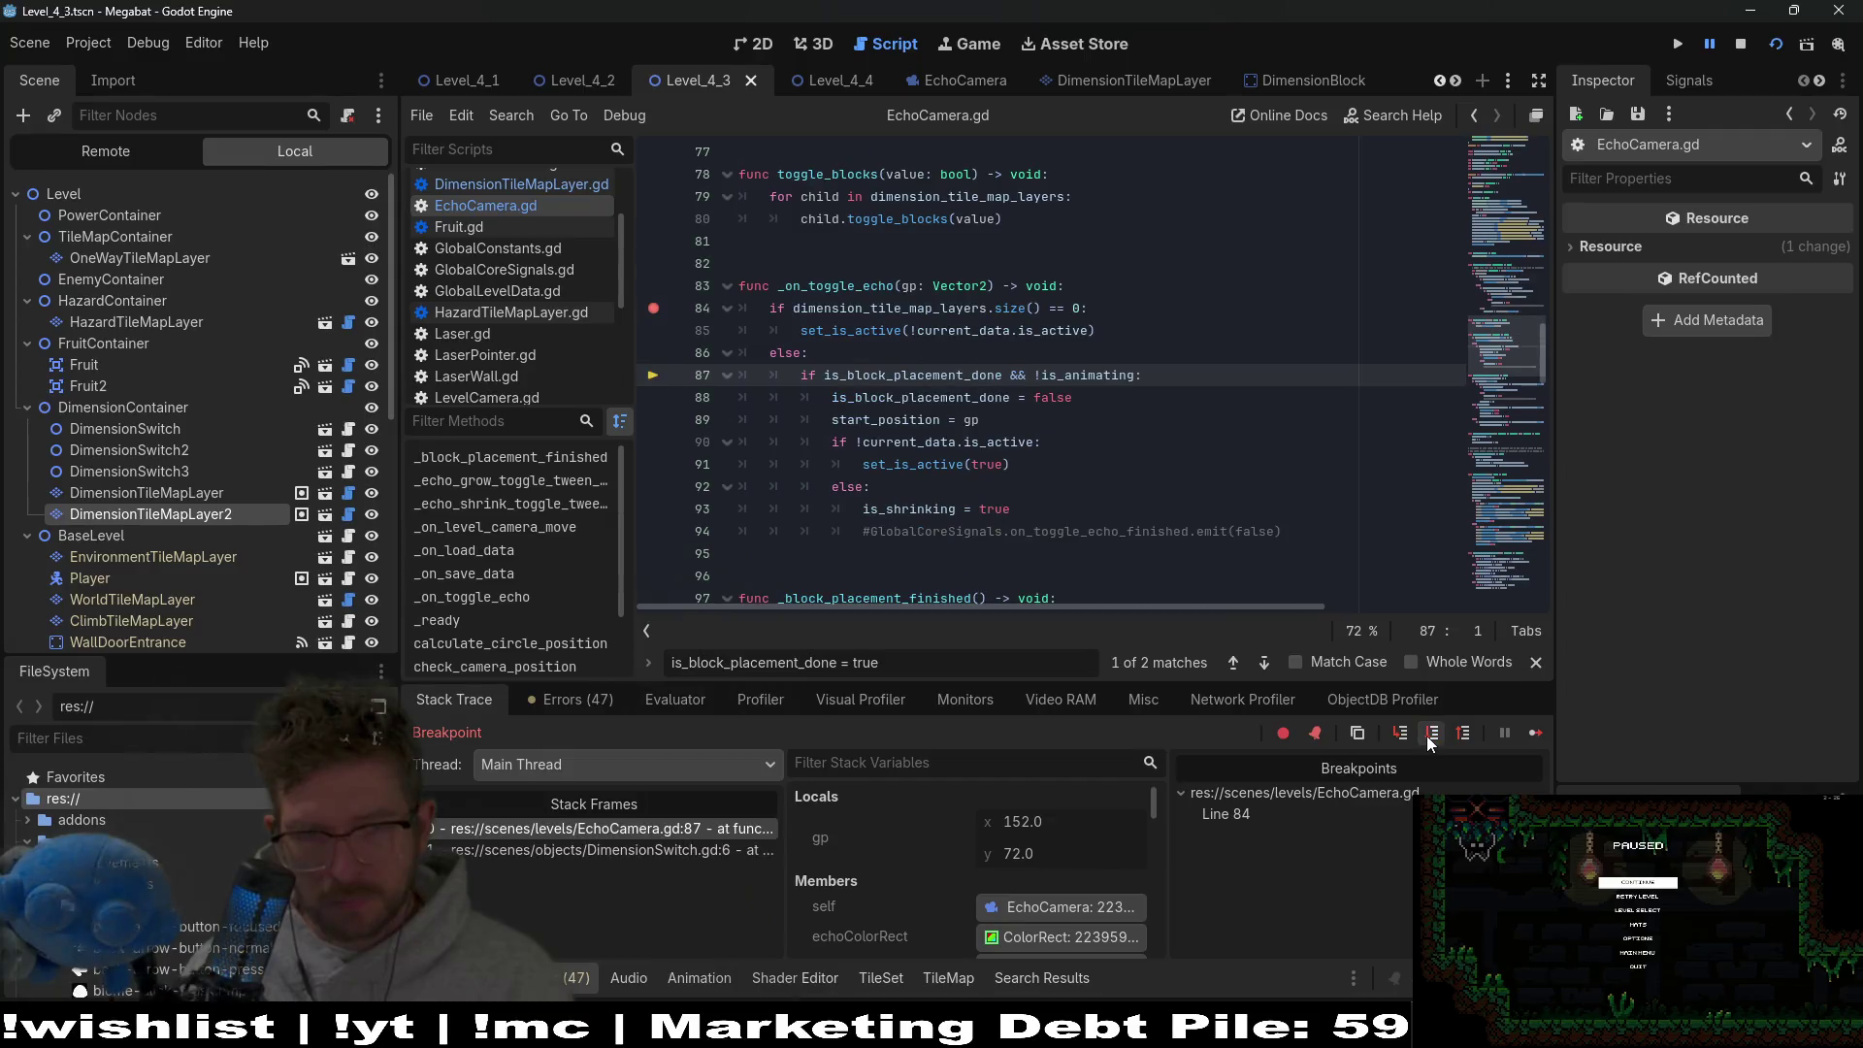
click(1426, 735)
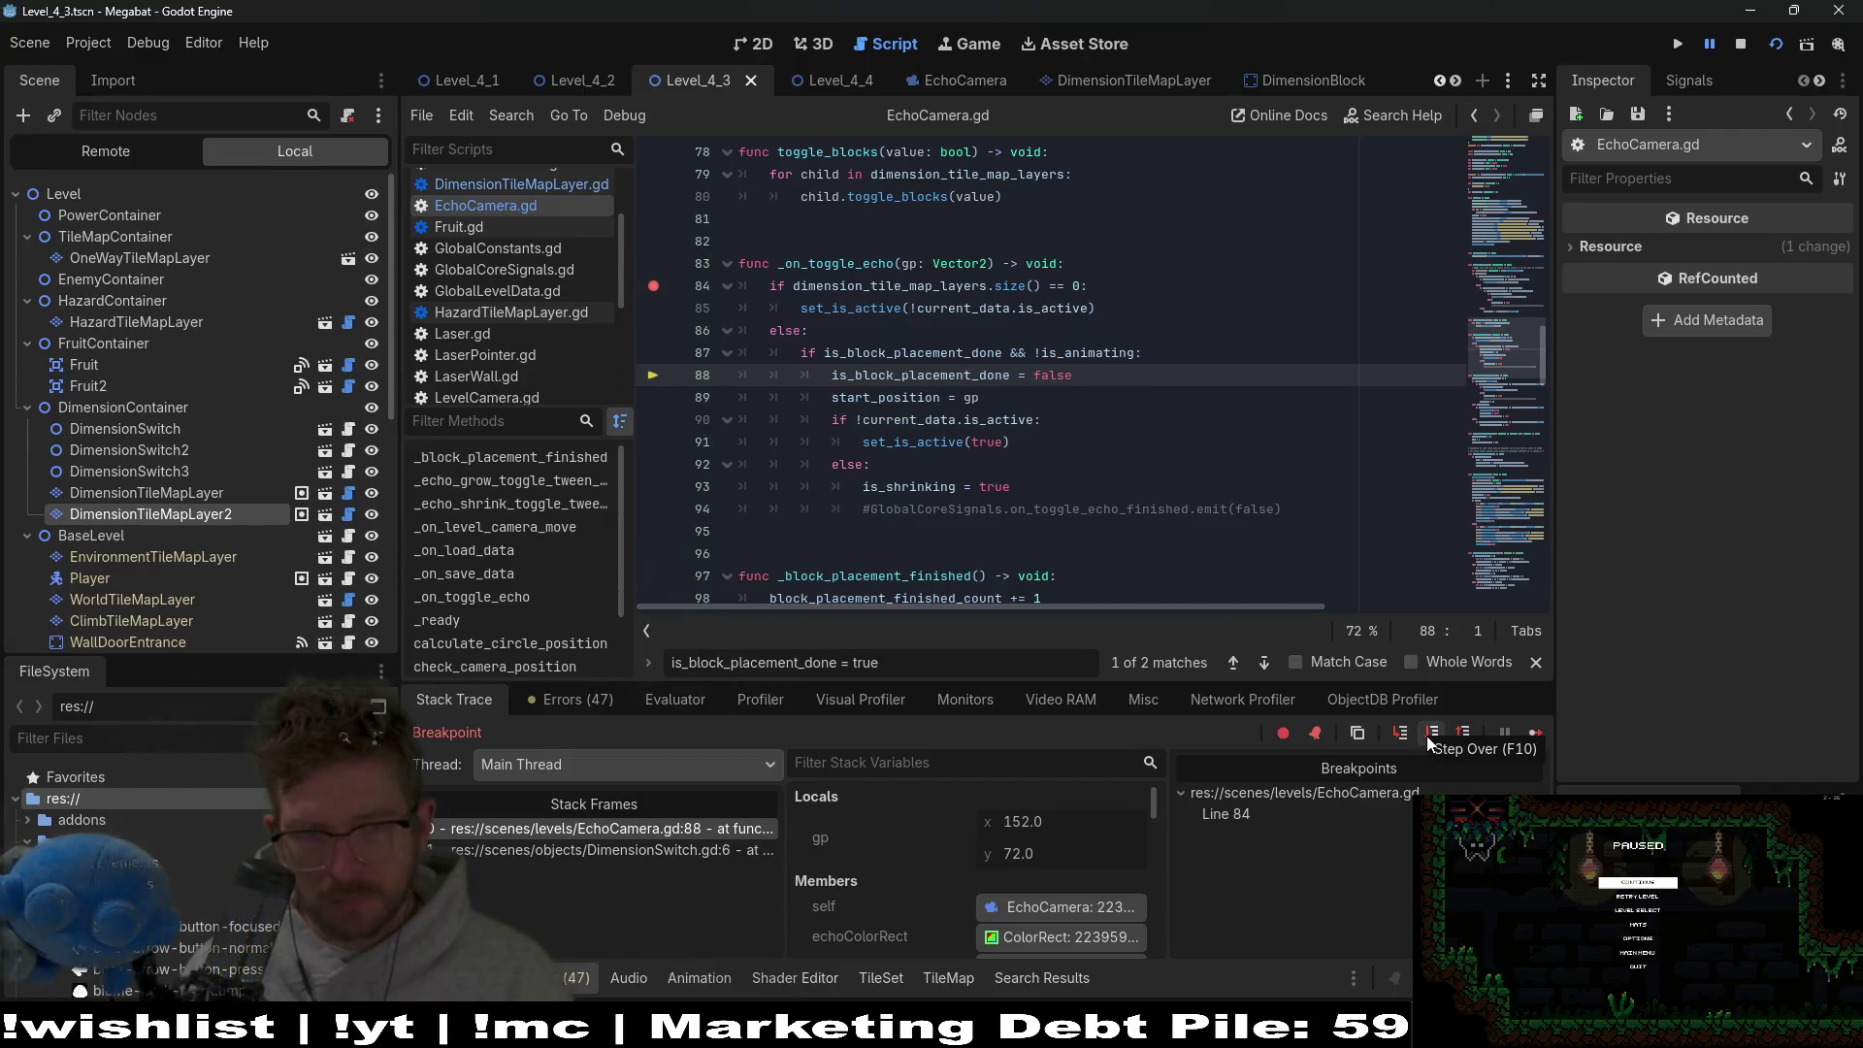
Step over through _on_toggle_echo down to the is_shrinking line 93.
click(1426, 735)
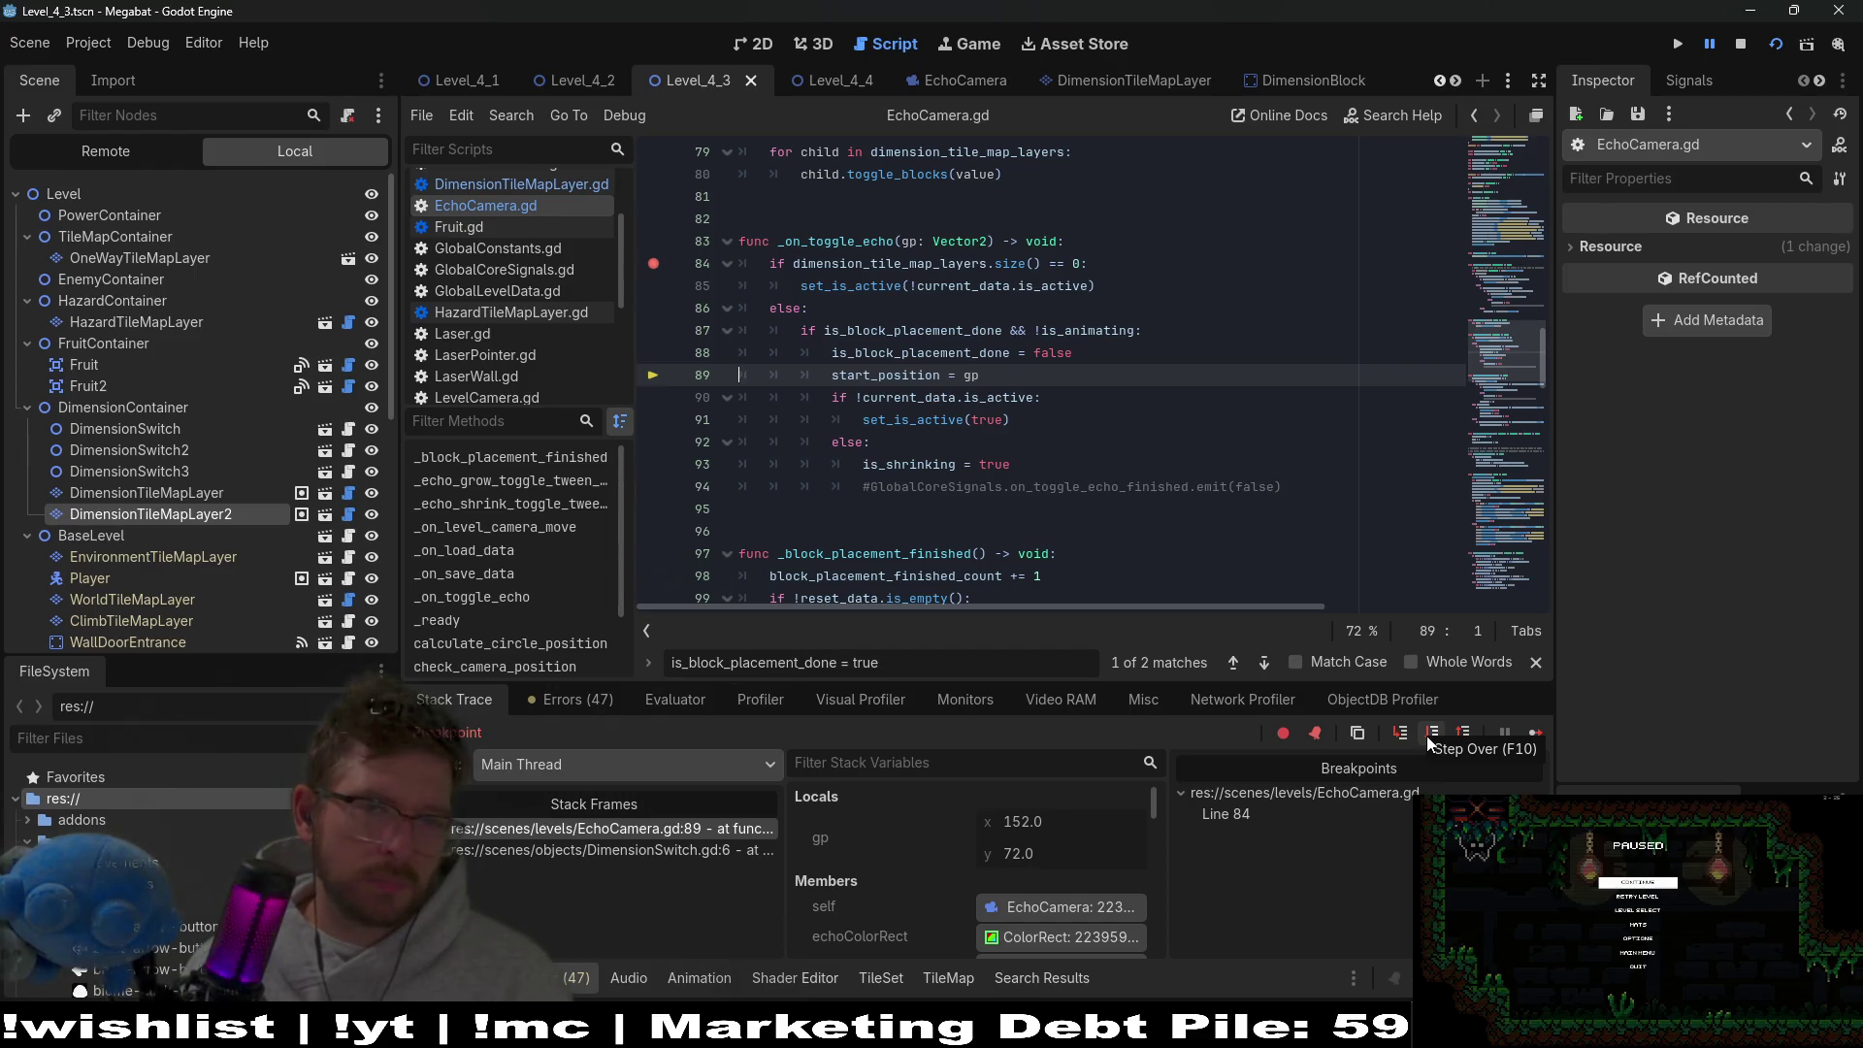
click(1427, 736)
click(1427, 735)
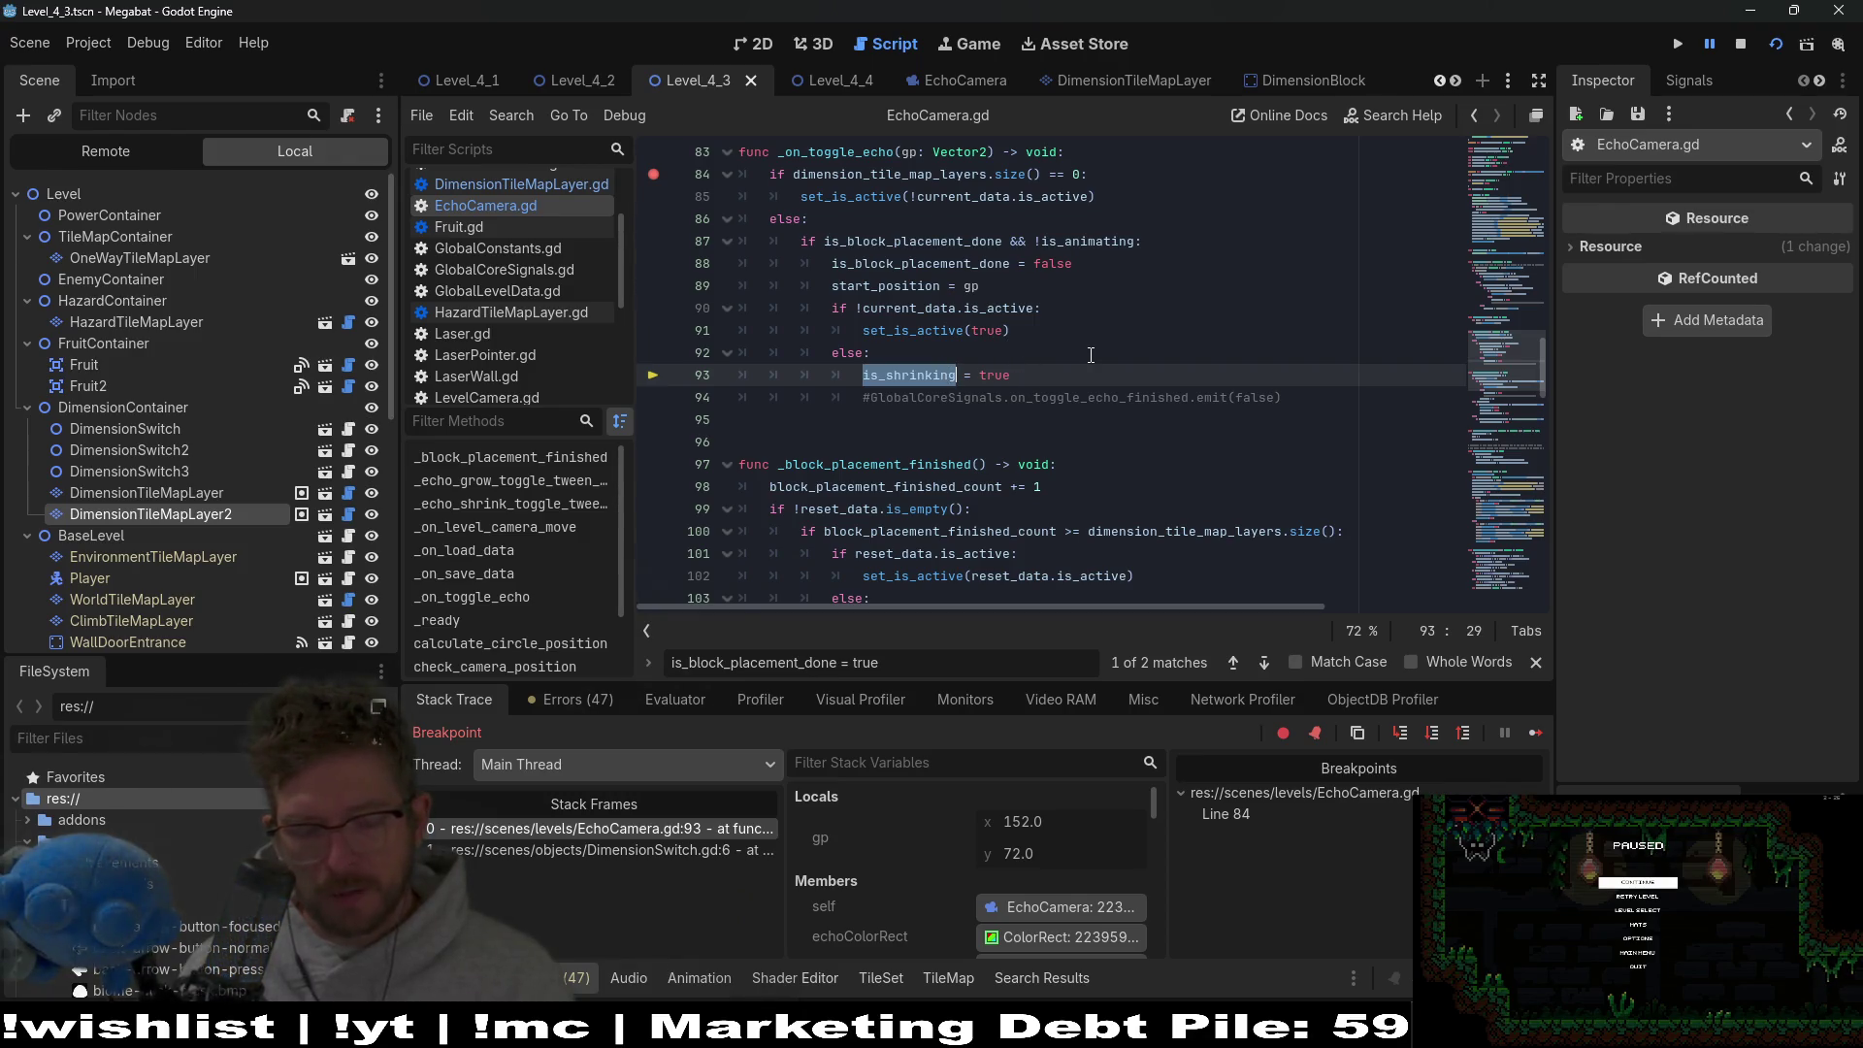
Cycle through the is_shrinking matches in the script, then stop the debug session.
key(ctrl+f)
key(Return)
key(Return)
key(Return)
key(Return)
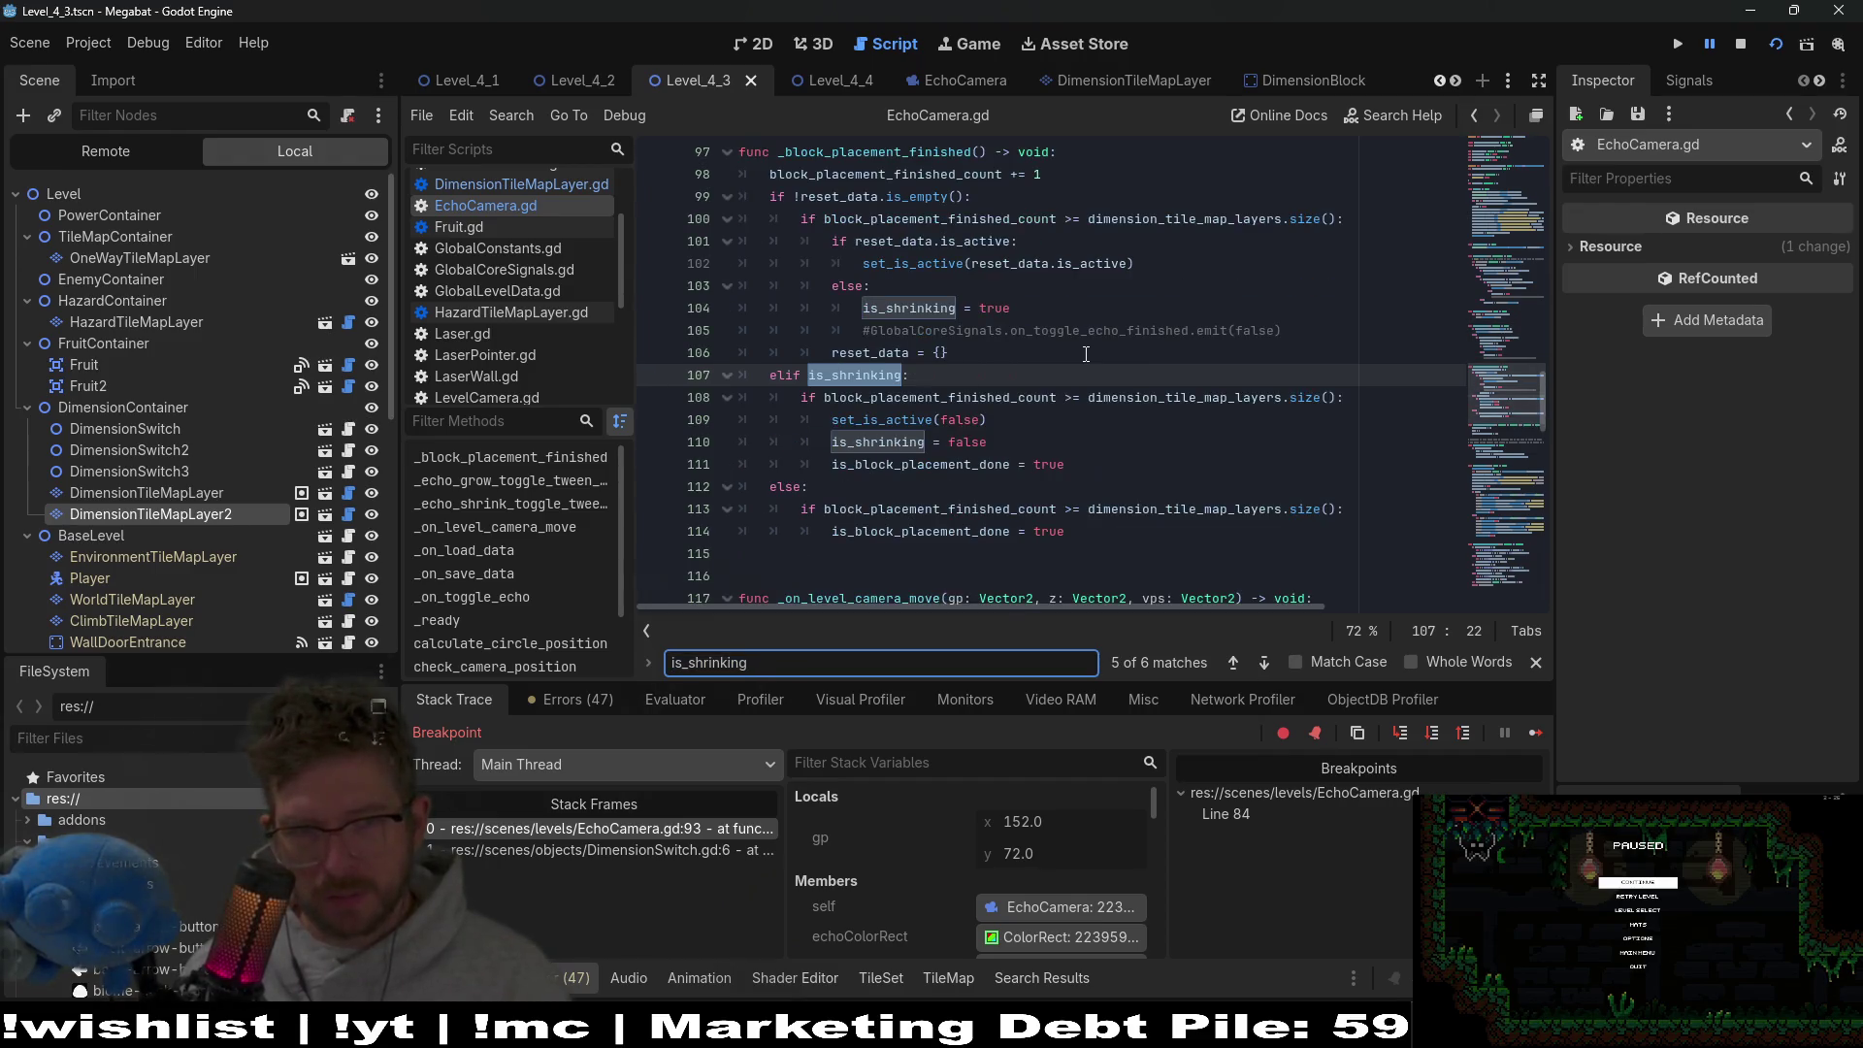
key(Return)
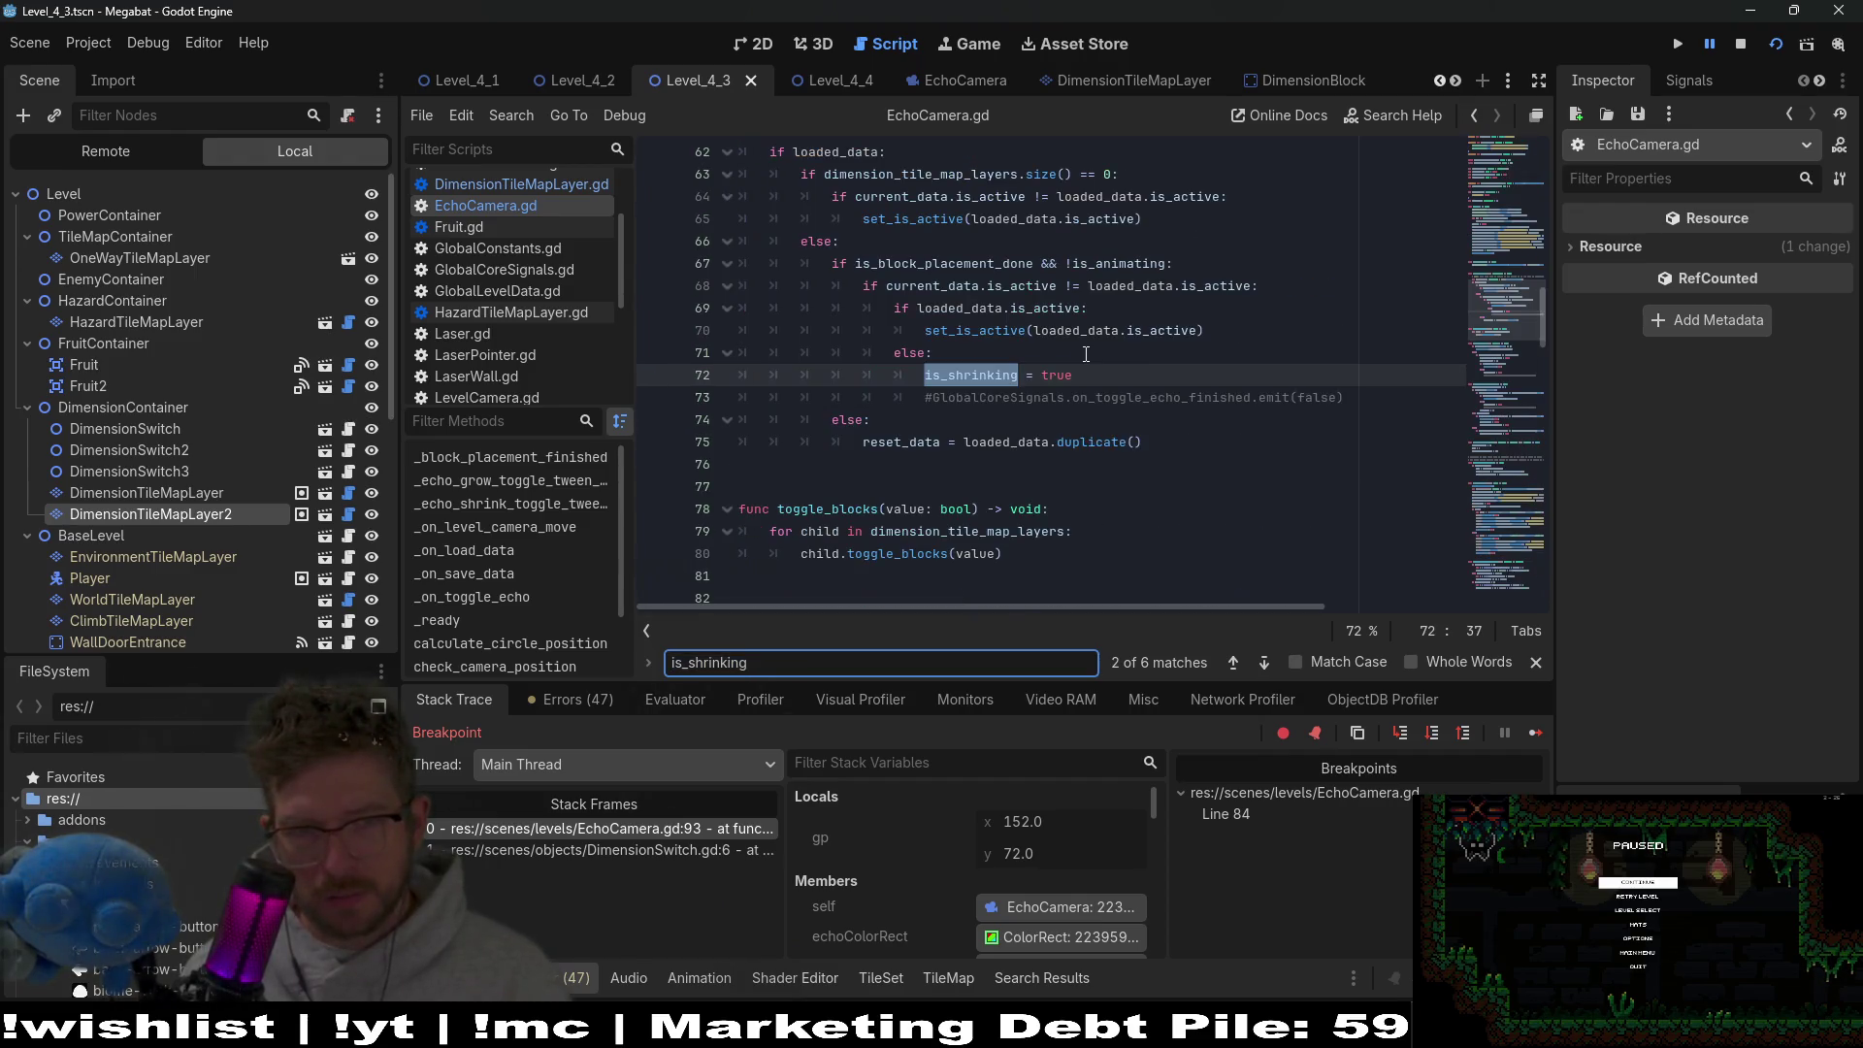
click(1741, 43)
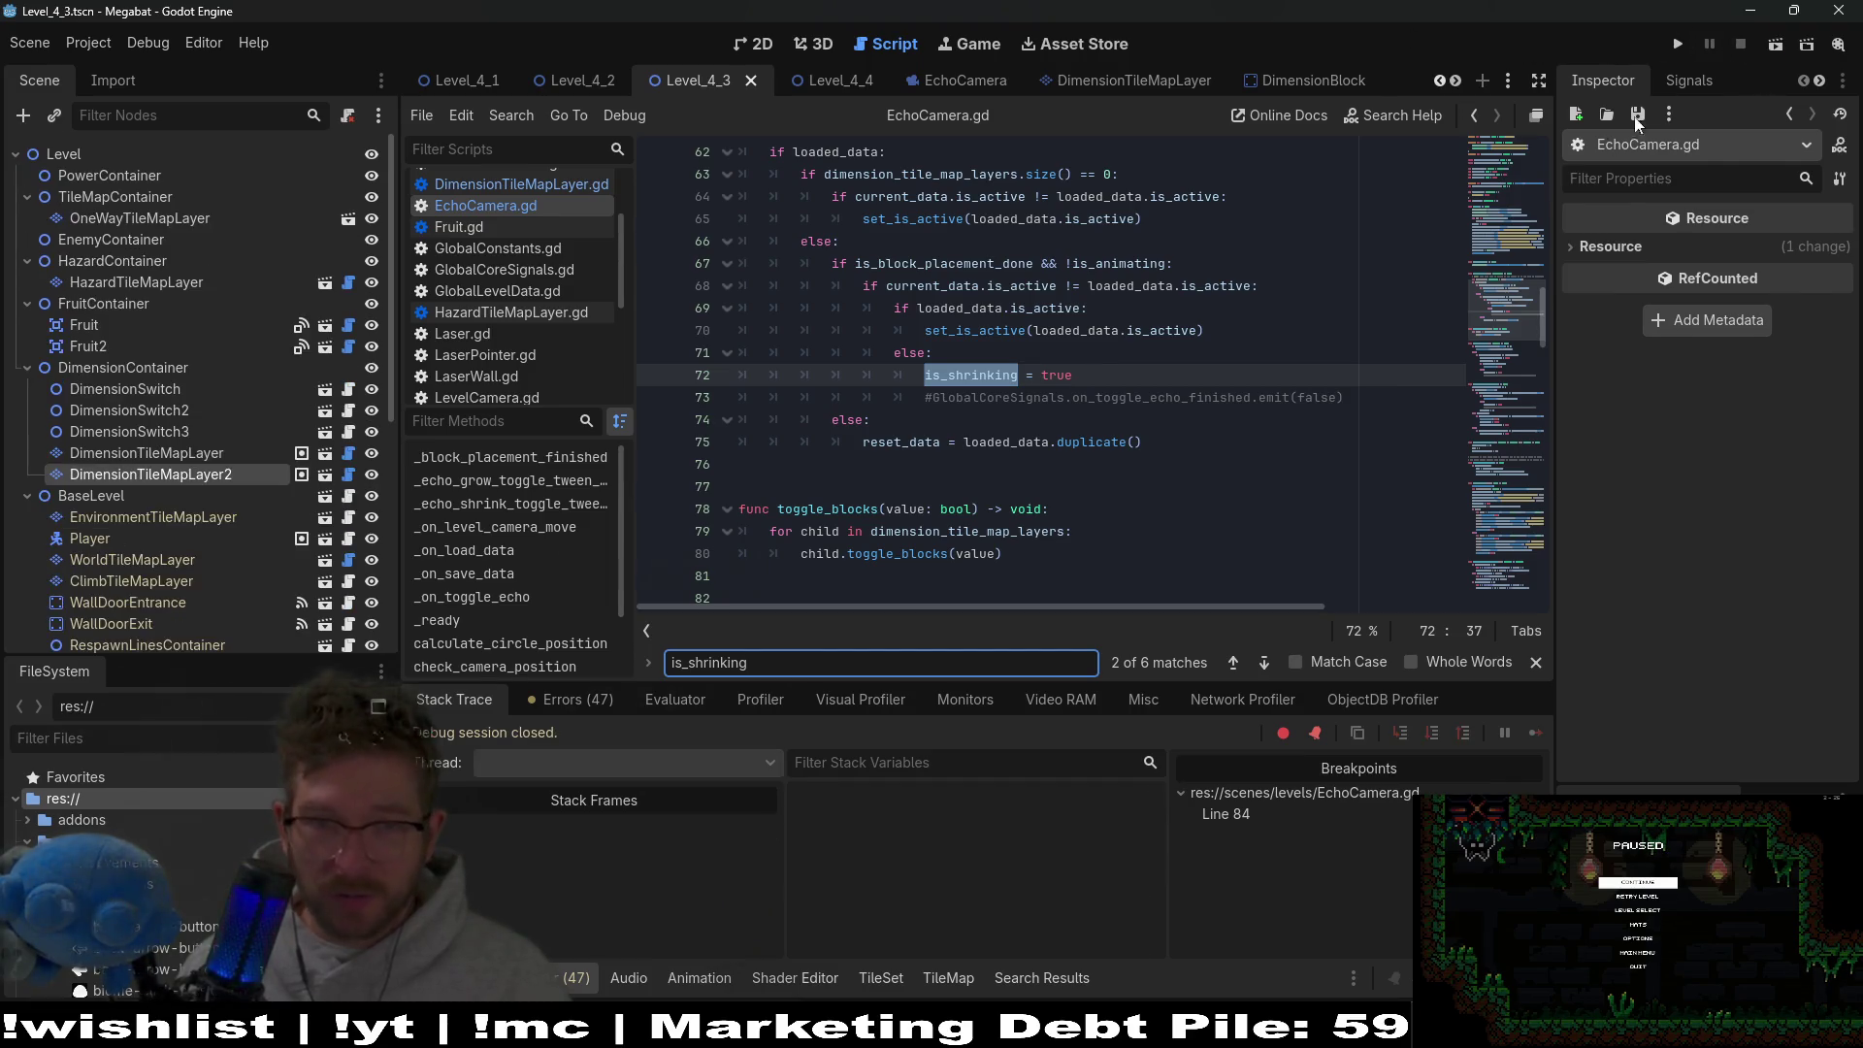
Add set_is_active(loaded_data.is_active) under is_shrinking = true in _on_load_data's else branch.
click(1130, 362)
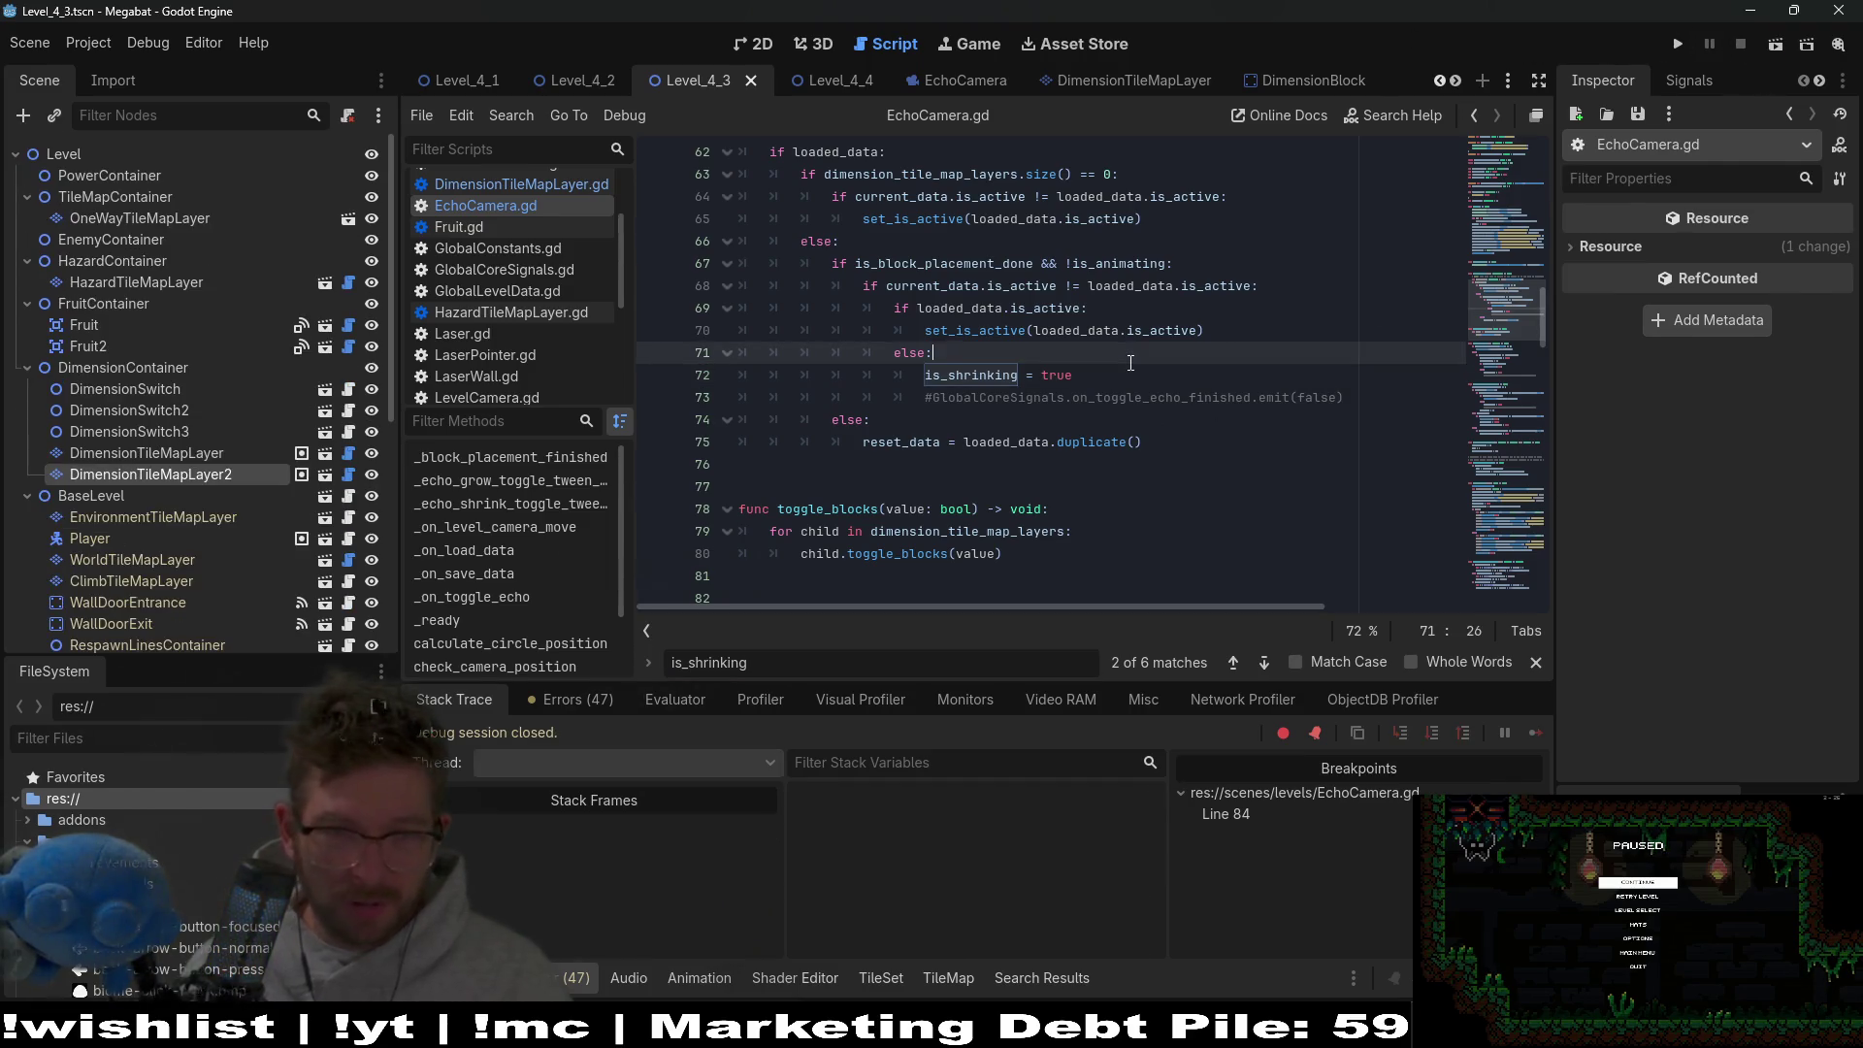
click(1108, 382)
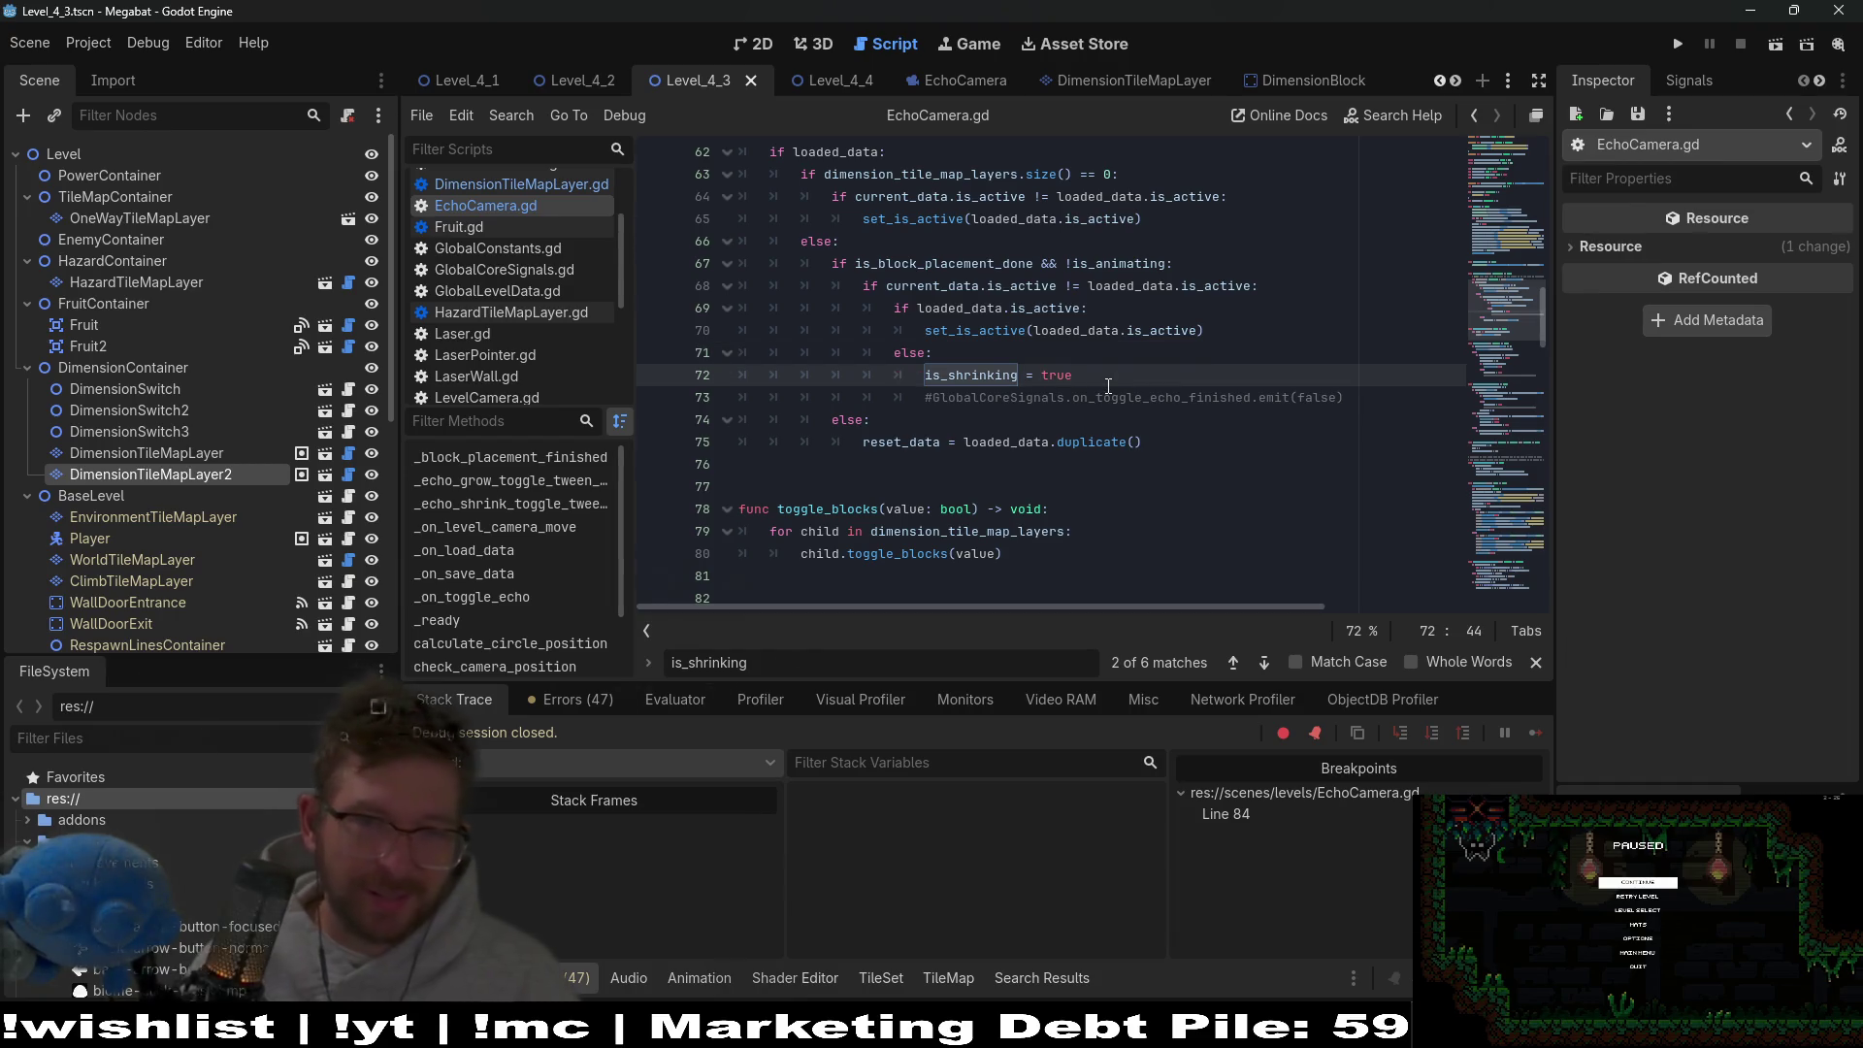
key(Return)
text(set_)
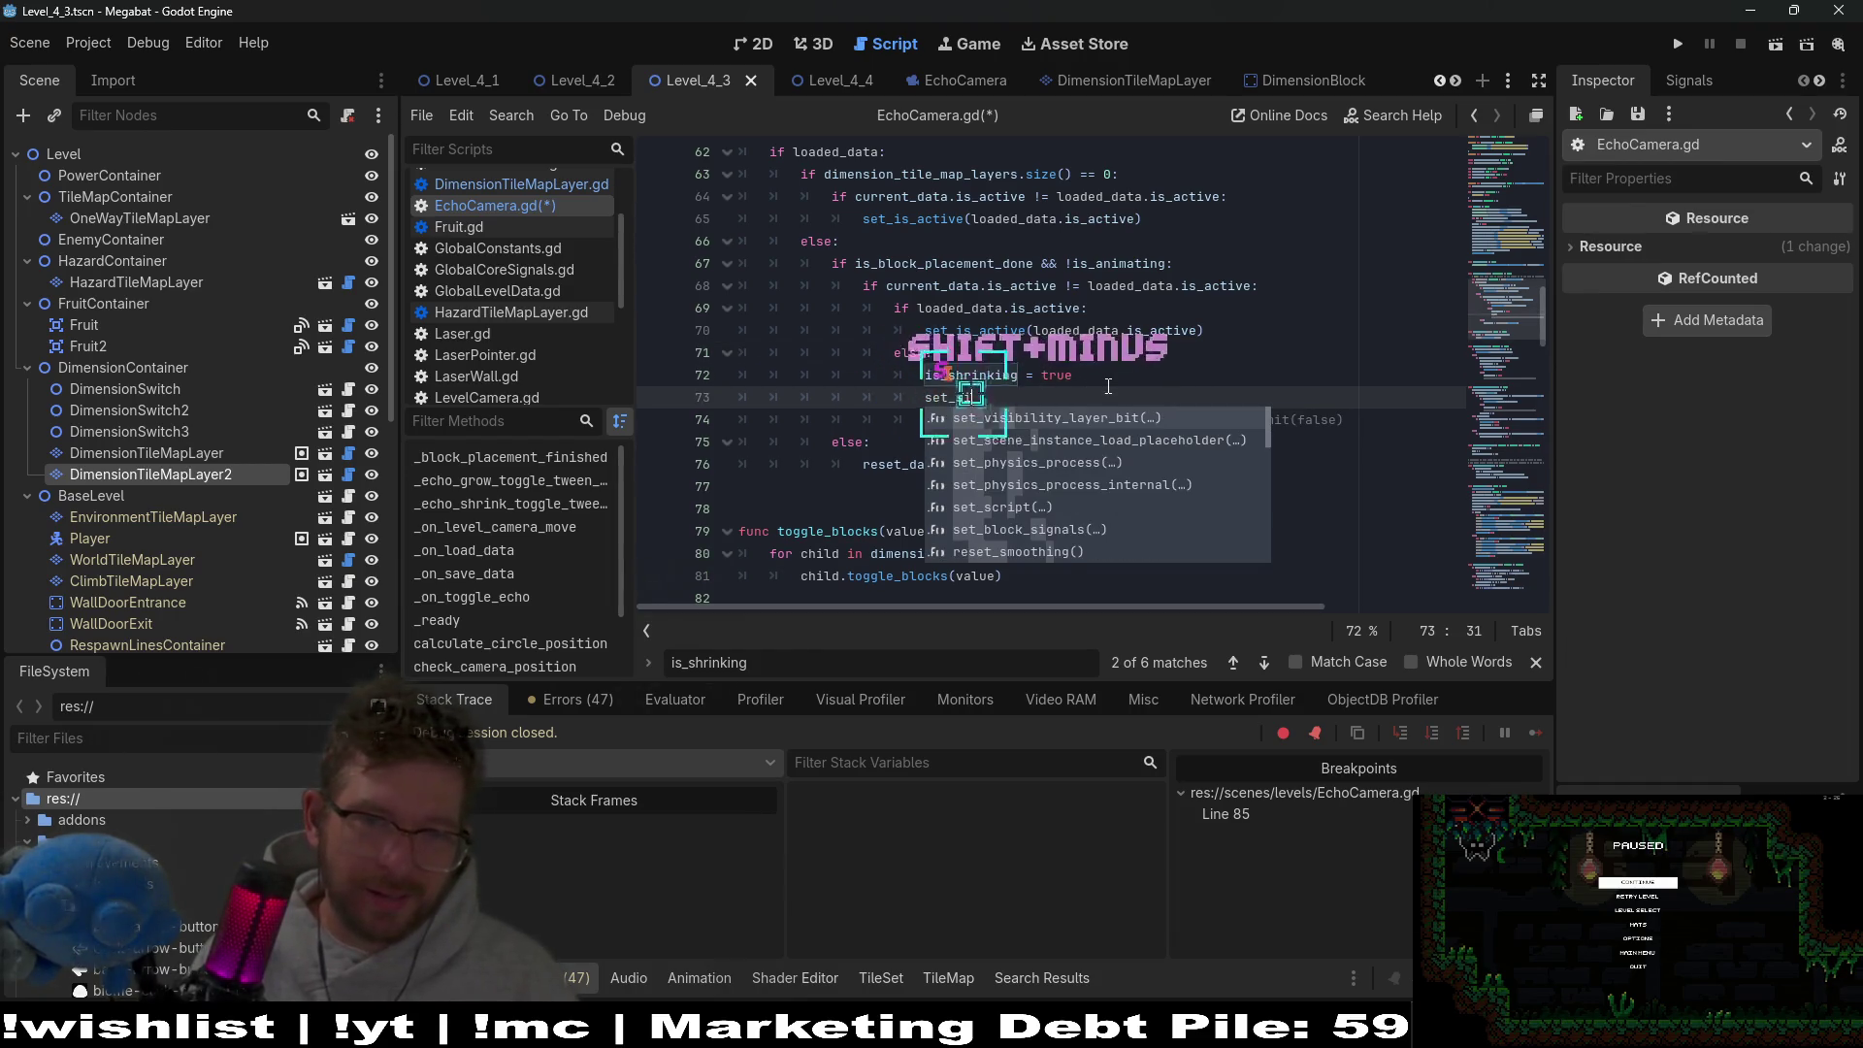
text(is_ac)
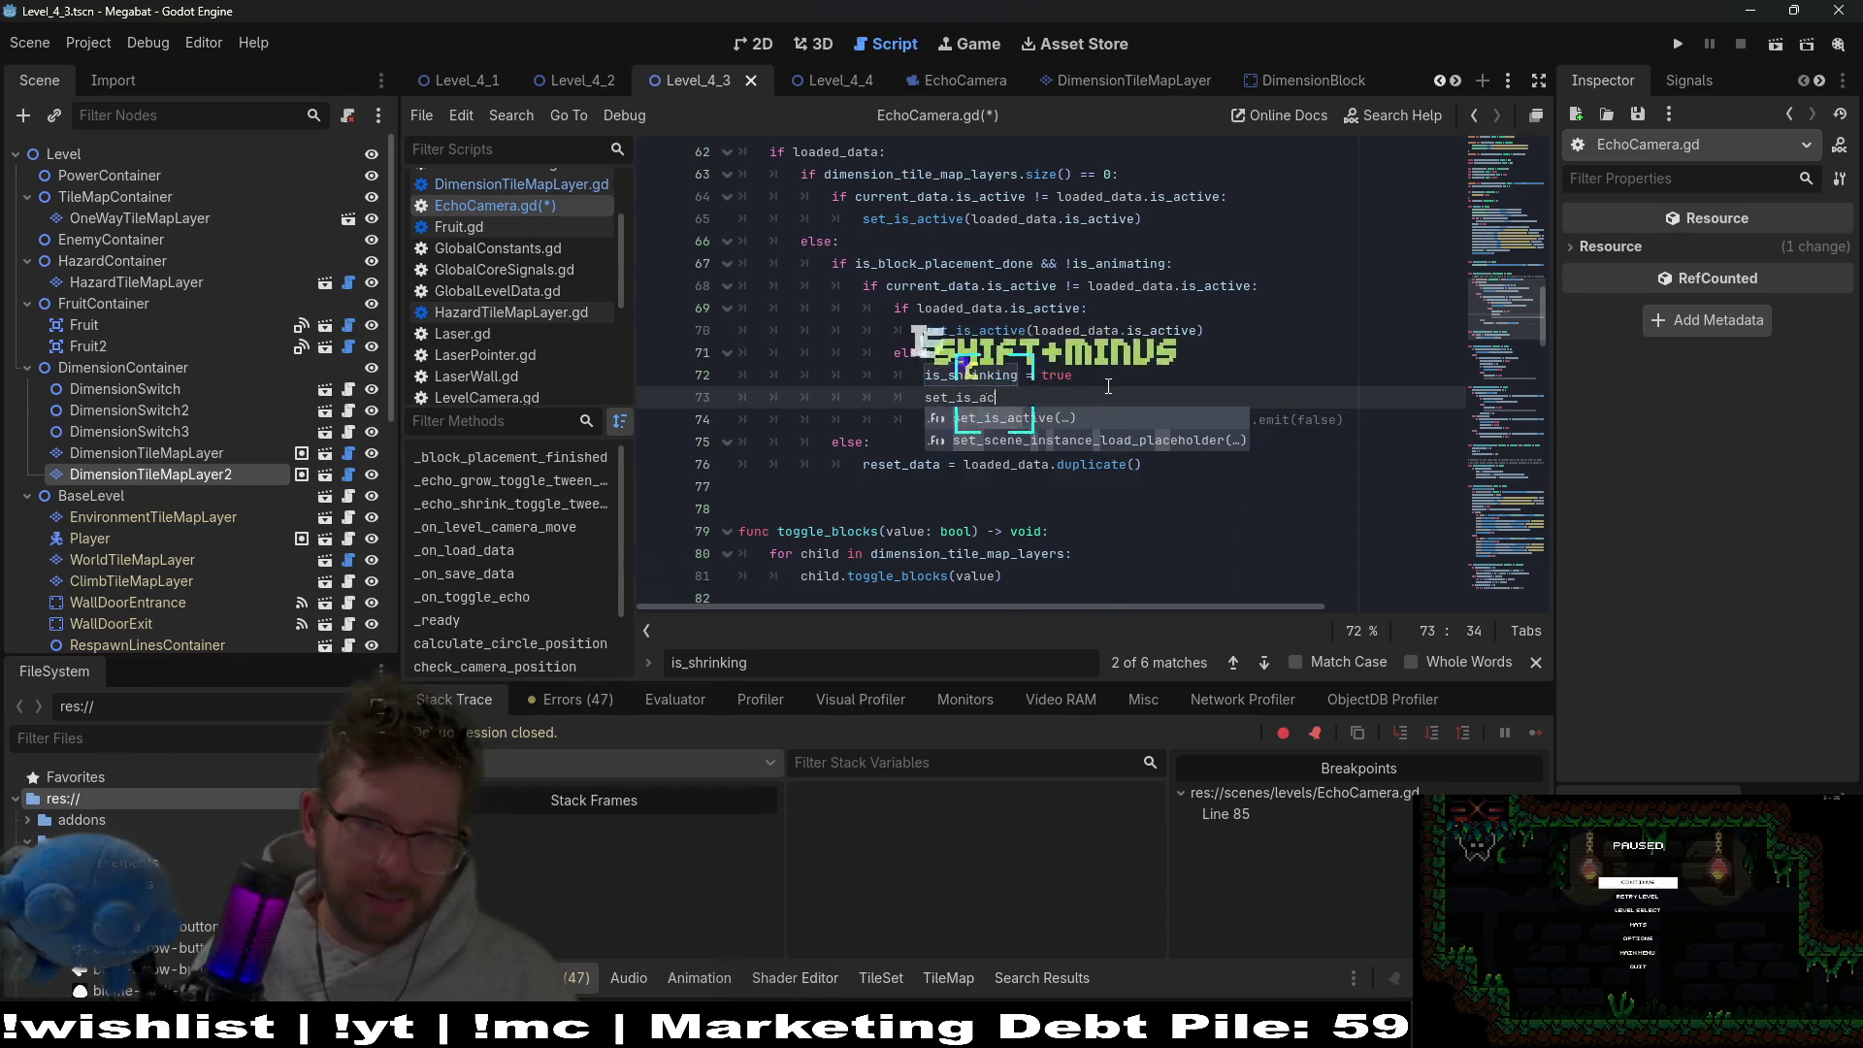
key(Return)
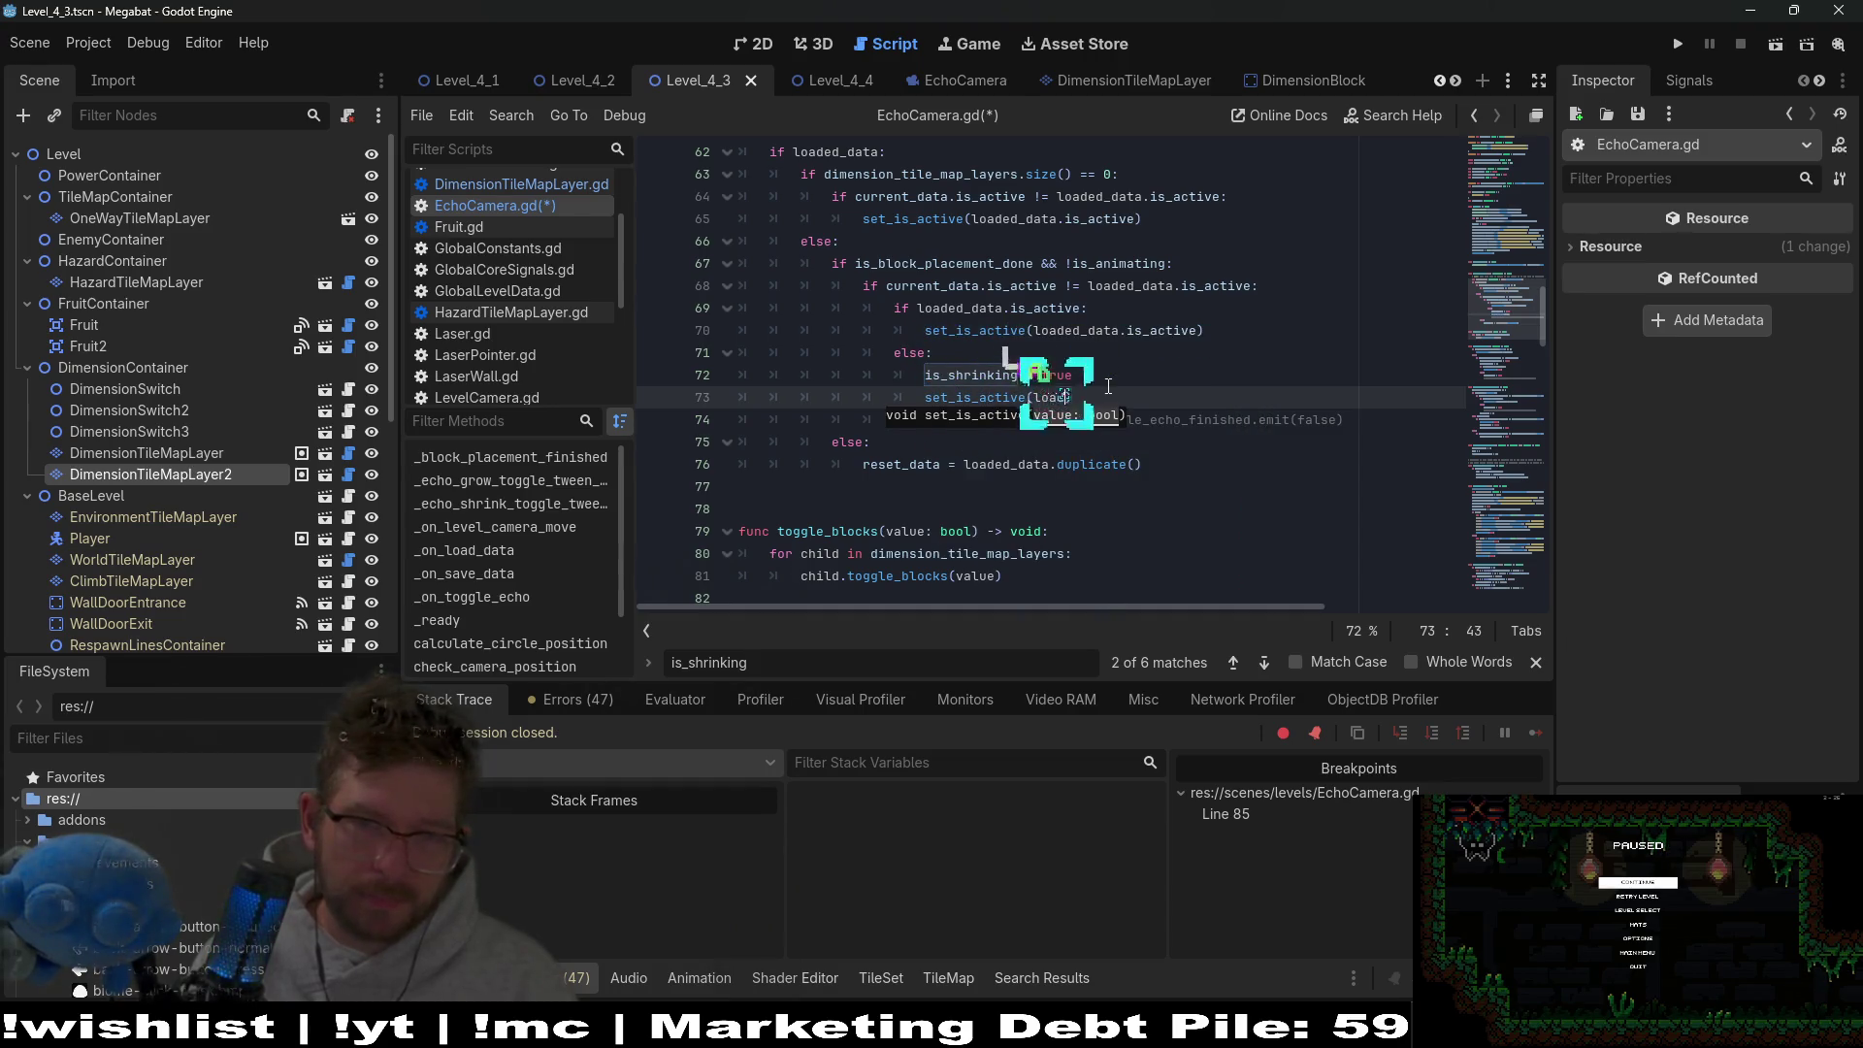
text(ed_data)
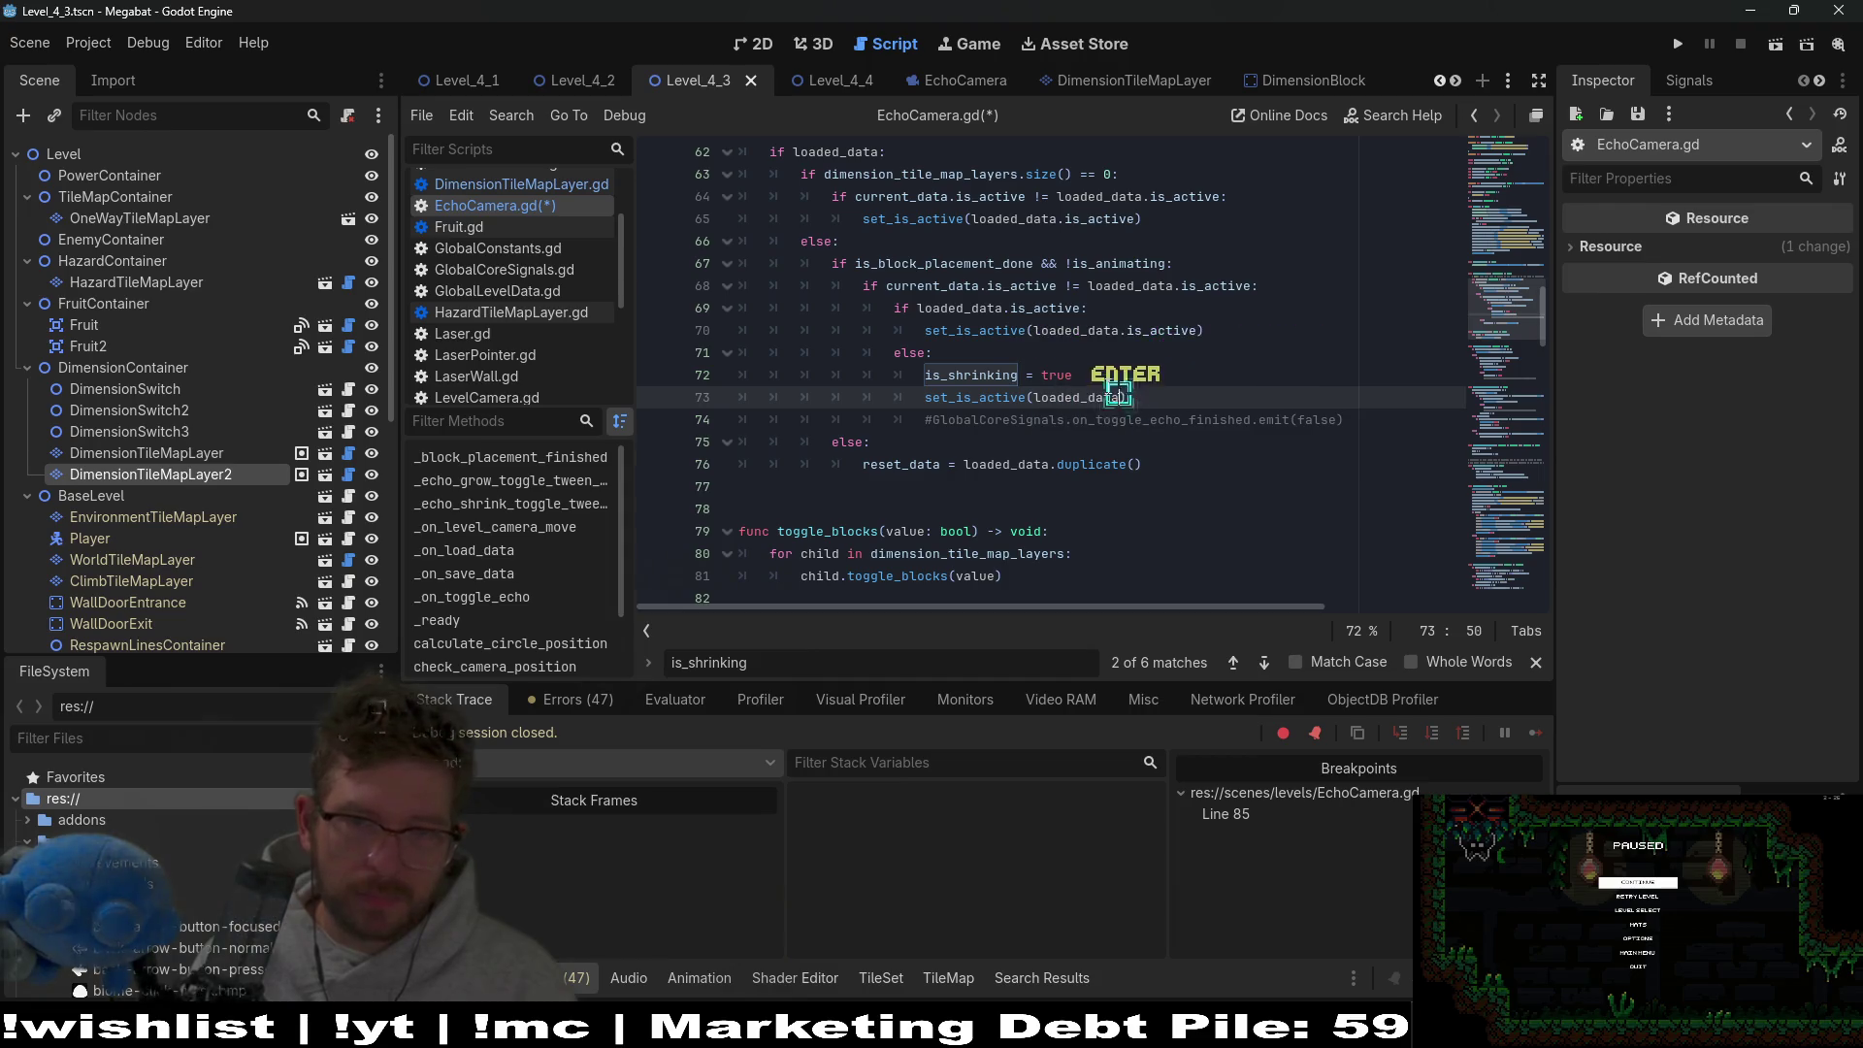
key(Return)
text(.is_active)
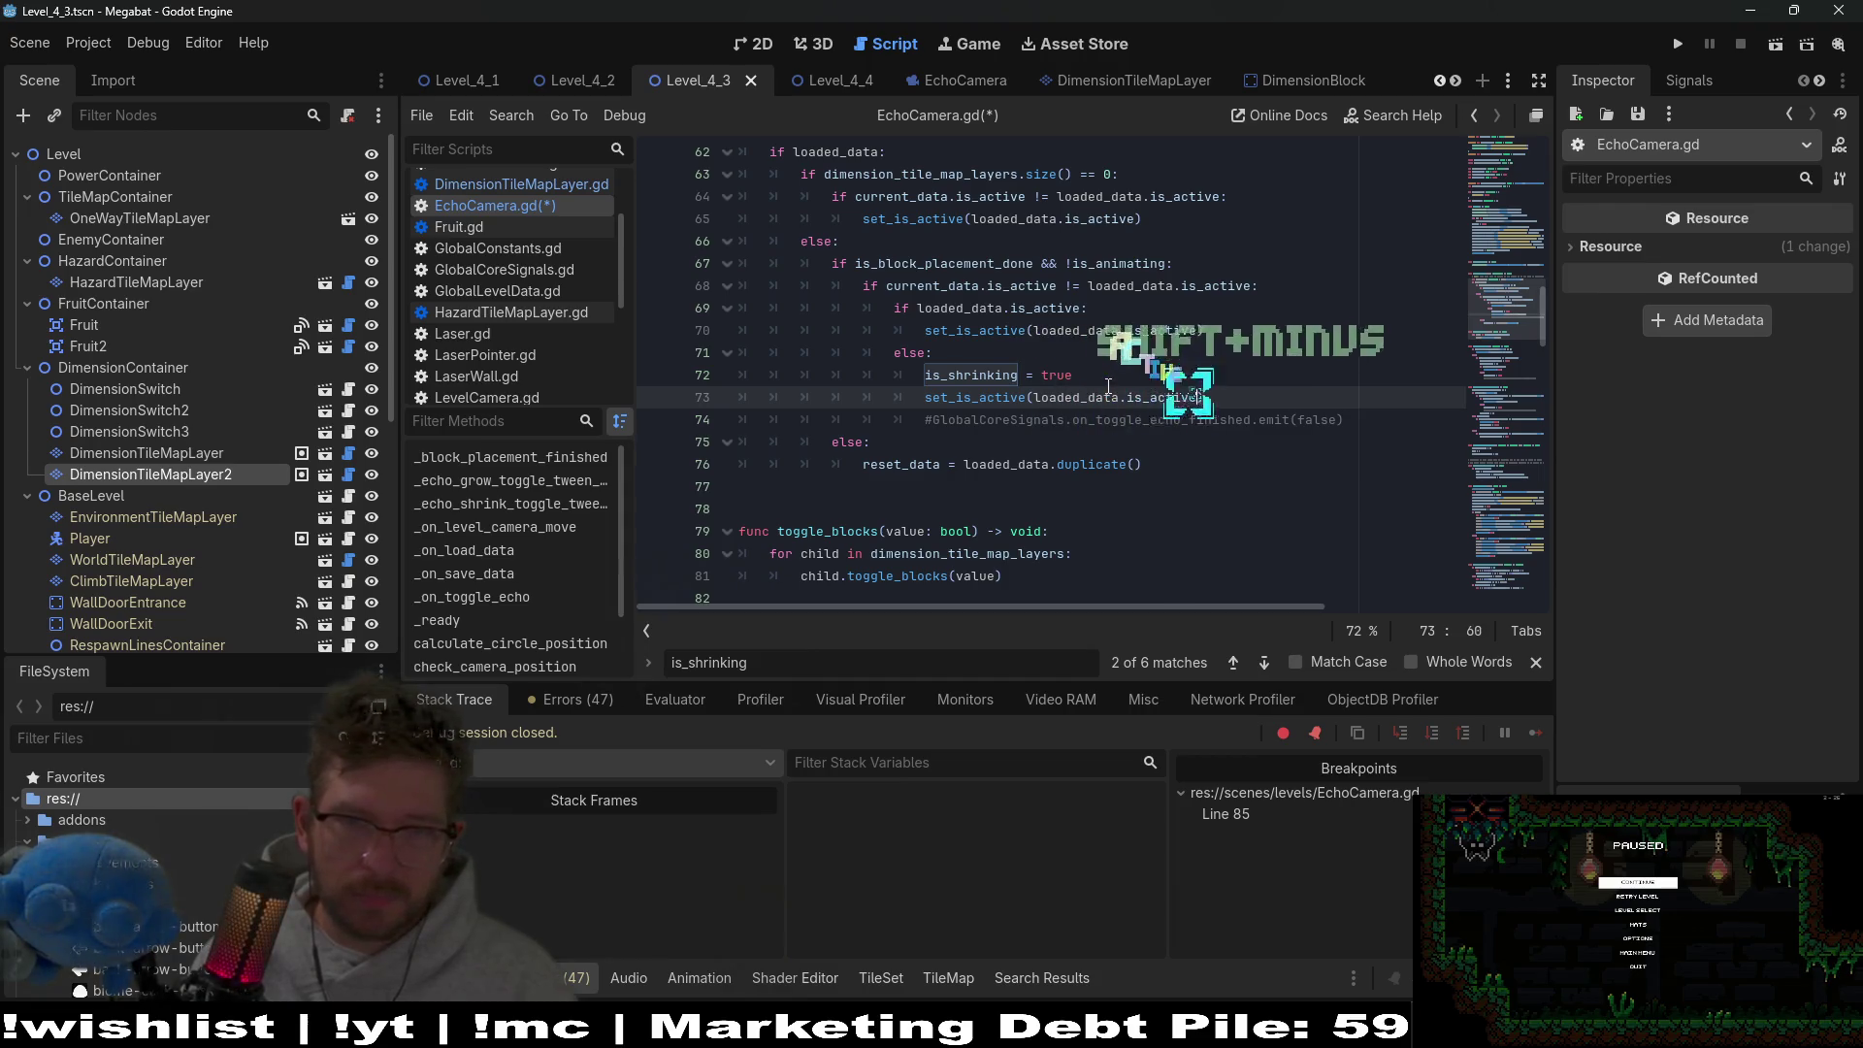
scroll(1249, 437, up, 2)
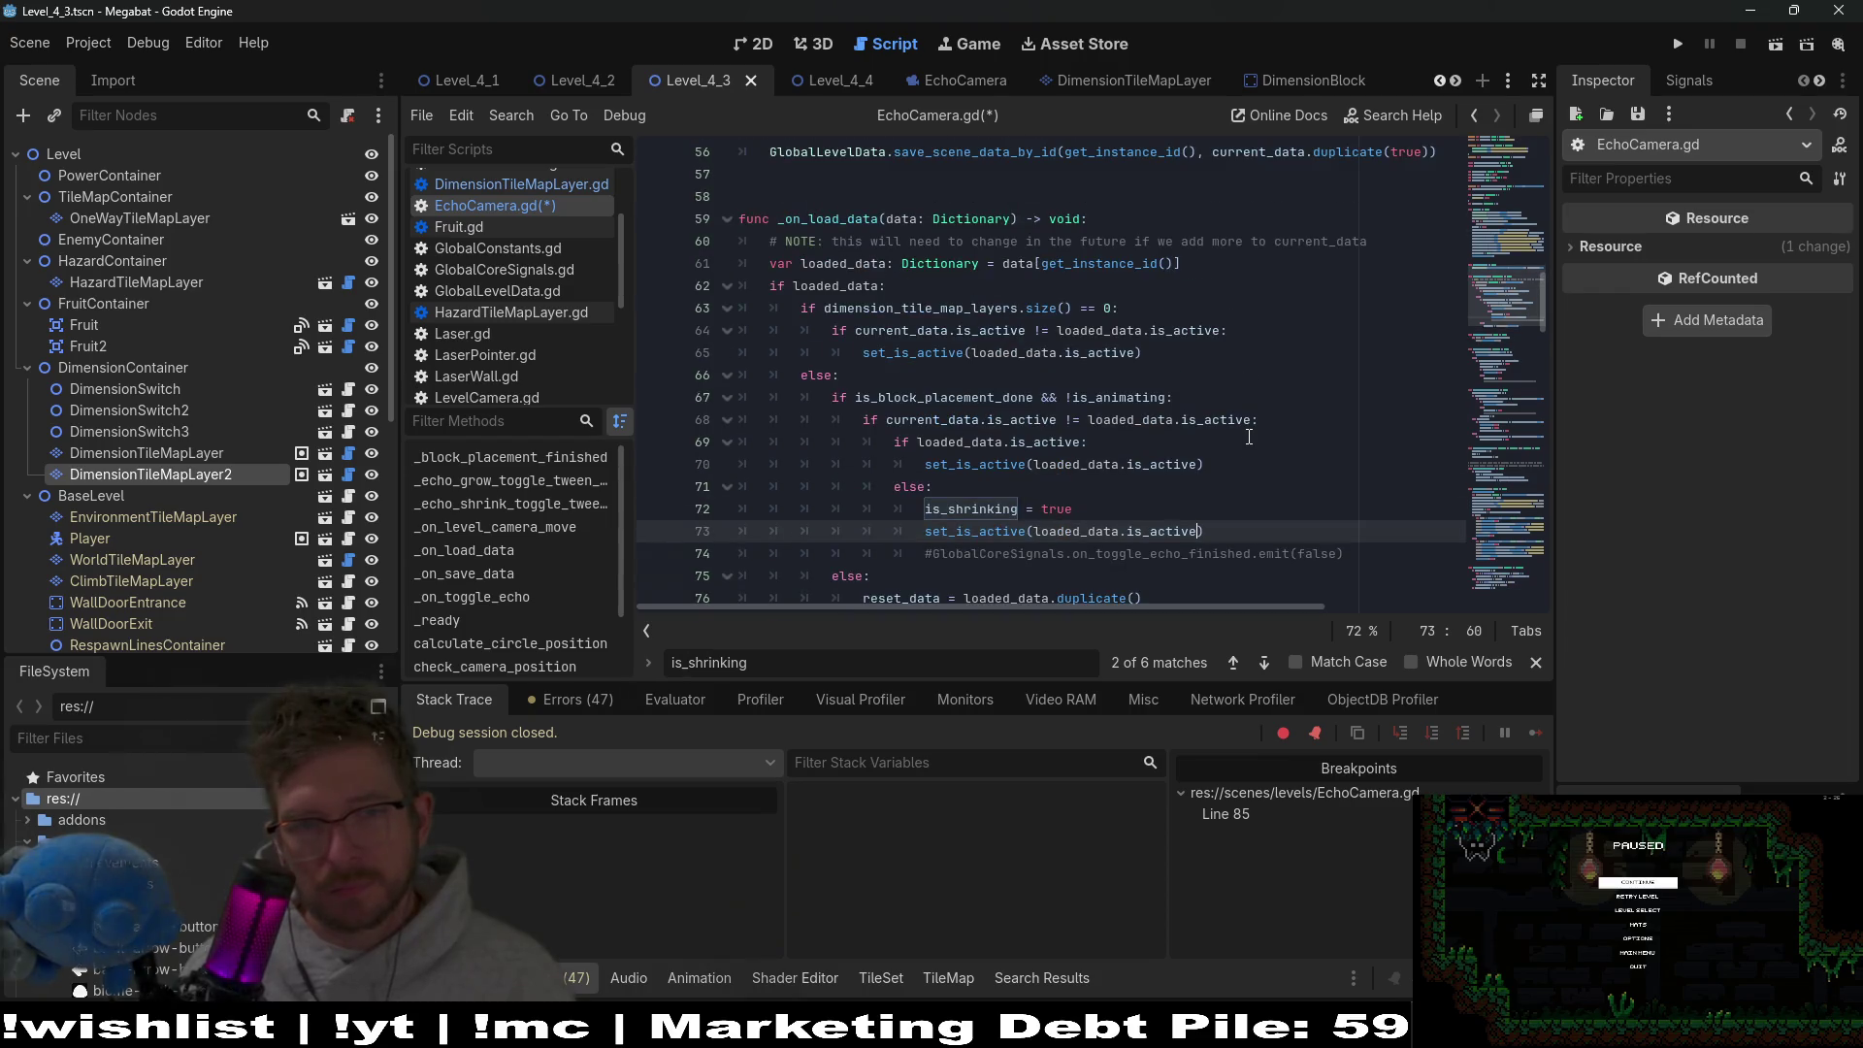
scroll(1249, 436, down, 2)
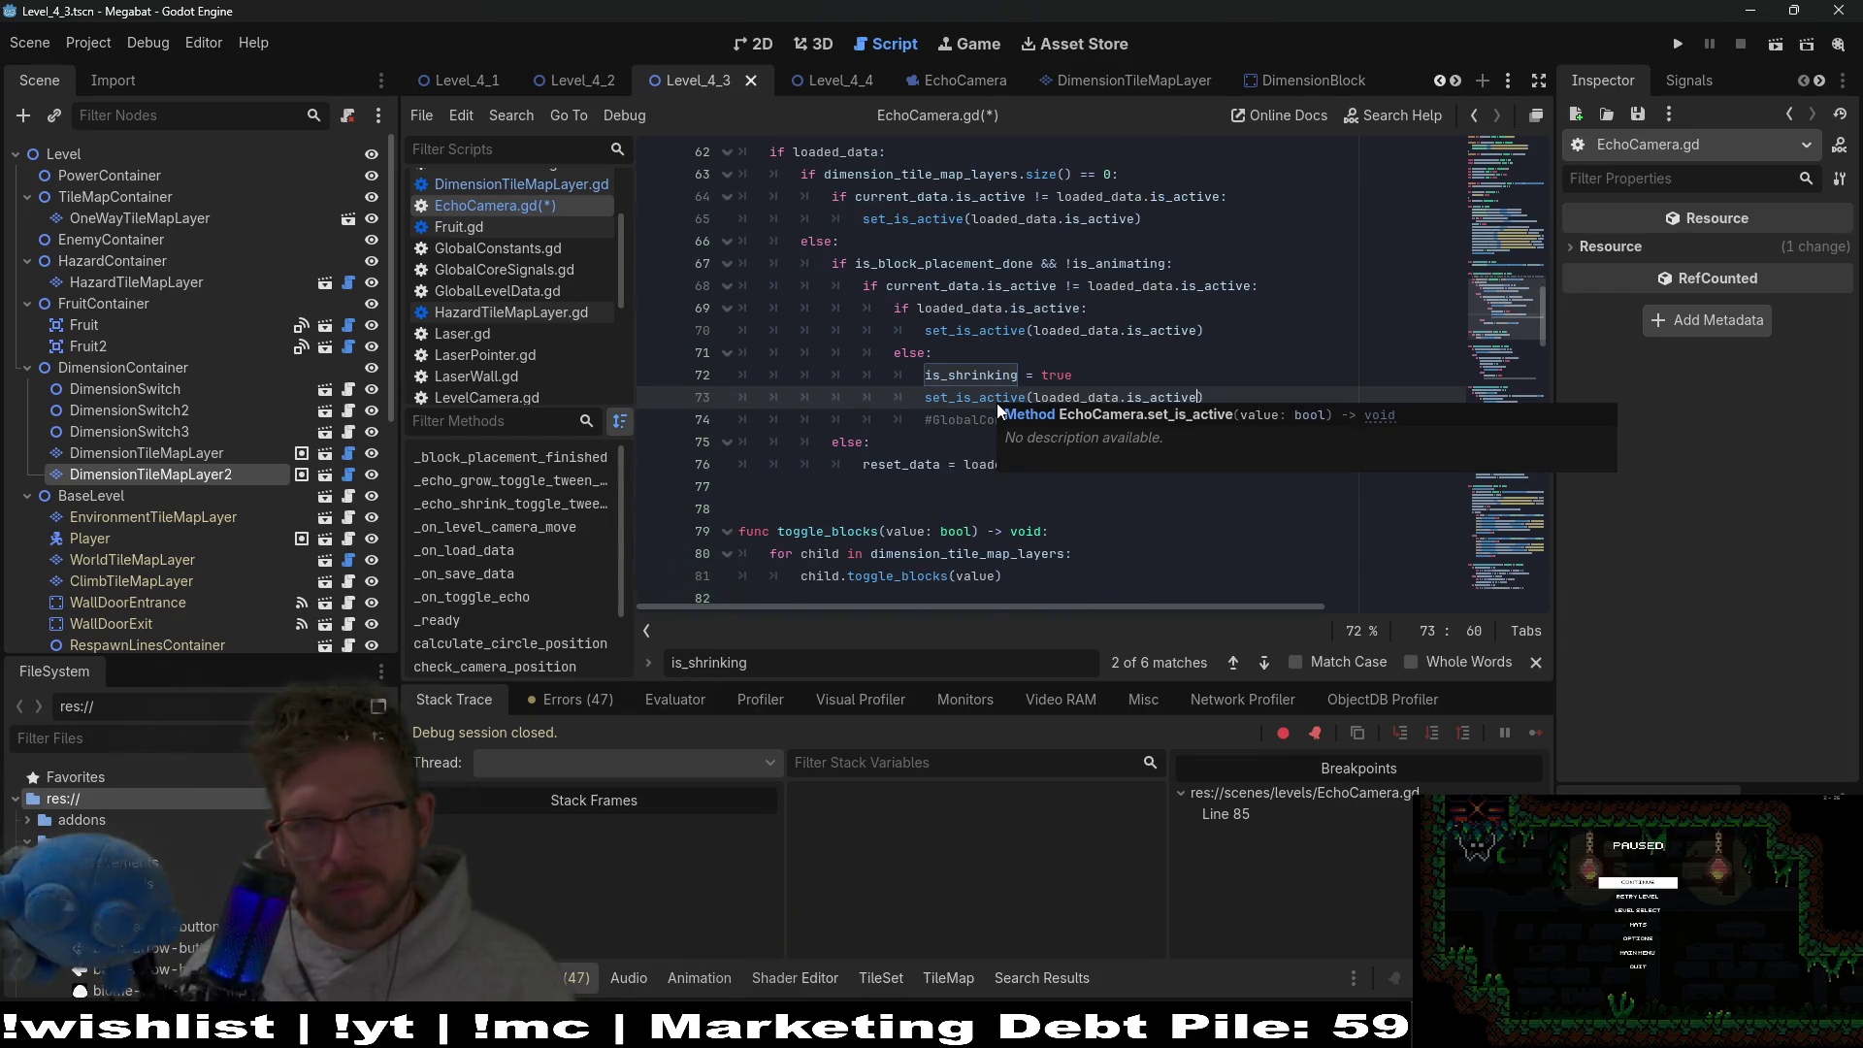
scroll(997, 404, up, 3)
scroll(1062, 408, down, 4)
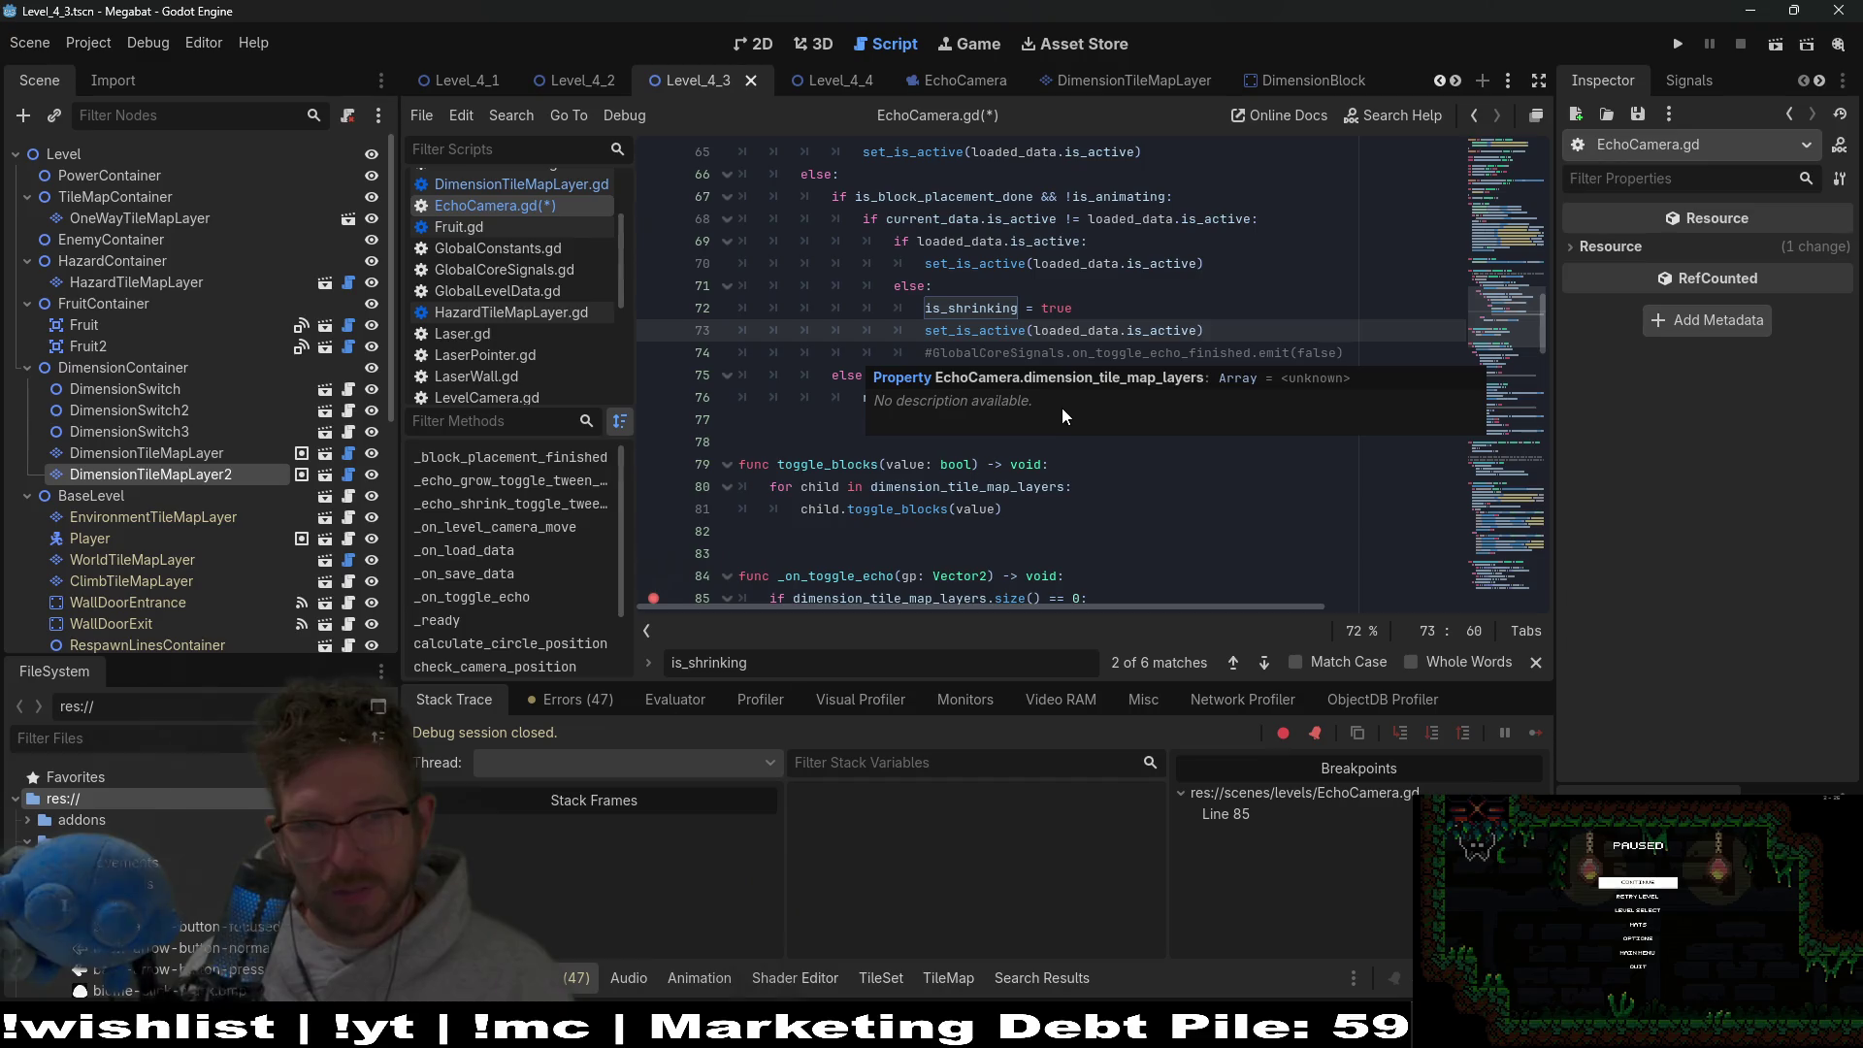
scroll(930, 478, down, 5)
Add set_is_active(false) below is_shrinking = true in _on_toggle_echo and save.
click(1042, 462)
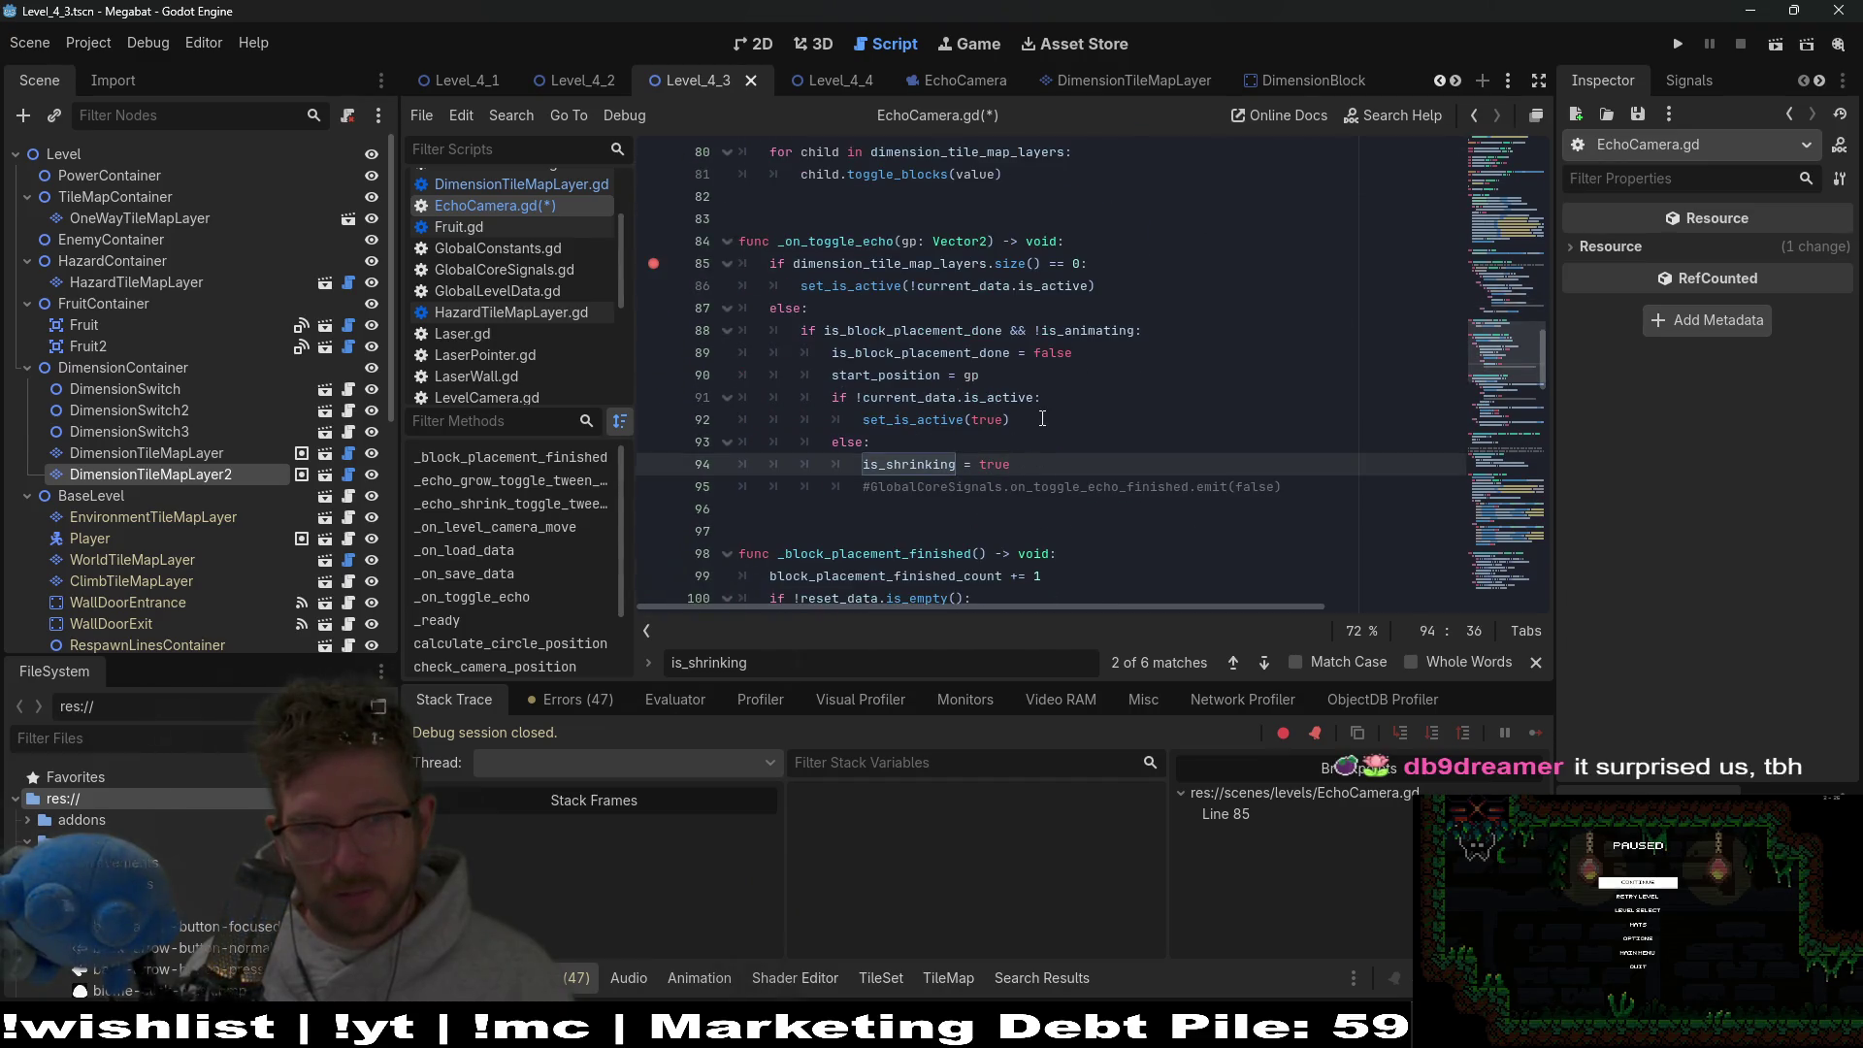
drag(1042, 418, 1069, 407)
key(ctrl+c)
click(1020, 444)
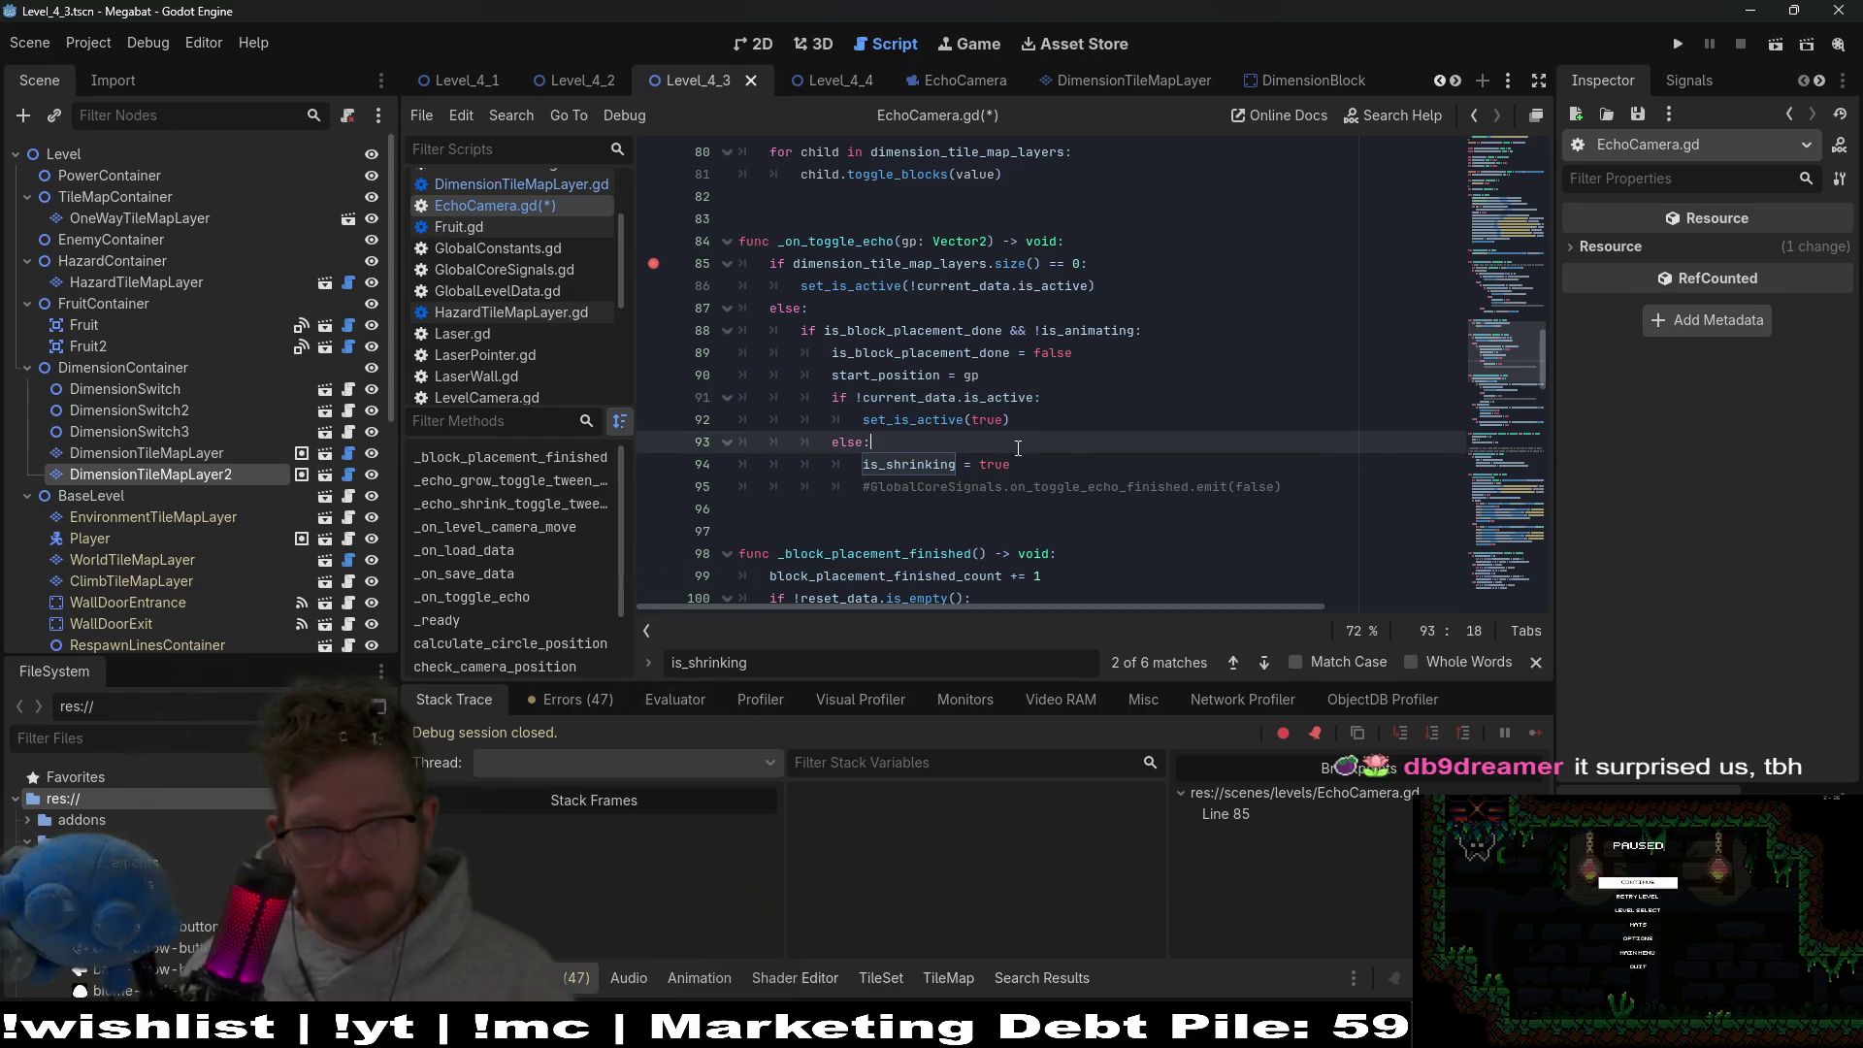
key(ctrl+v)
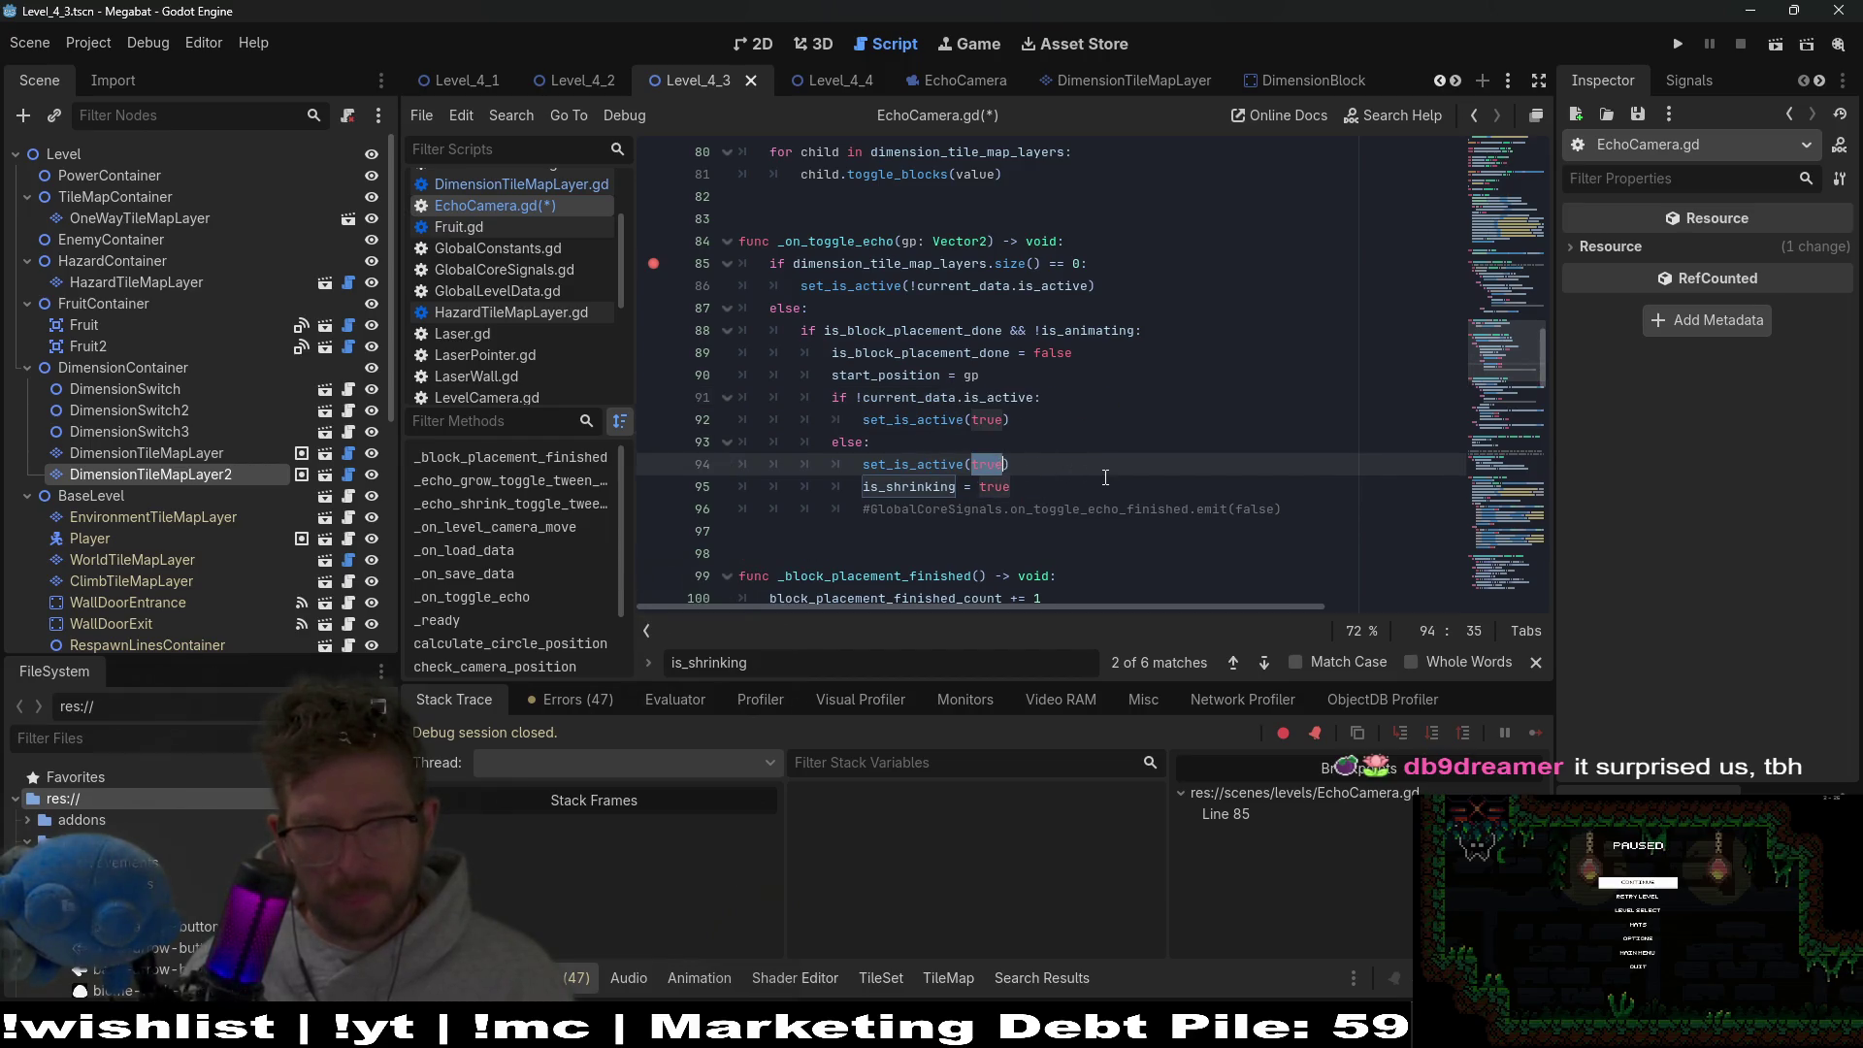
text(false)
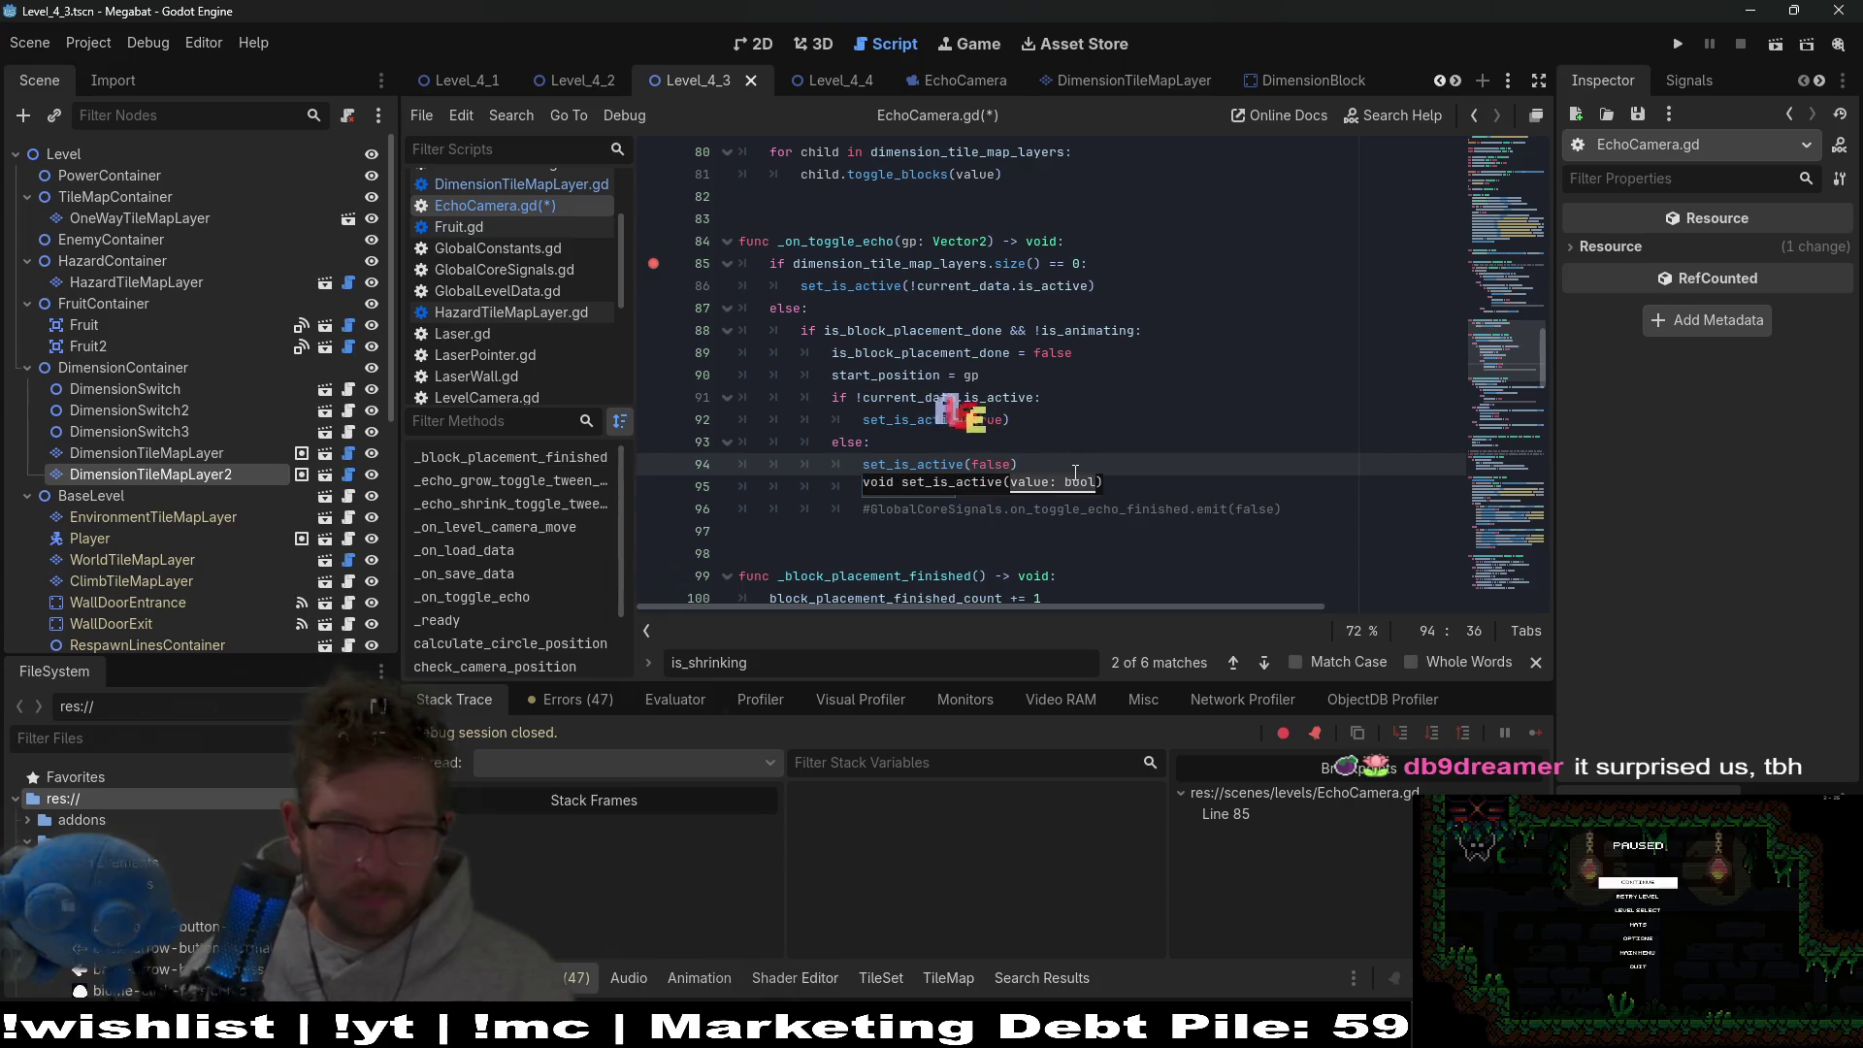
key(End)
key(ctrl+x)
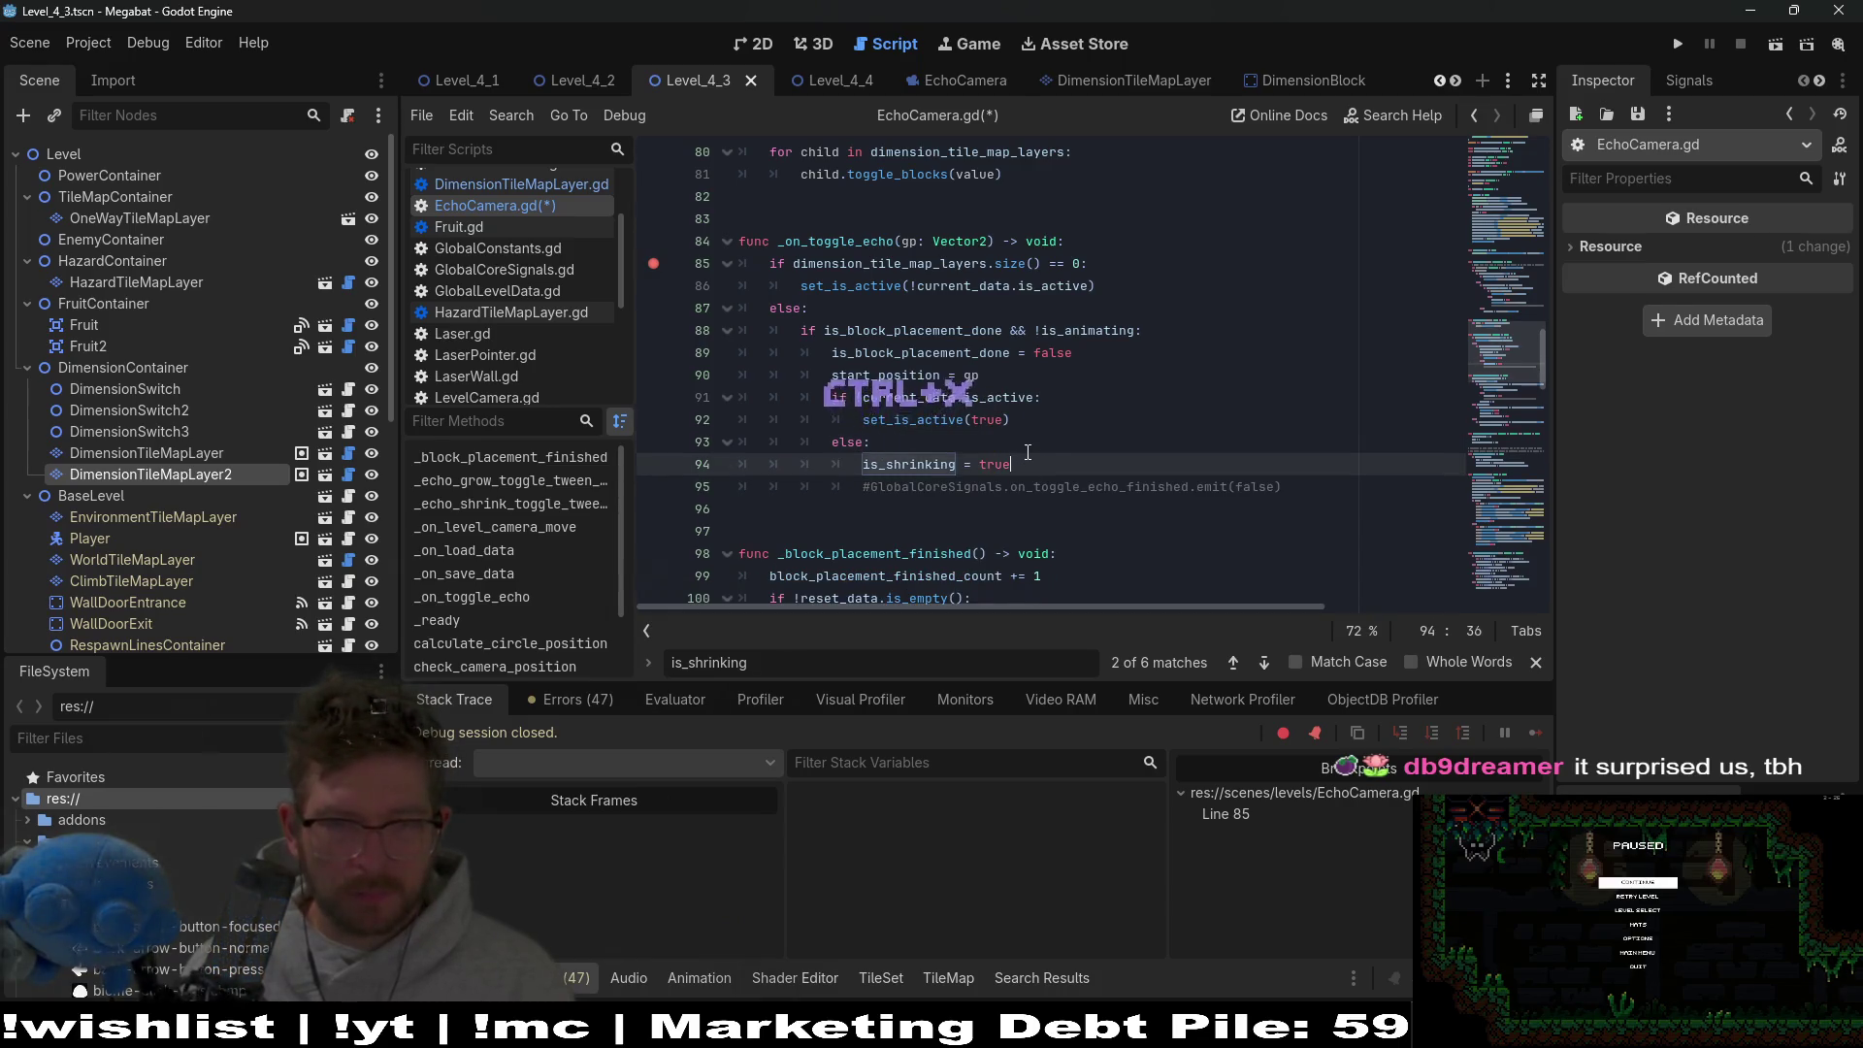
key(ctrl+v)
key(ctrl+s)
click(771, 51)
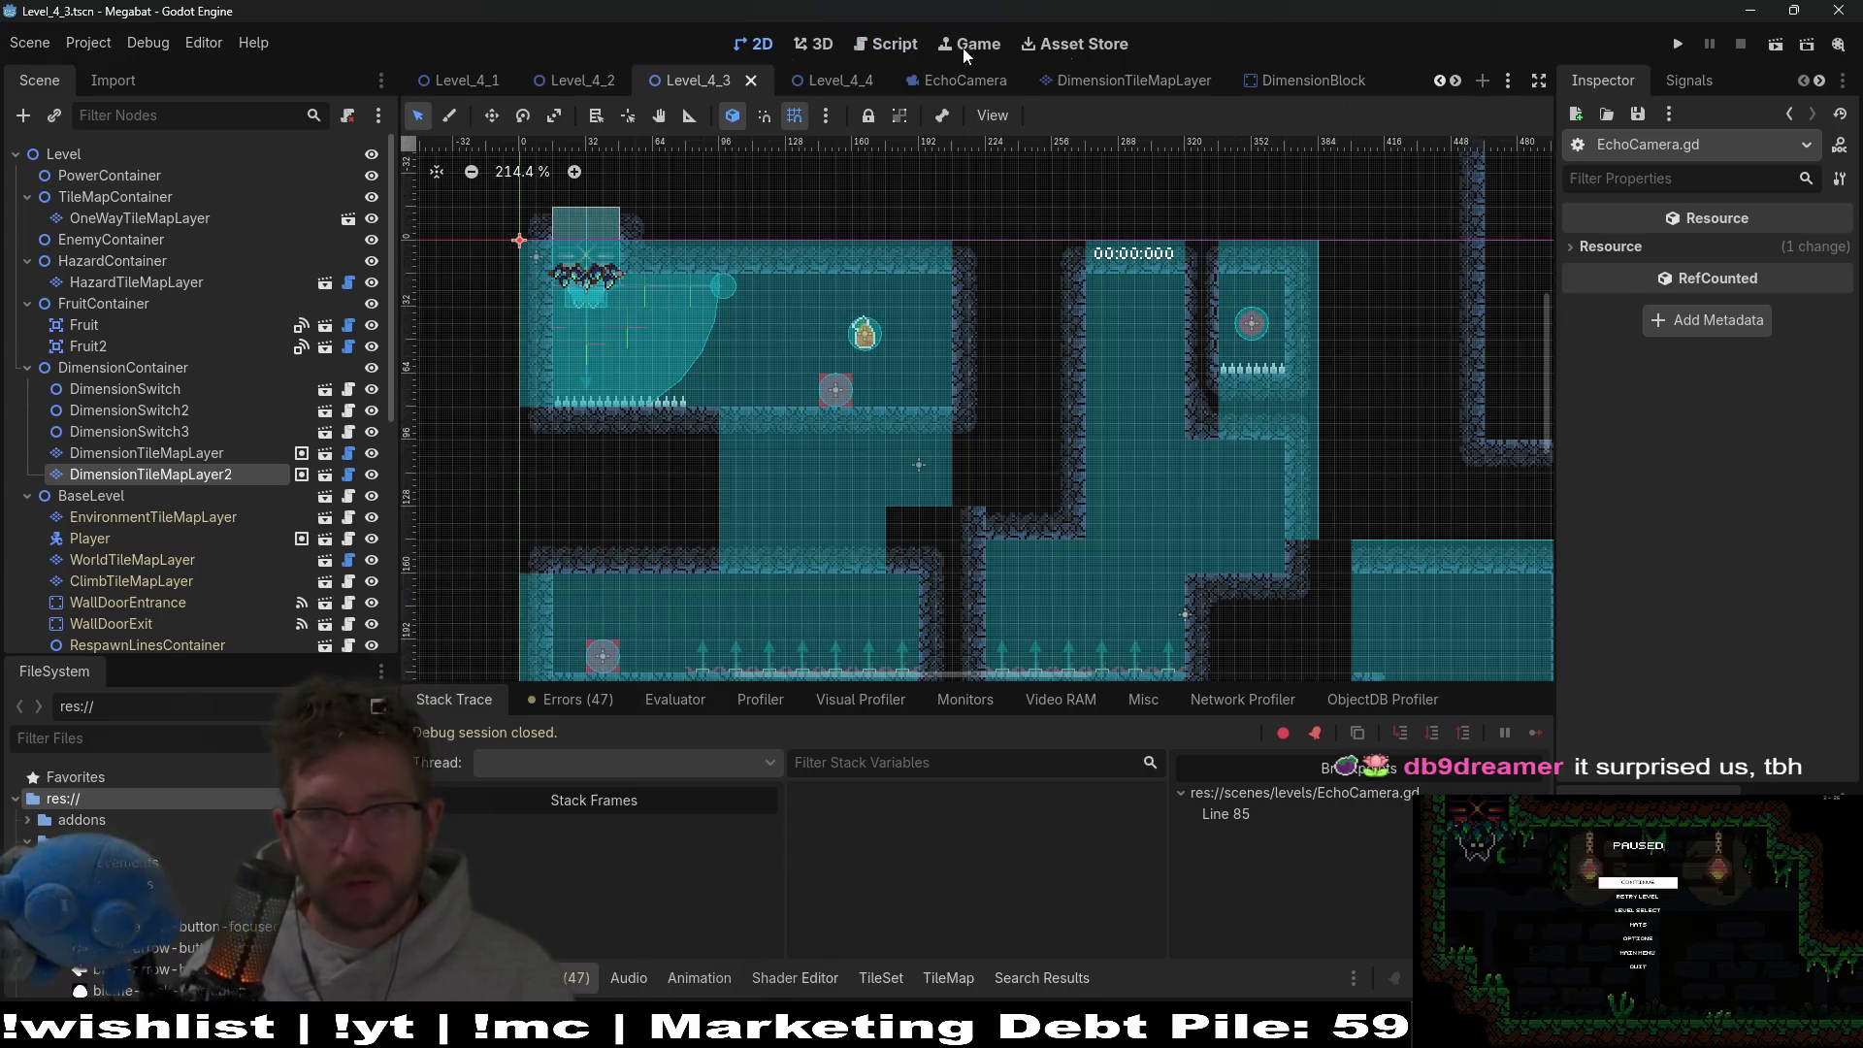
Run the Level_4_3 scene and continue past the EchoCamera.gd line-85 breakpoint.
click(1769, 42)
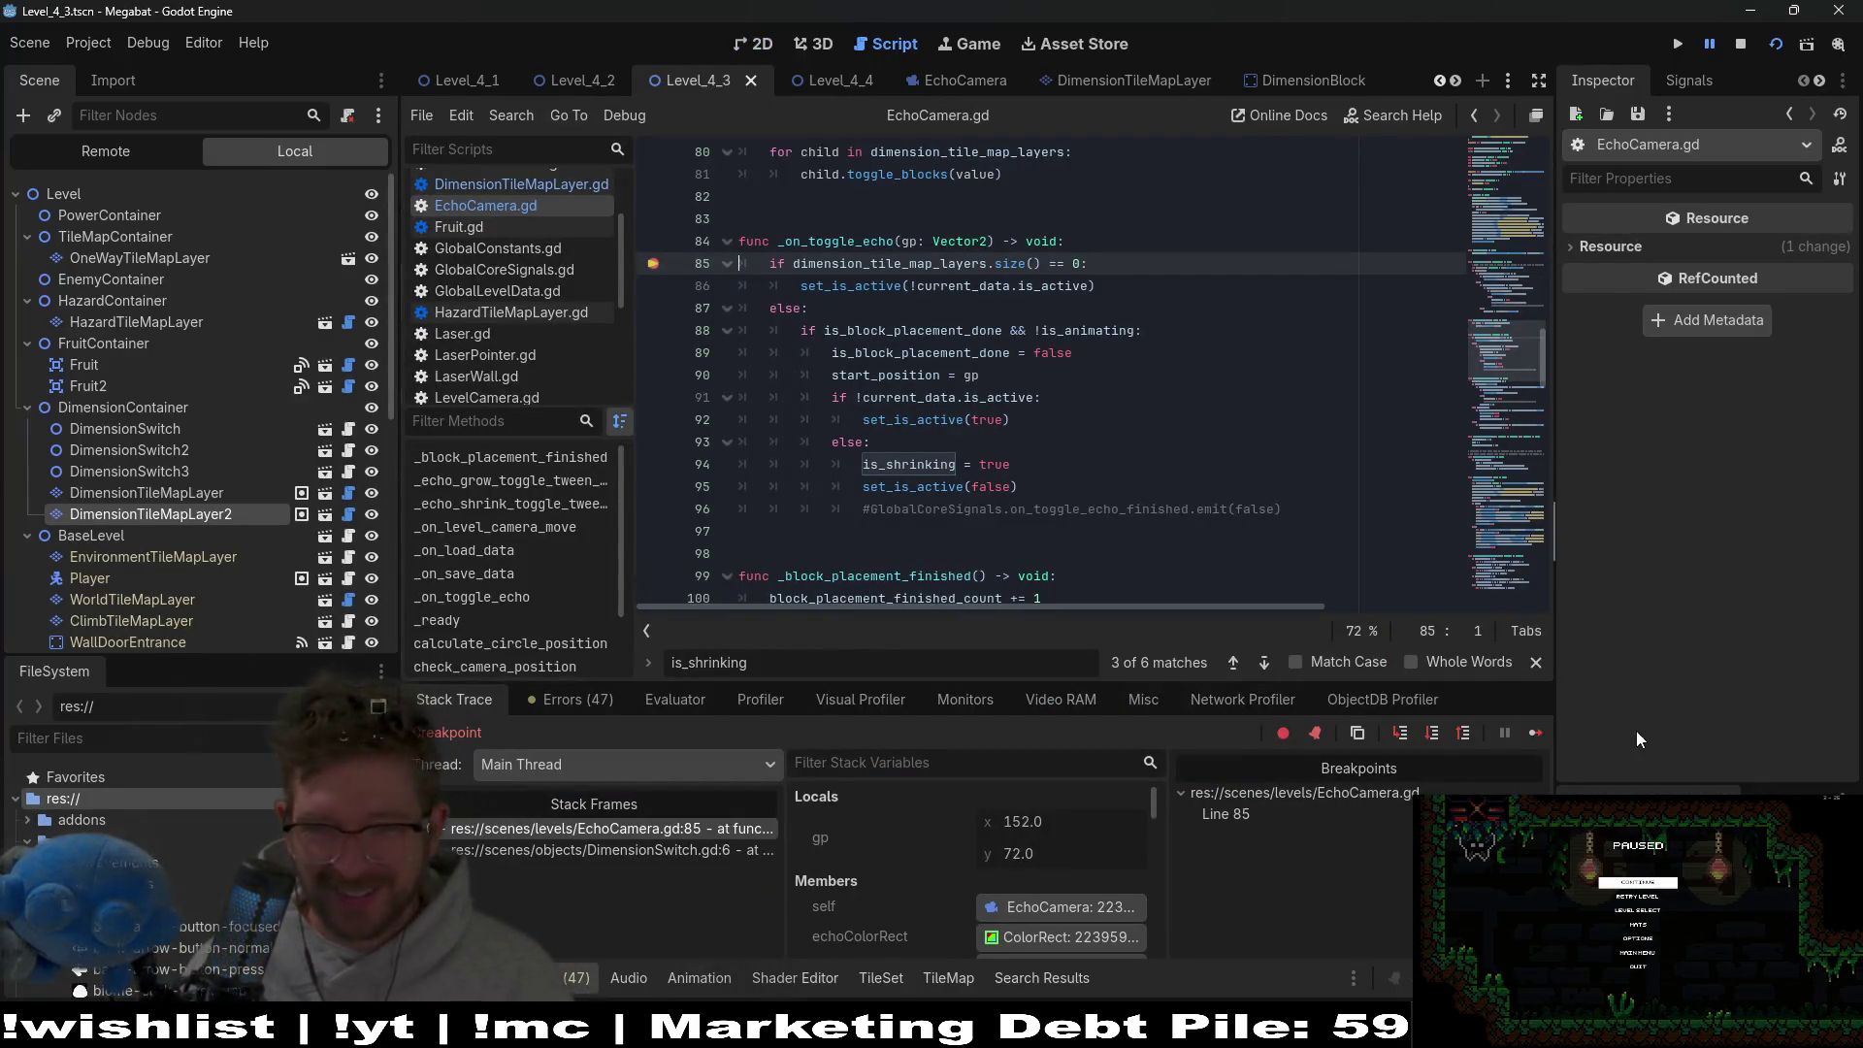
click(1532, 730)
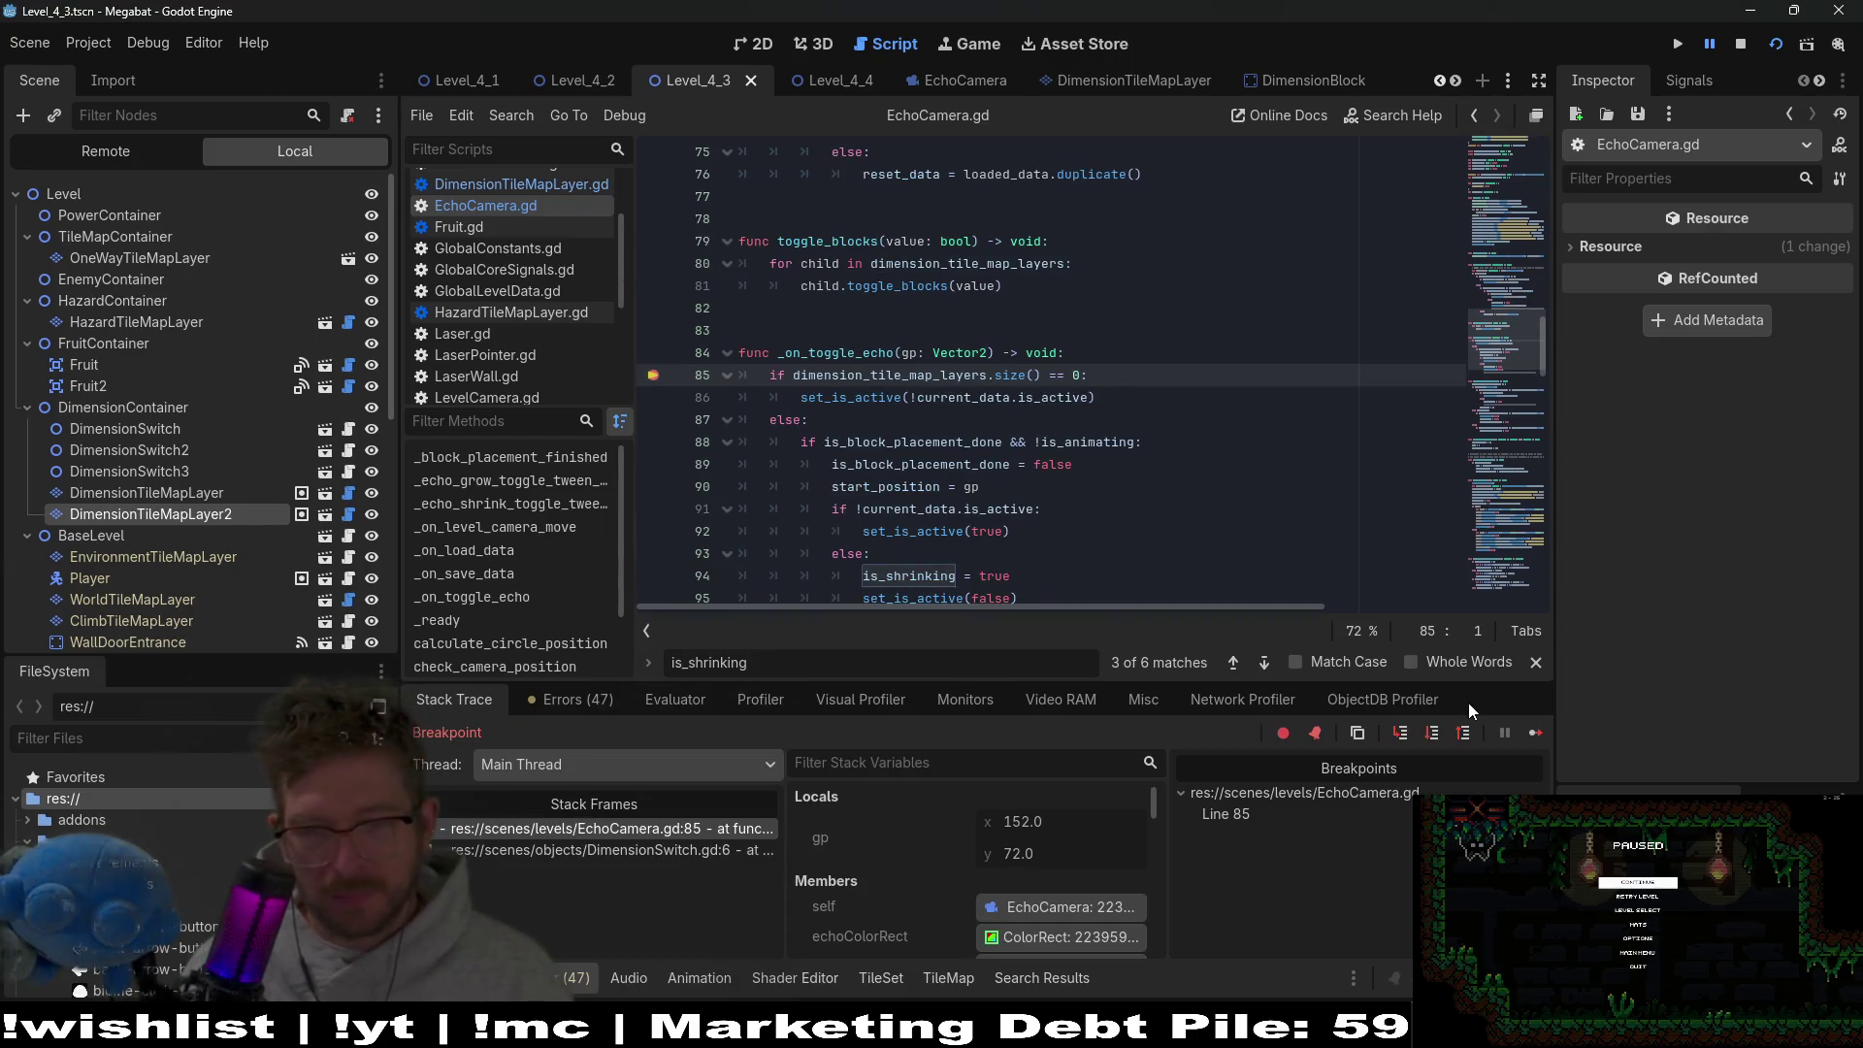
click(1533, 734)
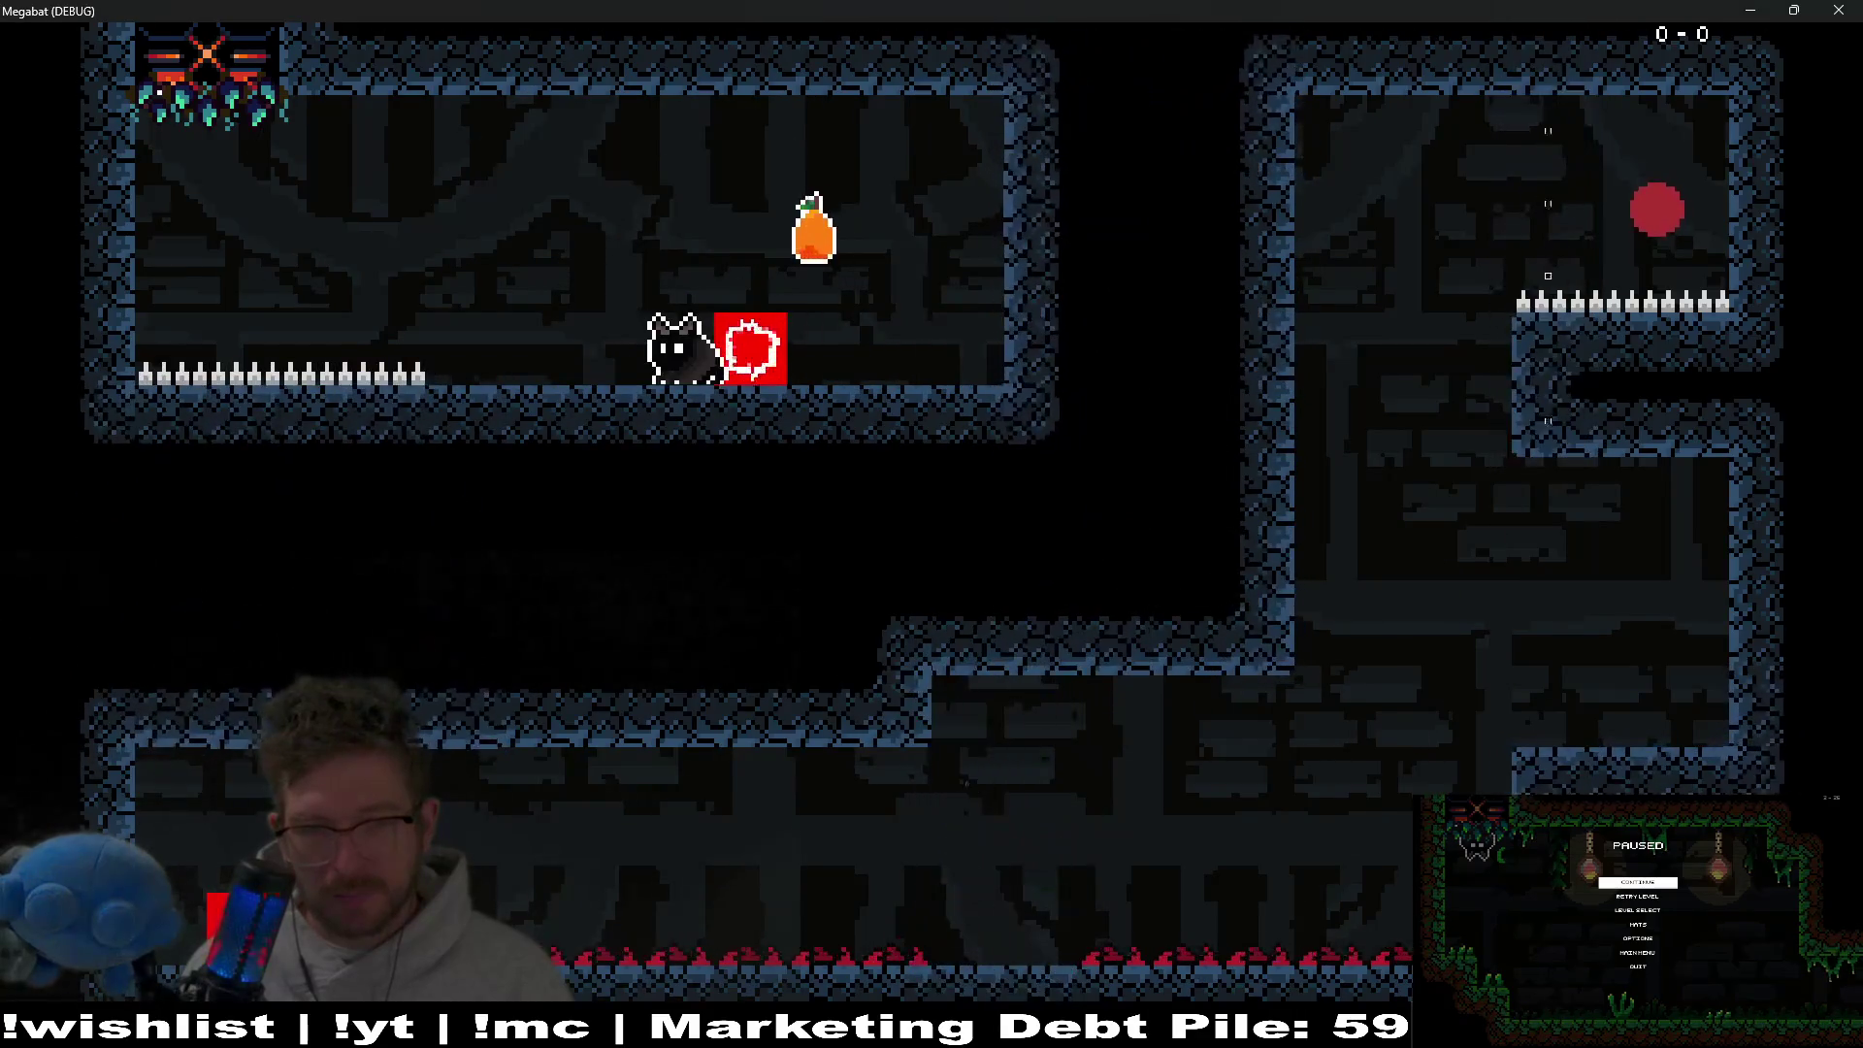
Trigger the echo toggle in game, remove the line-85 breakpoint and resume.
key(Left)
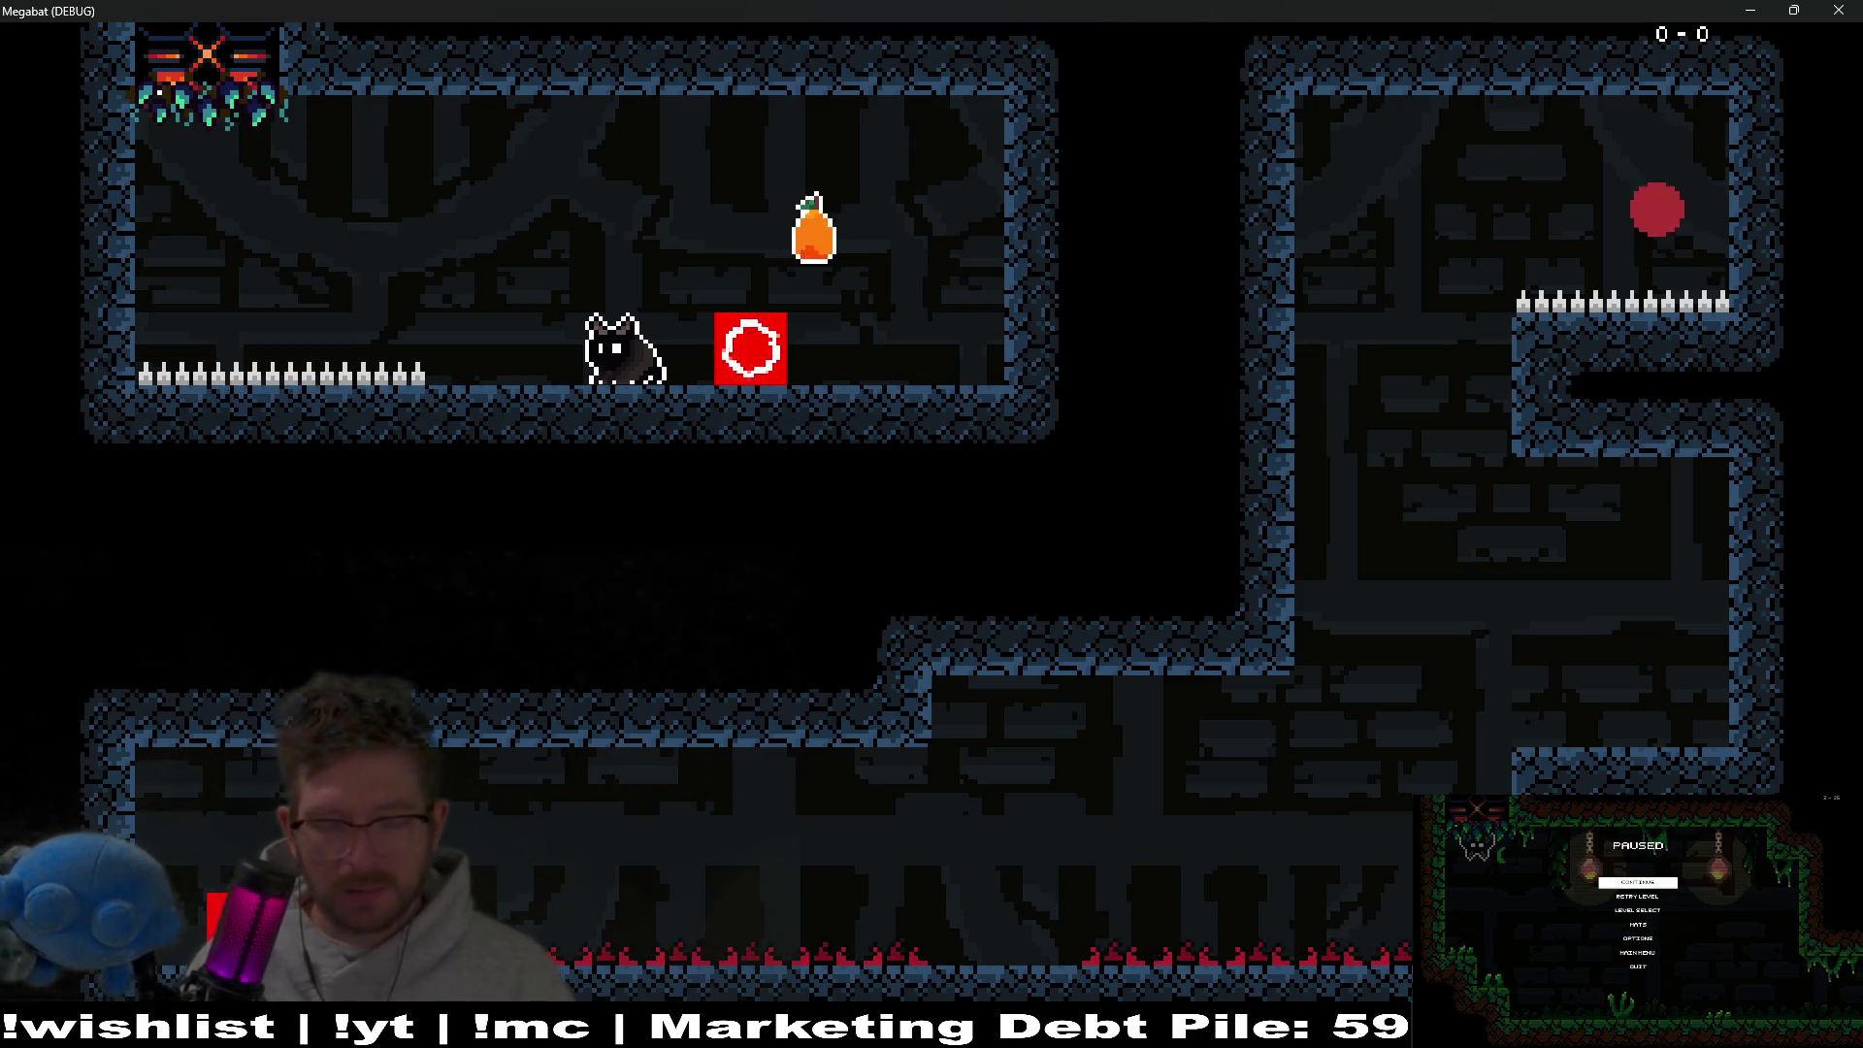
key(x)
click(653, 375)
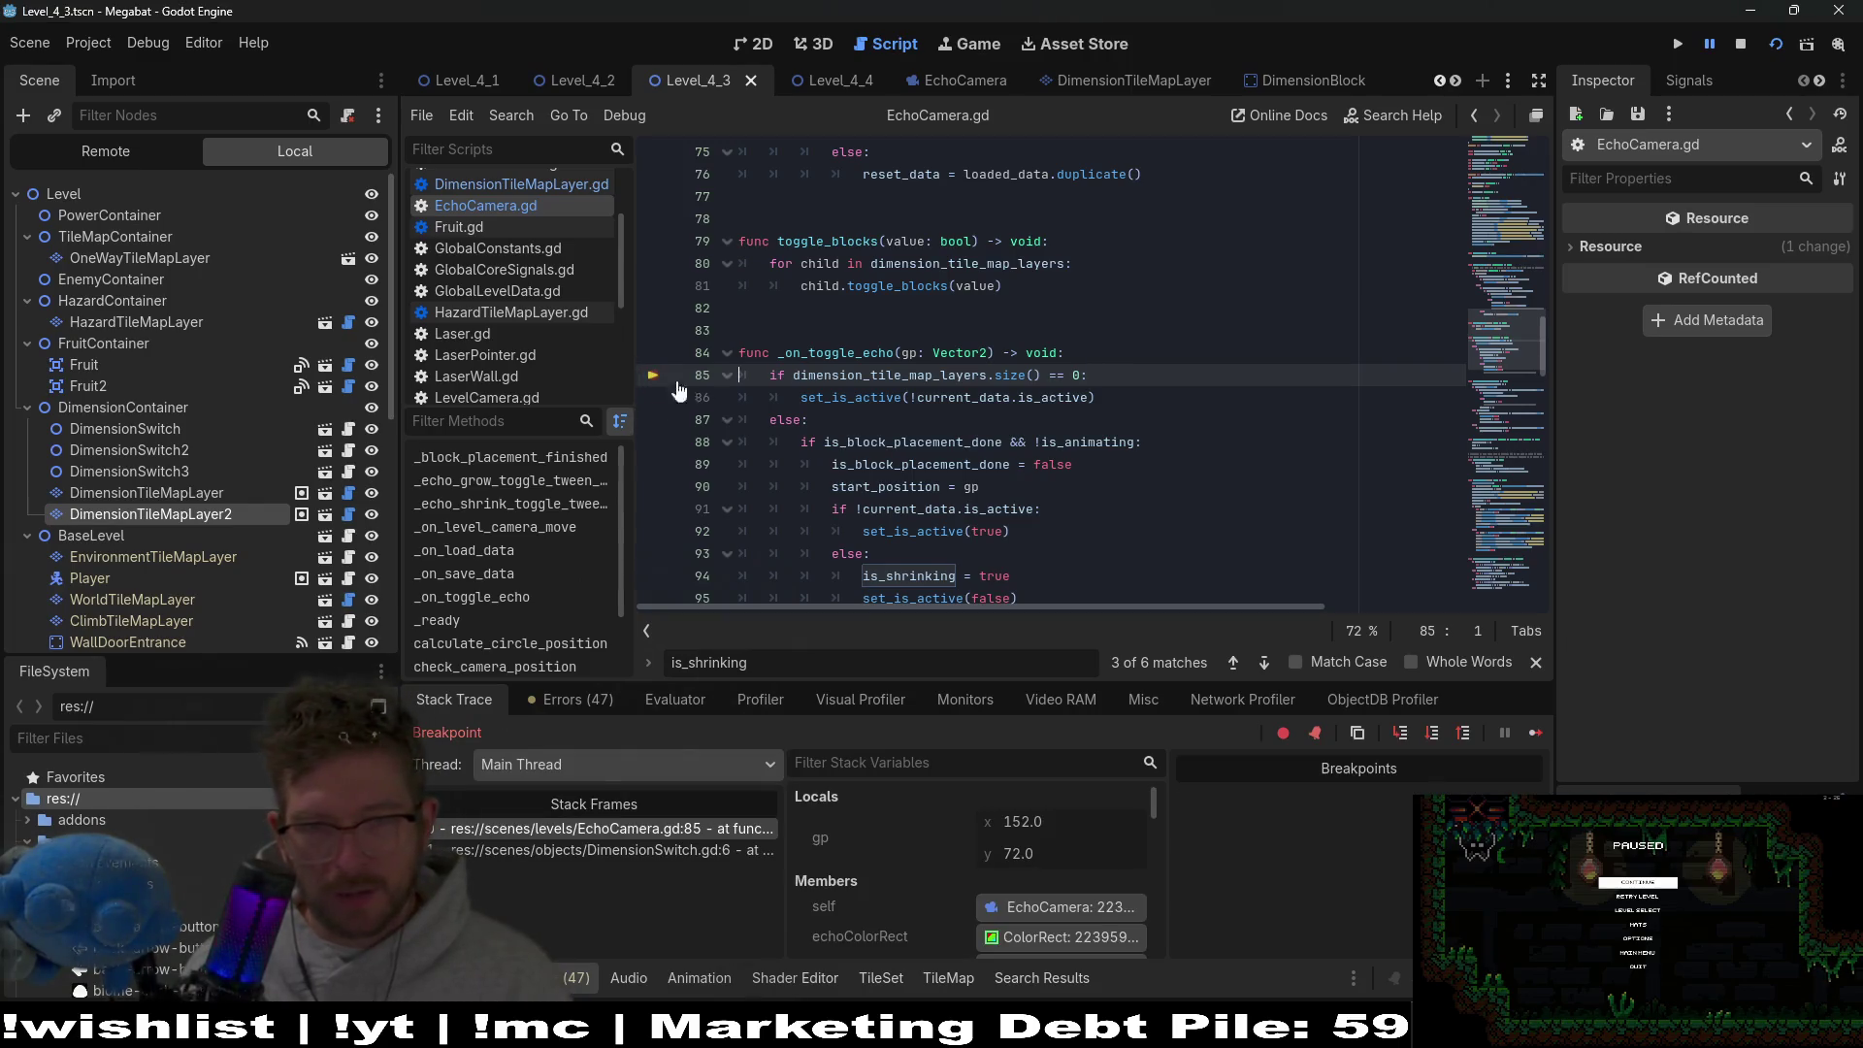
click(1527, 731)
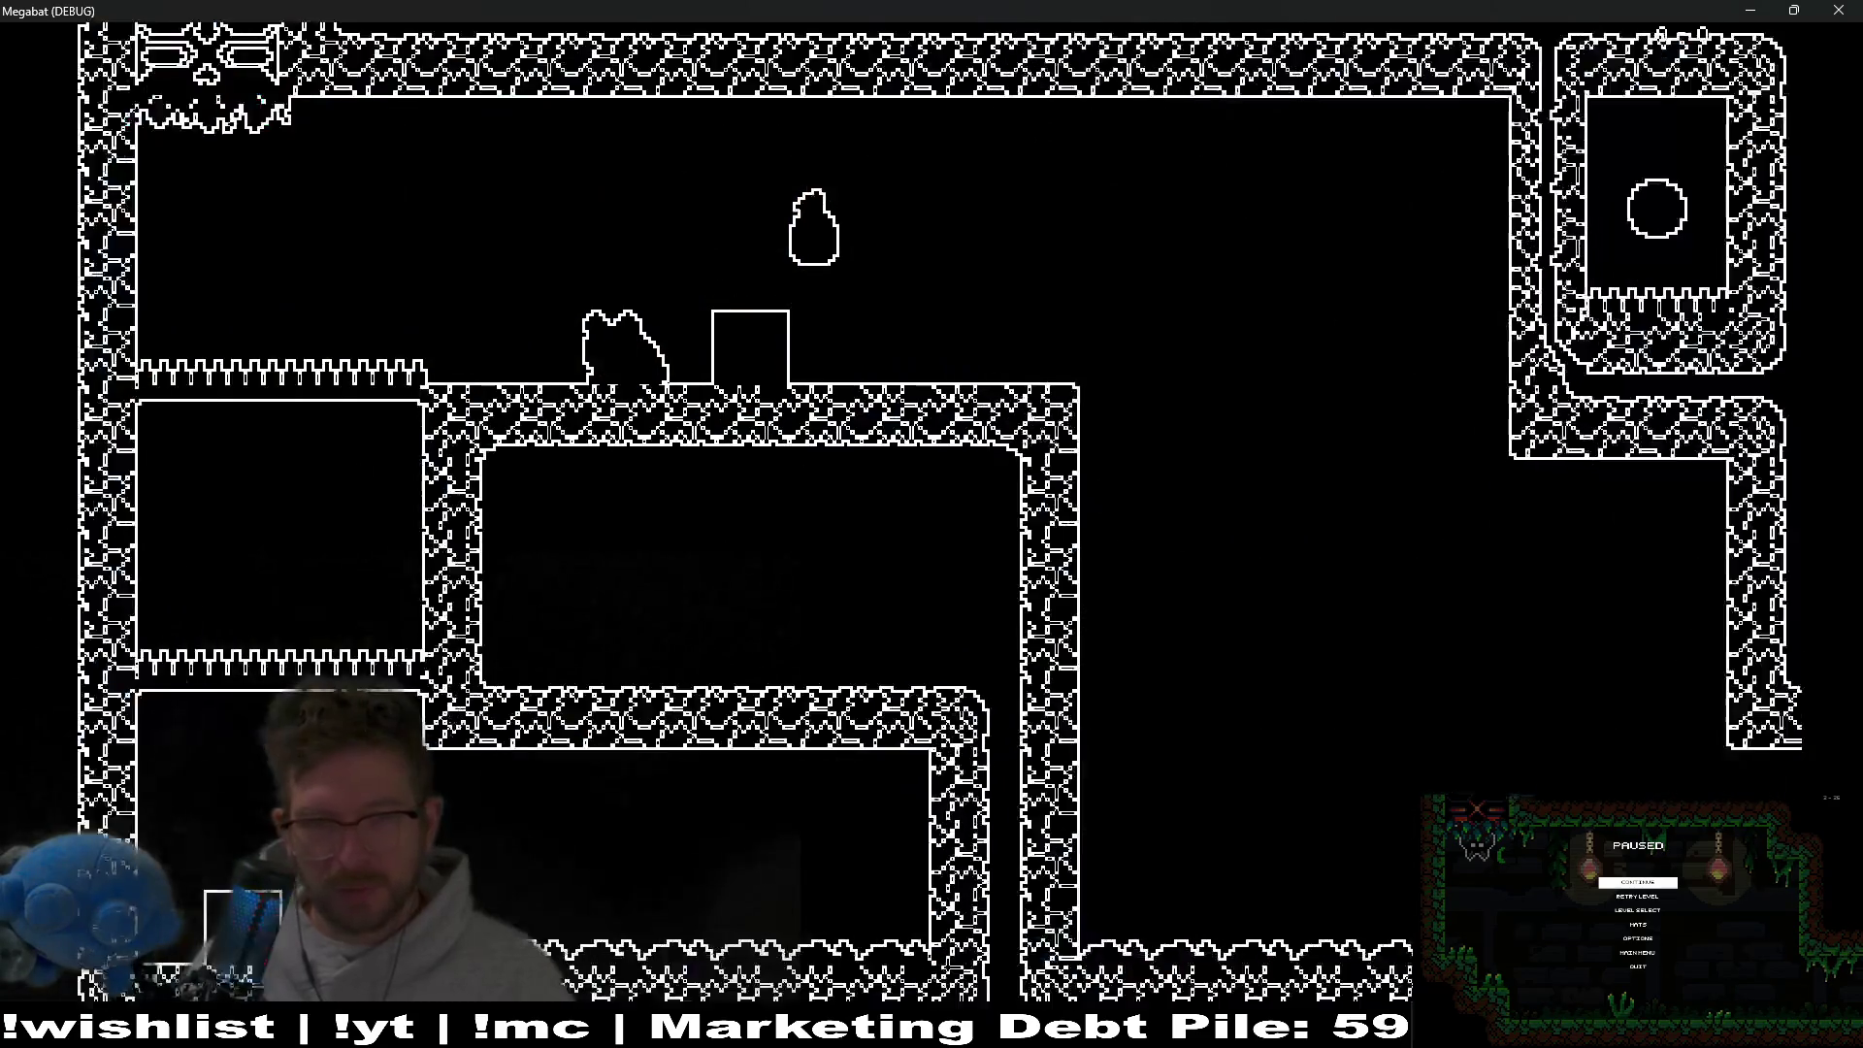
Switch the level back and forth between textured cave and white-outline worlds, then quit with F8.
key(Right)
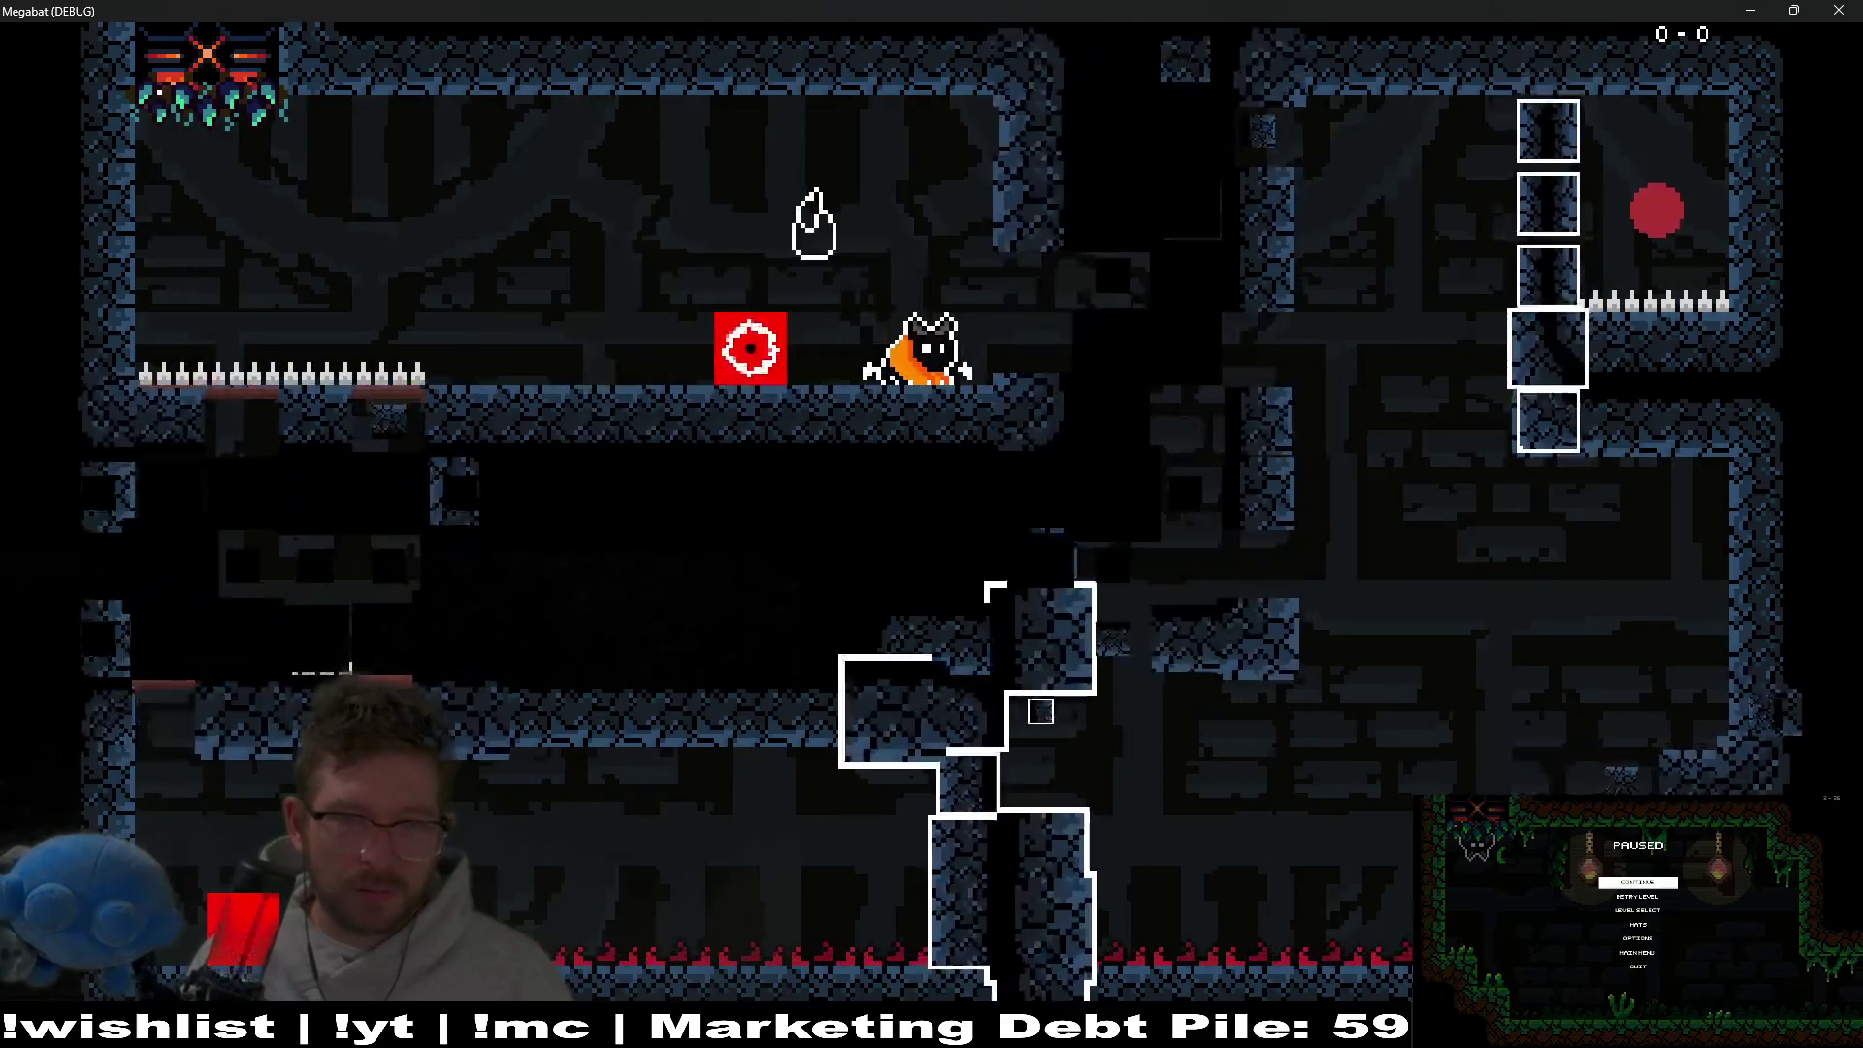
key(Left)
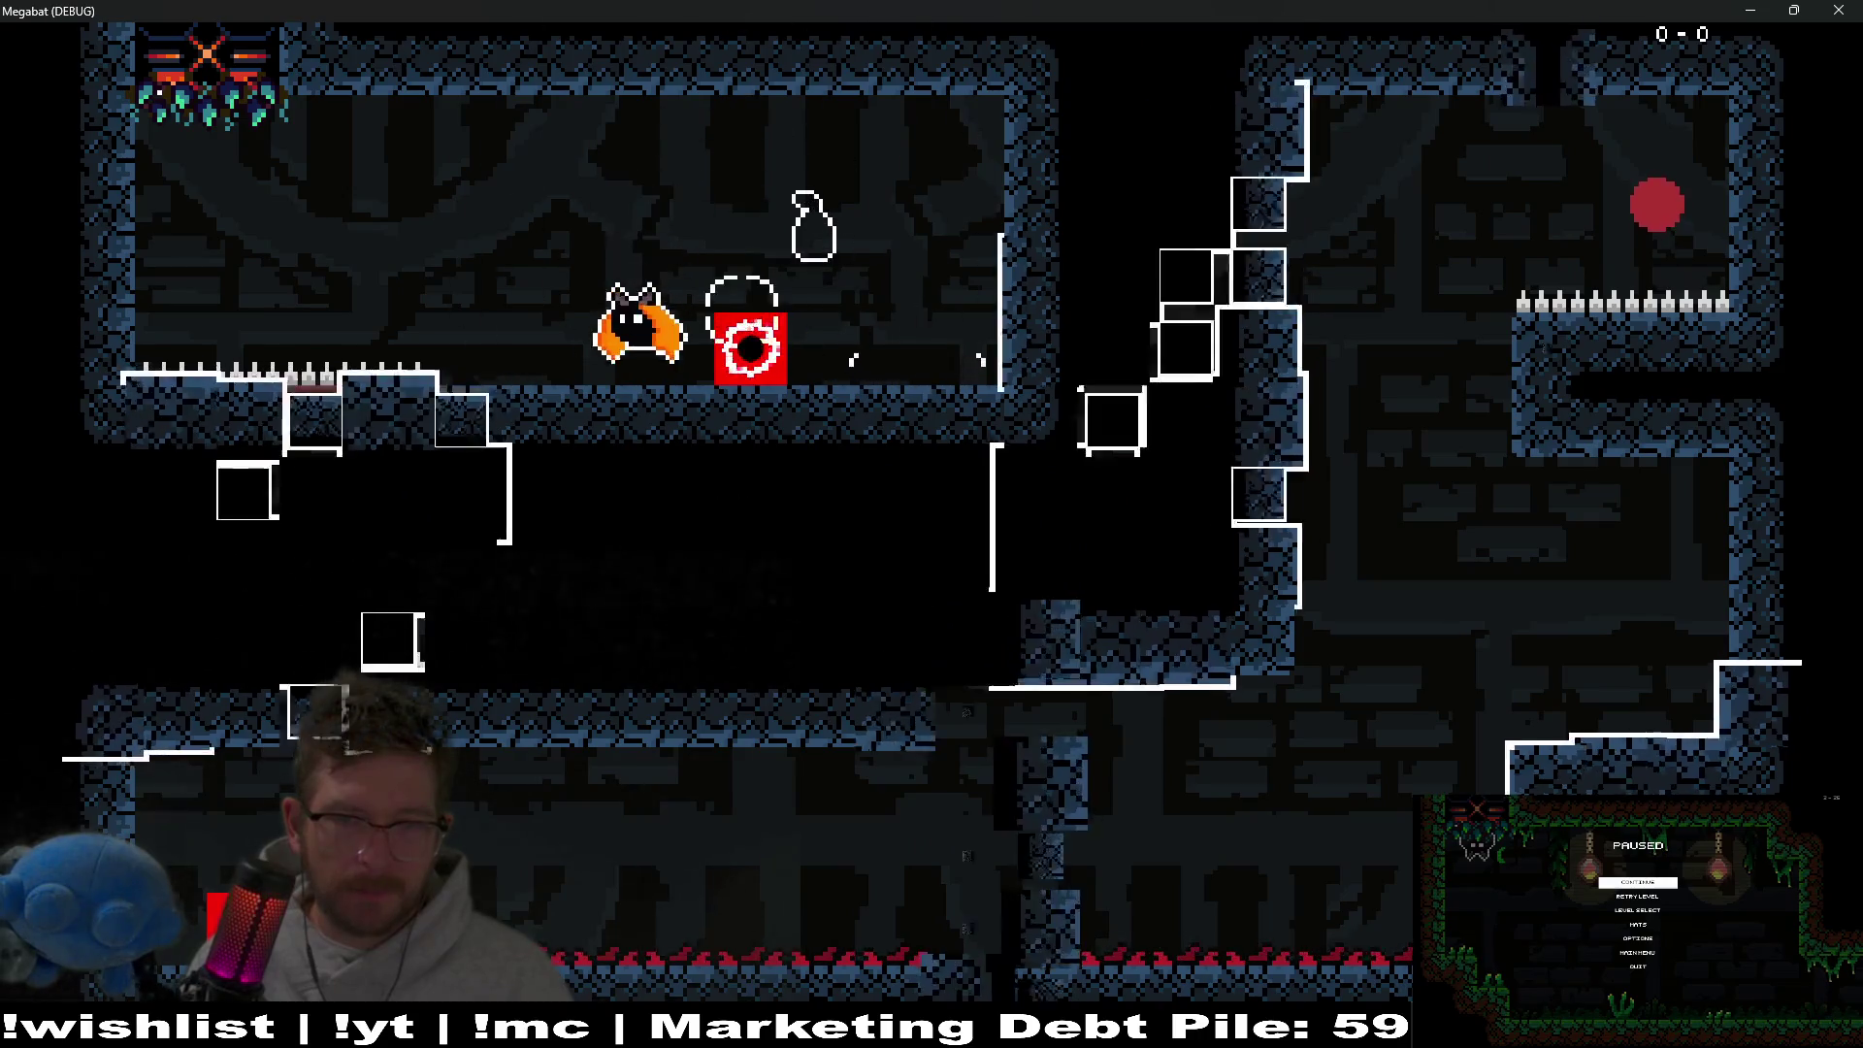
key(Right)
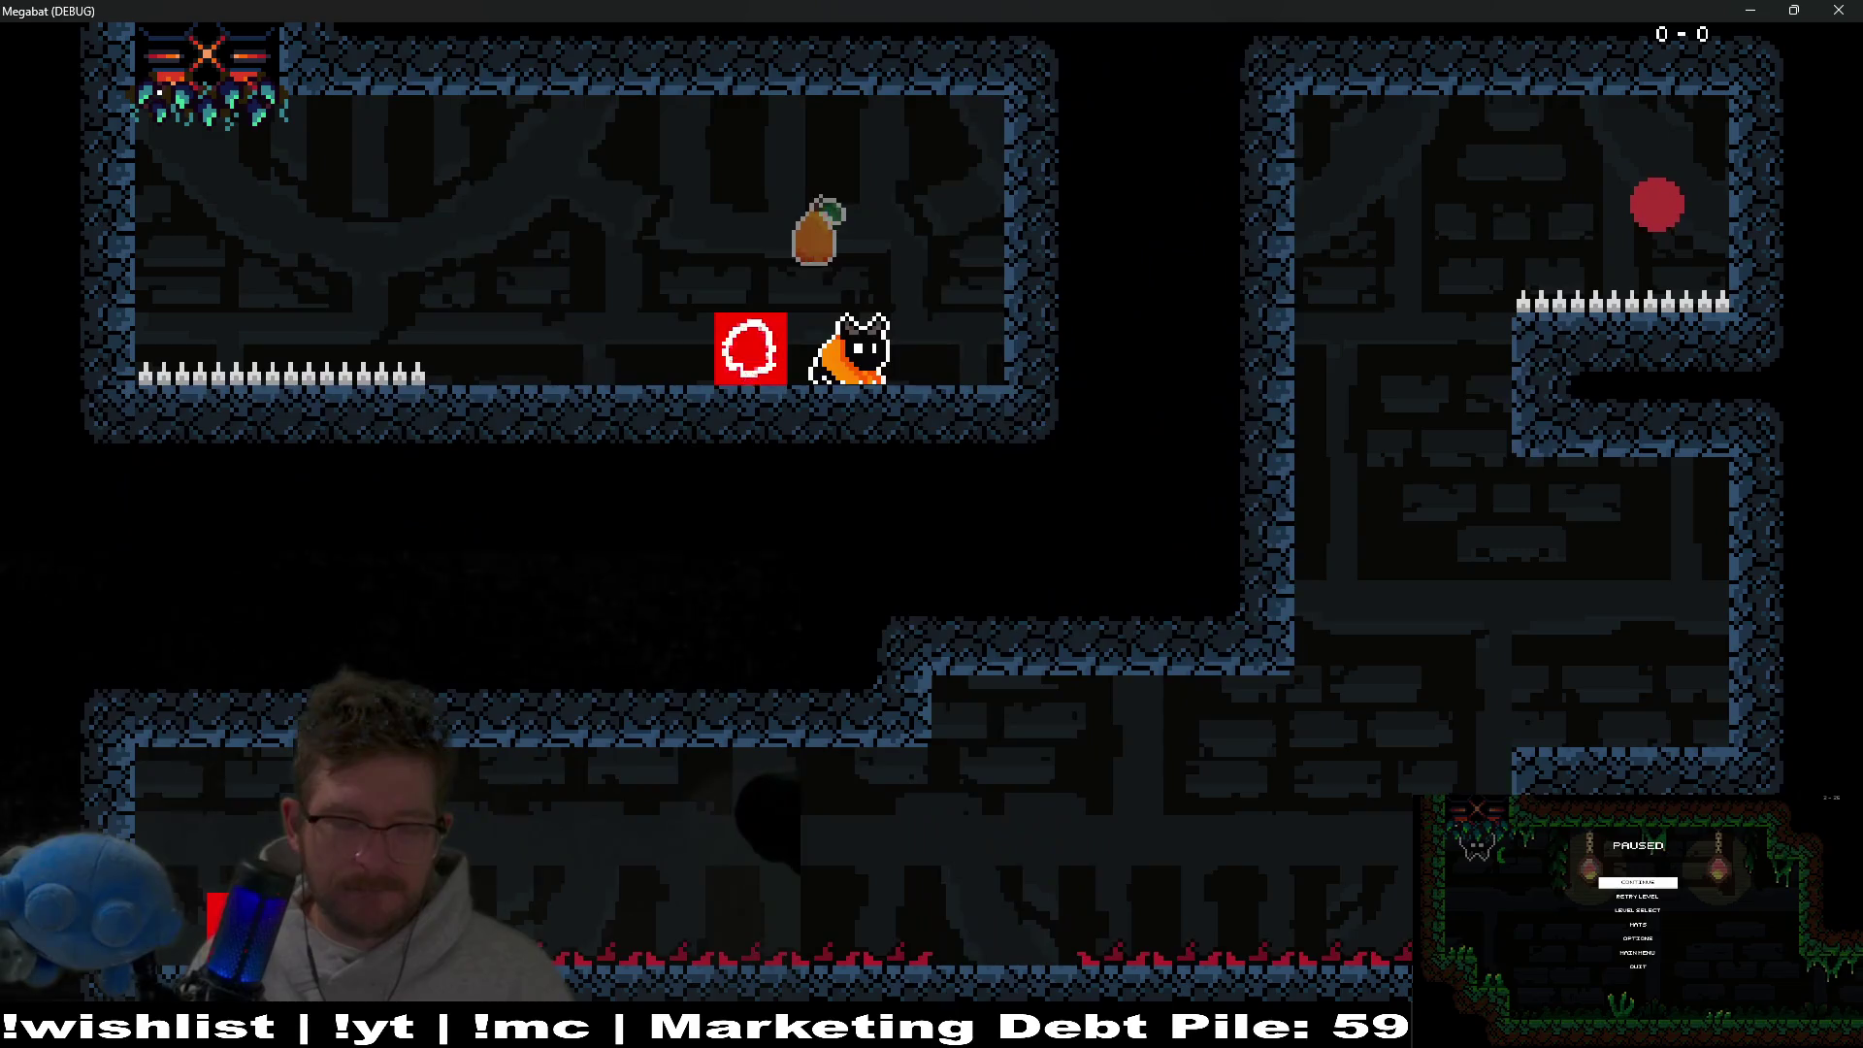
key(Left)
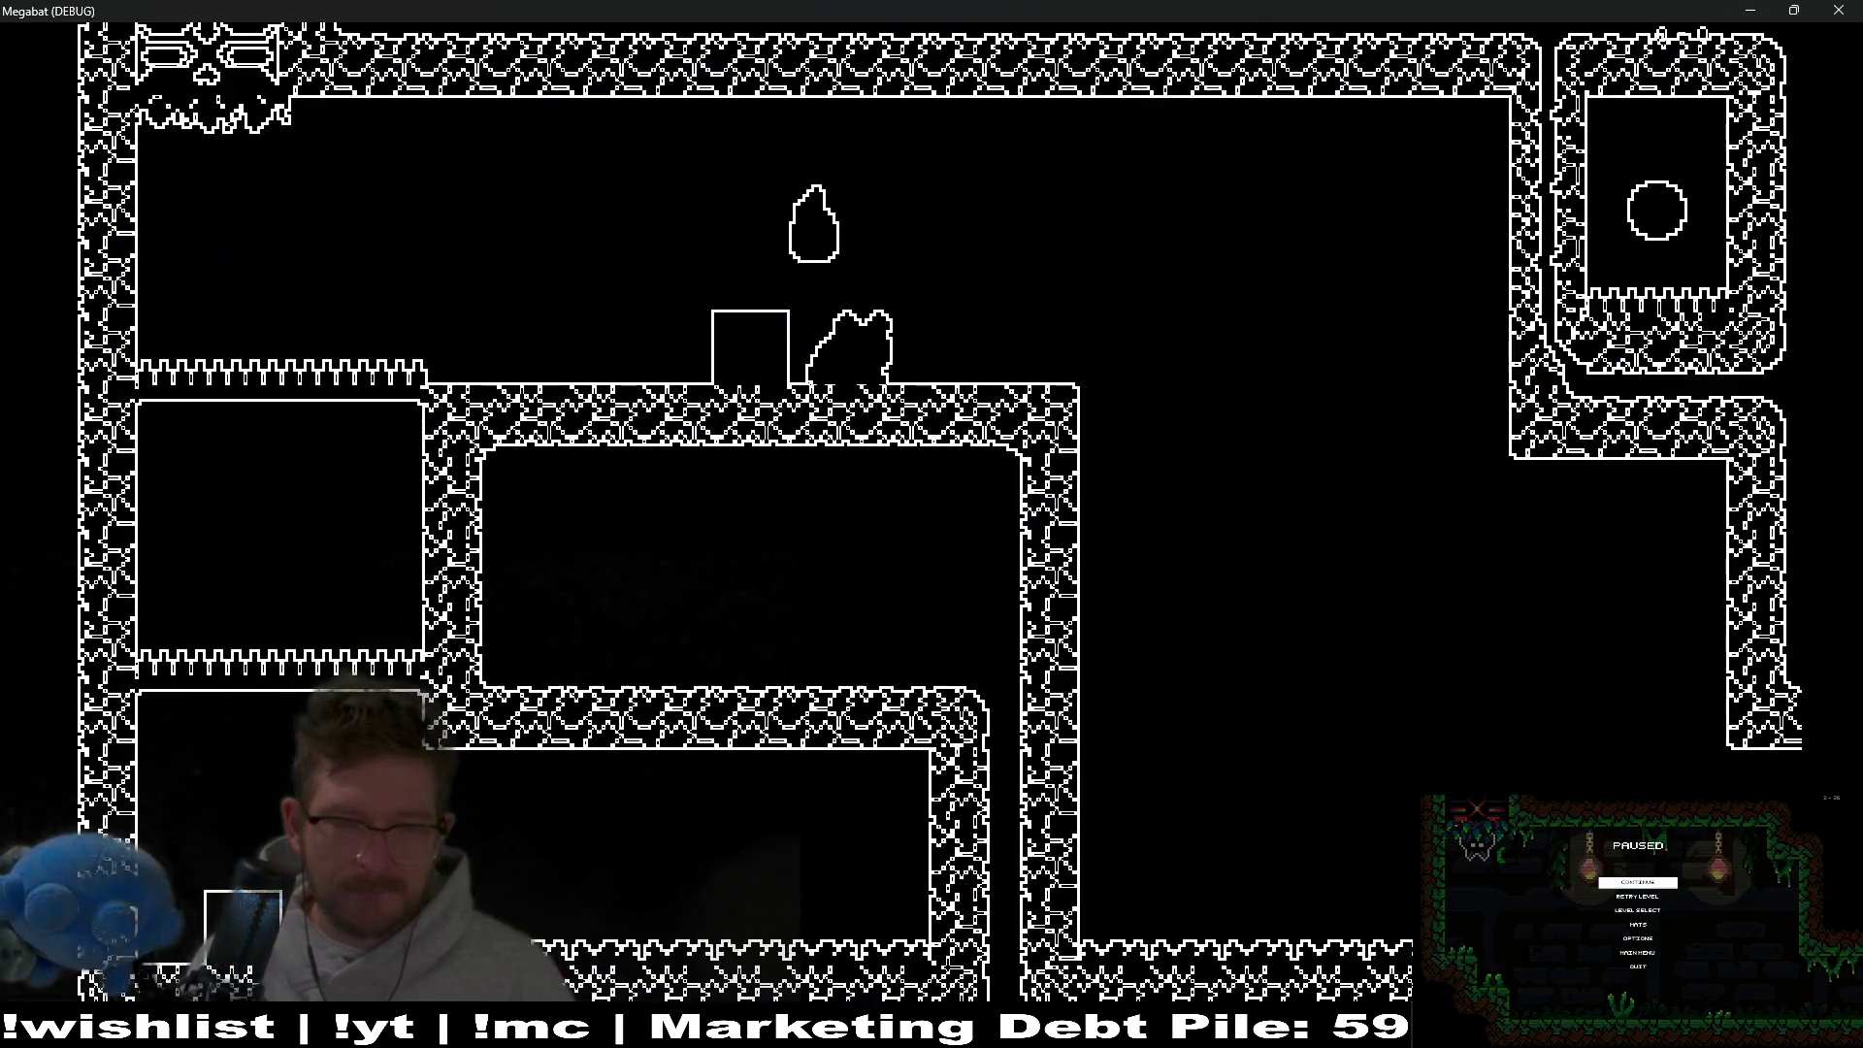
key(space)
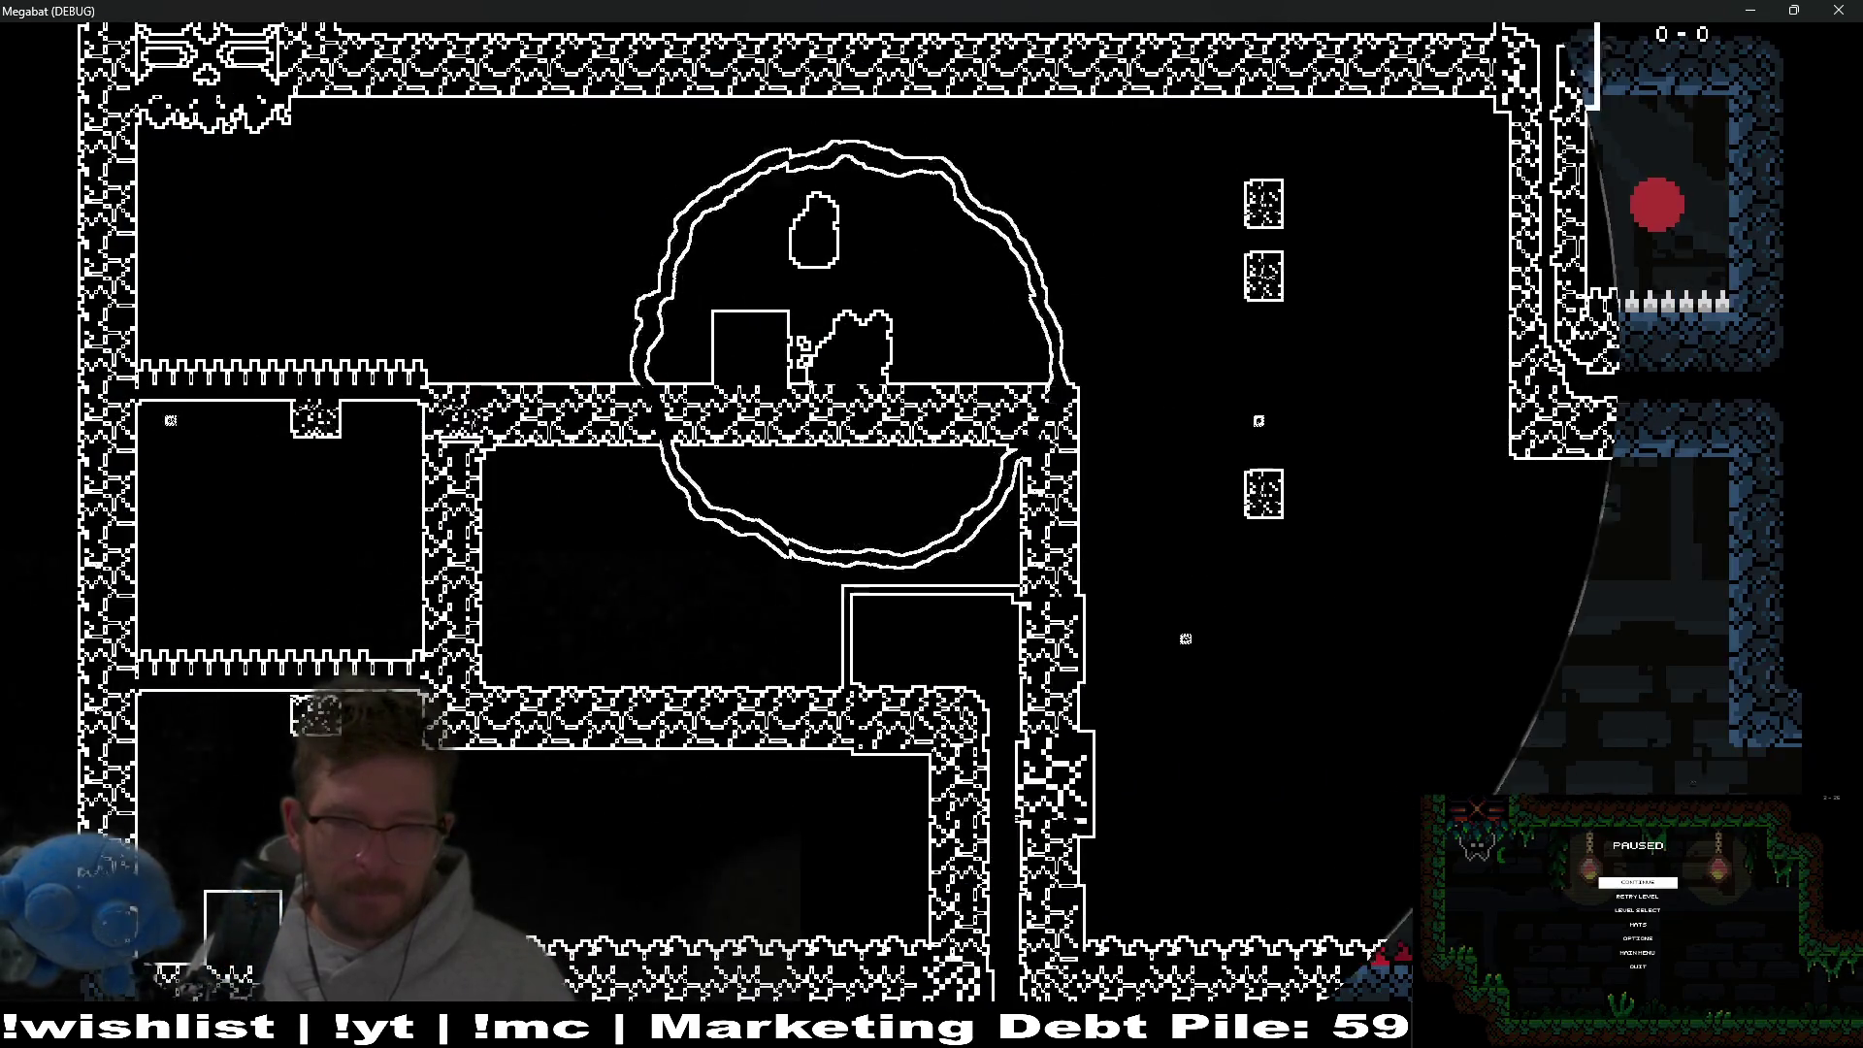
key(space)
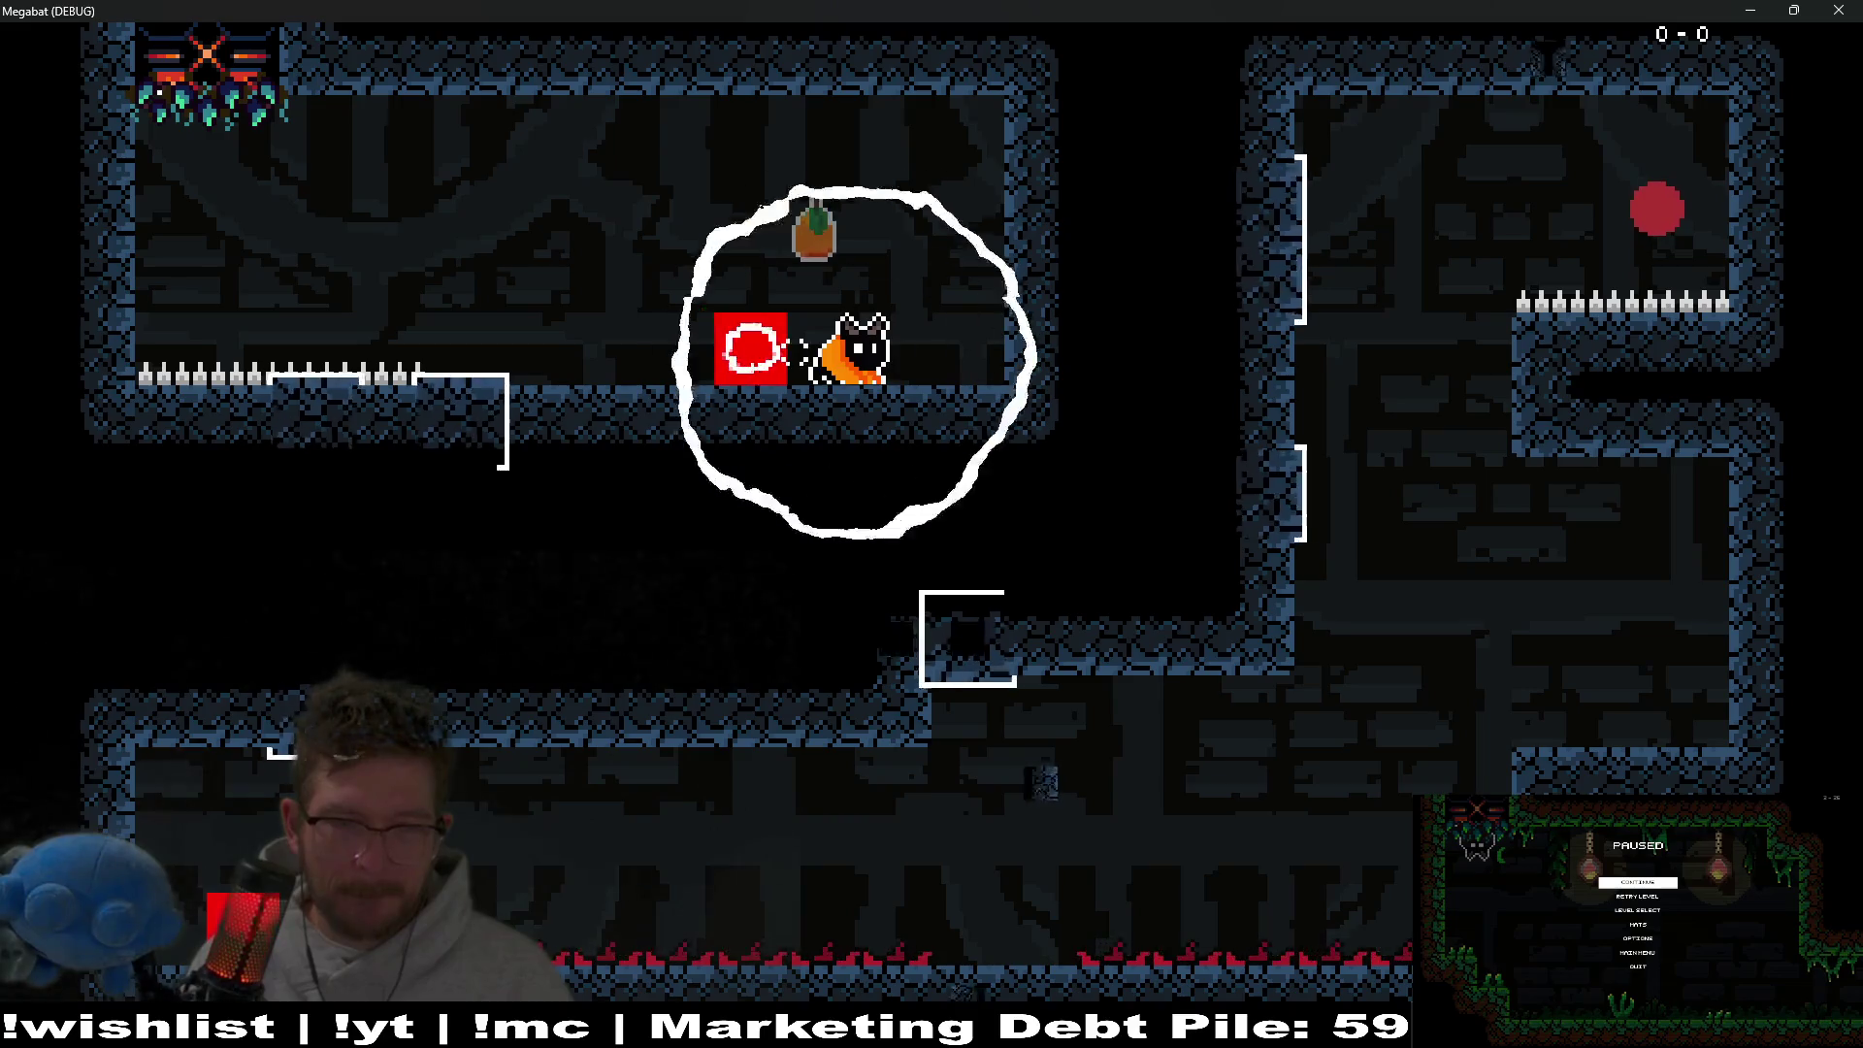
key(space)
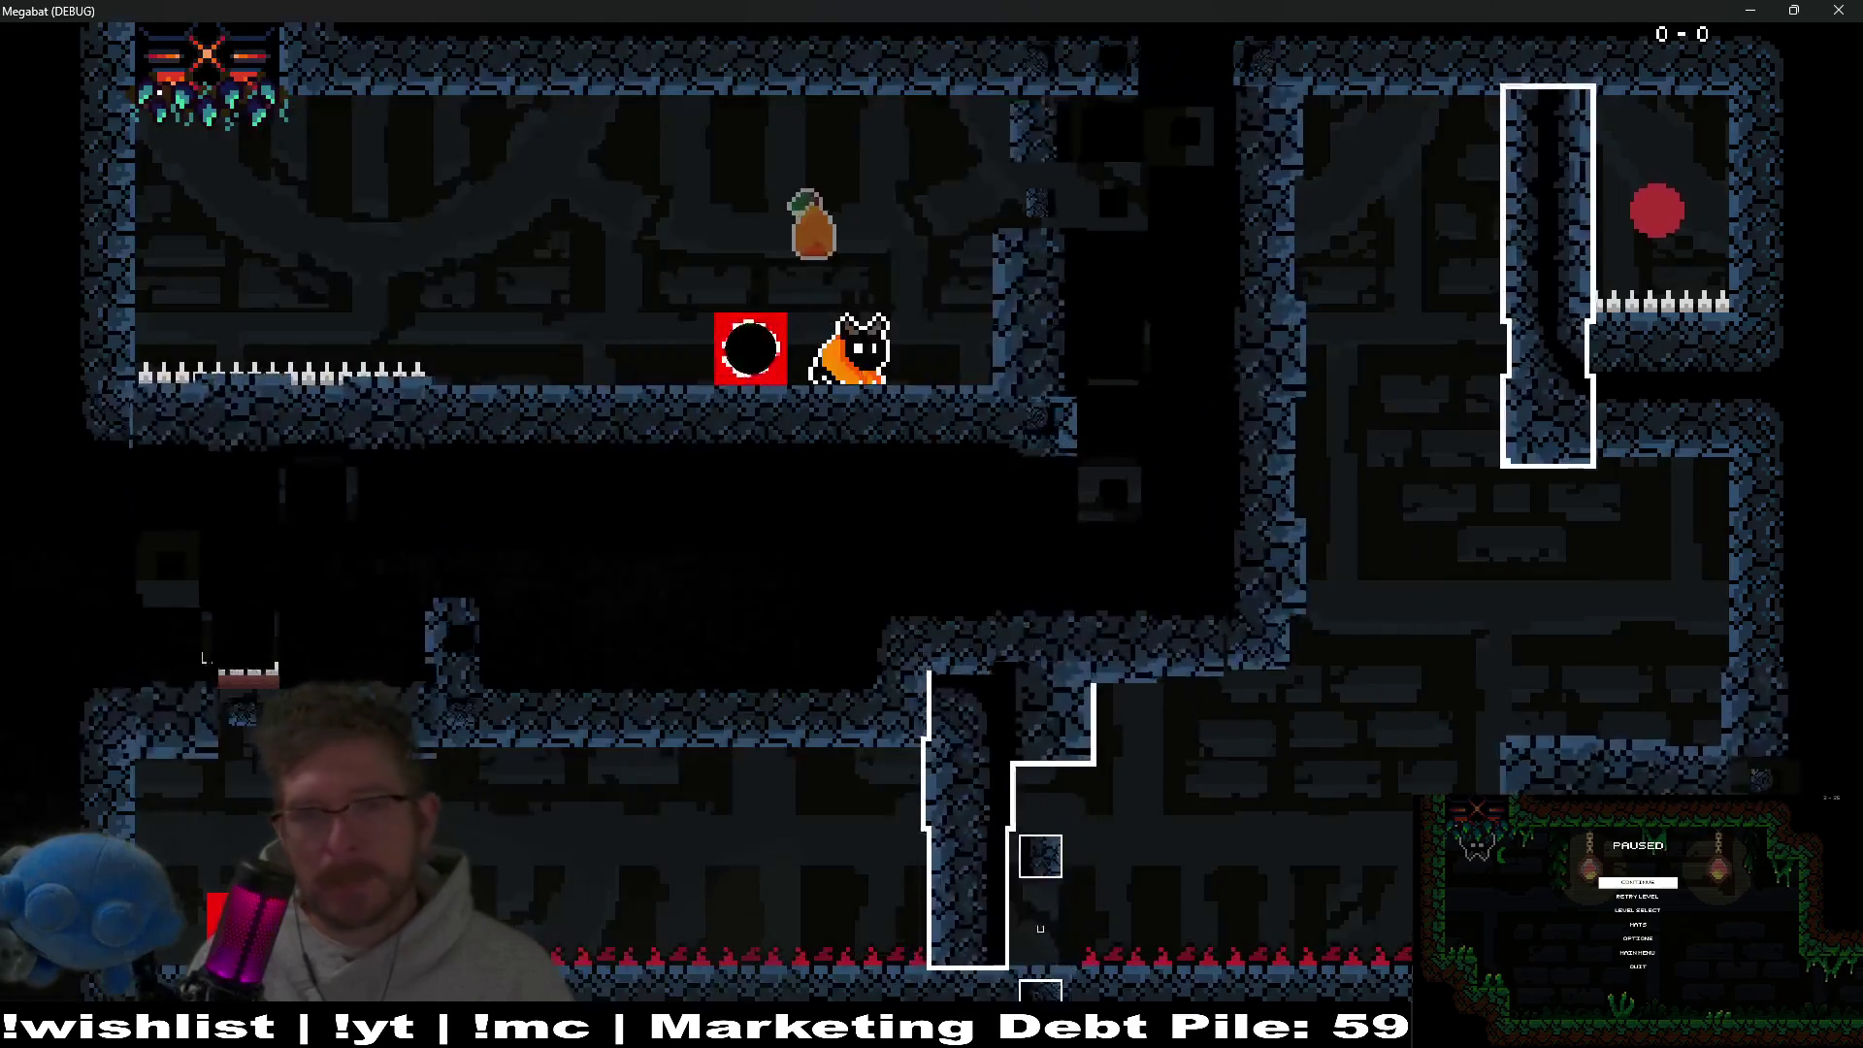
key(space)
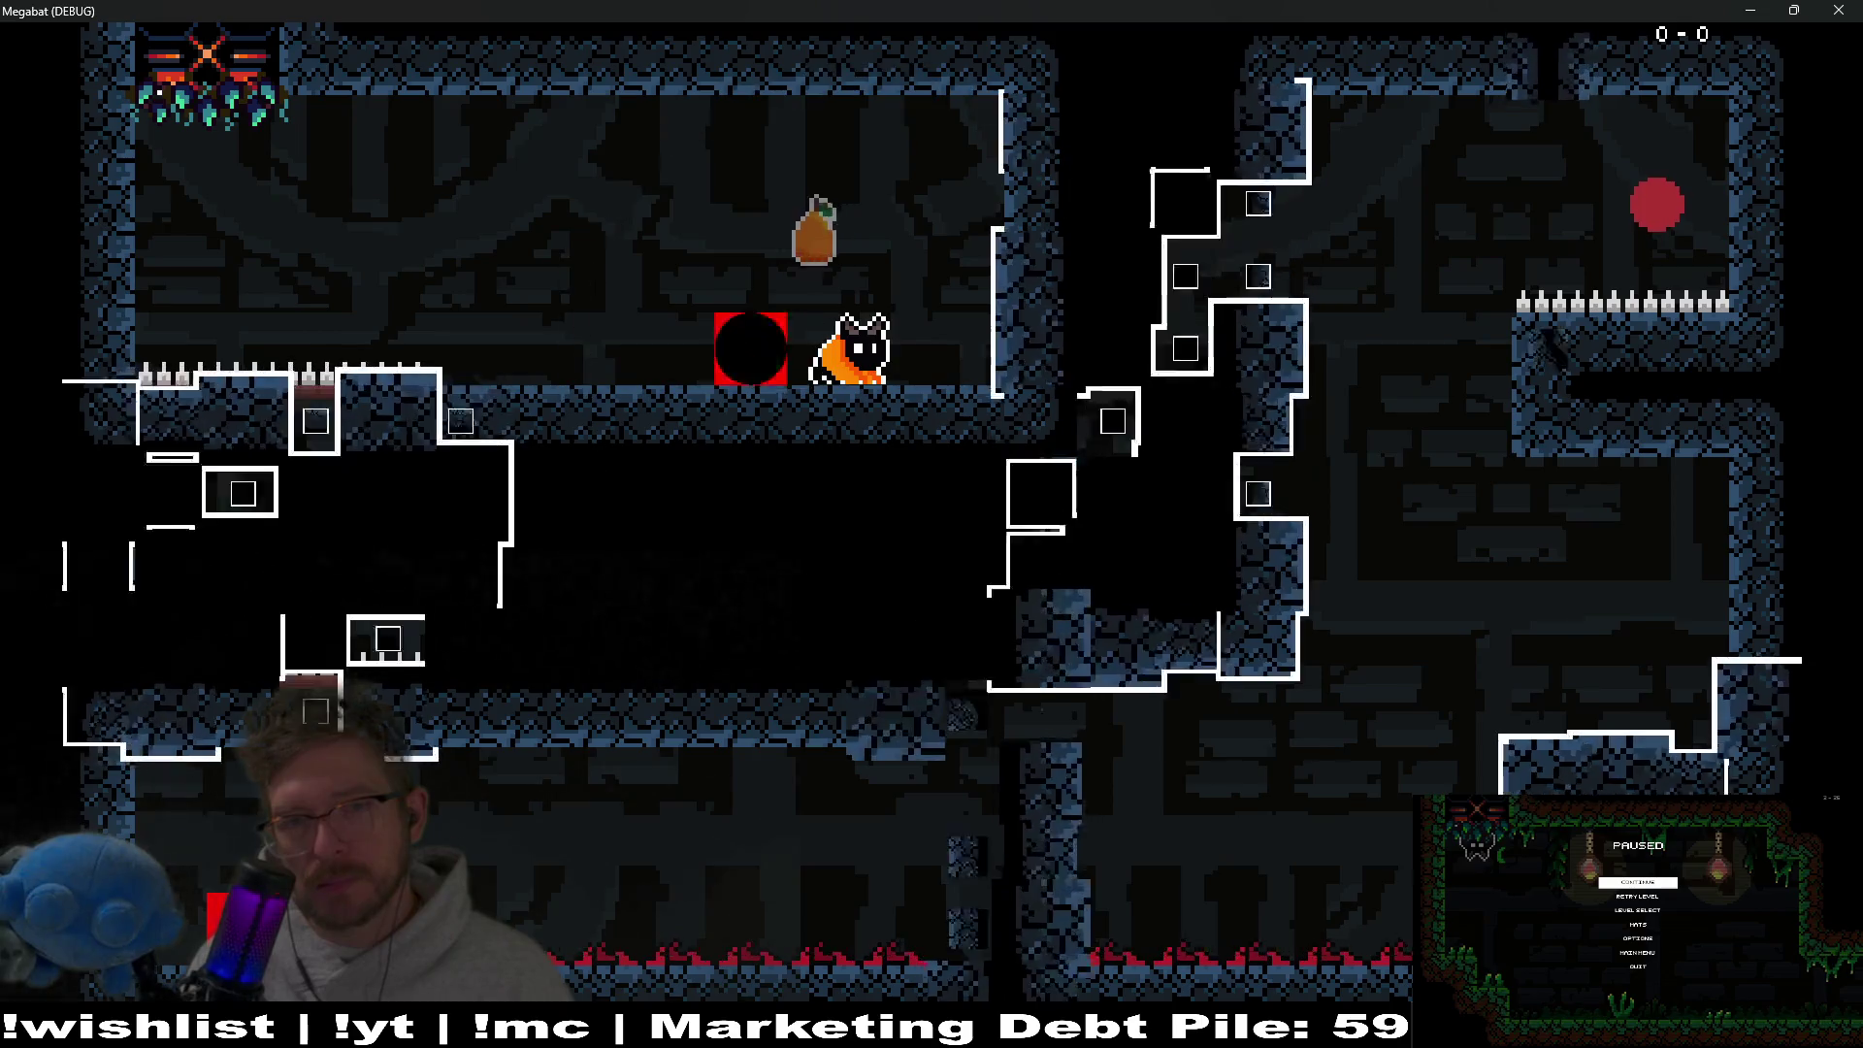
key(space)
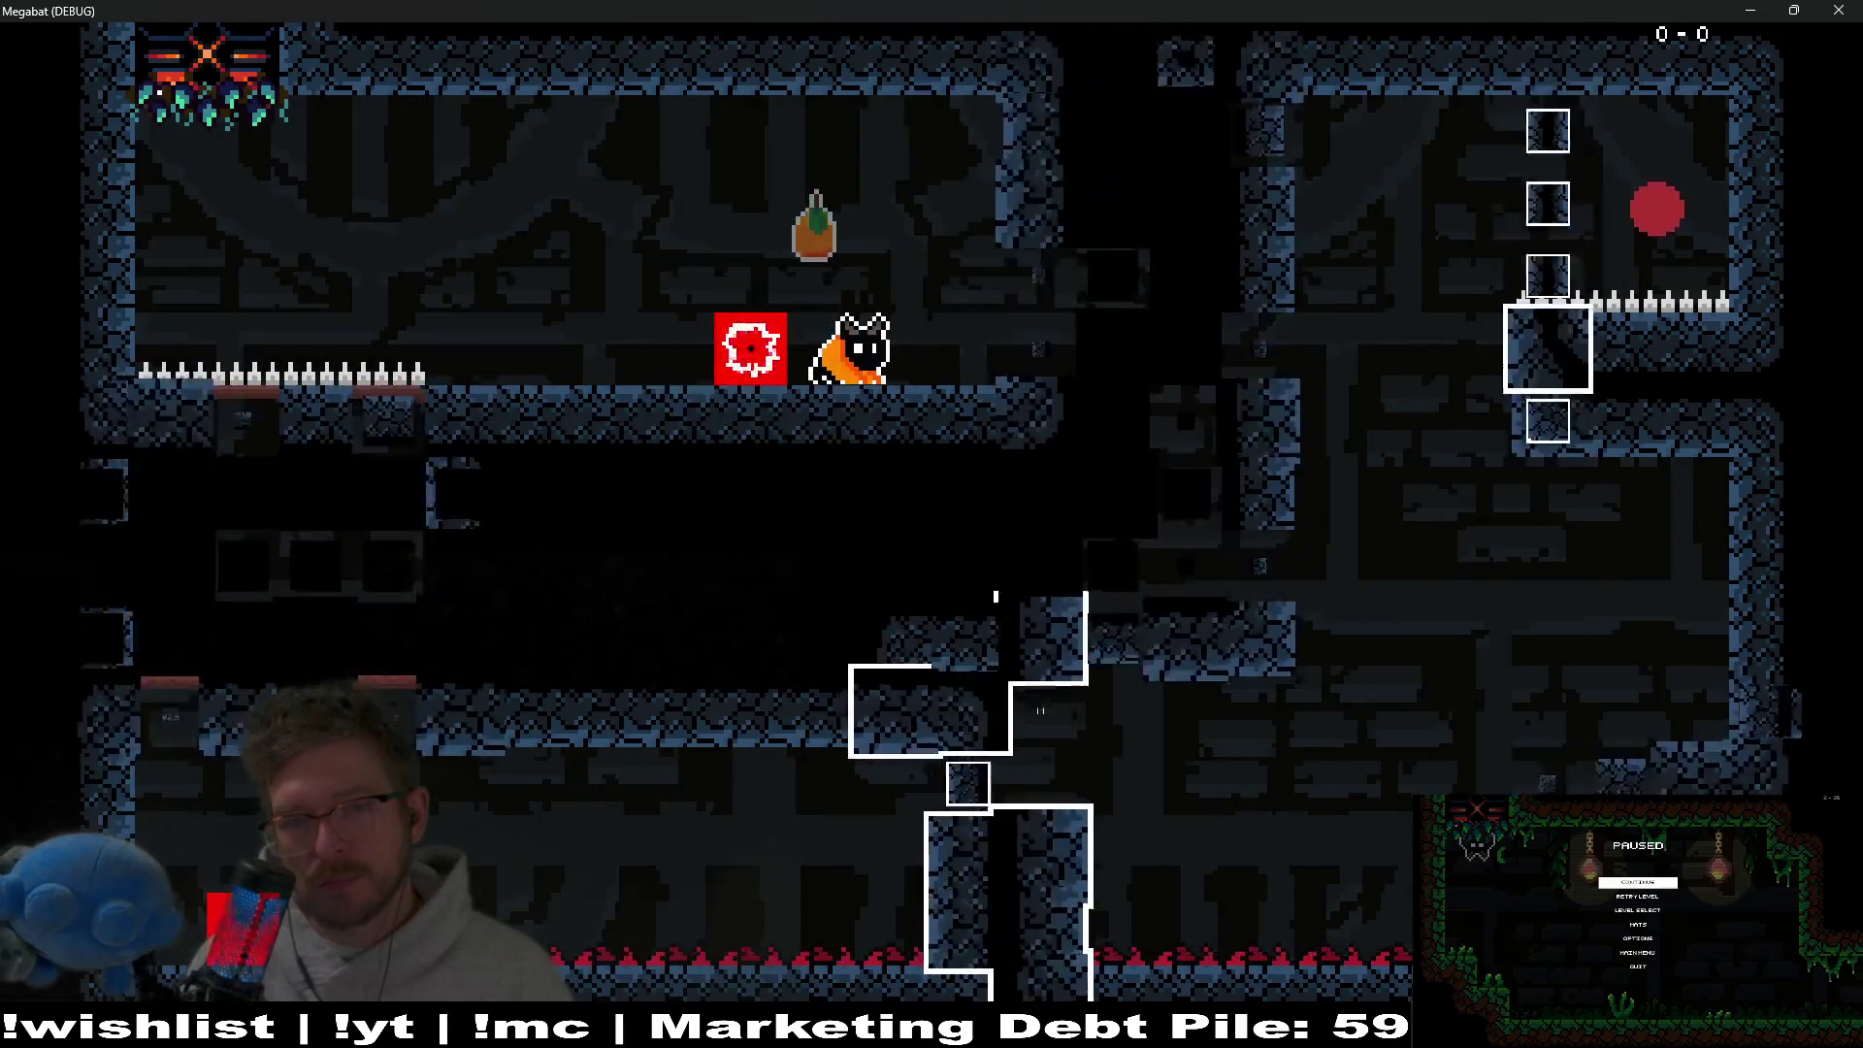
key(space)
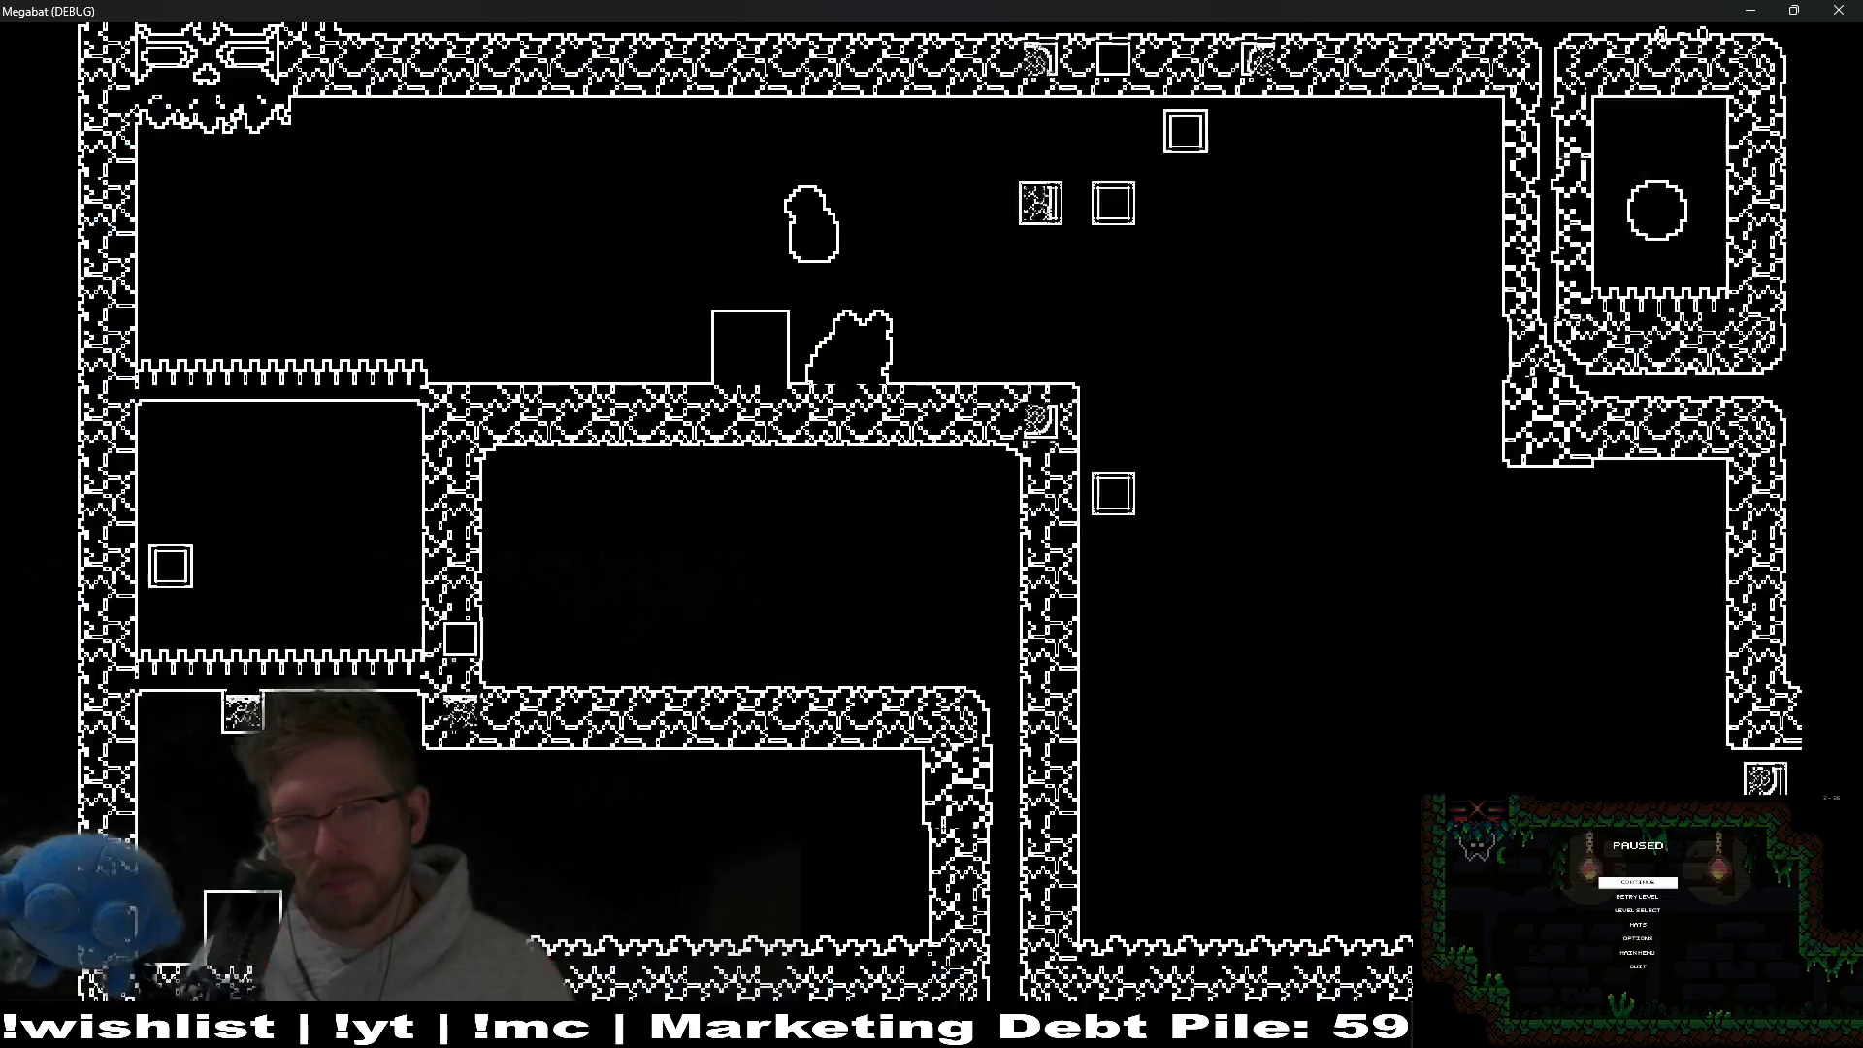
key(space)
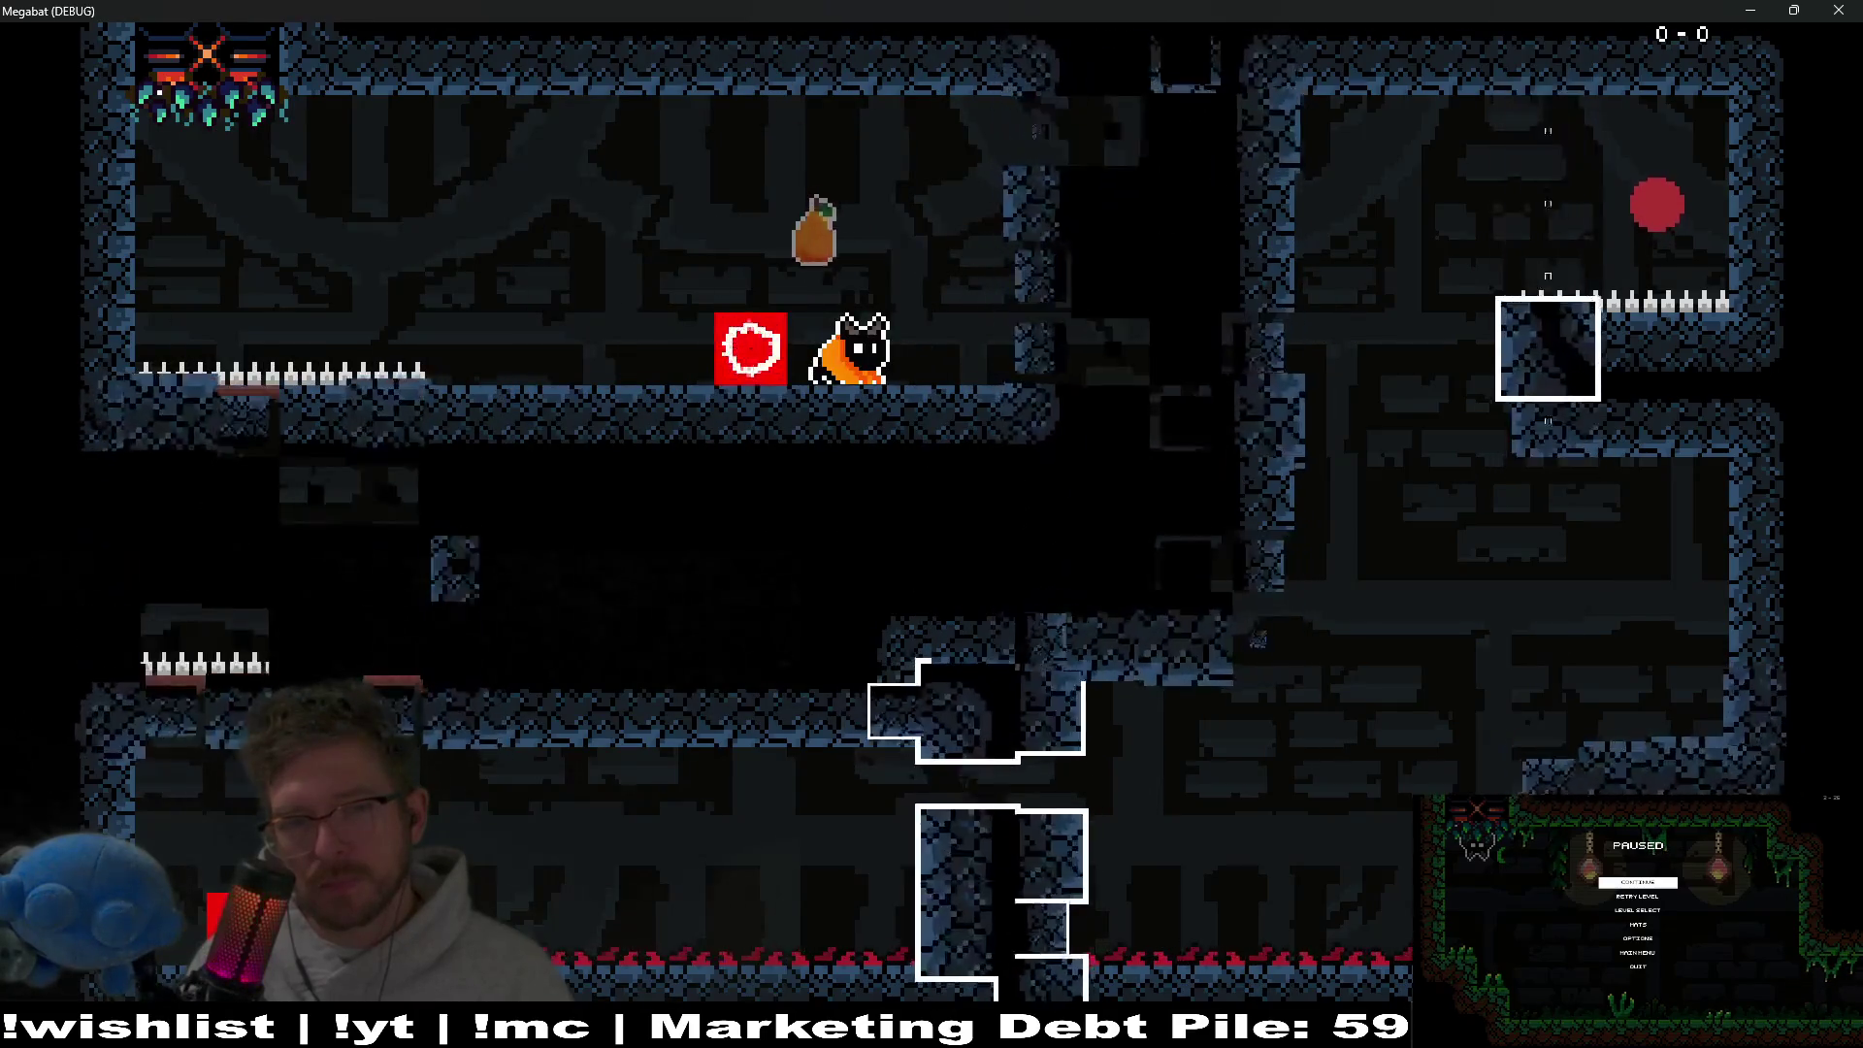
key(space)
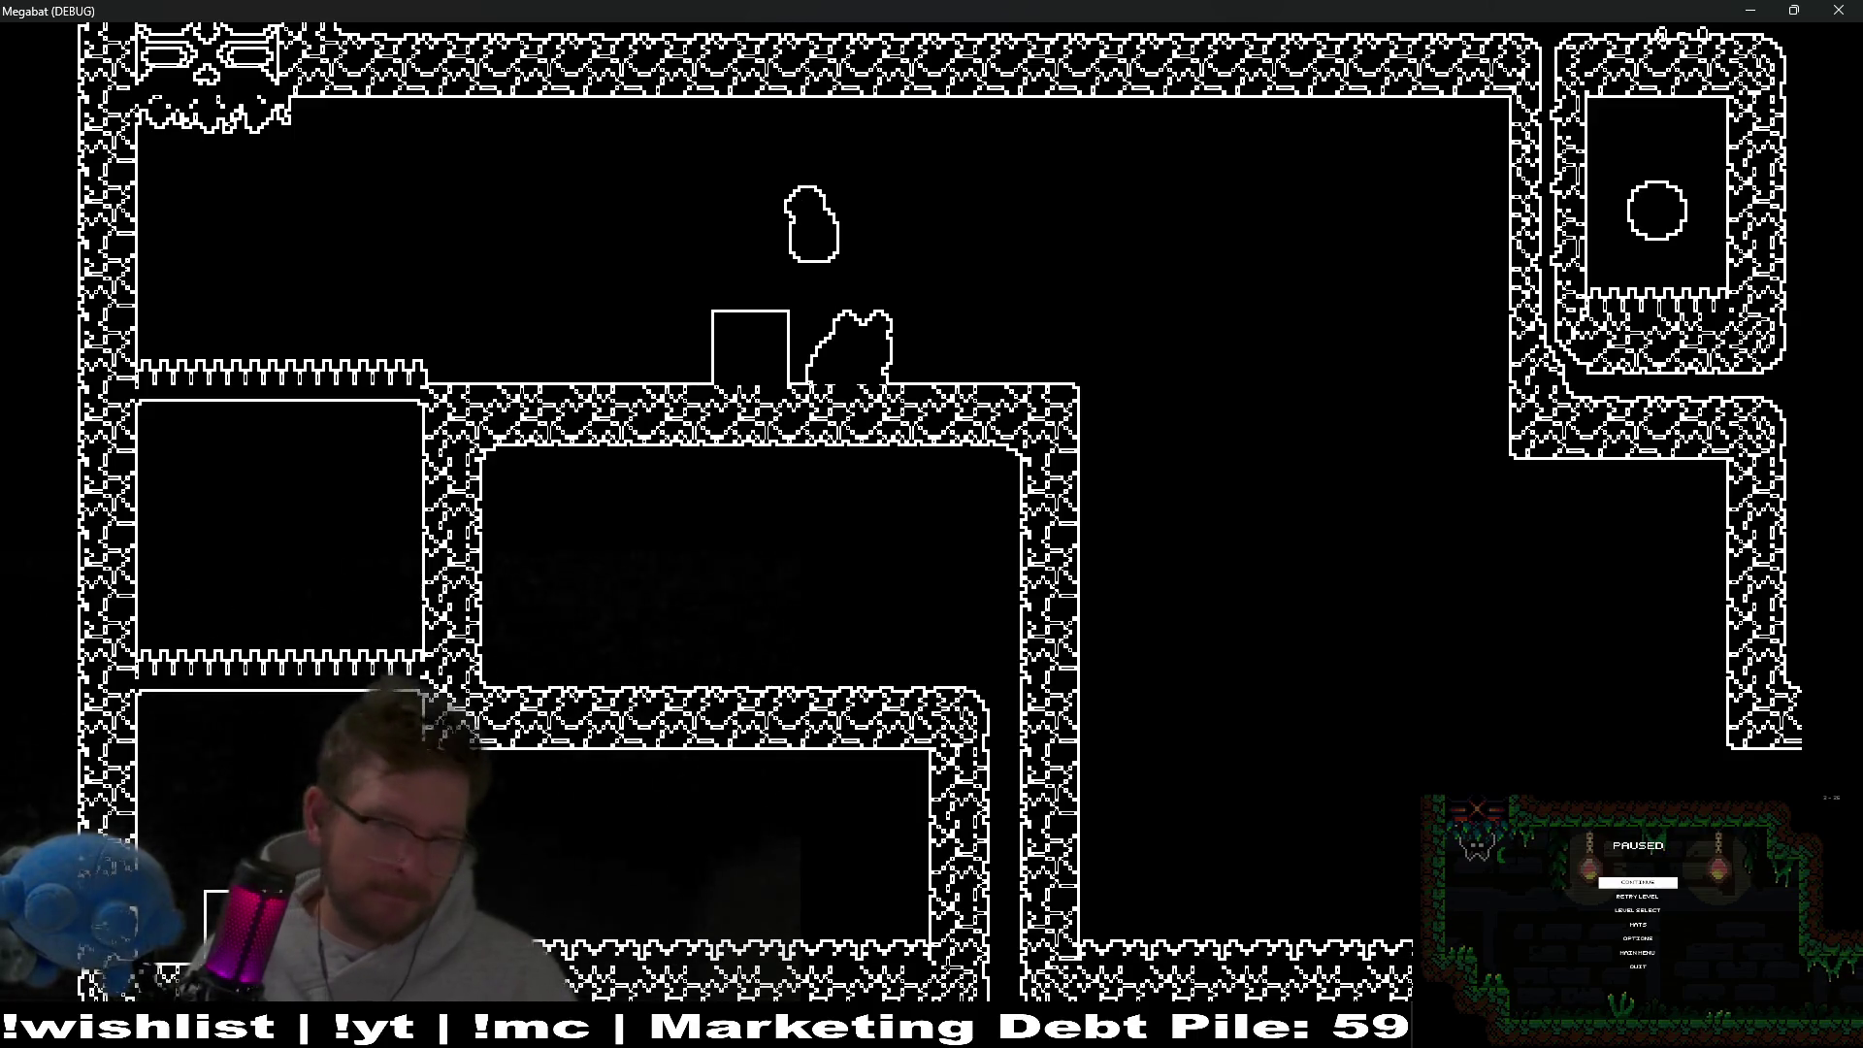
key(space)
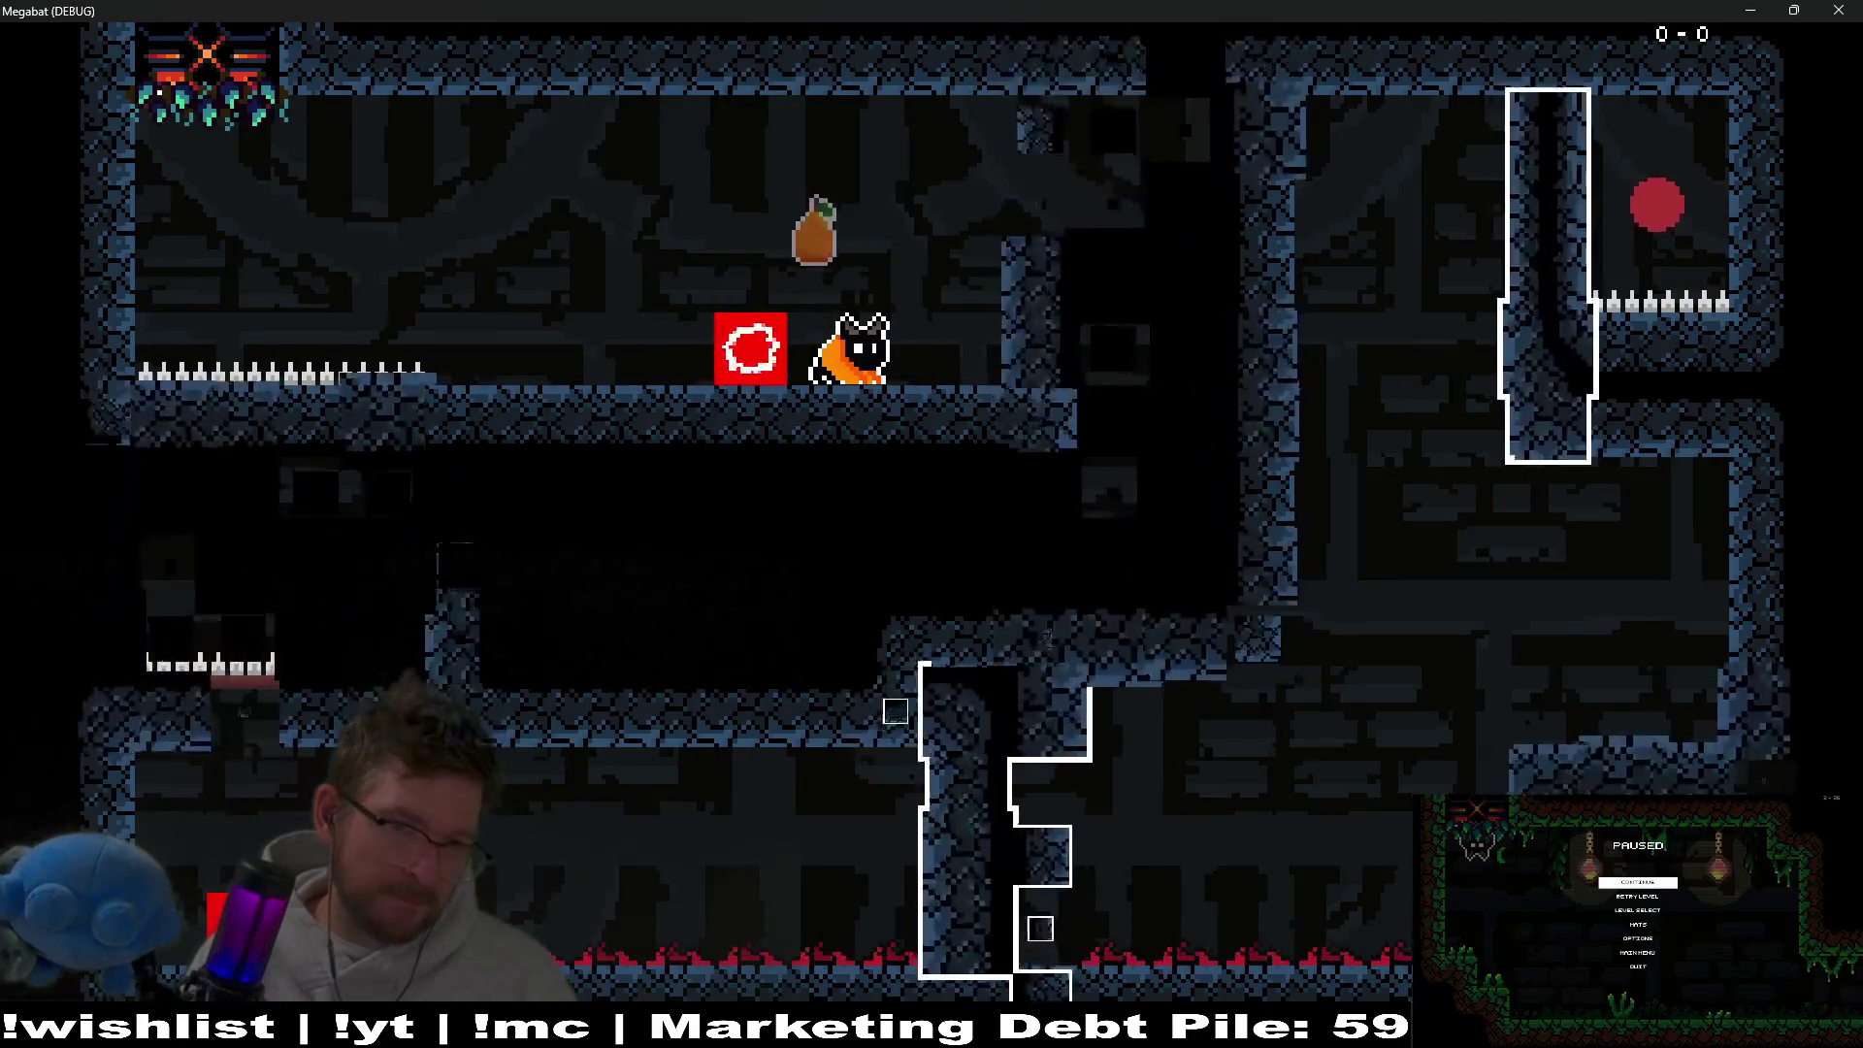
key(space)
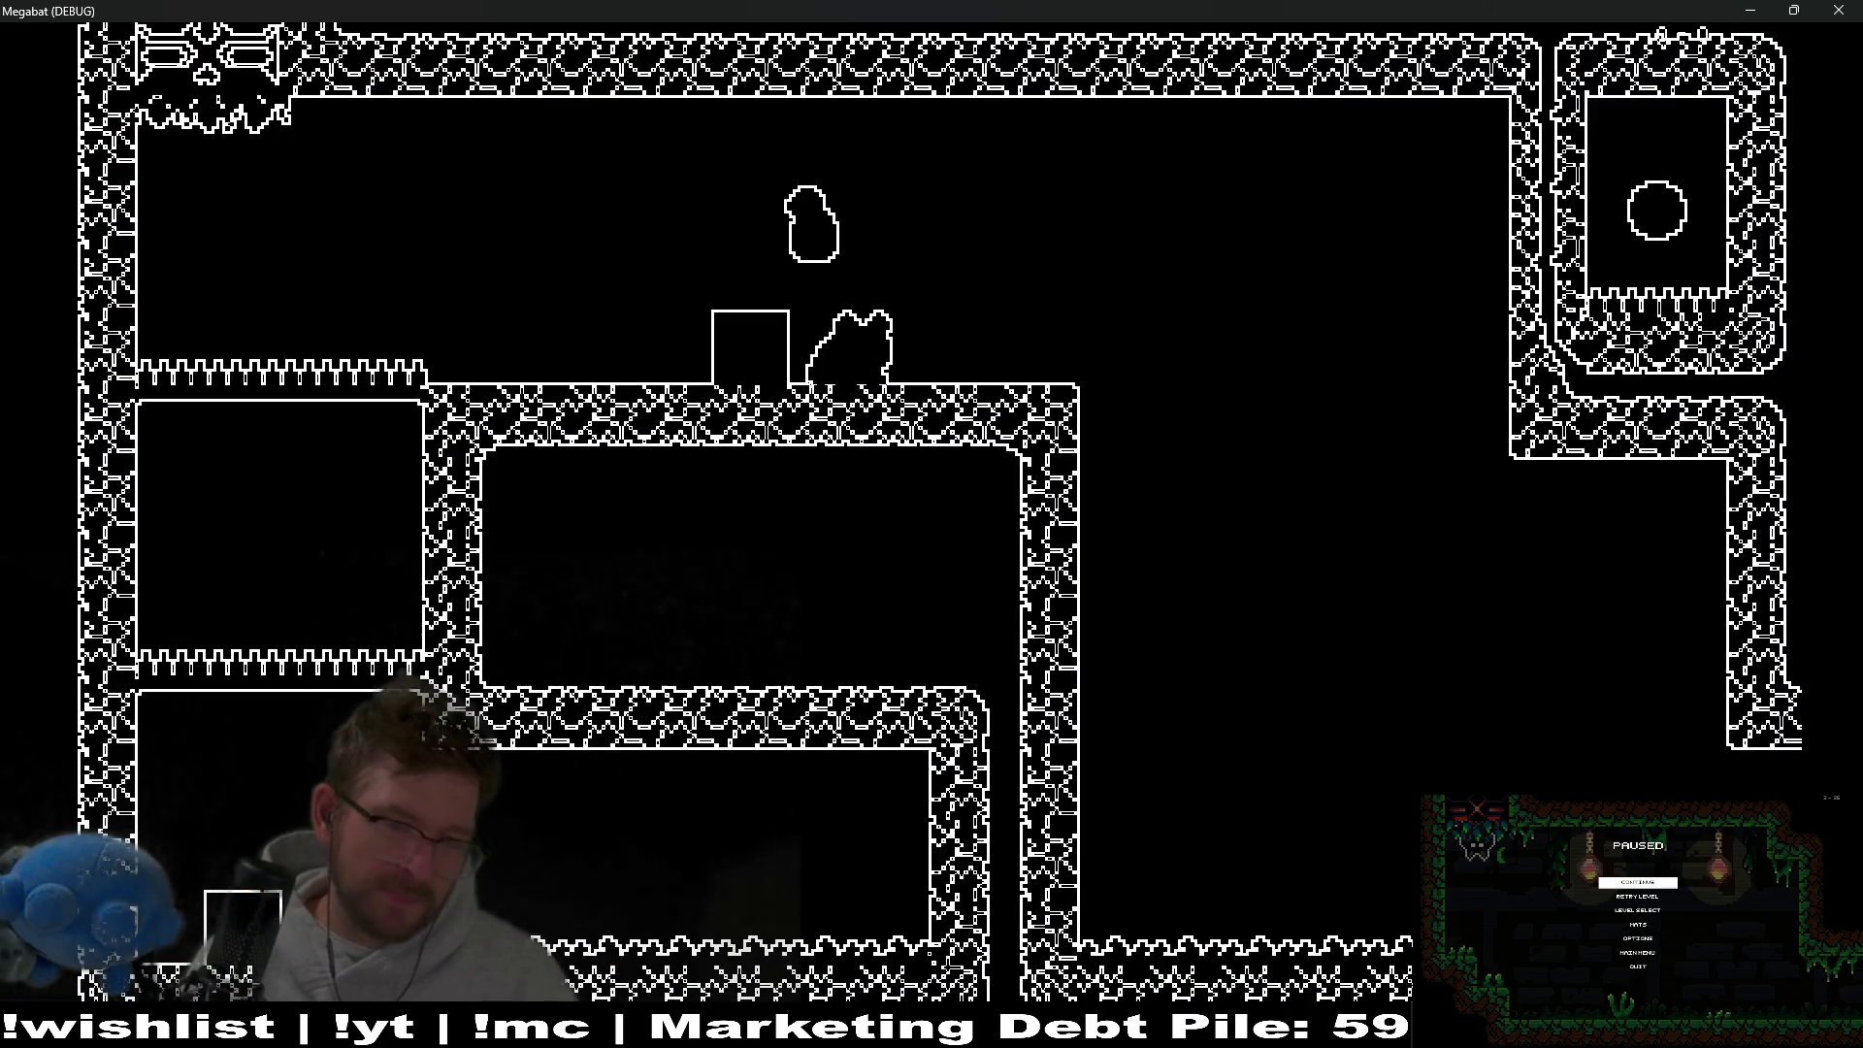
key(F8)
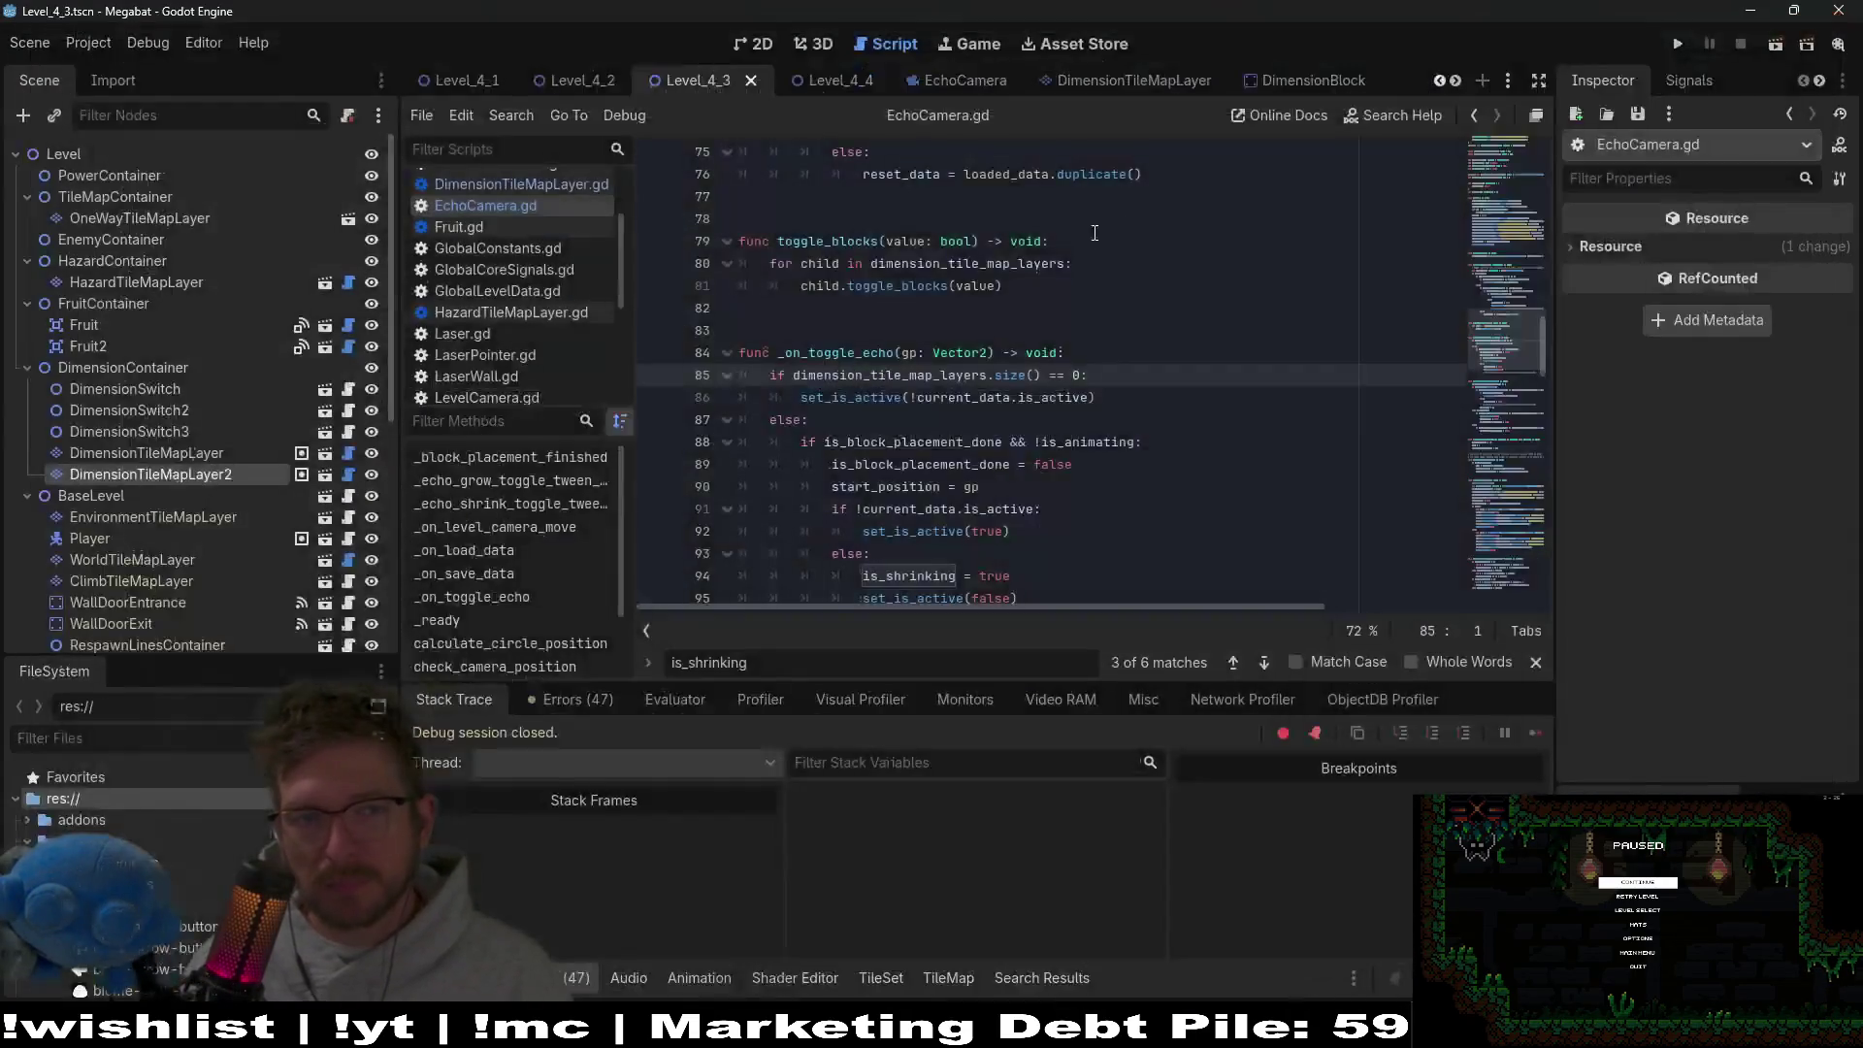
Open the DimensionBlock scene and load its fade_in animation.
click(1255, 78)
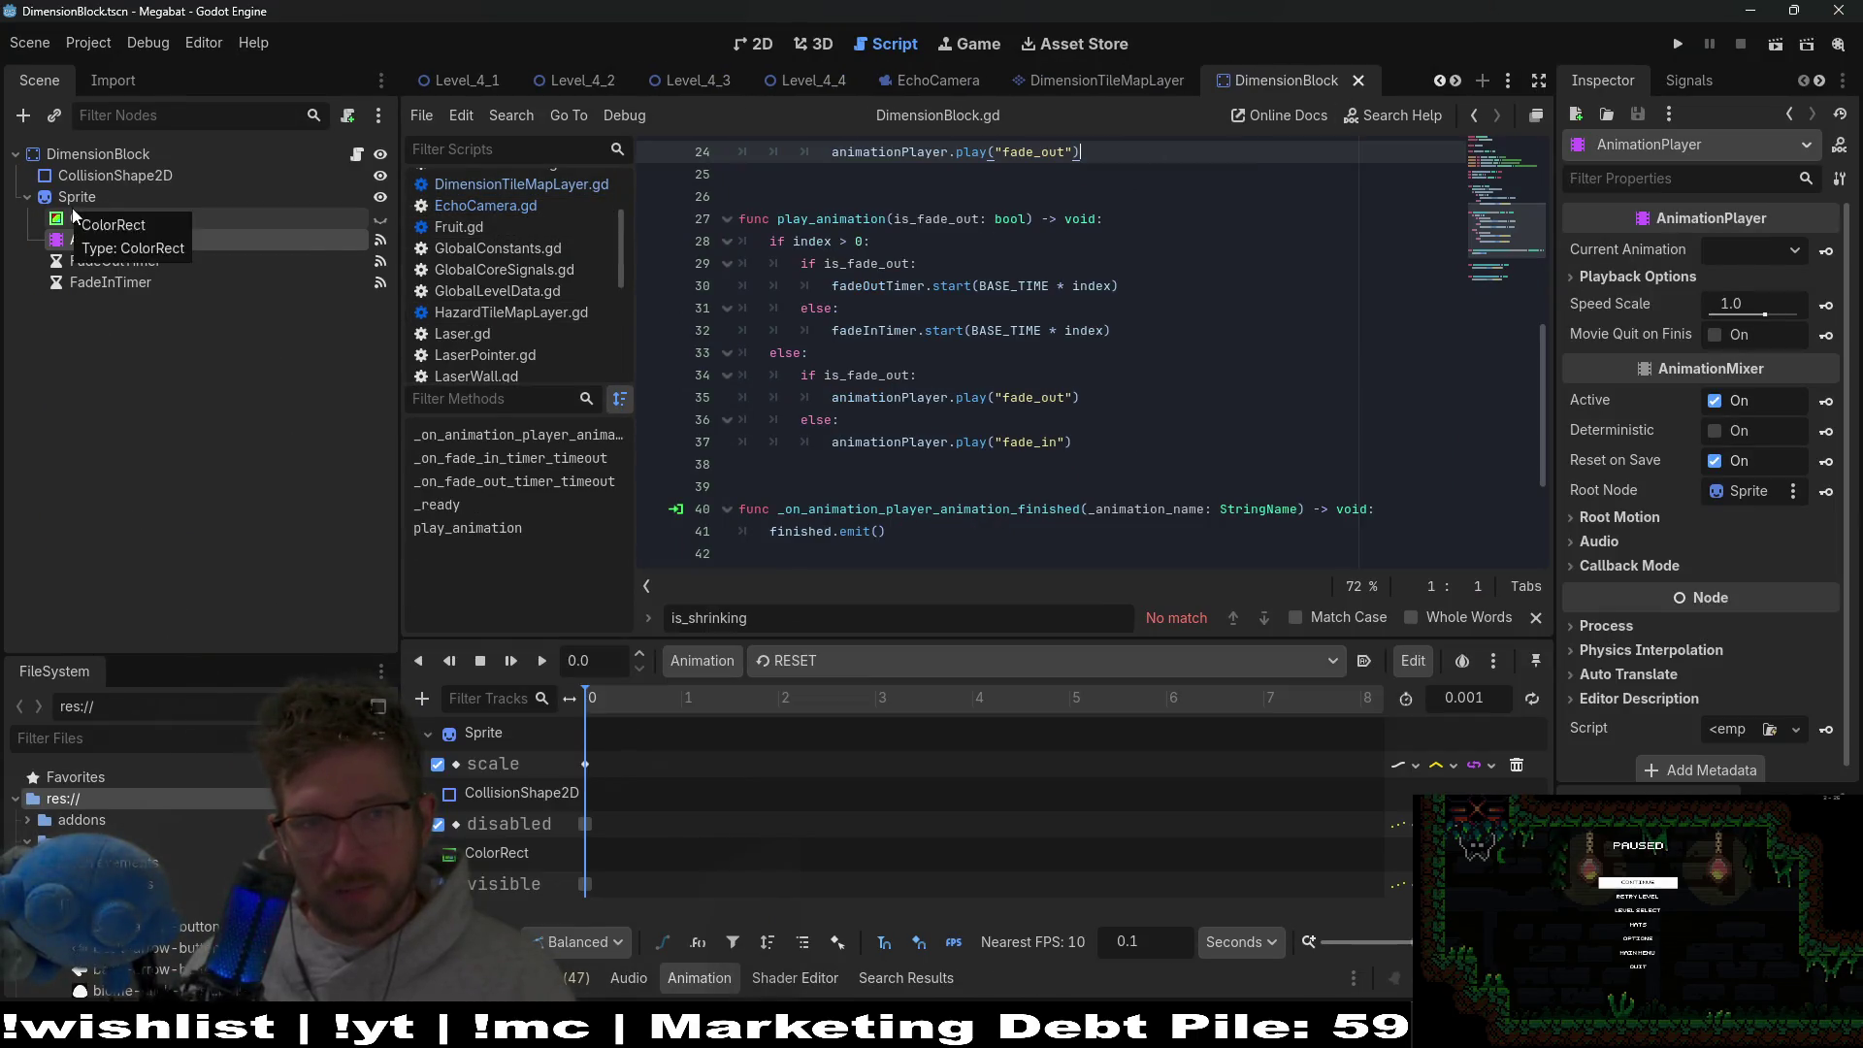
click(734, 47)
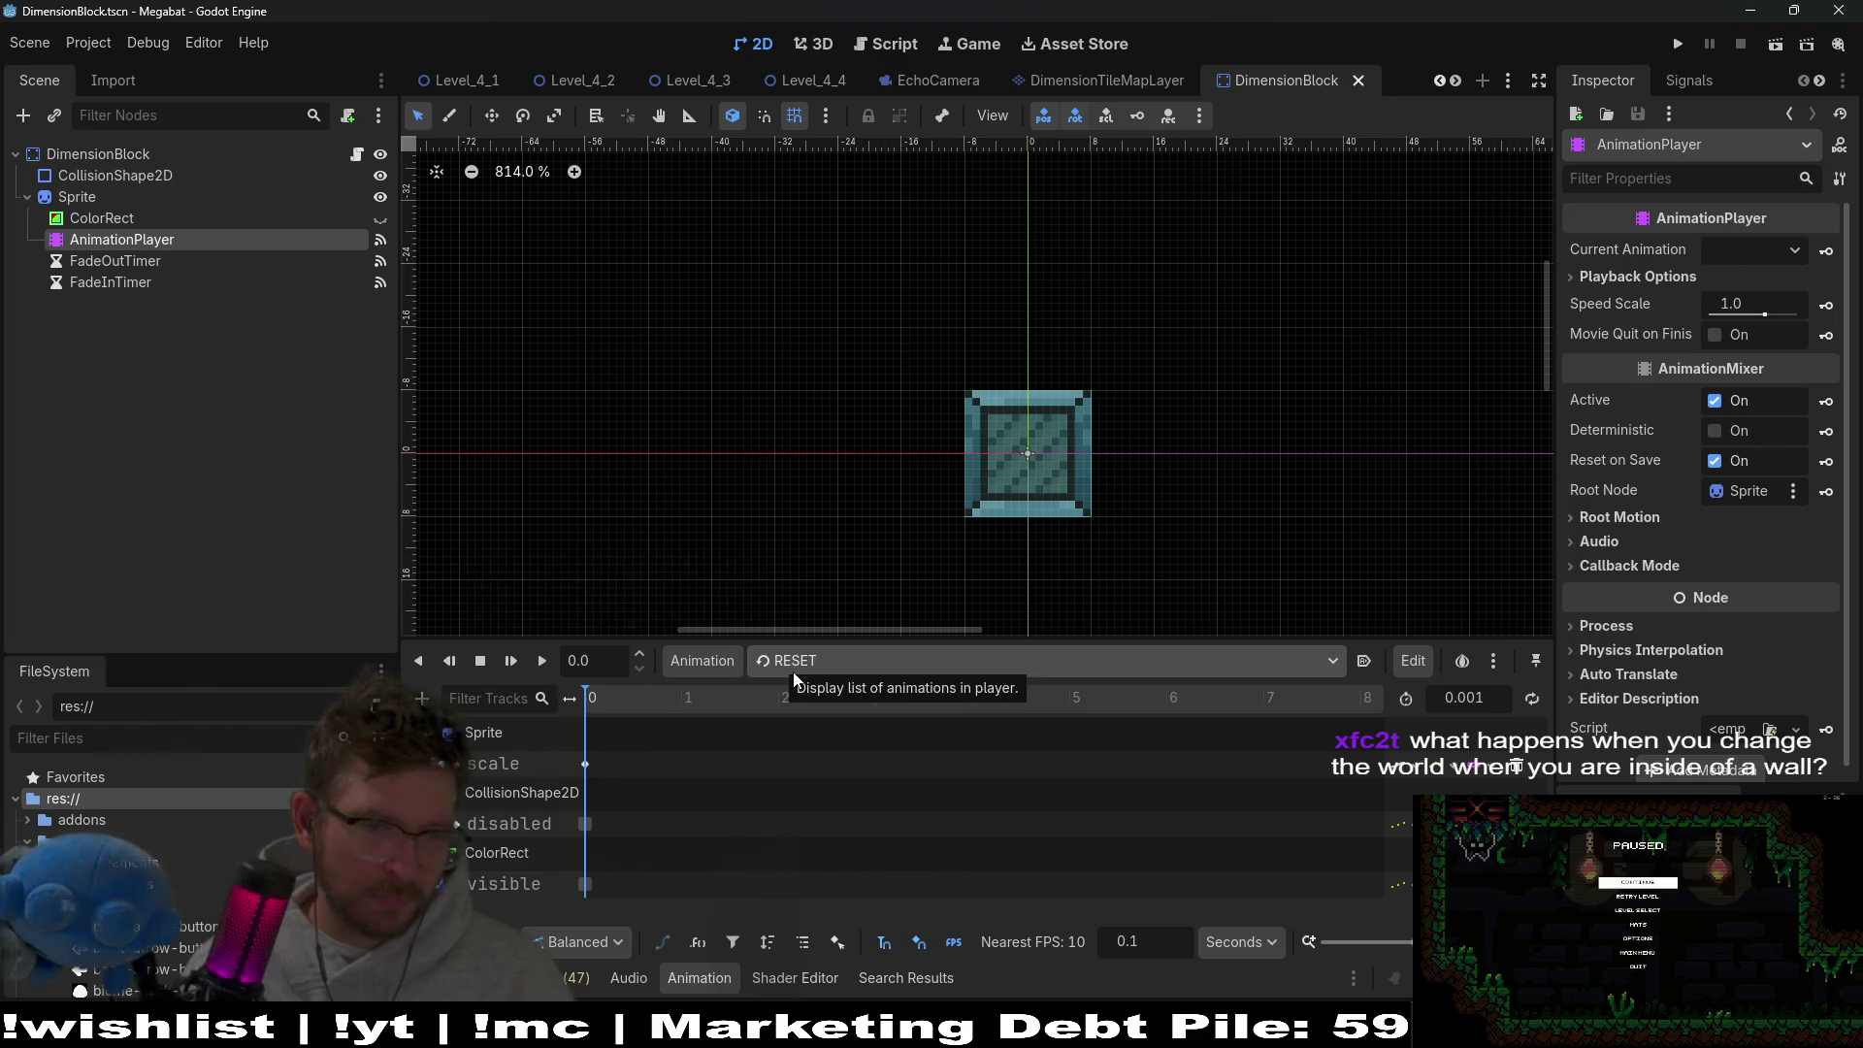
right_click(89, 195)
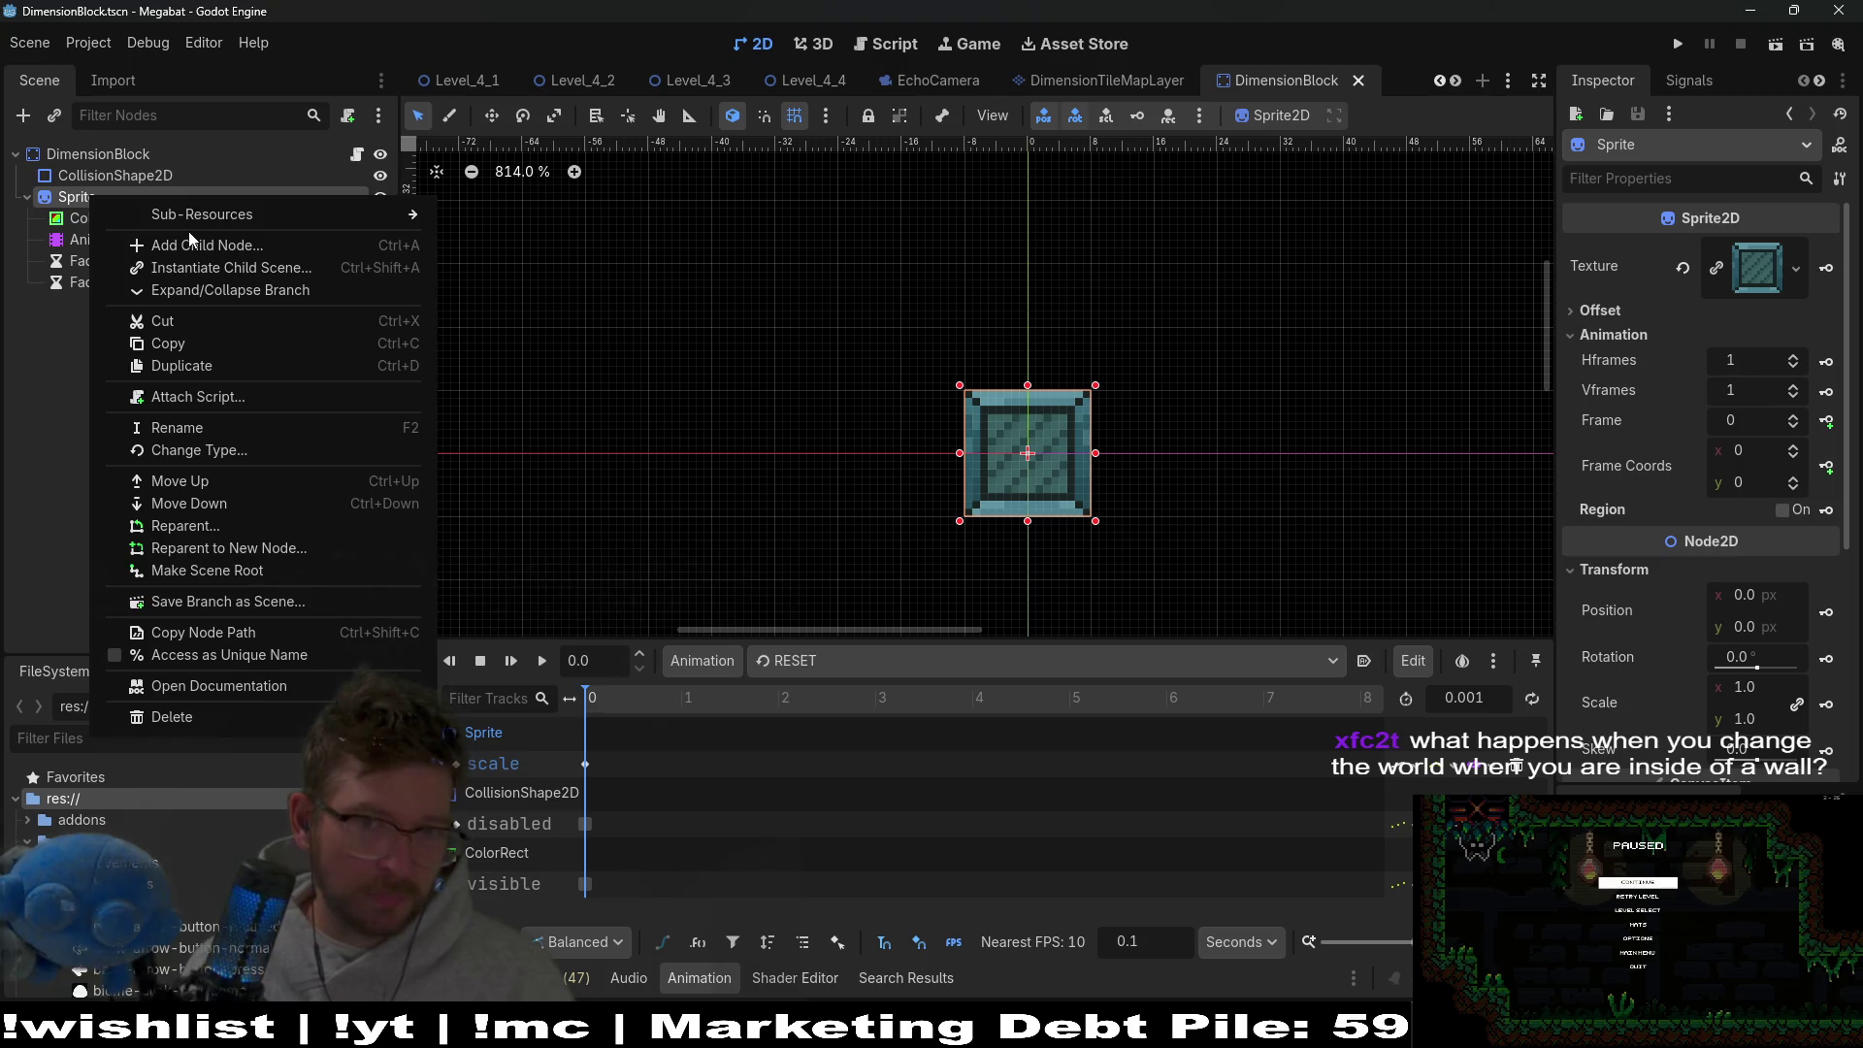
key(Escape)
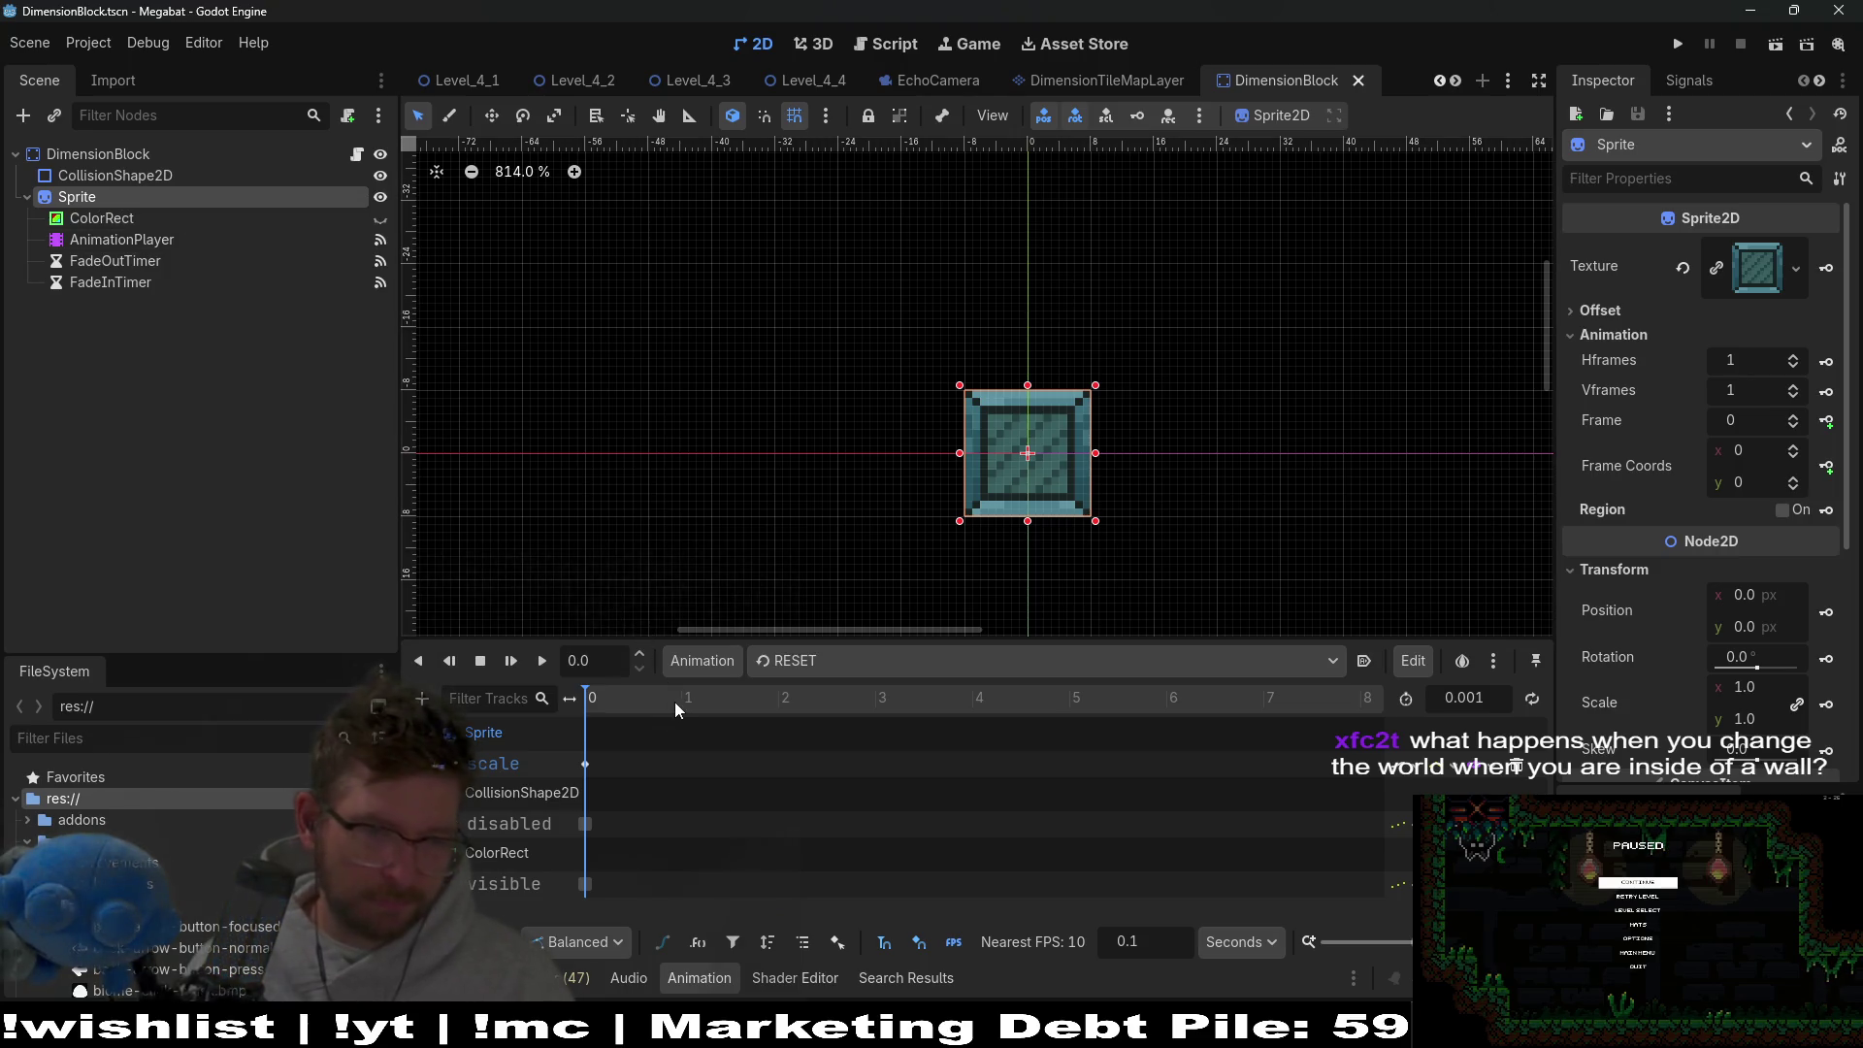
click(843, 669)
click(837, 728)
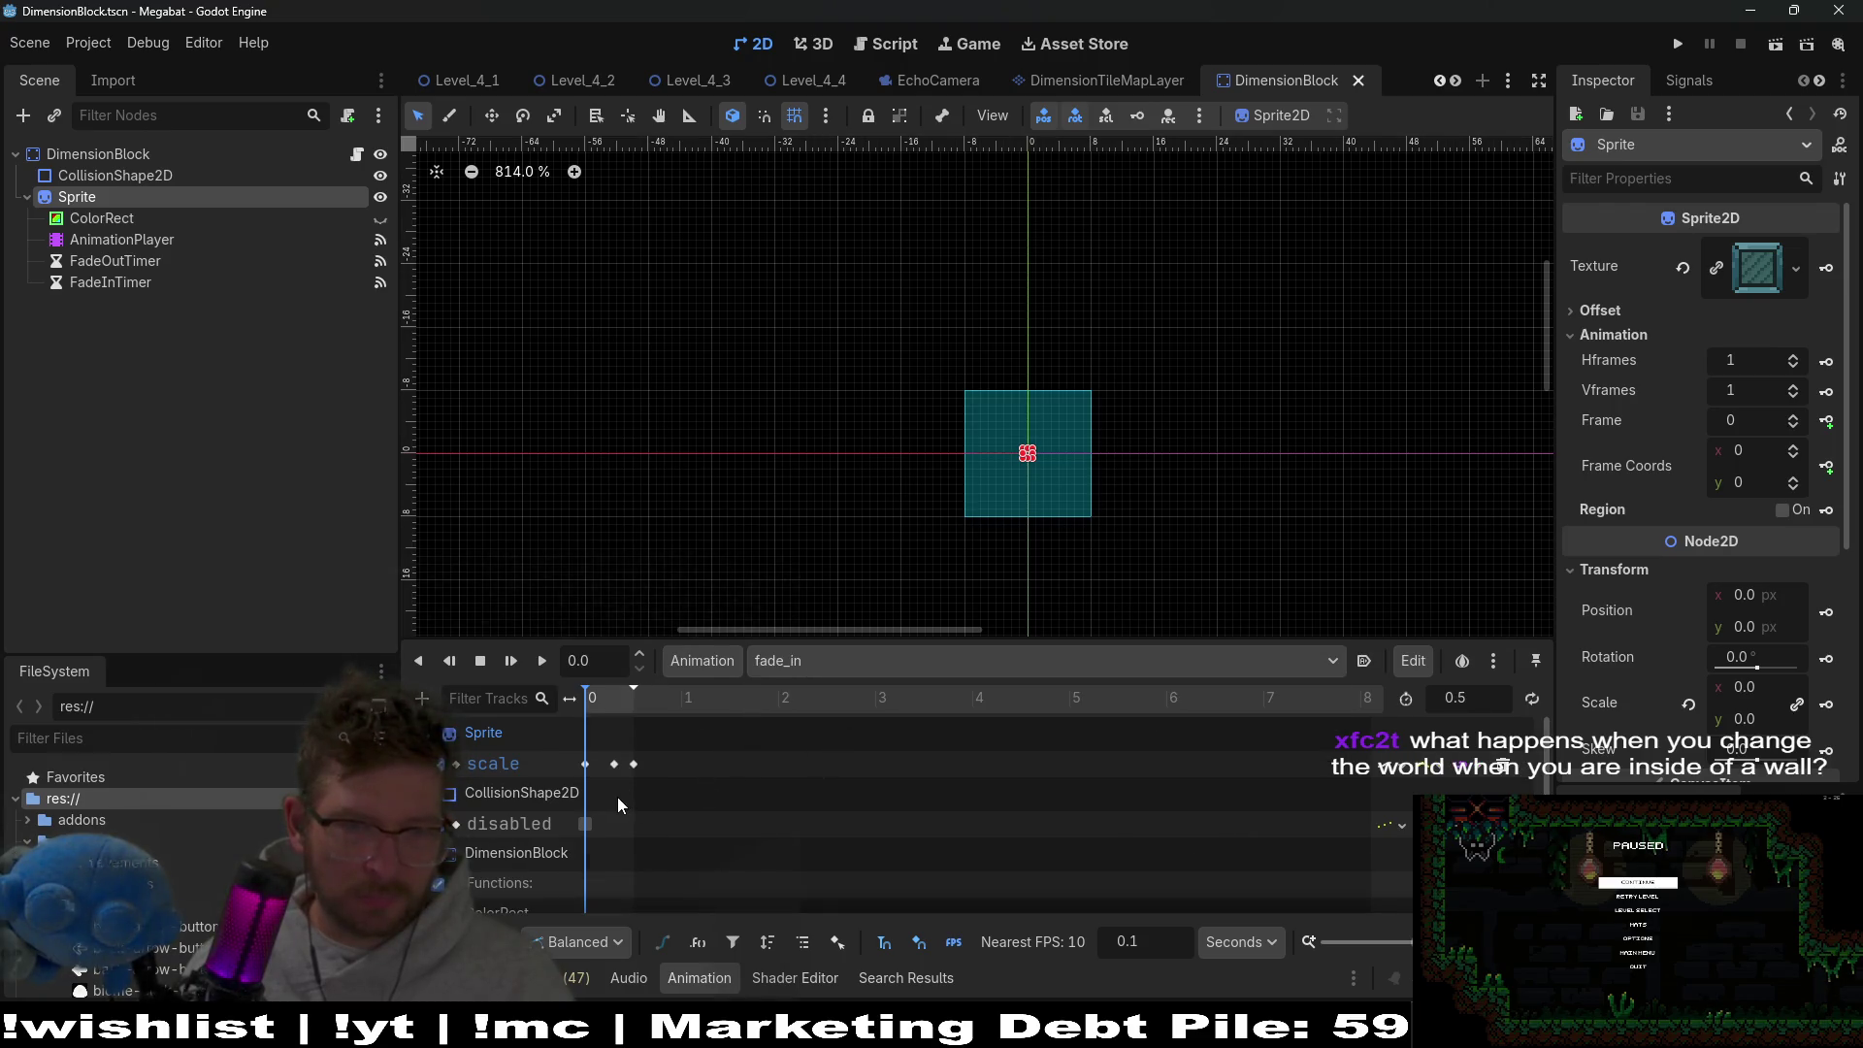
Set the fade_in visible track's key at 0.0 to On.
scroll(621, 790, down, 1)
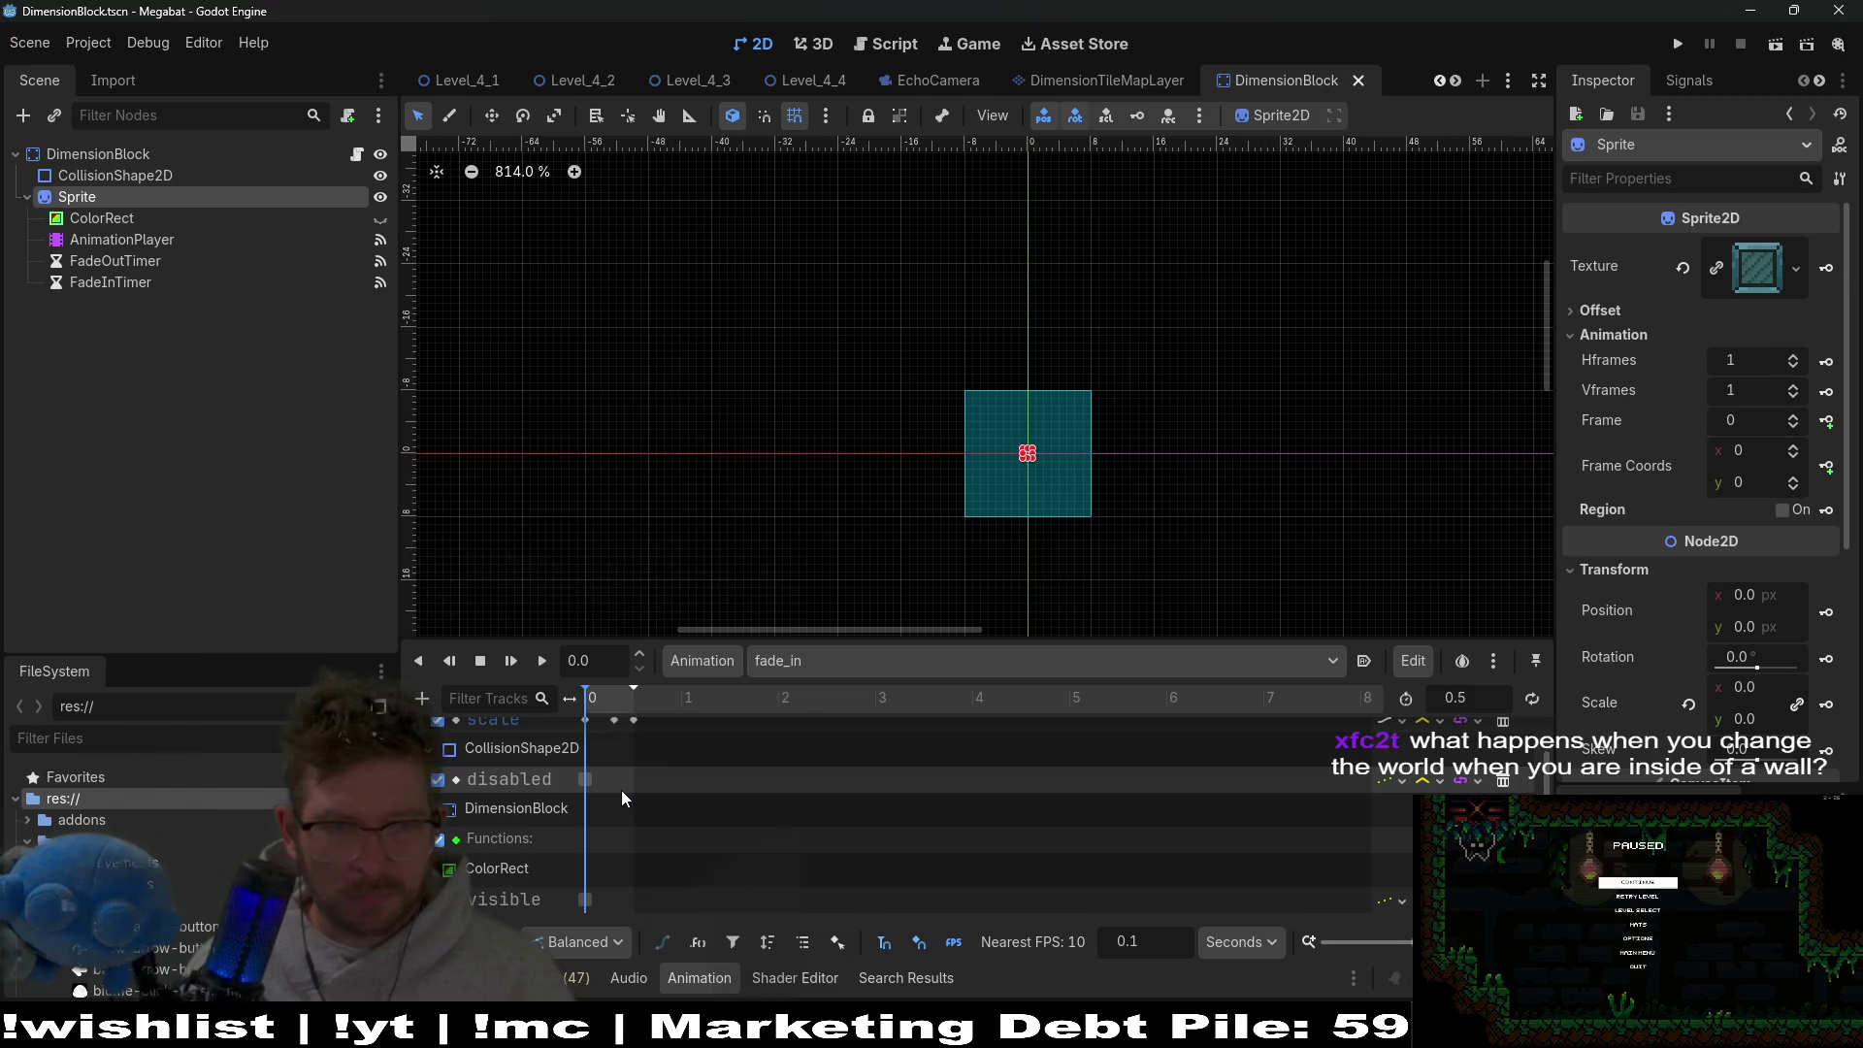
click(628, 722)
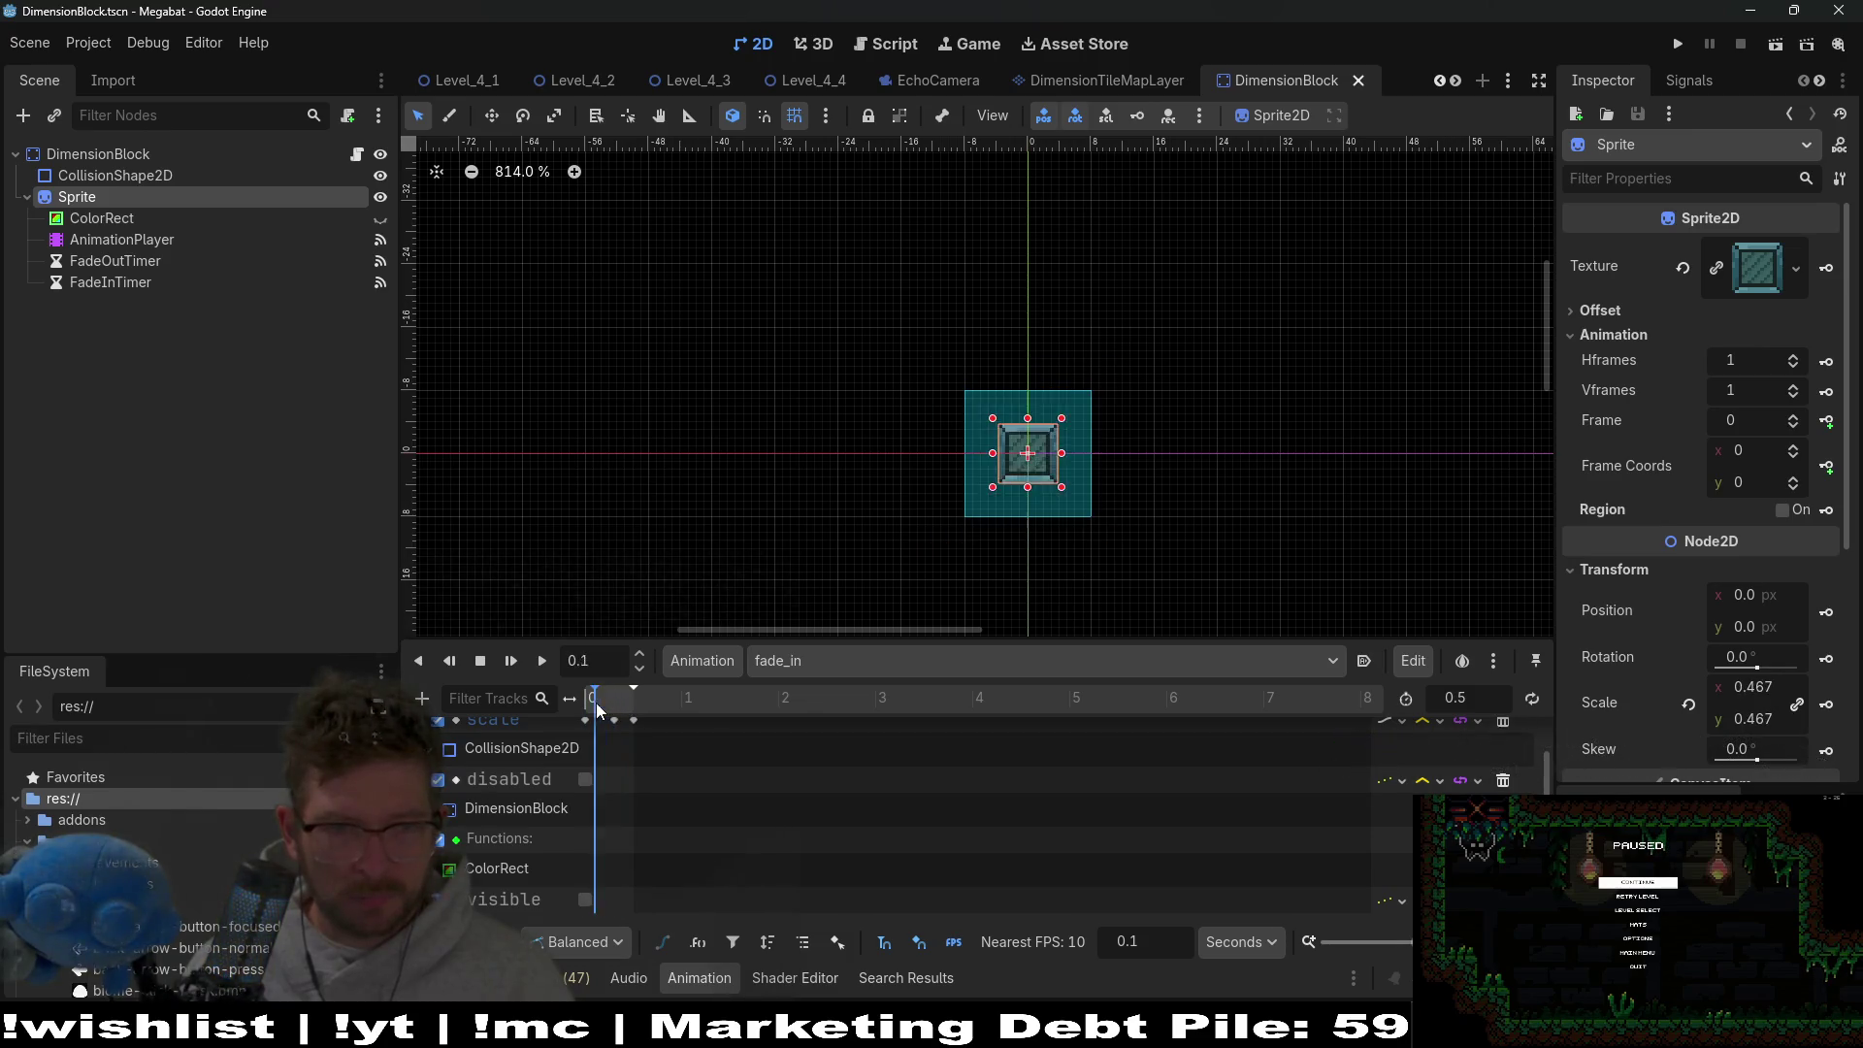
mouse_move(737, 641)
mouse_down()
mouse_move(679, 458)
mouse_move(597, 553)
mouse_up()
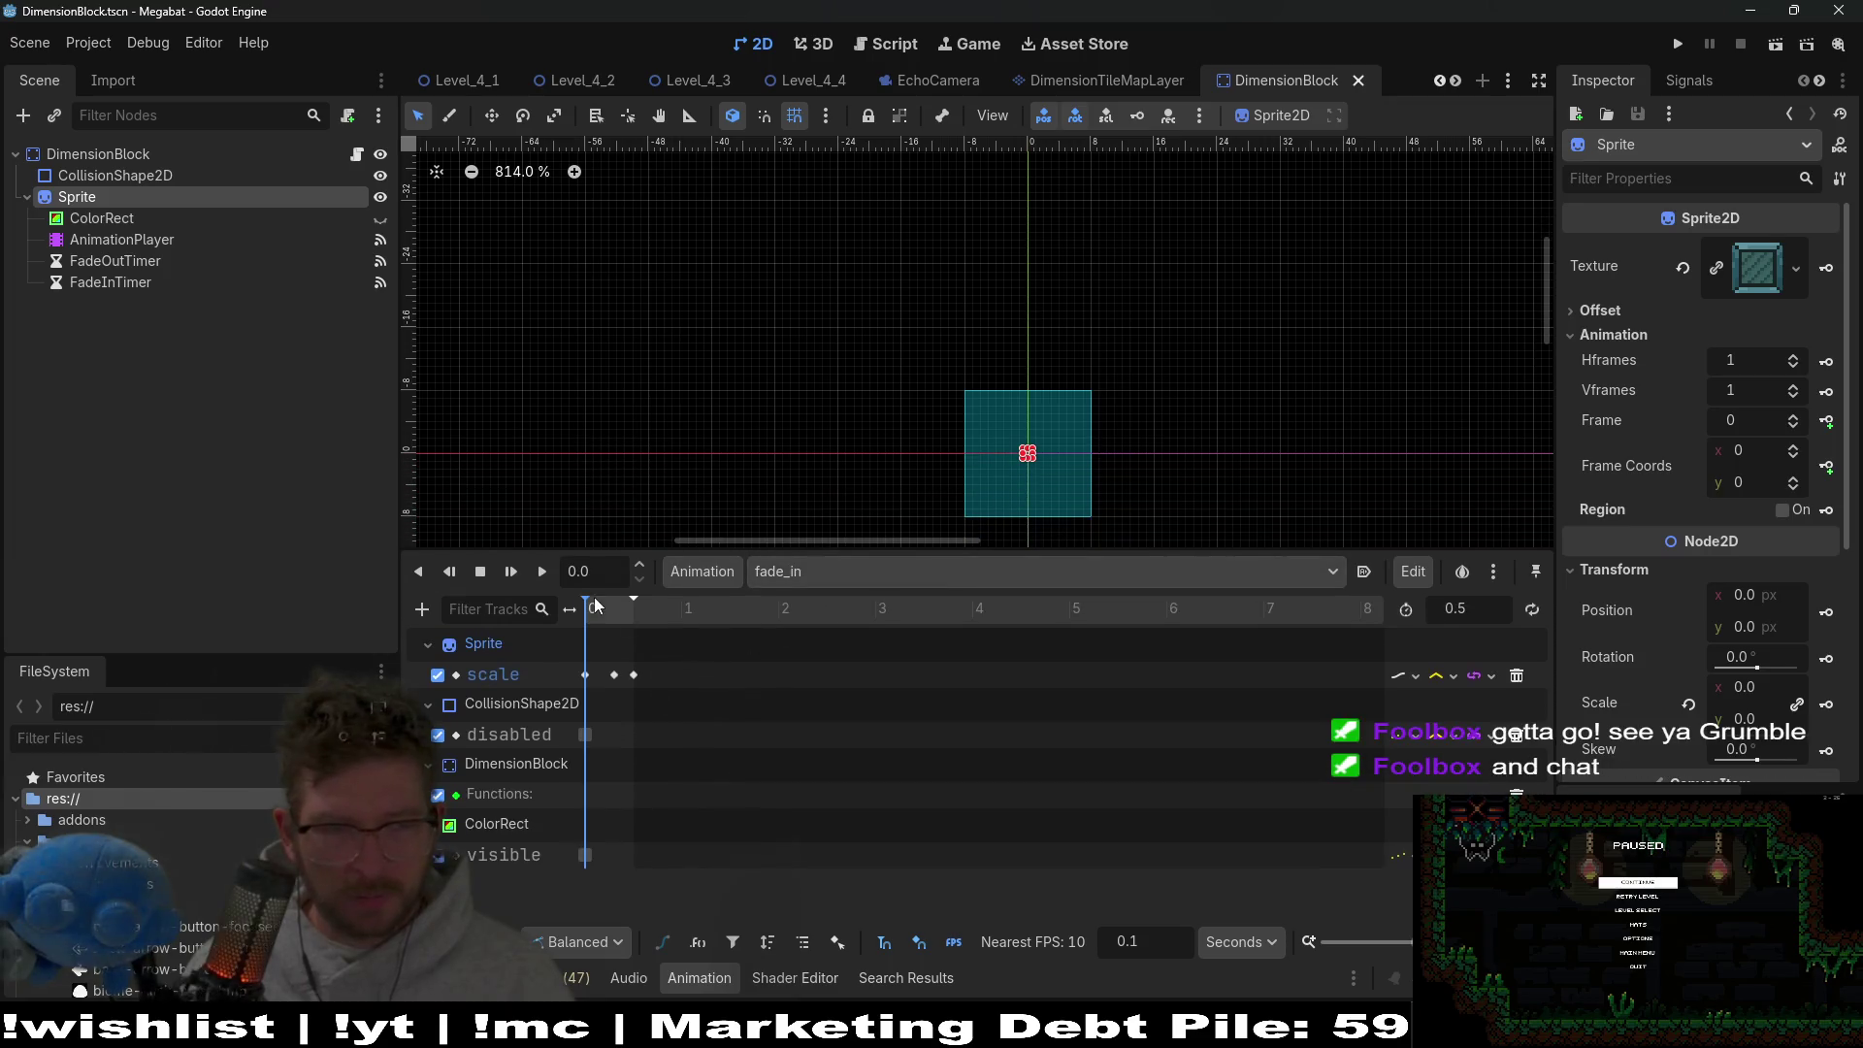
click(584, 854)
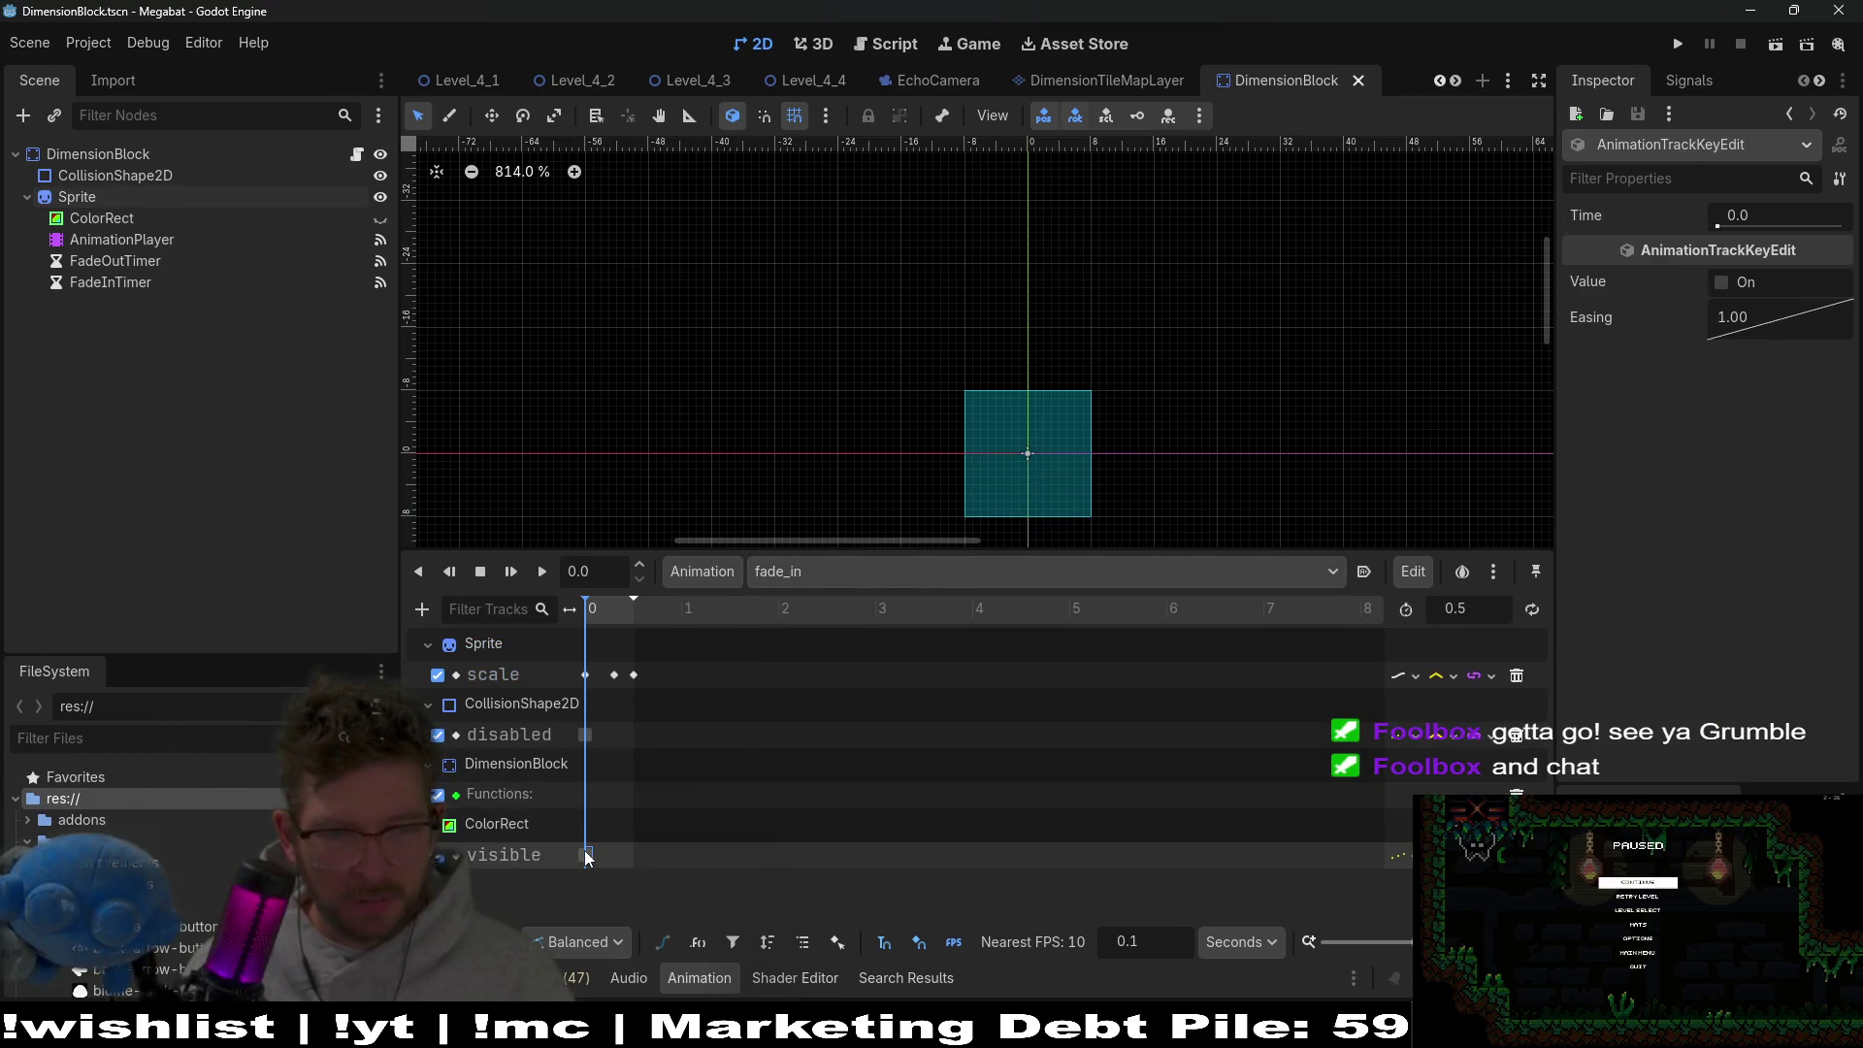
click(1720, 284)
click(631, 611)
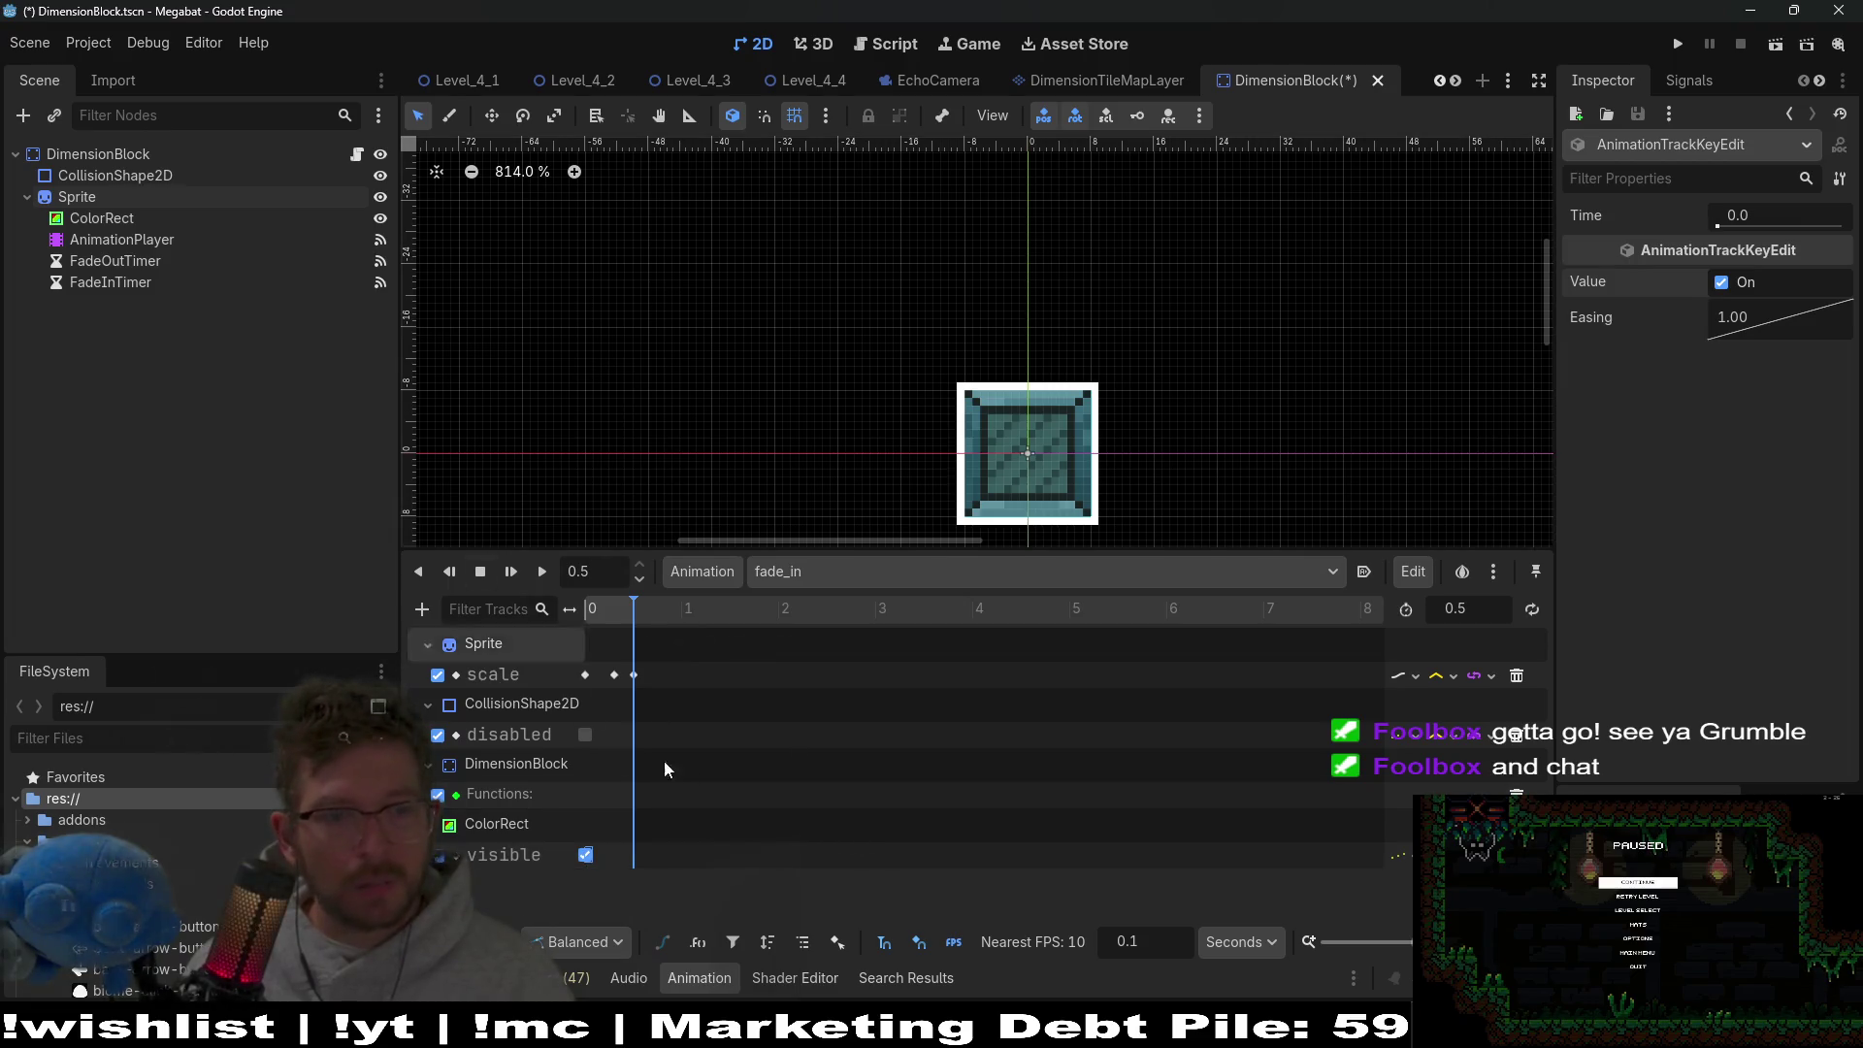
Key ColorRect Visible off at 0.5 s and save DimensionBlock.
click(107, 218)
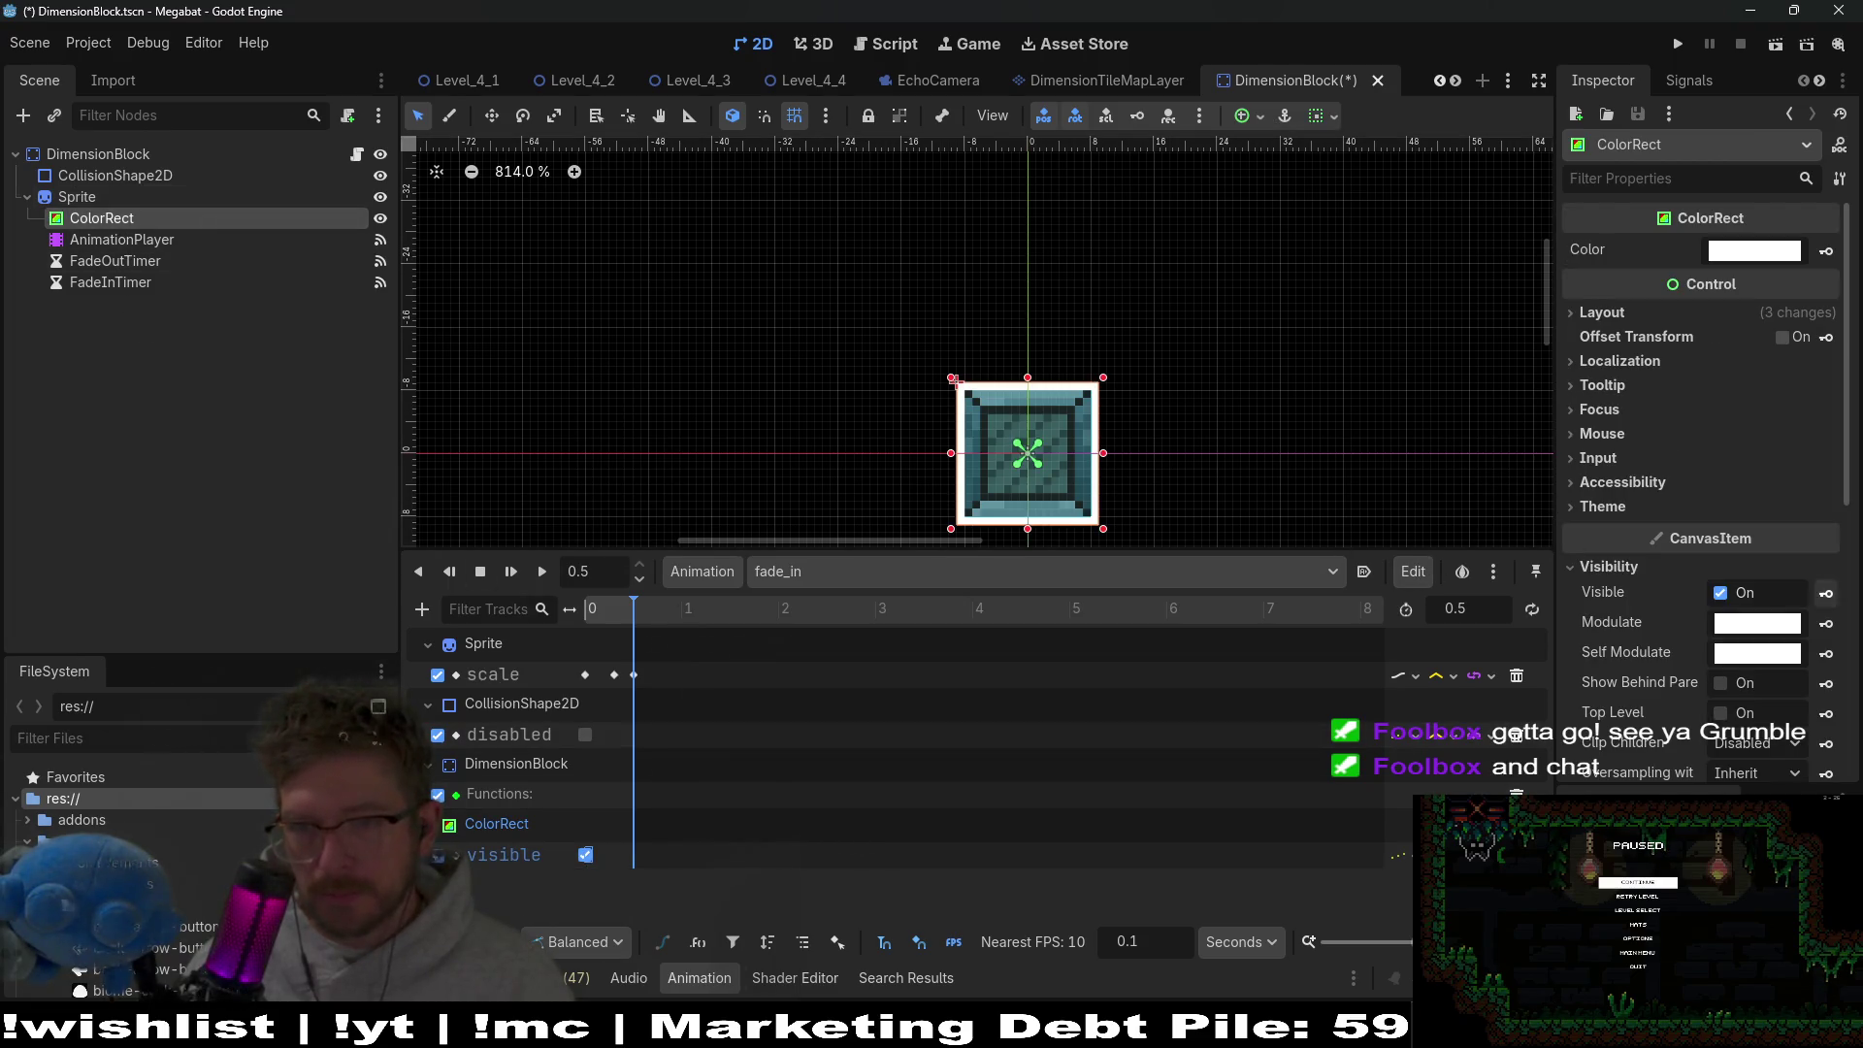
click(1827, 596)
click(1720, 594)
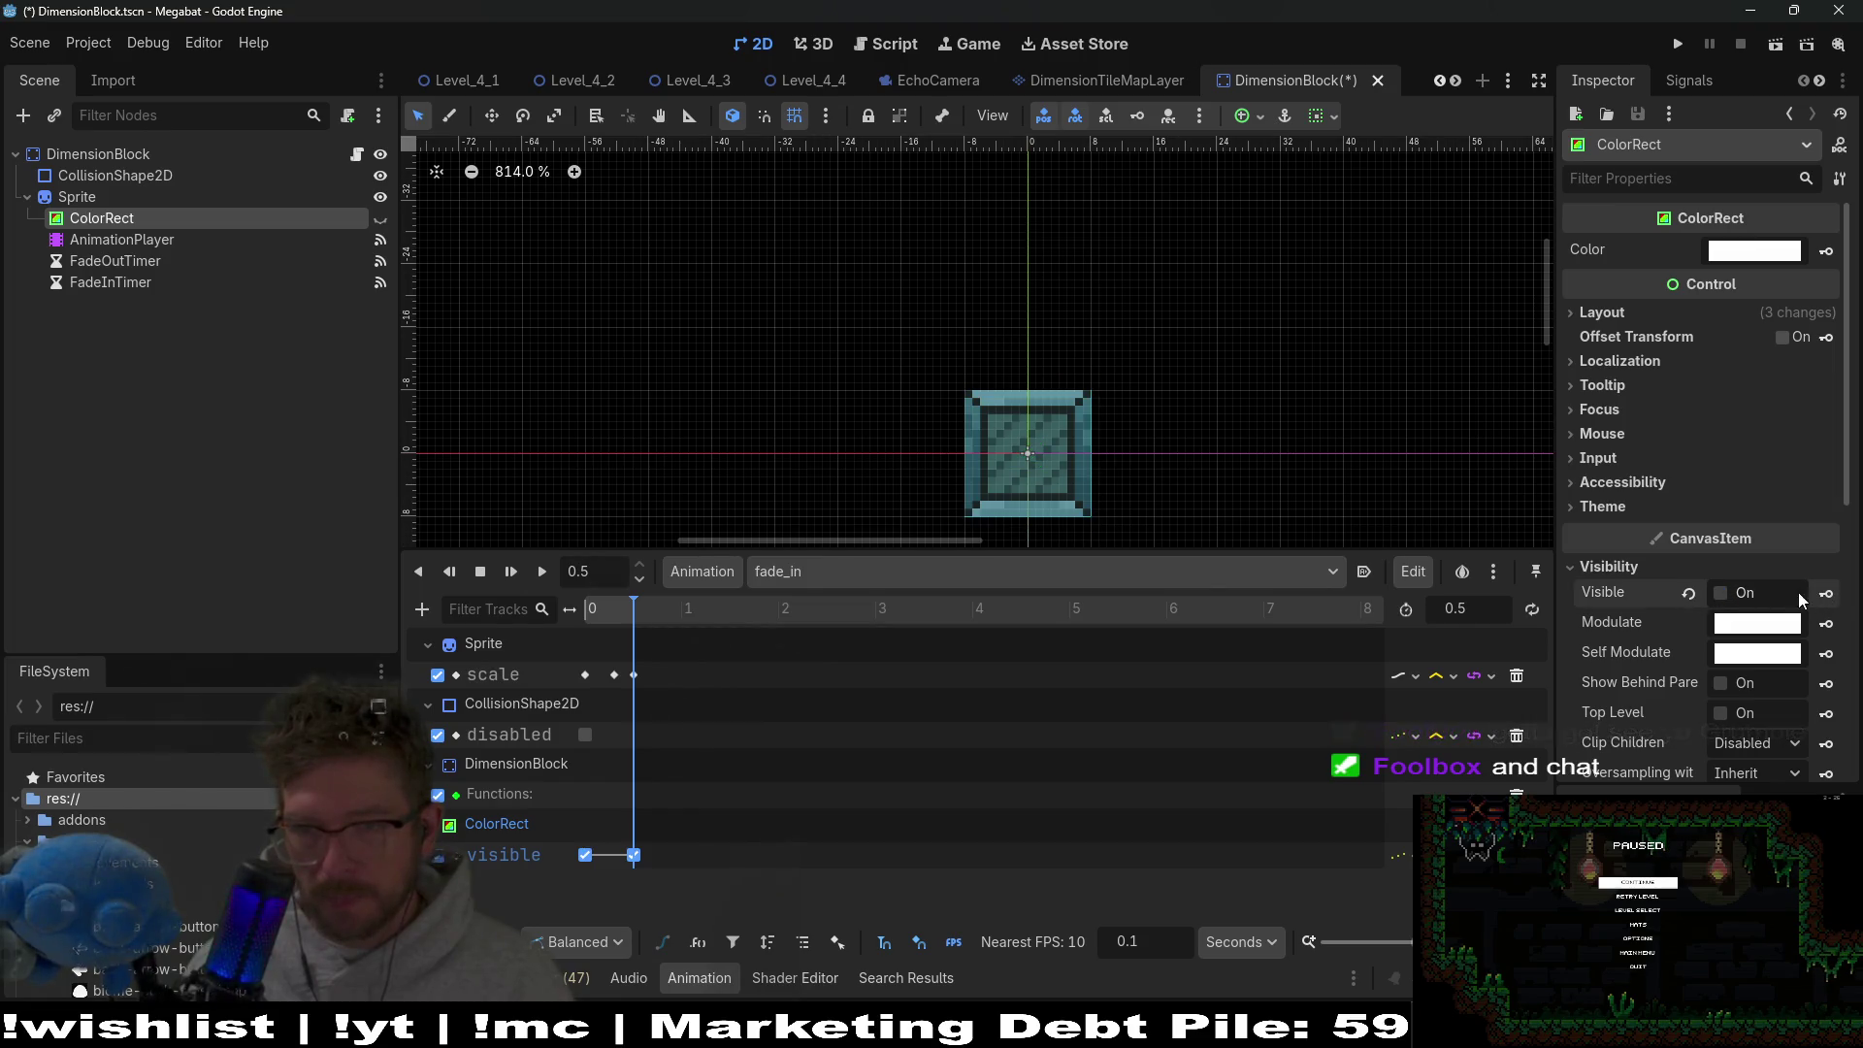
key(ctrl+s)
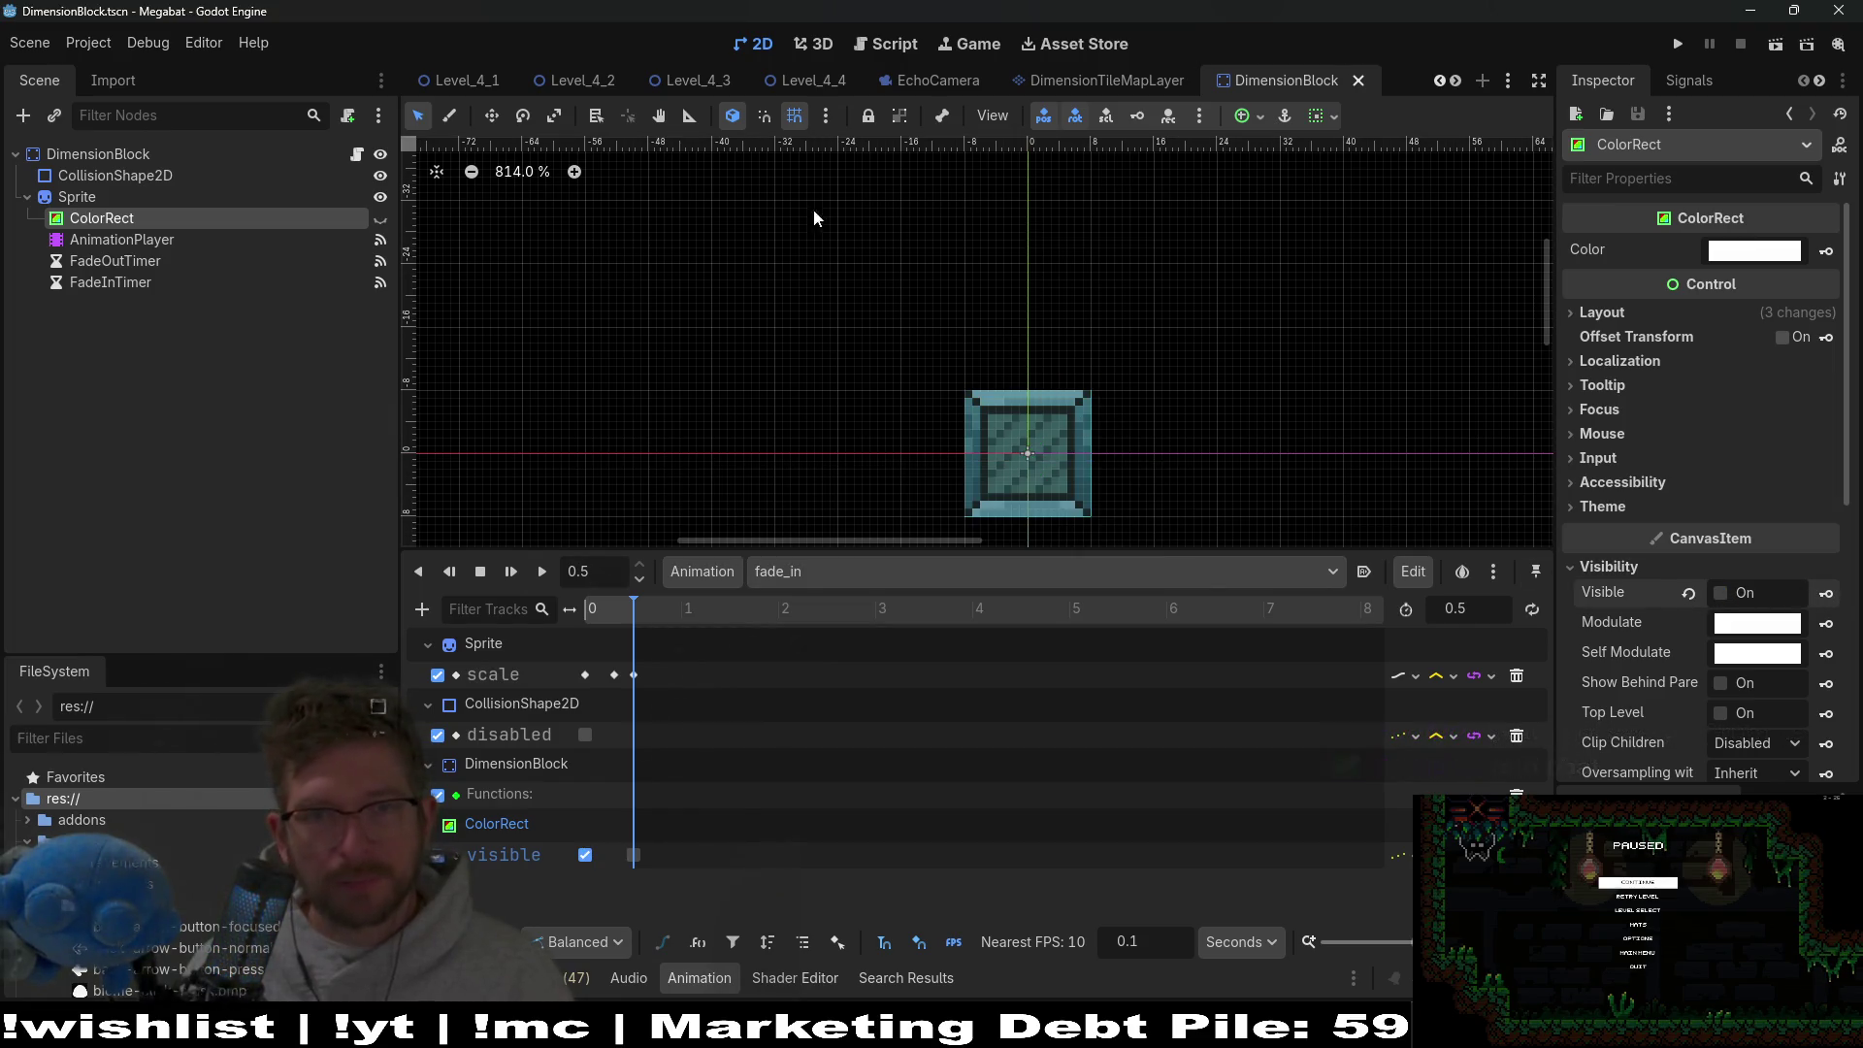
click(771, 89)
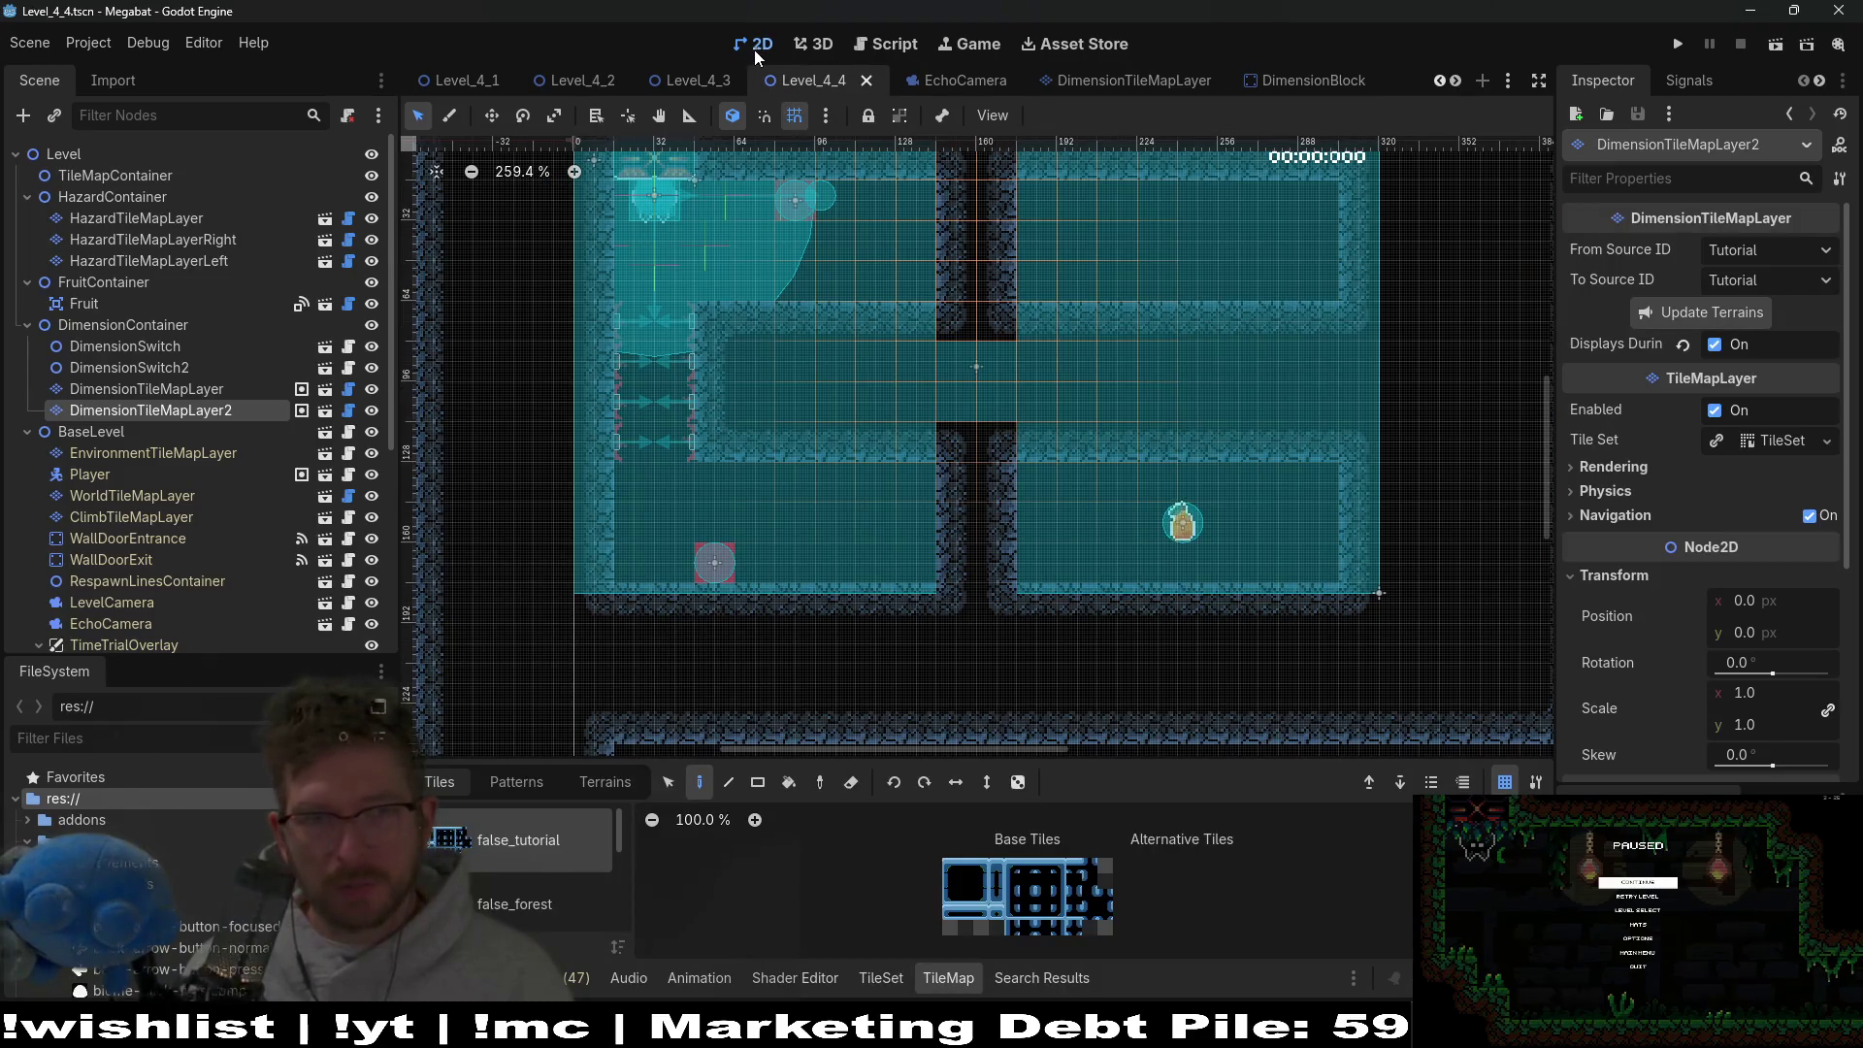
Run Level_4_3 and fly the bat around the red block, releasing echoes.
click(726, 76)
click(1772, 48)
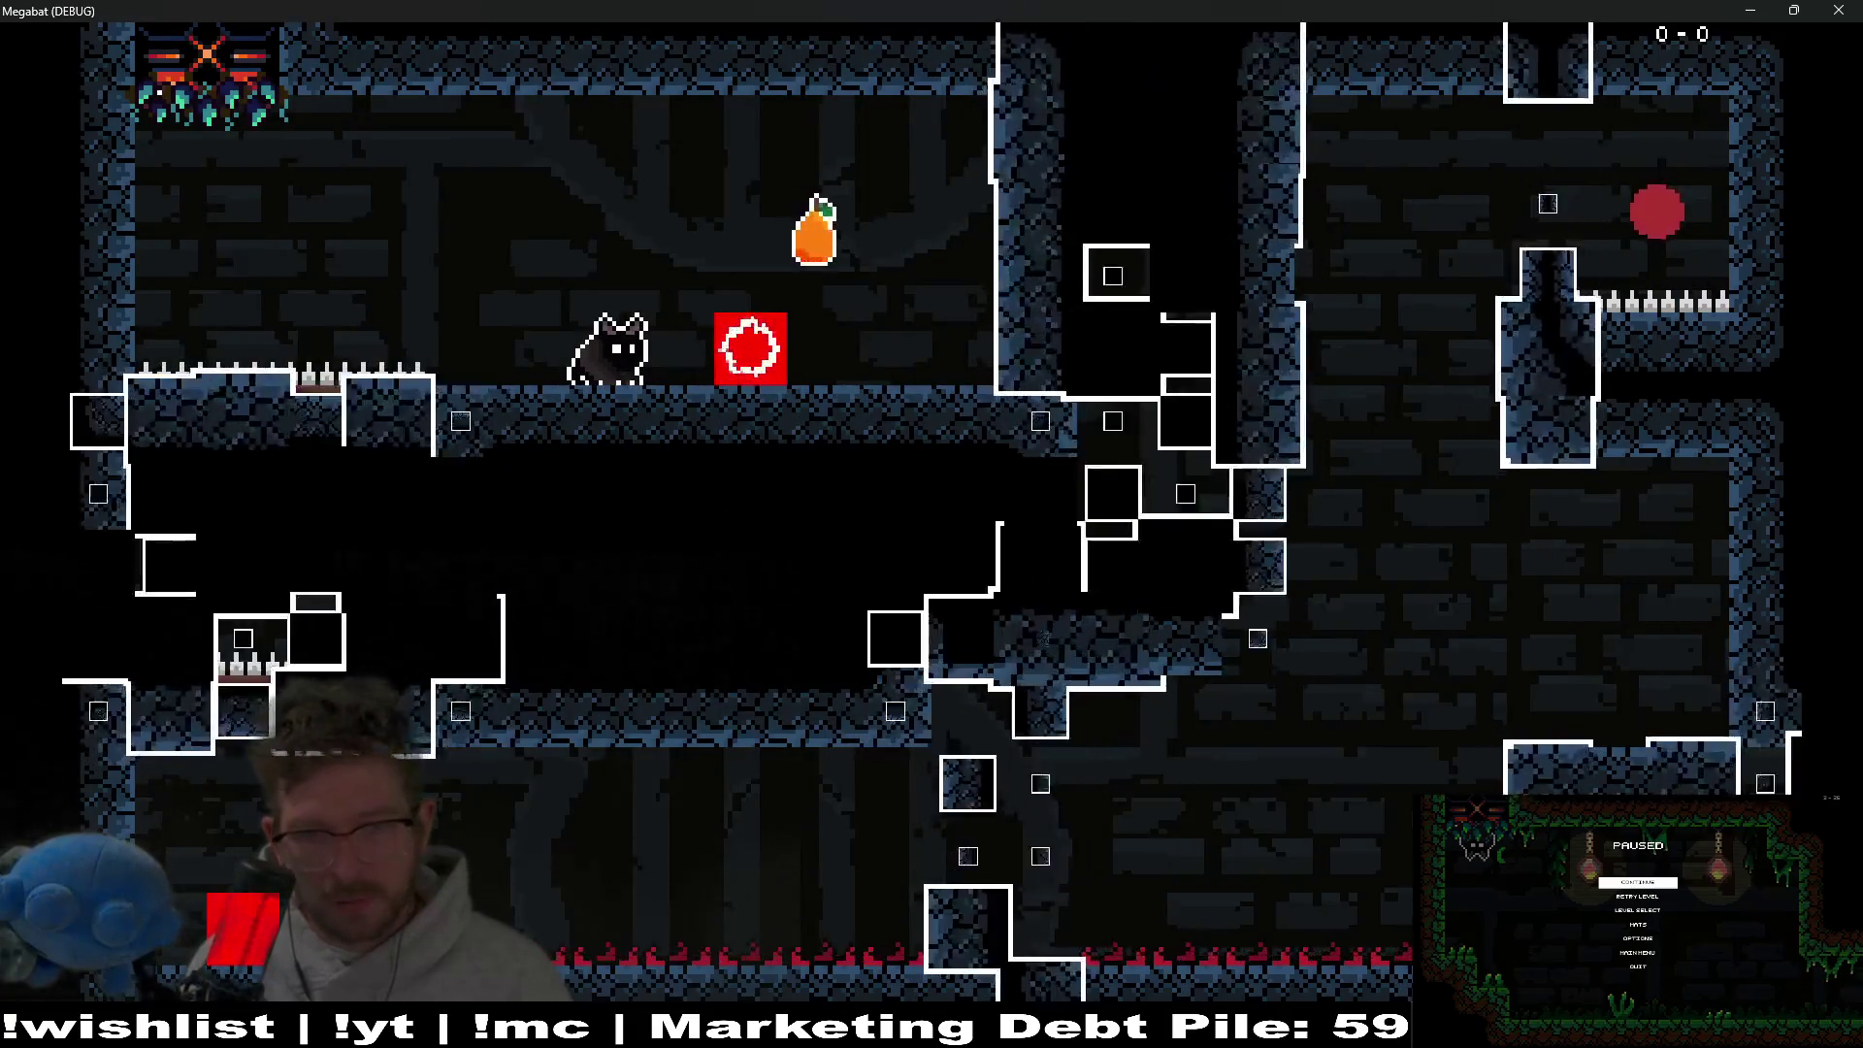
key(space)
key(Right)
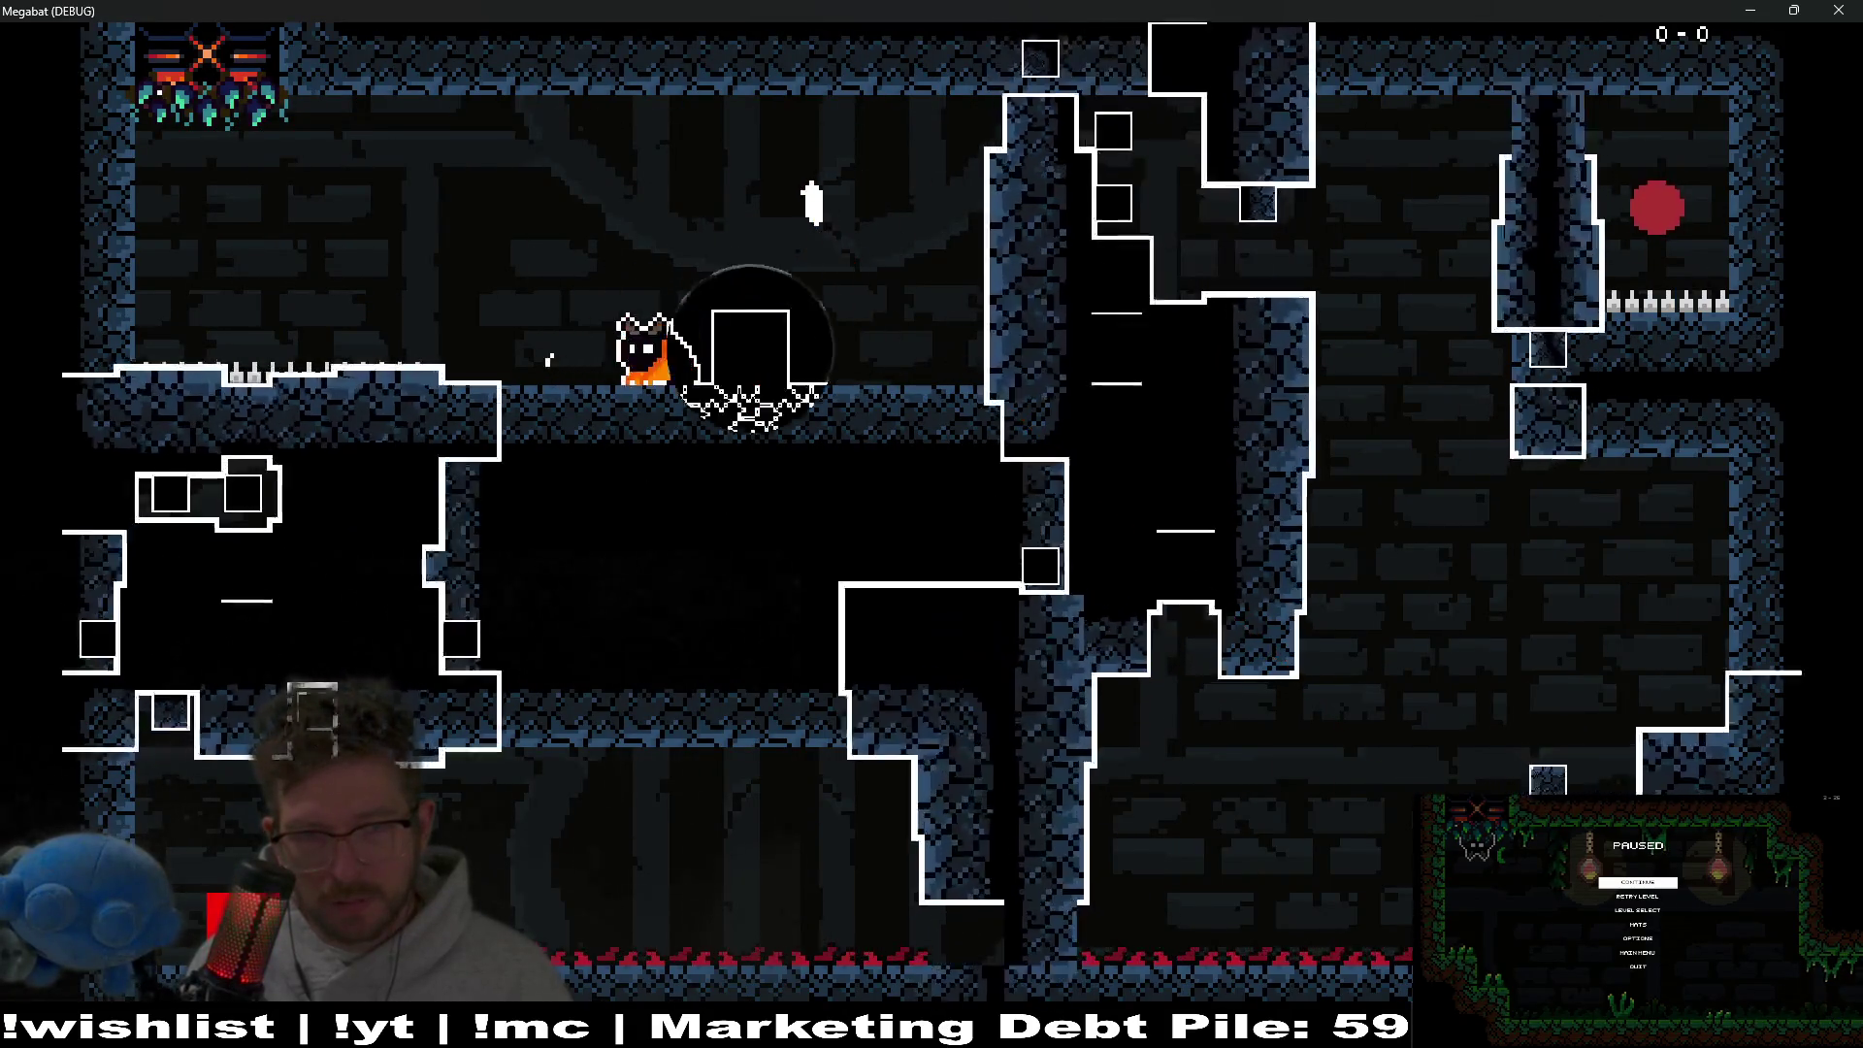
key(Right)
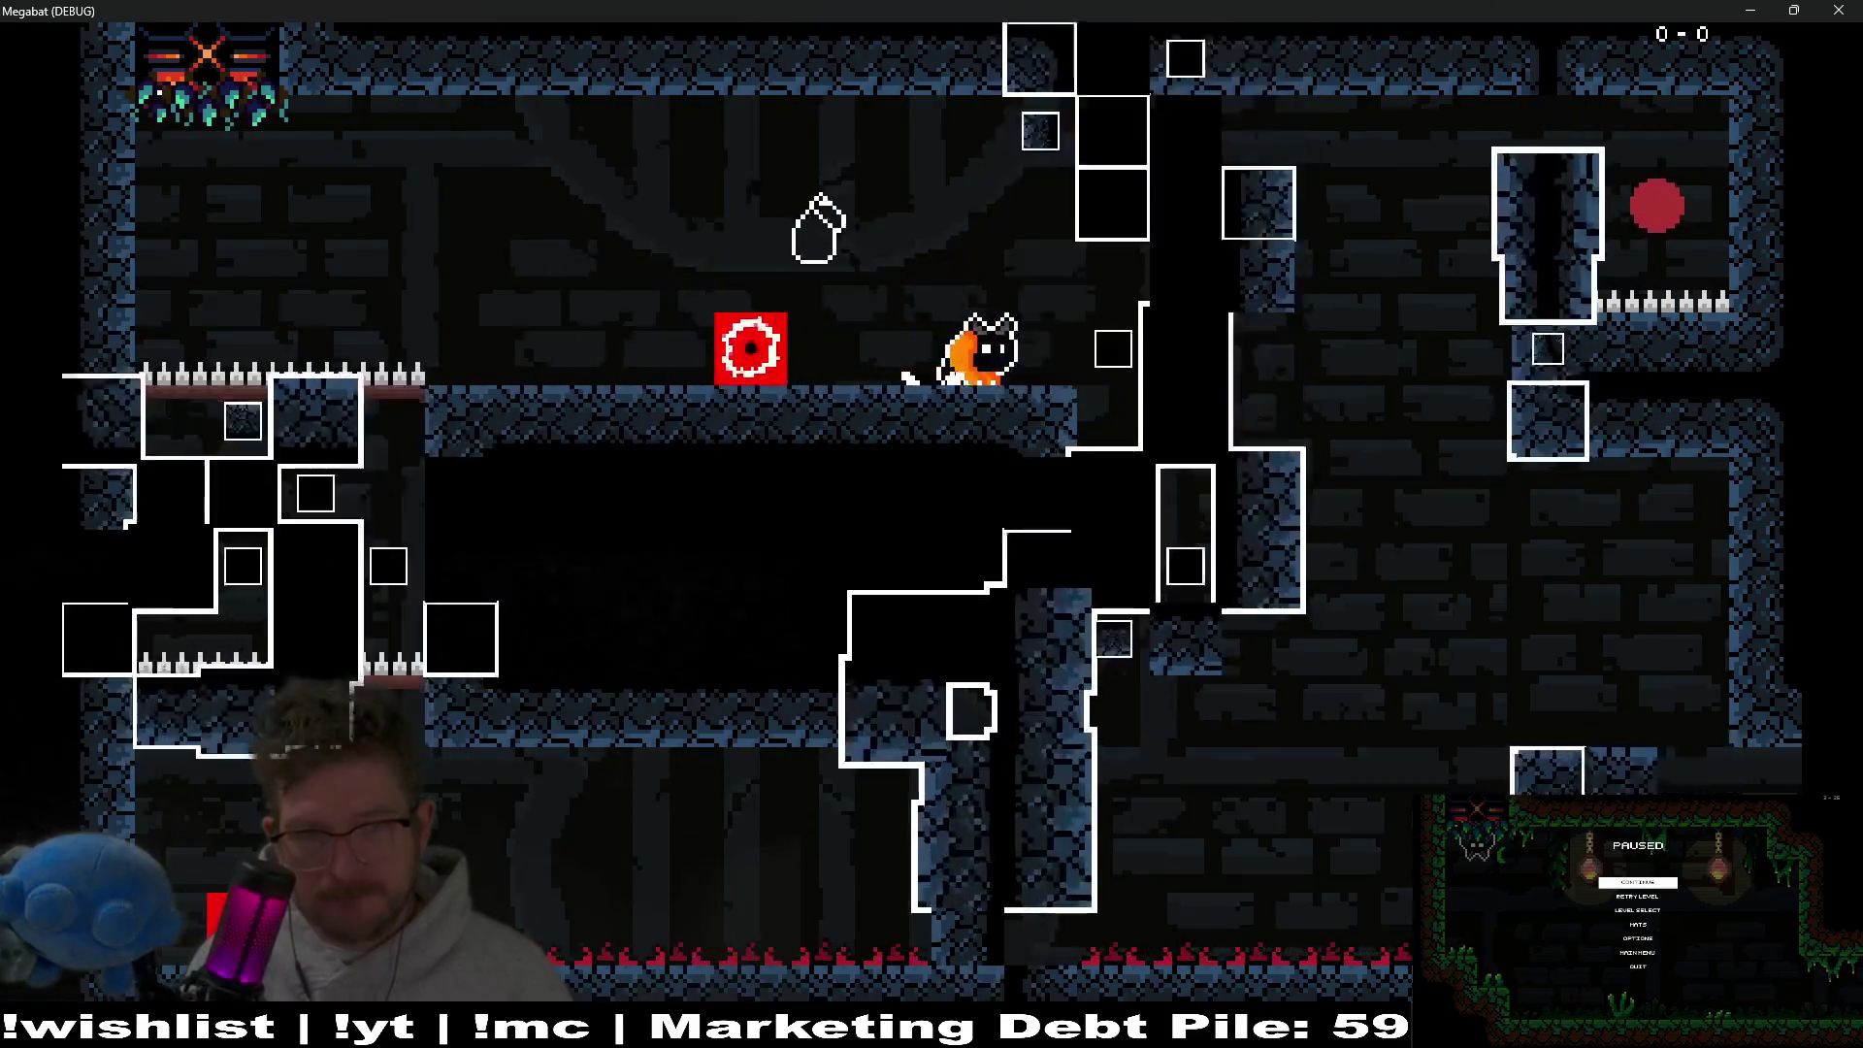
key(Left)
key(Left)
key(space)
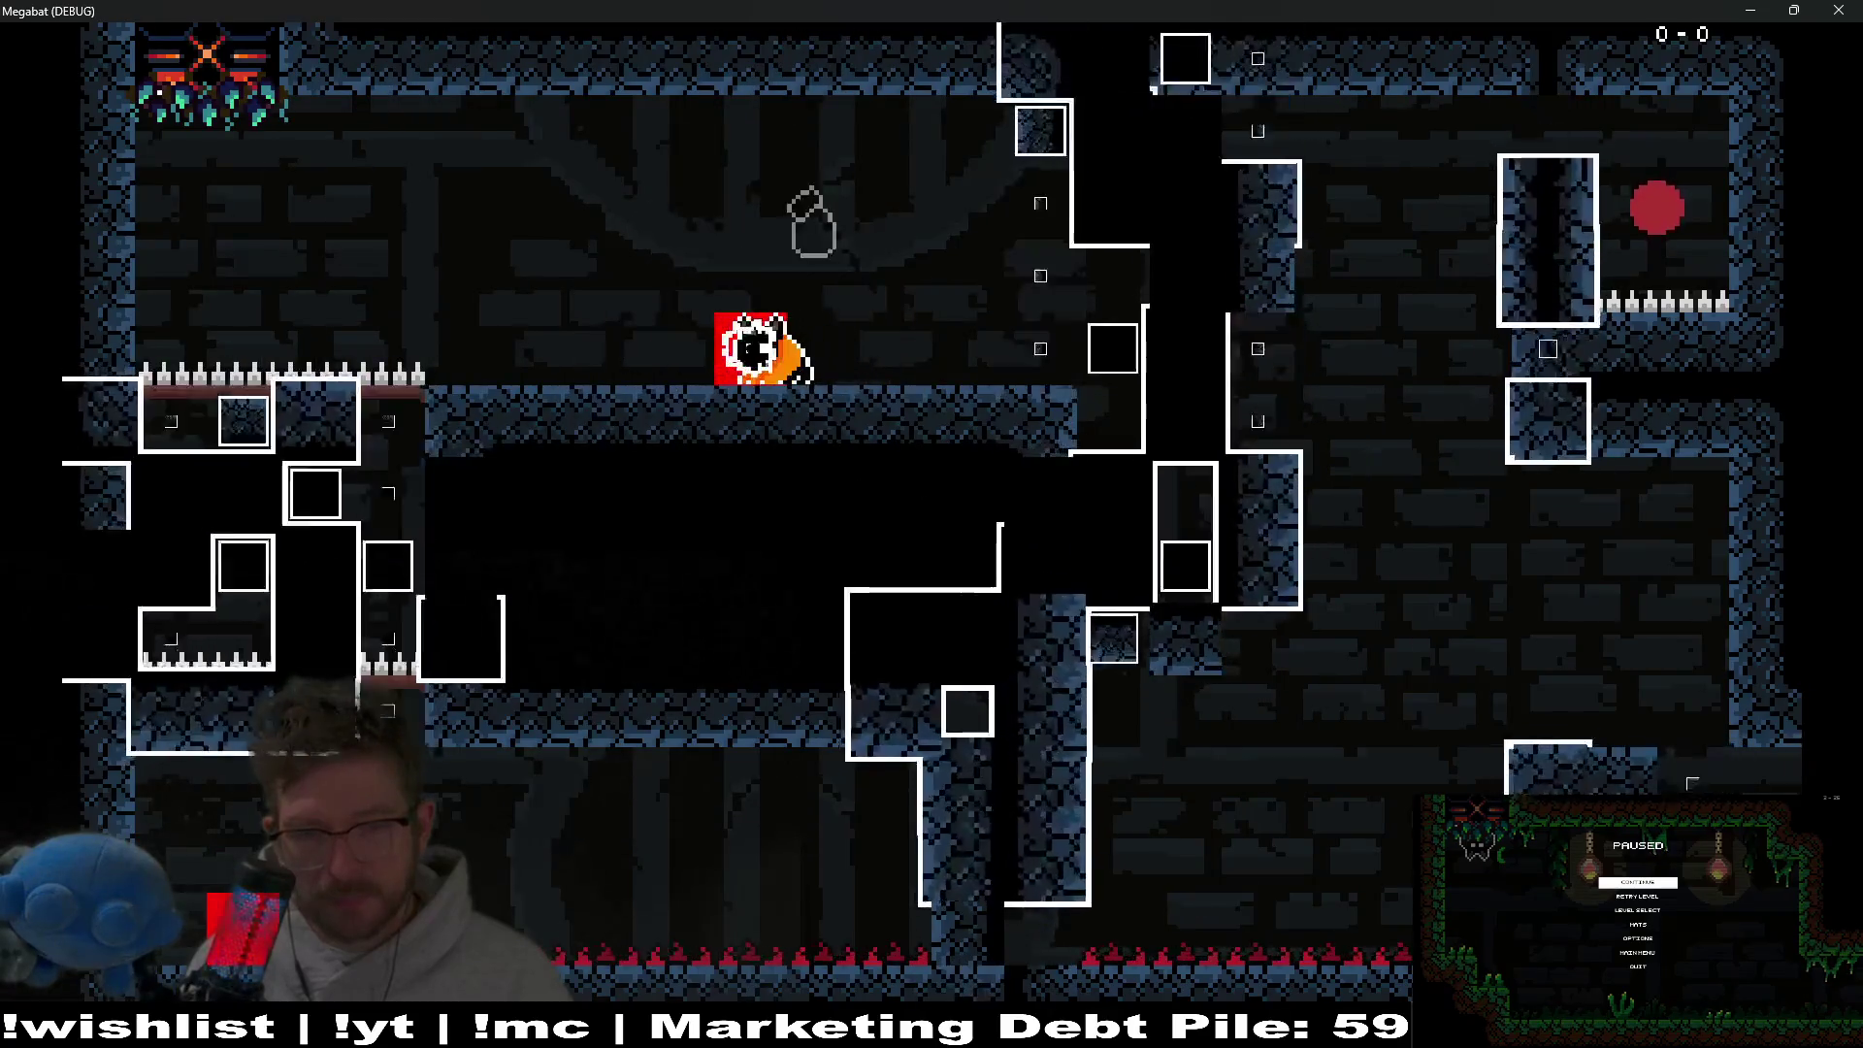
Fire repeated echo pulses to watch the white-outline transition, then close the game.
key(space)
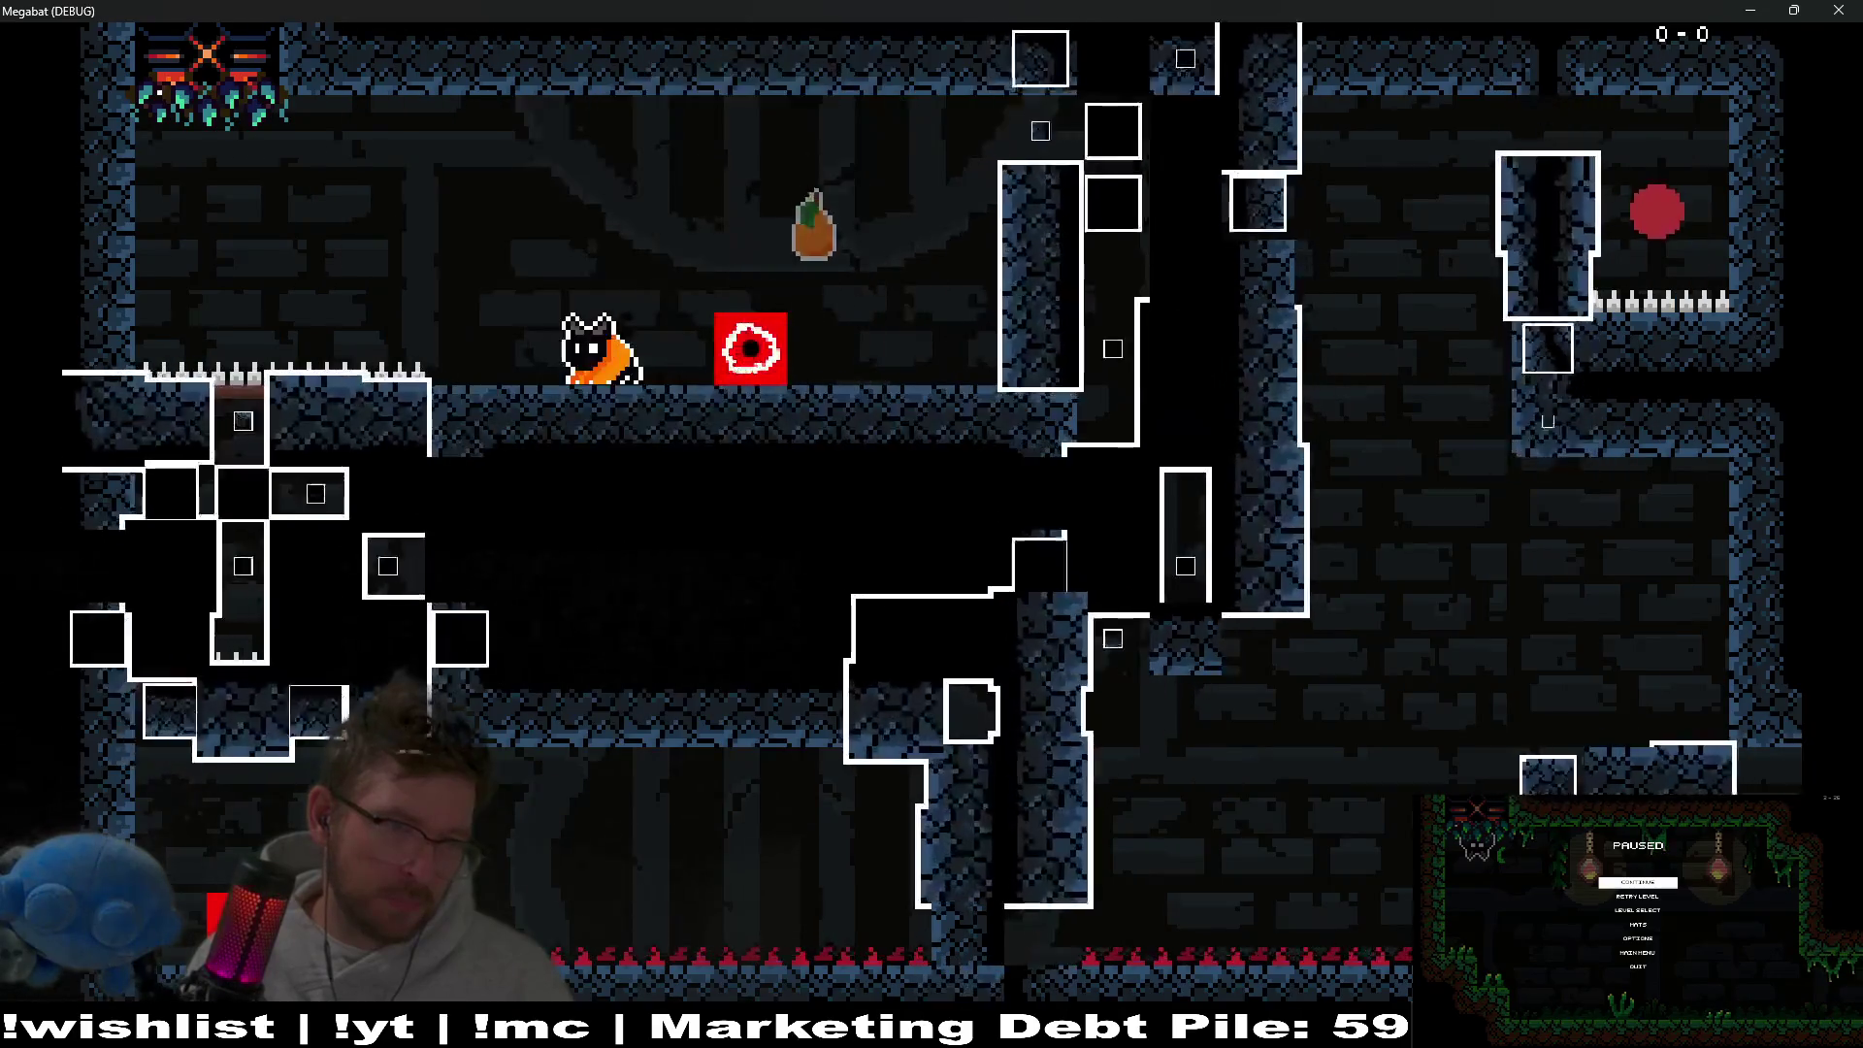
key(space)
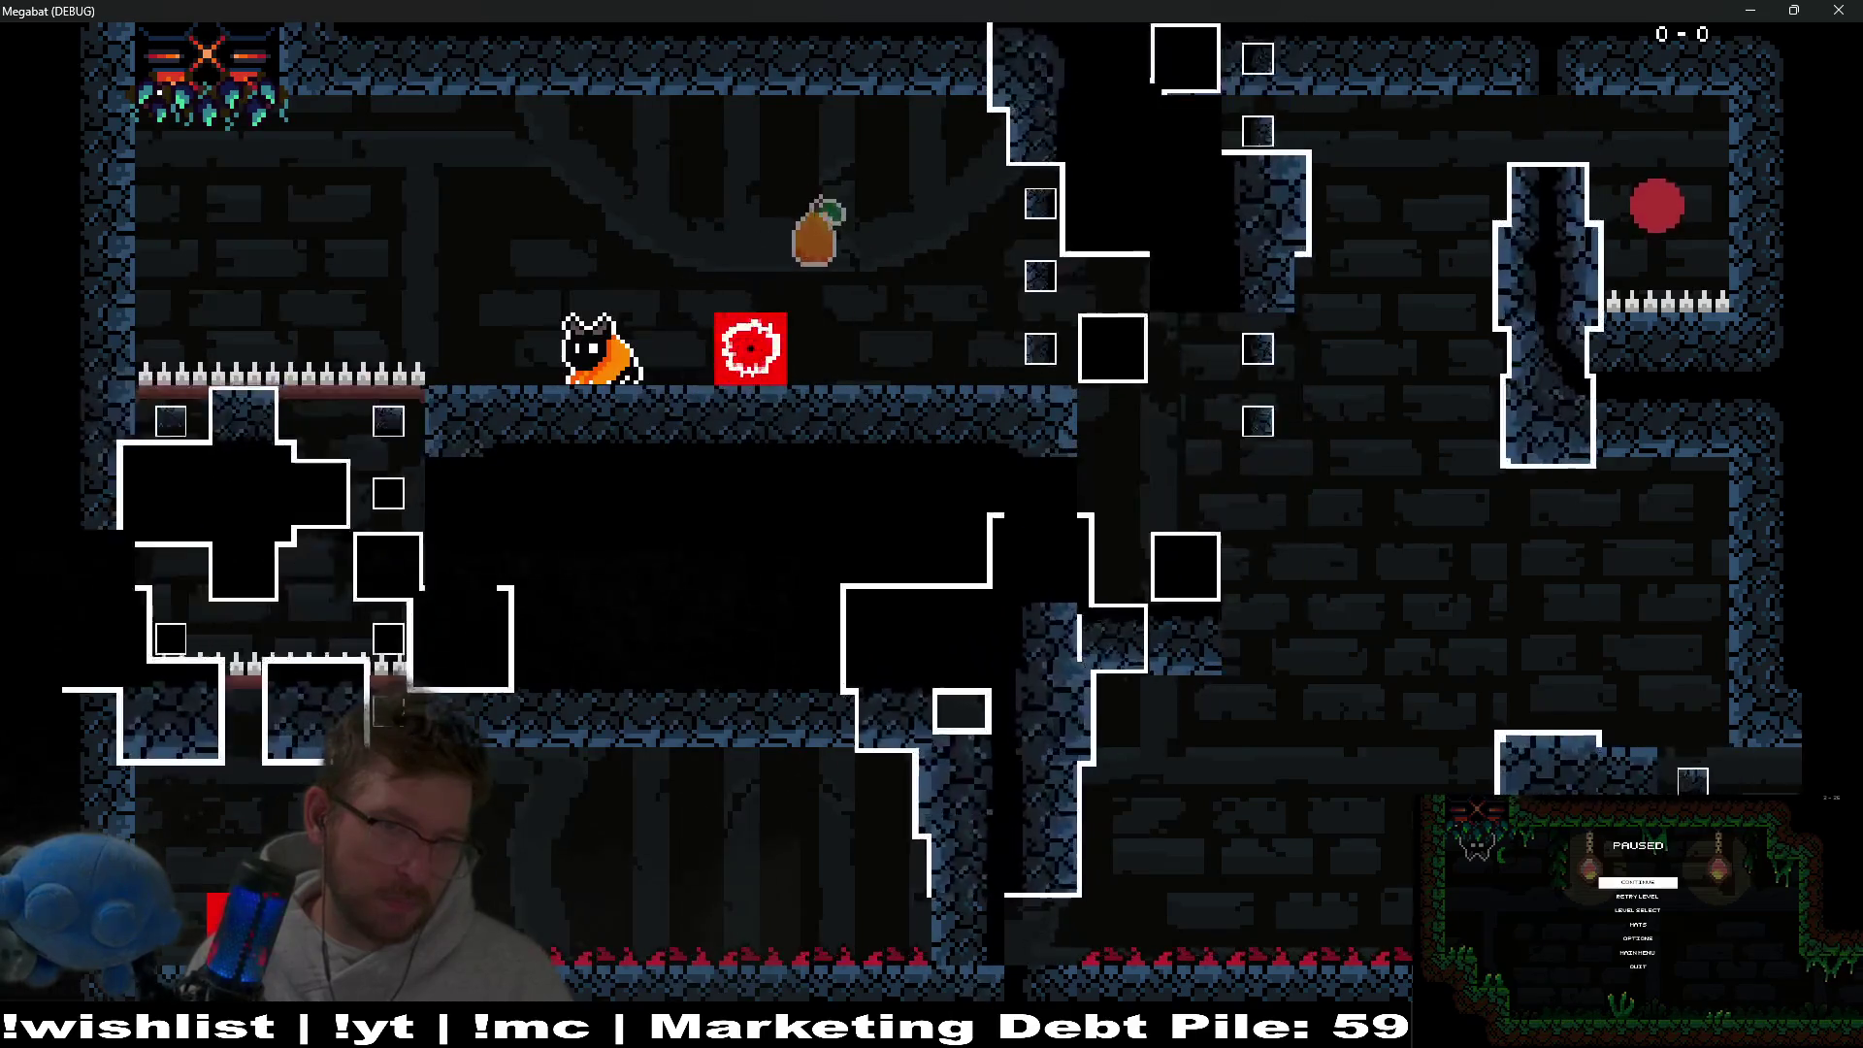
key(space)
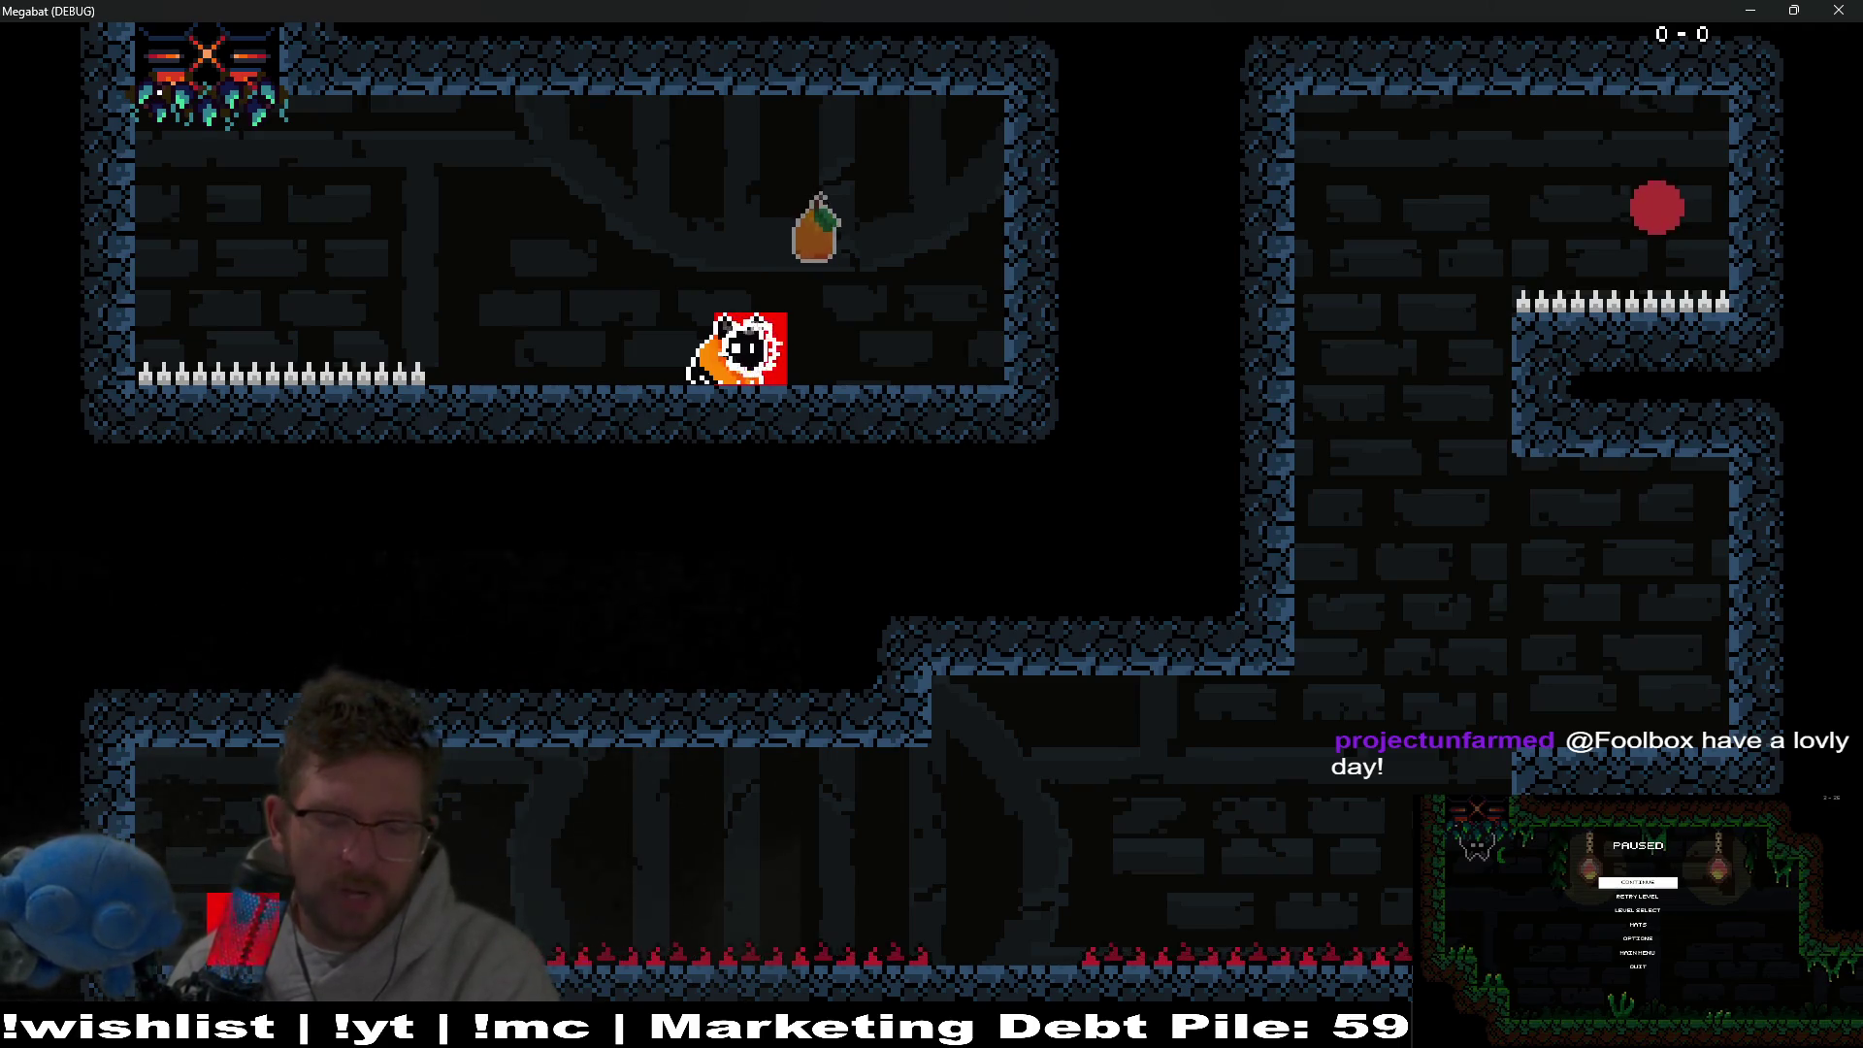
key(space)
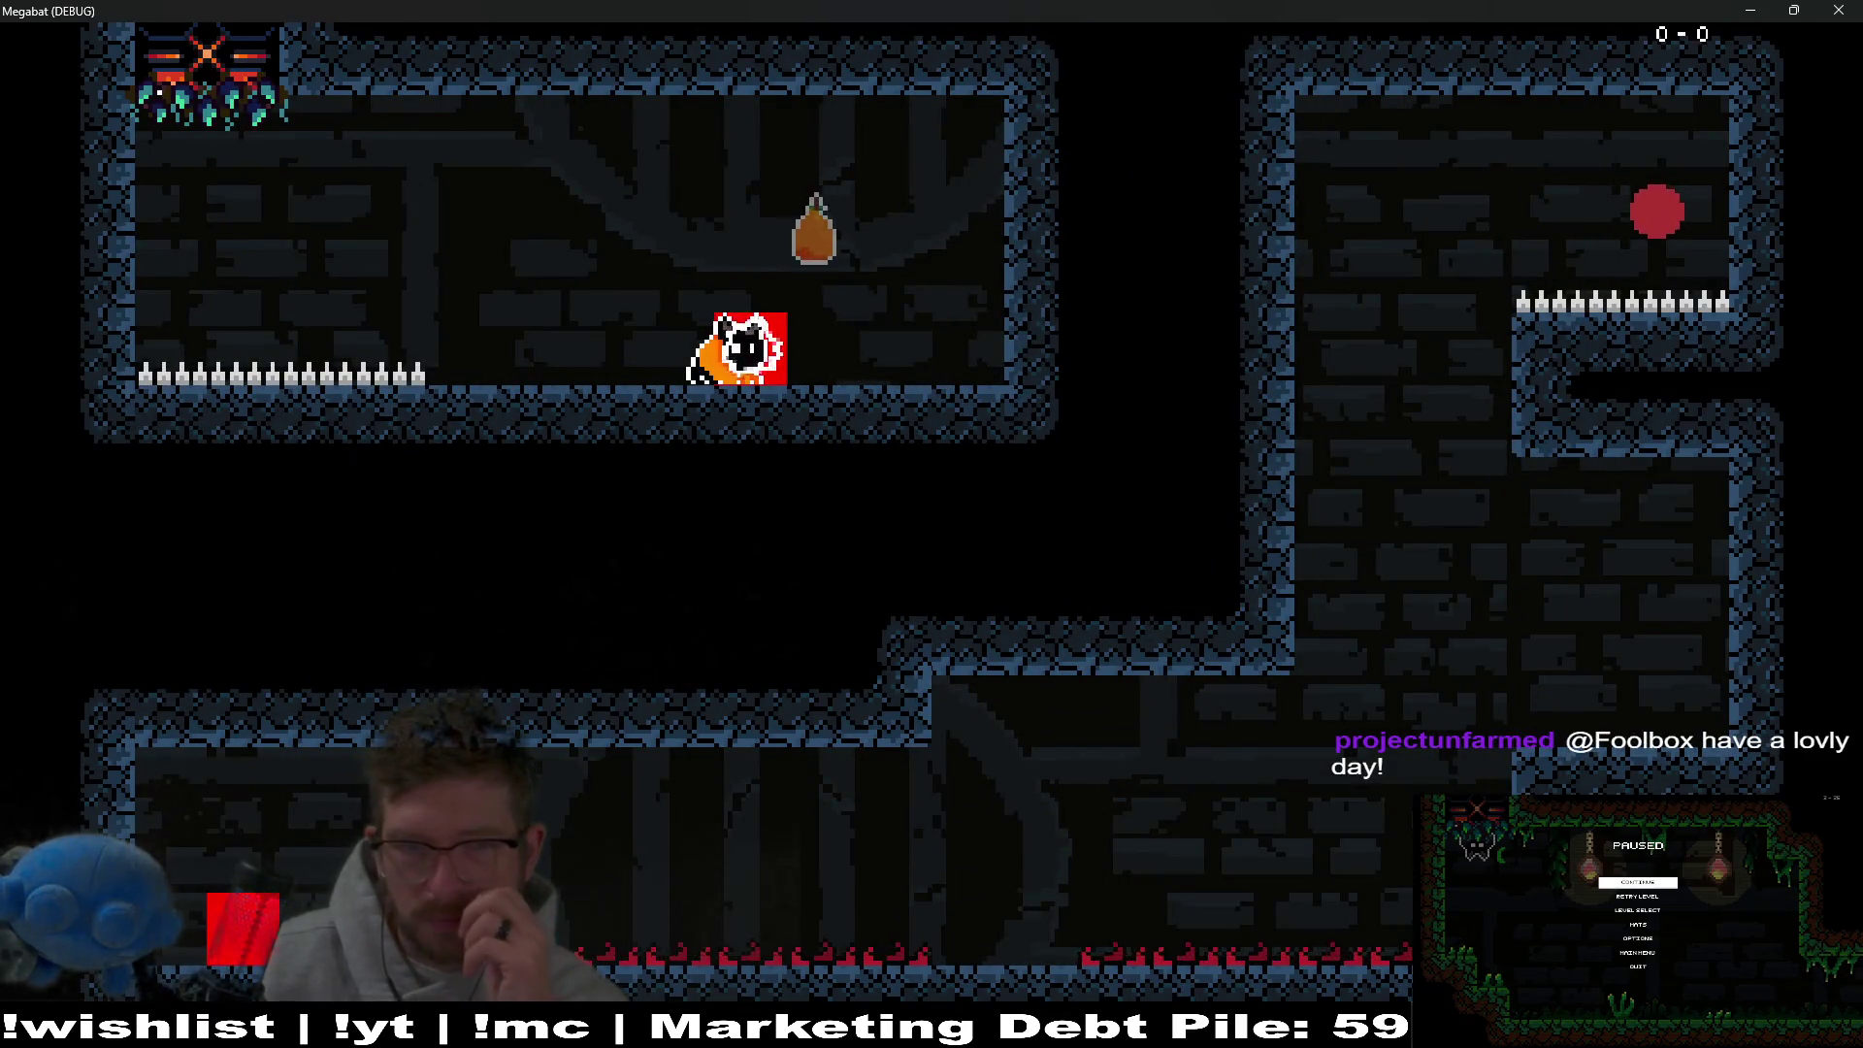
key(x)
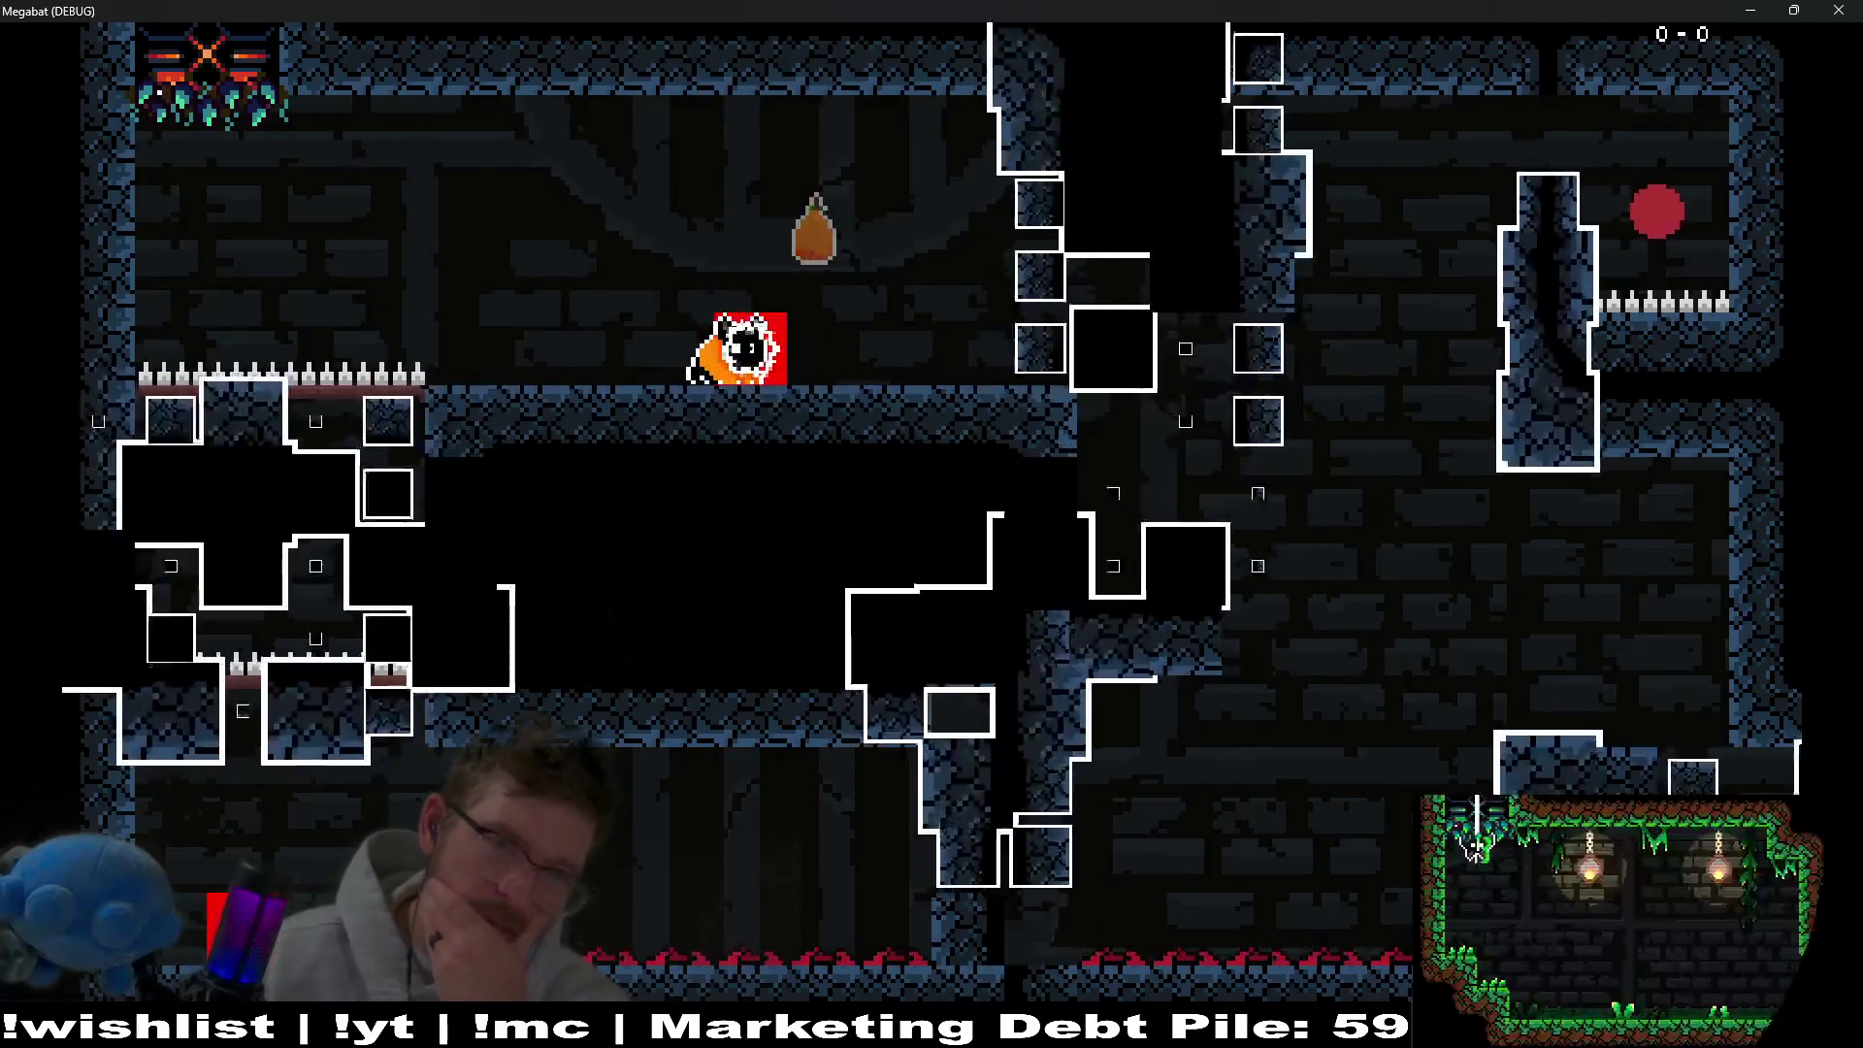
key(x)
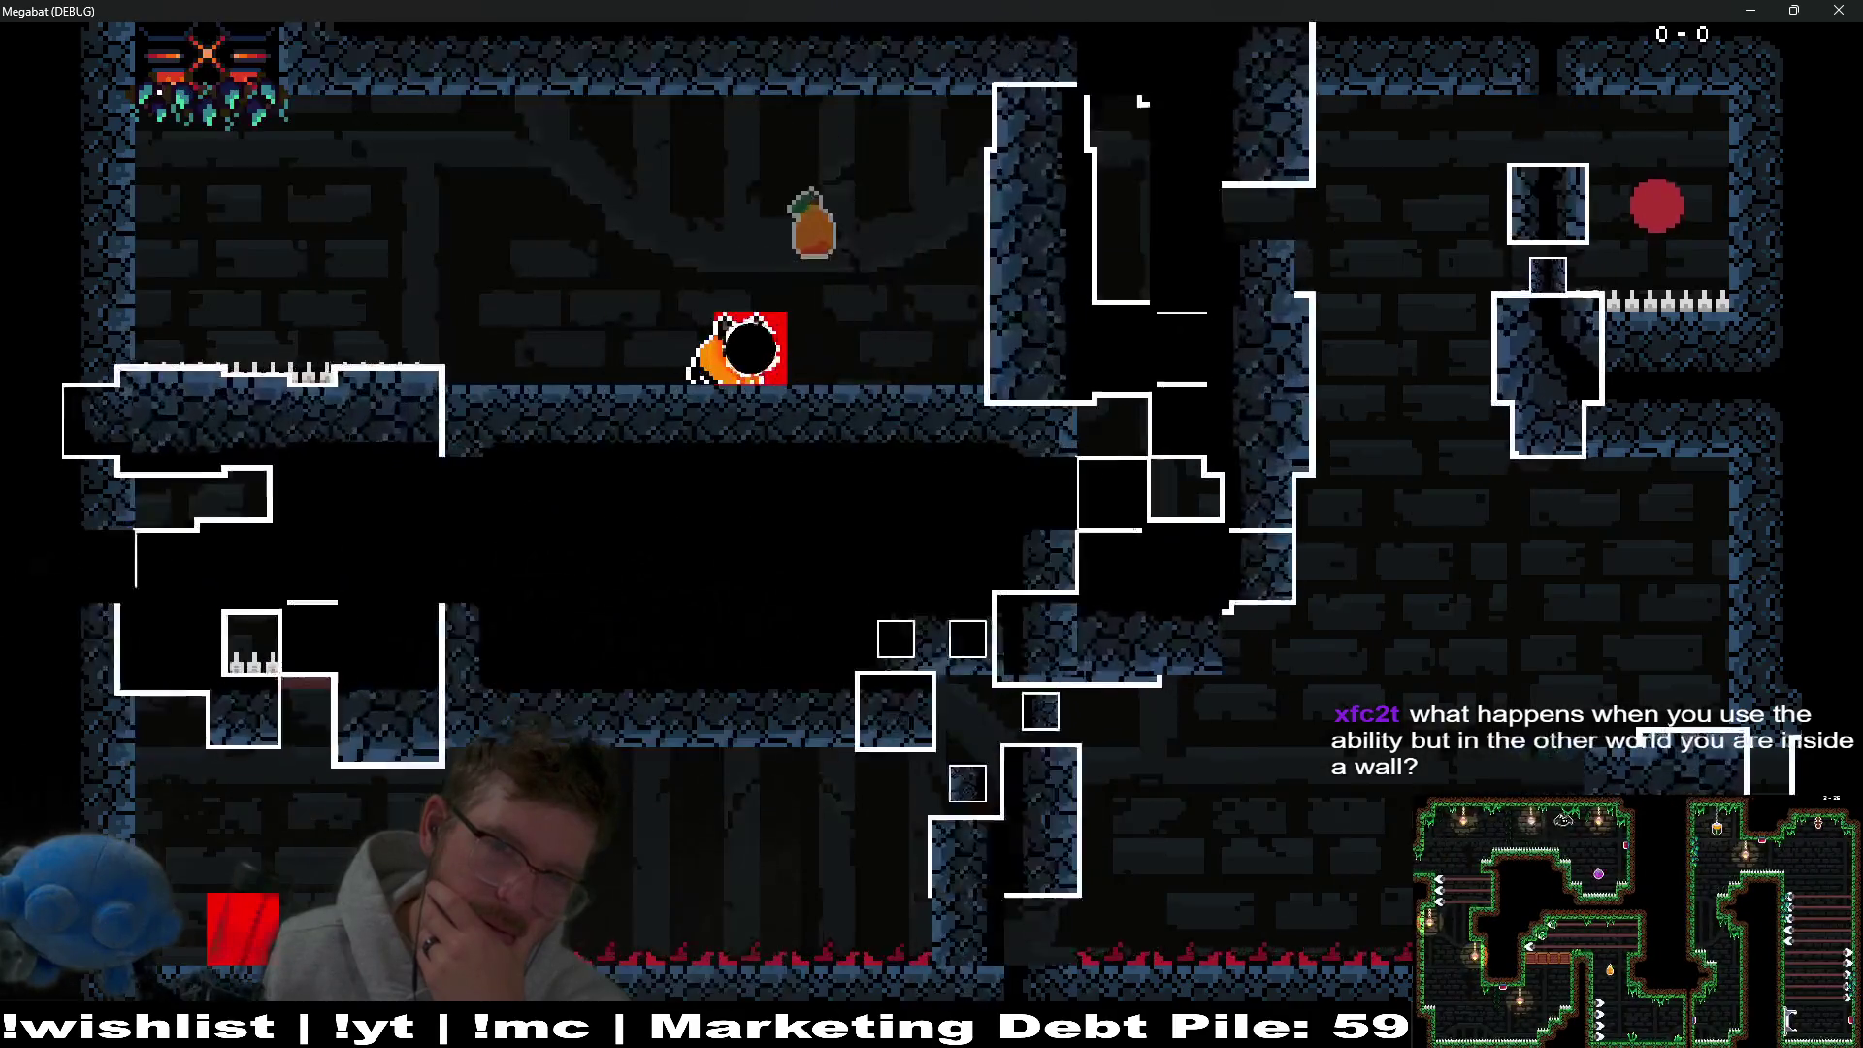
key(x)
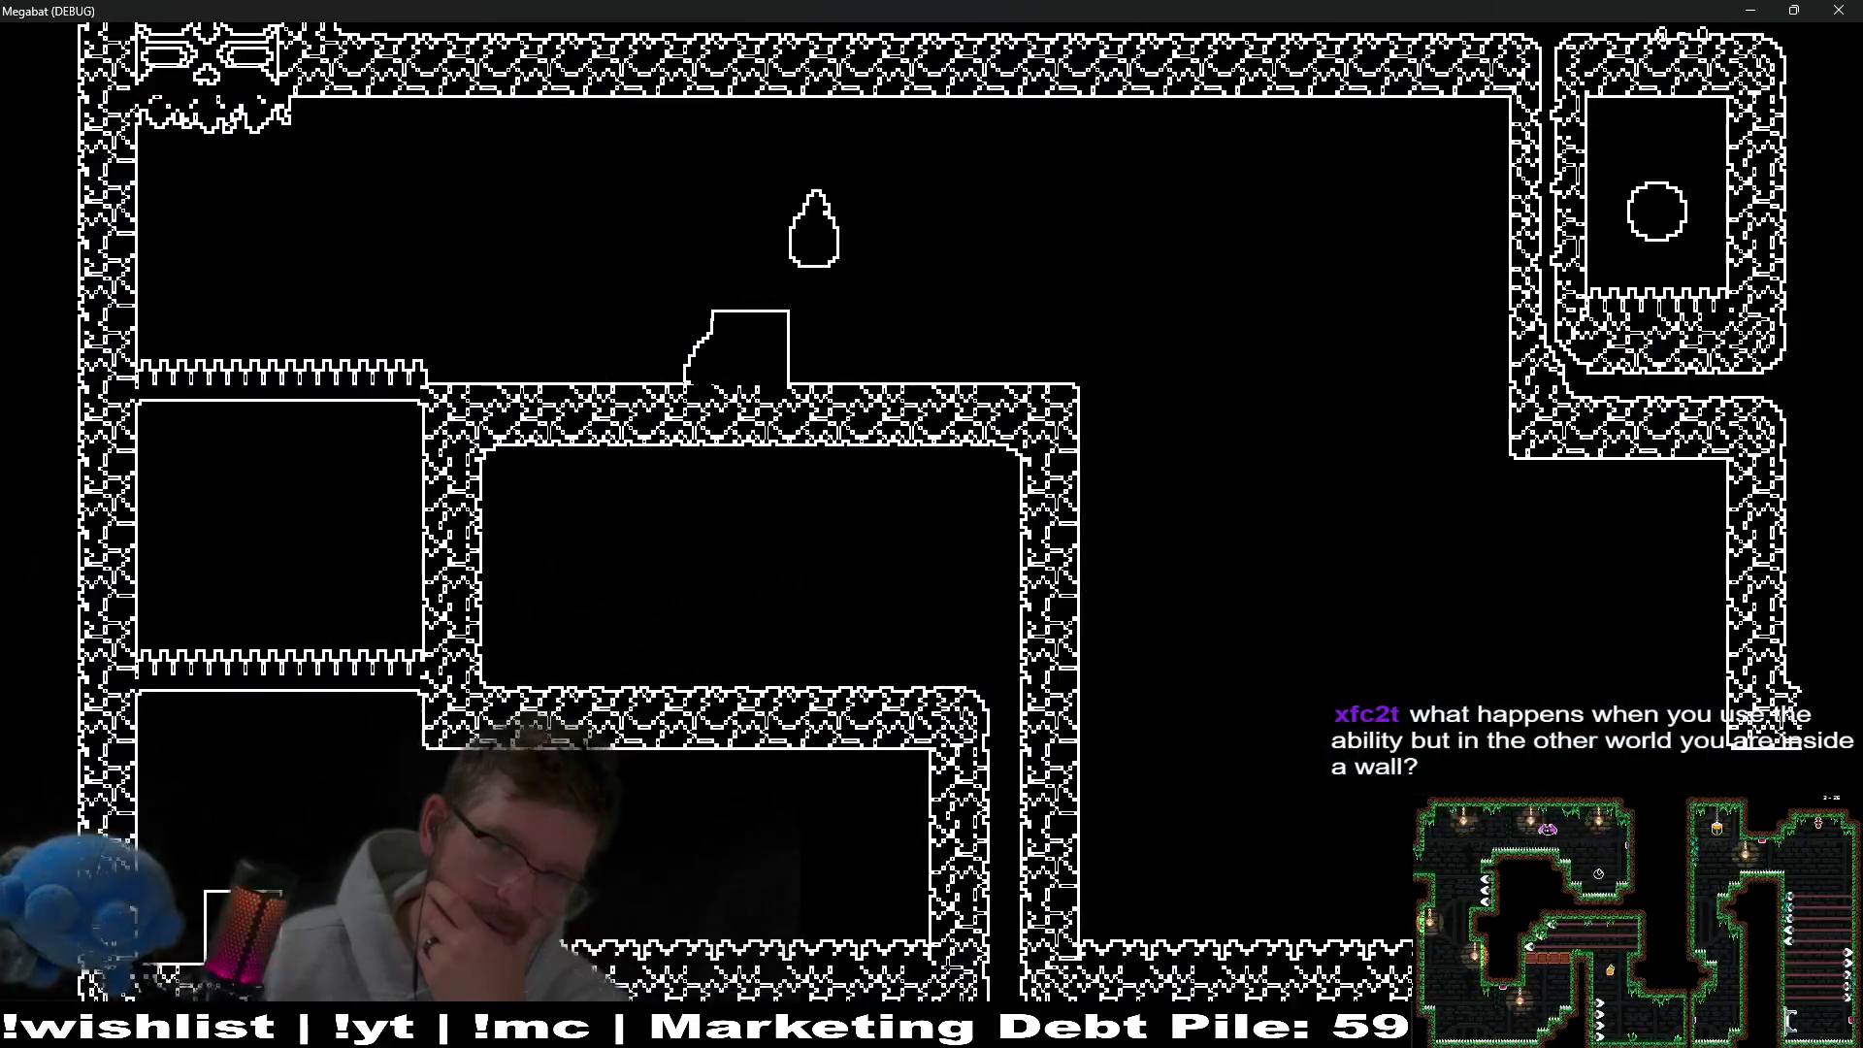
click(1840, 10)
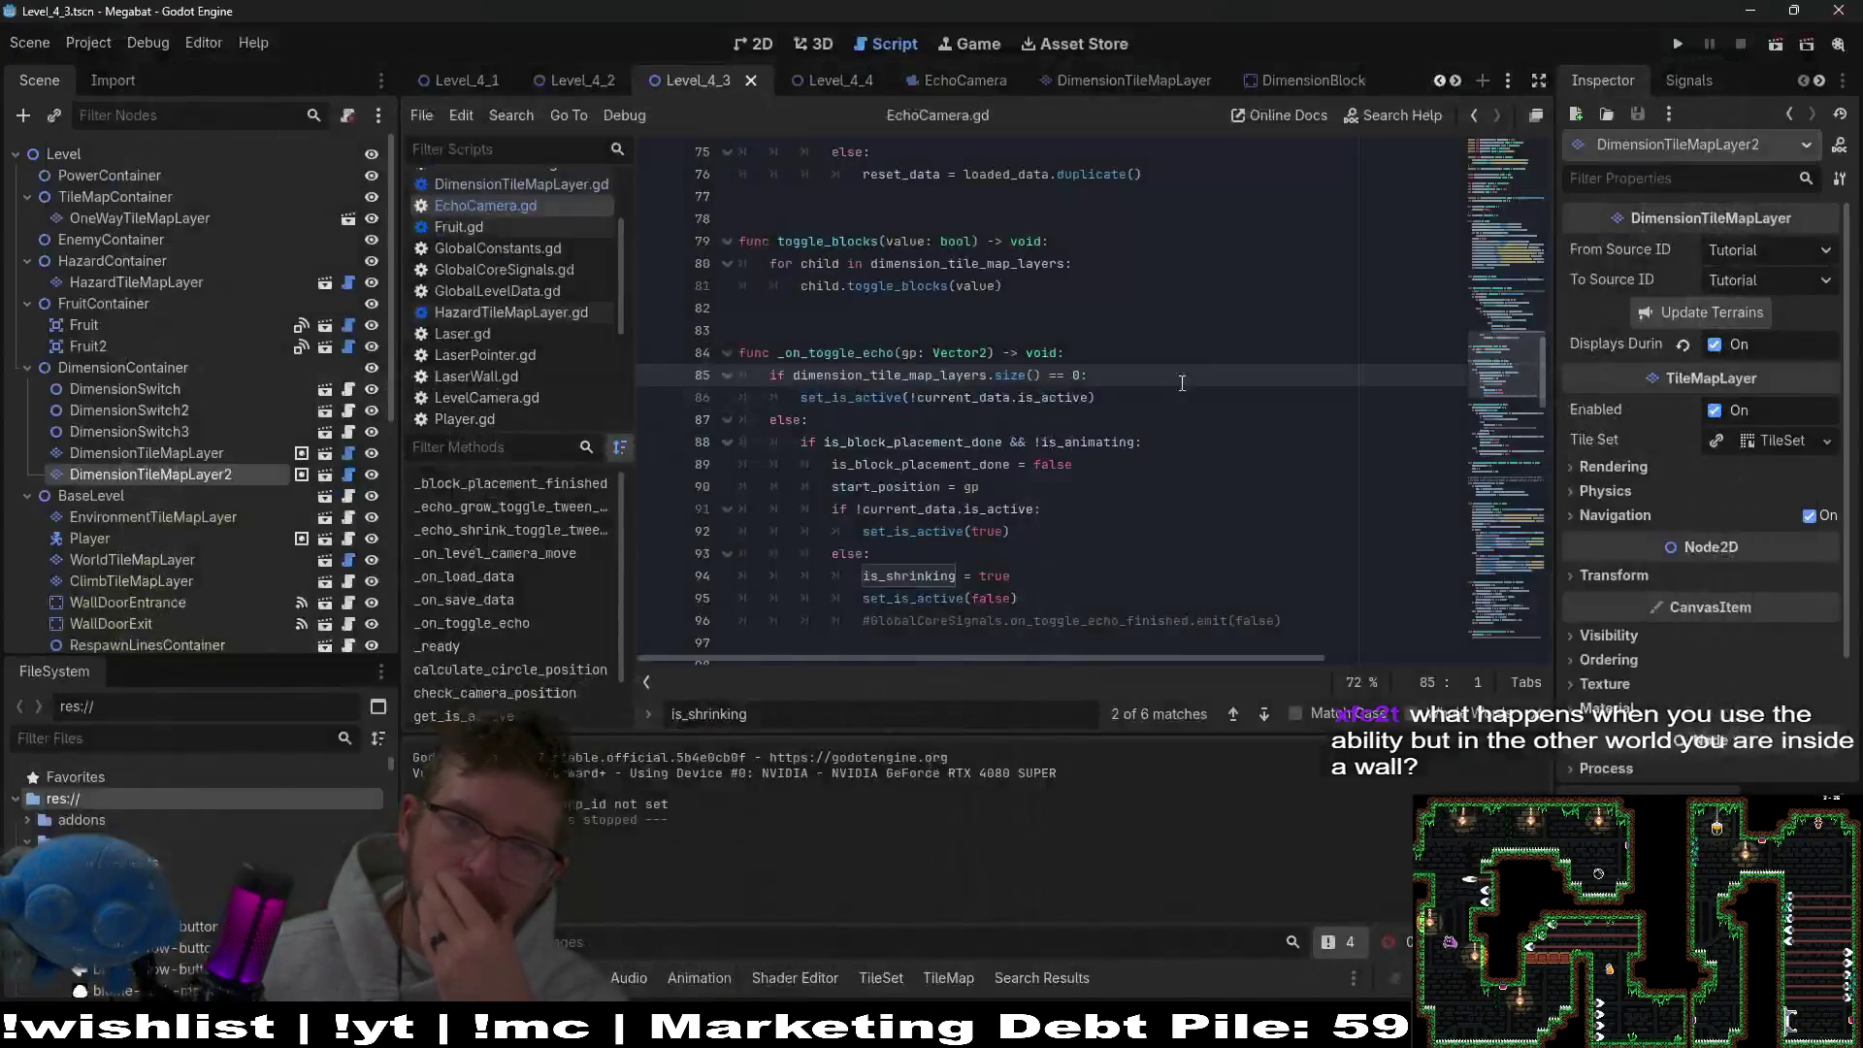
Switch from the level to the EchoCamera scene.
scroll(1121, 427, up, 10)
scroll(1121, 427, down, 4)
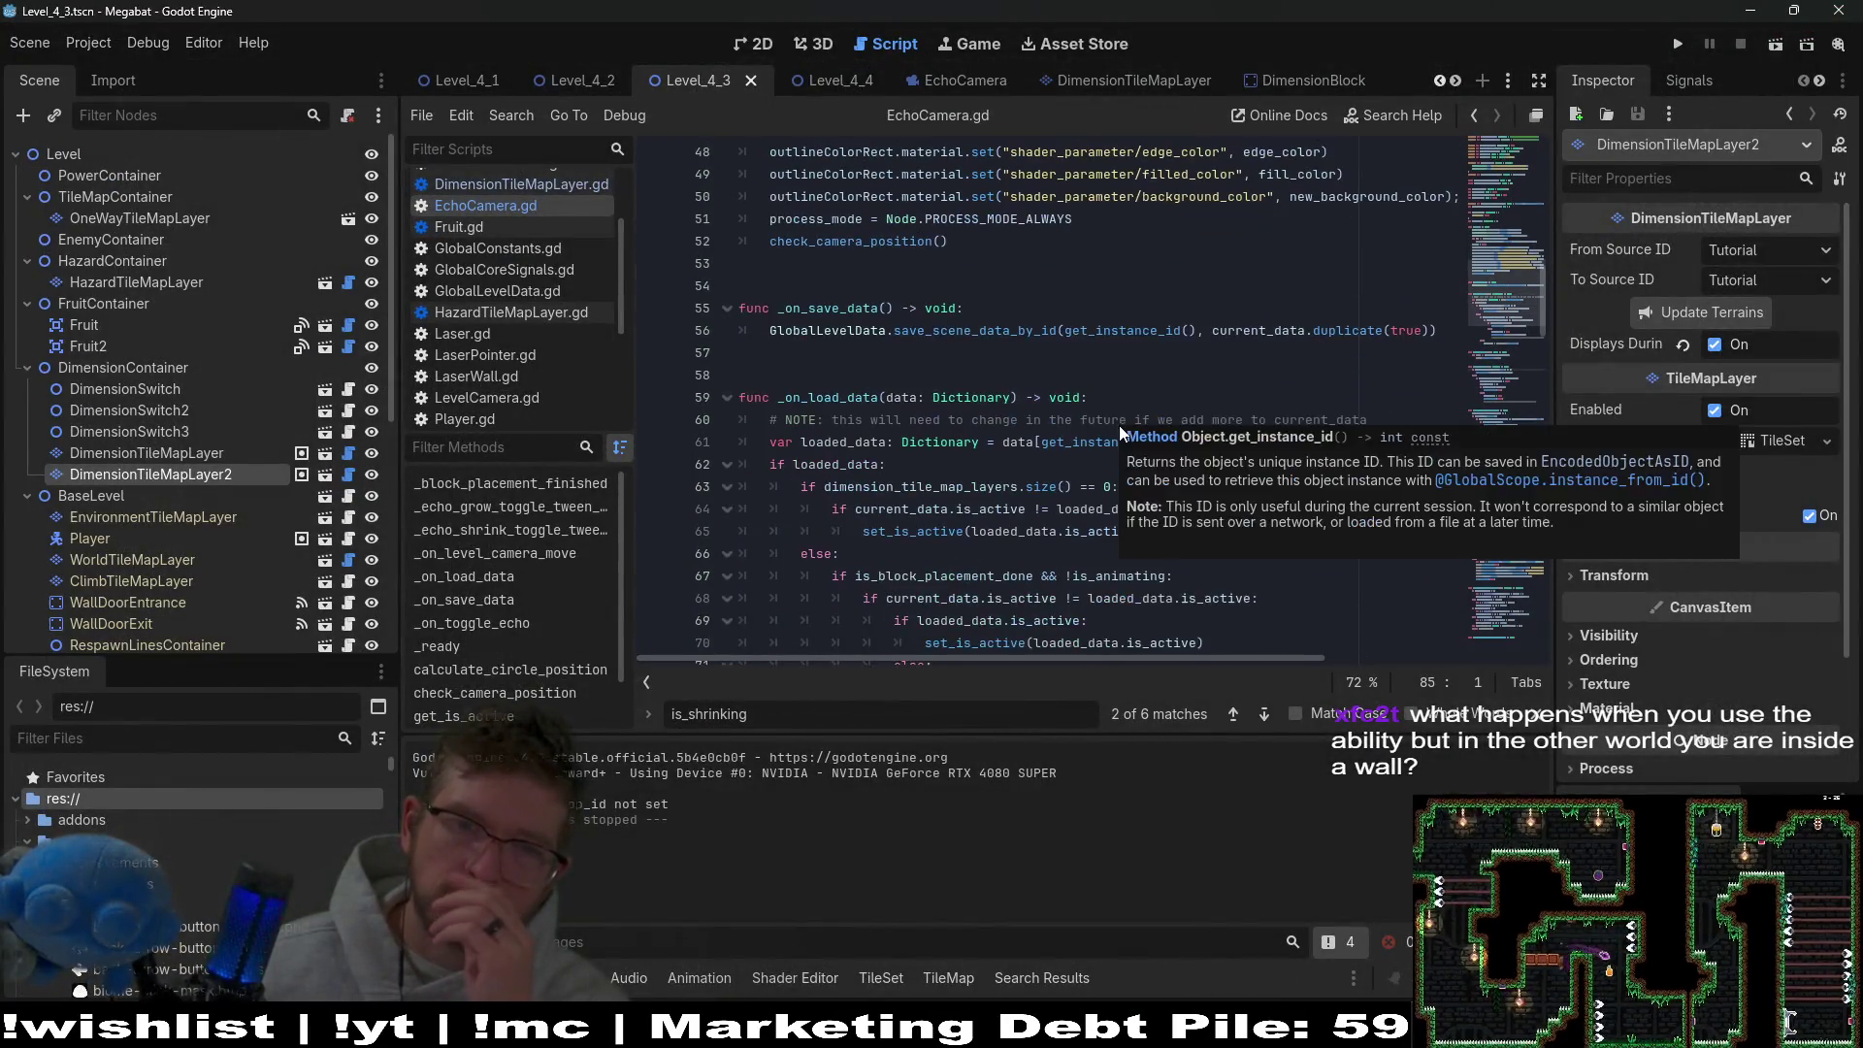
click(208, 452)
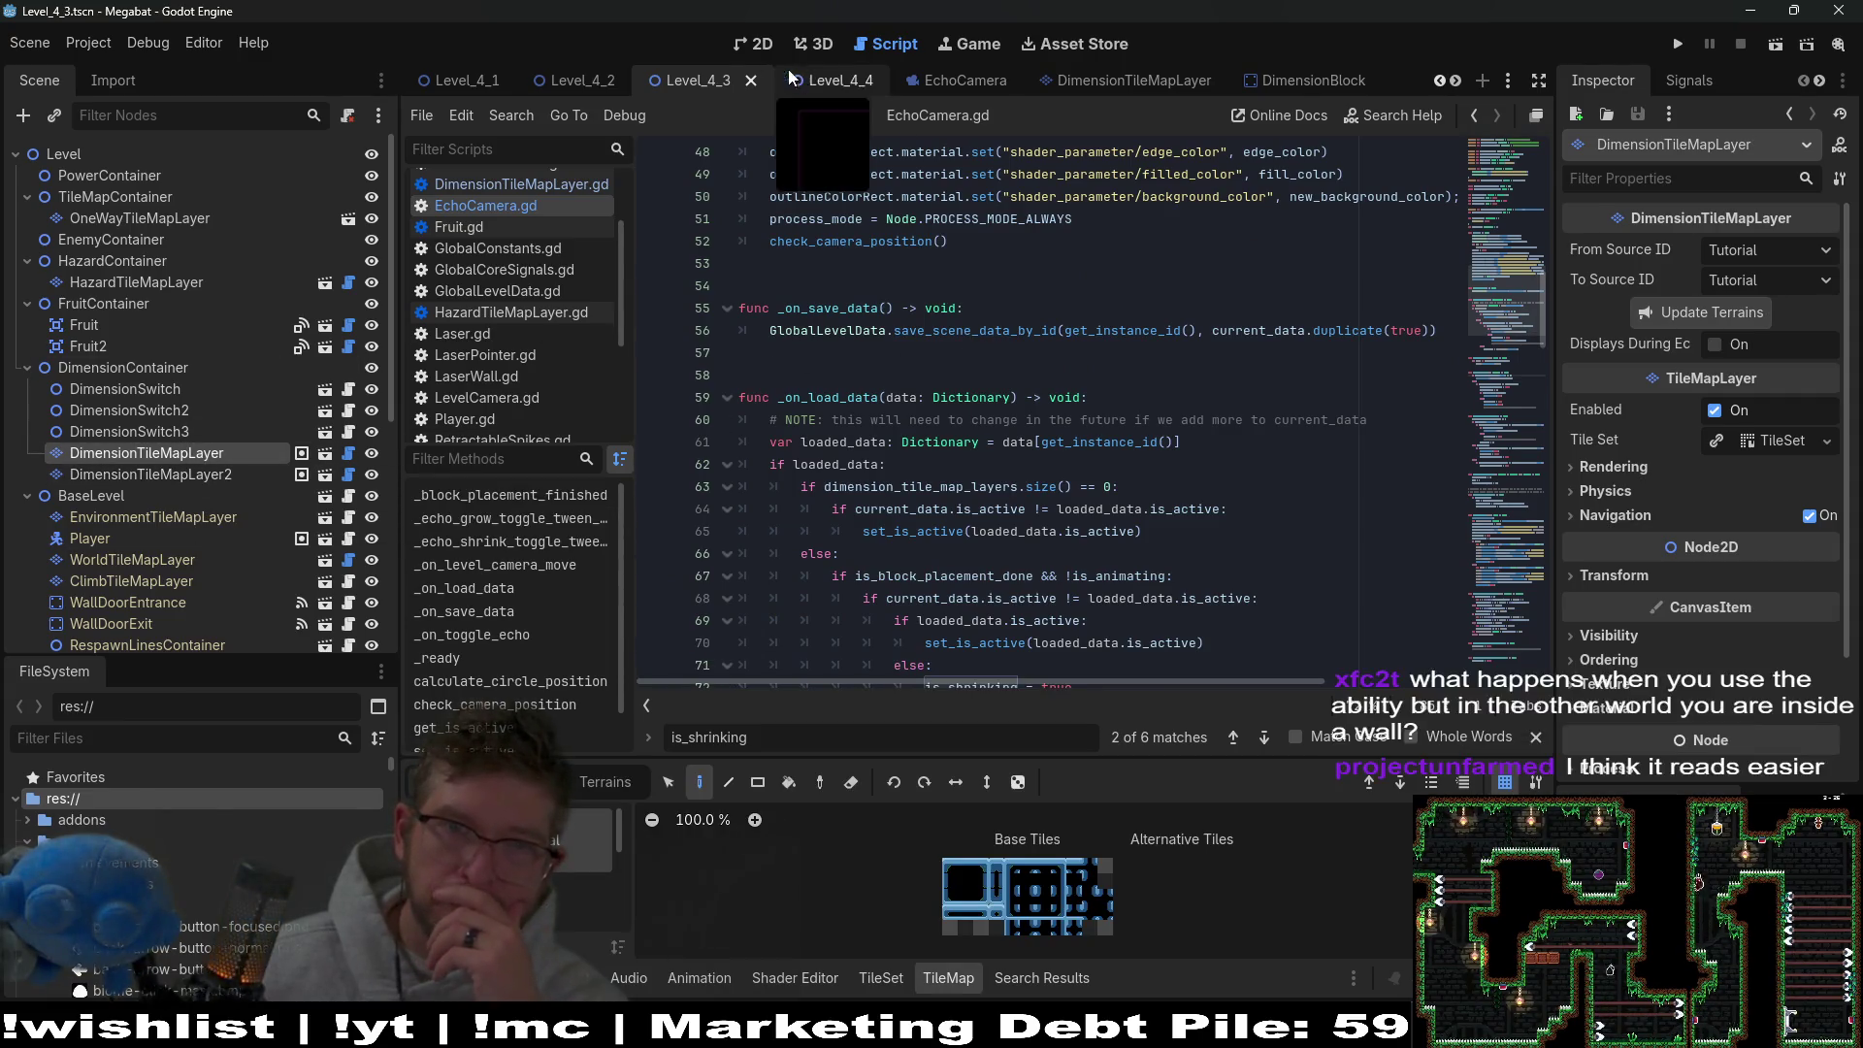
click(937, 79)
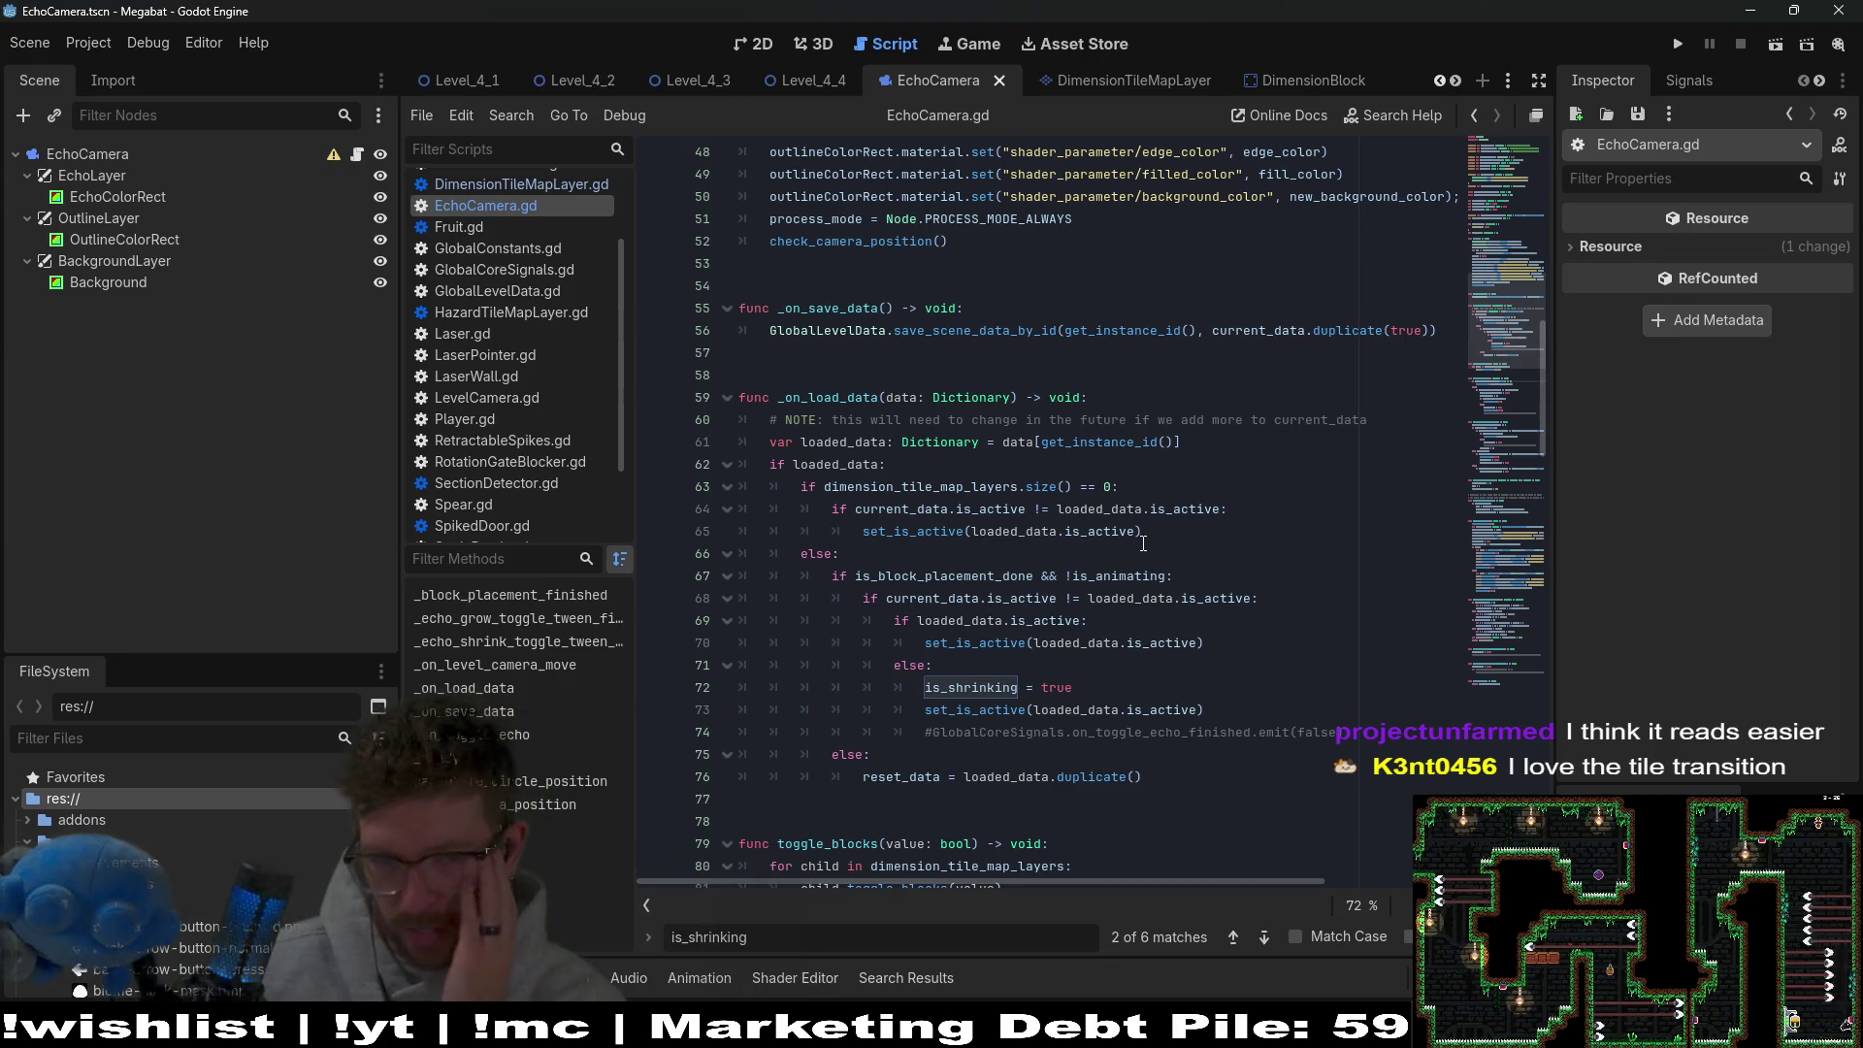
Scroll EchoCamera.gd to set_is_active and open the Tween docs for EASE_IN.
scroll(1143, 543, up, 5)
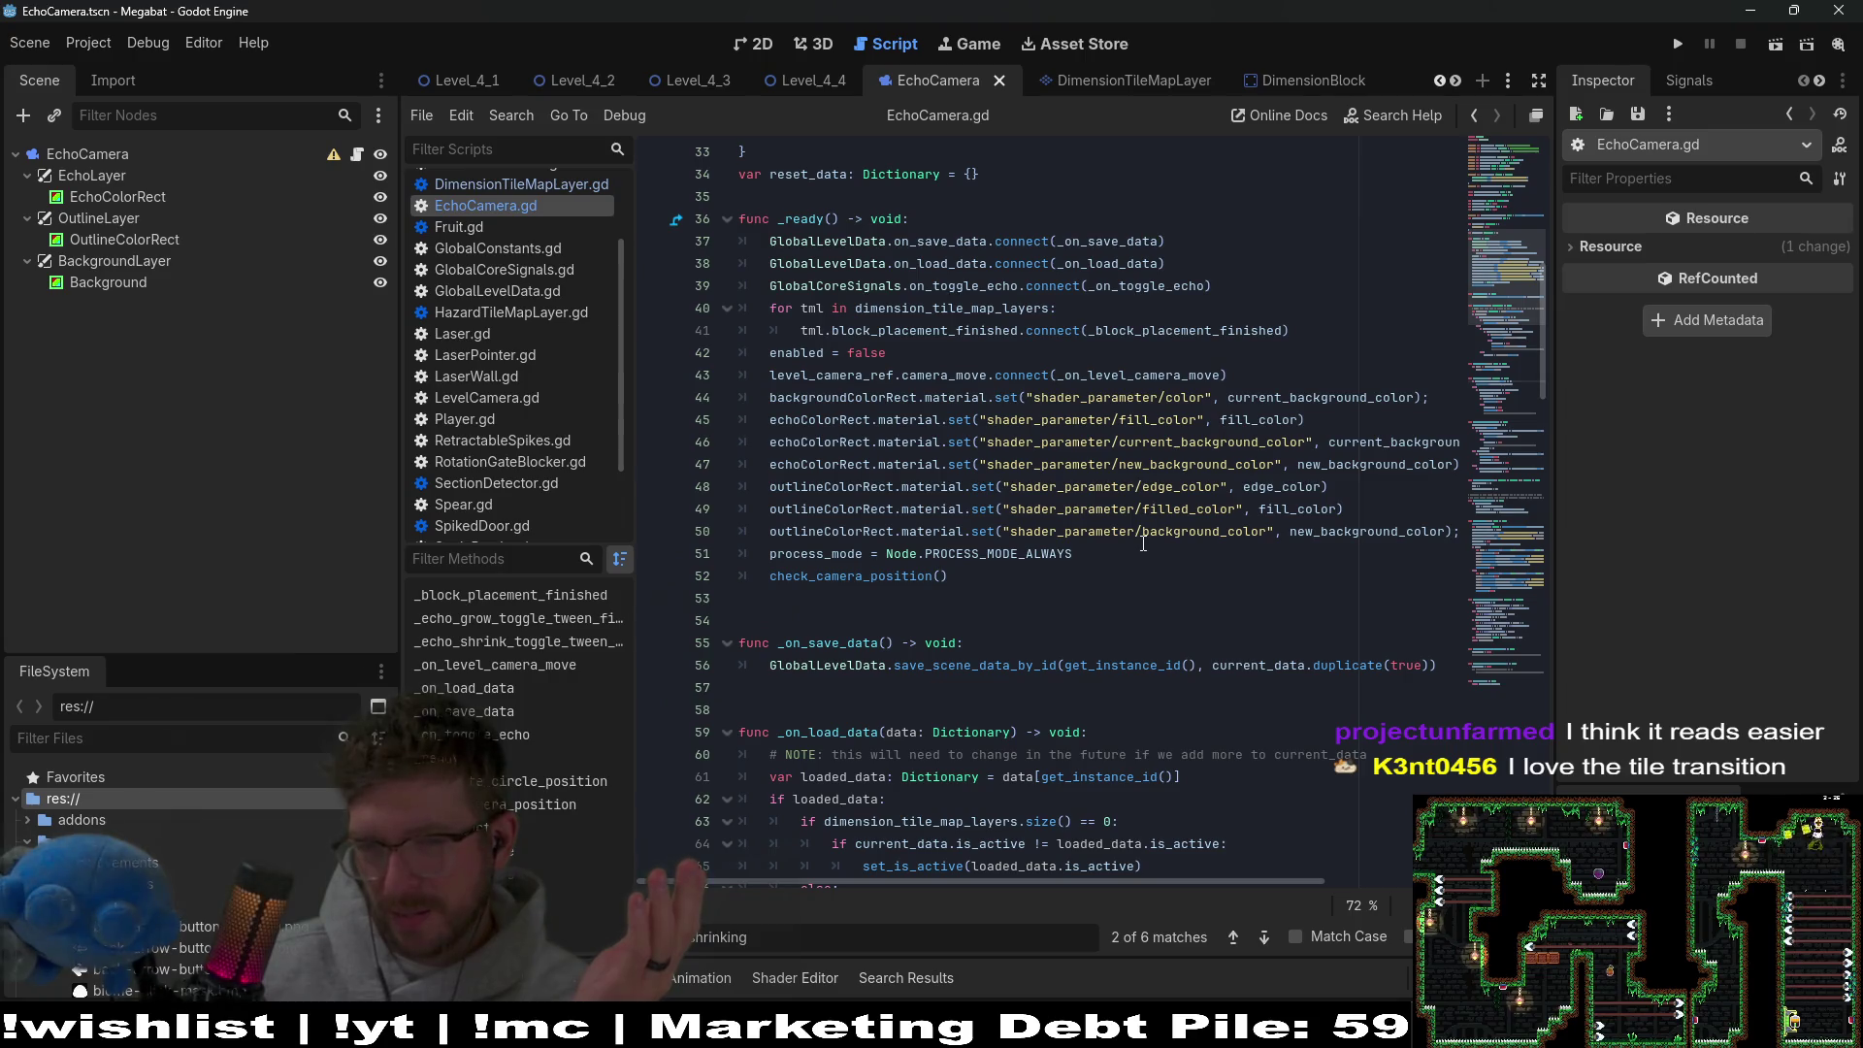
scroll(1143, 543, down, 1)
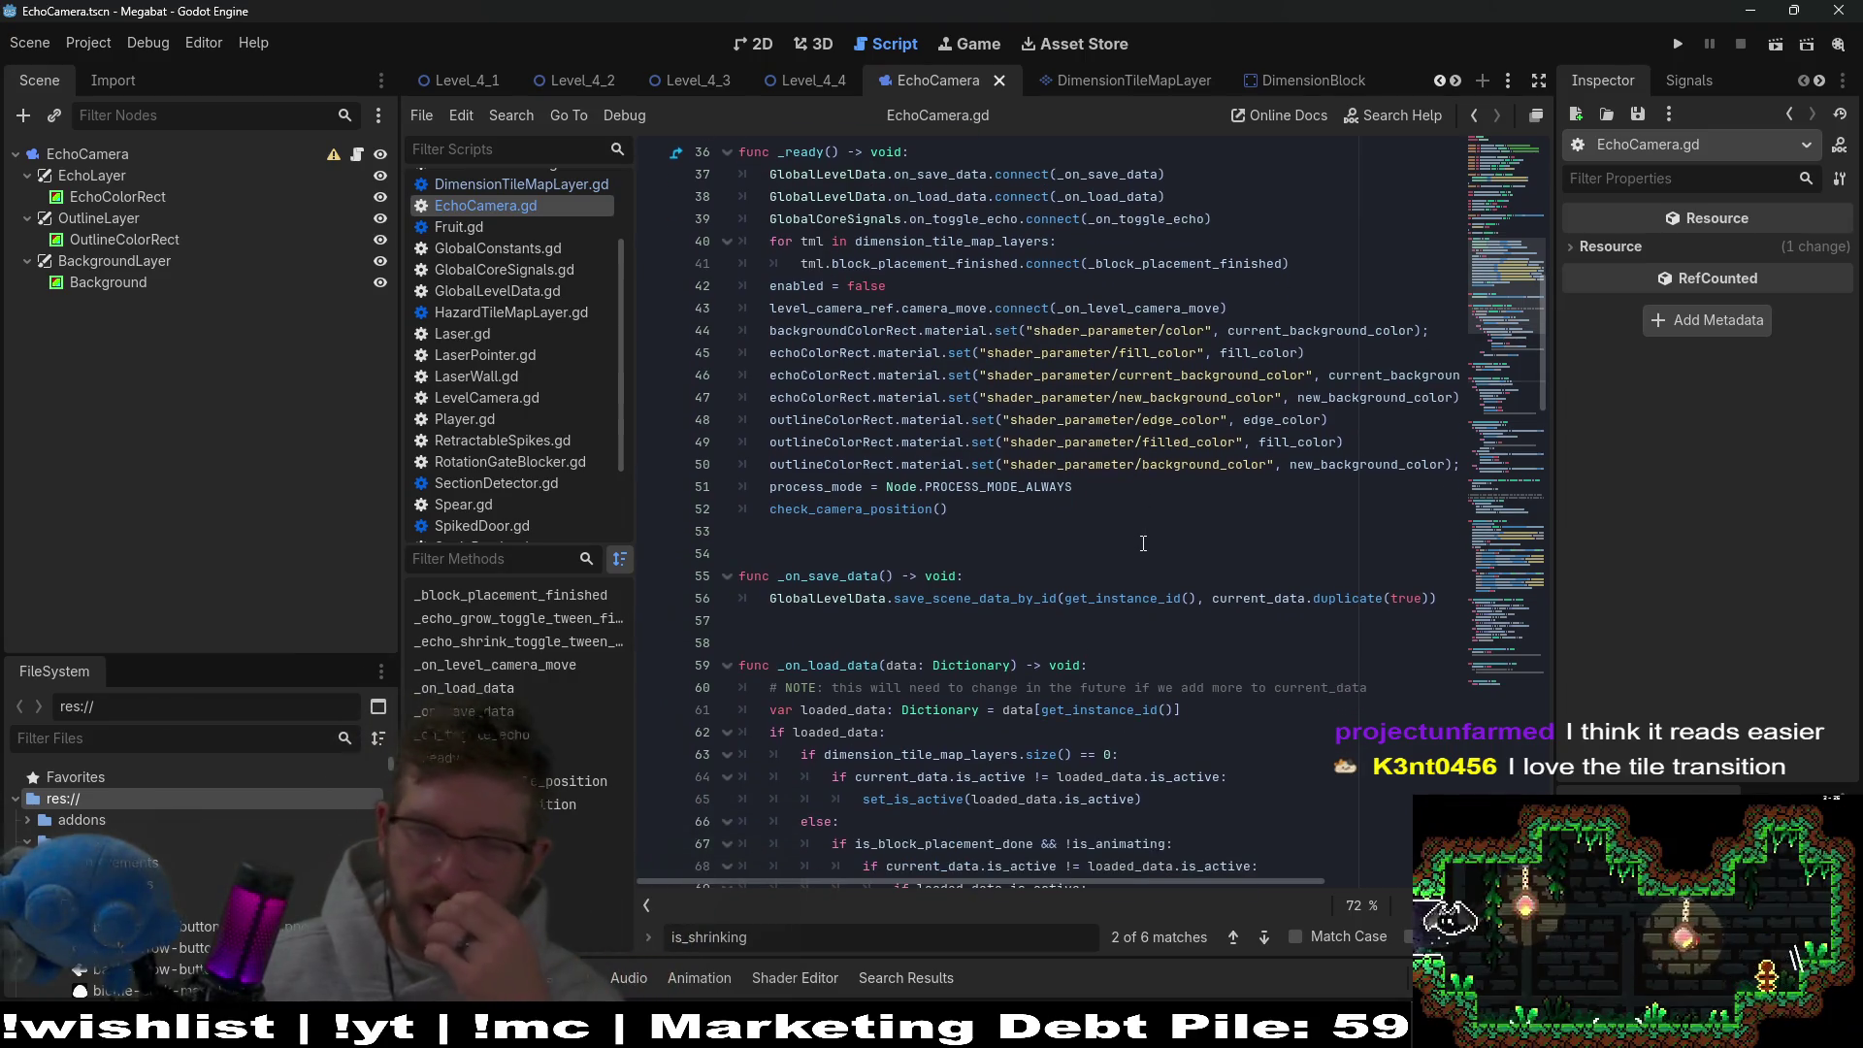
scroll(1143, 544, up, 1)
click(1504, 563)
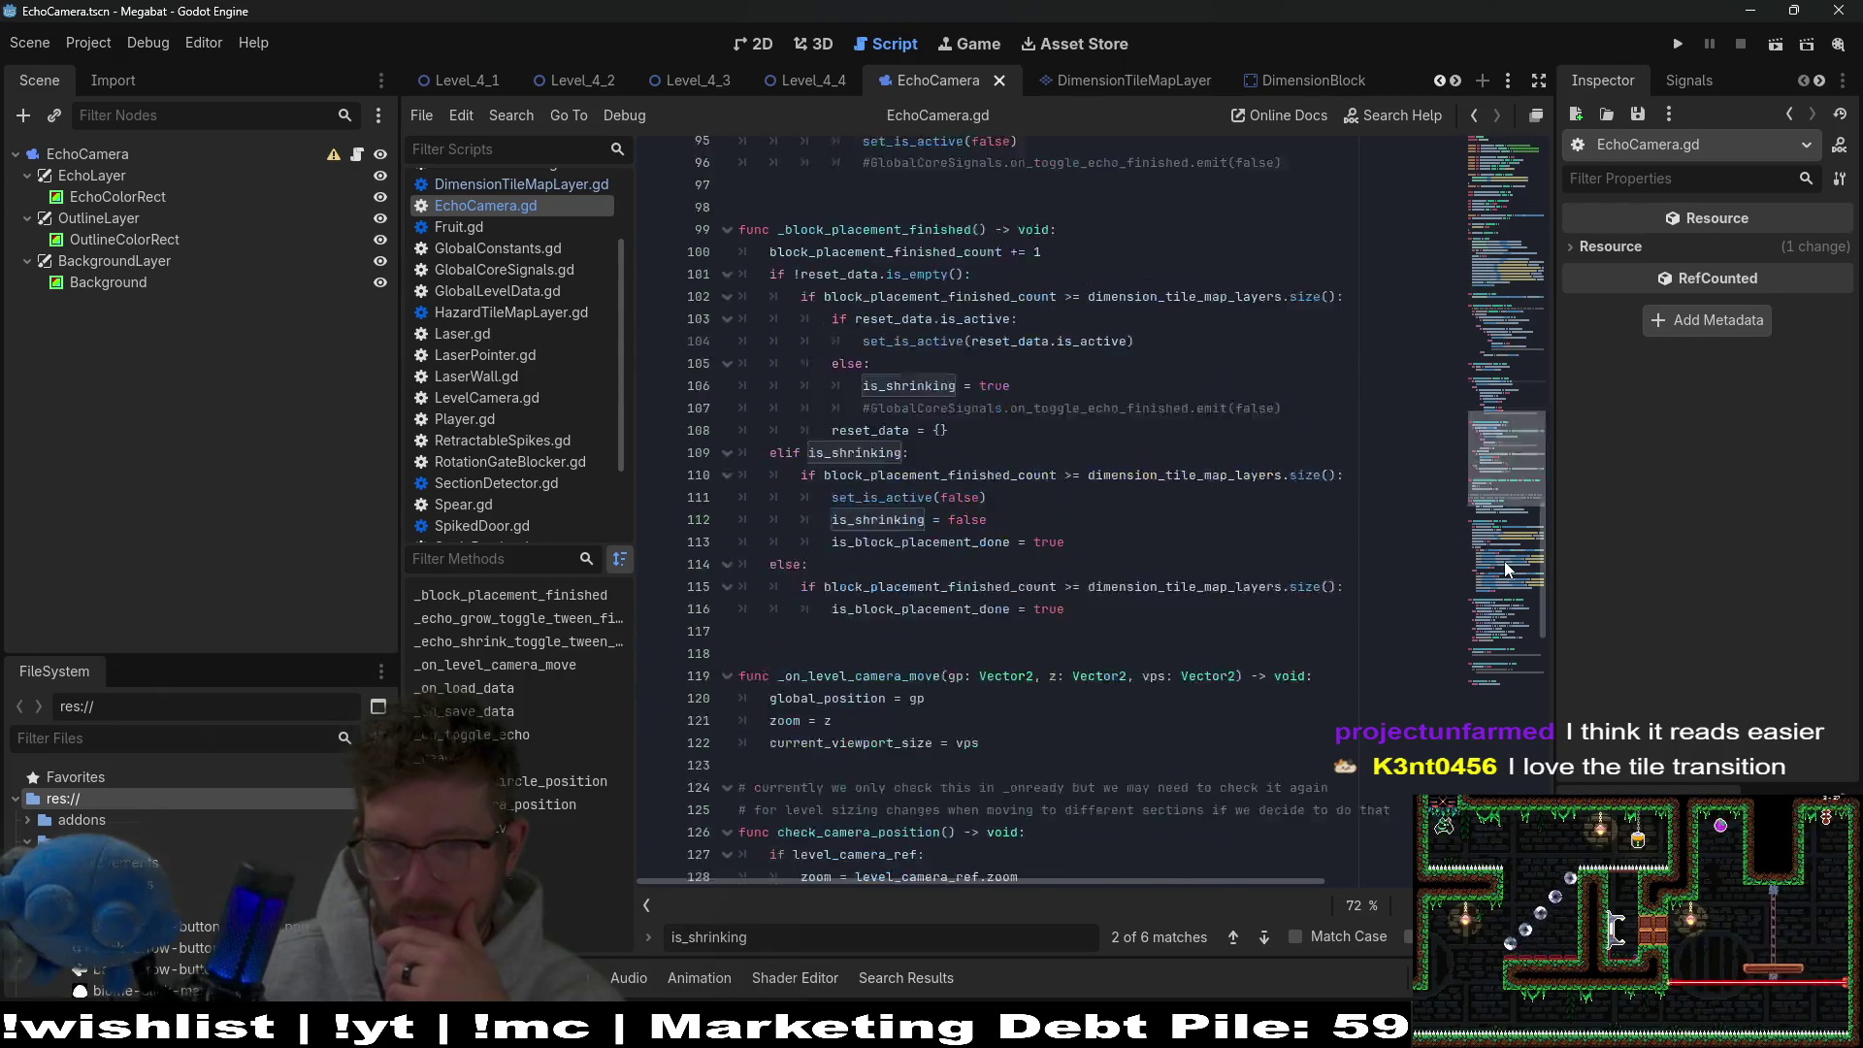
click(1504, 561)
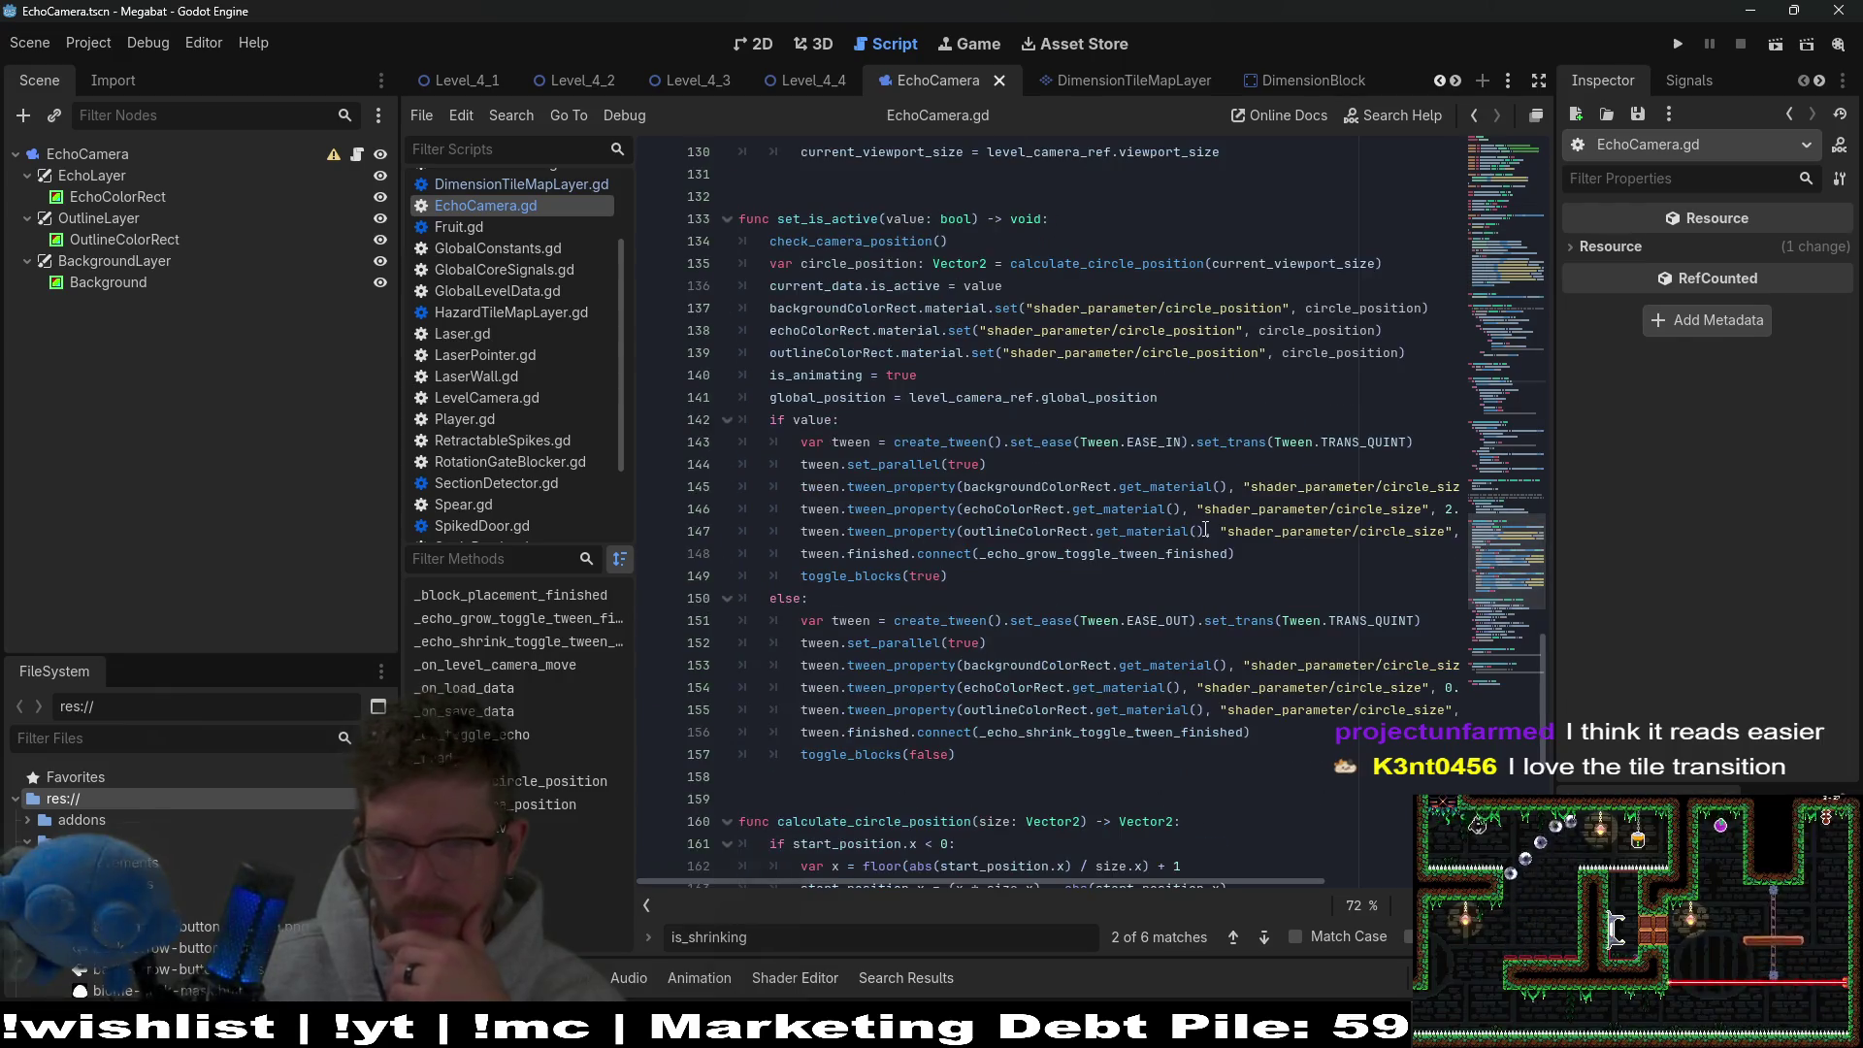
click(1160, 445)
ctrl+click(1161, 445)
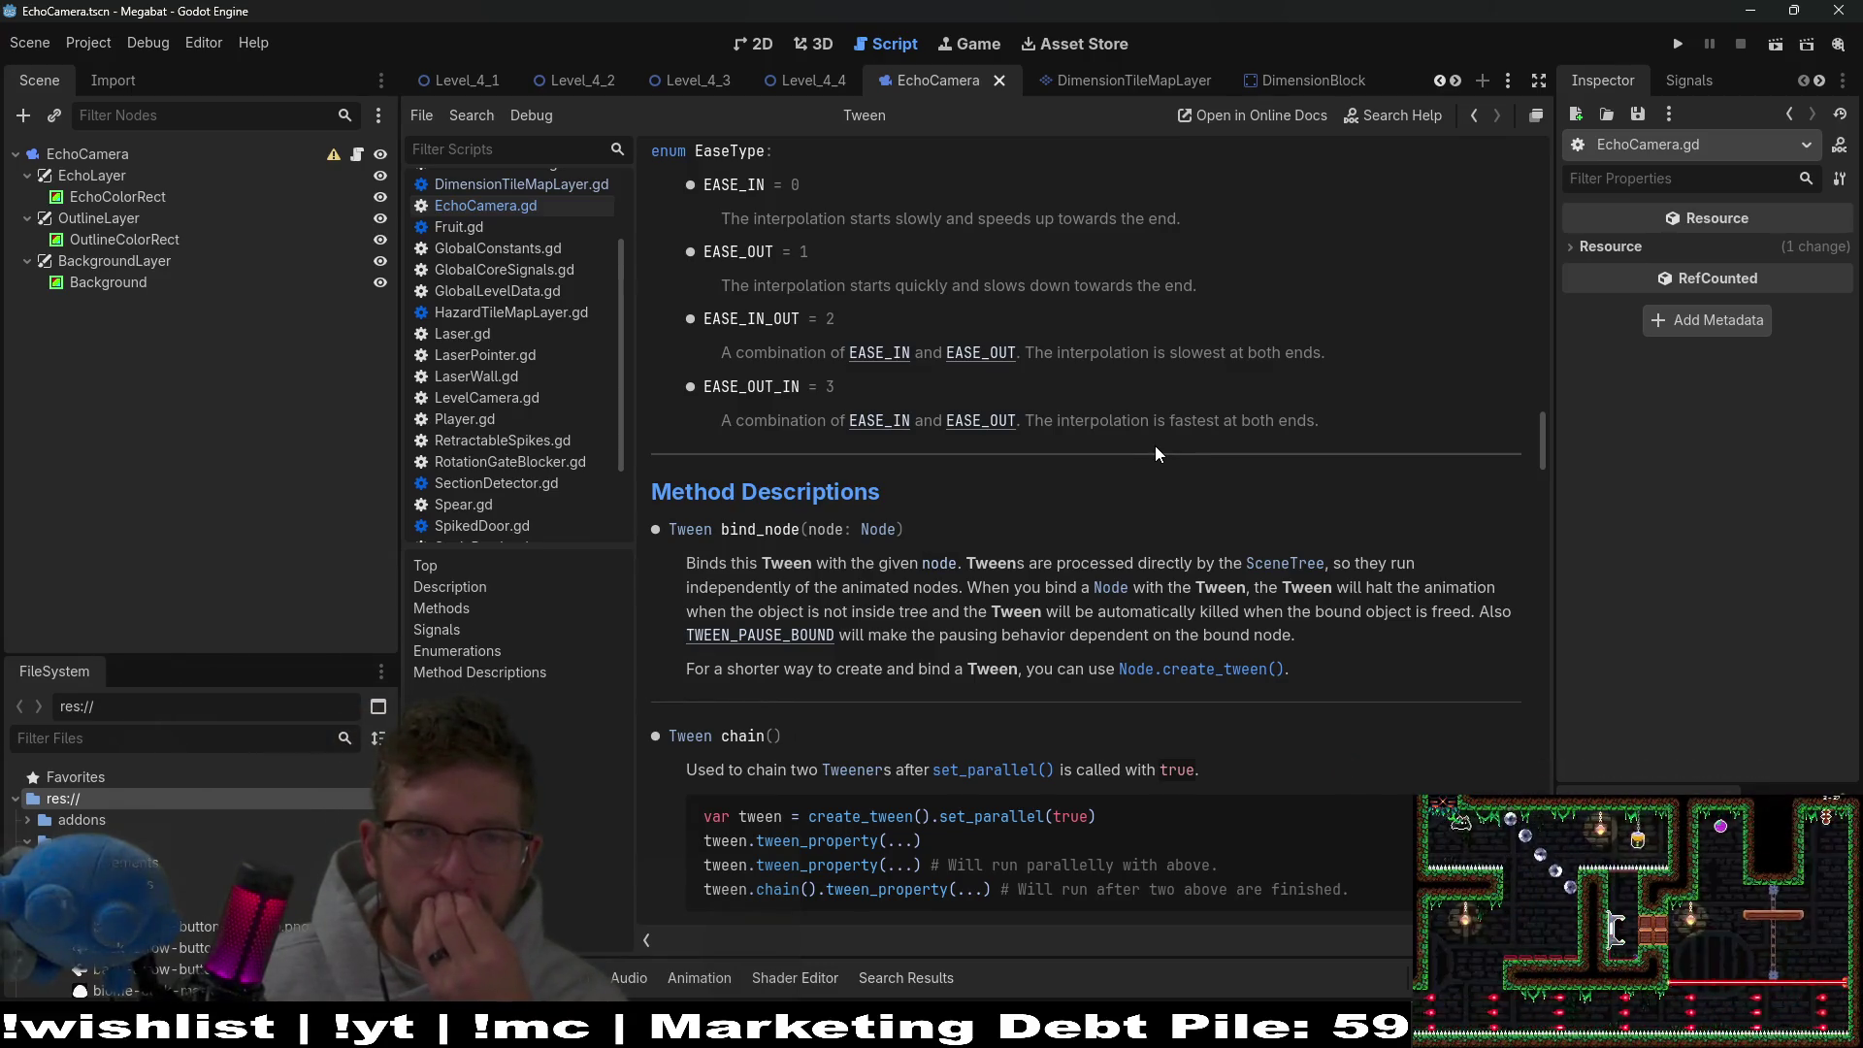
Change line 143 to Tween.EASE_OUT and line 151 to Tween.EASE_IN in set_is_active.
click(493, 208)
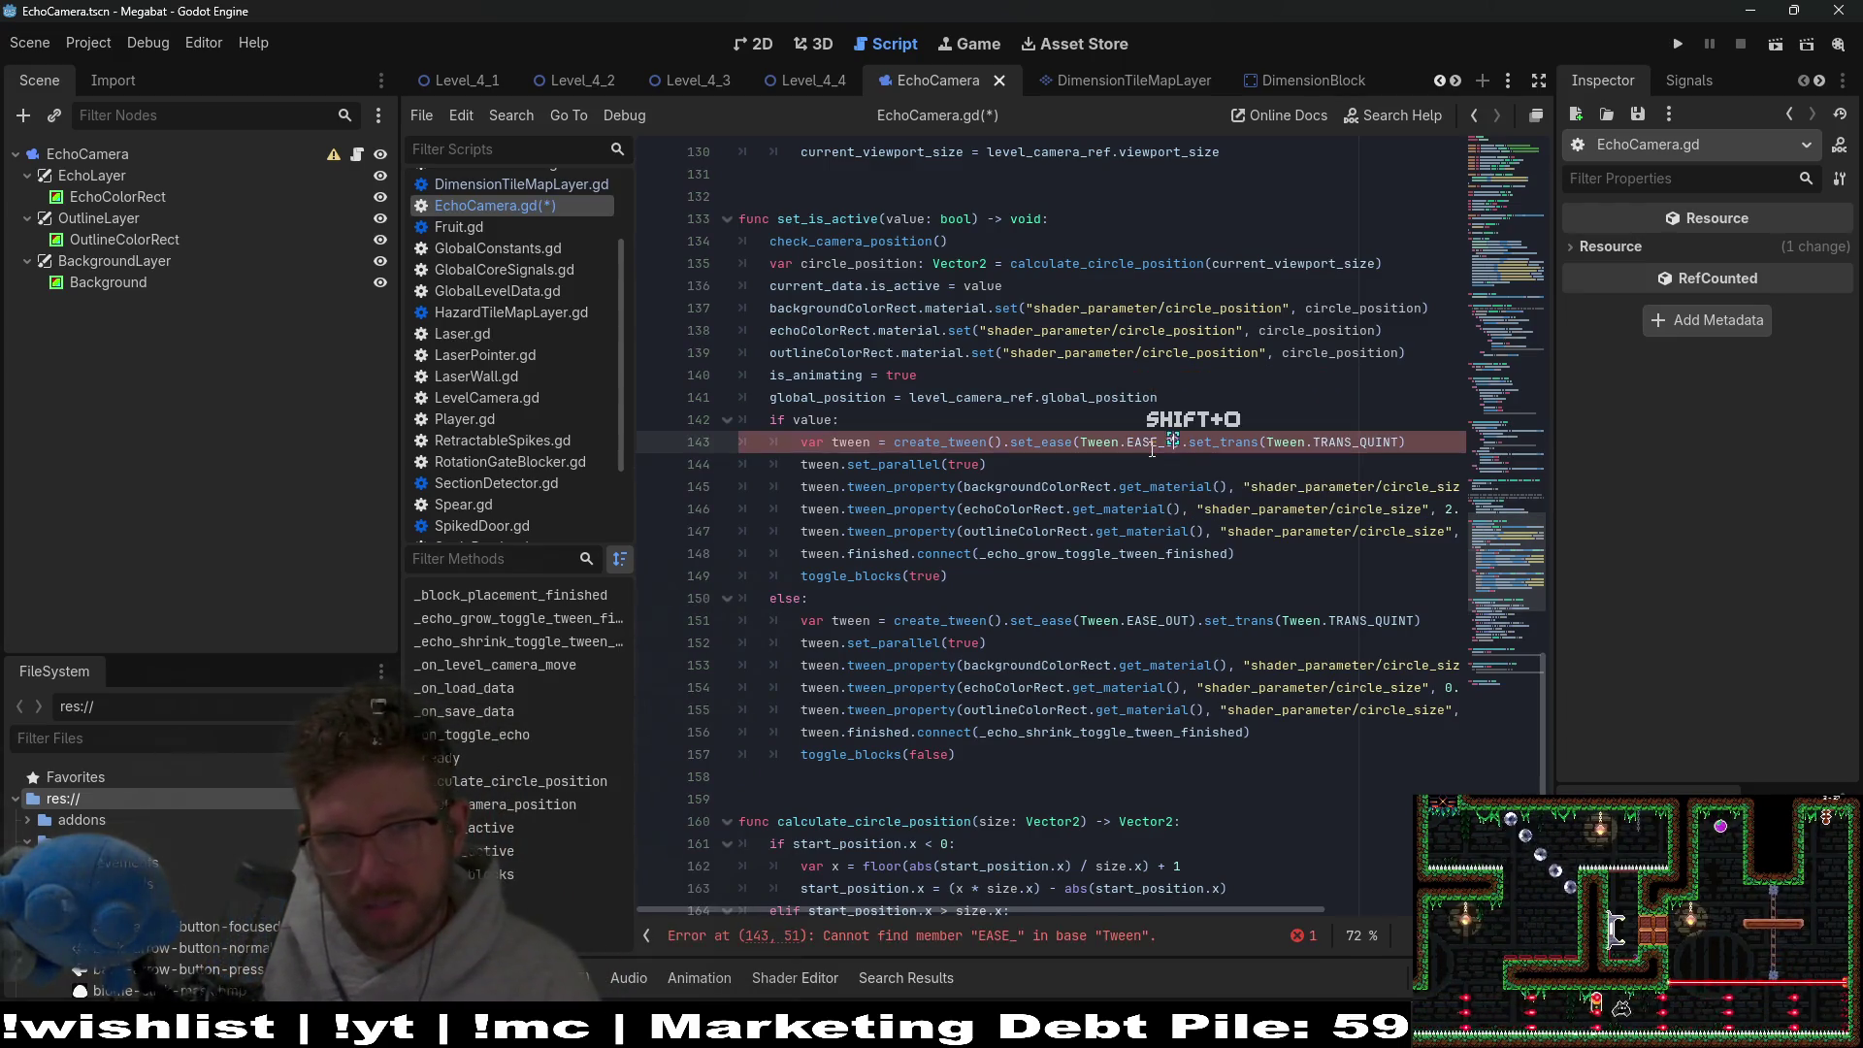
text(OUT)
click(1195, 620)
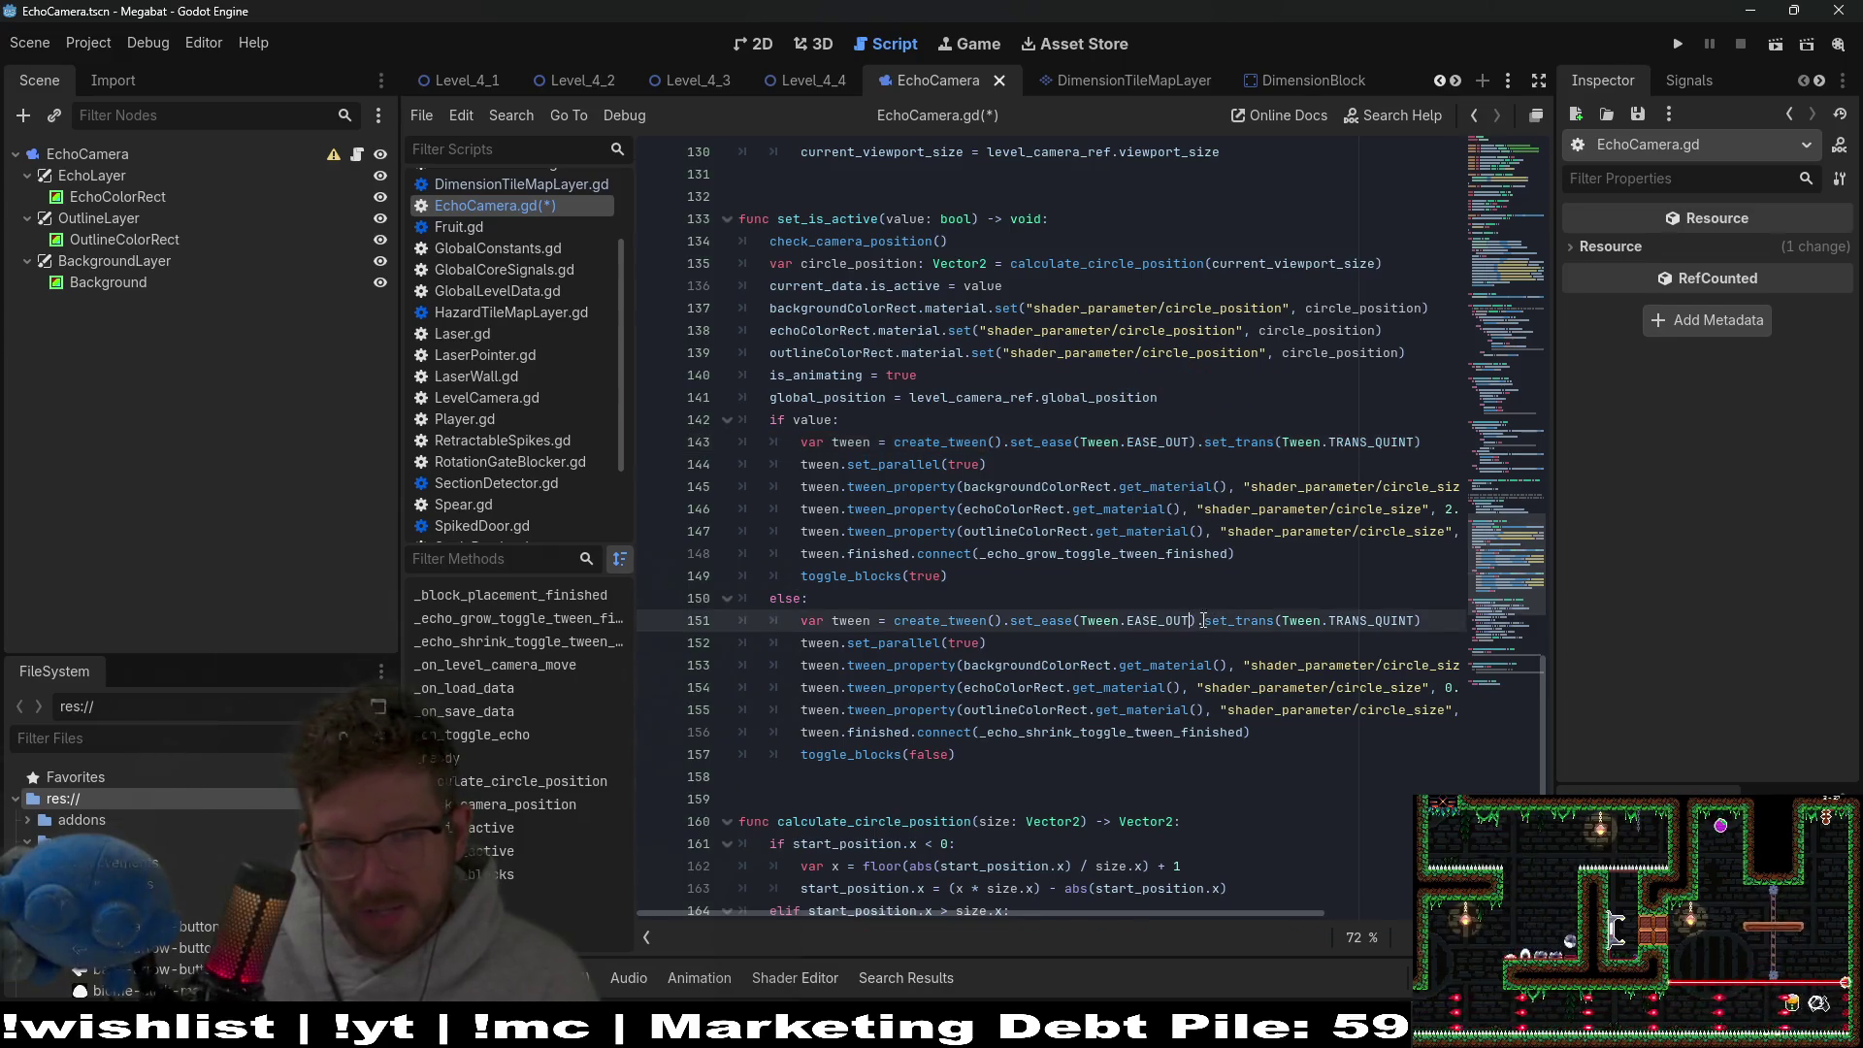
key(BackSpace)
key(BackSpace)
text(IN)
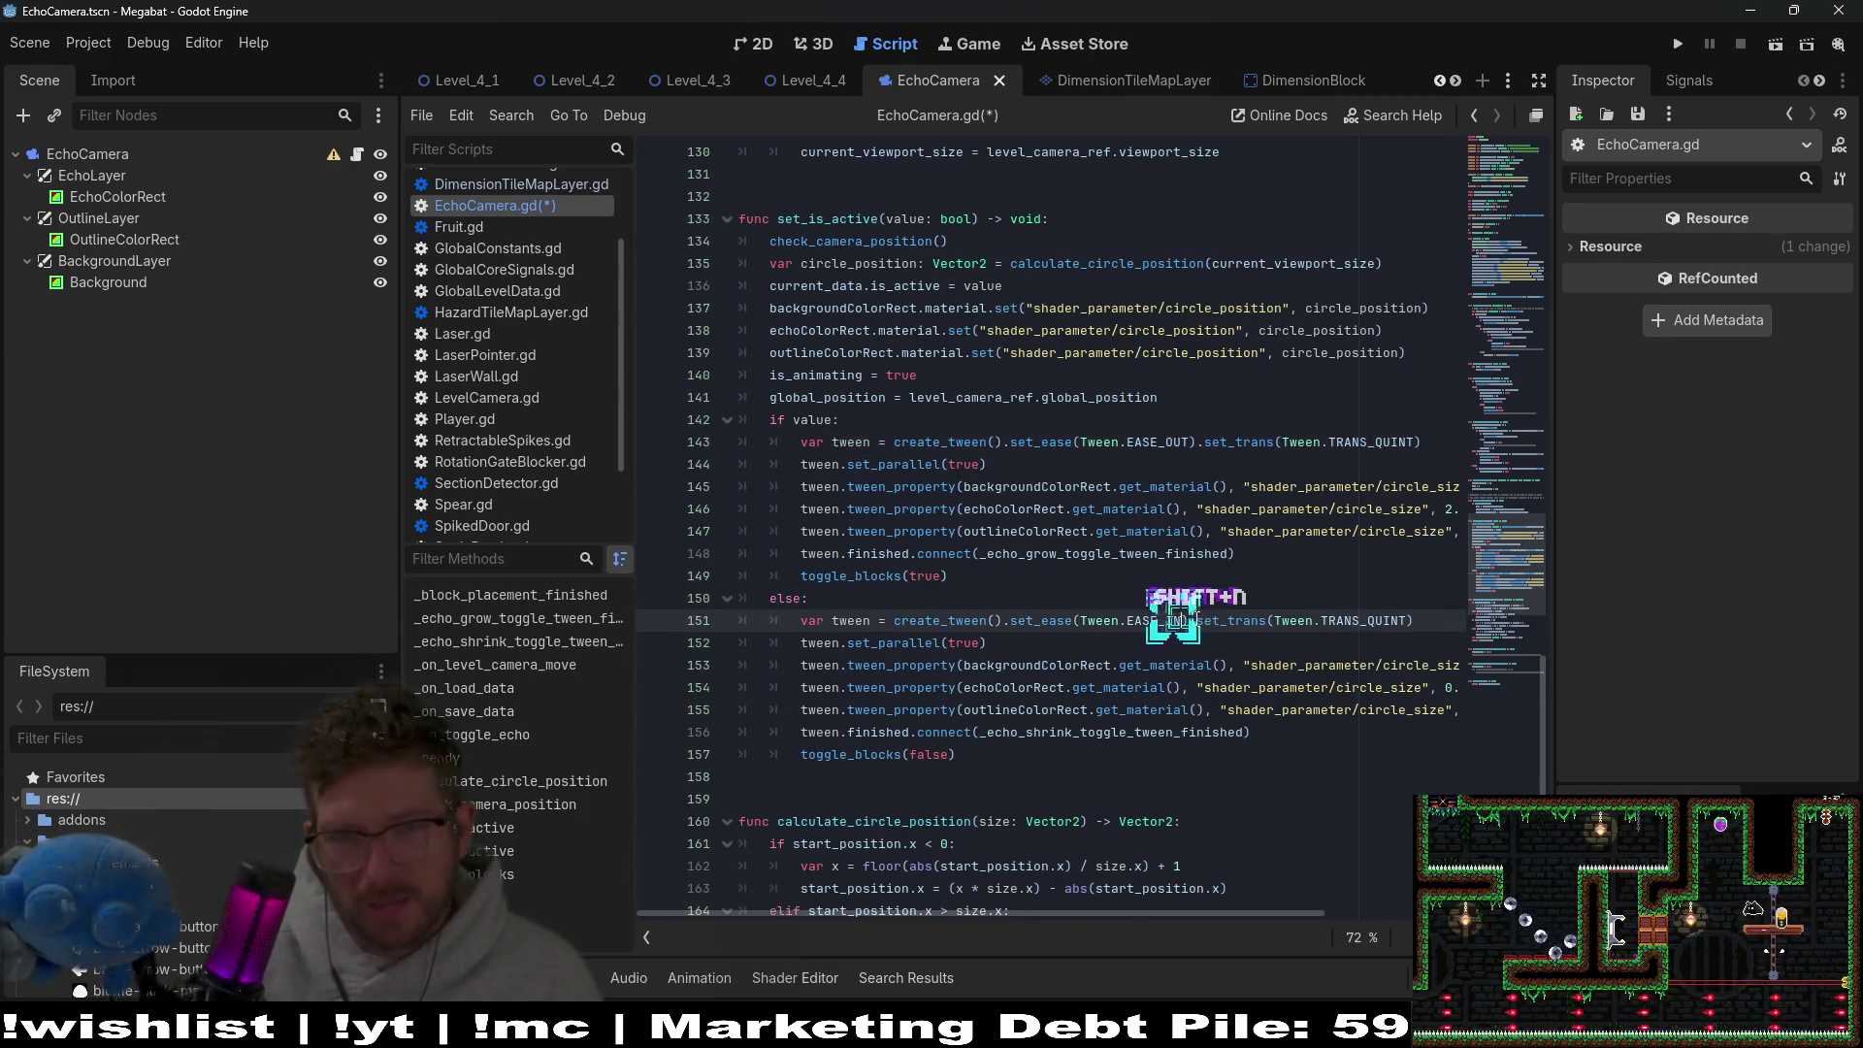
click(806, 80)
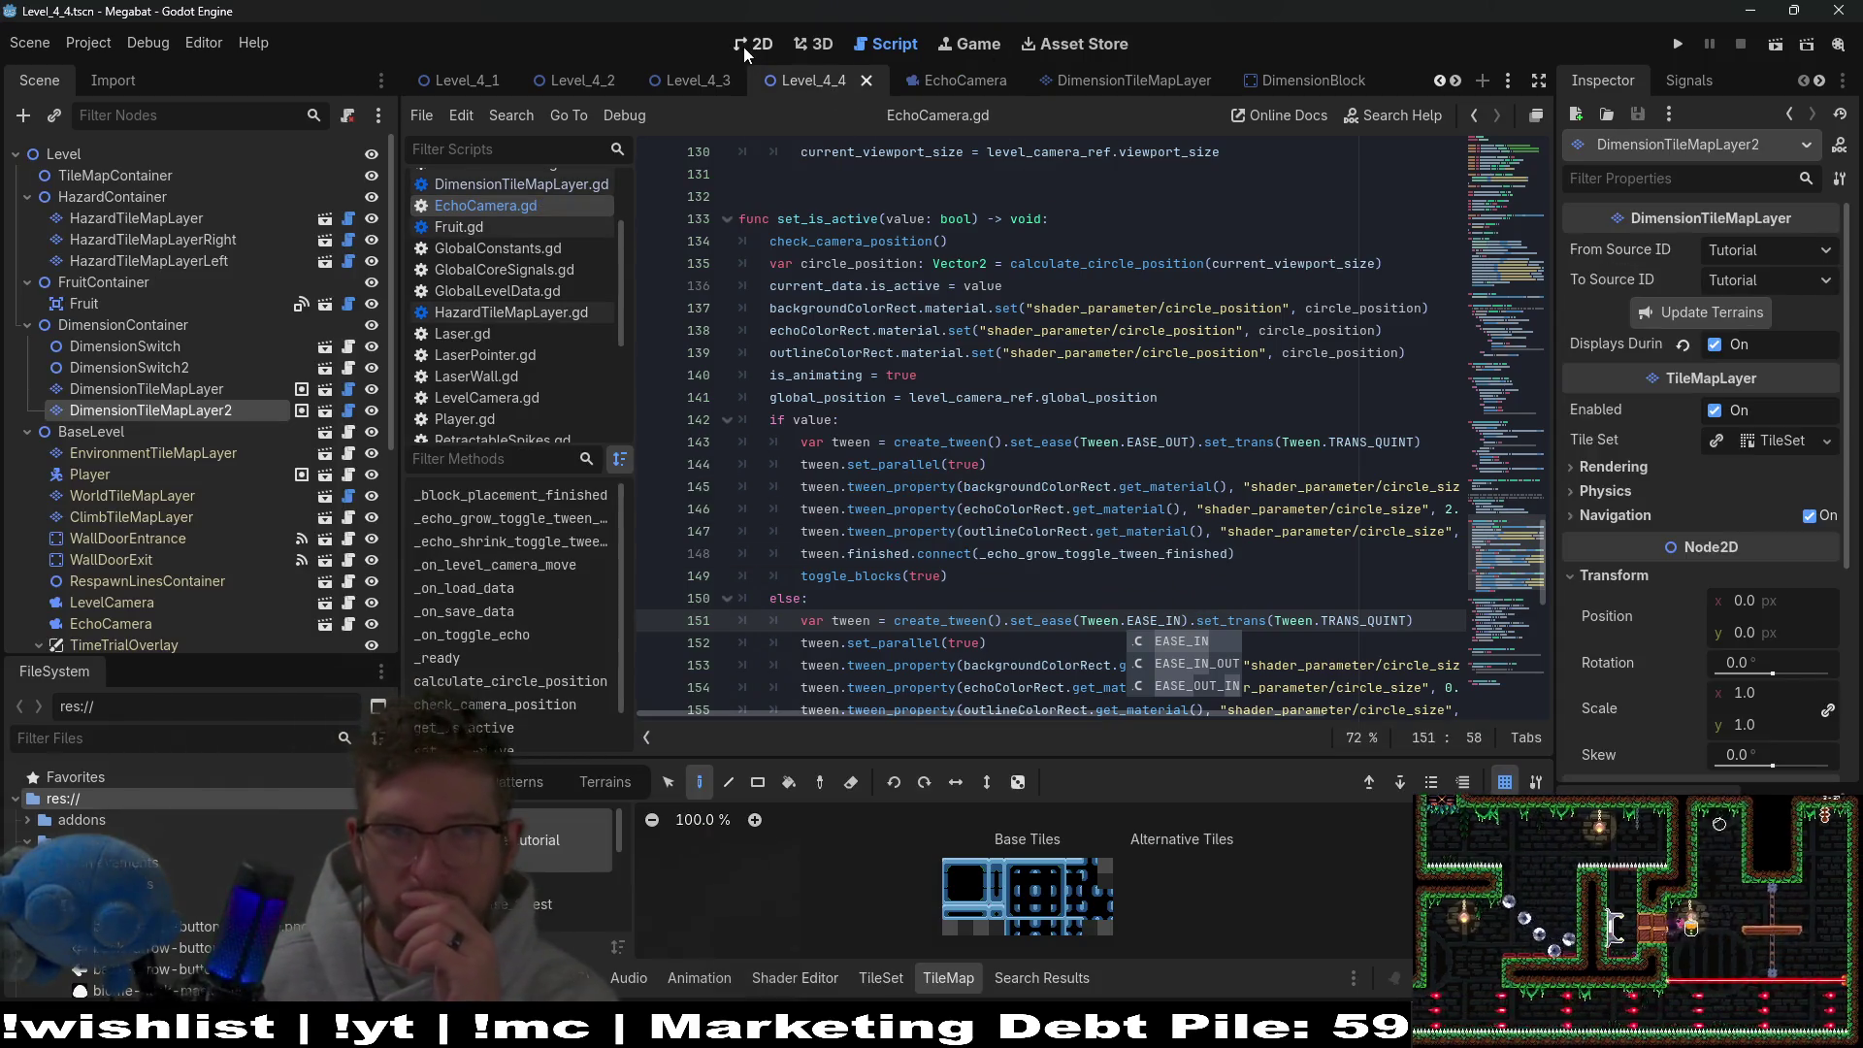
Run Level_4_3 to test the re-eased echo circle, then close the game window.
click(754, 48)
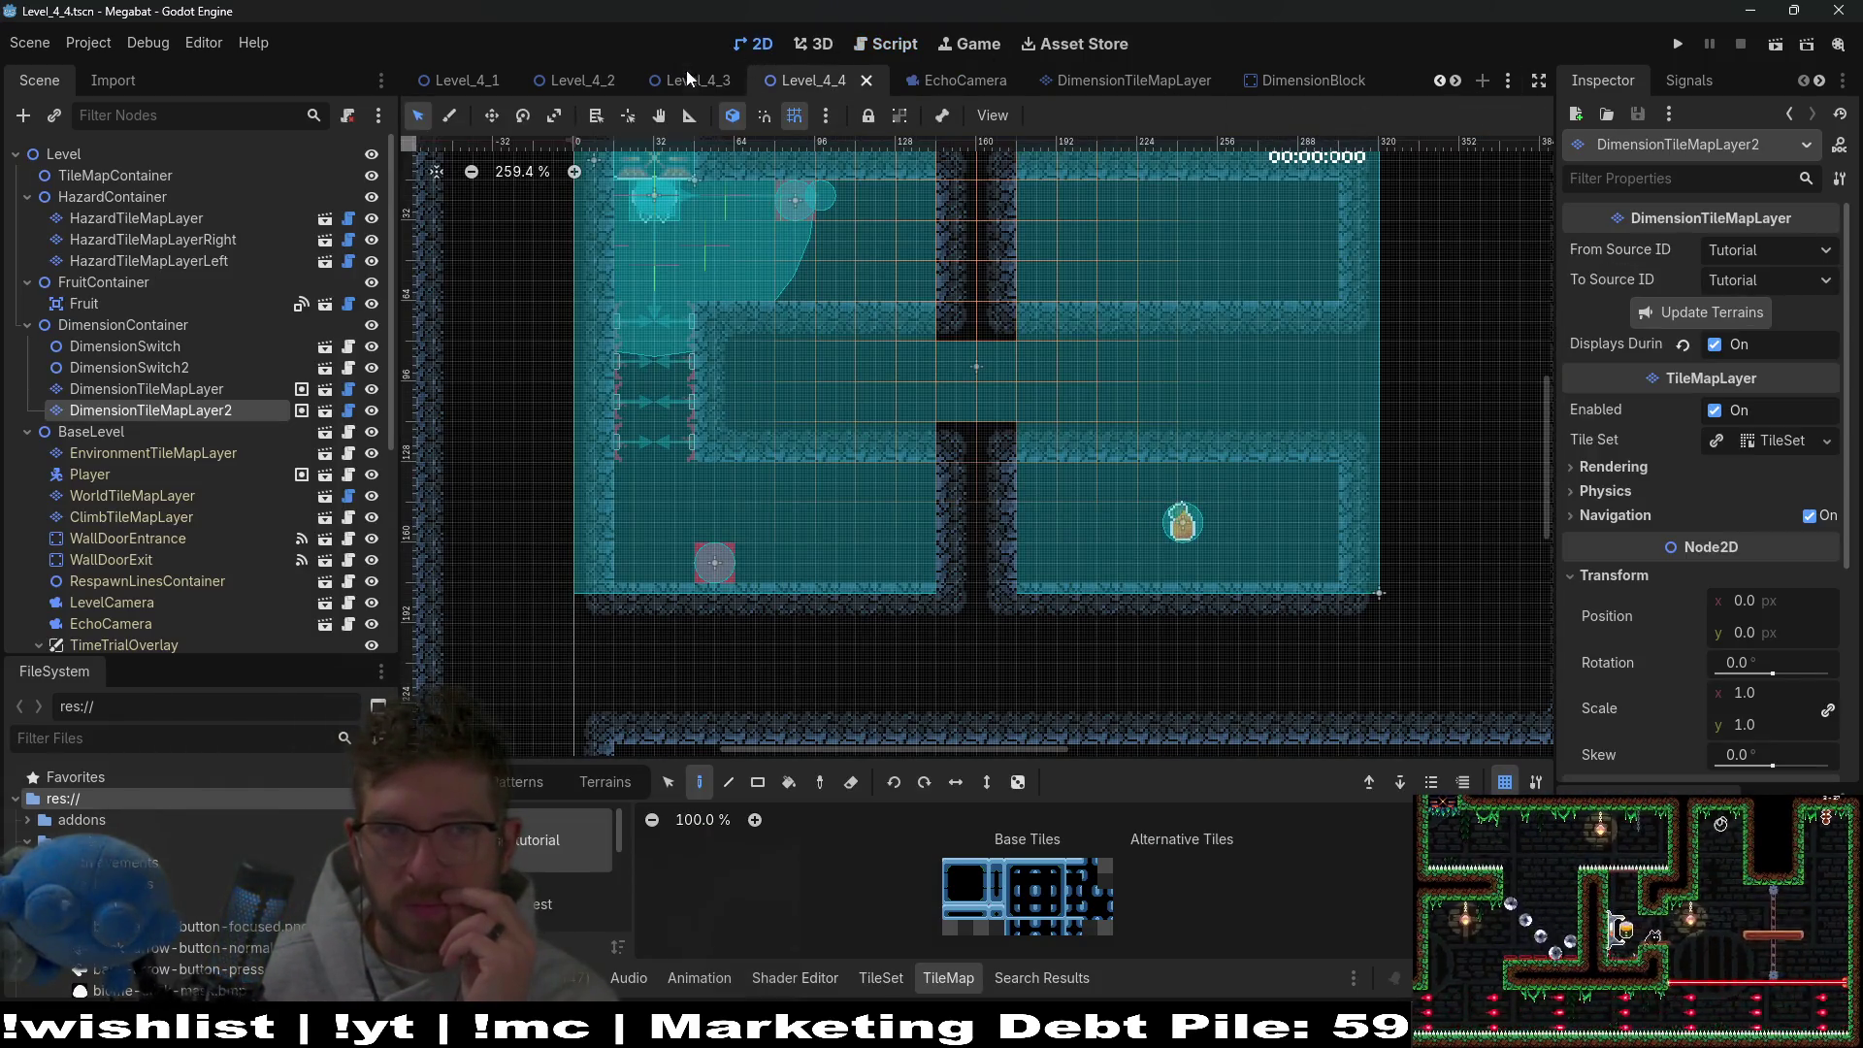
click(687, 80)
click(1776, 45)
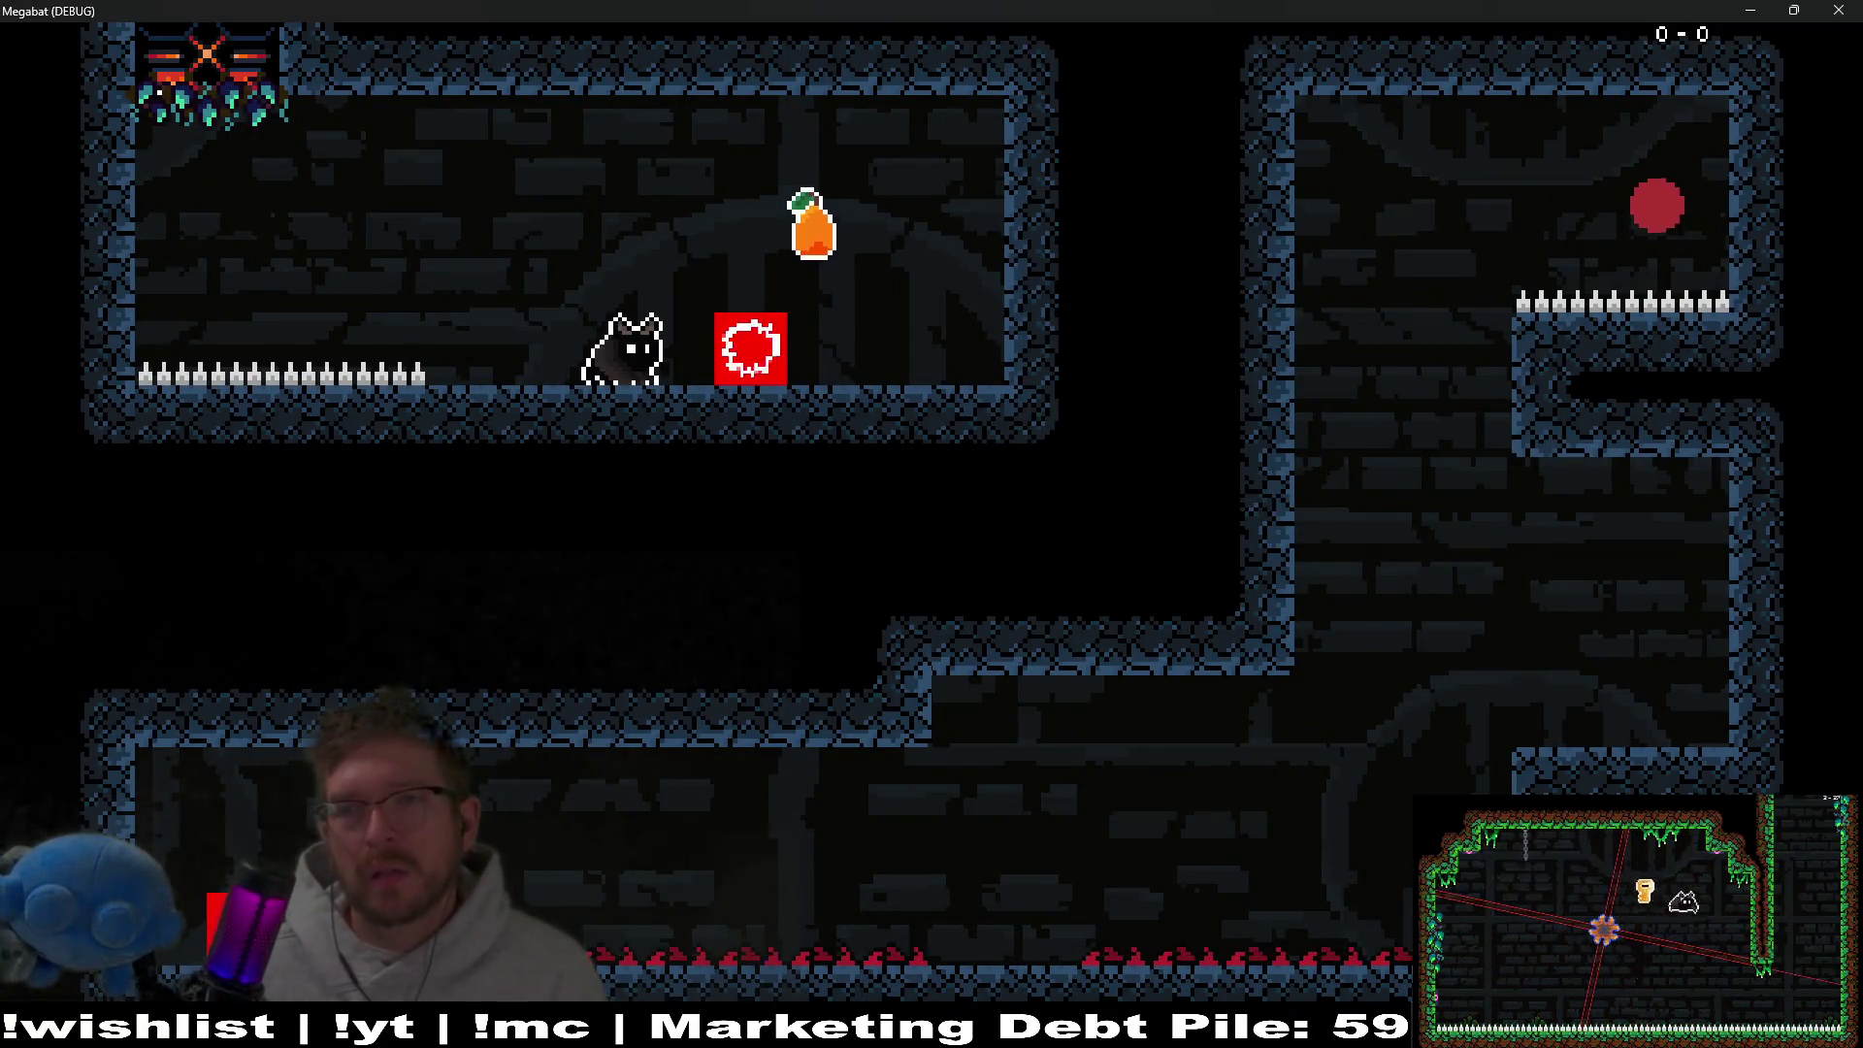
click(1840, 8)
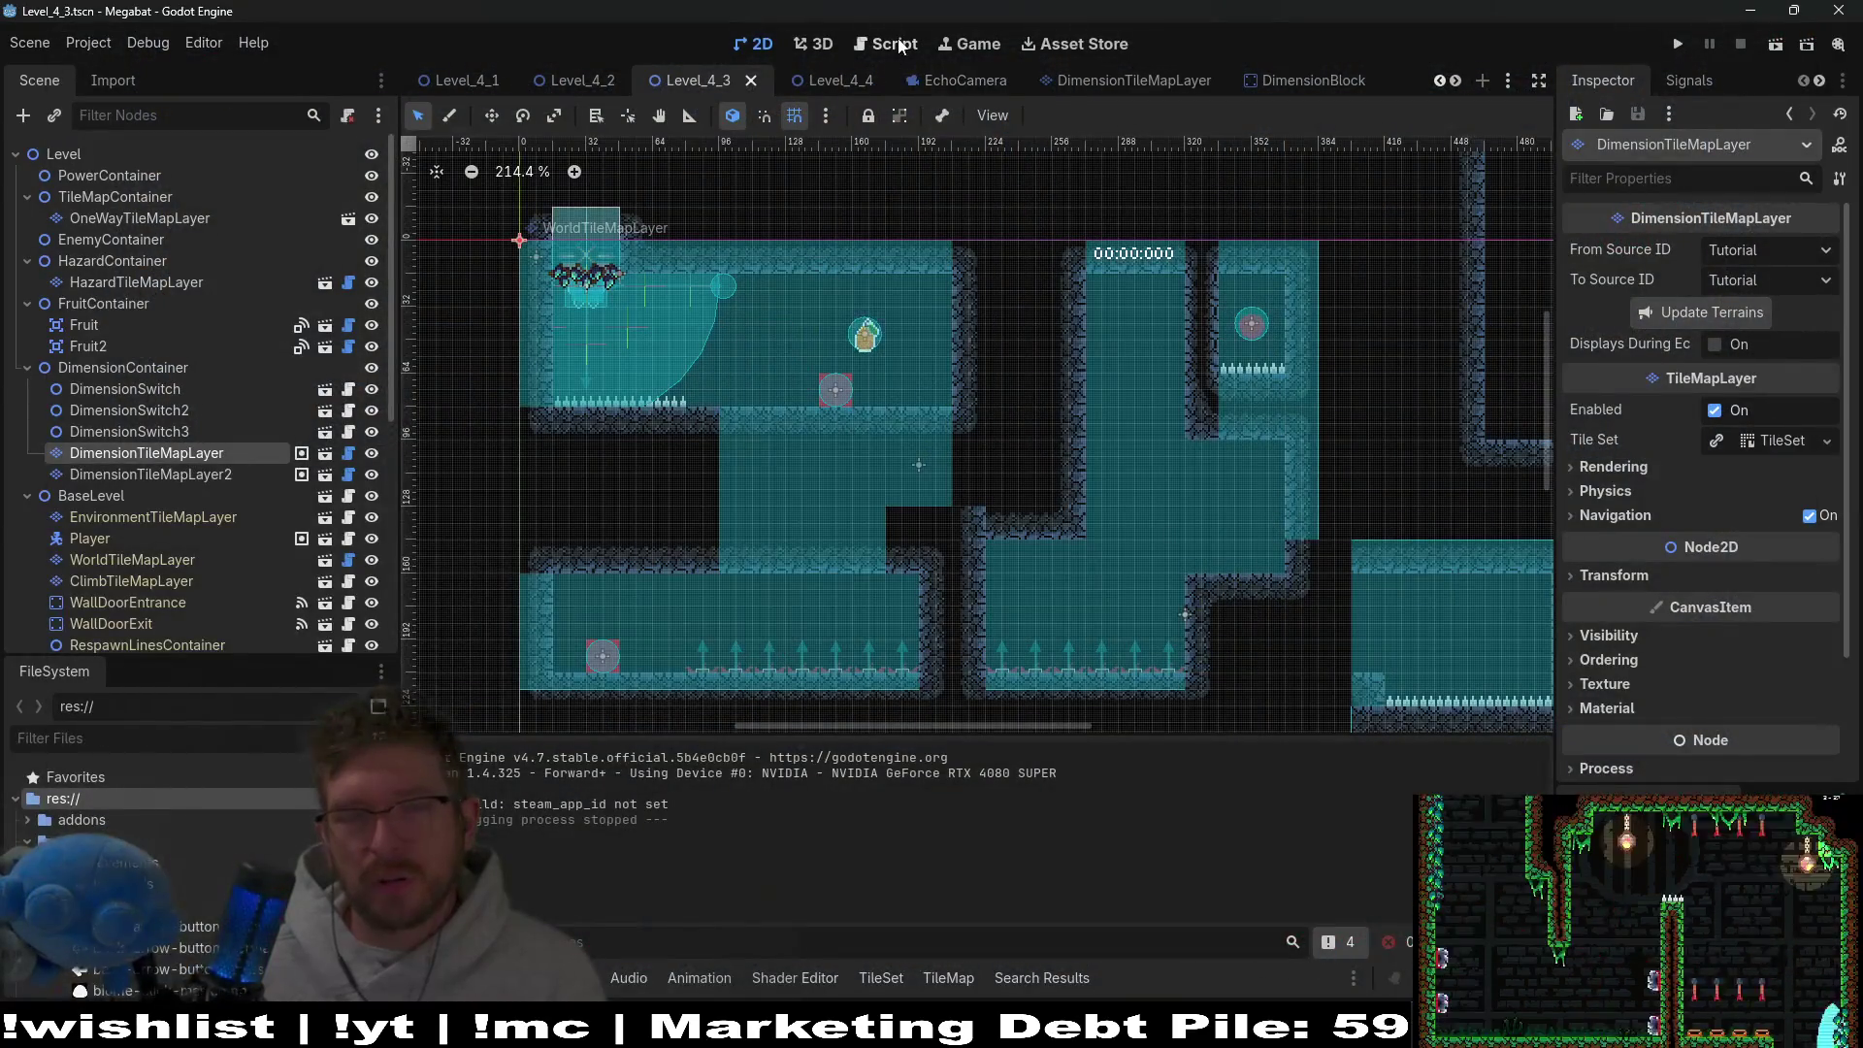
Check the Tween documentation for EASE_OUT from EchoCamera.gd.
click(975, 74)
click(1389, 548)
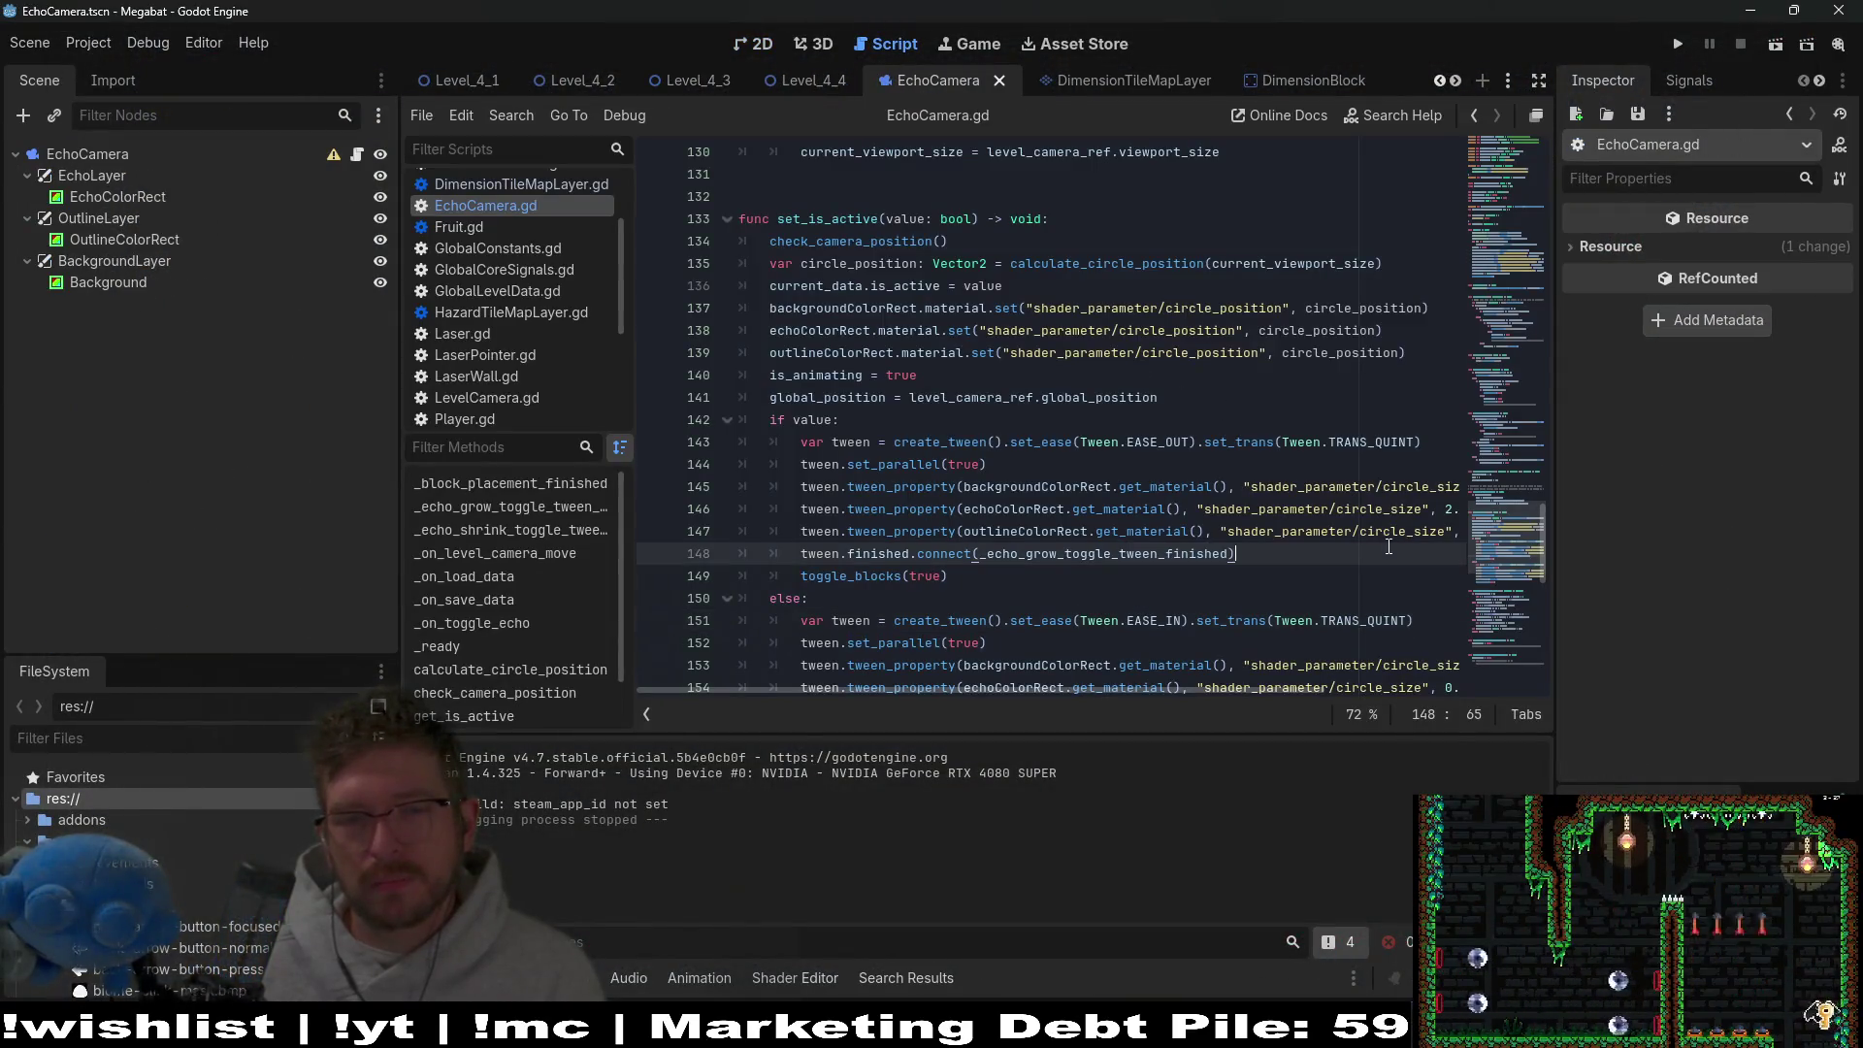
drag(1517, 545, 1504, 196)
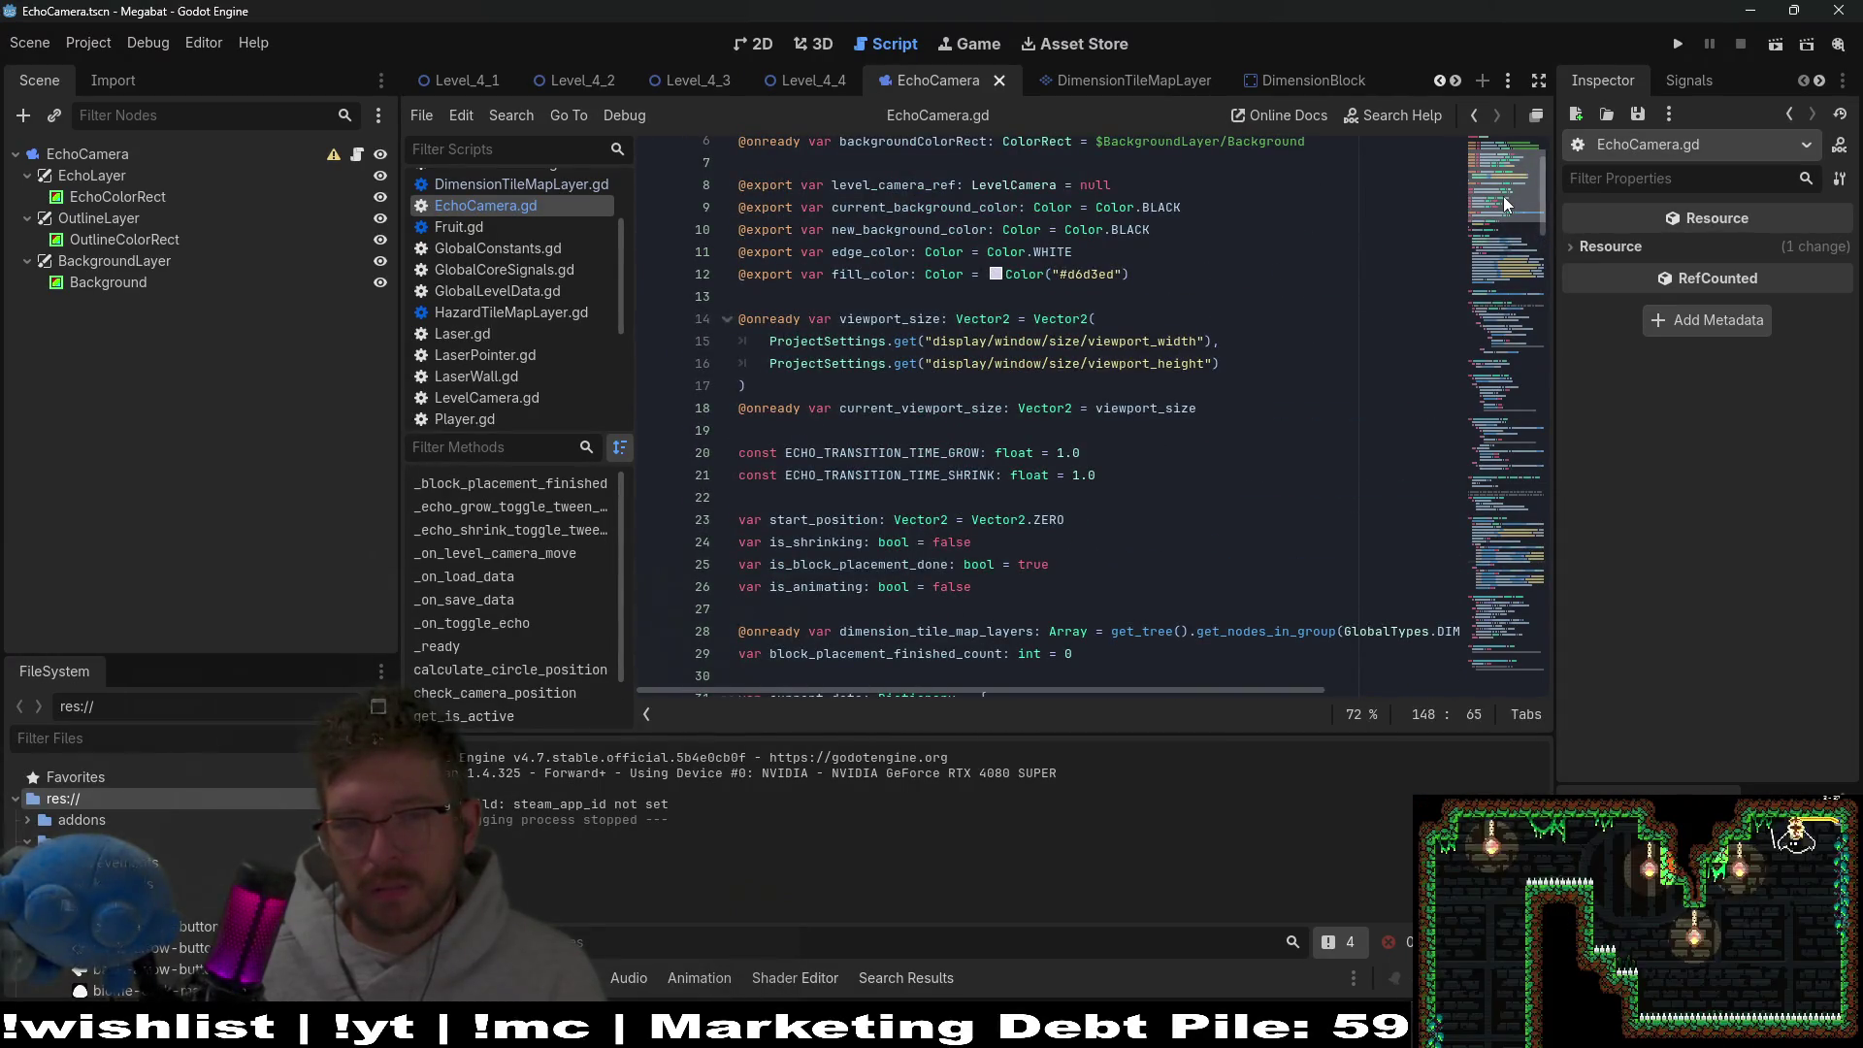
drag(1504, 196, 1516, 543)
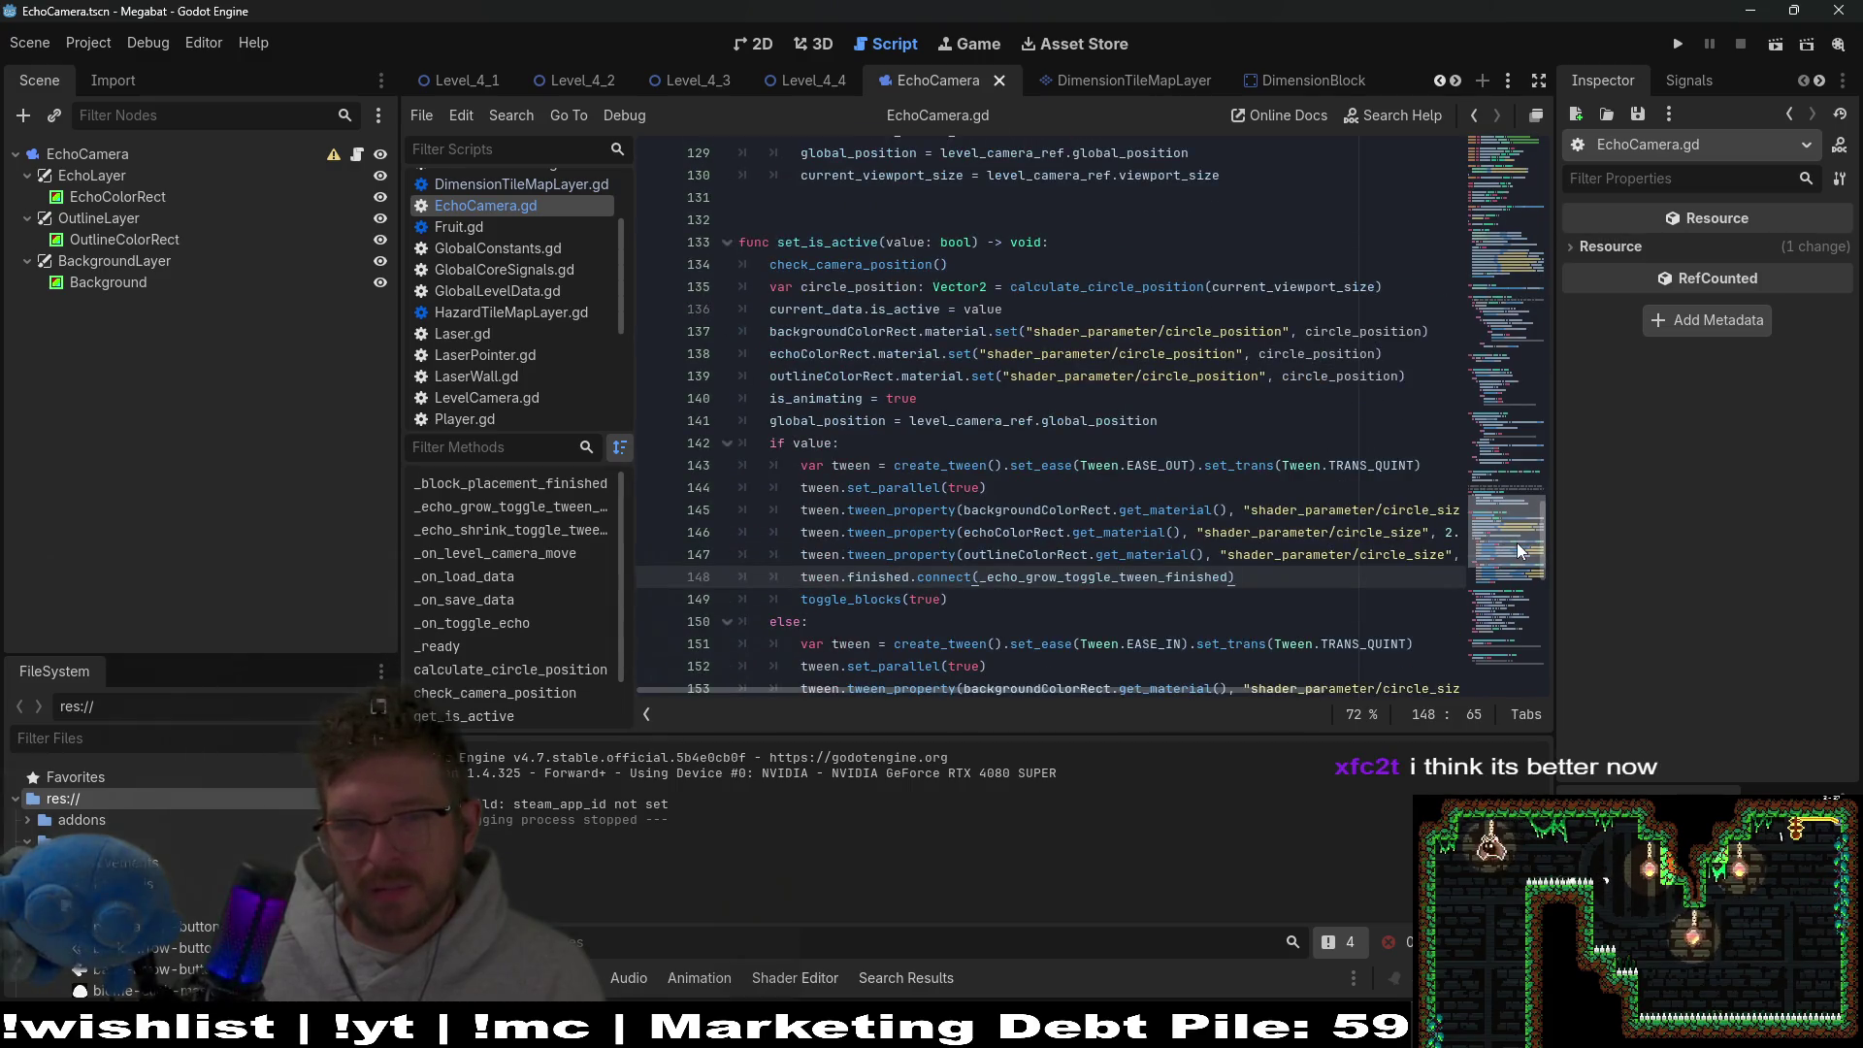
ctrl+click(1176, 466)
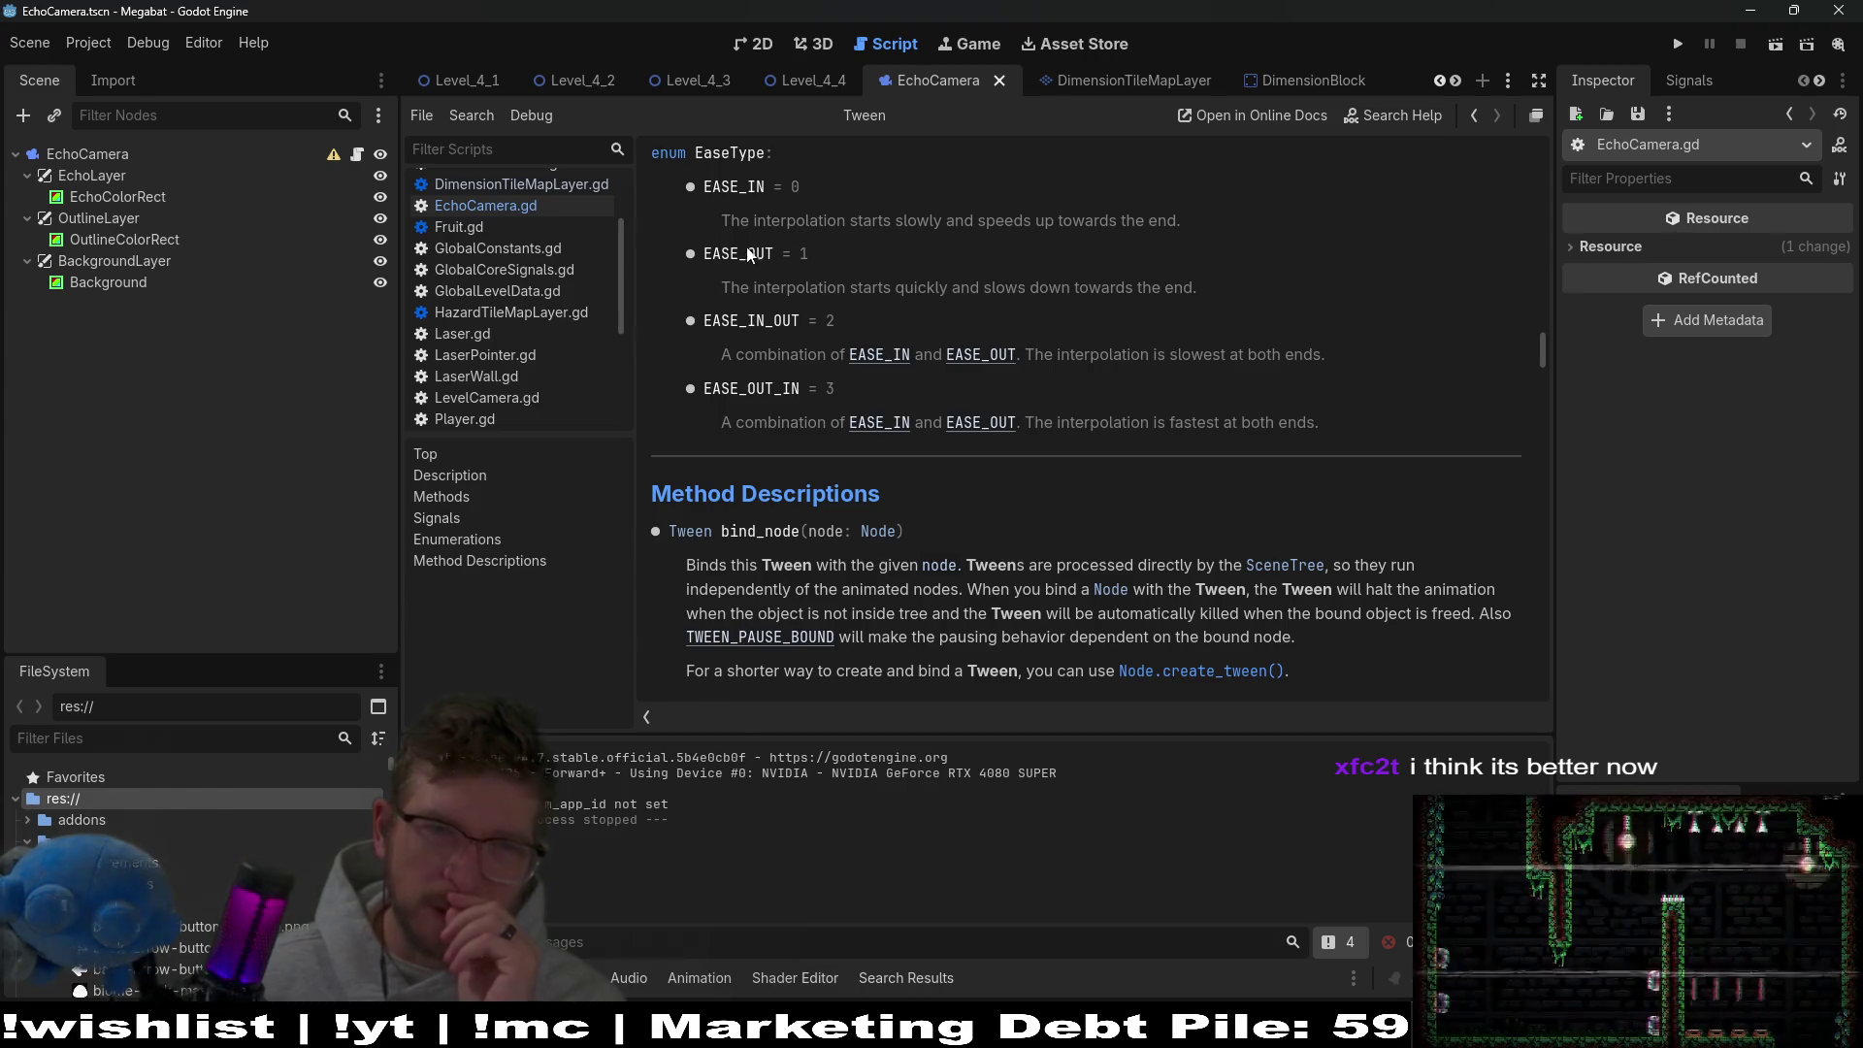
click(485, 205)
Undo the swap so line 143 reads EASE_IN again, and save EchoCamera.gd.
click(1105, 397)
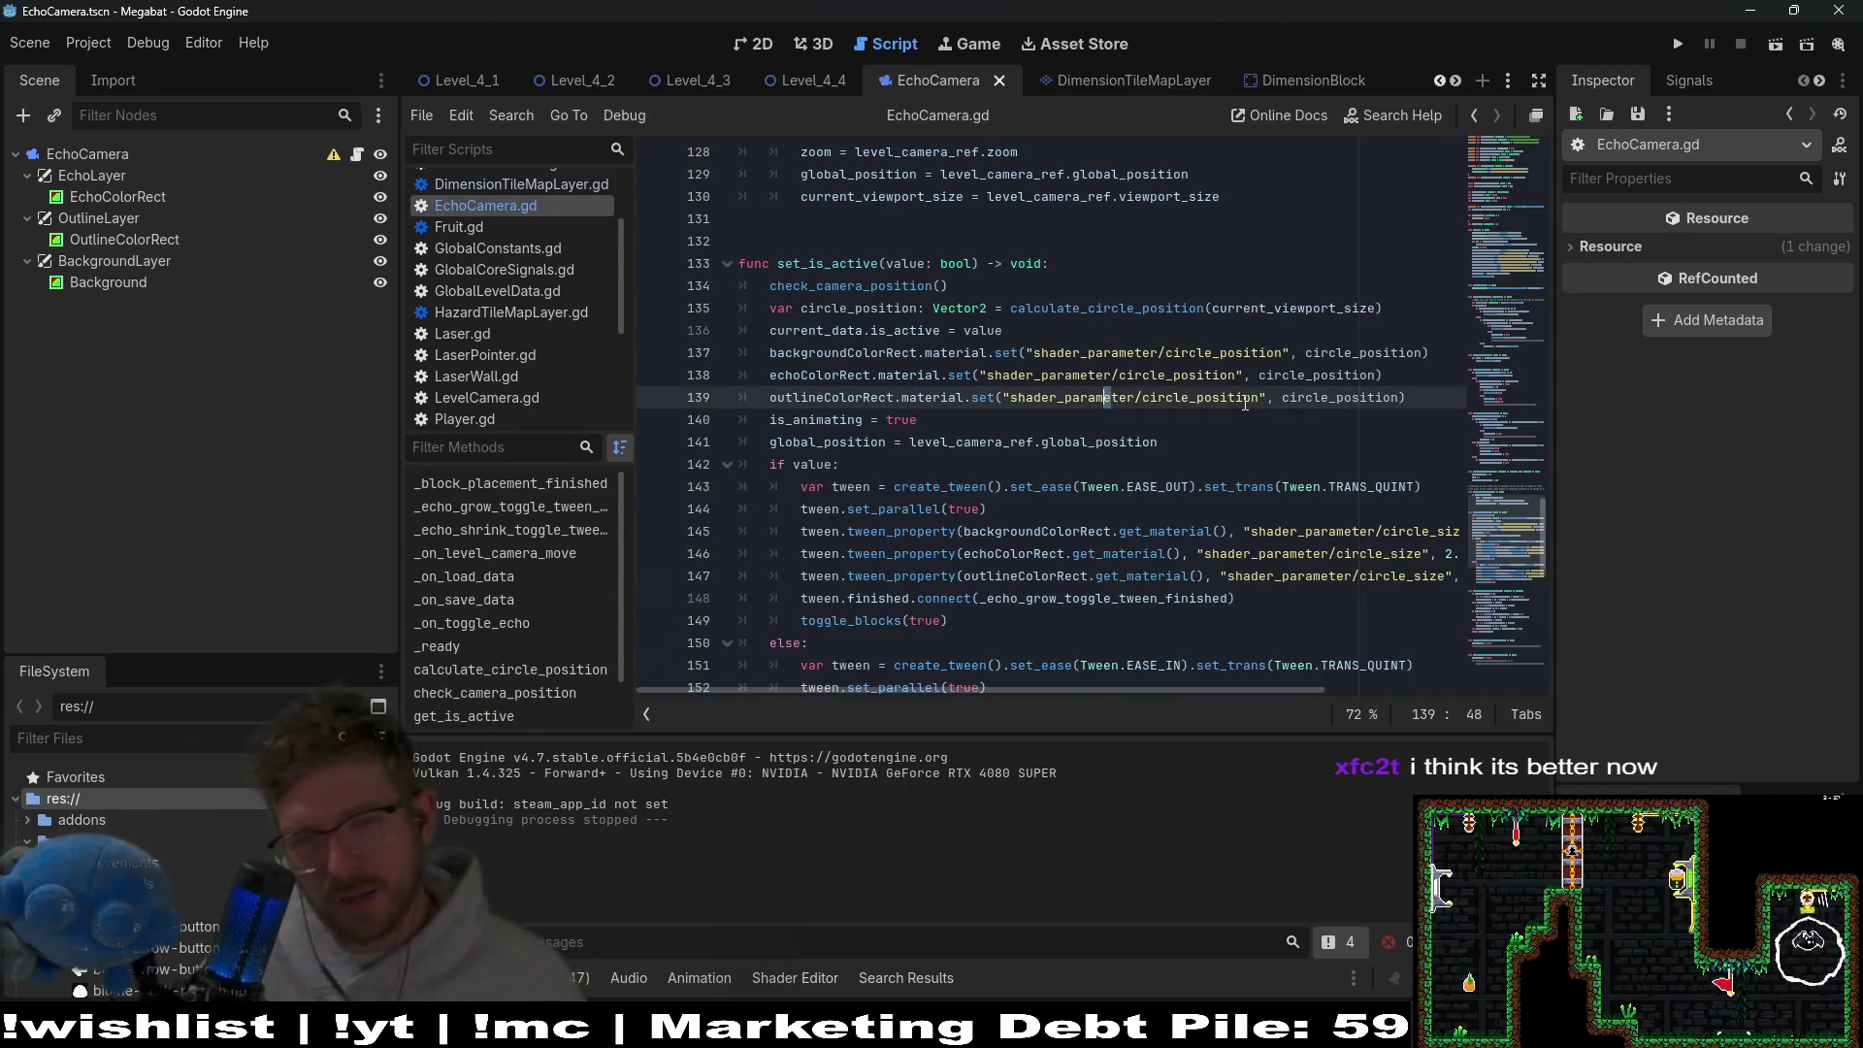
key(ctrl+z)
key(ctrl+z)
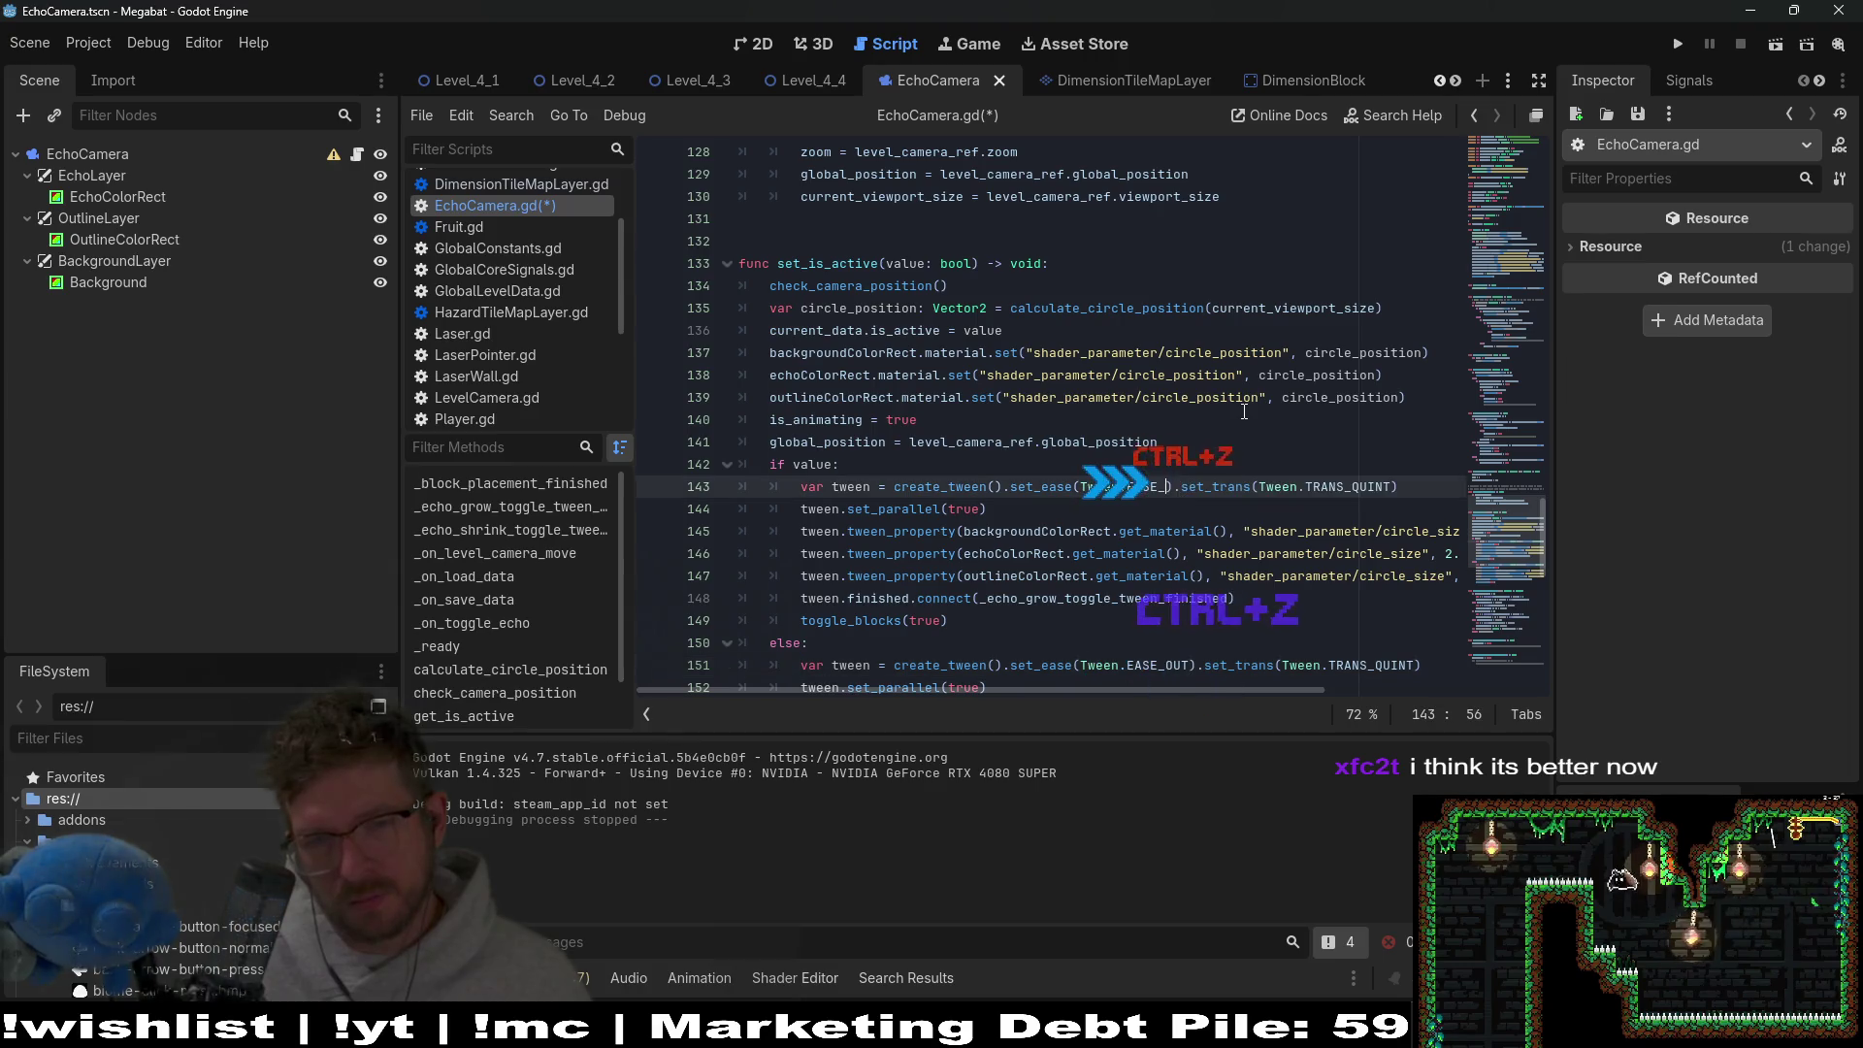
text(IN)
key(ctrl+s)
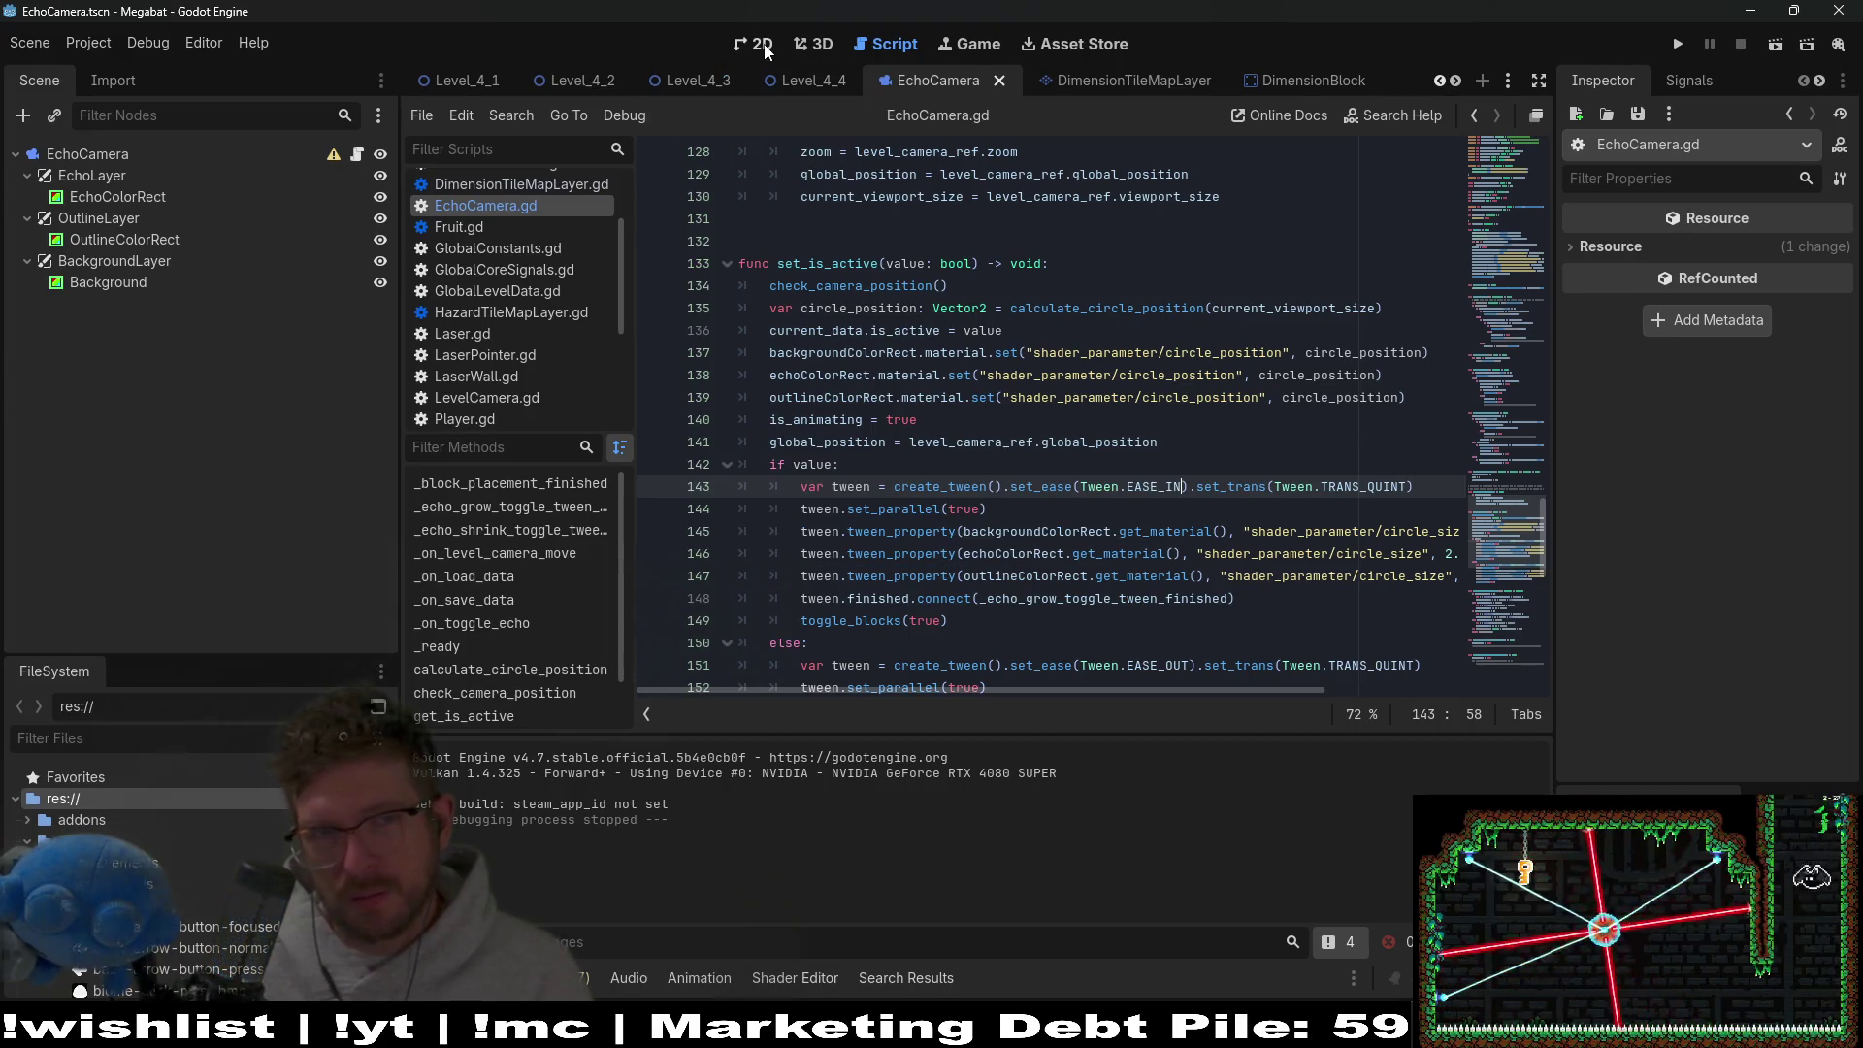
click(811, 82)
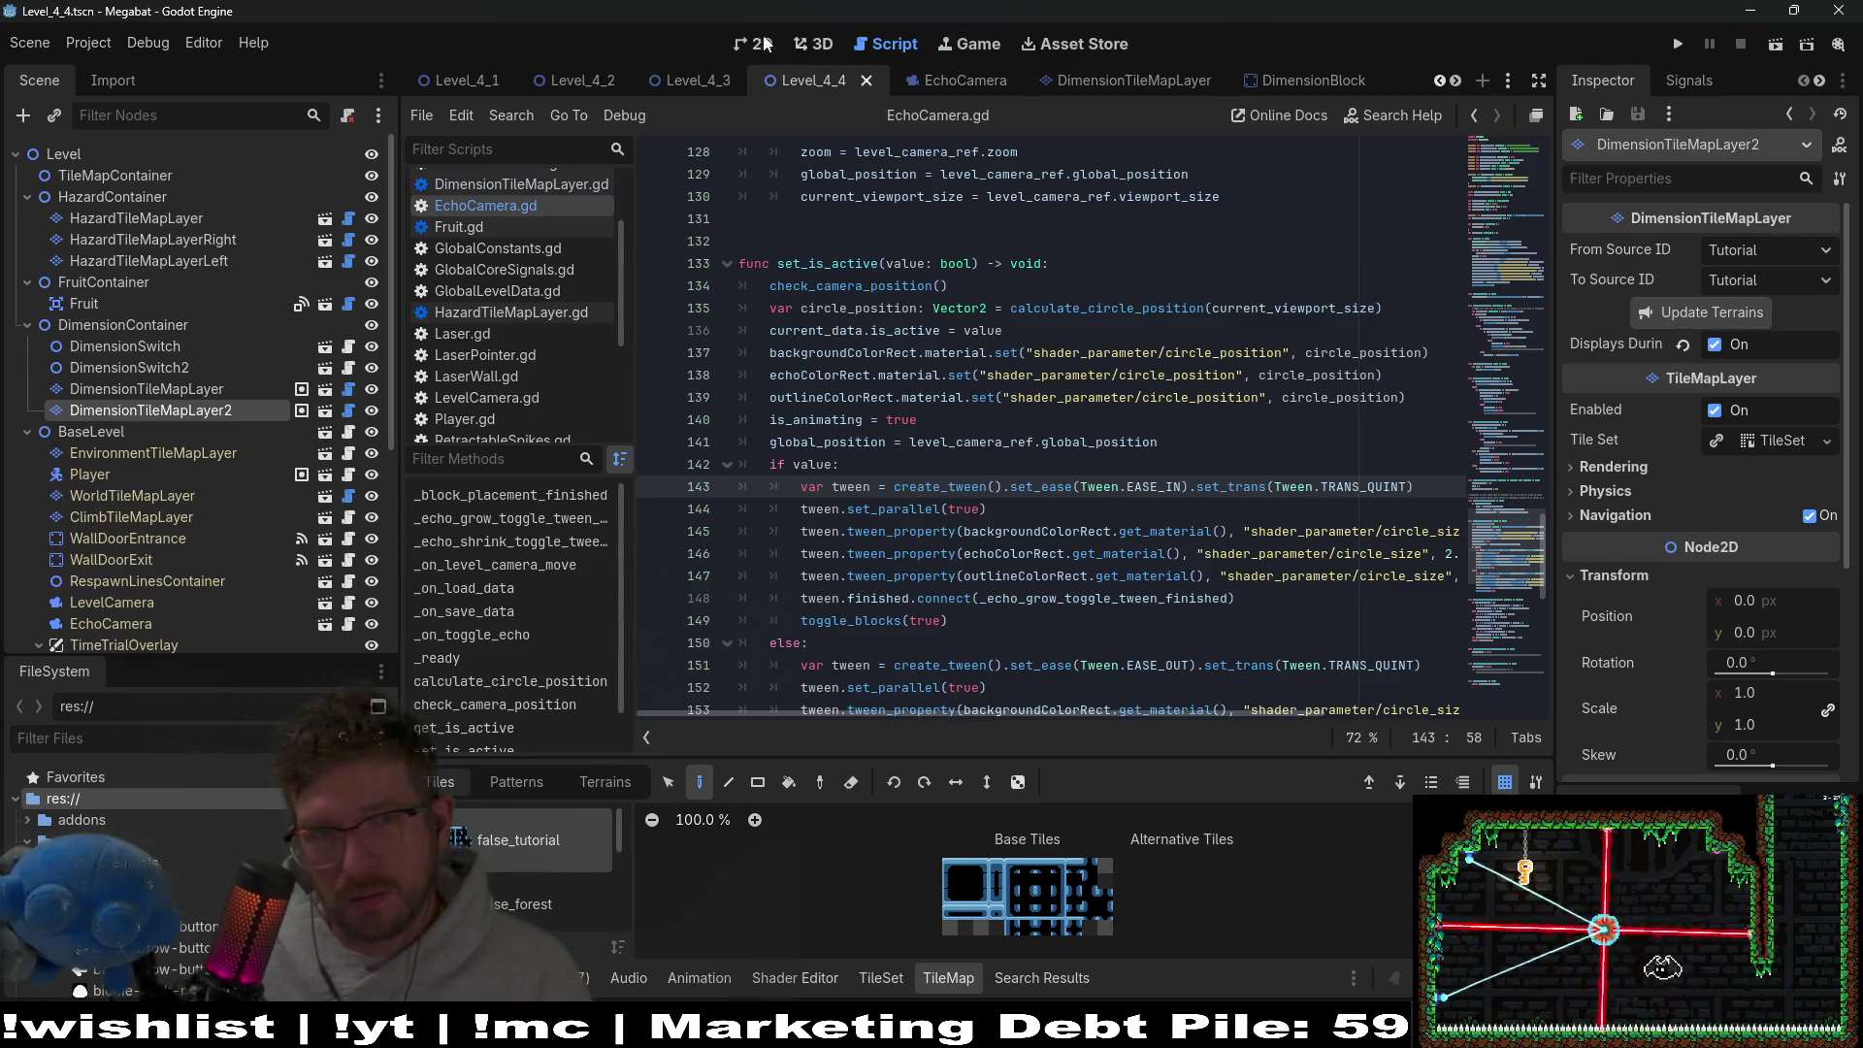
click(696, 77)
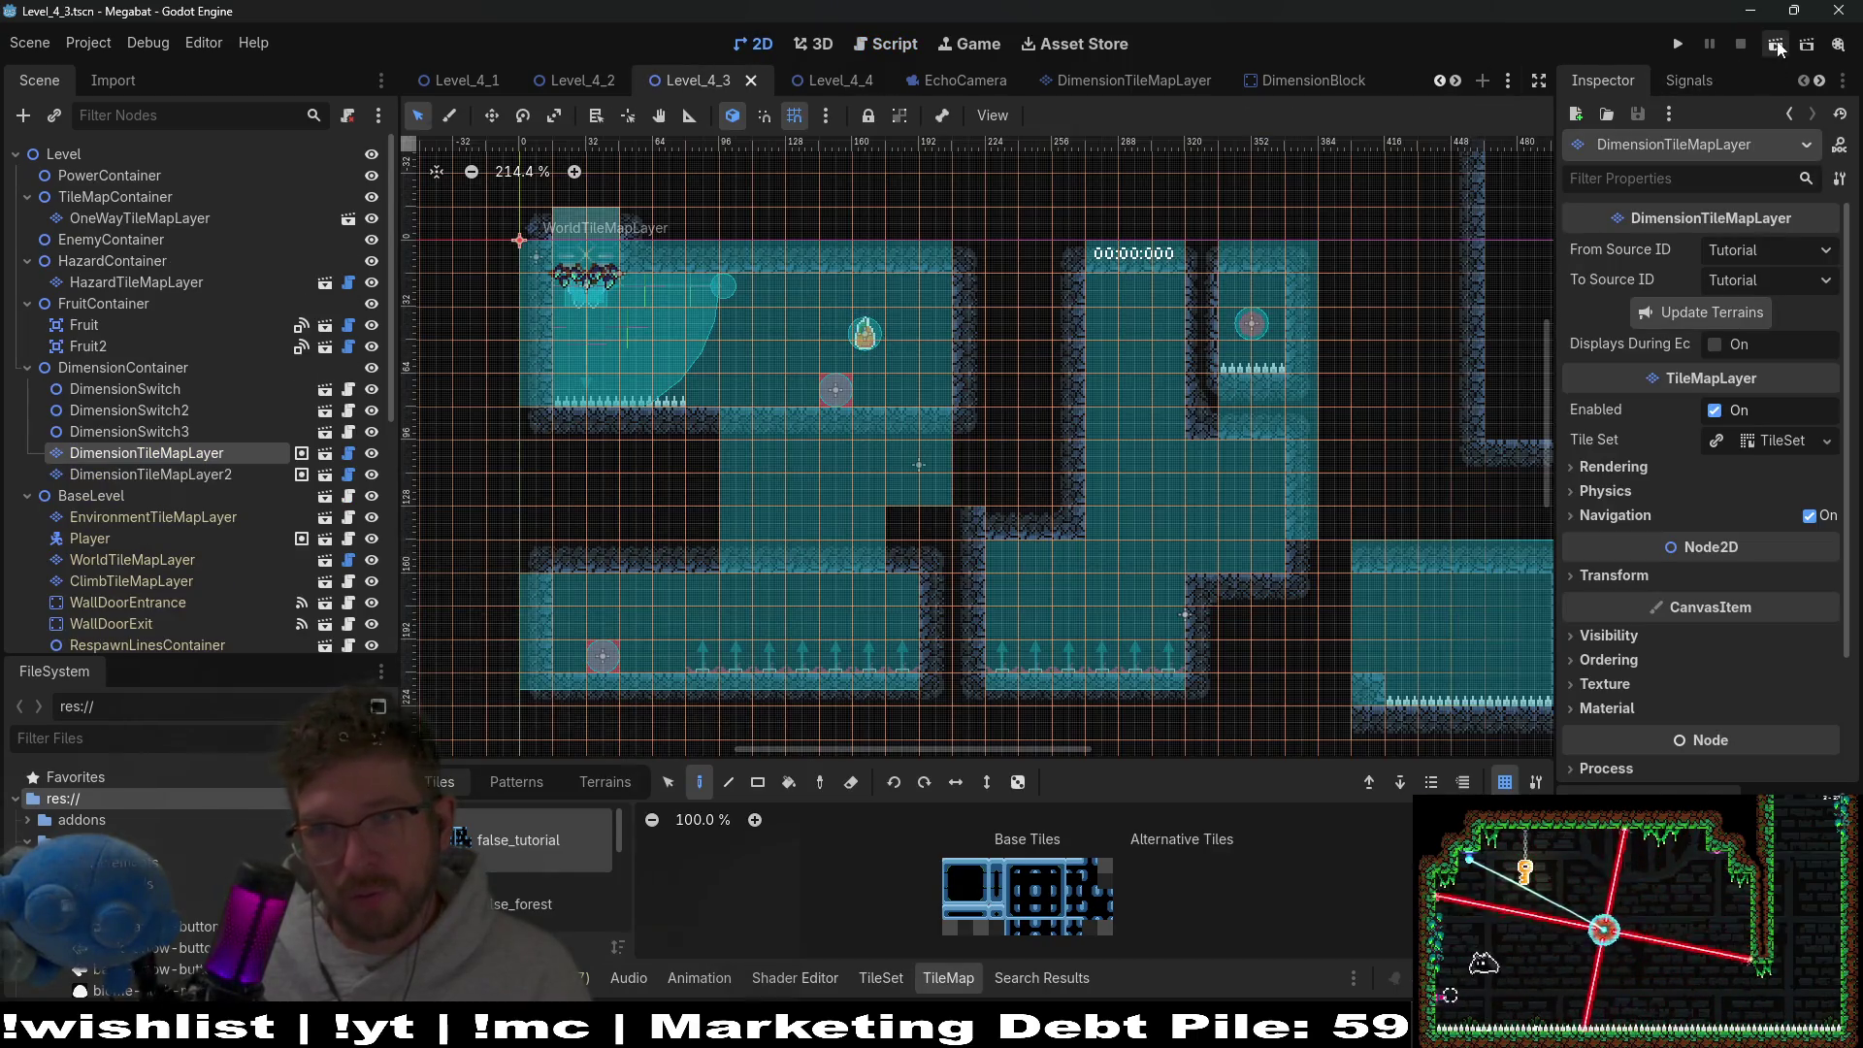
click(1777, 45)
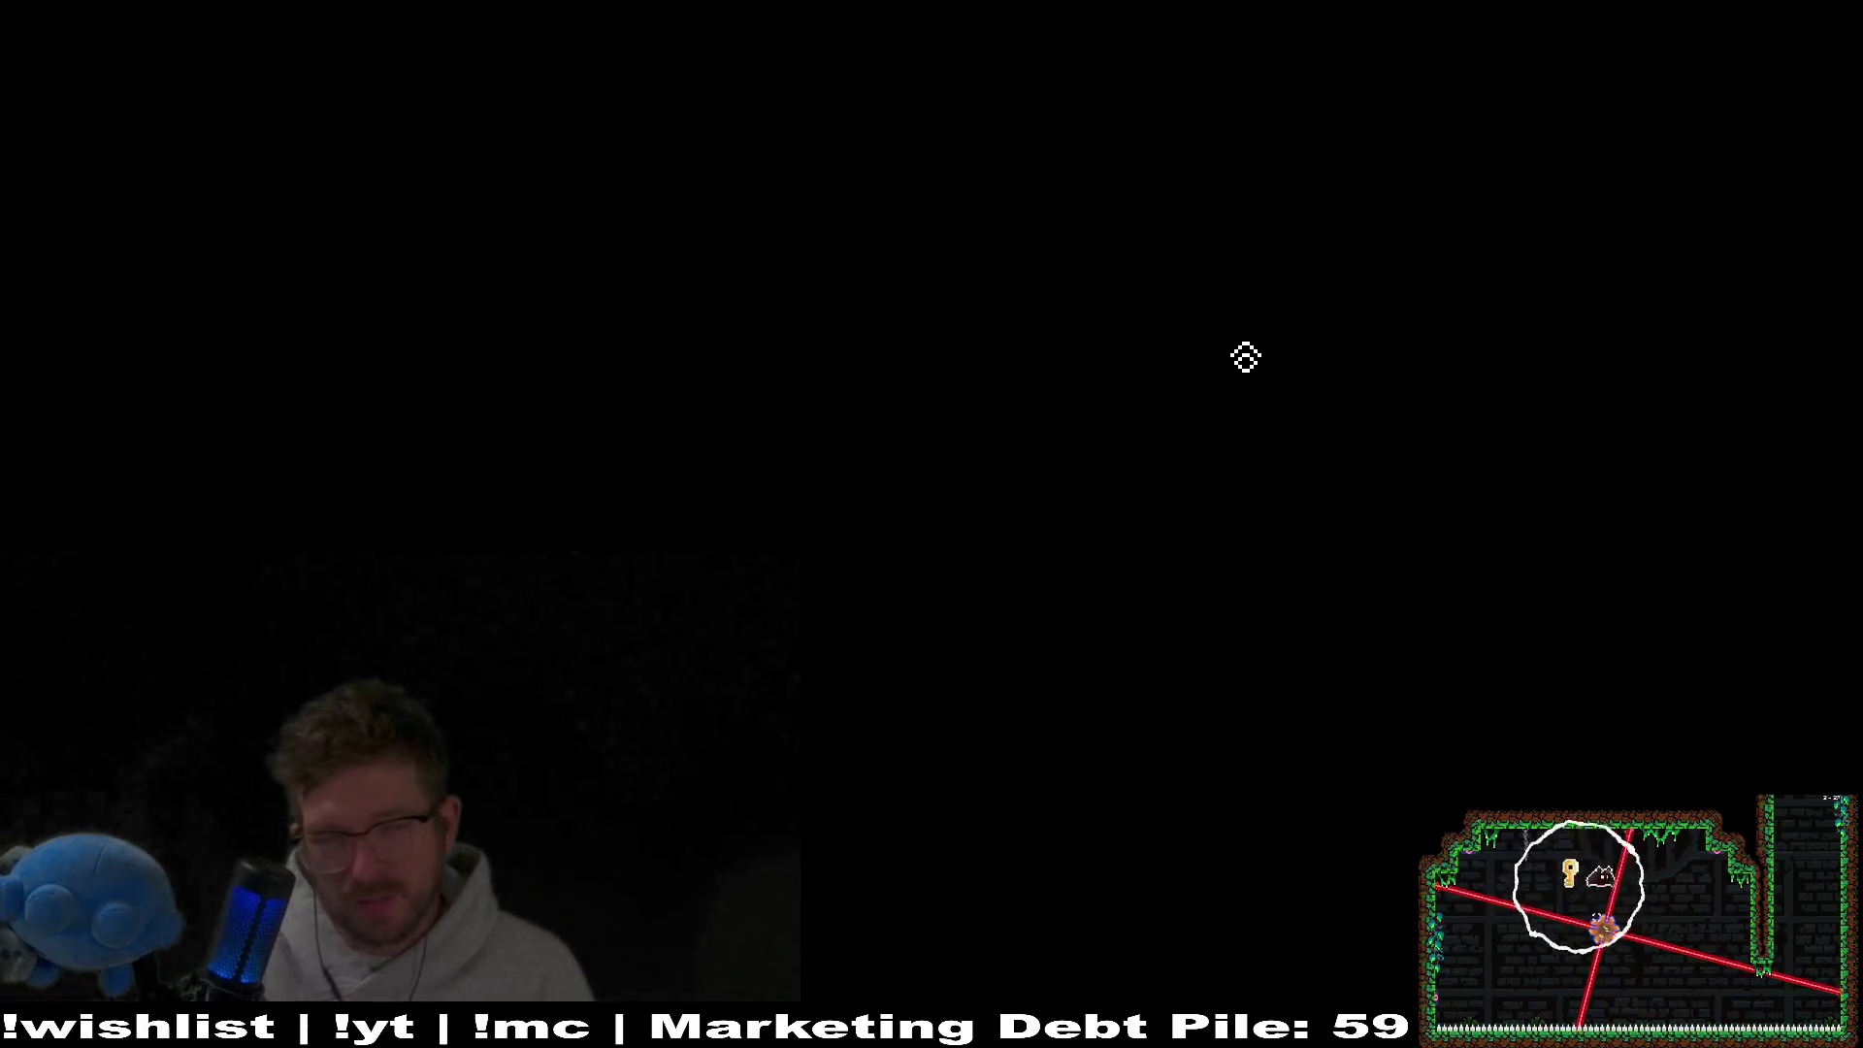
key(space)
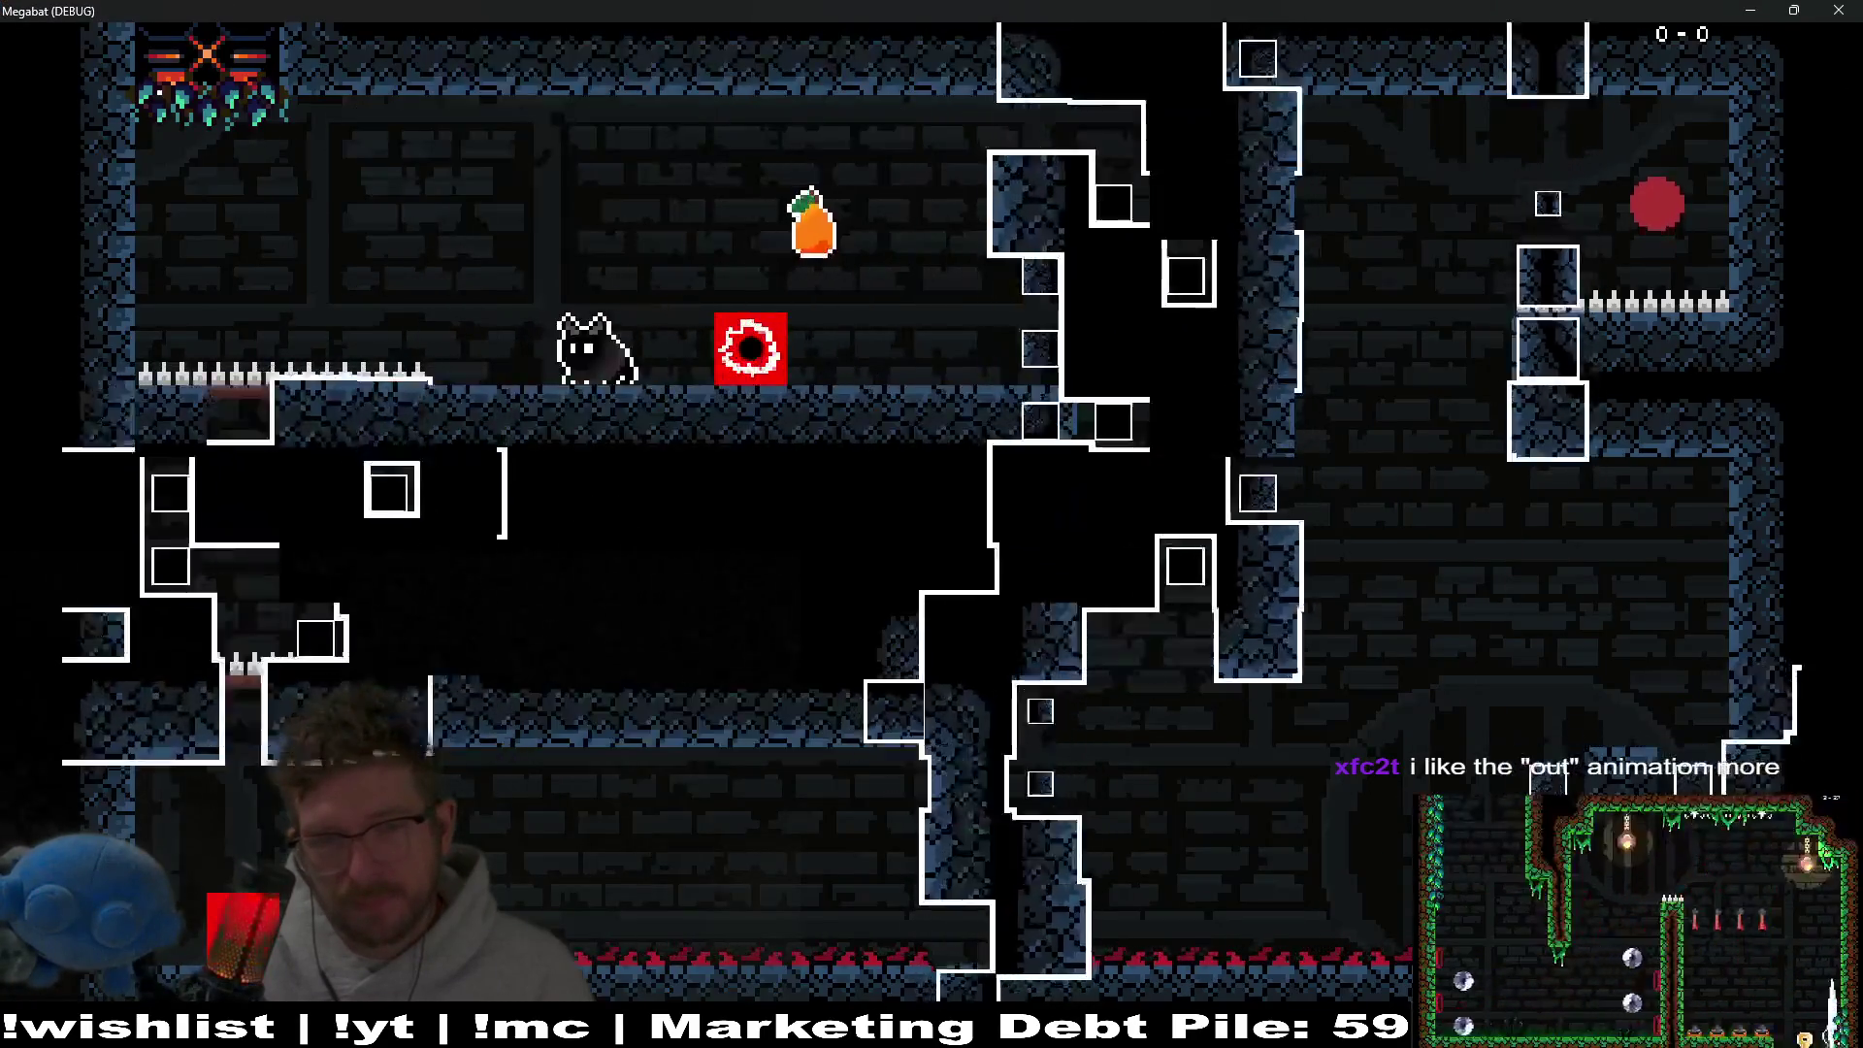
key(space)
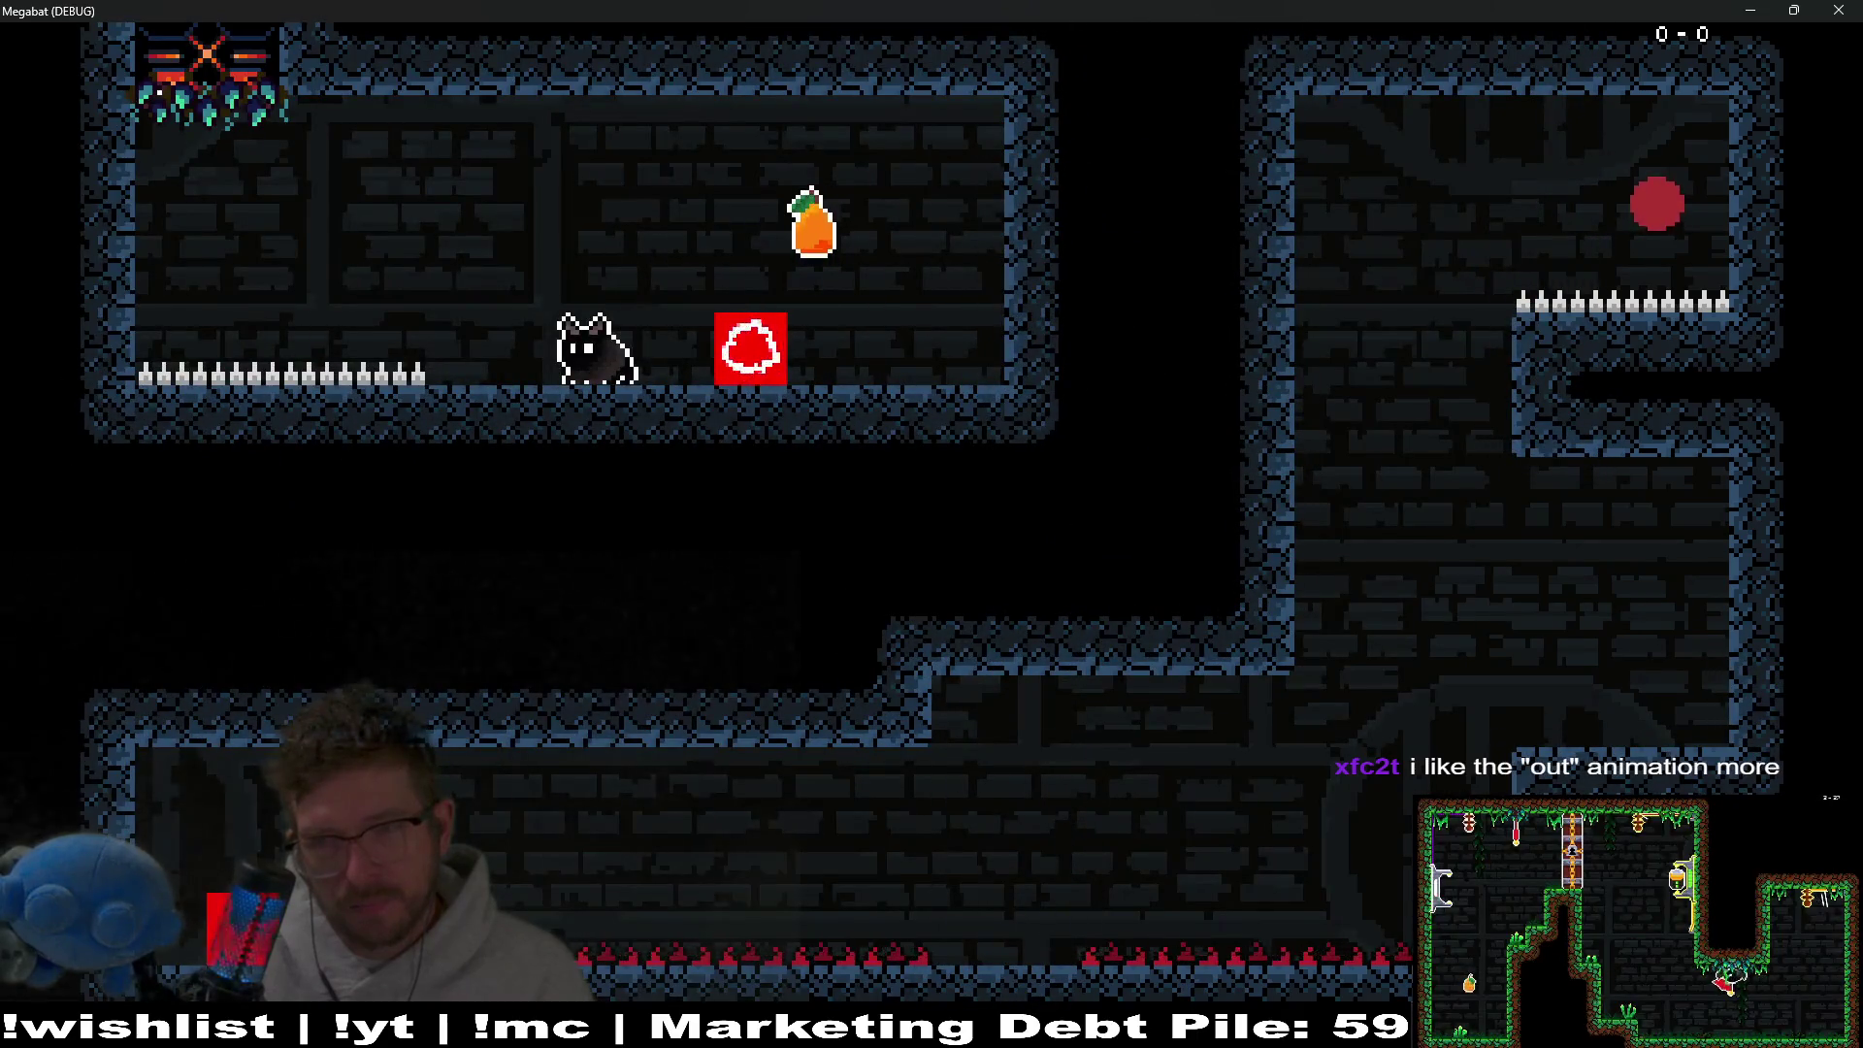
key(space)
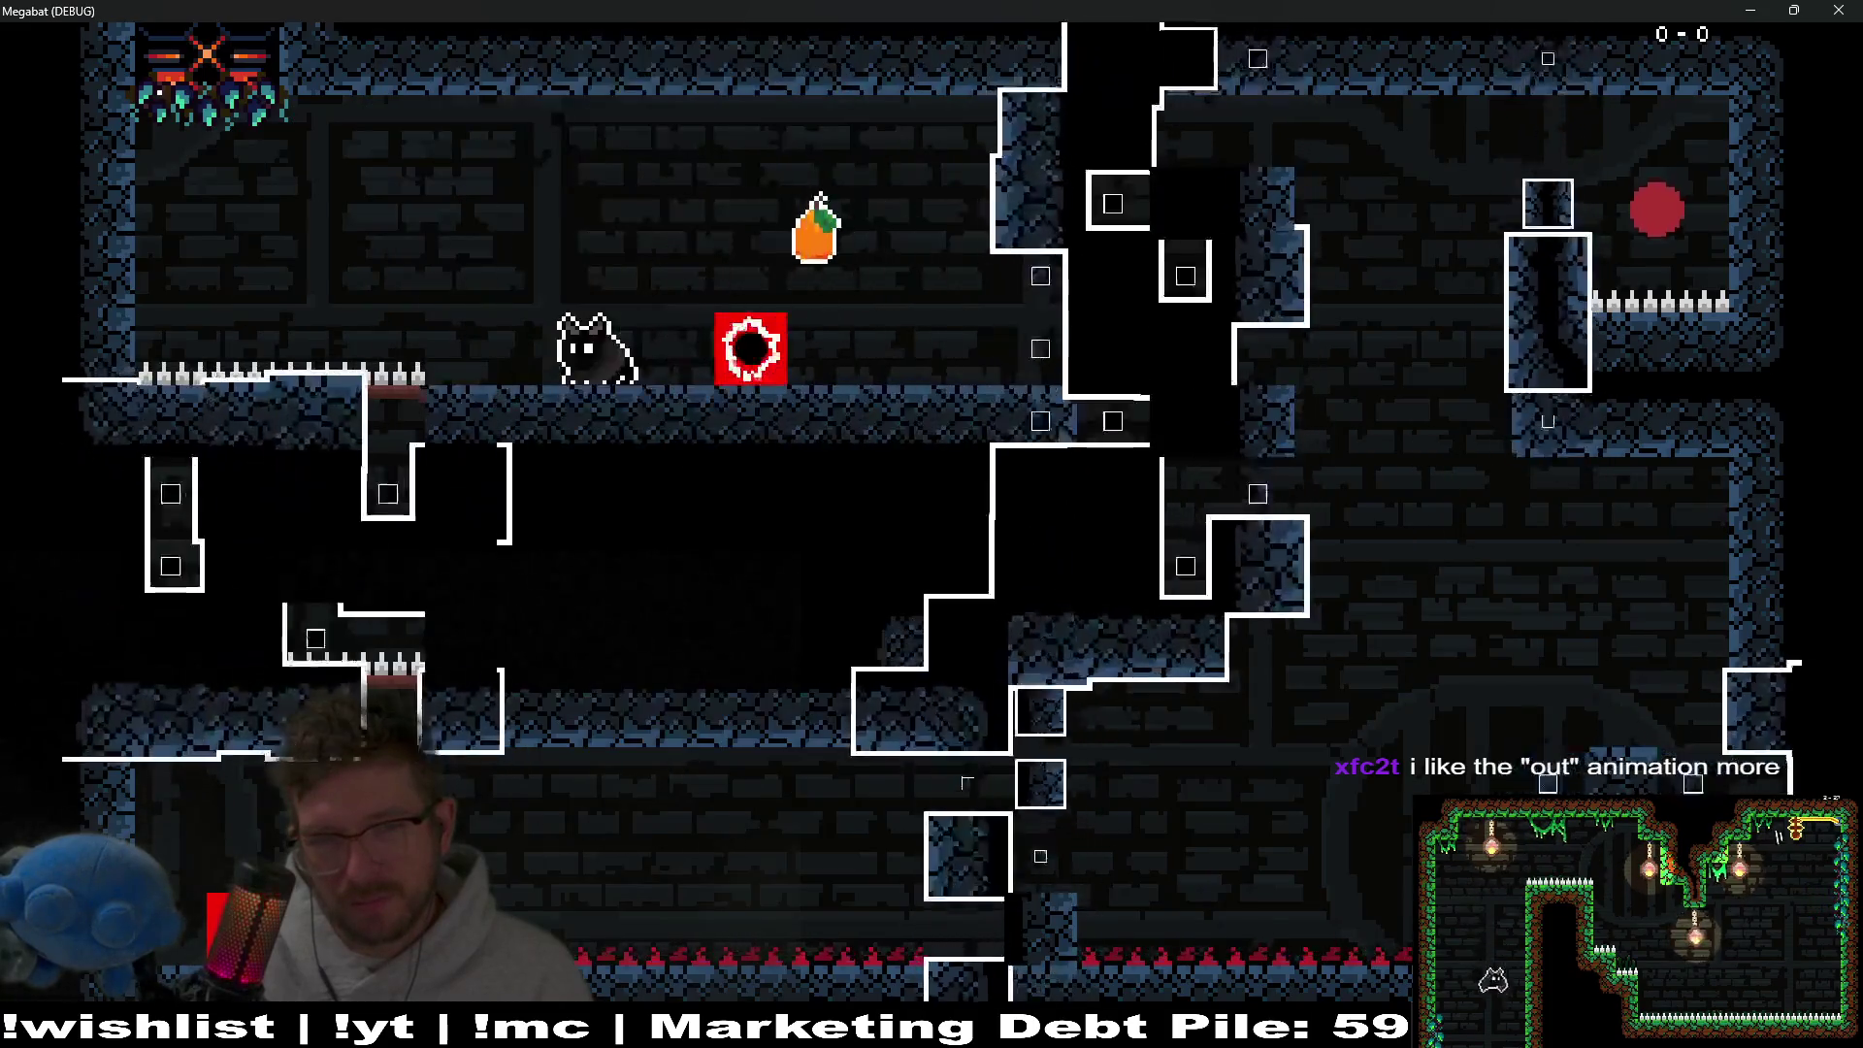
key(space)
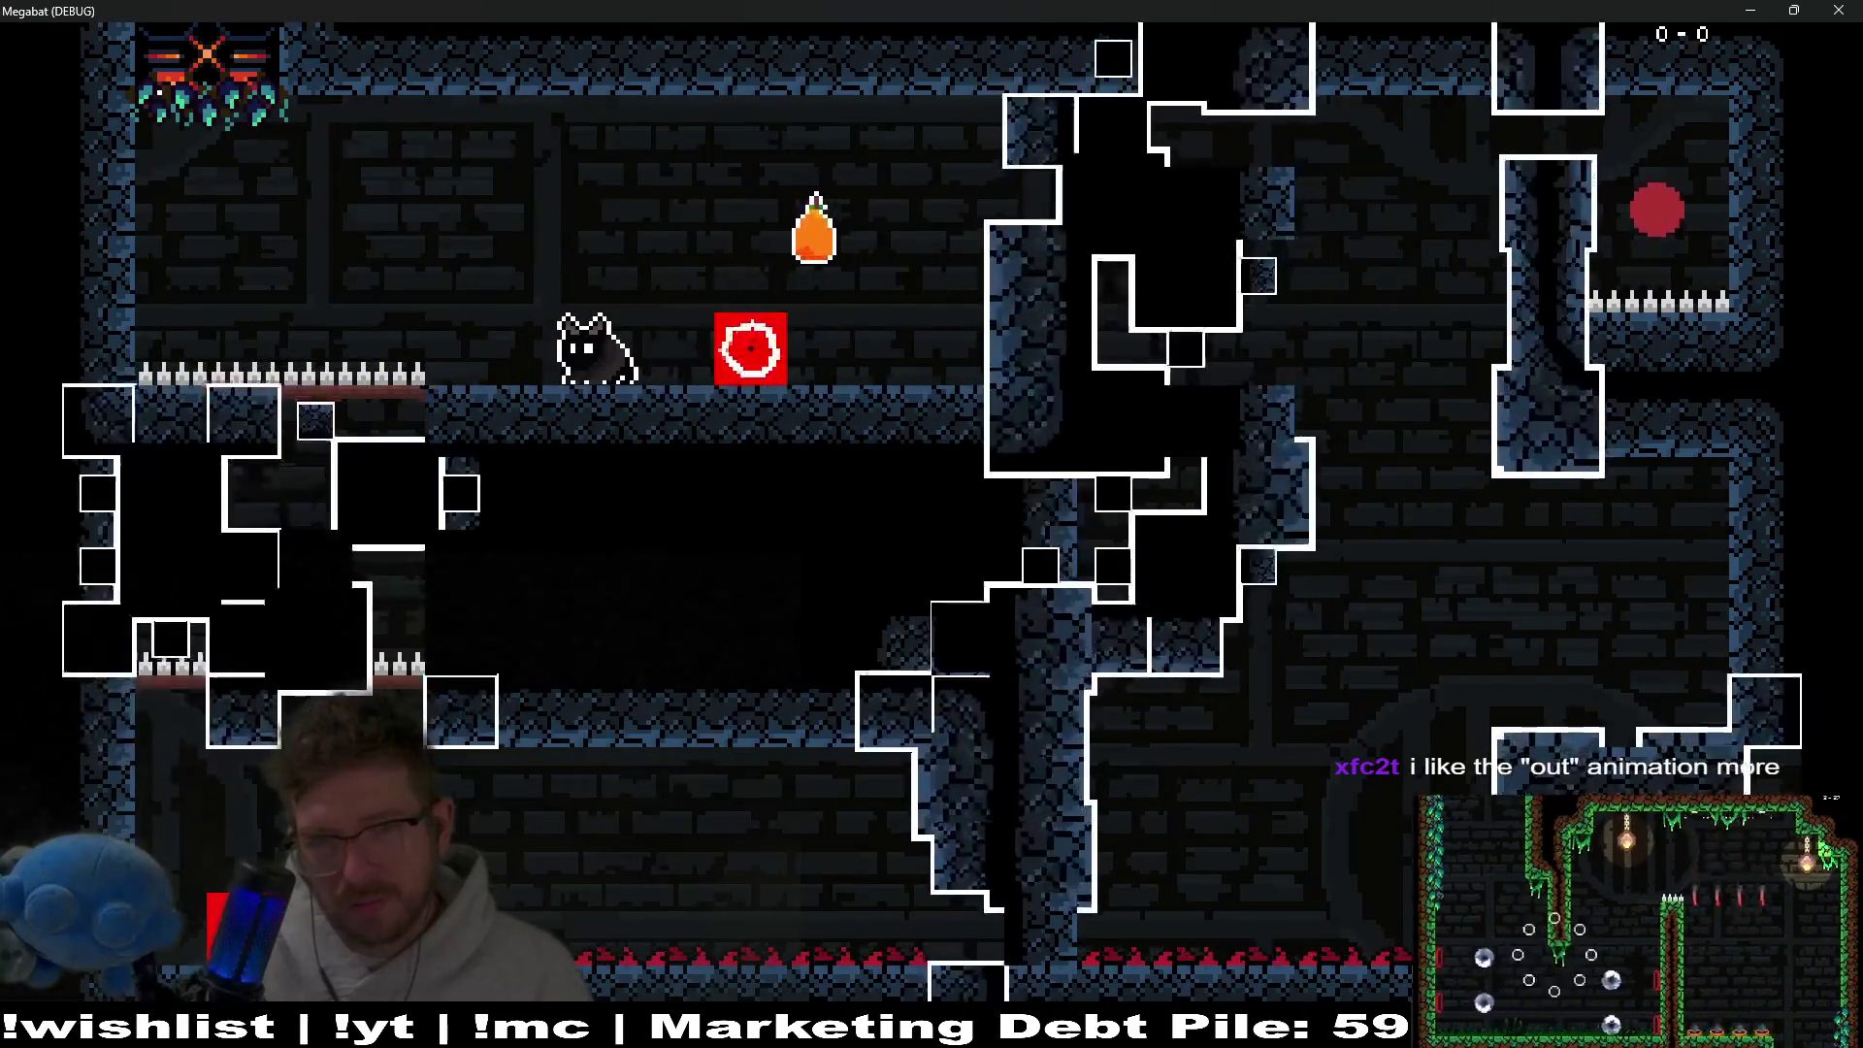
key(space)
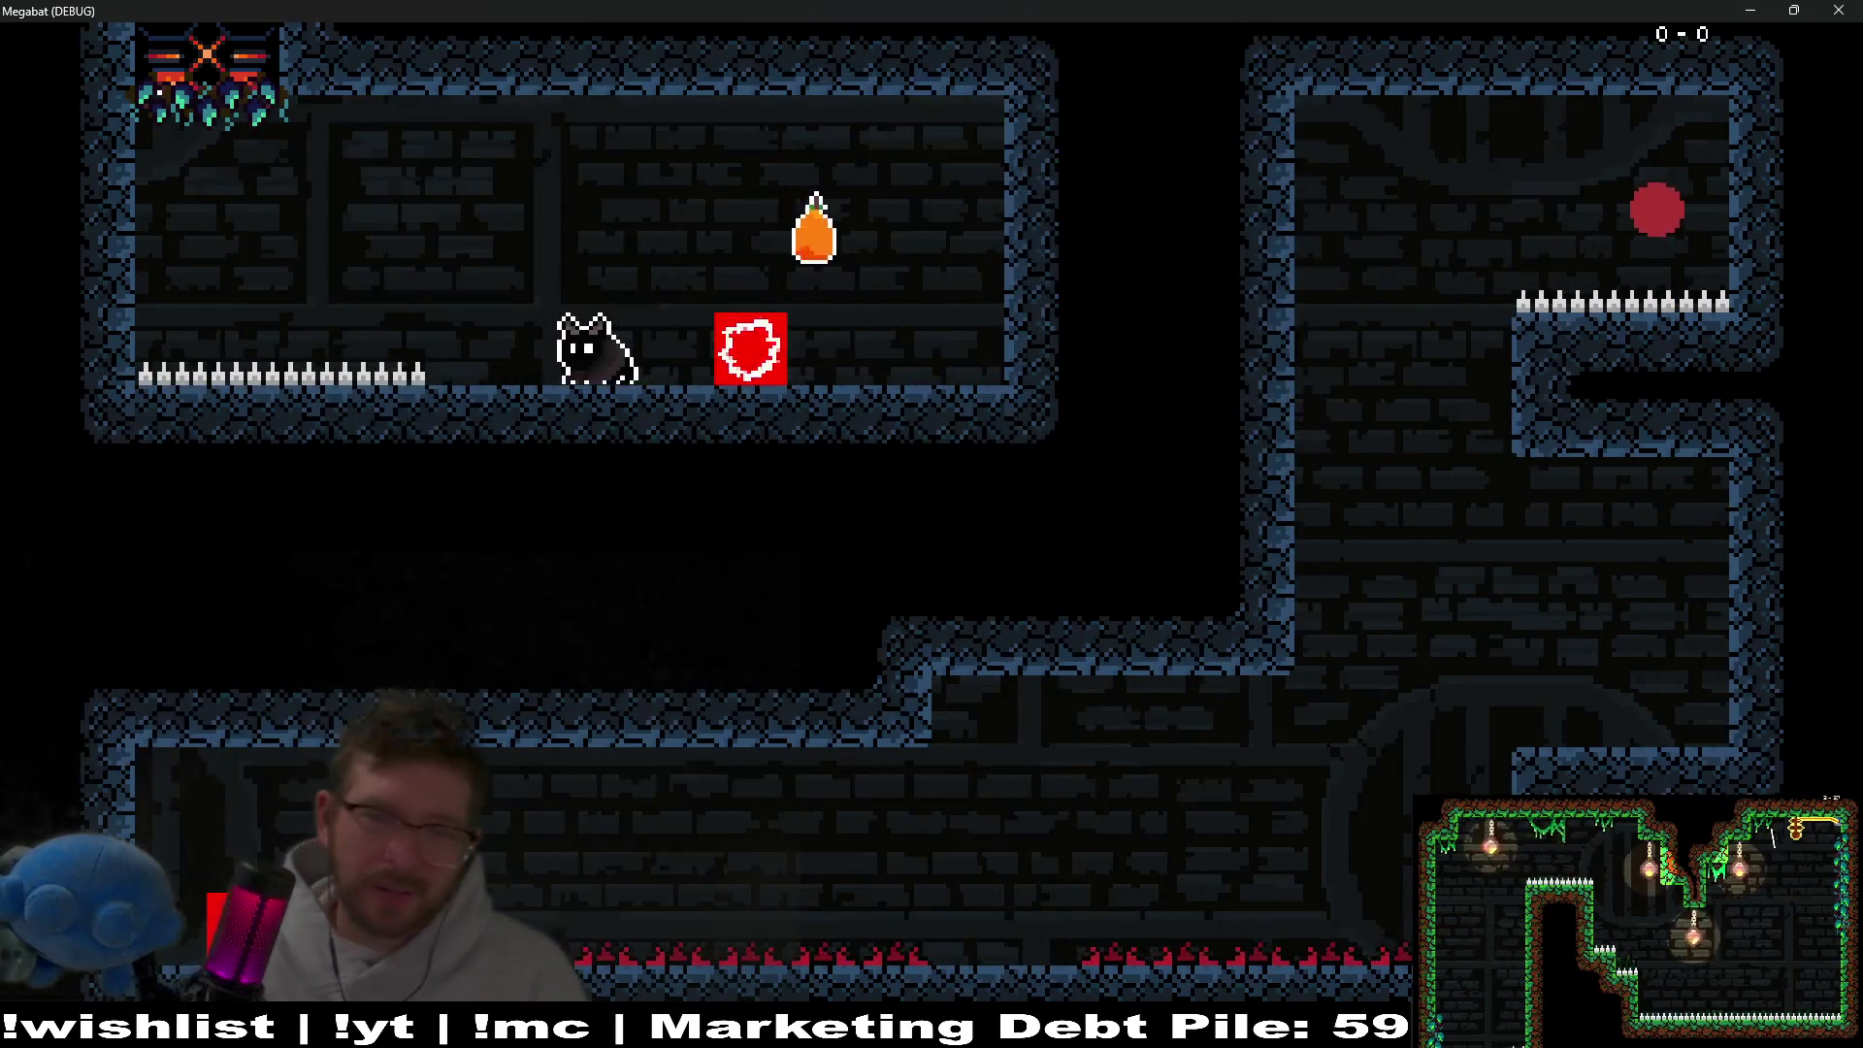
key(space)
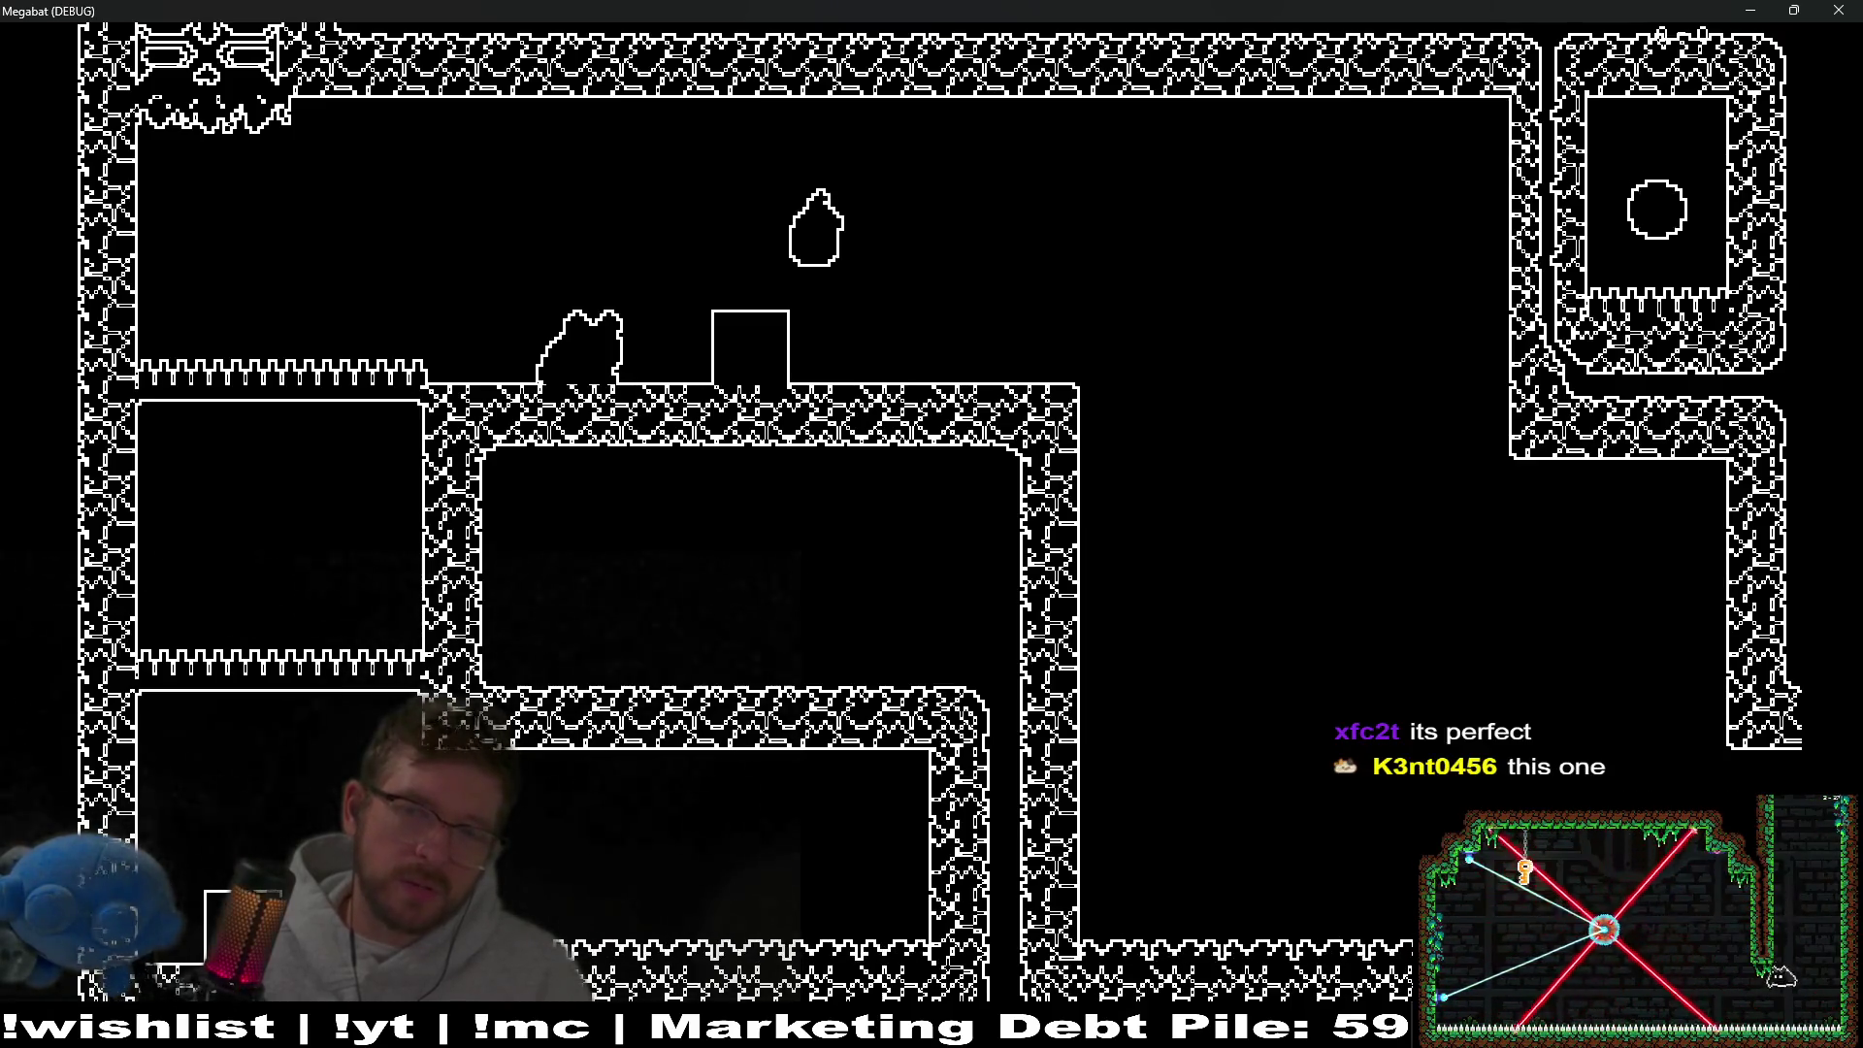
key(space)
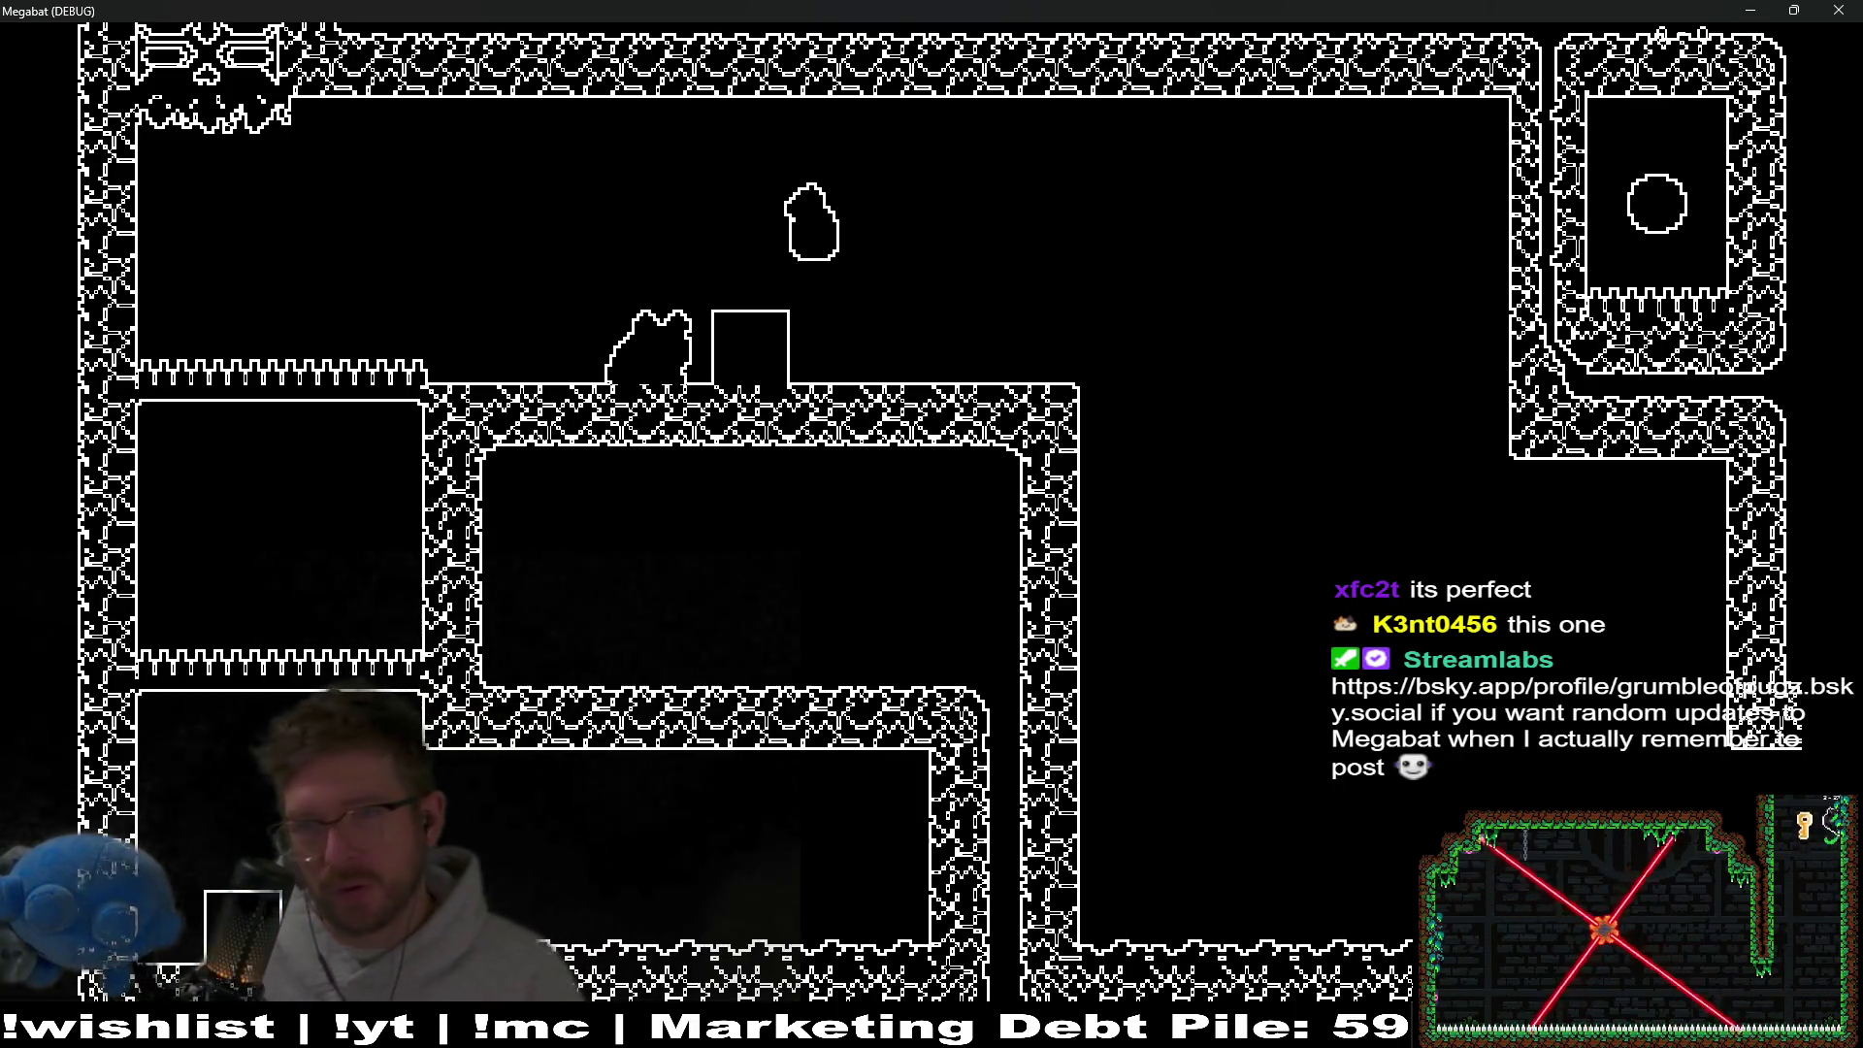
click(1853, 8)
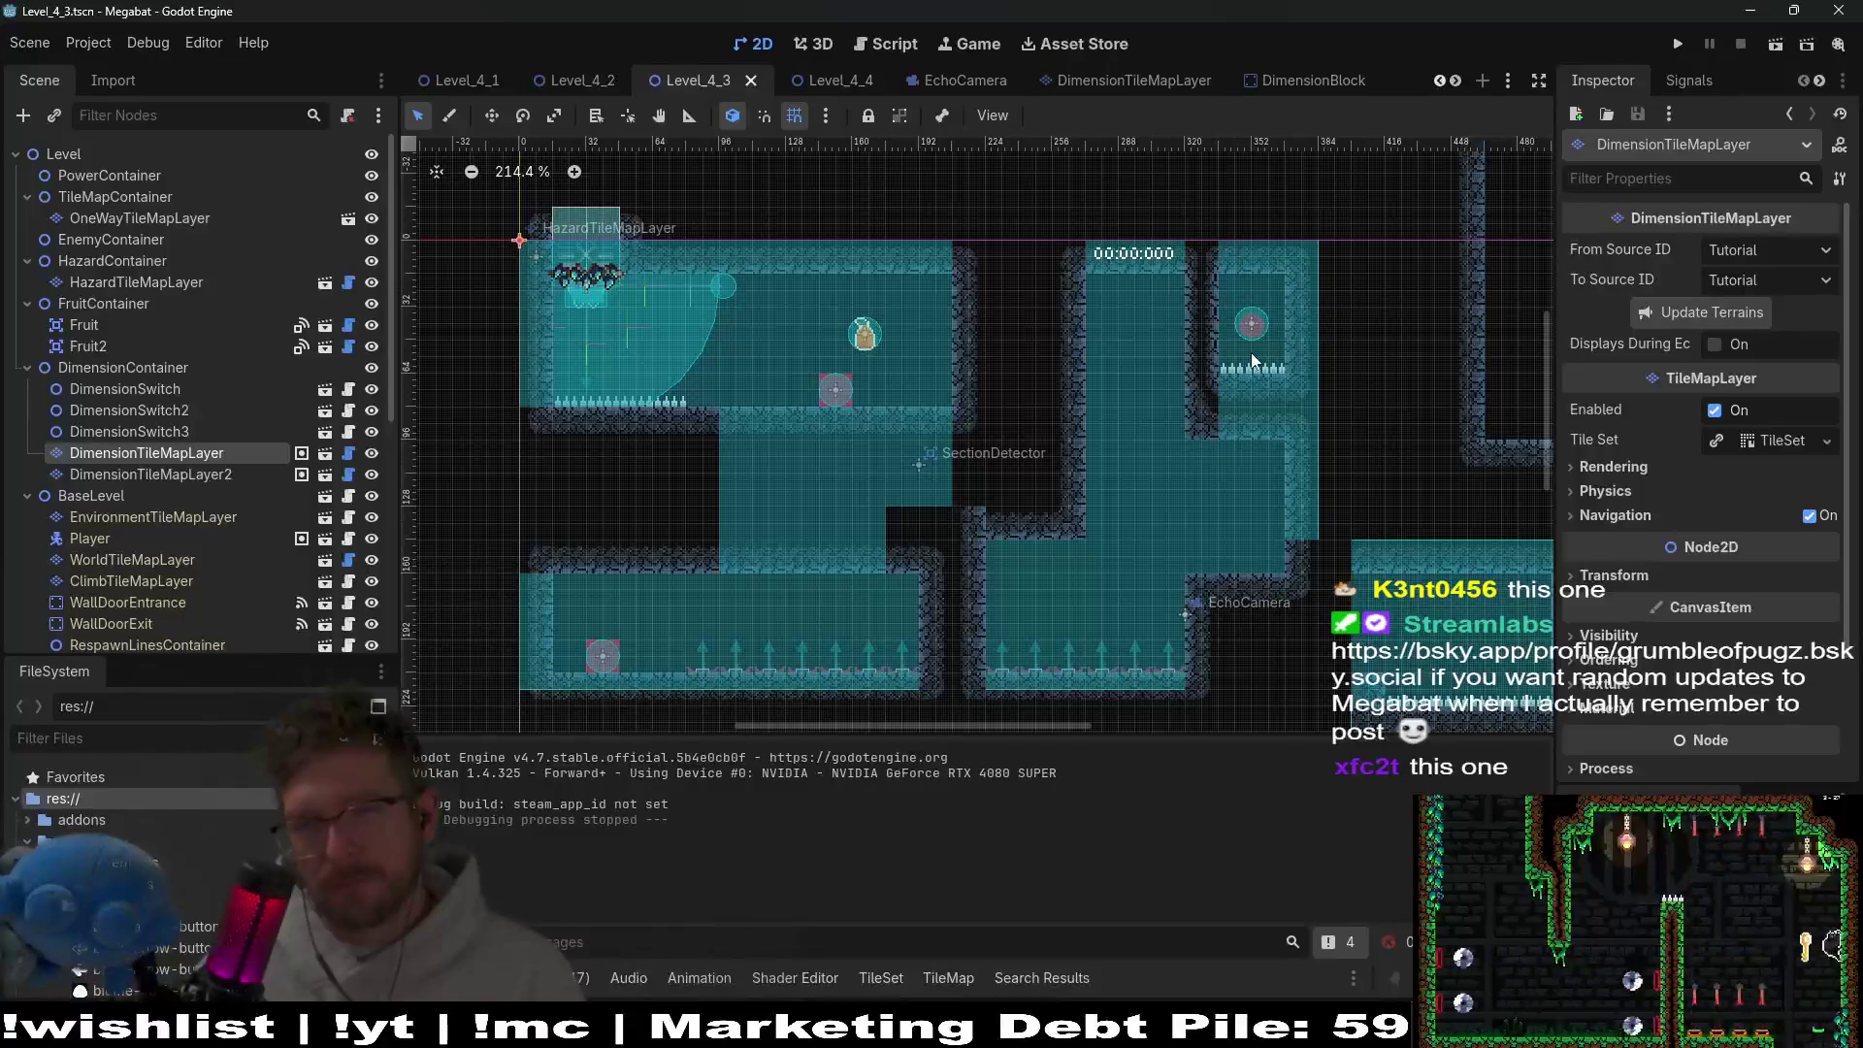
click(1775, 45)
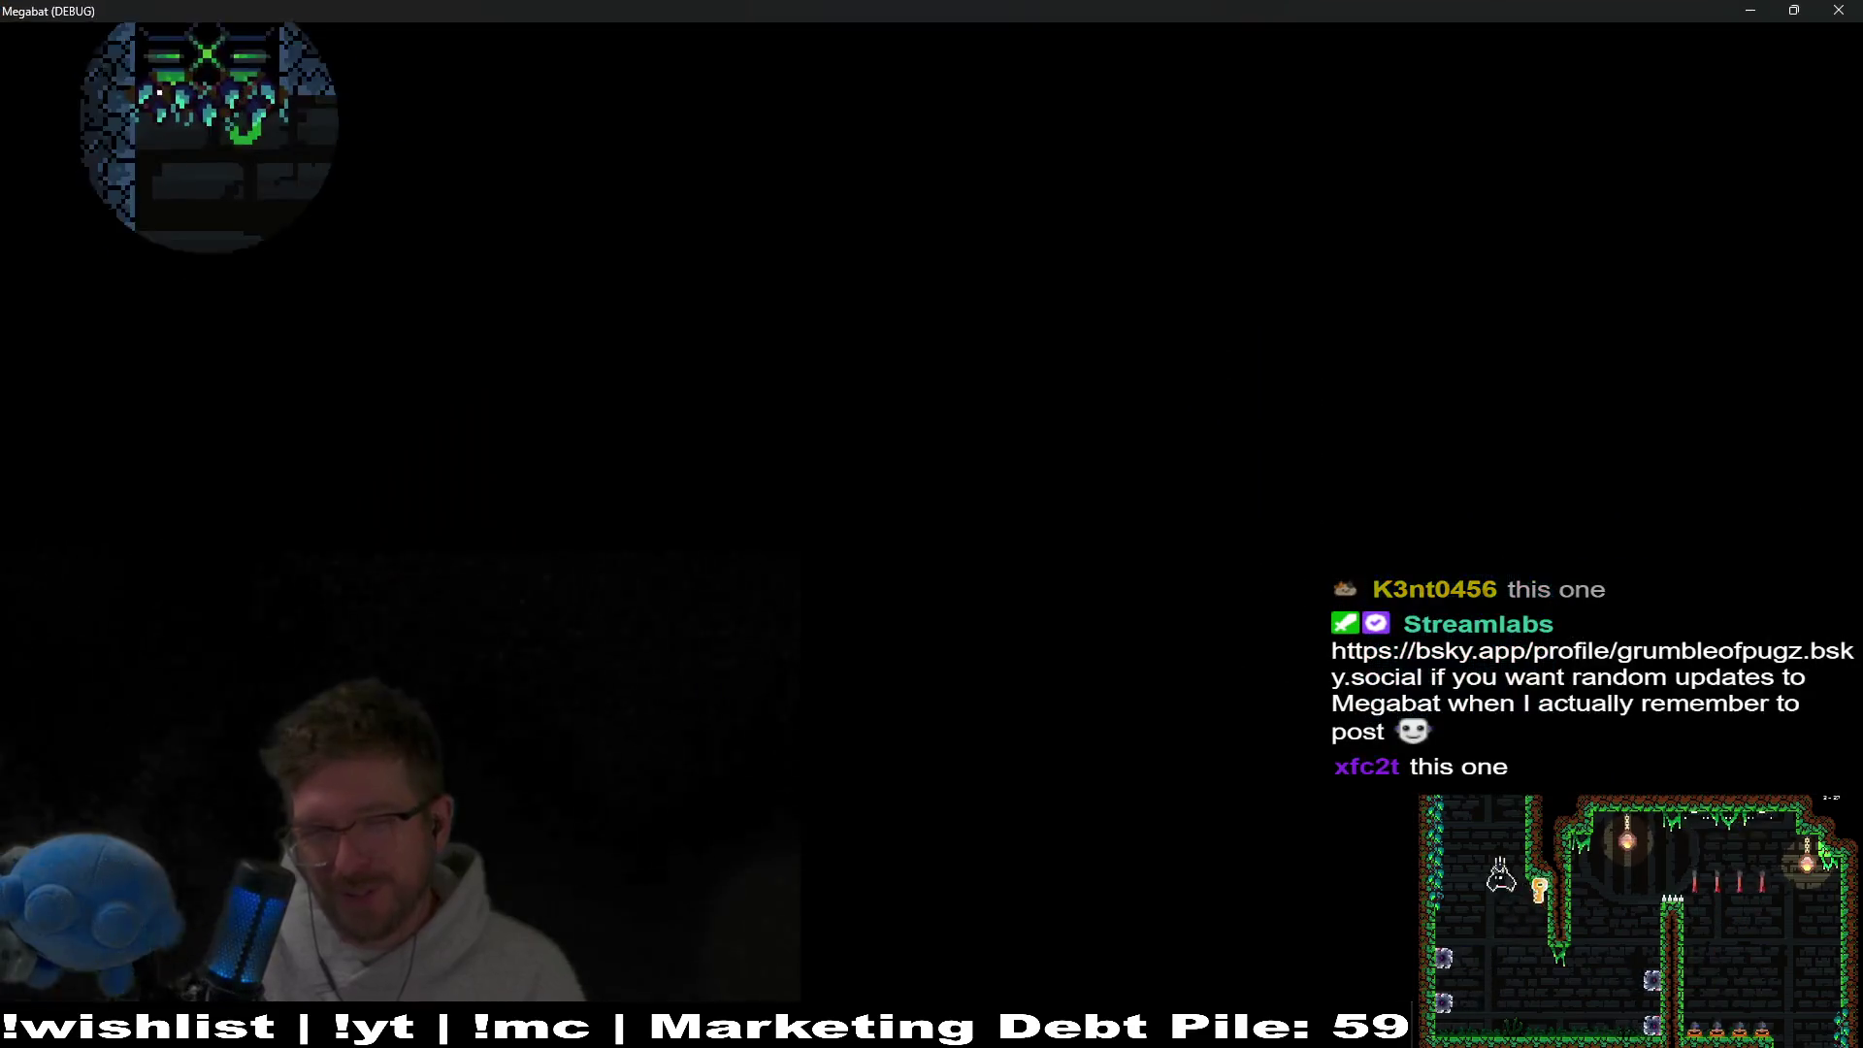
key(Left)
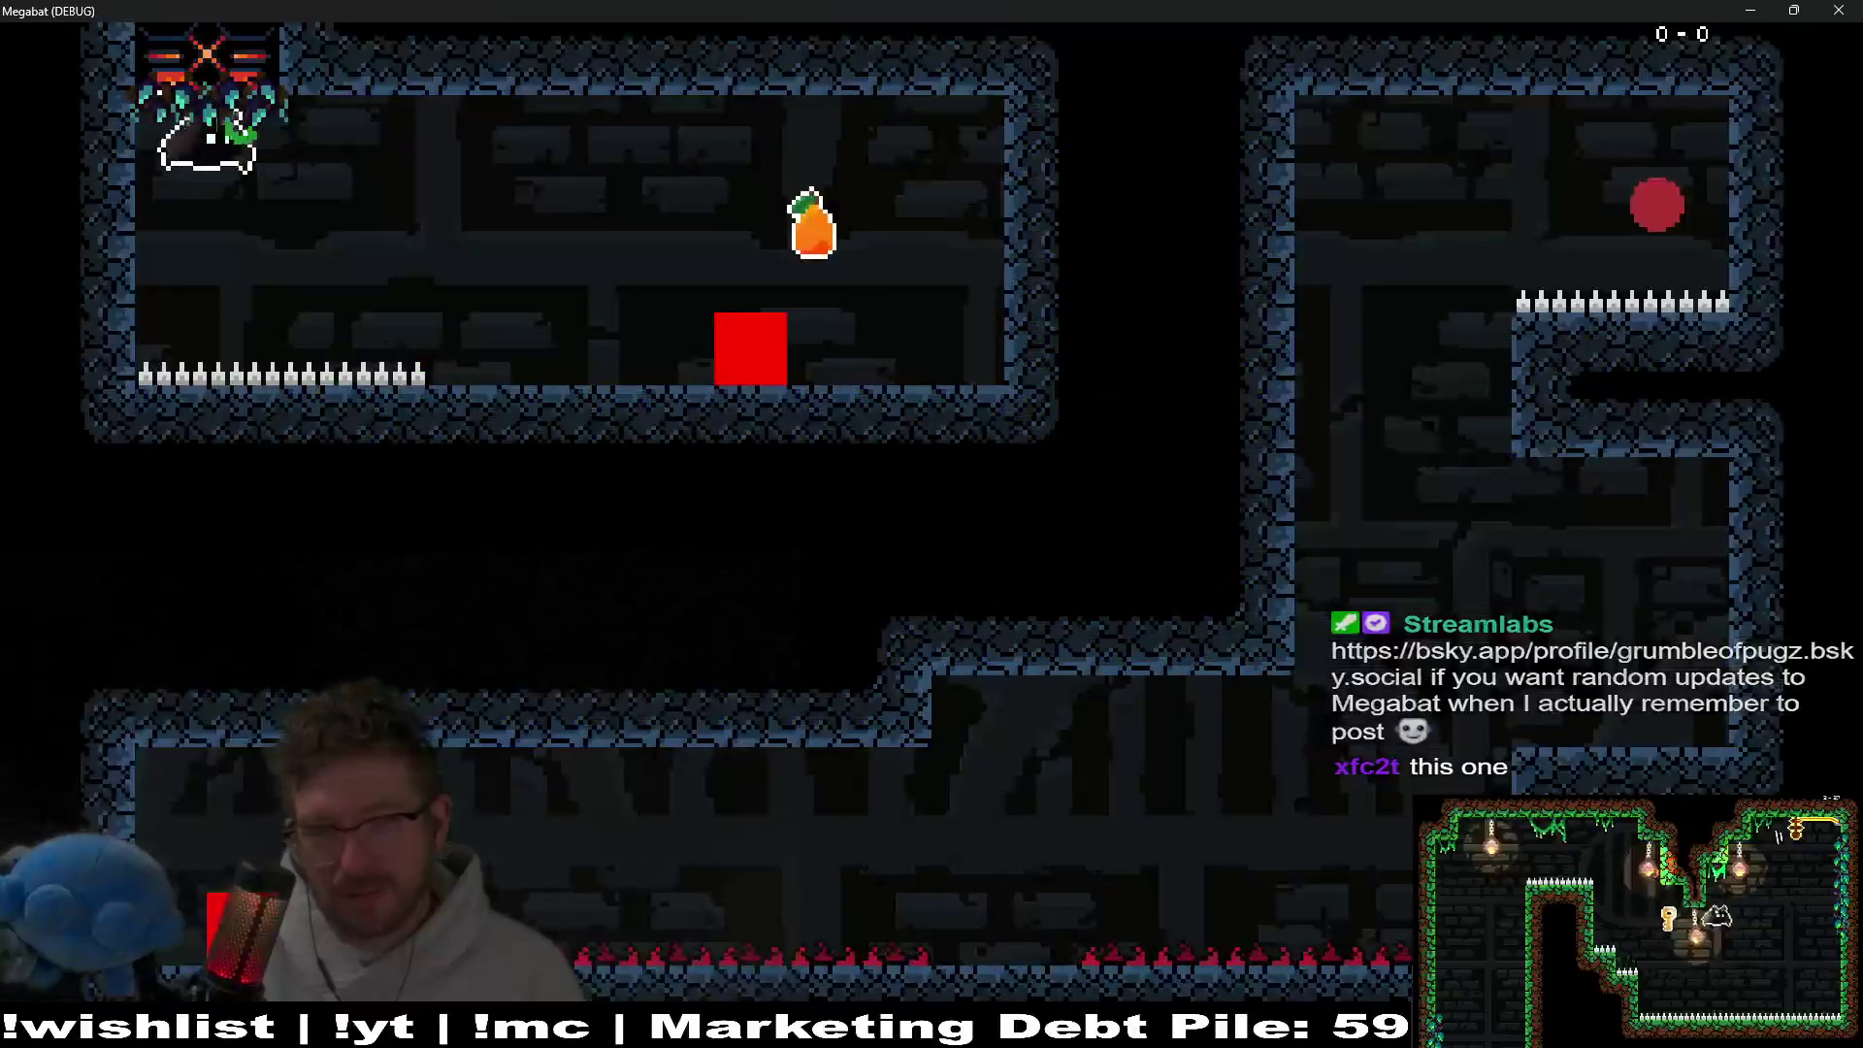
key(x)
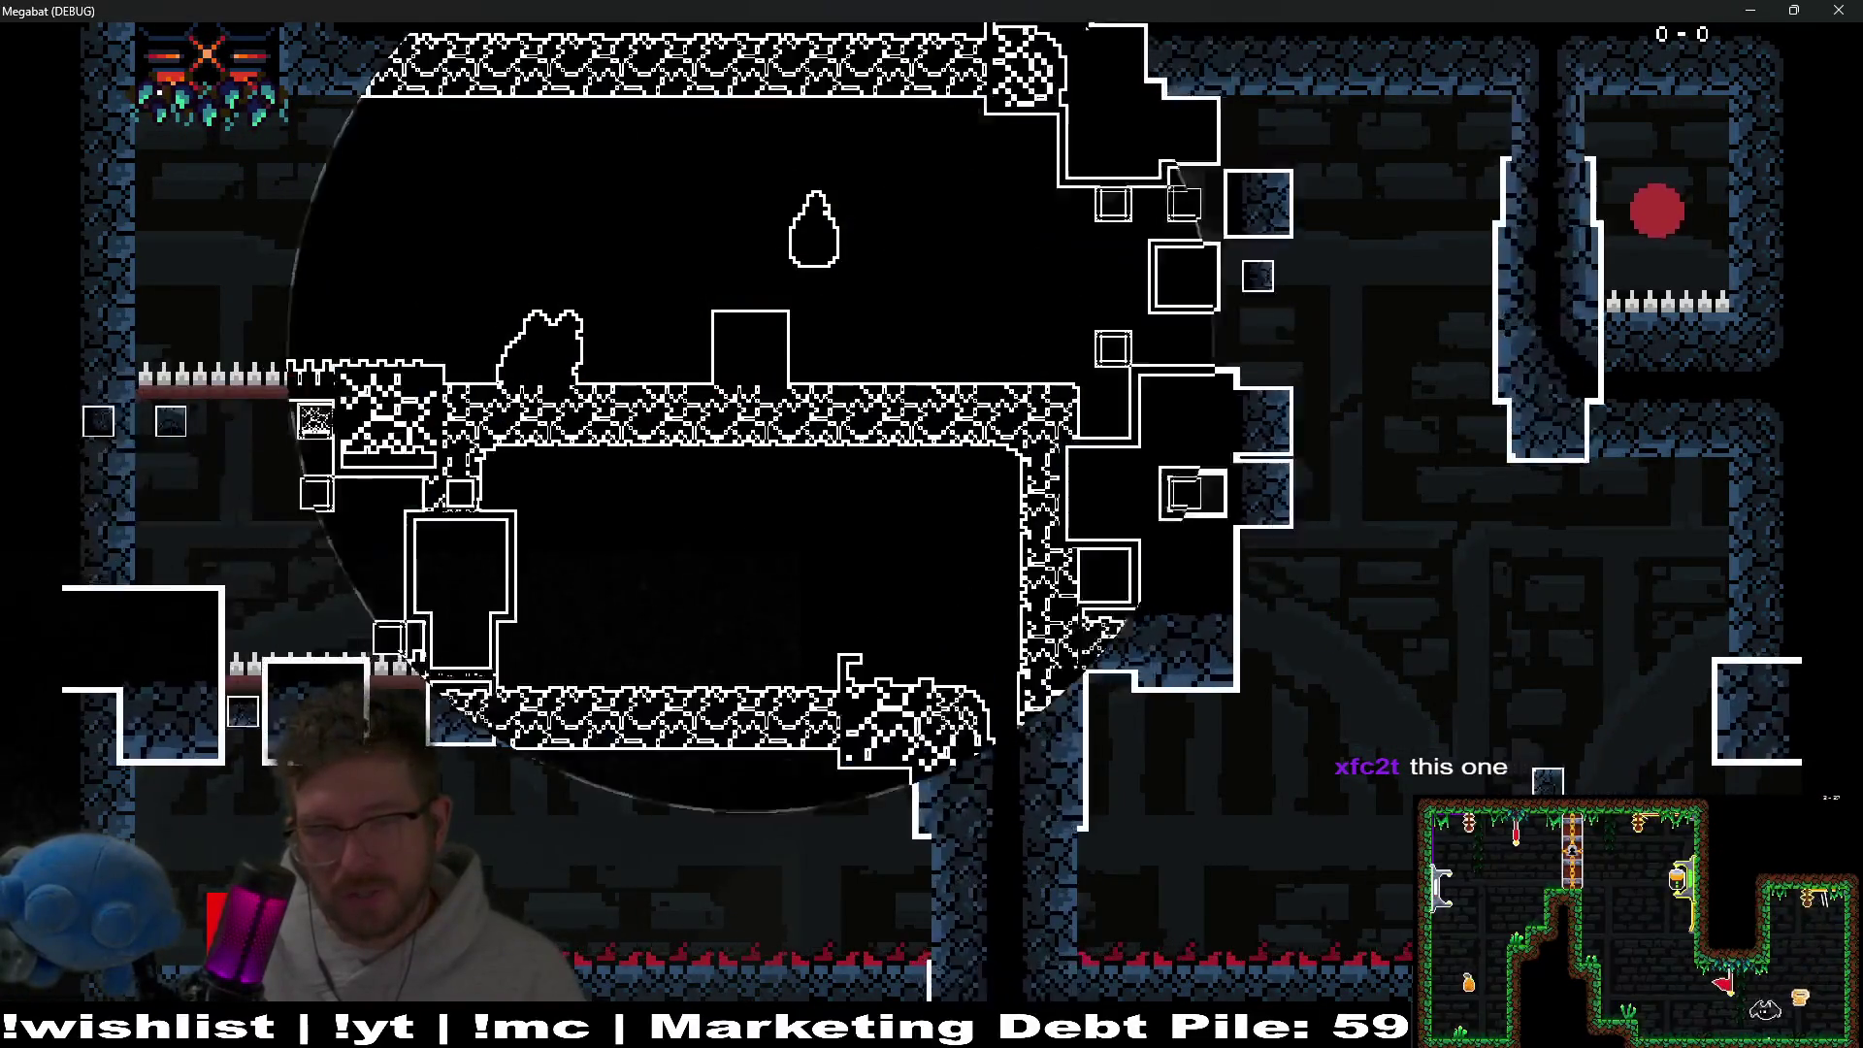
key(Left)
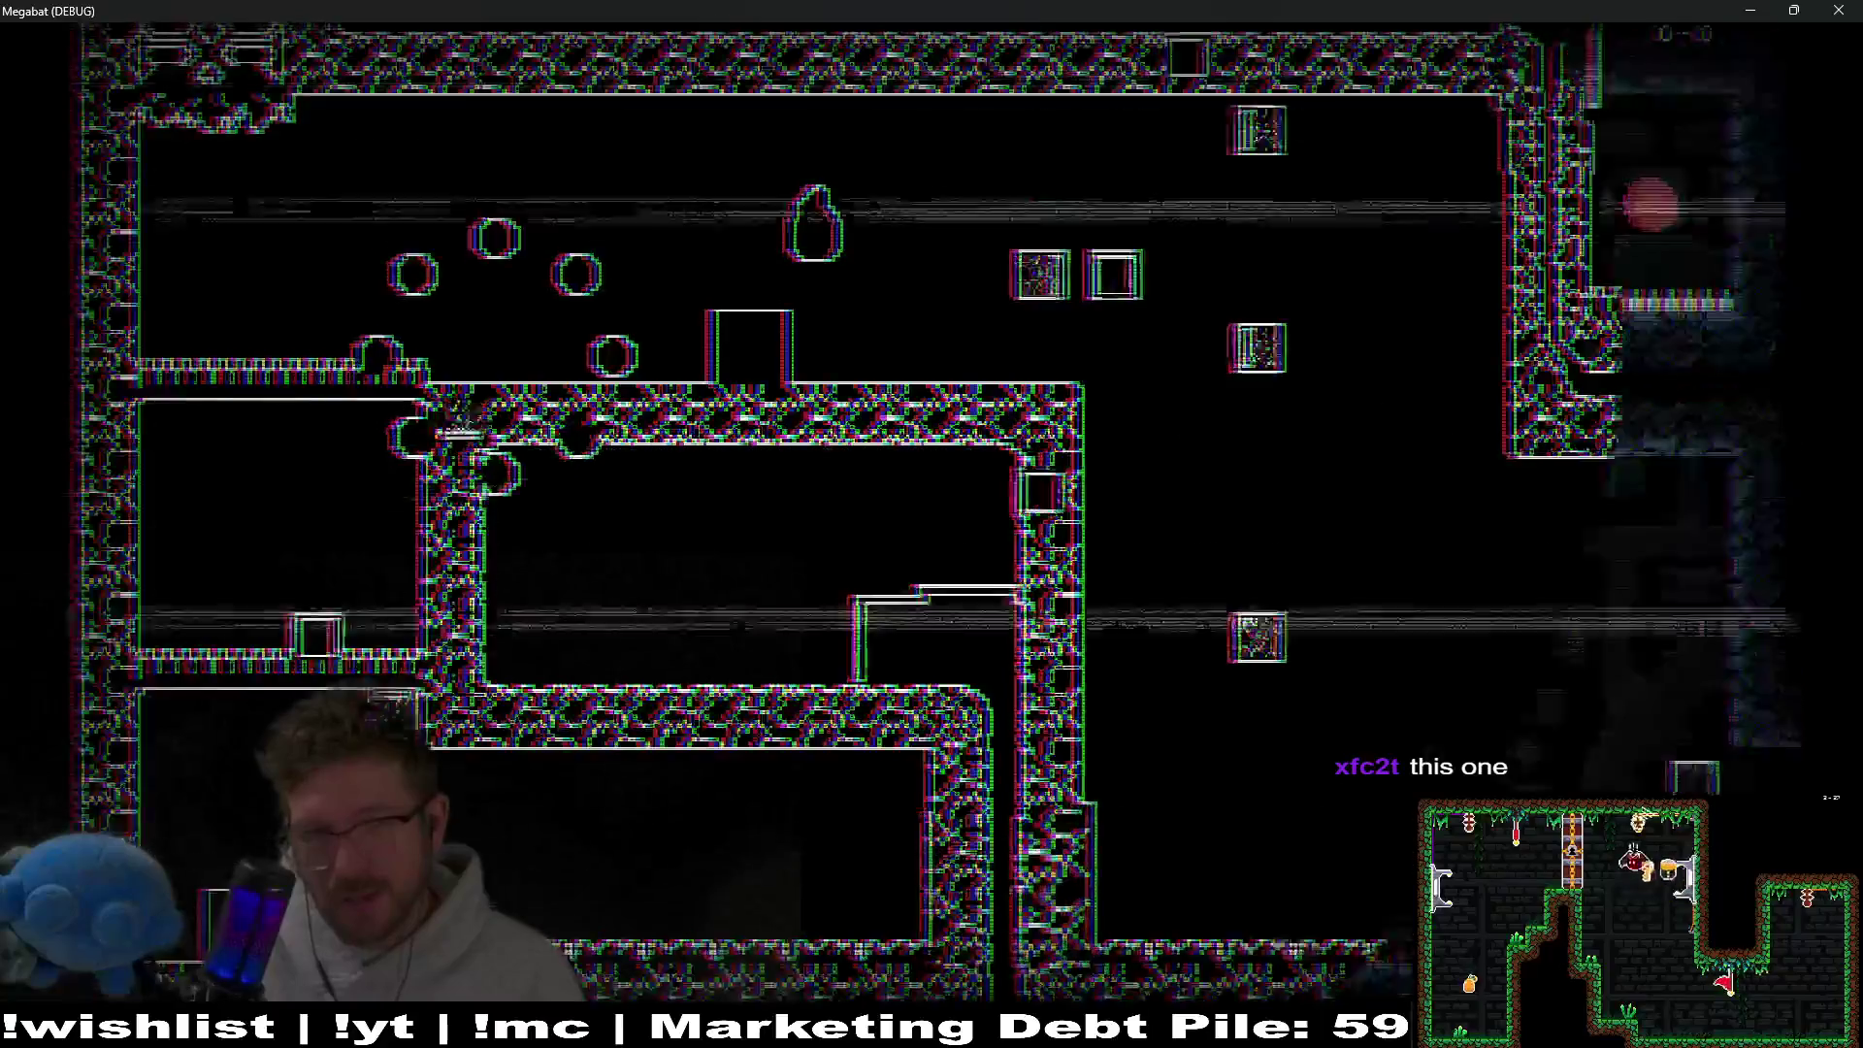
key(Right)
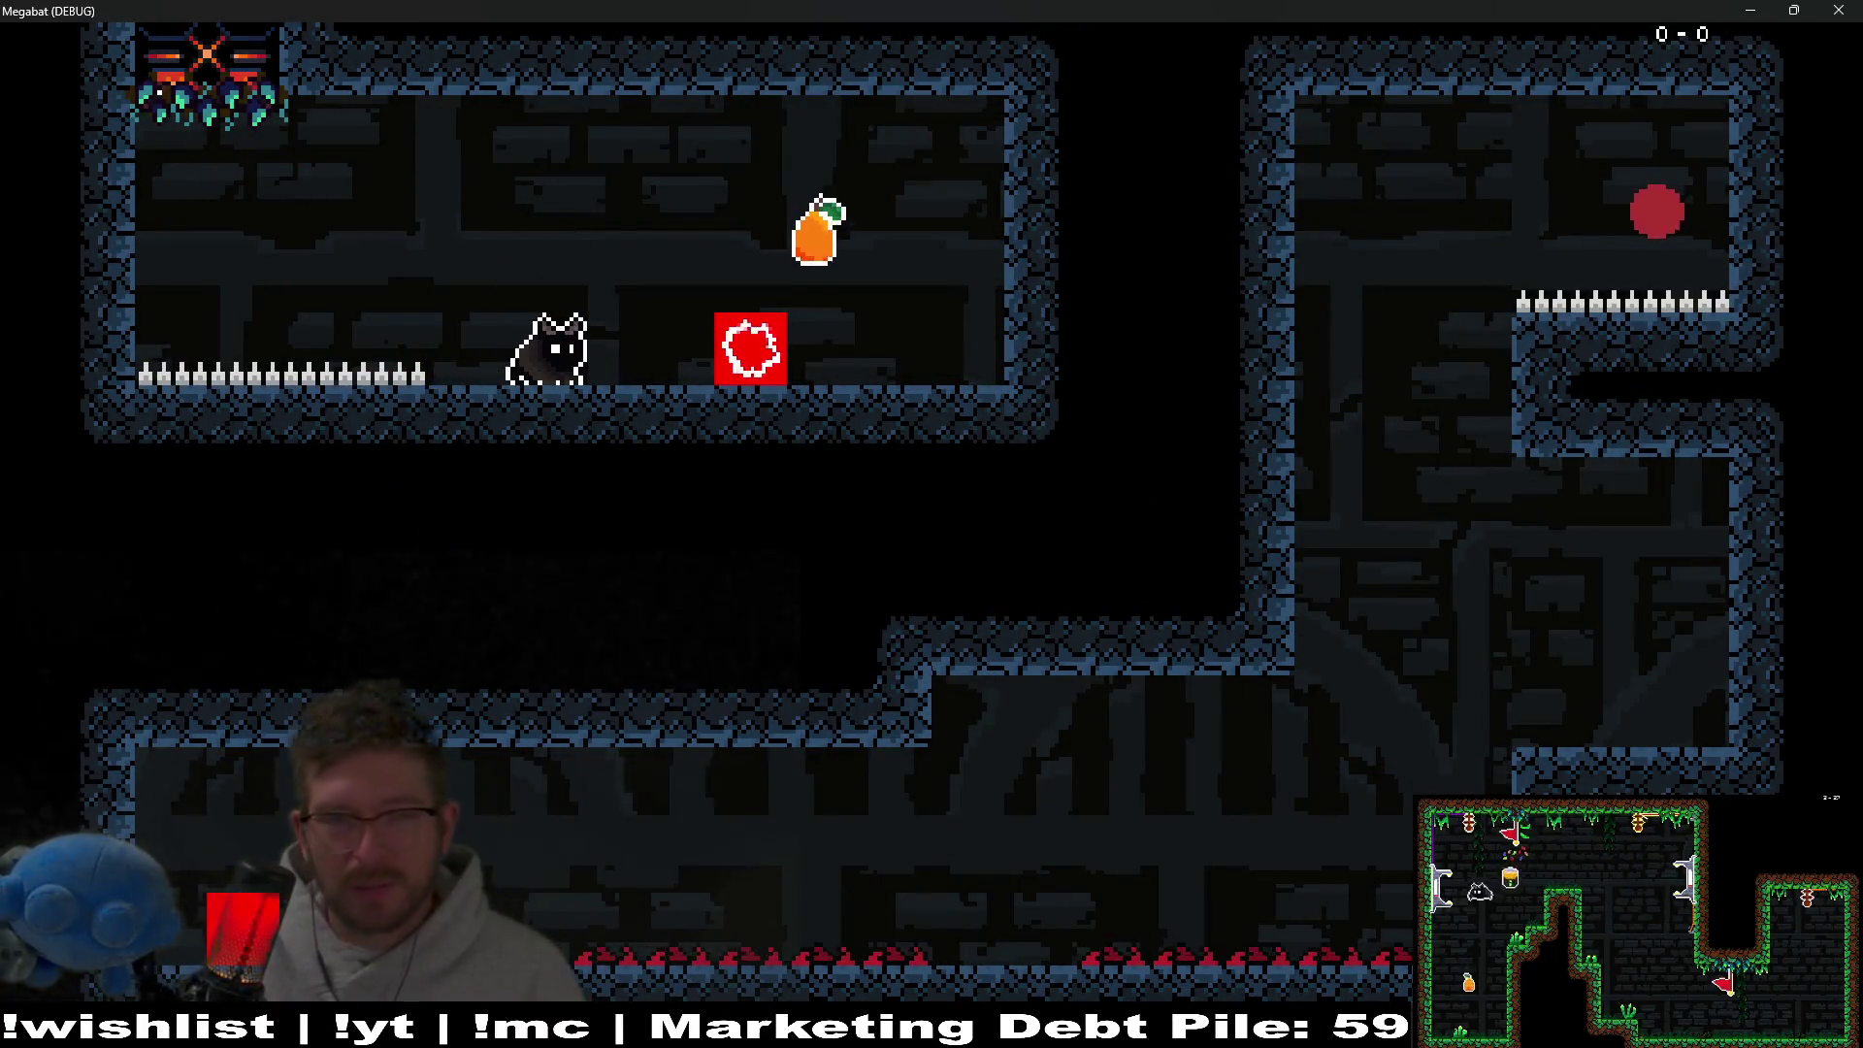
key(Left)
key(x)
key(Left)
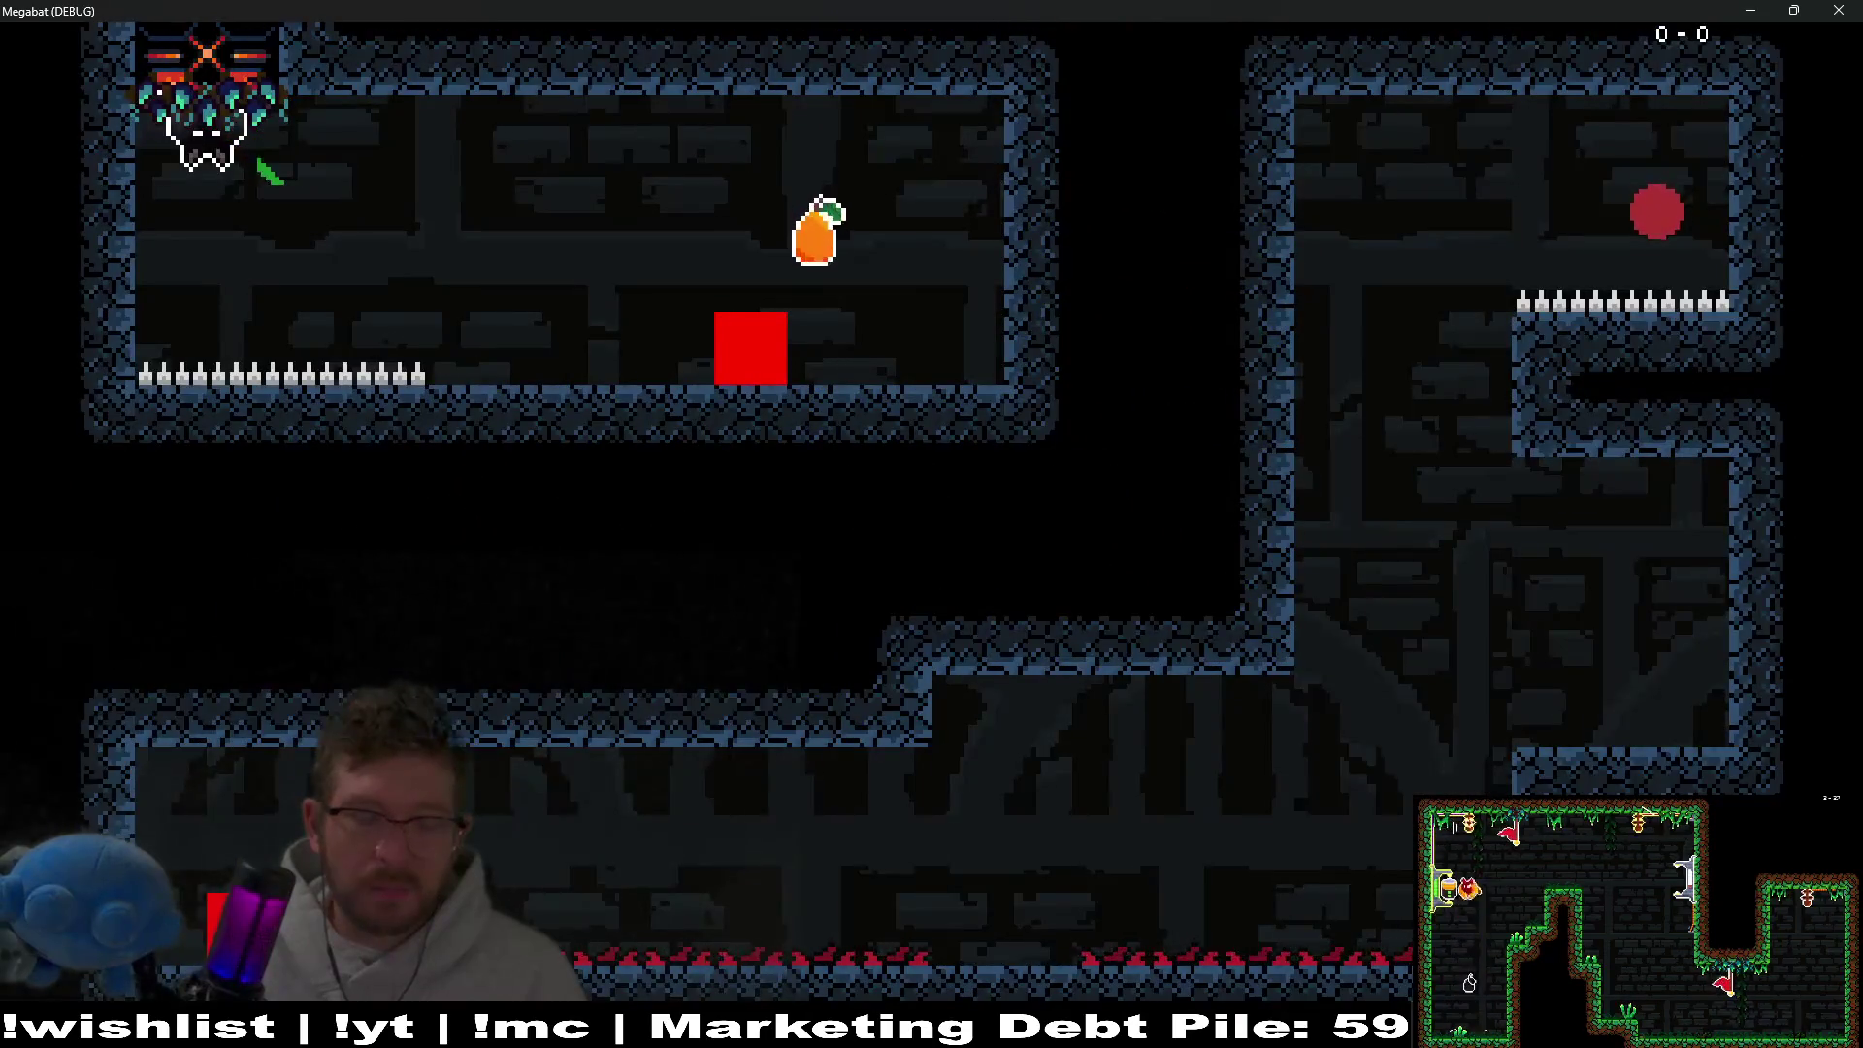
key(Right)
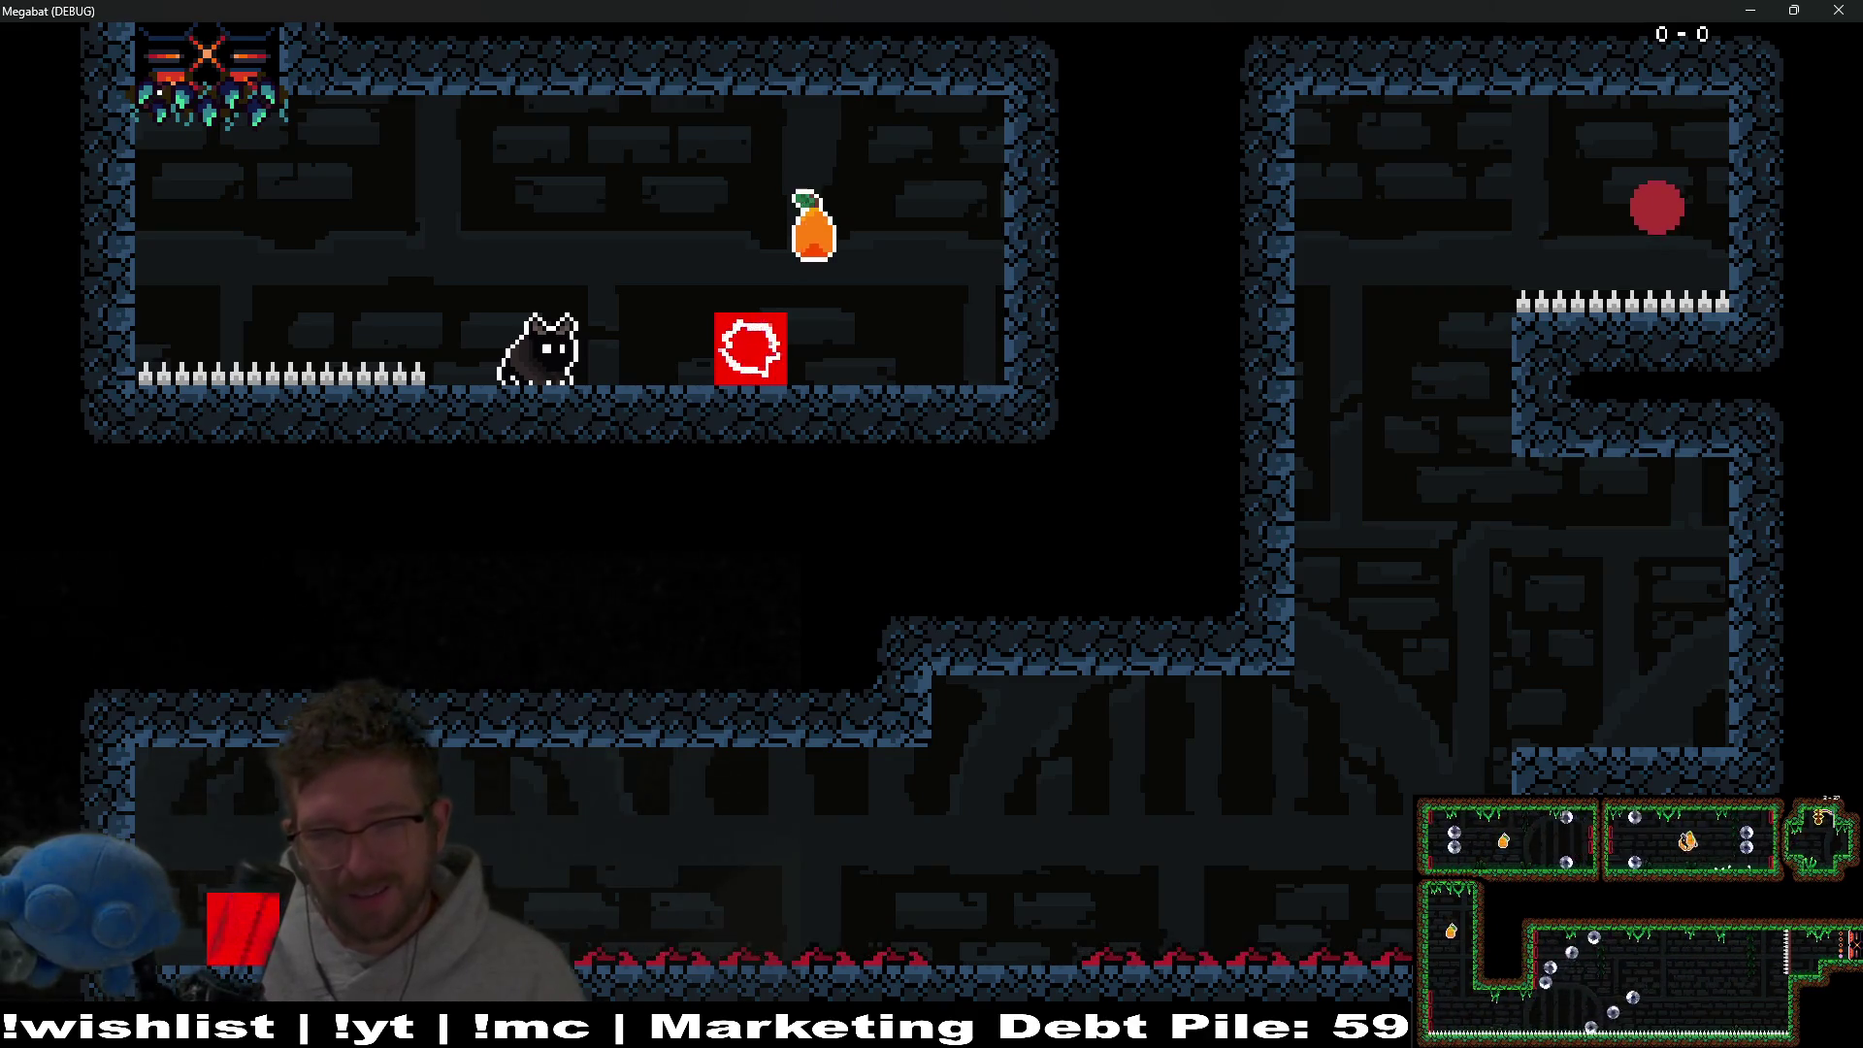
key(Left)
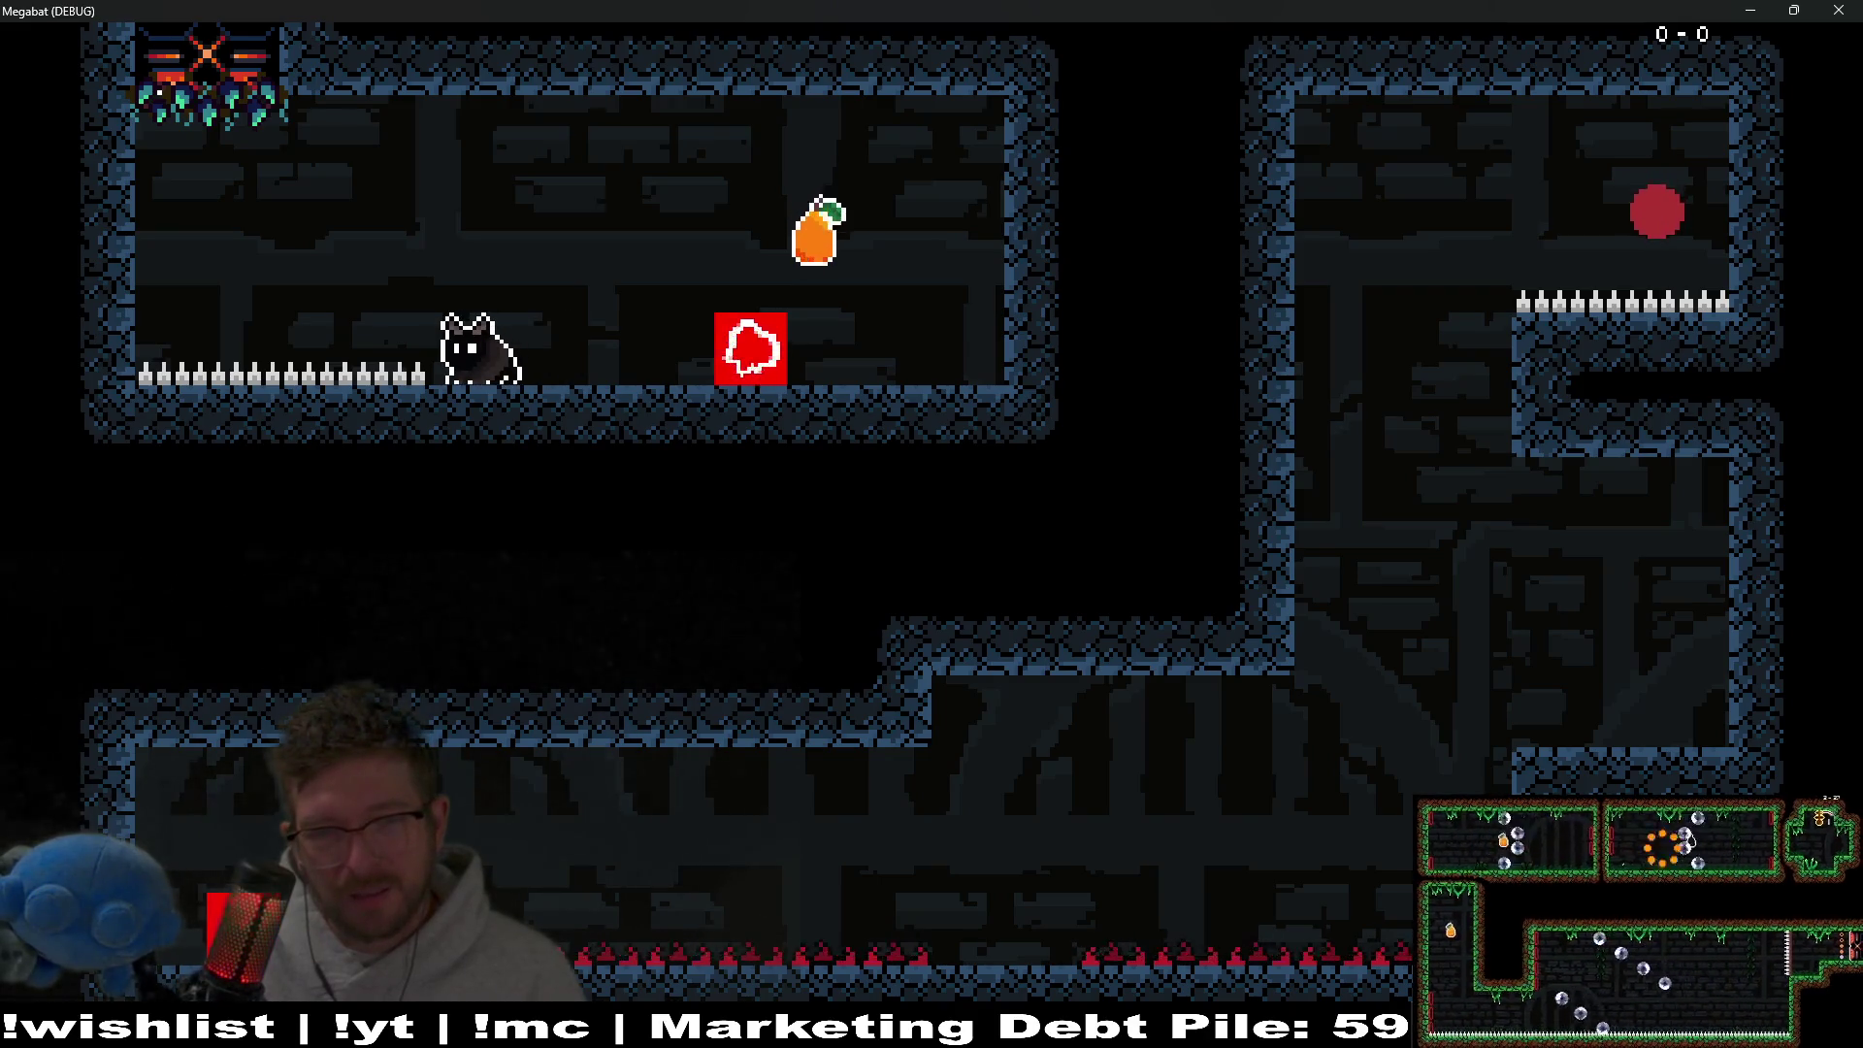
key(Right)
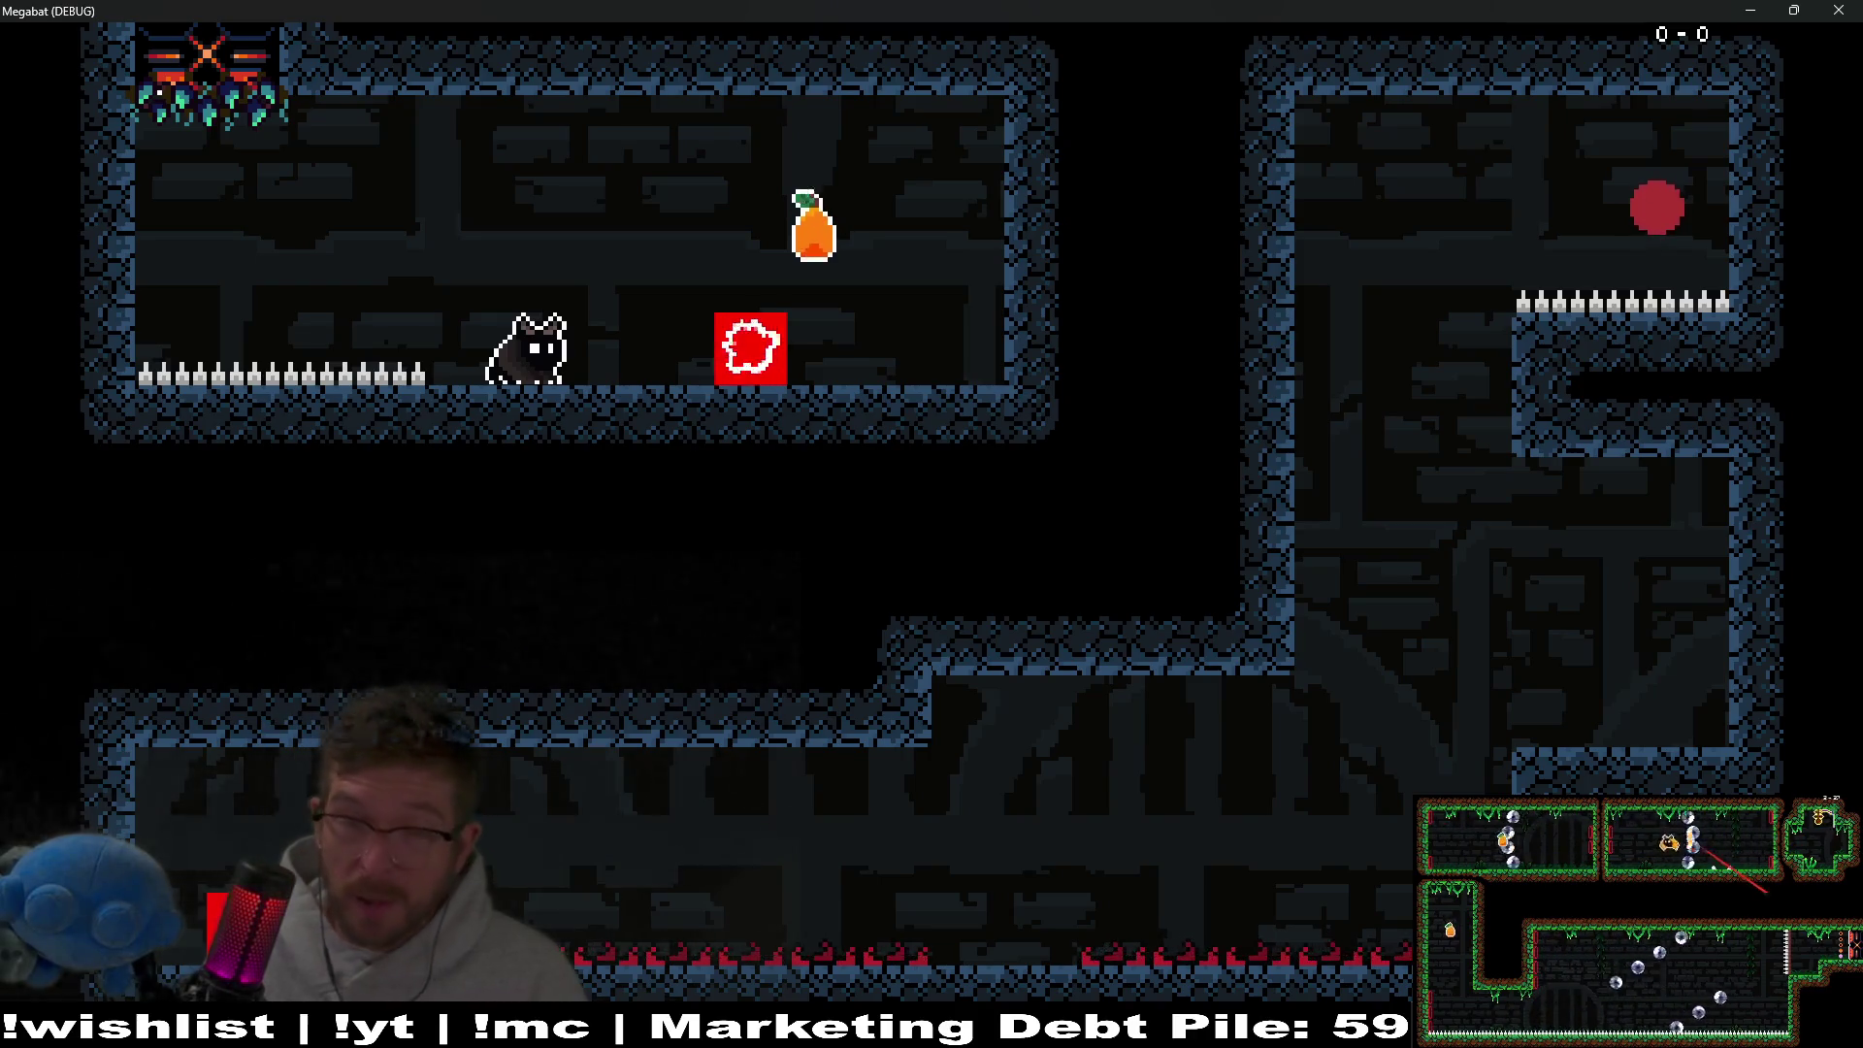
key(space)
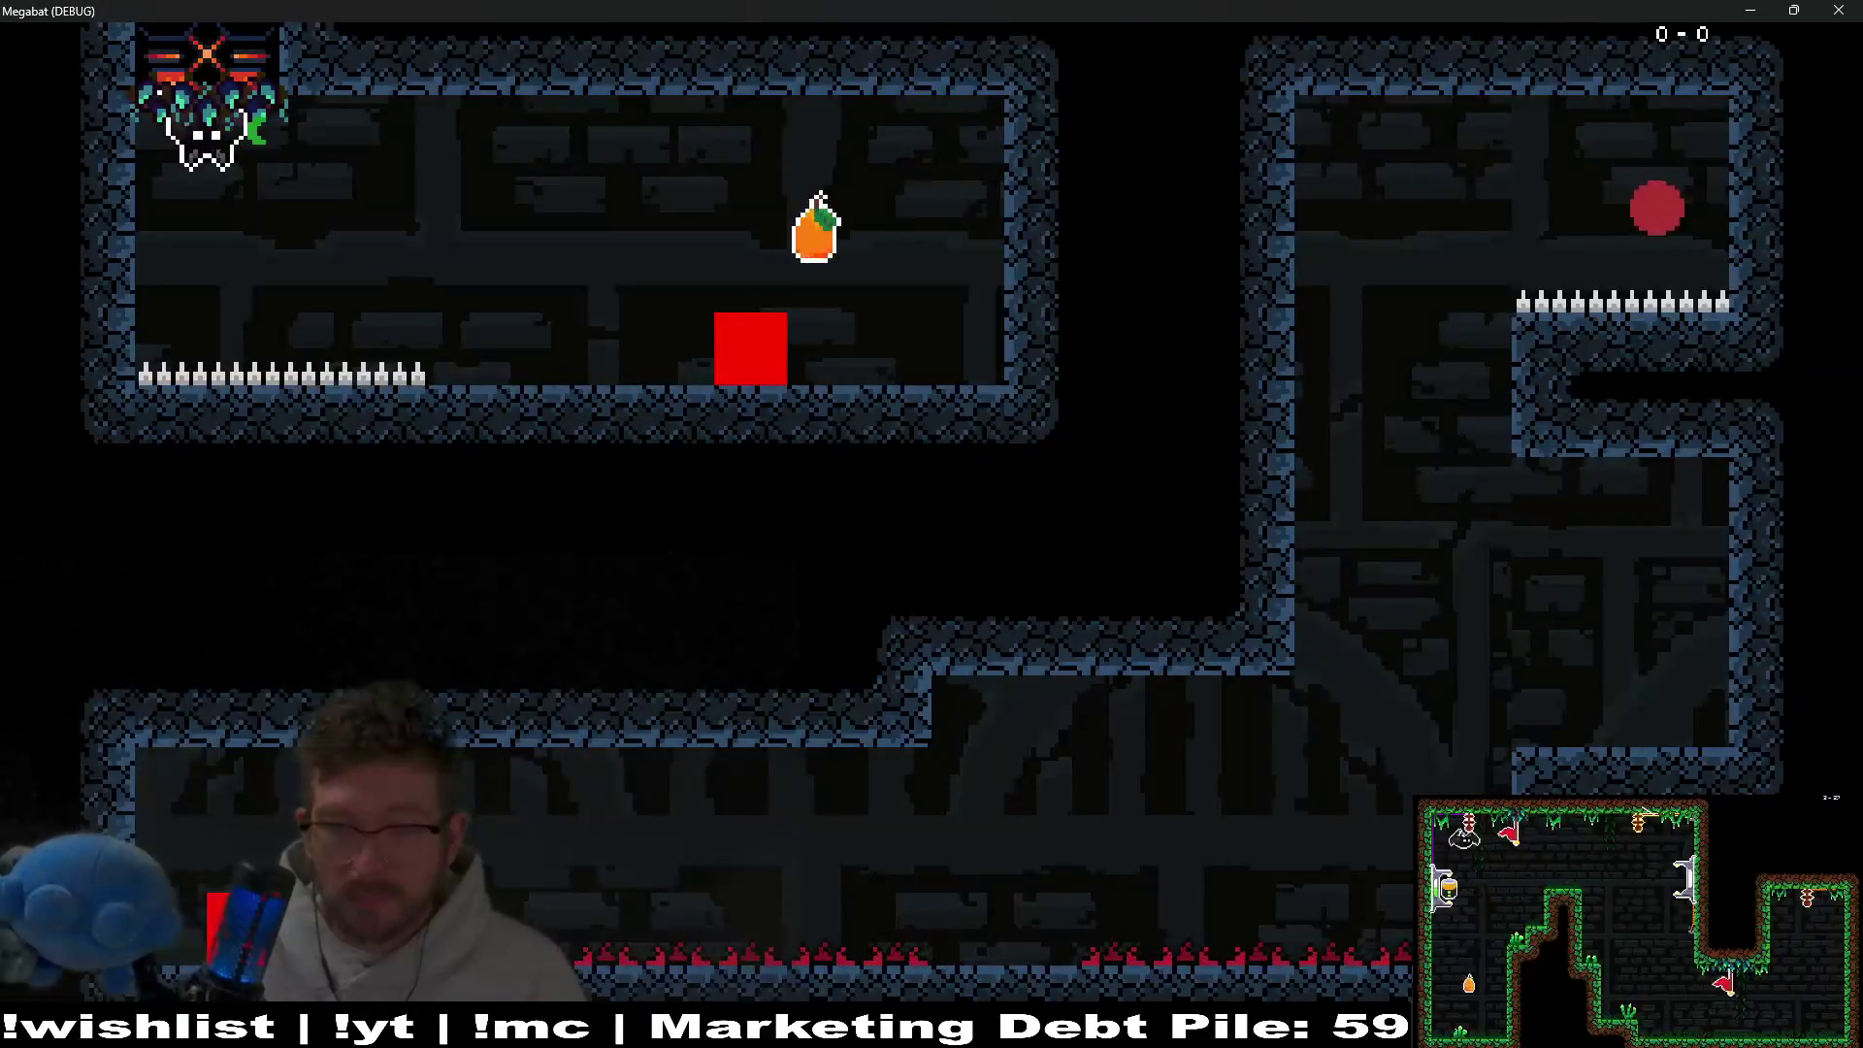
key(Right)
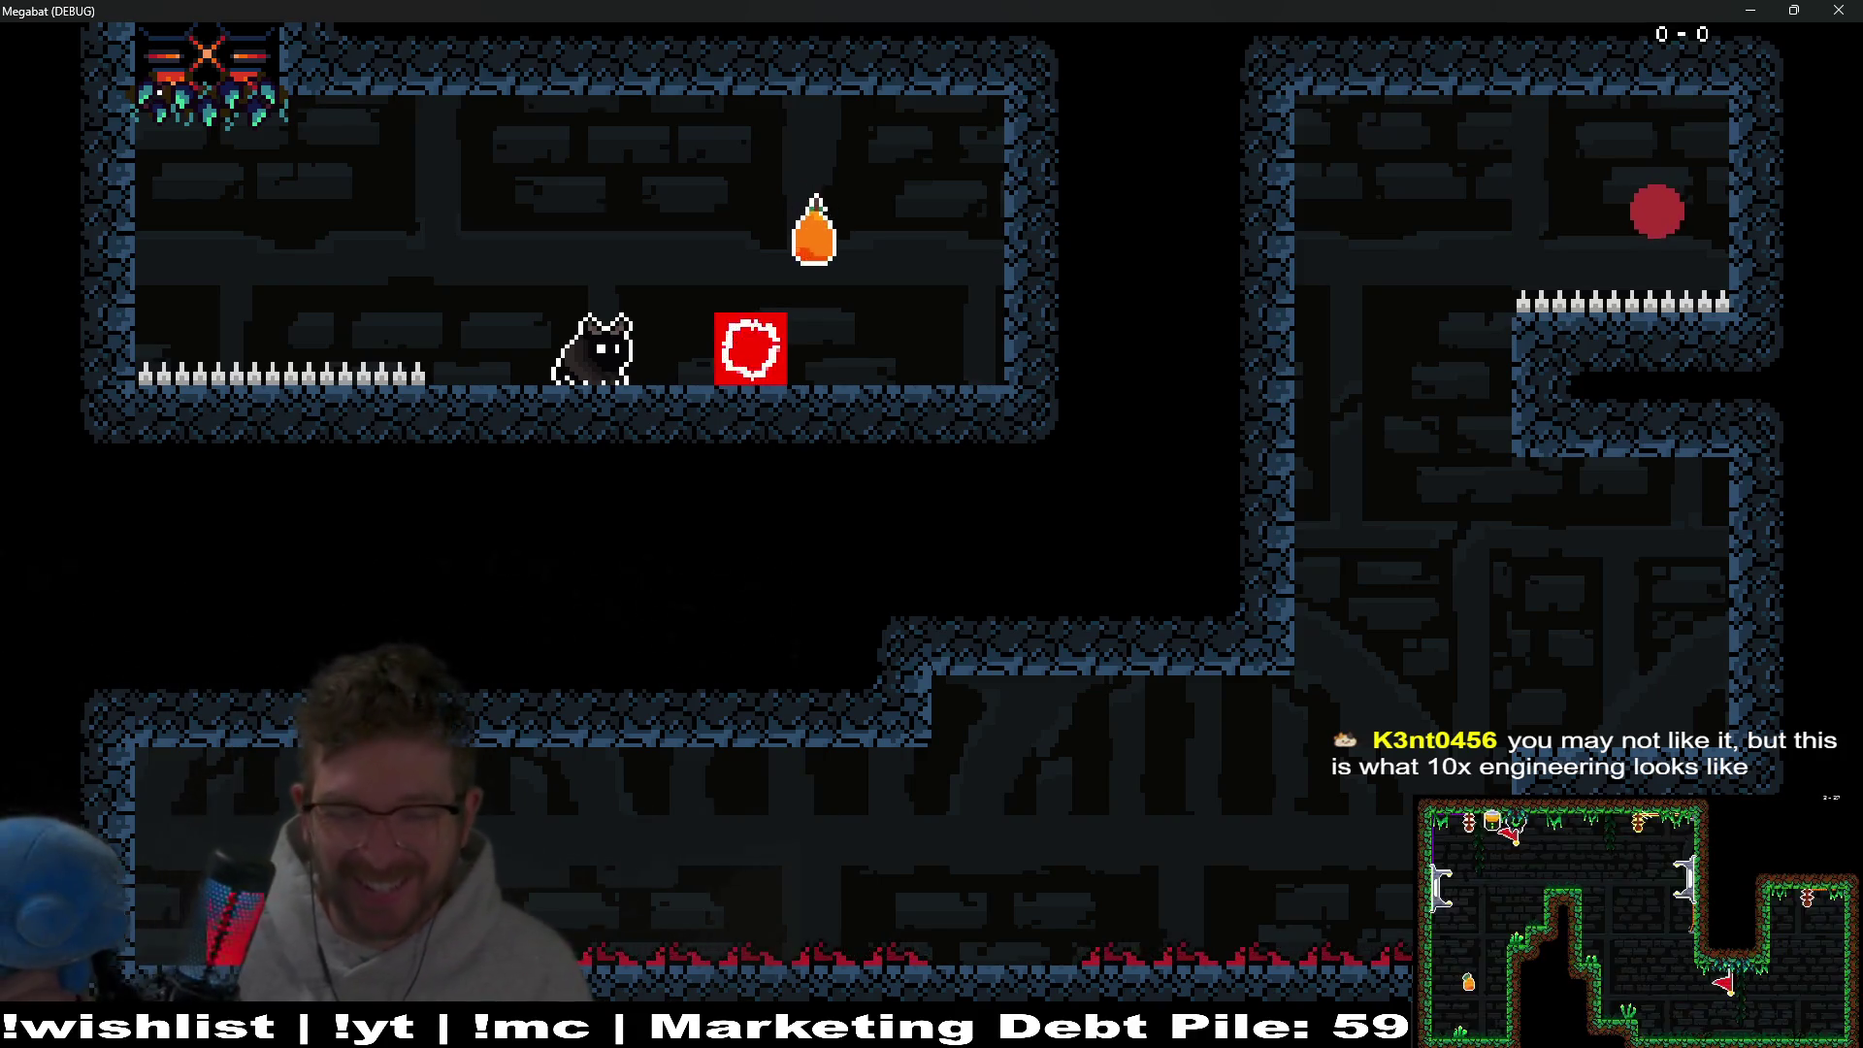
key(space)
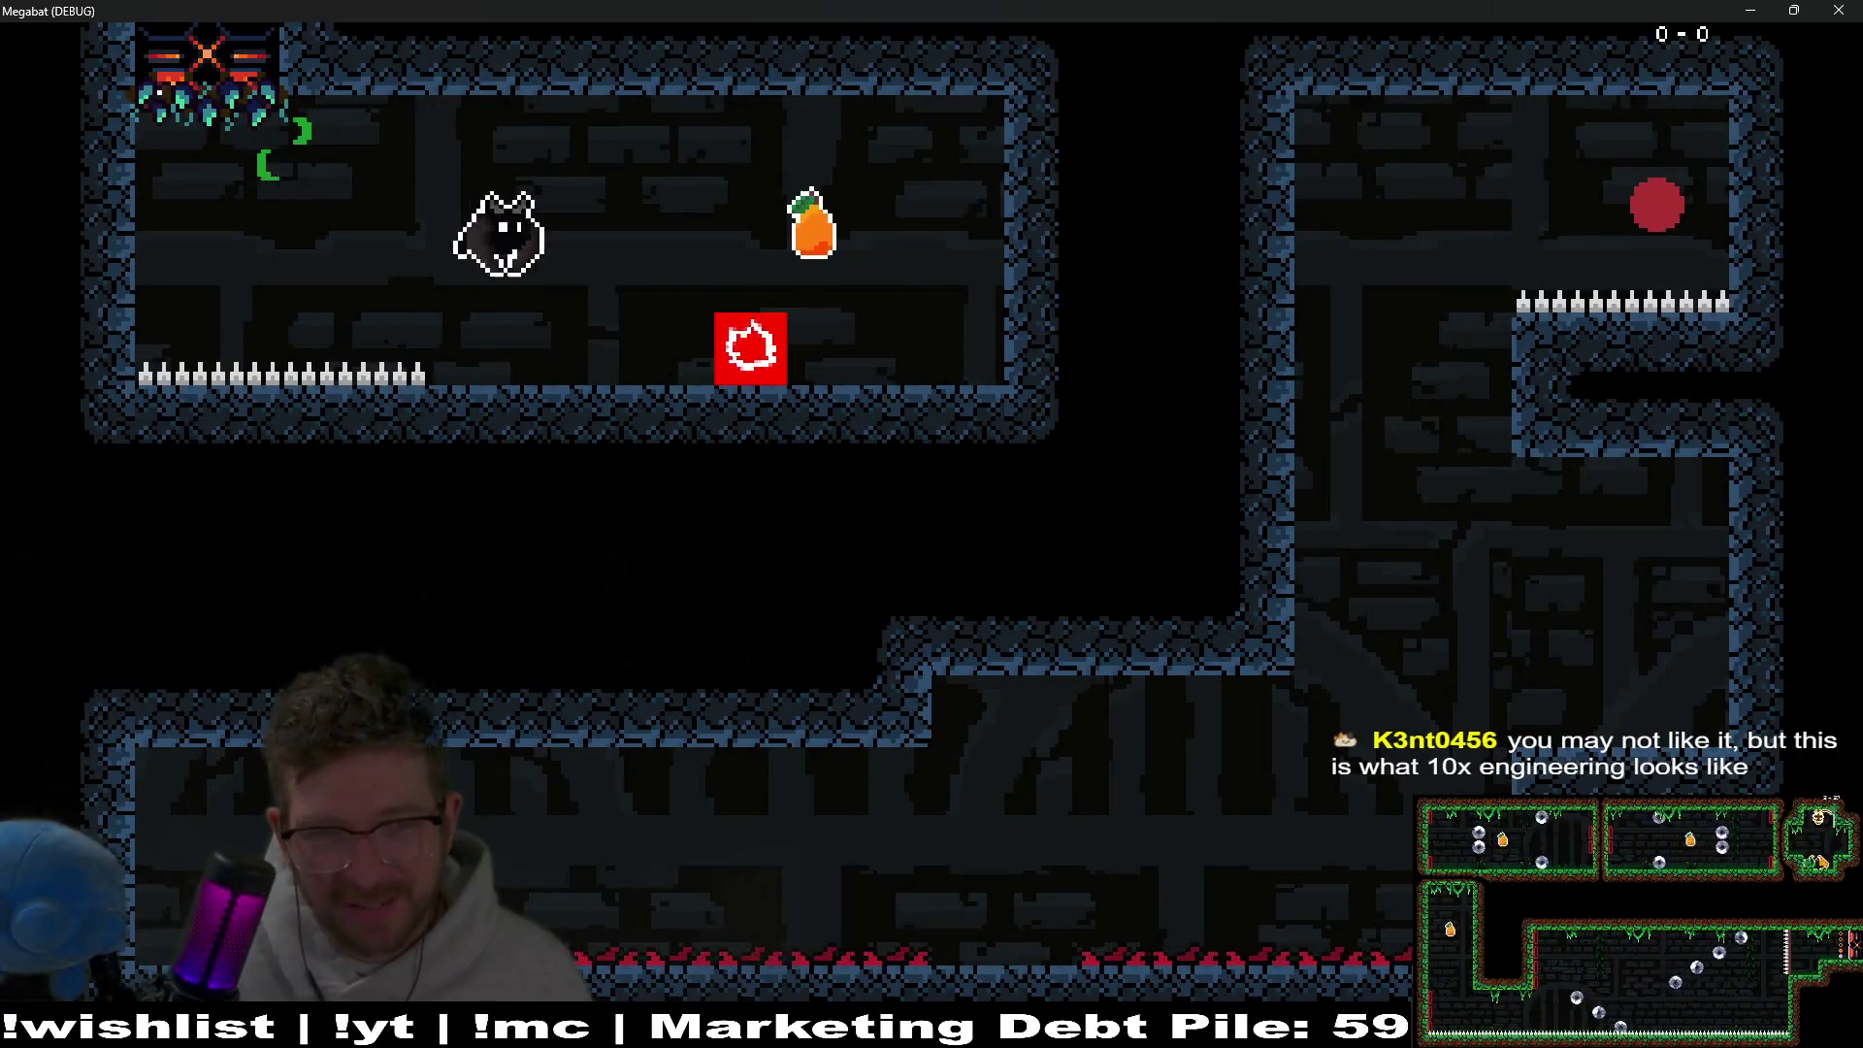
key(space)
key(space)
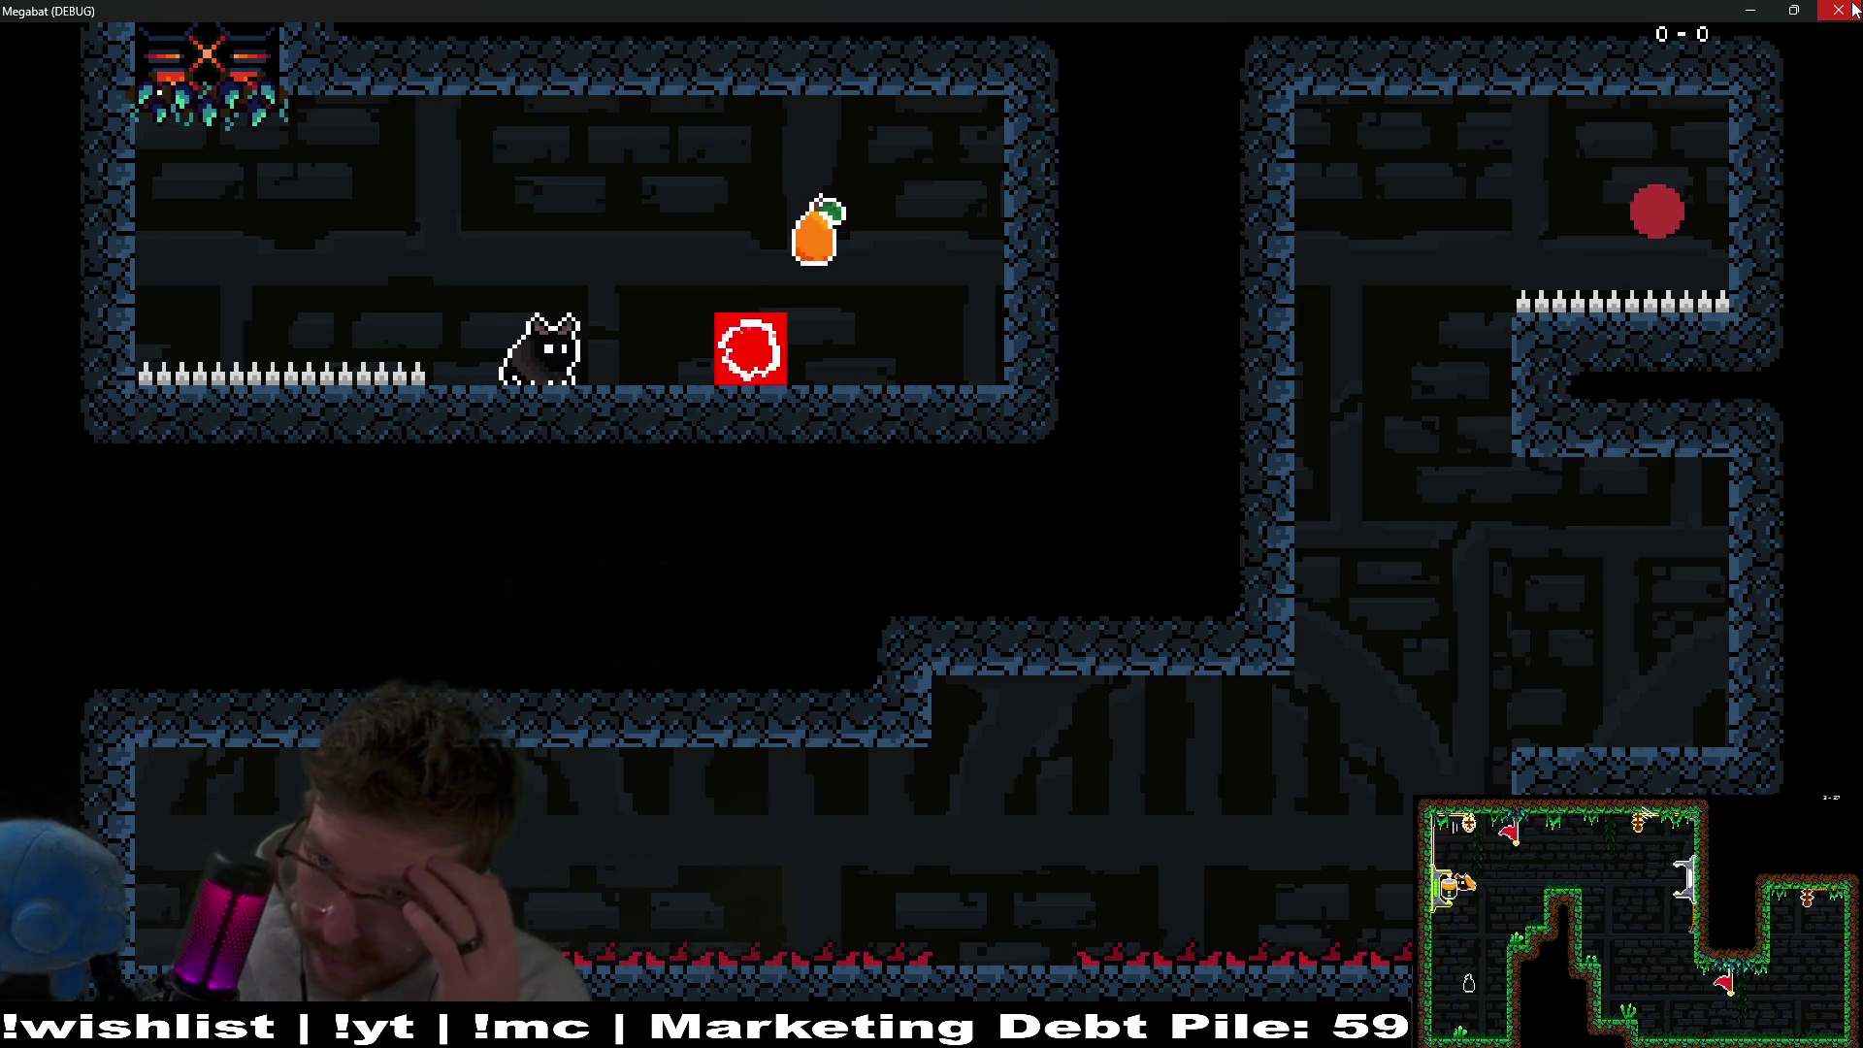
click(1851, 9)
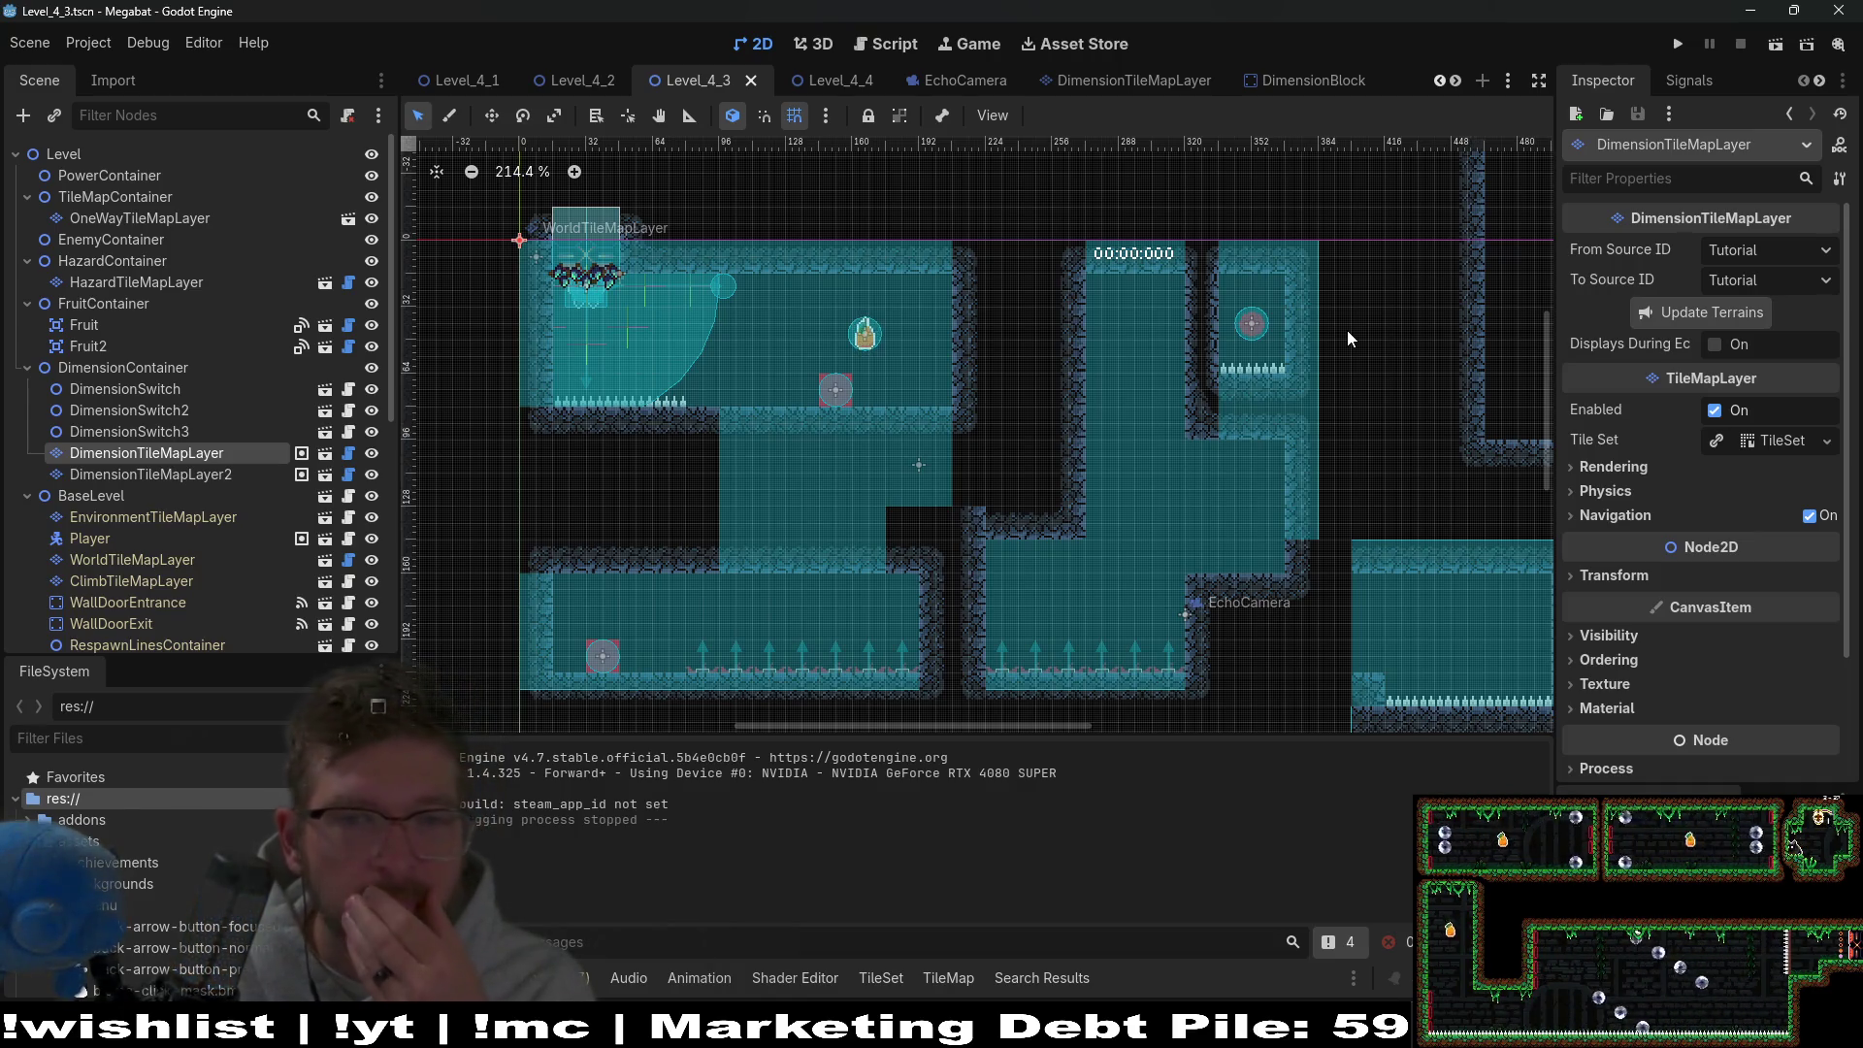
Bring up EchoCamera.gd and look over the top of the script.
click(978, 85)
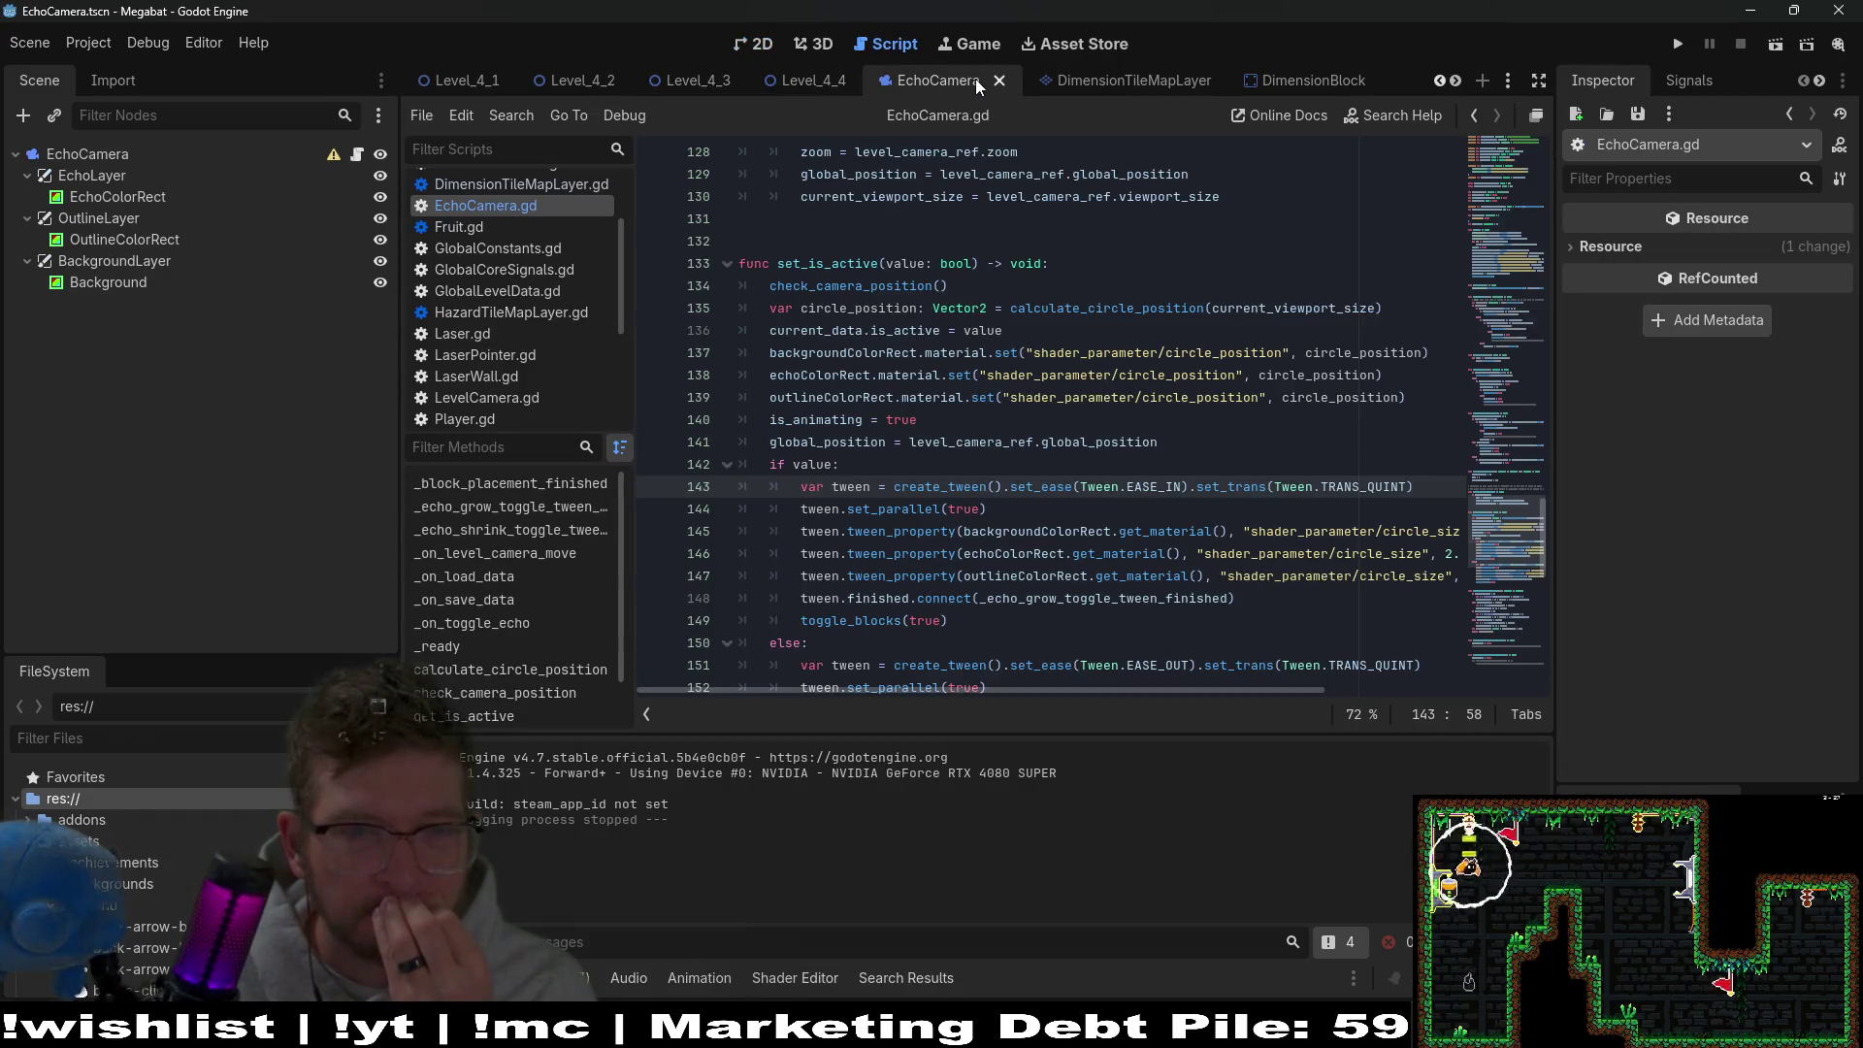
scroll(997, 369, up, 12)
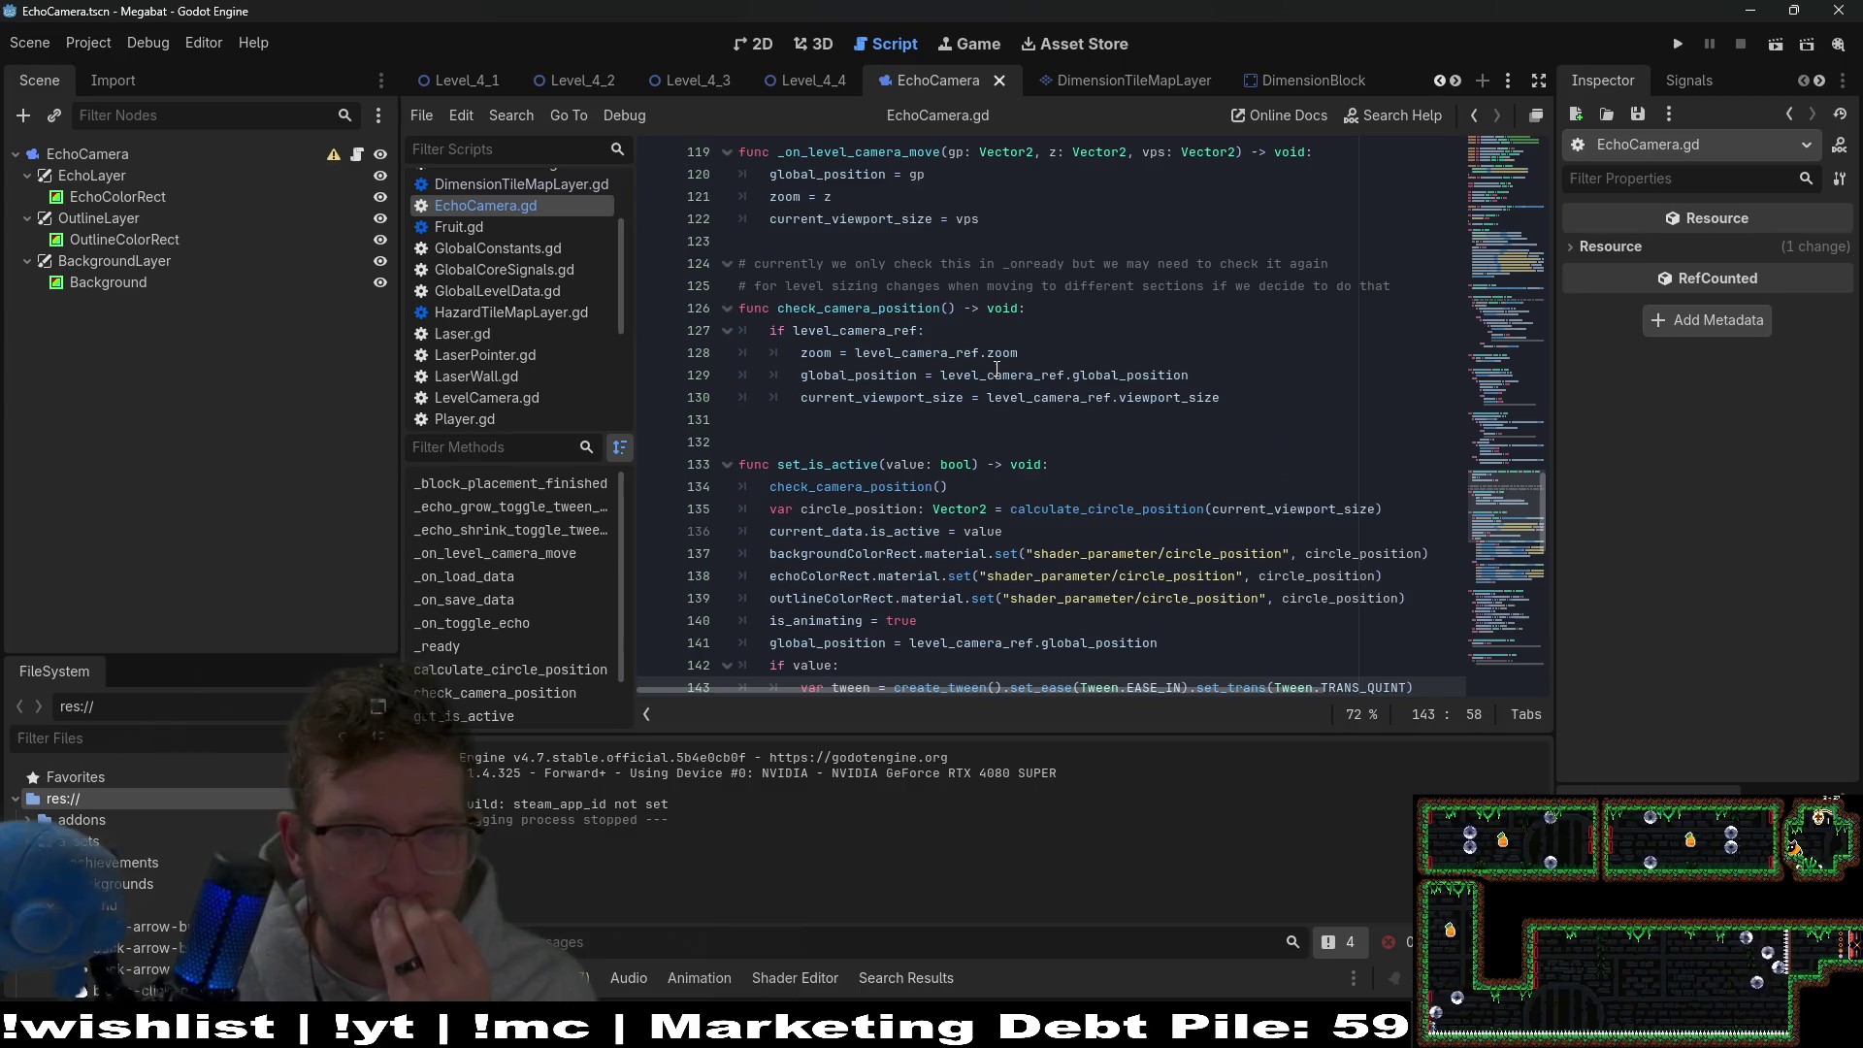
scroll(996, 368, up, 9)
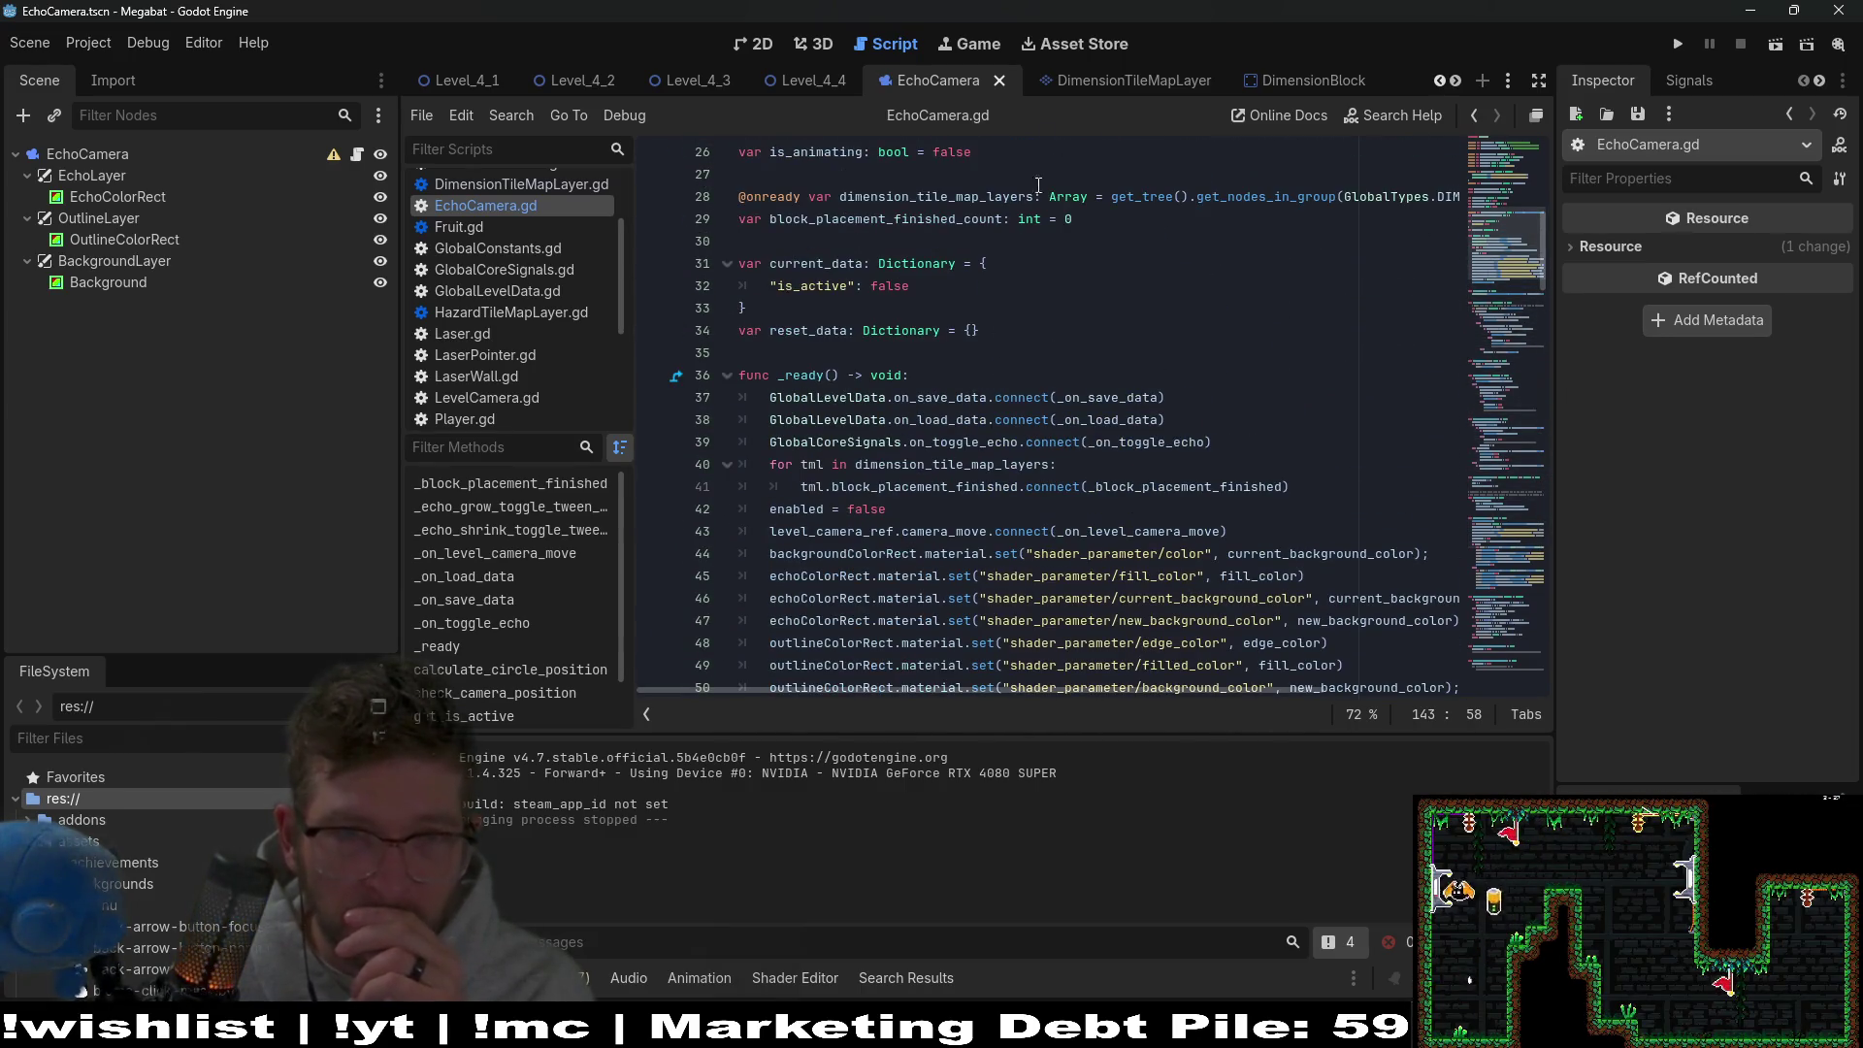
In DimensionTileMapLayer.gd, comment out the whole _on_toggle_echo_finished function.
click(1138, 89)
scroll(1064, 618, down, 4)
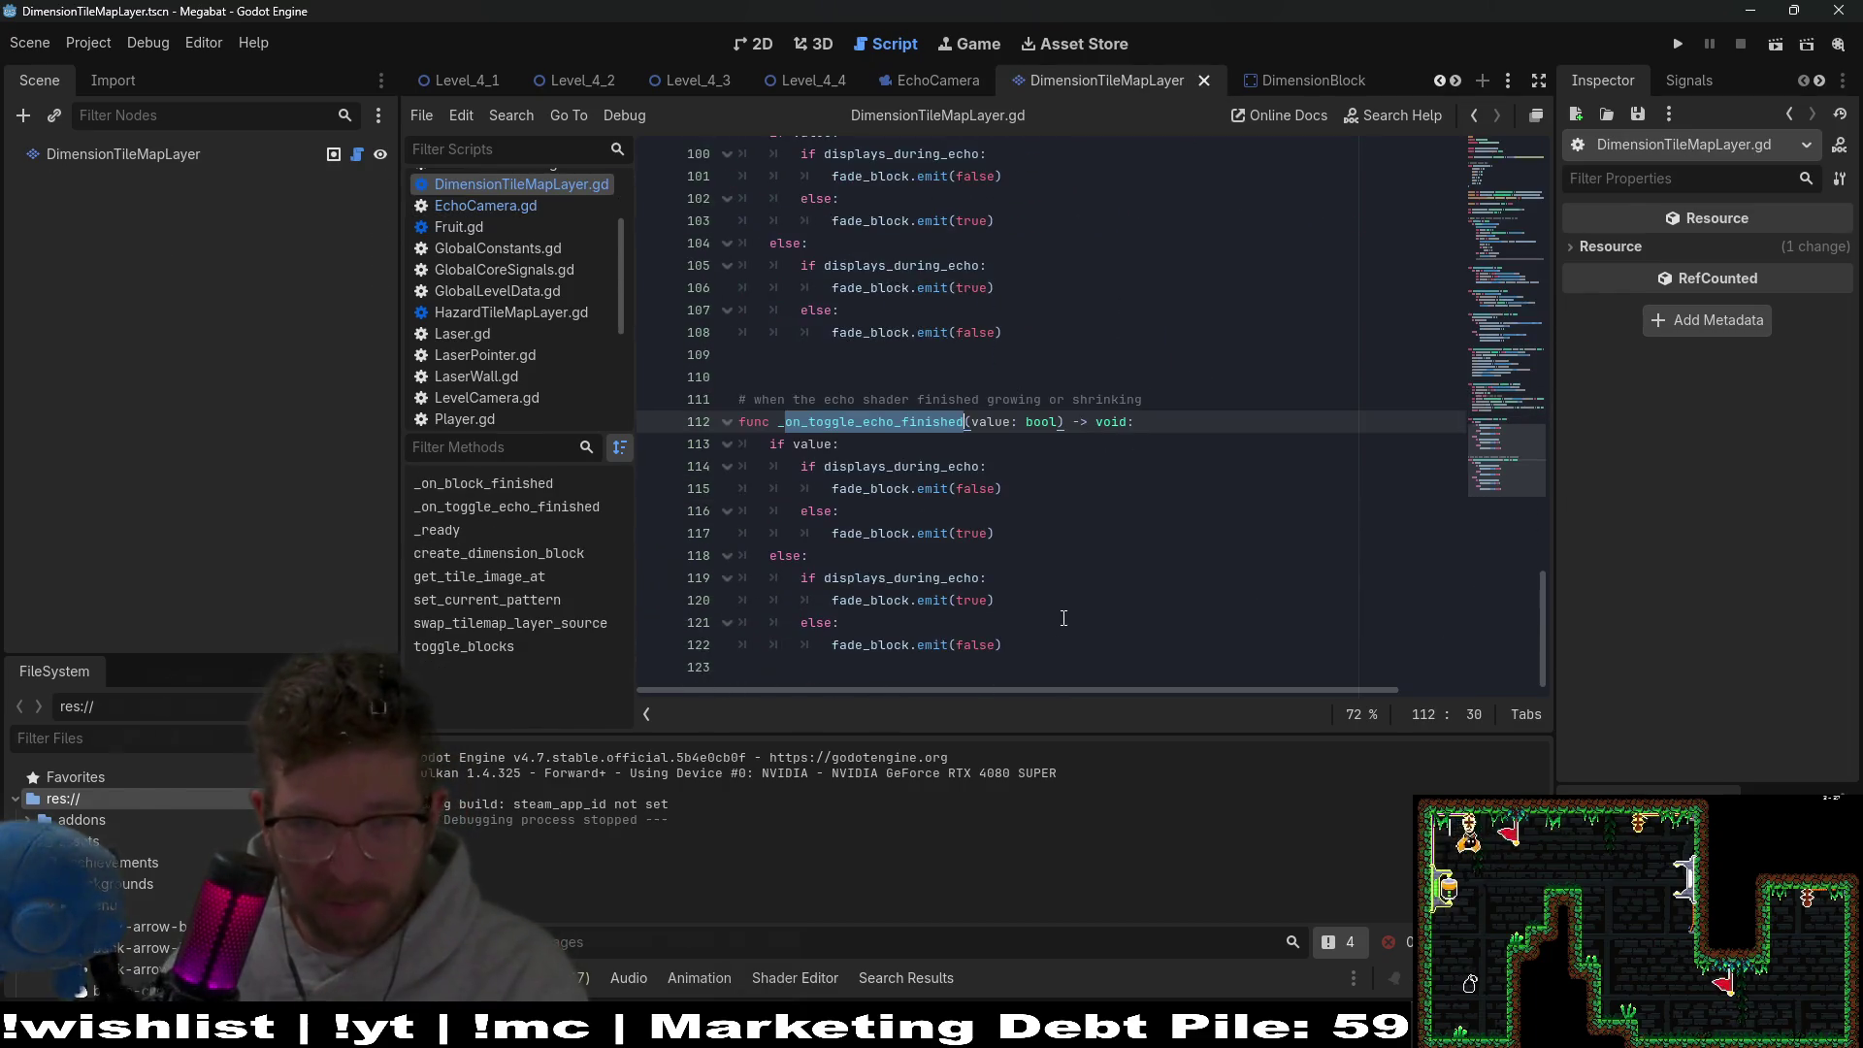
mouse_move(1064, 644)
mouse_down()
mouse_move(1009, 645)
mouse_move(654, 424)
mouse_up()
key(ctrl+k)
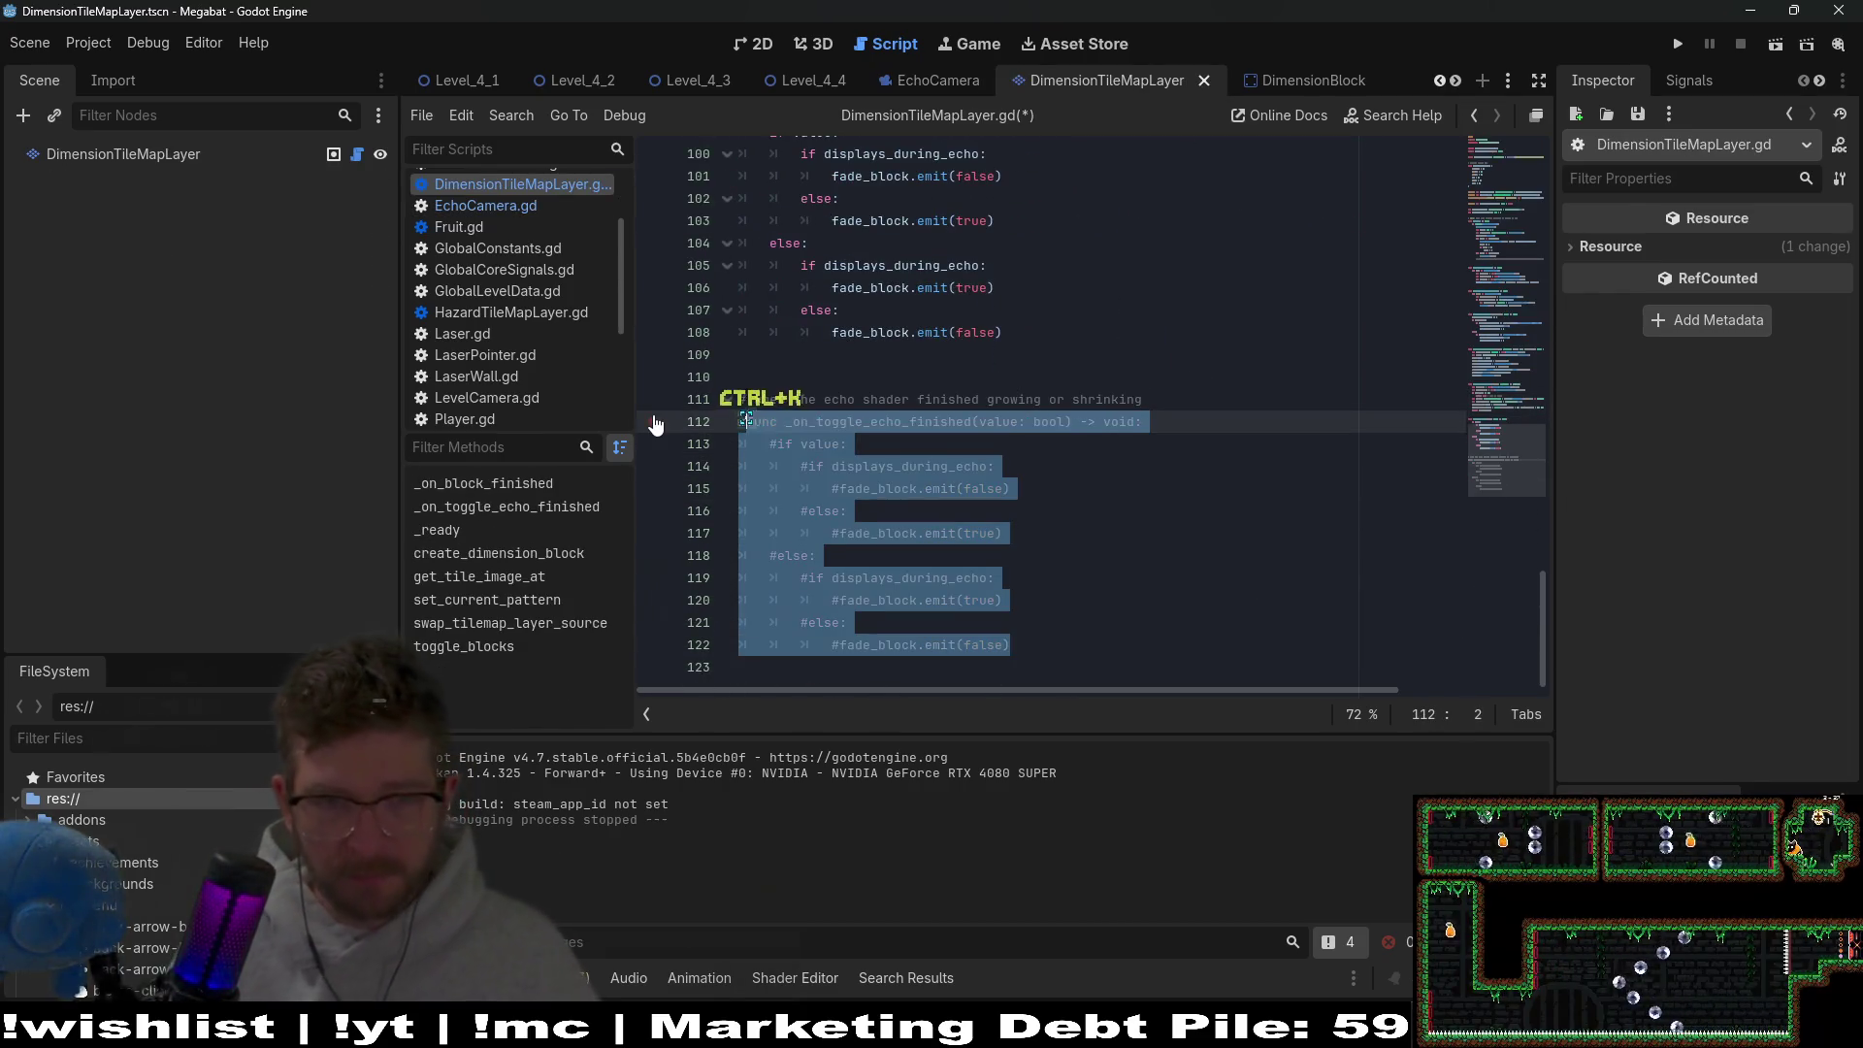
Go to the commented signal connection on line 43 and save DimensionTileMapLayer.gd.
scroll(1385, 313, up, 10)
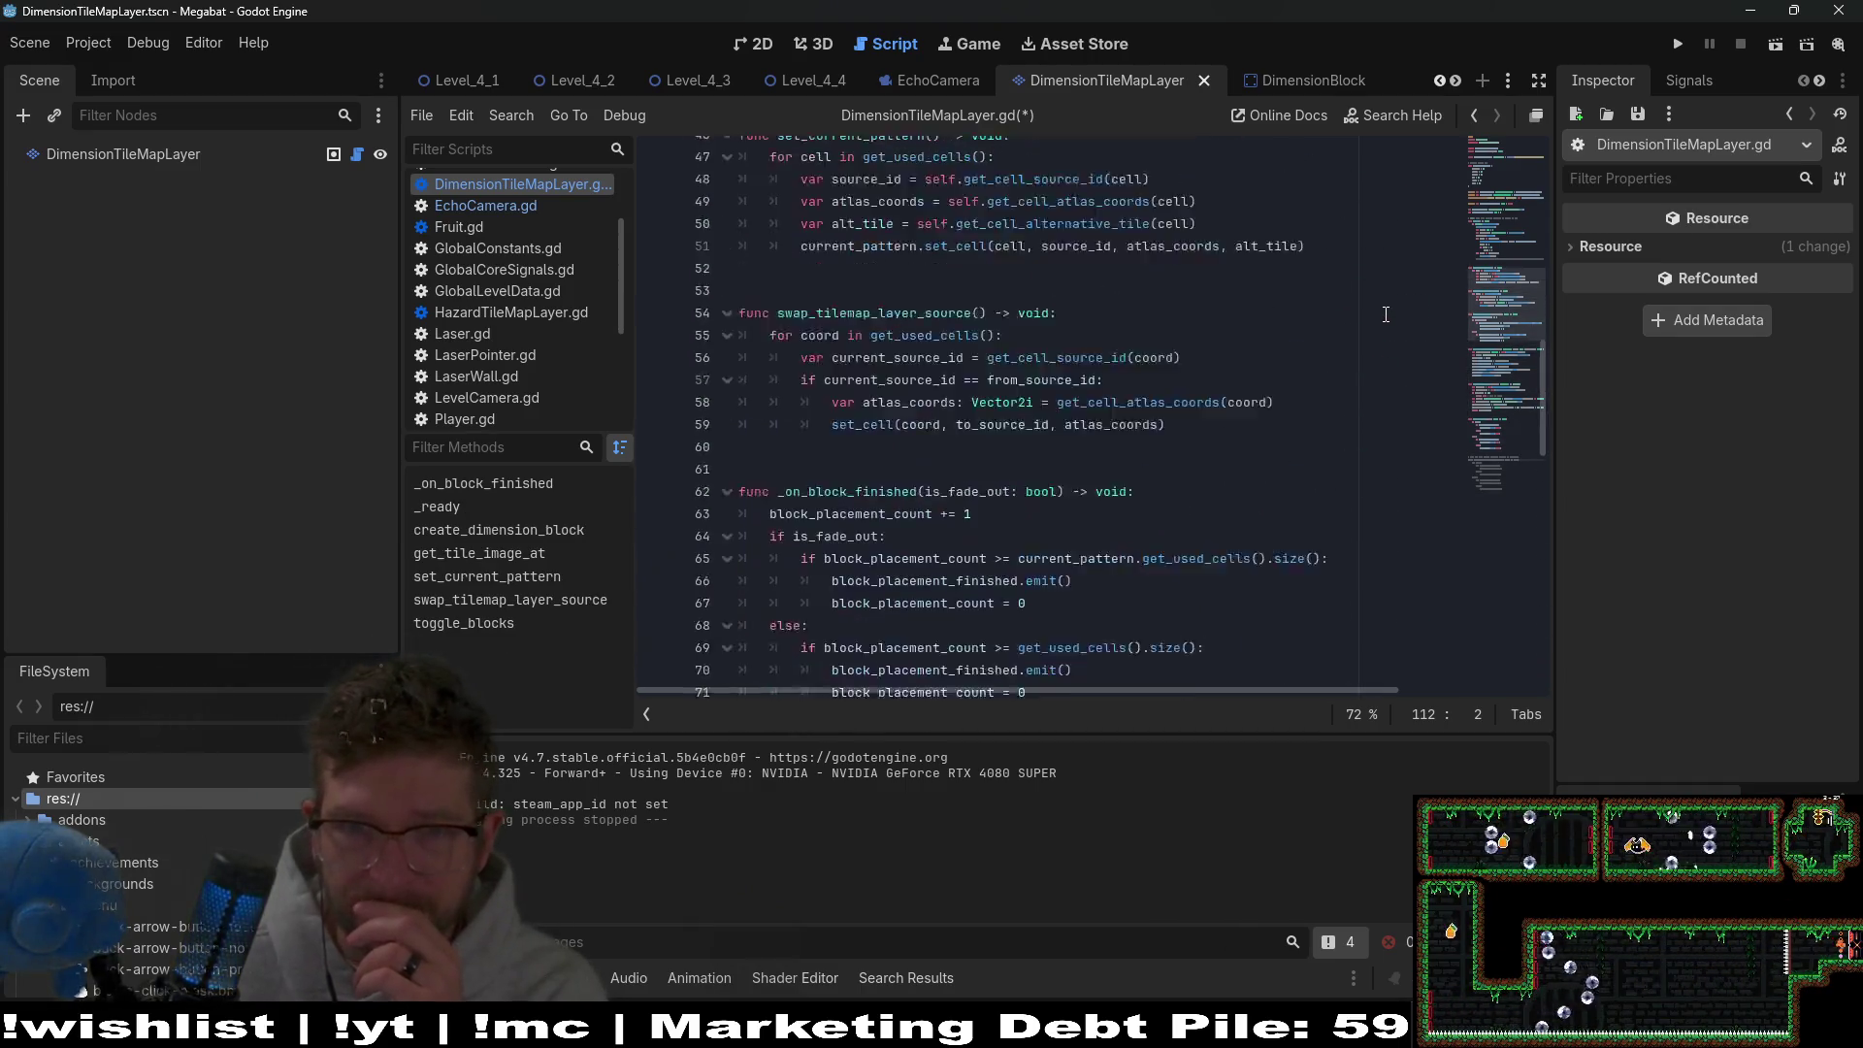
scroll(1385, 313, up, 8)
scroll(1219, 532, down, 3)
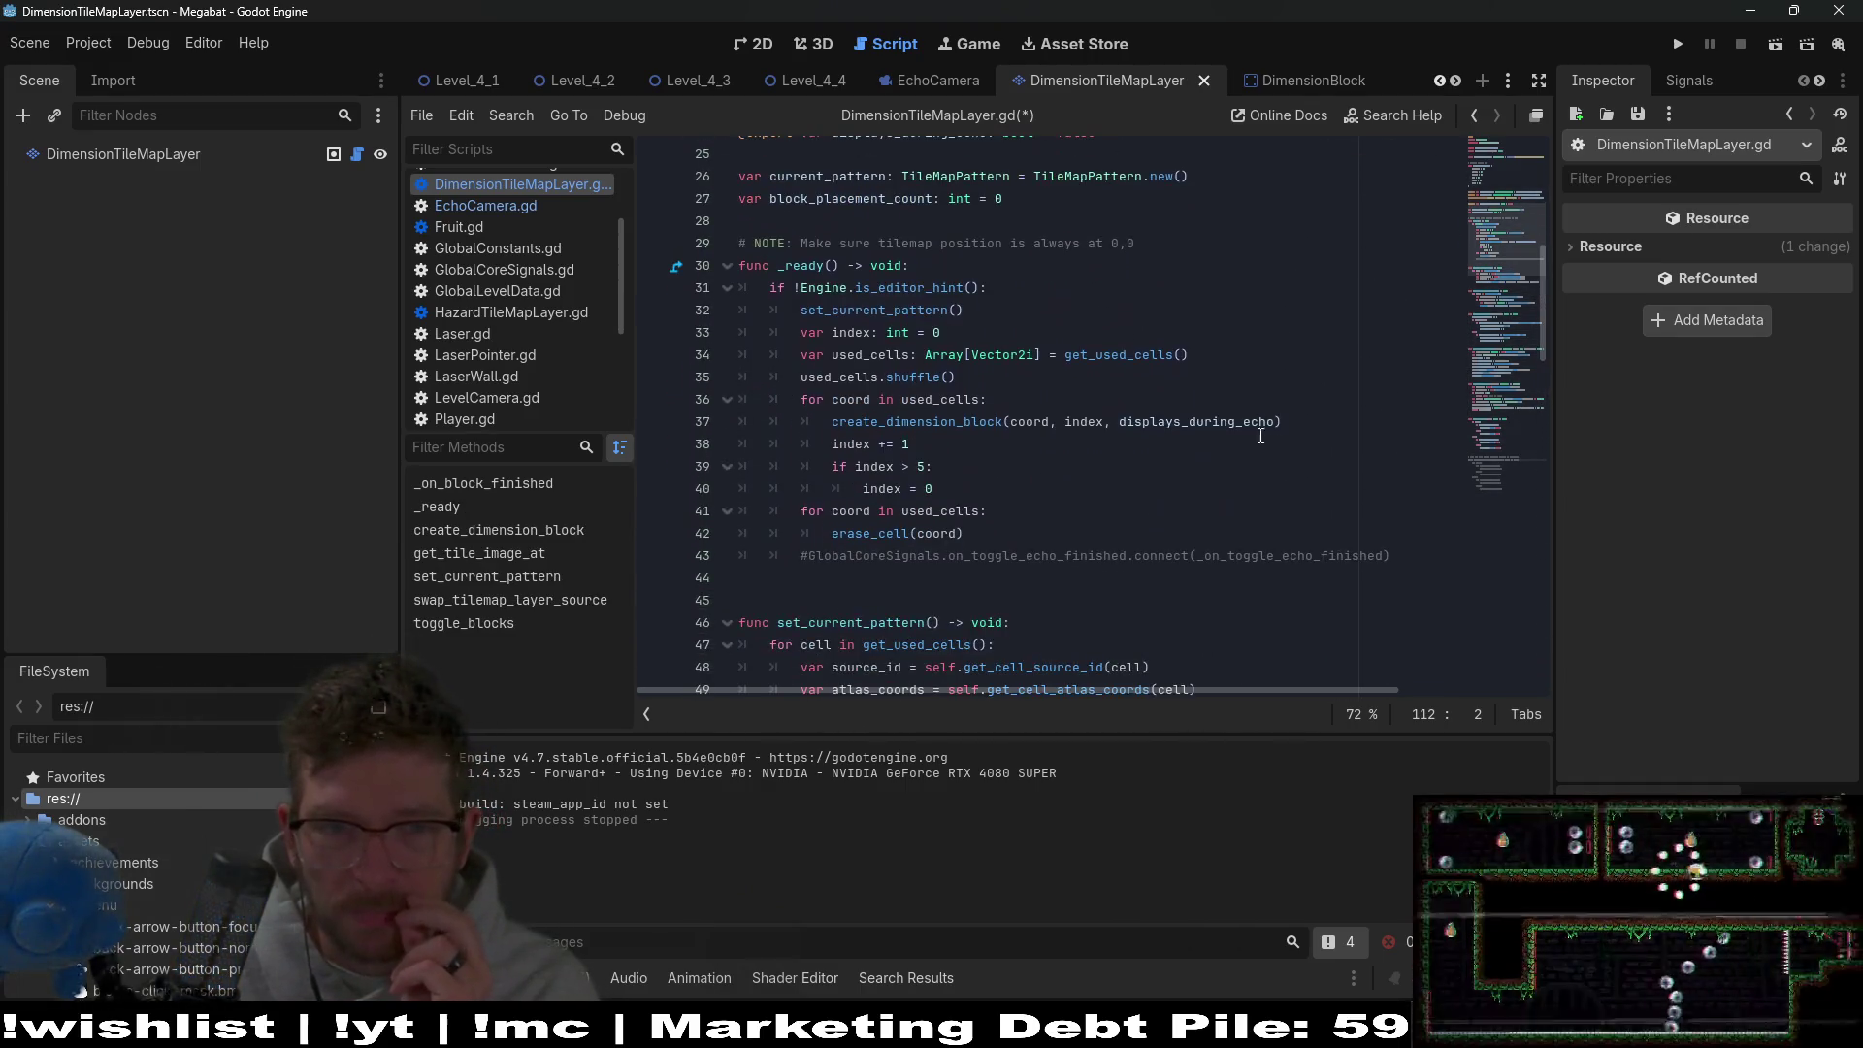
click(1217, 553)
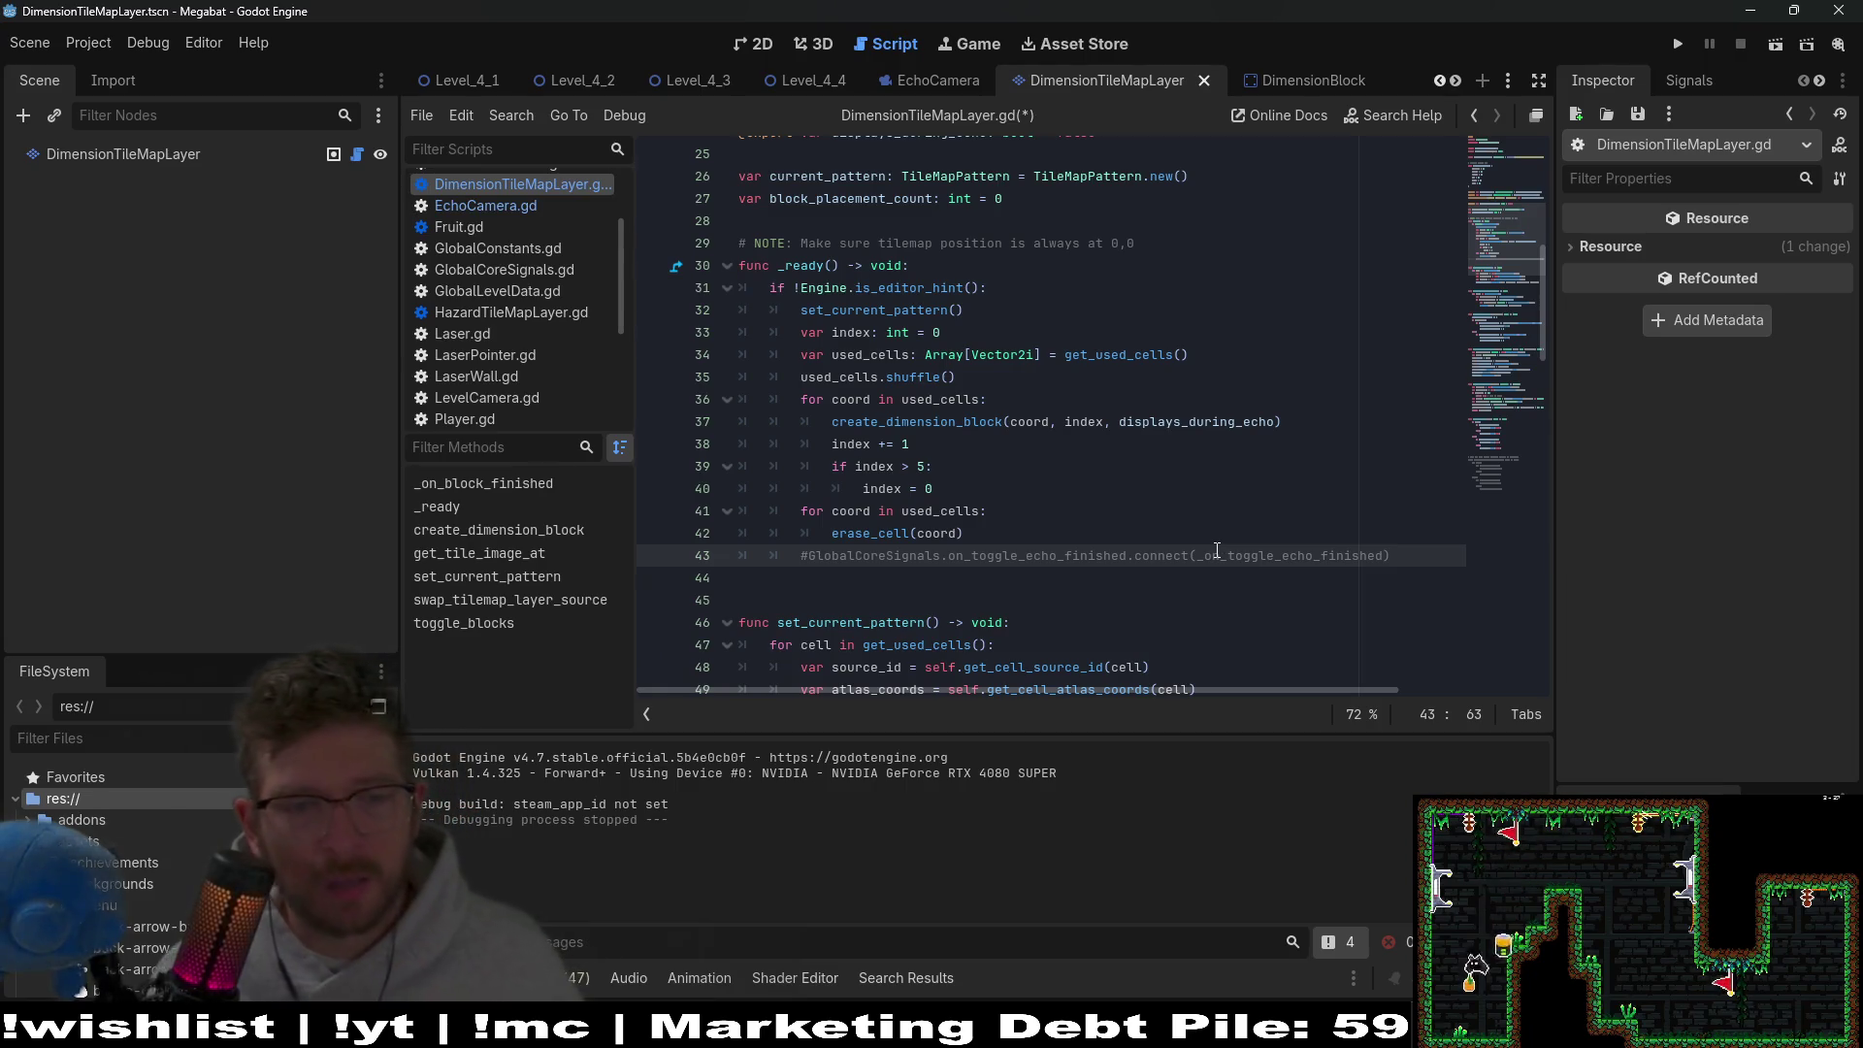
key(ctrl+s)
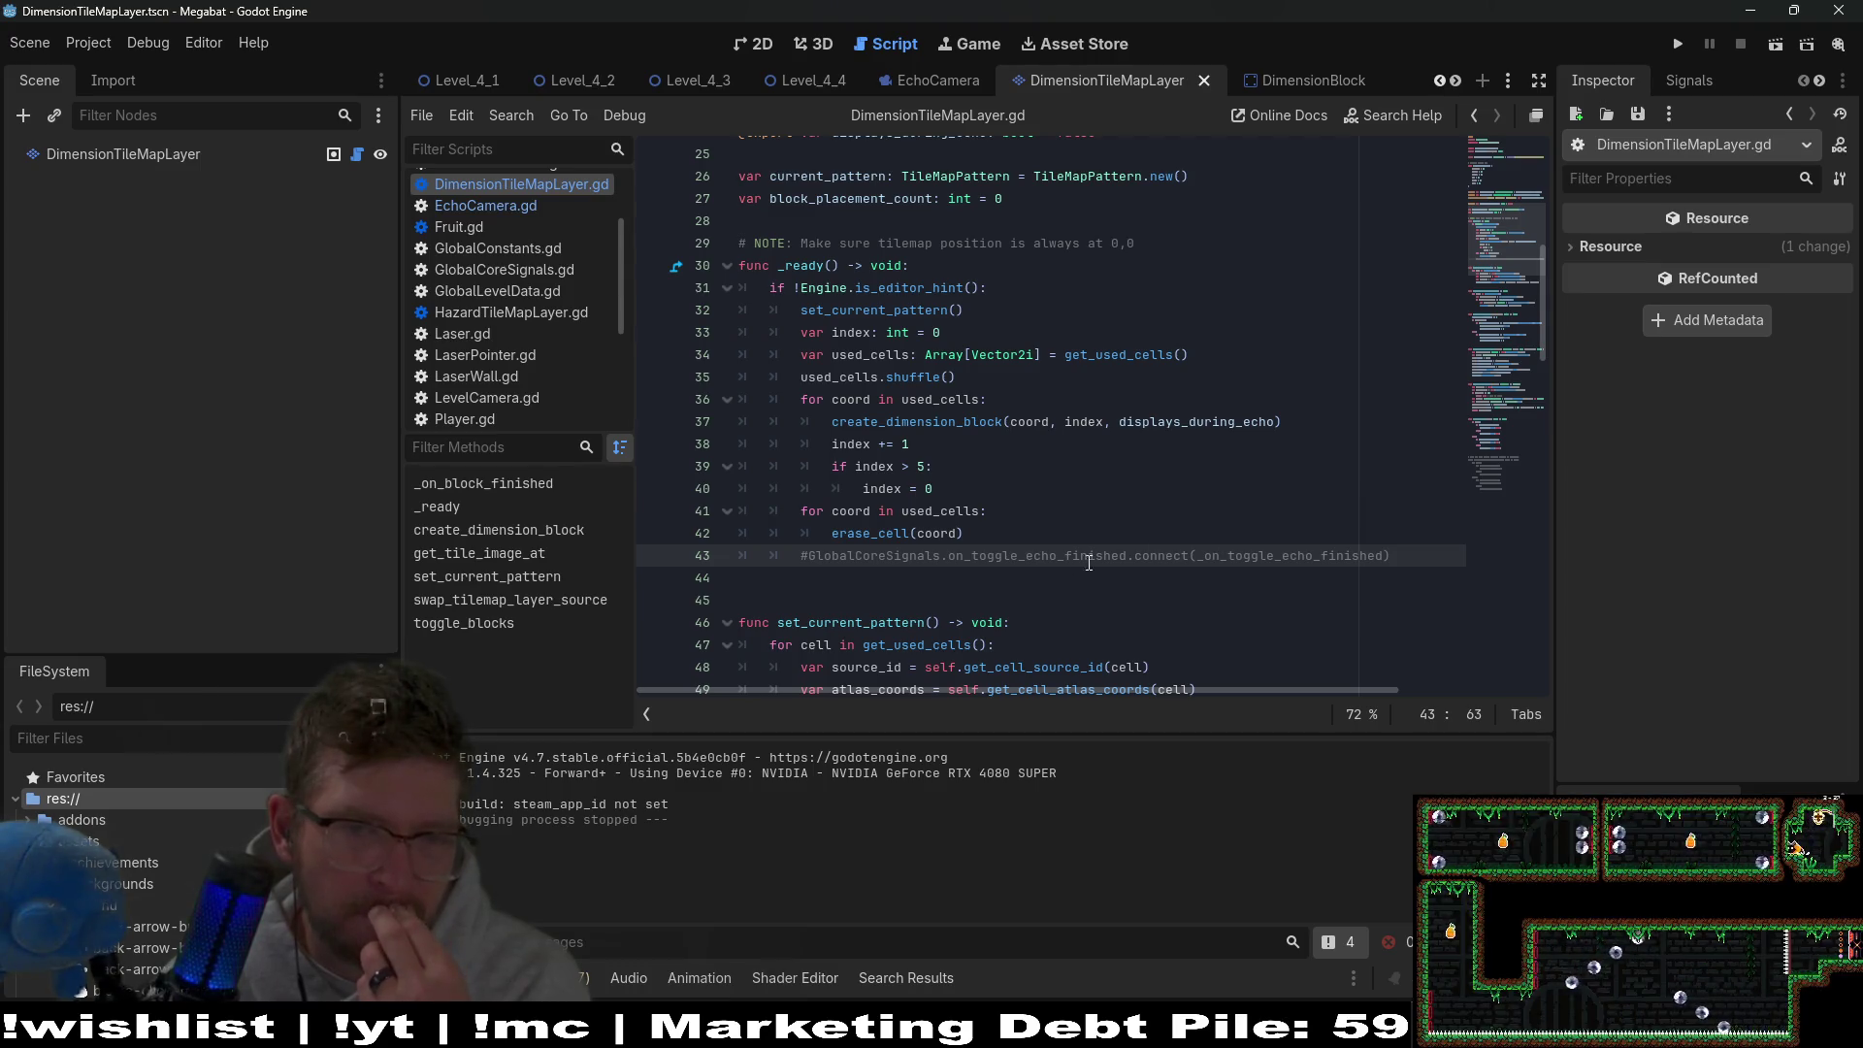
Select the on_toggle_echo_finished signal name, then return to EchoCamera.gd.
click(1057, 555)
double_click(1056, 555)
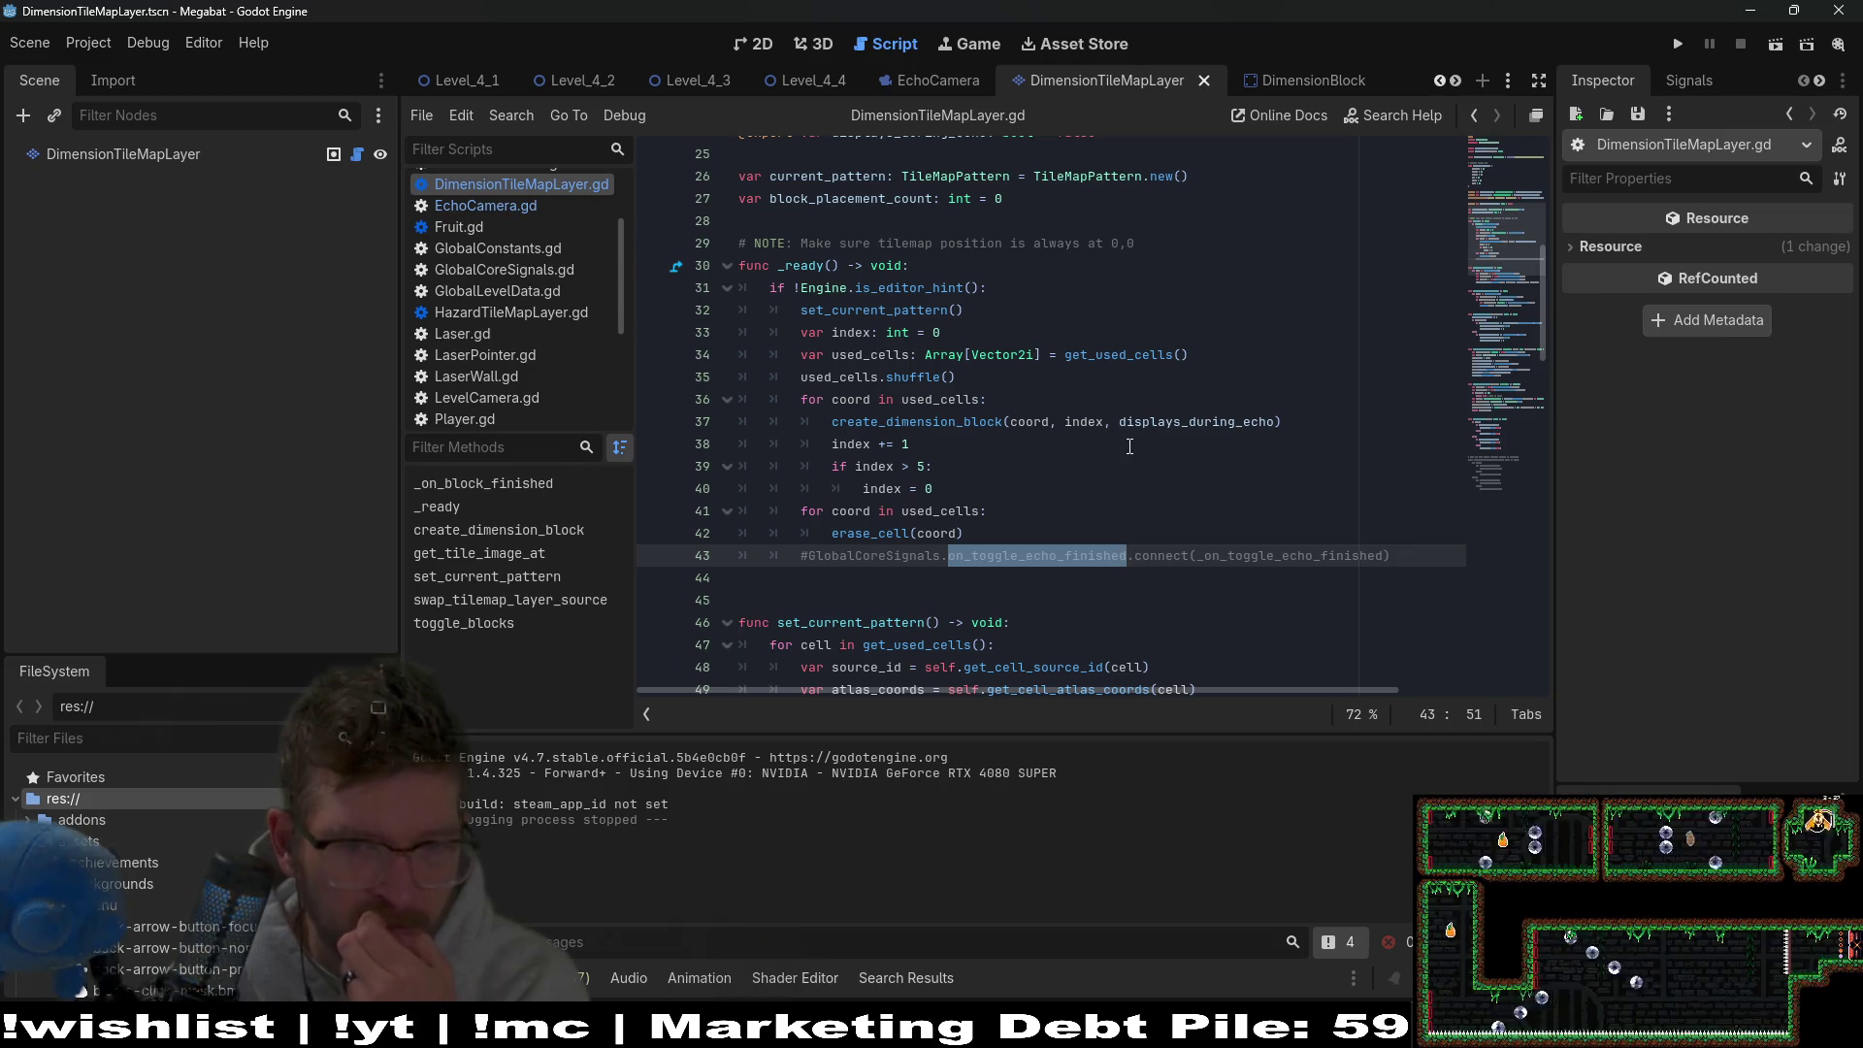
click(507, 206)
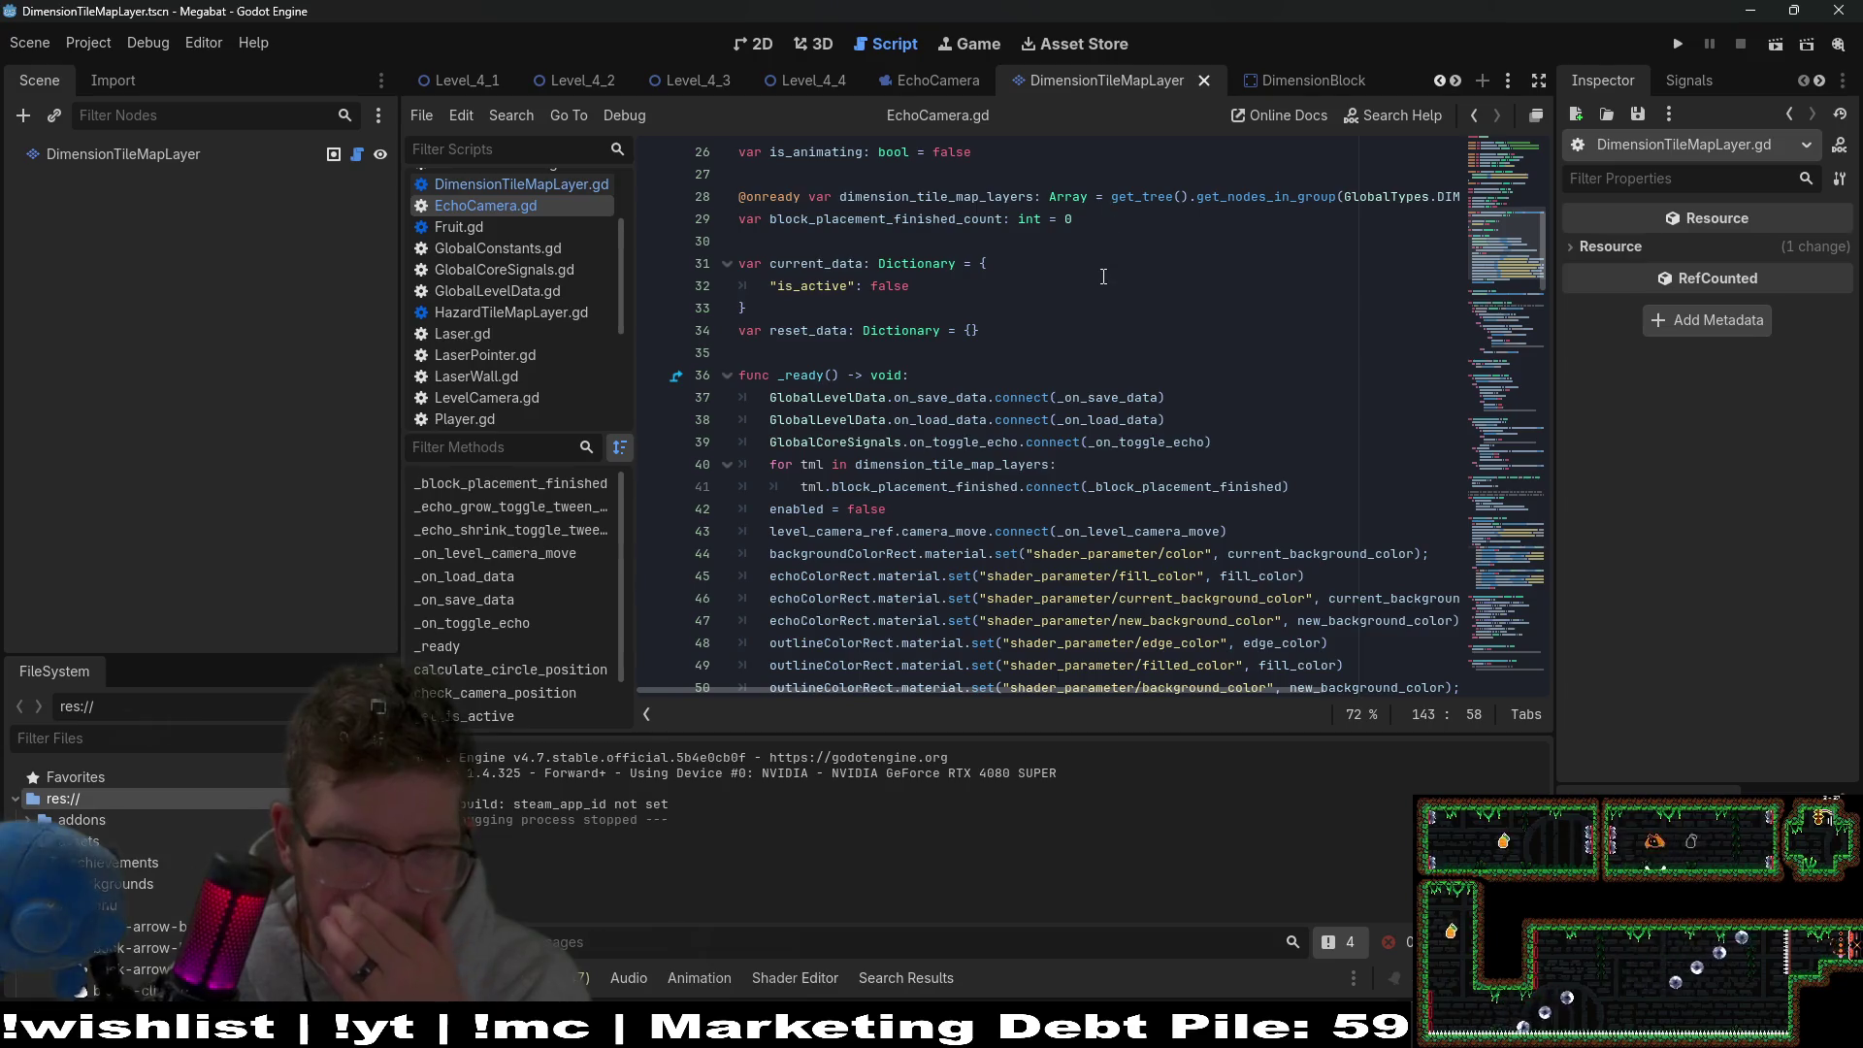
Run the game from the editor and close its window again.
scroll(1103, 276, down, 1)
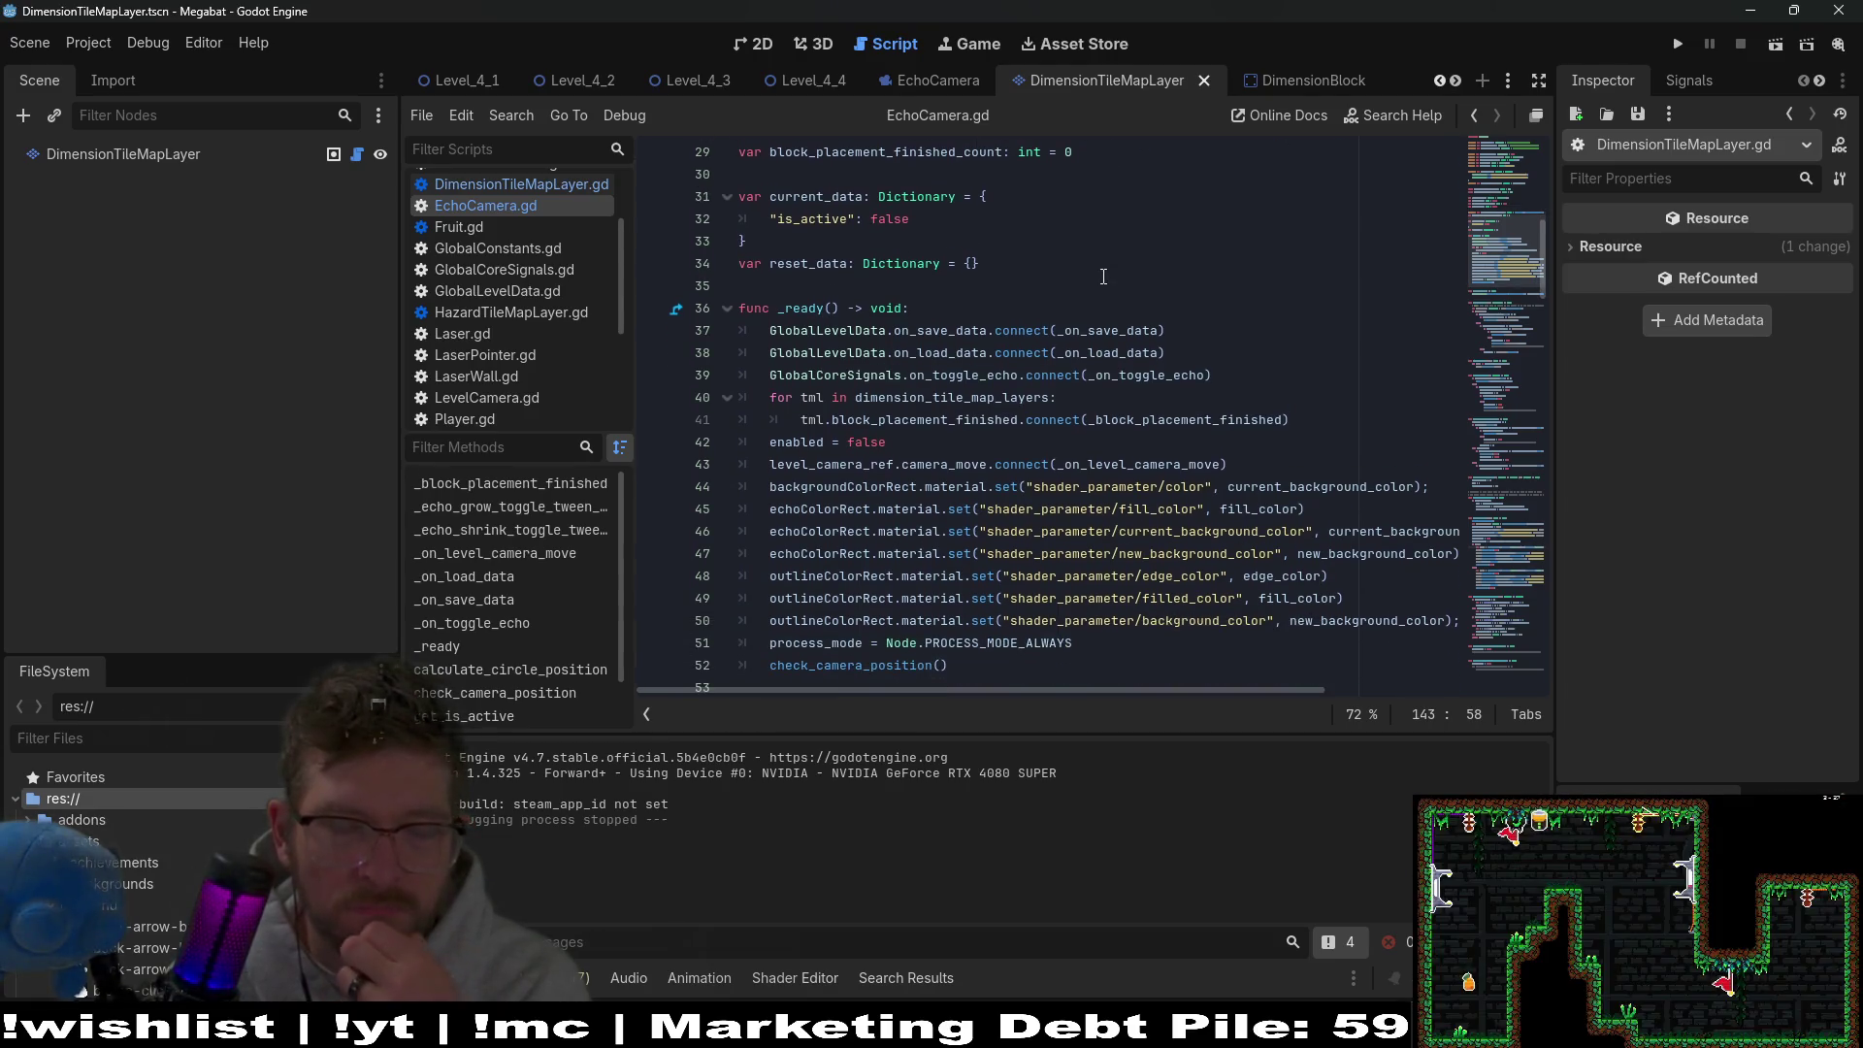
scroll(1103, 276, down, 2)
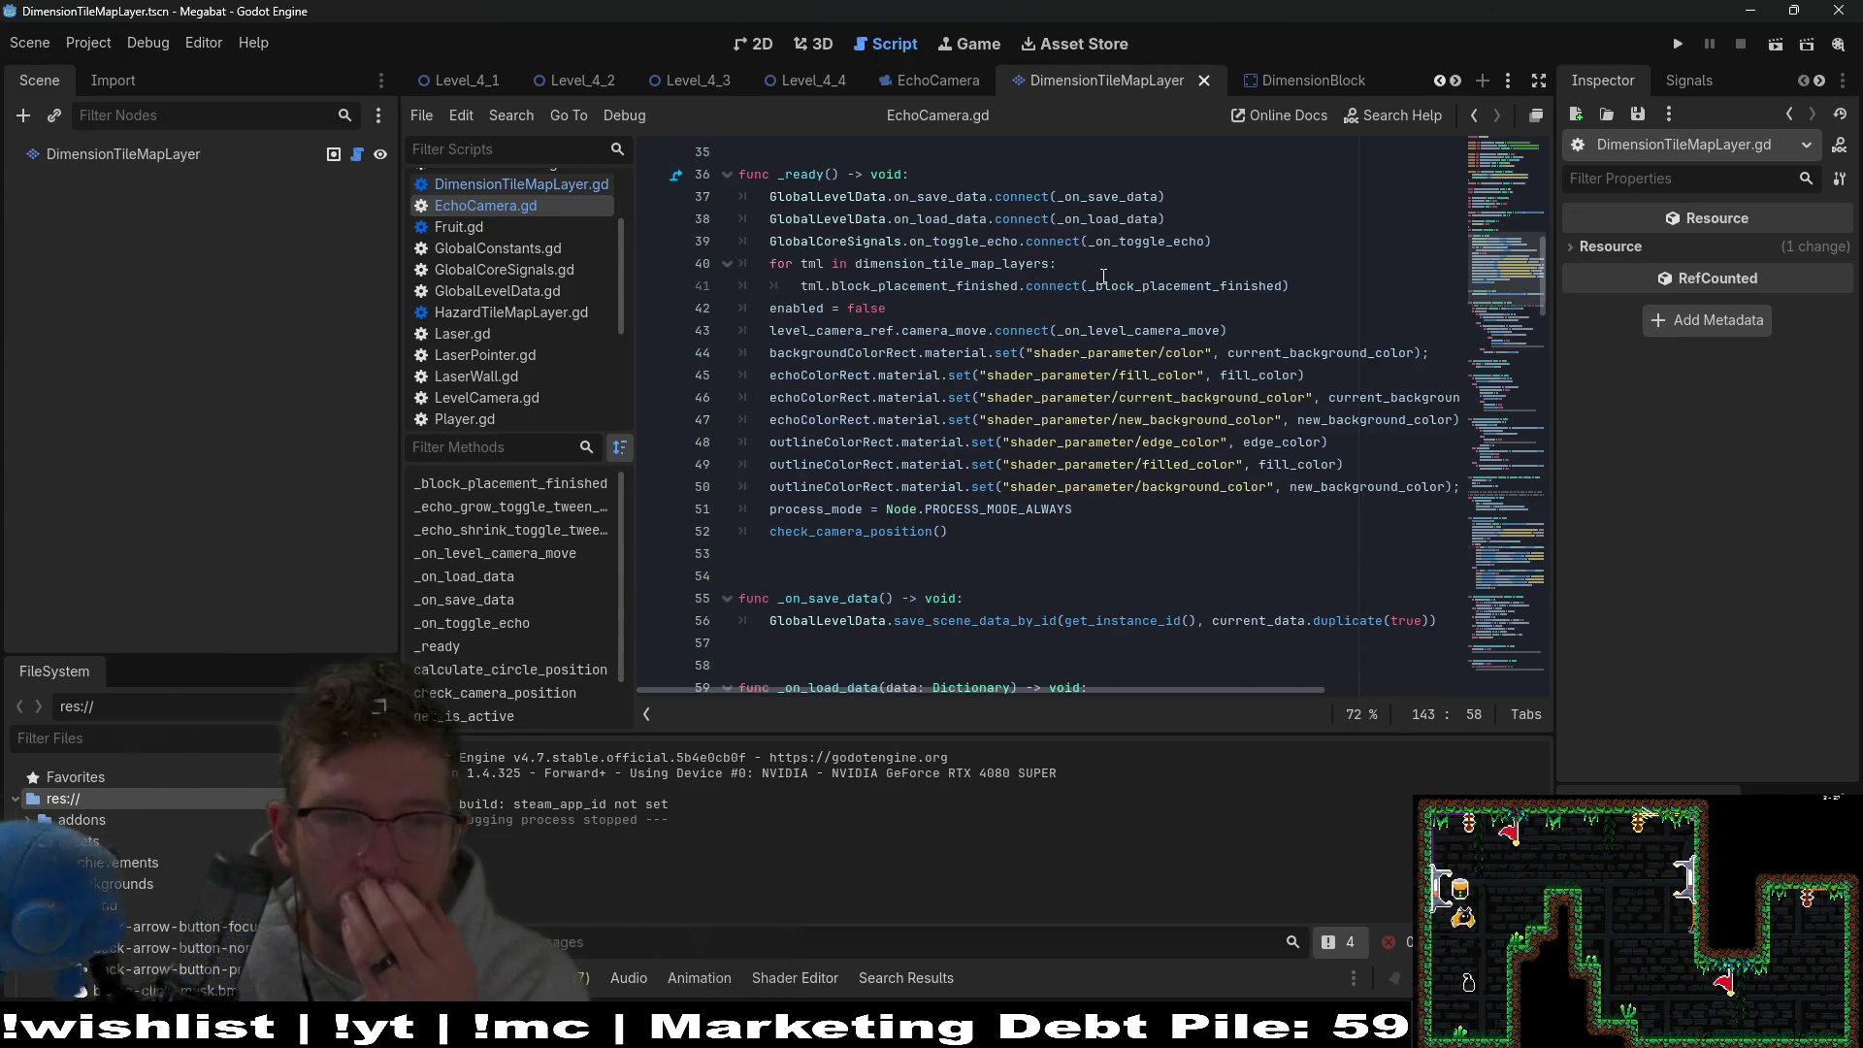
scroll(1105, 420, down, 2)
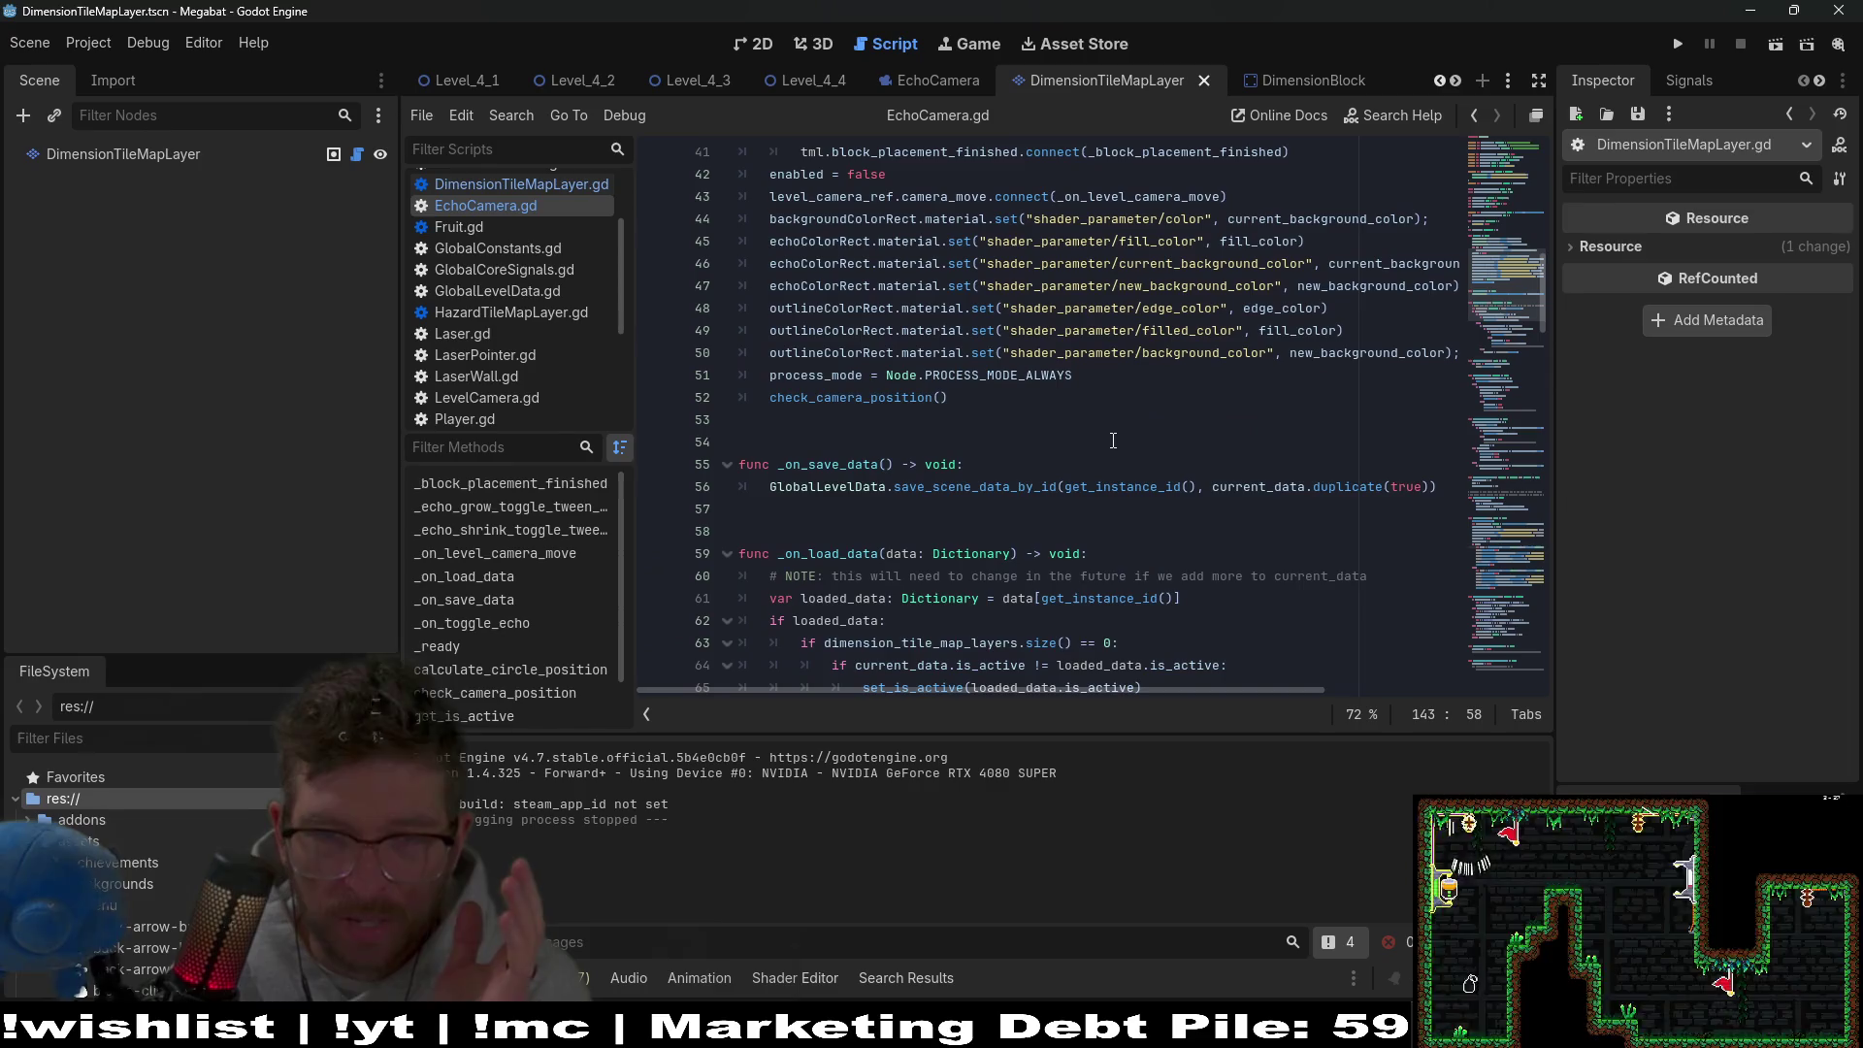
scroll(1104, 426, up, 3)
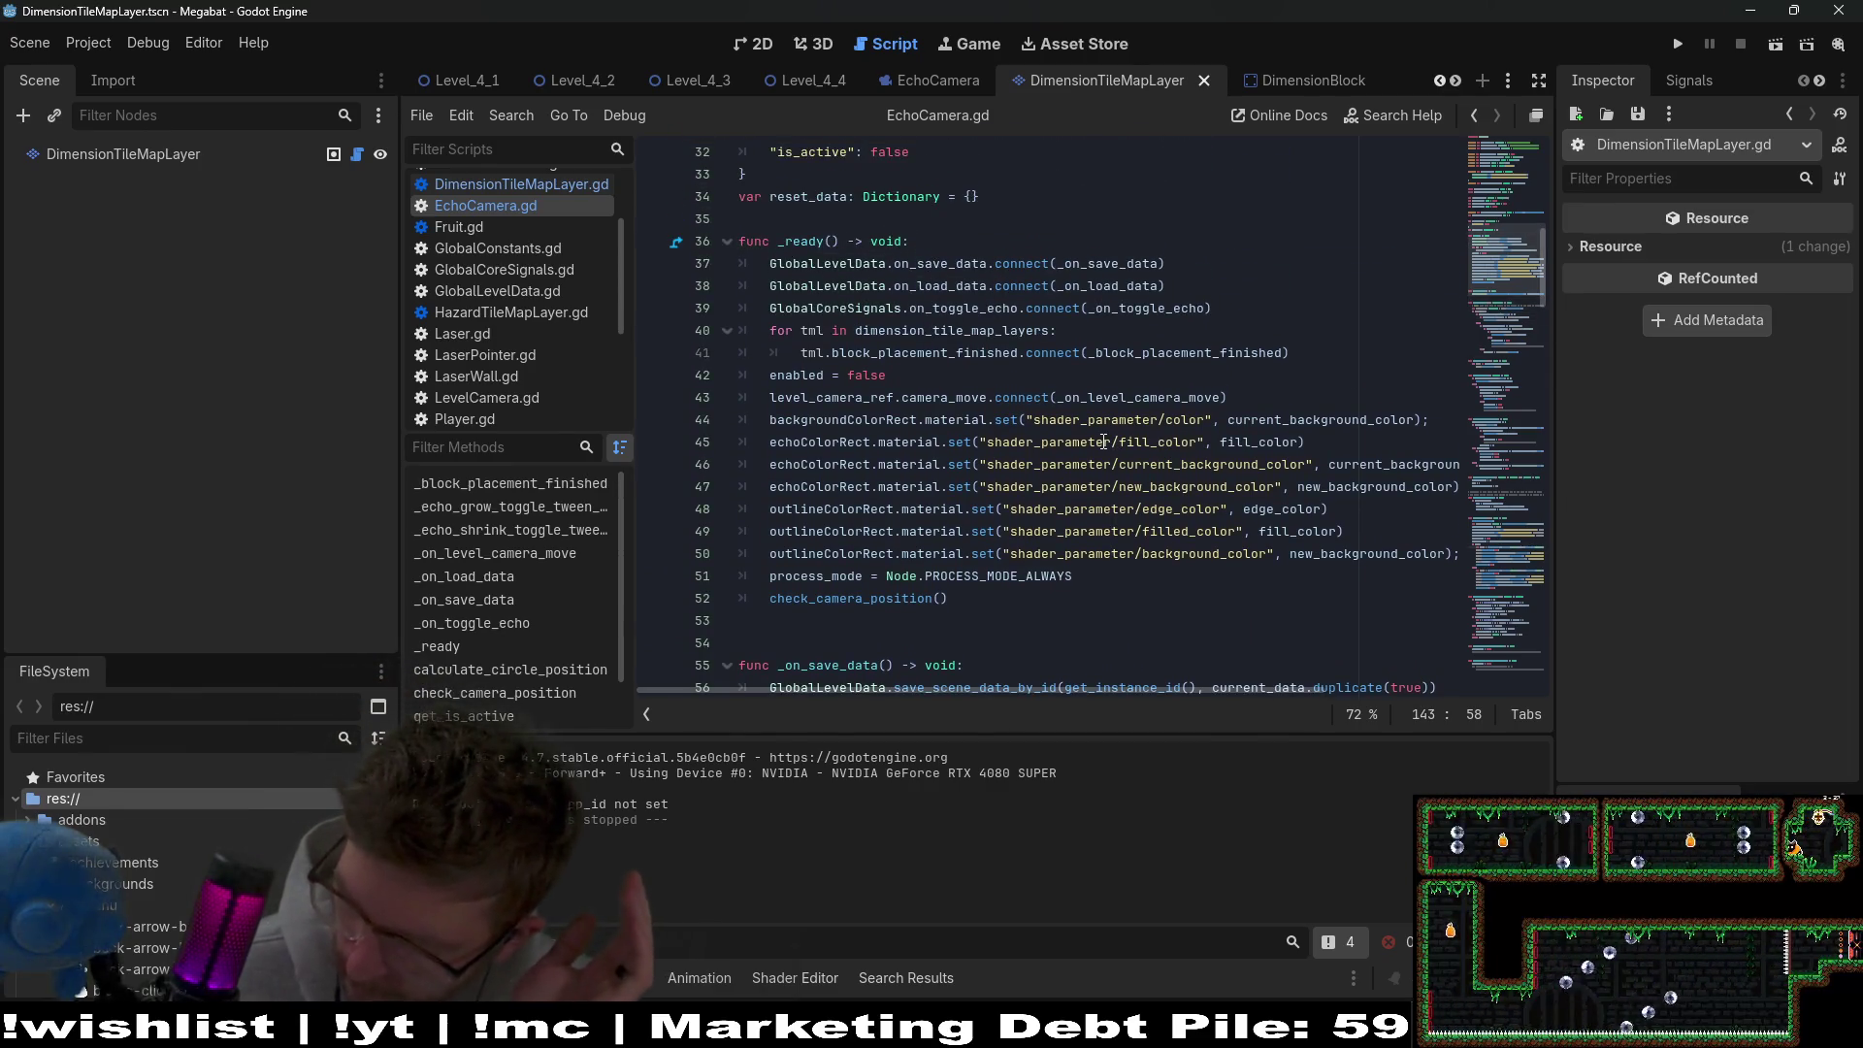
key(F5)
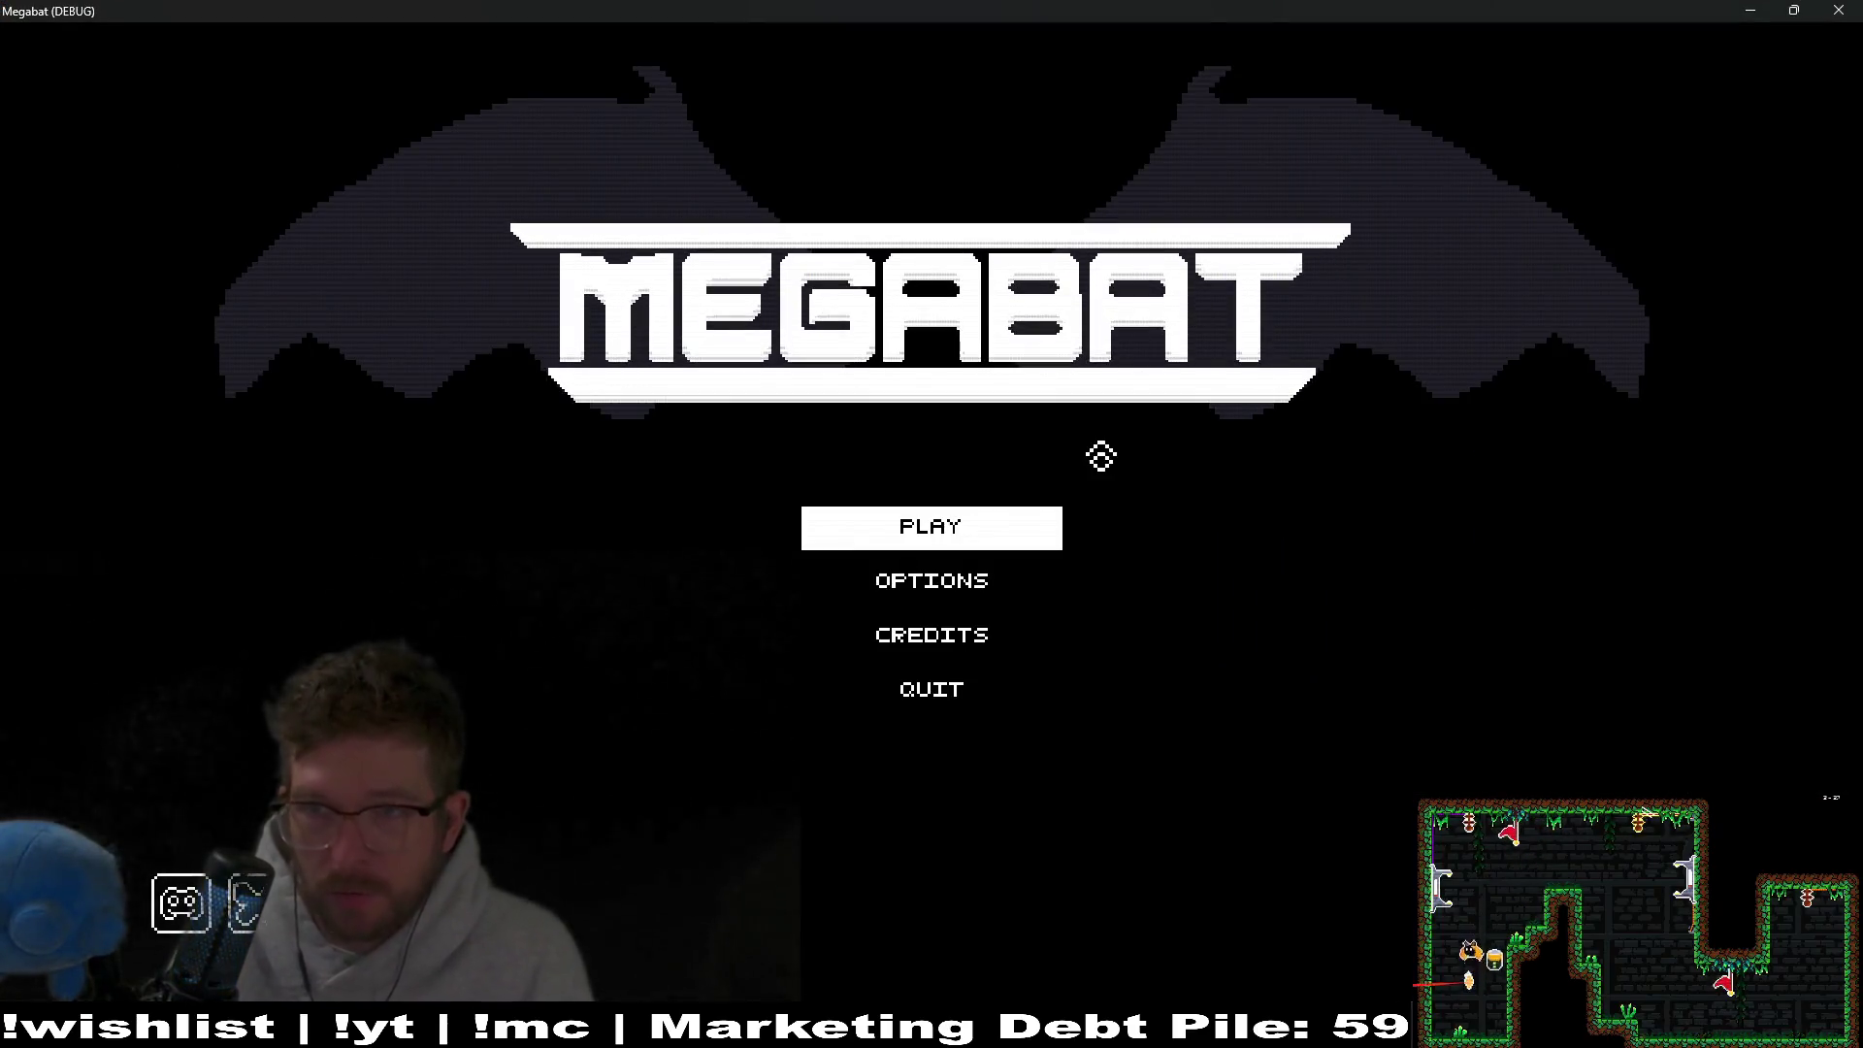
click(1838, 9)
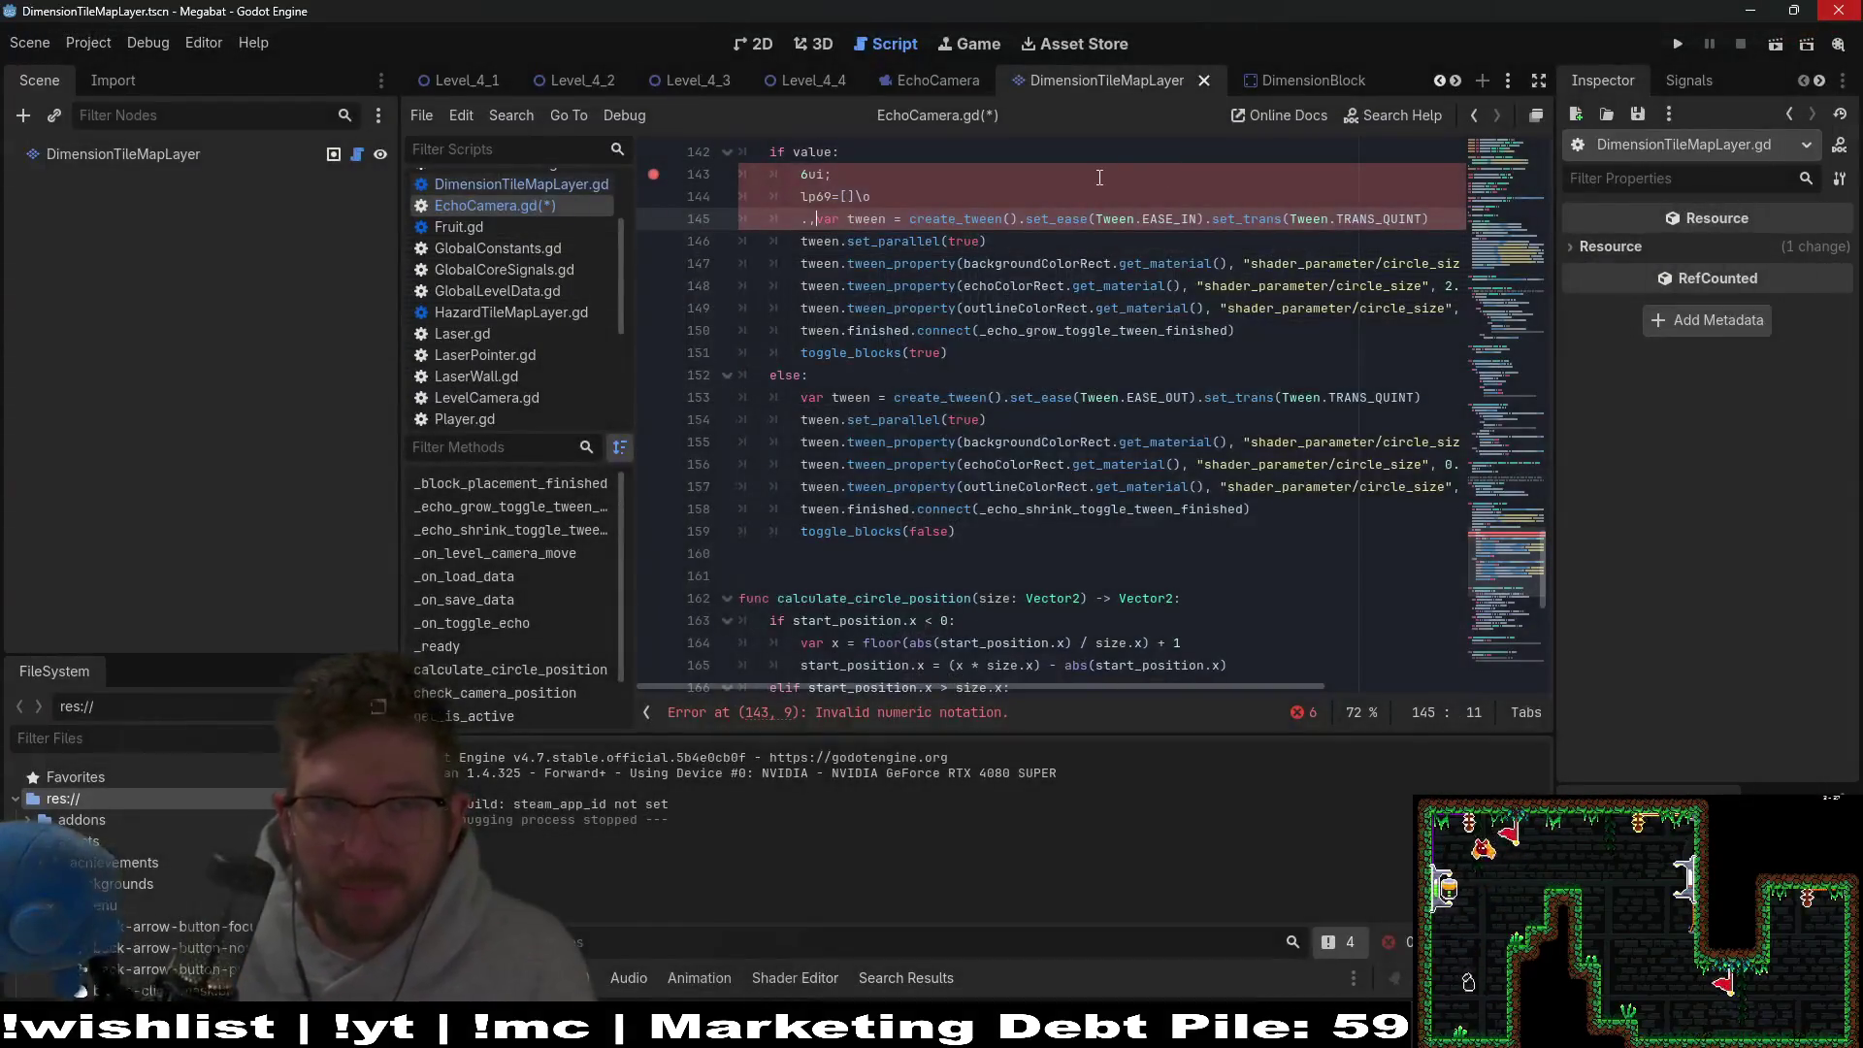
Undo the stray characters on line 143 so the var tween line is clean.
click(1098, 165)
key(ctrl+z)
key(ctrl+z)
key(ctrl+z)
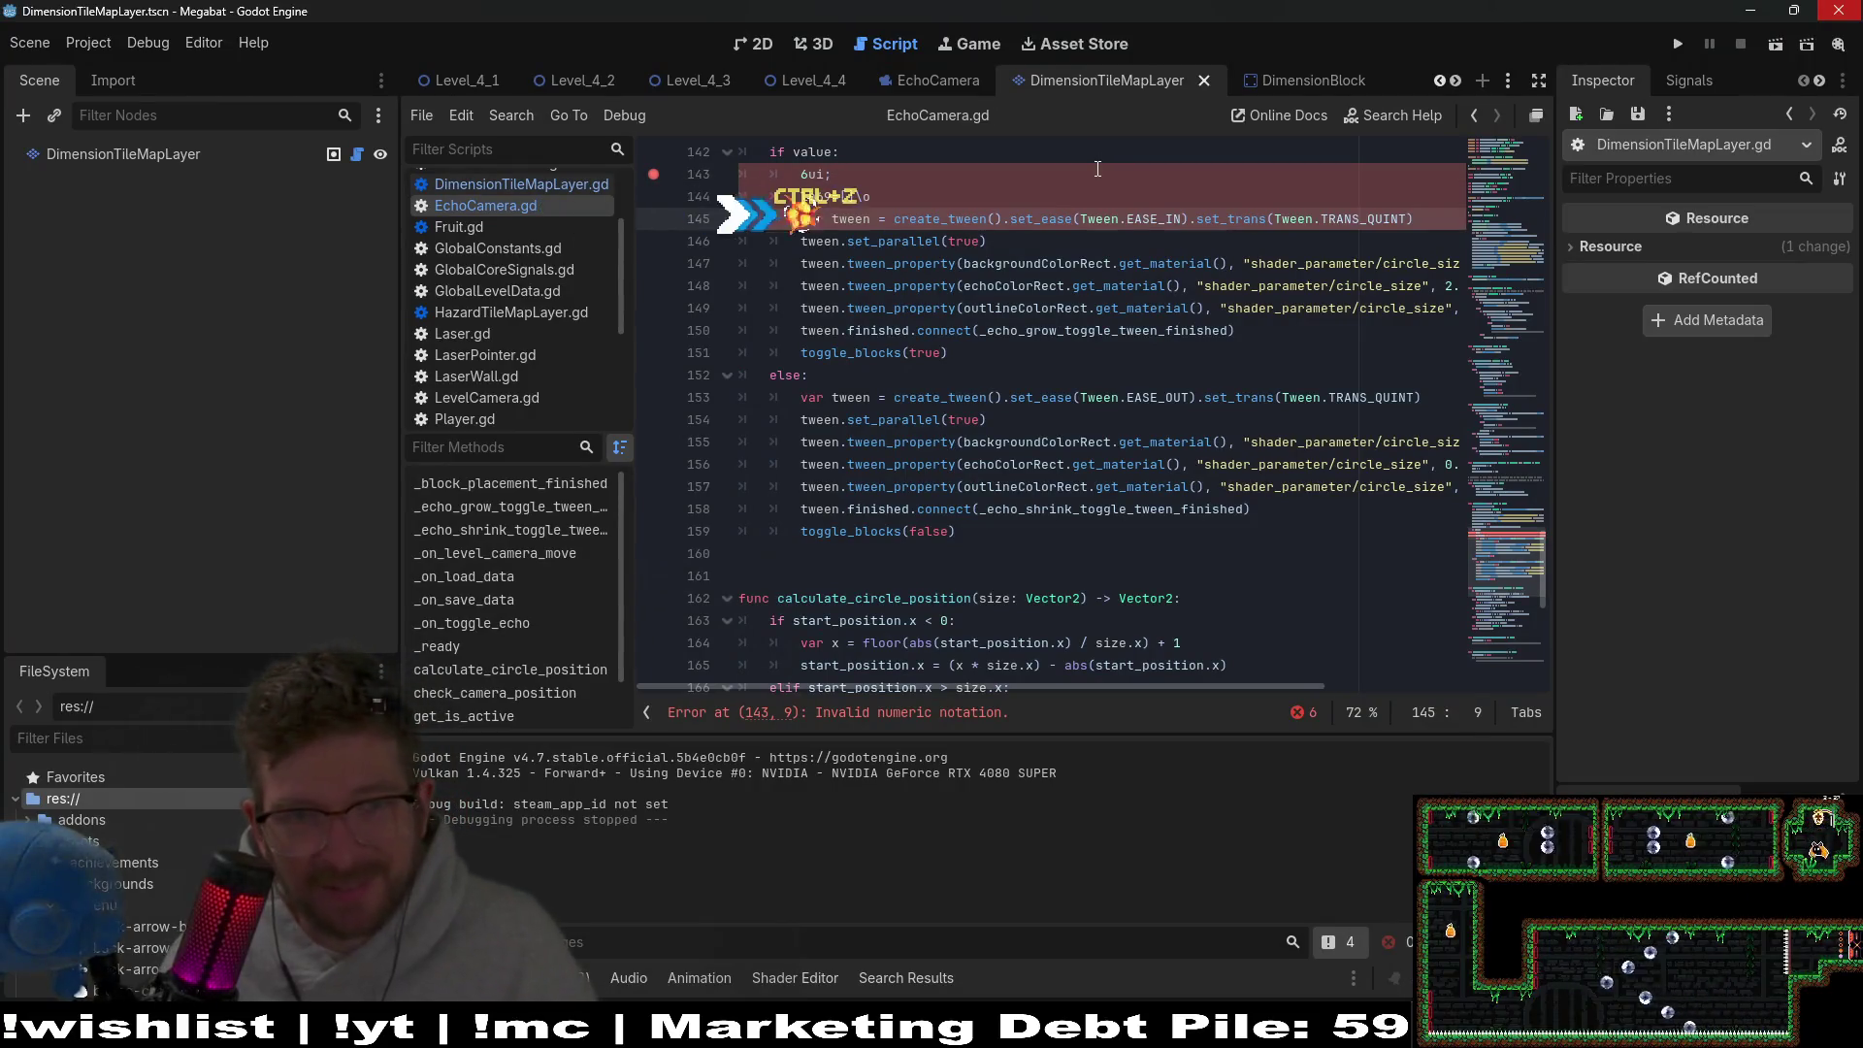
key(ctrl+z)
key(ctrl+z)
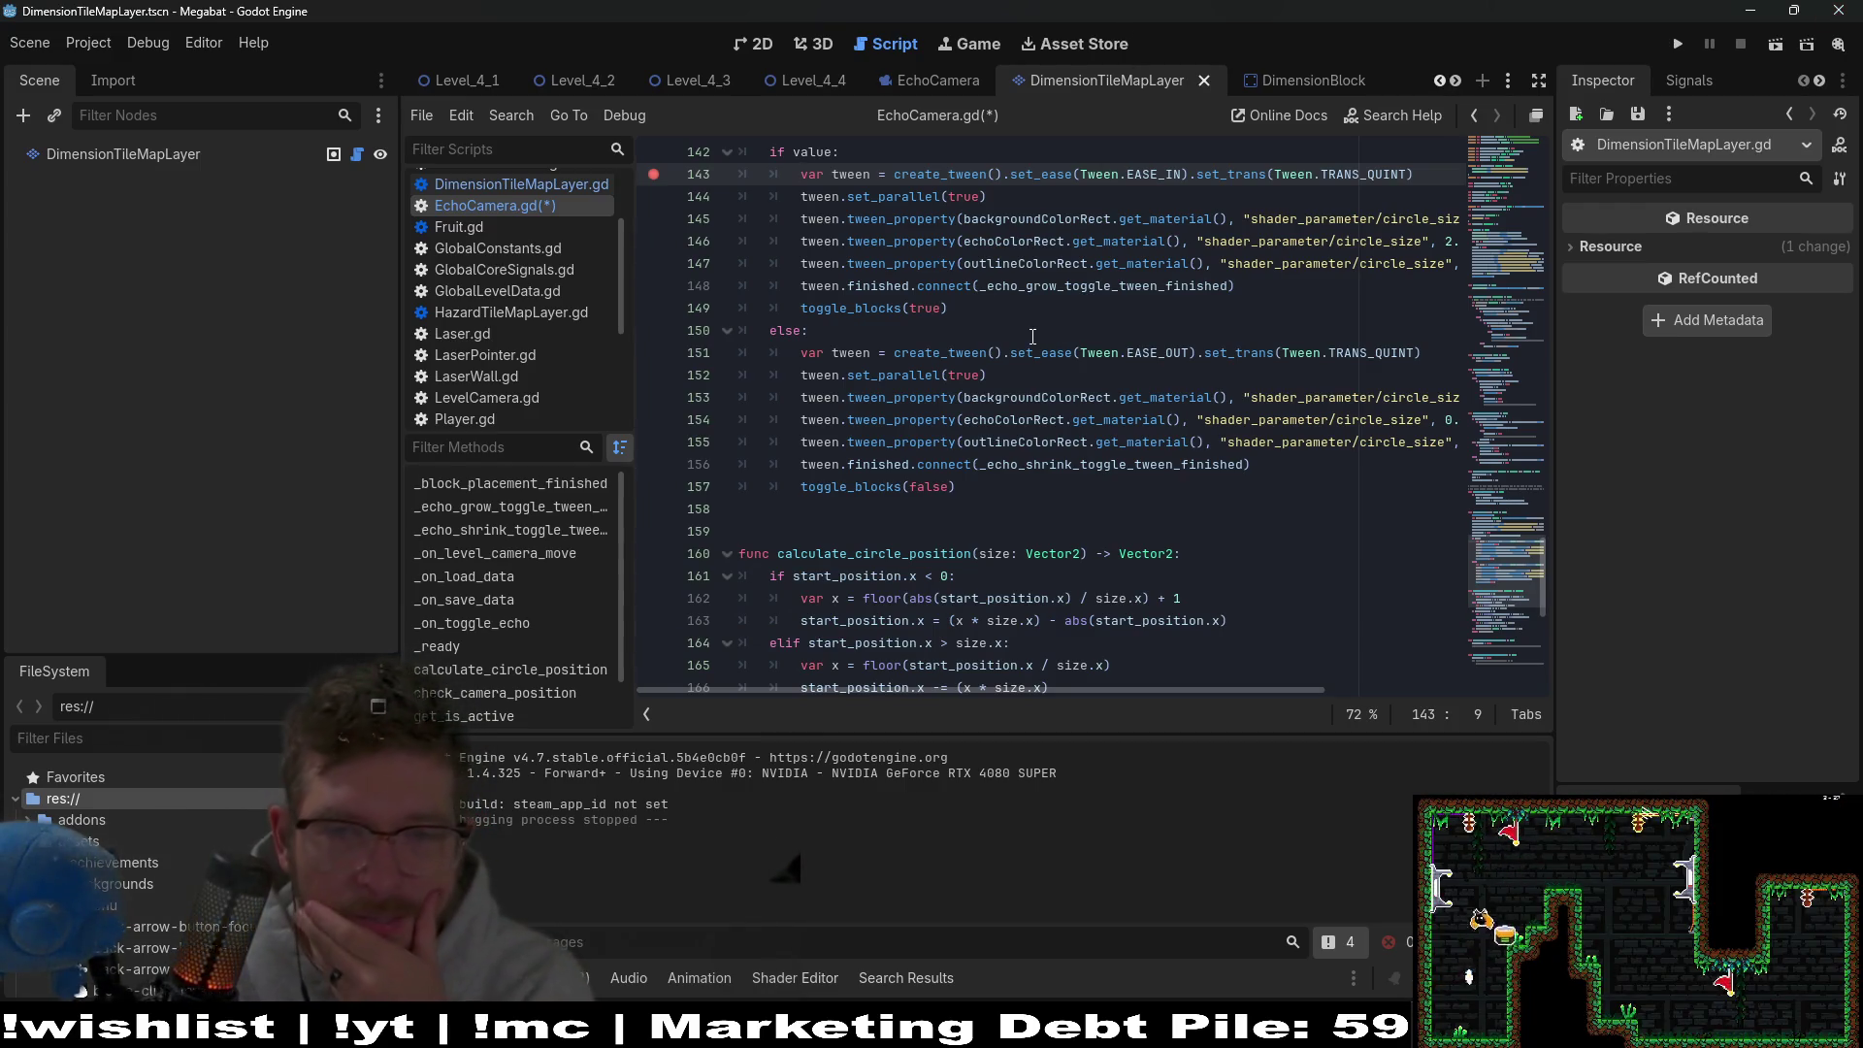
Inspect outlineColorRect, the _echo_shrink_toggle_tween_finished callback and calculate_circle_position.
double_click(1088, 446)
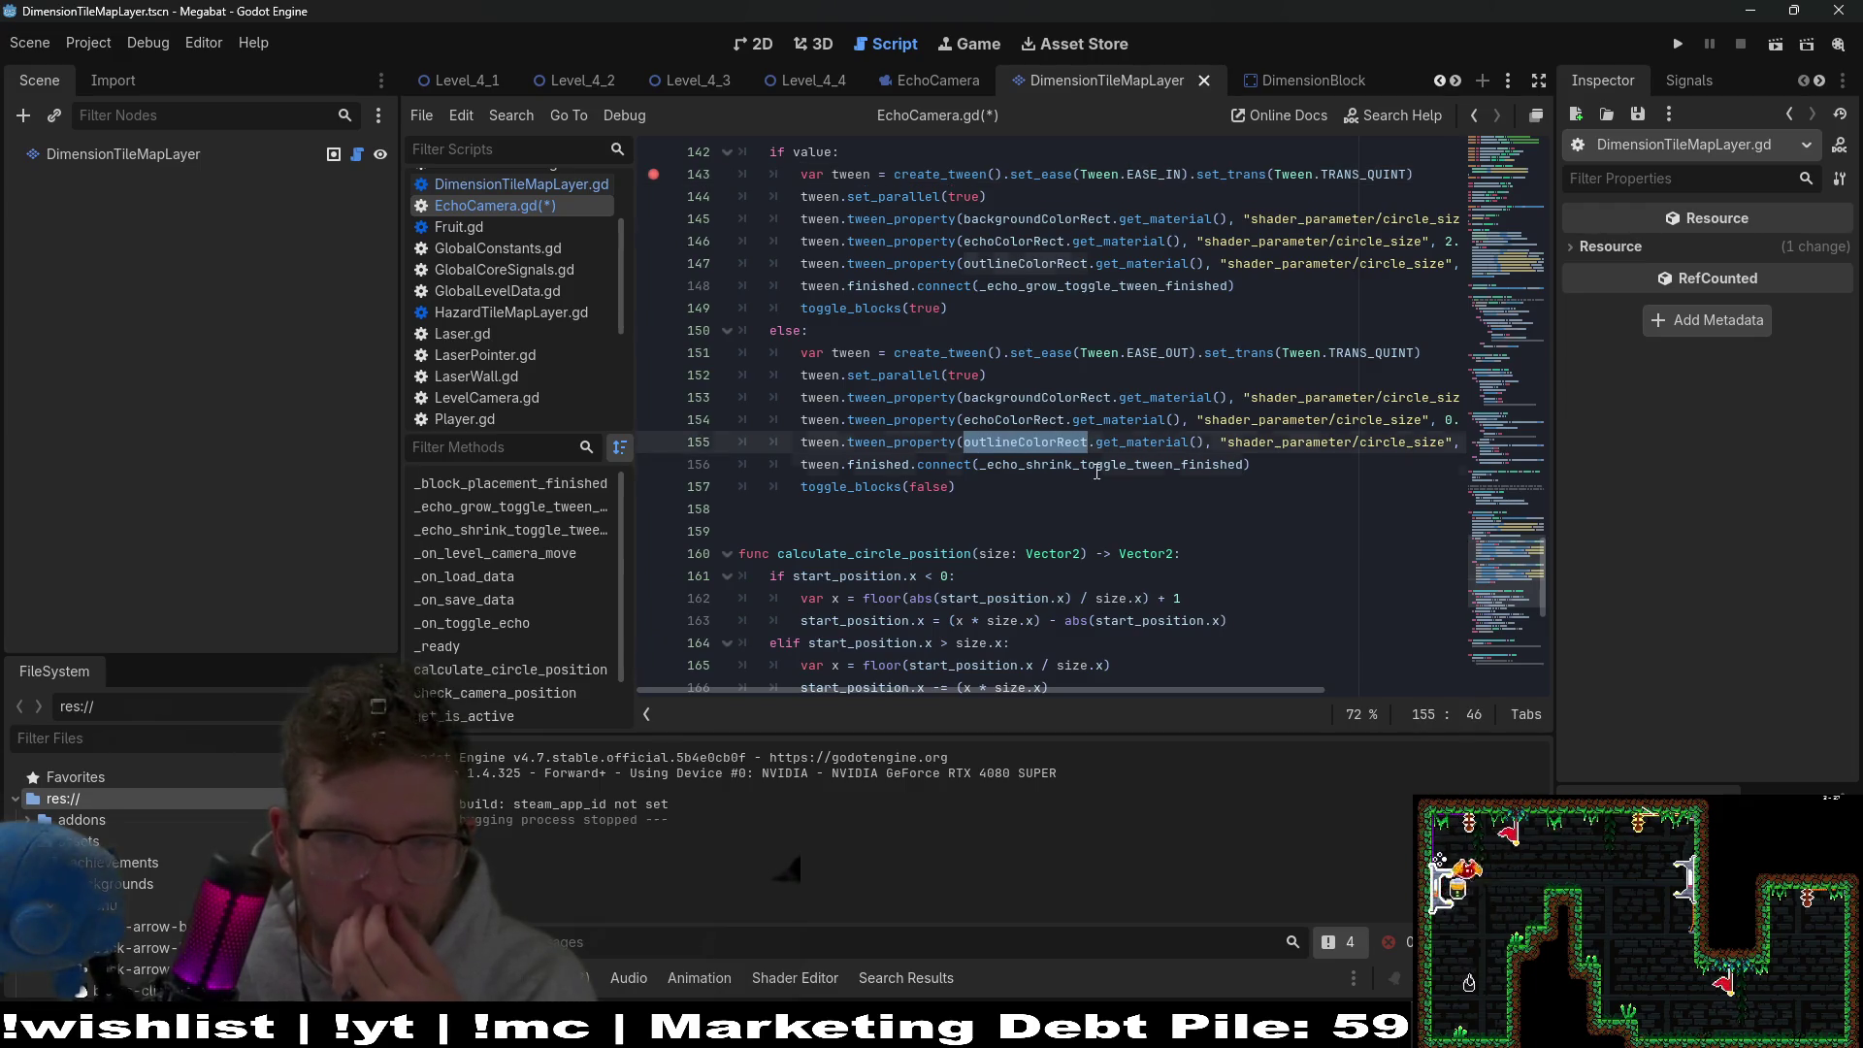
double_click(1096, 473)
scroll(1048, 470, down, 7)
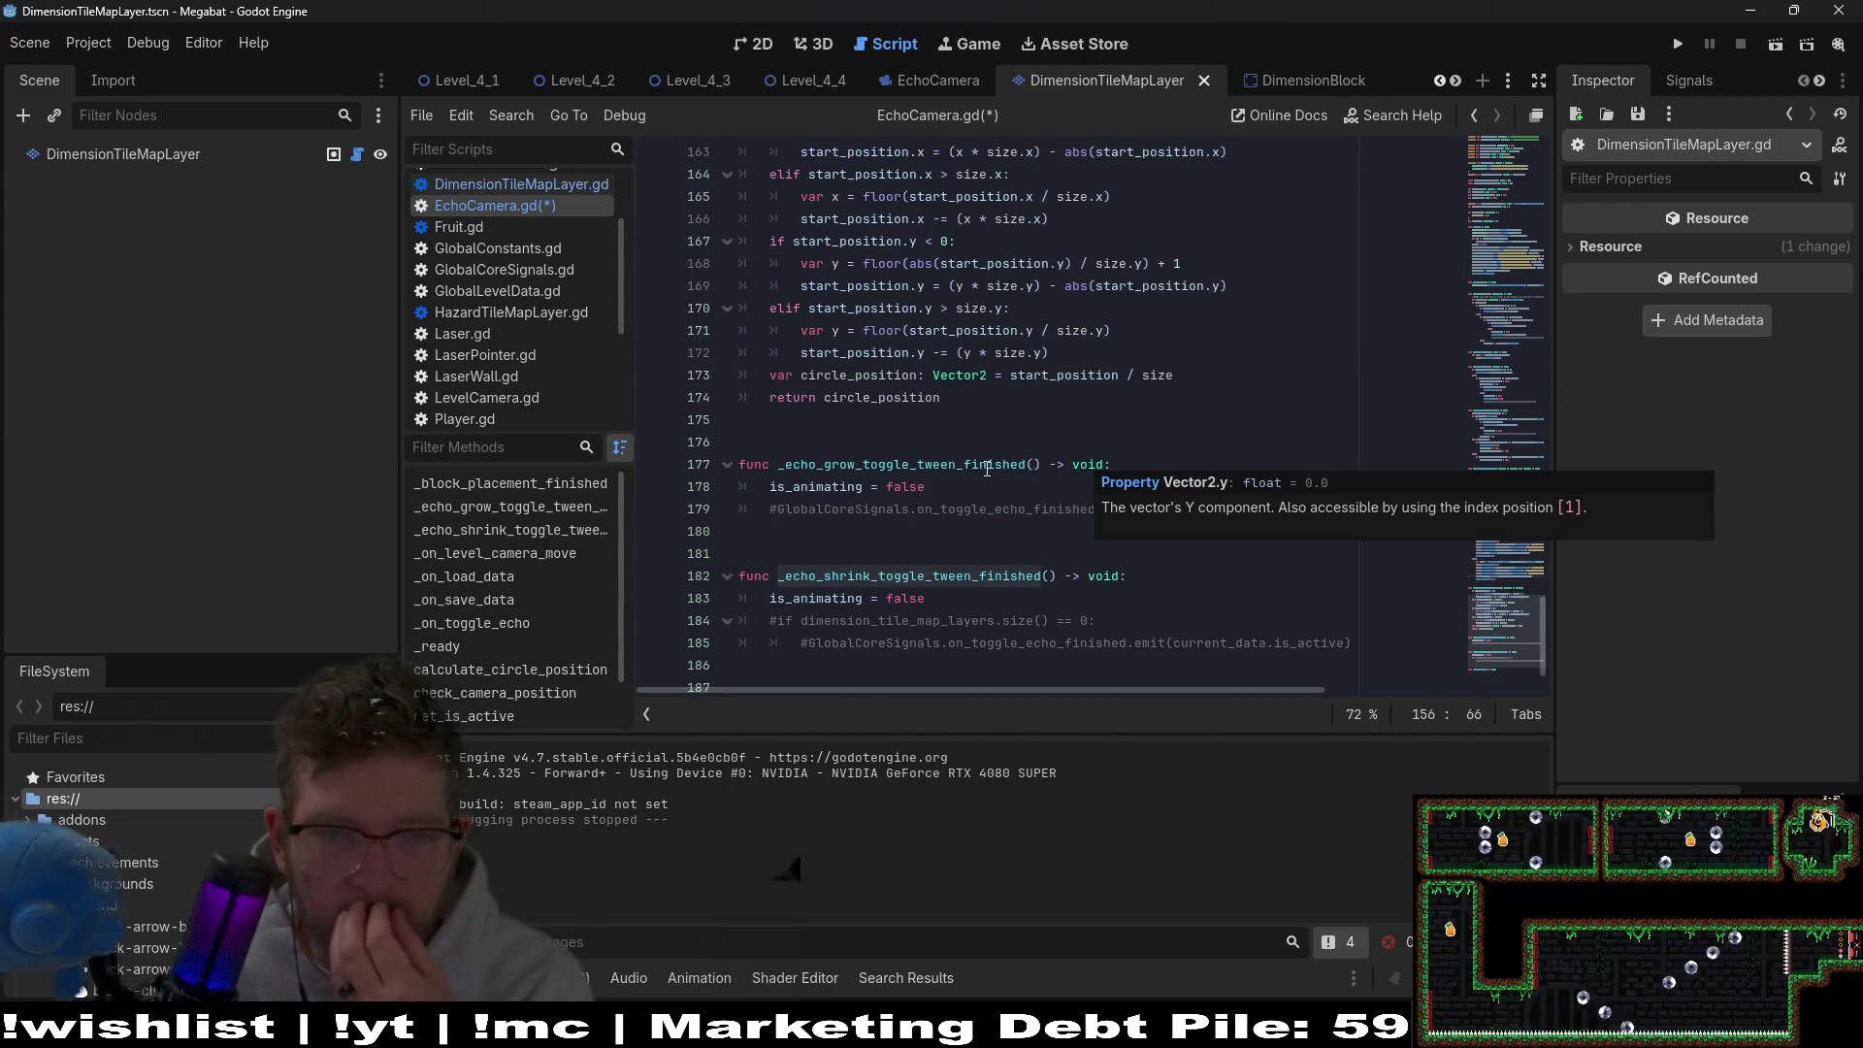
scroll(988, 468, down, 2)
drag(1015, 583, 1040, 518)
scroll(1041, 518, up, 1)
scroll(1041, 519, up, 5)
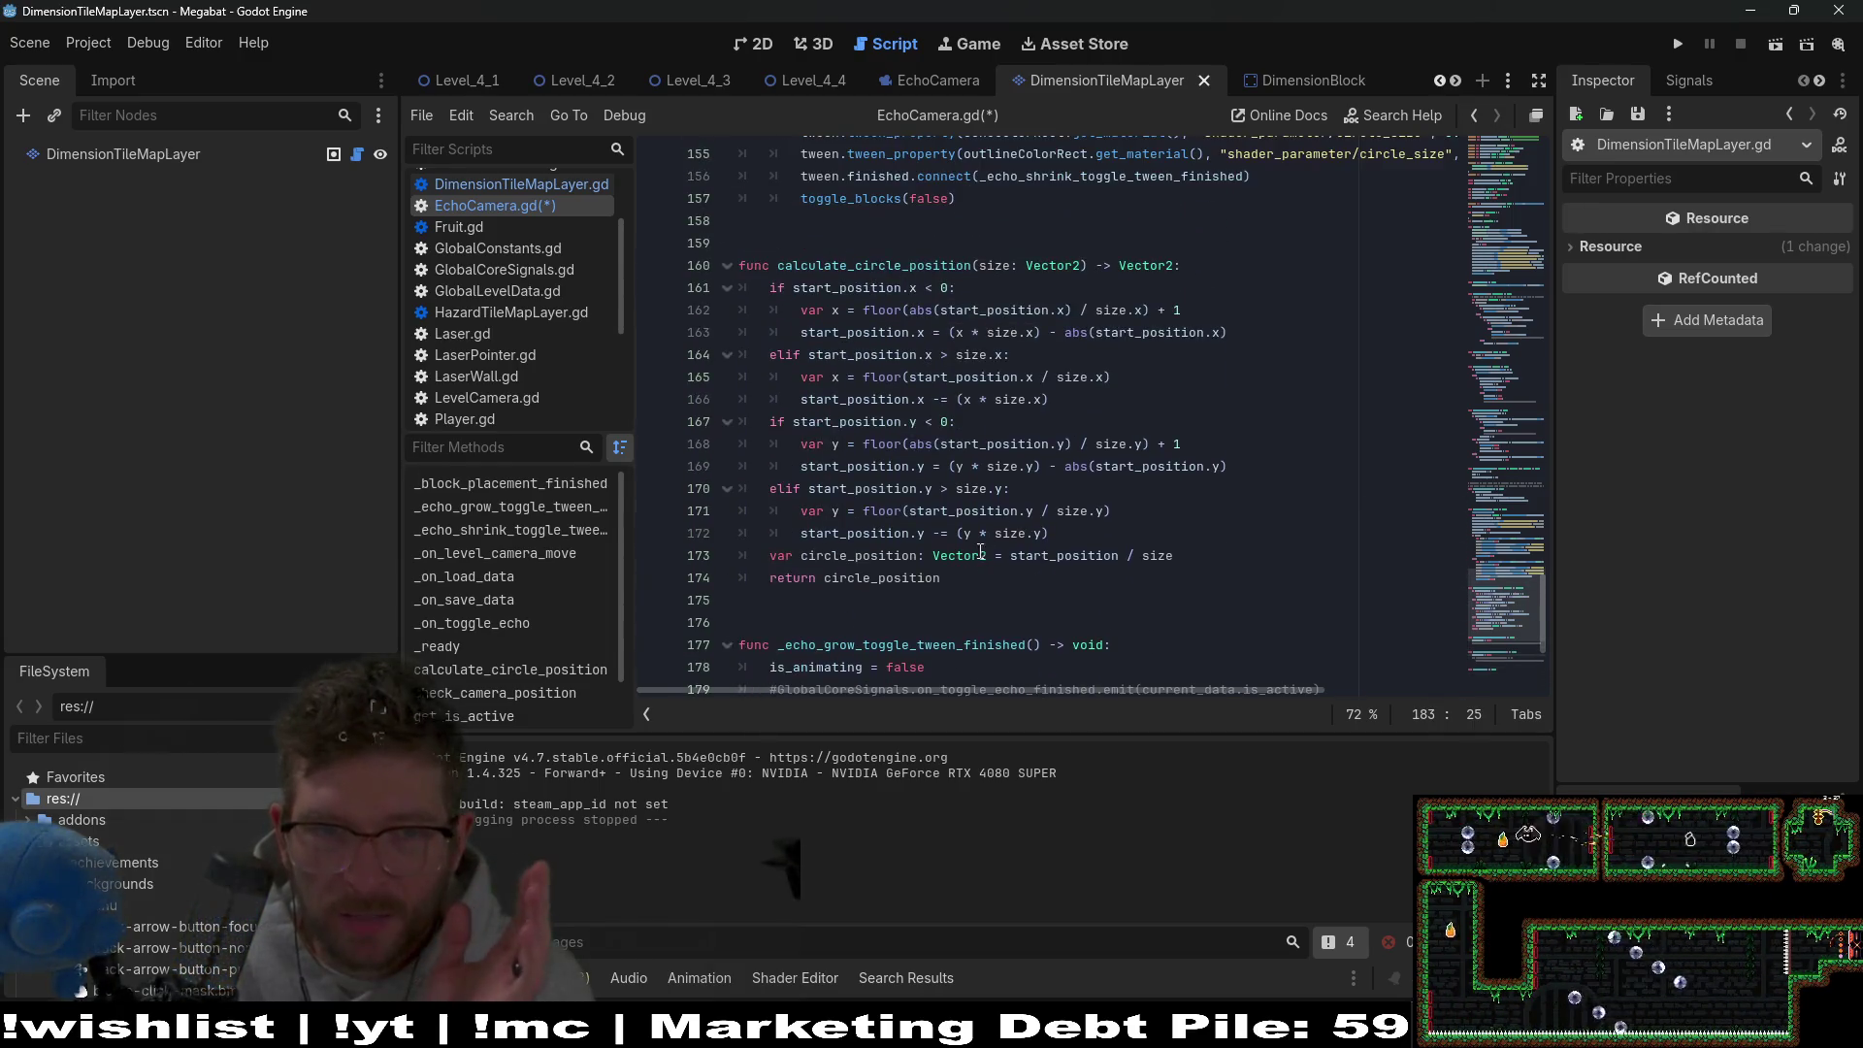
click(932, 458)
Search for is_shrinking from line 112, landing on its line-24 declaration.
scroll(935, 430, up, 9)
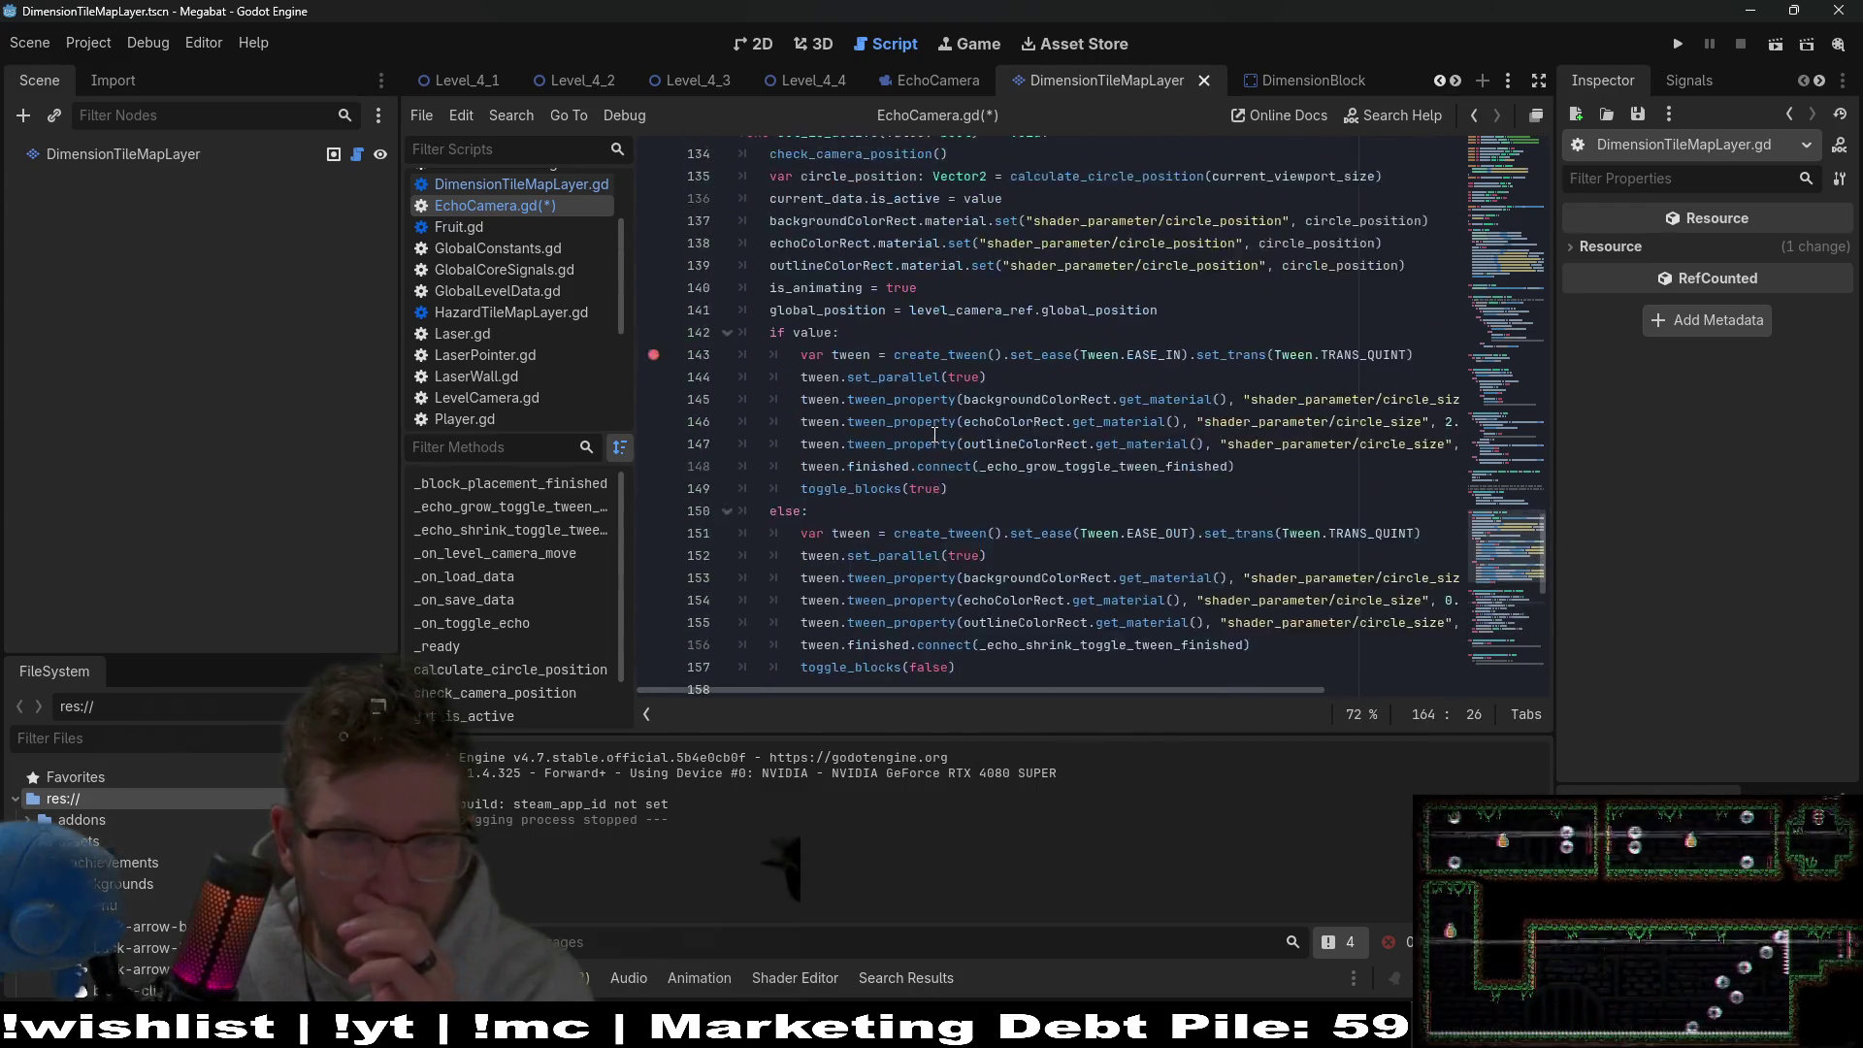
scroll(1027, 334, up, 4)
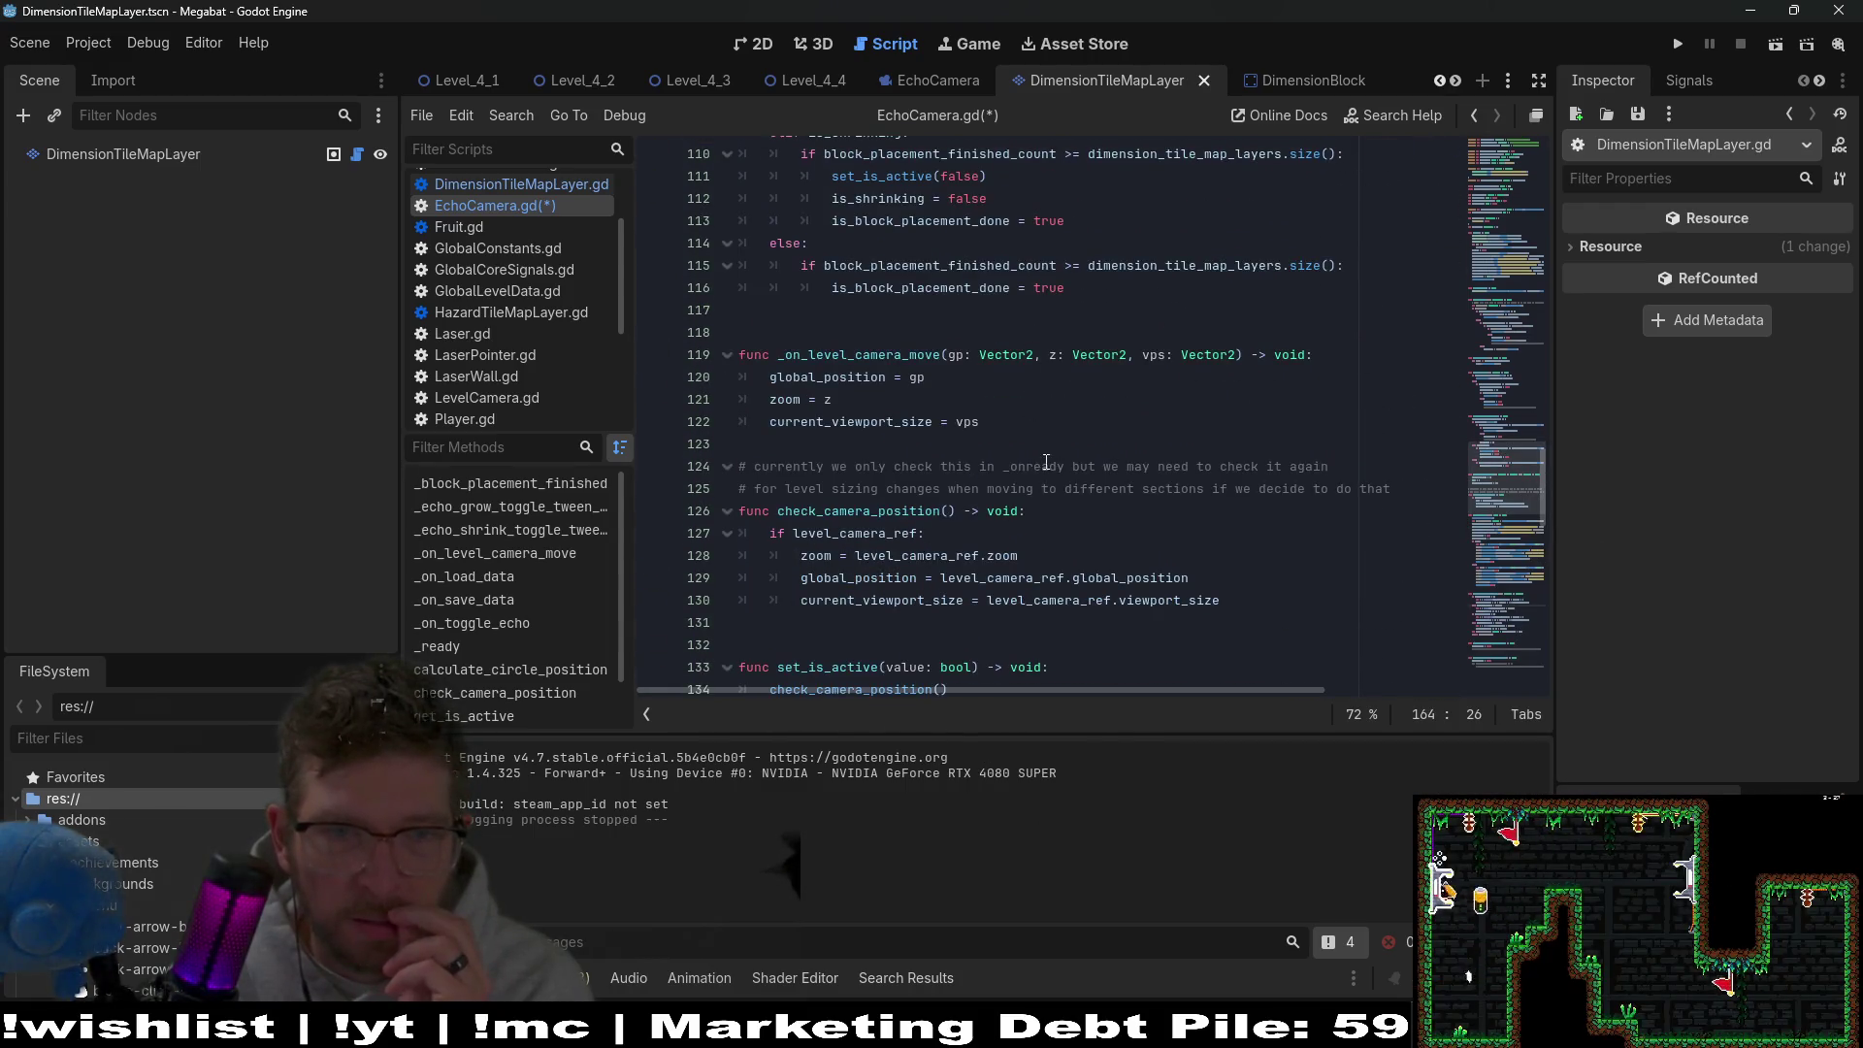
scroll(1067, 475, up, 3)
scroll(1098, 496, up, 1)
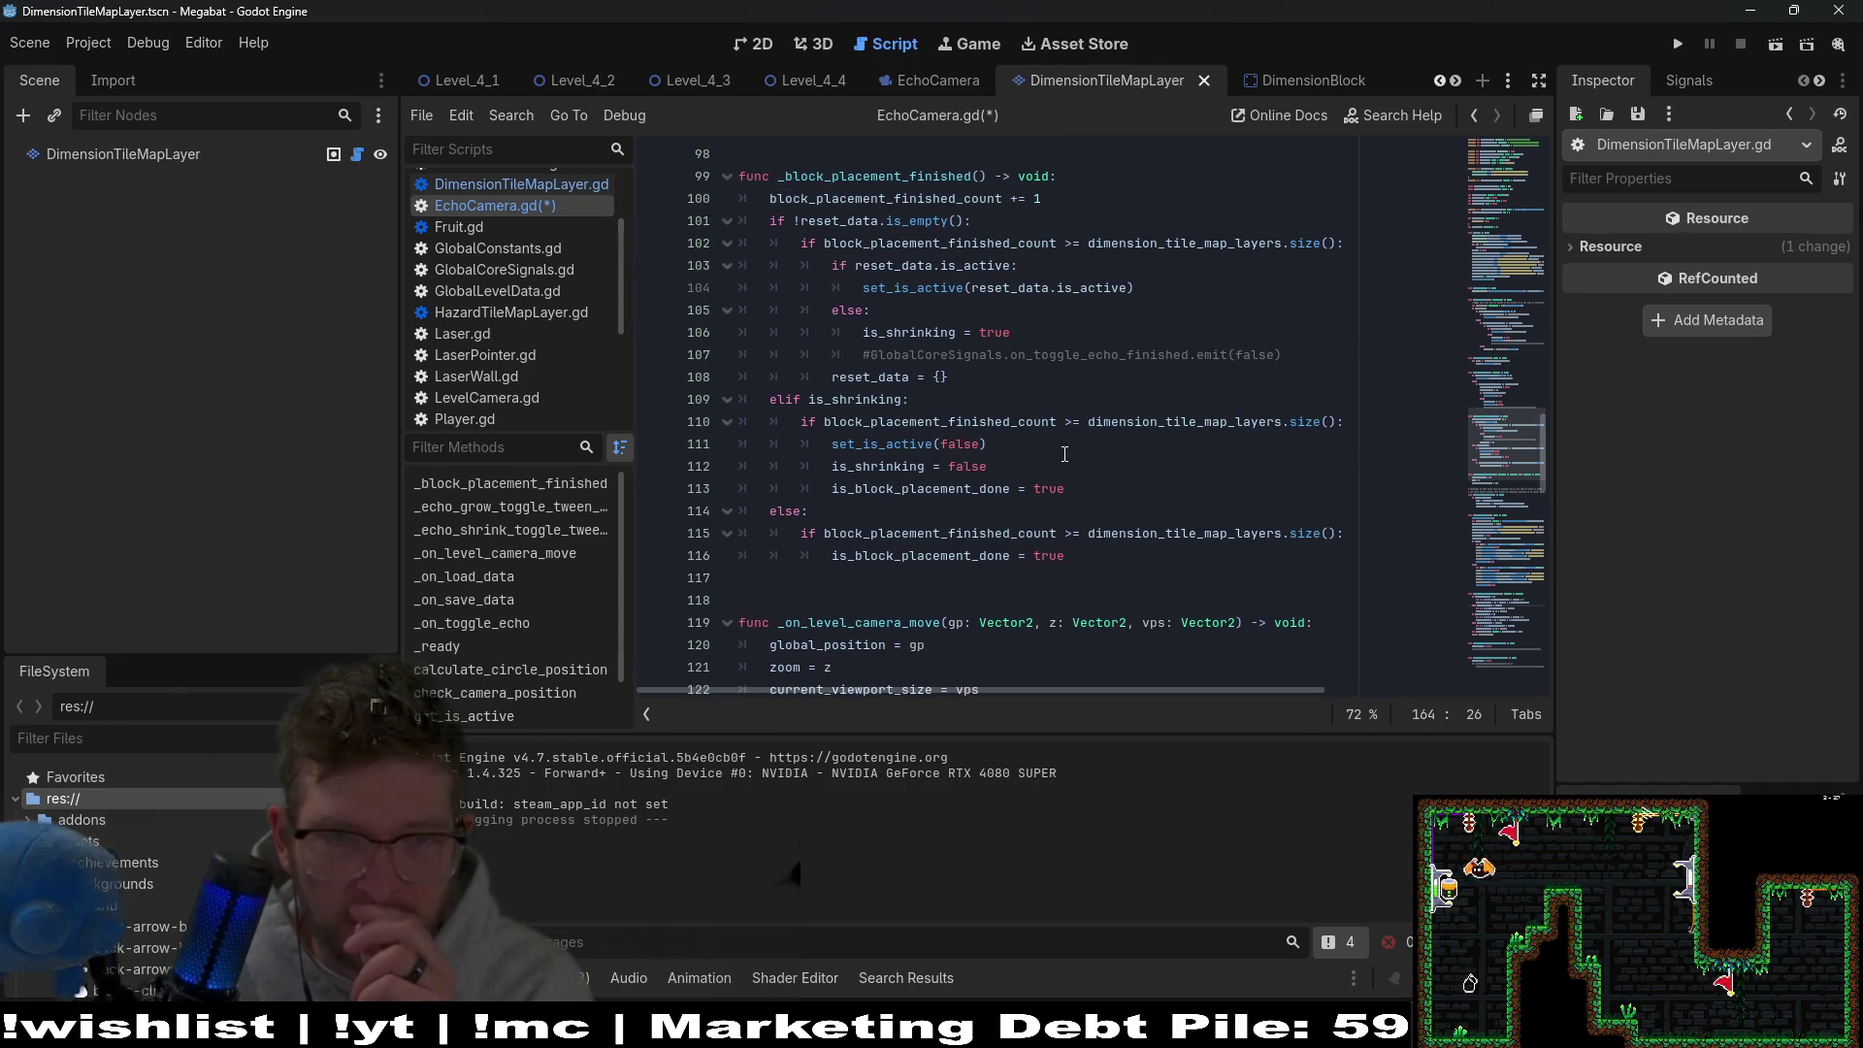
double_click(897, 466)
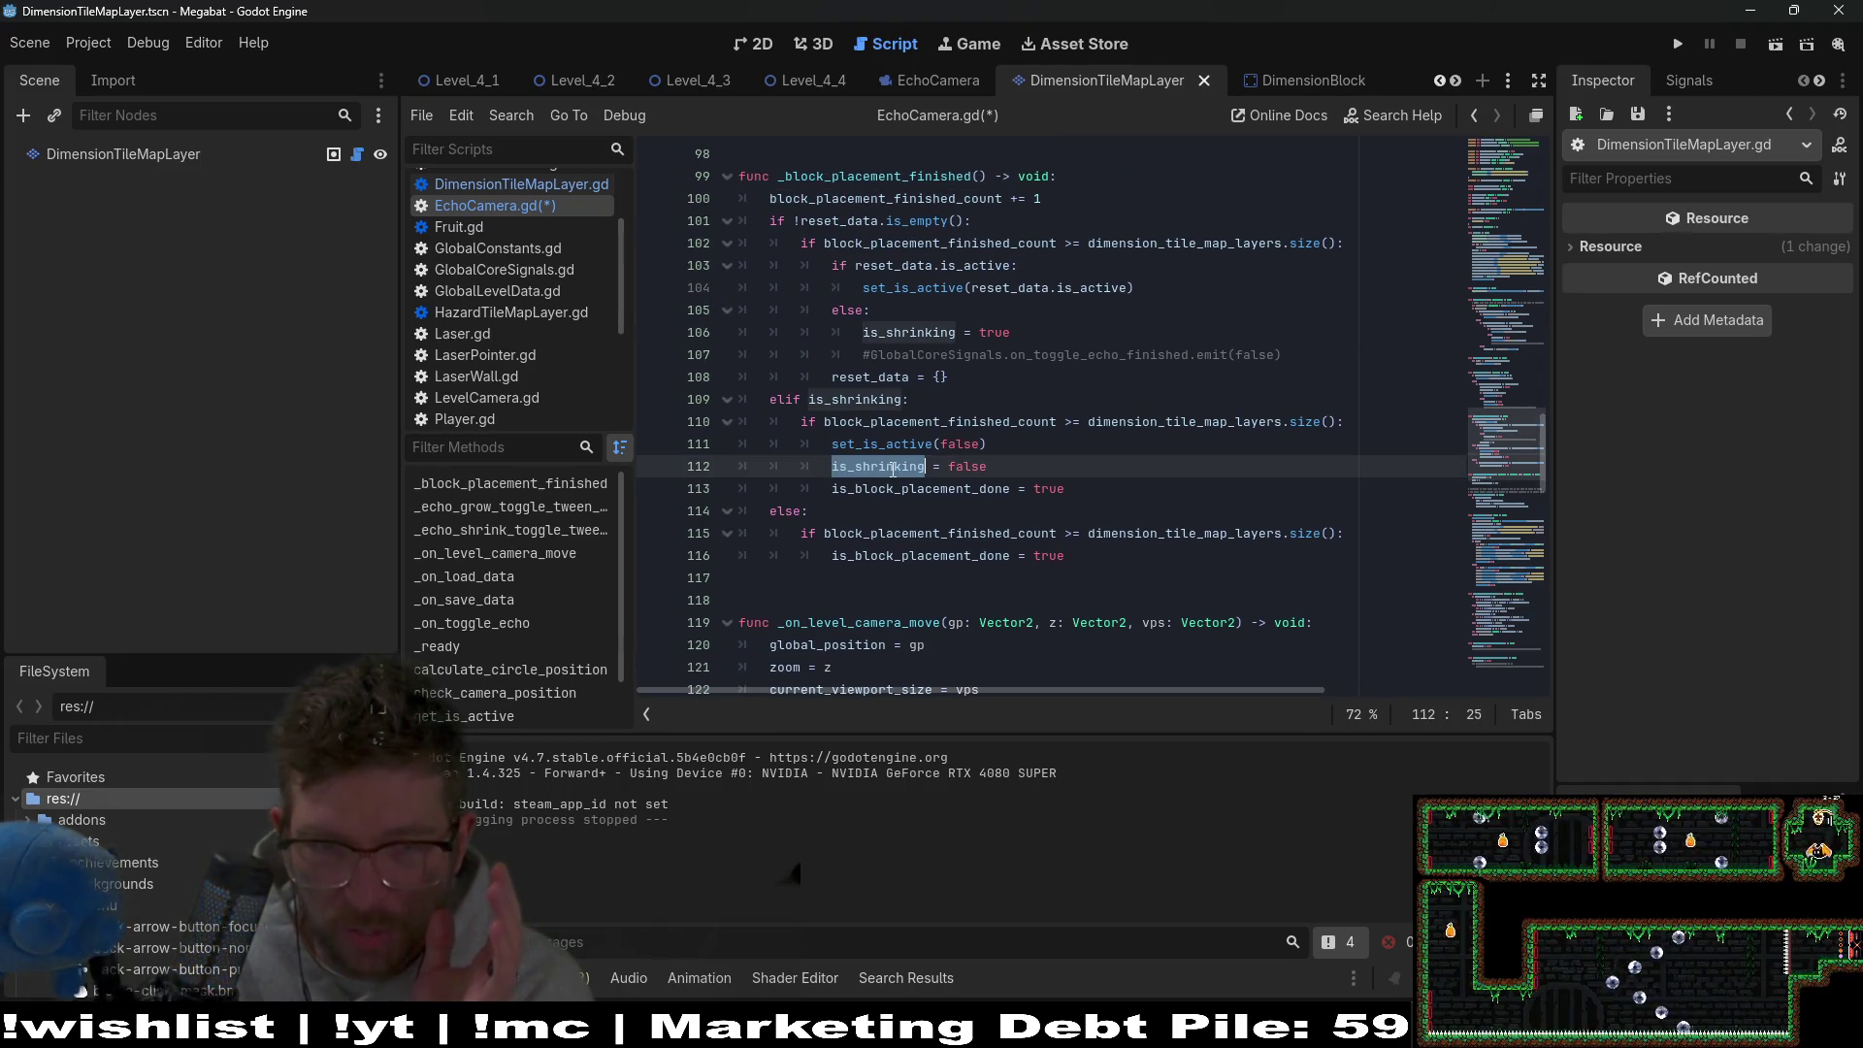
key(ctrl+f)
key(Return)
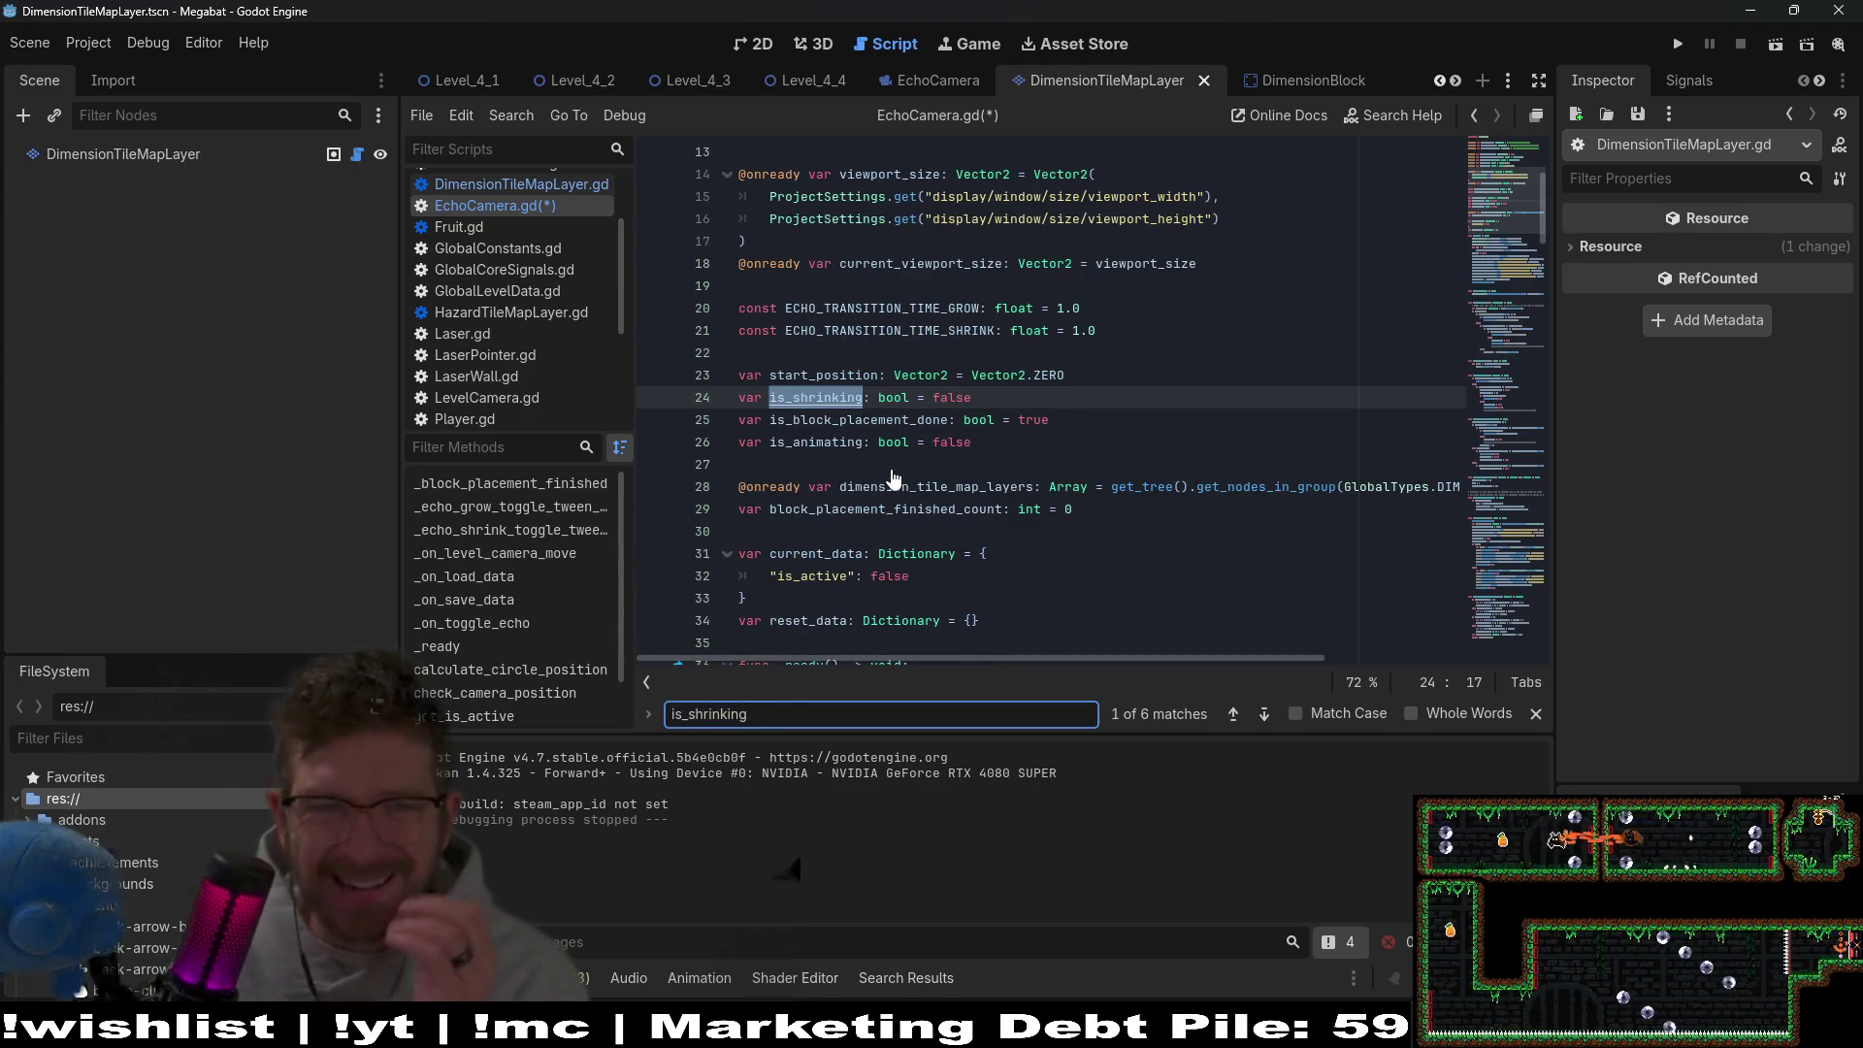
Step through the is_shrinking matches on lines 72, 94 and 106.
key(Return)
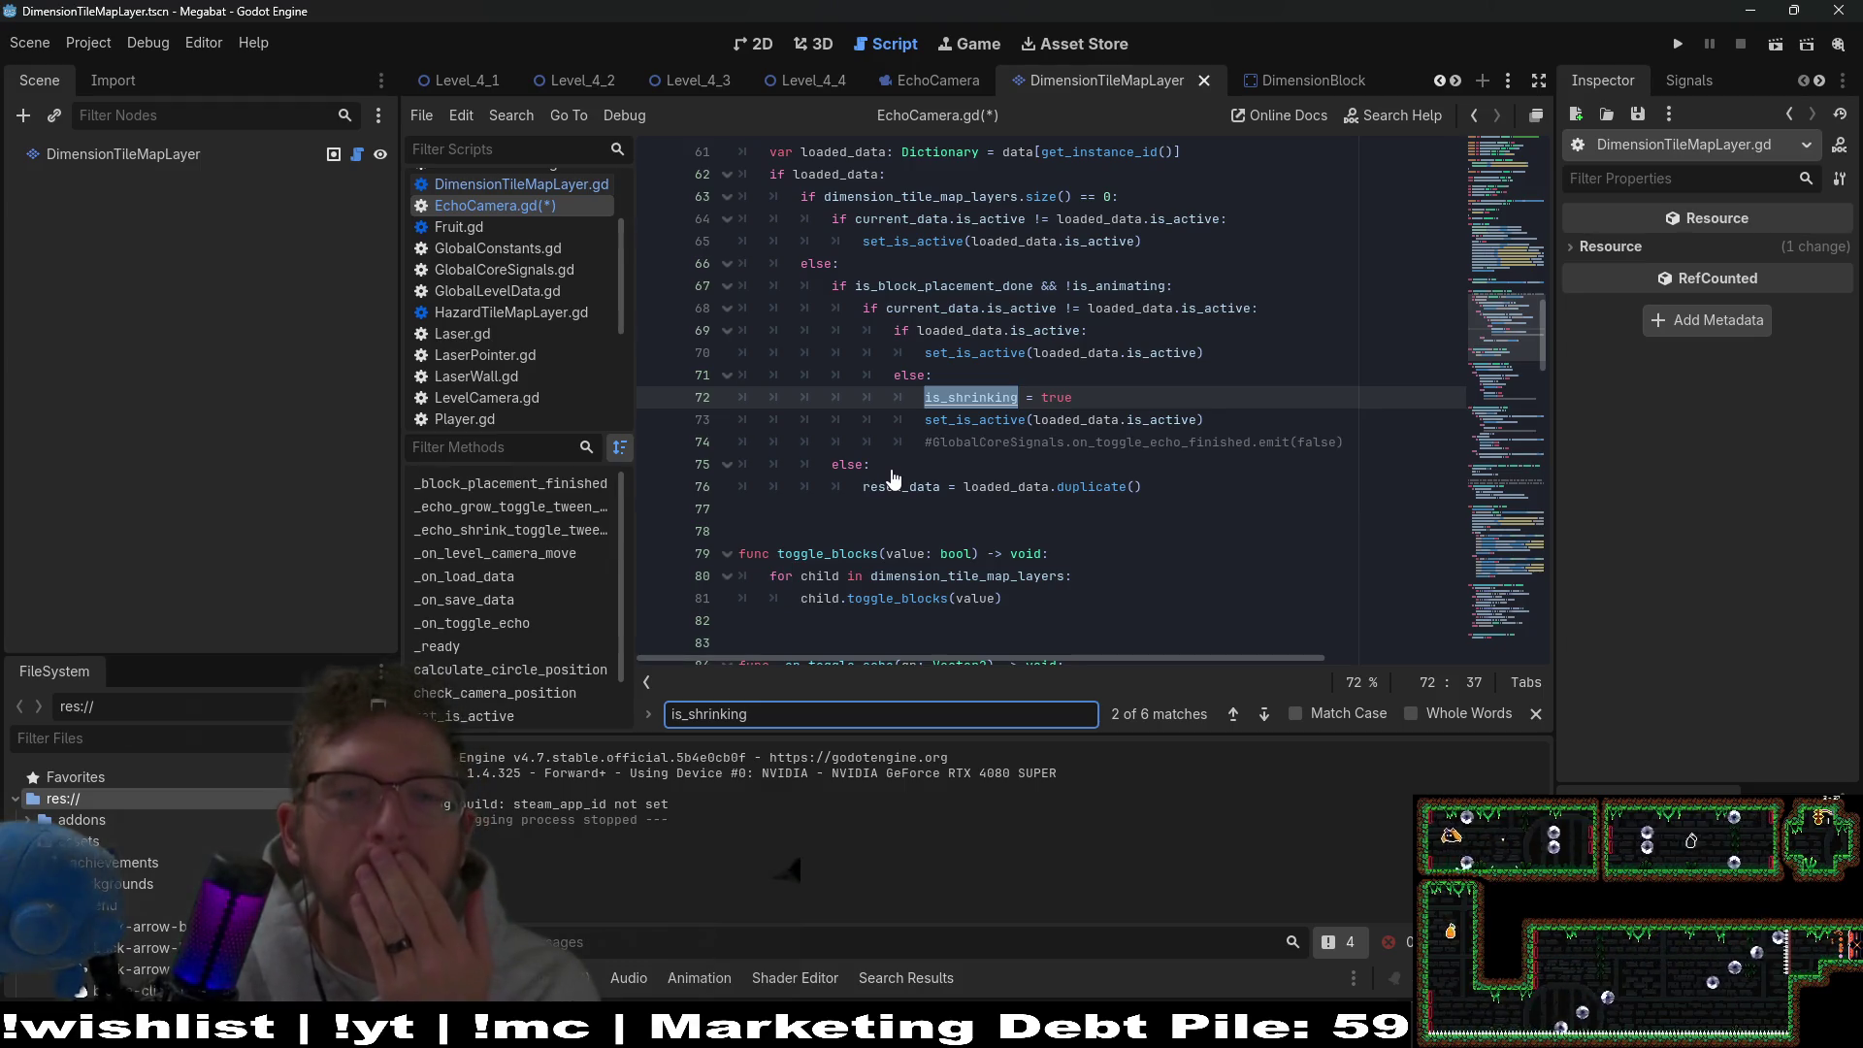
key(Return)
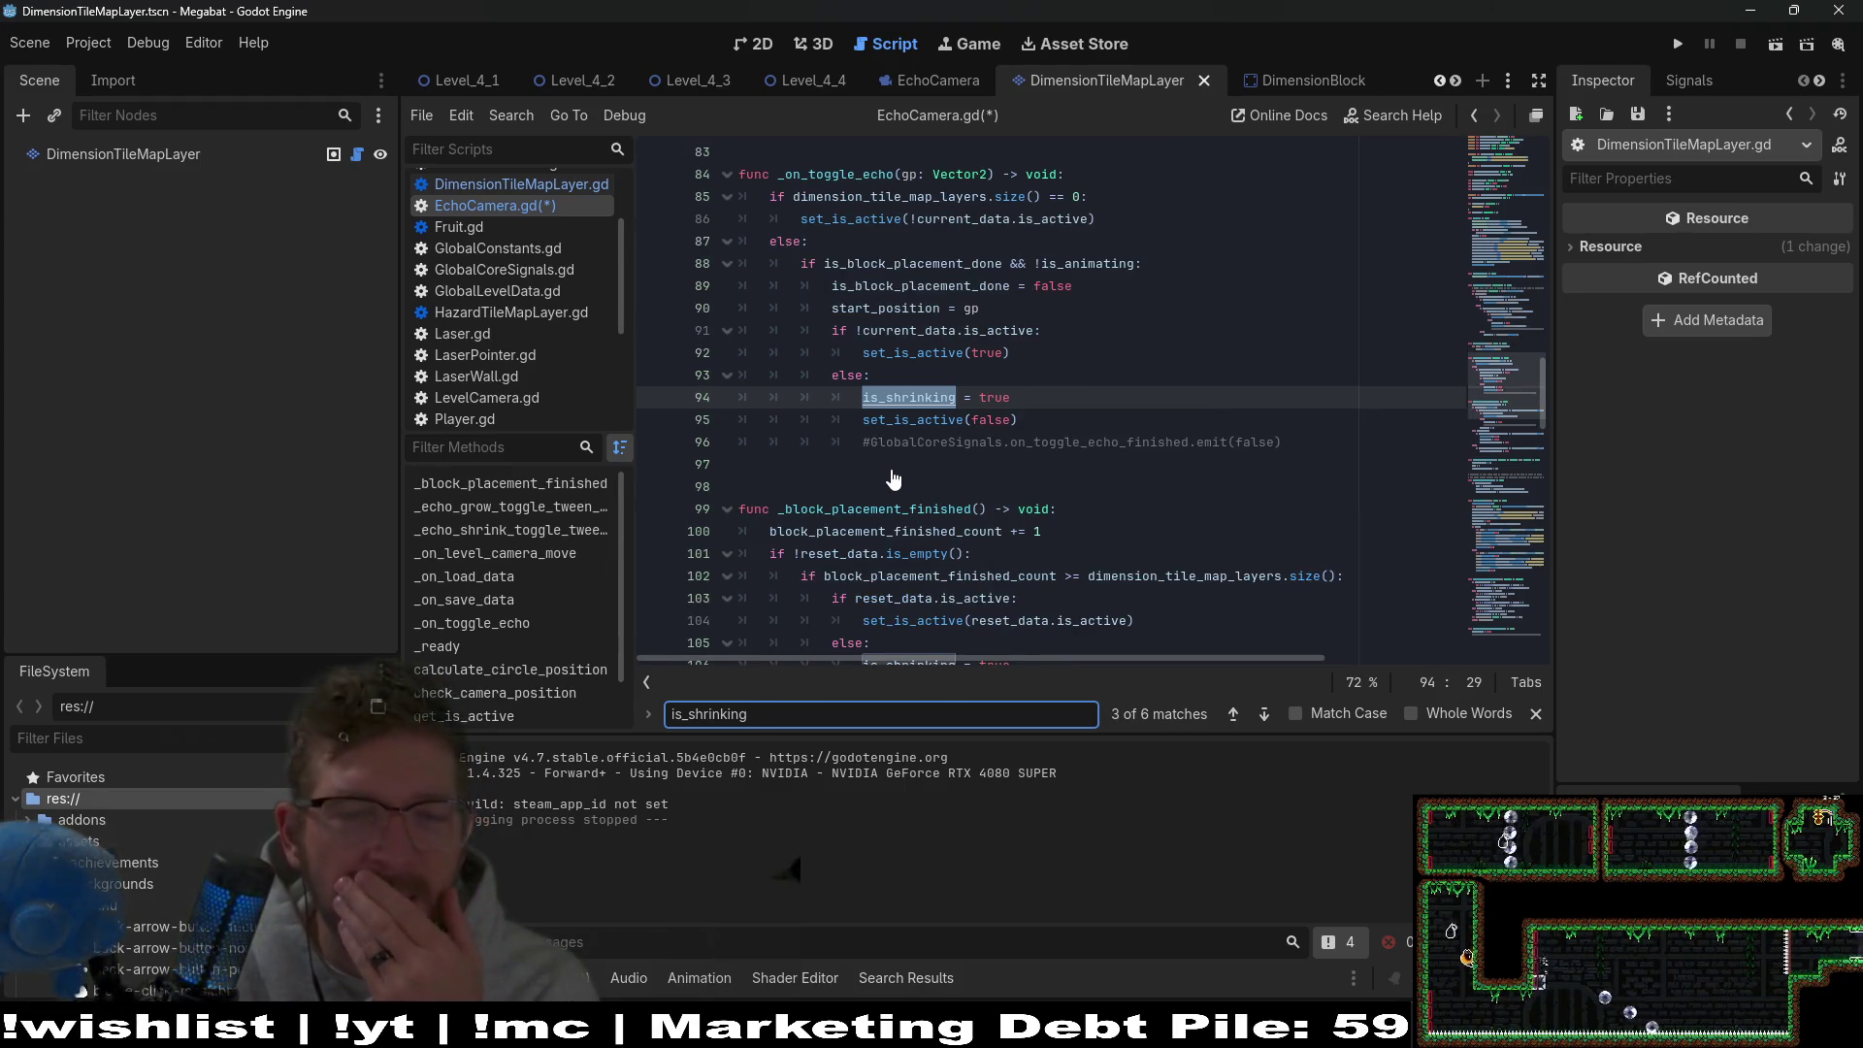
key(Return)
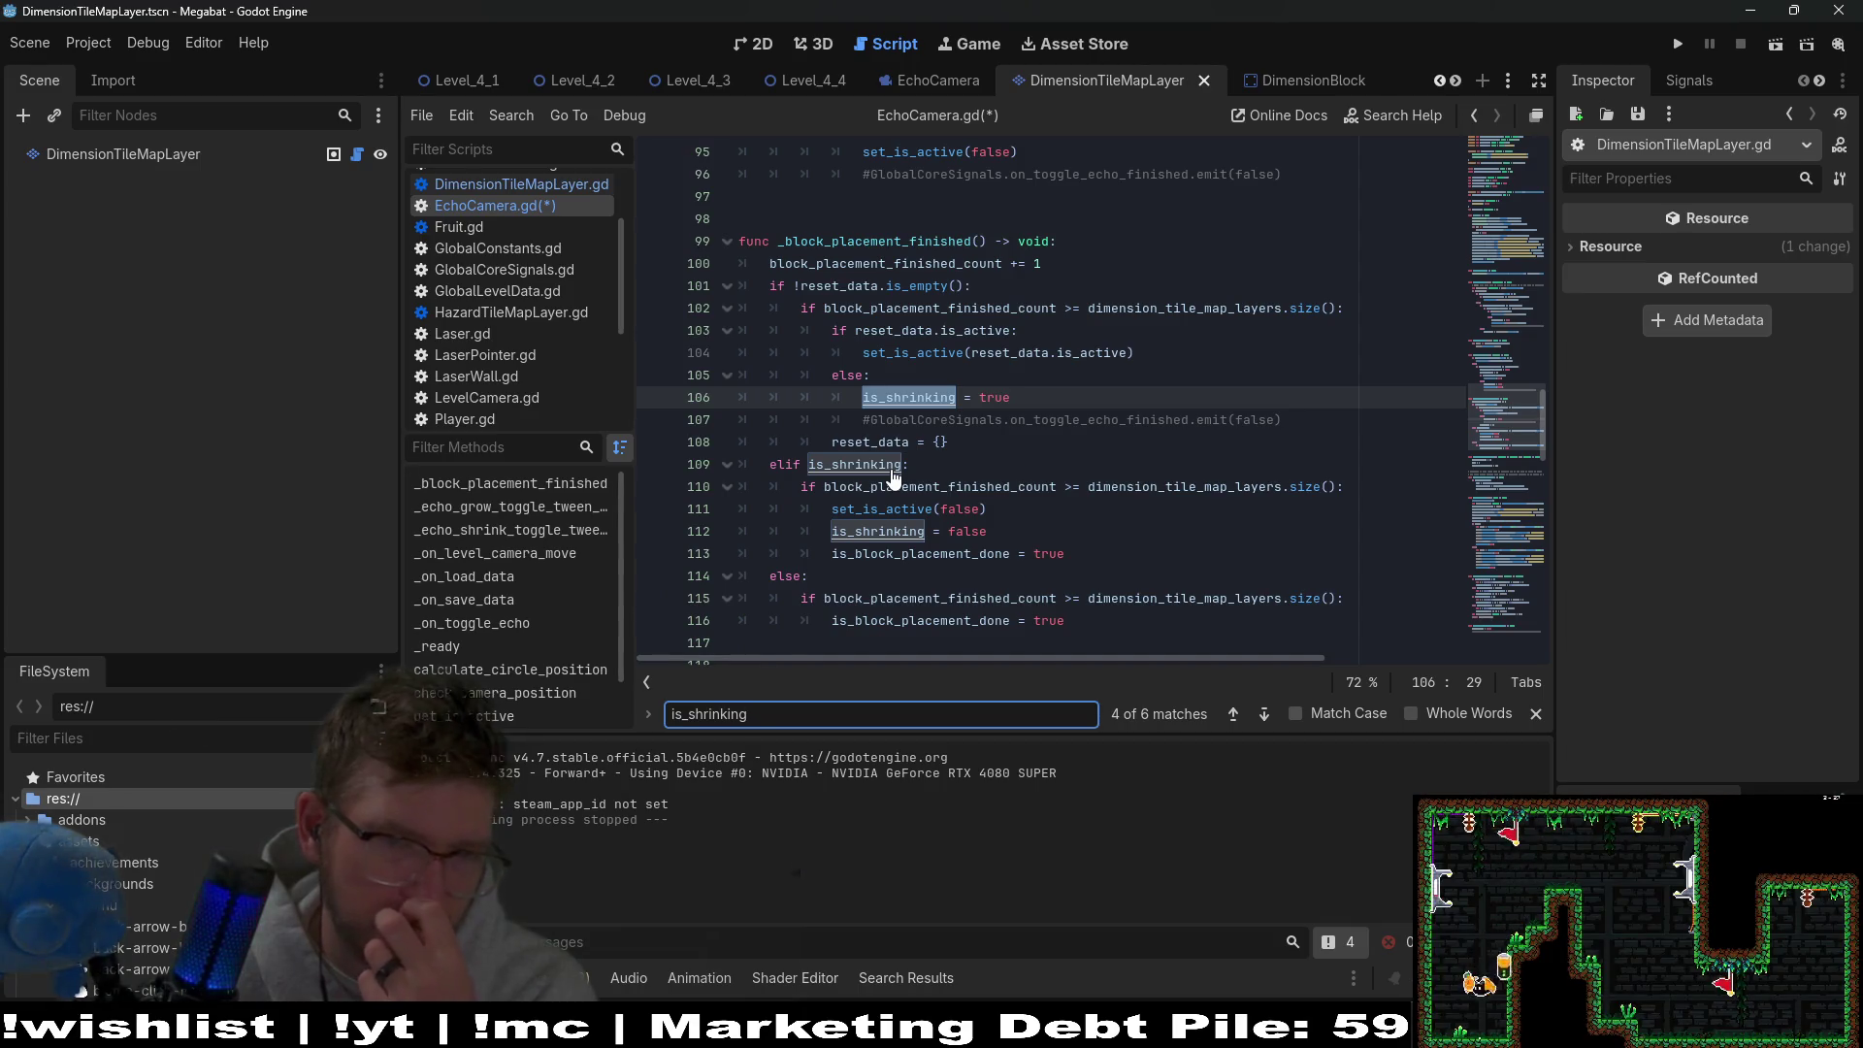
scroll(893, 475, down, 1)
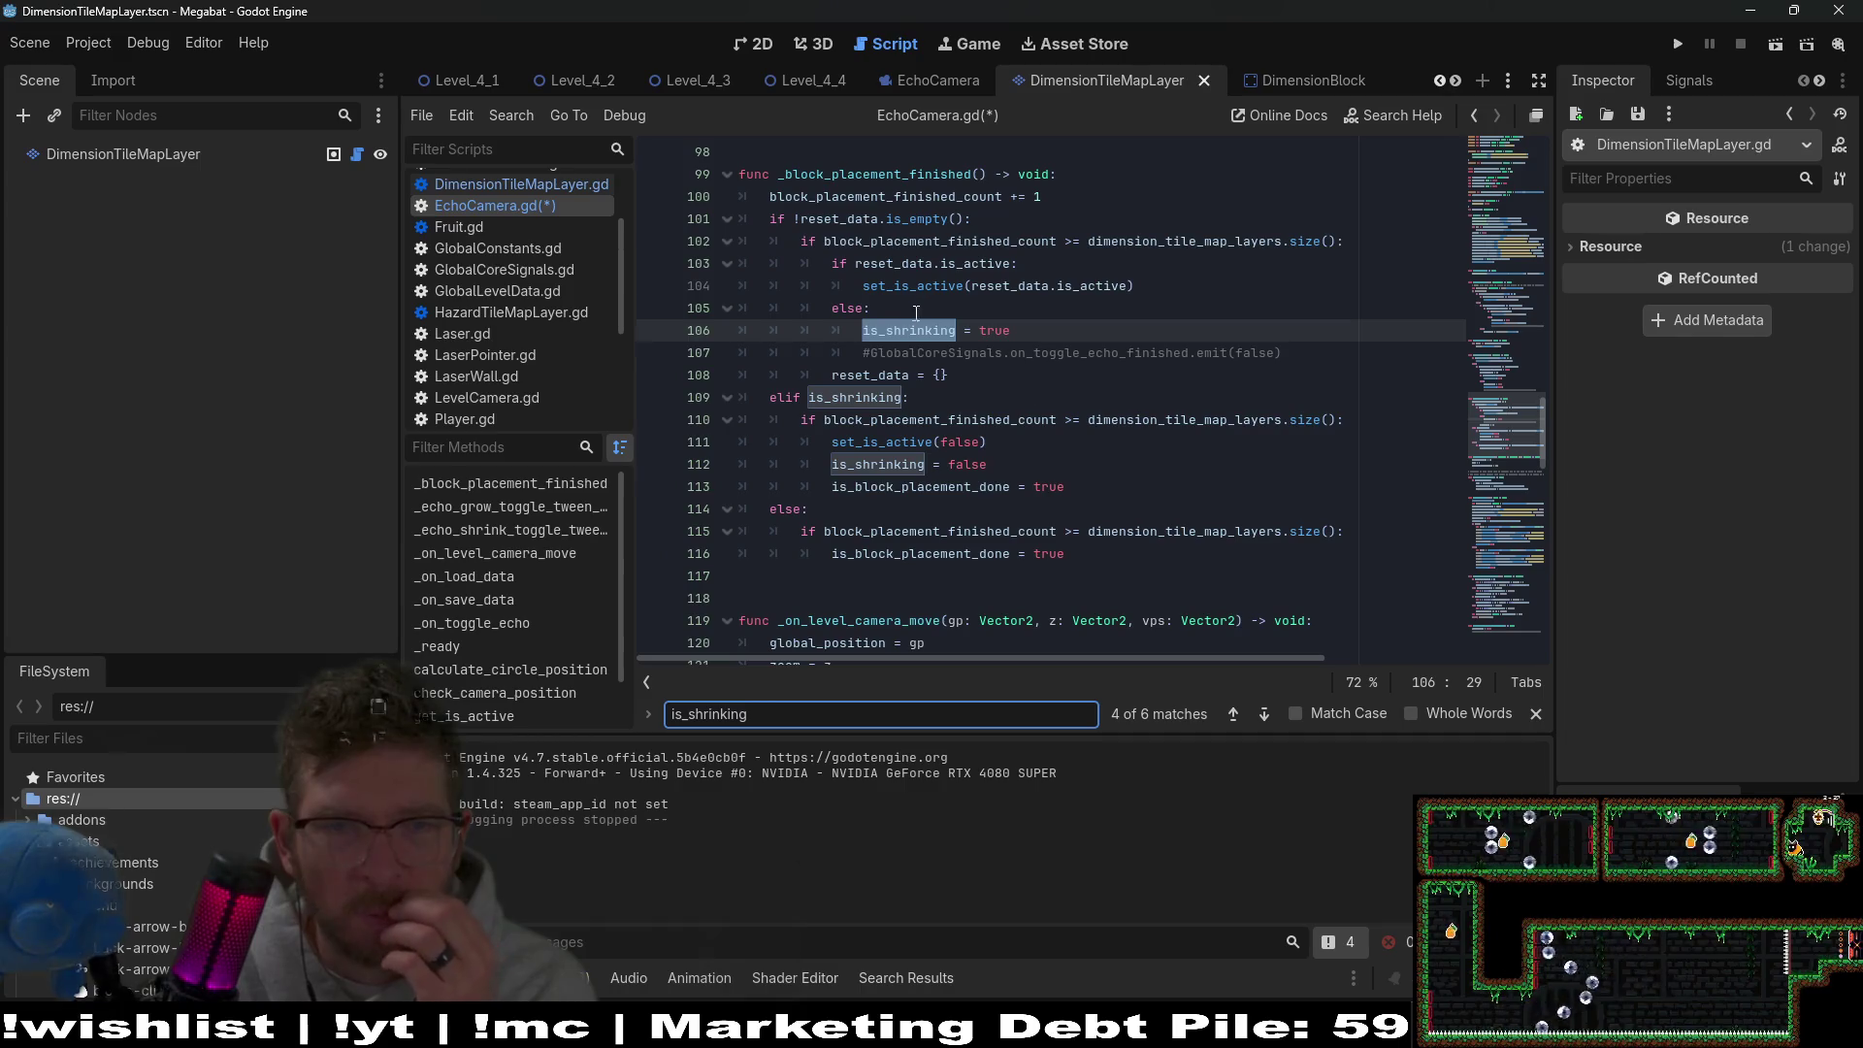
Check the set_is_active call on line 104 and its documentation.
drag(1145, 285, 832, 286)
click(865, 283)
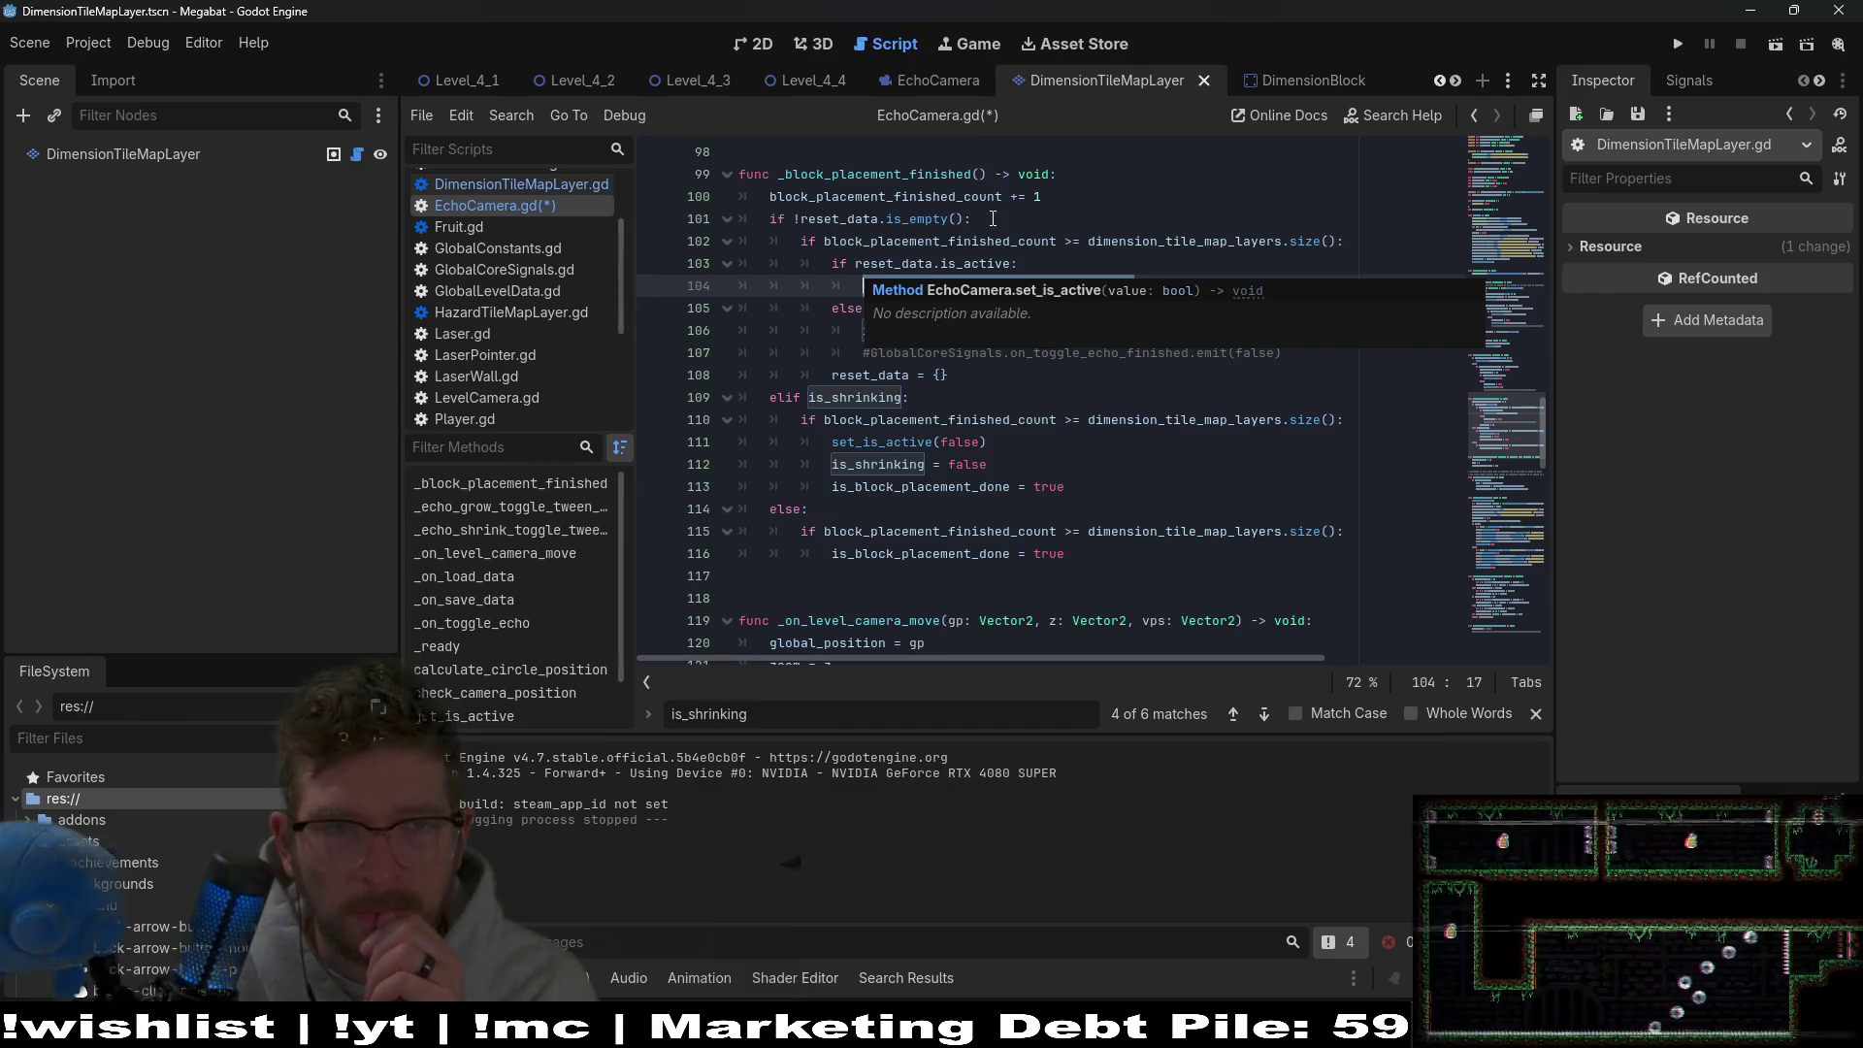
triple_click(865, 281)
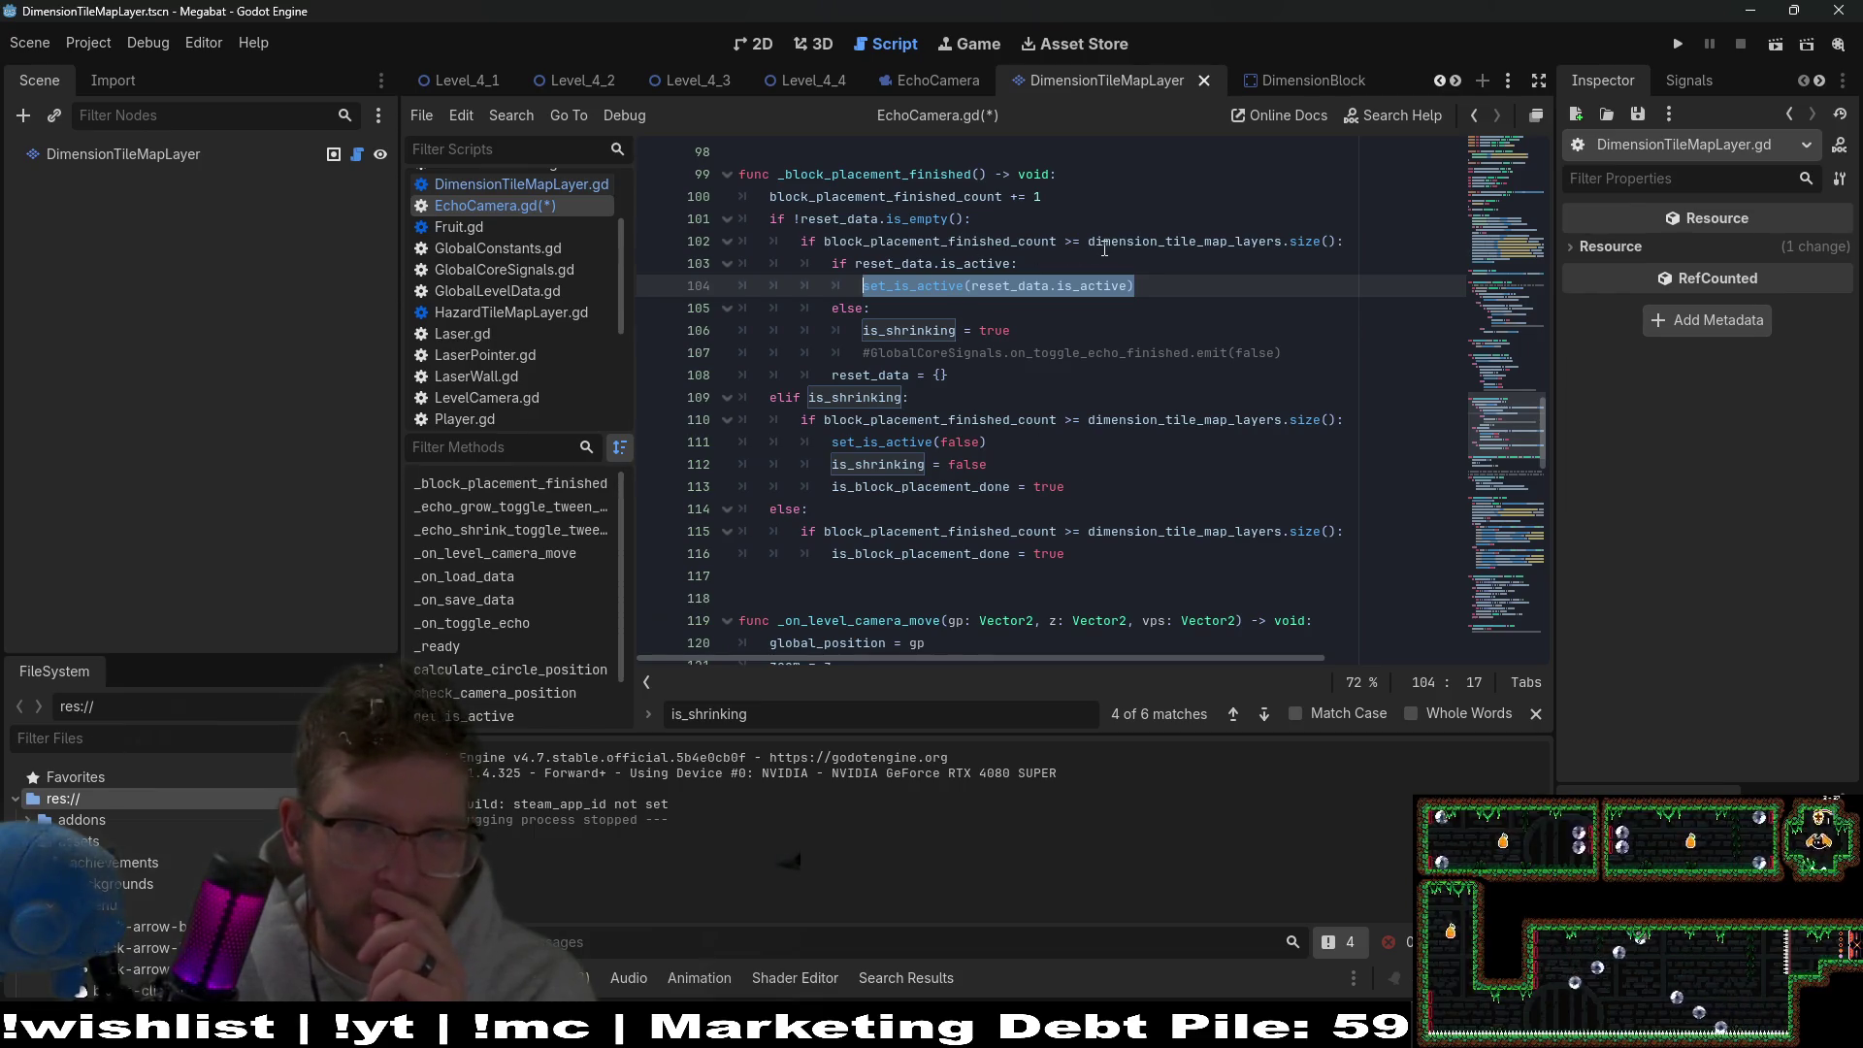
click(1012, 263)
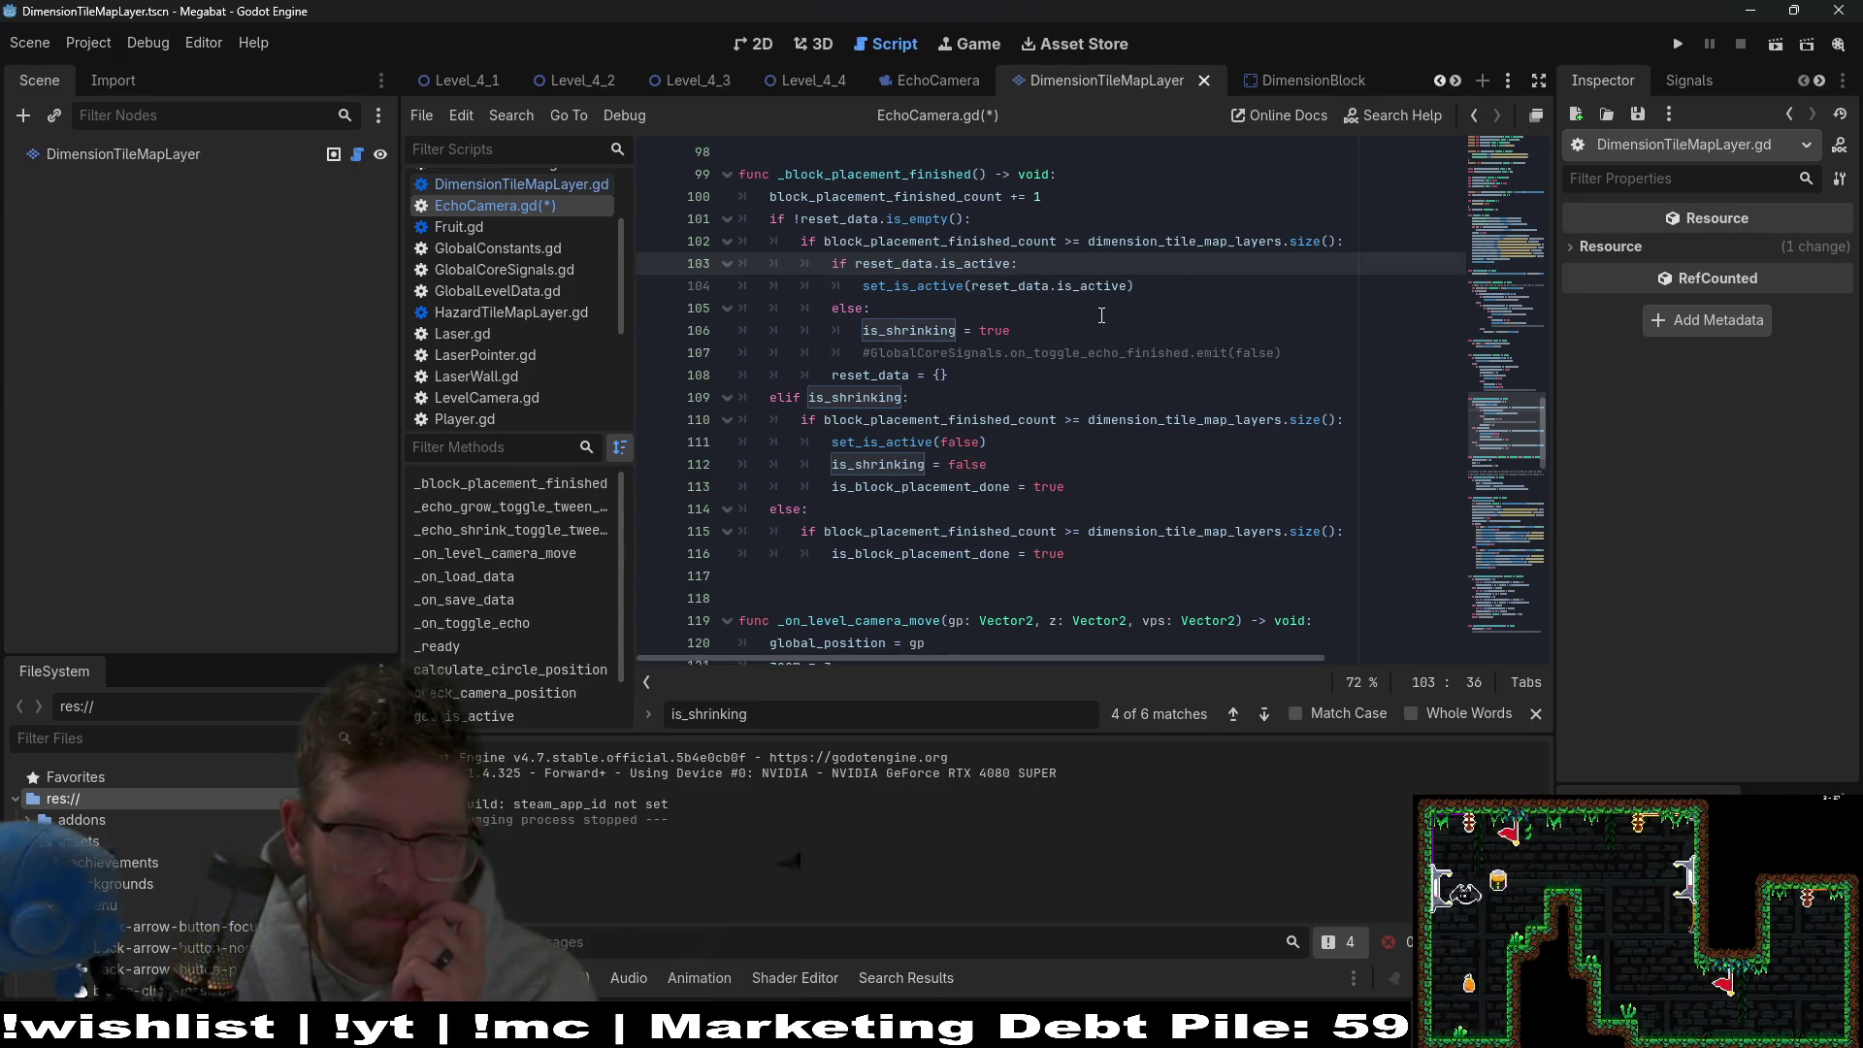
Jump from is_shrinking on line 106 to its line-24 declaration.
click(920, 329)
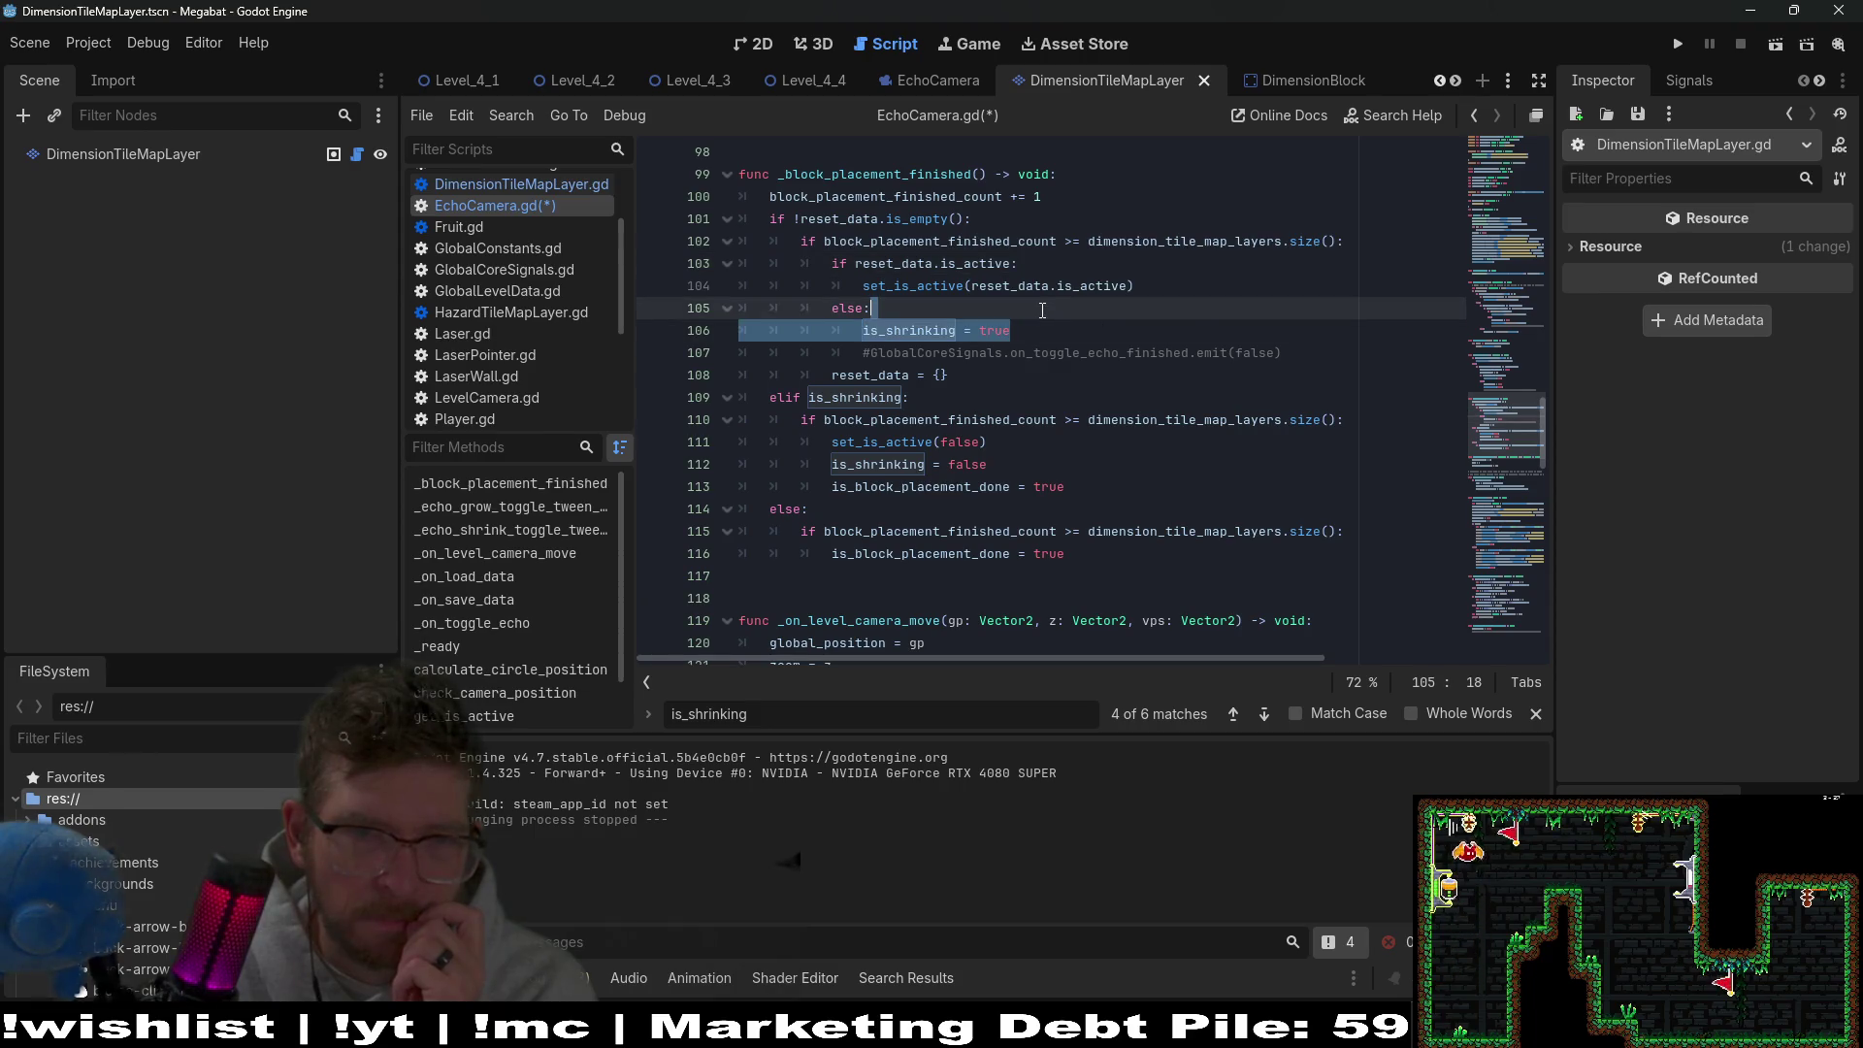
ctrl+click(918, 330)
click(1011, 391)
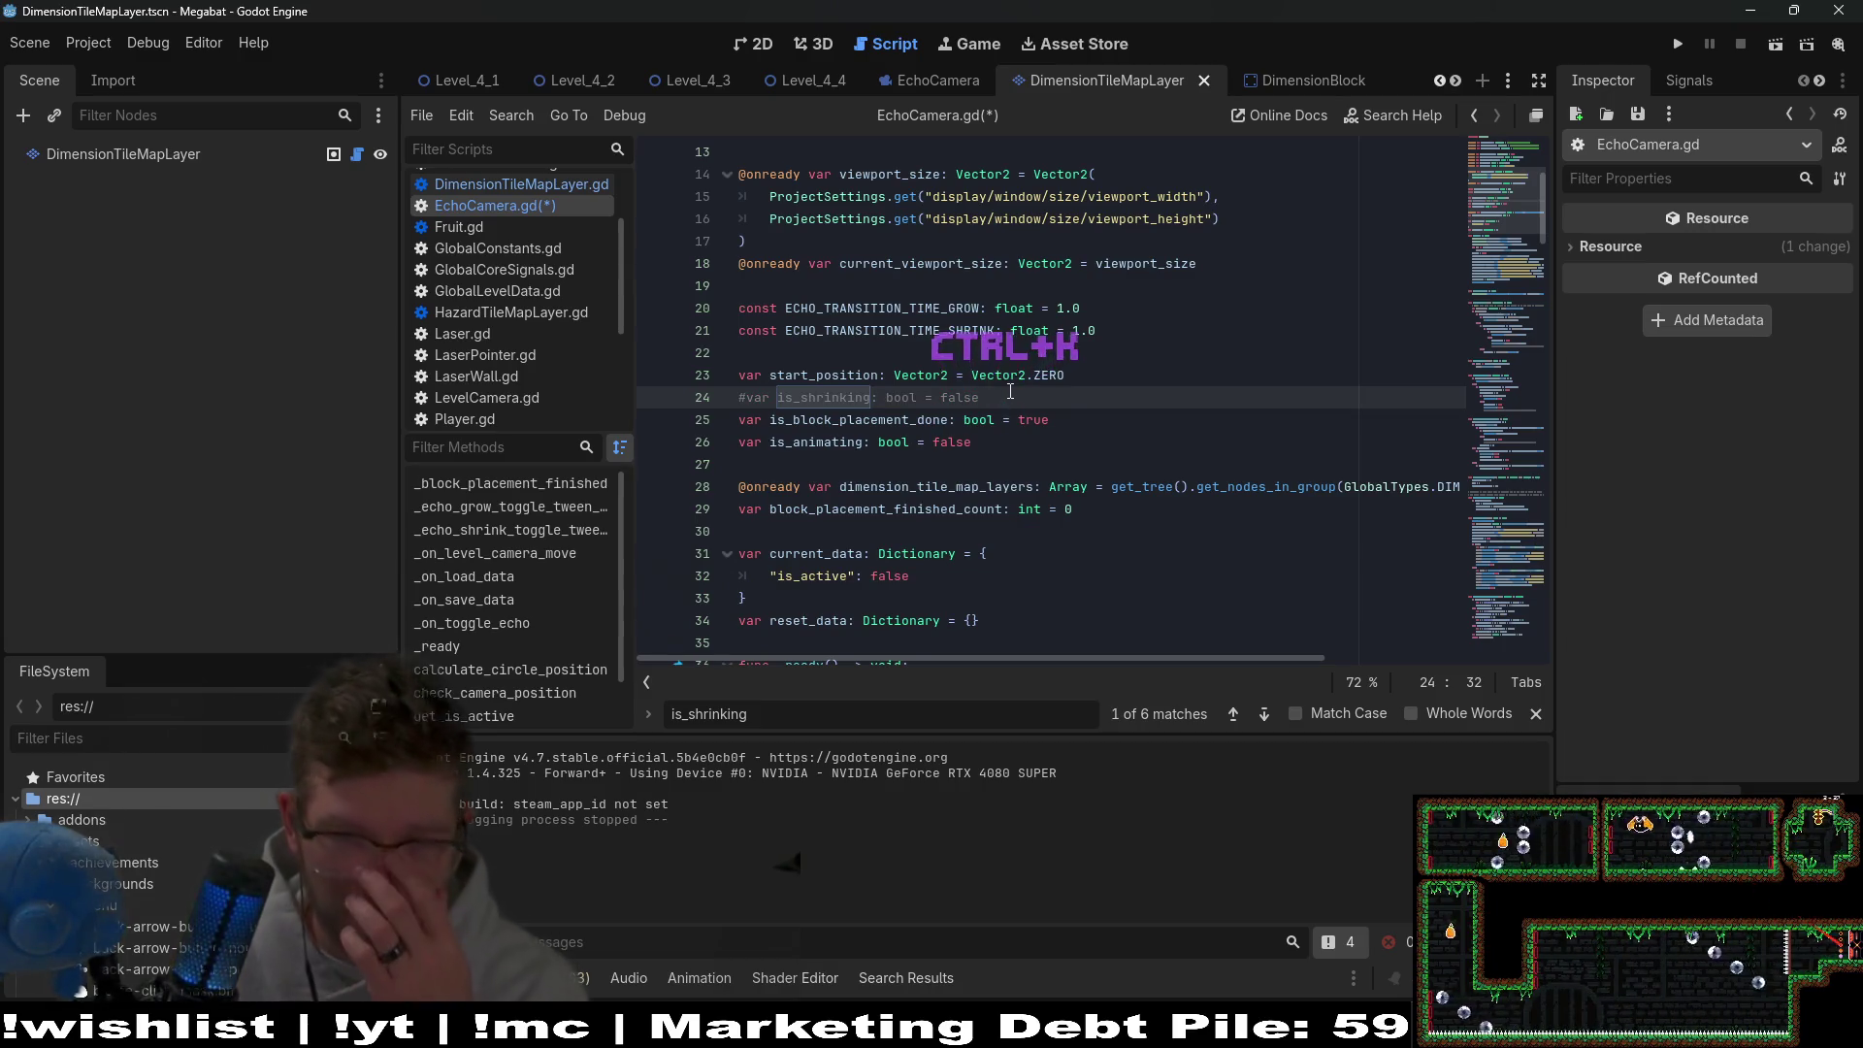
Comment out the is_shrinking declaration and the is_shrinking assignment on line 72.
key(ctrl+k)
click(1034, 419)
click(874, 667)
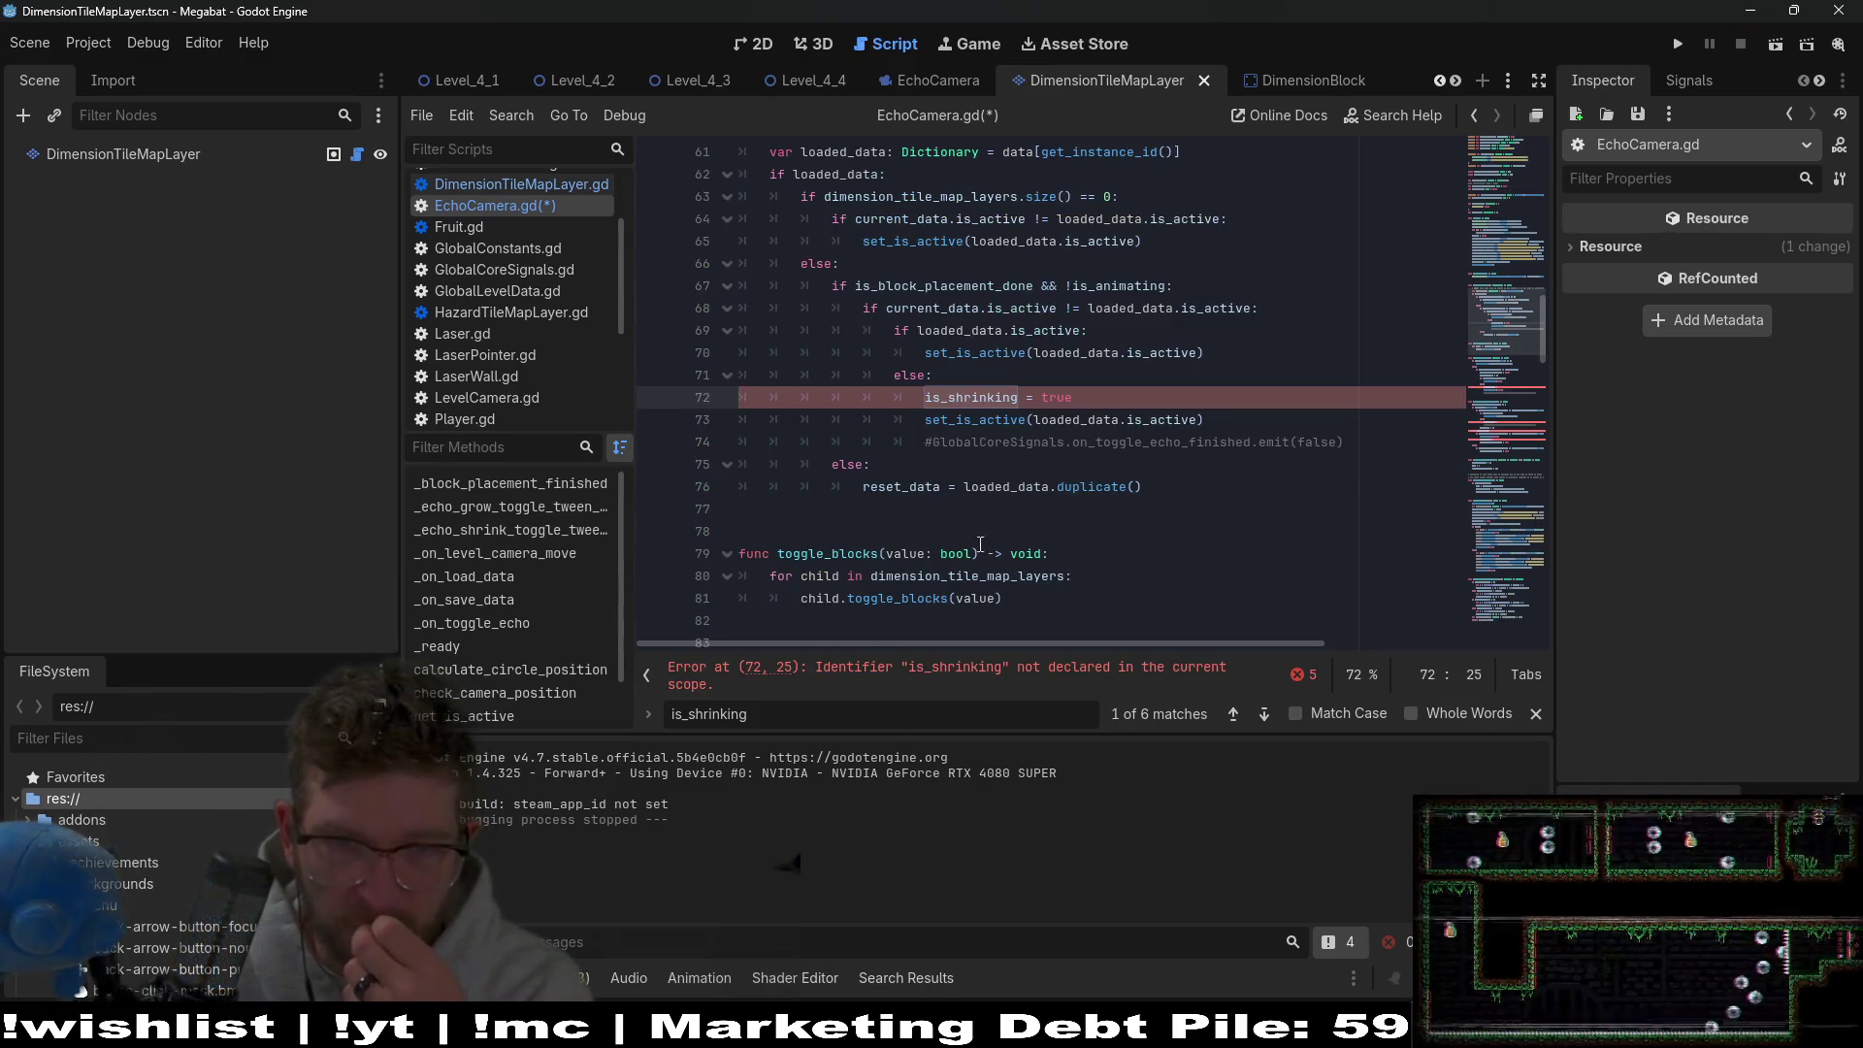
key(ctrl+k)
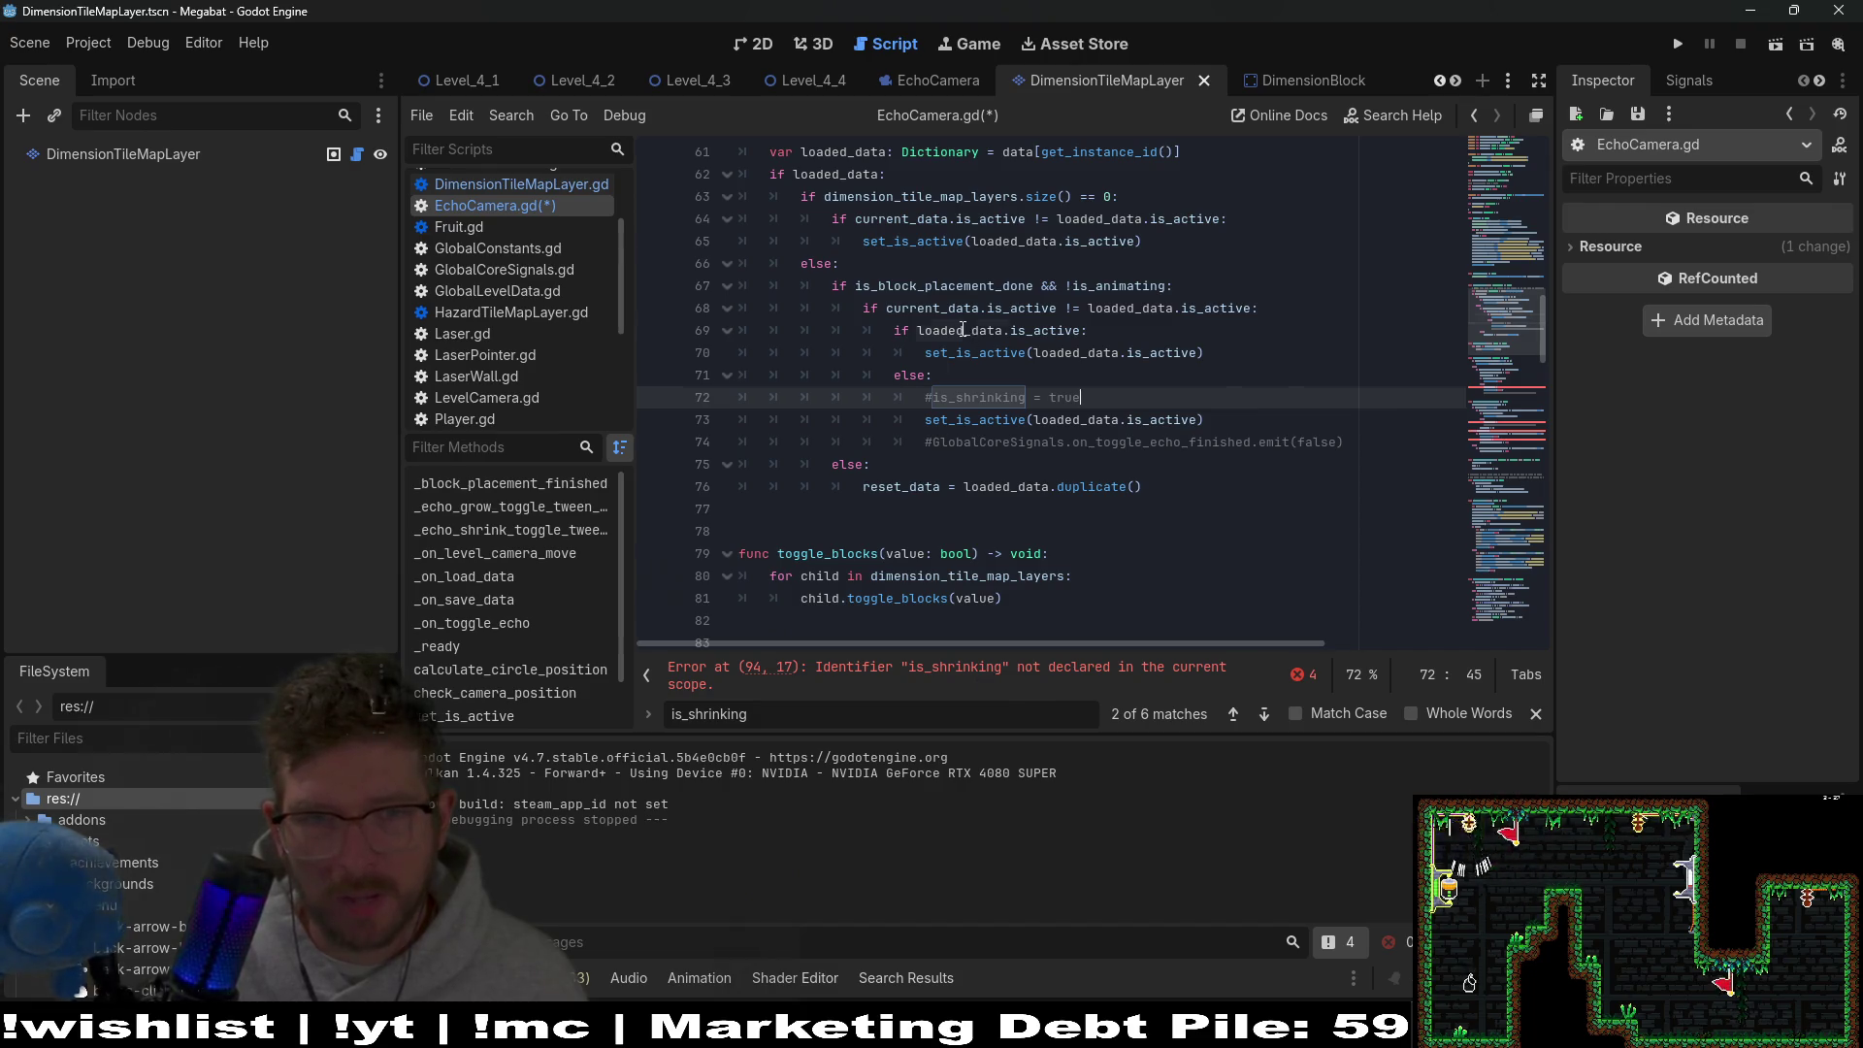
Copy the set_is_active call from line 73 onto a new line after line 68.
click(1215, 419)
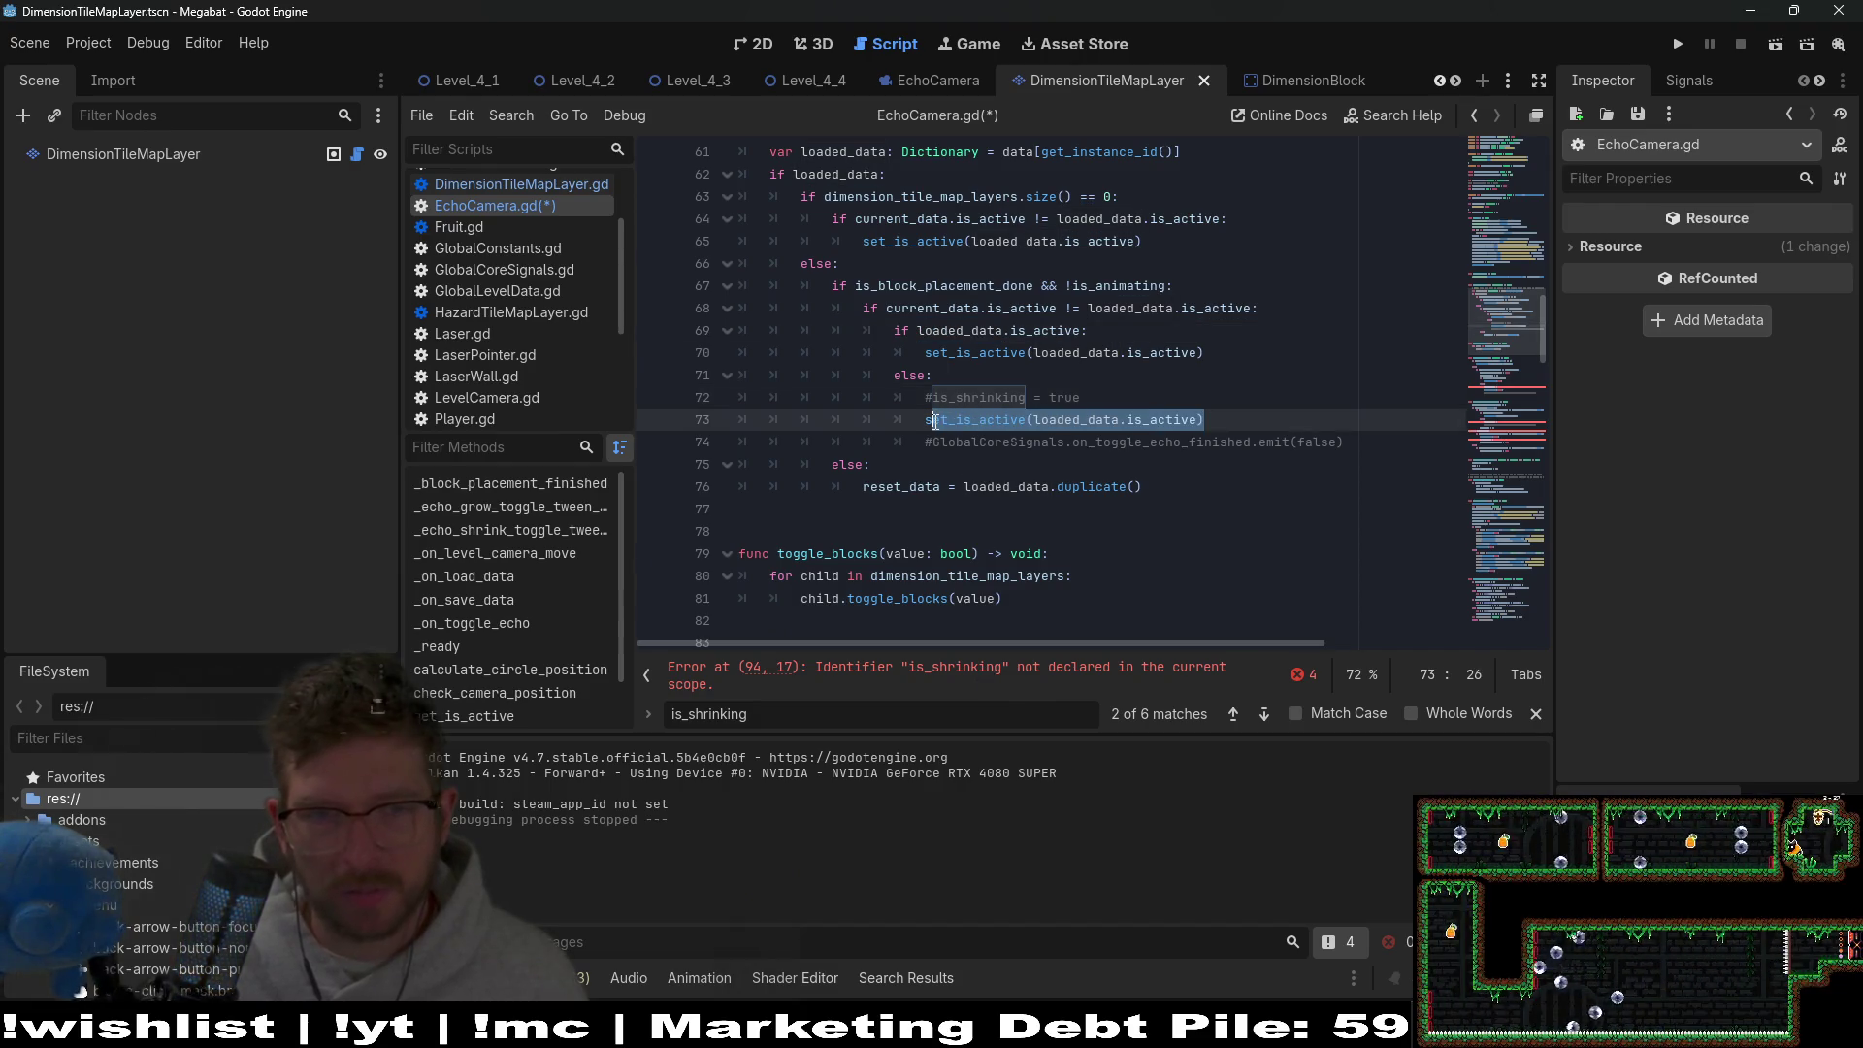
drag(932, 421, 925, 421)
key(ctrl+c)
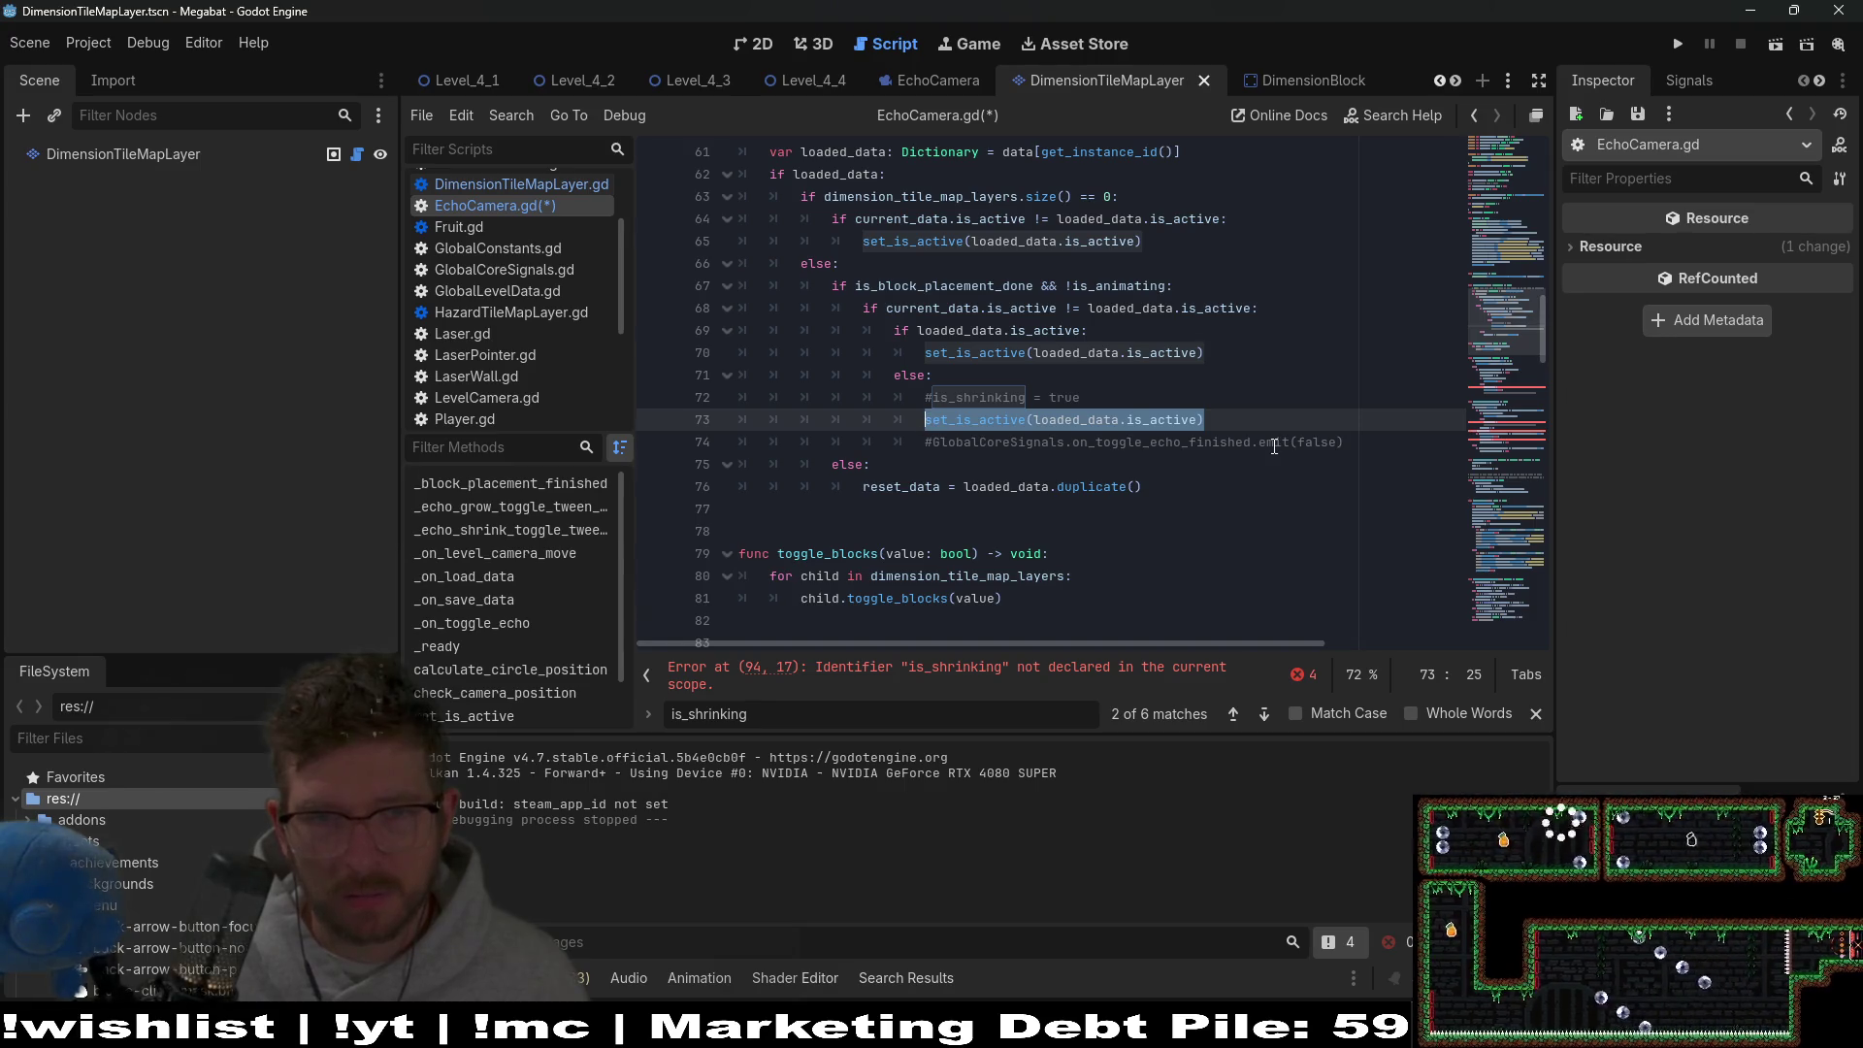
click(1280, 314)
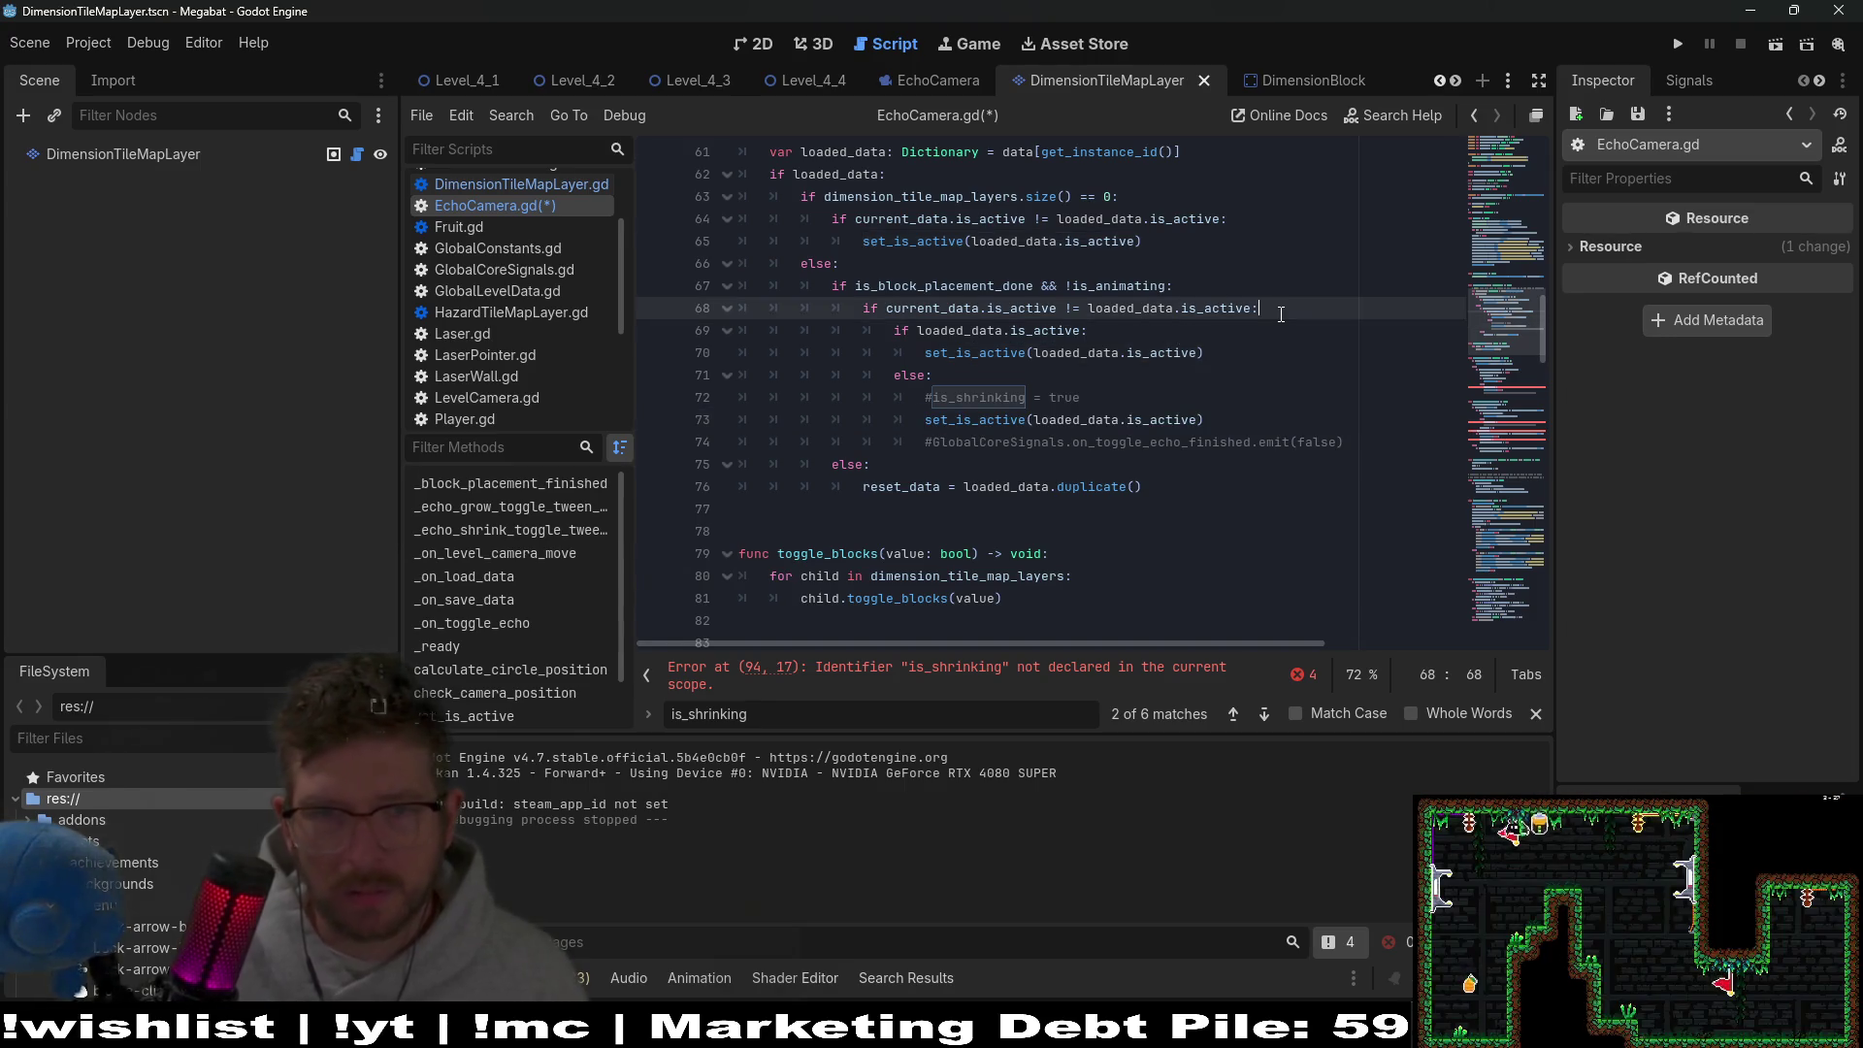
key(Return)
key(ctrl+v)
Comment out the old nested branch on lines 70–74 and save the script.
drag(1201, 441, 874, 360)
key(ctrl+k)
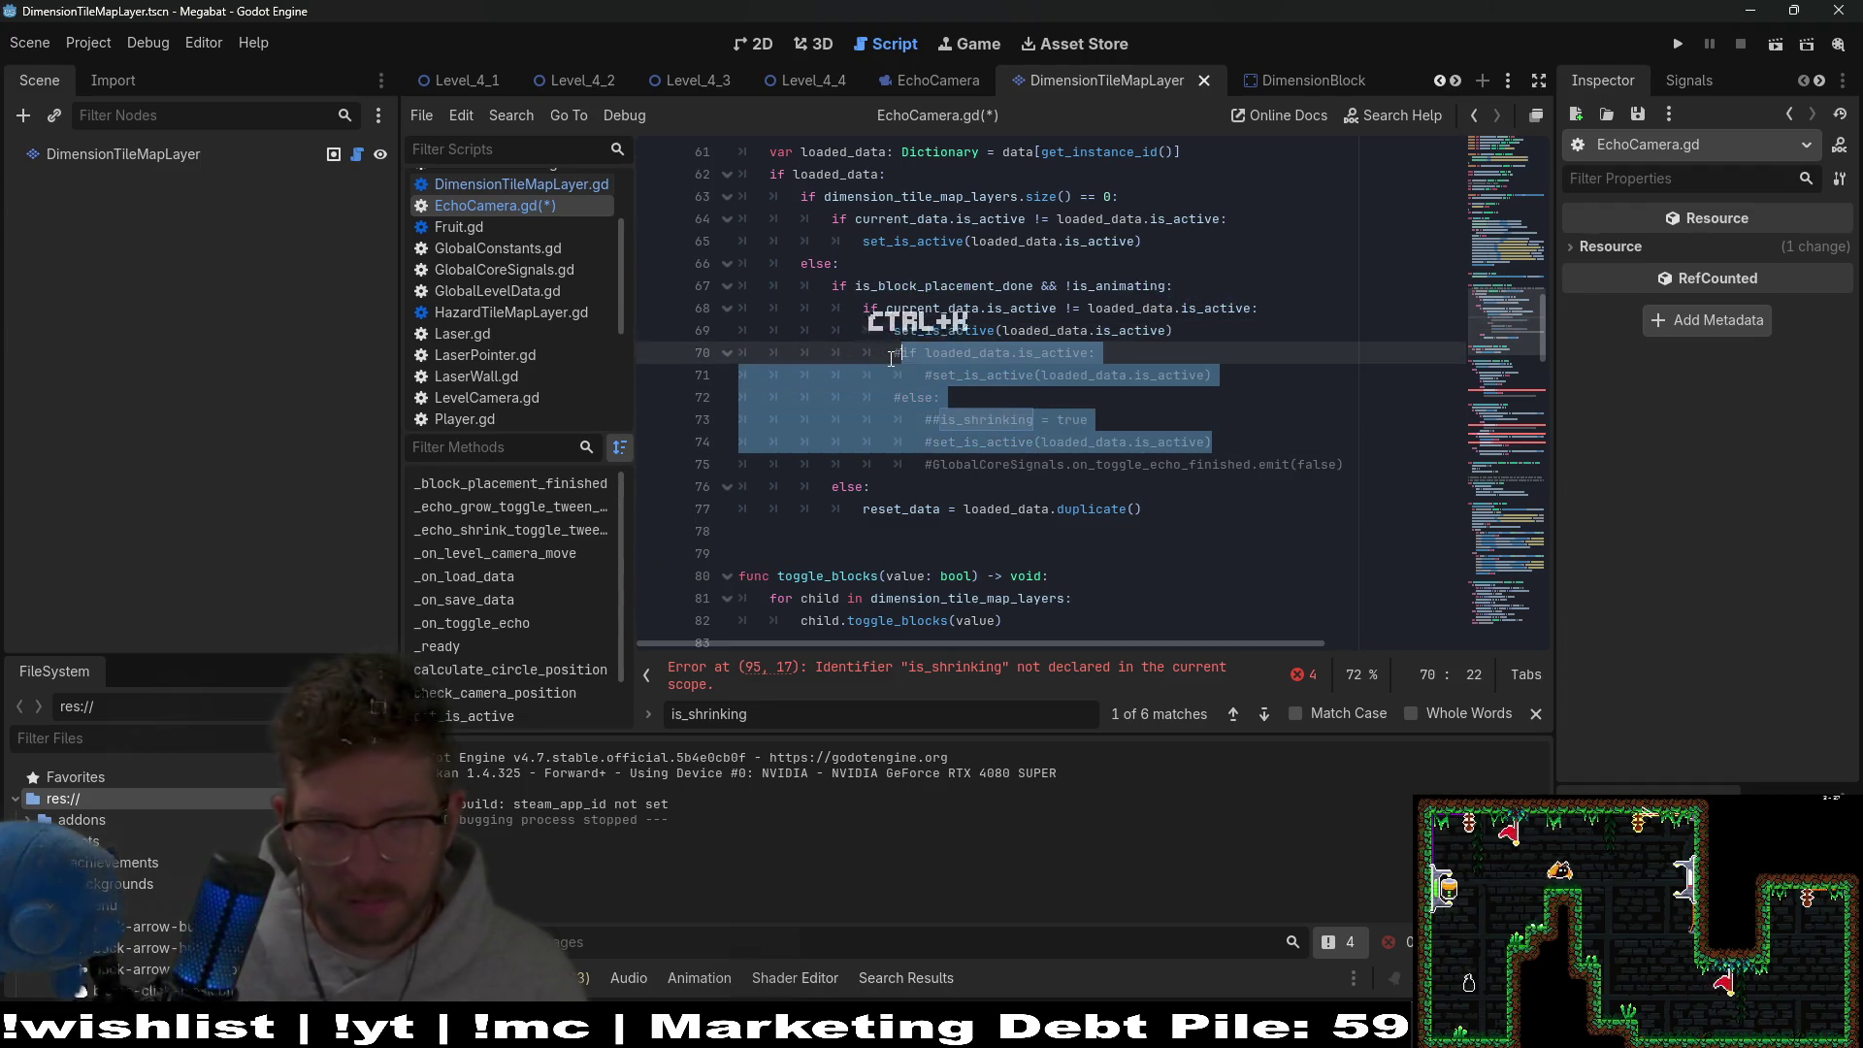
key(ctrl+s)
click(1025, 419)
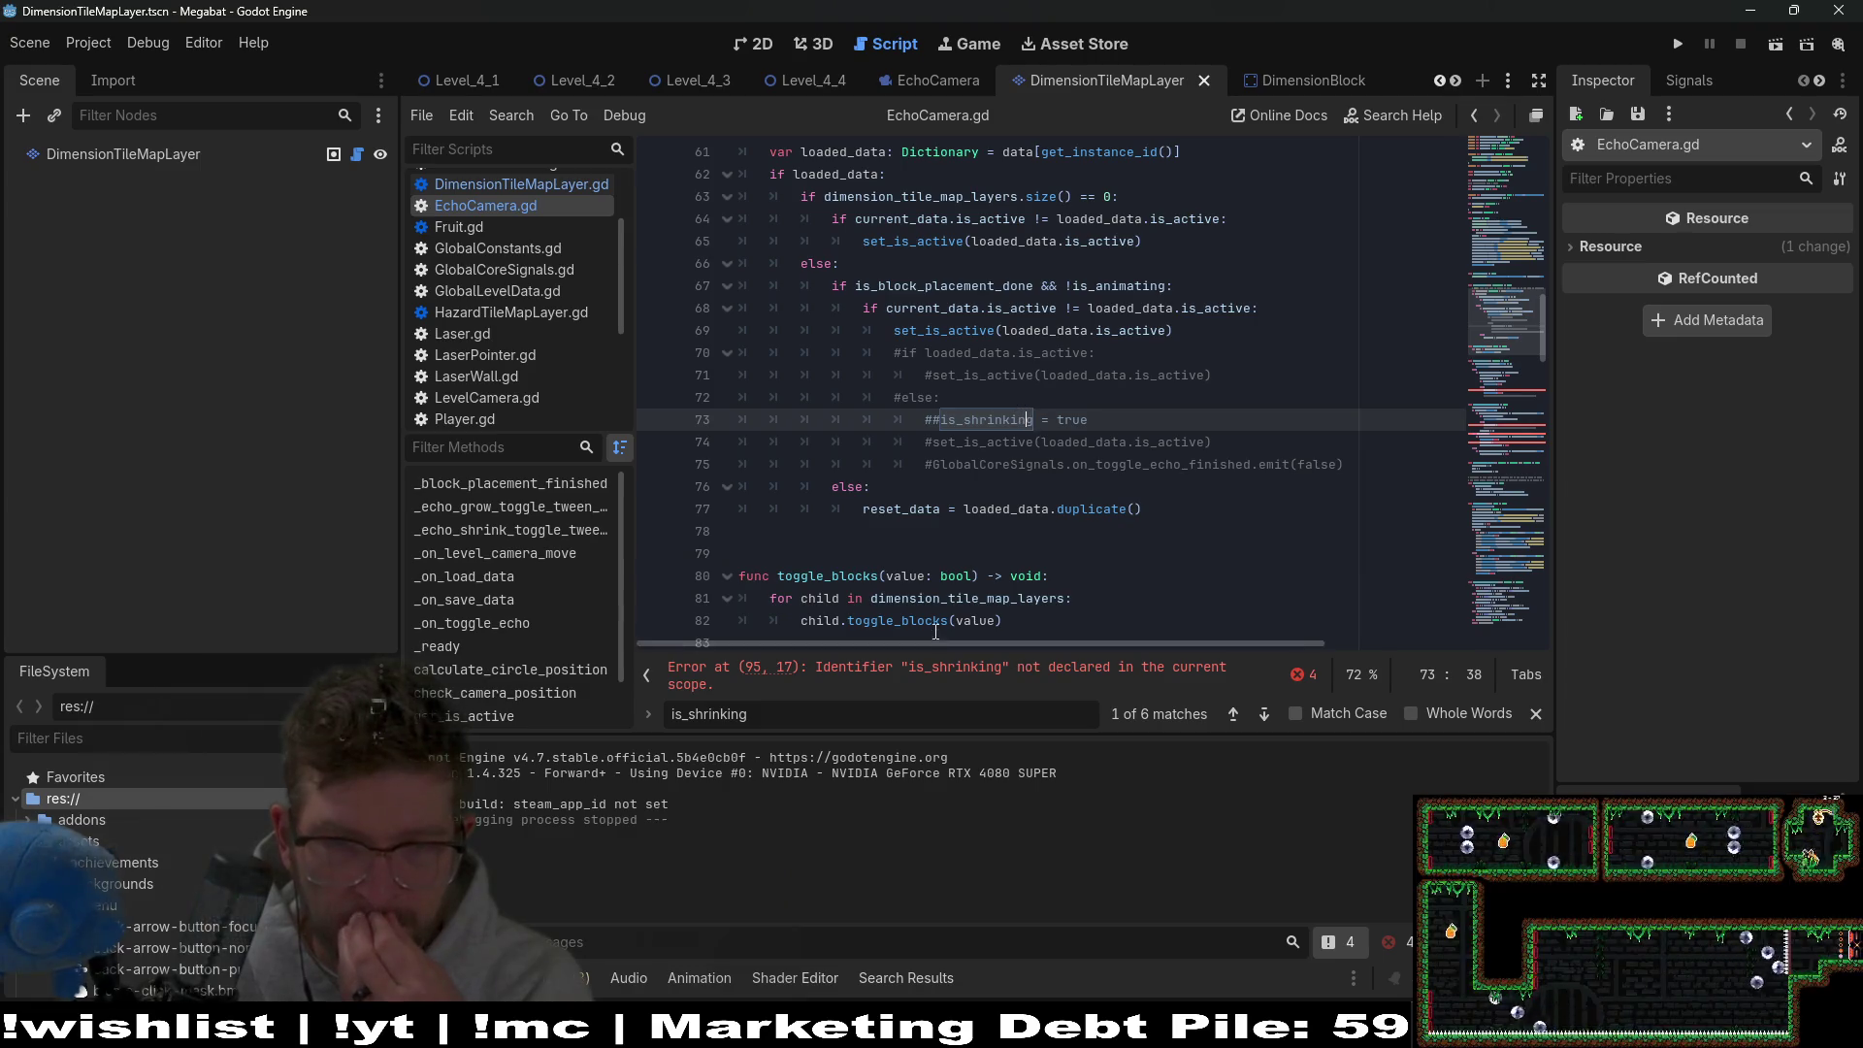
click(934, 674)
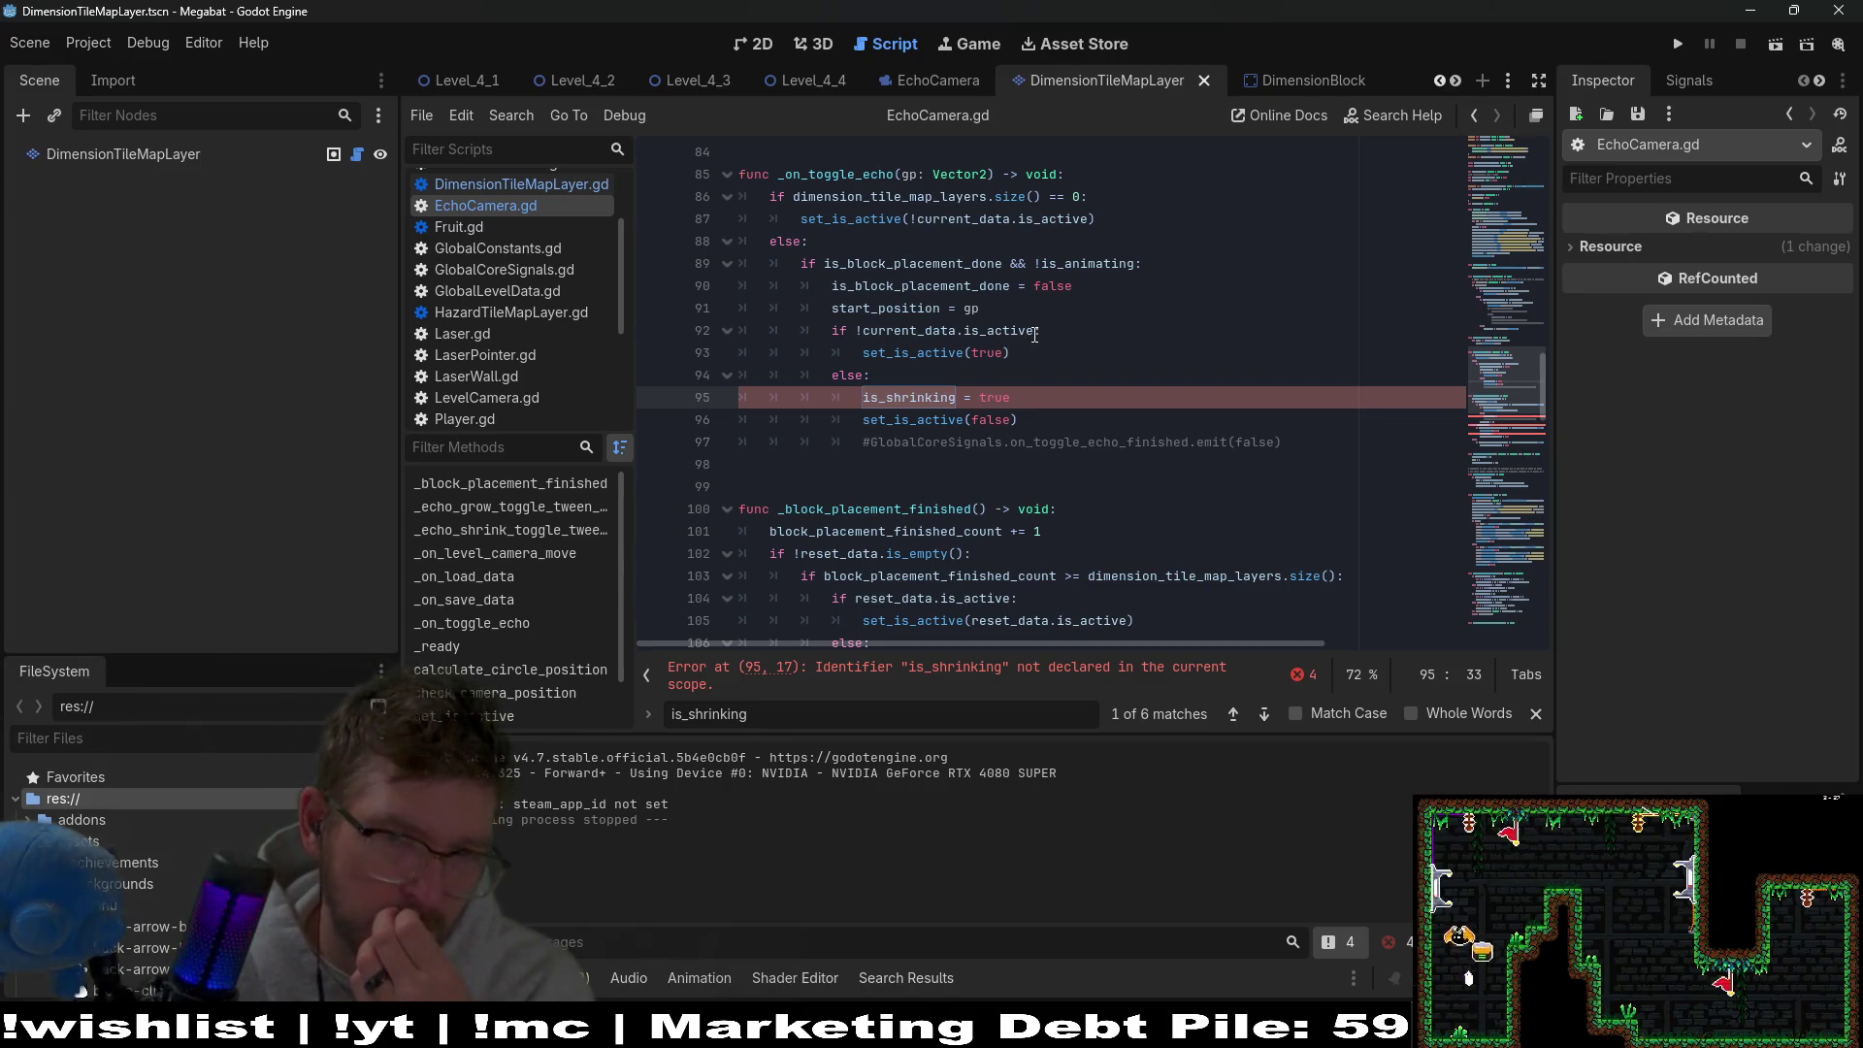
Insert set_is_active(!current_data.is_active) on a new line after start_position = gp.
double_click(887, 351)
key(ctrl+c)
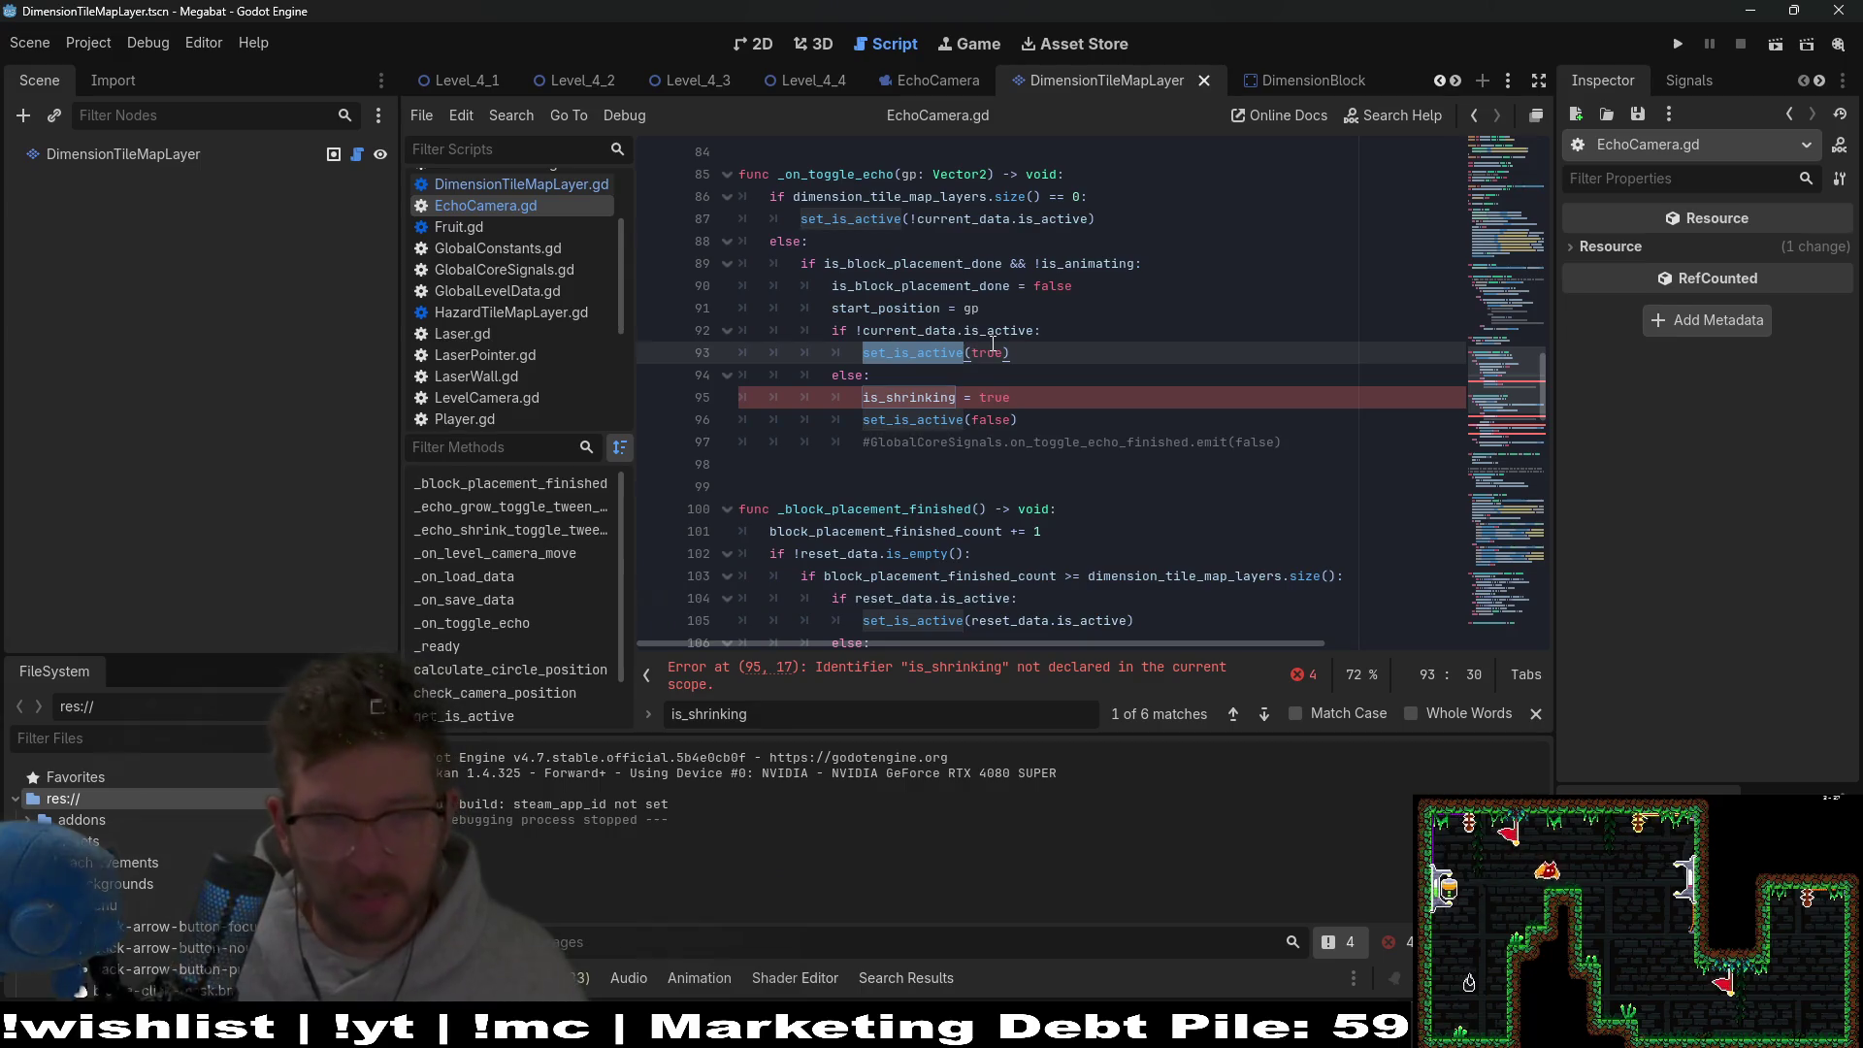
click(1018, 308)
key(Return)
key(ctrl+v)
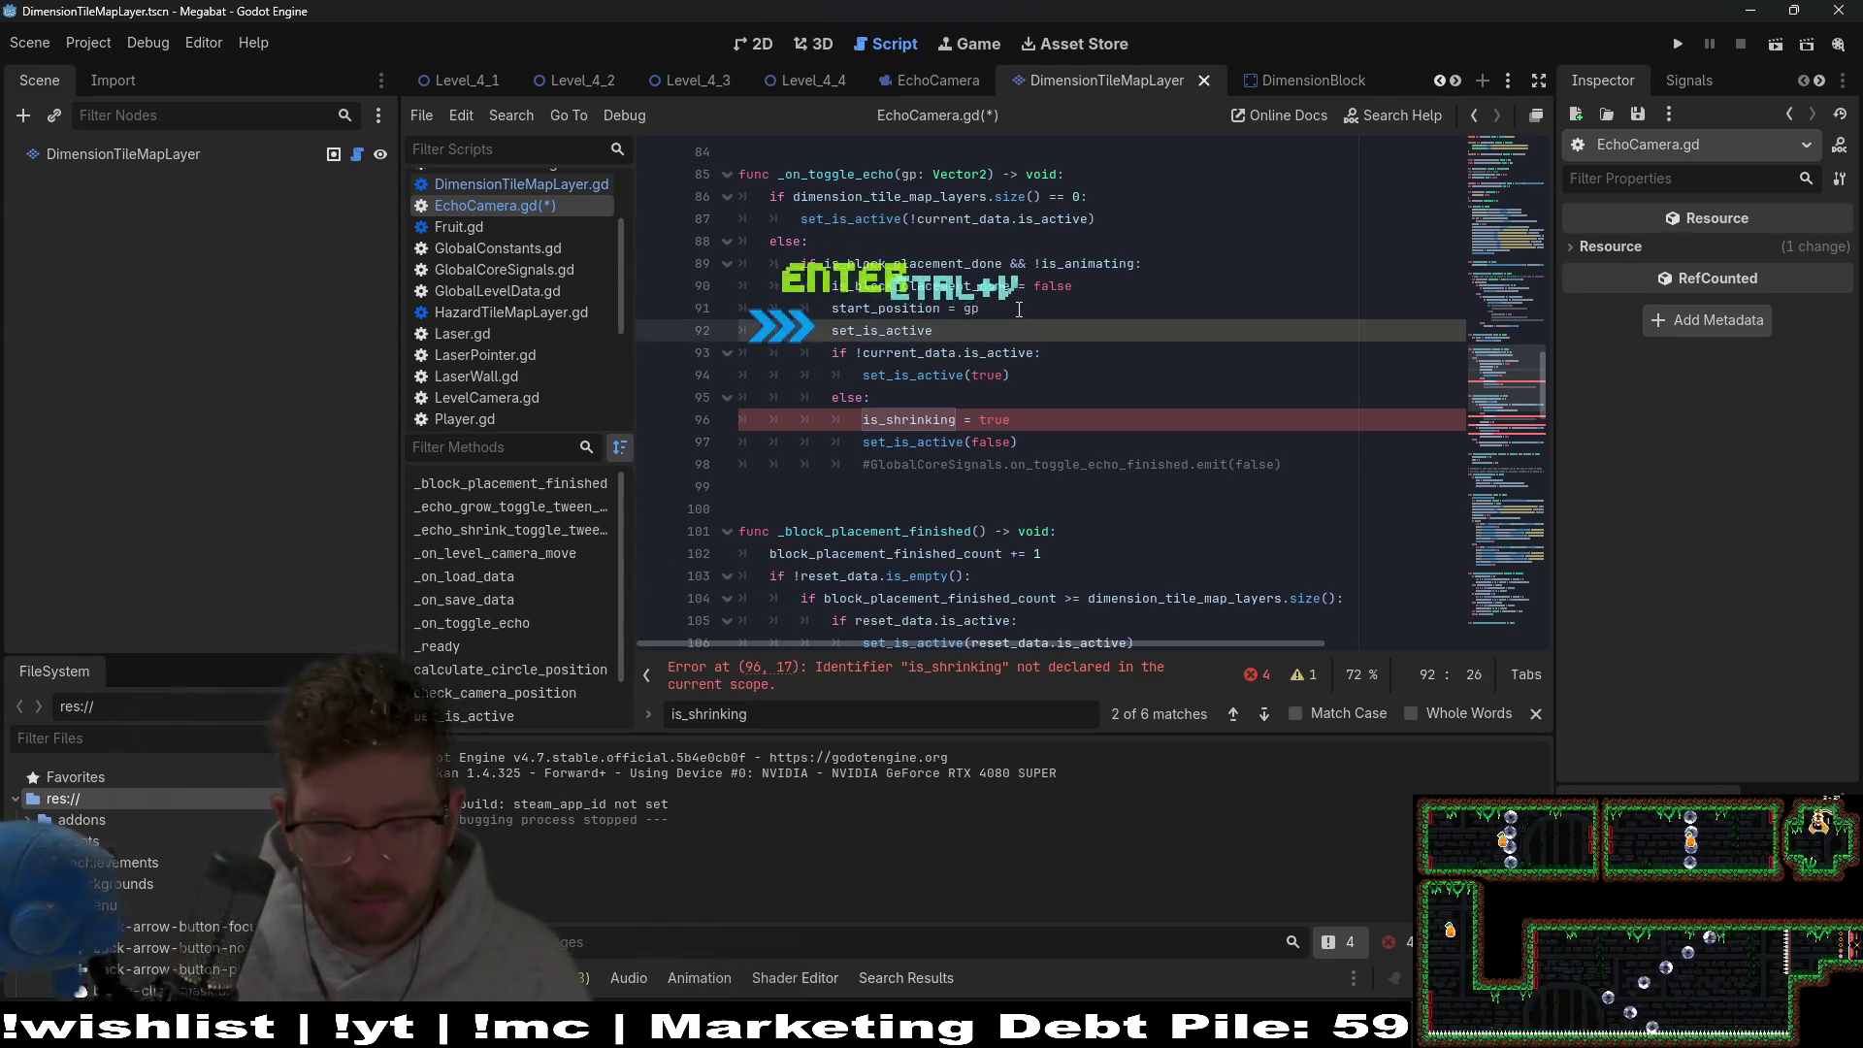
text((!)
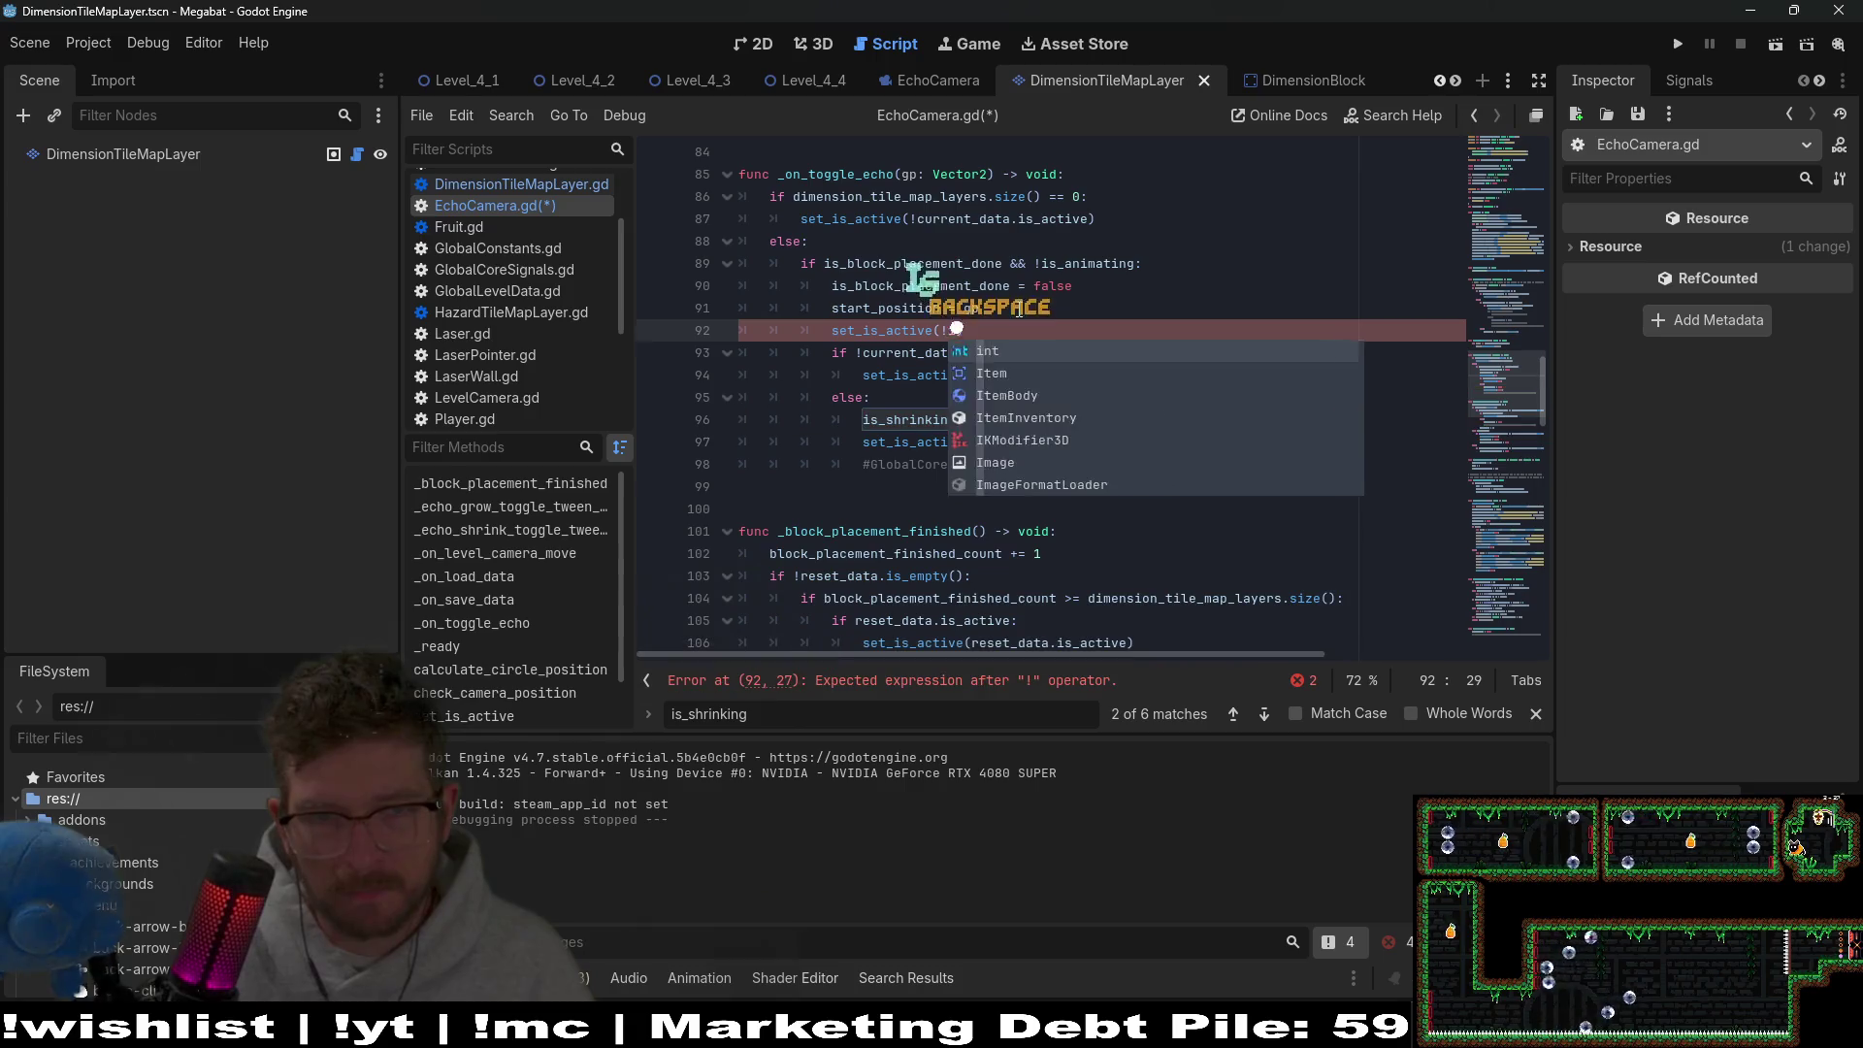
drag(1034, 353, 866, 355)
key(ctrl+c)
click(949, 330)
key(ctrl+v)
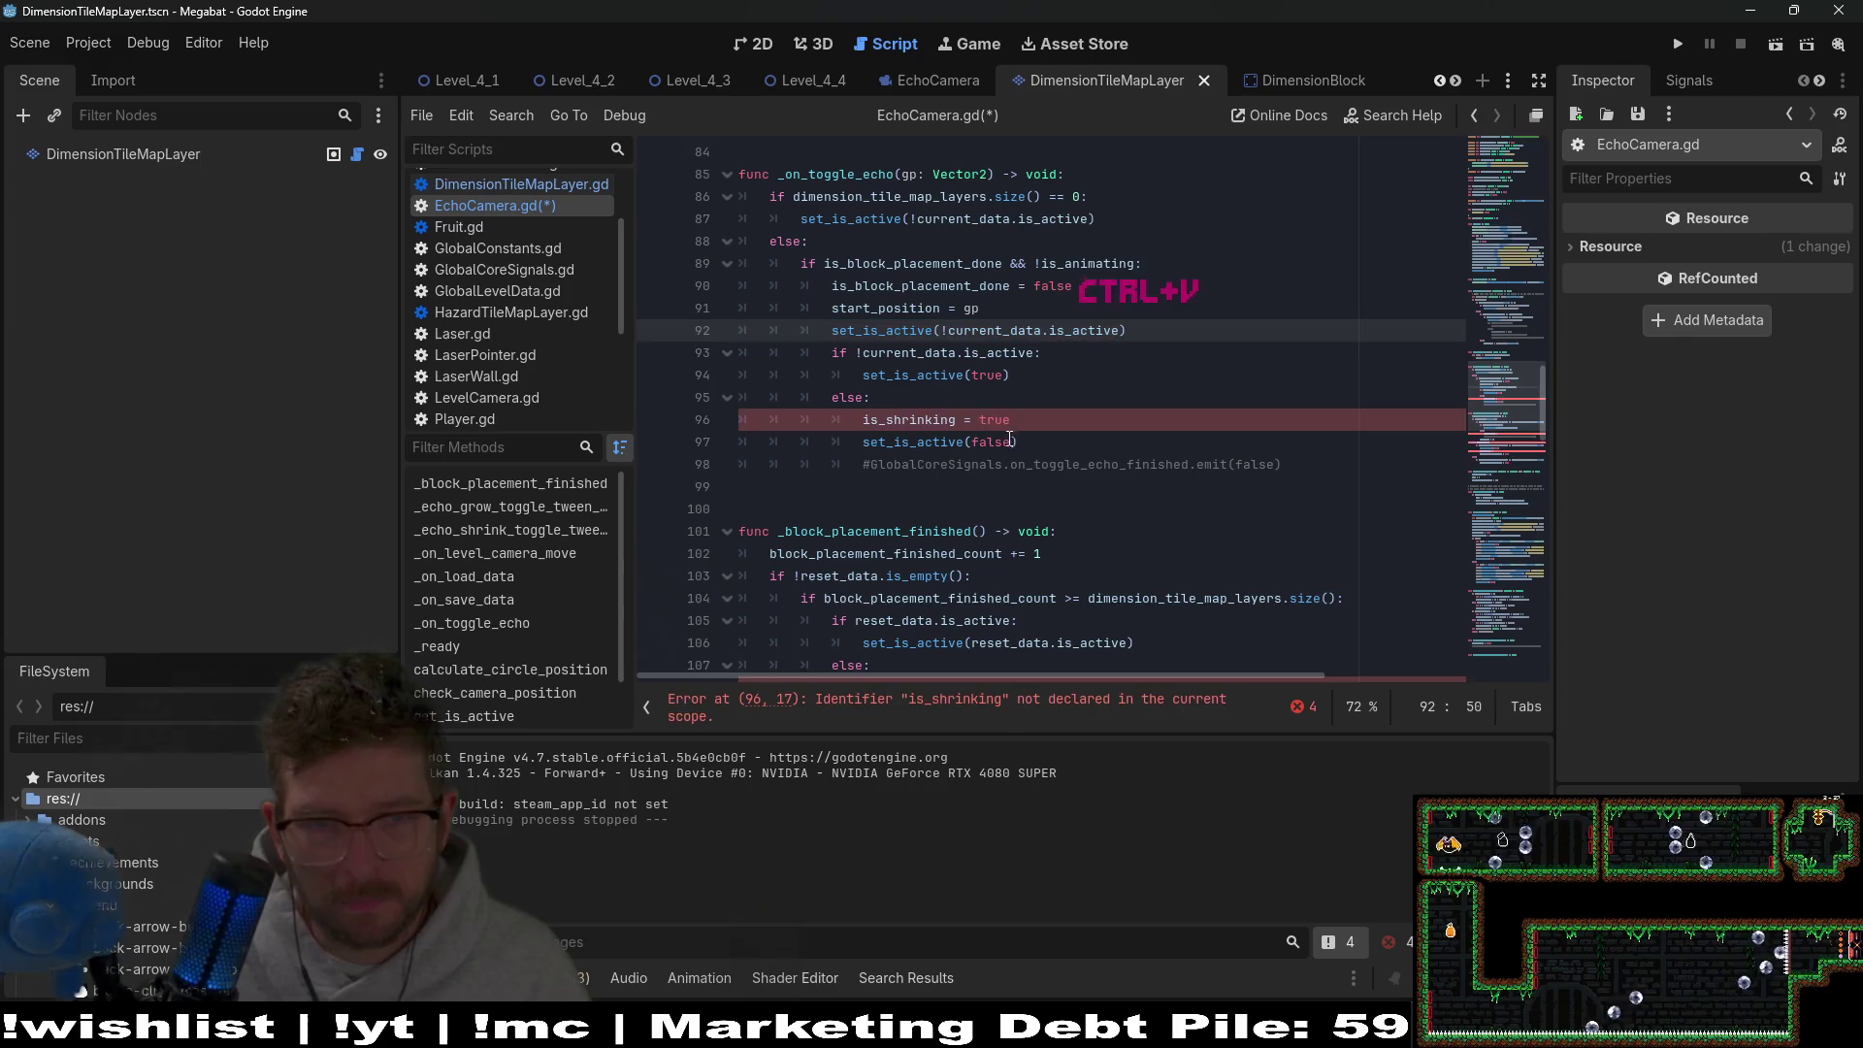
Comment out the old if/else on lines 93–97 and save the script.
drag(1039, 443, 748, 374)
key(shift+Up)
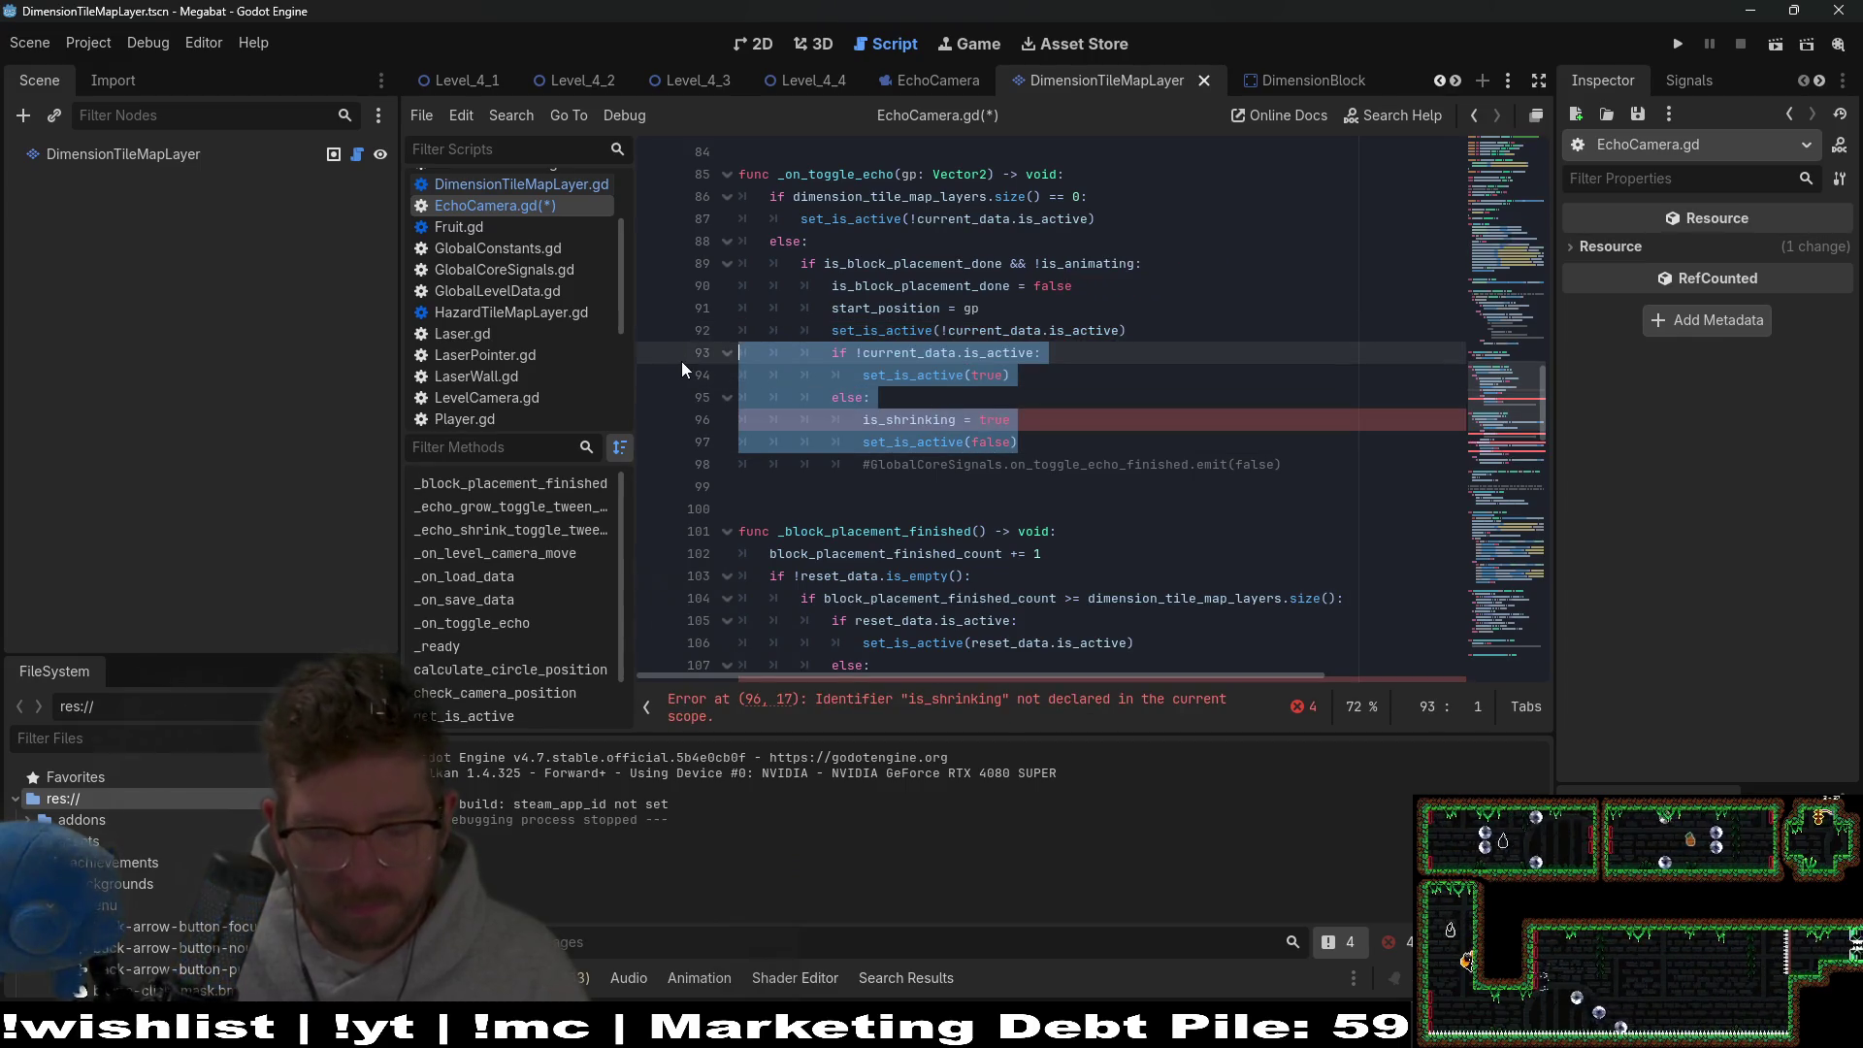
key(ctrl+k)
key(ctrl+s)
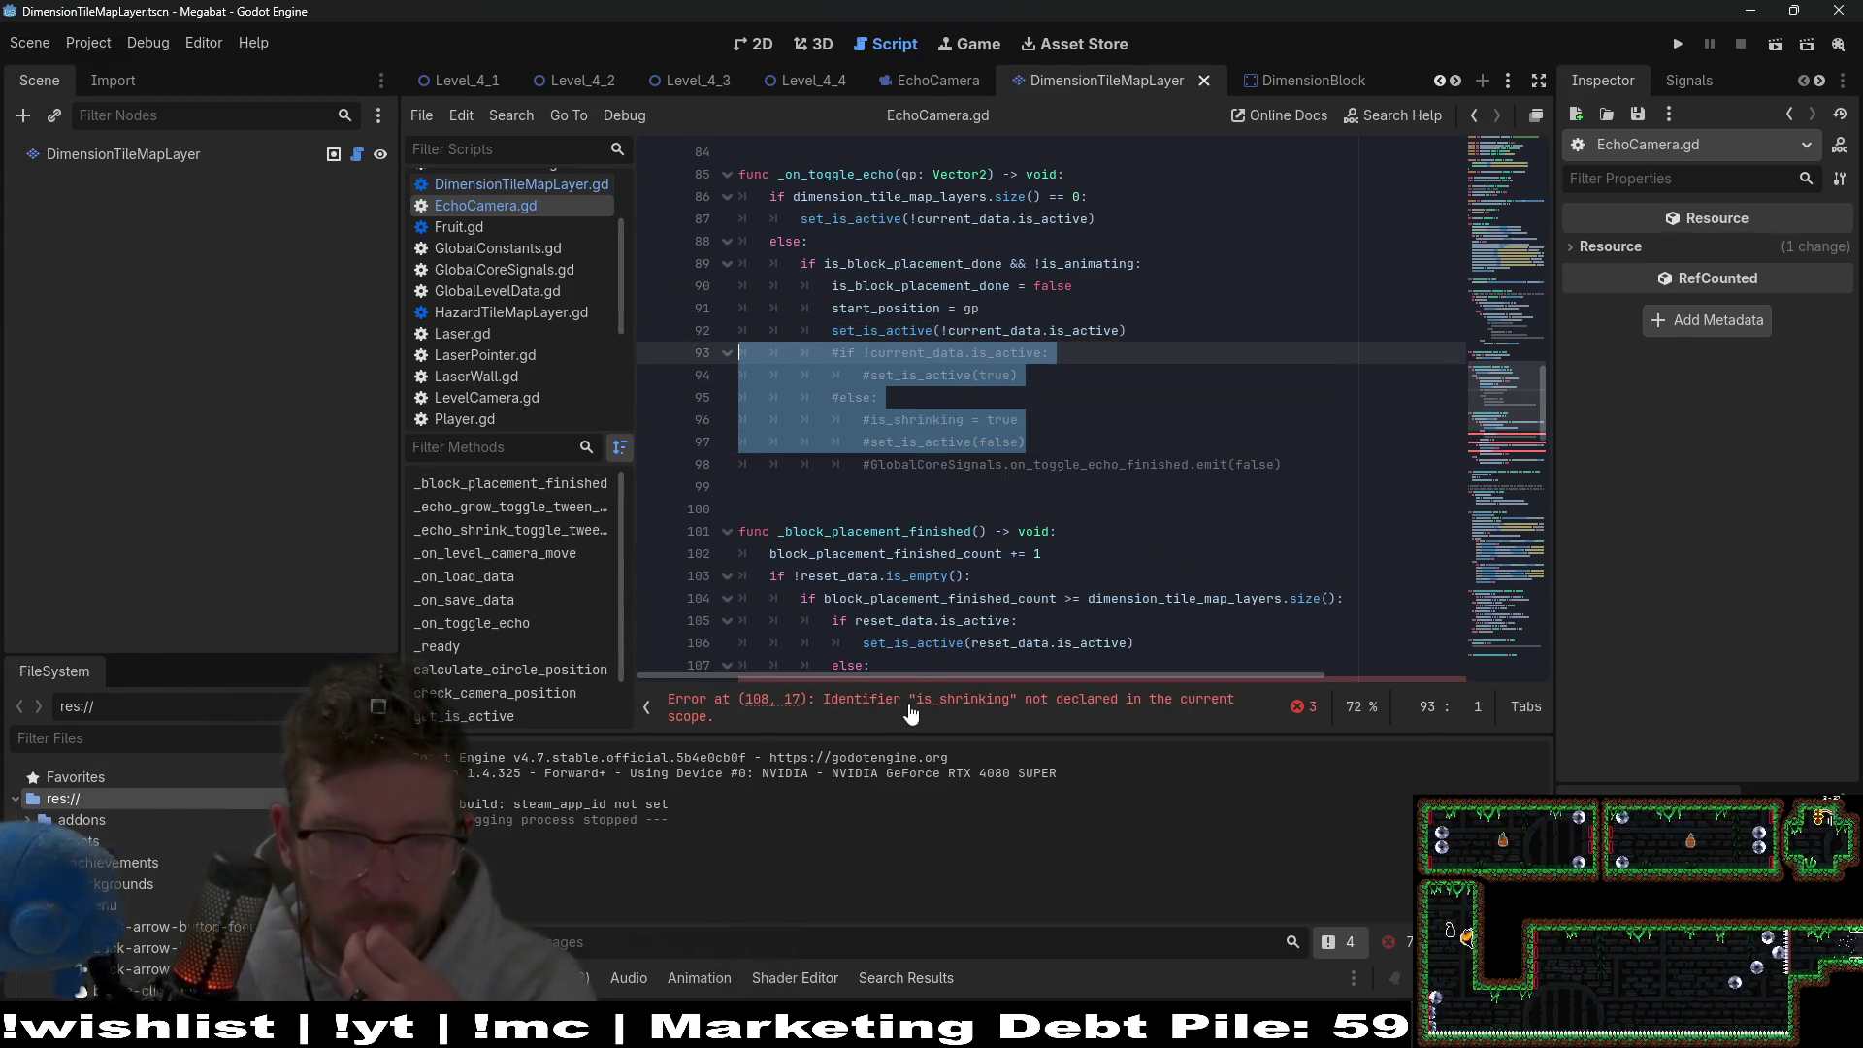
click(911, 713)
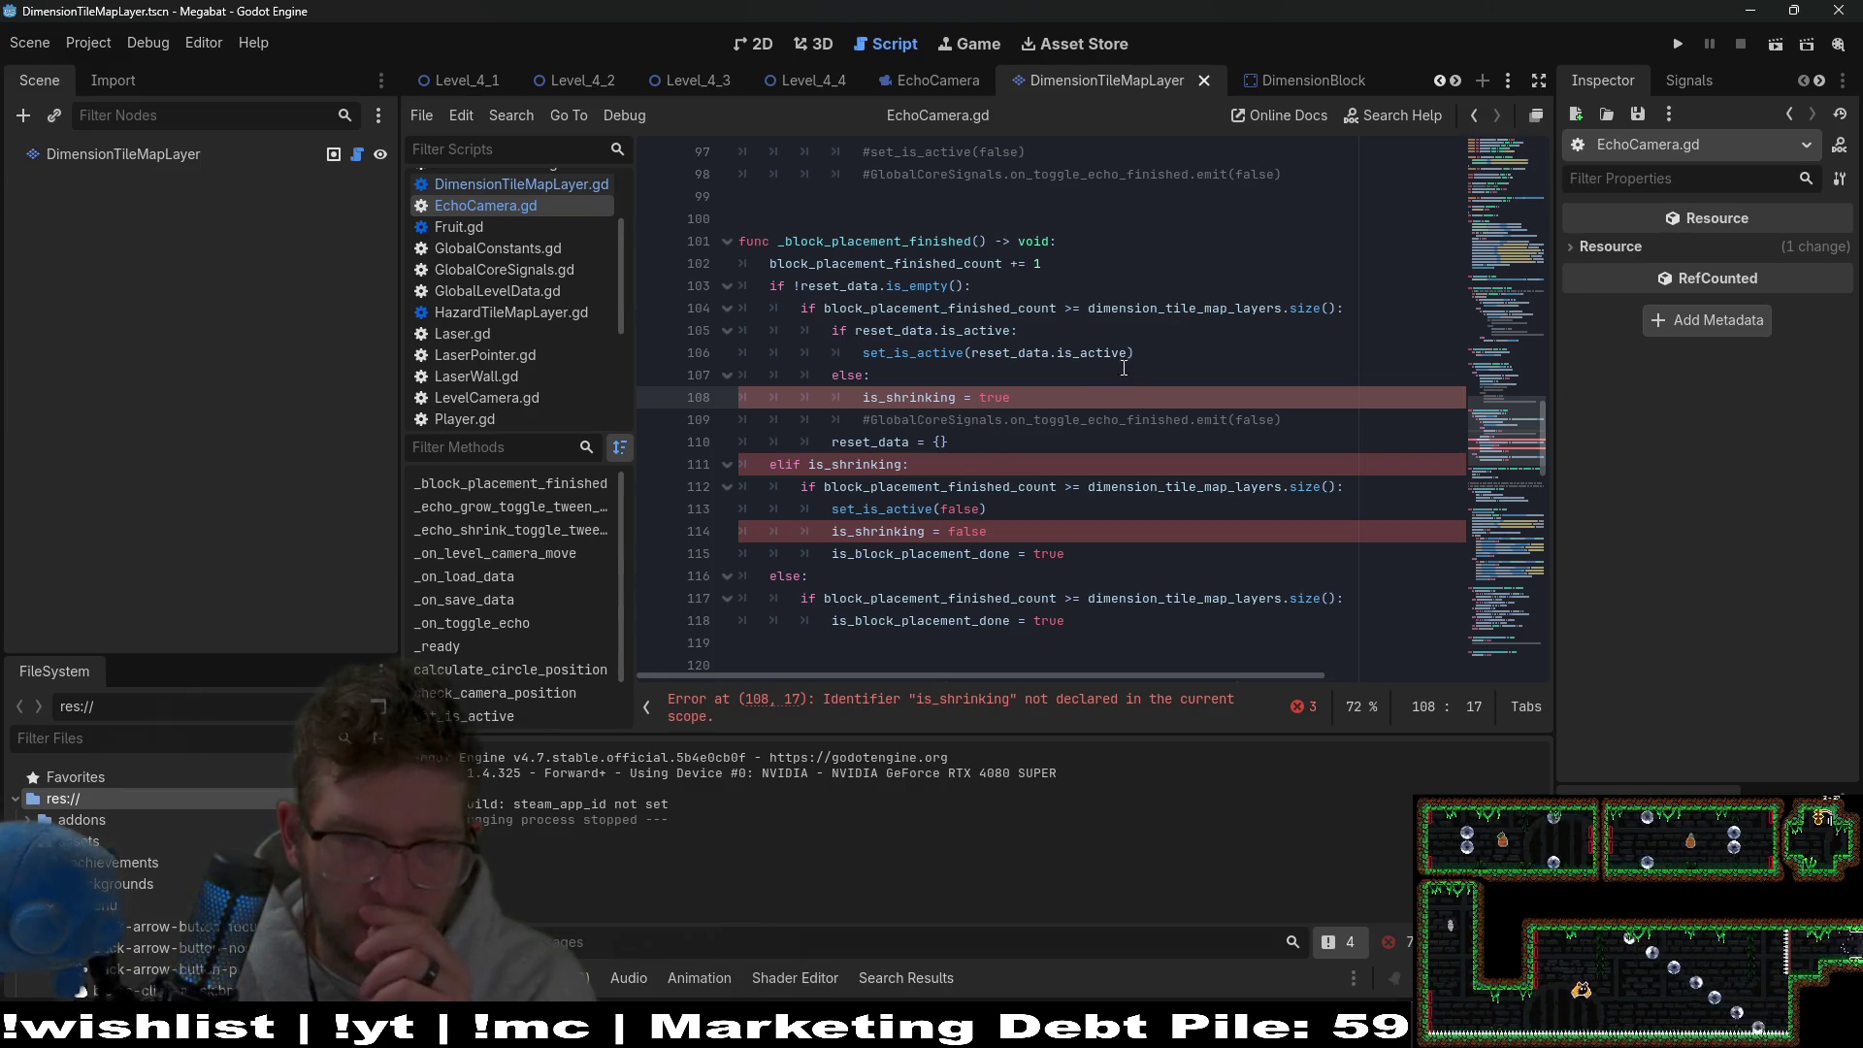
drag(1153, 357, 866, 359)
key(ctrl+c)
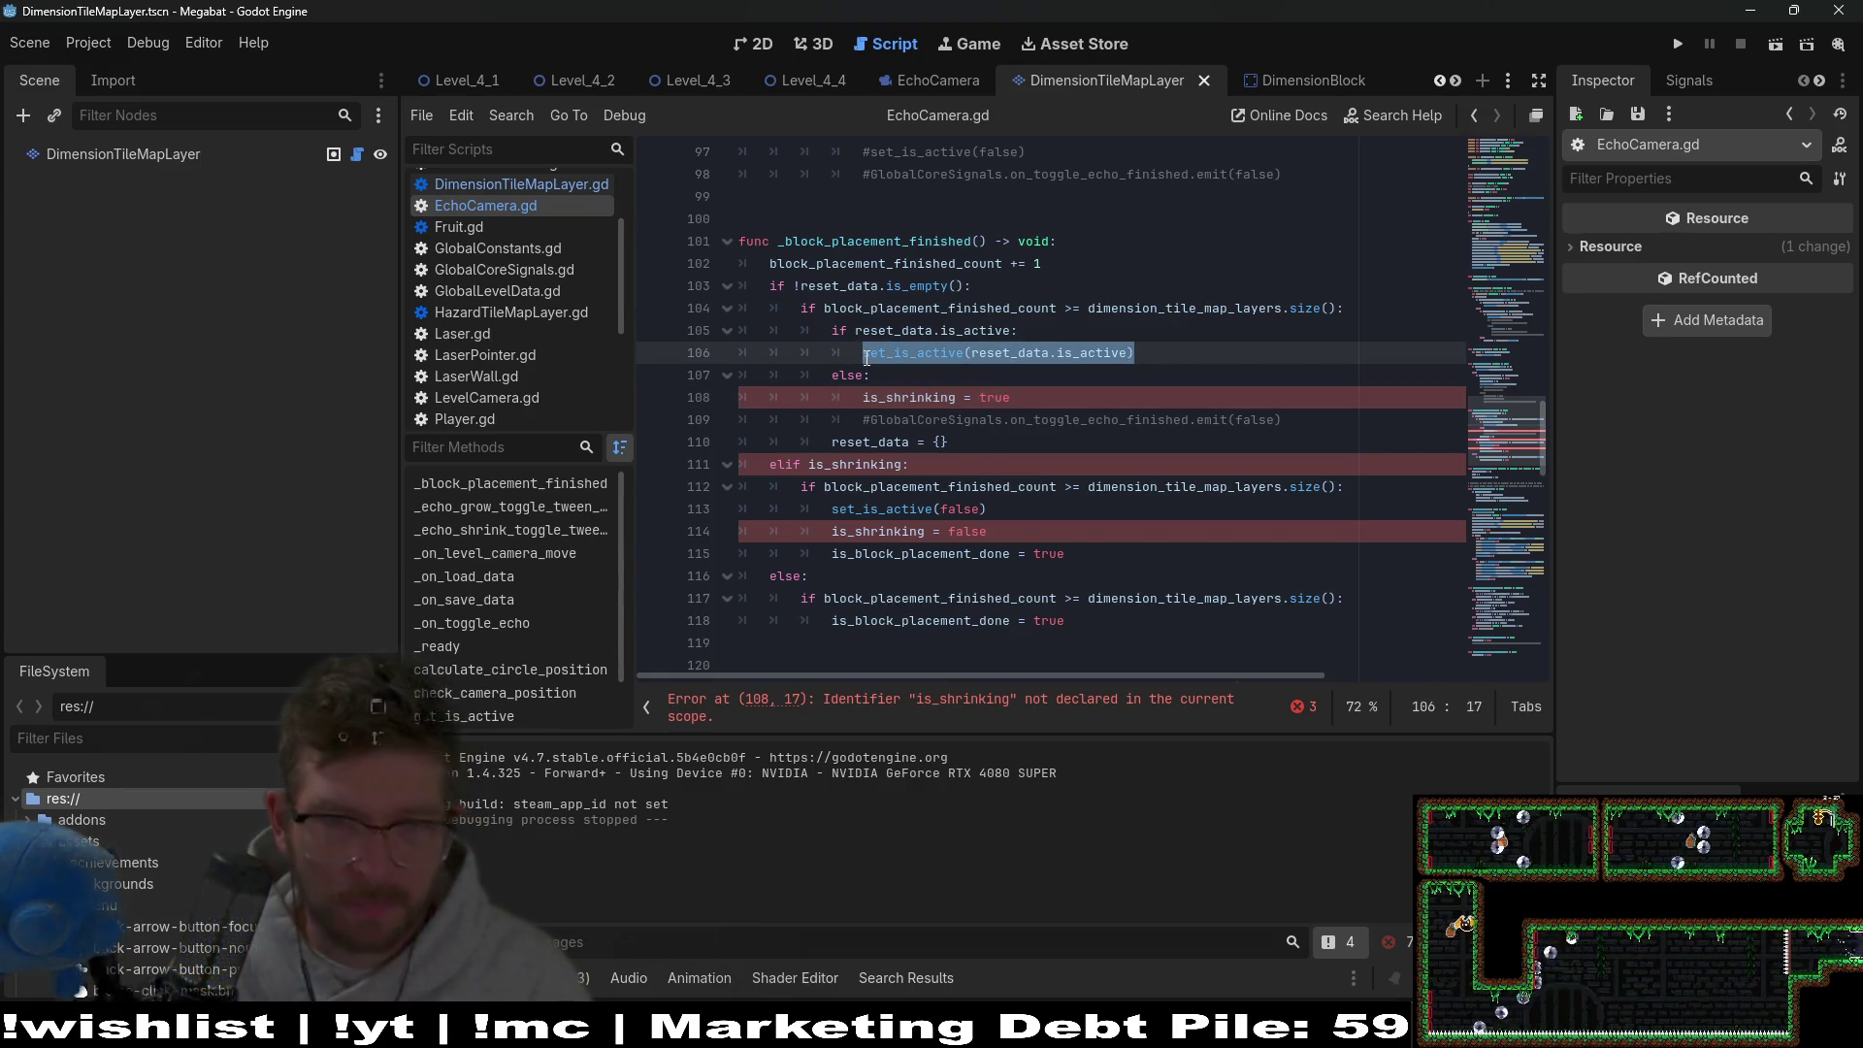
Comment out lines 105–109 and paste set_is_active(reset_data.is_active) after line 104.
mouse_move(1275, 417)
mouse_down()
mouse_move(970, 413)
mouse_move(611, 339)
mouse_up()
key(ctrl+k)
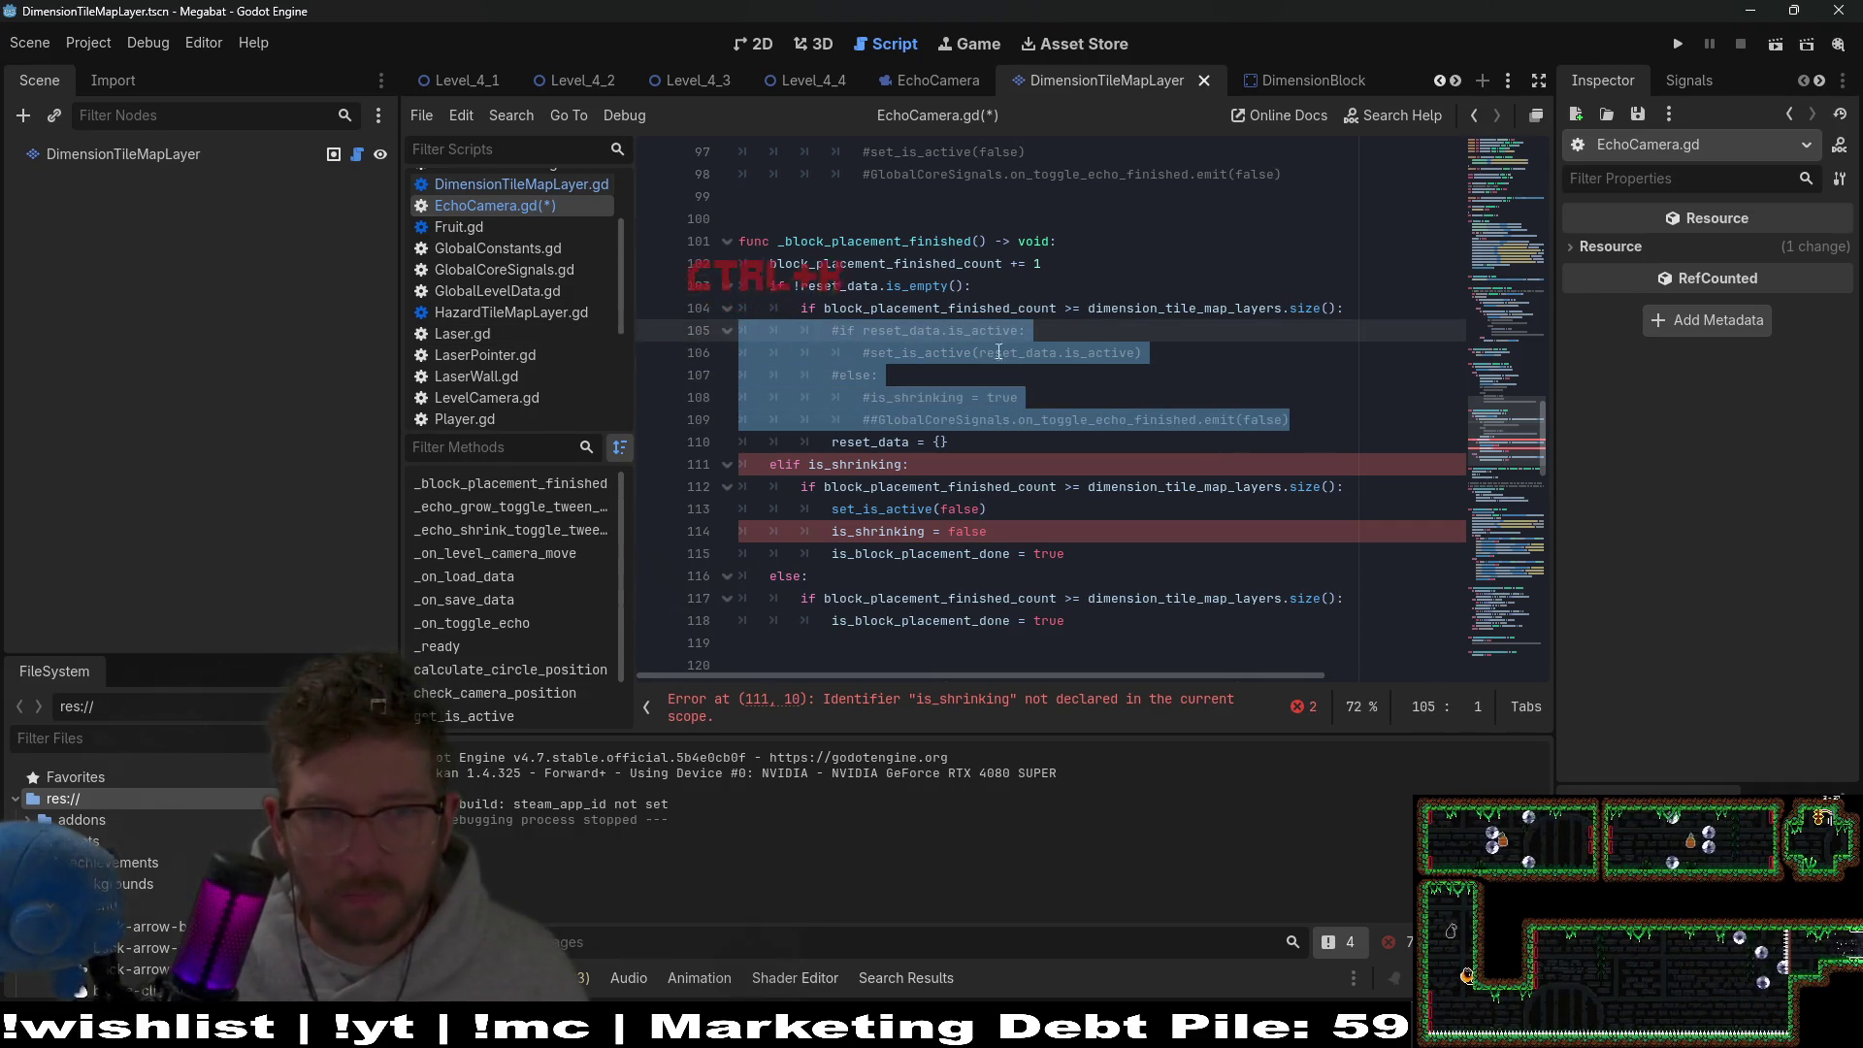
click(1353, 312)
key(Return)
key(ctrl+v)
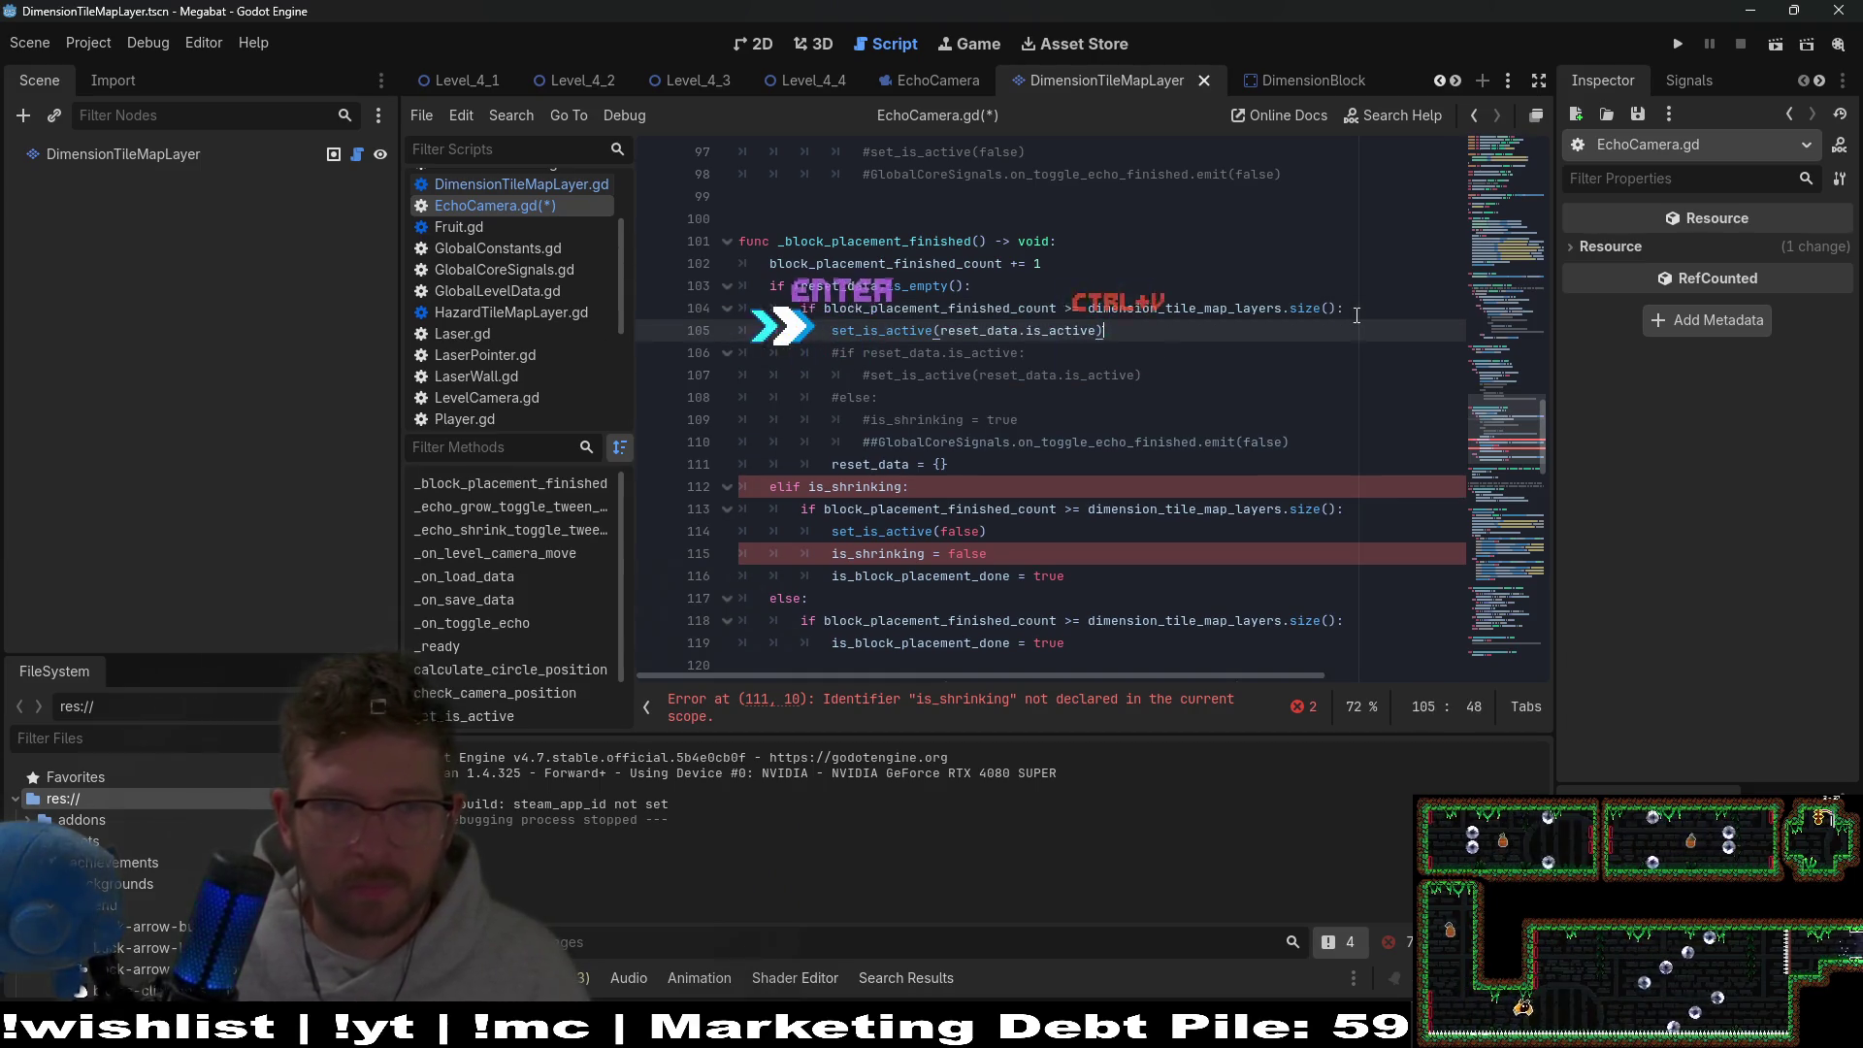
Select the elif is_shrinking block on lines 112–116.
click(1163, 409)
scroll(1134, 442, down, 1)
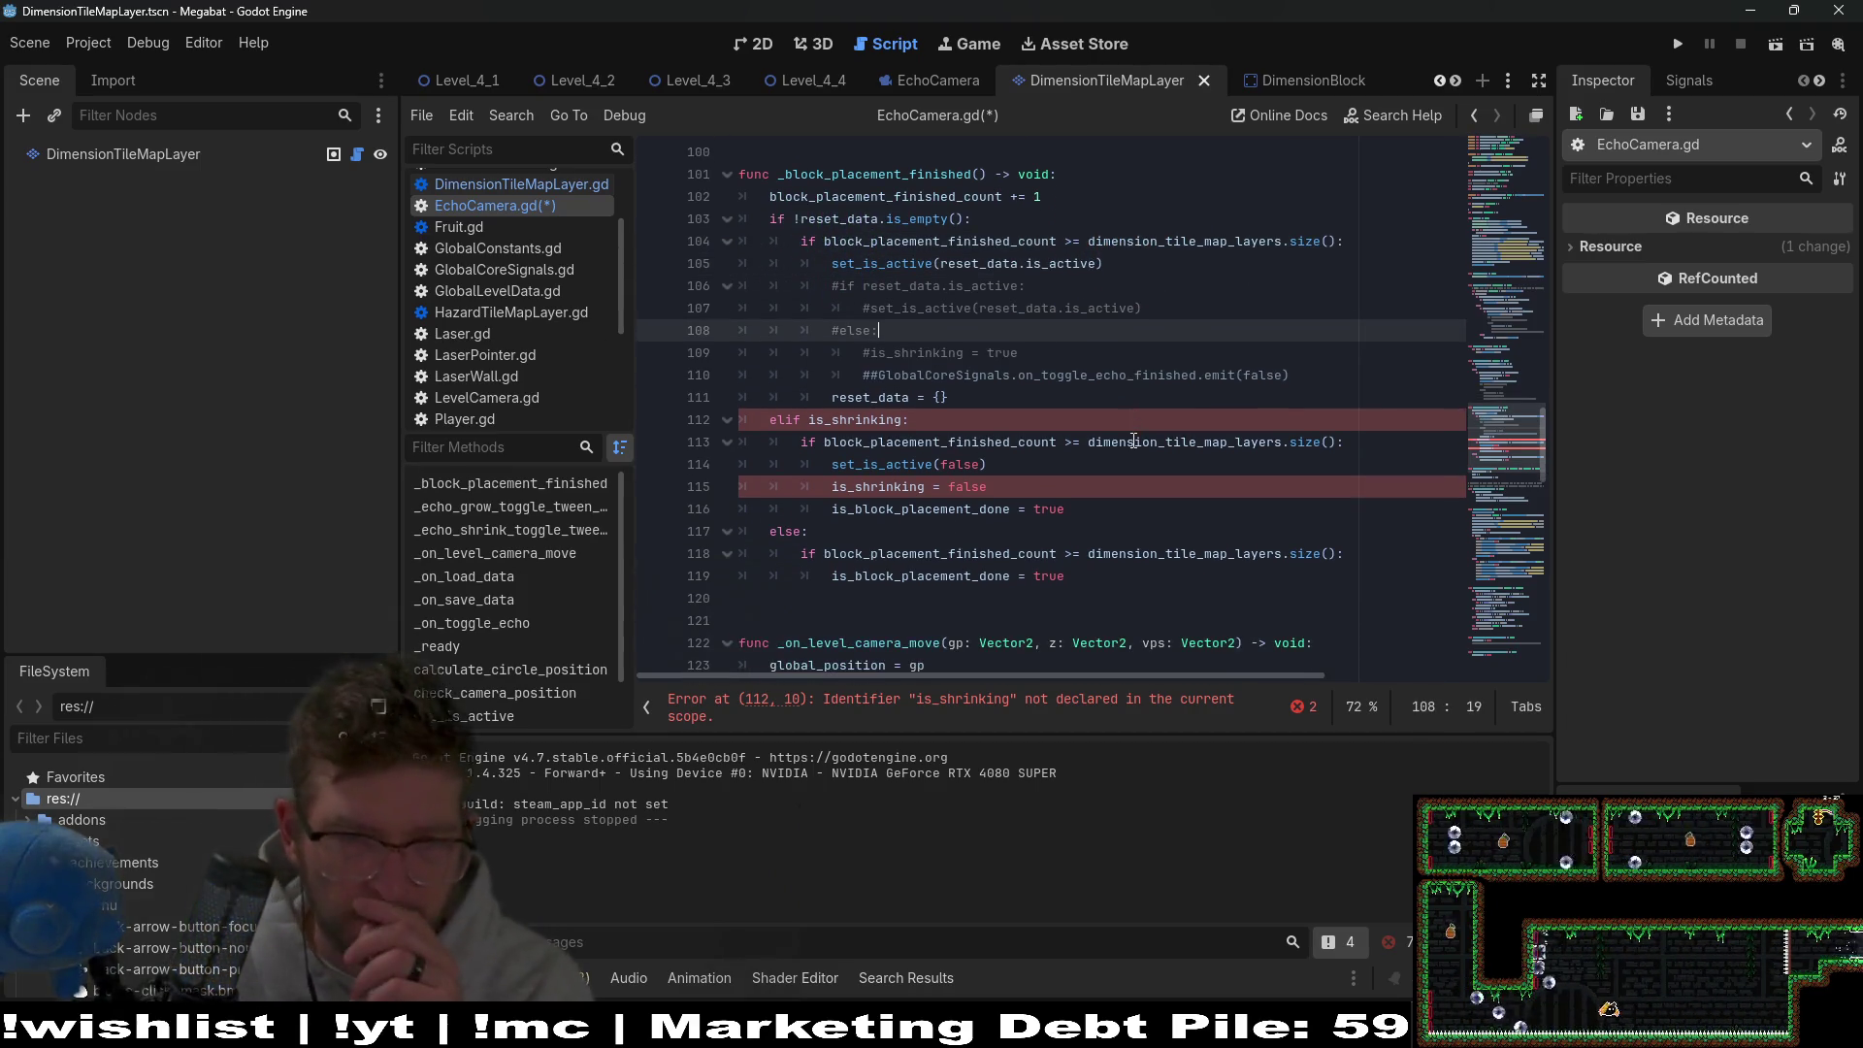
click(902, 419)
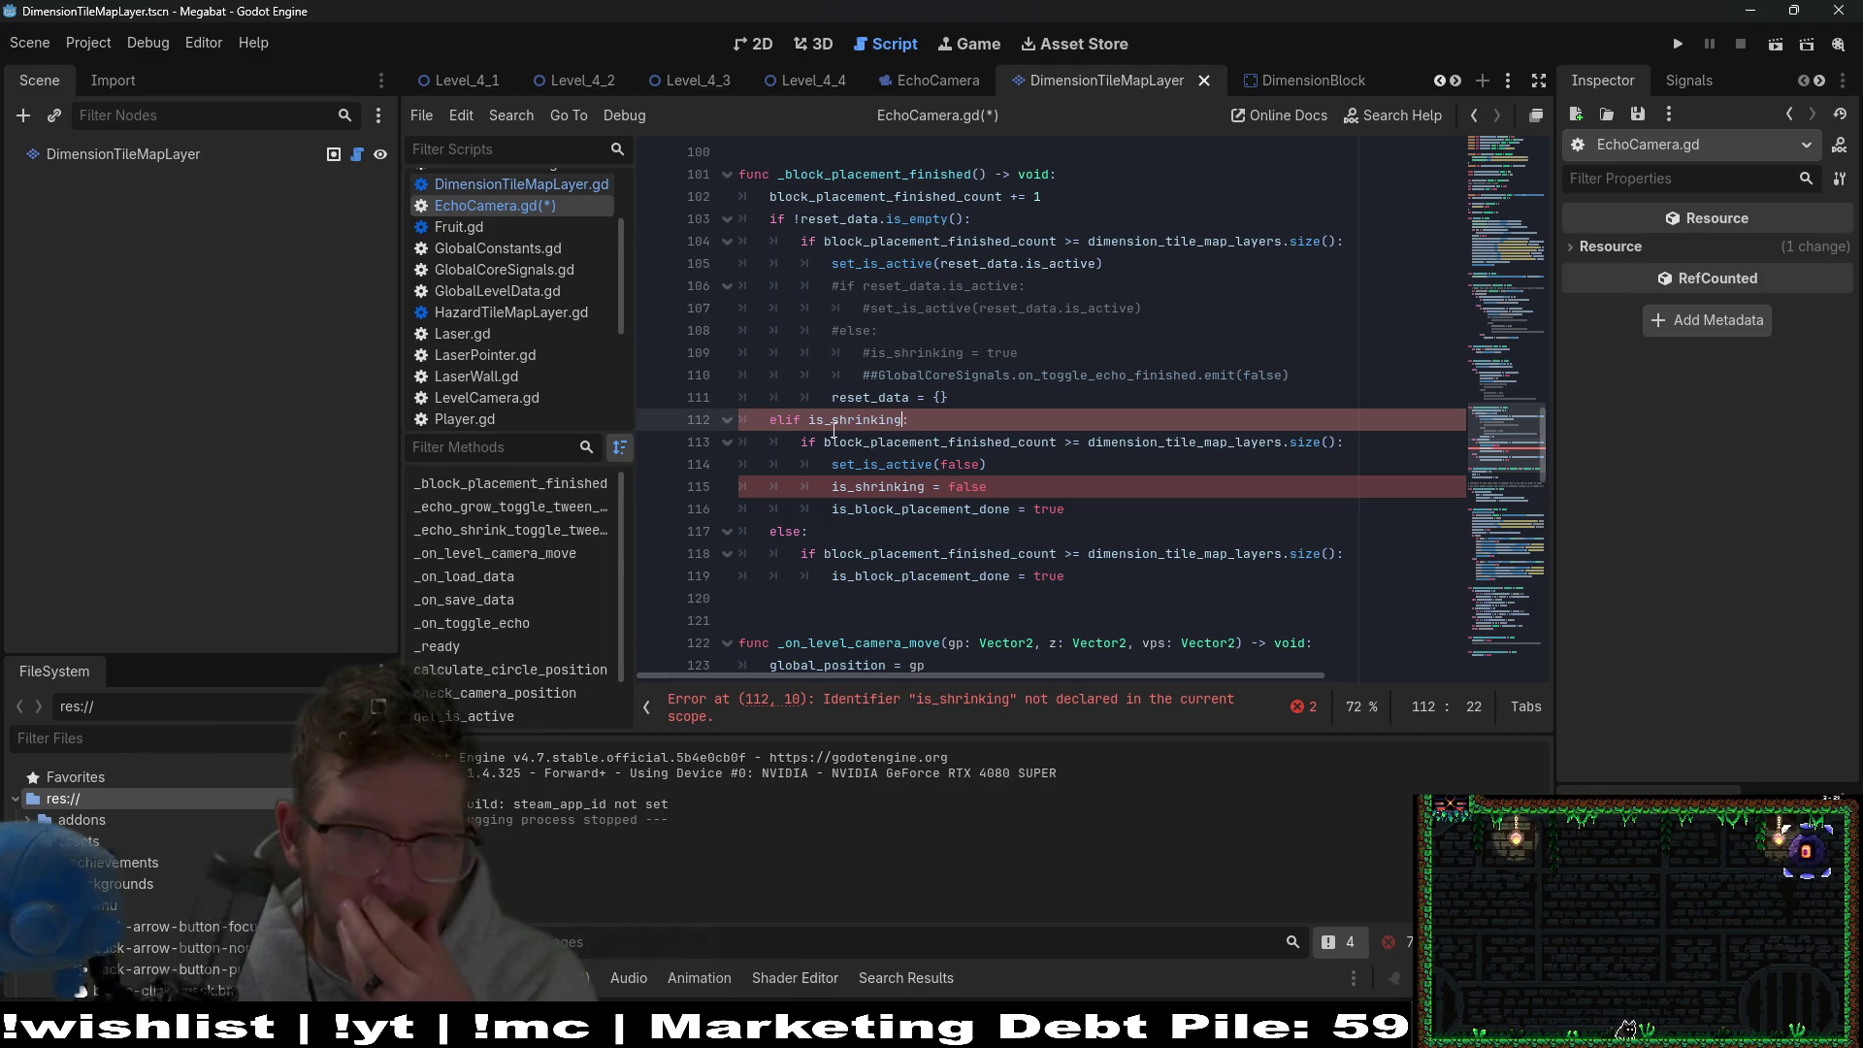
drag(1091, 516, 657, 419)
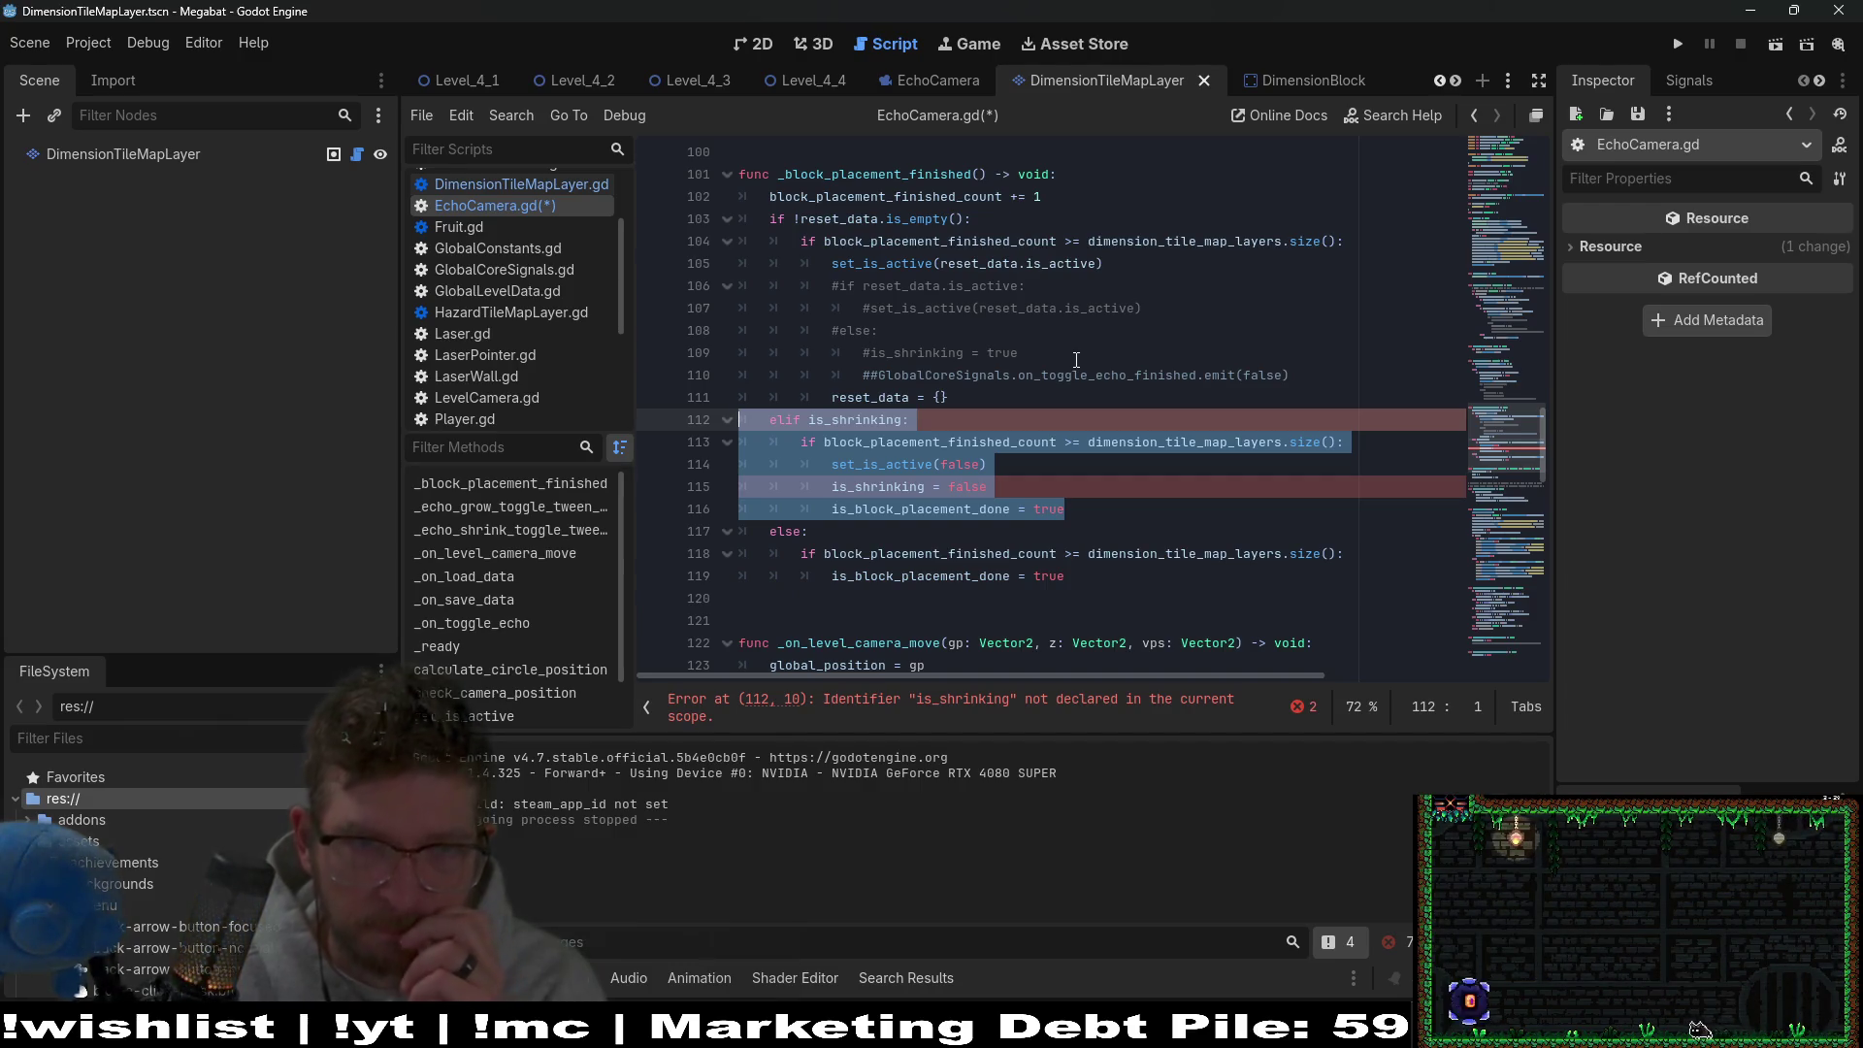
Comment out the elif is_shrinking block on lines 112–116.
key(ctrl+k)
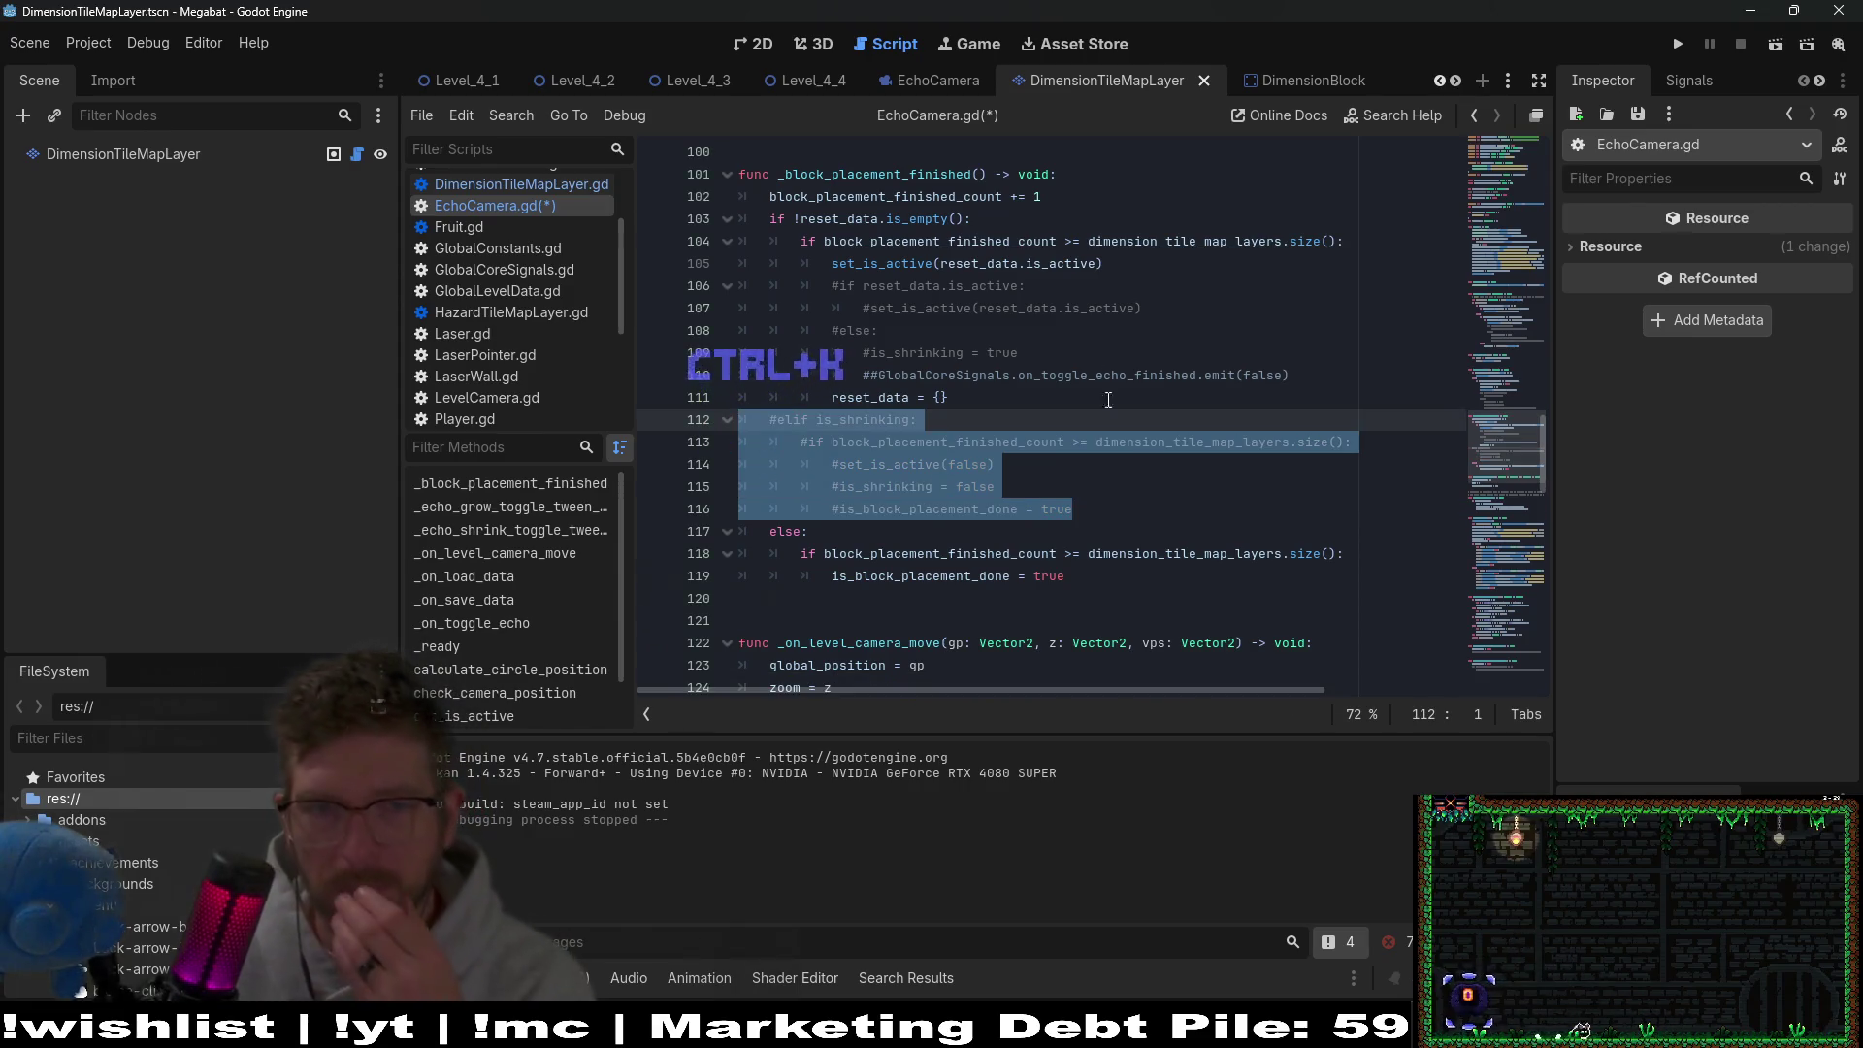
scroll(1153, 475, down, 1)
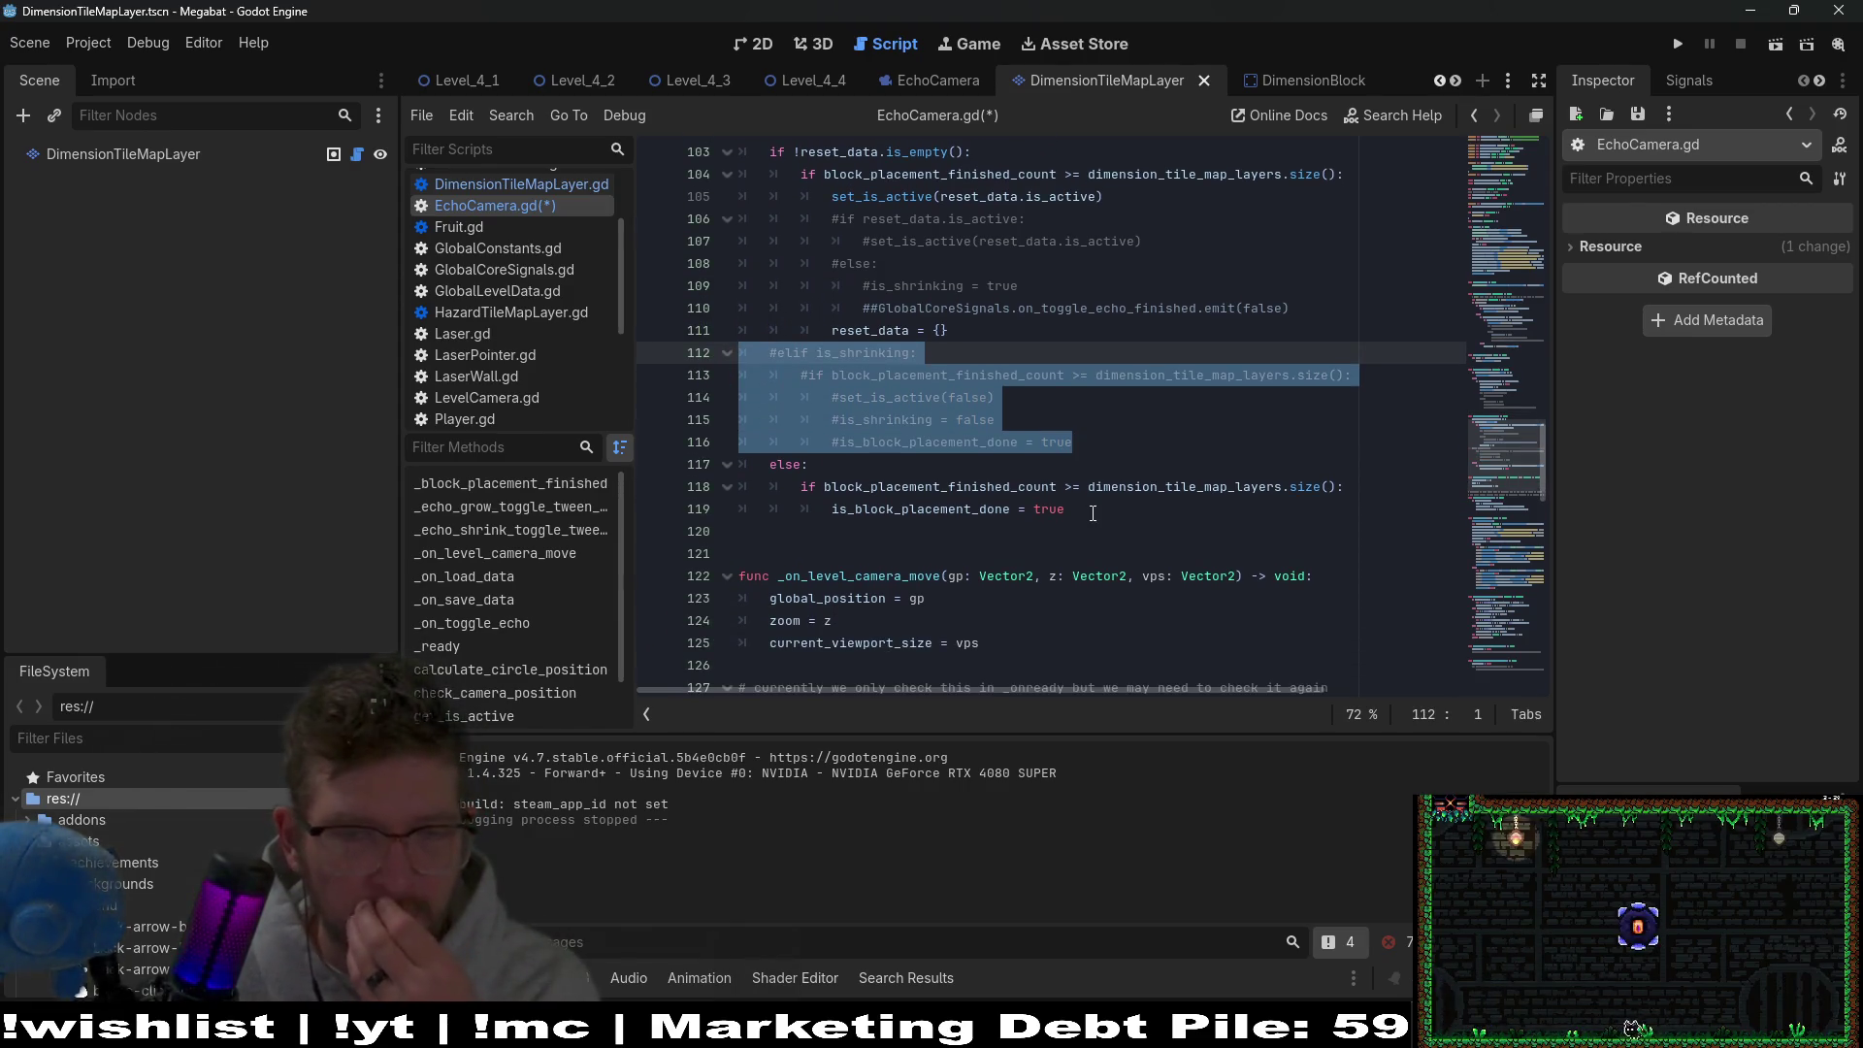
scroll(1092, 514, up, 1)
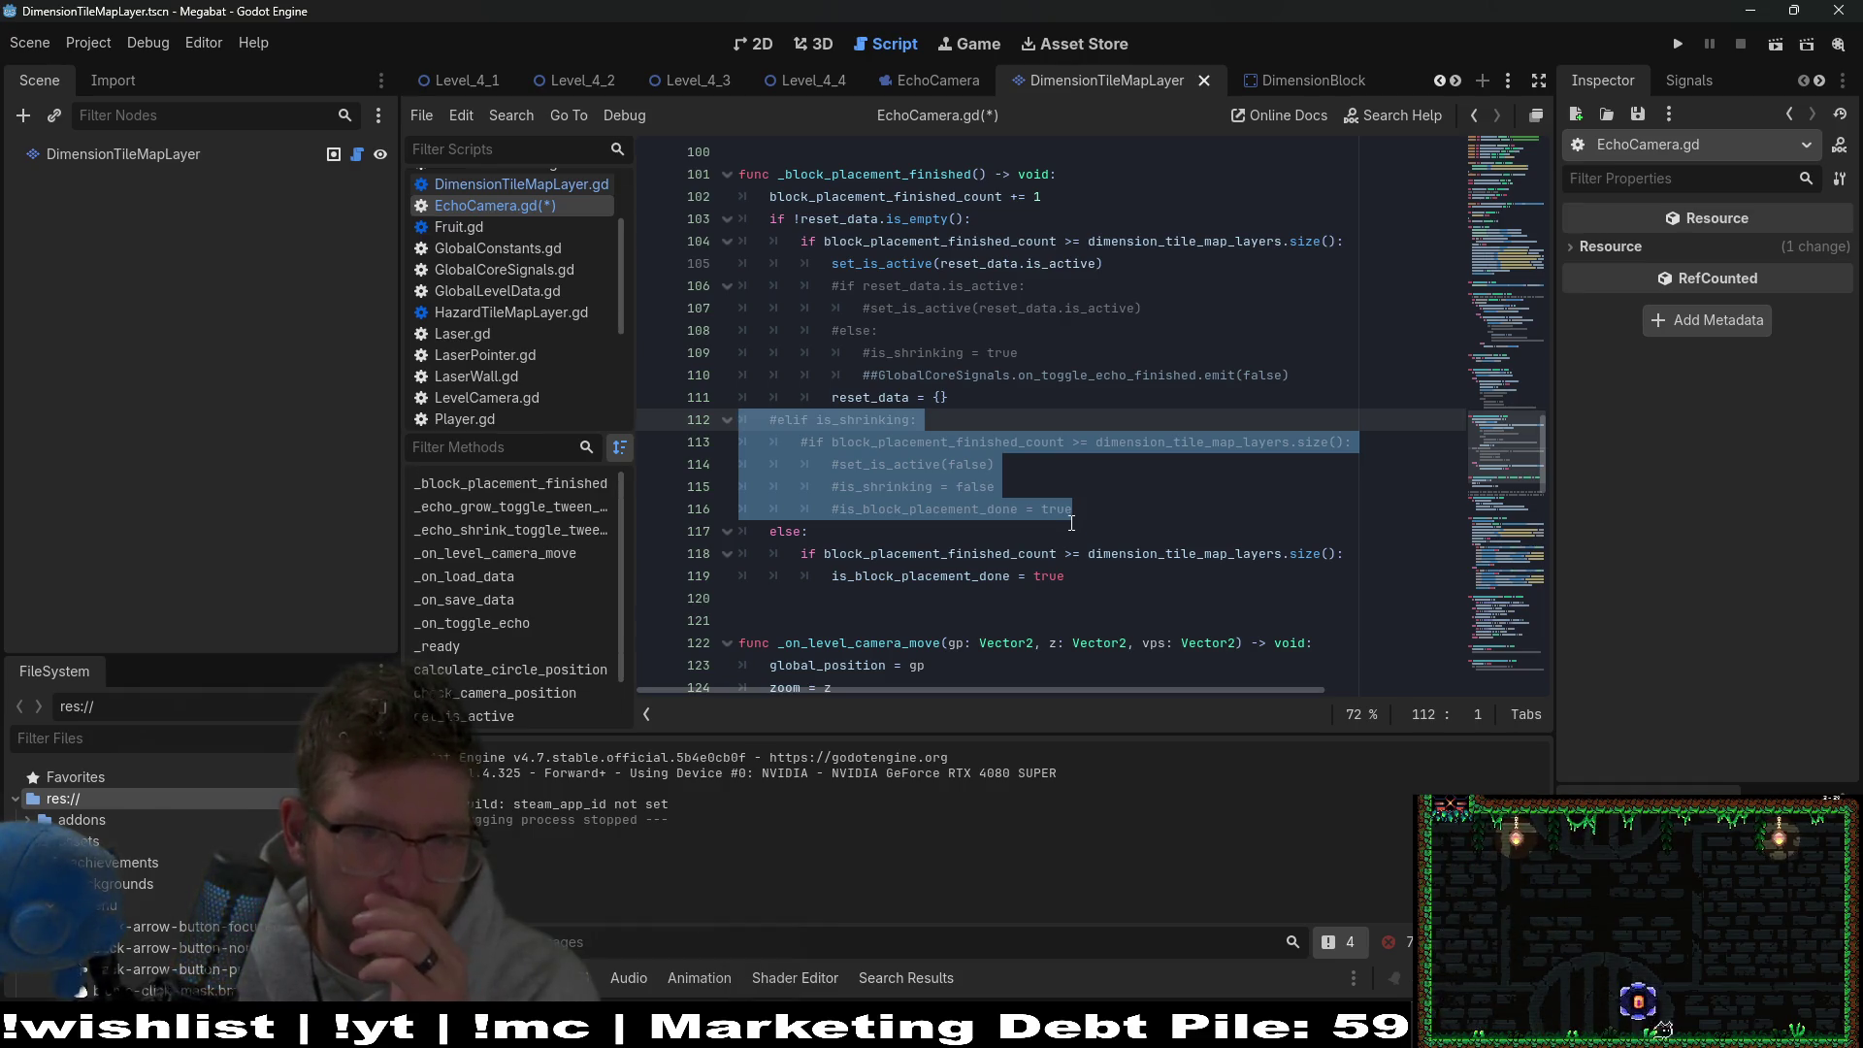
click(984, 332)
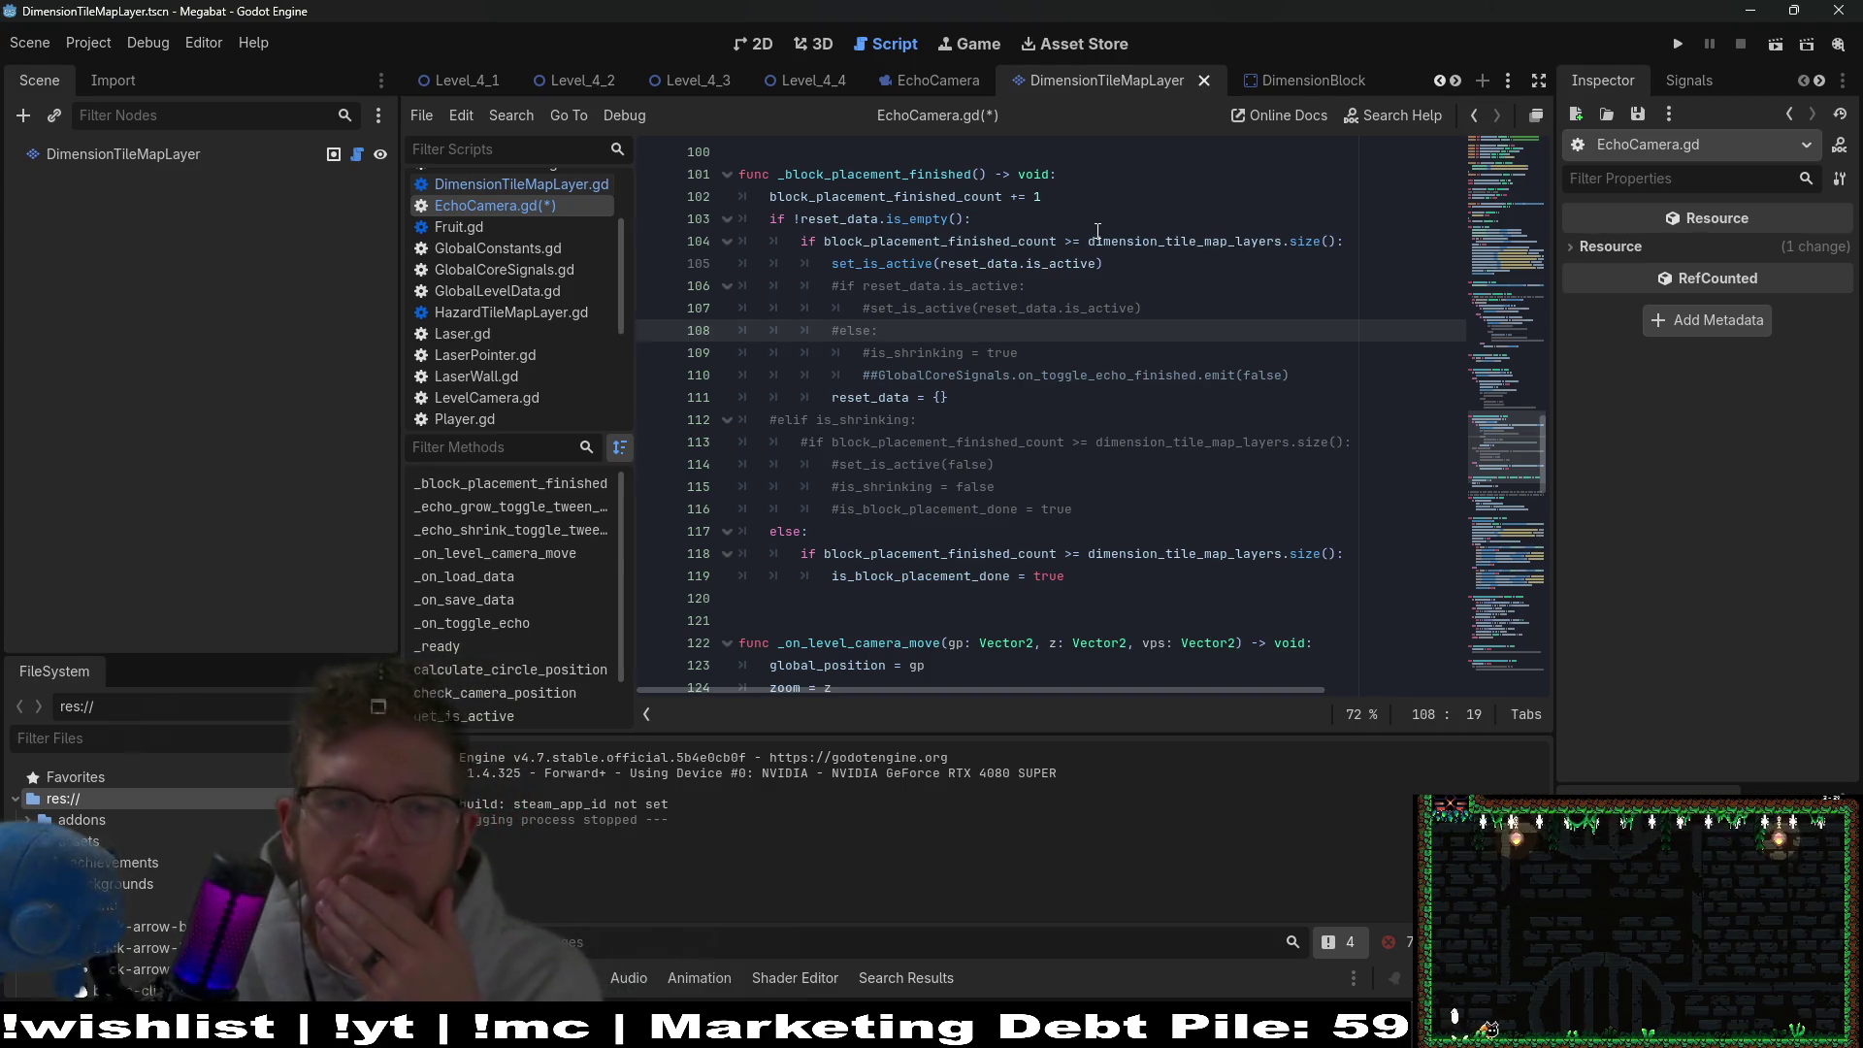
Review _block_placement_finished and select is_block_placement_done on line 119.
click(1163, 173)
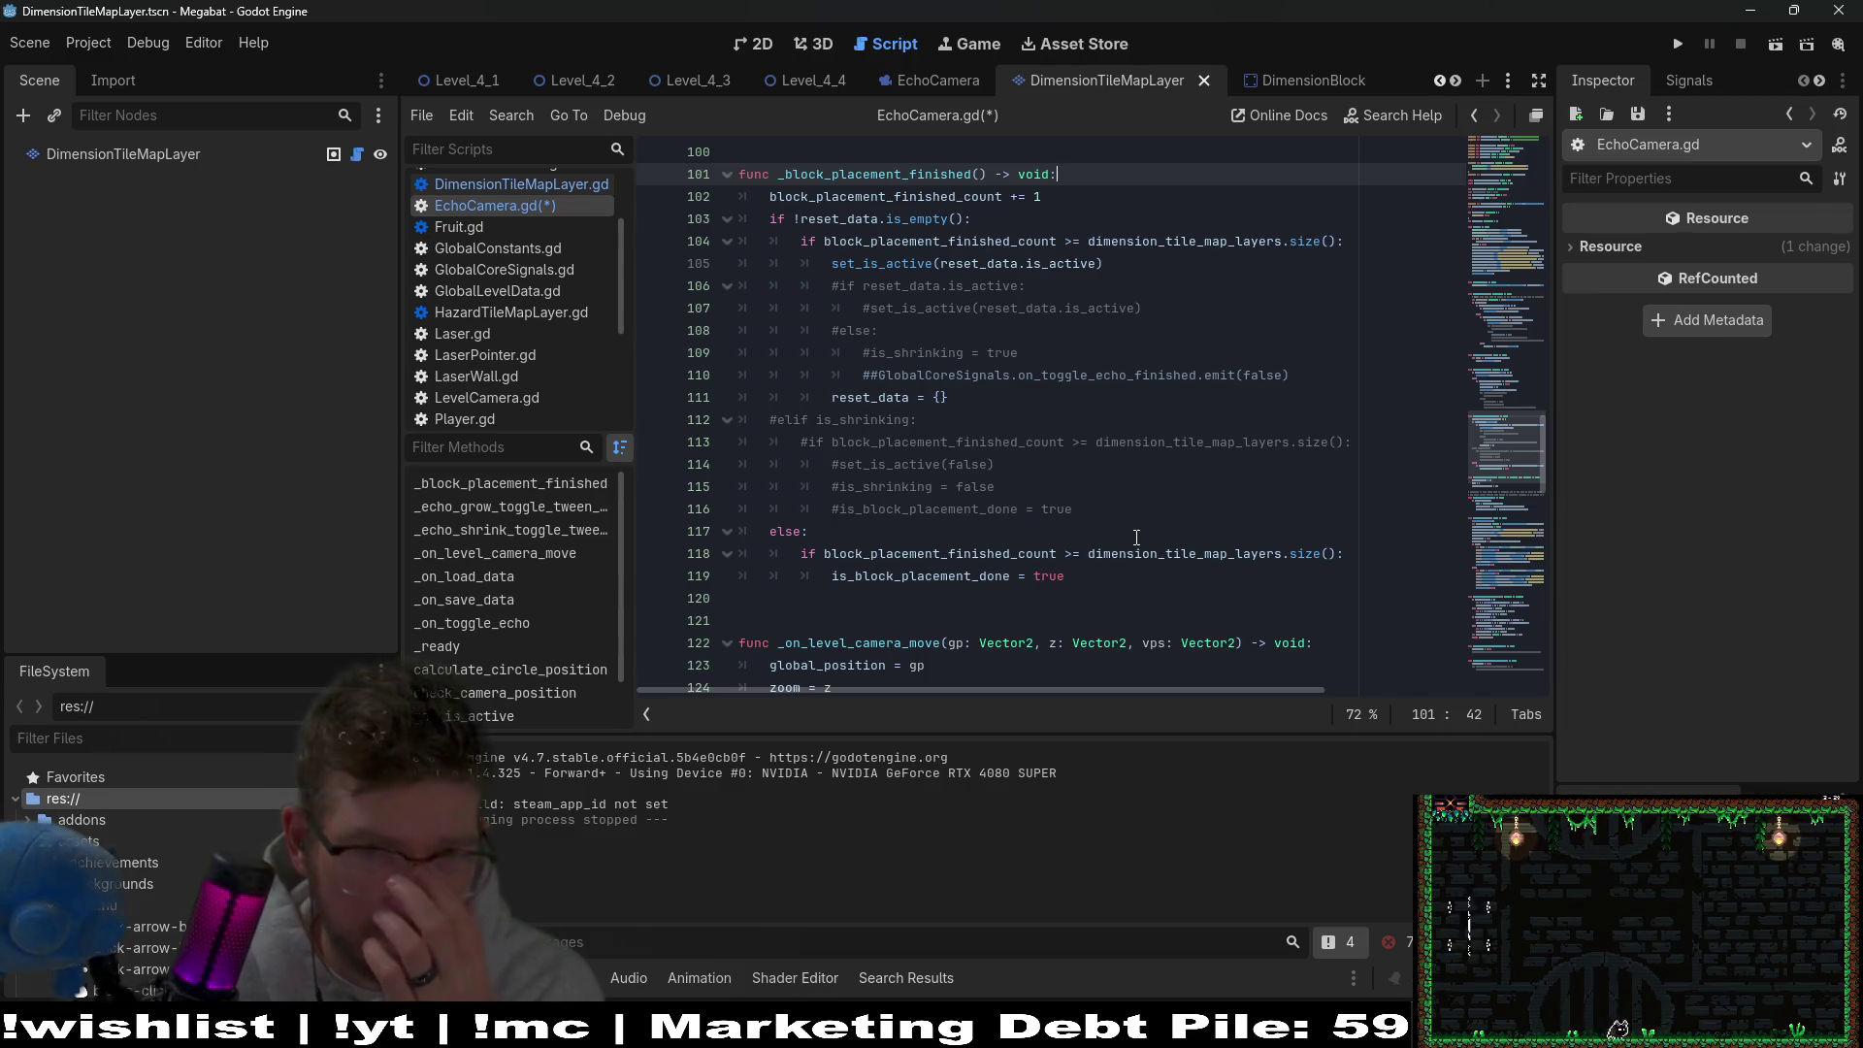
click(904, 263)
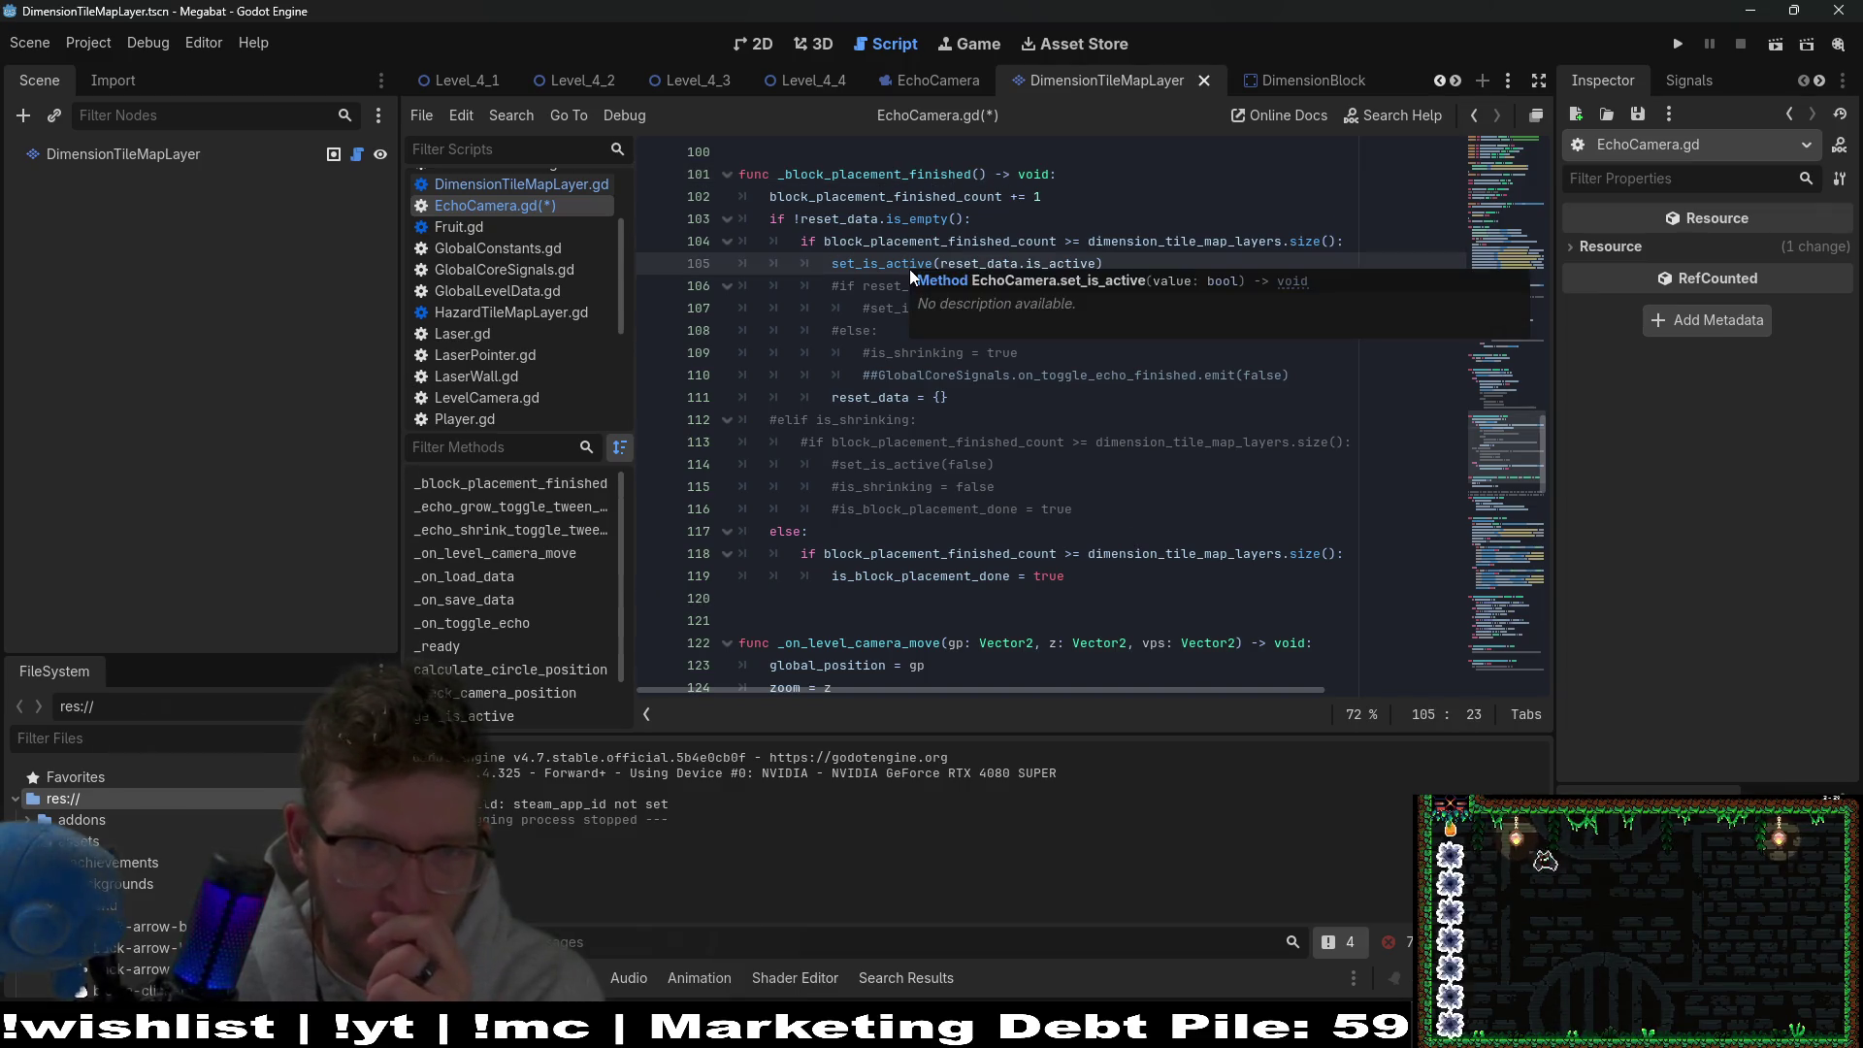
click(920, 576)
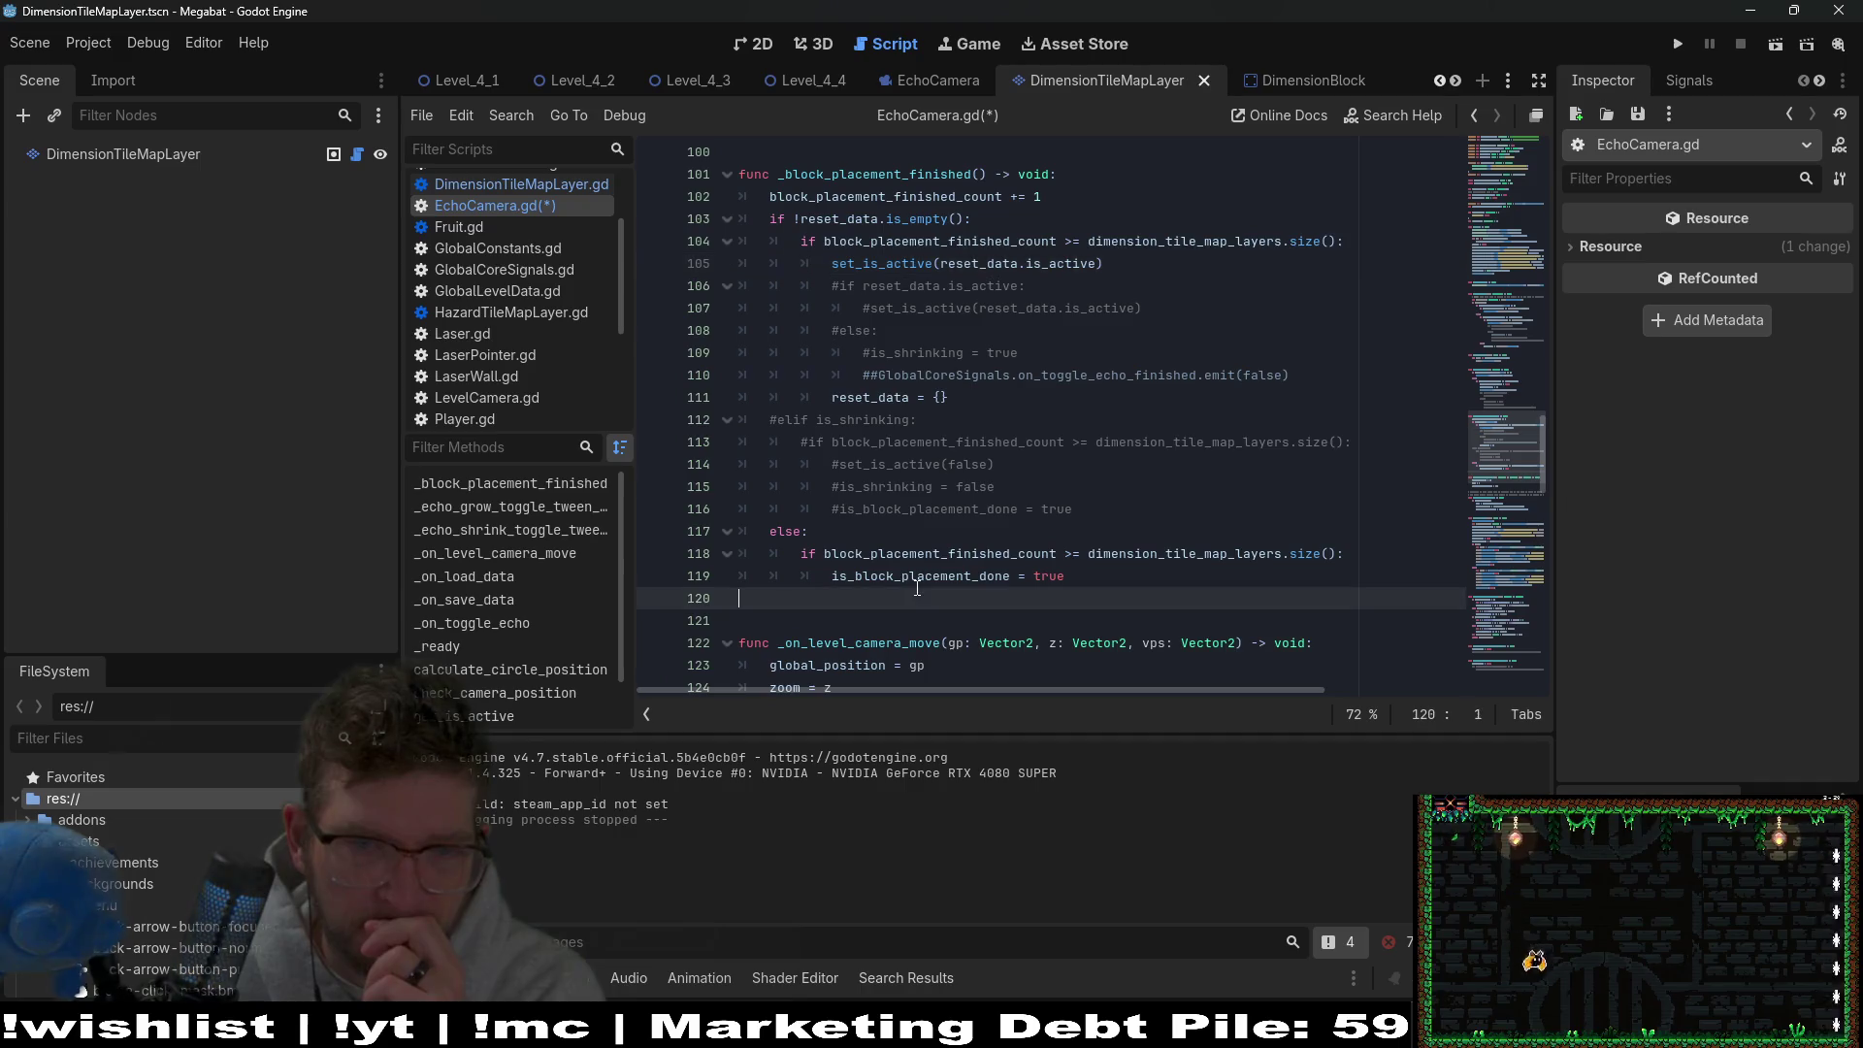
double_click(920, 577)
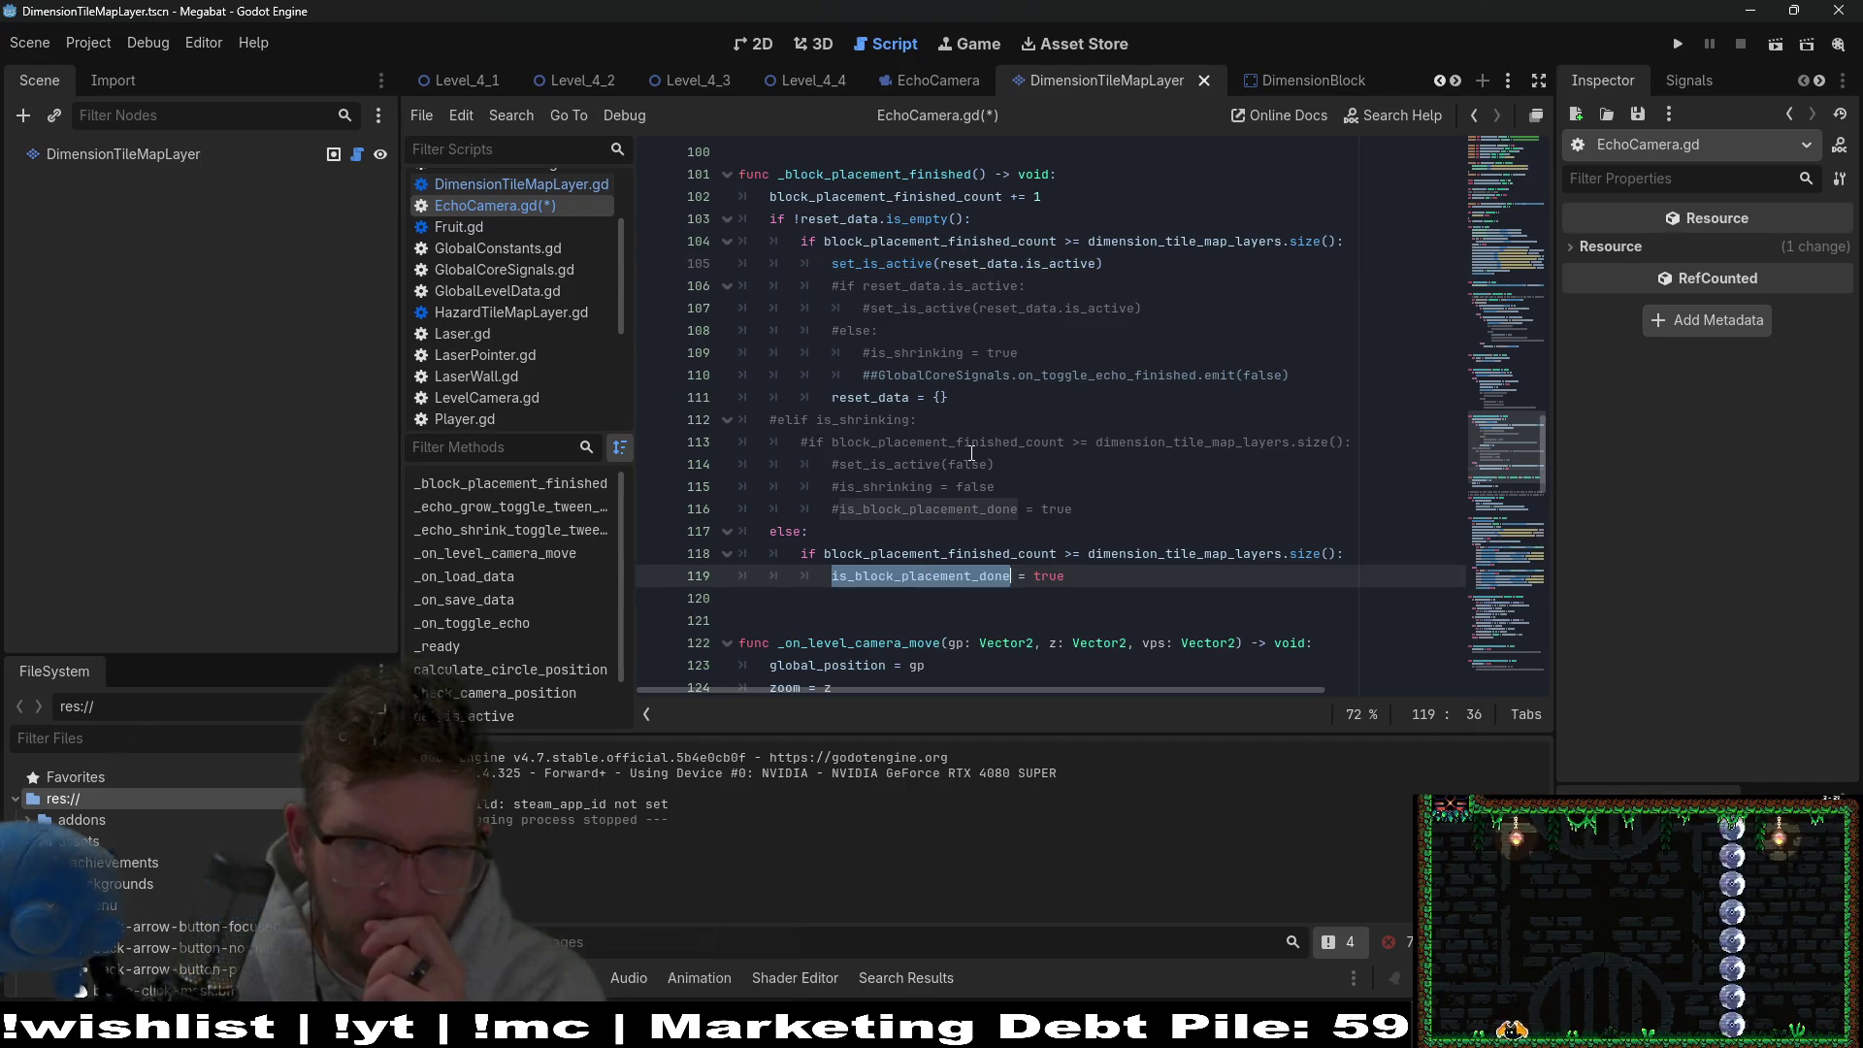
Search EchoCamera.gd for is_block_placement_done and step through its matches.
key(ctrl+f)
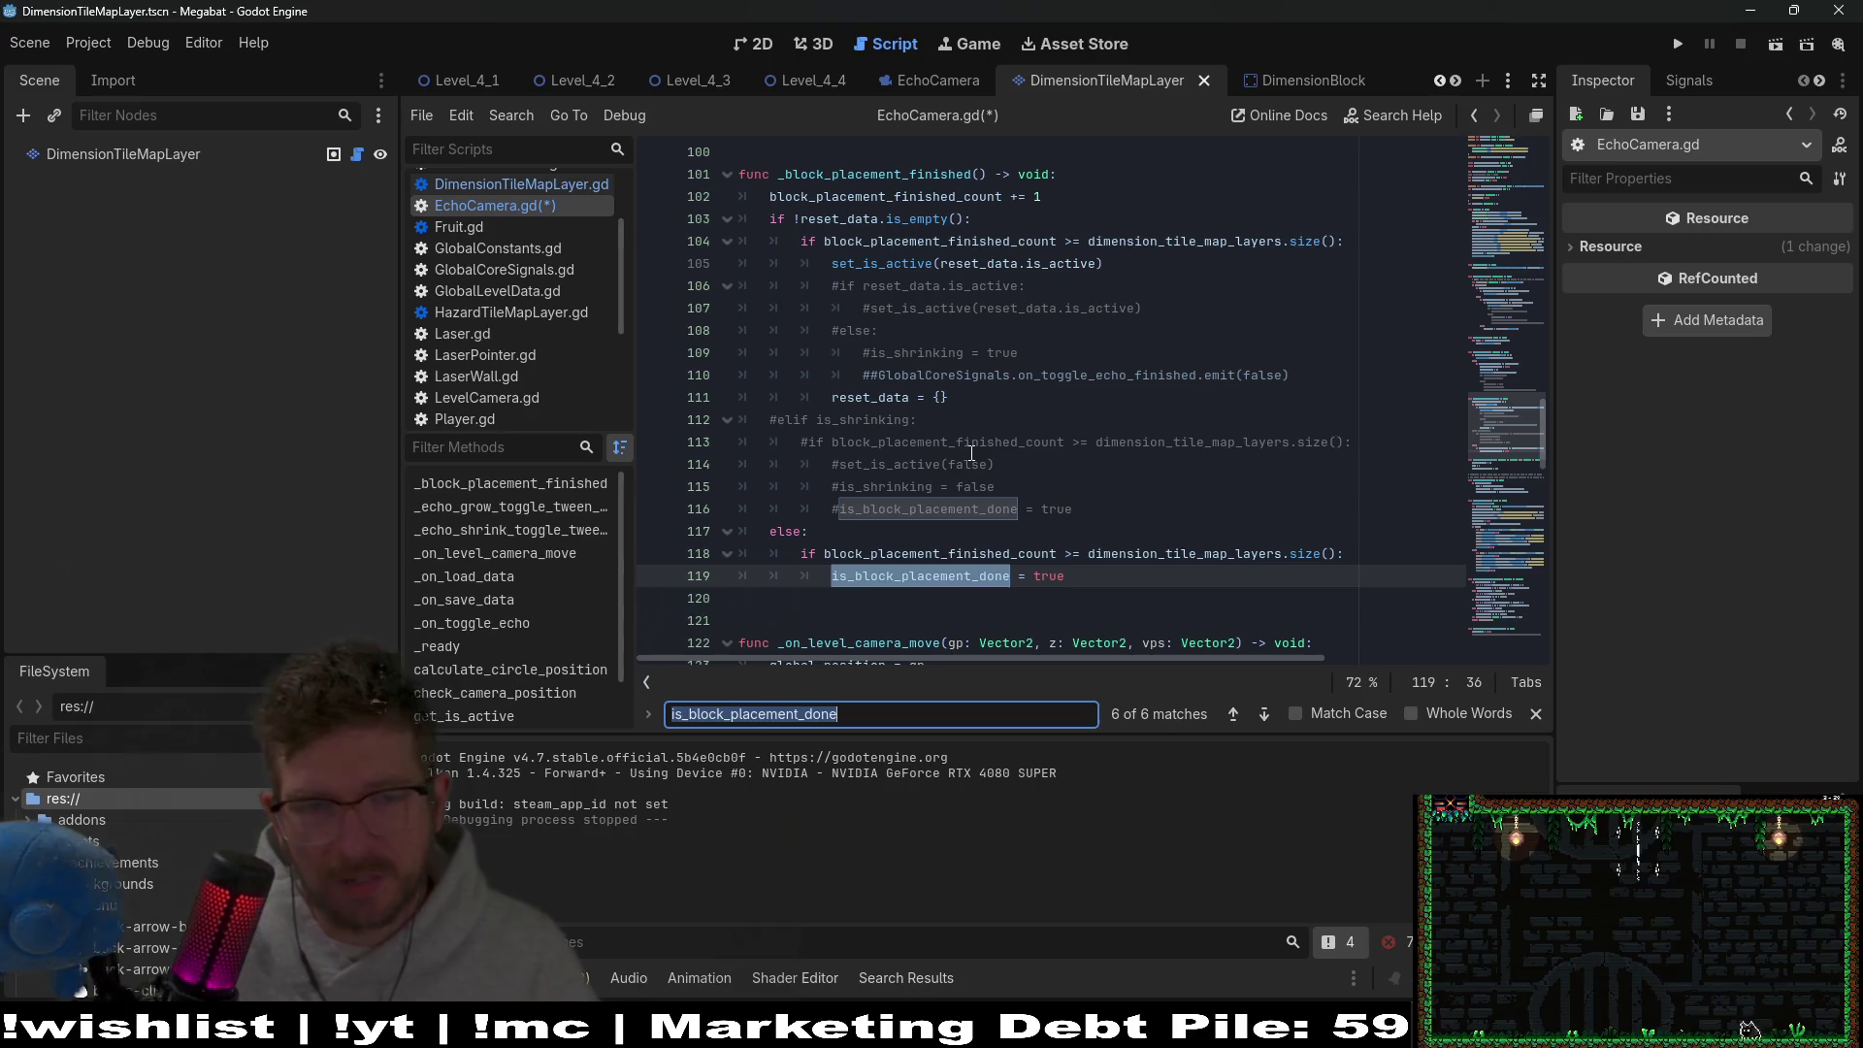
key(Return)
key(Return)
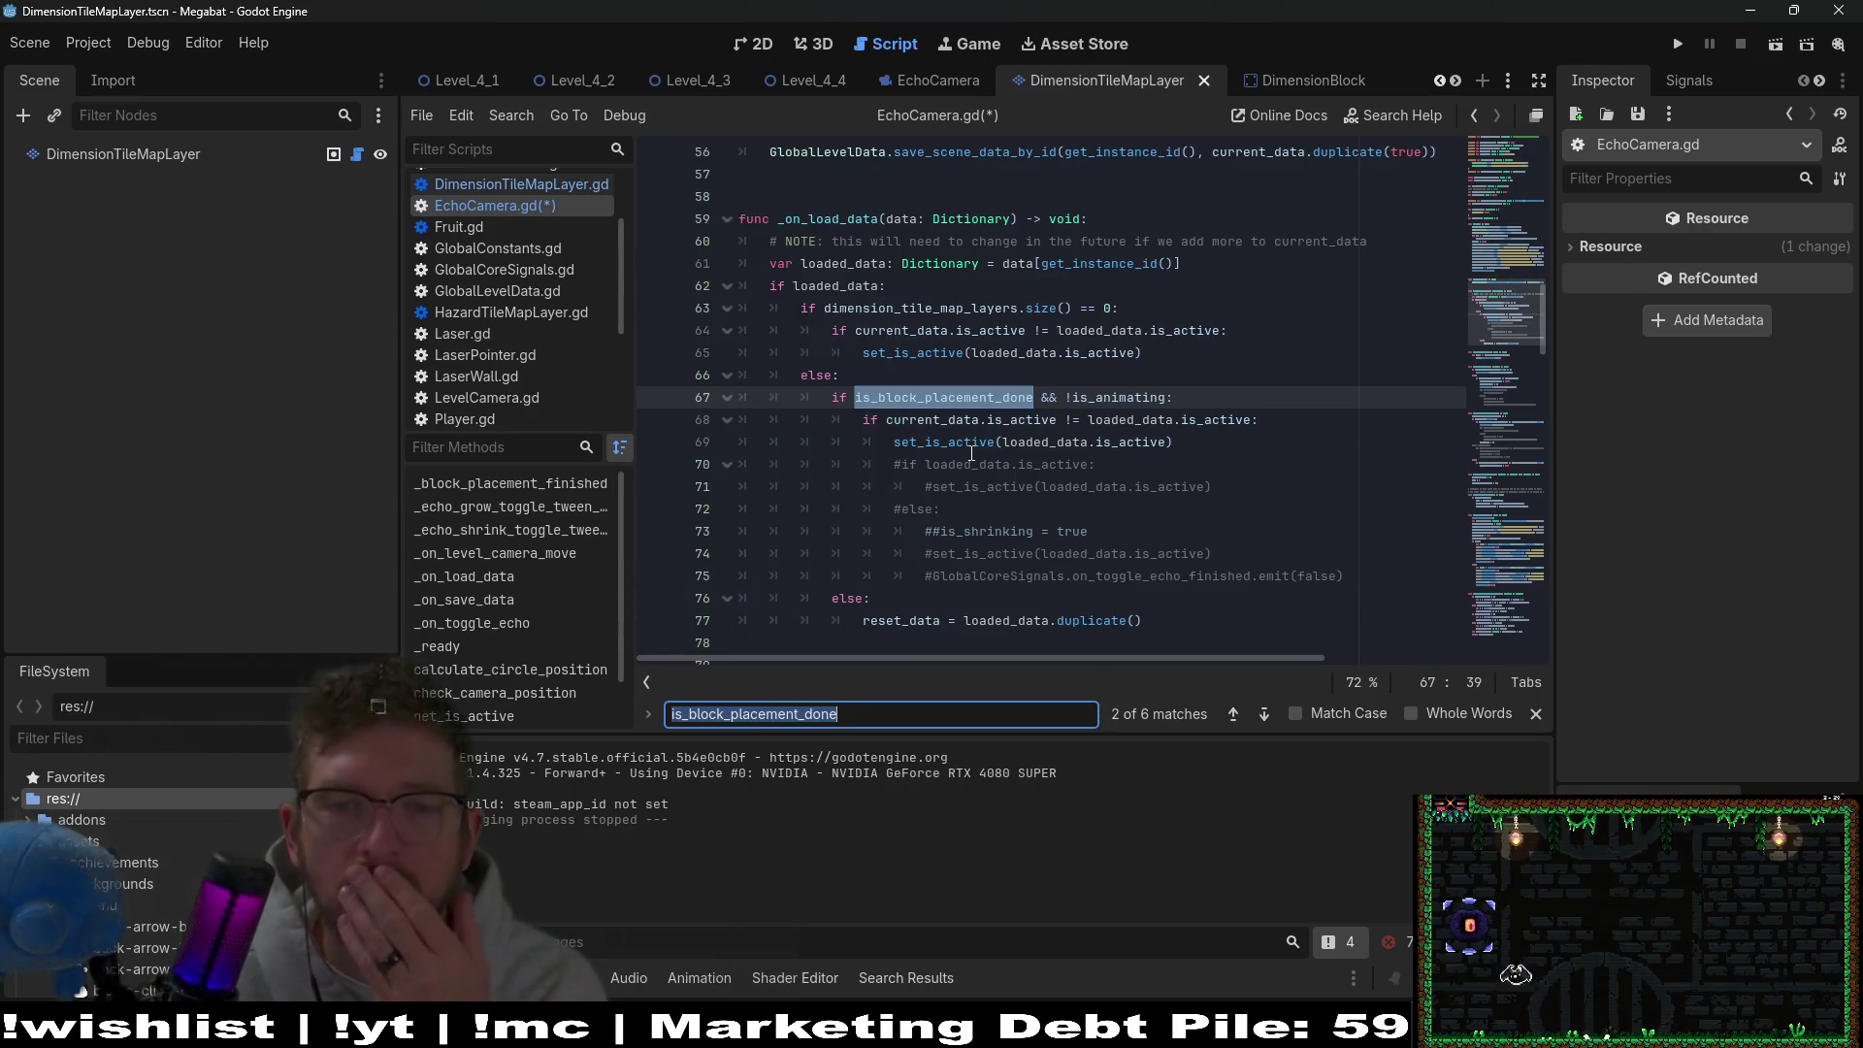
key(Return)
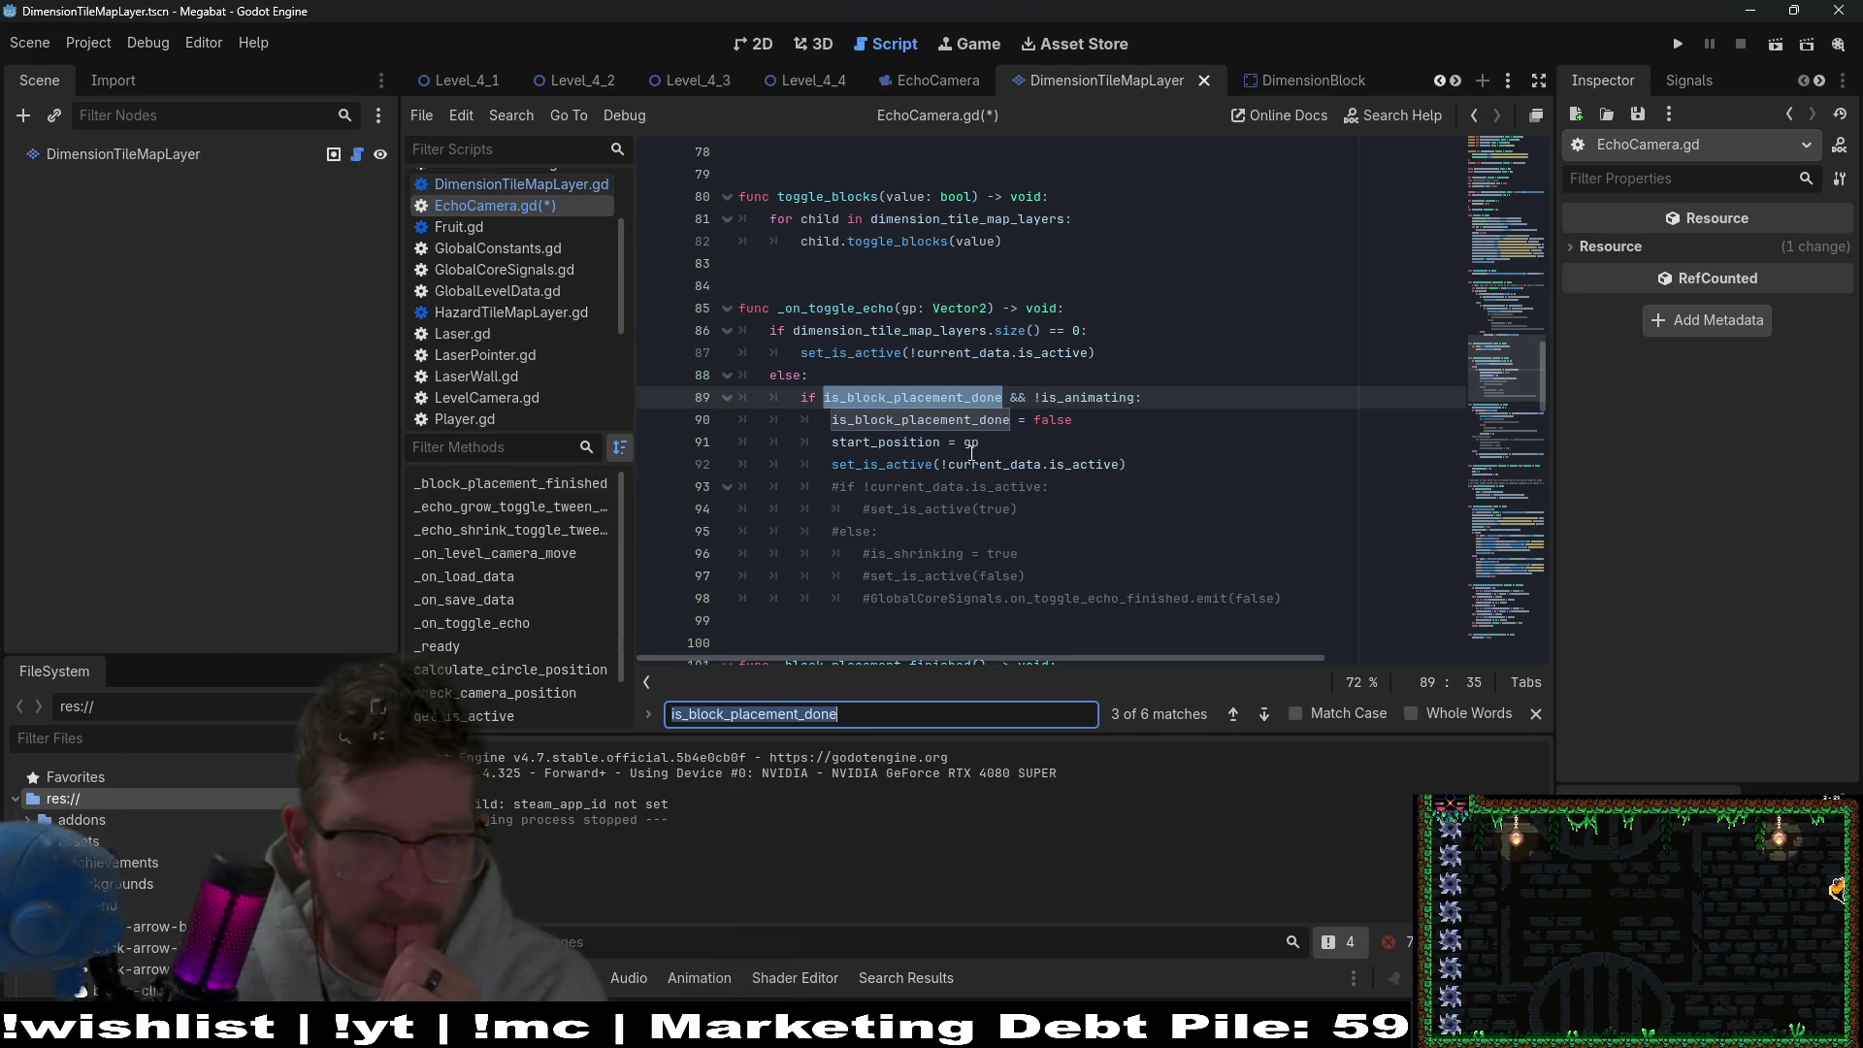
key(Return)
key(Return)
key(Return)
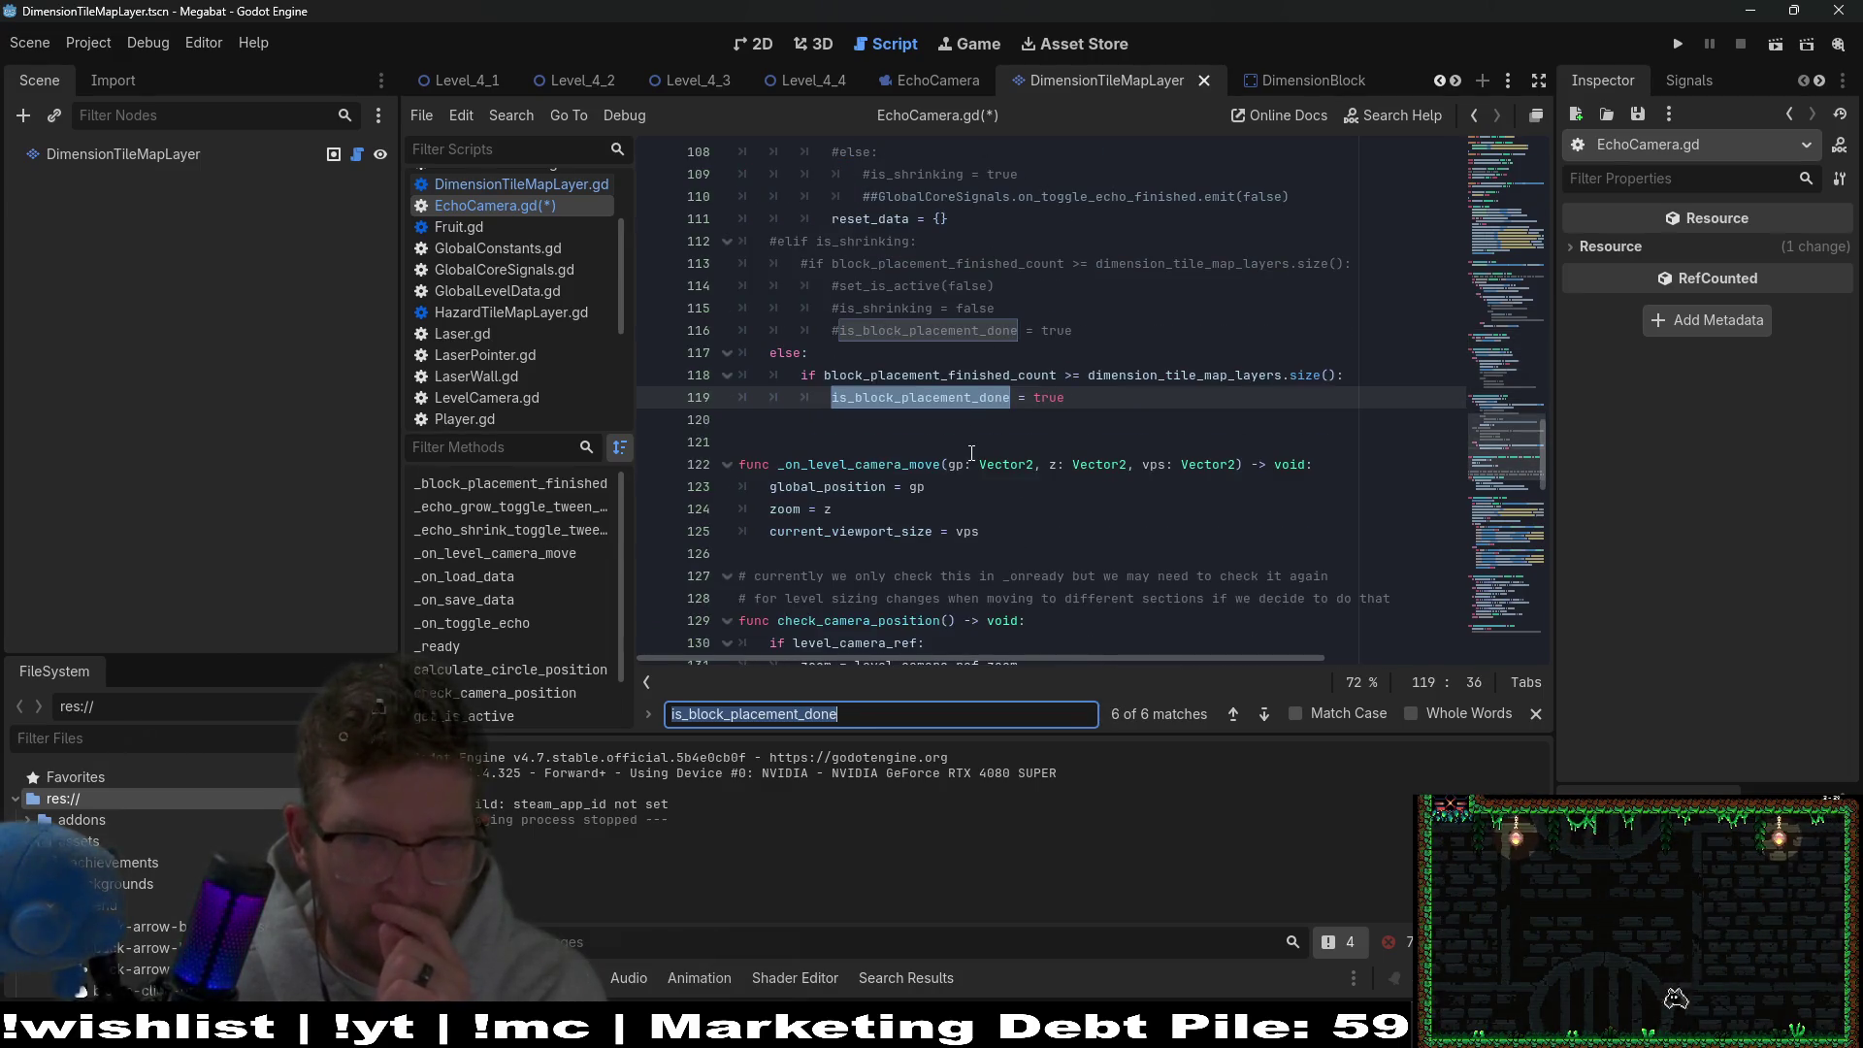
key(Return)
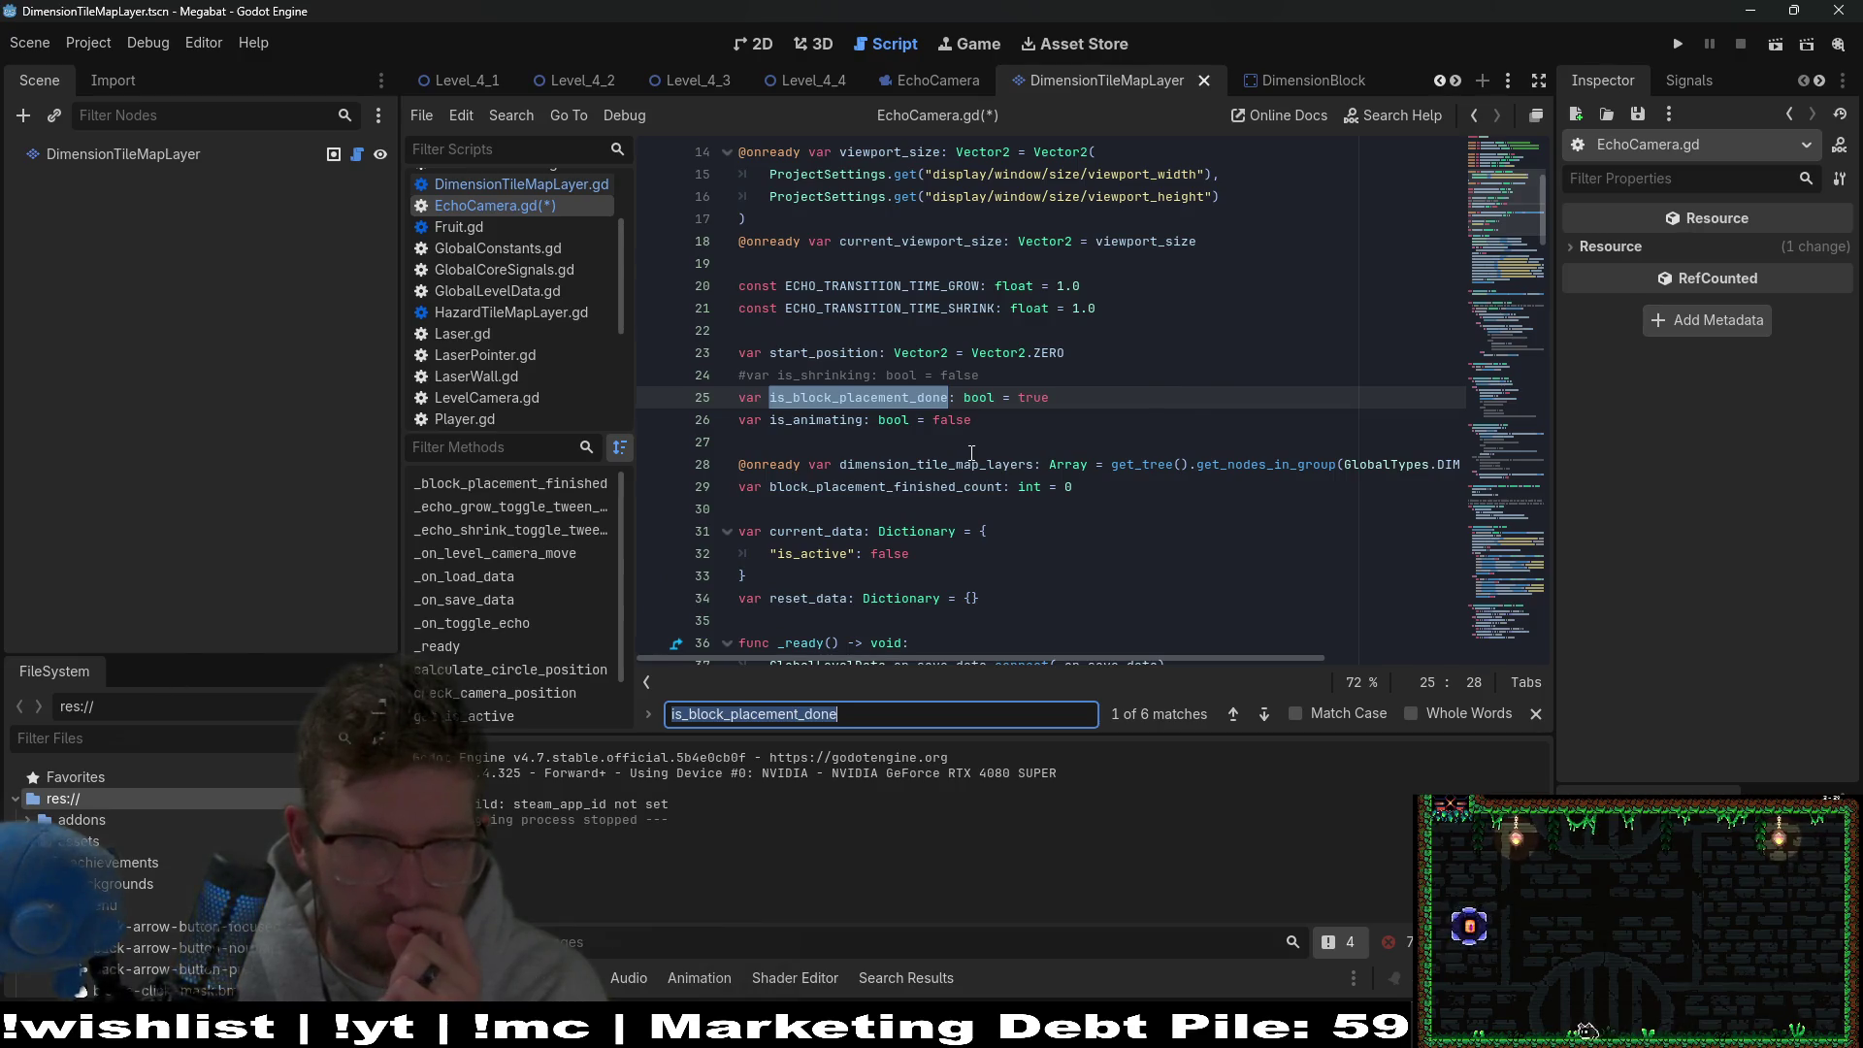
Check the last match, save the script and show the Level_4_3 scene in 2D.
key(Return)
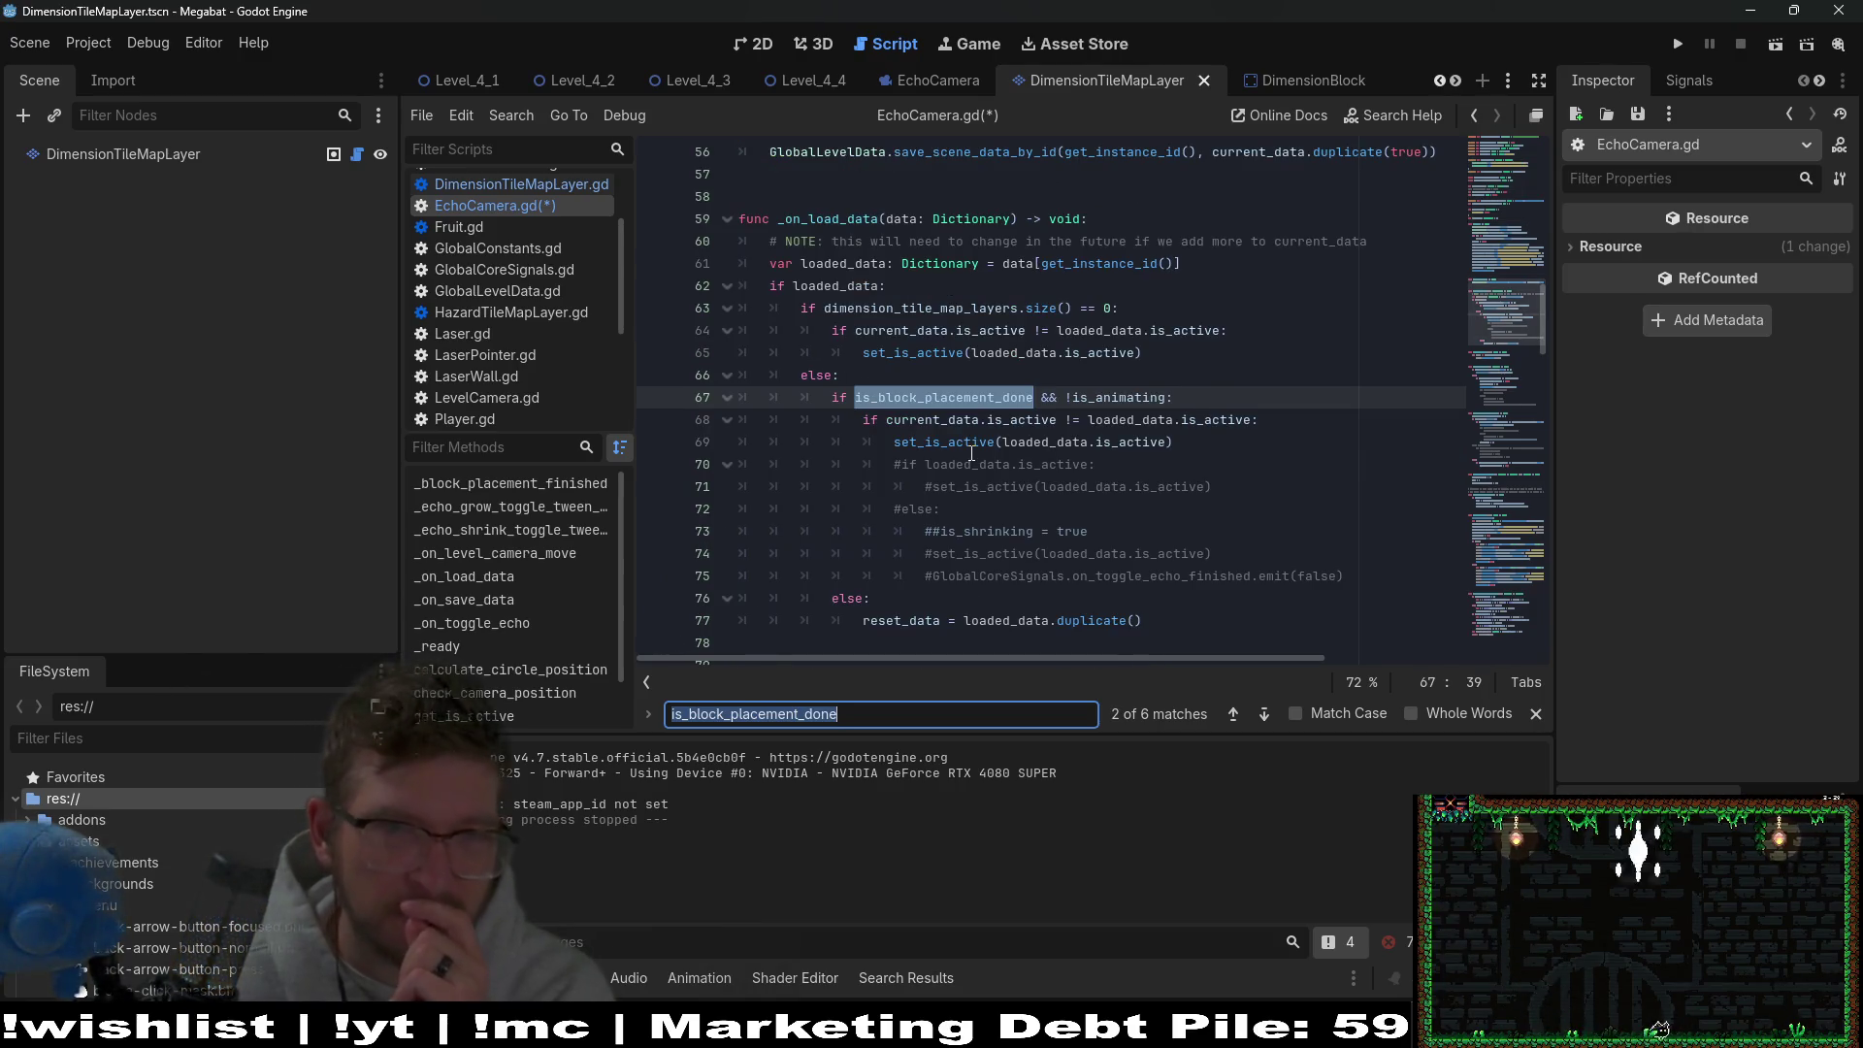
key(ctrl+s)
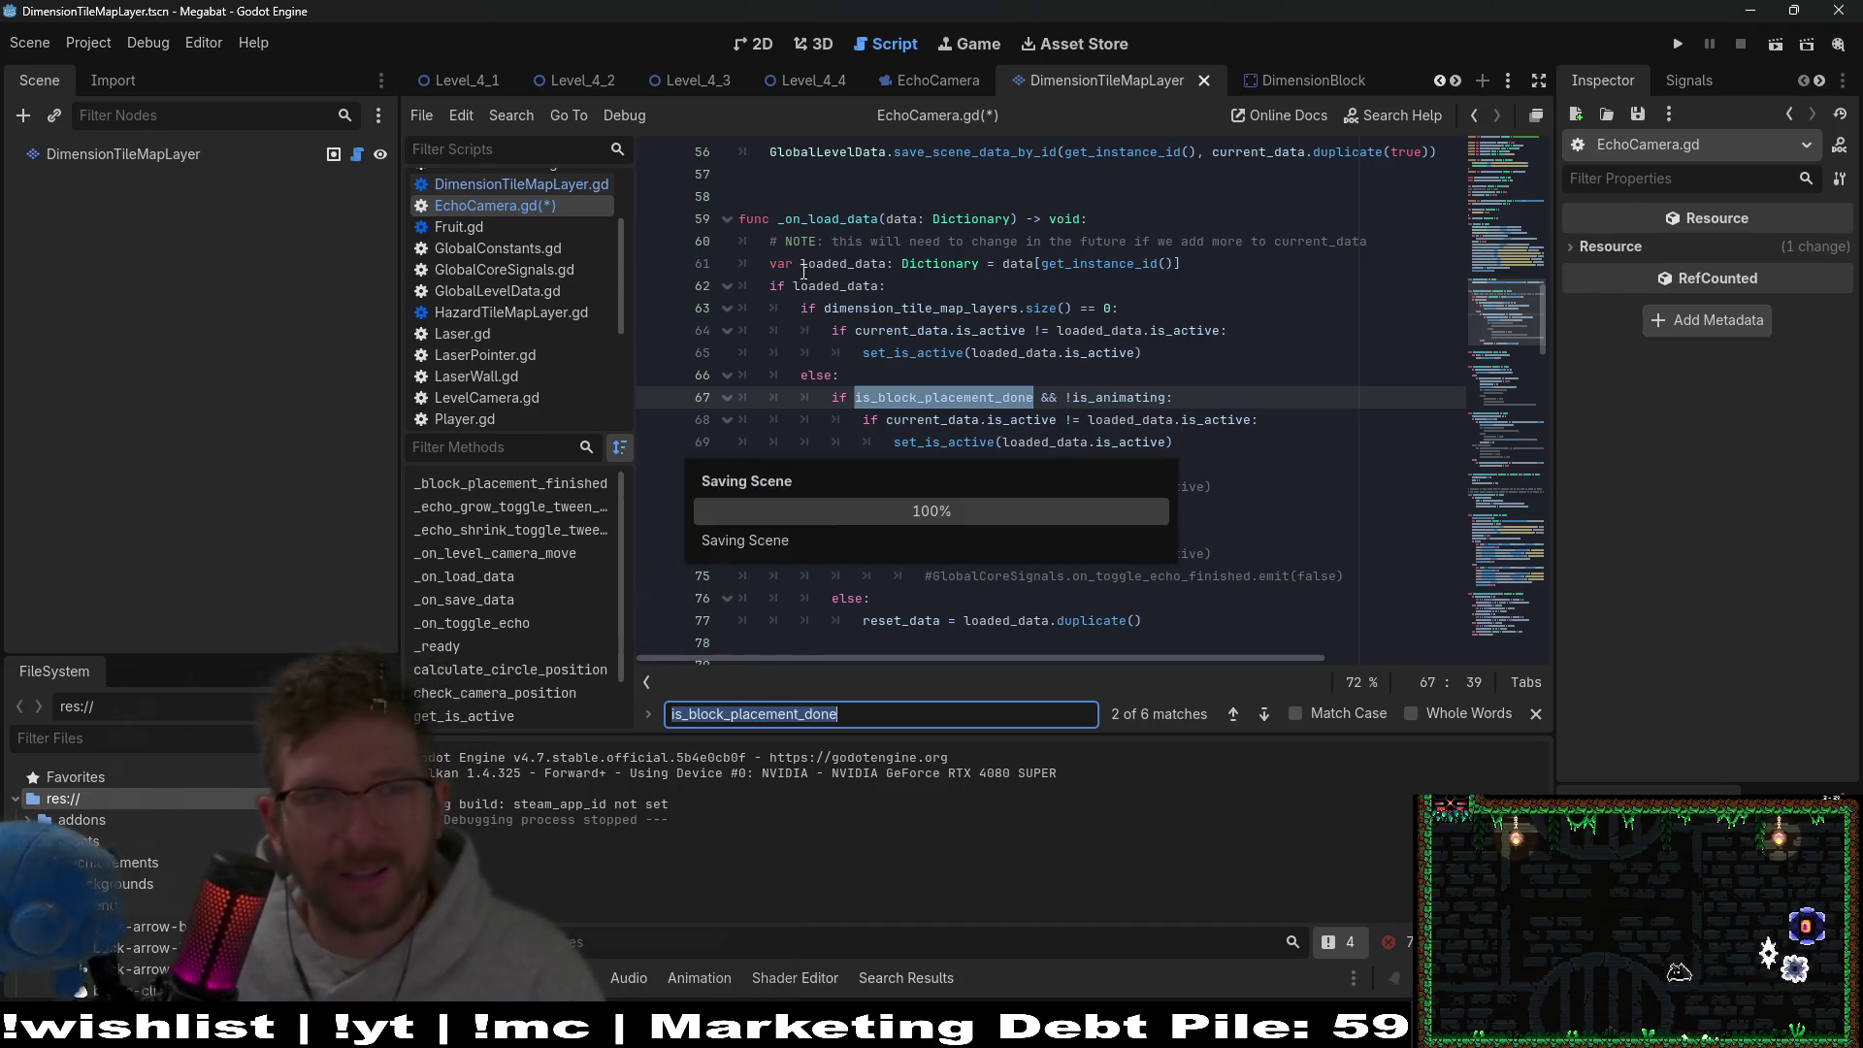
click(780, 68)
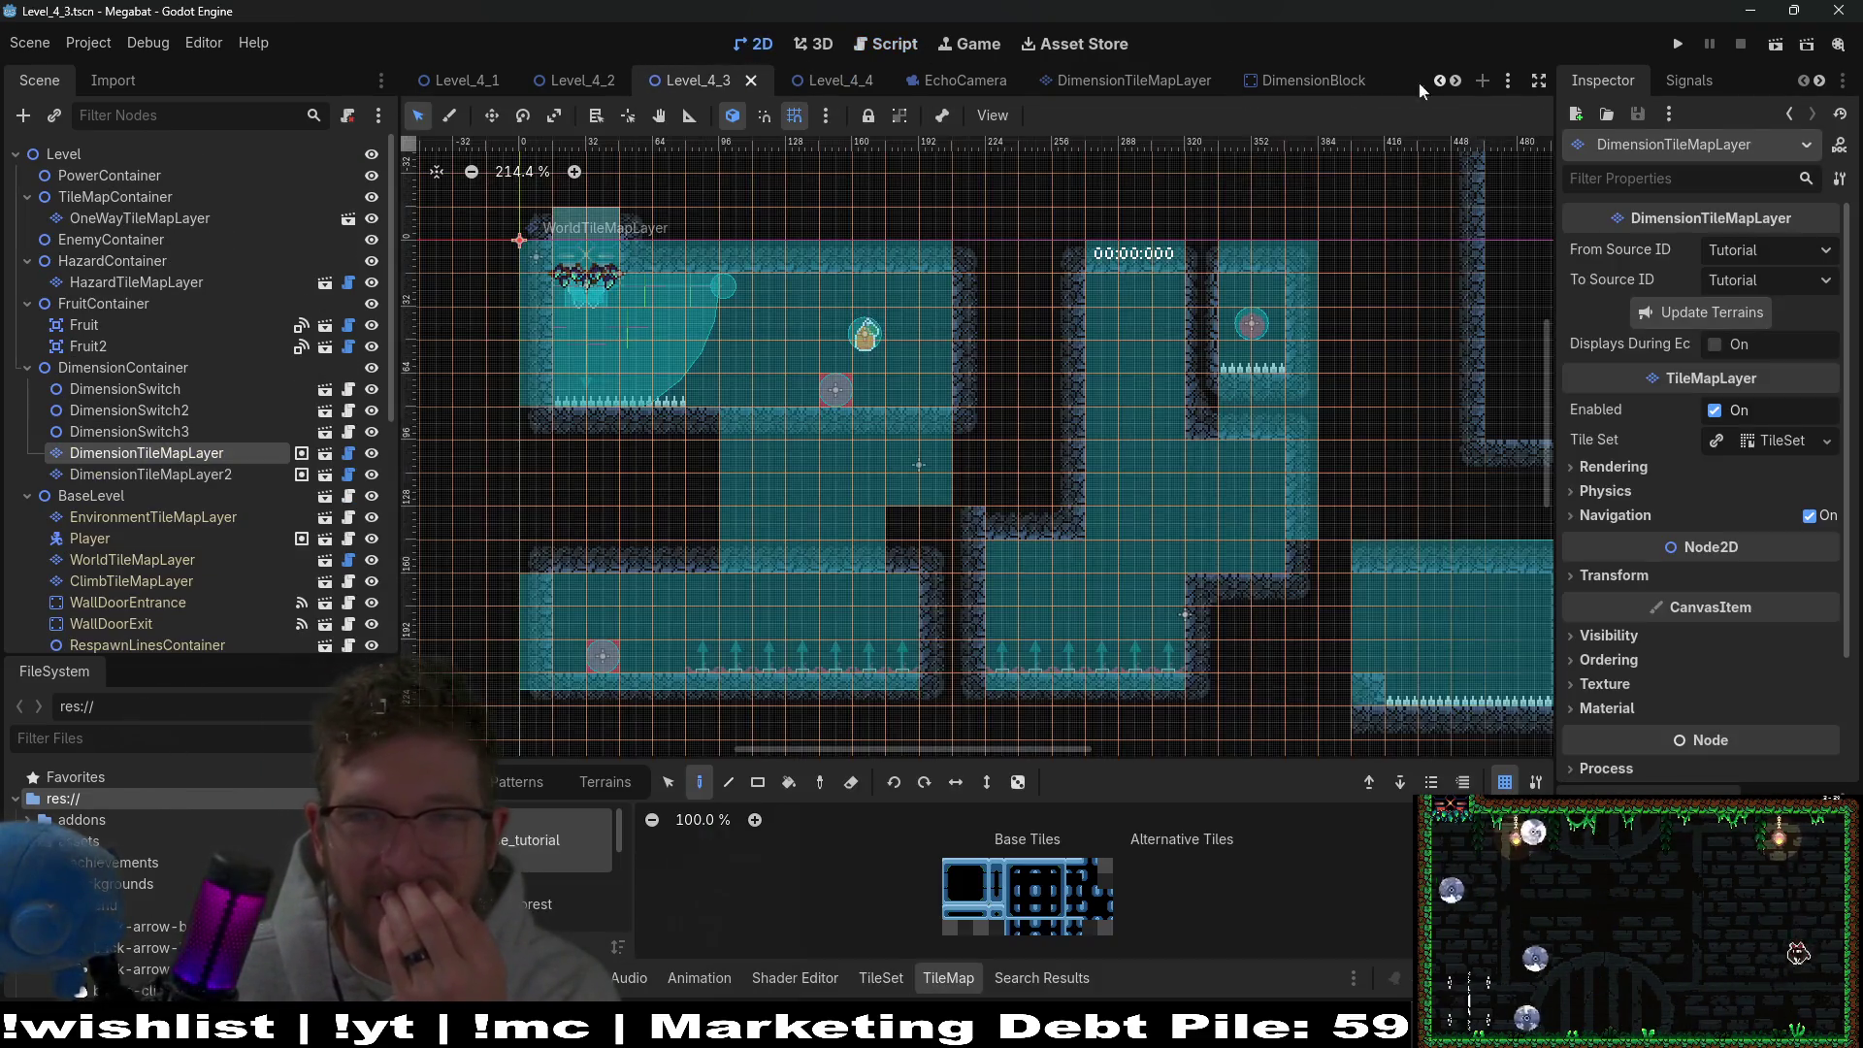
Launch Megabat, step over from line 146 to 147, clear the line-146 breakpoint and continue.
click(1761, 46)
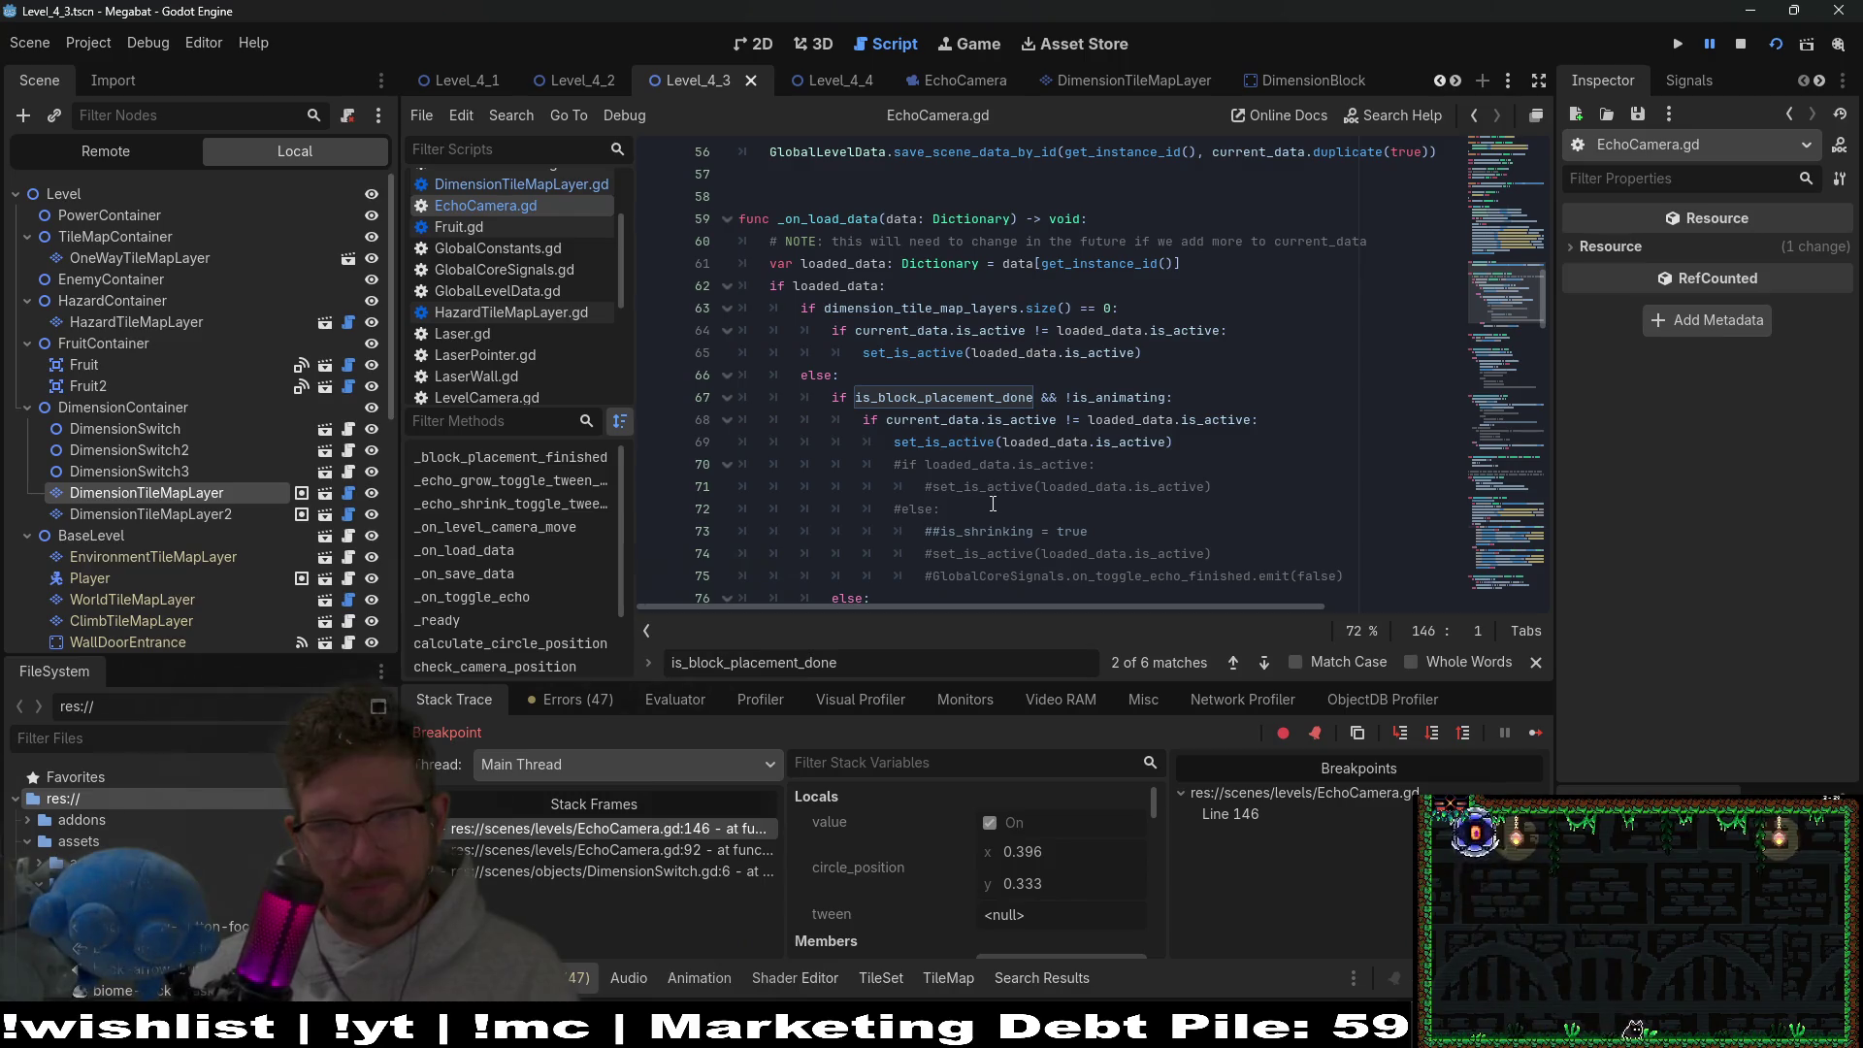
scroll(993, 503, up, 2)
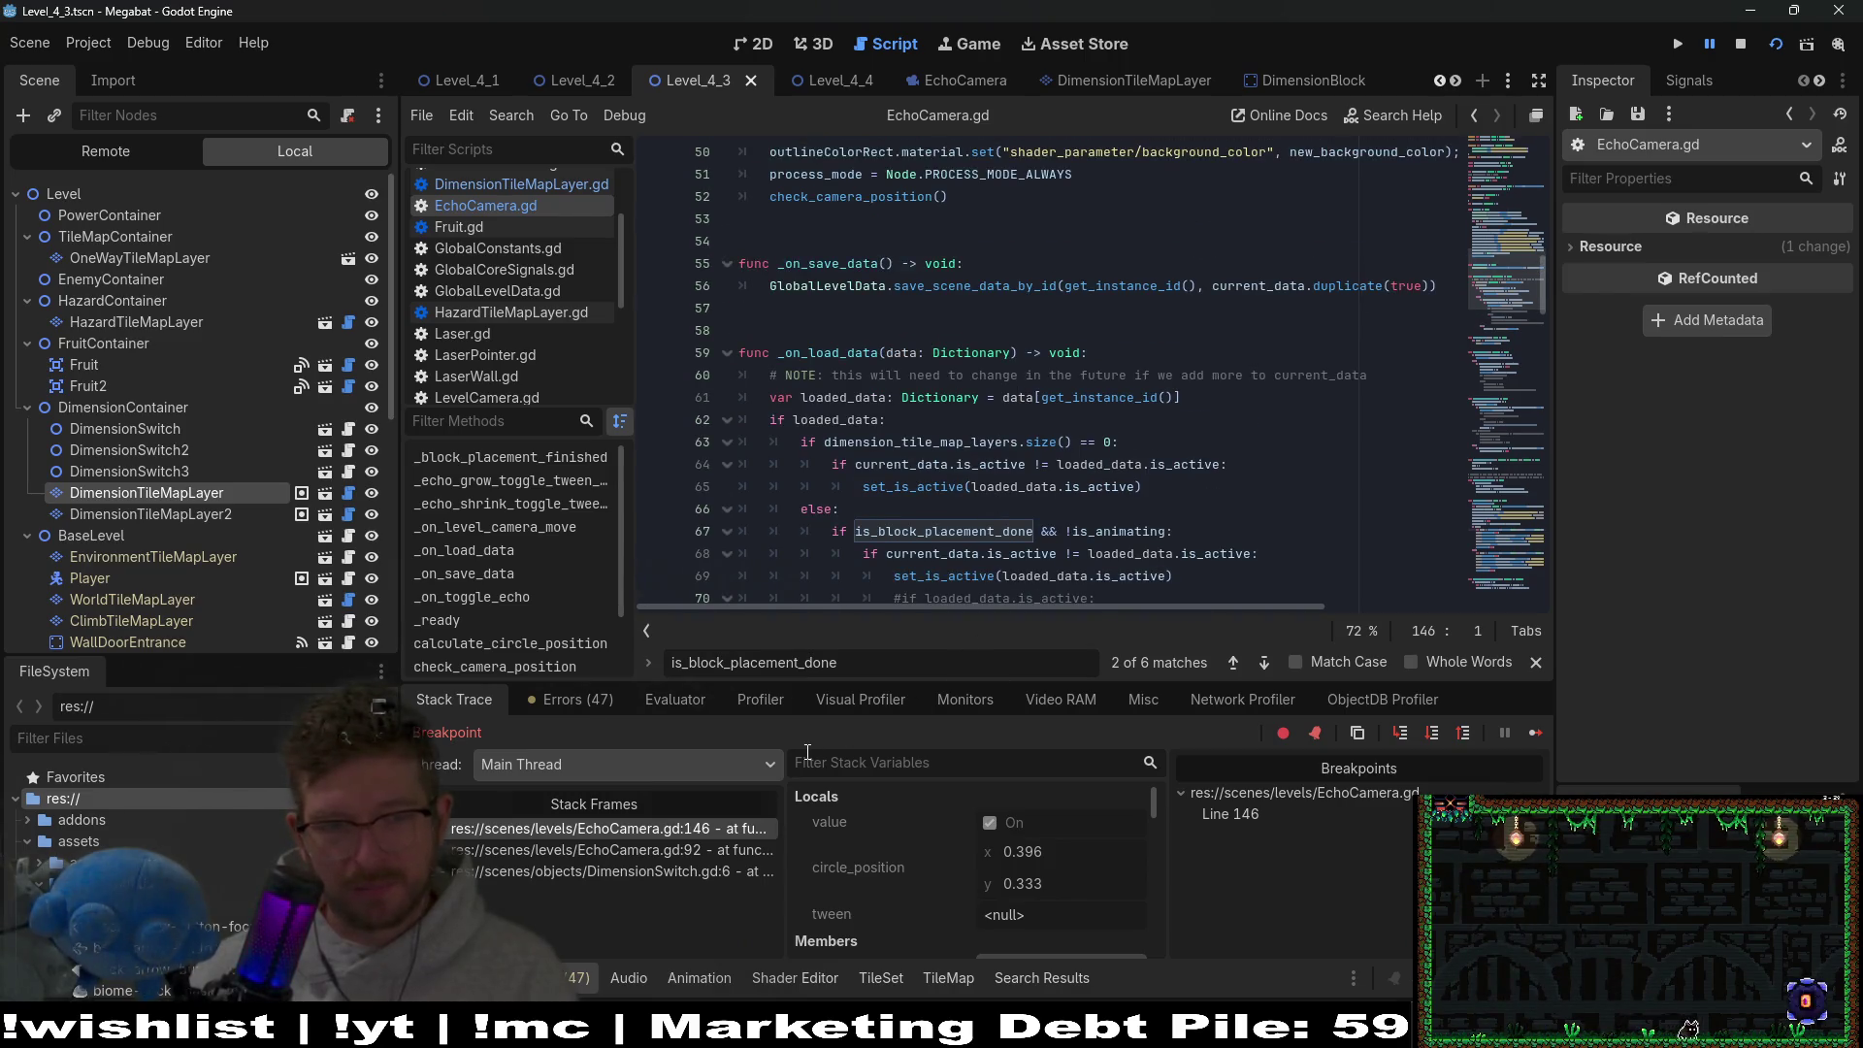
scroll(979, 467, down, 1)
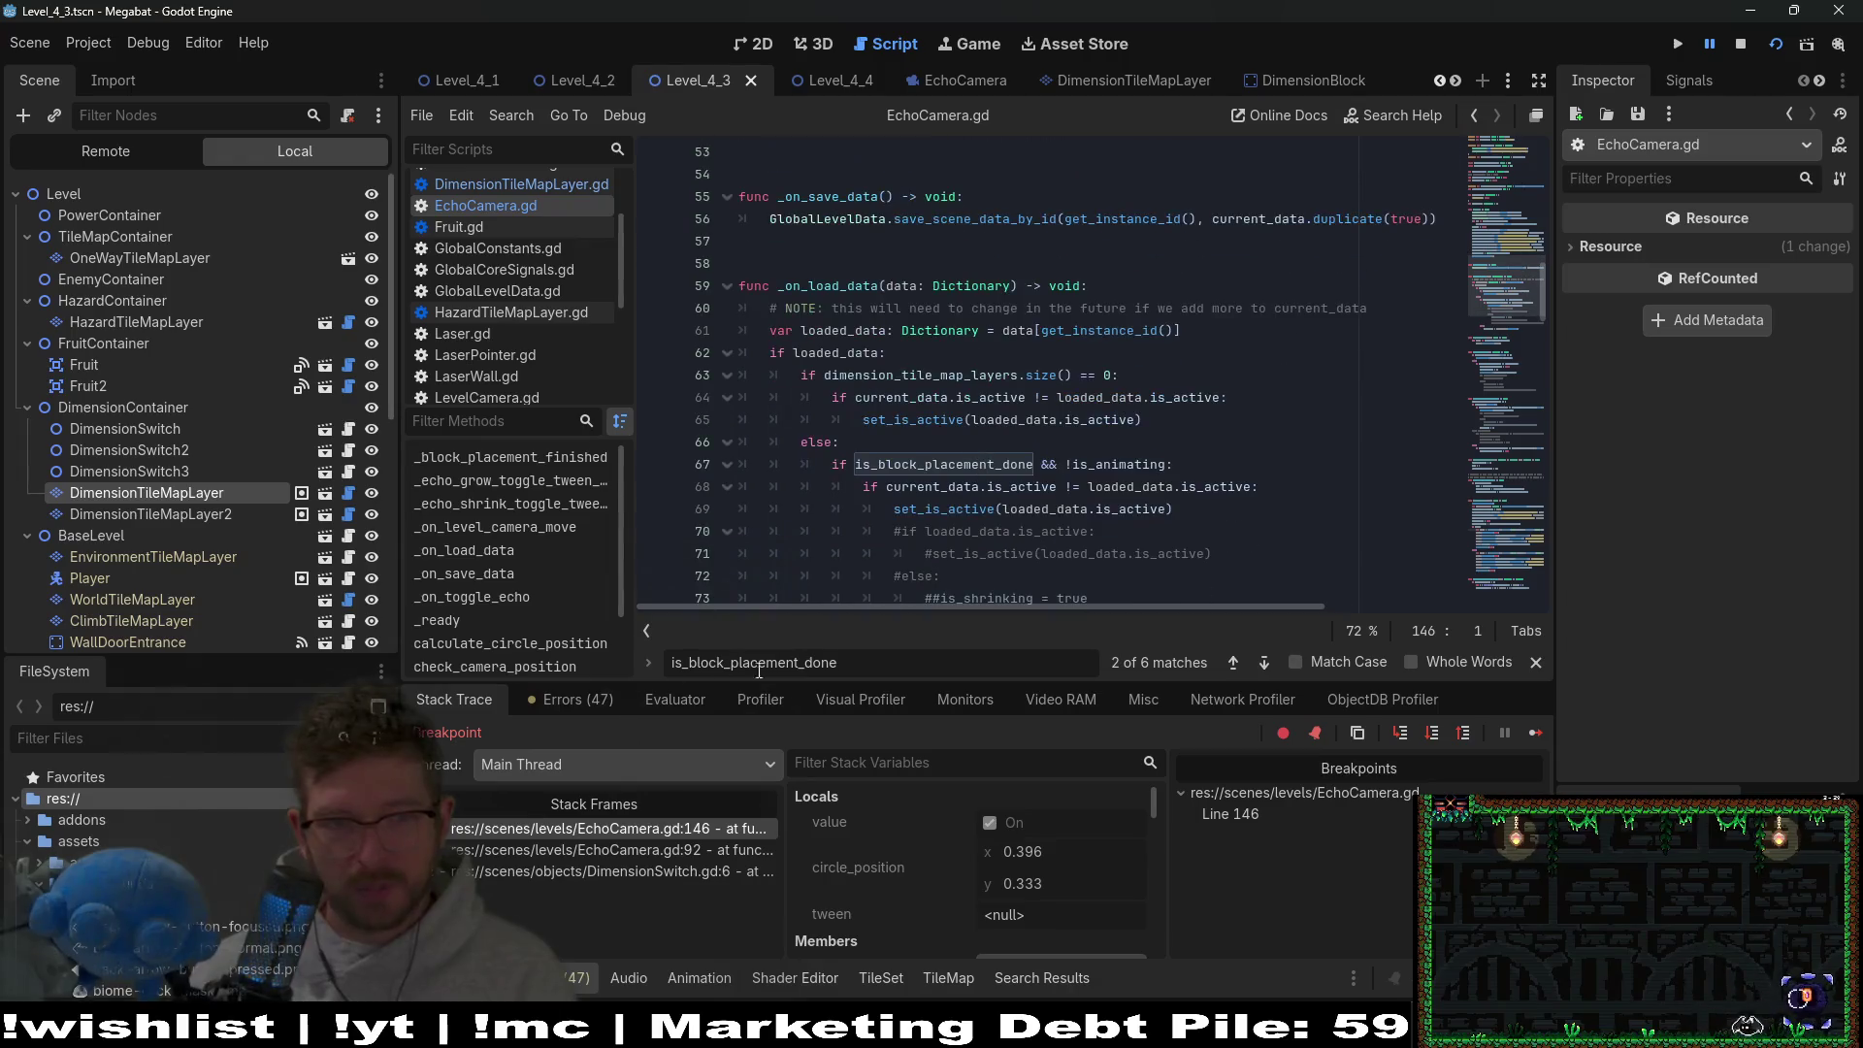
scroll(912, 503, down, 5)
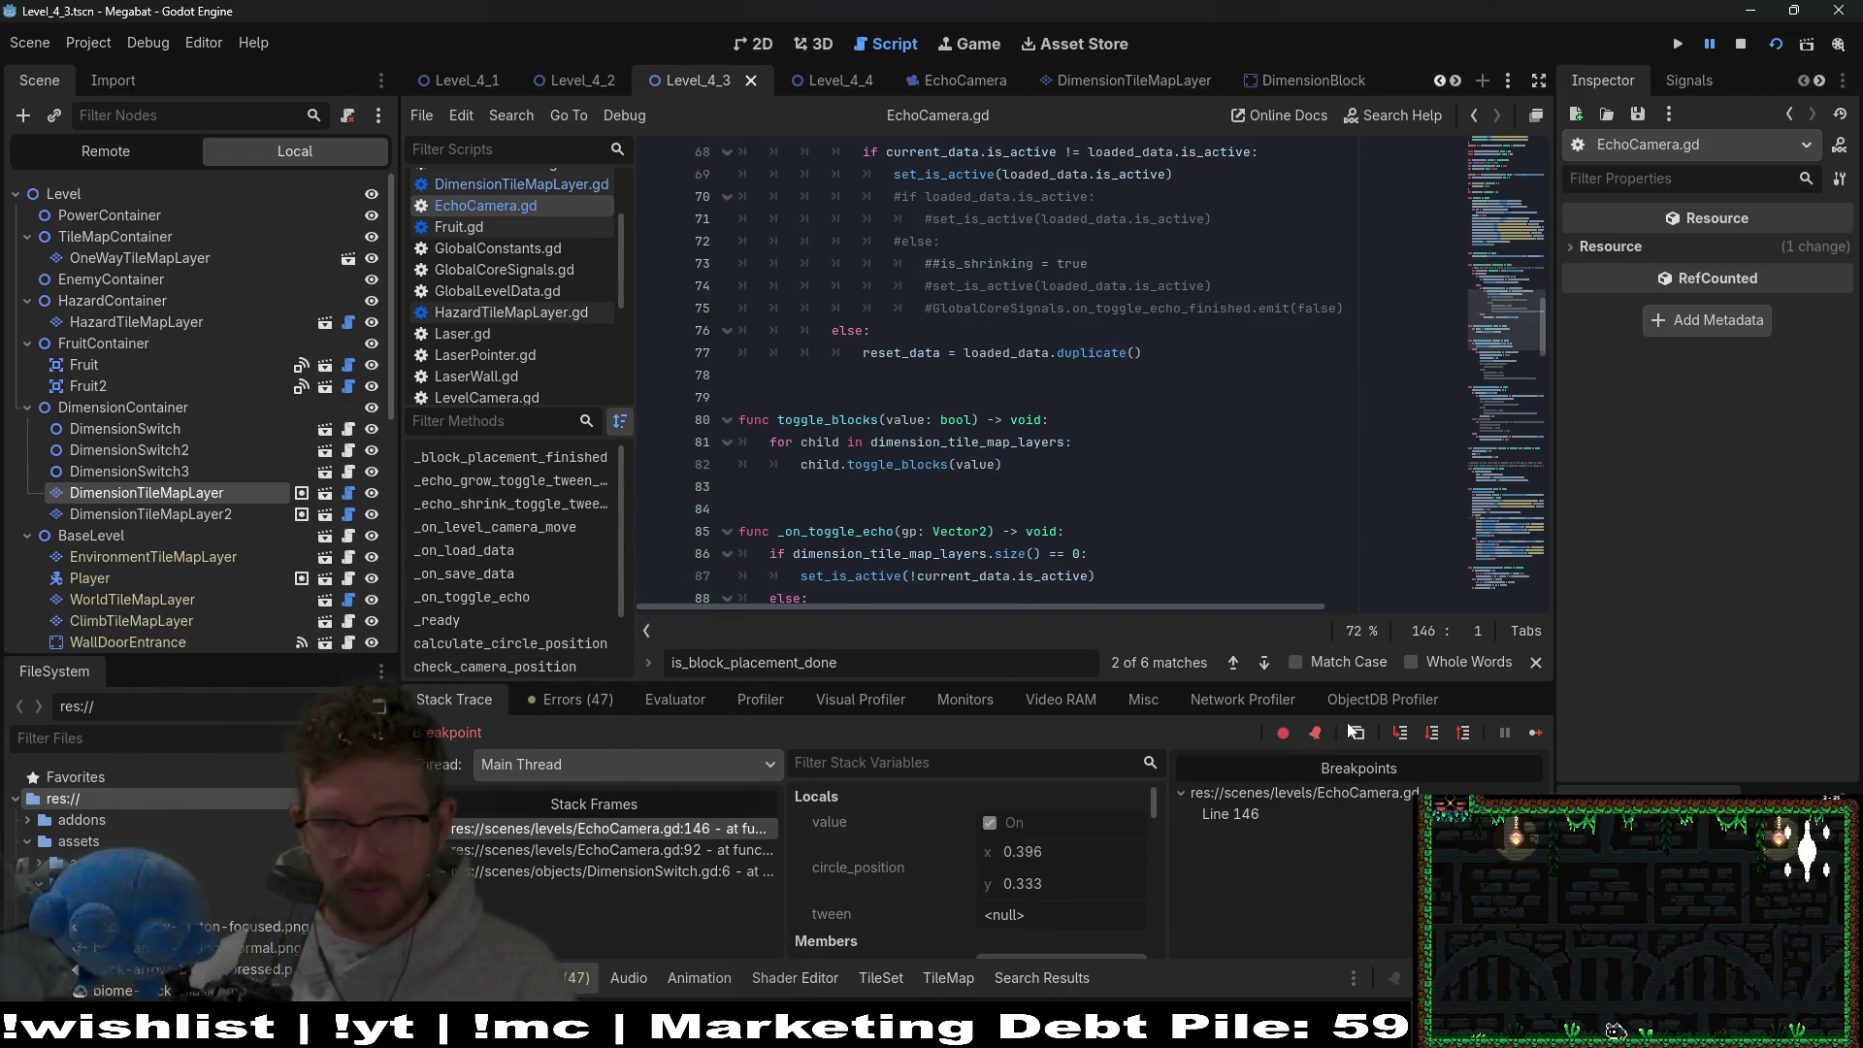
scroll(1339, 582, down, 6)
click(1423, 735)
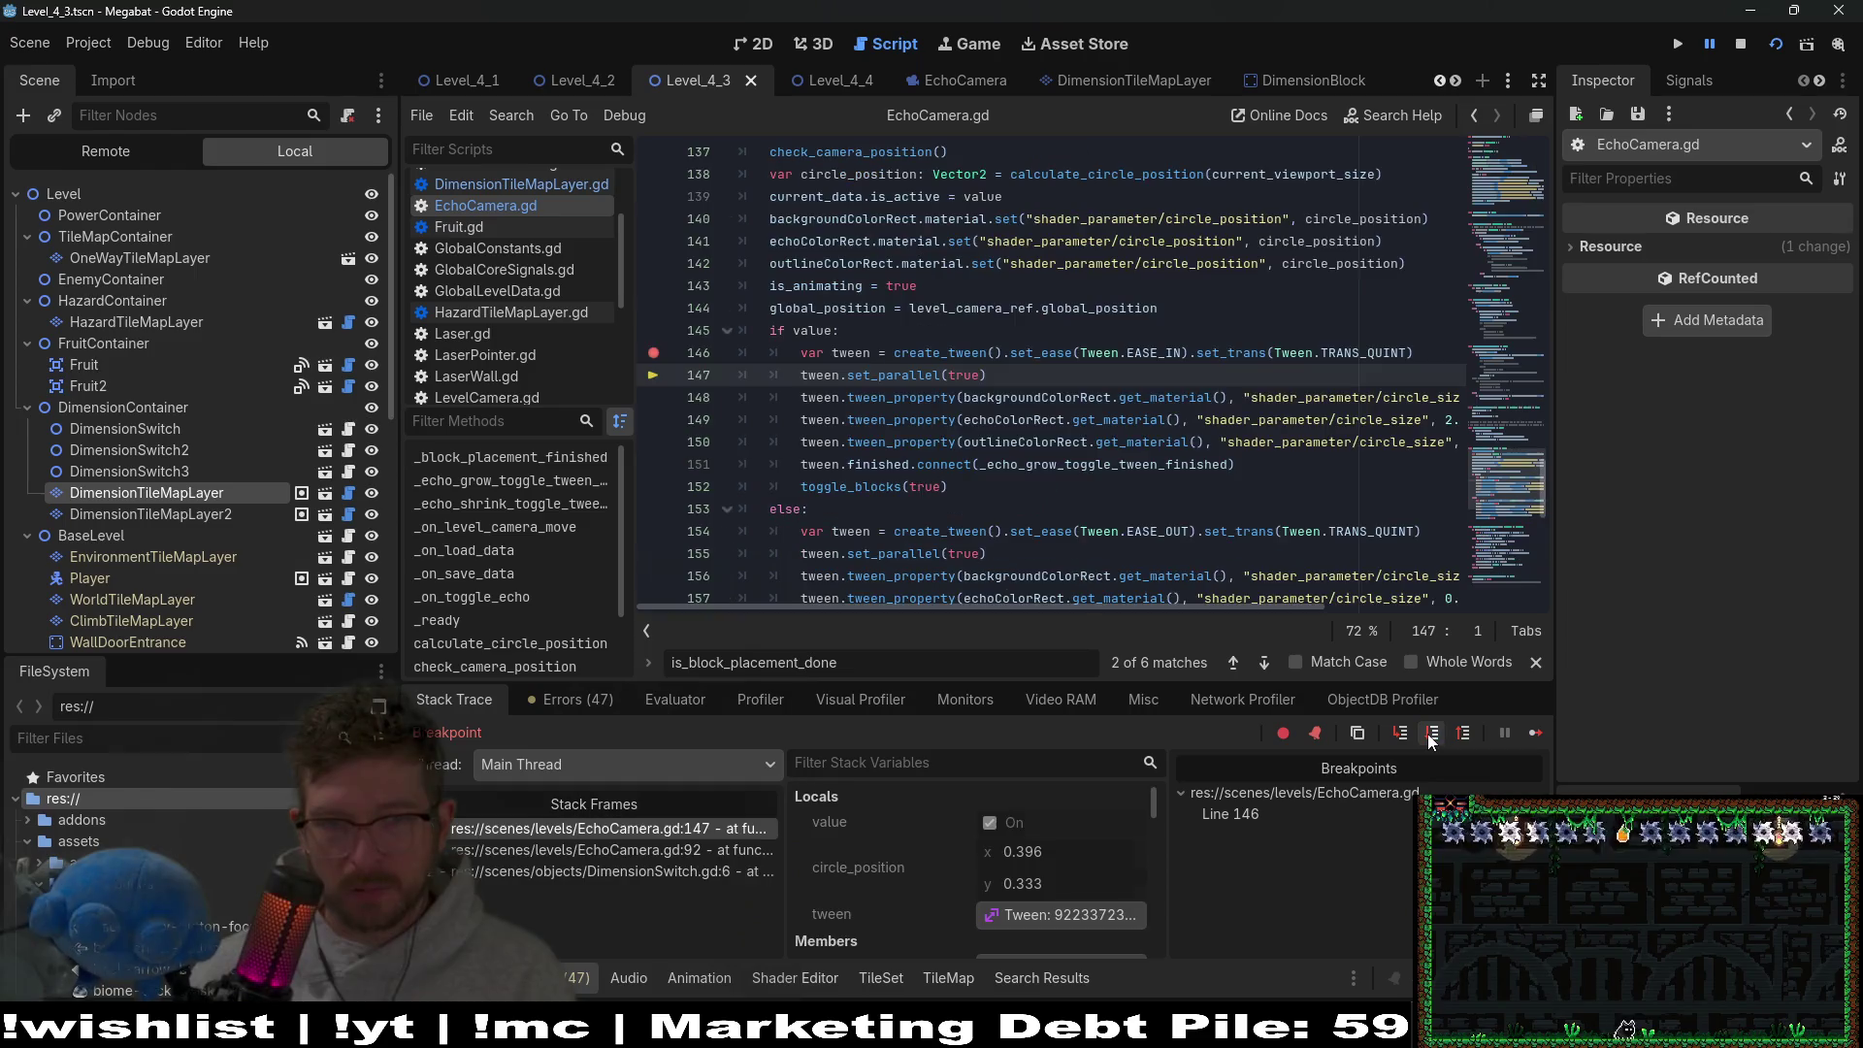
click(679, 361)
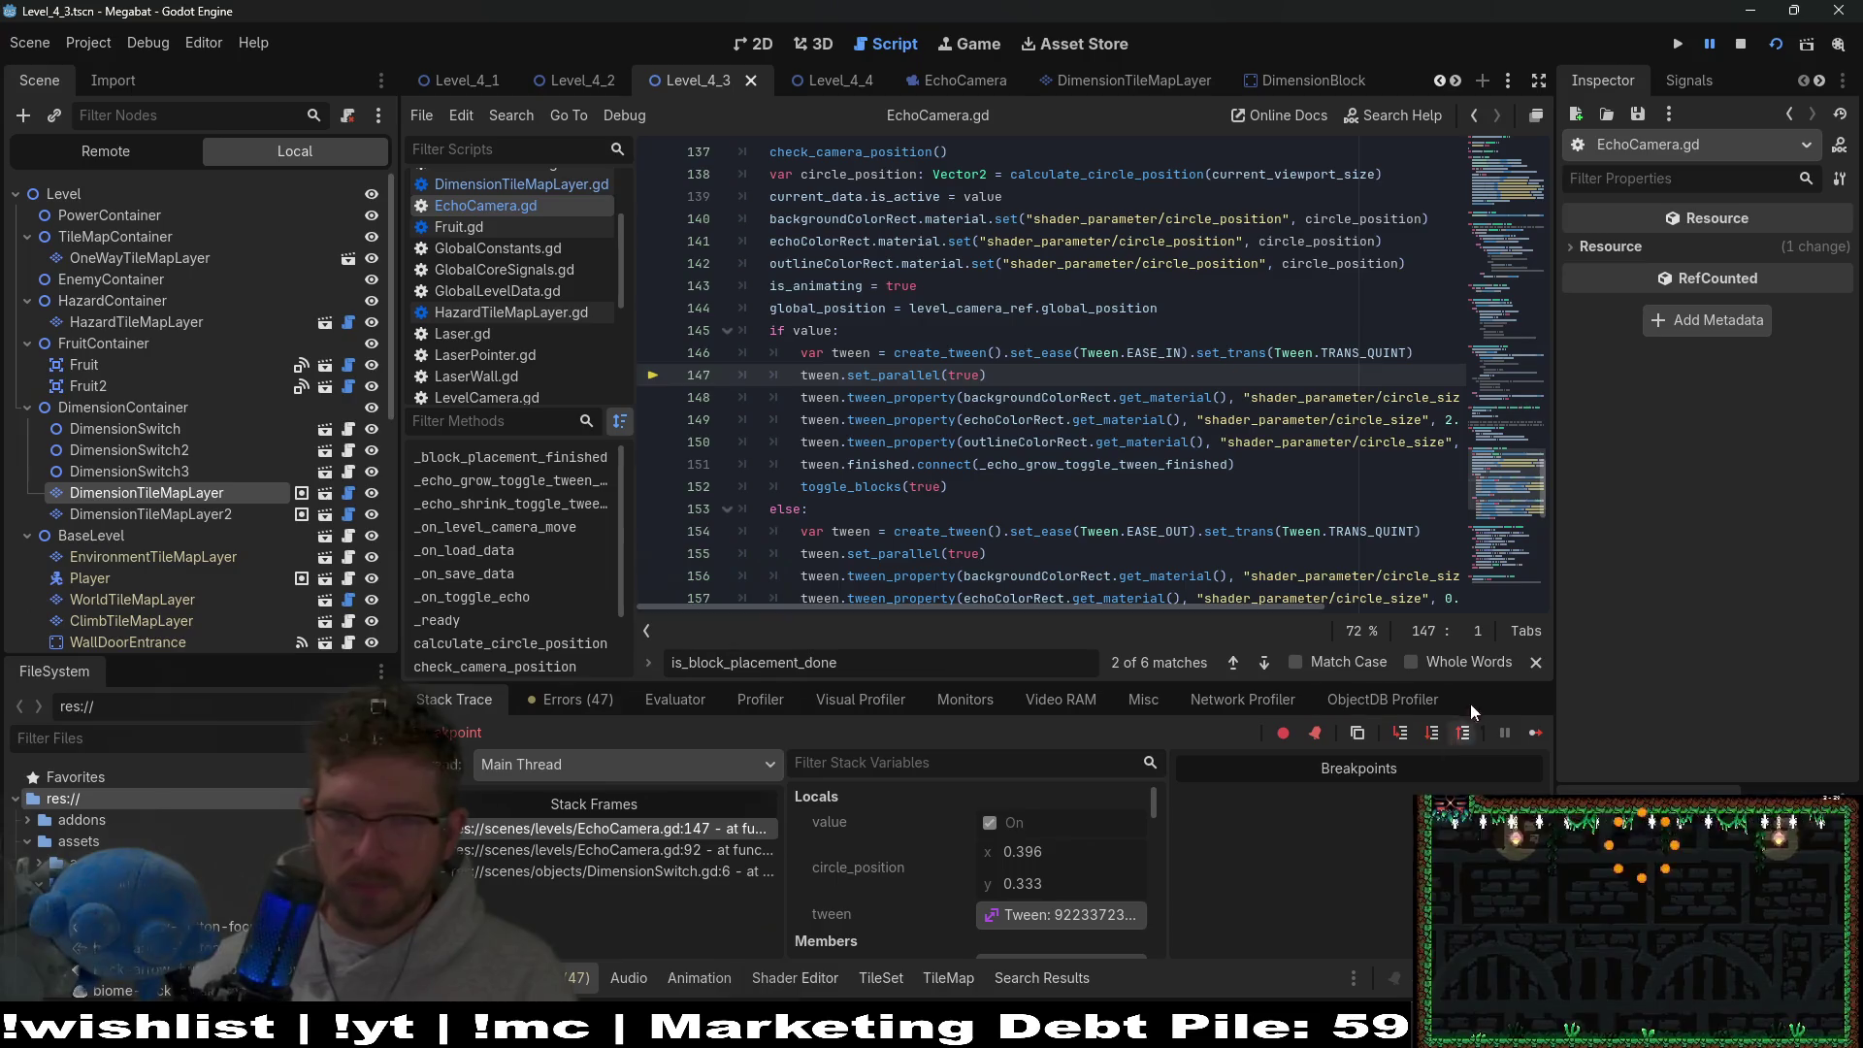
click(1535, 733)
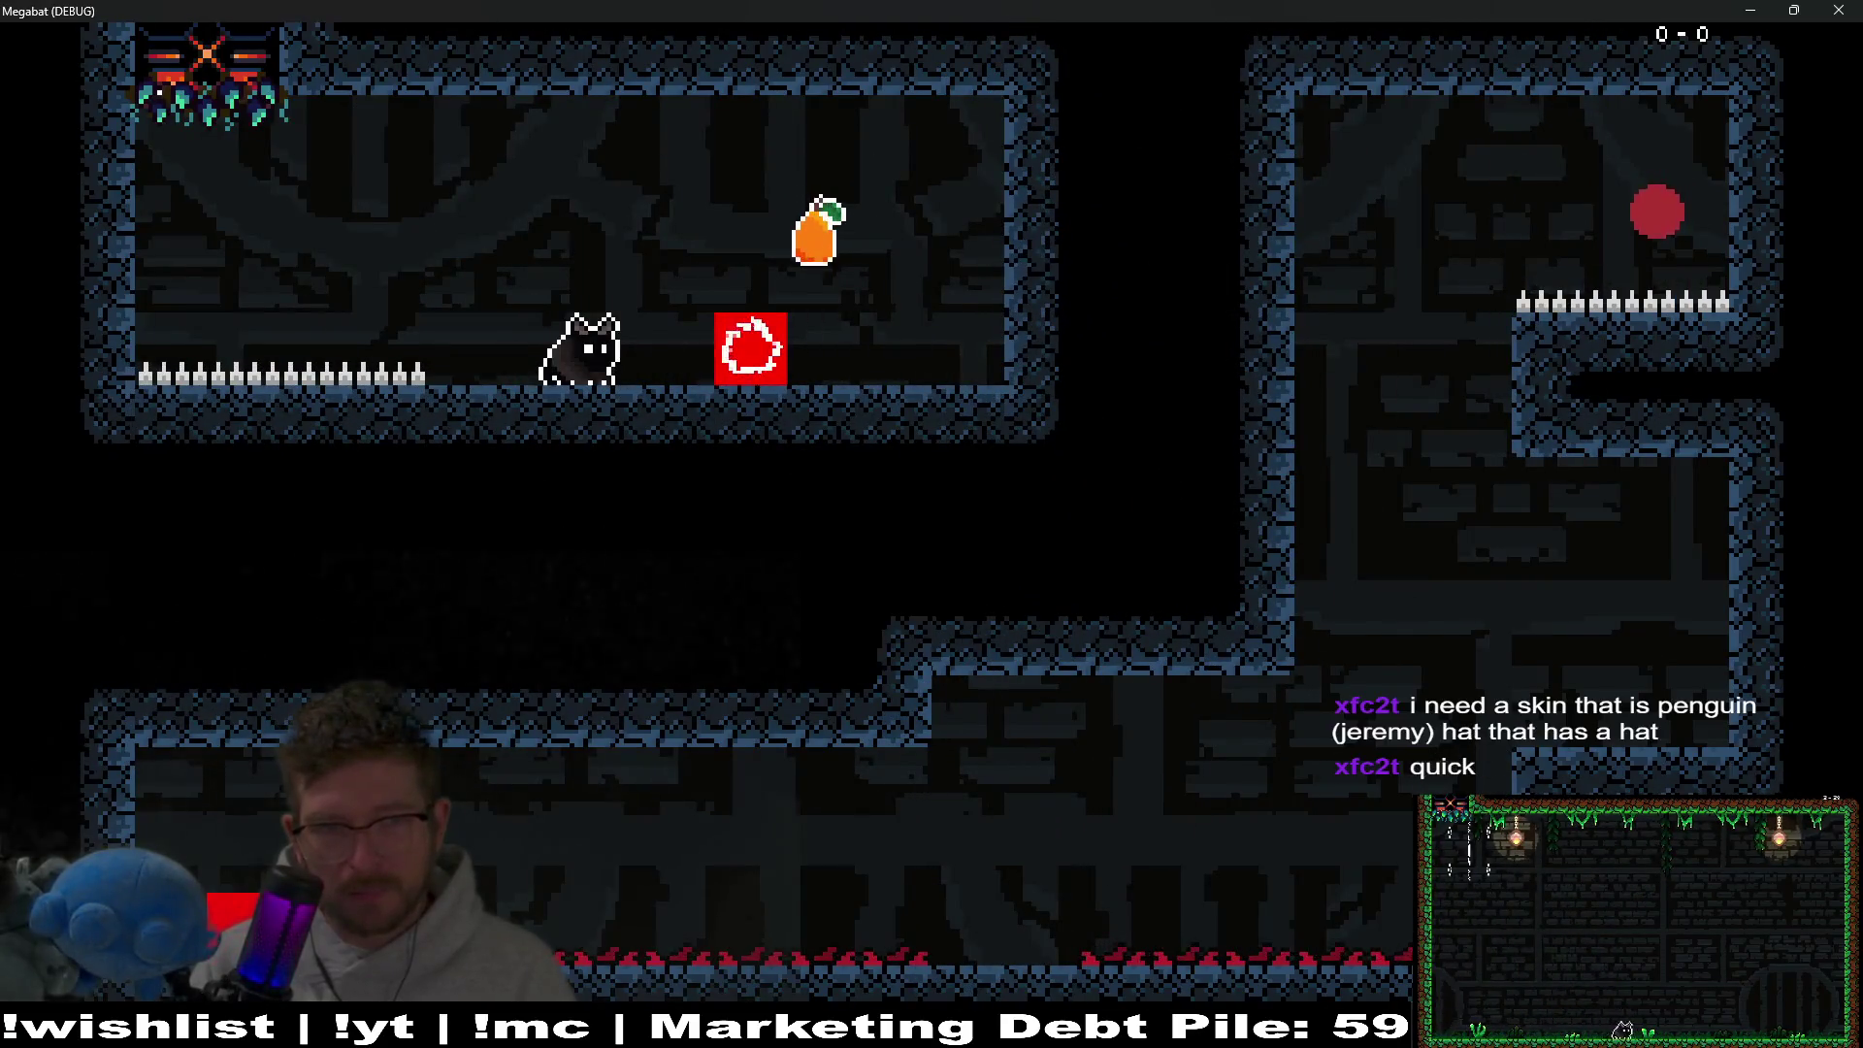
Play through the first rooms, moving the cat to the red block and flying the bat up.
key(Right)
key(Left)
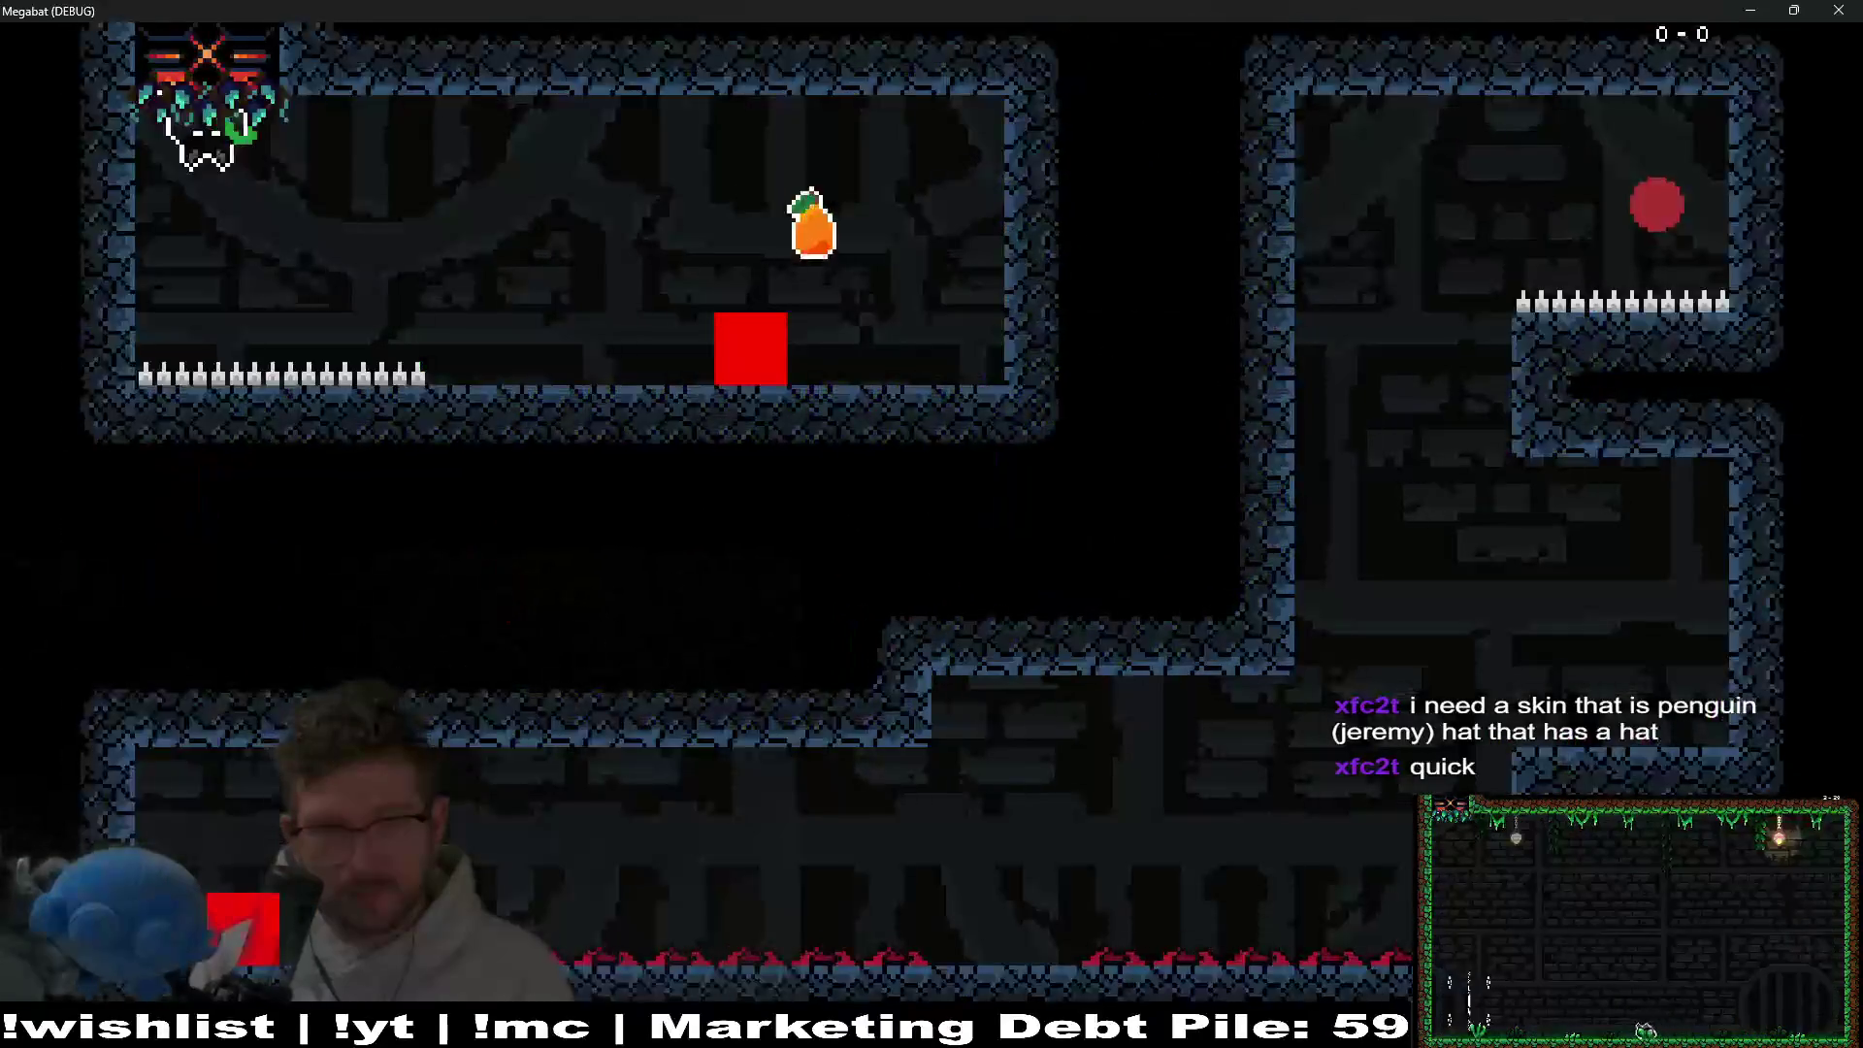
key(Right)
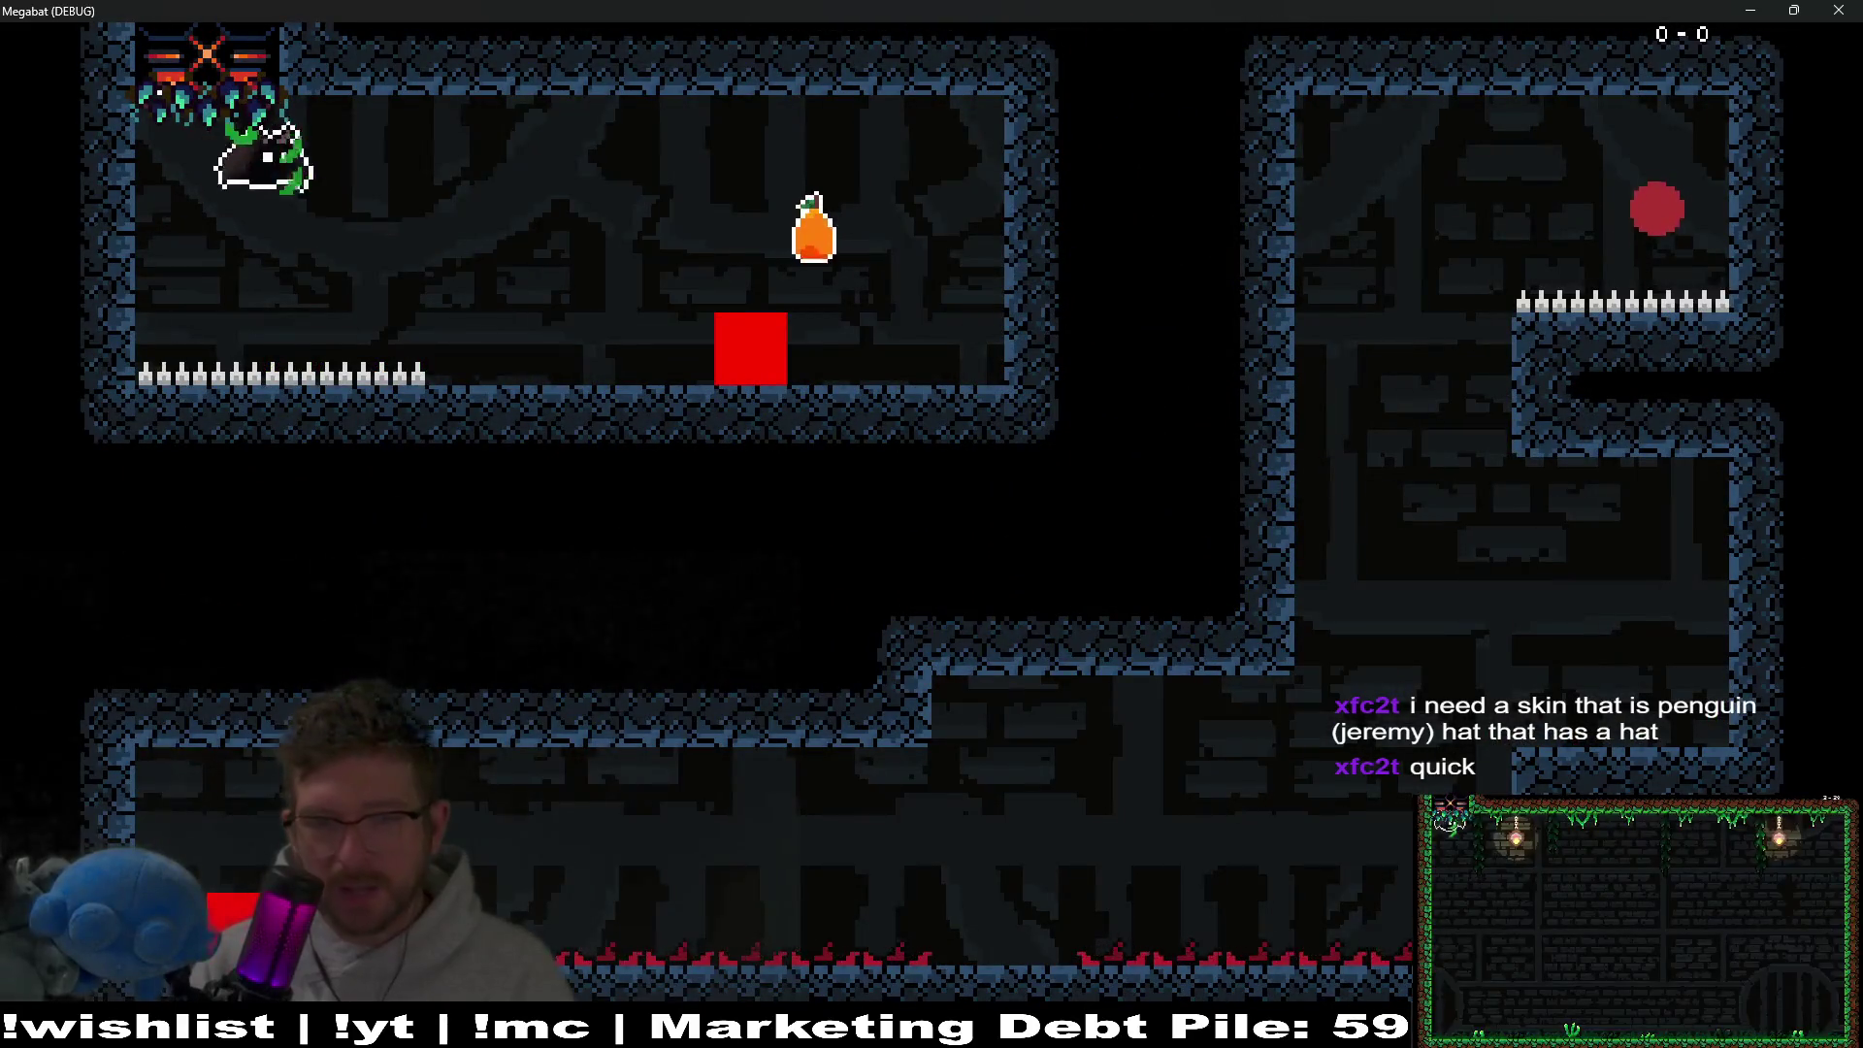
key(Right)
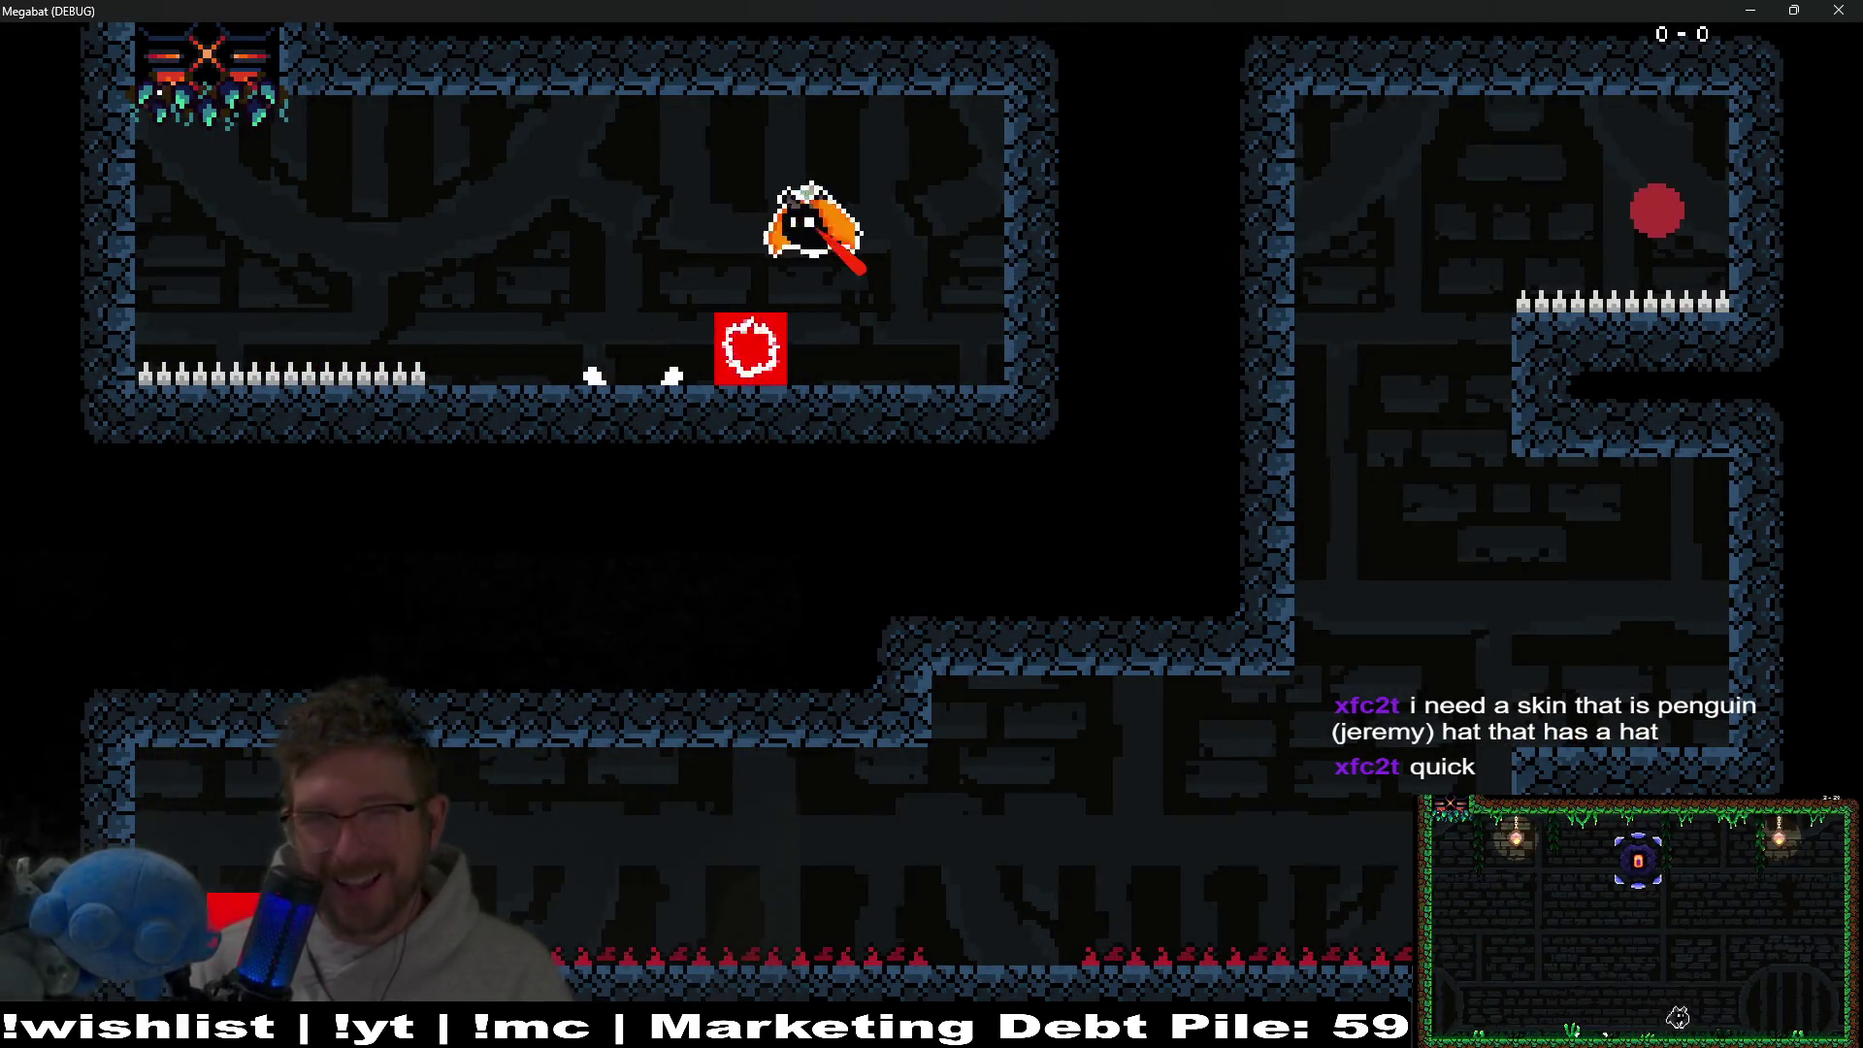
key(Right)
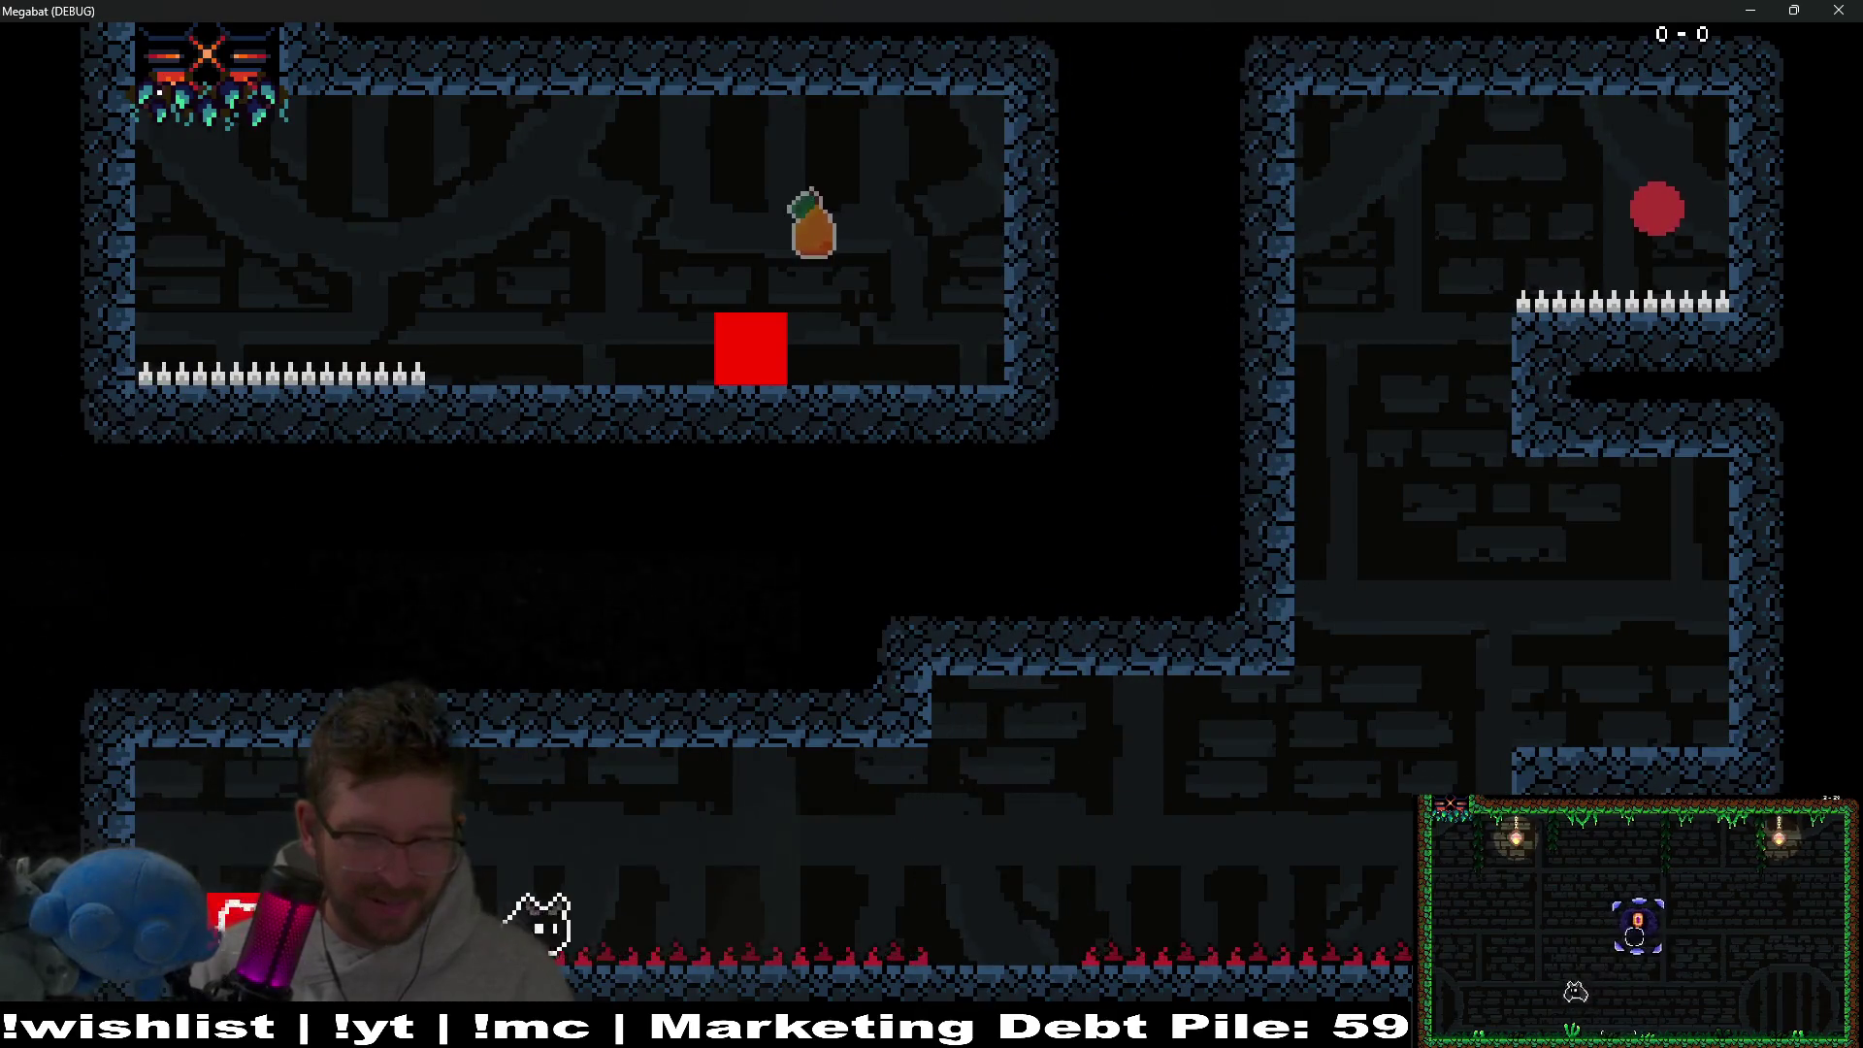
key(space)
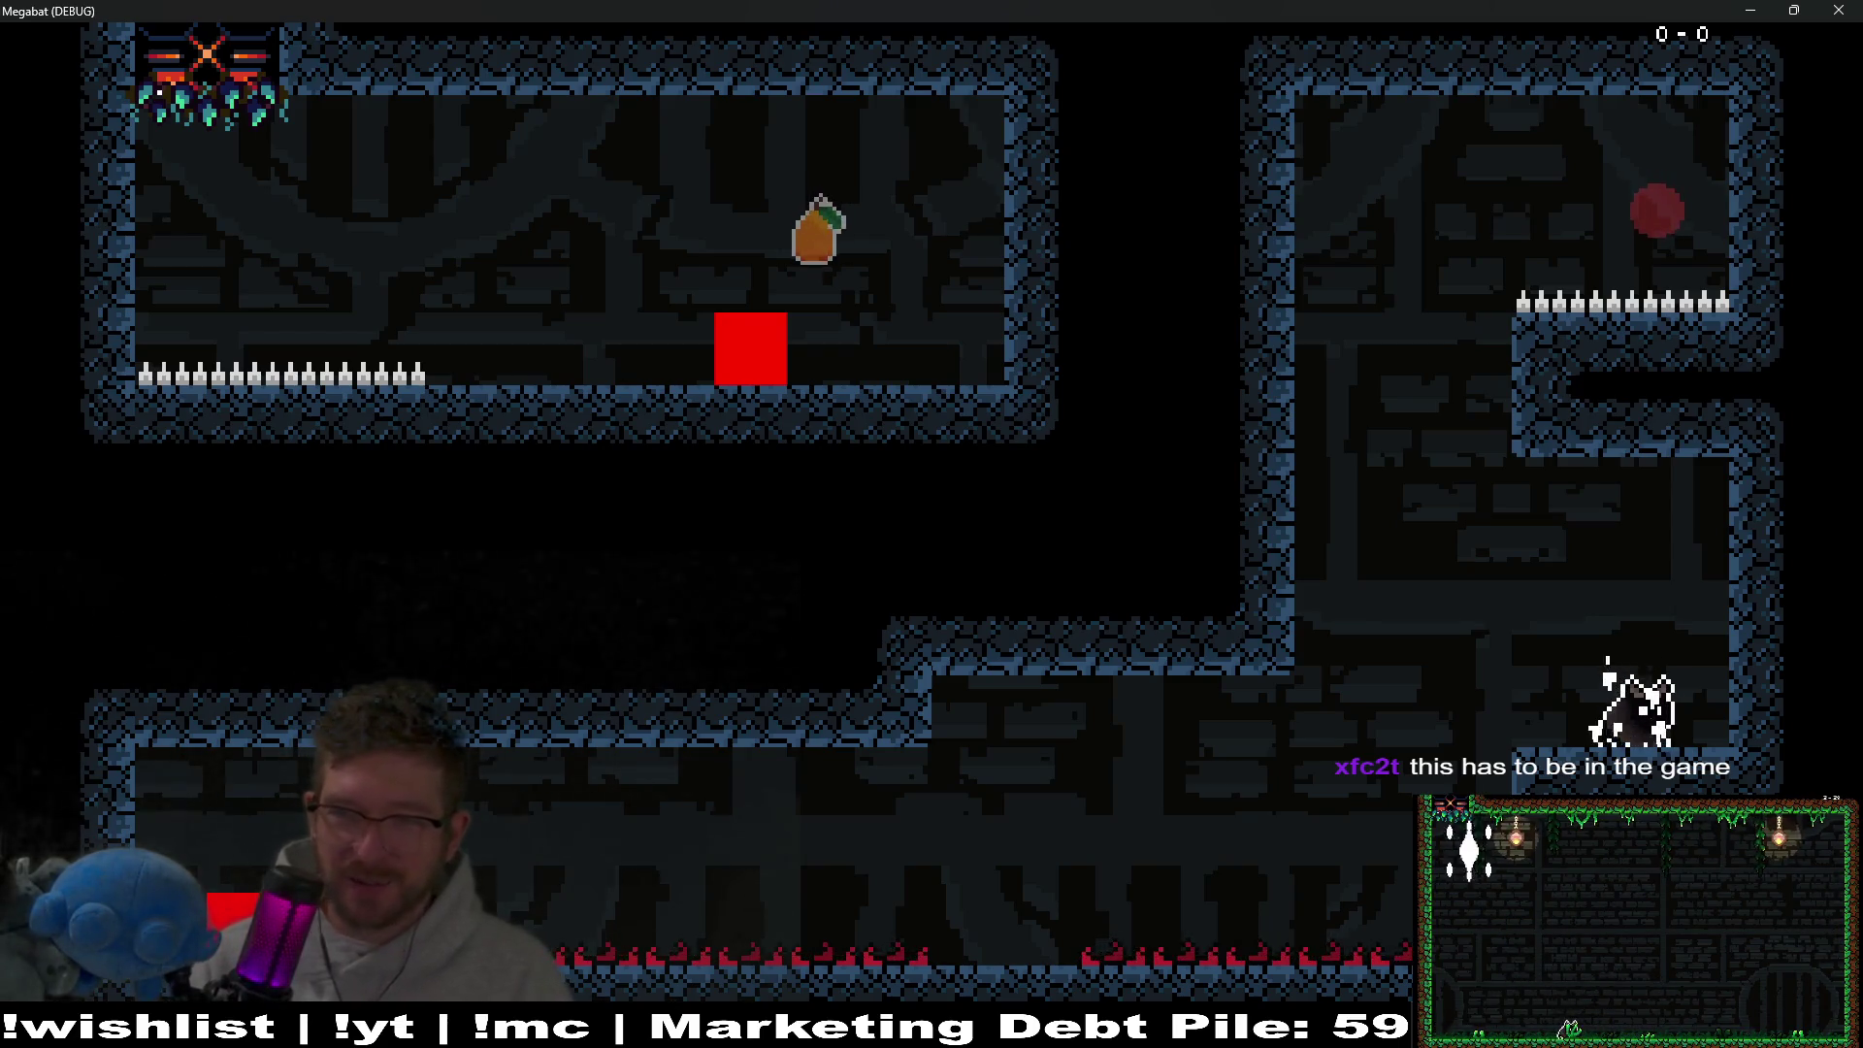
Drop to the lower floor and into the next room toggling the echo, then close the game.
key(Left)
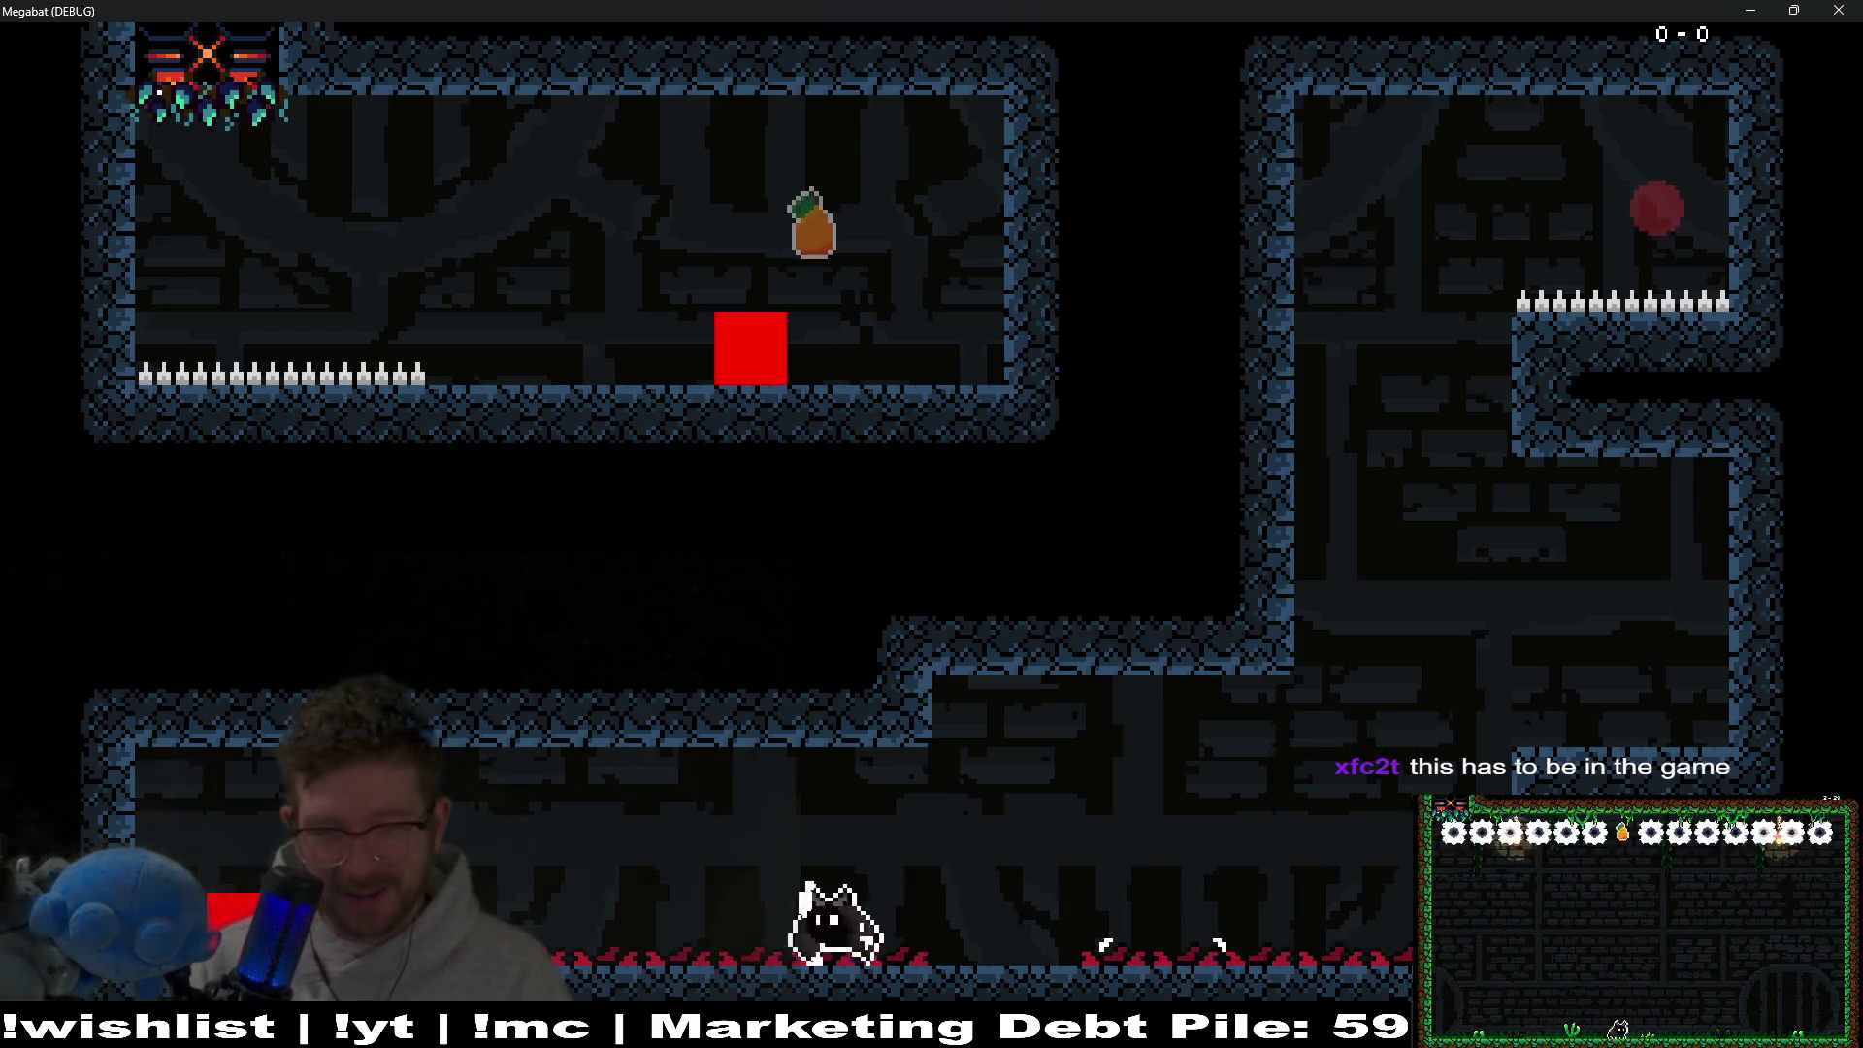
key(Left)
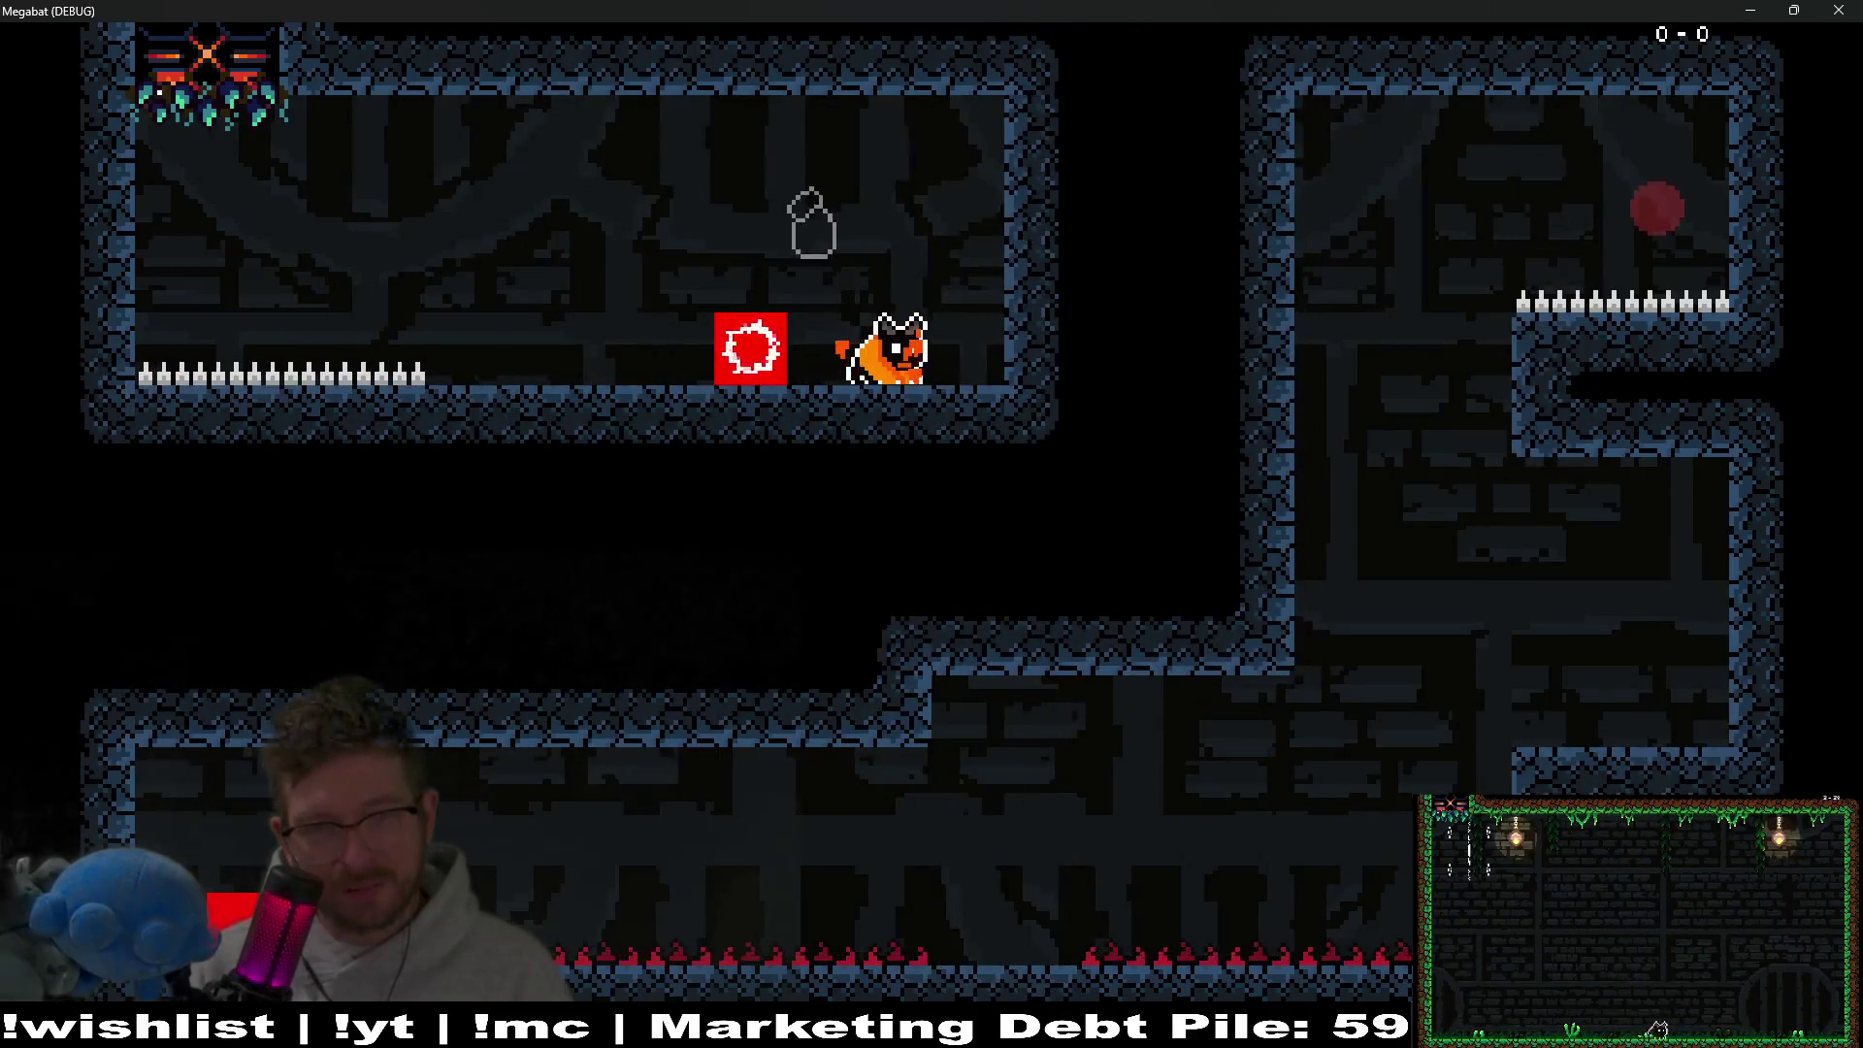
key(x)
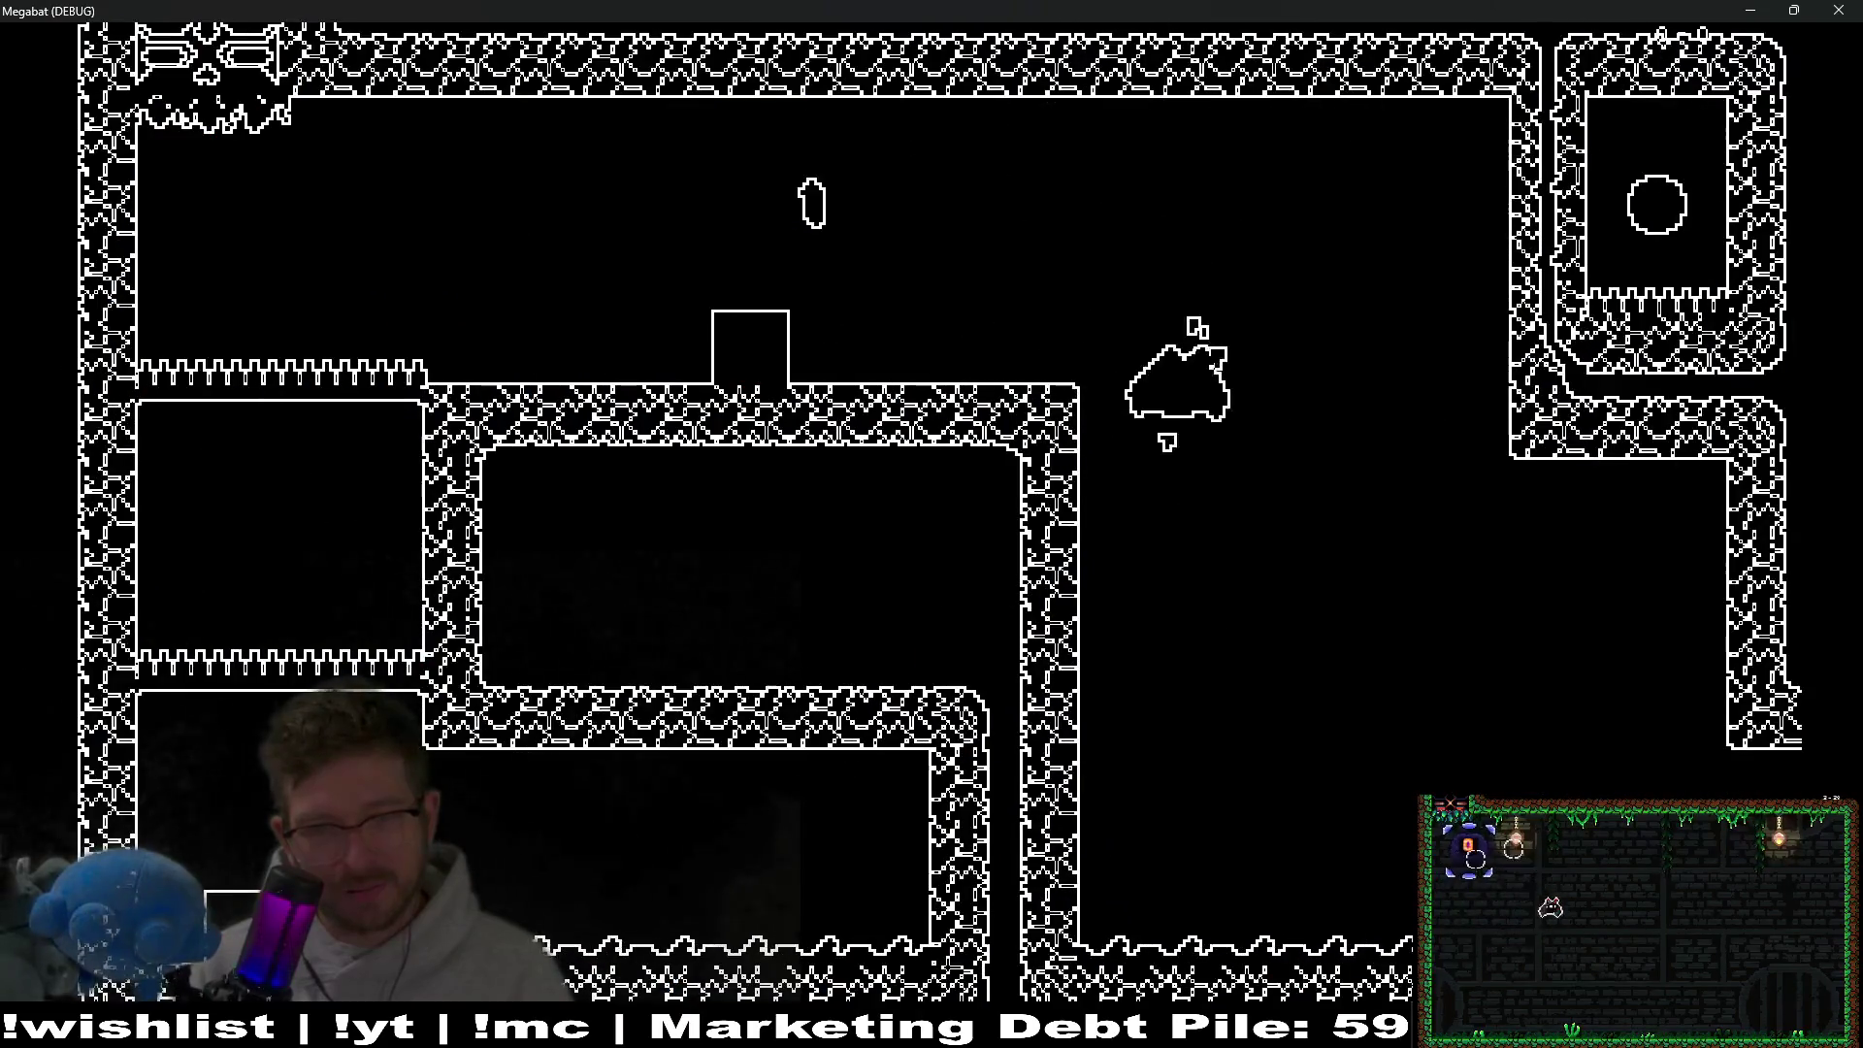
key(Right)
key(Up)
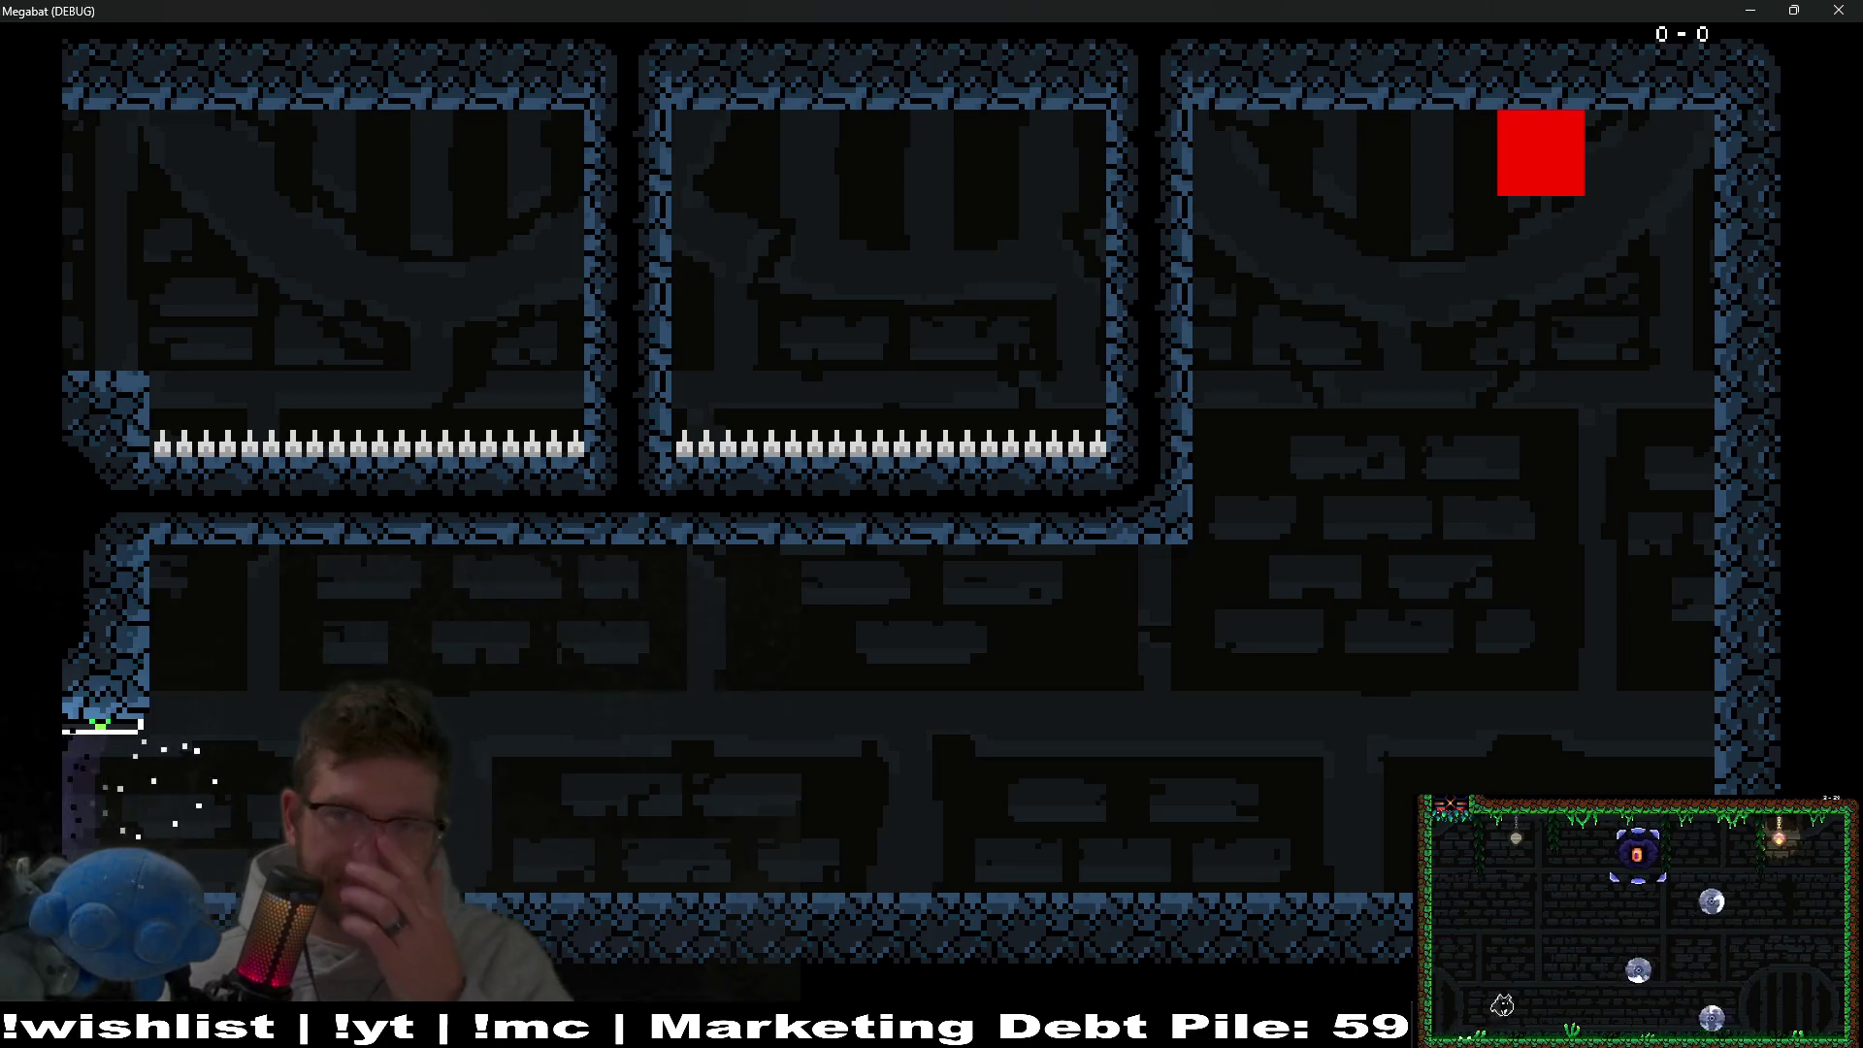
click(1838, 10)
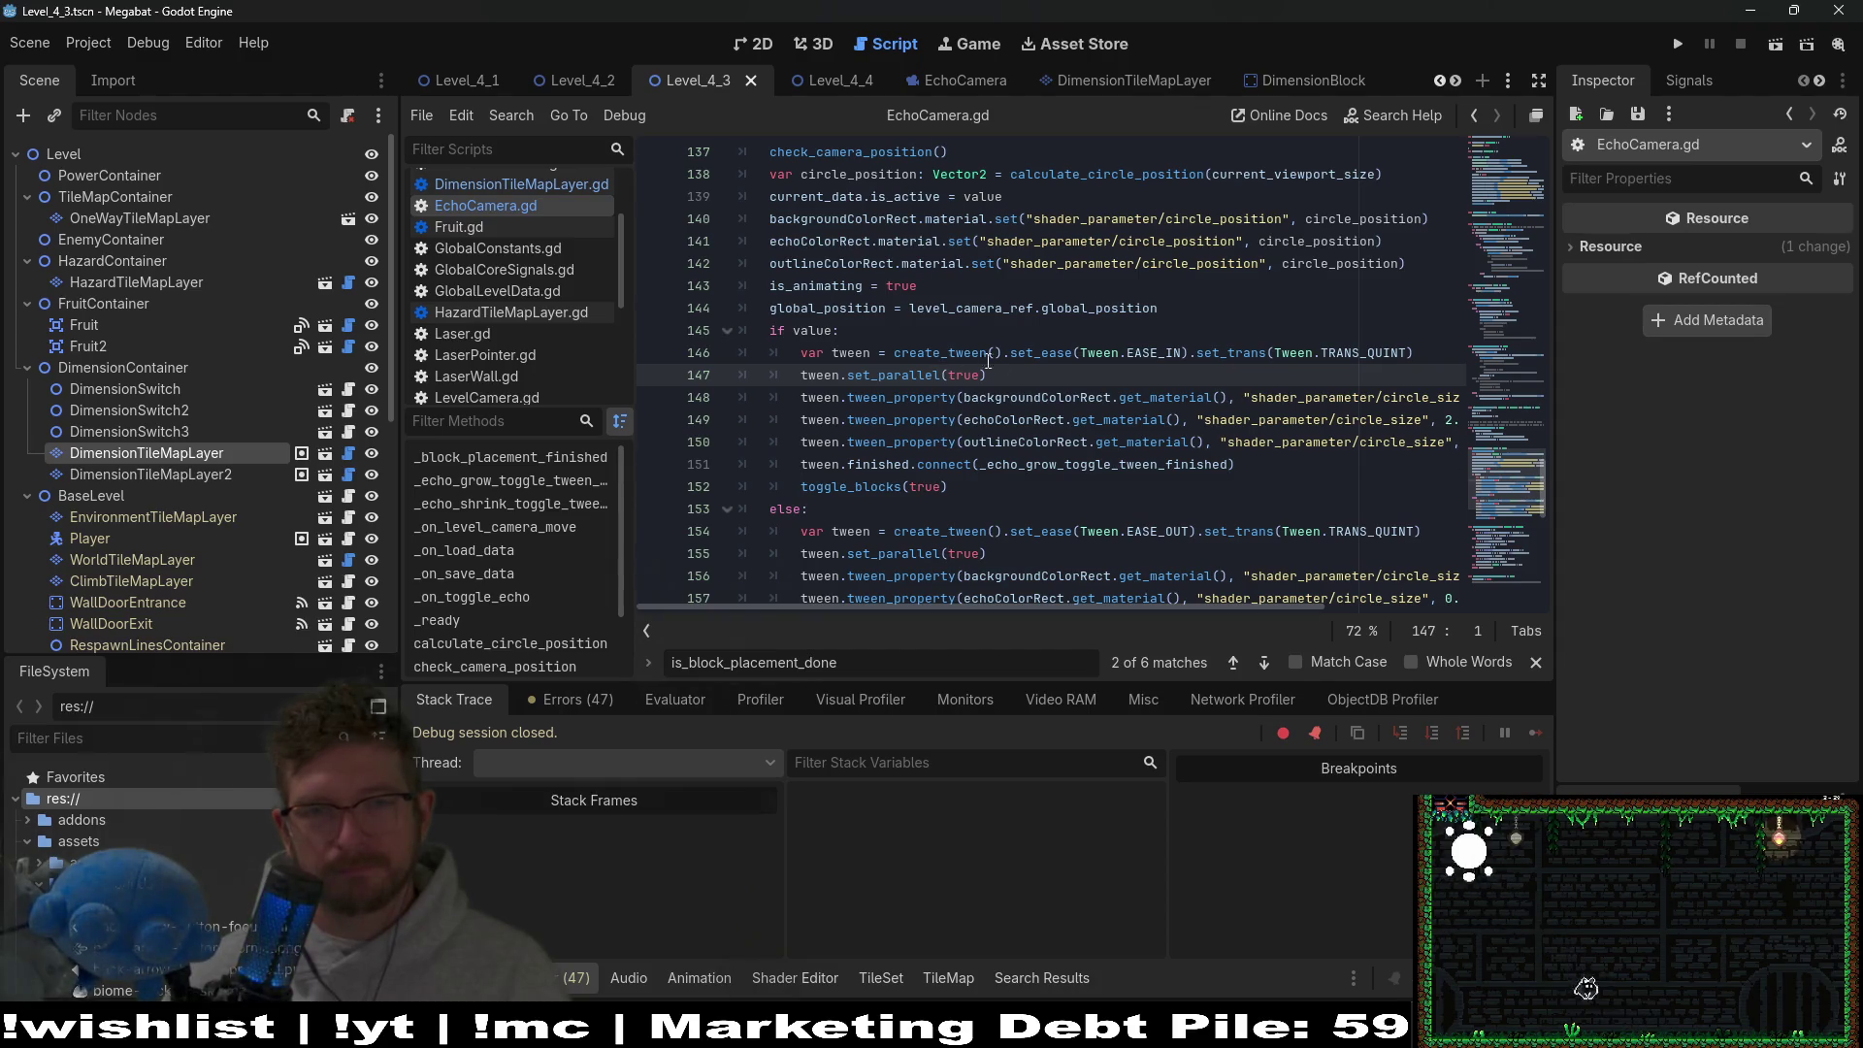
Delete the commented-out branches for elif is_shrinking, _on_toggle_echo and _on_load_data.
scroll(987, 361, up, 7)
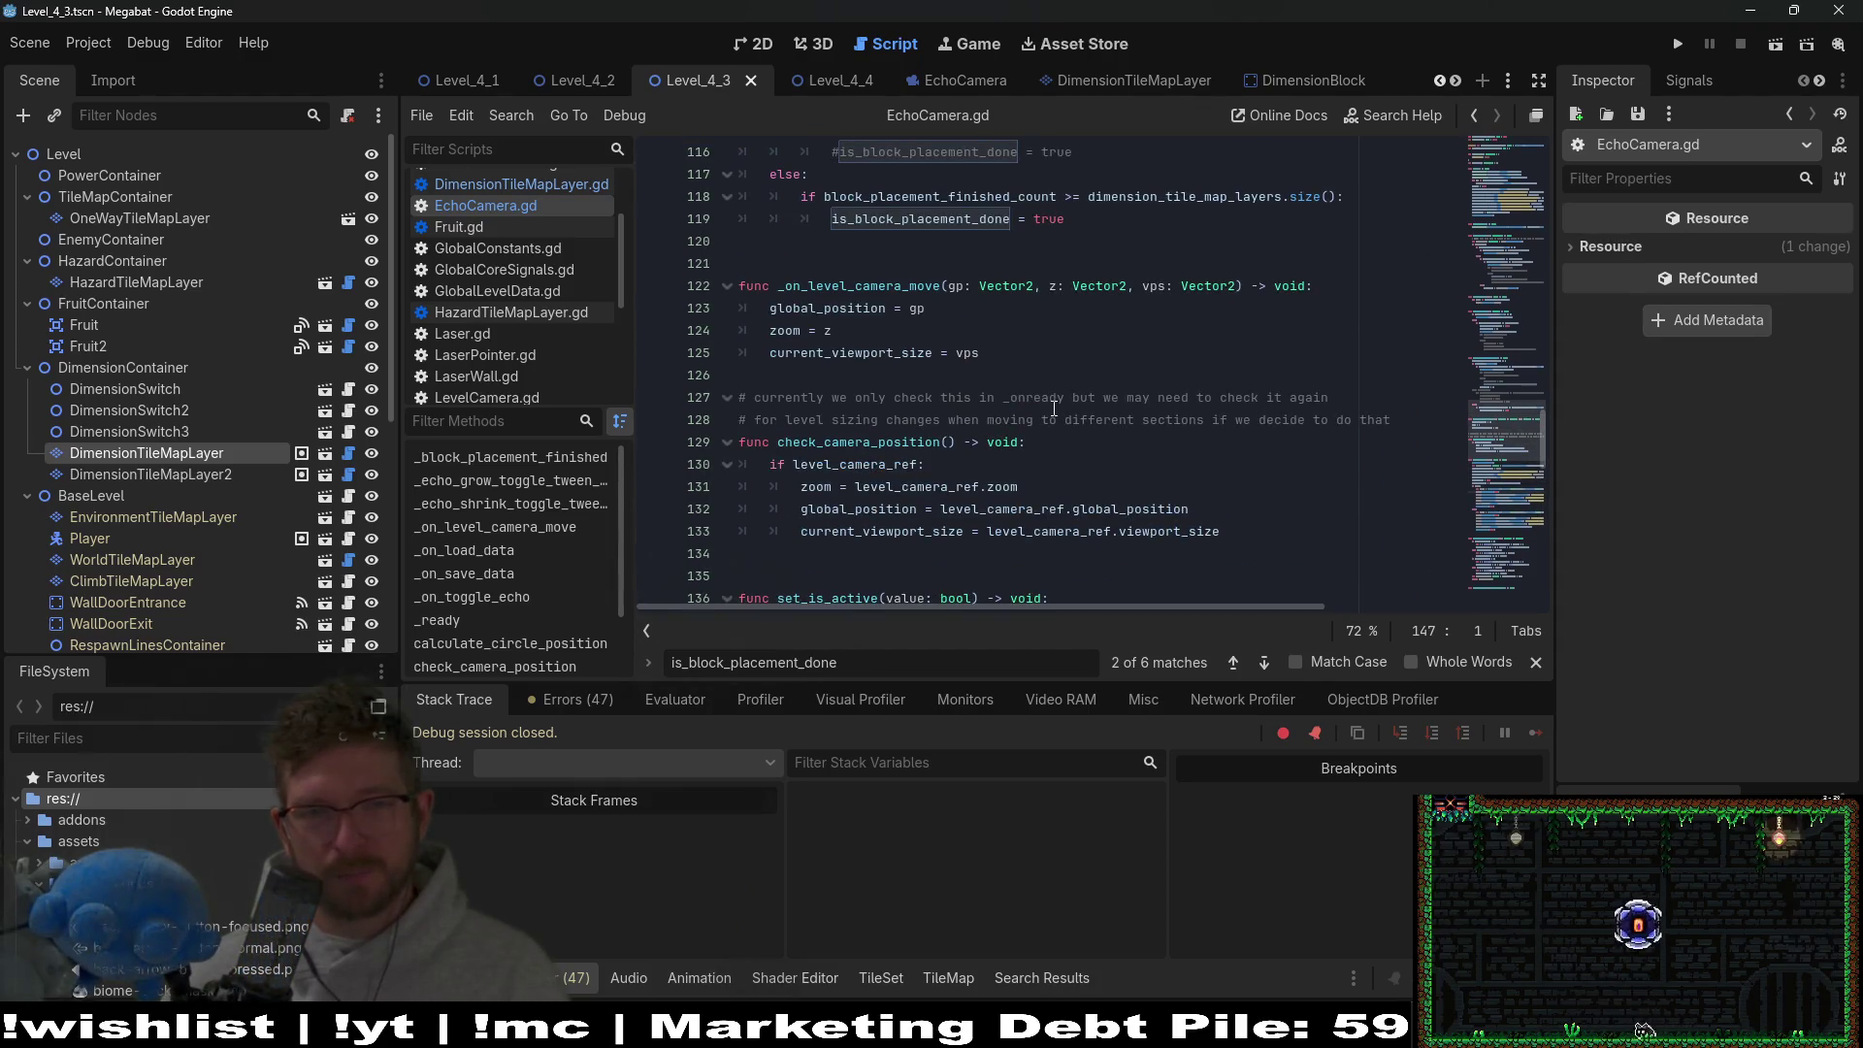
scroll(1077, 404, up, 5)
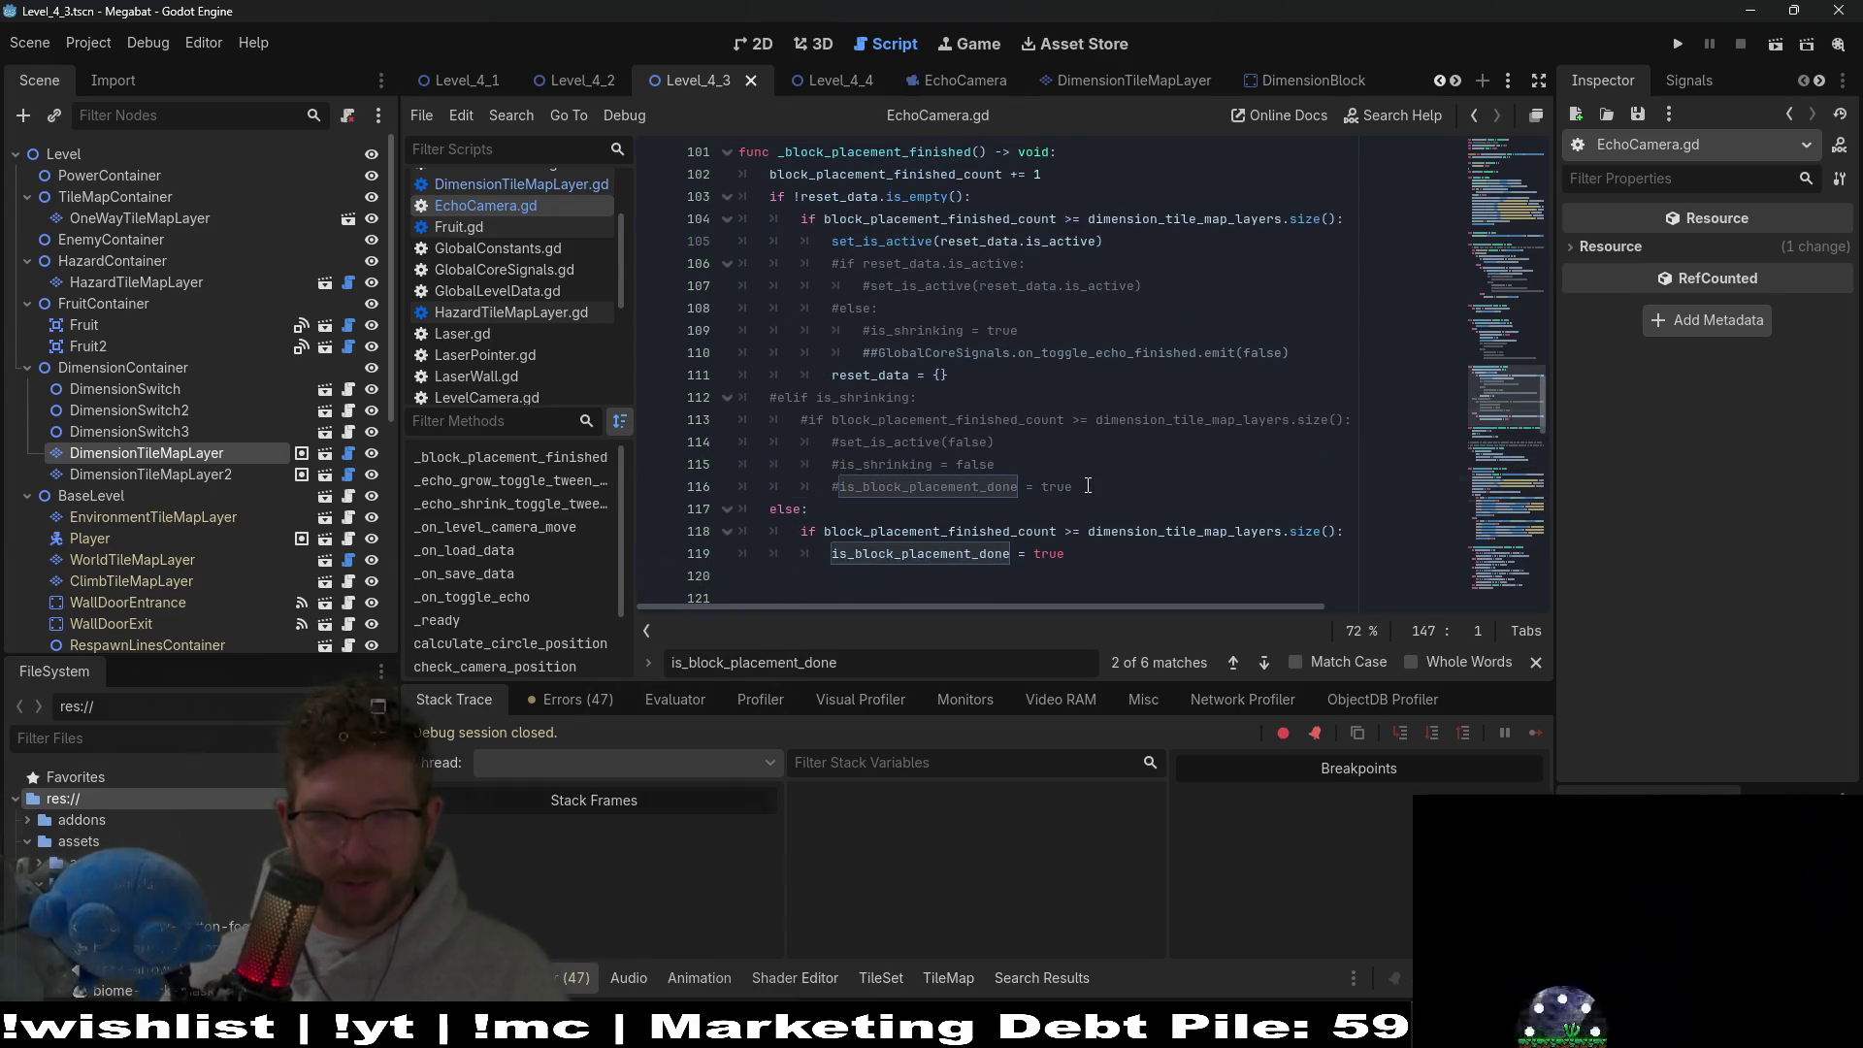
mouse_move(1077, 486)
mouse_down()
mouse_move(1151, 304)
mouse_move(1141, 389)
mouse_move(1344, 243)
mouse_up()
key(BackSpace)
key(BackSpace)
scroll(1121, 324, up, 4)
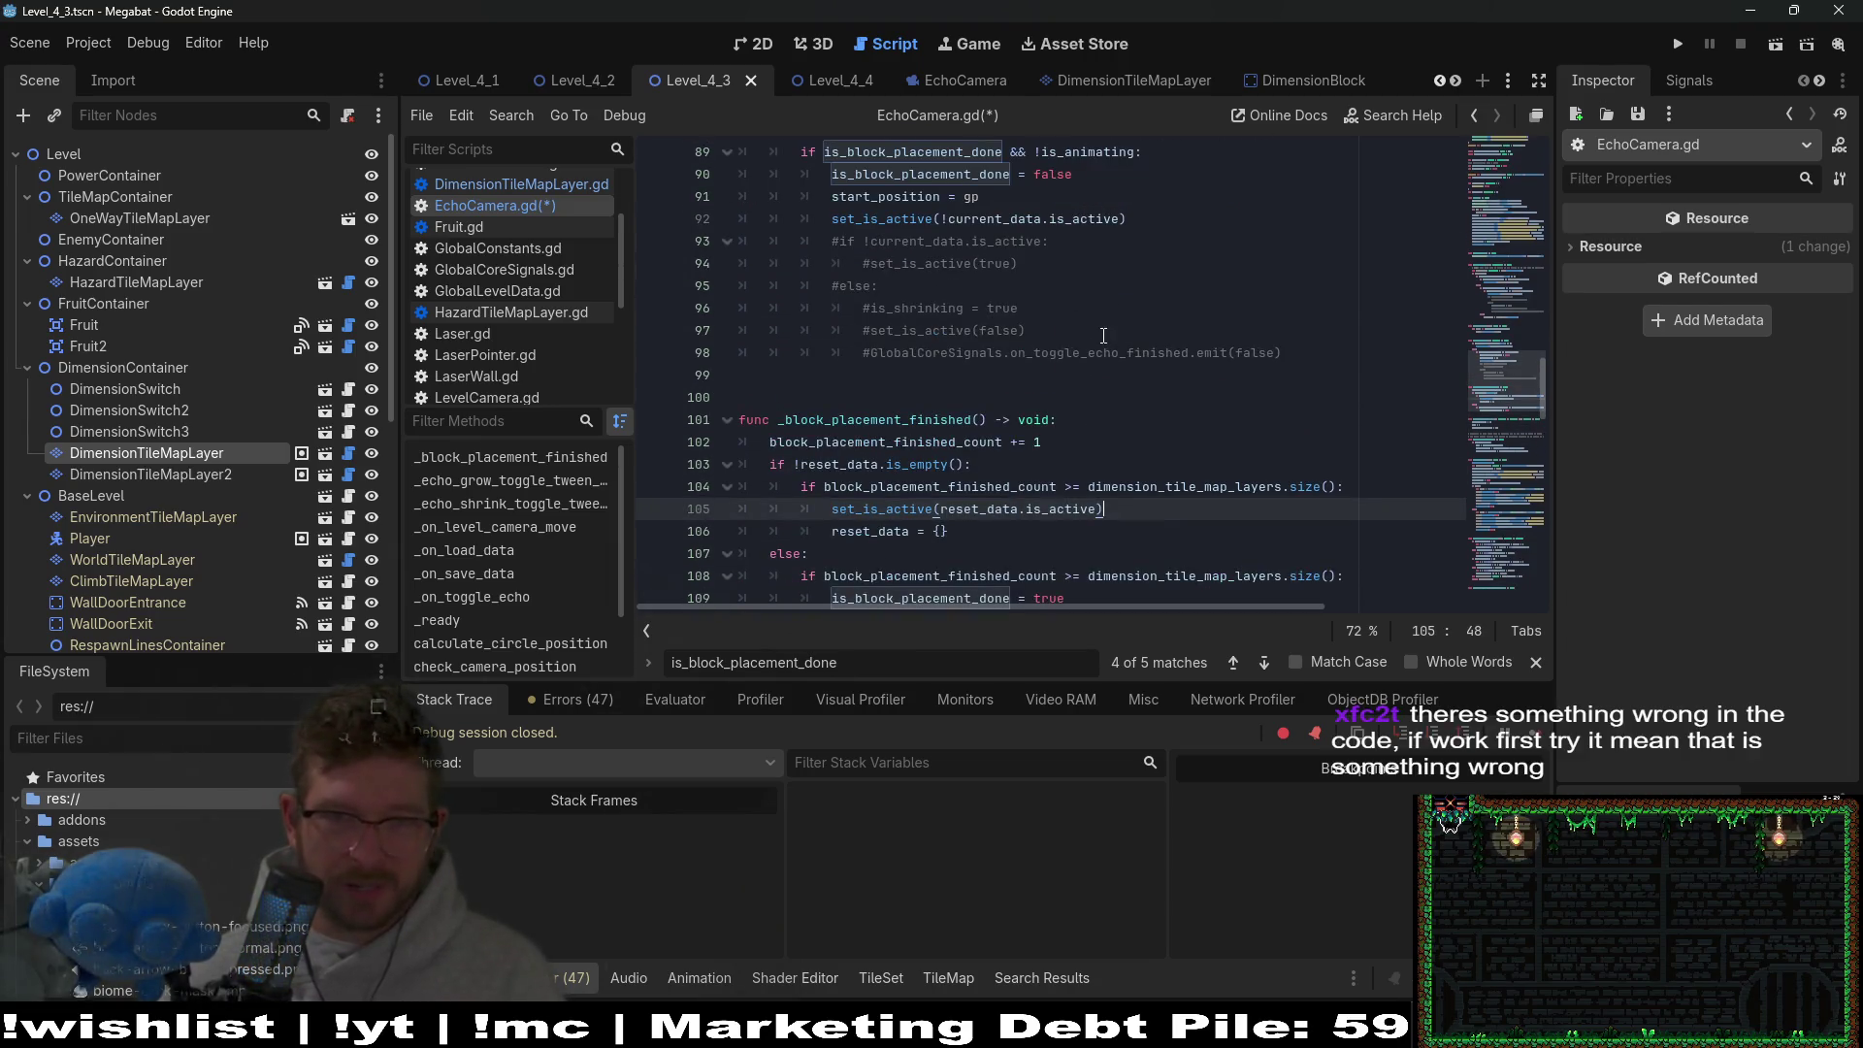
scroll(1103, 335, up, 3)
mouse_move(1306, 556)
mouse_down()
mouse_move(1067, 441)
mouse_move(1131, 419)
mouse_up()
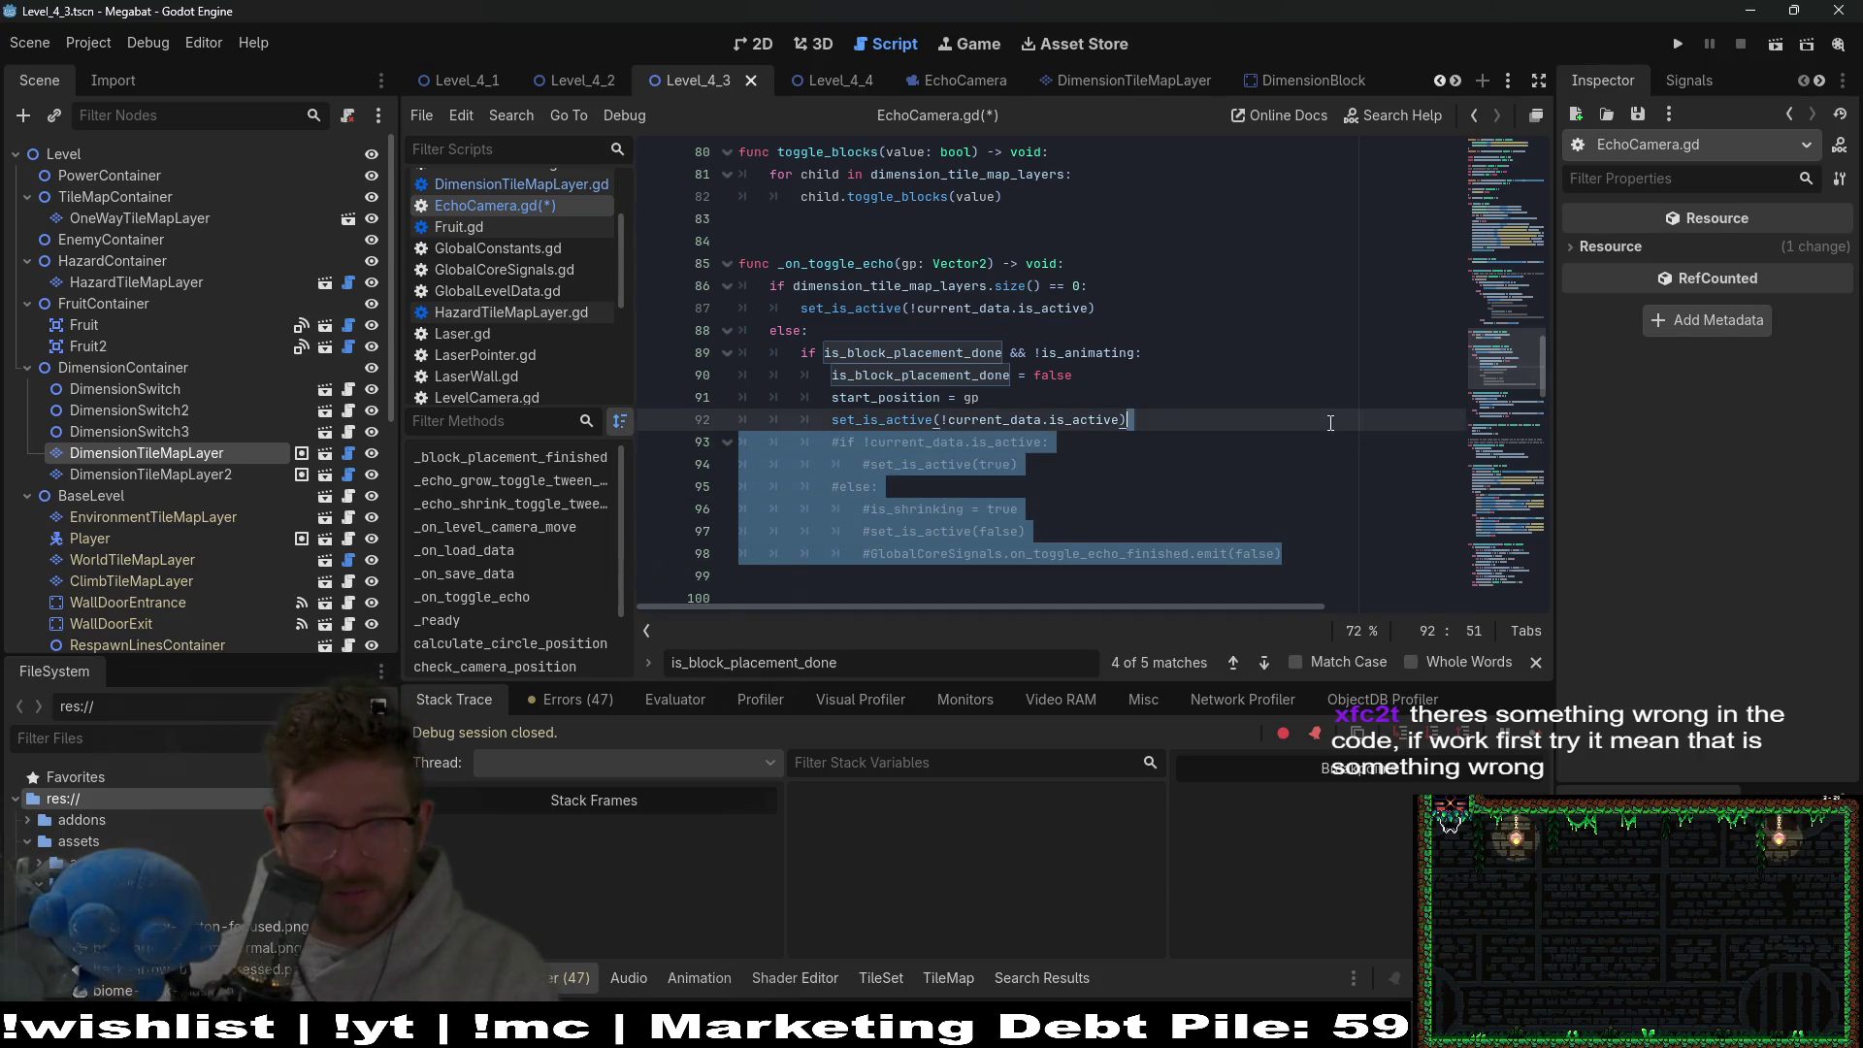
key(BackSpace)
scroll(1105, 405, up, 3)
scroll(1104, 406, up, 5)
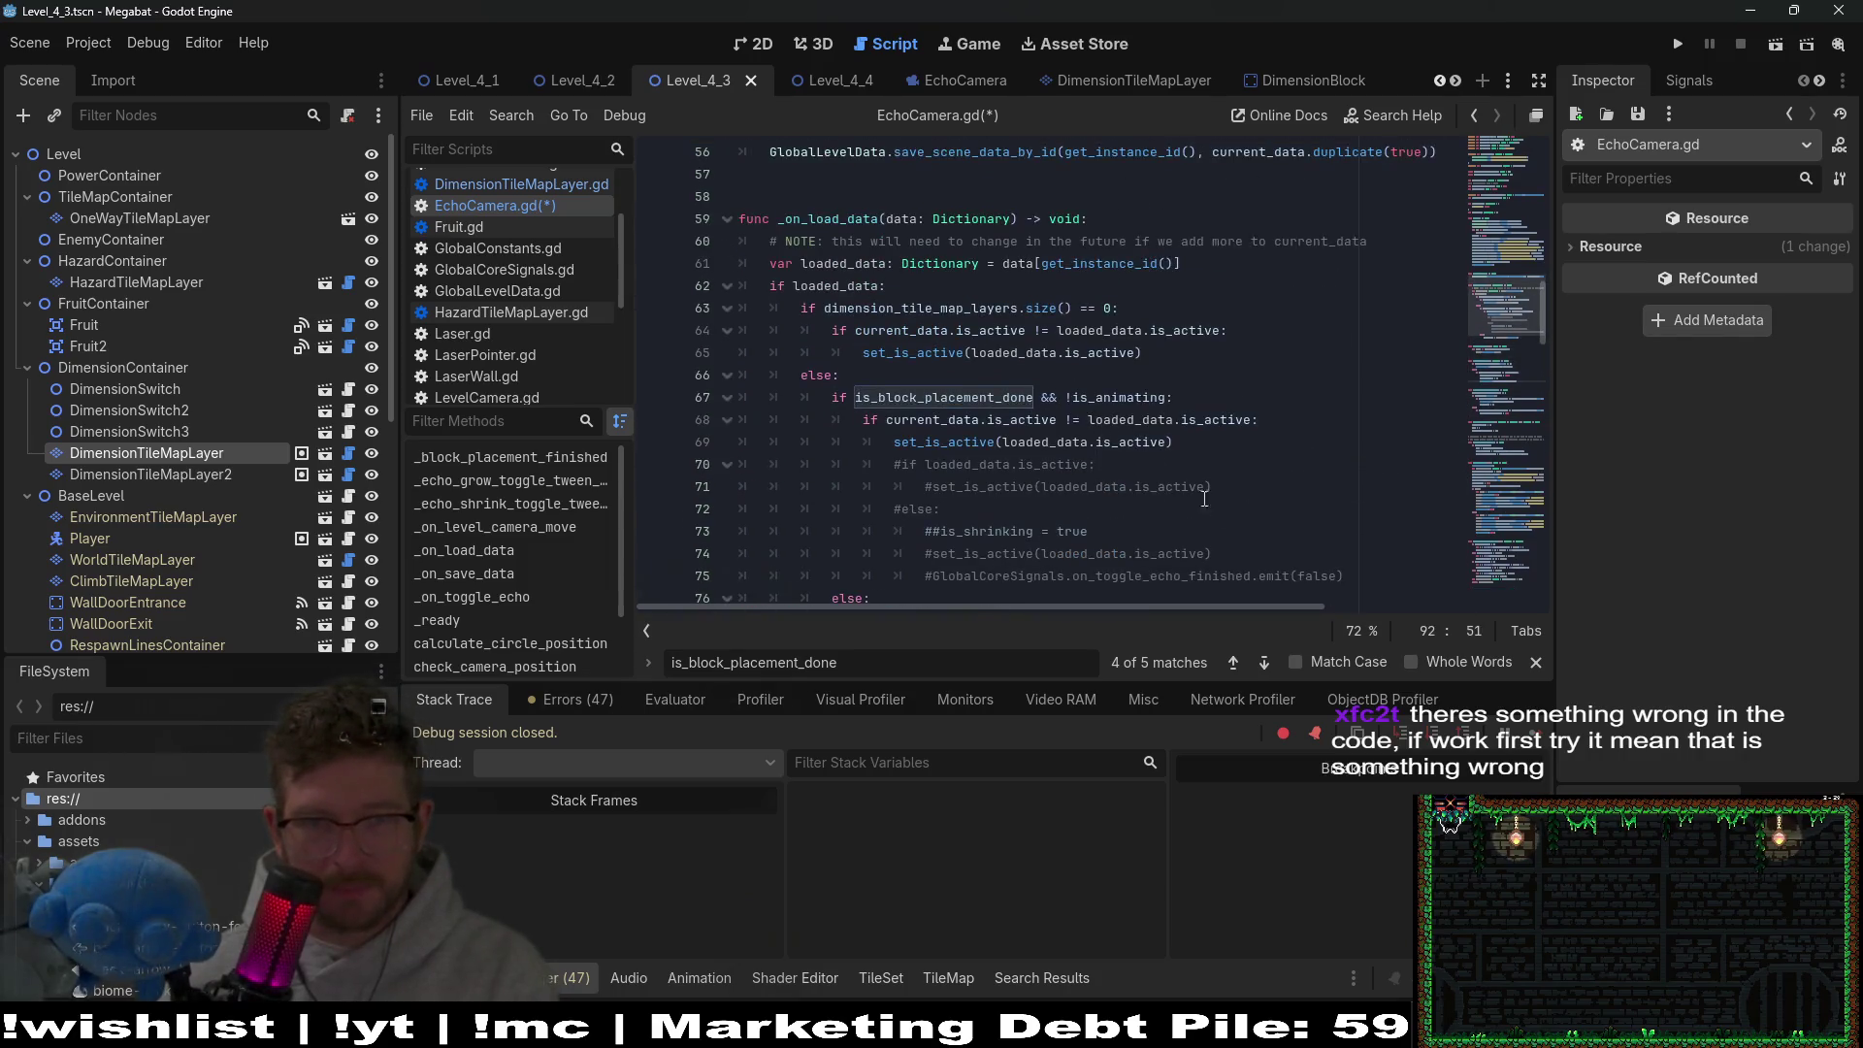
drag(1360, 574, 1356, 448)
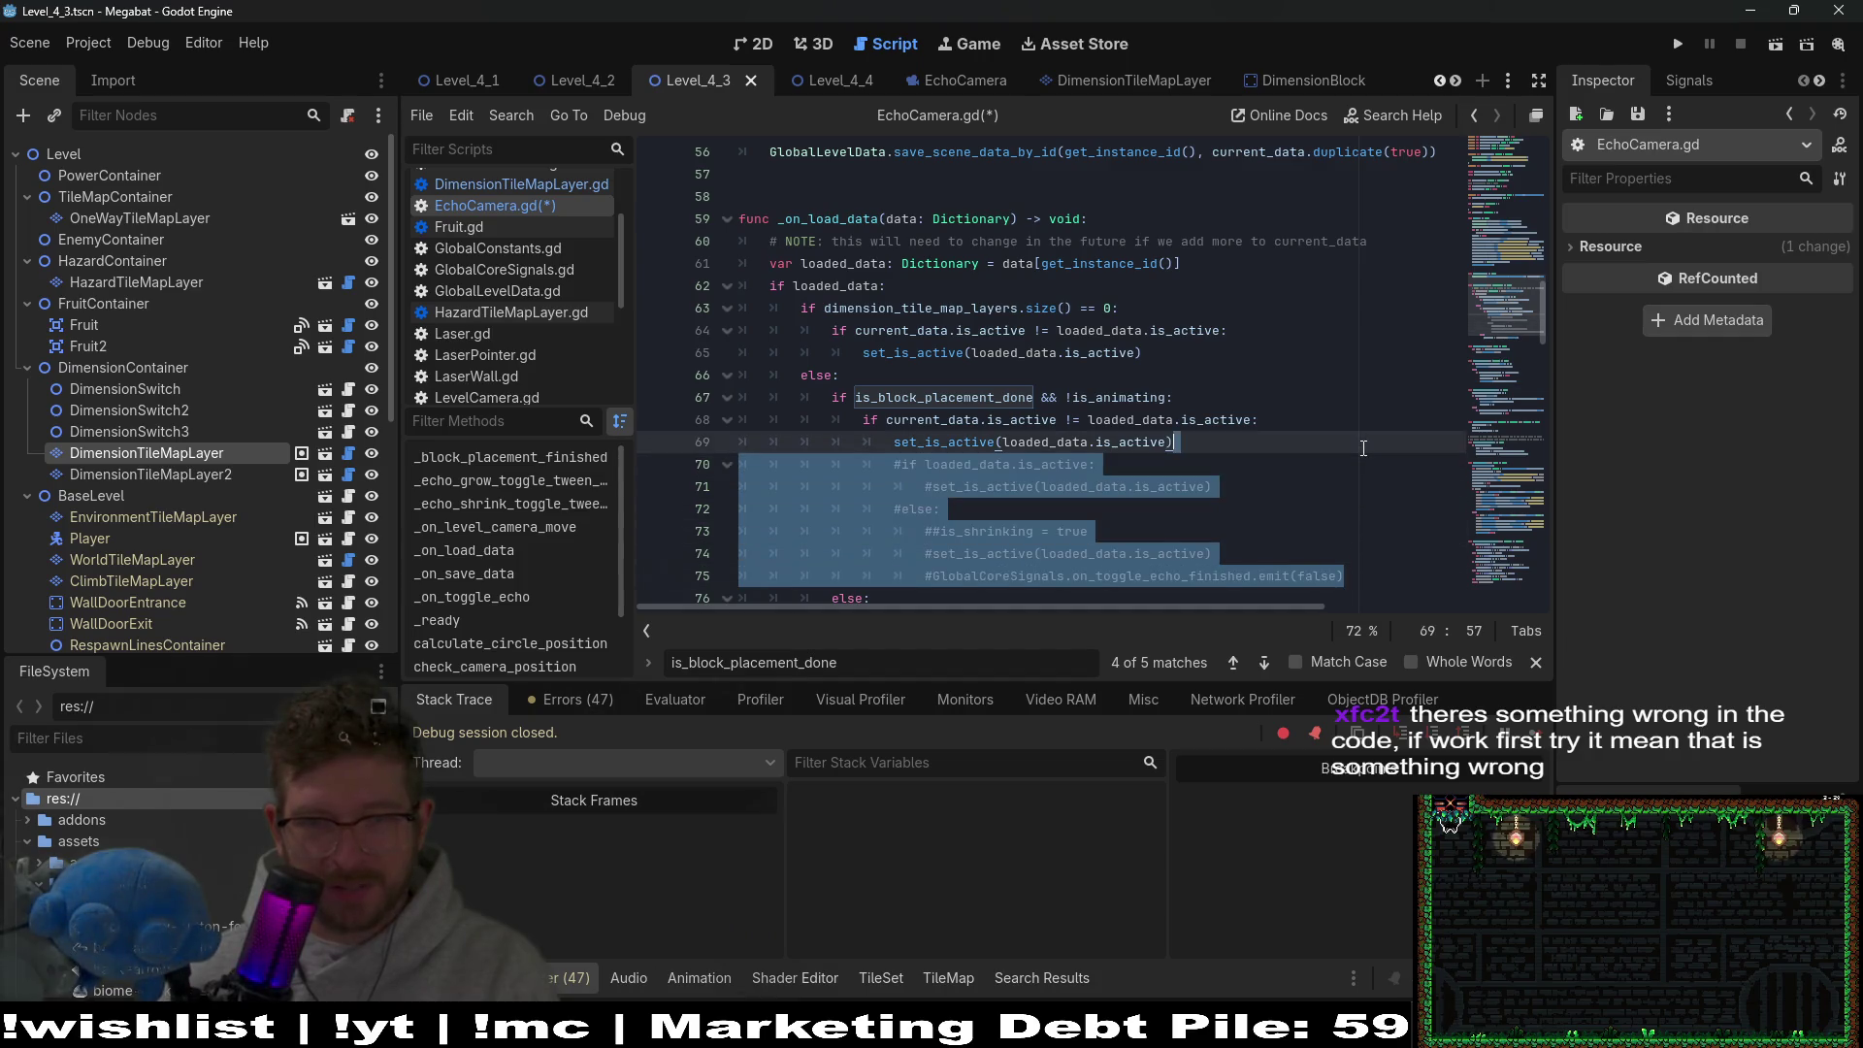
key(BackSpace)
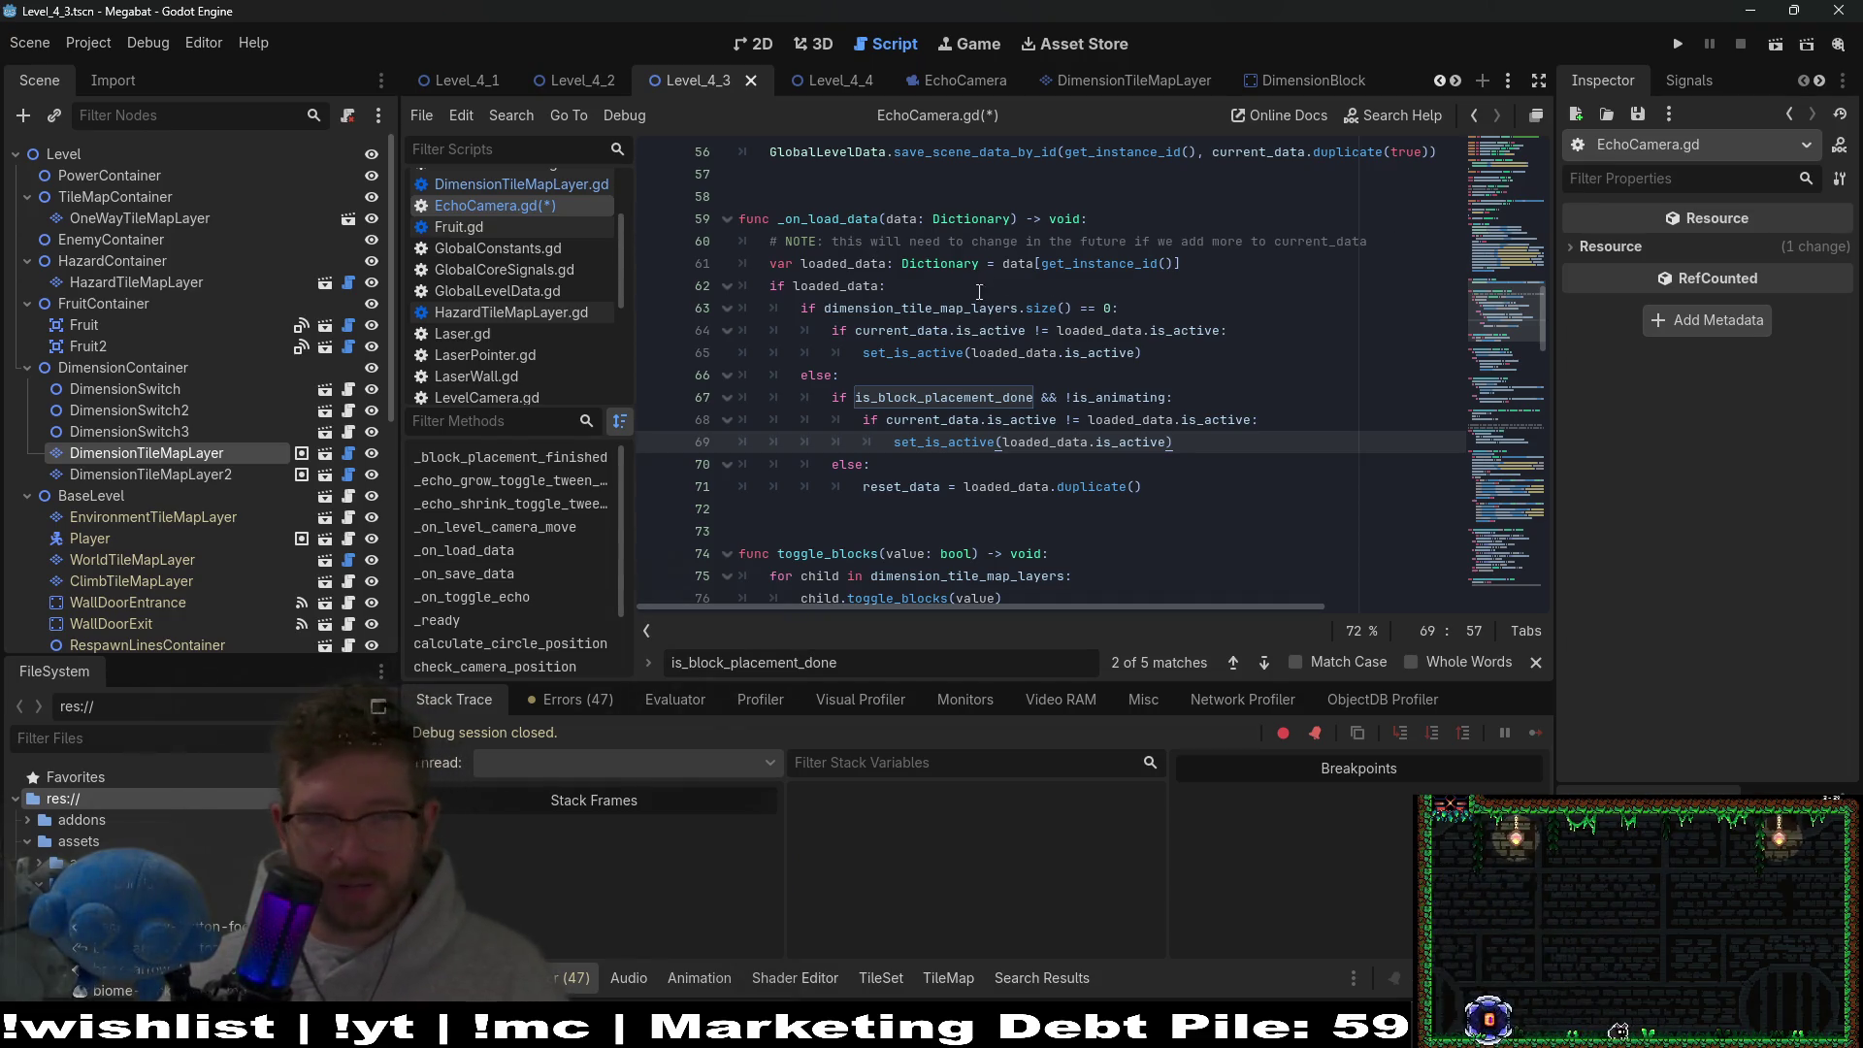
Inspect _on_load_data's lines 63–71, including the duplicate() call, and dismiss its documentation popup.
double_click(941, 313)
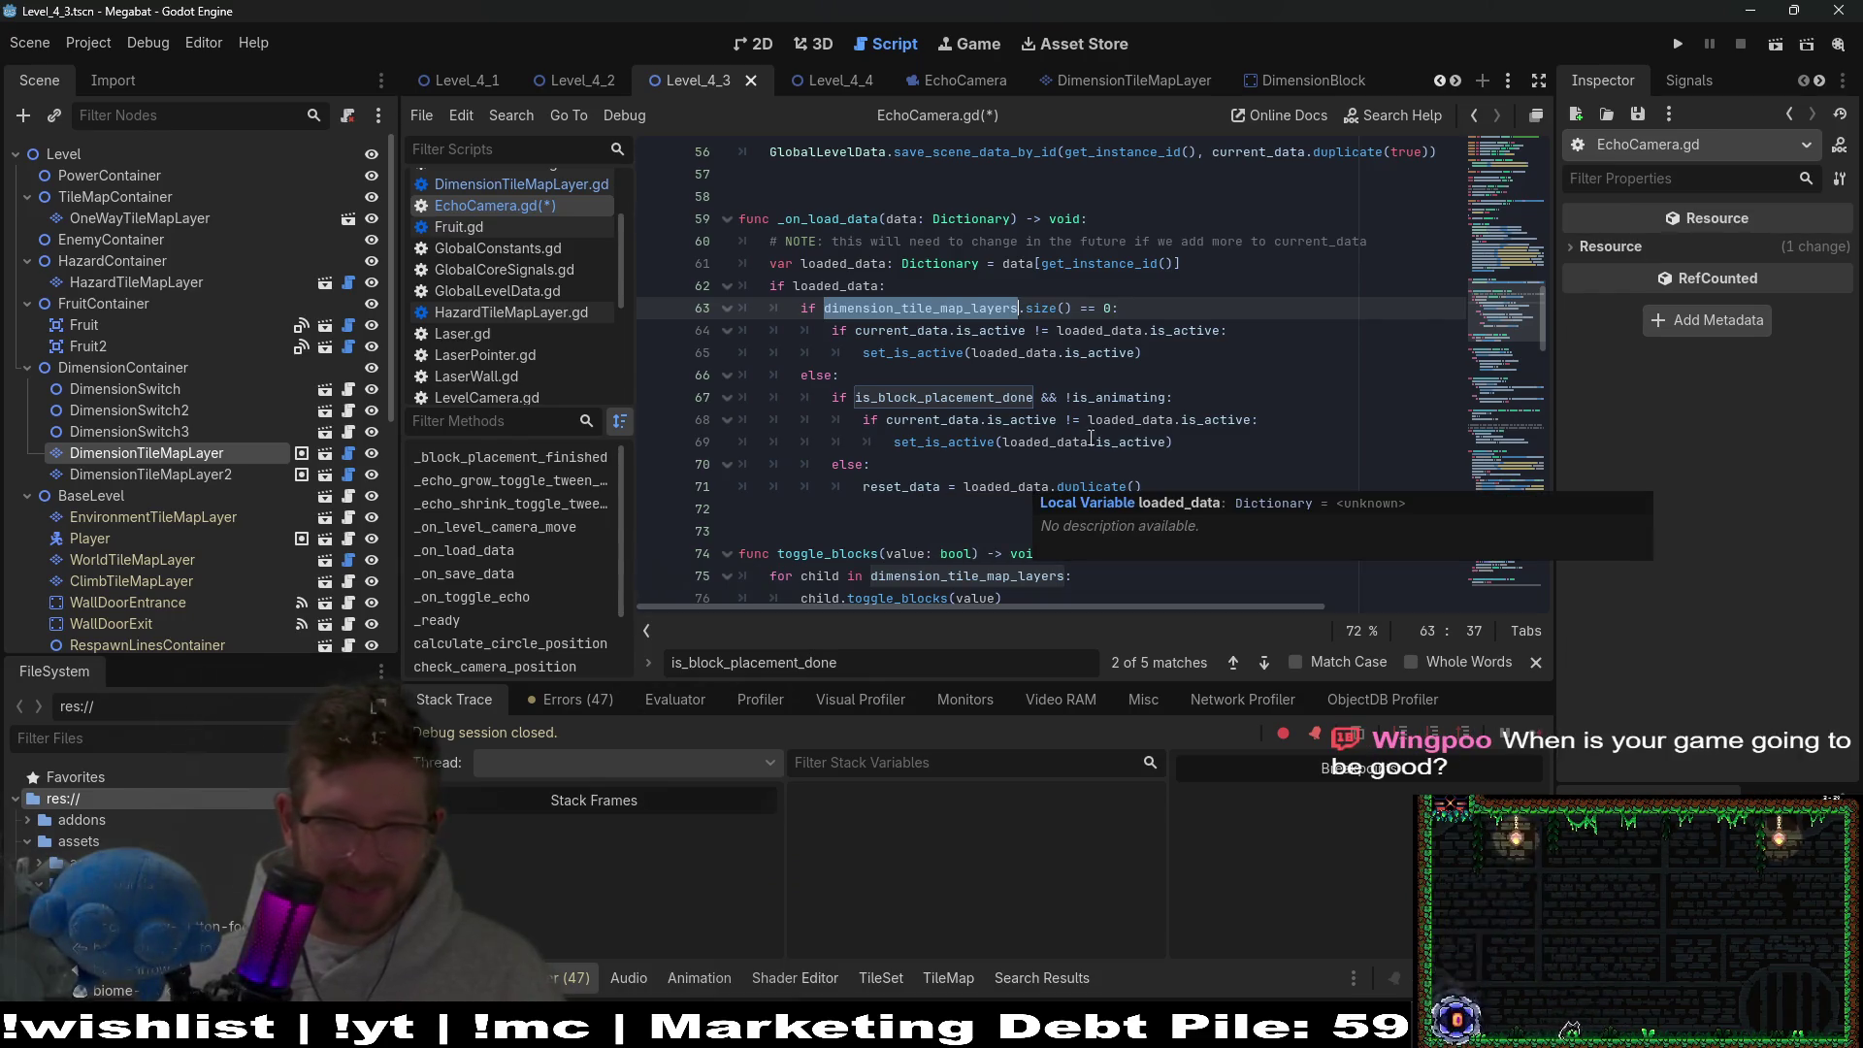
click(1132, 419)
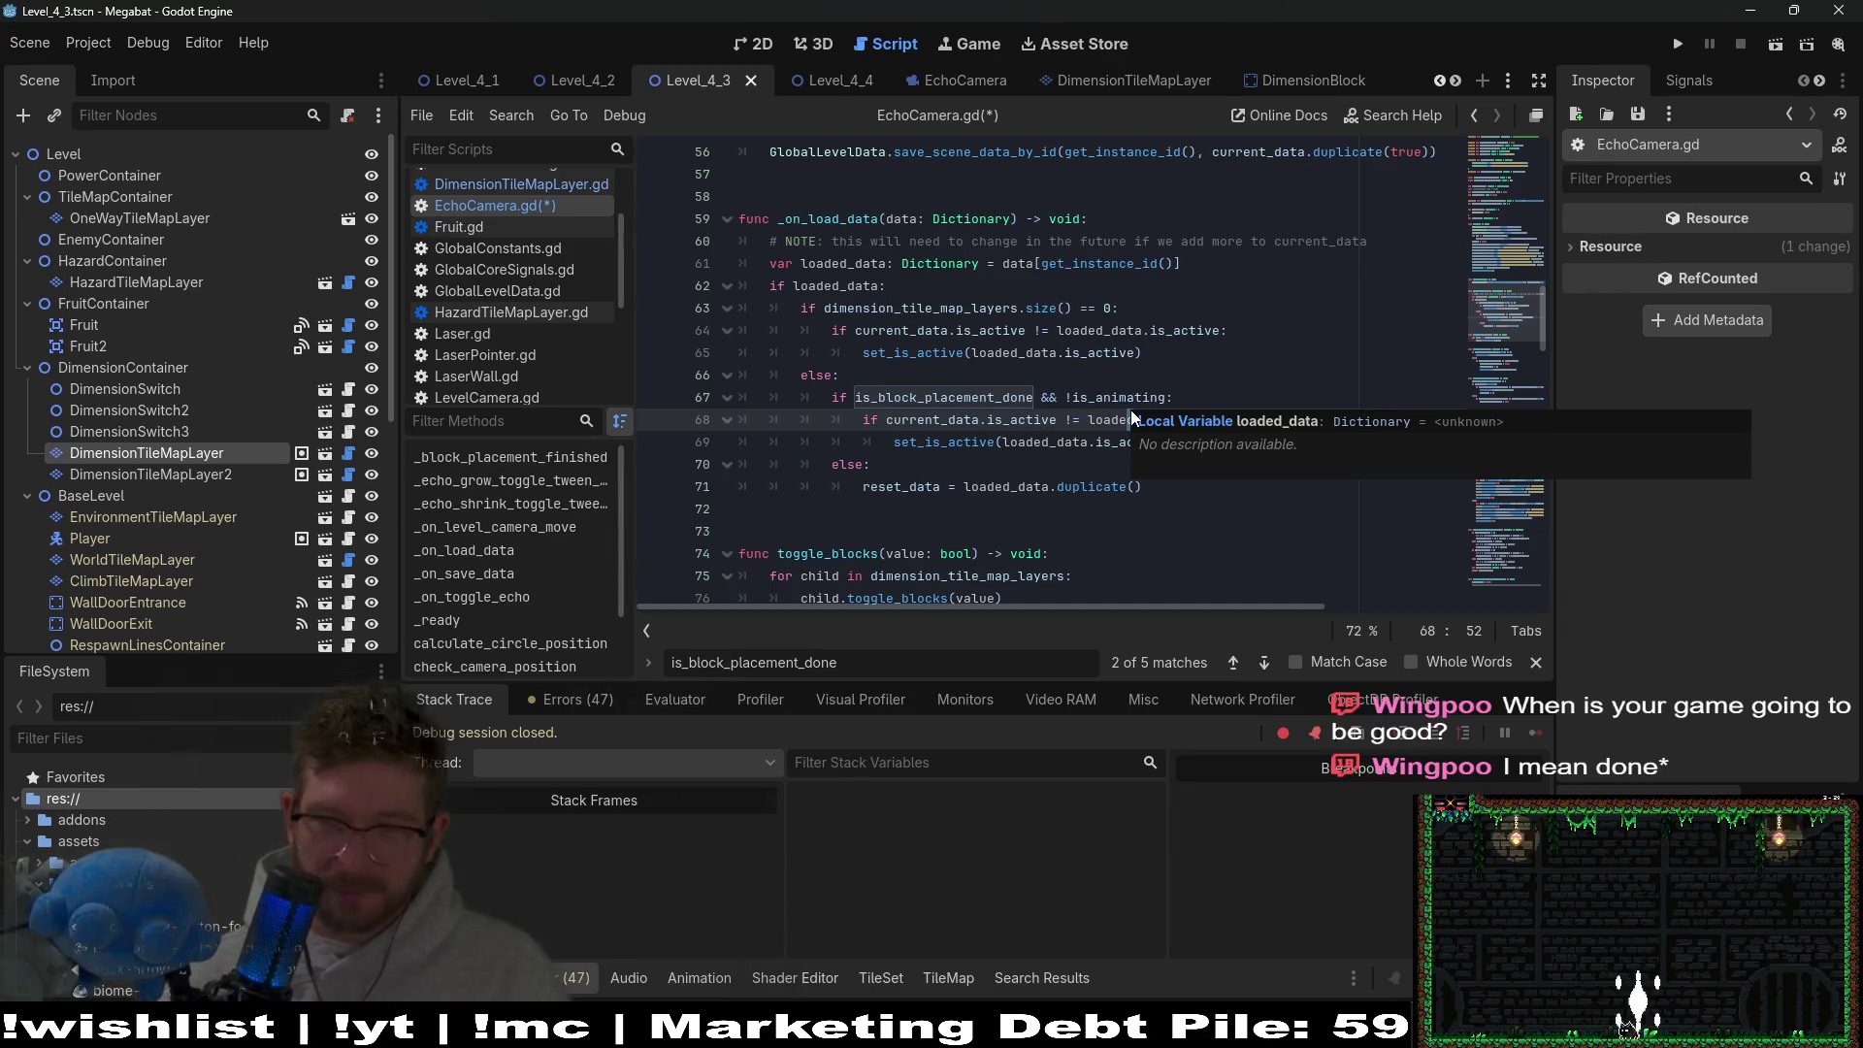
click(1074, 488)
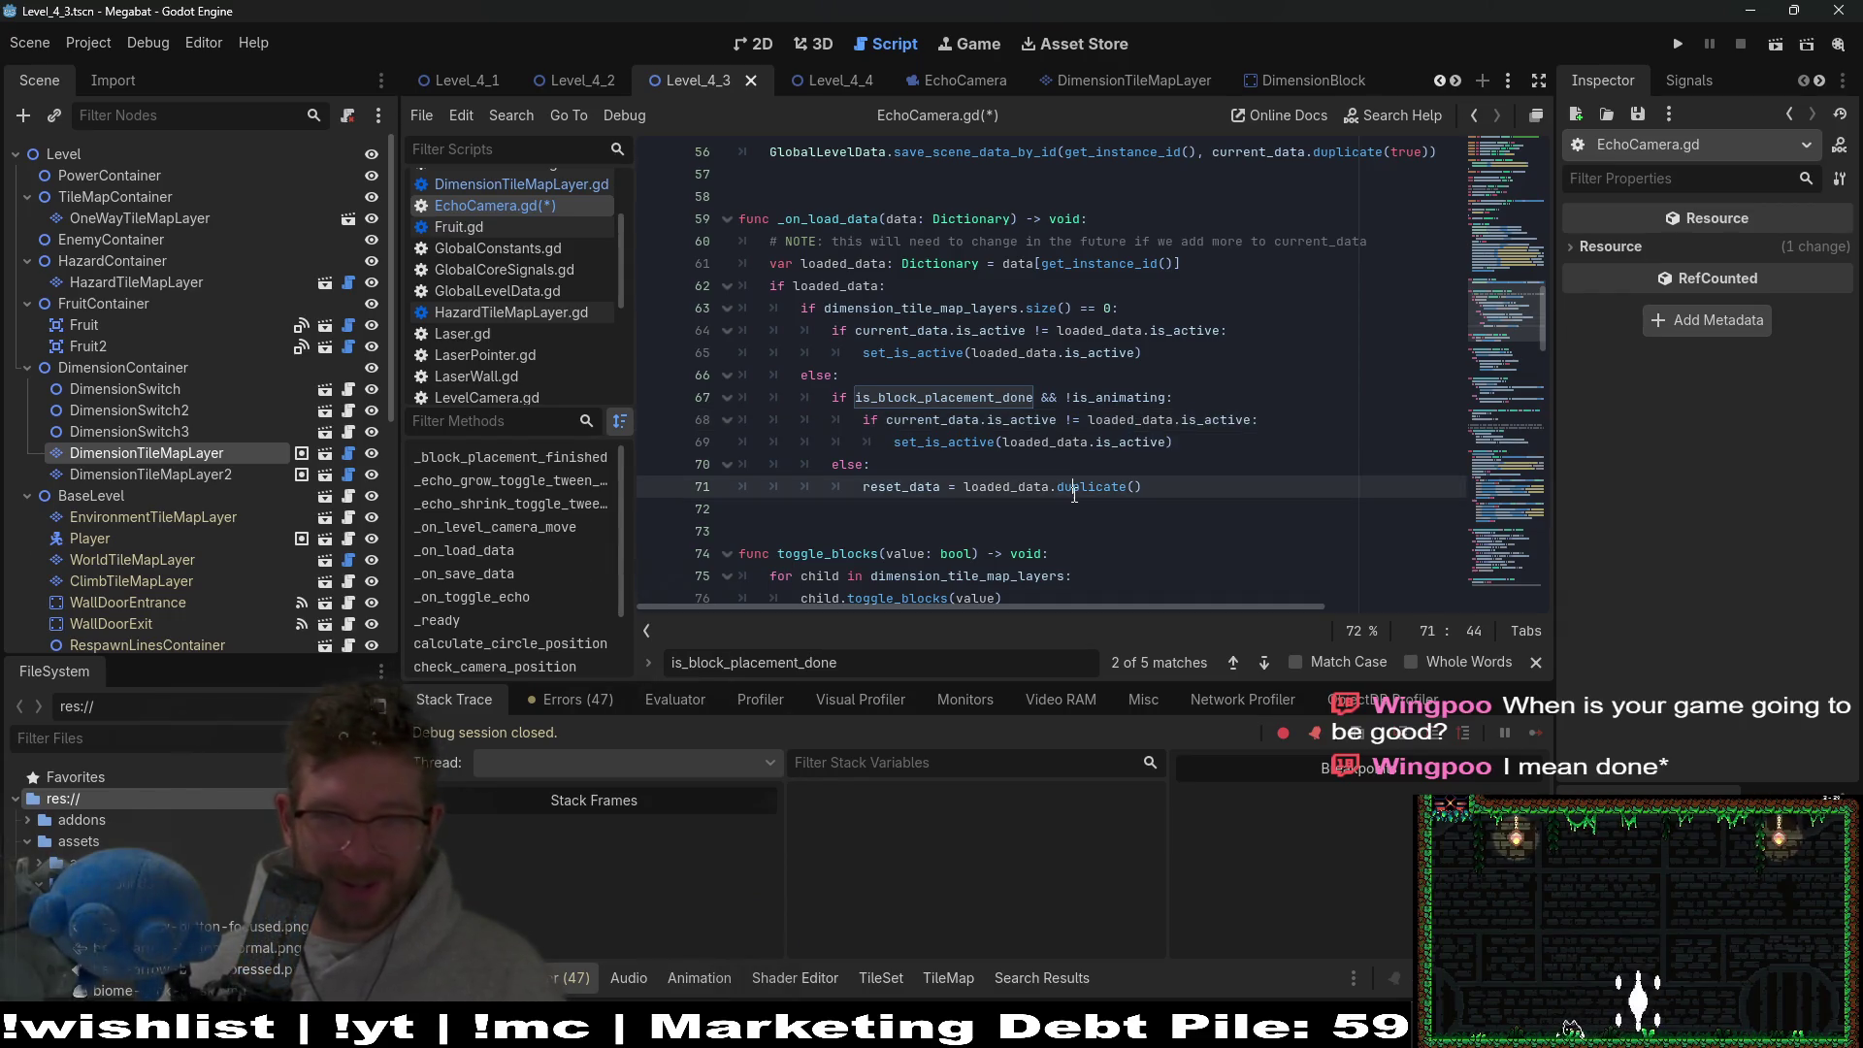
mouse_move(1084, 478)
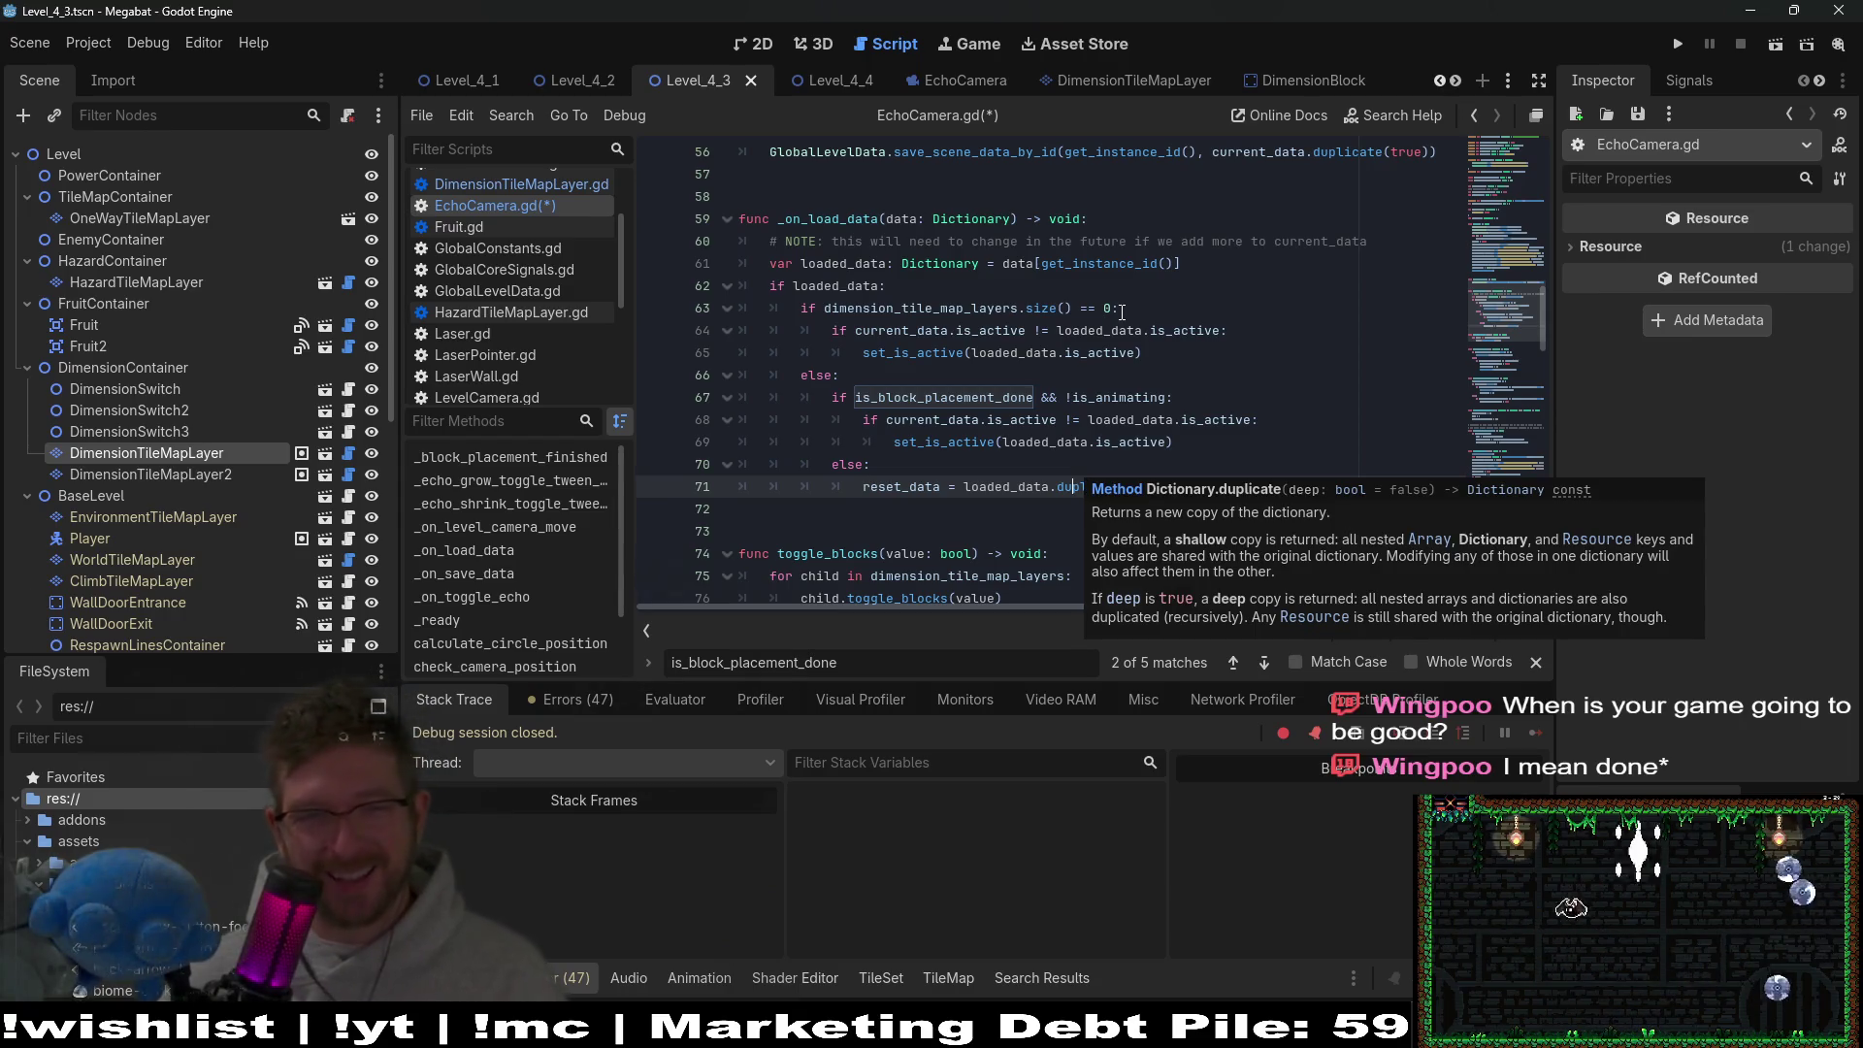
click(1107, 352)
drag(1090, 411, 805, 398)
click(1098, 374)
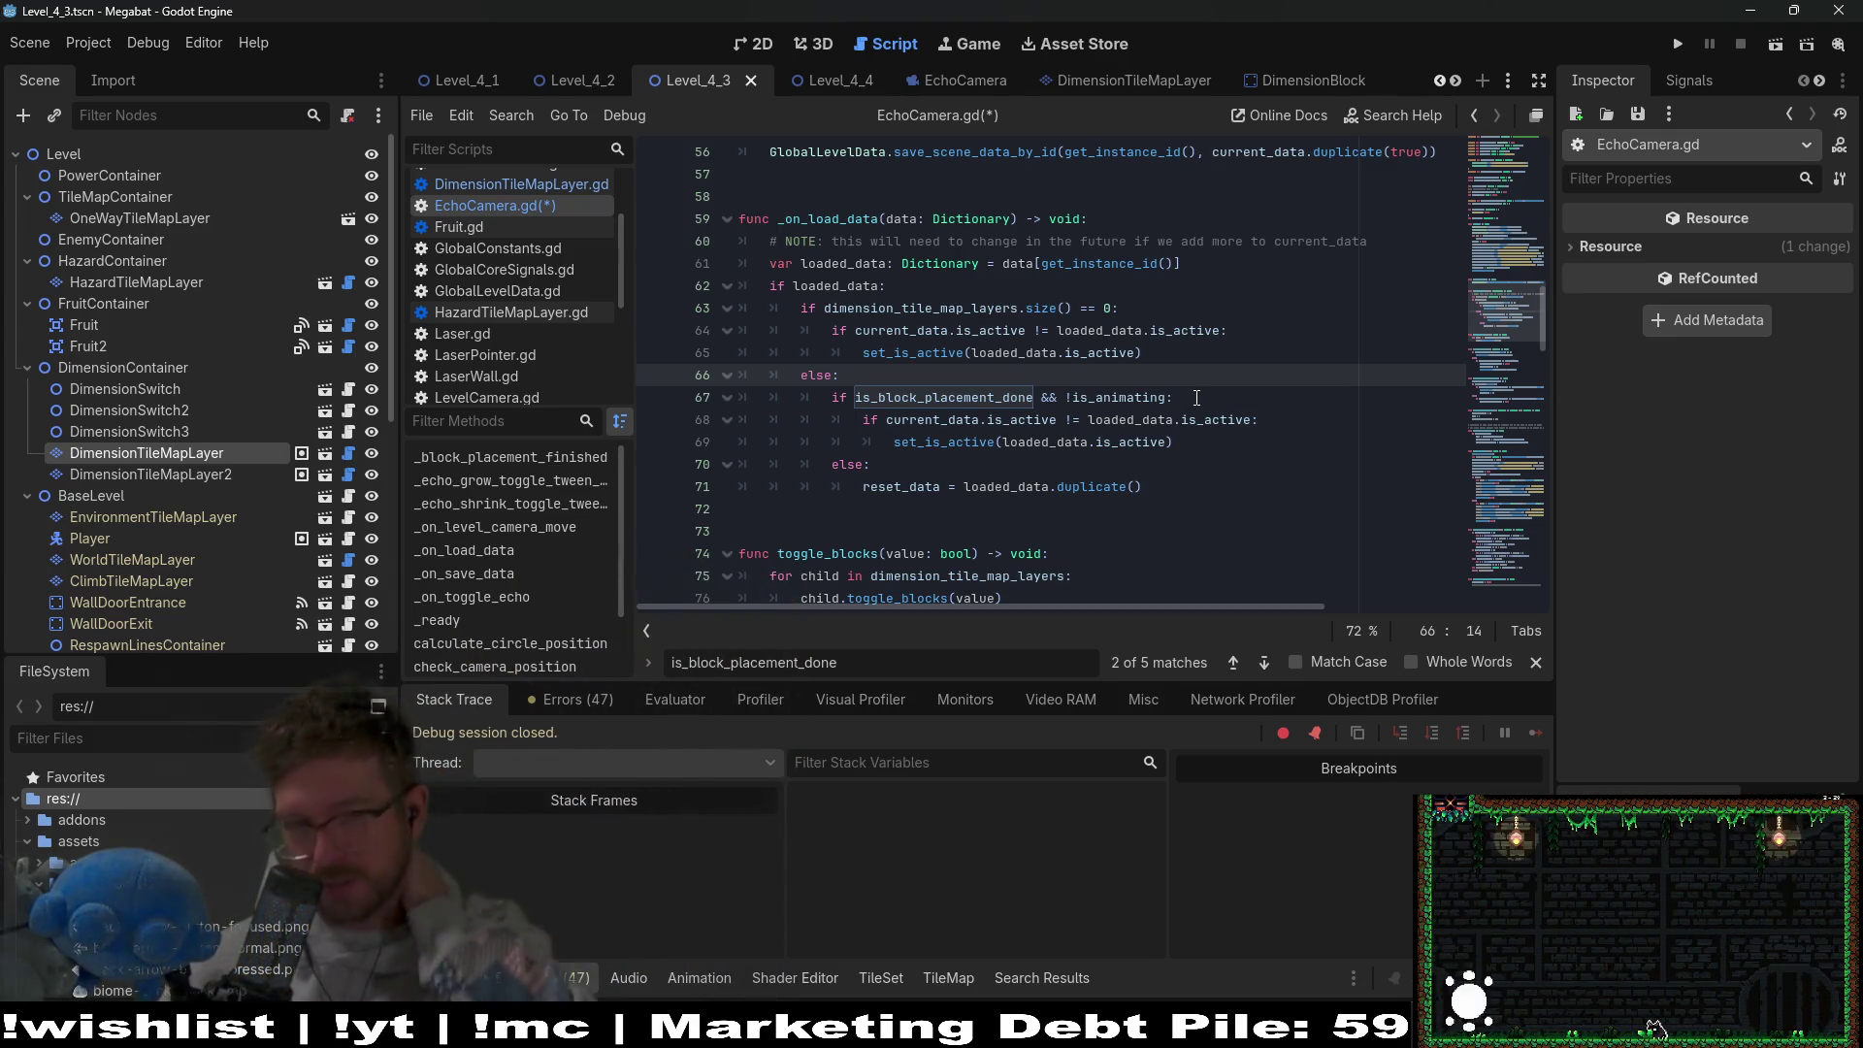
Delete the commented-out signal lines in _echo_shrink_toggle_tween_finished.
scroll(1223, 437, up, 2)
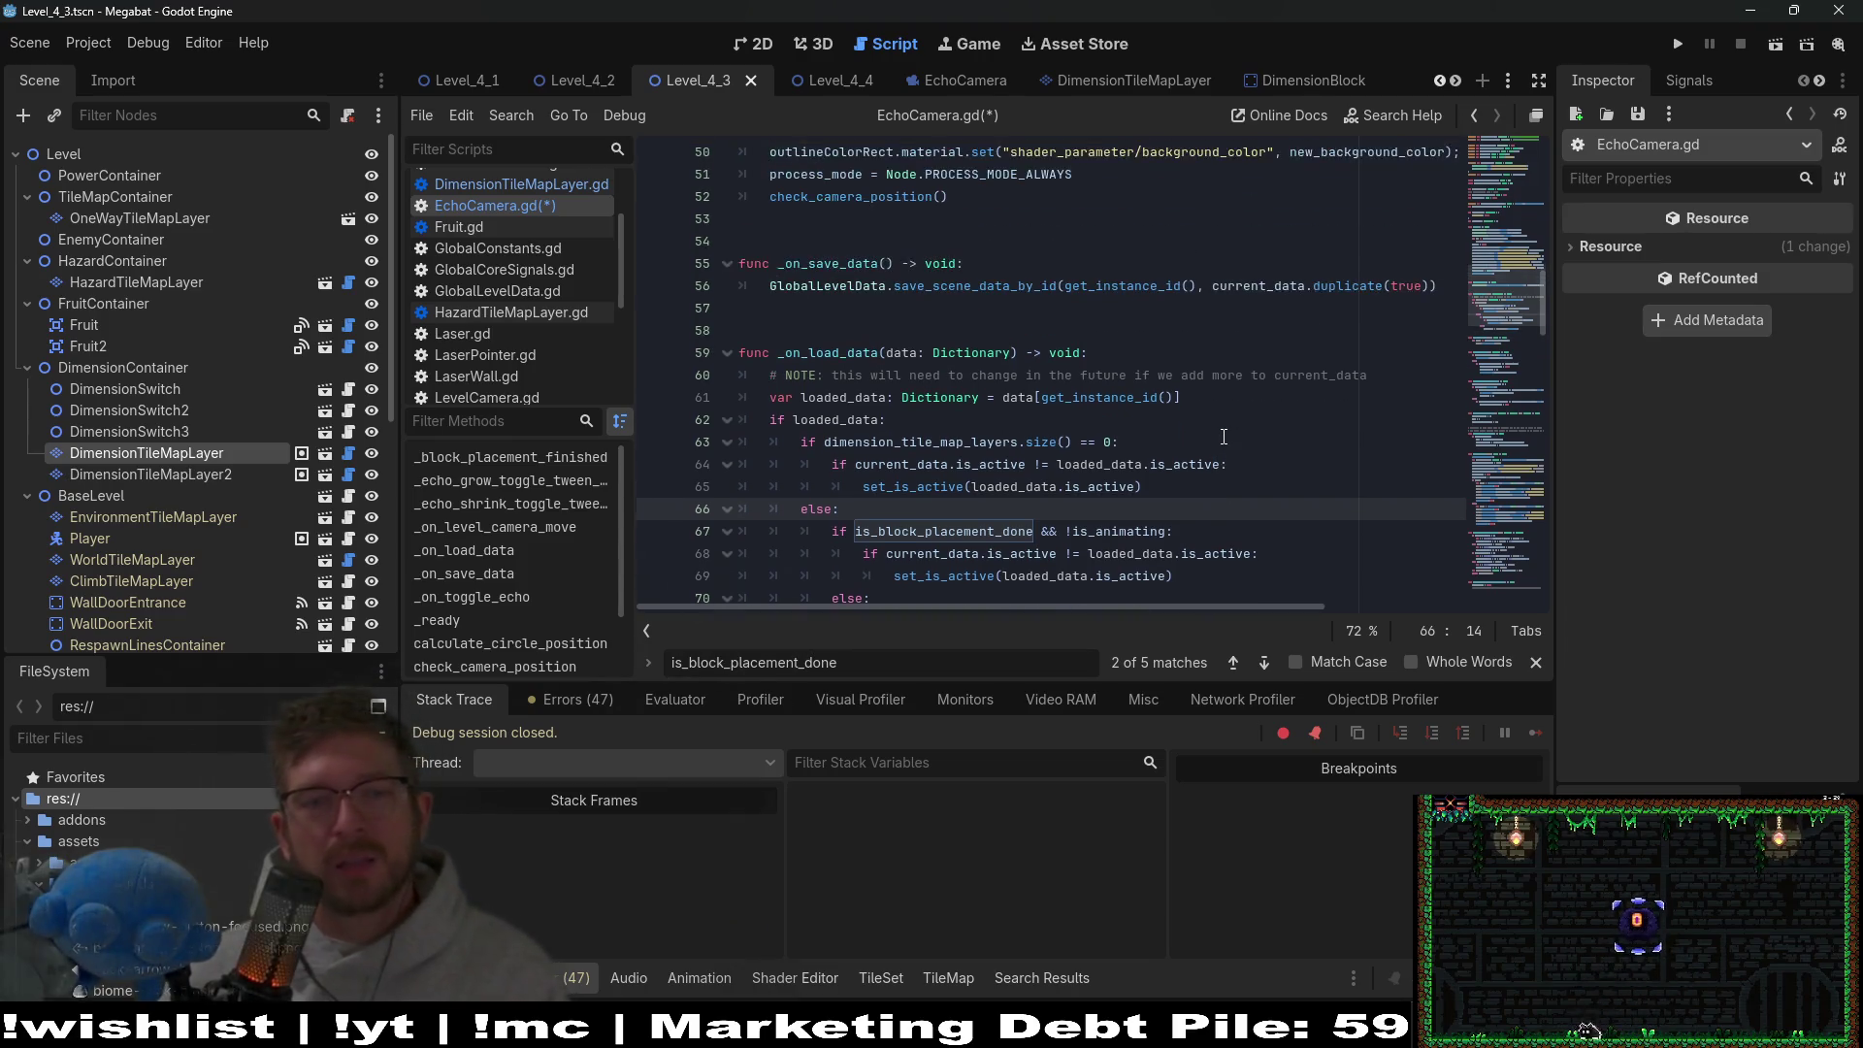
scroll(1224, 436, up, 2)
click(1377, 507)
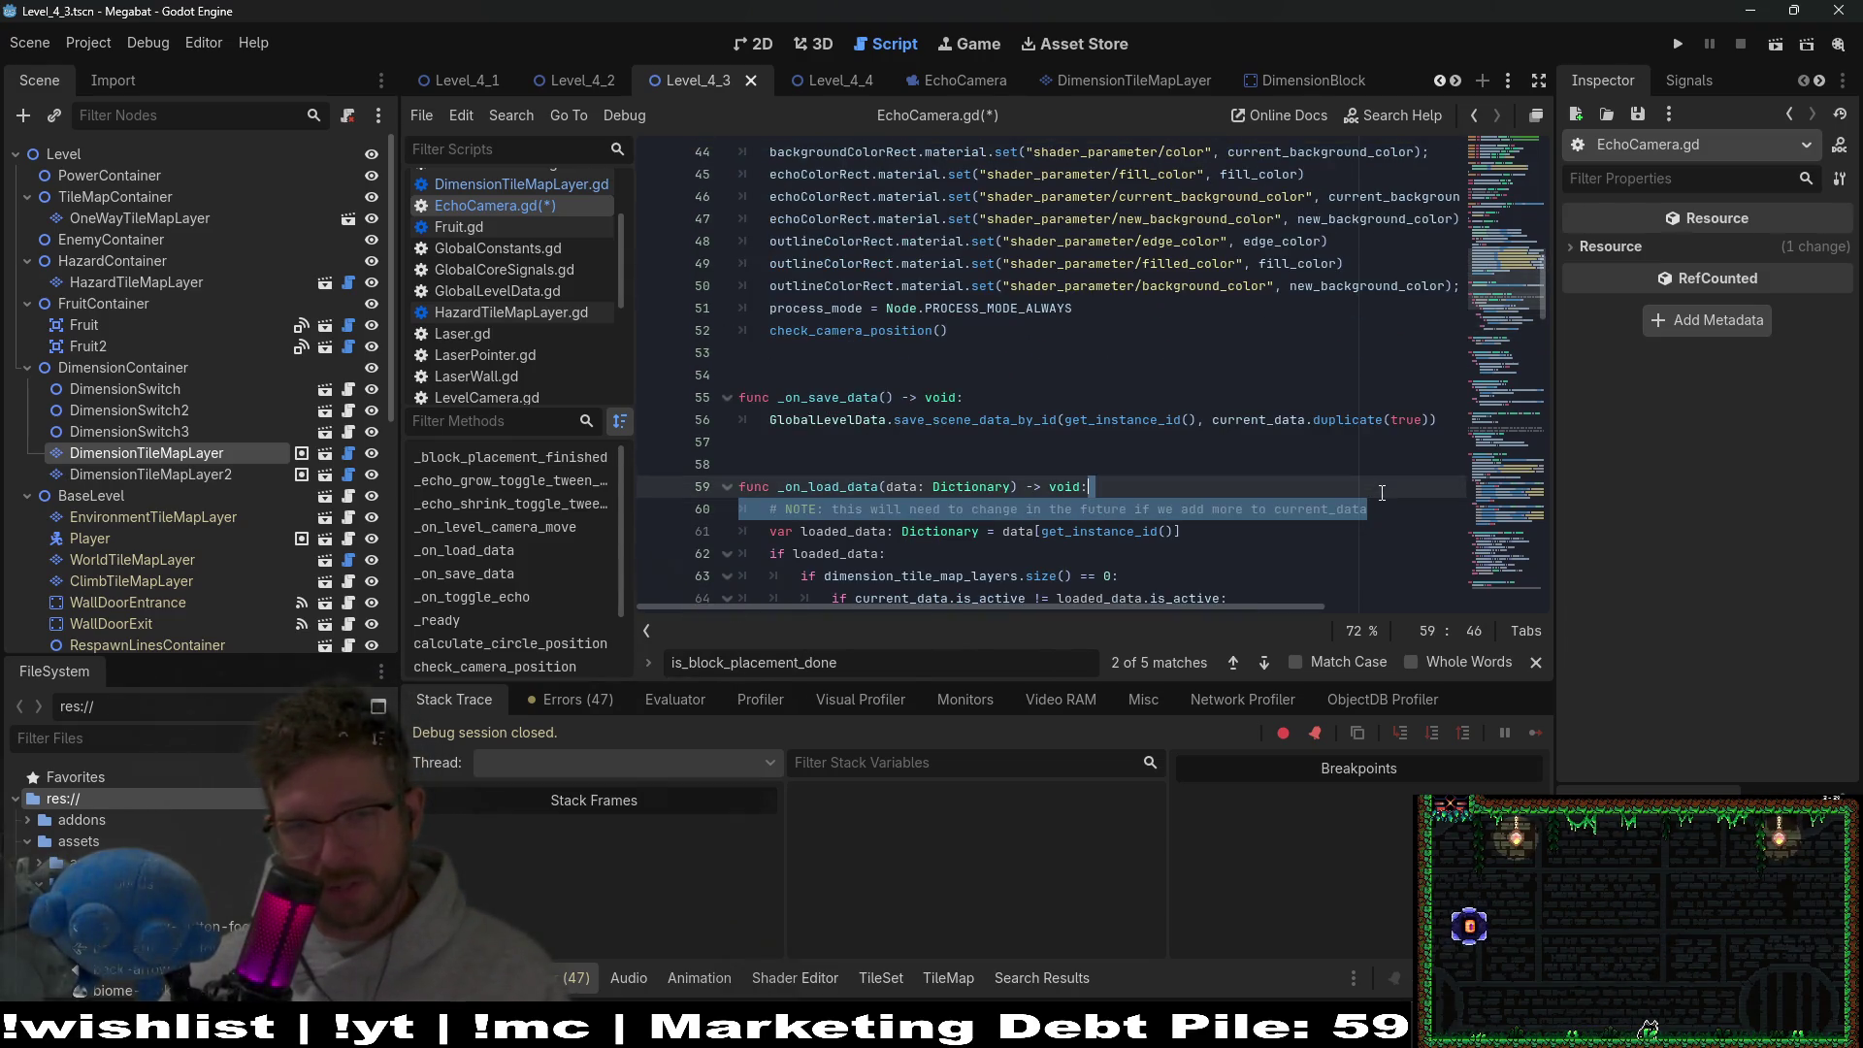
scroll(1218, 492, down, 2)
click(1217, 493)
scroll(1218, 493, down, 1)
scroll(1218, 492, down, 11)
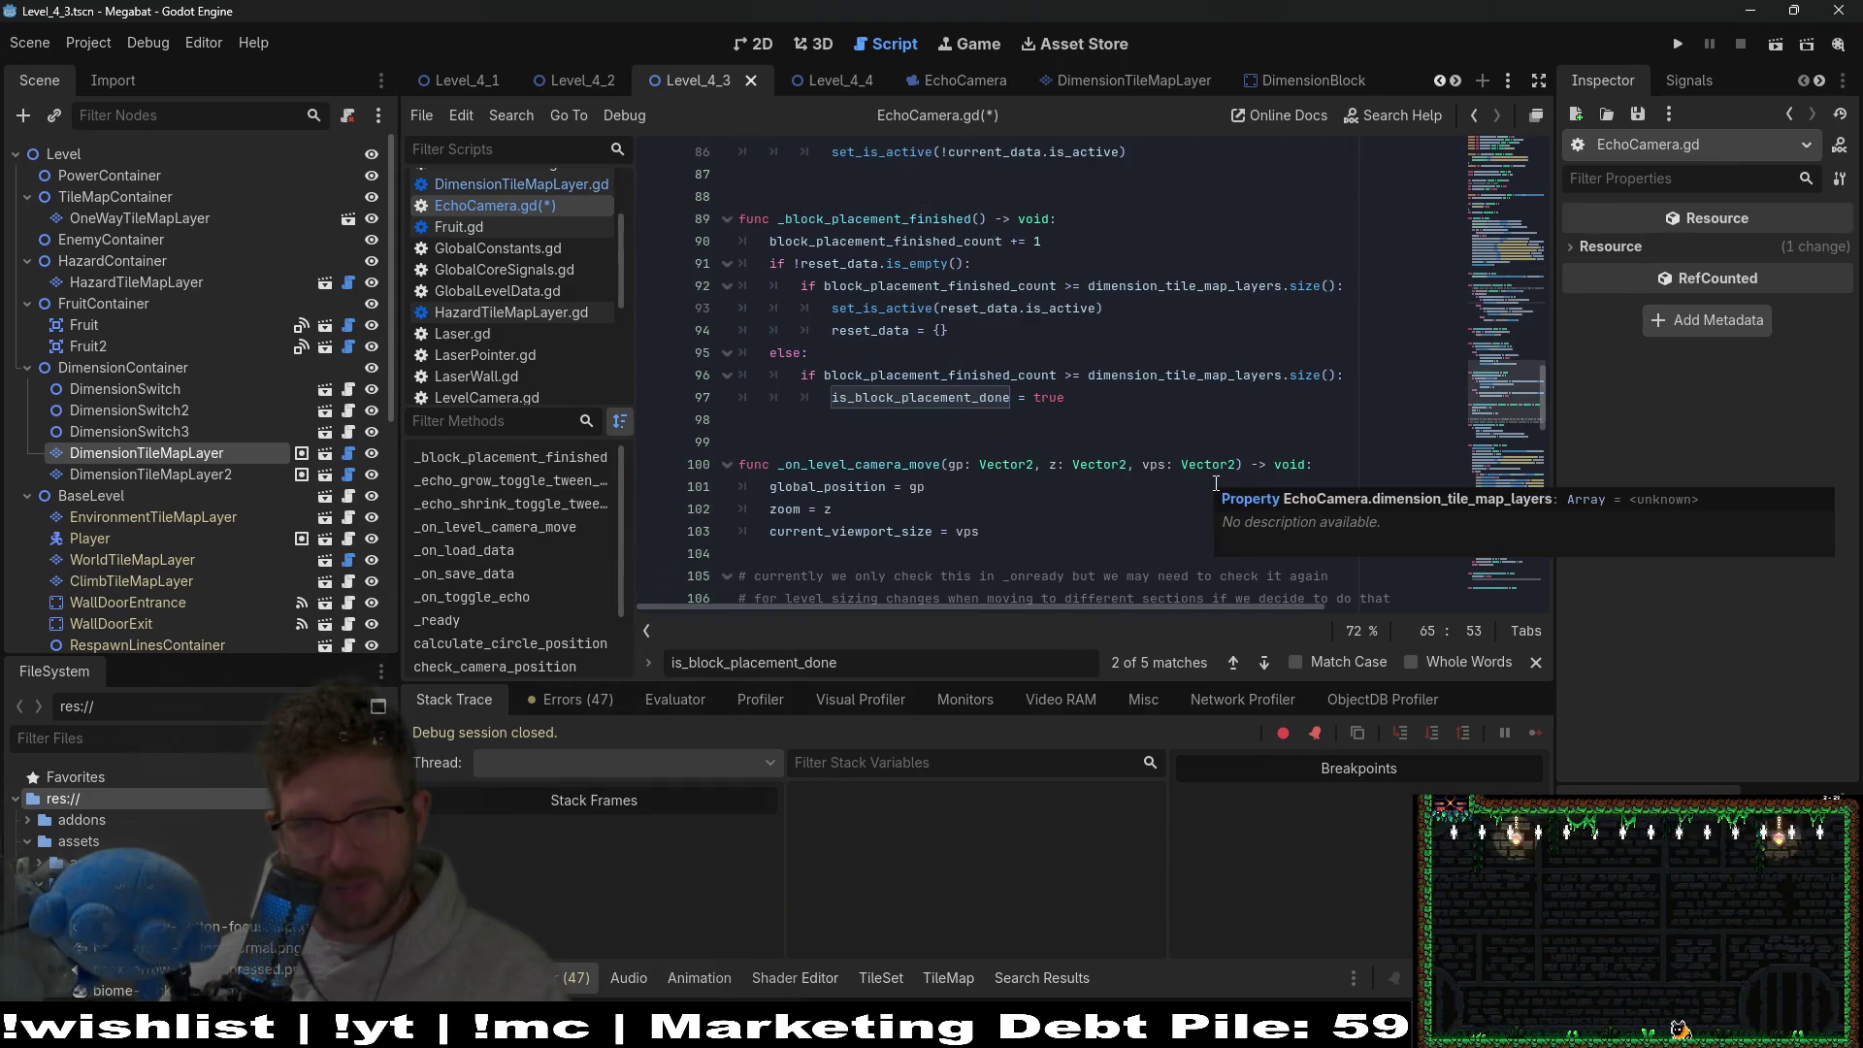
scroll(1193, 466, down, 4)
scroll(1122, 470, down, 12)
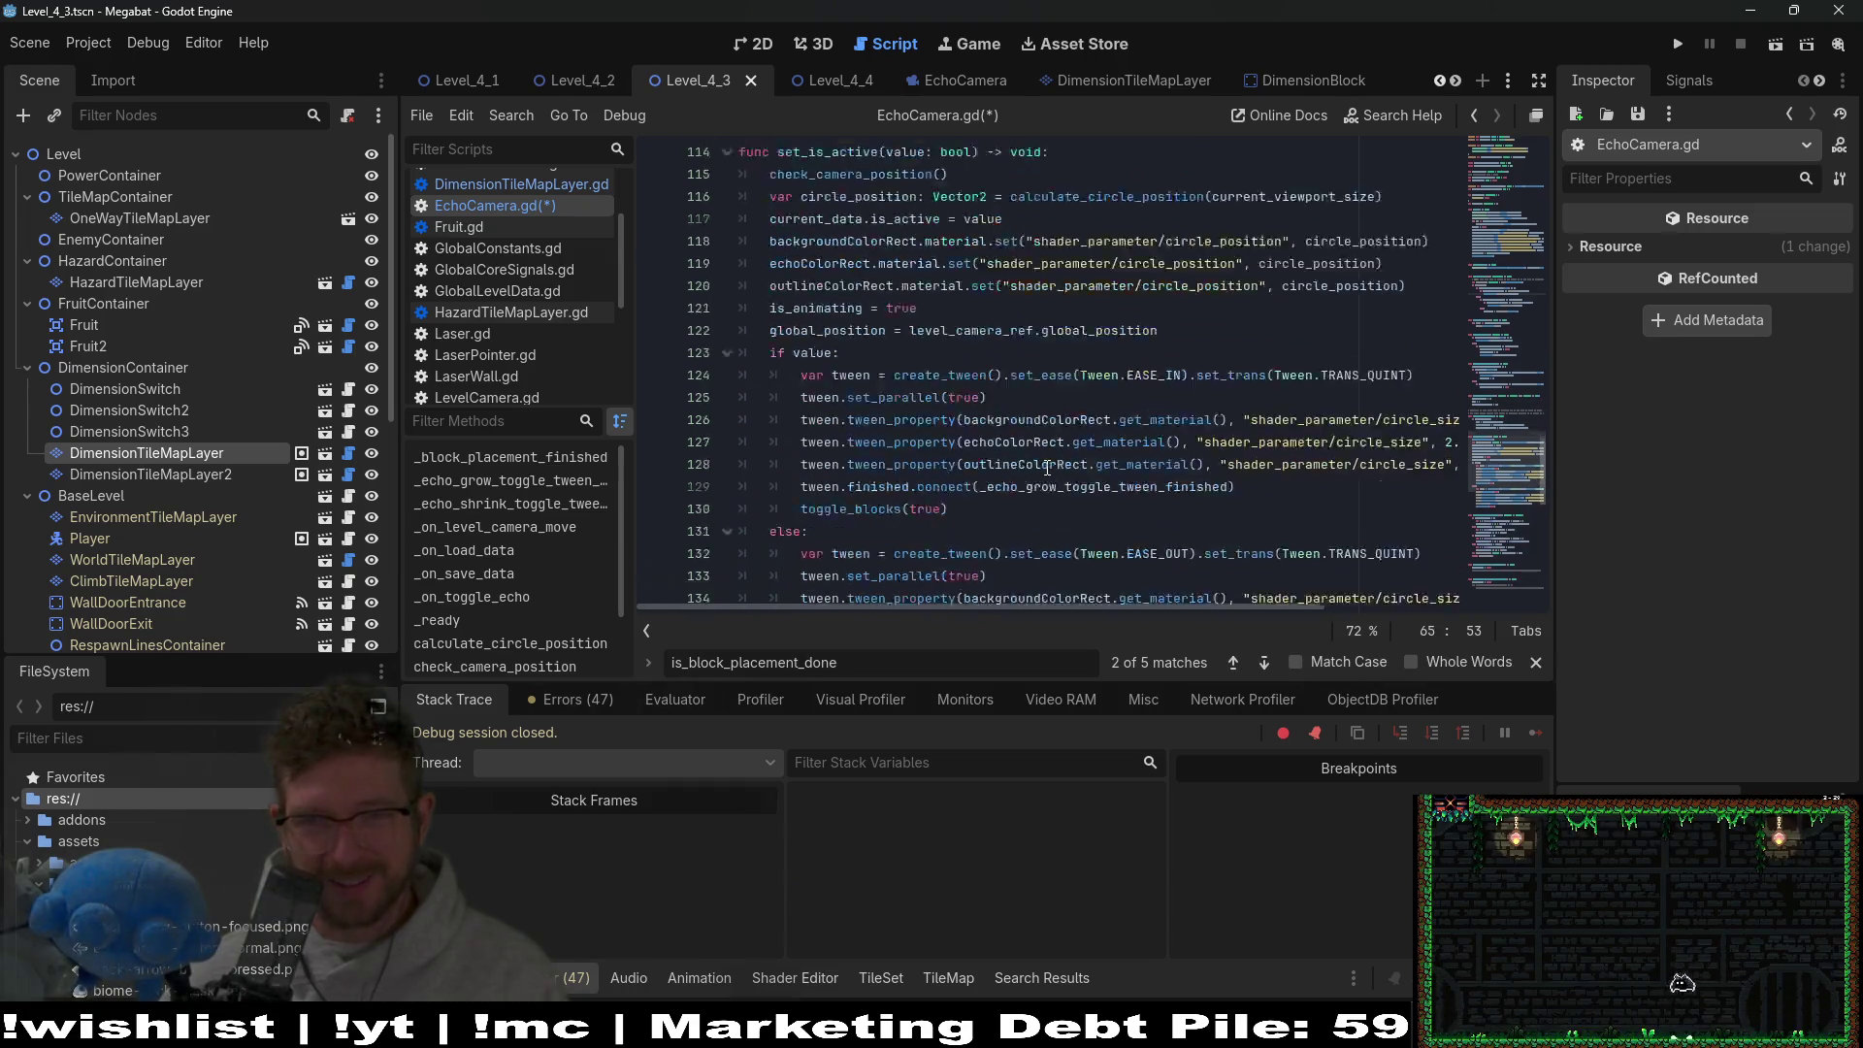
scroll(1046, 469, down, 5)
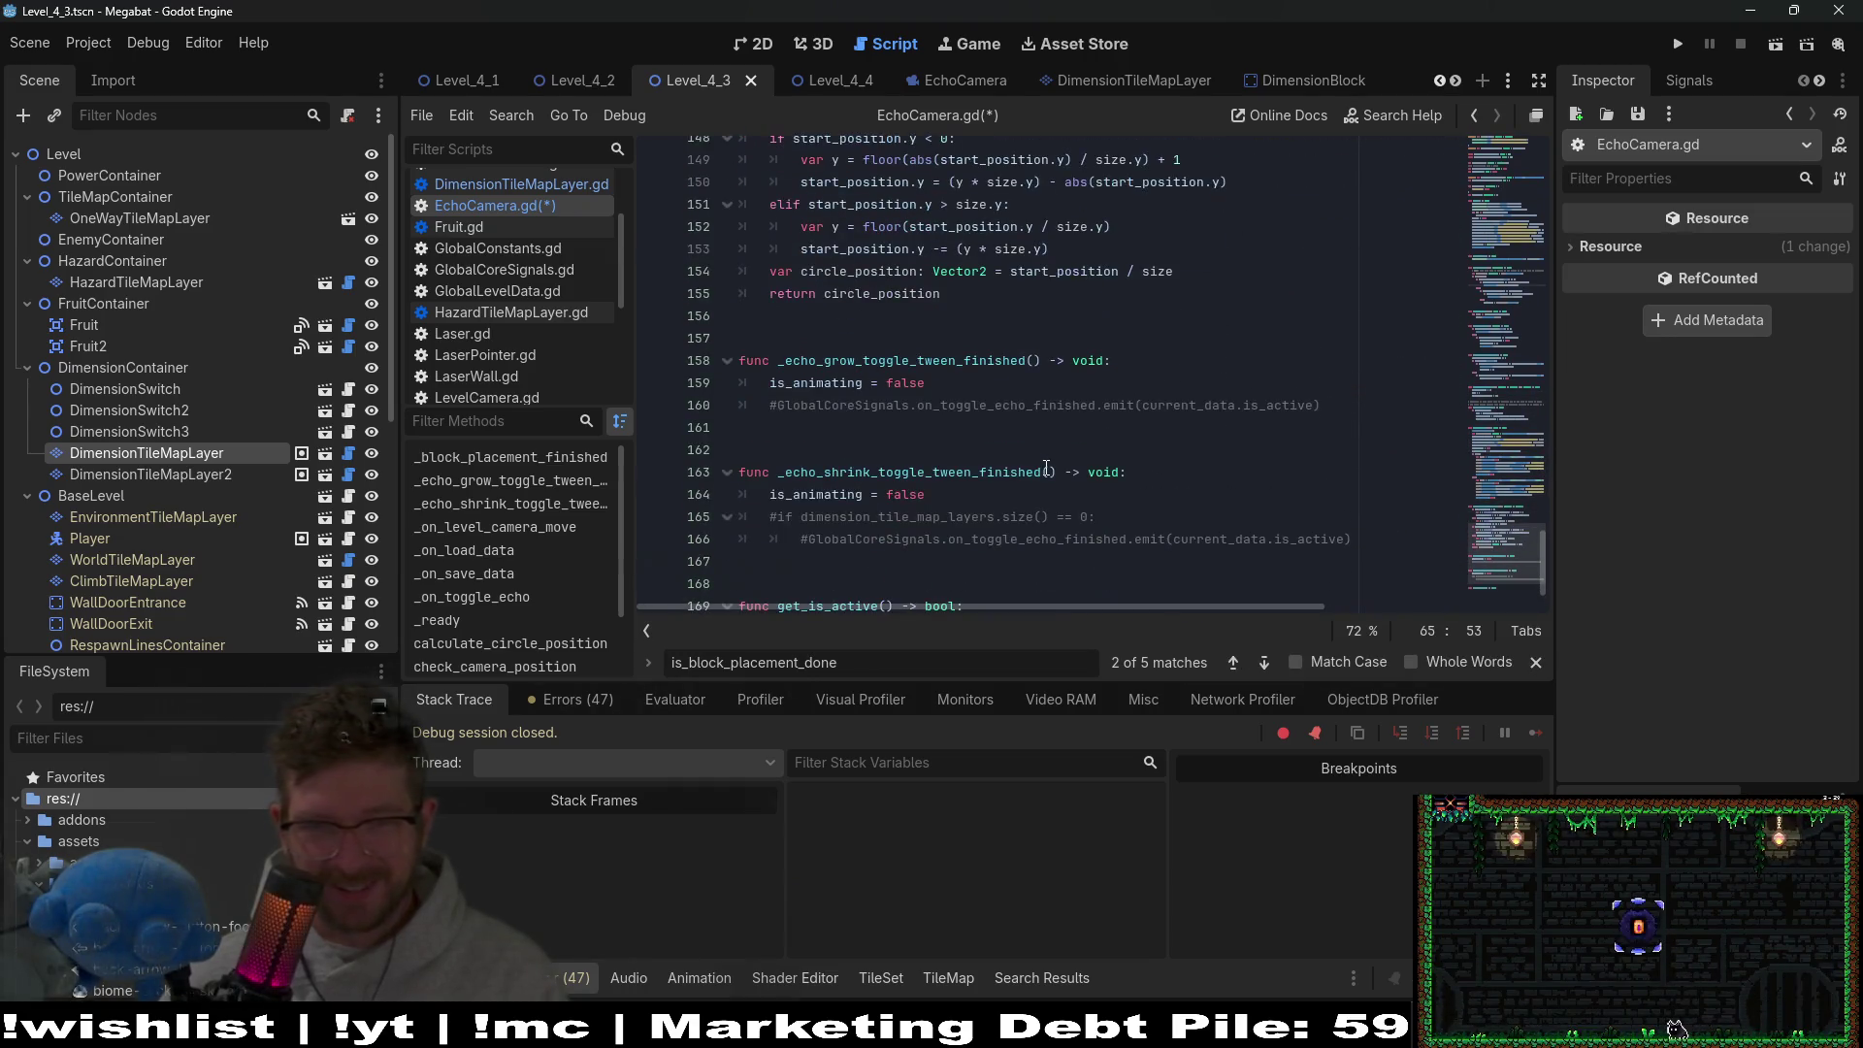
drag(1318, 539, 1324, 495)
key(BackSpace)
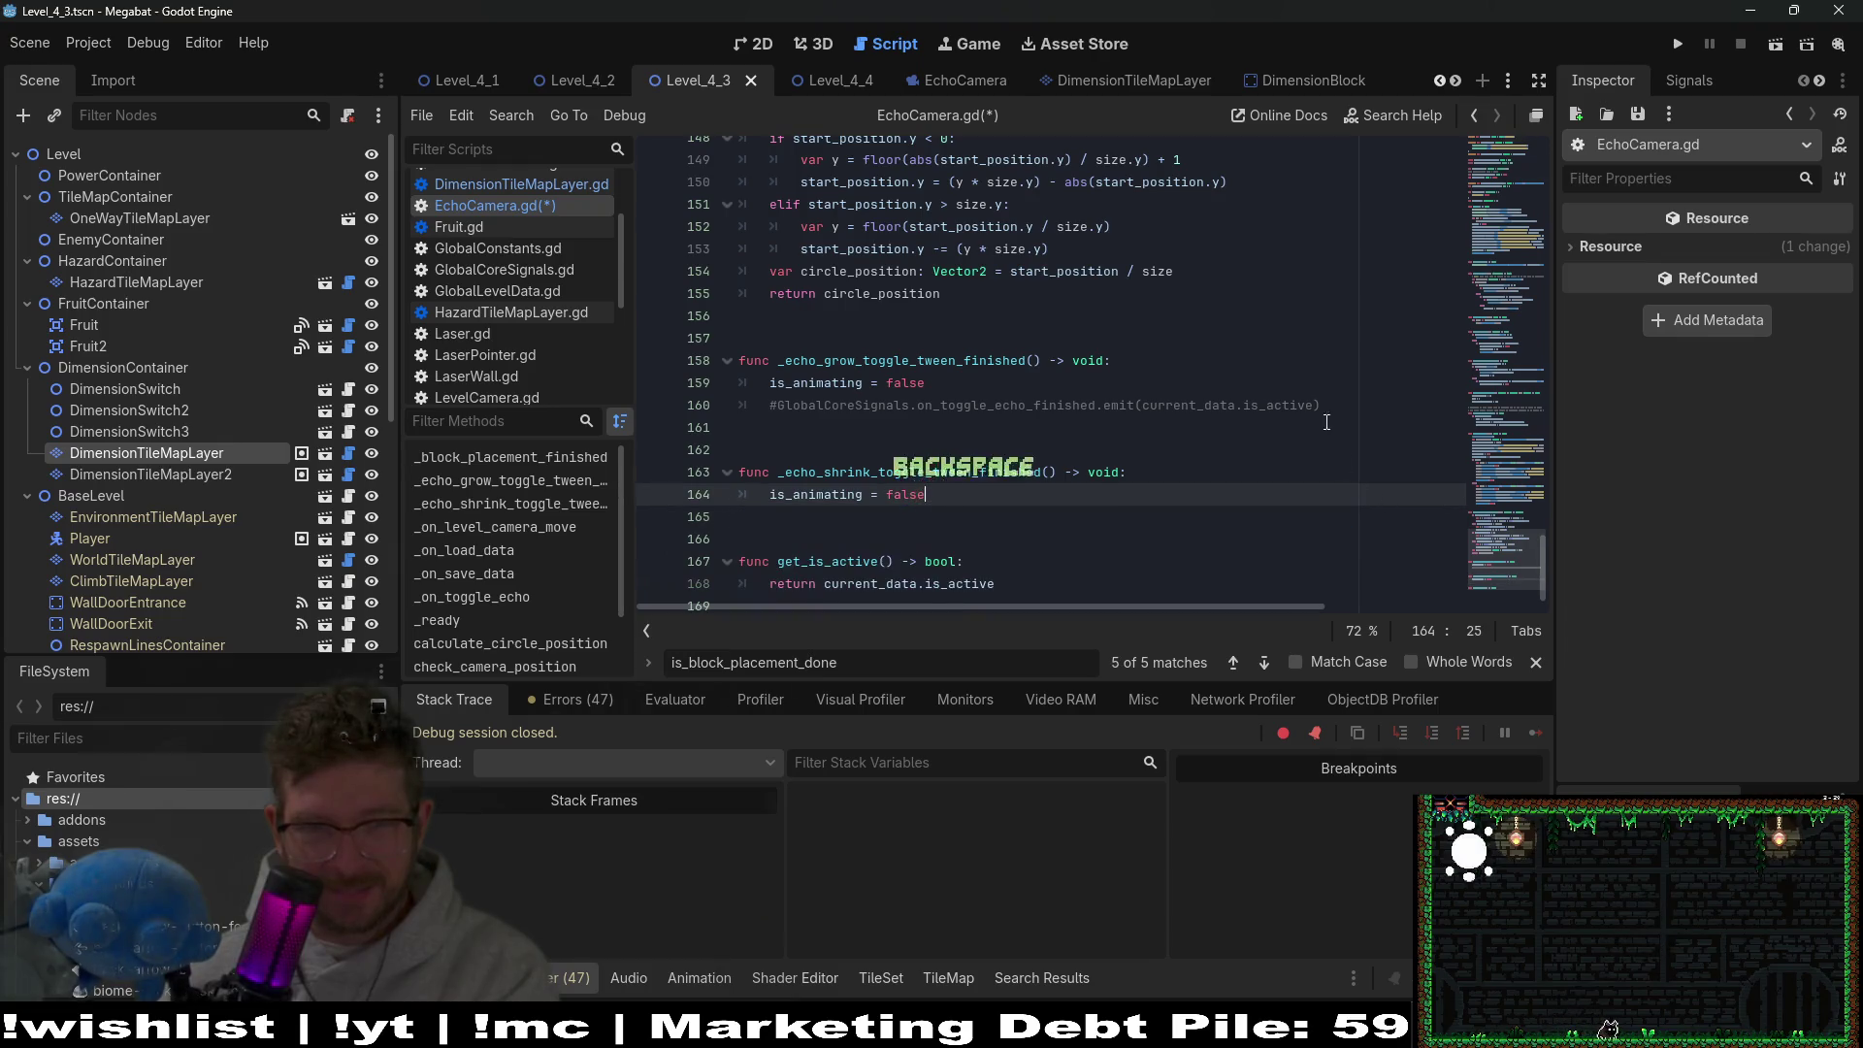
Delete the commented emit line in _echo_grow_toggle_tween_finished.
drag(1341, 408, 1174, 384)
key(BackSpace)
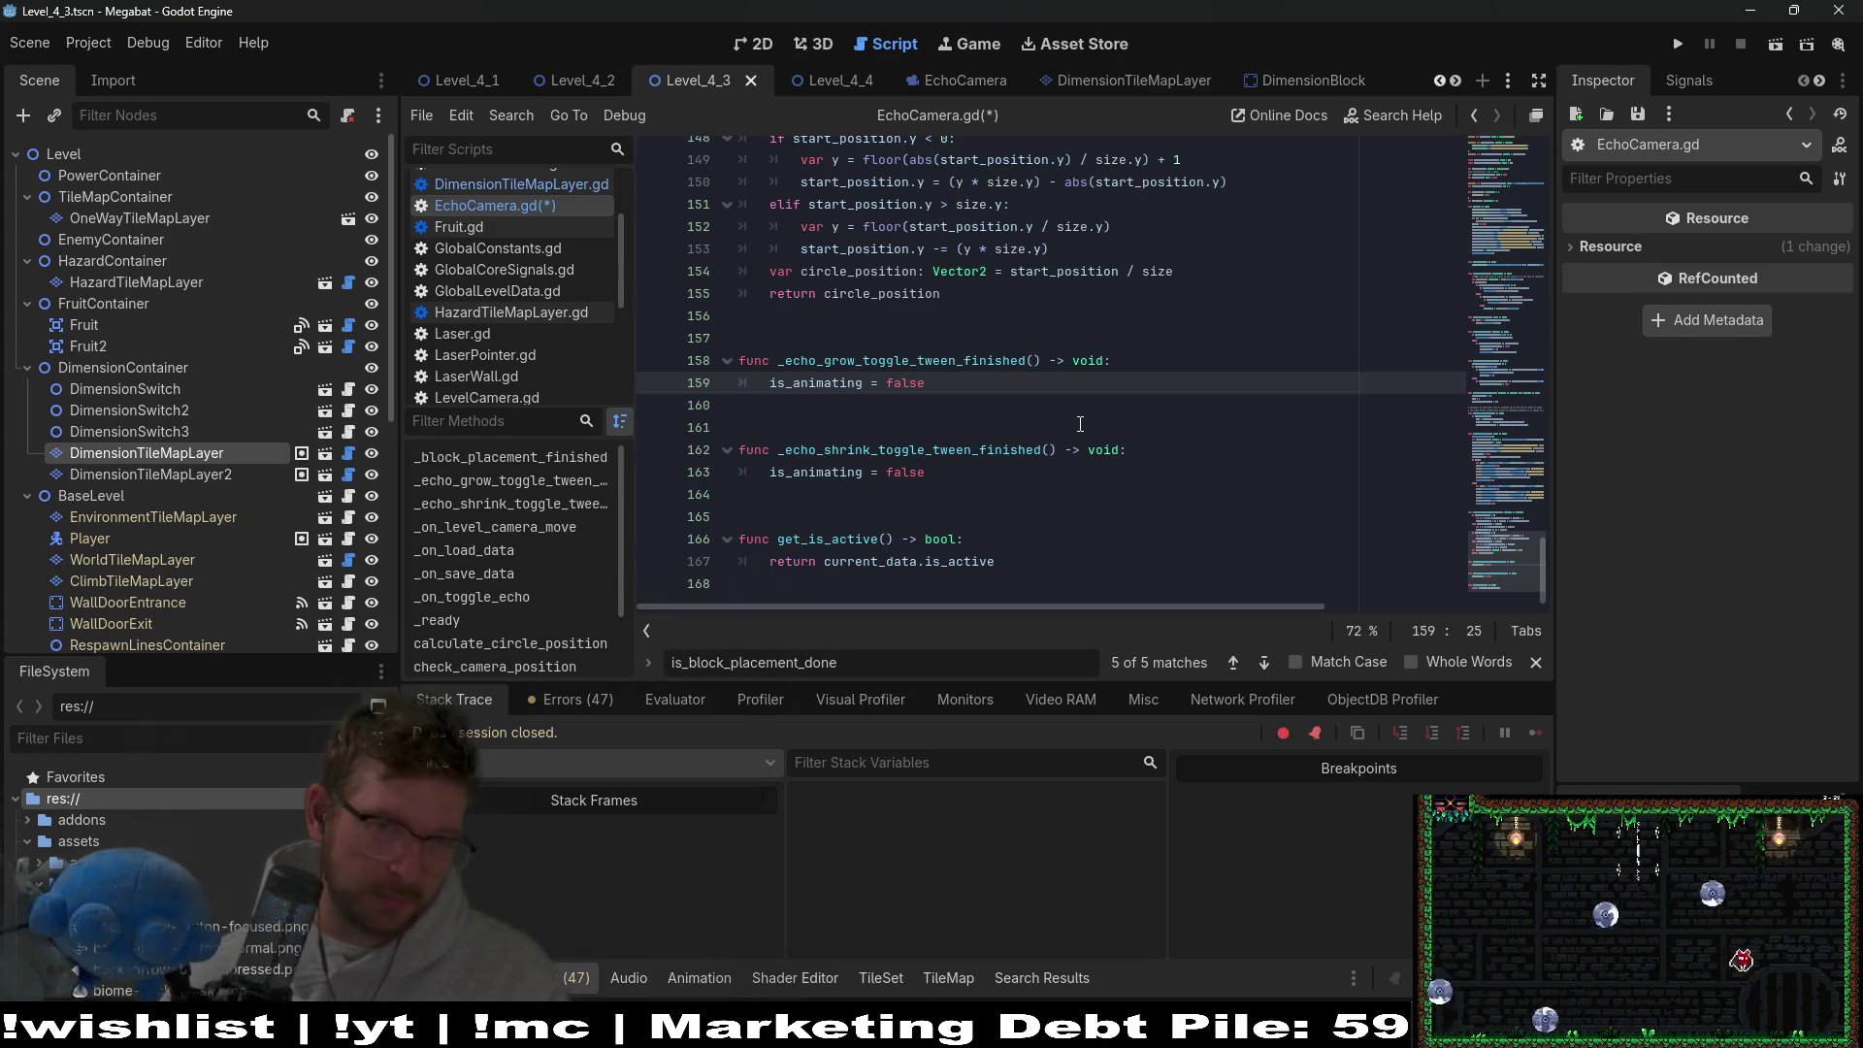
click(951, 369)
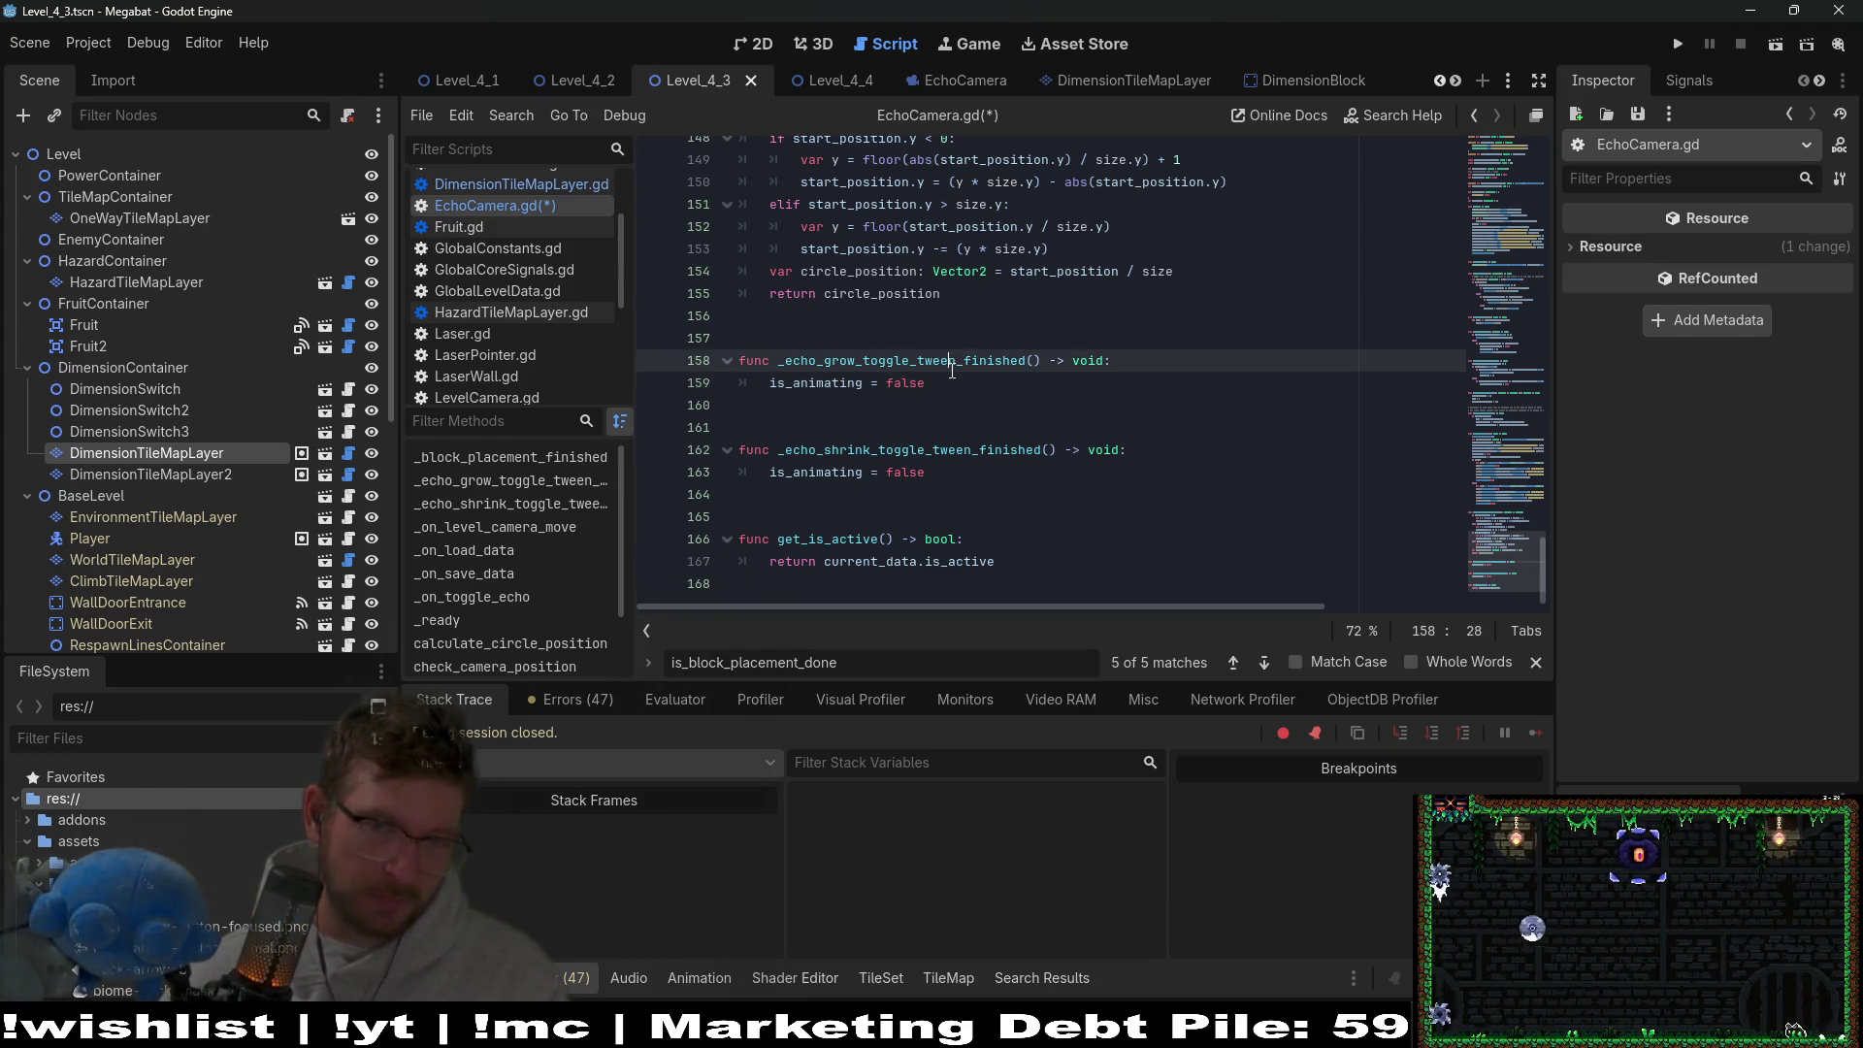
Open a blank line above _echo_grow_toggle_tween_finished for a new function.
double_click(946, 364)
key(ctrl+f)
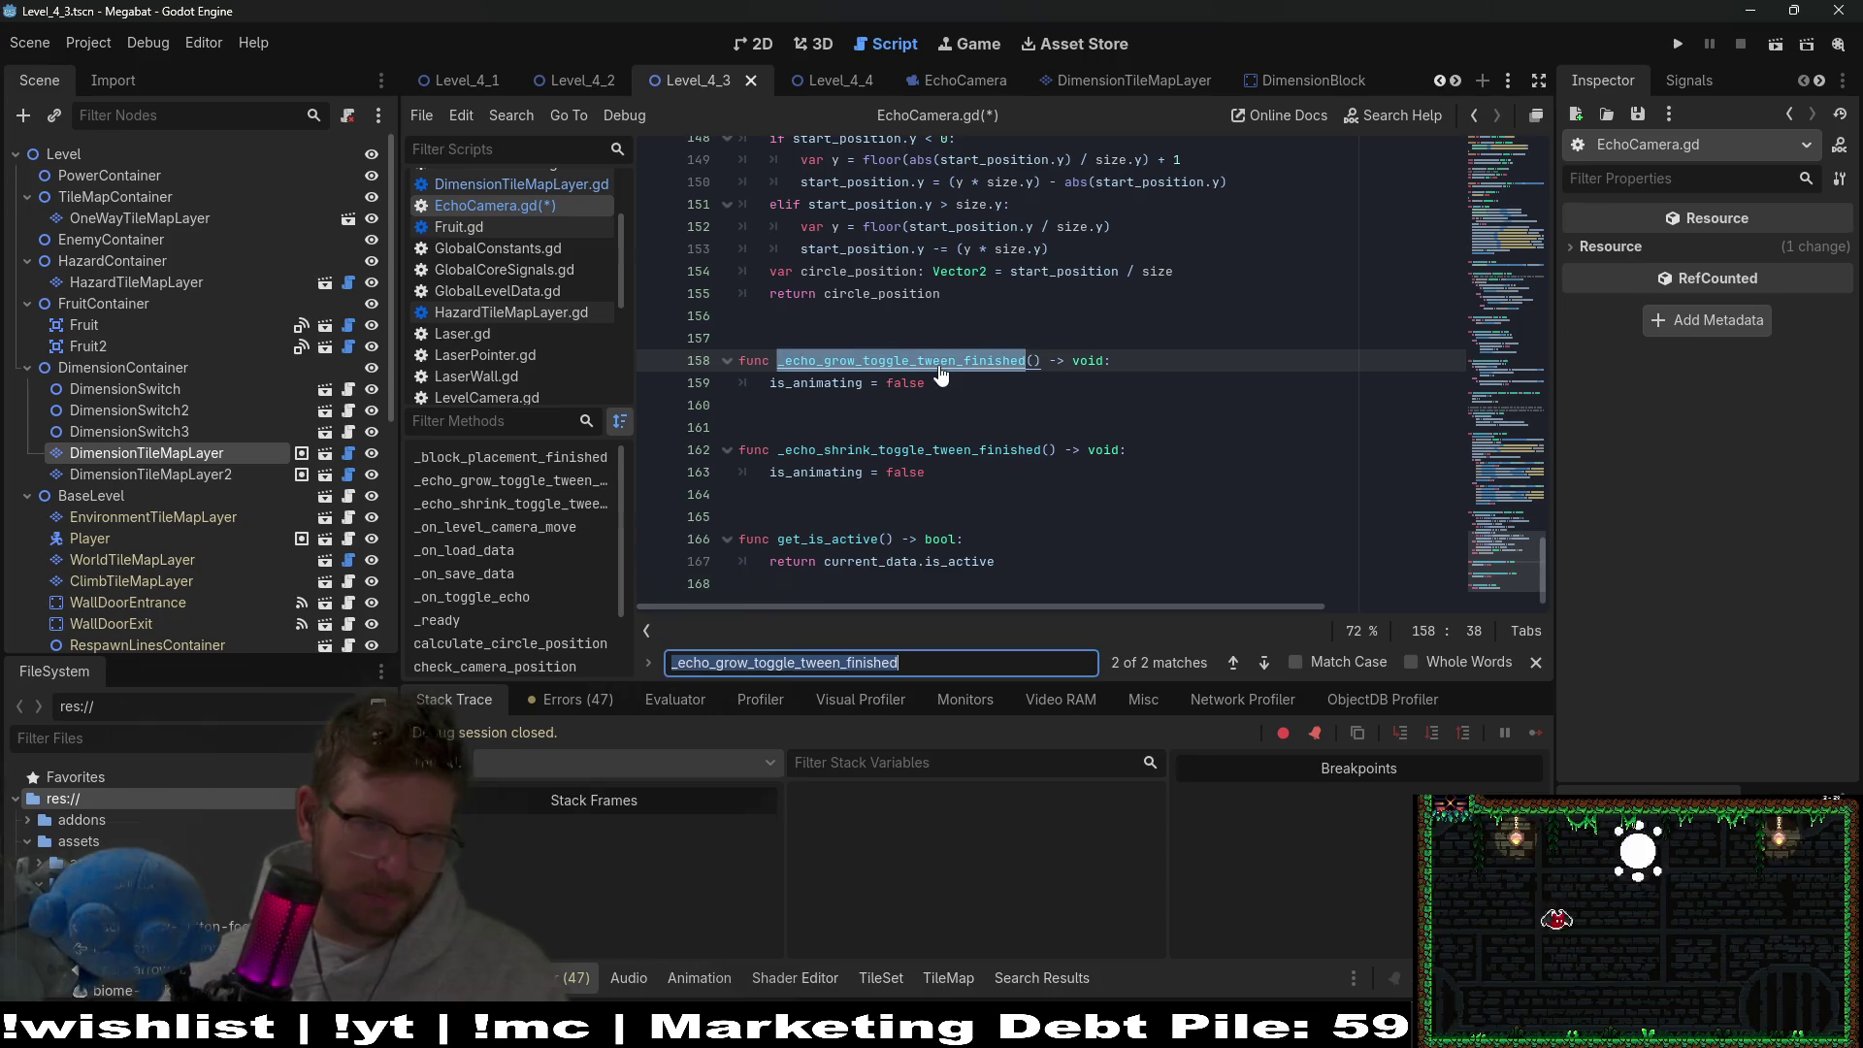
click(830, 328)
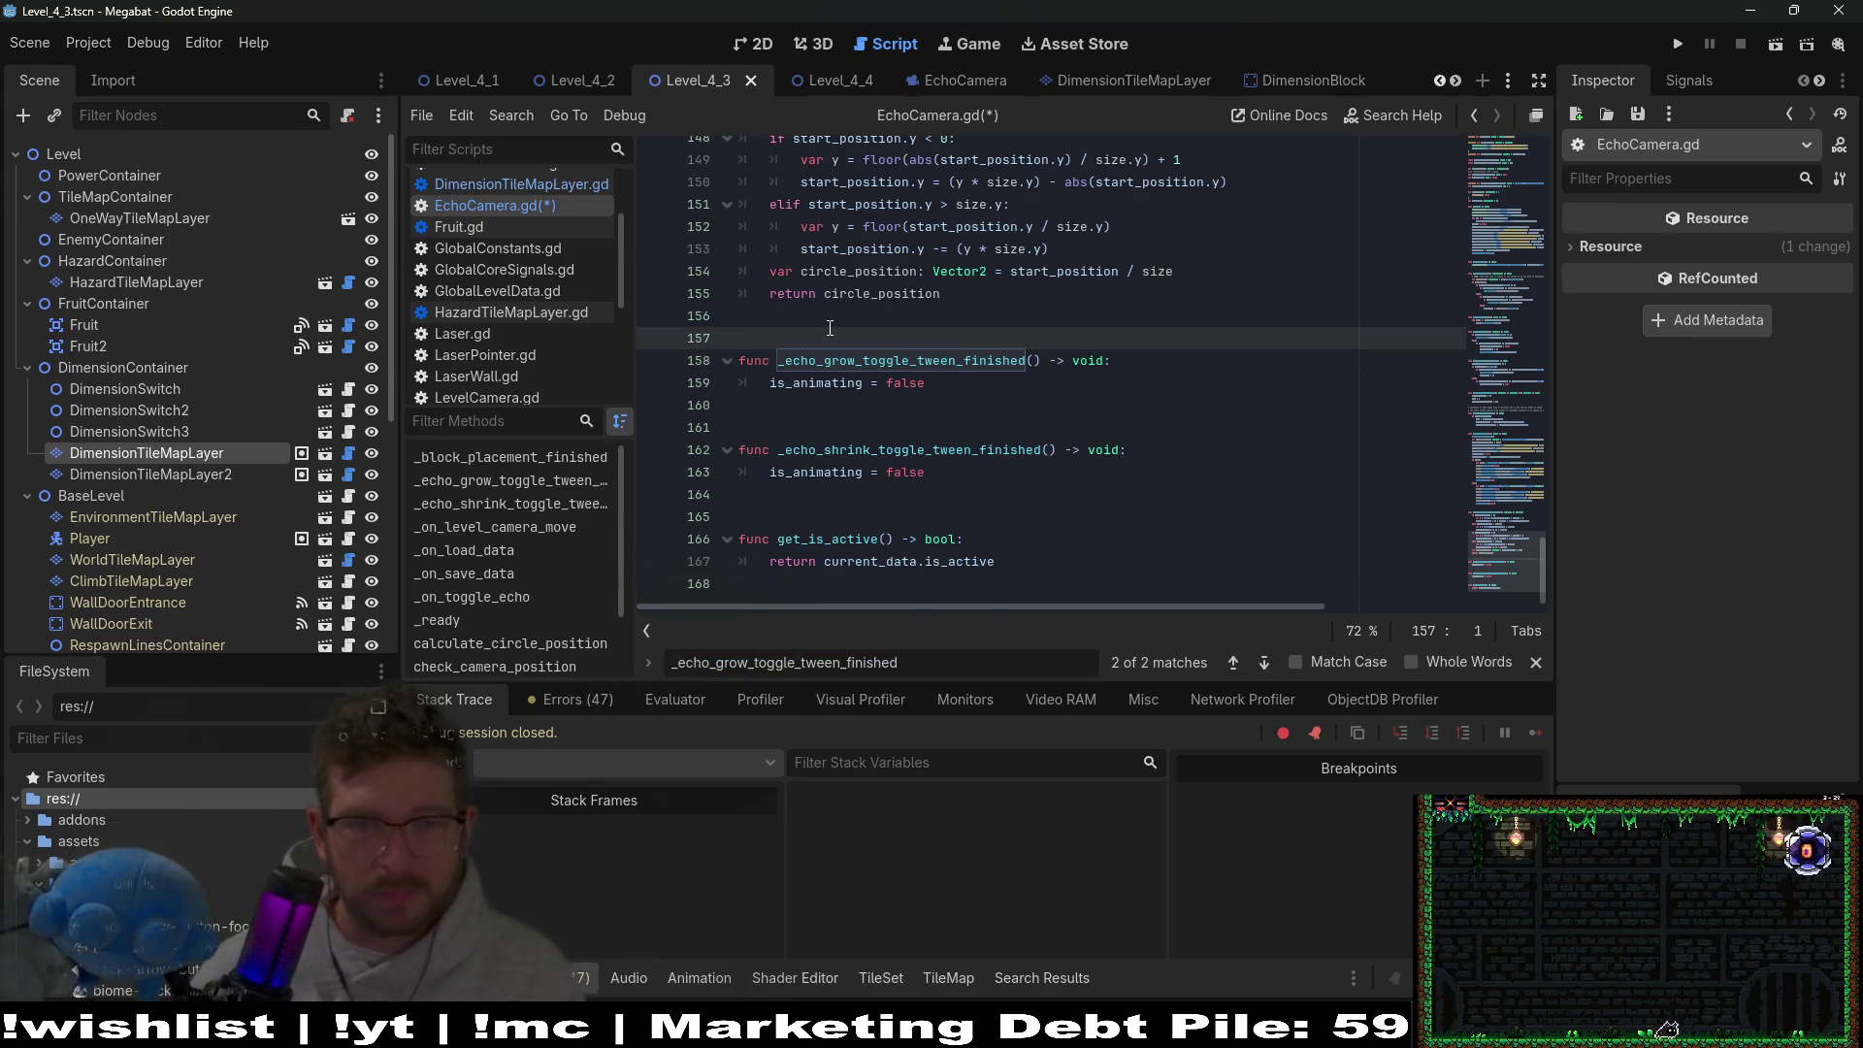
key(Return)
key(Return)
key(Up)
Write func _echo_toggle_tween_finished() -> void: with the body is_animating = false.
text(fun)
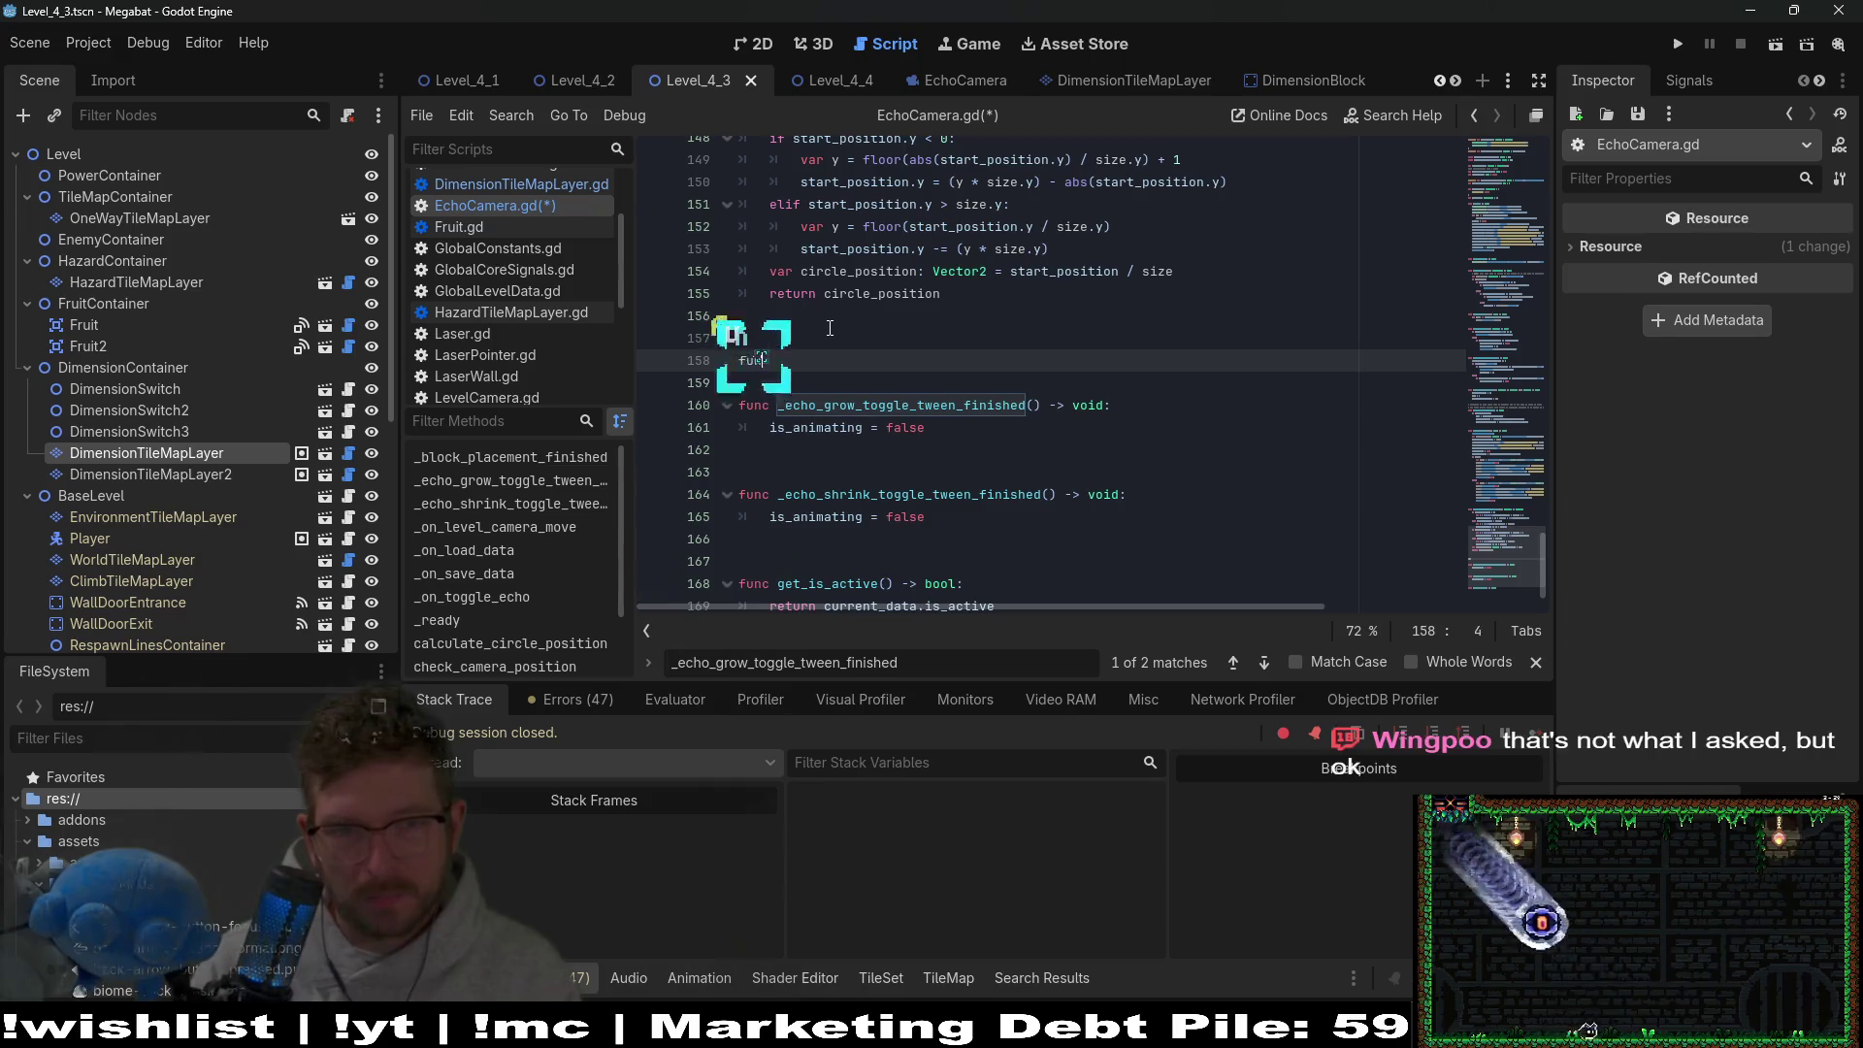
text(c)
key(BackSpace)
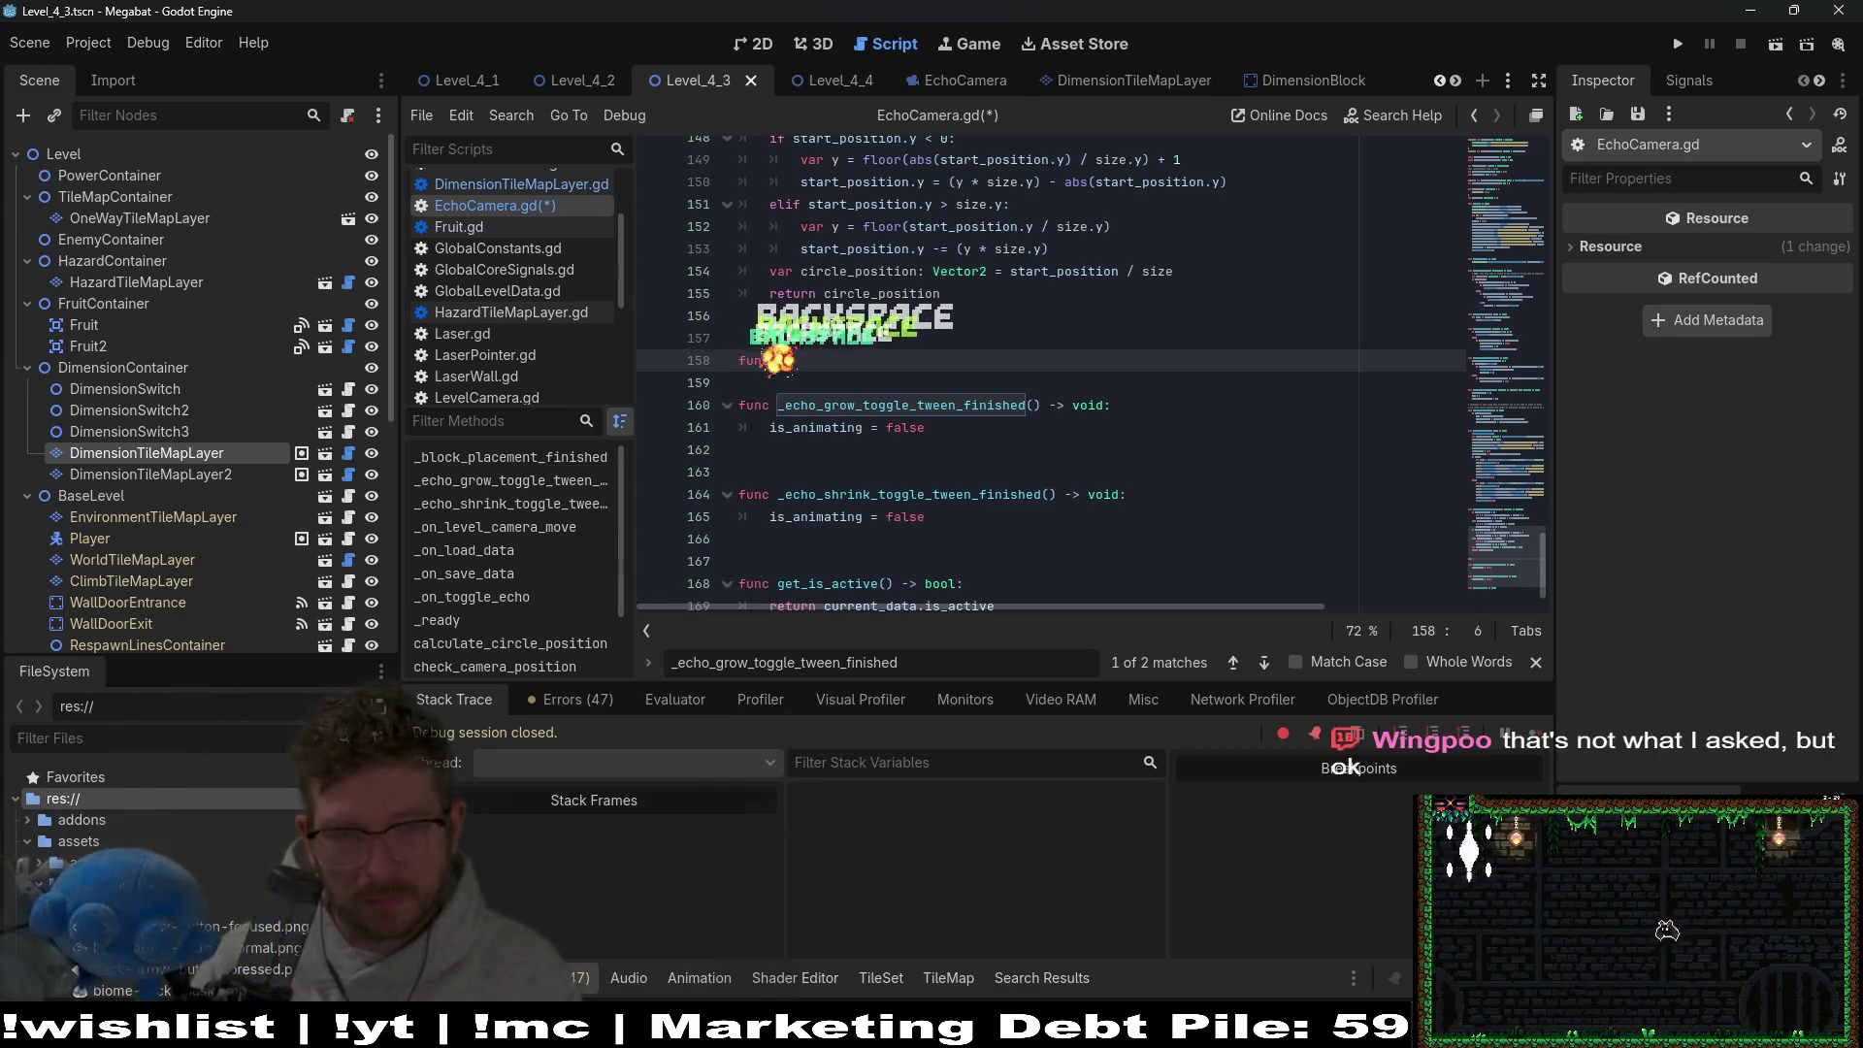
text(_ech)
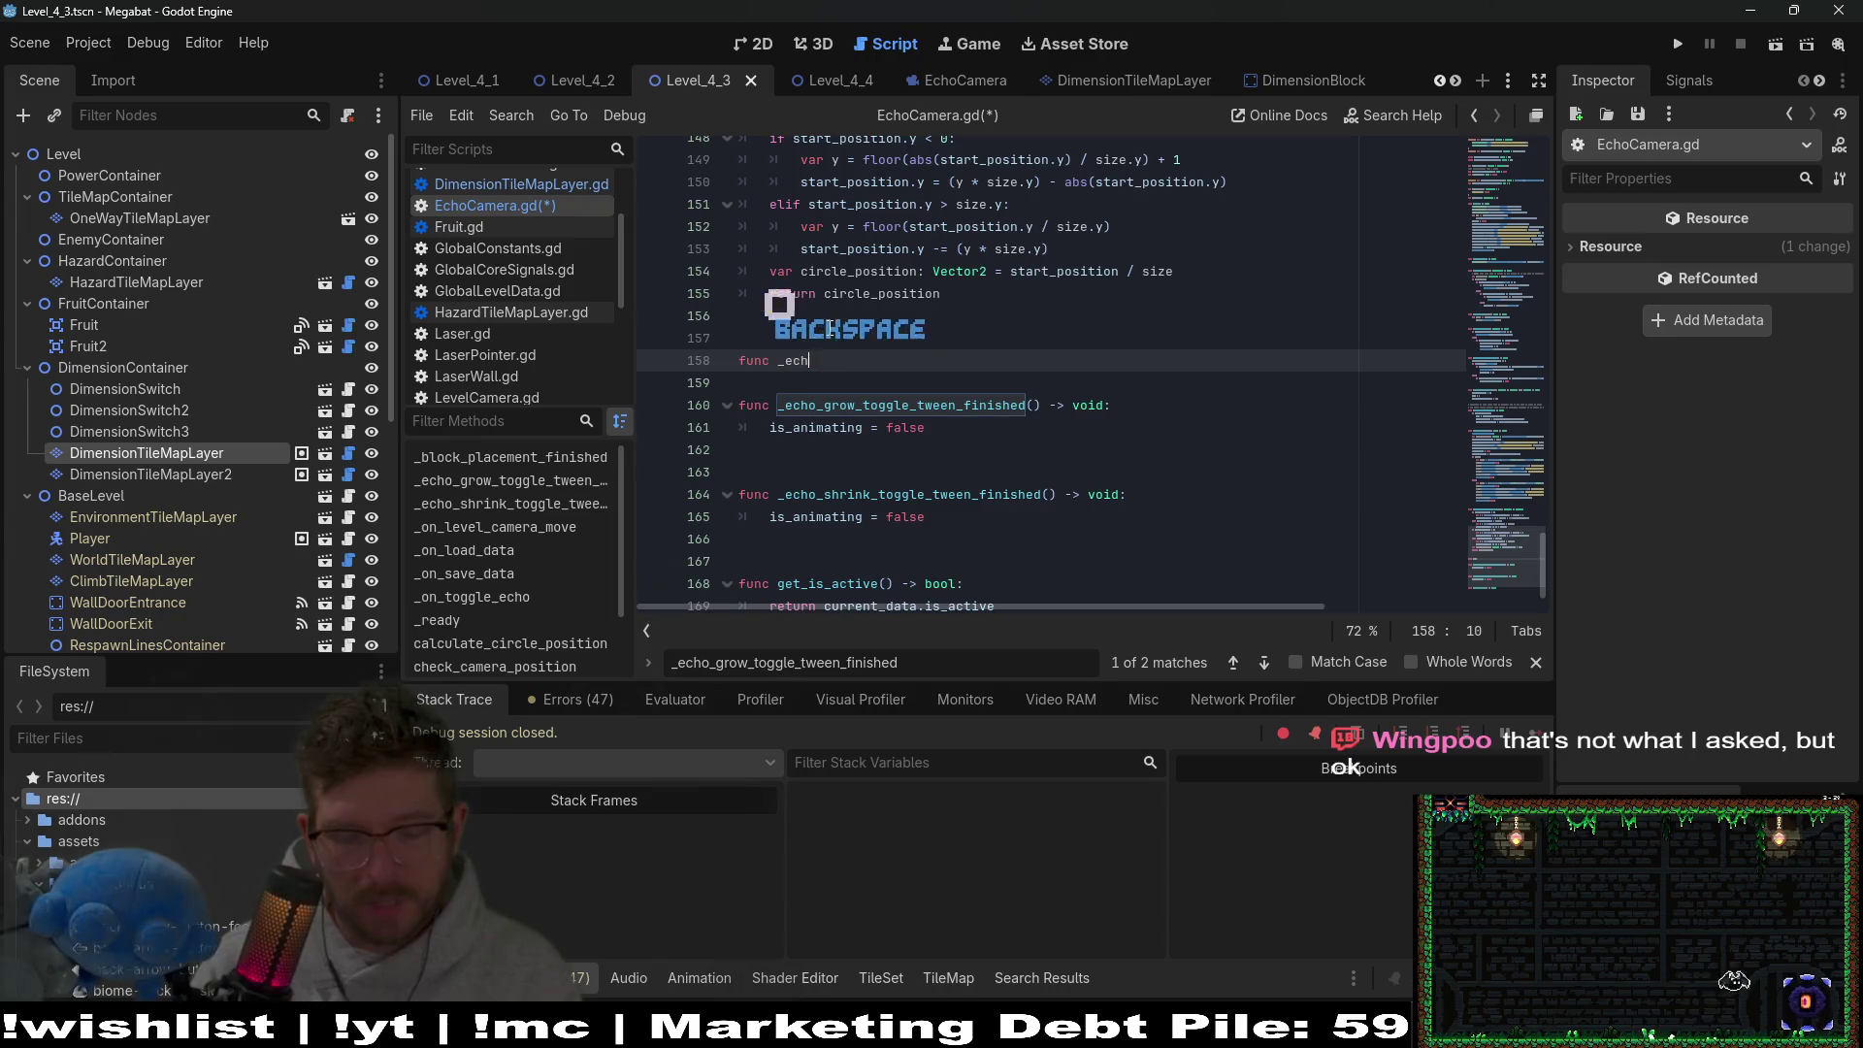
text(oo_toggl)
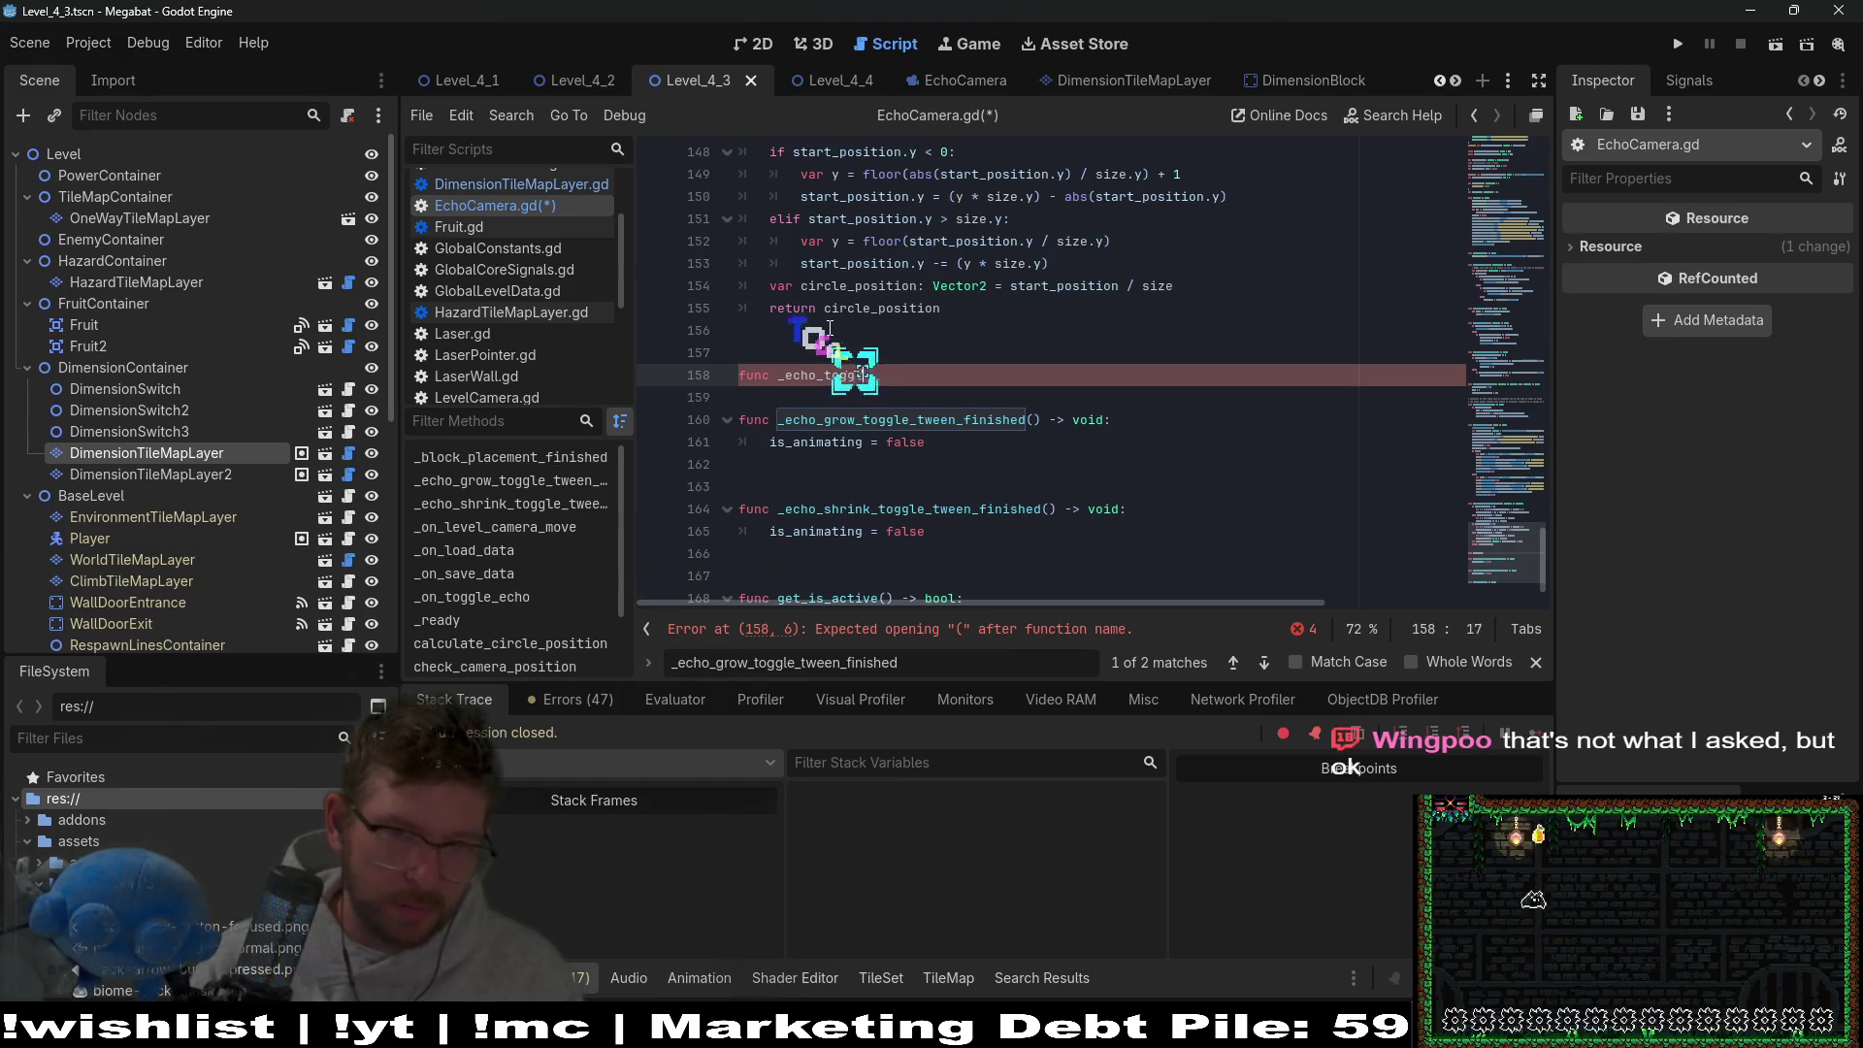
text(e_tween_finishe)
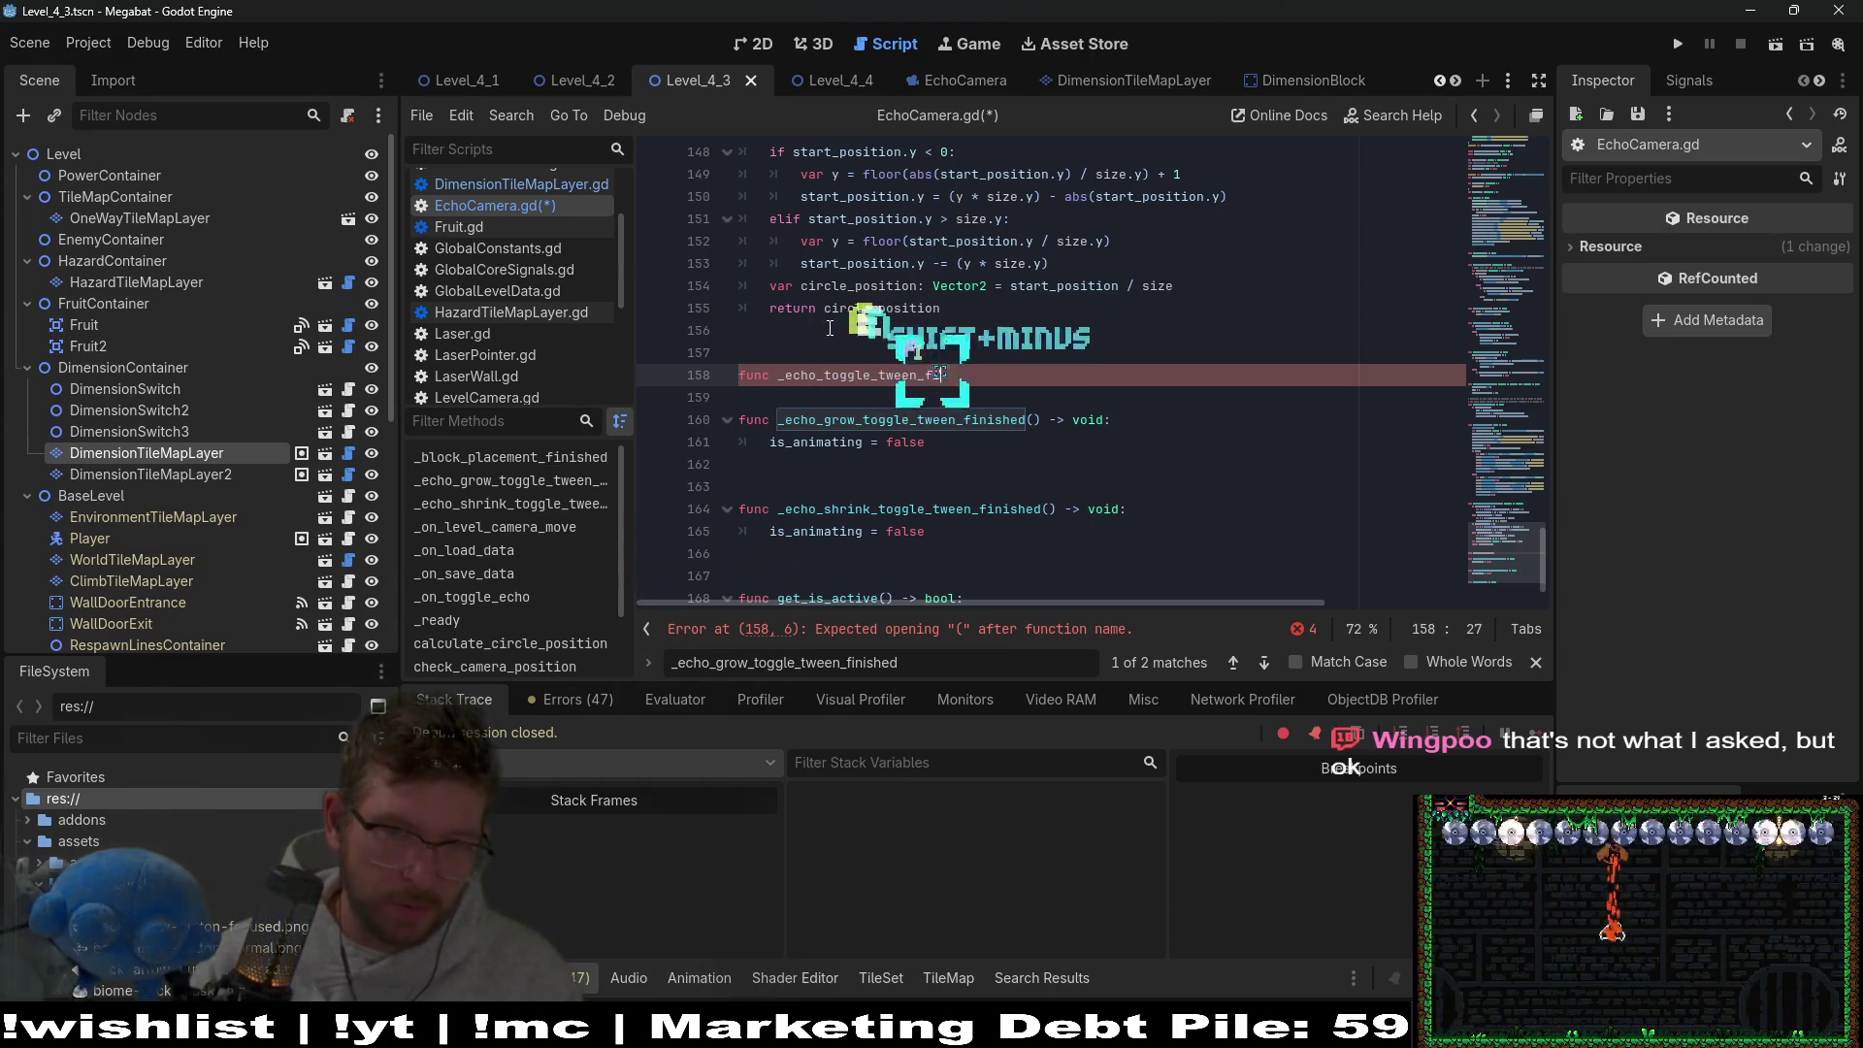
text(d() -> vo)
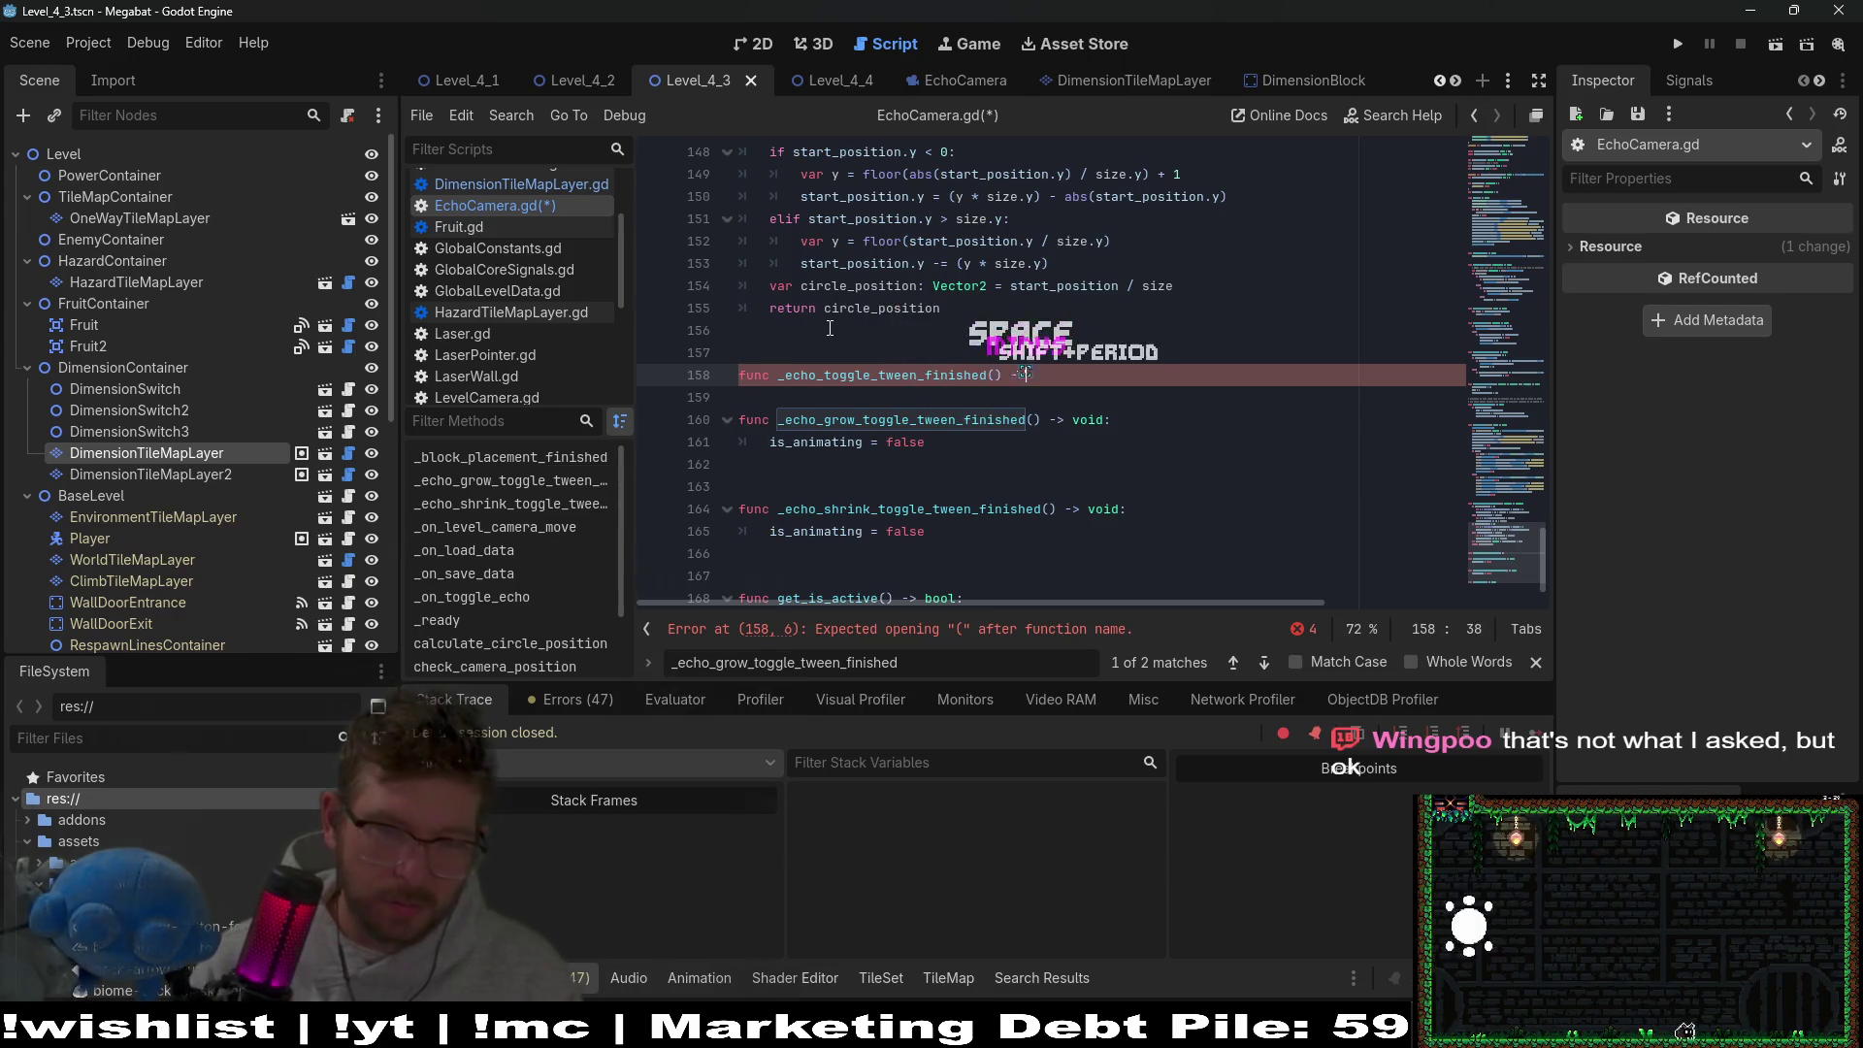
text(id:)
key(Return)
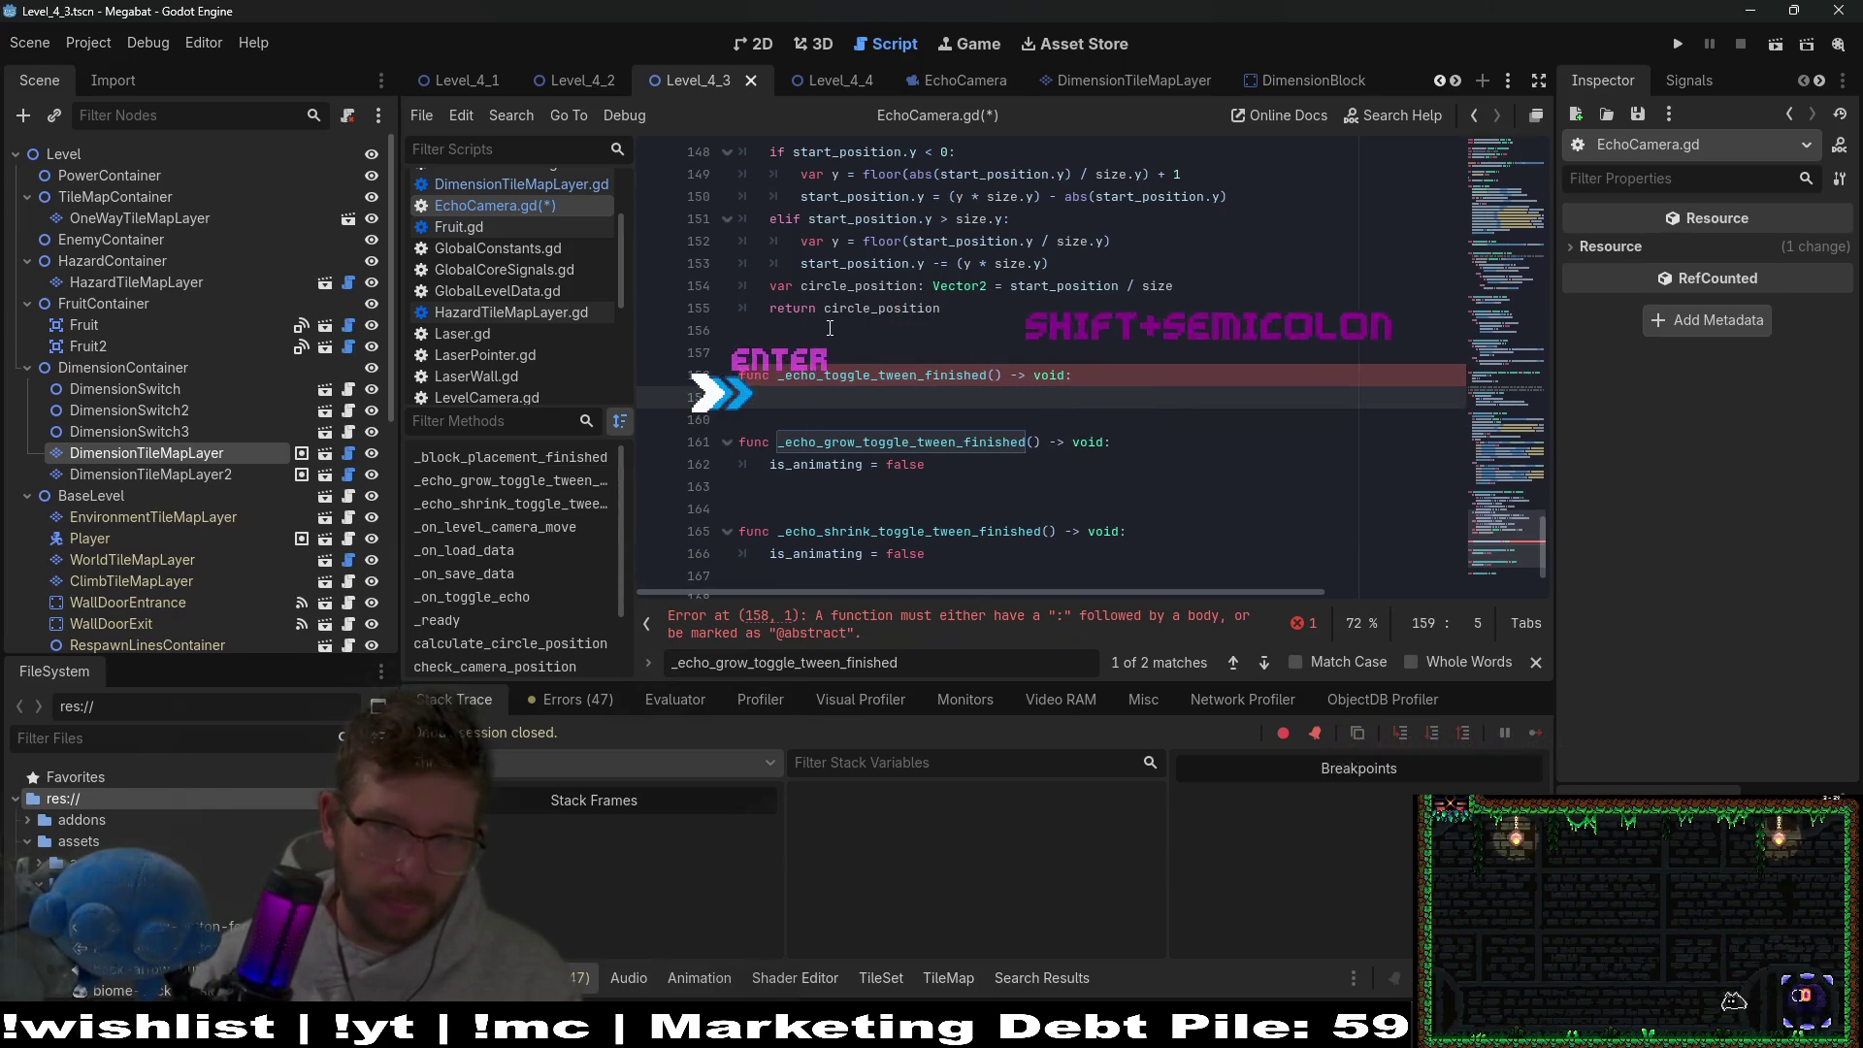
text(is_ani)
key(Return)
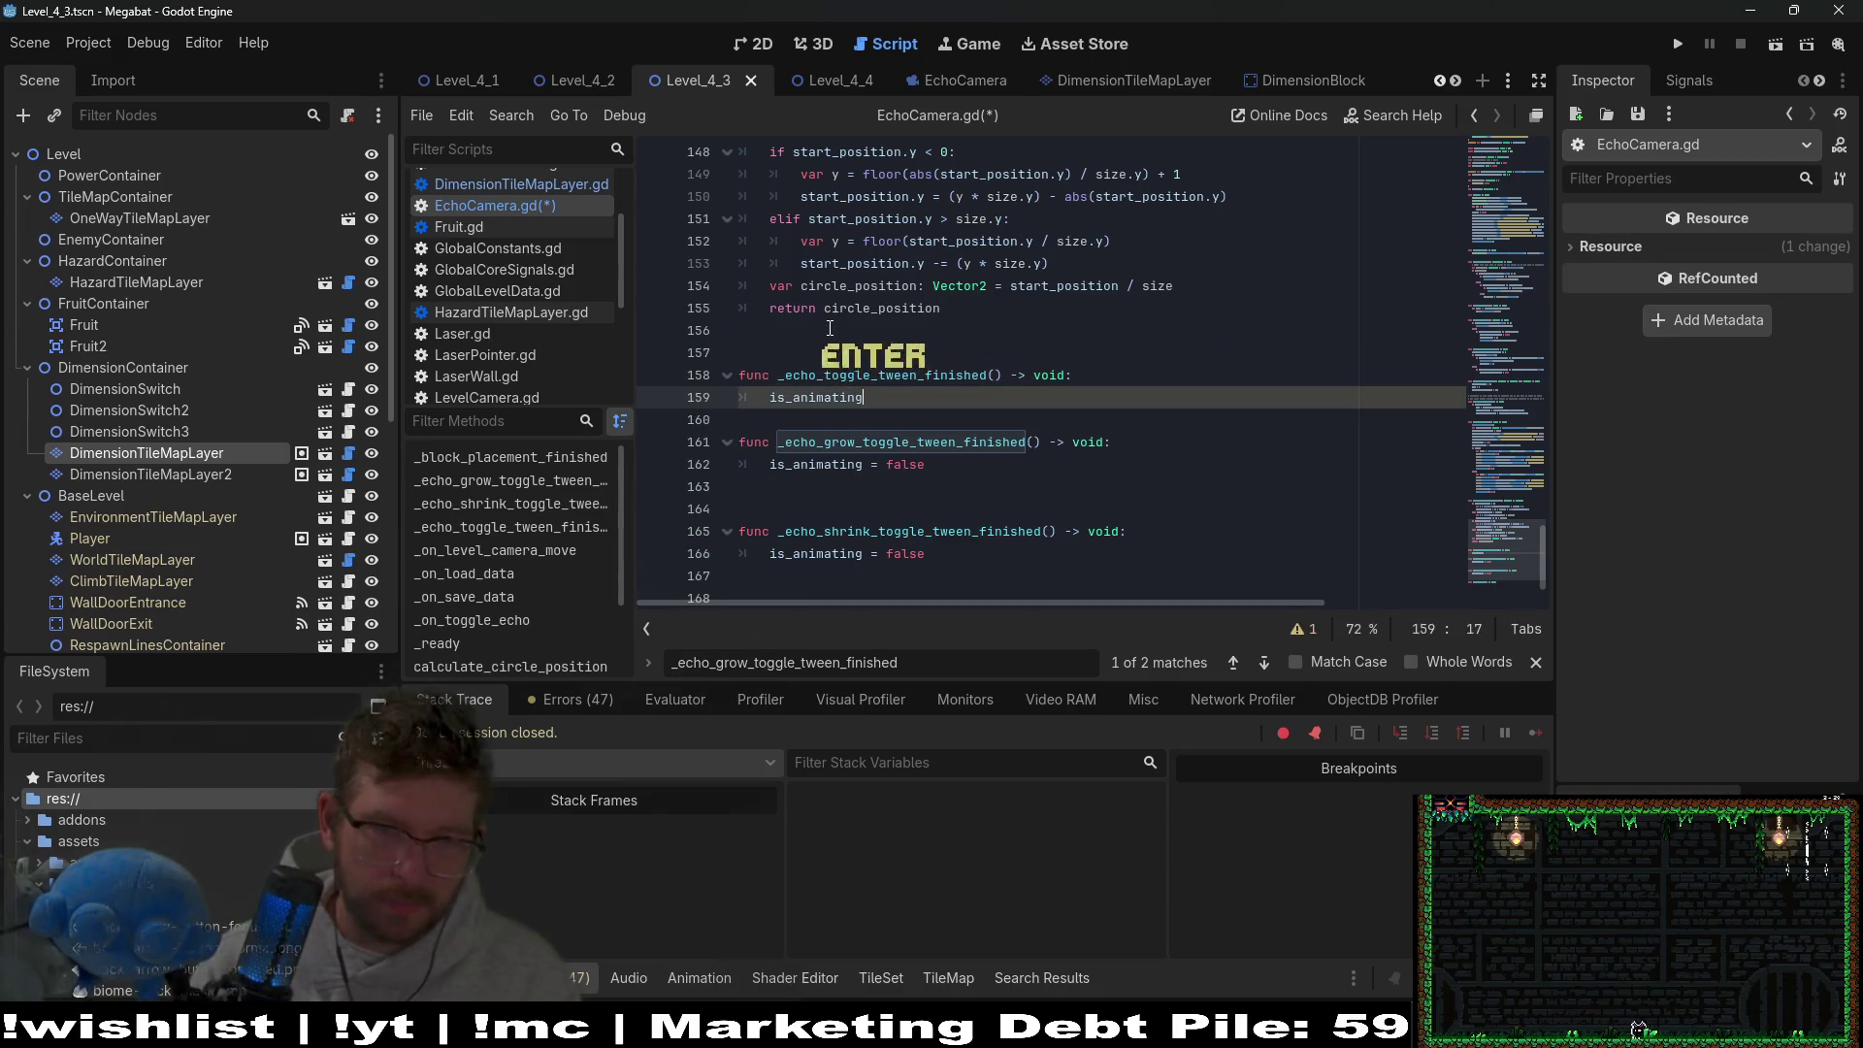
text( = false)
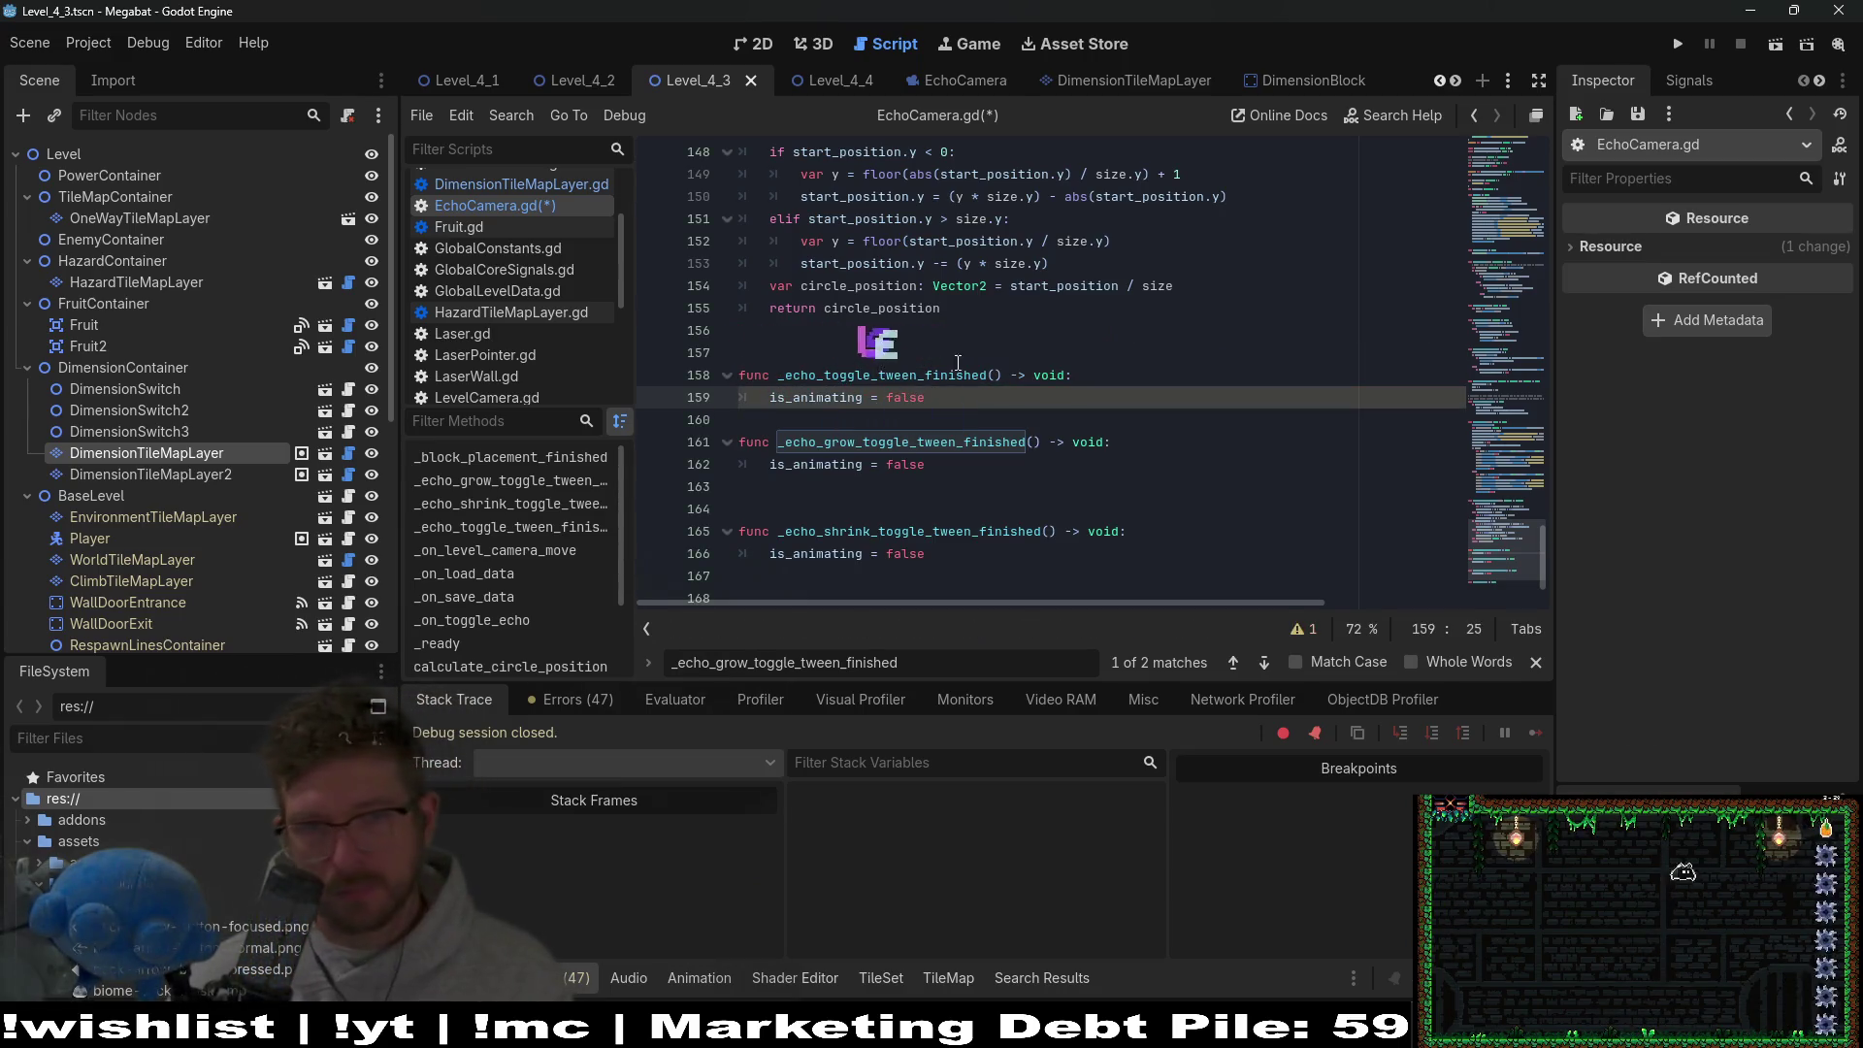
drag(961, 576, 846, 432)
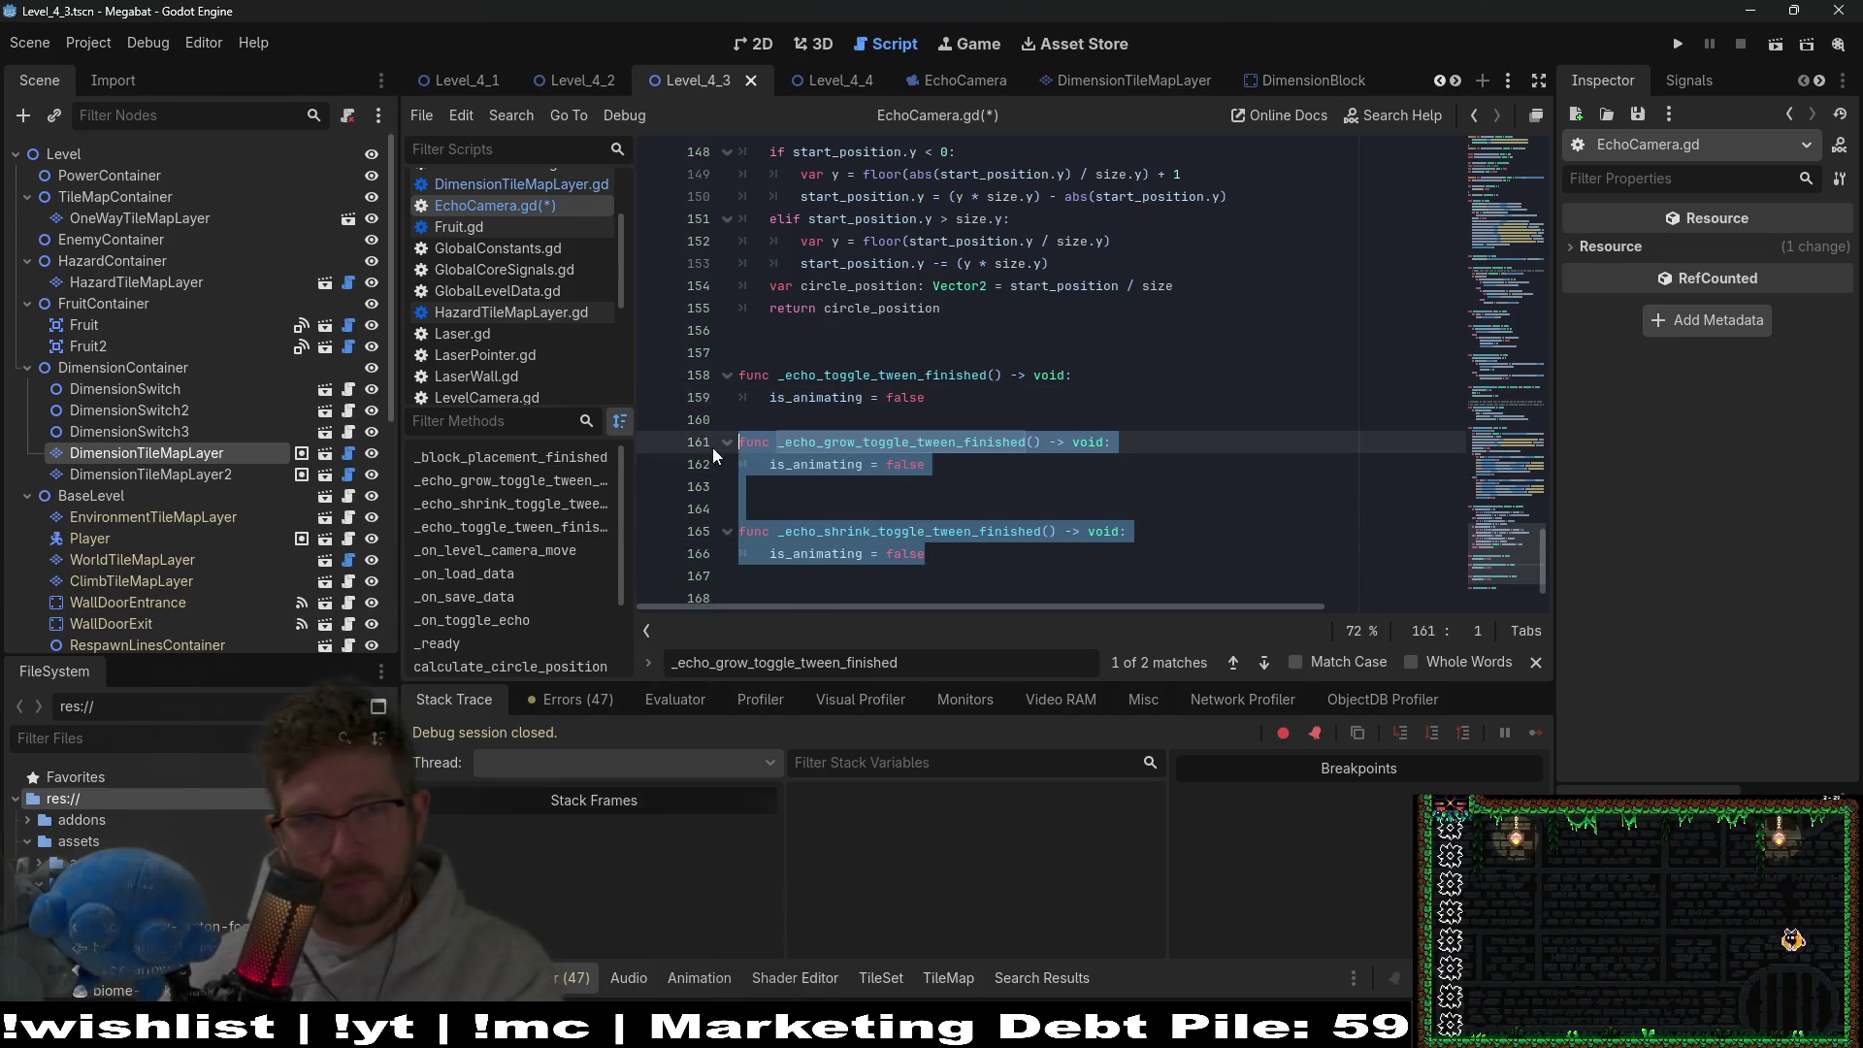
Delete the old grow and shrink callbacks and save to reveal the undefined-identifier error.
key(BackSpace)
key(BackSpace)
key(BackSpace)
double_click(883, 360)
key(ctrl+c)
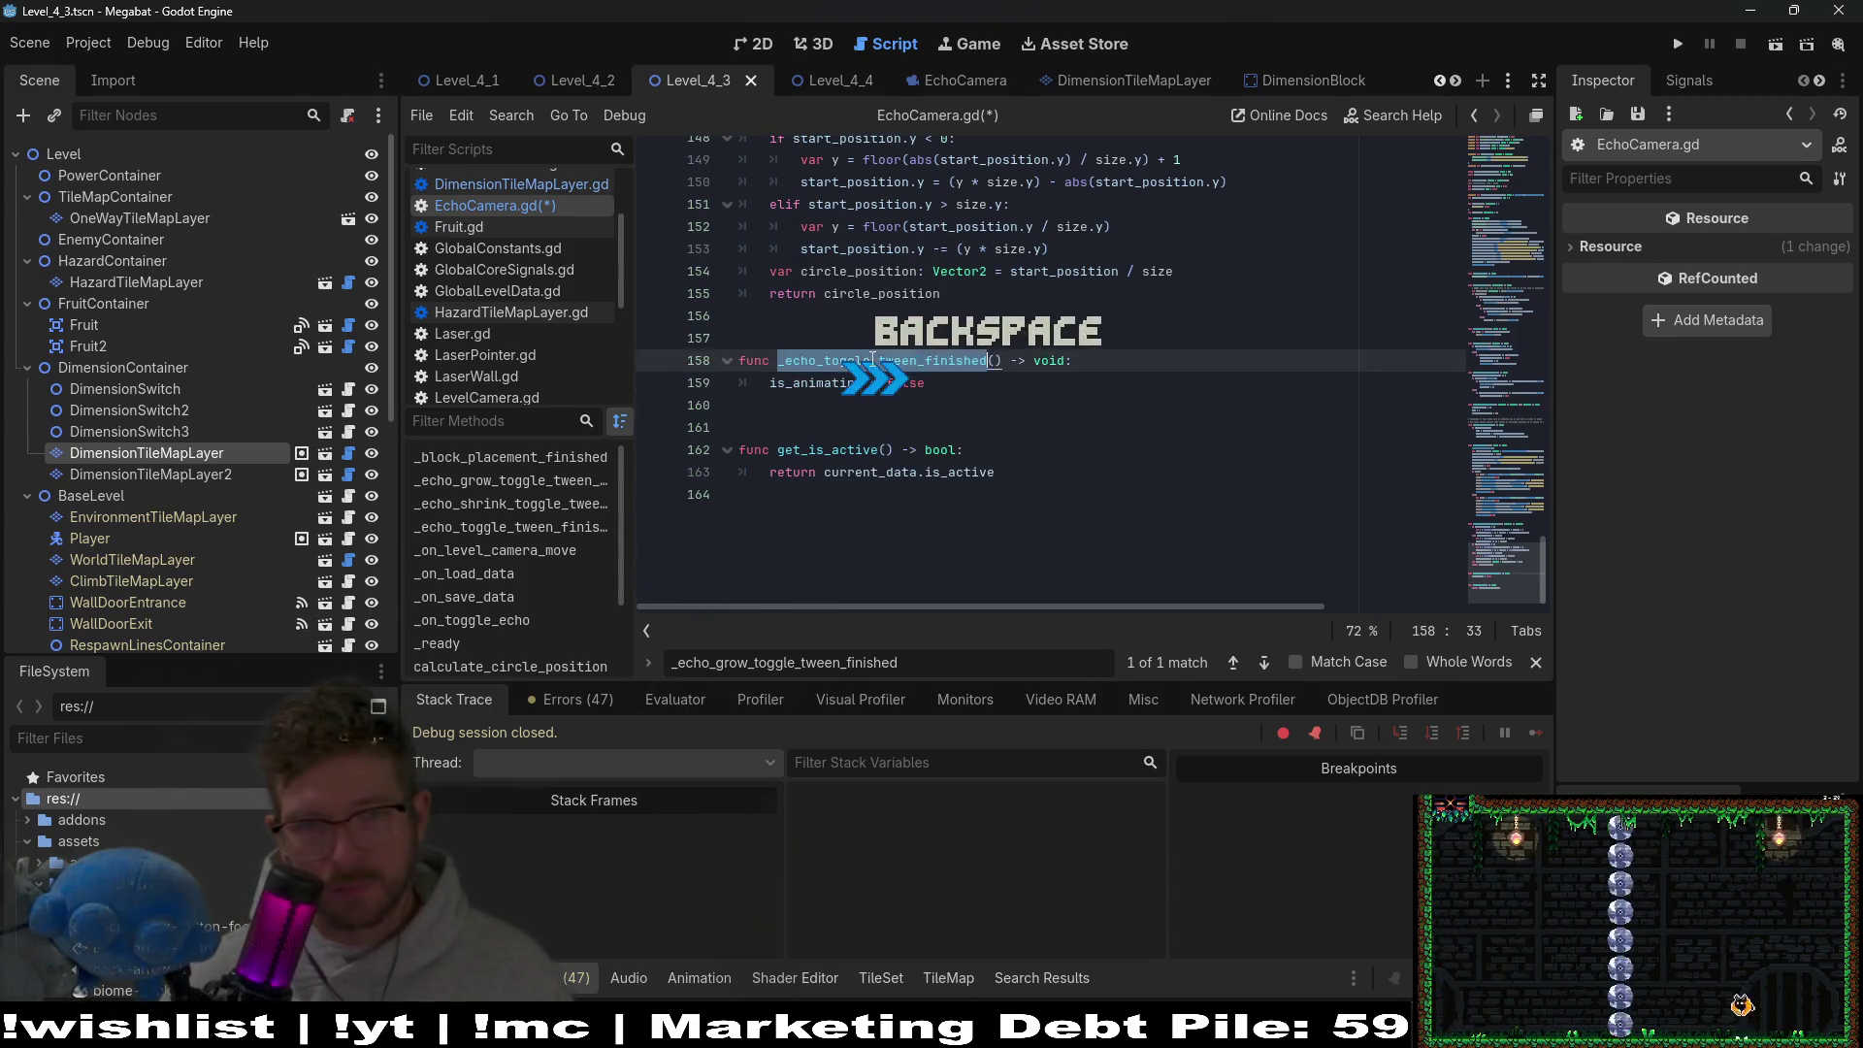
key(ctrl+s)
click(1509, 490)
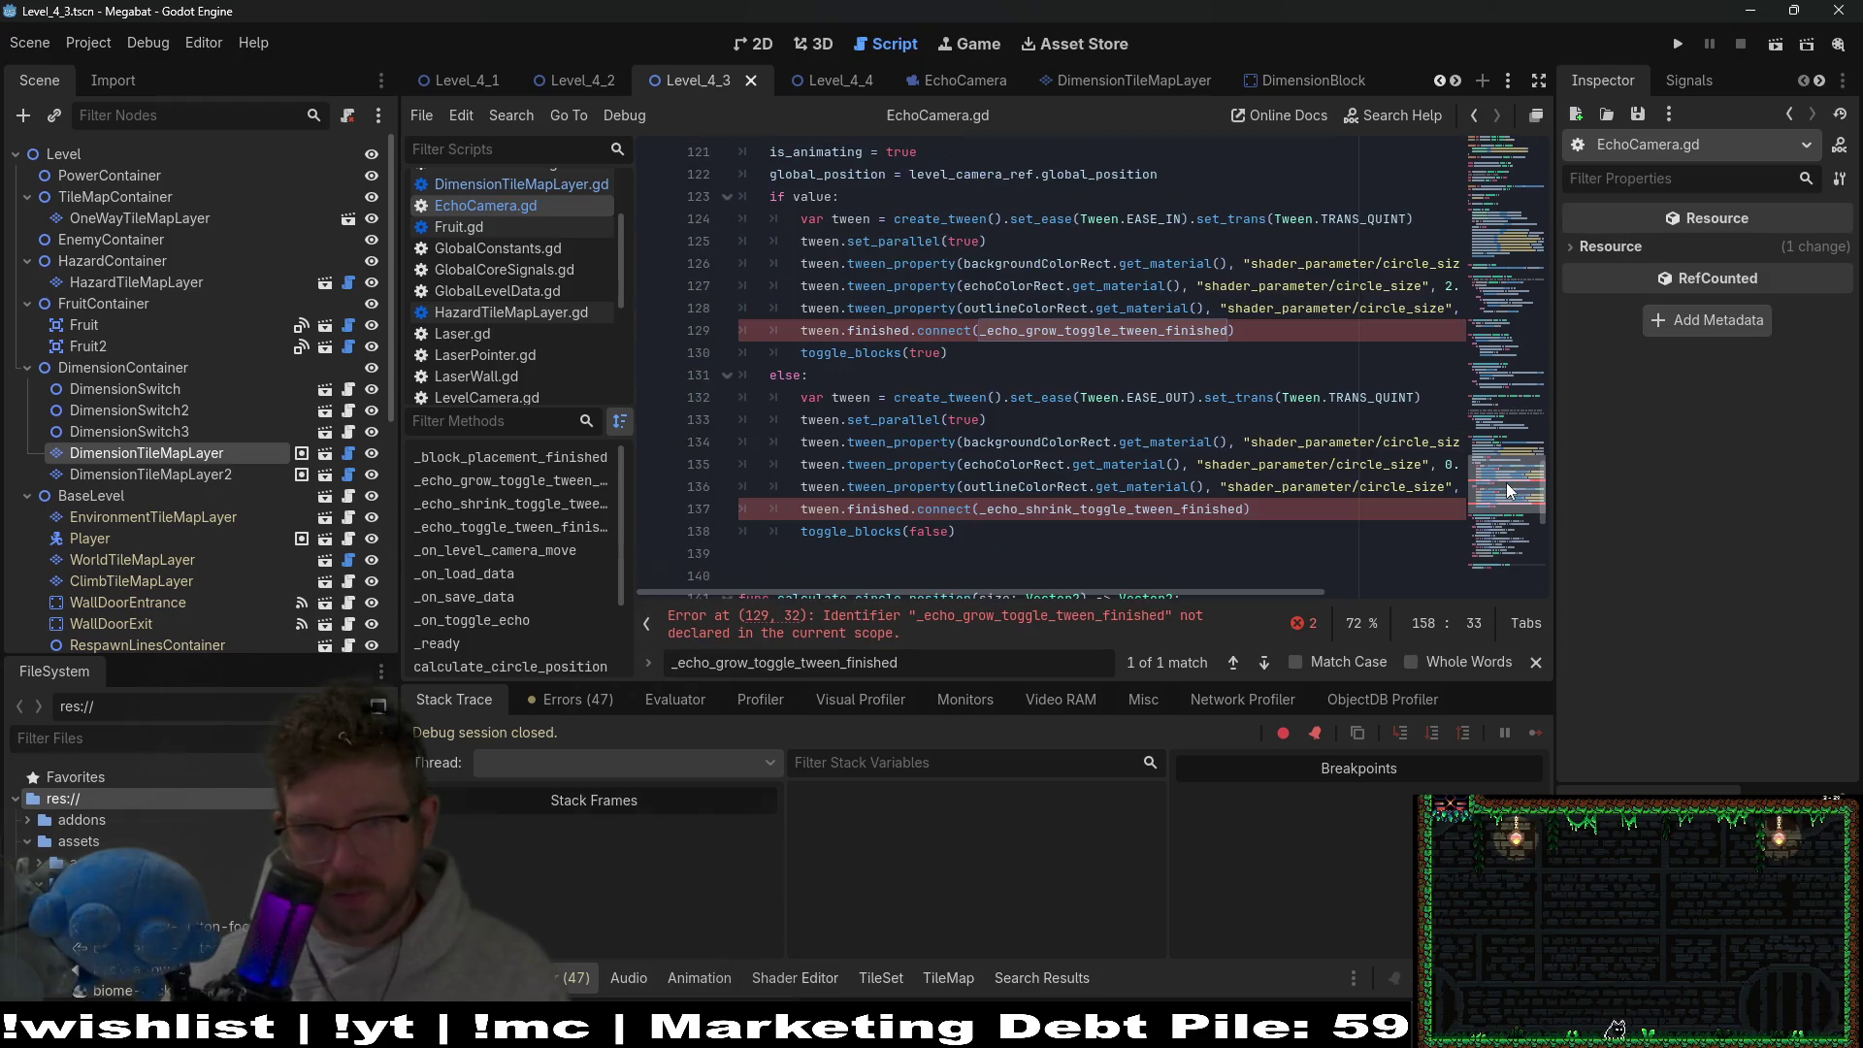
Connect both tweens' finished to _echo_toggle_tween_finished, save, and show Level_4_4 in 2D.
double_click(1077, 508)
key(ctrl+v)
double_click(1084, 331)
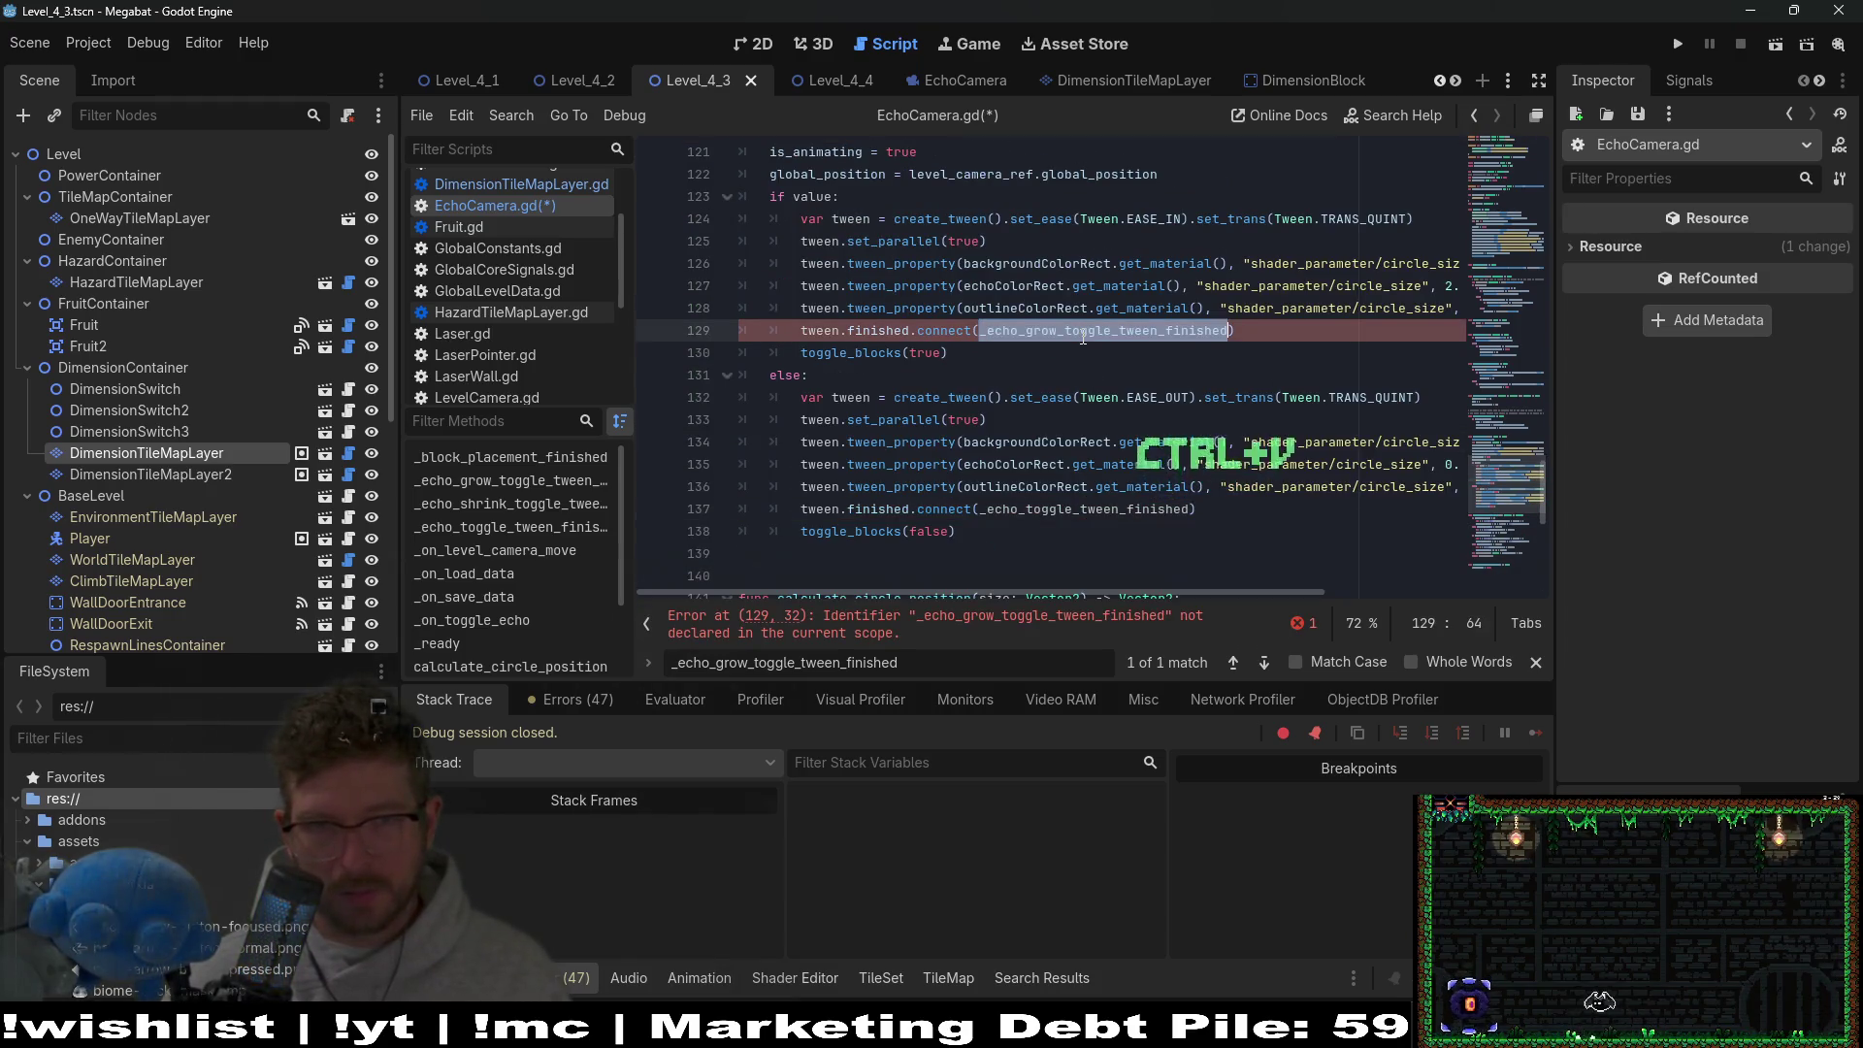
key(ctrl+v)
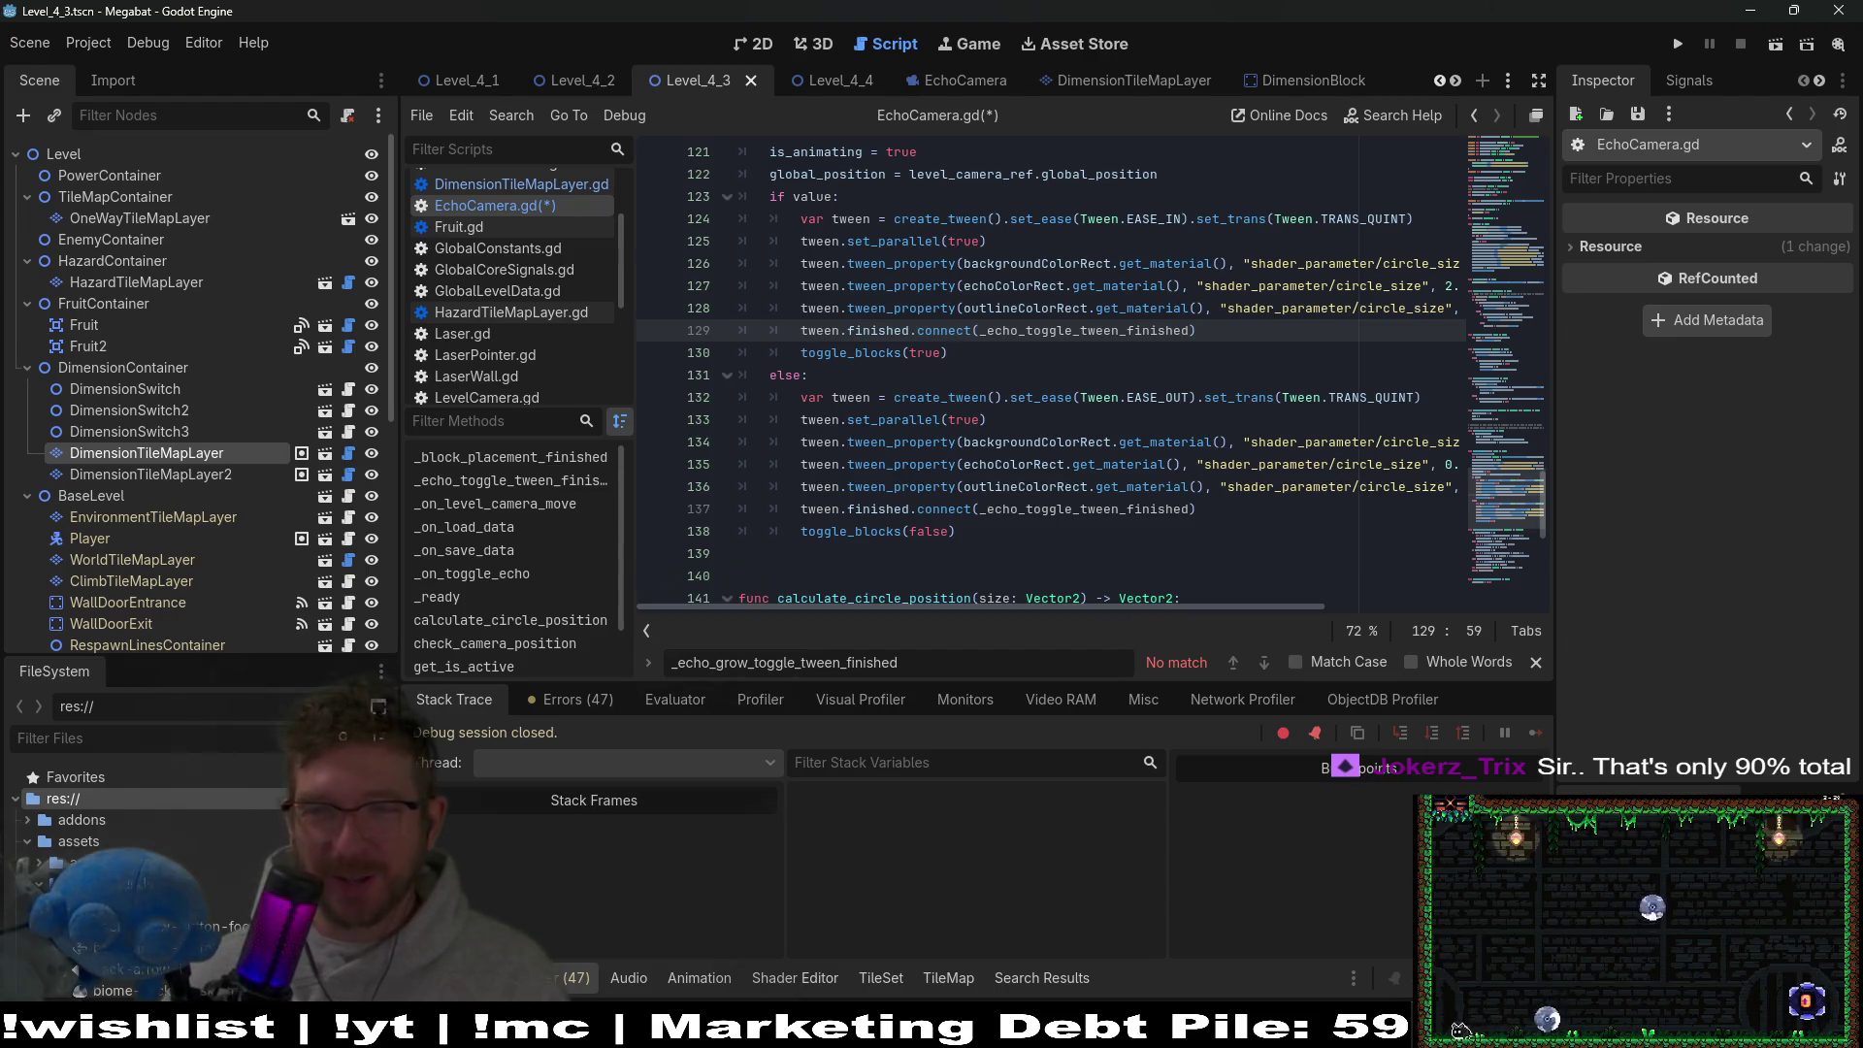
scroll(1151, 465, up, 2)
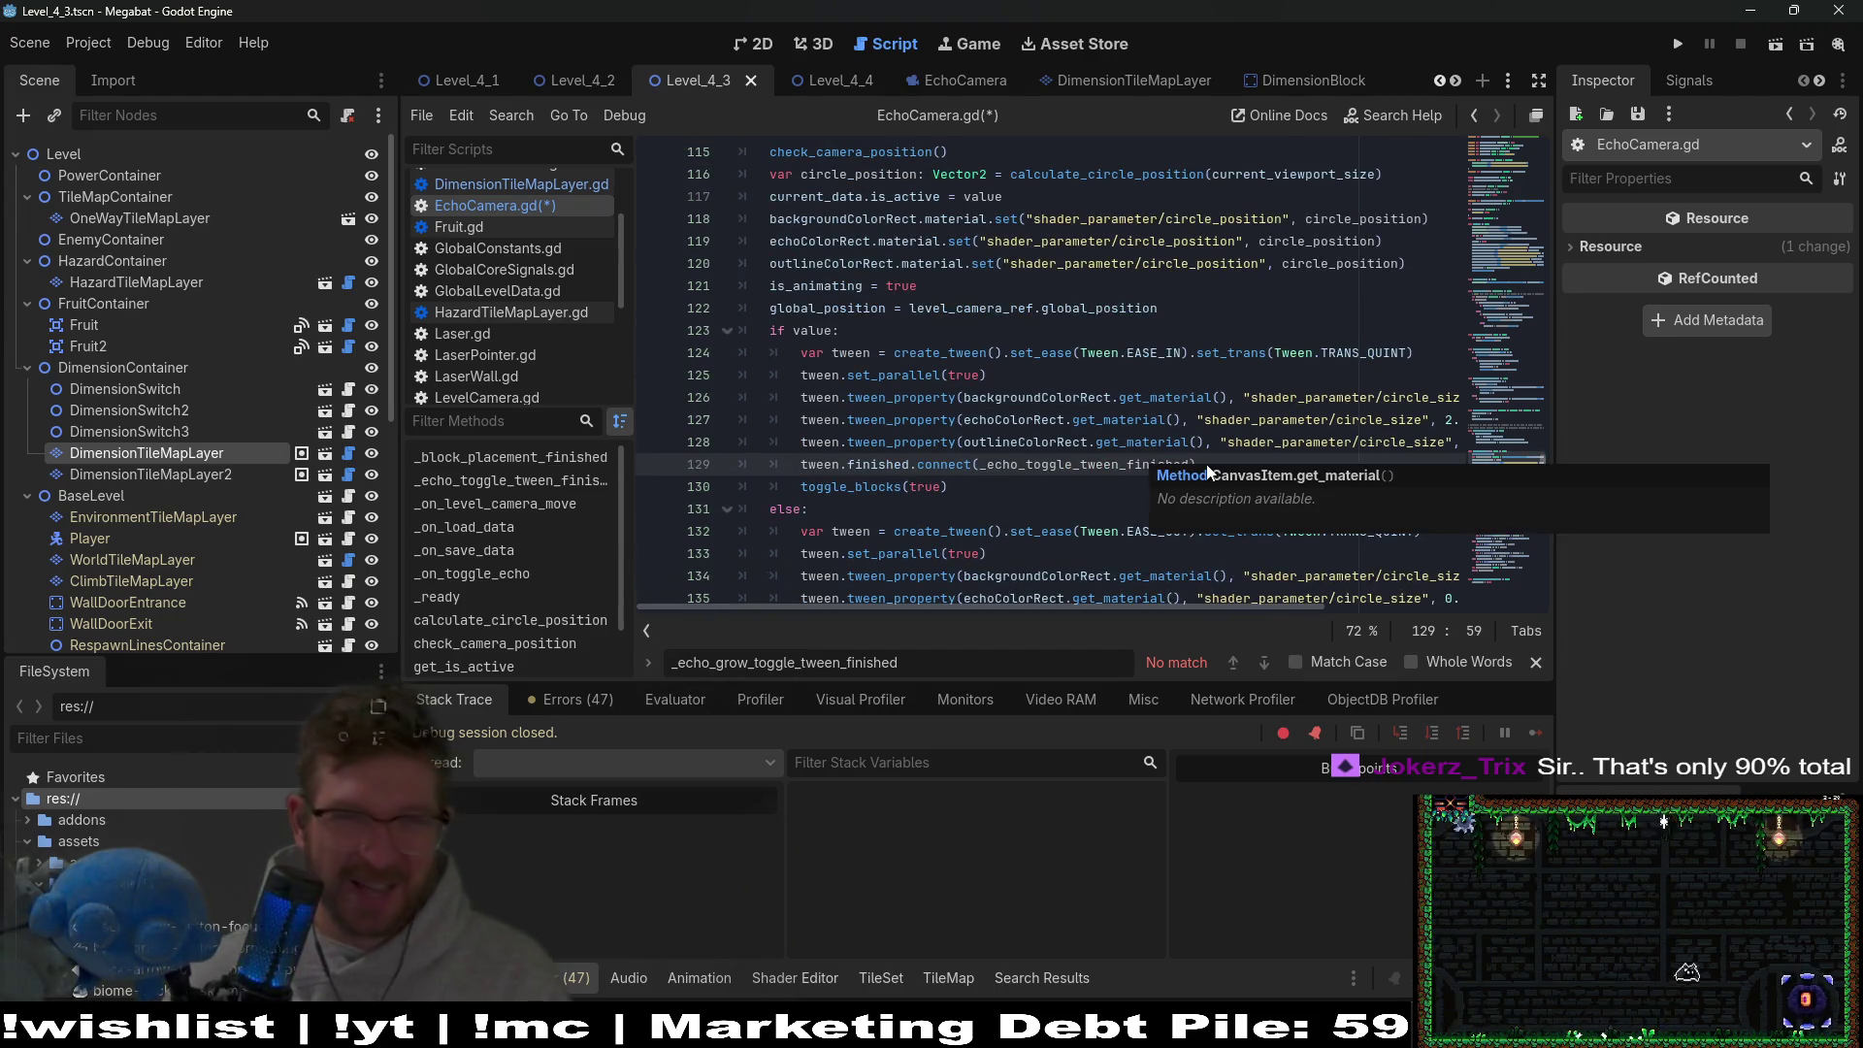
scroll(962, 406, up, 9)
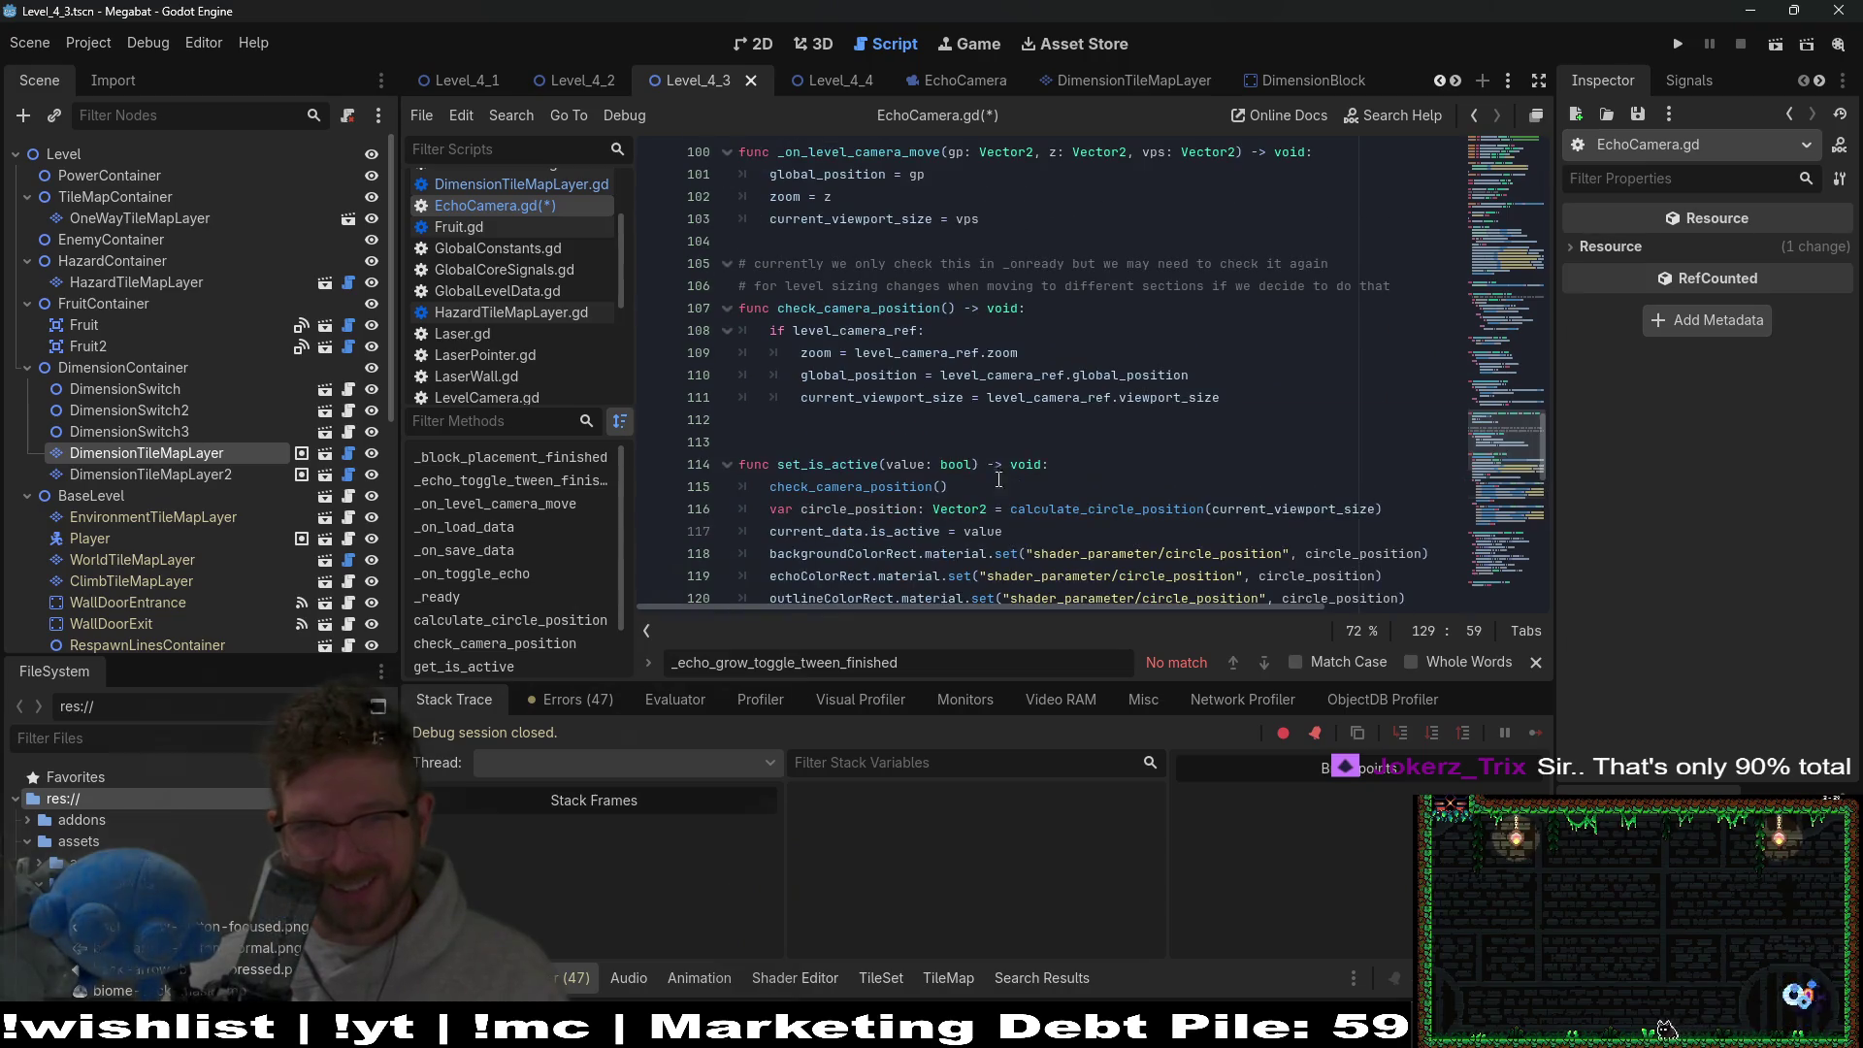
scroll(943, 457, up, 20)
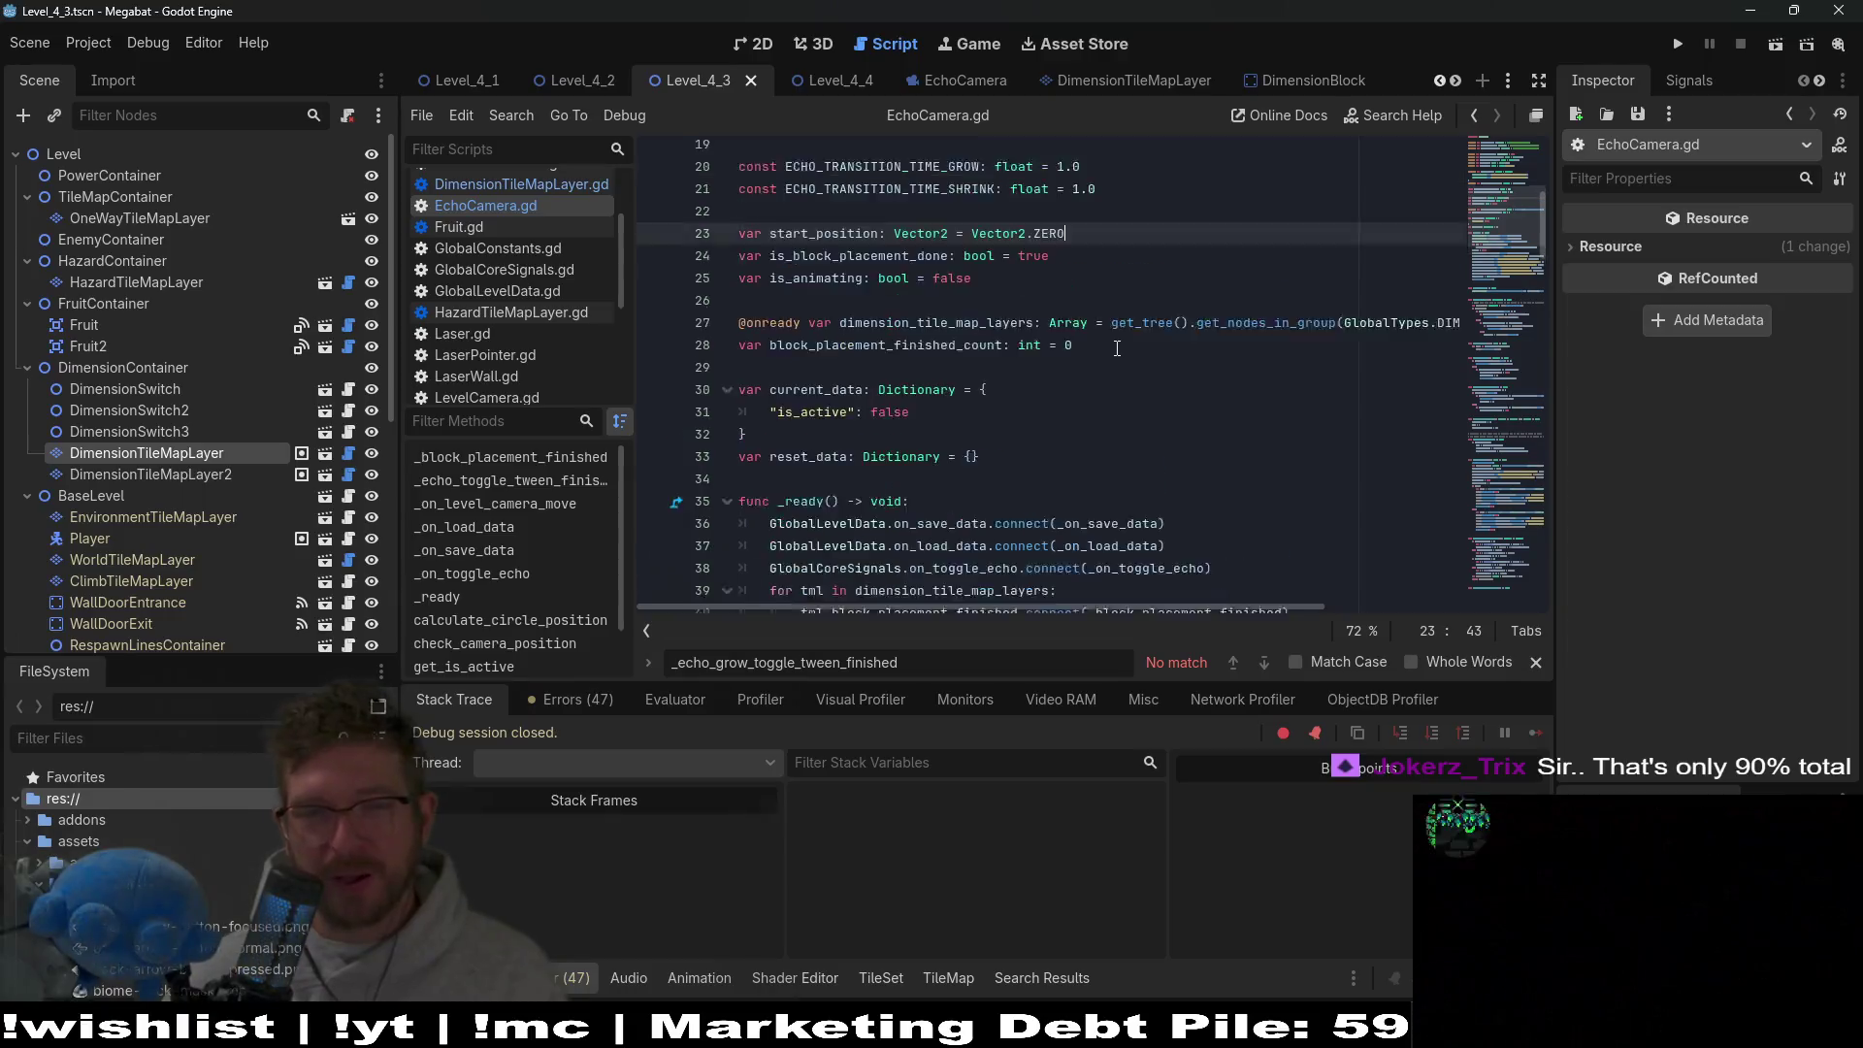
click(1117, 308)
key(ctrl+s)
click(840, 81)
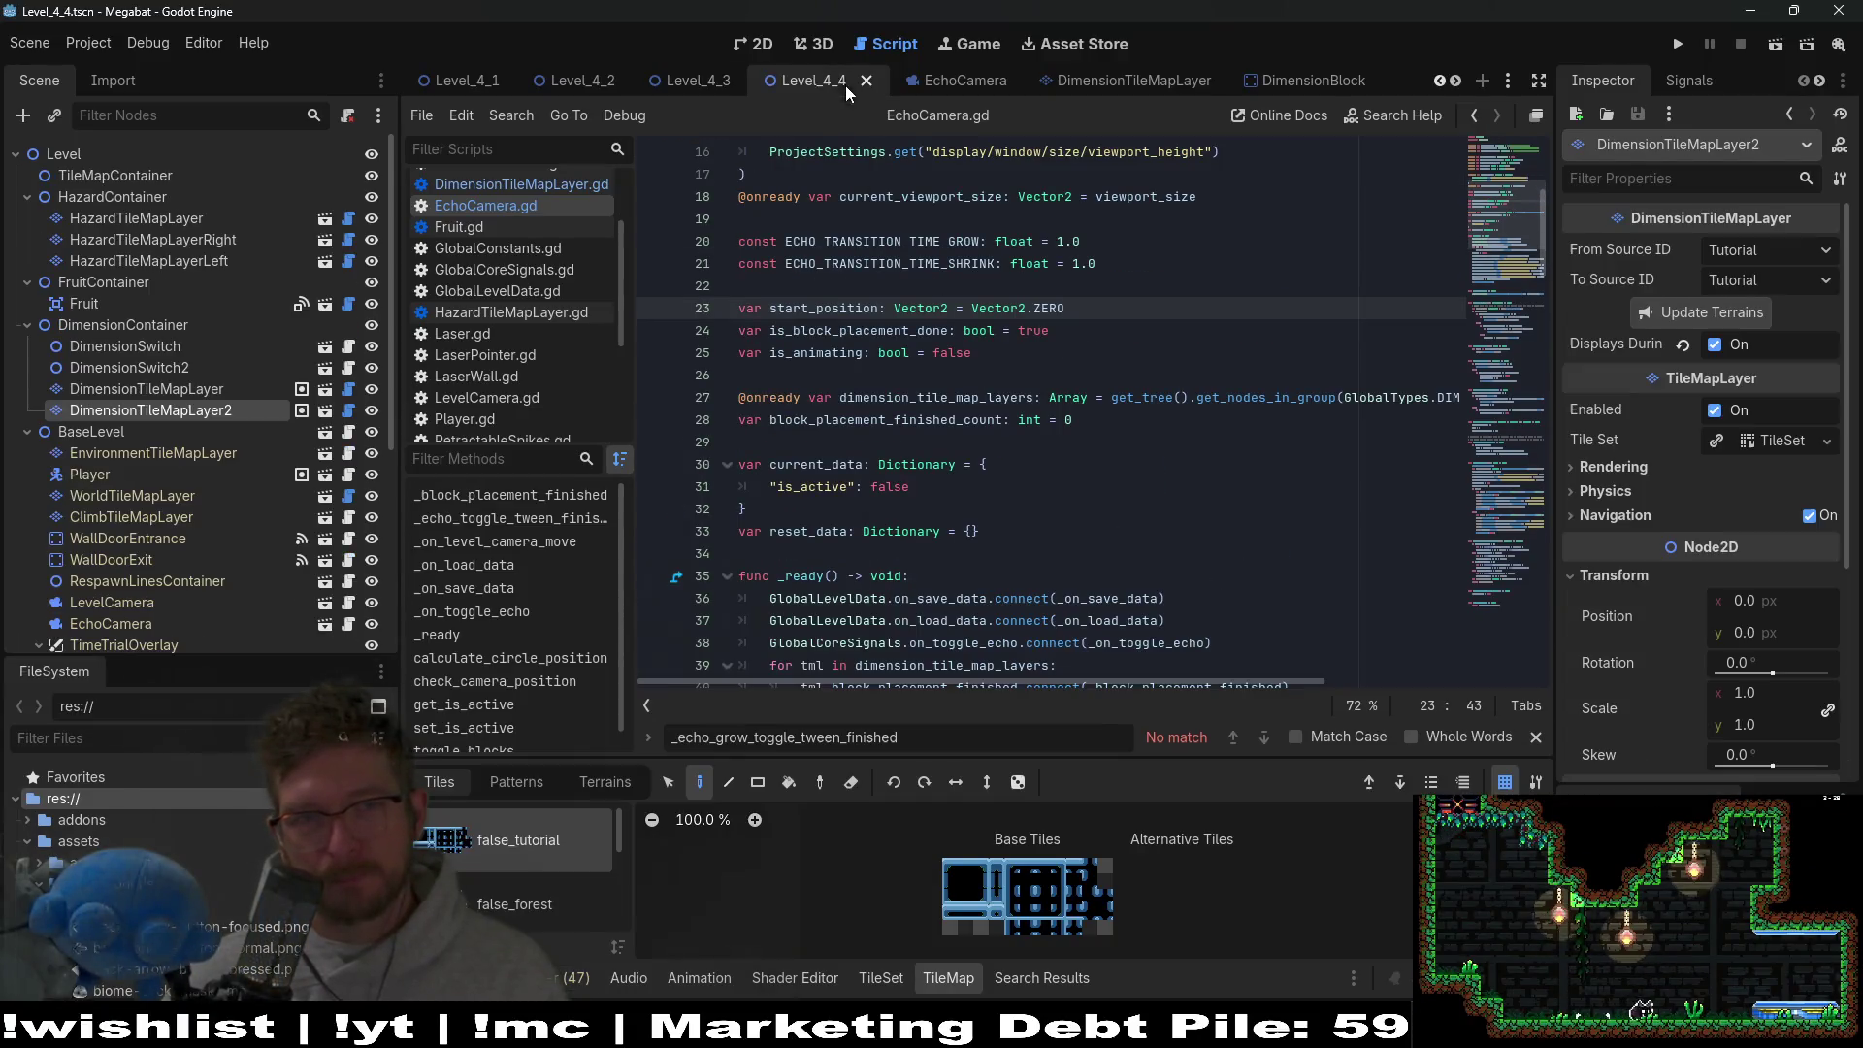
click(753, 46)
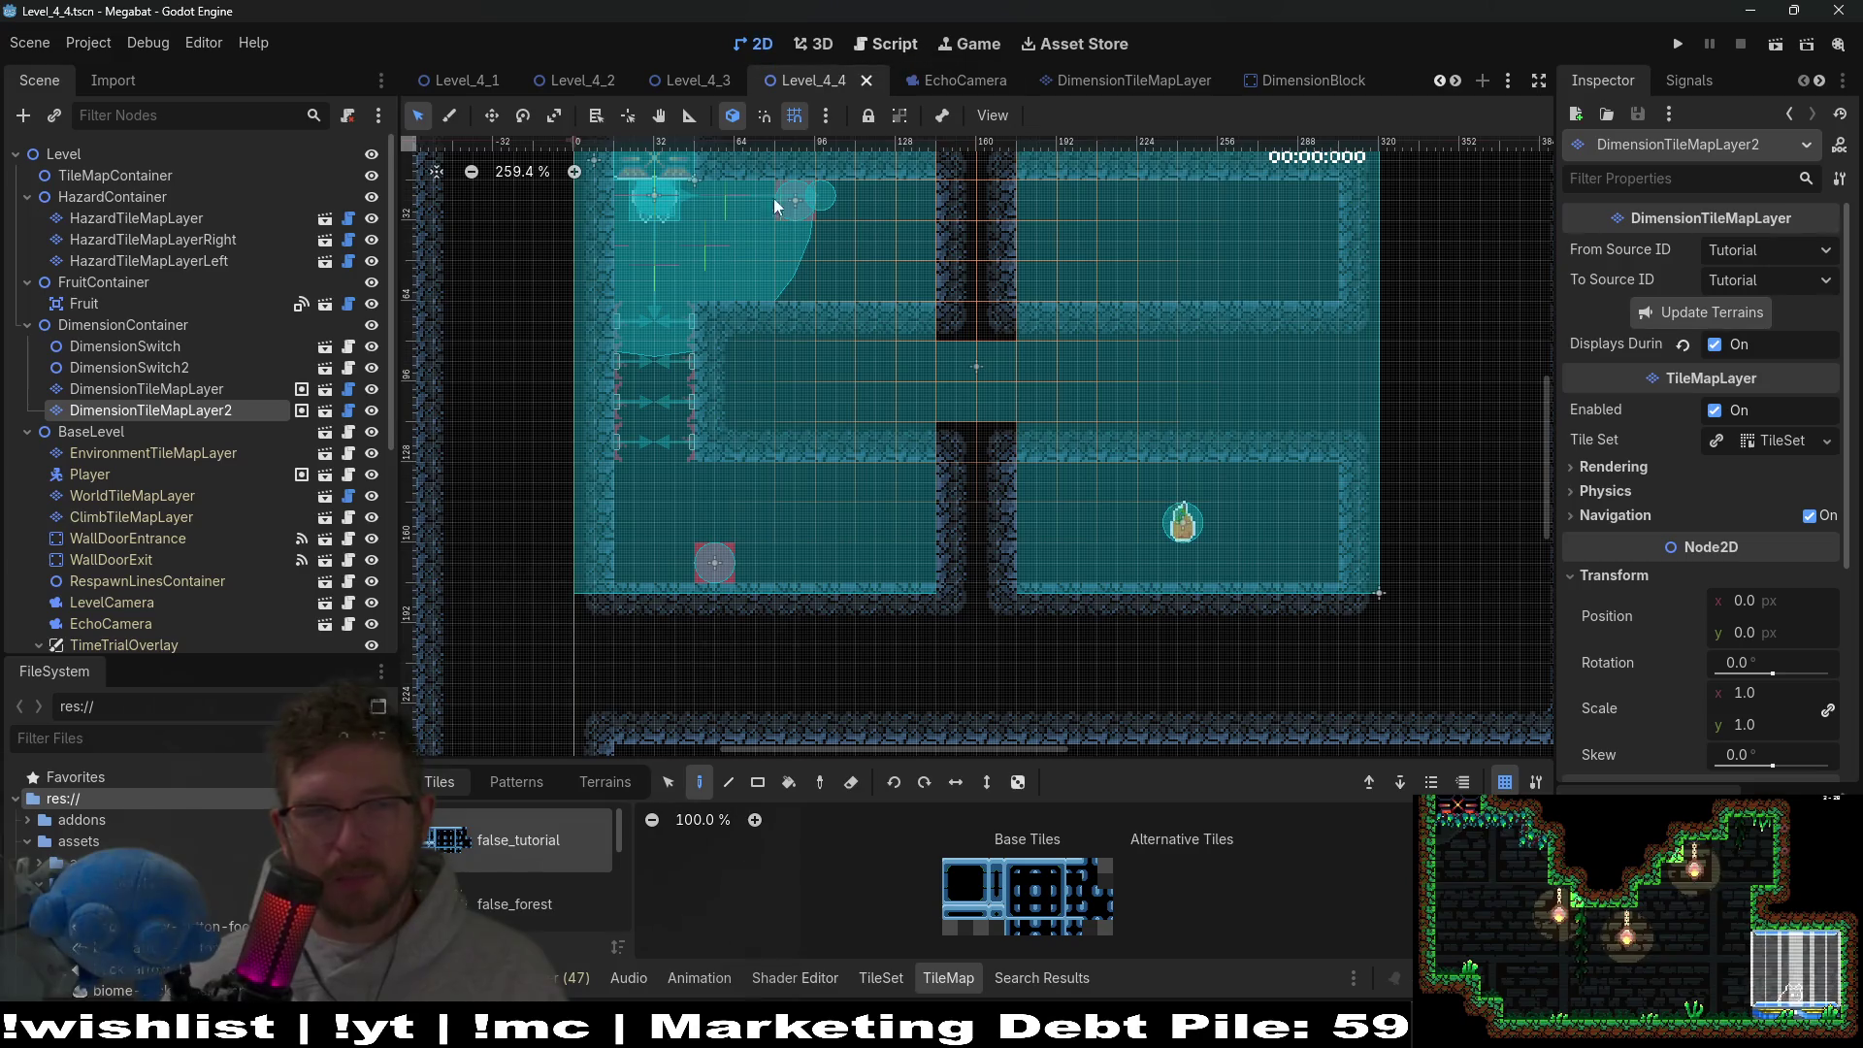
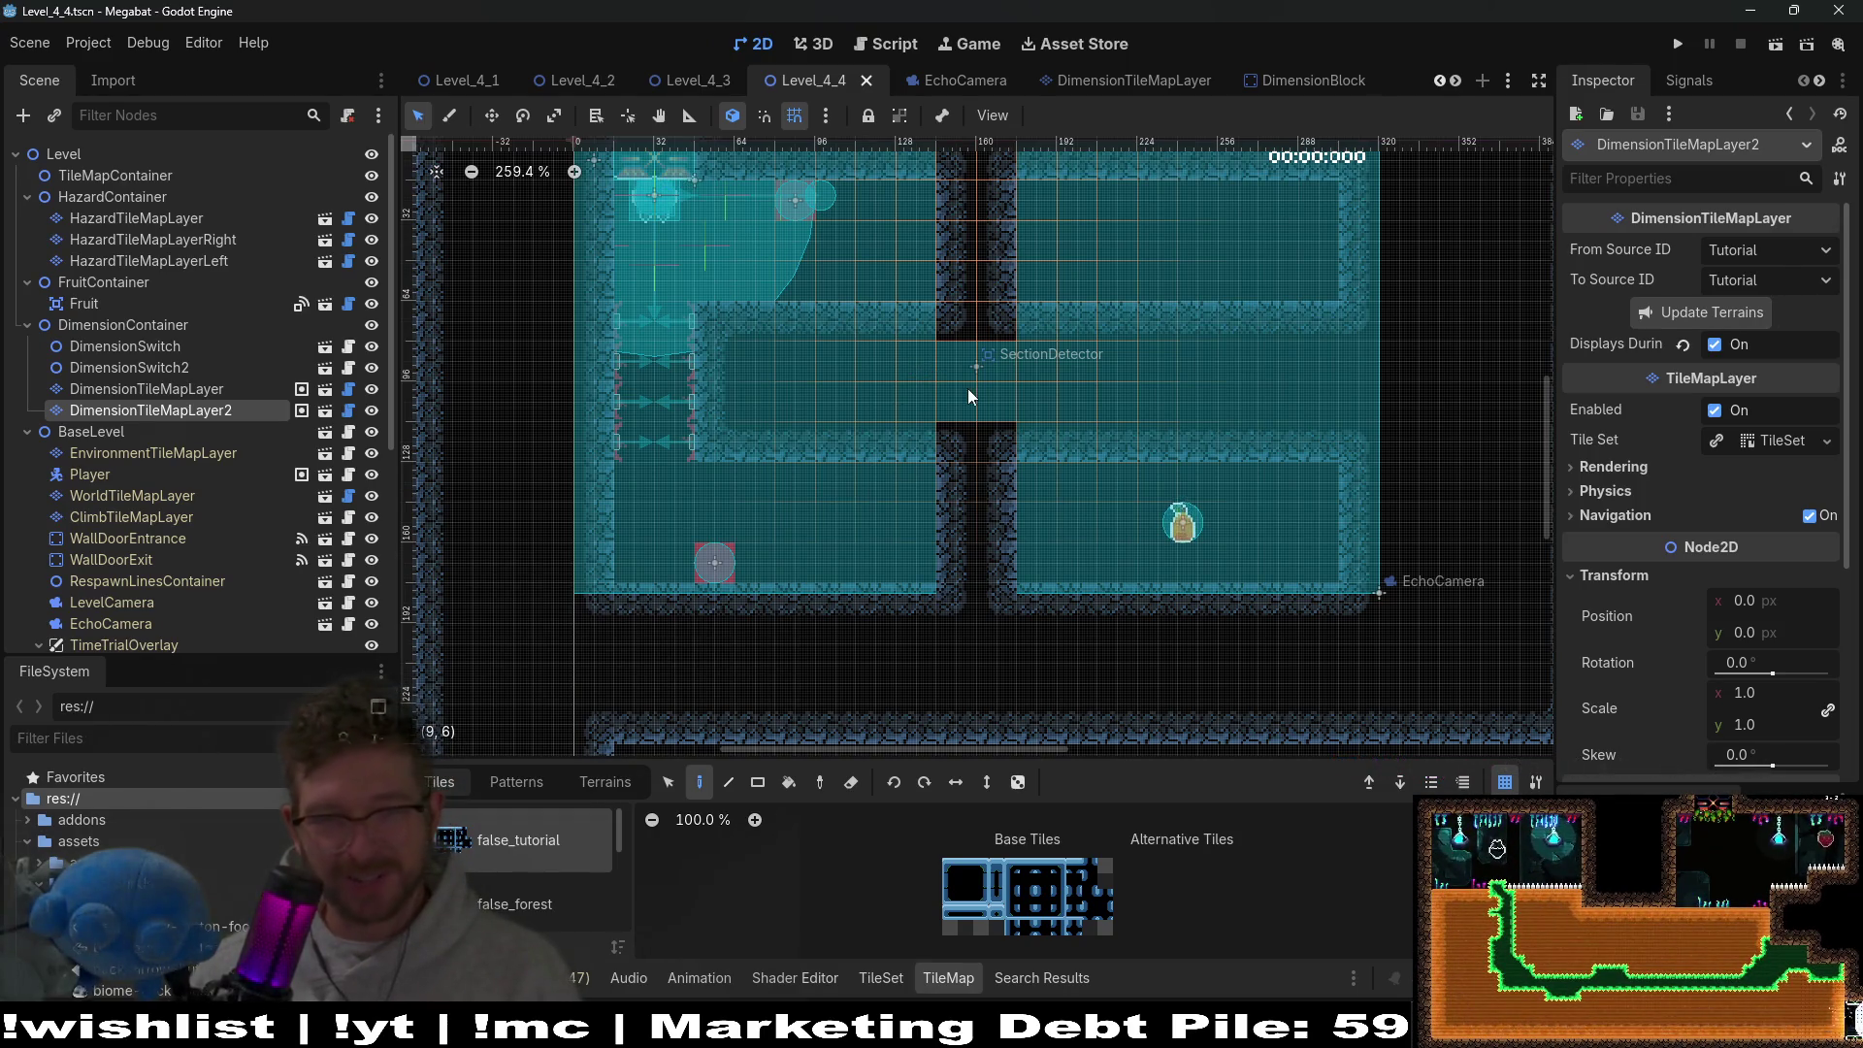
Show the Level_4_3 scene in the 2D workspace and run it as the current scene.
click(716, 82)
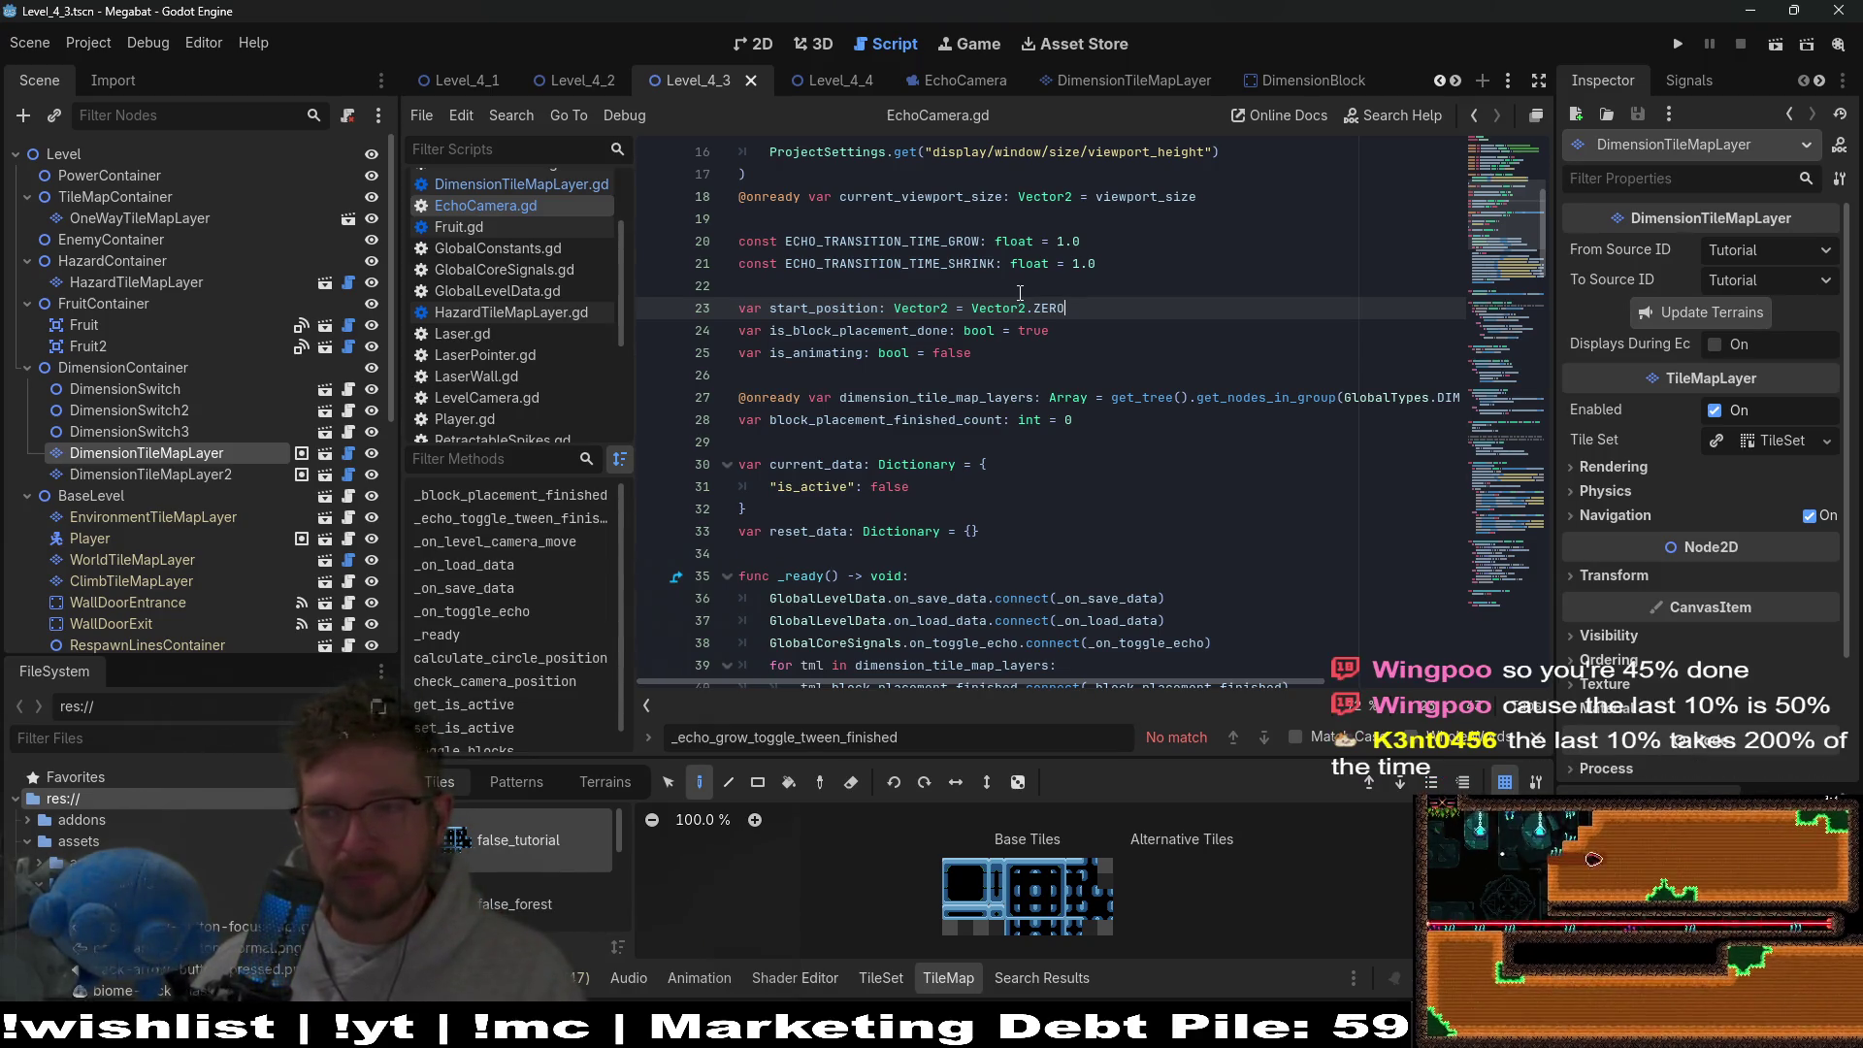
click(766, 45)
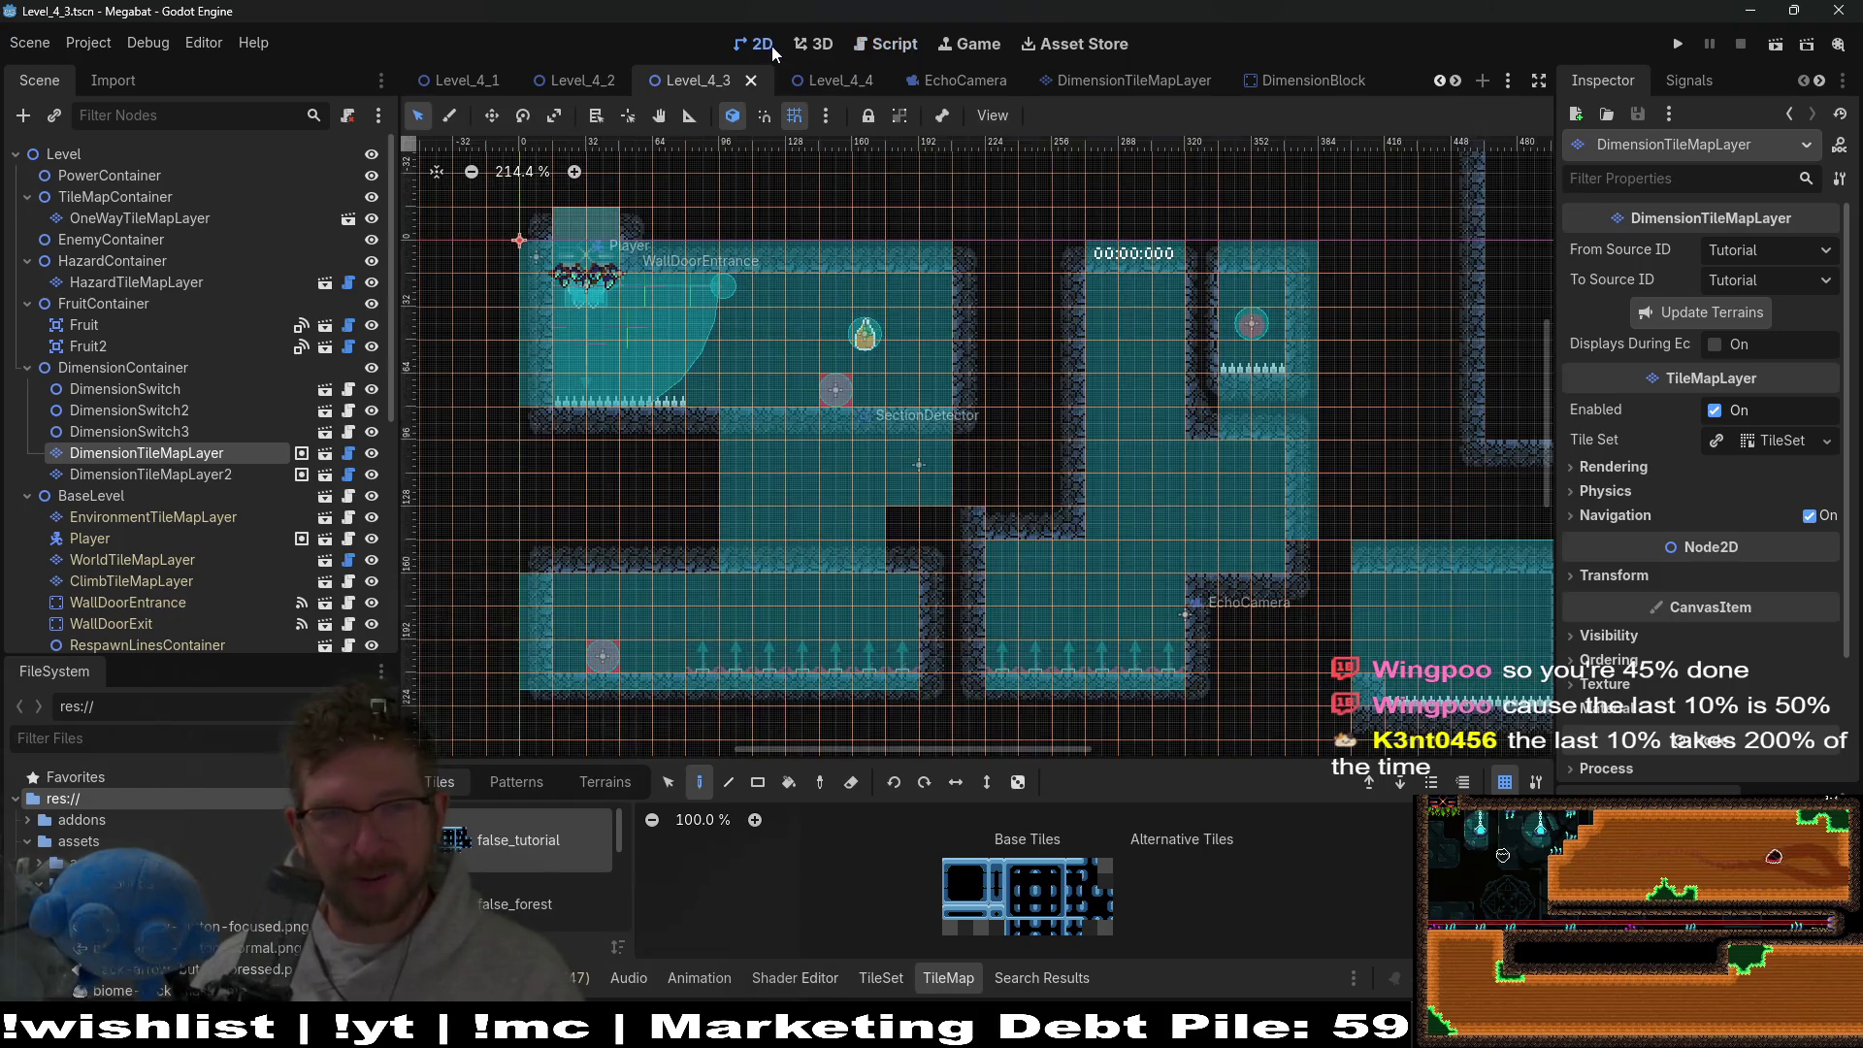
click(1772, 46)
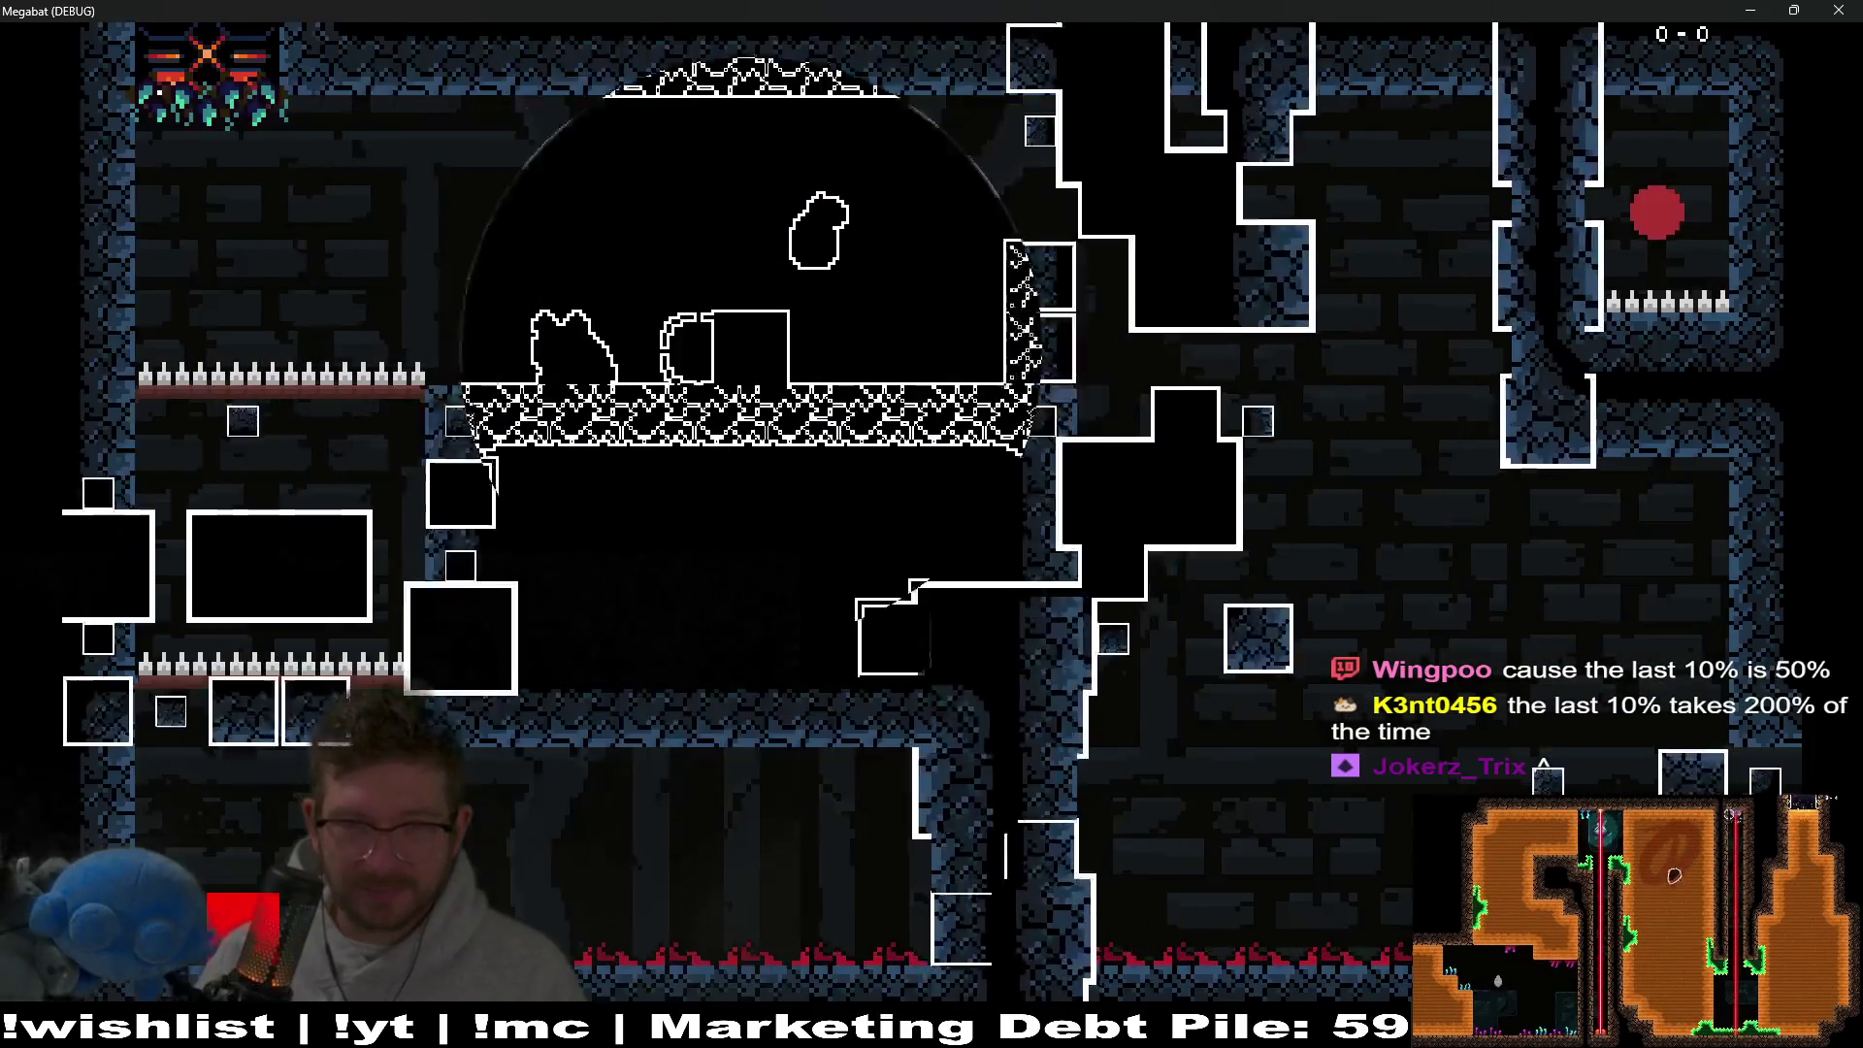
Pulse the echo effect with Space while moving and jumping the cat, then close the game window.
key(Right)
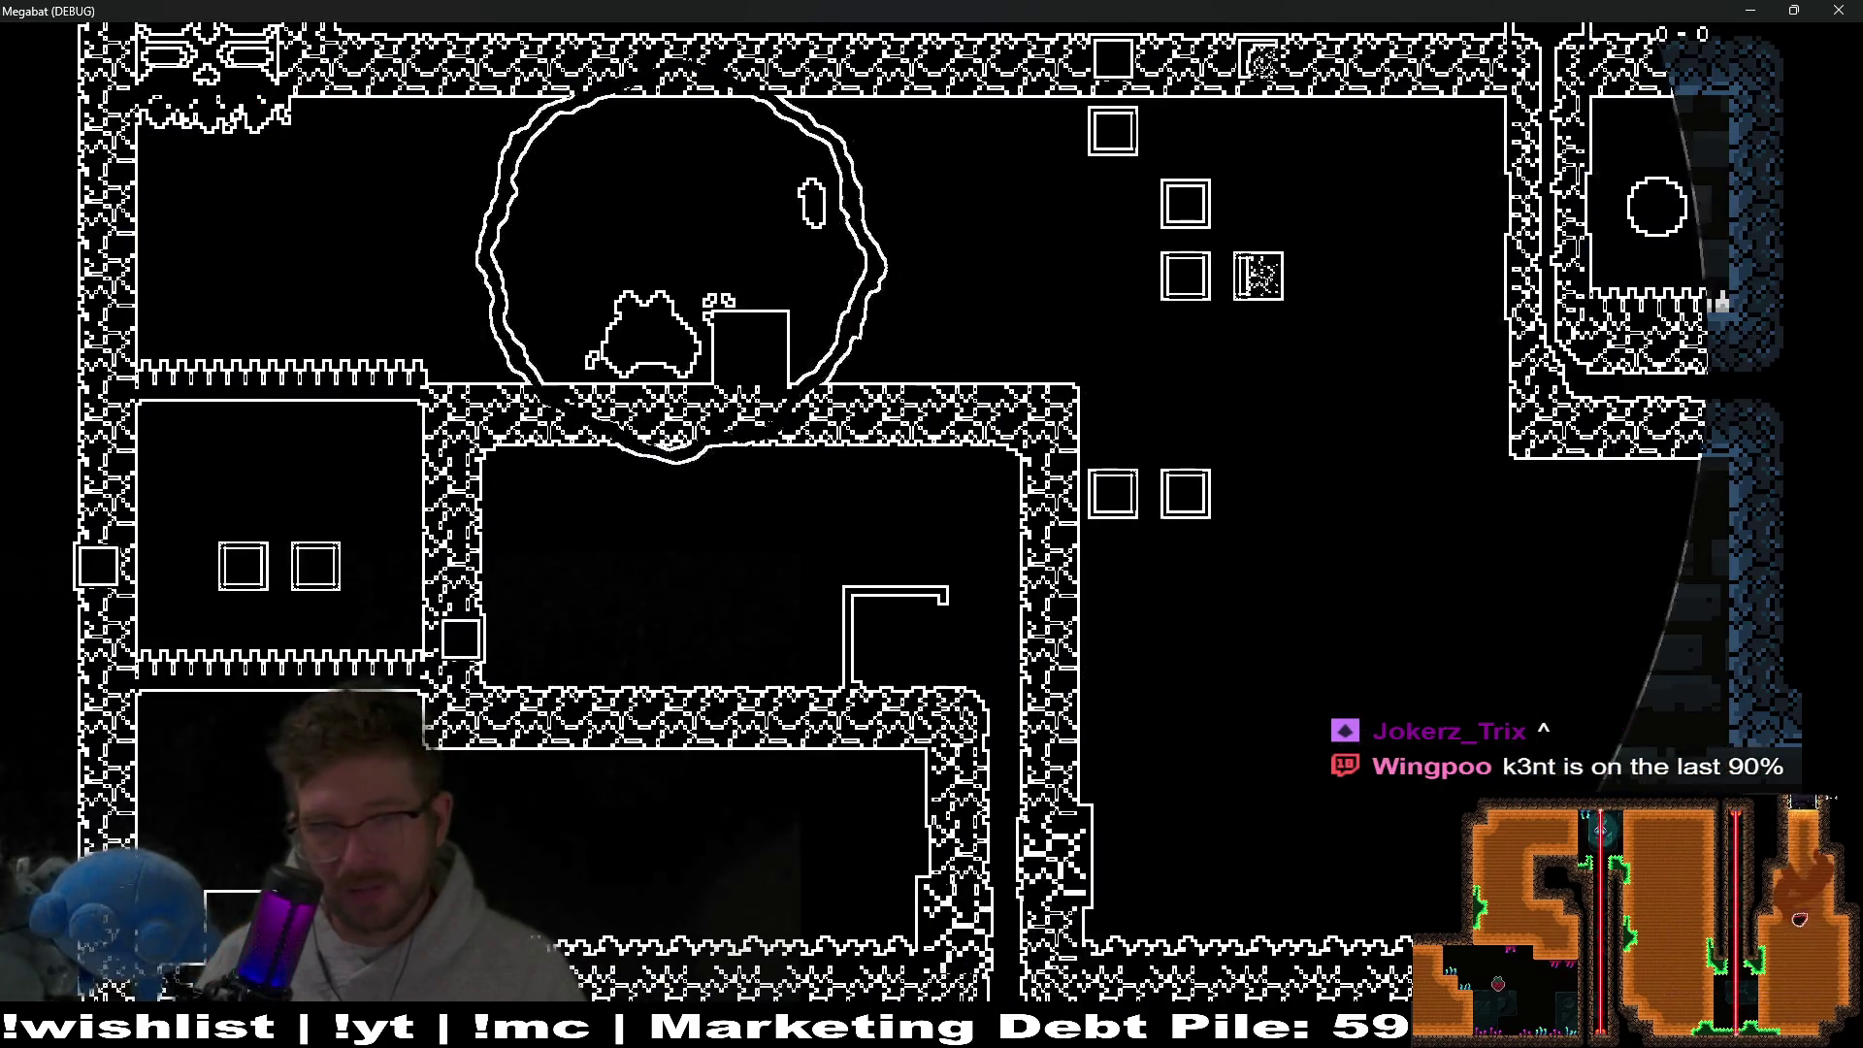
key(space)
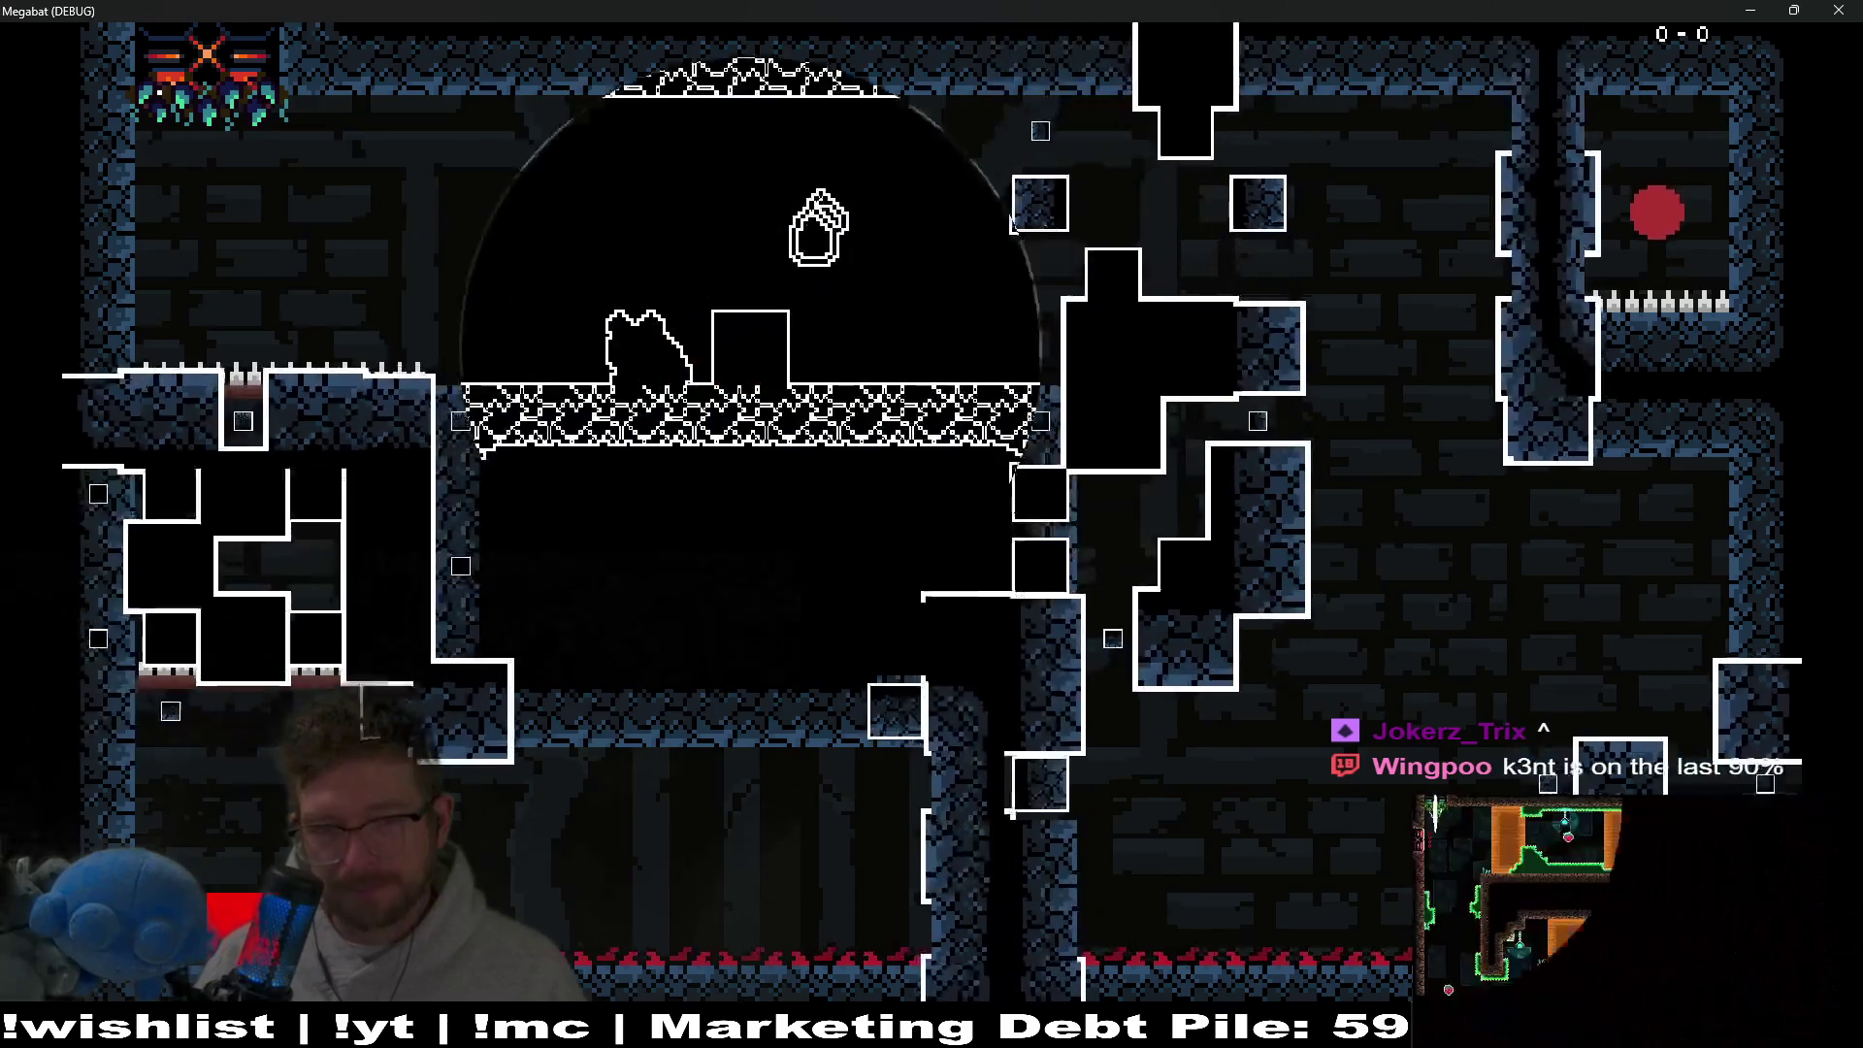
key(space)
key(space)
key(Right)
key(Left)
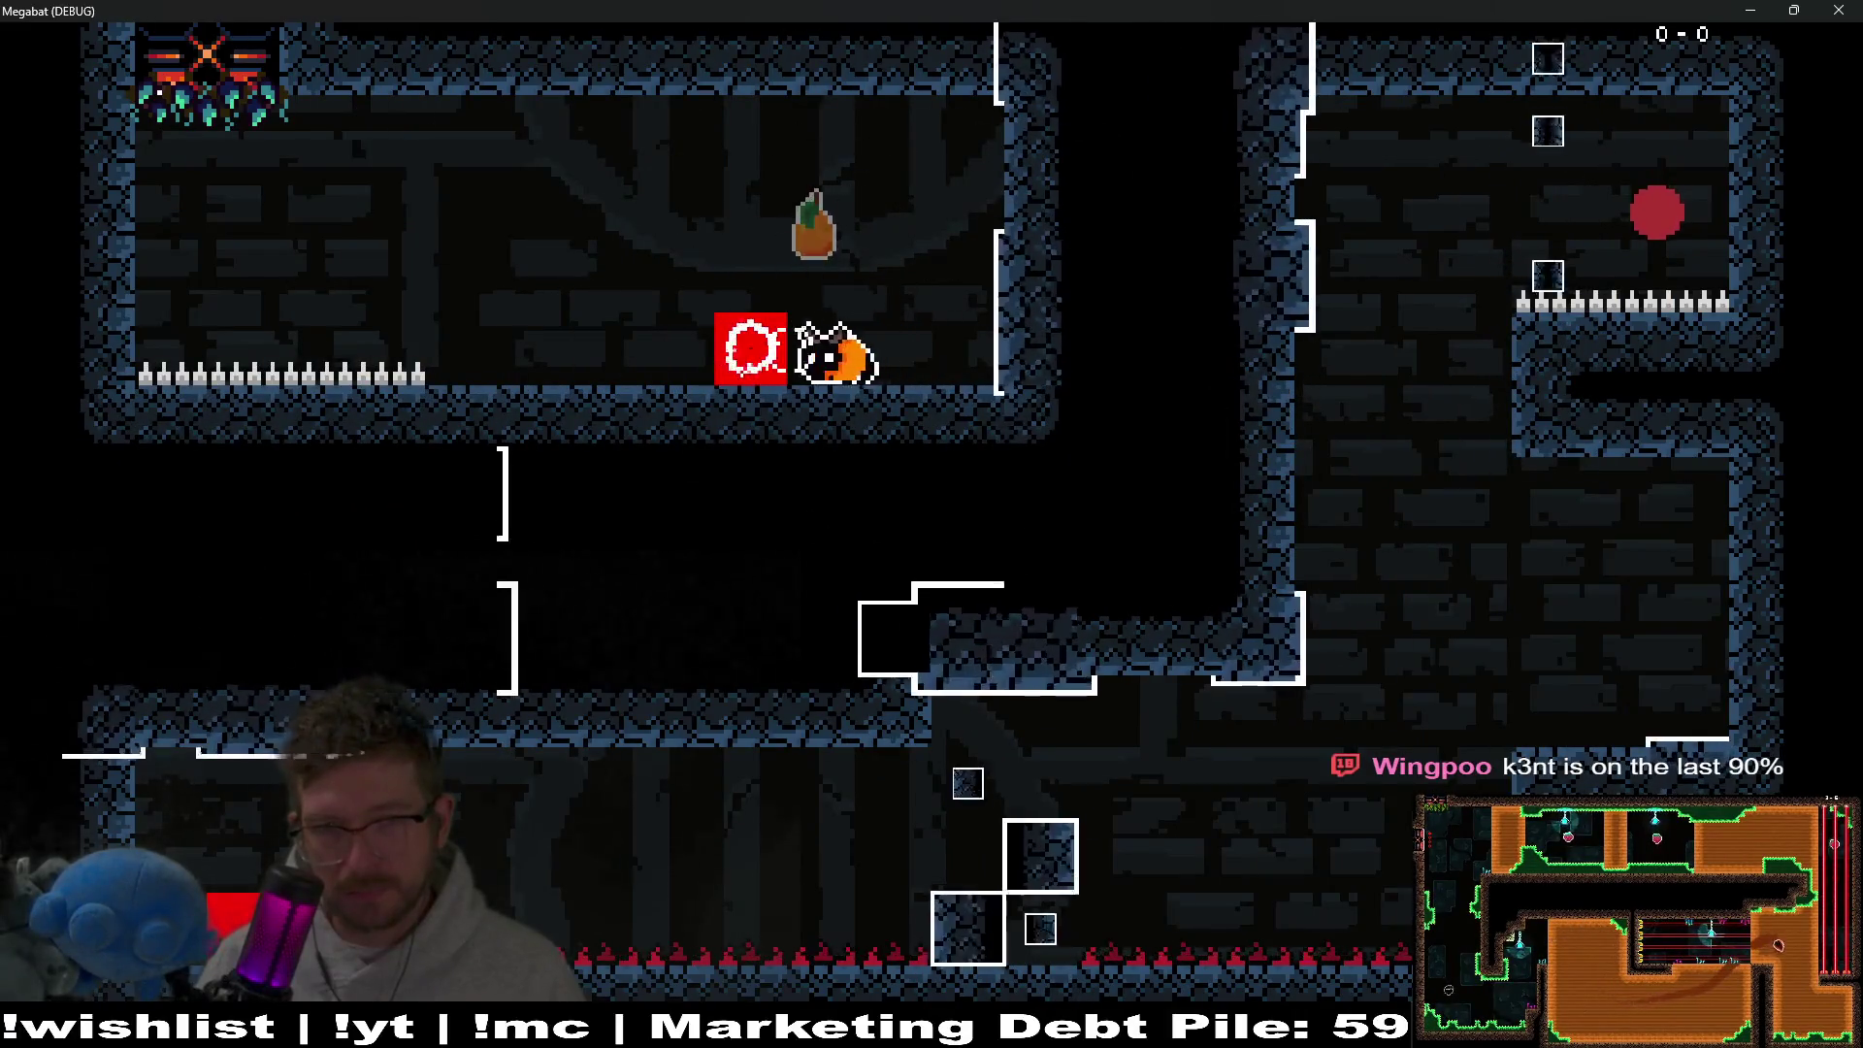
key(space)
key(Left)
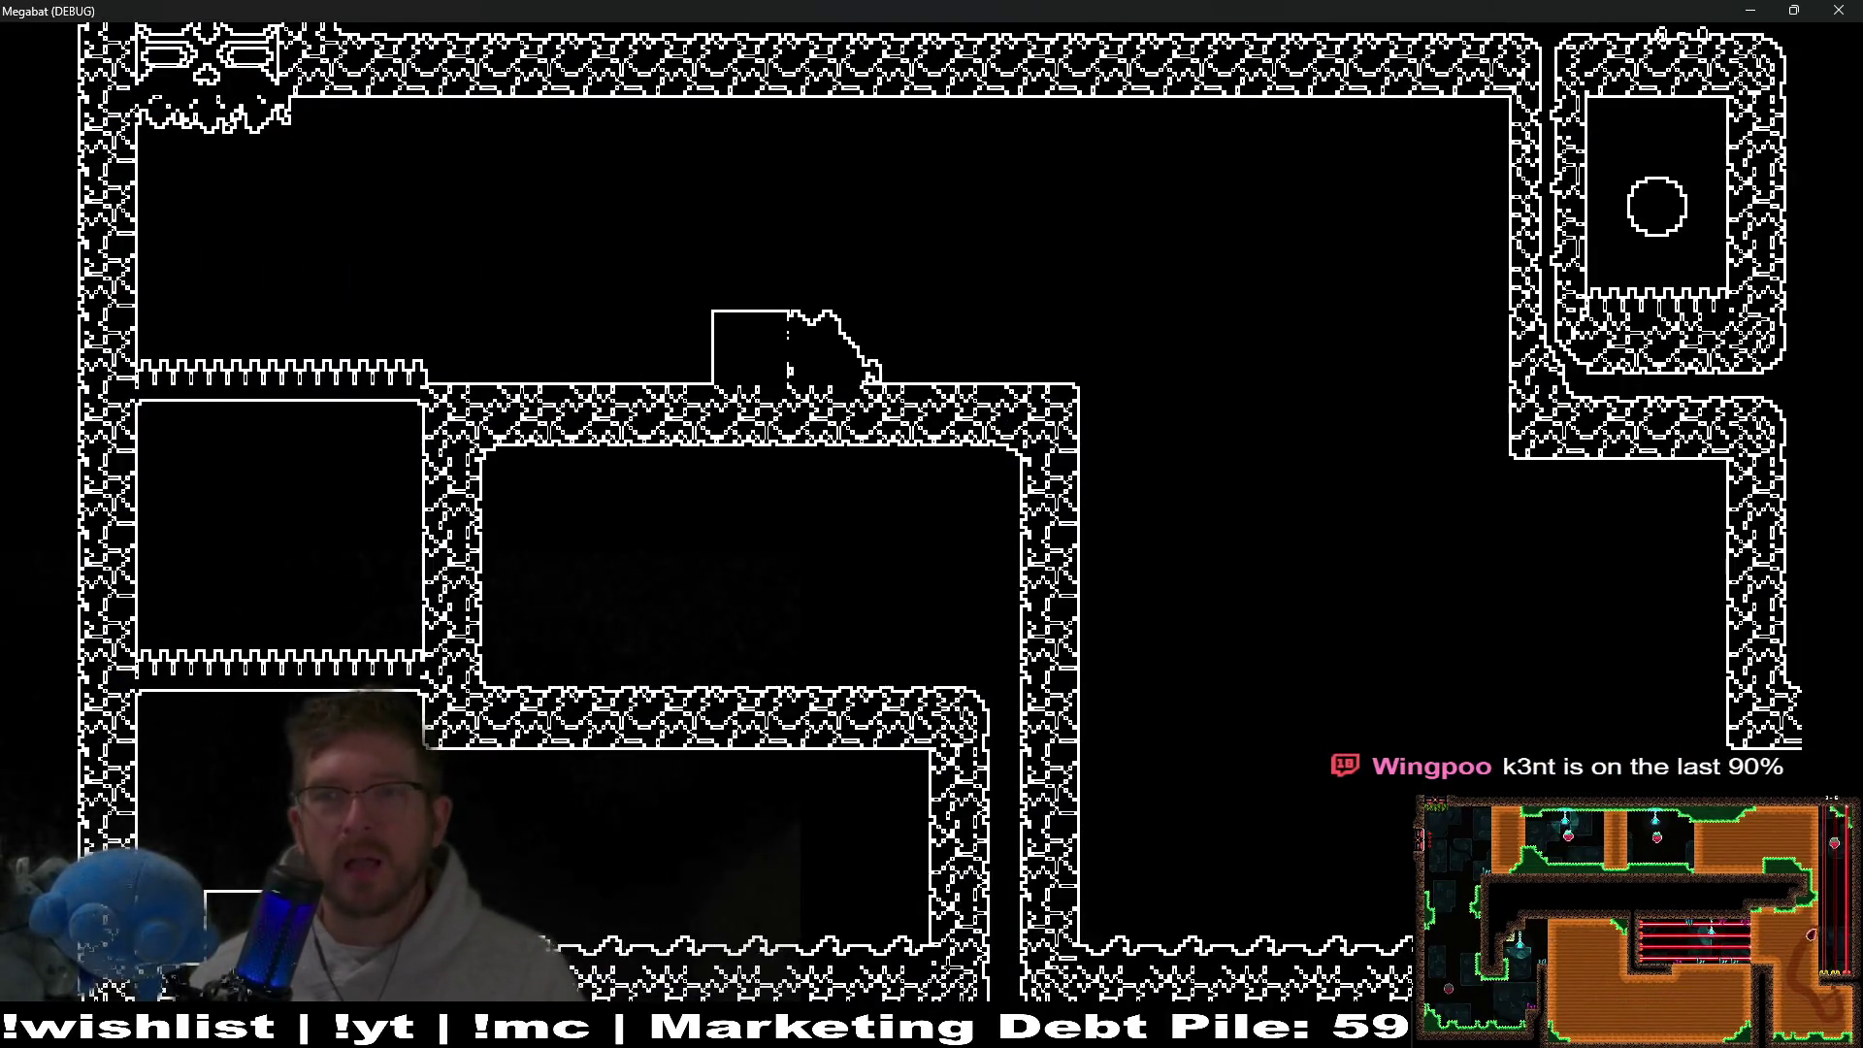
click(1835, 9)
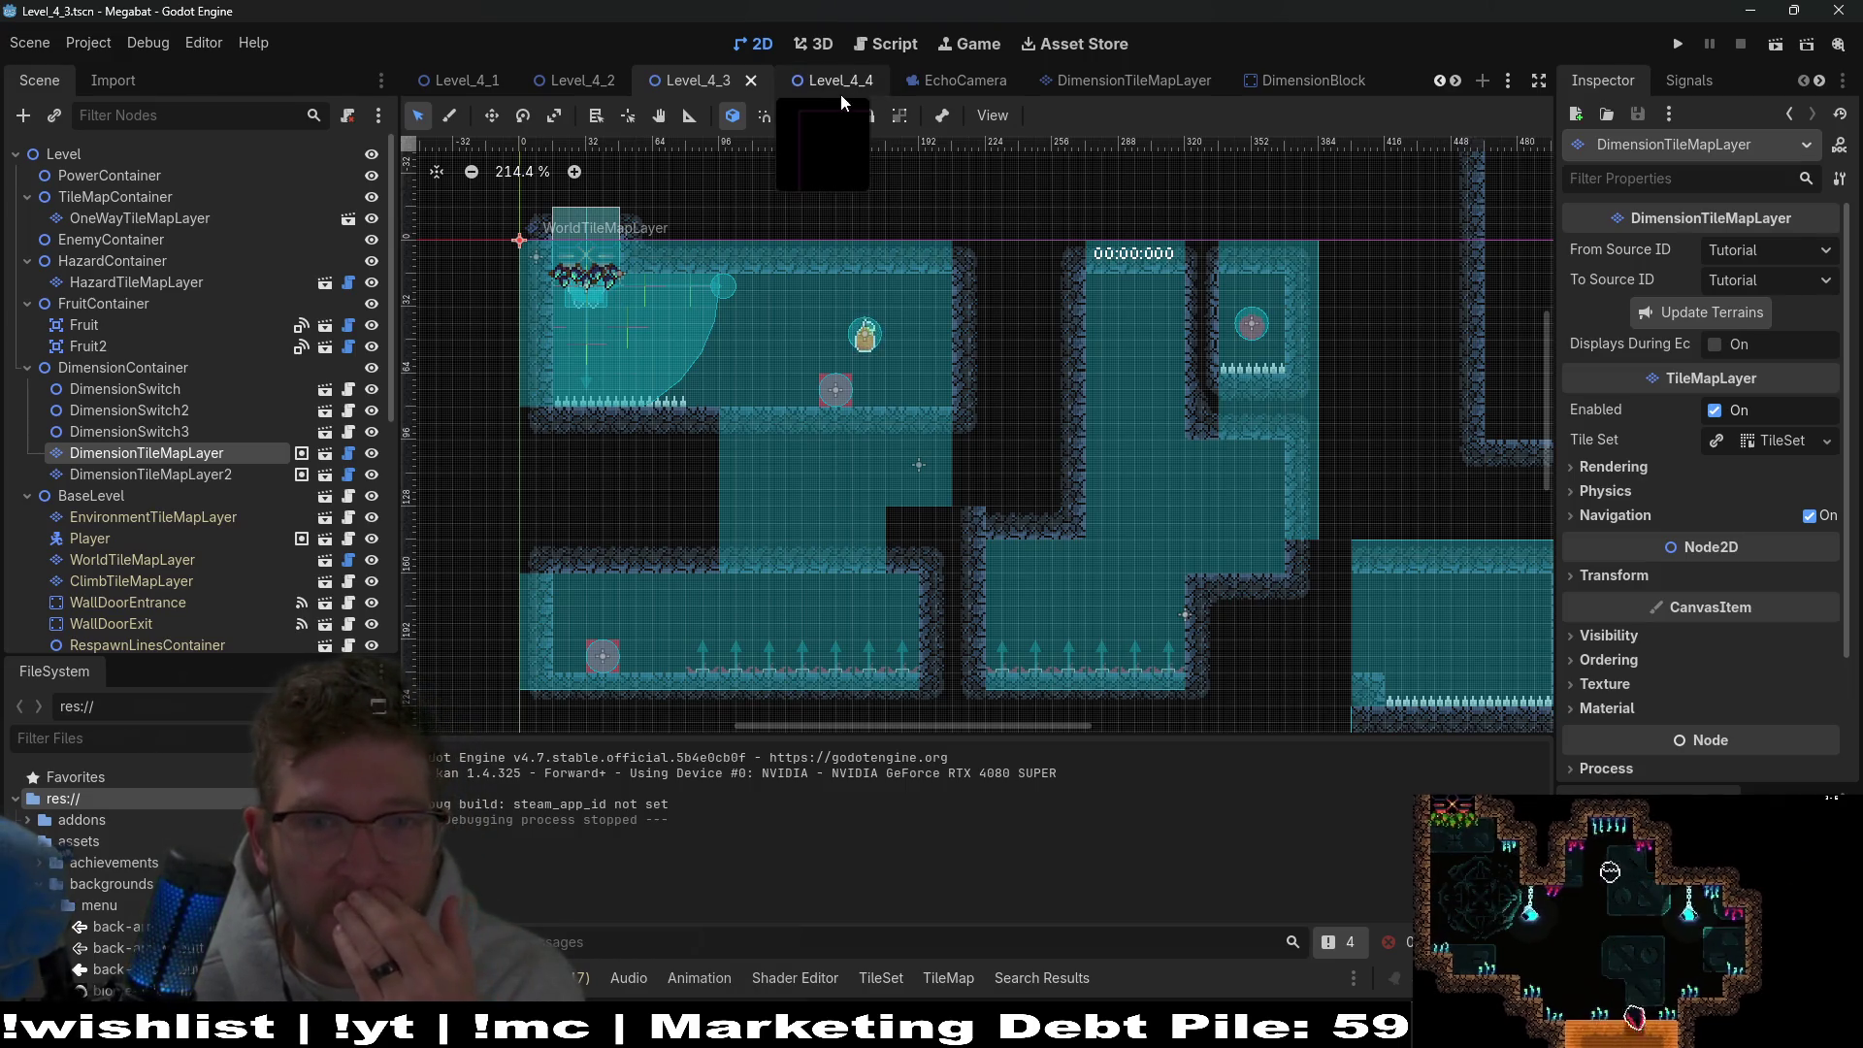
In the Script view, jump from on_toggle_echo to its definition in GlobalCoreSignals.gd.
click(882, 41)
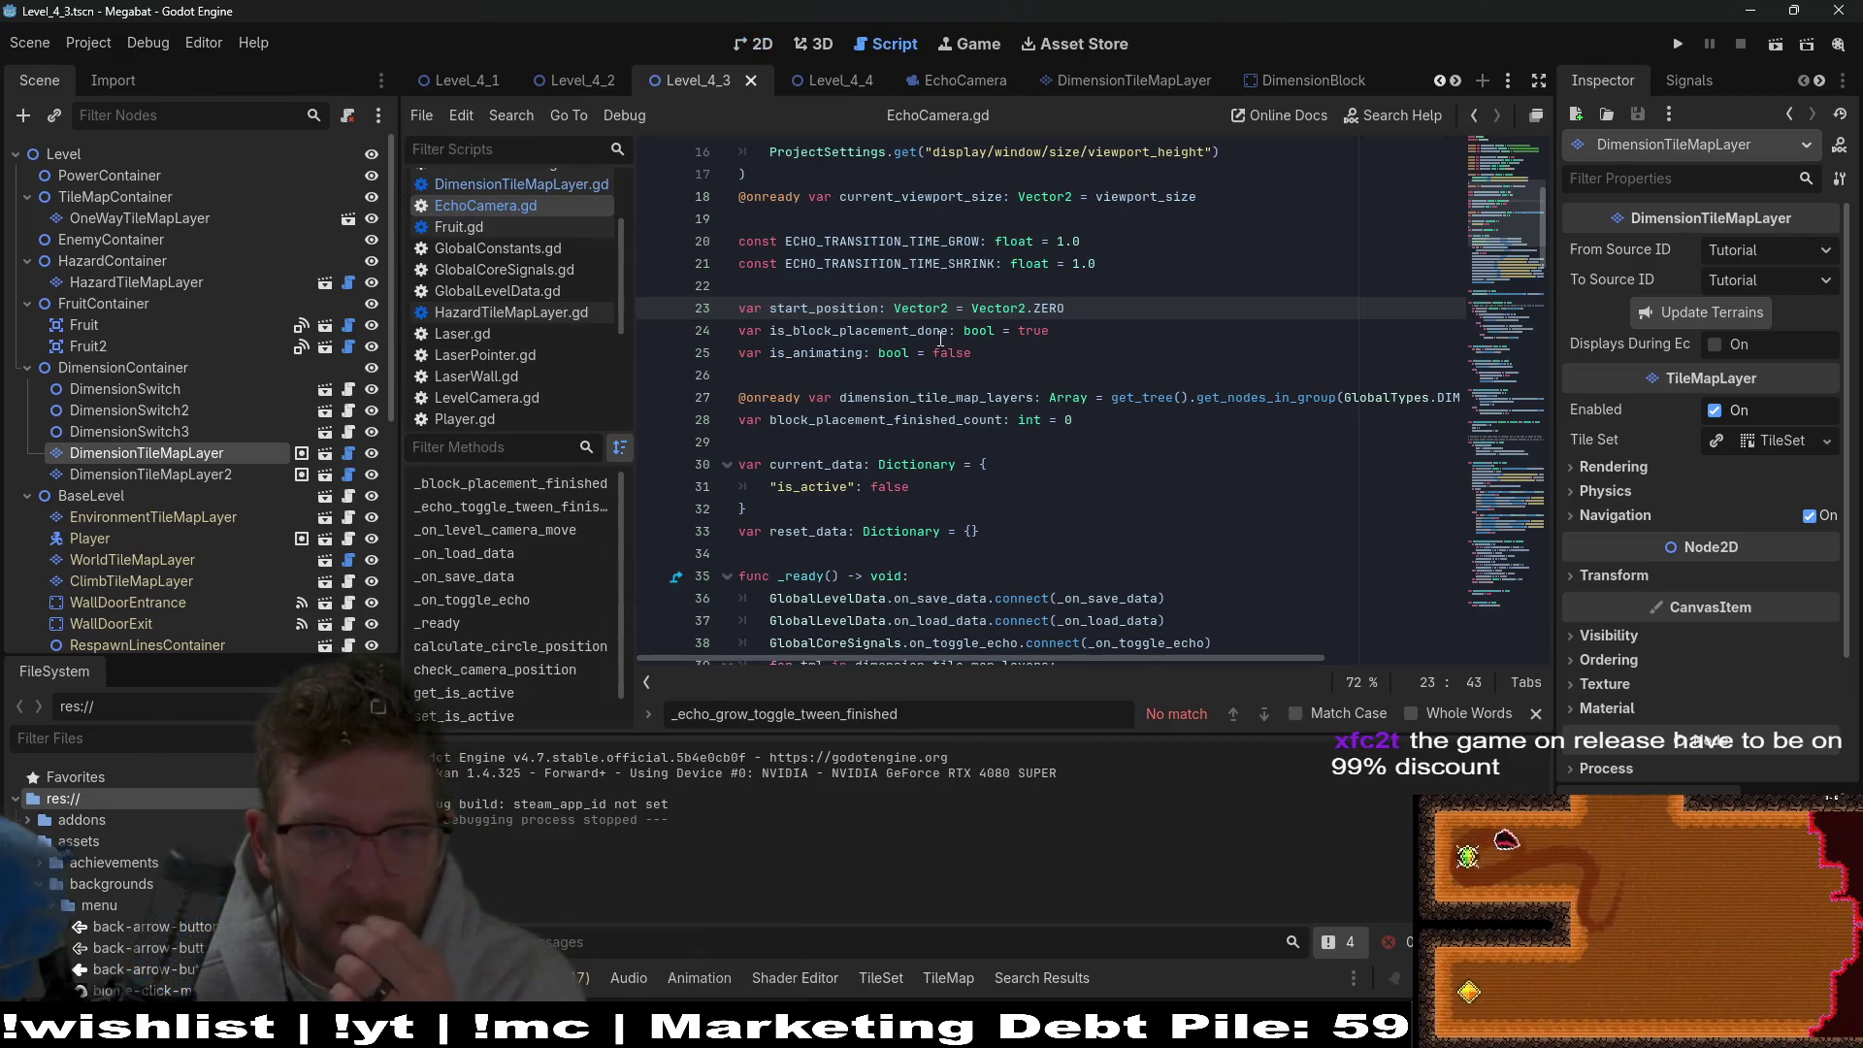
scroll(1000, 480, down, 6)
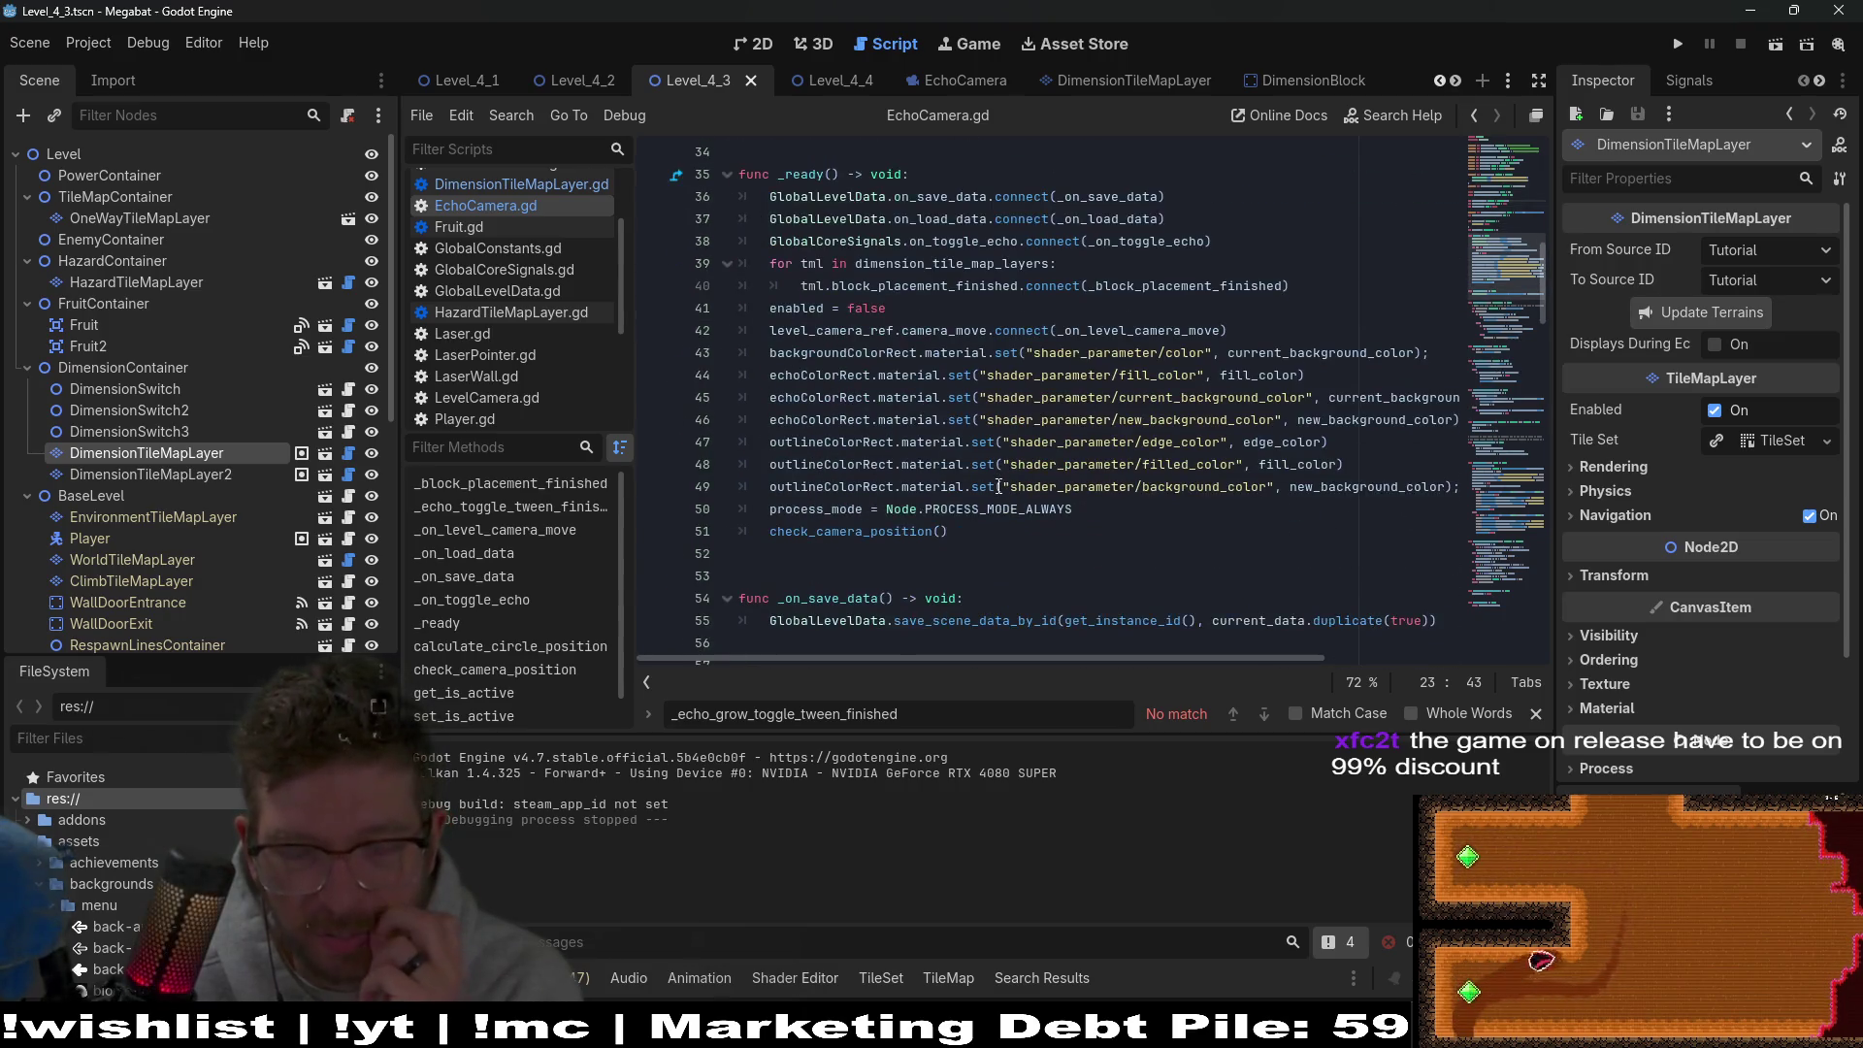
scroll(999, 486, up, 4)
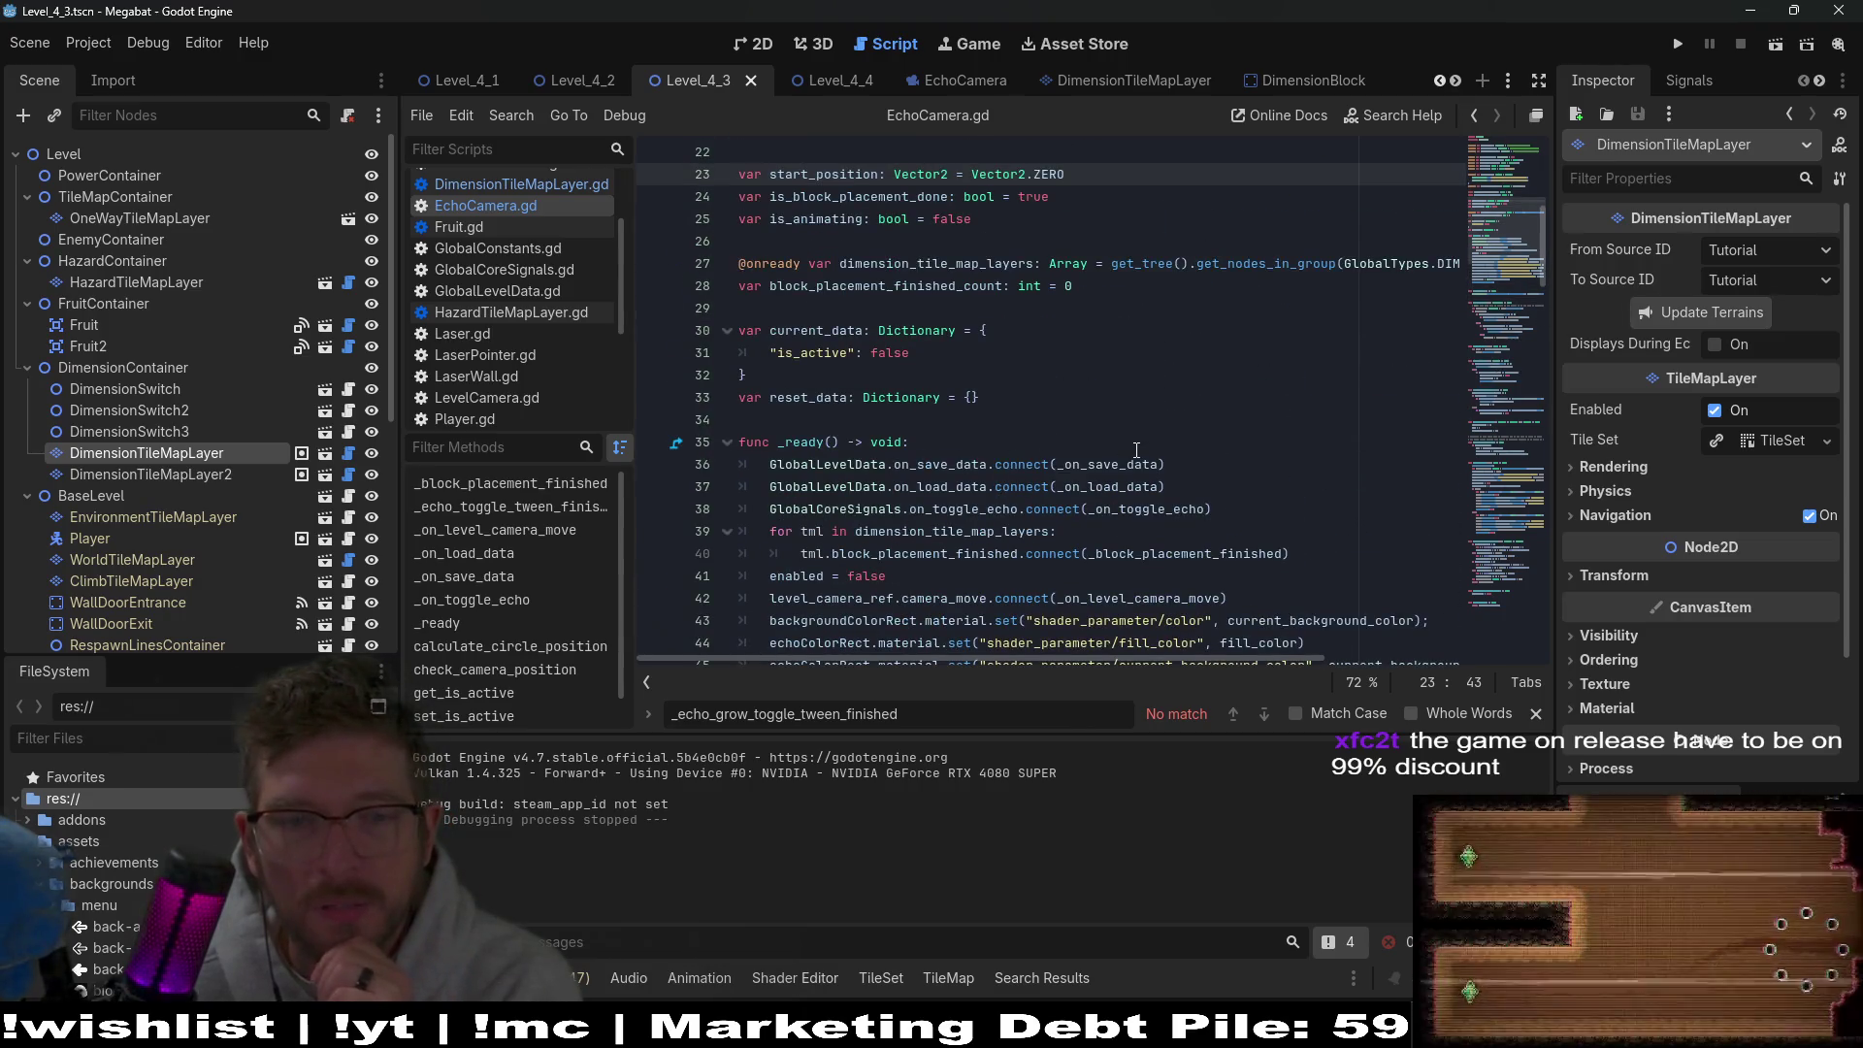
click(988, 508)
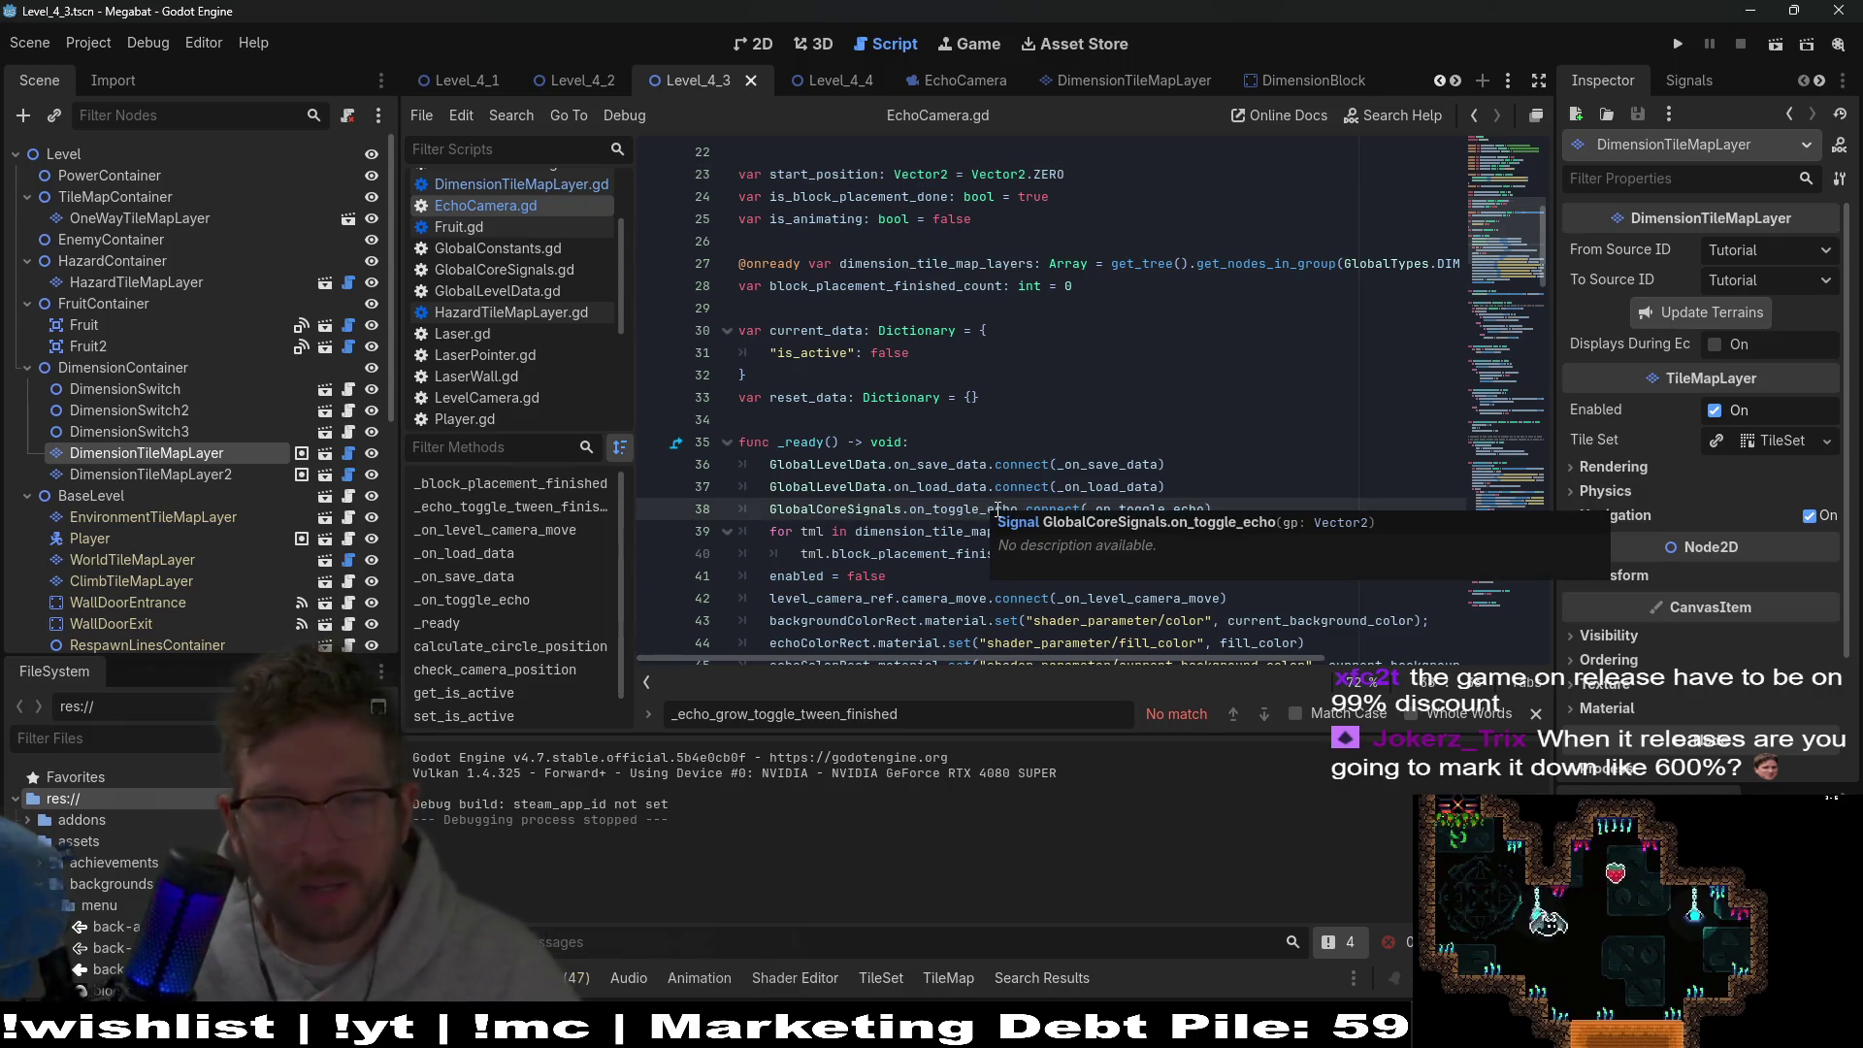
ctrl+click(961, 517)
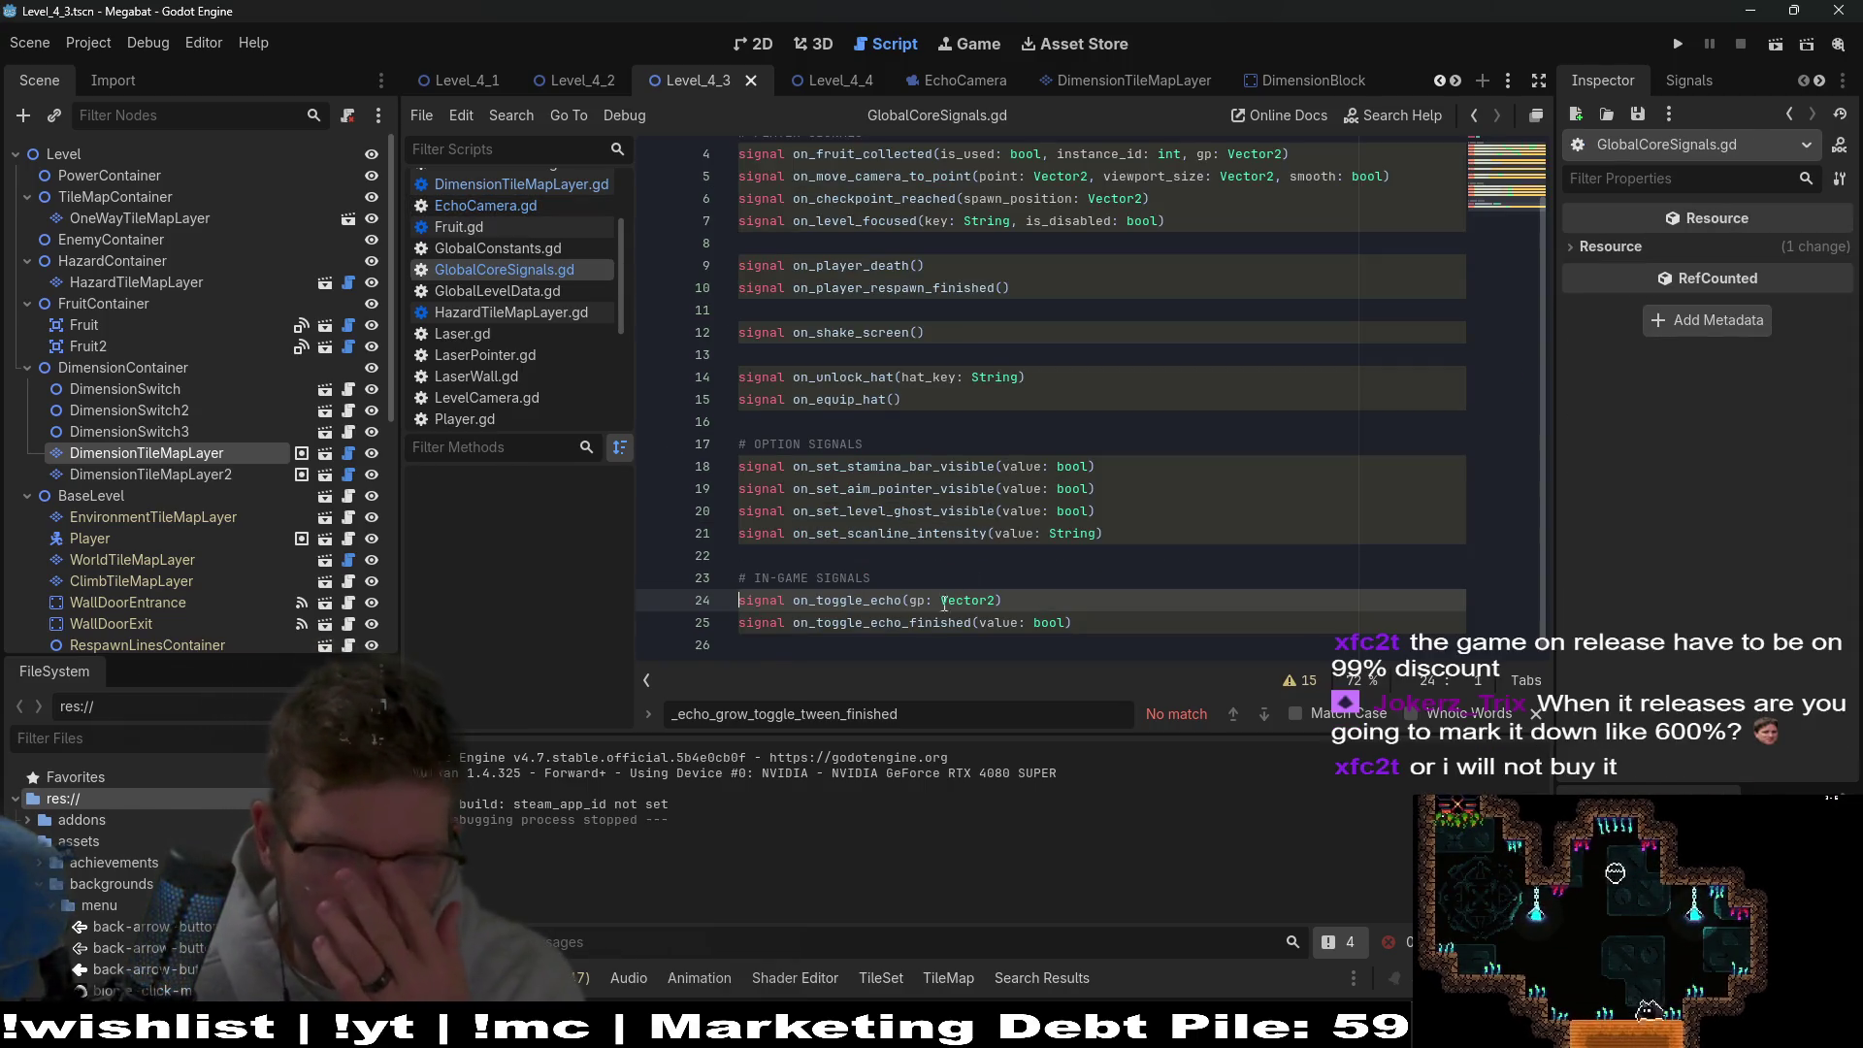
Select on_toggle_echo_finished and start a Find in Files search for it with Ctrl+Shift+F.
double_click(923, 628)
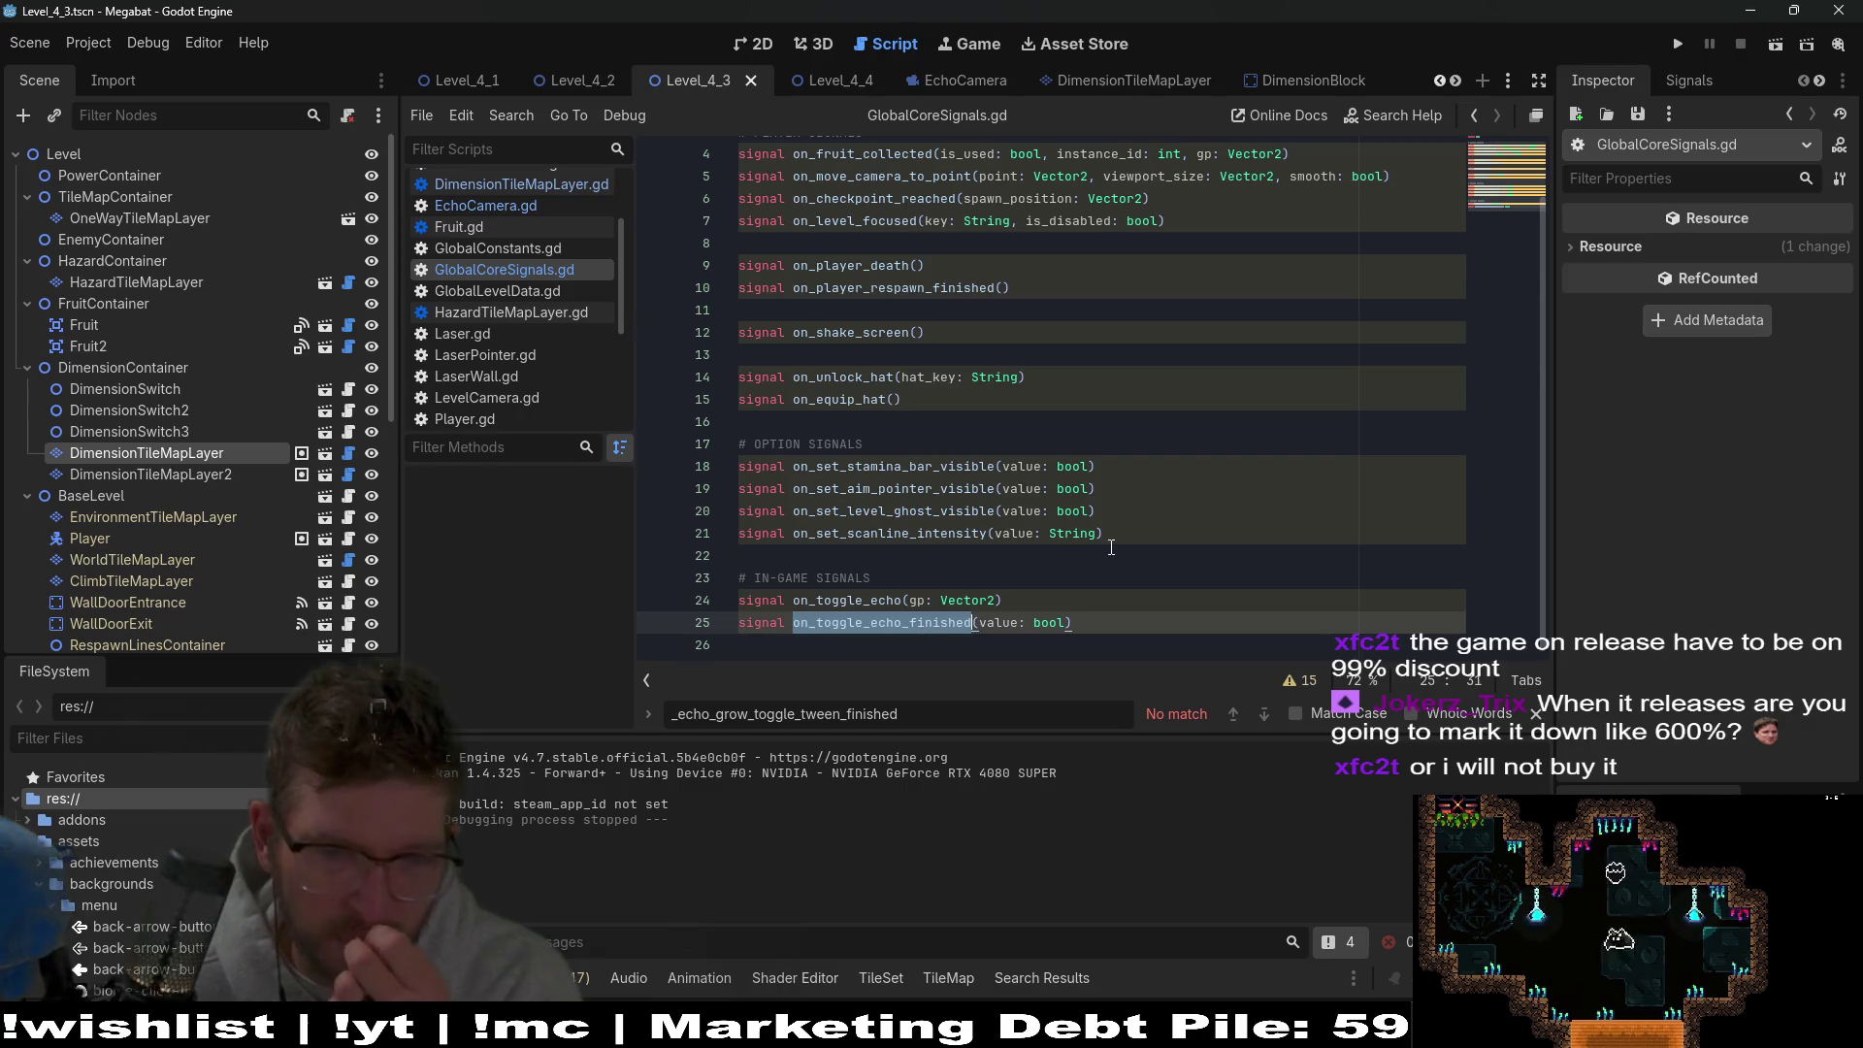
drag(1093, 624, 1101, 606)
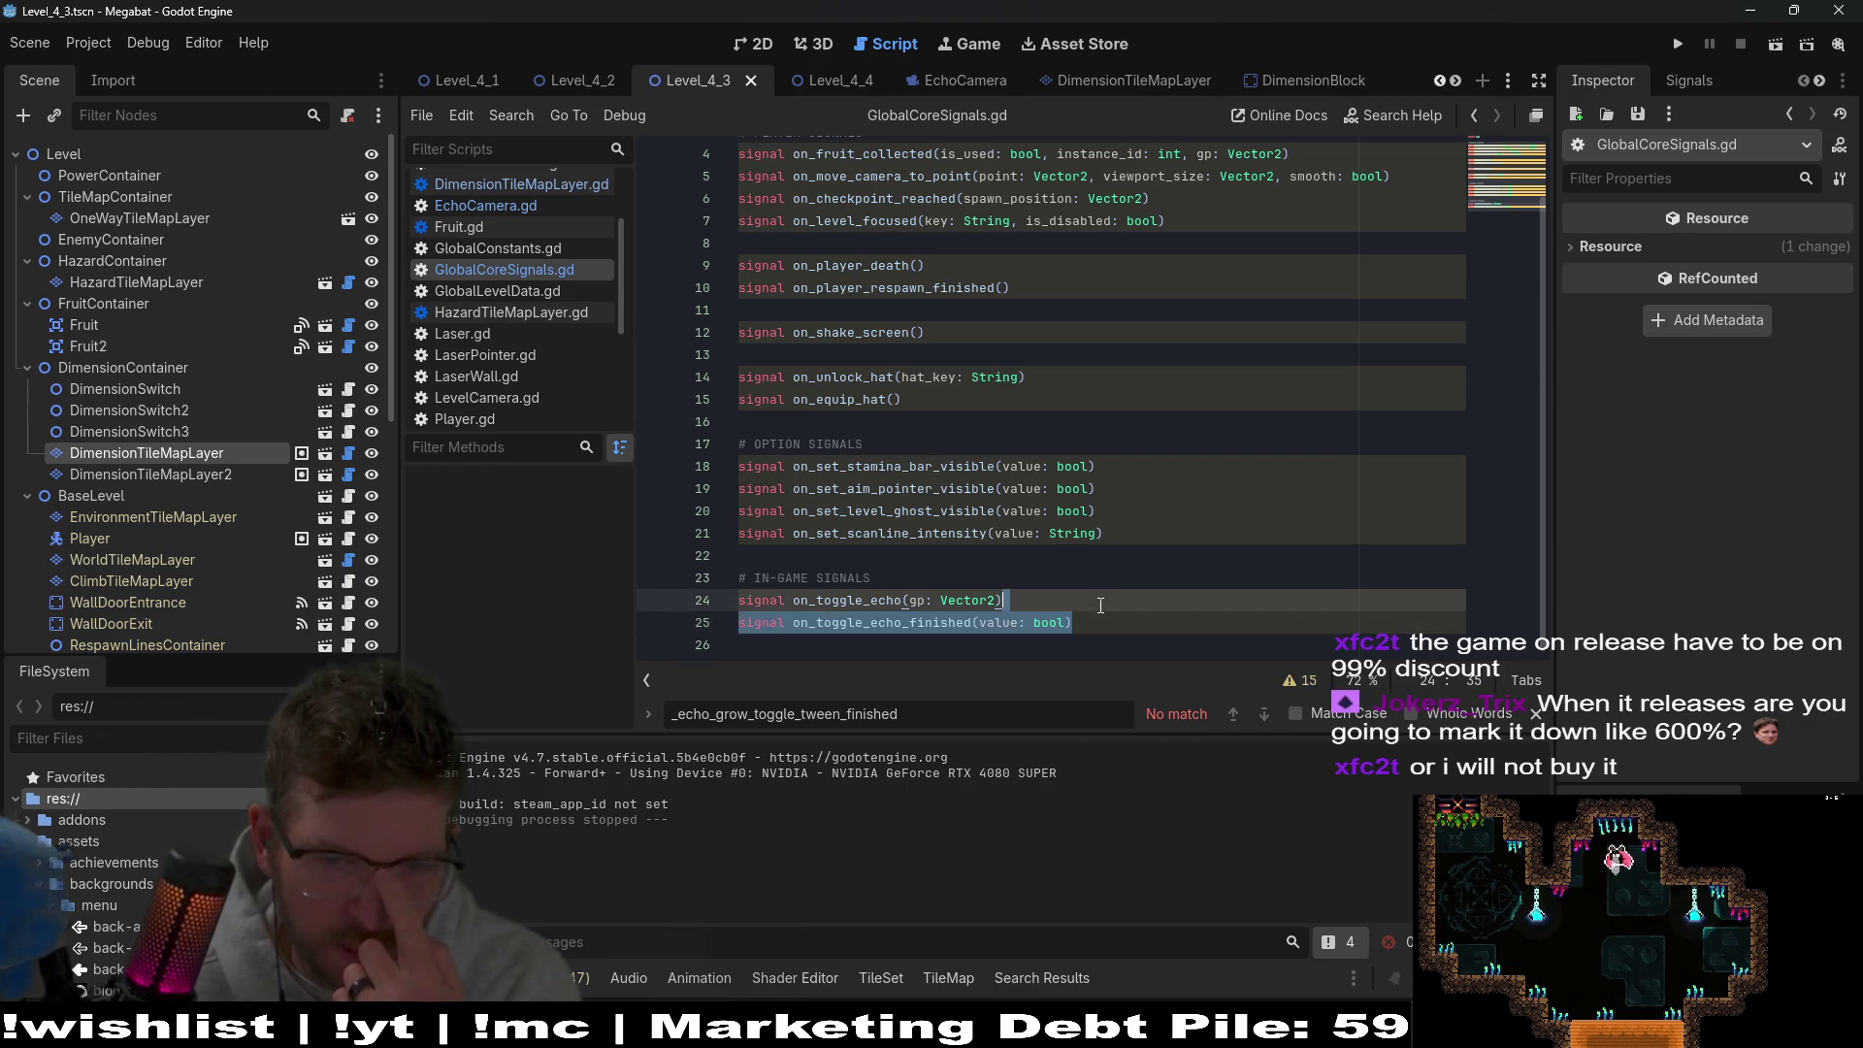
double_click(900, 622)
key(ctrl+shift+f)
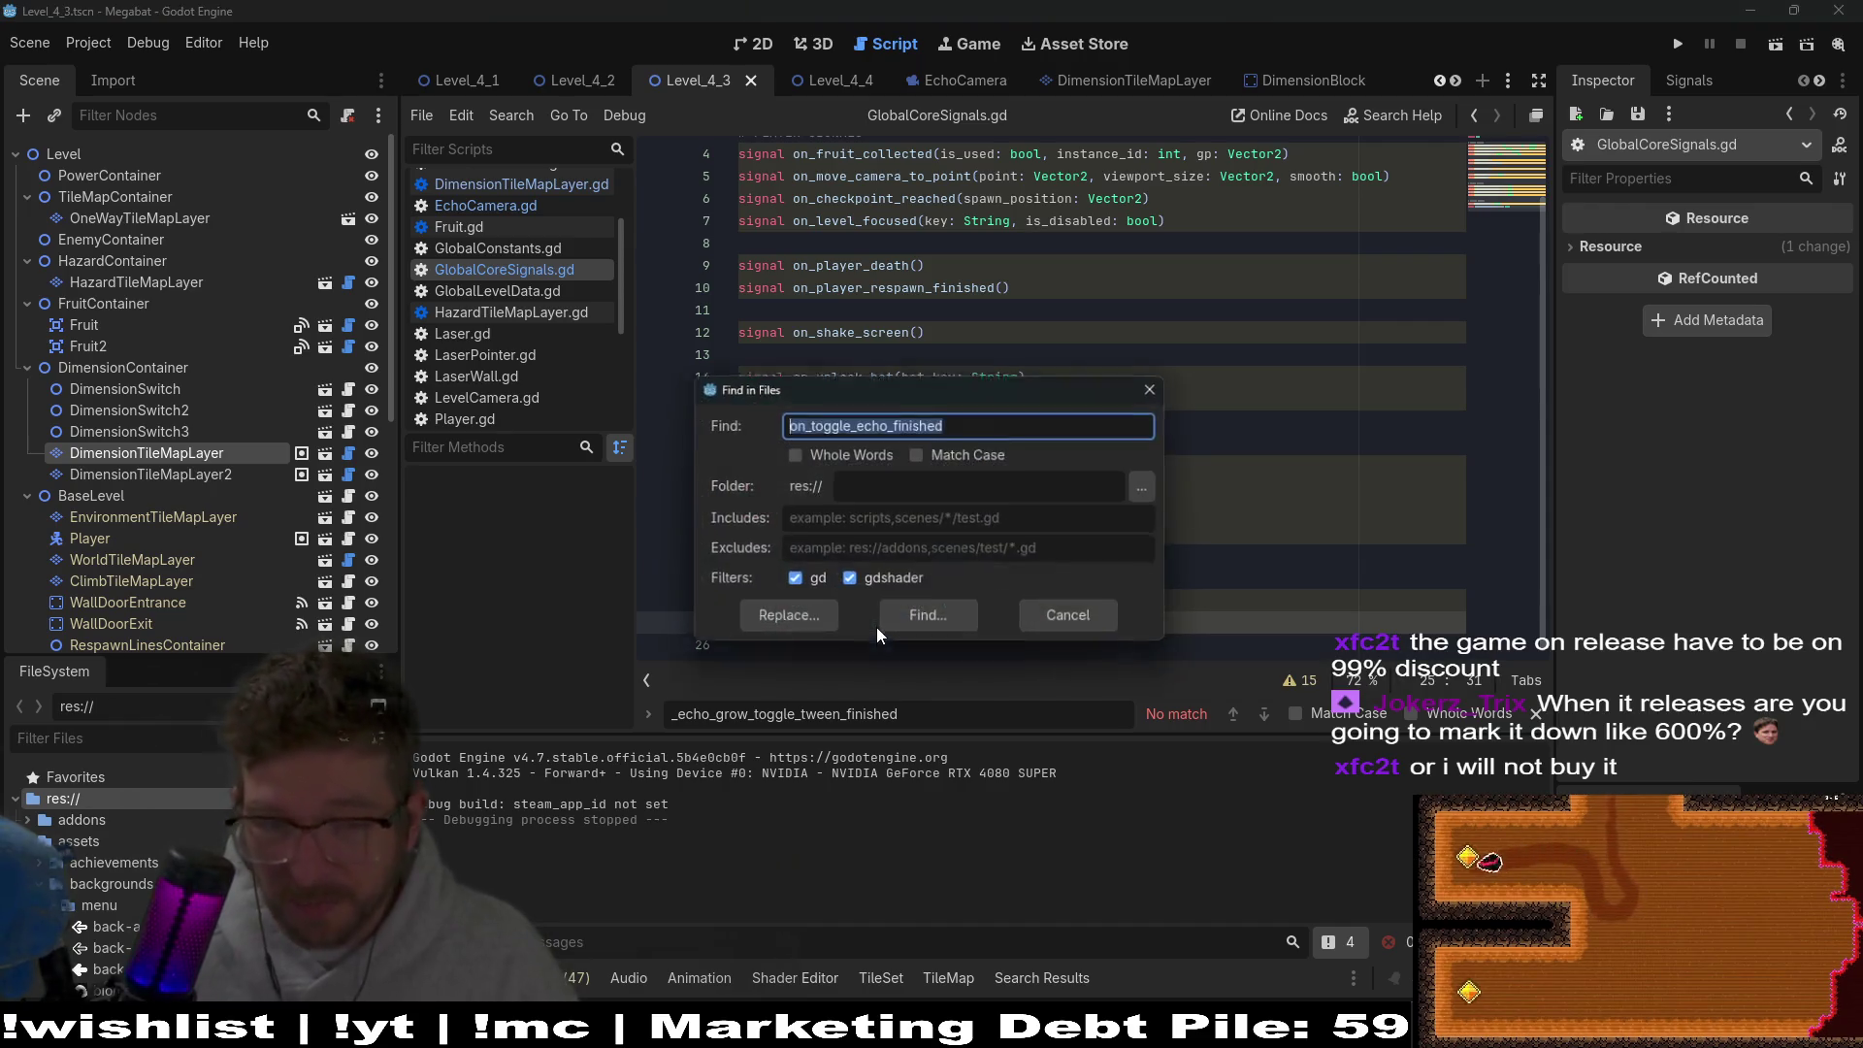
Run the on_toggle_echo_finished search and delete its signal declaration on line 25.
key(Return)
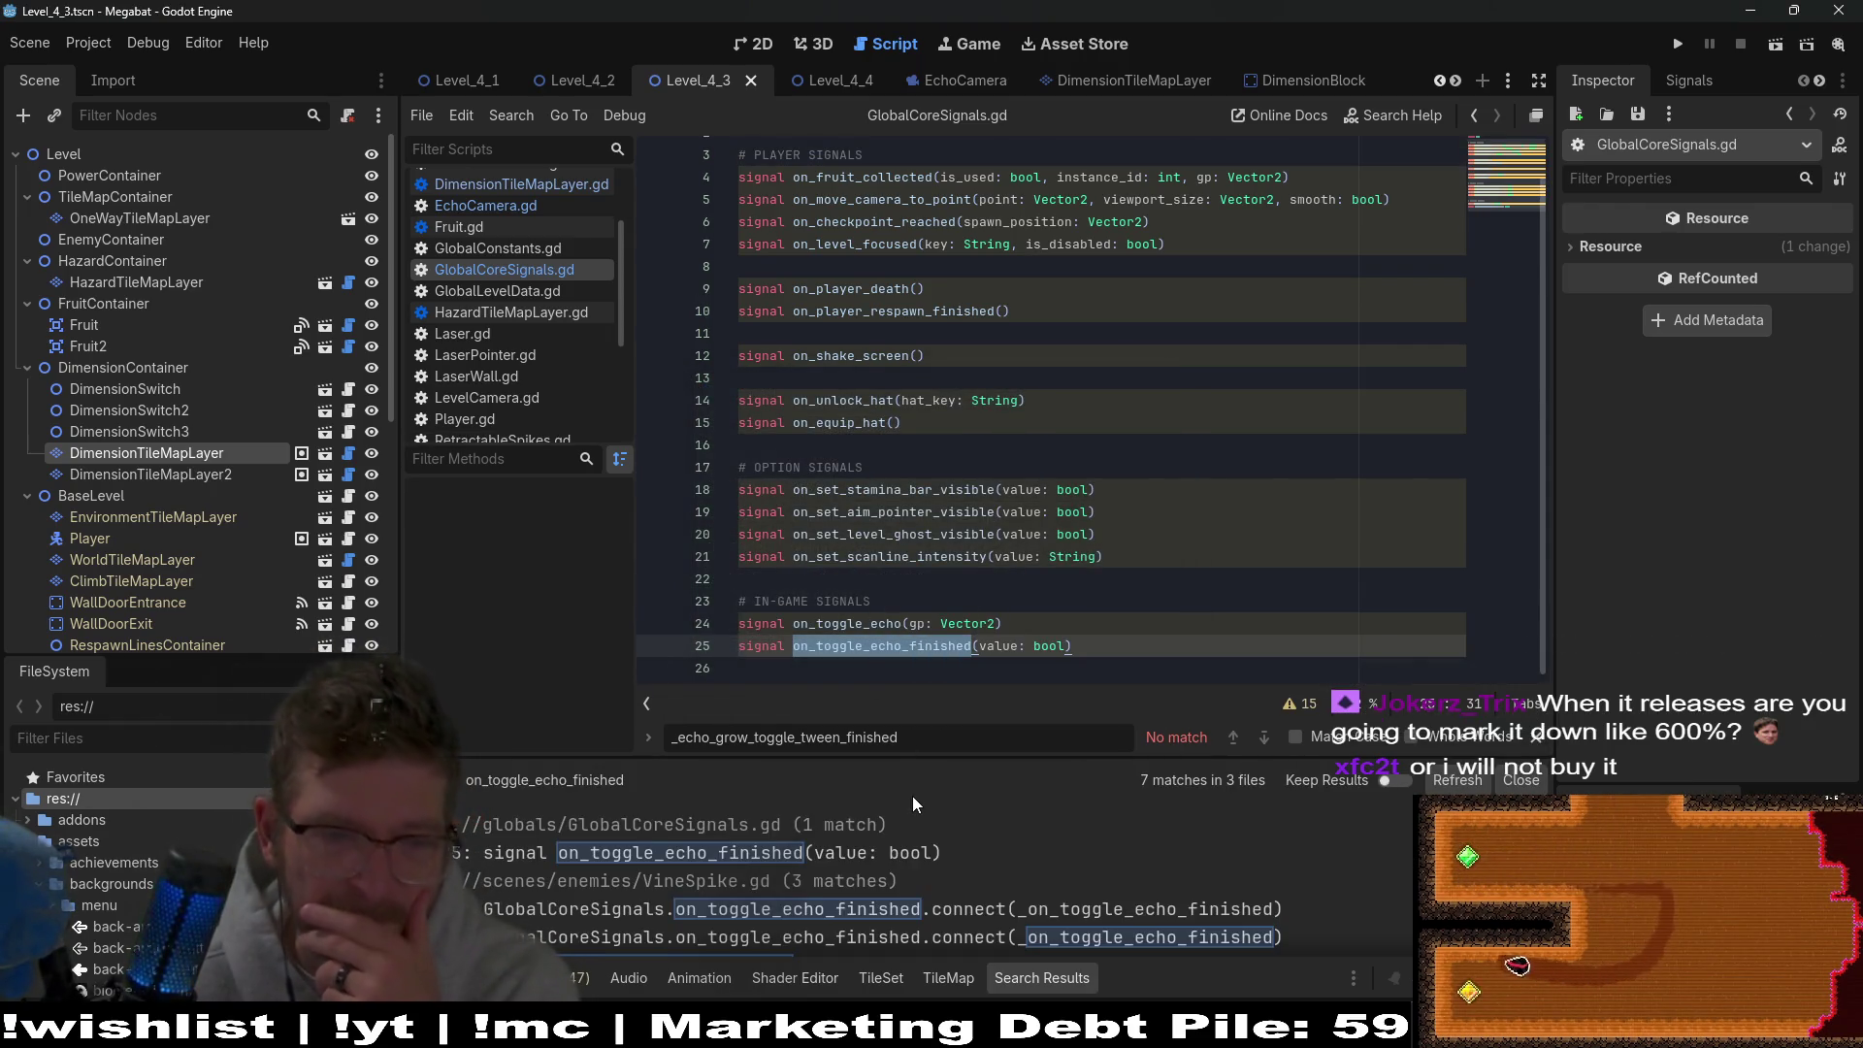
scroll(951, 866, down, 2)
click(1113, 645)
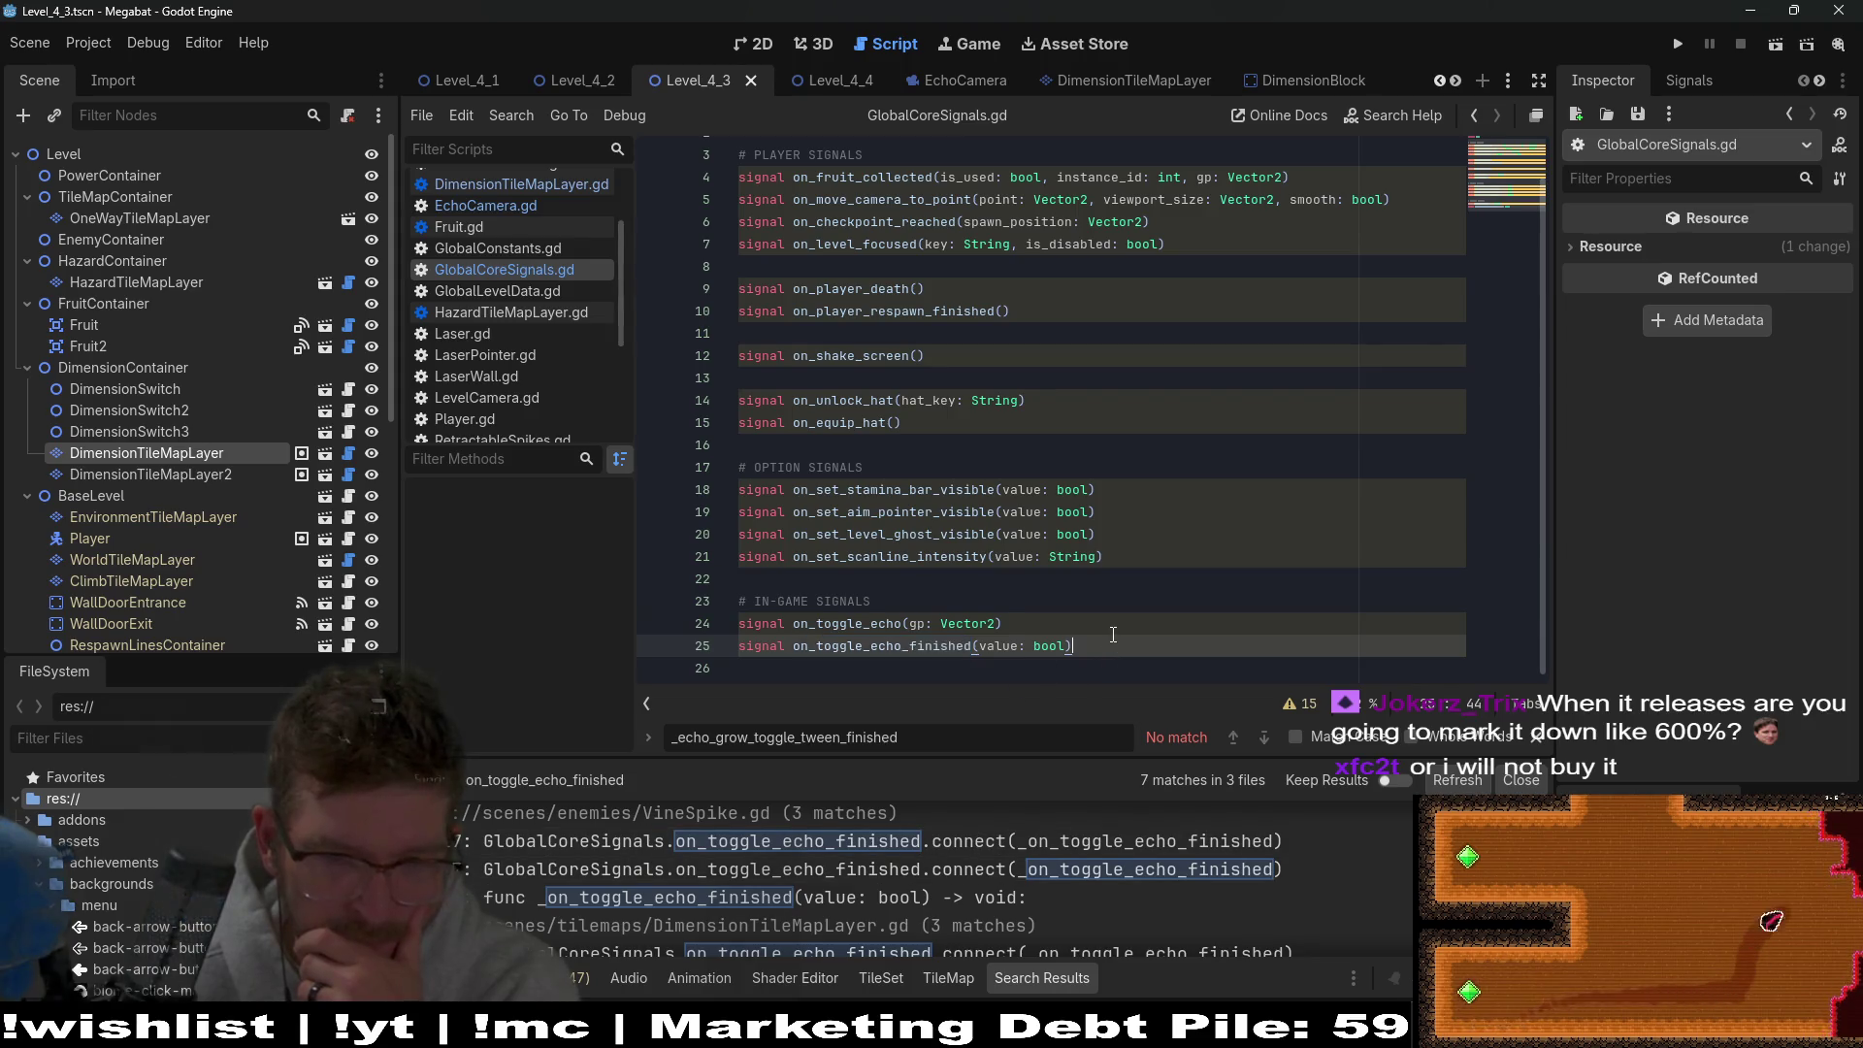
key(shift+Home)
key(BackSpace)
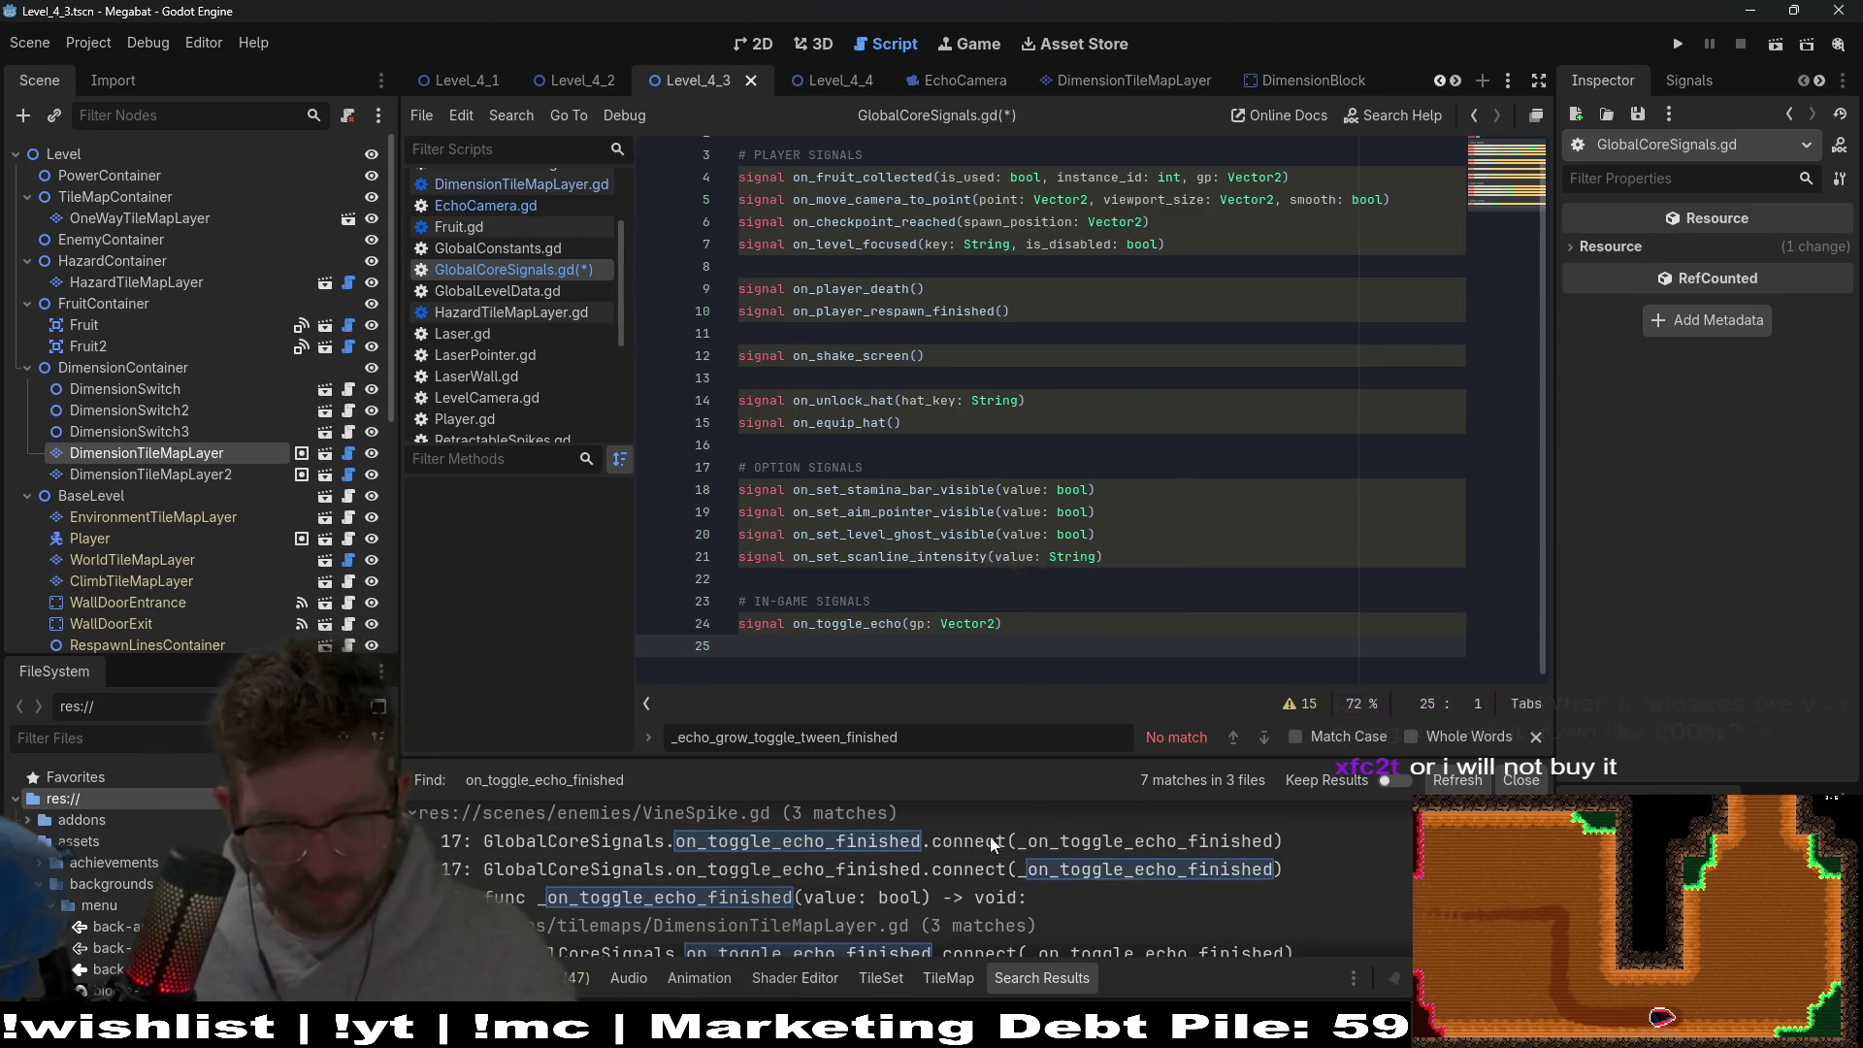
Open the VineSpike.gd match and read through where it still uses the signal.
click(771, 831)
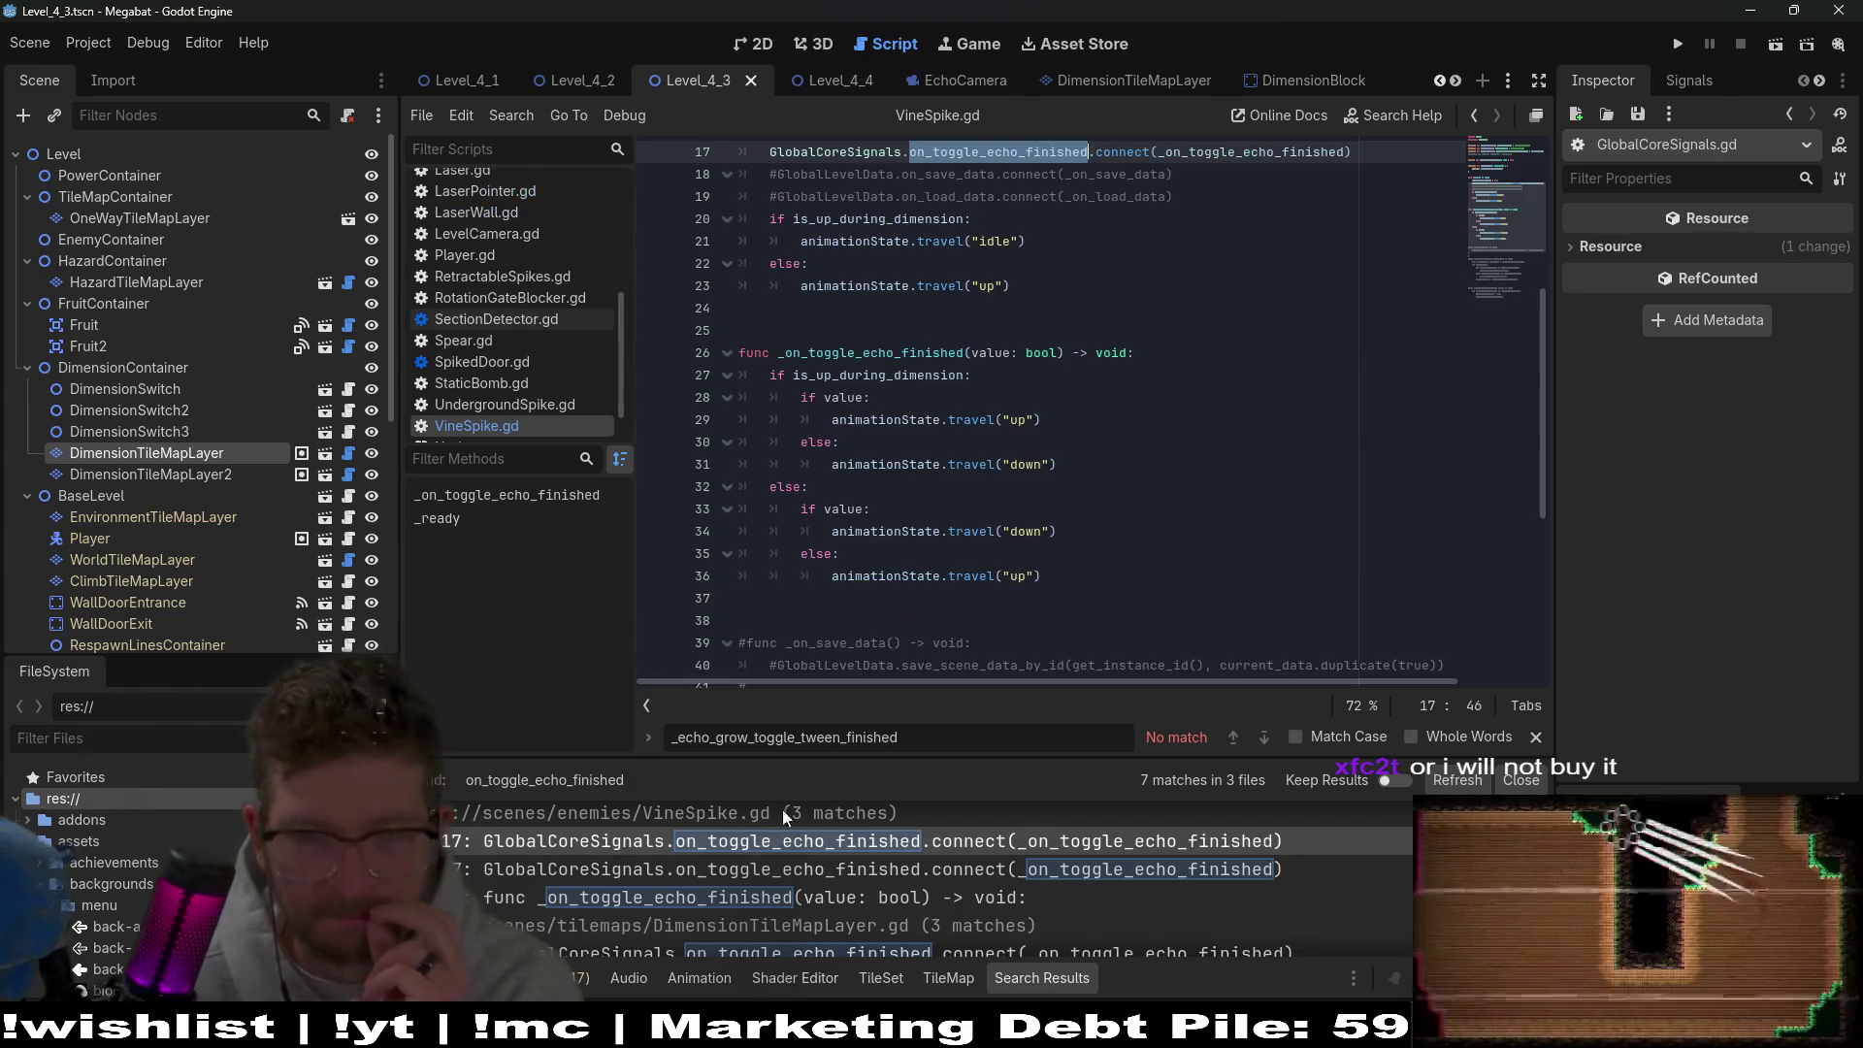
scroll(1029, 532, up, 2)
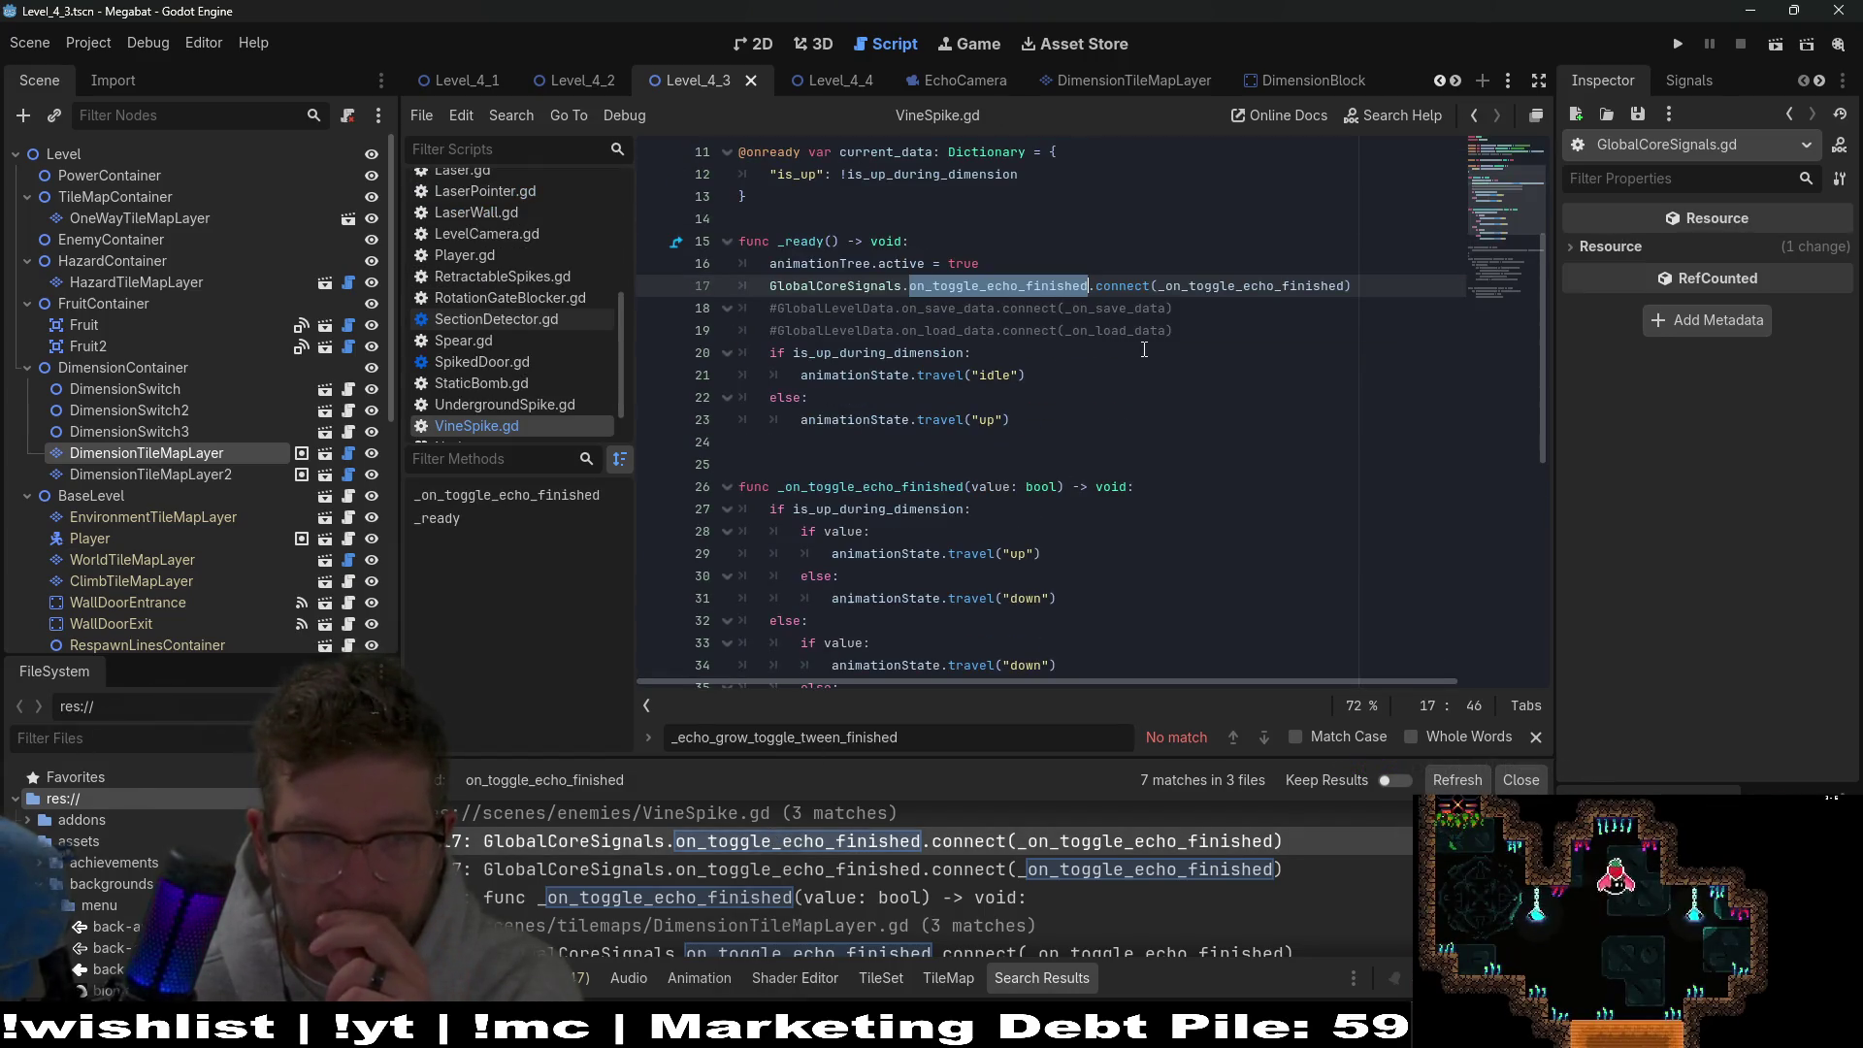
scroll(1104, 445, down, 4)
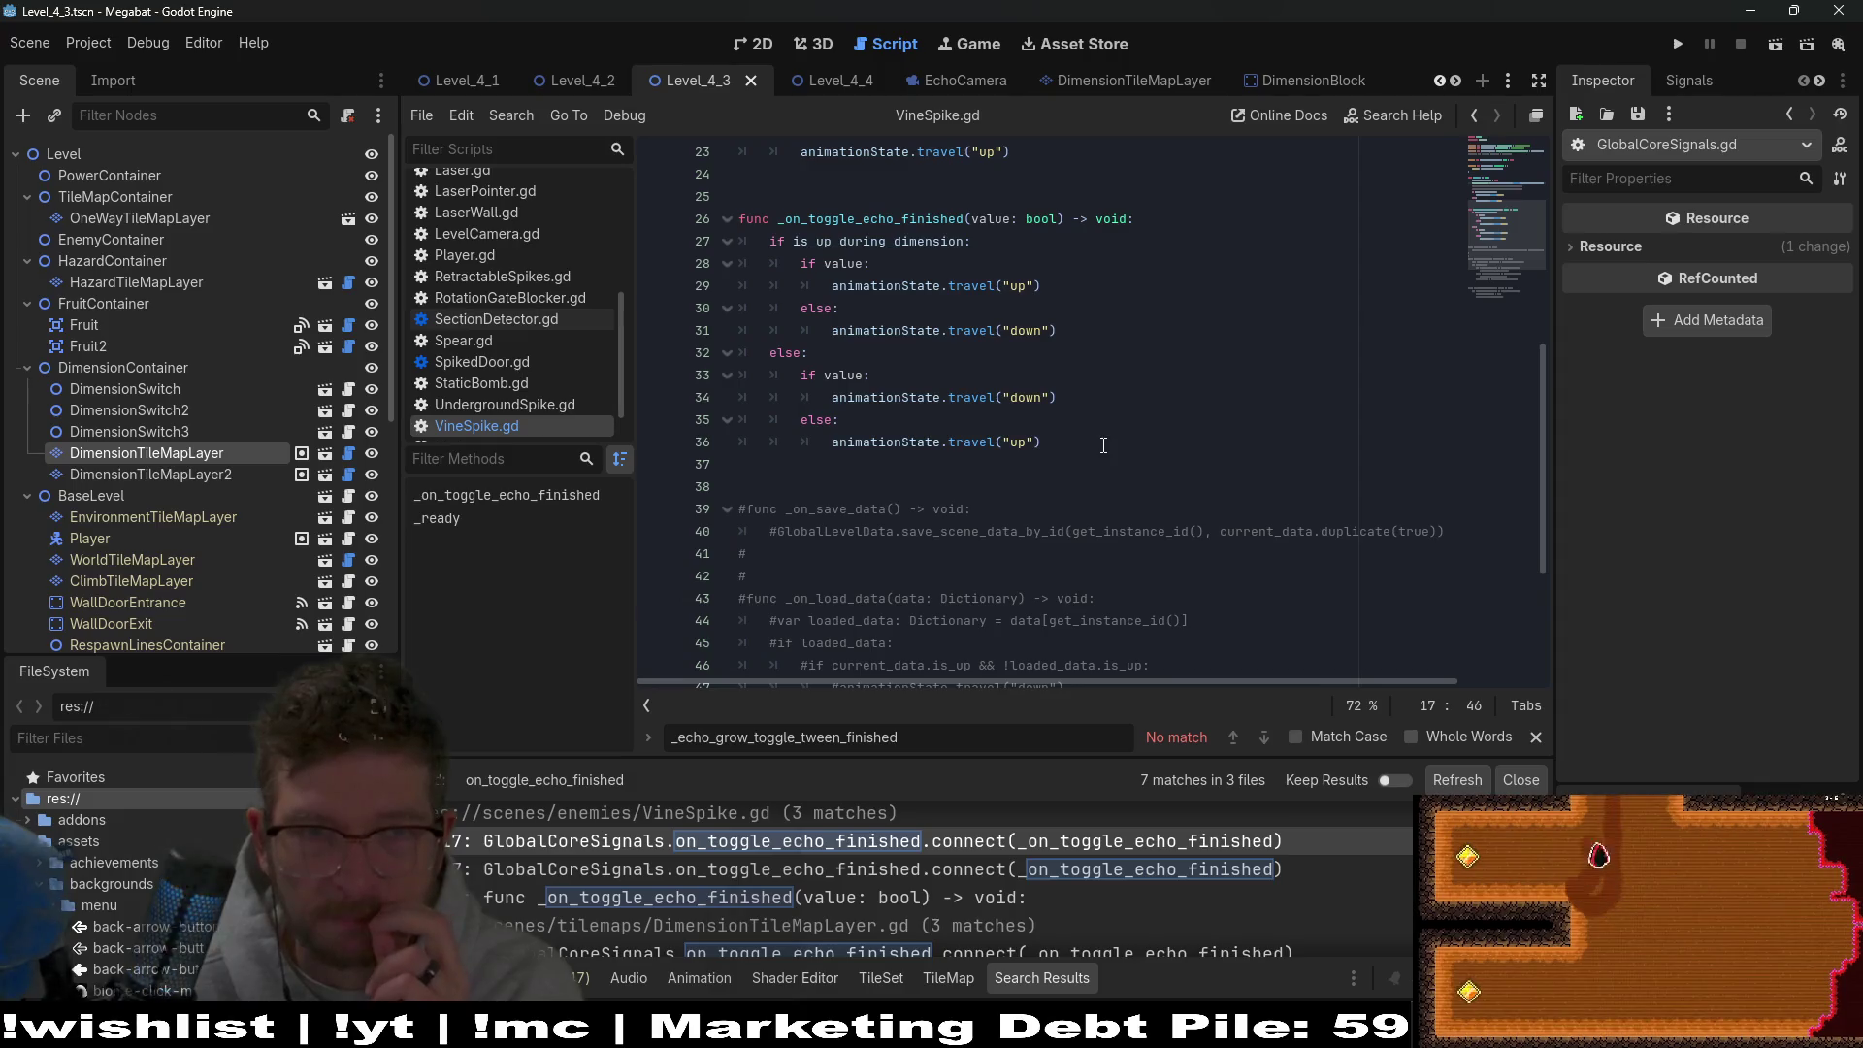
scroll(1104, 446, up, 4)
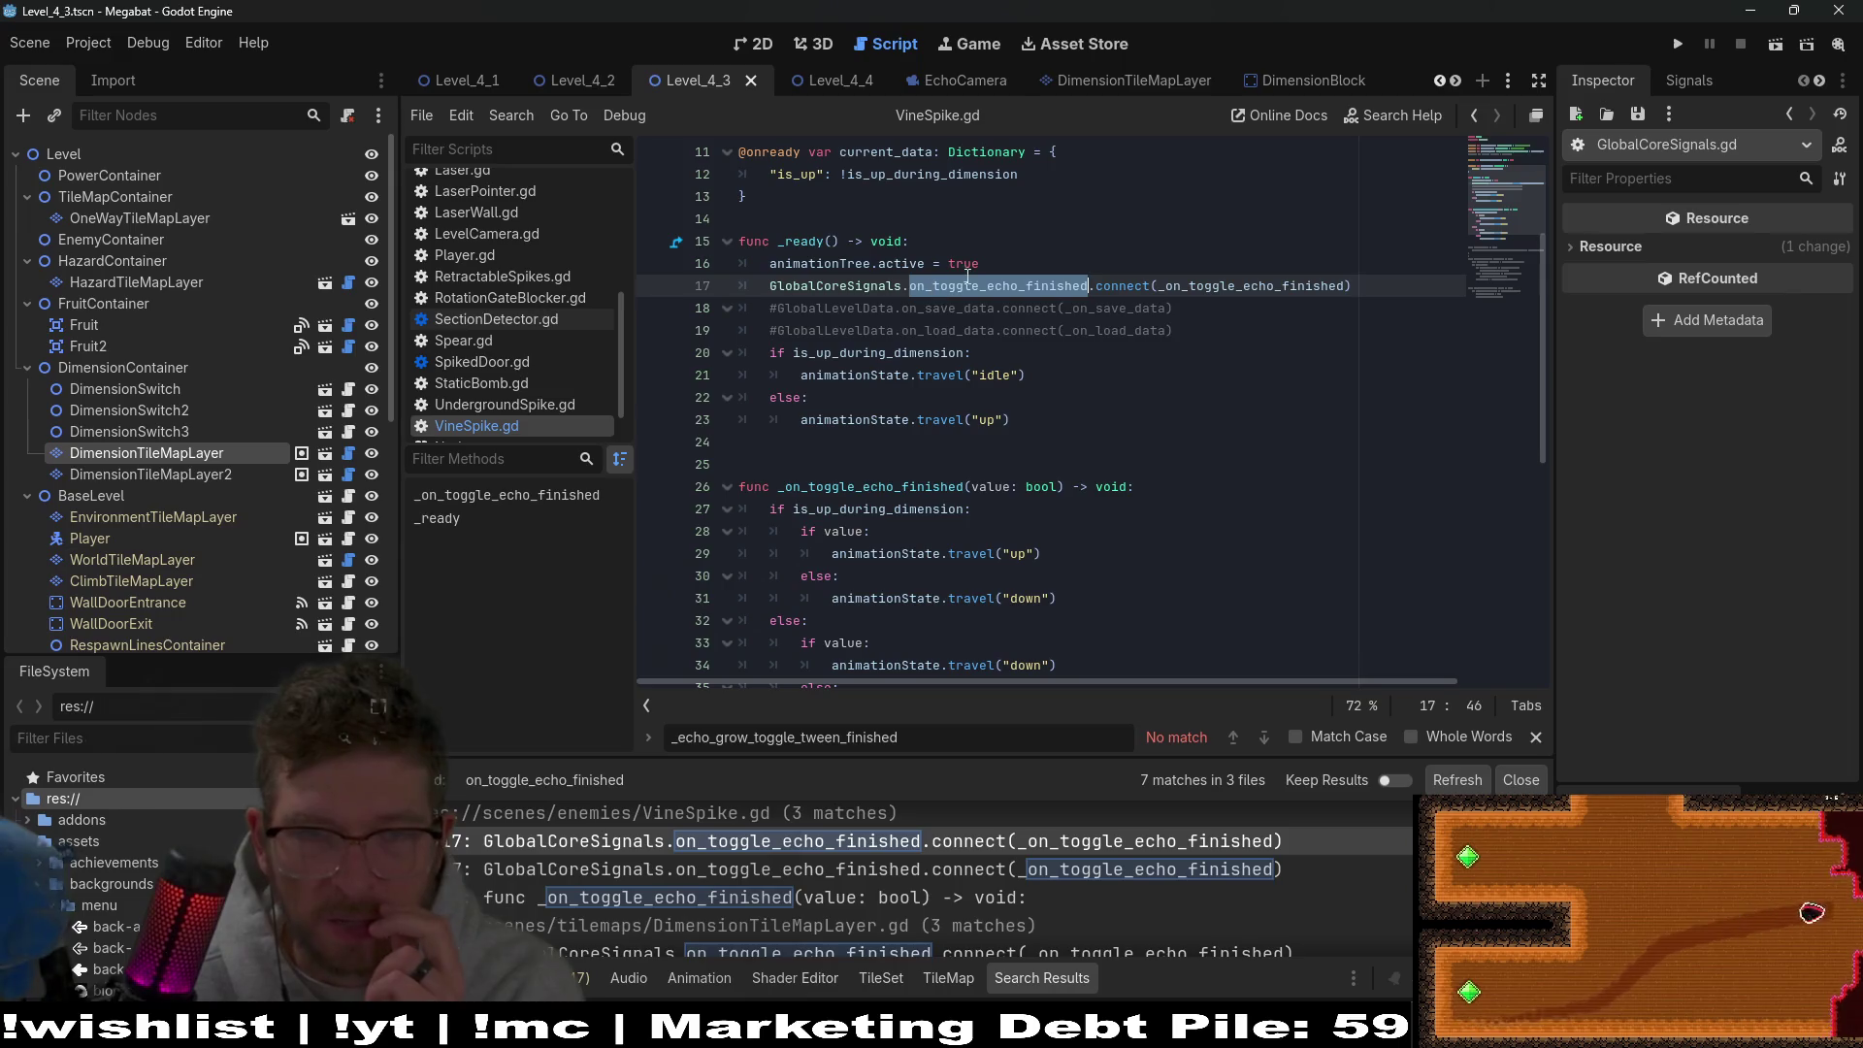
scroll(1103, 402, down, 5)
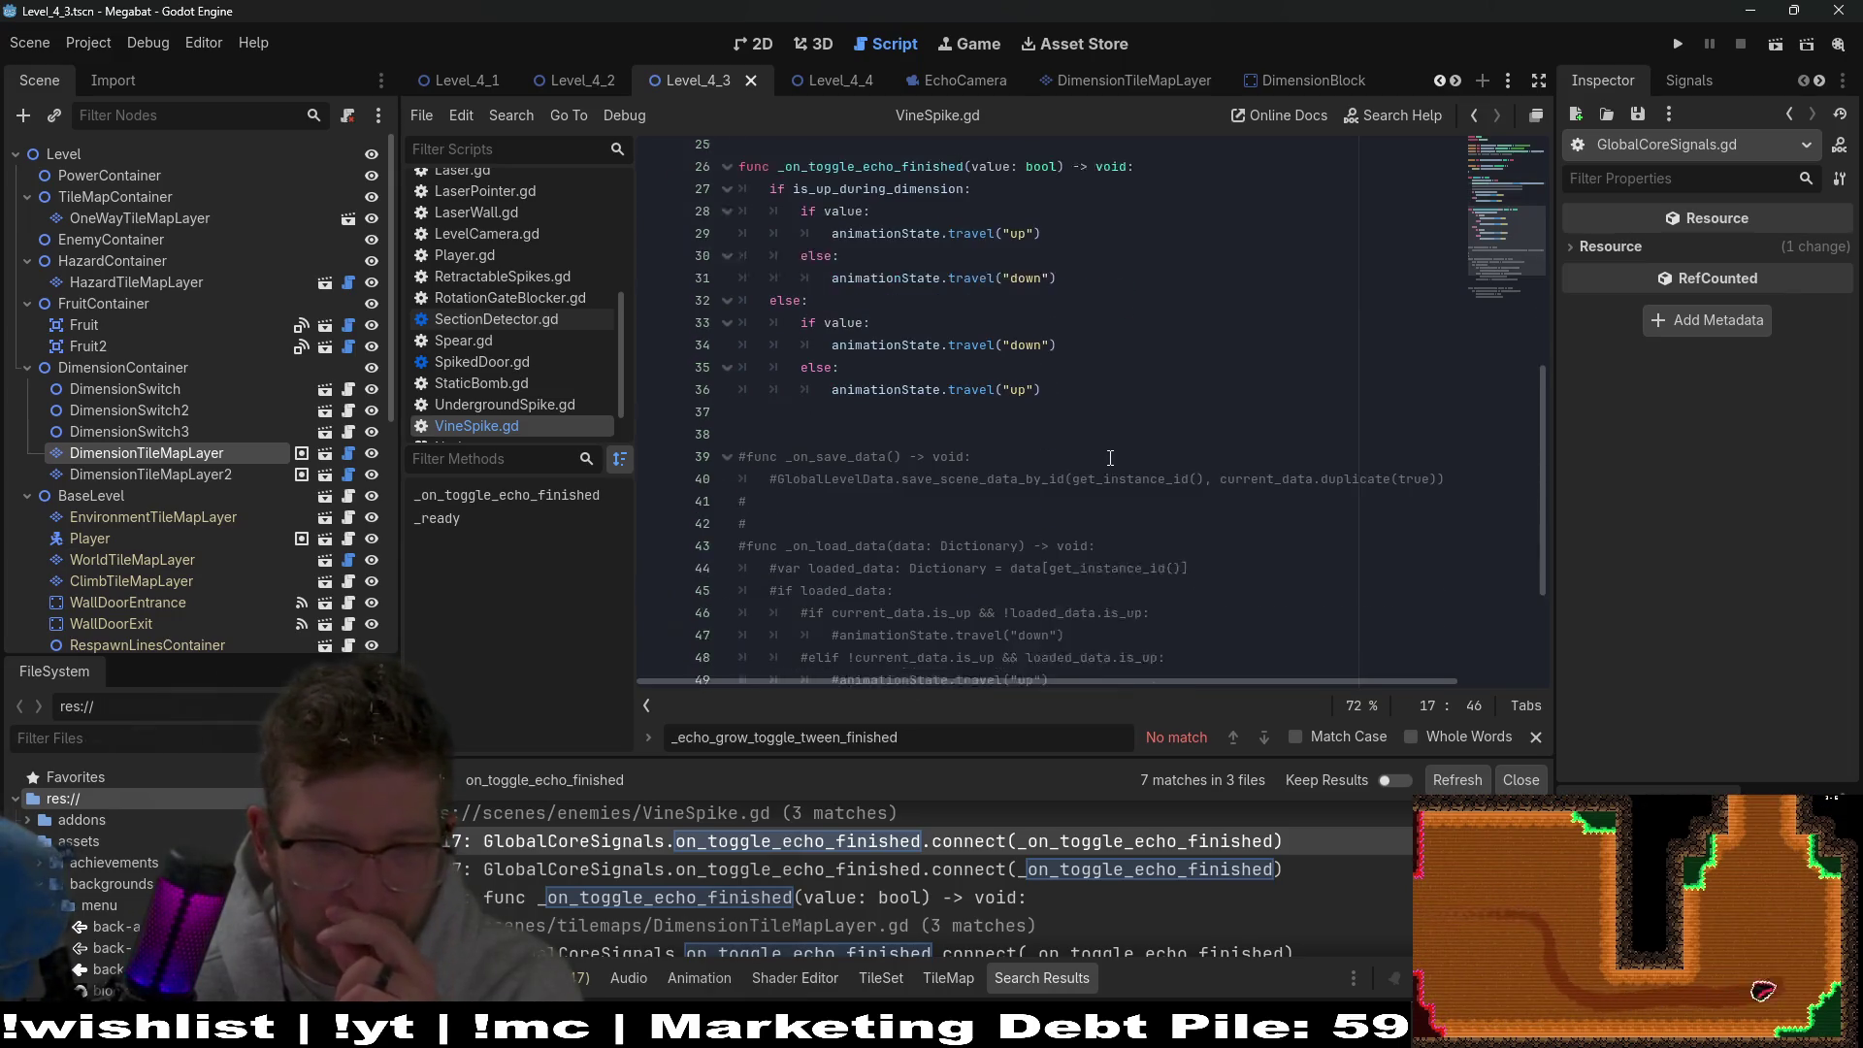
scroll(1110, 458, down, 2)
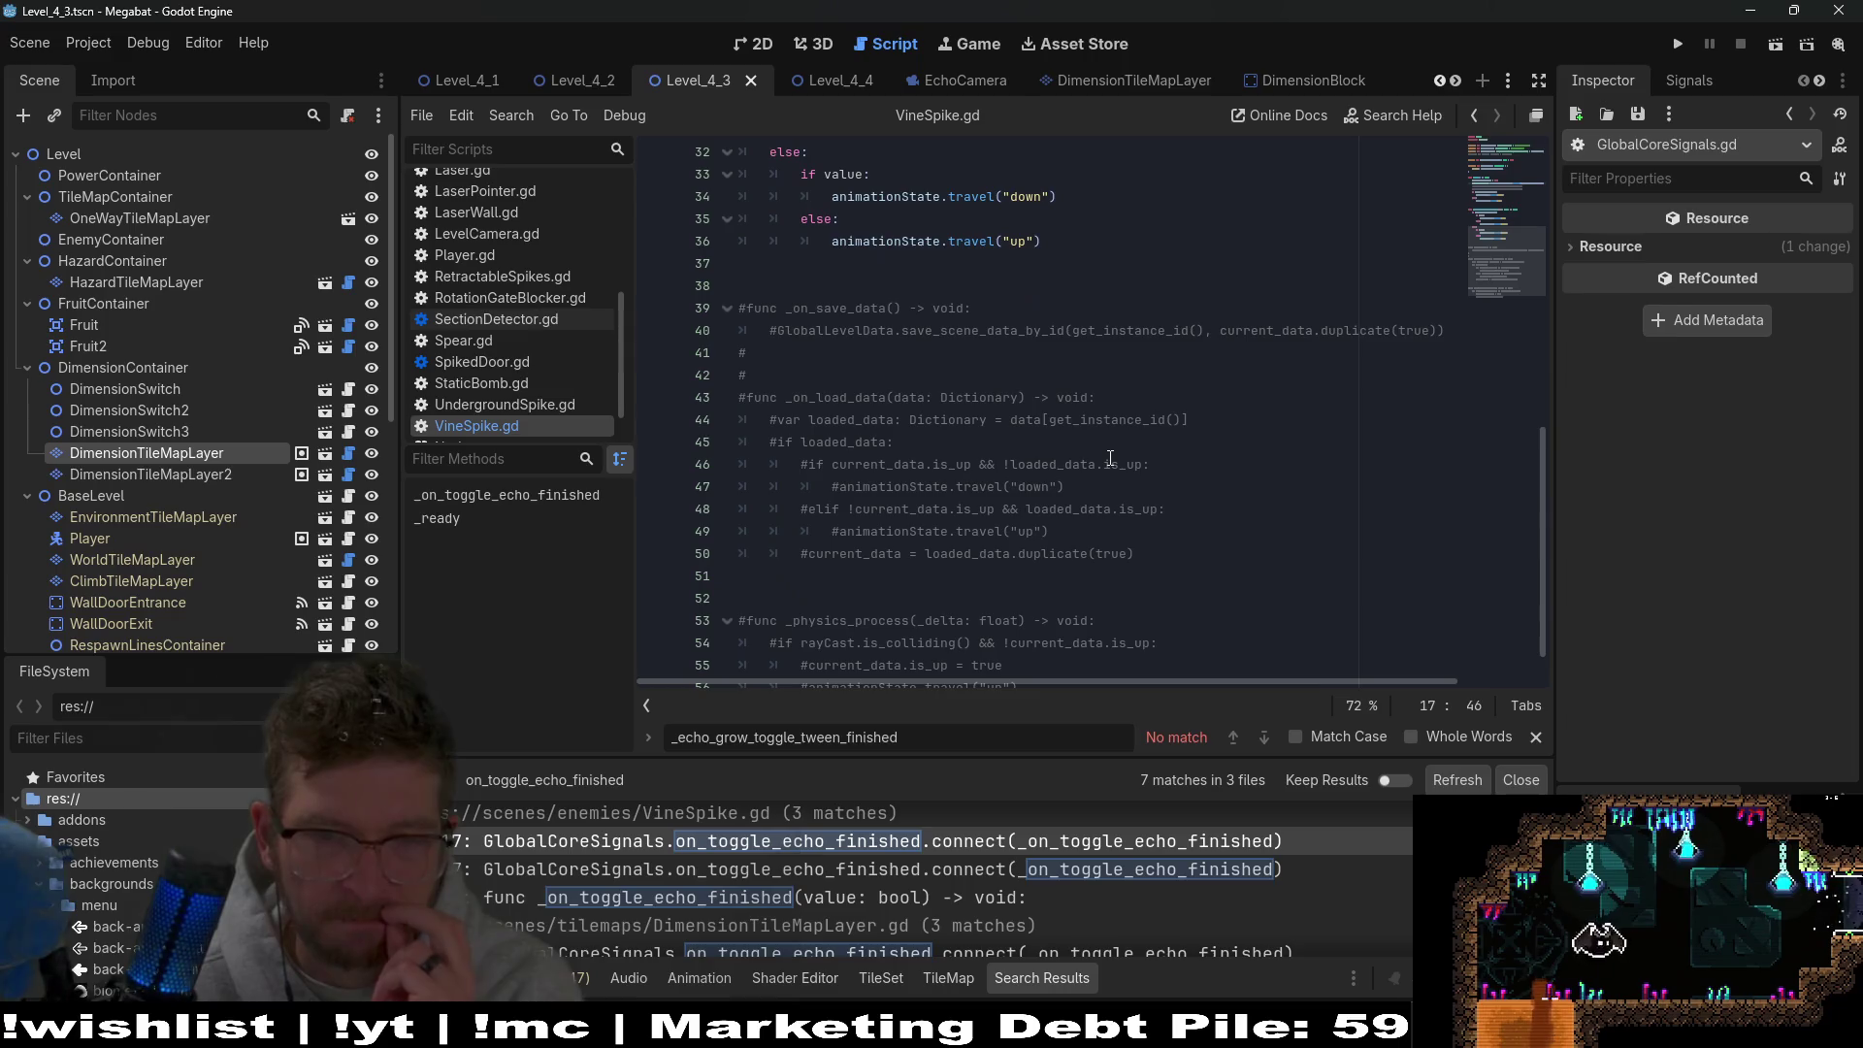
scroll(963, 882, down, 3)
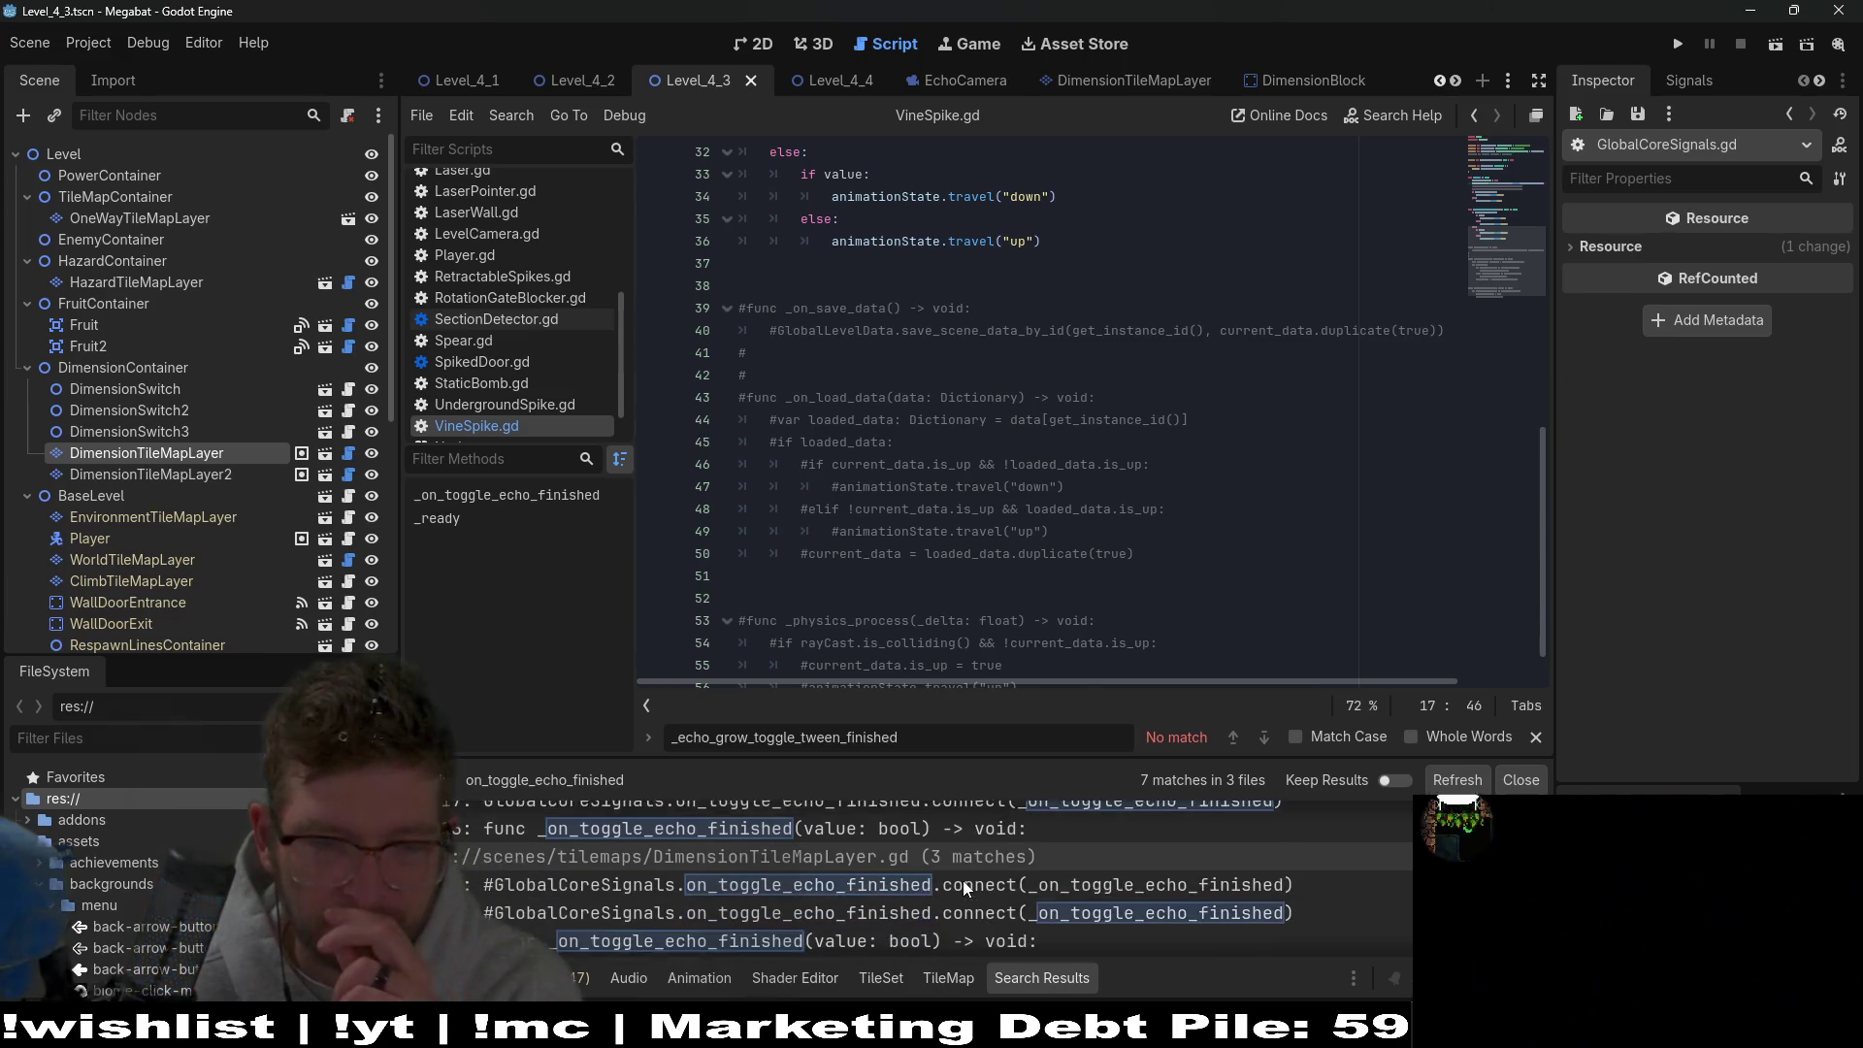
In DimensionTileMapLayer.gd, delete the commented-out _on_toggle_echo_finished function.
click(914, 934)
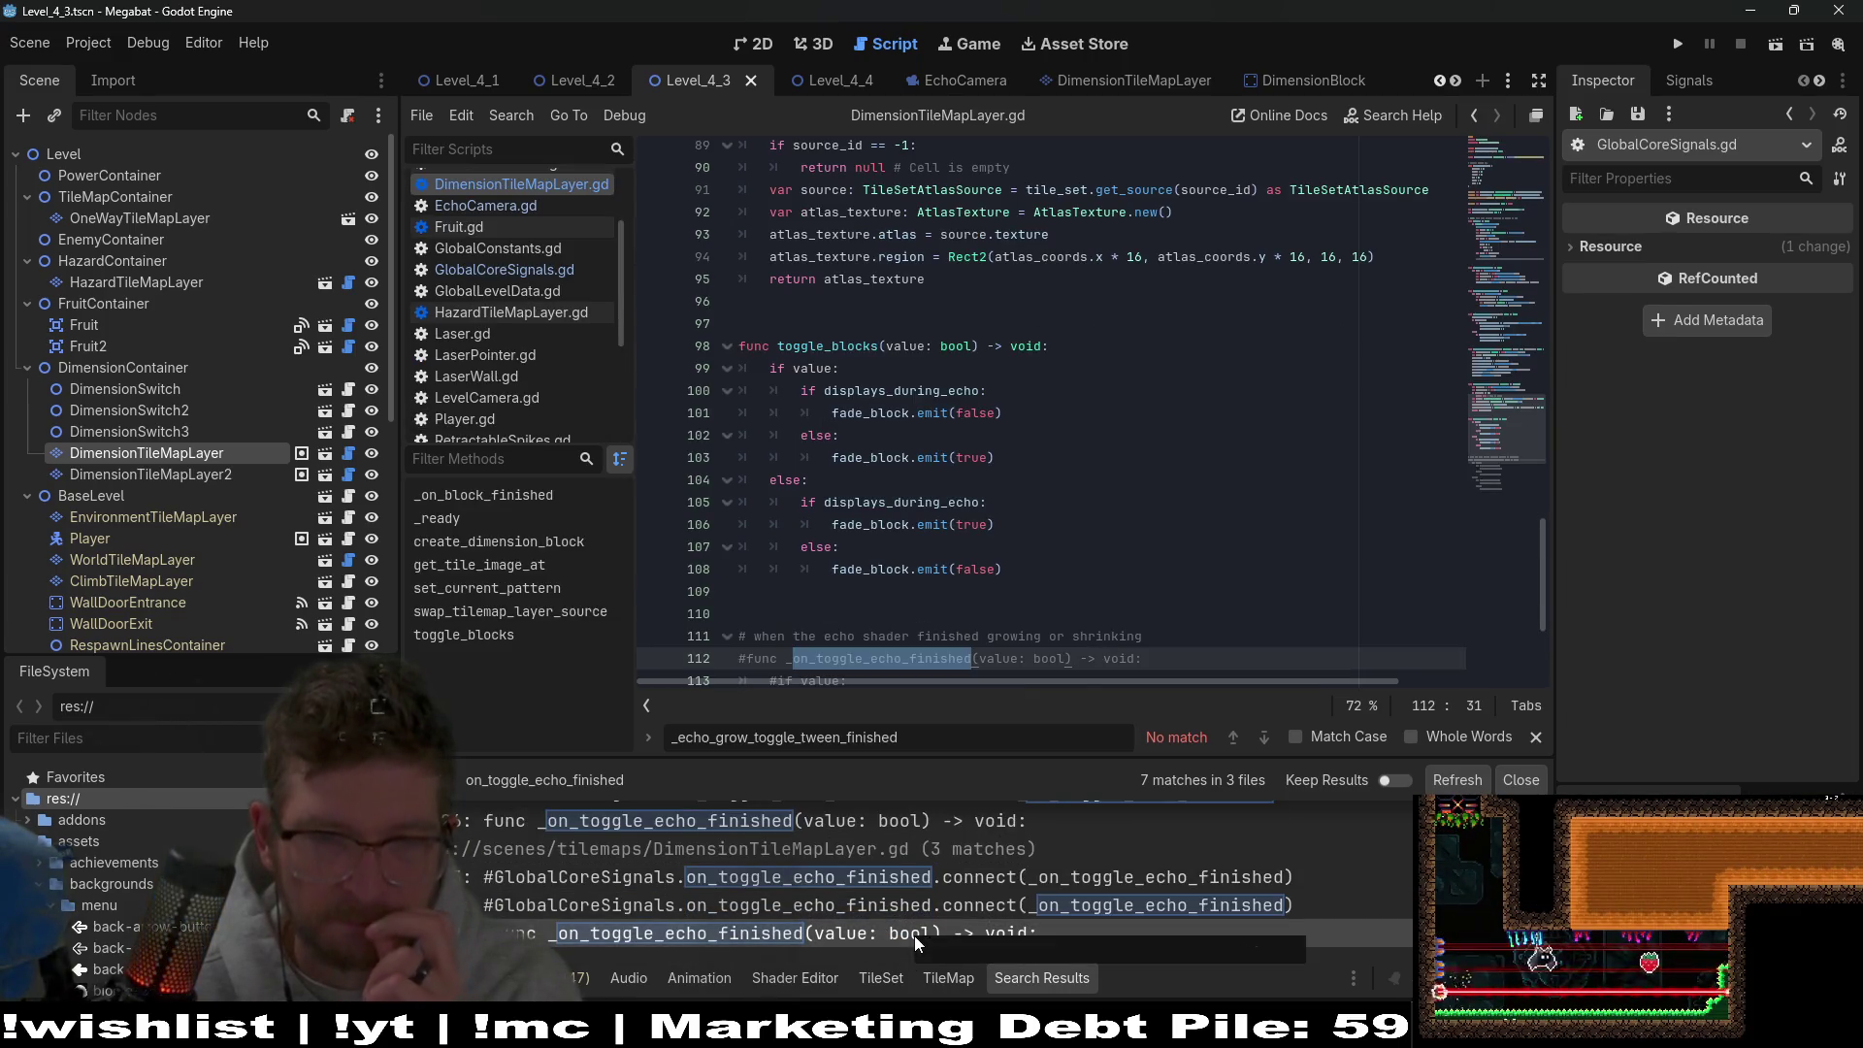
scroll(1023, 548, down, 4)
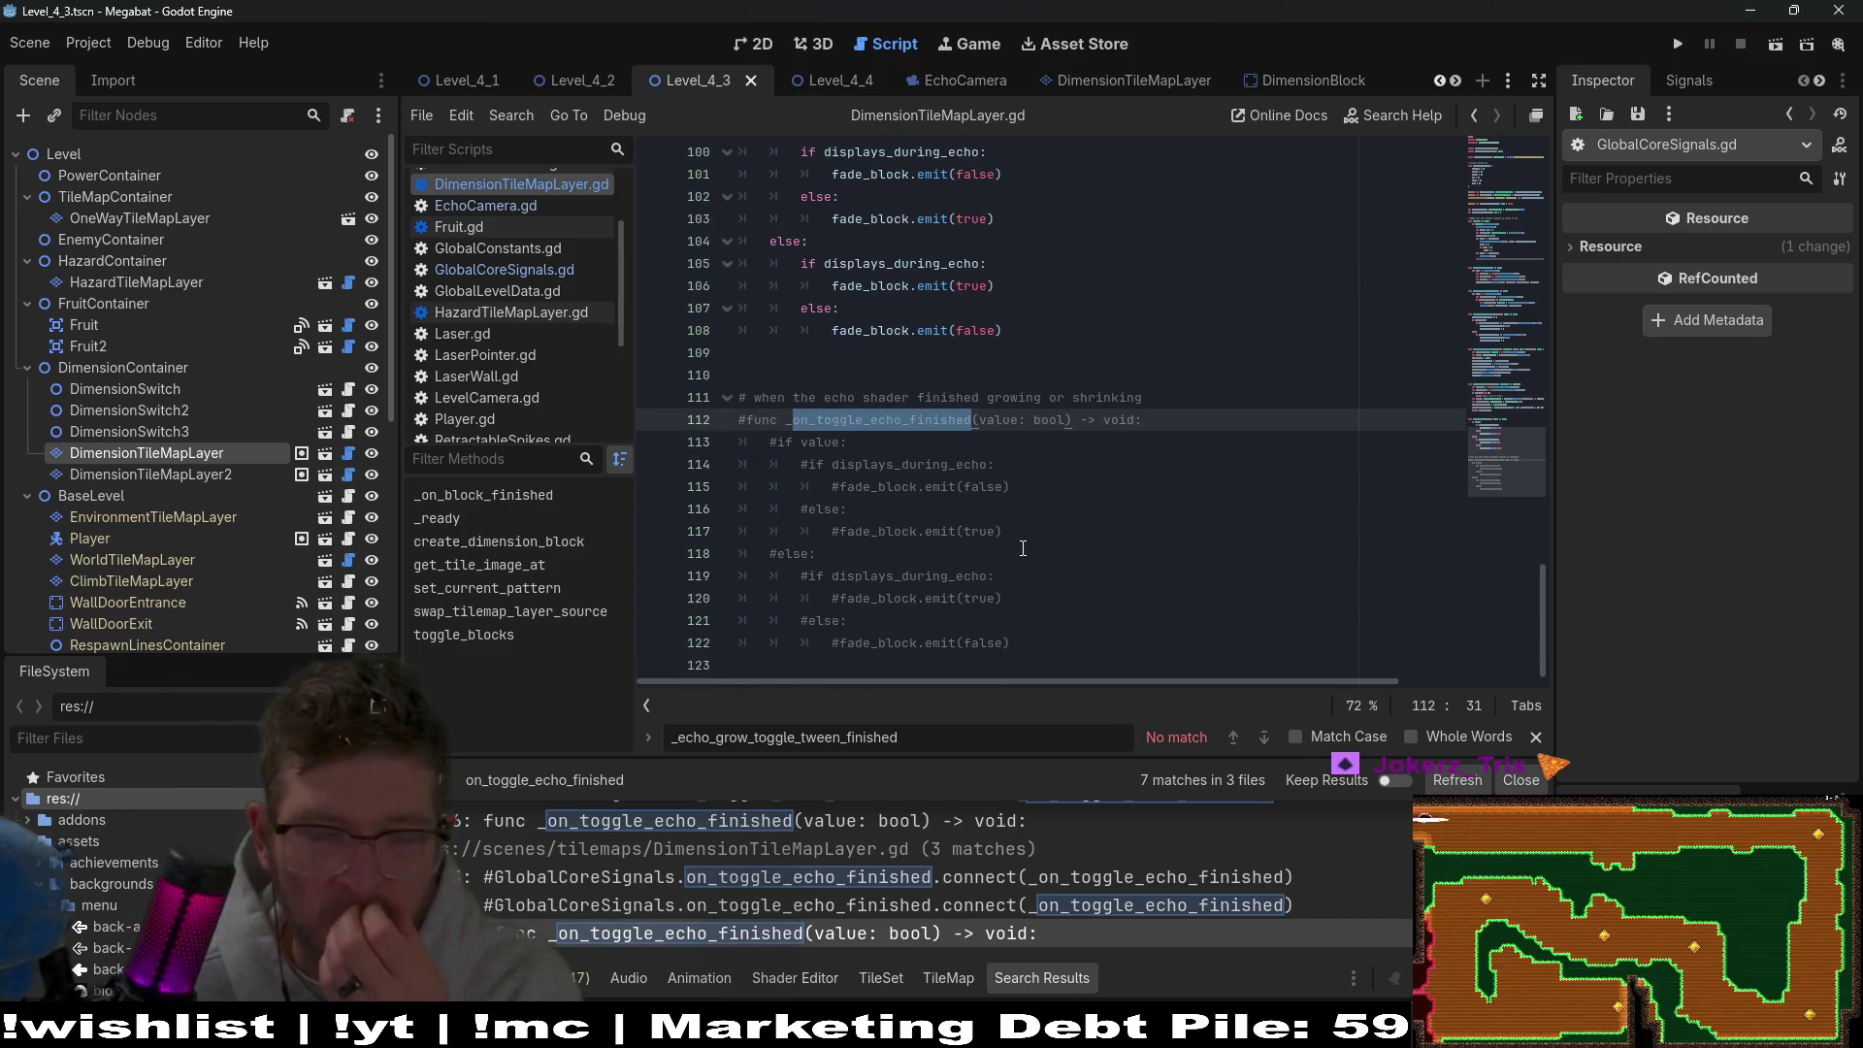
mouse_move(1063, 651)
mouse_down()
mouse_move(1145, 397)
mouse_move(1215, 369)
mouse_up()
key(BackSpace)
key(BackSpace)
key(BackSpace)
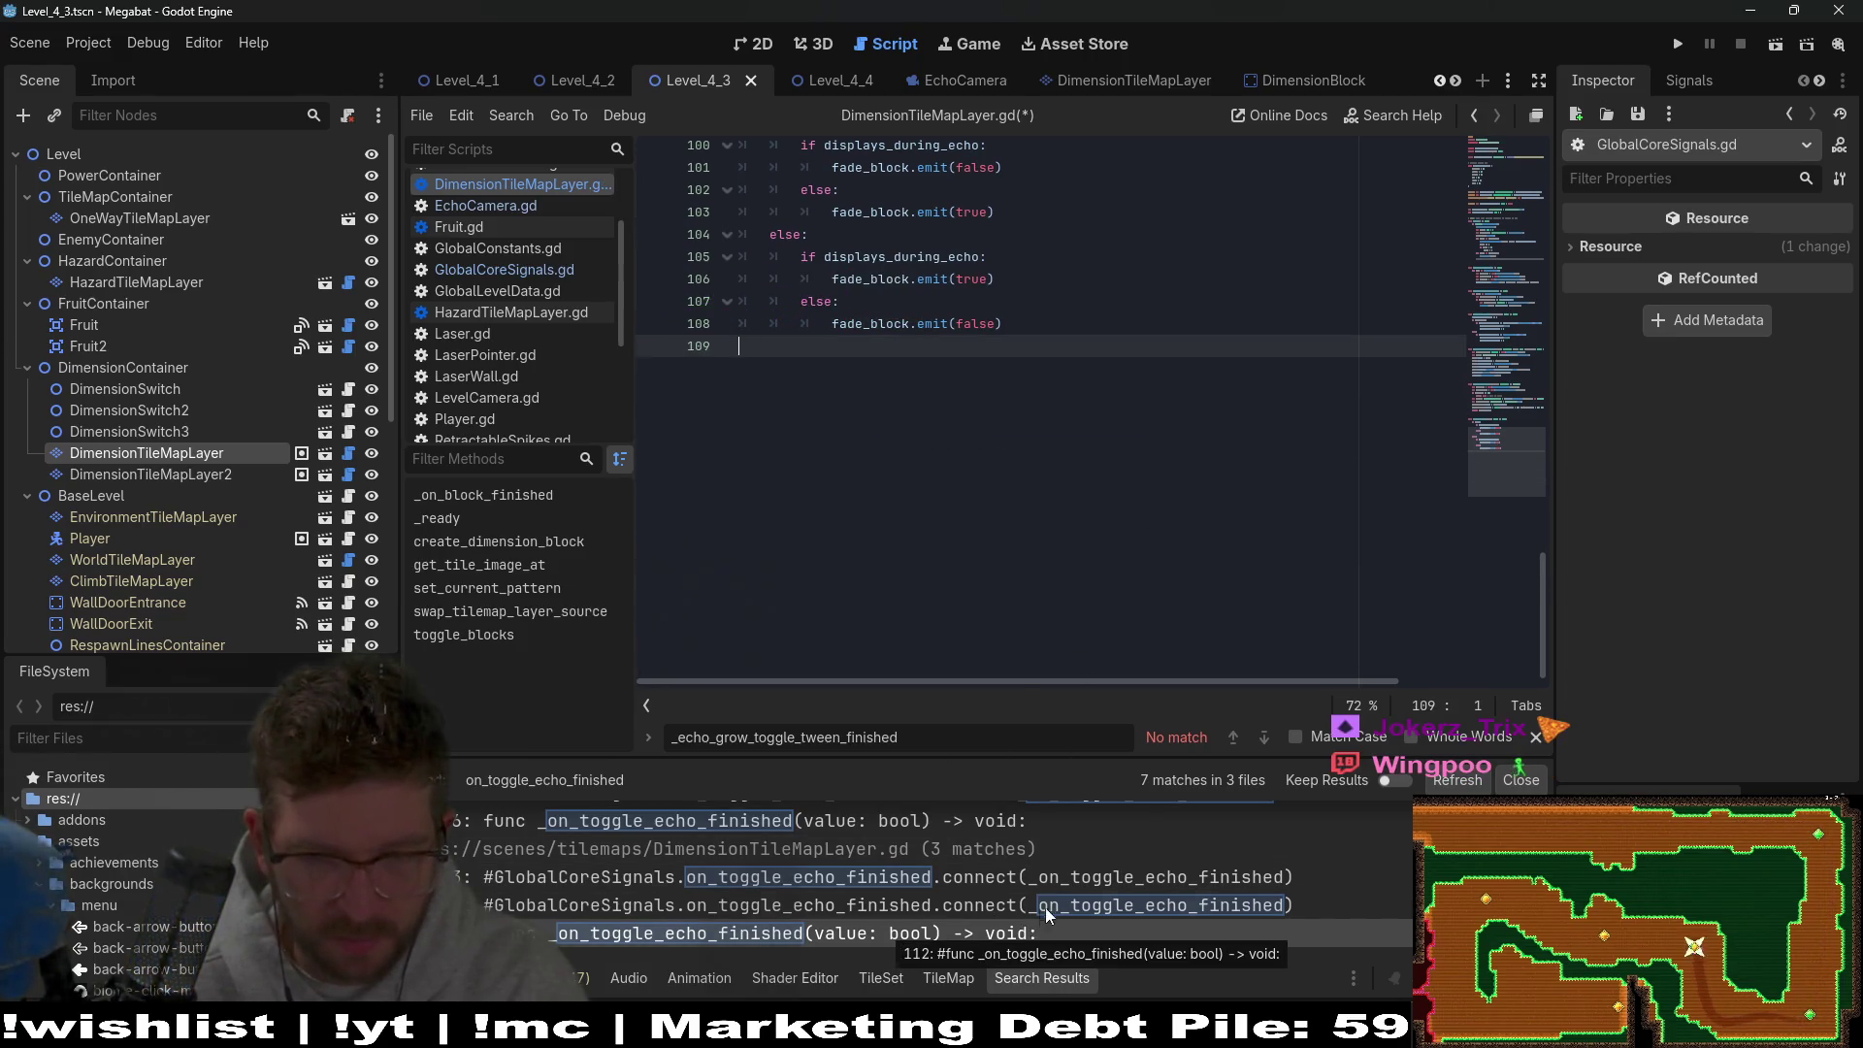
Delete the commented-out connect line as well, then return to the VineSpike.gd match.
click(903, 904)
click(1405, 420)
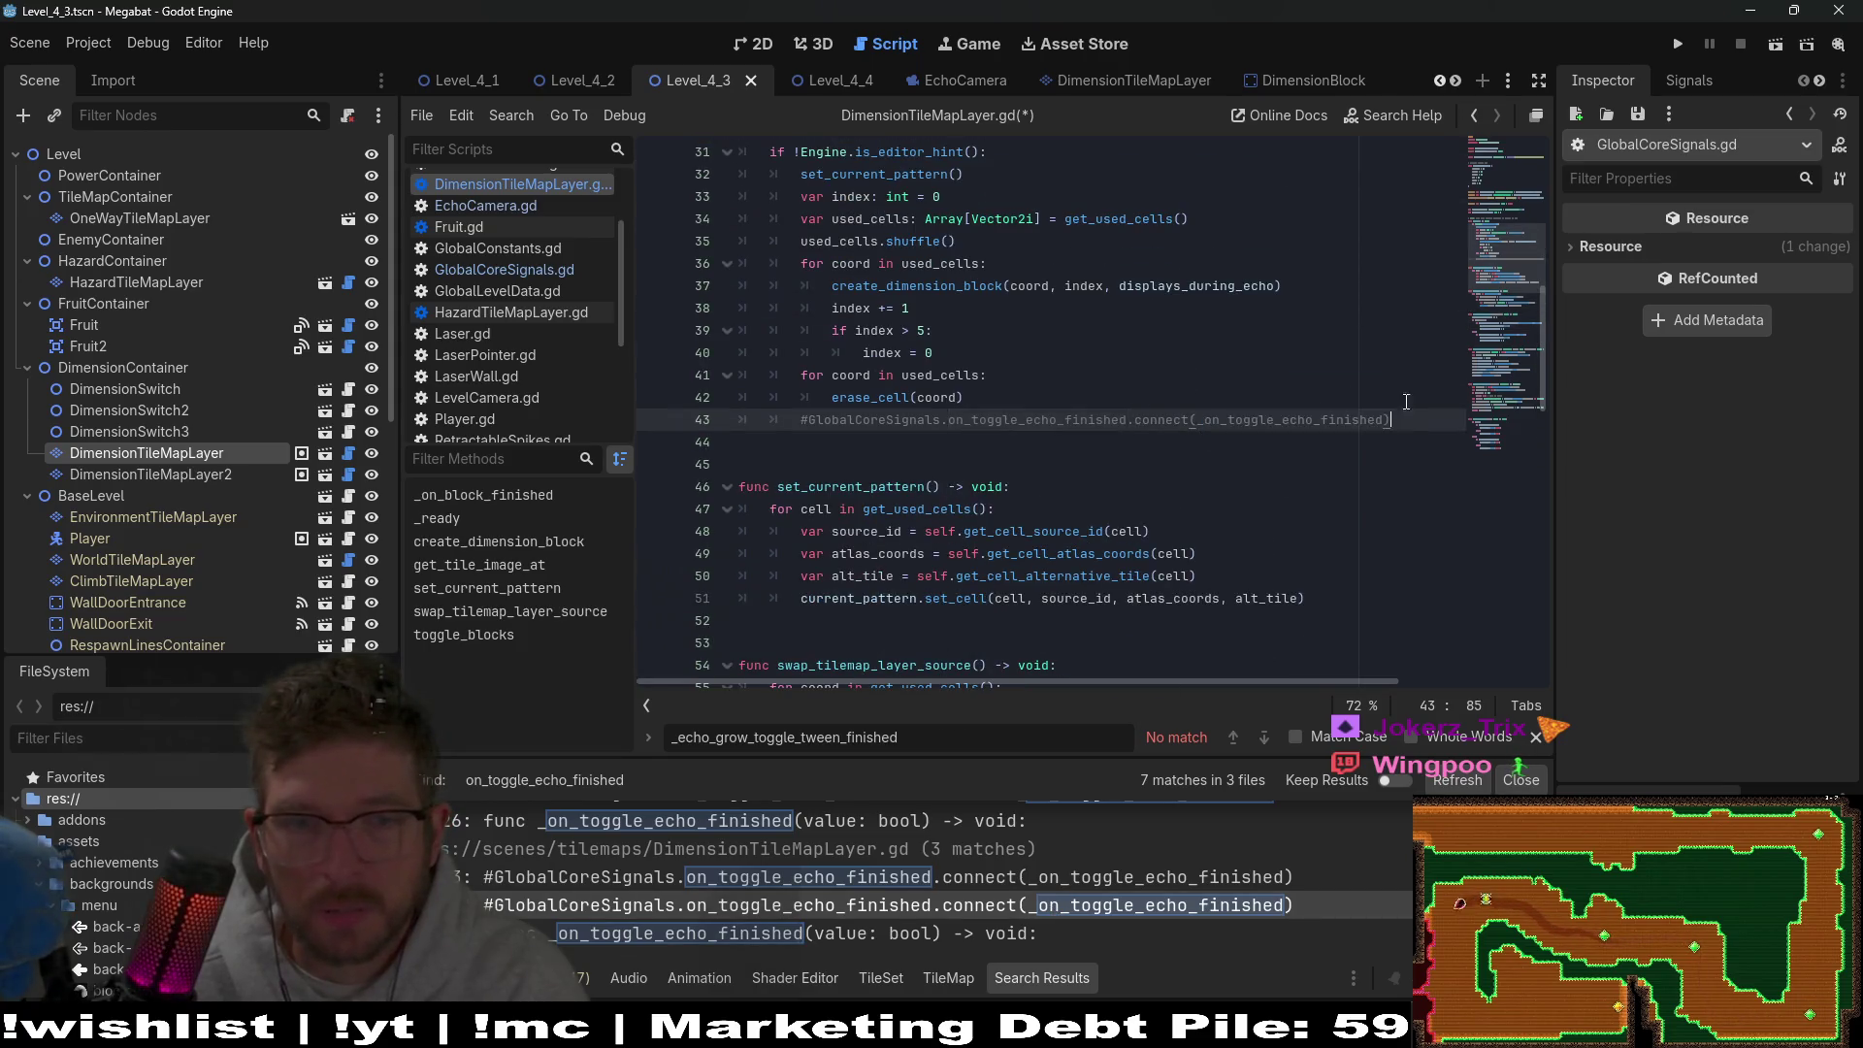
key(shift+Home)
key(BackSpace)
key(BackSpace)
key(BackSpace)
key(Down)
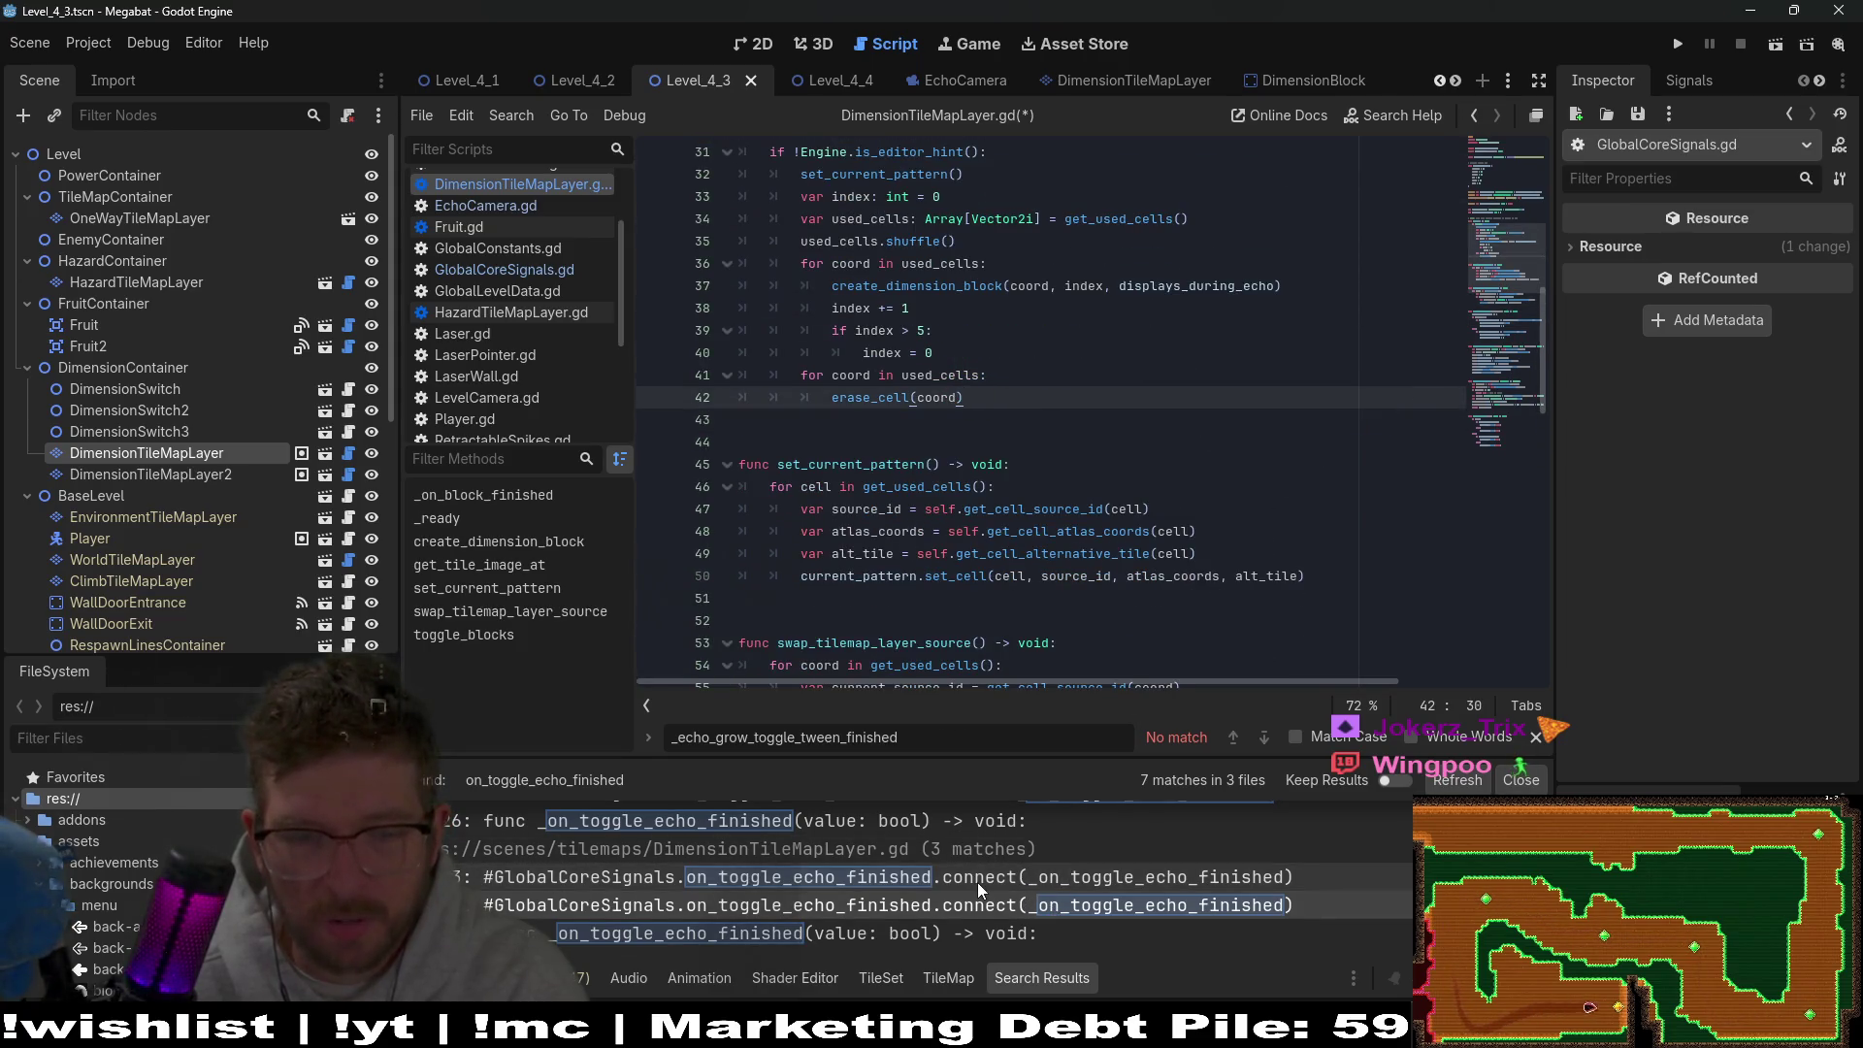
key(ctrl+End)
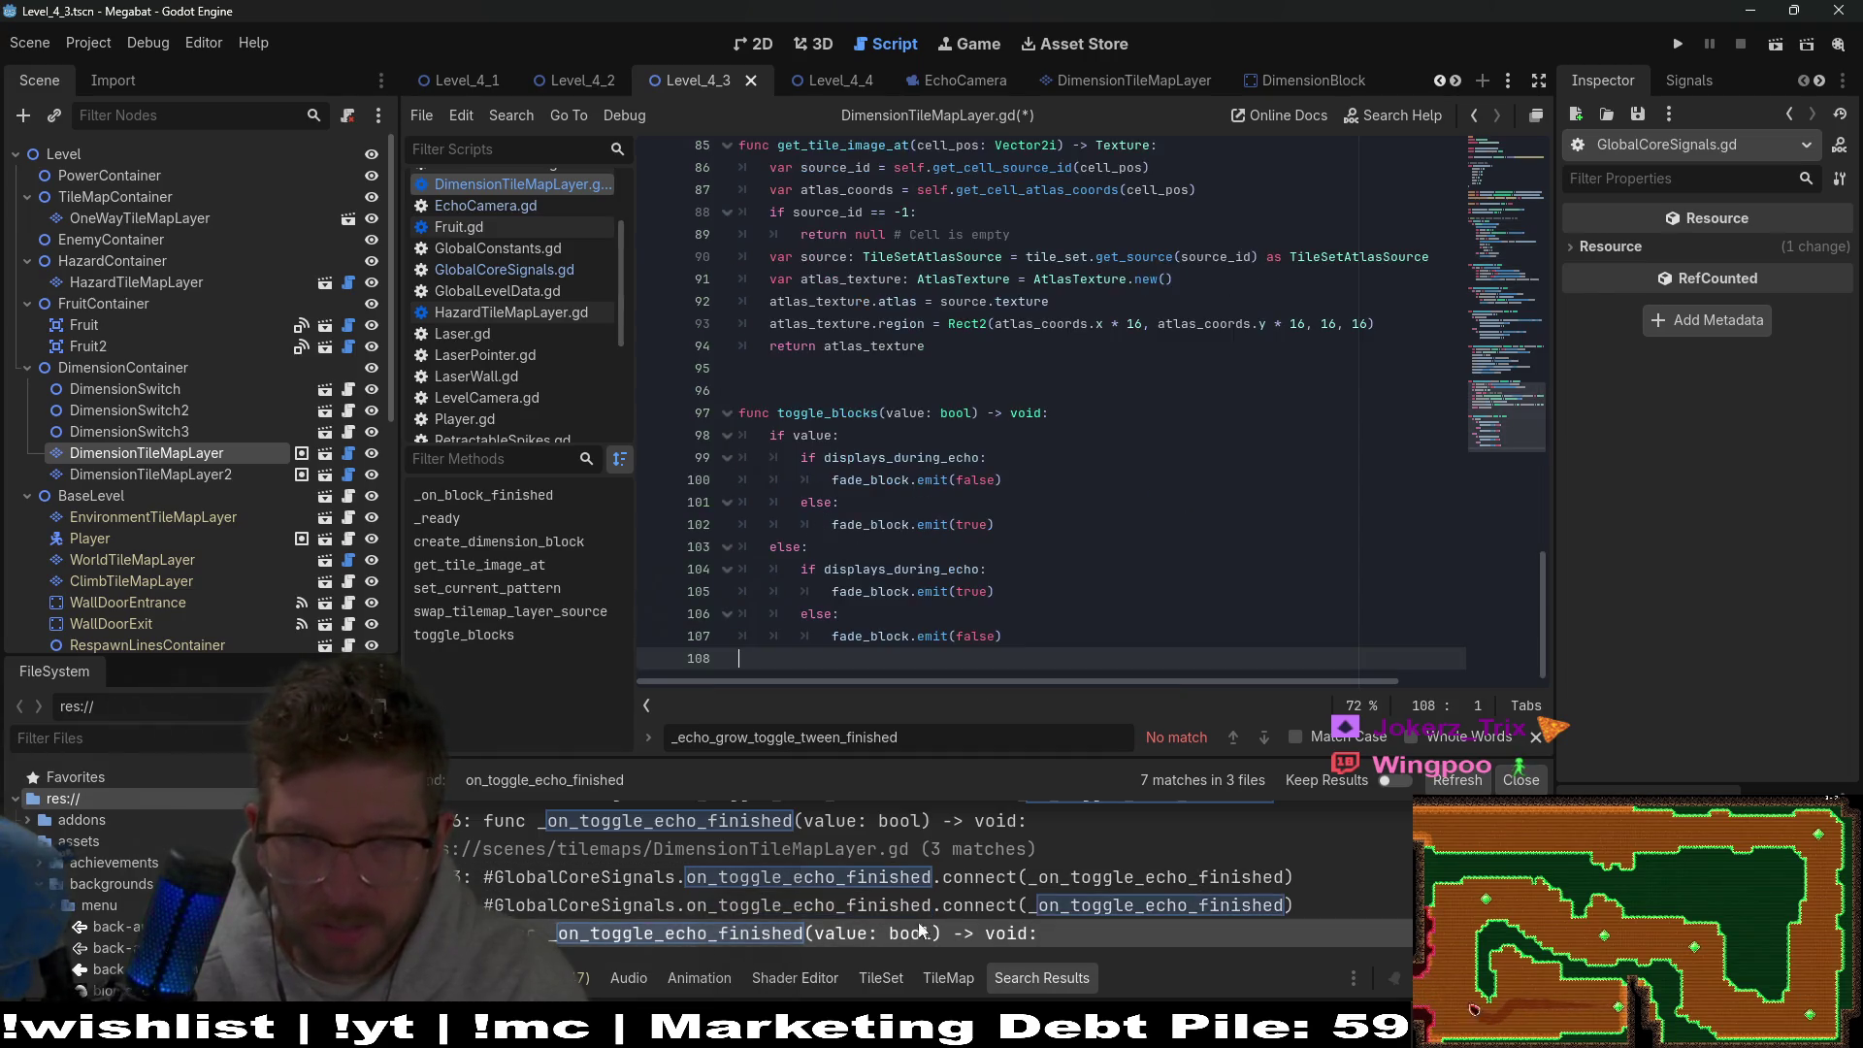
scroll(931, 896, up, 2)
click(963, 869)
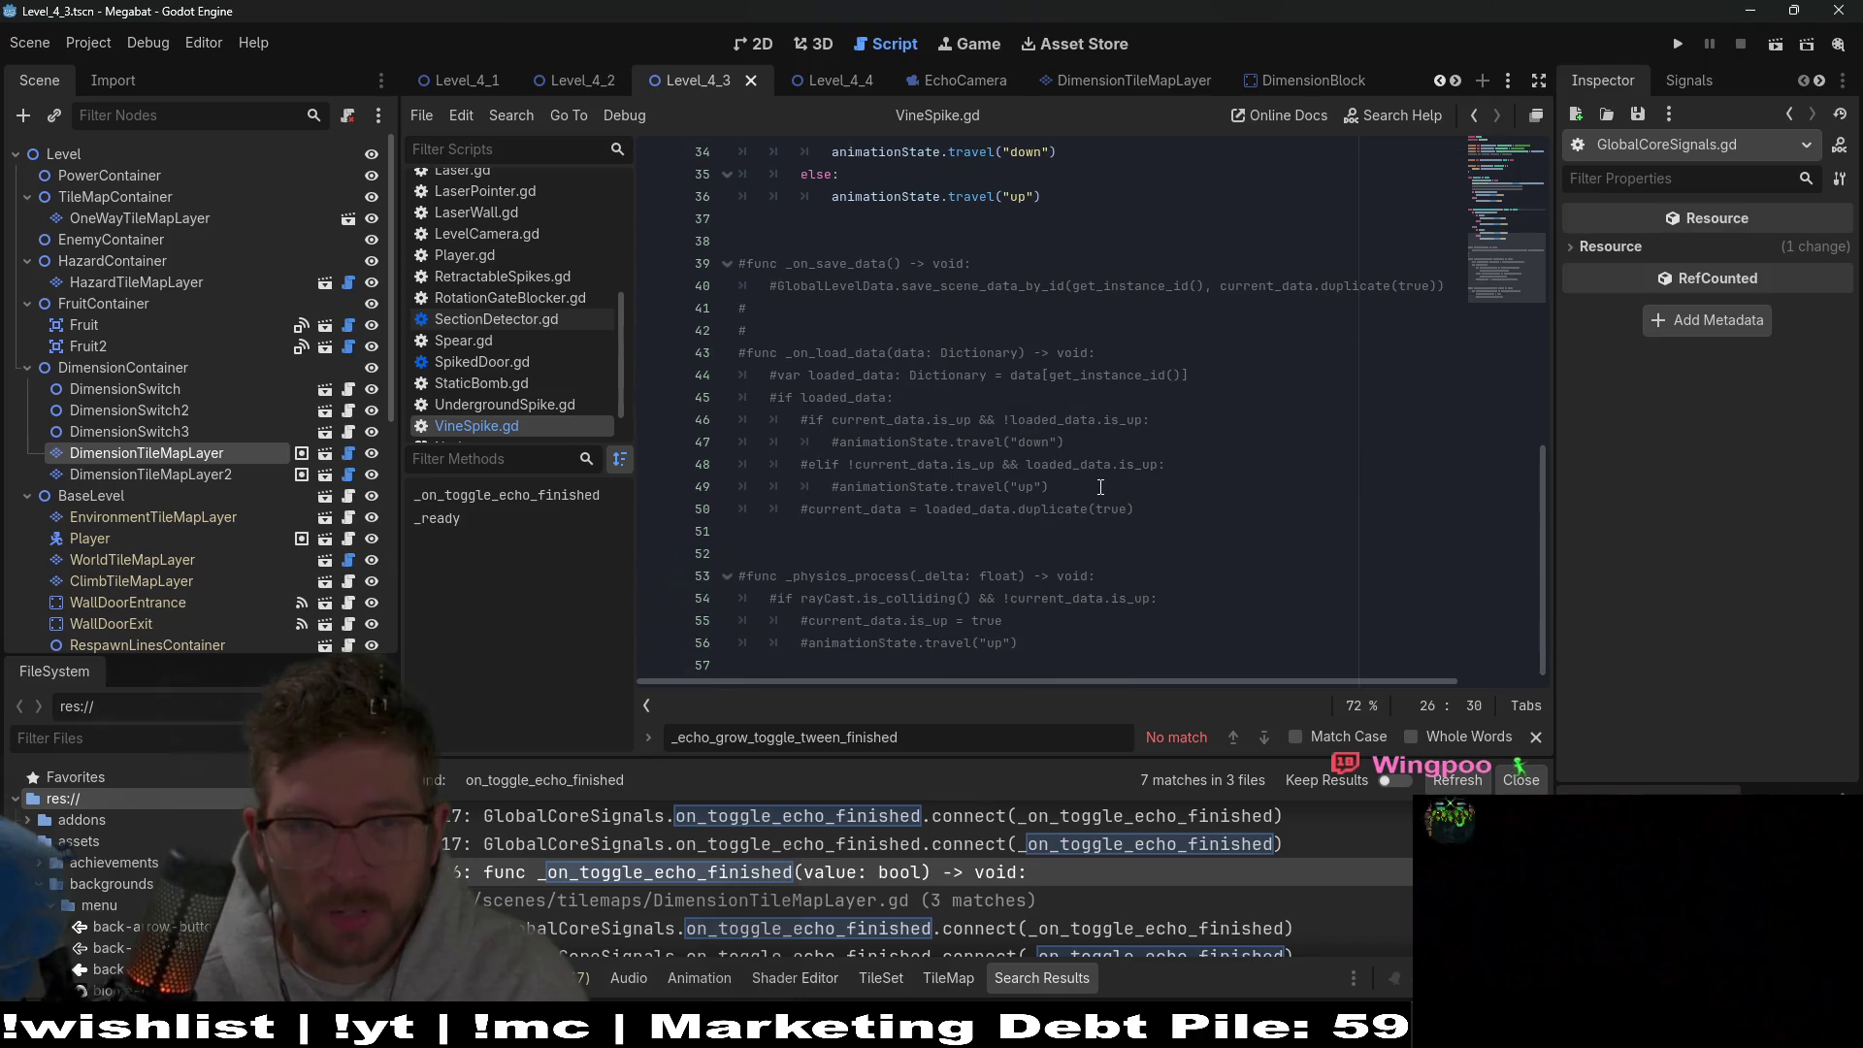
Delete VineSpike.gd's commented-out functions (lines 37–57) and its commented save and load connect lines.
scroll(1102, 487, up, 3)
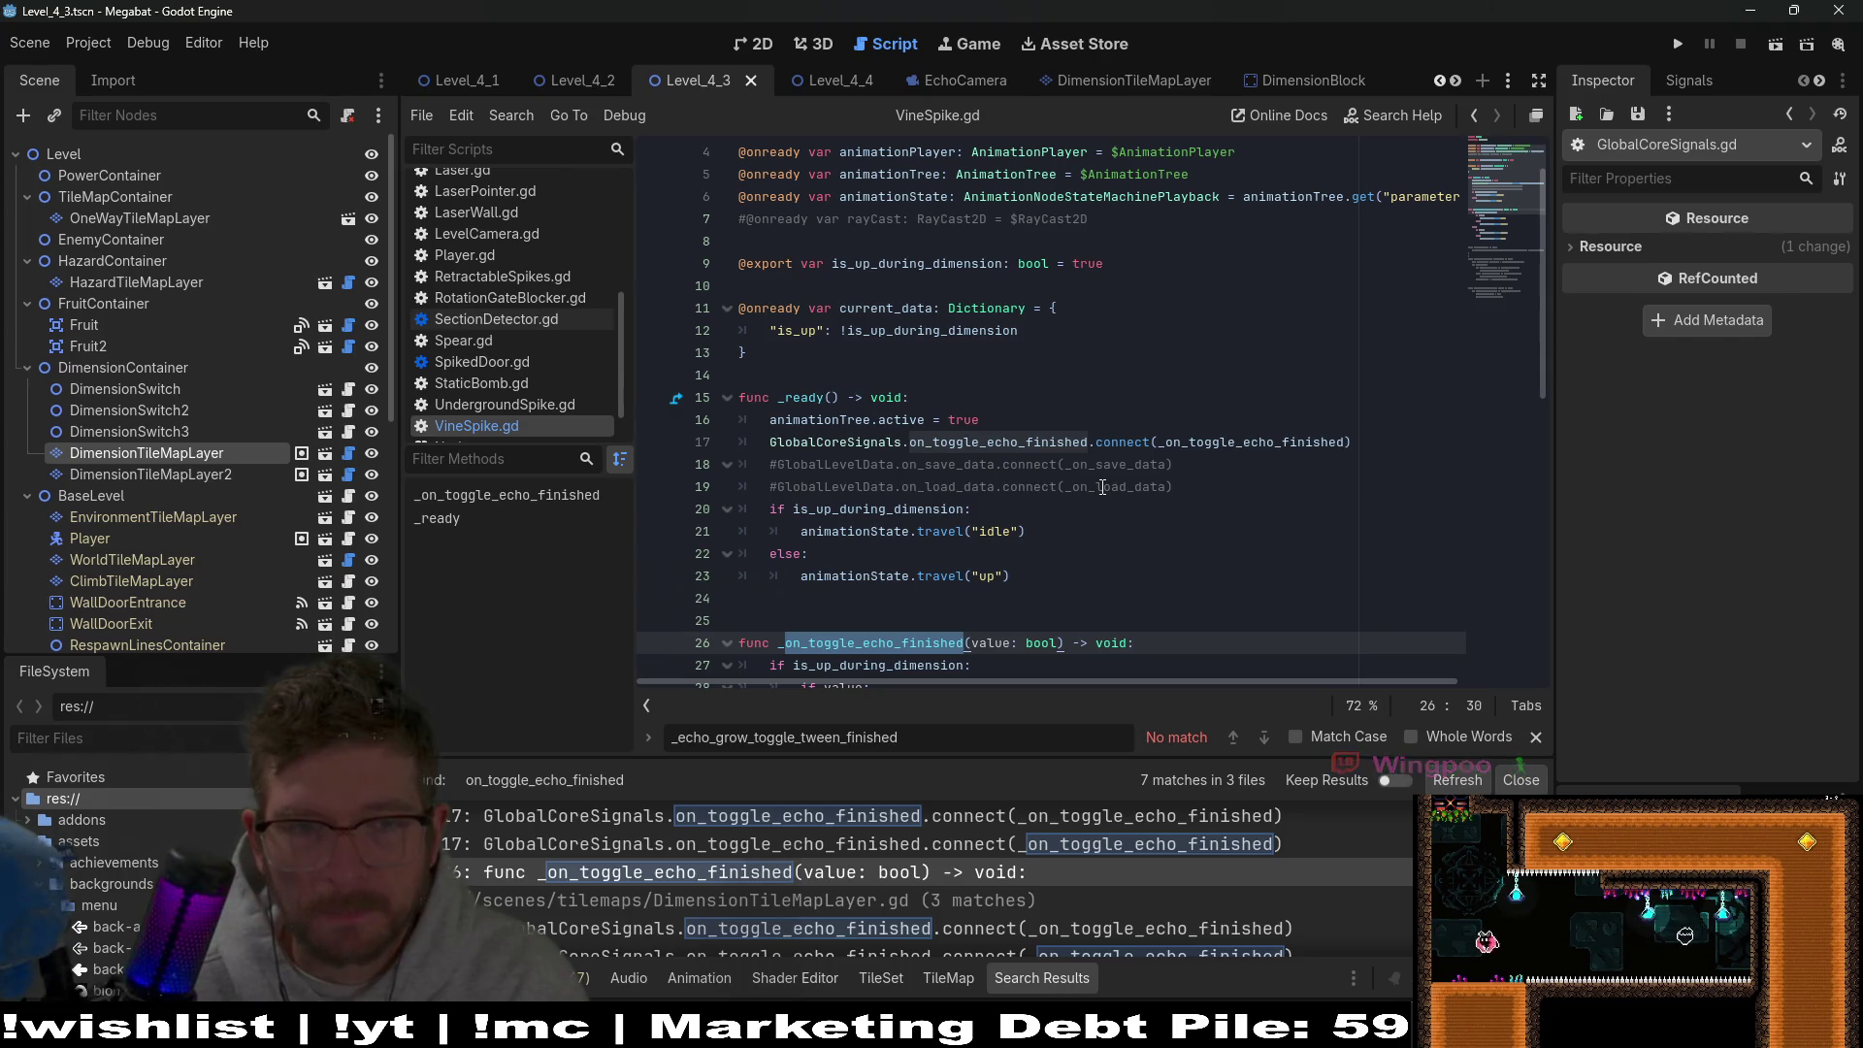
double_click(891, 311)
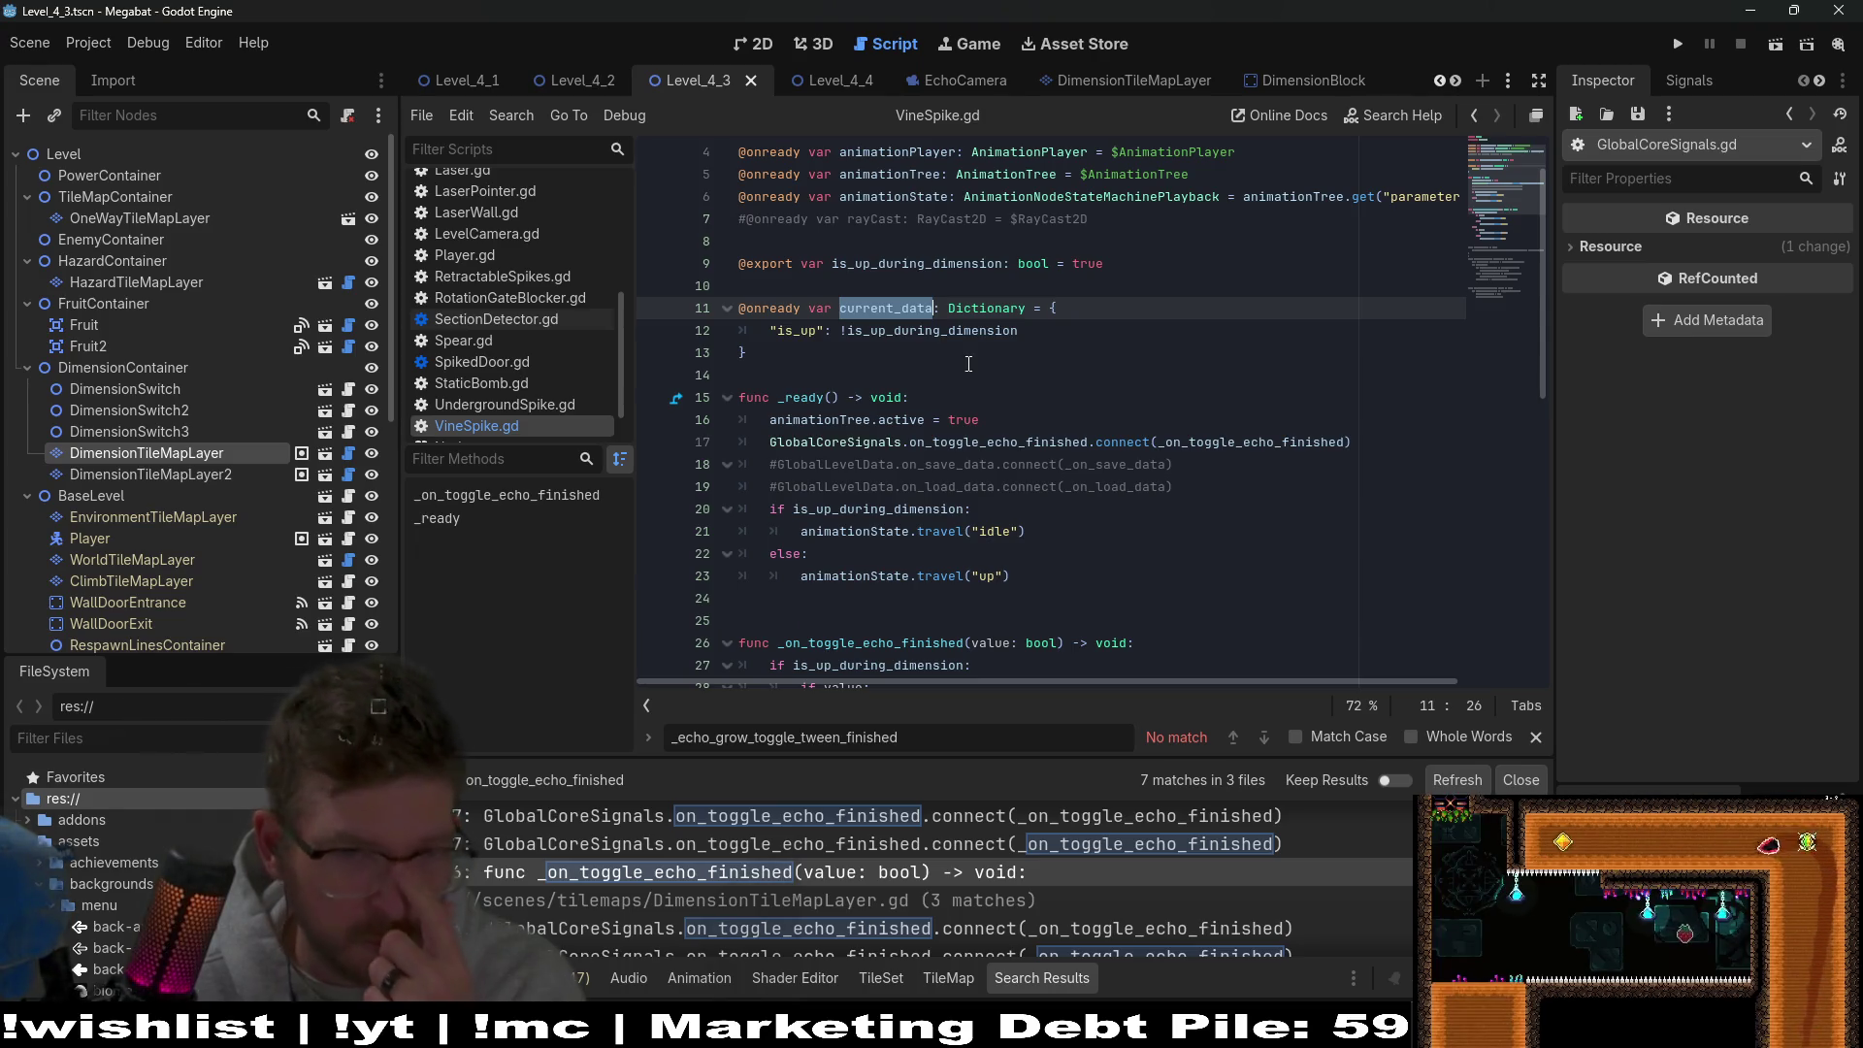
scroll(907, 352, down, 10)
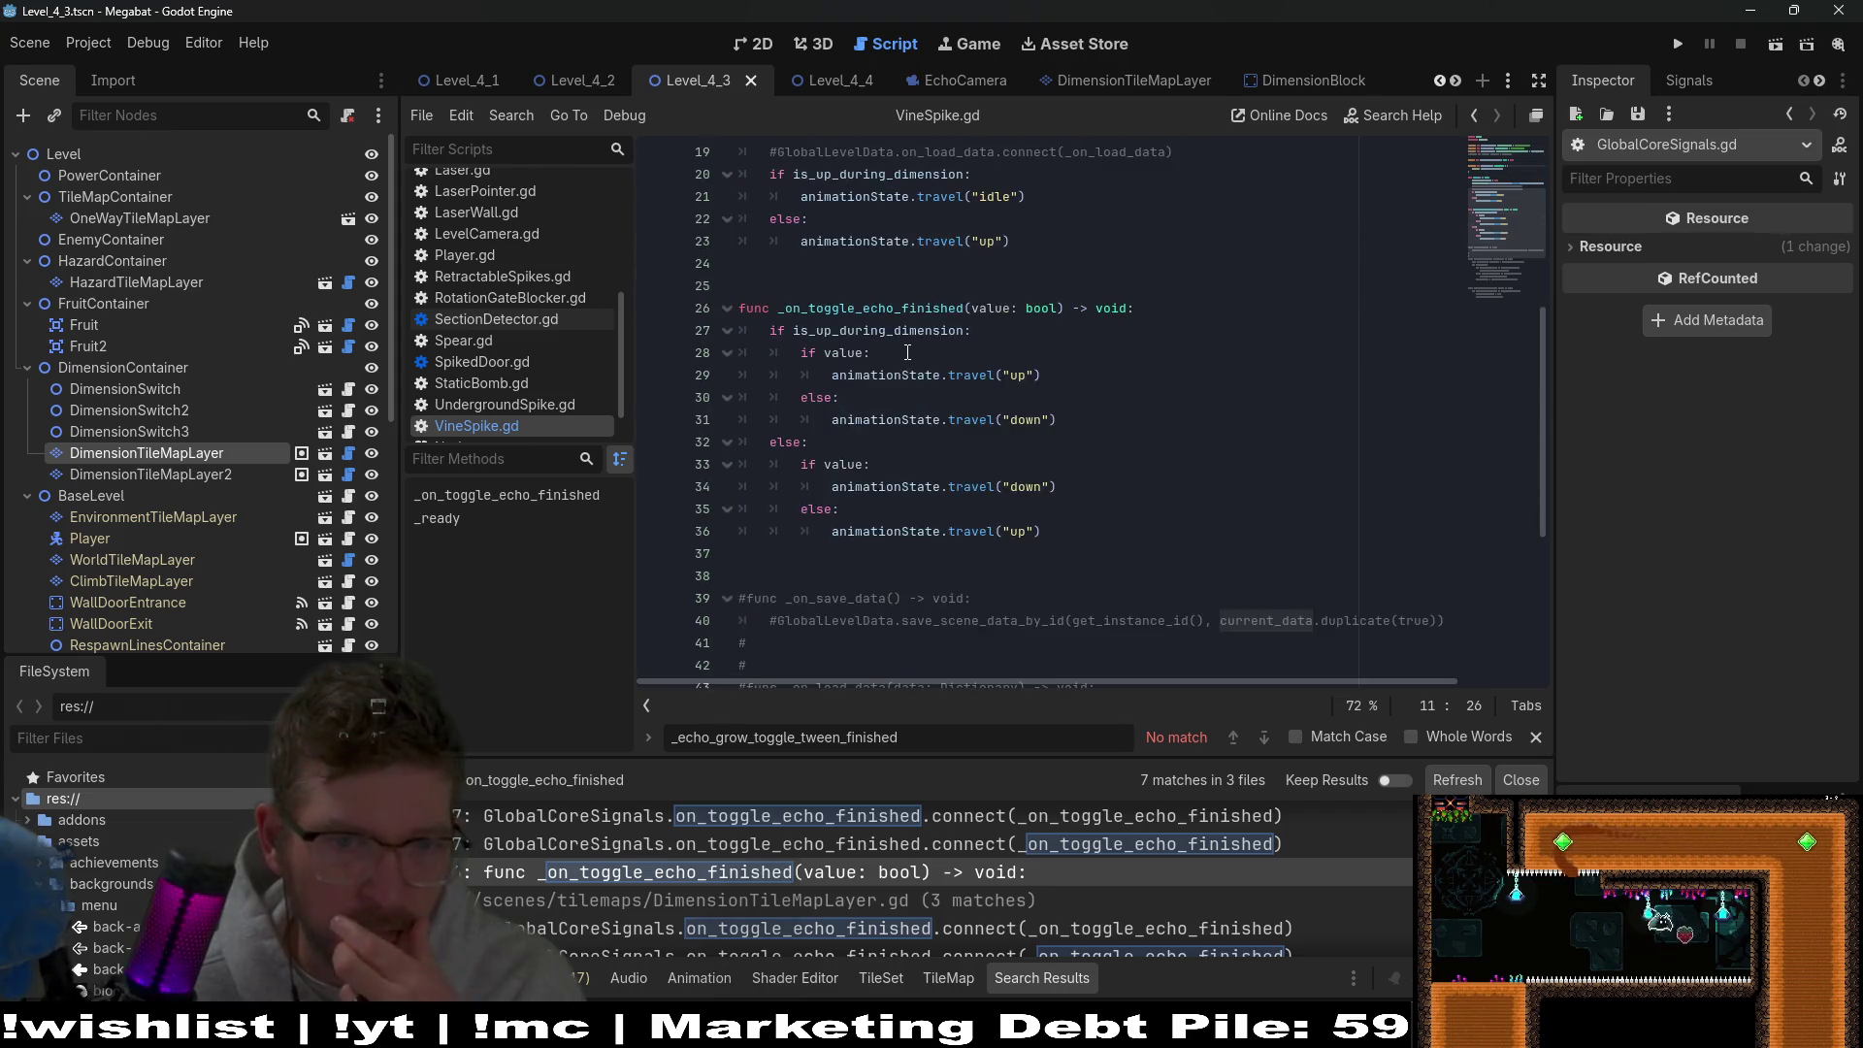
mouse_move(1028, 665)
mouse_down()
mouse_move(1087, 524)
mouse_move(1137, 218)
mouse_up()
key(BackSpace)
scroll(1137, 226, up, 9)
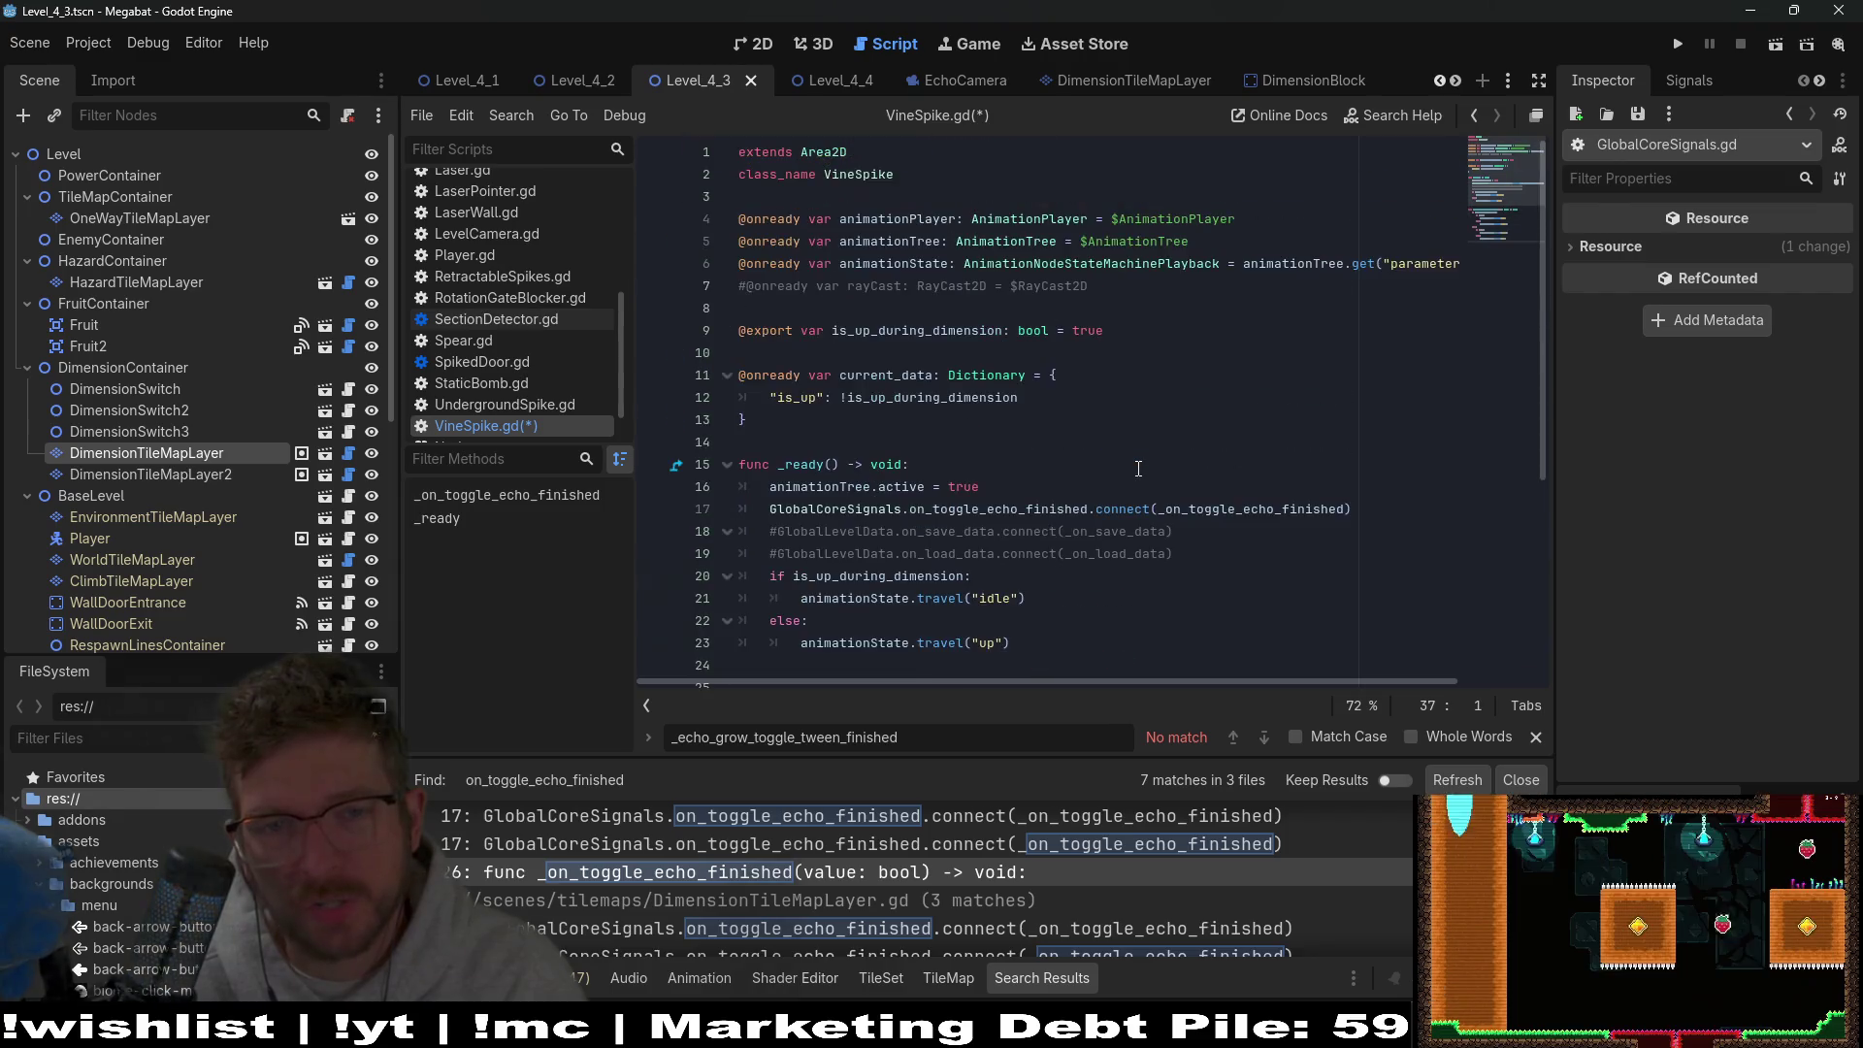
click(1272, 415)
drag(1272, 402, 1368, 374)
key(BackSpace)
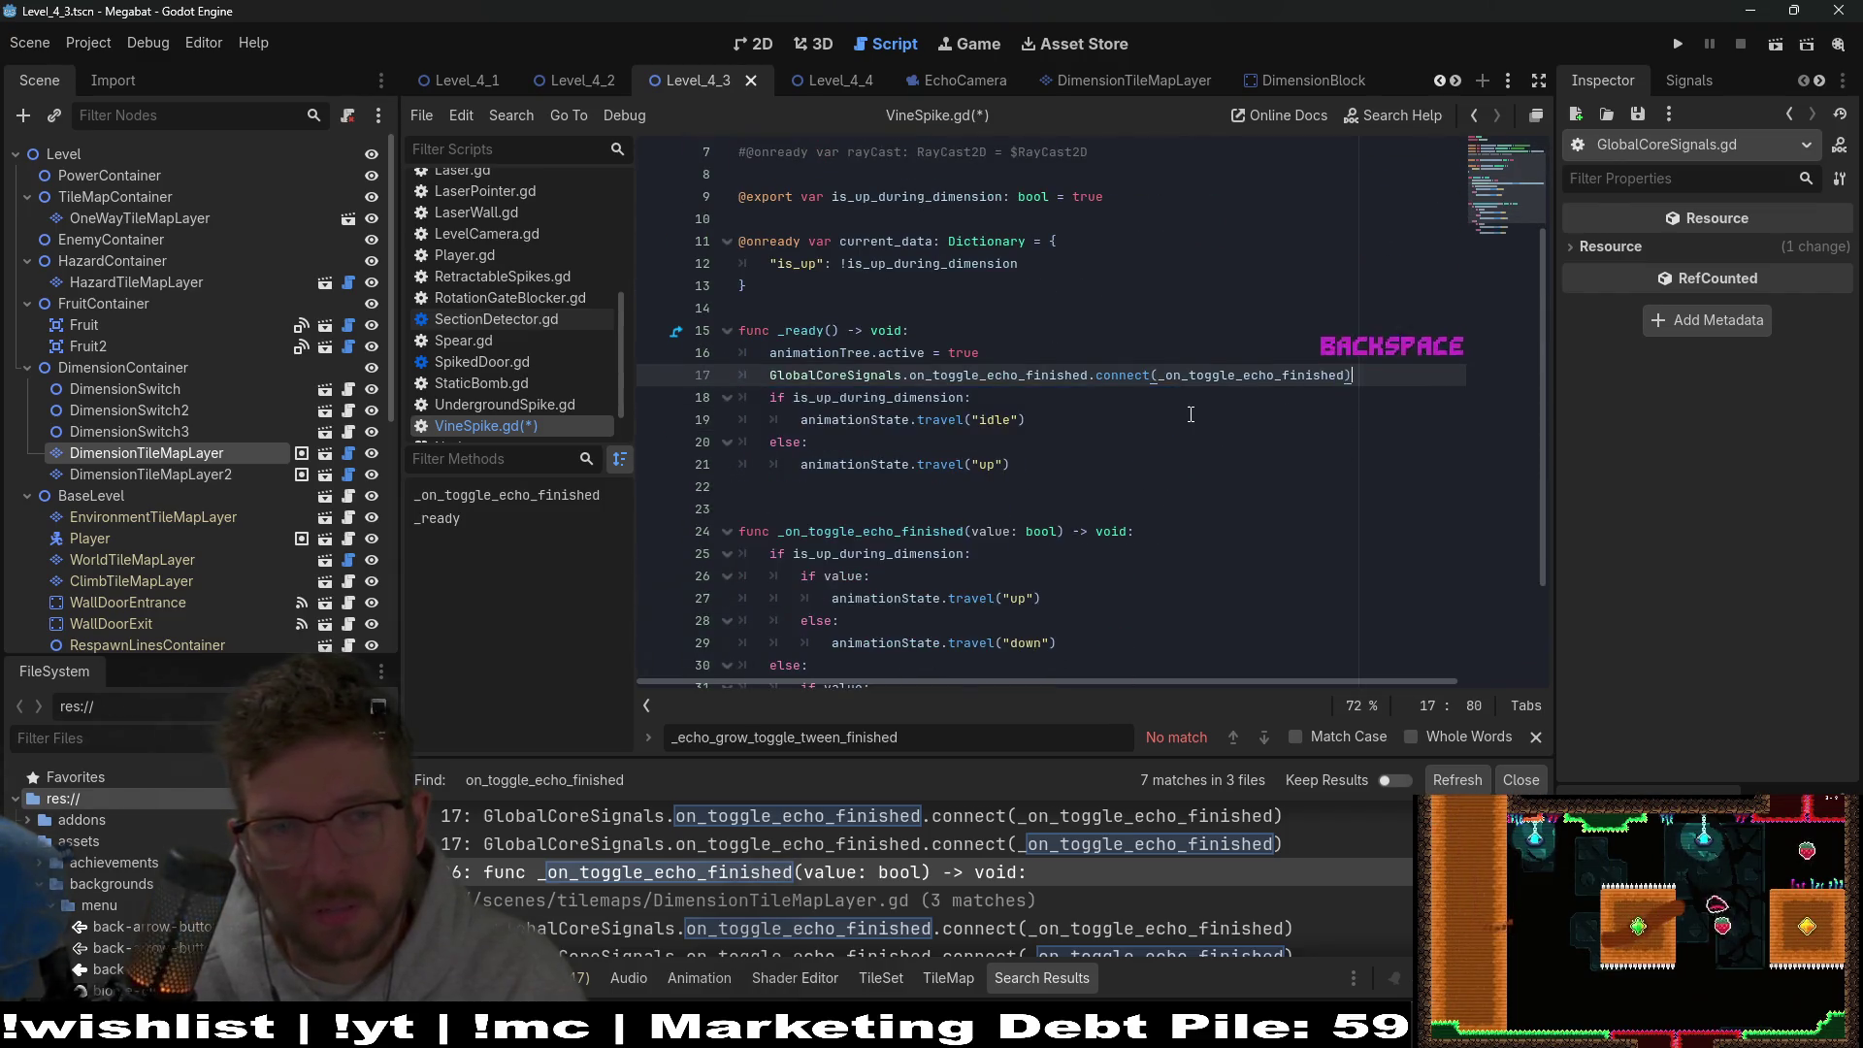
Undo those deletions with Ctrl+Z so the commented-out code stays intact.
scroll(1300, 320, up, 2)
click(987, 291)
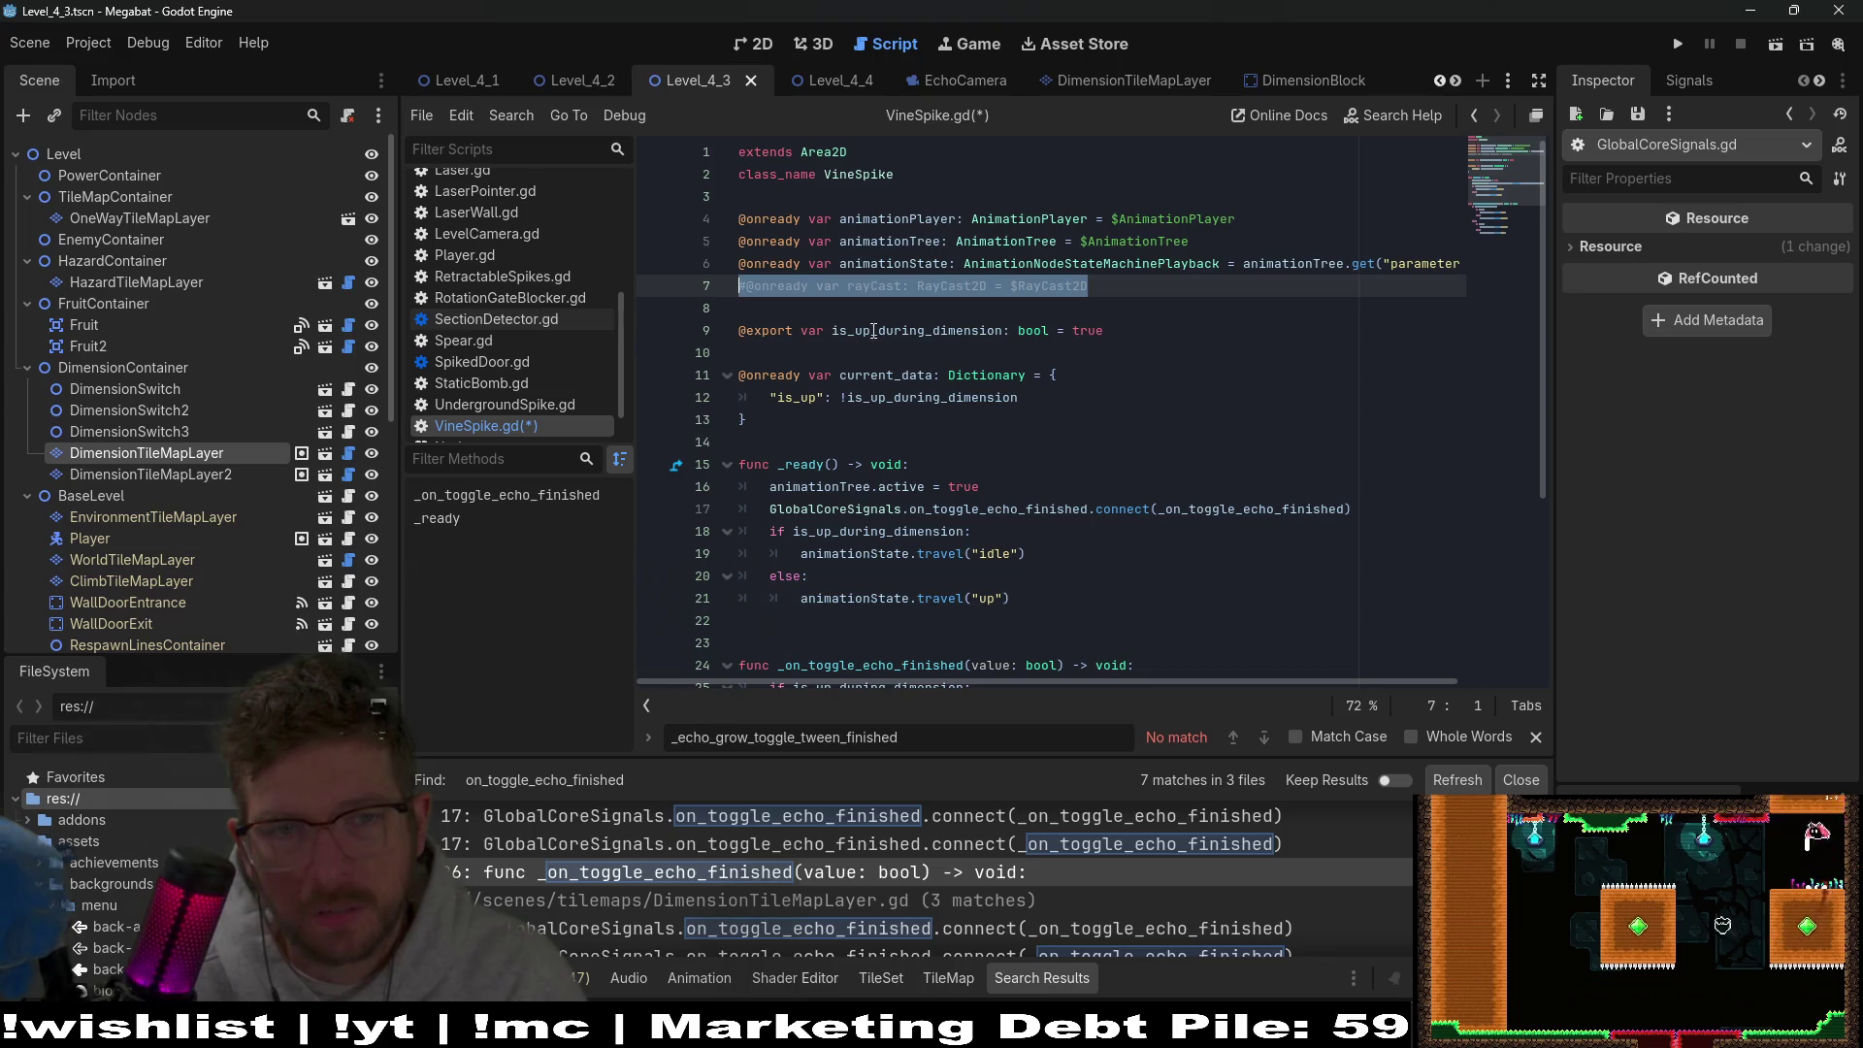
click(1000, 331)
key(ctrl+z)
key(ctrl+z)
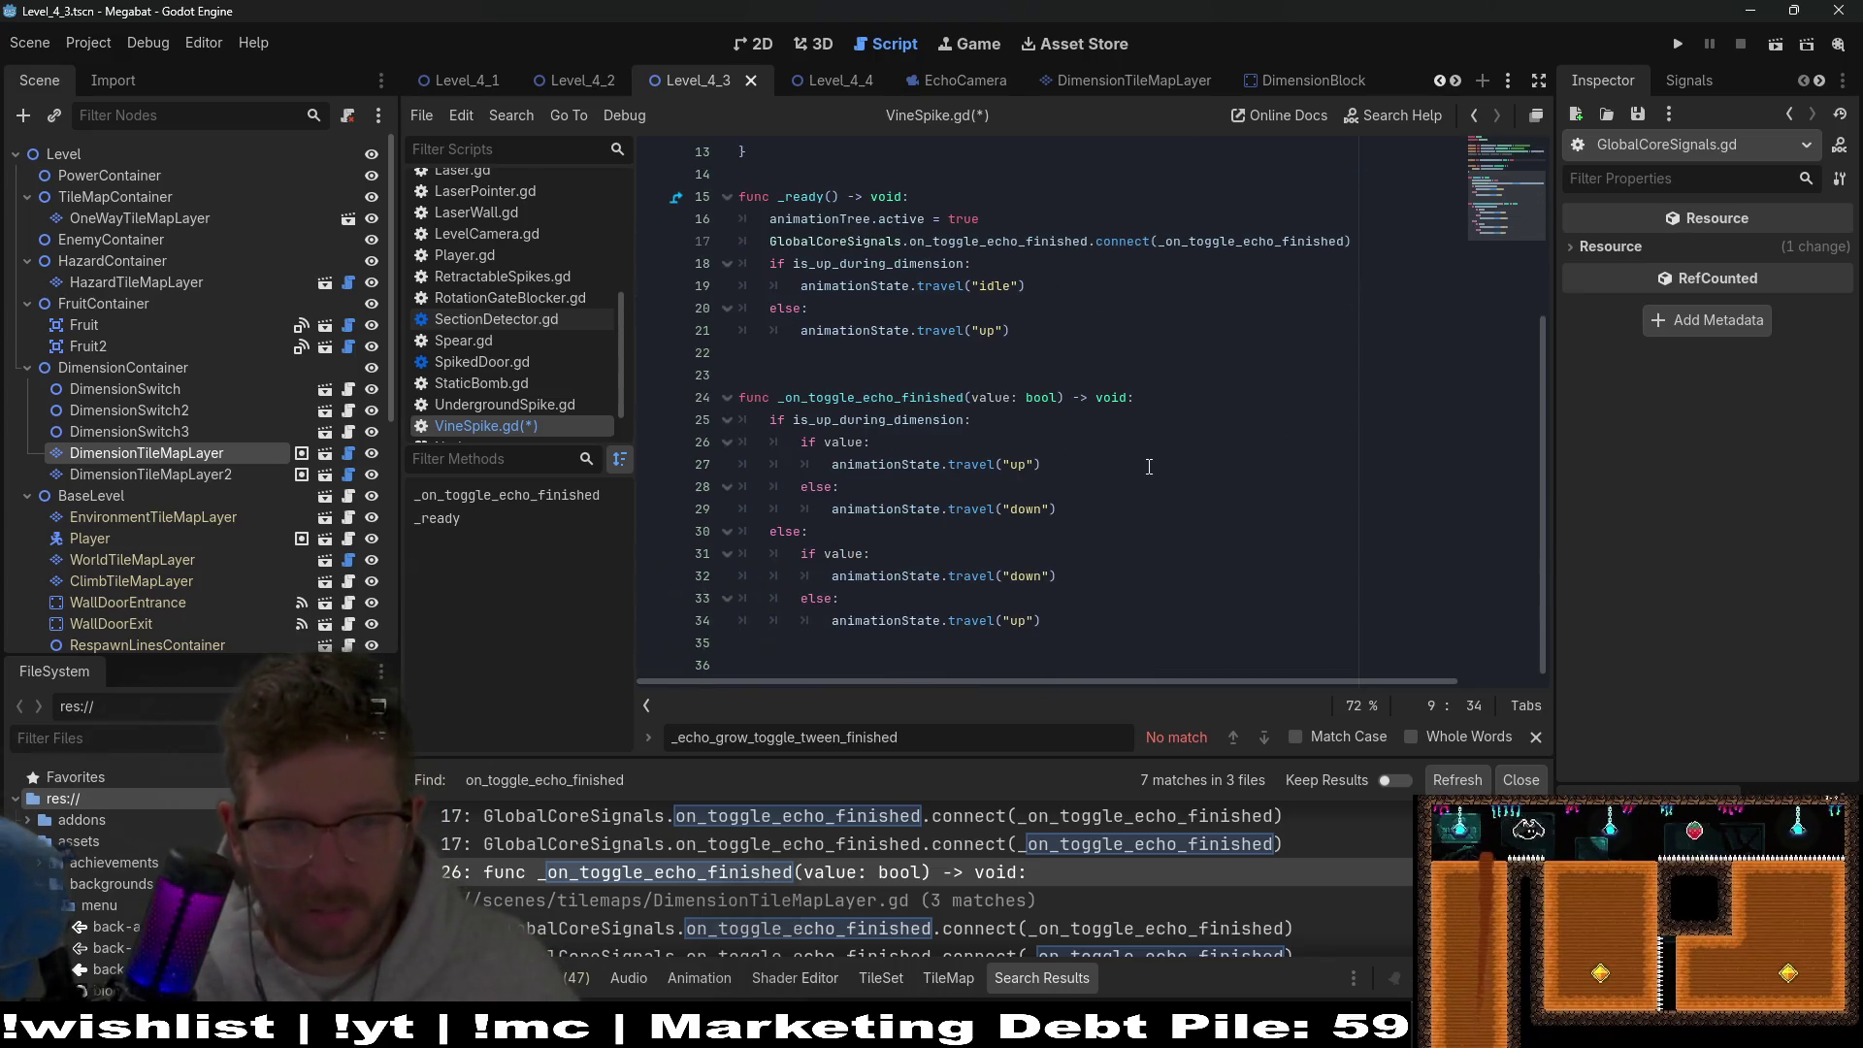
scroll(1149, 467, down, 4)
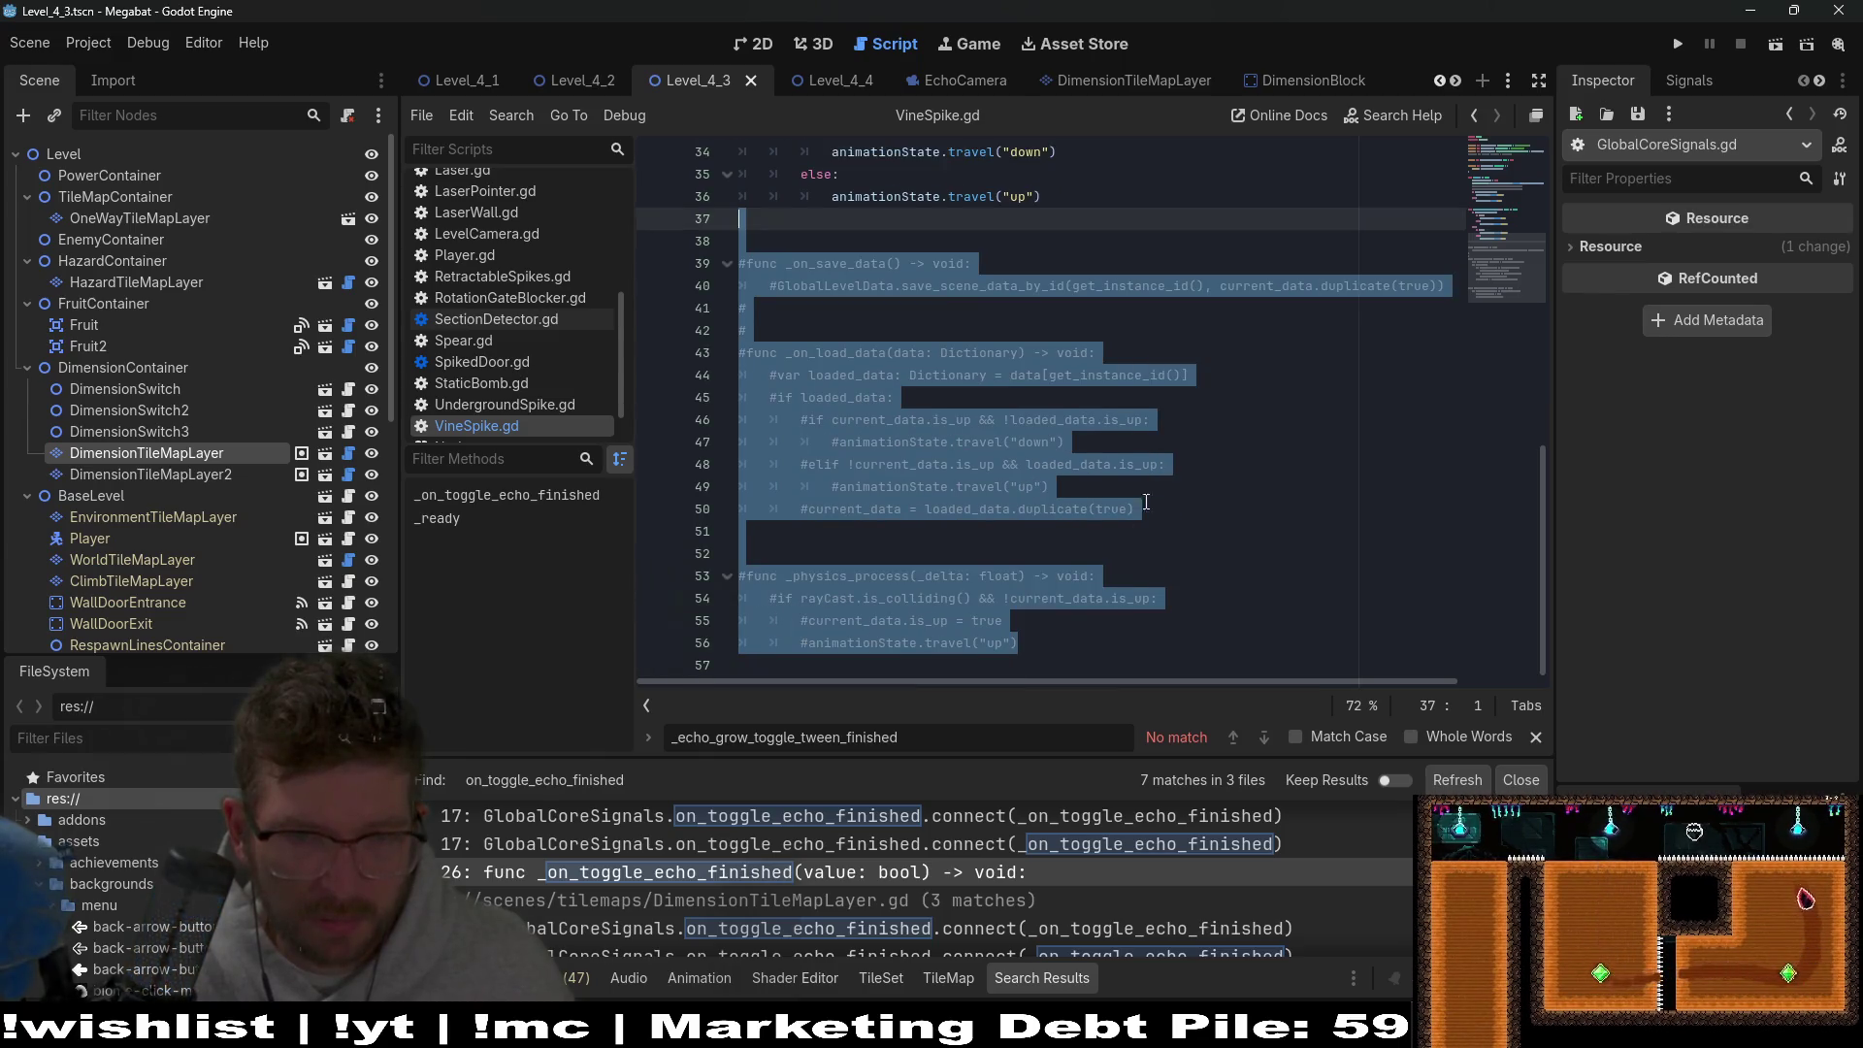
click(1039, 657)
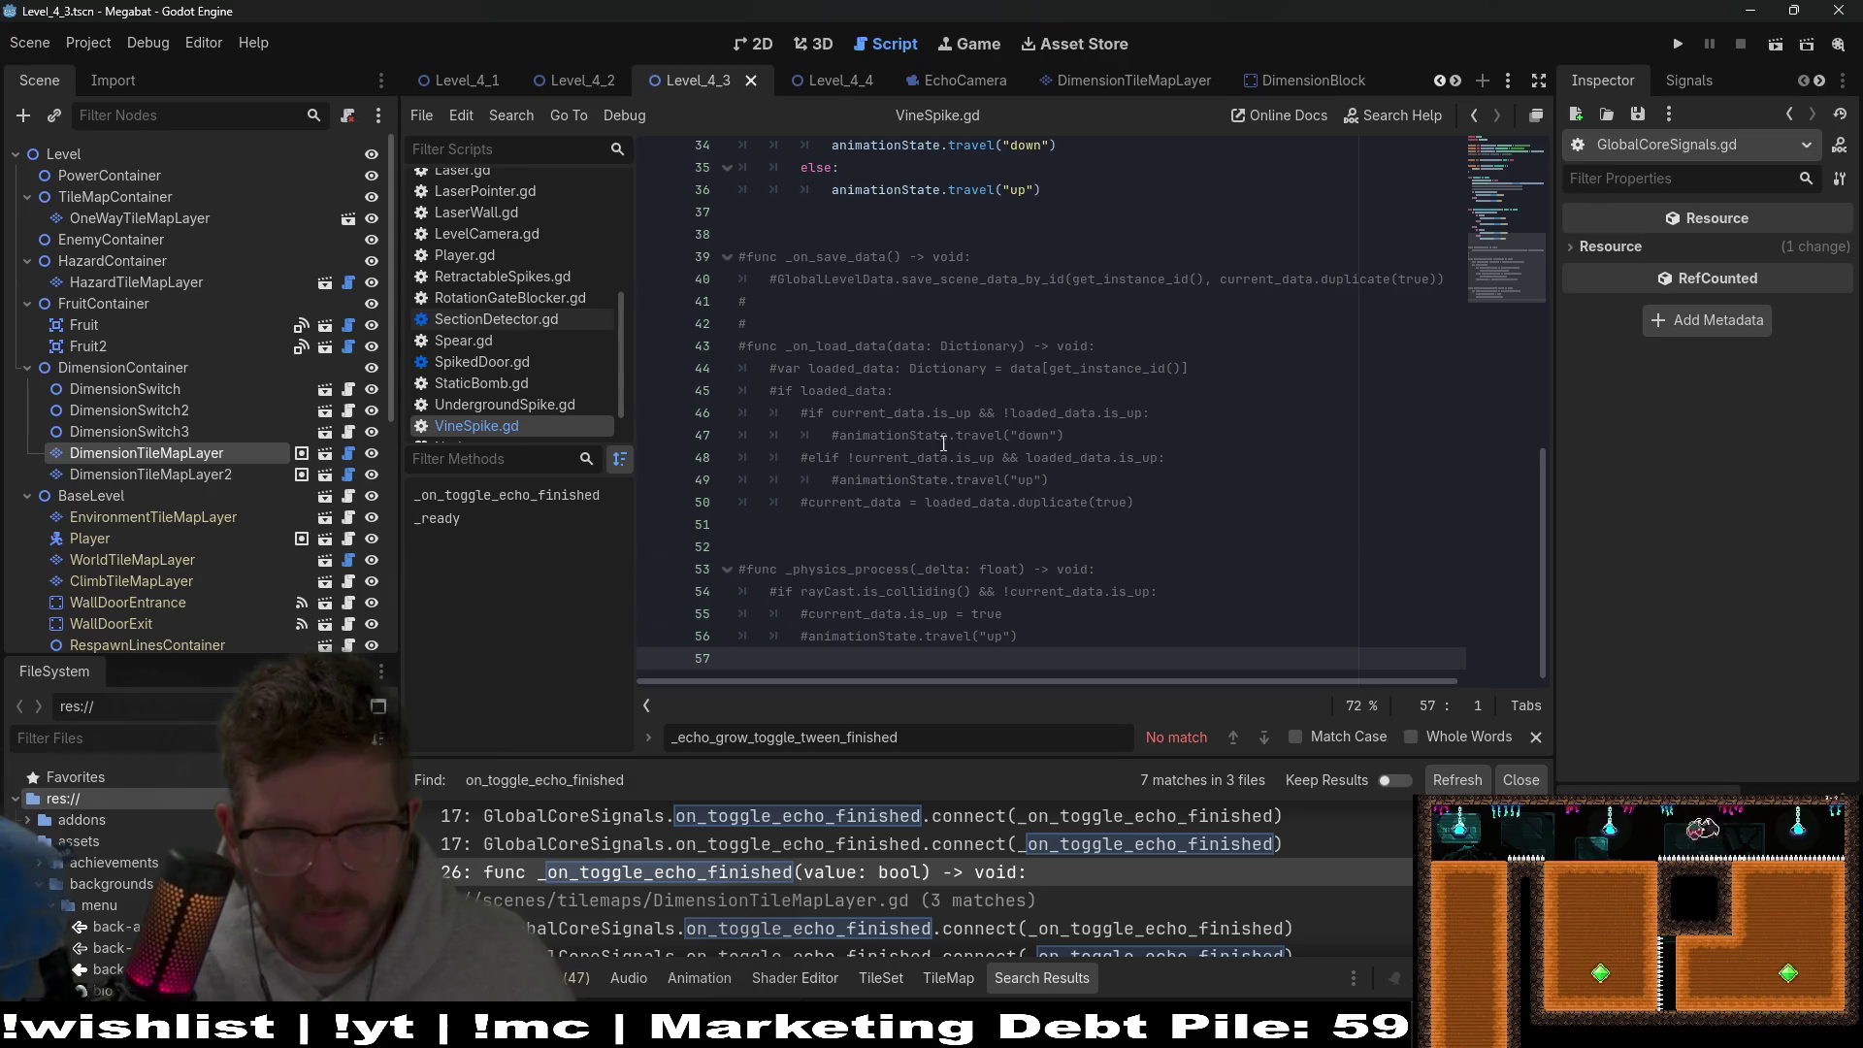
Select the _on_toggle_echo_finished name on VineSpike.gd's connect line 17.
scroll(1072, 473, up, 3)
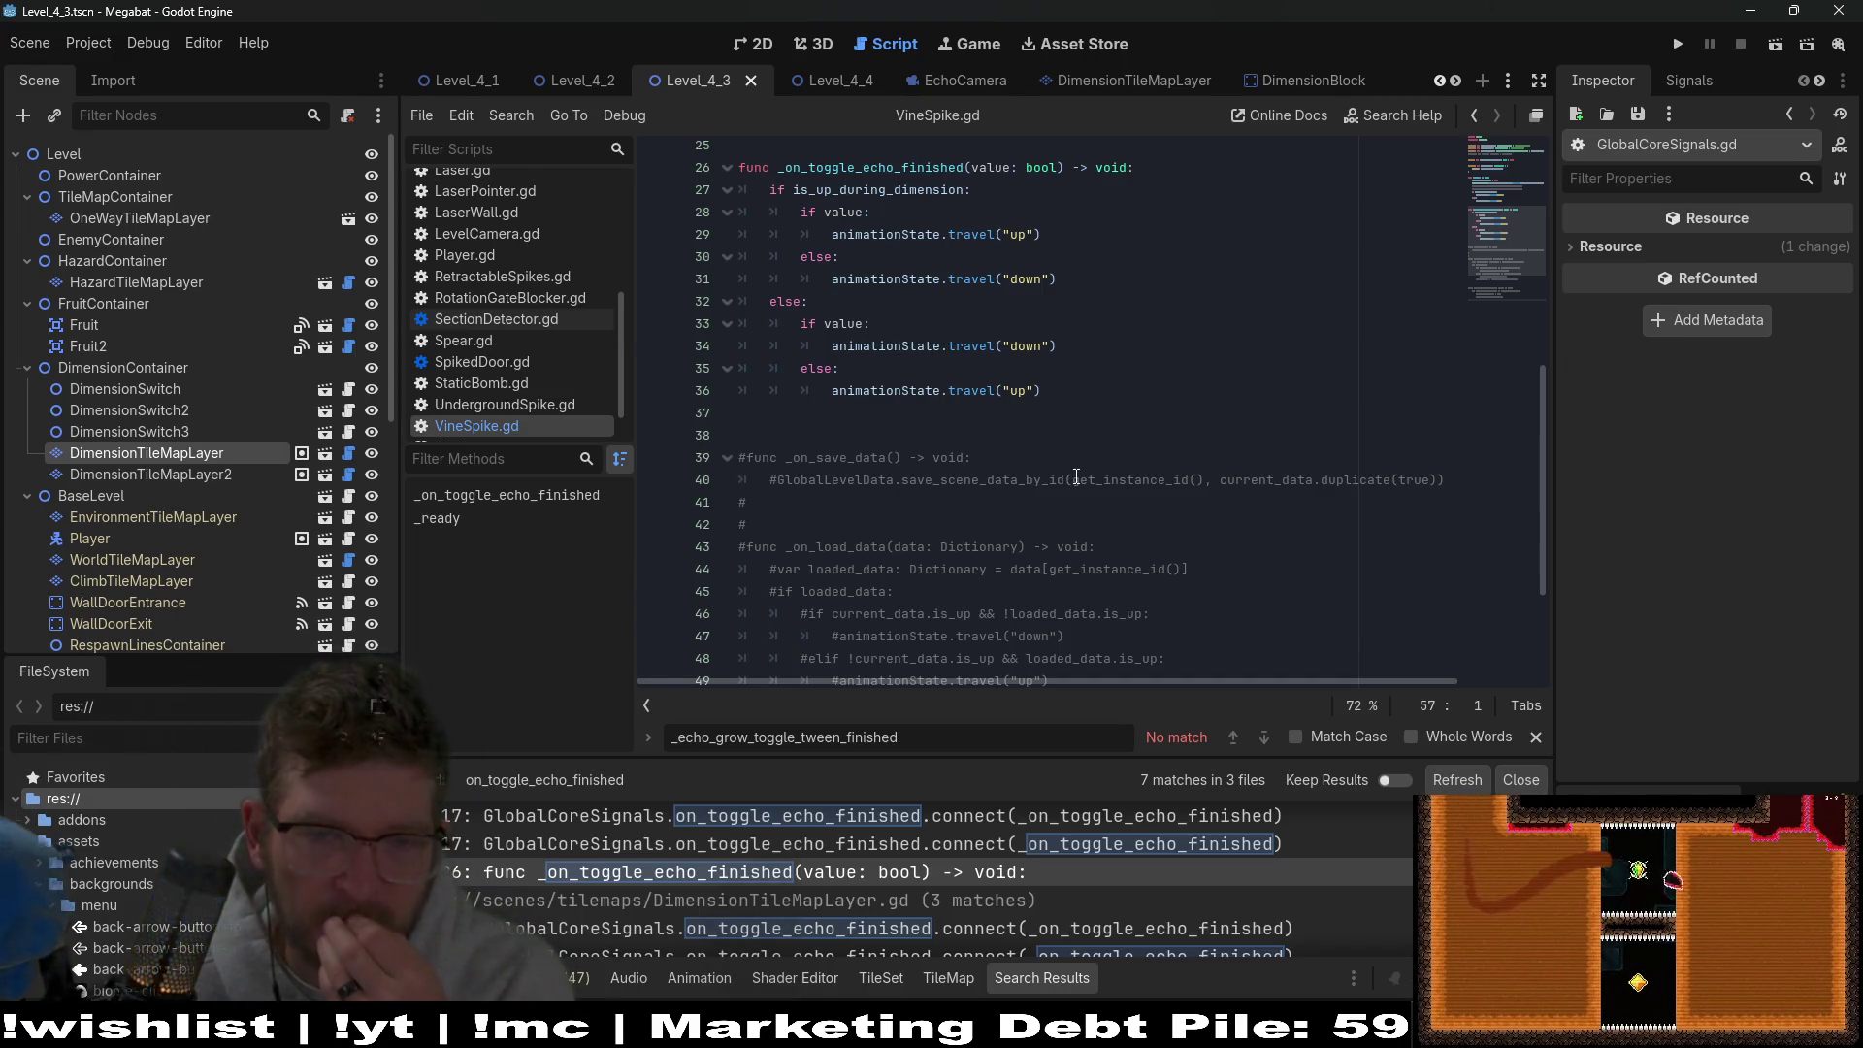
scroll(879, 502, up, 8)
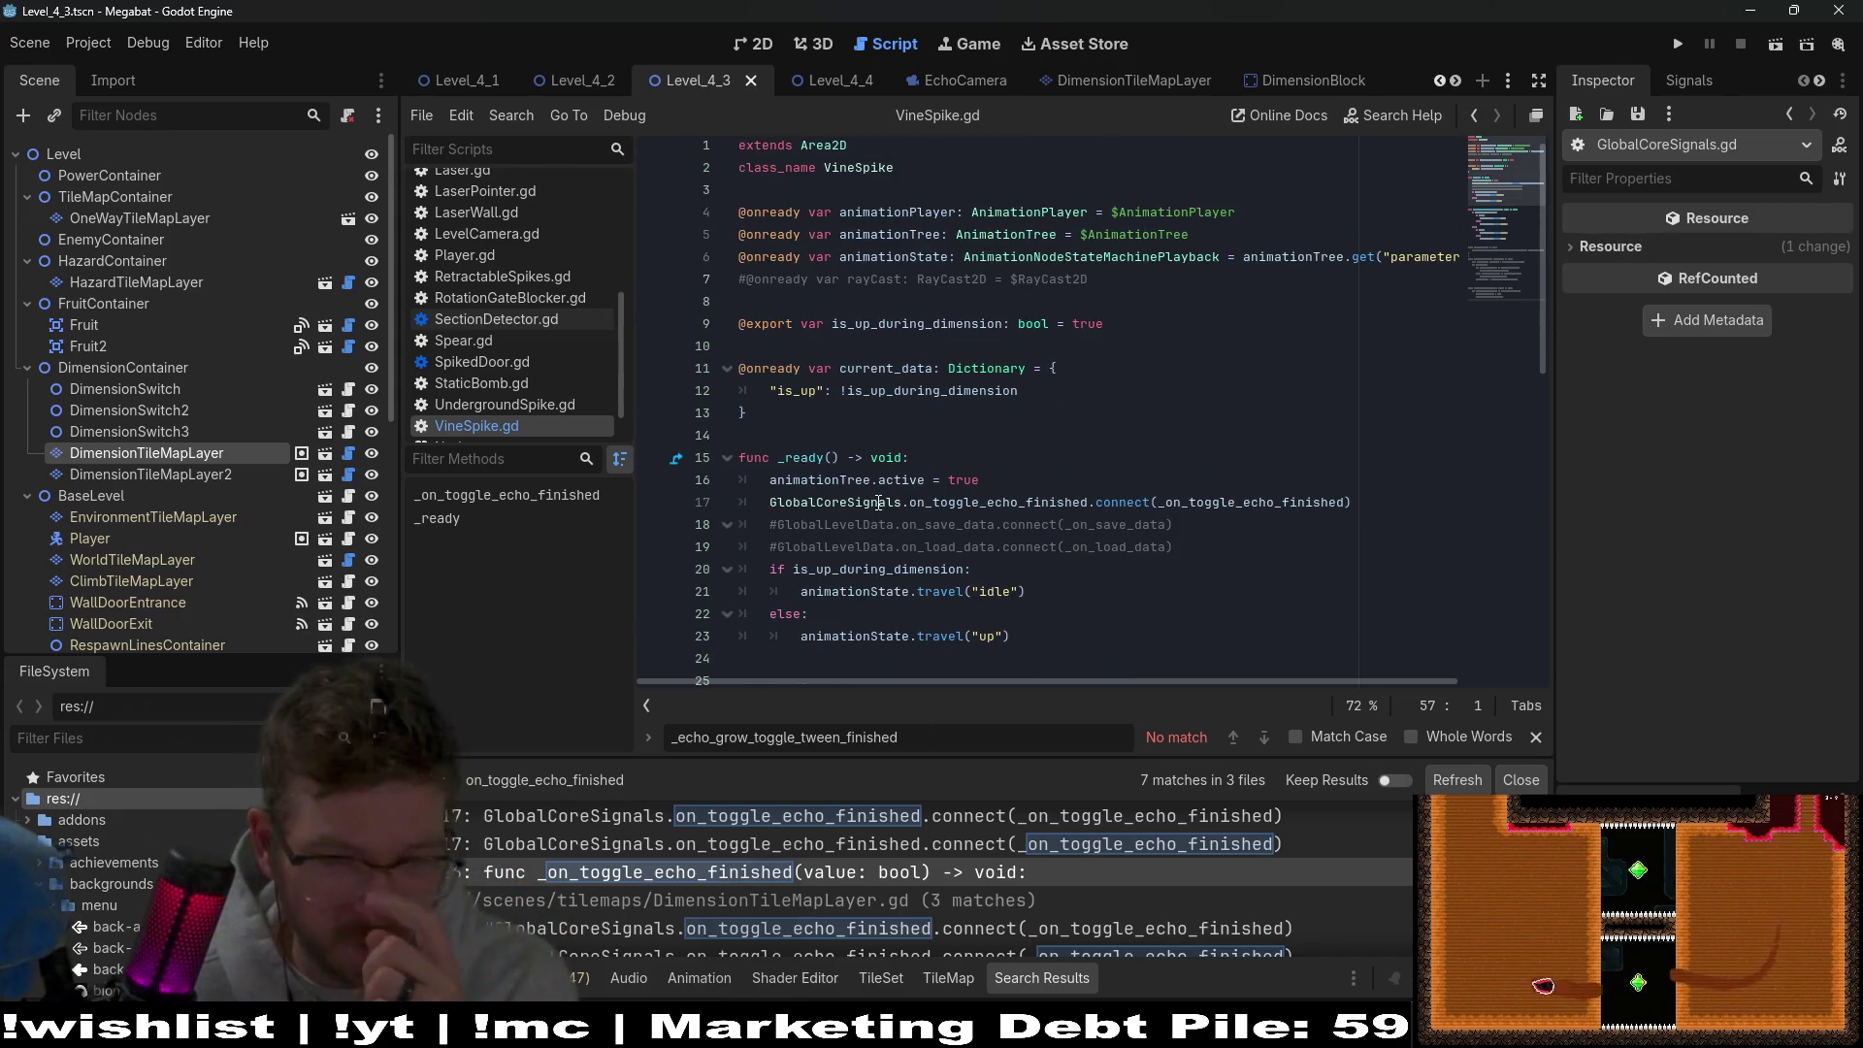
scroll(1067, 408, down, 2)
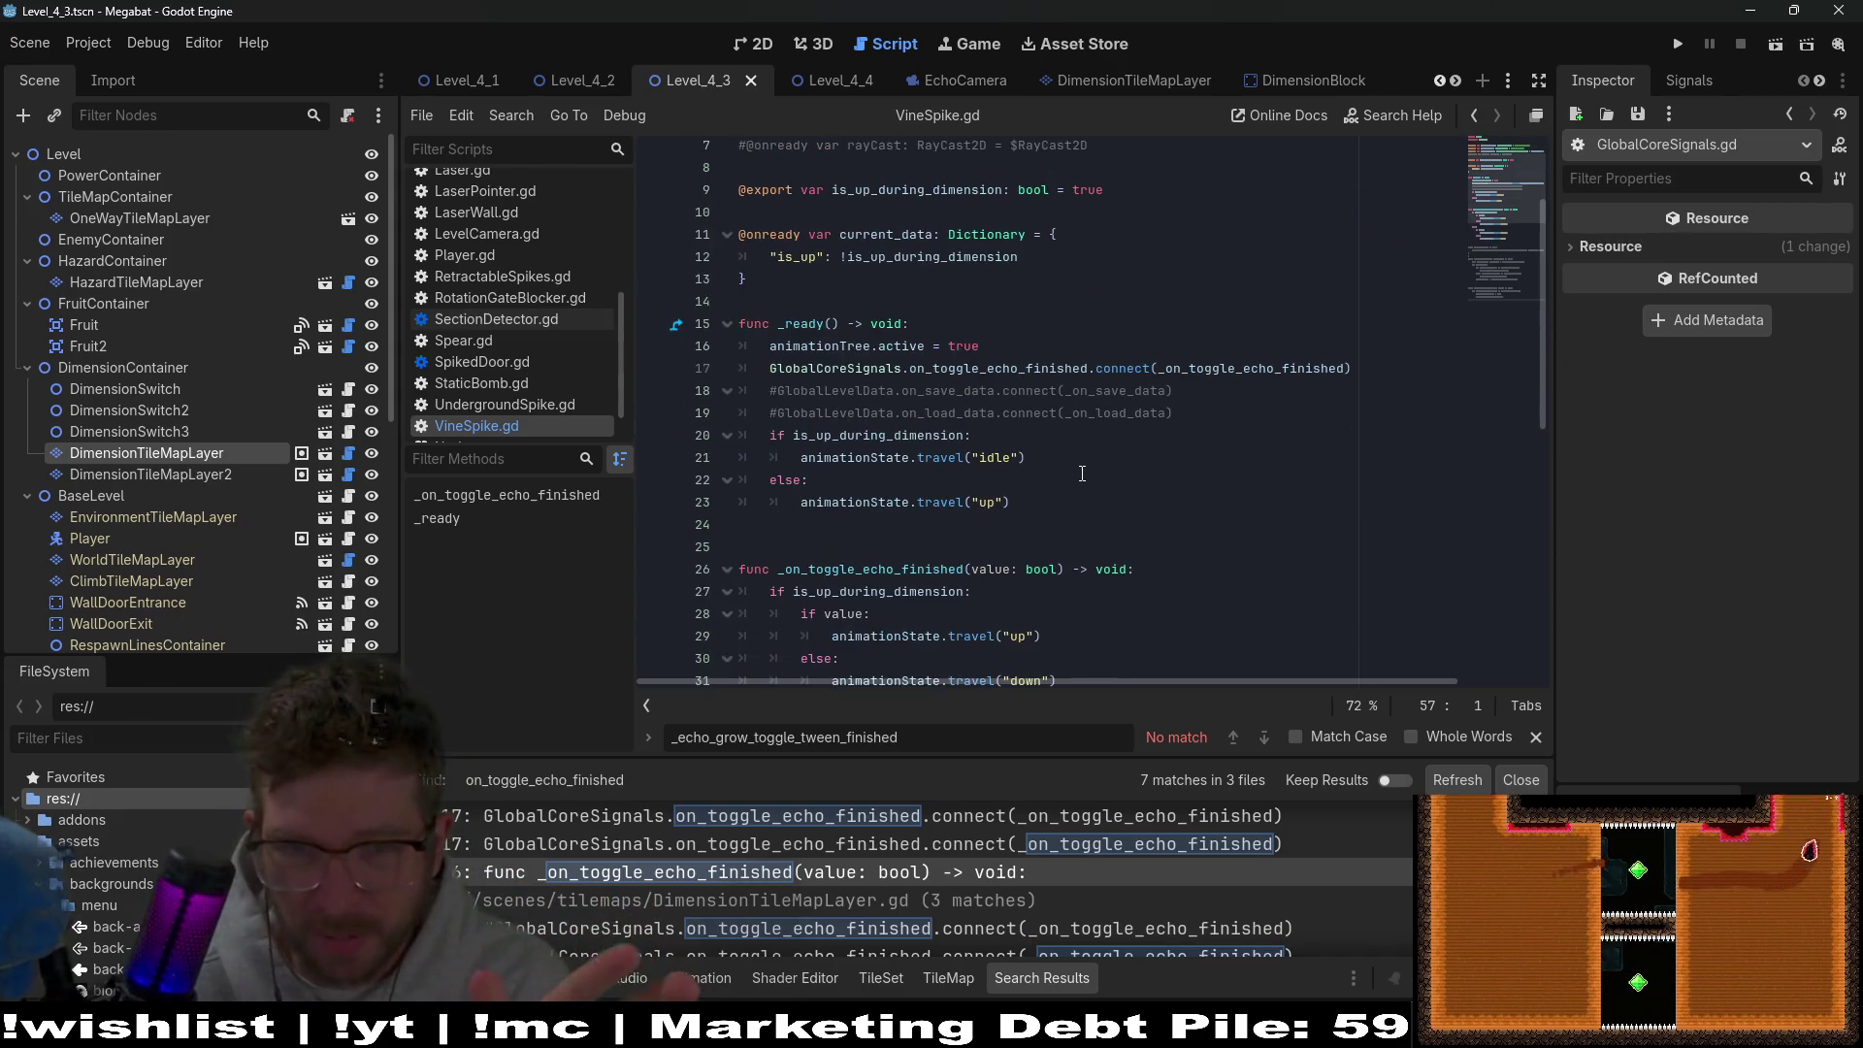
click(1252, 412)
click(1256, 378)
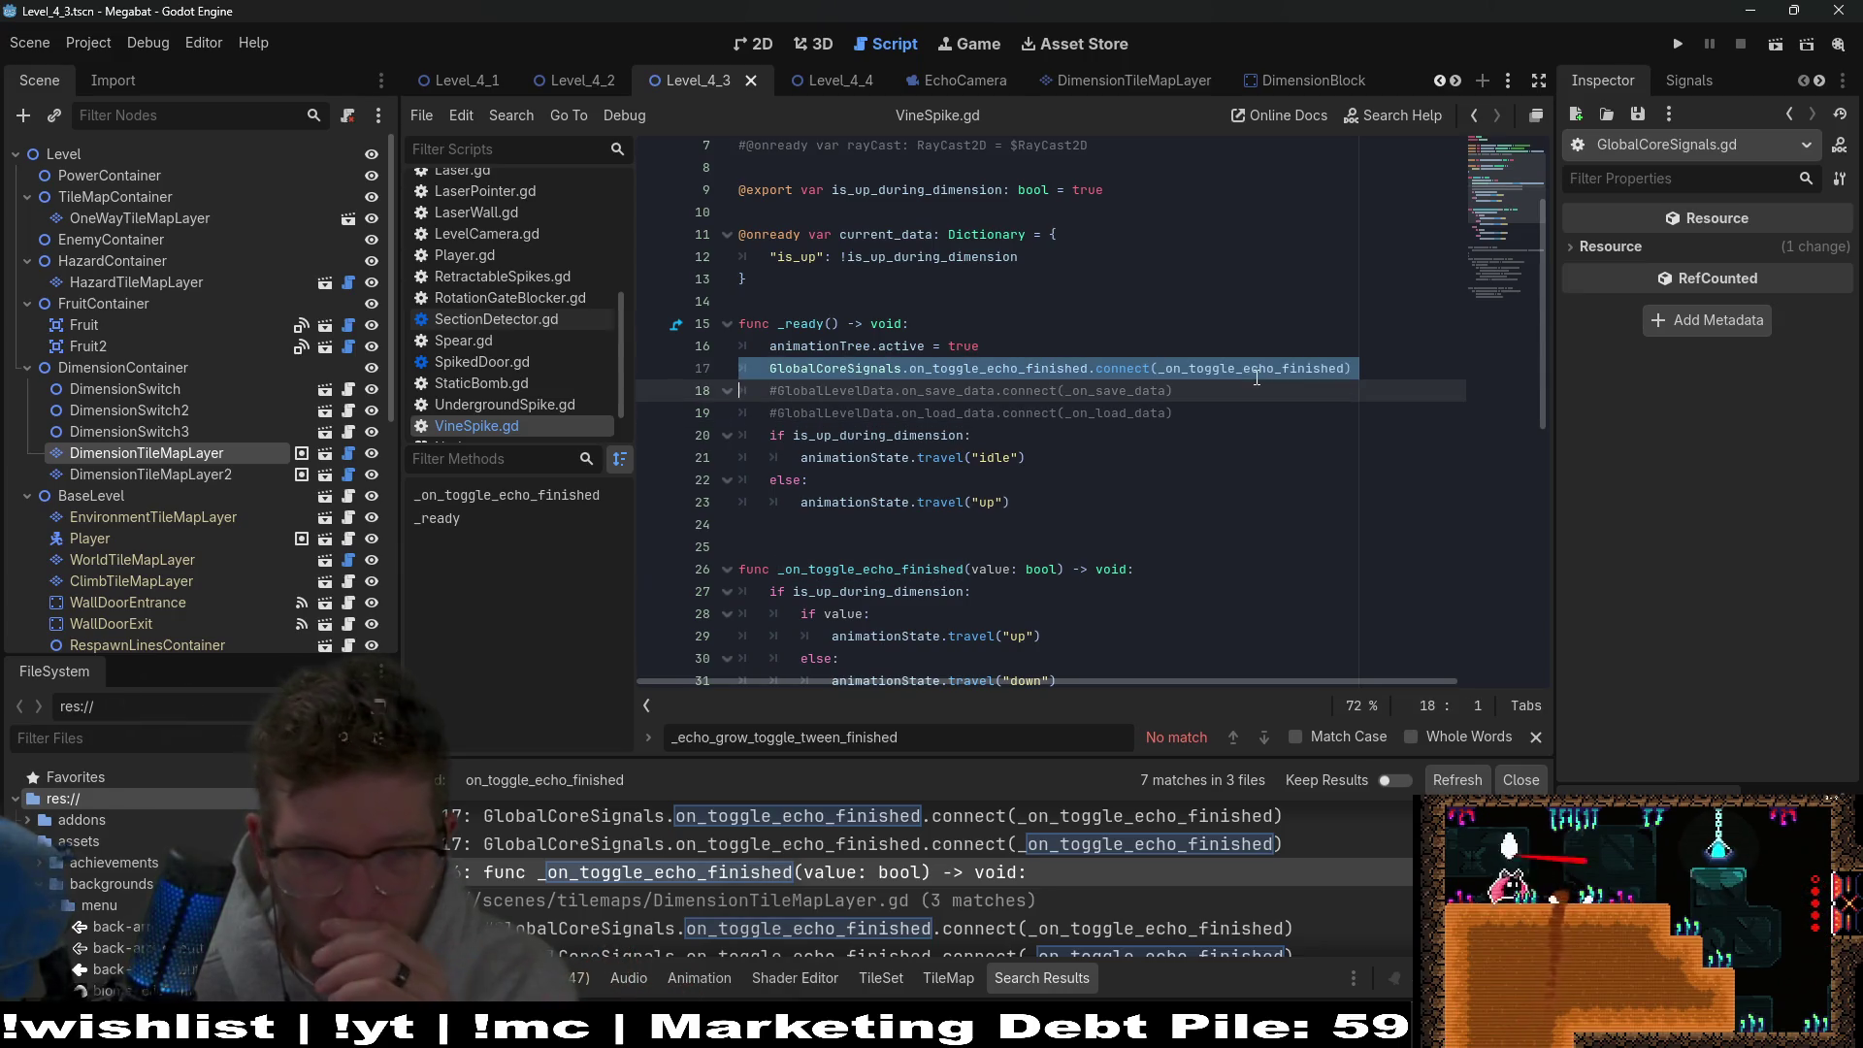
double_click(1256, 377)
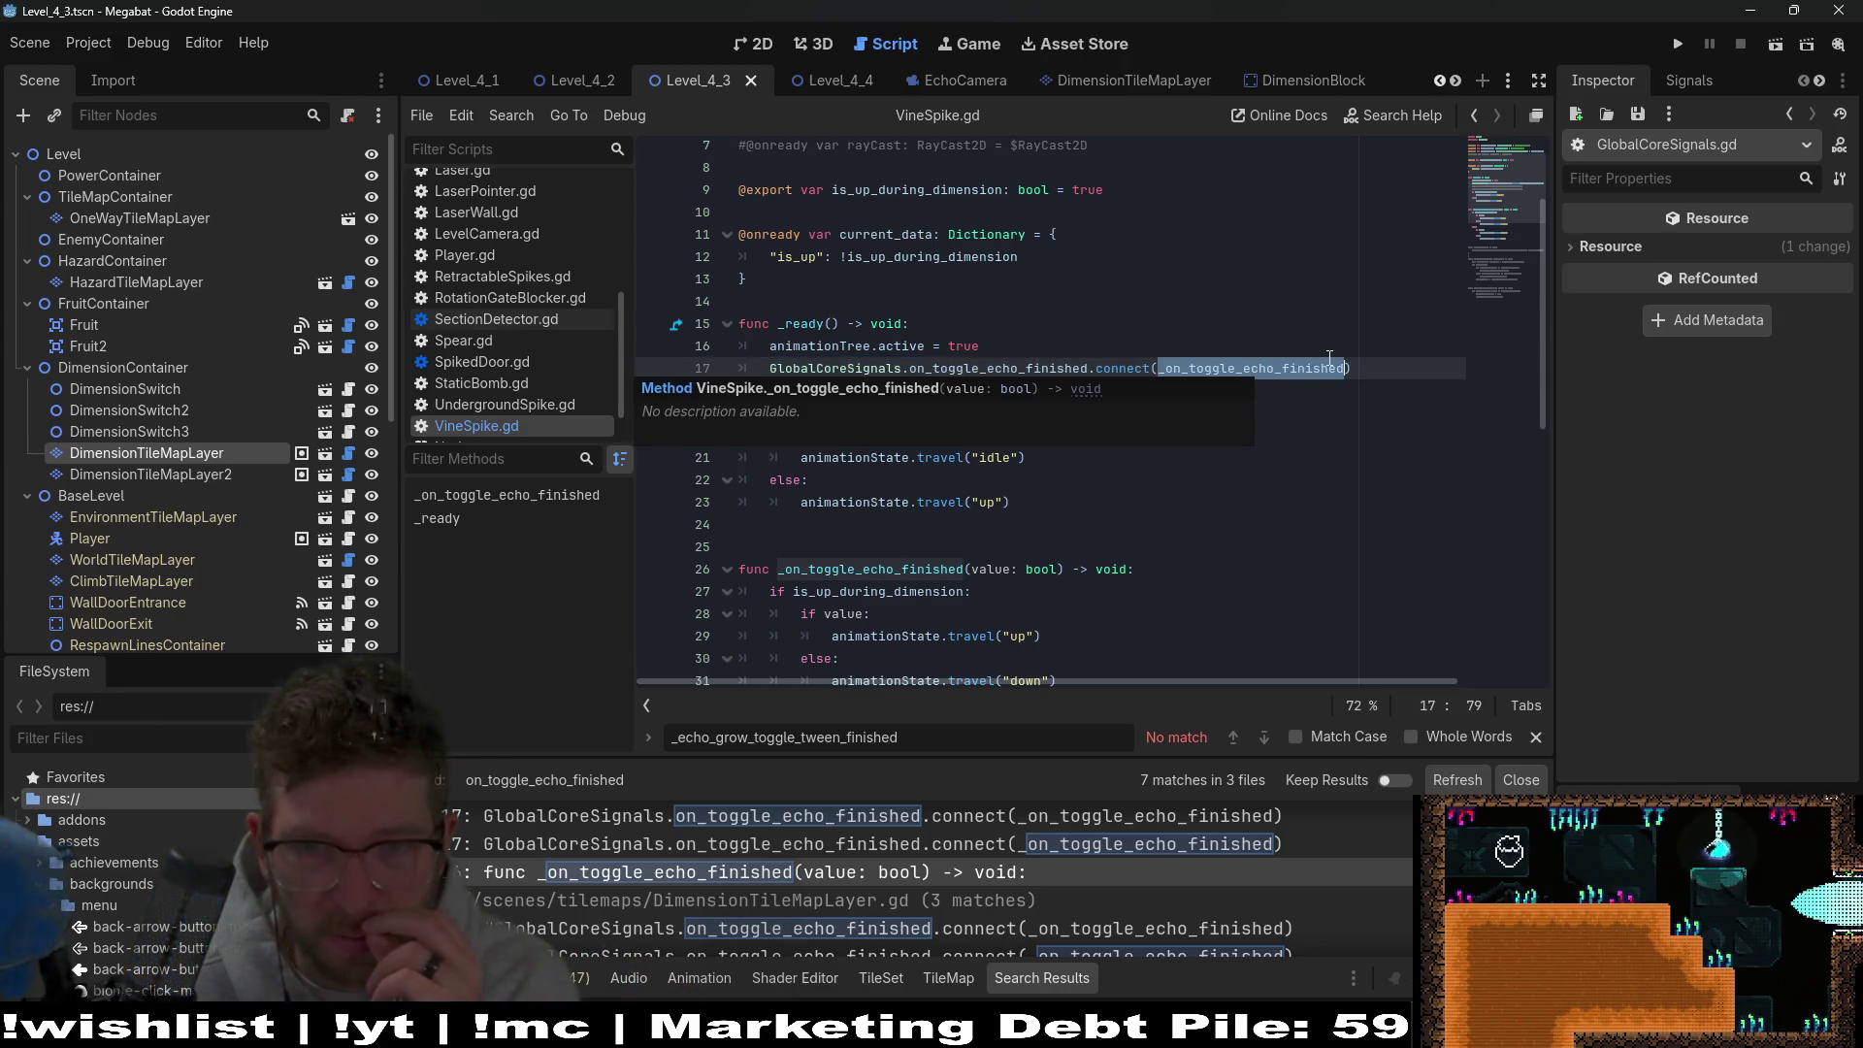
Refresh the search, open DimensionTileMapLayer.gd and save its changes.
click(1458, 780)
scroll(1098, 877, down, 2)
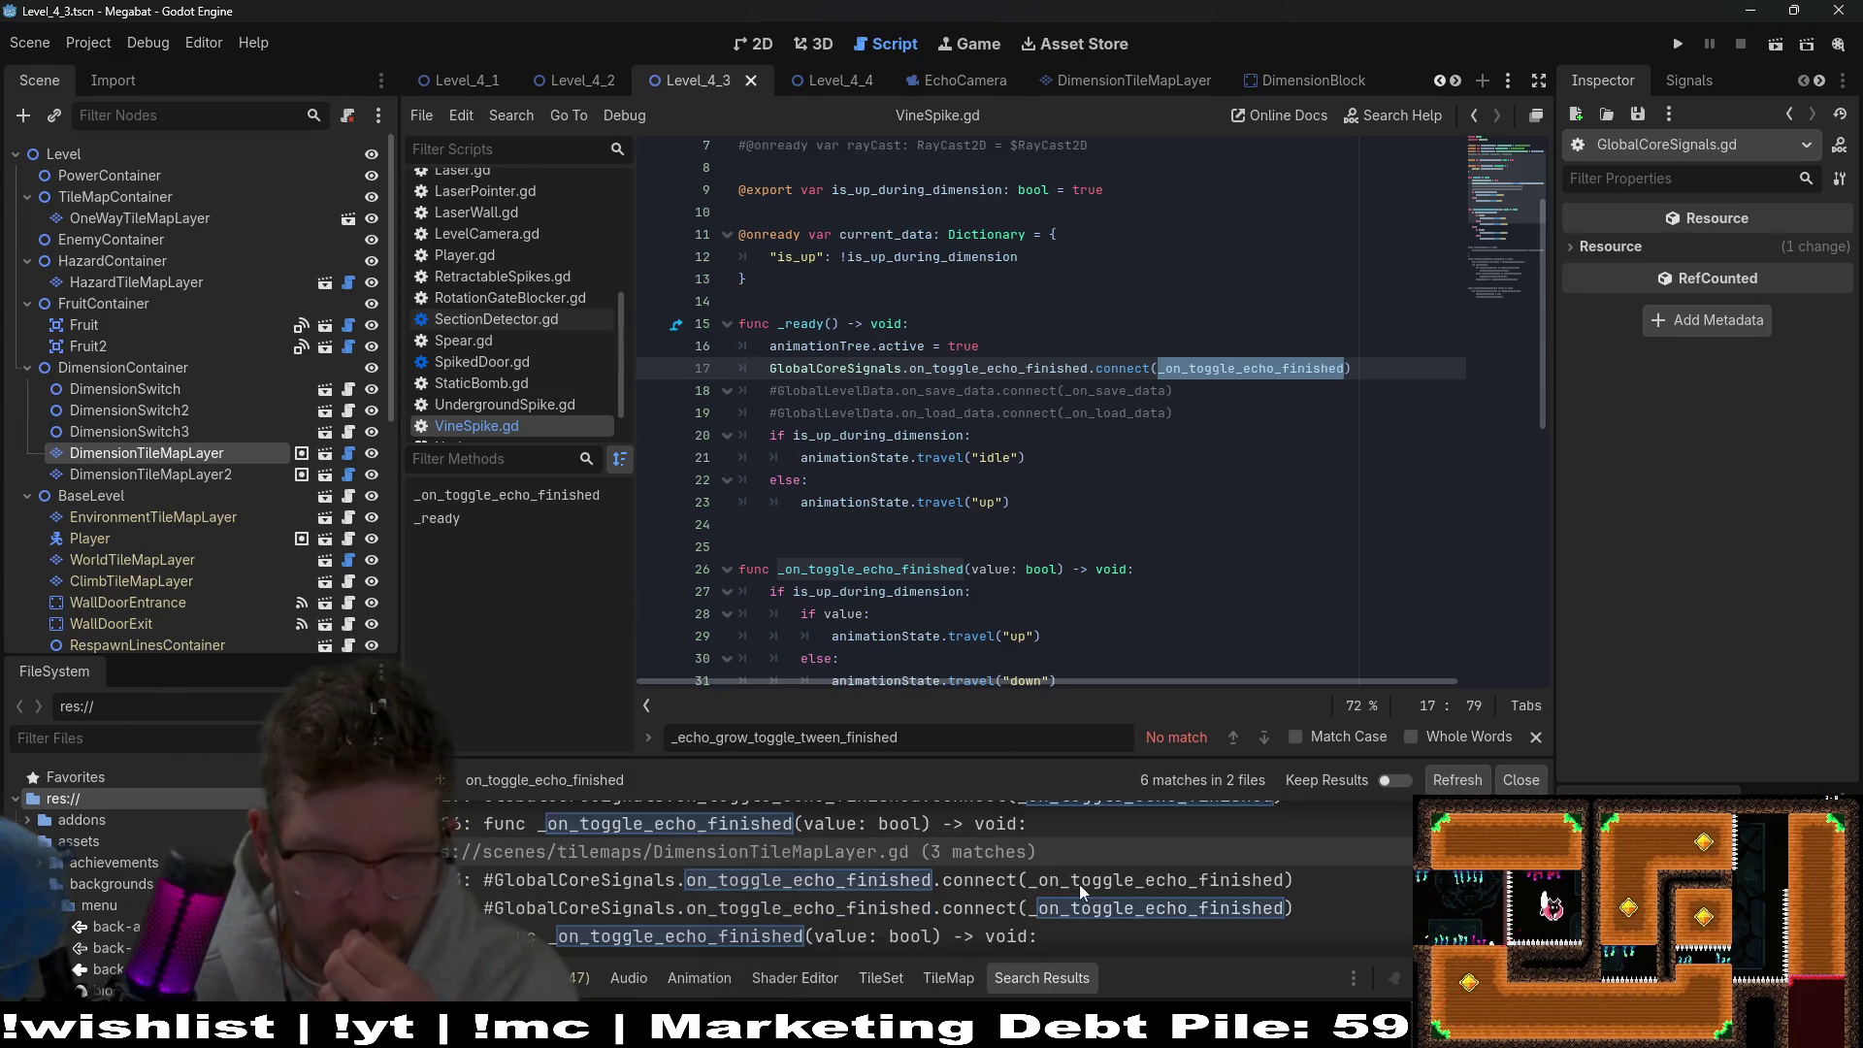
click(1096, 879)
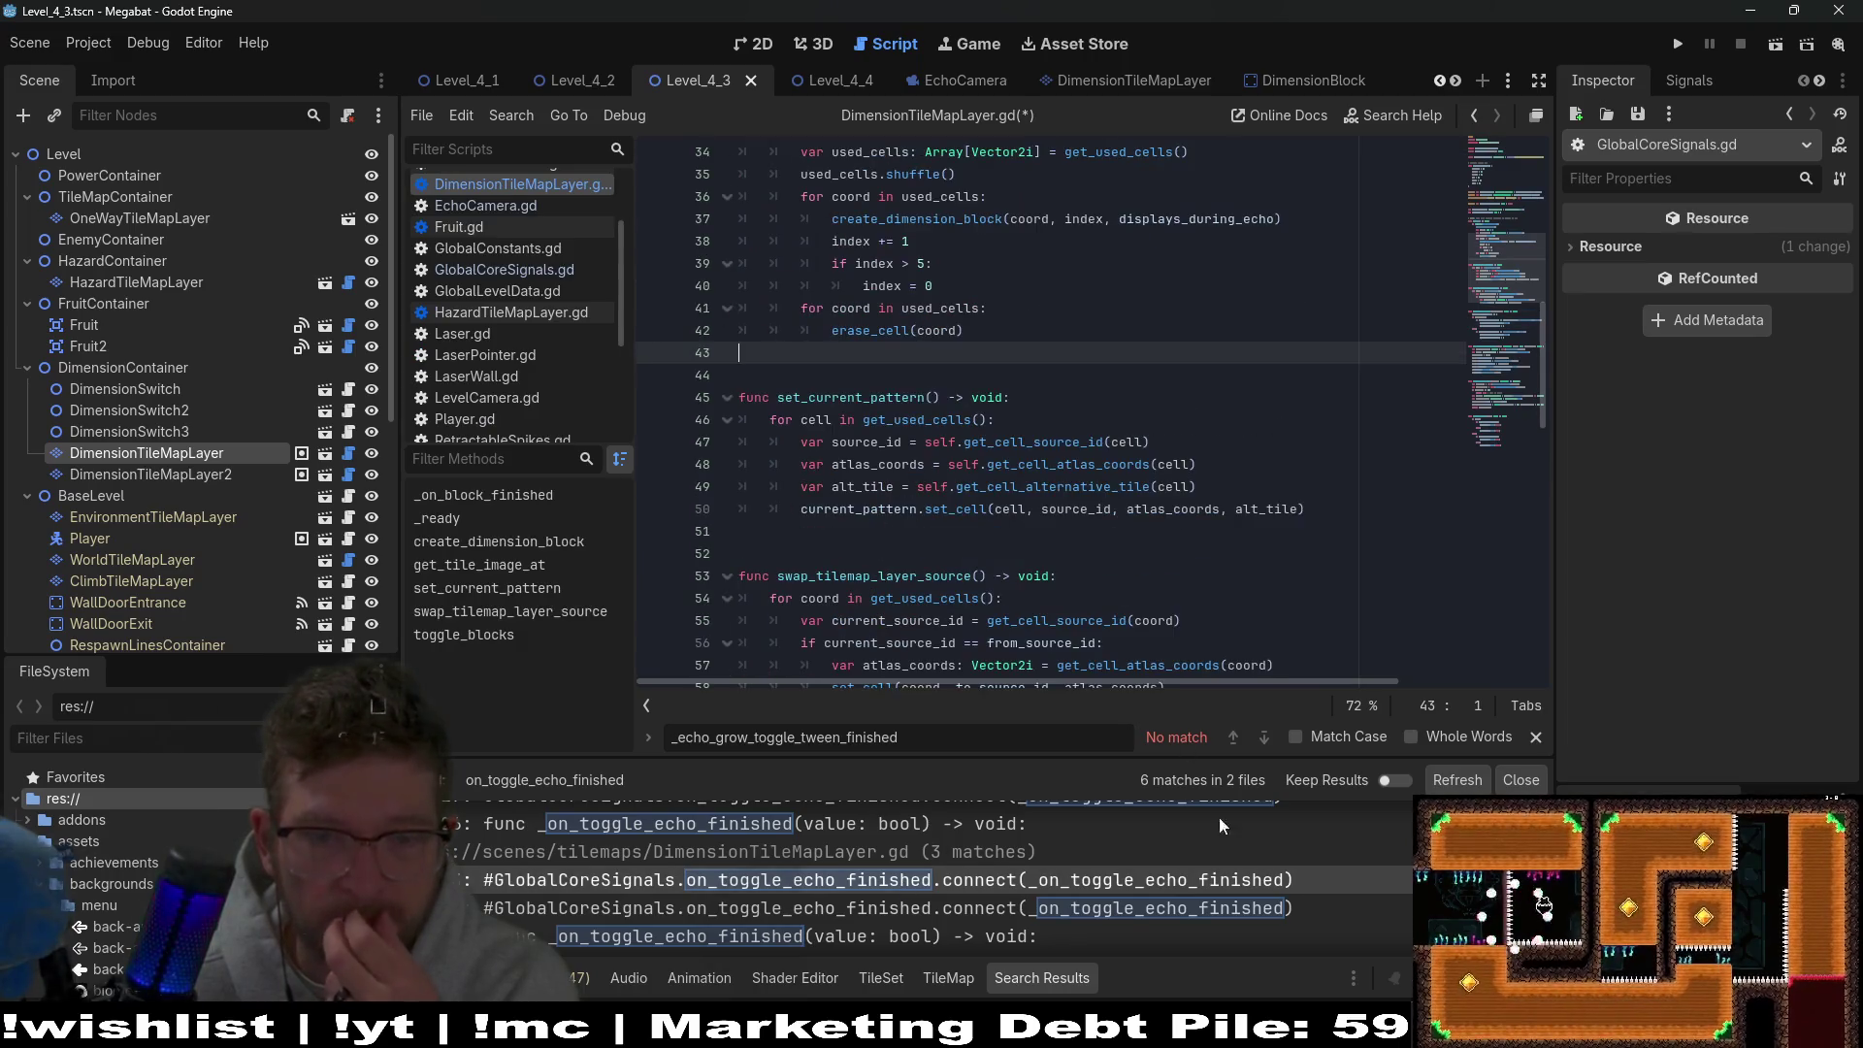
key(ctrl+z)
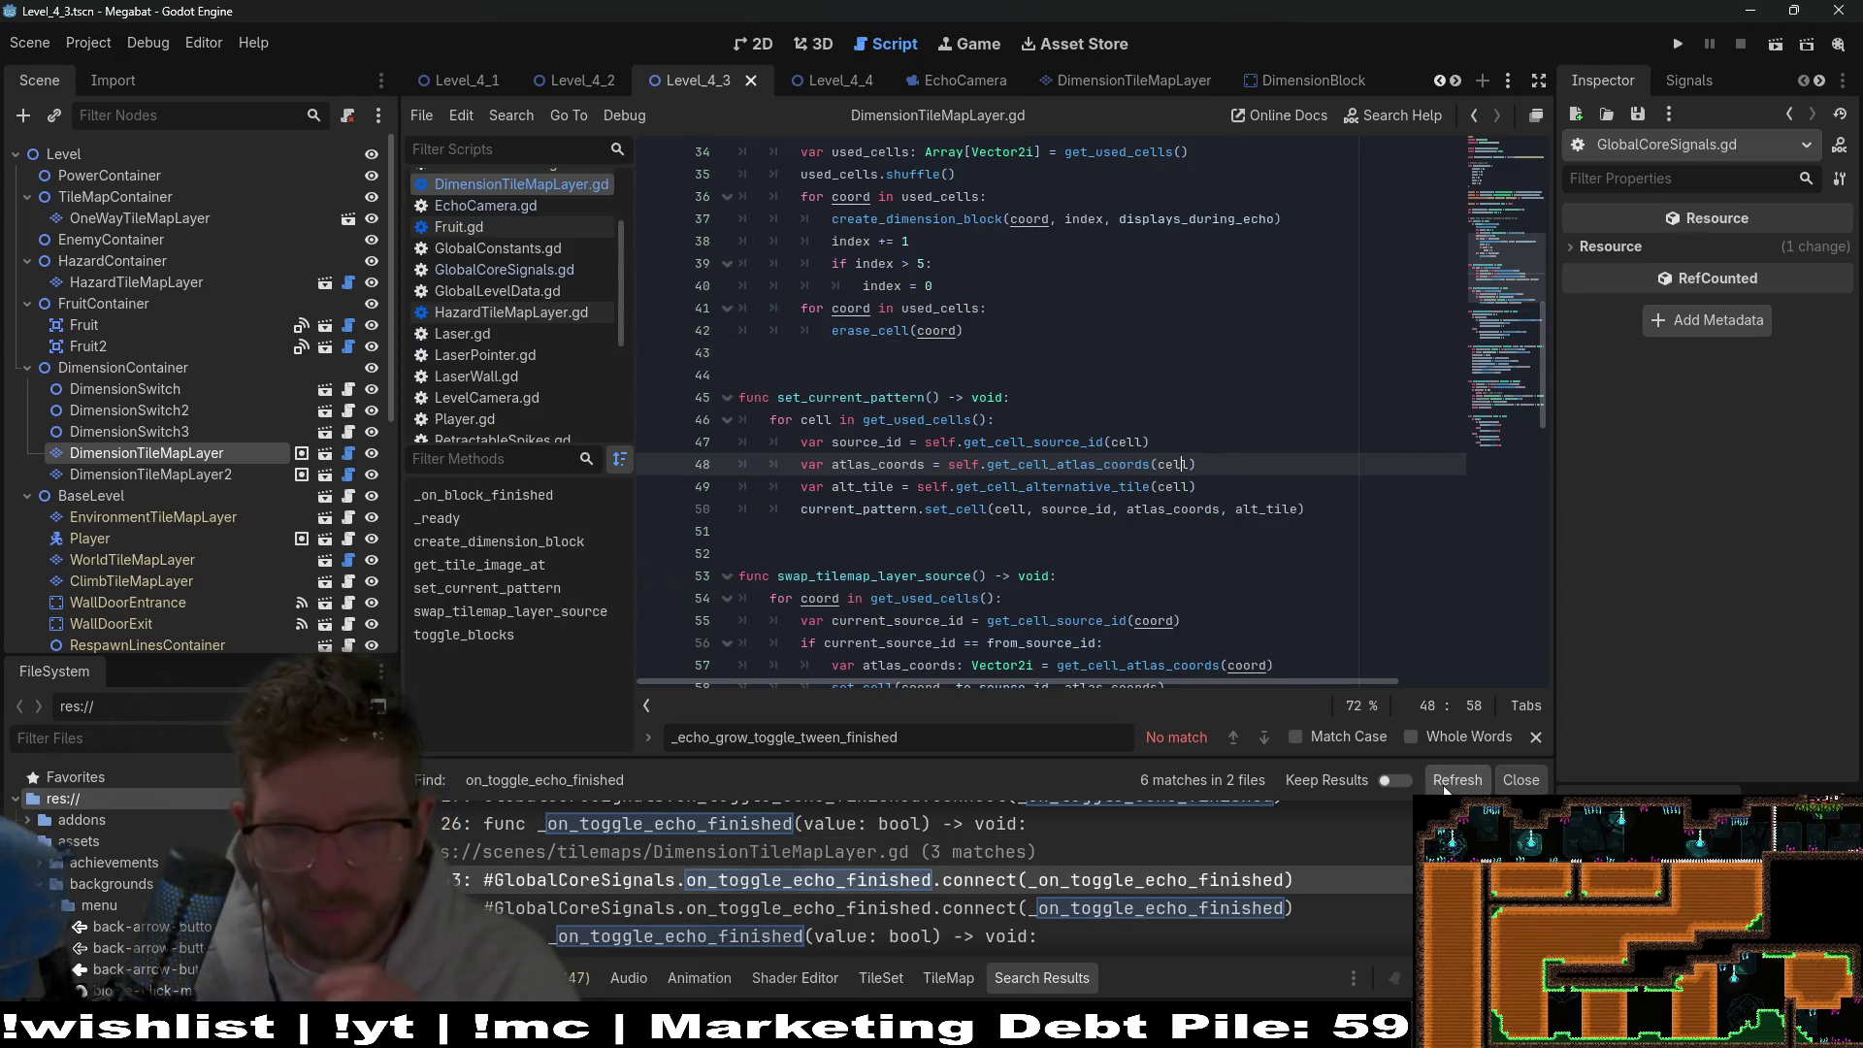
click(1451, 781)
Check VineSpike.gd's matches on lines 17 and 26, then switch to the EchoCamera scene.
click(924, 908)
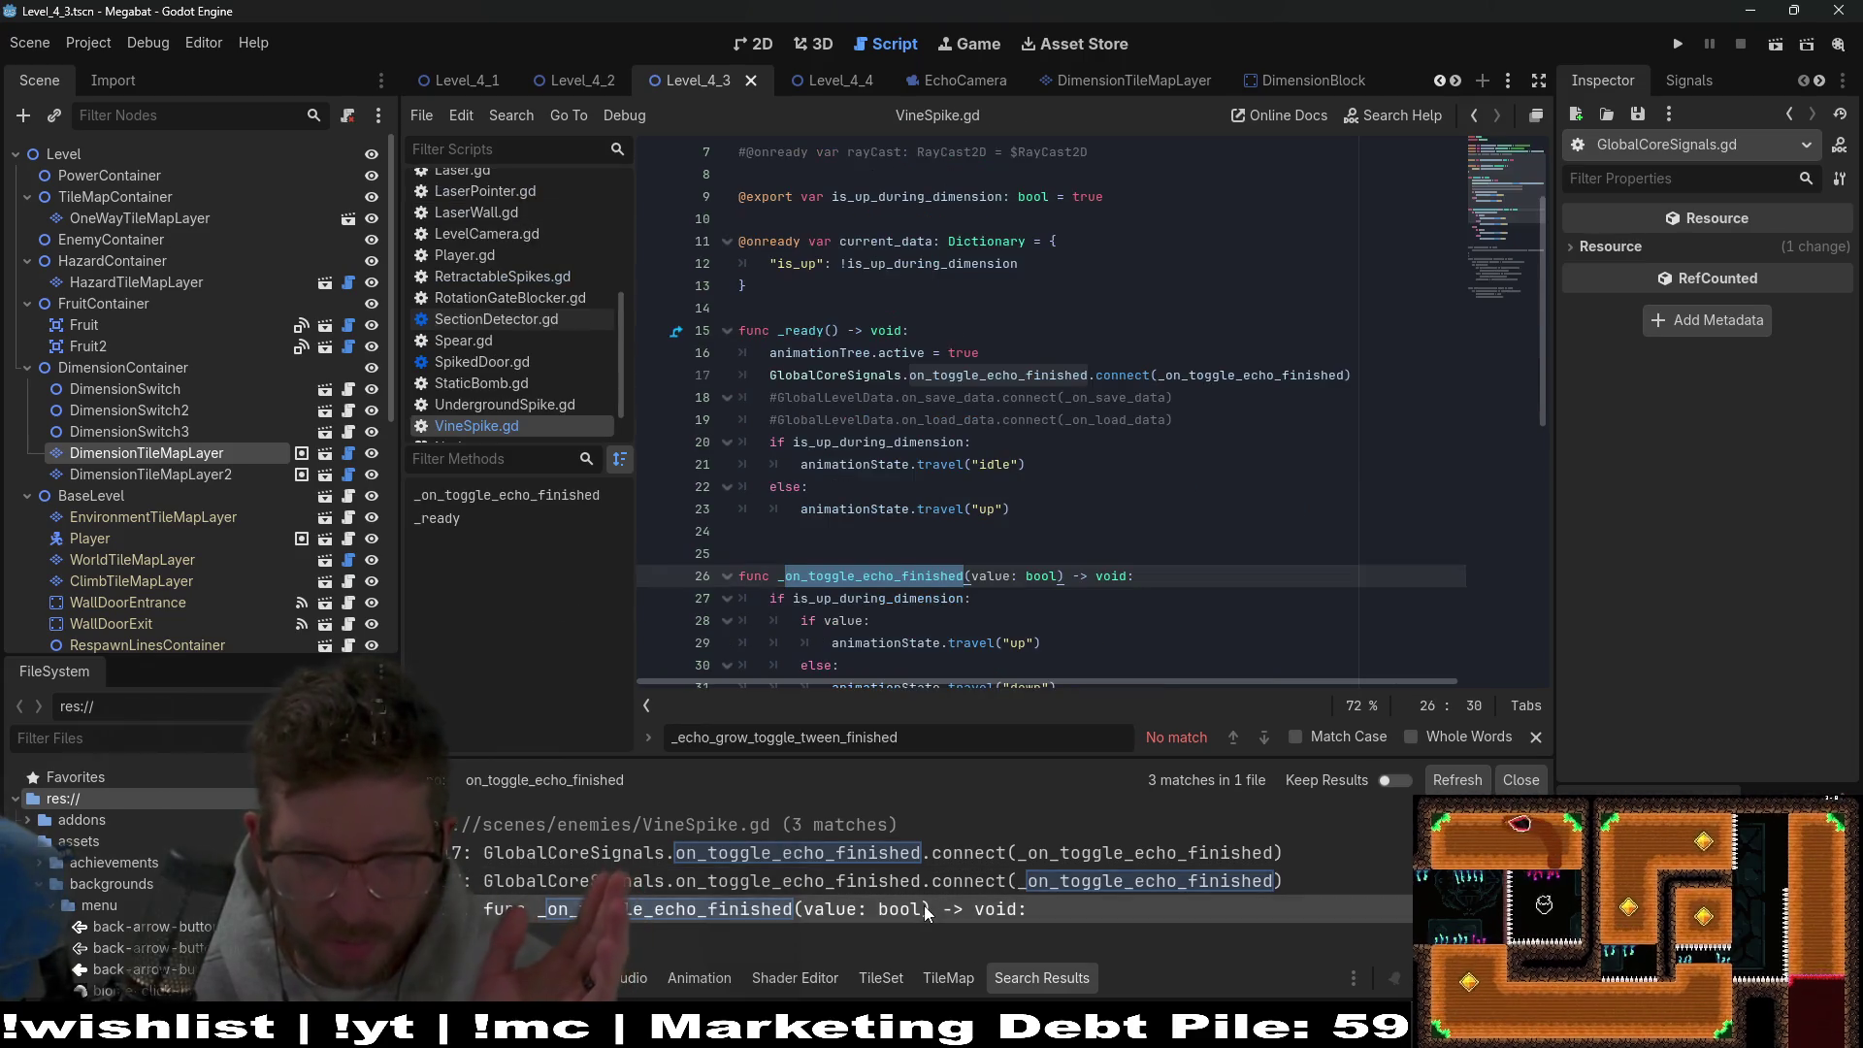
click(970, 852)
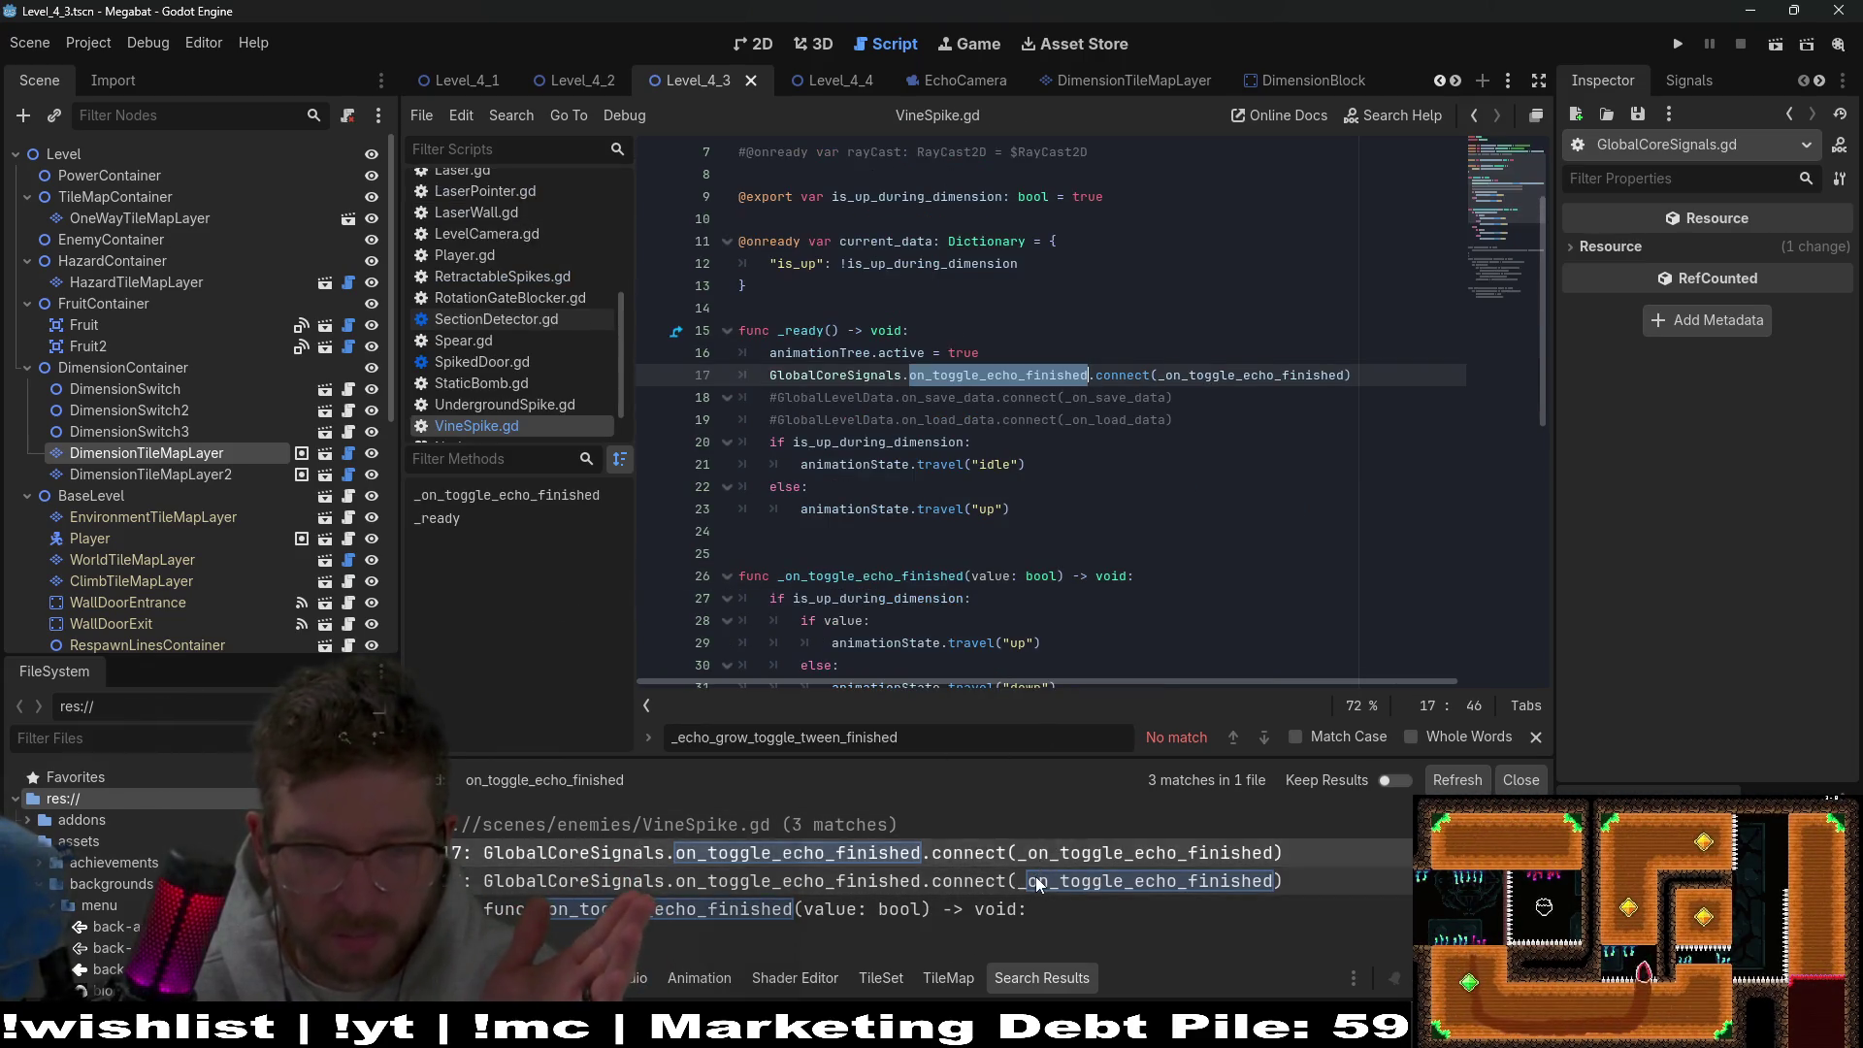
click(1009, 908)
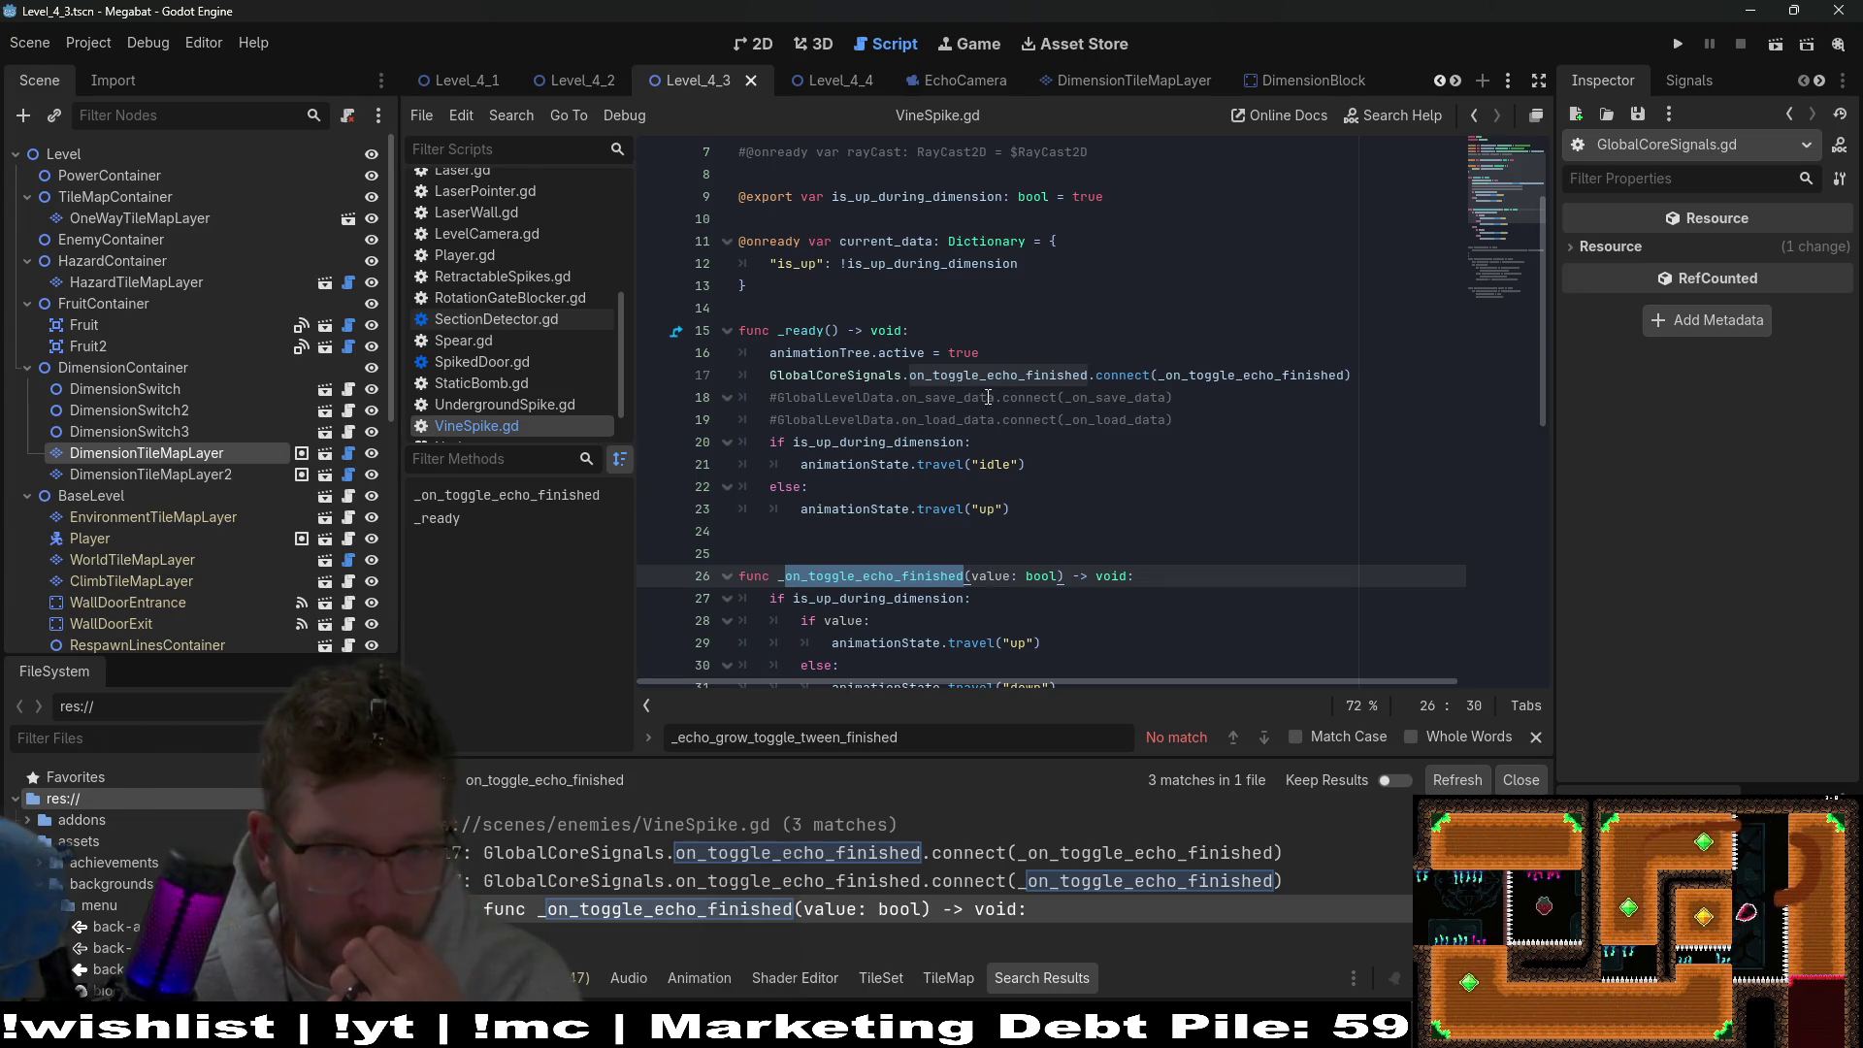
click(940, 78)
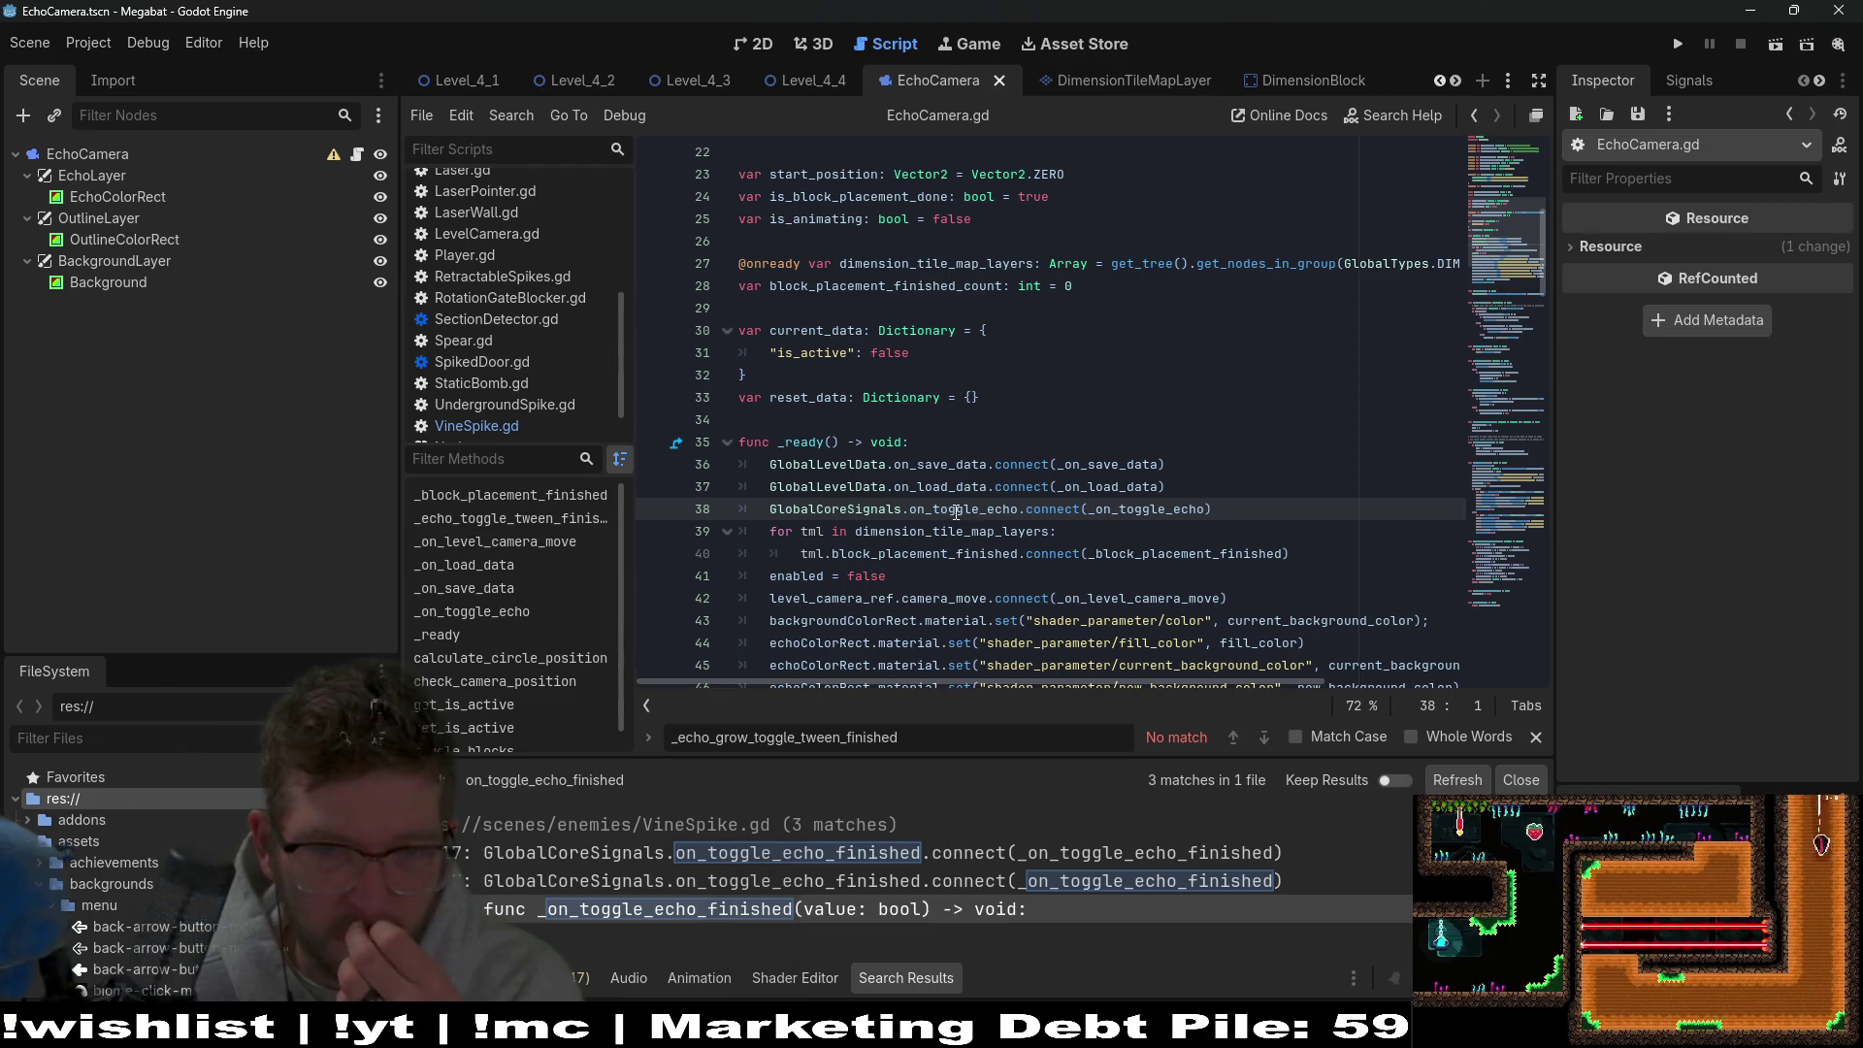
Restore the deleted on_toggle_echo_finished declaration in GlobalCoreSignals.gd and save.
ctrl+click(958, 512)
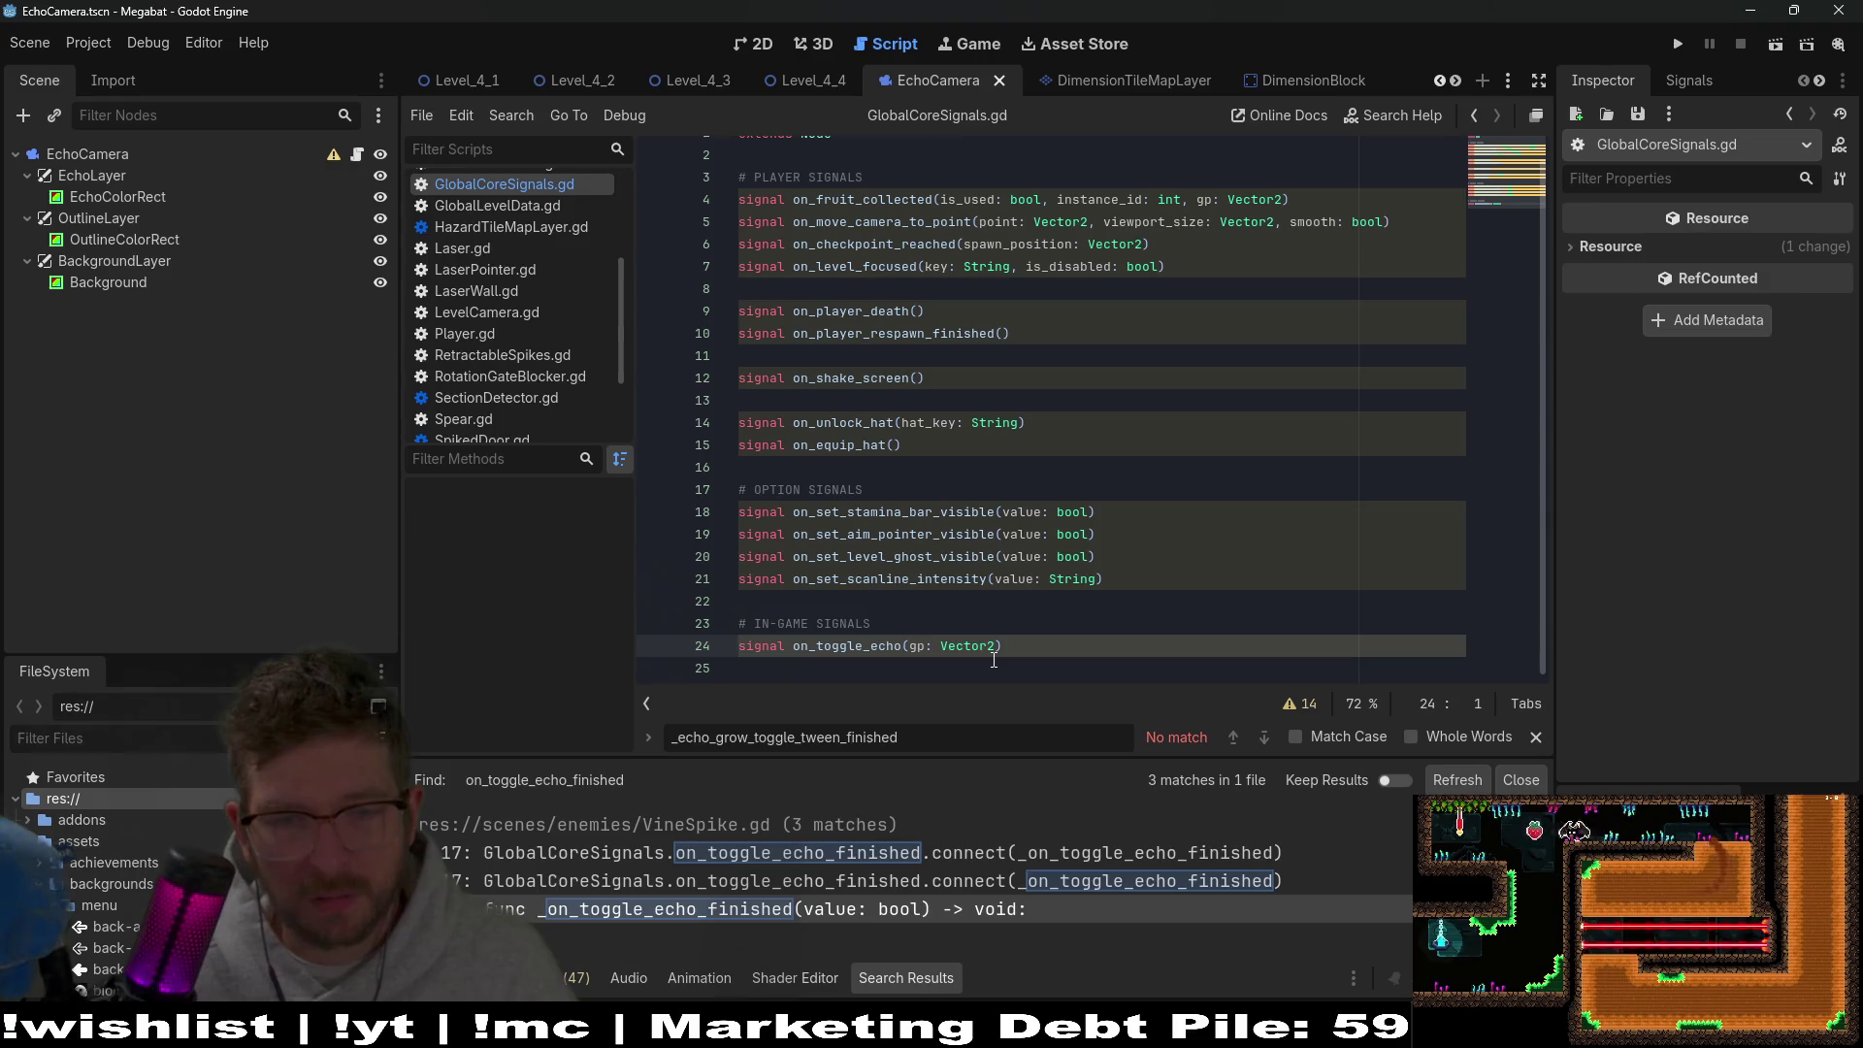
key(ctrl+z)
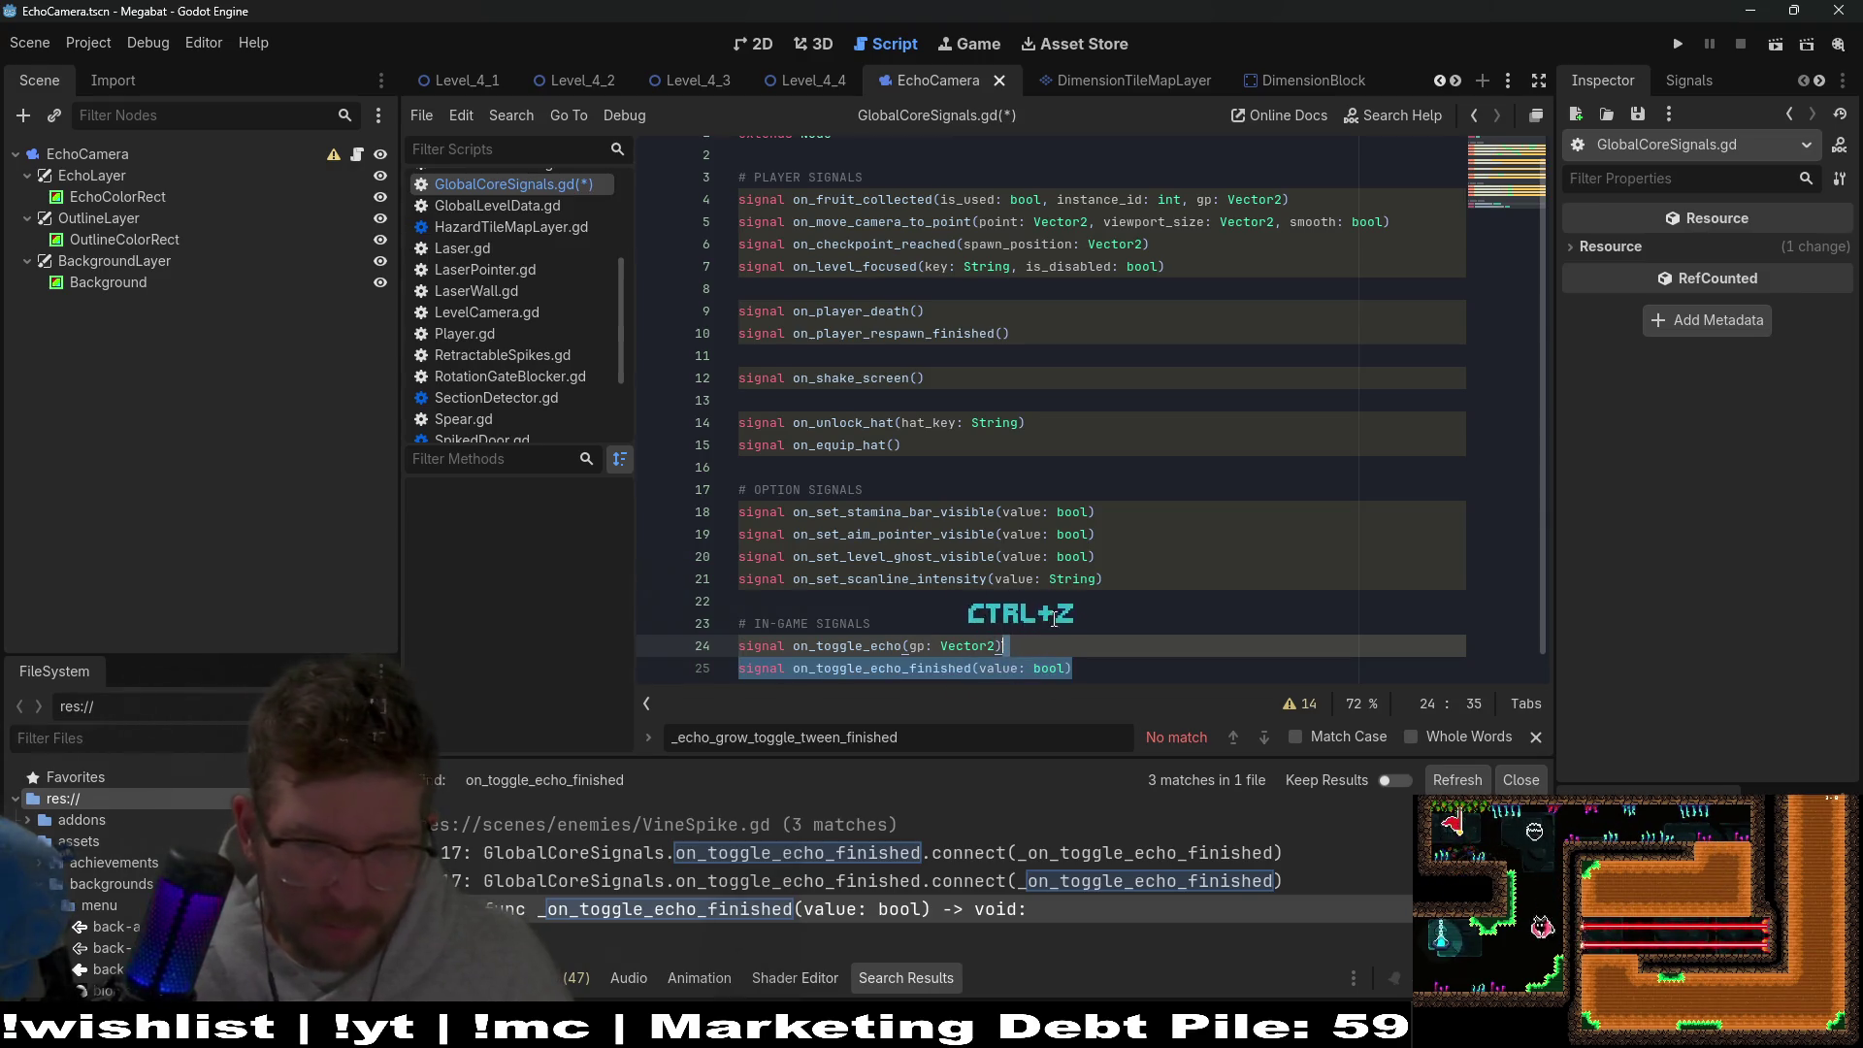
key(ctrl+s)
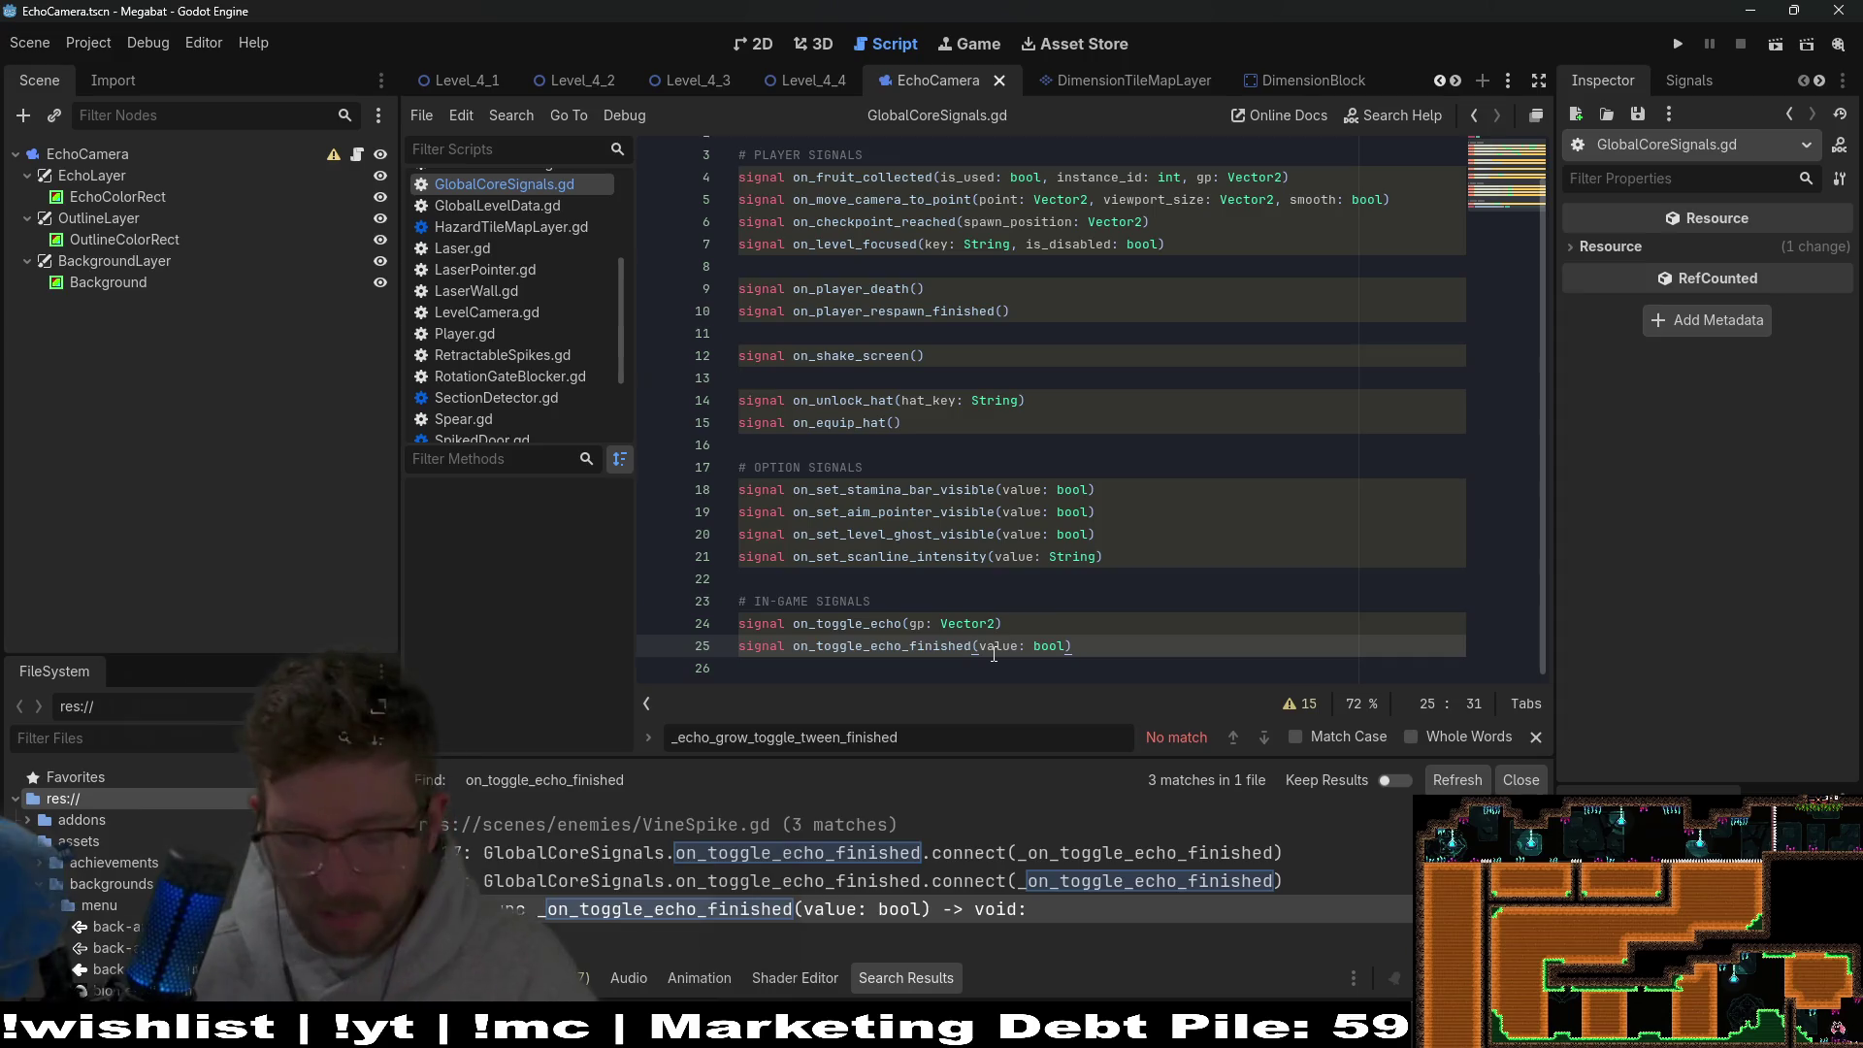
Rename line 25's signal to on_toggle_echo_started, copy the name, and save.
key(BackSpace)
key(BackSpace)
key(BackSpace)
key(BackSpace)
key(BackSpace)
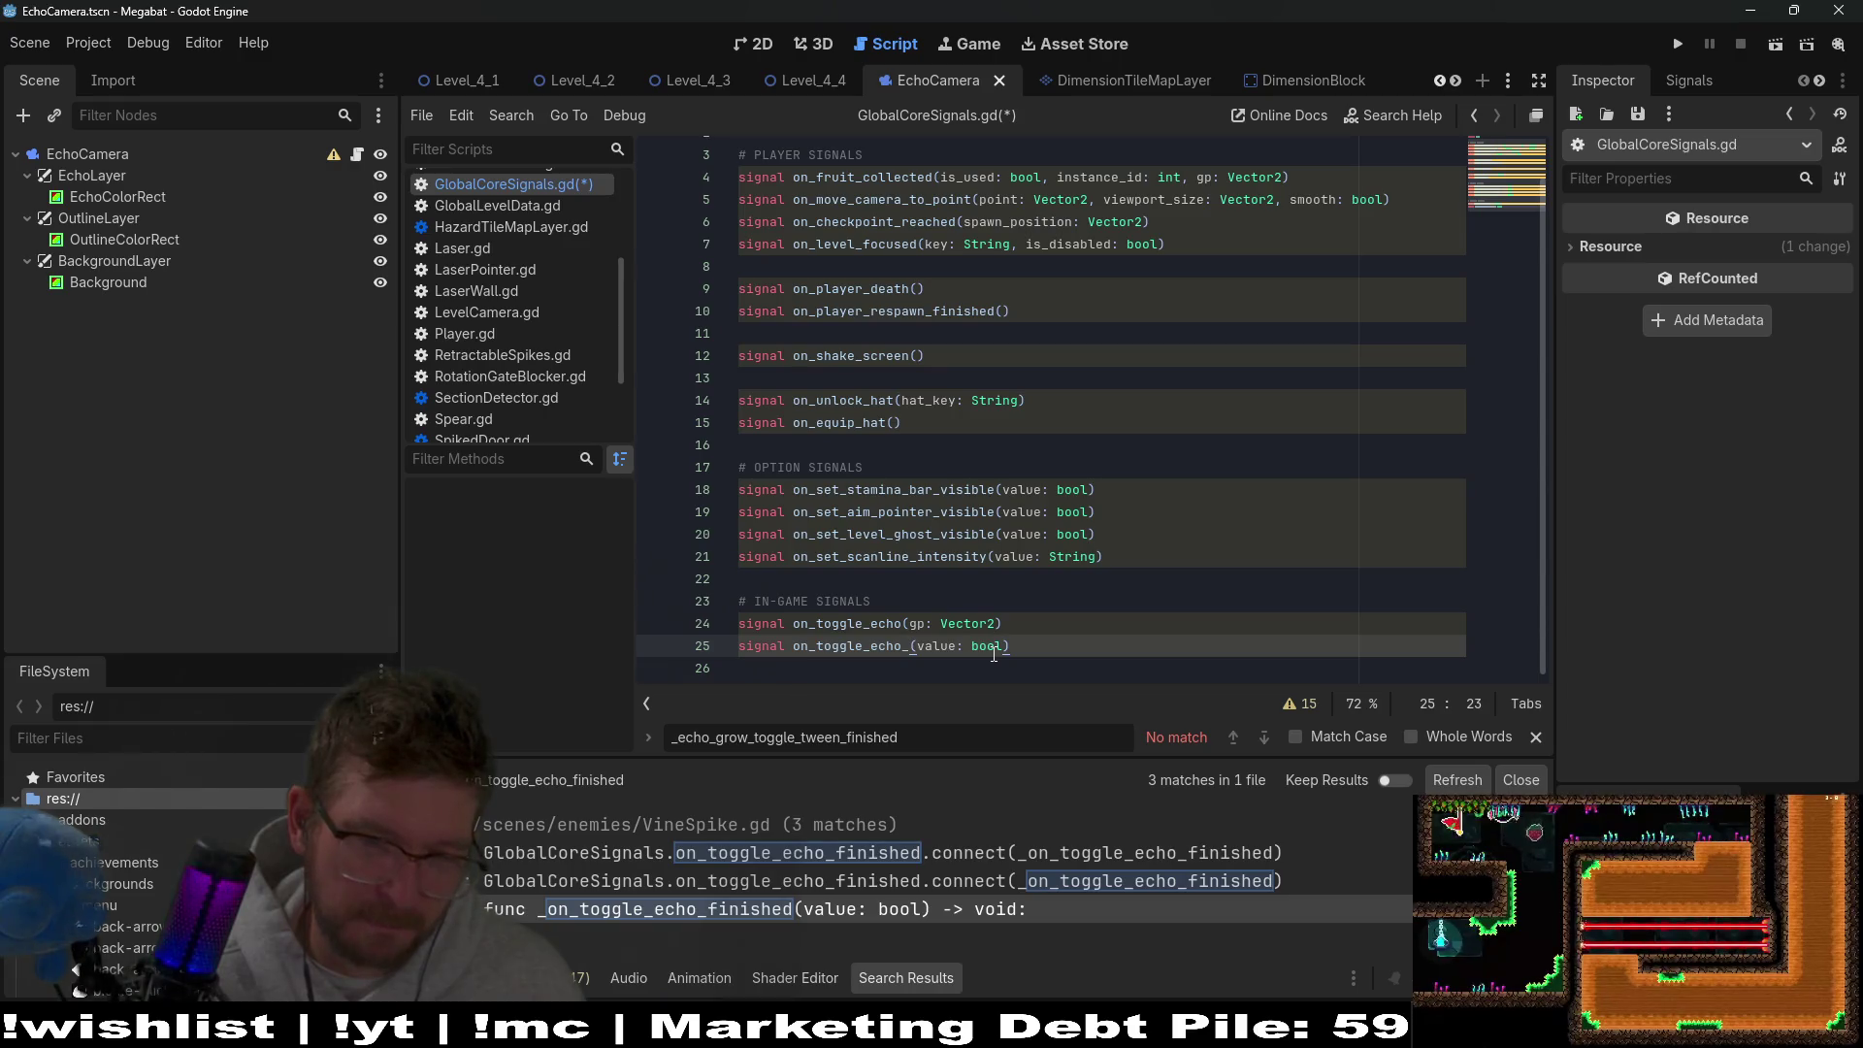
mouse_move(994, 654)
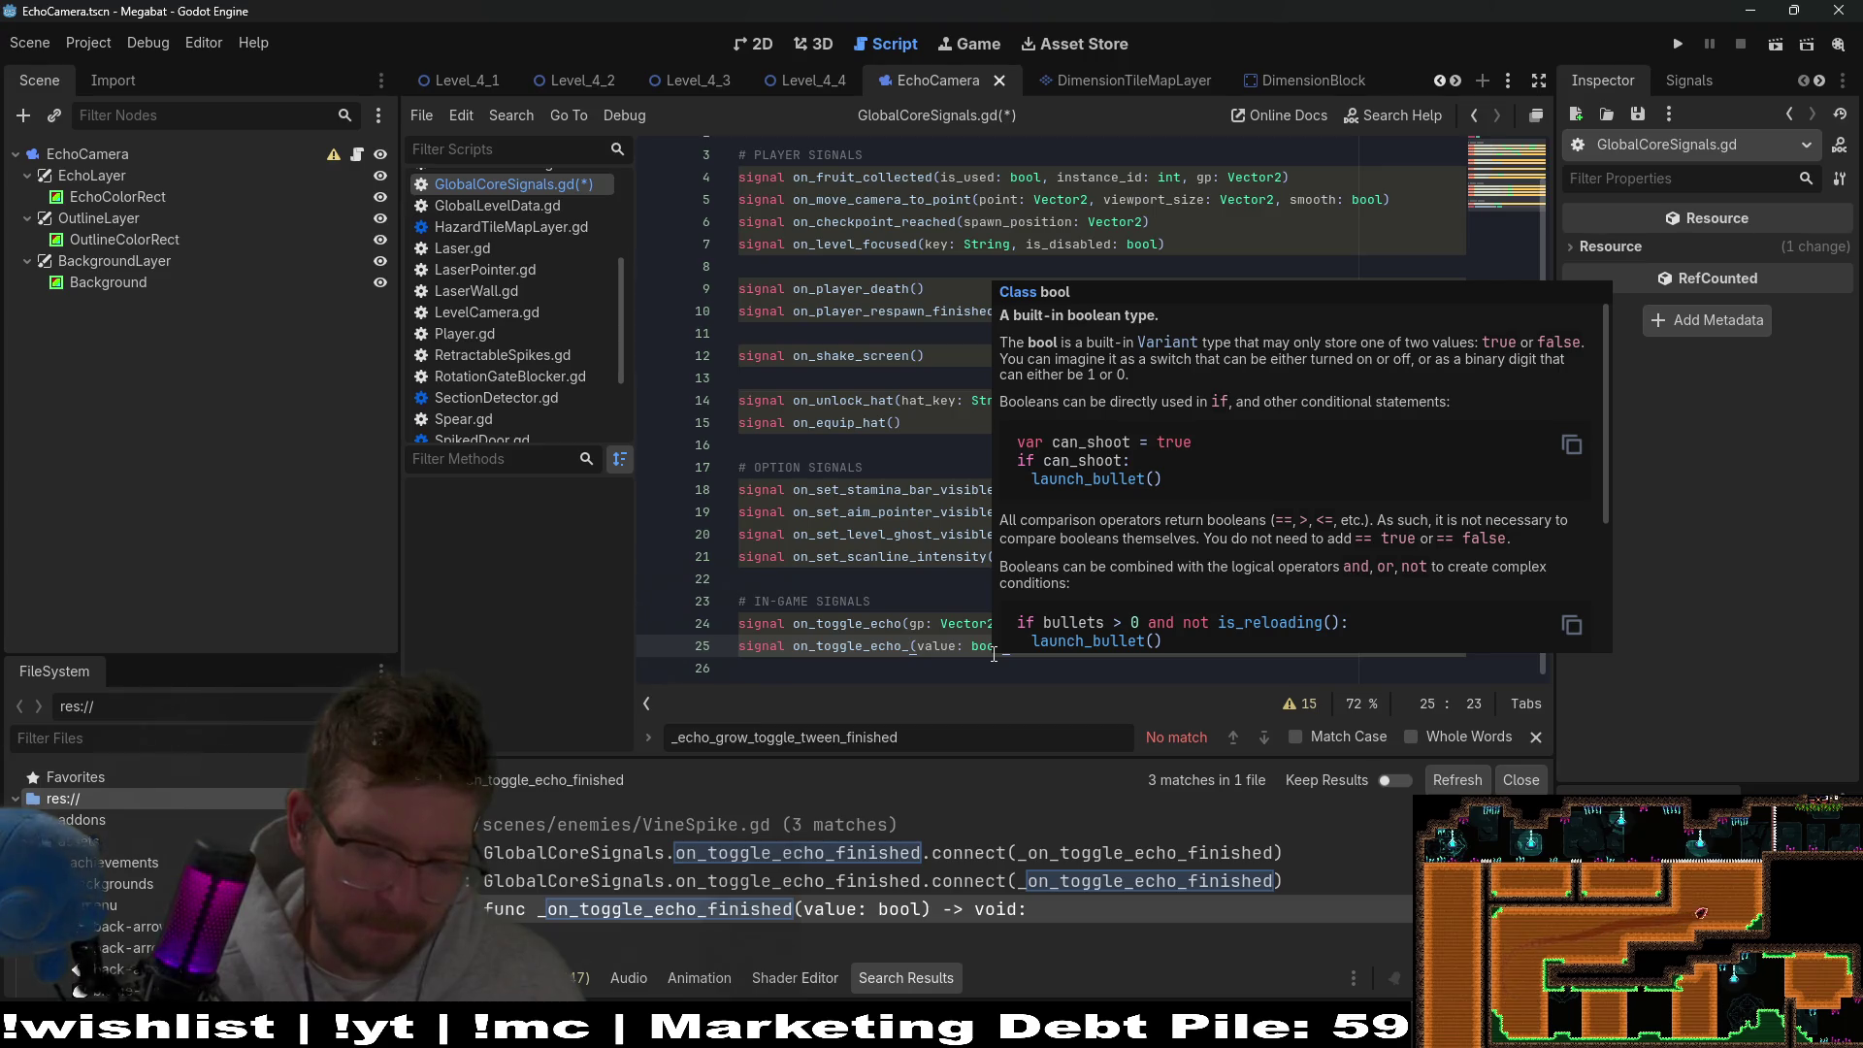
text(started)
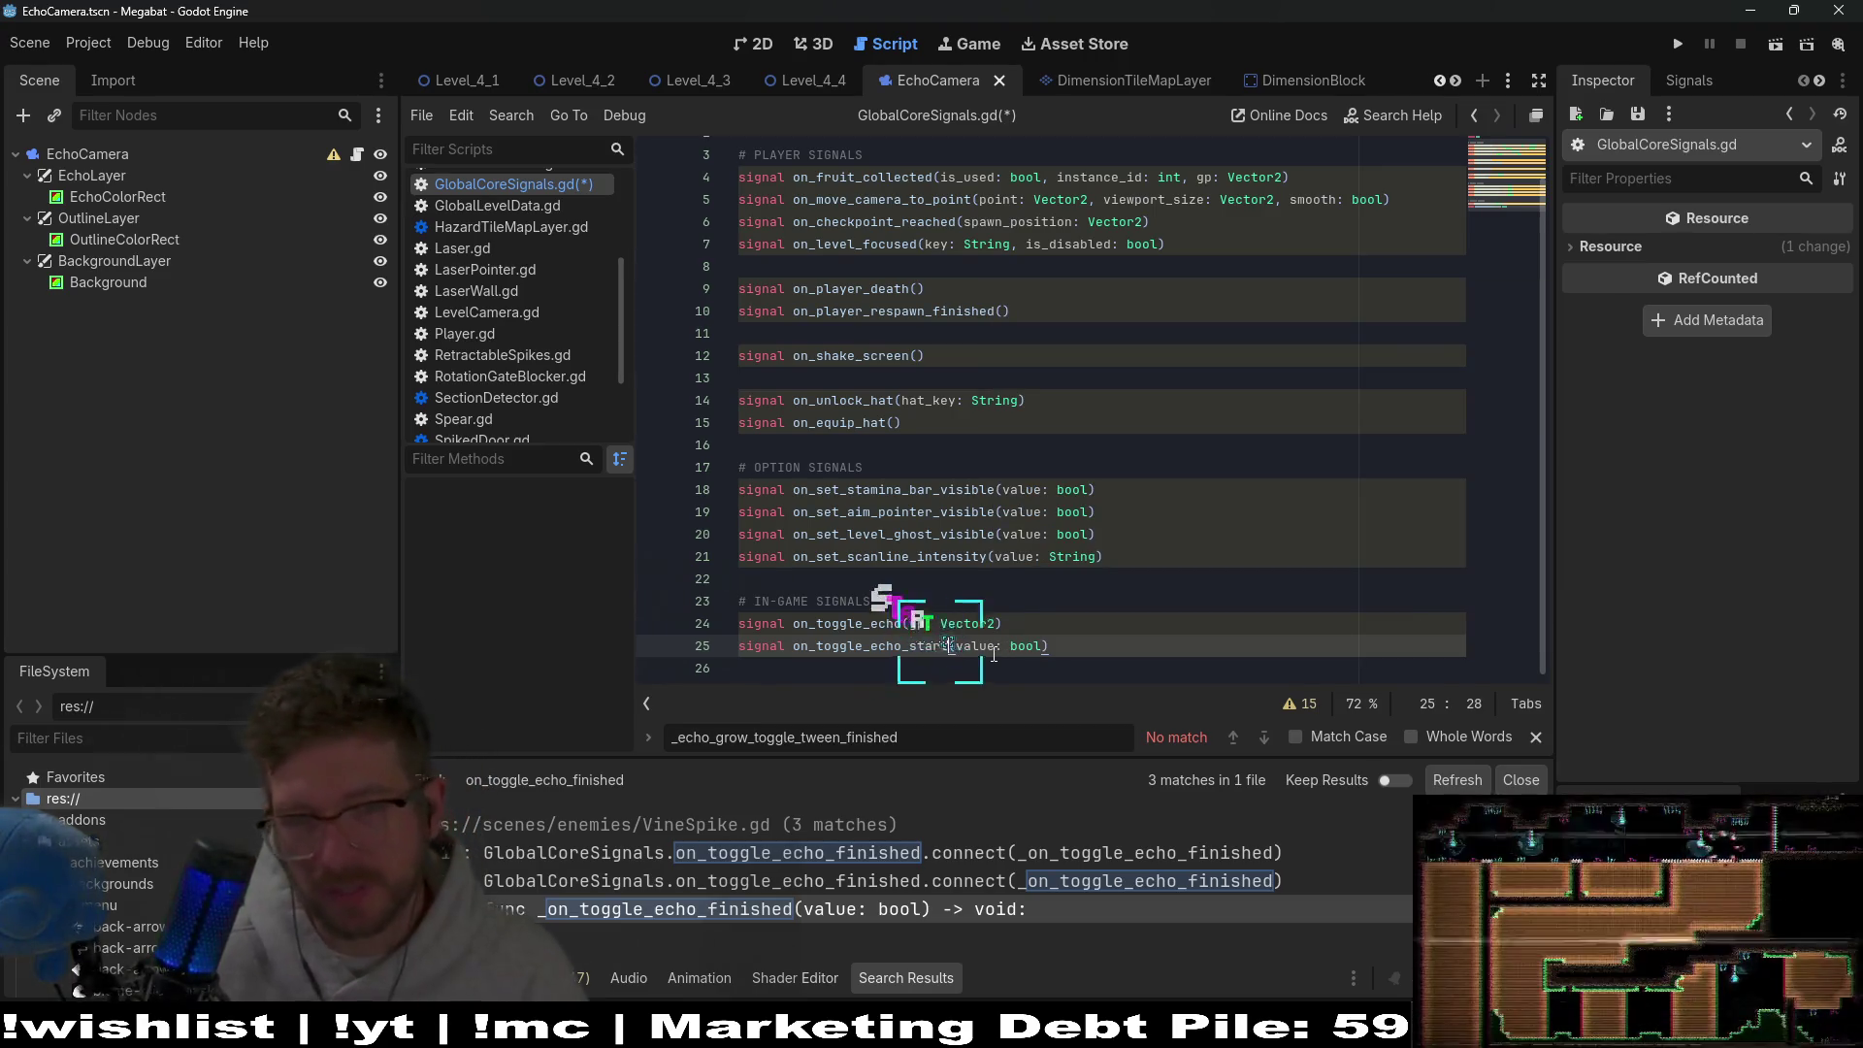
double_click(941, 645)
key(ctrl+c)
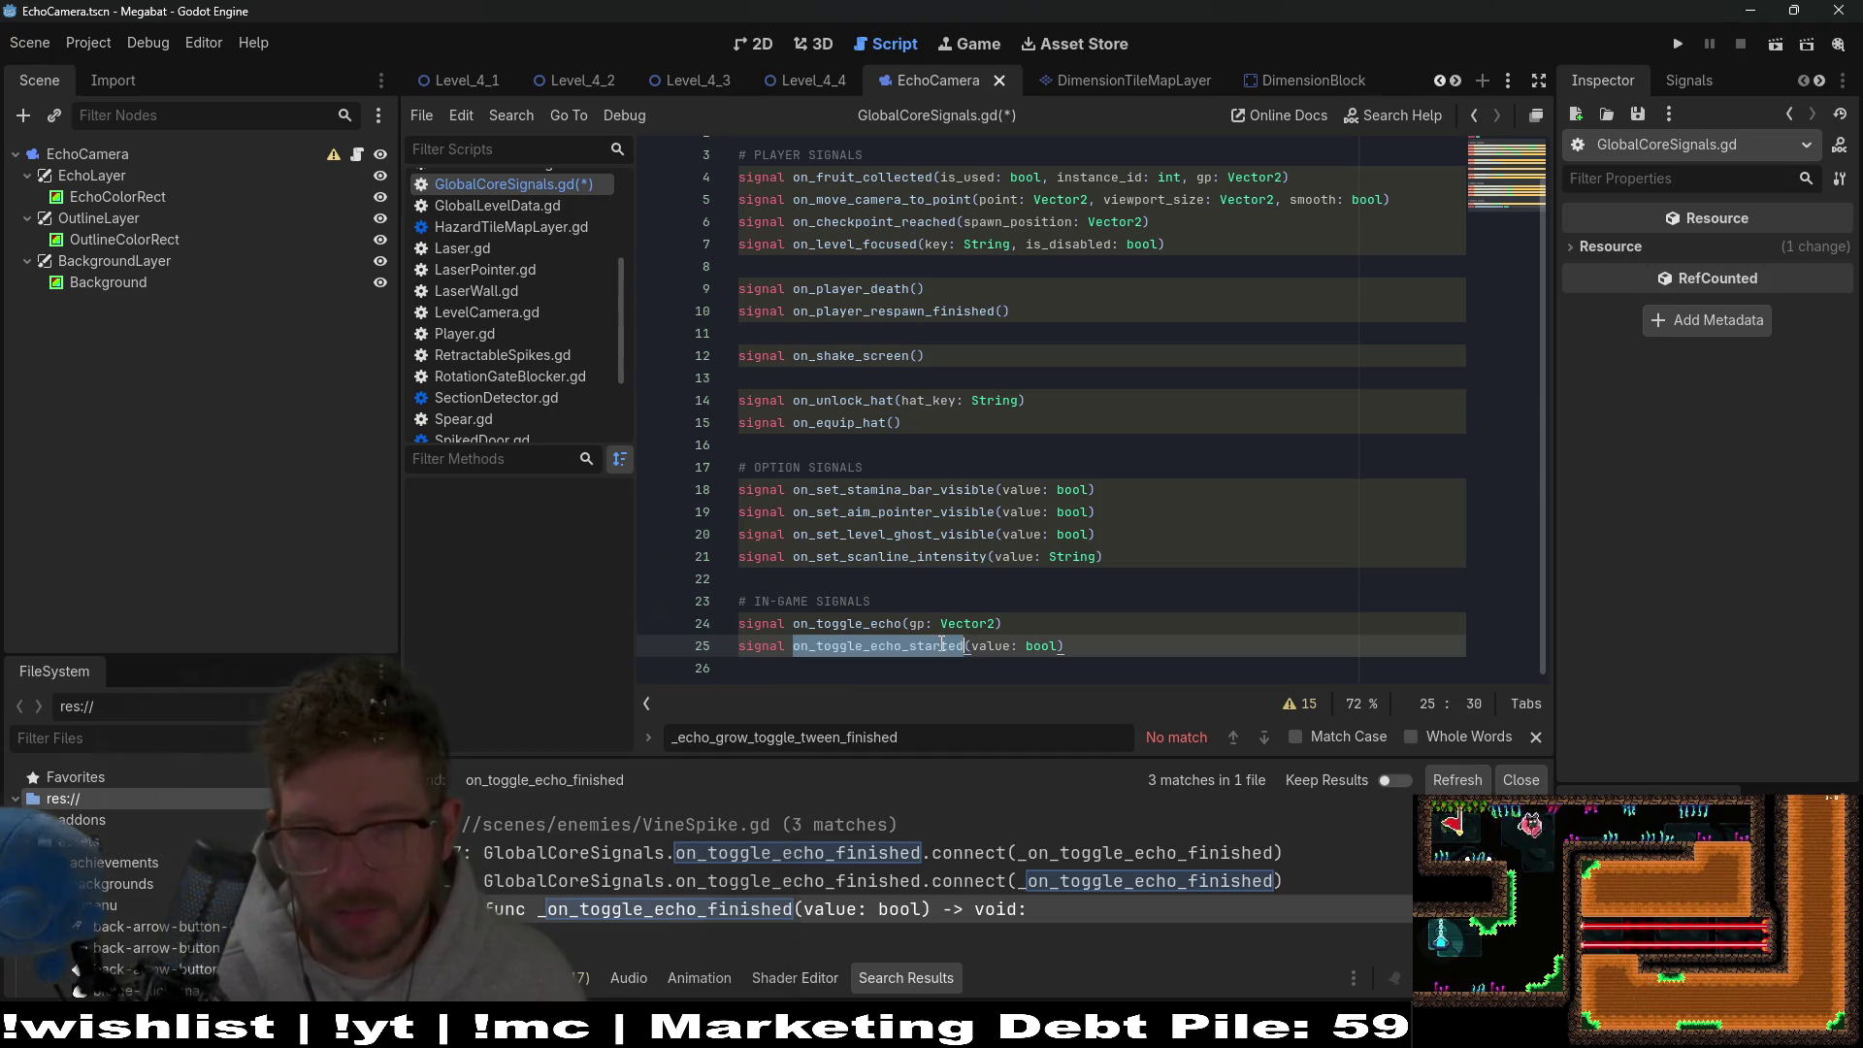
key(ctrl+s)
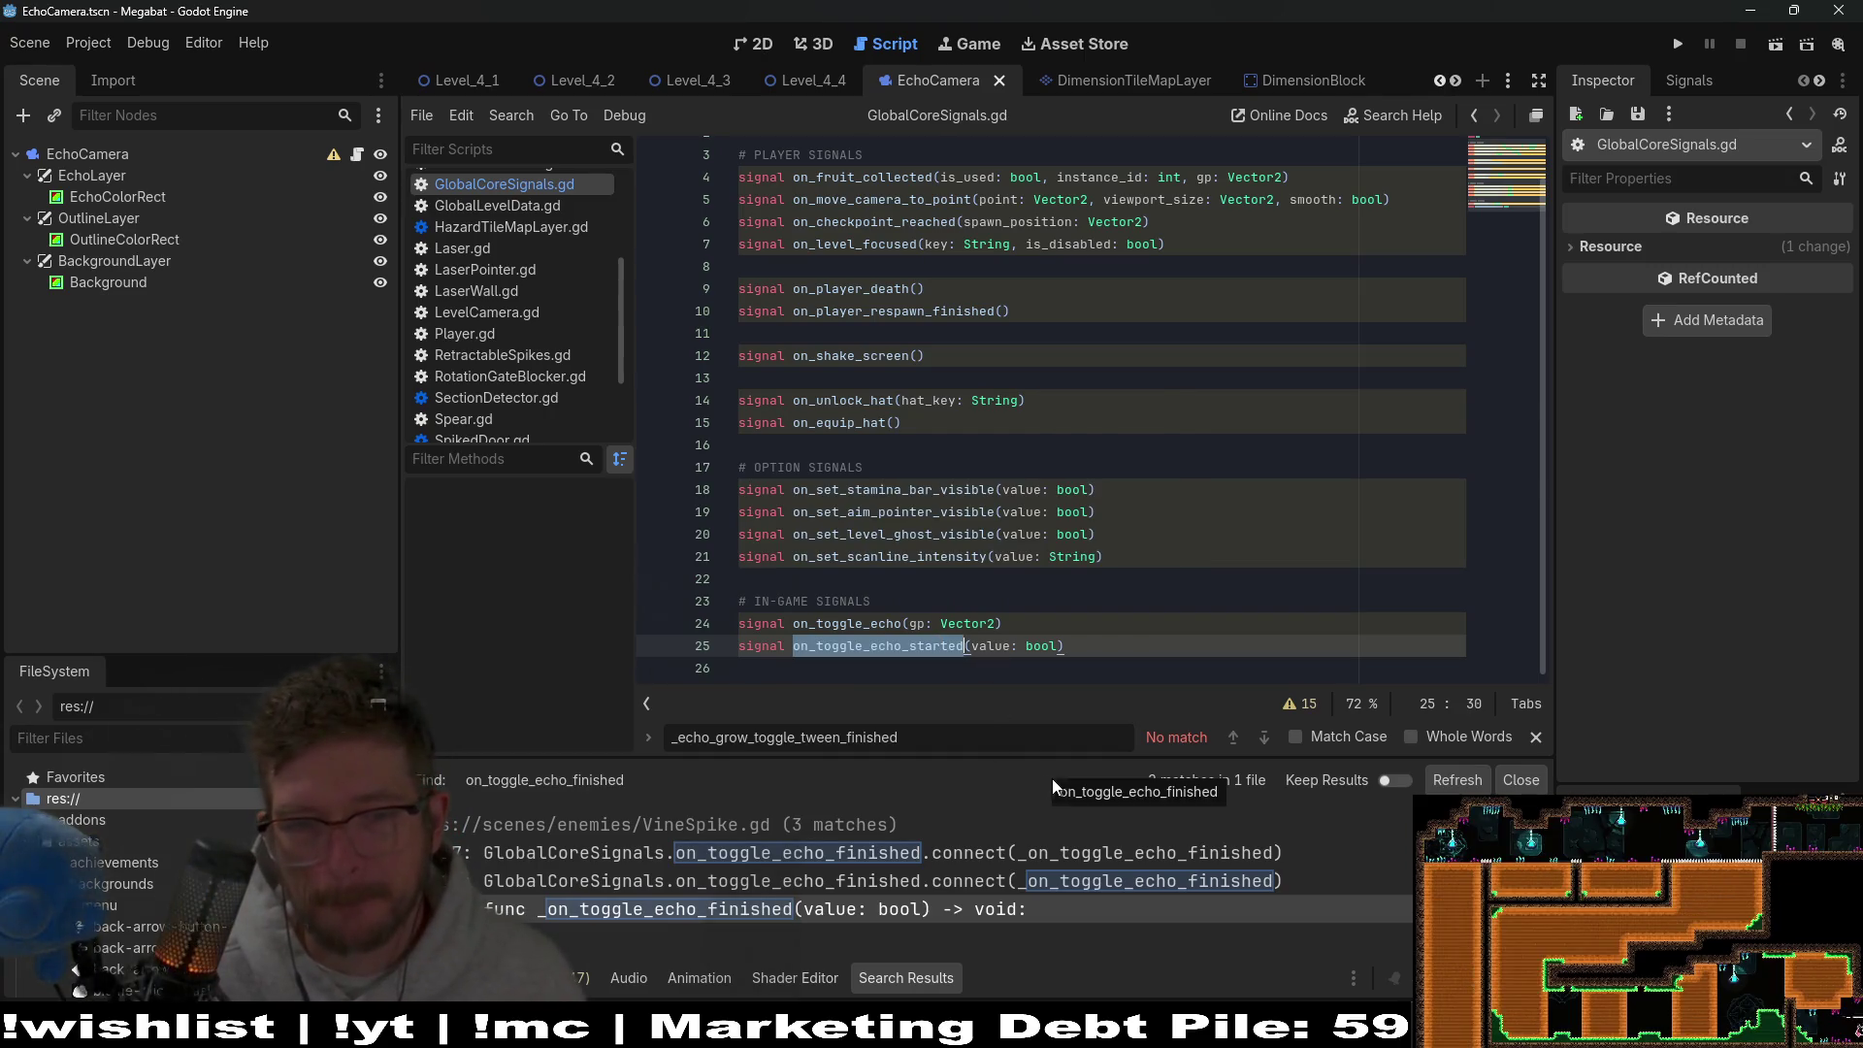
Paste on_toggle_echo_started into VineSpike.gd's connect line as both signal and handler.
click(976, 854)
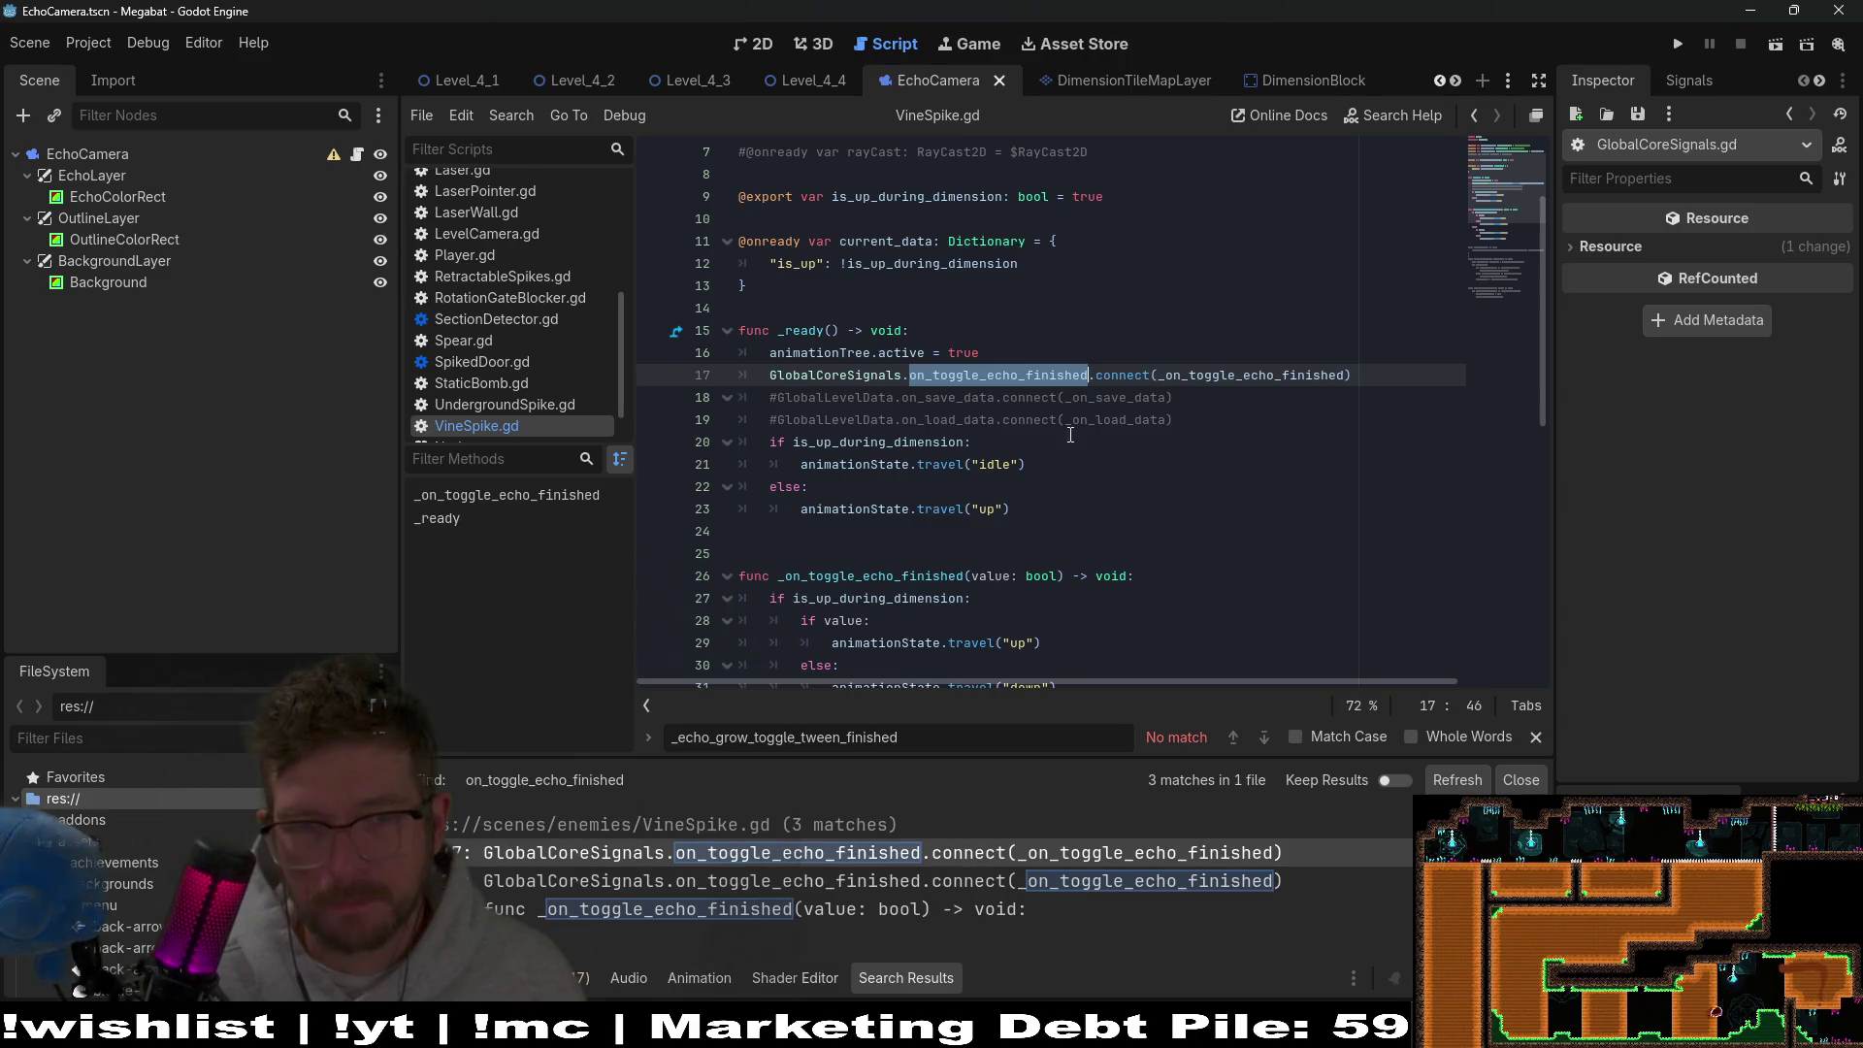
key(ctrl+v)
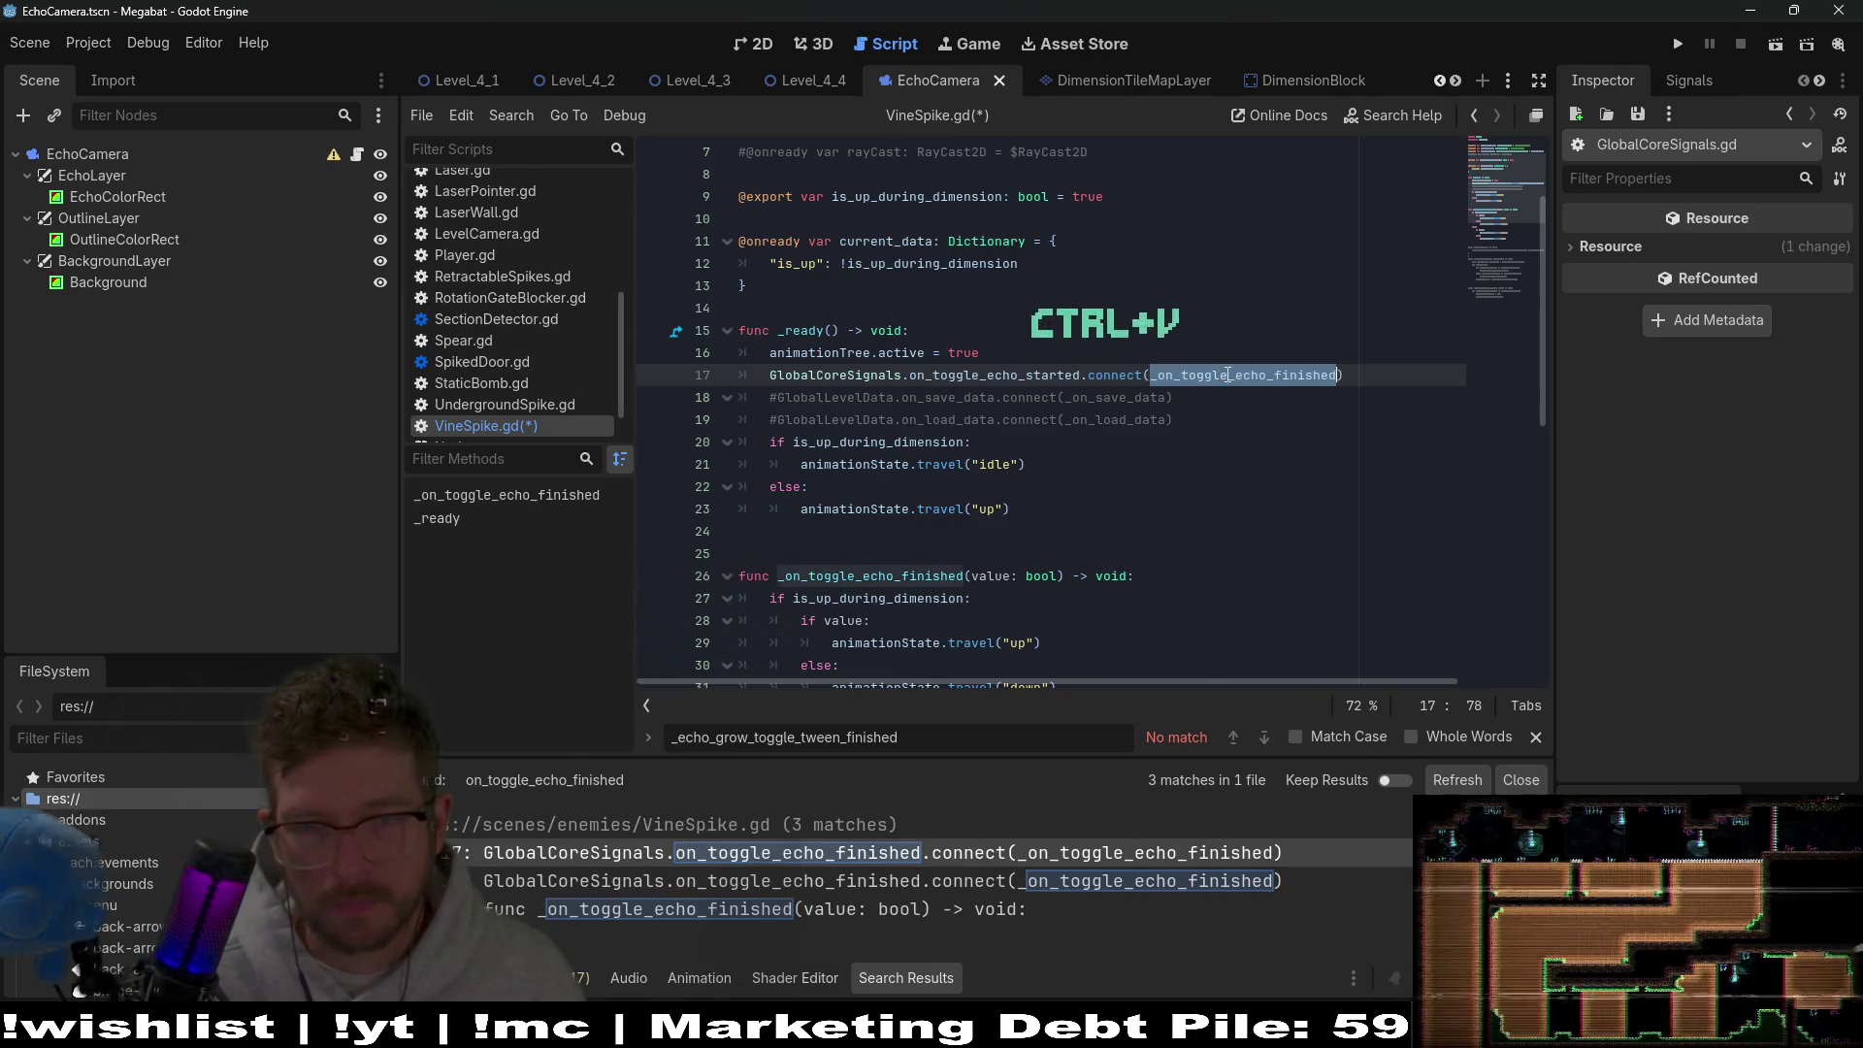
key(ctrl+v)
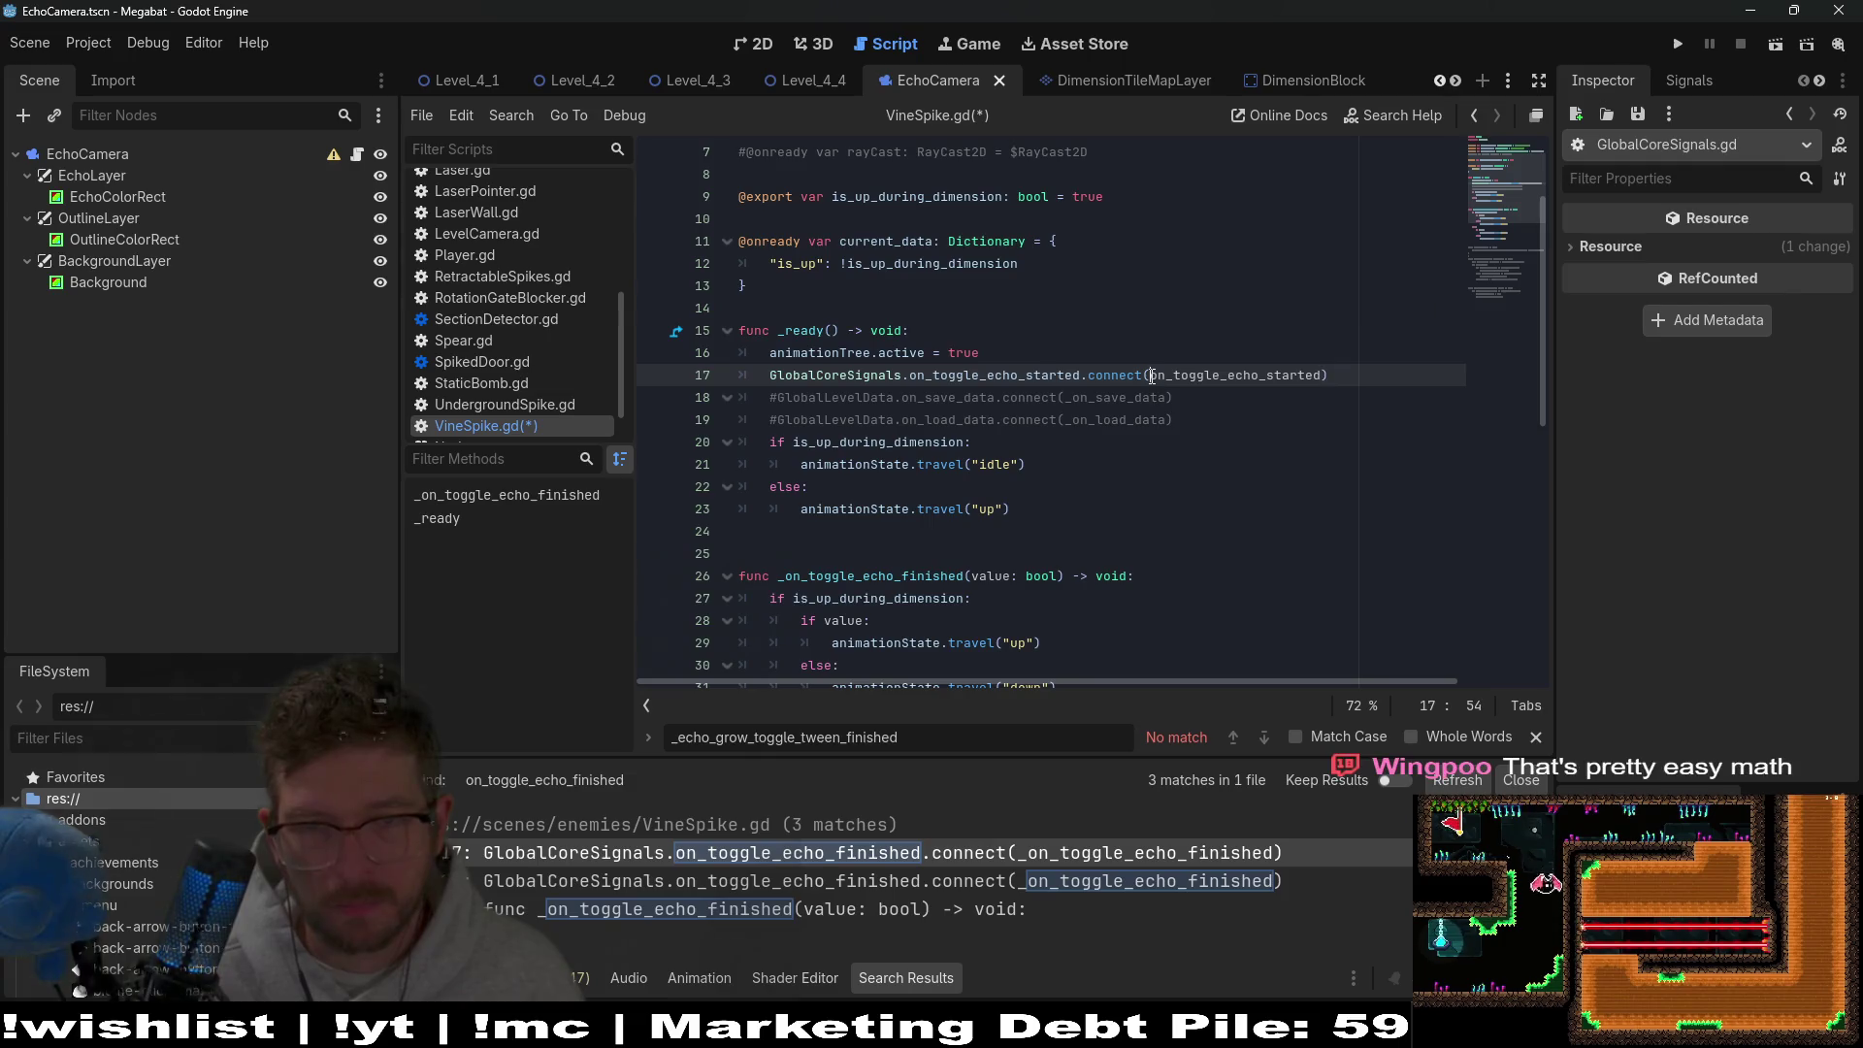
click(1152, 376)
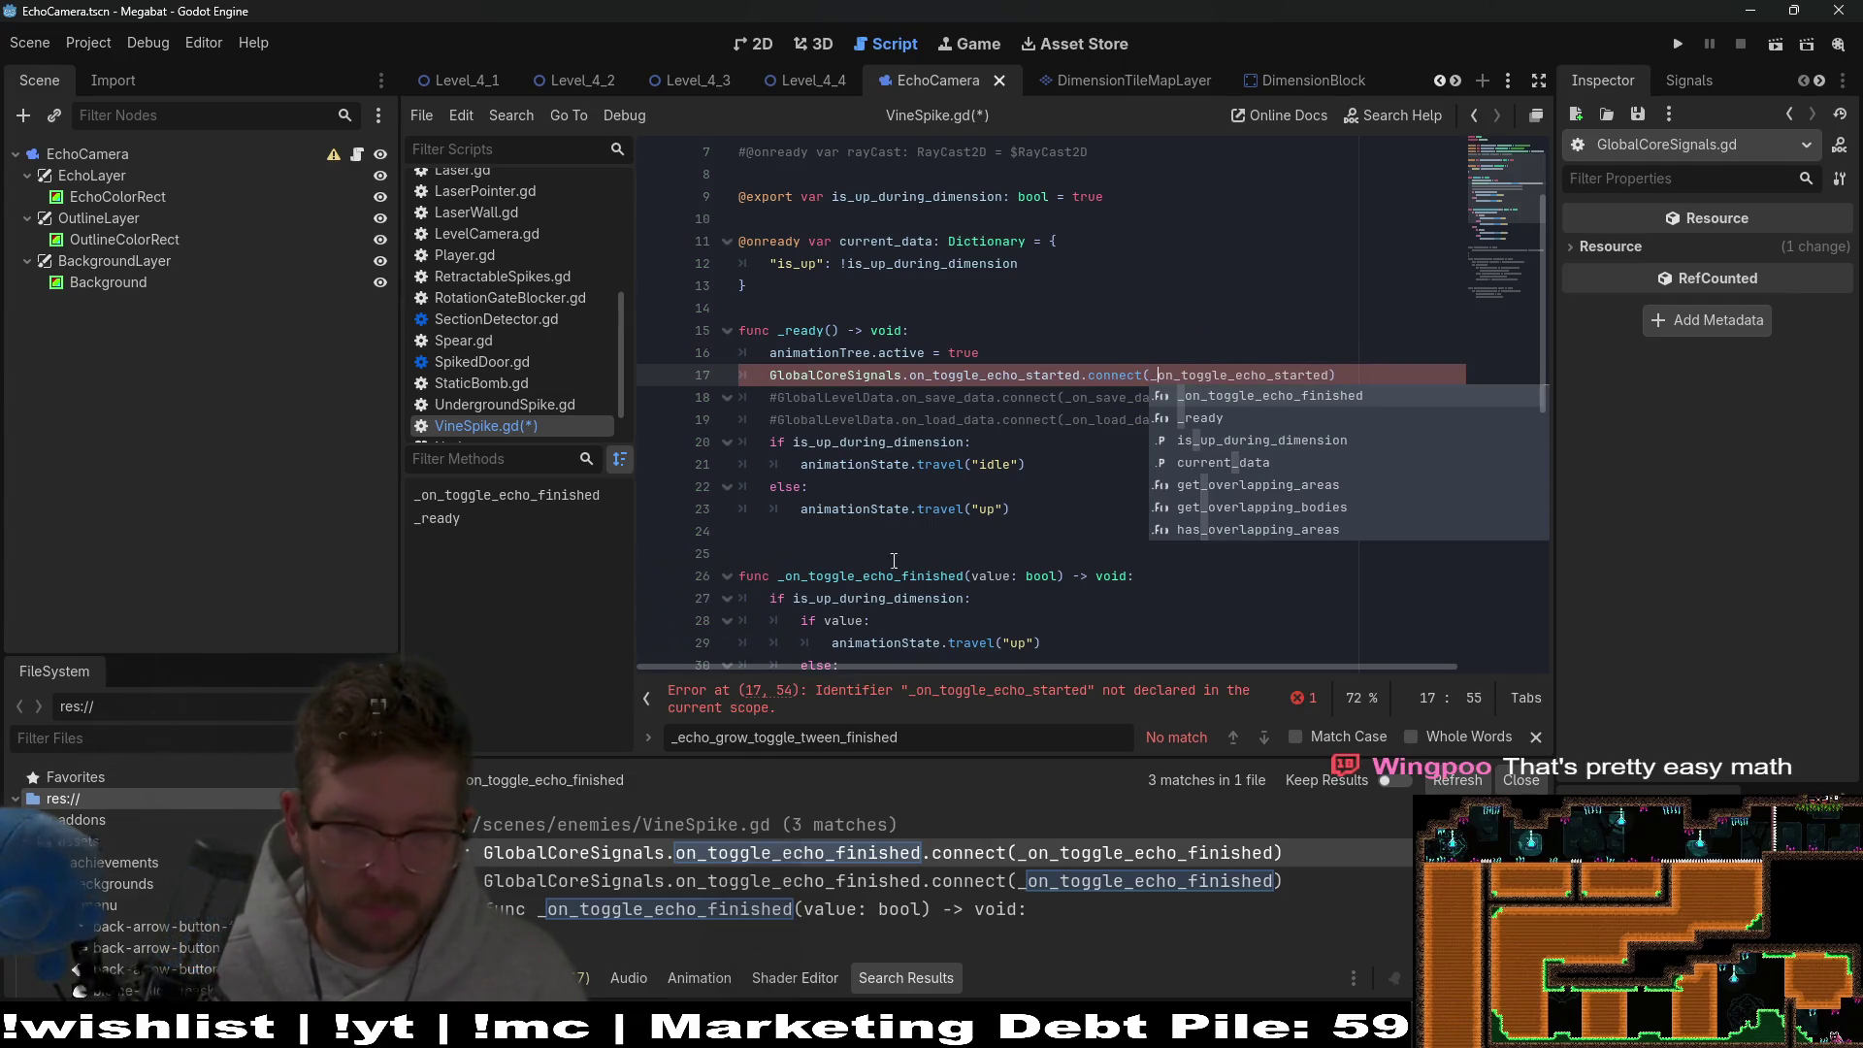
Rename the handler function to _on_toggle_echo_started, save, and re-run the old-name search.
click(799, 579)
double_click(798, 578)
text(on_toggle_echo_started)
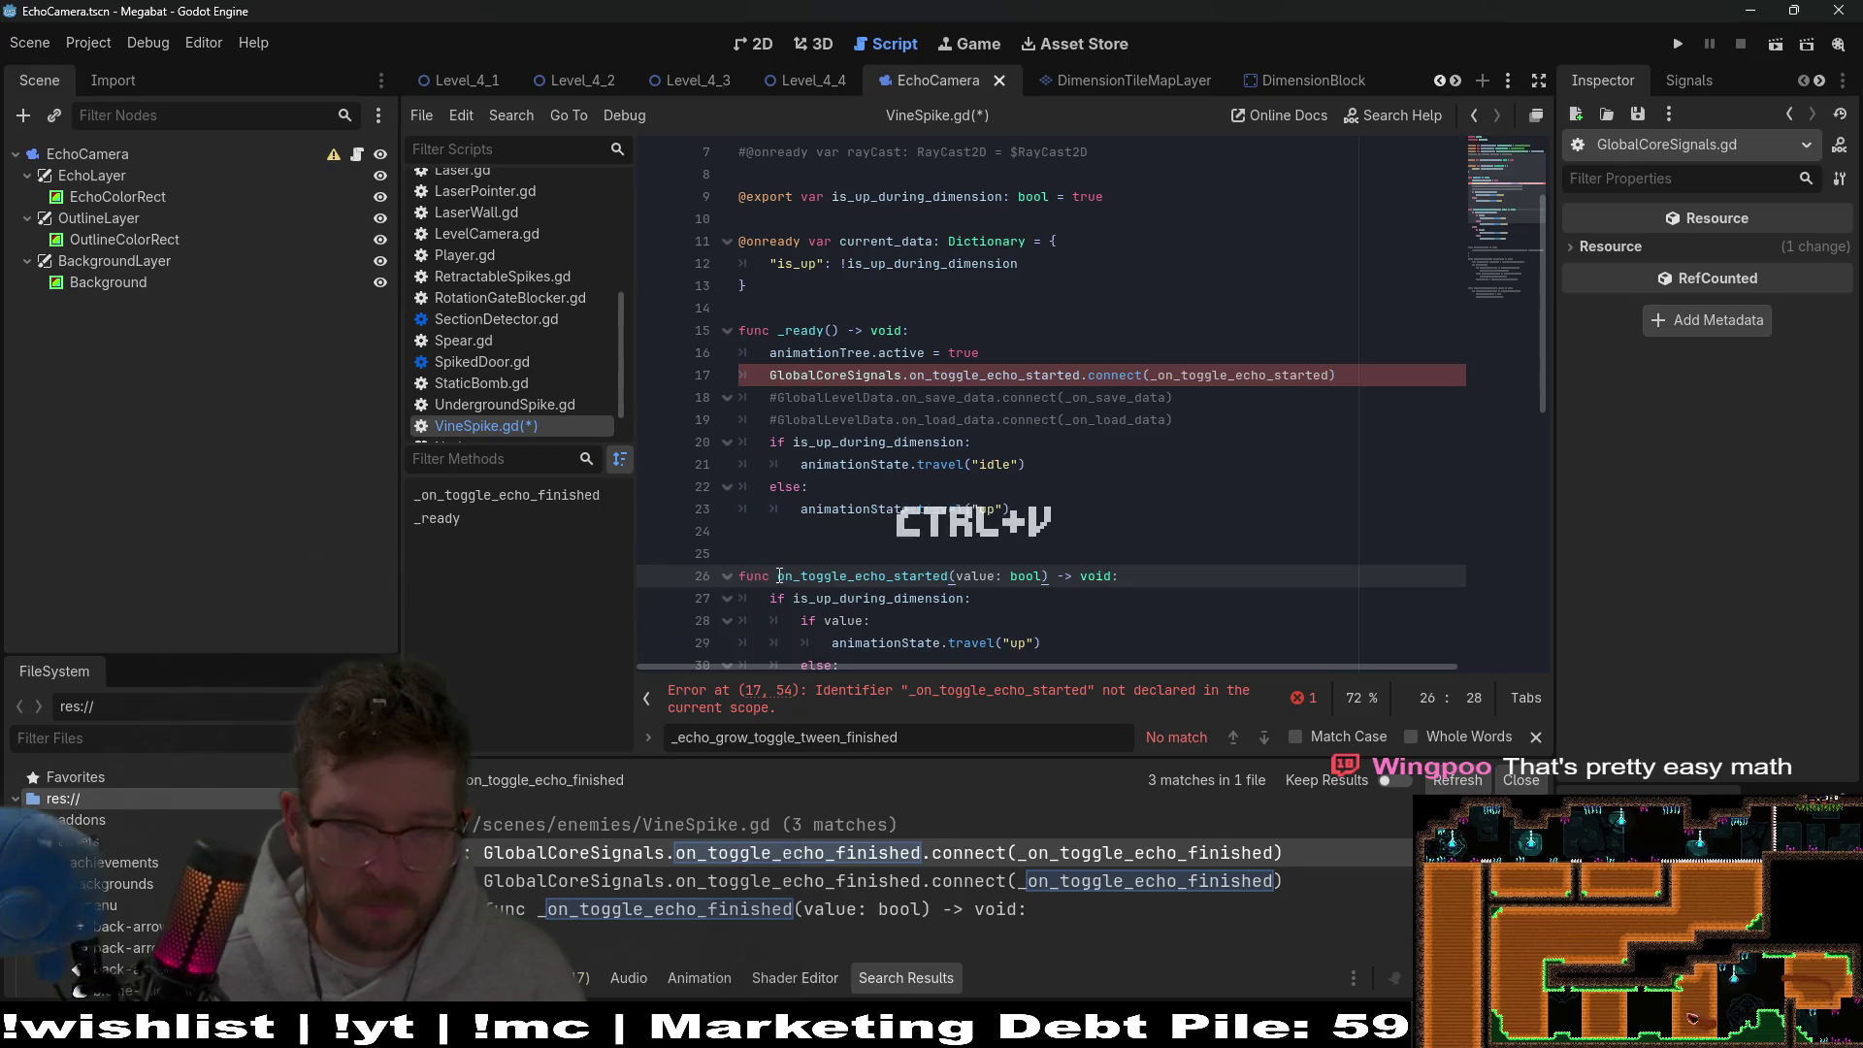
text(_)
scroll(970, 437, down, 5)
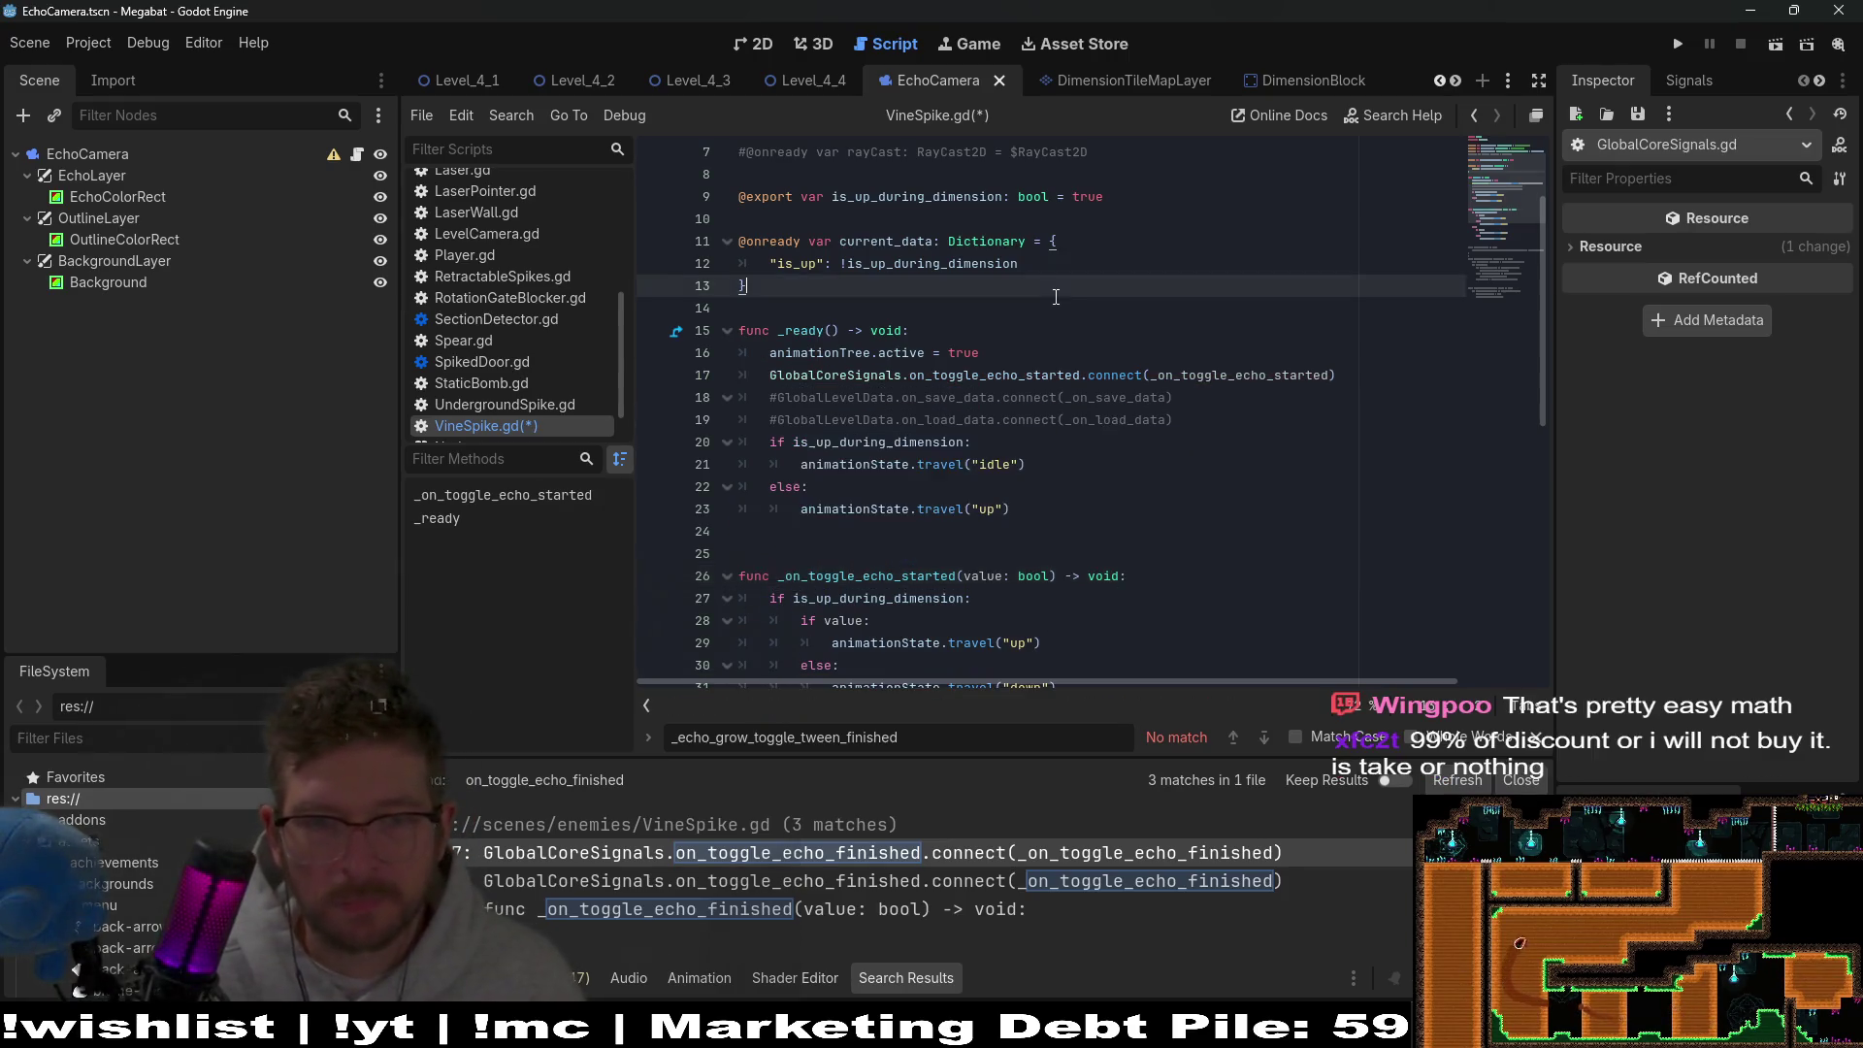
key(ctrl+s)
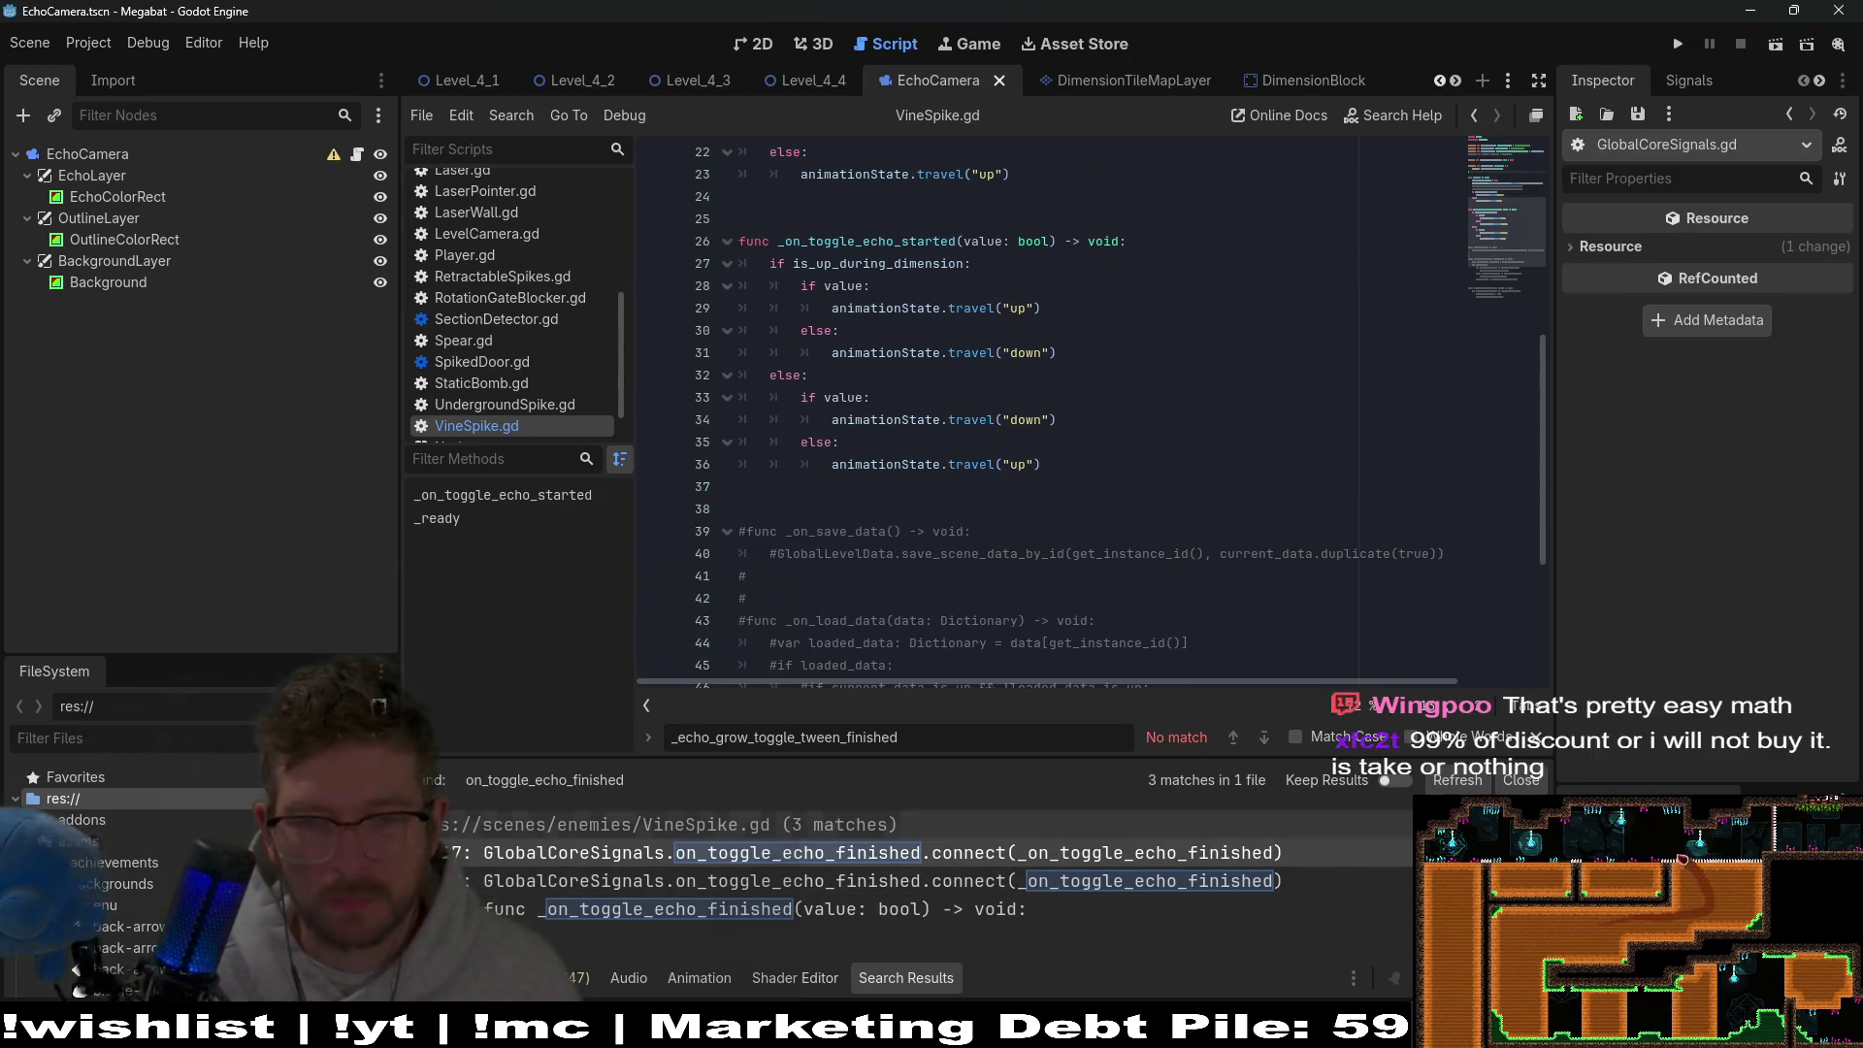
click(1455, 781)
scroll(1130, 395, up, 7)
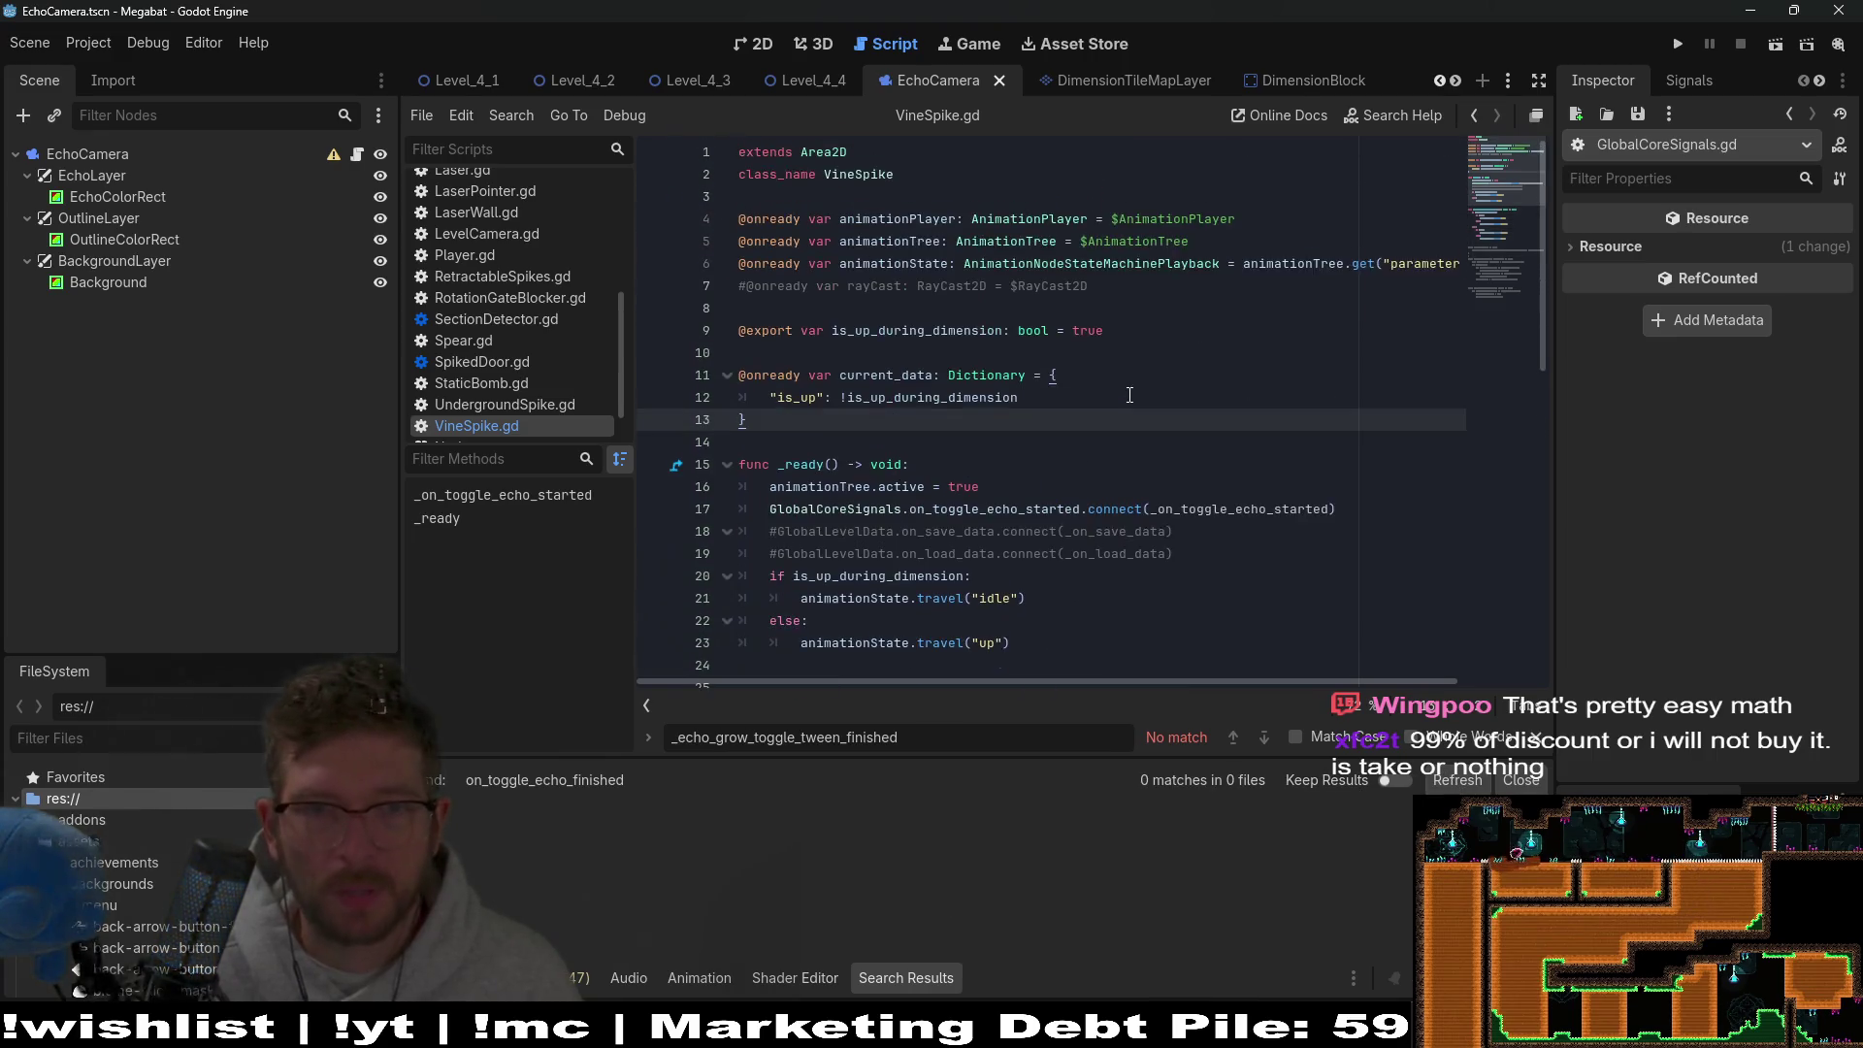
ctrl+click(1060, 520)
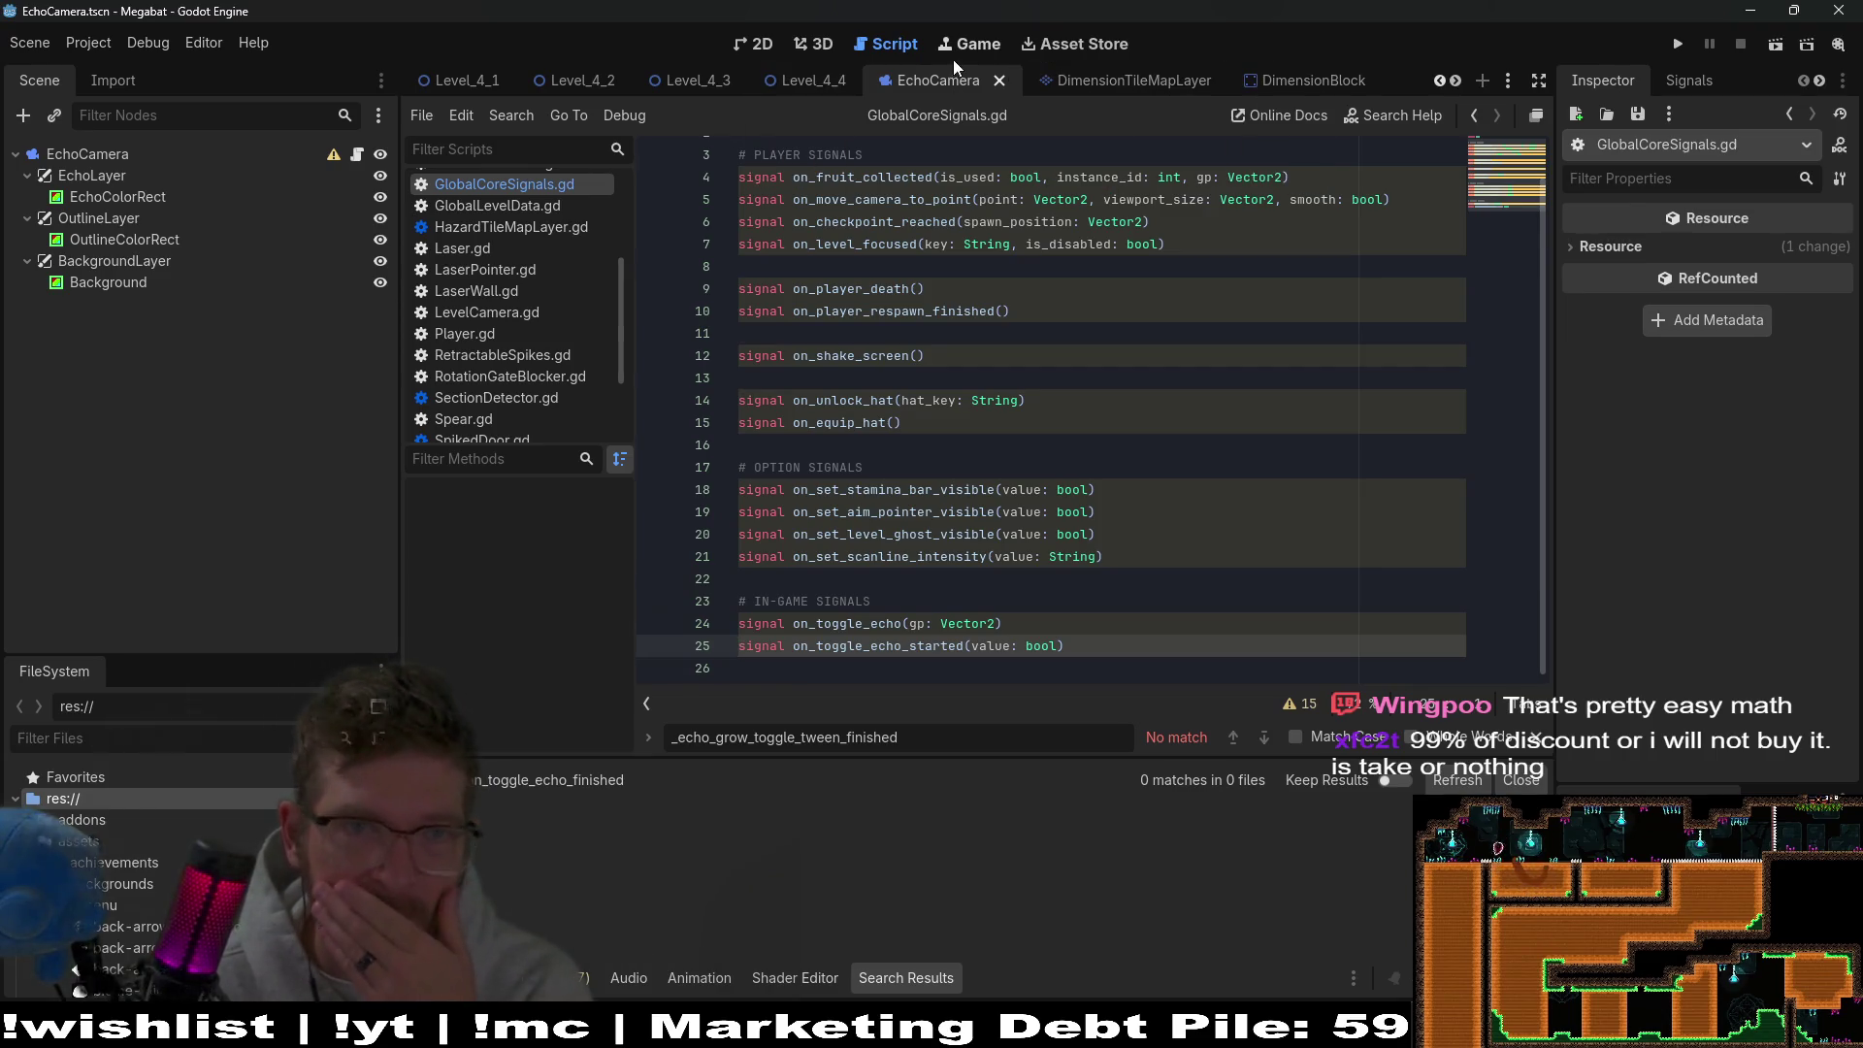
Open EchoCamera.gd through quick open with the search 'echocamera'.
scroll(848, 85, up, 2)
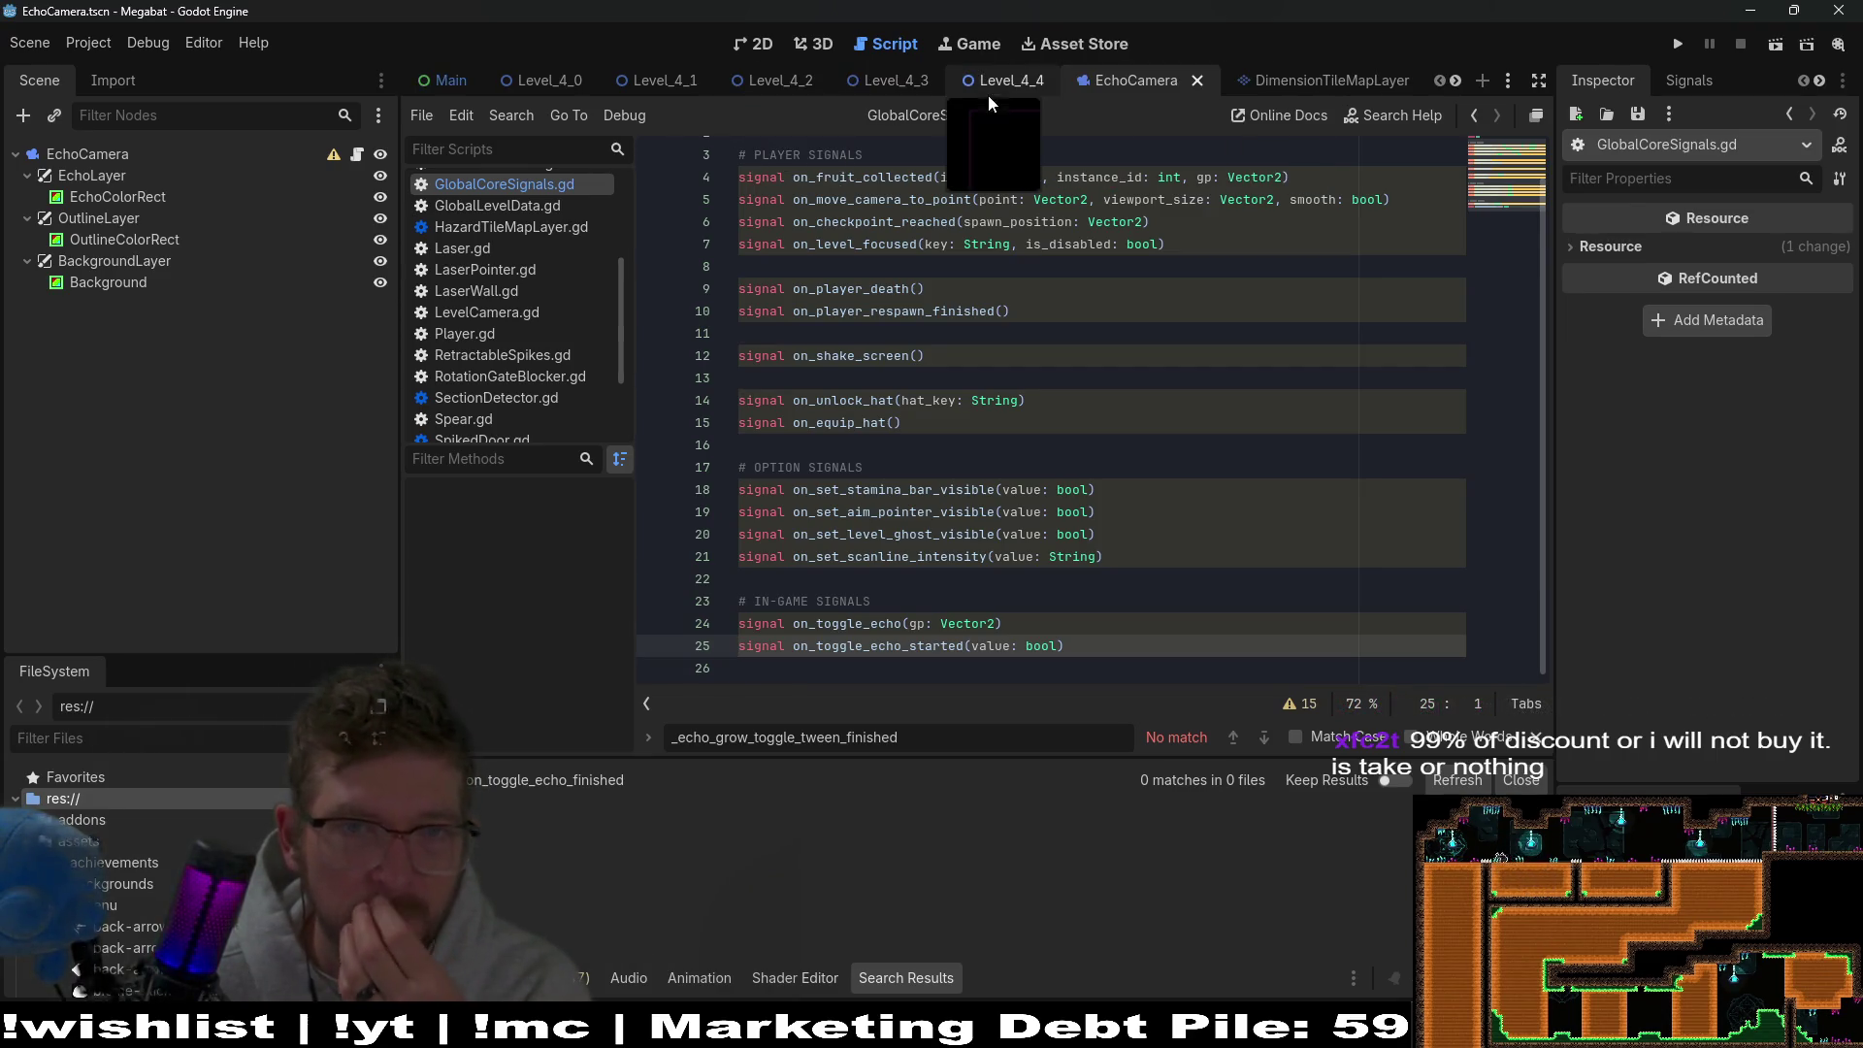
click(970, 378)
click(1104, 339)
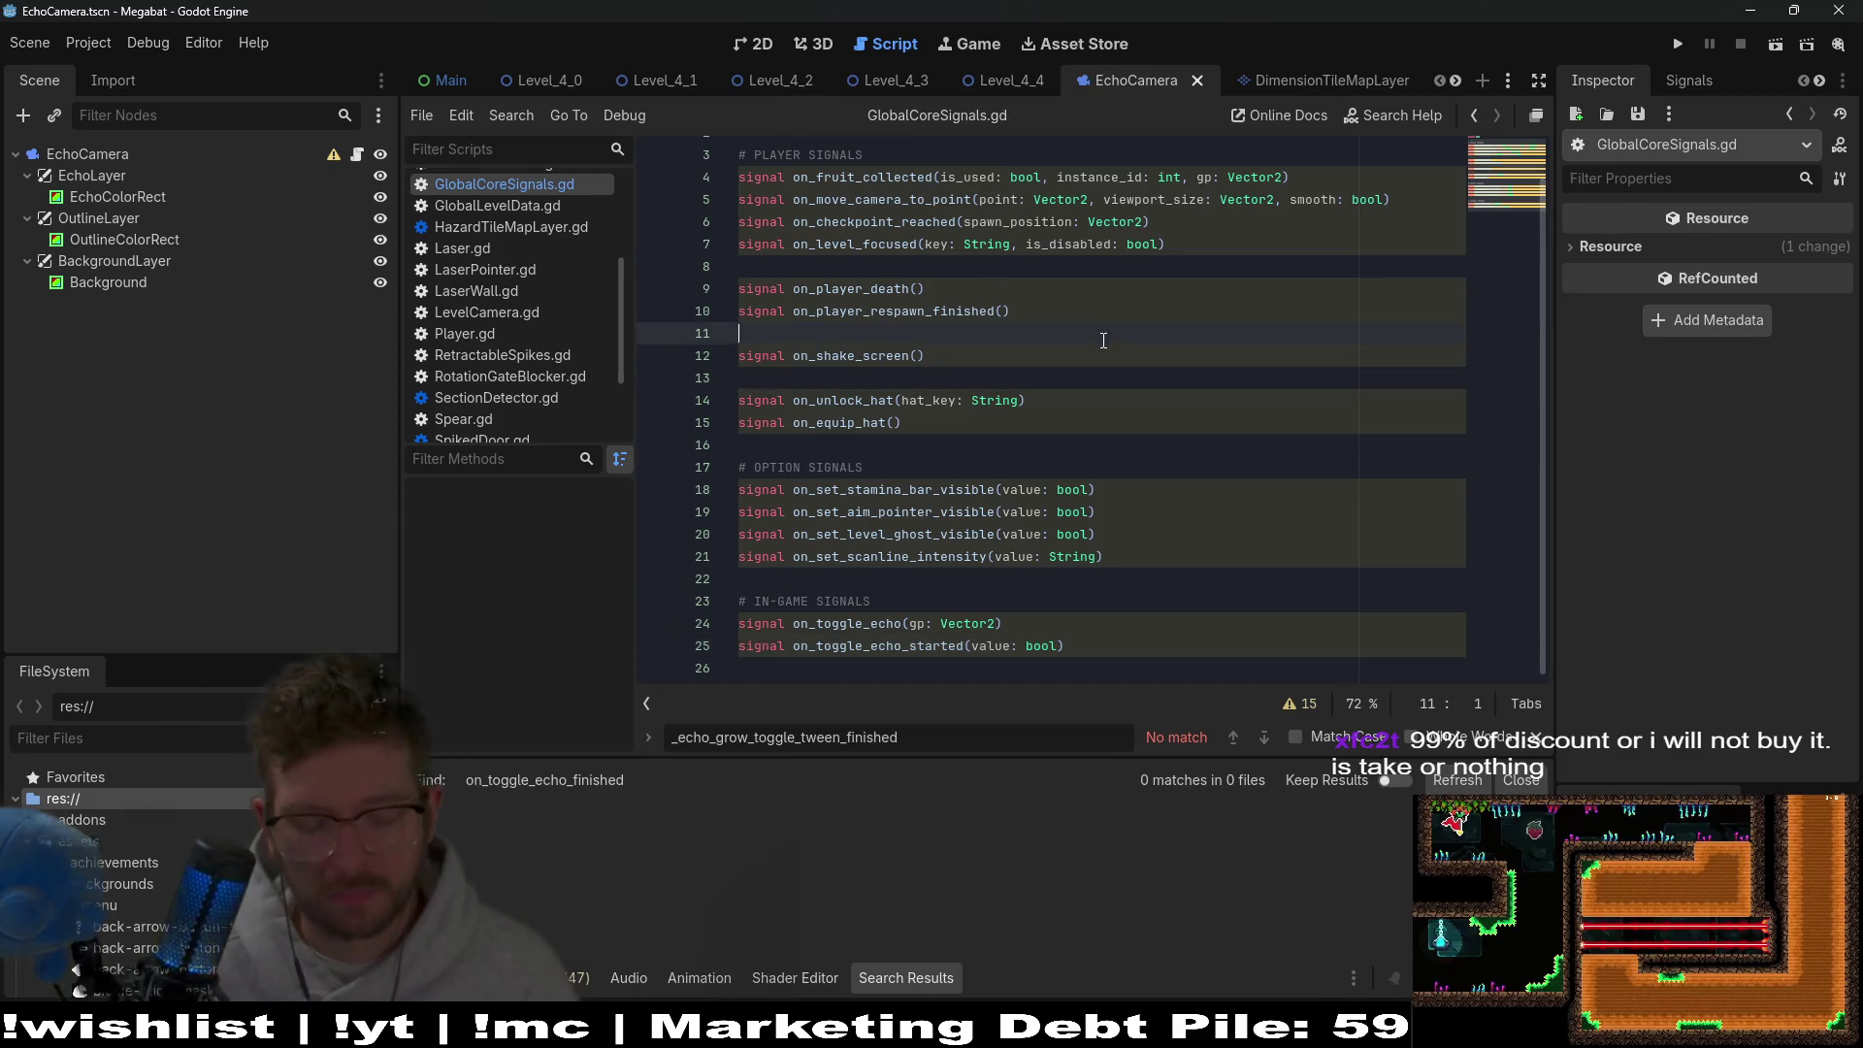
key(alt+shift+o)
text(echo)
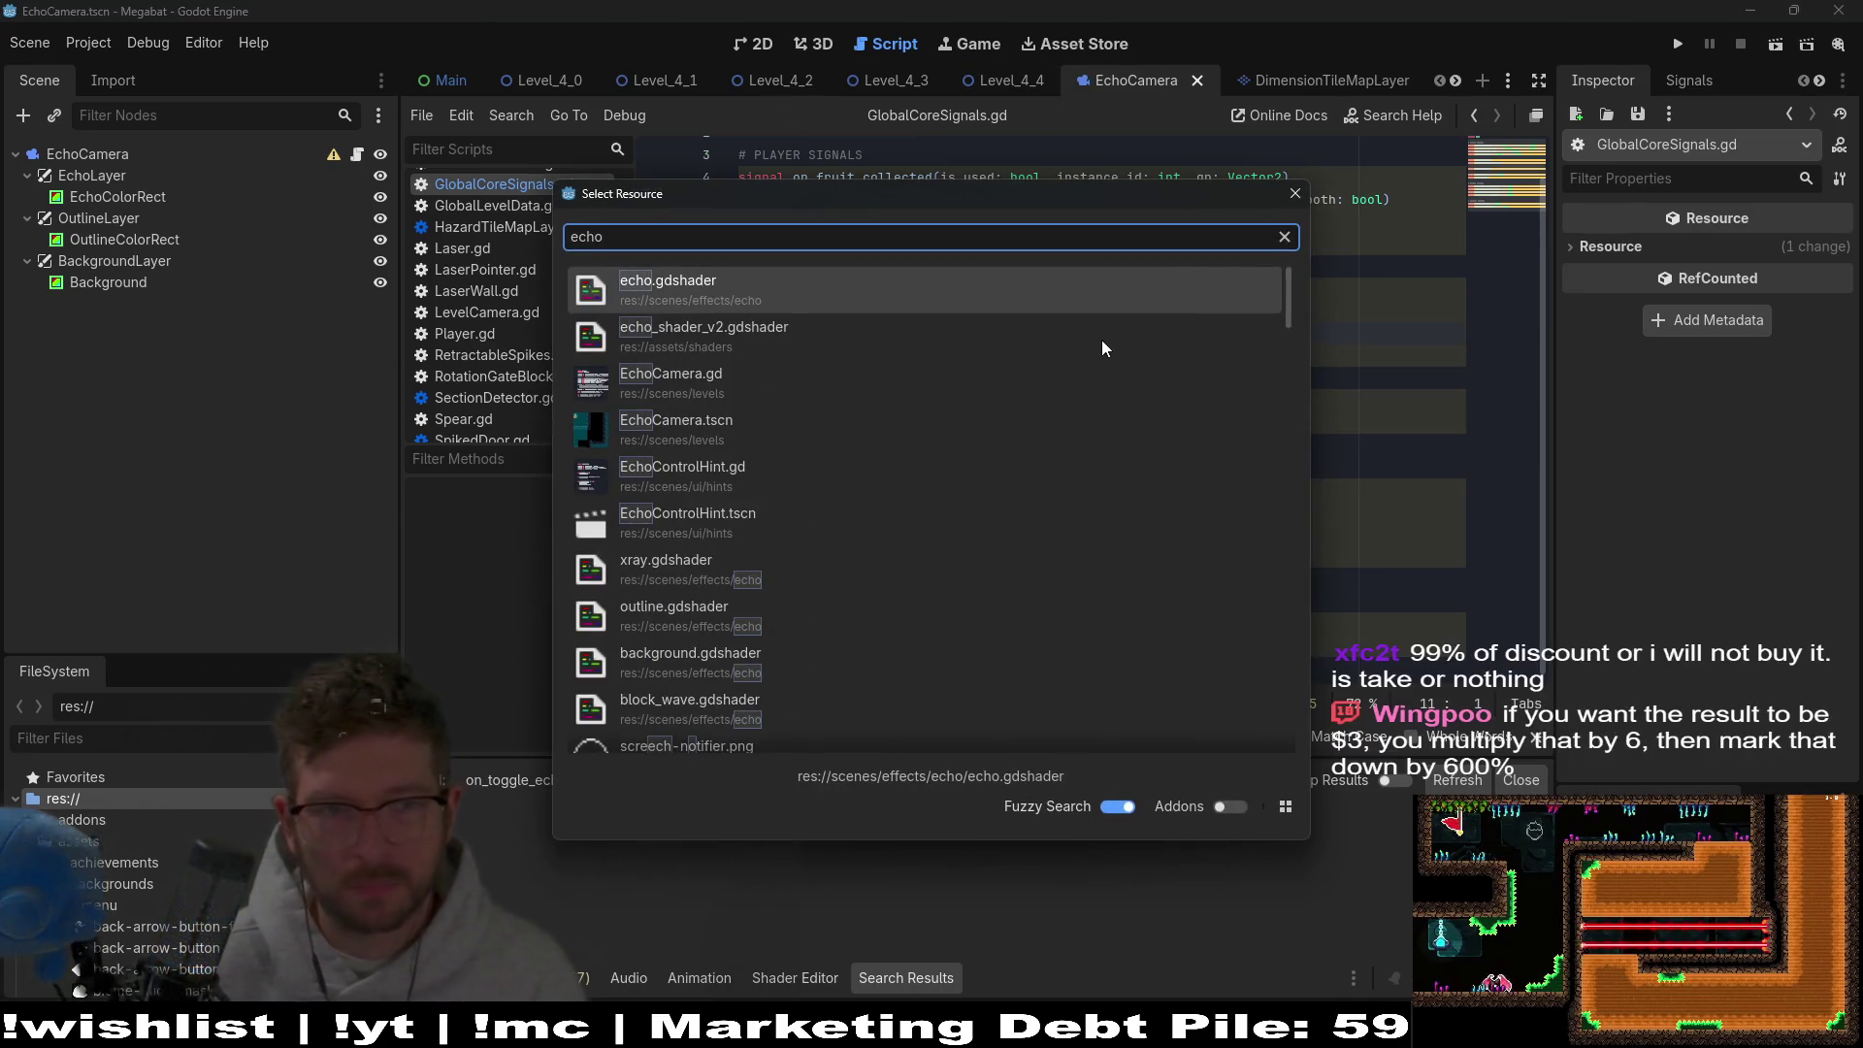
text(ca)
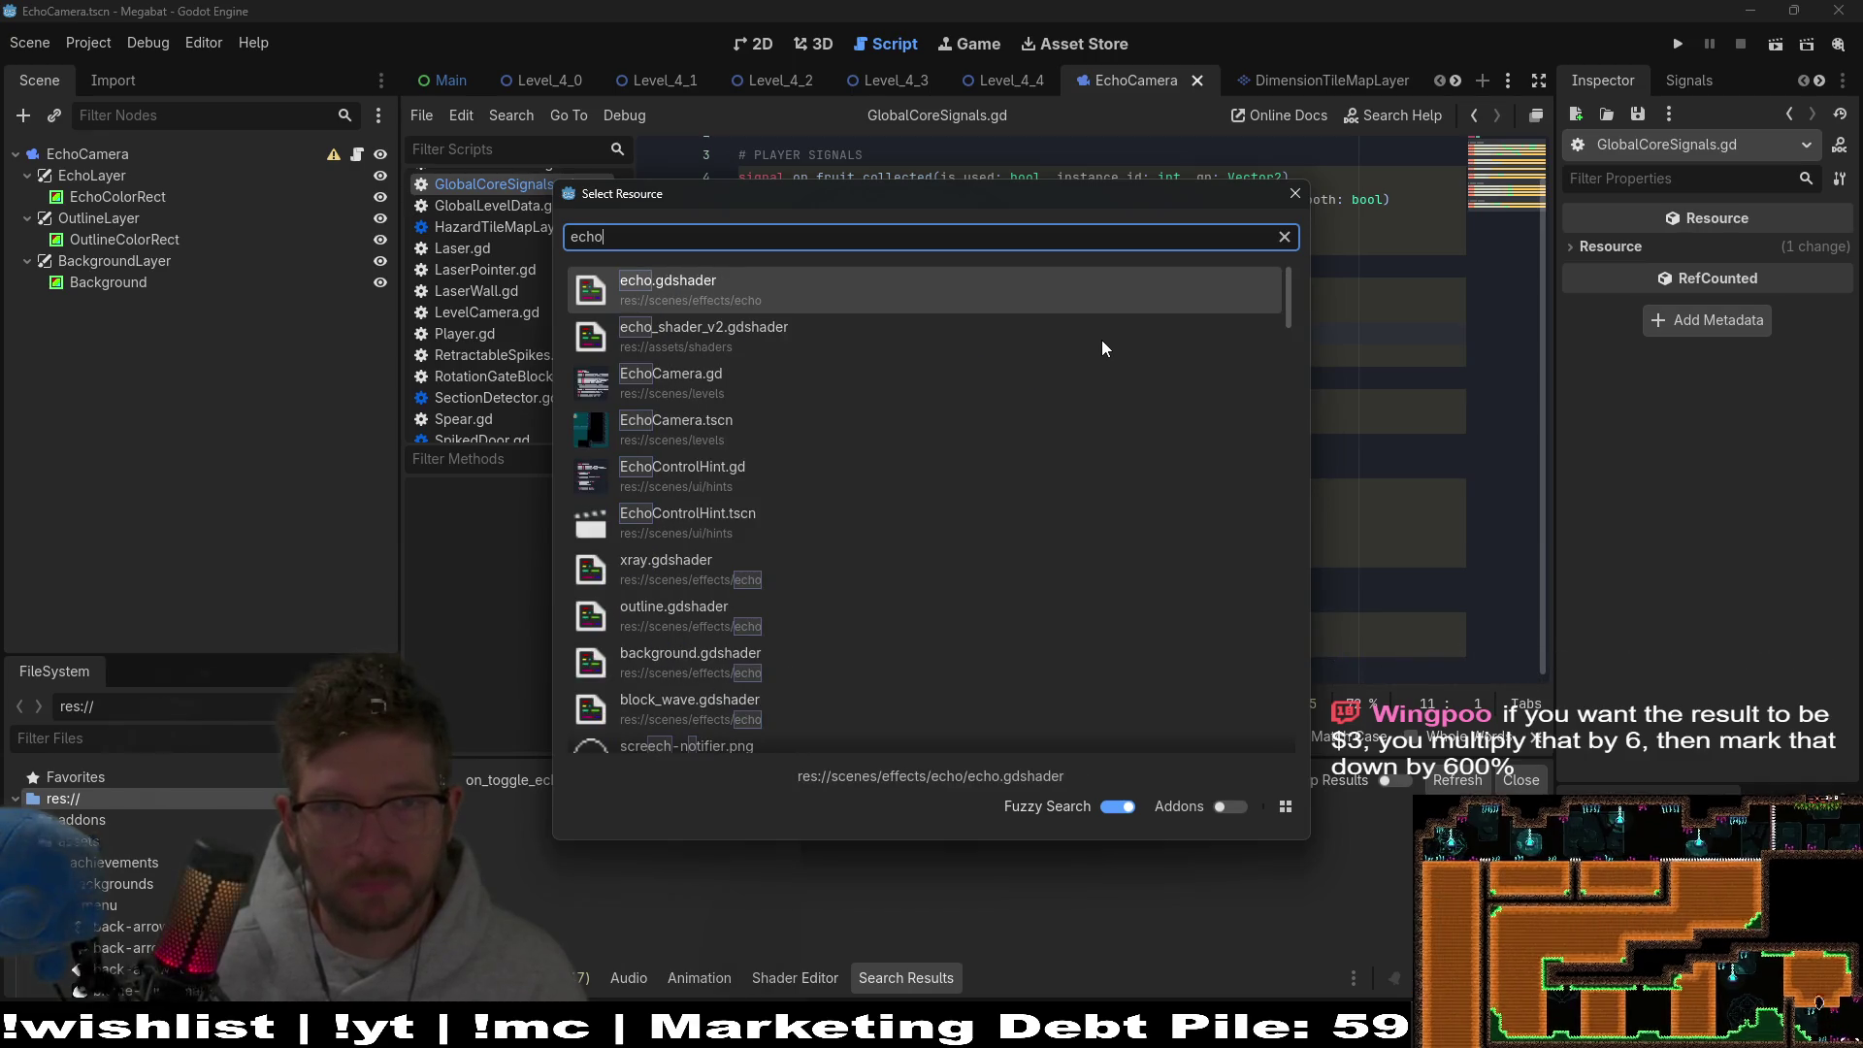
text(mera)
key(Return)
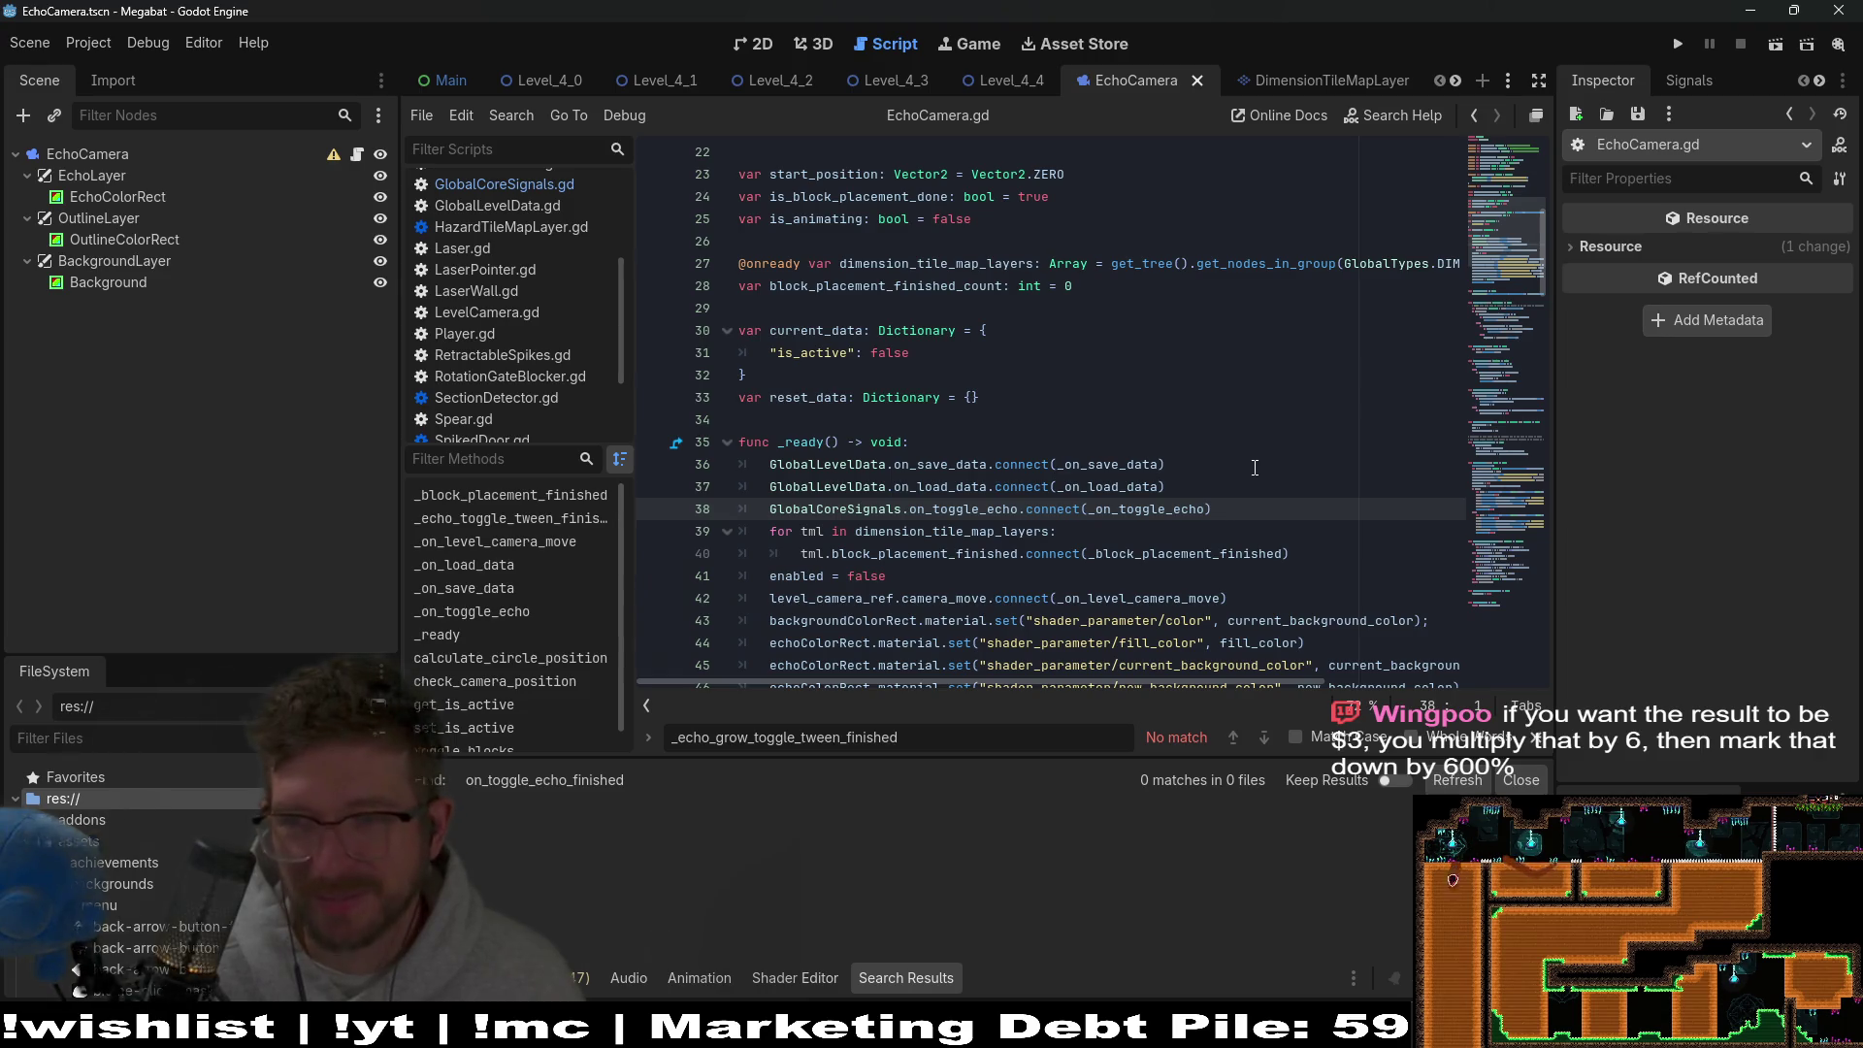
Go to set_is_active and inspect its echo tween down to the toggle_blocks(true) line.
scroll(1053, 352, down, 1)
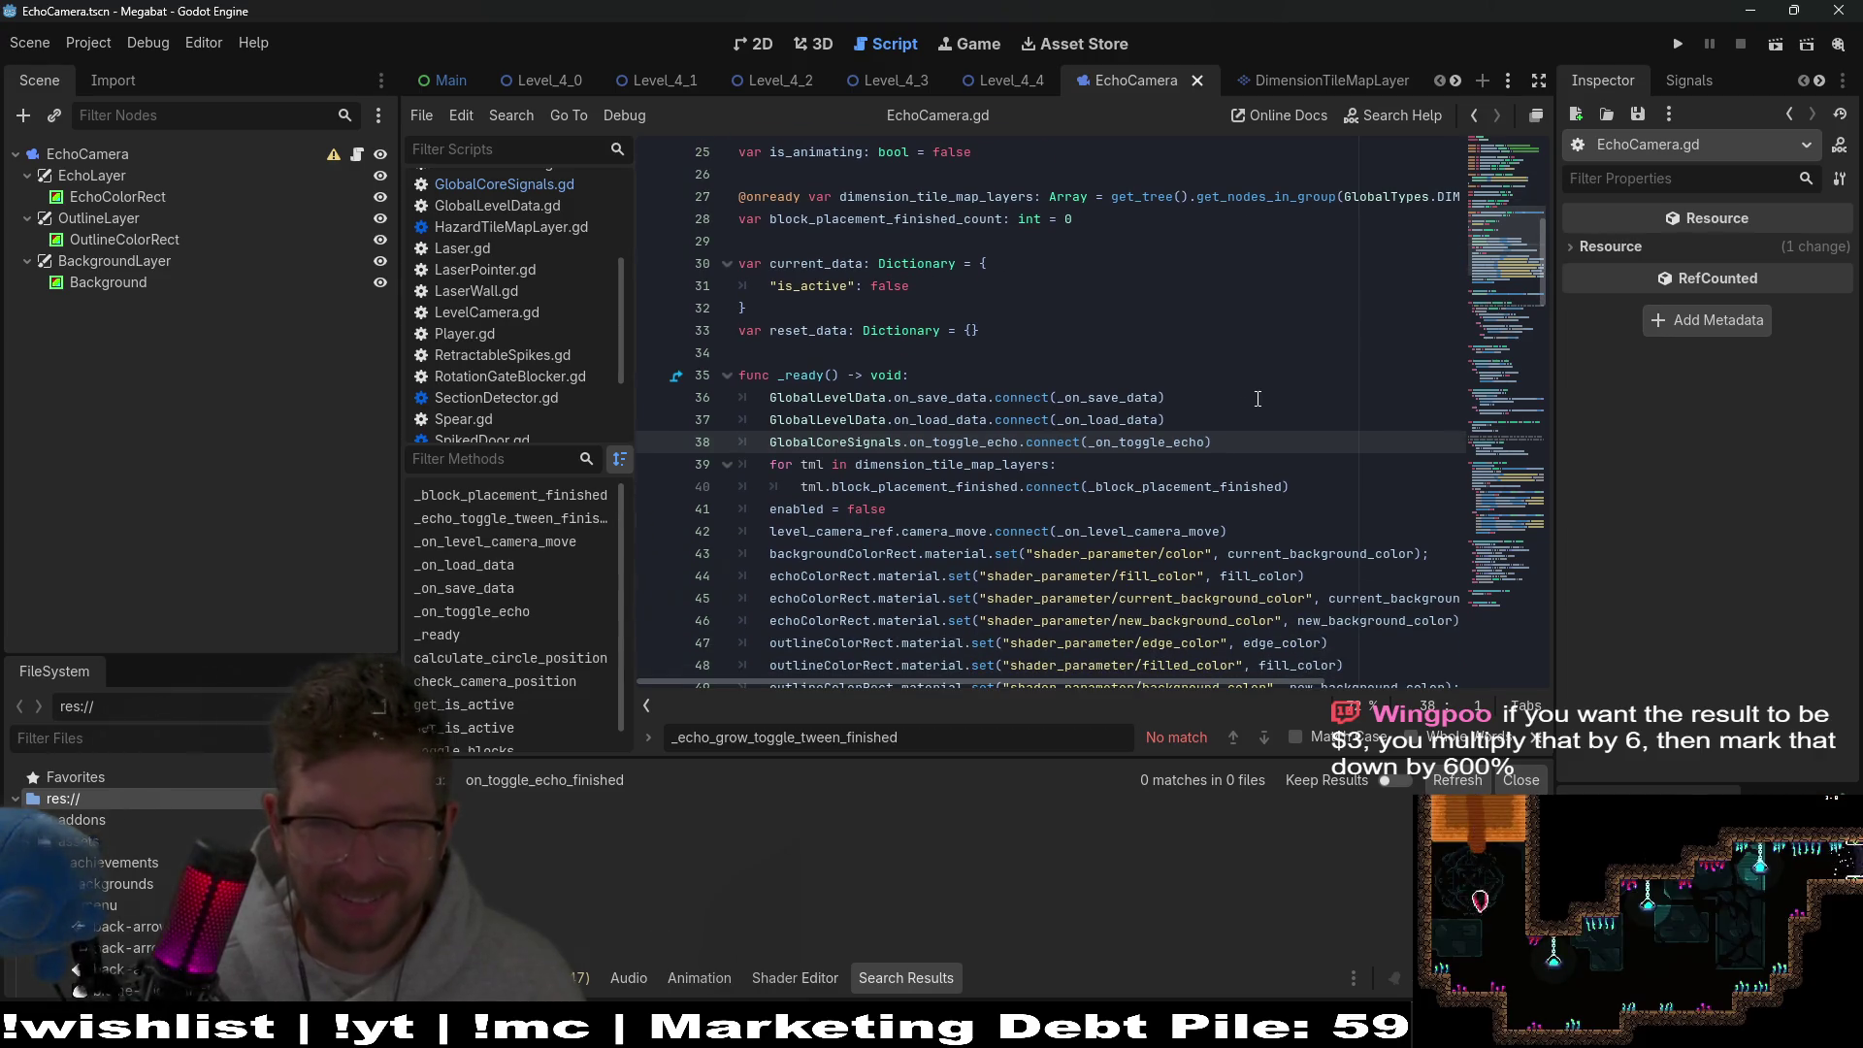
scroll(1252, 443, down, 9)
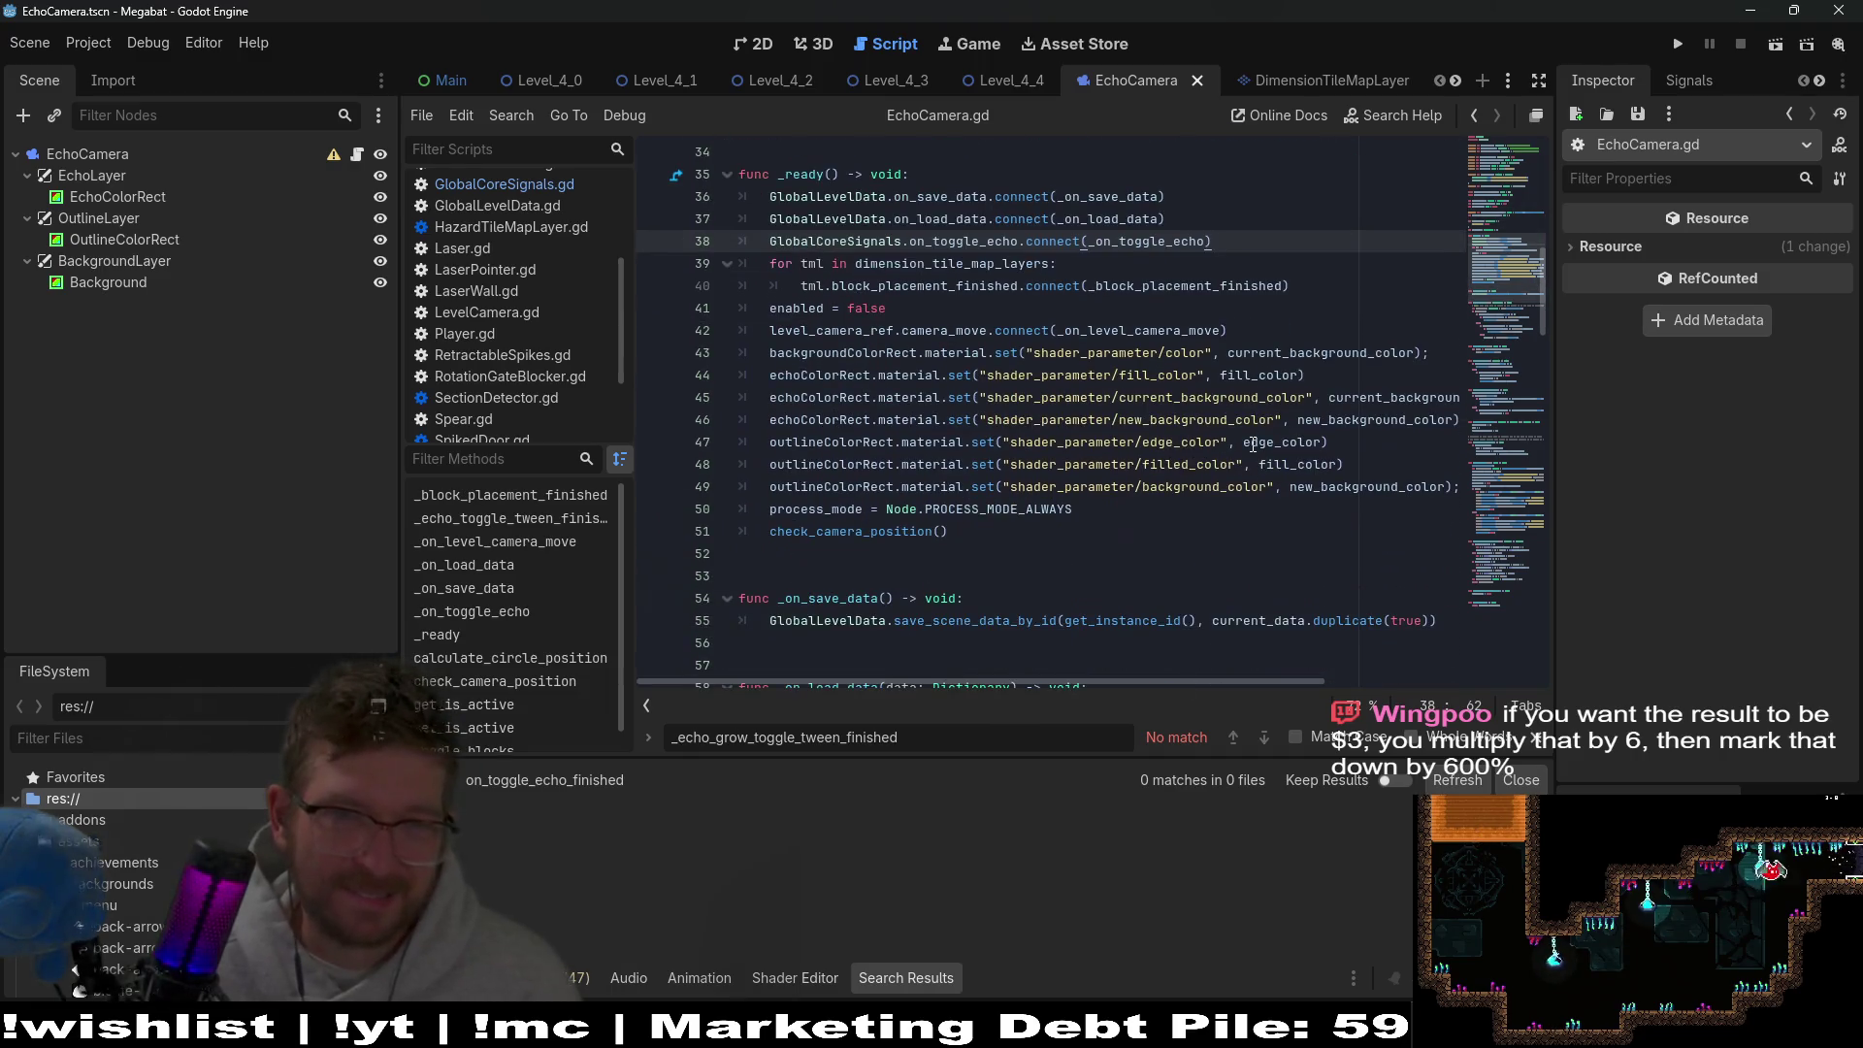
scroll(1252, 443, down, 7)
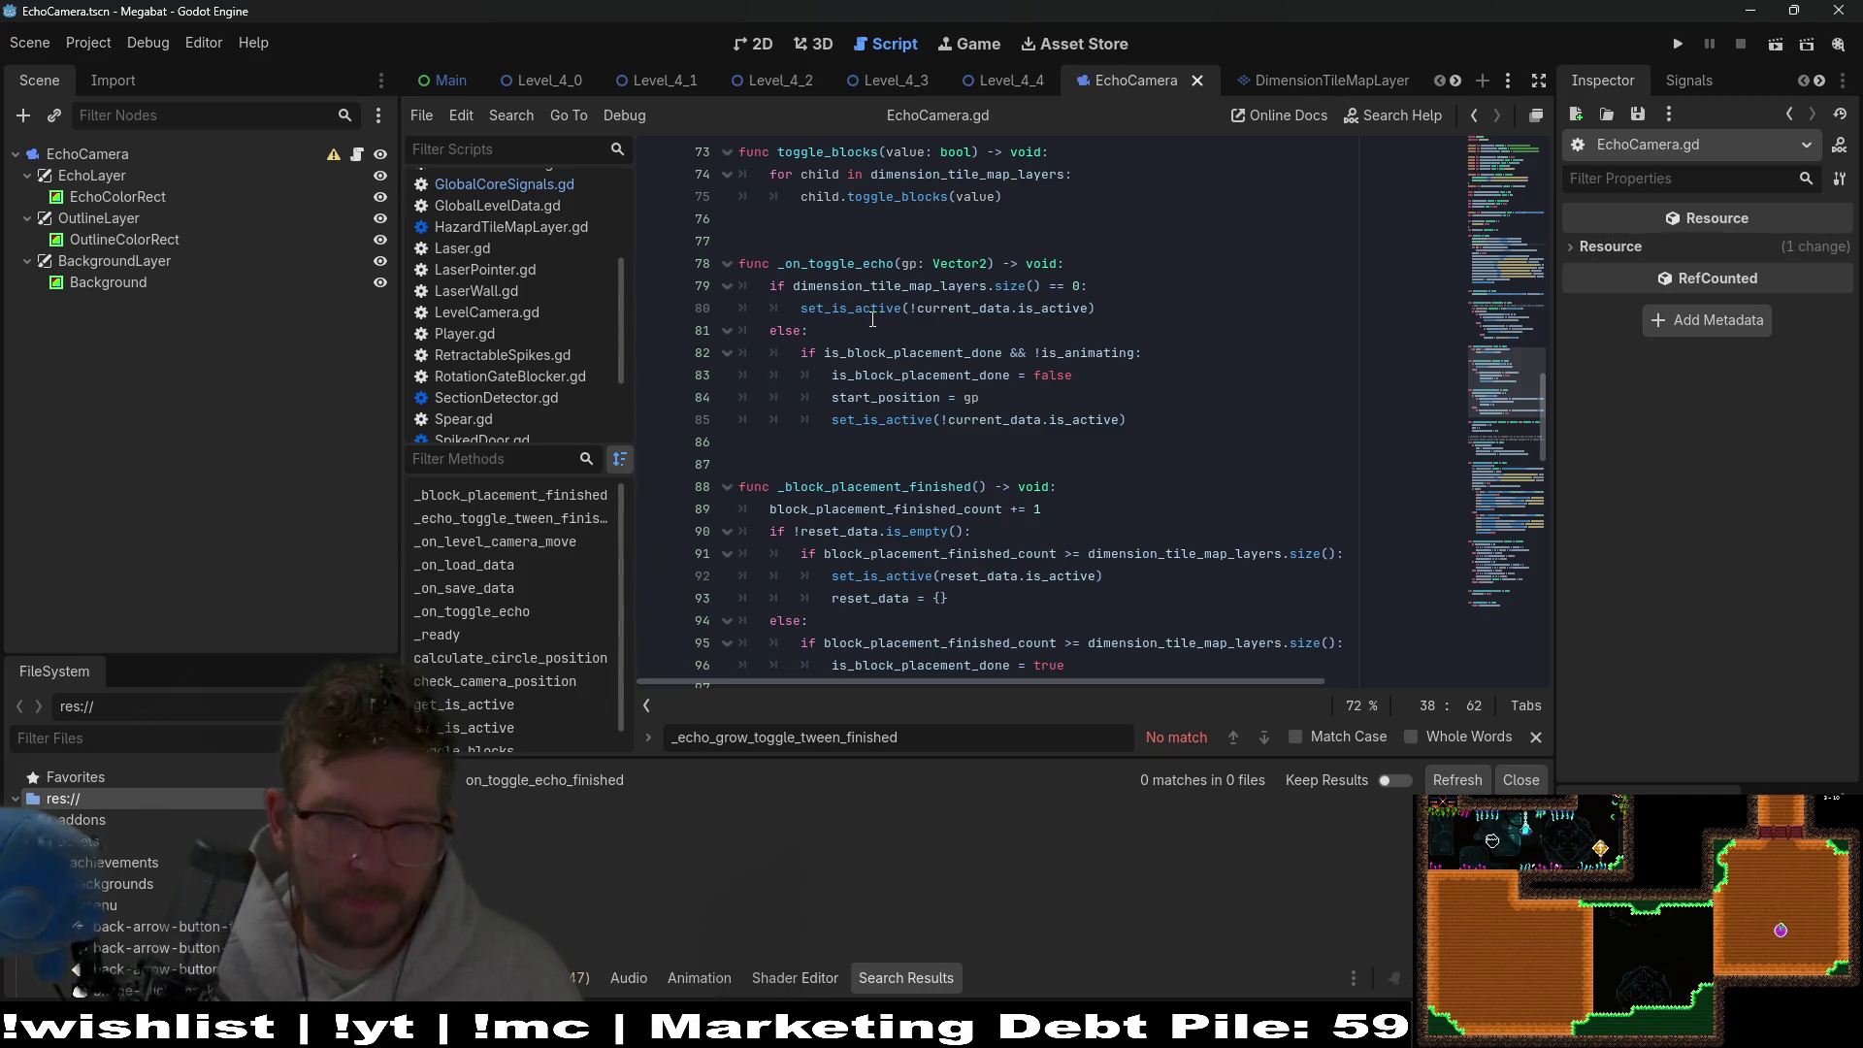
ctrl+click(870, 315)
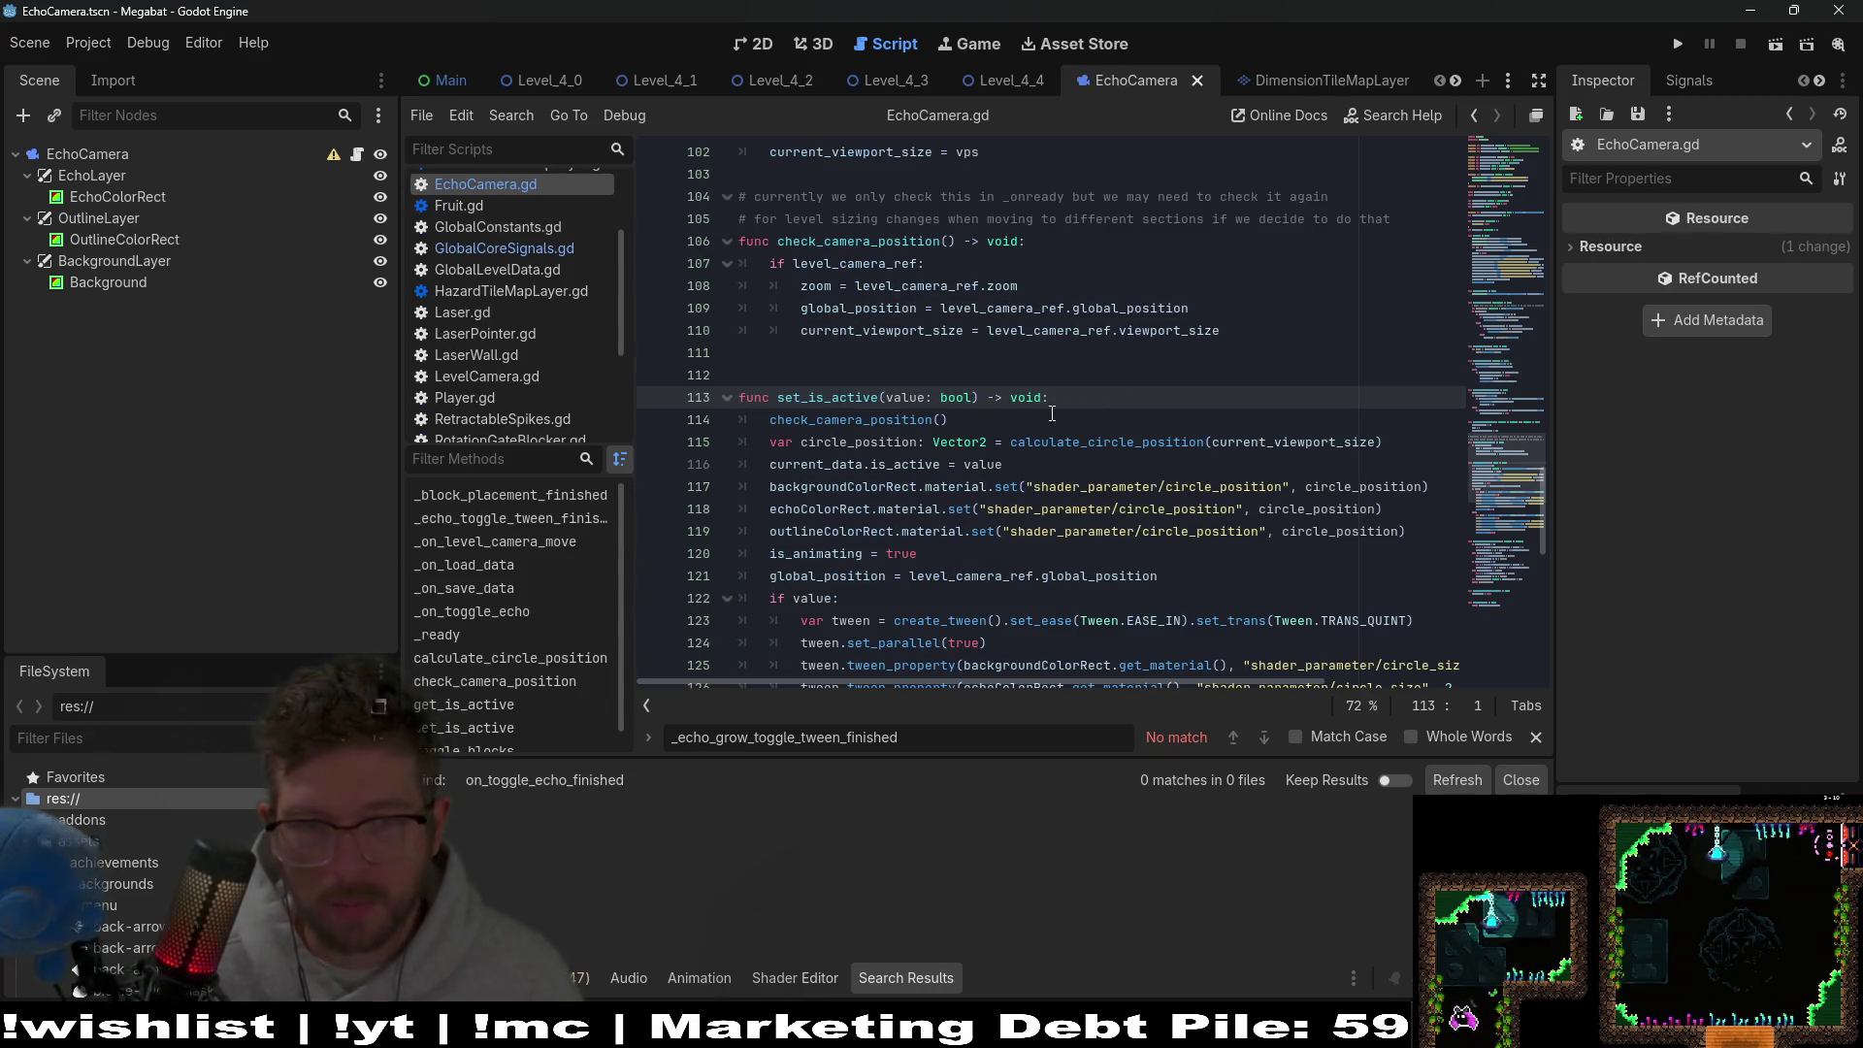
click(1082, 419)
scroll(1197, 440, down, 2)
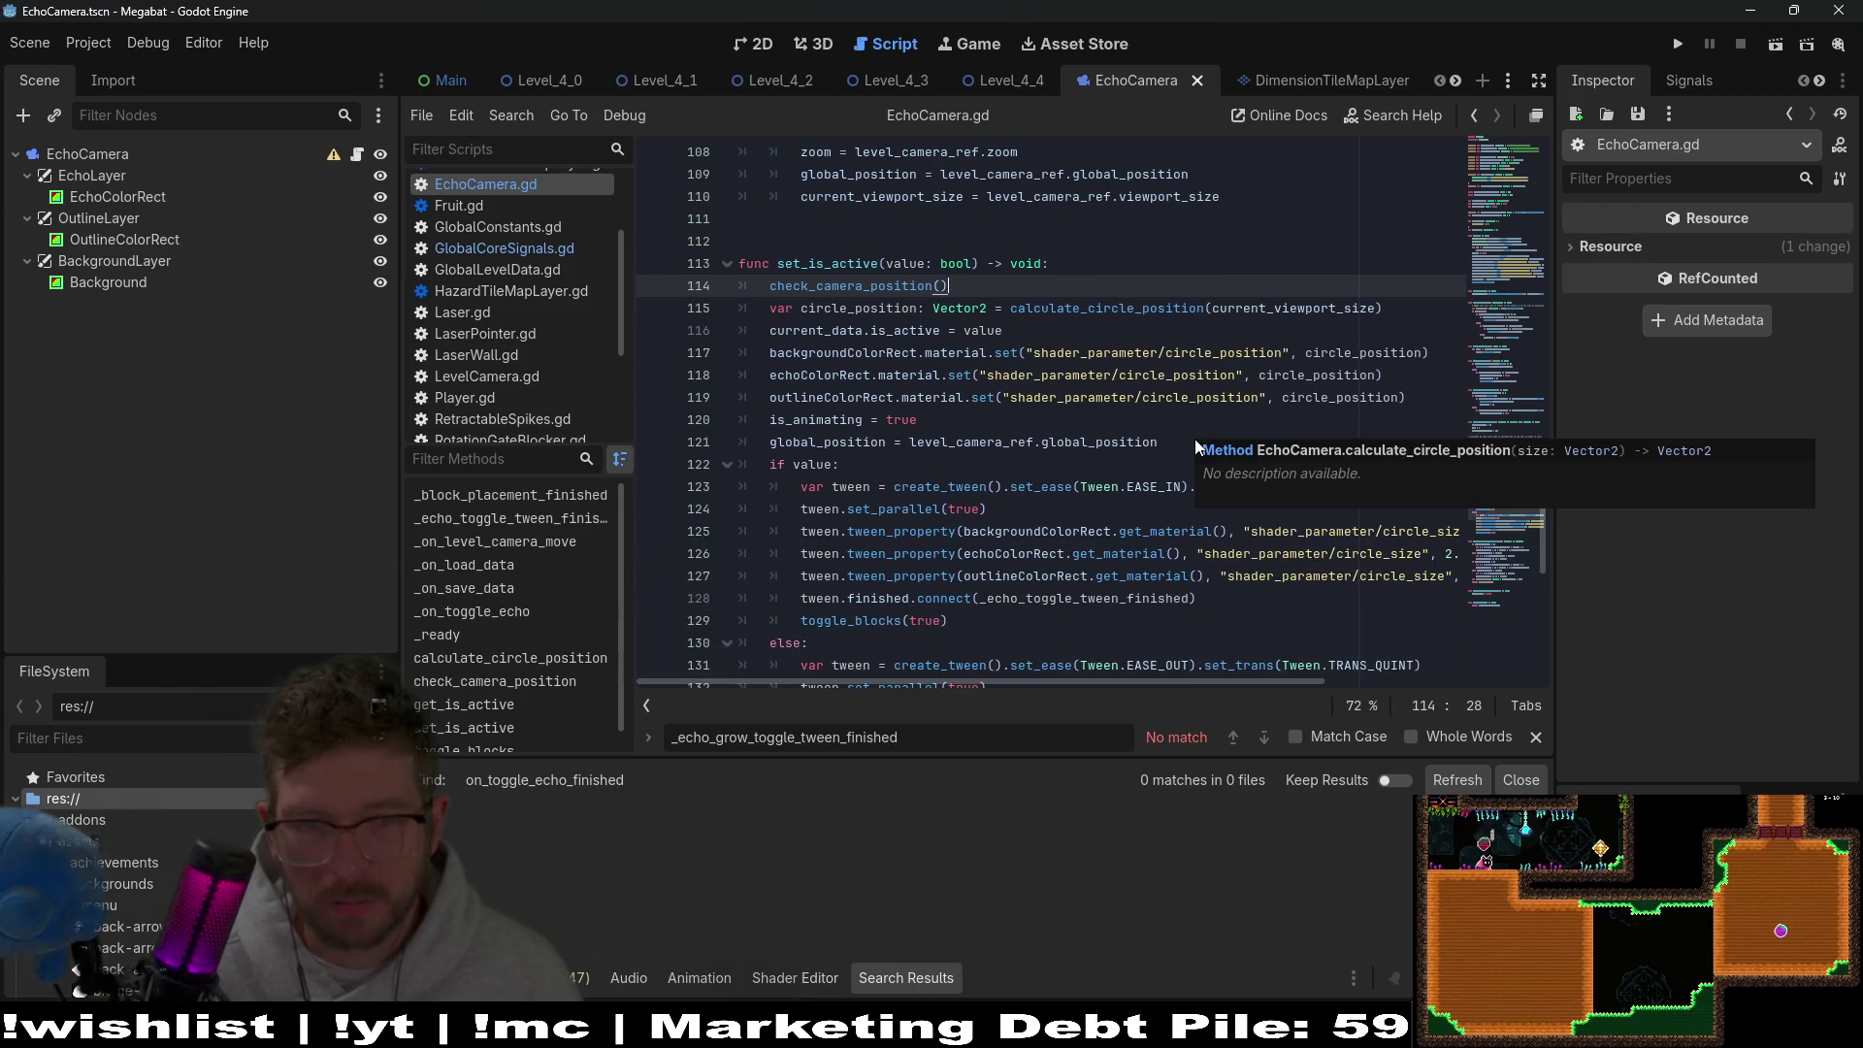
scroll(877, 427, down, 1)
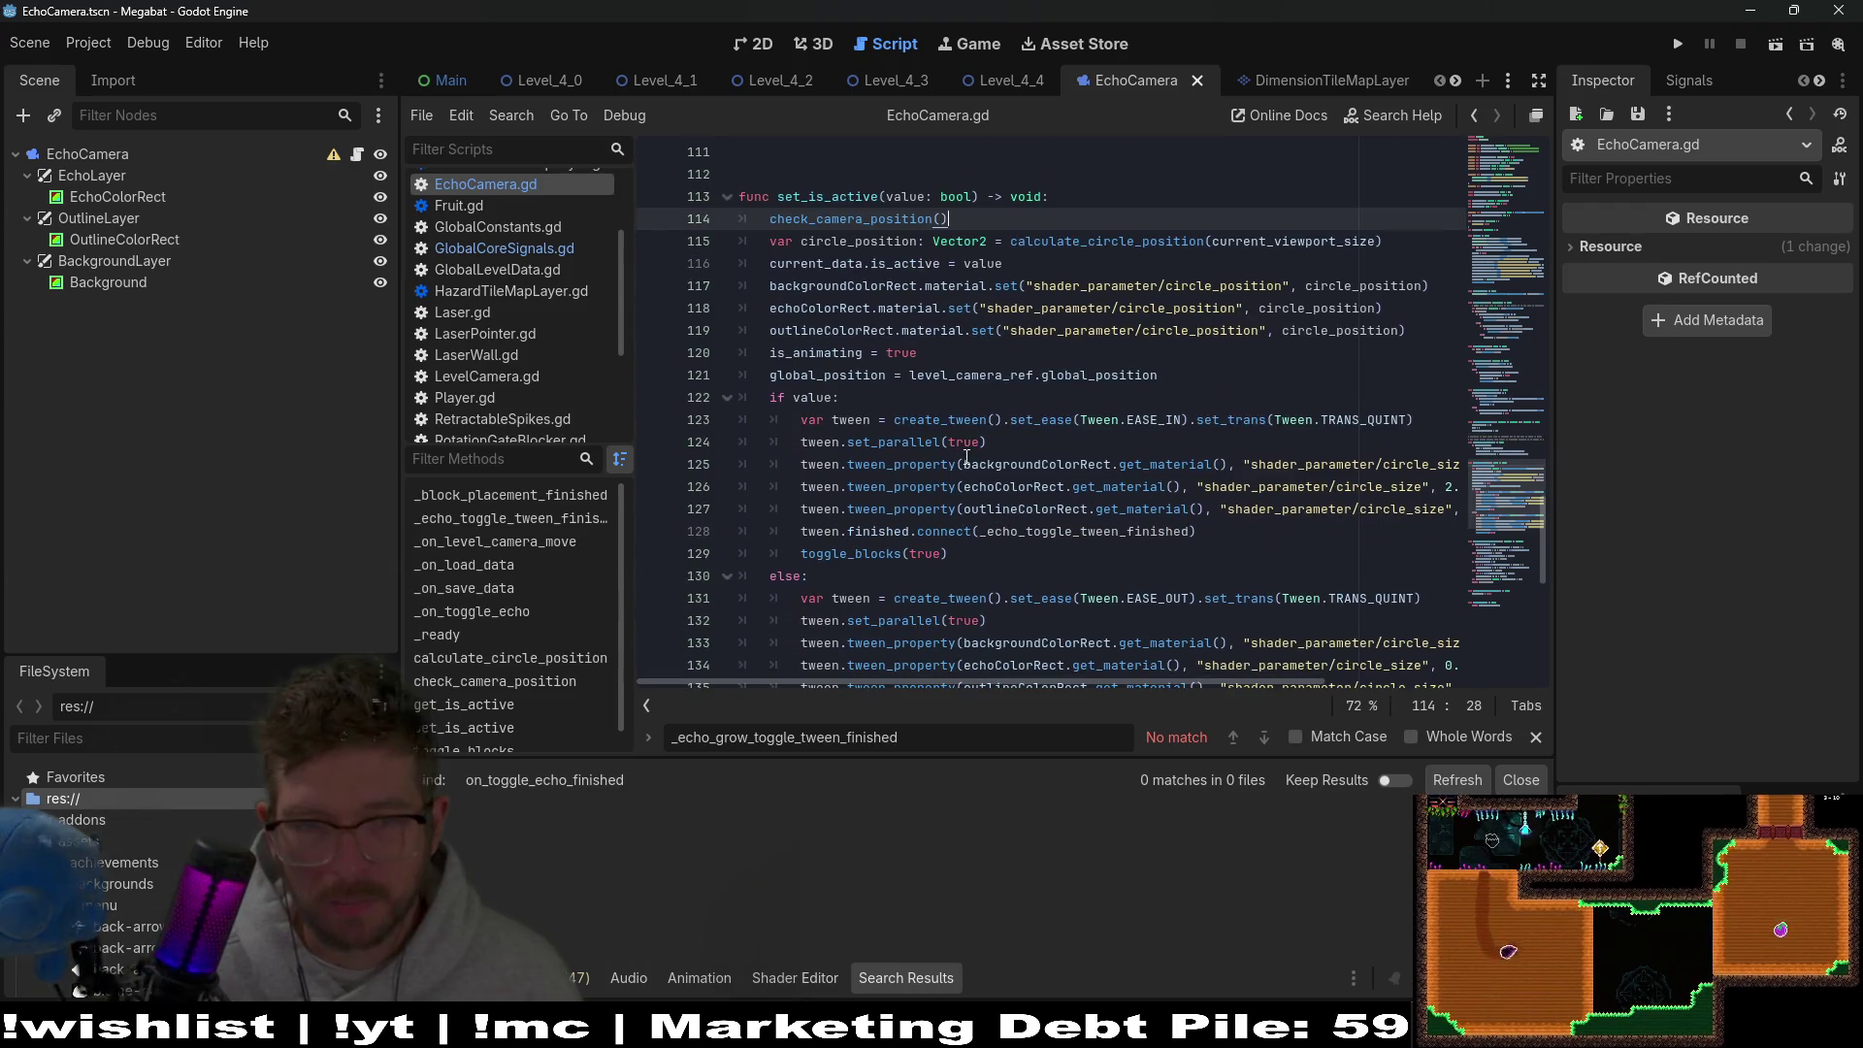
click(835, 398)
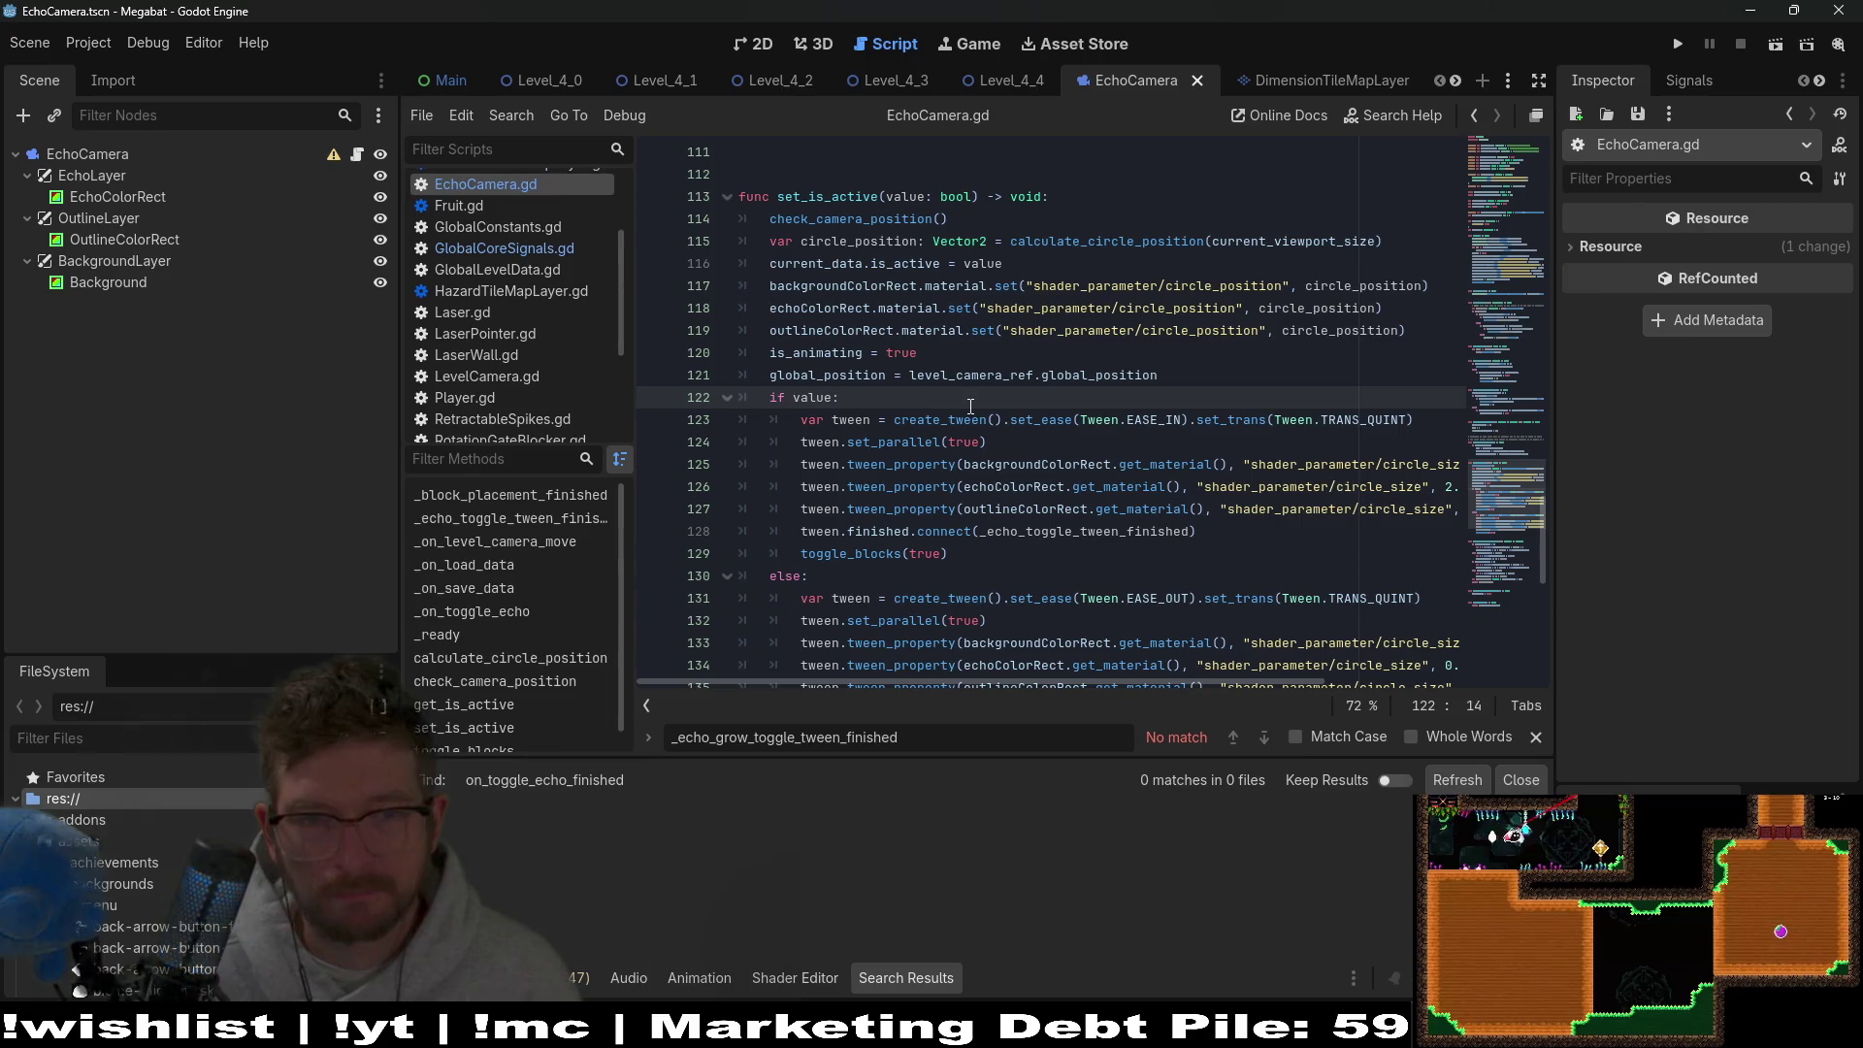
click(1192, 554)
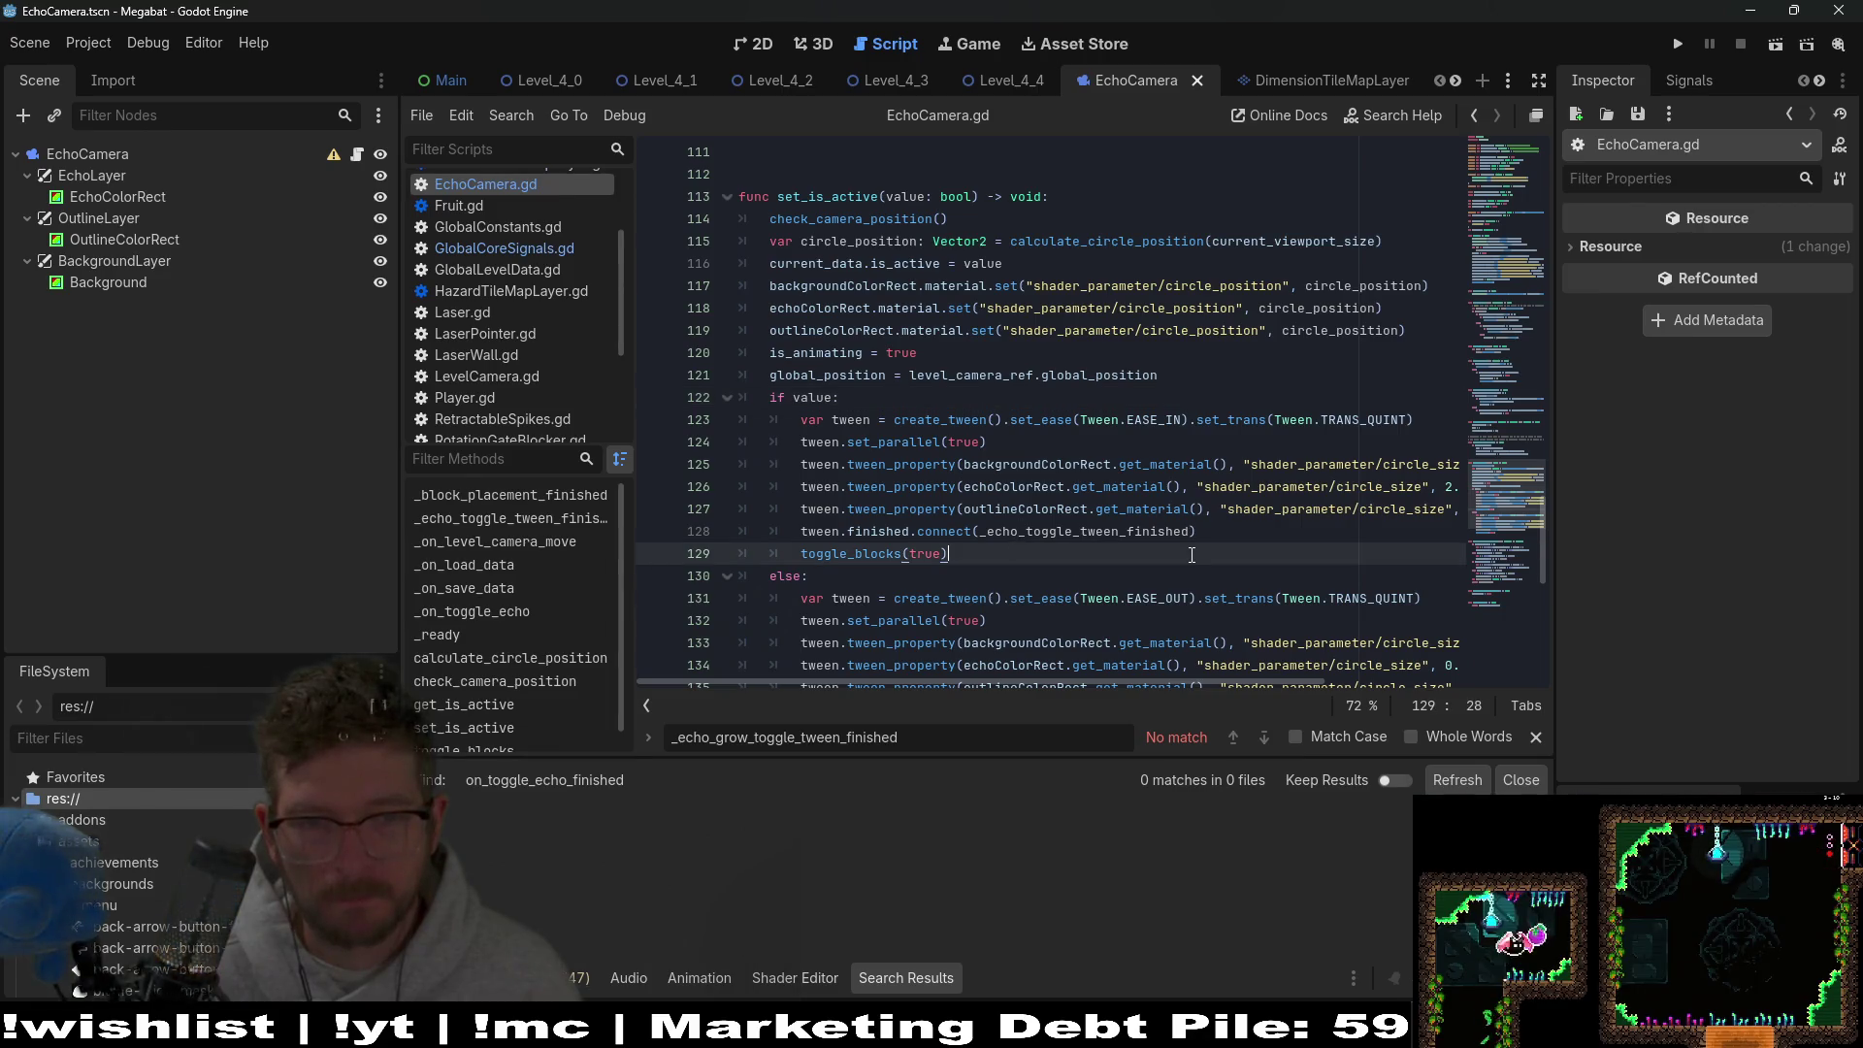
Add a GlobalCoreSignals.on_toggle_echo_started emit(true) line after the tween connection.
click(1239, 527)
key(Return)
text(on_toggle_echo_started)
key(ctrl+z)
text(_lobalCore)
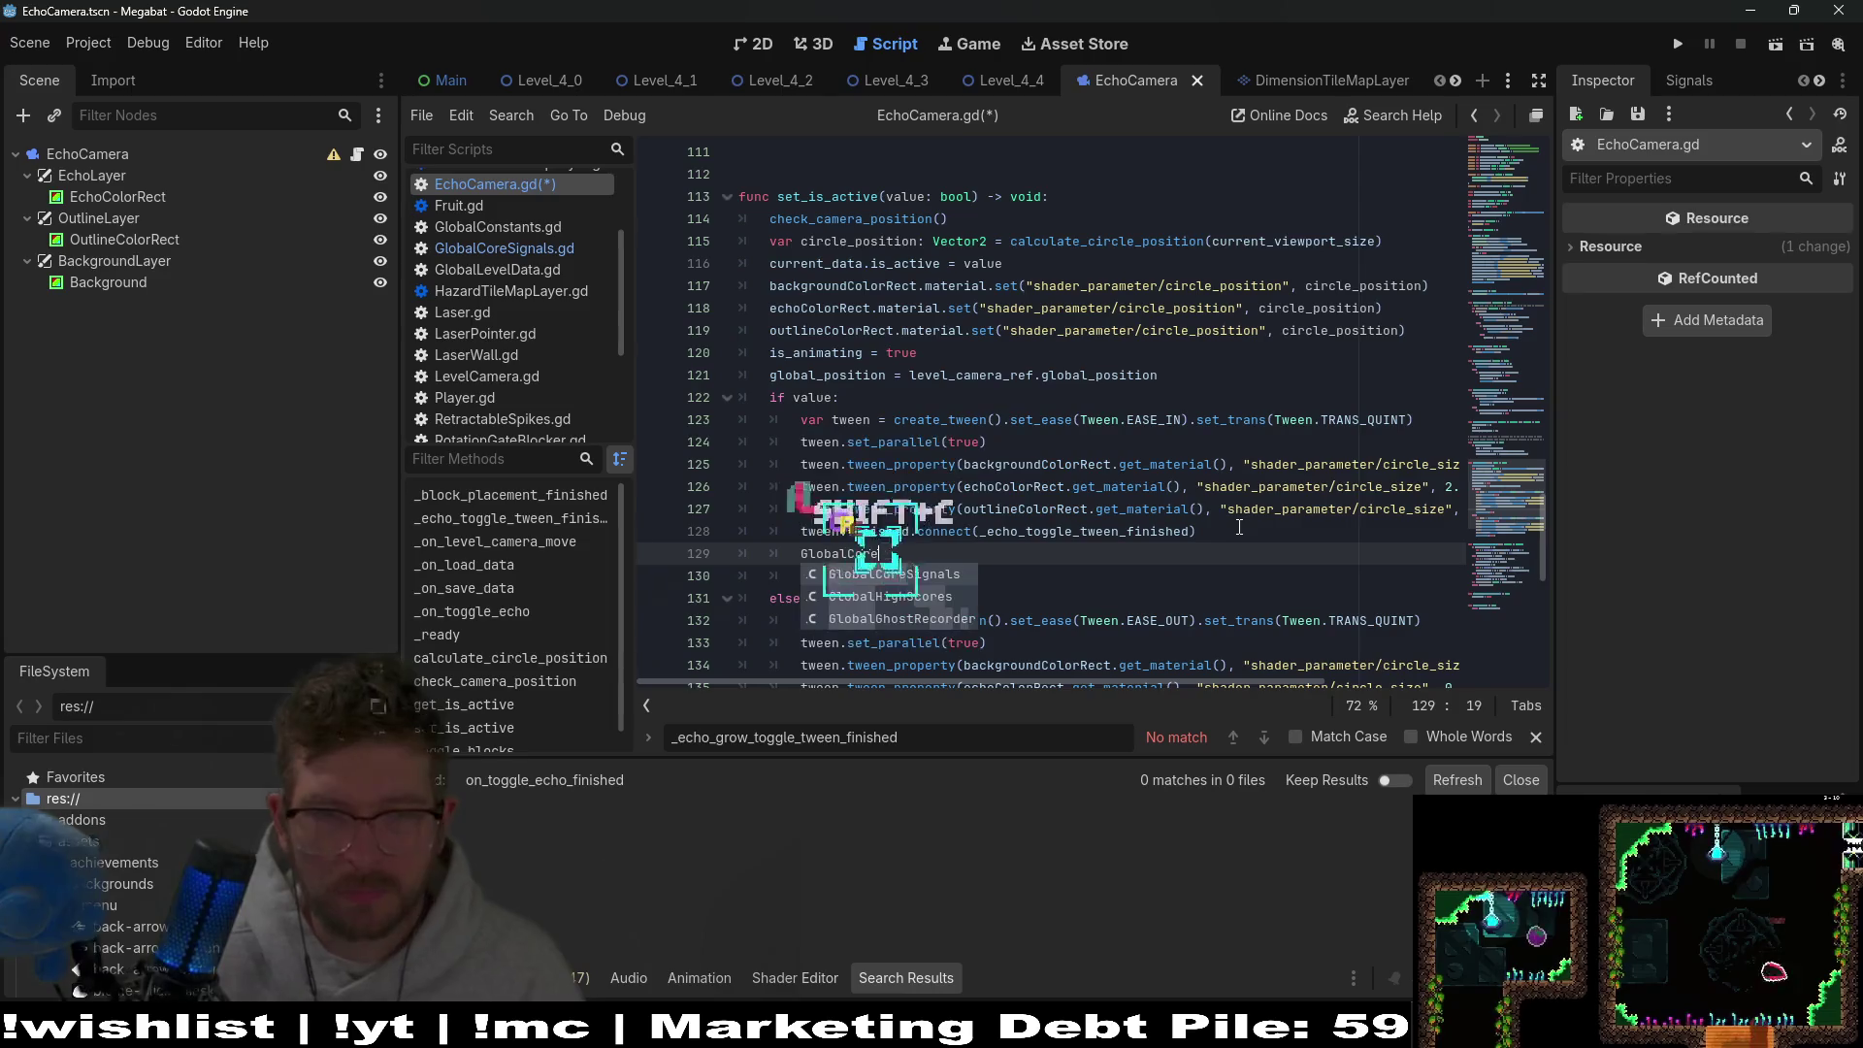
key(Return)
text(.)
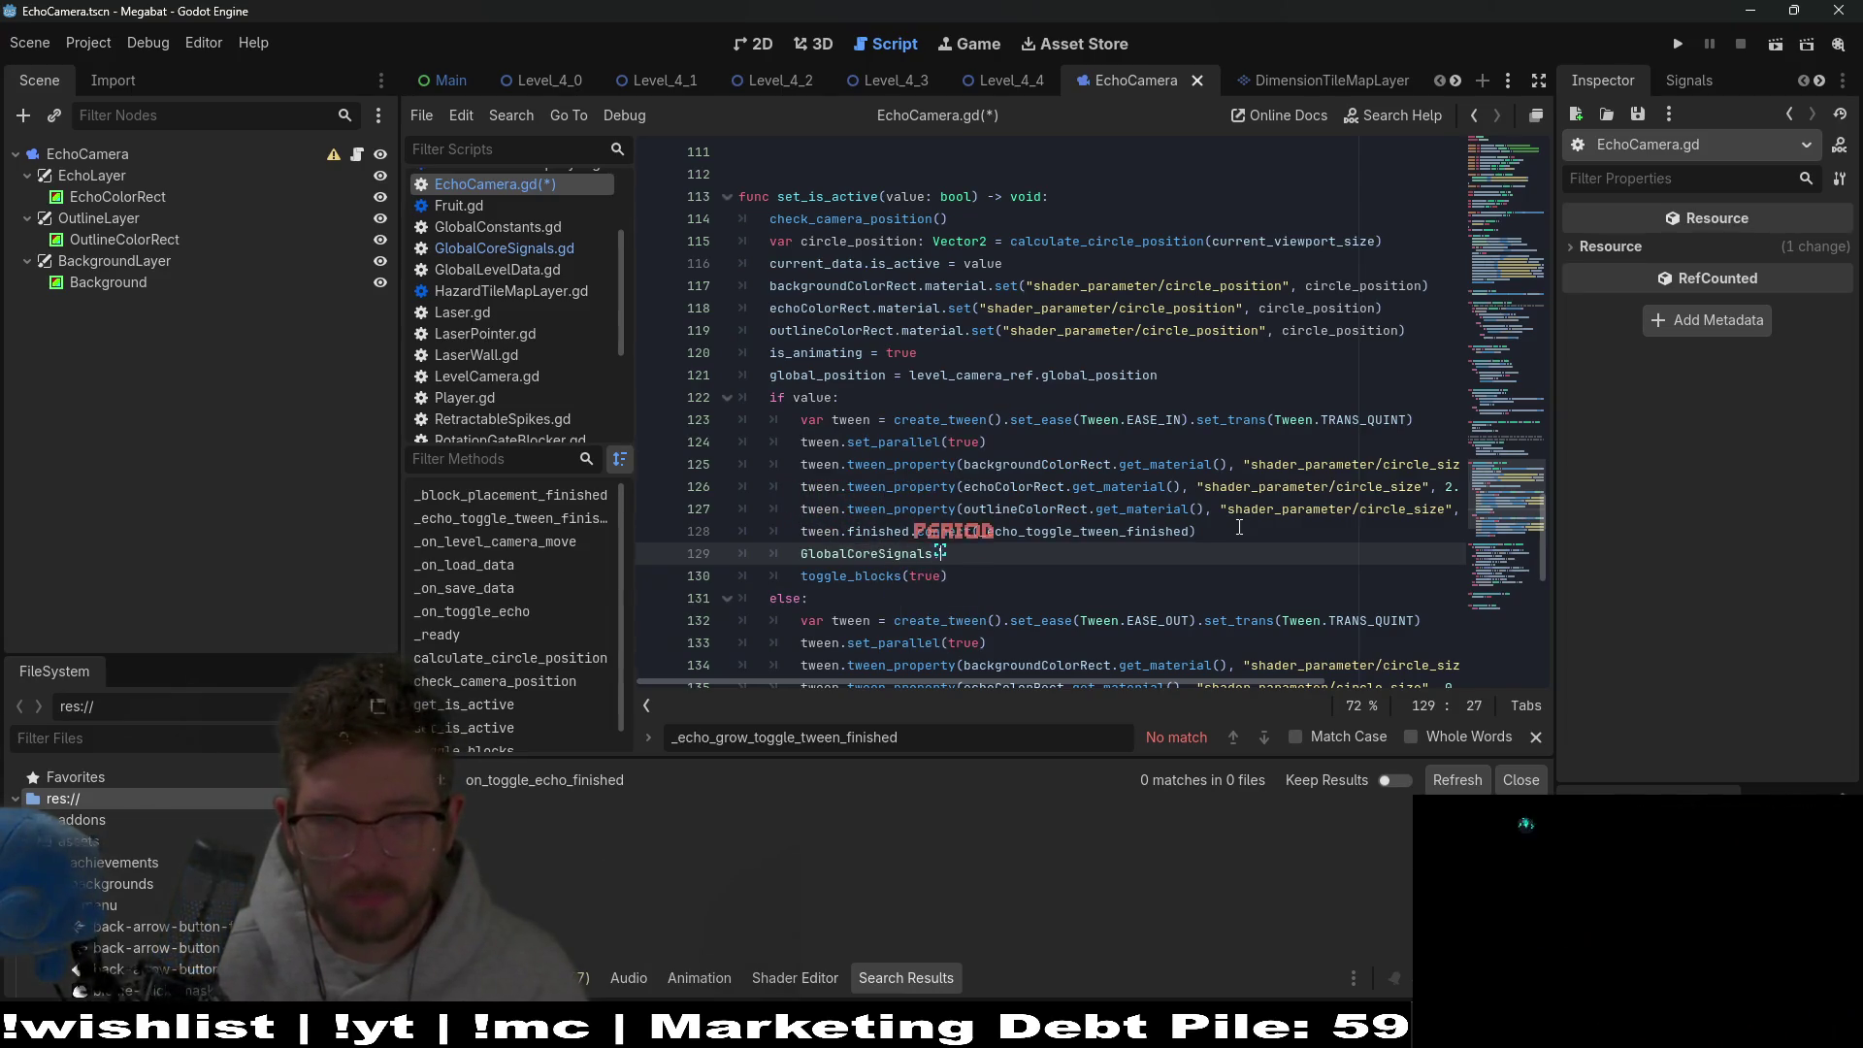
text(on_toggle_echo_started)
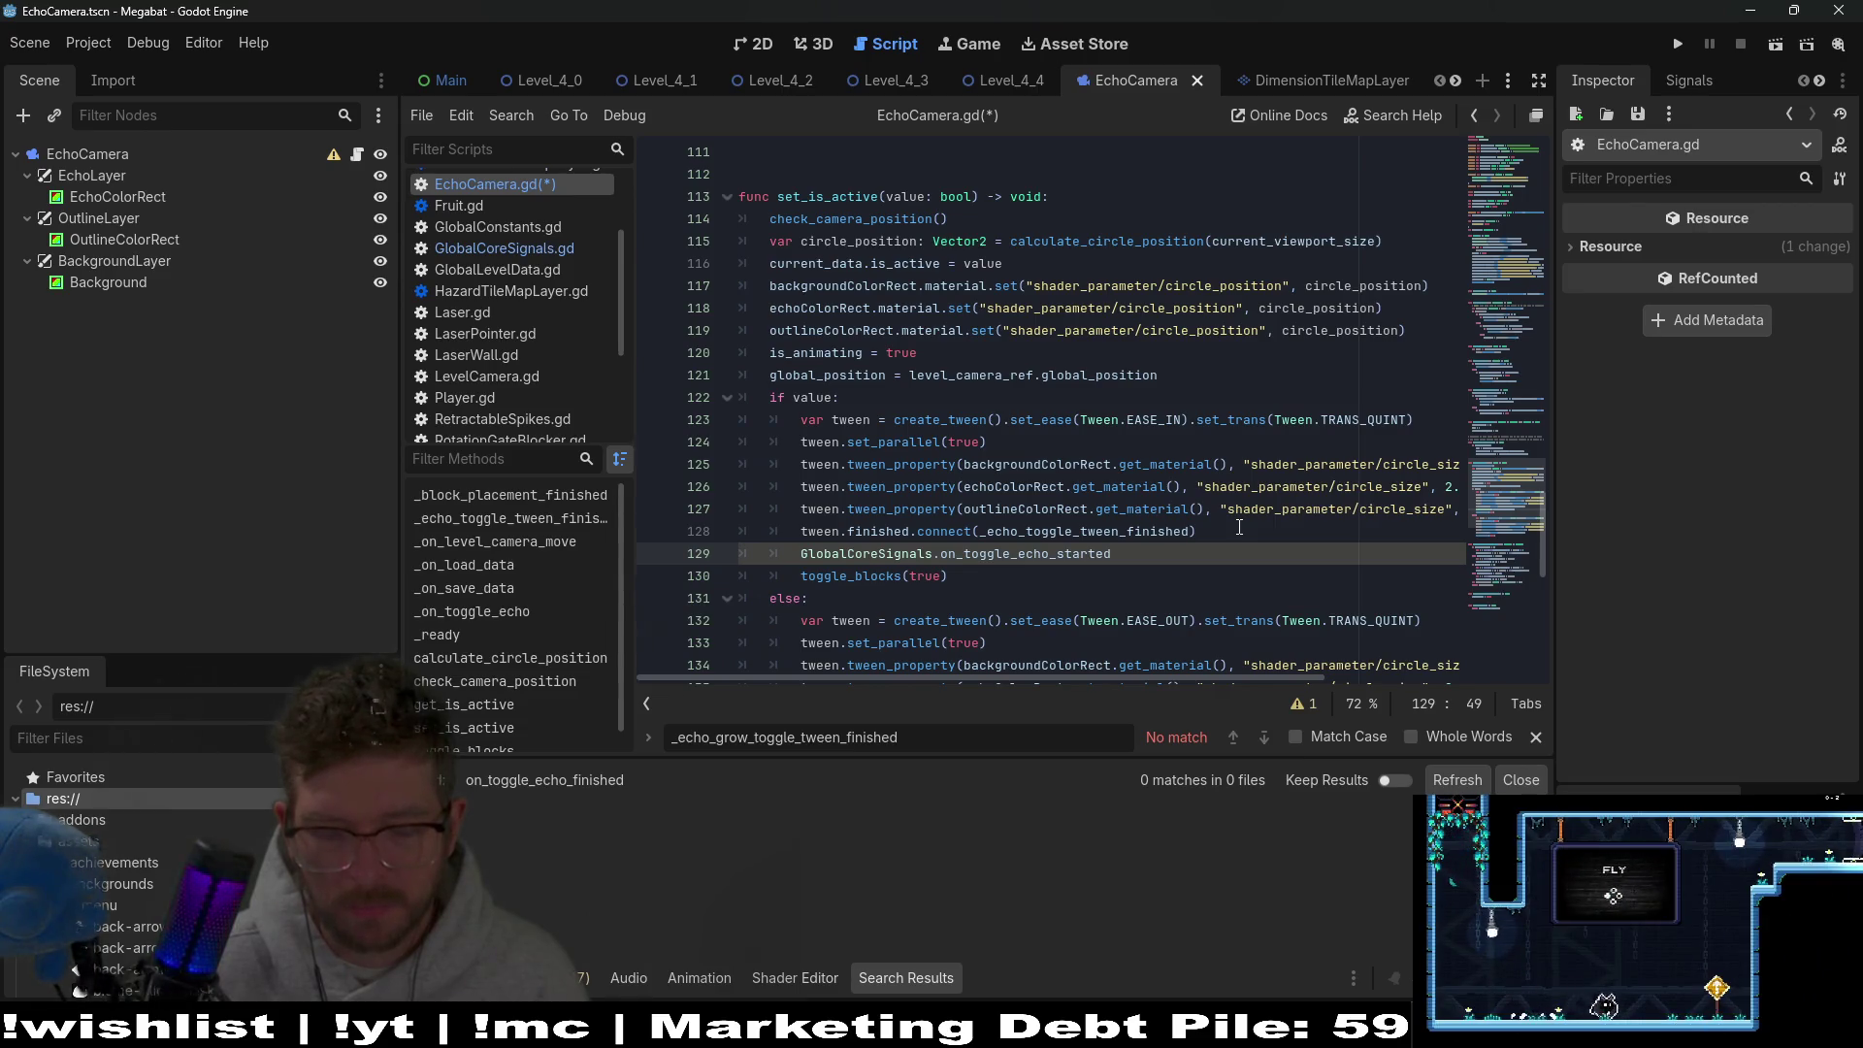
text(()
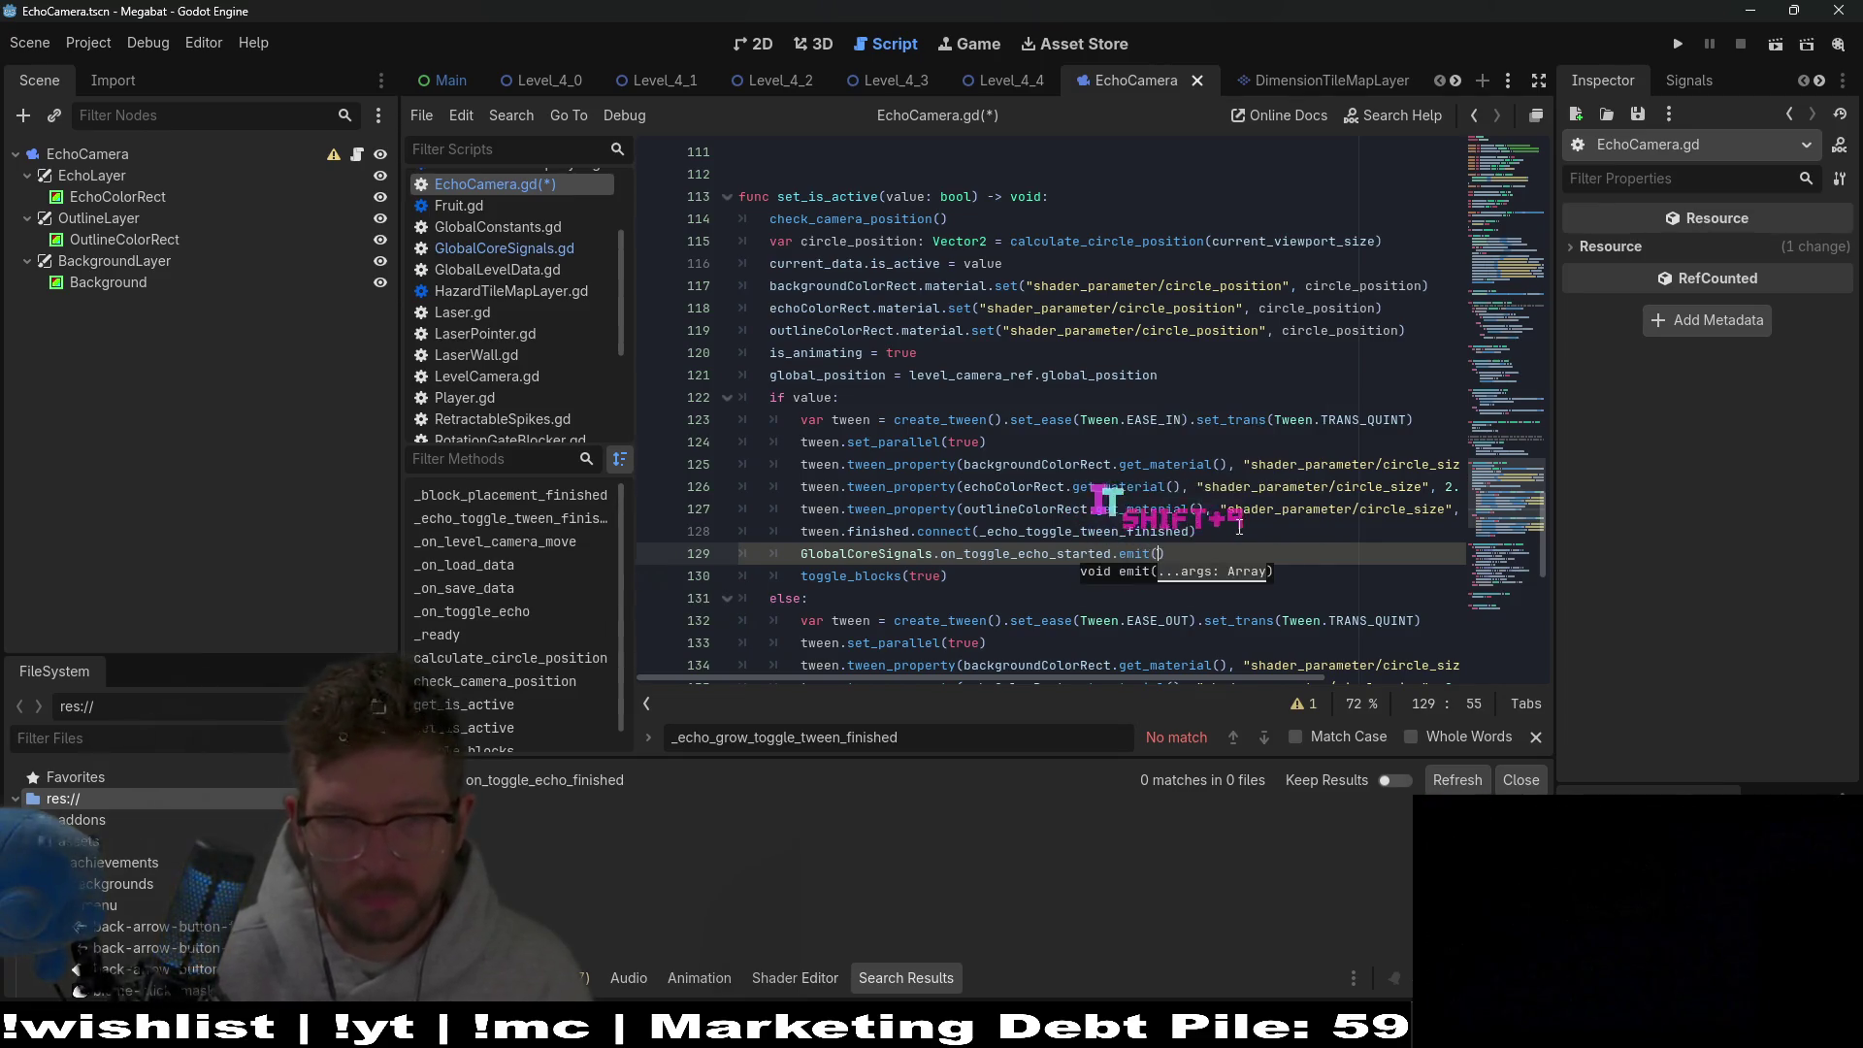
text(true)
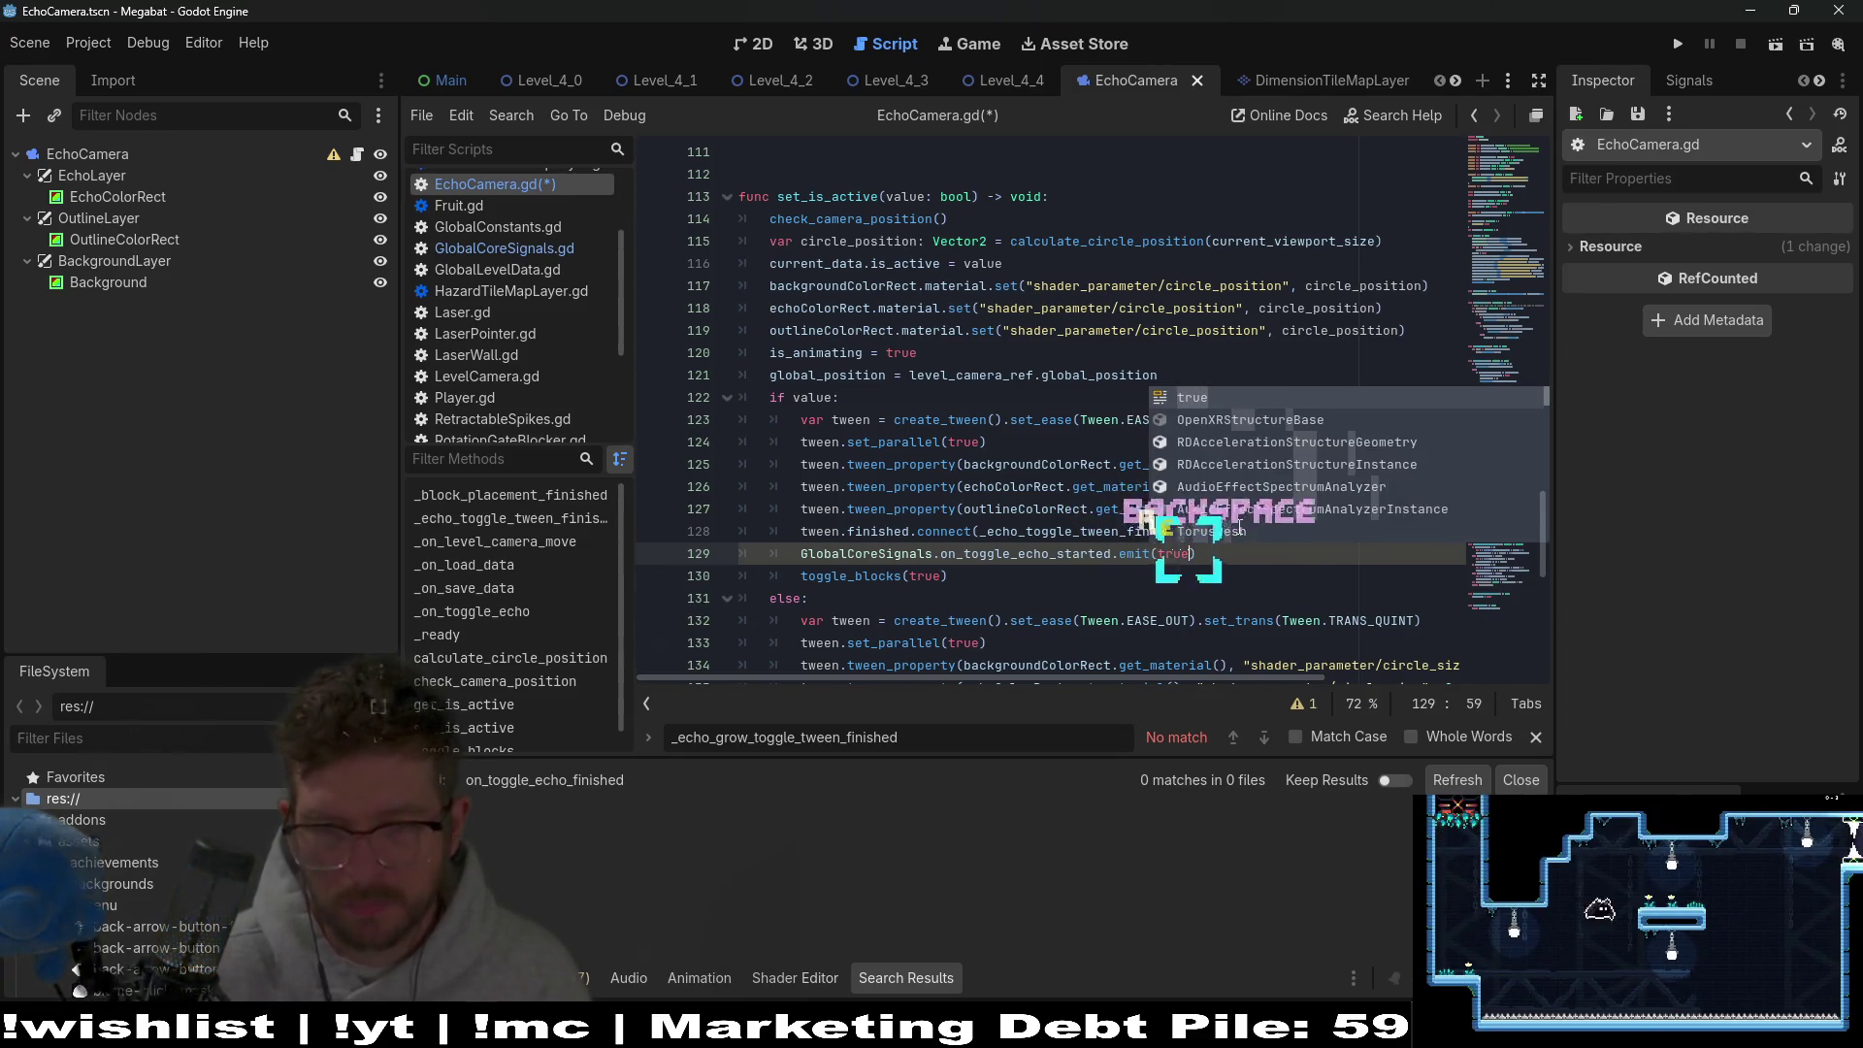
text())
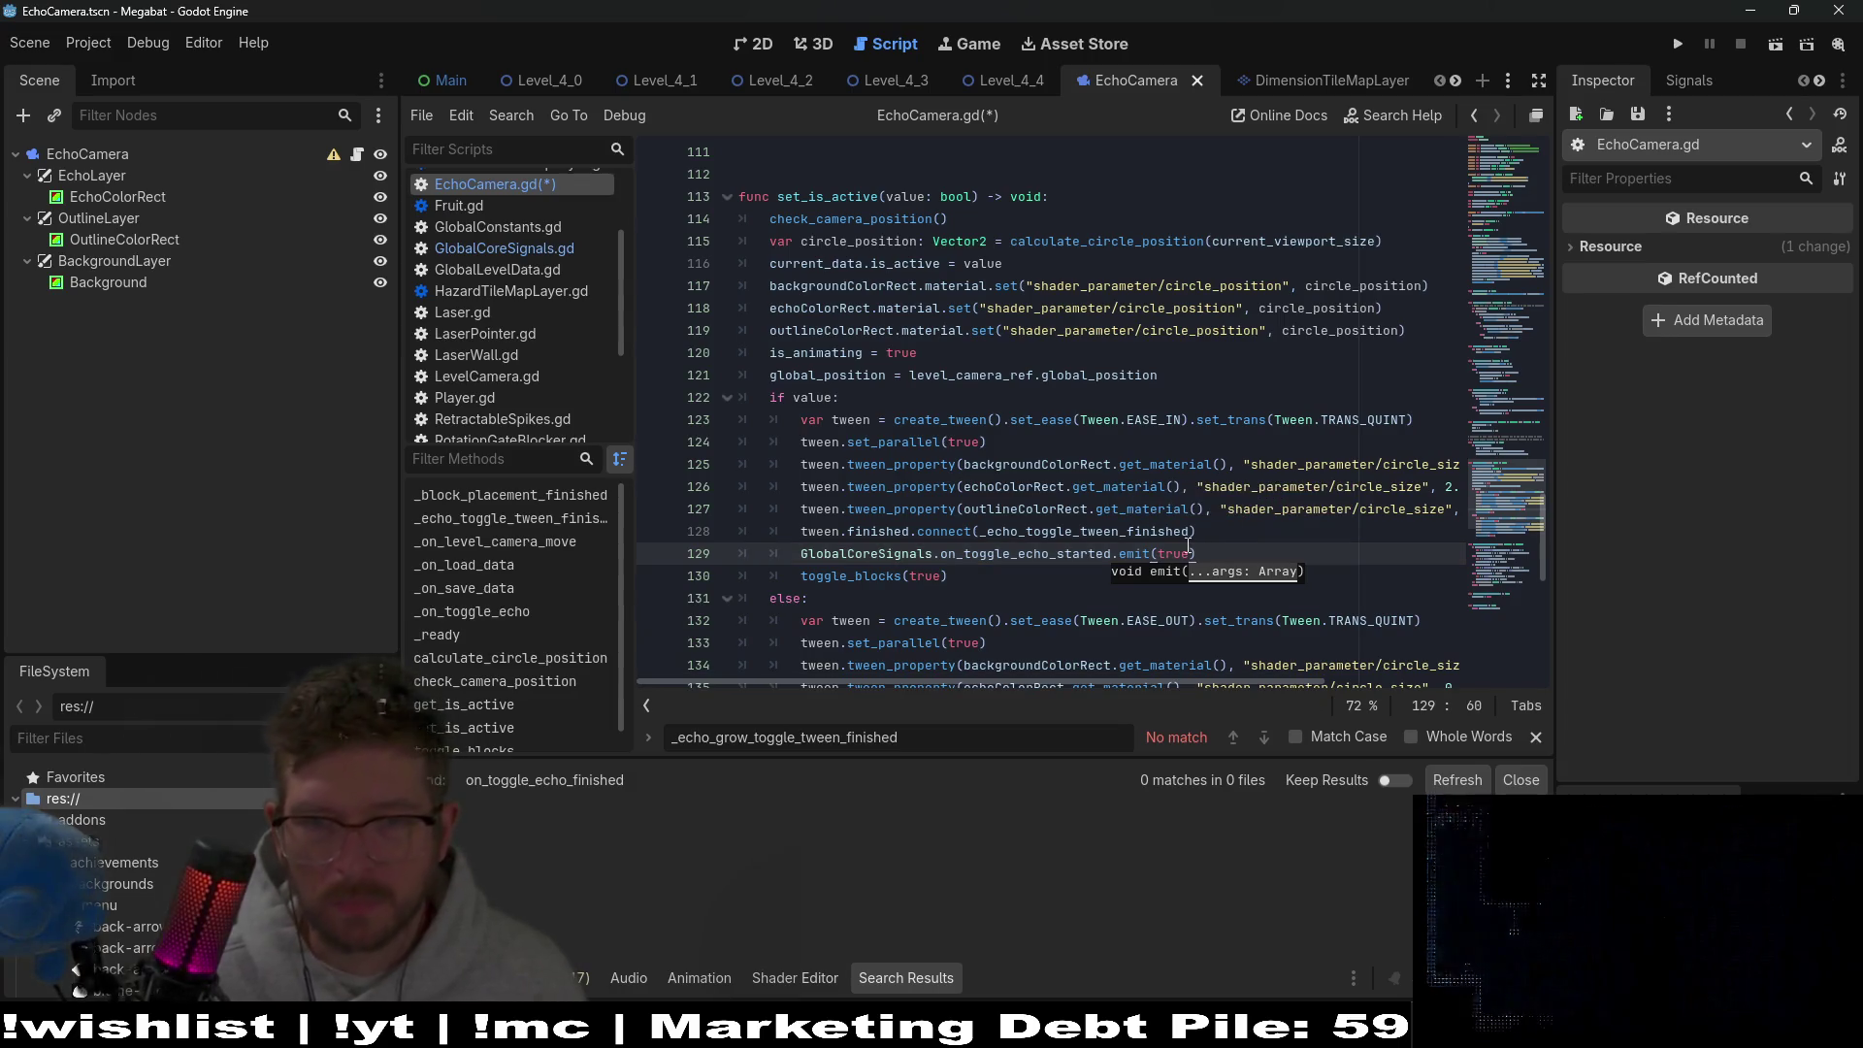
Copy the emit line into the else branch and change its argument to false.
triple_click(1205, 554)
key(ctrl+c)
scroll(1205, 543, down, 3)
click(1206, 532)
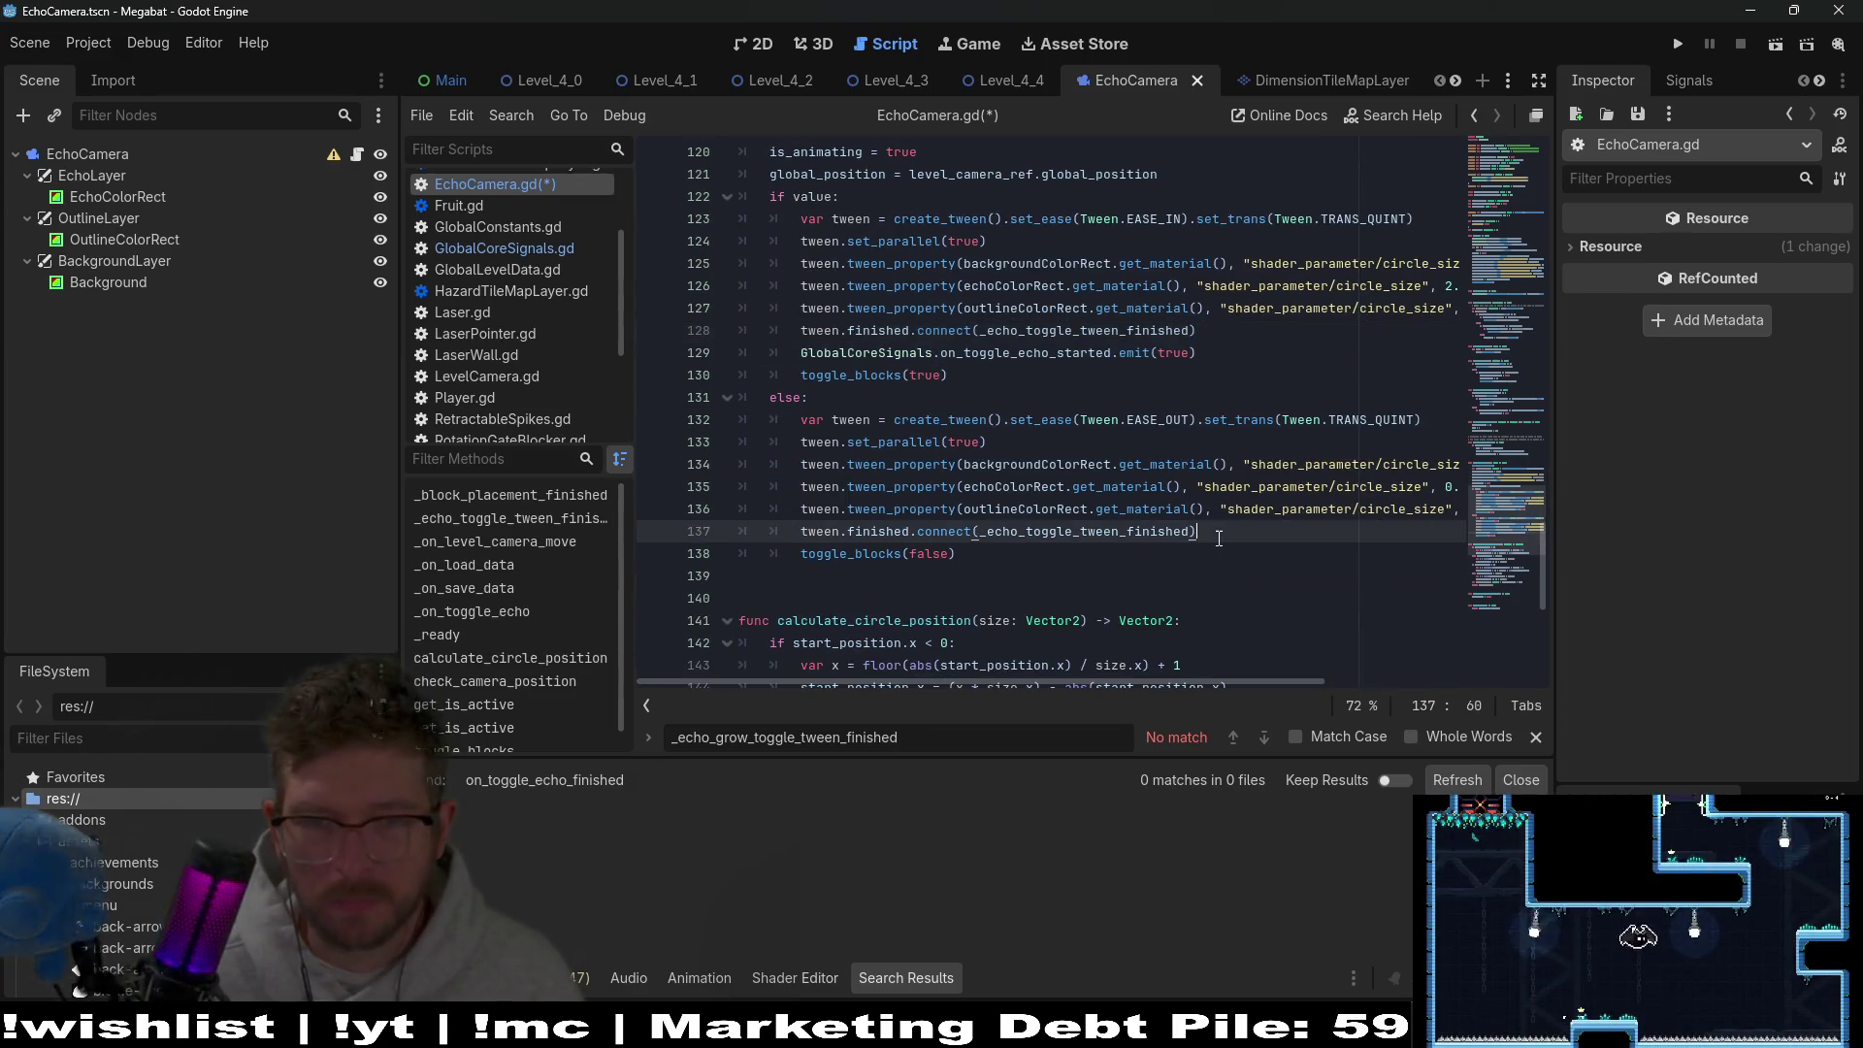
key(Return)
key(ctrl+v)
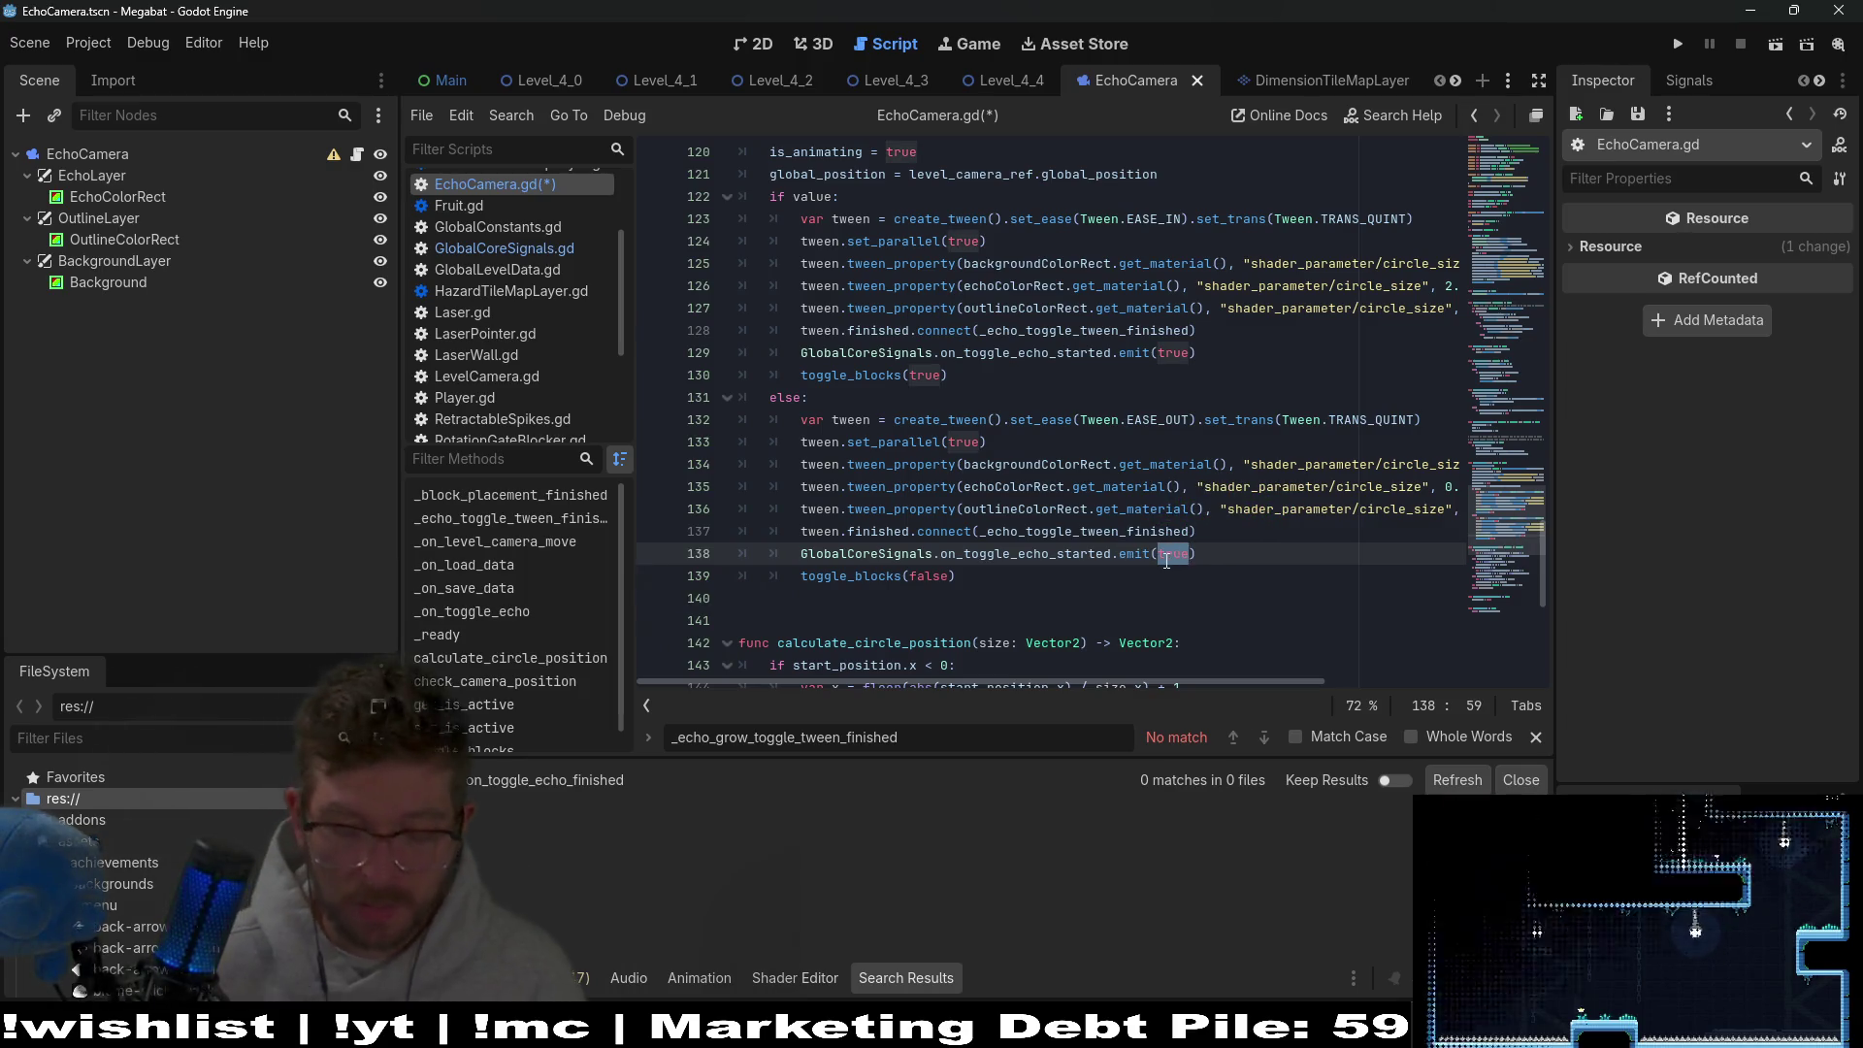
double_click(1174, 554)
text(false)
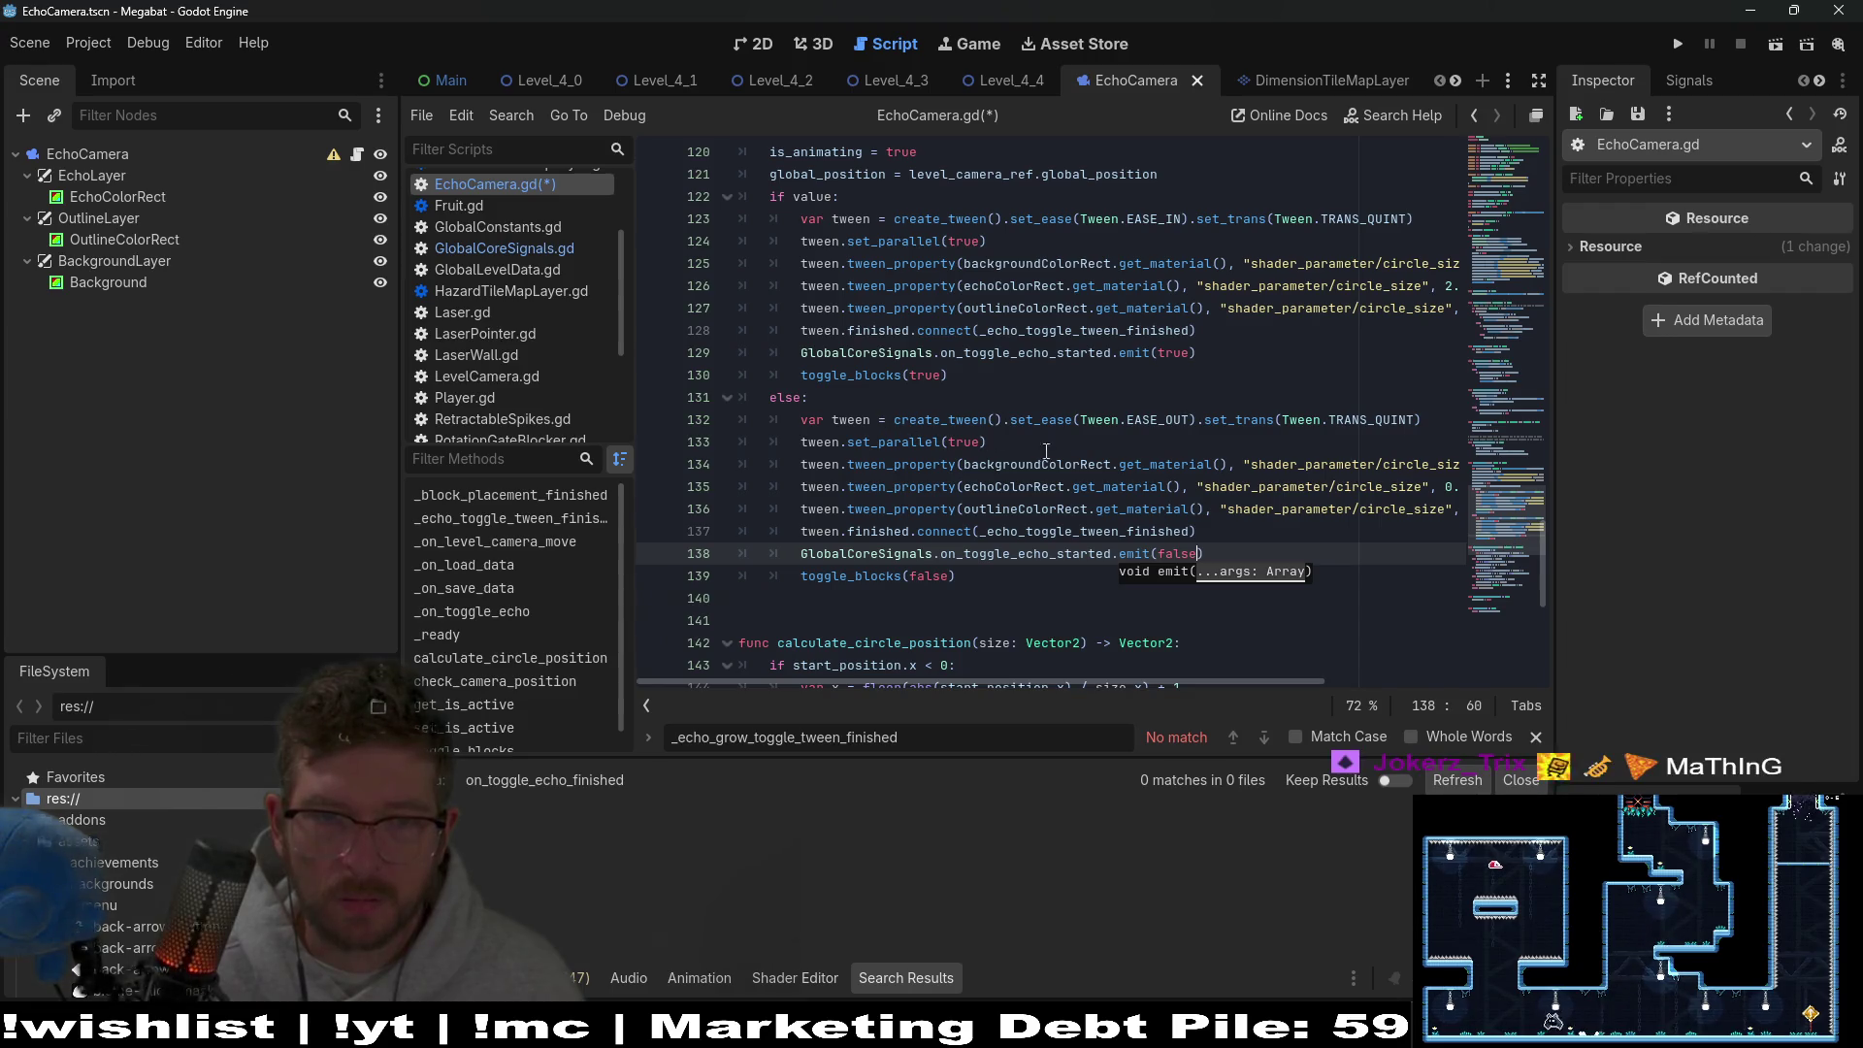
Delete the emit(true) and emit(false) lines from both branches of set_is_active.
triple_click(1225, 348)
key(BackSpace)
triple_click(1237, 524)
key(BackSpace)
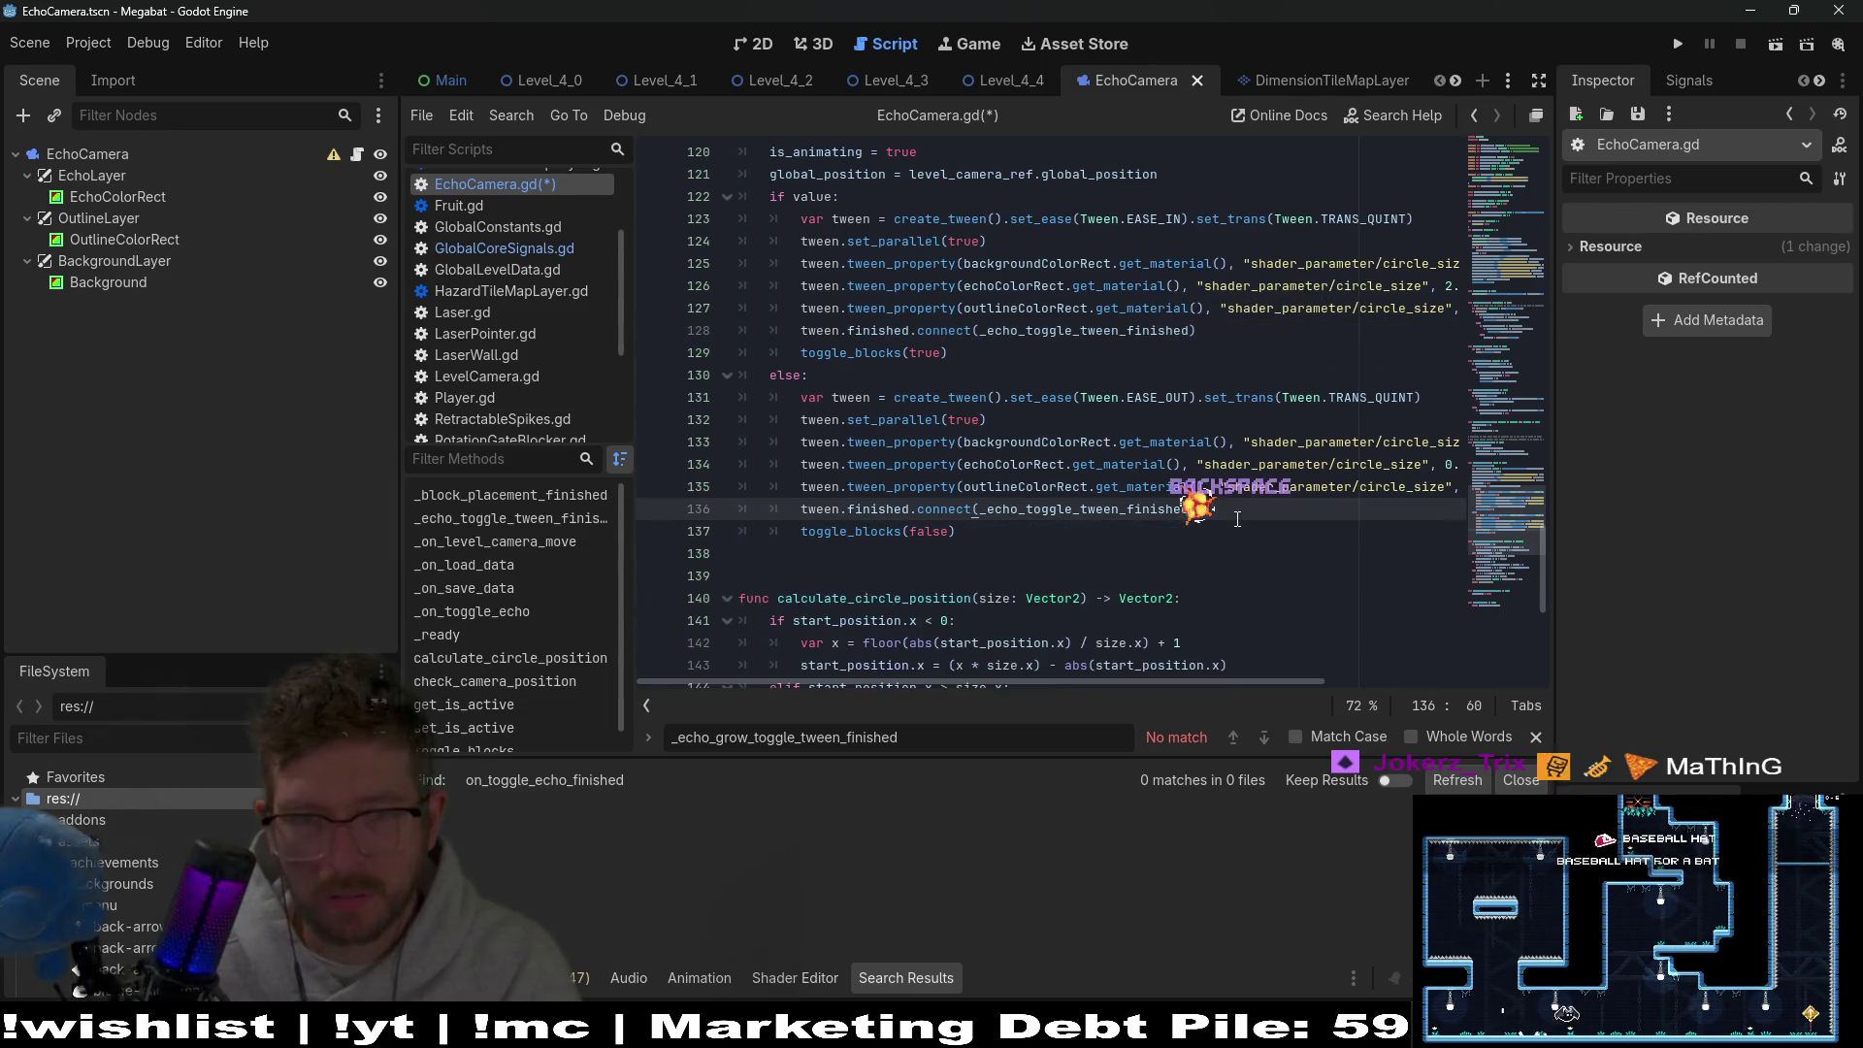
click(1168, 534)
Paste the emit line once below the if/else, dedent it, edit its argument, and save.
key(Return)
key(Return)
key(ctrl+v)
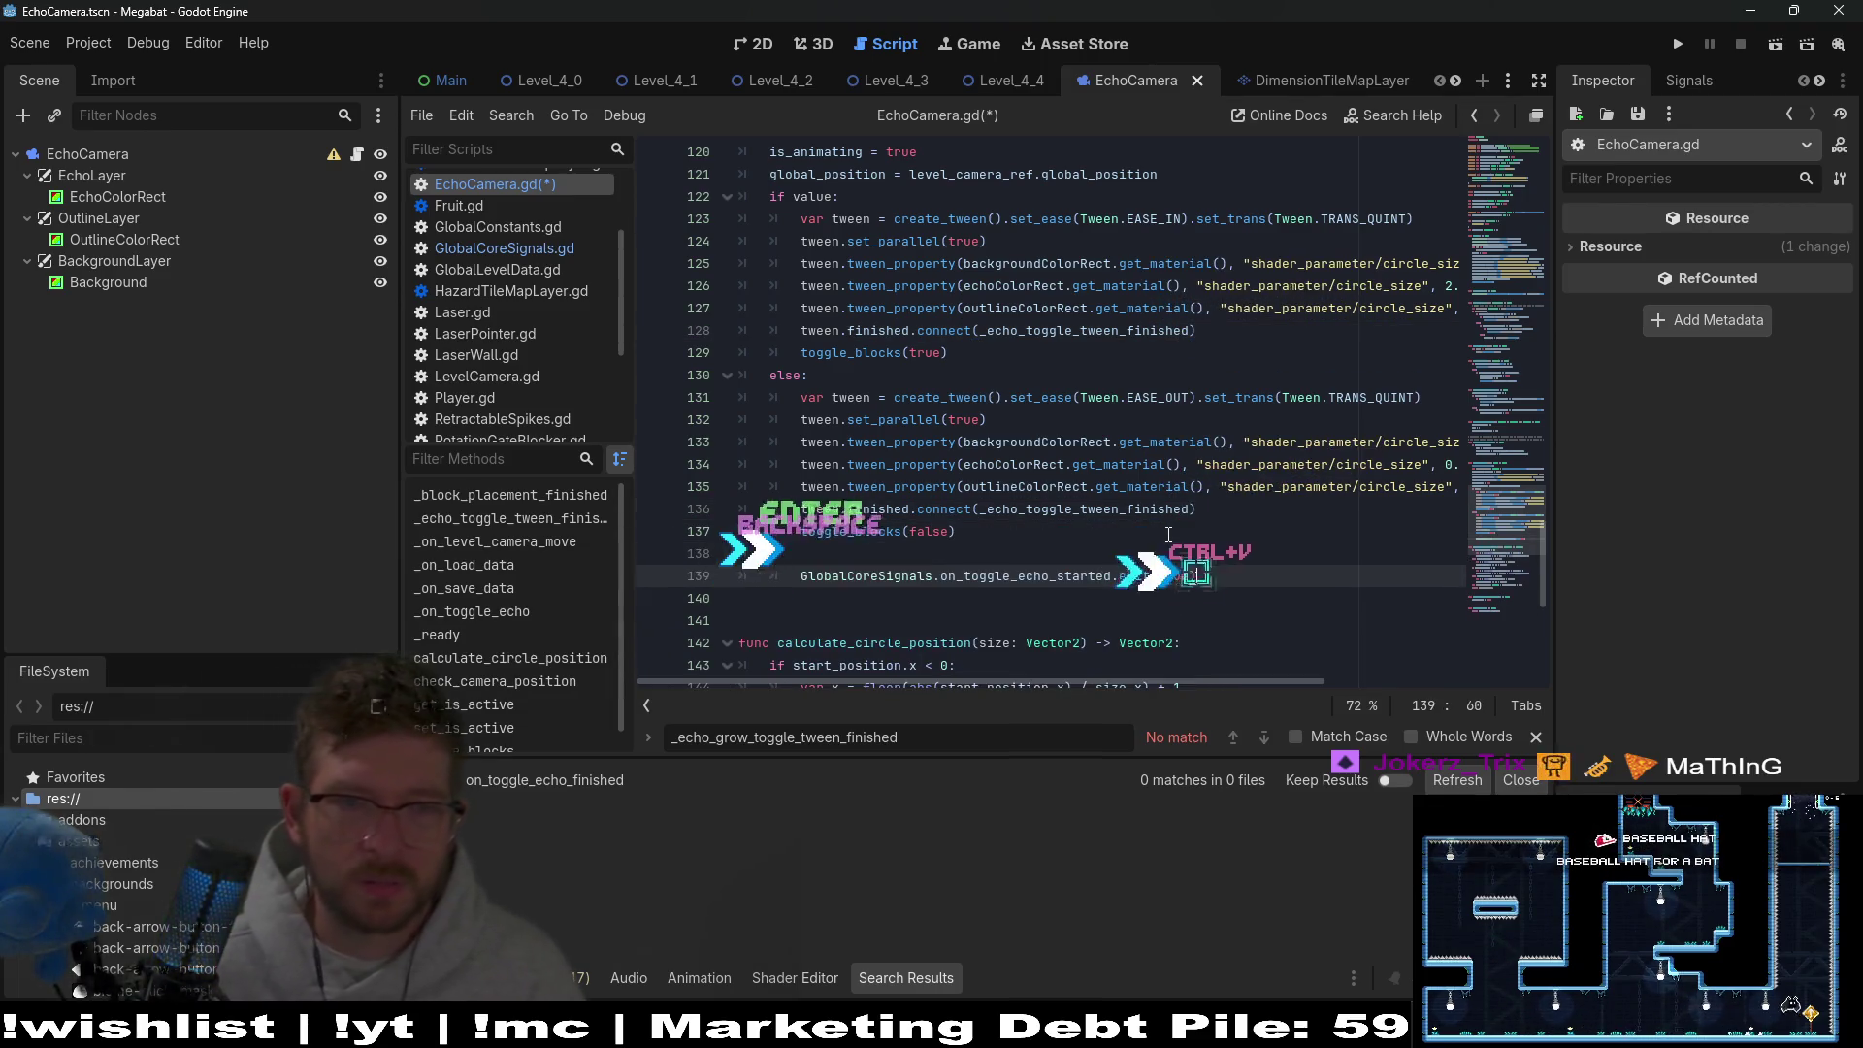
key(BackSpace)
key(BackSpace)
key(BackSpace)
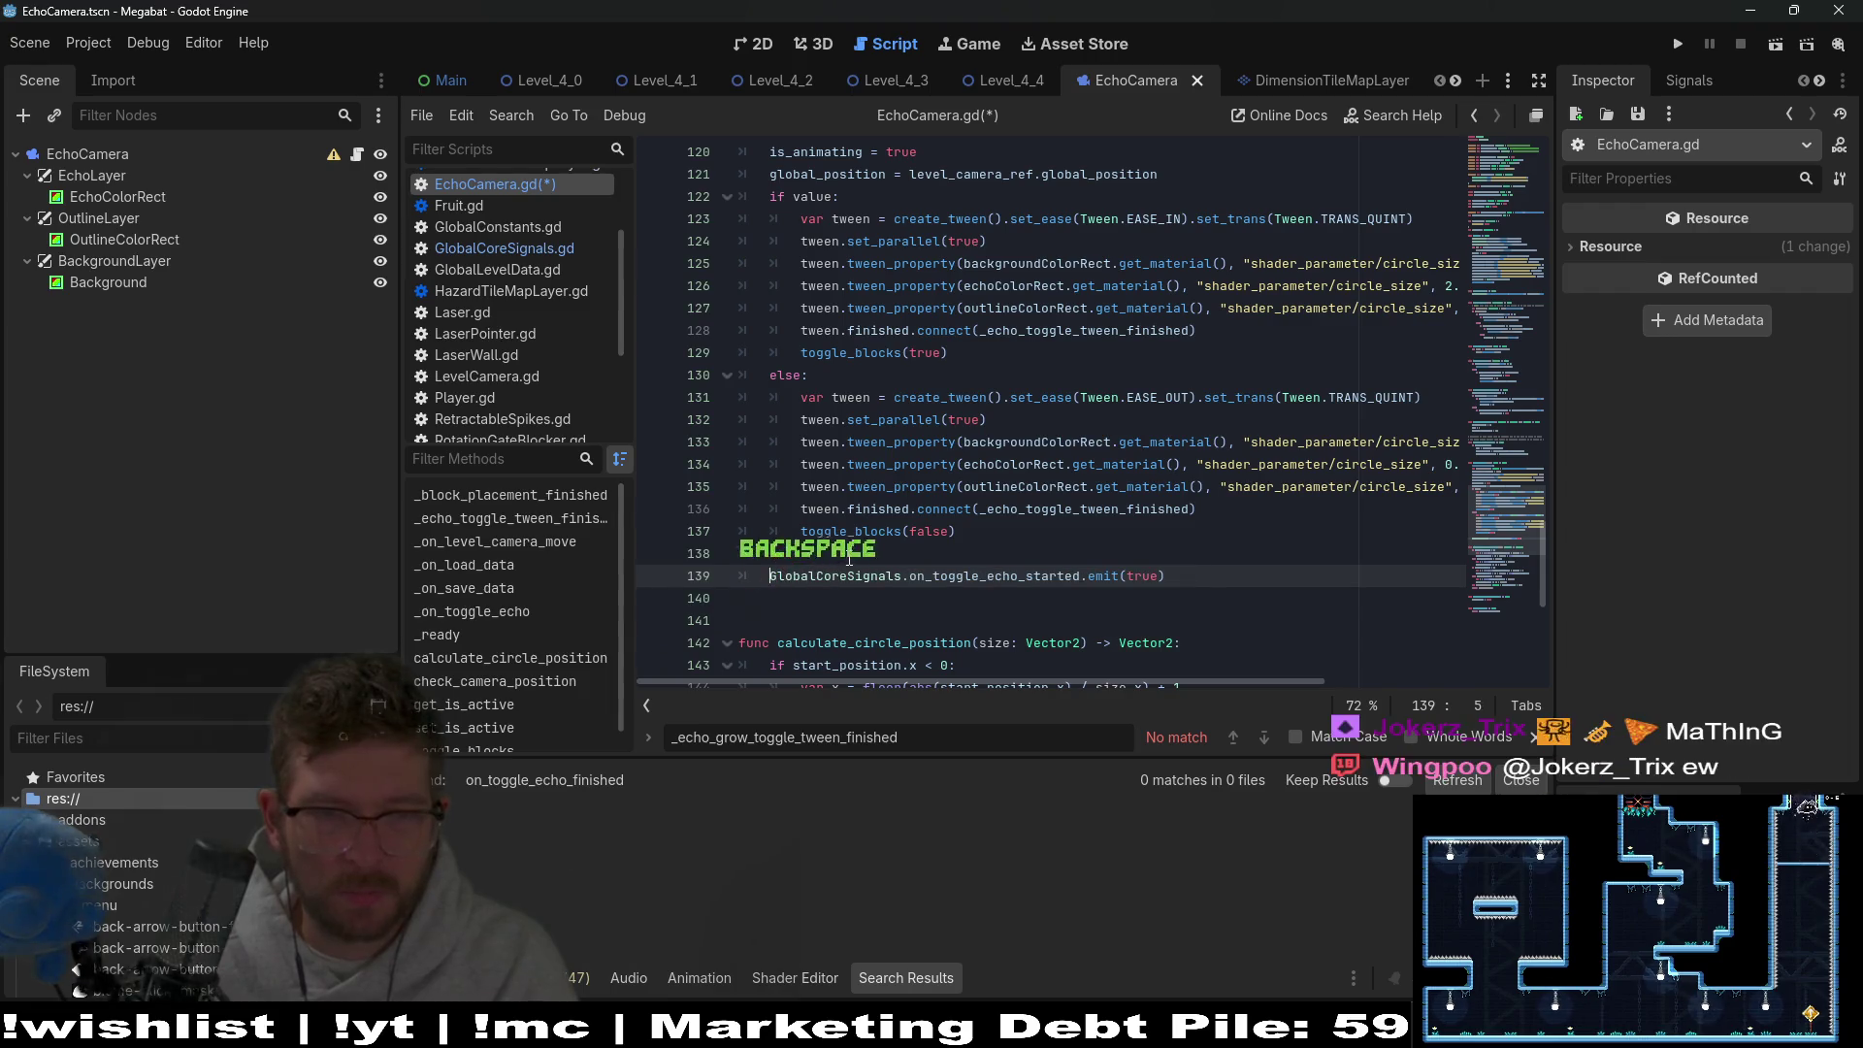
double_click(1141, 553)
text(fa)
click(956, 486)
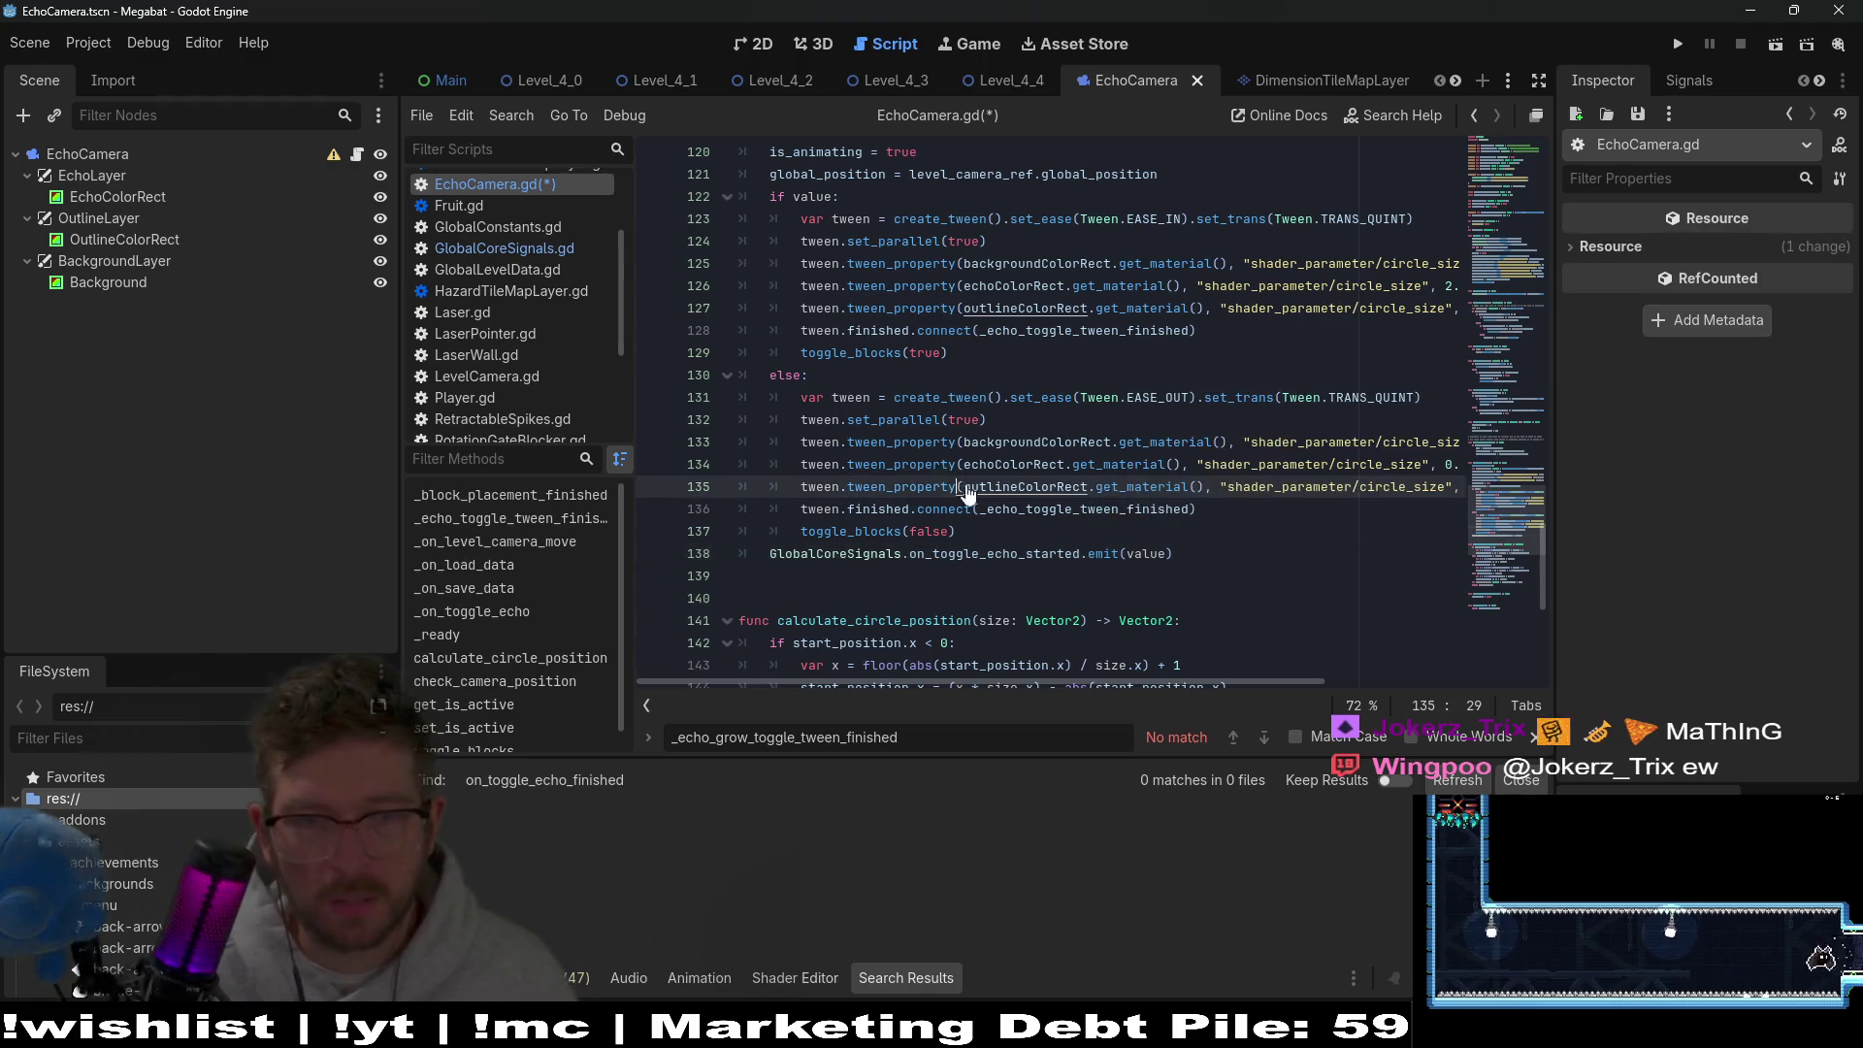
key(ctrl+s)
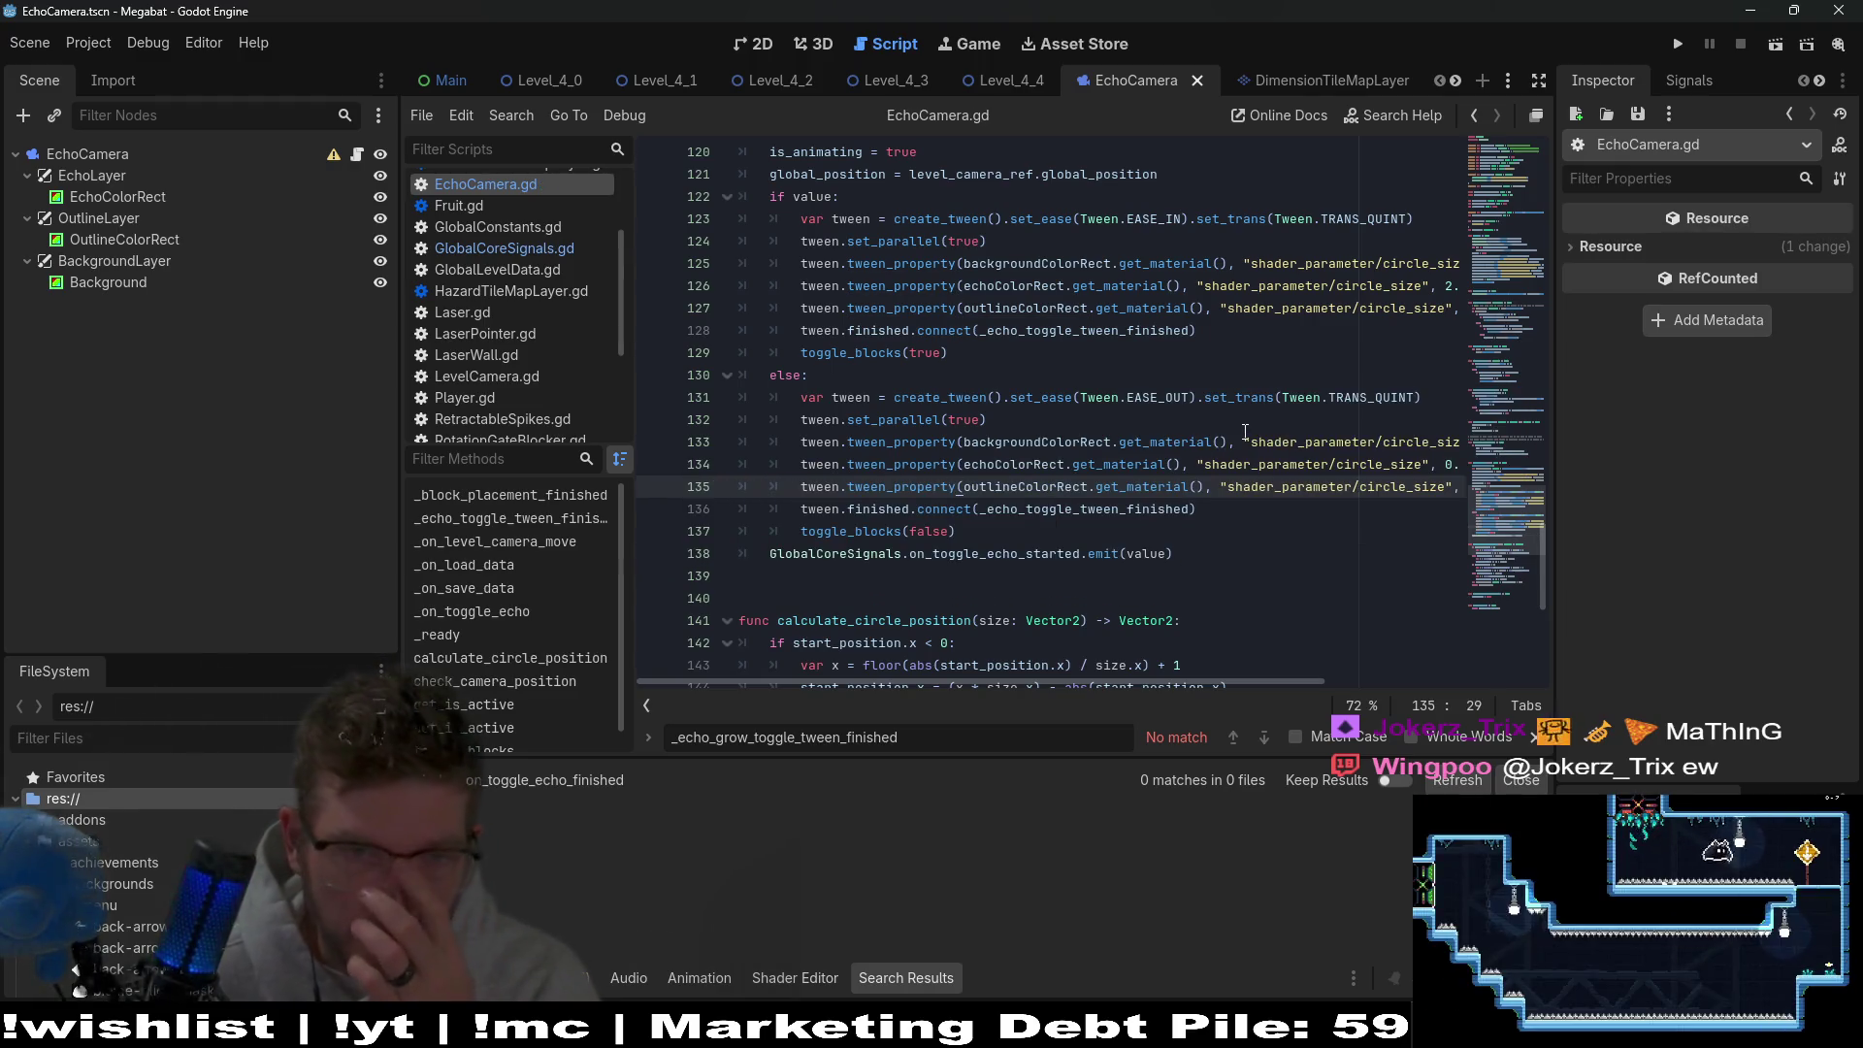
Delete toggle_blocks(true), move the remaining toggle_blocks call out of the else branch, and save.
double_click(895, 532)
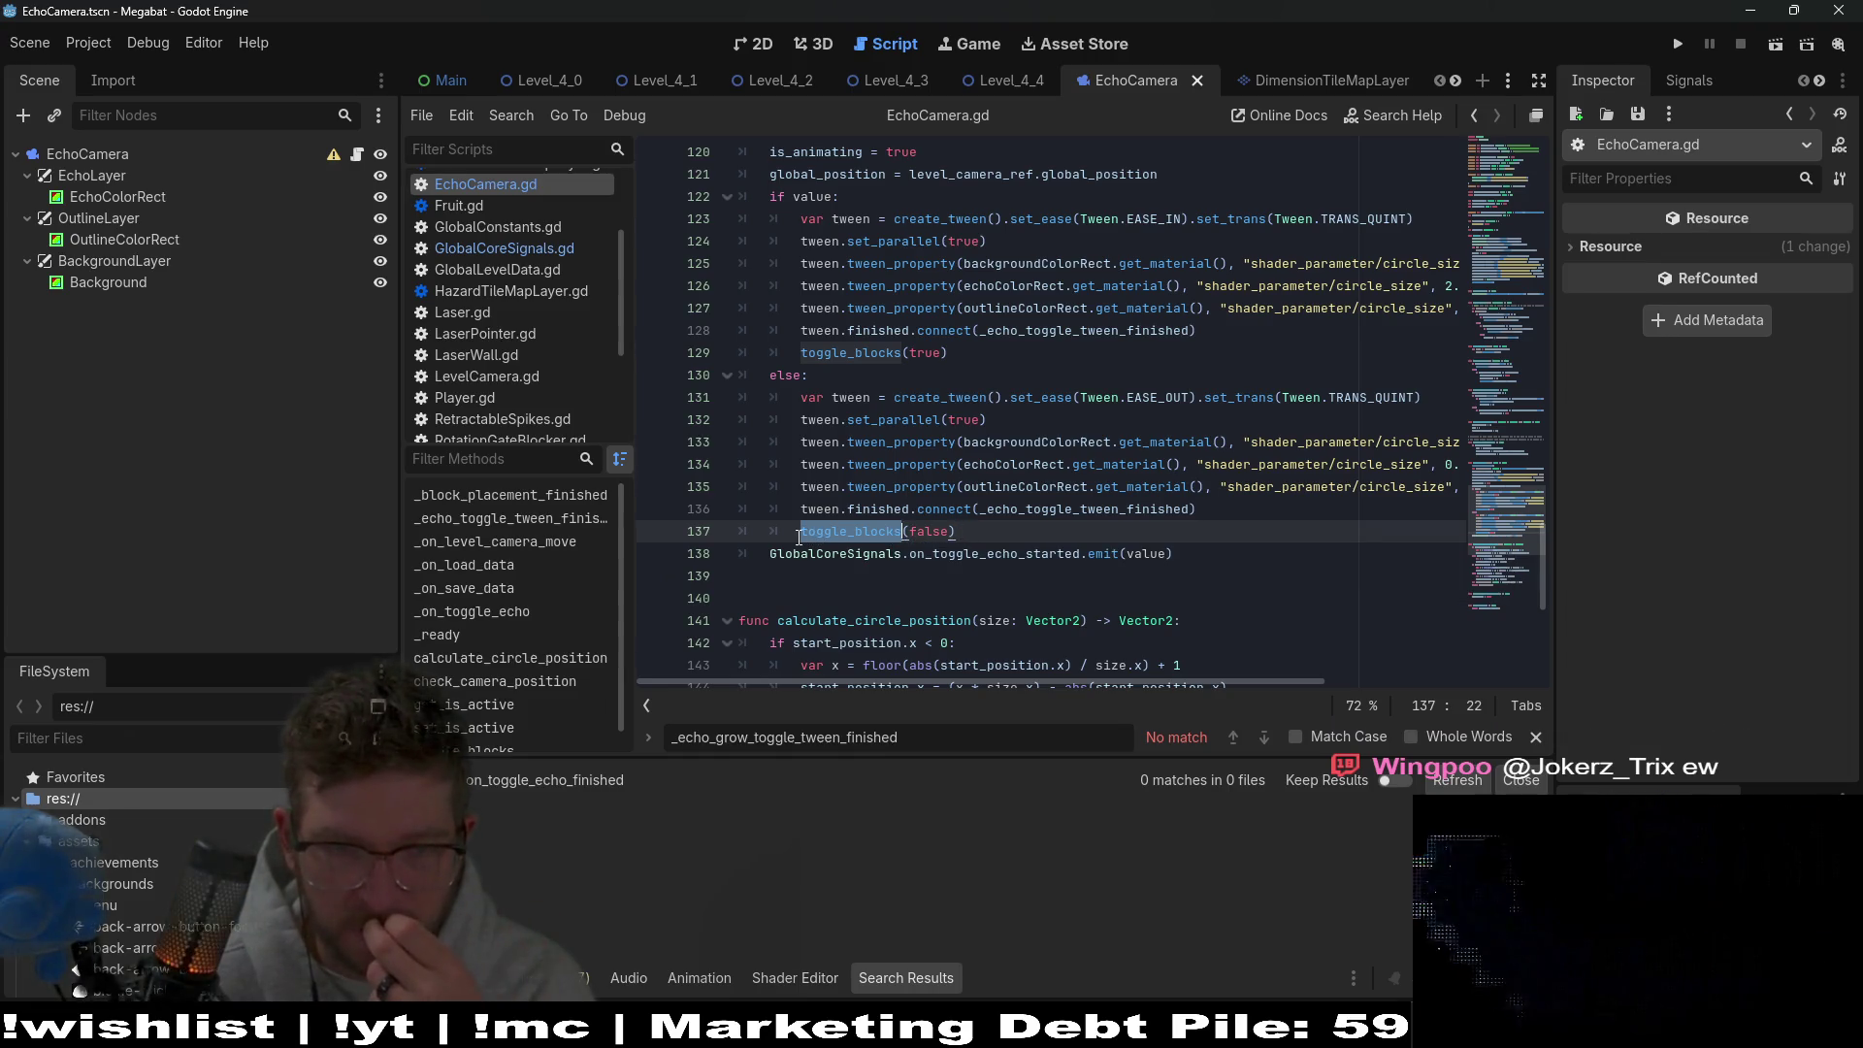
click(797, 531)
key(BackSpace)
triple_click(1095, 352)
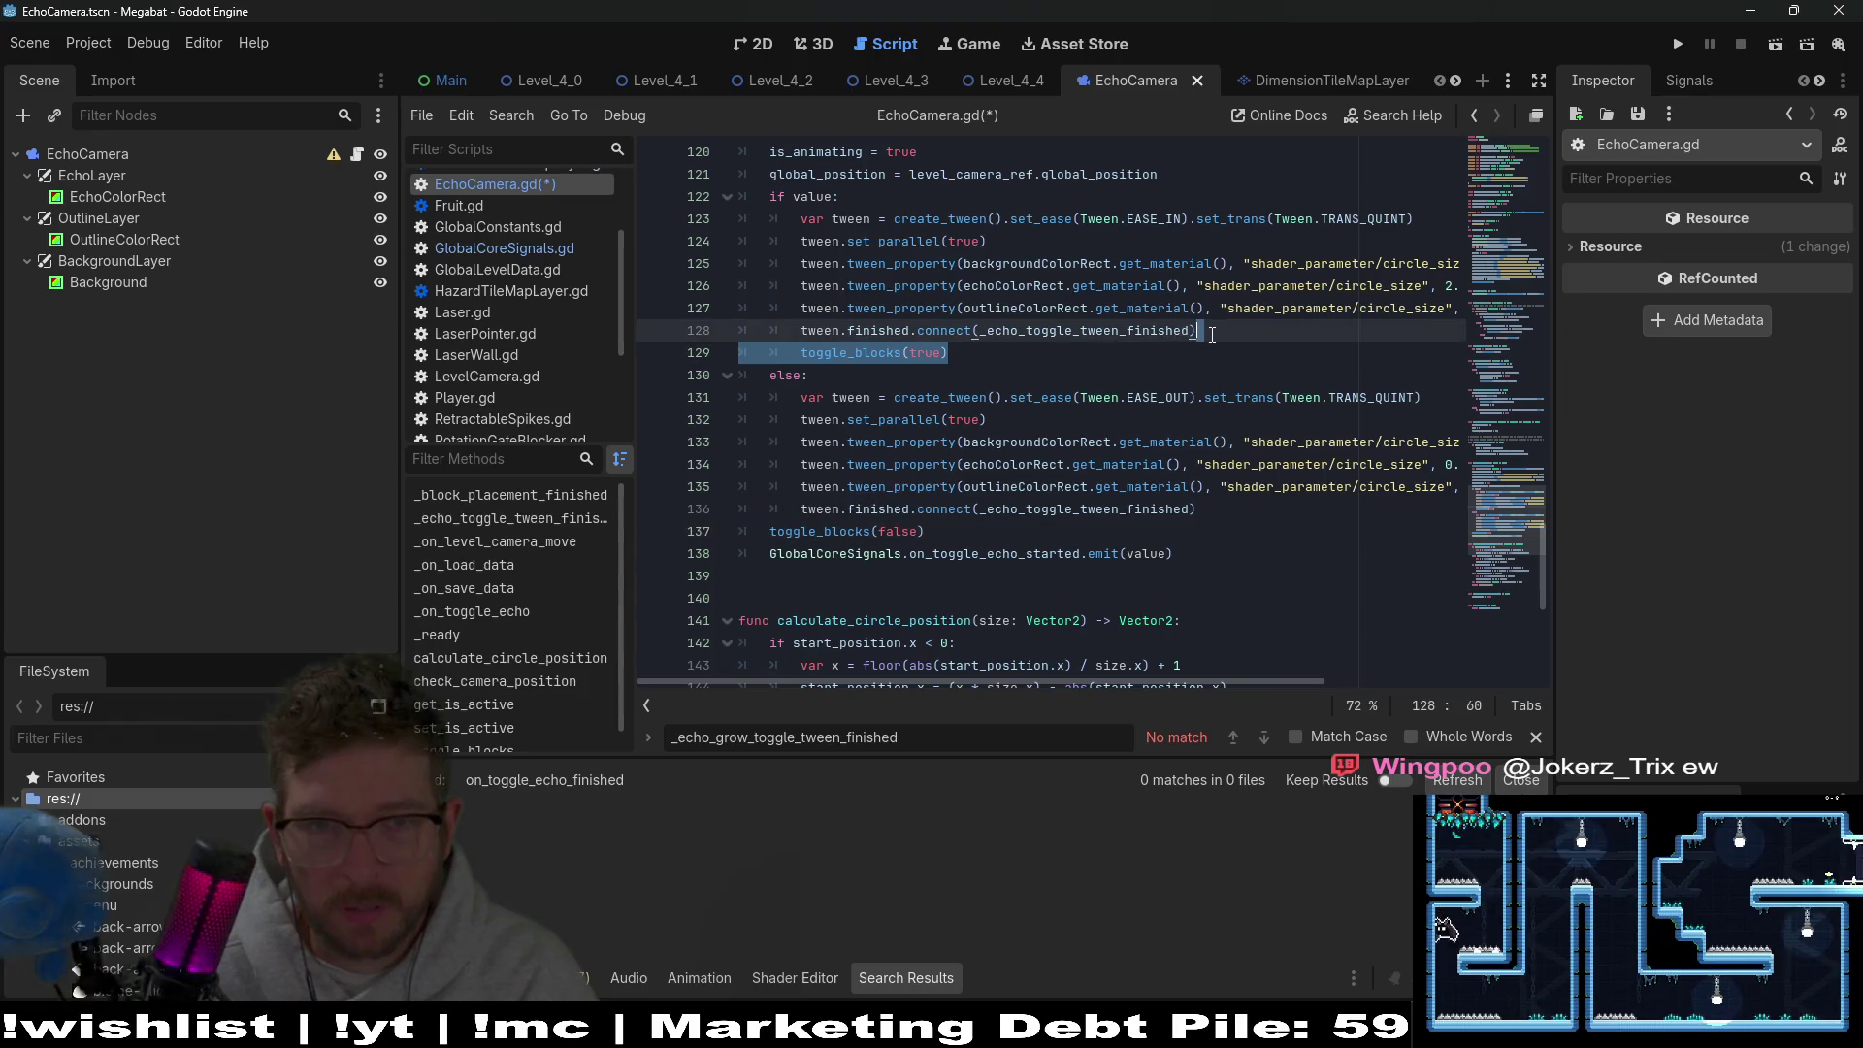
key(BackSpace)
key(BackSpace)
double_click(894, 508)
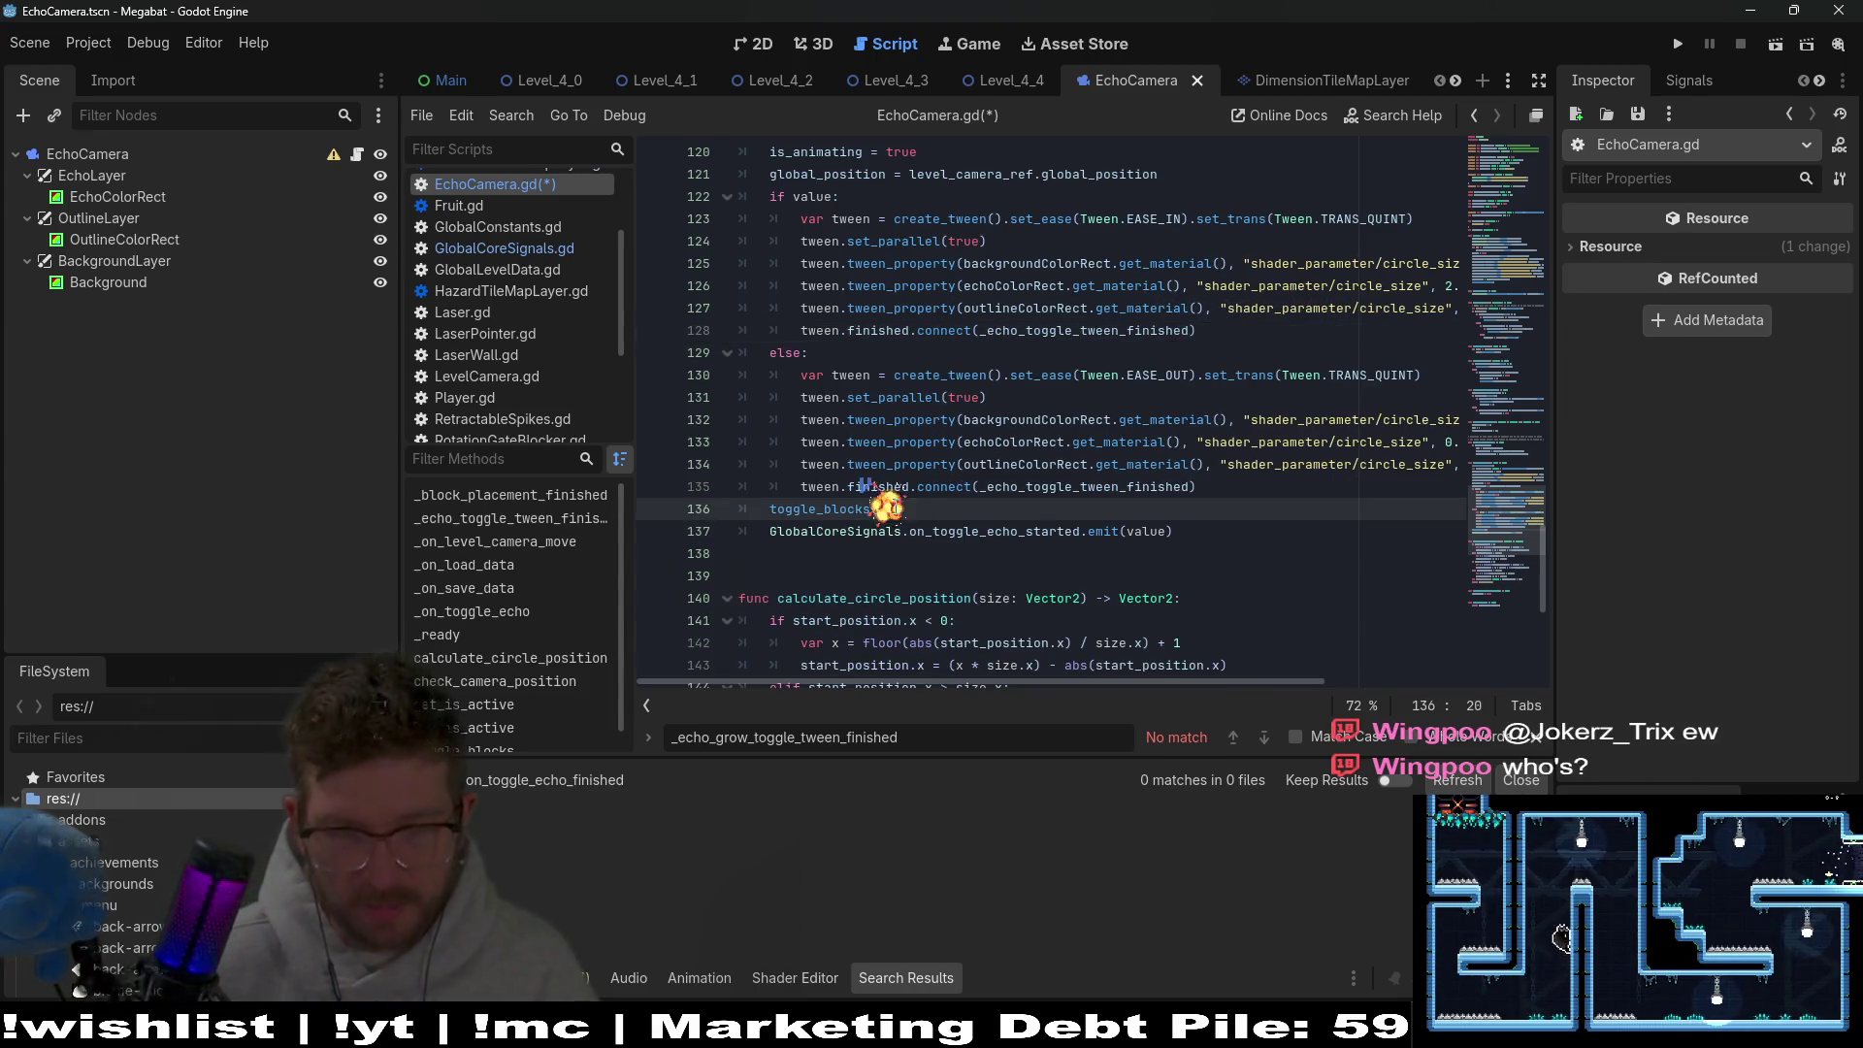
text(valu)
click(875, 551)
key(ctrl+s)
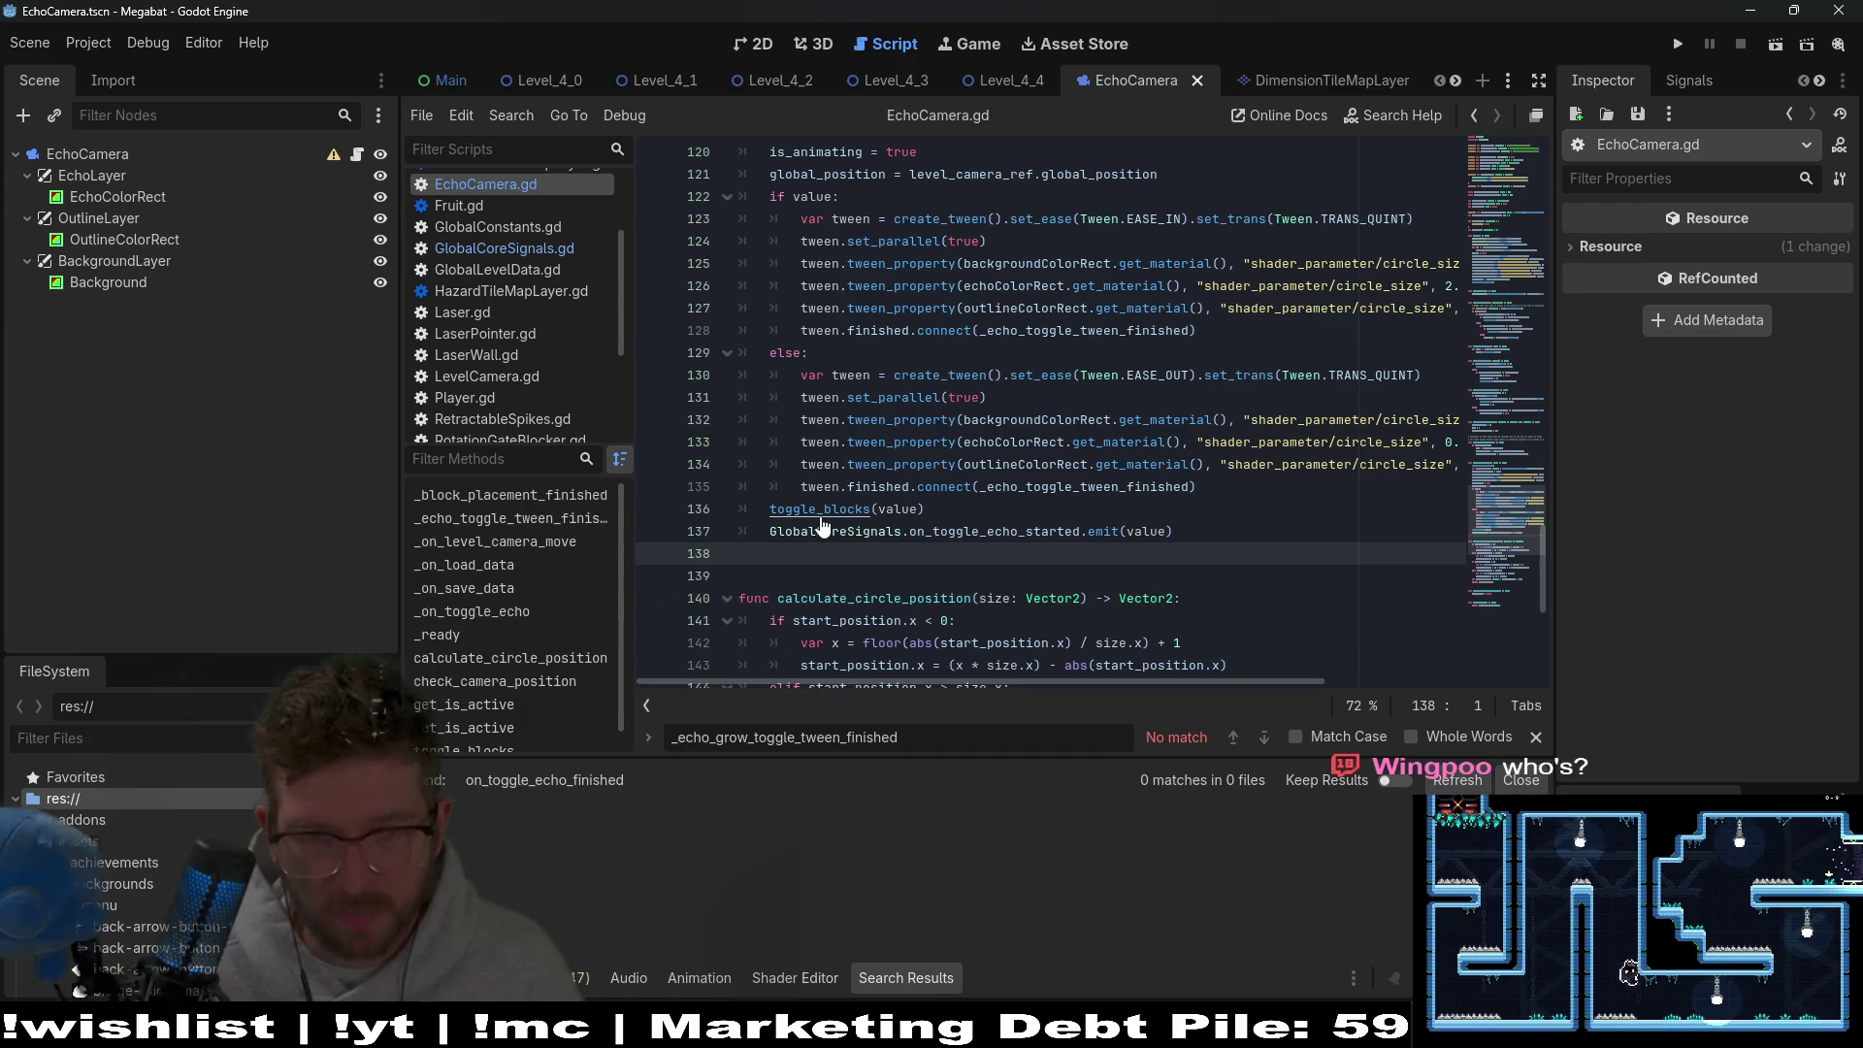
ctrl+click(821, 514)
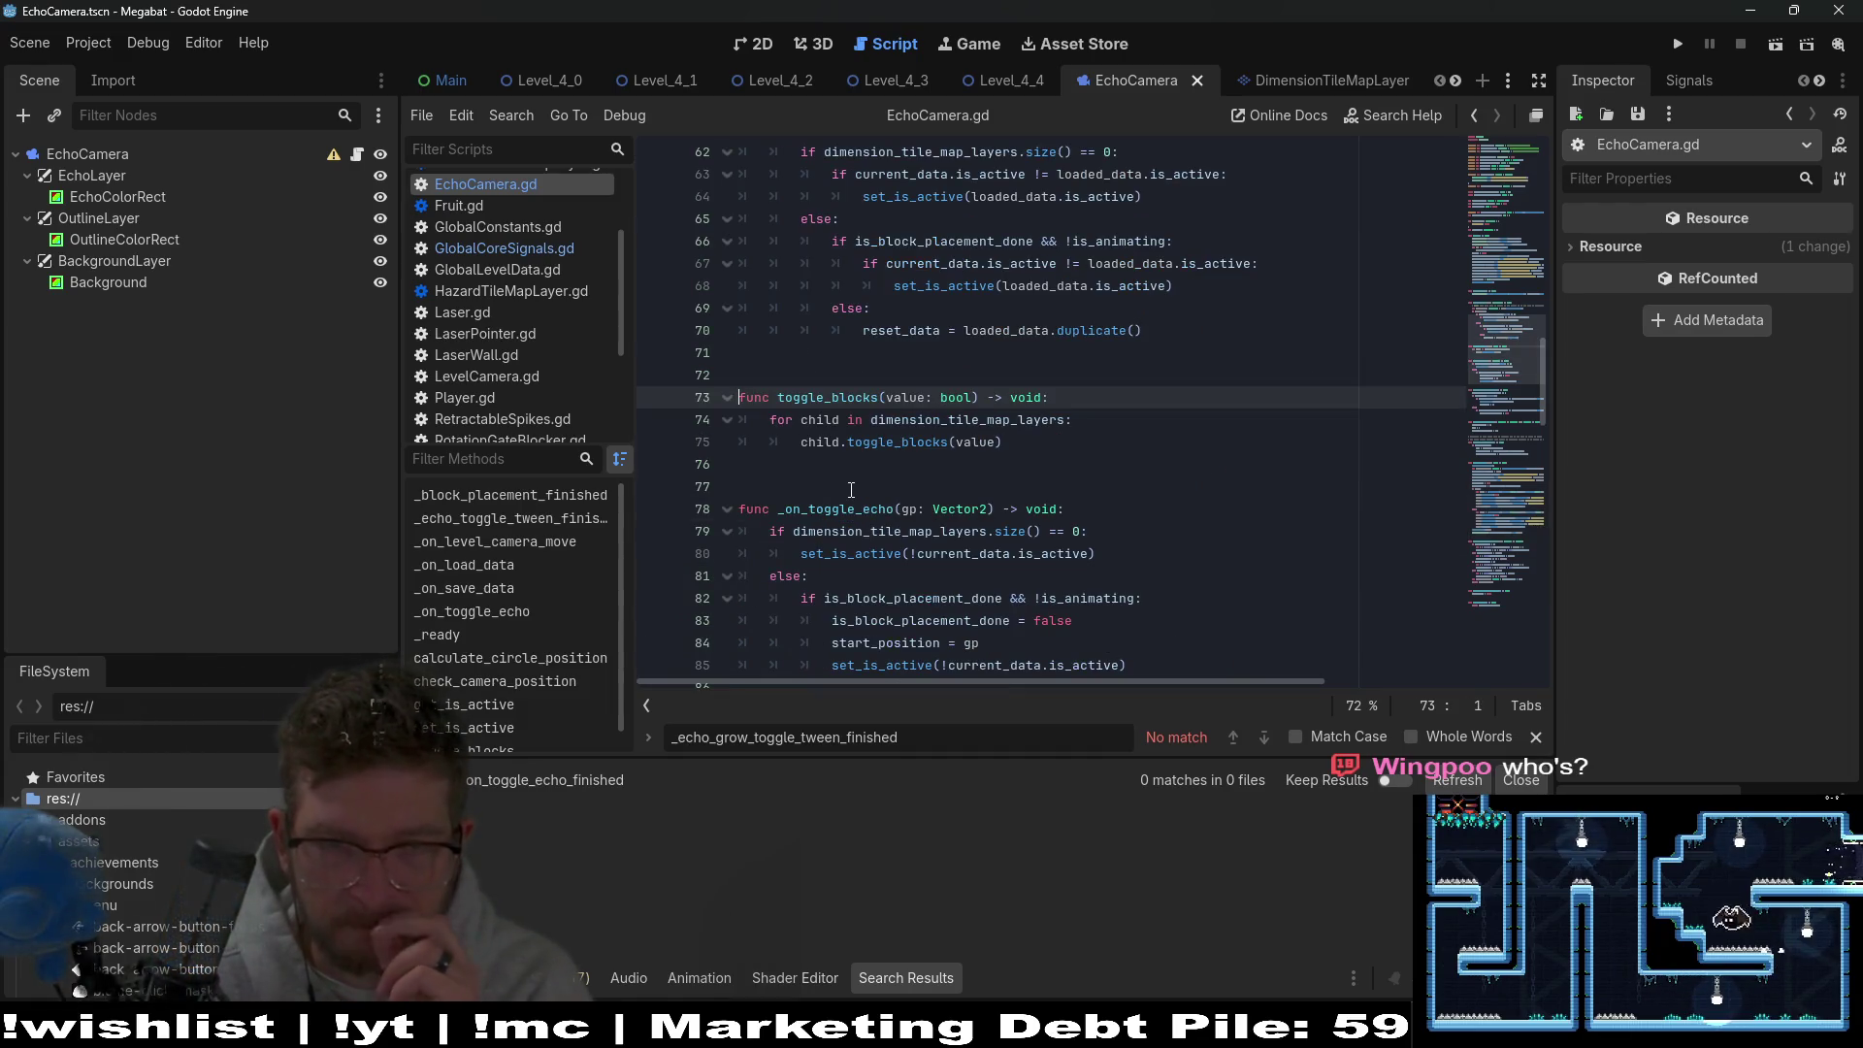
Delete the toggle_blocks function and its broken toggle_blocks(value) call, then save EchoCamera.gd.
drag(1029, 439, 699, 401)
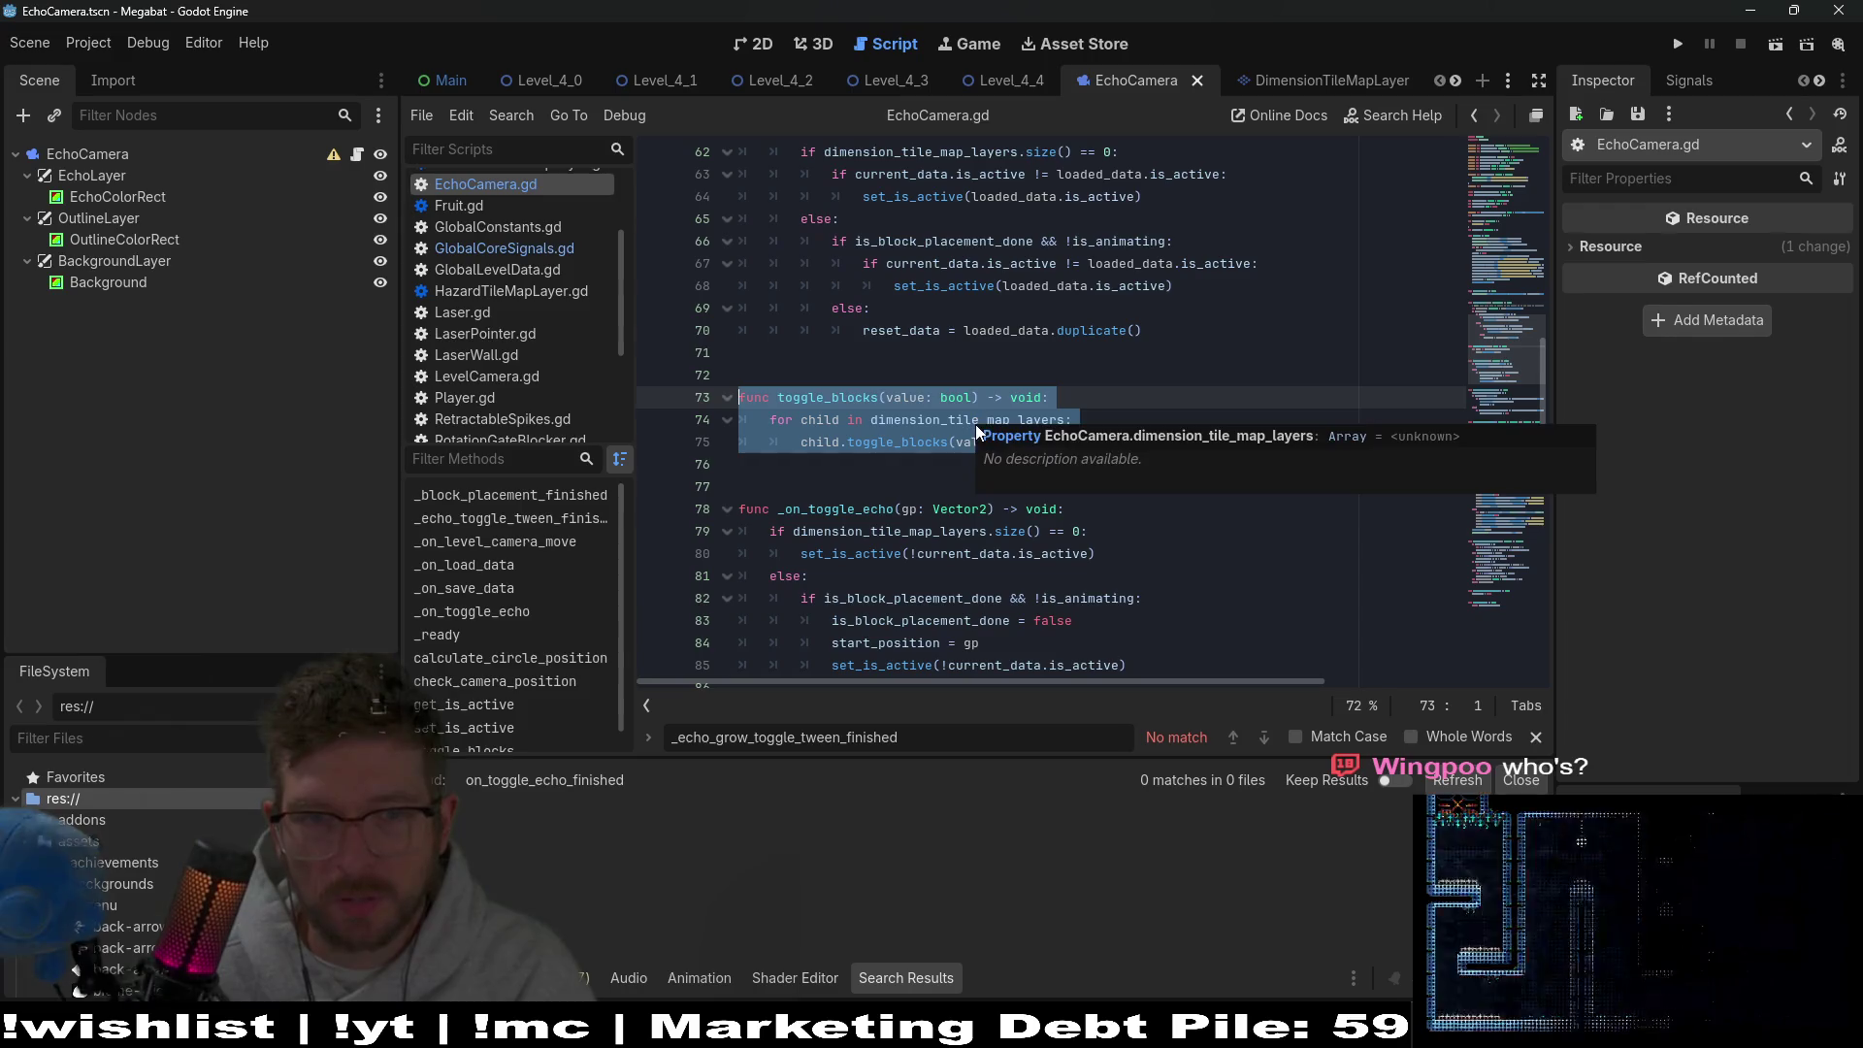
key(BackSpace)
key(BackSpace)
key(BackSpace)
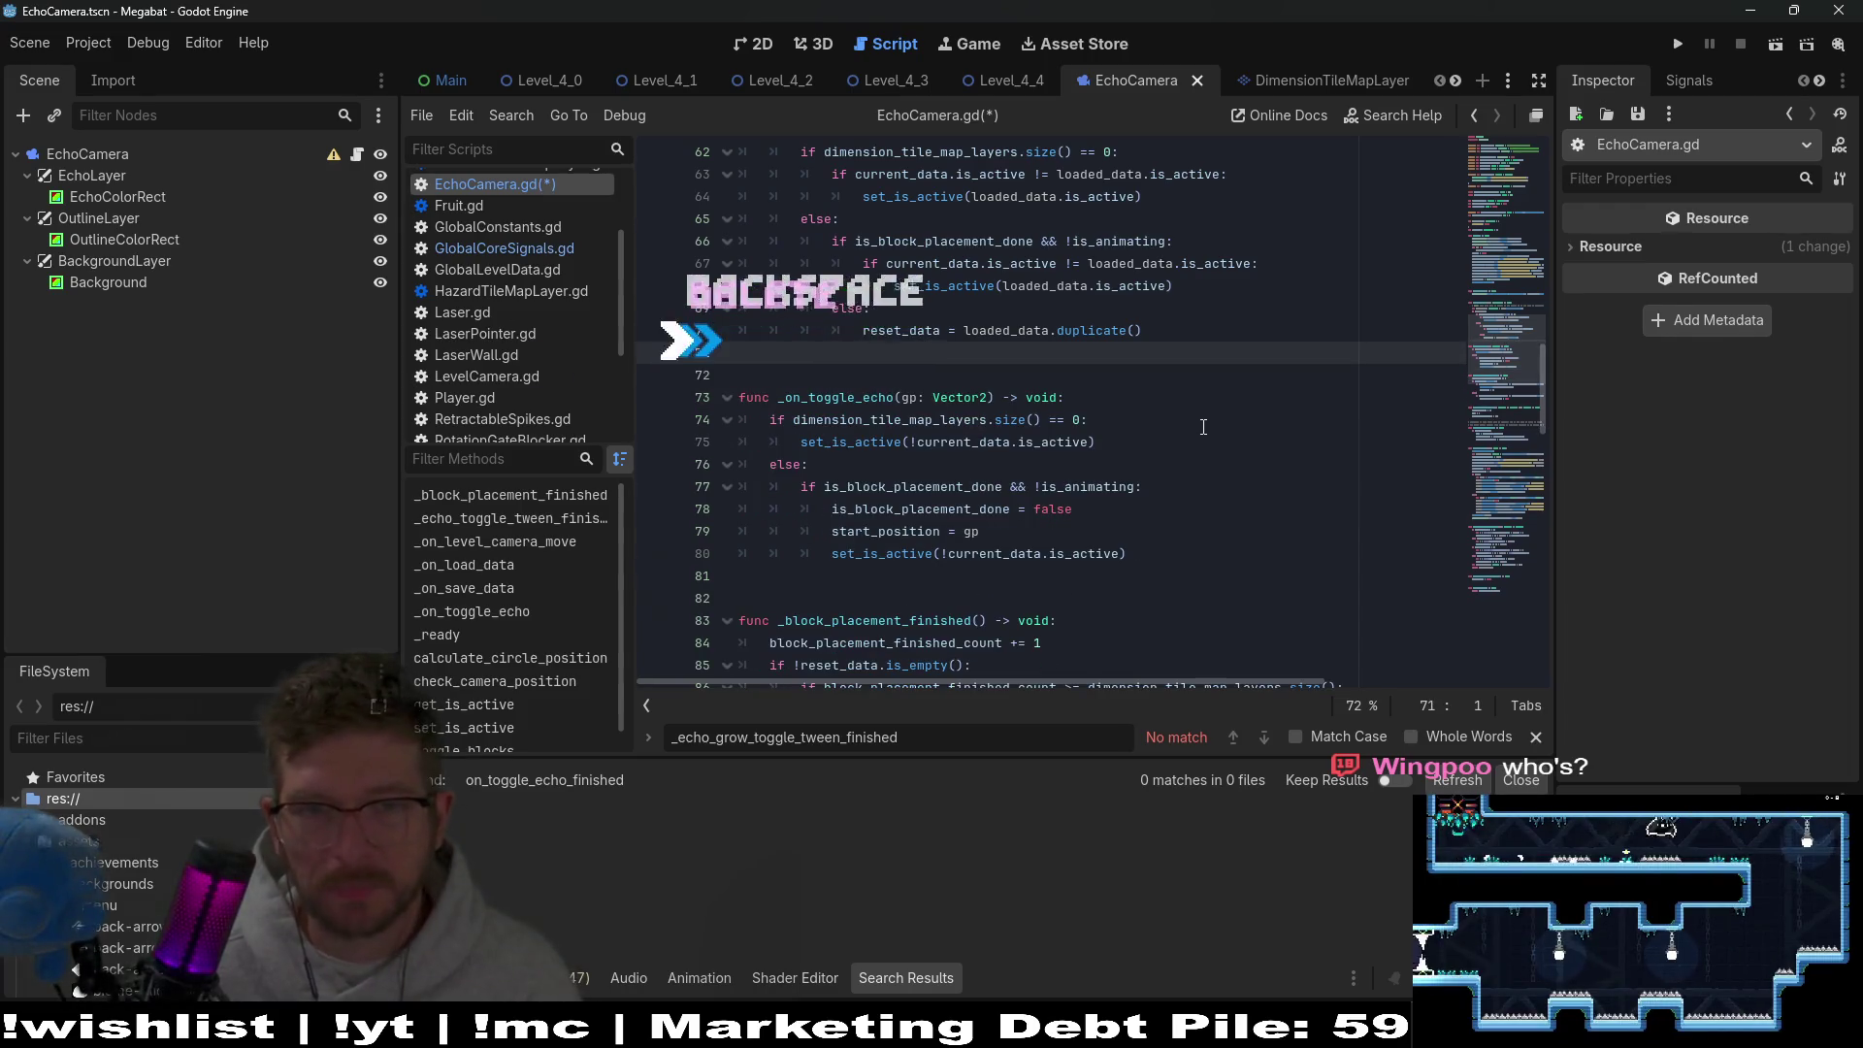
scroll(1178, 417, up, 10)
scroll(1206, 446, down, 2)
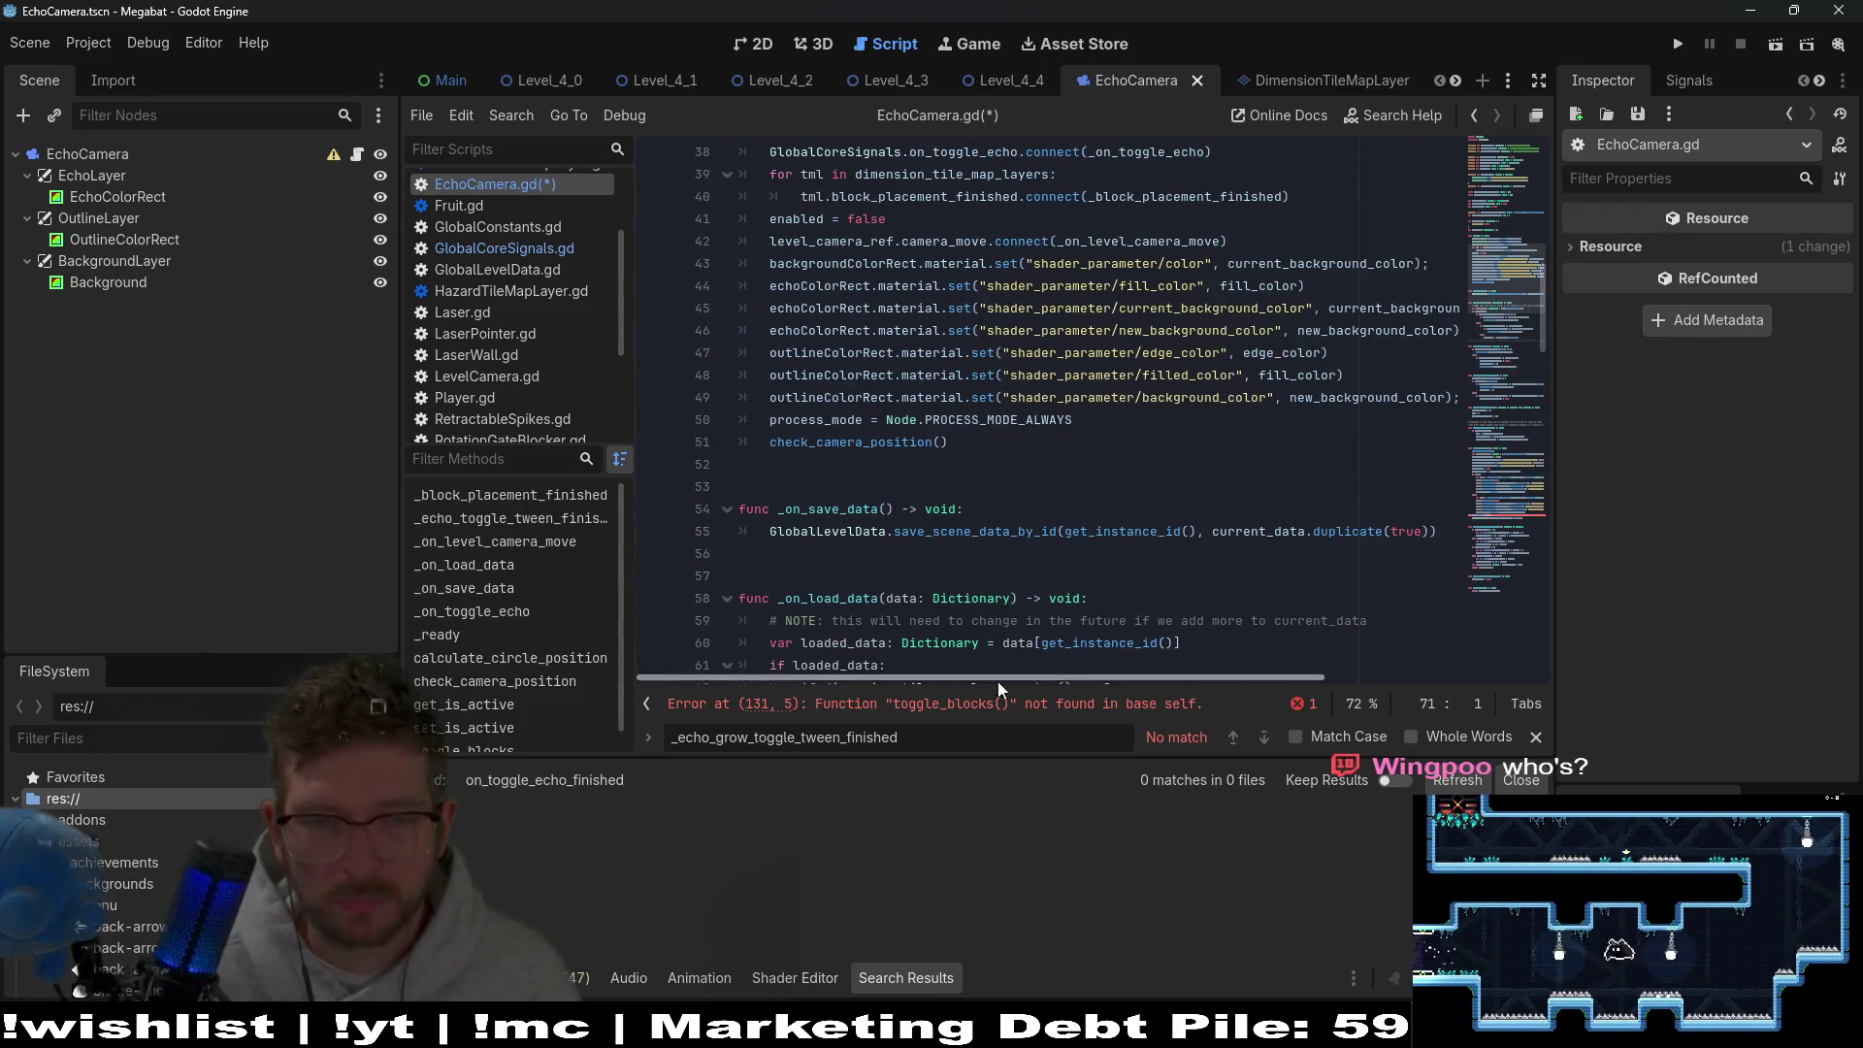
click(970, 706)
triple_click(893, 397)
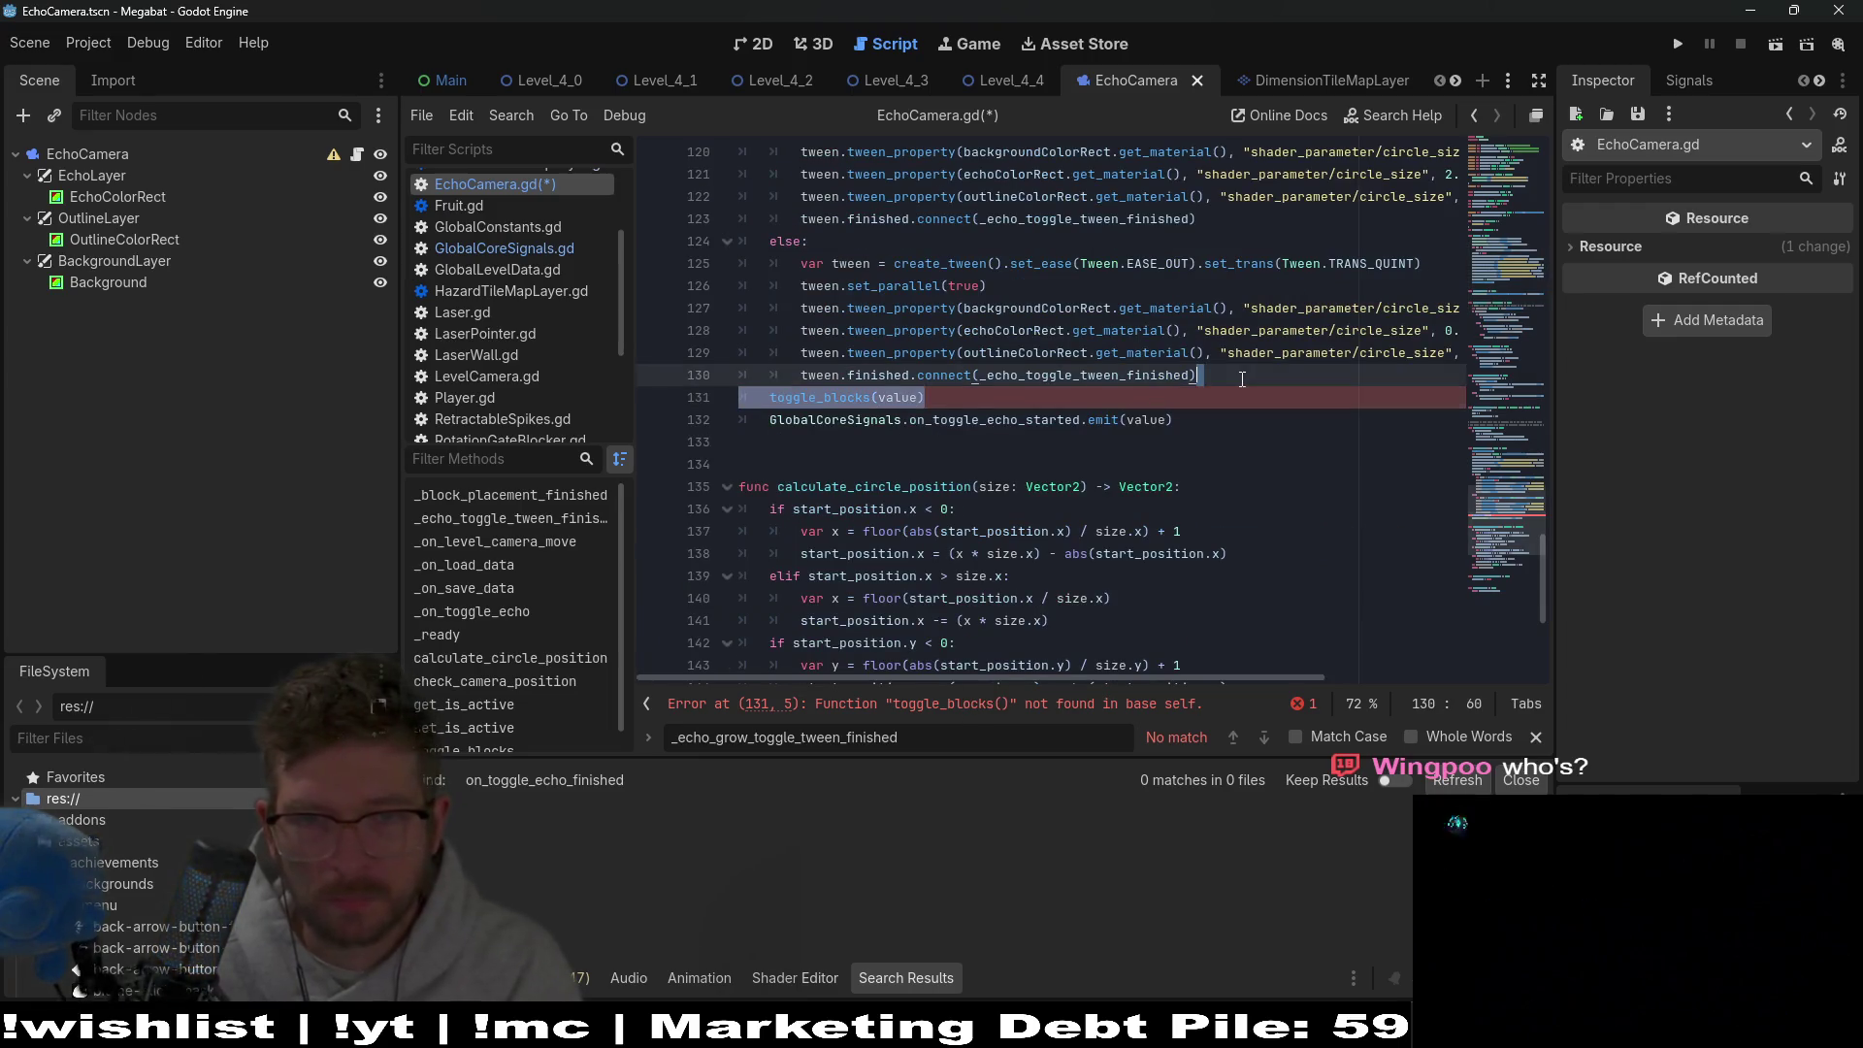
key(BackSpace)
click(1188, 398)
key(ctrl+s)
click(956, 397)
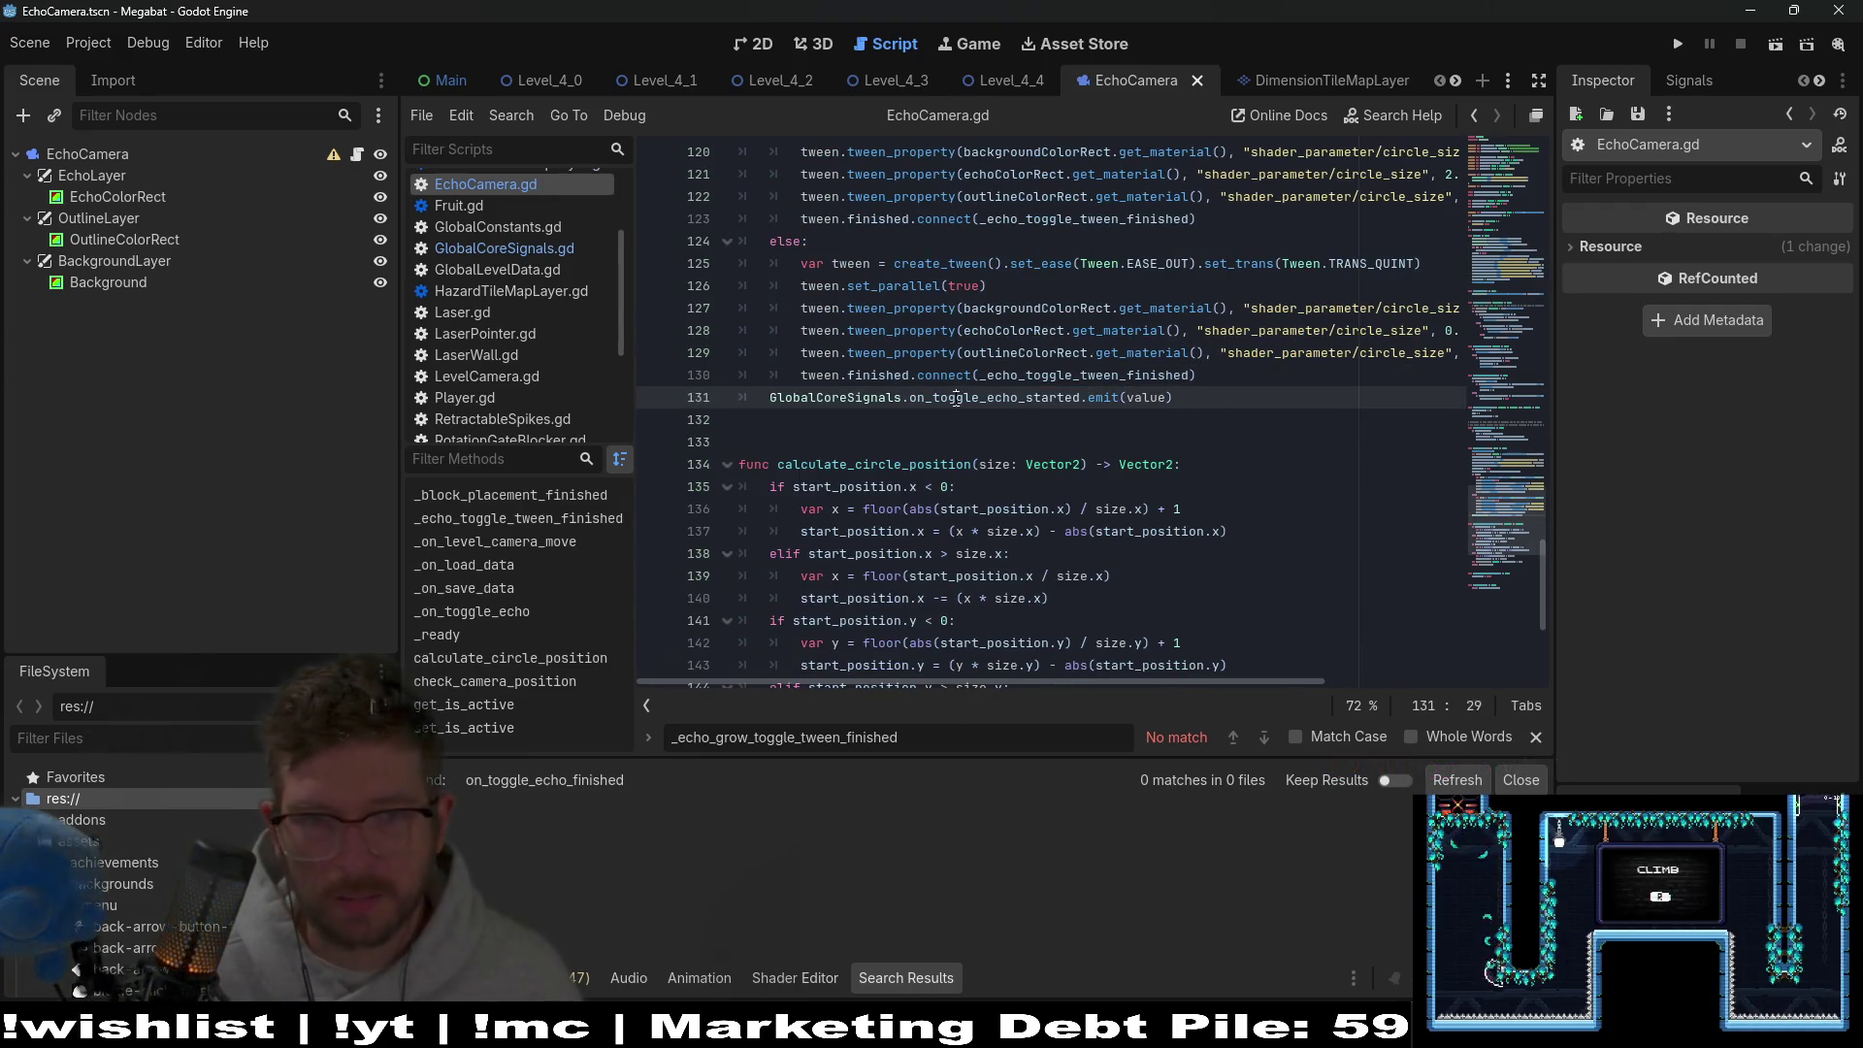
Switch to the DimensionTileMapLayer scene in the 2D view.
click(1257, 83)
scroll(1184, 305, up, 8)
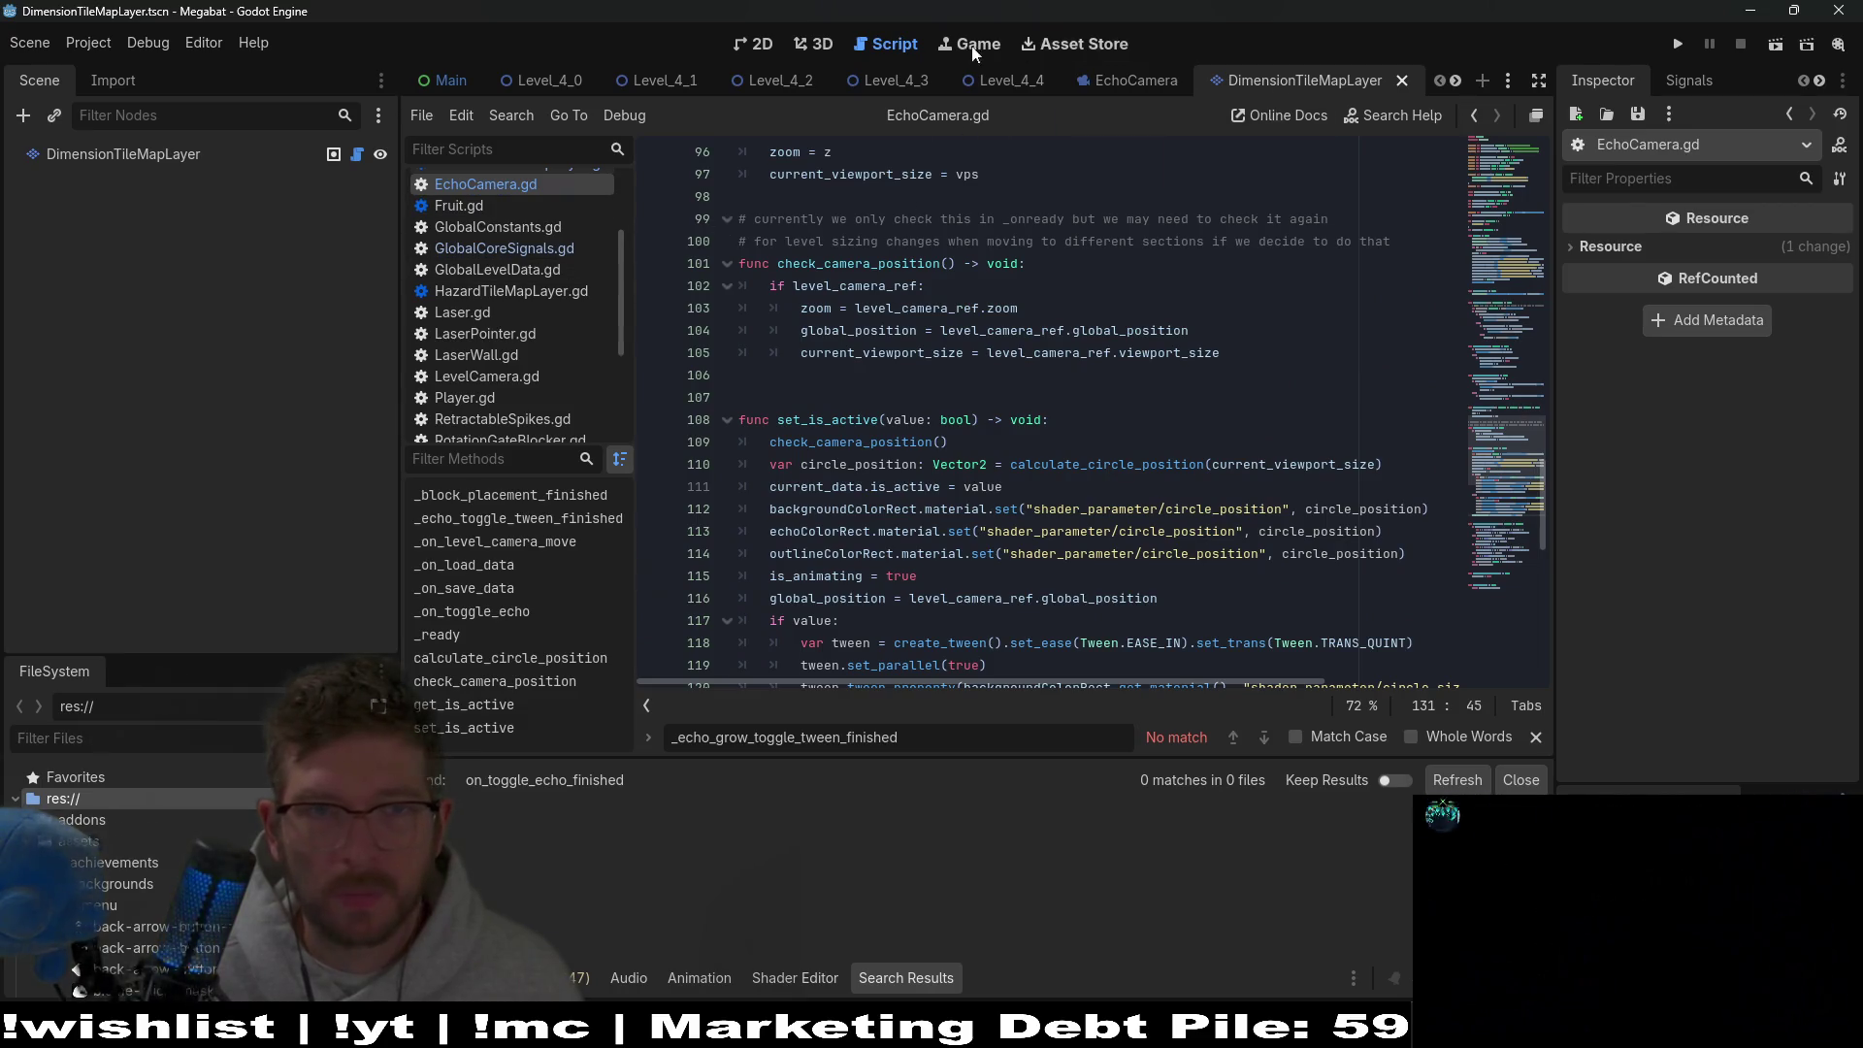
click(755, 44)
Return to DimensionTileMapLayer.gd and look over its _ready and toggle_blocks code.
click(357, 154)
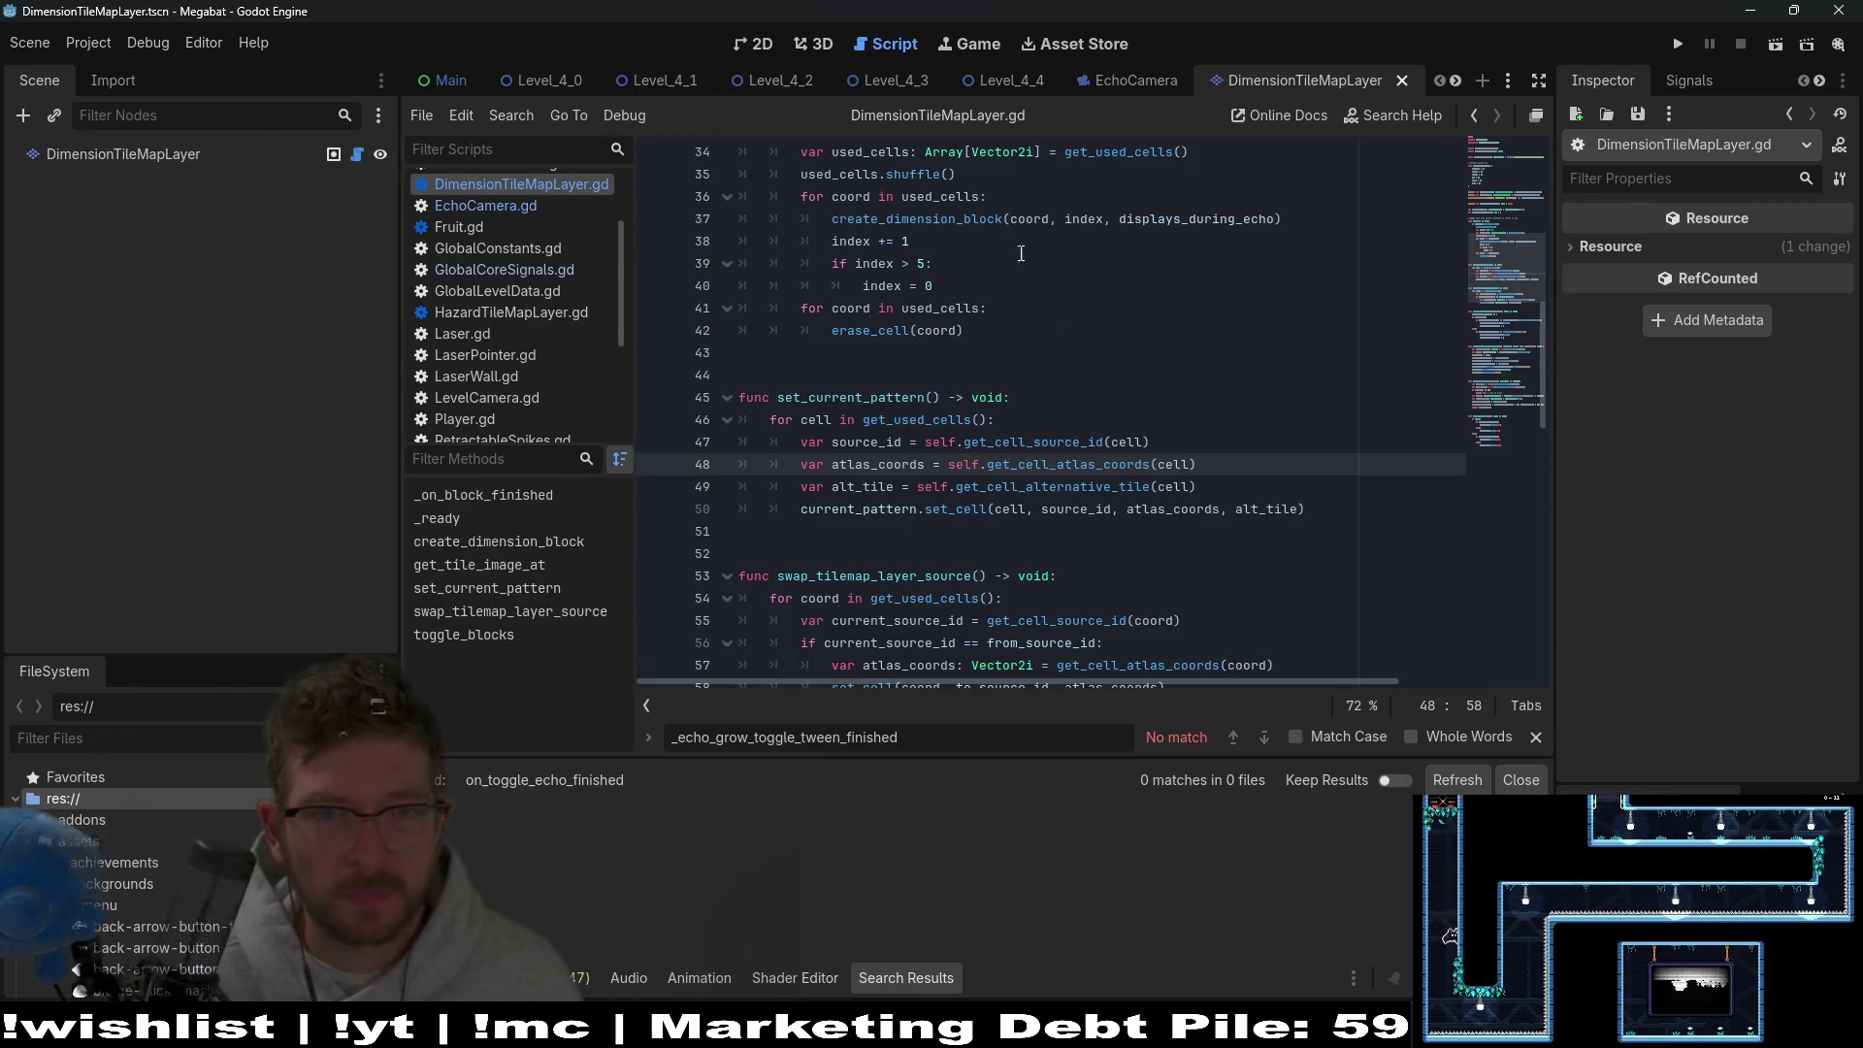
scroll(1165, 443, up, 11)
scroll(1165, 445, down, 5)
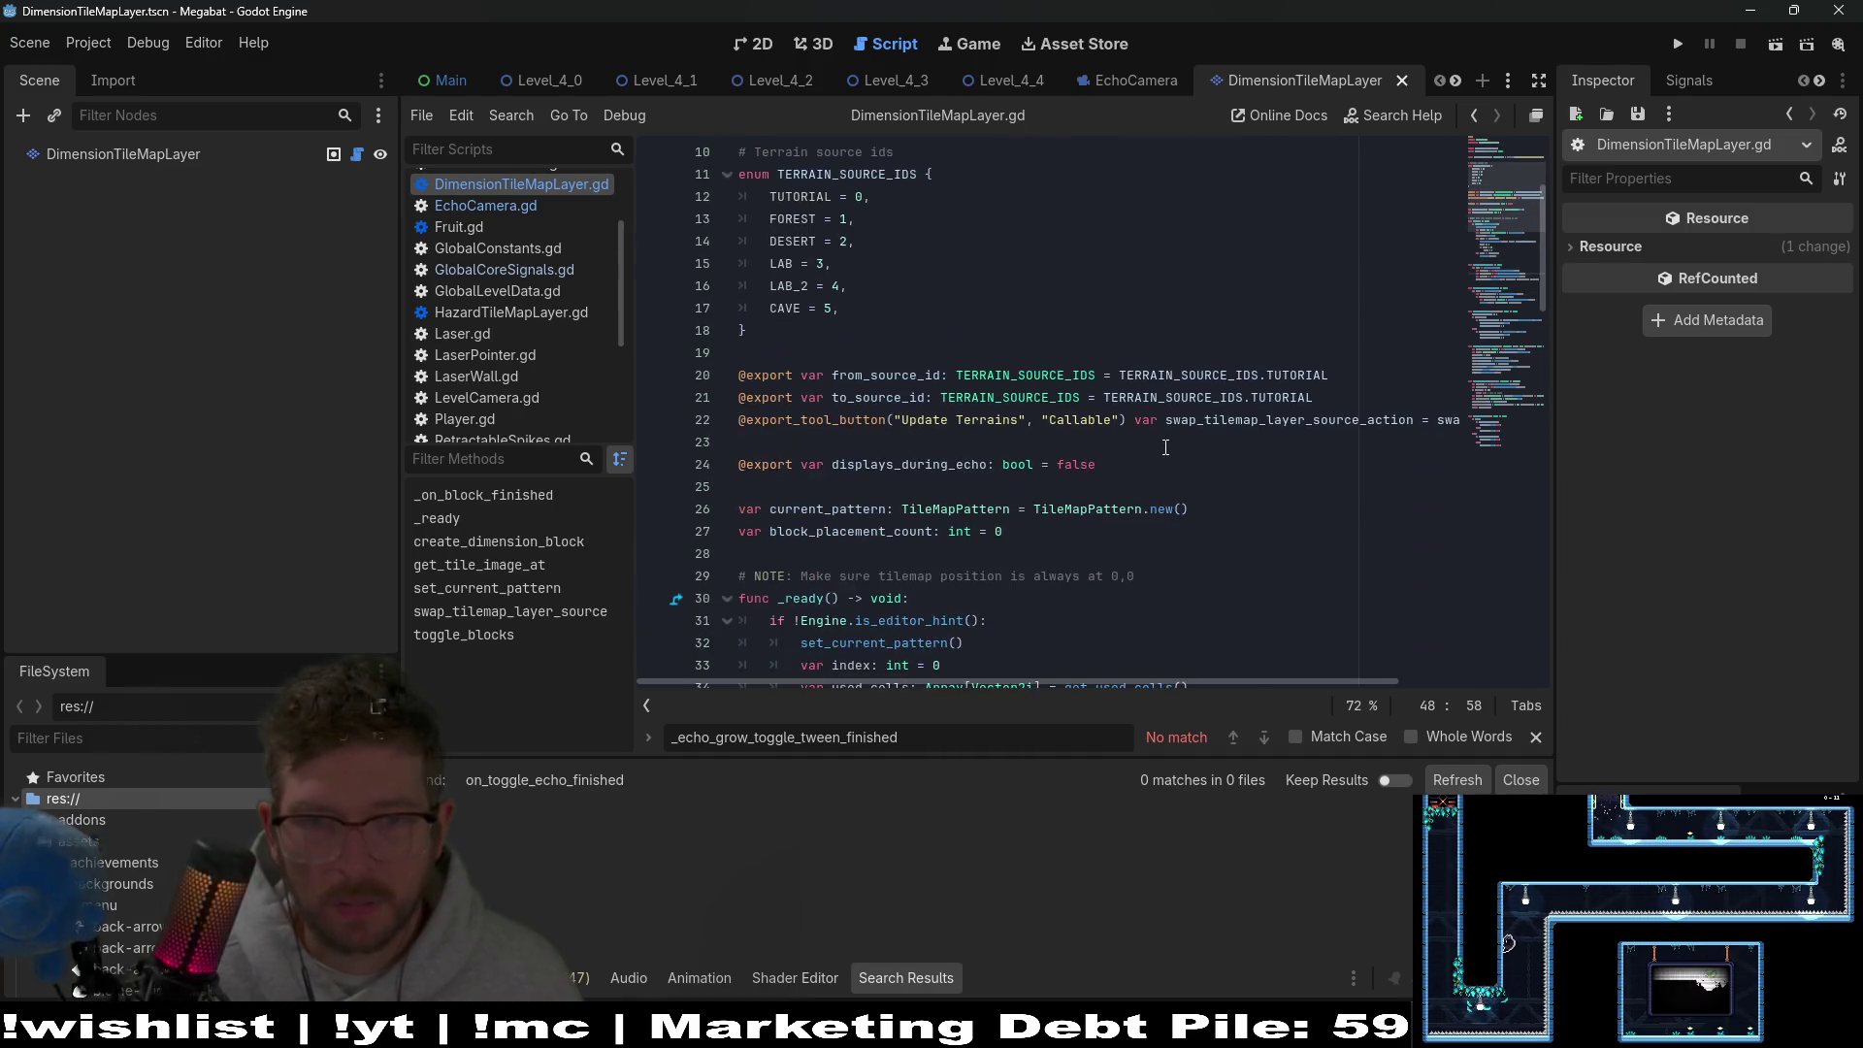
scroll(1165, 446, down, 20)
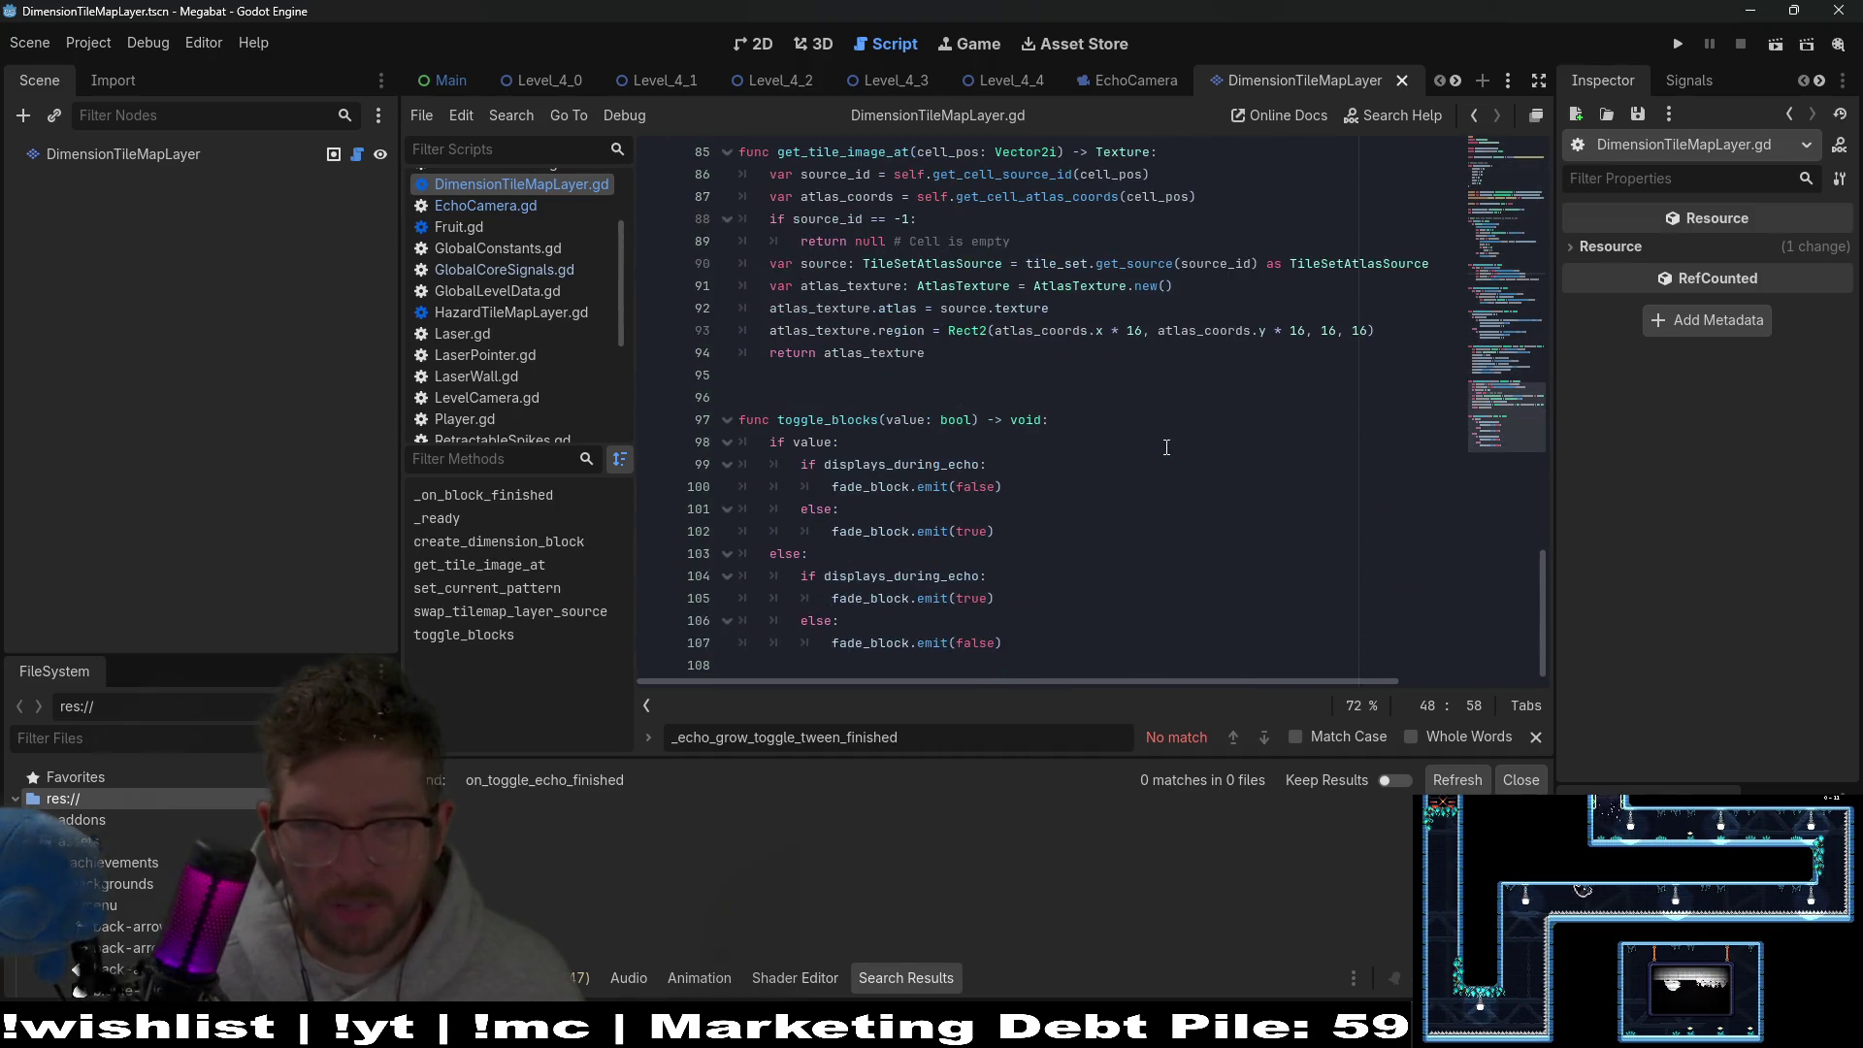
double_click(891, 424)
scroll(1127, 362, up, 13)
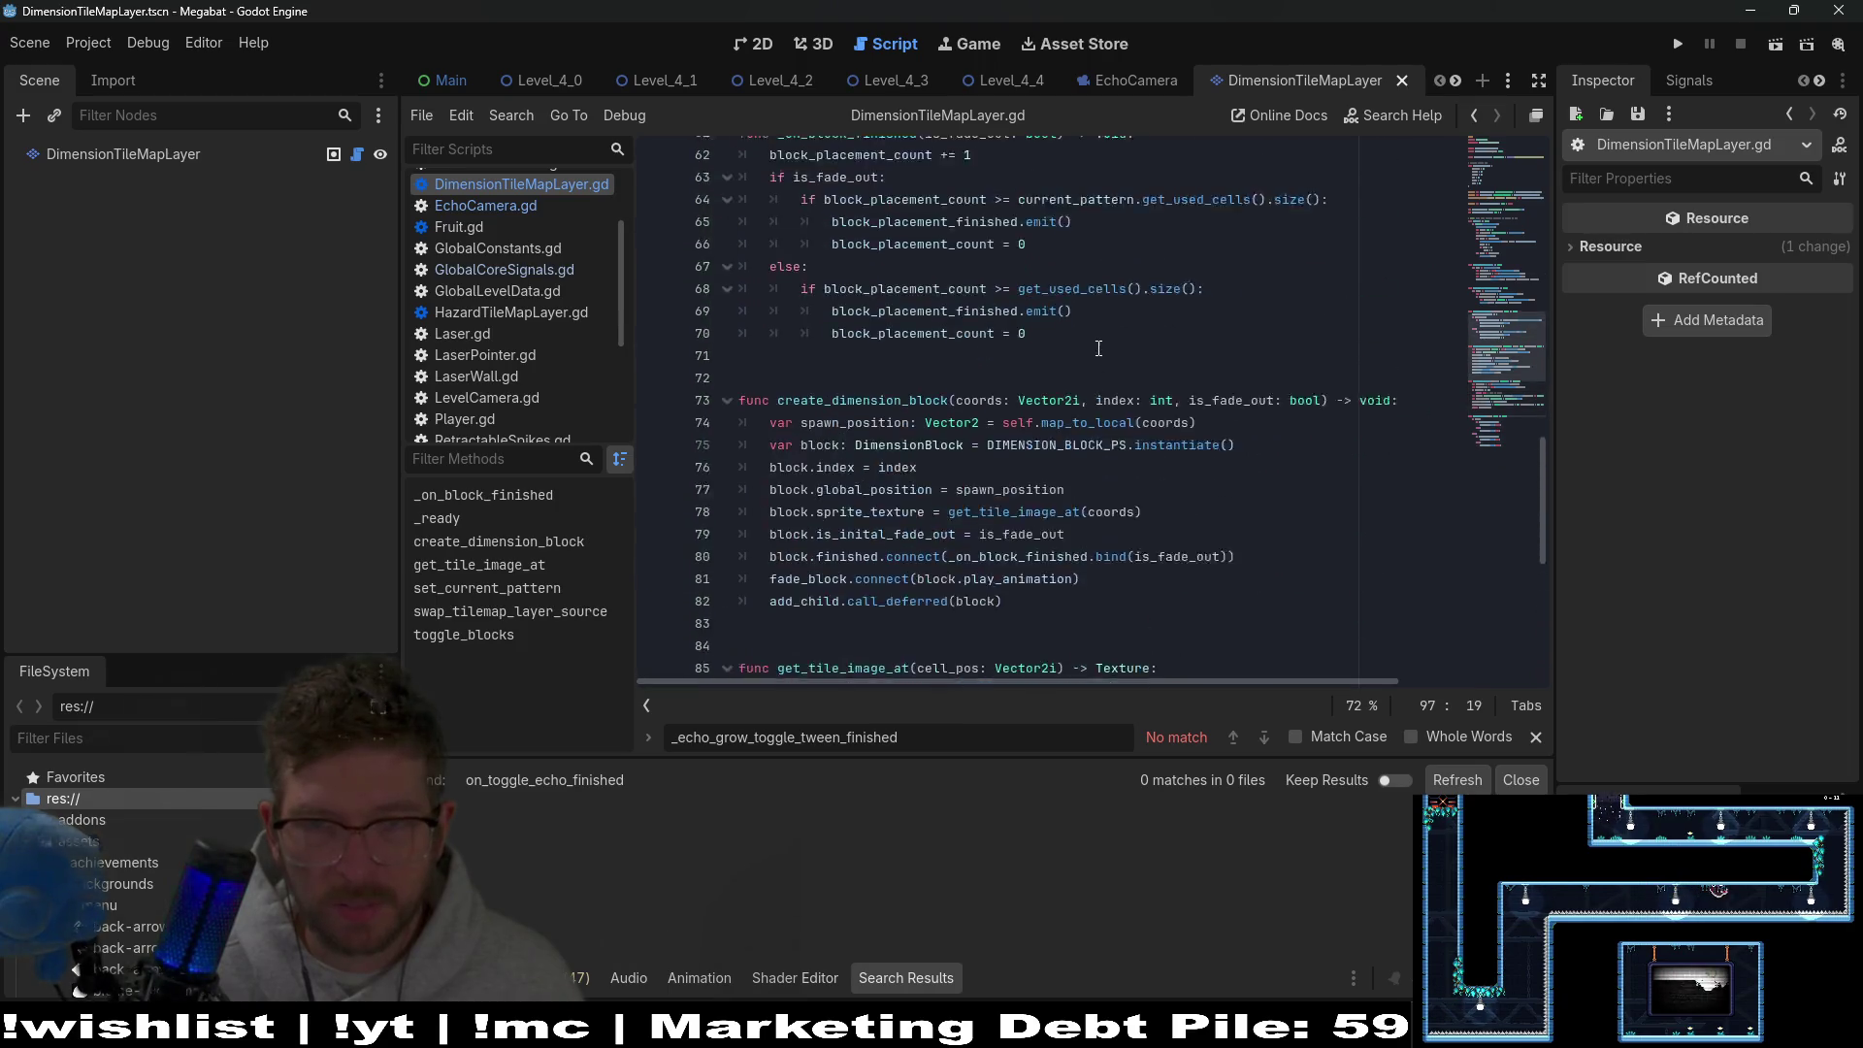
scroll(1126, 362, up, 12)
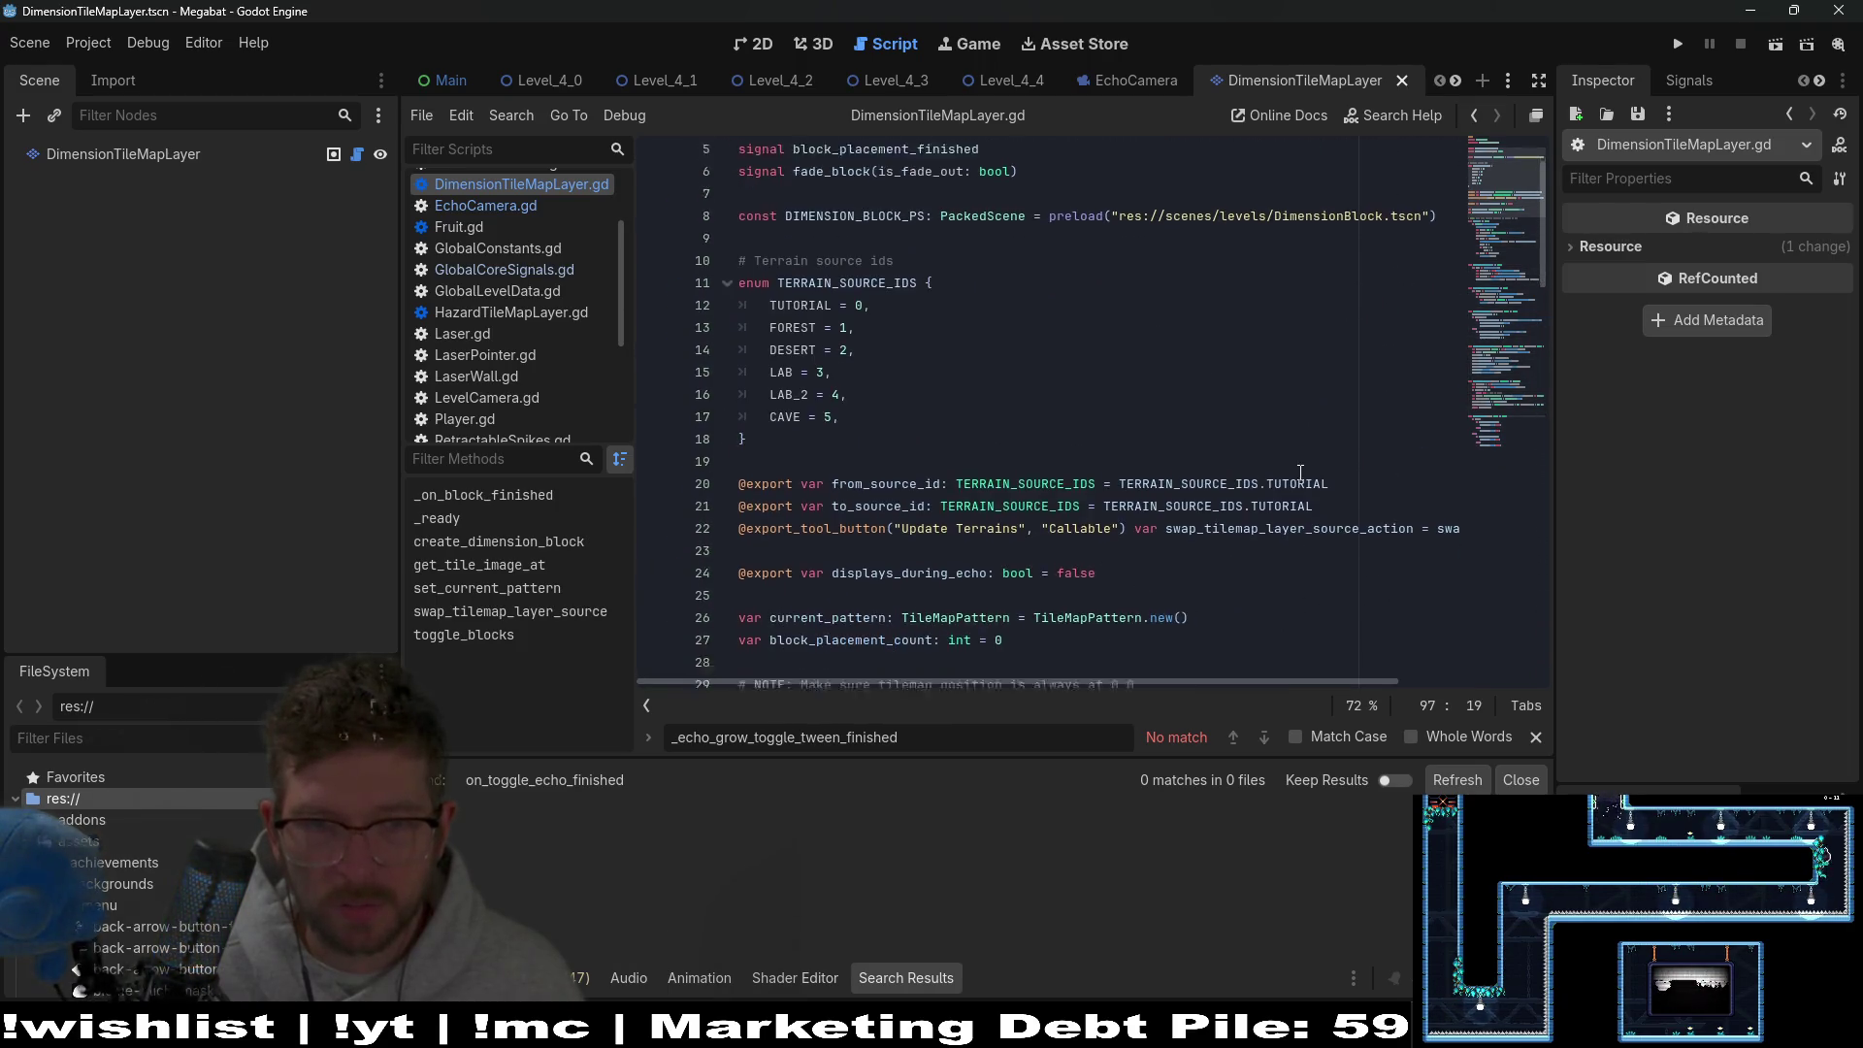
scroll(1203, 455, down, 4)
scroll(1155, 473, down, 2)
scroll(1116, 456, up, 2)
Start a new line inside the !Engine.is_editor_hint() block of _ready.
click(1047, 464)
scroll(1033, 428, down, 1)
click(1033, 428)
key(Return)
Connect GlobalCoreSignals.on_toggle_echo_started to _on_toggle_echo_started in _ready.
text(on_toggle_echo_started)
key(ctrl+z)
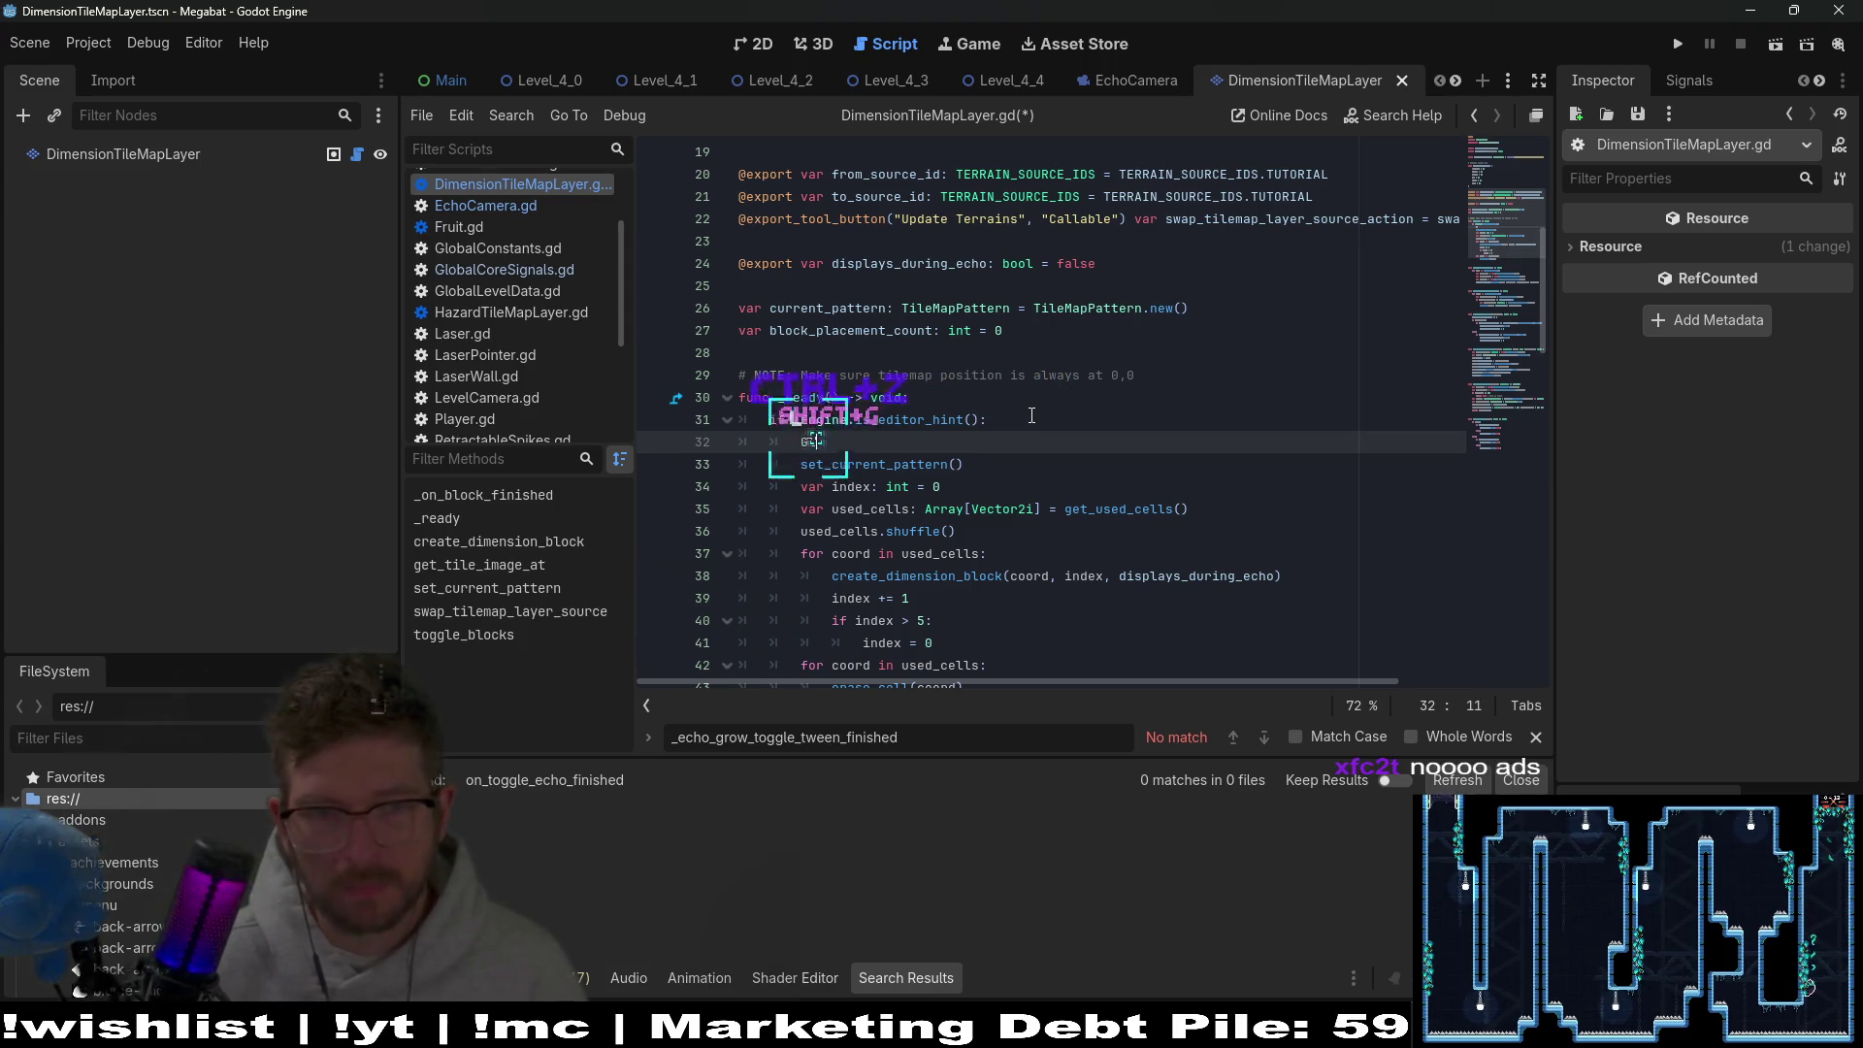
text(CoreSignals)
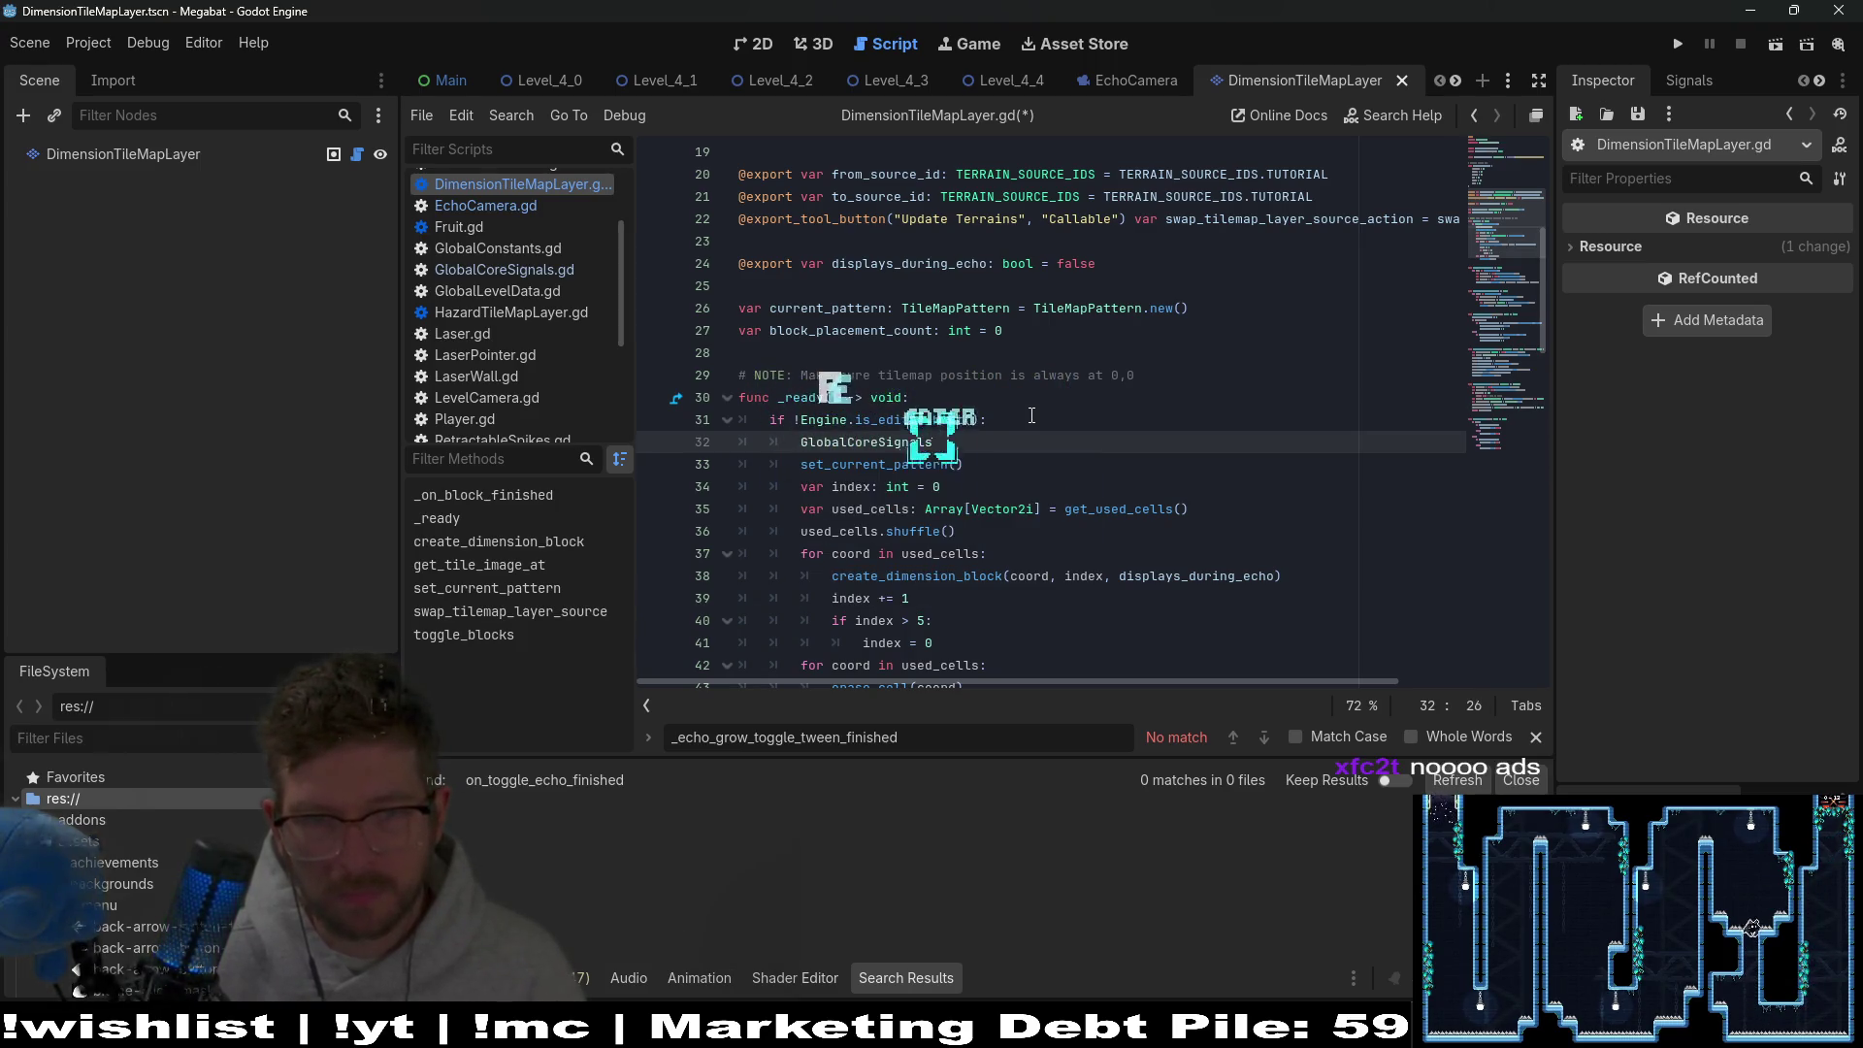
key(Return)
text(.)
text(on_toggle_echo_started)
text(.em)
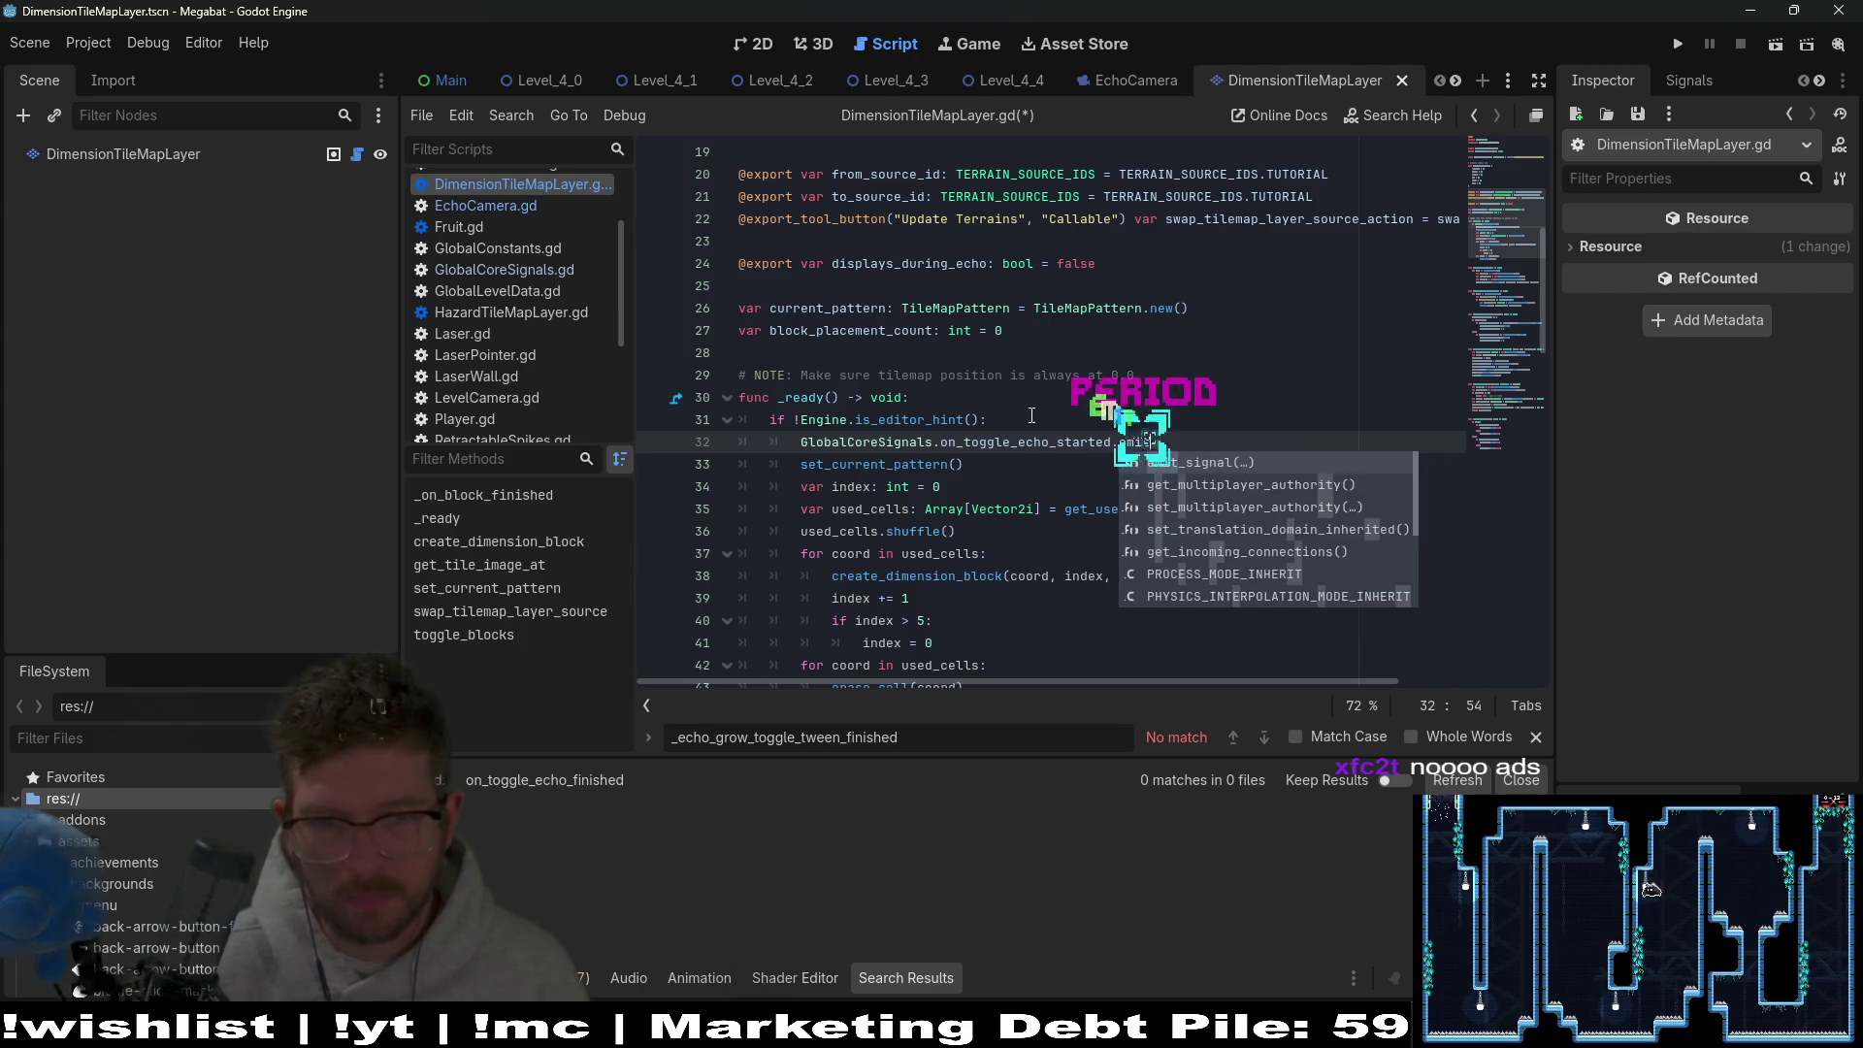
key(BackSpace)
key(BackSpace)
text(connect)
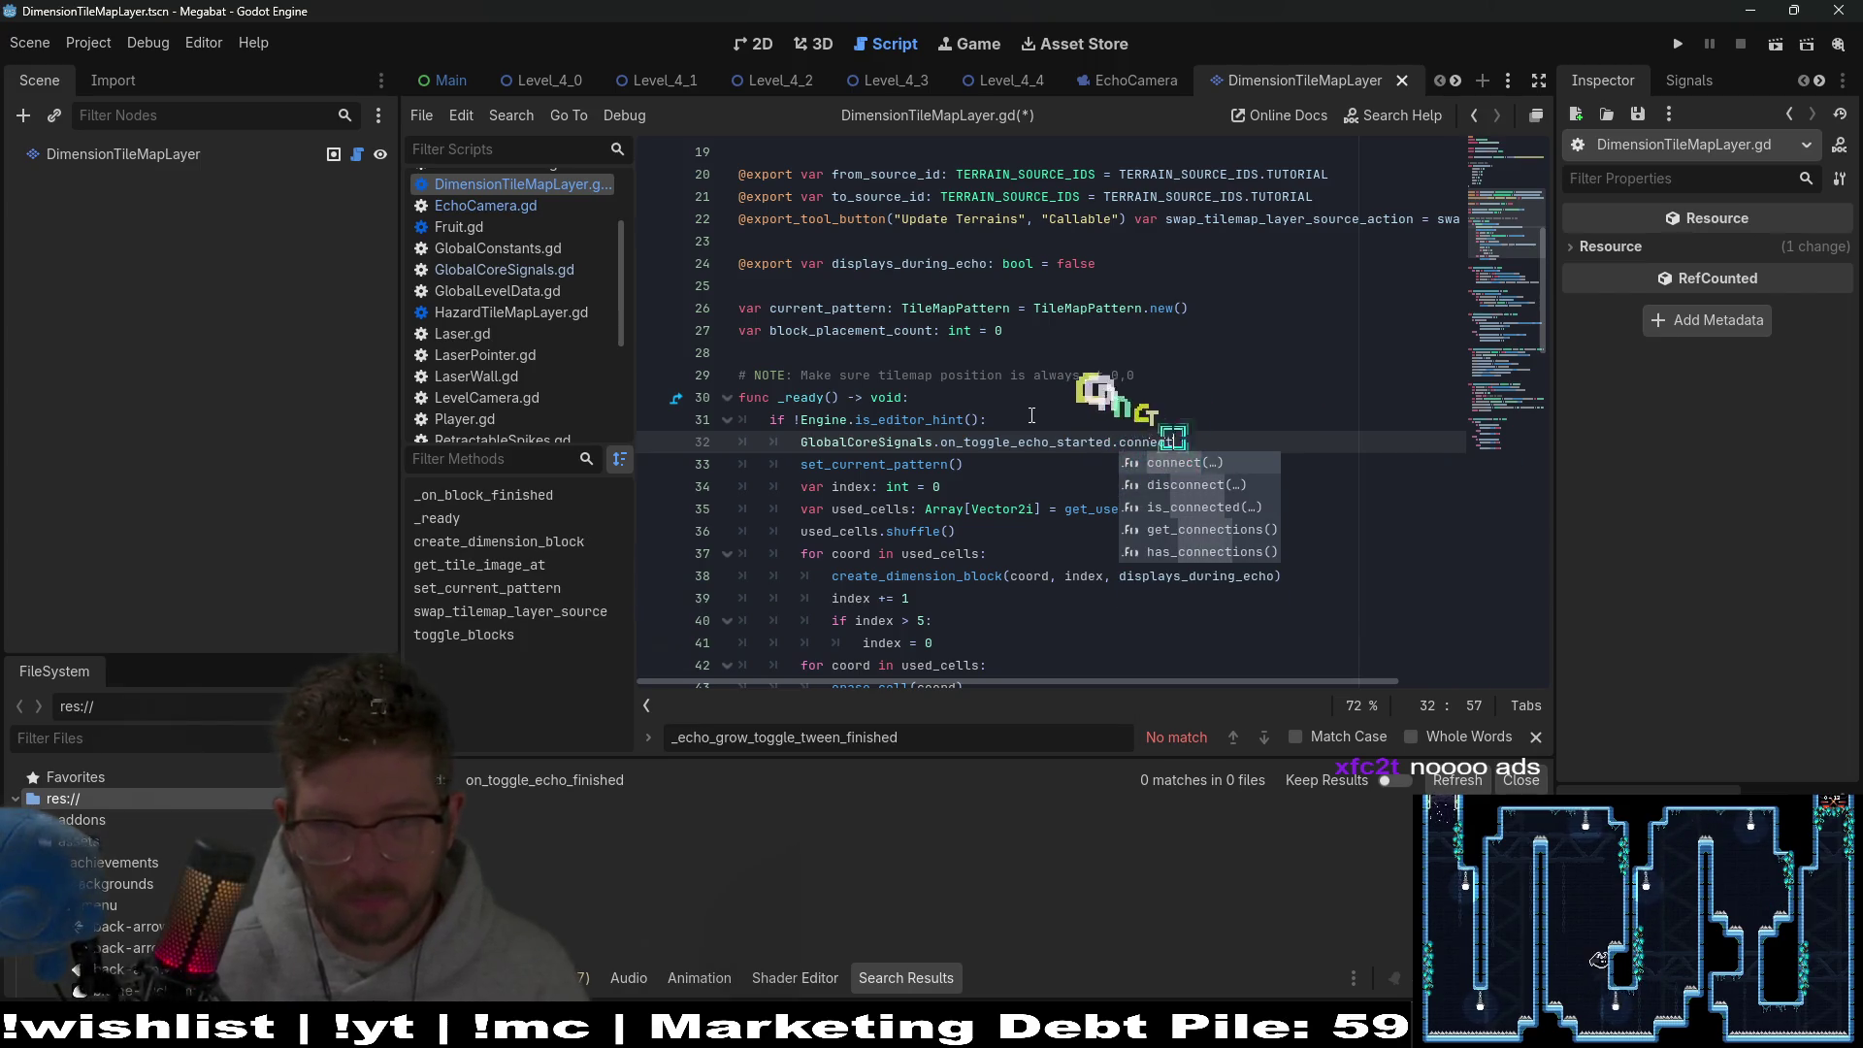
text((_)
key(ctrl+v)
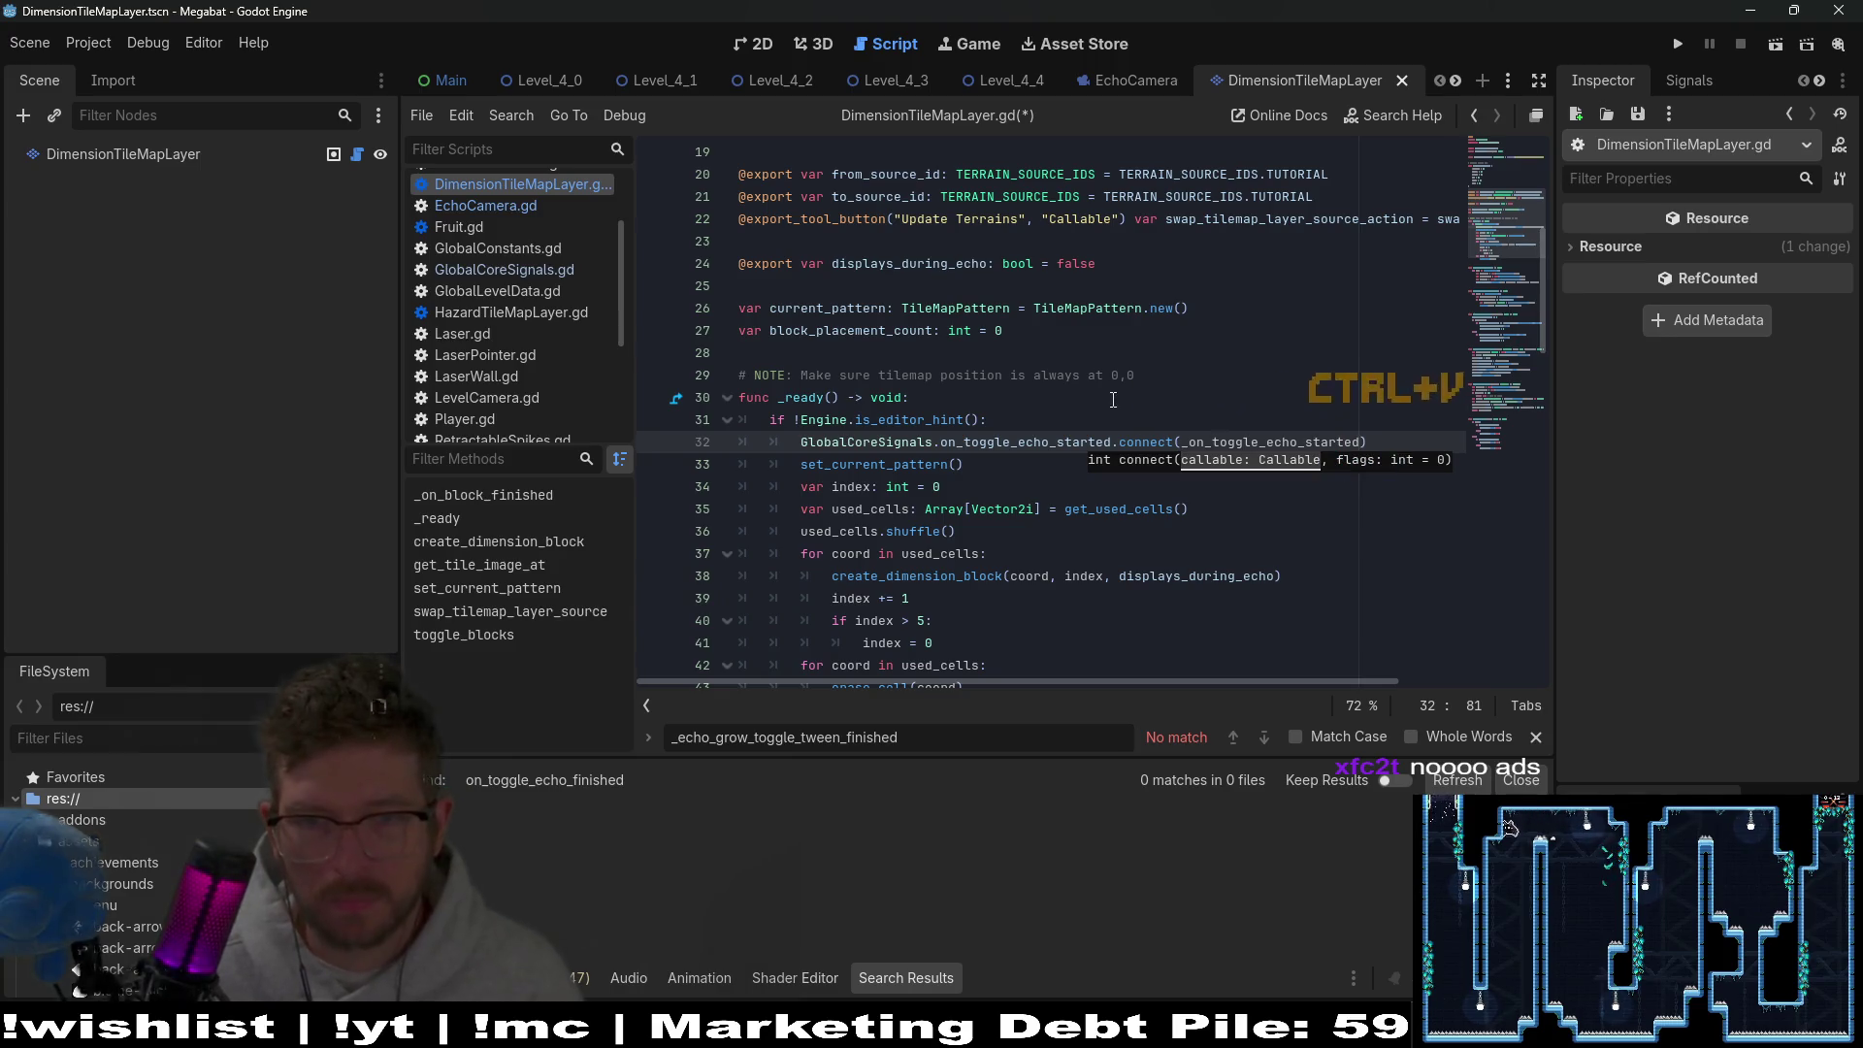
click(1245, 444)
double_click(1245, 445)
Rename the toggle_blocks function to _on_toggle_echo_started, save, and go back to EchoCamera.gd.
scroll(1270, 511, down, 5)
key(Left)
scroll(1067, 505, down, 10)
scroll(972, 502, down, 8)
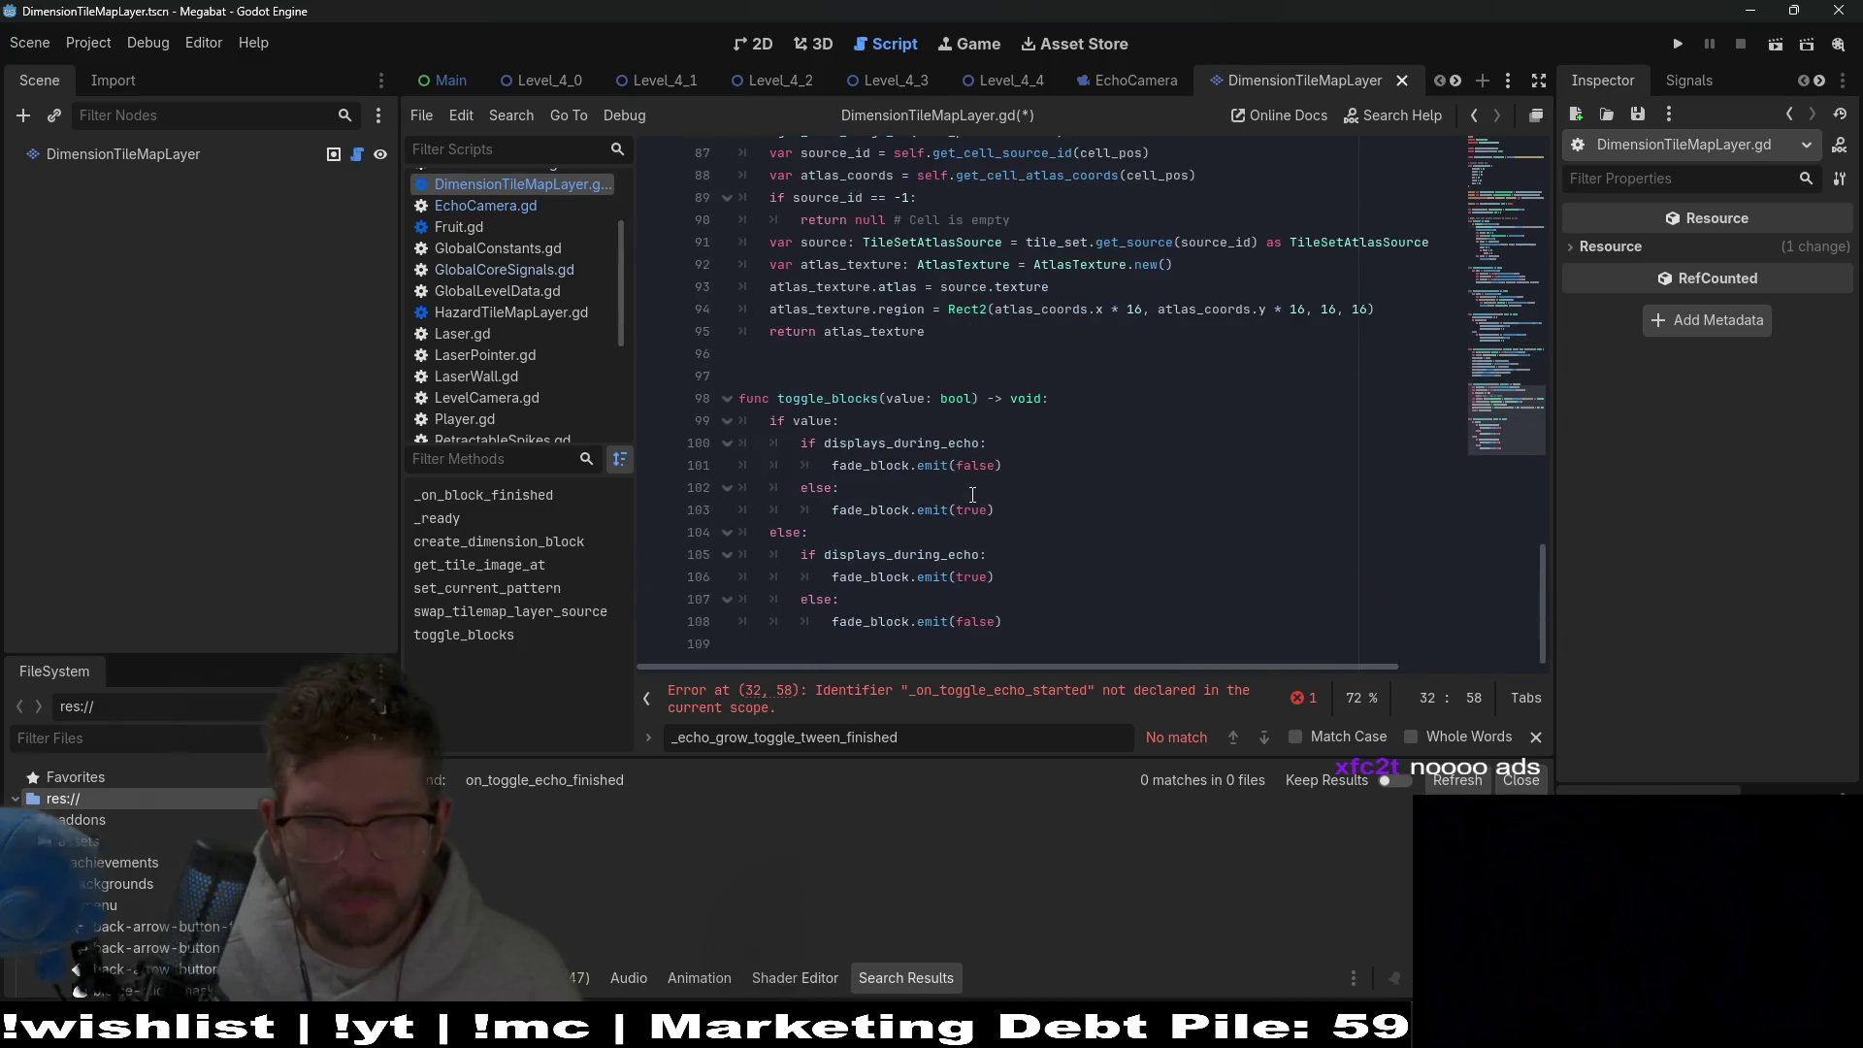
double_click(855, 398)
click(1229, 411)
key(ctrl+s)
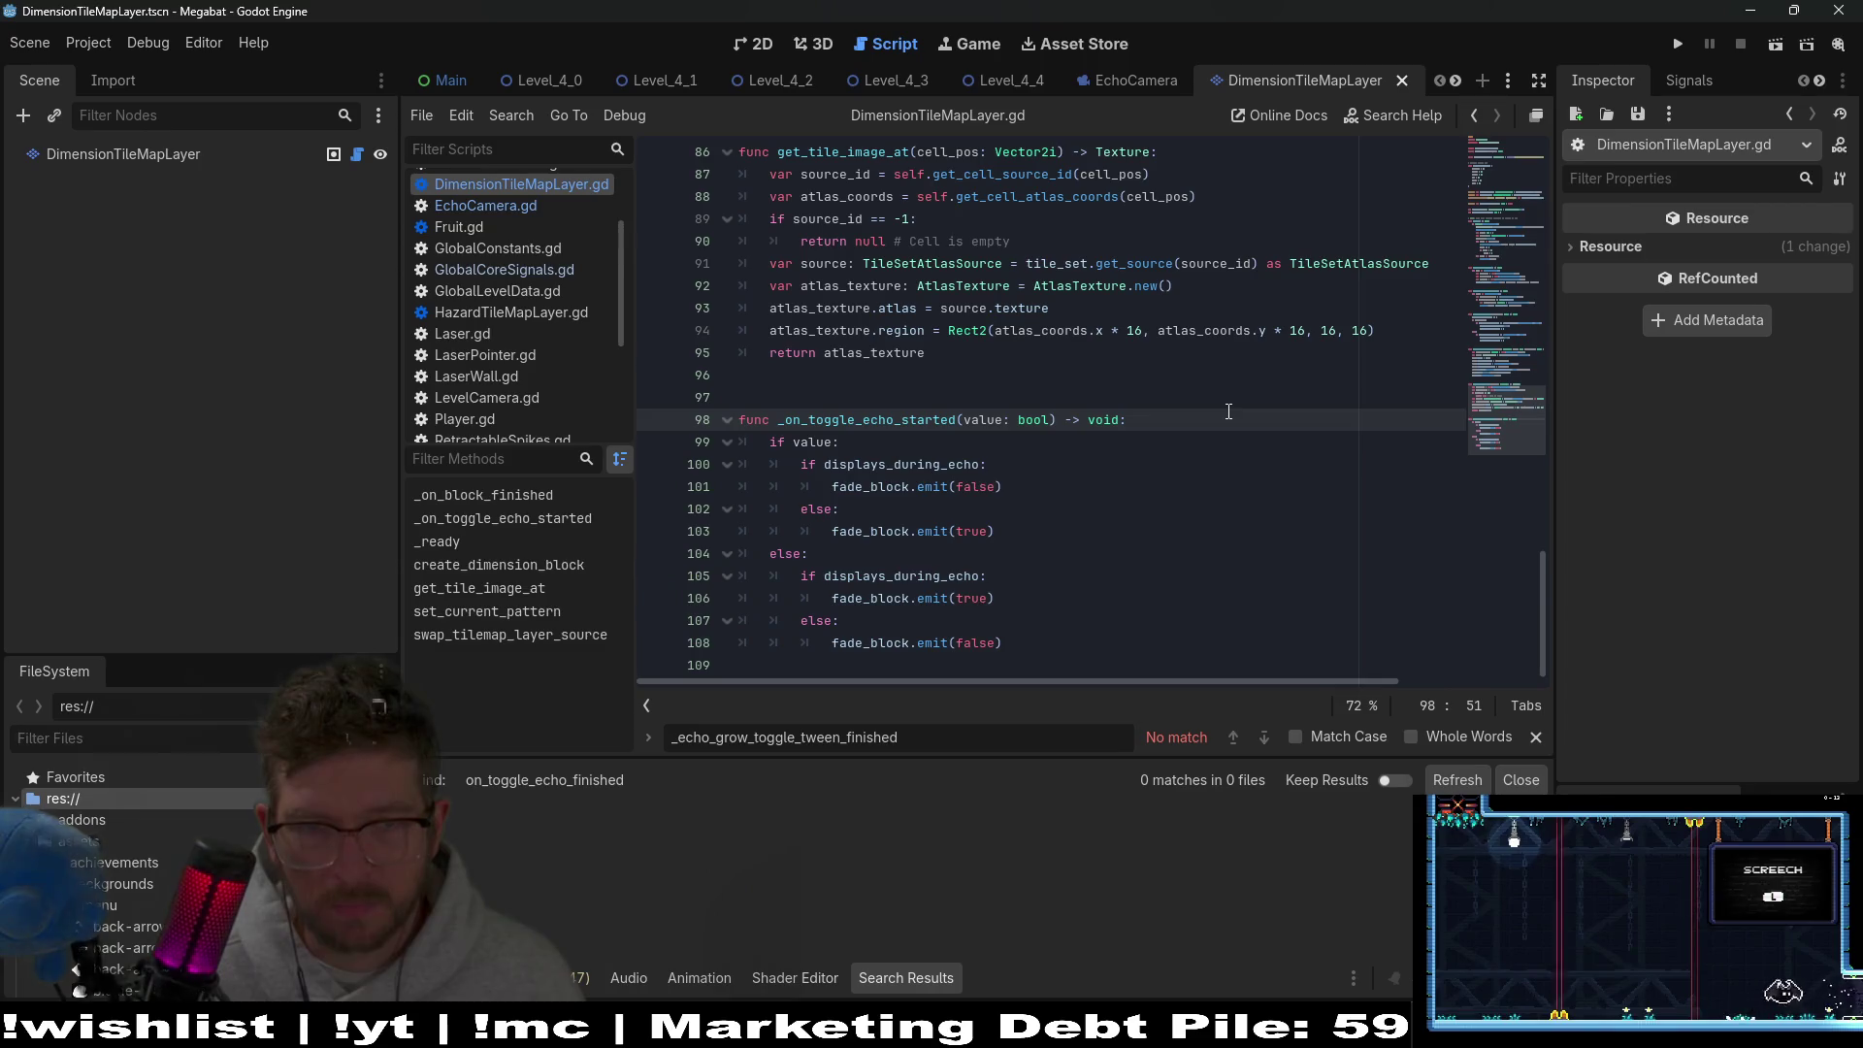
click(568, 209)
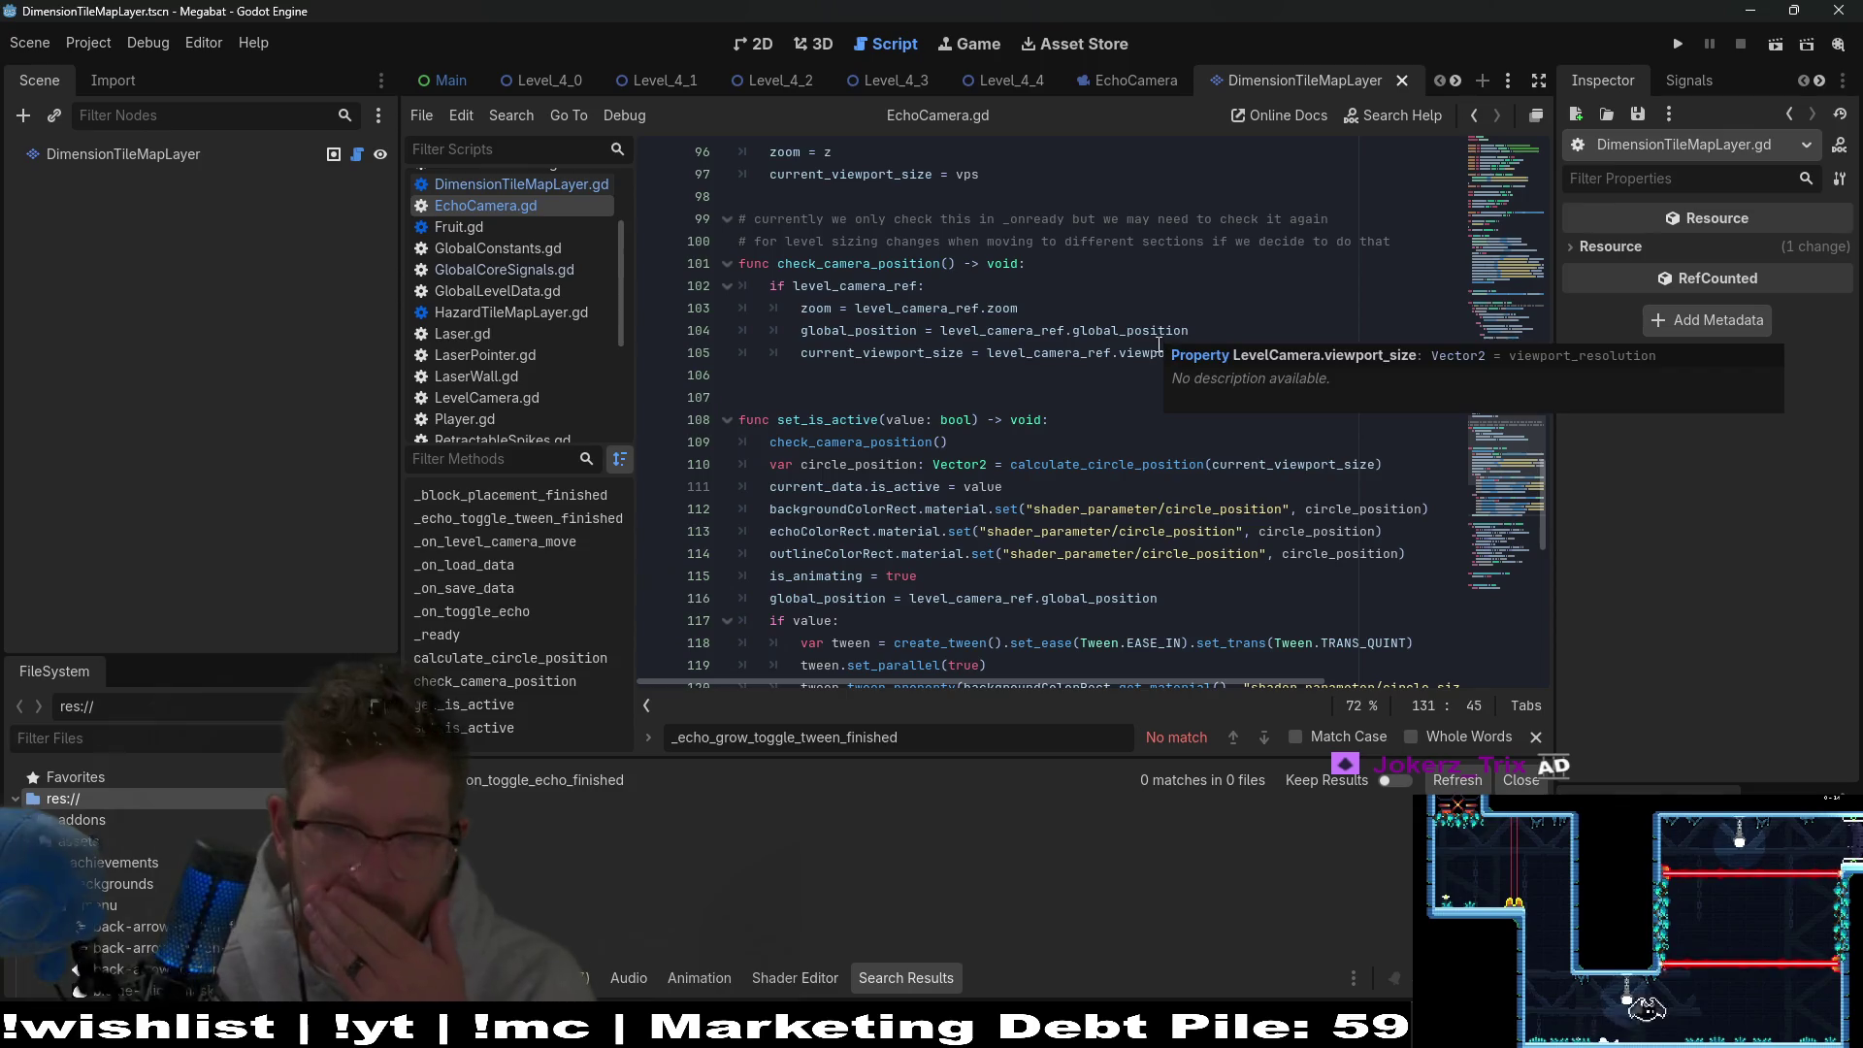
Review EchoCamera.gd, then show the Level_4_3 scene's tile layout in the 2D editor.
scroll(1165, 345, down, 4)
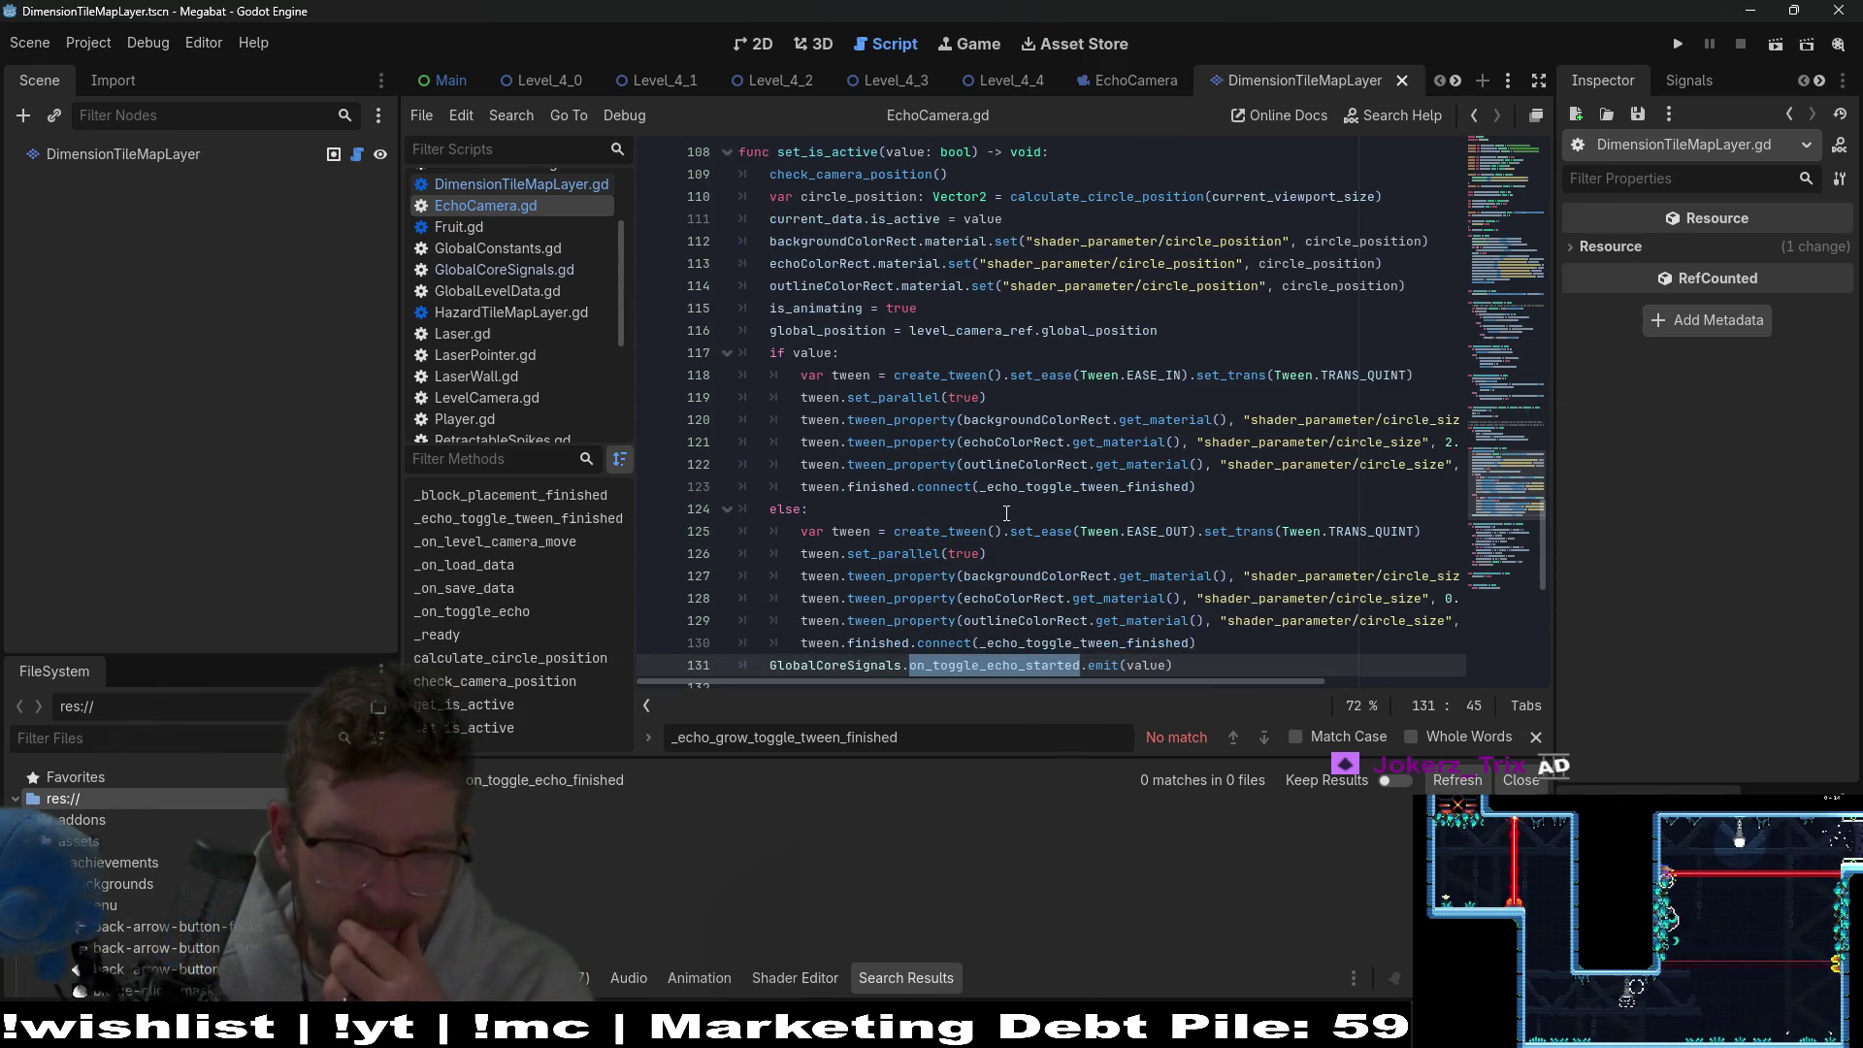
scroll(1006, 512, down, 2)
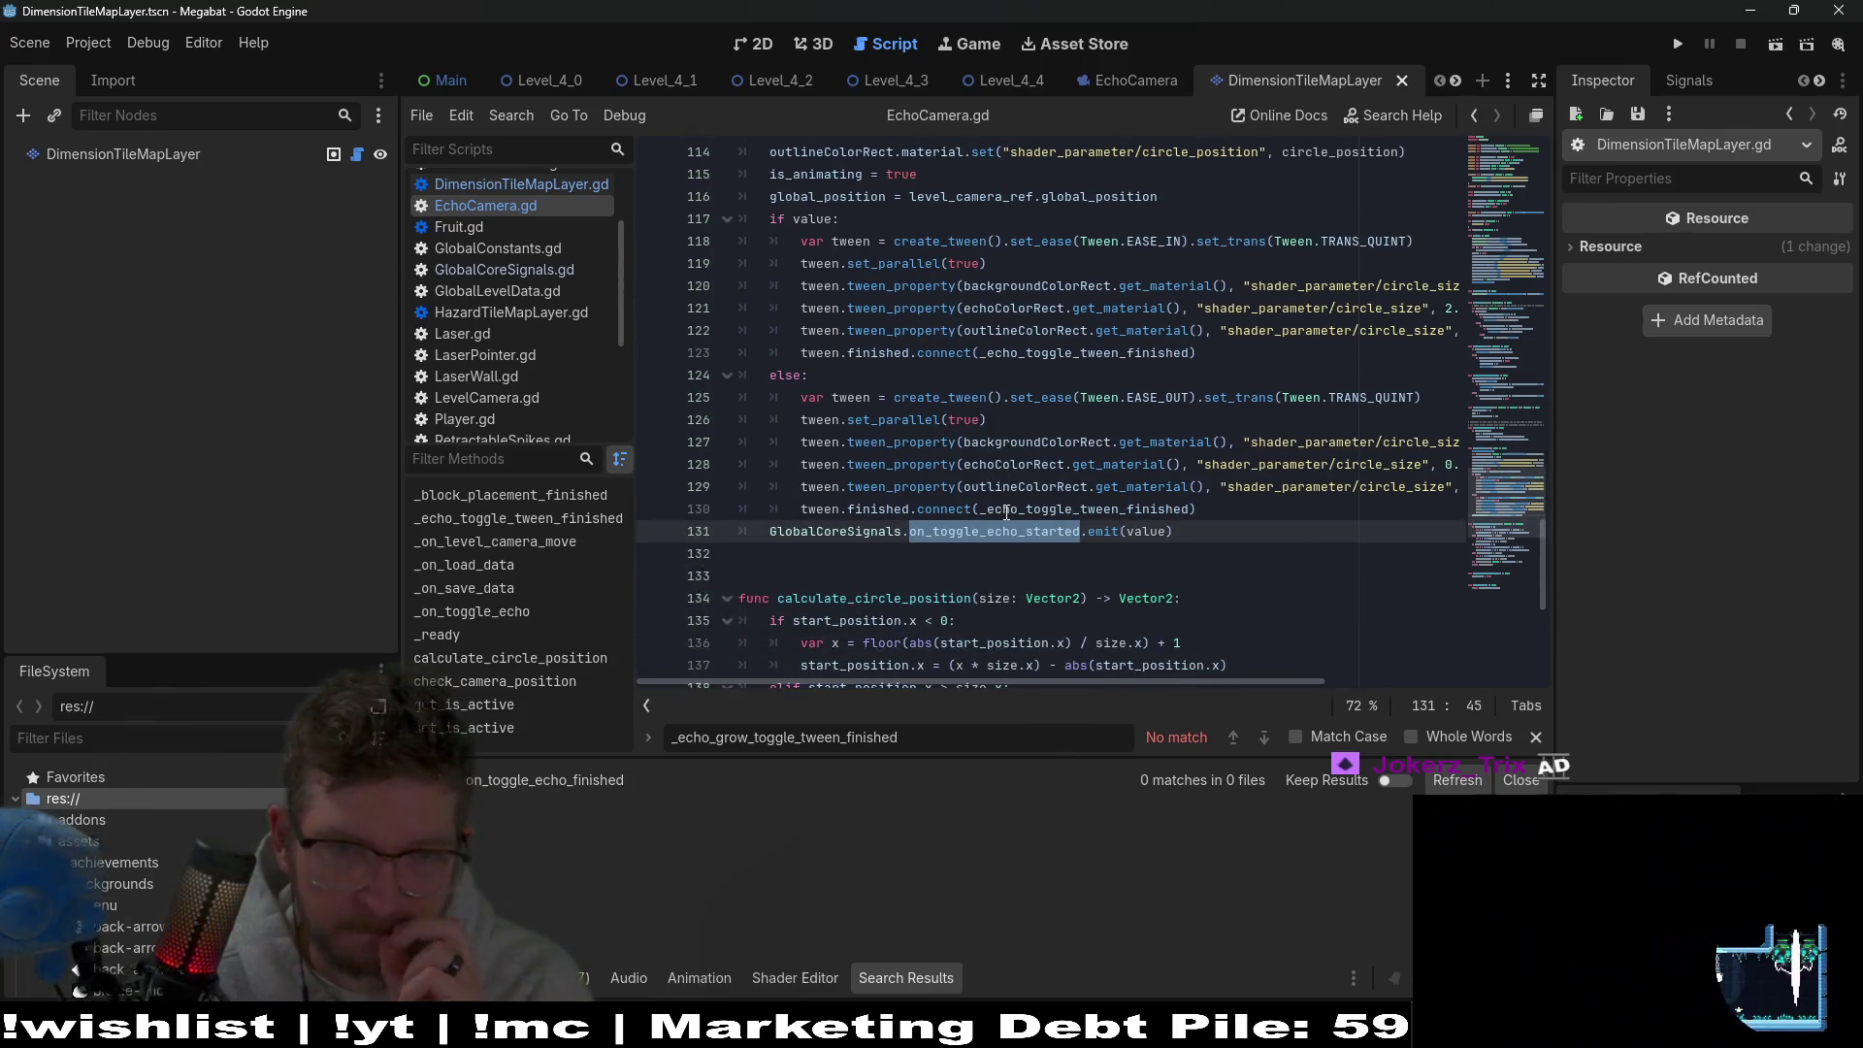
scroll(1006, 513, down, 7)
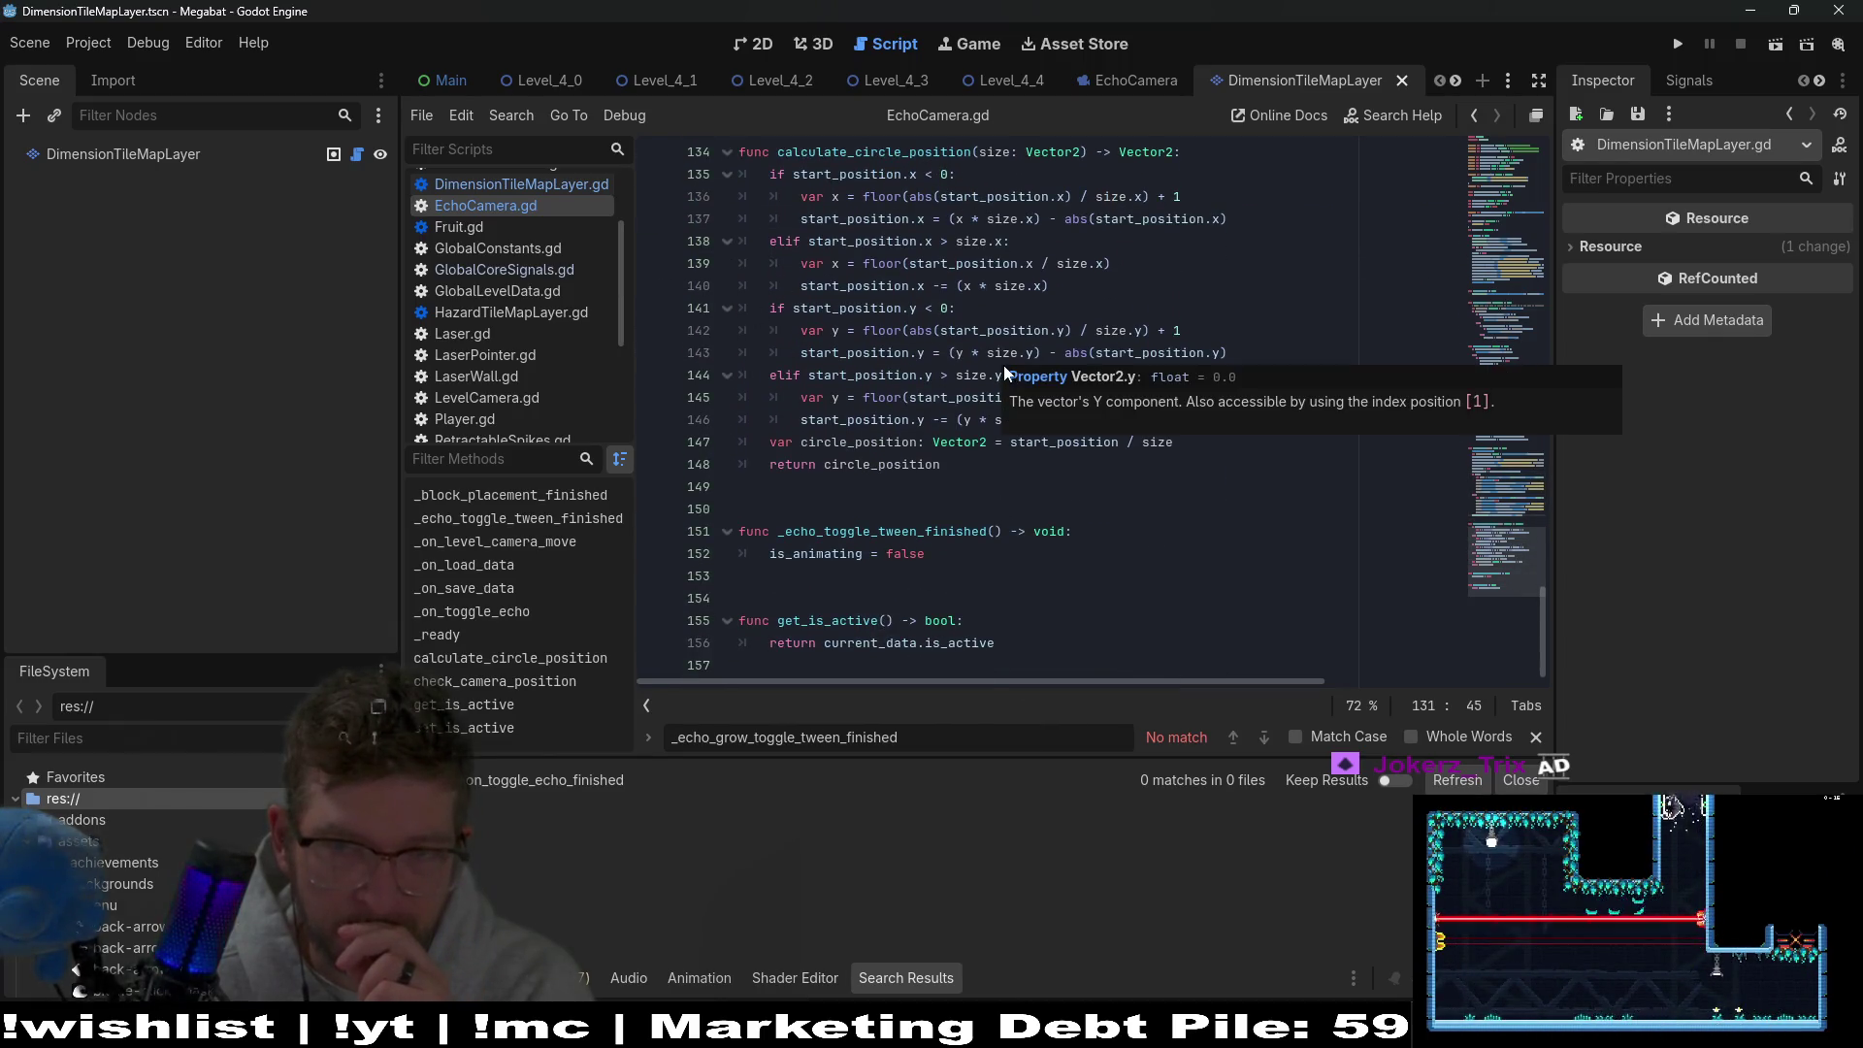
scroll(1004, 365, up, 14)
scroll(1200, 296, up, 20)
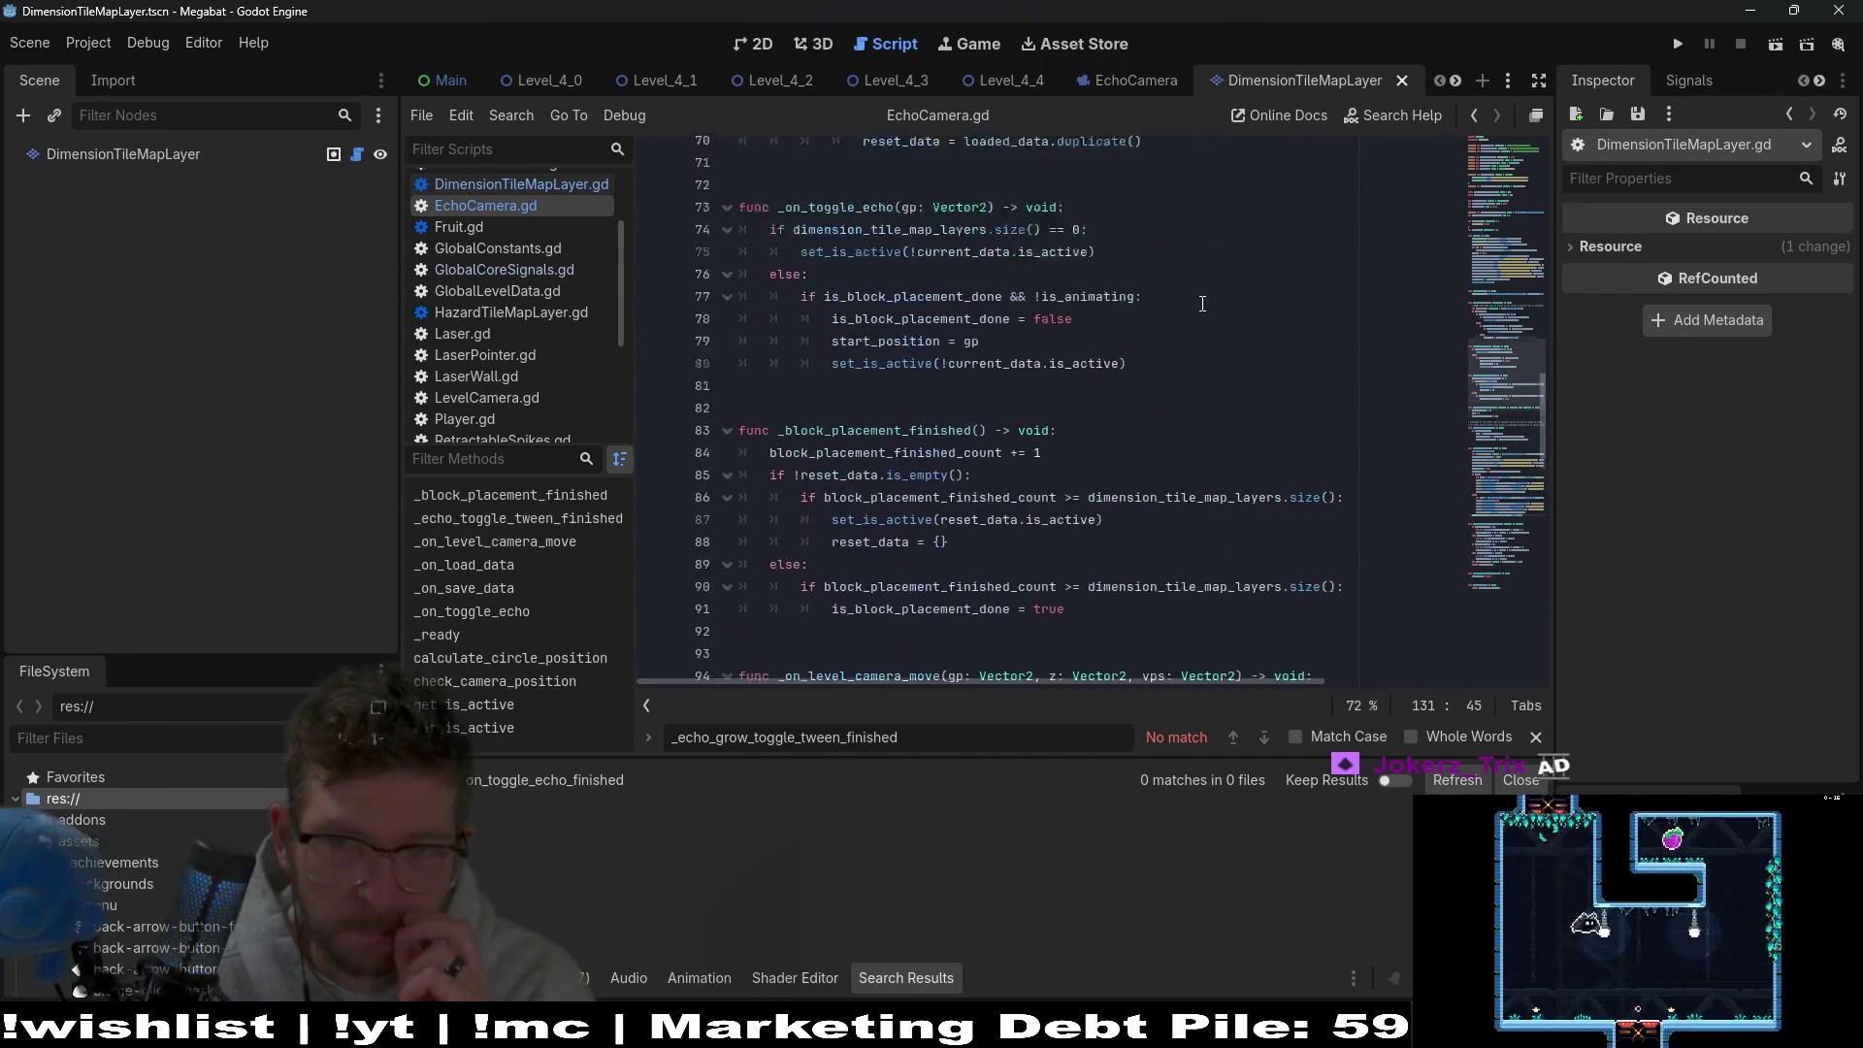
scroll(1202, 304, up, 4)
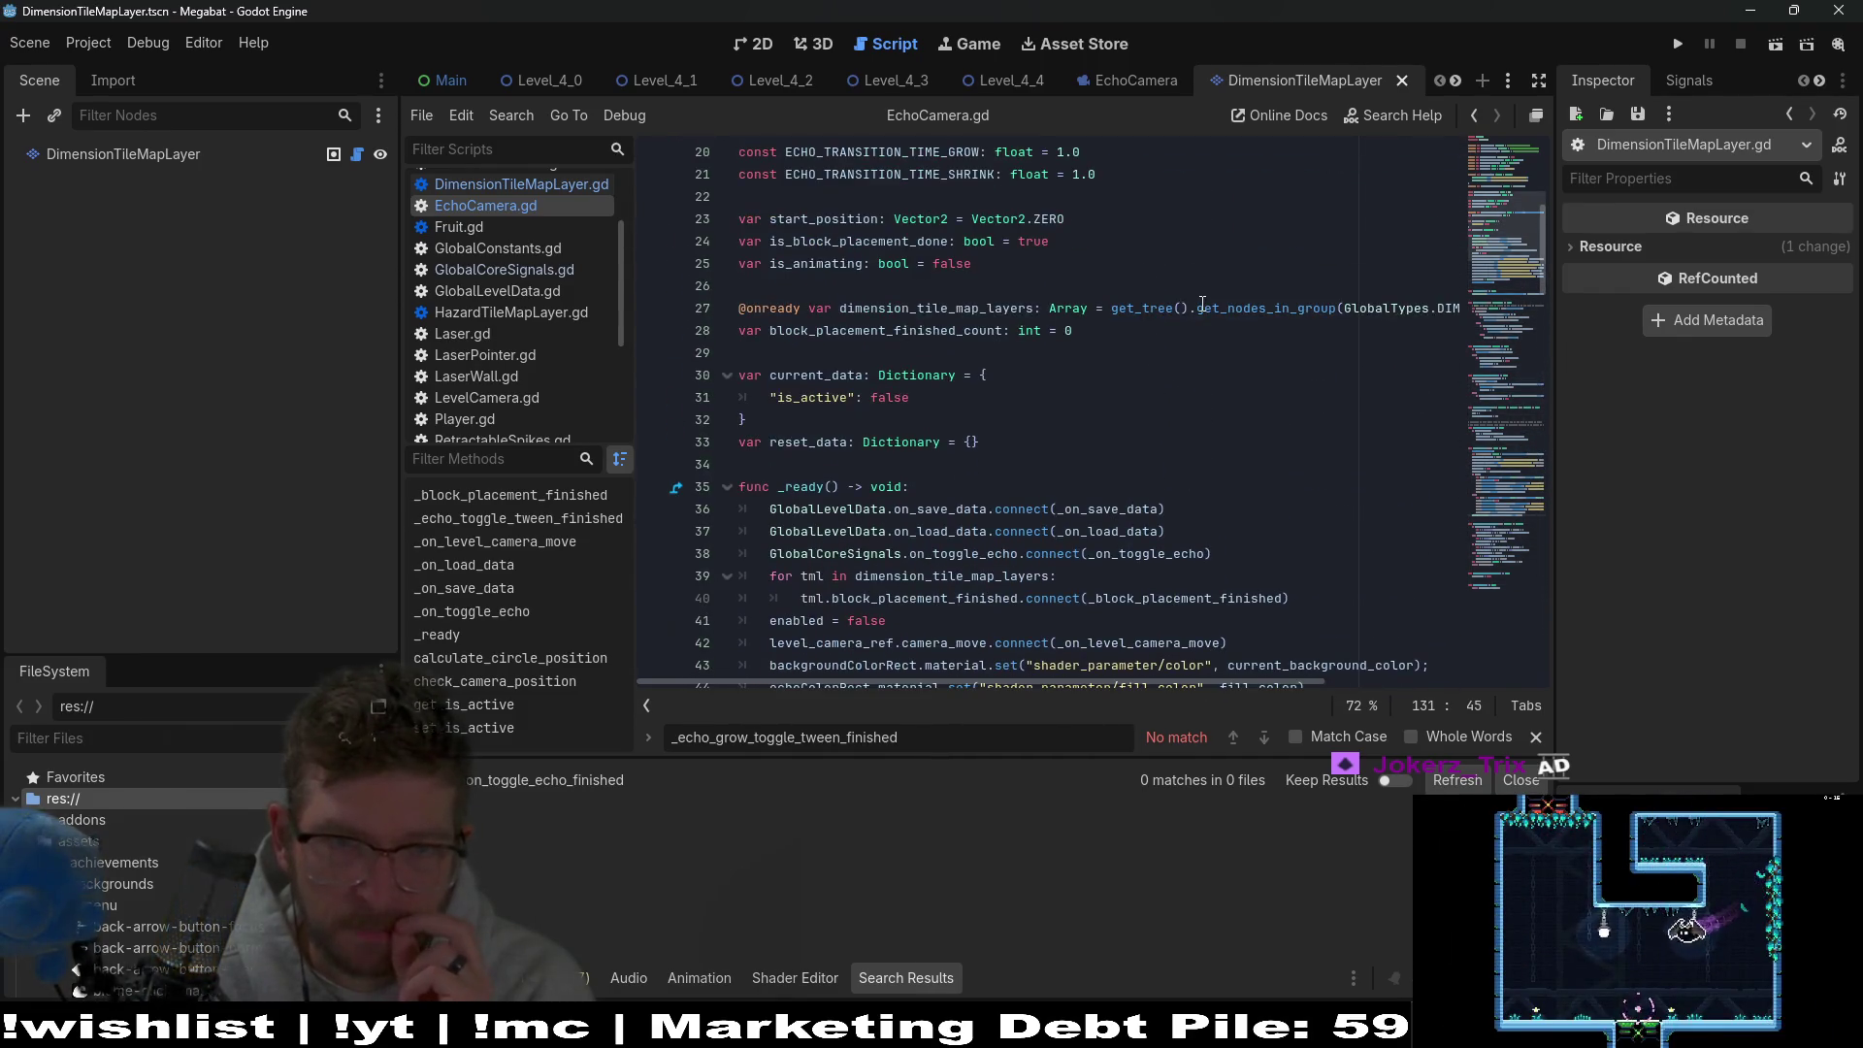
click(533, 184)
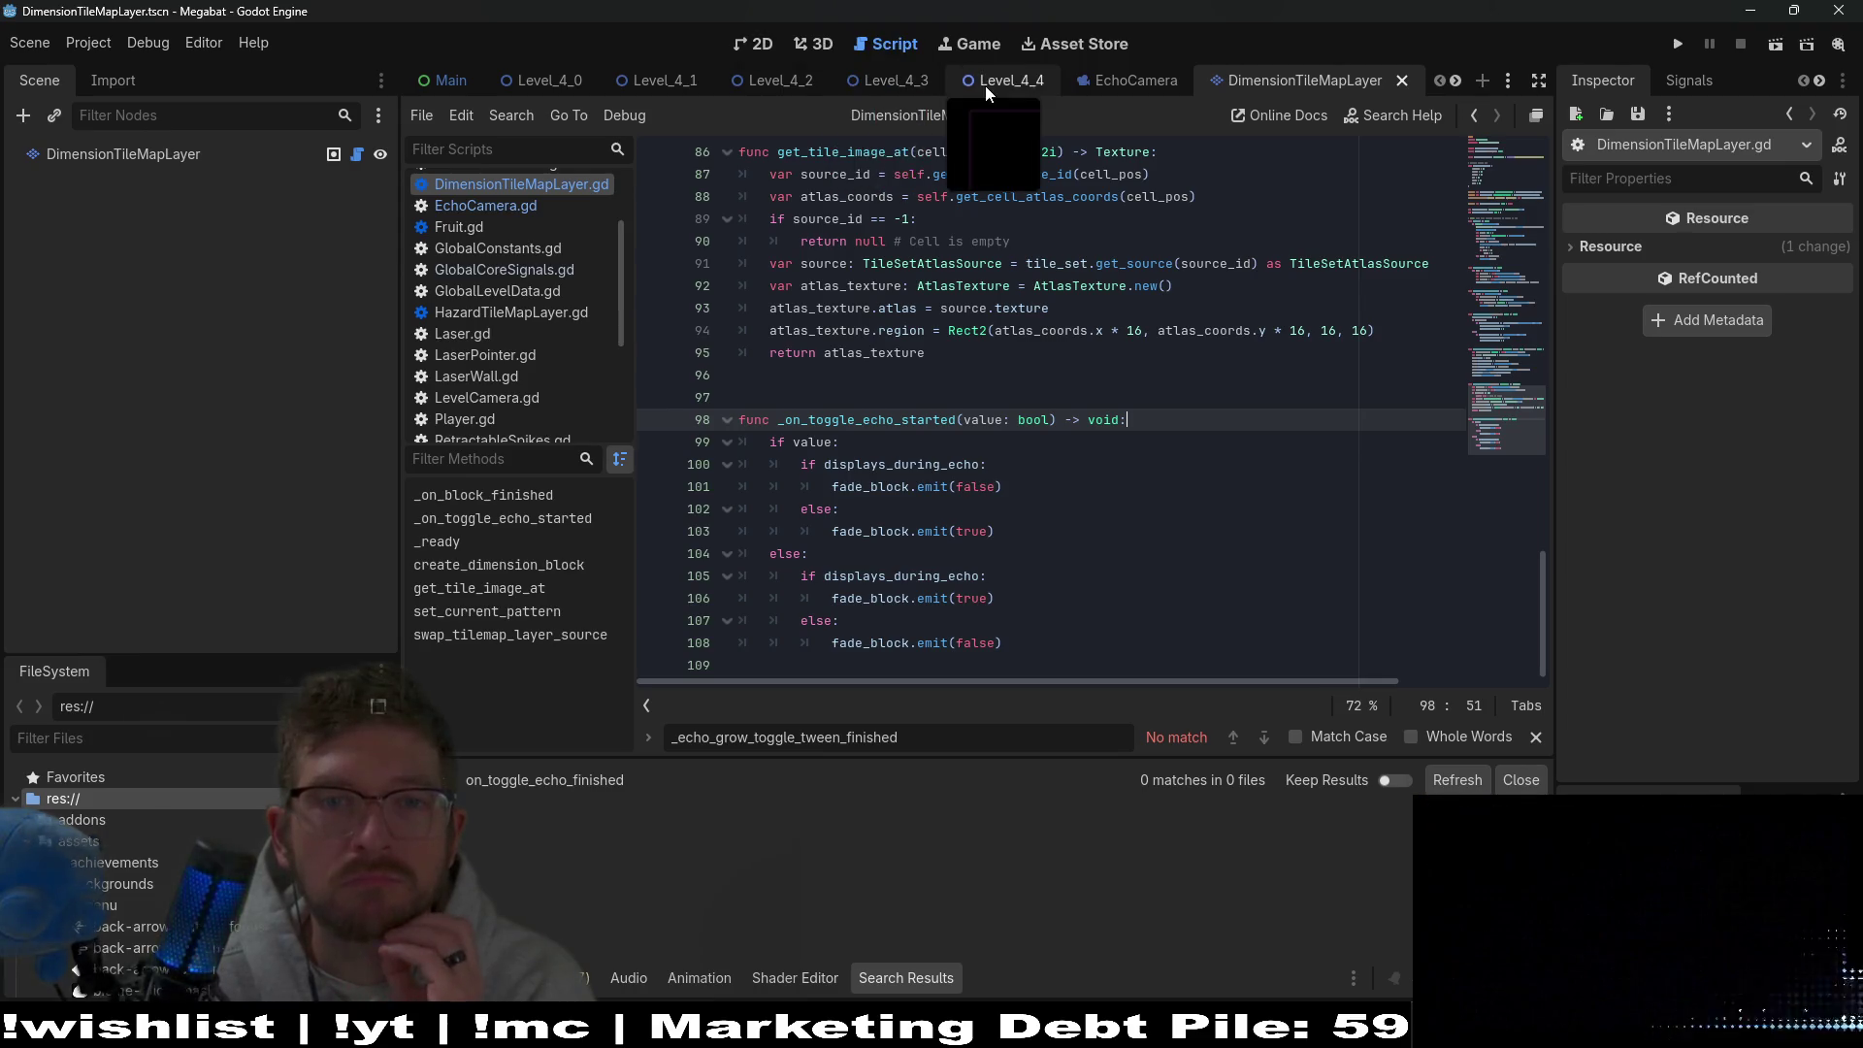
click(893, 78)
click(763, 44)
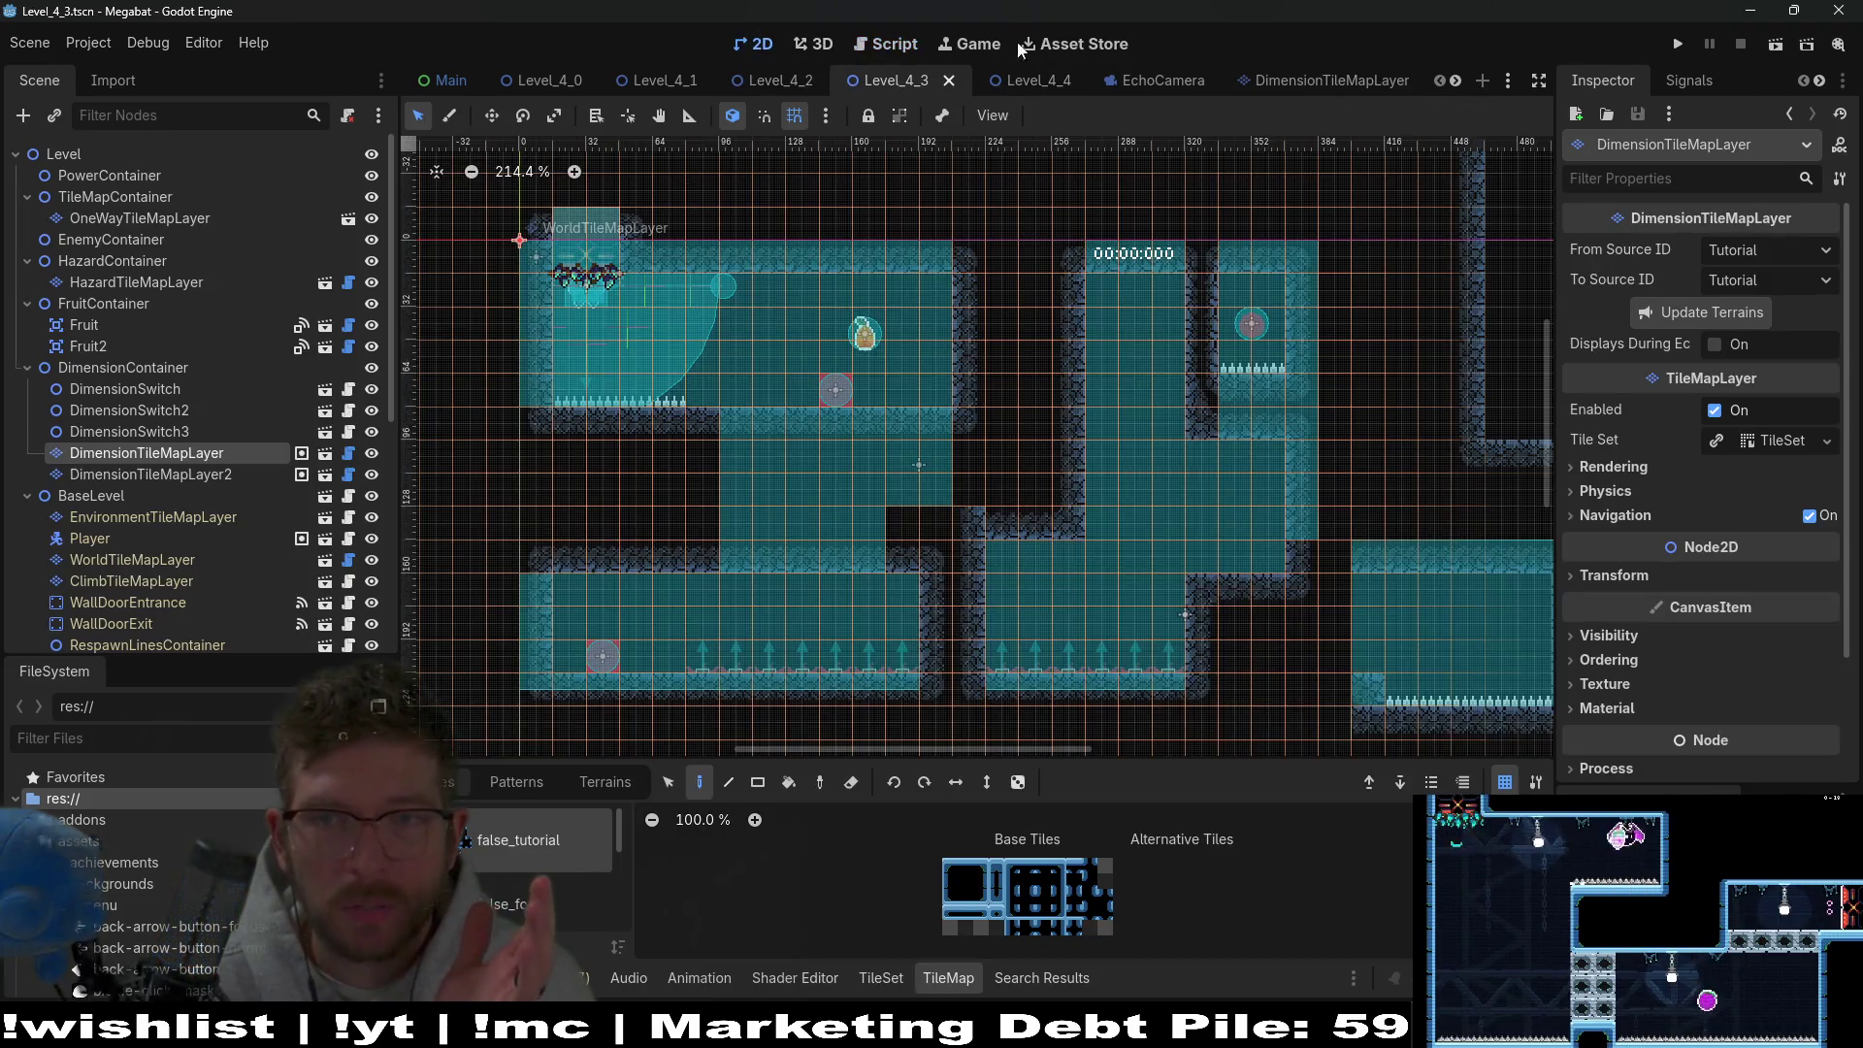
Run Level_4_3, fly the bat to the red block, and toggle the echo dimension.
click(1777, 43)
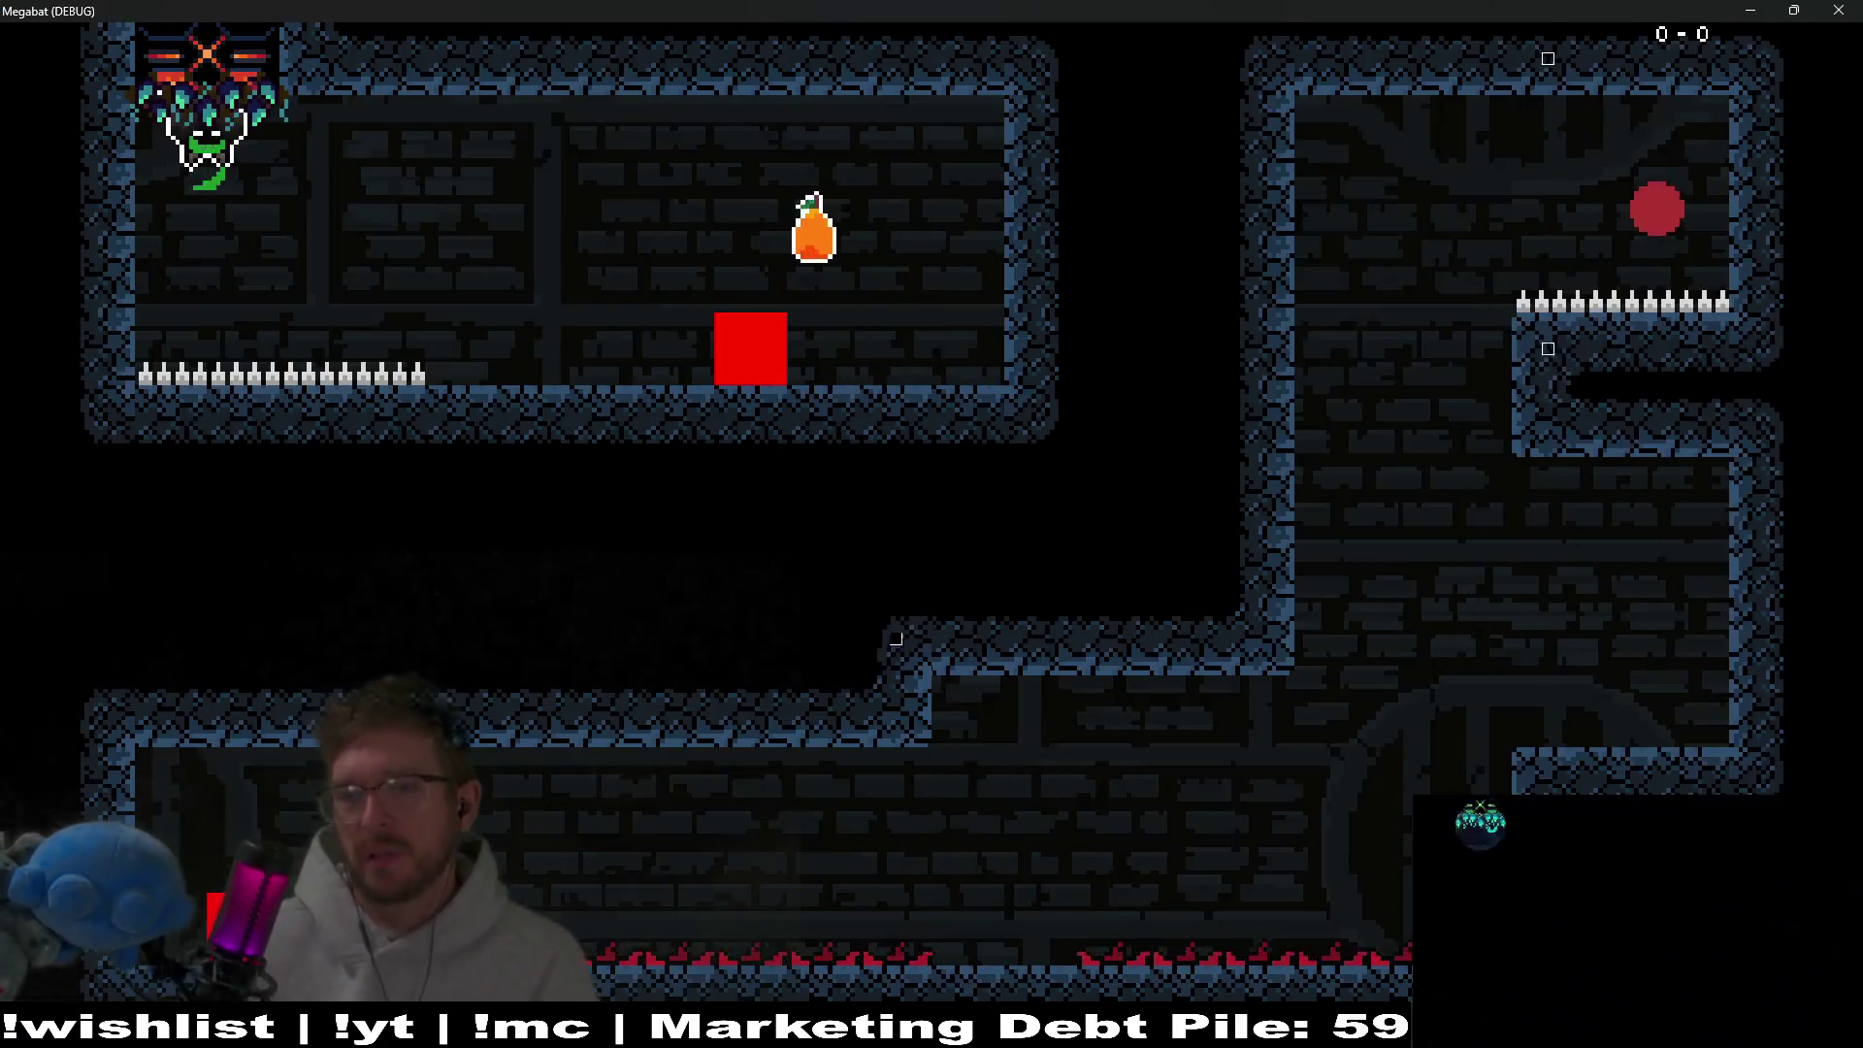
key(Right)
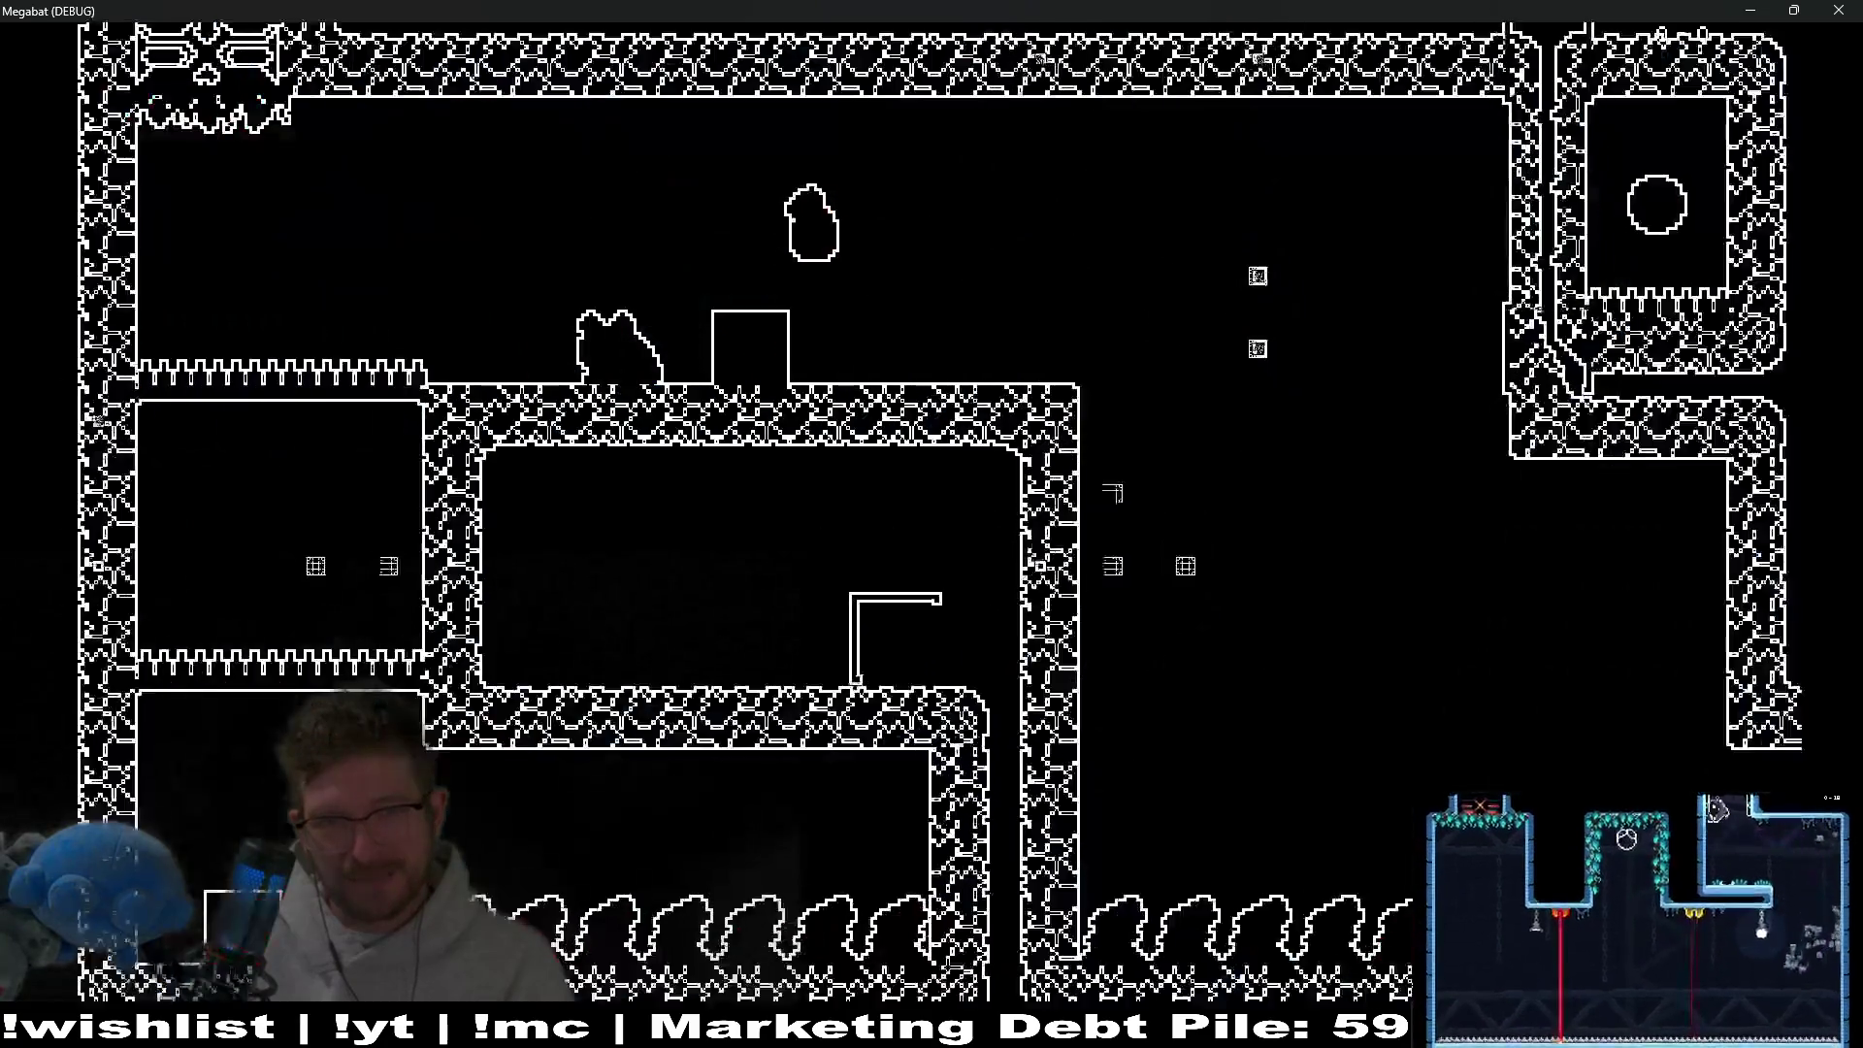
key(Up)
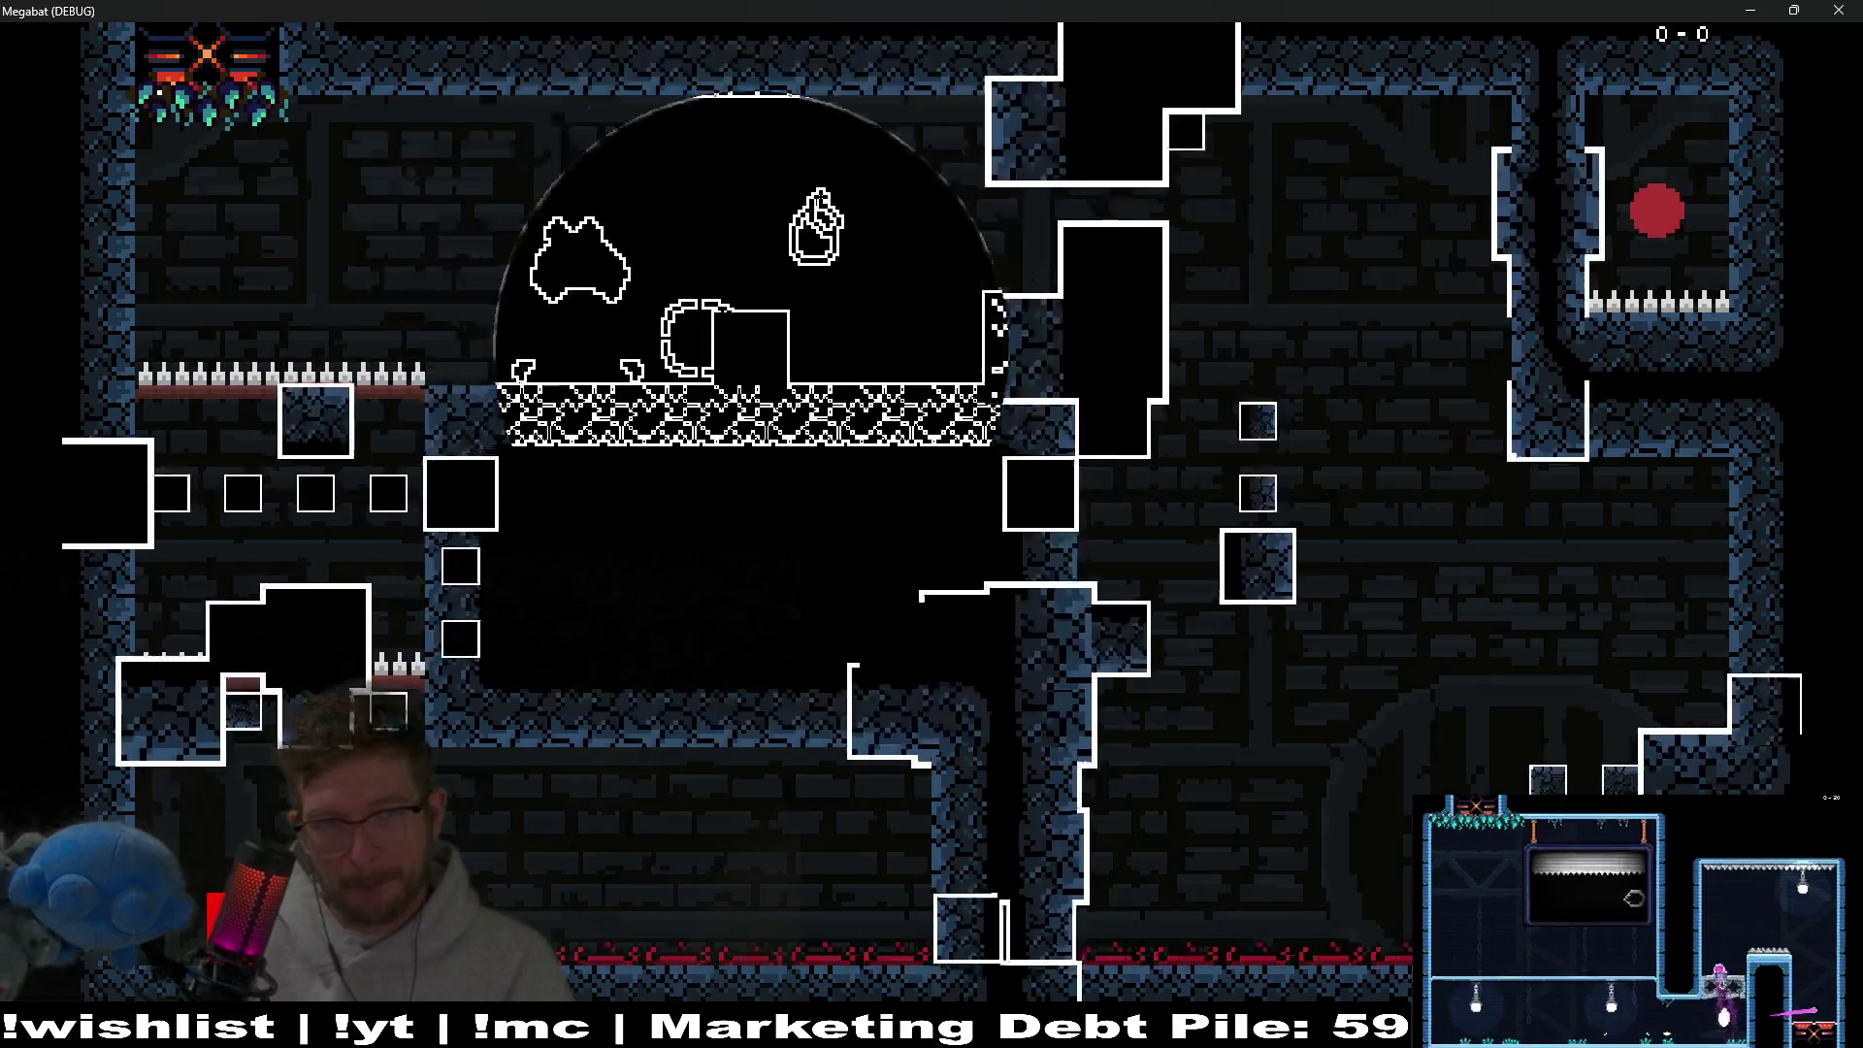
key(Up)
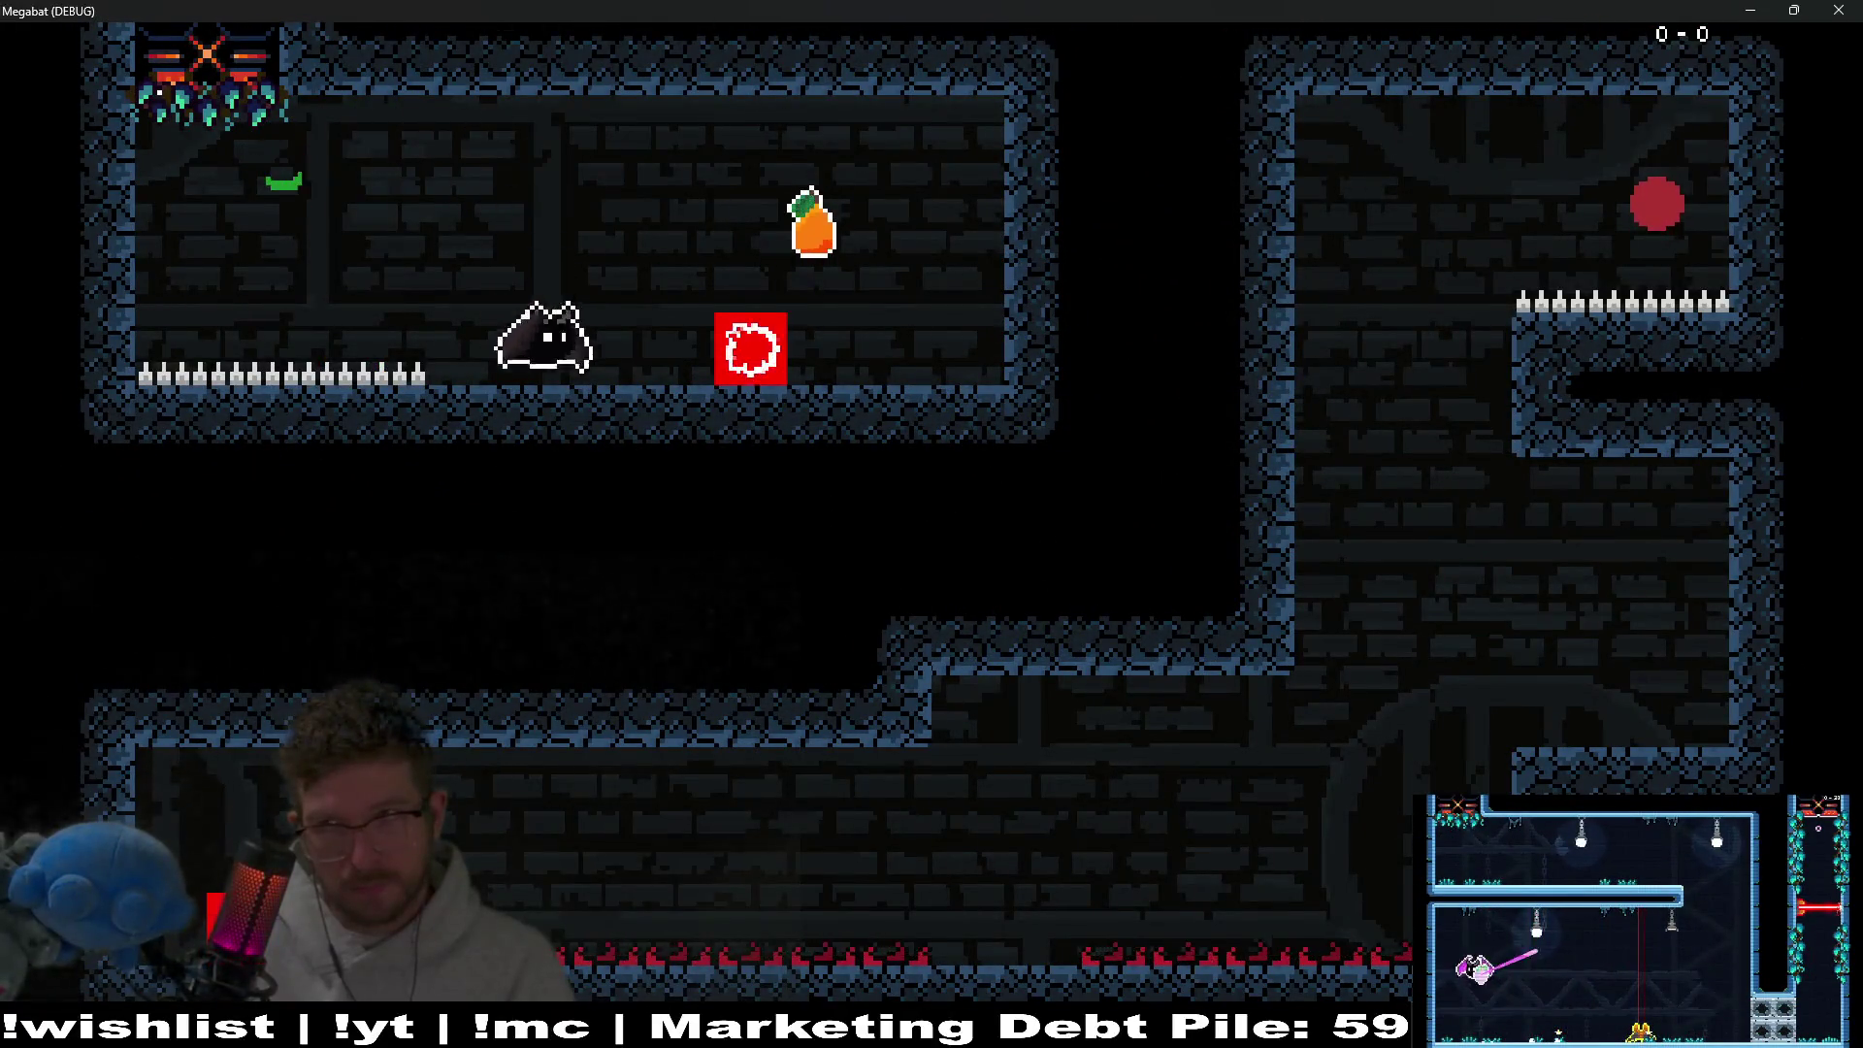
Walk the cat left, turn it back into the bat, and close the game.
key(Left)
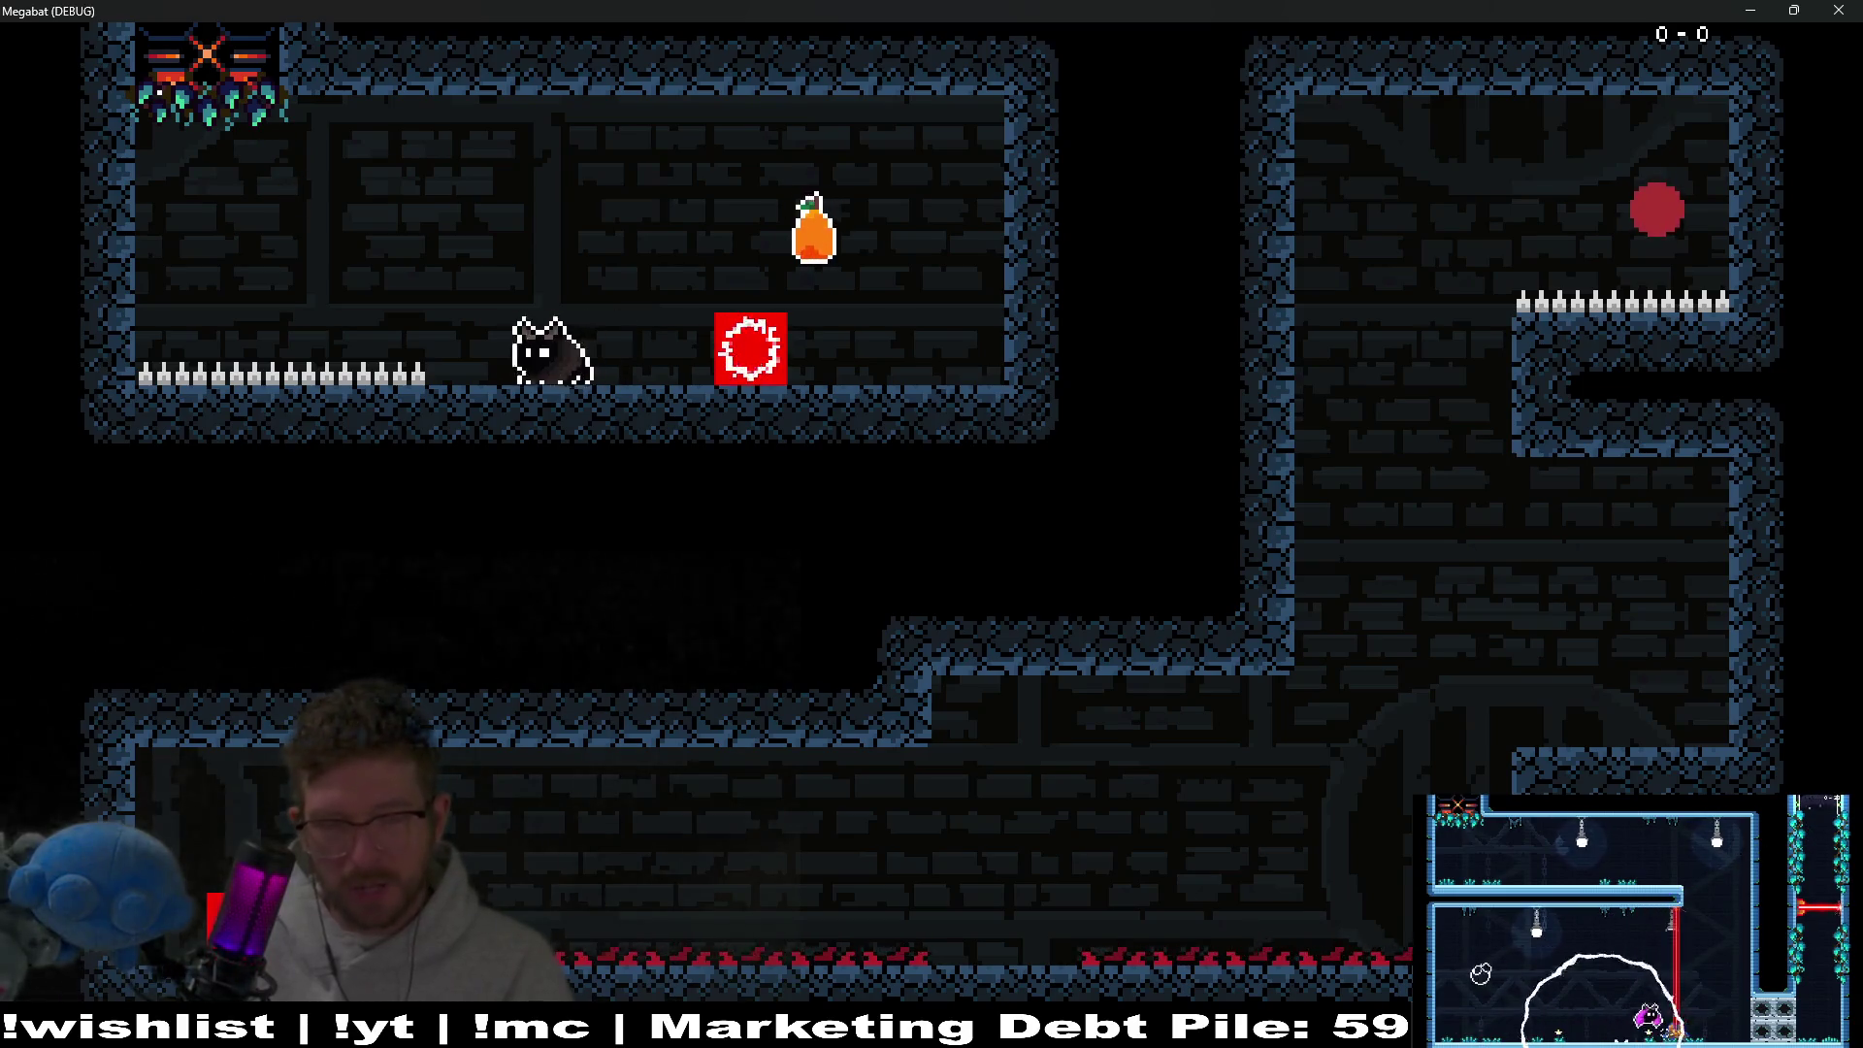
key(Left)
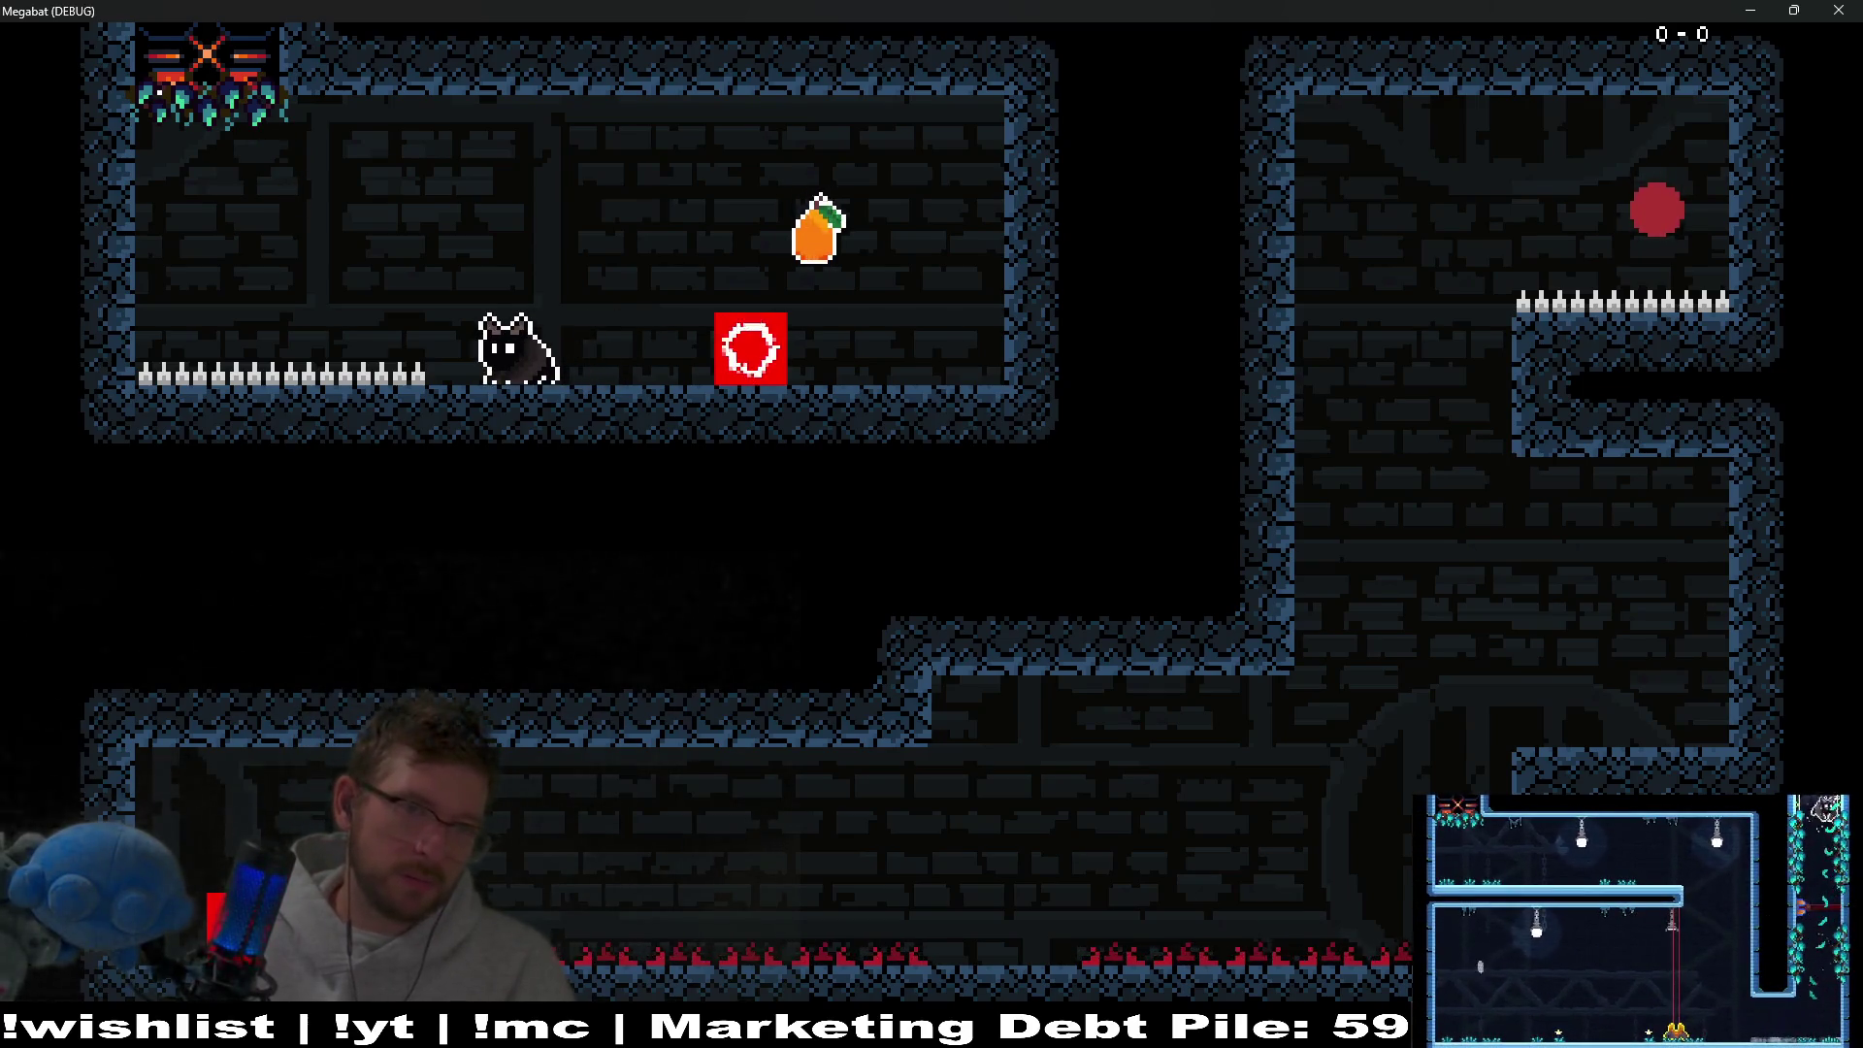
key(x)
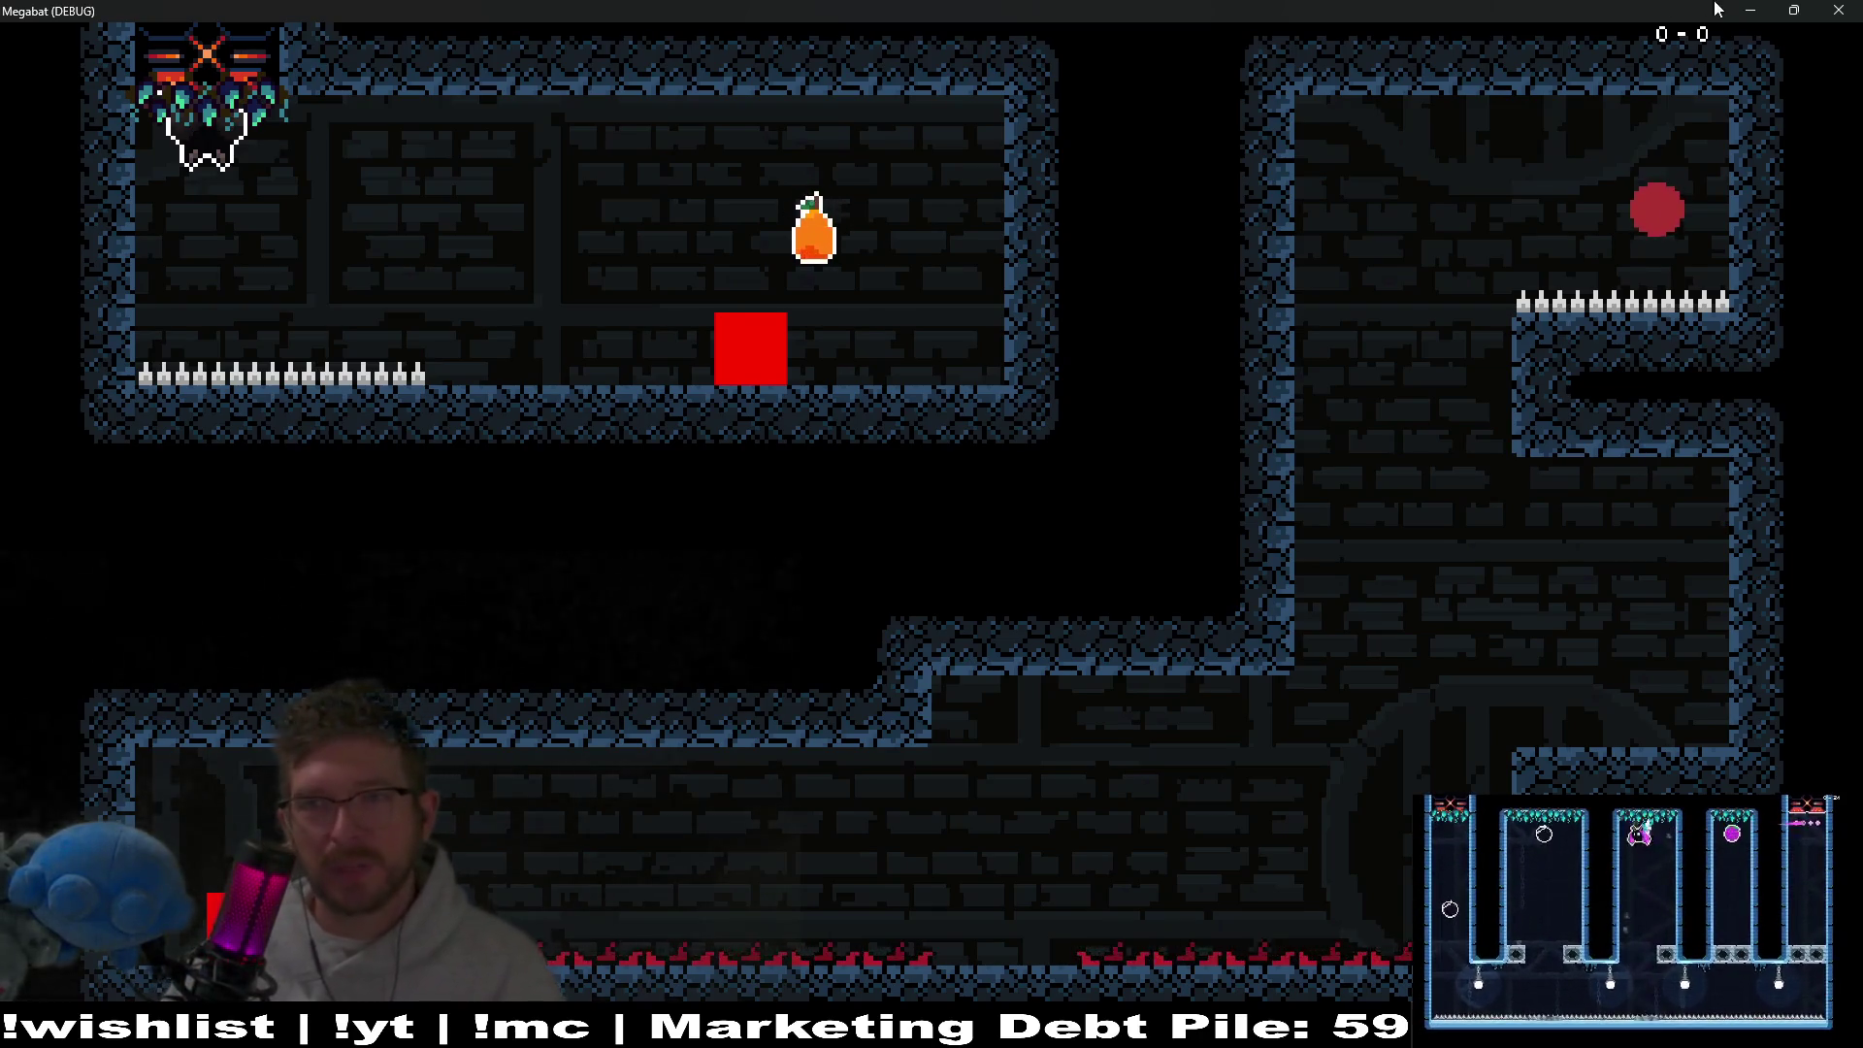
click(1841, 10)
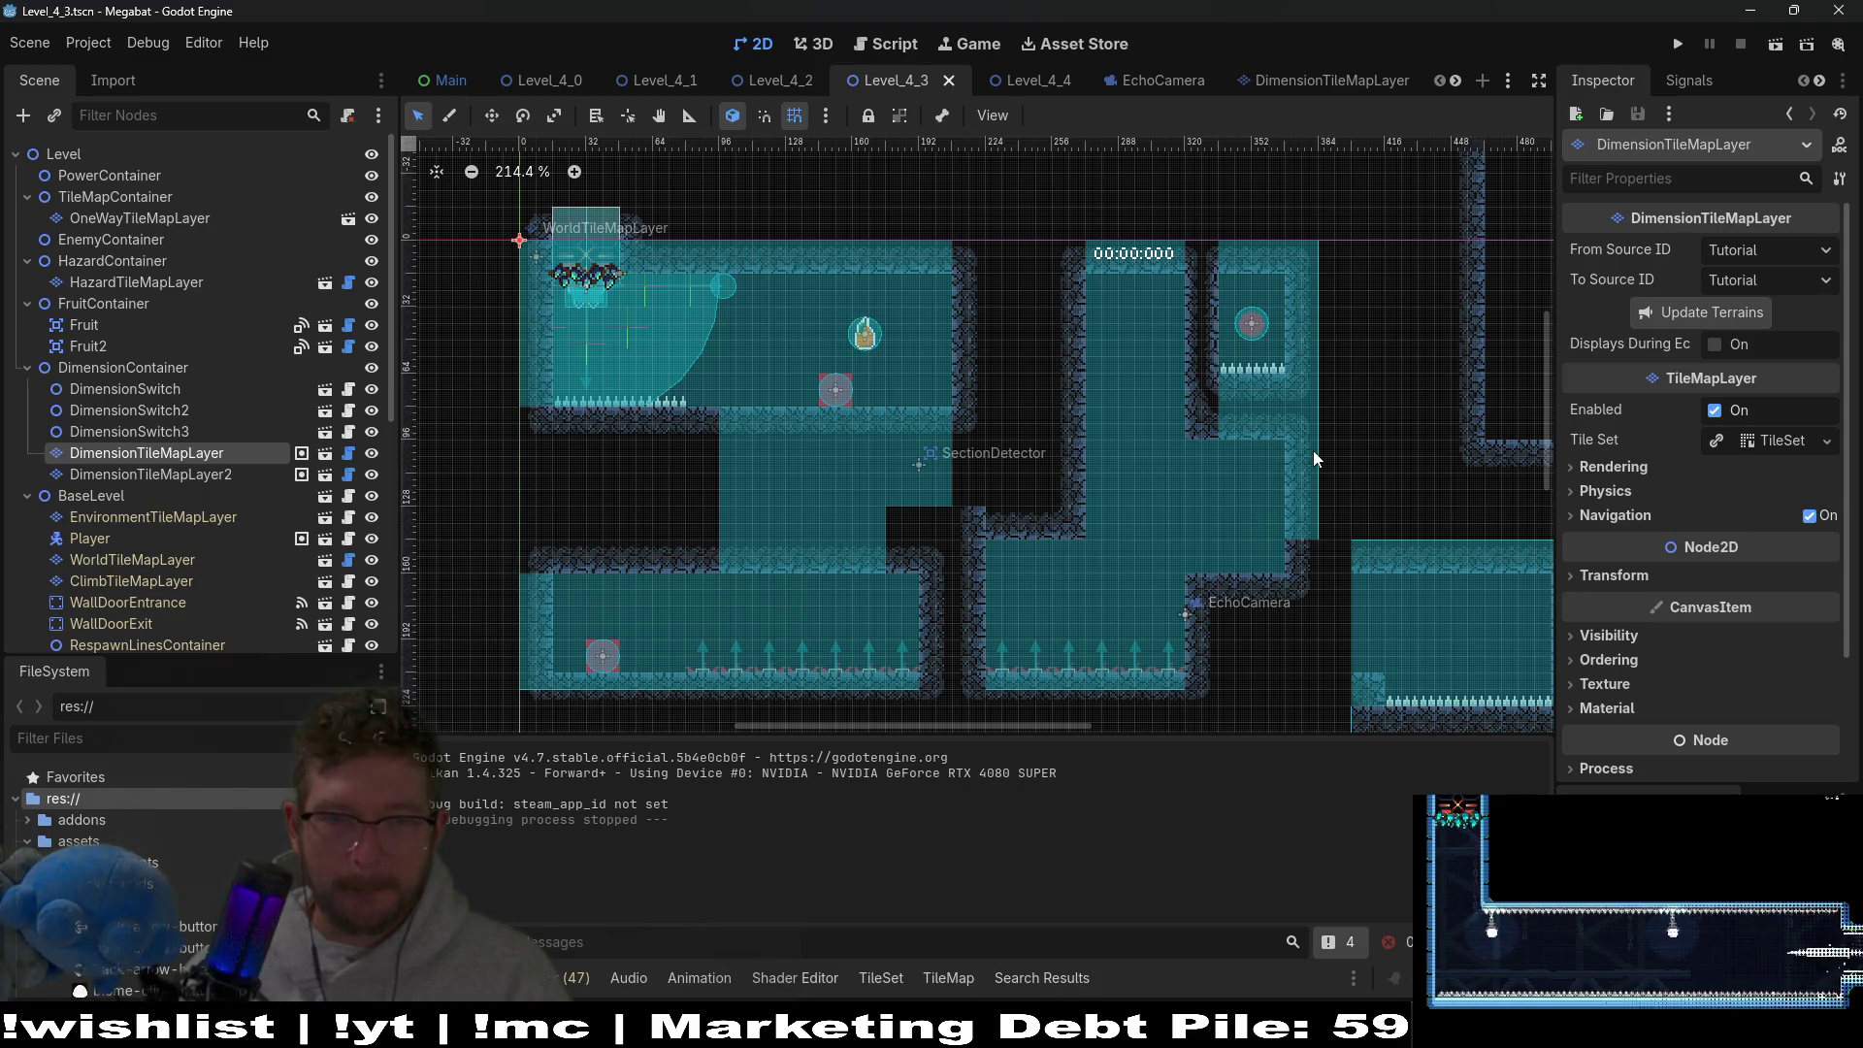
key(F6)
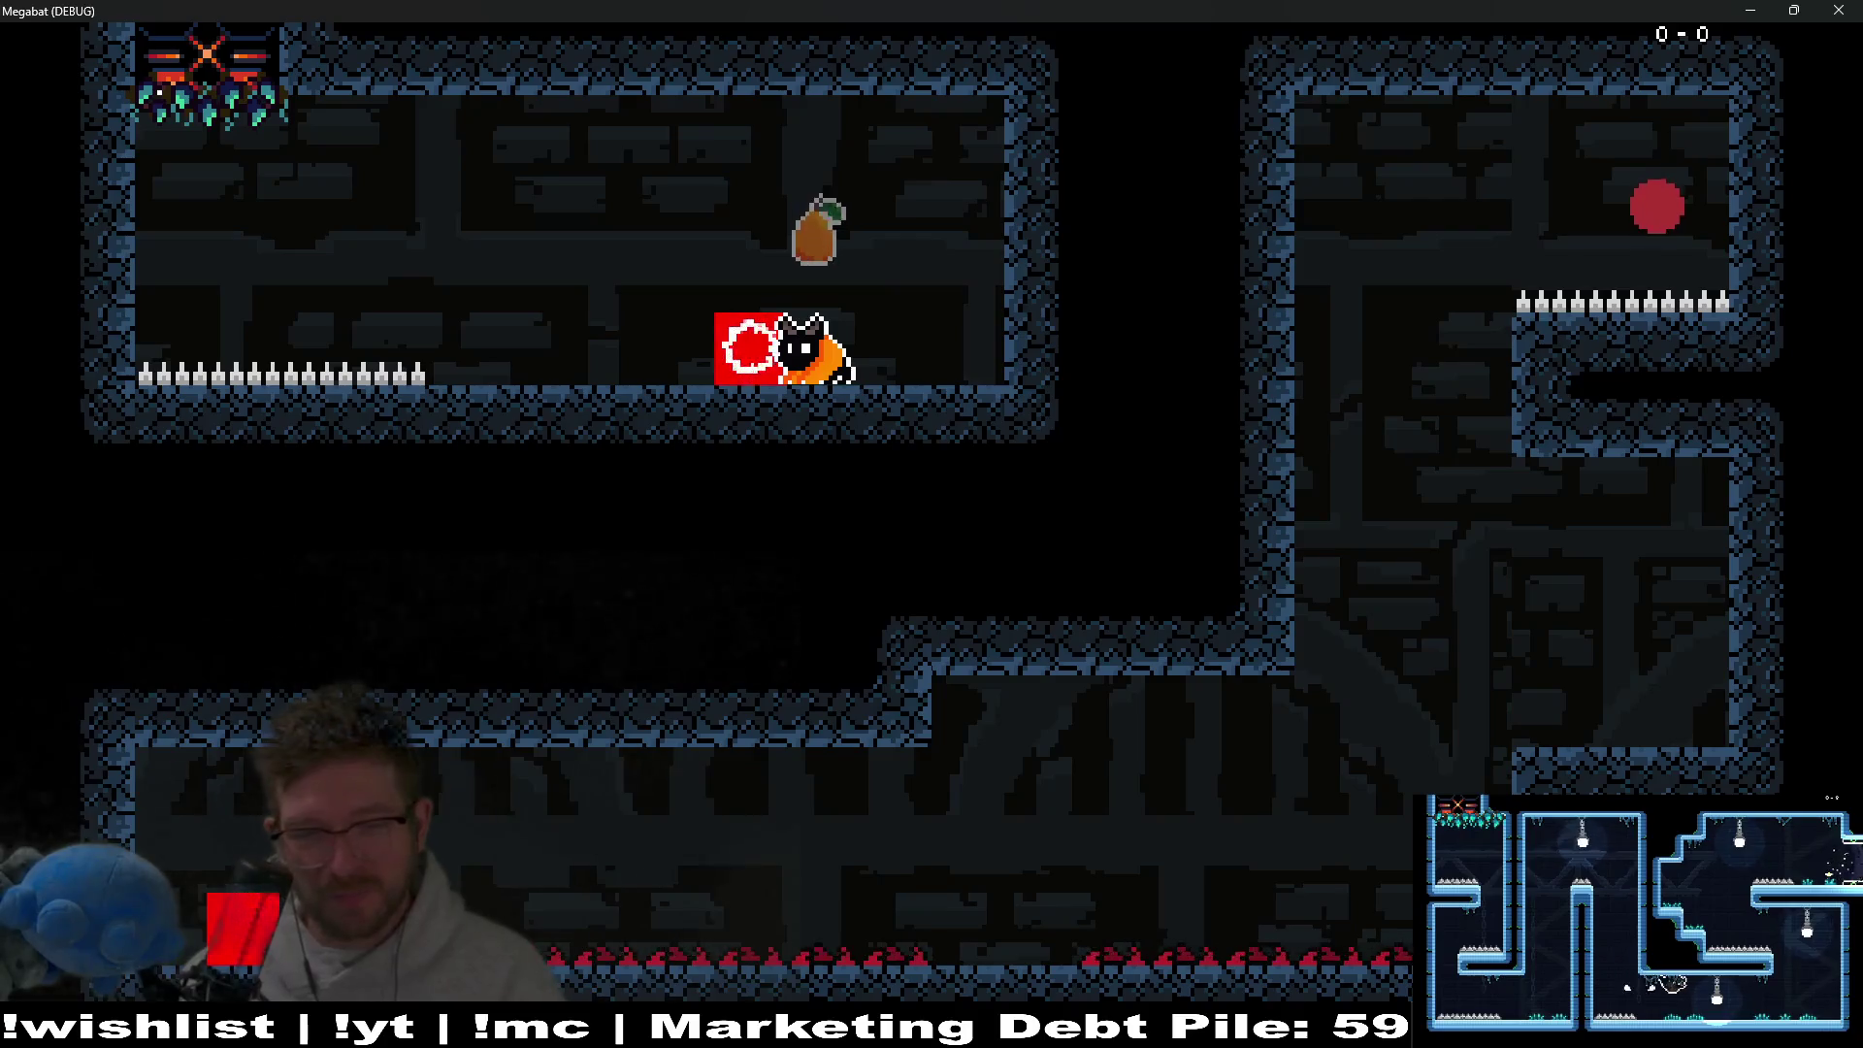
key(F8)
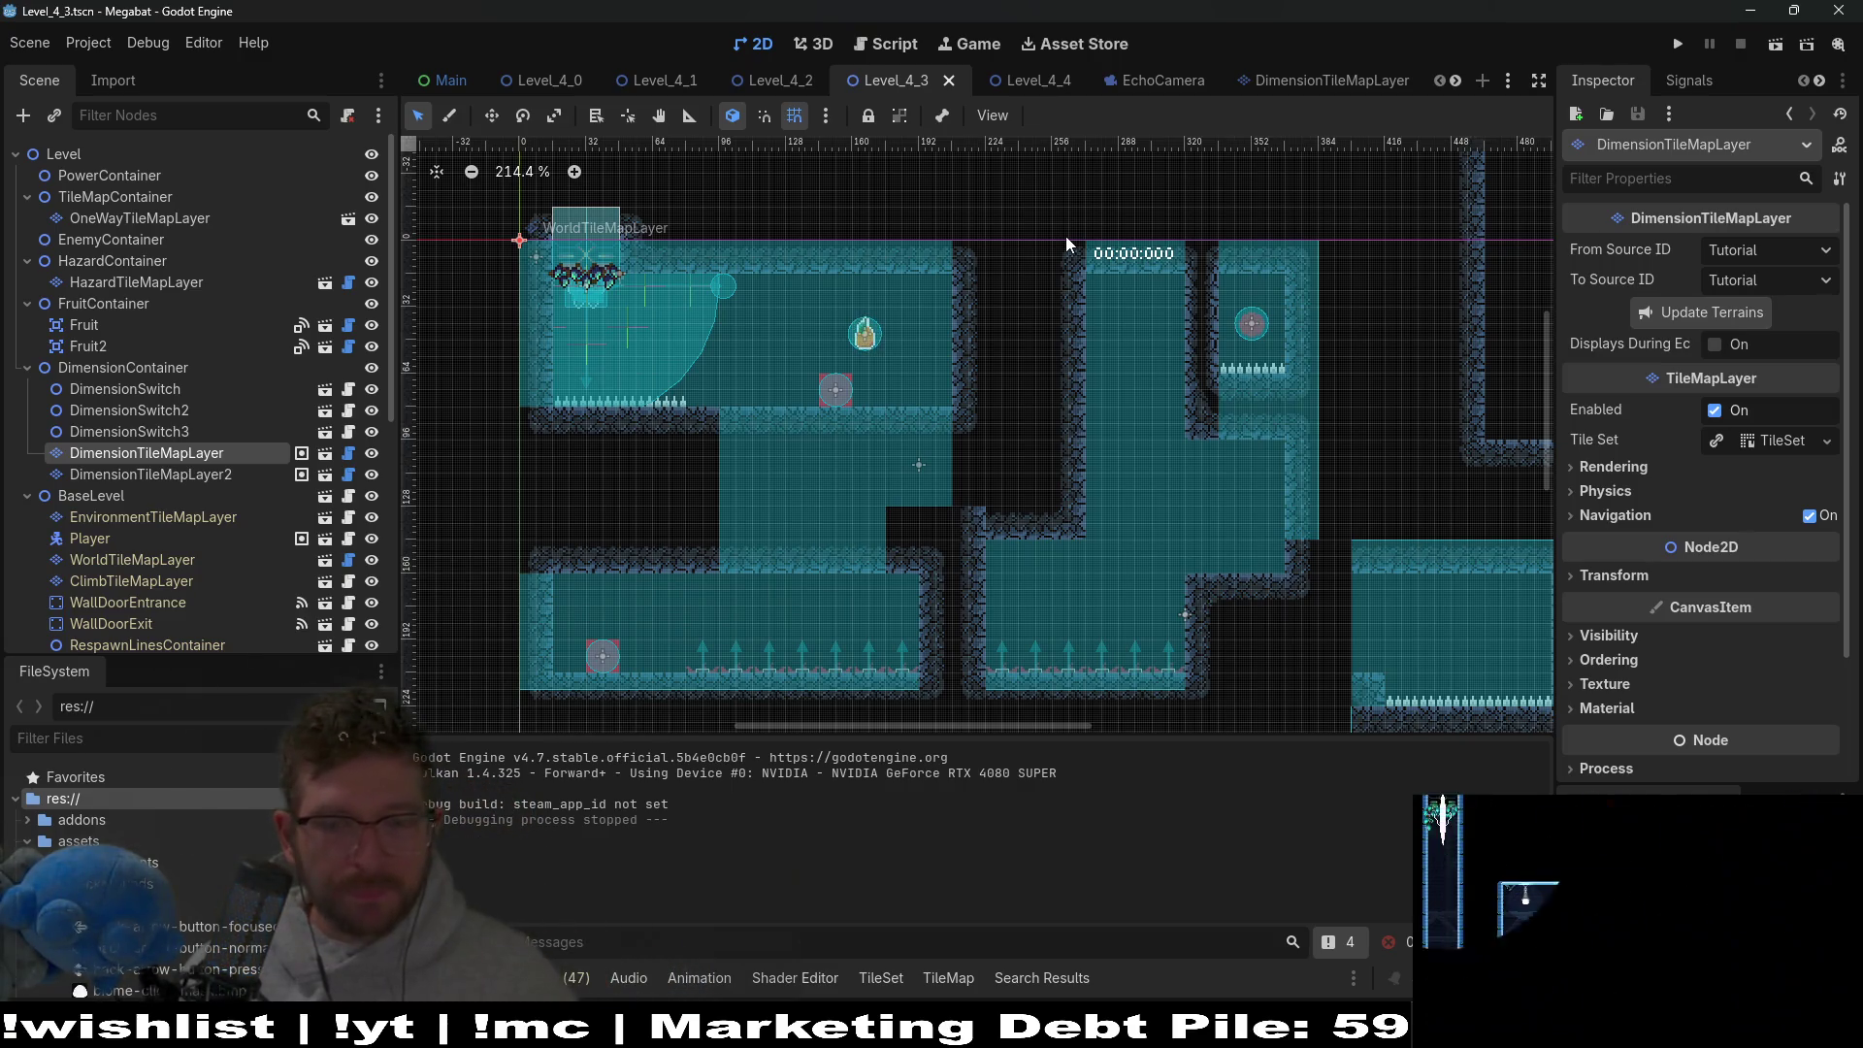
scroll(819, 399, up, 5)
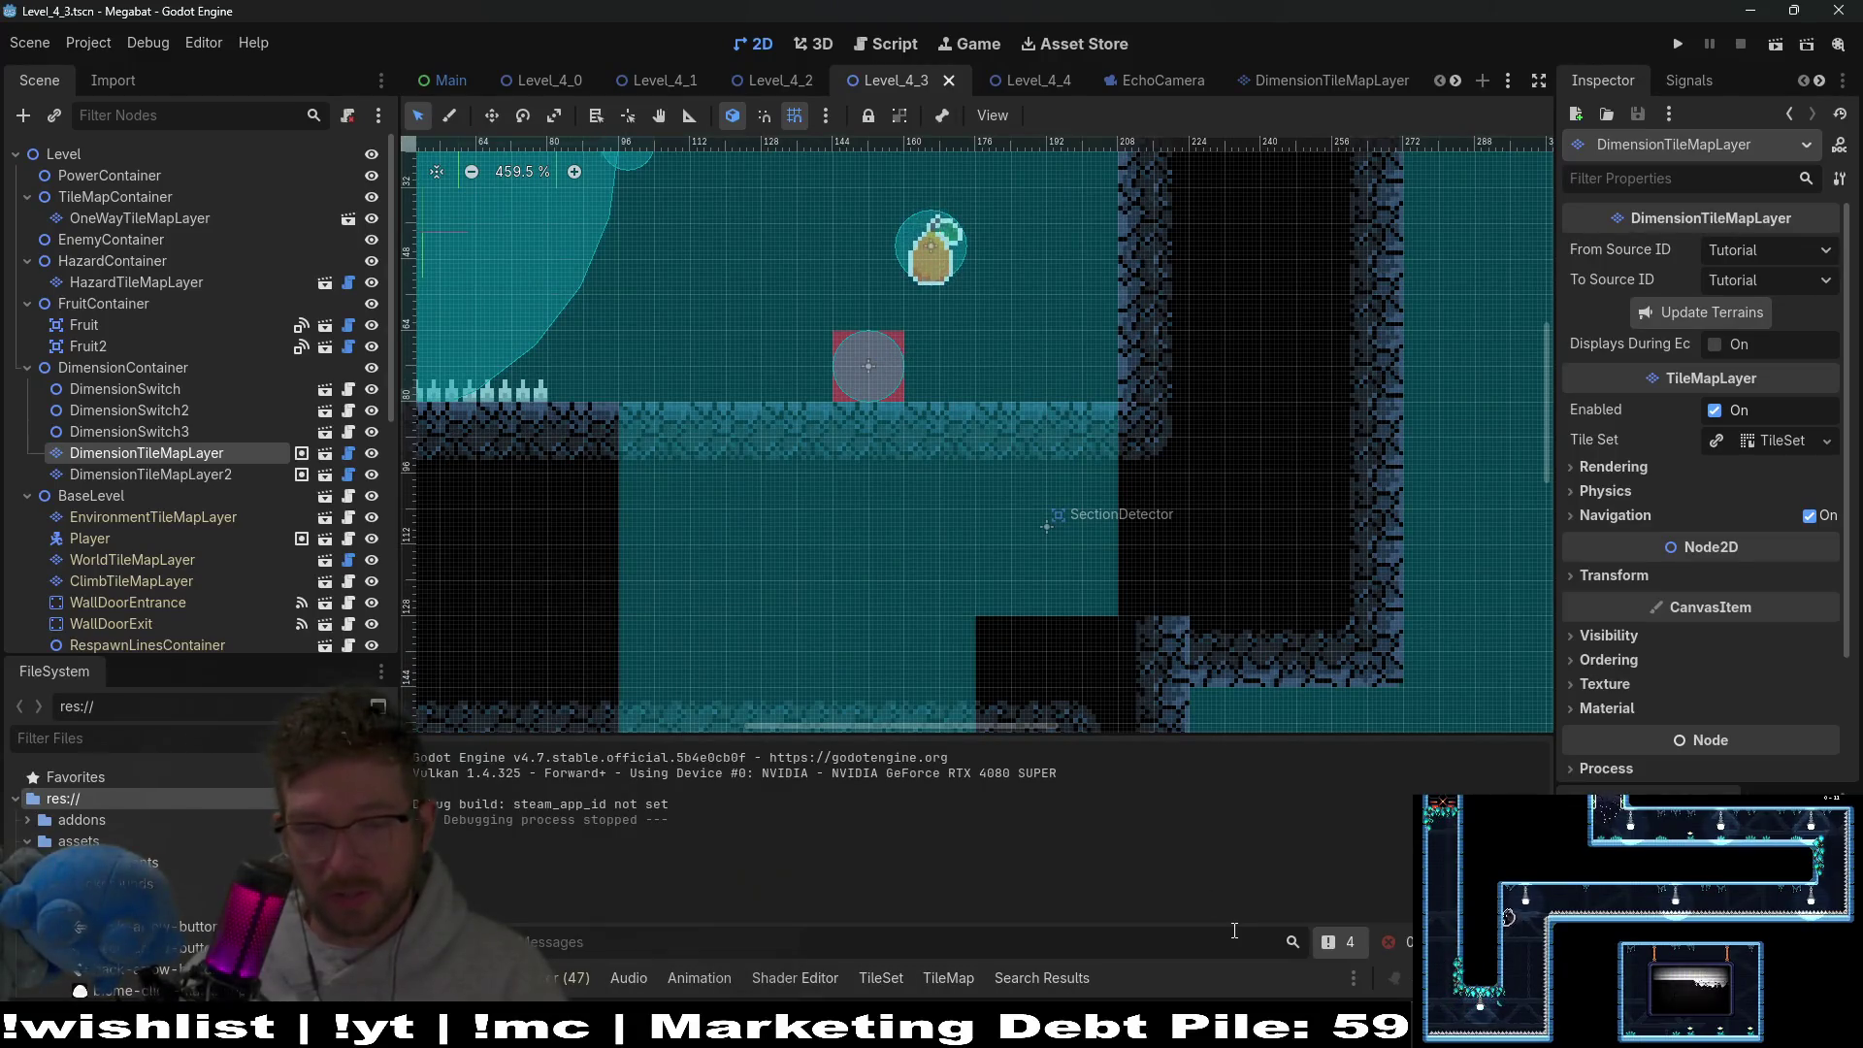
key(alt+Tab)
double_click(116, 264)
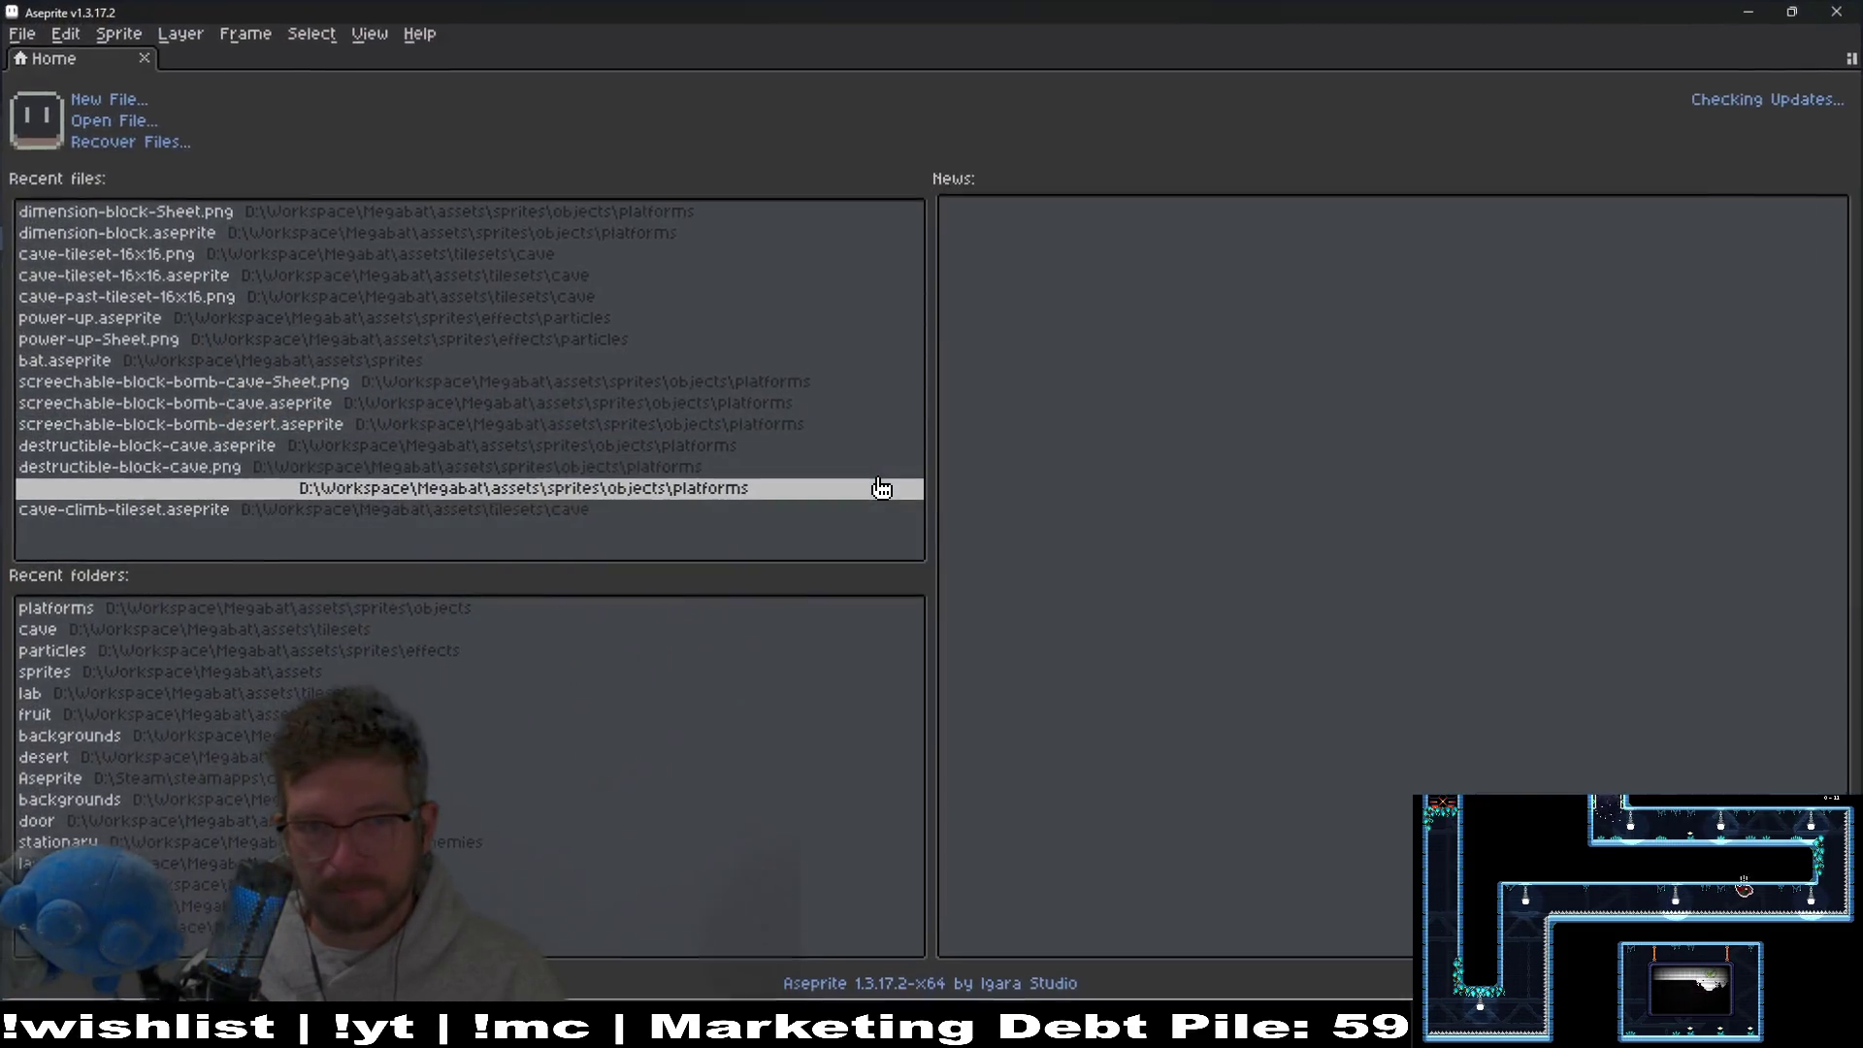
Create a new sprite with the default size and load the AAP-64 palette preset.
click(123, 103)
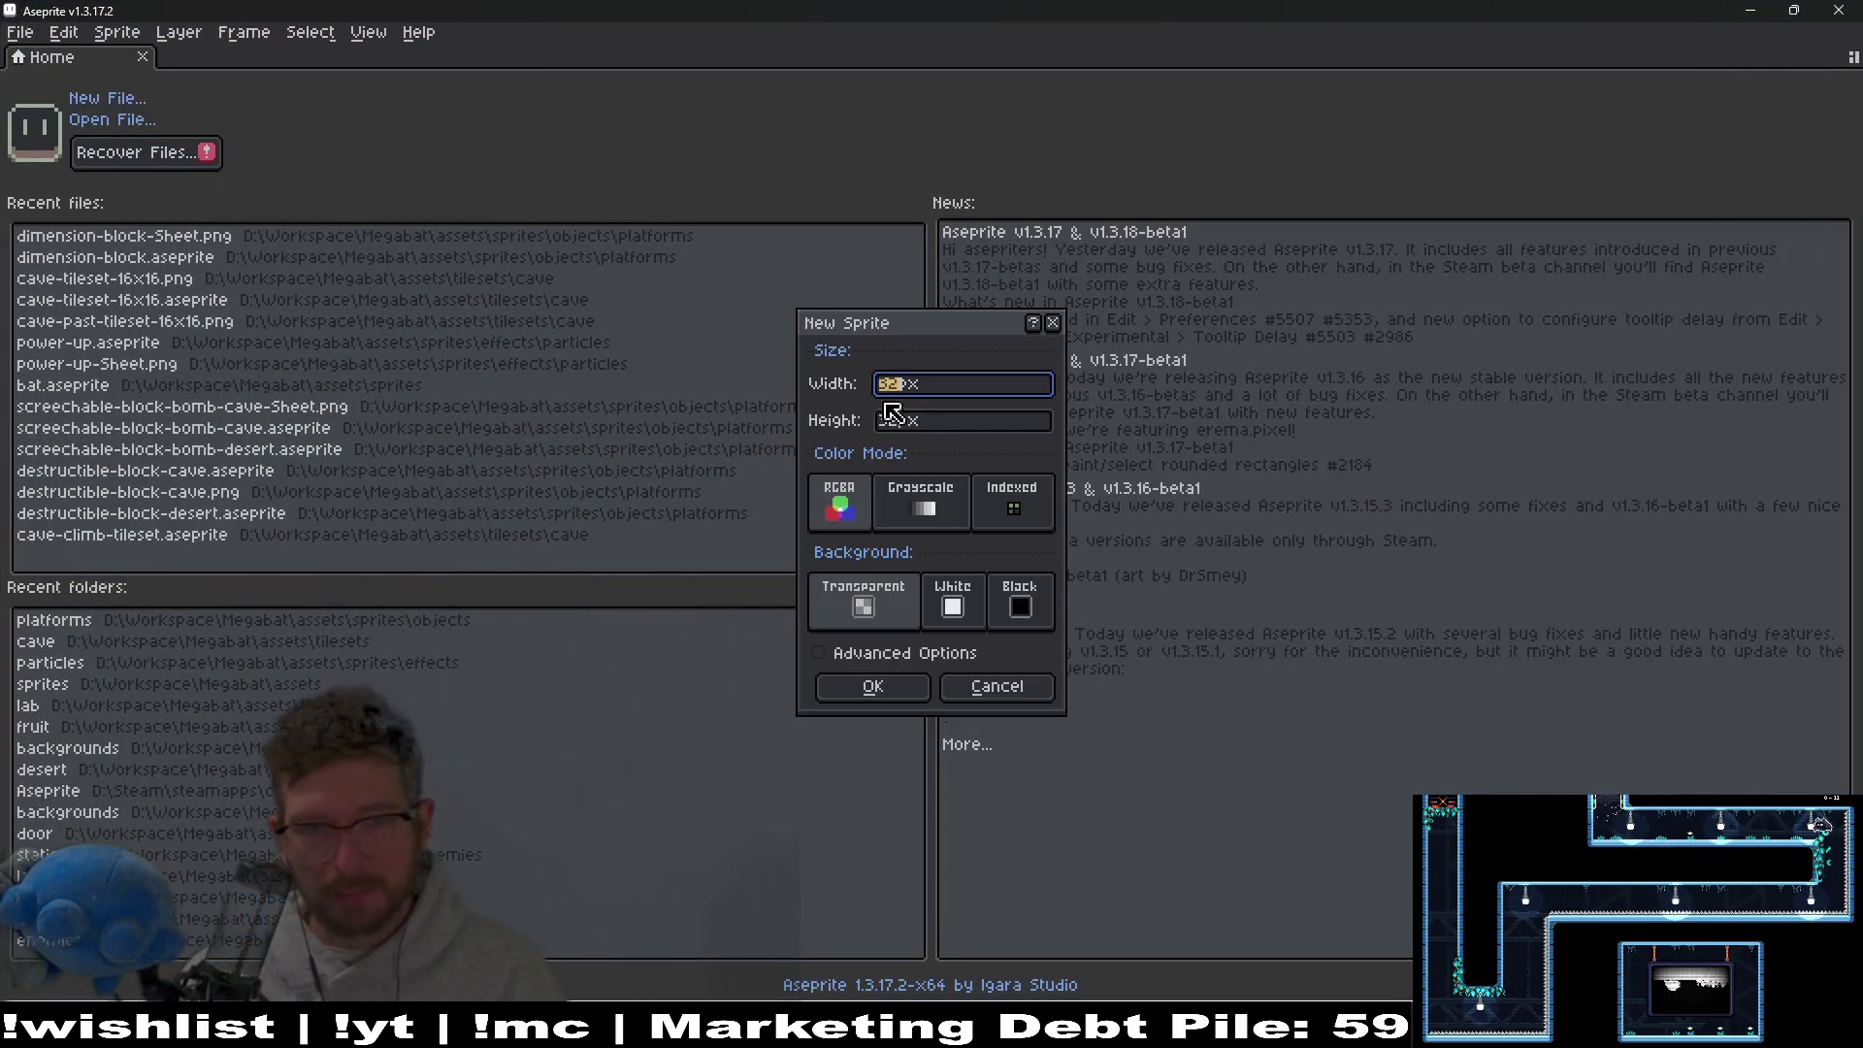
click(873, 687)
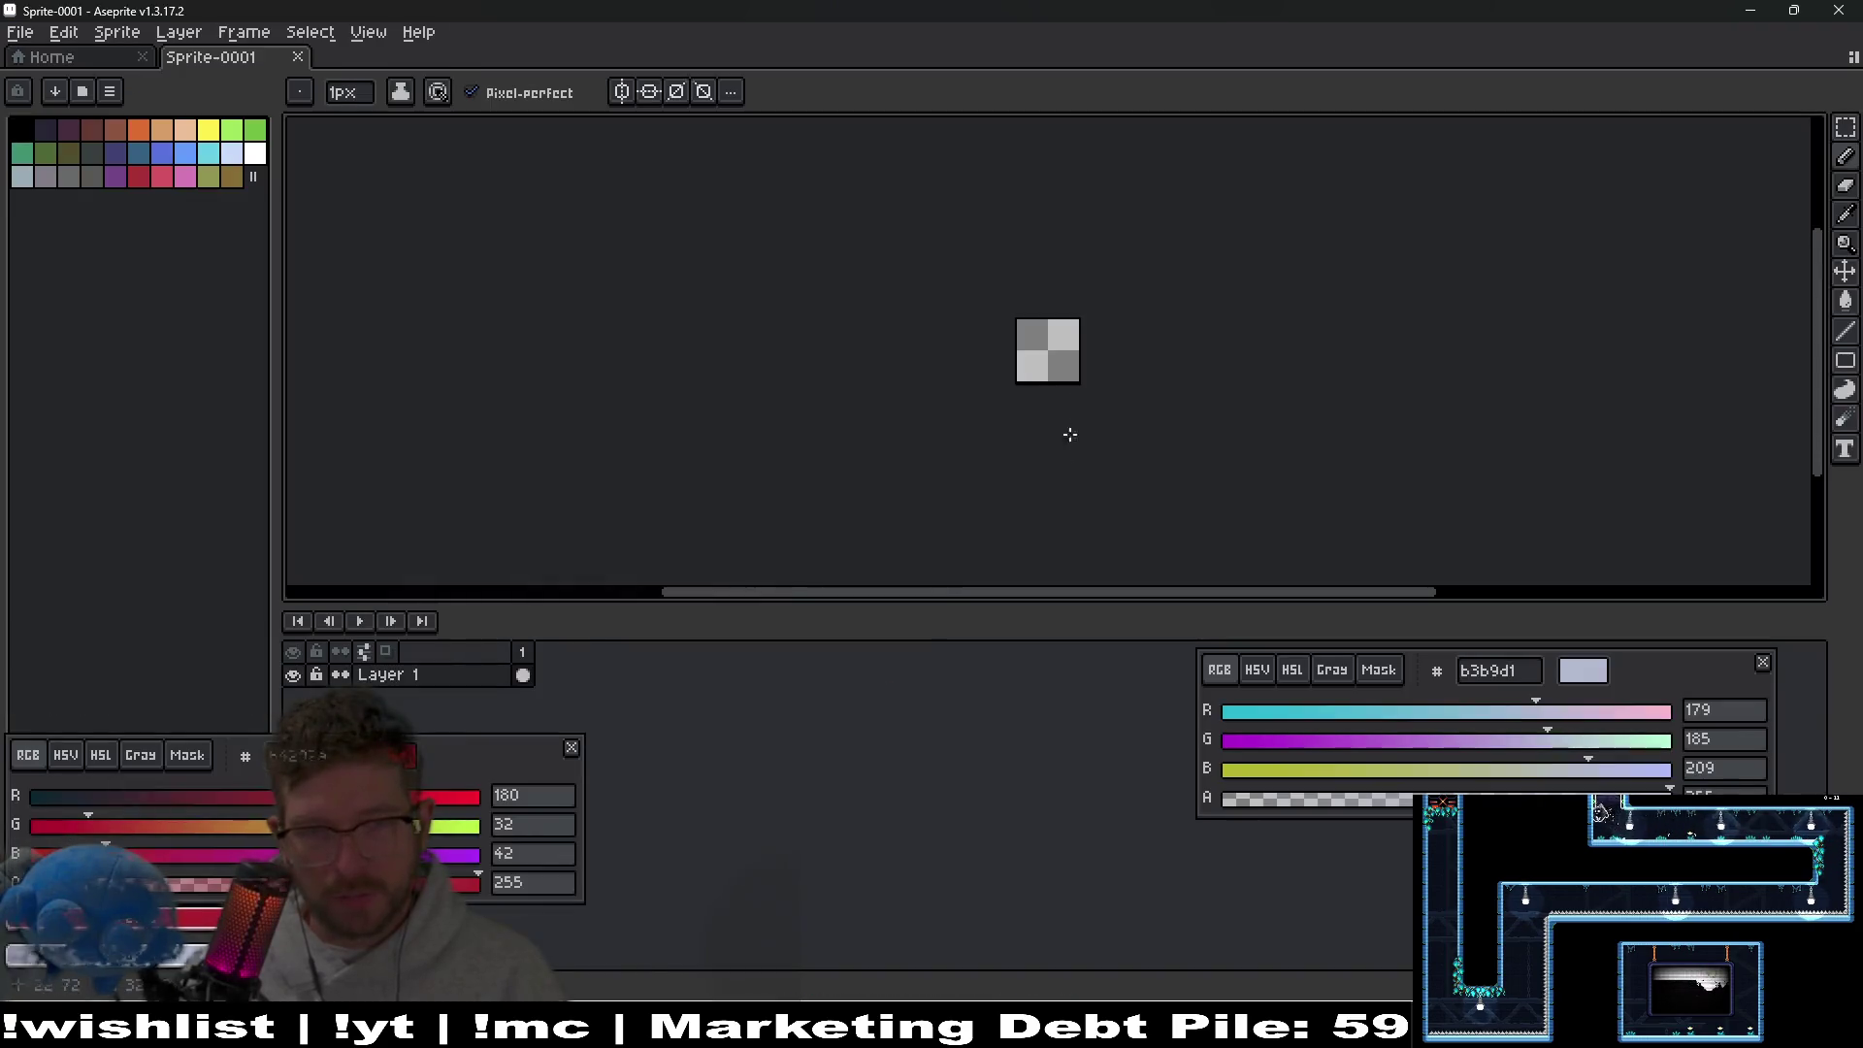
scroll(1056, 457, up, 4)
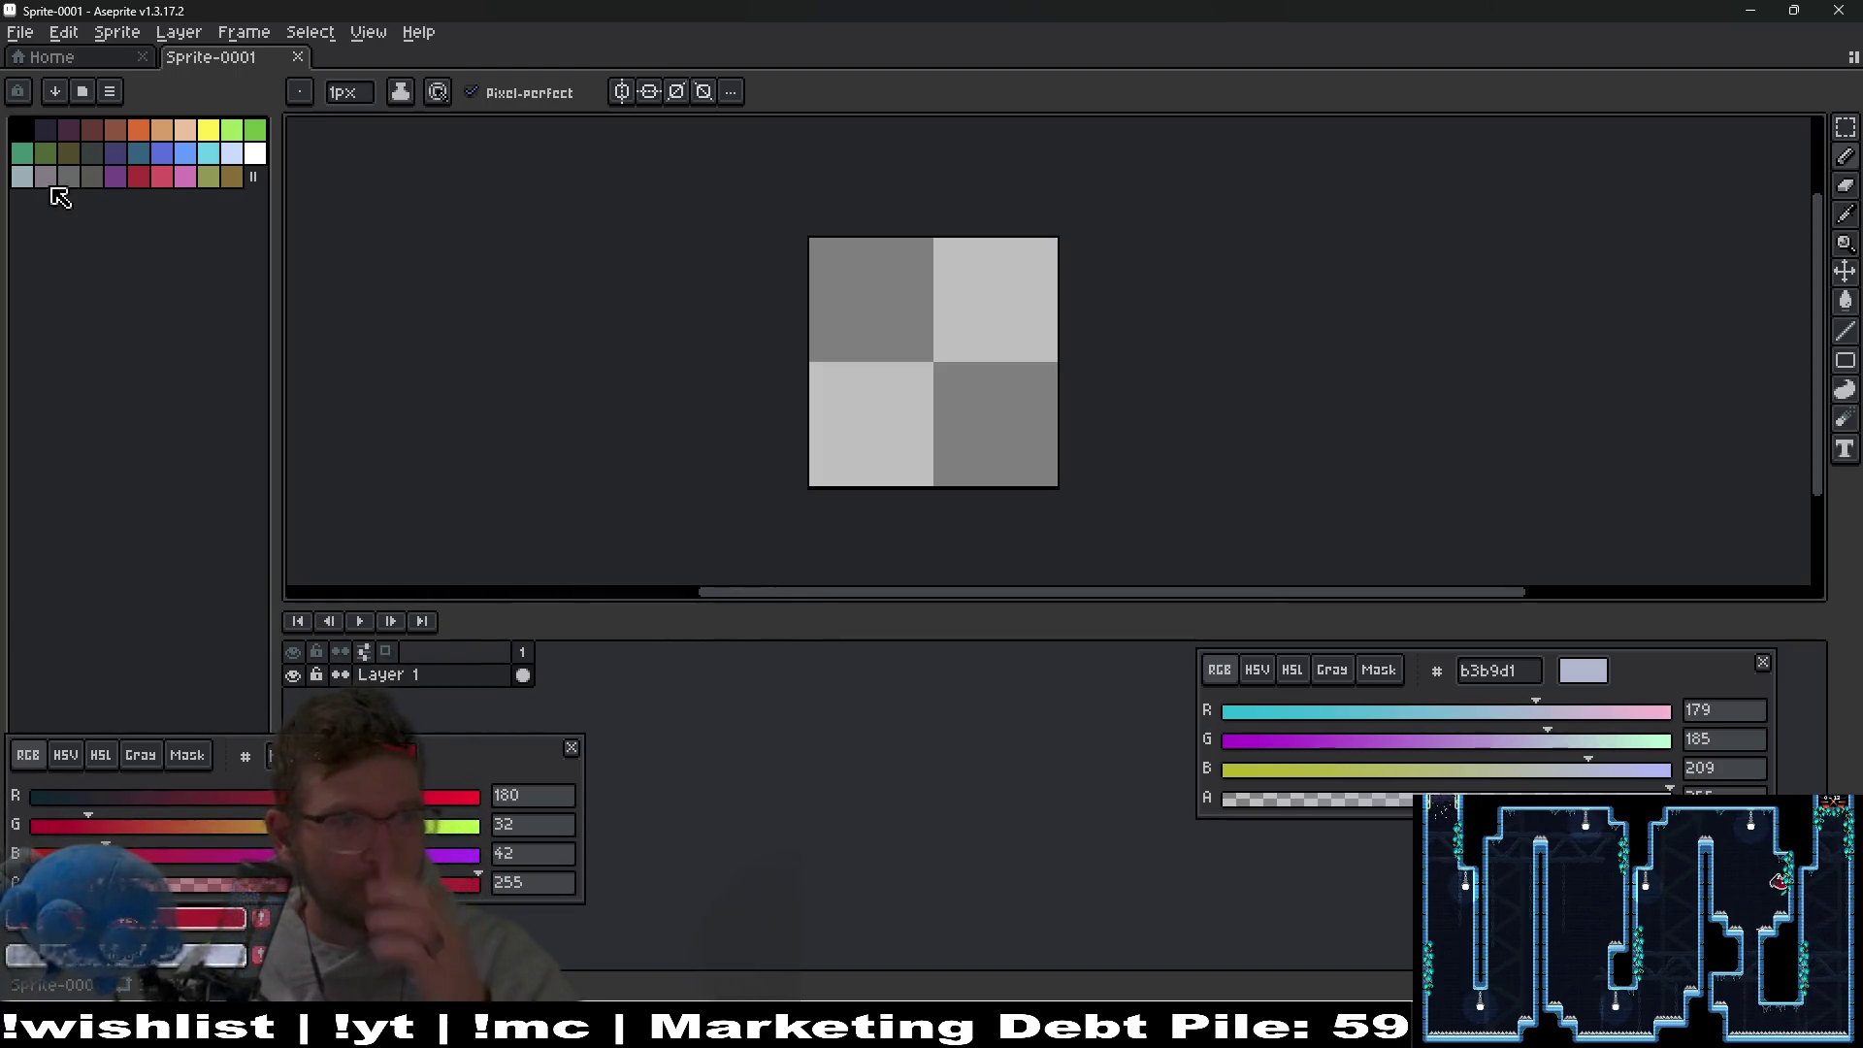
click(85, 93)
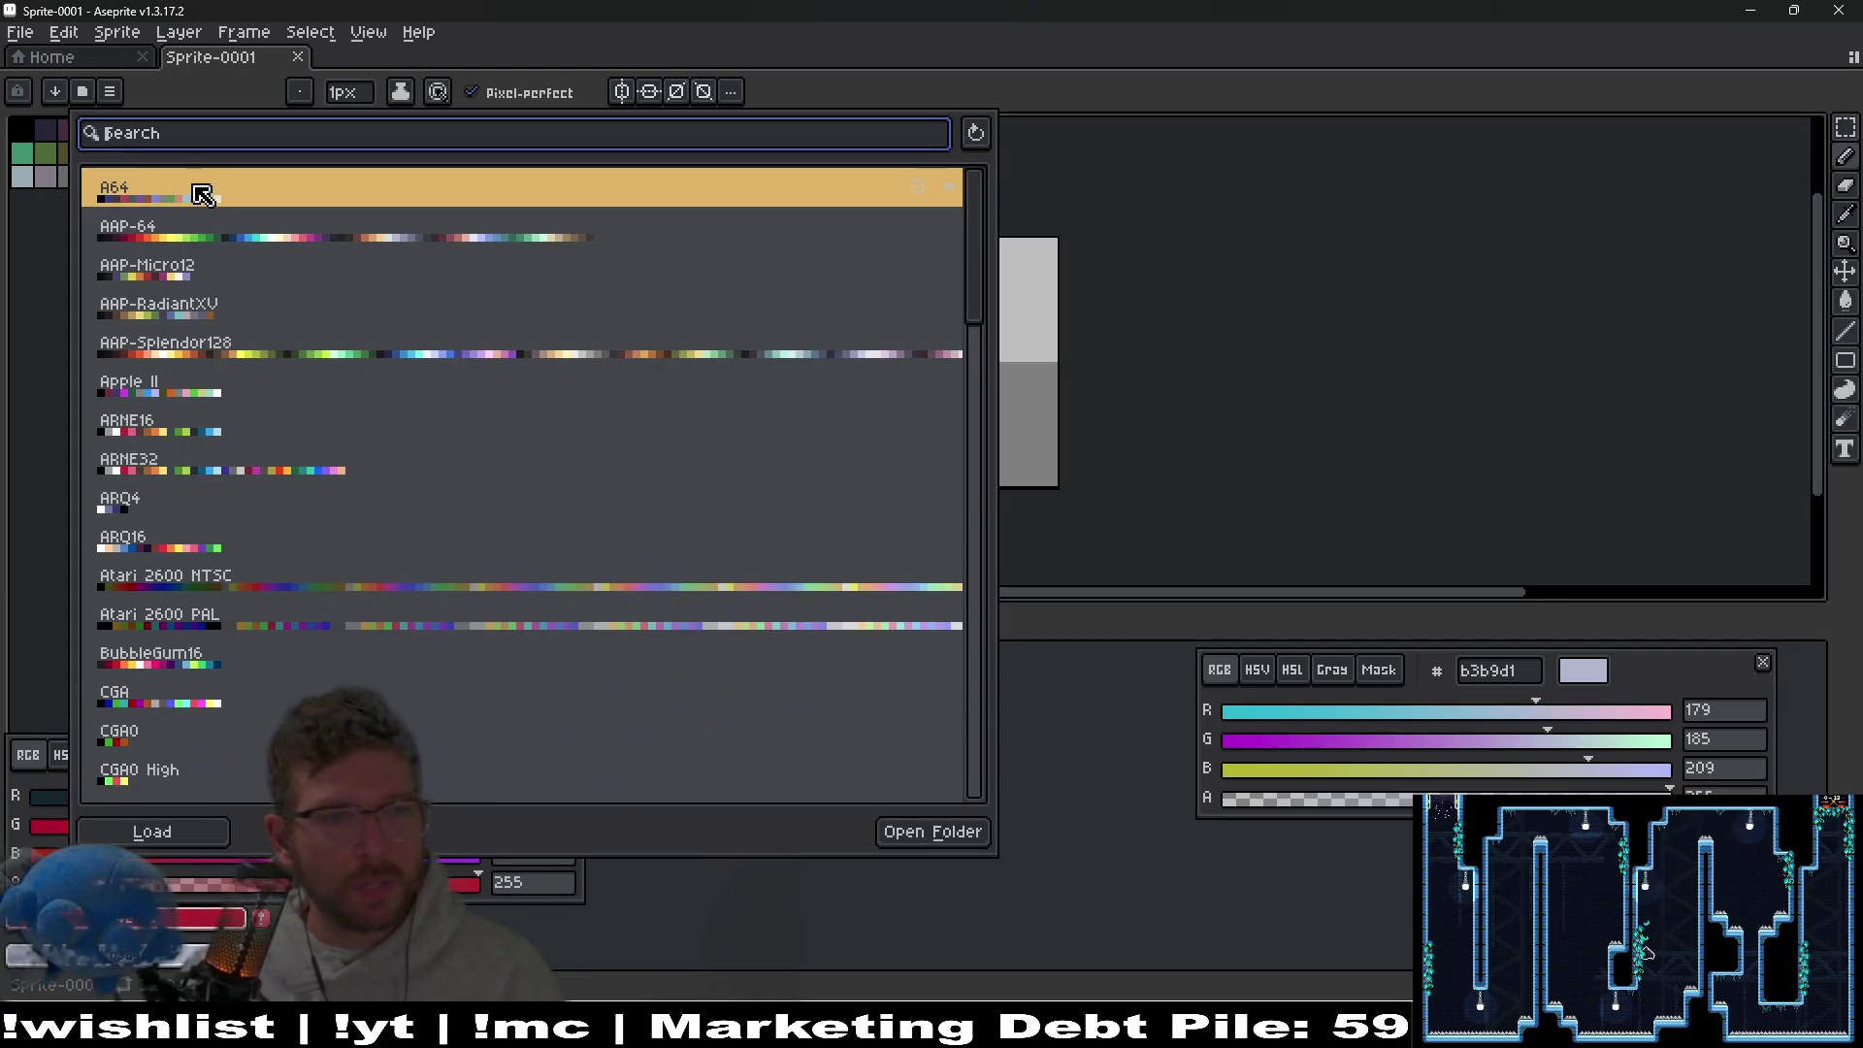
click(177, 238)
click(217, 831)
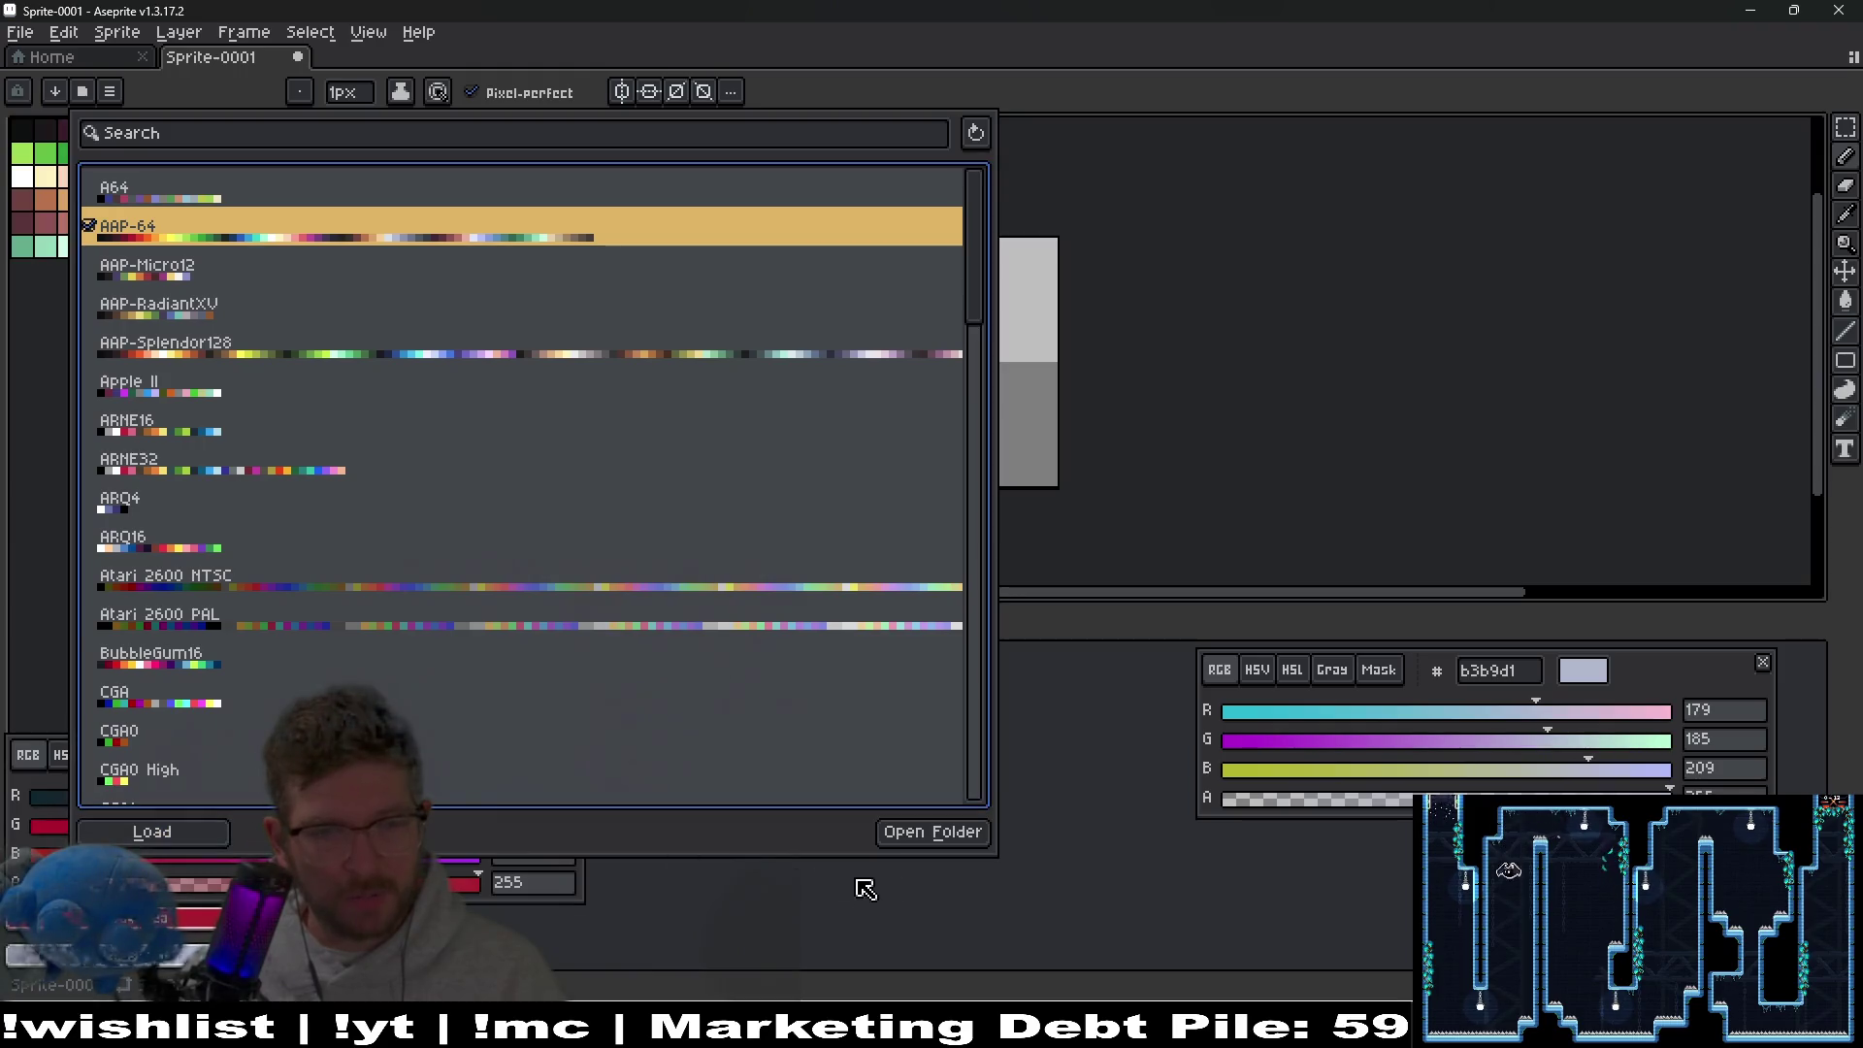
click(893, 915)
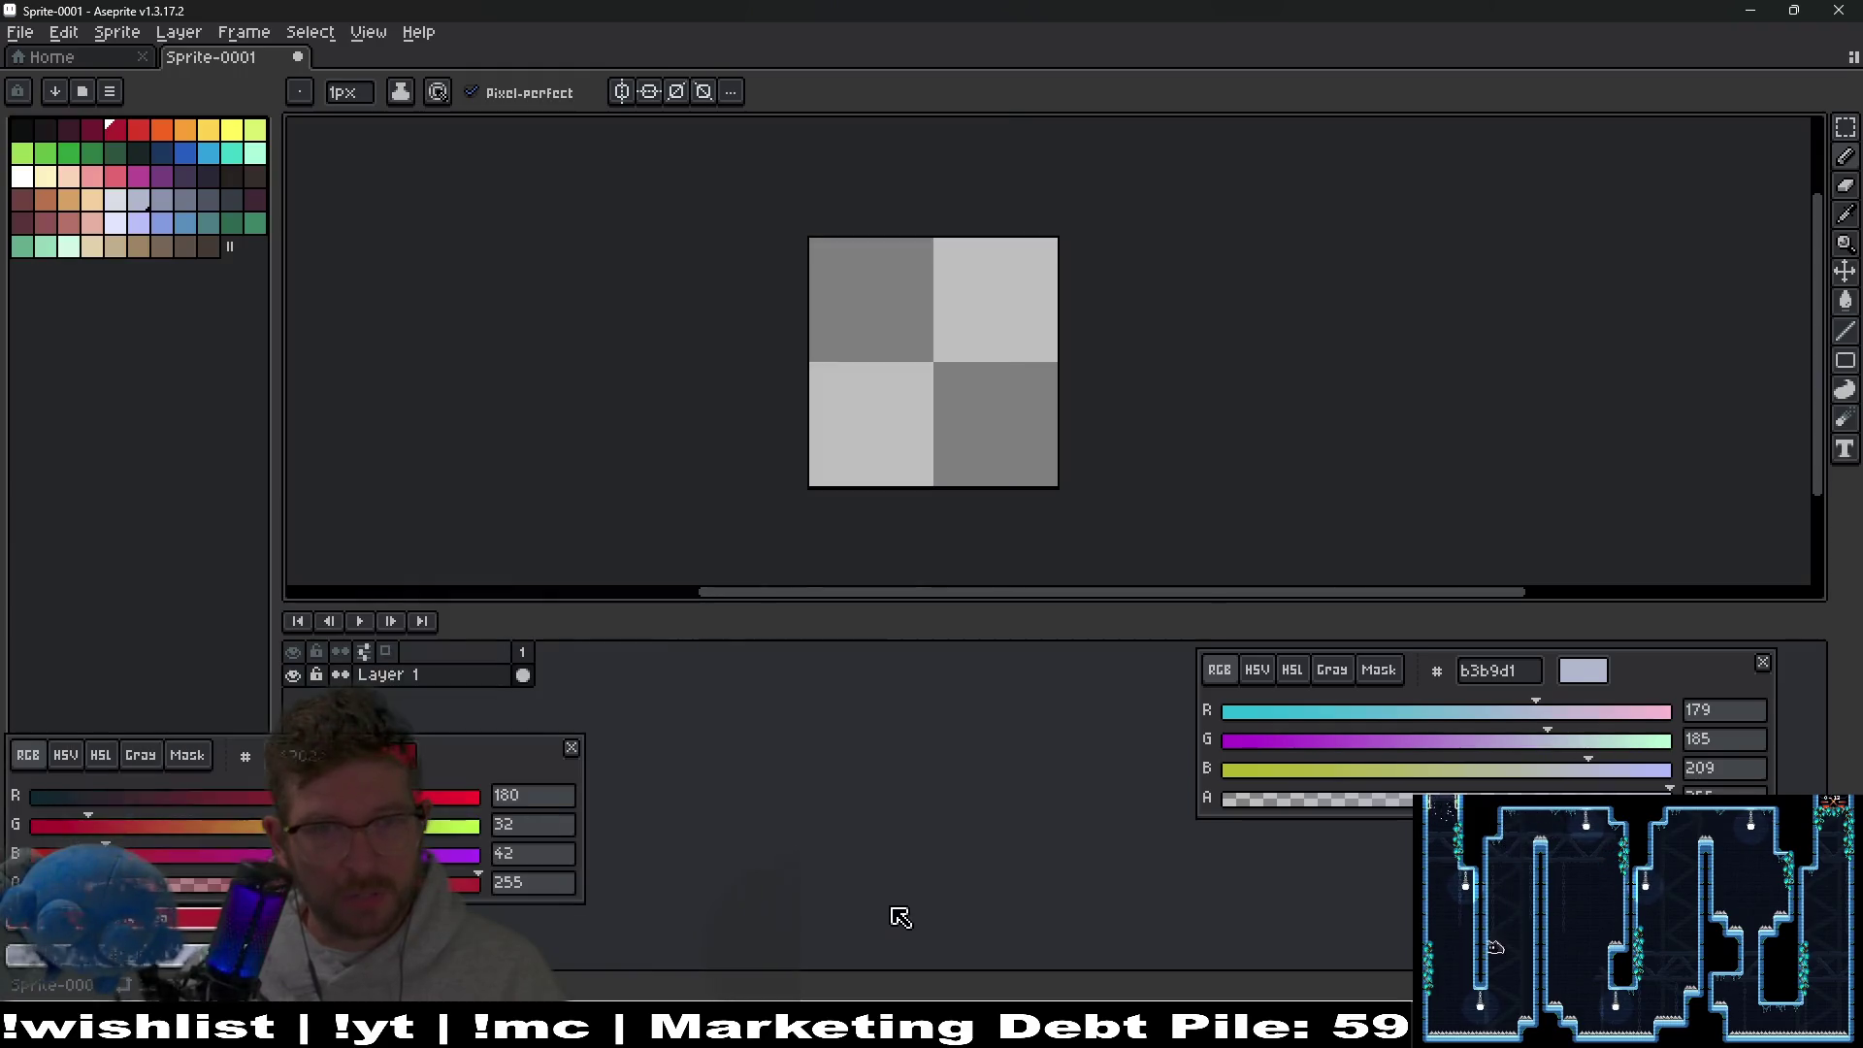
Pick black, undo a stray pixel, and draw the first straight segment of the crack.
click(28, 128)
click(874, 311)
scroll(820, 313, up, 1)
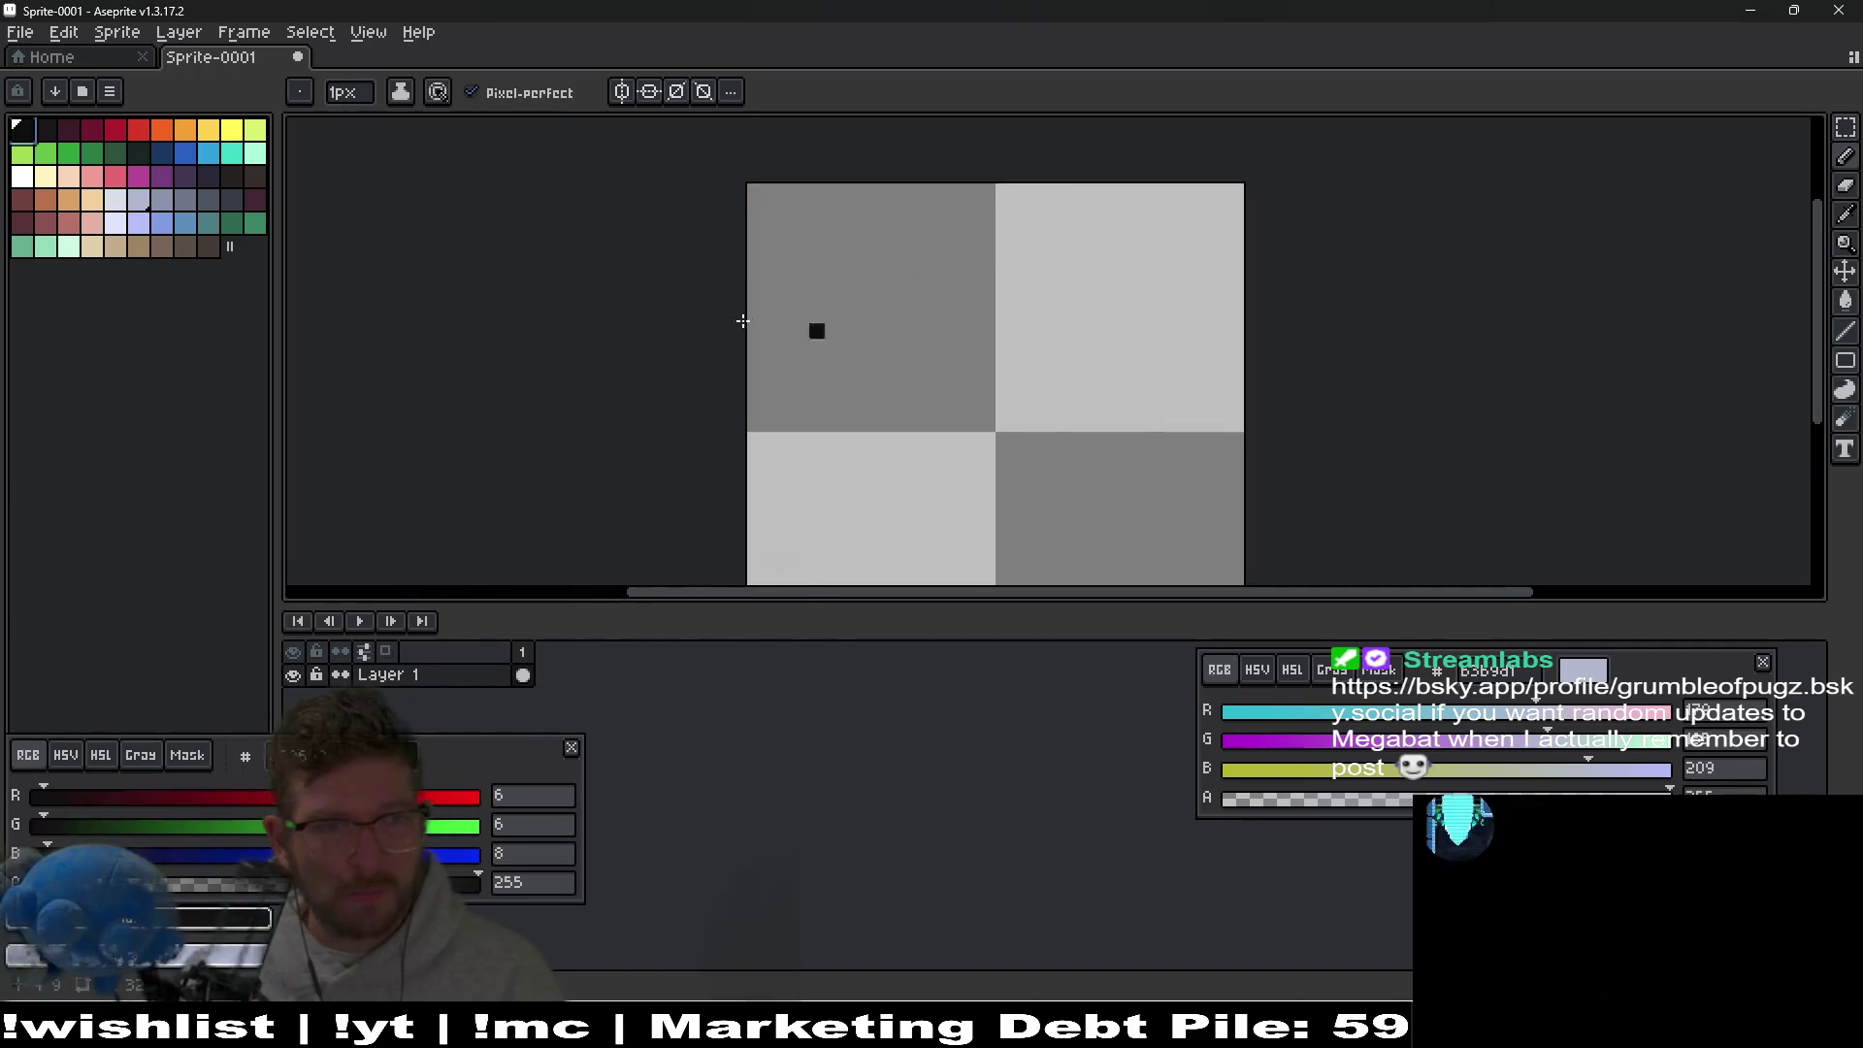
key(ctrl+z)
drag(976, 293, 896, 254)
key(l)
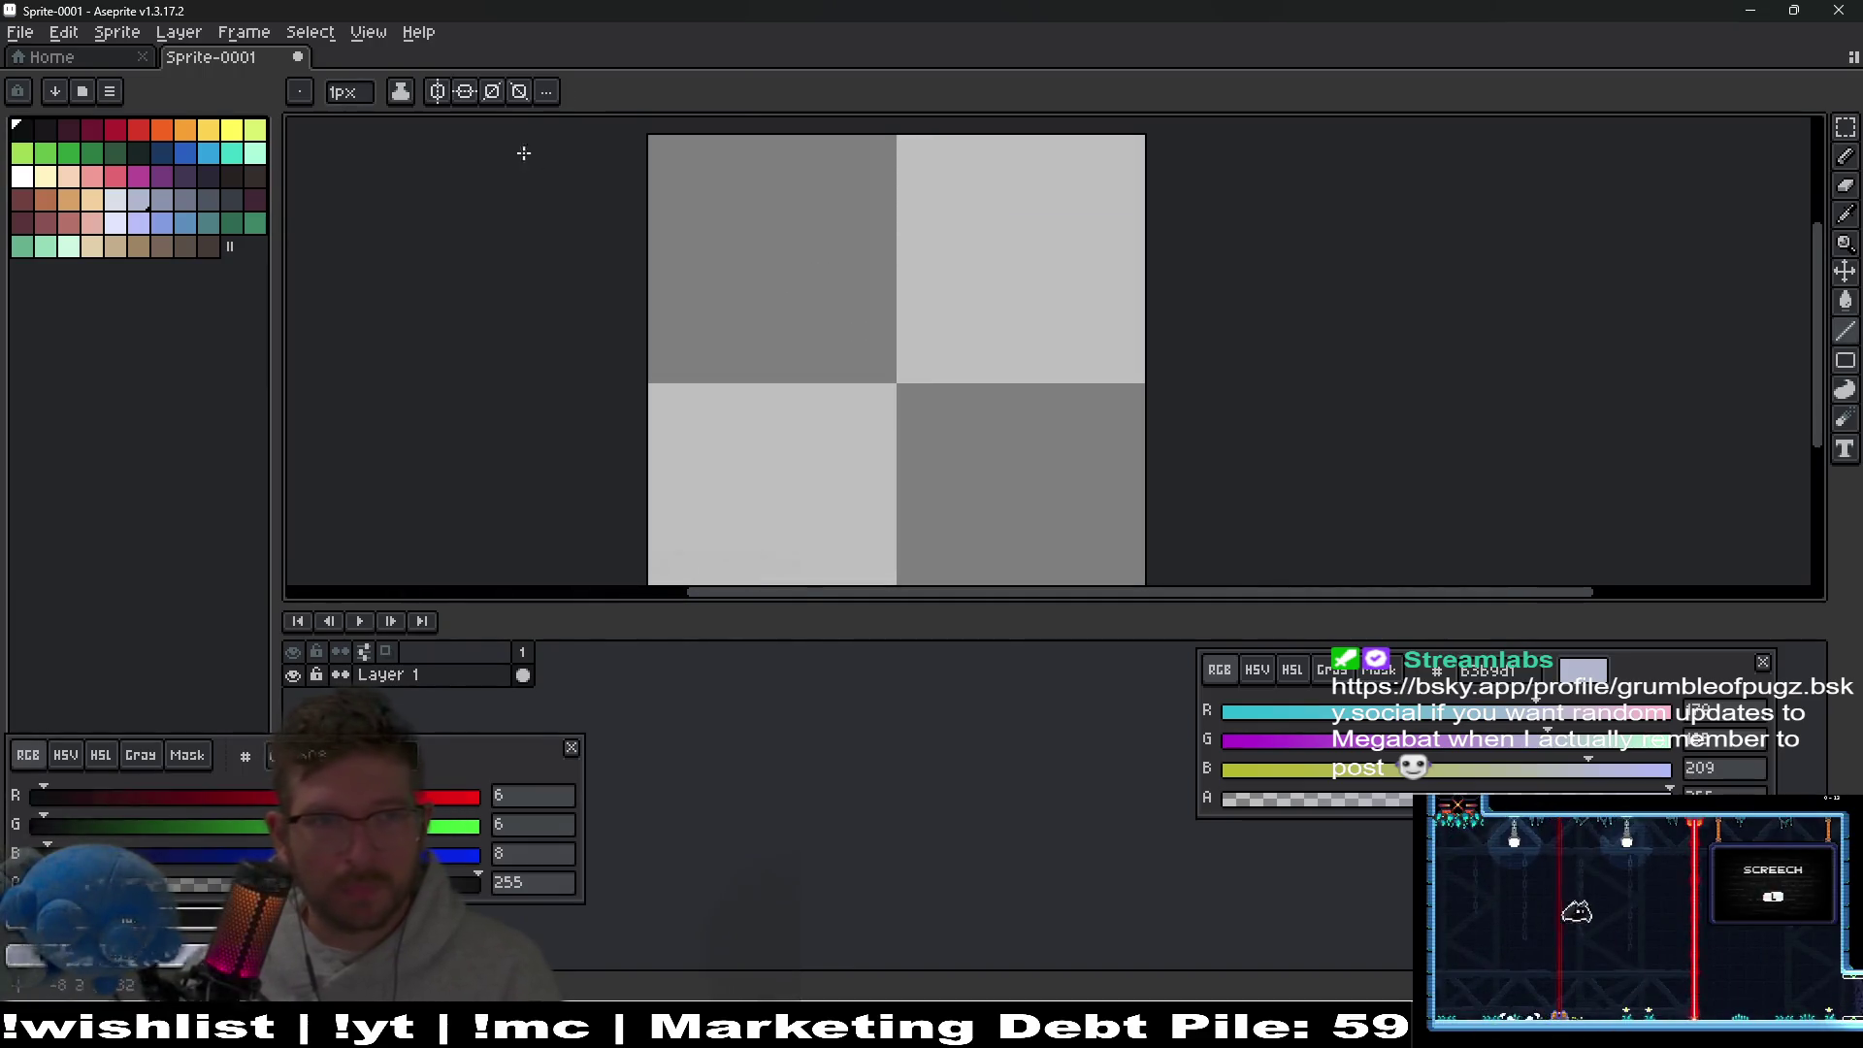
mouse_move(880, 291)
mouse_down()
mouse_move(885, 262)
mouse_move(836, 282)
mouse_move(869, 270)
mouse_up()
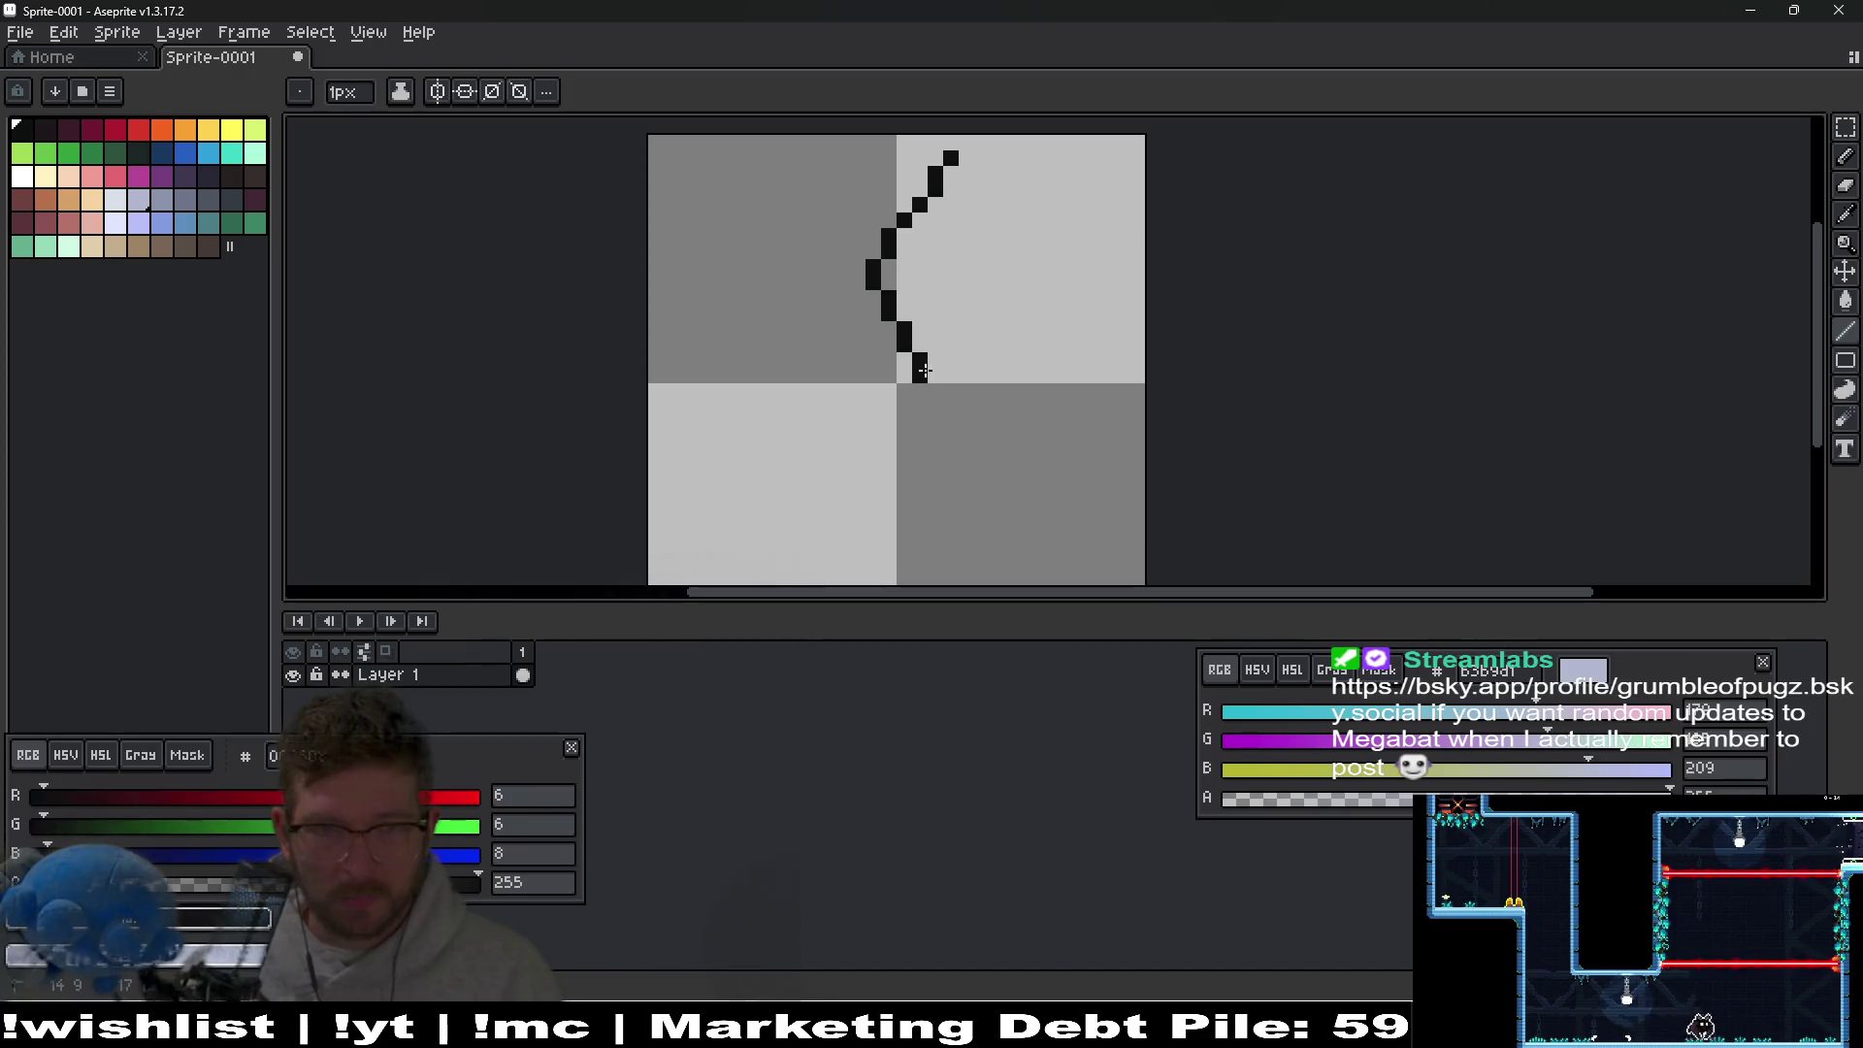
Undo the old line strokes and redraw the crack's upper and lower parts.
mouse_move(874, 512)
mouse_down()
mouse_move(857, 381)
mouse_move(898, 482)
mouse_up()
scroll(911, 421, down, 3)
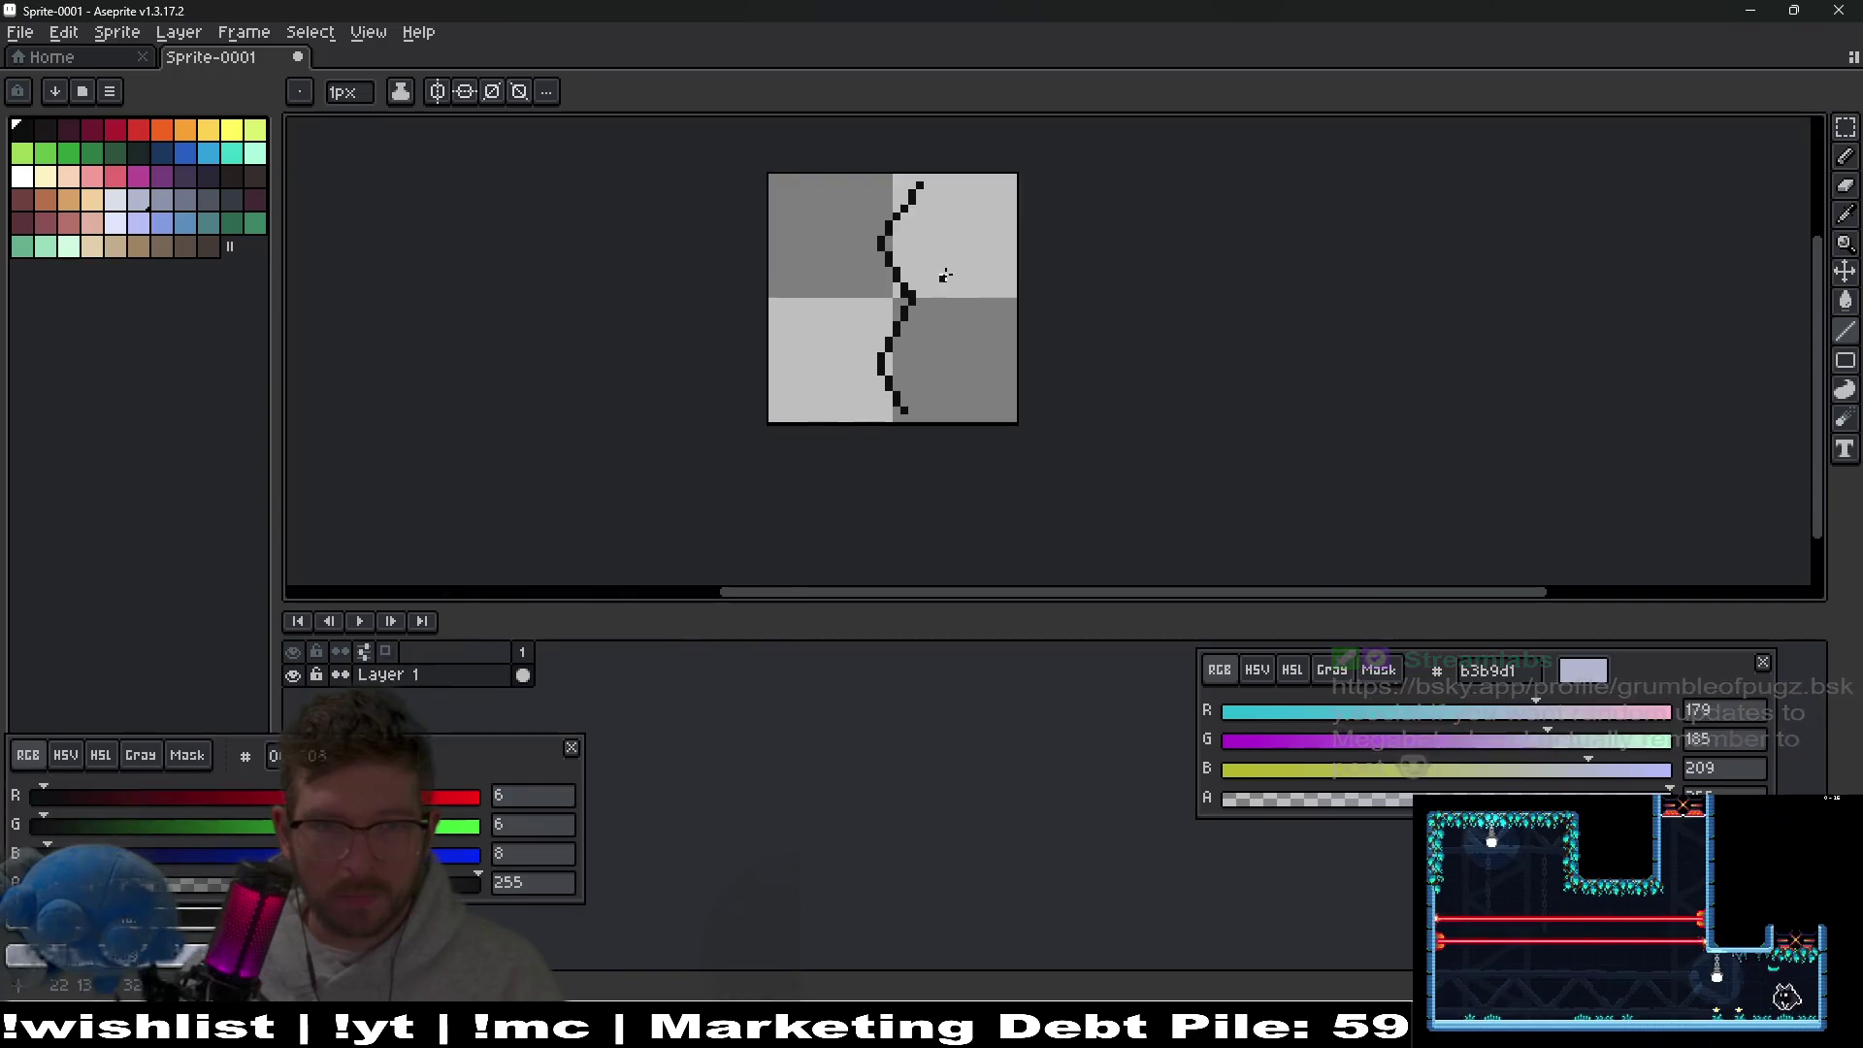
key(ctrl+z)
key(ctrl+z)
key(ctrl+z)
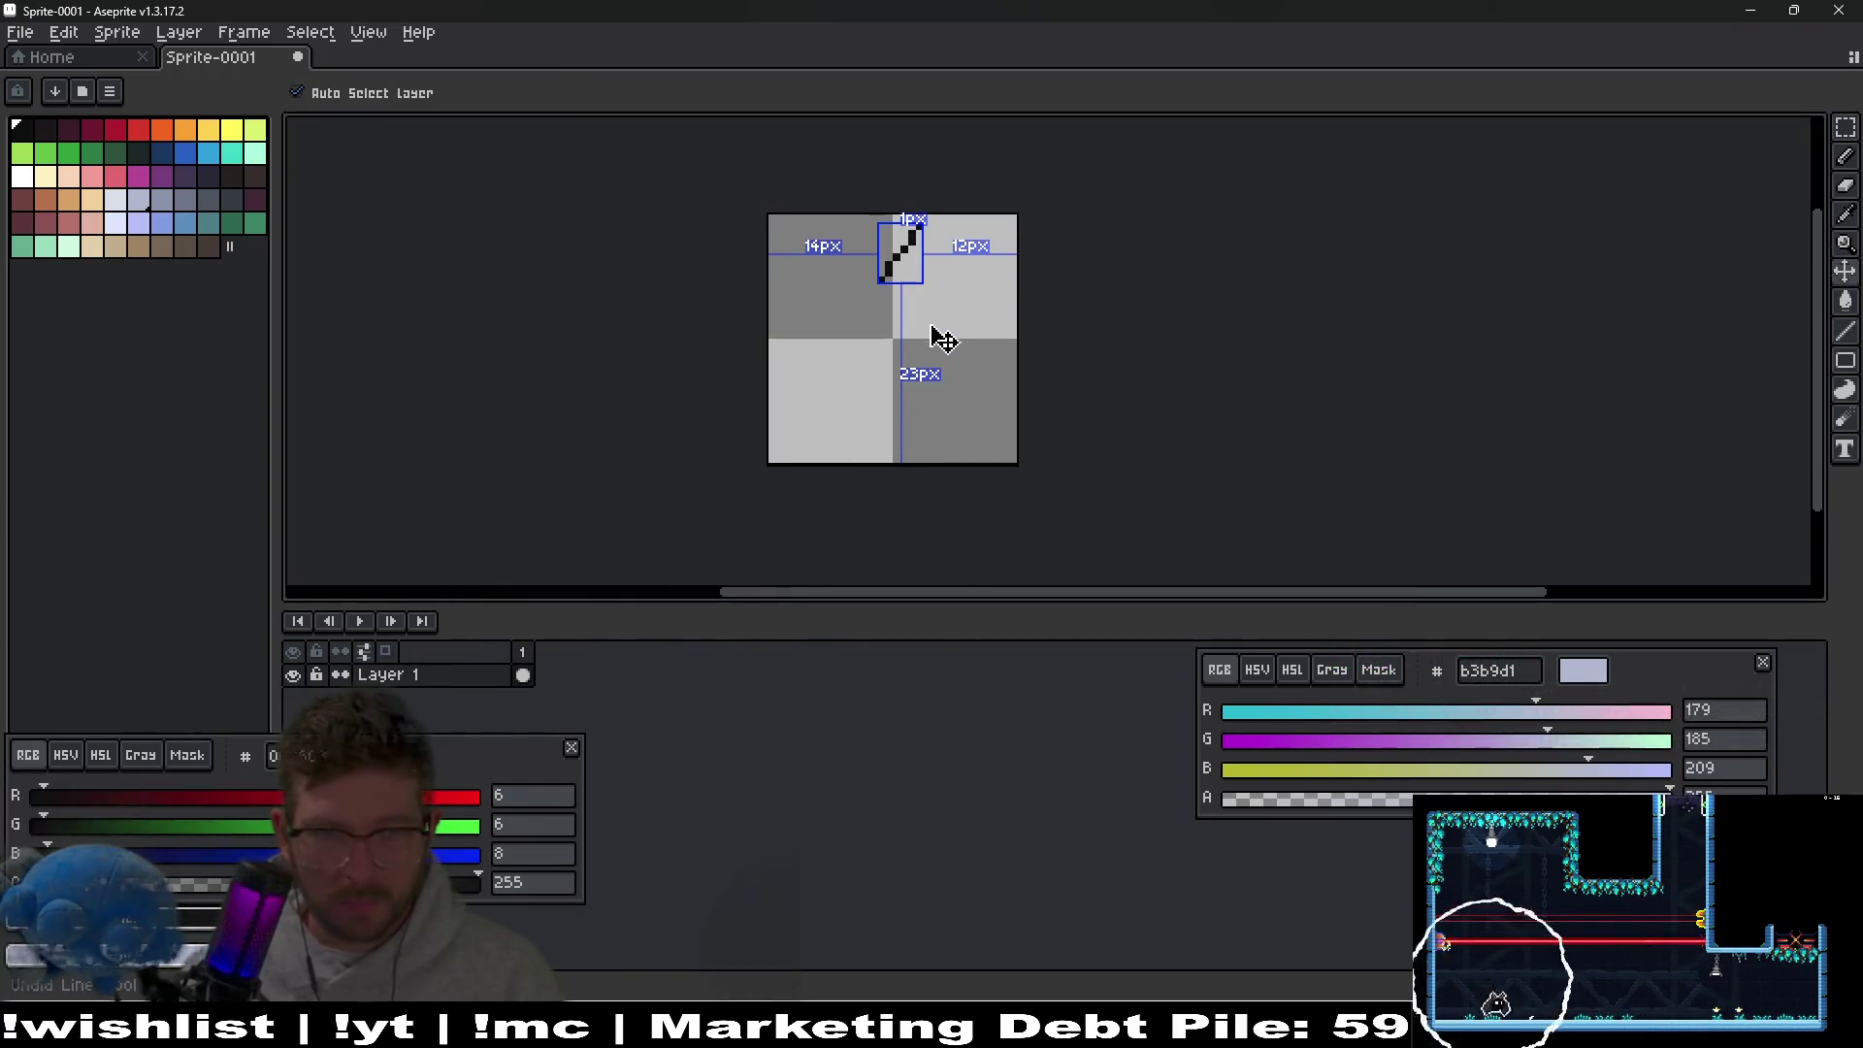
scroll(883, 340, up, 3)
drag(879, 266, 898, 245)
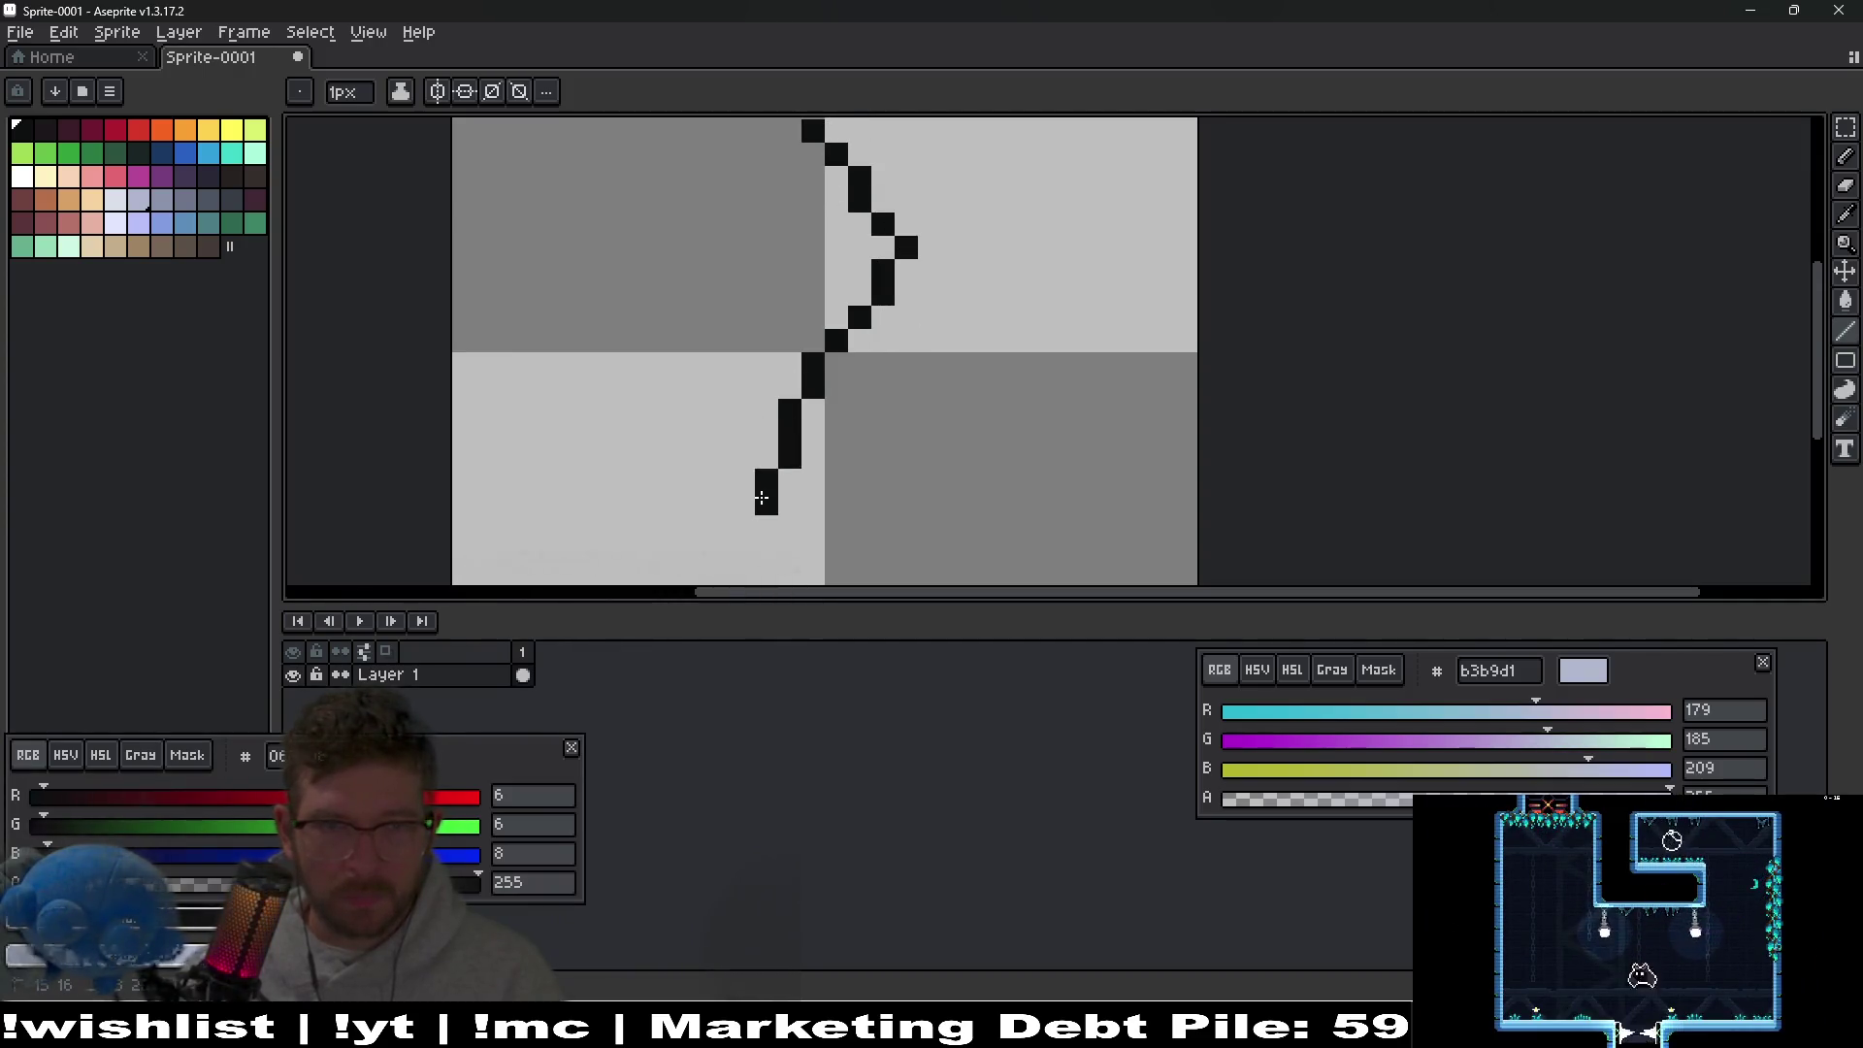
drag(760, 498, 763, 435)
scroll(766, 435, down, 2)
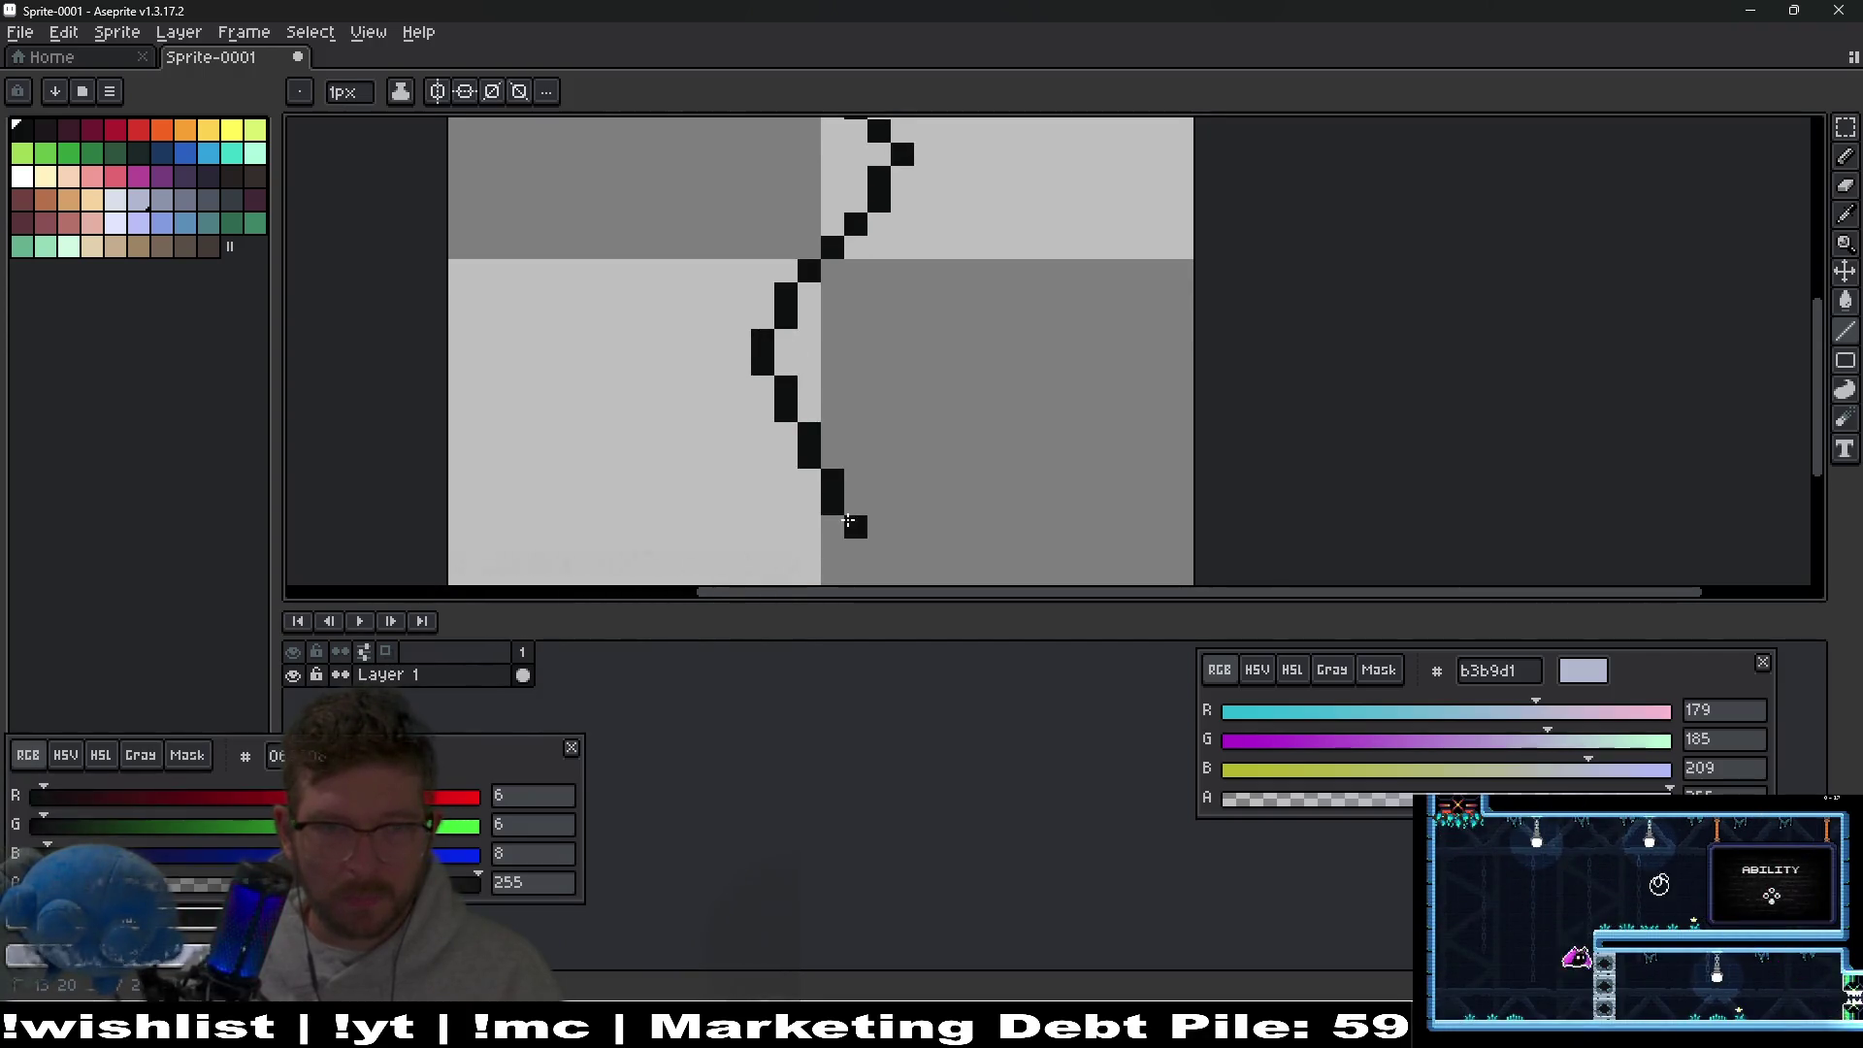
scroll(864, 437, down, 3)
Check canvas size without changes and undo the last pixels drawn at the top.
key(ctrl+alt+c)
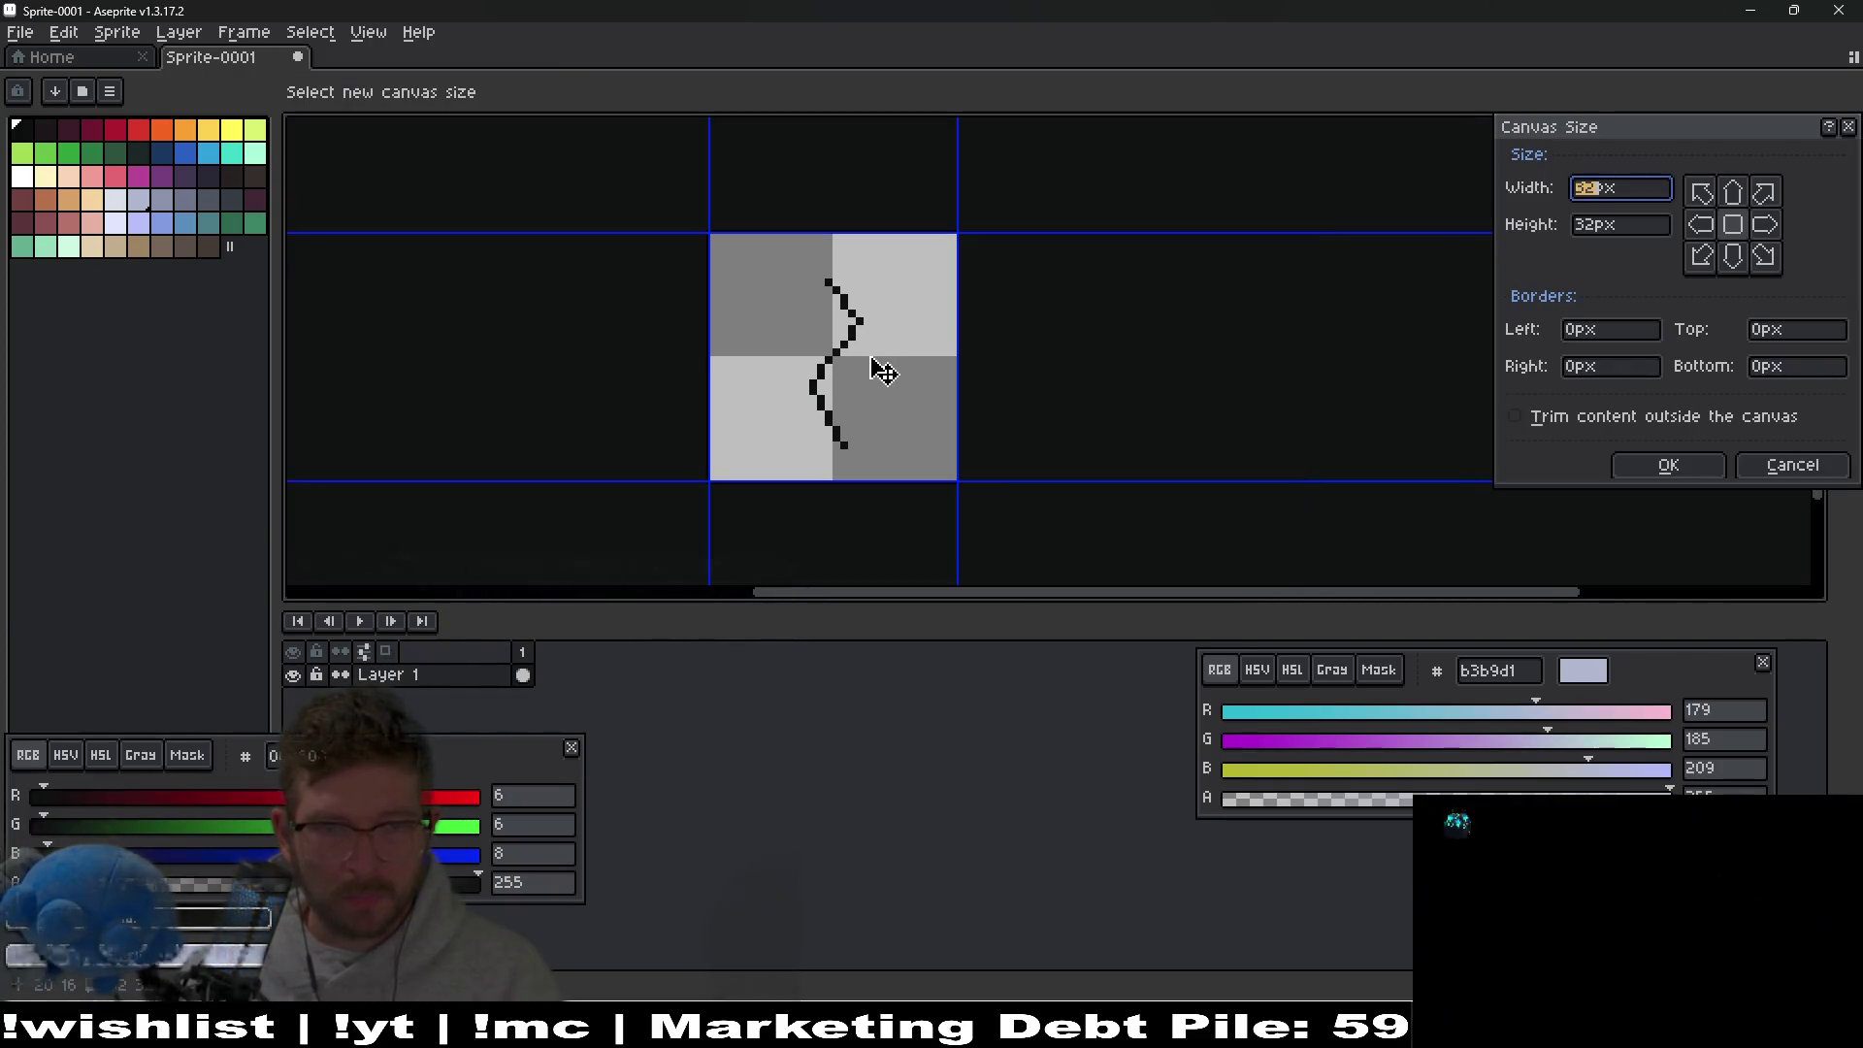
key(Escape)
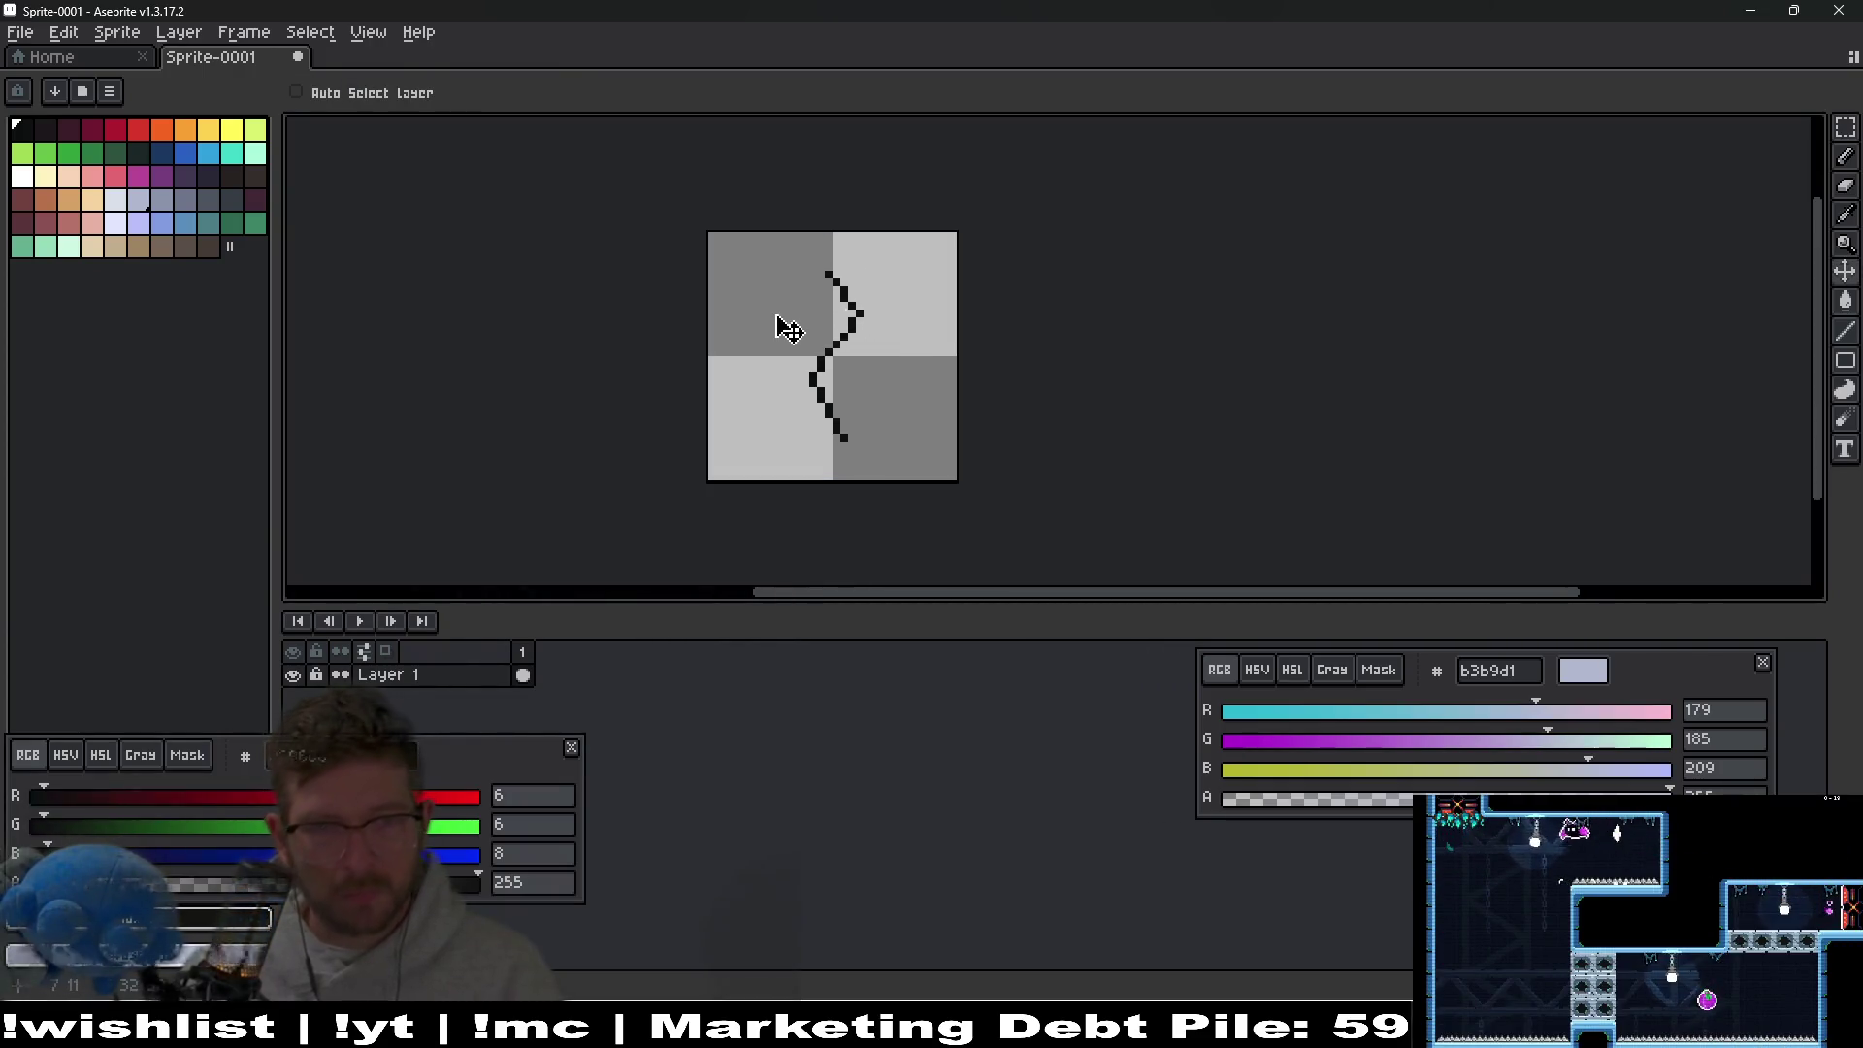
scroll(779, 335, up, 5)
key(e)
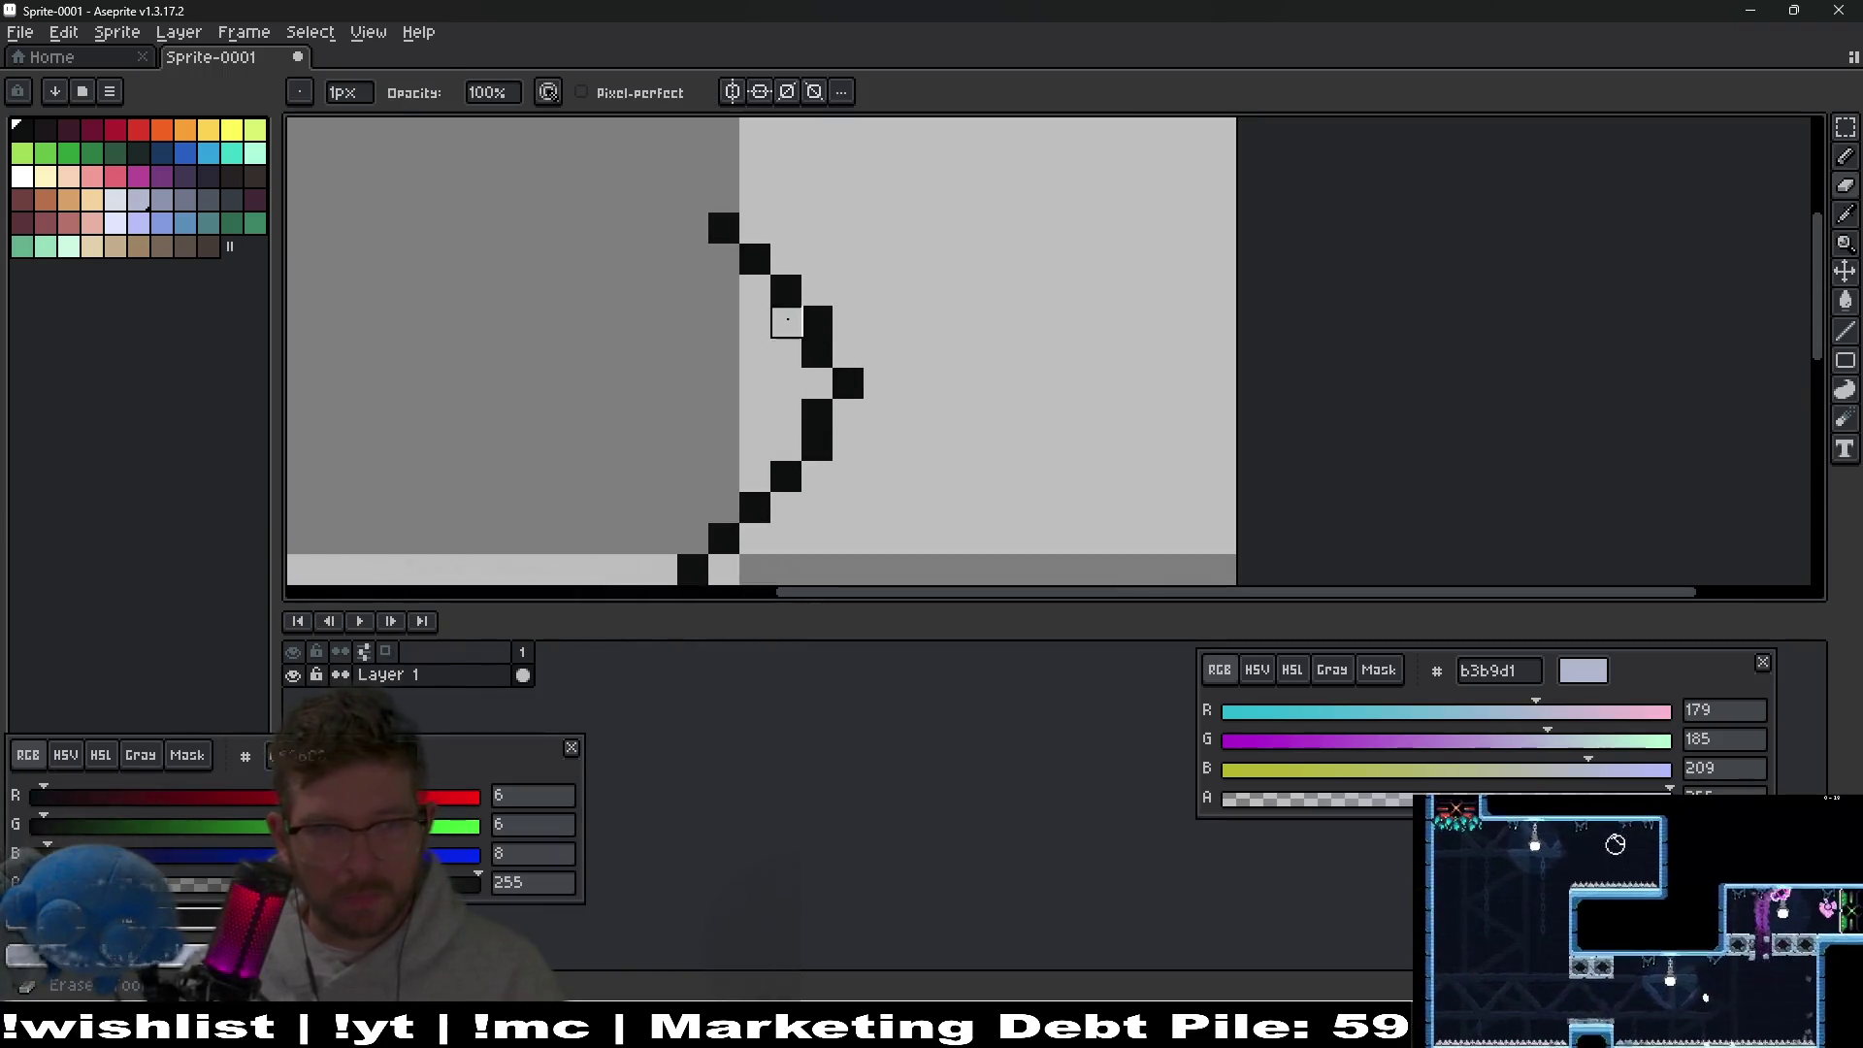
scroll(787, 320, down, 3)
key(b)
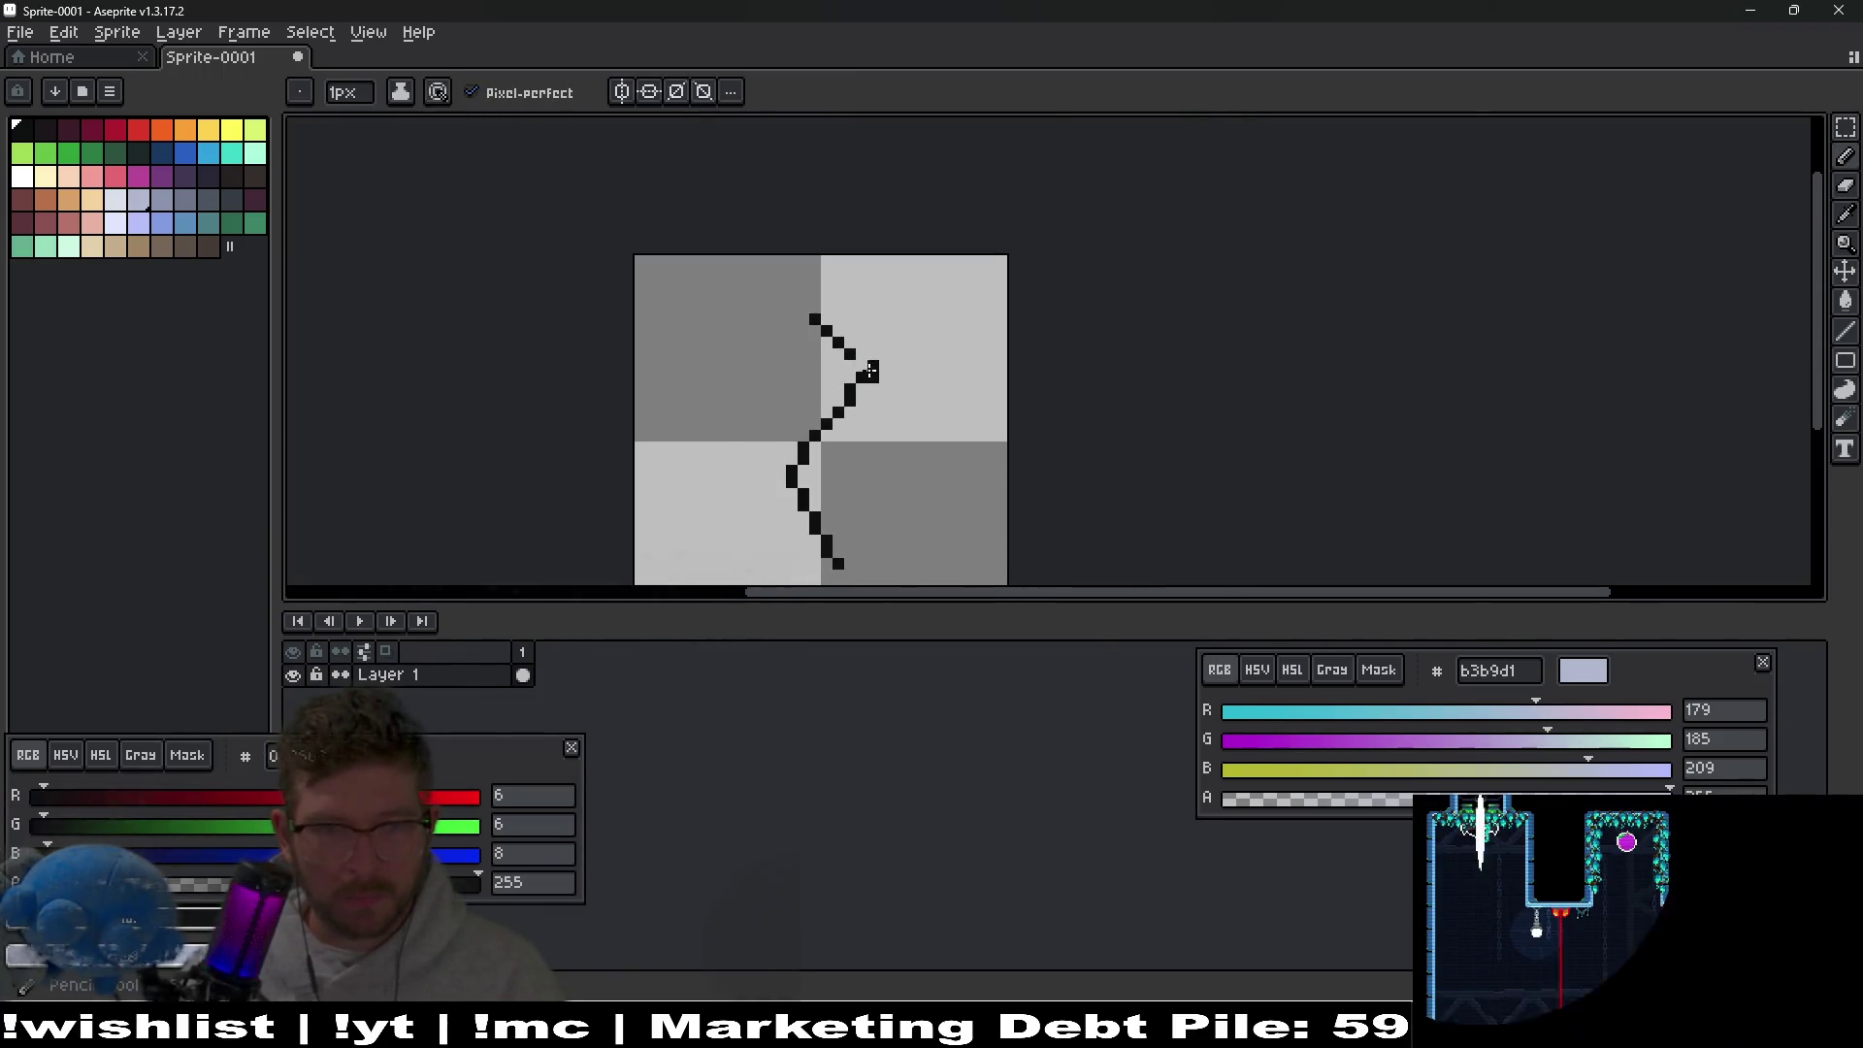
drag(863, 368, 883, 295)
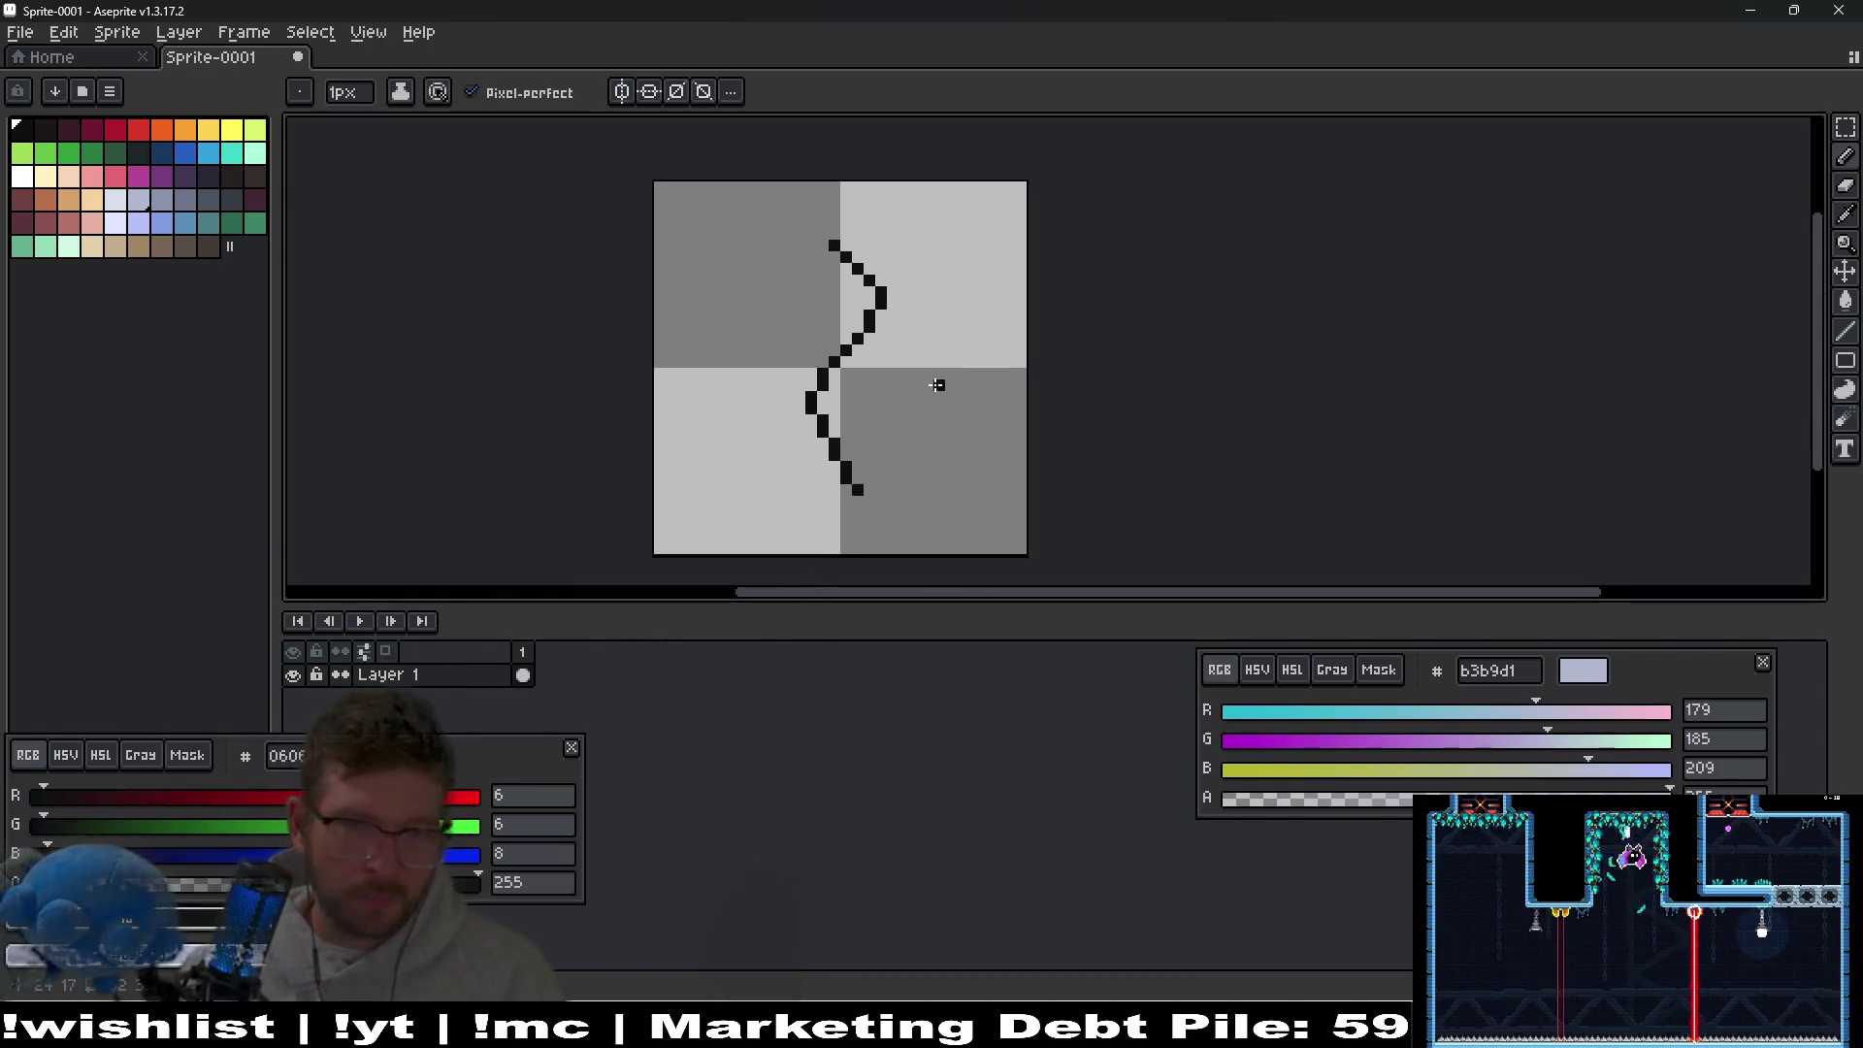
scroll(930, 385, down, 3)
scroll(912, 296, up, 4)
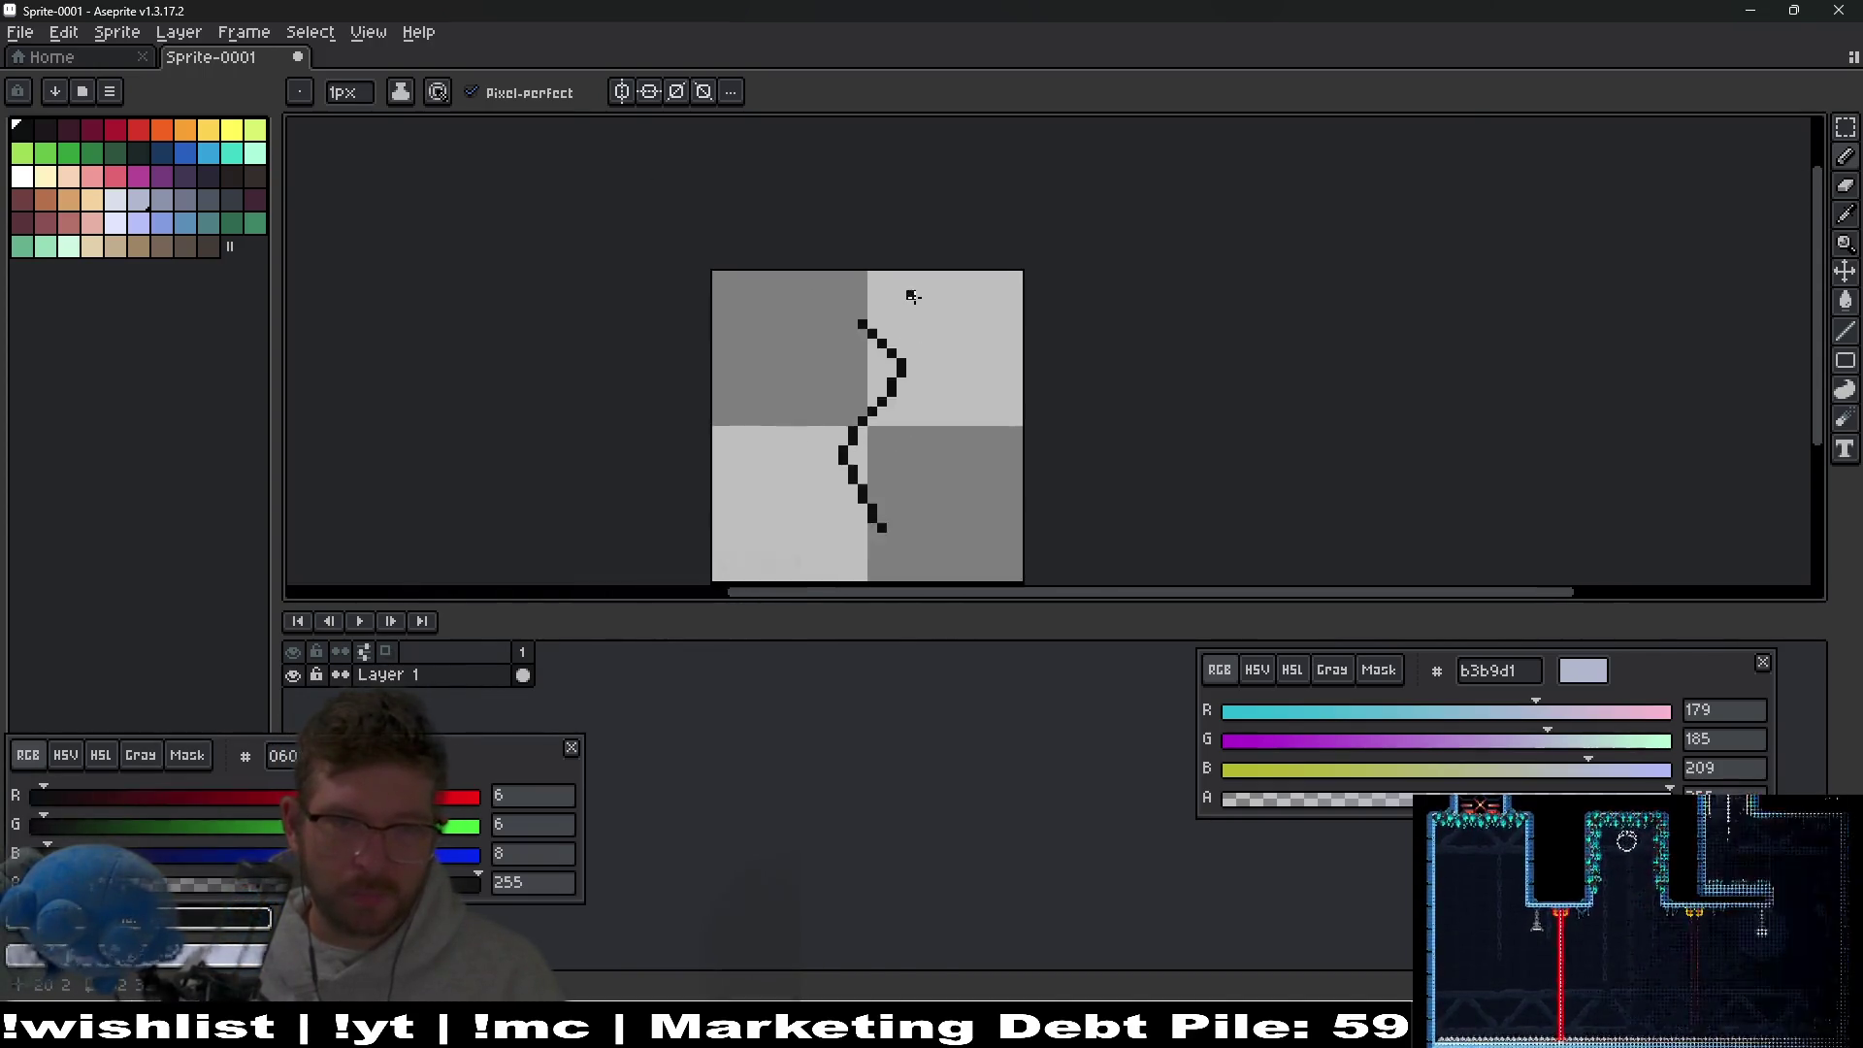
key(e)
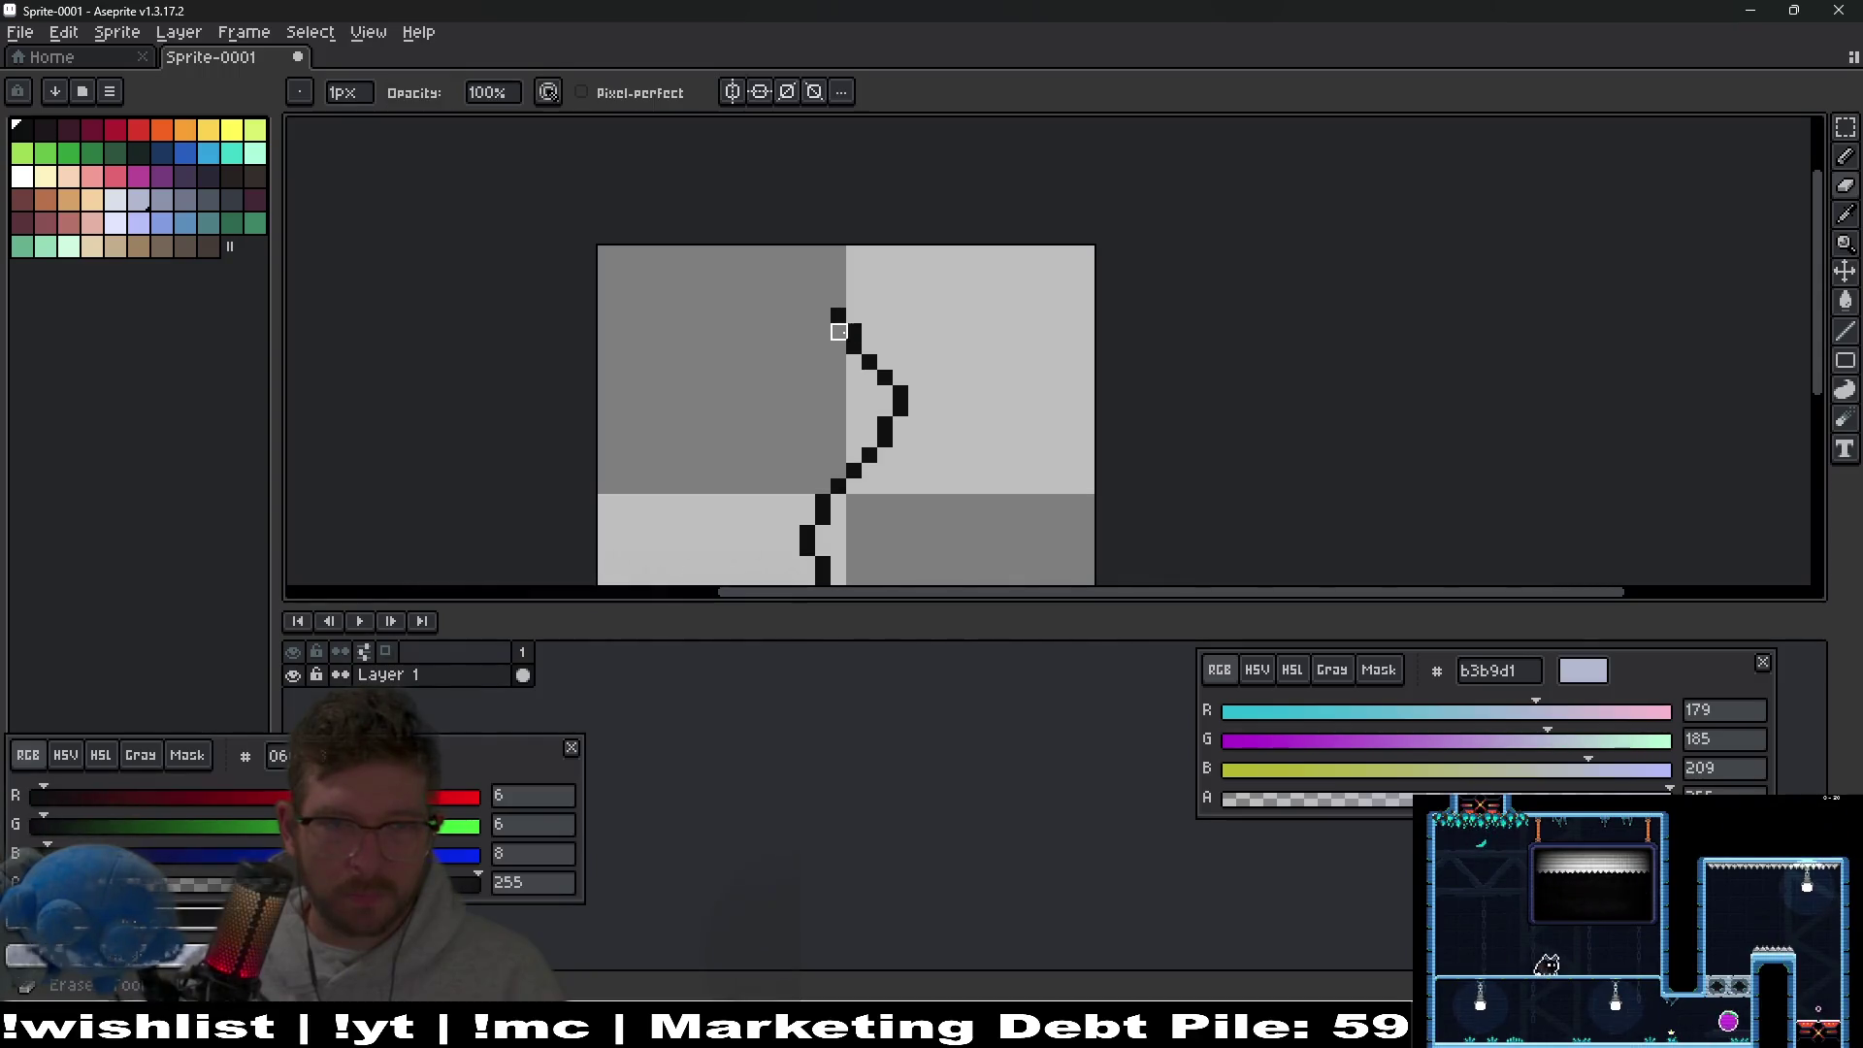
scroll(922, 404, down, 3)
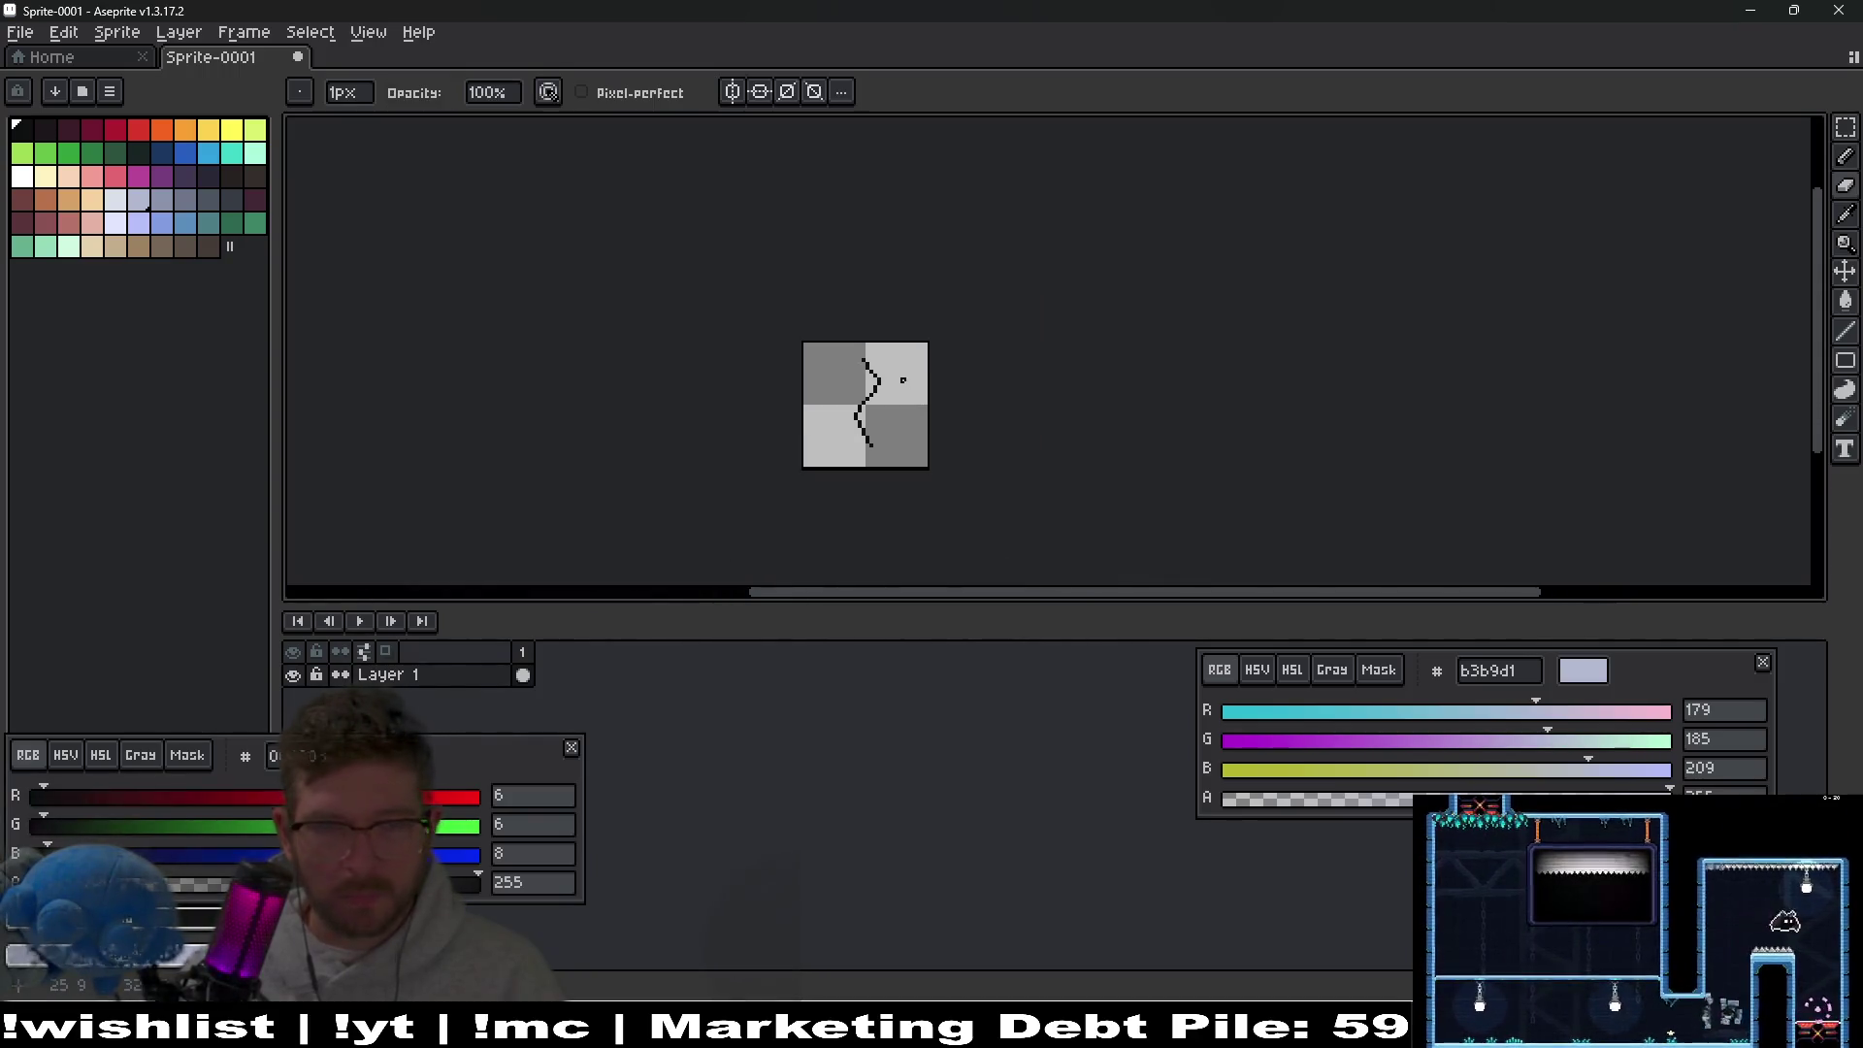
scroll(891, 368, up, 2)
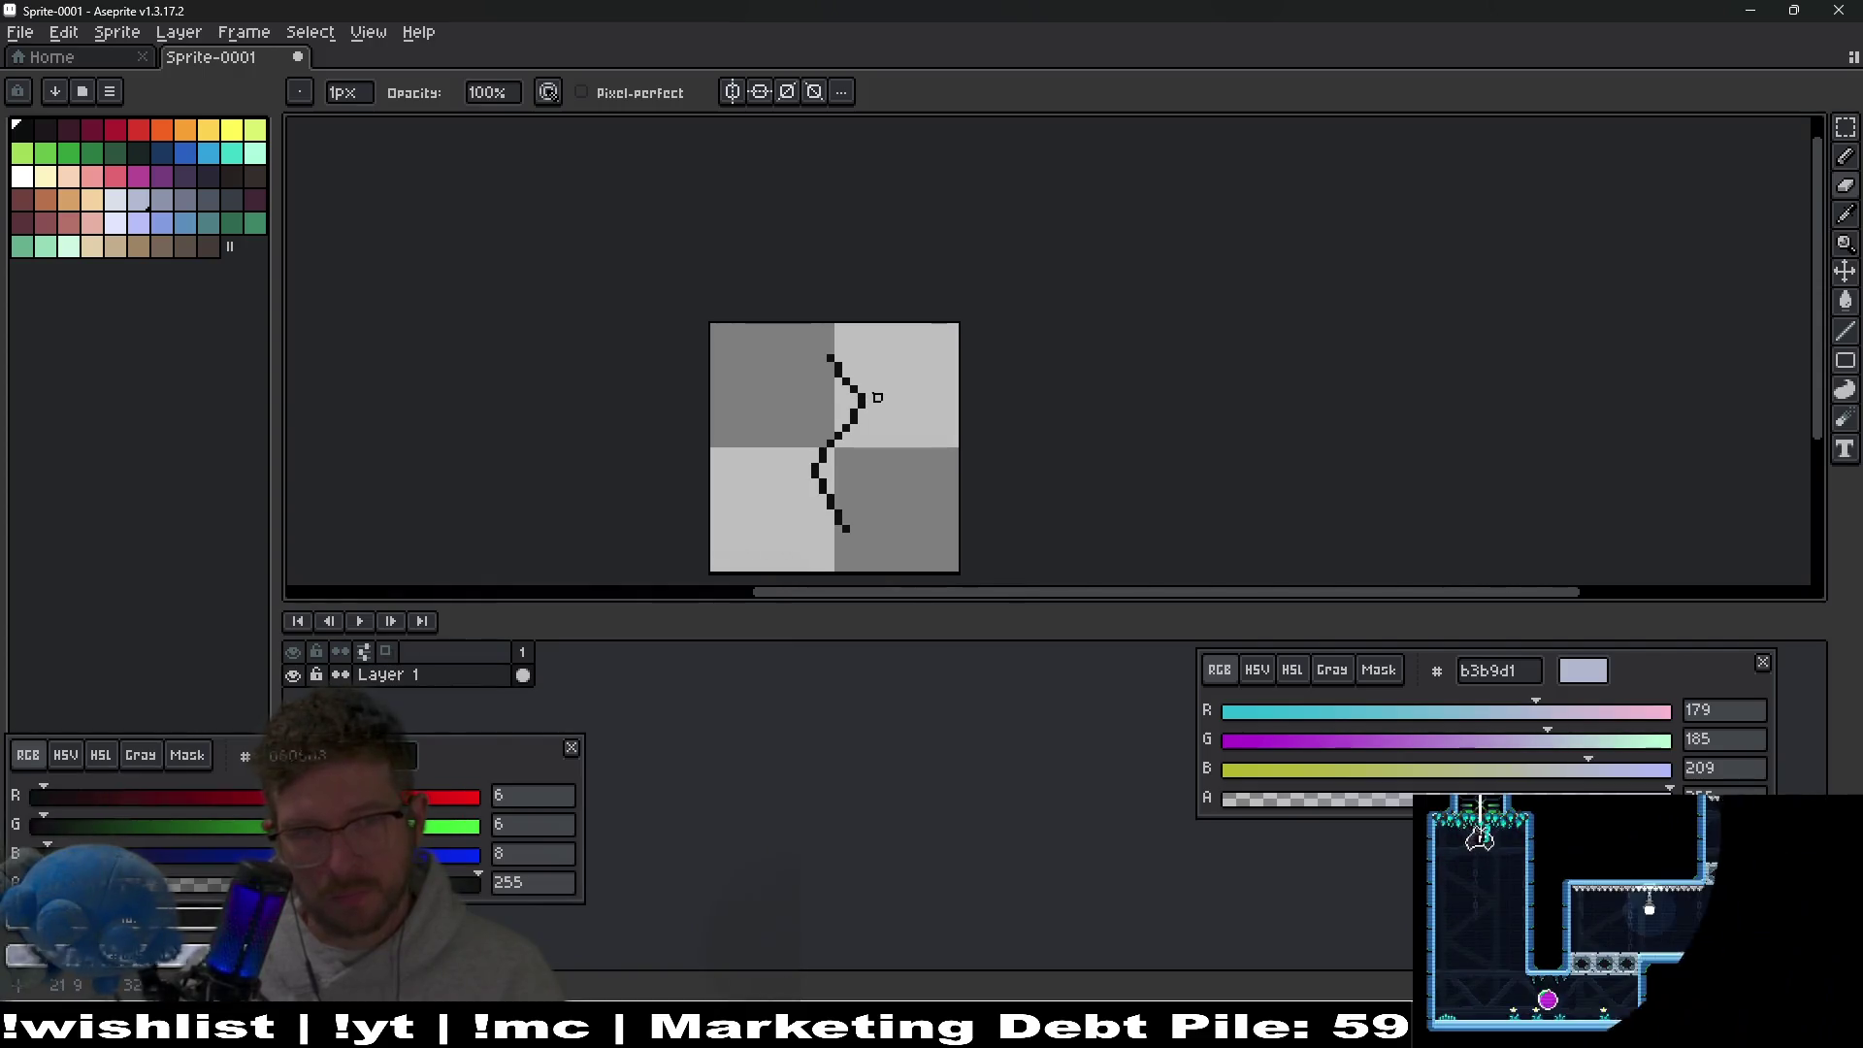
scroll(876, 398, up, 2)
scroll(854, 357, down, 2)
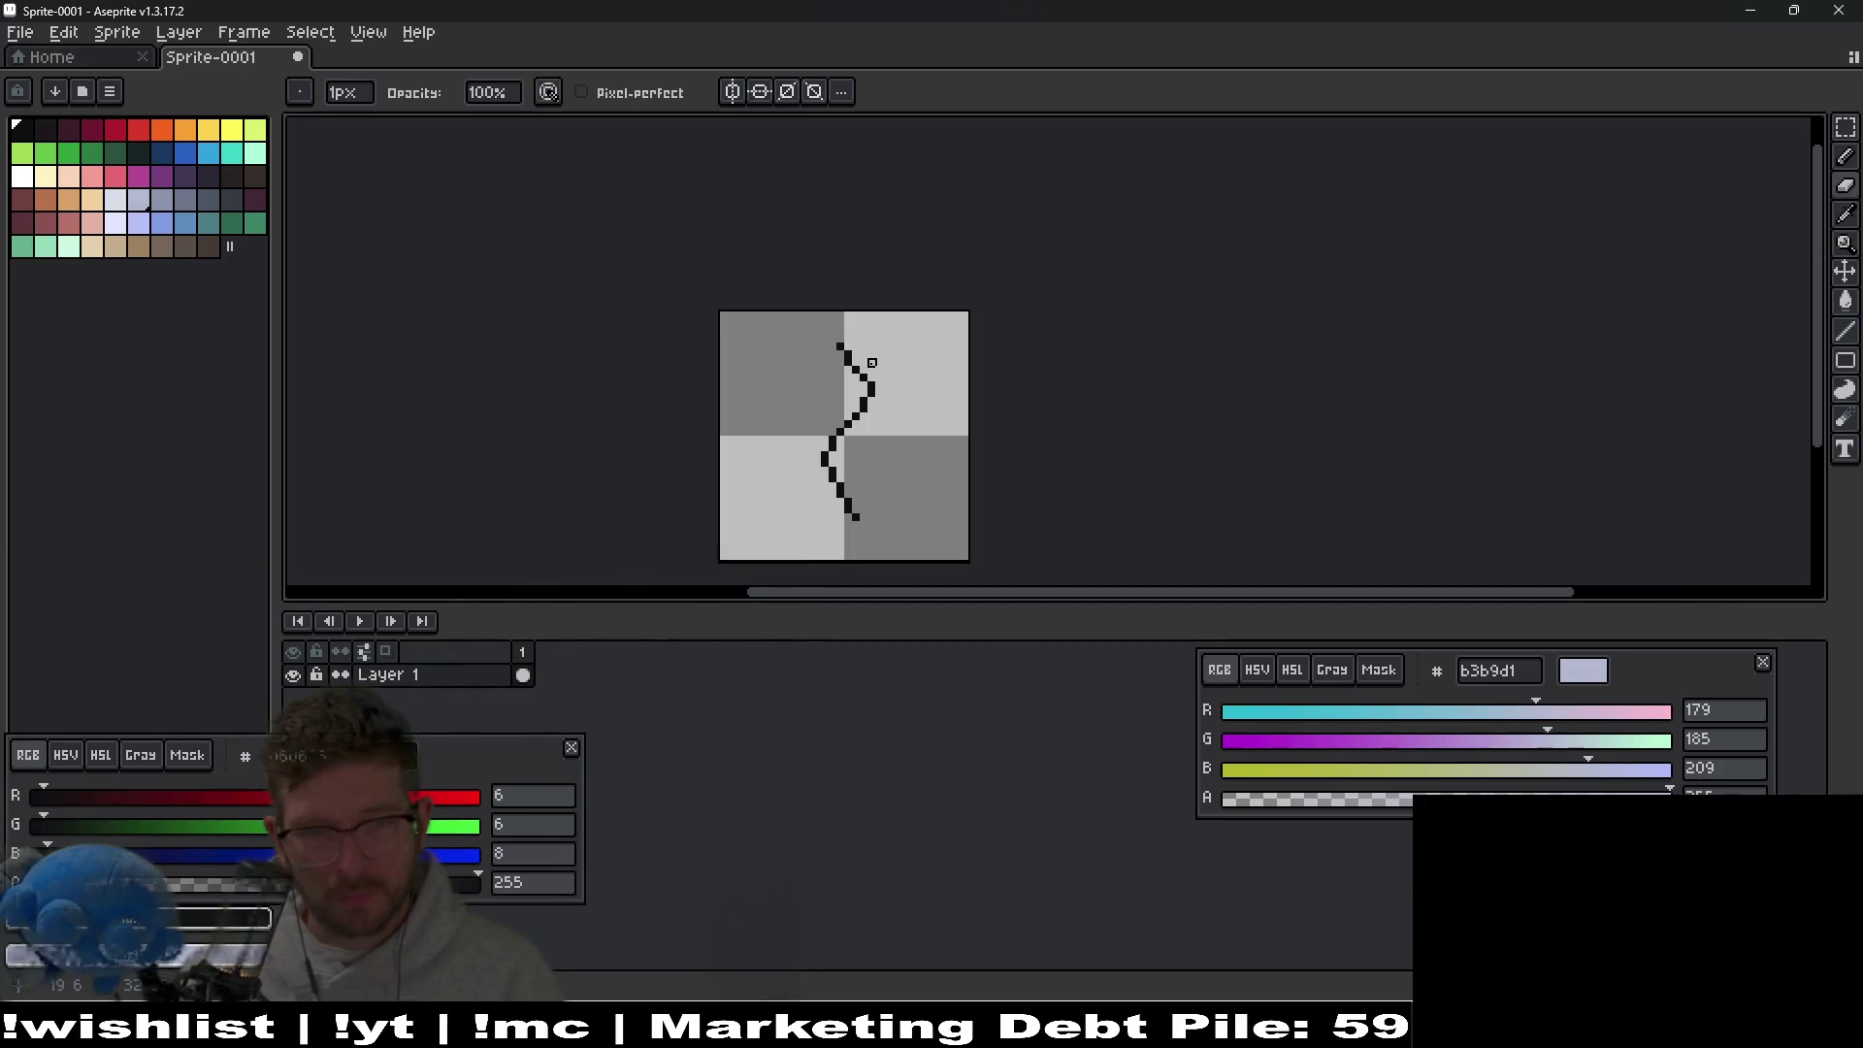
key(ctrl+z)
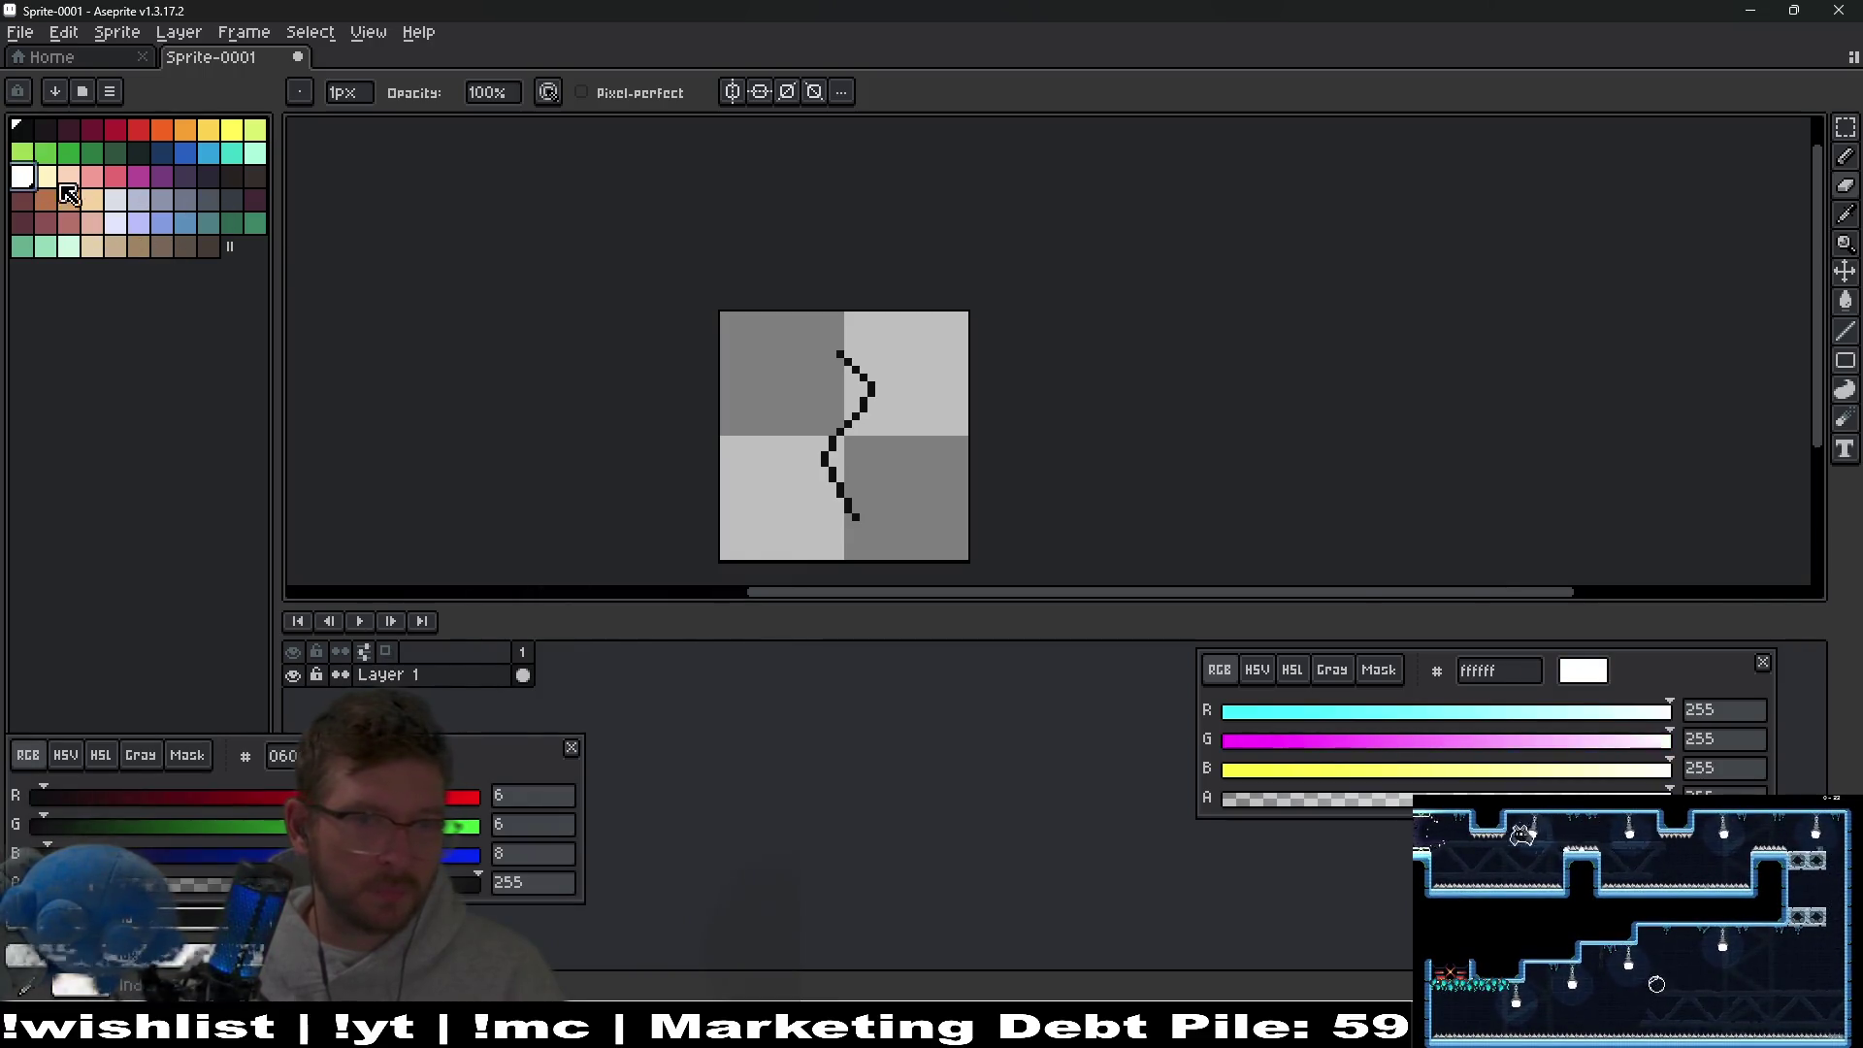
Move the colour values panel aside and add a black pixel ending the line.
mouse_move(506, 779)
mouse_down()
mouse_move(645, 718)
mouse_move(1596, 483)
mouse_move(1567, 485)
mouse_up()
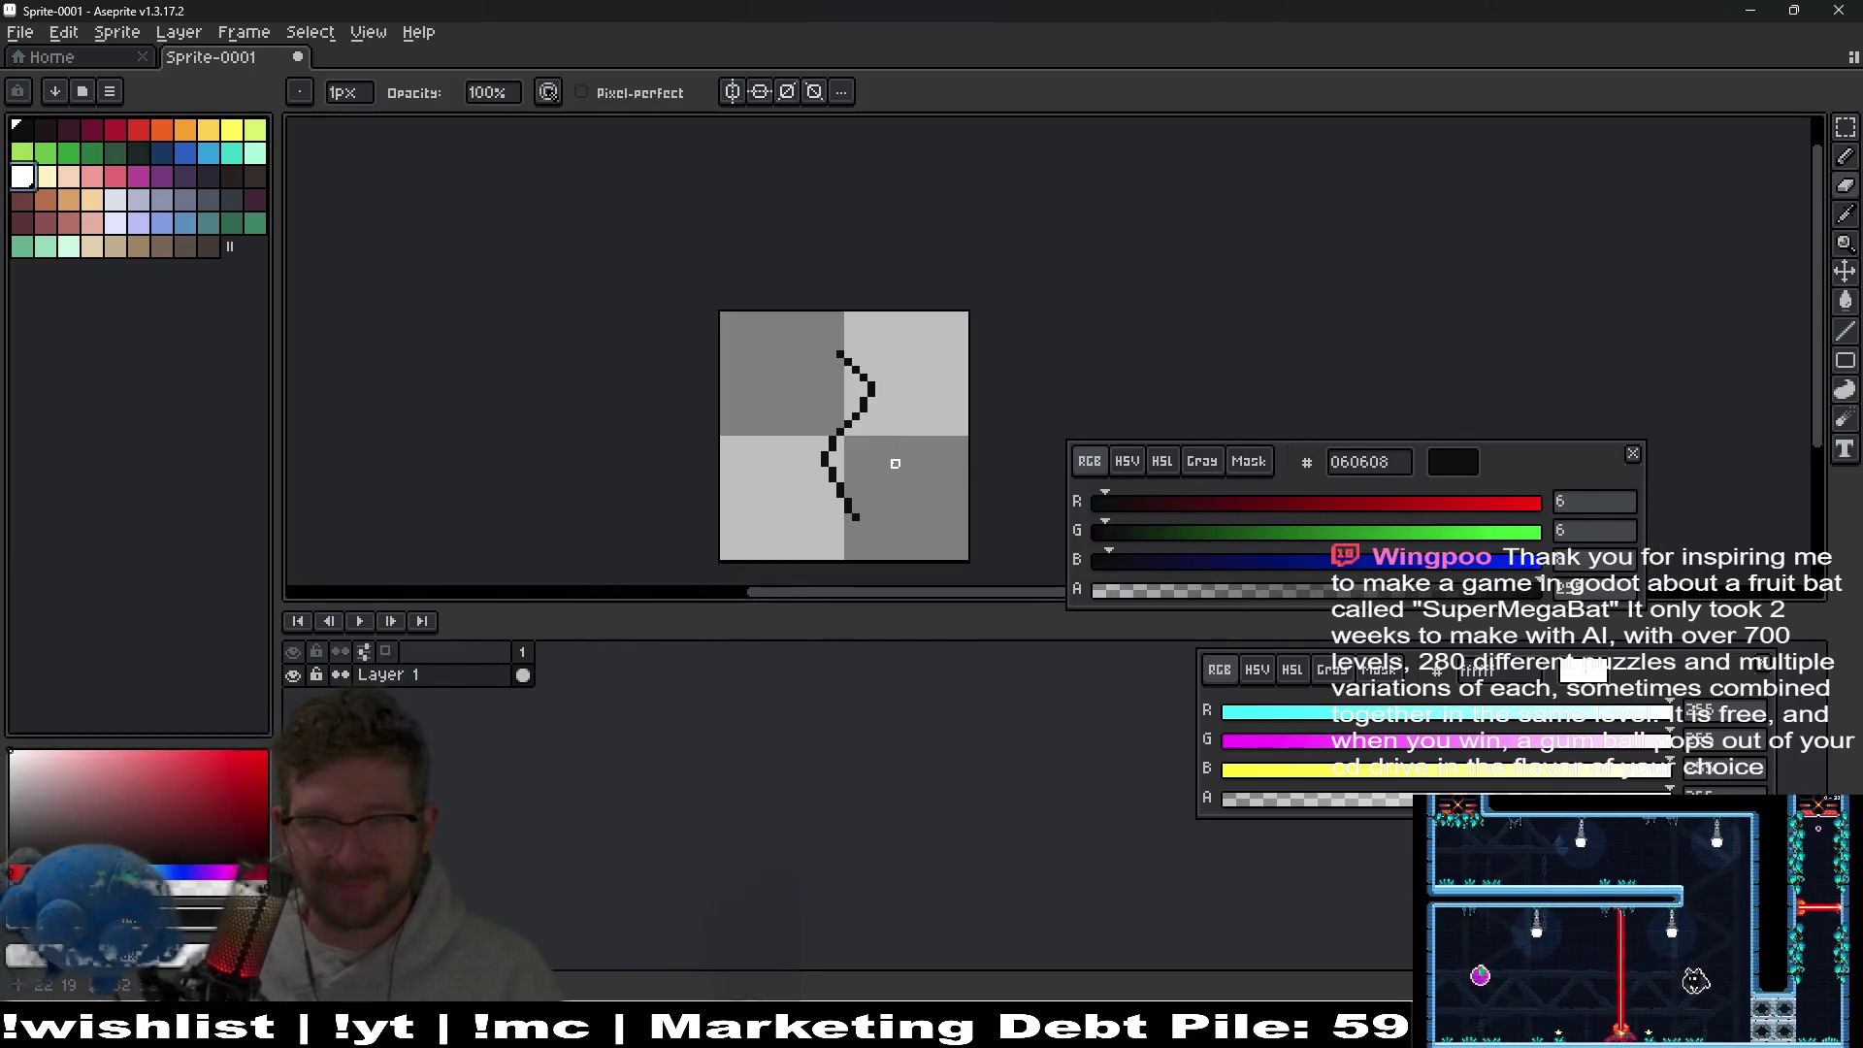
scroll(895, 464, up, 3)
key(b)
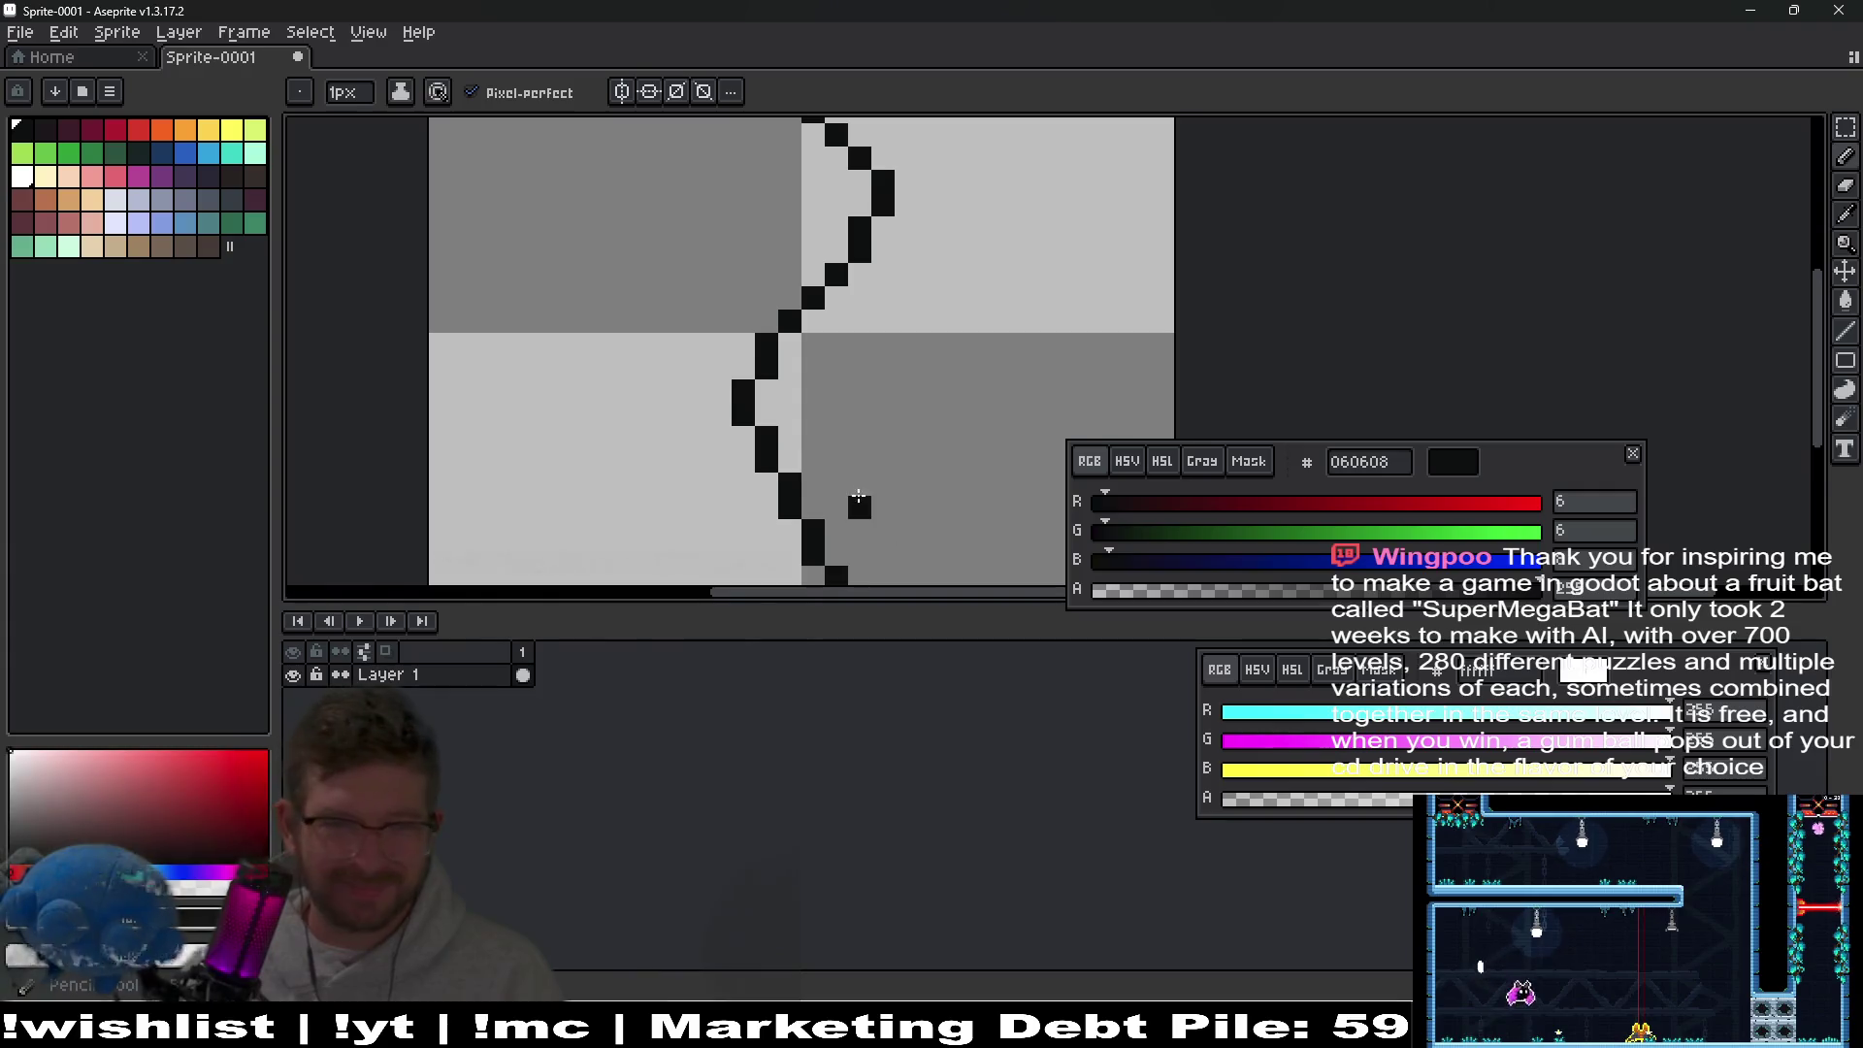
click(879, 509)
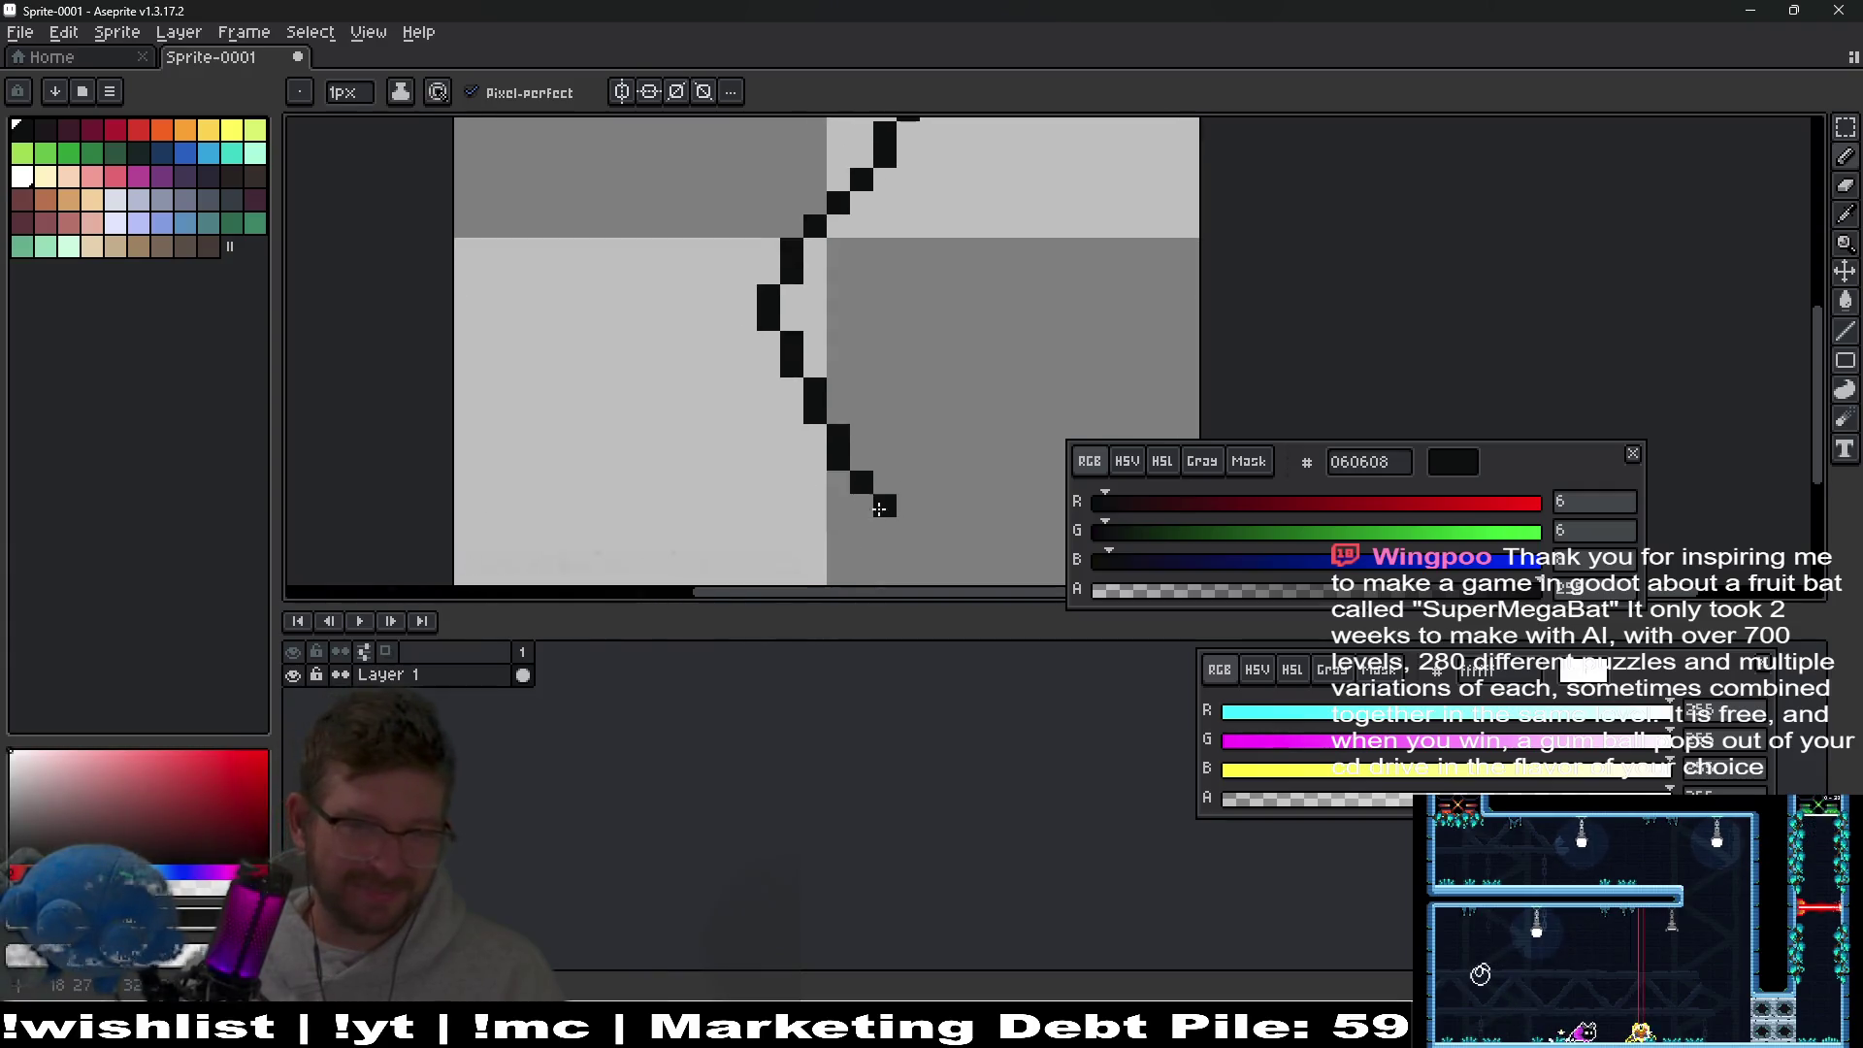
Paint white edge pixels along the lower half of the crack line.
right_click(861, 448)
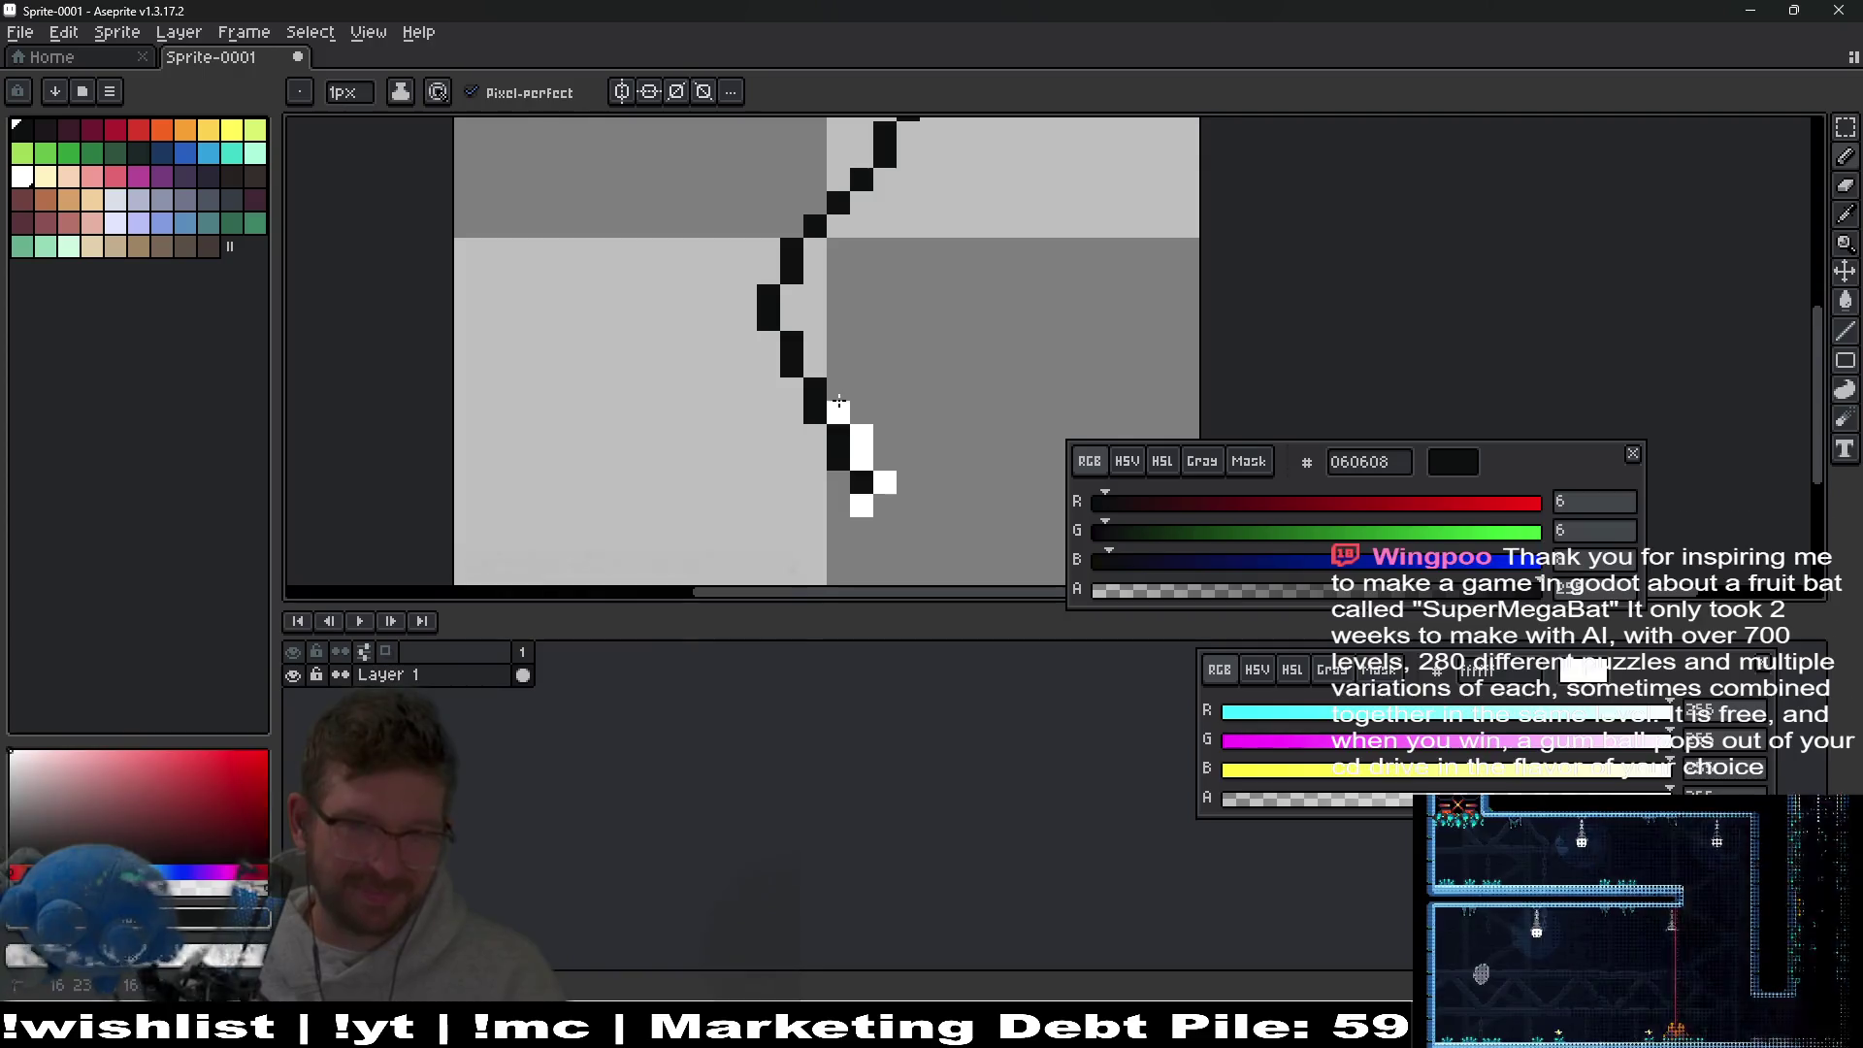
right_click(838, 408)
right_click(822, 369)
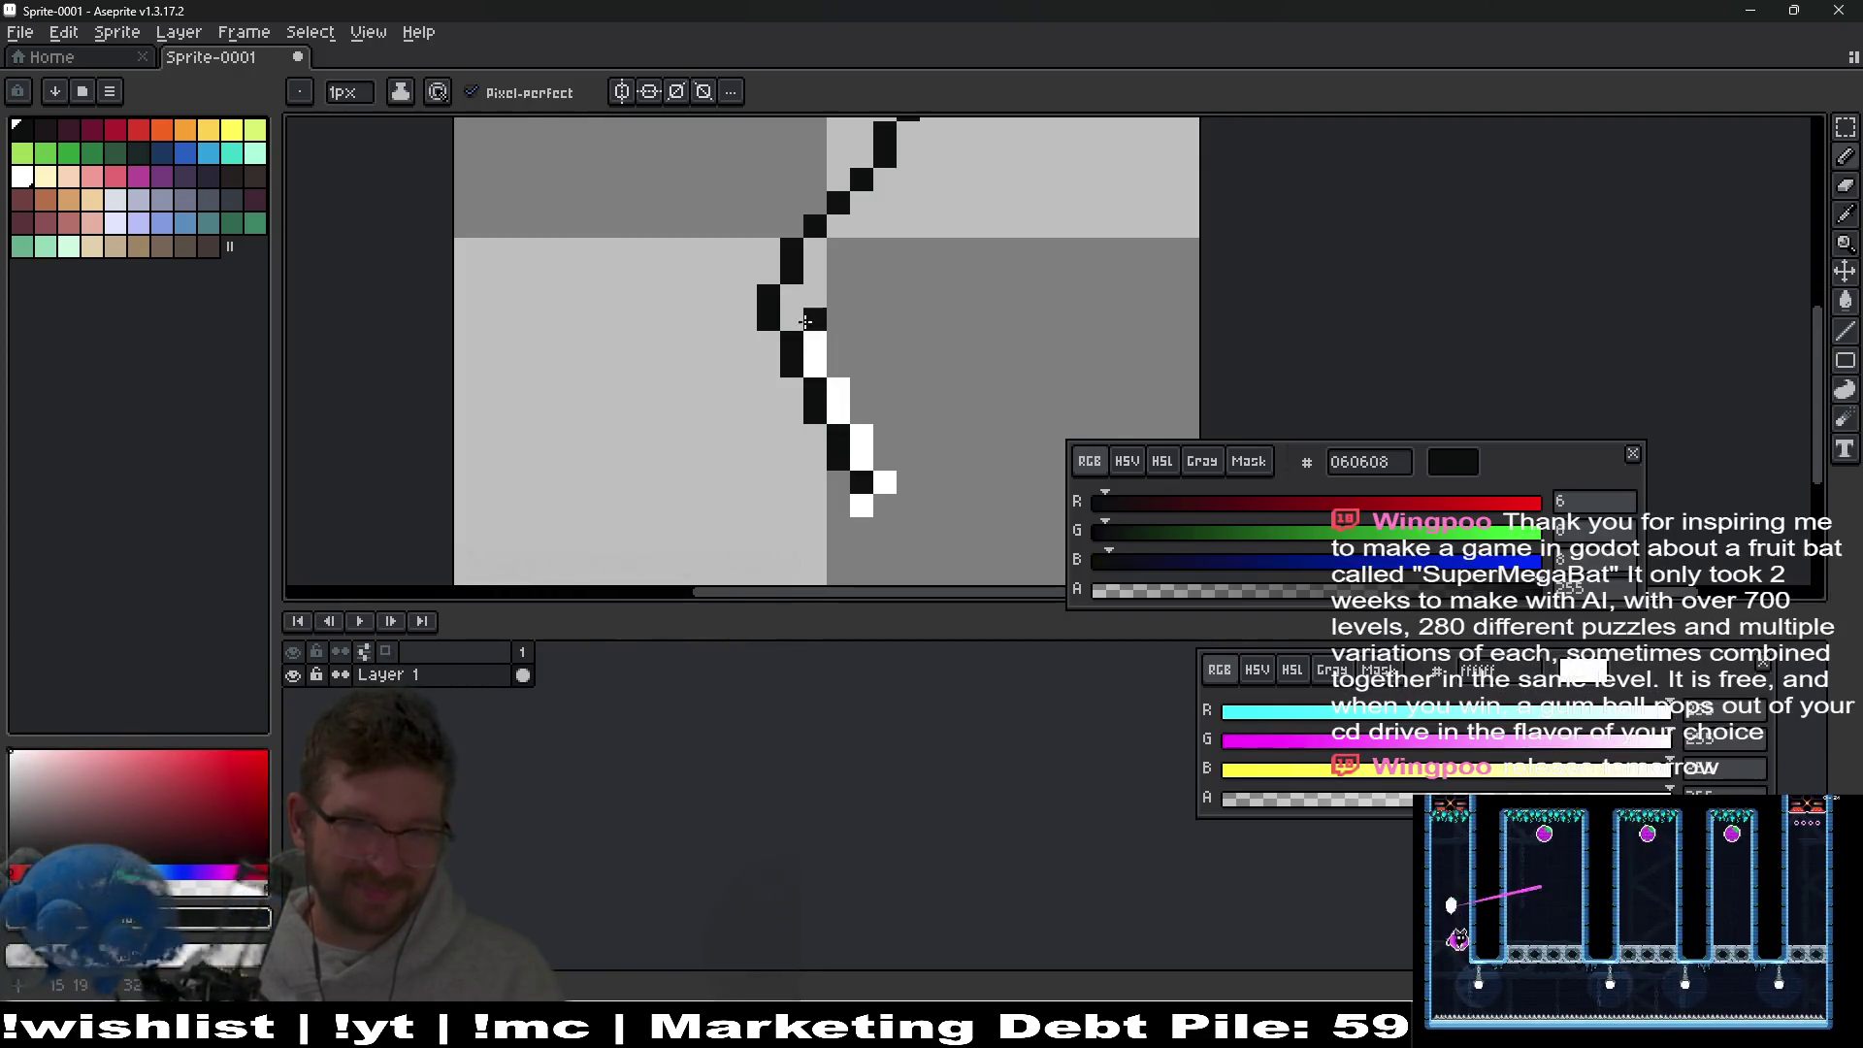
right_click(798, 305)
mouse_move(814, 281)
mouse_down()
mouse_move(800, 398)
mouse_move(897, 262)
mouse_move(913, 385)
mouse_move(815, 262)
mouse_up()
Add white edges along the upper diagonal and fix stray black staircase pixels.
click(787, 238)
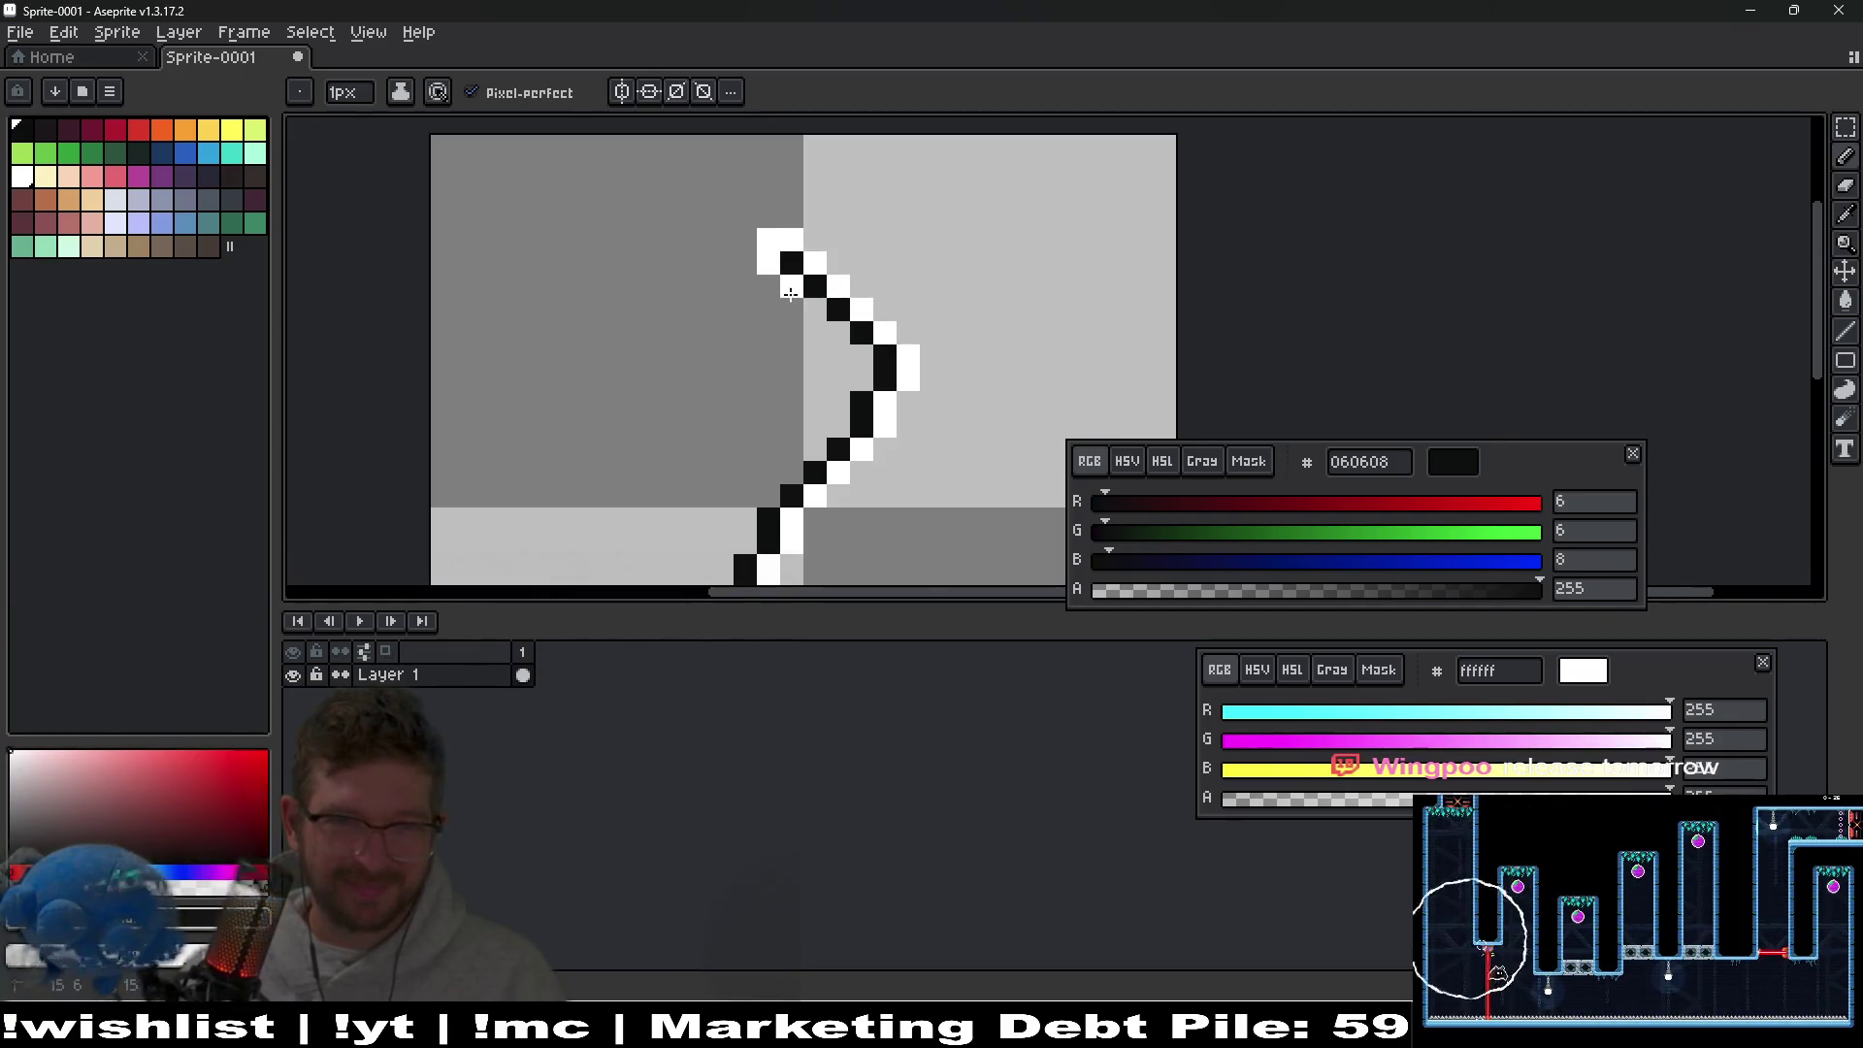
right_click(873, 315)
mouse_move(863, 358)
mouse_down()
mouse_move(875, 317)
mouse_move(926, 273)
mouse_move(826, 368)
mouse_move(872, 332)
mouse_up()
right_click(927, 270)
click(926, 286)
right_click(871, 332)
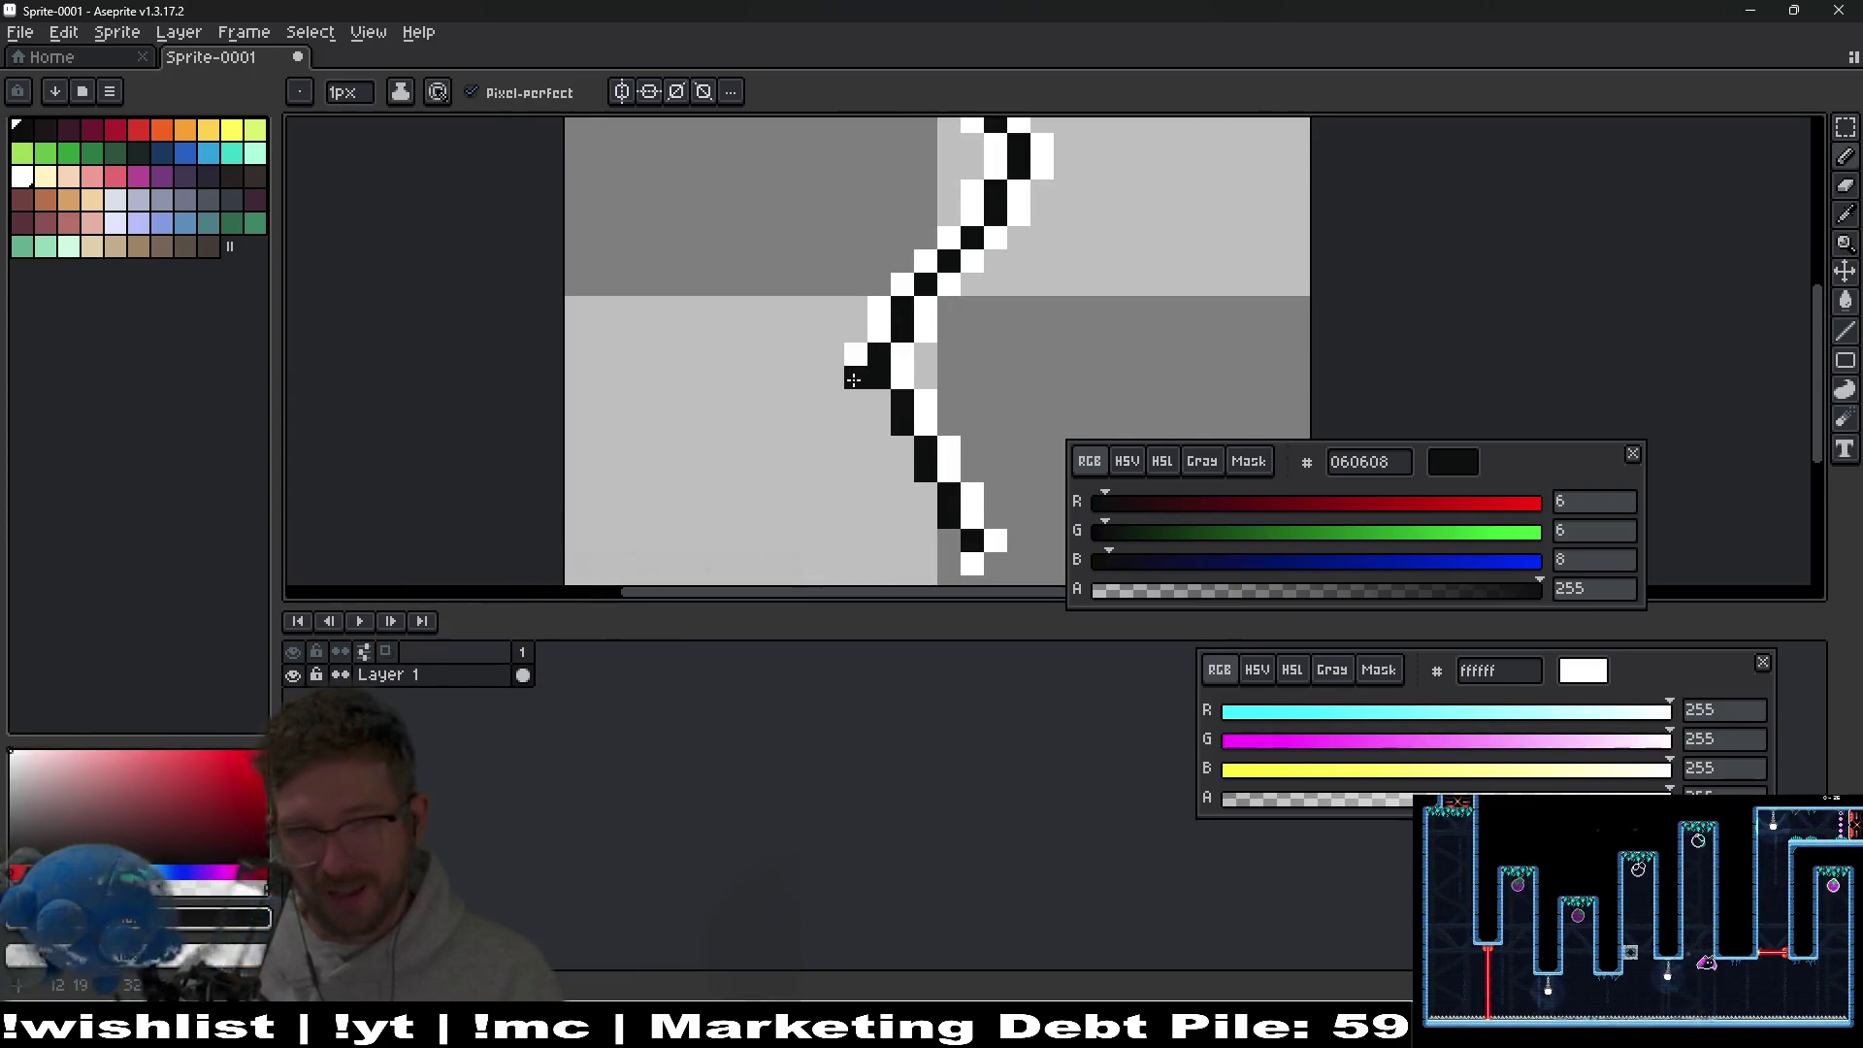
right_click(897, 450)
click(900, 470)
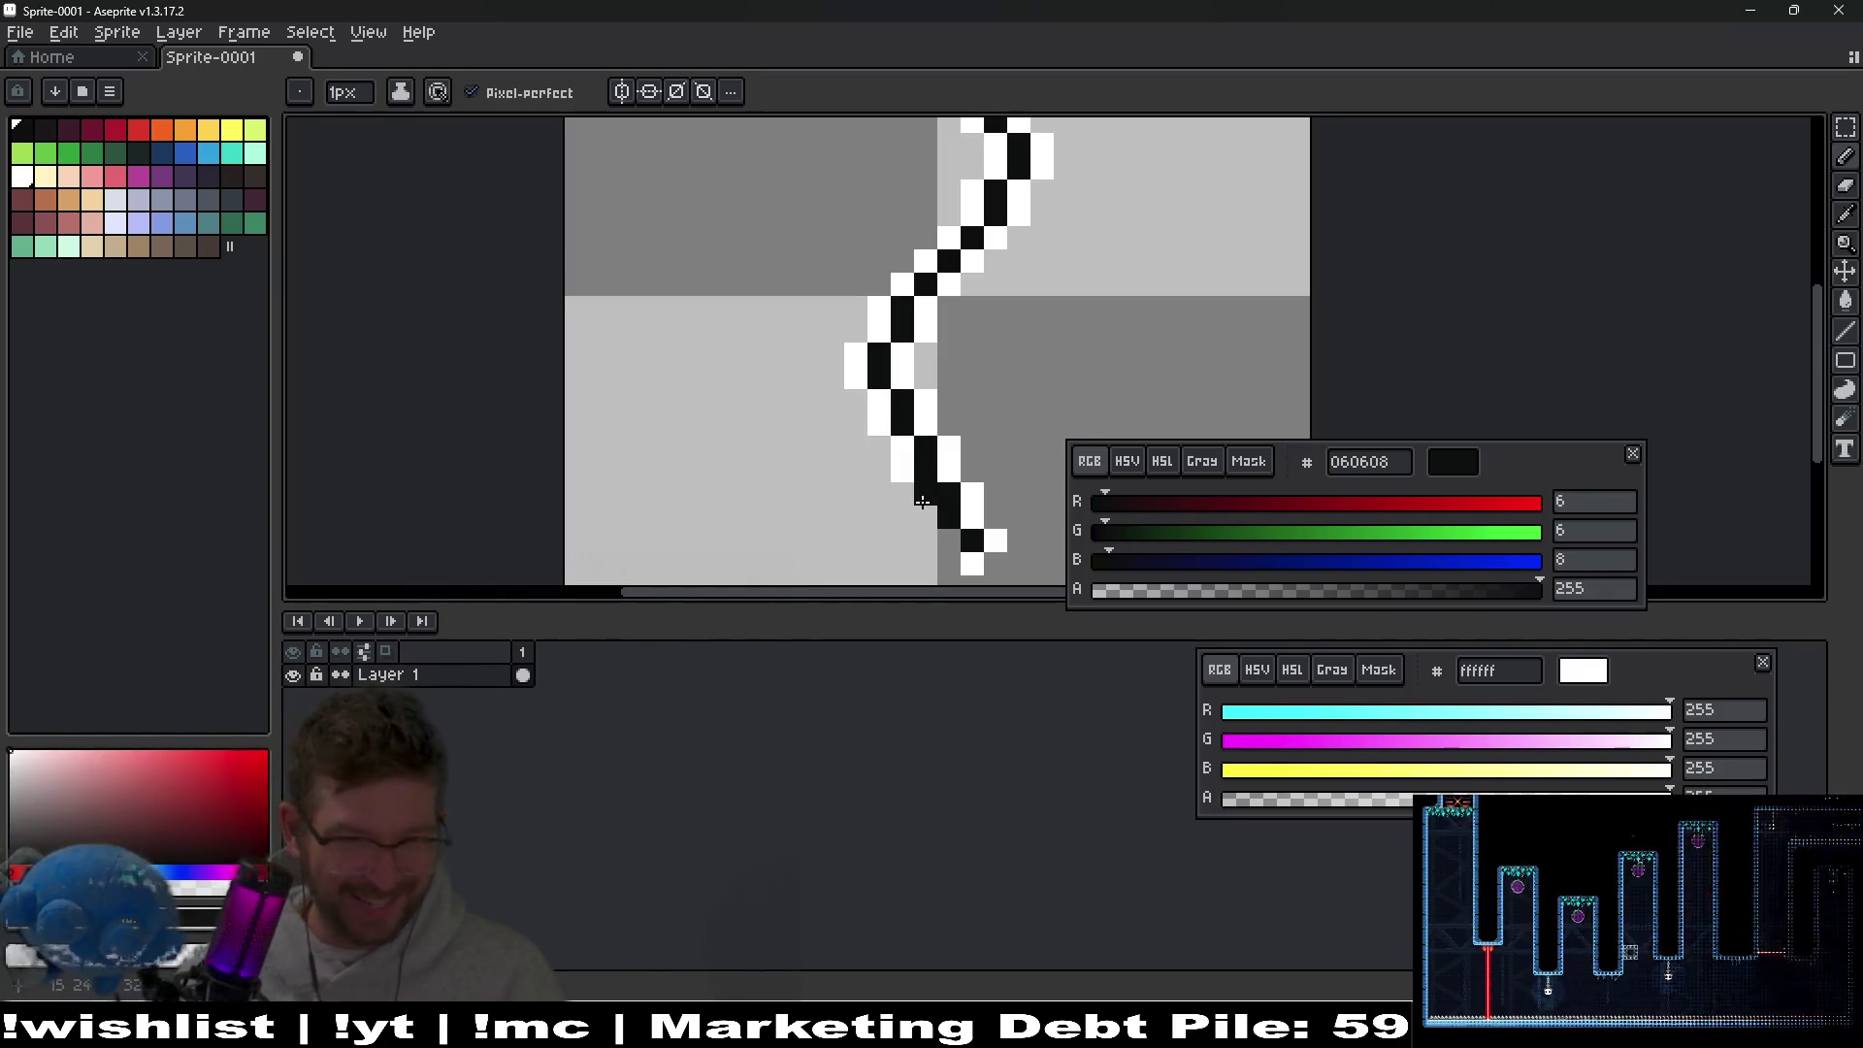
right_click(920, 493)
right_click(992, 564)
scroll(992, 564, down, 6)
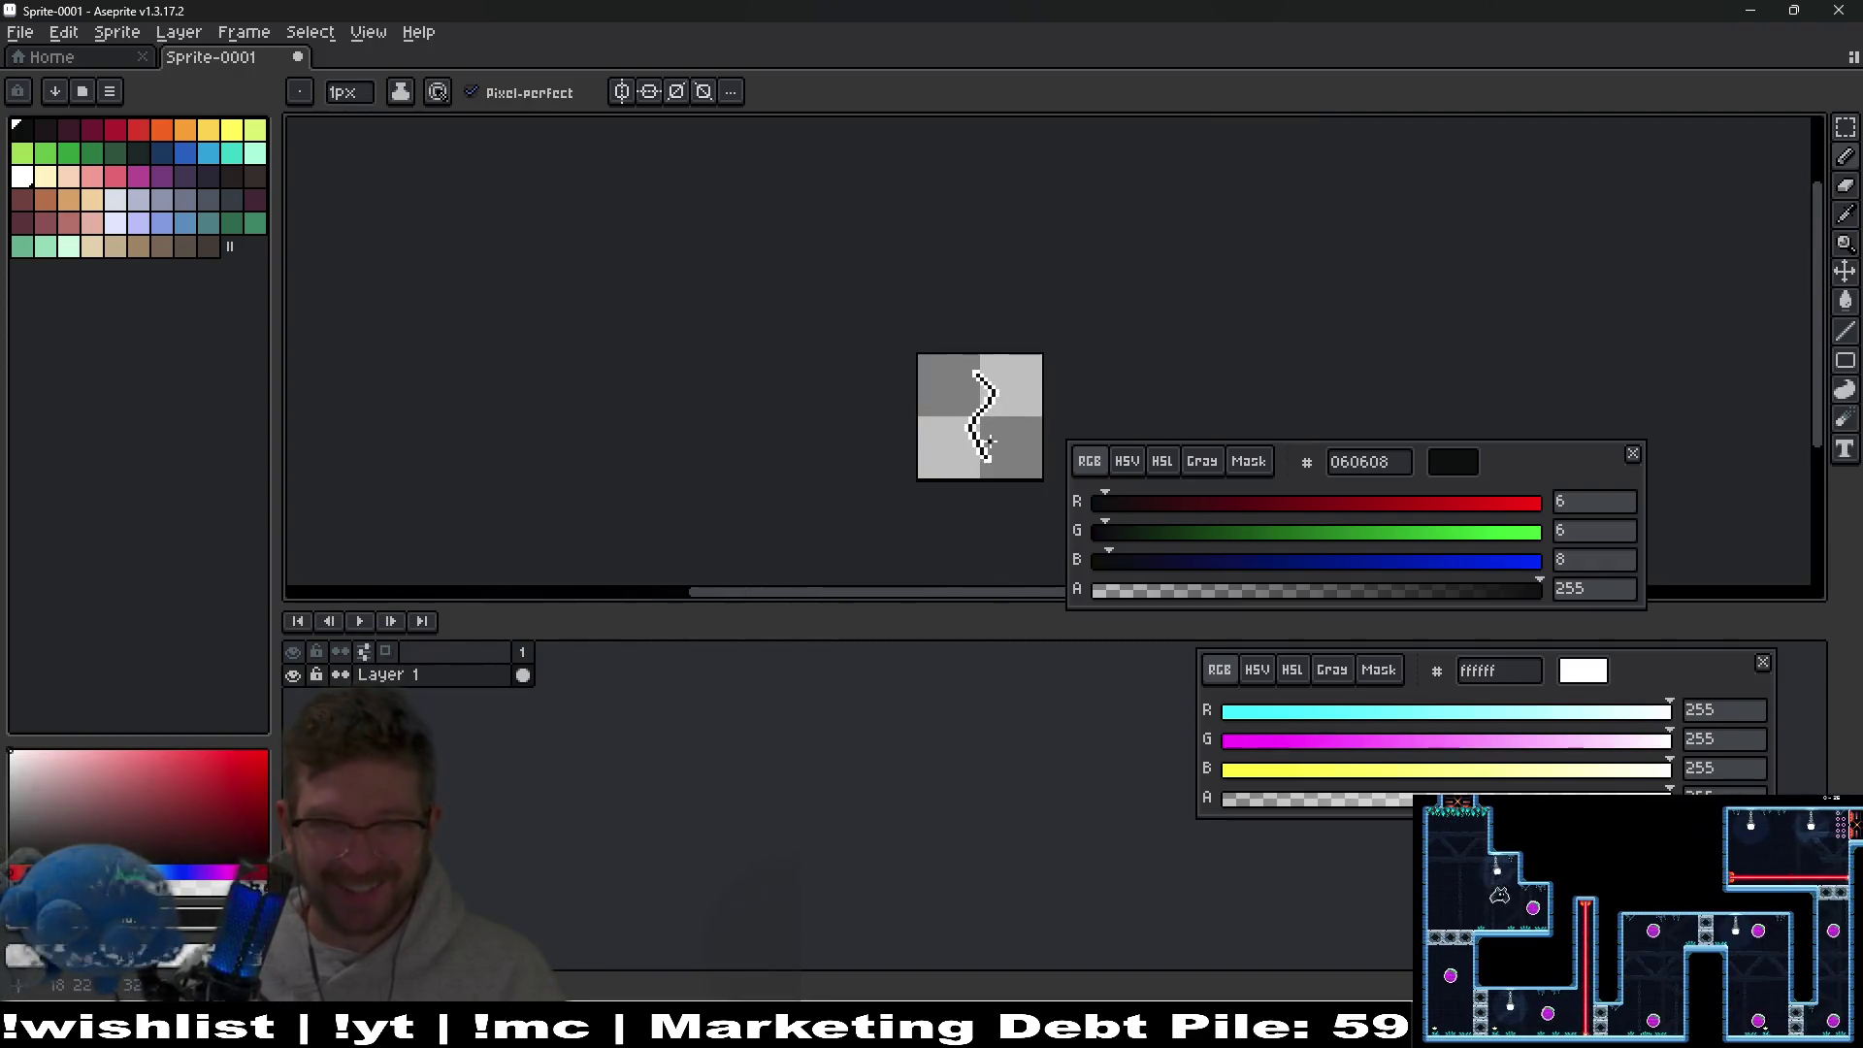
Duplicate frame 1 into a new frame 2 and trial-select the crack's lower end.
scroll(820, 369, up, 3)
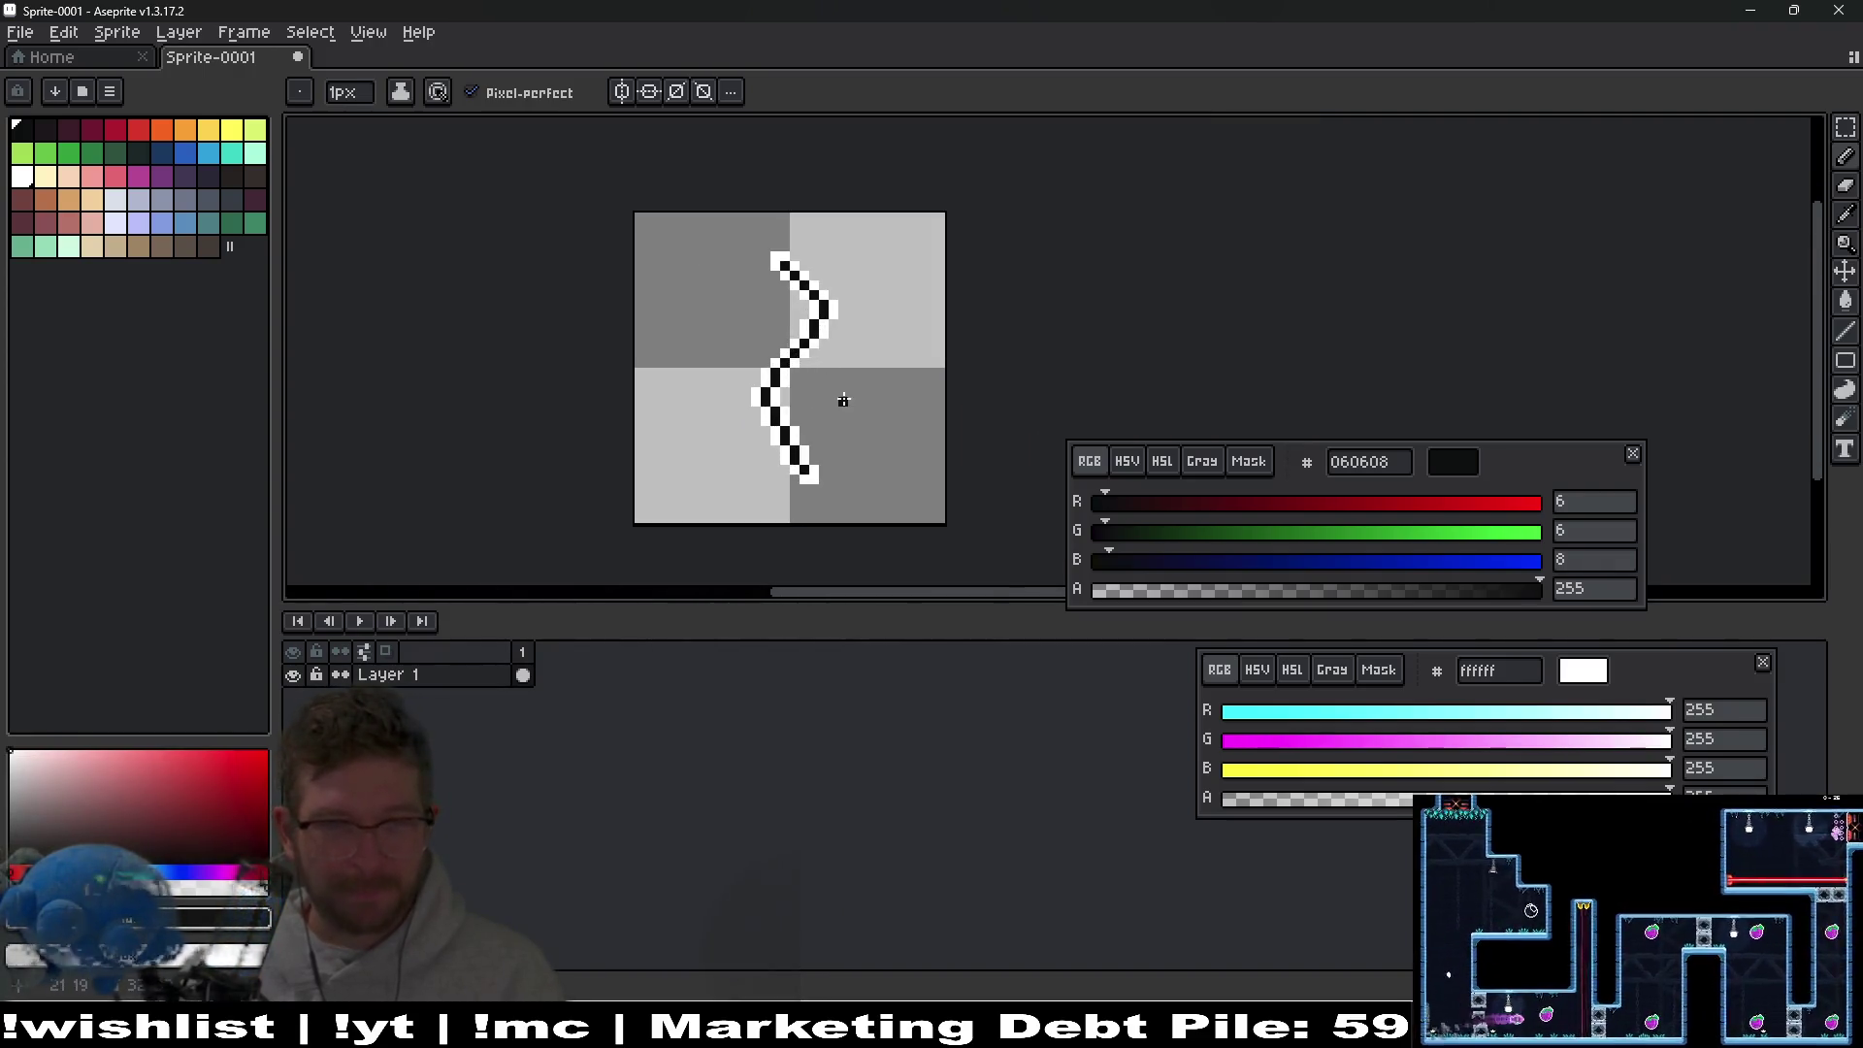
click(528, 651)
key(alt+n)
scroll(869, 448, up, 2)
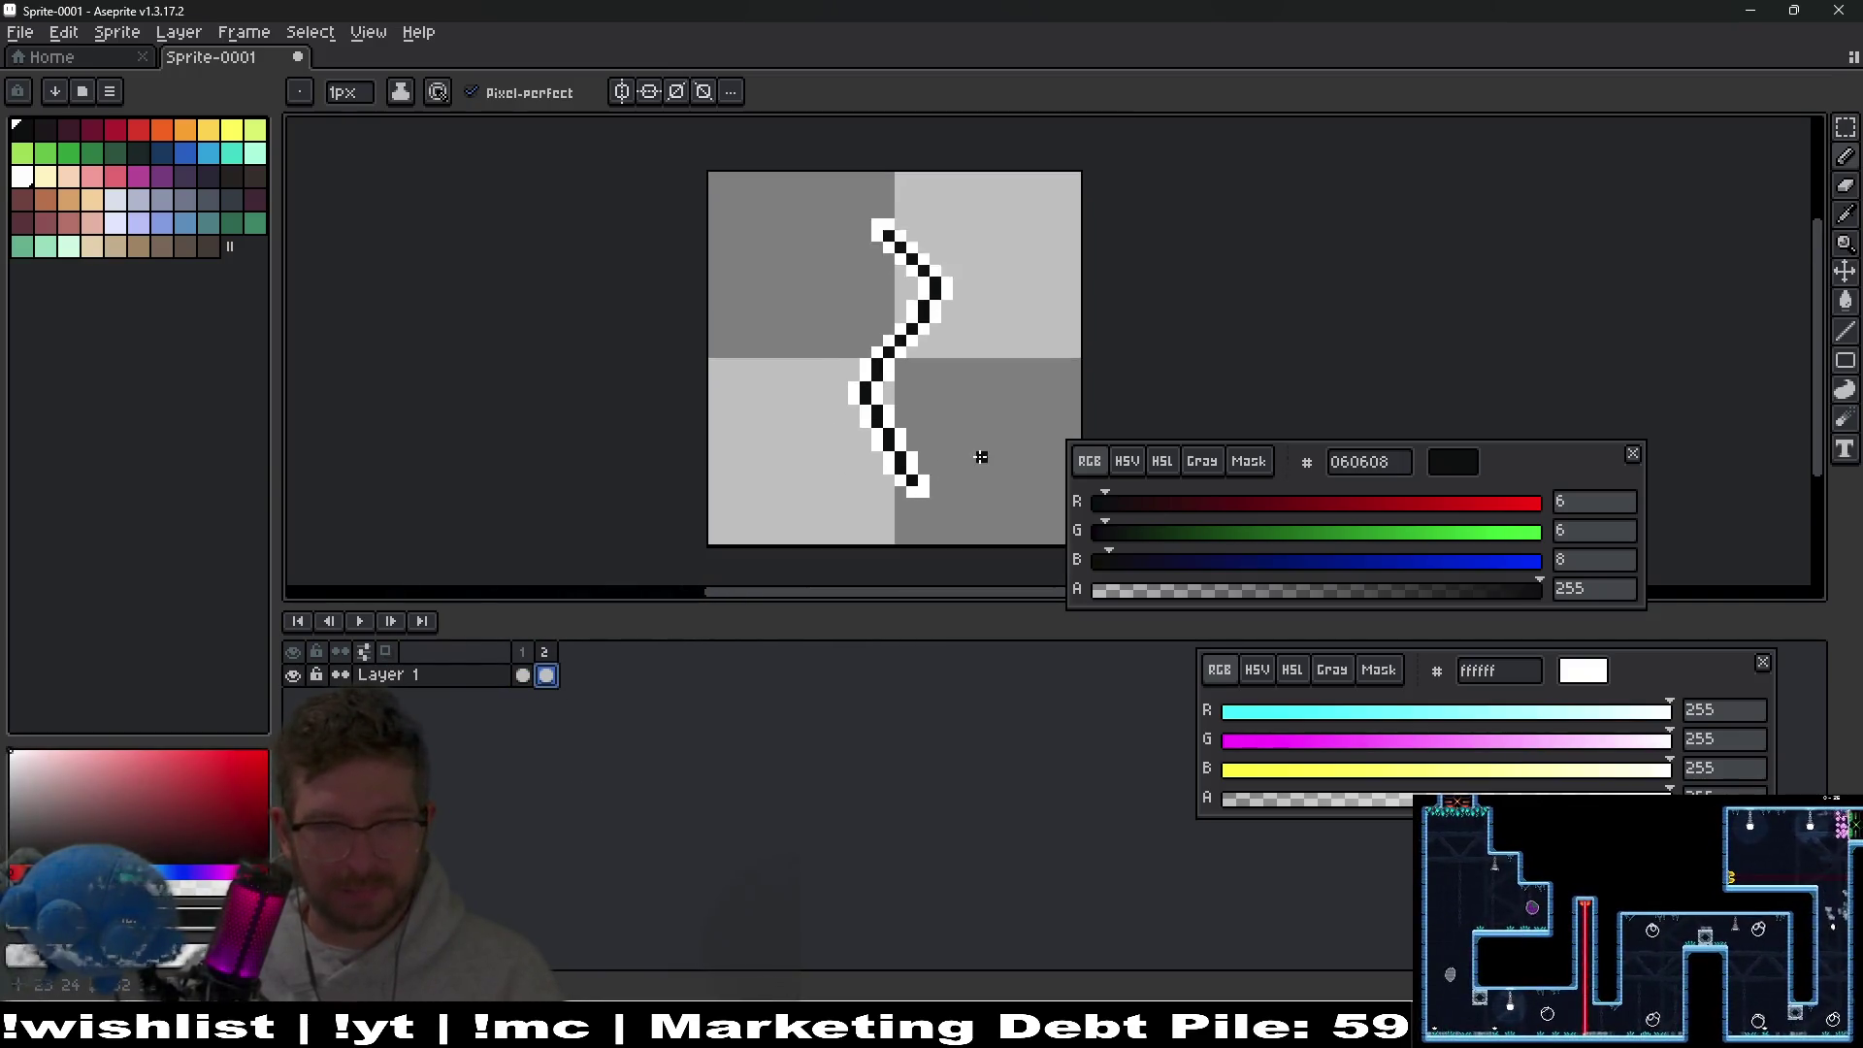
key(m)
drag(812, 429, 976, 559)
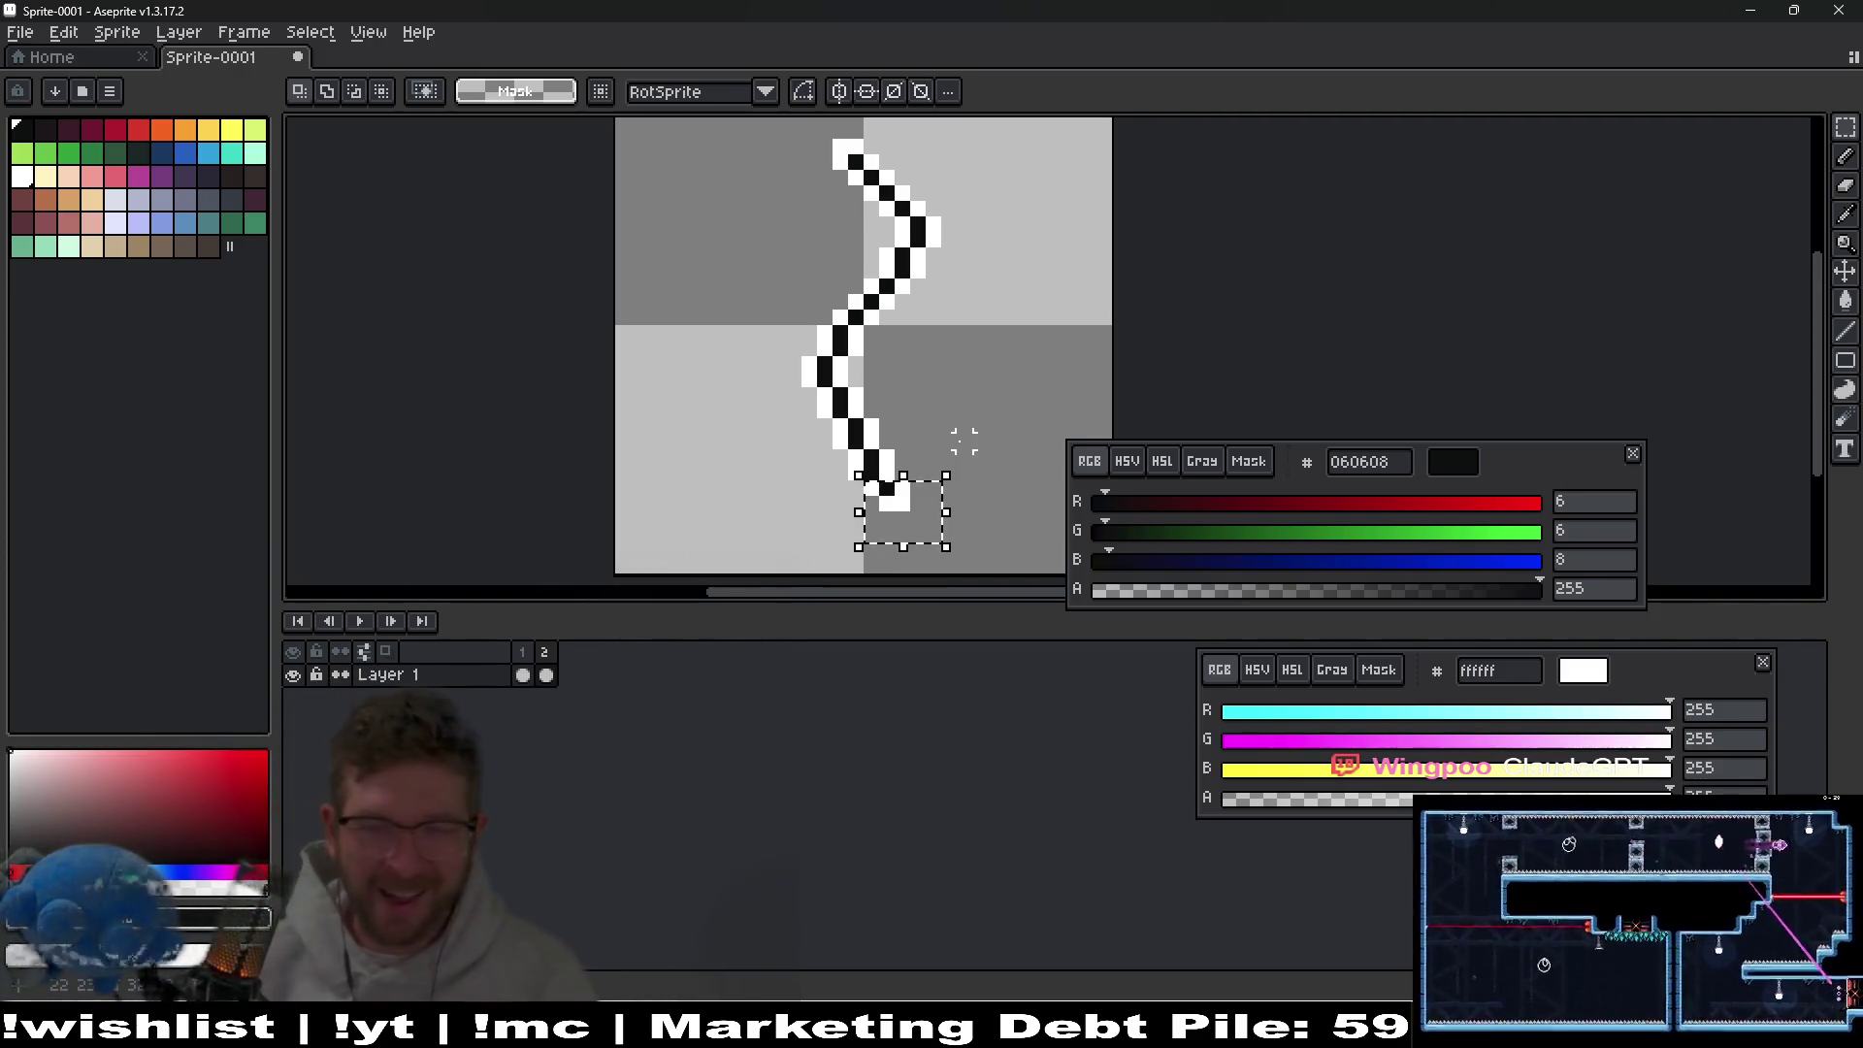
key(ctrl+d)
Bring the web browser to the front and drag its window over Aseprite.
scroll(893, 347, up, 2)
scroll(898, 349, down, 2)
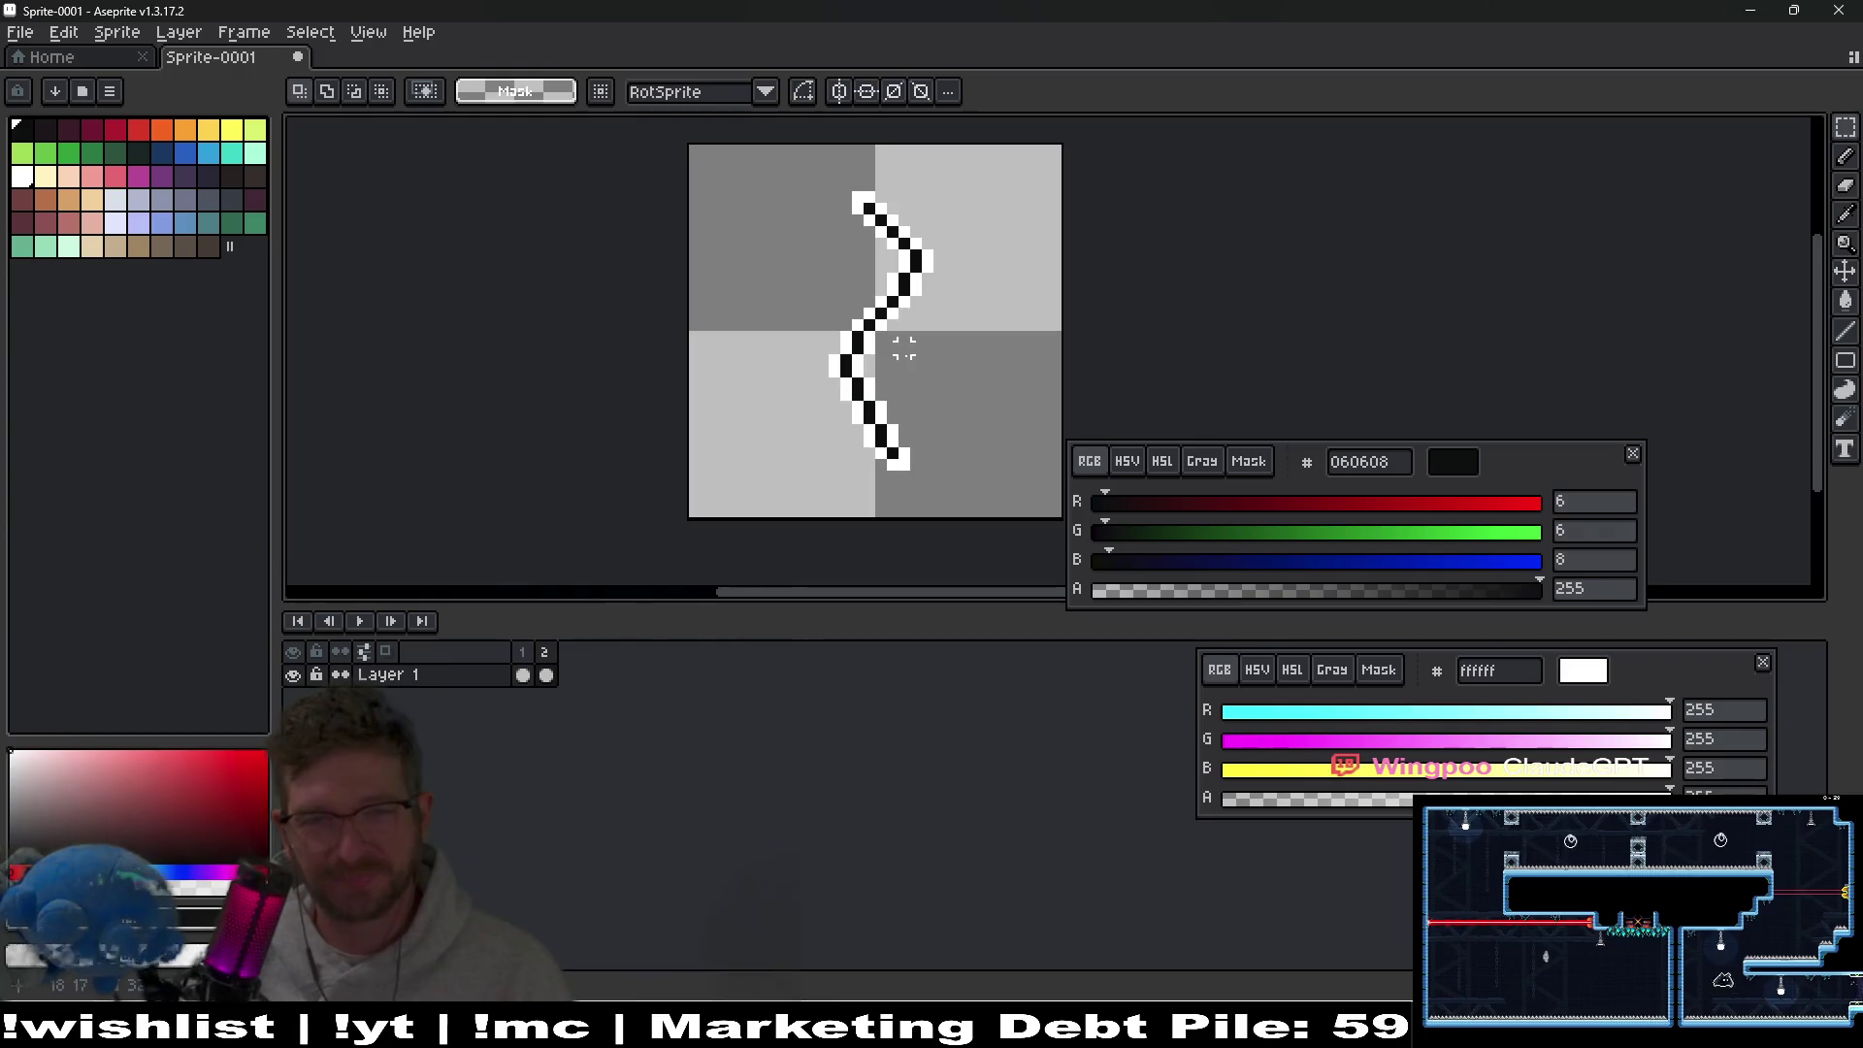
scroll(932, 388, up, 2)
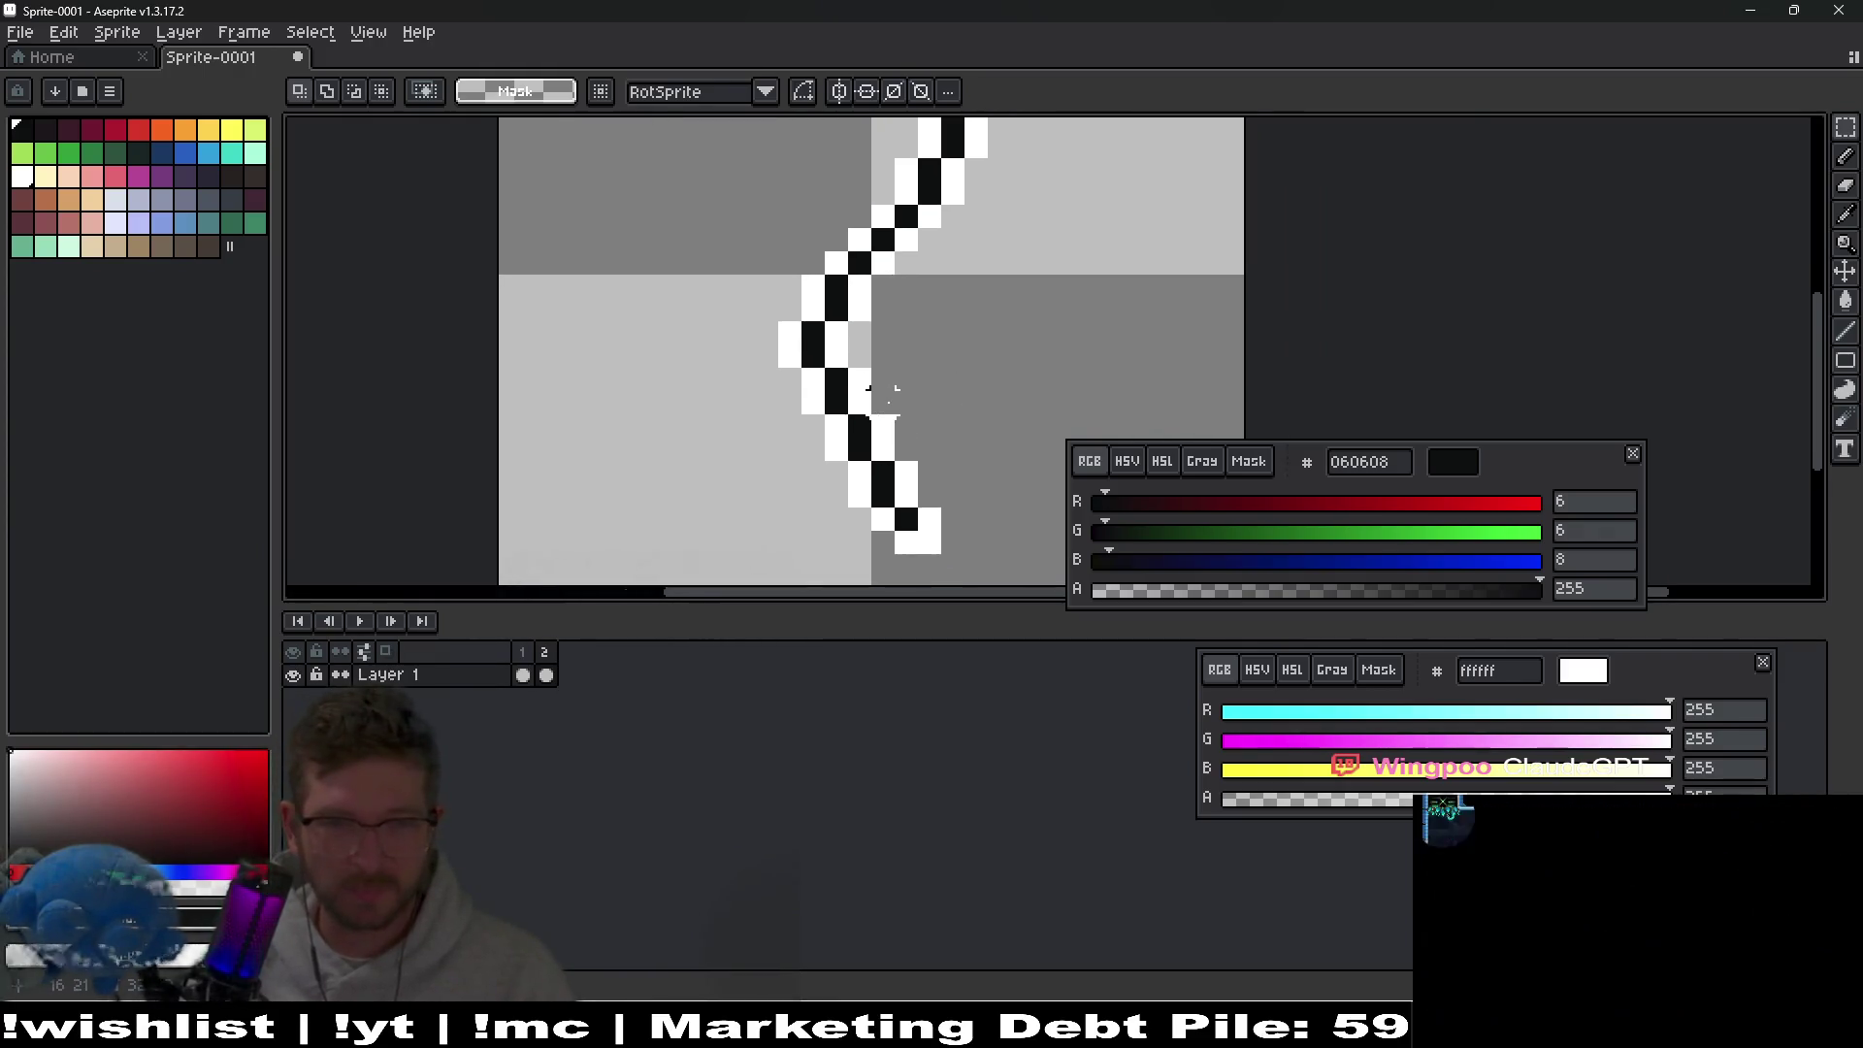
scroll(902, 456, down, 2)
scroll(898, 397, up, 1)
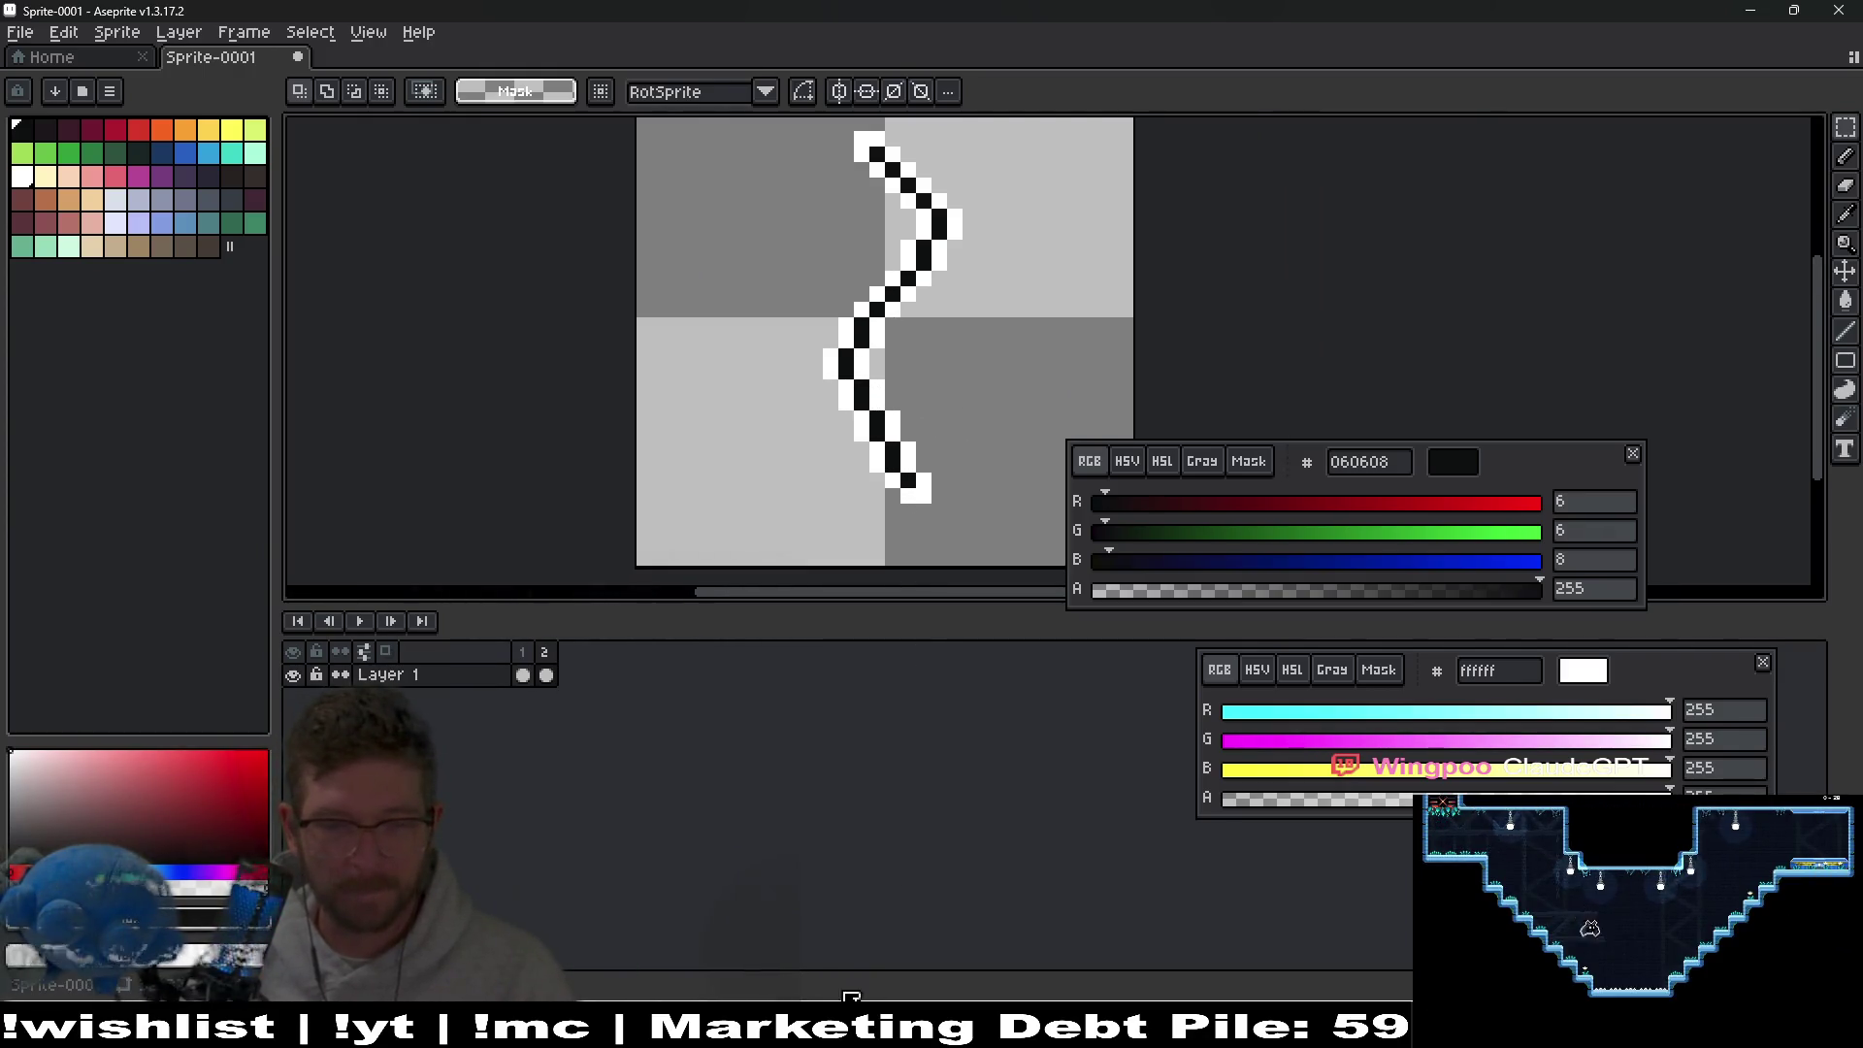
click(907, 995)
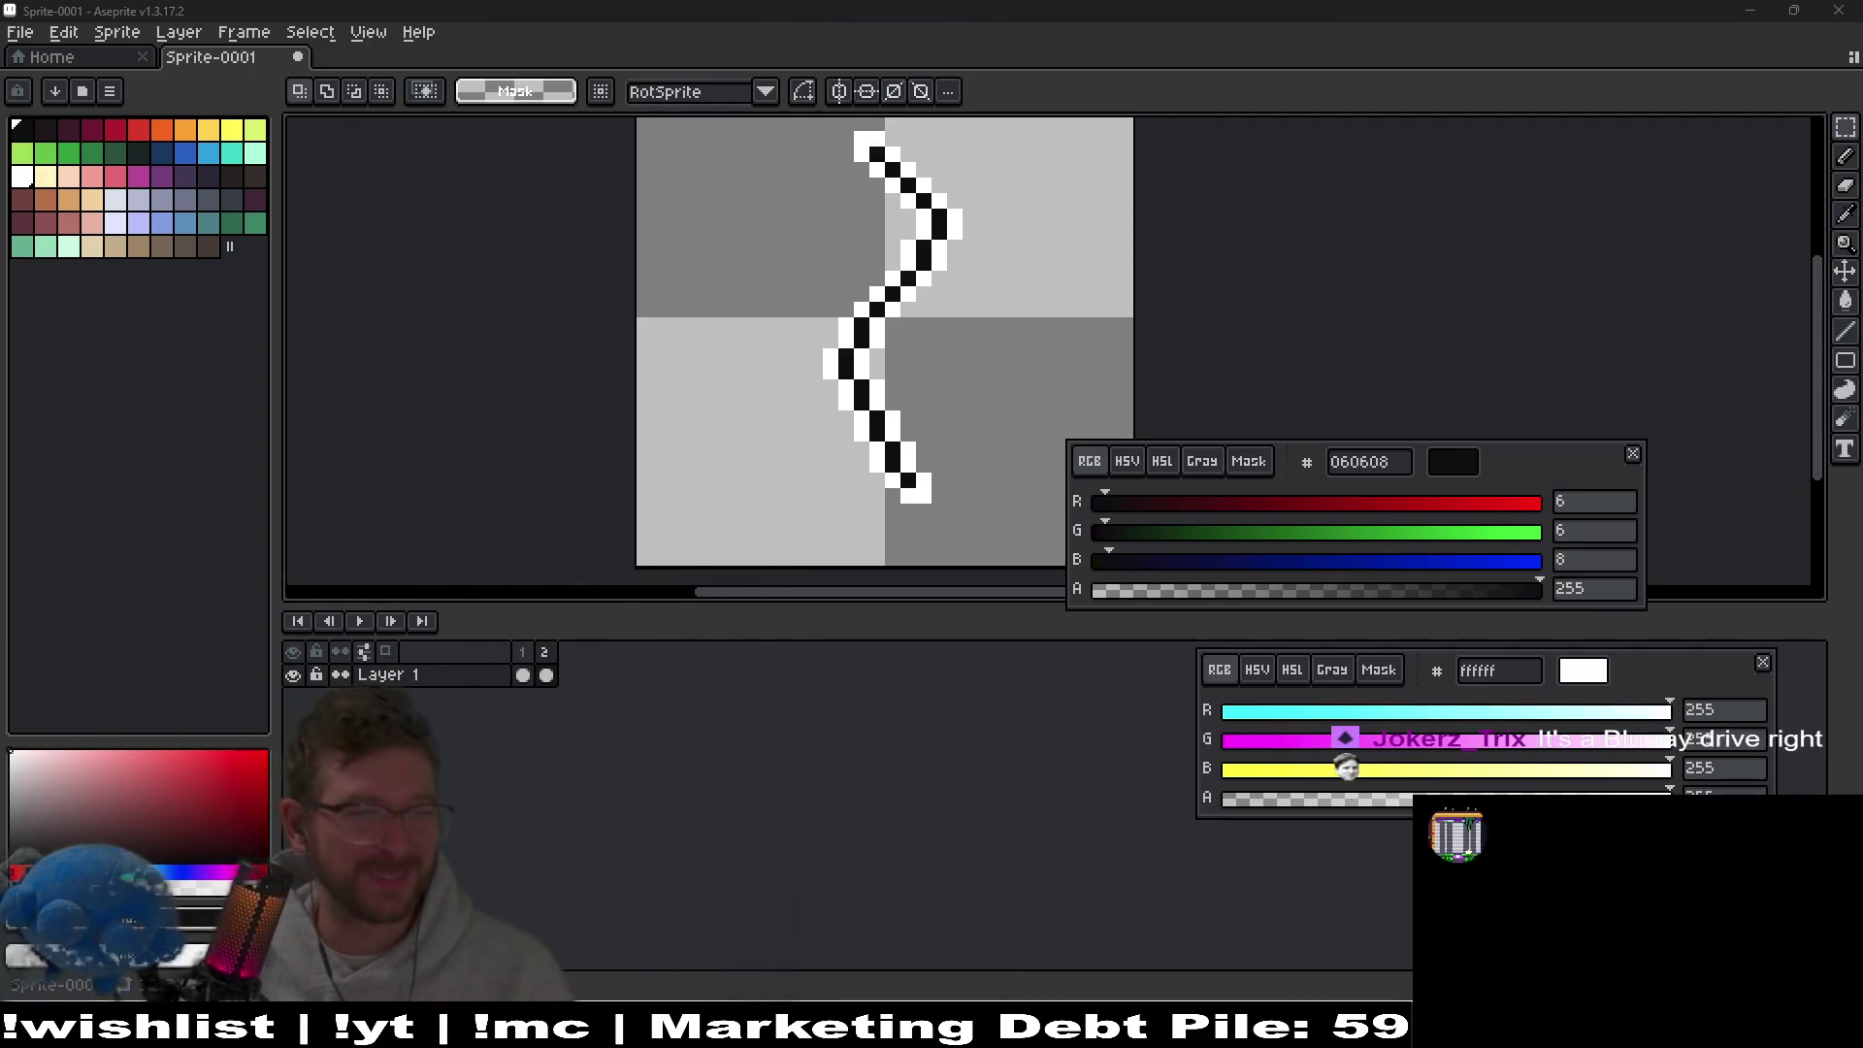
drag(0, 206, 1283, 86)
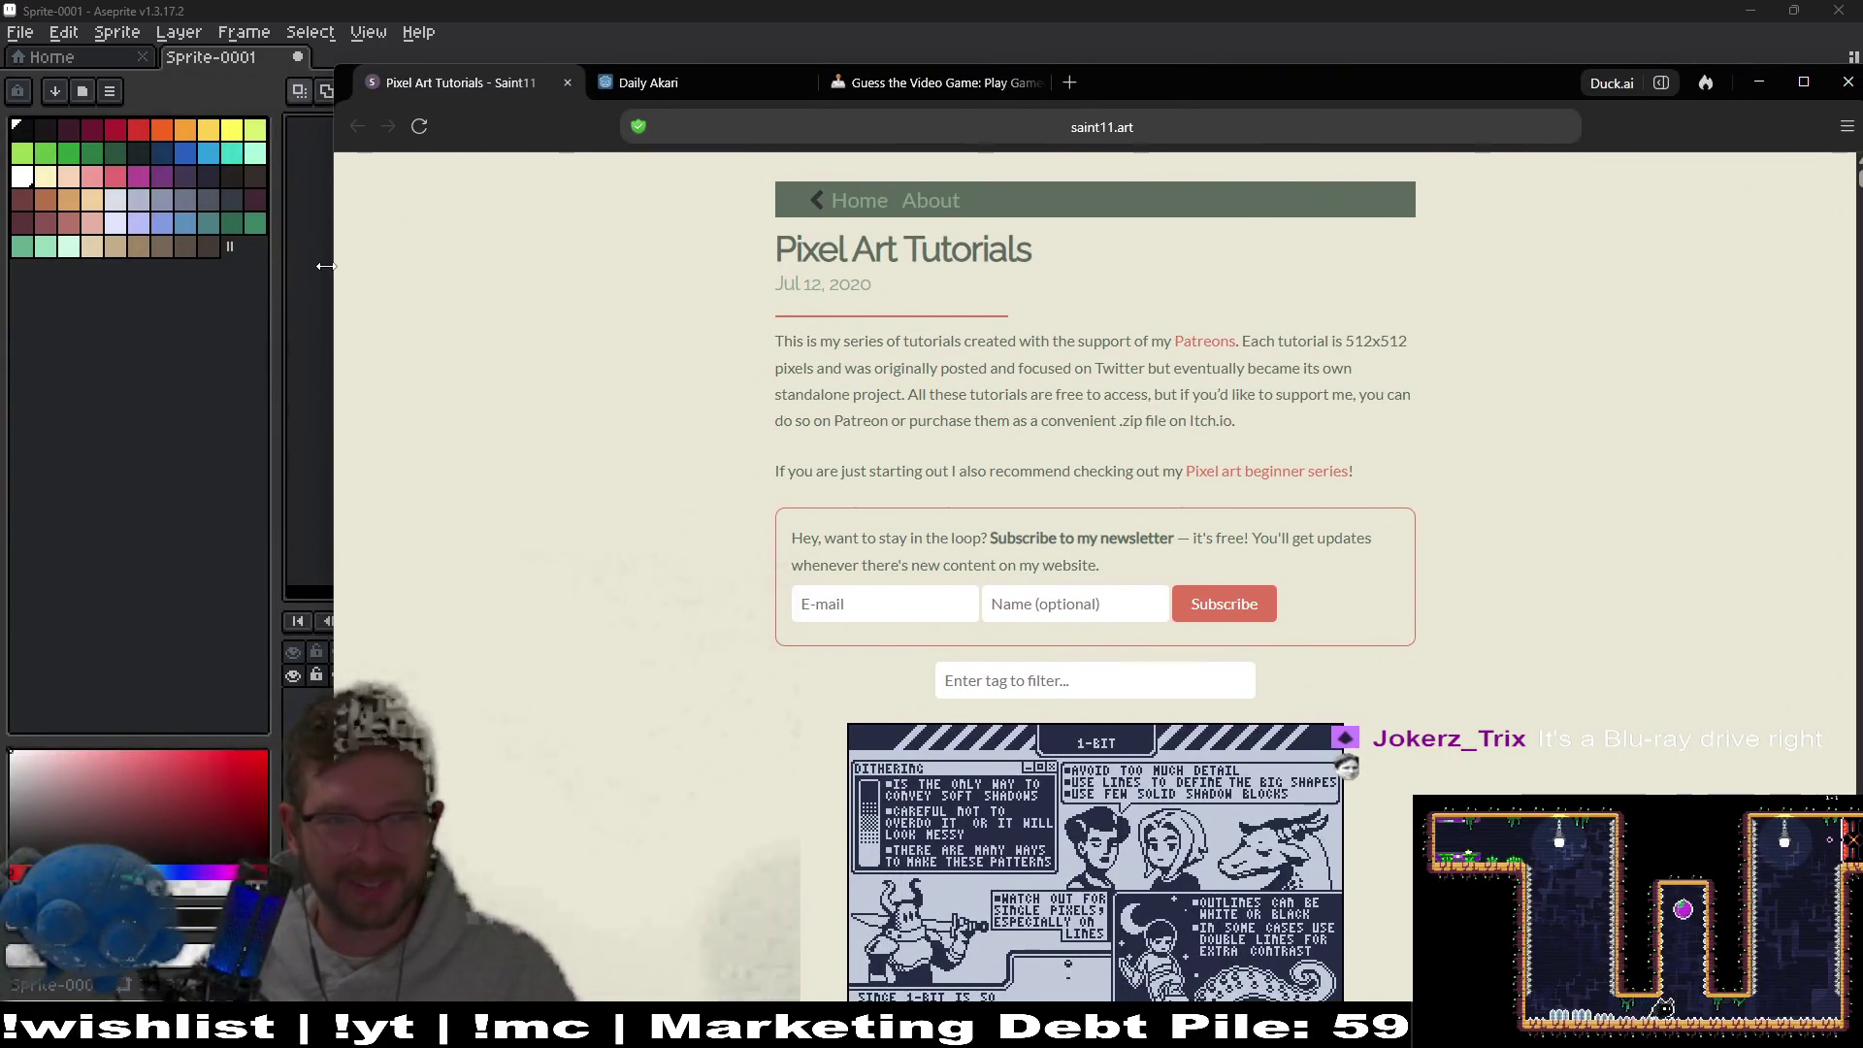
Narrow the browser to sit at the top beside the sprite and scroll down the tutorials.
drag(335, 272, 666, 273)
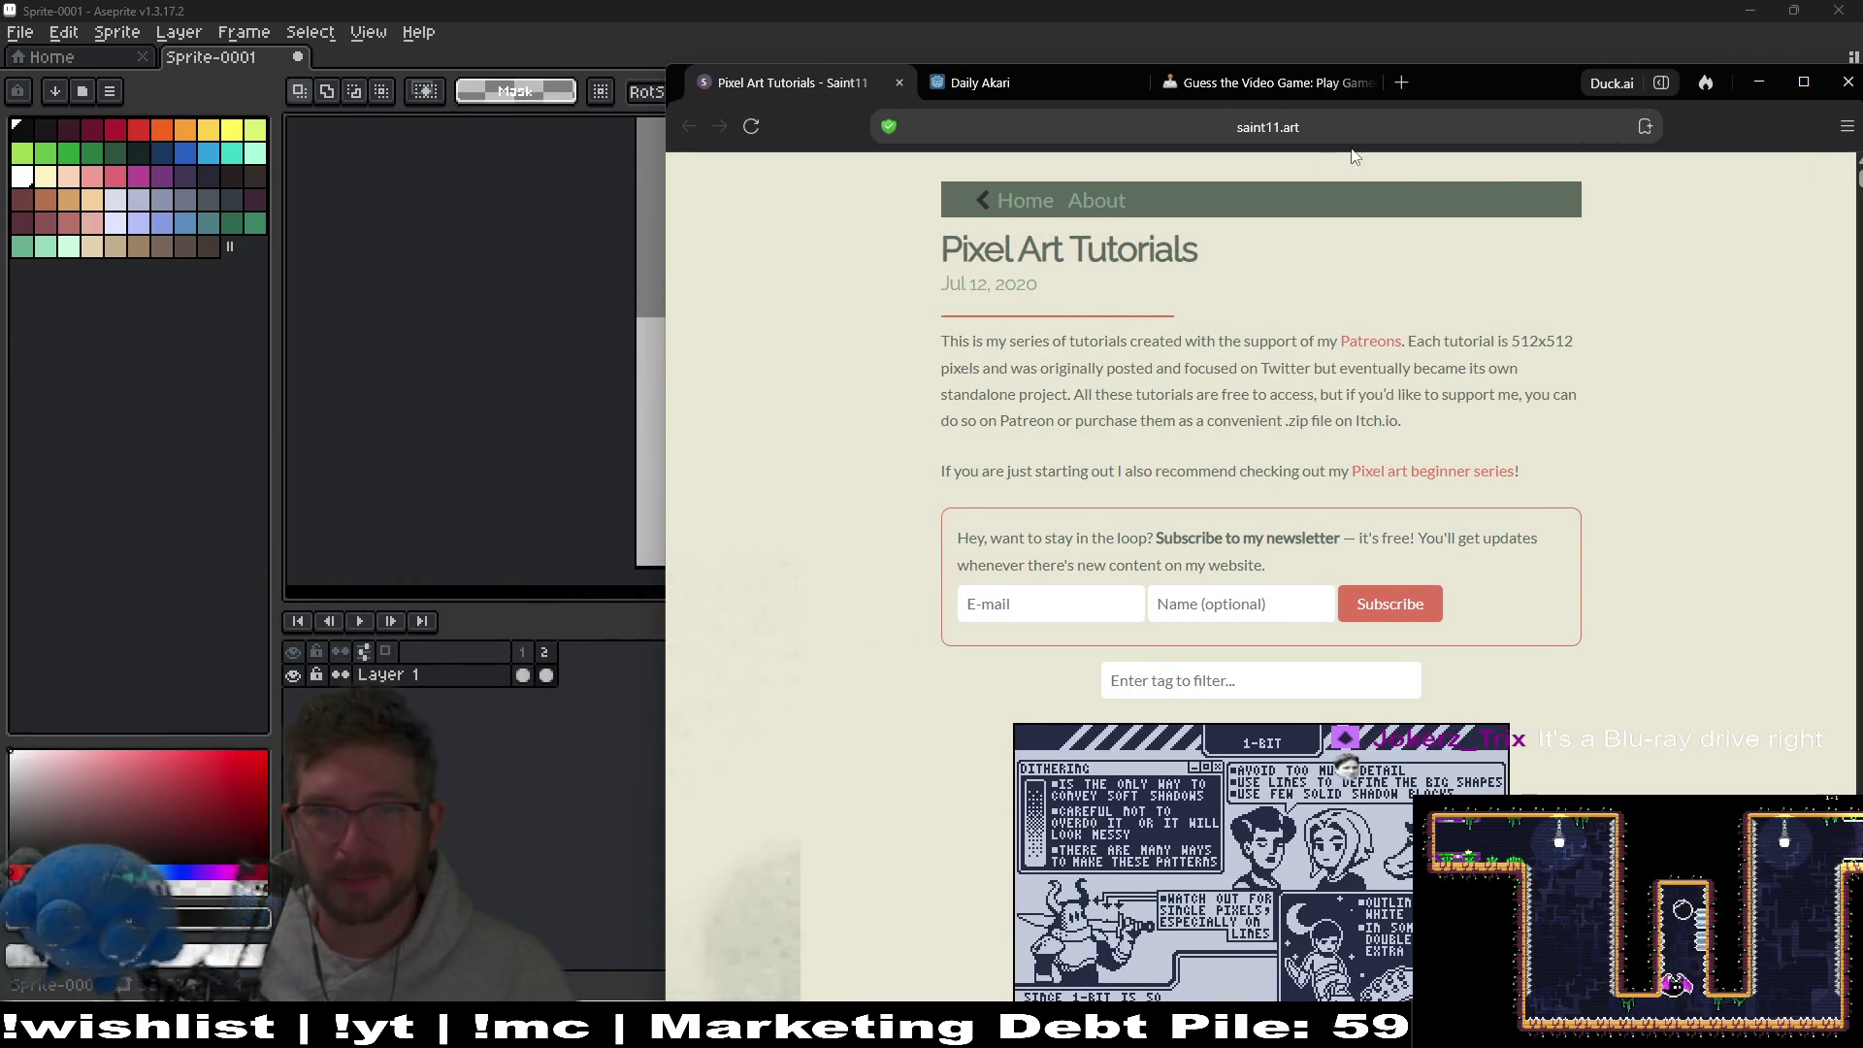
drag(1484, 80, 1472, 21)
scroll(1453, 514, down, 10)
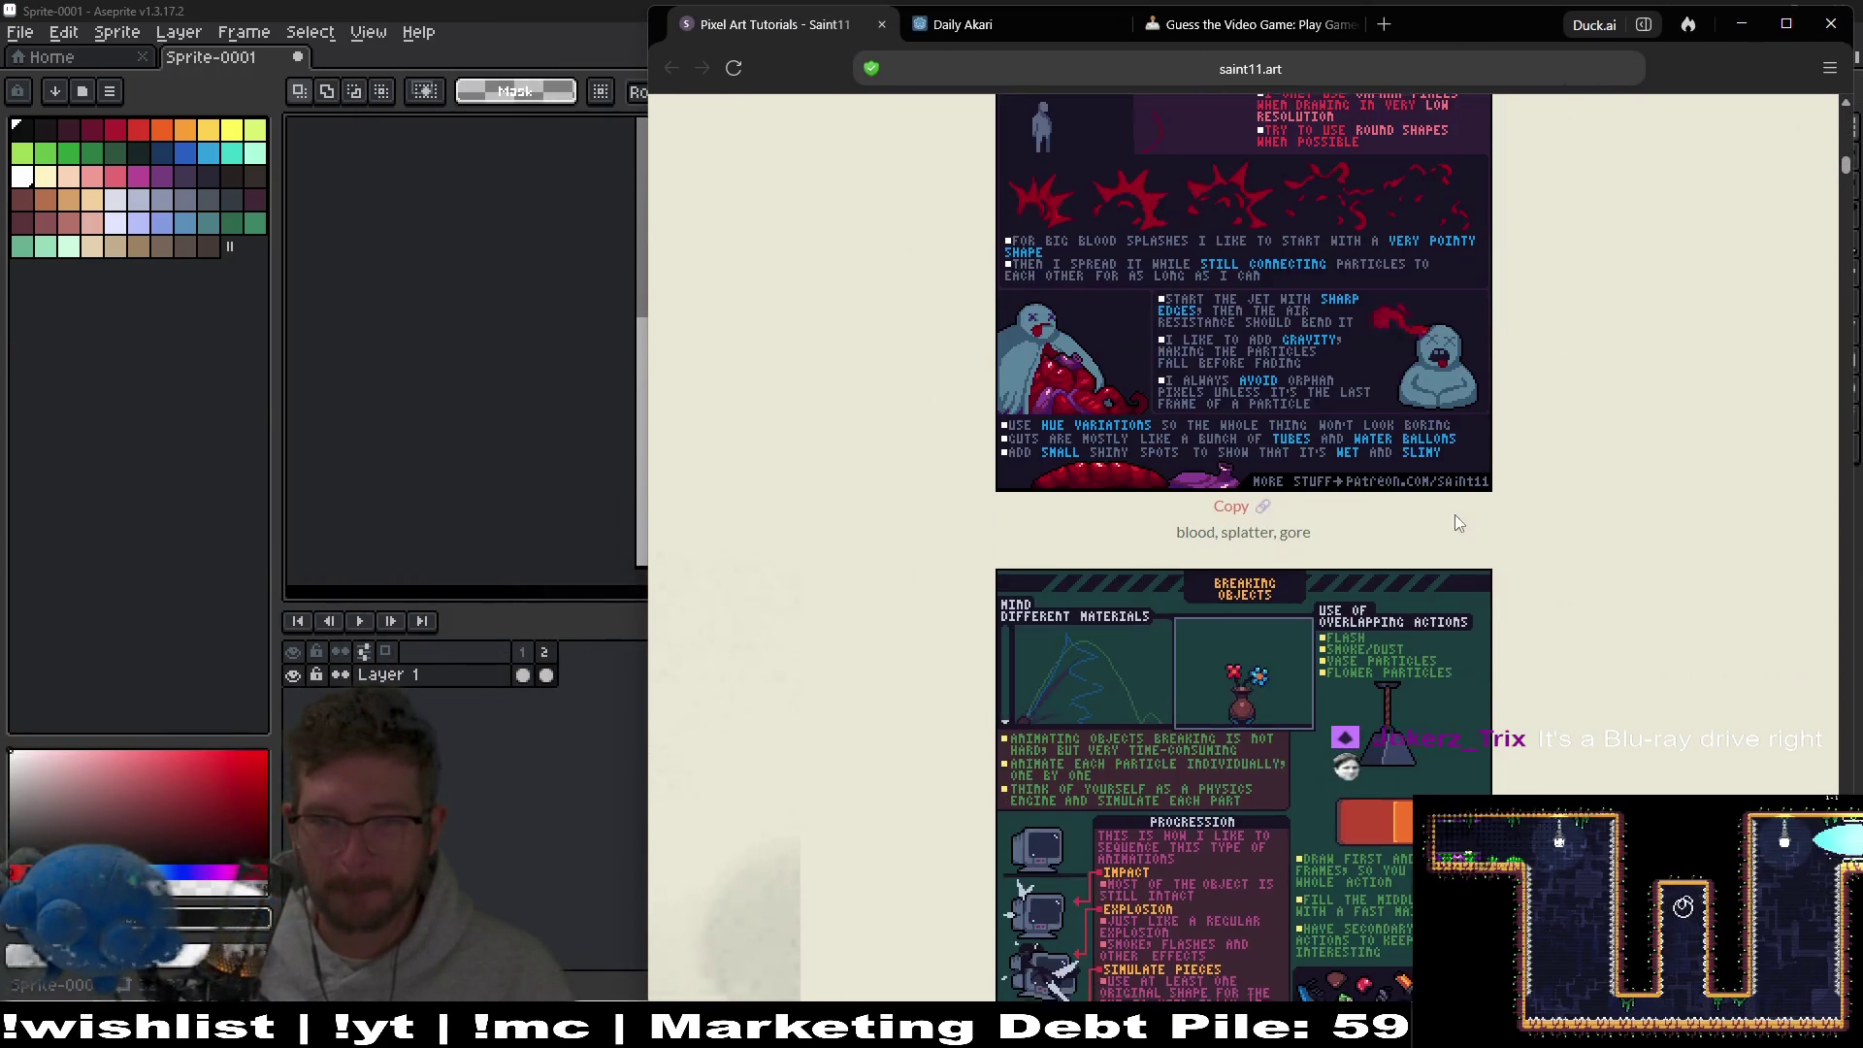
scroll(1589, 502, down, 15)
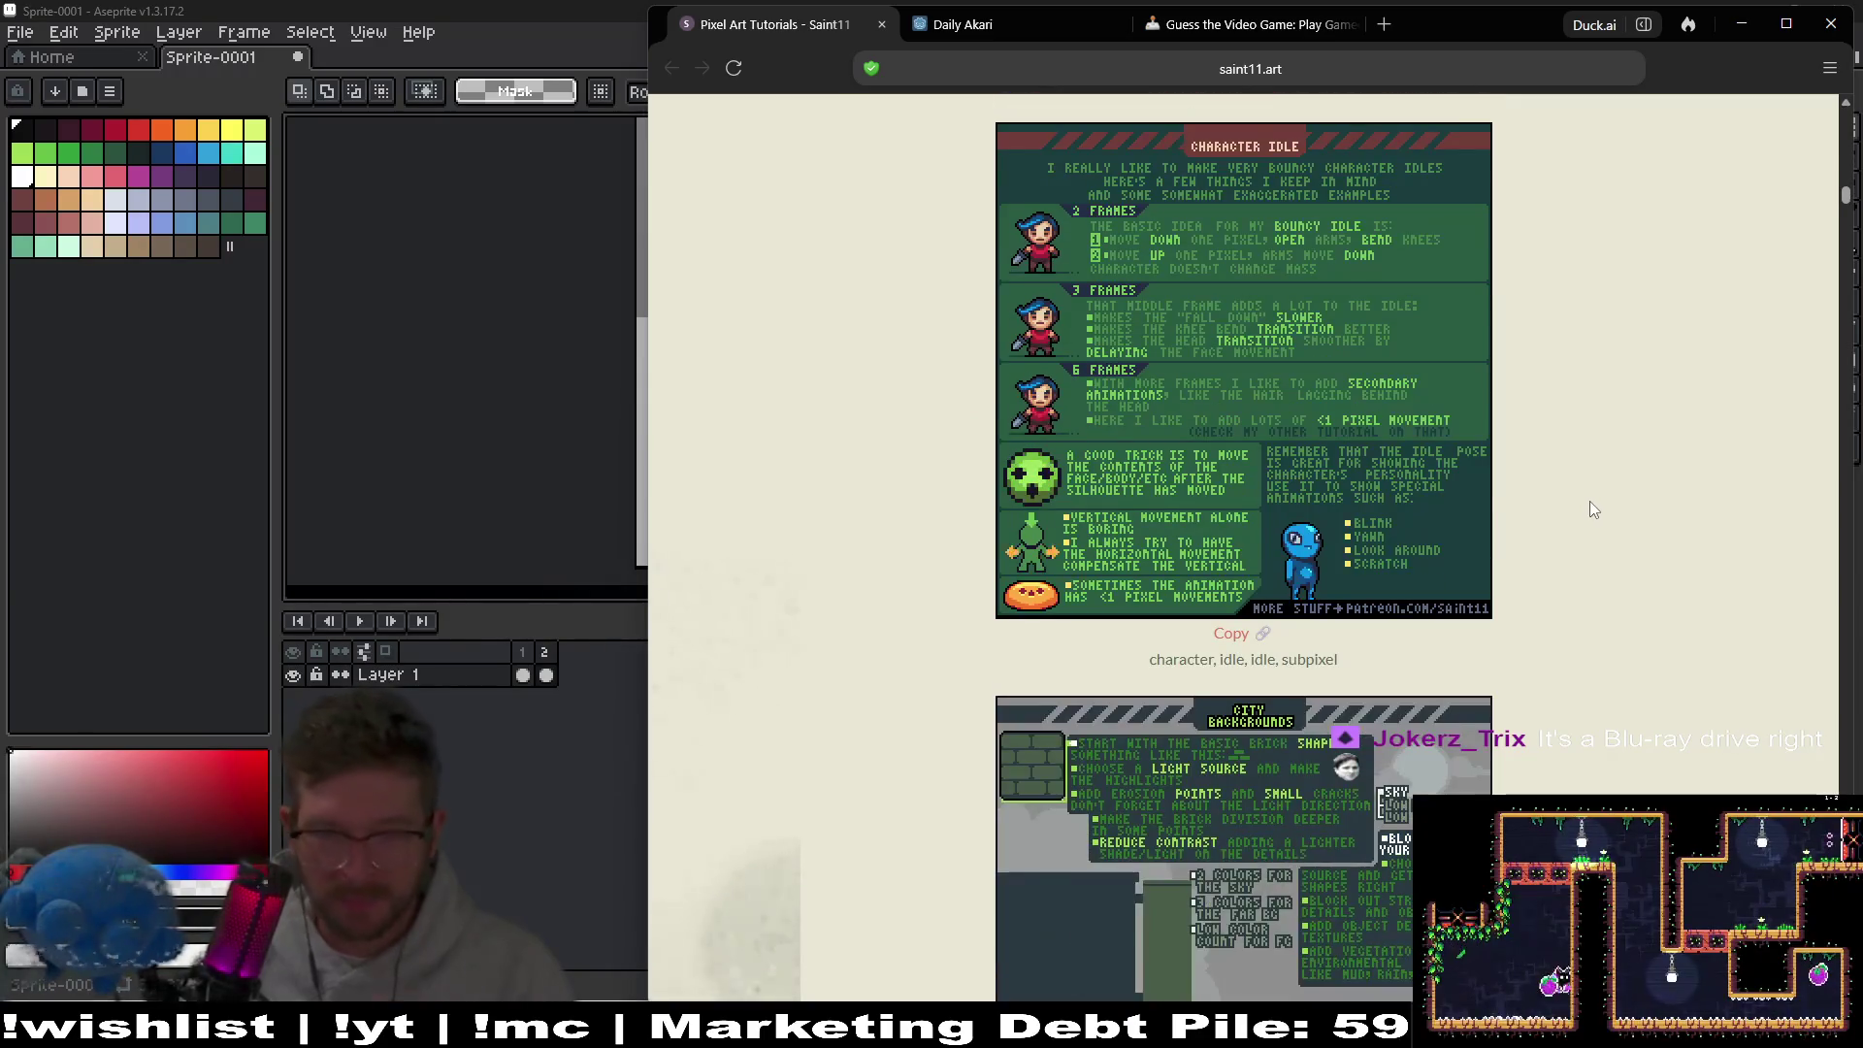
scroll(1652, 441, down, 10)
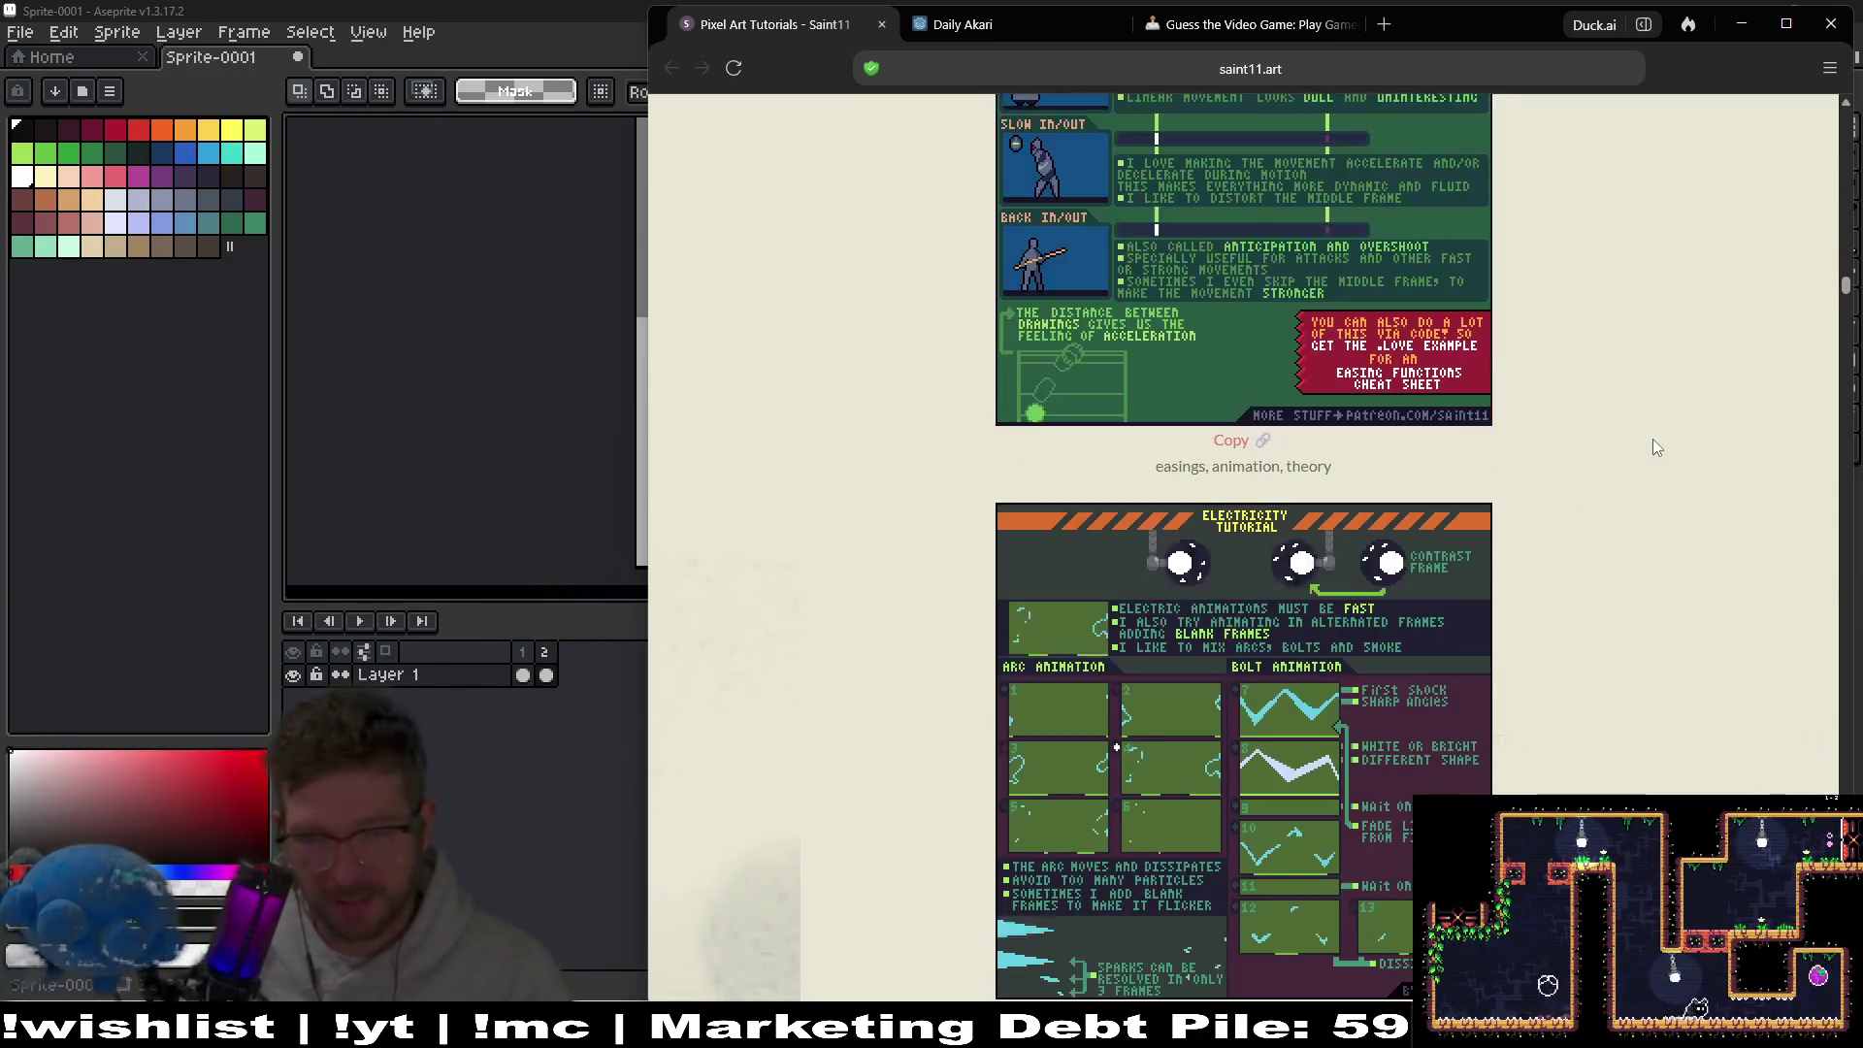
scroll(1644, 446, down, 3)
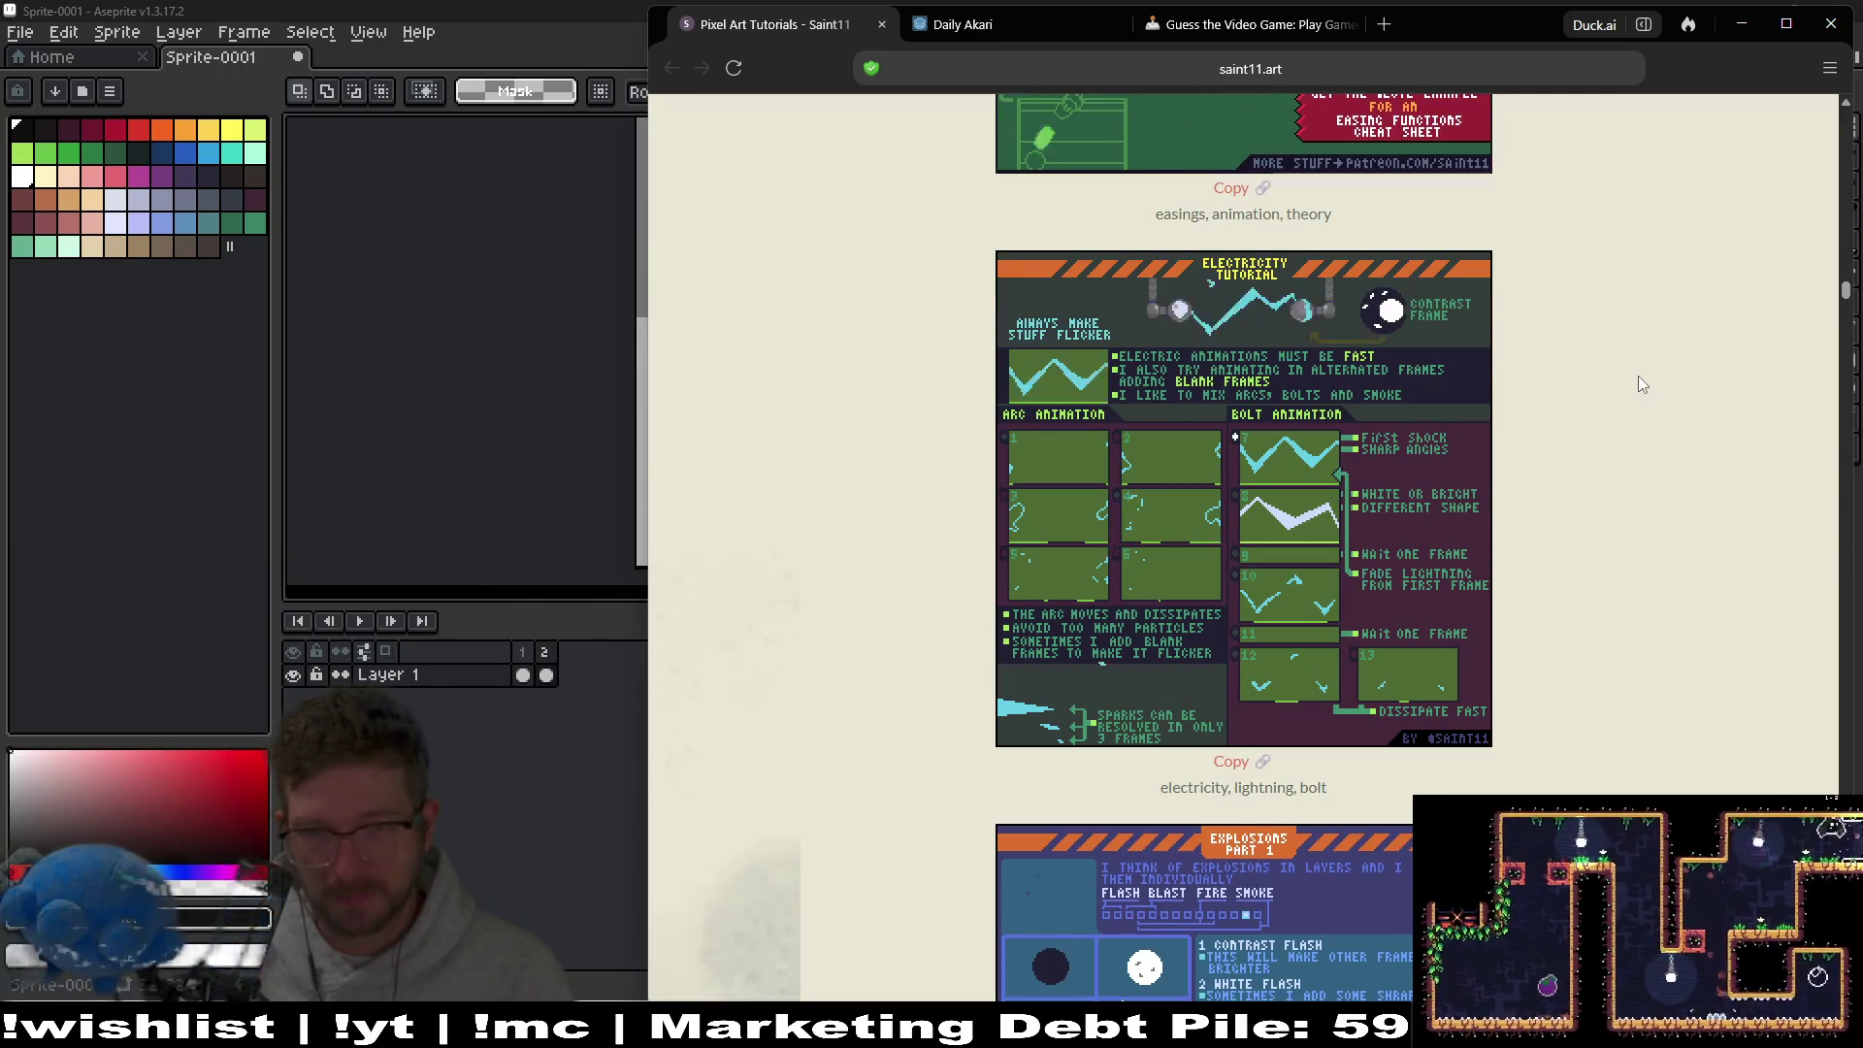
scroll(1636, 310, up, 3)
scroll(1642, 393, down, 9)
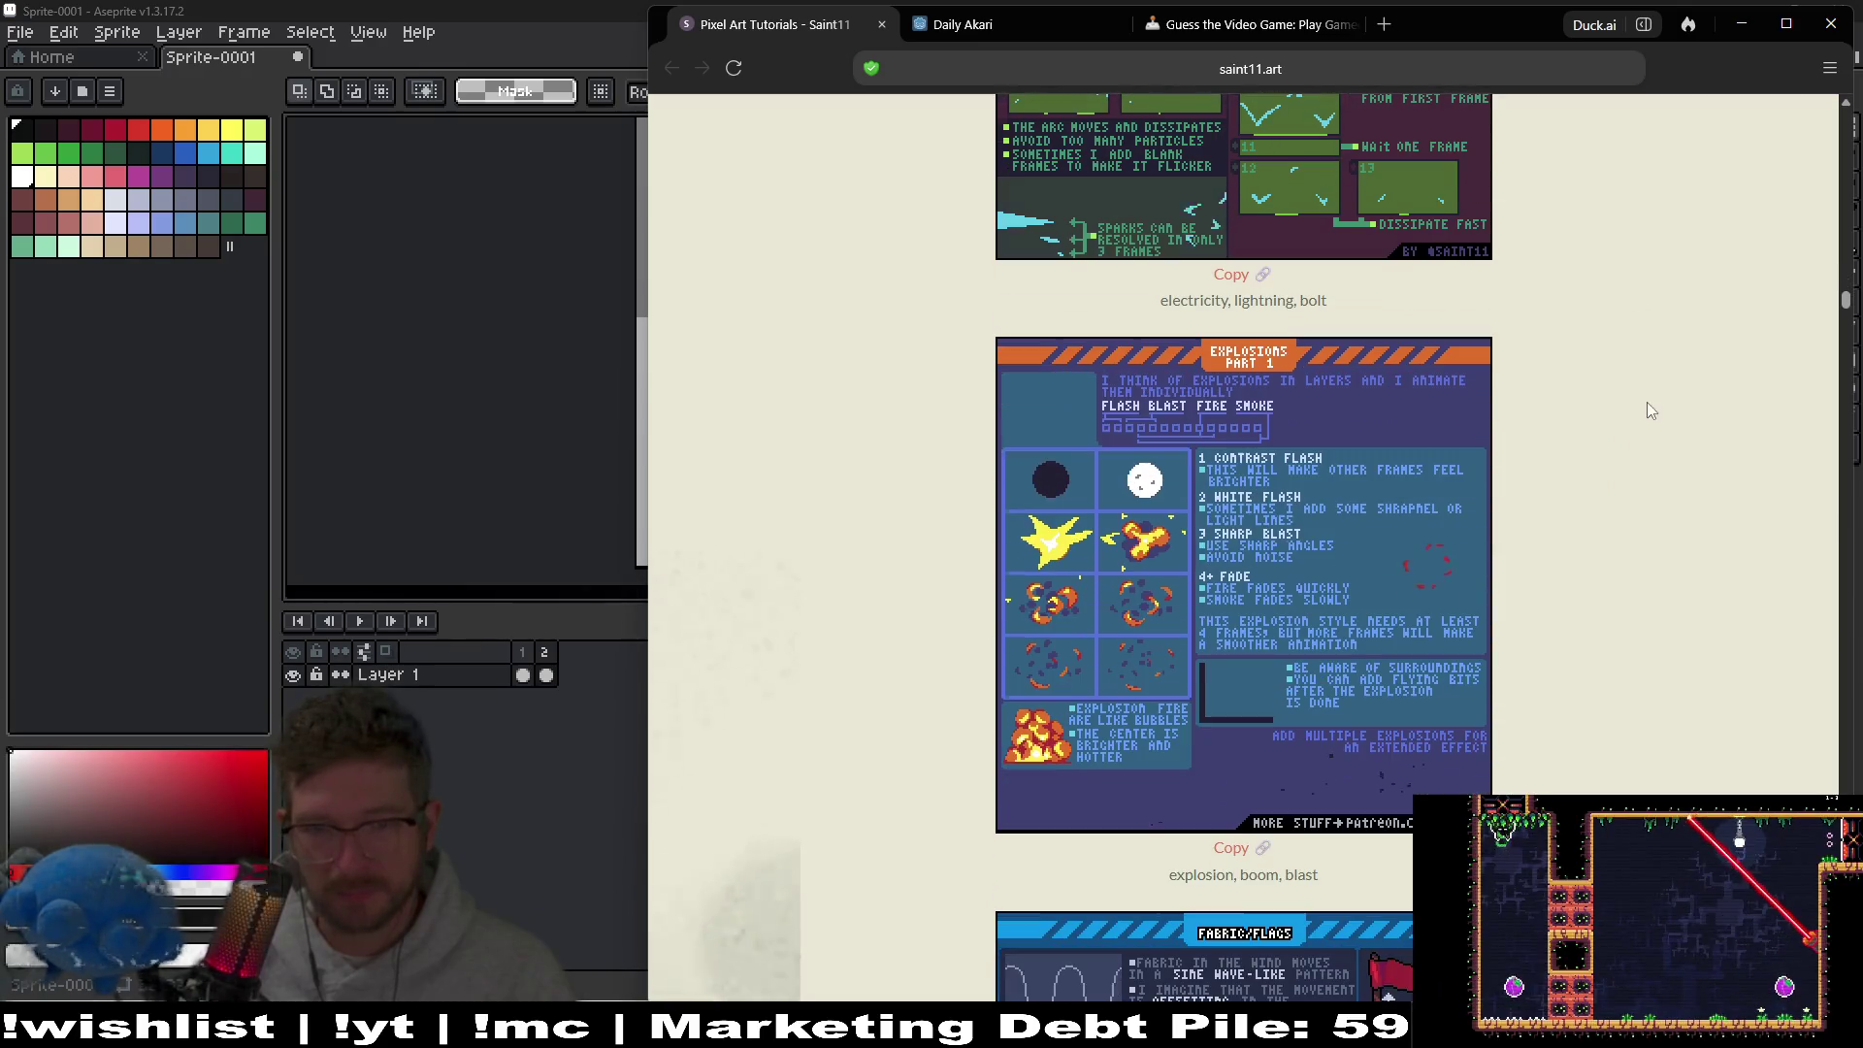
scroll(1653, 326, down, 13)
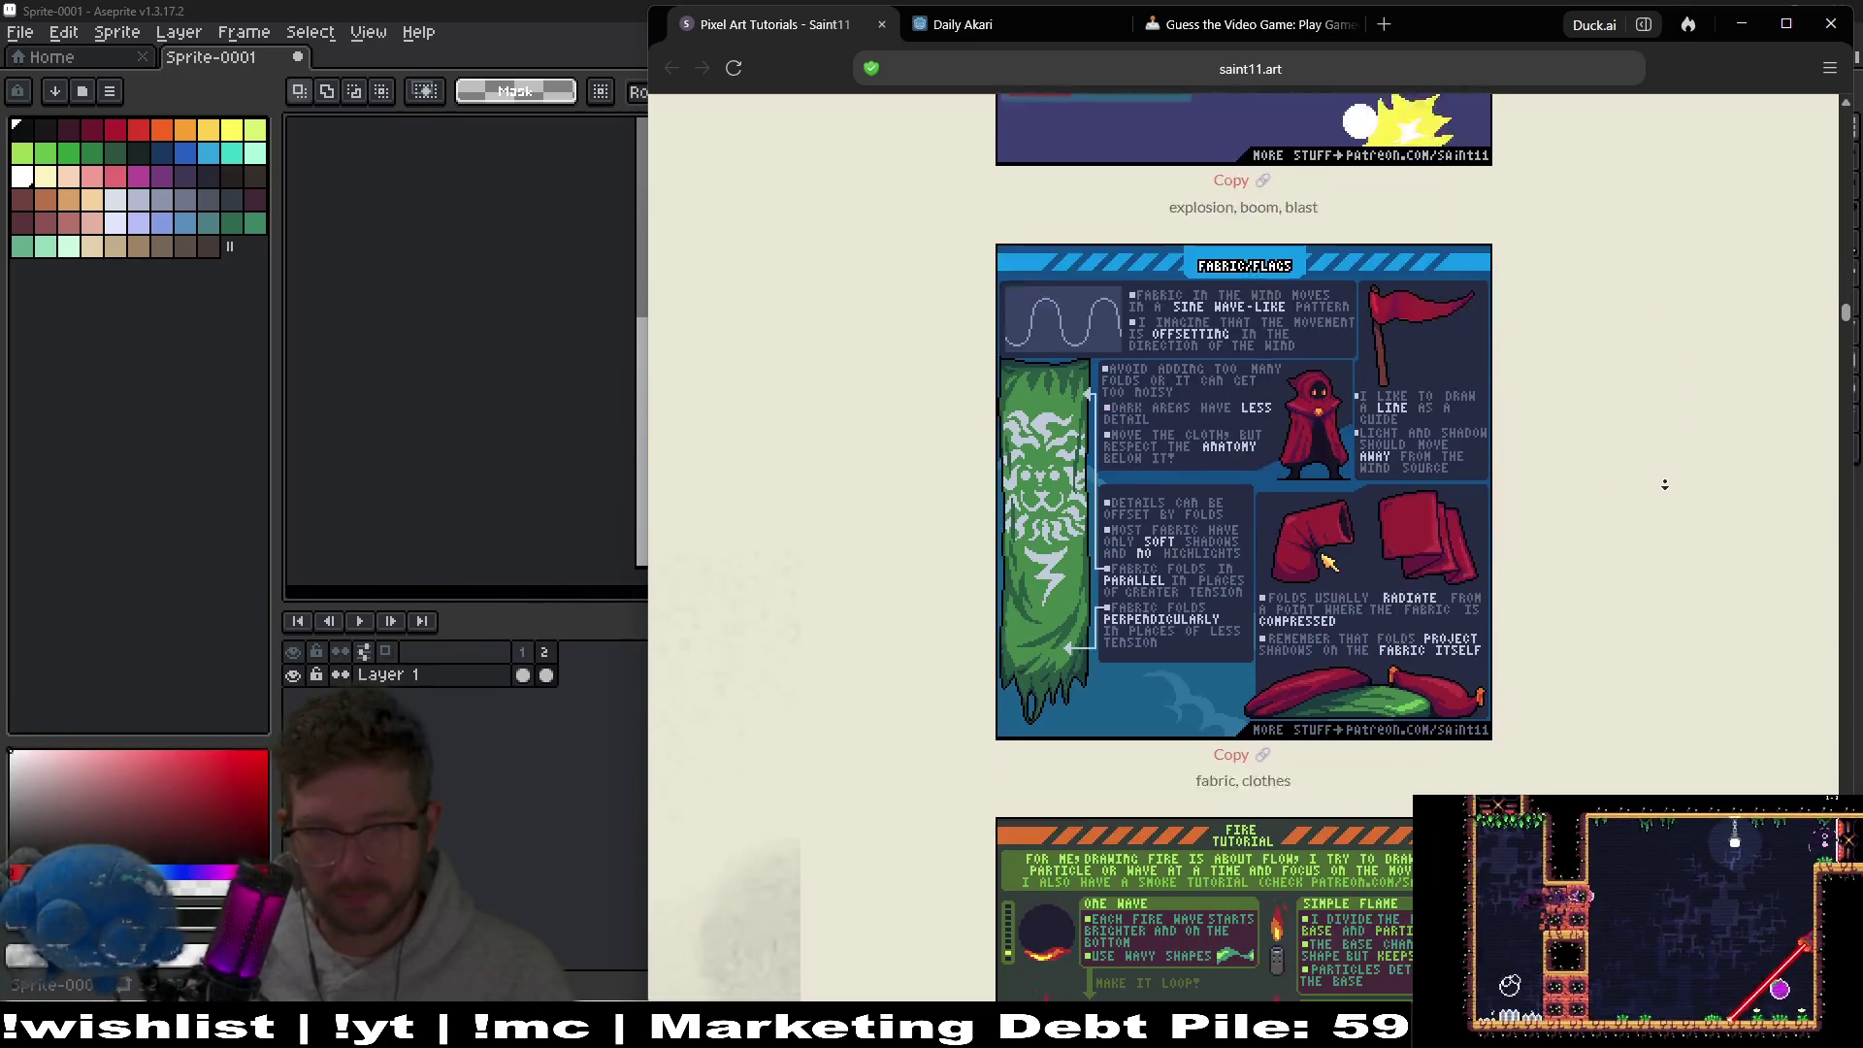
scroll(1674, 505, down, 3)
scroll(1676, 527, down, 10)
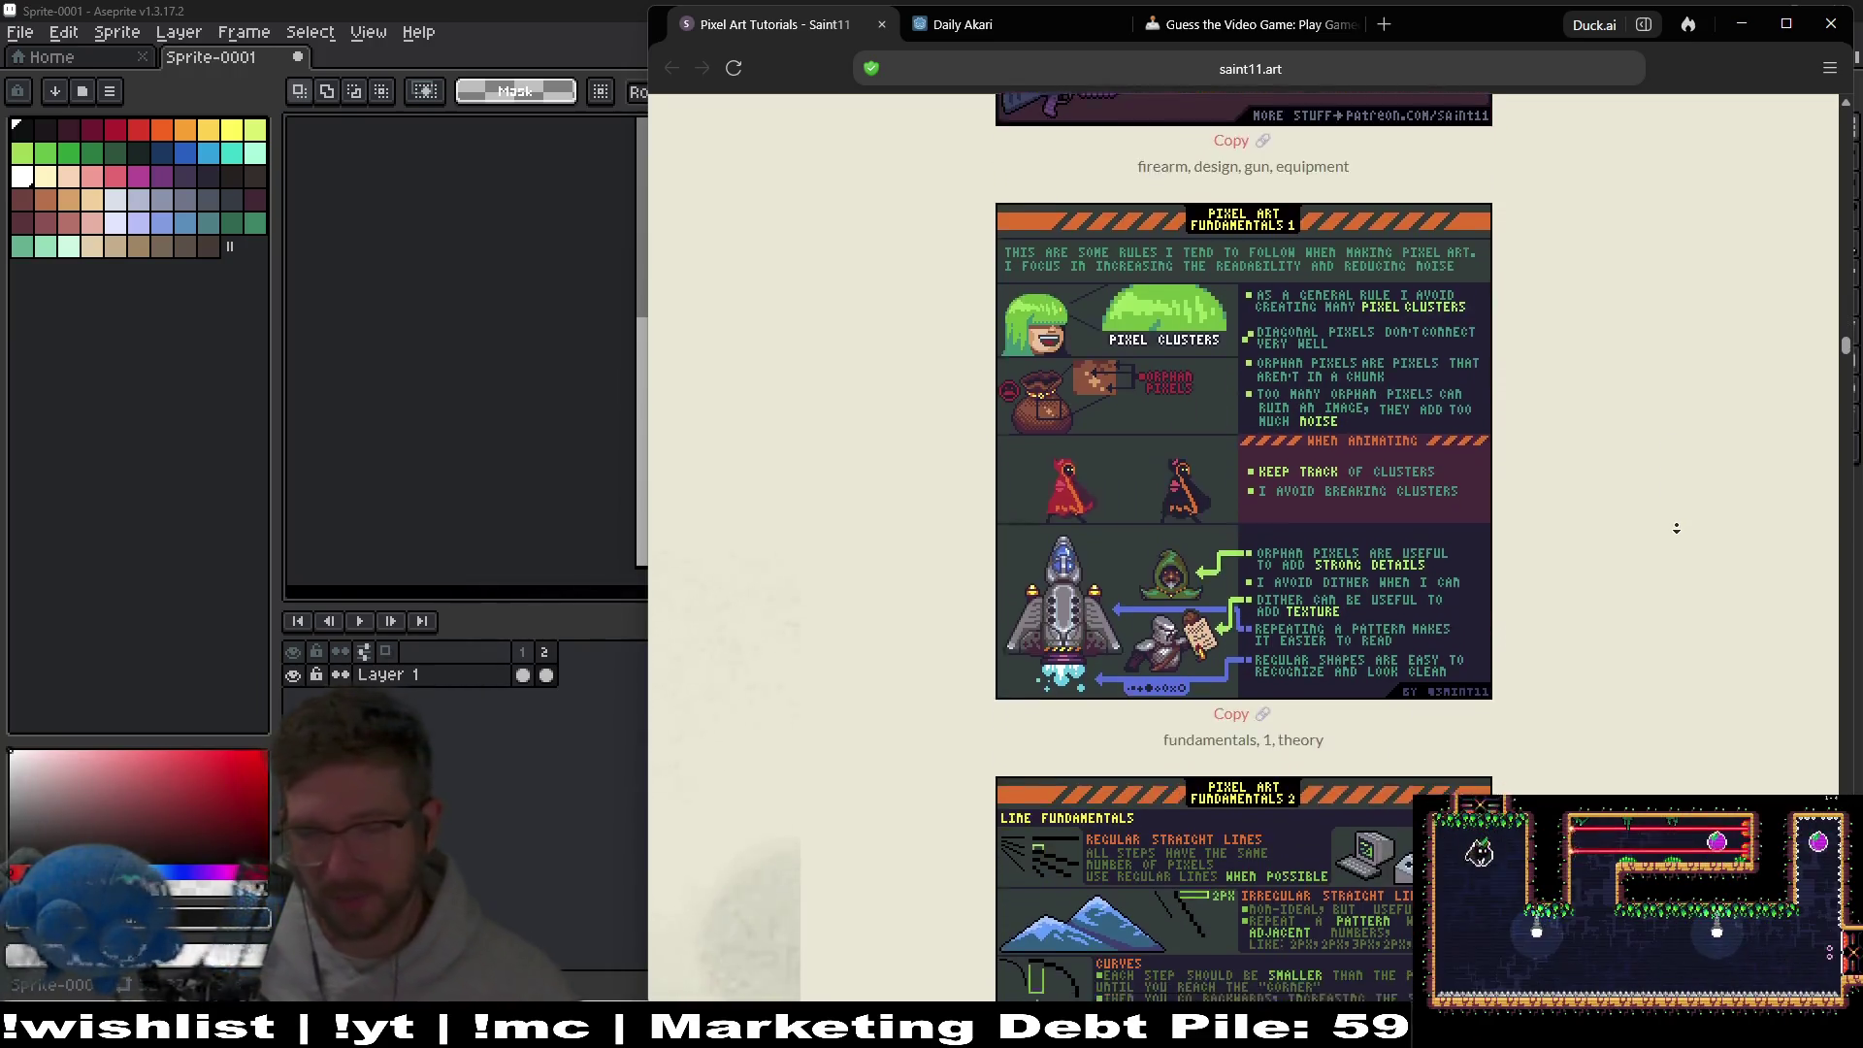
scroll(1672, 529, down, 11)
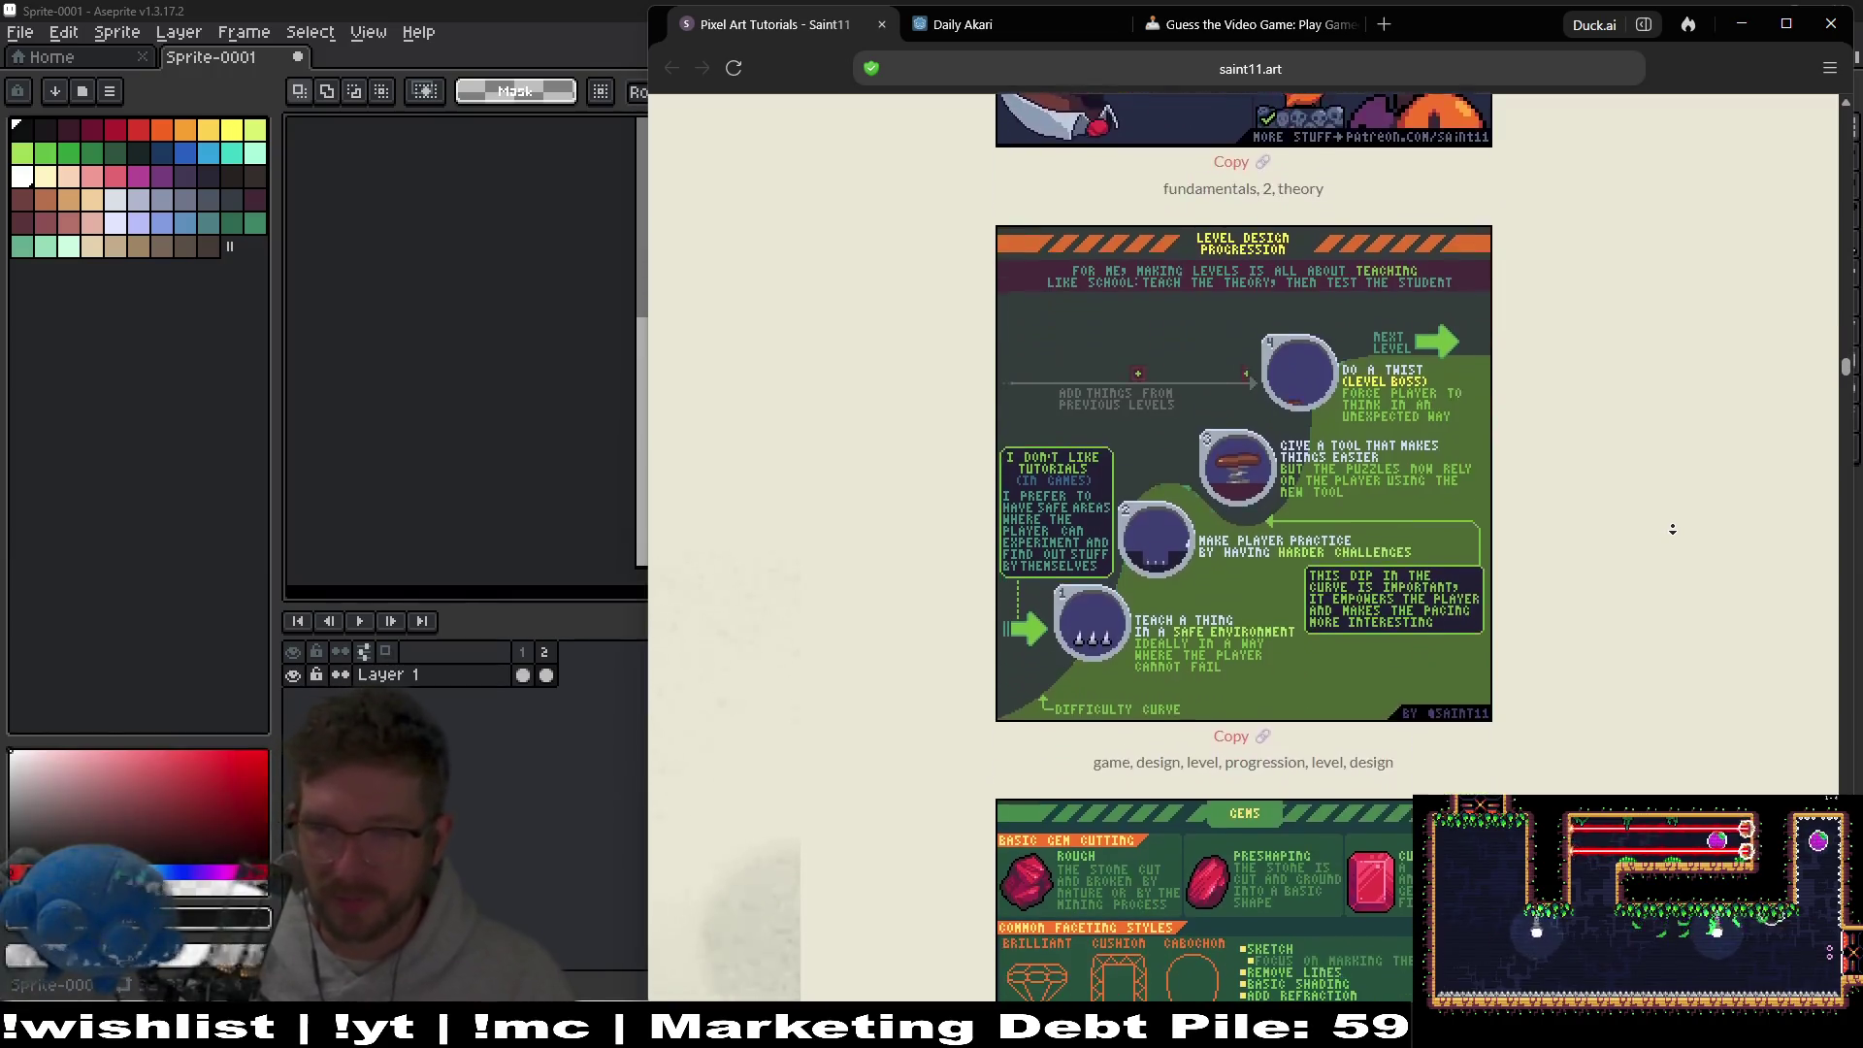
scroll(1672, 529, down, 5)
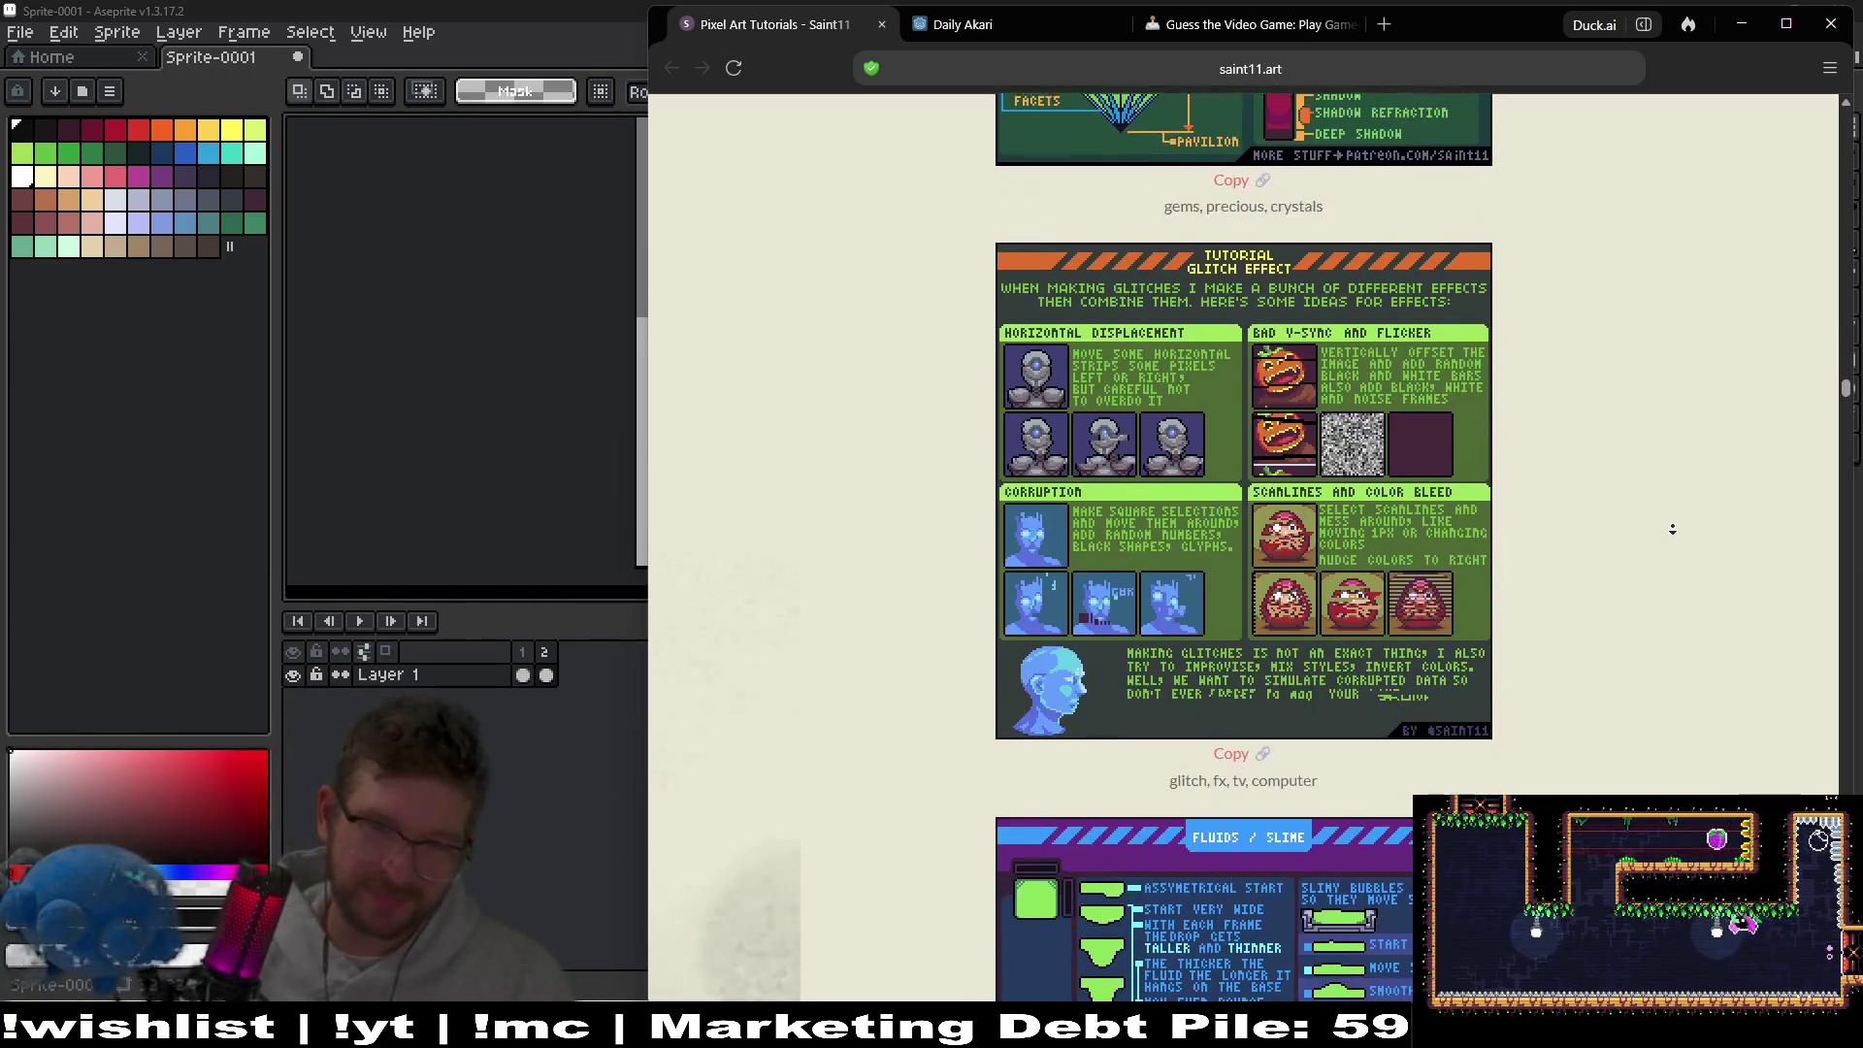
scroll(1673, 535, down, 7)
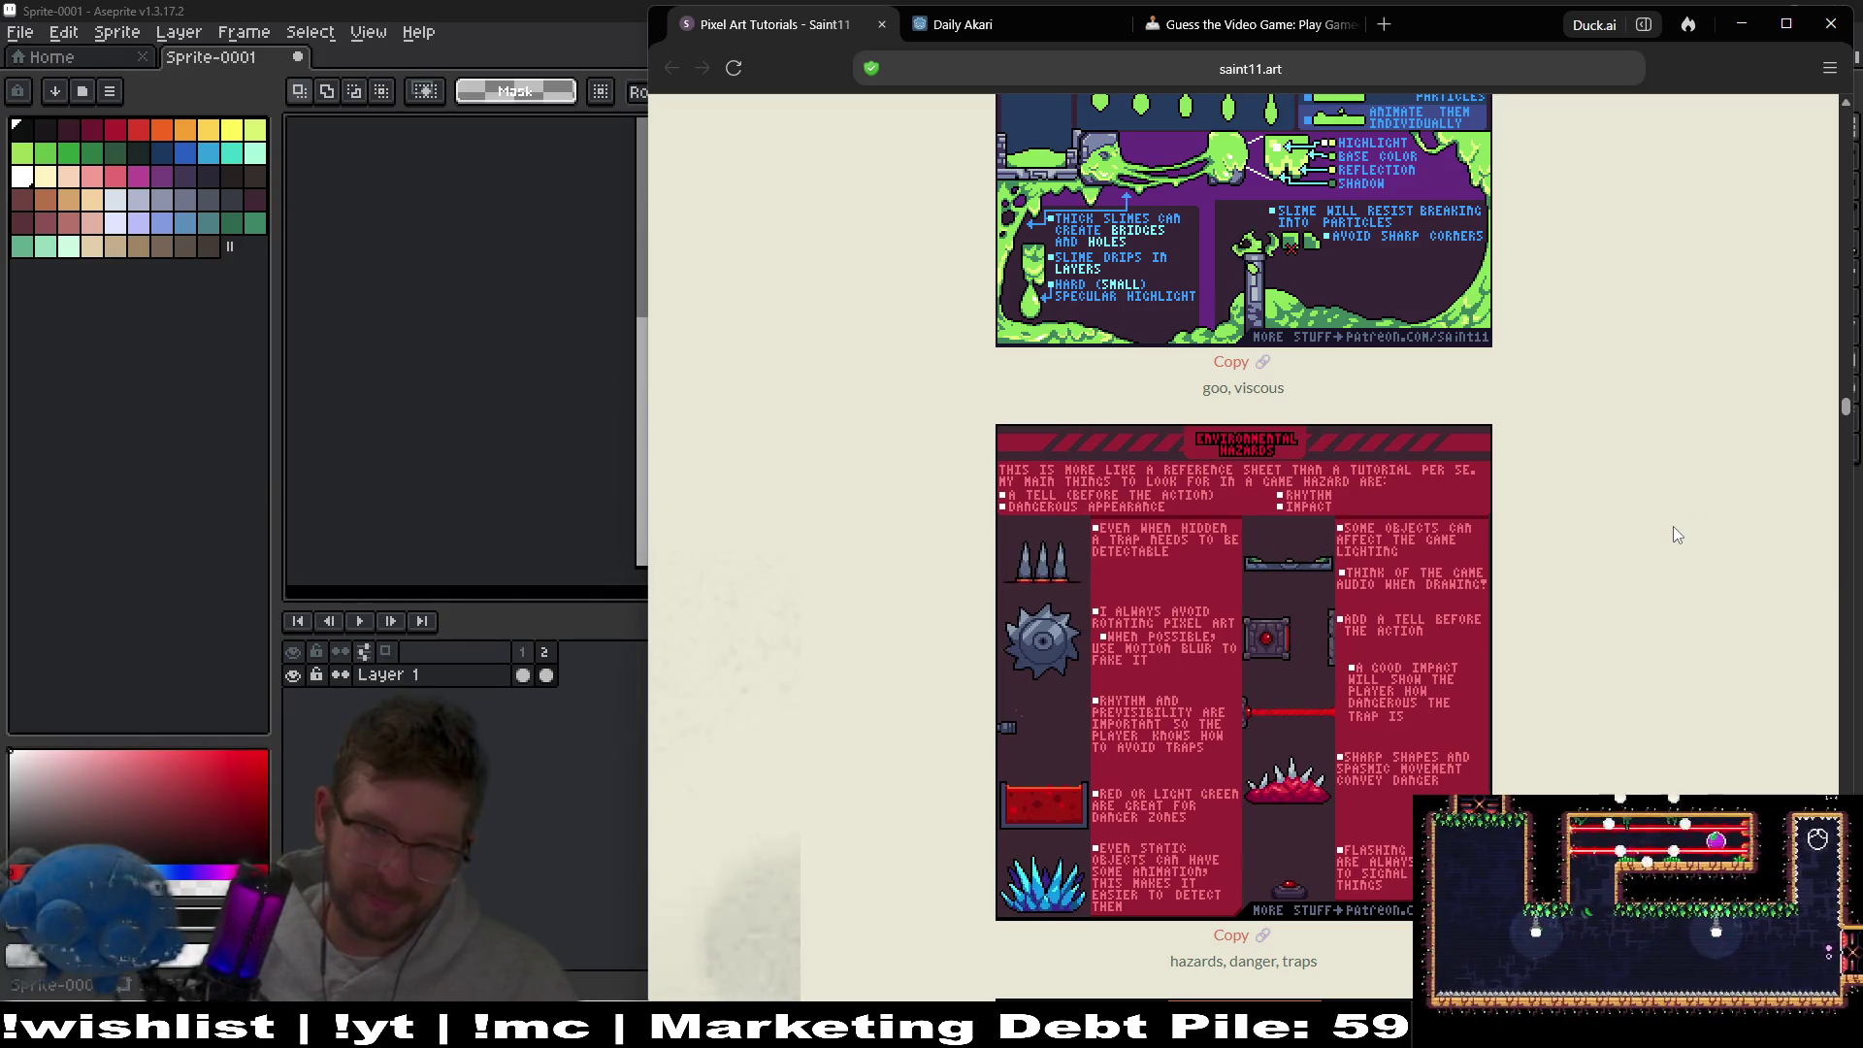
Autoscroll down the tutorial list to the Animation Planning card.
middle_click(1697, 503)
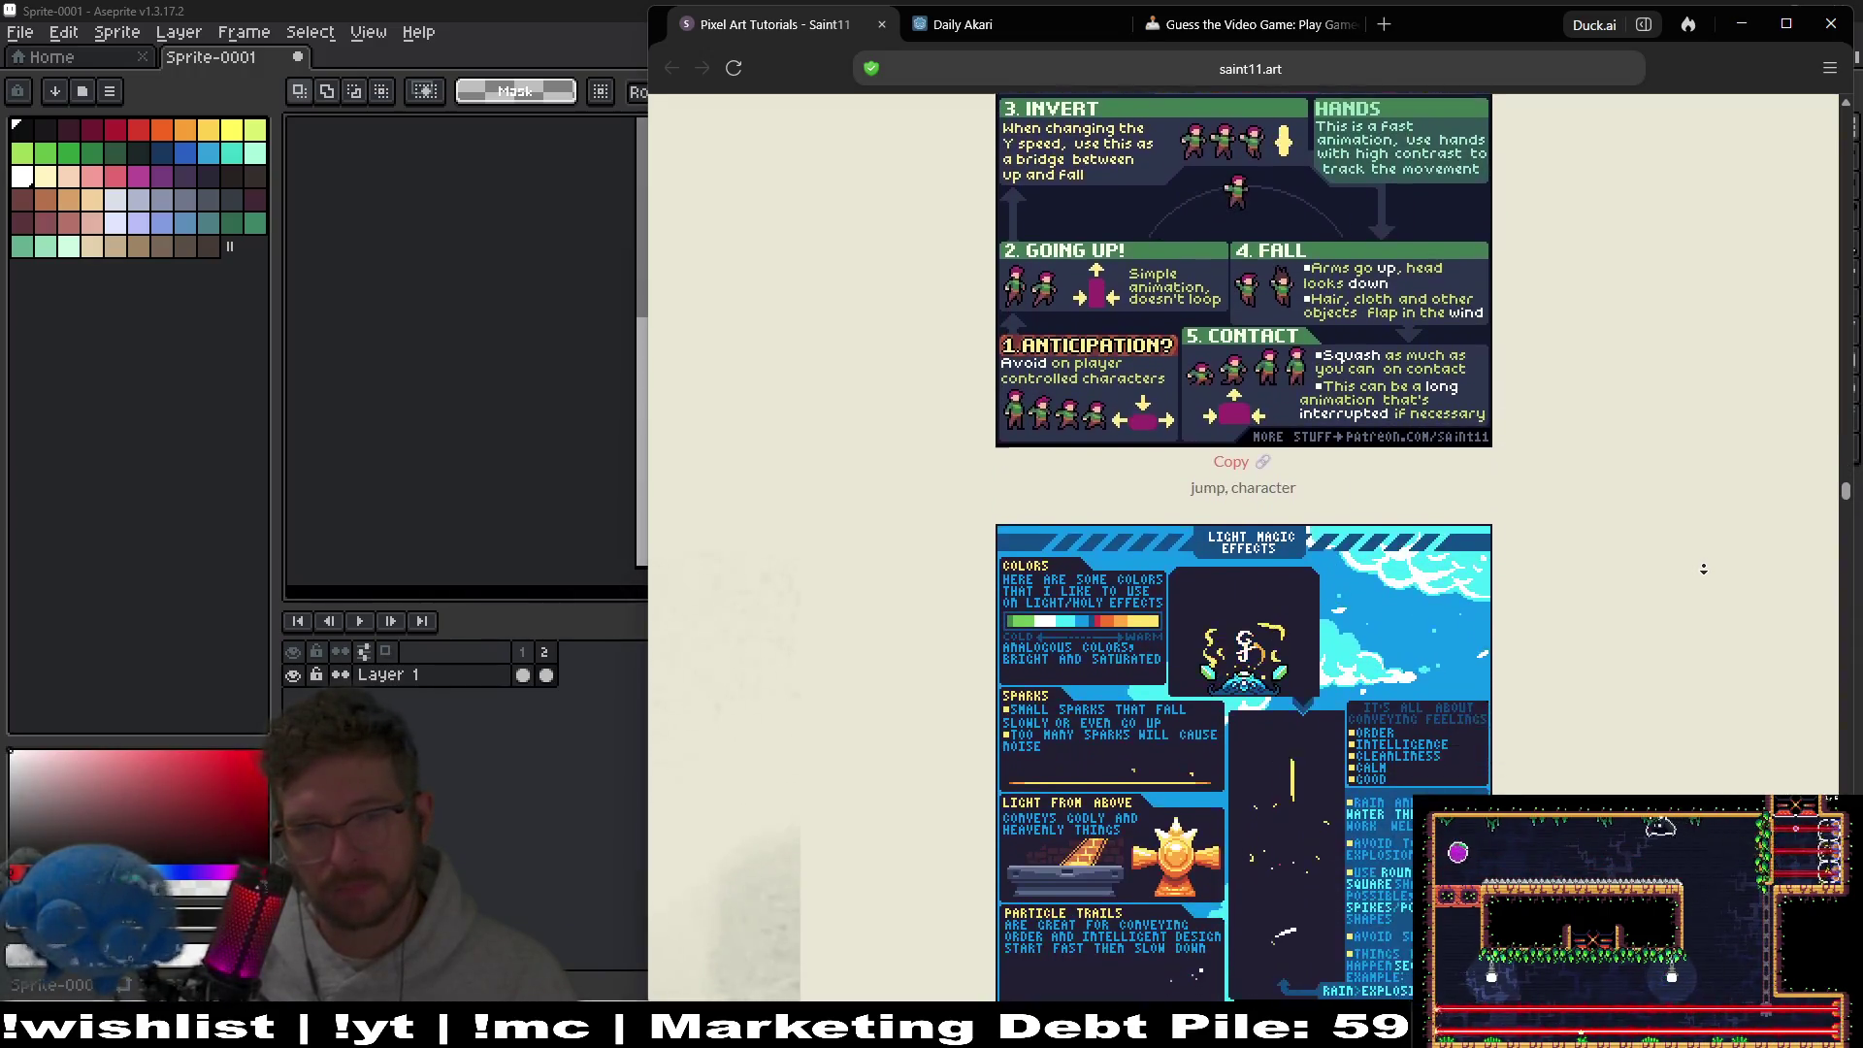
middle_click(1703, 569)
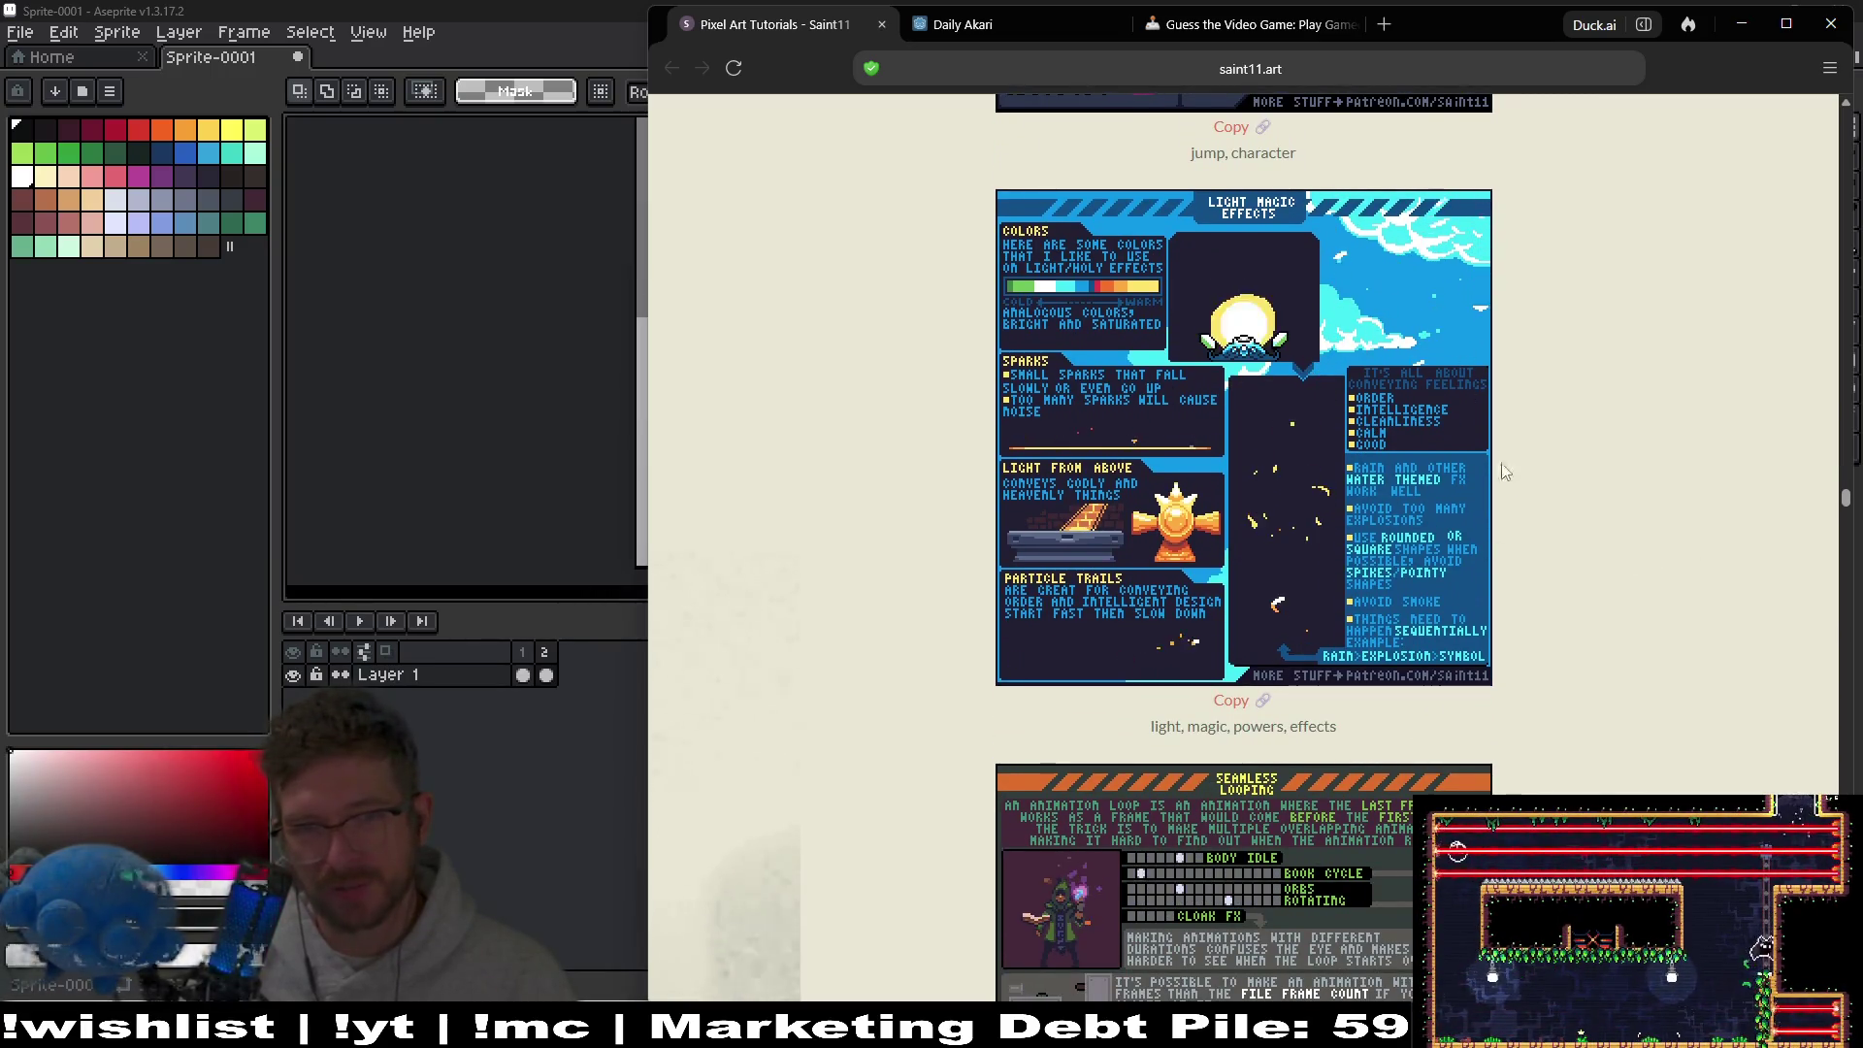
middle_click(1614, 331)
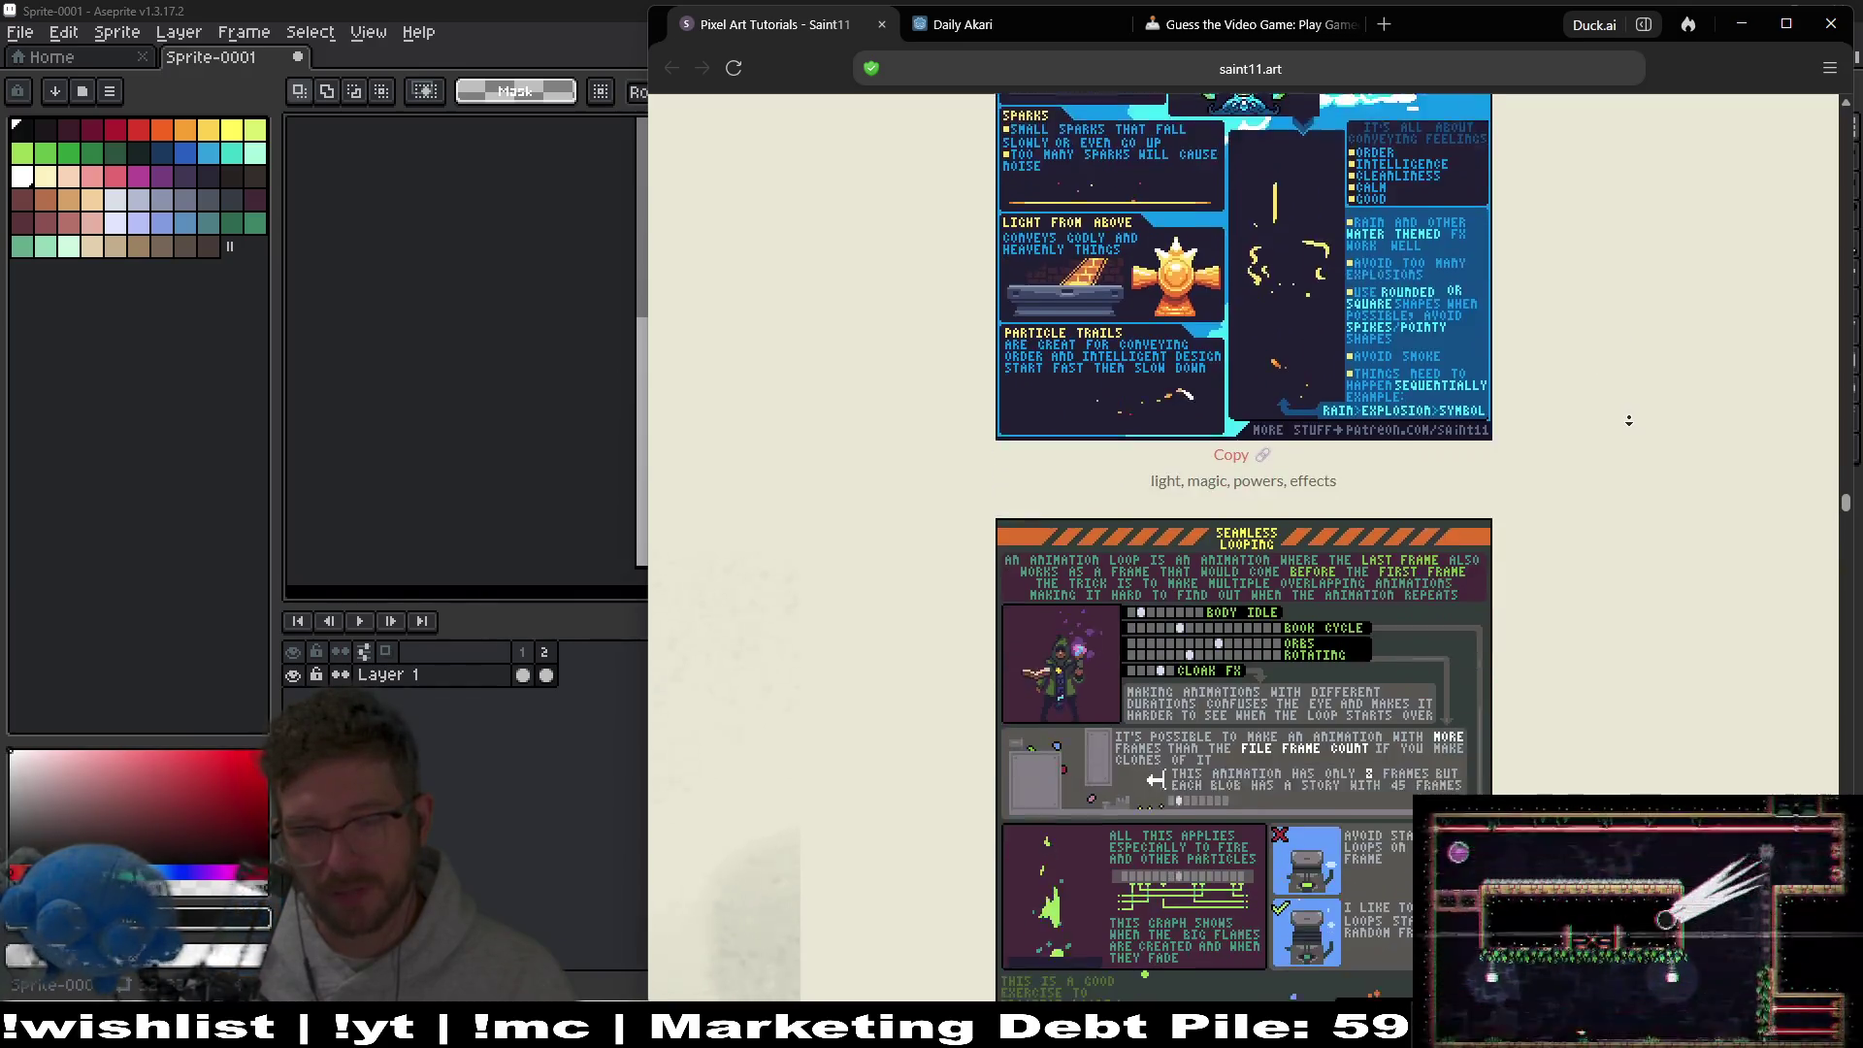
middle_click(1630, 417)
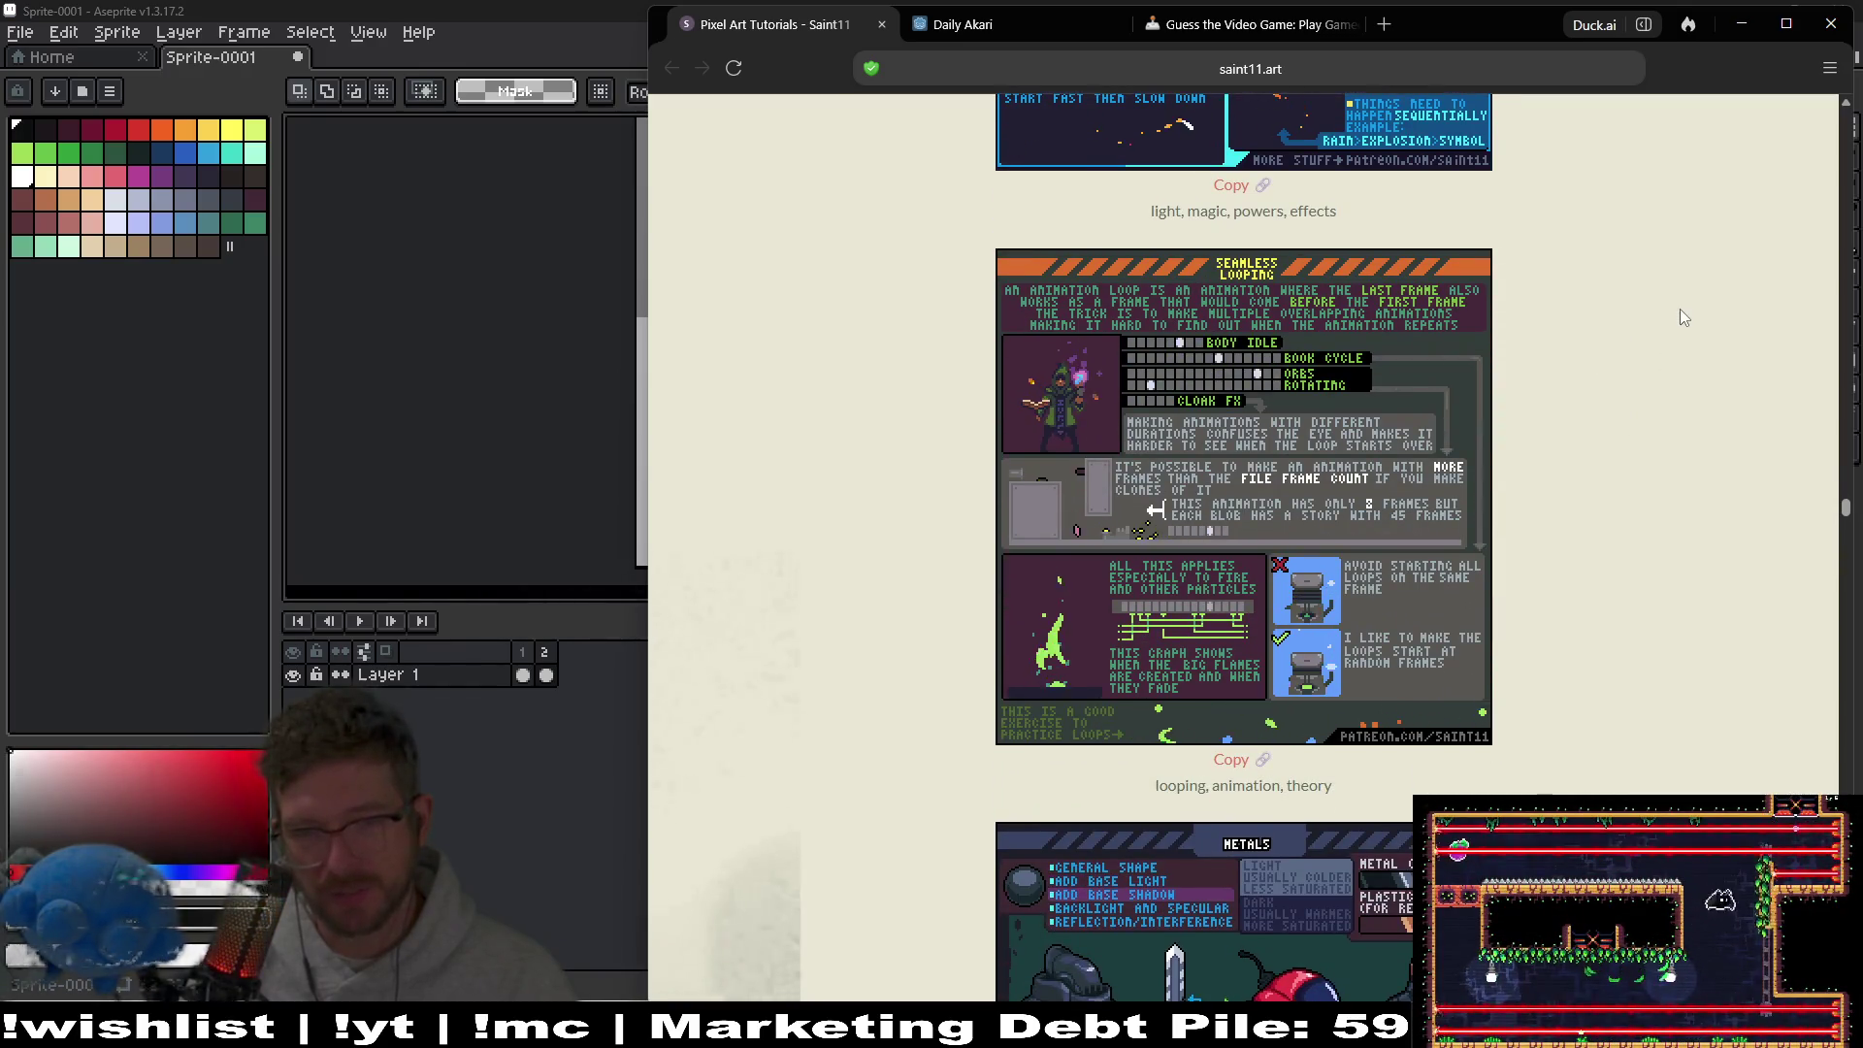
middle_click(1669, 364)
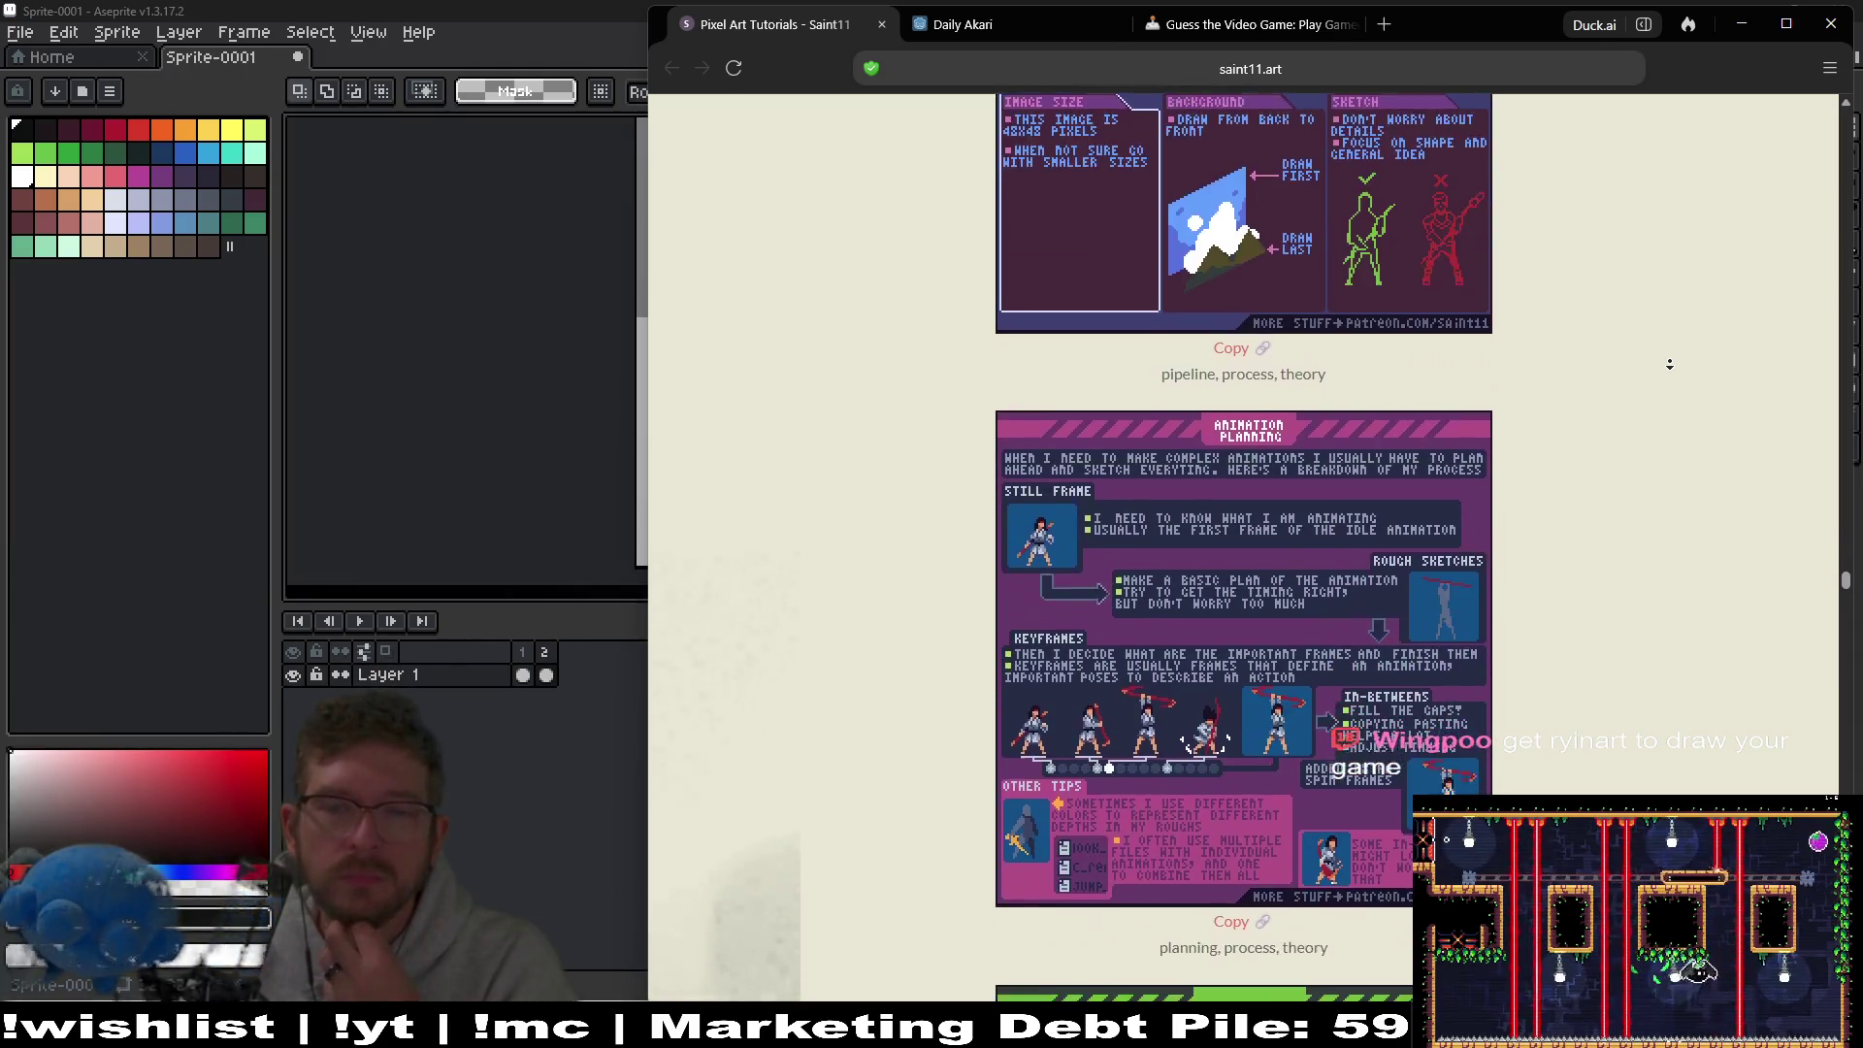
Autoscroll and scroll through the pixel art tutorial images past Animation Planning.
middle_click(1669, 361)
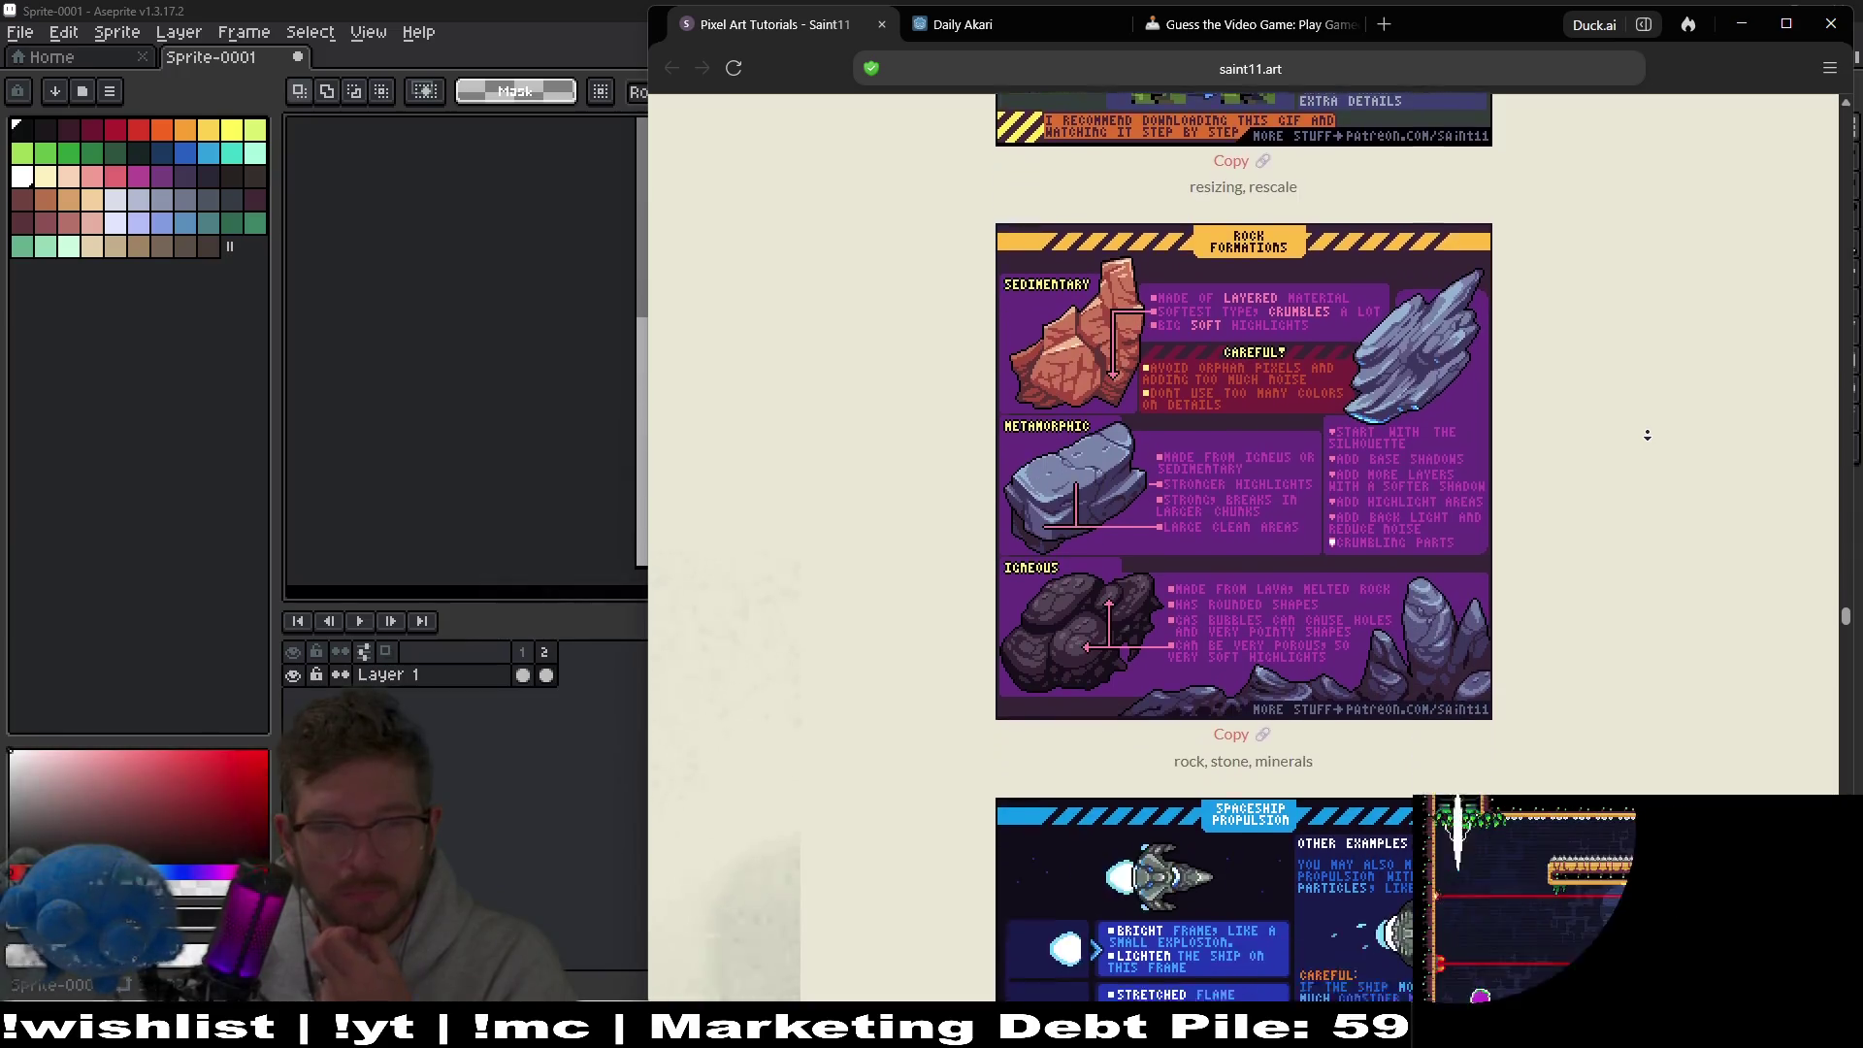
middle_click(1650, 437)
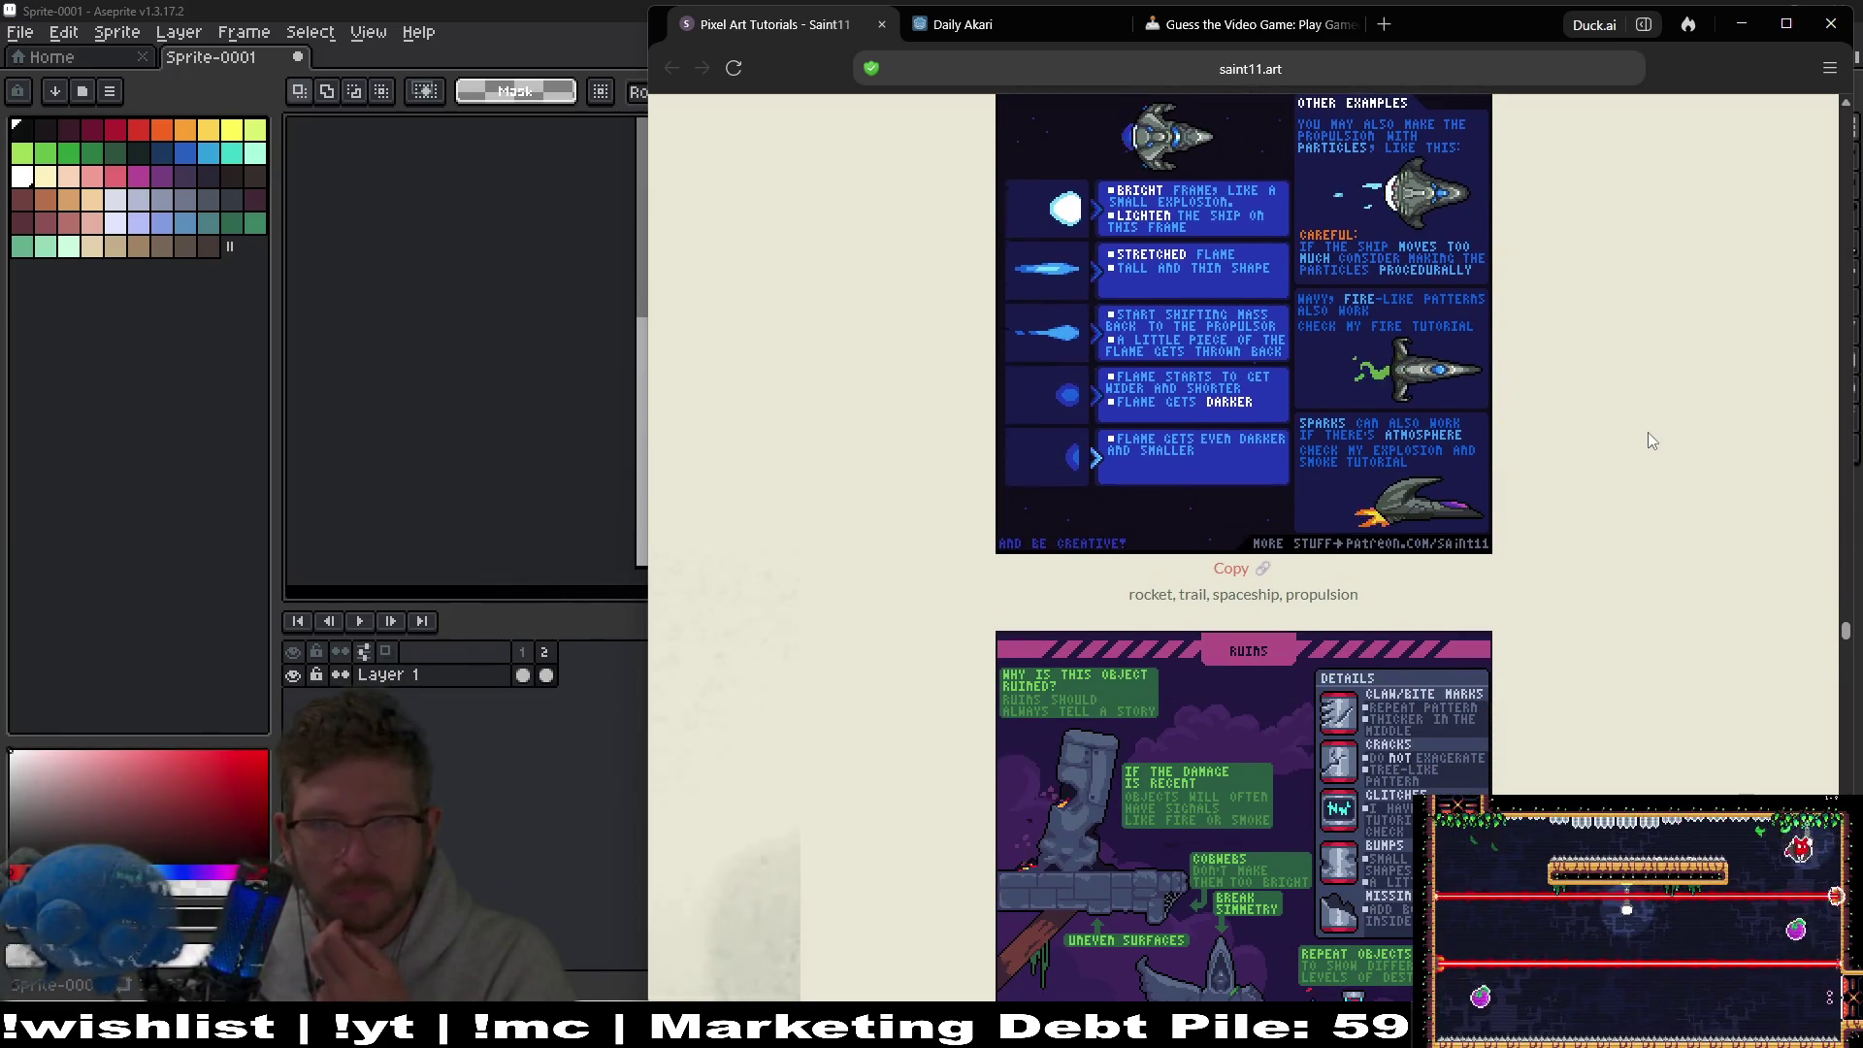
middle_click(1667, 373)
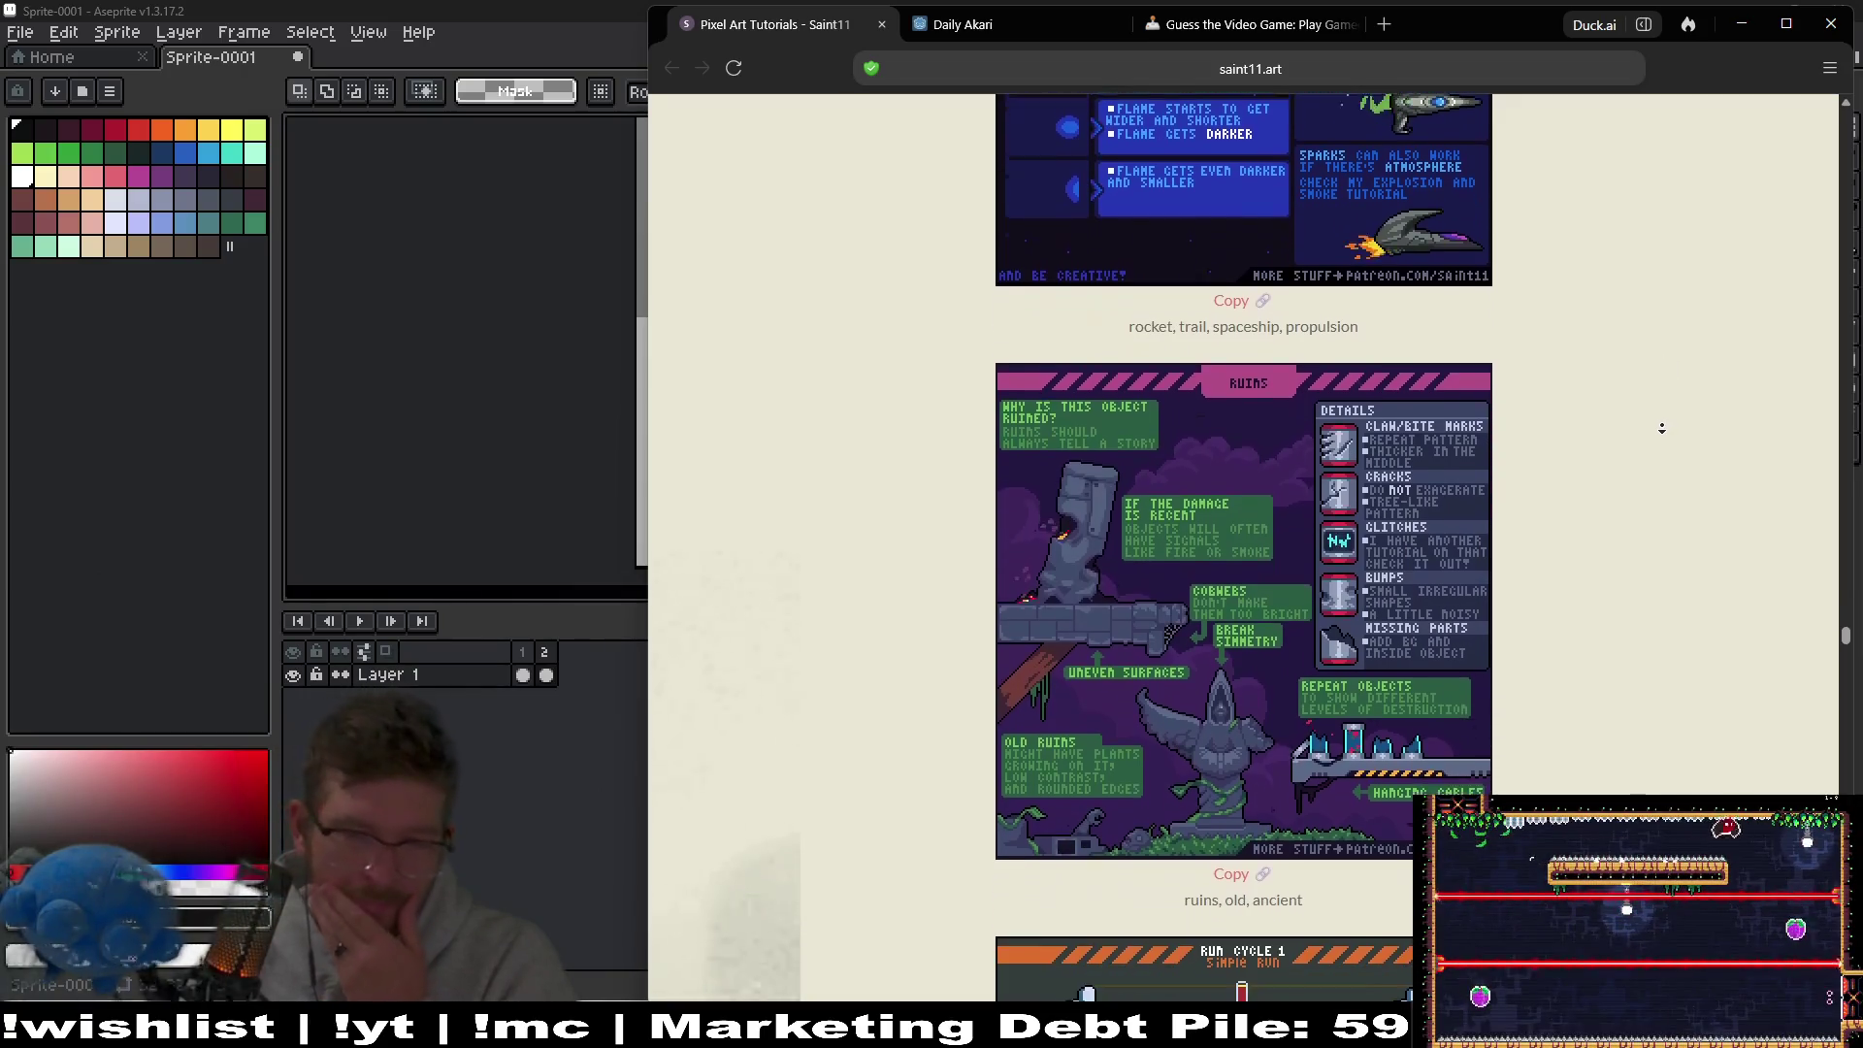
middle_click(1657, 490)
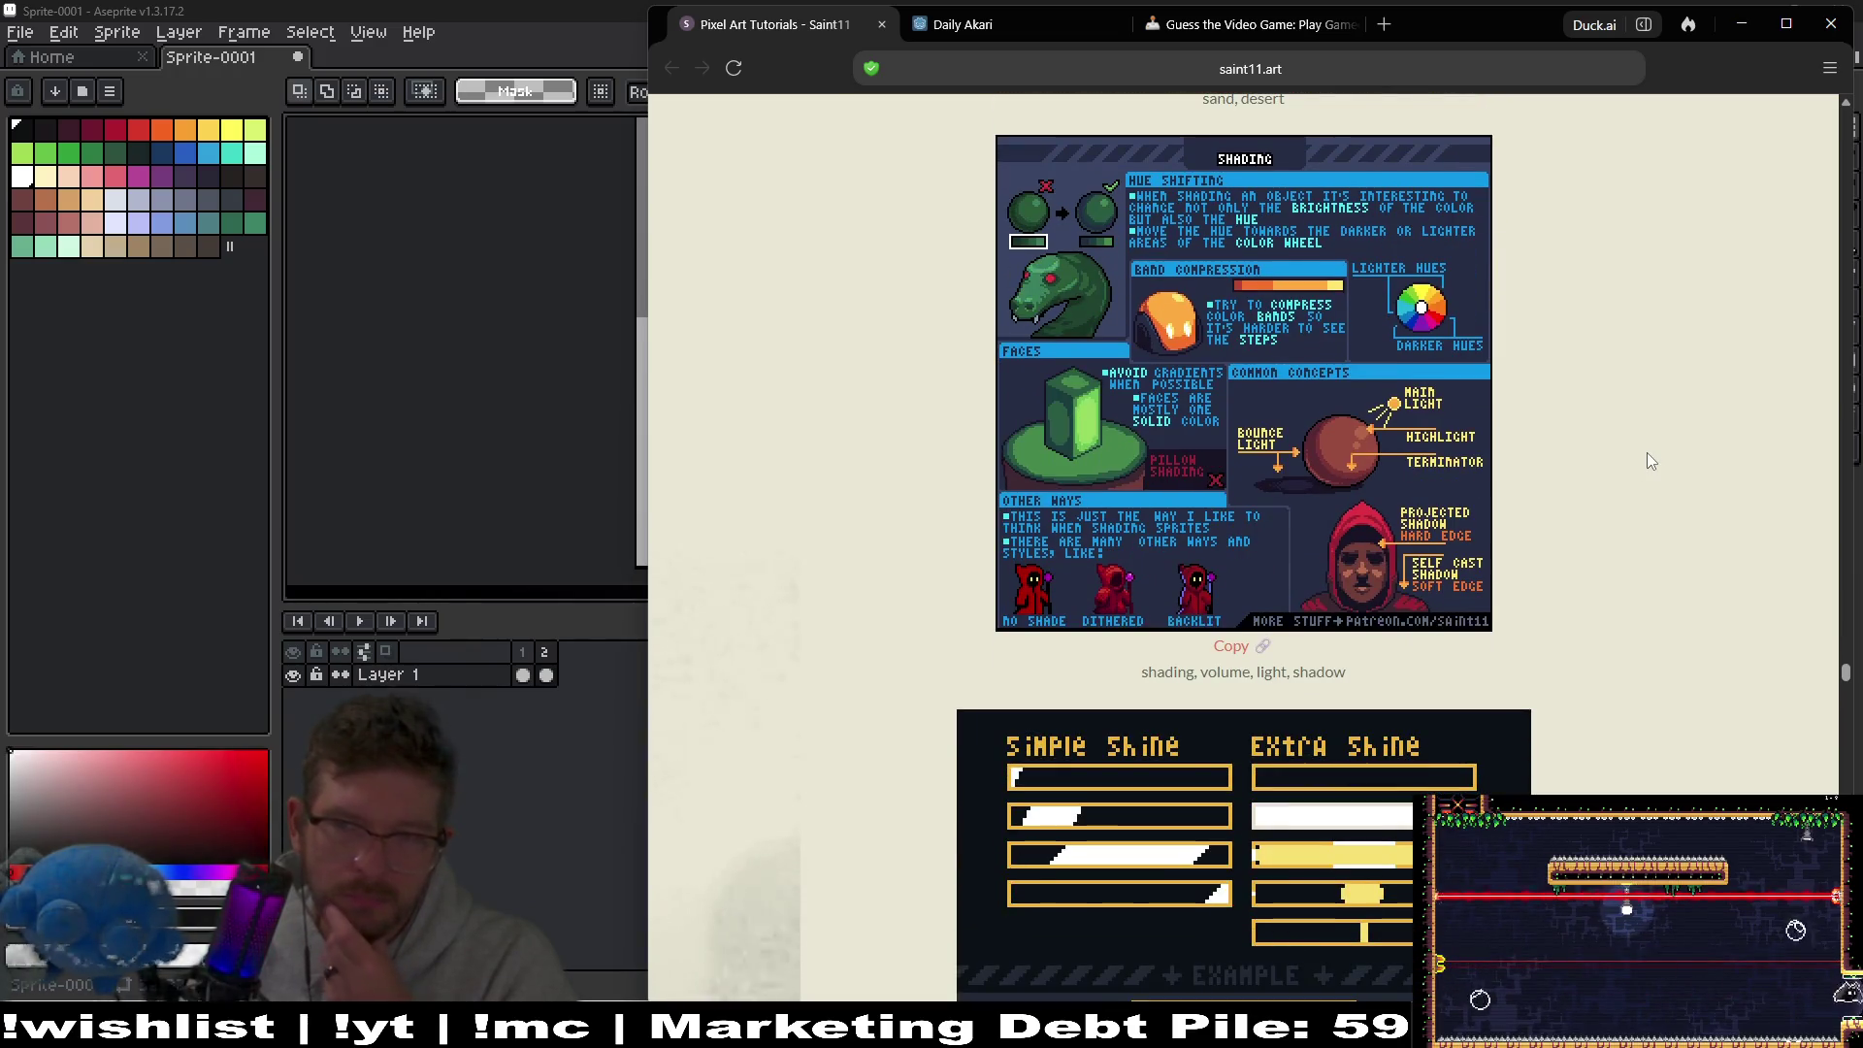
middle_click(1627, 378)
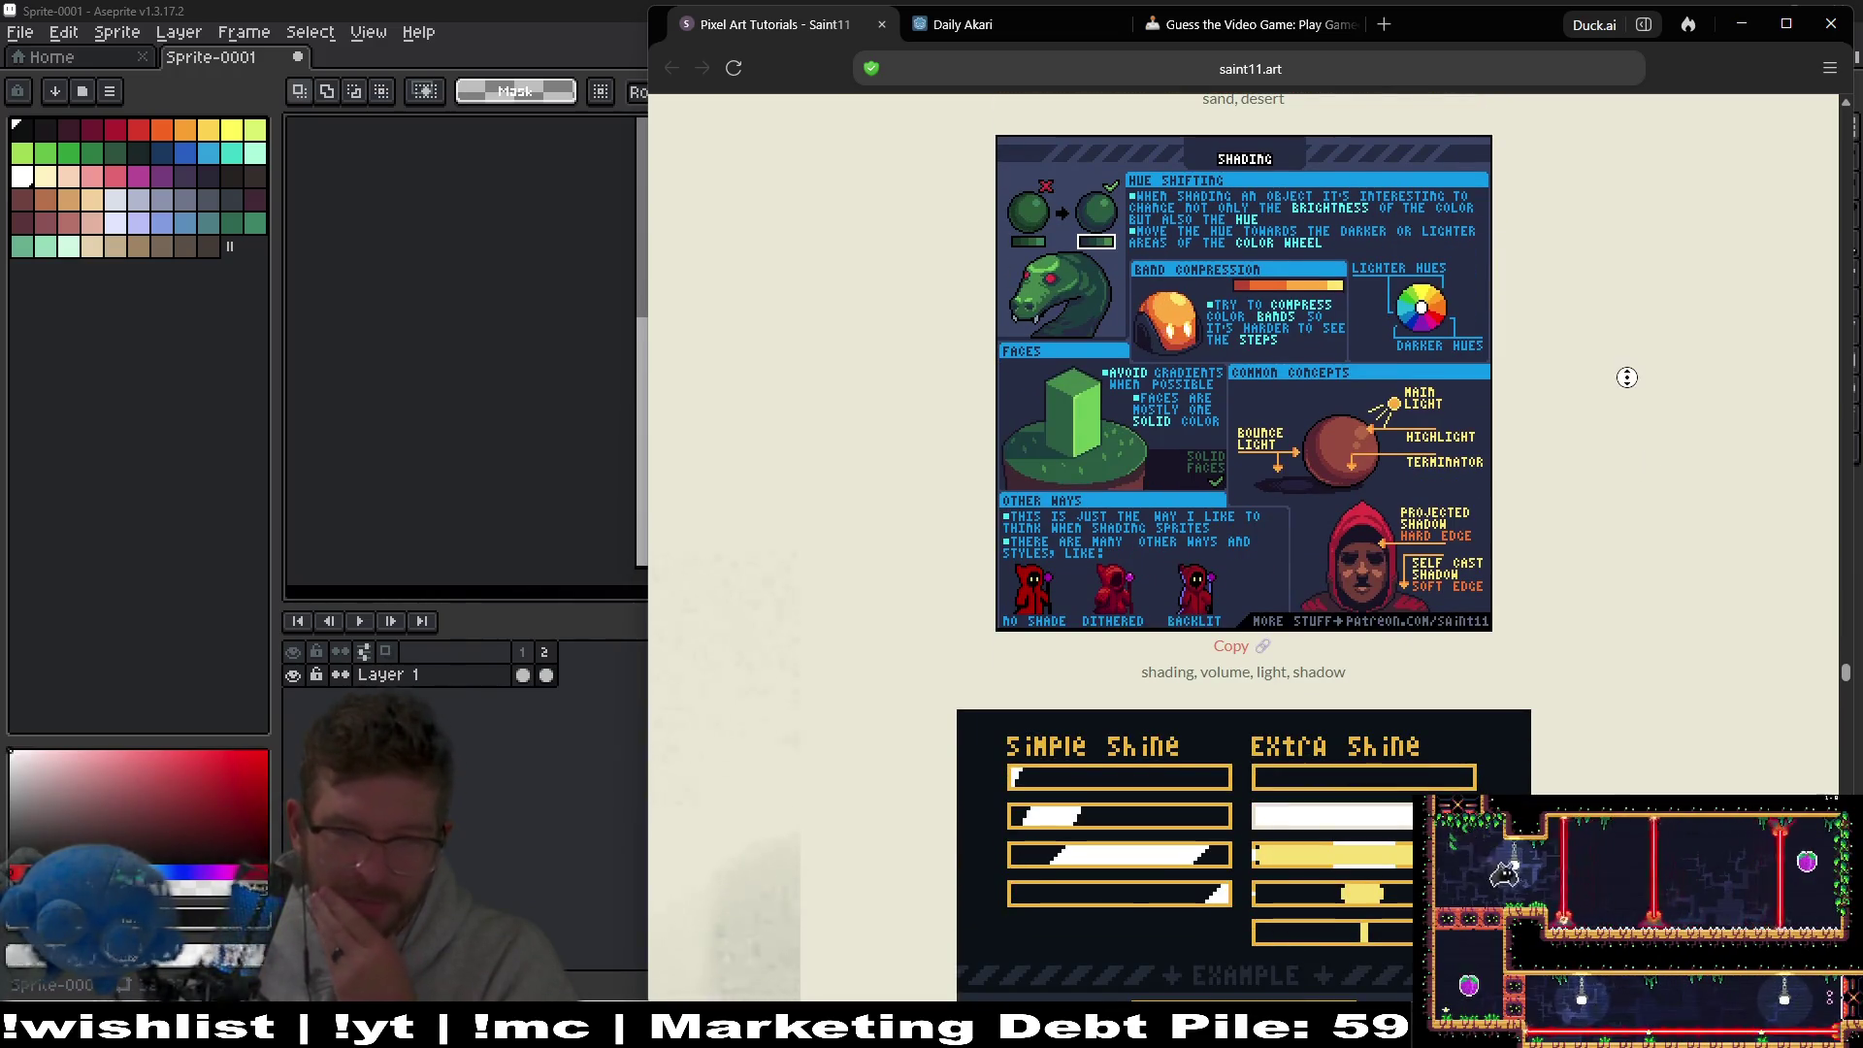
middle_click(1640, 468)
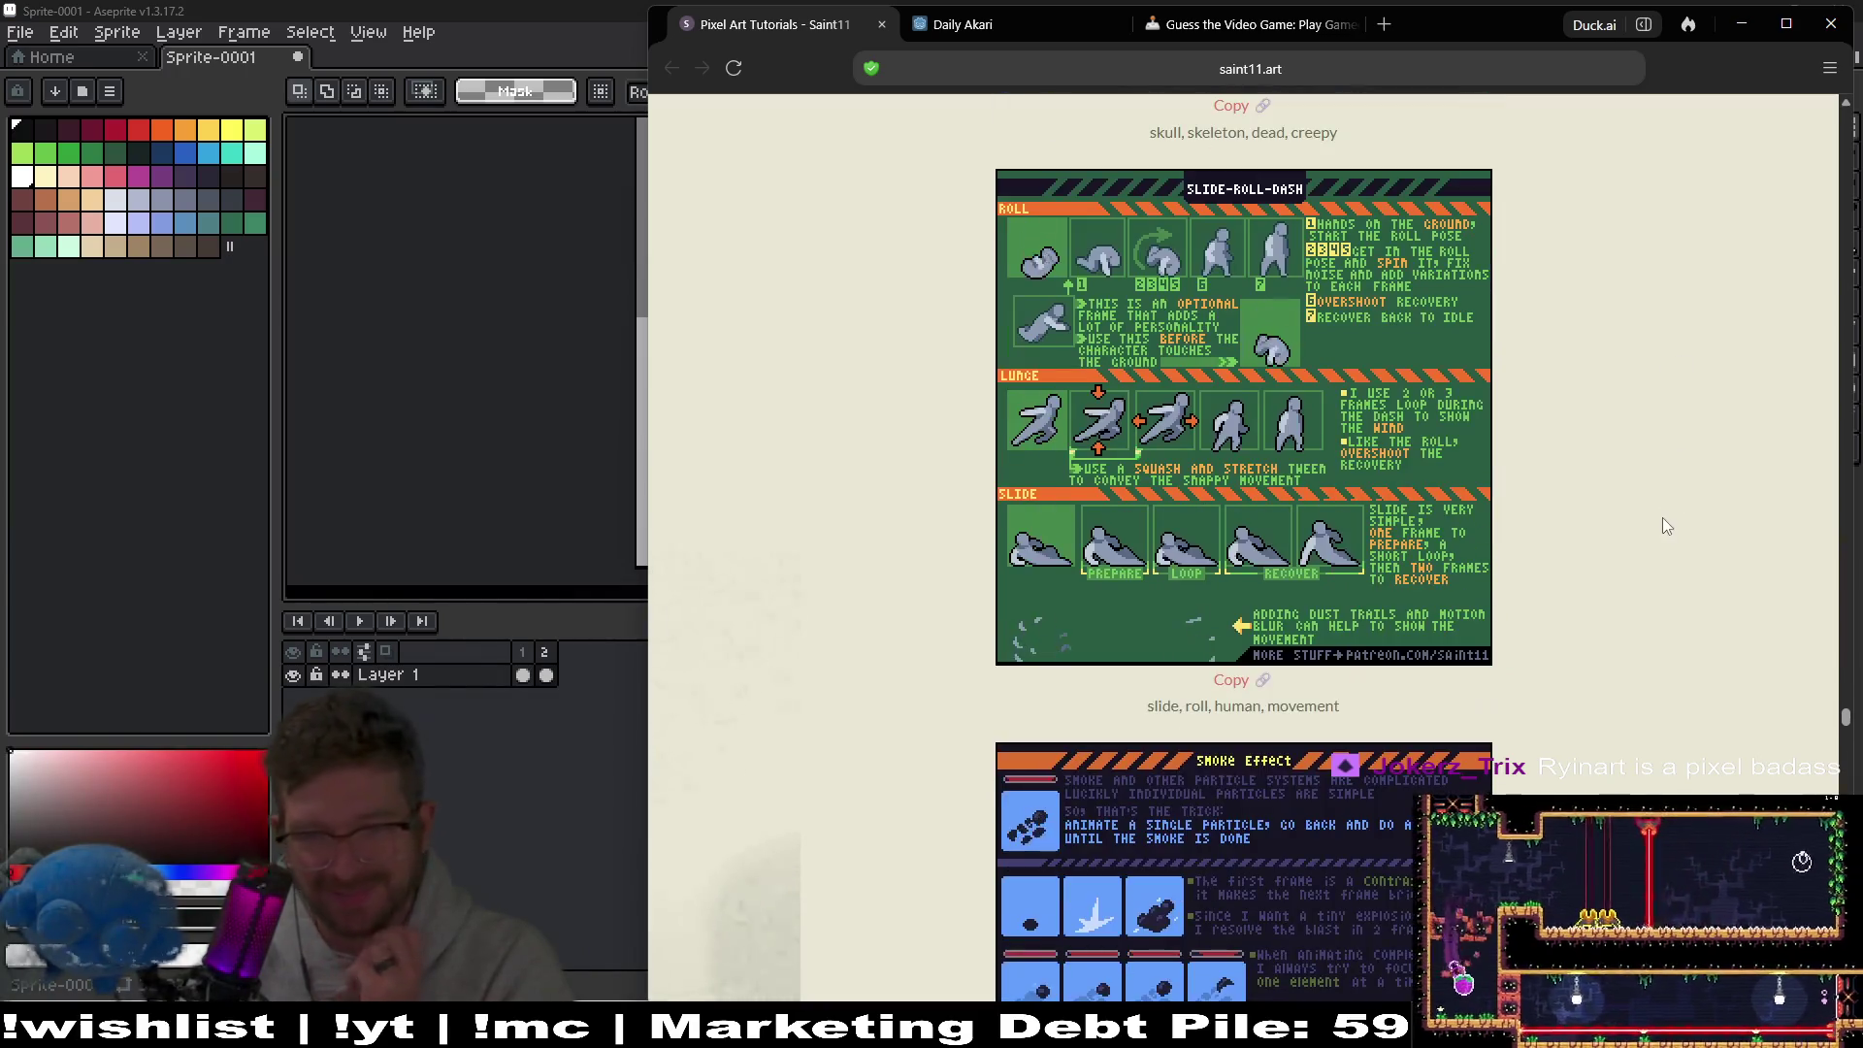
middle_click(1665, 386)
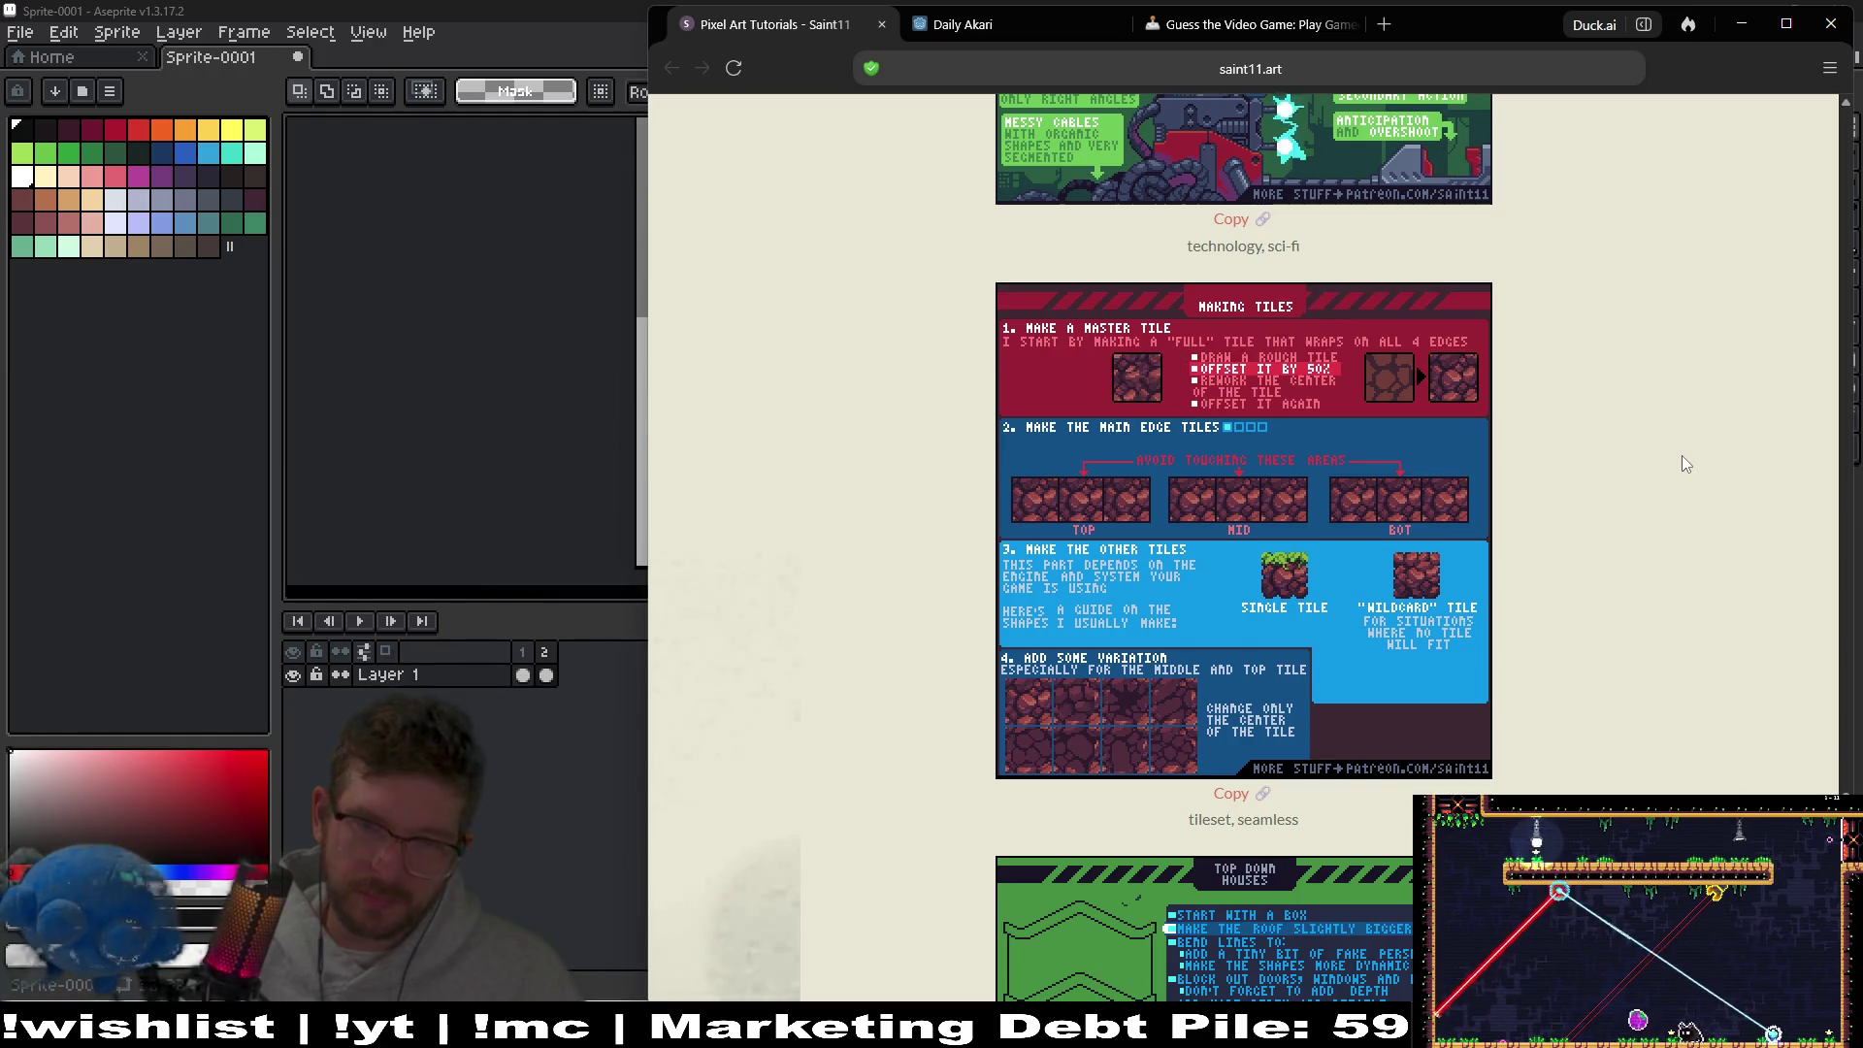
middle_click(1673, 402)
scroll(1683, 504, down, 2)
scroll(1690, 530, down, 5)
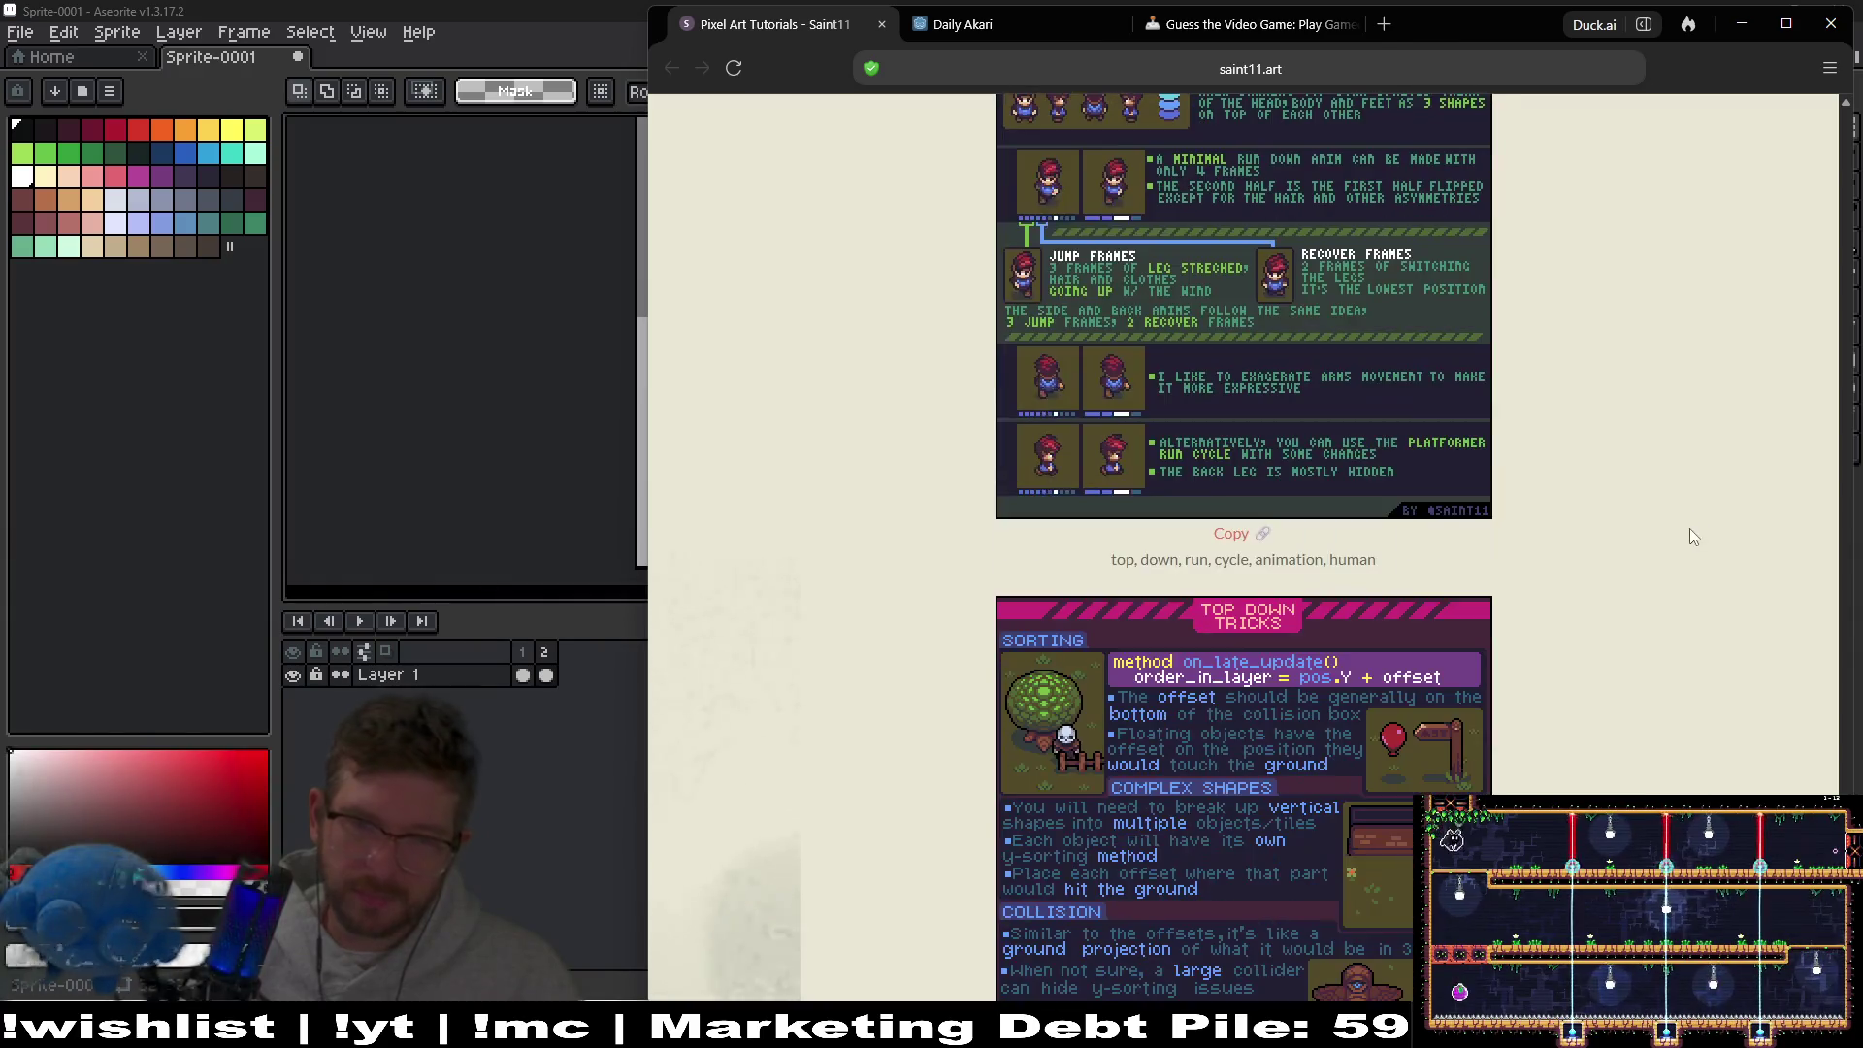
scroll(1698, 562, down, 3)
scroll(1705, 579, down, 10)
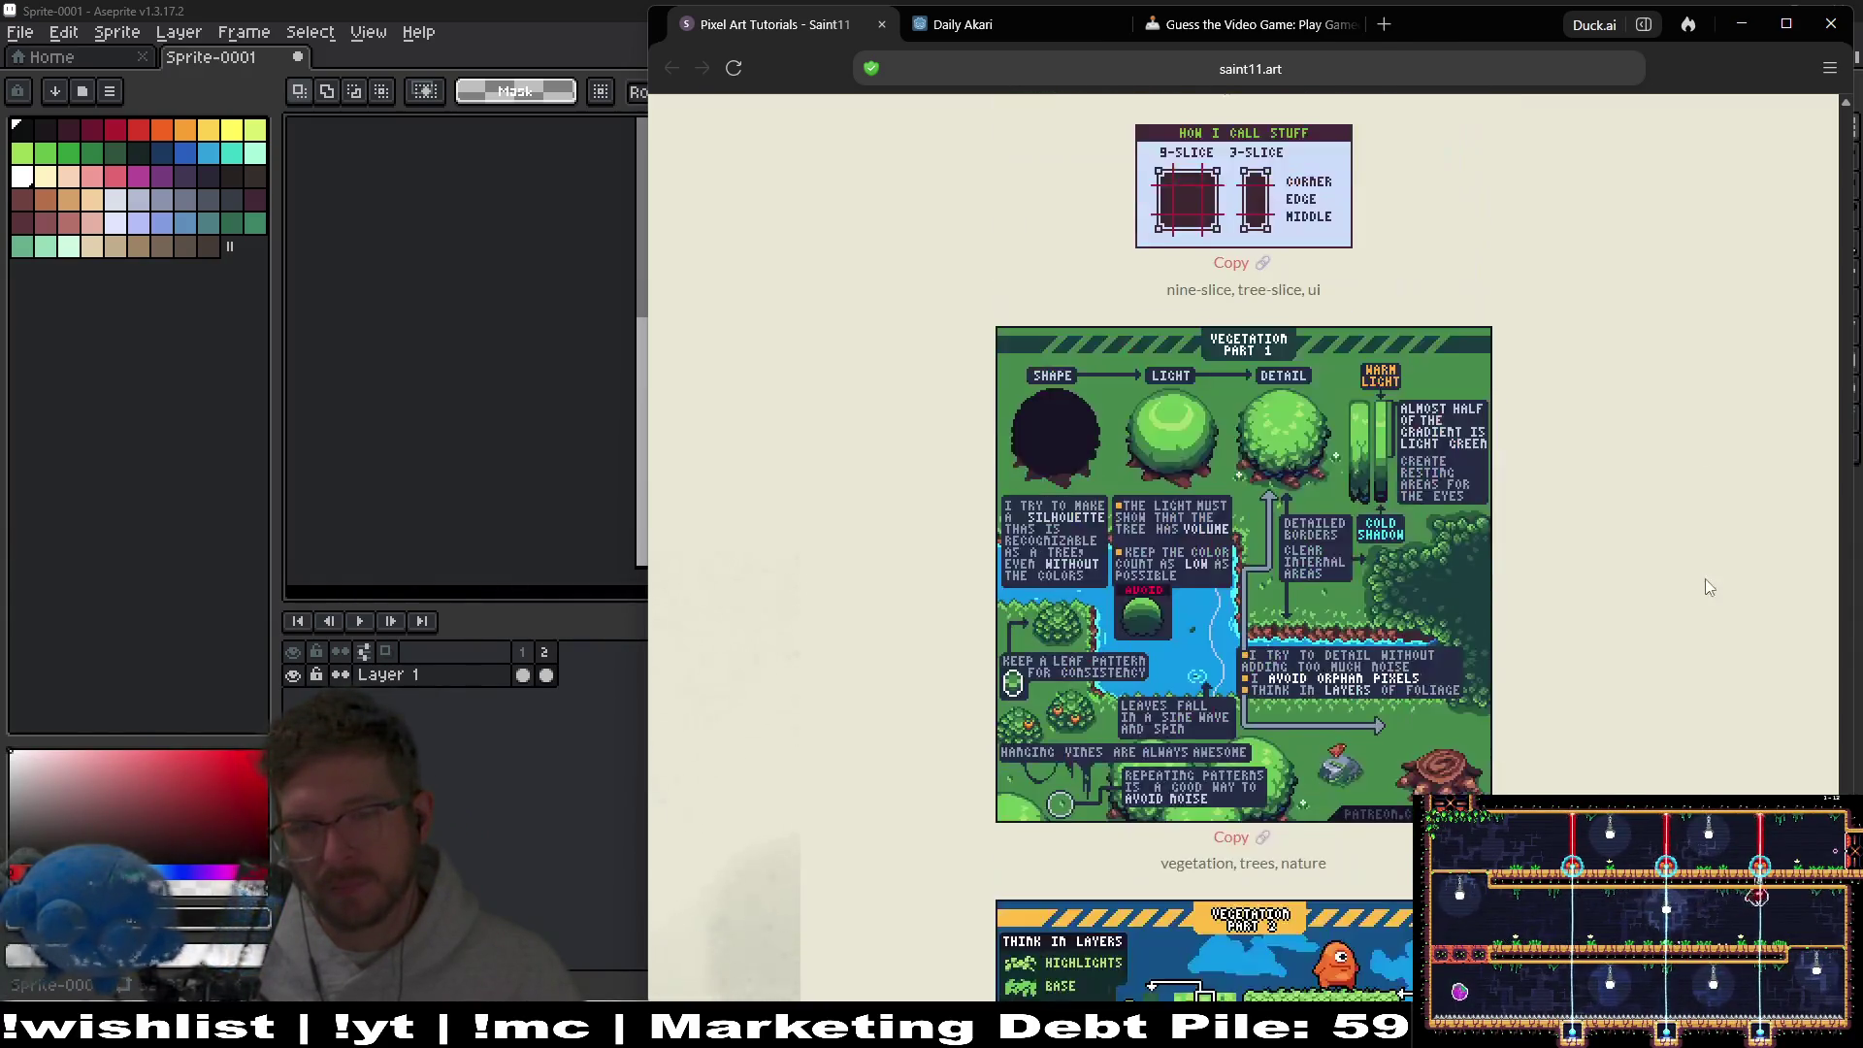
scroll(1712, 632, down, 4)
scroll(1713, 633, down, 1)
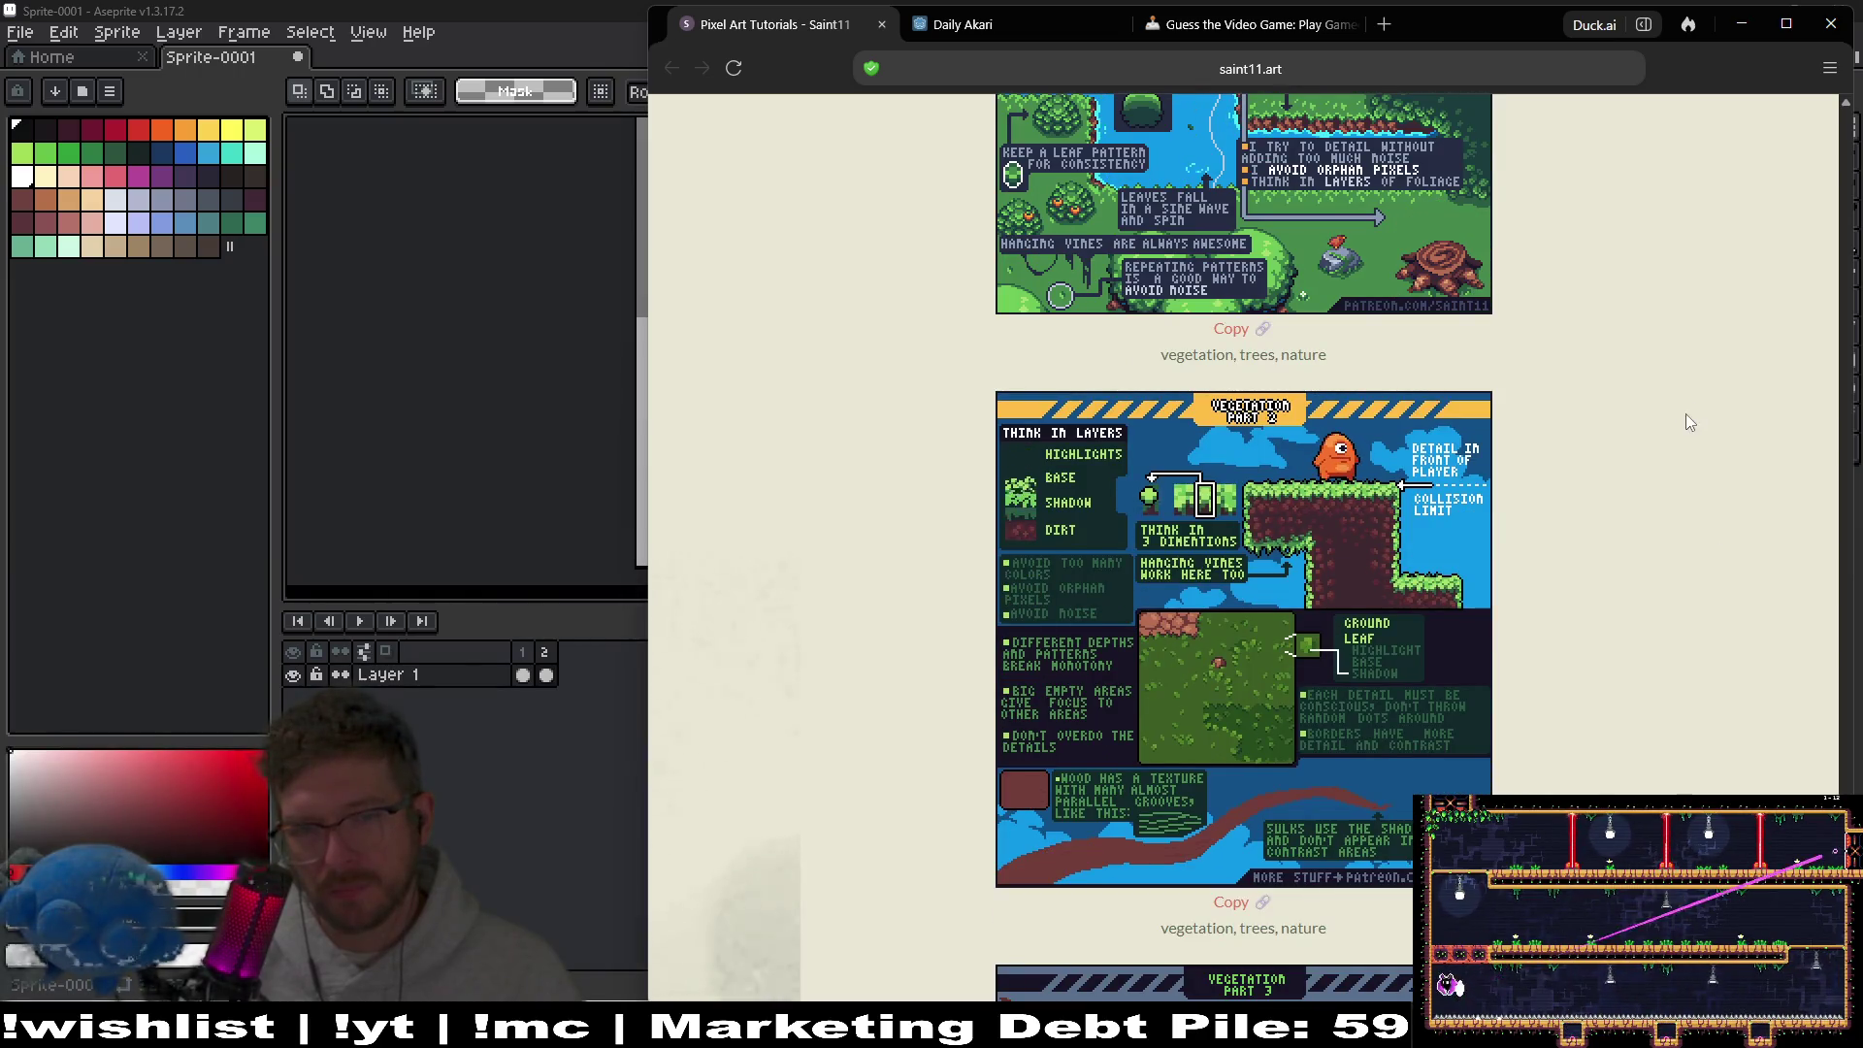
middle_click(1692, 442)
click(1288, 478)
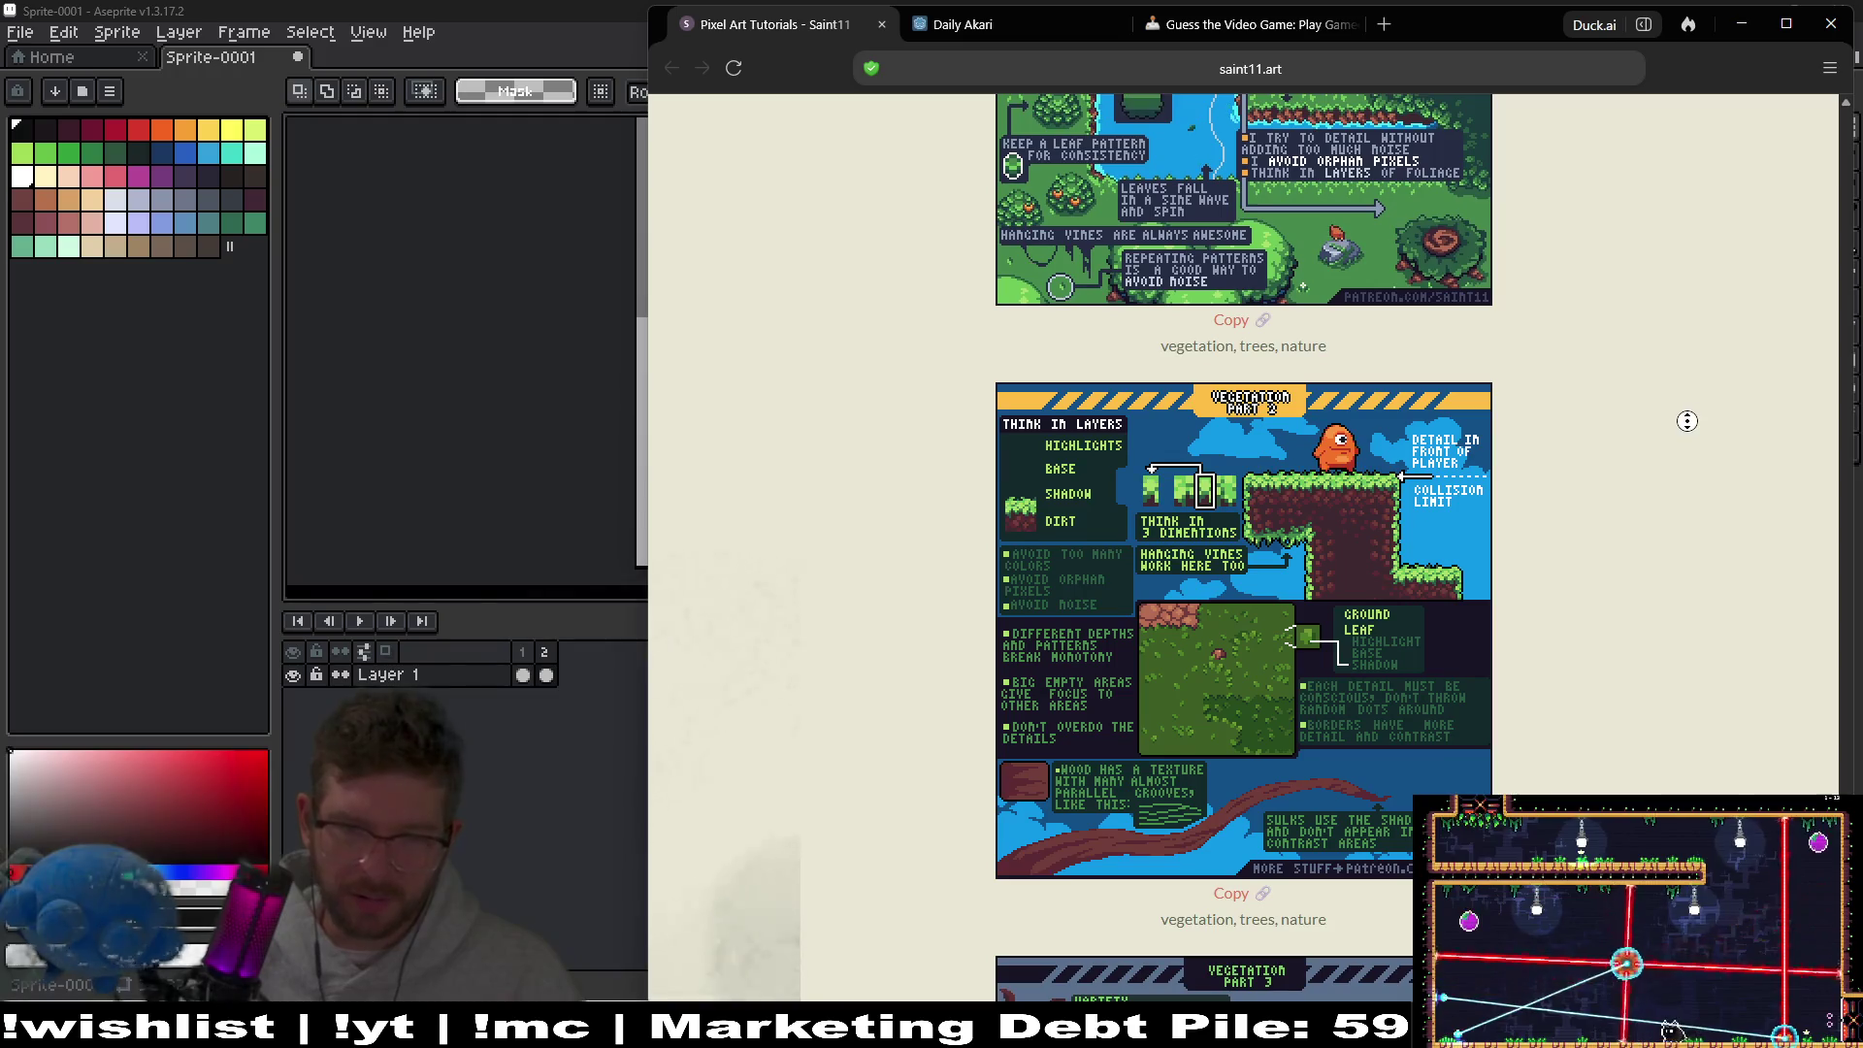
Scroll on to the Alignment tip and footer, then put the browser away to return to the sprite.
scroll(1697, 475, down, 4)
scroll(1699, 492, down, 10)
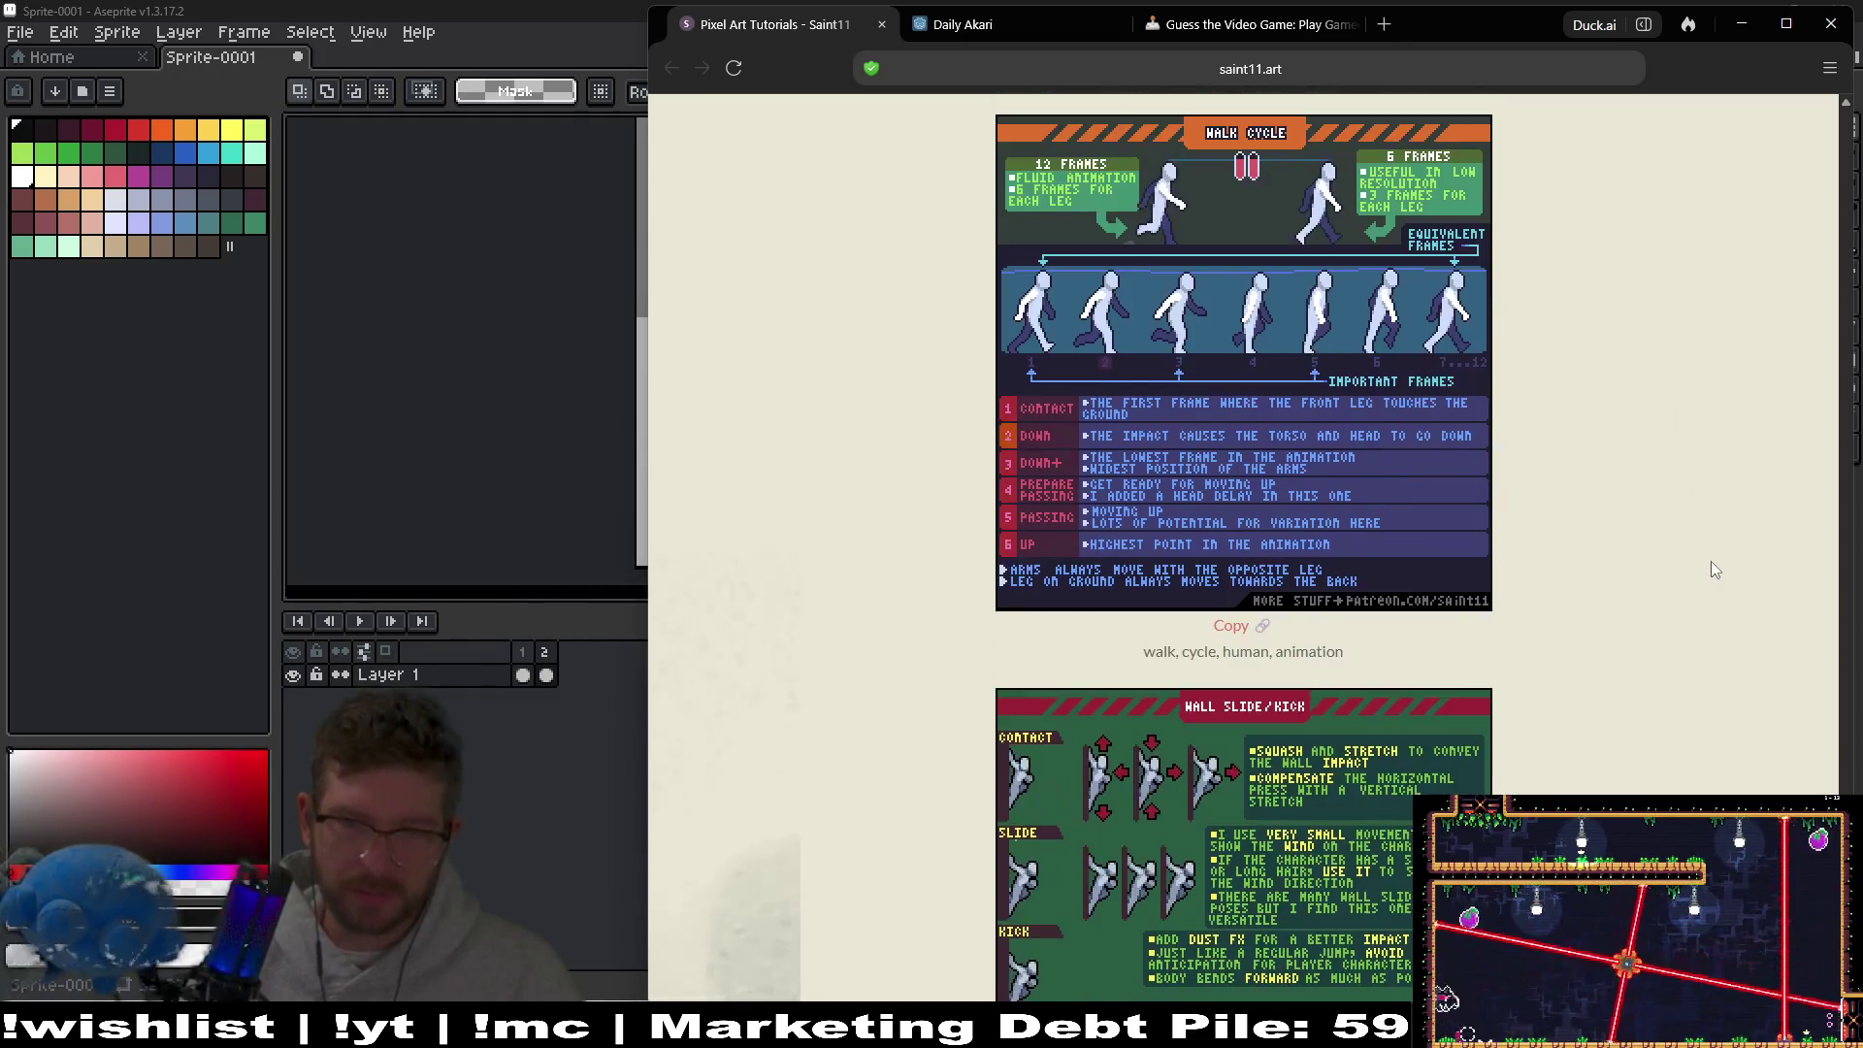
scroll(1715, 505, down, 2)
scroll(1723, 555, down, 3)
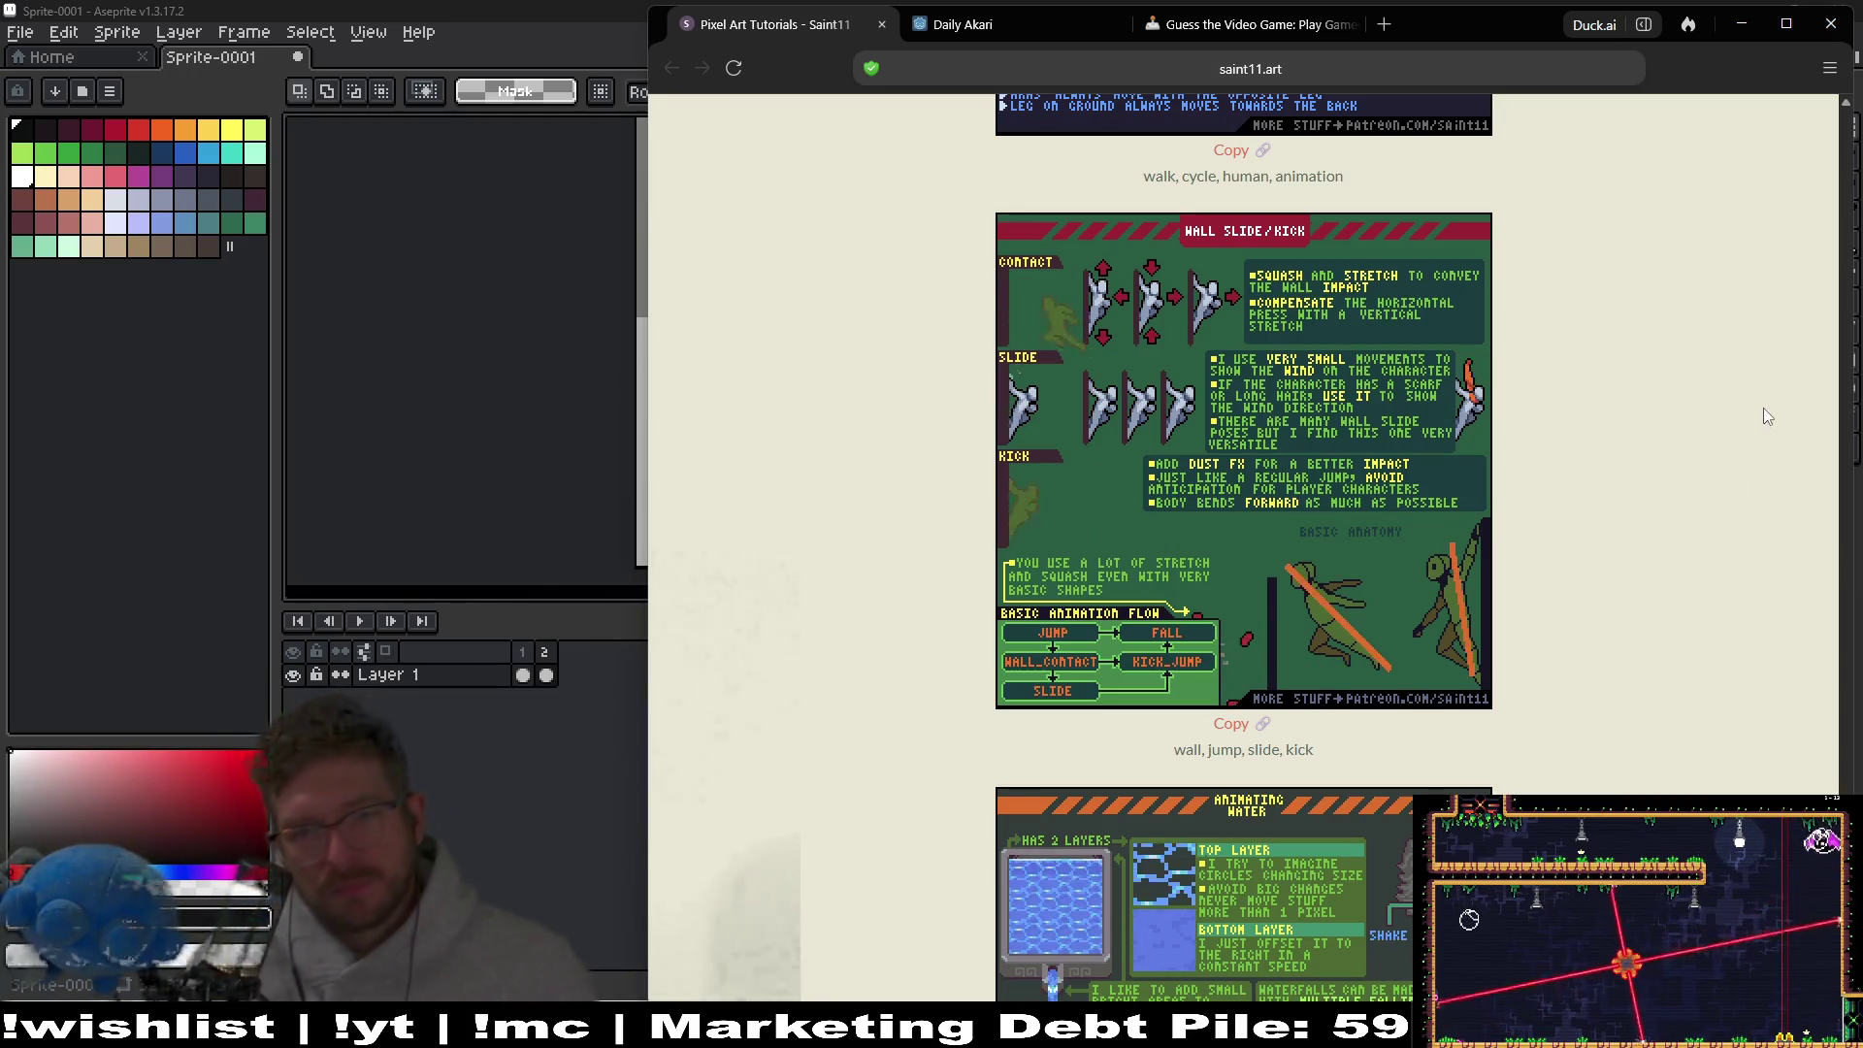
scroll(1707, 474, down, 1)
scroll(1708, 475, down, 3)
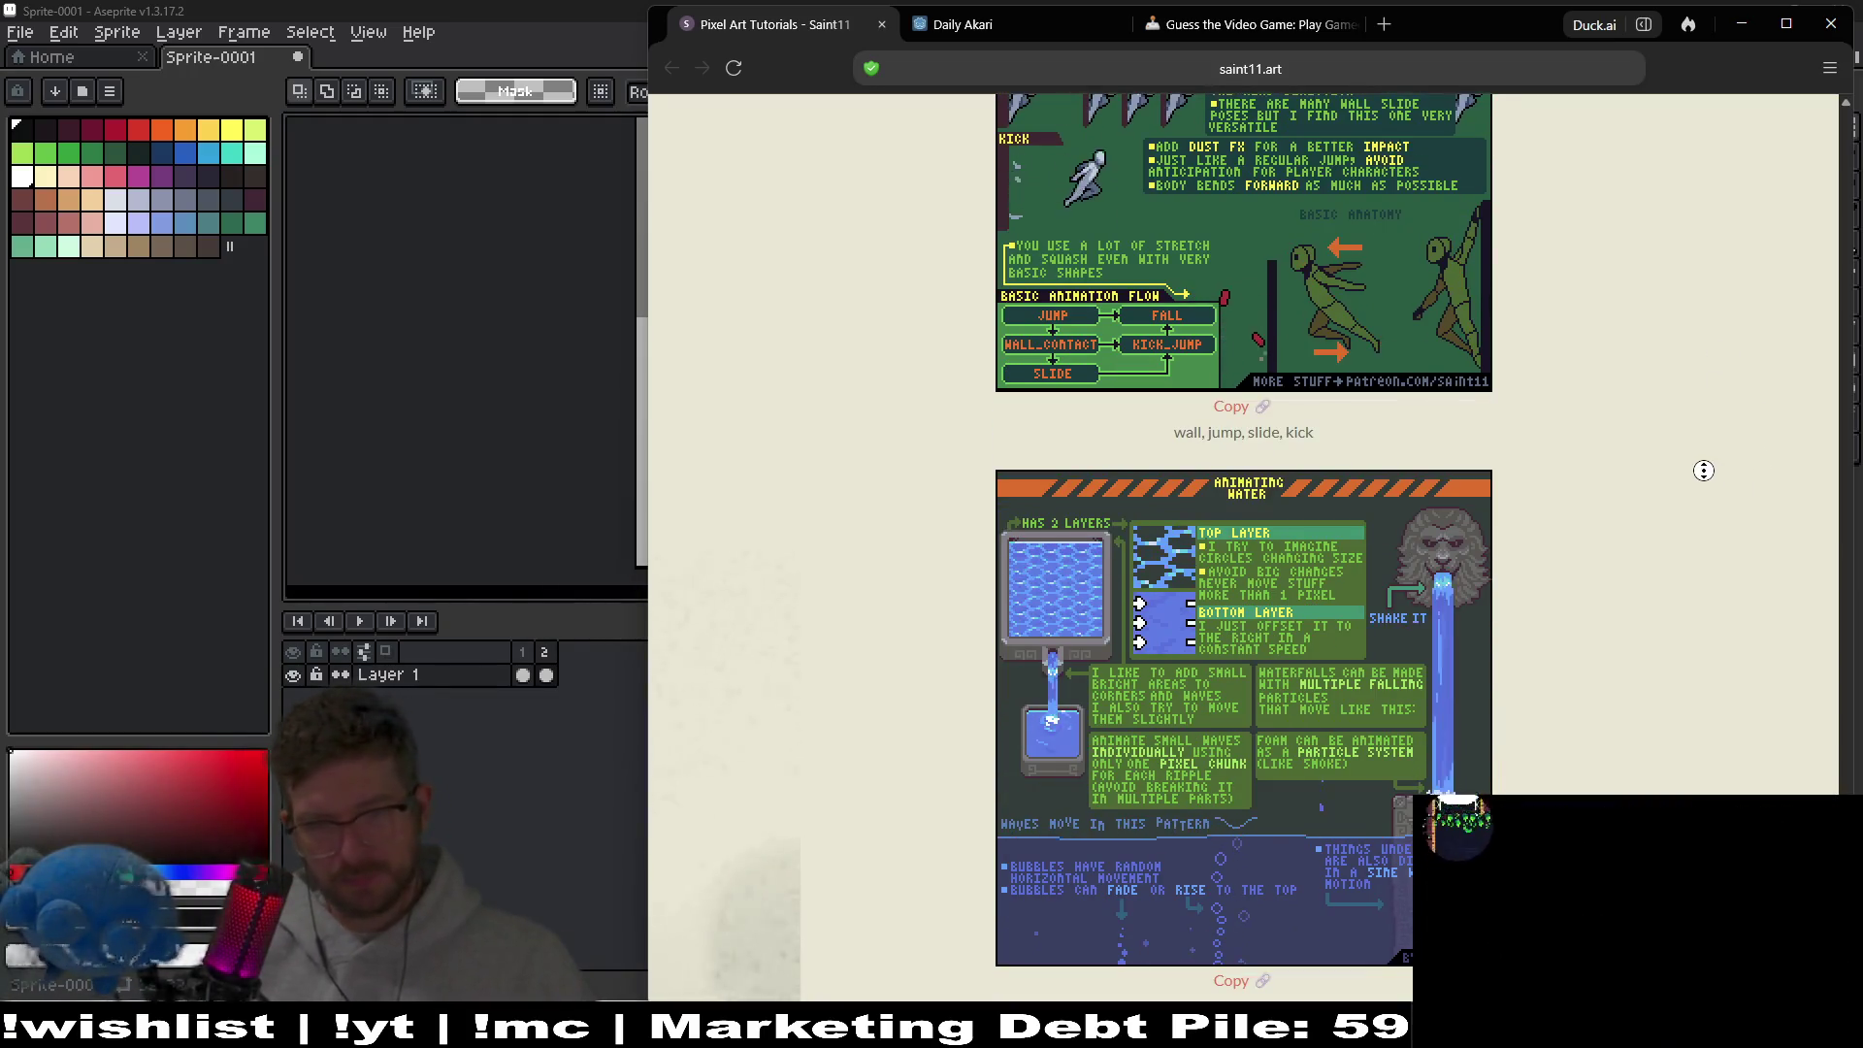
scroll(1717, 563, down, 5)
scroll(1698, 568, up, 2)
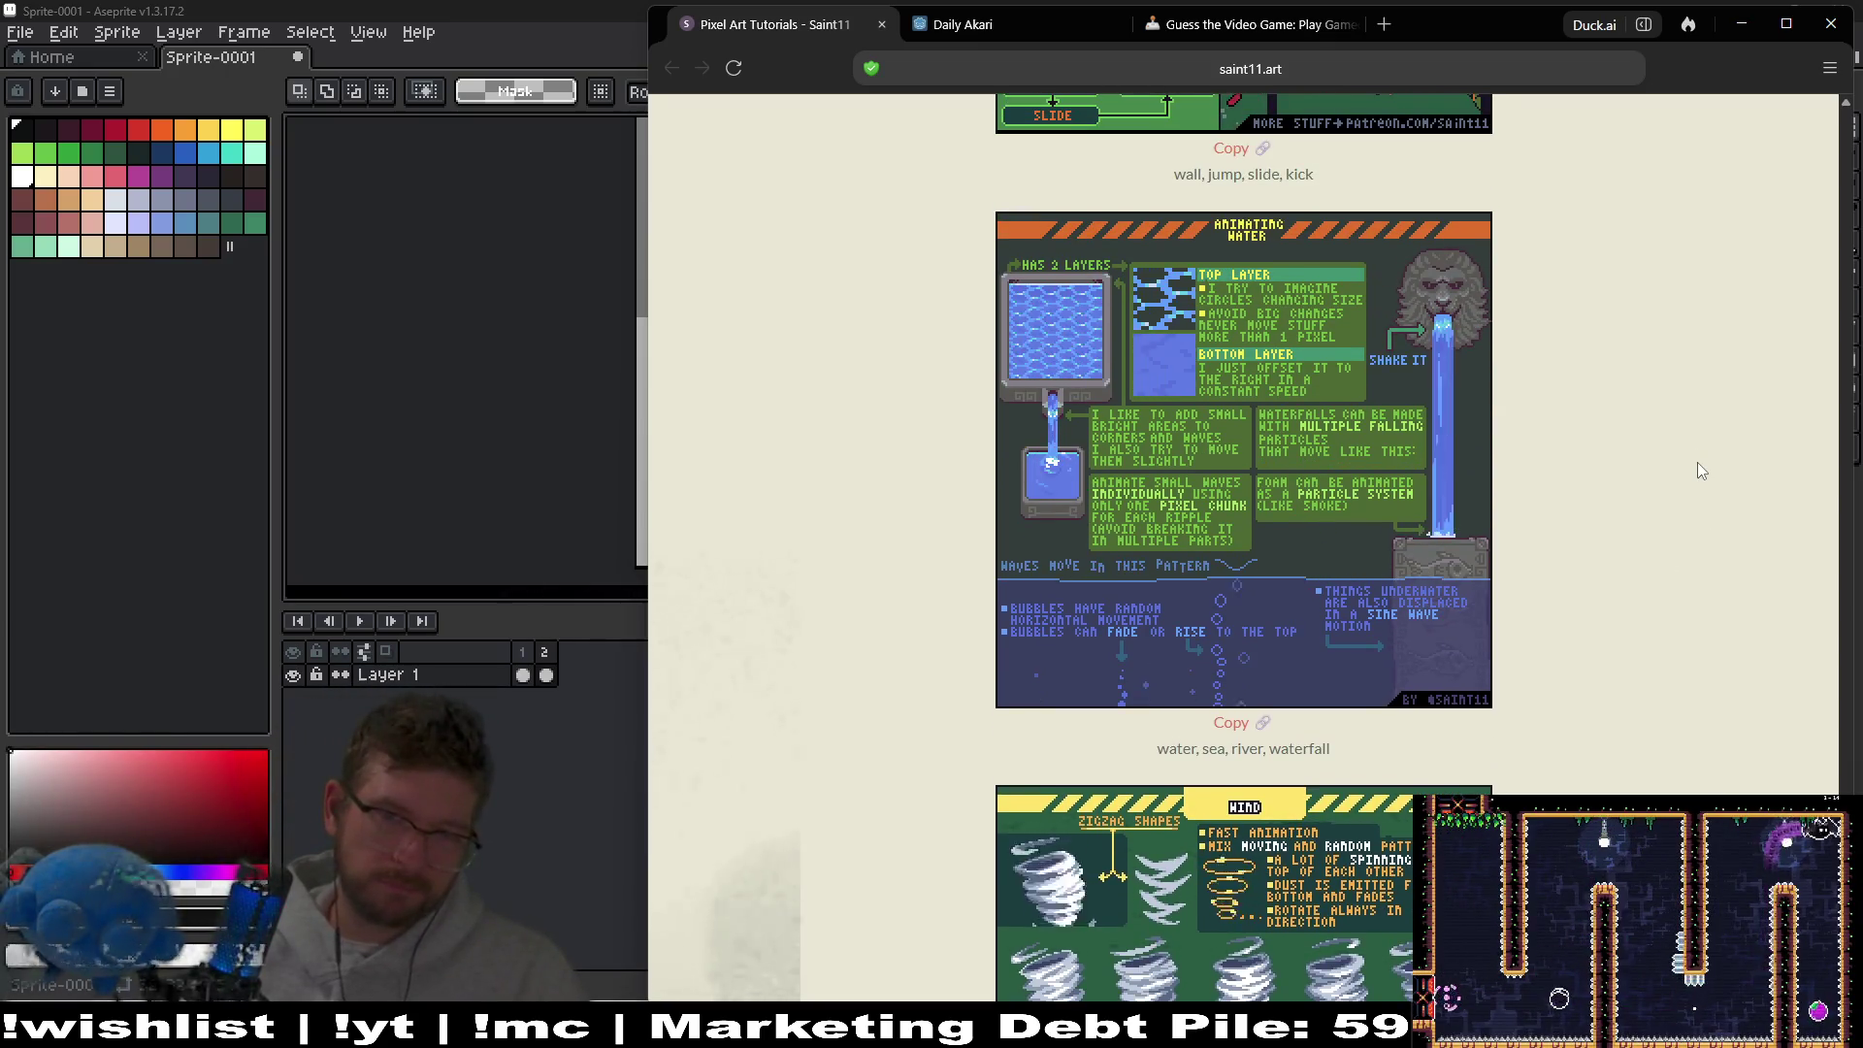
middle_click(1697, 462)
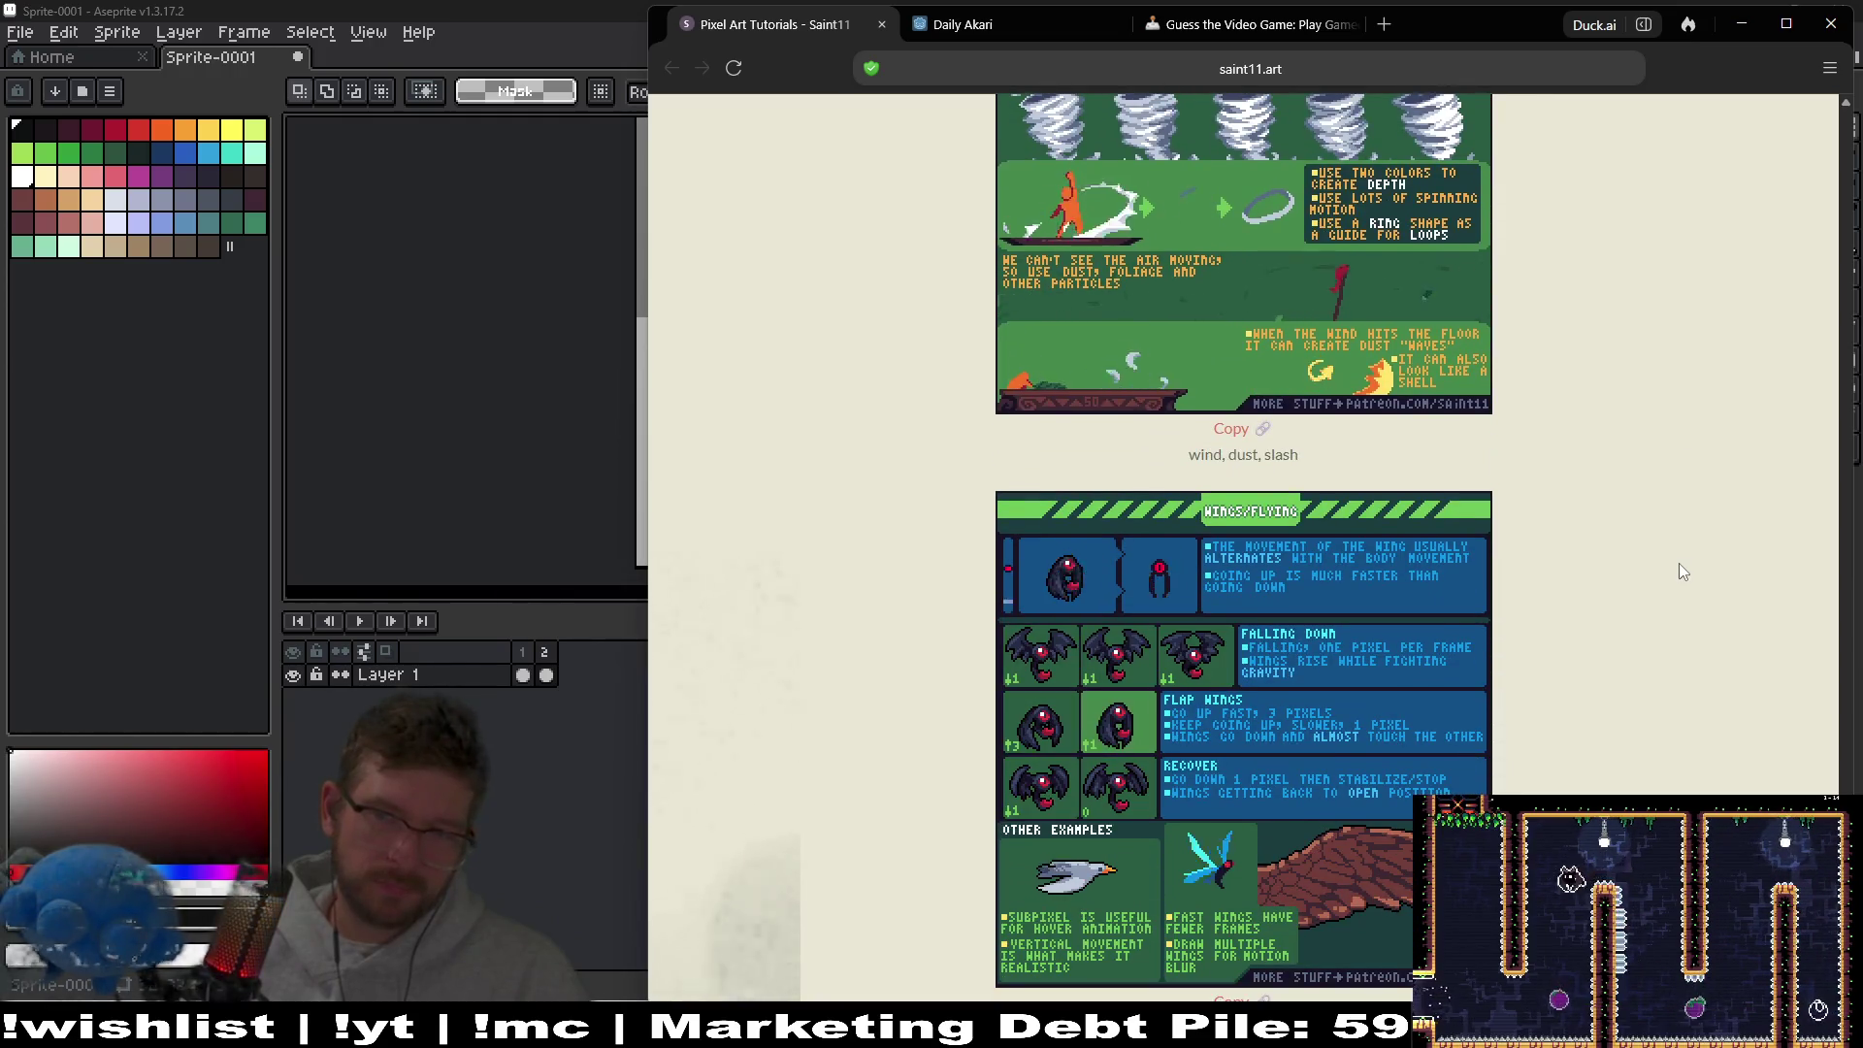
middle_click(1679, 564)
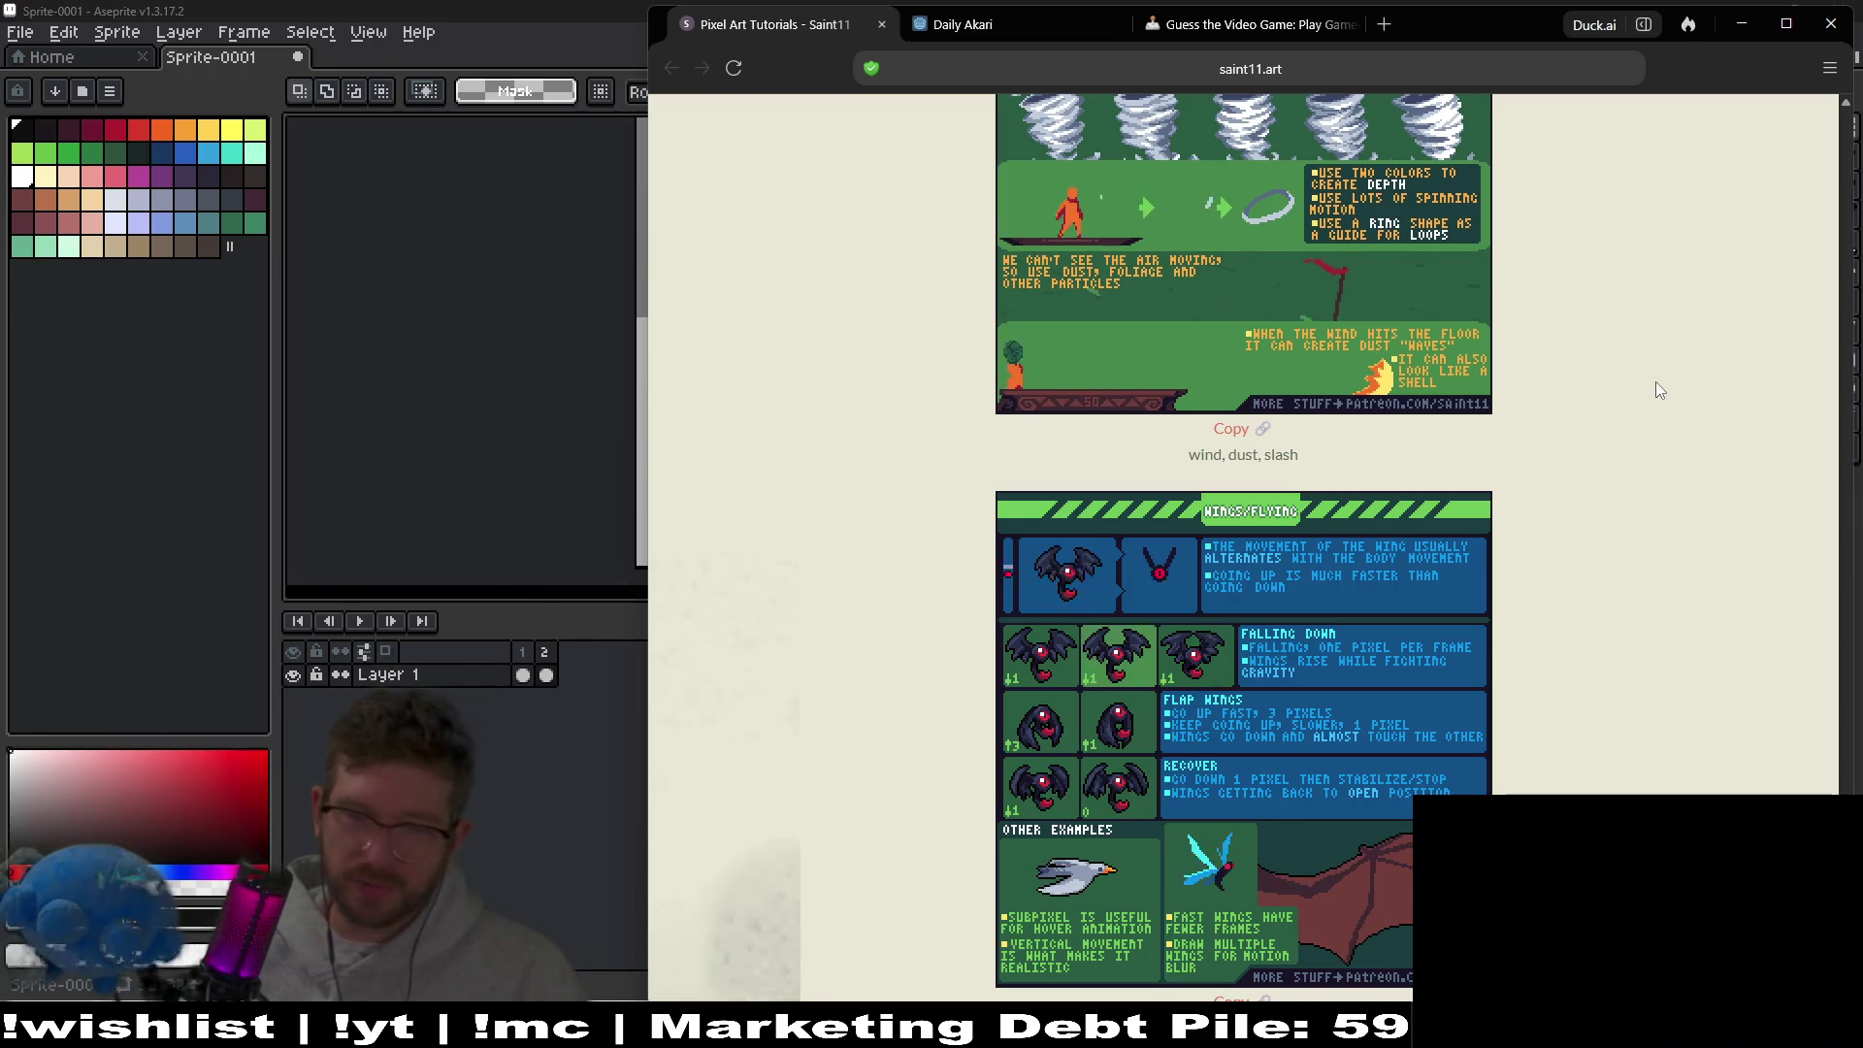
middle_click(1671, 473)
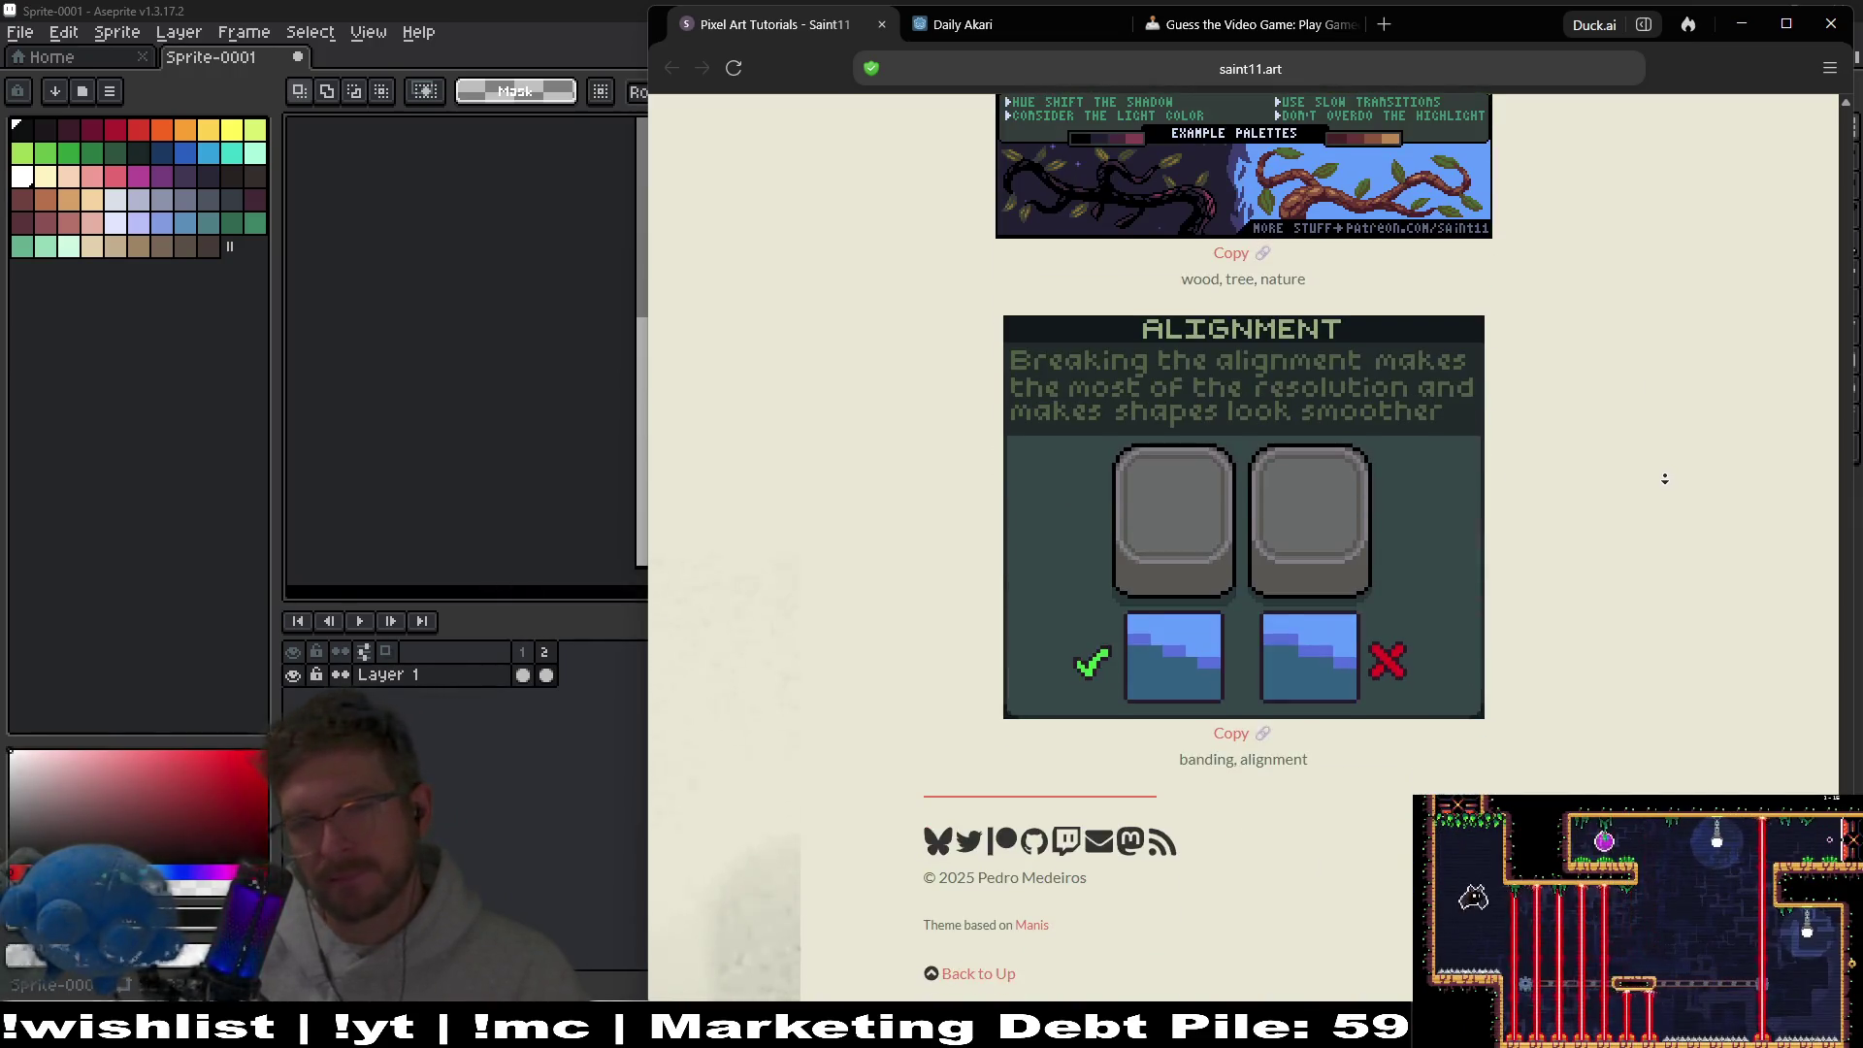
scroll(1604, 272, up, 20)
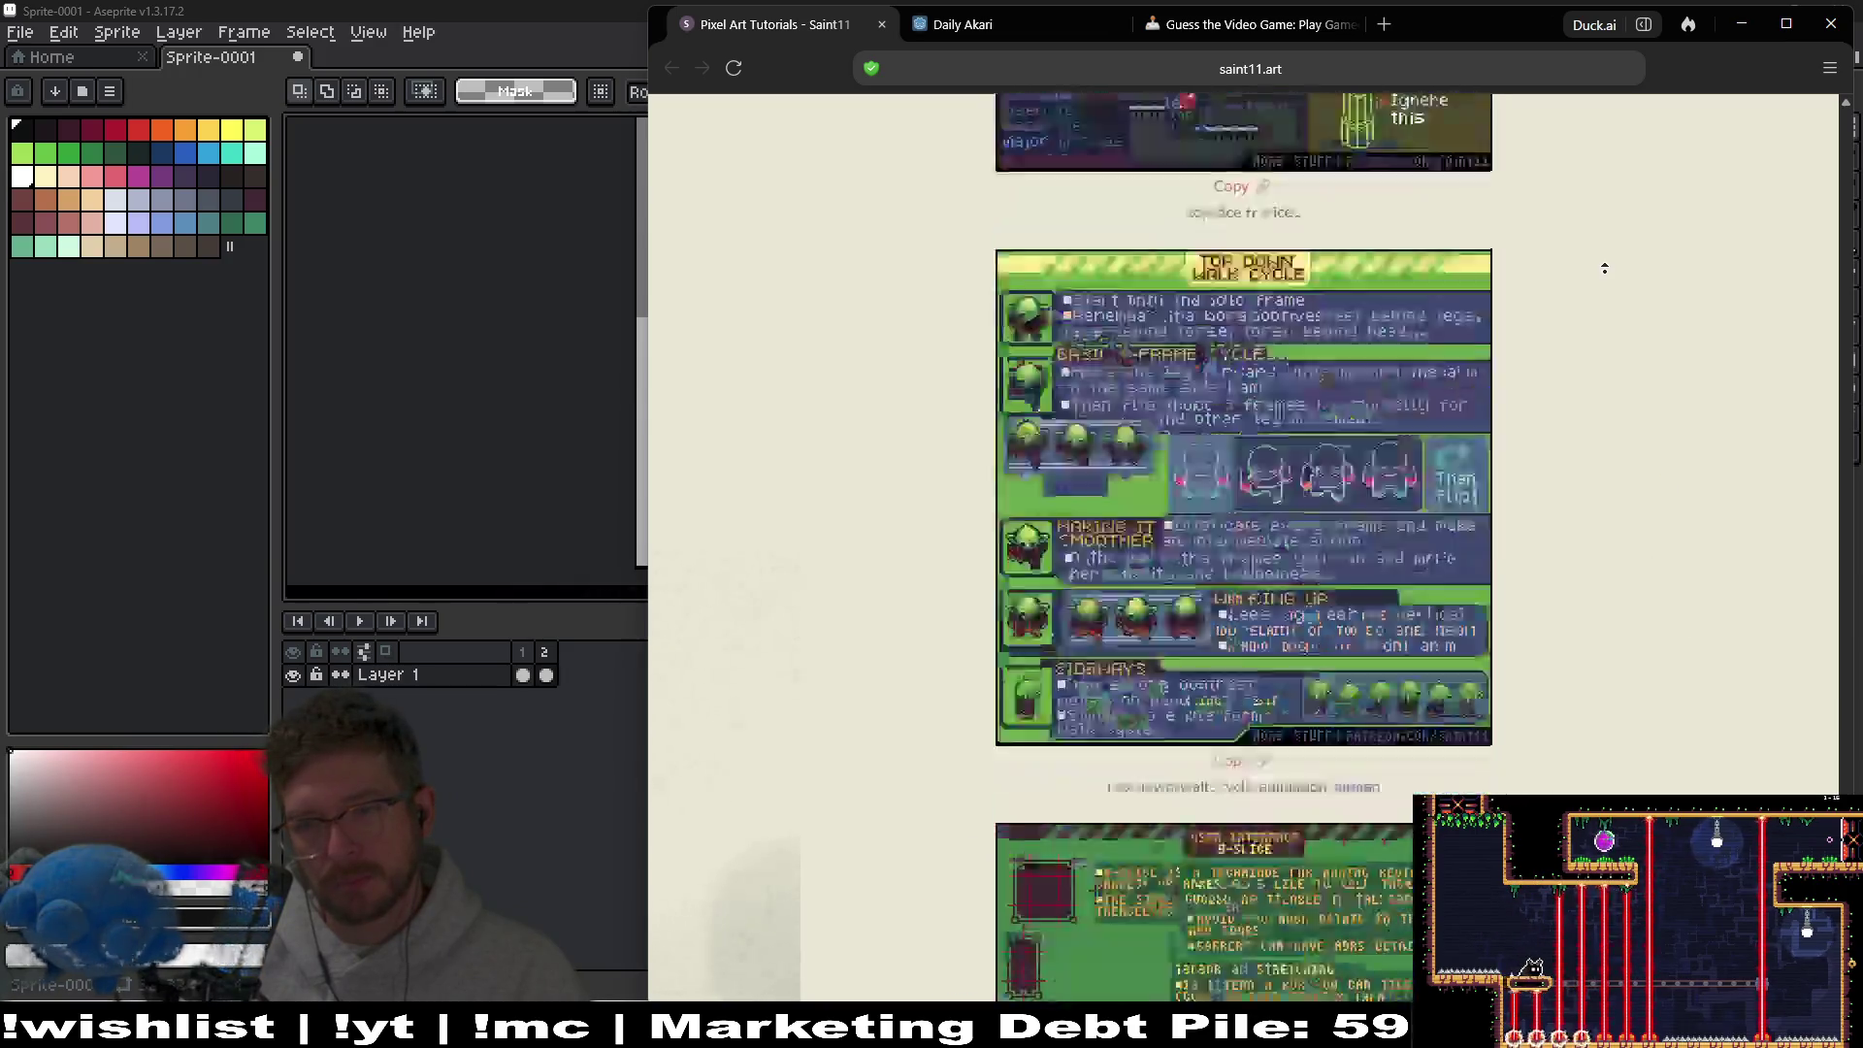
scroll(1680, 731, down, 20)
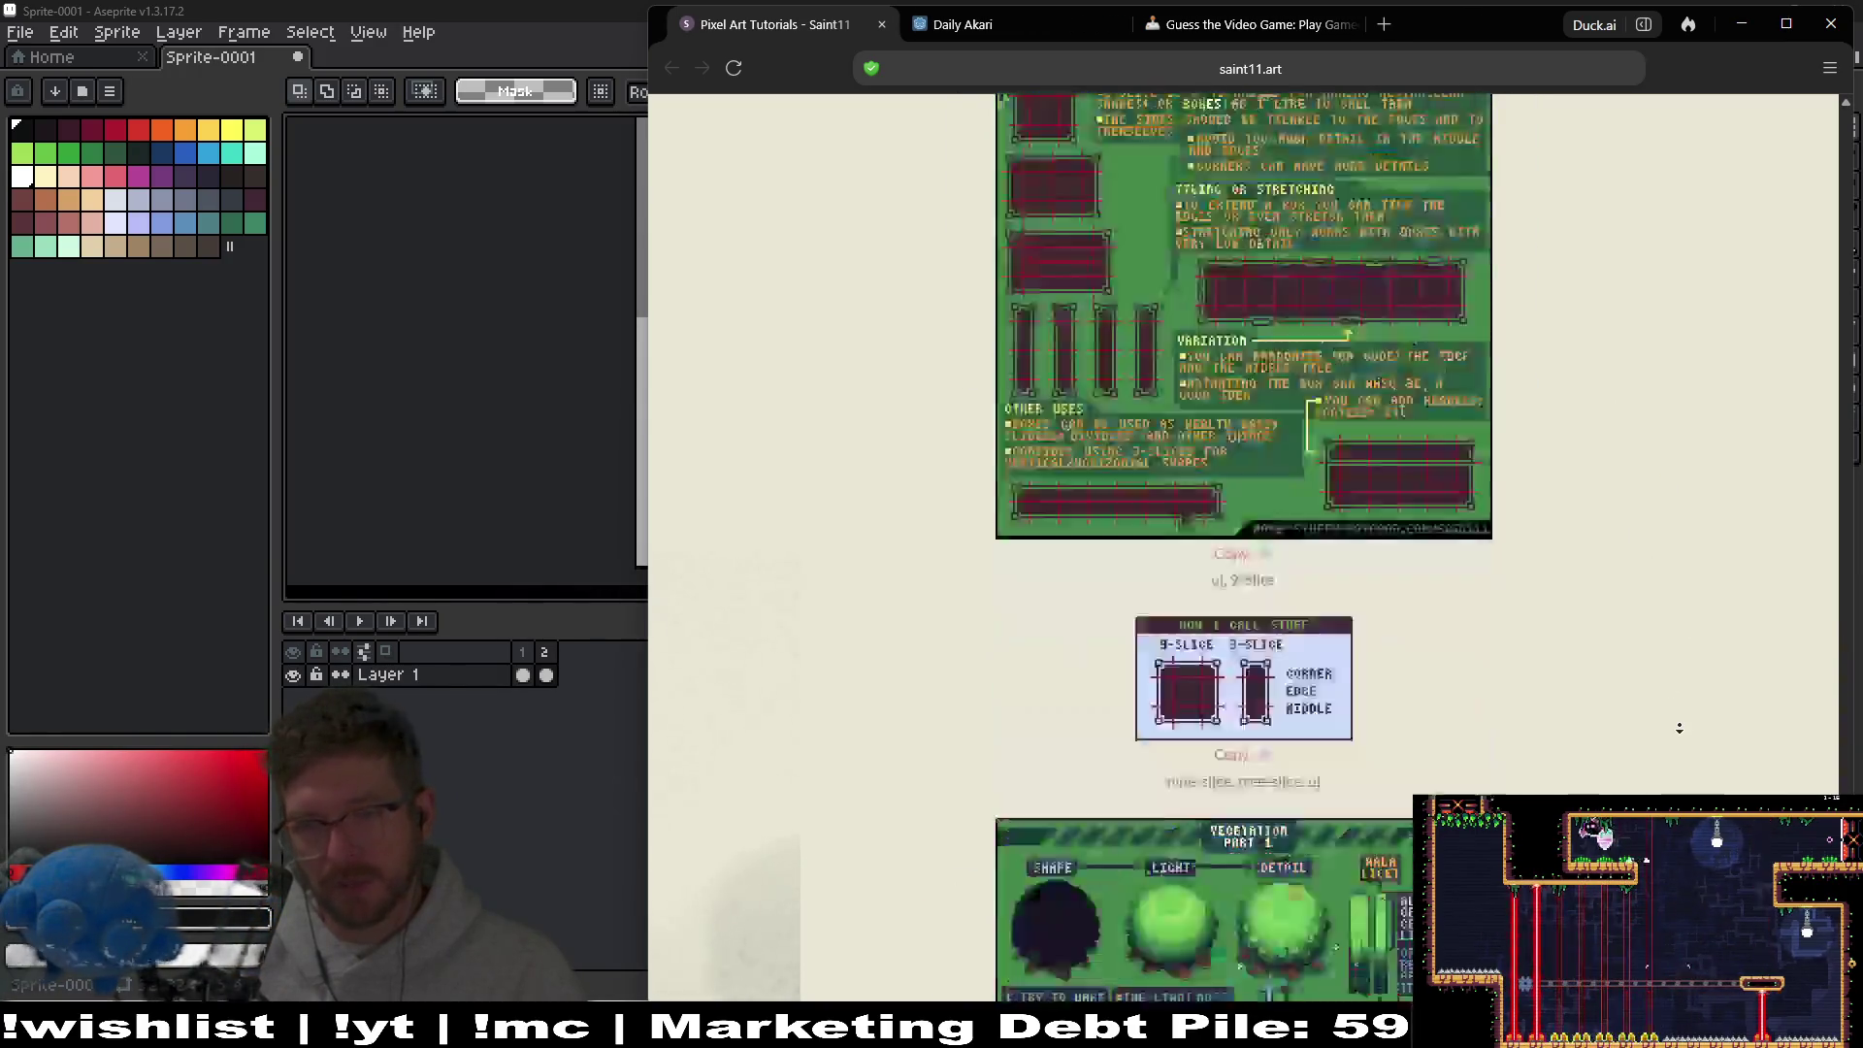
scroll(1670, 544, up, 2)
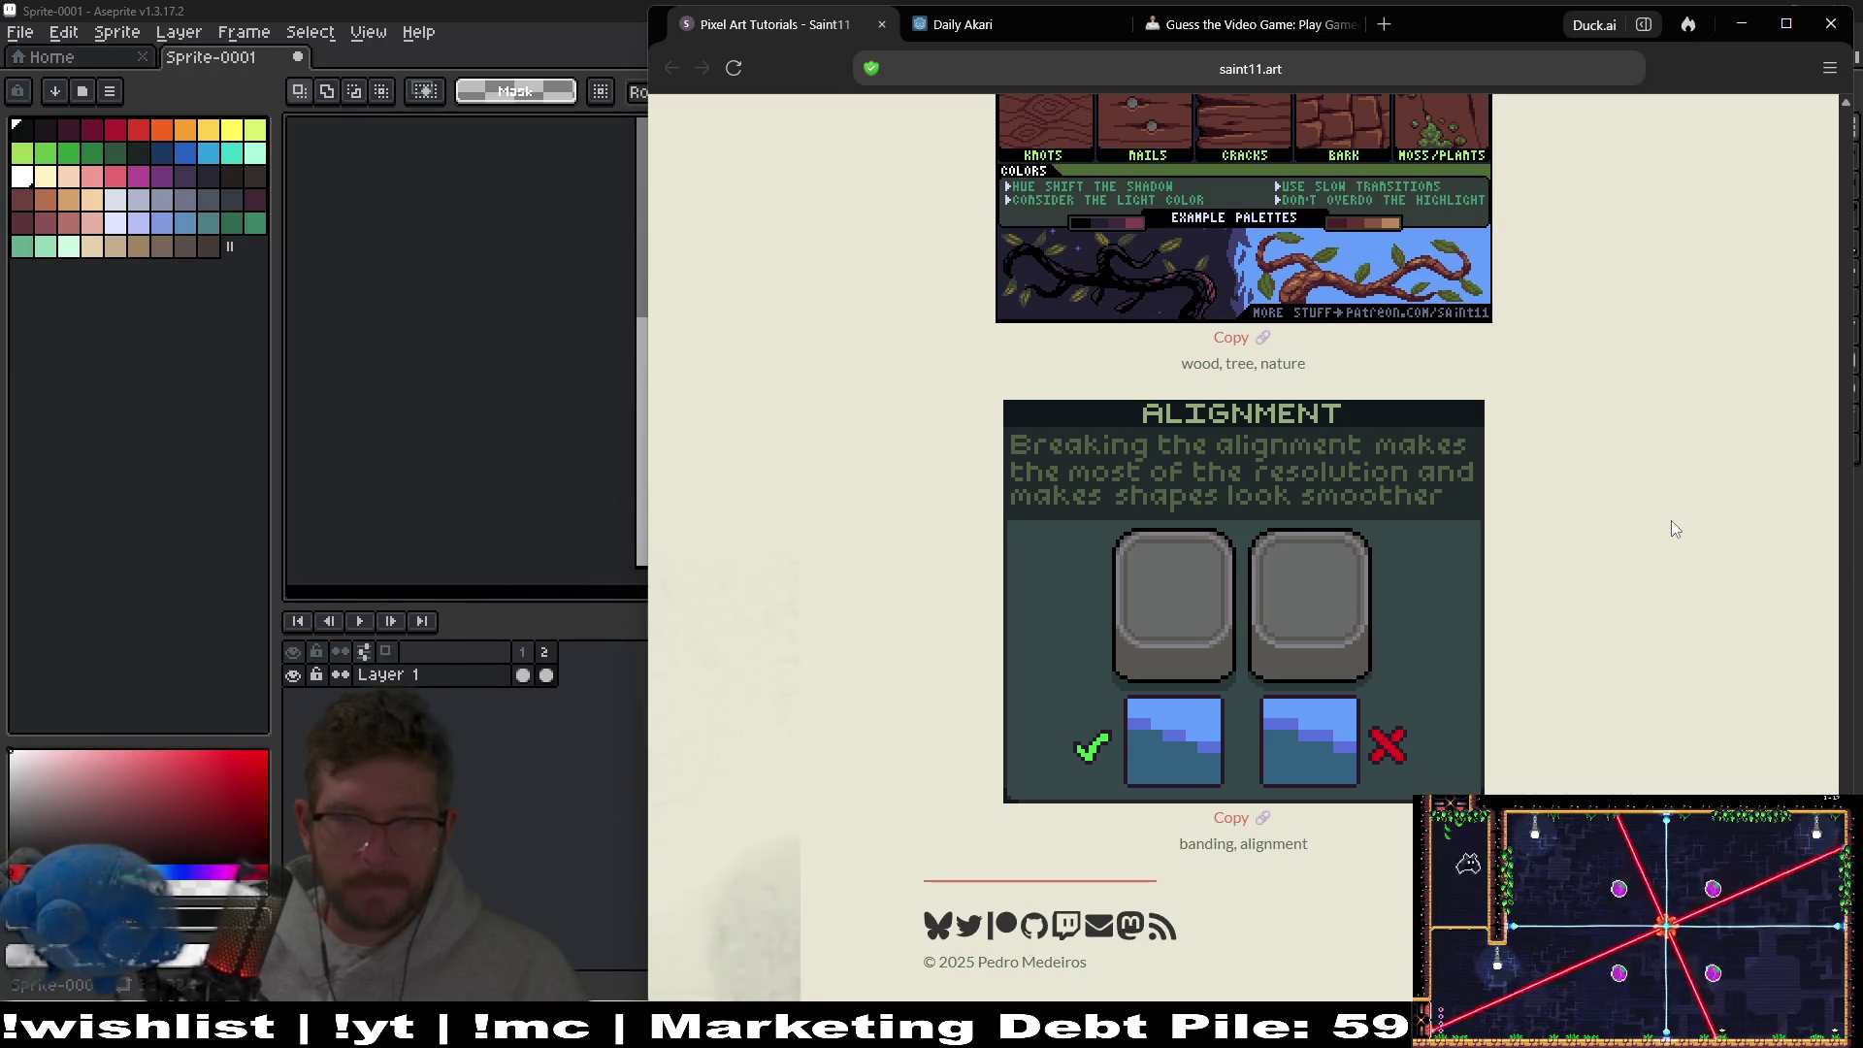
scroll(1671, 520, up, 7)
click(1742, 23)
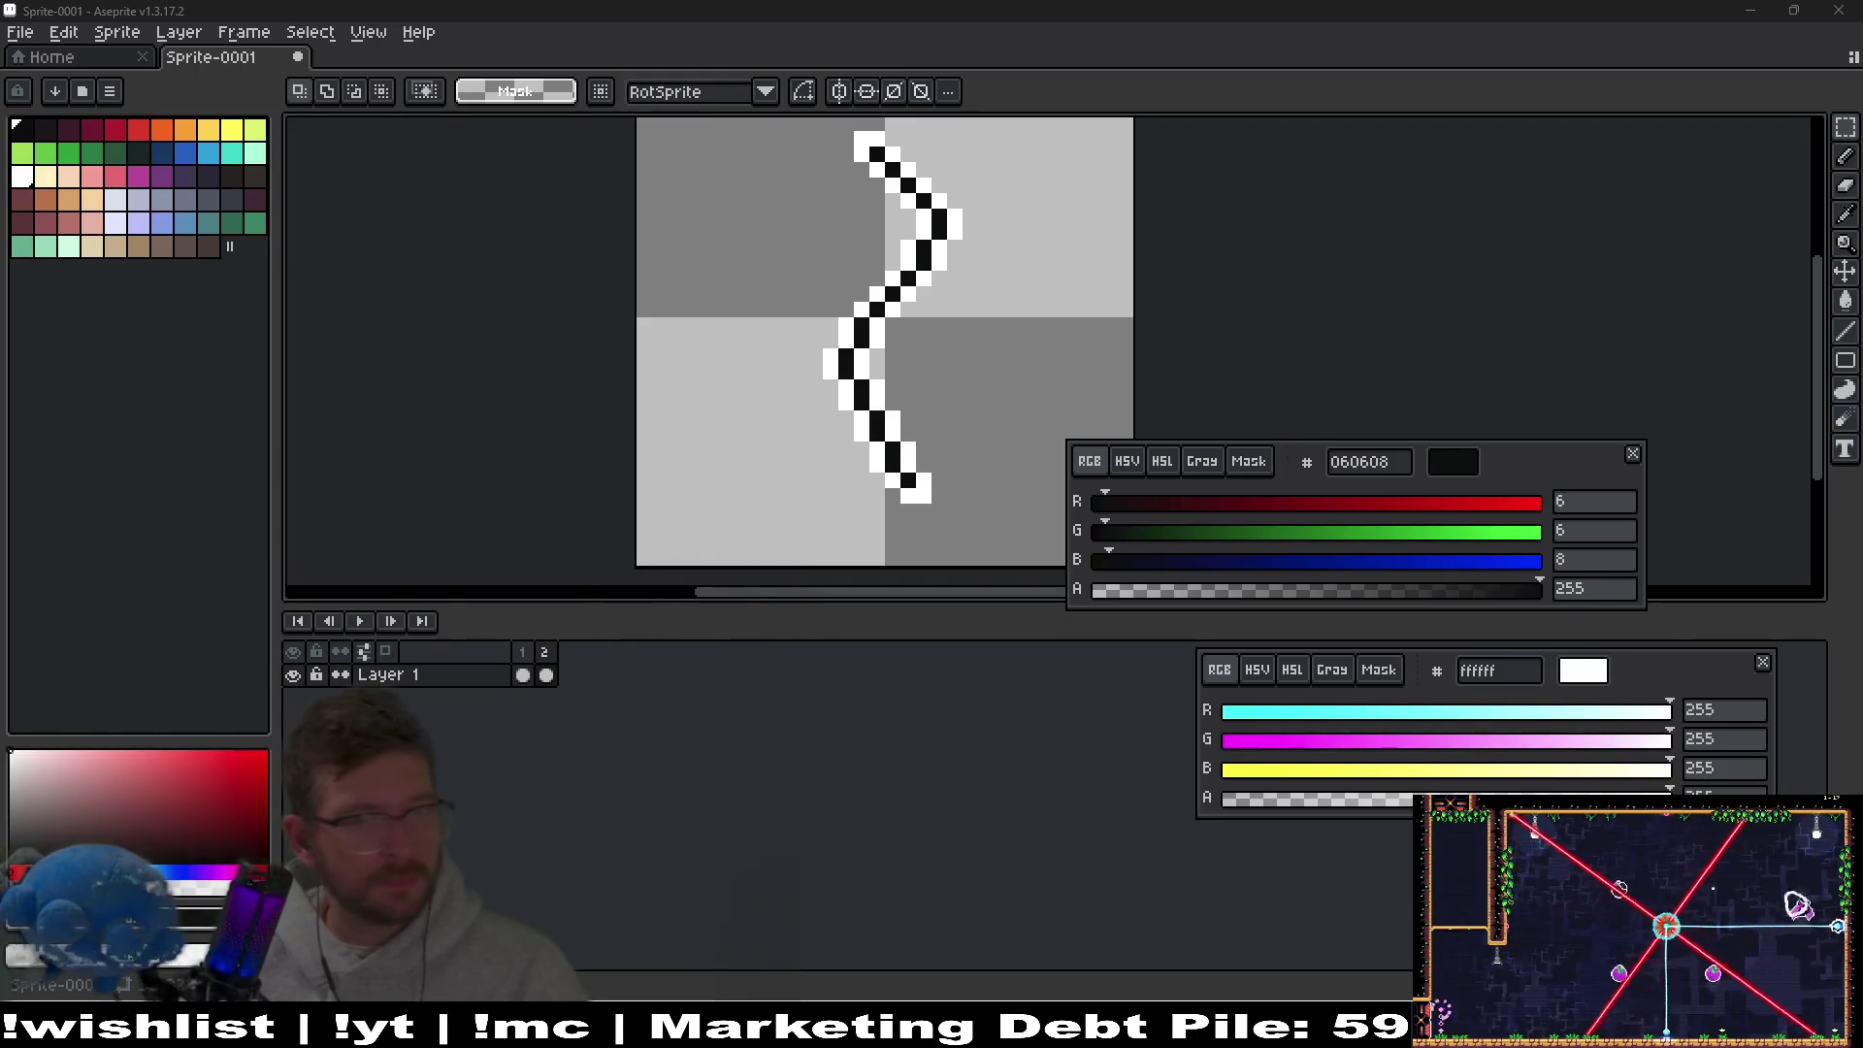
Select the lower end of the crack and shift it down one pixel.
scroll(815, 325, up, 1)
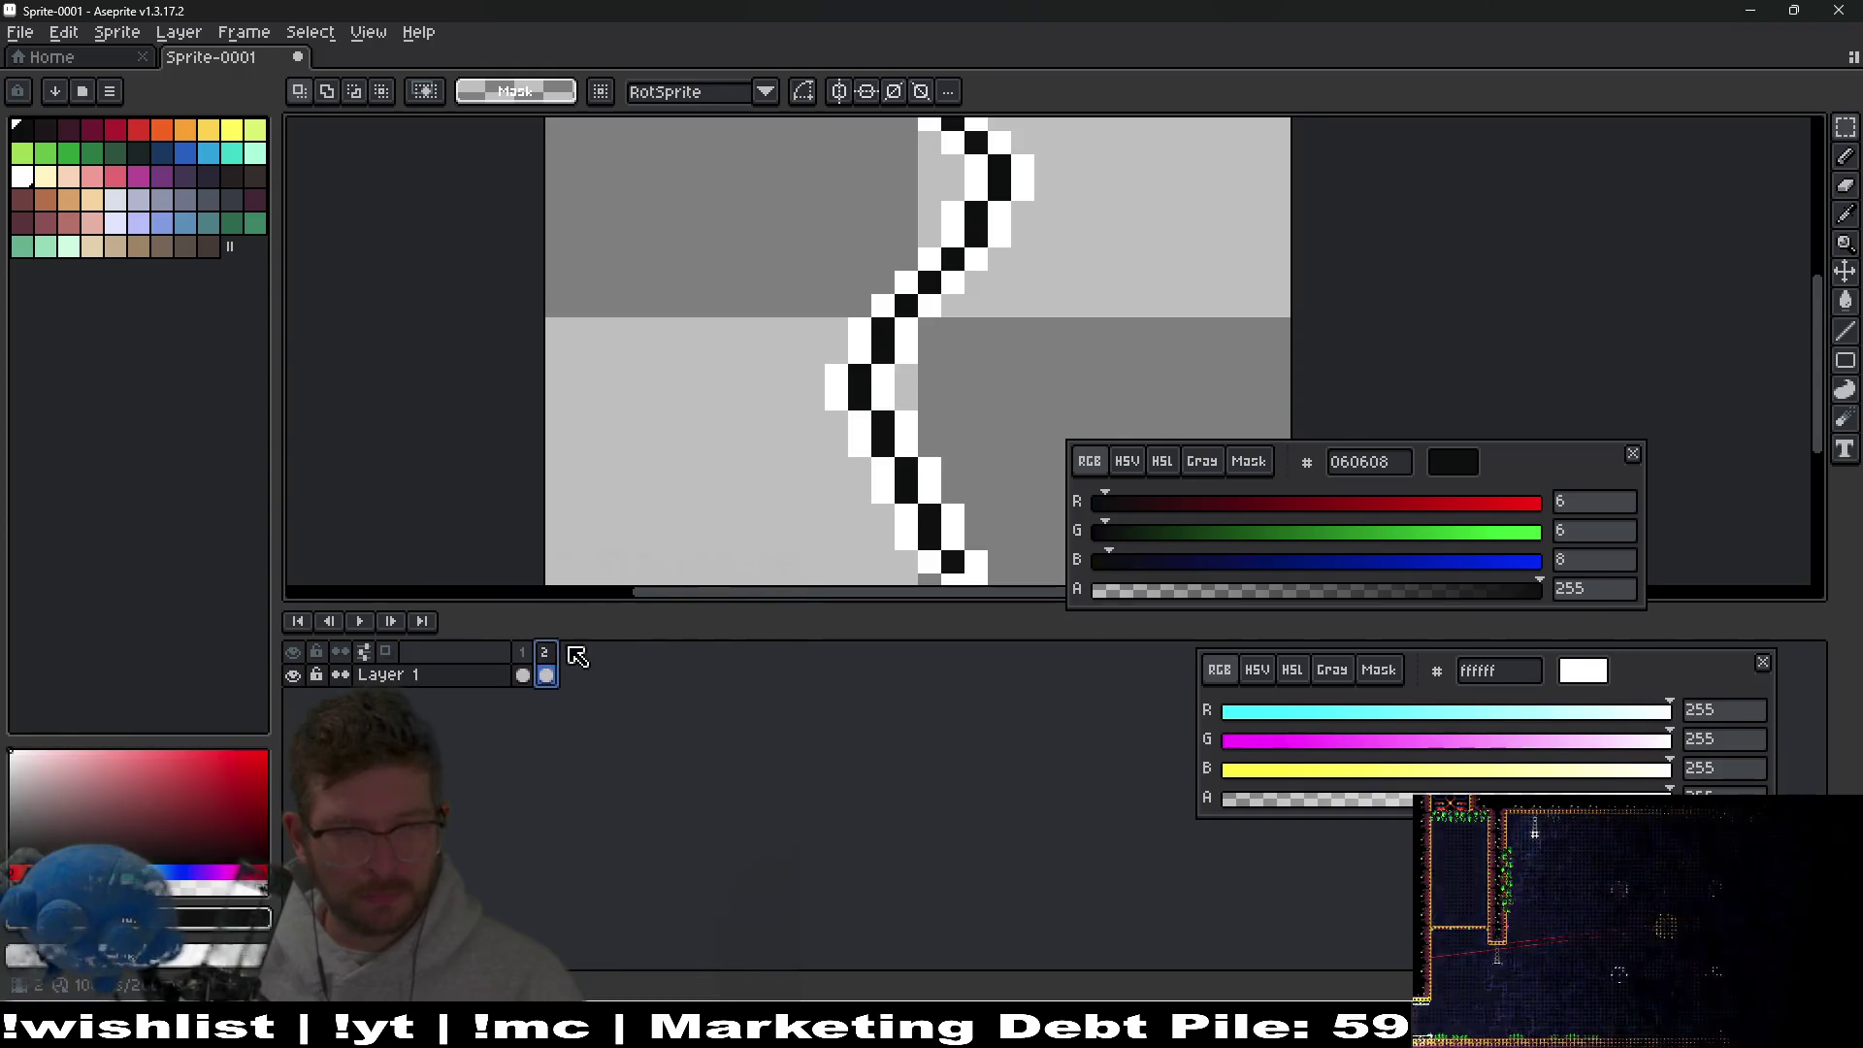
scroll(777, 508, down, 2)
scroll(777, 507, right, 3)
drag(797, 497, 898, 561)
drag(832, 464, 833, 487)
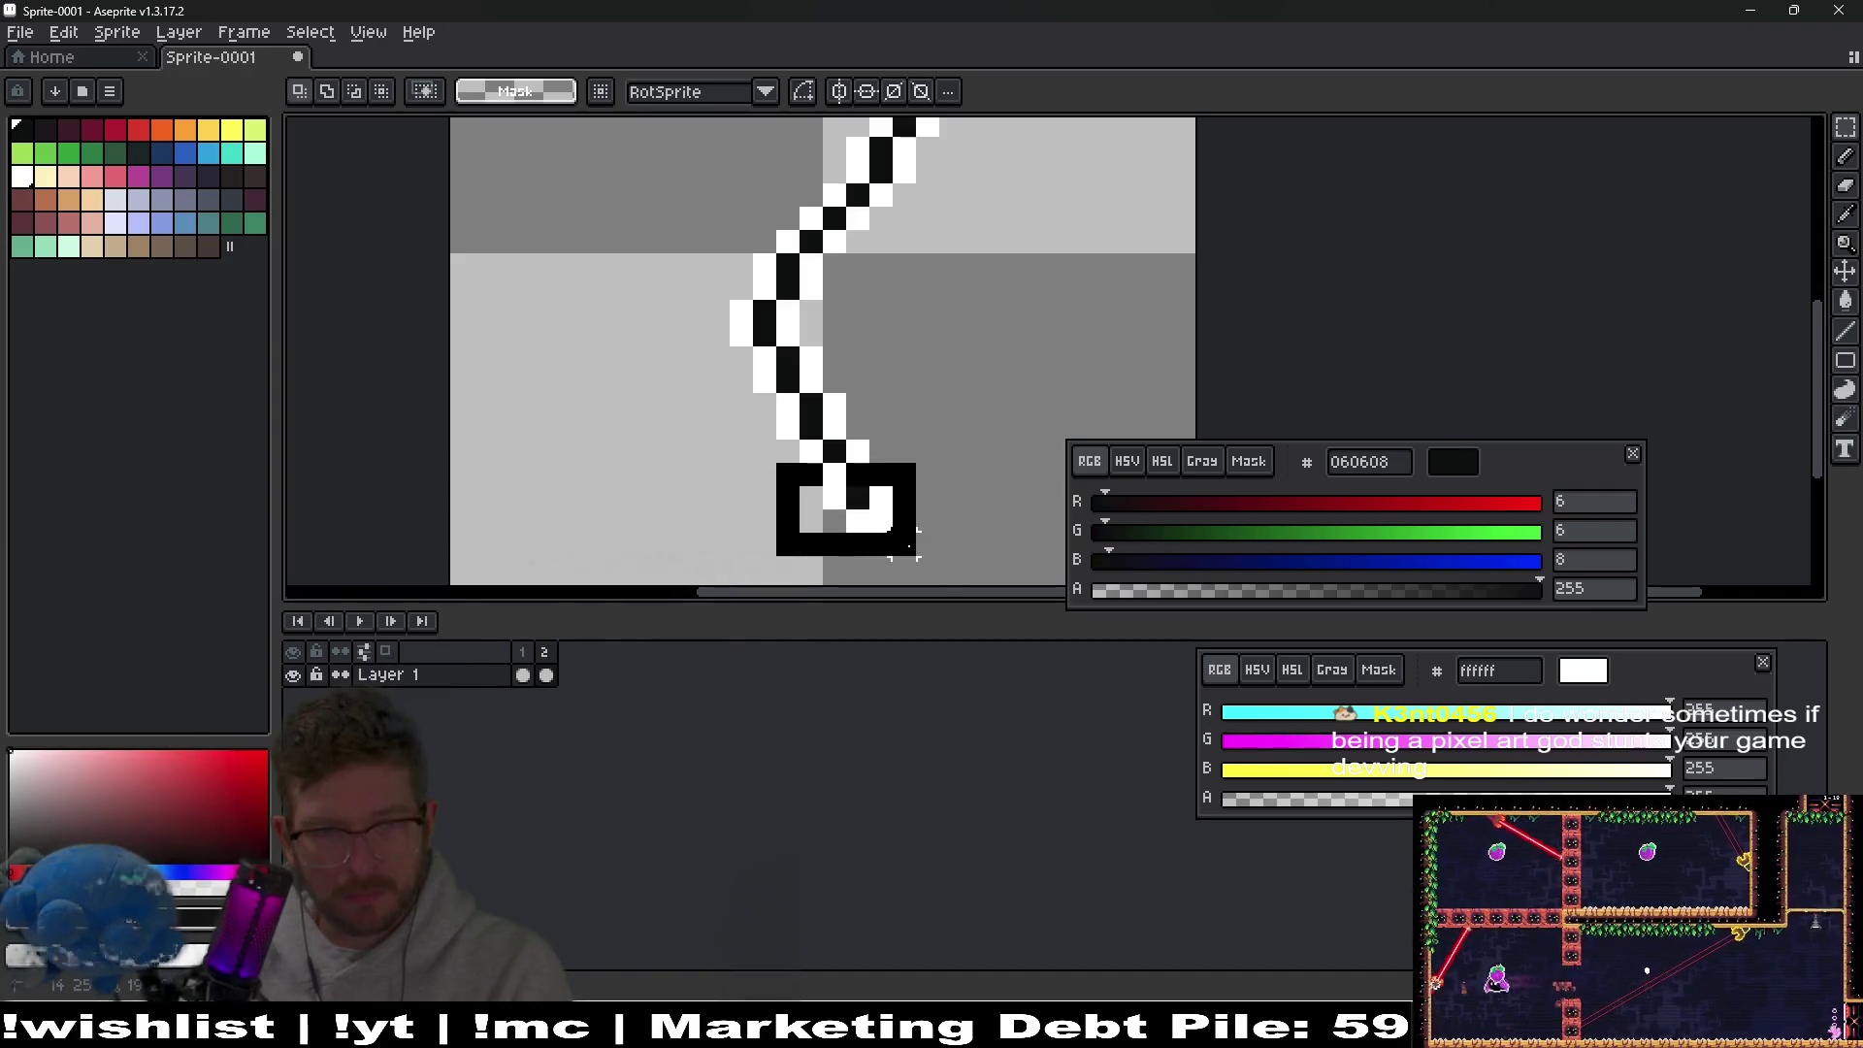
Sample the white edge colour and fill the gap with a white edge pixel.
scroll(846, 476, up, 1)
key(i)
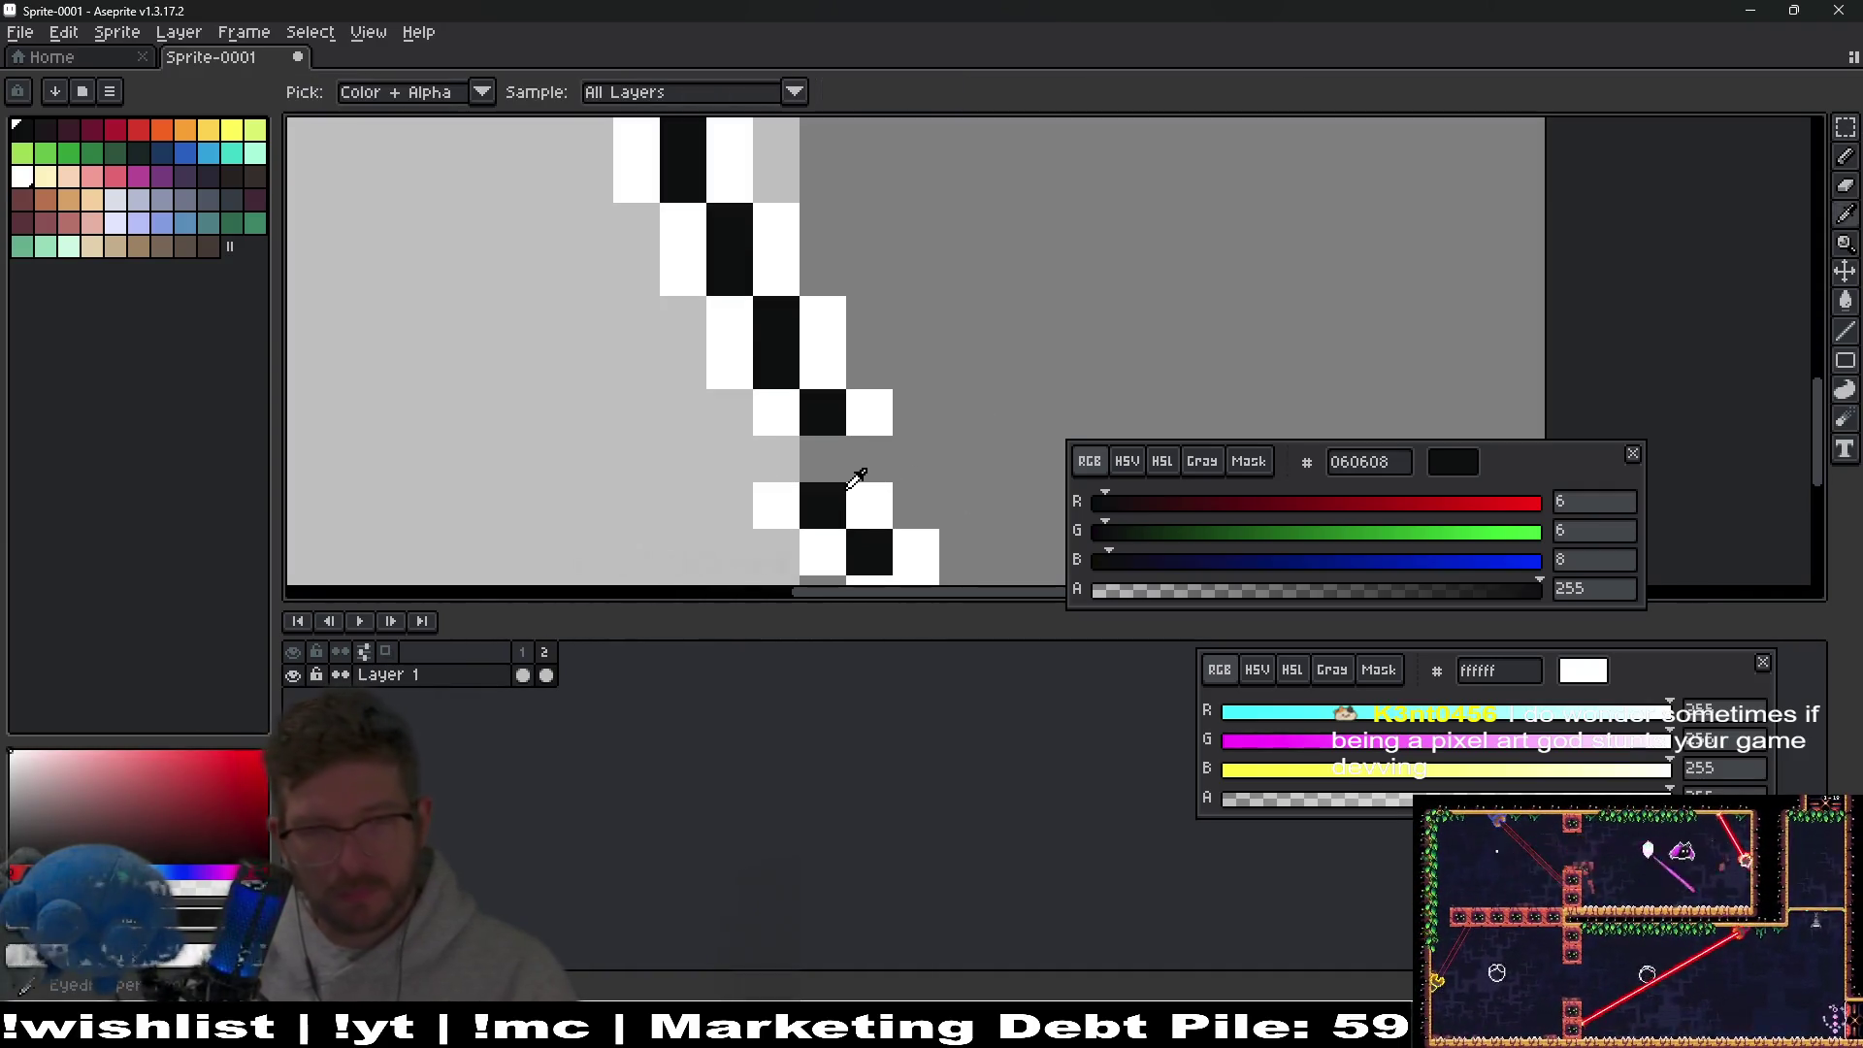
click(878, 500)
key(b)
click(881, 454)
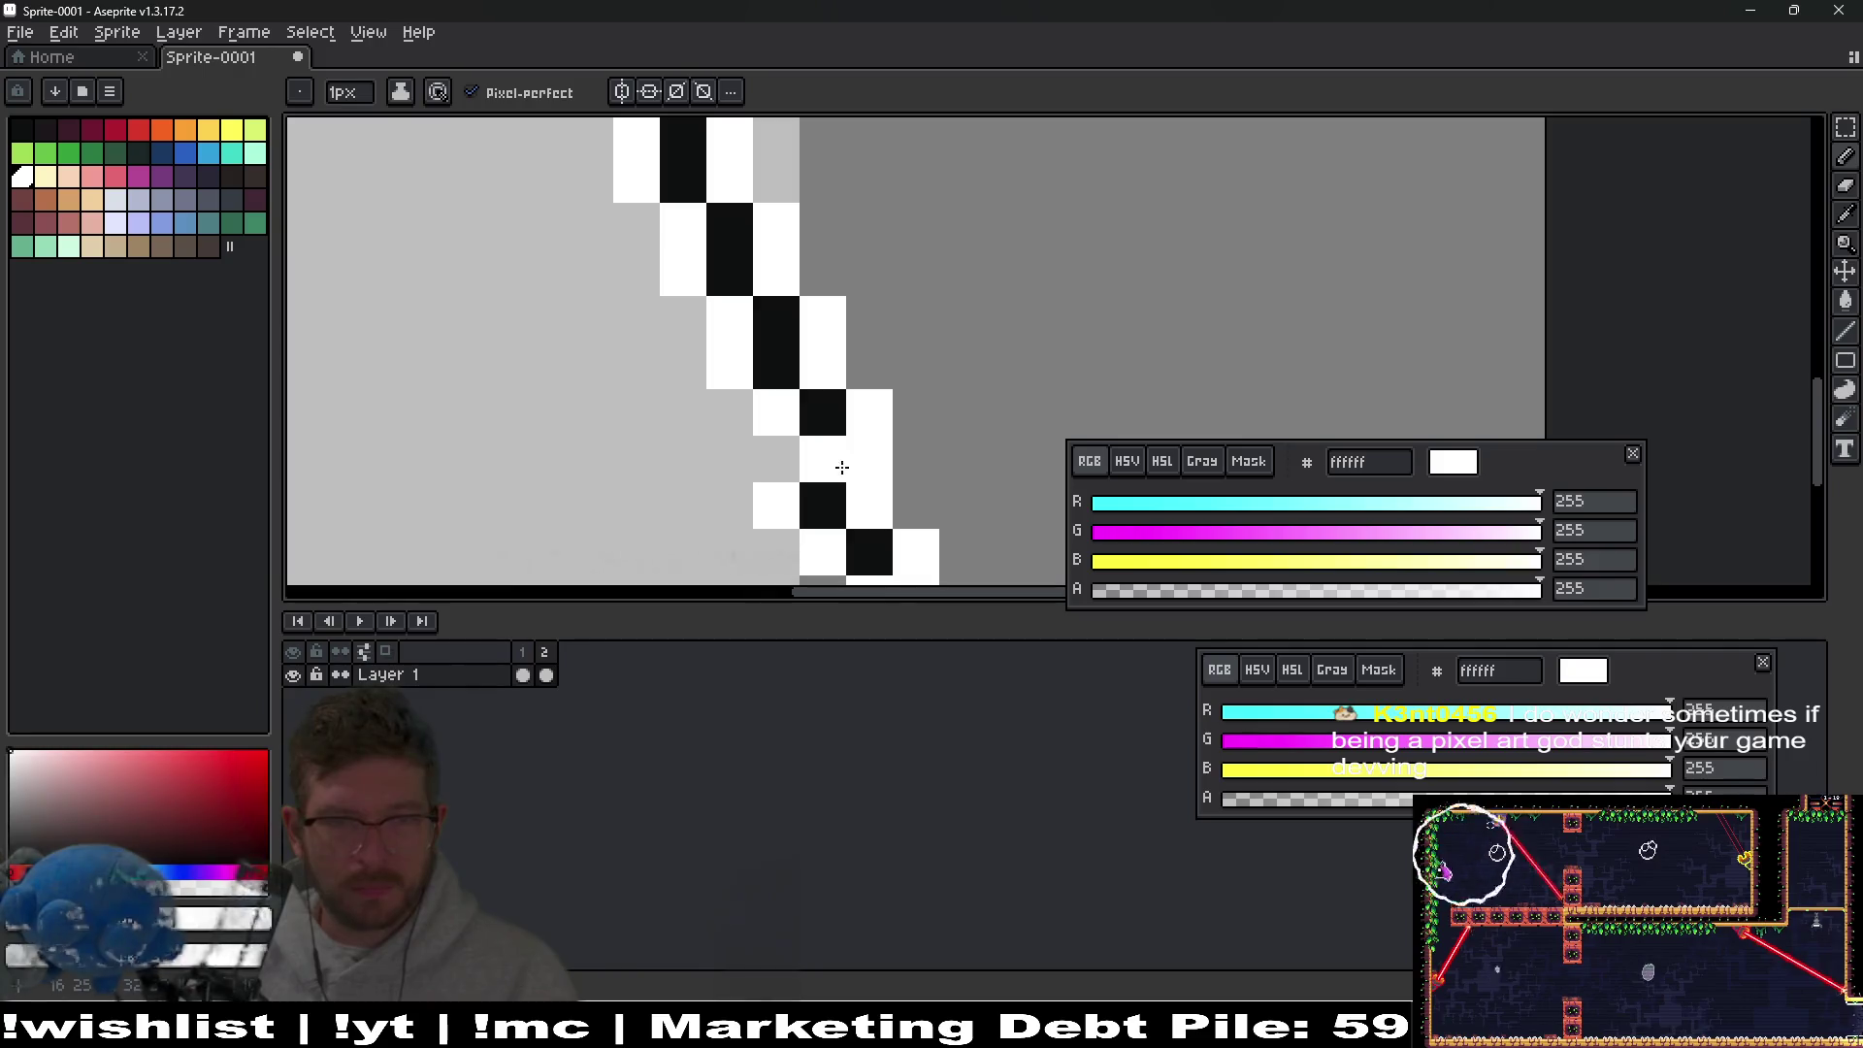
Sample the black crack colour, place a black pixel, then undo the stray pixel.
key(i)
click(826, 408)
key(b)
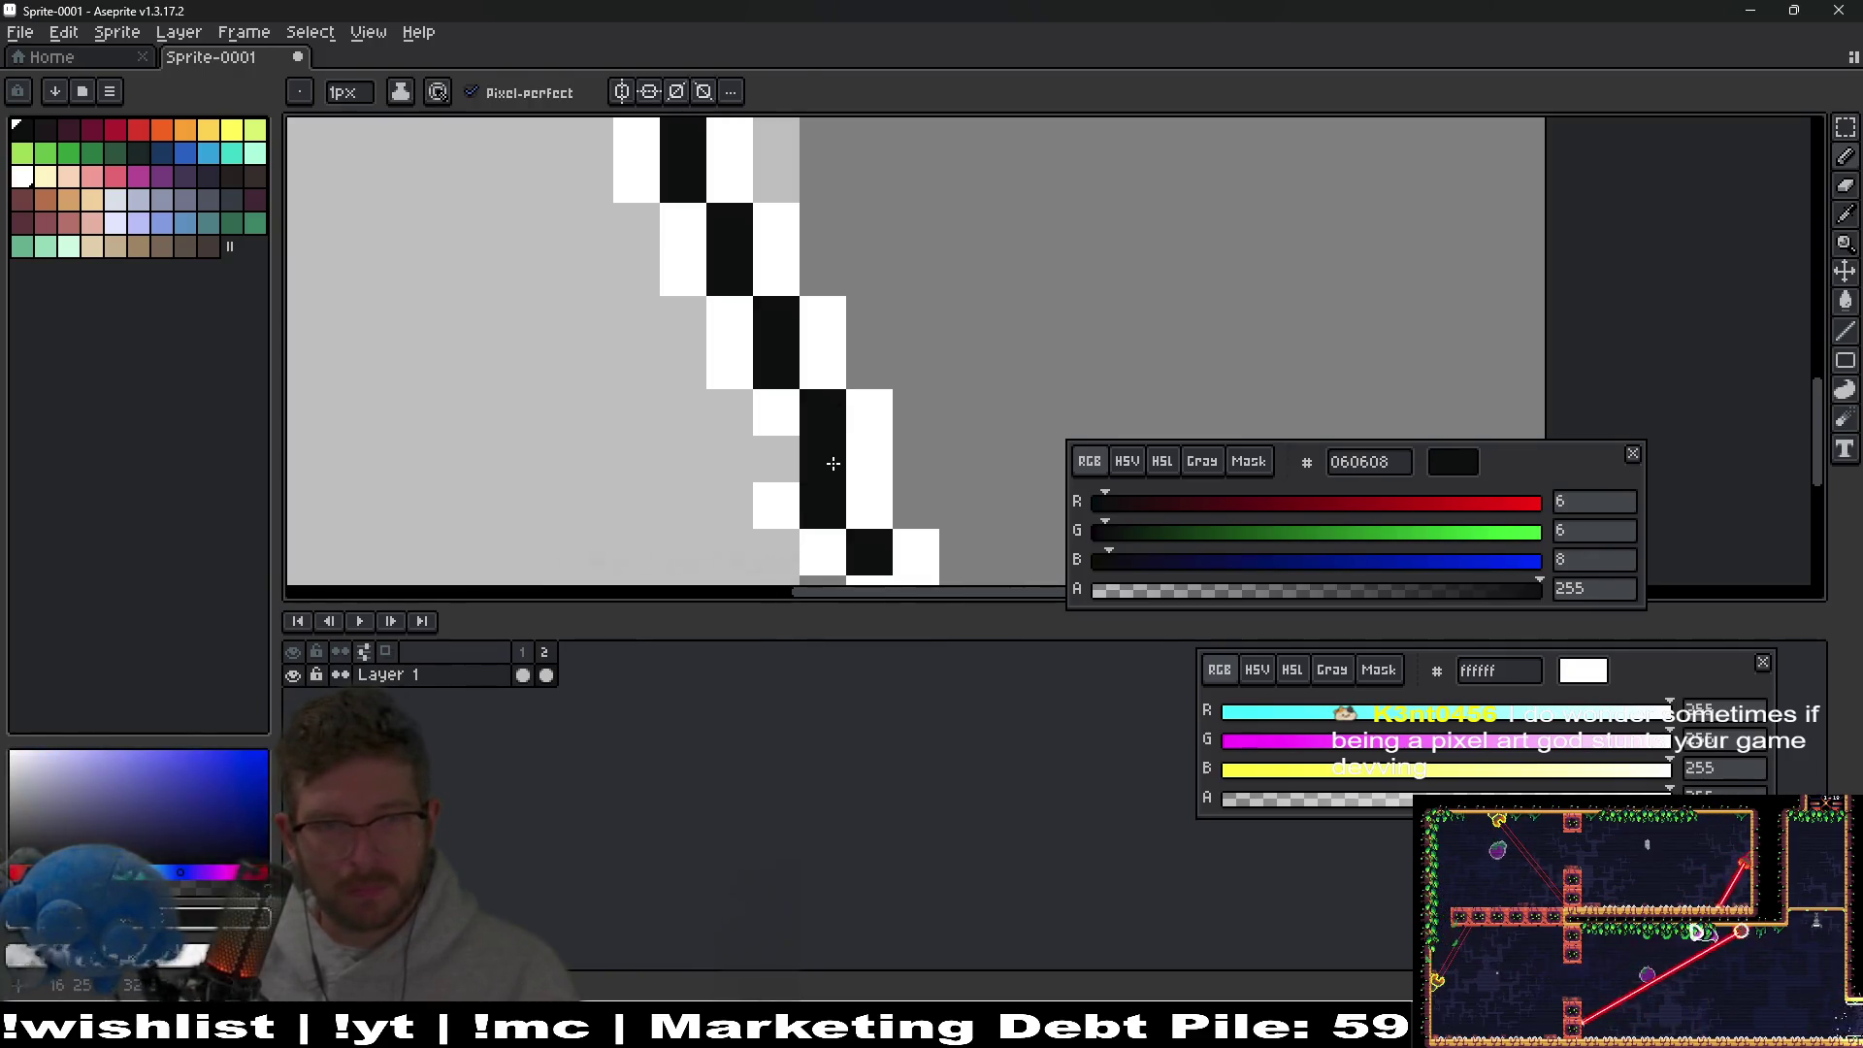
scroll(806, 472, down, 3)
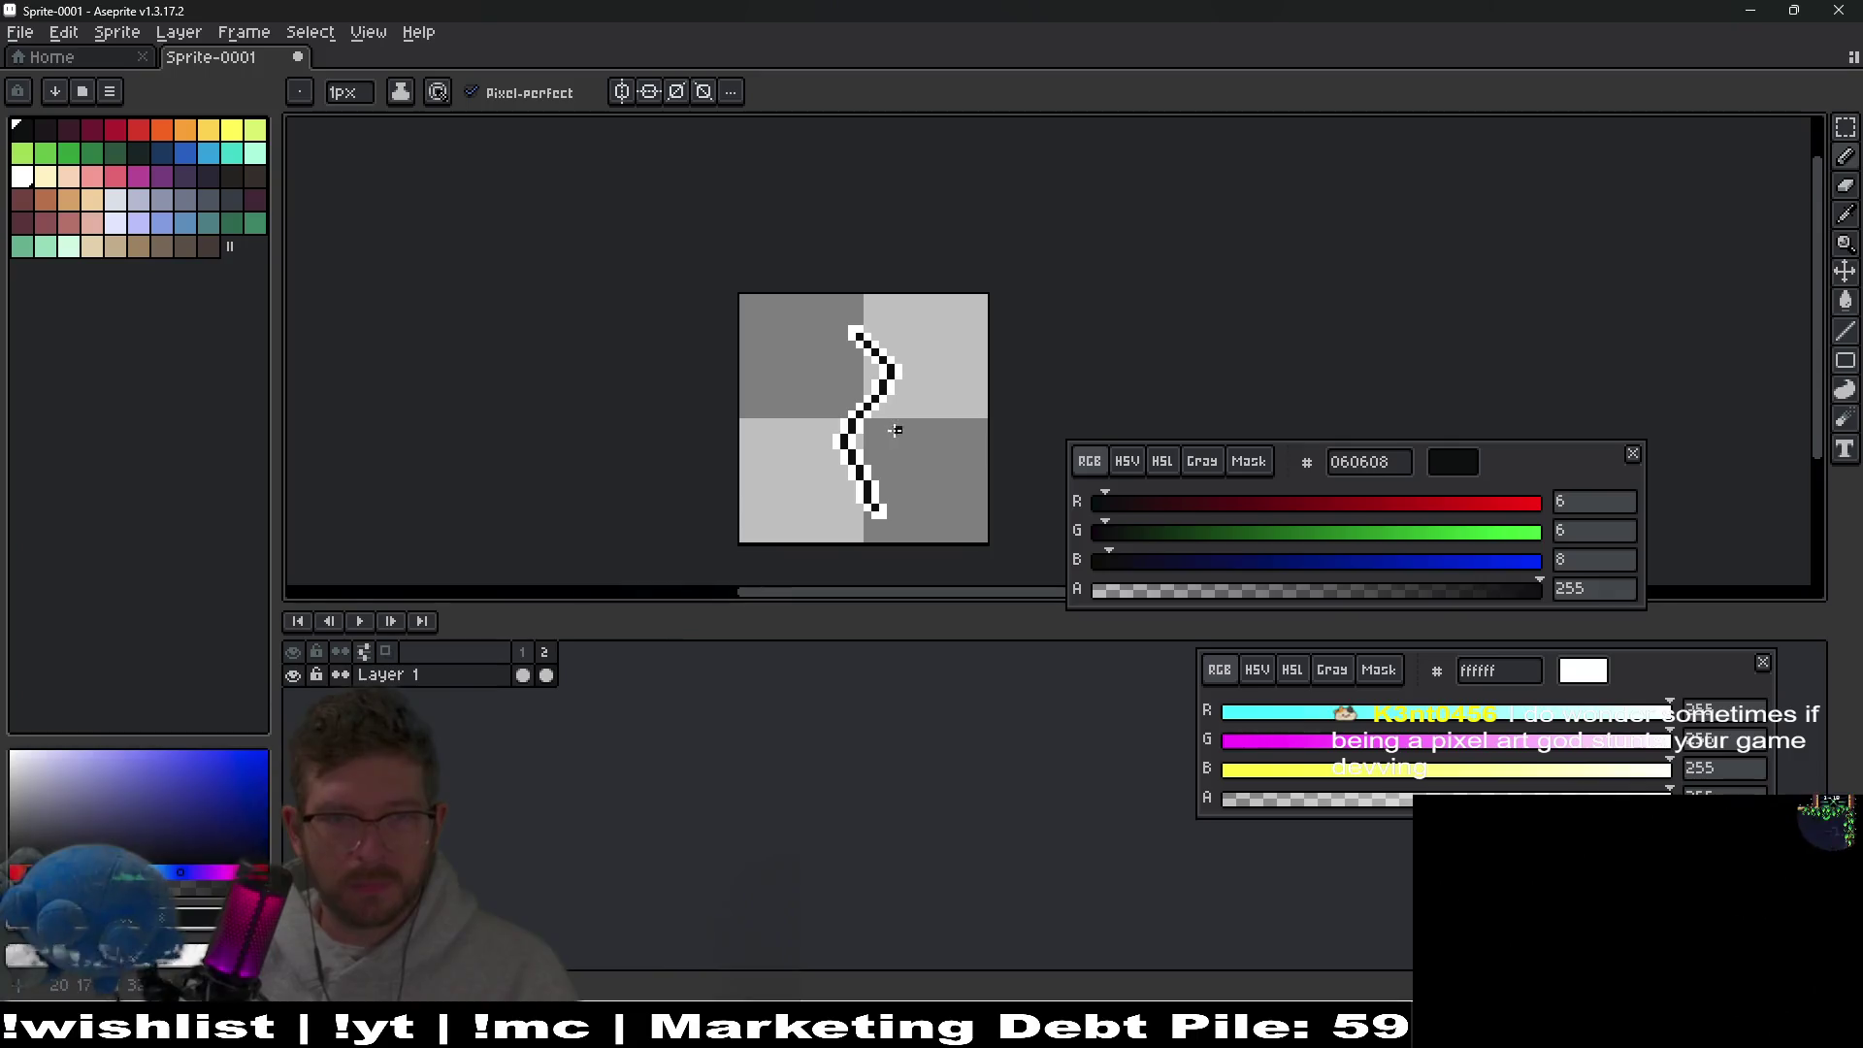
scroll(879, 460, up, 2)
click(876, 467)
scroll(879, 460, down, 2)
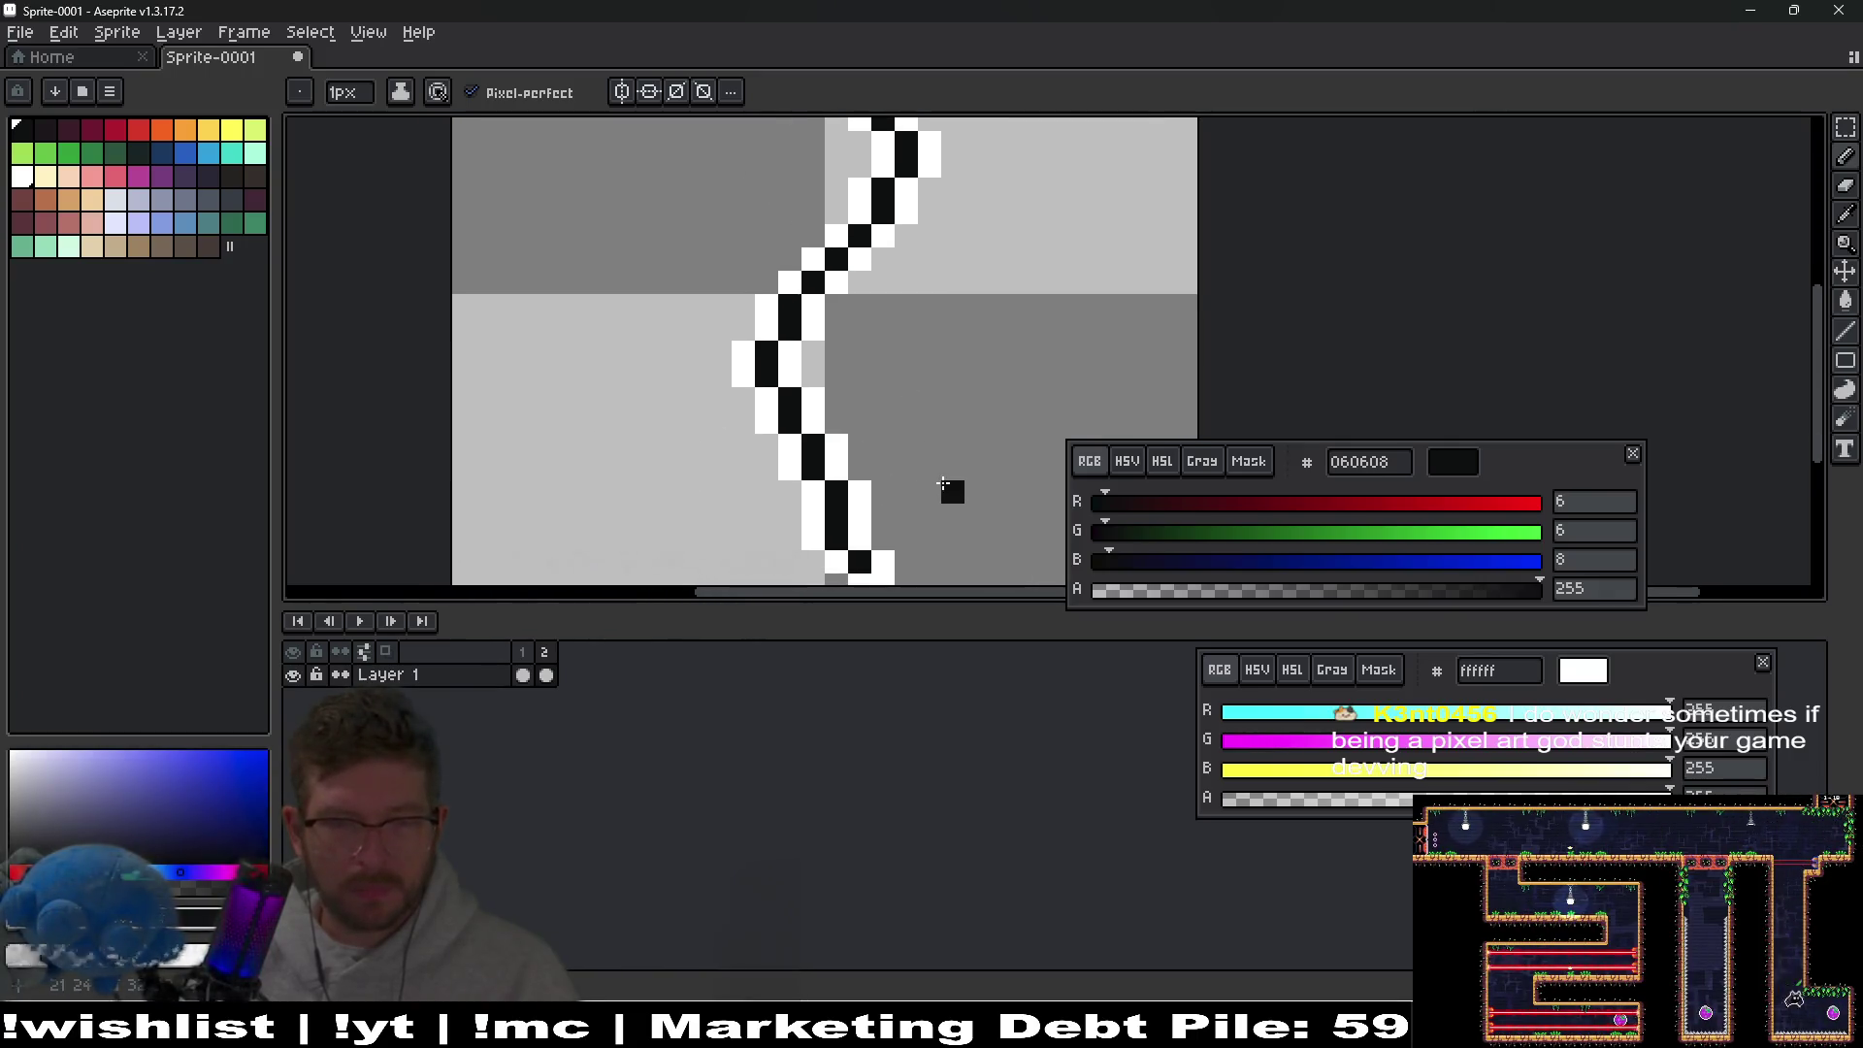
key(ctrl+z)
scroll(908, 456, down, 1)
Reselect the lower part of the crack, nudge it down one pixel and drop it.
key(m)
drag(775, 394, 963, 560)
key(Down)
key(Return)
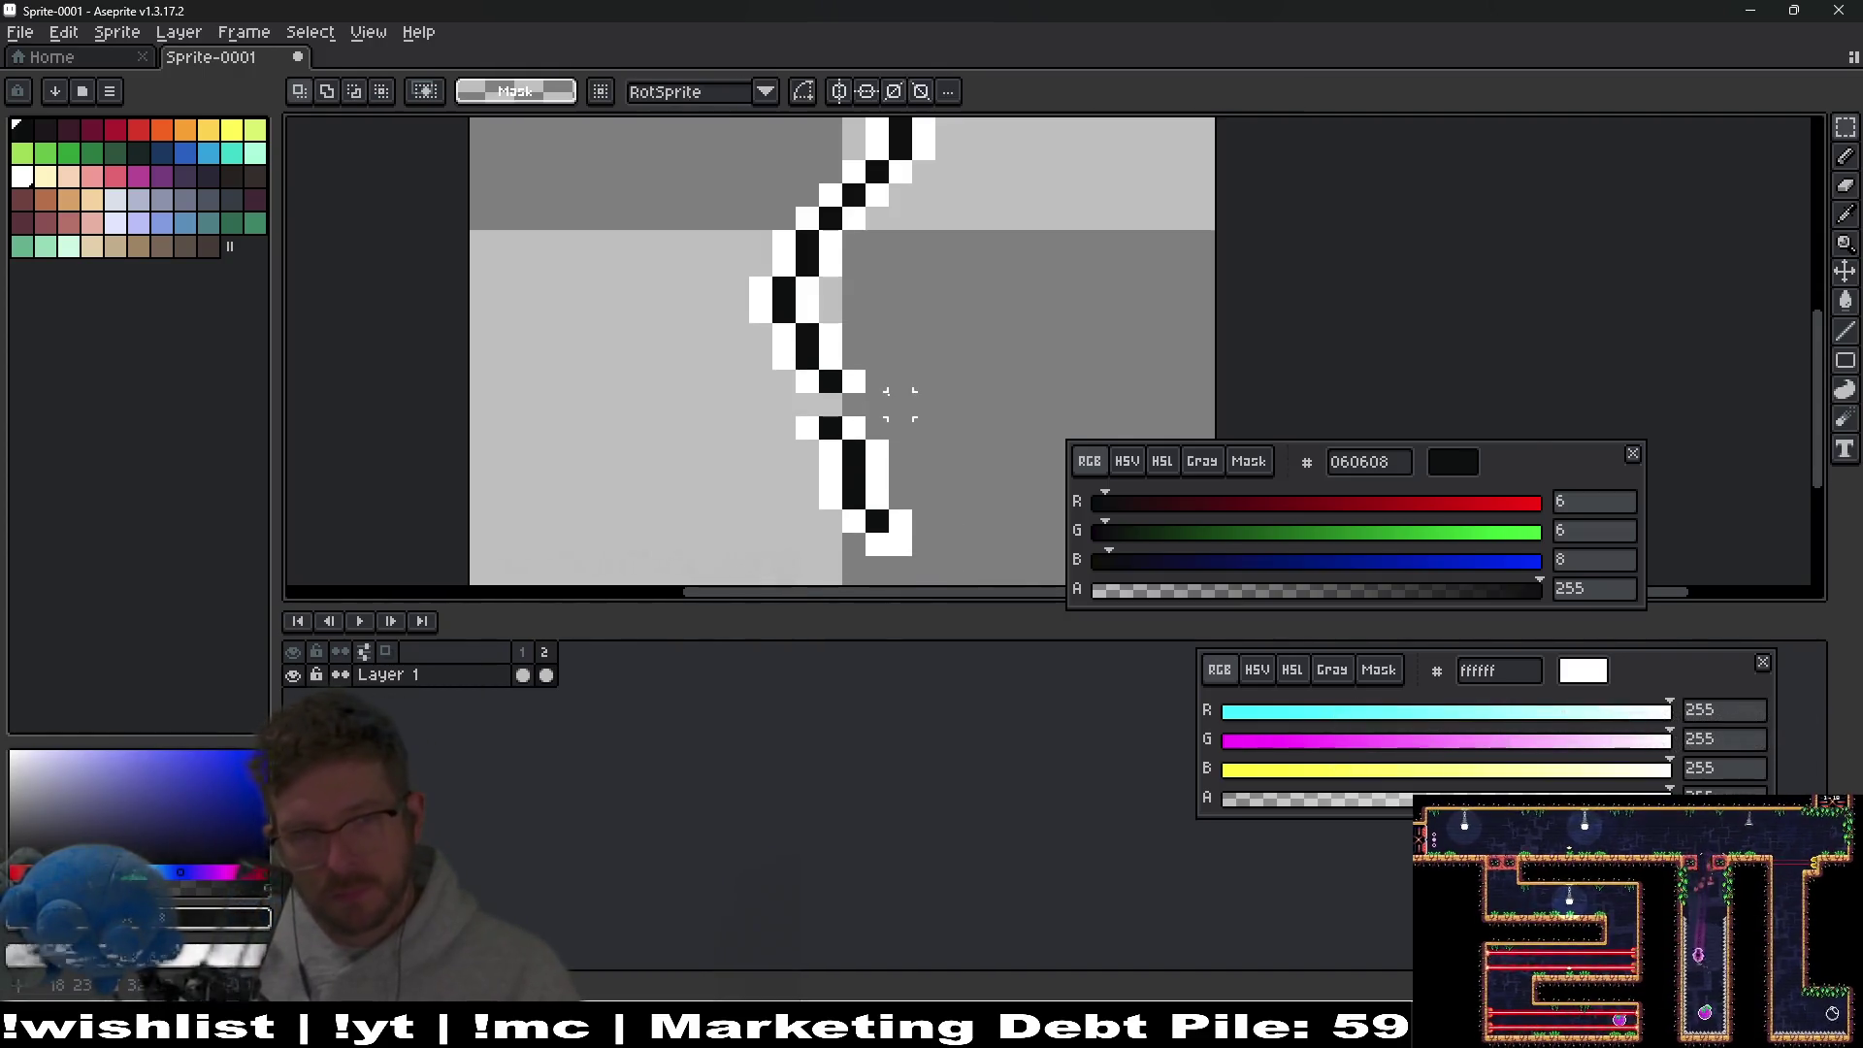
scroll(901, 404, up, 1)
key(b)
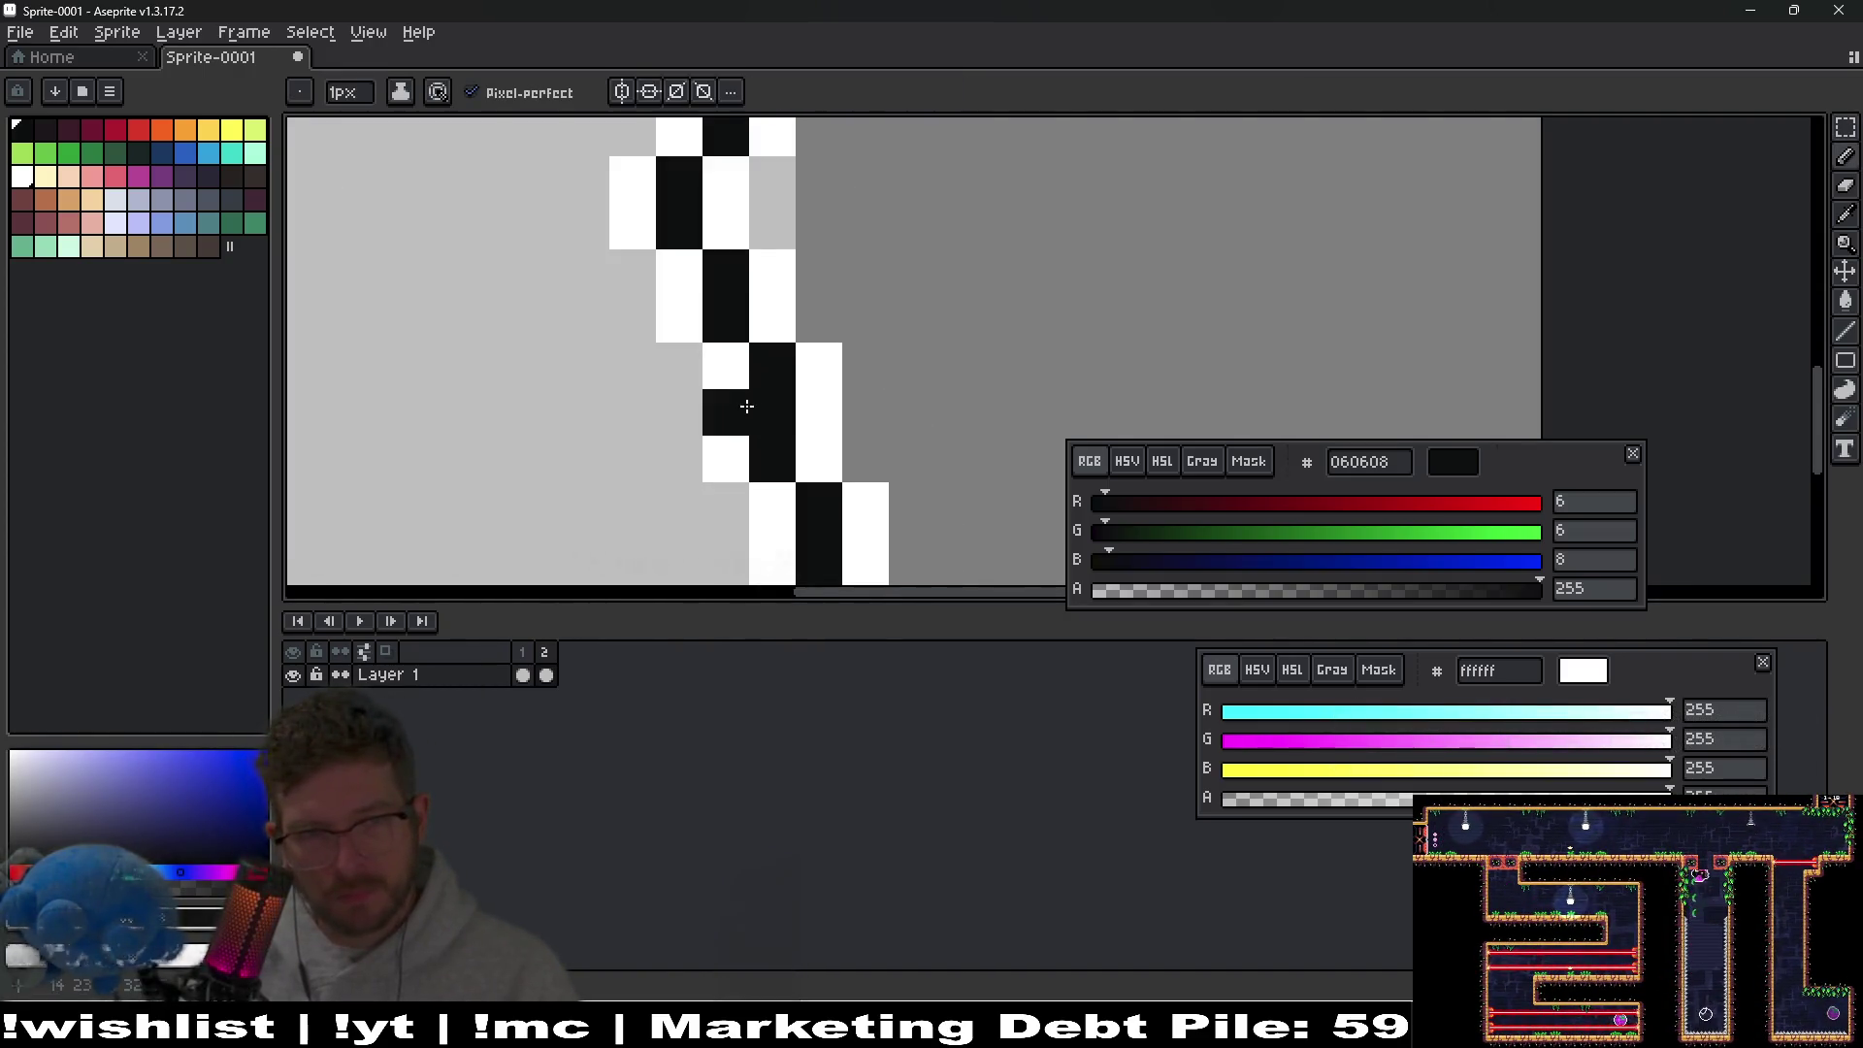
scroll(873, 415, down, 4)
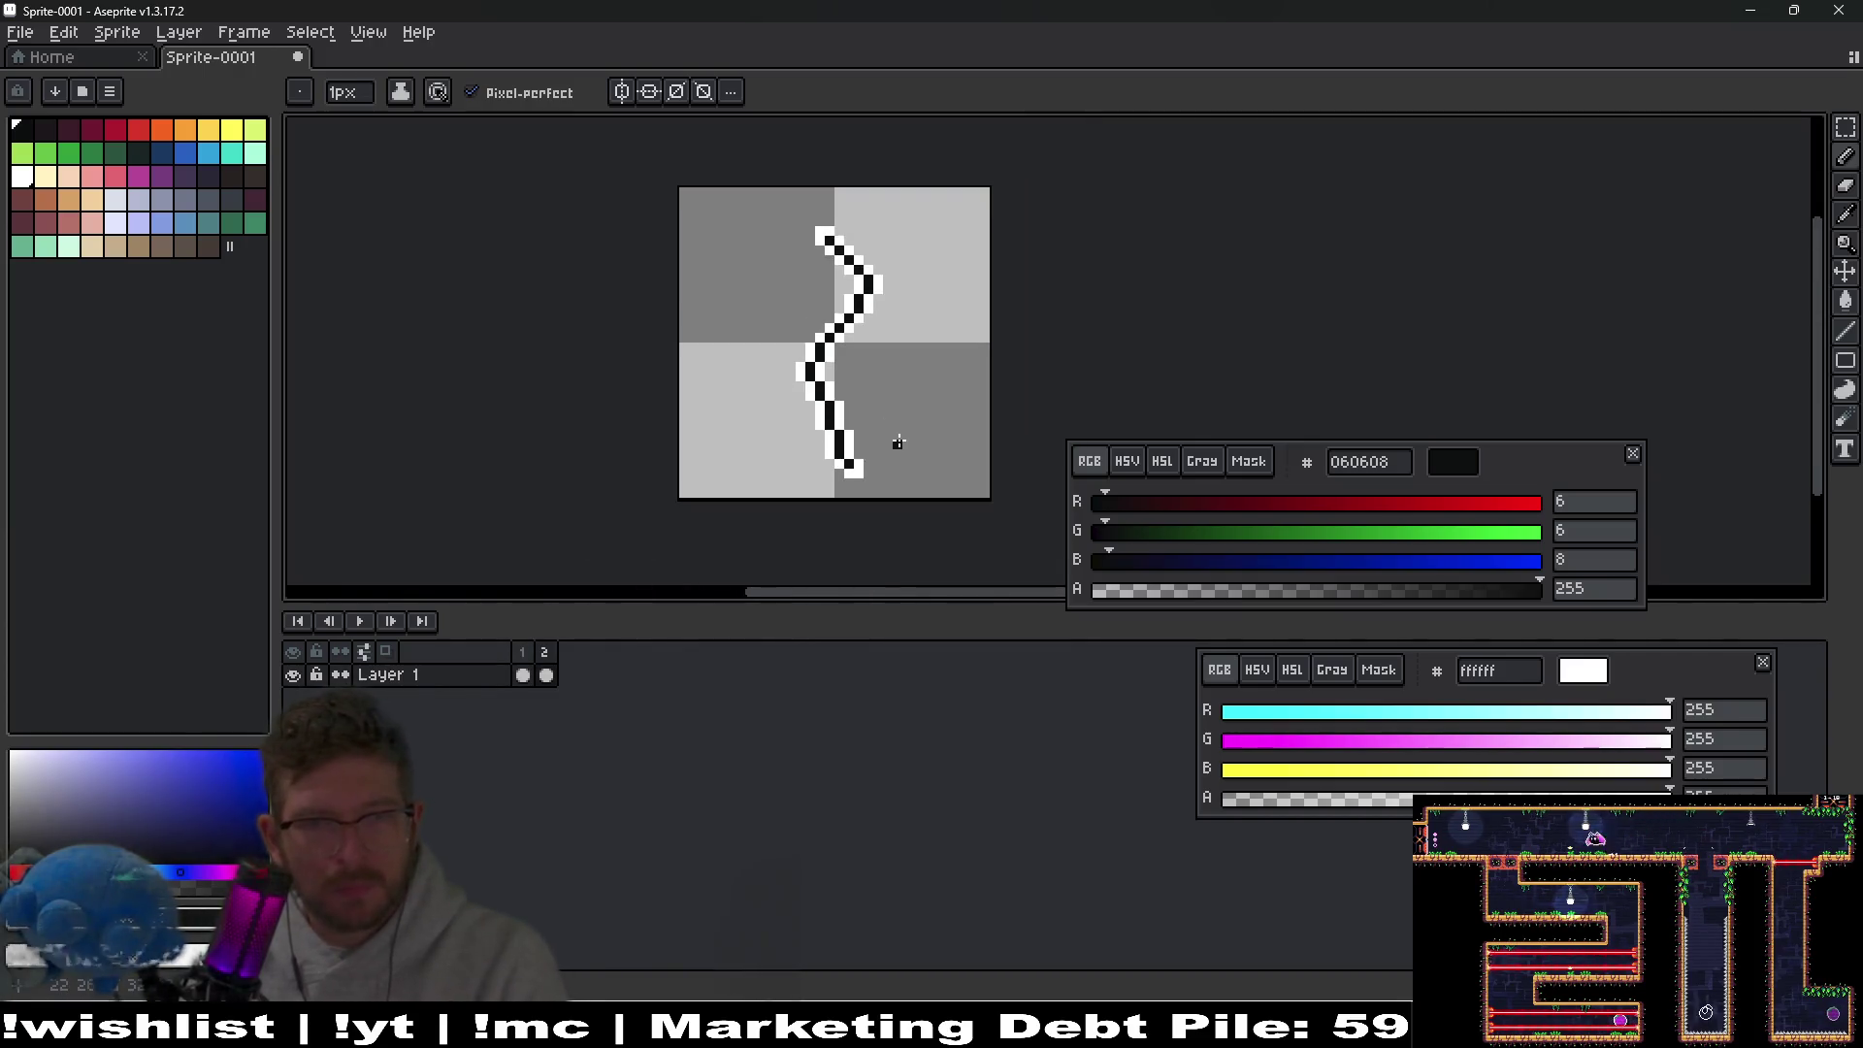
scroll(888, 415, up, 3)
scroll(878, 410, down, 2)
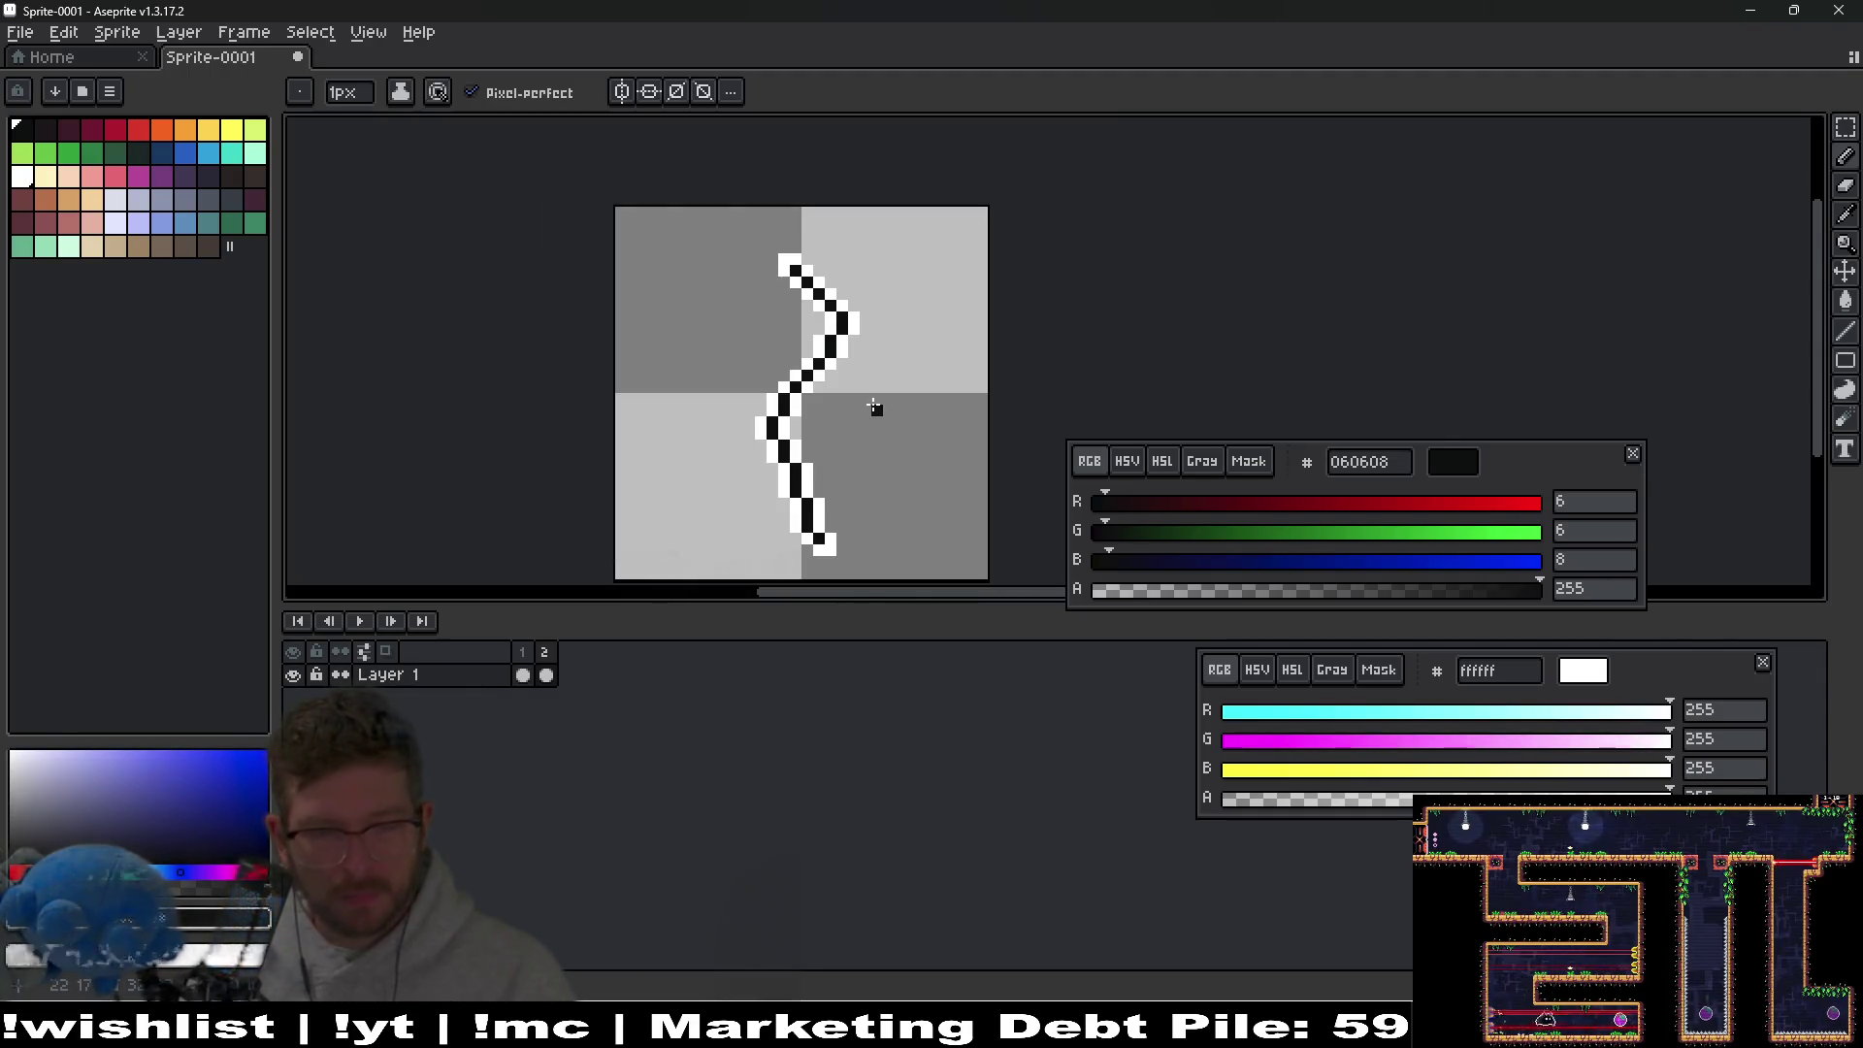
Compare the crack in frame 1, then return to frame 2 with its top in view.
click(522, 674)
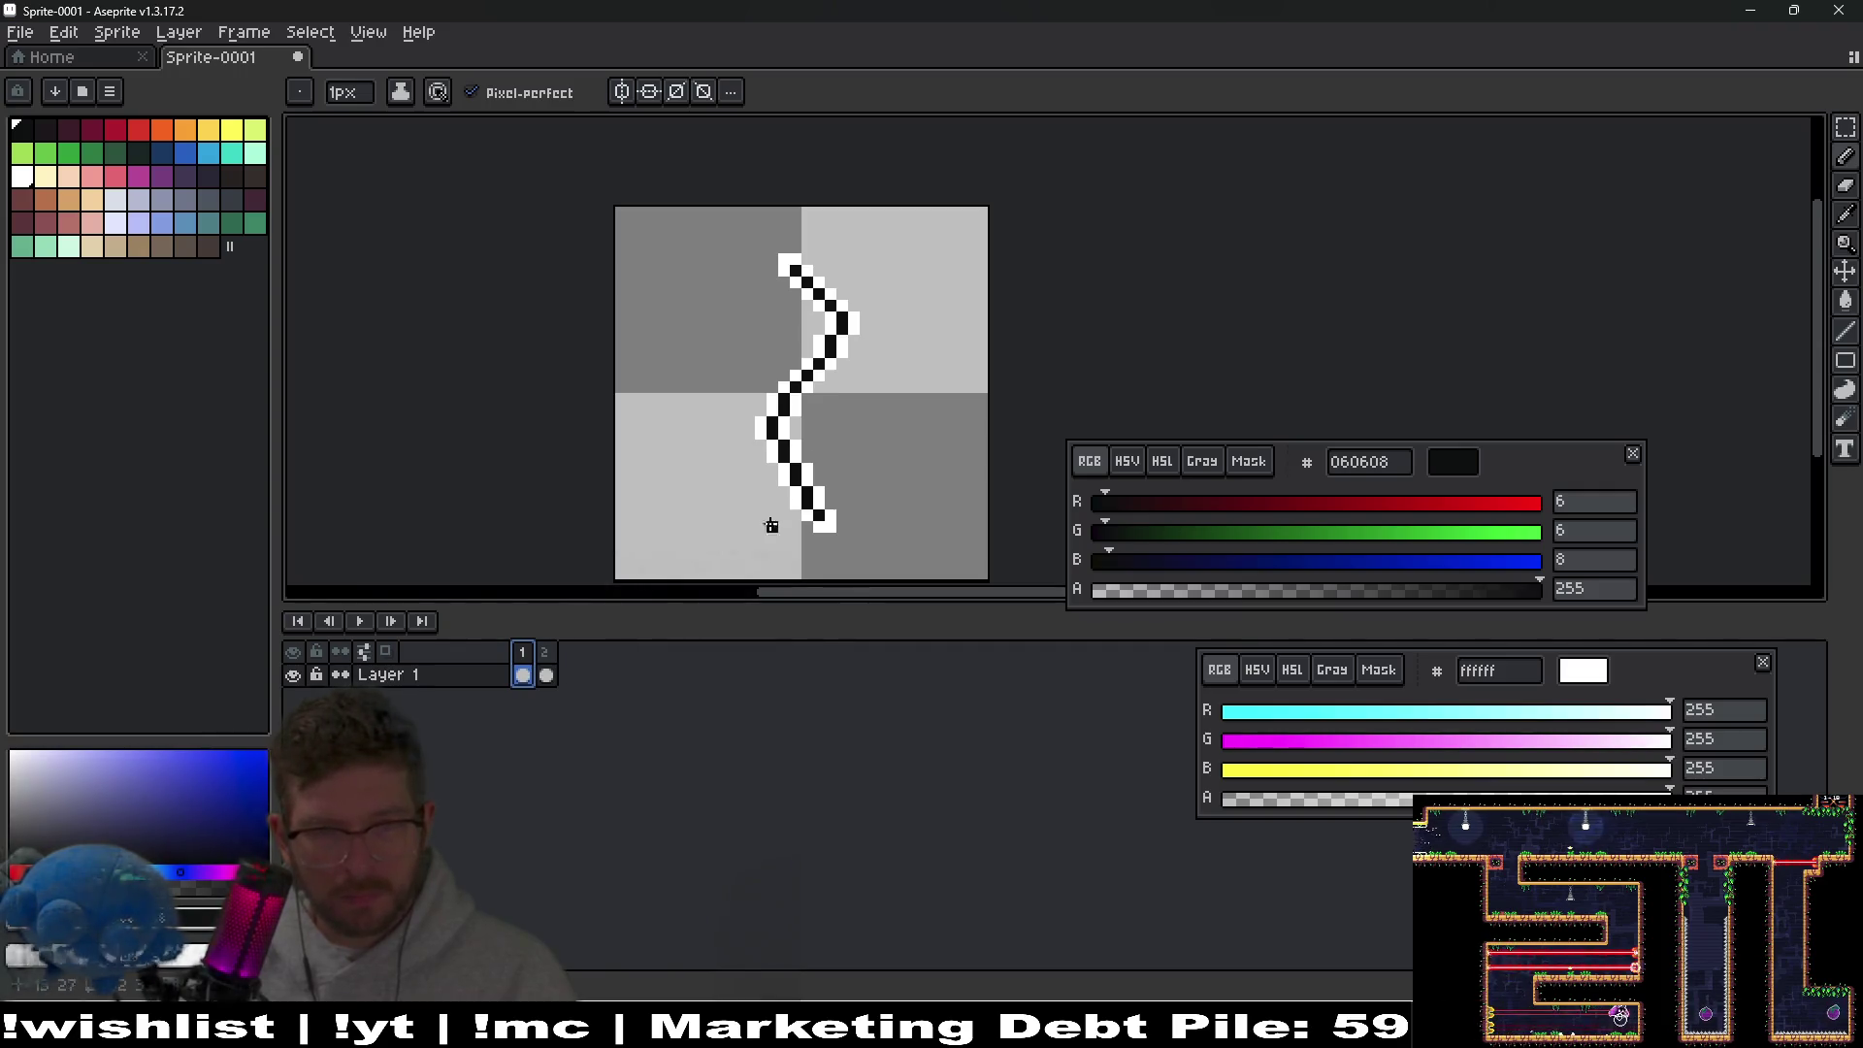
scroll(813, 311, up, 1)
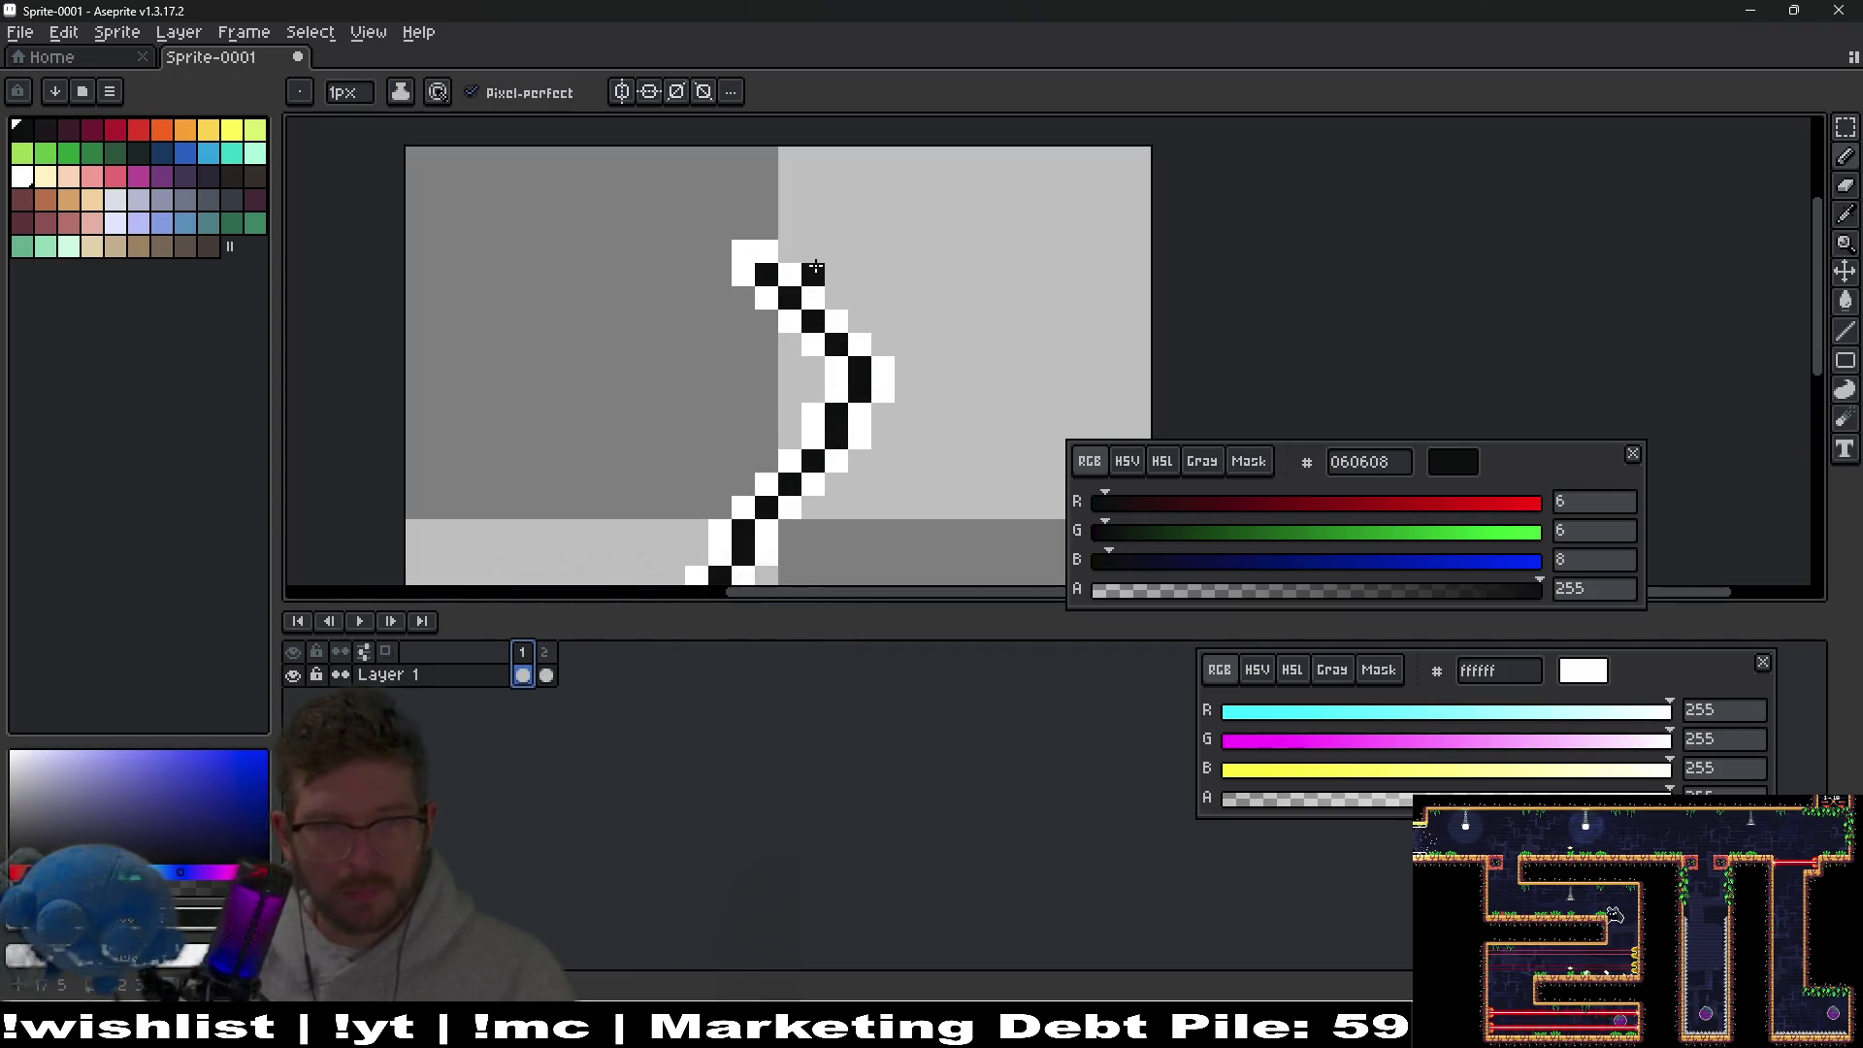
click(544, 673)
drag(743, 291, 734, 365)
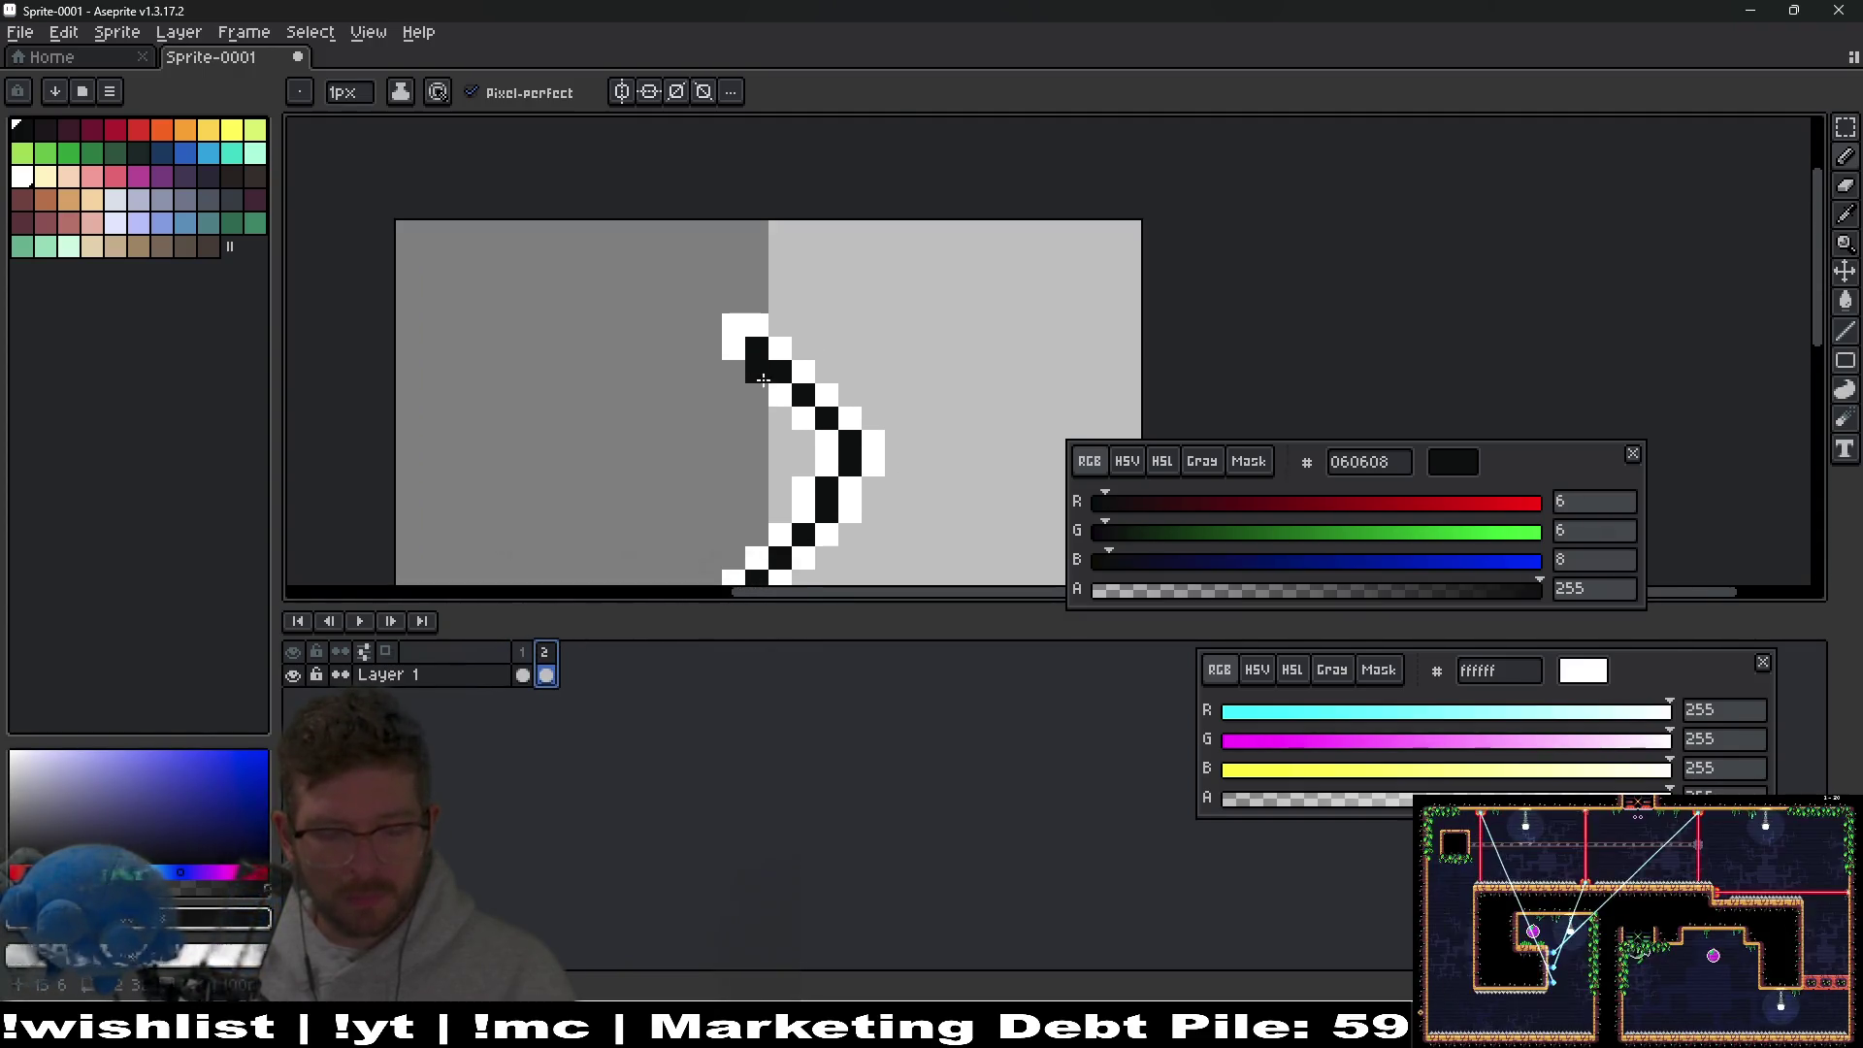
Raise the upper crack section one pixel and add a black pixel at its bend.
key(m)
drag(664, 278, 966, 441)
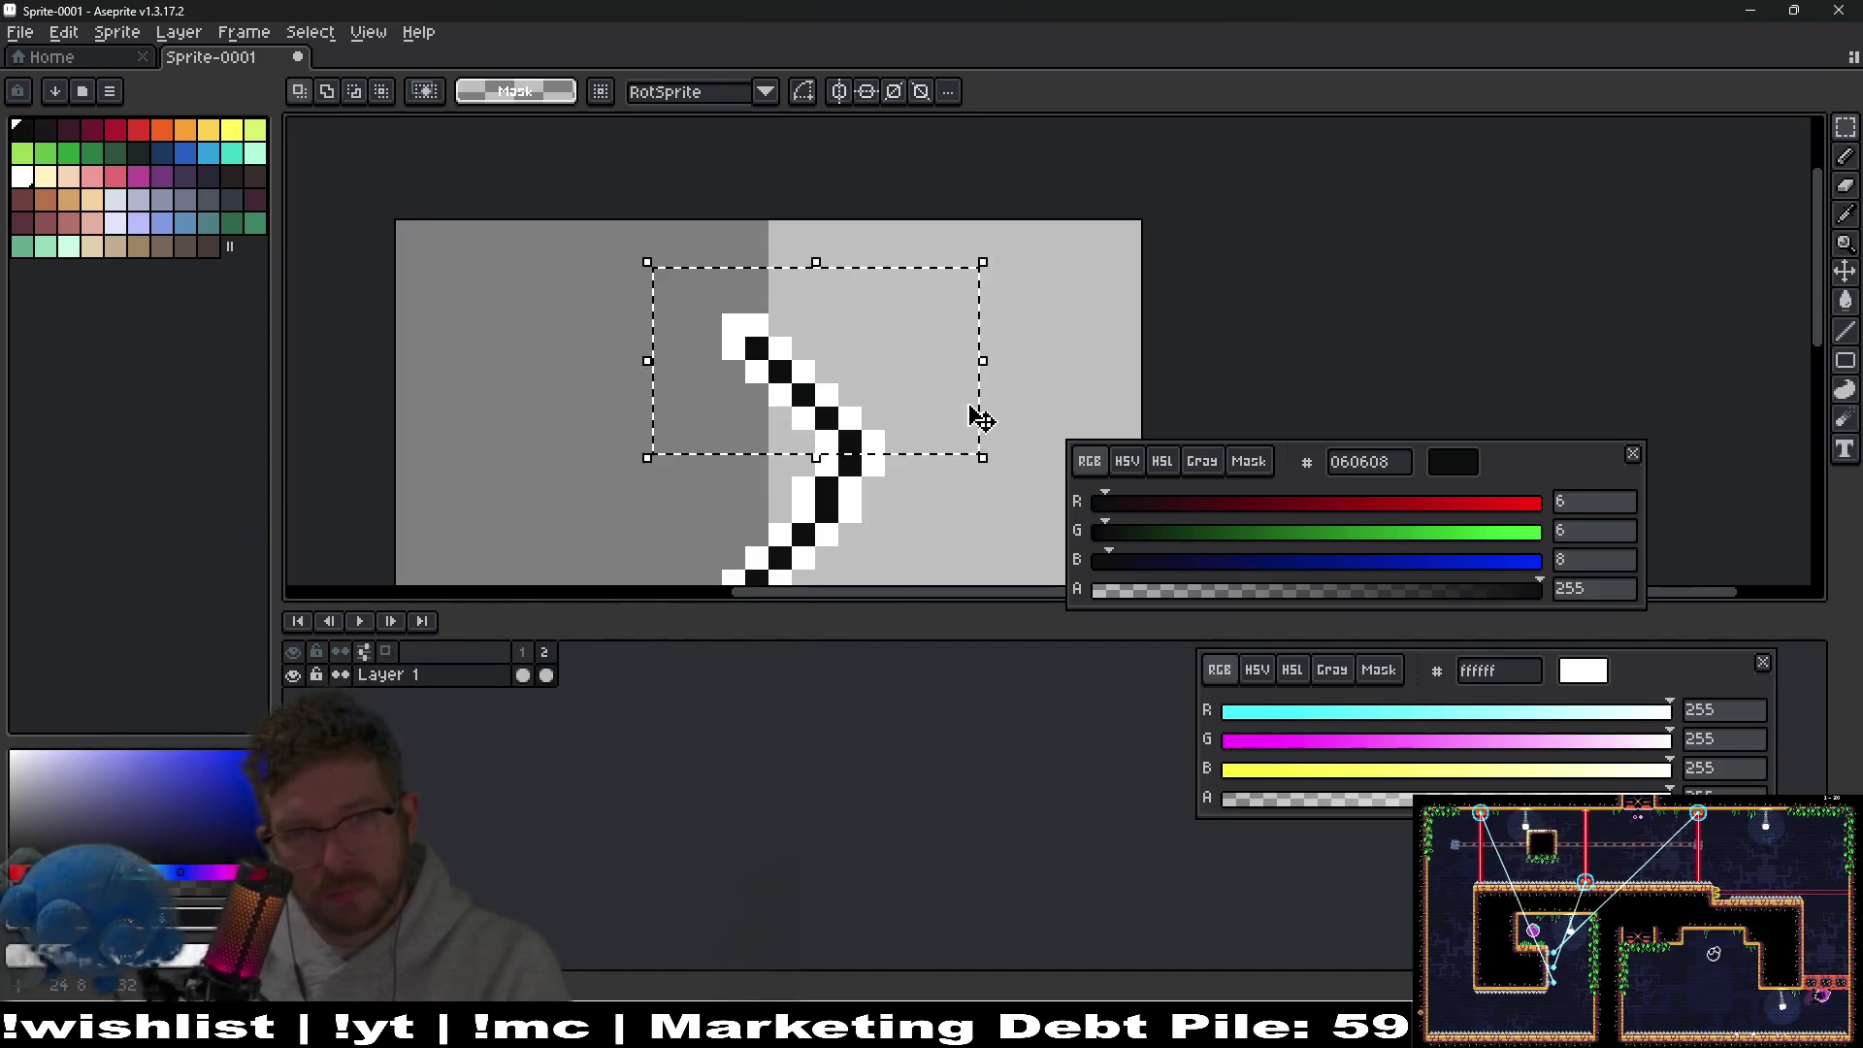
key(Up)
key(ctrl+d)
key(b)
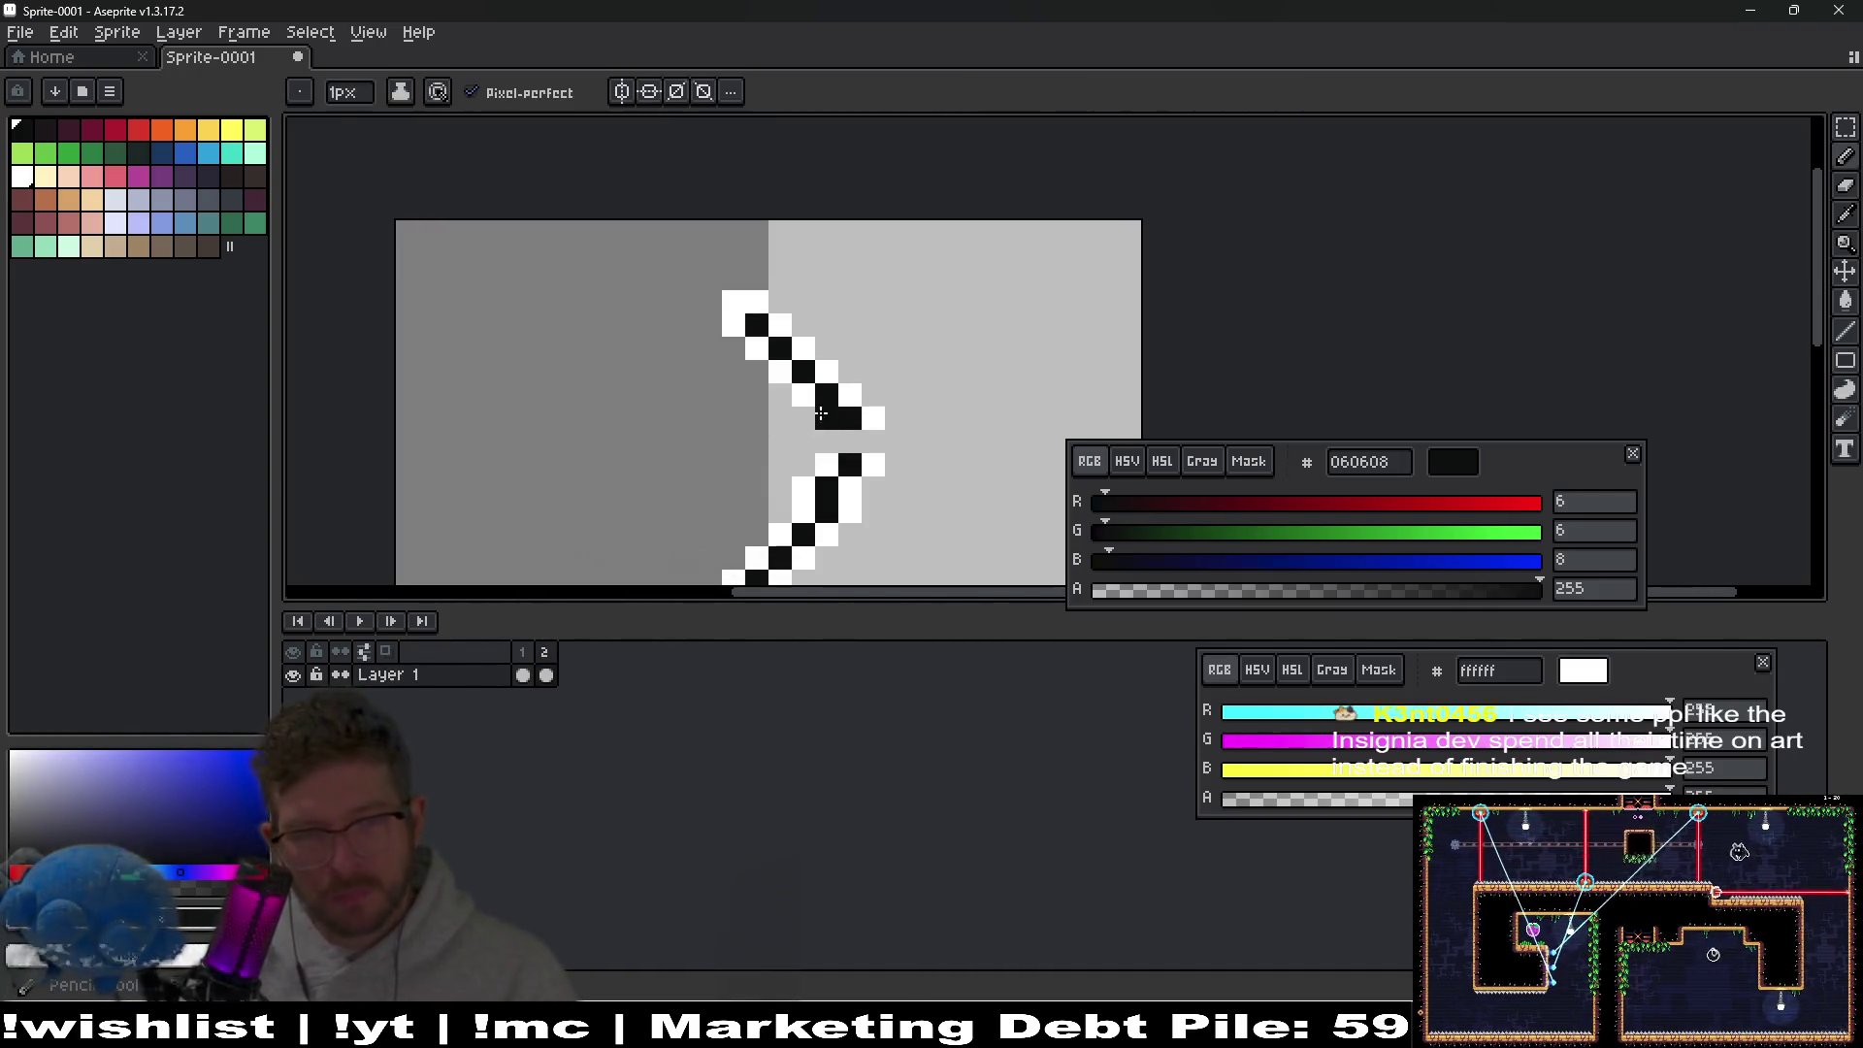
scroll(812, 378, up, 2)
click(842, 359)
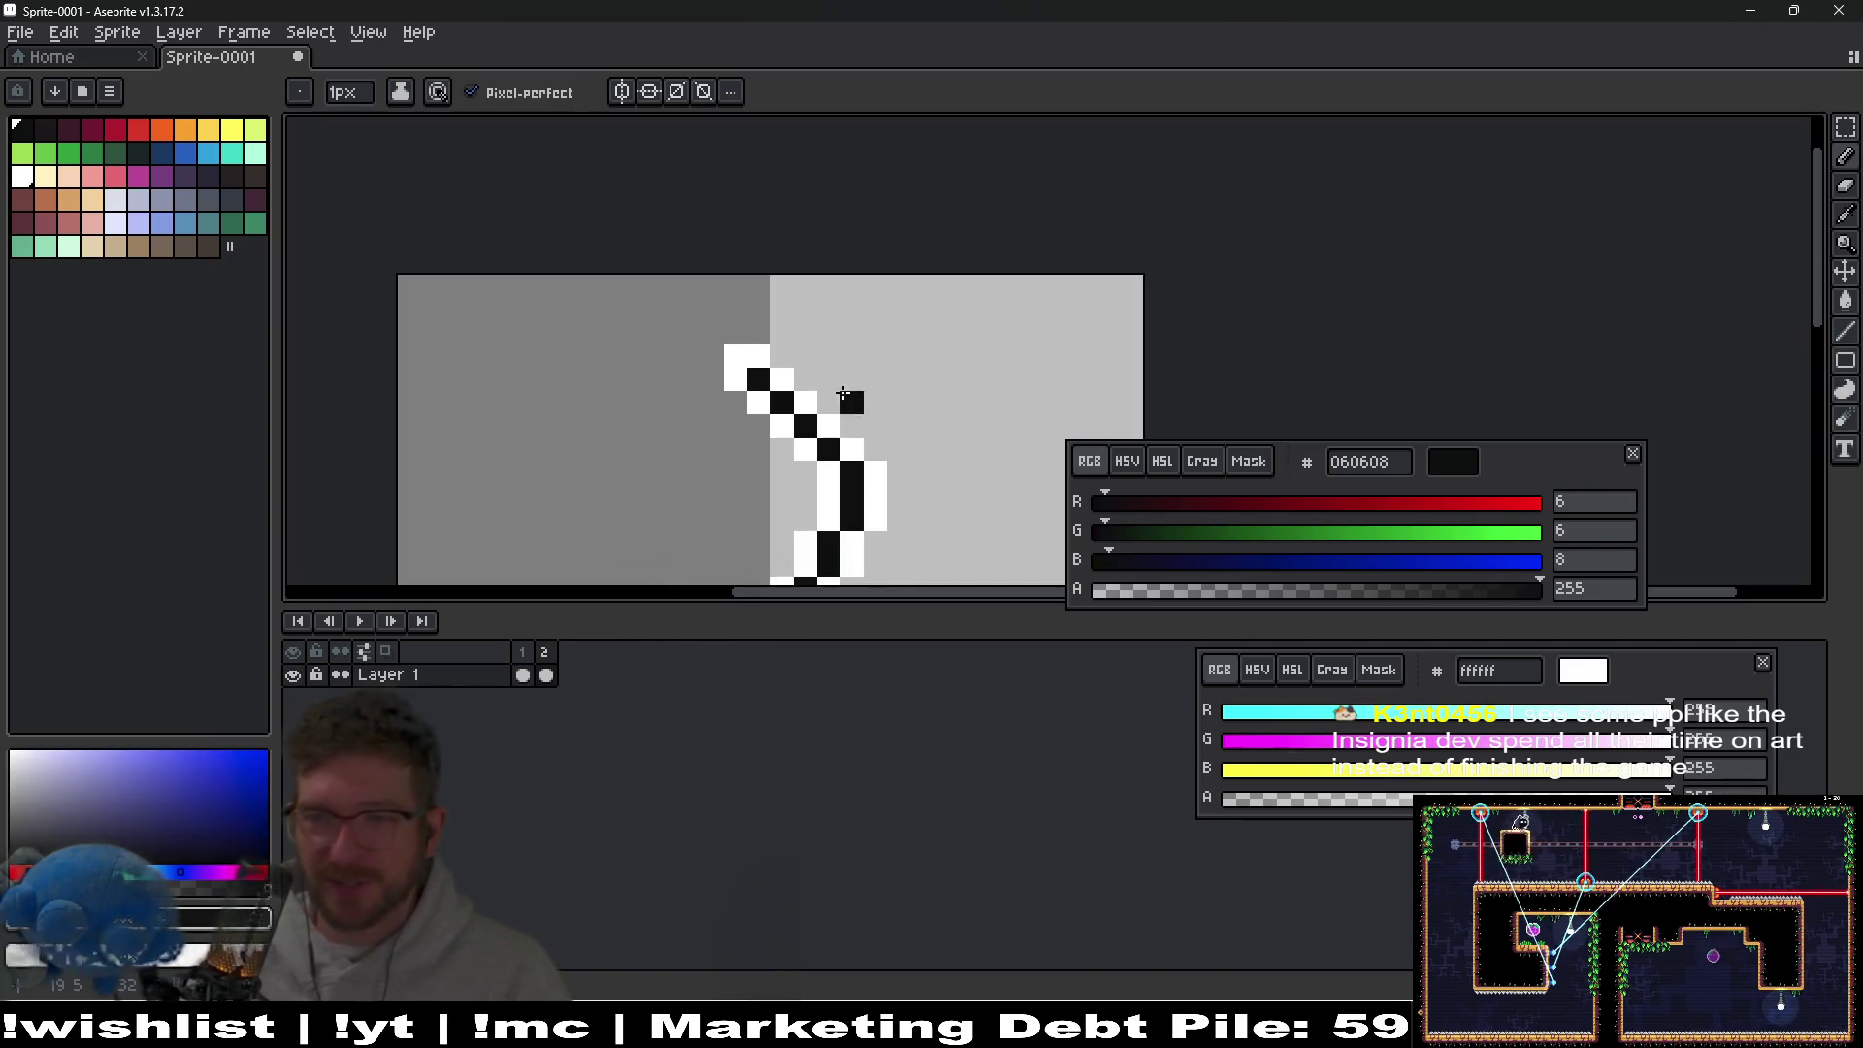
Nudge the top end of the crack up another pixel.
scroll(798, 379, up, 1)
key(m)
mouse_move(683, 317)
mouse_down()
mouse_move(698, 349)
mouse_move(838, 378)
mouse_move(856, 428)
mouse_up()
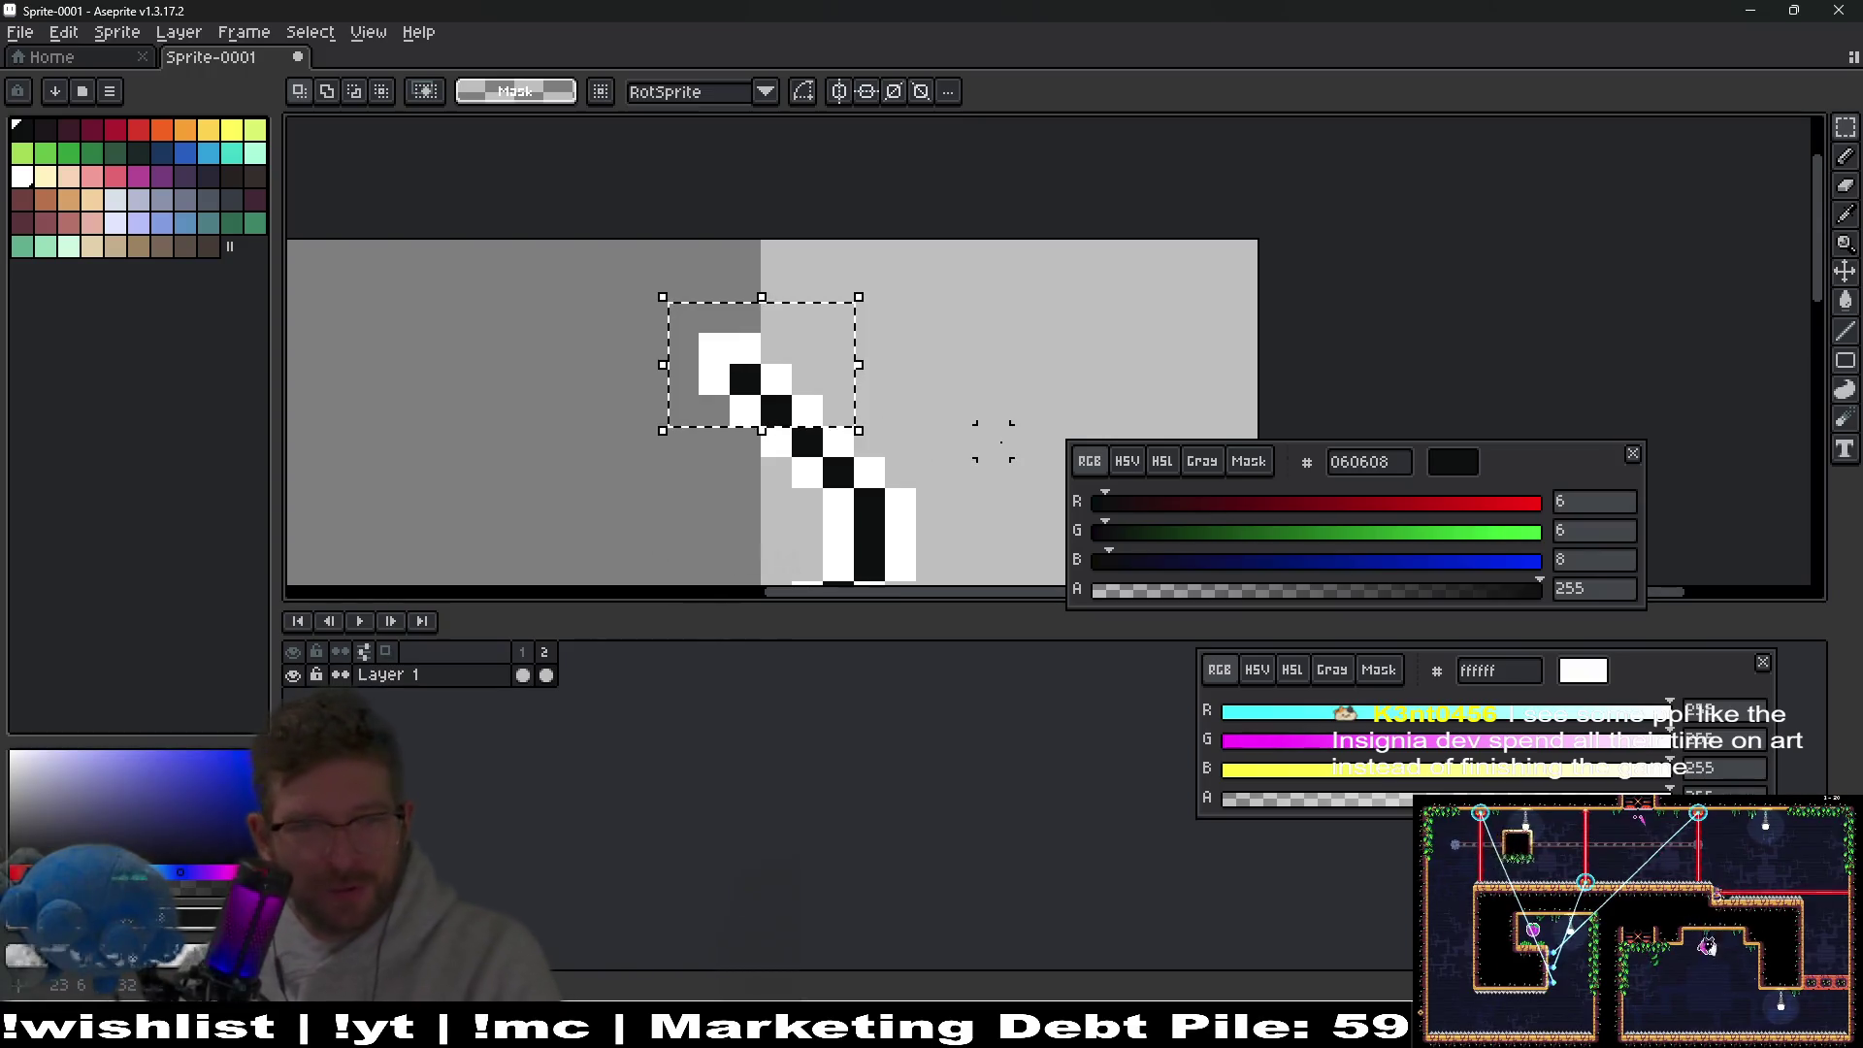
key(Up)
key(ctrl+d)
key(b)
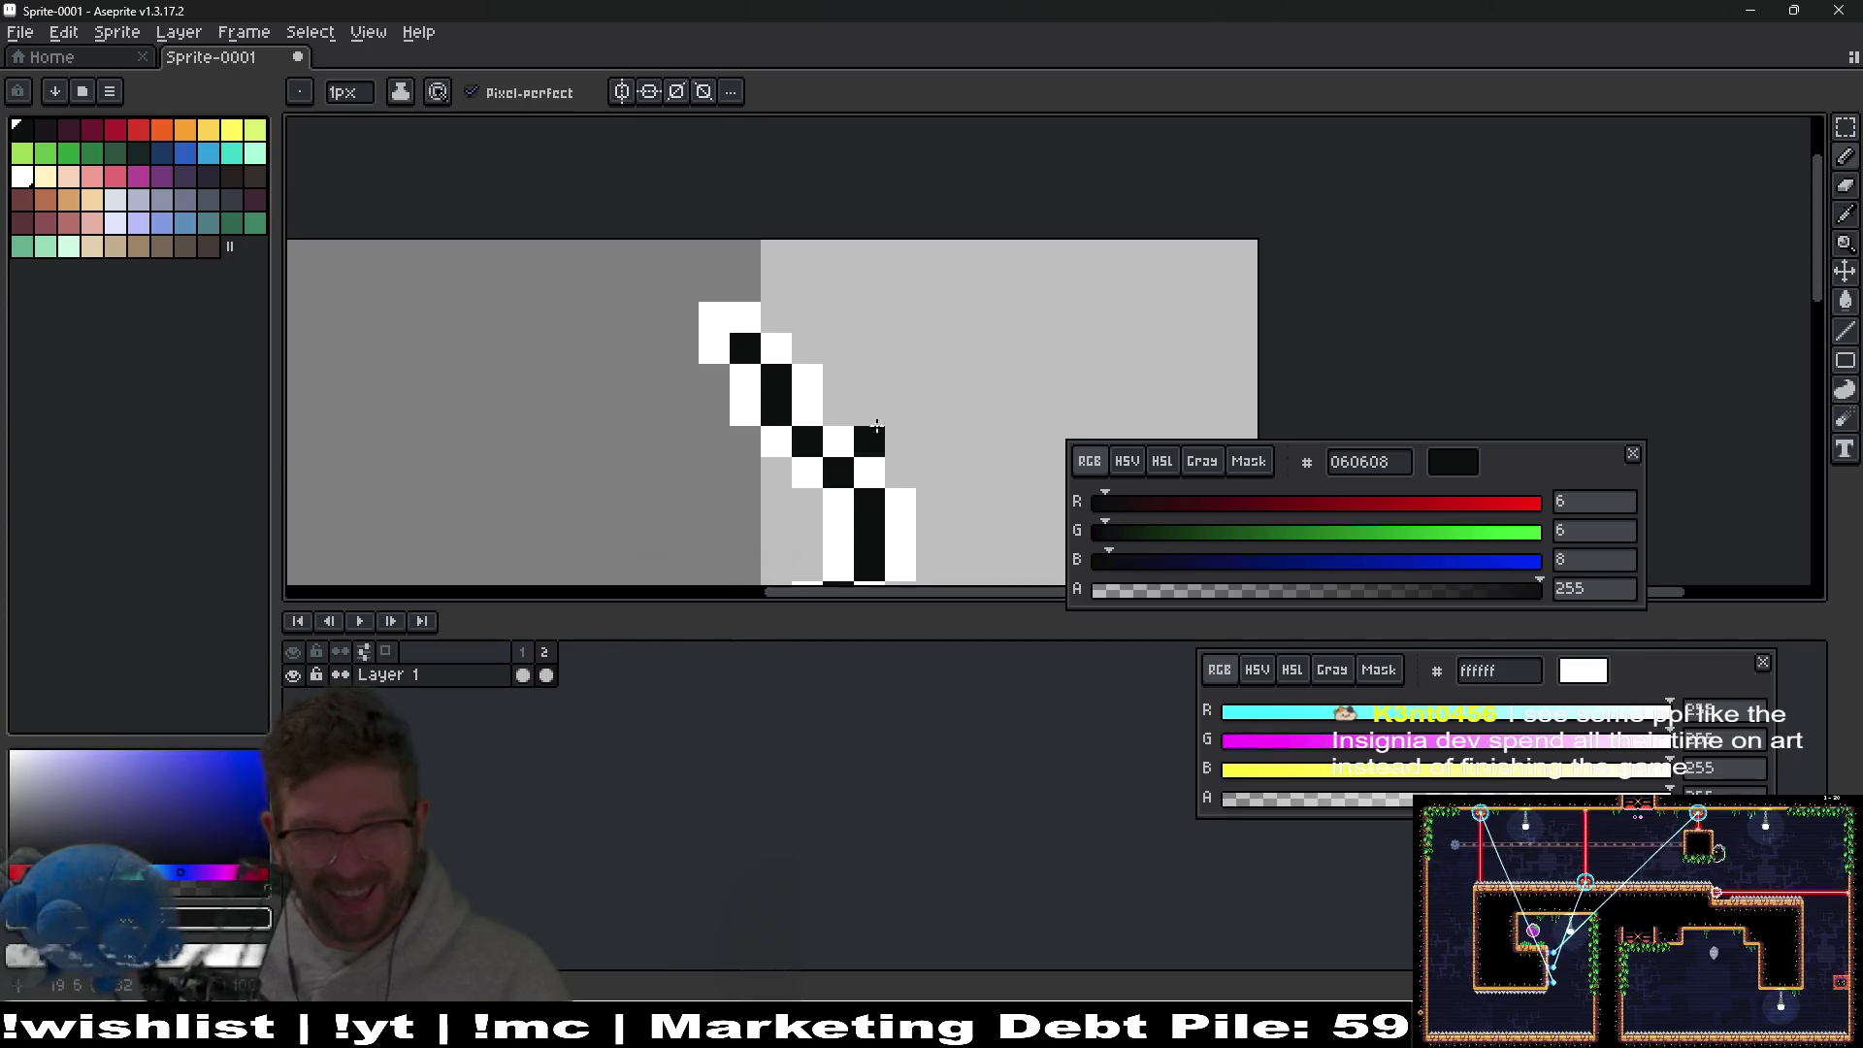
Erase a stray black pixel beside the crack to white.
scroll(866, 421, down, 3)
scroll(878, 406, up, 2)
scroll(879, 405, up, 1)
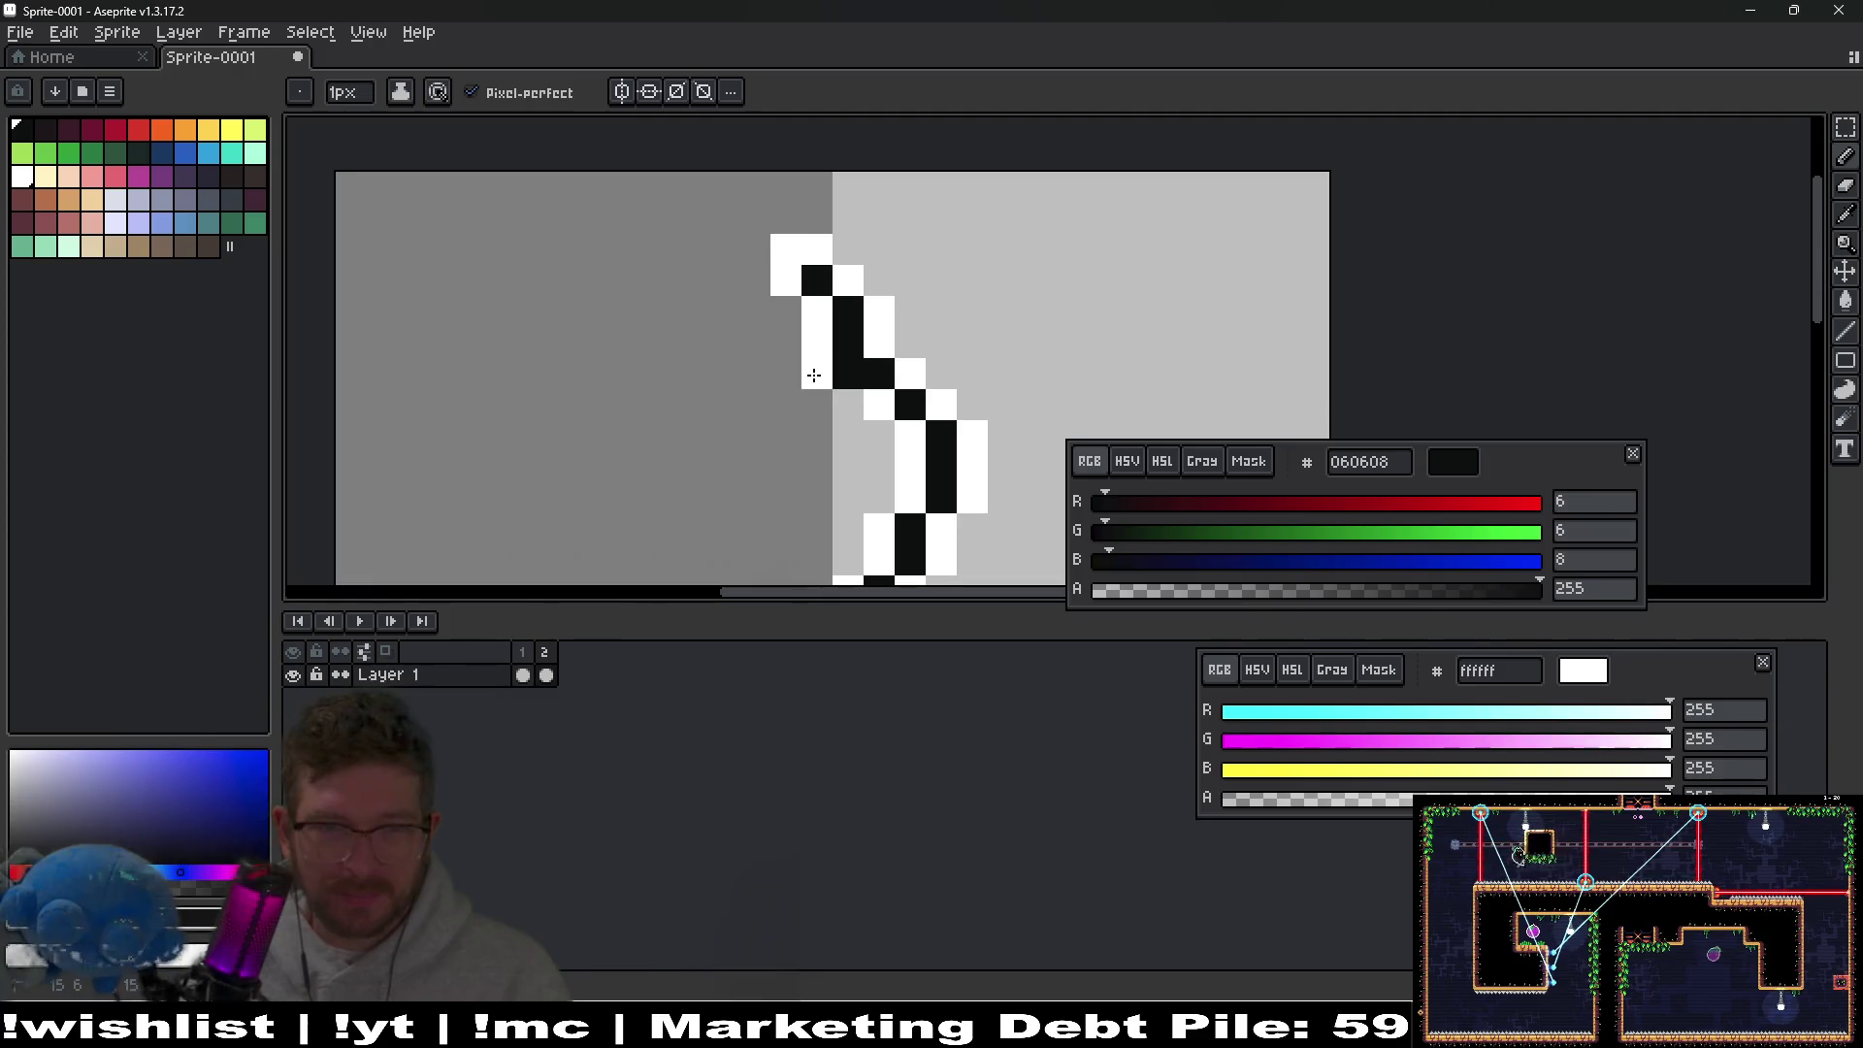
right_click(879, 377)
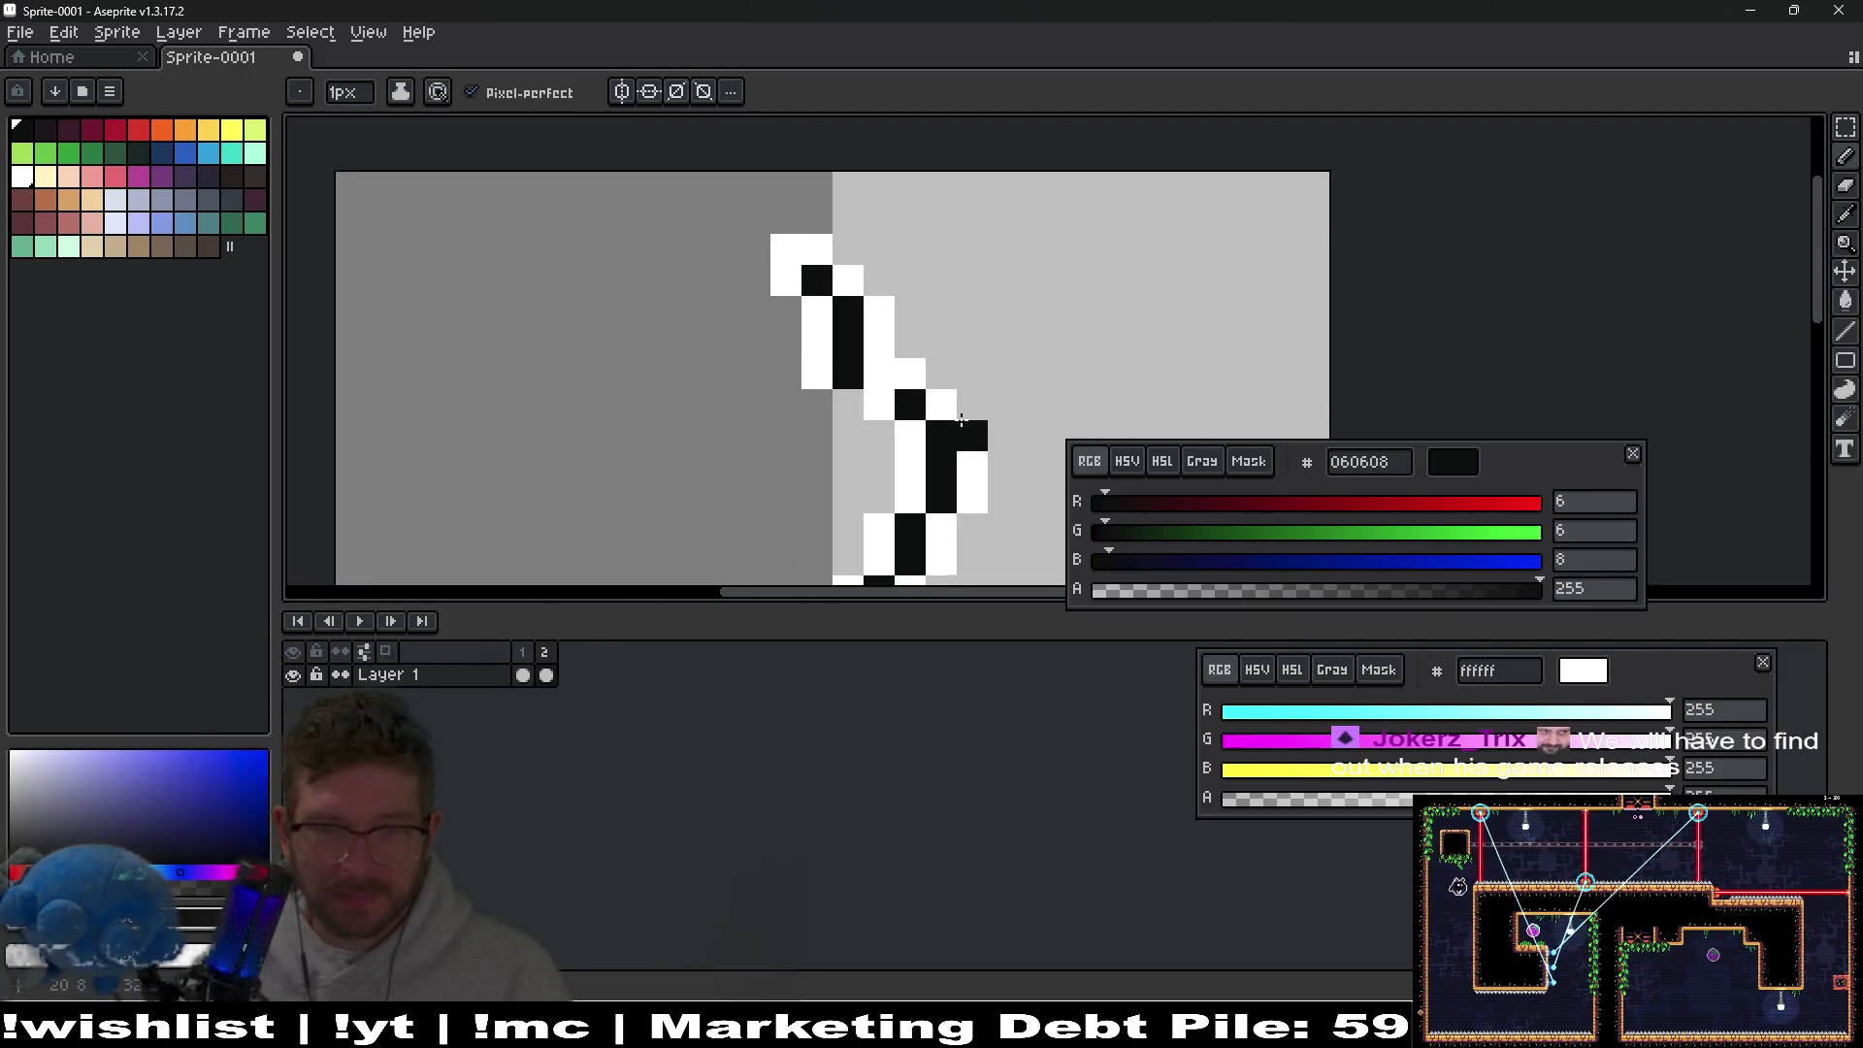
scroll(961, 419, down, 4)
key(ctrl)
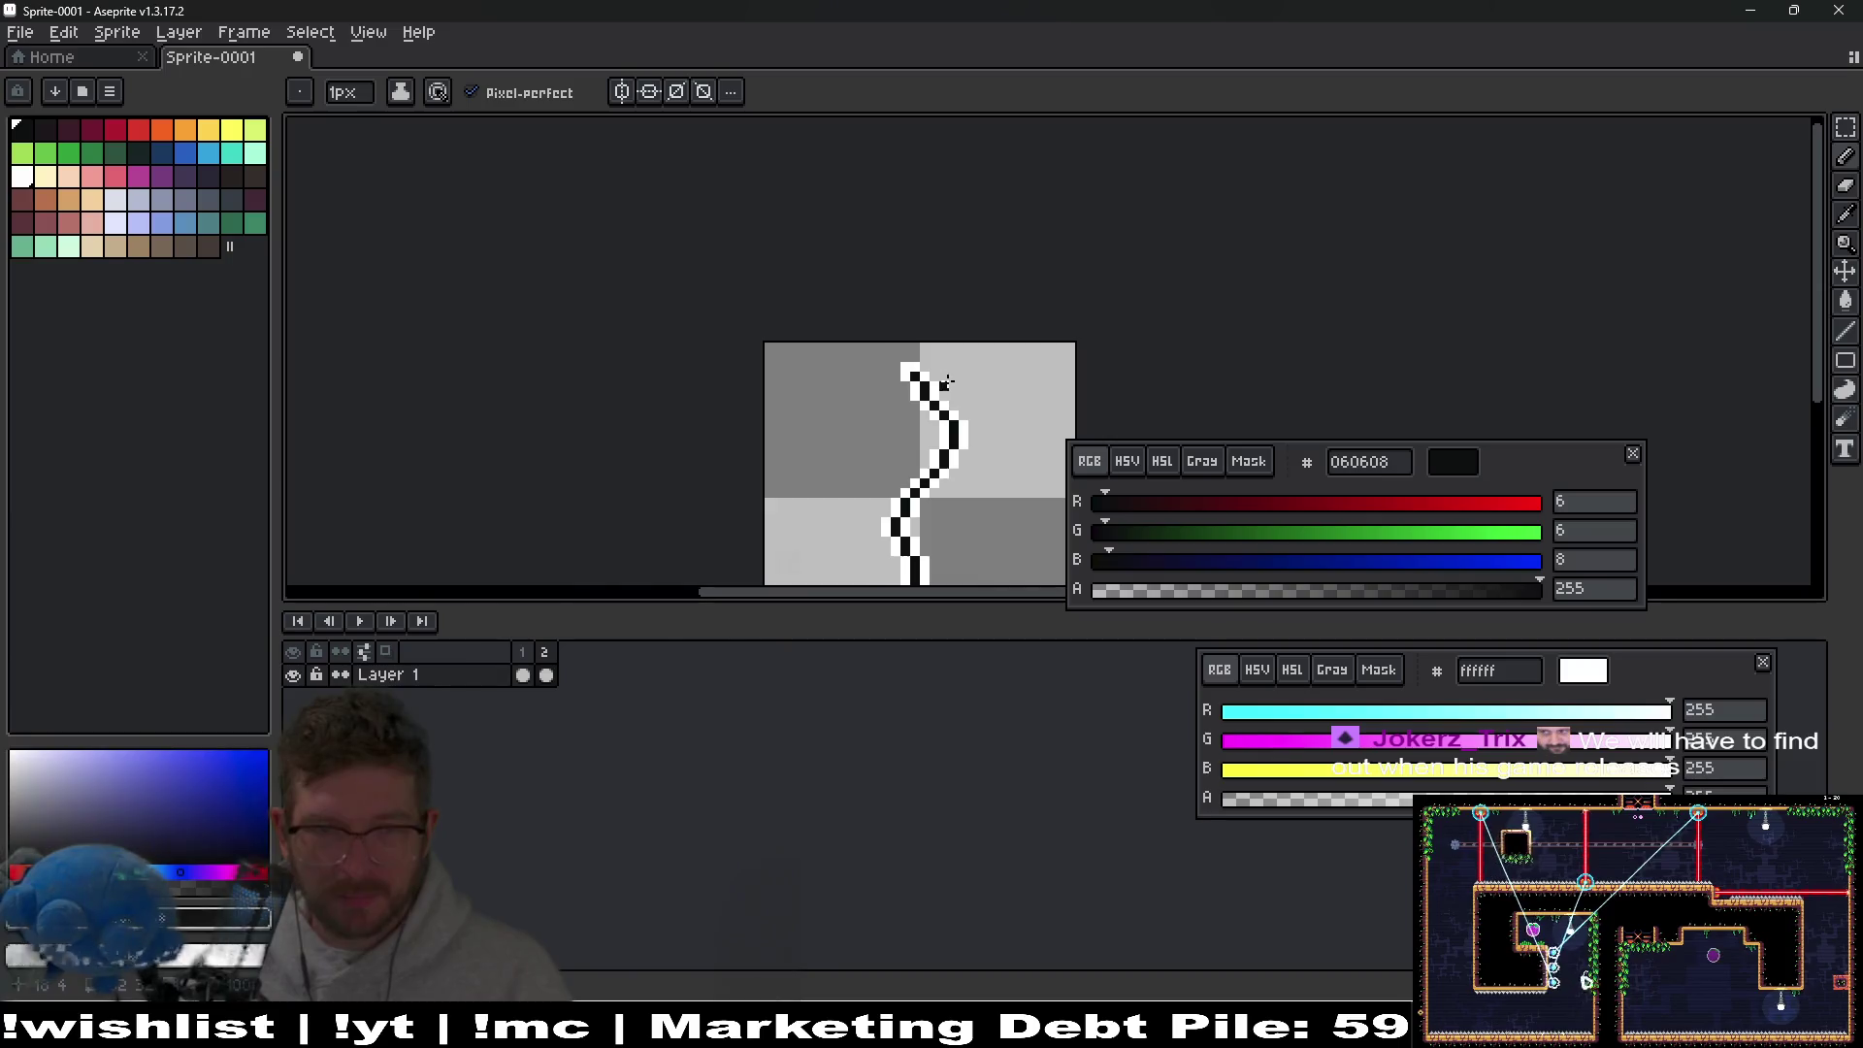
scroll(1006, 391, up, 1)
scroll(882, 387, up, 1)
Shift the top of the line up one more pixel and fill a white pixel black.
drag(693, 296, 921, 412)
key(Up)
key(ctrl+d)
key(b)
click(780, 410)
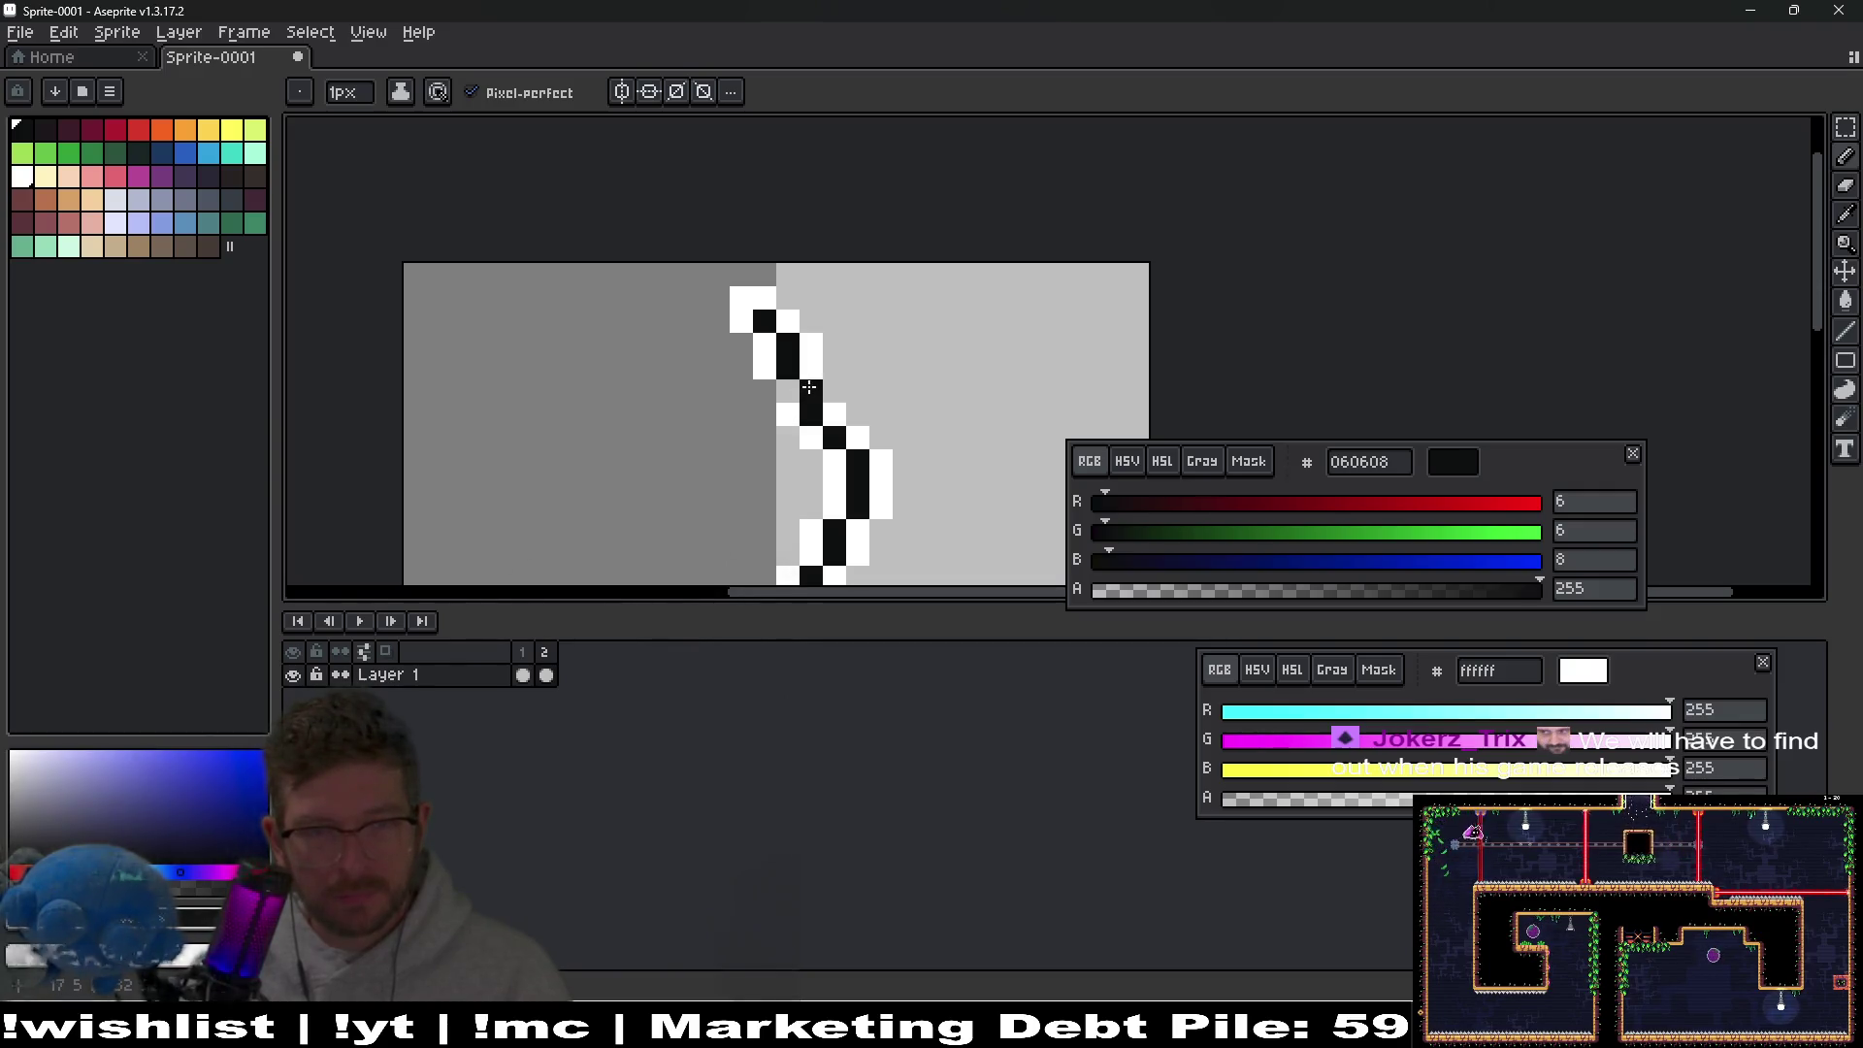
scroll(832, 391, down, 7)
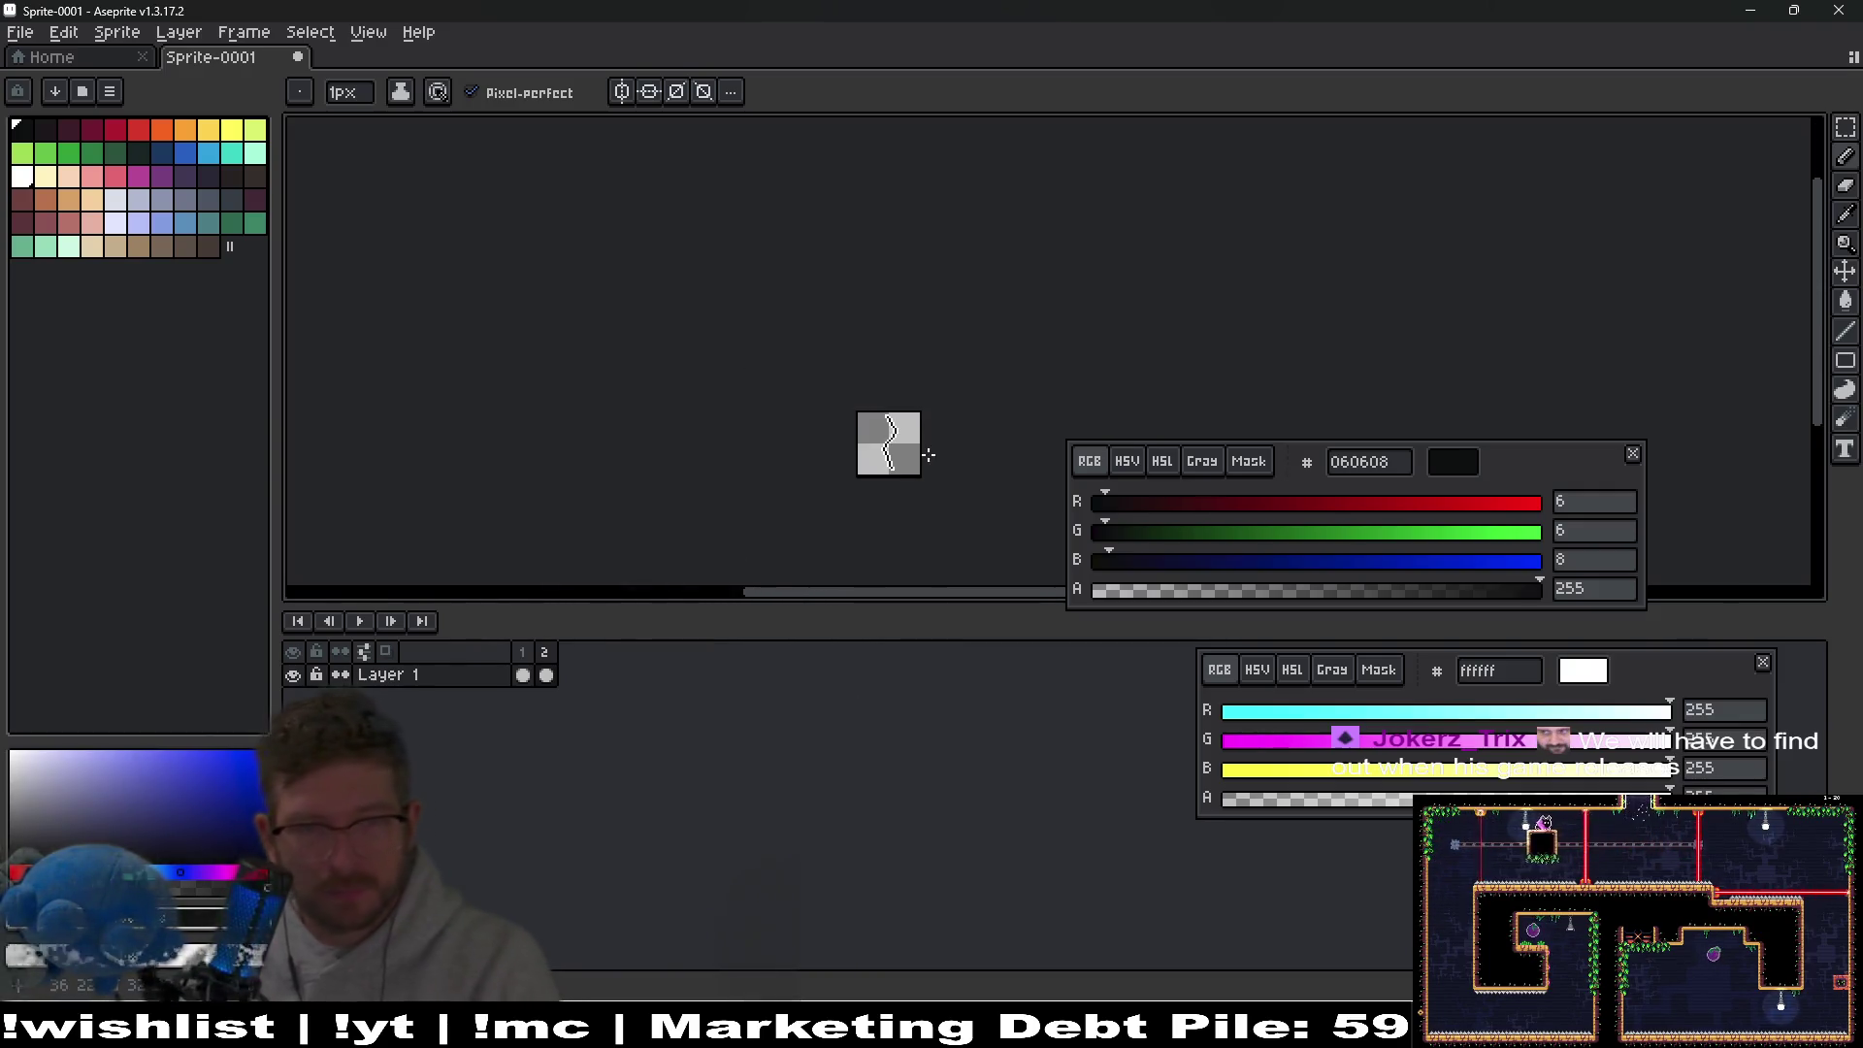
Inspect the lower stroke, then add two black pixels where the strokes meet.
scroll(913, 447, up, 4)
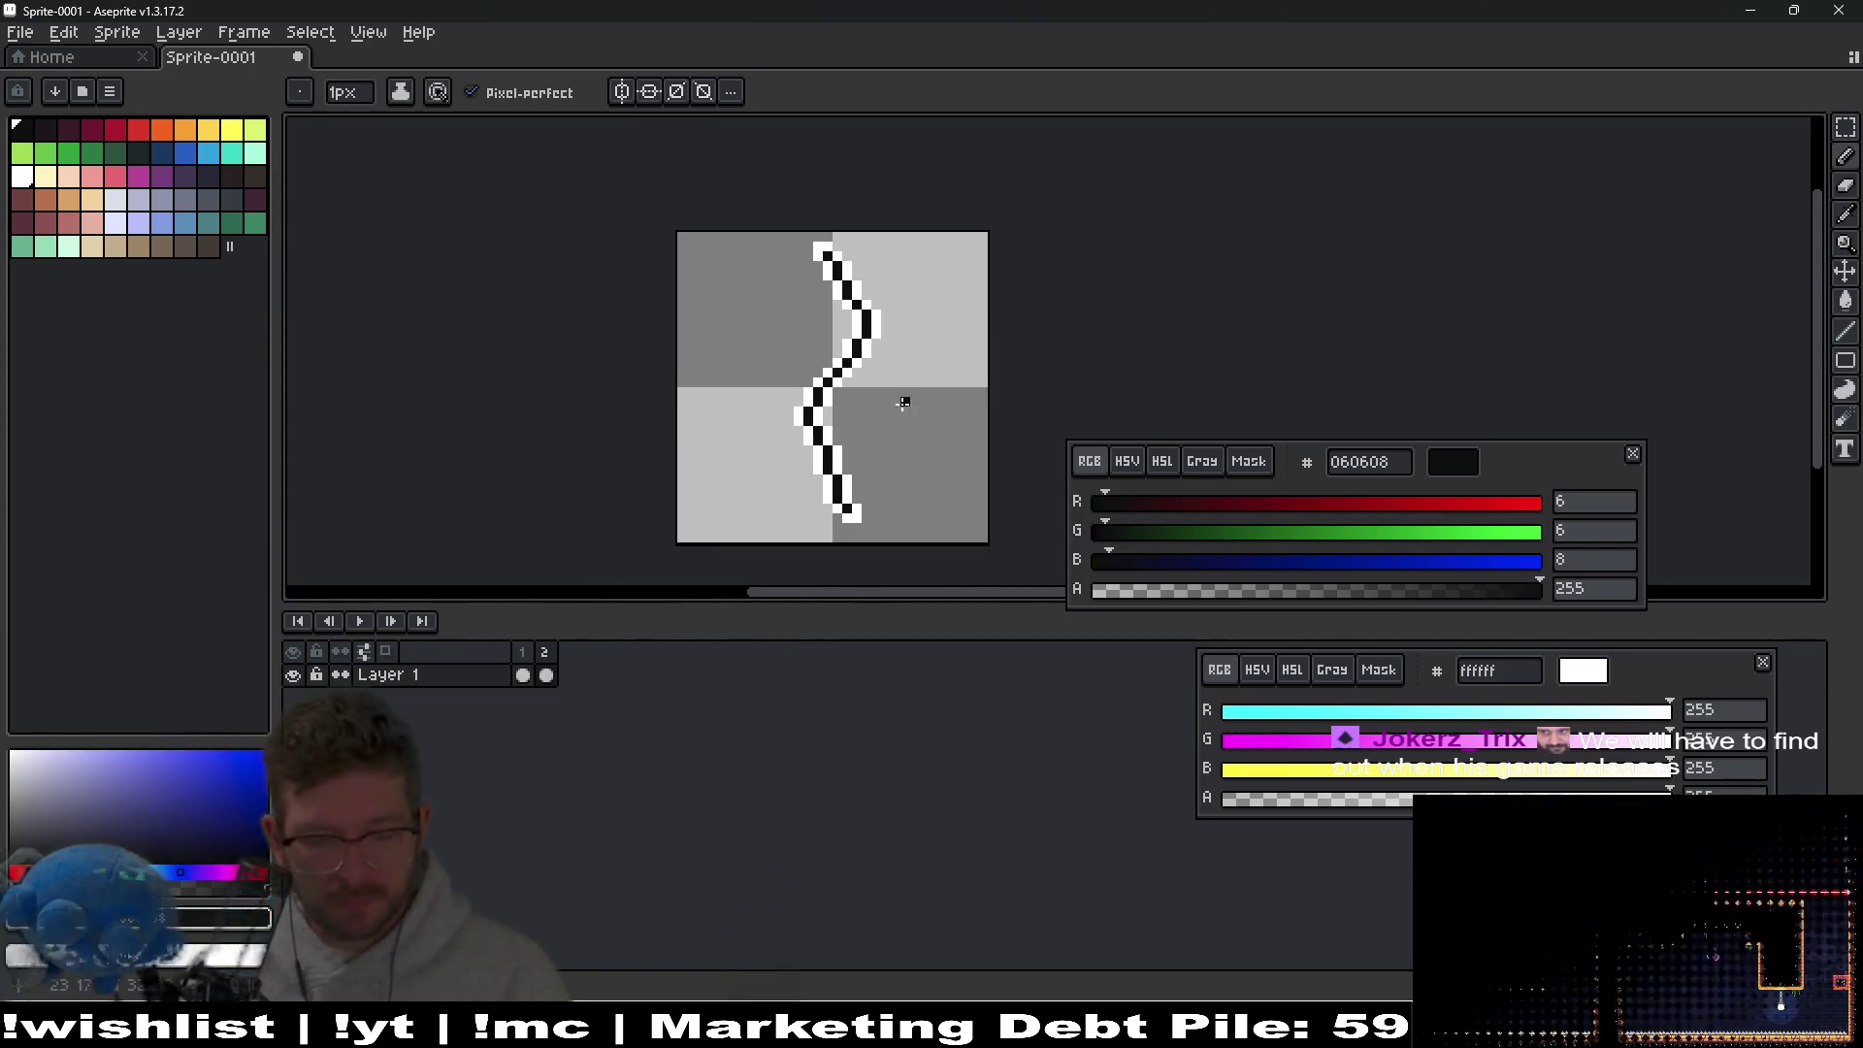
key(m)
scroll(830, 413, up, 1)
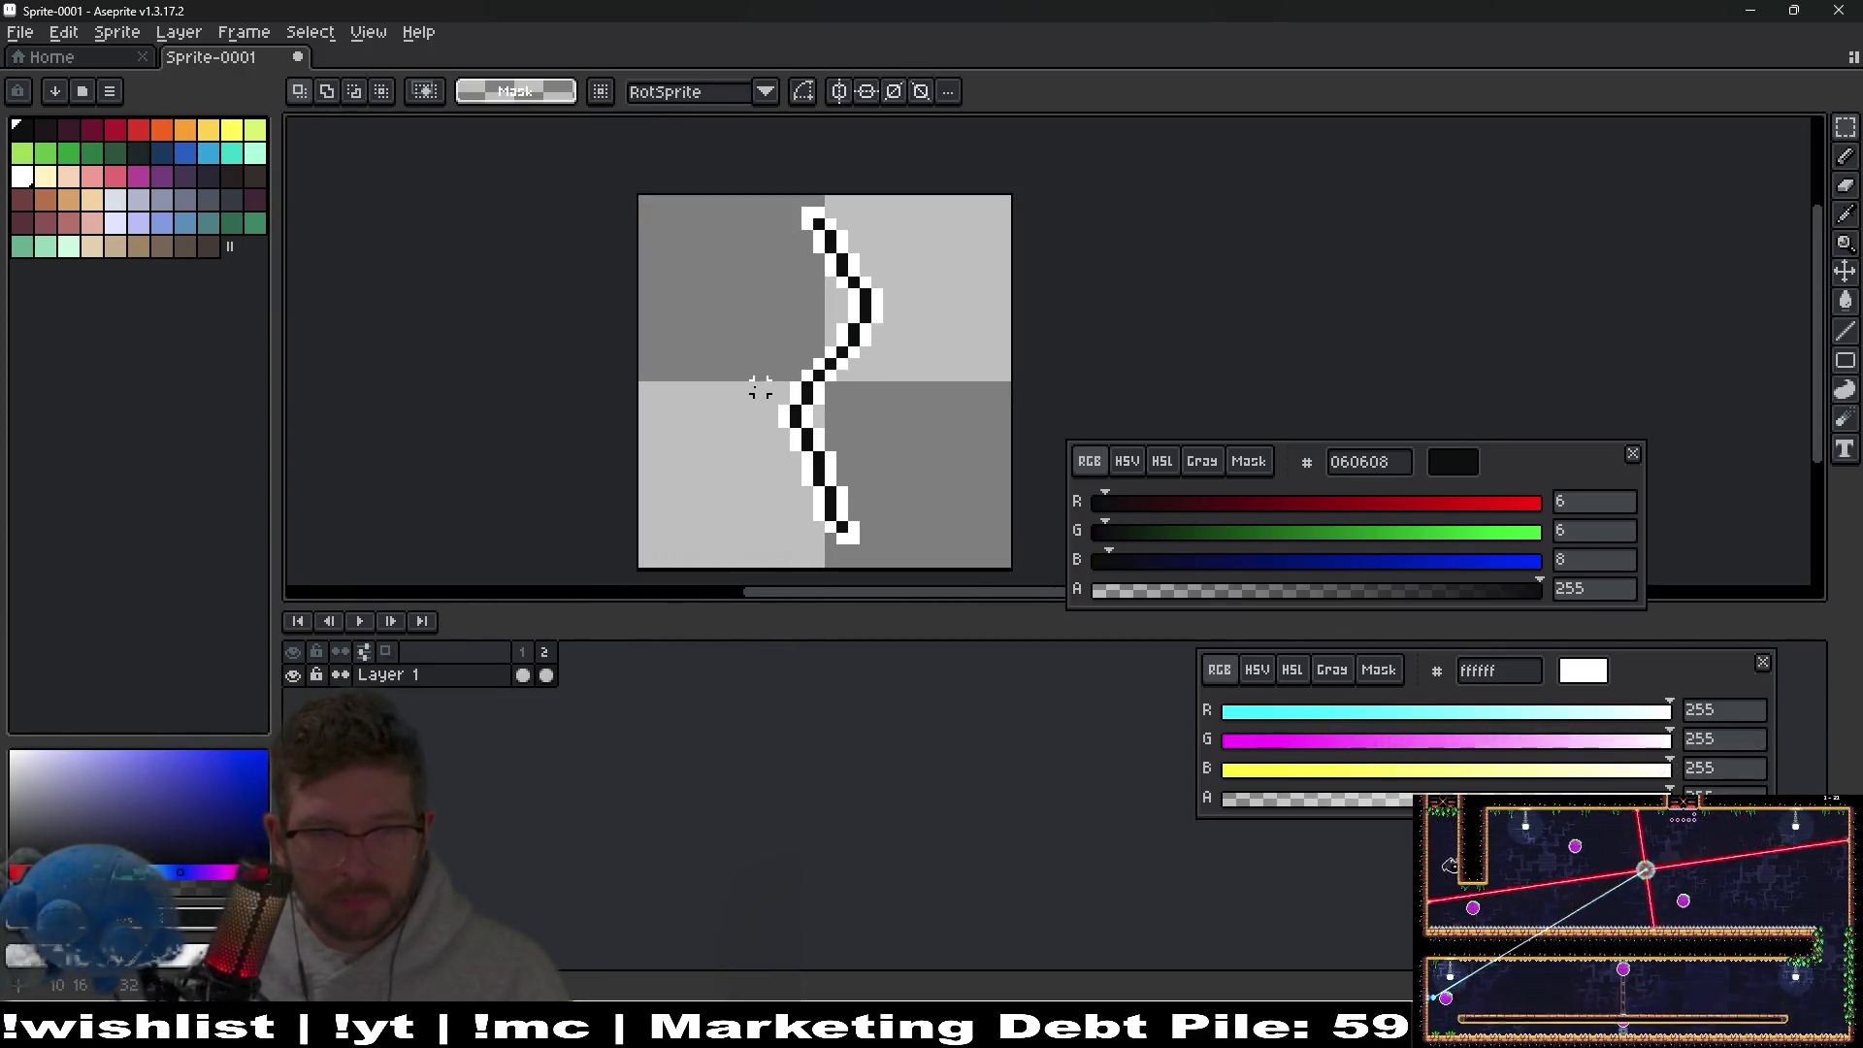
drag(760, 387, 922, 549)
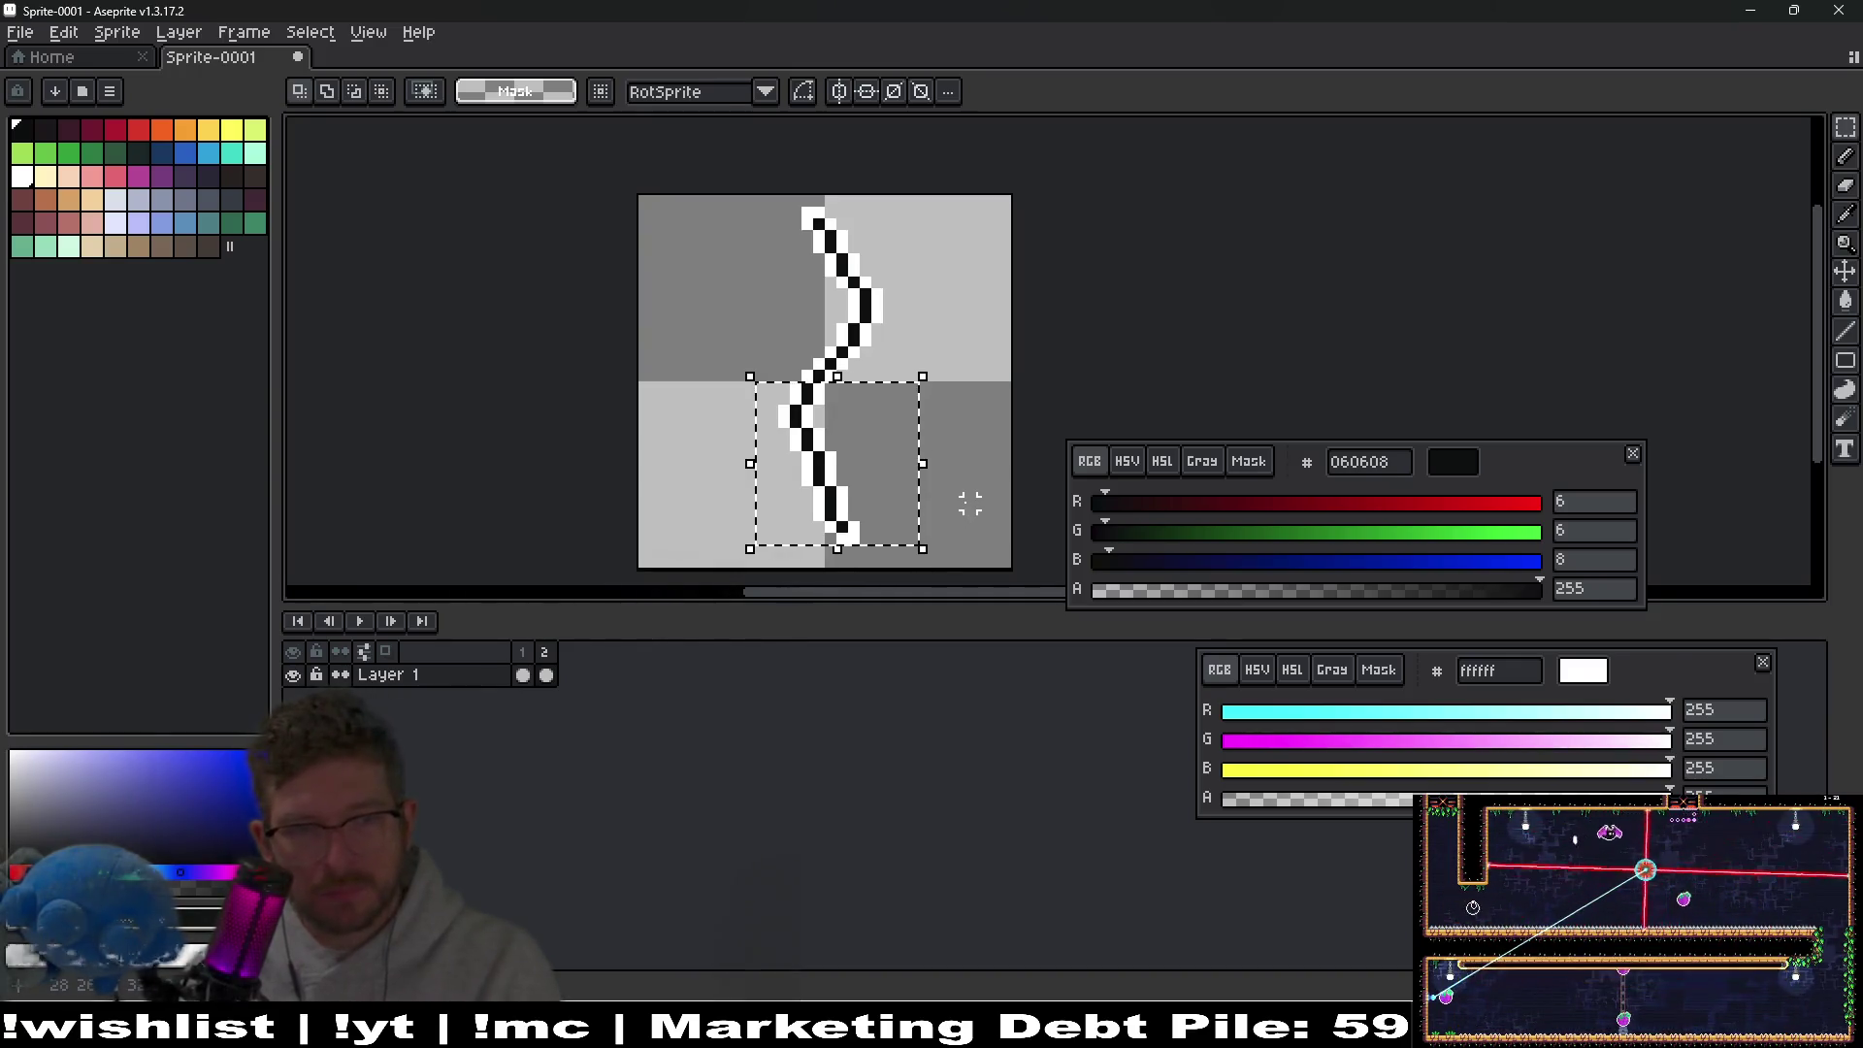
click(948, 441)
scroll(867, 393, up, 3)
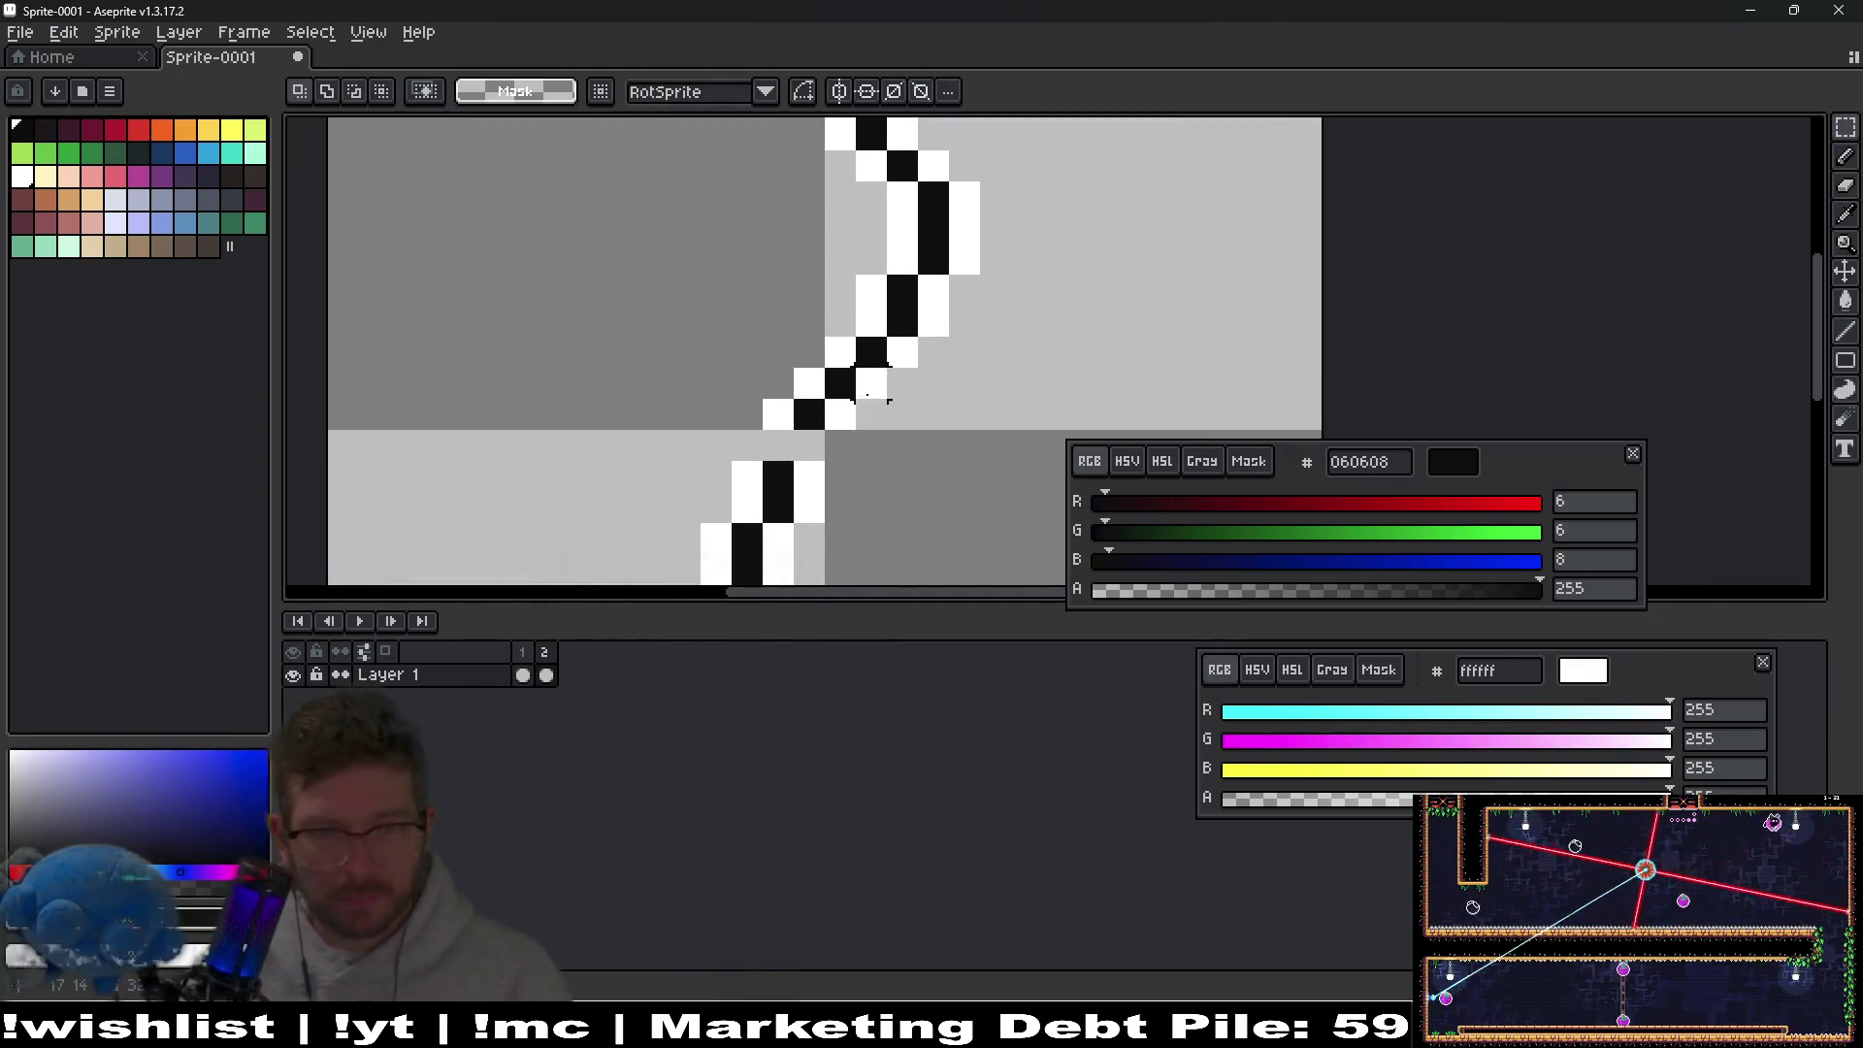
key(b)
click(802, 438)
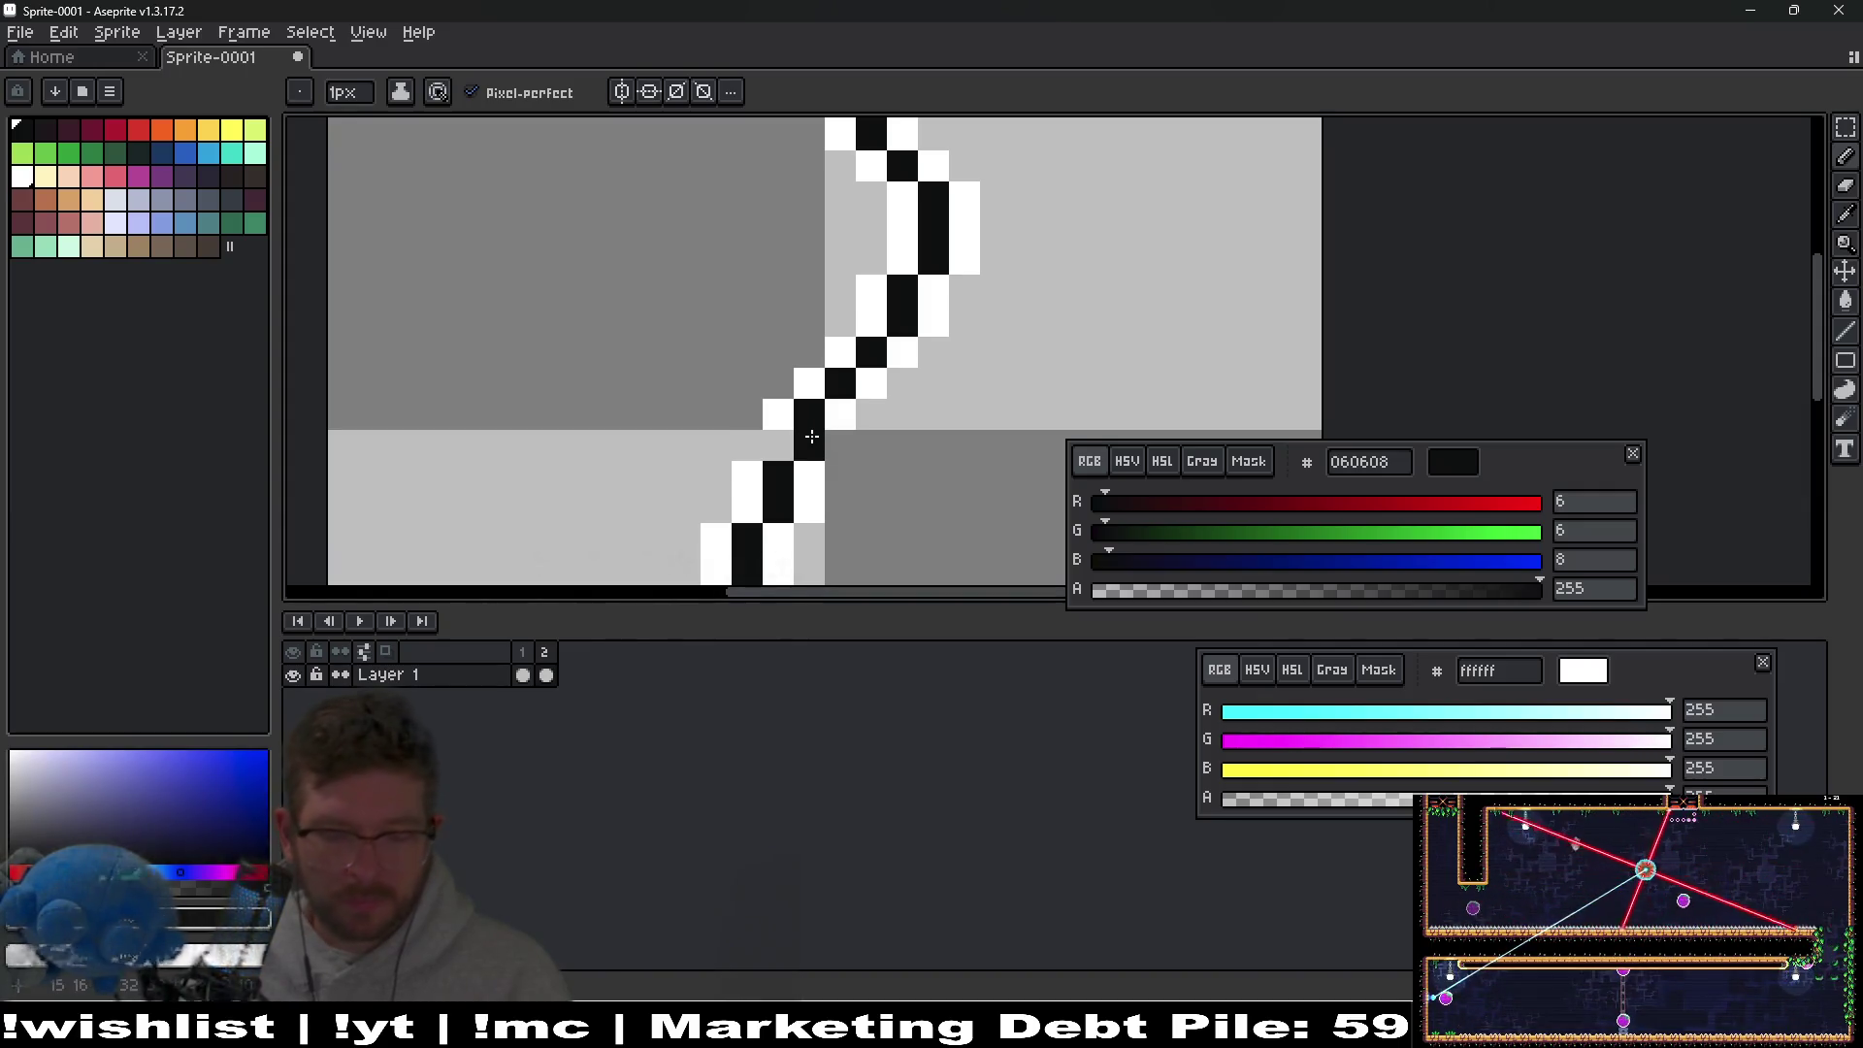
click(850, 439)
scroll(875, 385, down, 3)
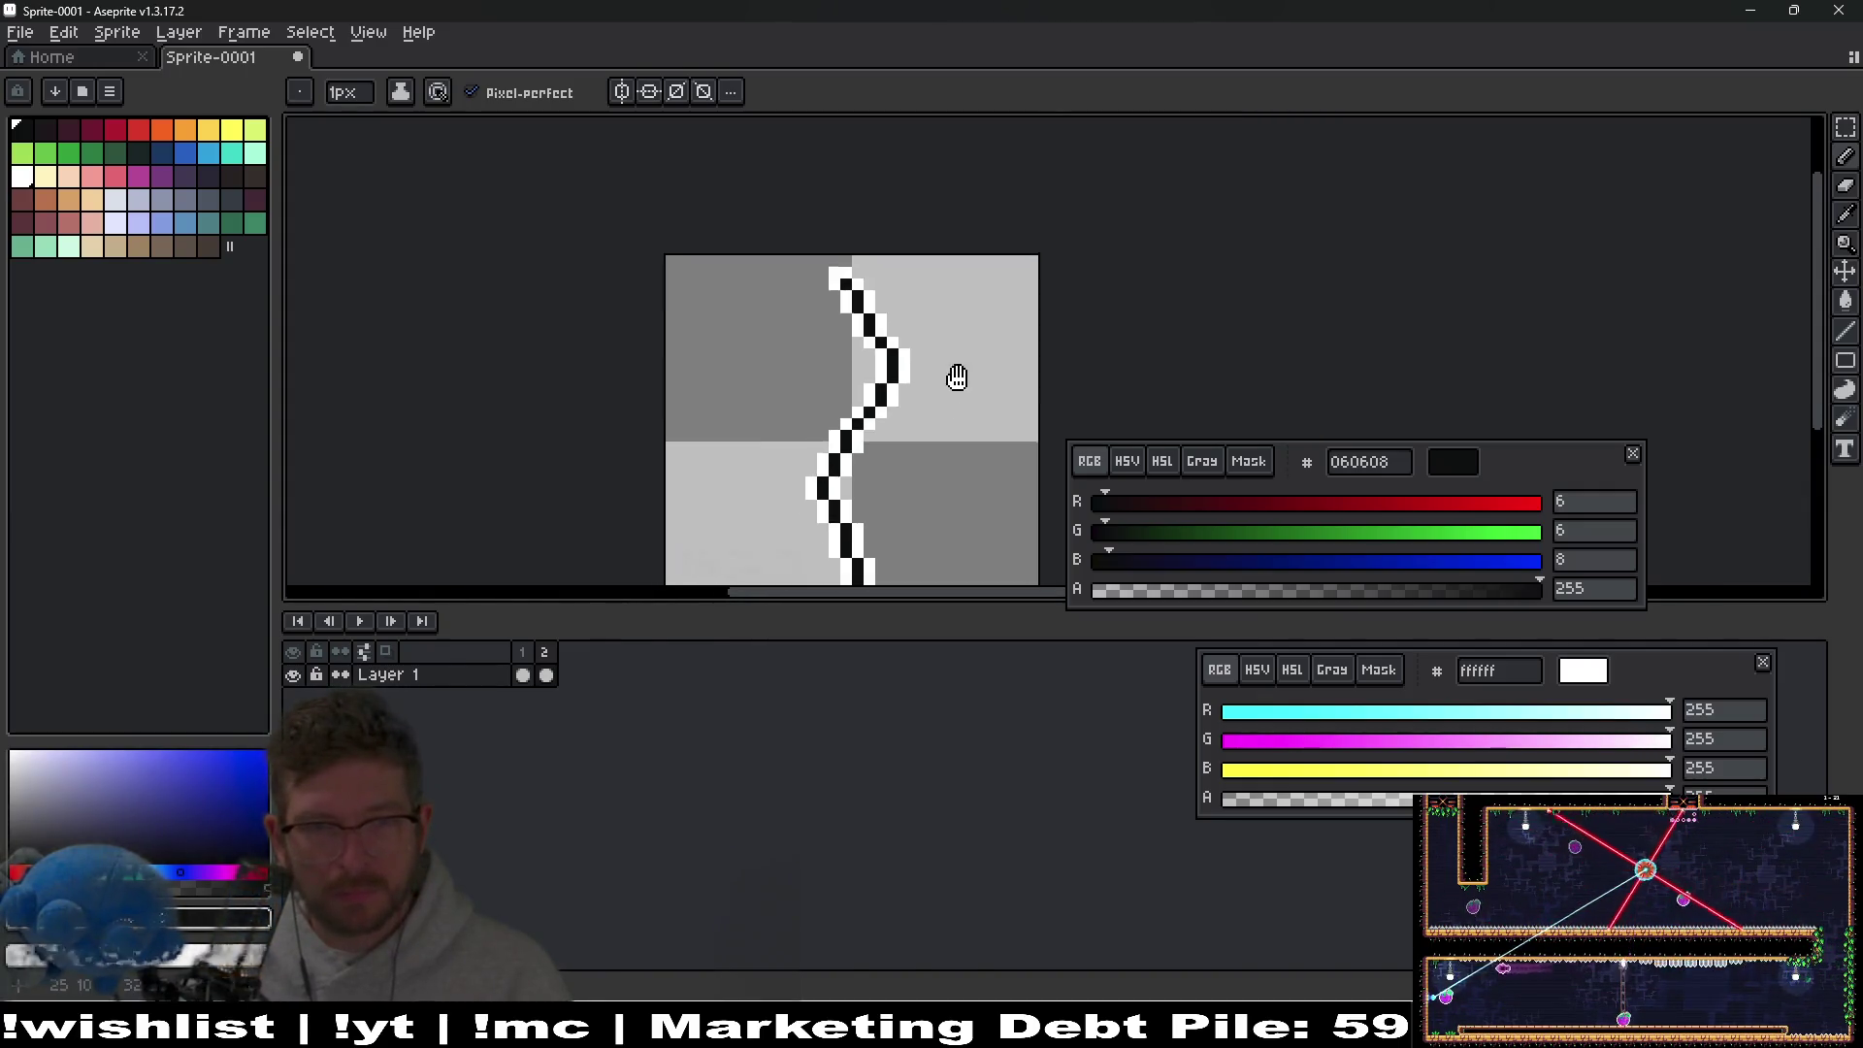
Check the upper stroke and turn one white pixel black to close the gap.
key(u)
mouse_move(753, 262)
mouse_down()
mouse_move(977, 416)
mouse_move(975, 441)
mouse_move(948, 445)
mouse_up()
key(ctrl+d)
scroll(873, 428, up, 3)
key(b)
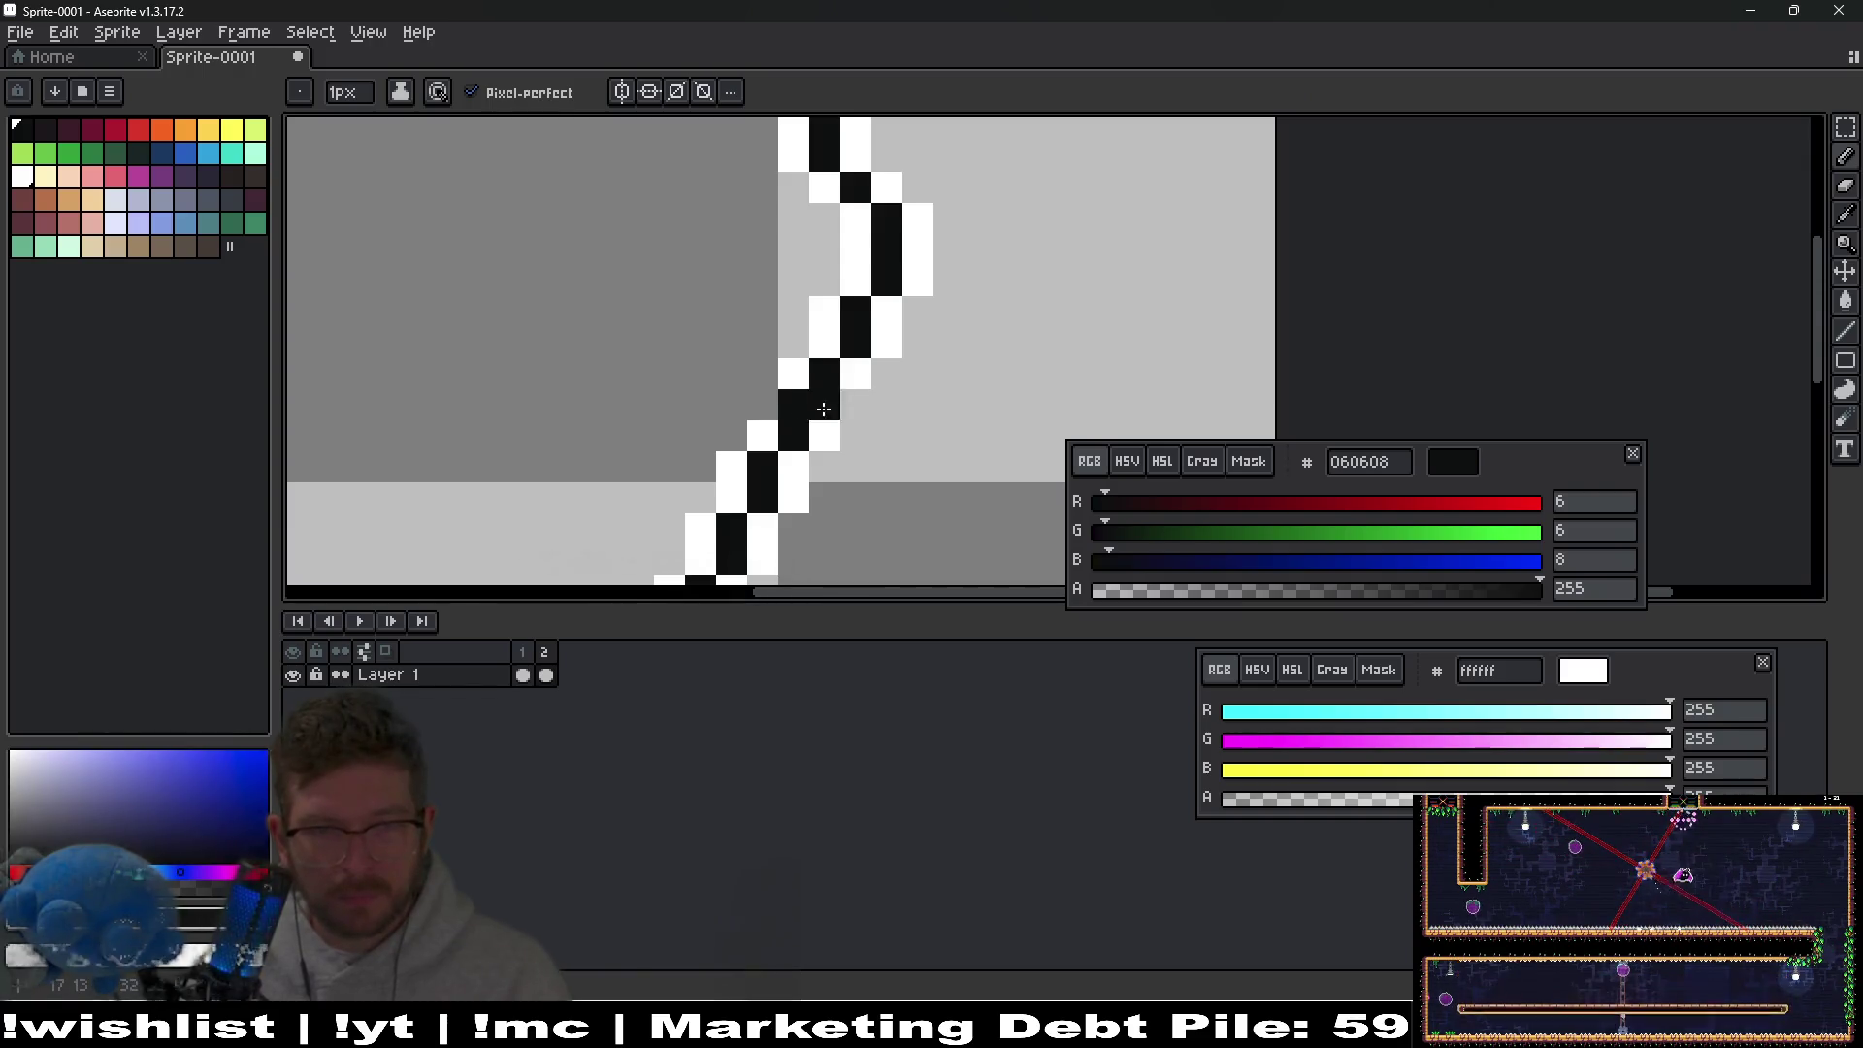
click(825, 405)
scroll(874, 403, down, 5)
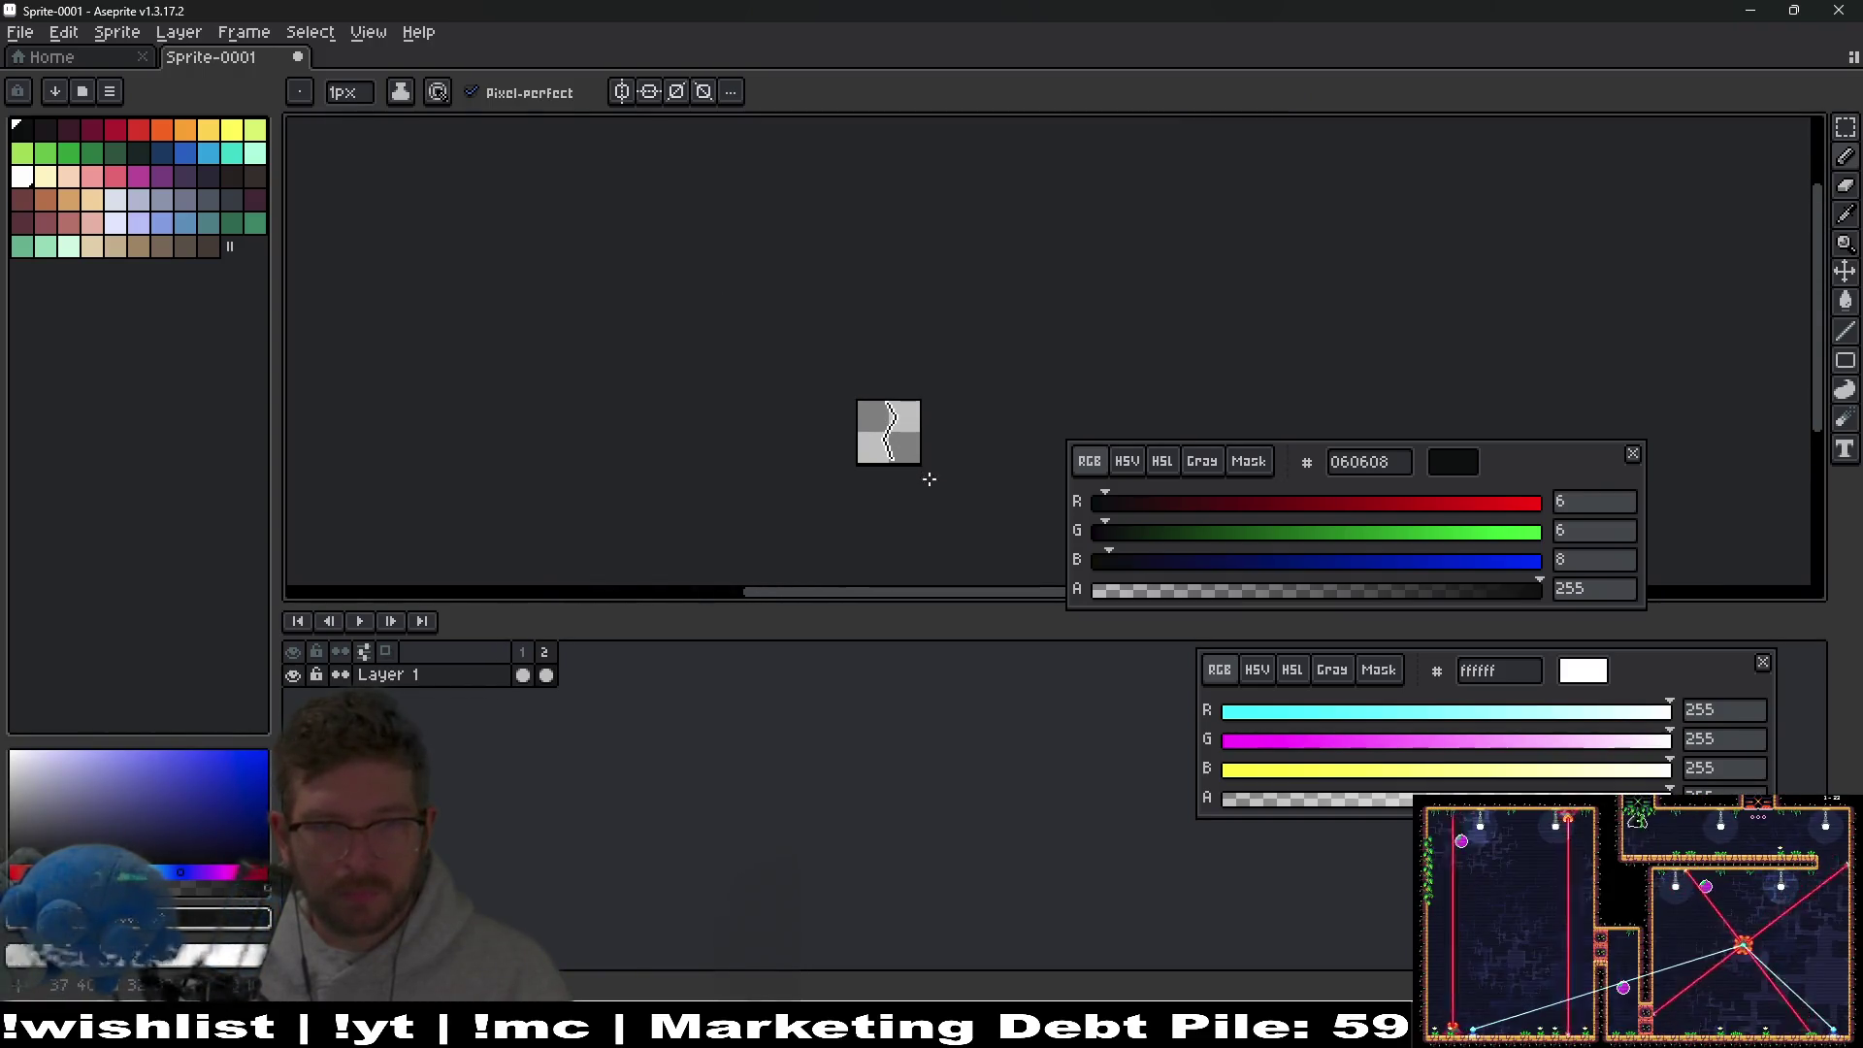
Compare frame 1 with frame 2 of the crack animation.
key(Left)
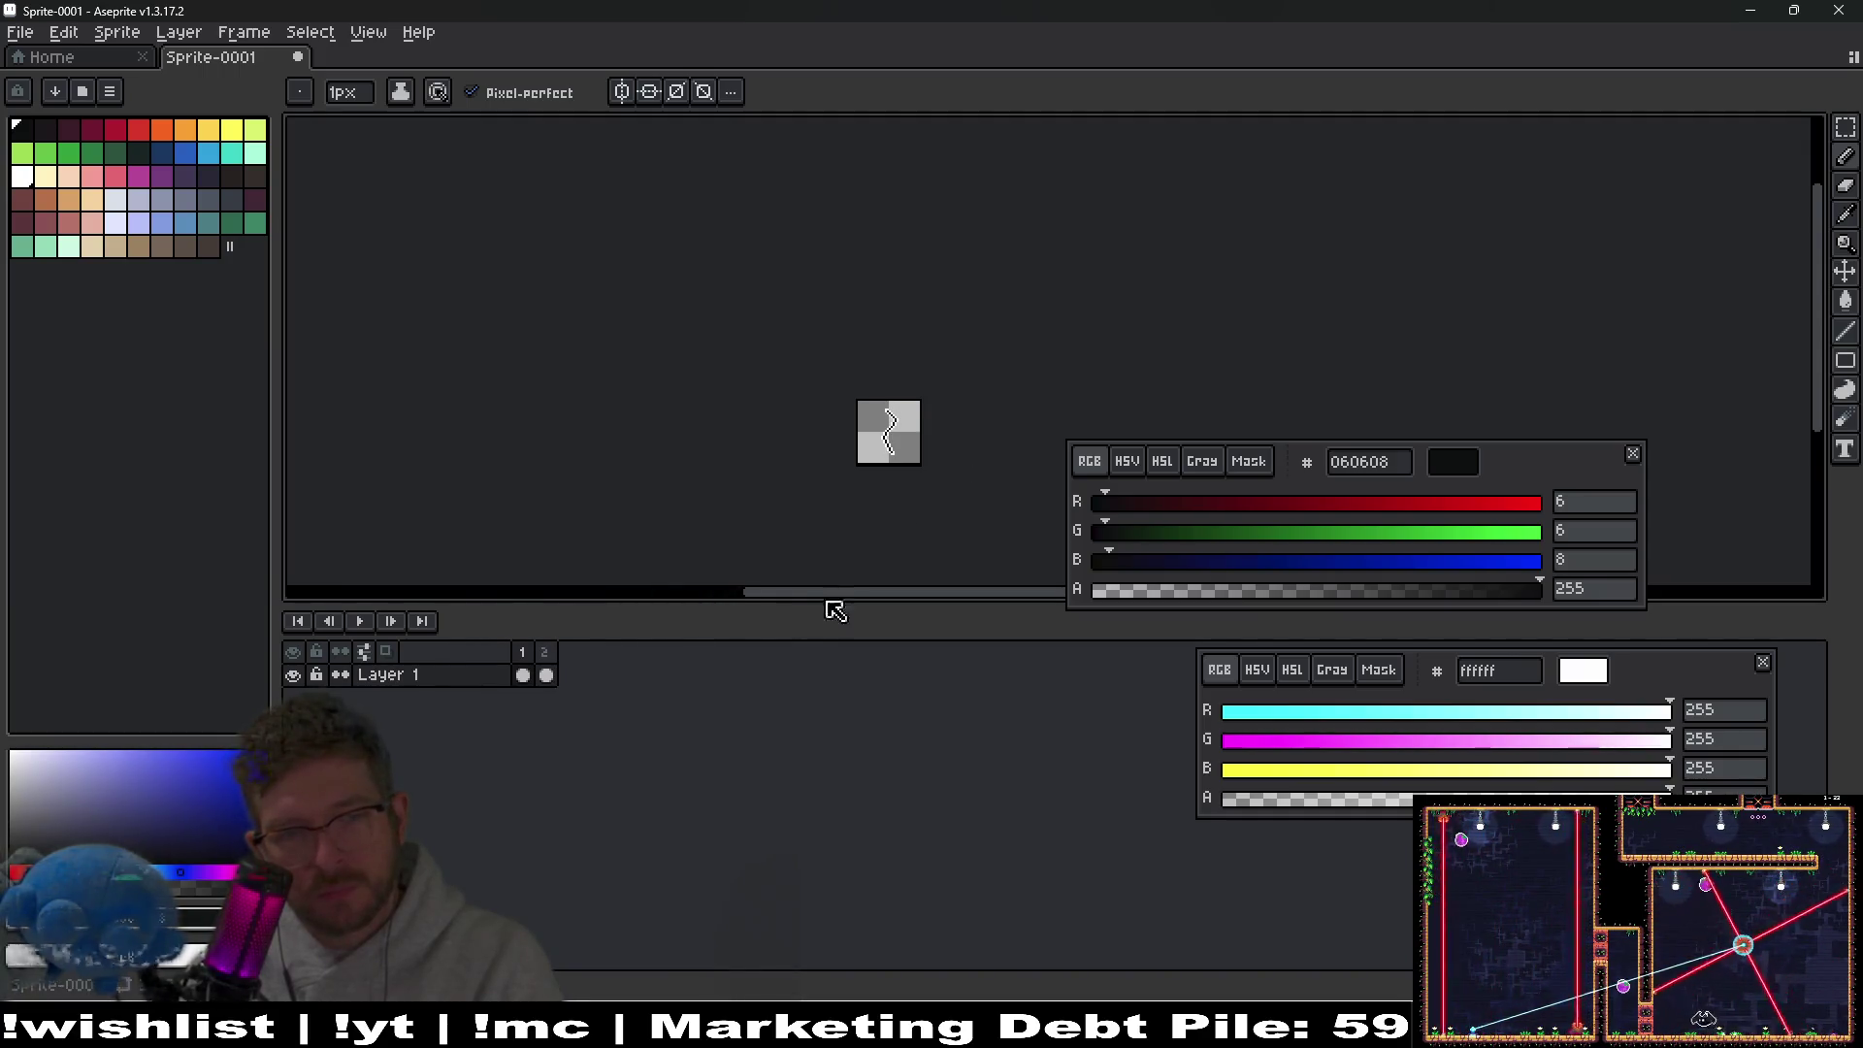
click(527, 673)
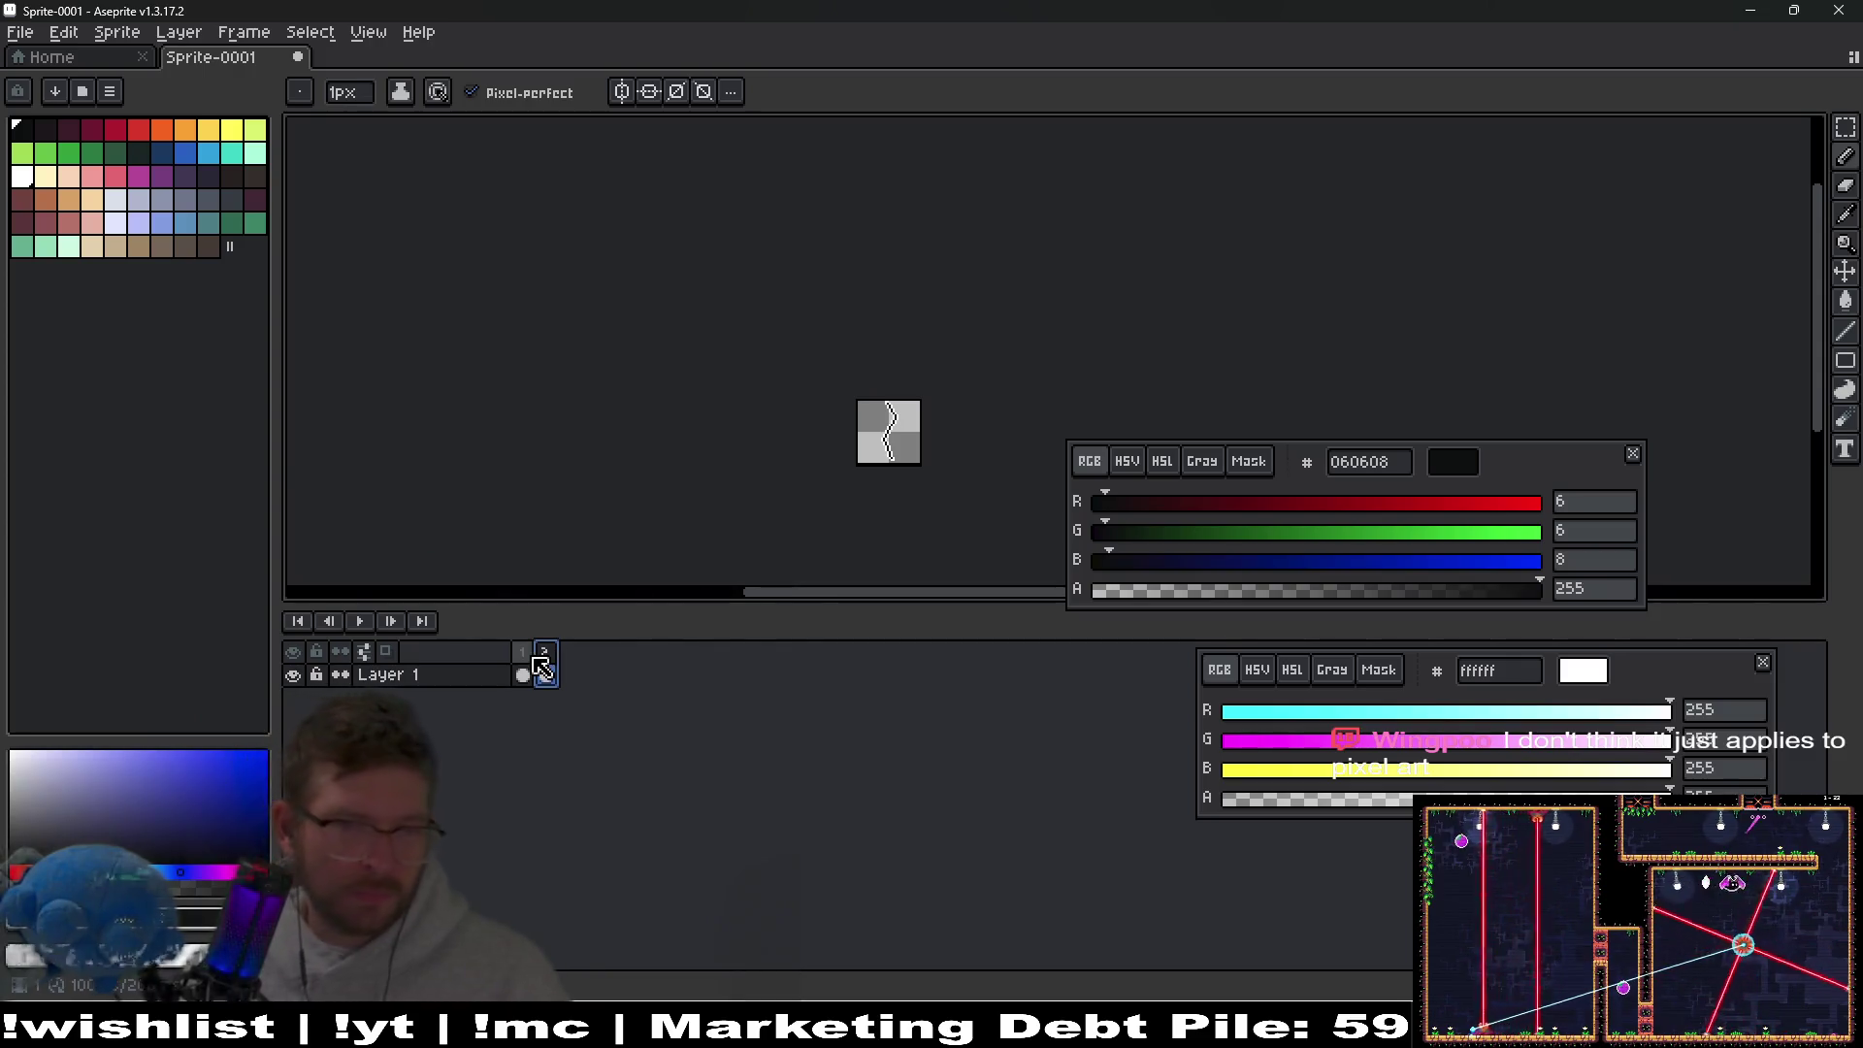
click(554, 663)
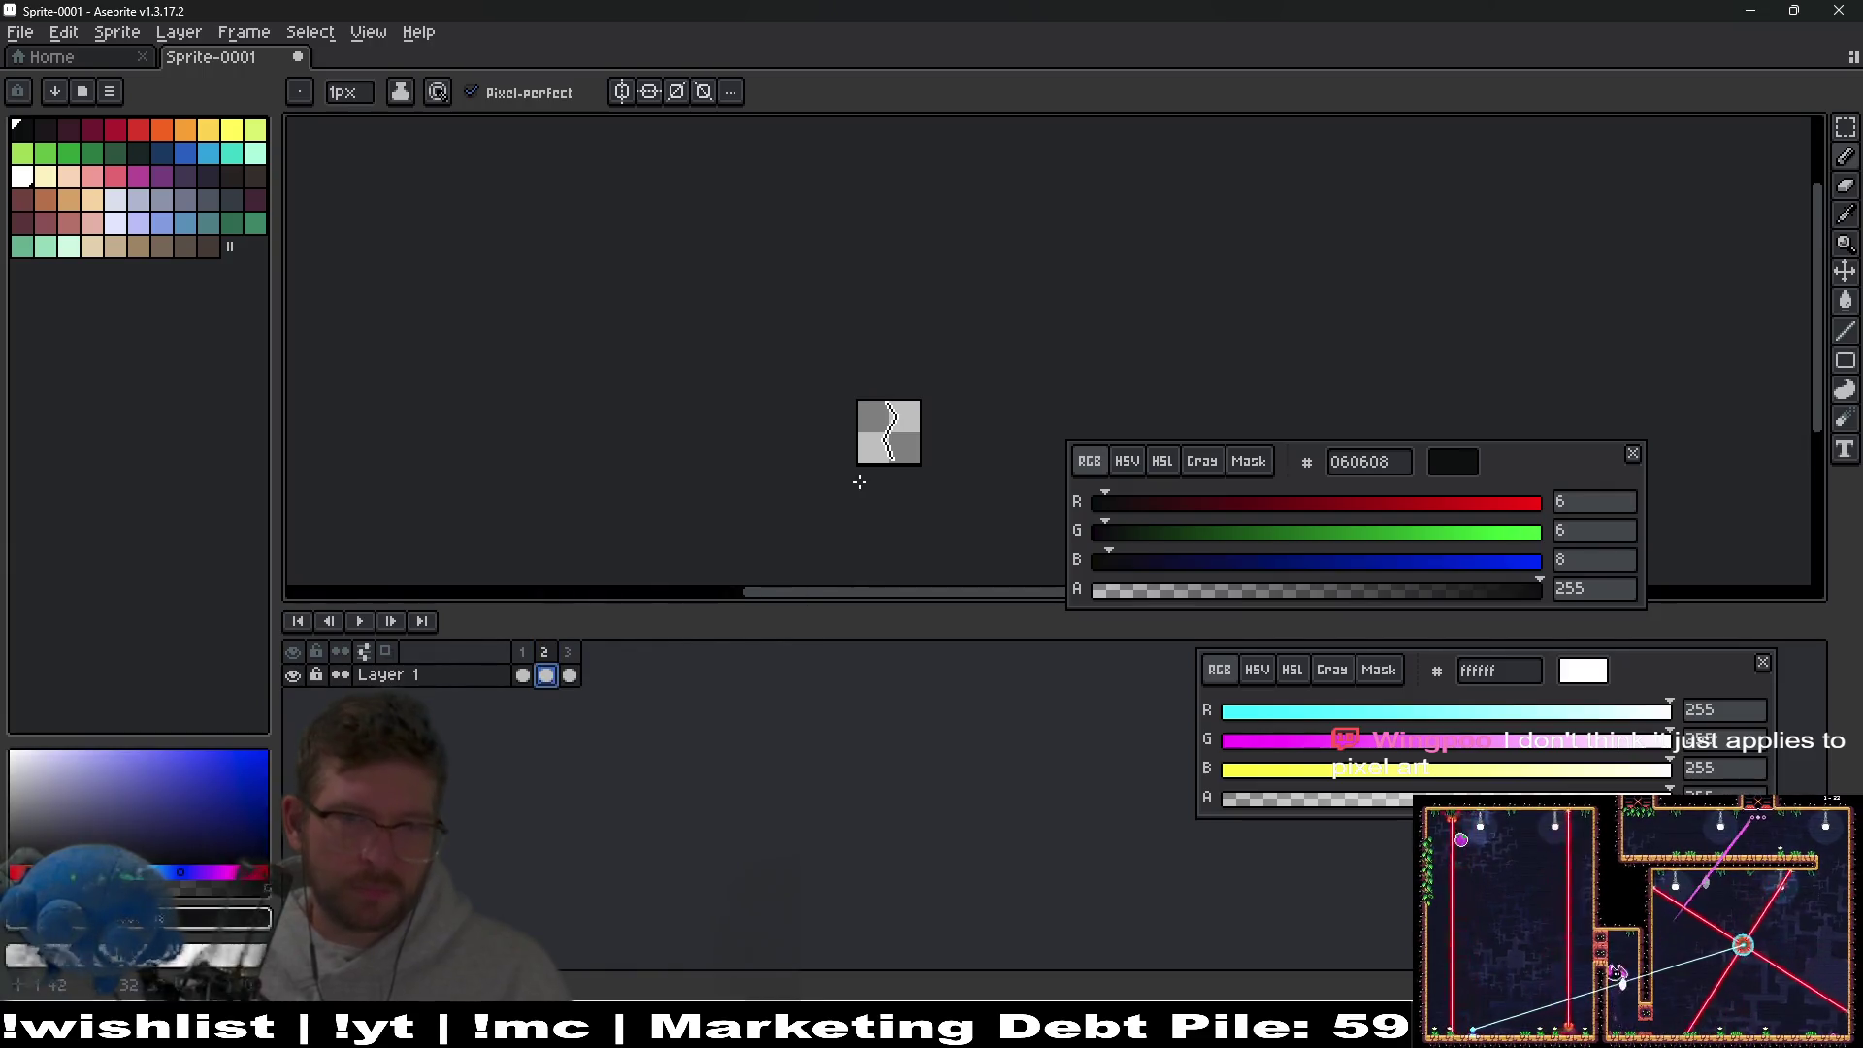
scroll(873, 466, up, 5)
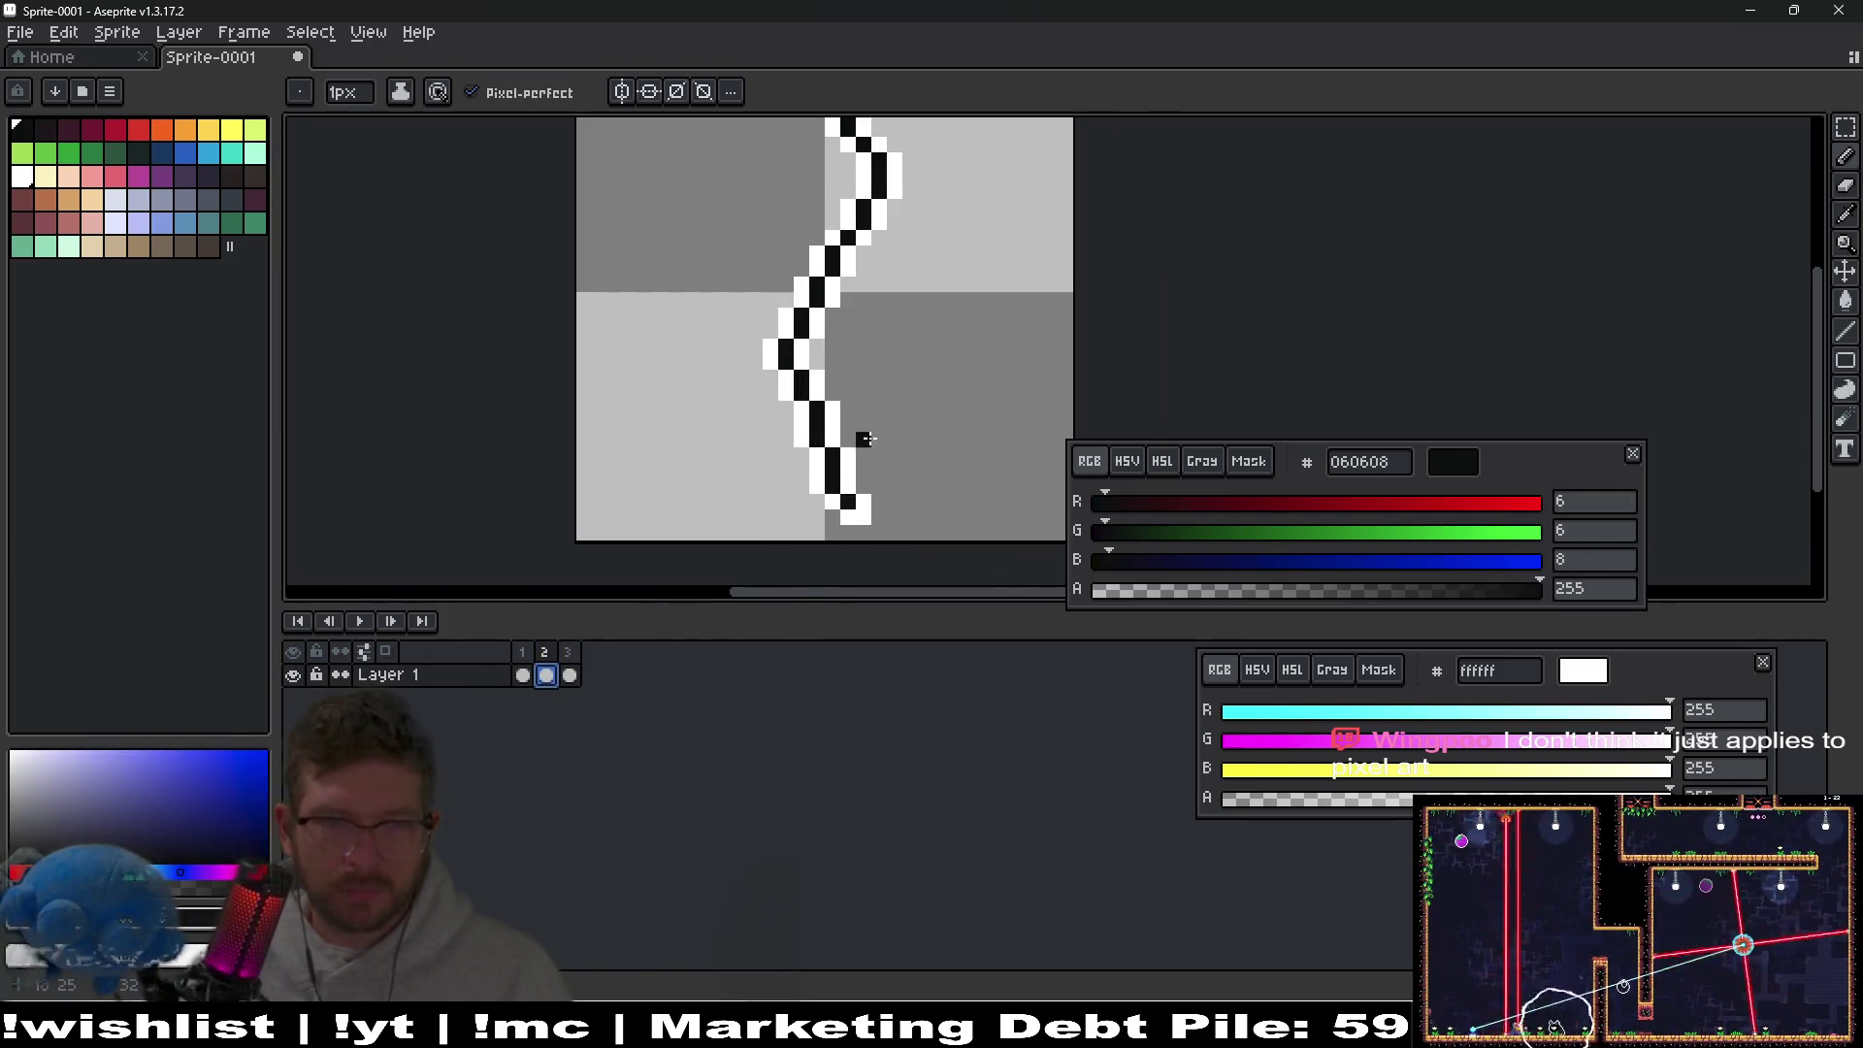
Move the top of the crack line down one pixel.
key(m)
drag(775, 476, 902, 533)
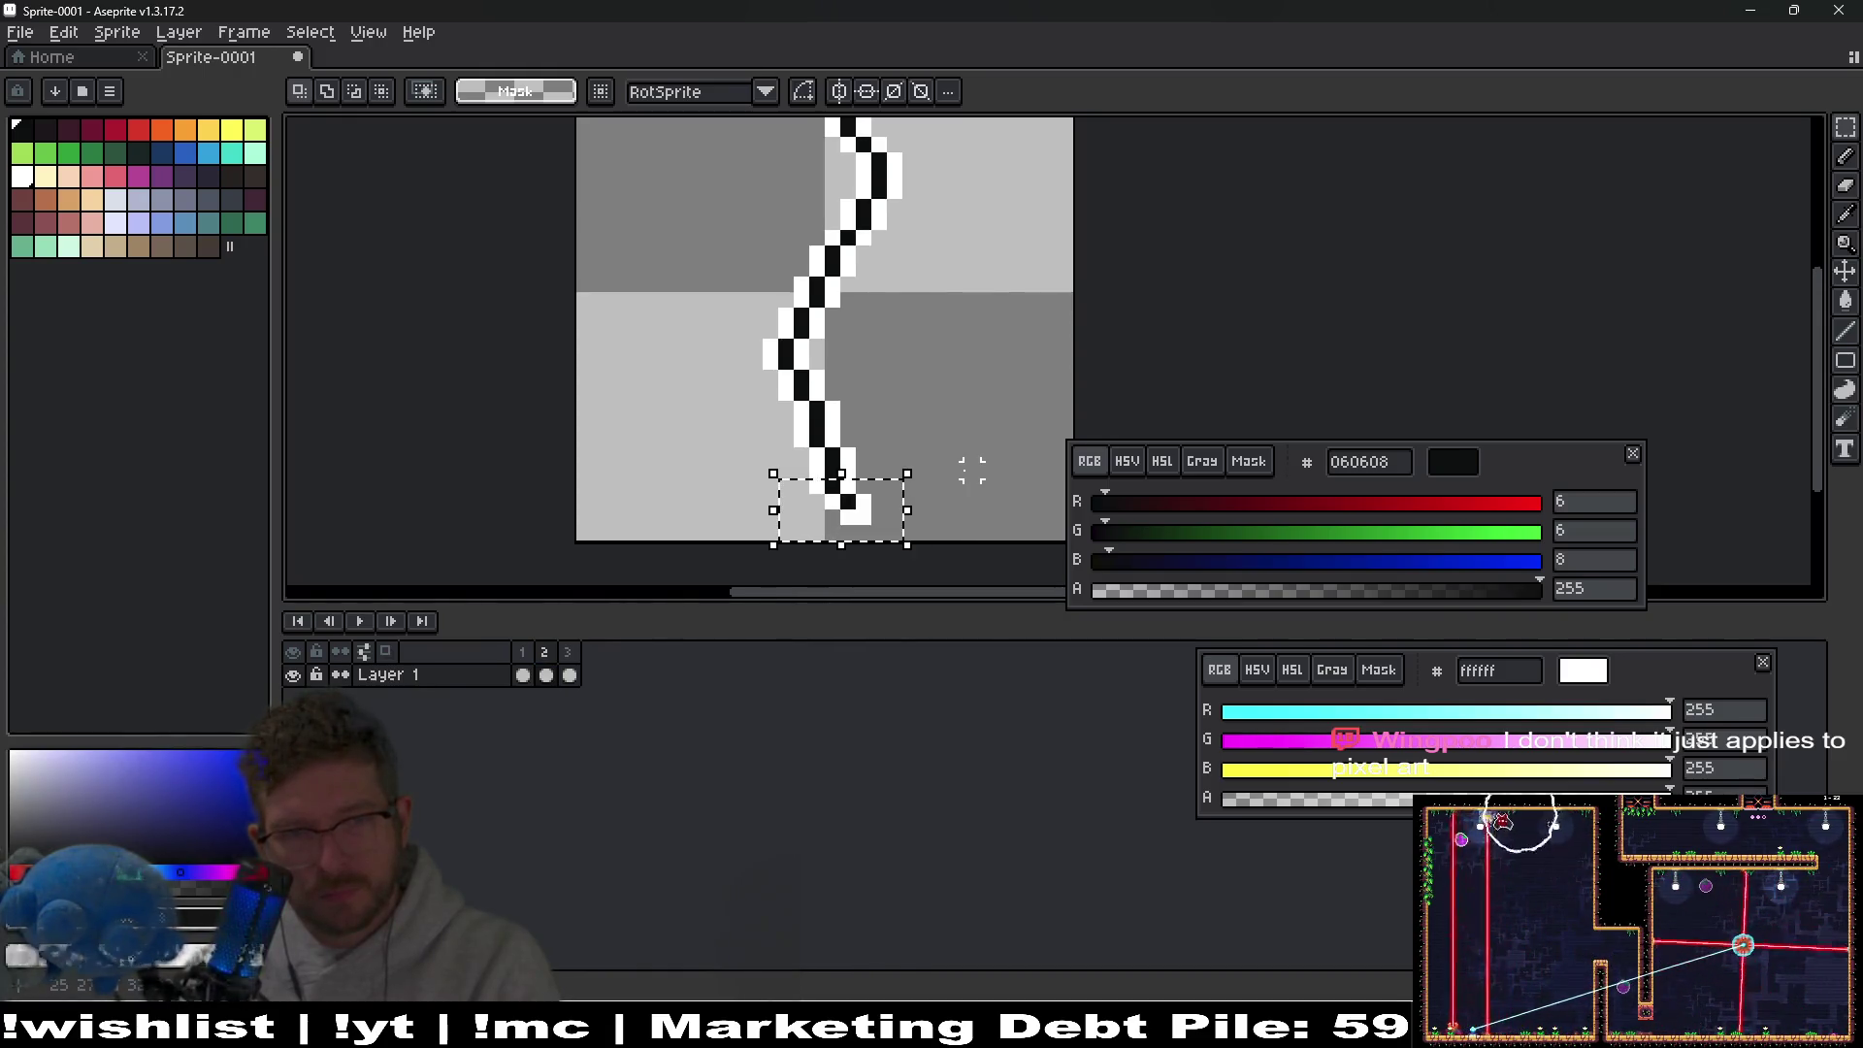
key(ctrl+d)
scroll(961, 388, up, 3)
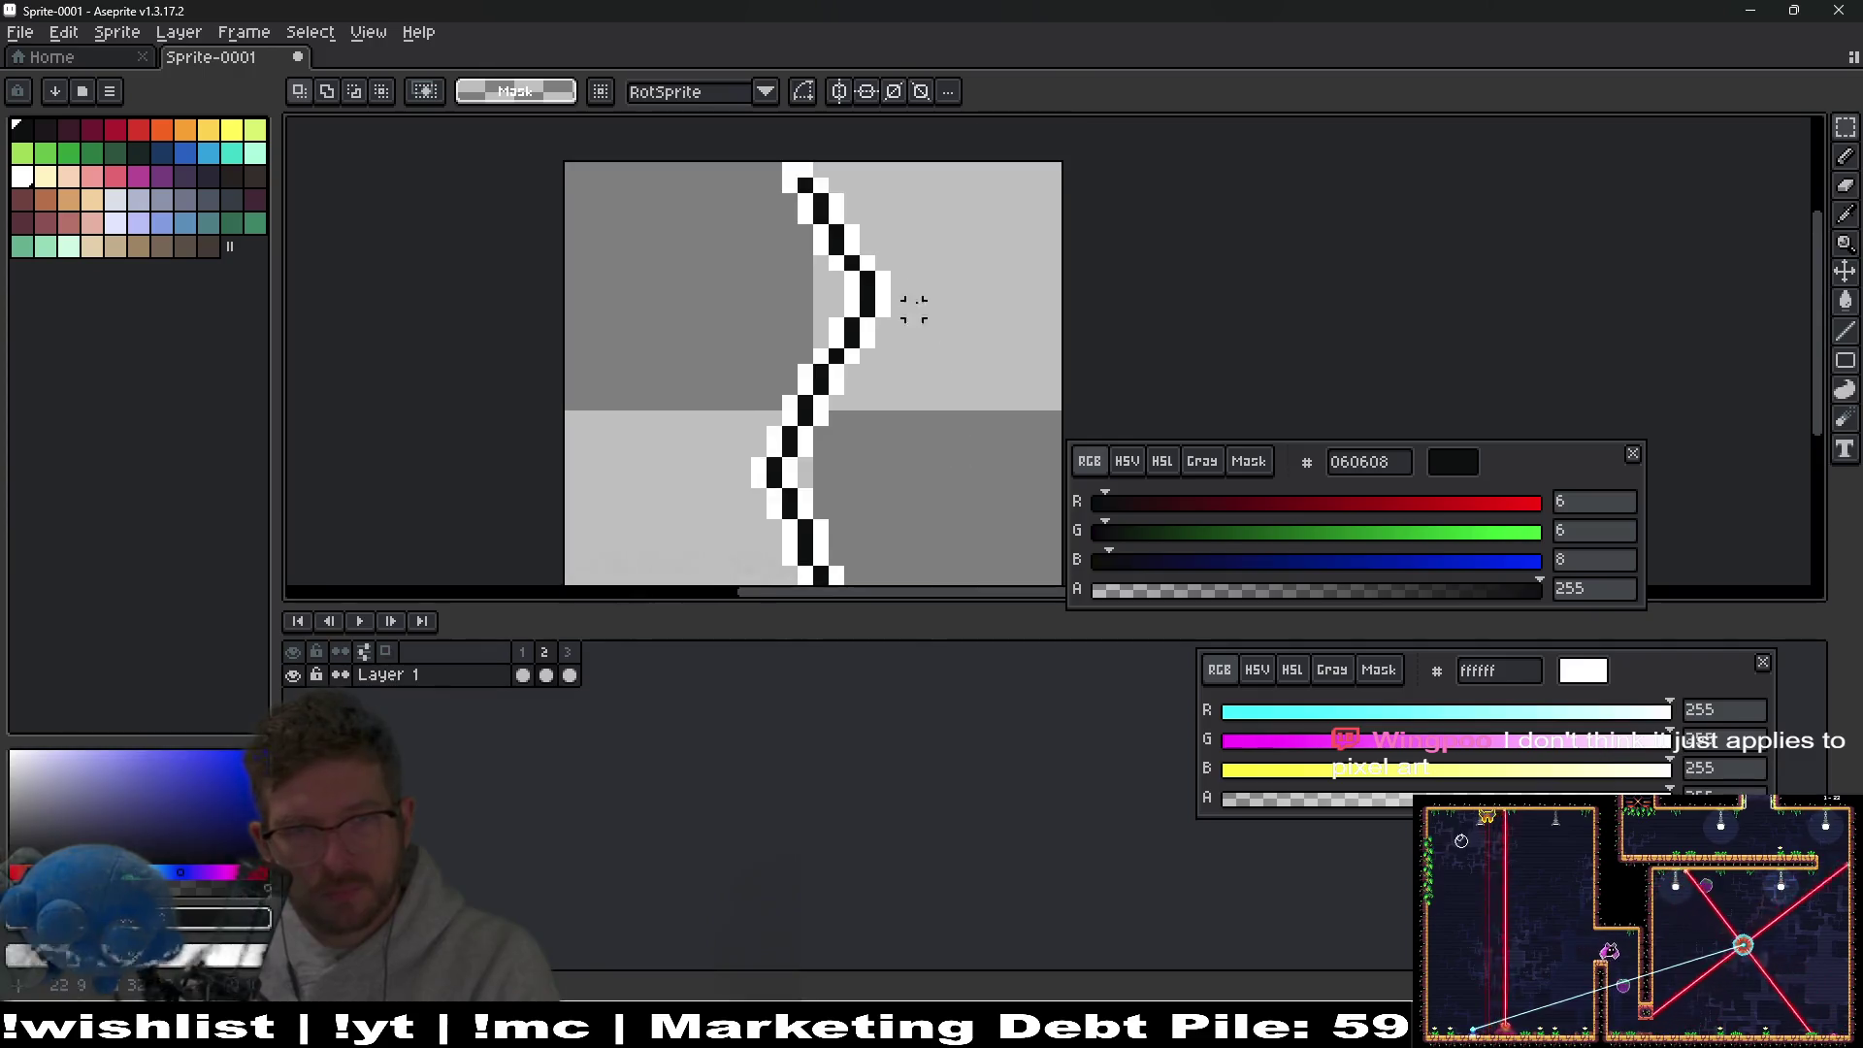
scroll(864, 223, up, 2)
drag(726, 195, 909, 271)
key(Down)
key(ctrl+d)
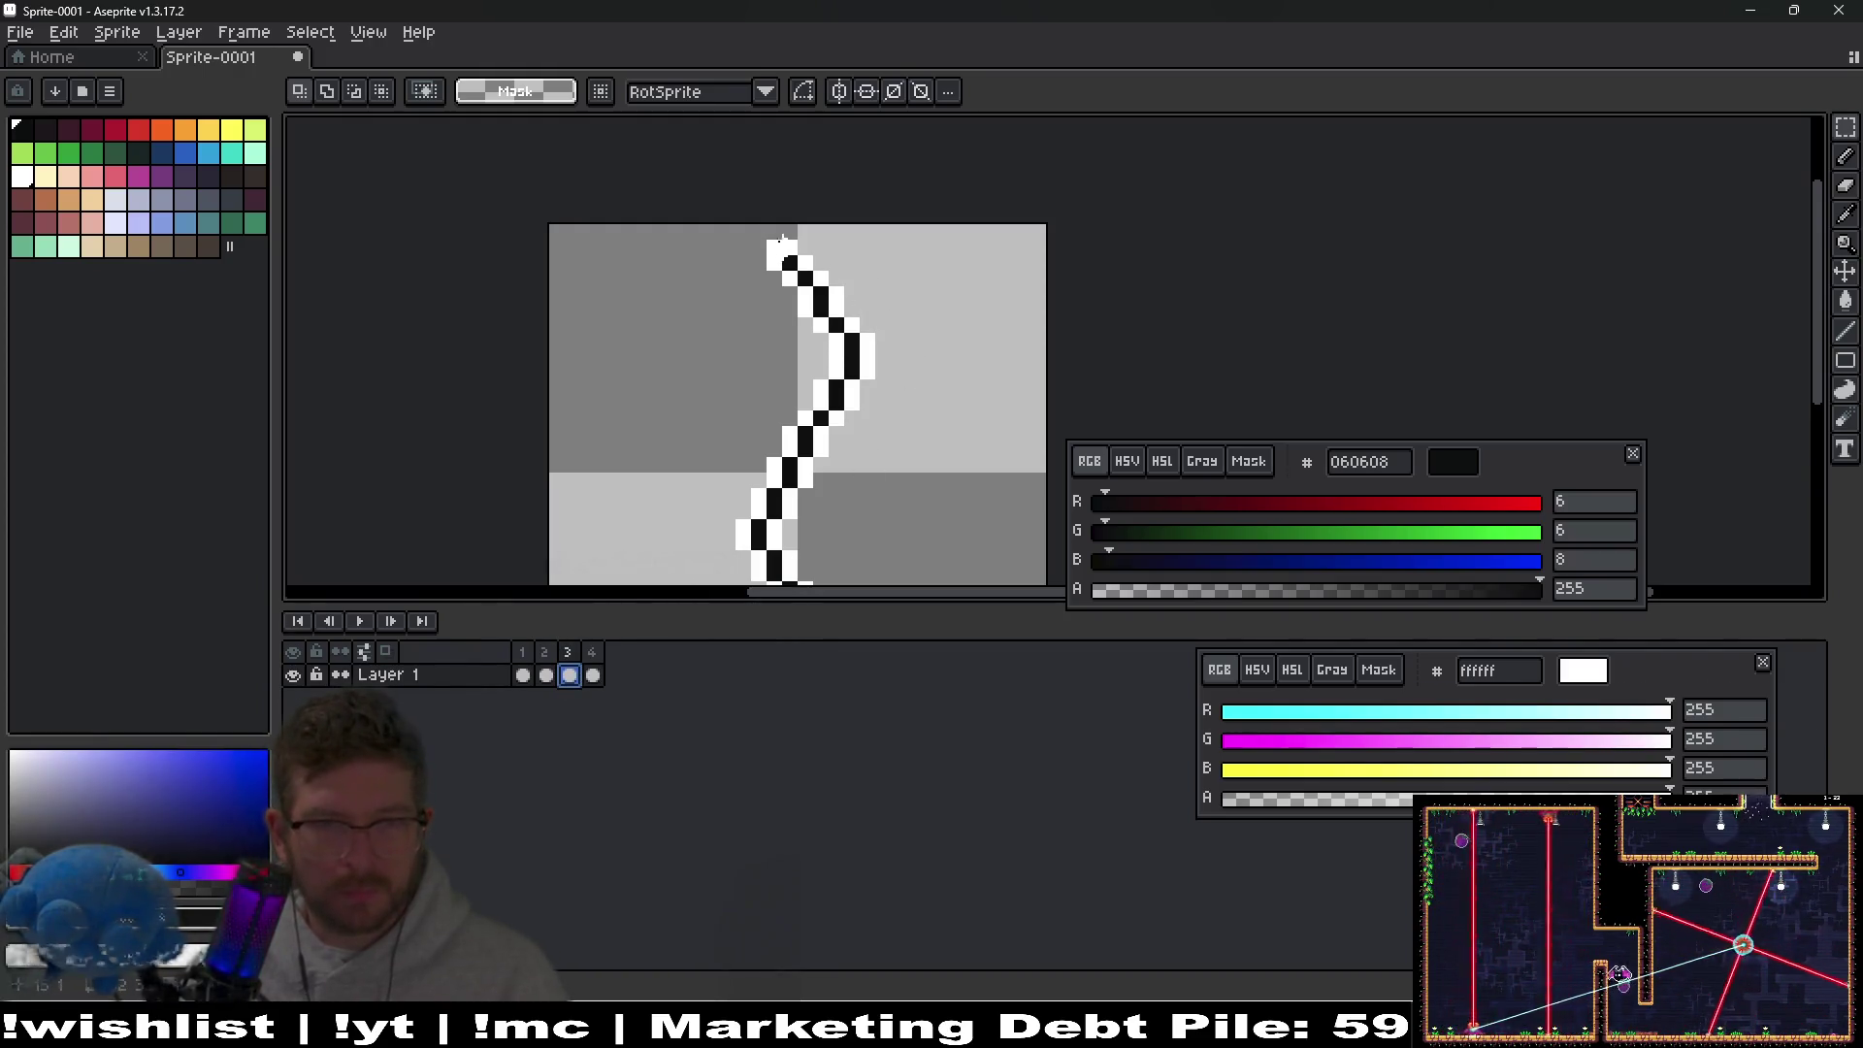
Marquee-select bands across the upper and lower crack line, then deselect.
mouse_move(739, 228)
mouse_down()
mouse_move(952, 335)
mouse_move(963, 367)
mouse_up()
scroll(922, 428, down, 3)
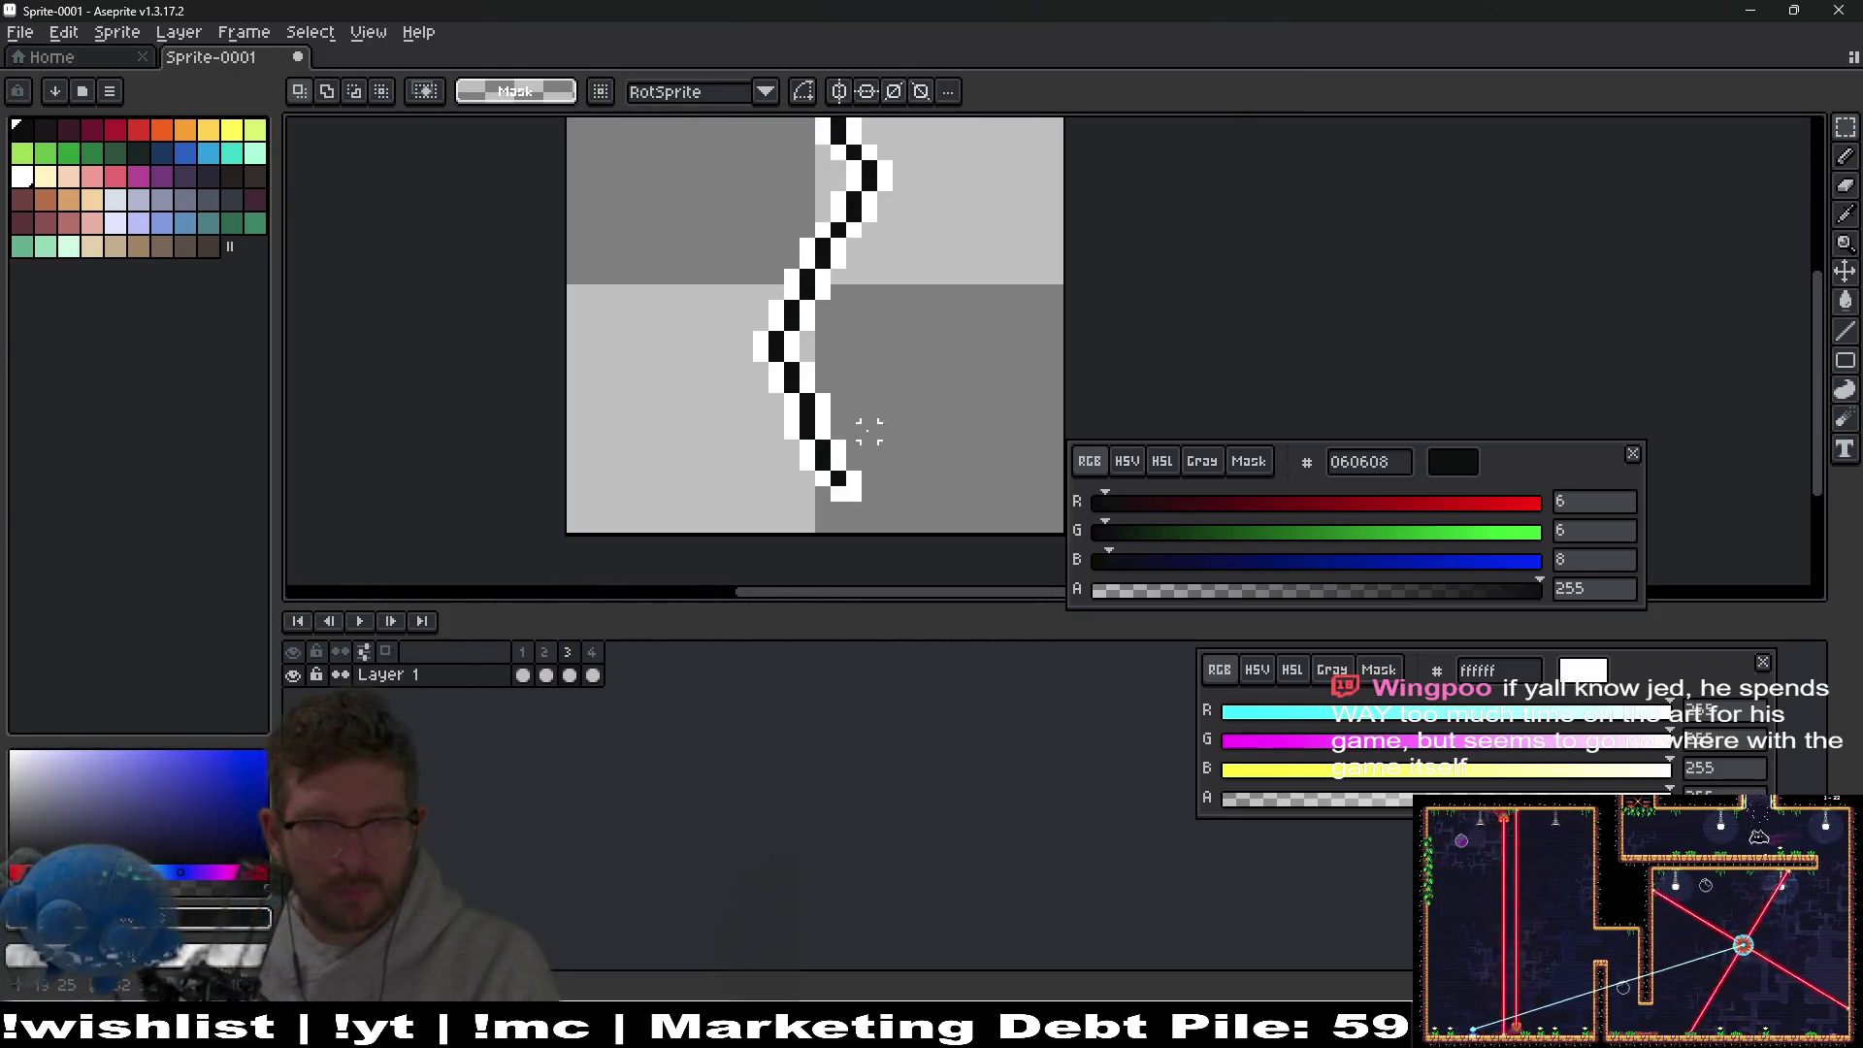
drag(745, 432, 947, 530)
key(ctrl+d)
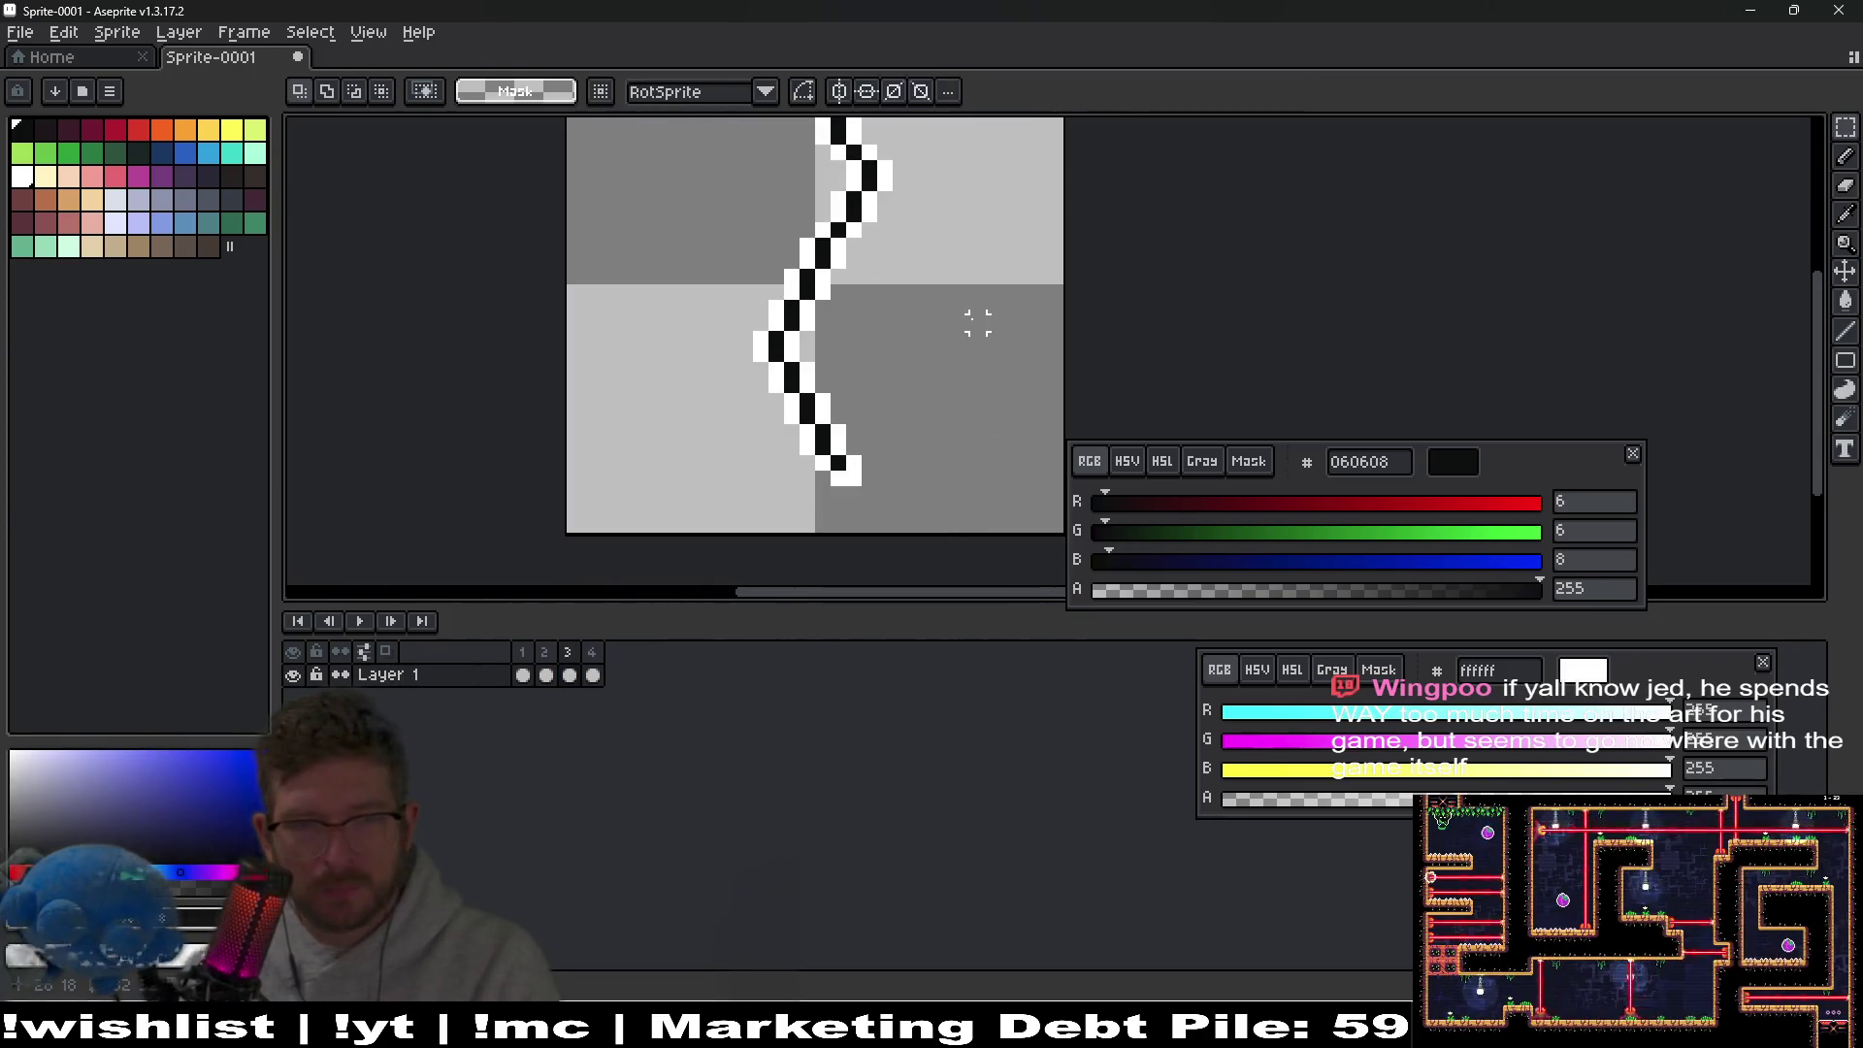
scroll(947, 405, up, 2)
scroll(947, 405, down, 2)
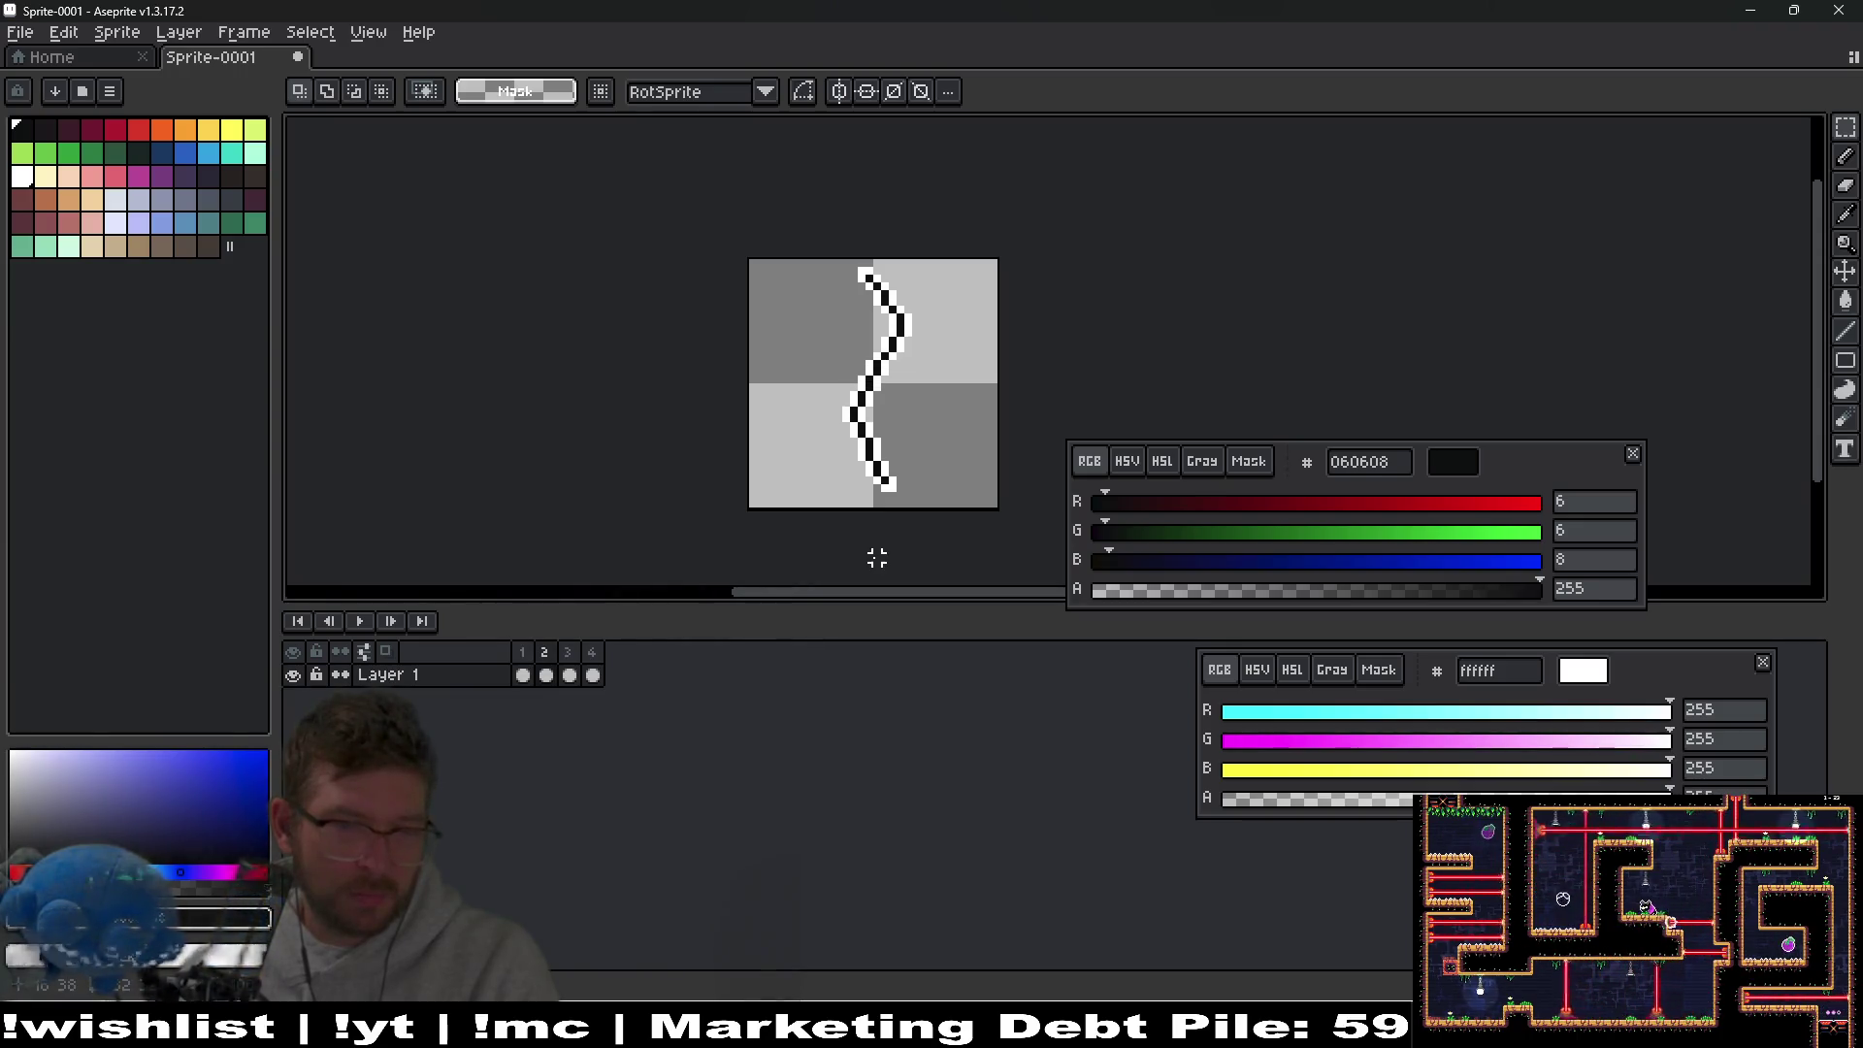
After comparing with frame 3, duplicate frame 2 as a new frame.
click(574, 650)
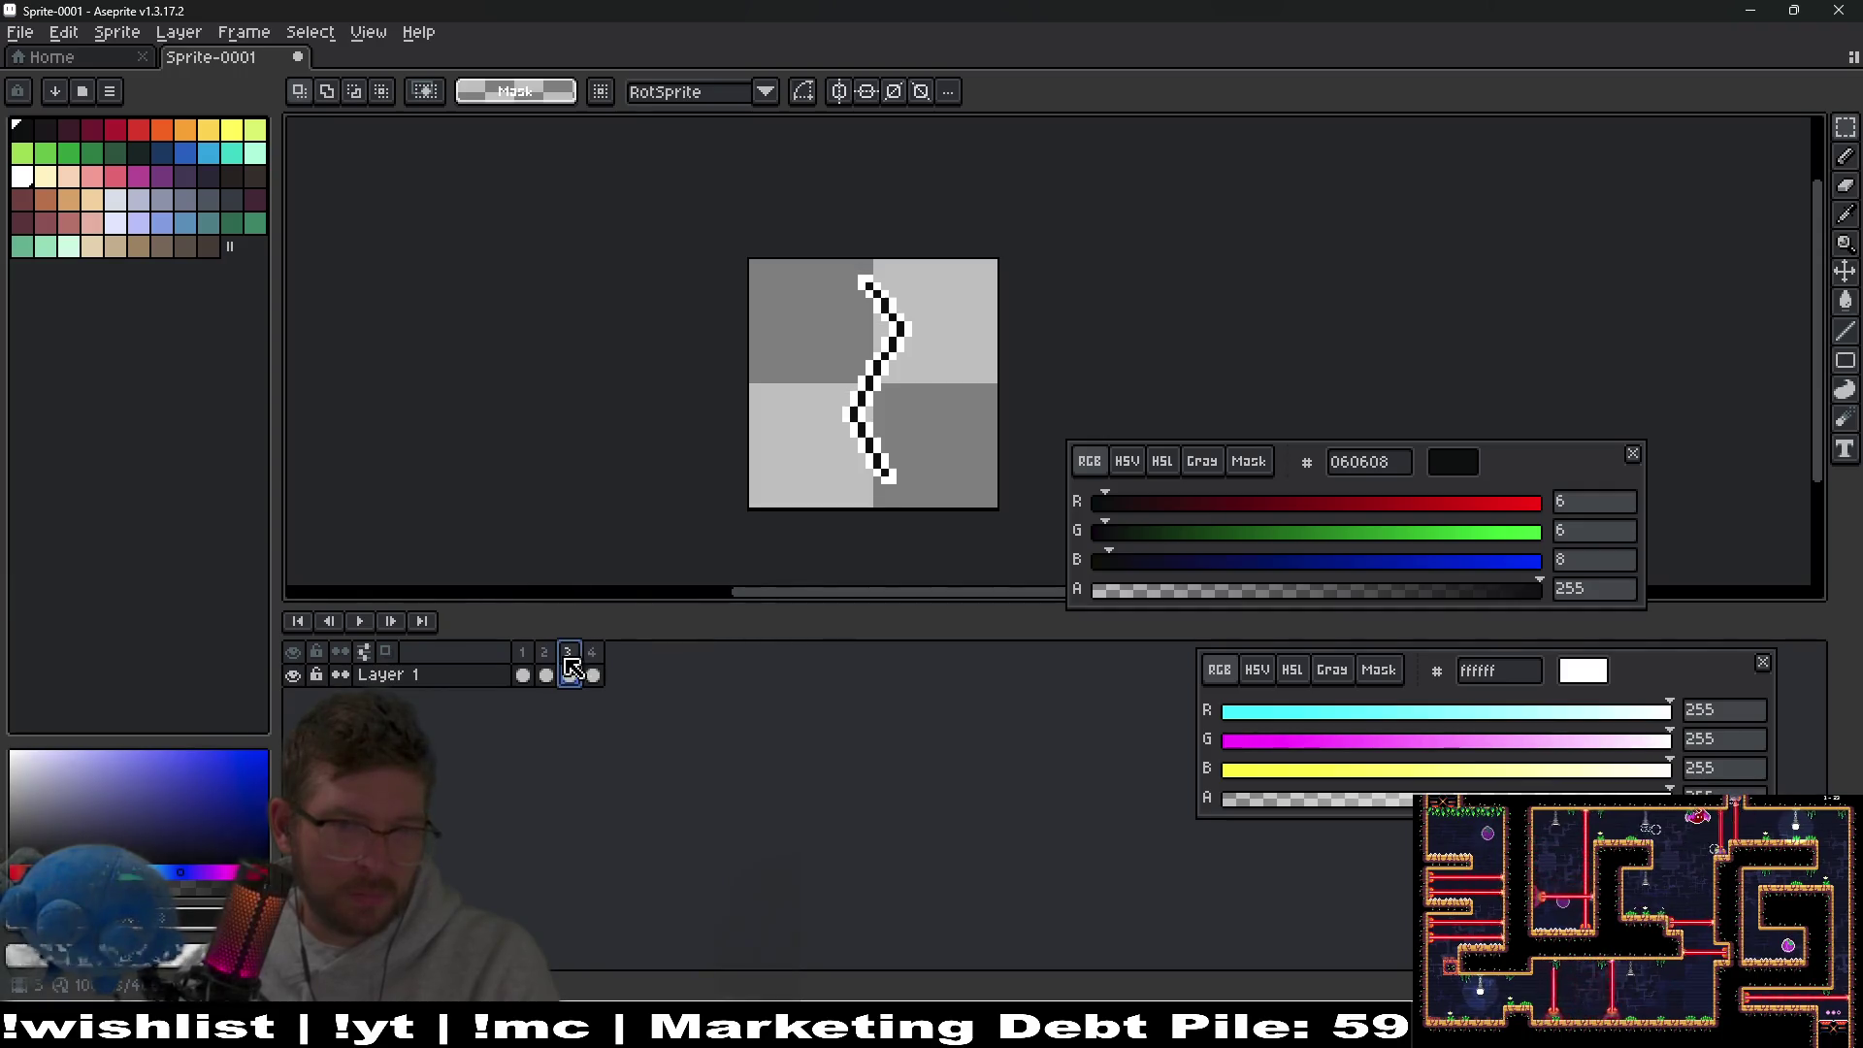
click(555, 663)
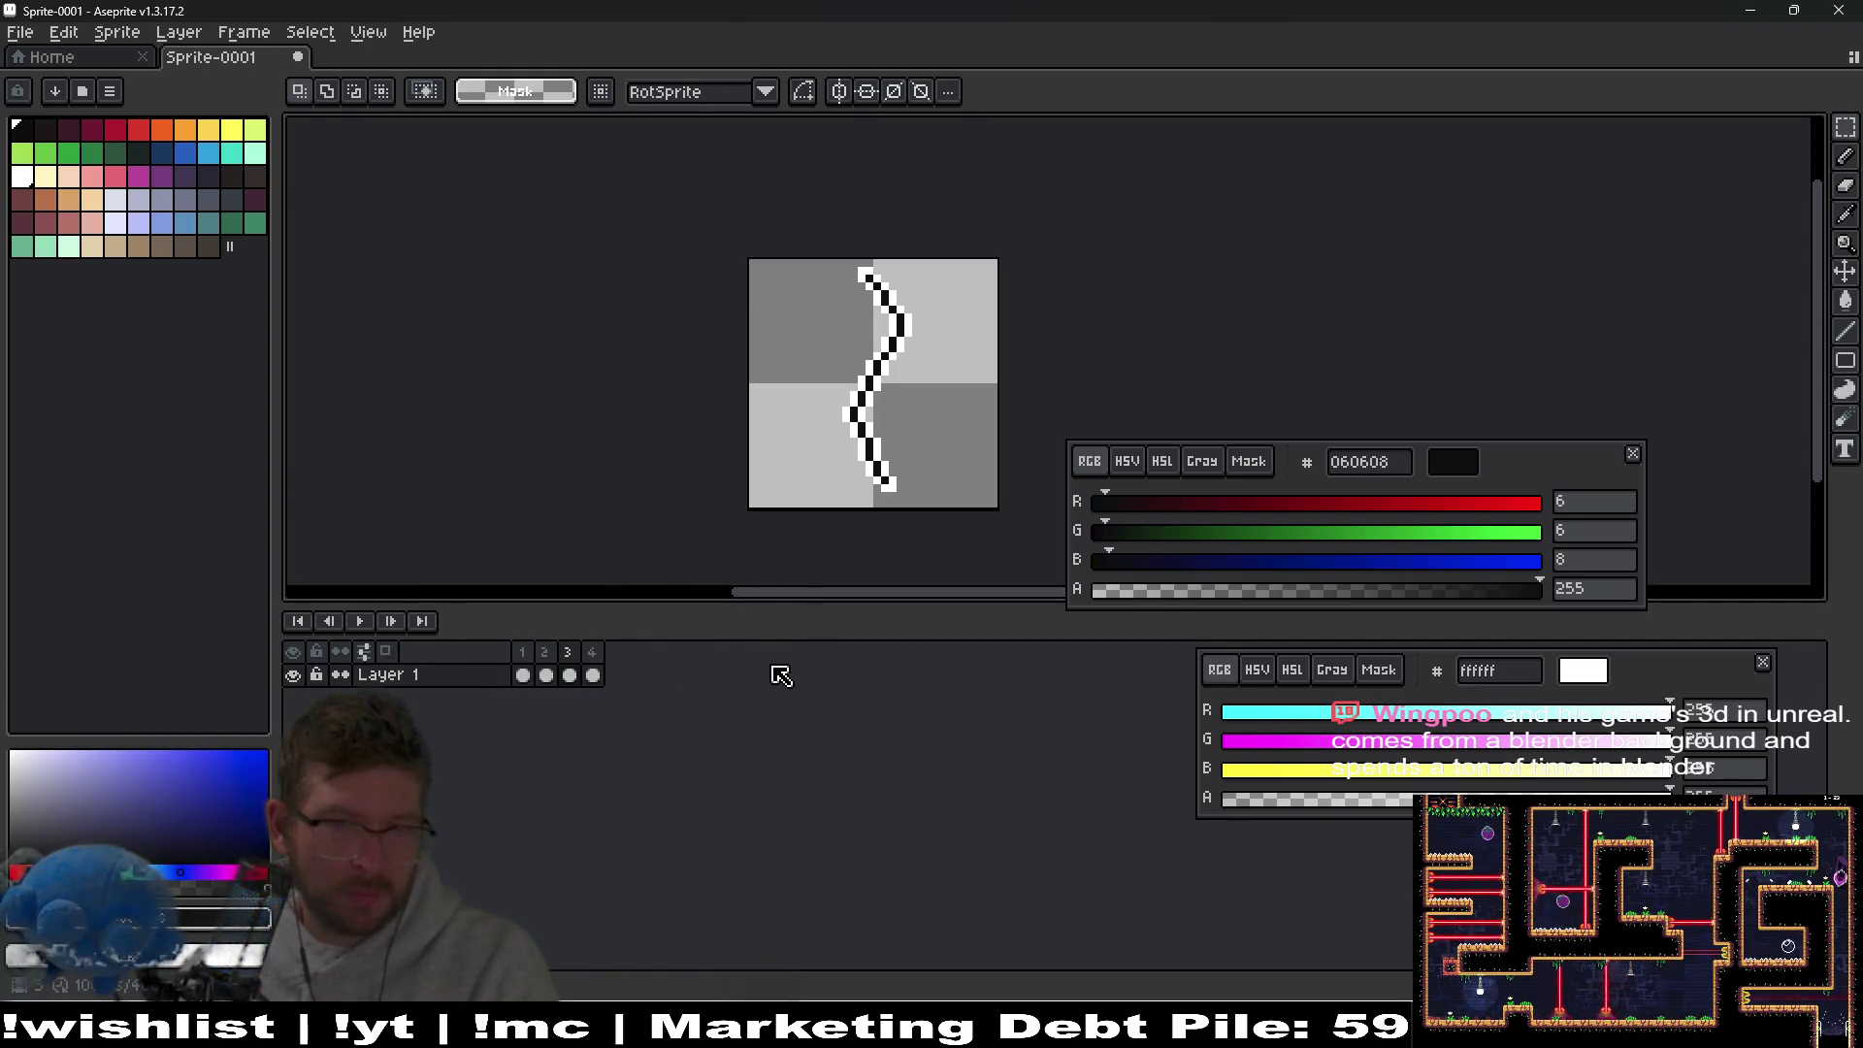
scroll(907, 398, up, 3)
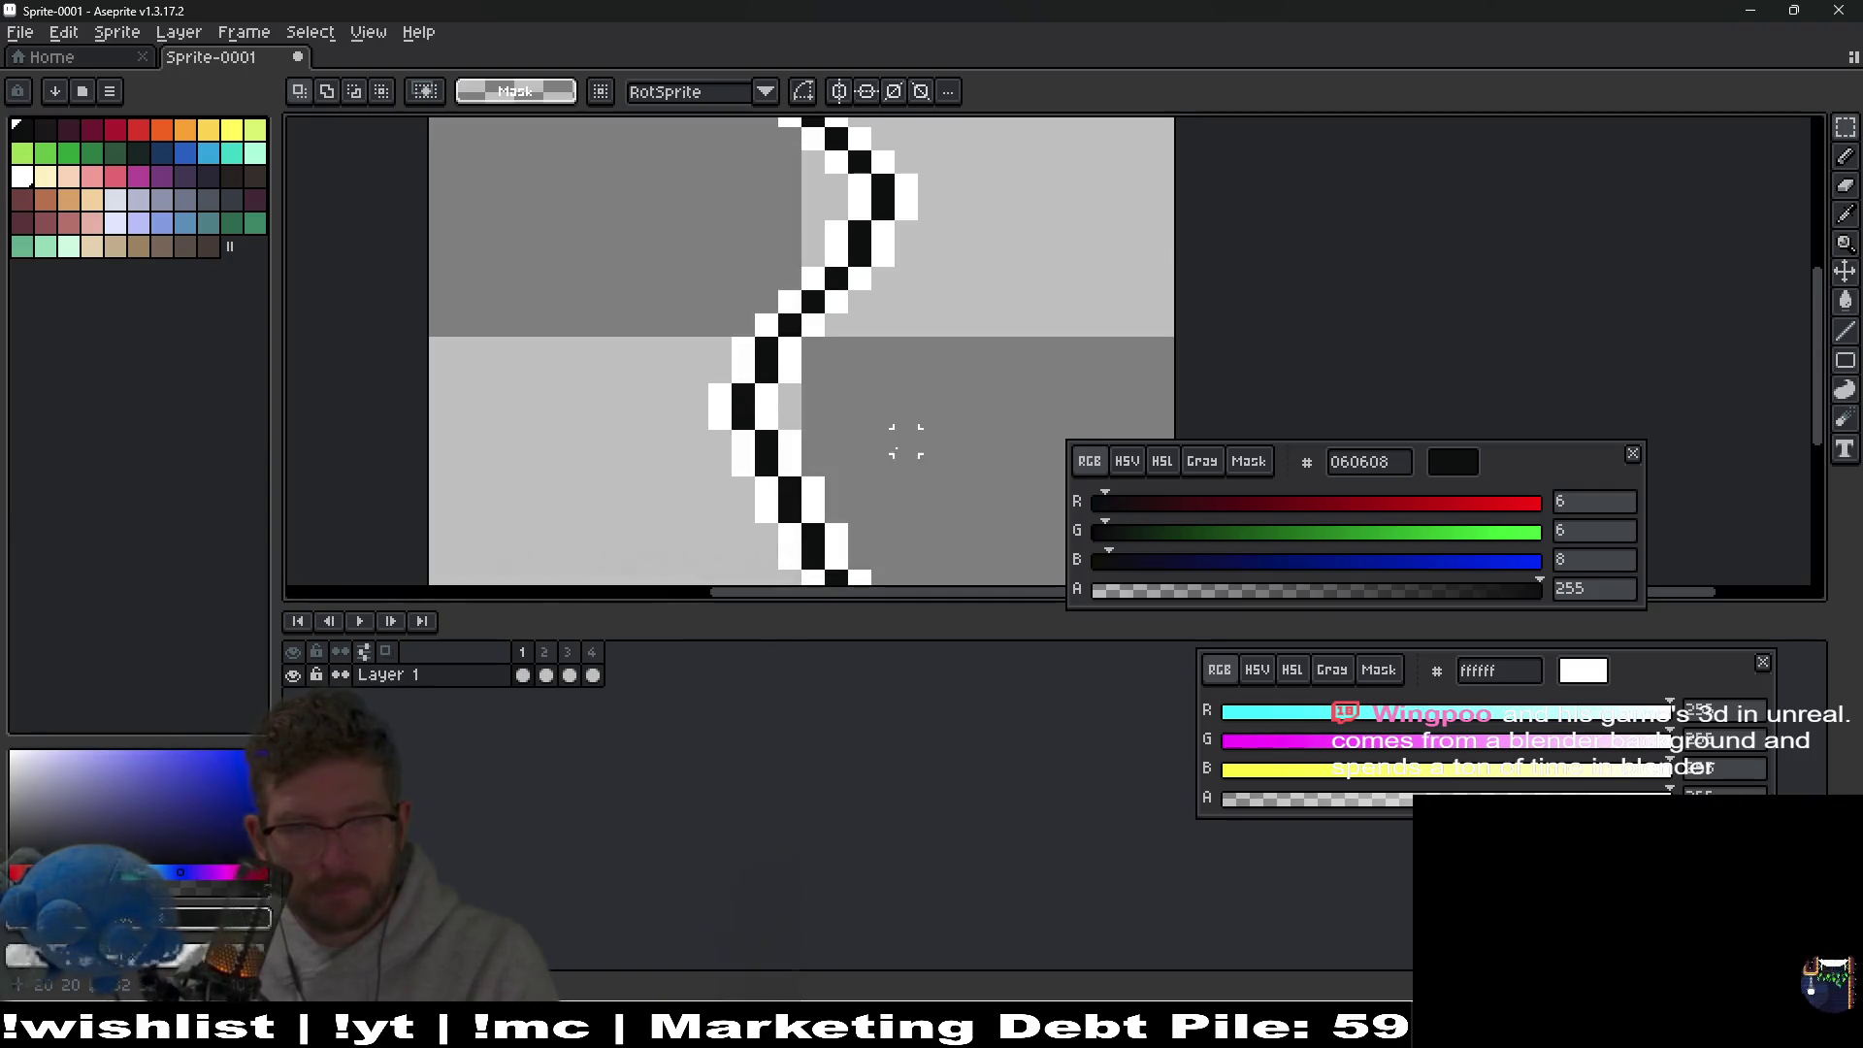
scroll(880, 391, down, 3)
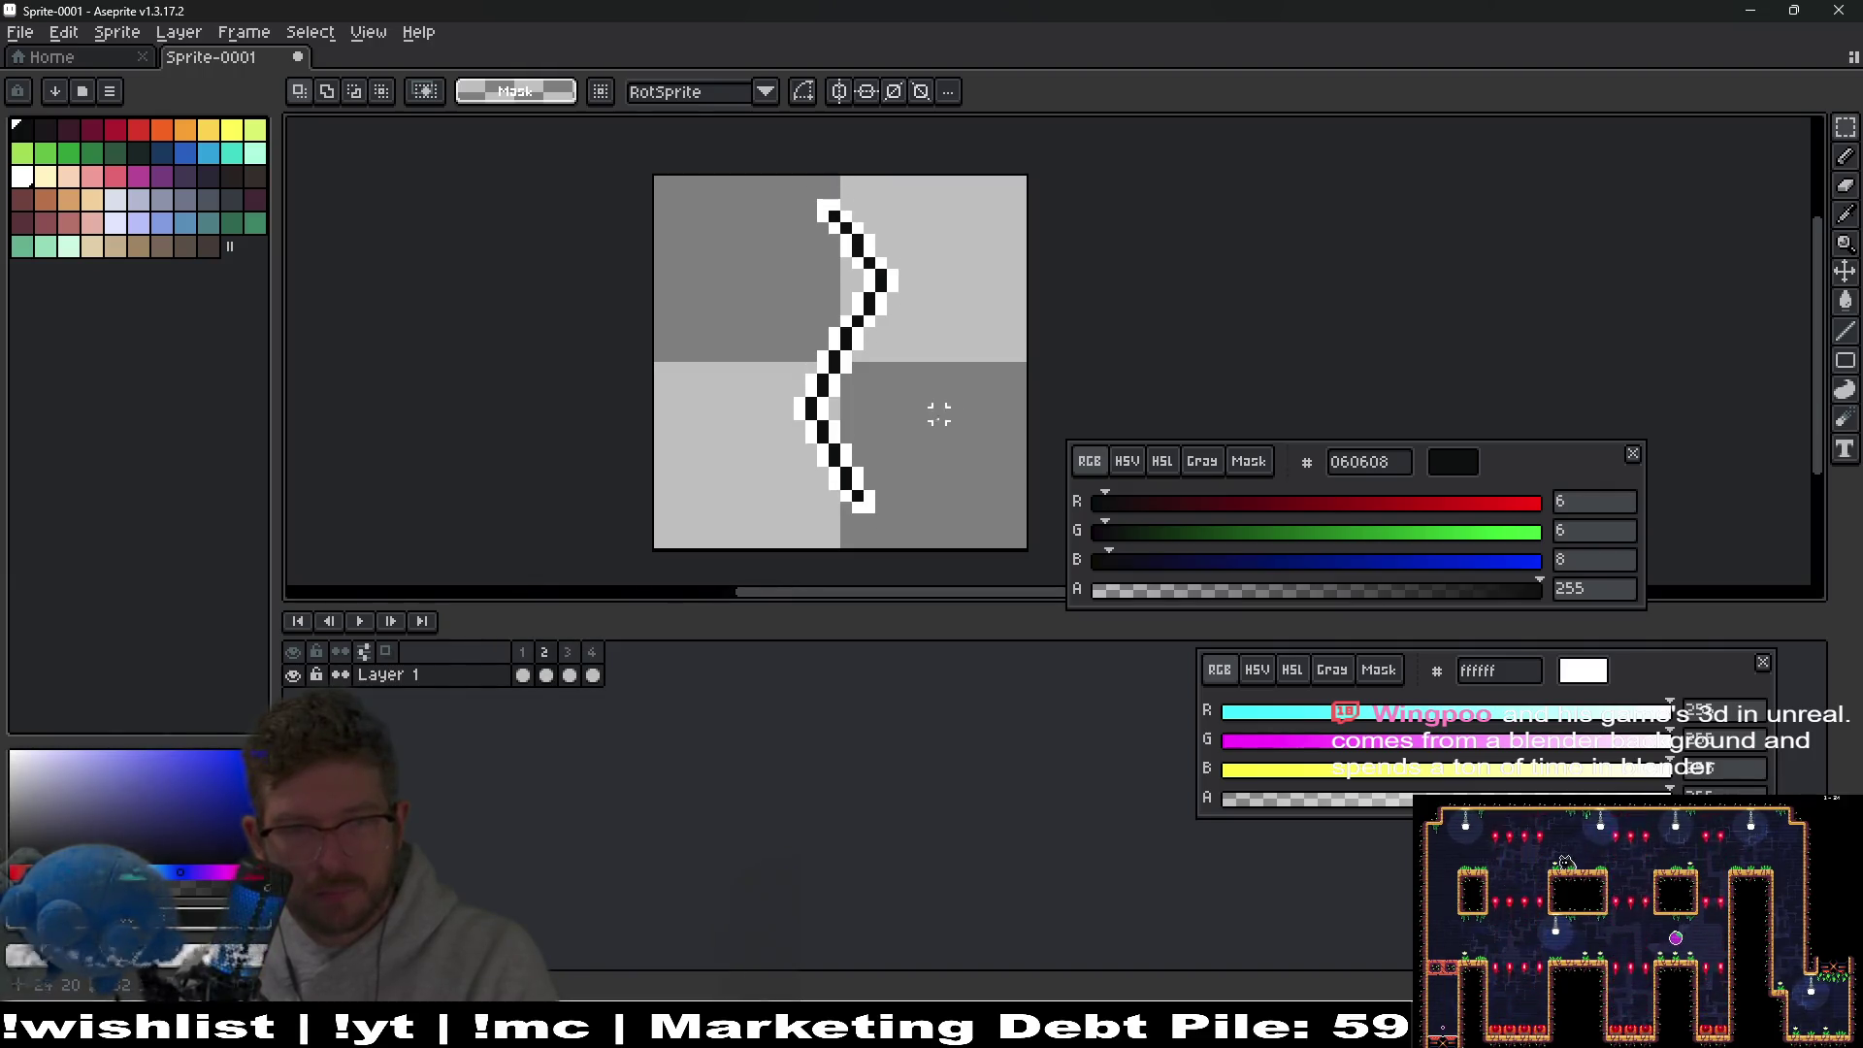
click(547, 657)
key(alt+n)
Select and adjust the bottom of the zigzag, then clear the selection.
scroll(815, 530, up, 2)
key(b)
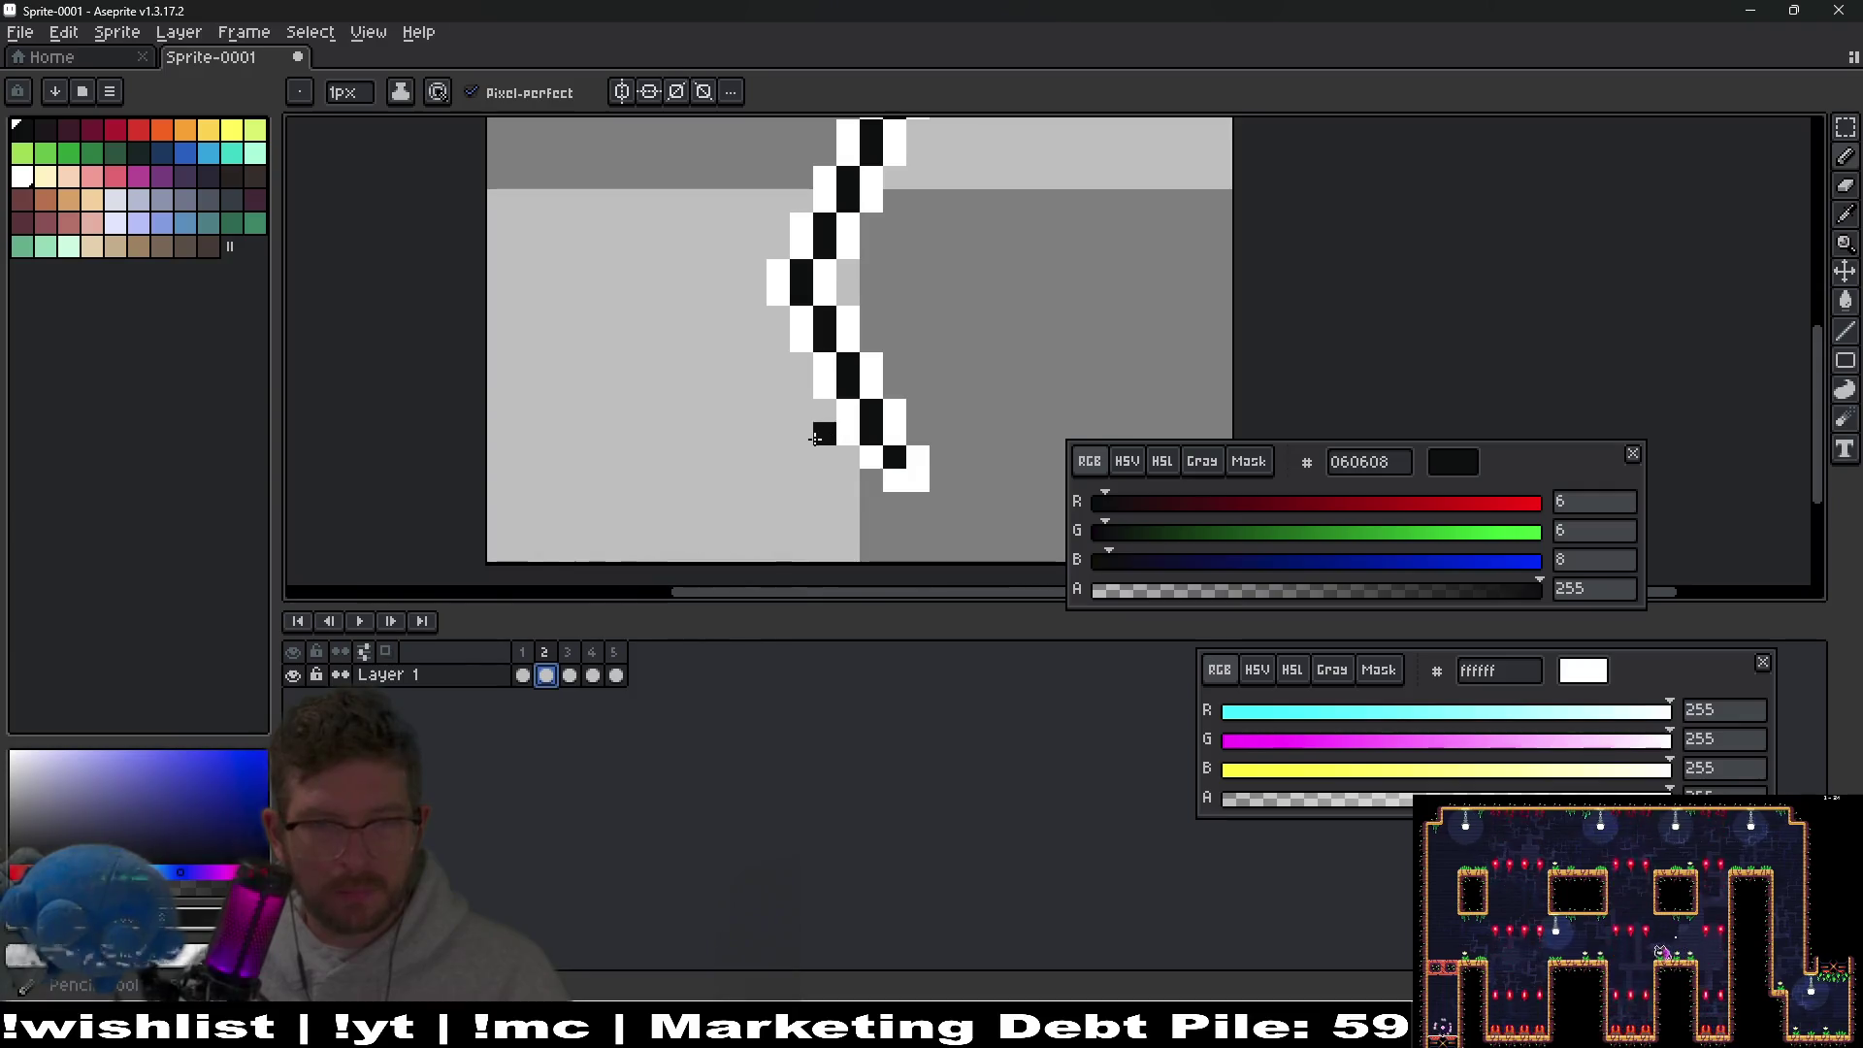
key(m)
drag(815, 423, 964, 503)
key(ctrl+t)
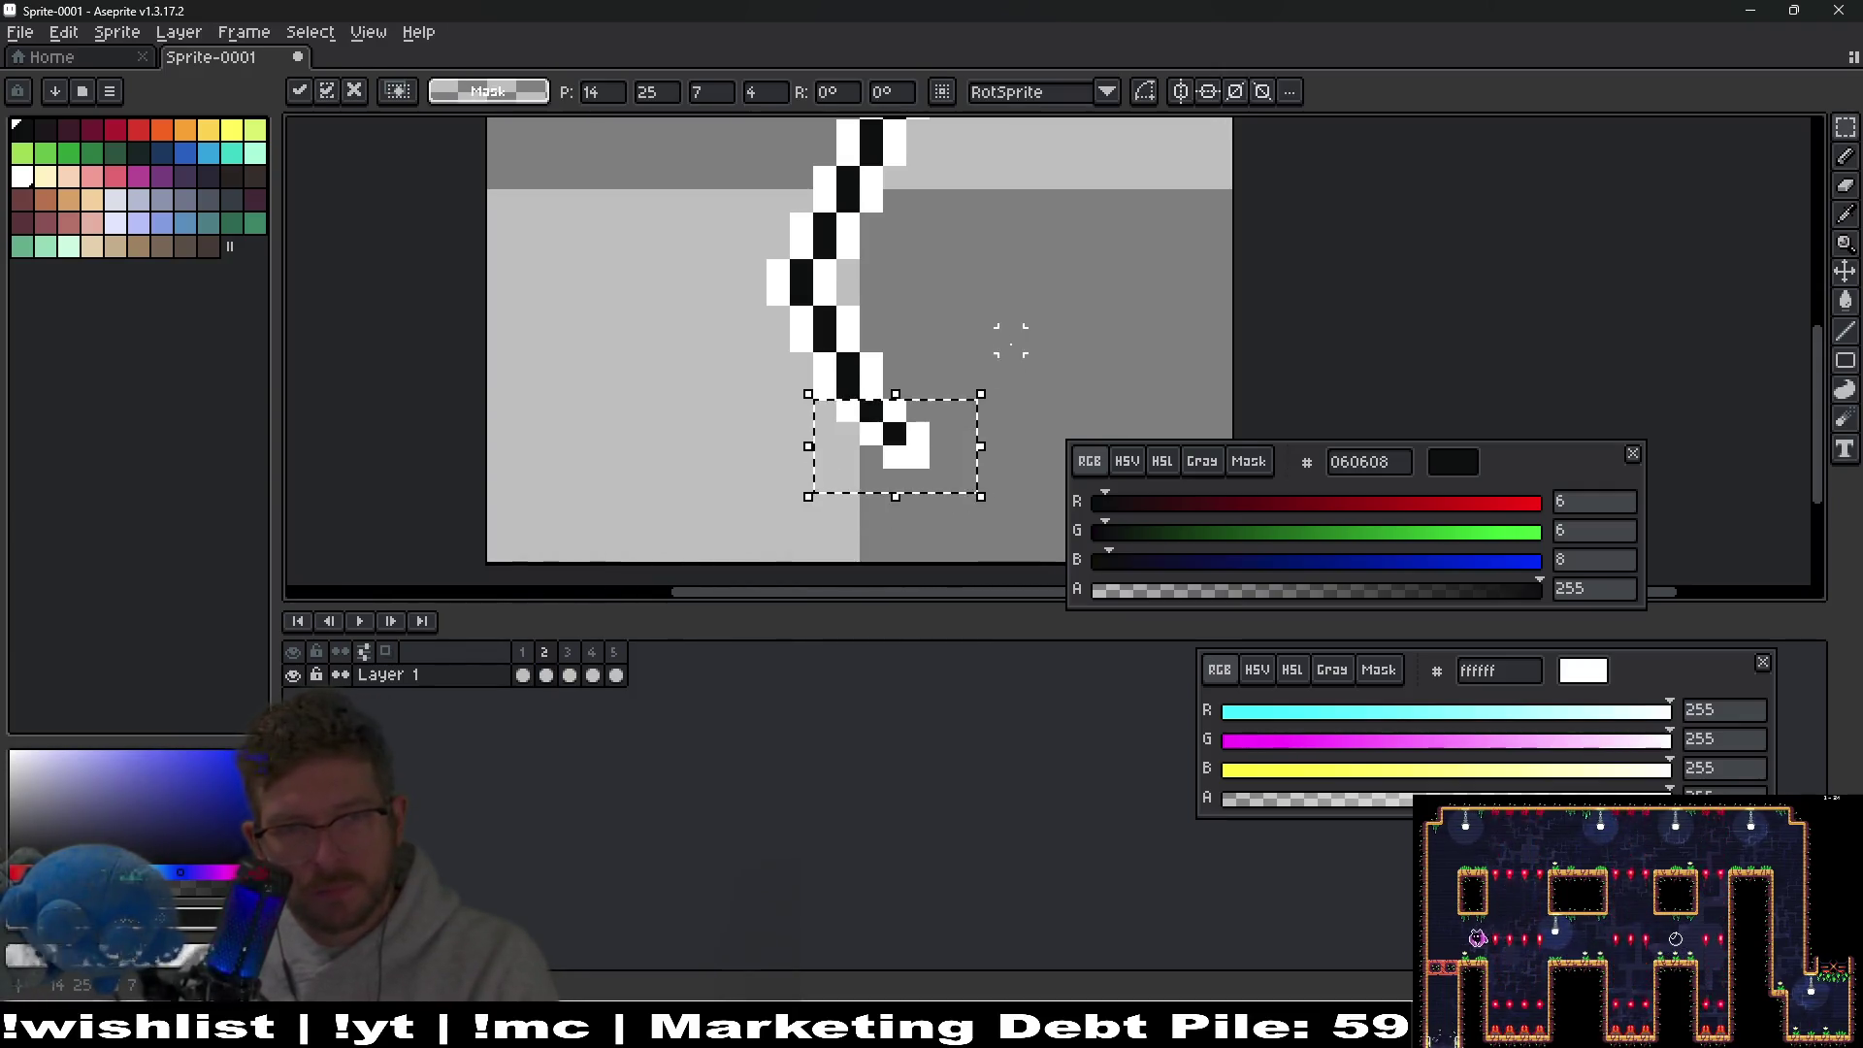
scroll(998, 366, up, 2)
scroll(998, 309, down, 4)
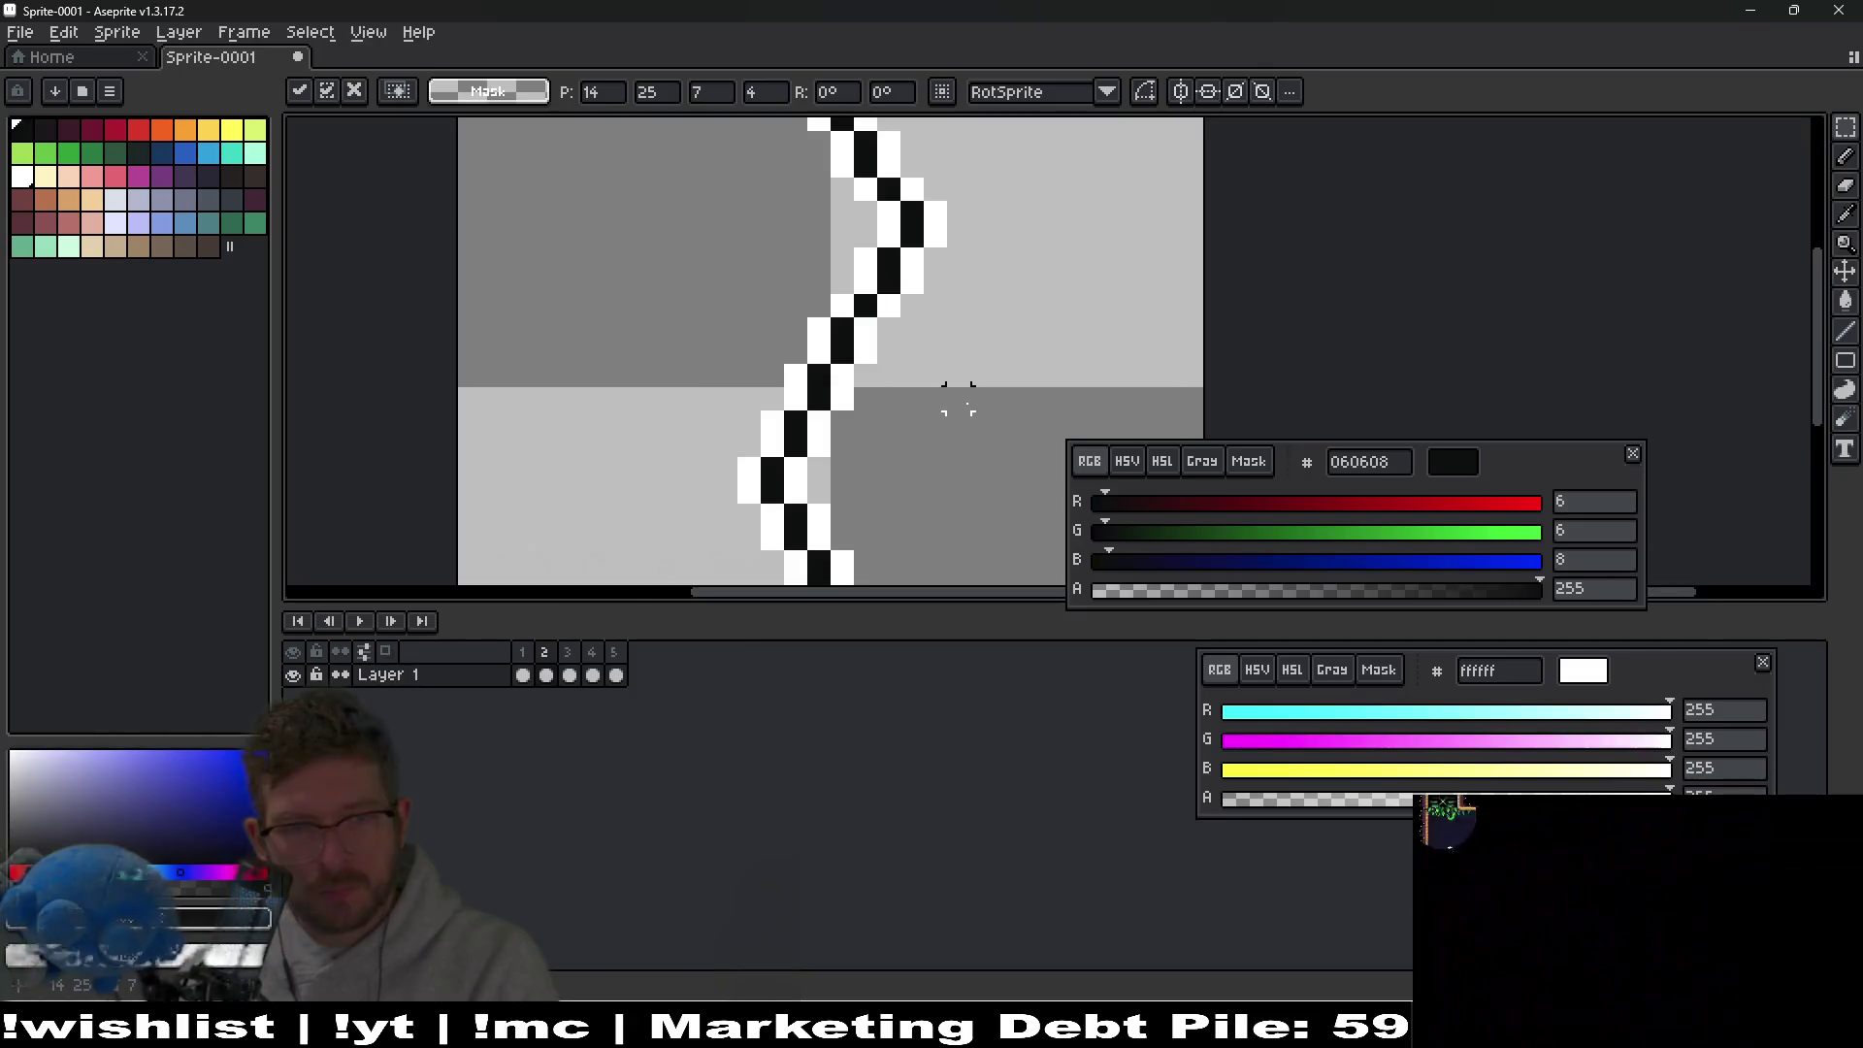
mouse_move(846, 246)
mouse_down()
mouse_move(977, 291)
mouse_move(1026, 441)
mouse_up()
click(884, 254)
Nudge one crack section down a row and reposition the upper stroke by a row.
scroll(884, 255, up, 1)
mouse_move(863, 253)
mouse_down()
mouse_move(1019, 311)
mouse_move(1061, 370)
mouse_up()
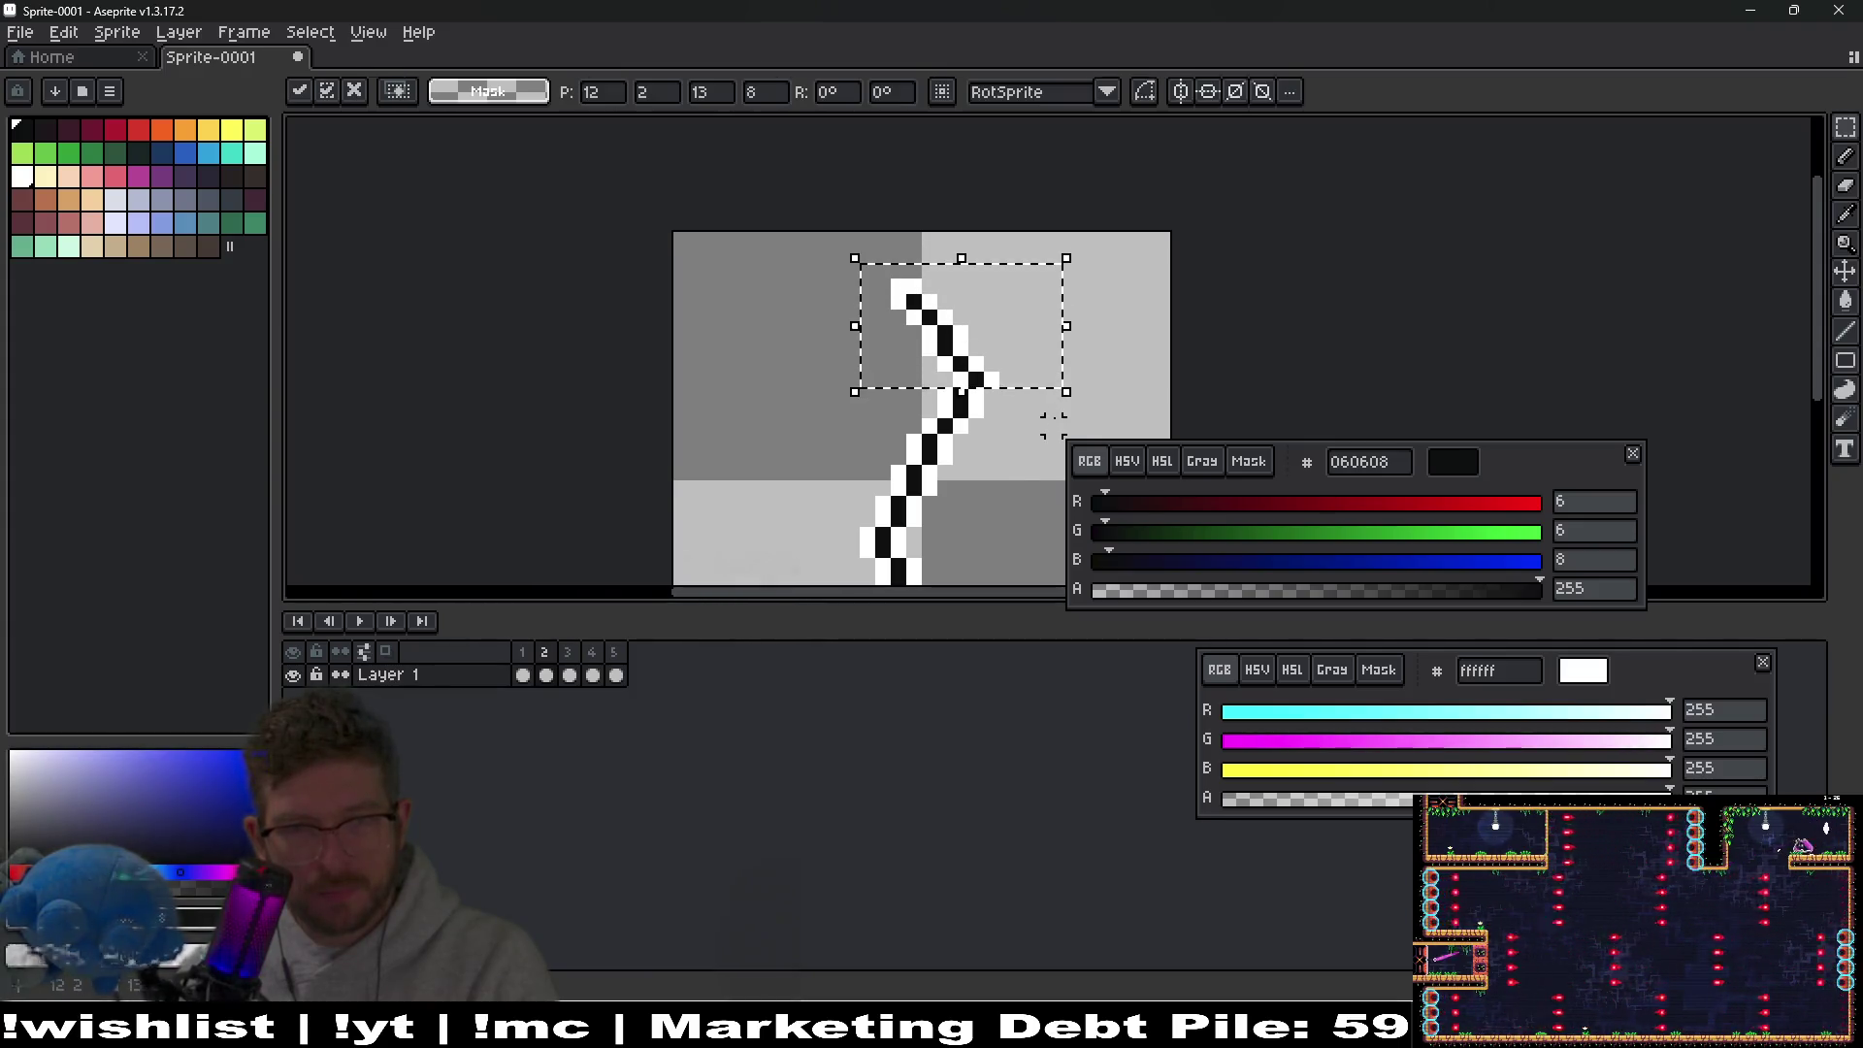
key(Down)
scroll(1033, 404, down, 2)
key(ctrl+d)
drag(852, 161, 1050, 284)
key(Up)
scroll(995, 311, up, 2)
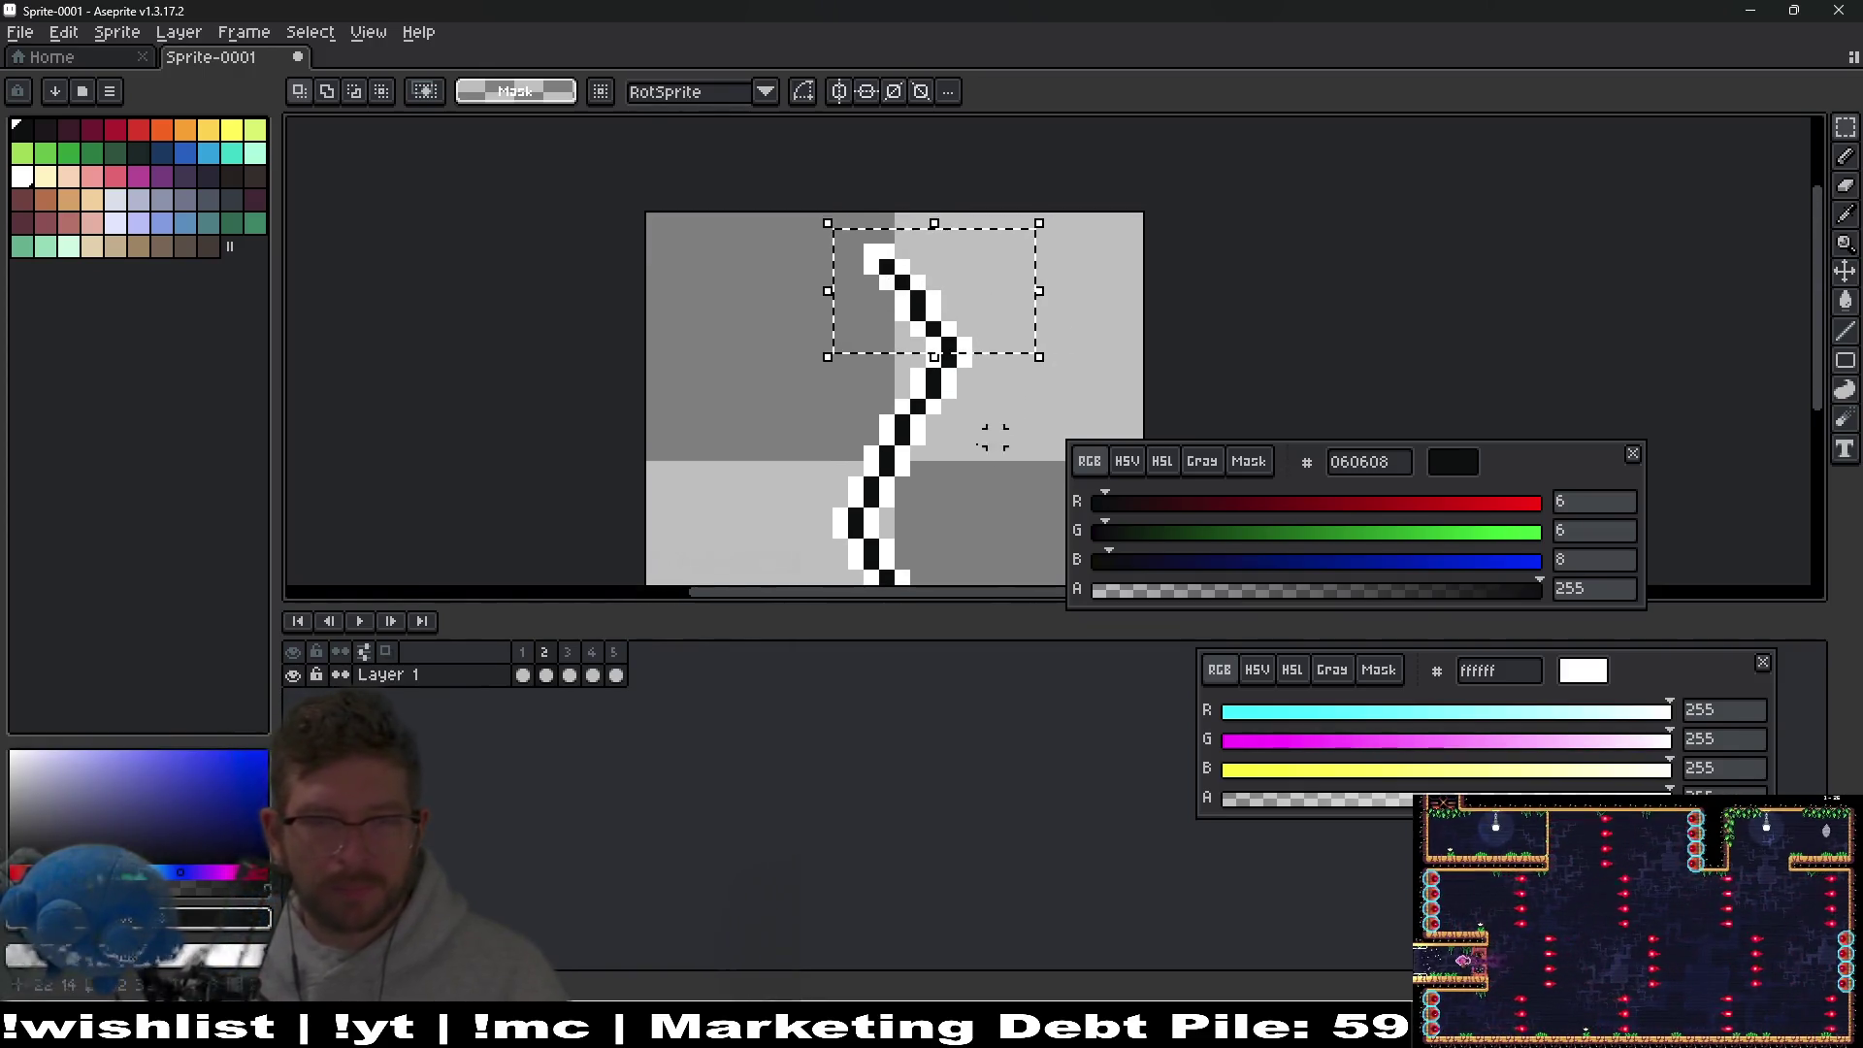
key(Down)
key(Down)
key(ctrl+d)
drag(995, 483, 944, 412)
Compare frames 1 and 2, then reposition and commit the upper stroke.
key(Right)
key(Left)
key(Right)
key(Left)
key(Right)
mouse_move(747, 220)
mouse_down()
mouse_move(922, 253)
mouse_move(958, 307)
mouse_up()
scroll(929, 401, down, 1)
key(Return)
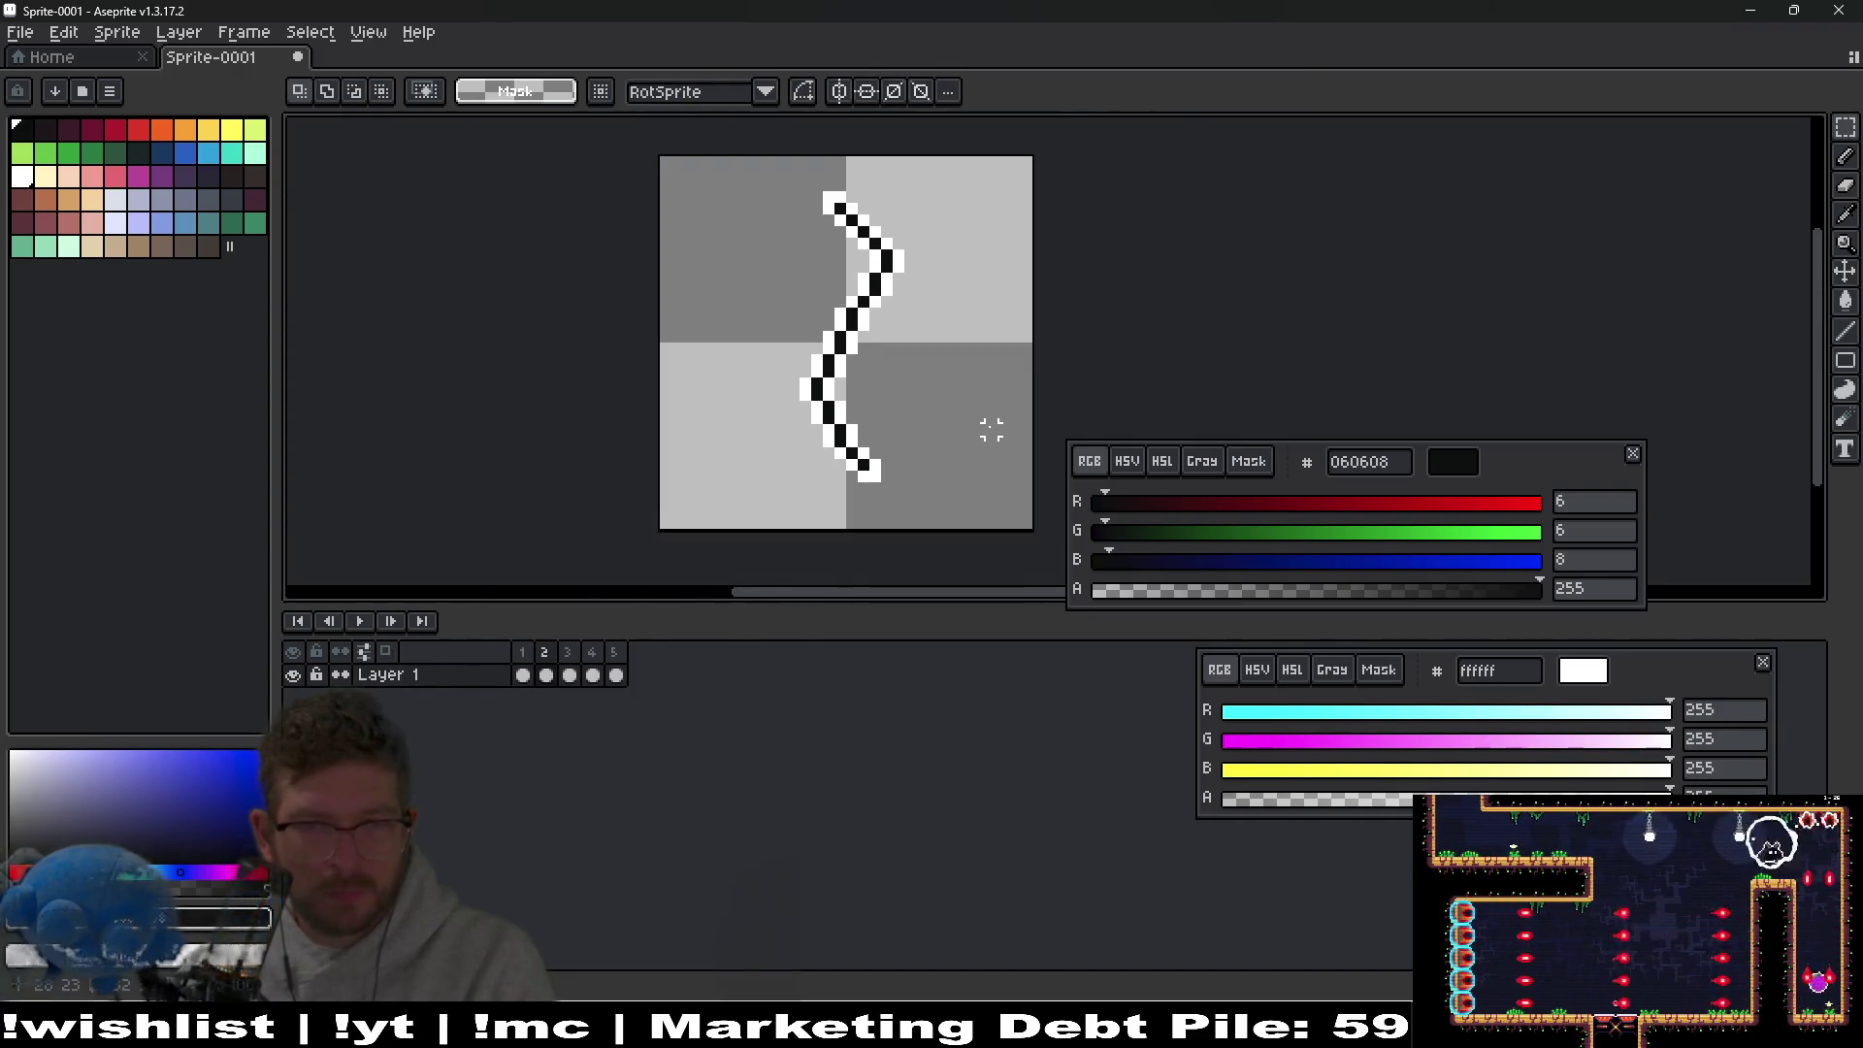
Flip back and forth through frames 1 to 3 to check the crack's motion.
key(Right)
key(Left)
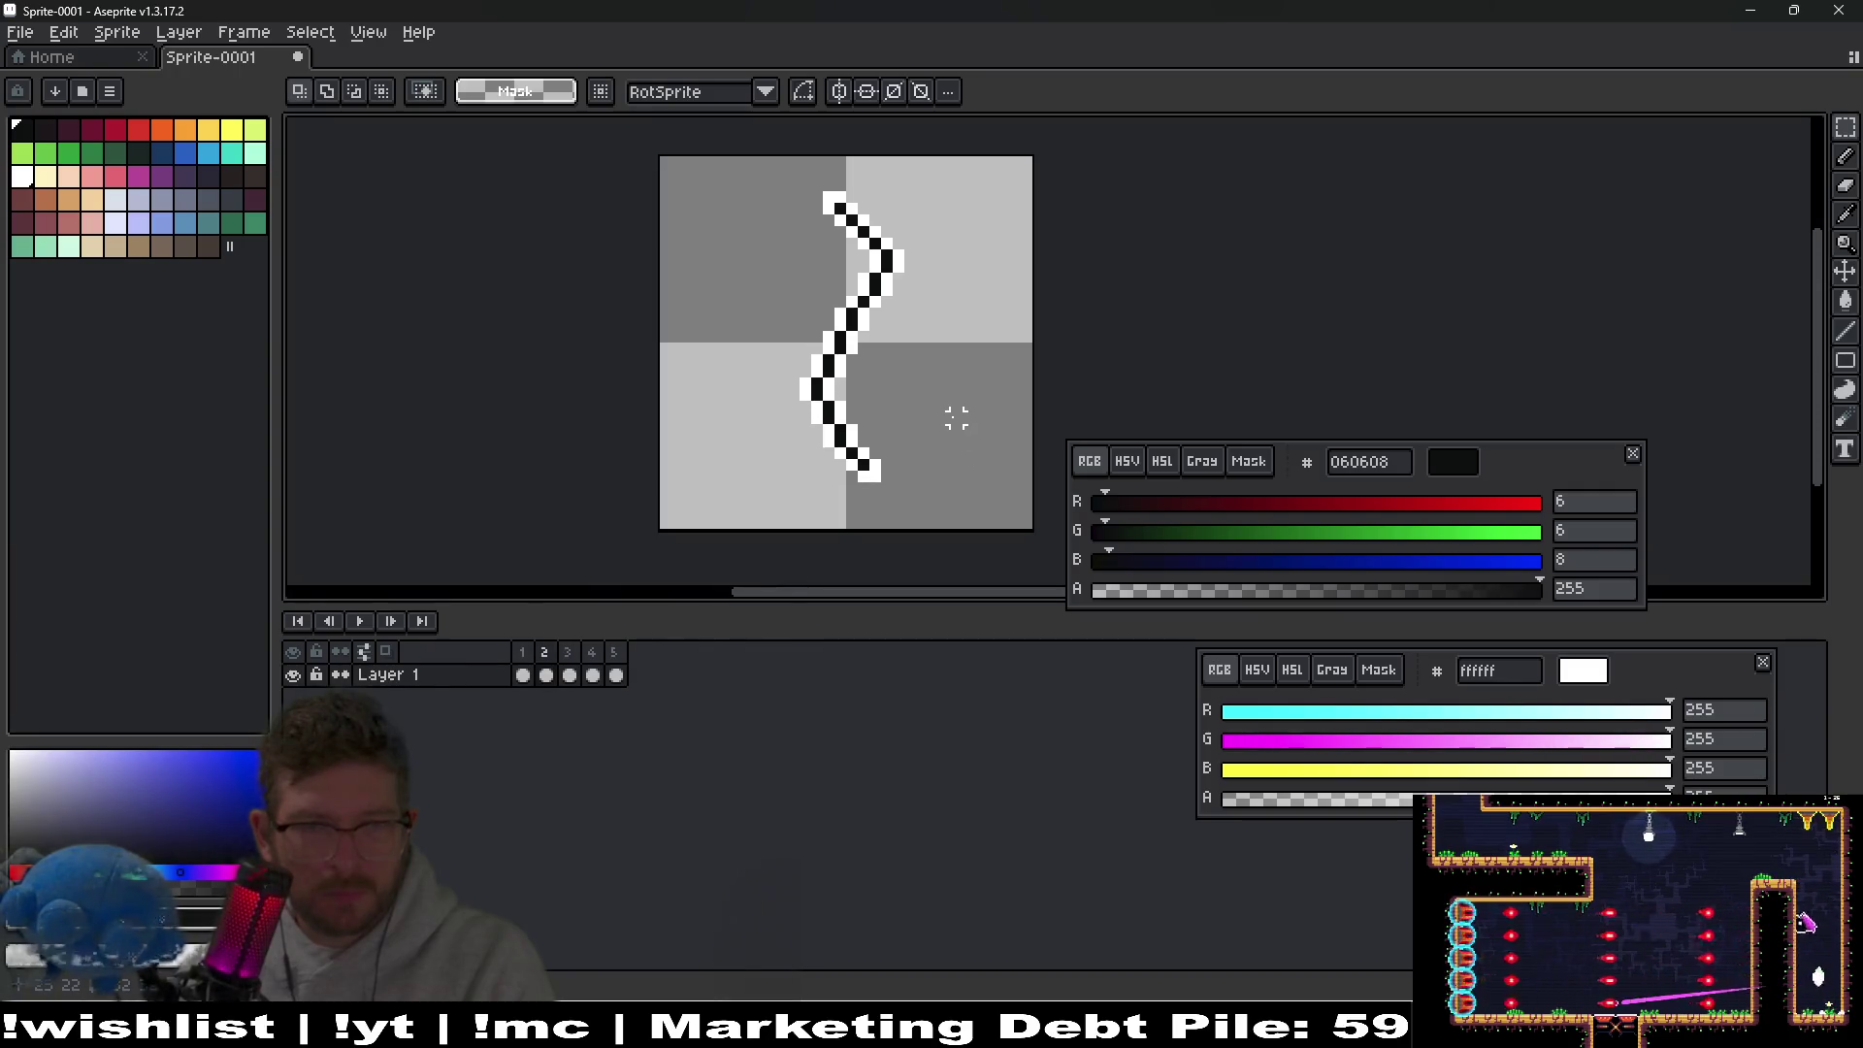
key(Left)
key(Right)
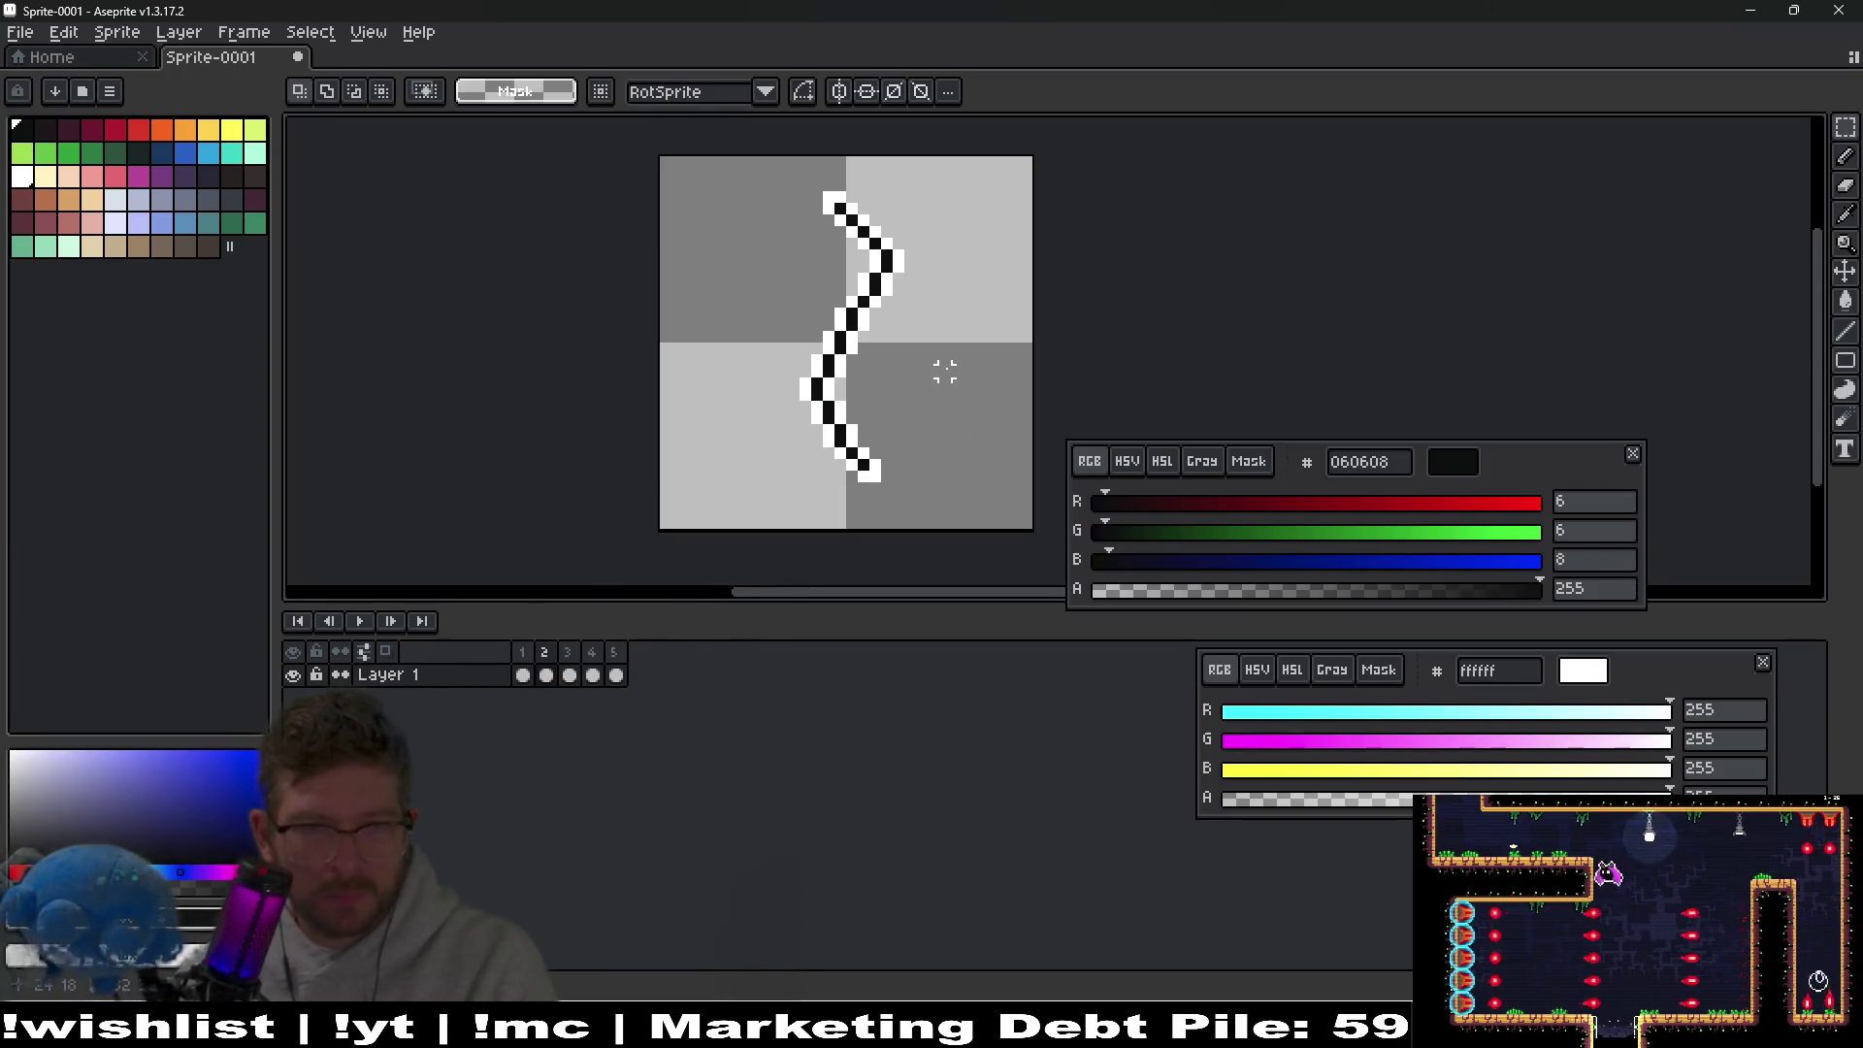
scroll(944, 395, up, 1)
key(Left)
key(Right)
key(Left)
key(Right)
key(Right)
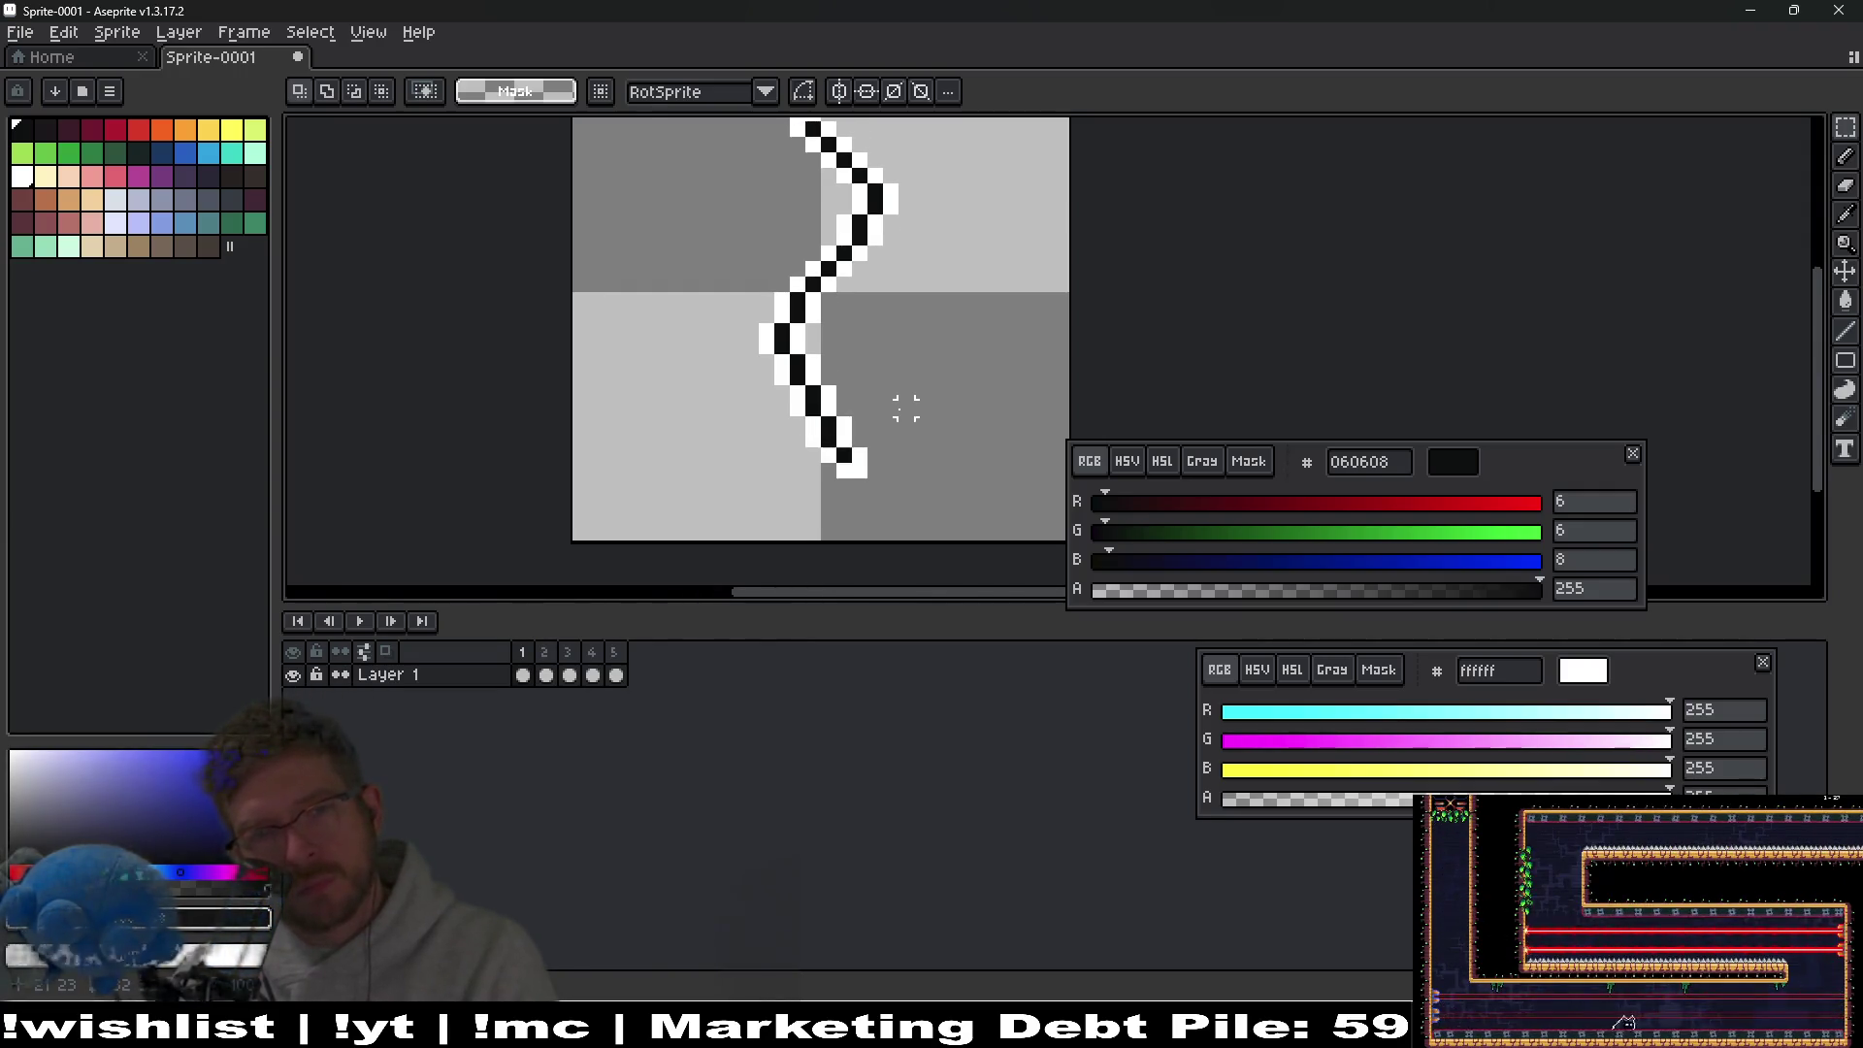
scroll(902, 407, down, 3)
key(Left)
key(Right)
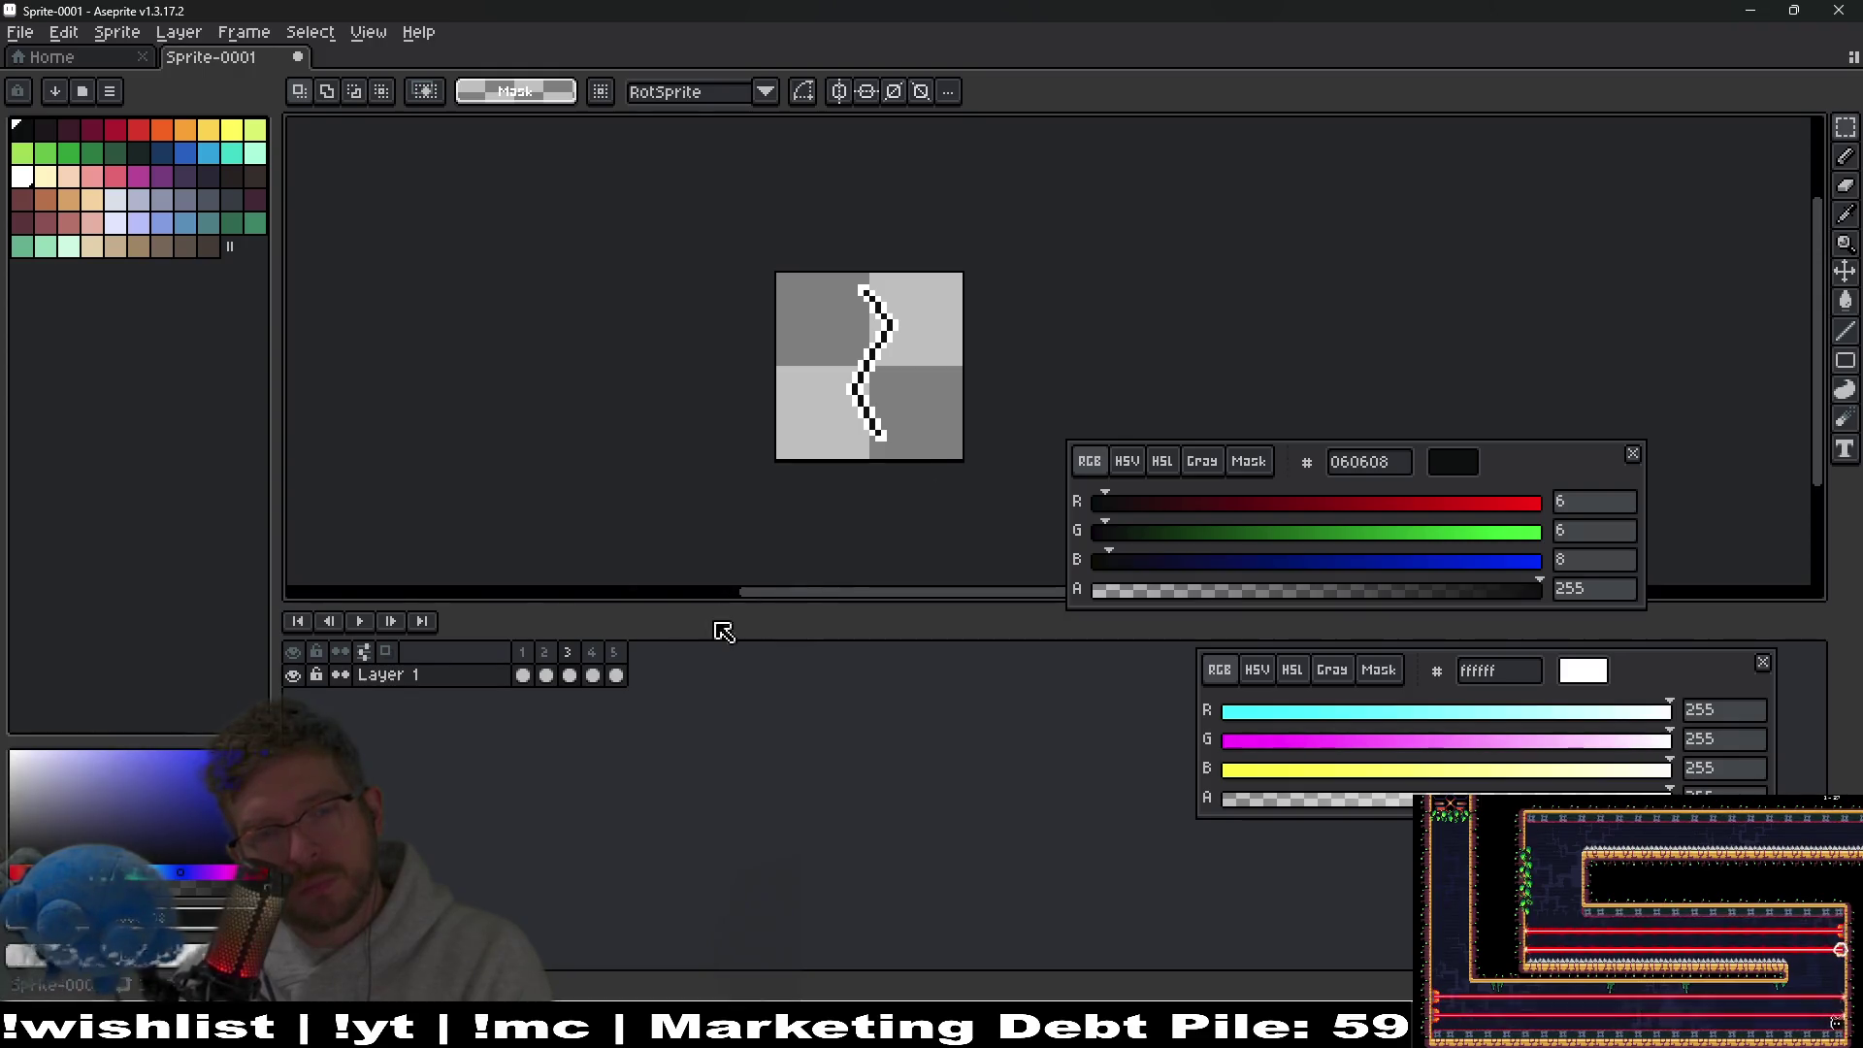
Preview the crack animation, then copy frame 5's cel to add frames 6 and 7.
click(359, 622)
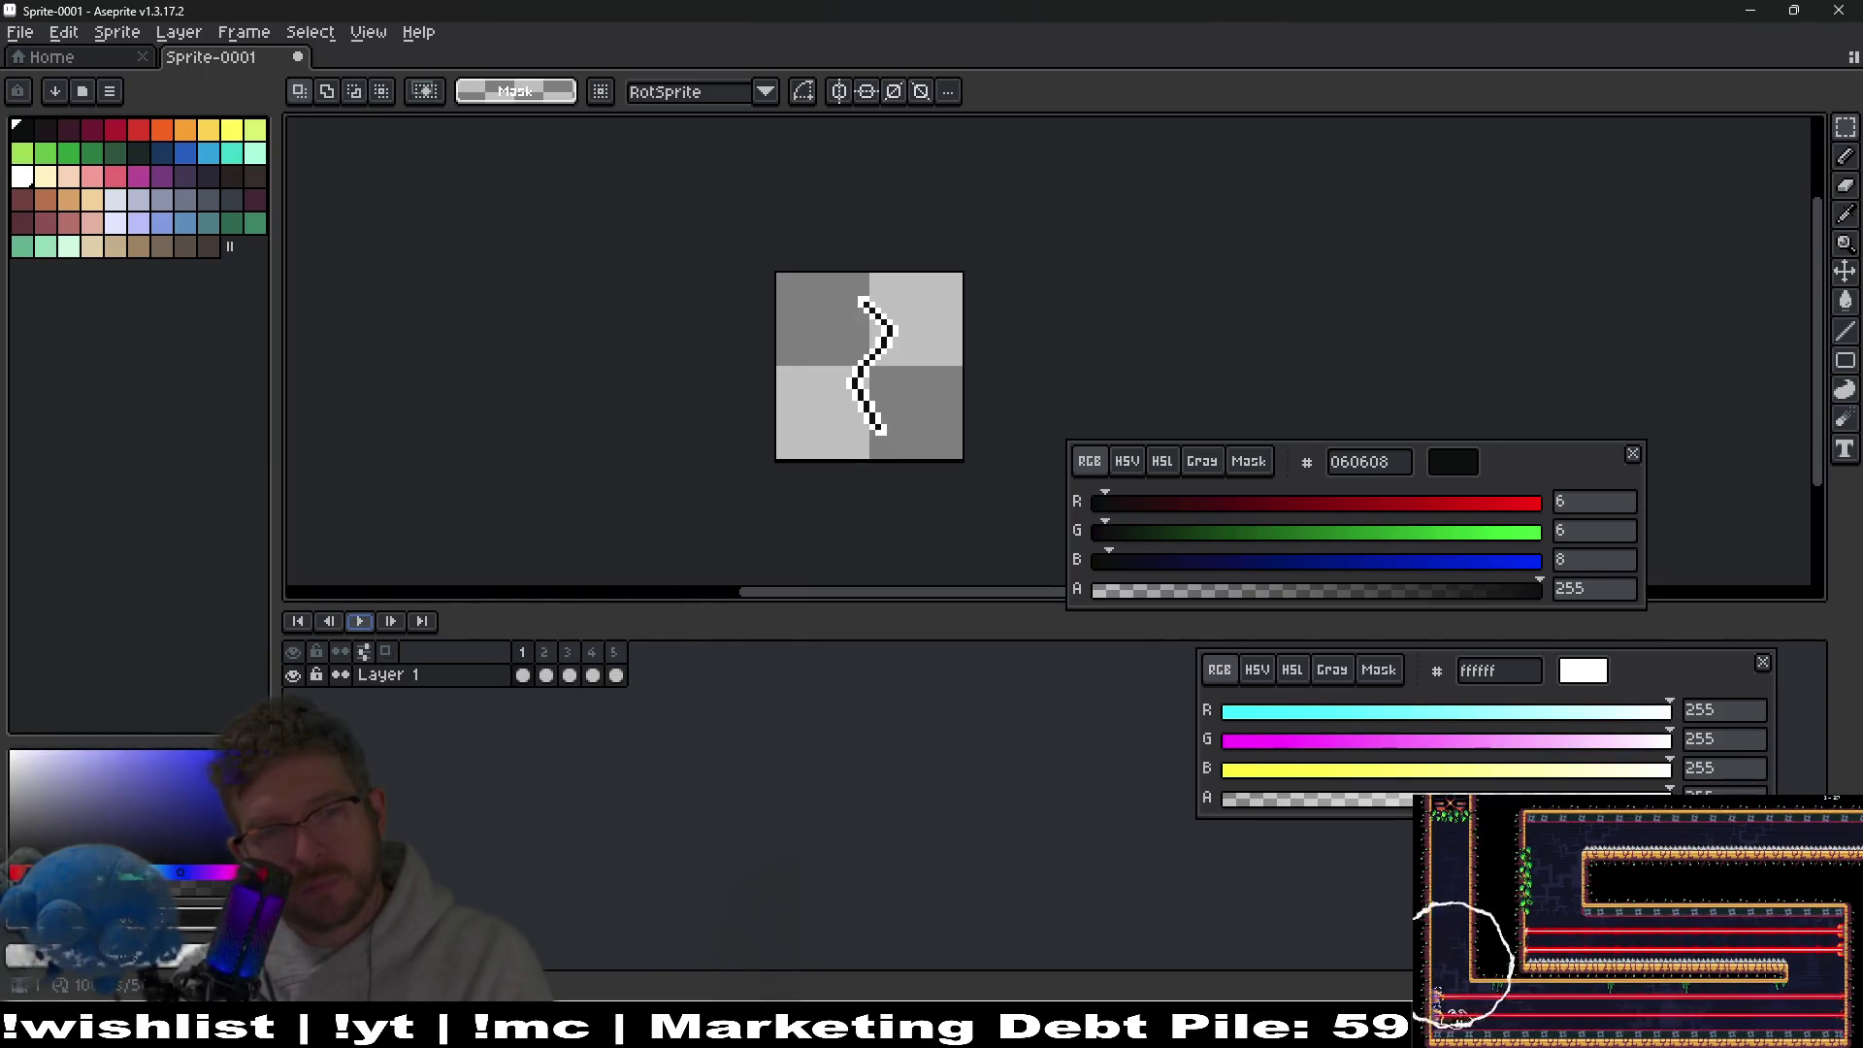
click(593, 675)
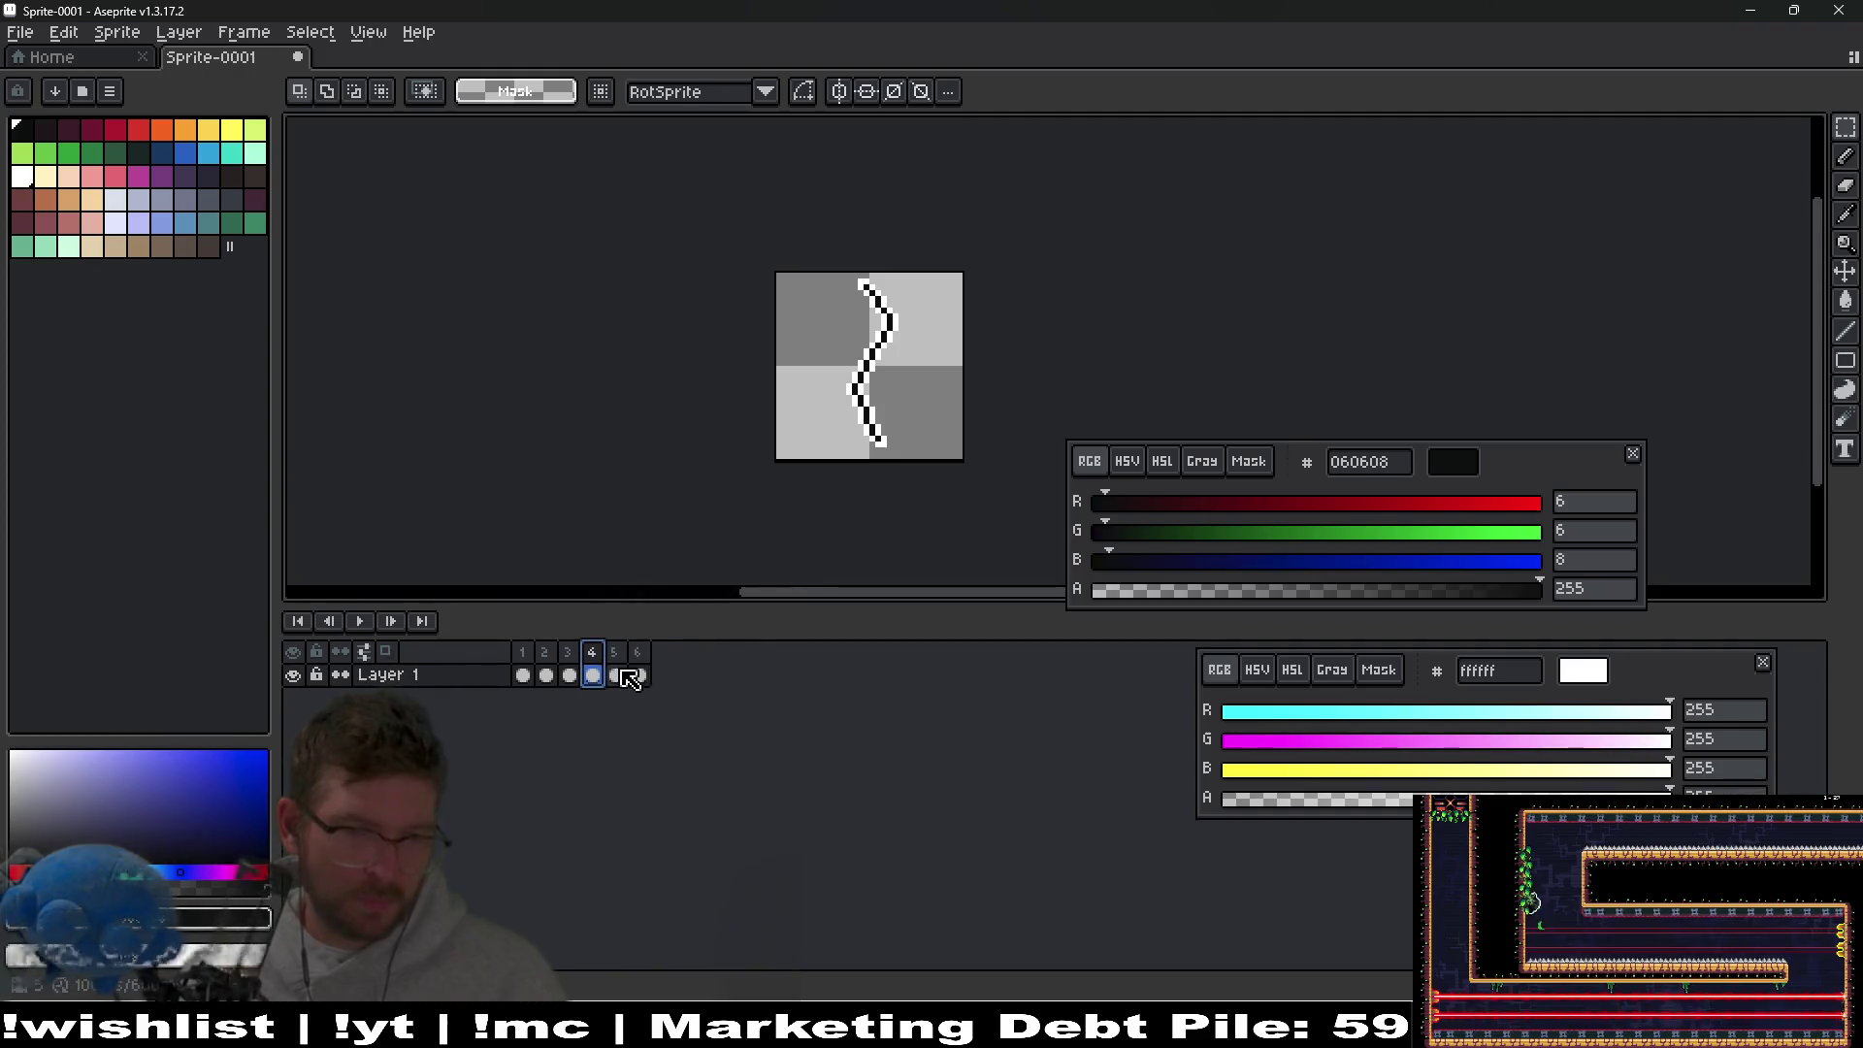
click(617, 670)
drag(639, 671, 640, 673)
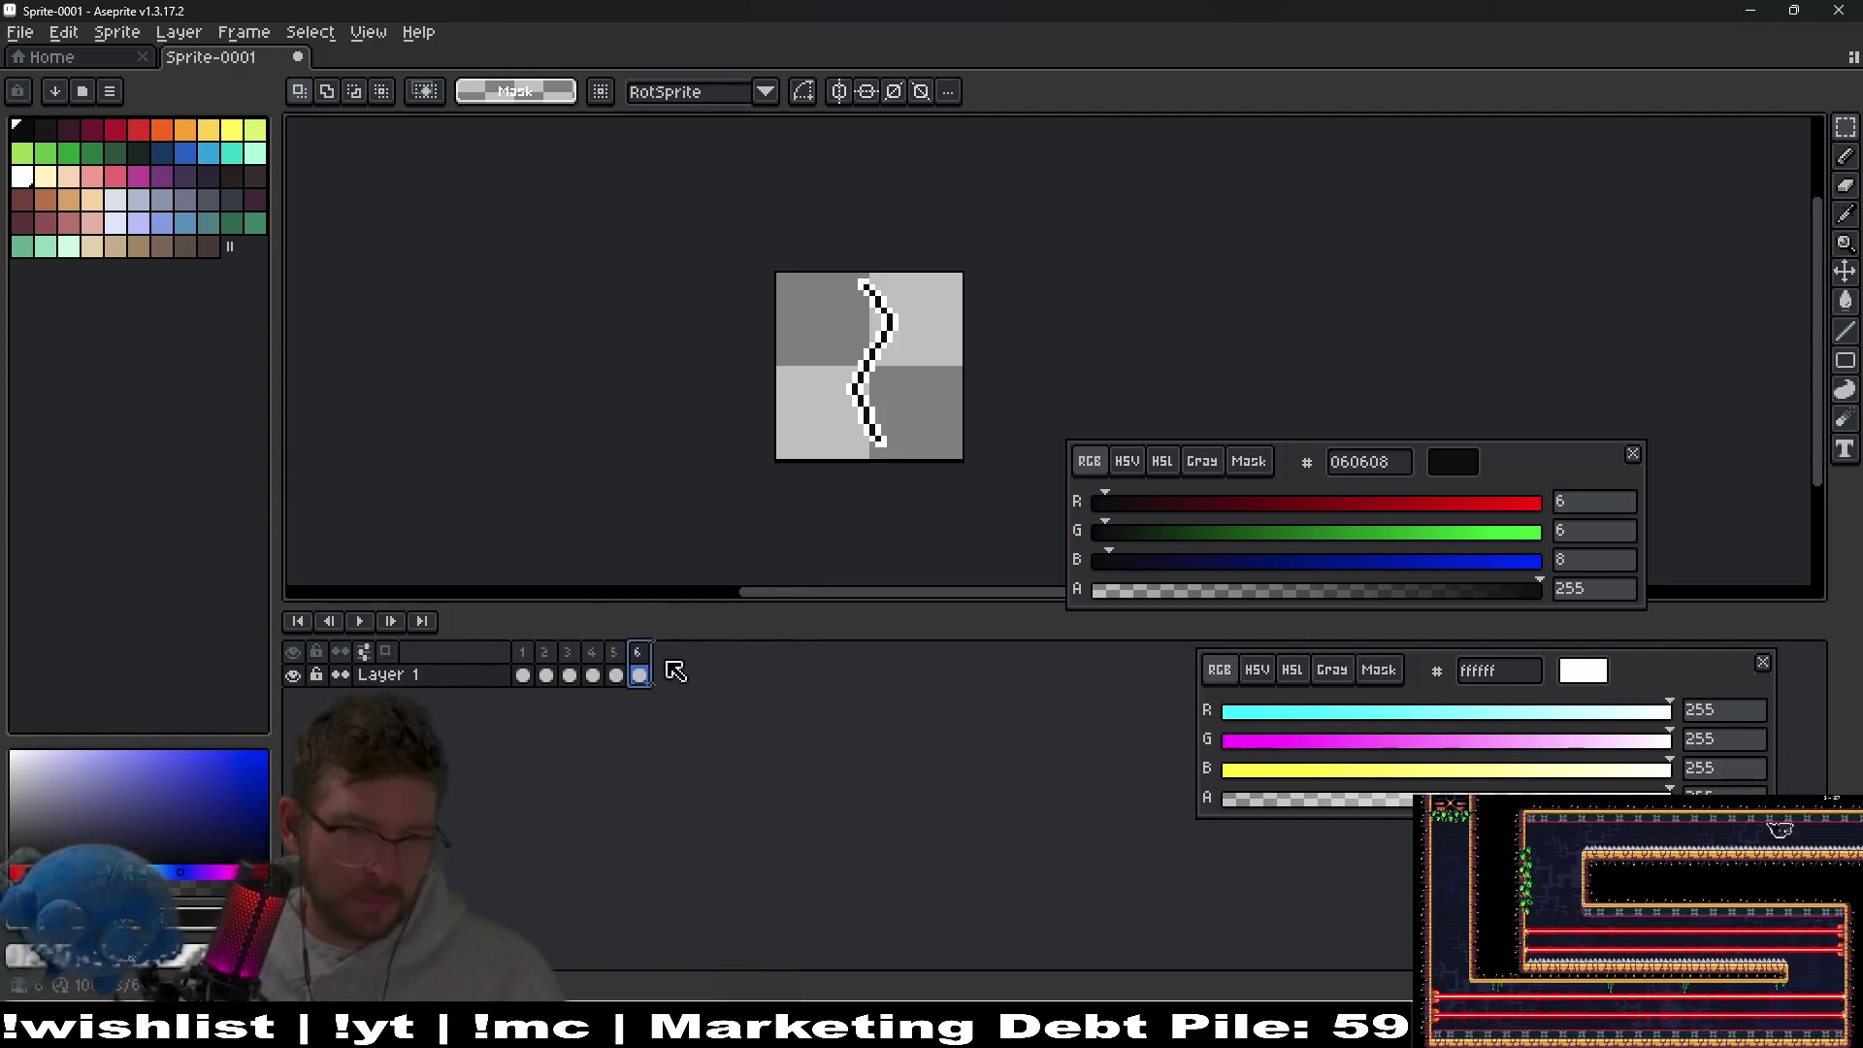
click(570, 675)
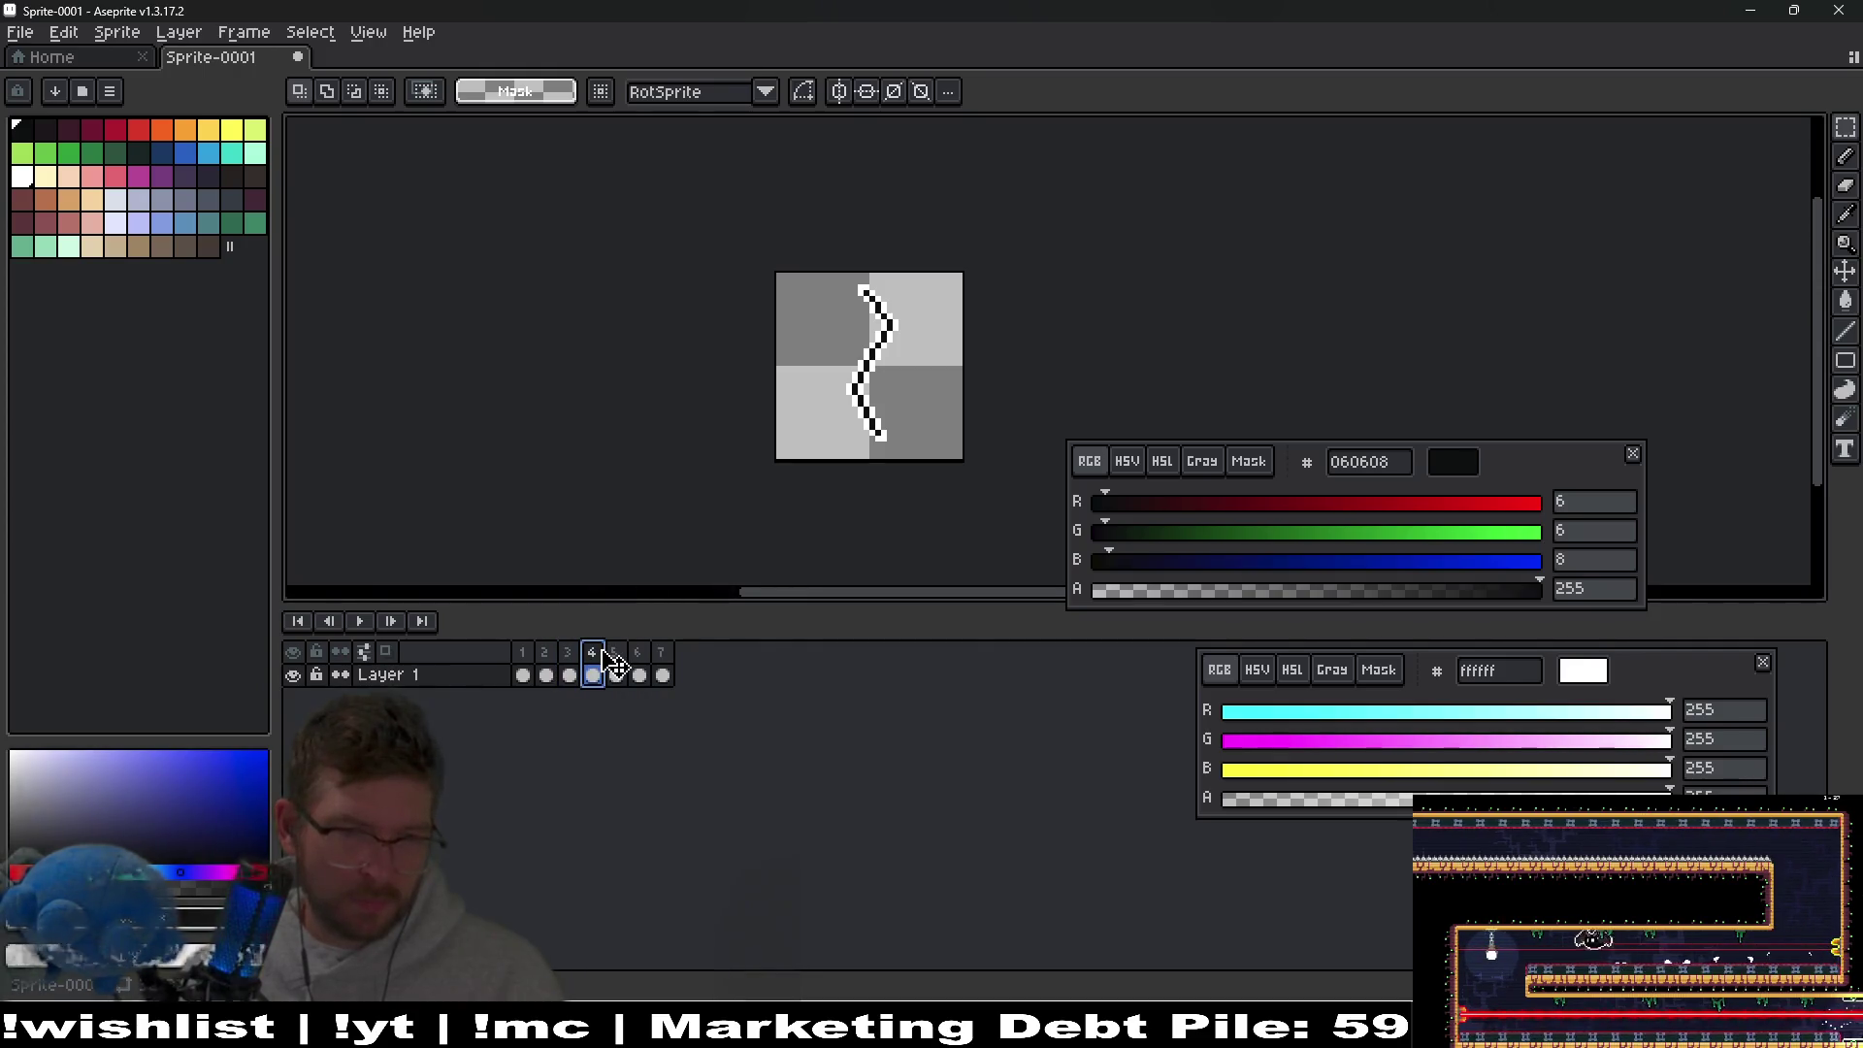
Add frame 8 with Alt+N and play the eight-frame crack animation.
click(546, 674)
key(alt+n)
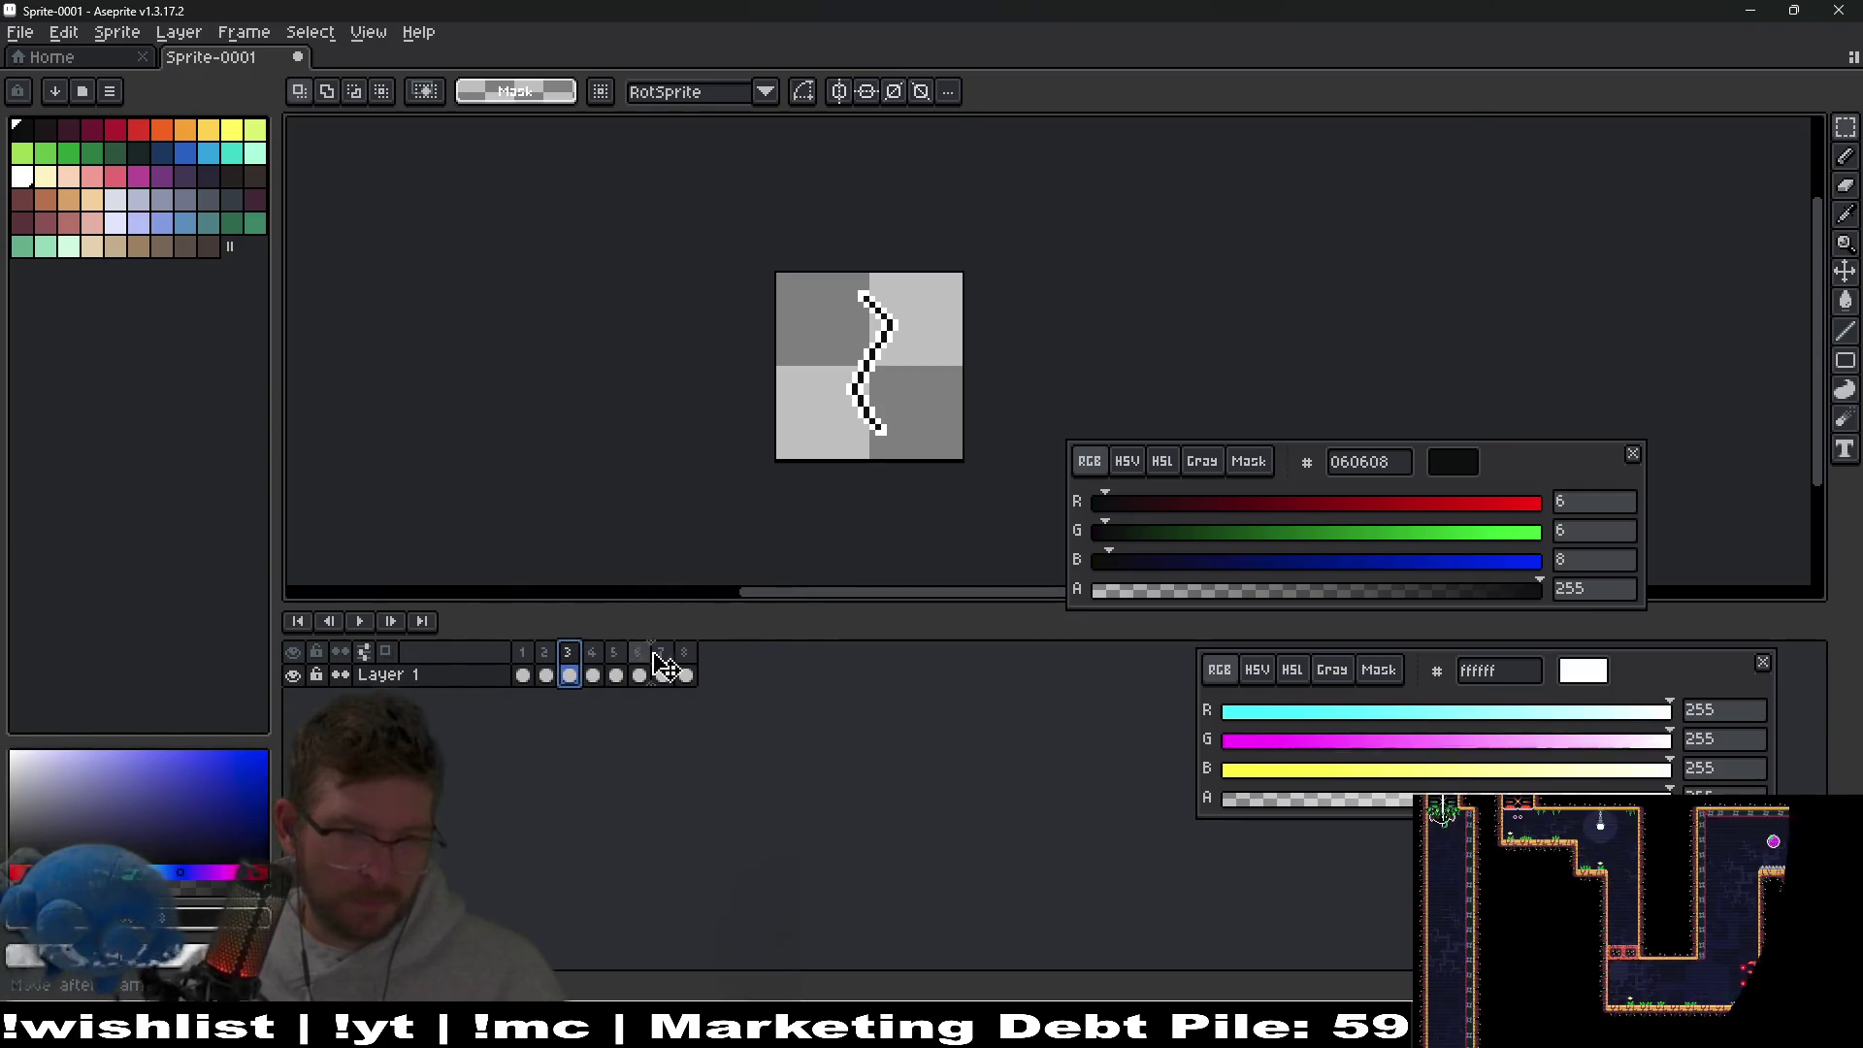
click(359, 621)
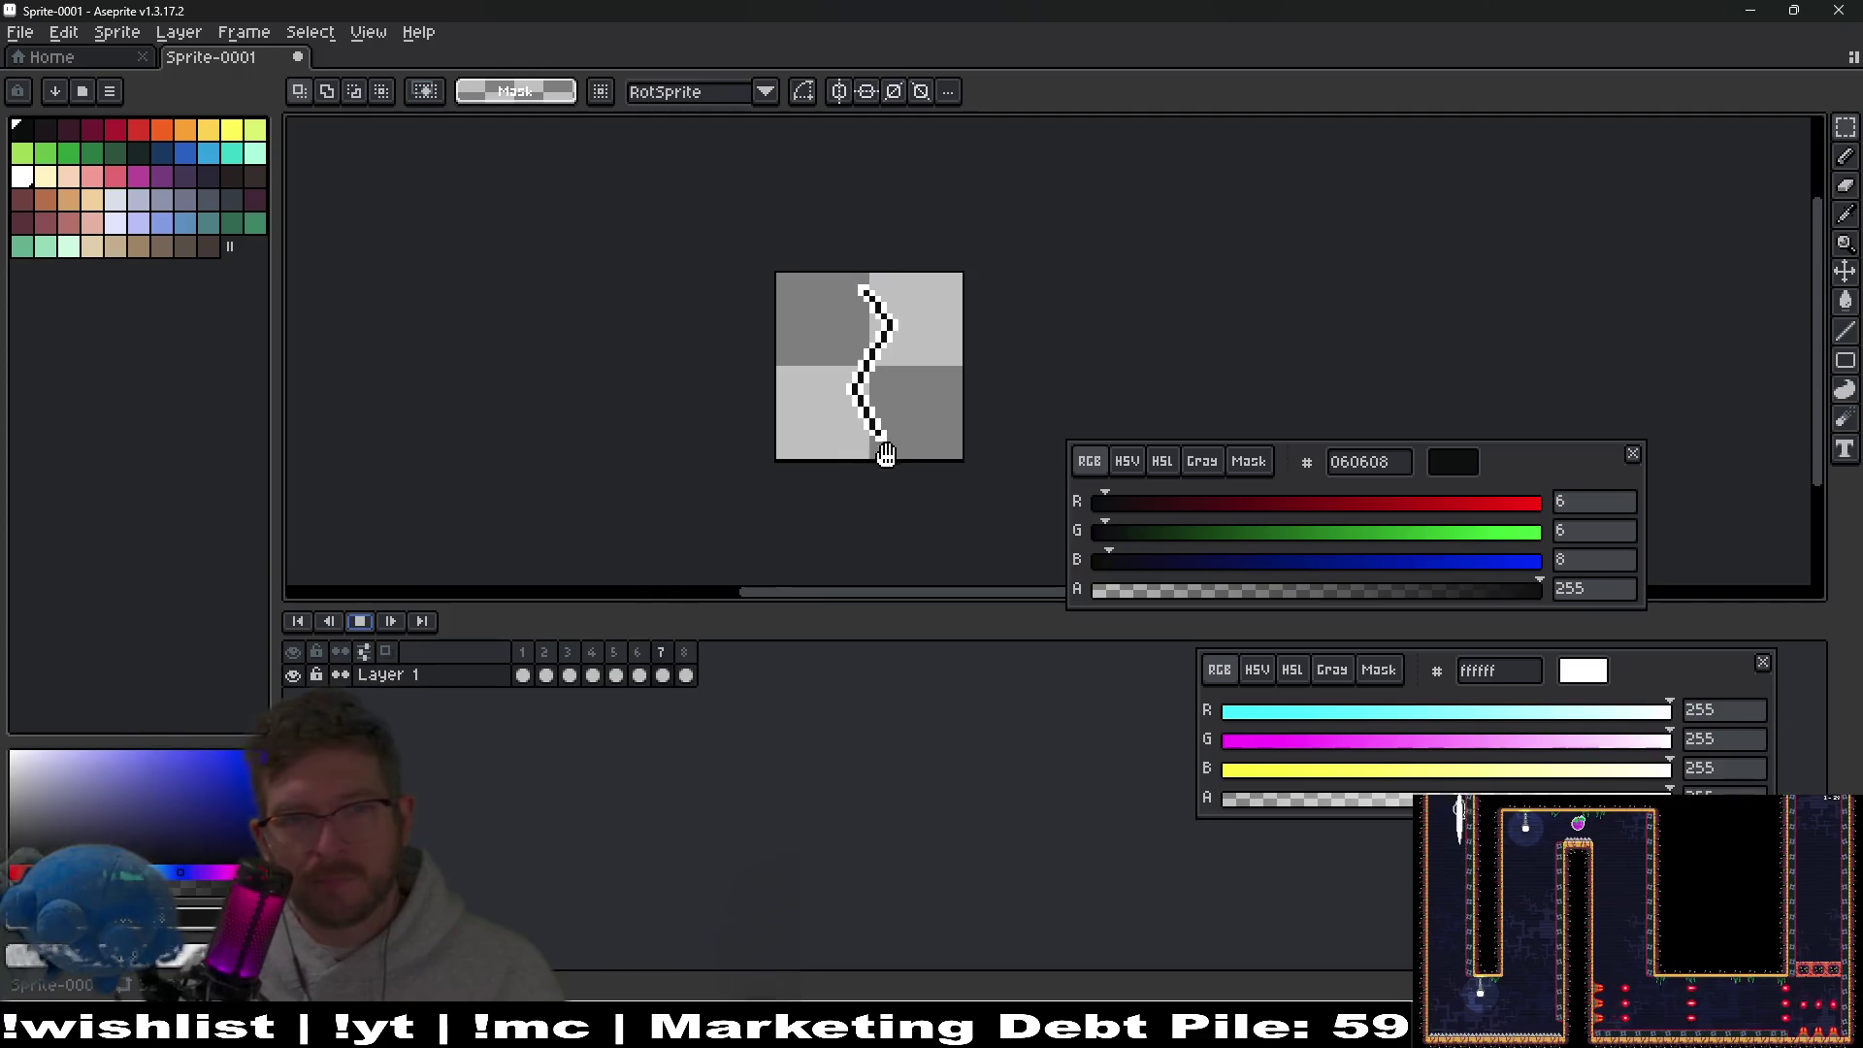
scroll(878, 456, down, 3)
scroll(958, 439, up, 1)
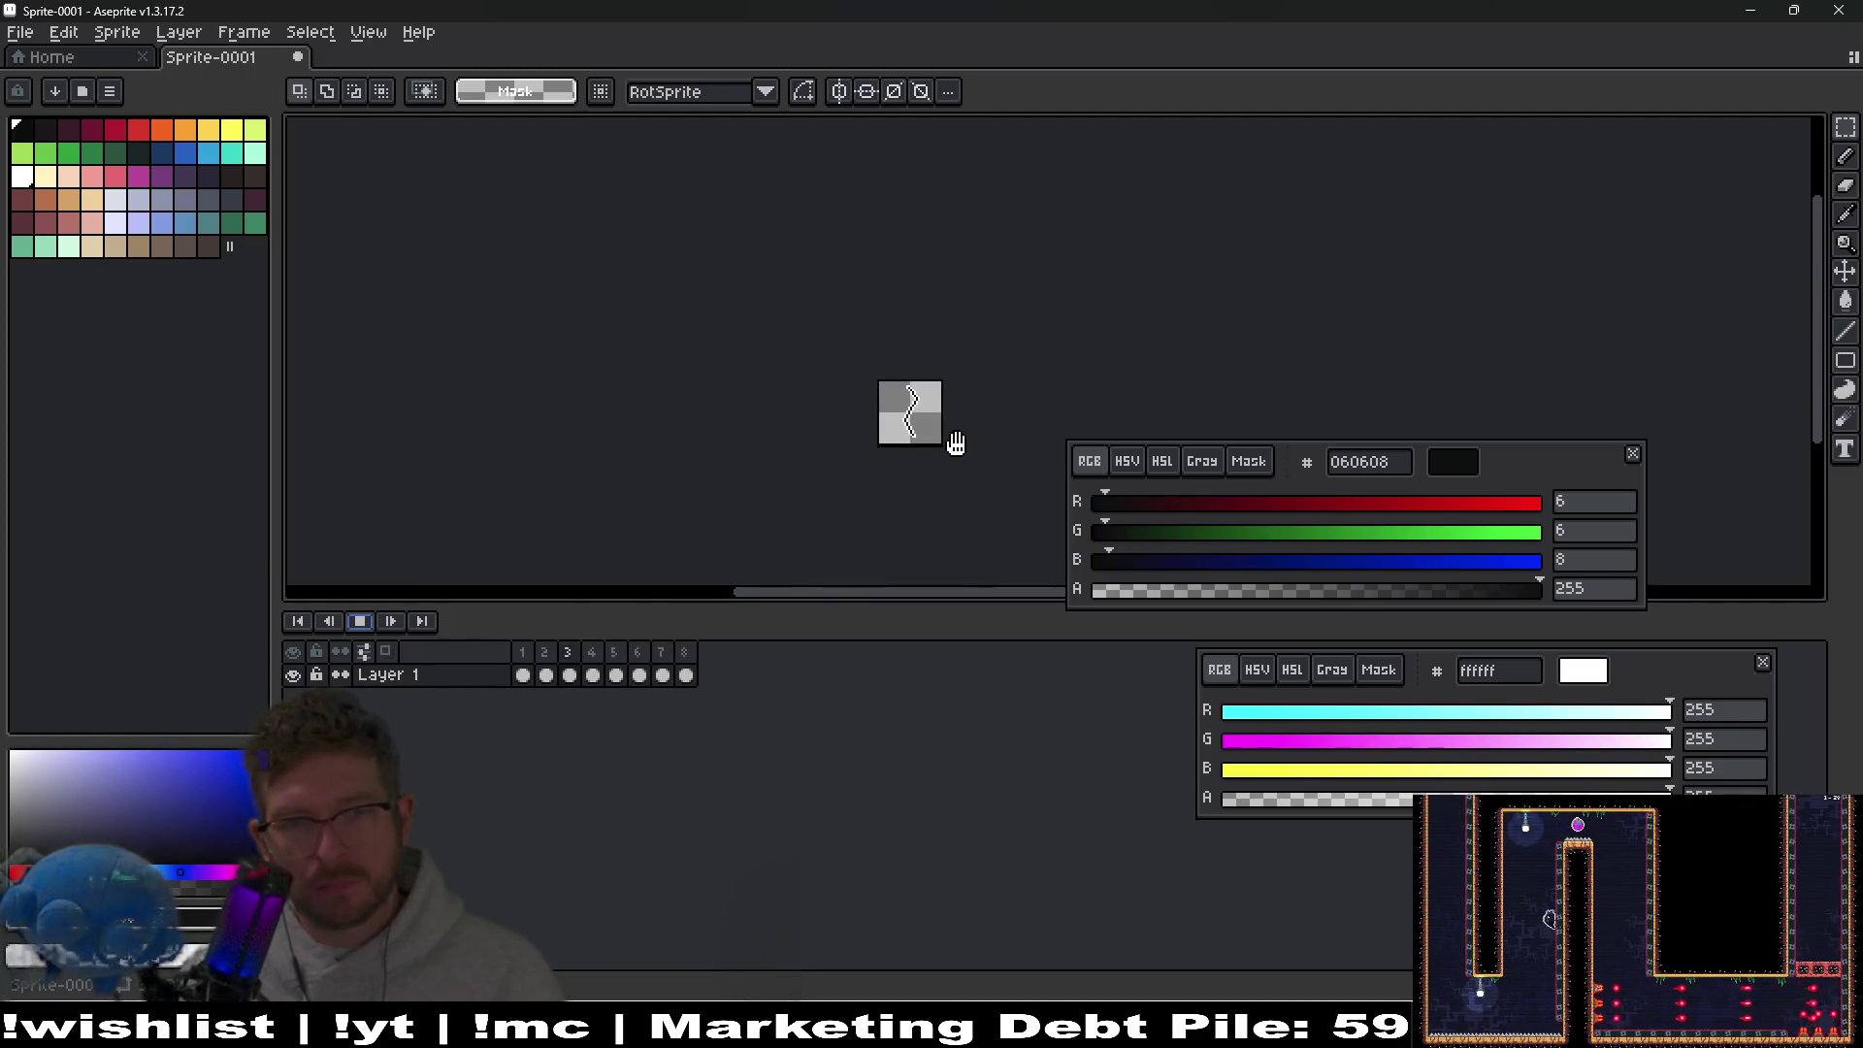
scroll(956, 442, up, 2)
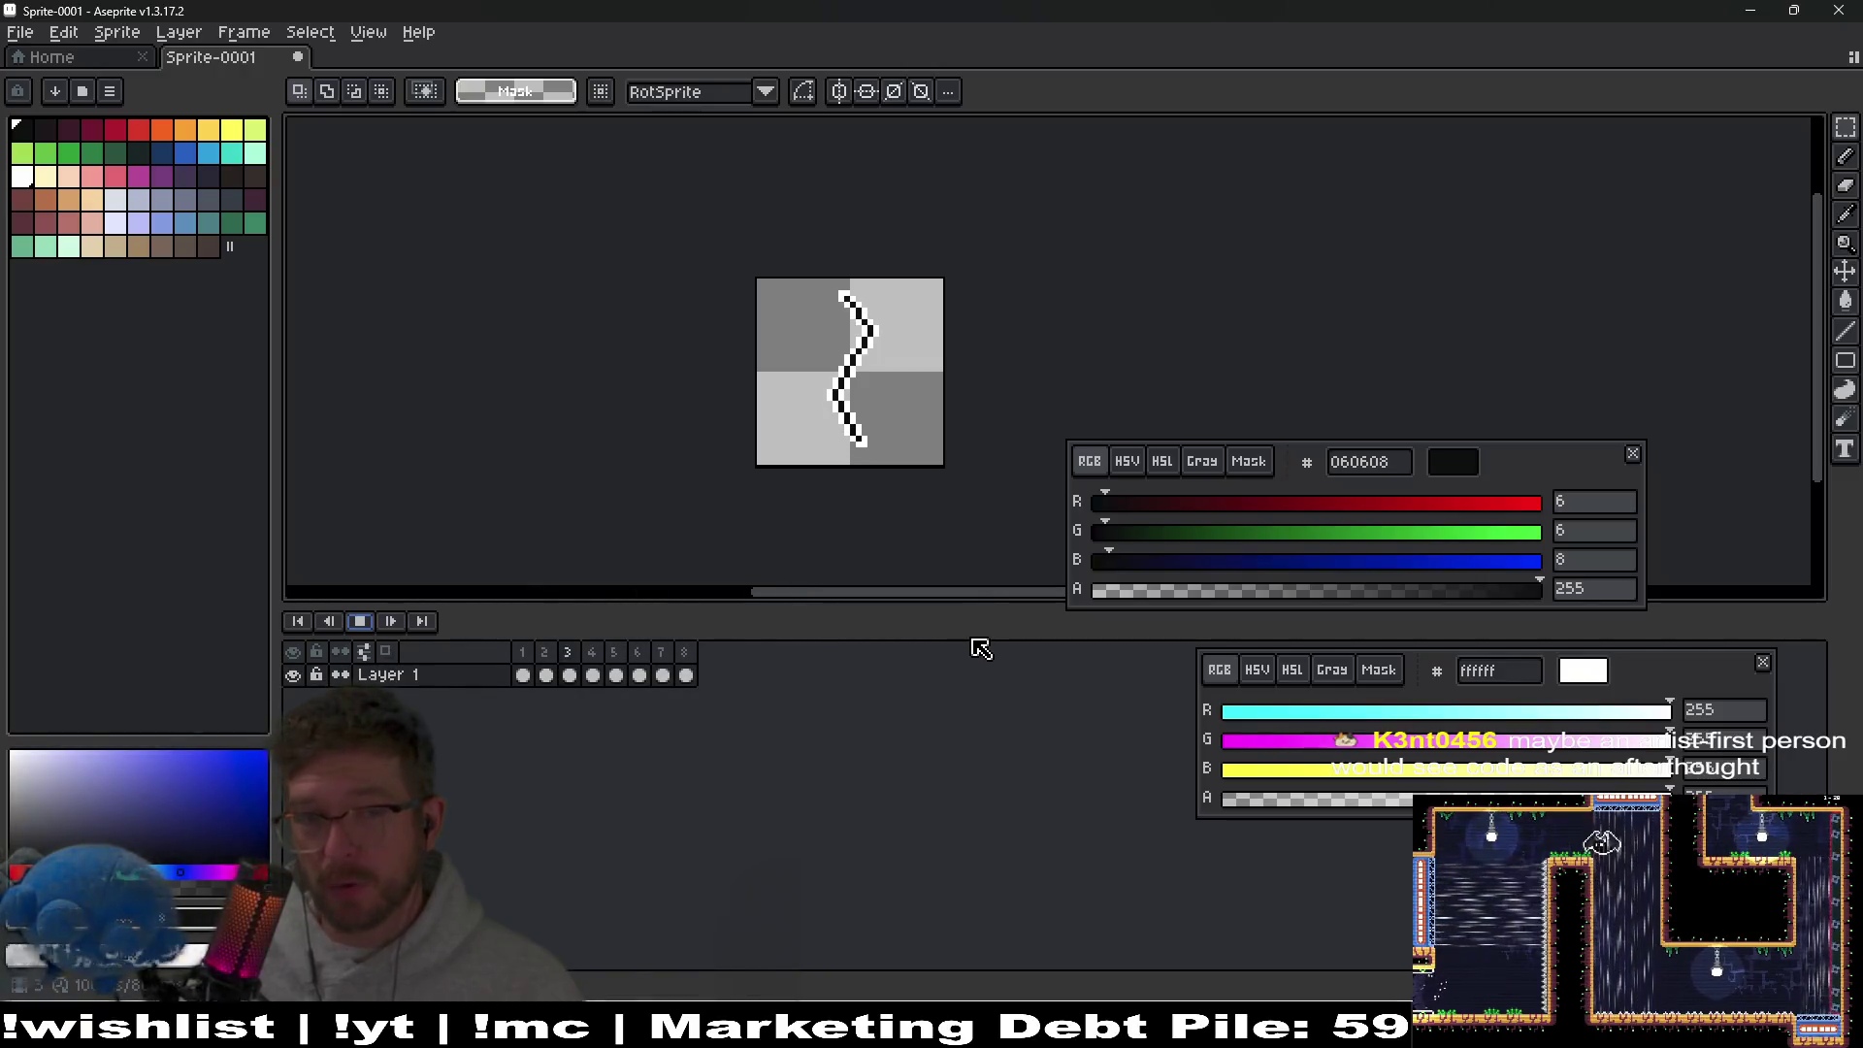
Stop playback and step between frames 1, 2, 4 and 5 to compare the crack, ending on frame 1.
click(364, 621)
click(531, 653)
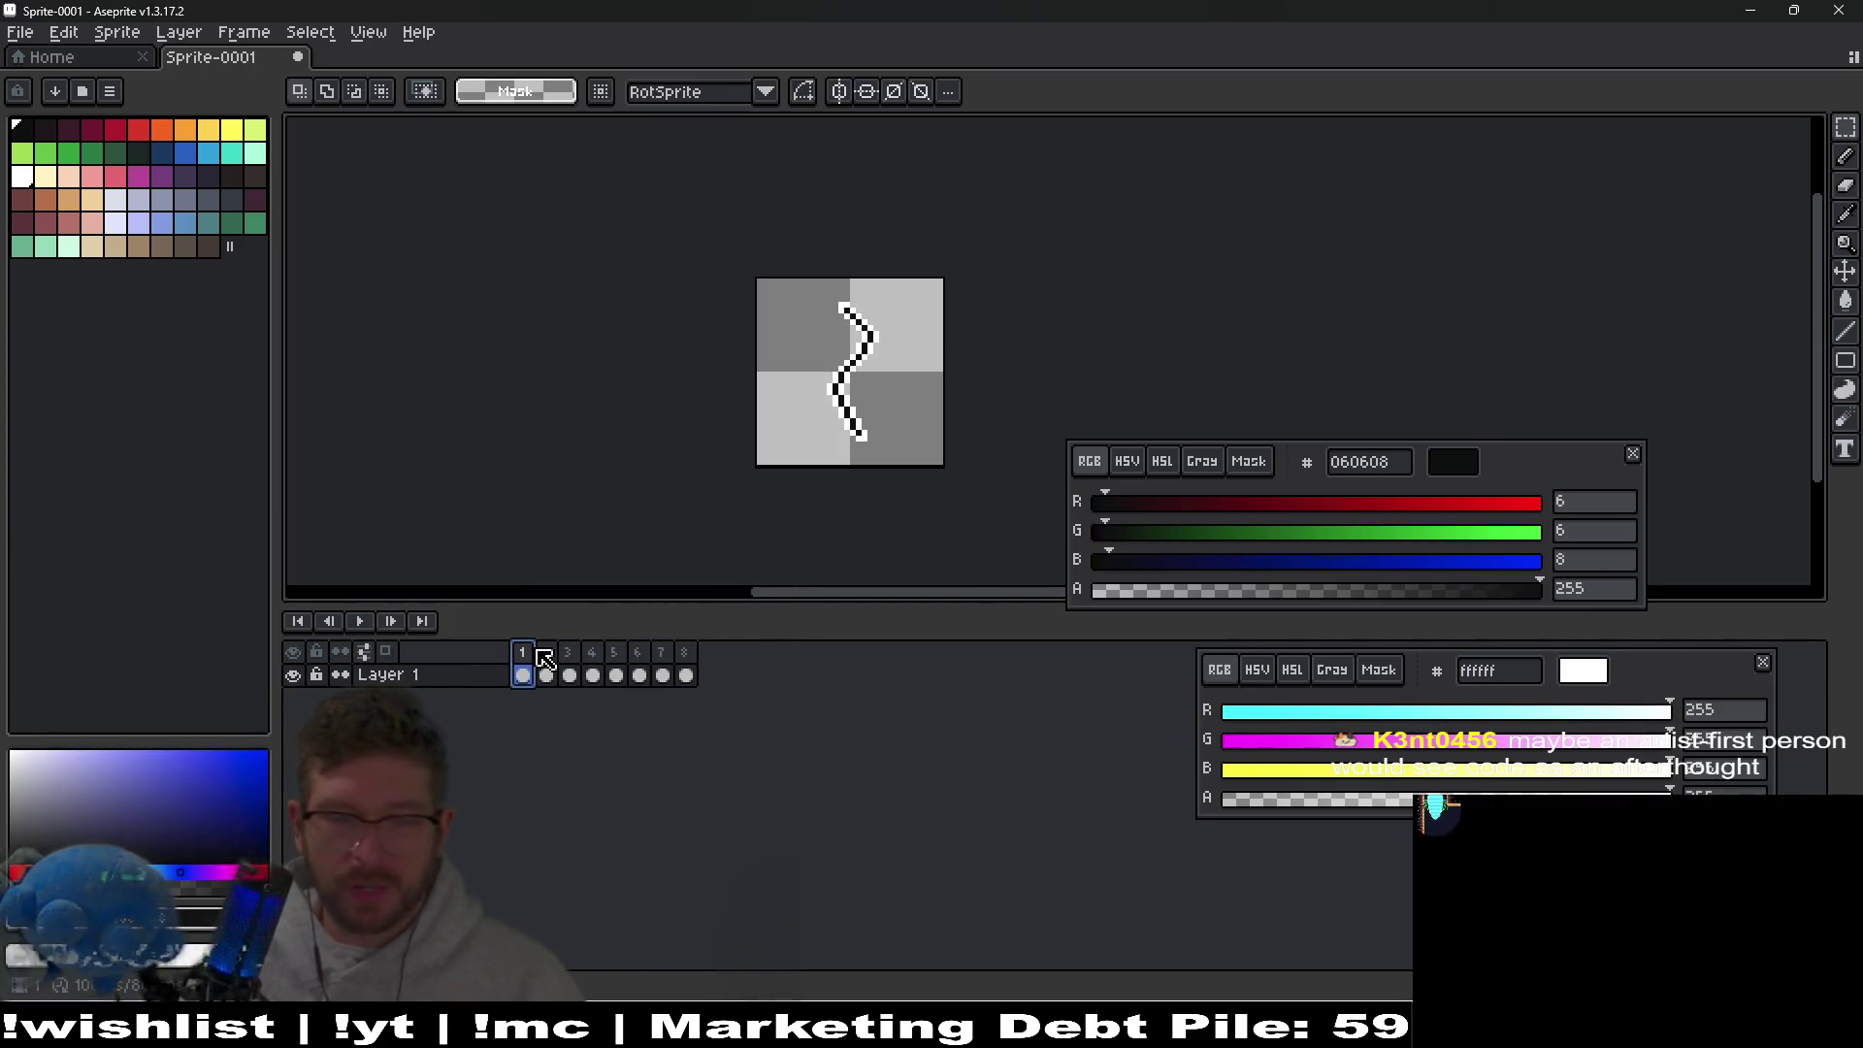
key(Right)
key(Right)
key(Right)
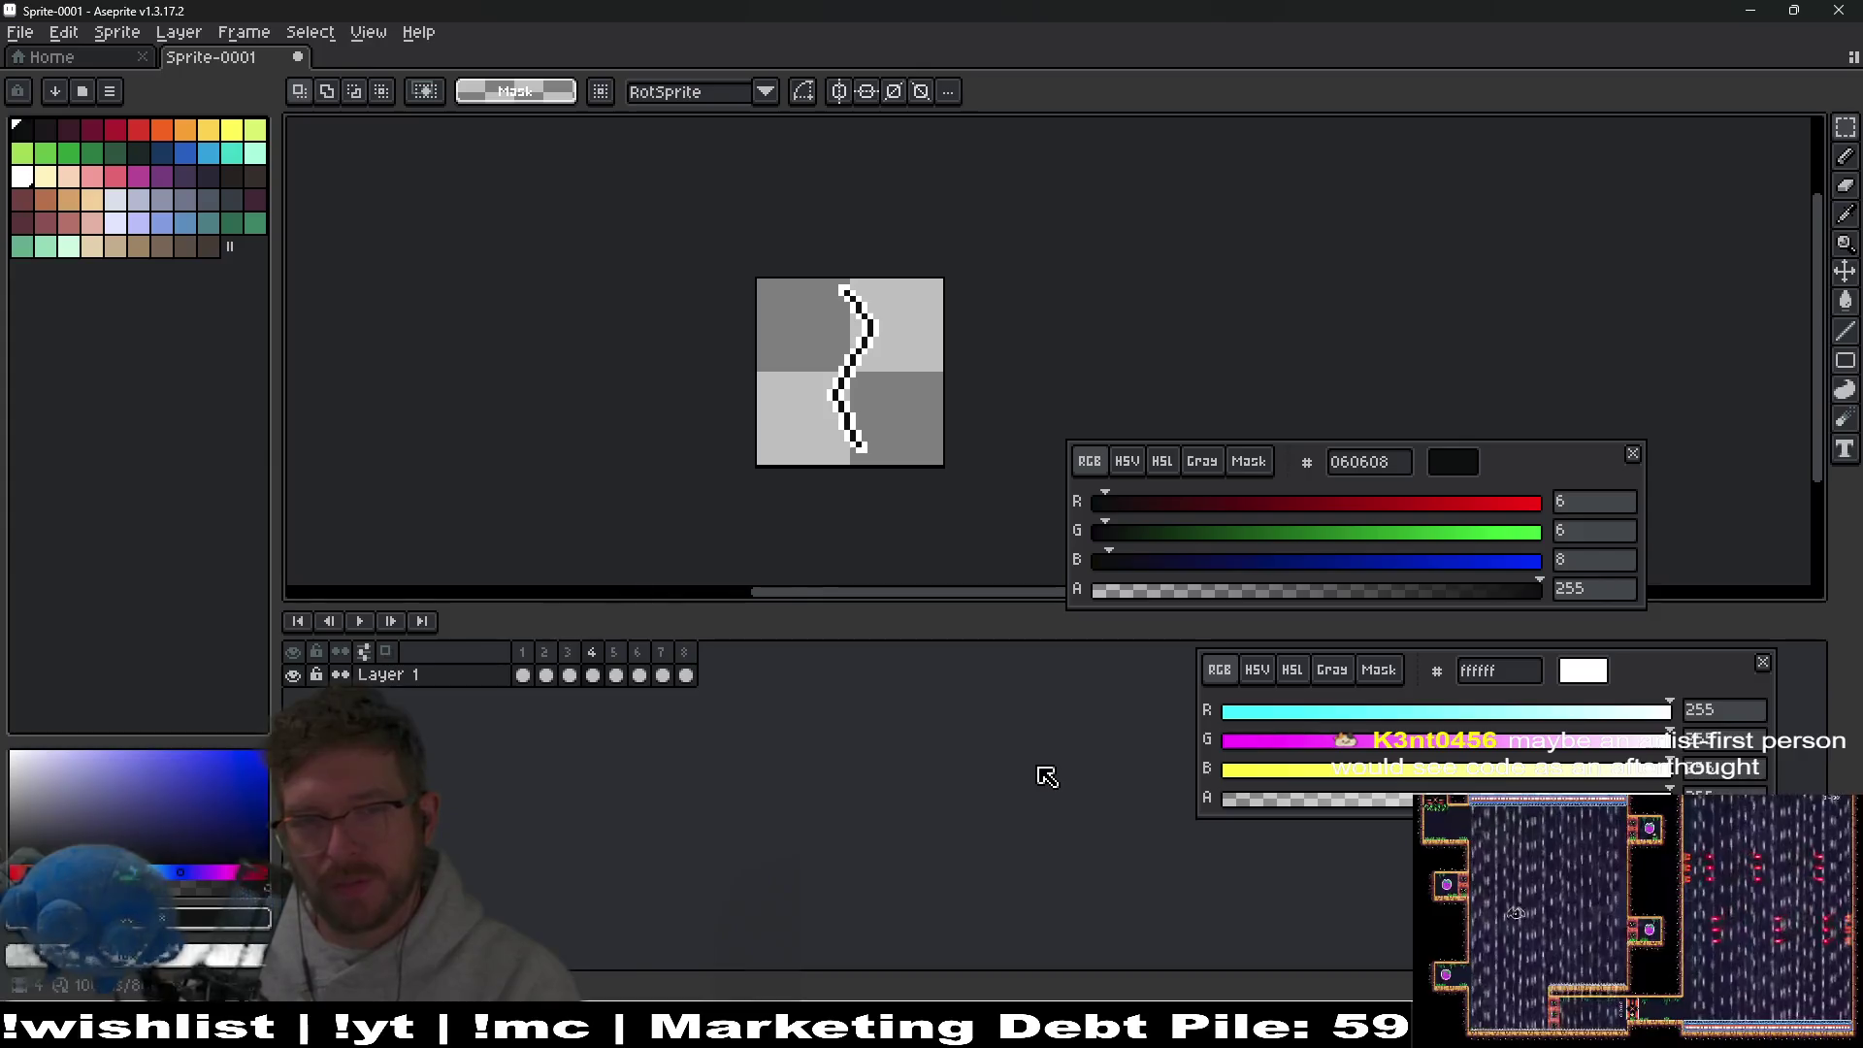
key(Left)
key(Left)
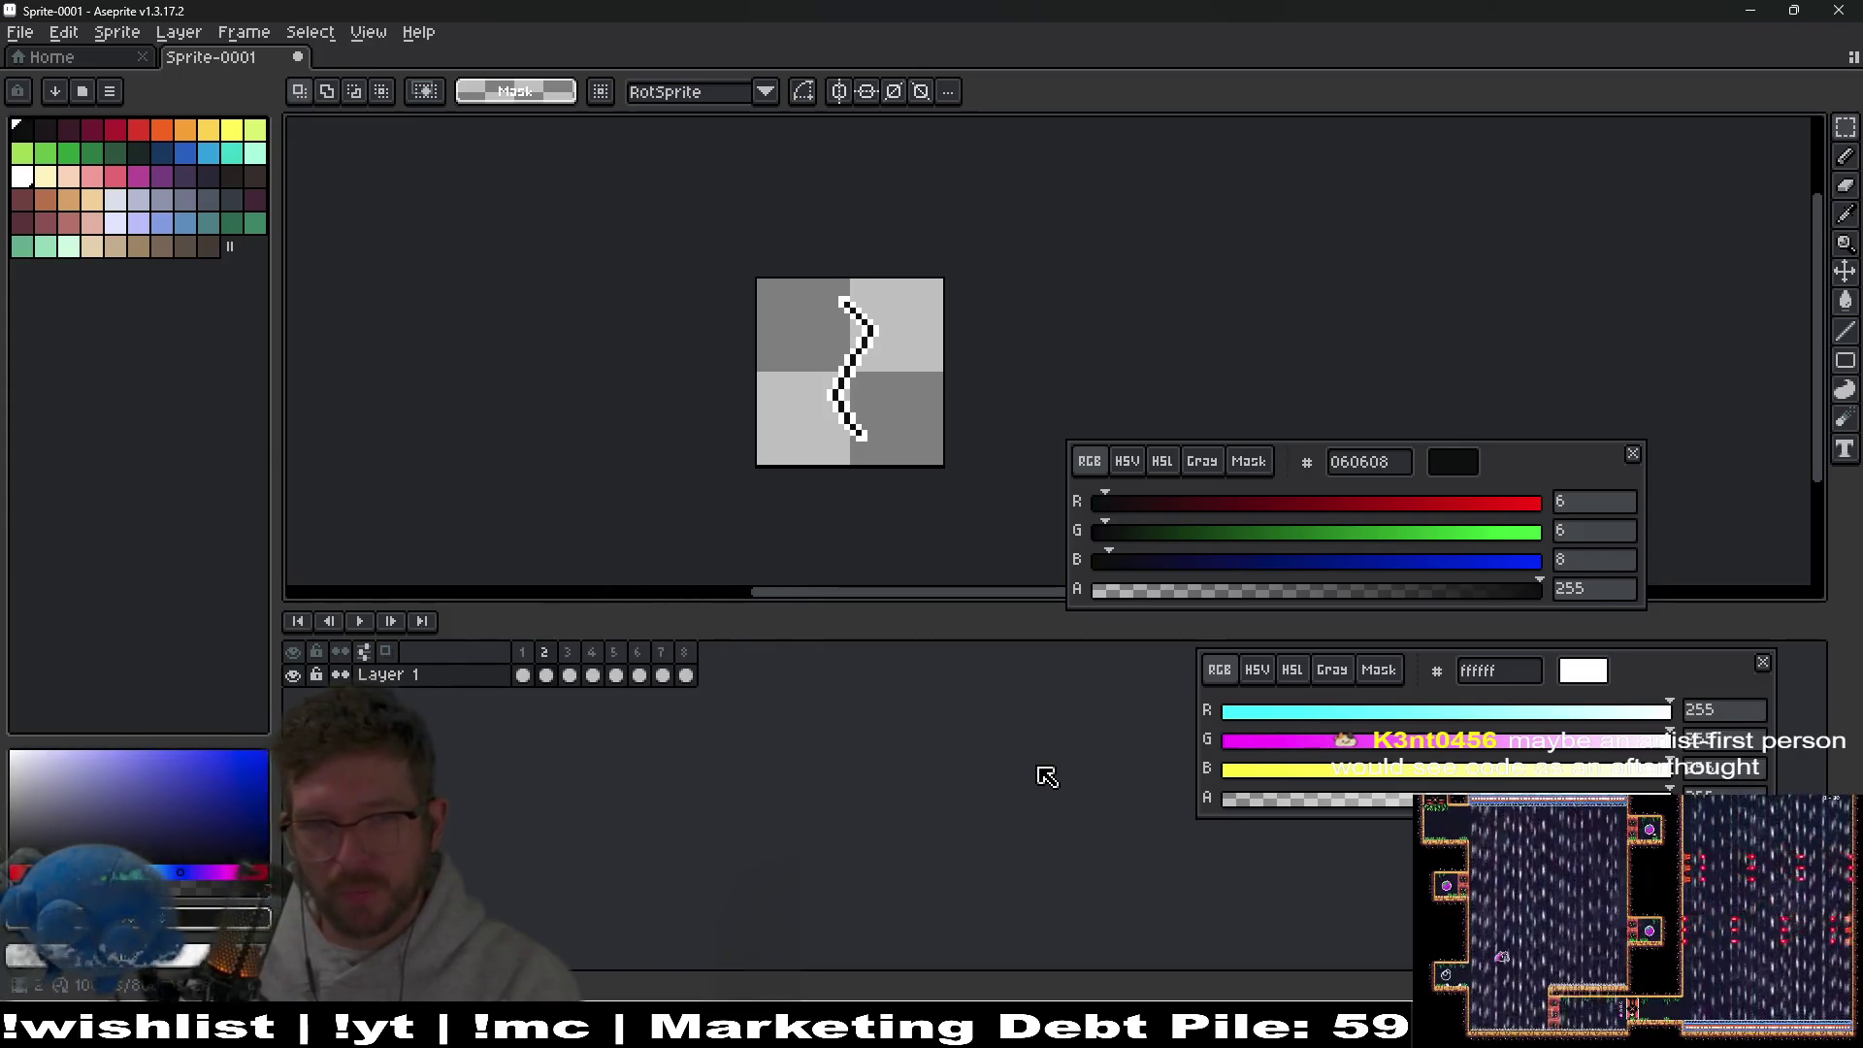
key(Left)
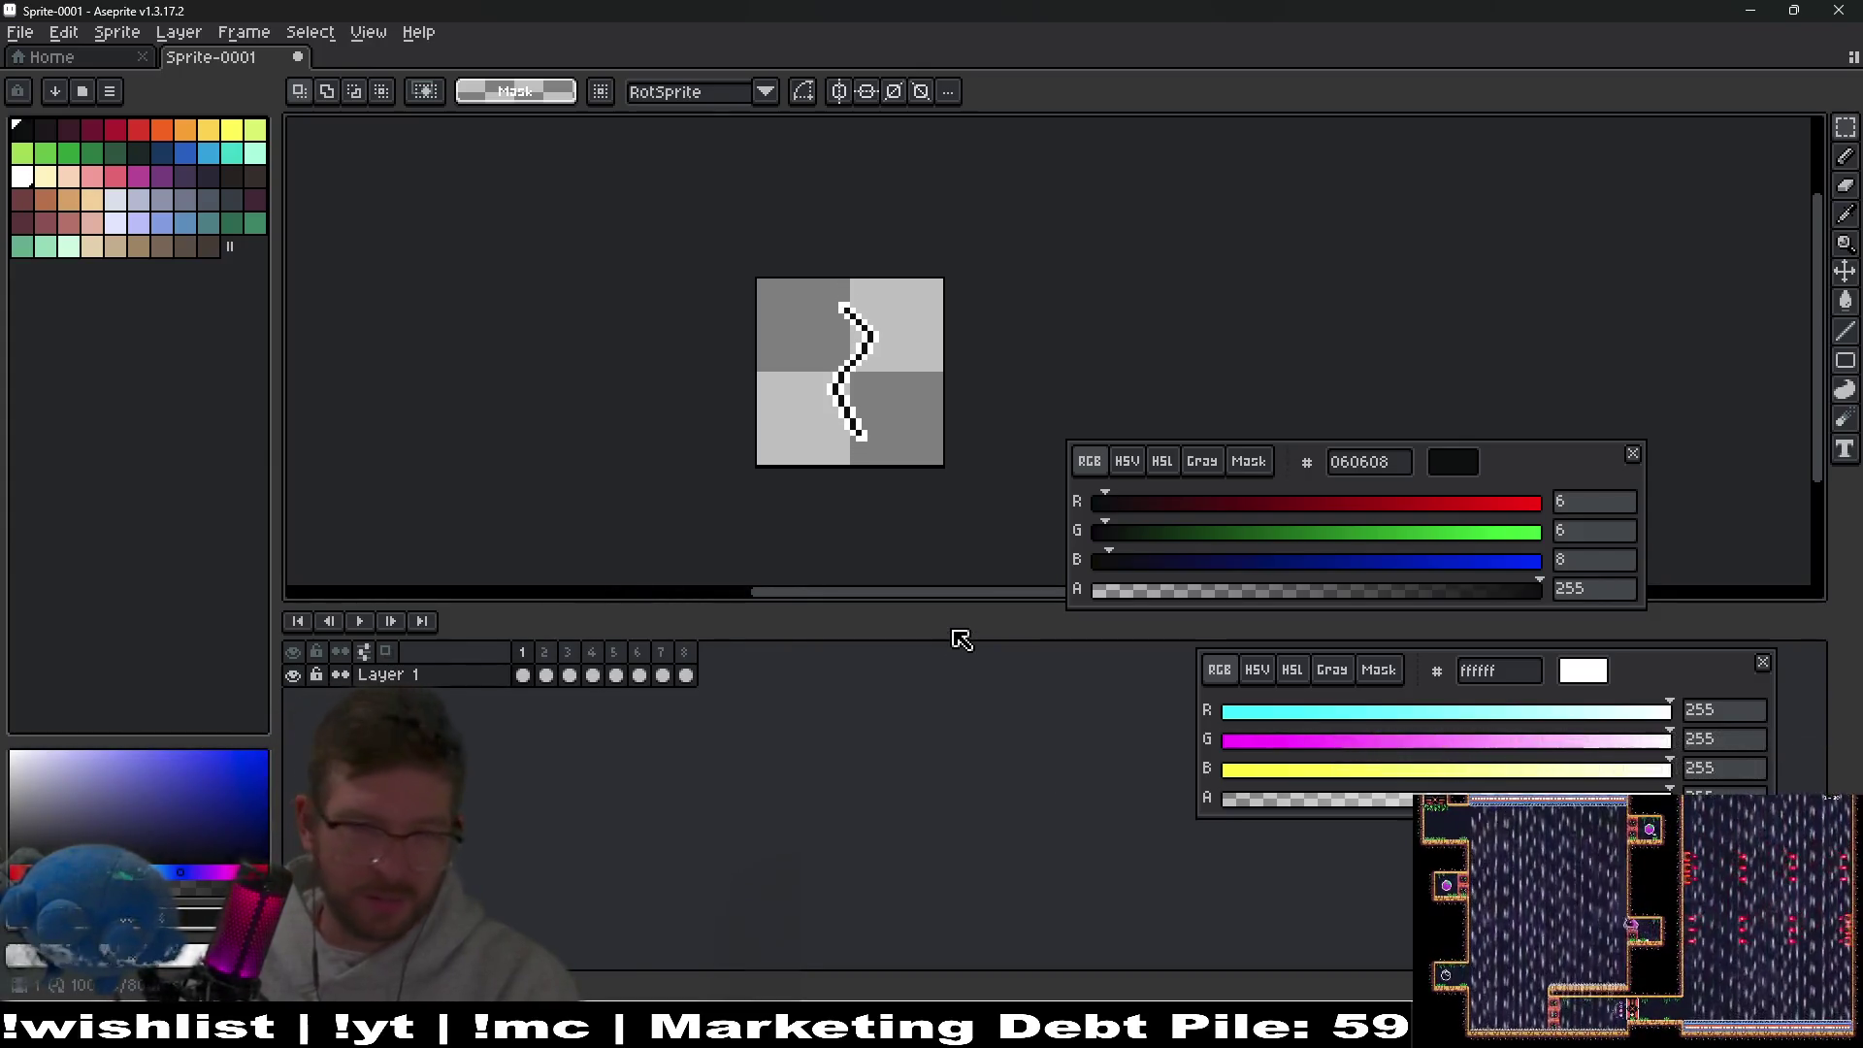
key(Right)
key(Right)
key(Right)
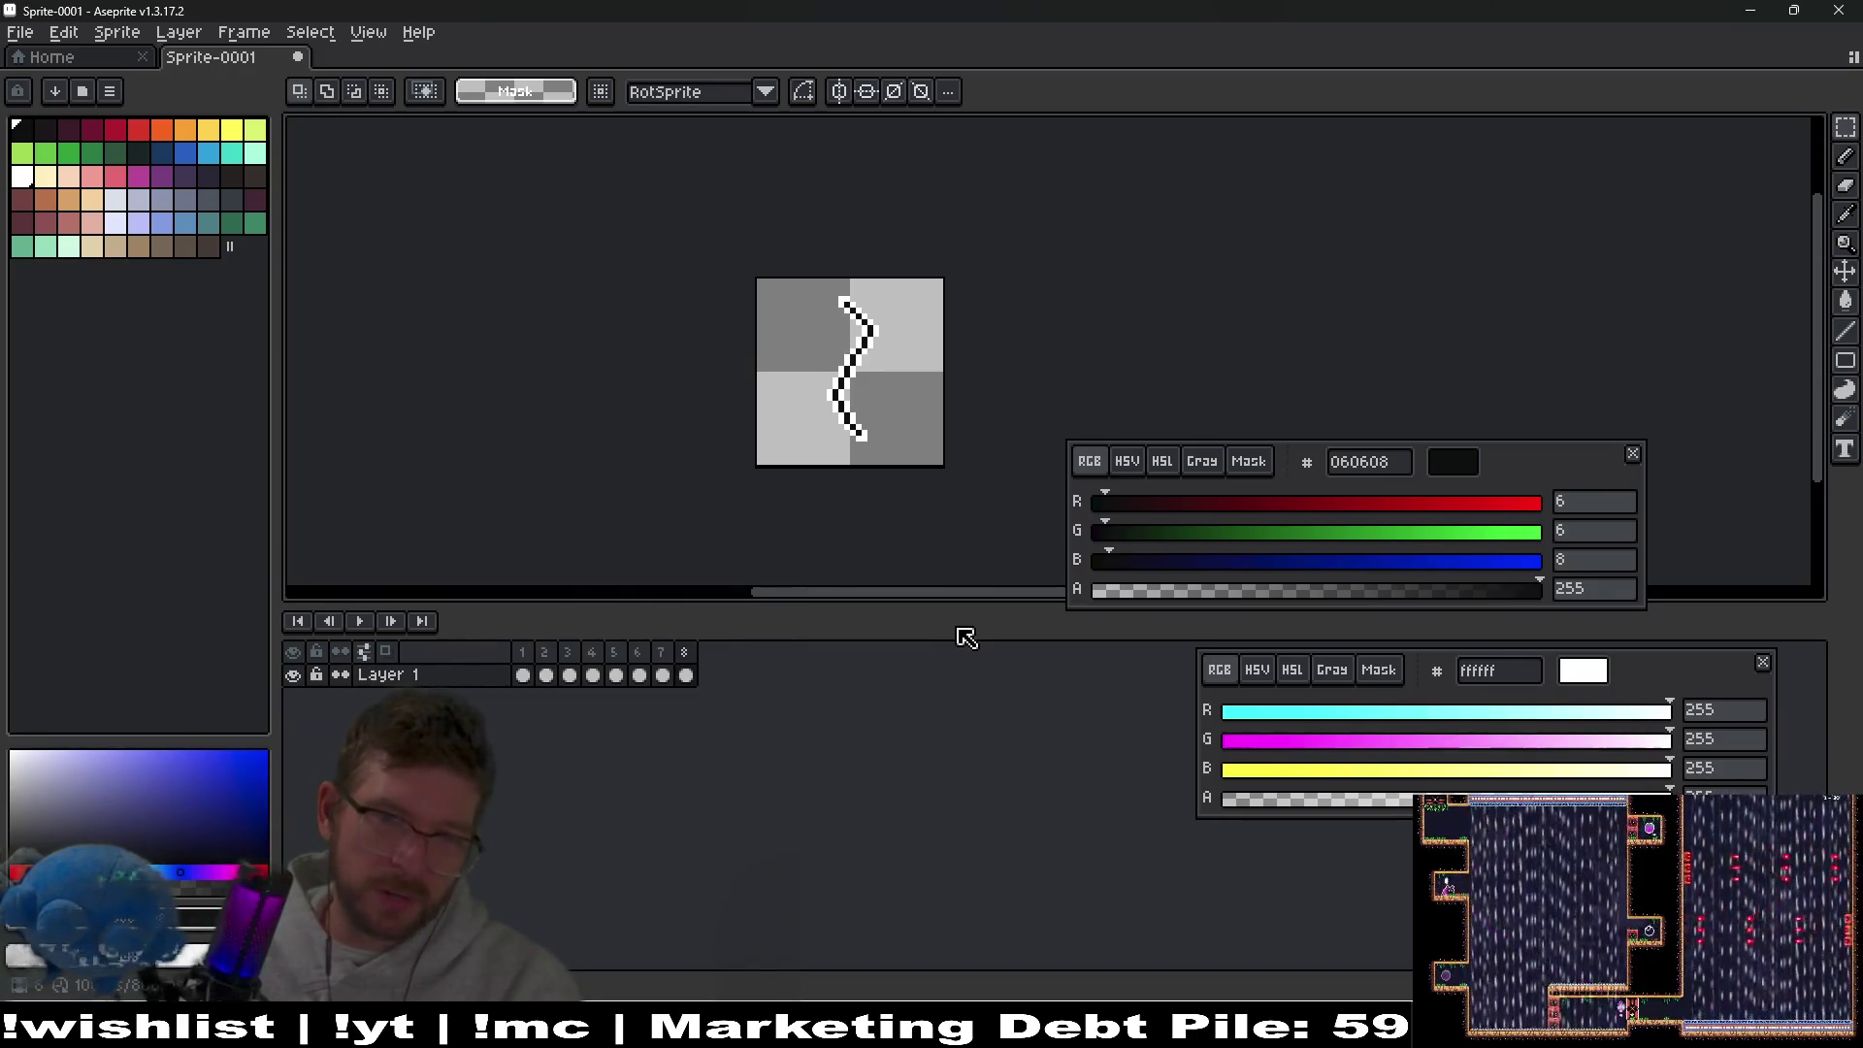
key(Right)
key(Right)
key(Right)
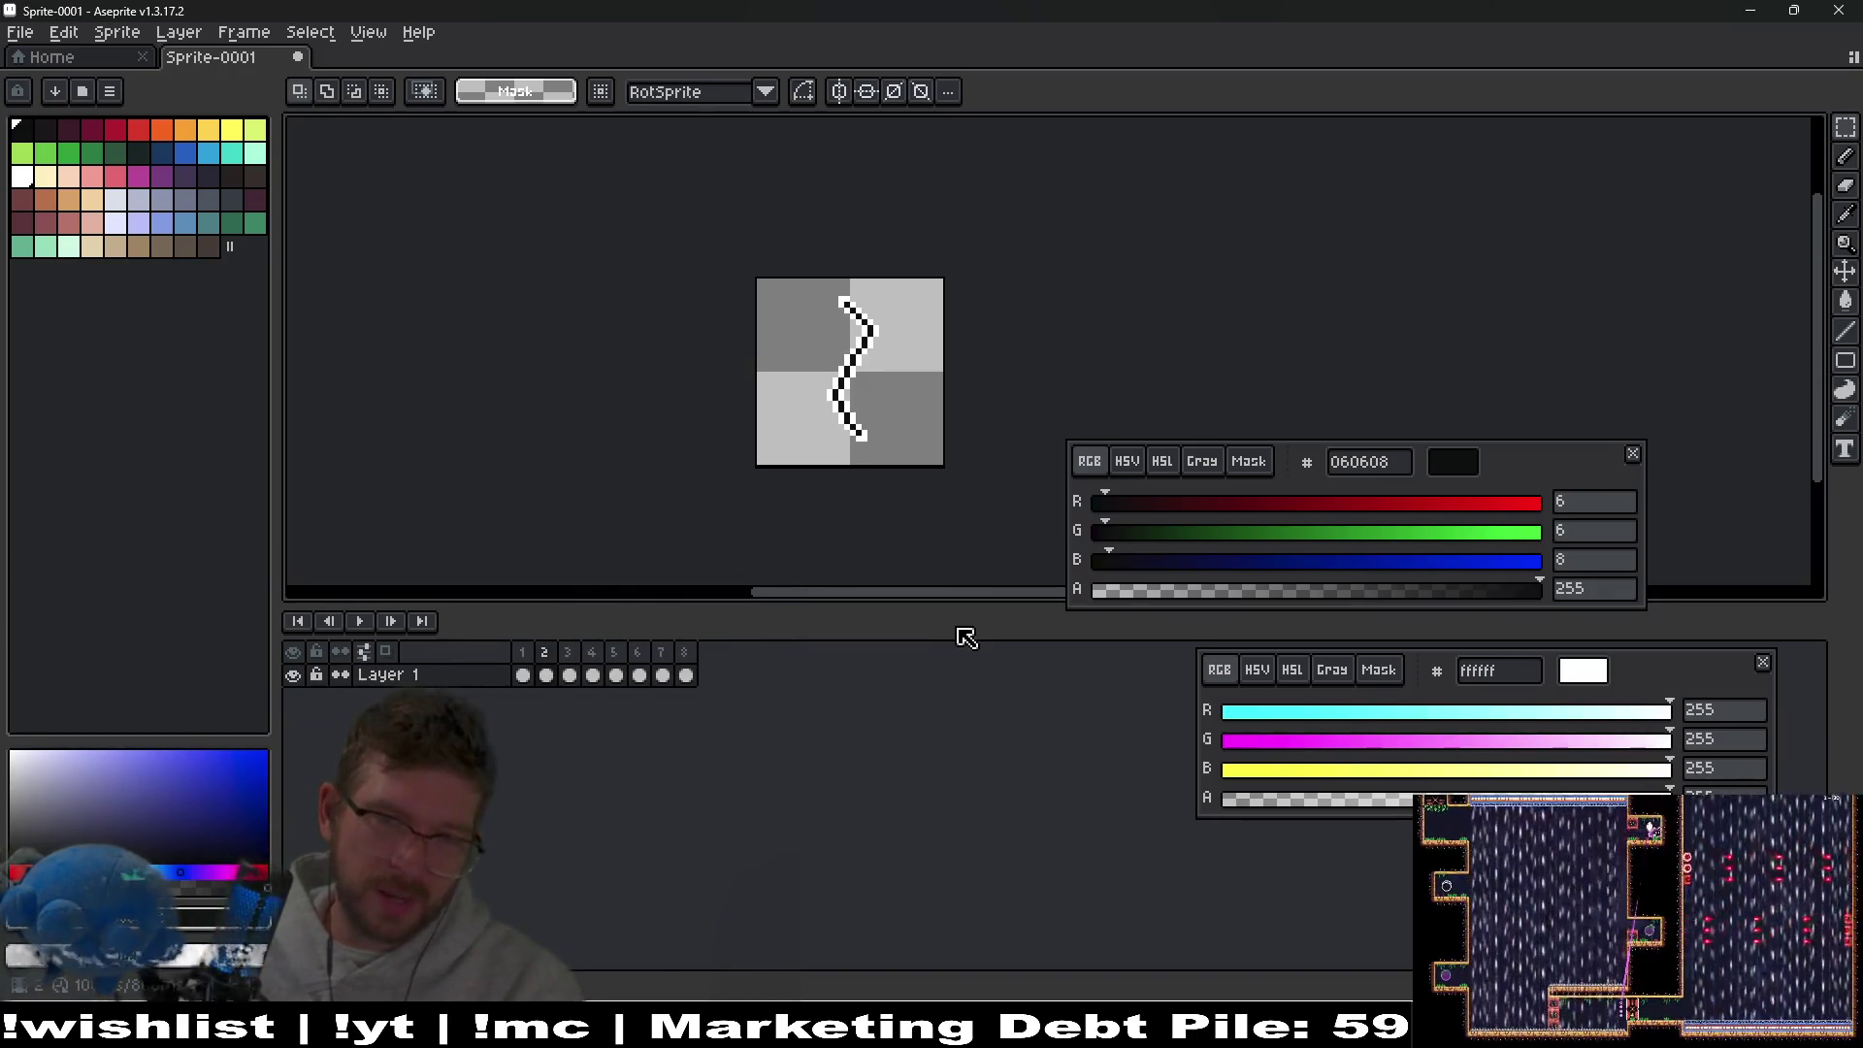
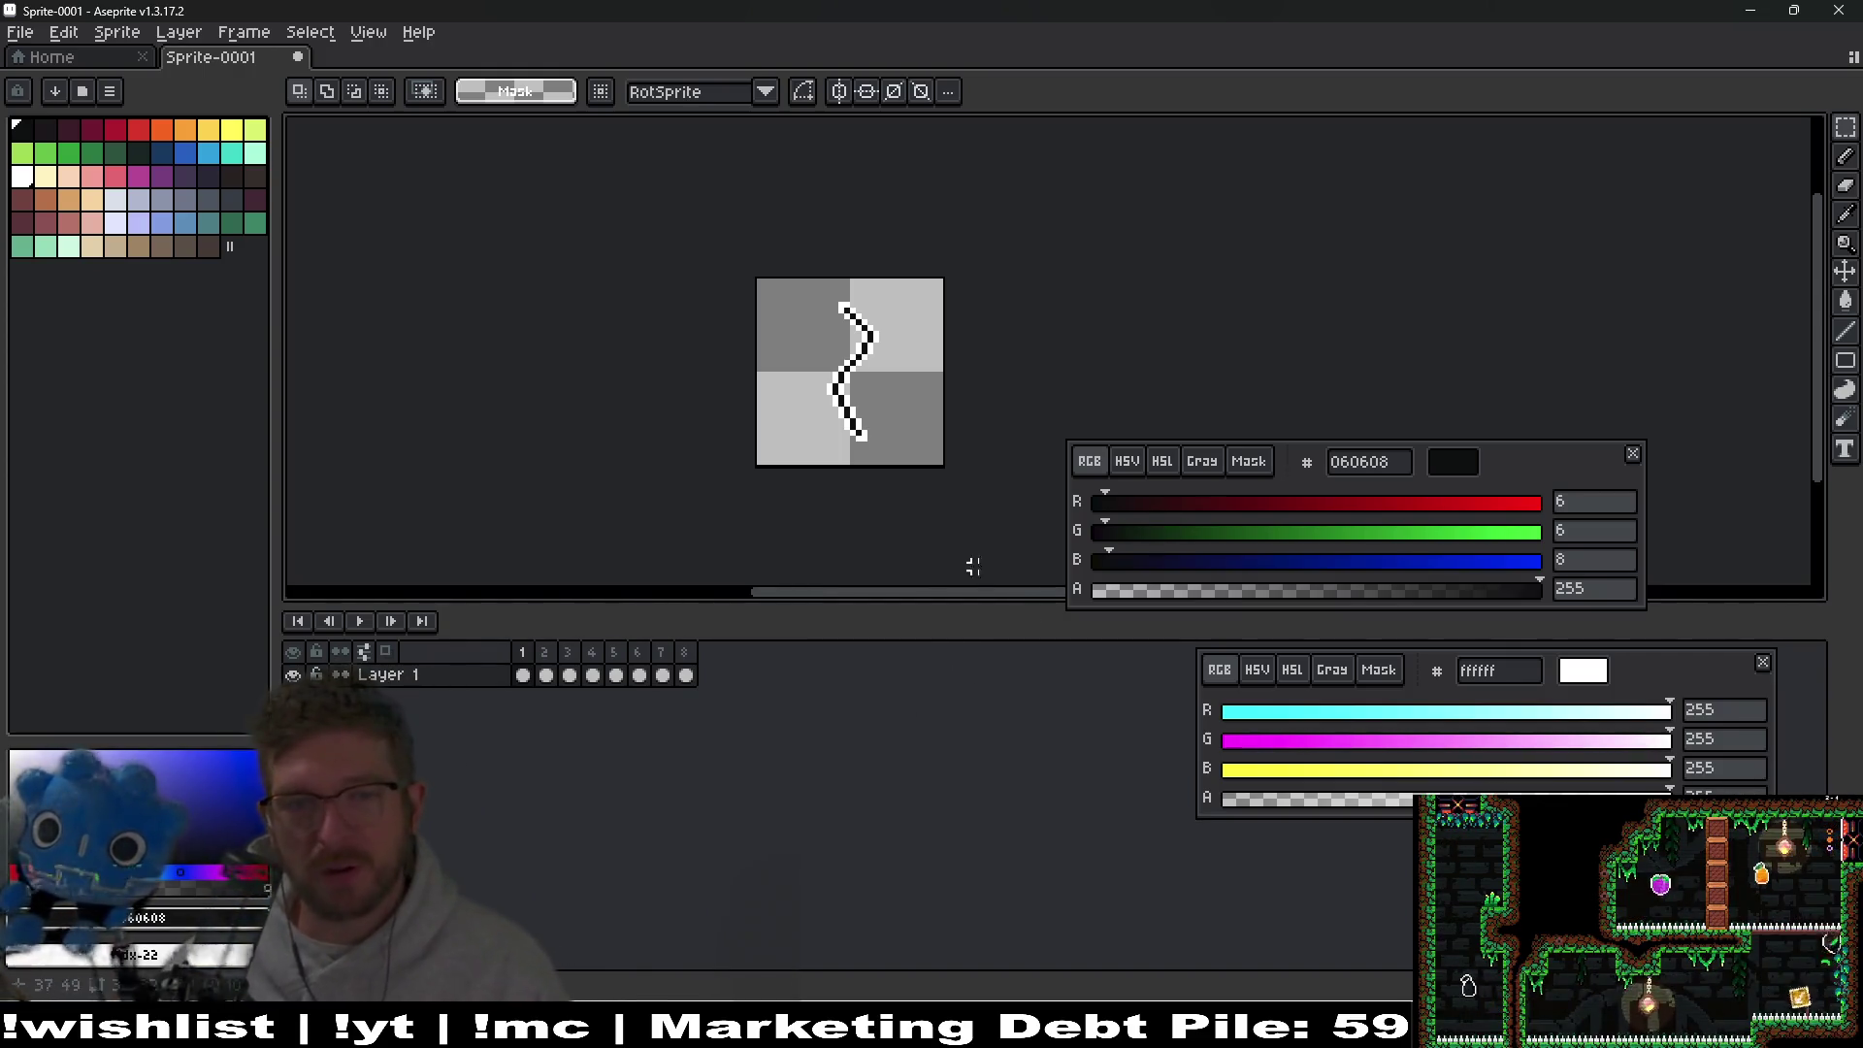
Play the zigzag animation to preview it, then stop playback.
scroll(844, 403, up, 2)
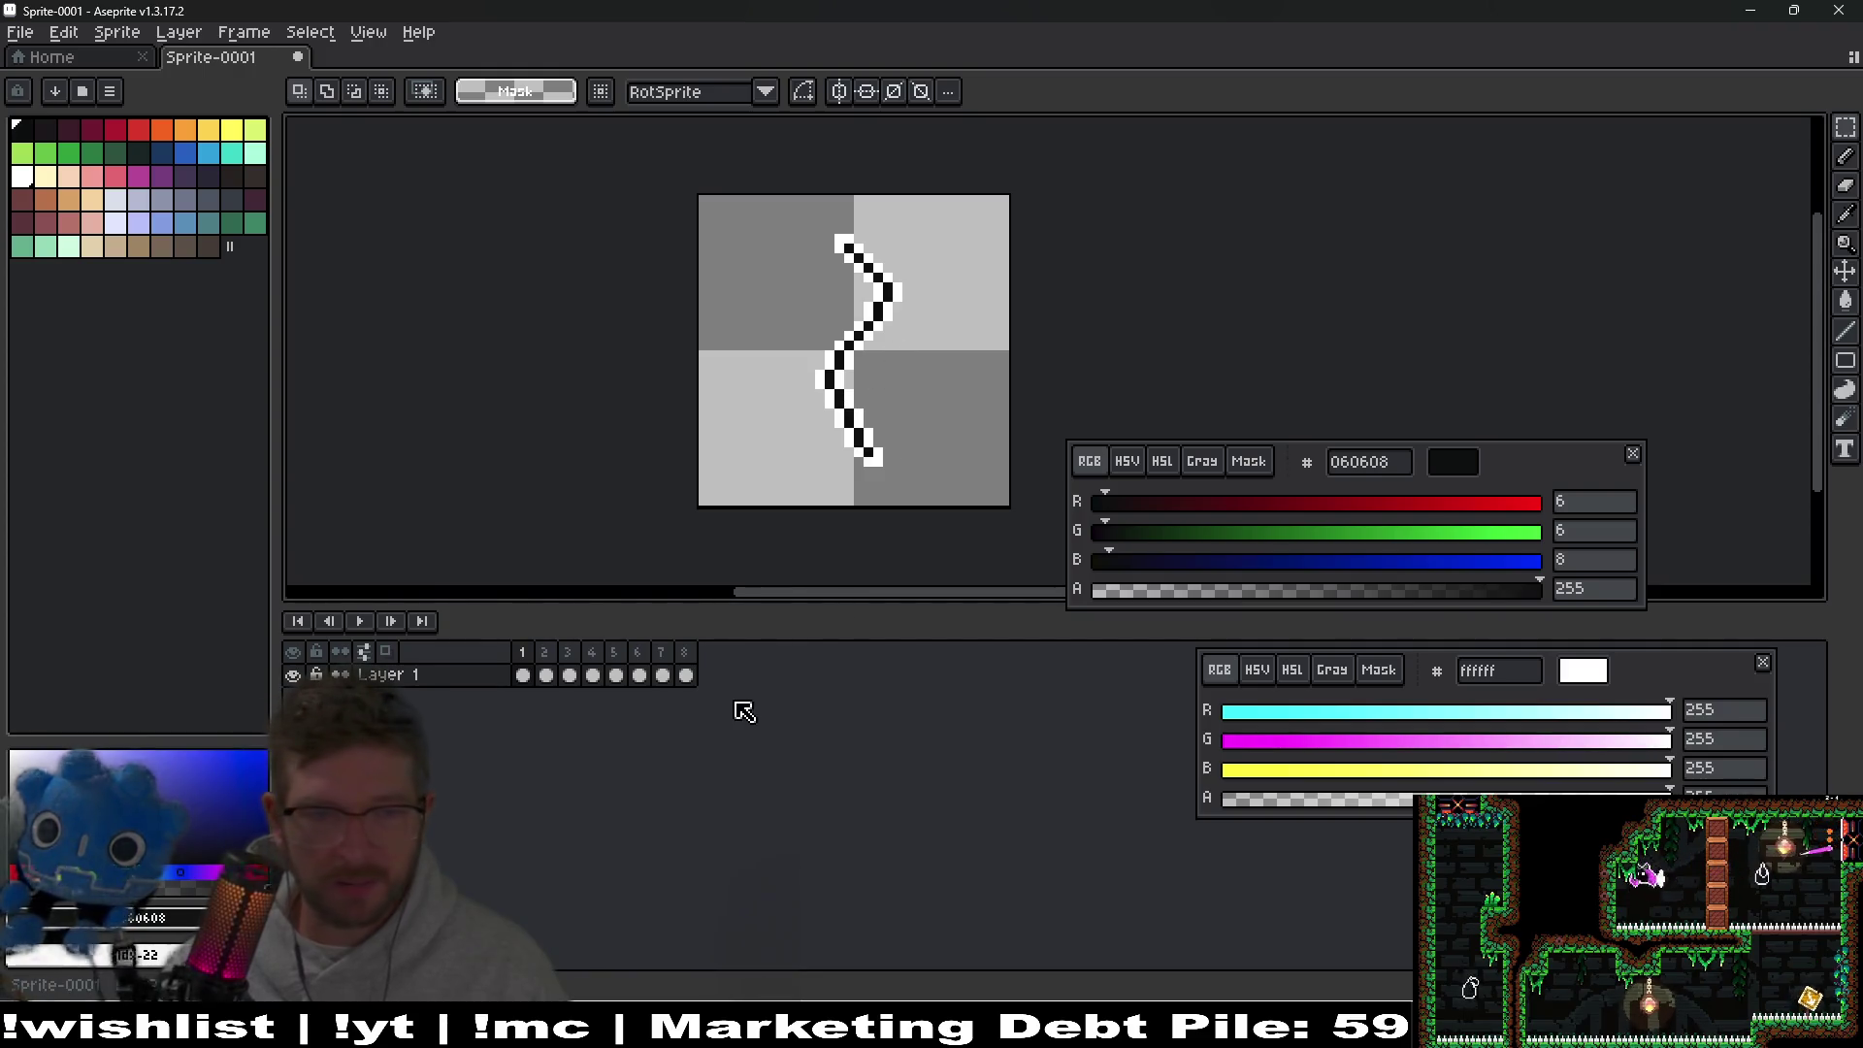
click(359, 621)
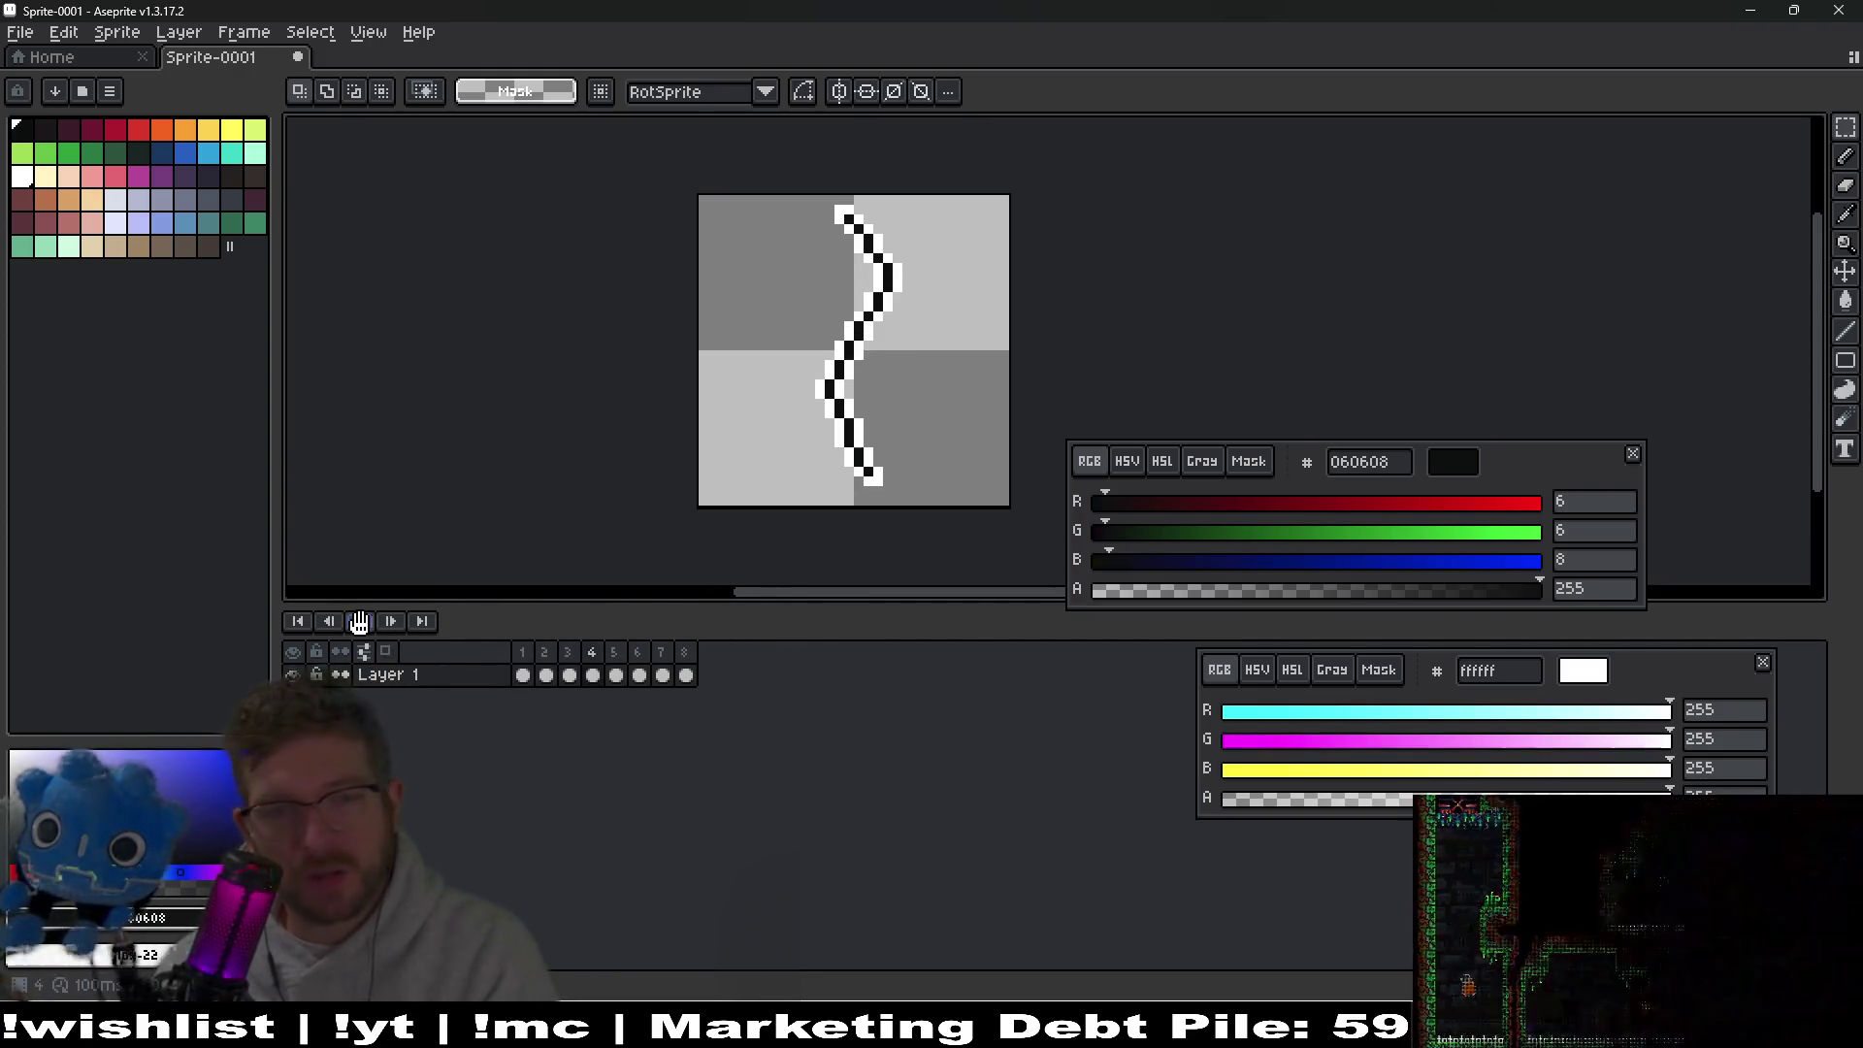
scroll(948, 399, down, 2)
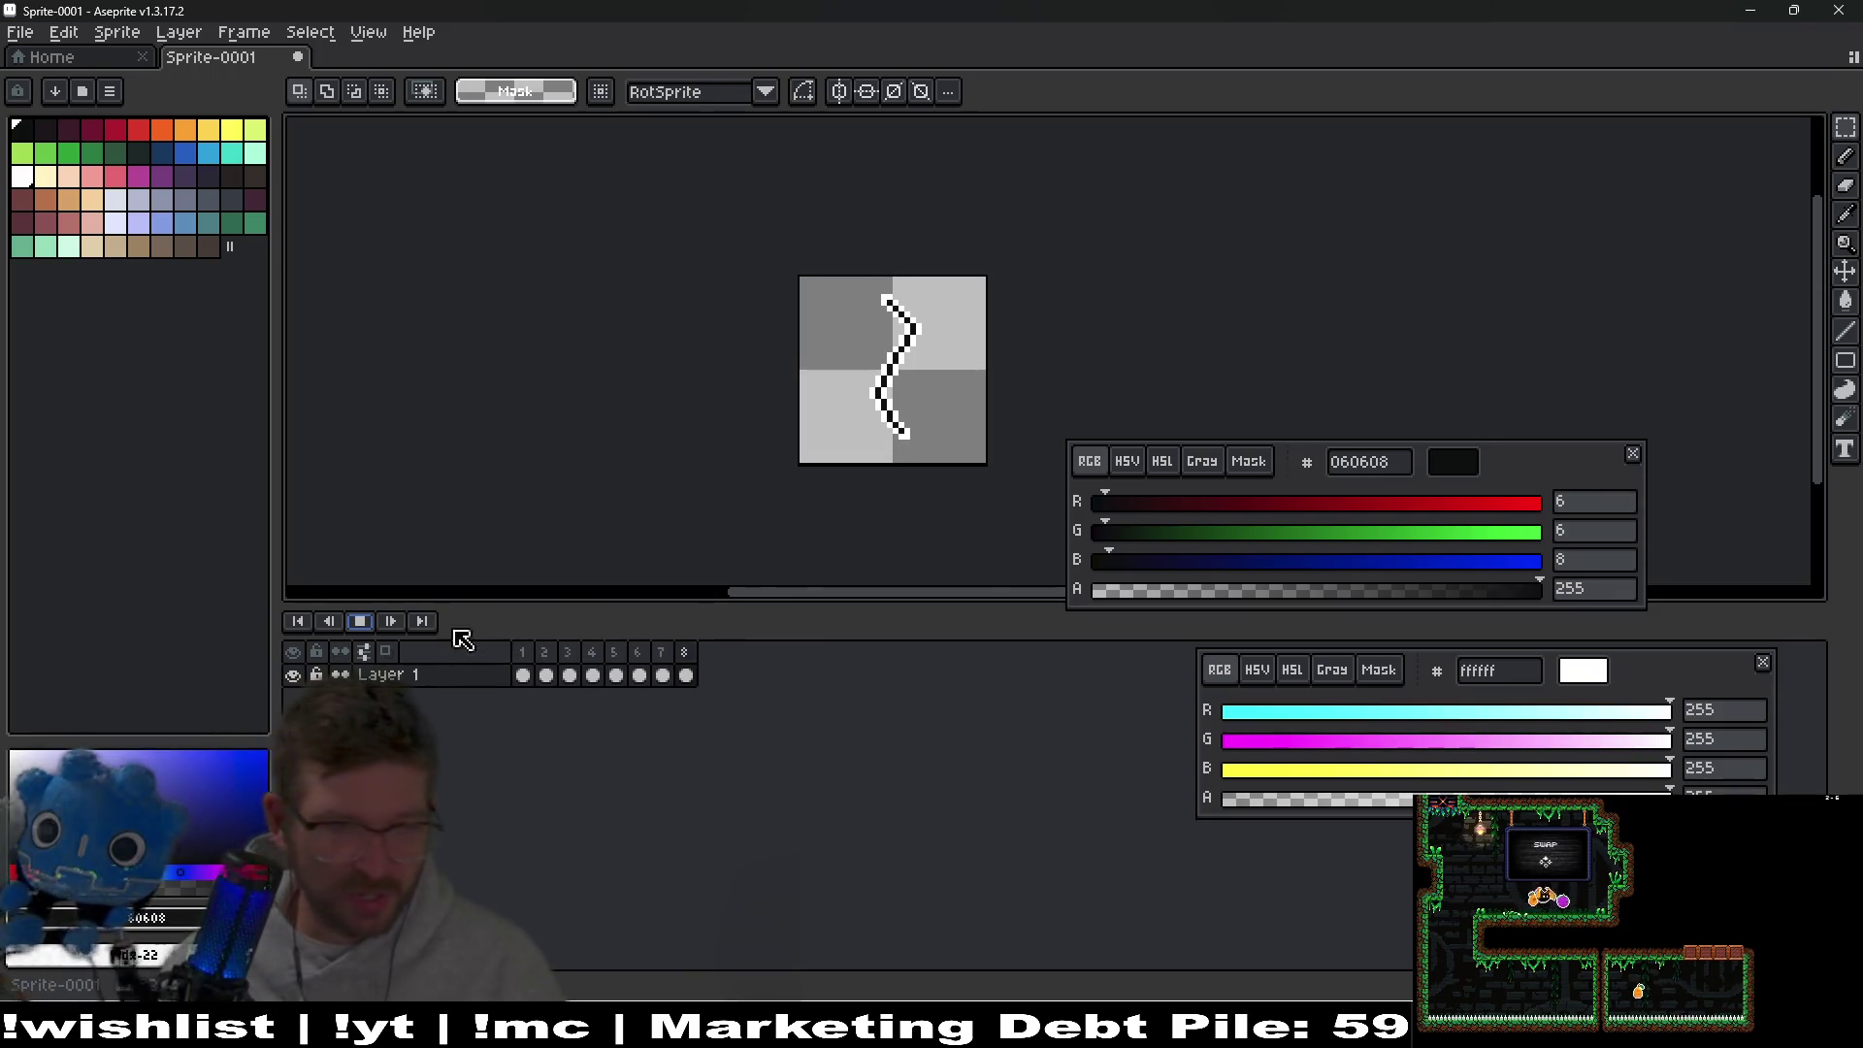
key(Return)
Delete frames 2–8 so only frame 1 remains, and select its cel.
drag(685, 673, 546, 660)
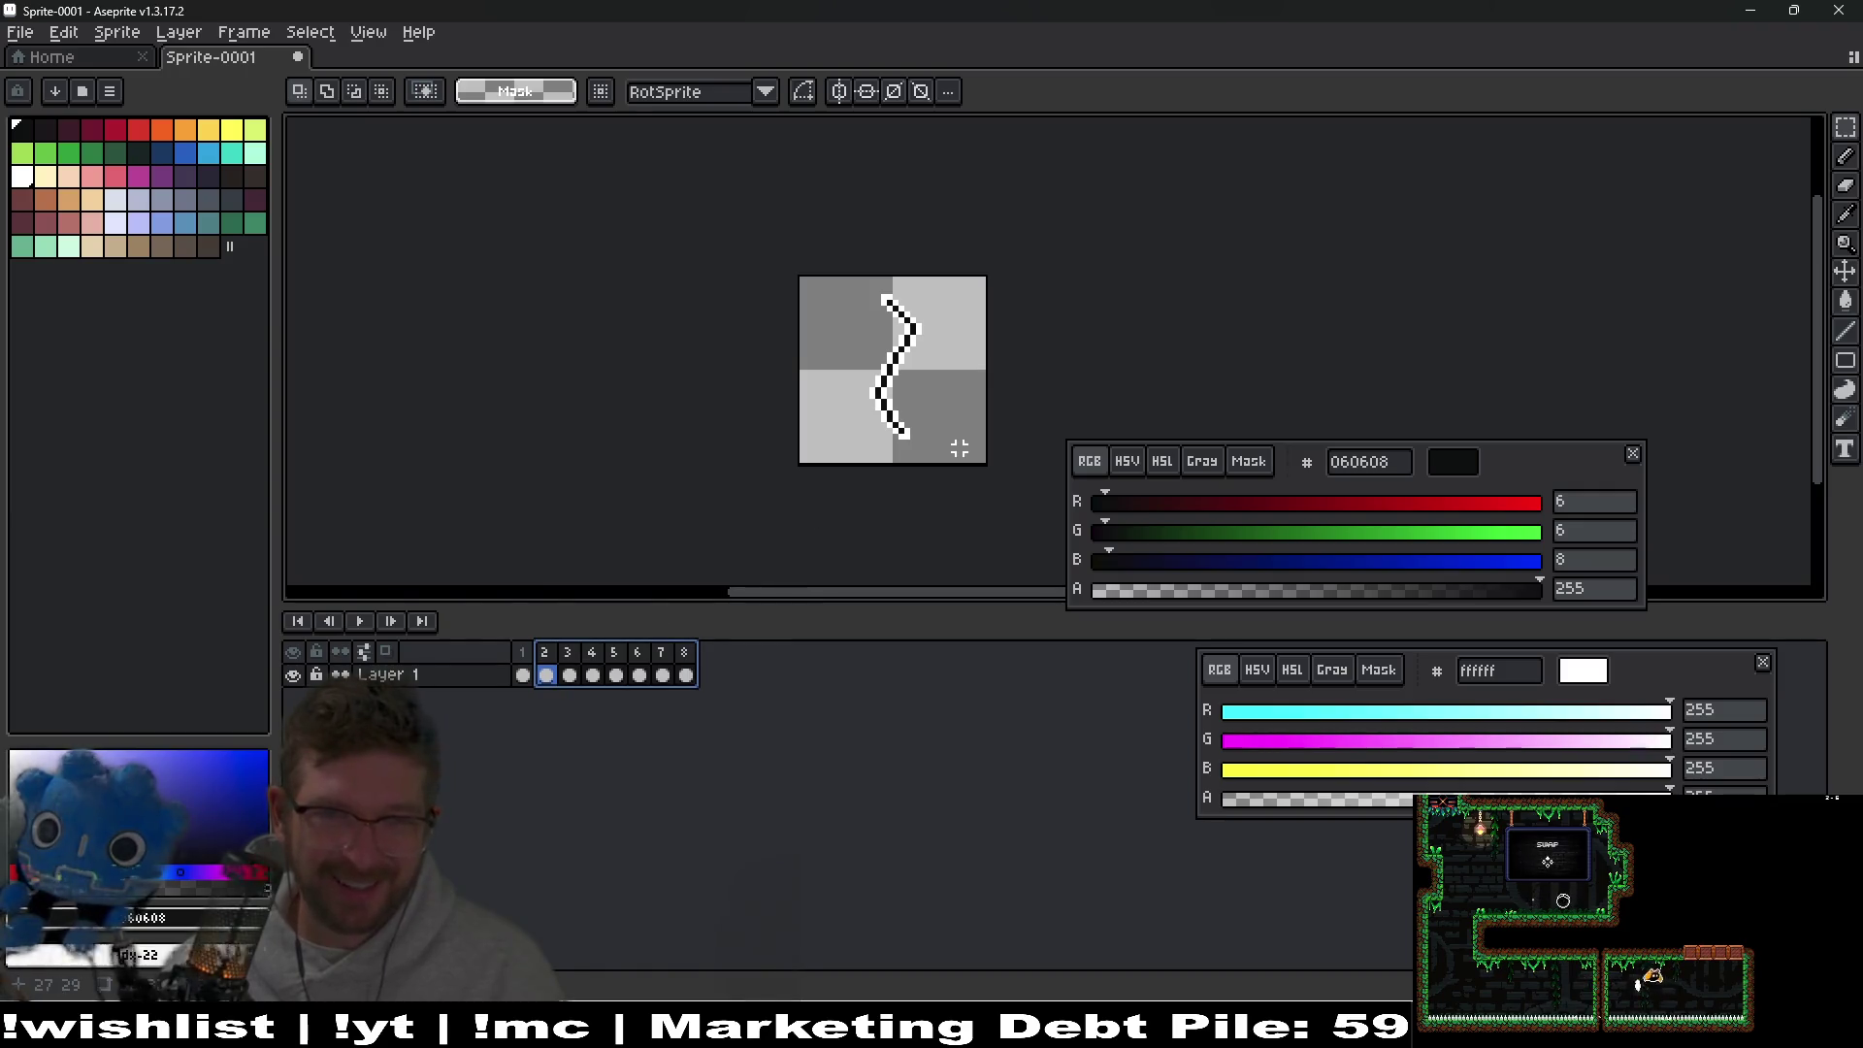
key(alt+Delete)
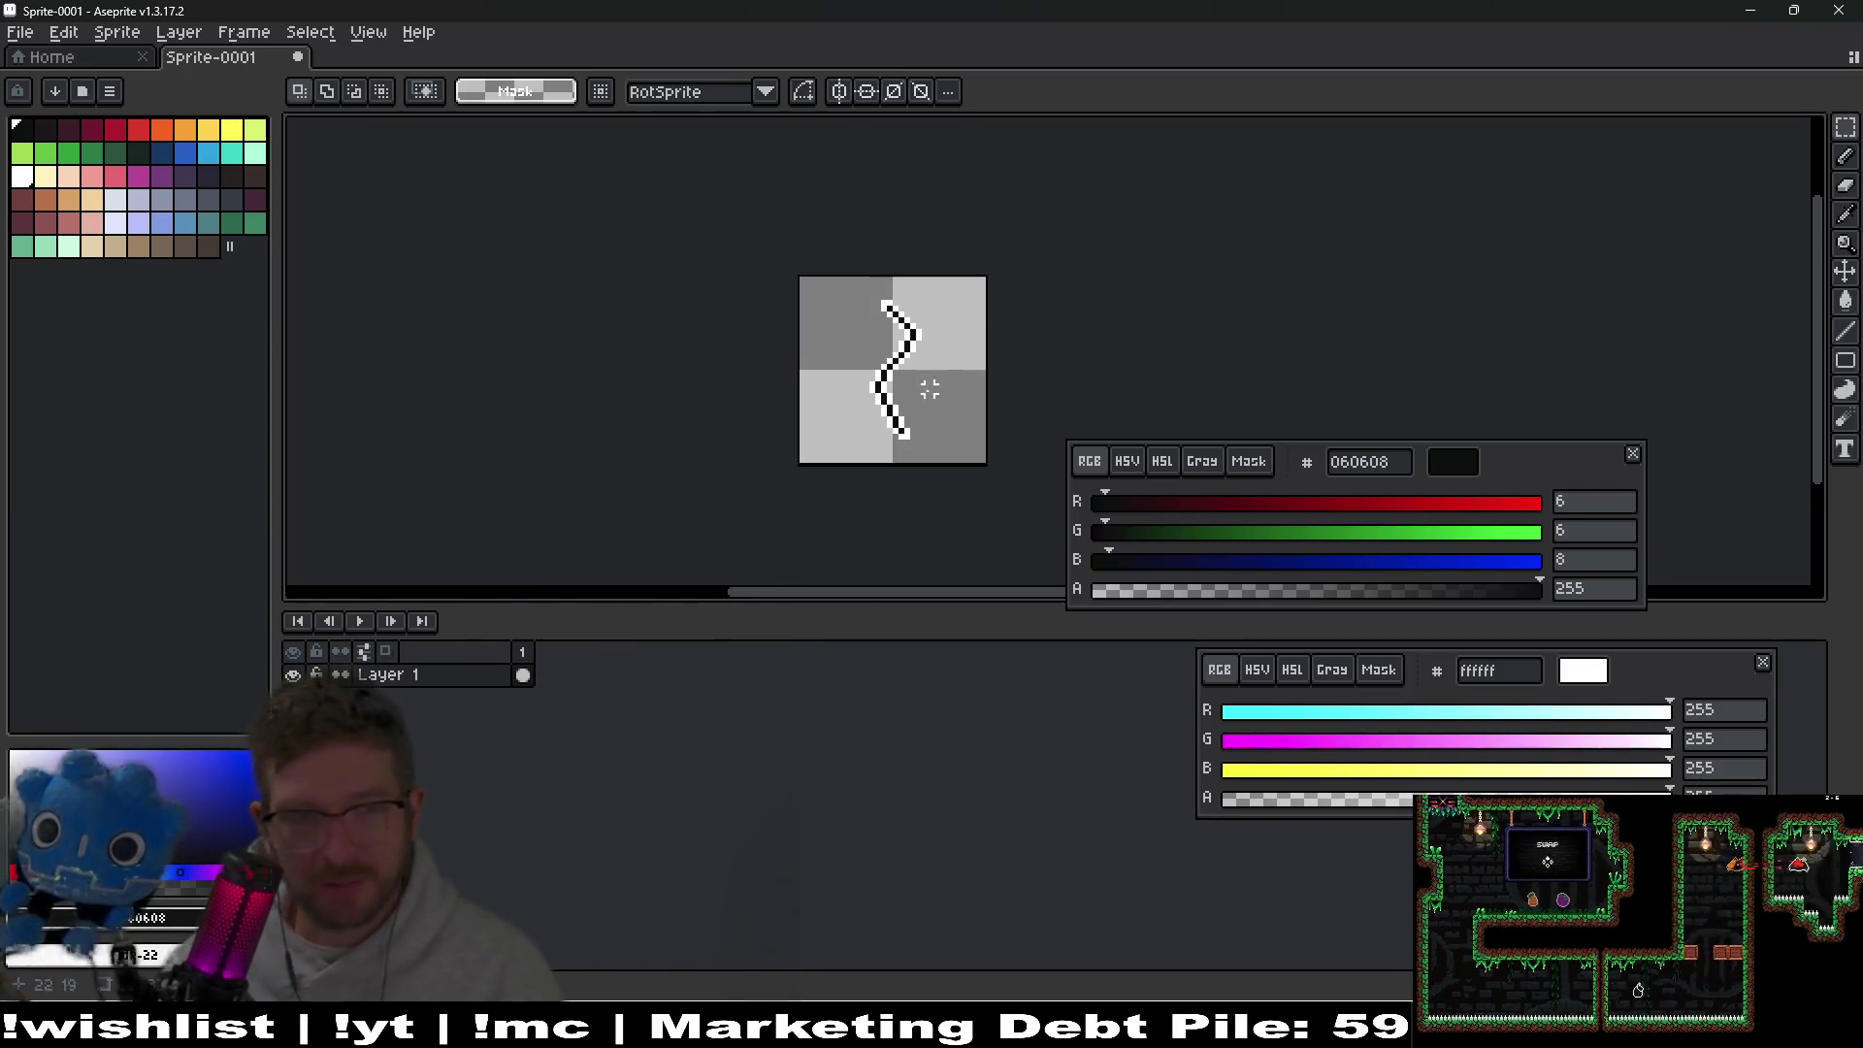
scroll(912, 403, up, 3)
click(522, 675)
Marquee-select the upper part of the zigzag and nudge it down one pixel.
scroll(879, 408, up, 3)
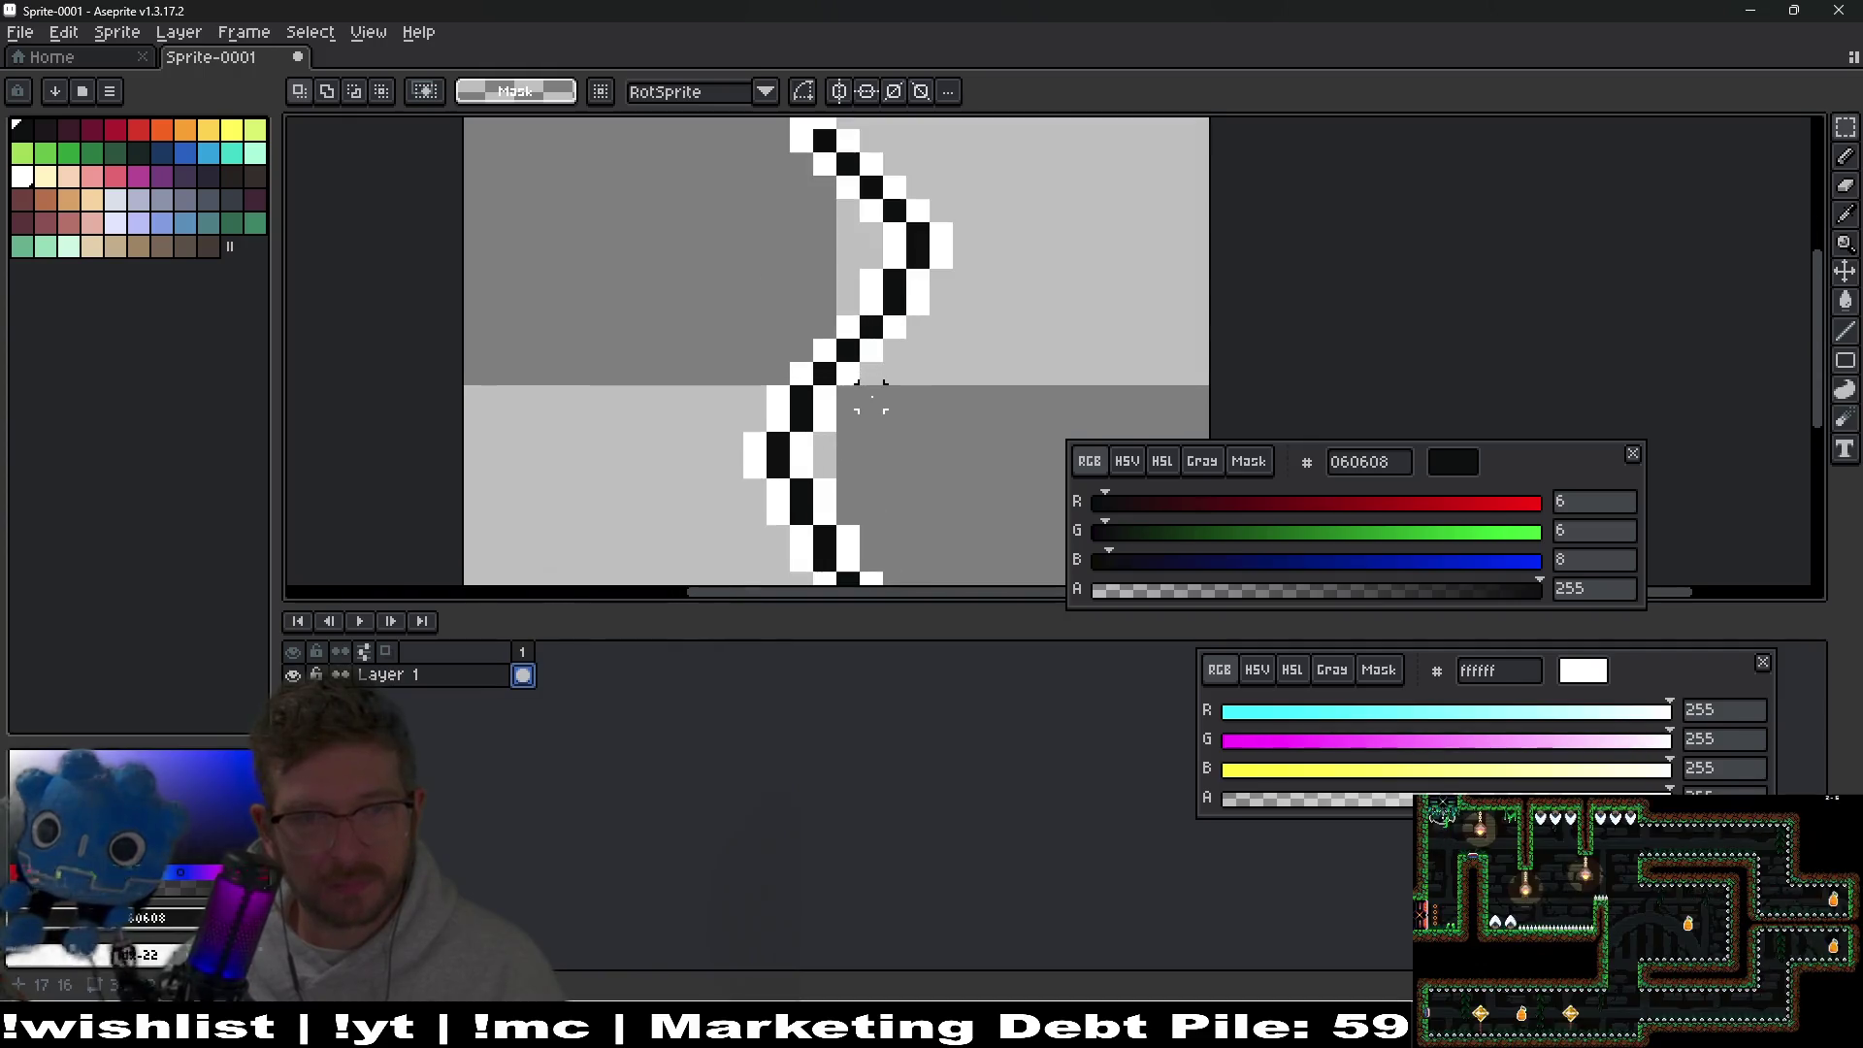
scroll(940, 350, up, 2)
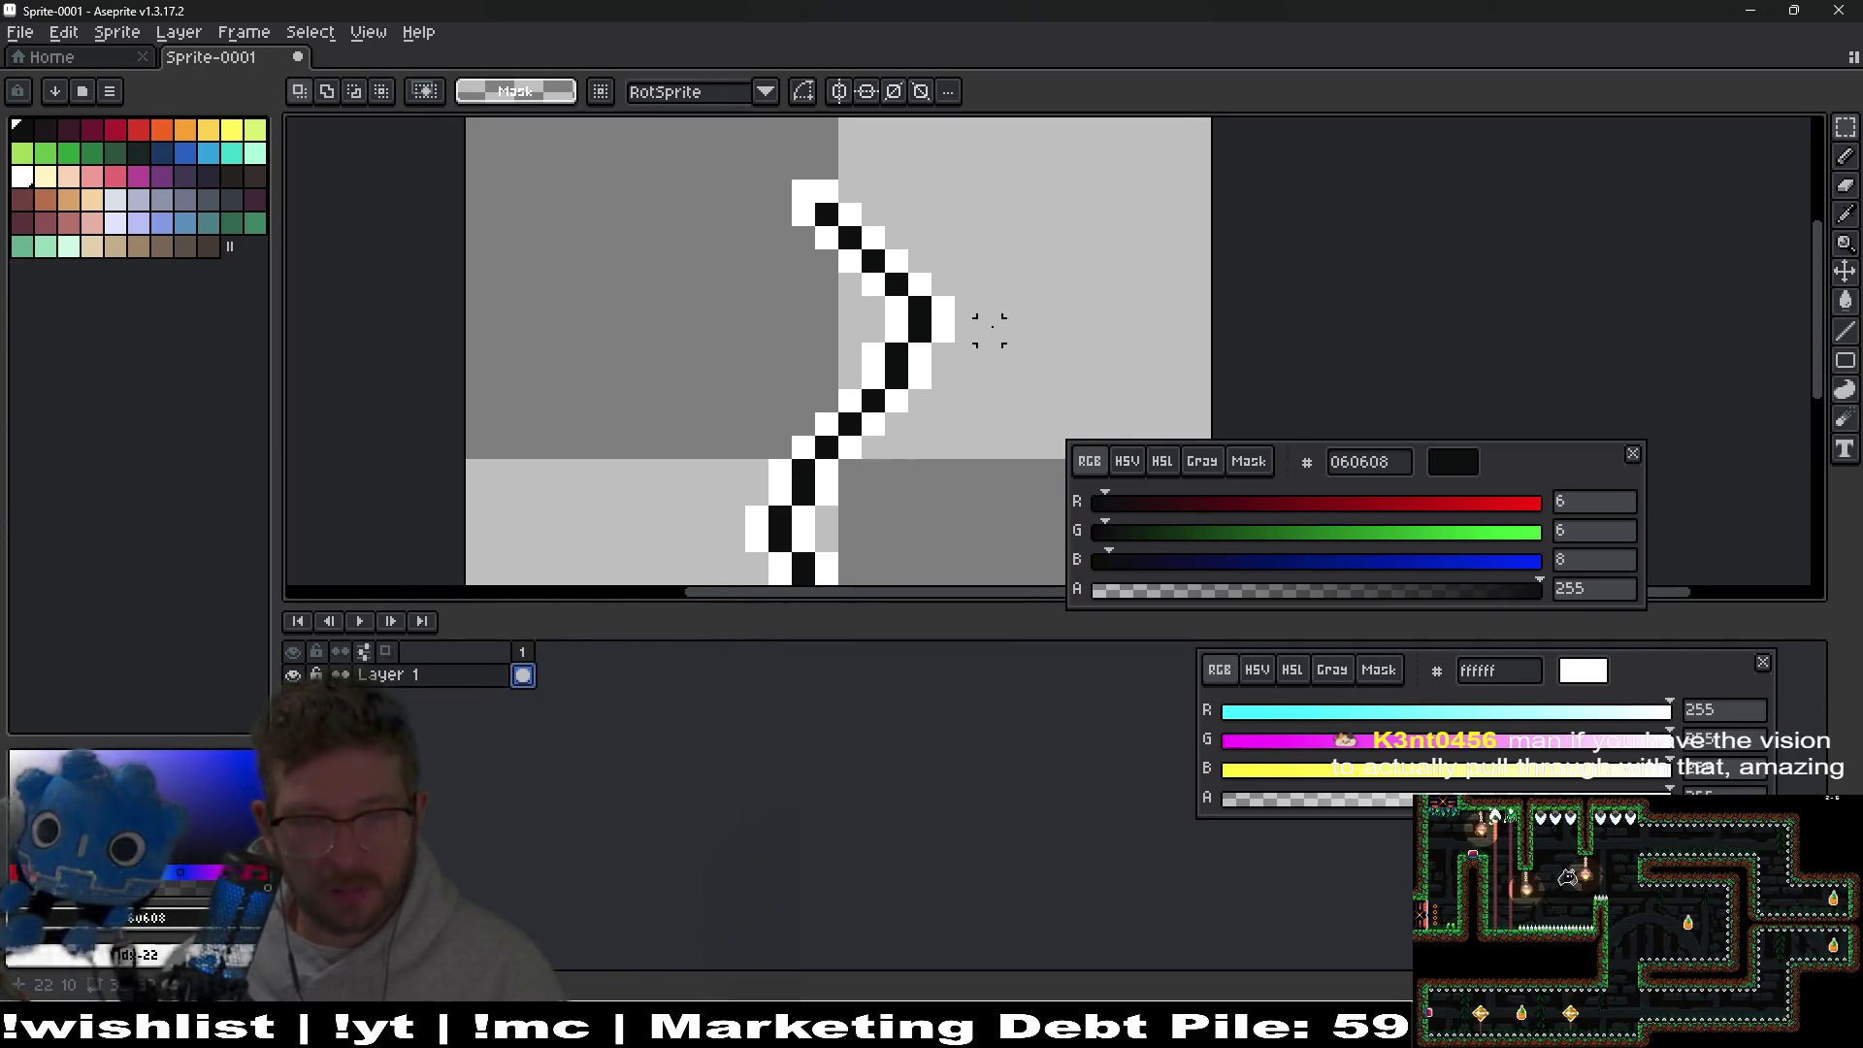
drag(757, 191, 986, 300)
key(ctrl+z)
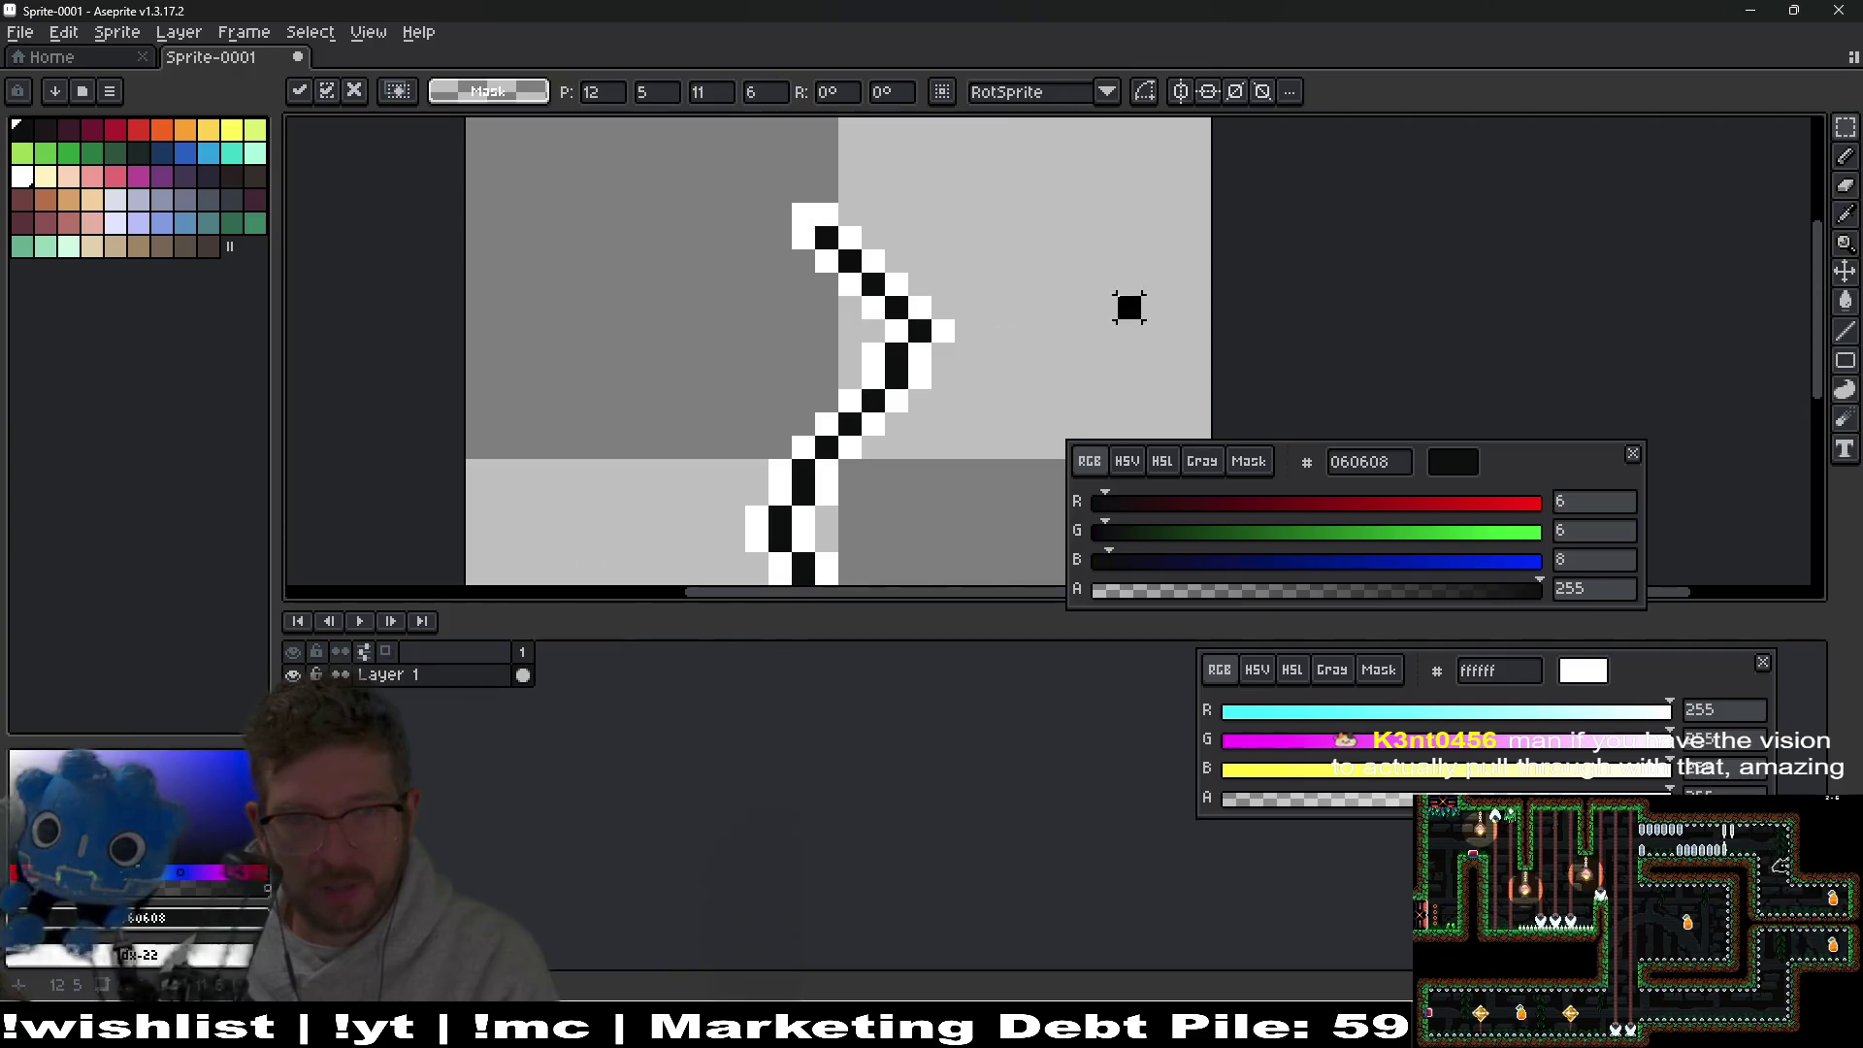
drag(734, 191, 1001, 343)
scroll(1015, 374, down, 3)
key(Down)
key(ctrl+d)
Shift the lower part of the zigzag up two pixels in two one-pixel nudges.
drag(698, 340, 987, 579)
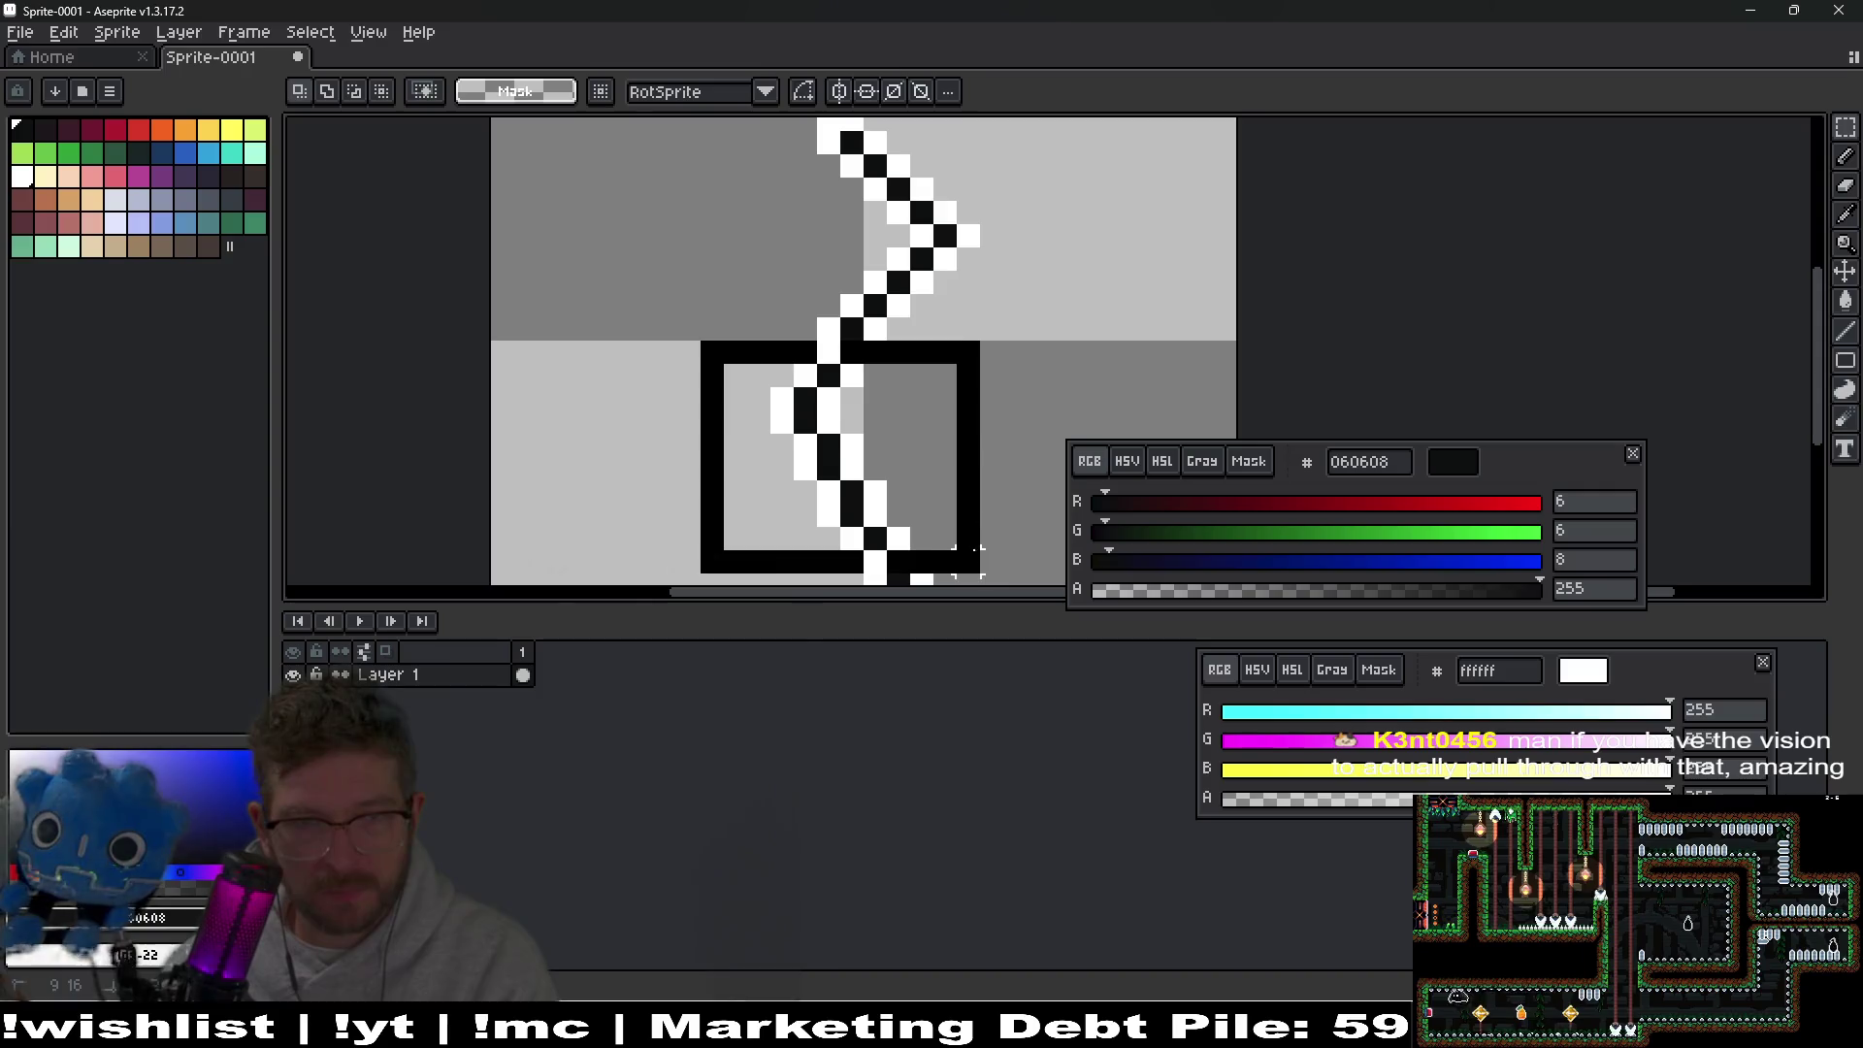
key(ctrl+z)
scroll(987, 301, down, 2)
mouse_move(663, 282)
mouse_down()
mouse_move(973, 520)
mouse_move(1019, 533)
mouse_up()
key(Up)
key(ctrl+d)
drag(708, 301, 999, 524)
key(Up)
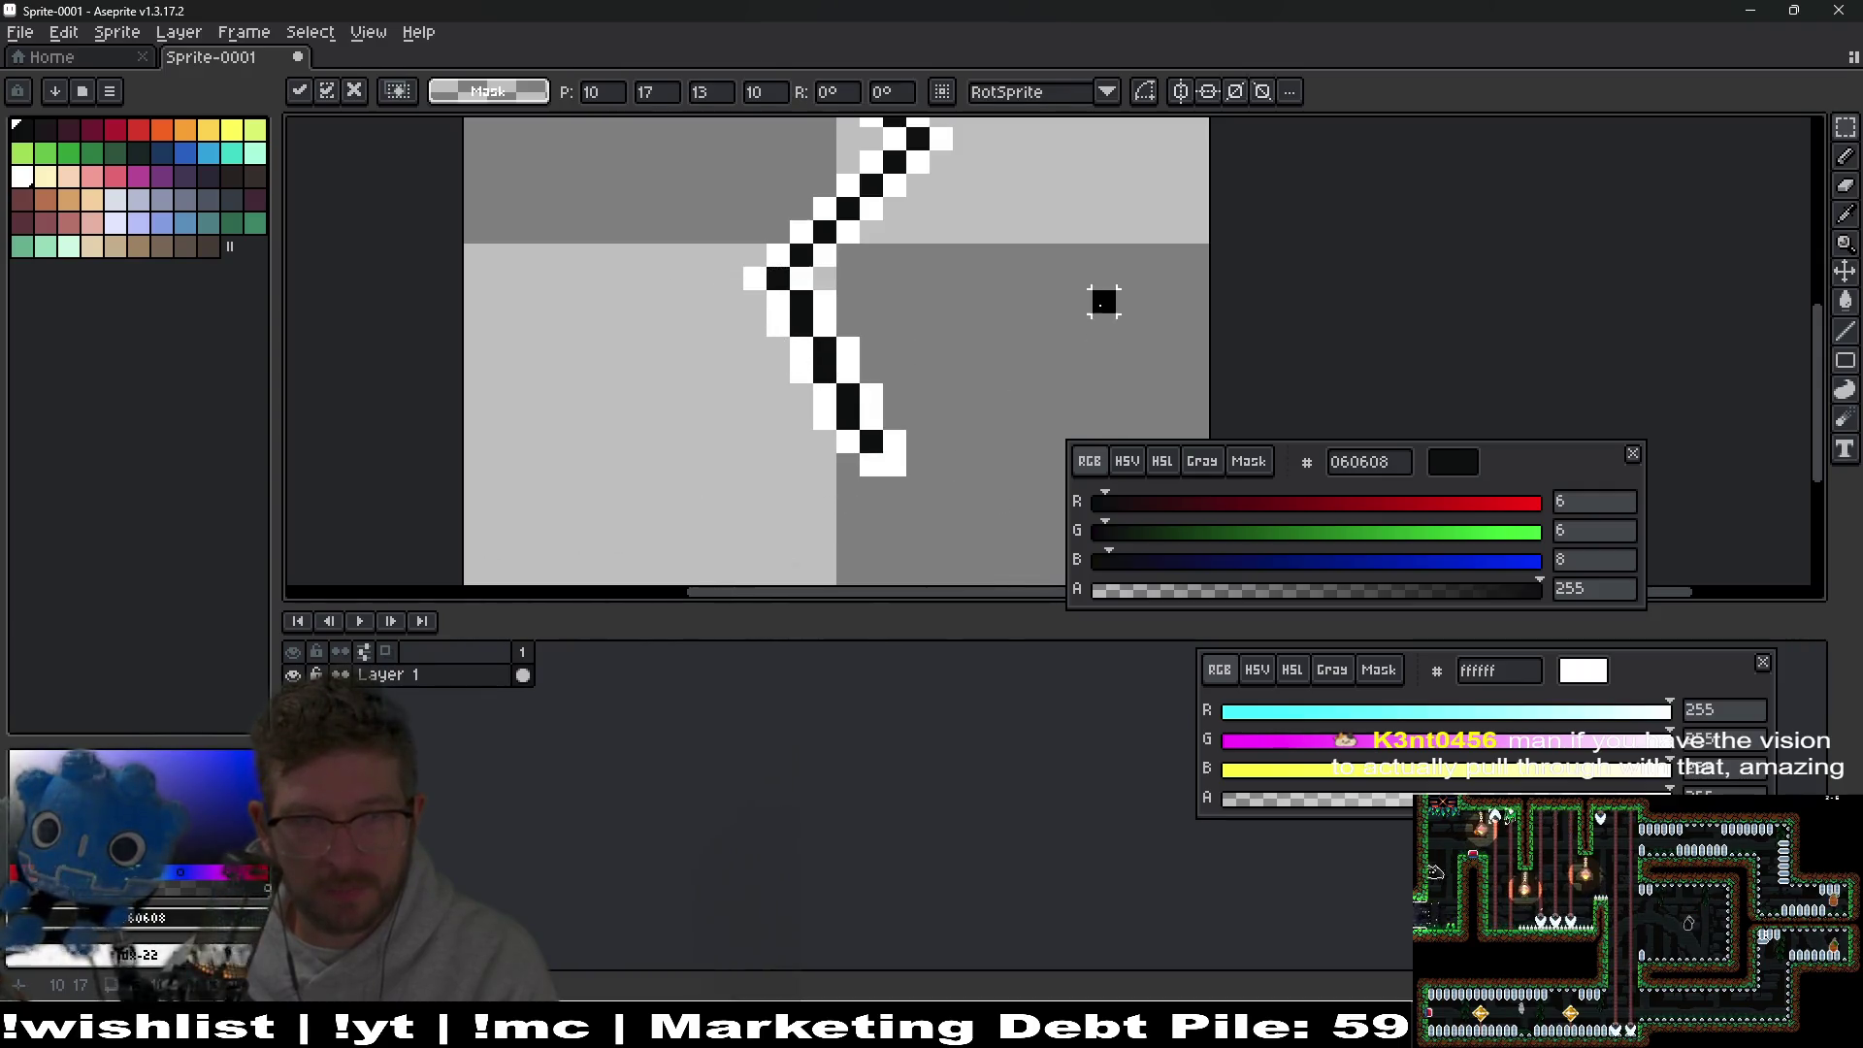
key(ctrl+d)
Nudge three smaller lower zigzag sections up one pixel each.
drag(743, 307, 1017, 541)
key(Up)
key(ctrl+d)
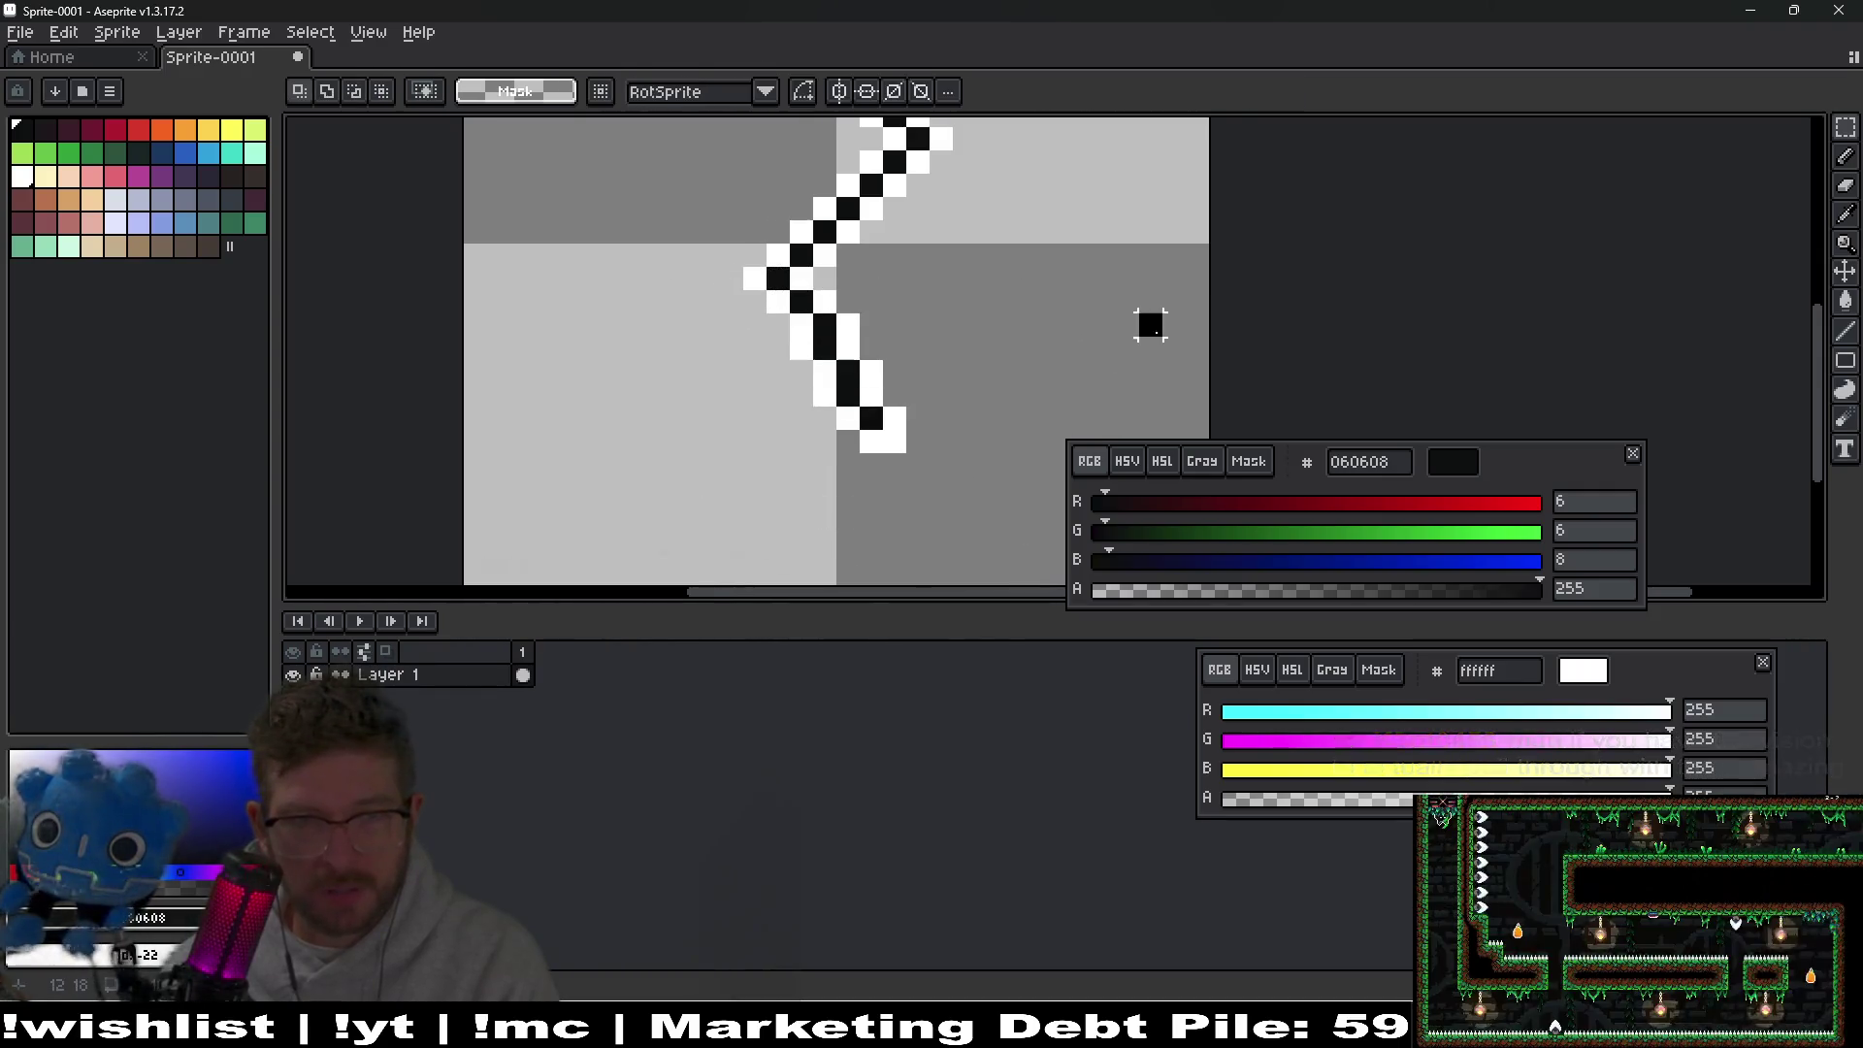
mouse_move(776, 348)
mouse_down()
mouse_move(966, 441)
mouse_move(977, 491)
mouse_up()
key(Up)
key(ctrl+d)
drag(801, 371, 992, 464)
key(Up)
key(ctrl+d)
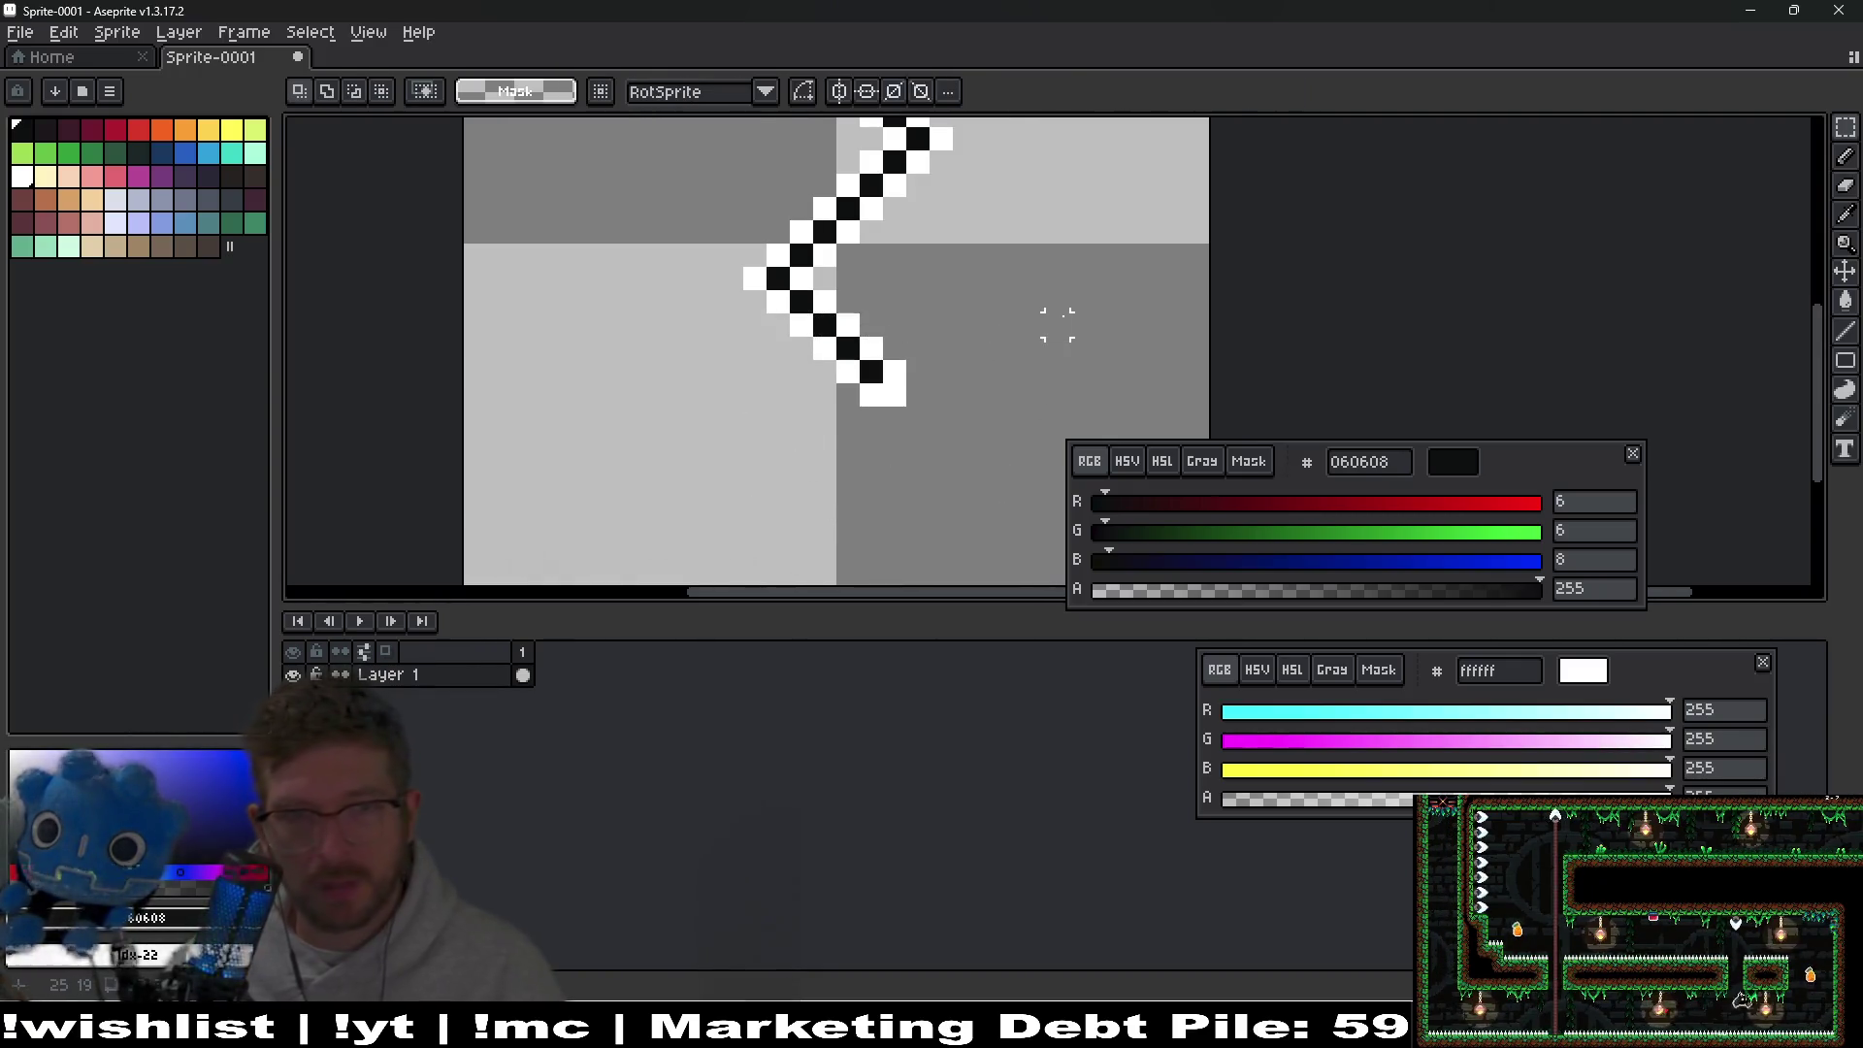
Select the whole zigzag and move it down one pixel to recentre it.
scroll(1068, 306, down, 3)
drag(815, 221, 1035, 449)
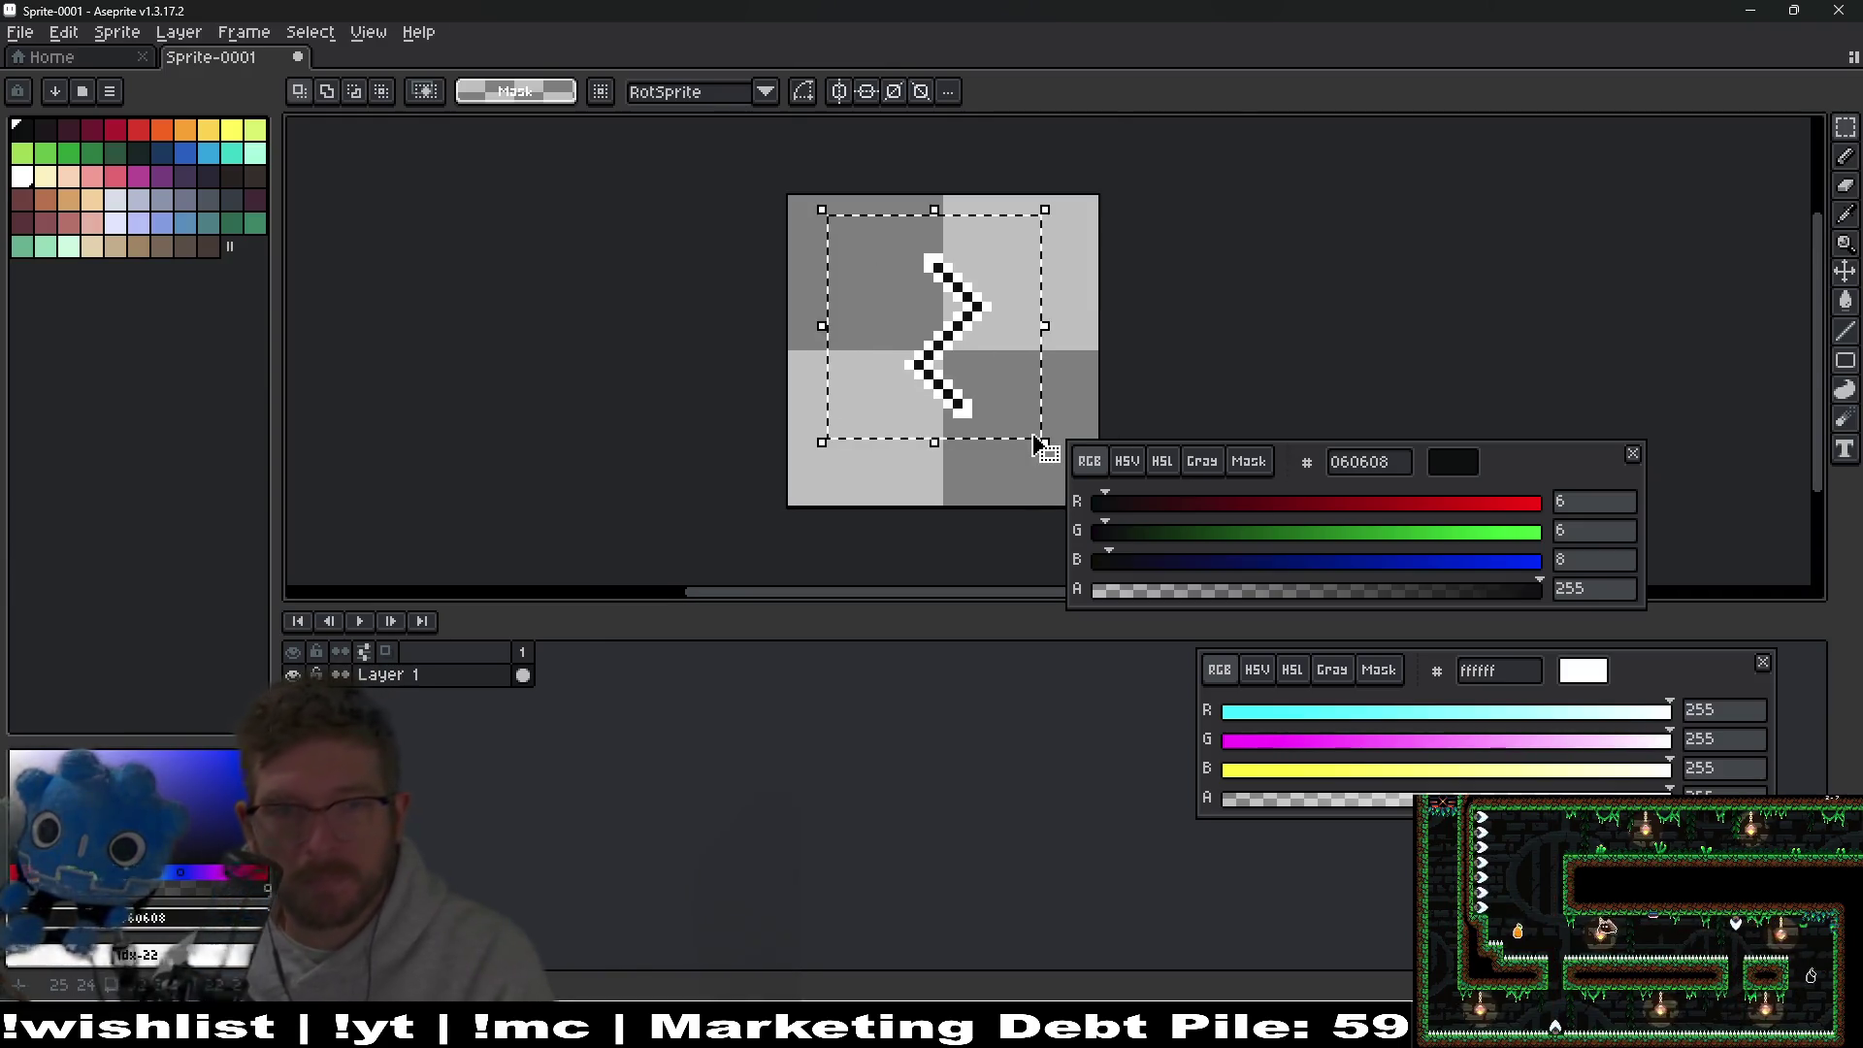
key(Down)
key(Left)
key(Right)
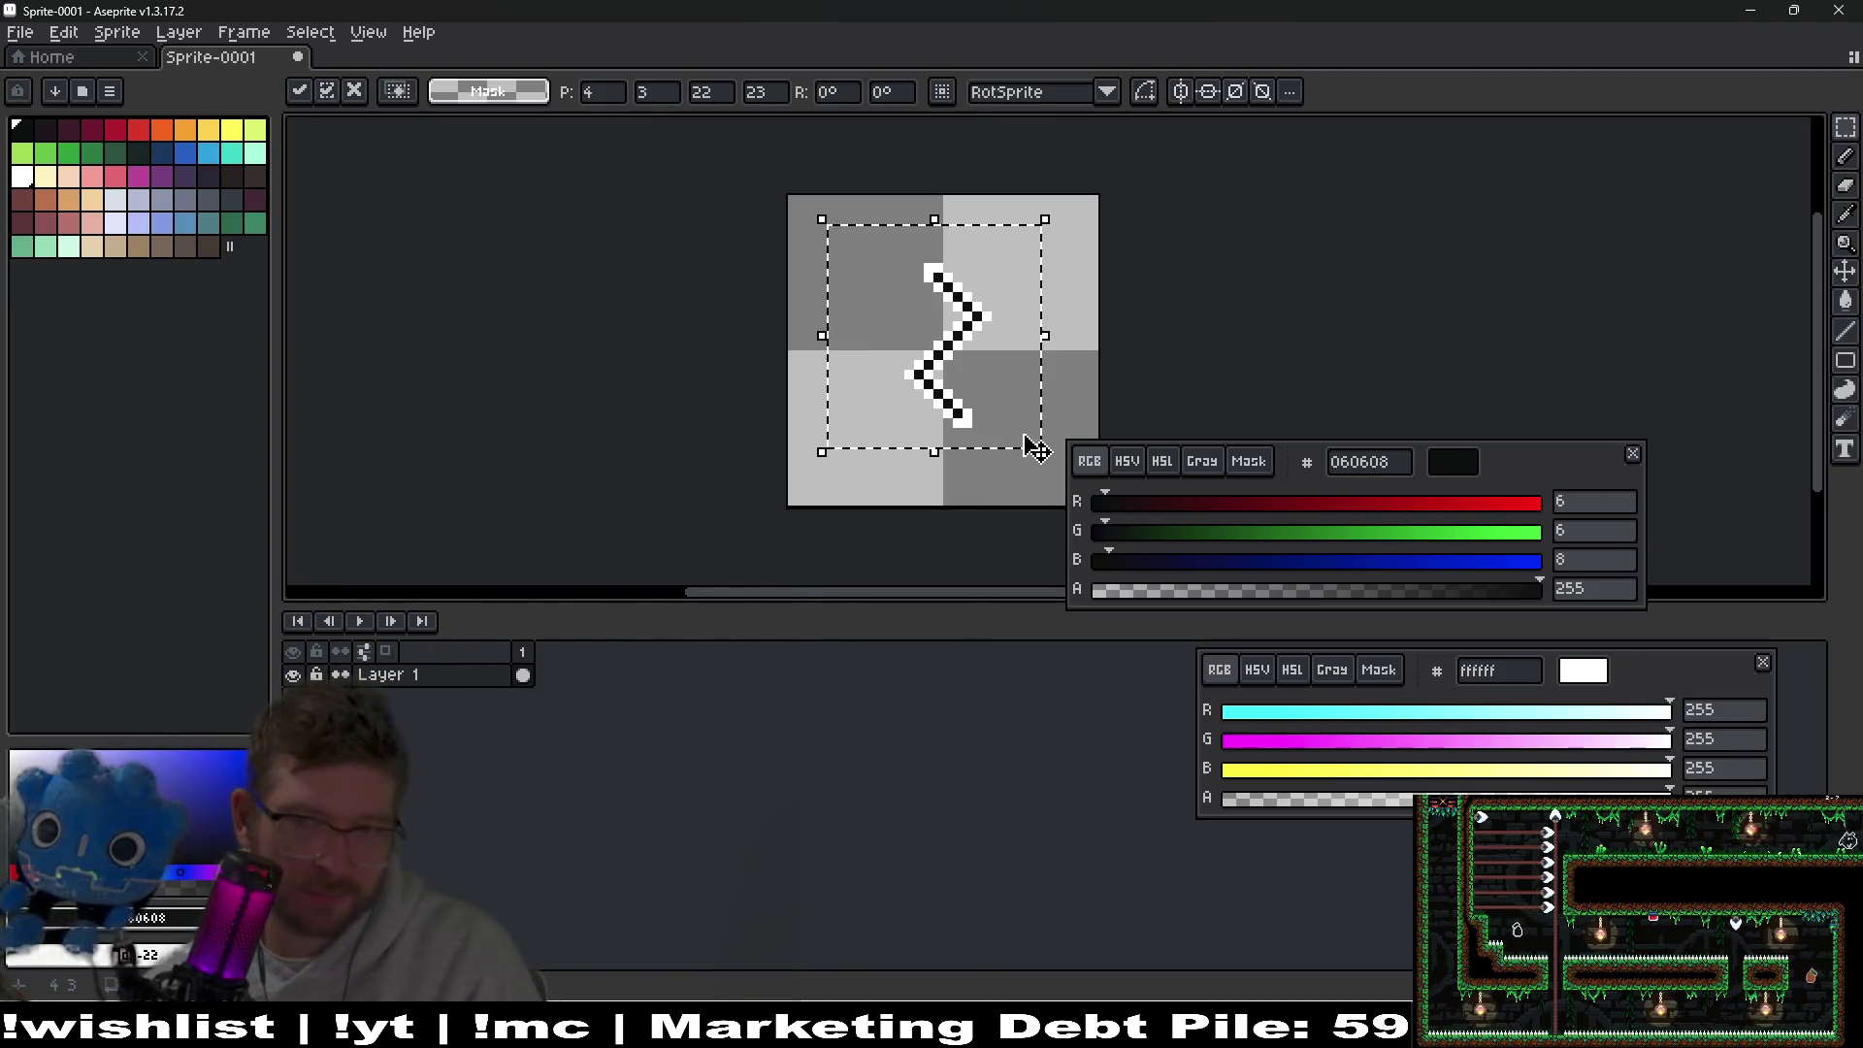
key(ctrl+d)
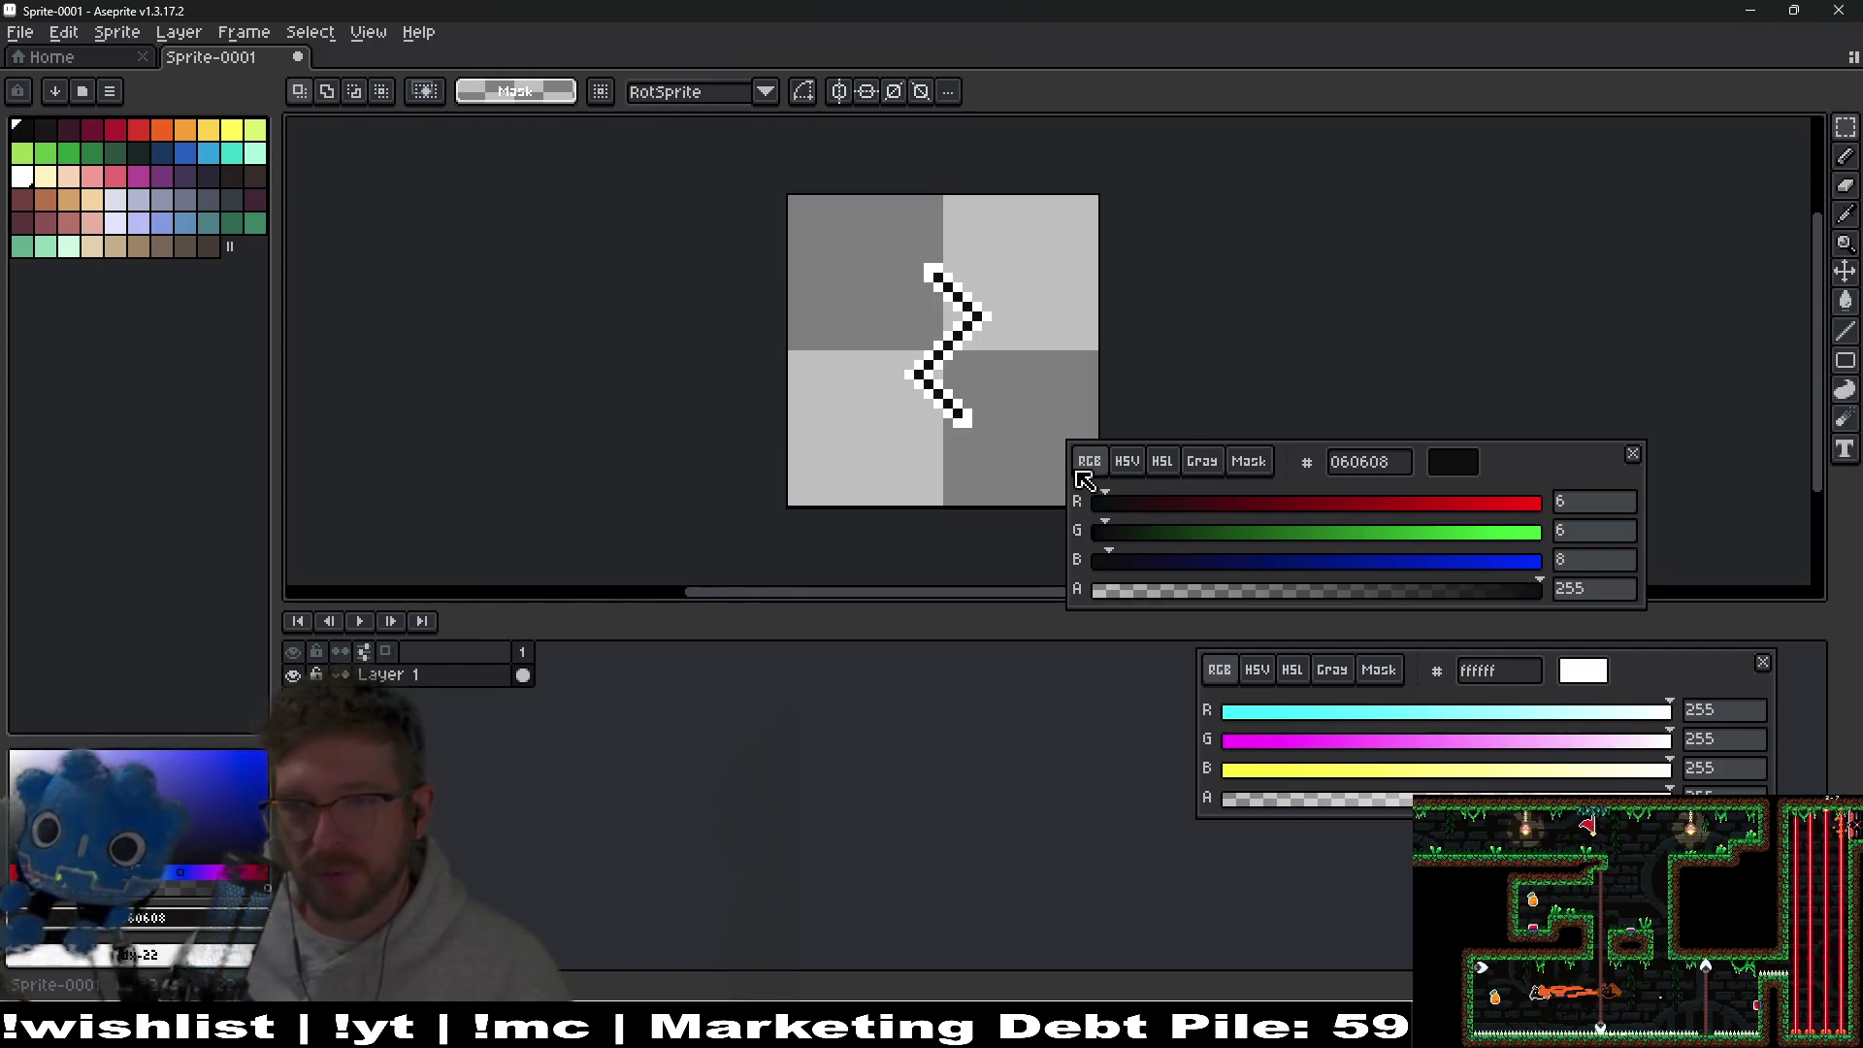
Sample white from the zigzag's outline with the Eyedropper and return to the Pencil.
scroll(965, 334, up, 2)
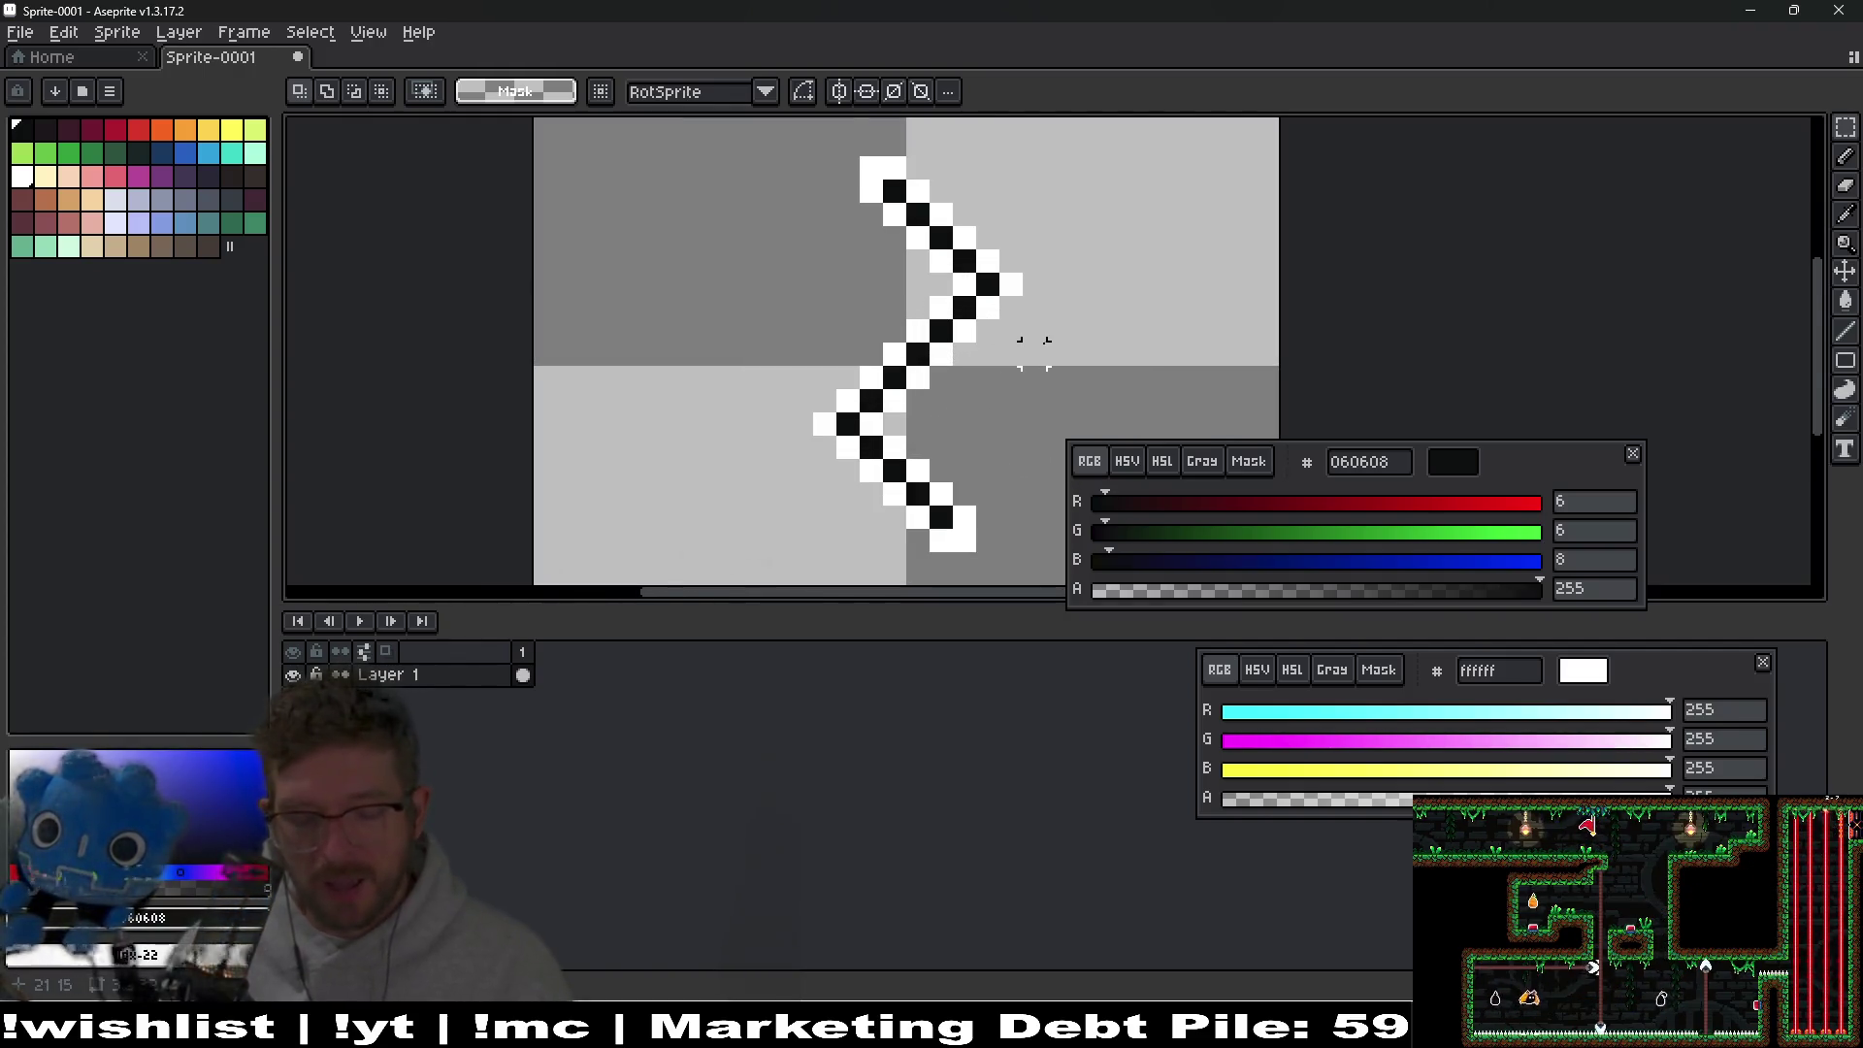
key(i)
click(1019, 286)
key(b)
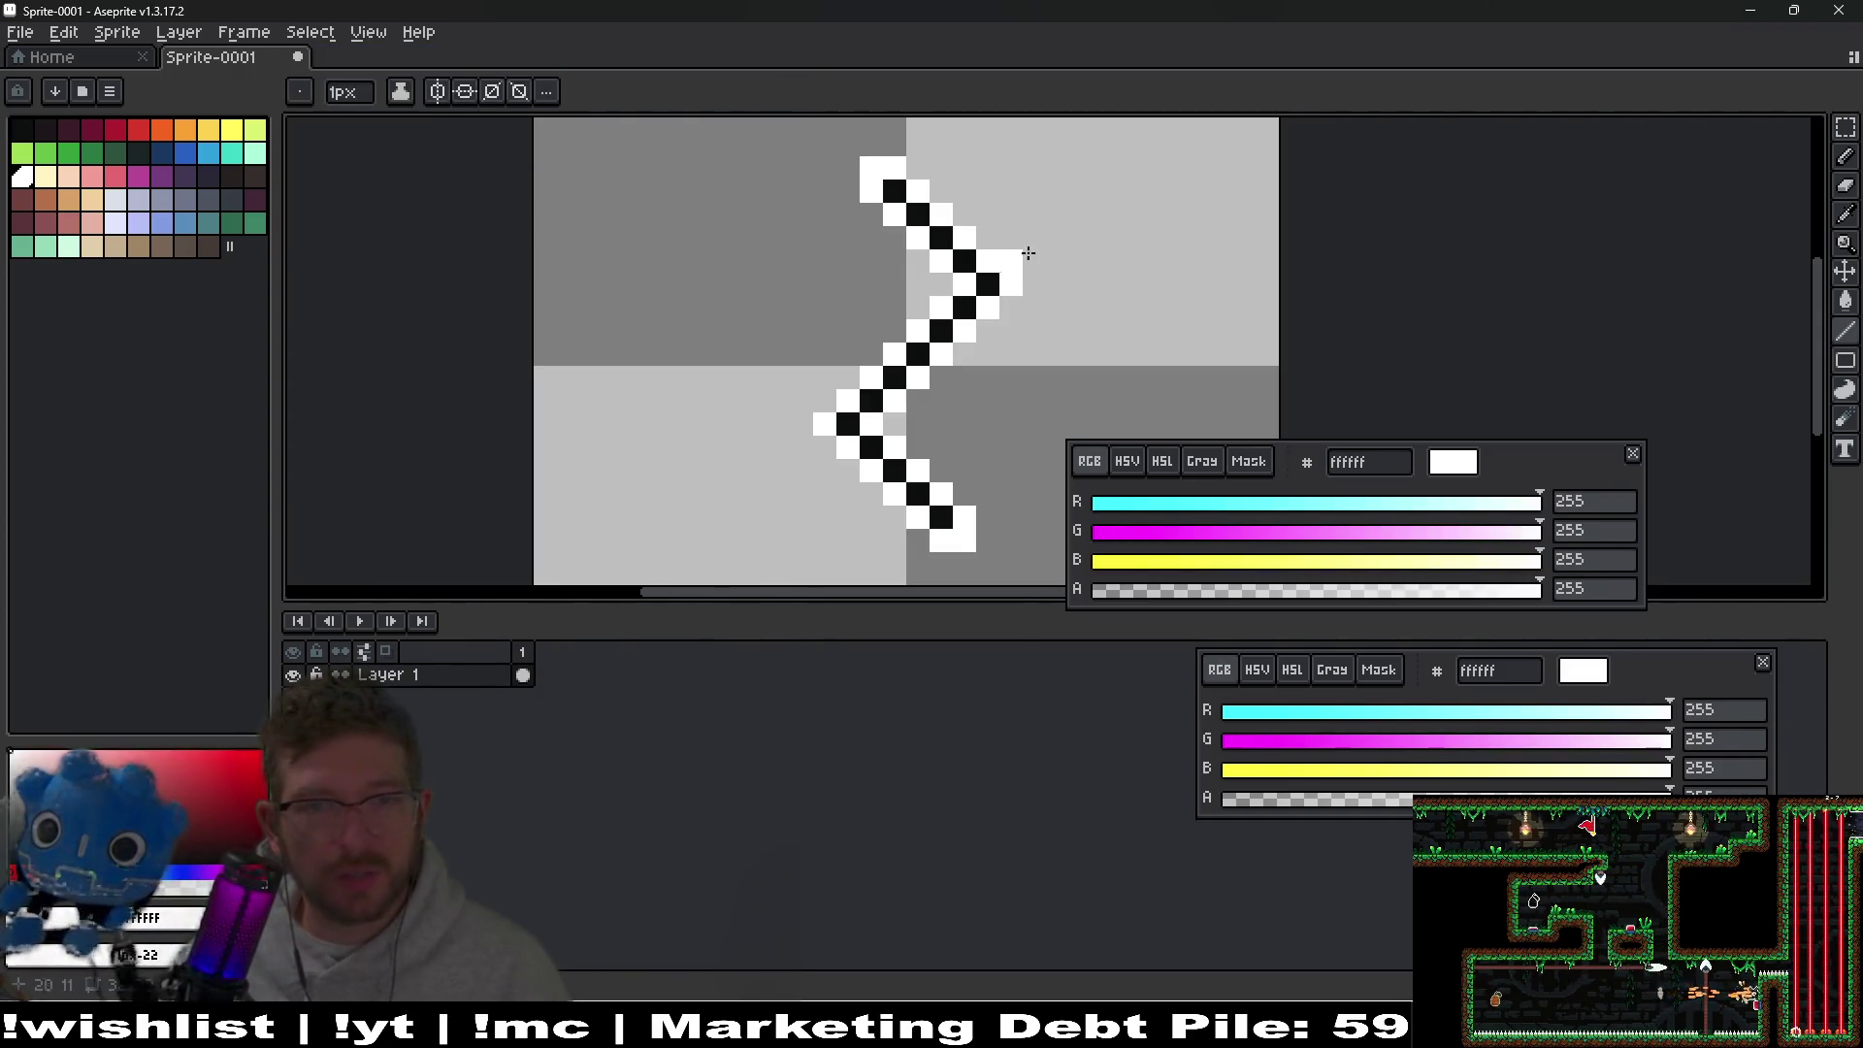
Add a second frame and outline its zigzag's edges in white.
click(523, 675)
click(546, 677)
mouse_move(1035, 285)
mouse_down()
mouse_move(917, 402)
mouse_move(987, 539)
mouse_up()
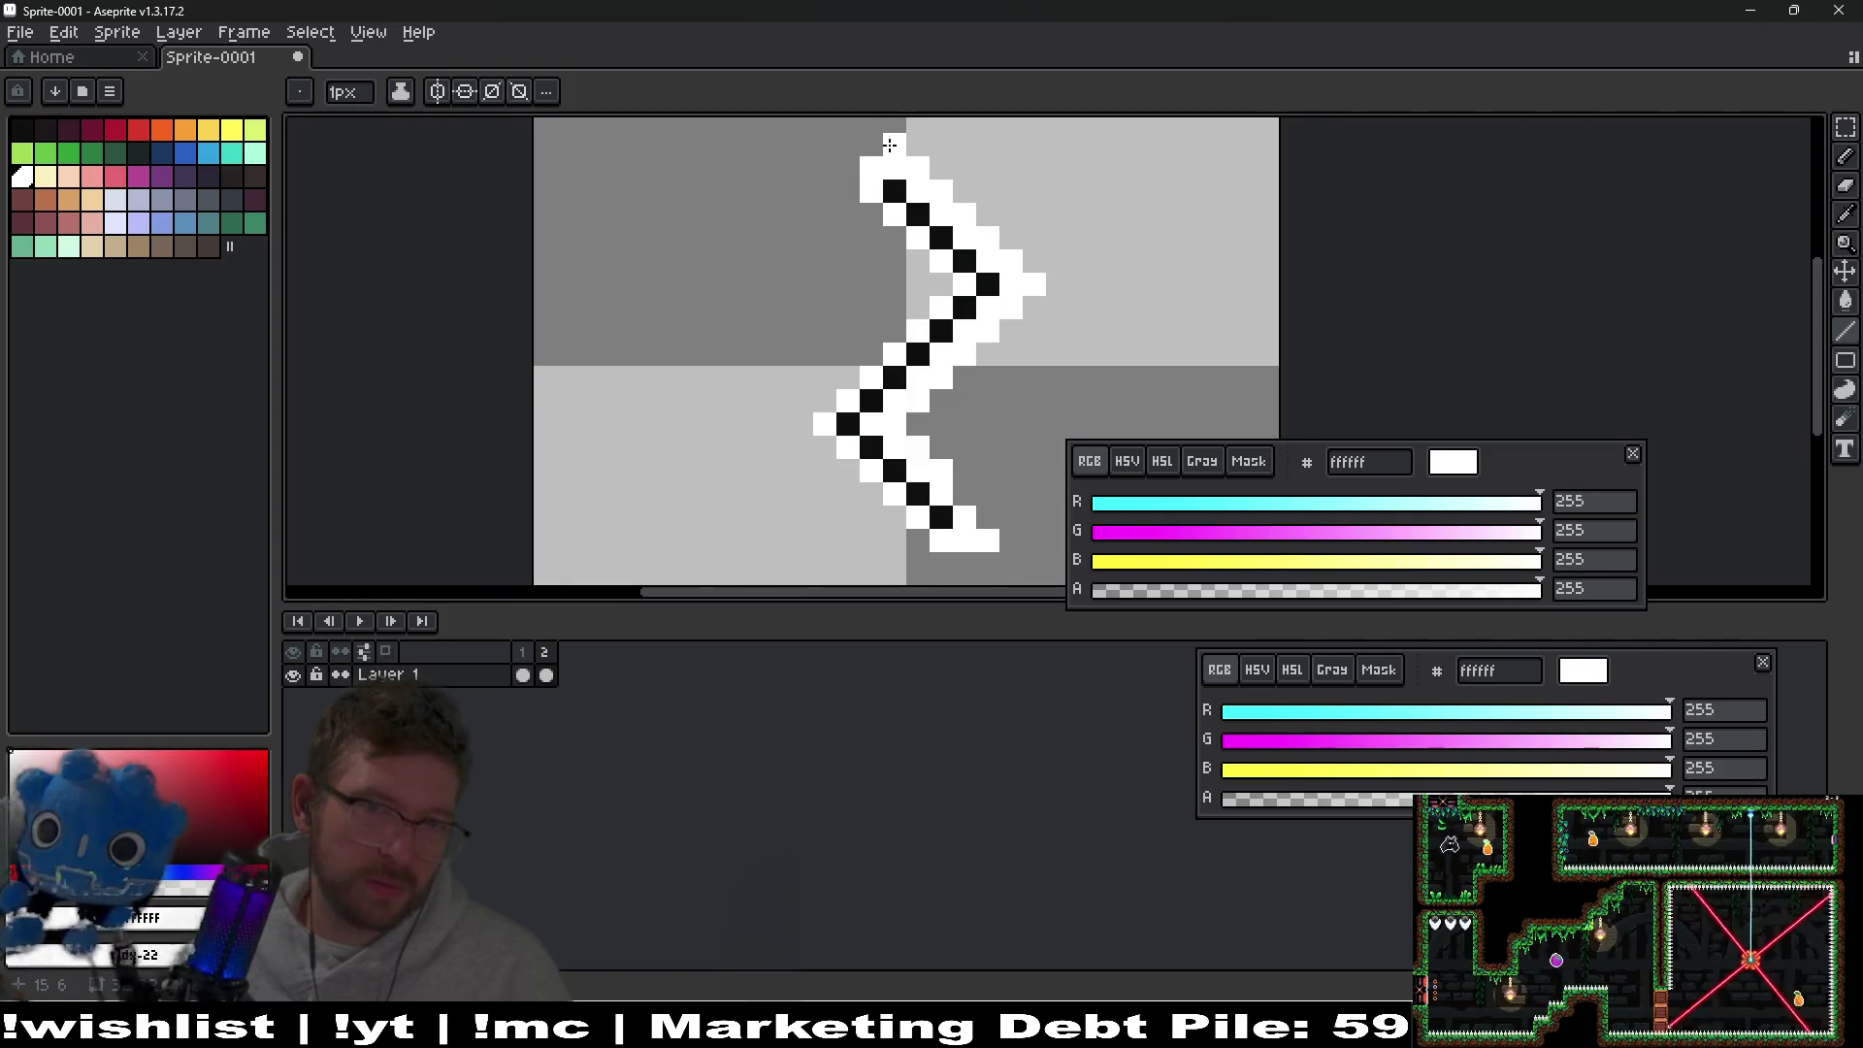
drag(861, 166, 886, 212)
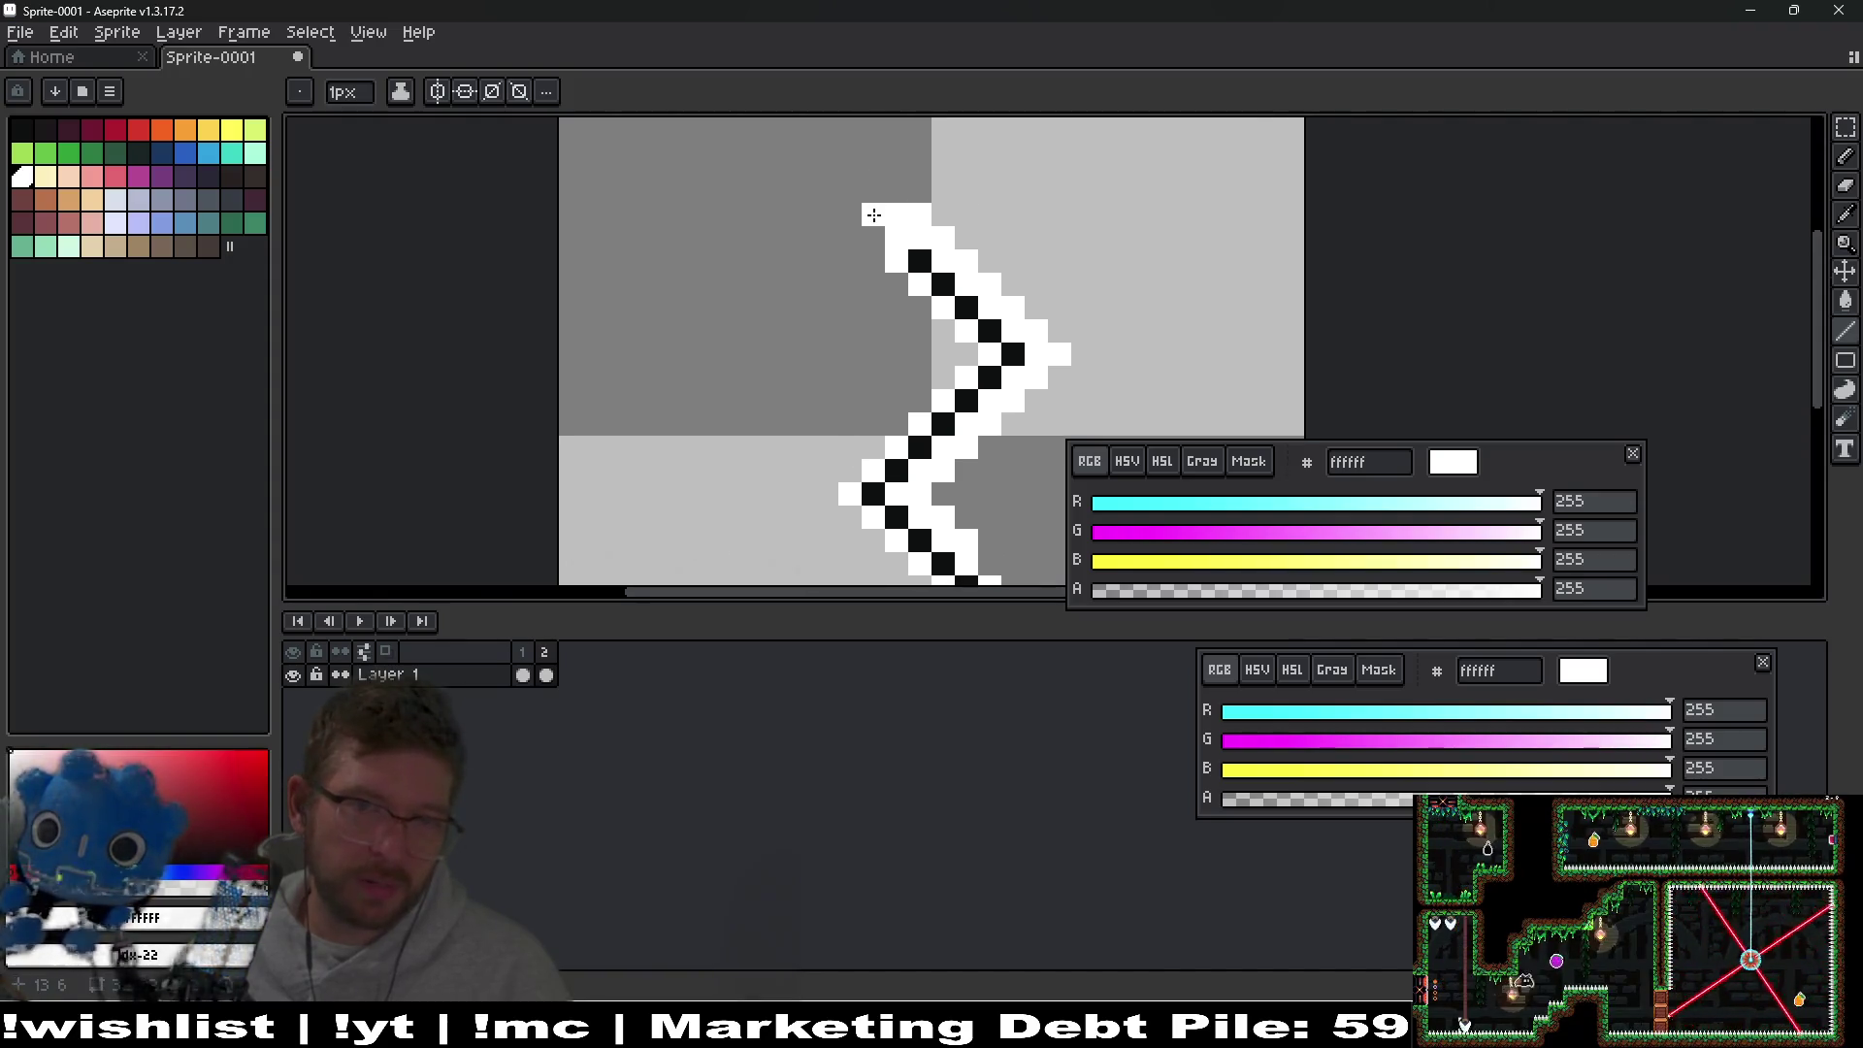
mouse_move(873, 239)
mouse_down()
mouse_move(948, 366)
mouse_move(939, 353)
mouse_move(888, 398)
mouse_move(830, 483)
mouse_move(830, 456)
mouse_up()
drag(829, 456, 816, 323)
drag(833, 387, 958, 505)
key(ctrl+z)
key(ctrl+y)
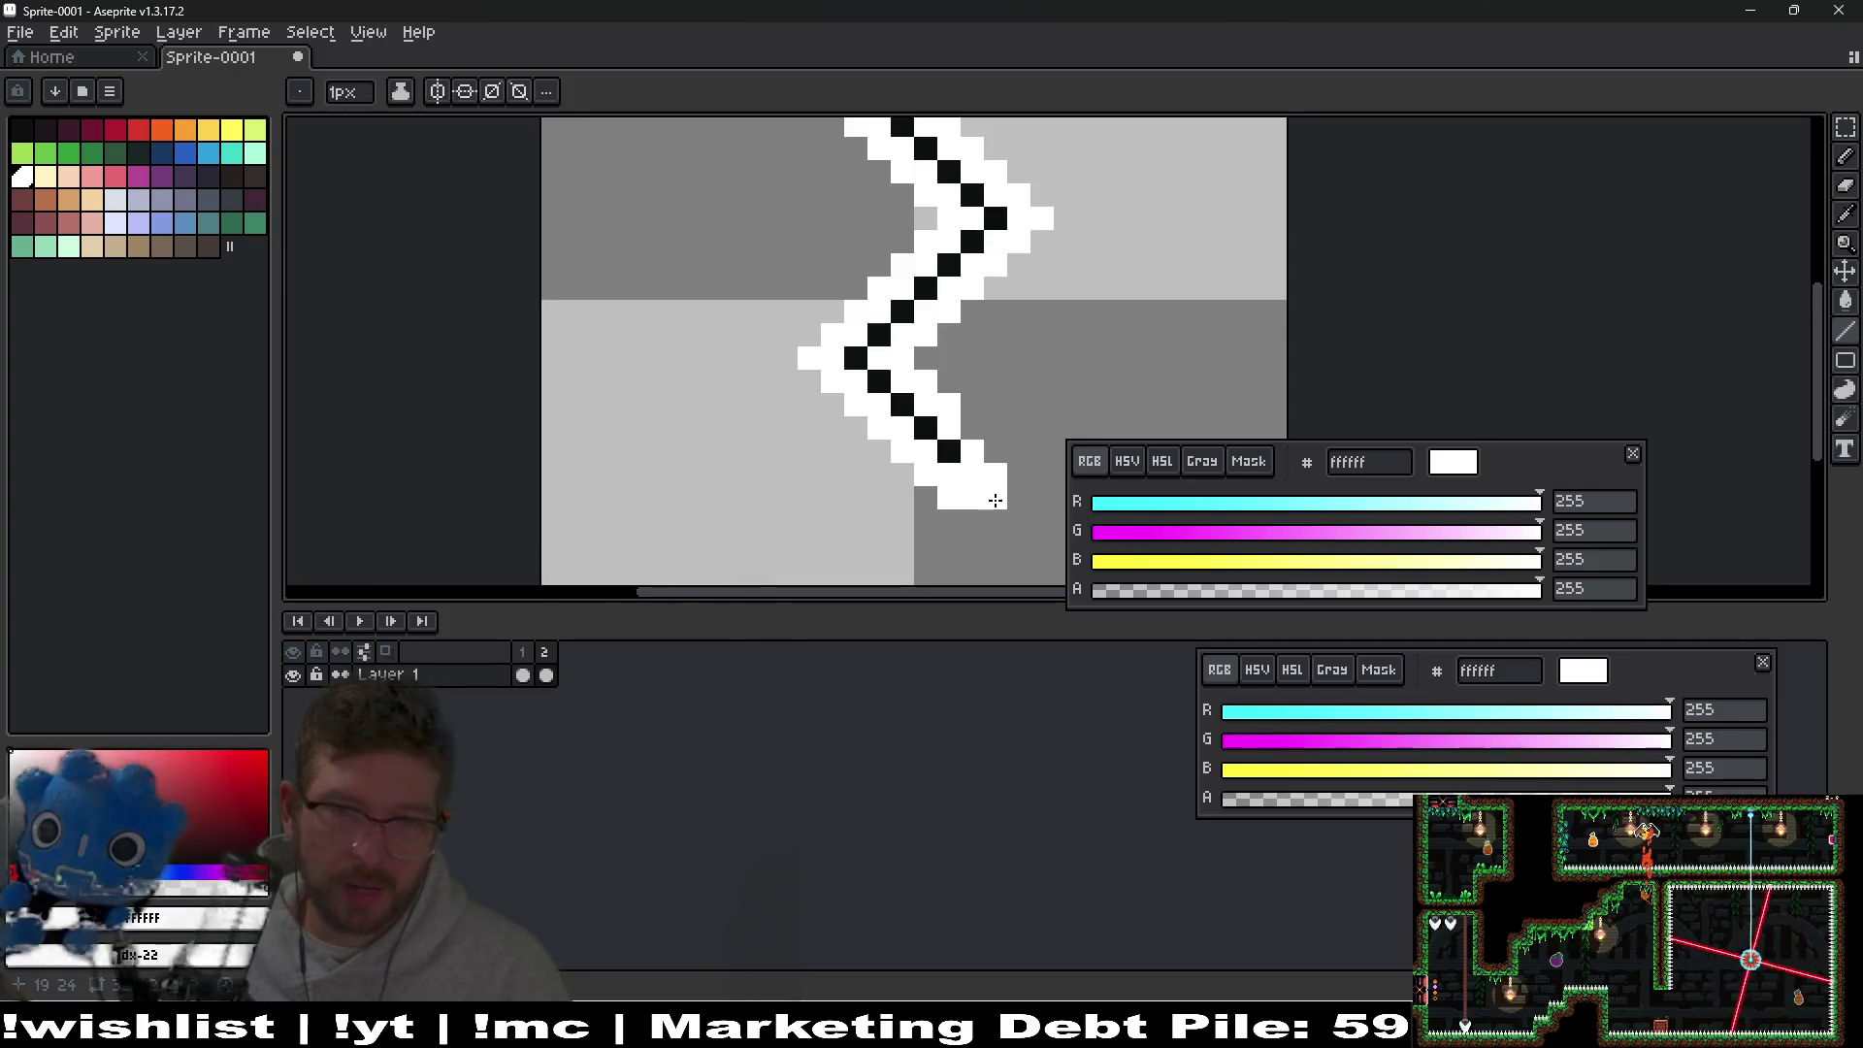
Pick the black line colour from the zigzag and go back to the Pencil.
scroll(995, 500, down, 8)
scroll(993, 476, up, 4)
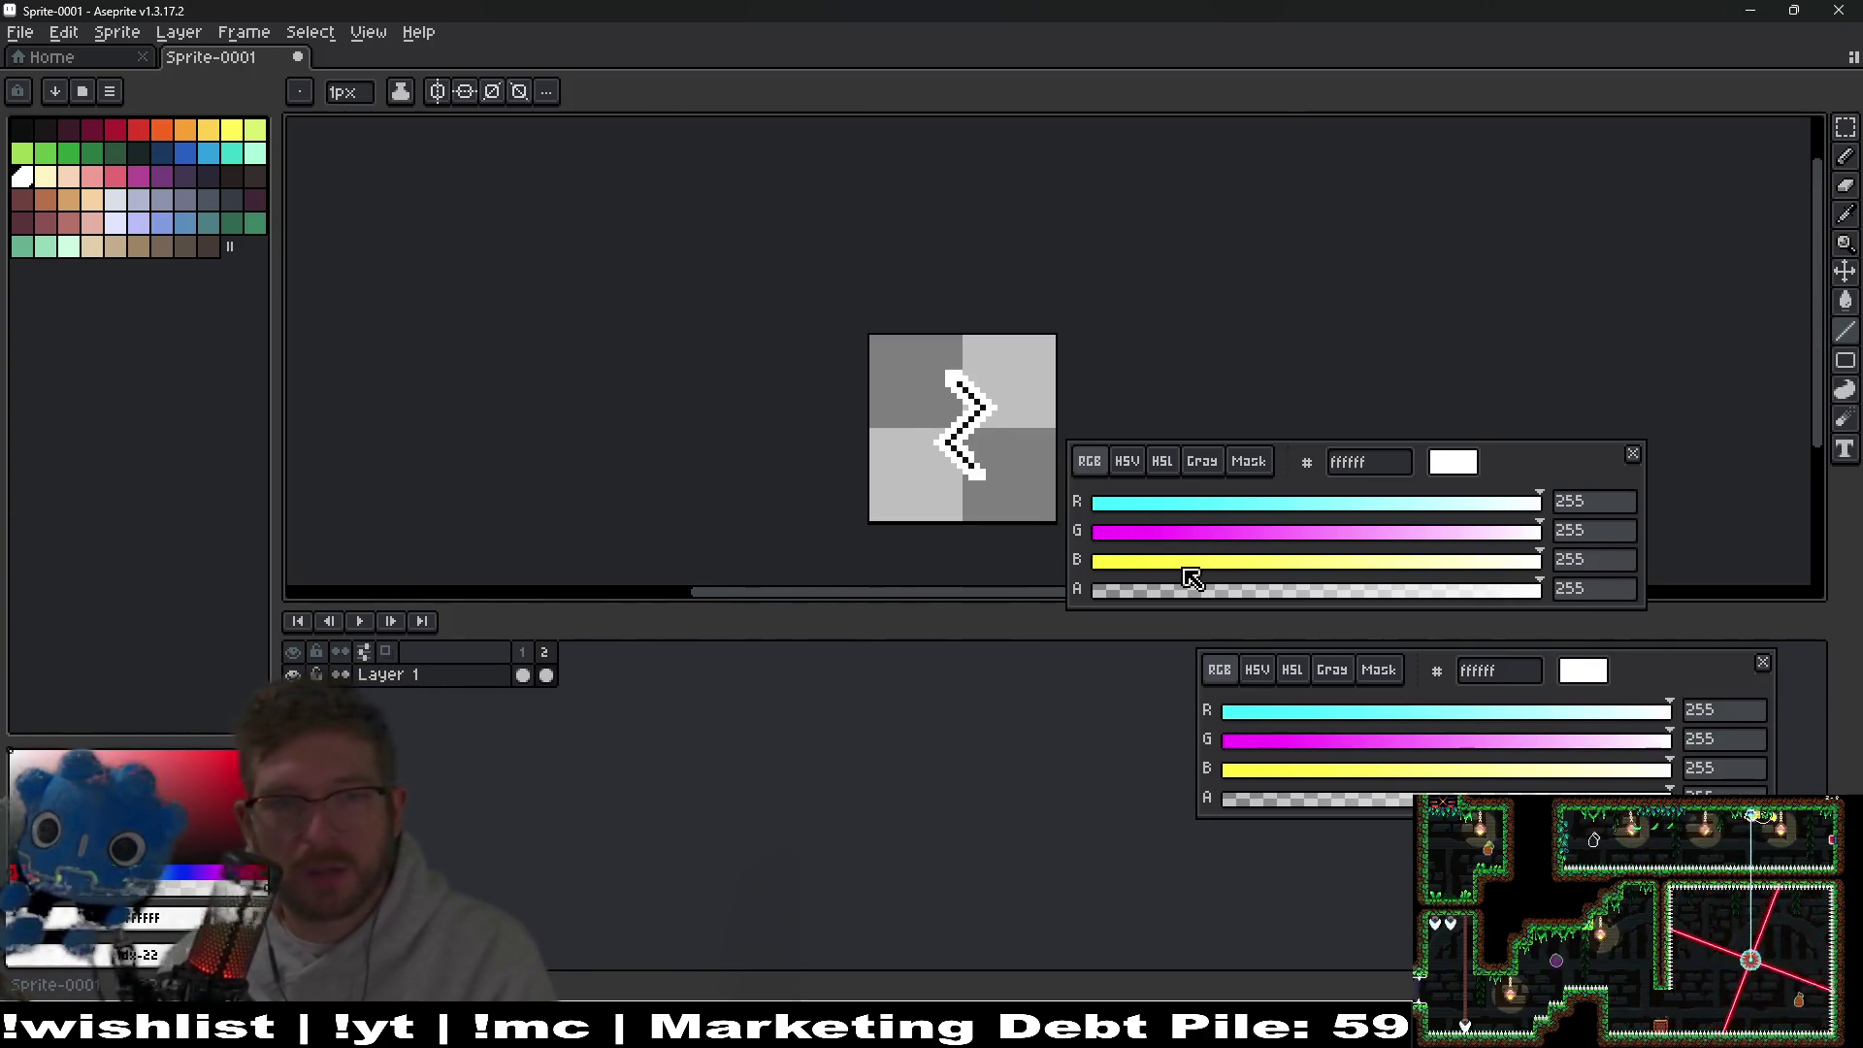
scroll(921, 465, up, 3)
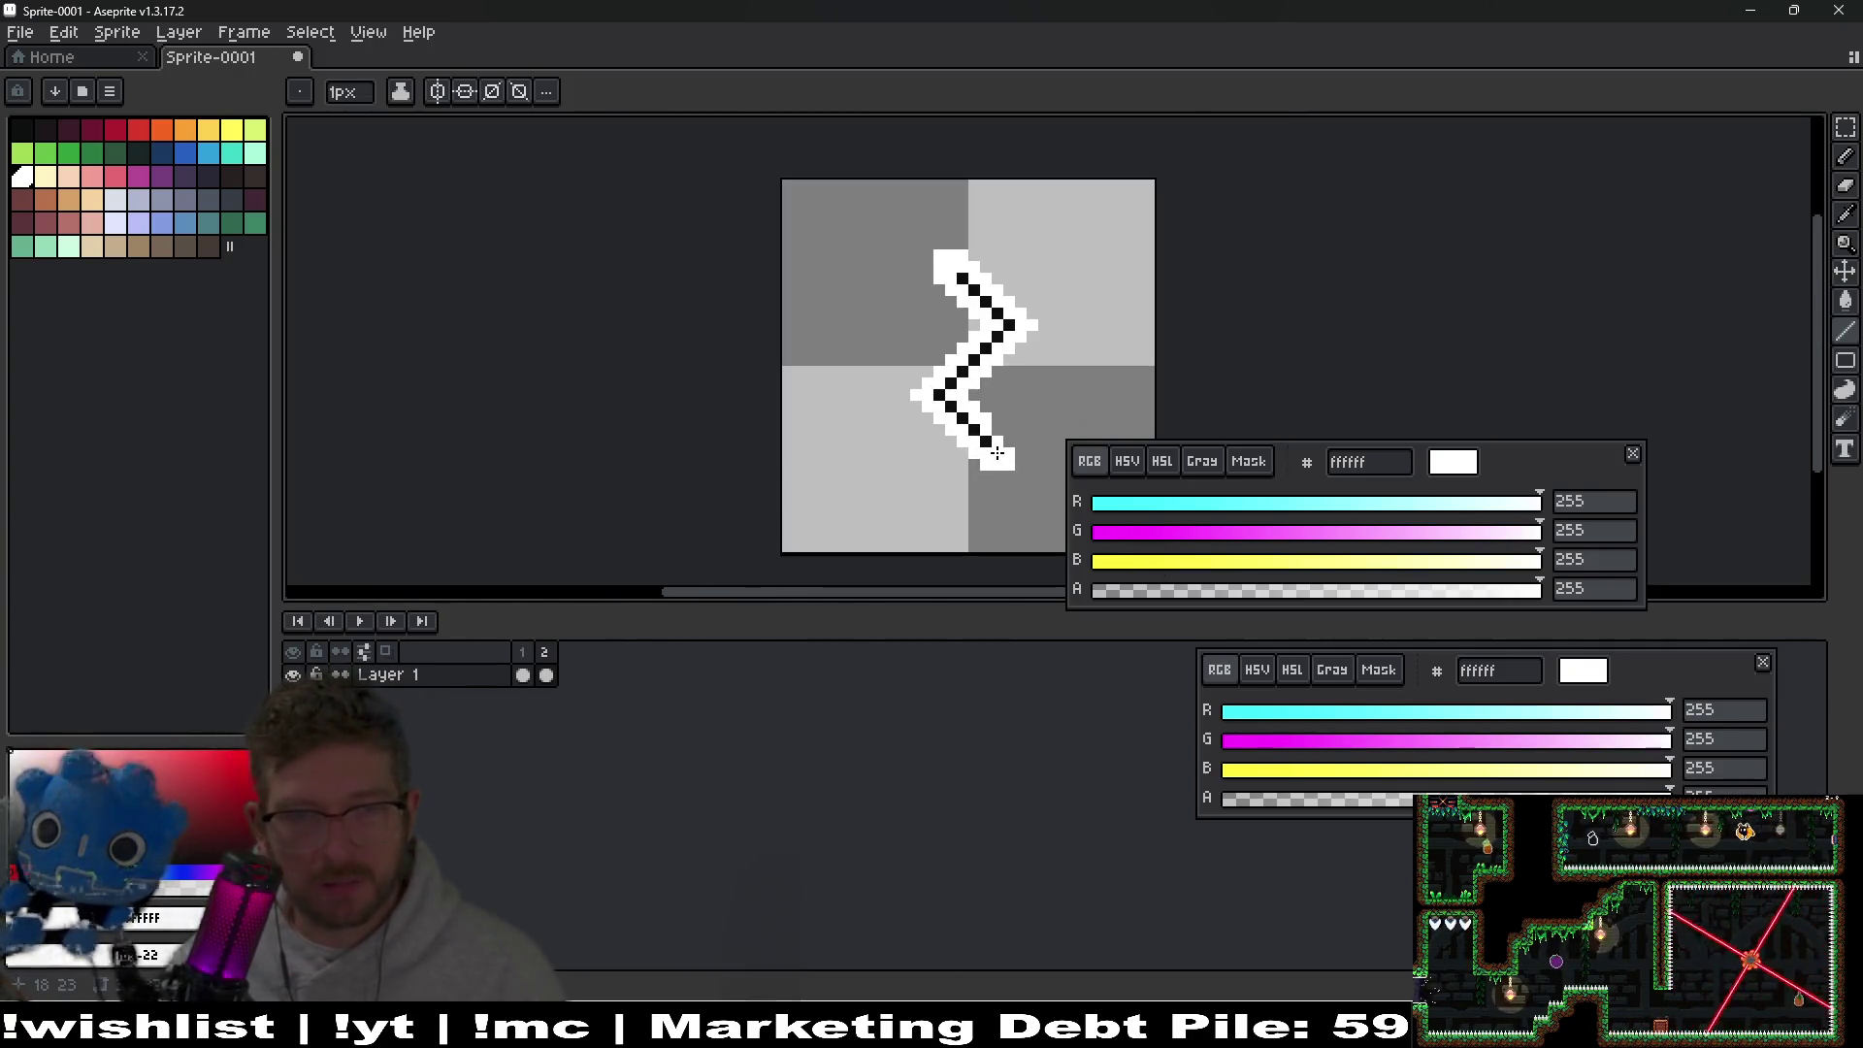
scroll(950, 490, up, 2)
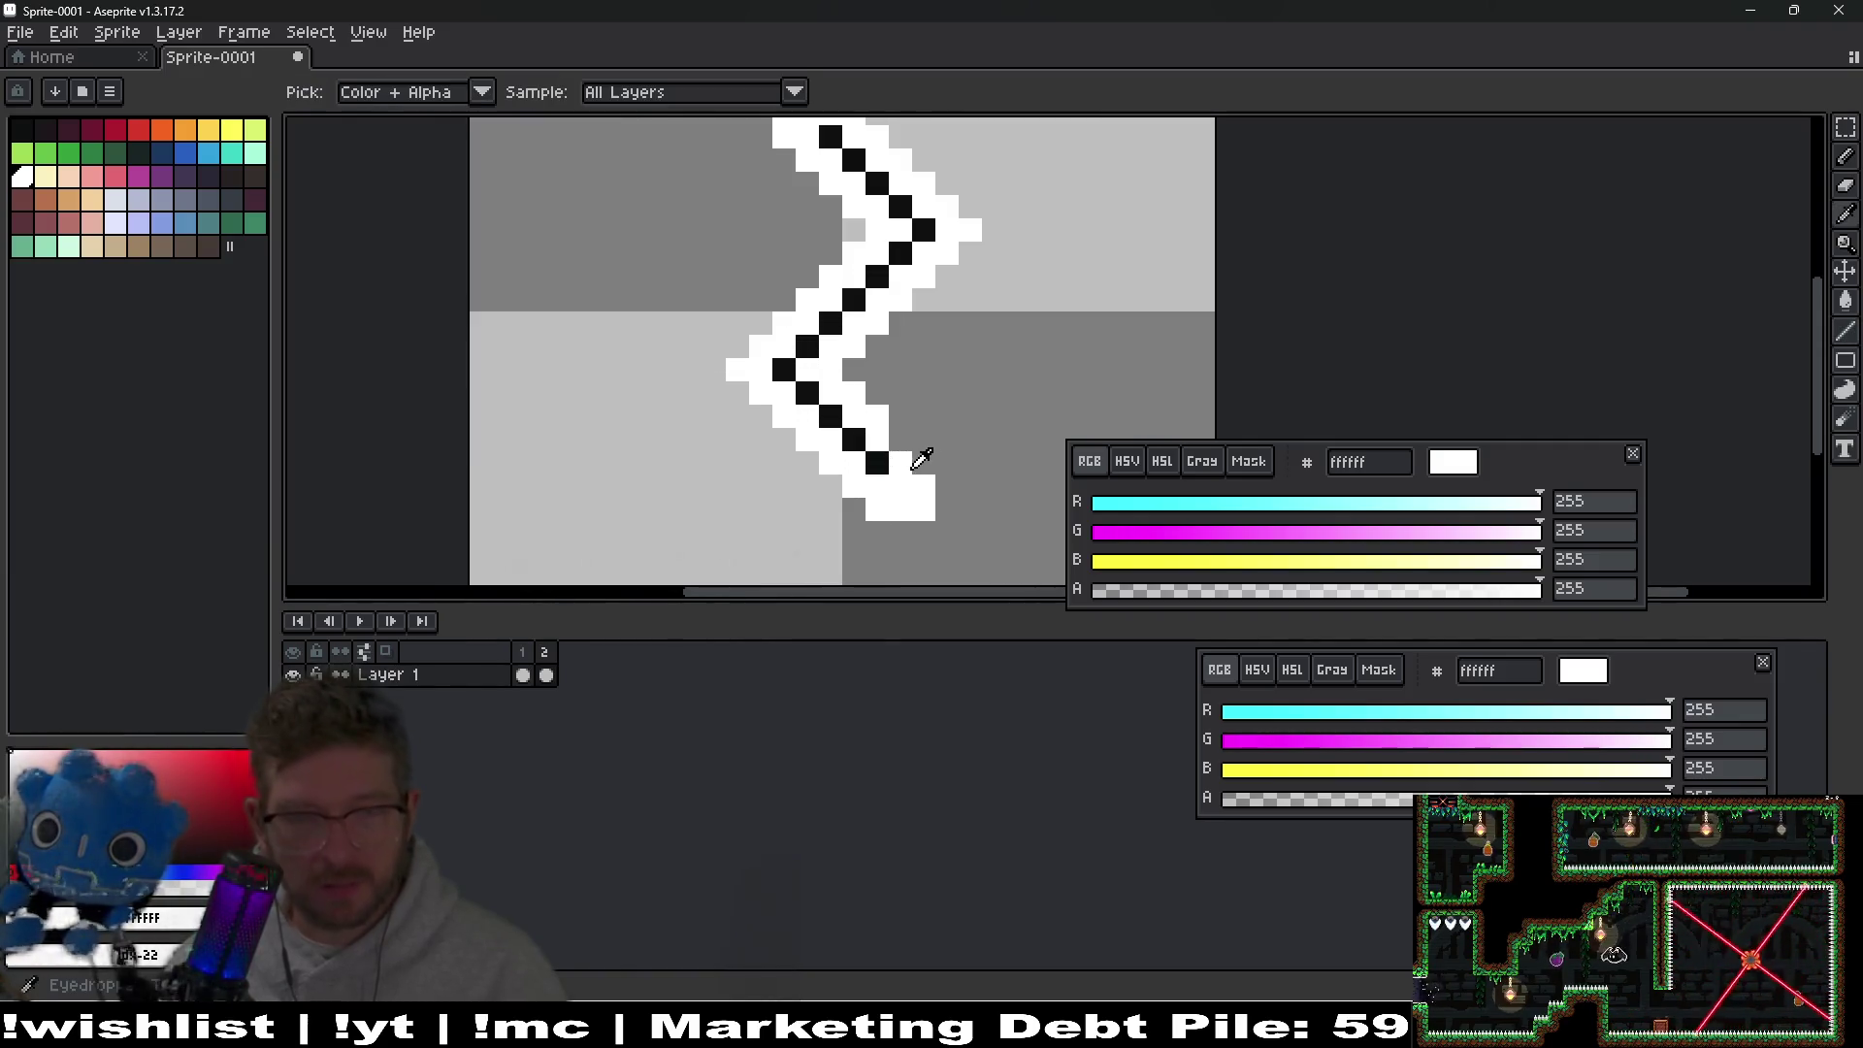
alt+click(877, 461)
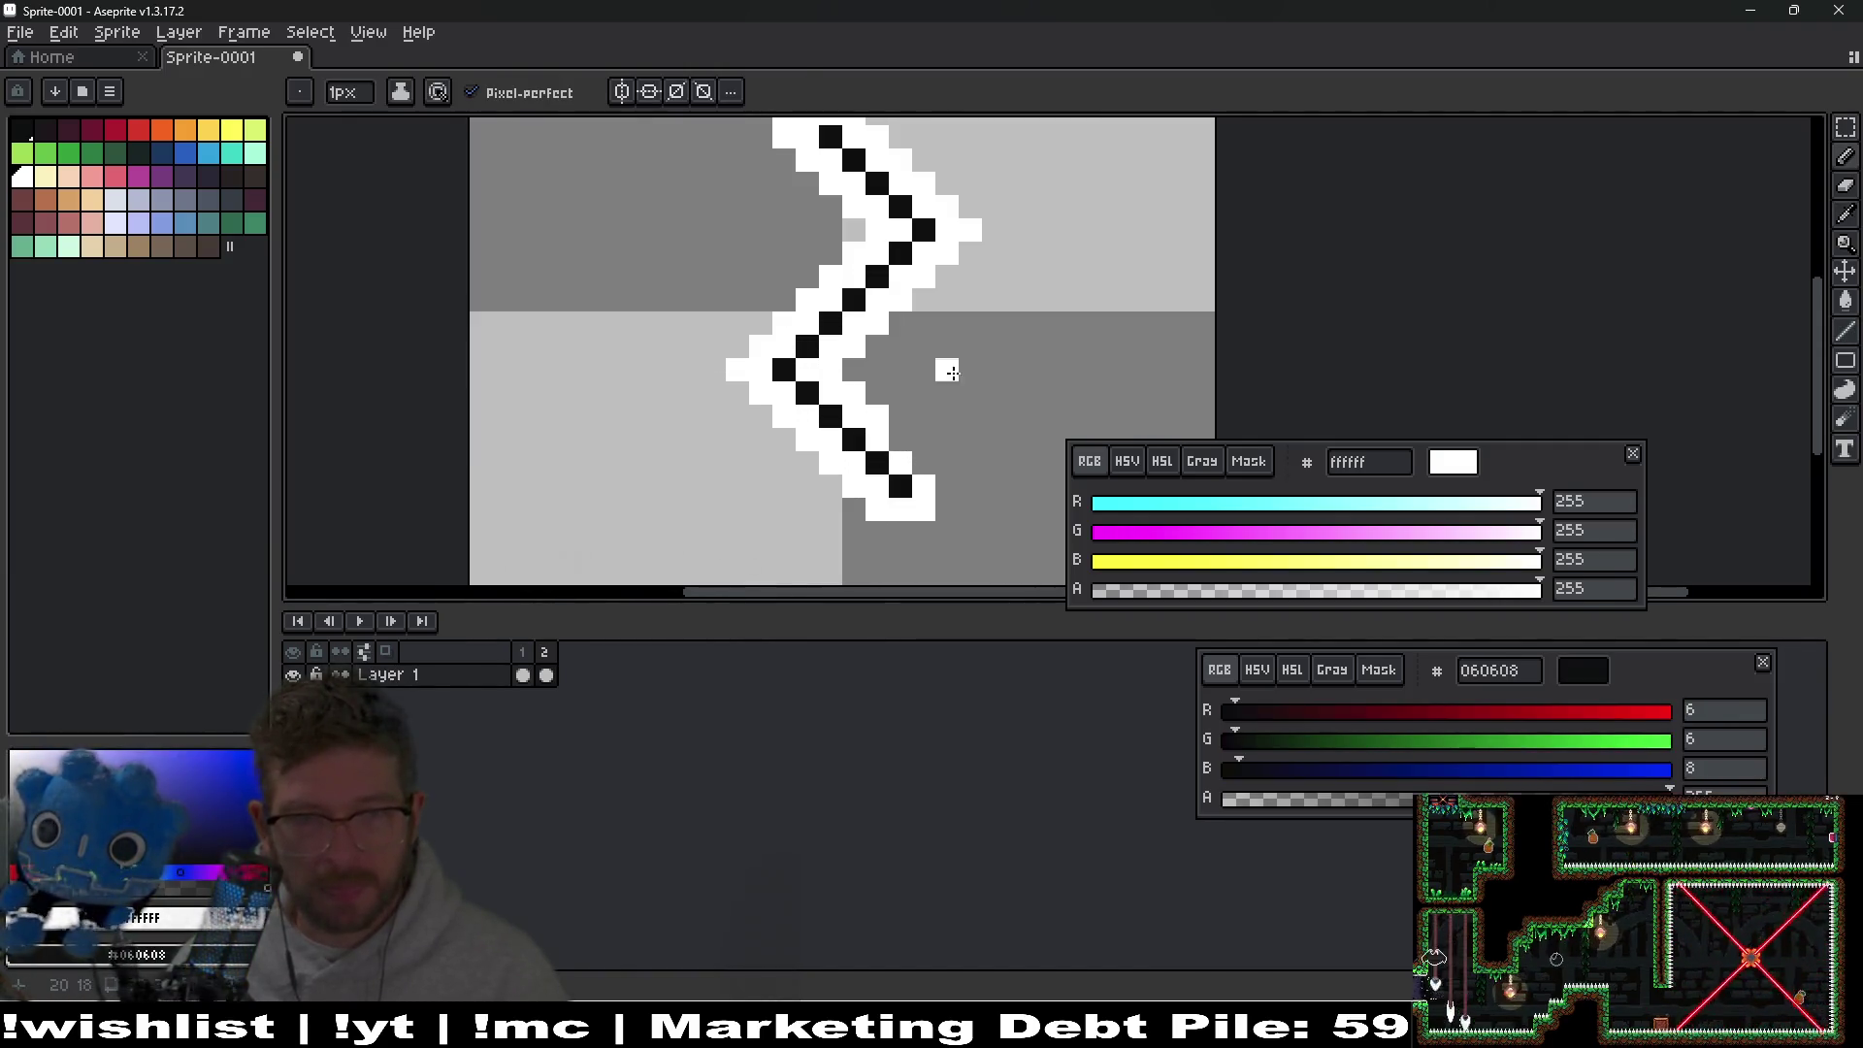
key(e)
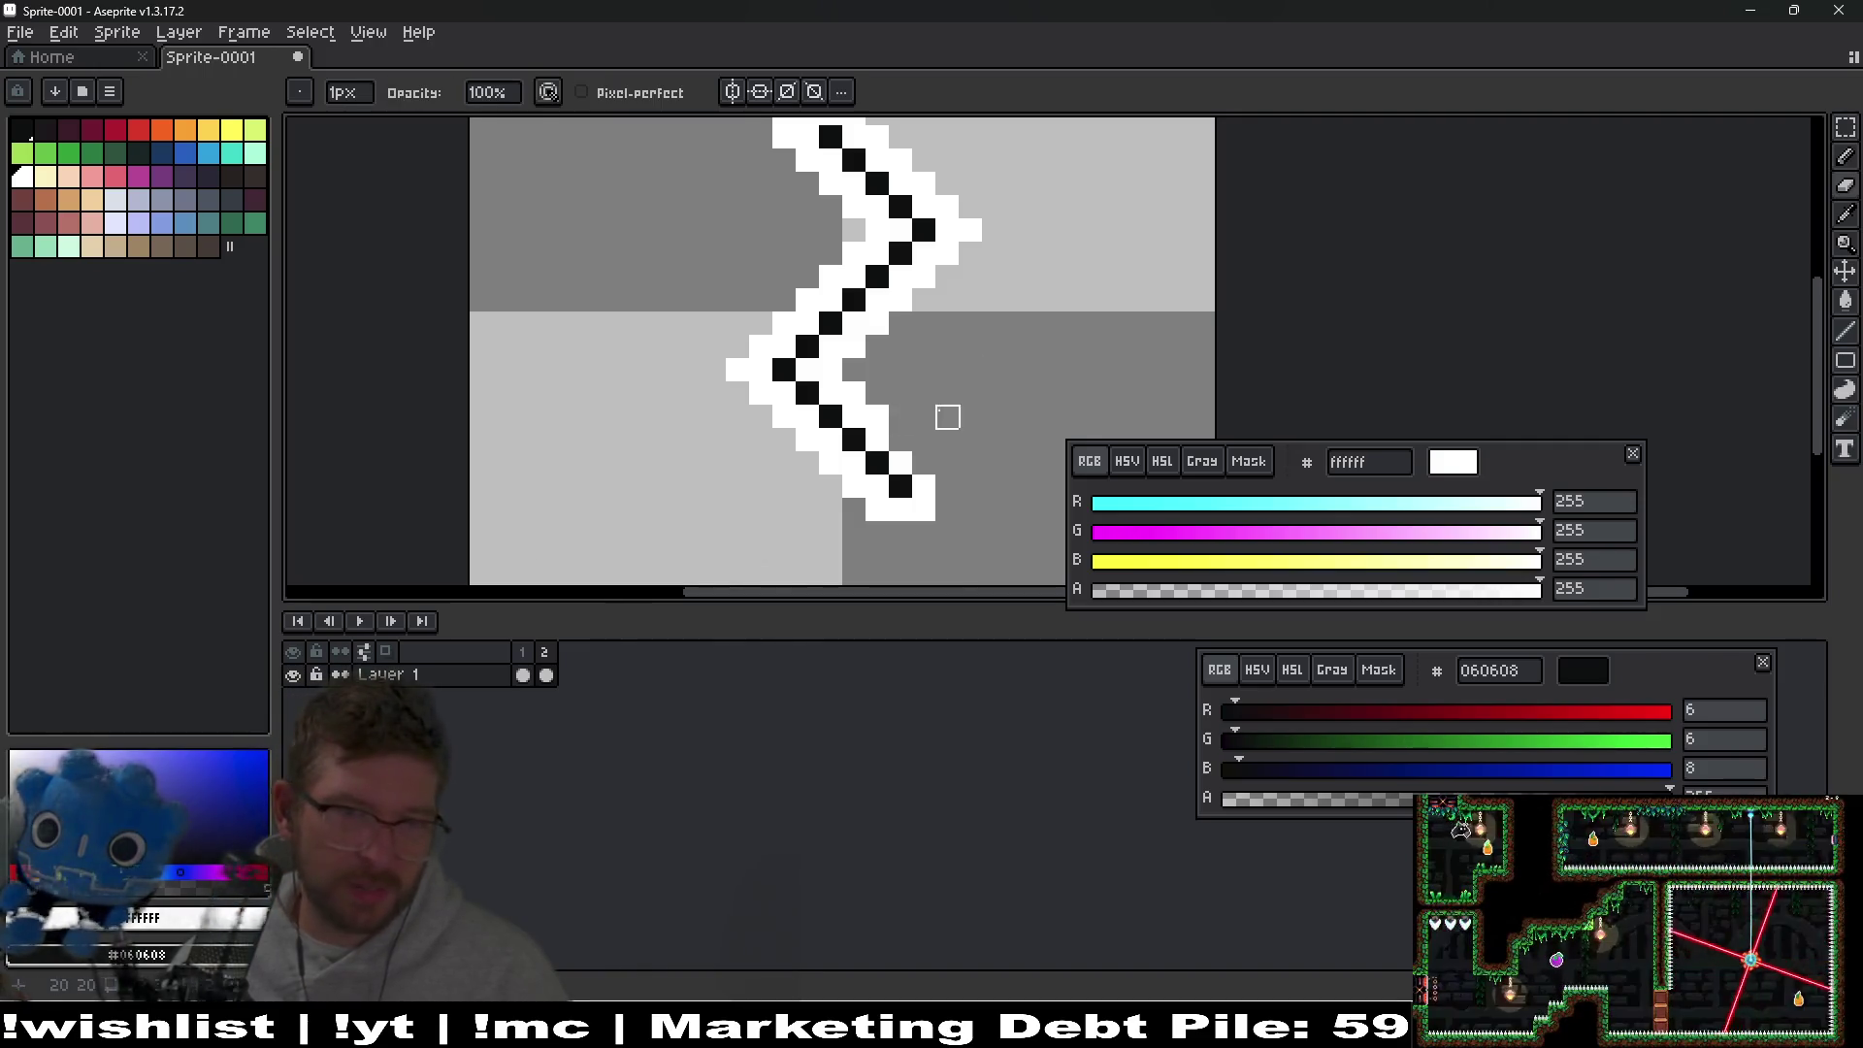
key(b)
drag(995, 359, 967, 500)
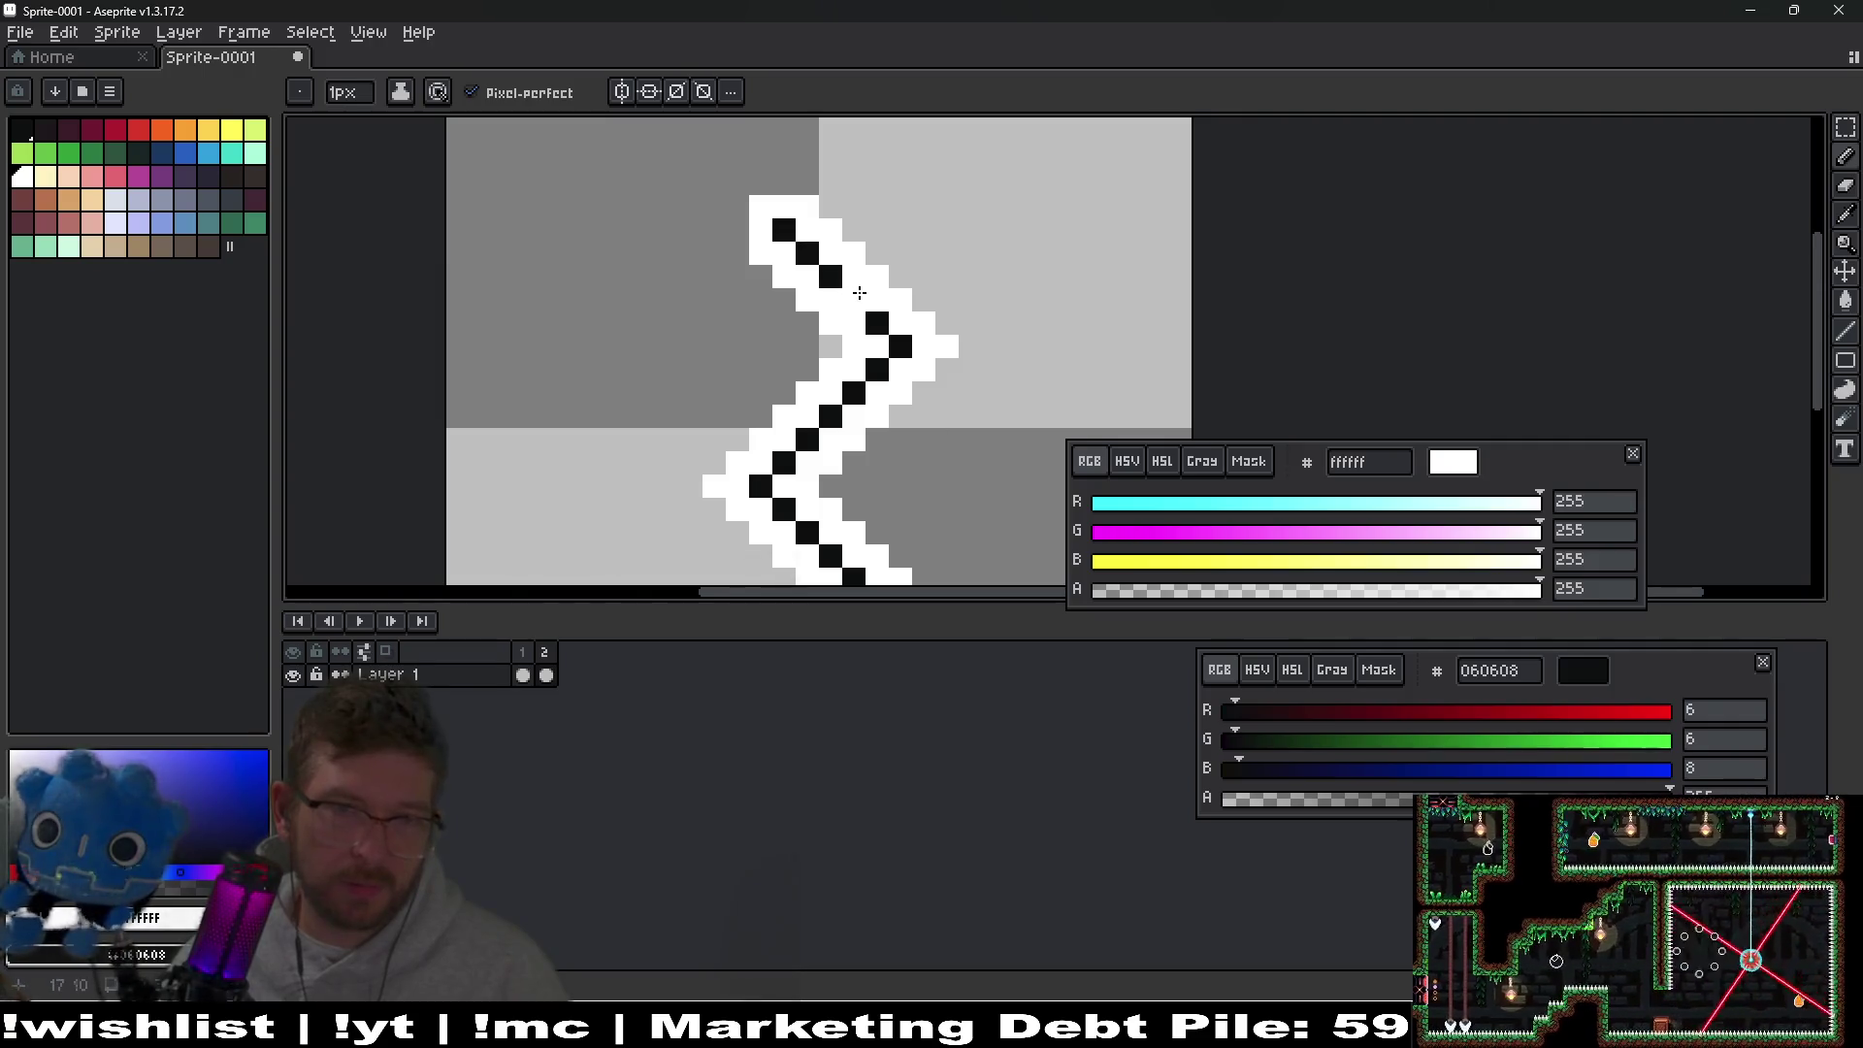
scroll(860, 292, down, 8)
Compare frame 2 with and without its white outline, then add frame 3 with Alt+N.
key(Right)
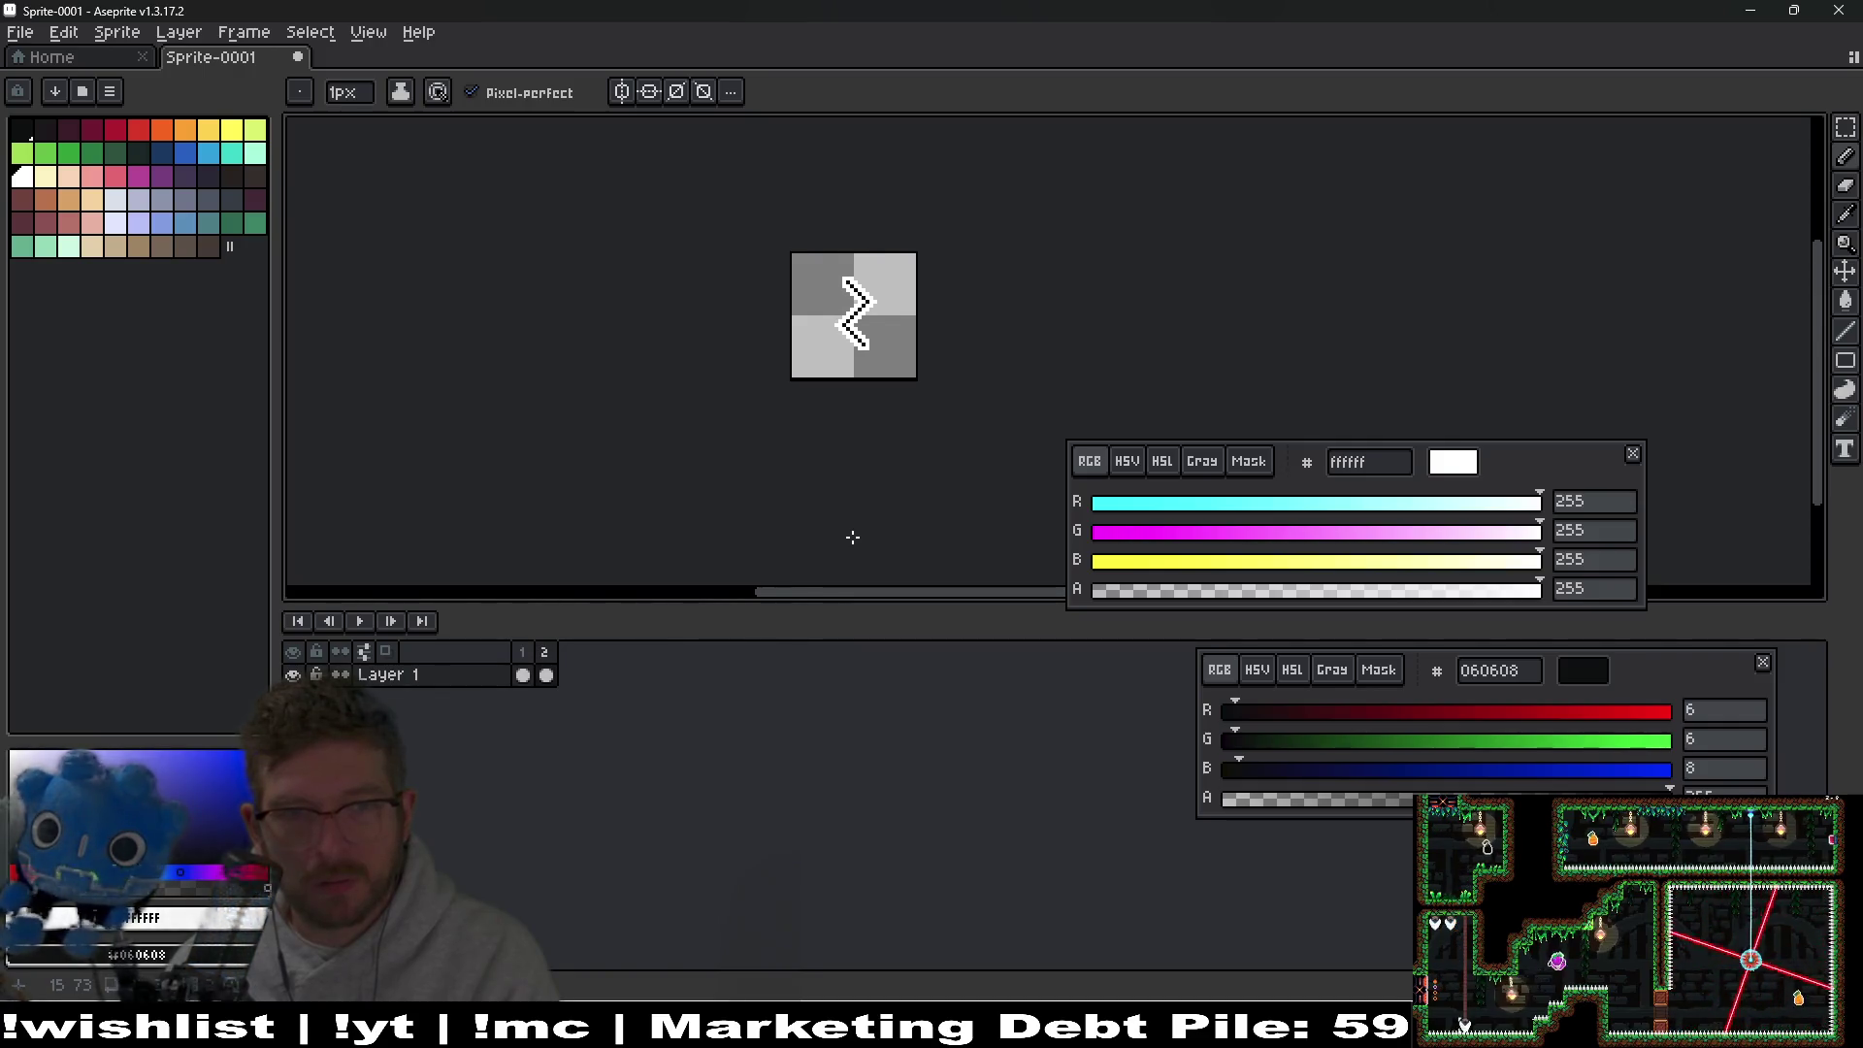
scroll(883, 380, up, 4)
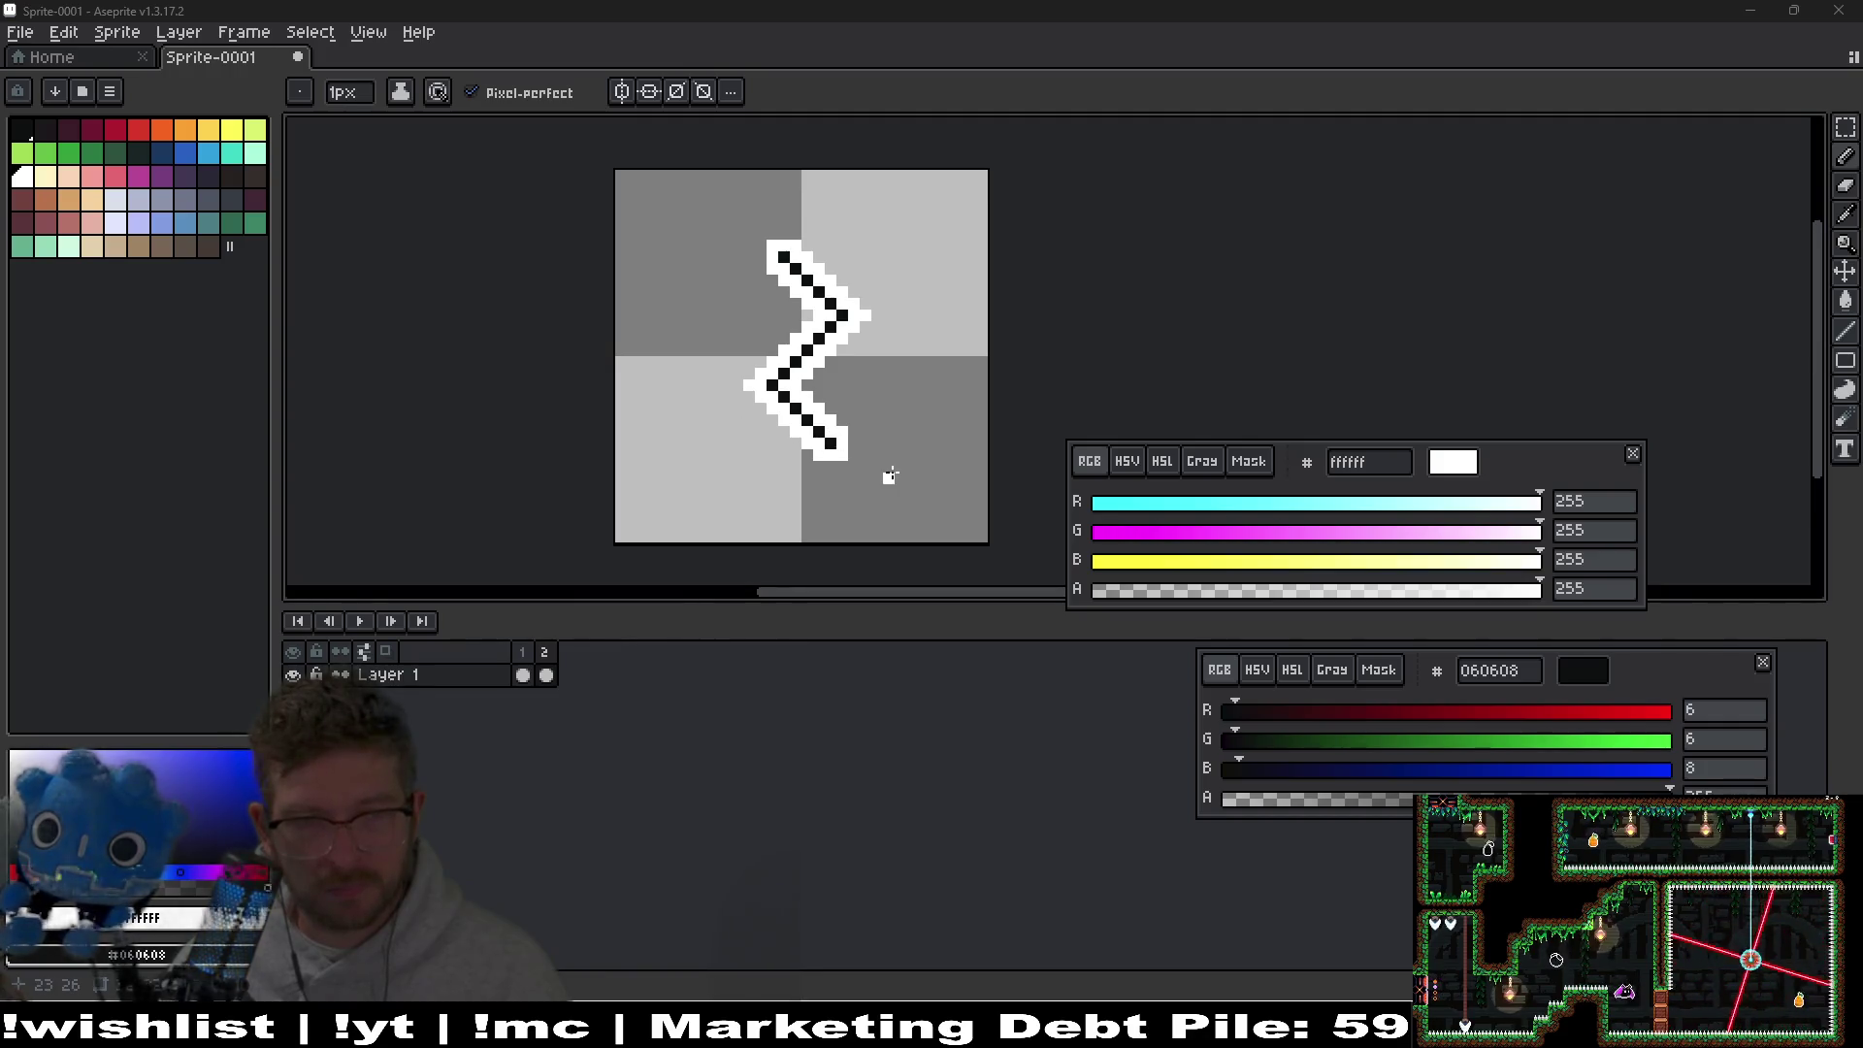
scroll(891, 475, up, 2)
mouse_move(882, 466)
mouse_down()
mouse_move(915, 478)
mouse_move(911, 398)
mouse_up()
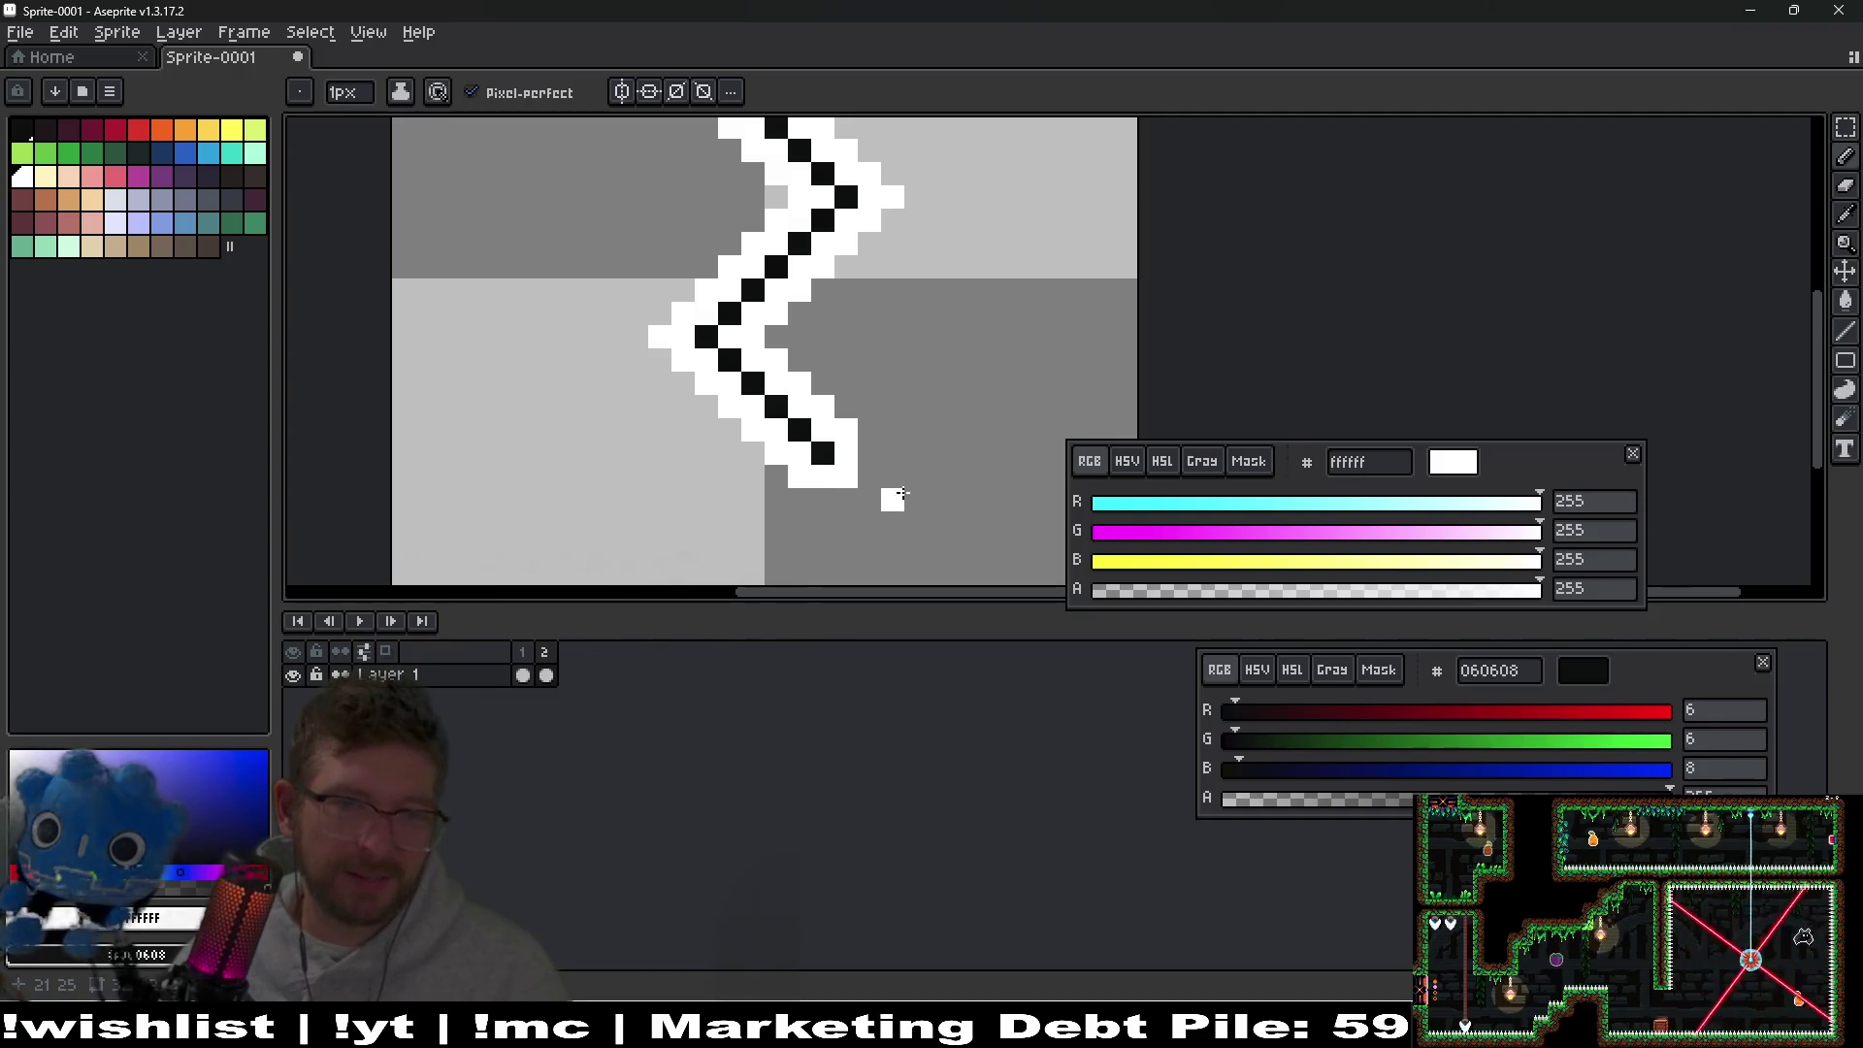
key(ctrl+z)
key(ctrl+y)
key(ctrl+z)
key(ctrl+y)
key(ctrl+z)
scroll(960, 382, down, 3)
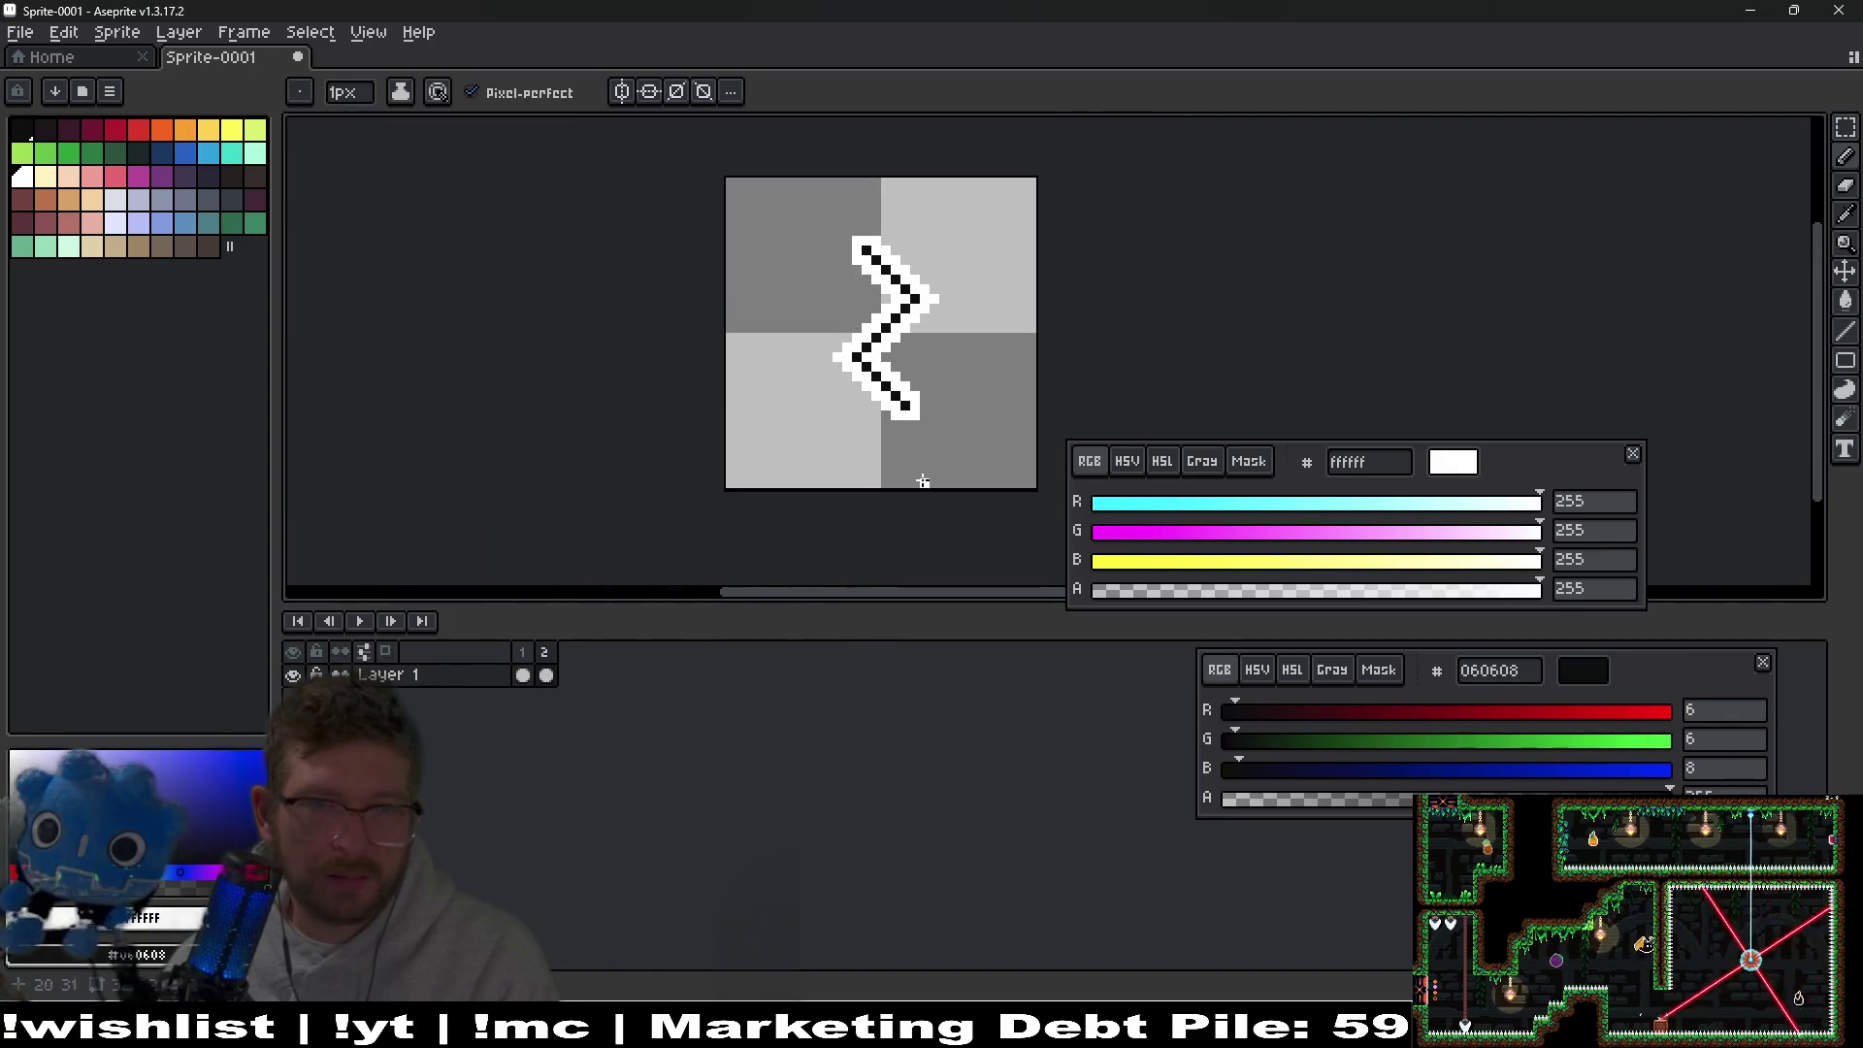
key(alt+n)
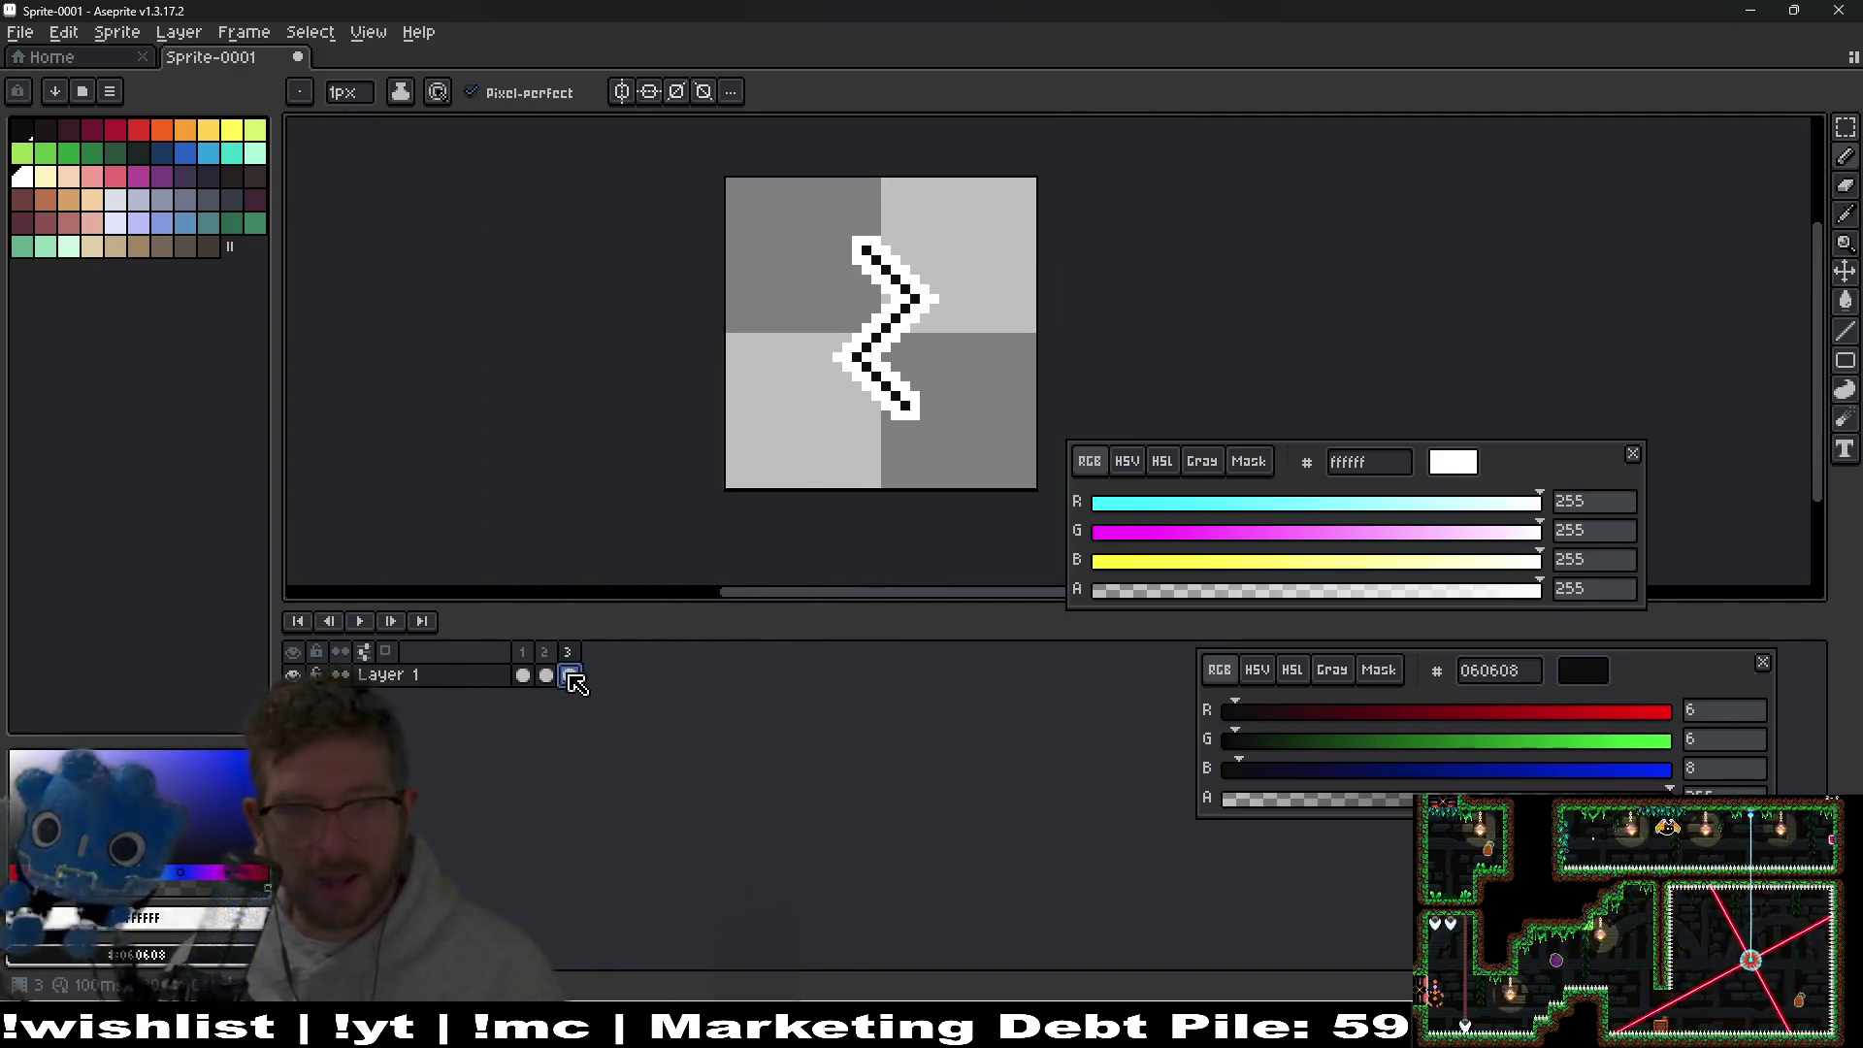
Widen frame 3's white outline around the zigzag's top, left side and upper diagonal.
scroll(886, 434, up, 2)
scroll(886, 434, up, 1)
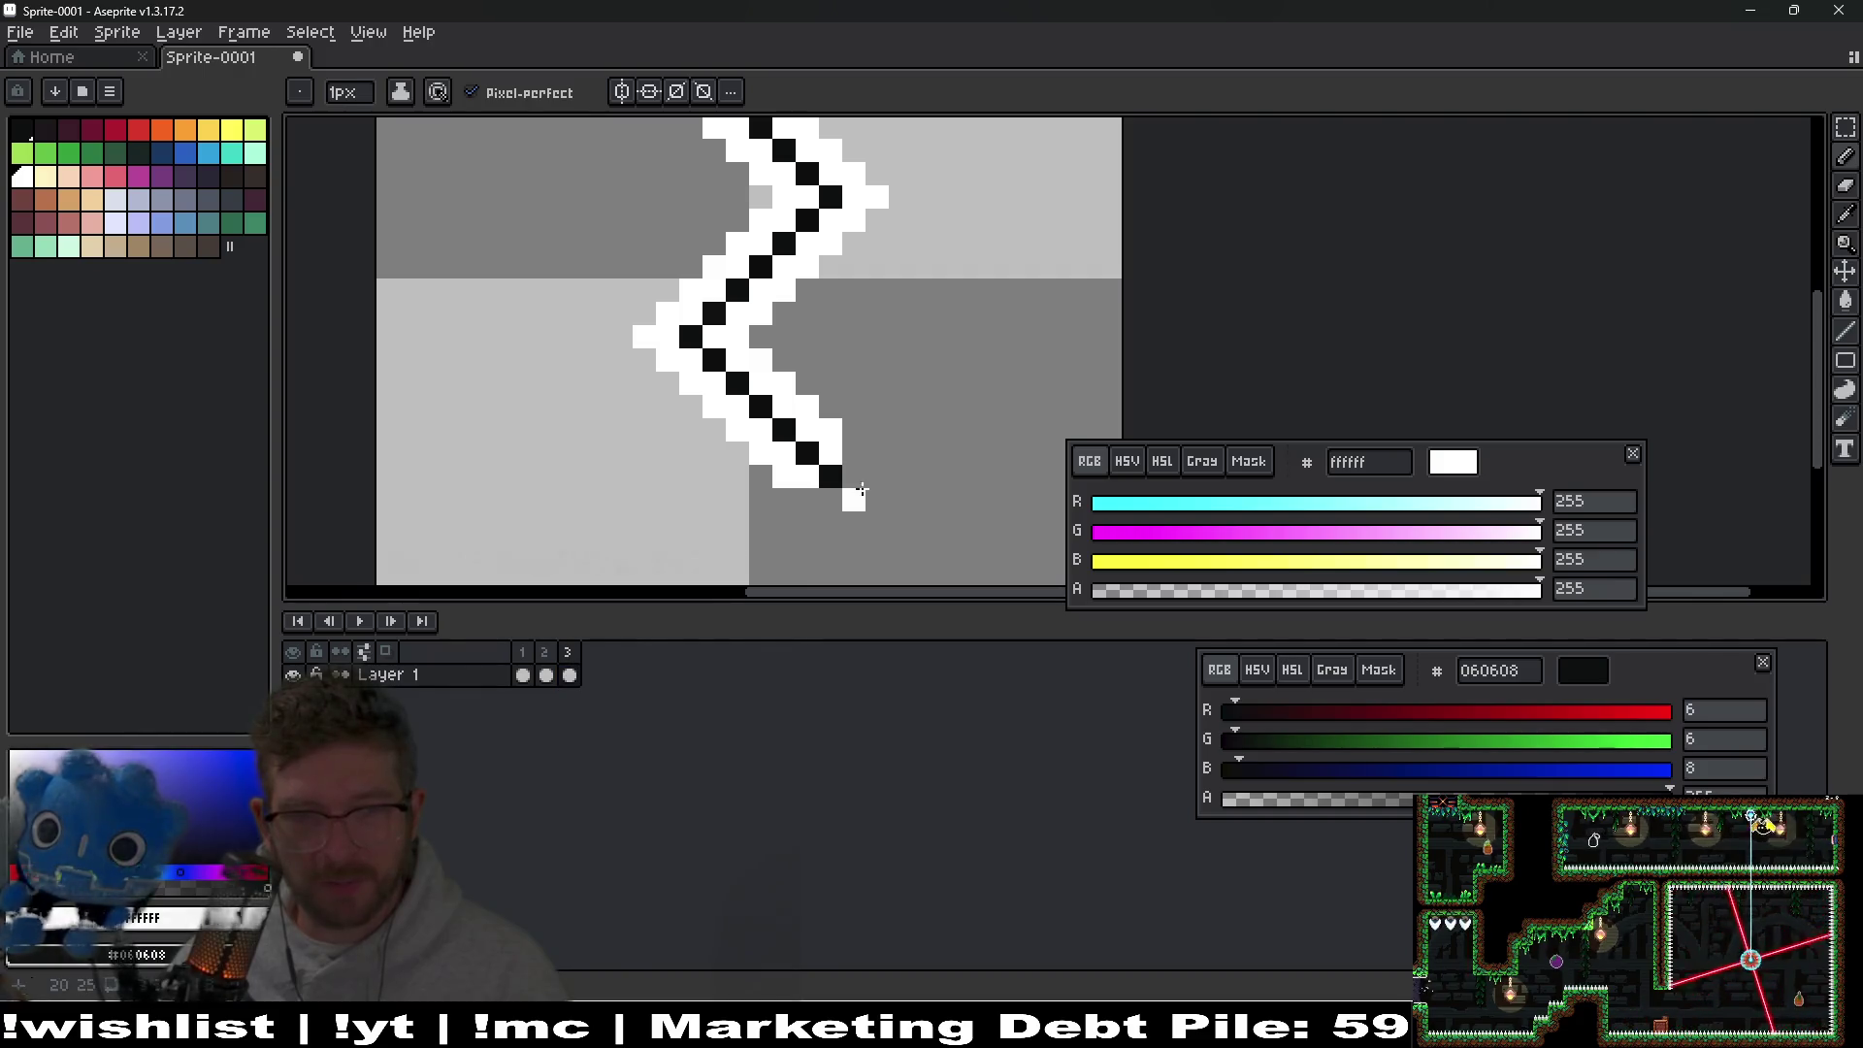
scroll(897, 403, up, 3)
right_click(726, 200)
scroll(726, 199, down, 3)
scroll(737, 242, up, 1)
scroll(742, 245, up, 5)
click(743, 244)
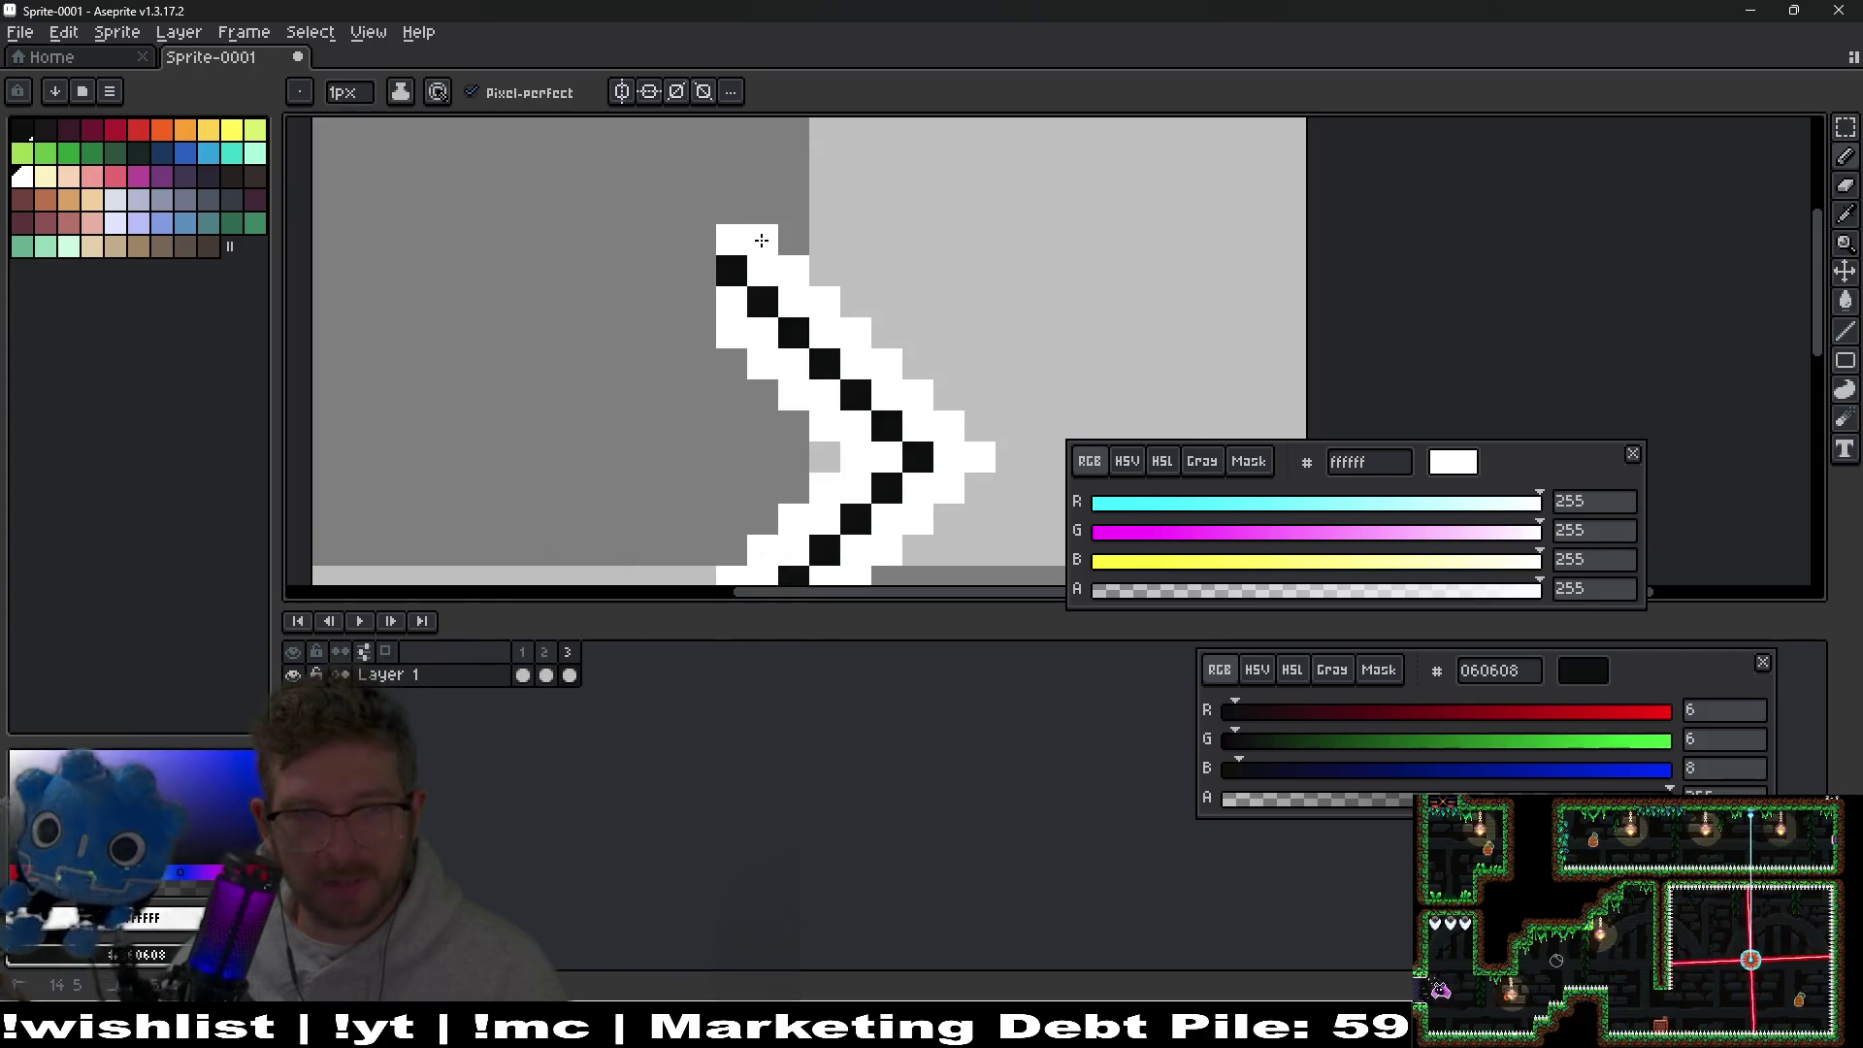
click(700, 240)
drag(700, 271, 699, 302)
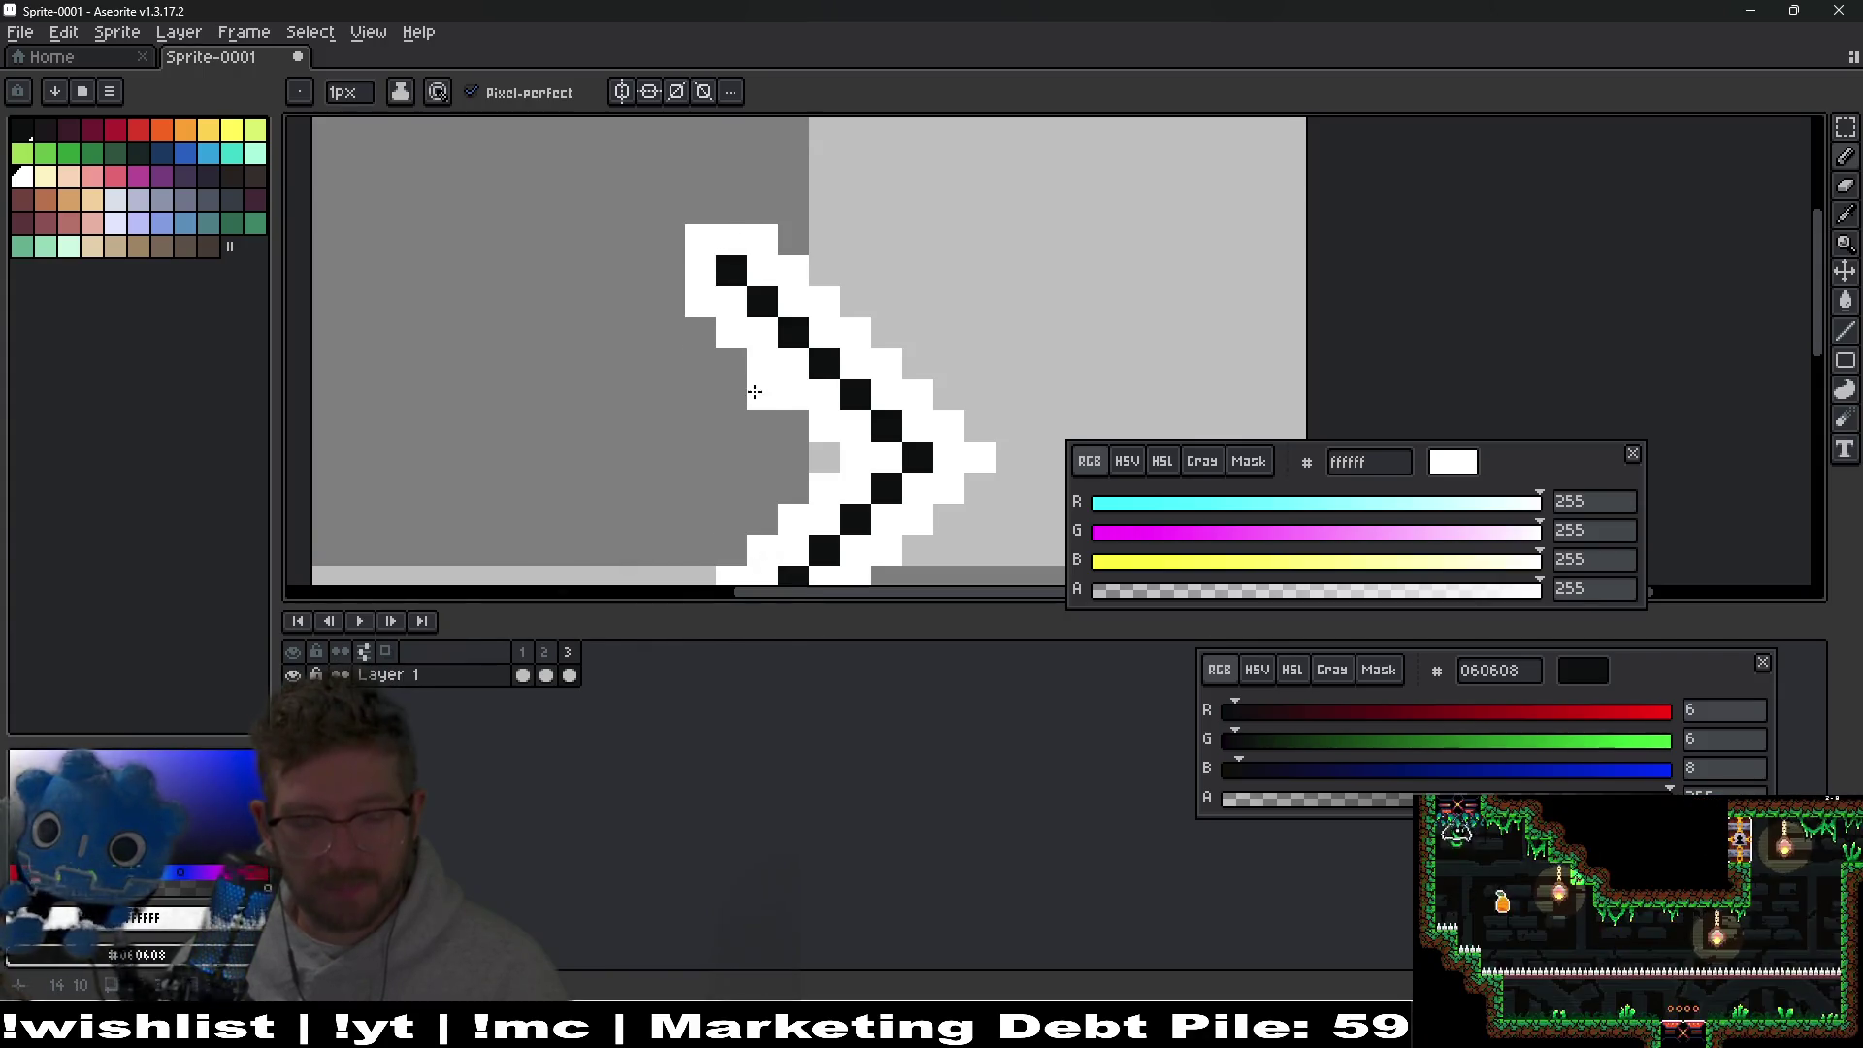
drag(757, 366, 835, 443)
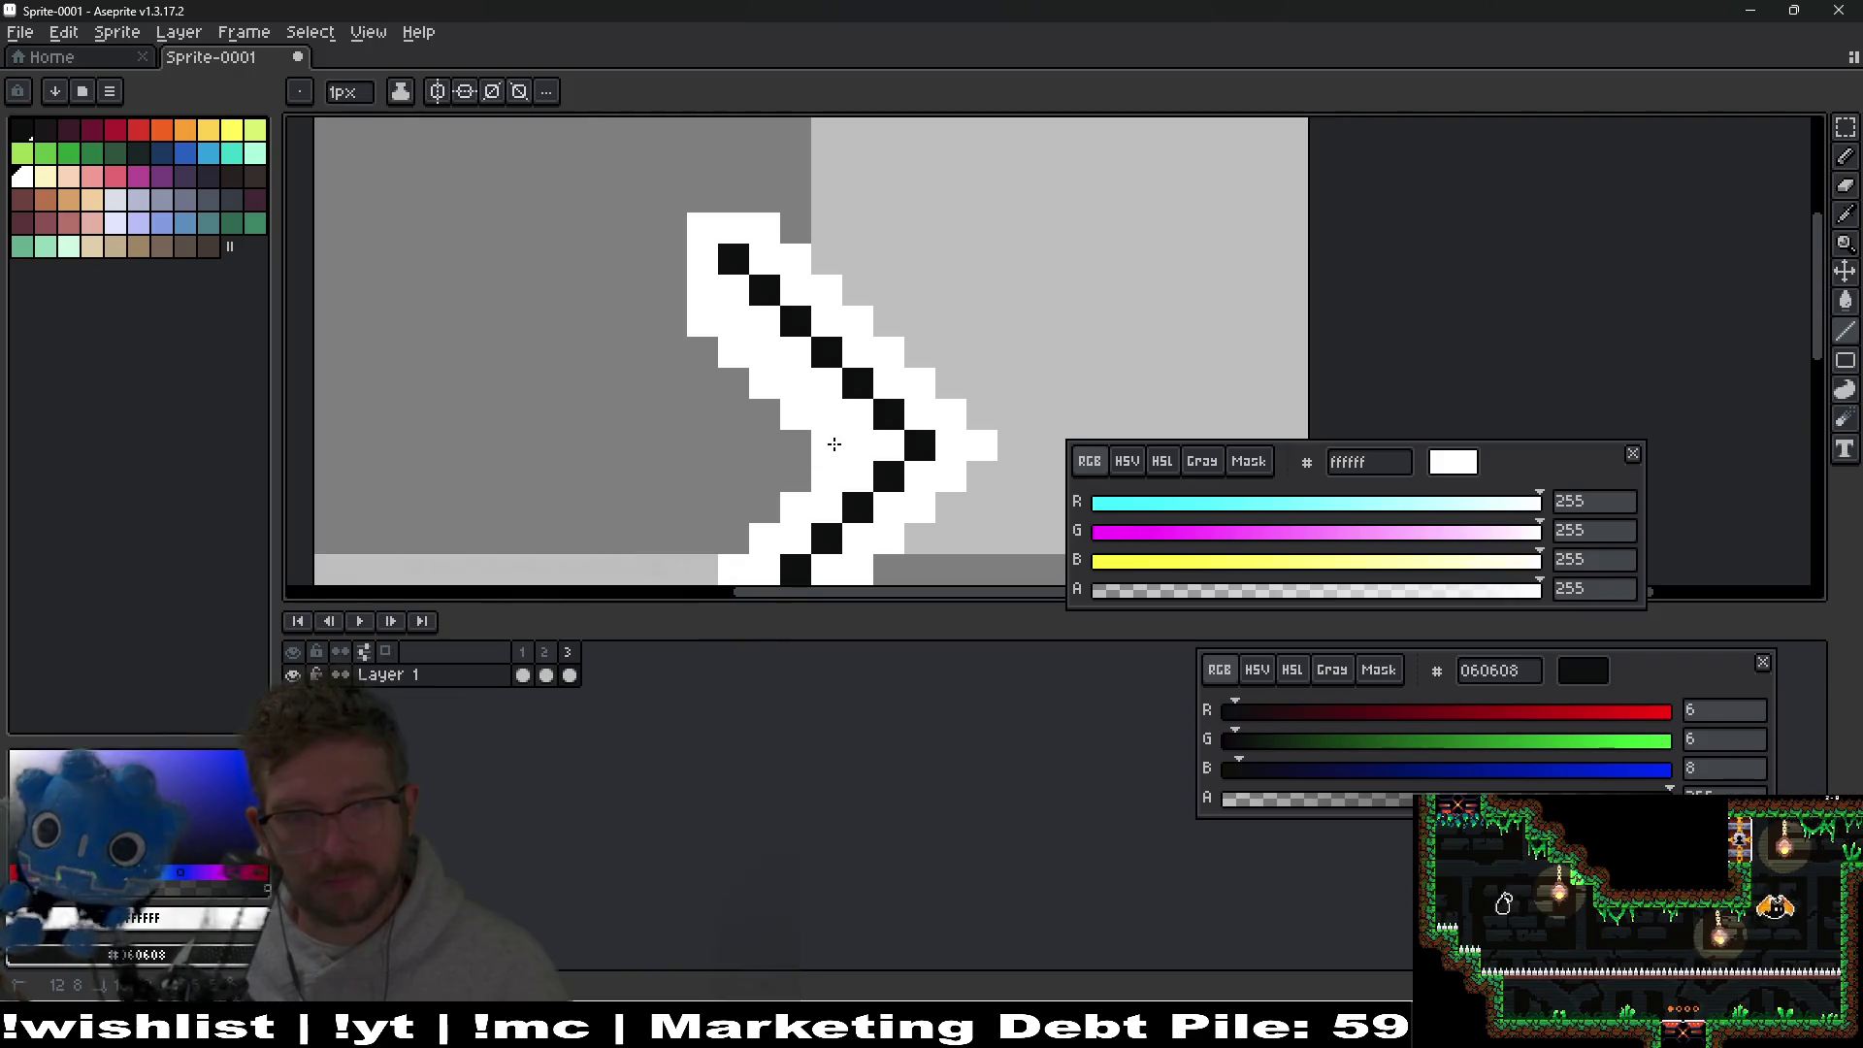
mouse_move(790, 225)
mouse_down()
mouse_move(1002, 404)
mouse_move(1002, 470)
mouse_move(1008, 328)
mouse_move(833, 485)
mouse_move(797, 371)
mouse_move(902, 477)
mouse_up()
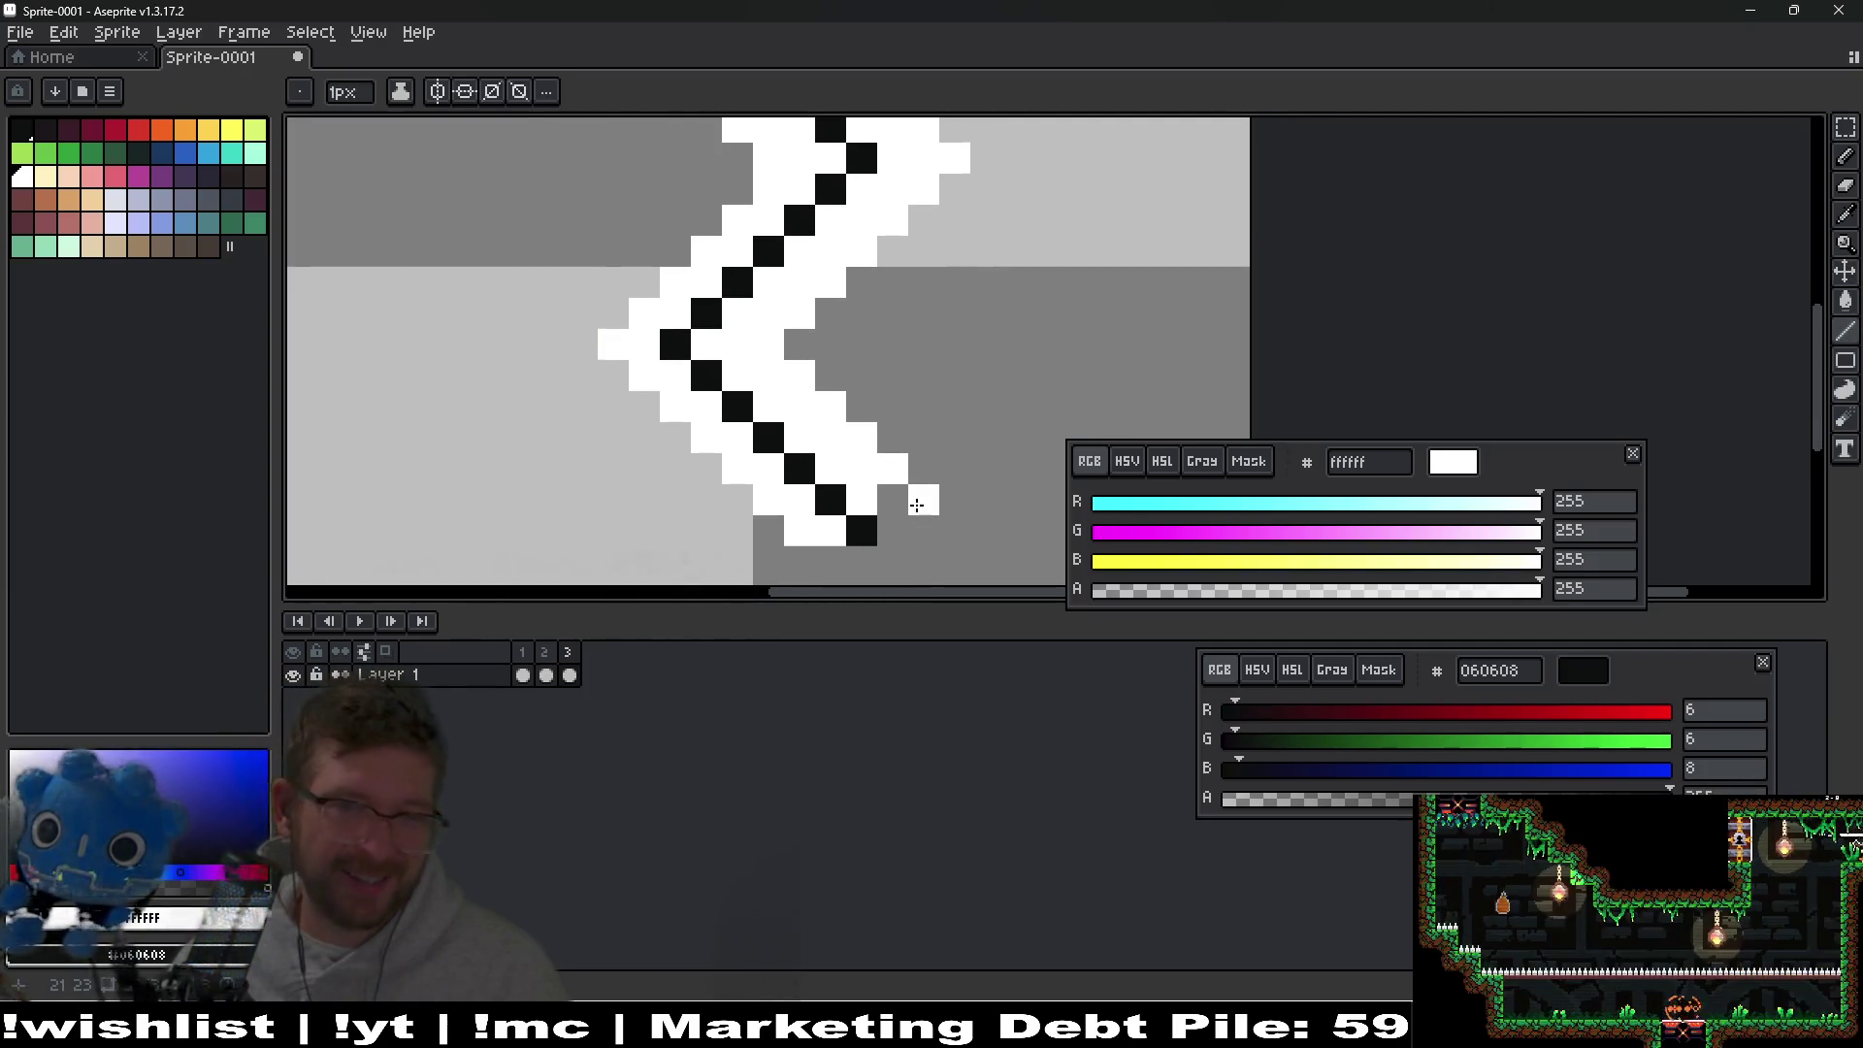
click(899, 517)
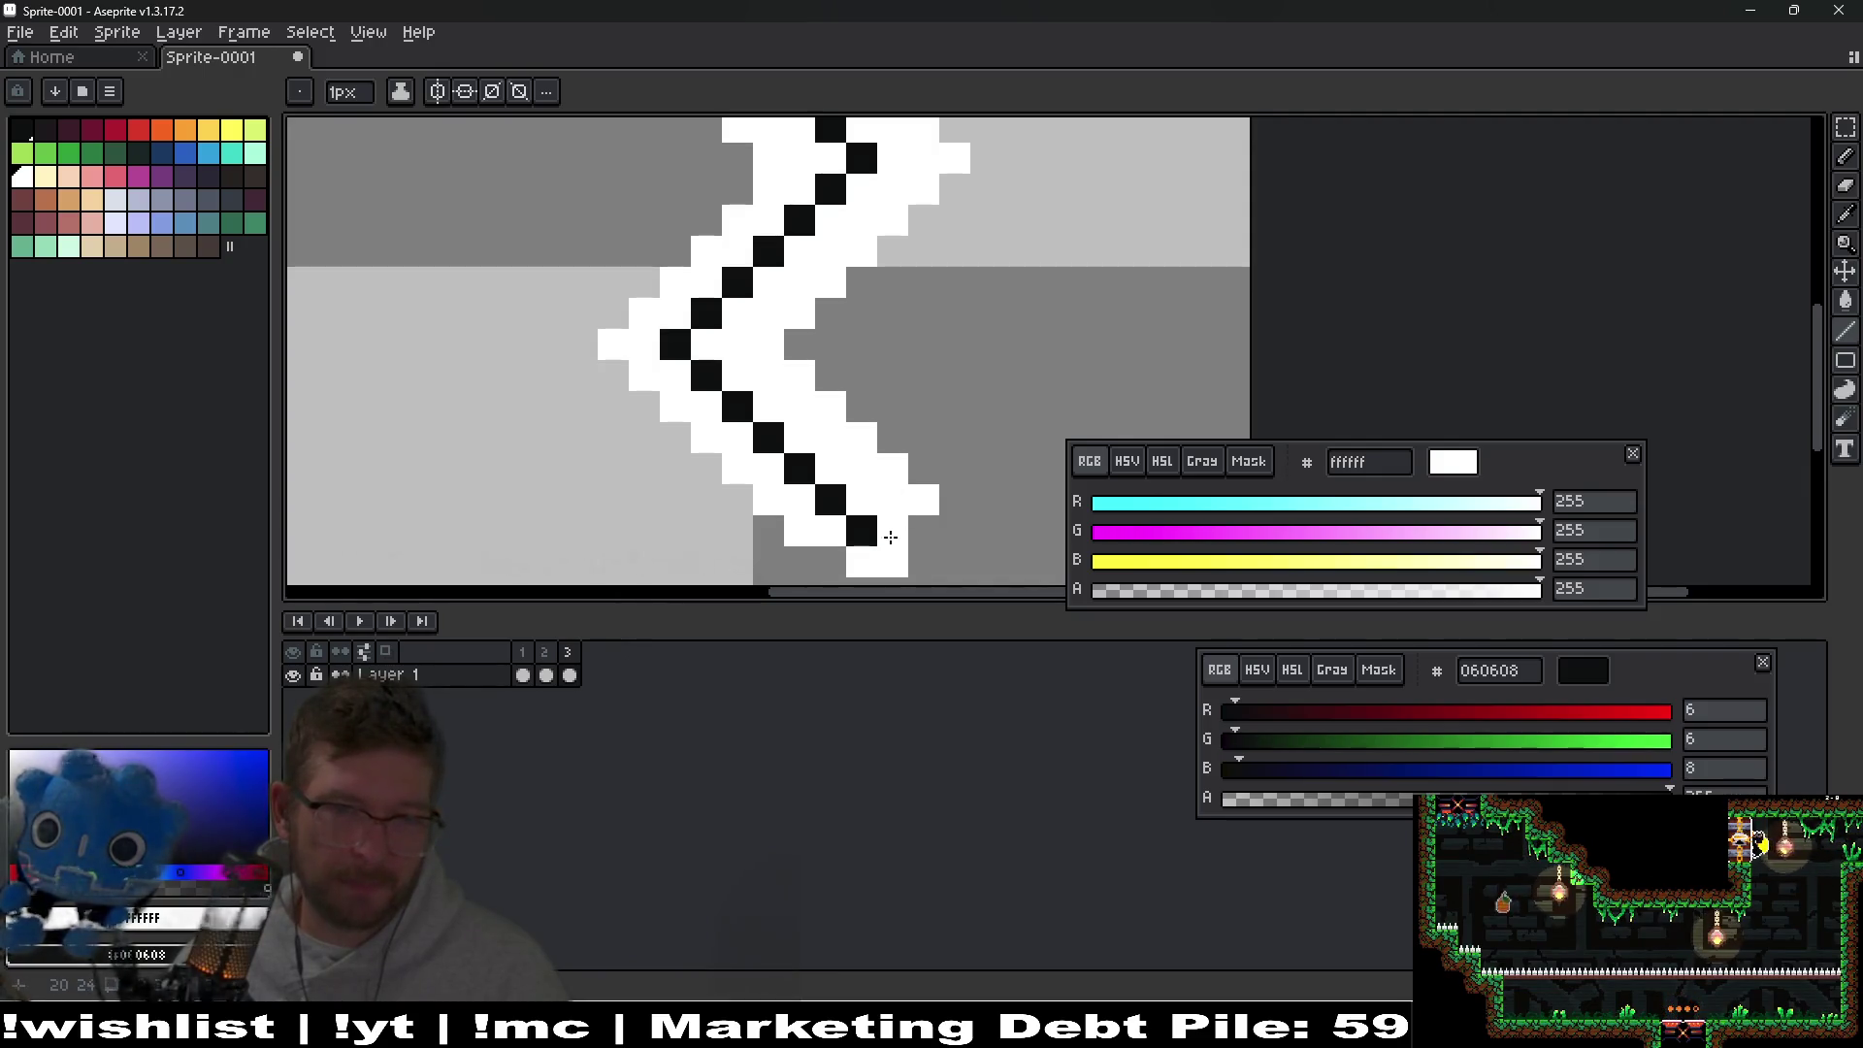
key(b)
Add more white around the bottom block and left diagonal, undoing one stray stroke.
scroll(890, 485, down, 3)
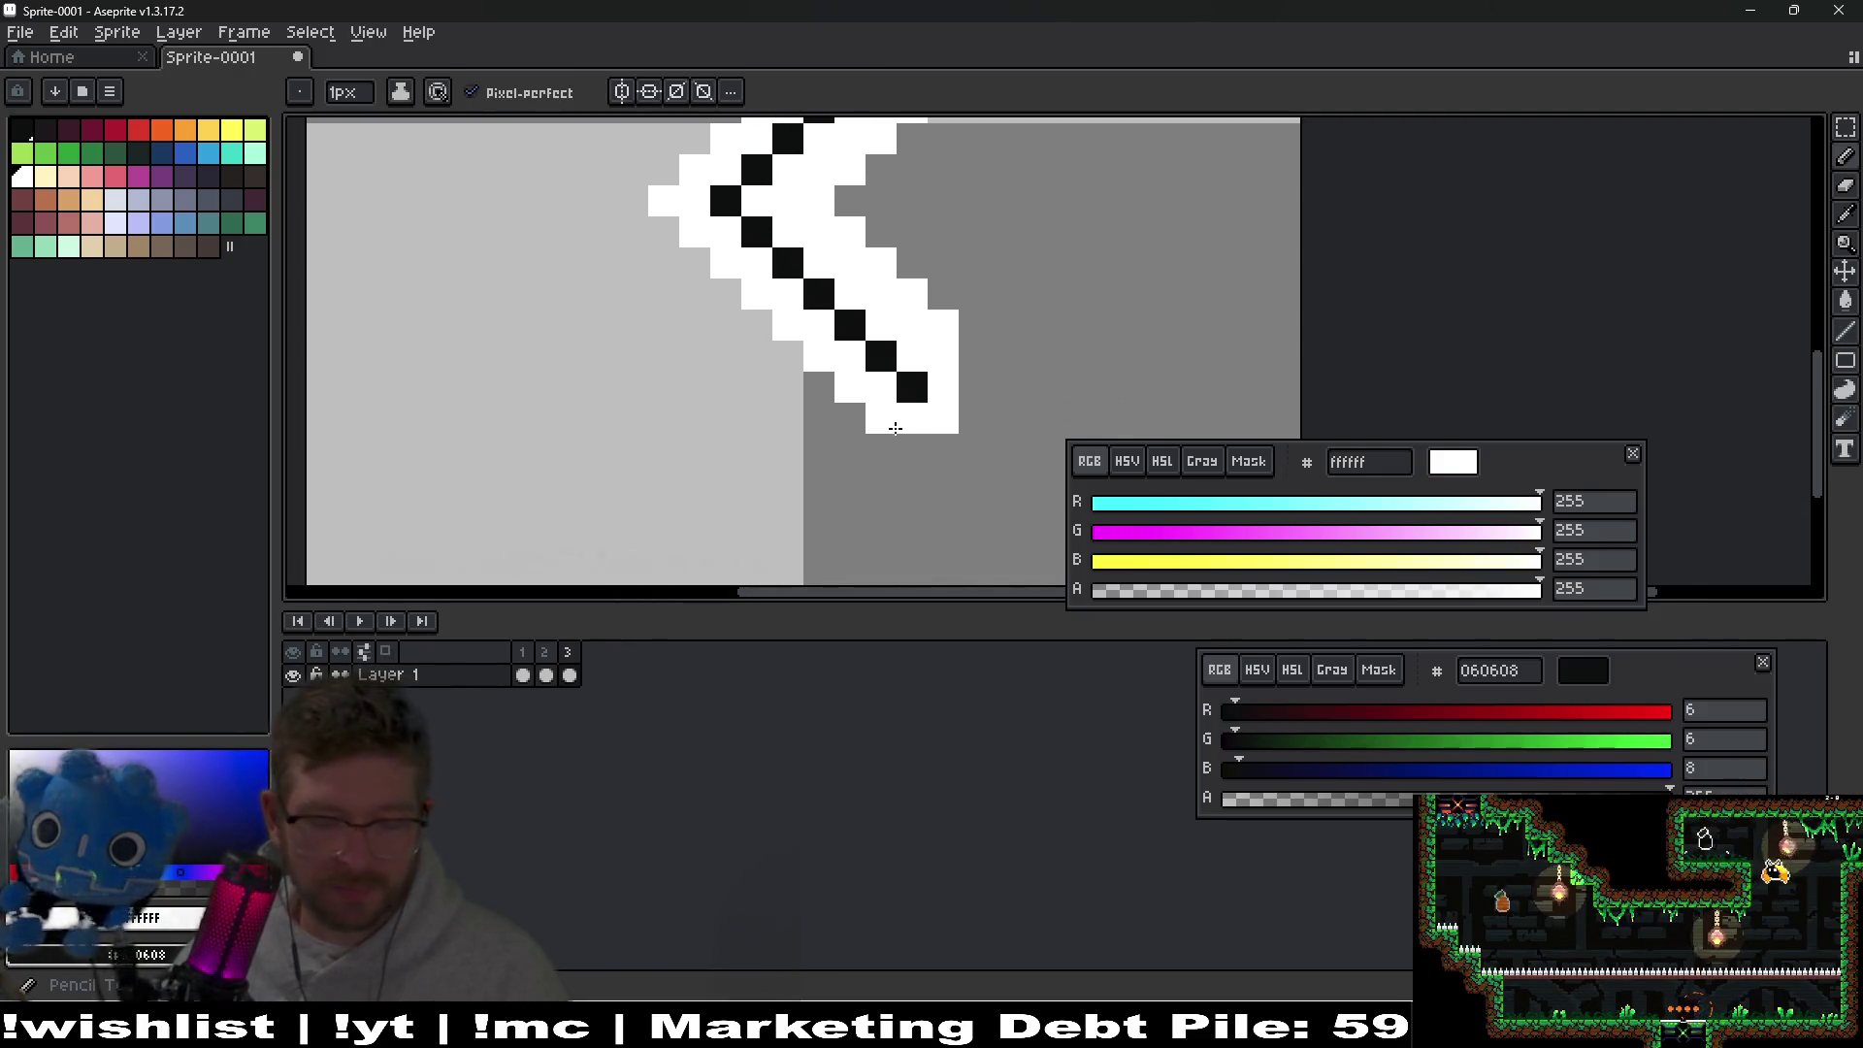
click(844, 419)
shift+click(635, 241)
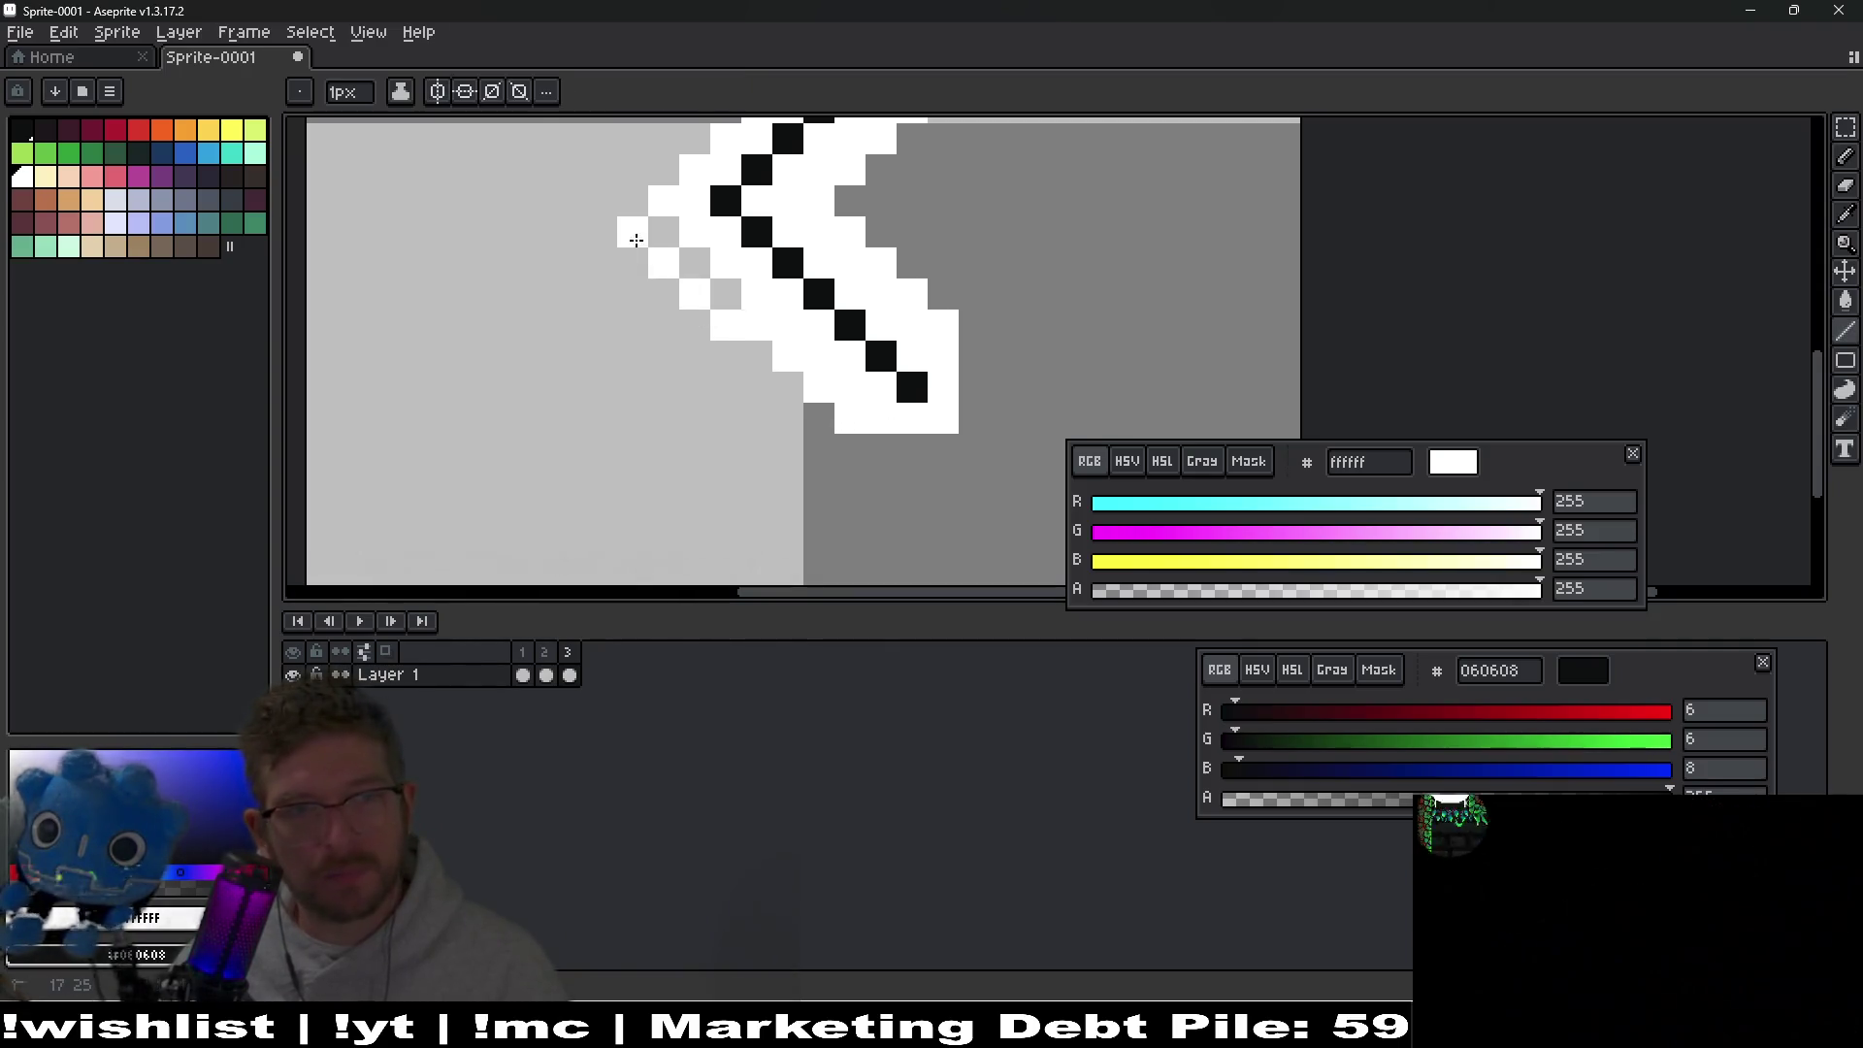
click(633, 194)
scroll(679, 310, up, 3)
mouse_move(790, 296)
mouse_down()
mouse_move(802, 416)
mouse_move(691, 291)
mouse_up()
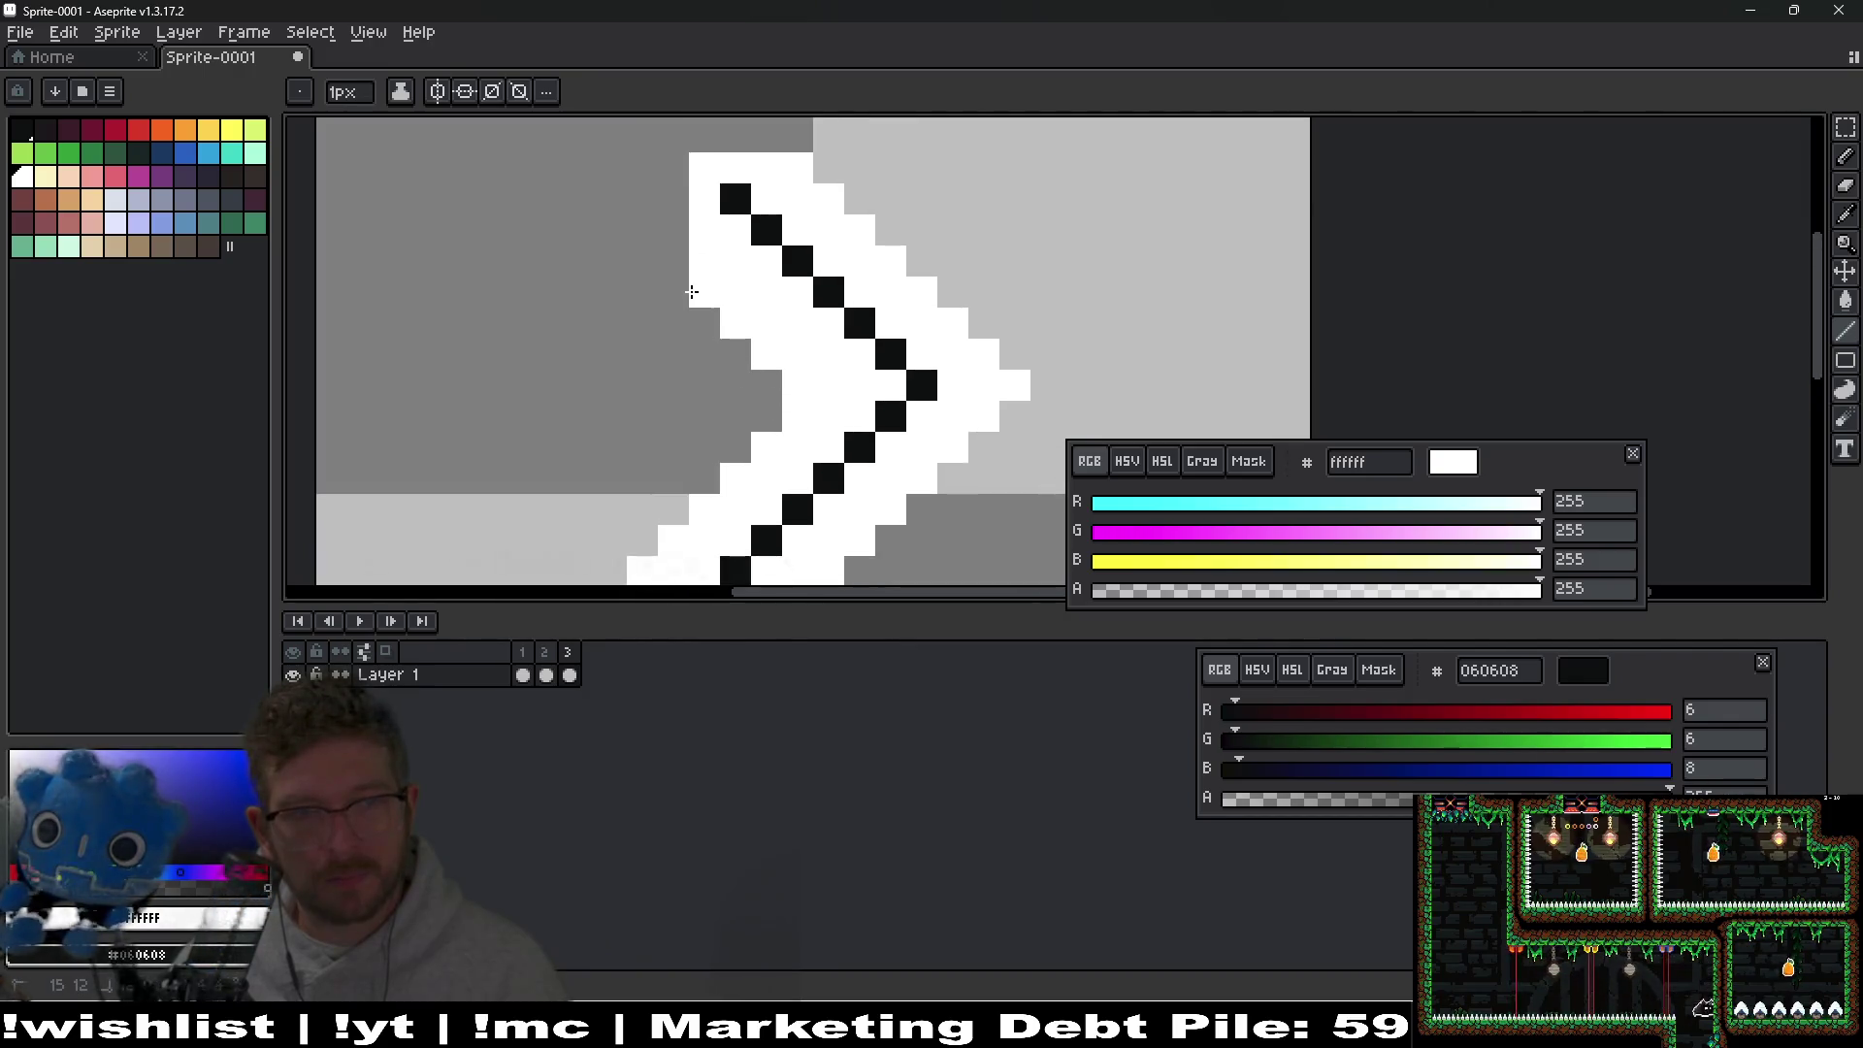
key(ctrl+z)
Thicken the black line at the lower tip and along both diagonals.
drag(939, 400, 927, 327)
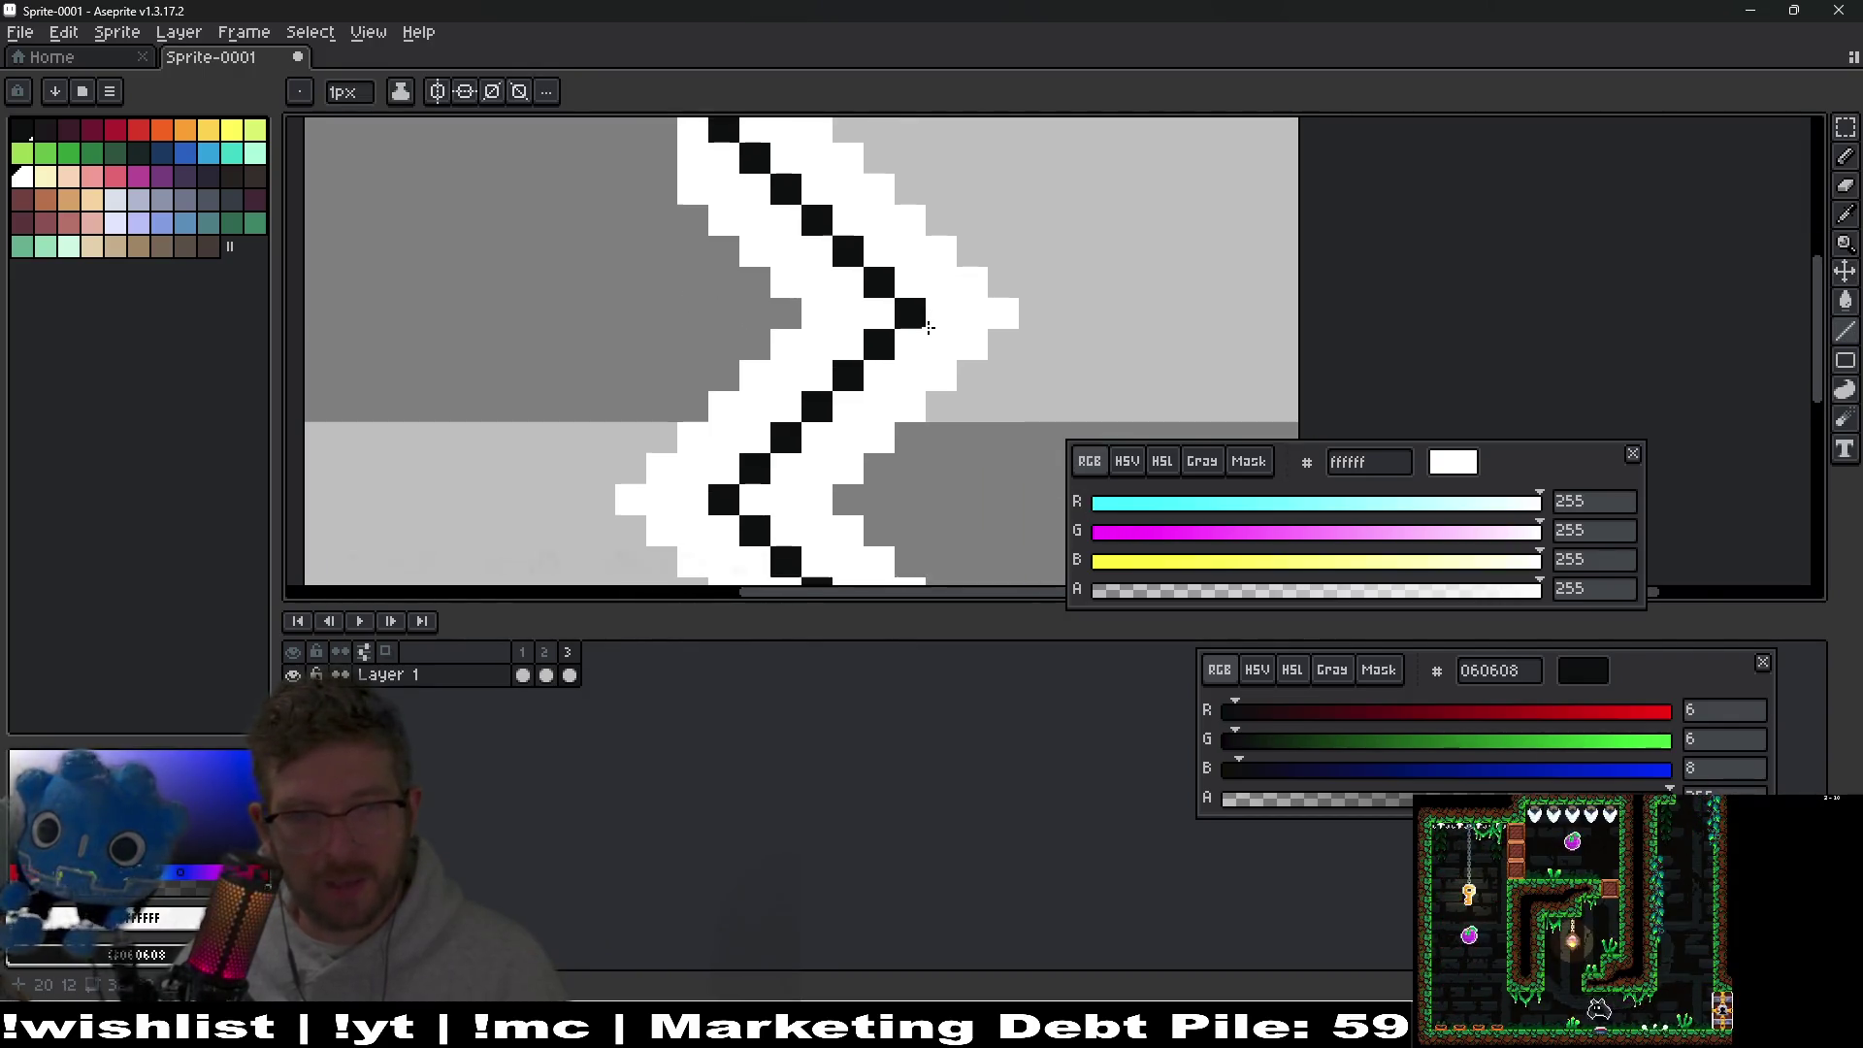
scroll(927, 327, down, 4)
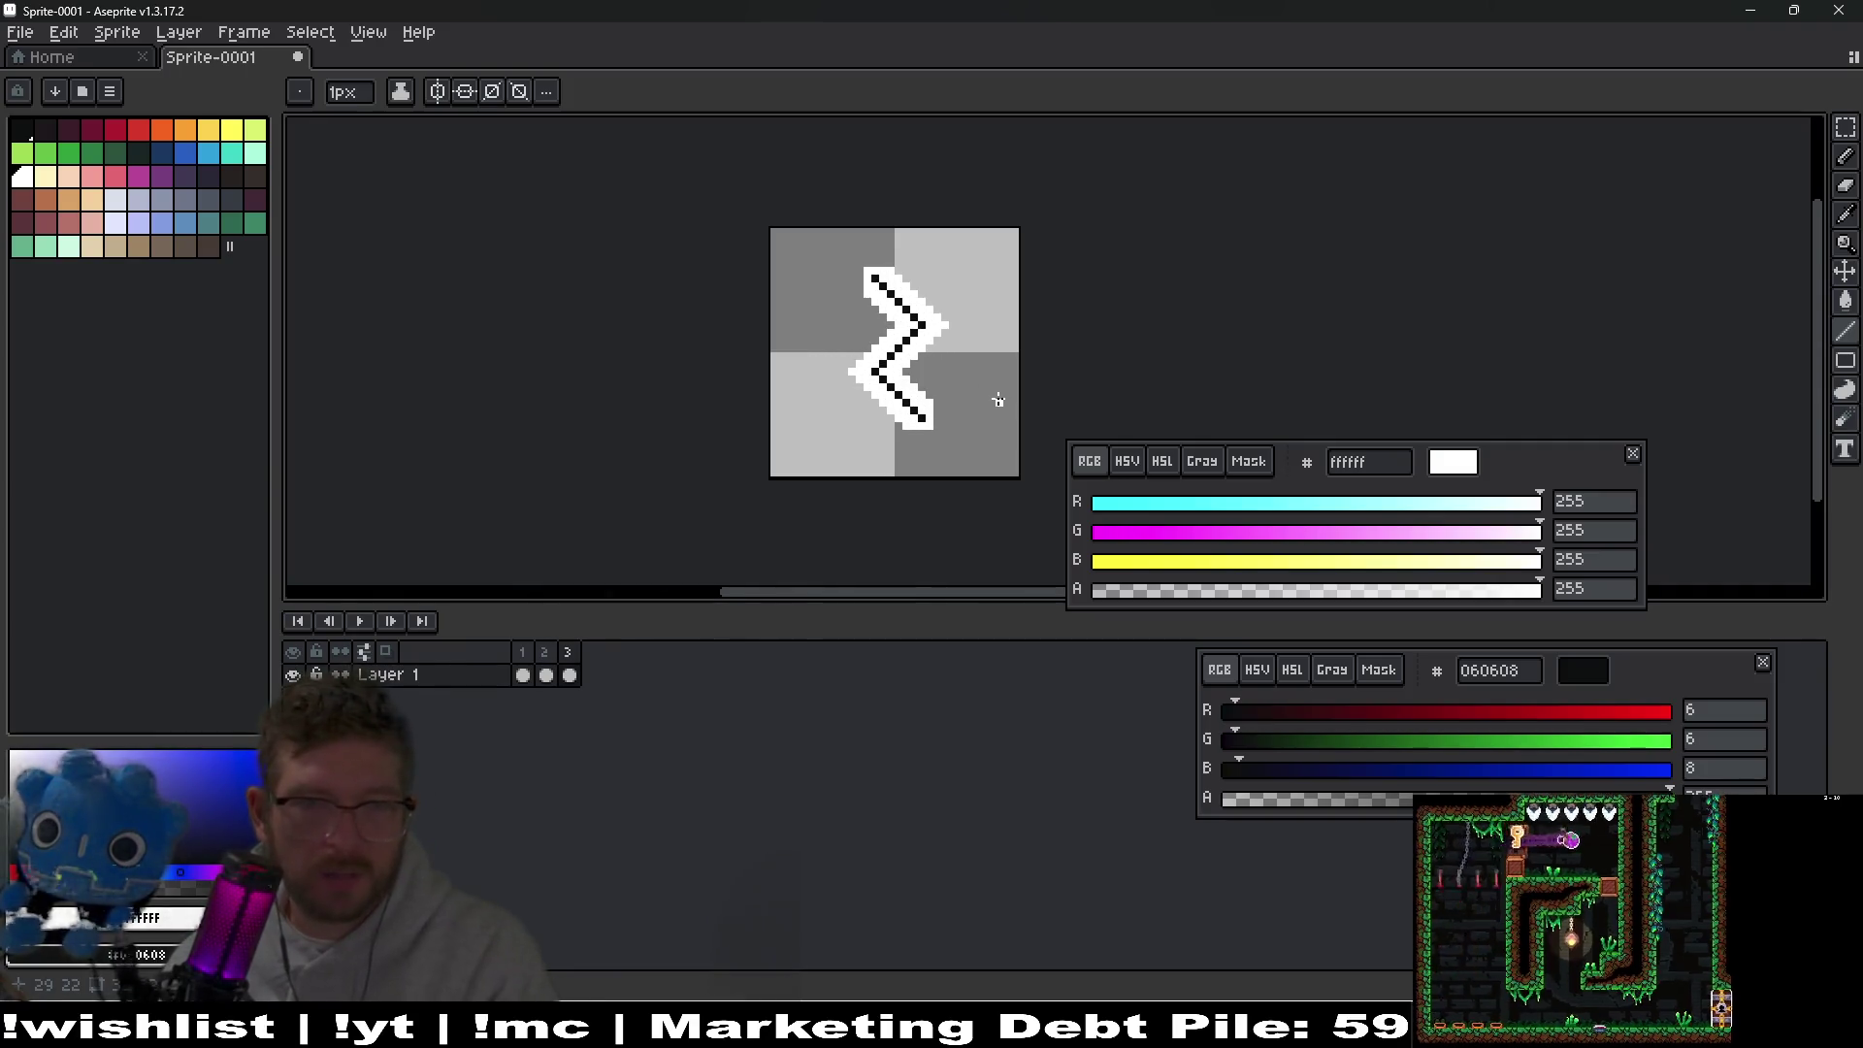
scroll(899, 491, up, 1)
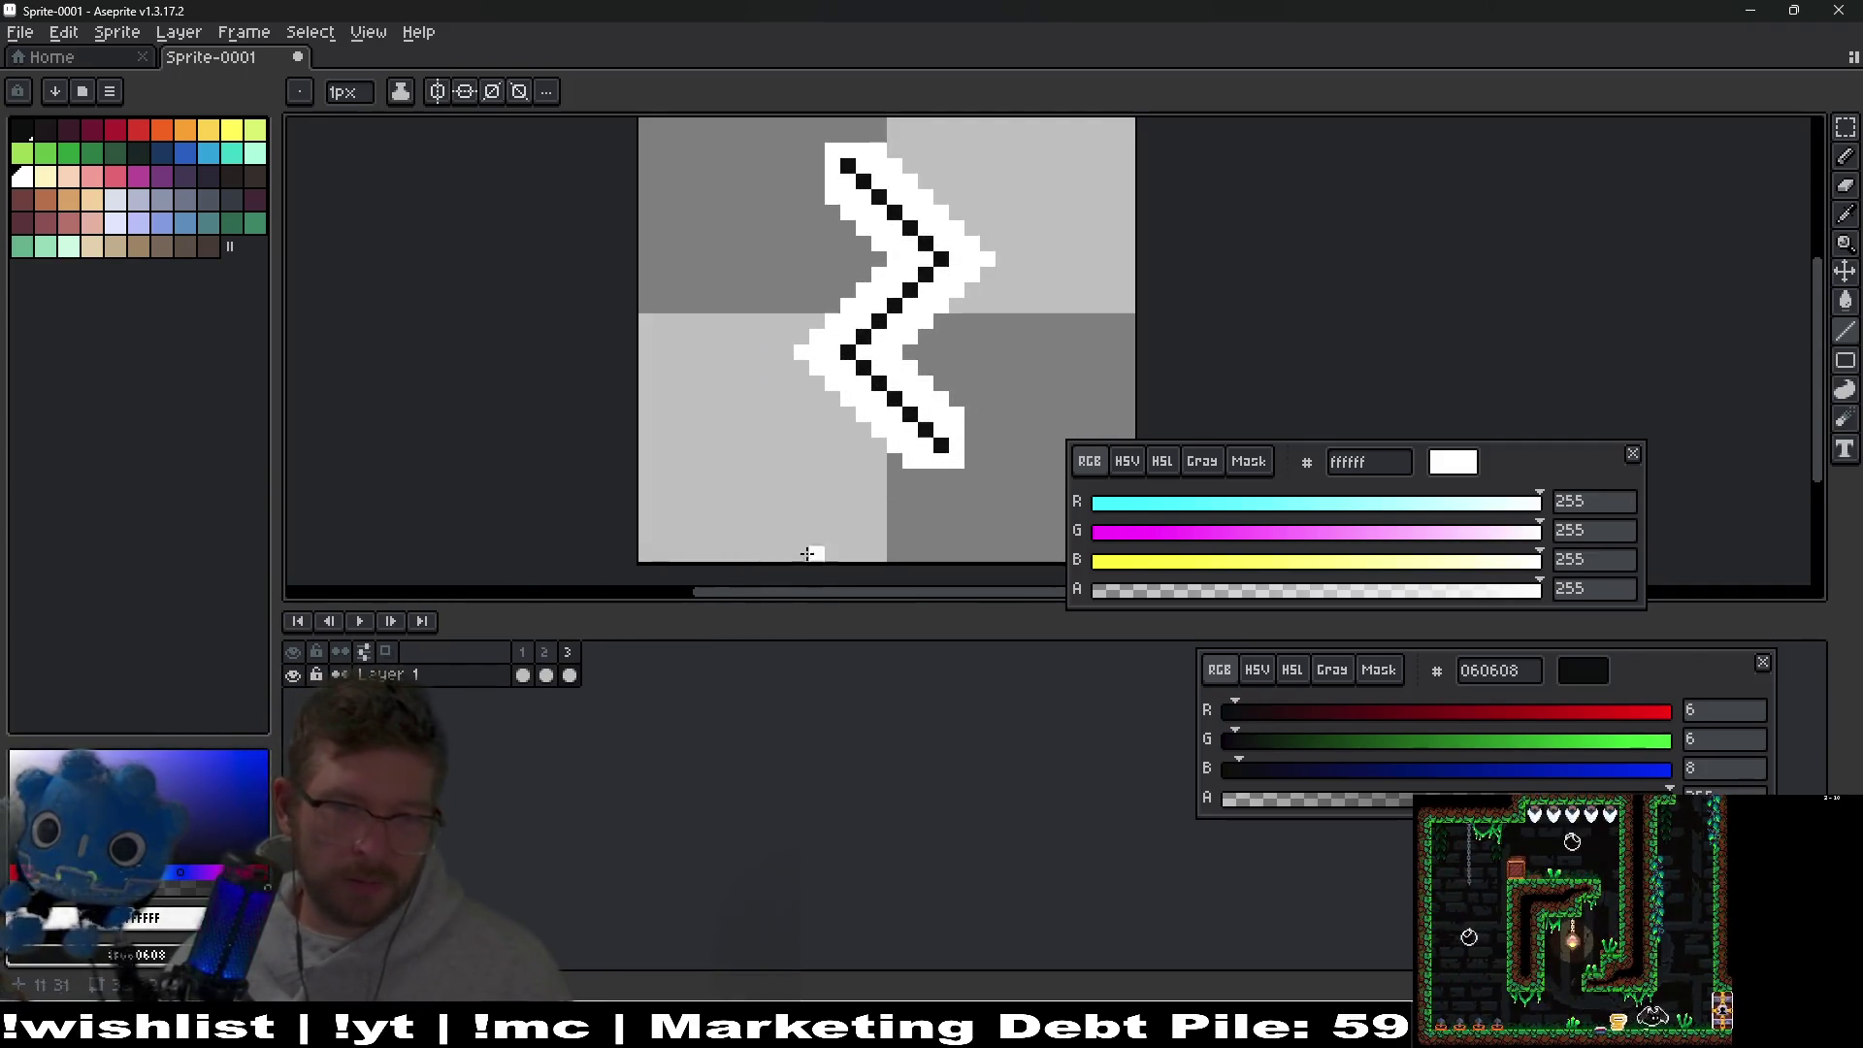
scroll(939, 432, up, 1)
click(945, 428)
click(914, 428)
mouse_move(921, 386)
mouse_down()
mouse_move(903, 489)
mouse_move(764, 377)
mouse_move(925, 212)
mouse_move(937, 427)
mouse_move(759, 234)
mouse_up()
right_click(852, 363)
drag(852, 363, 859, 318)
mouse_move(735, 216)
mouse_down()
mouse_move(894, 378)
mouse_move(941, 269)
mouse_move(781, 427)
mouse_move(739, 292)
mouse_move(912, 468)
mouse_up()
scroll(922, 469, down, 1)
scroll(922, 470, down, 5)
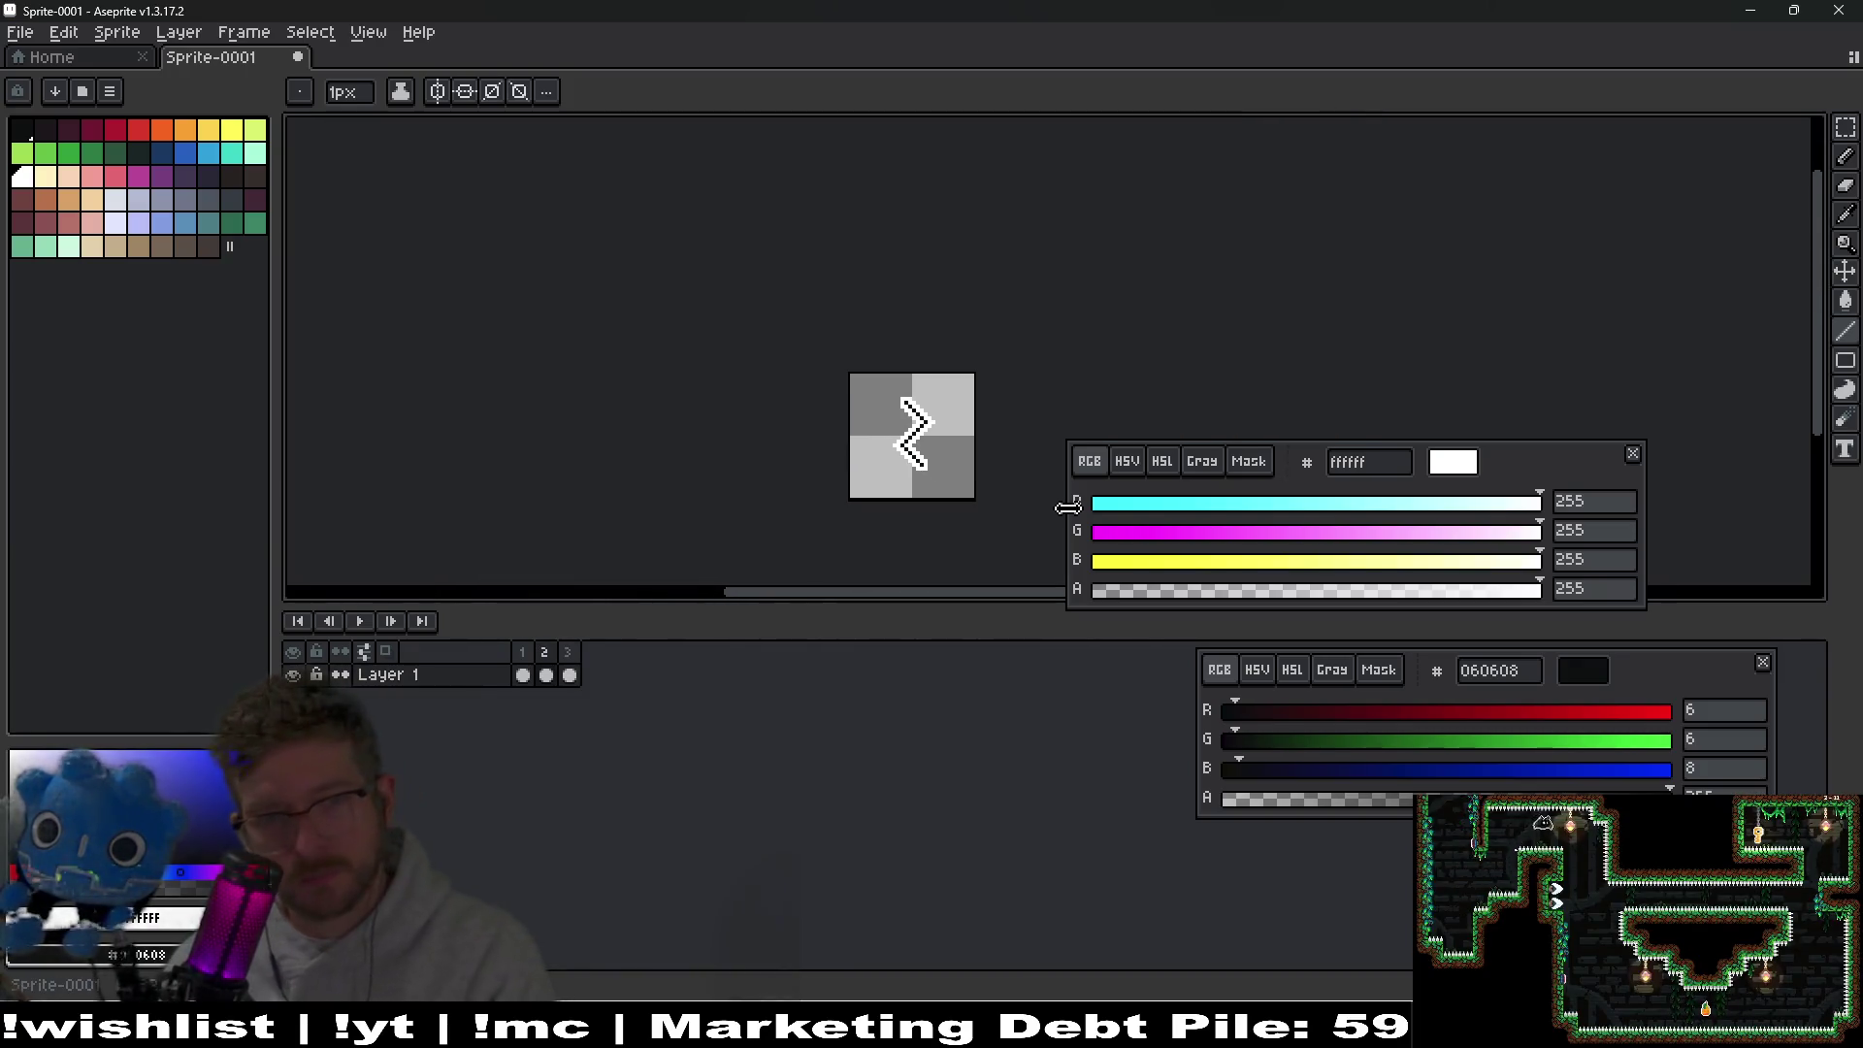
Preview the animation, then square off the black line's lower tip with white pixels.
click(359, 622)
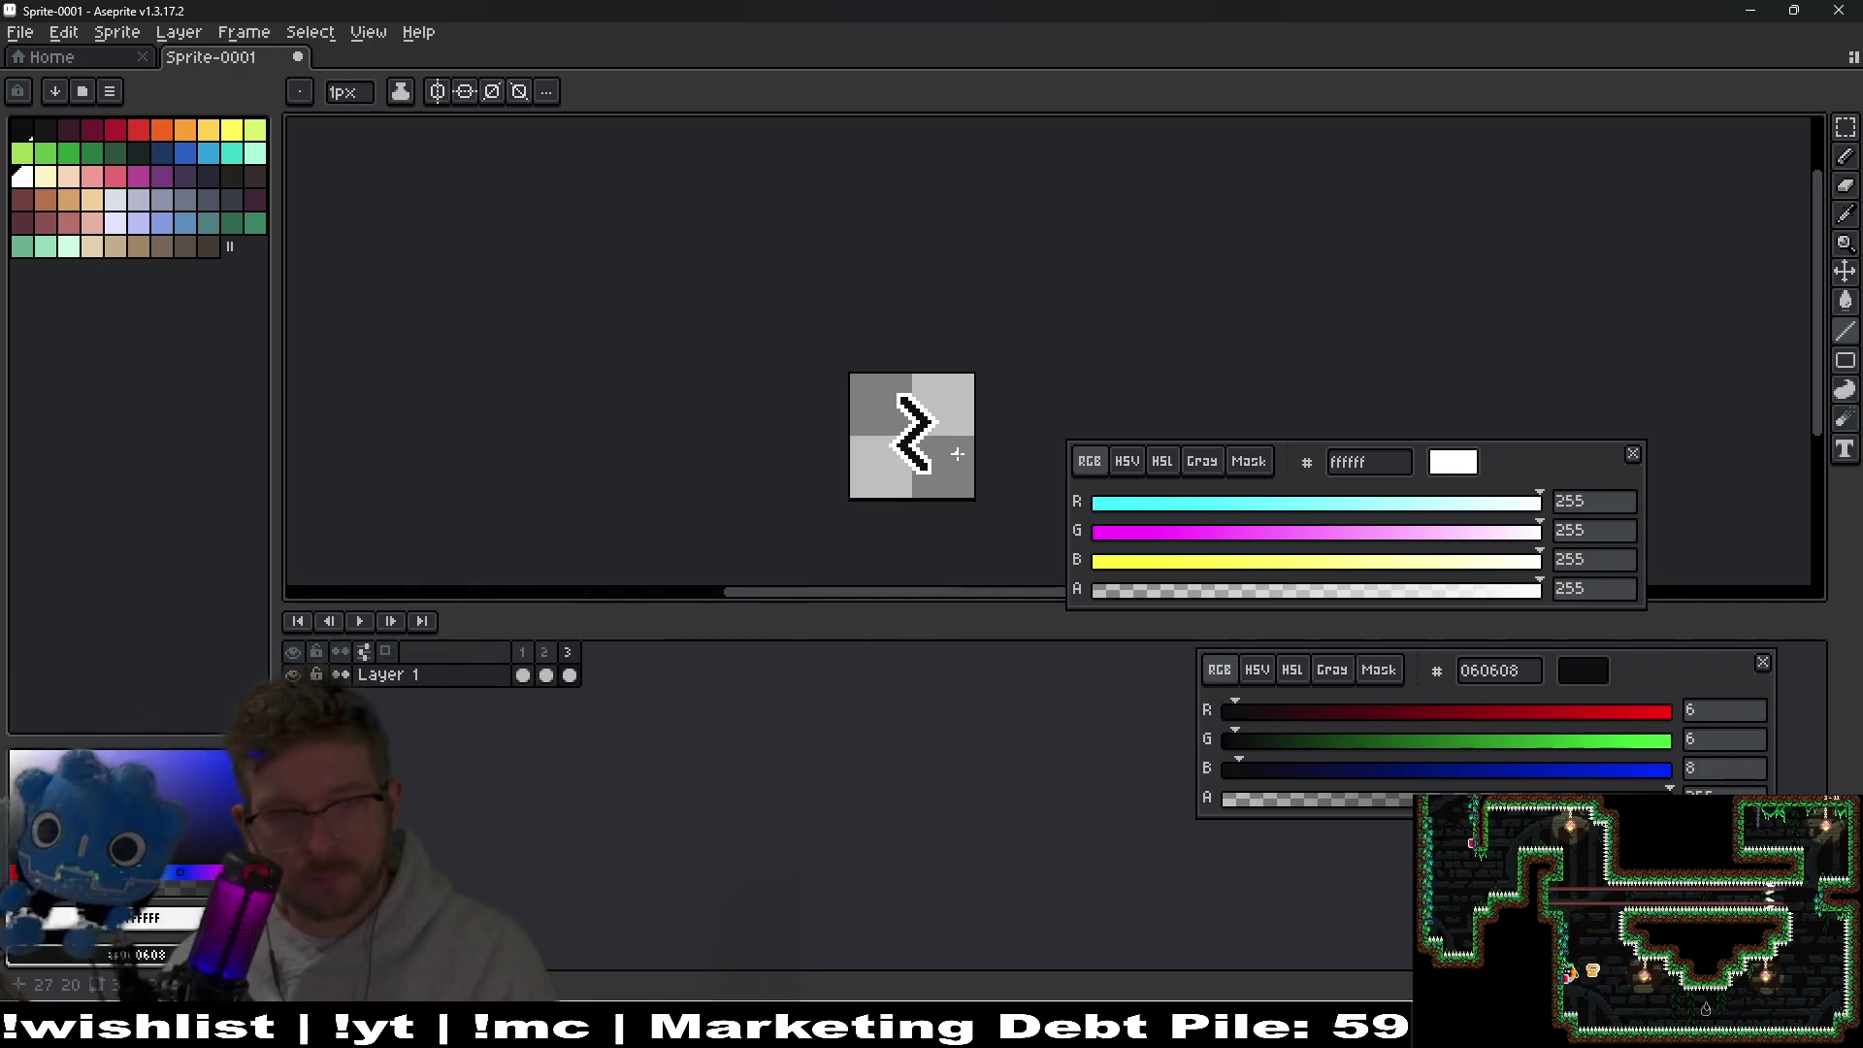
scroll(956, 453, up, 4)
scroll(904, 510, up, 2)
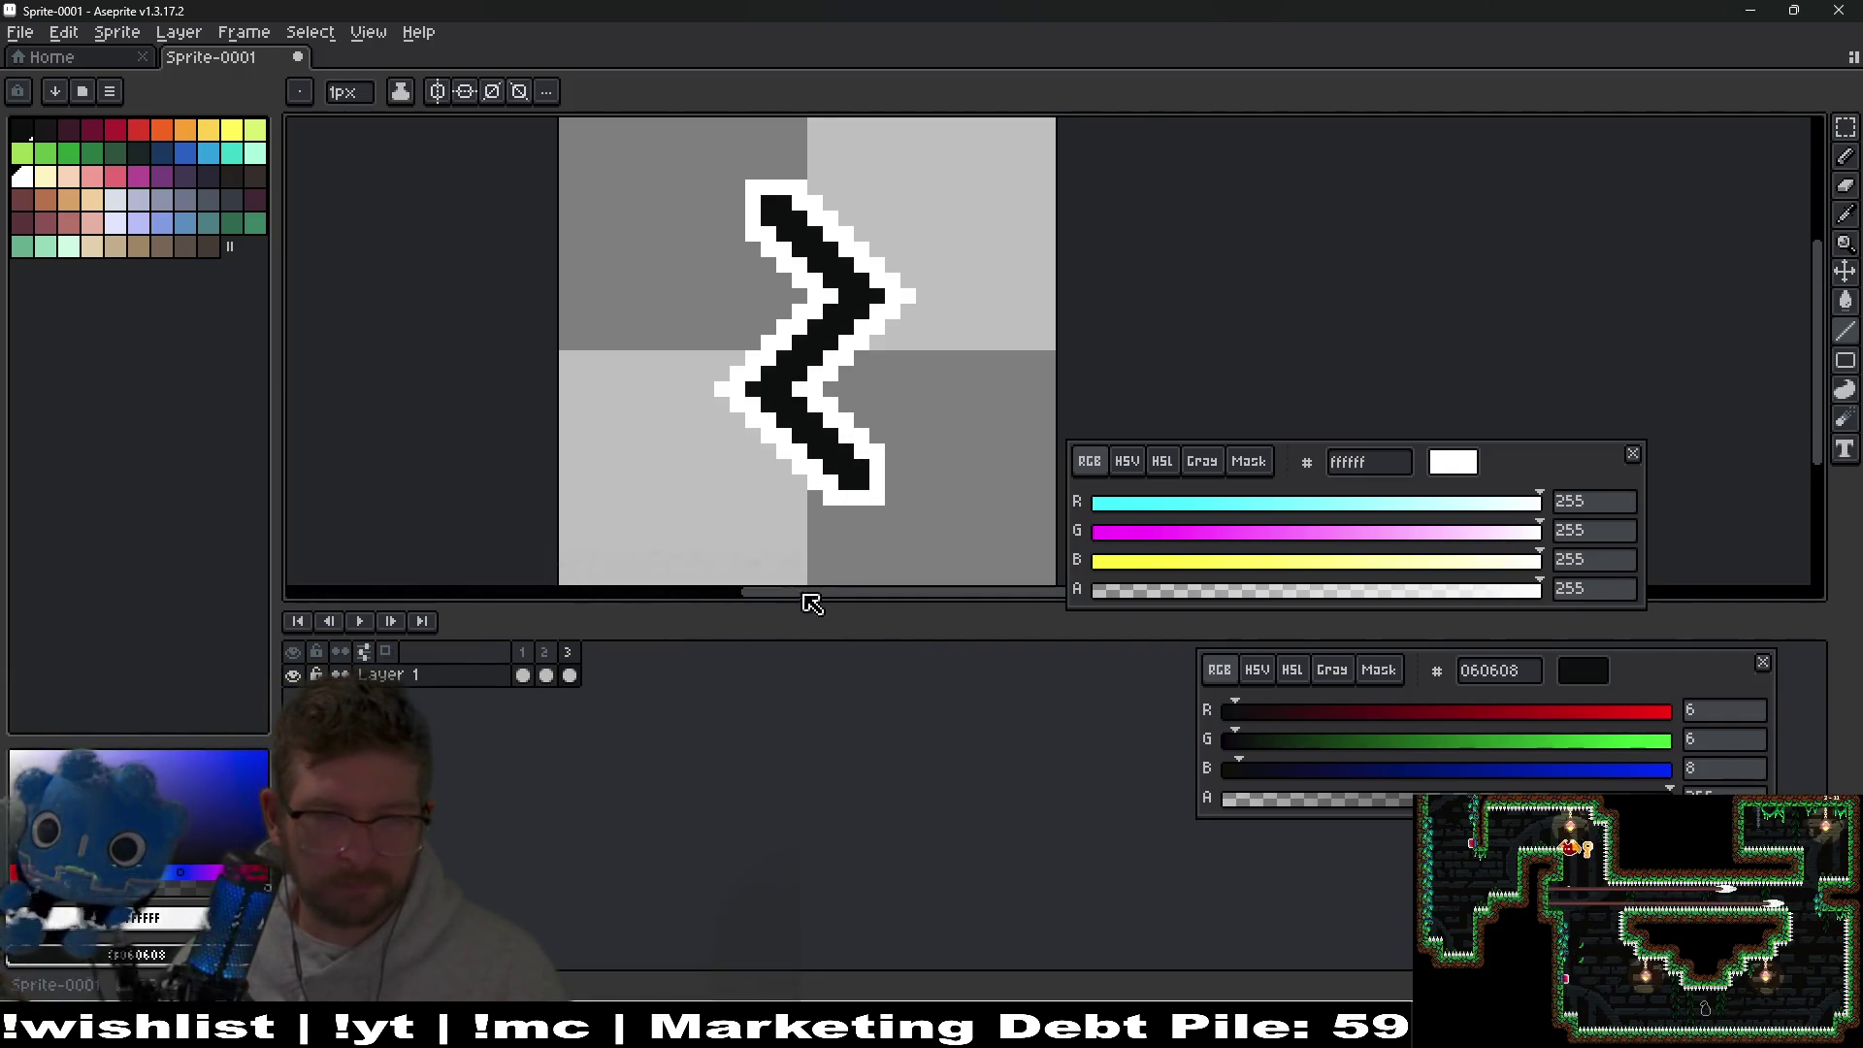
scroll(875, 477, up, 3)
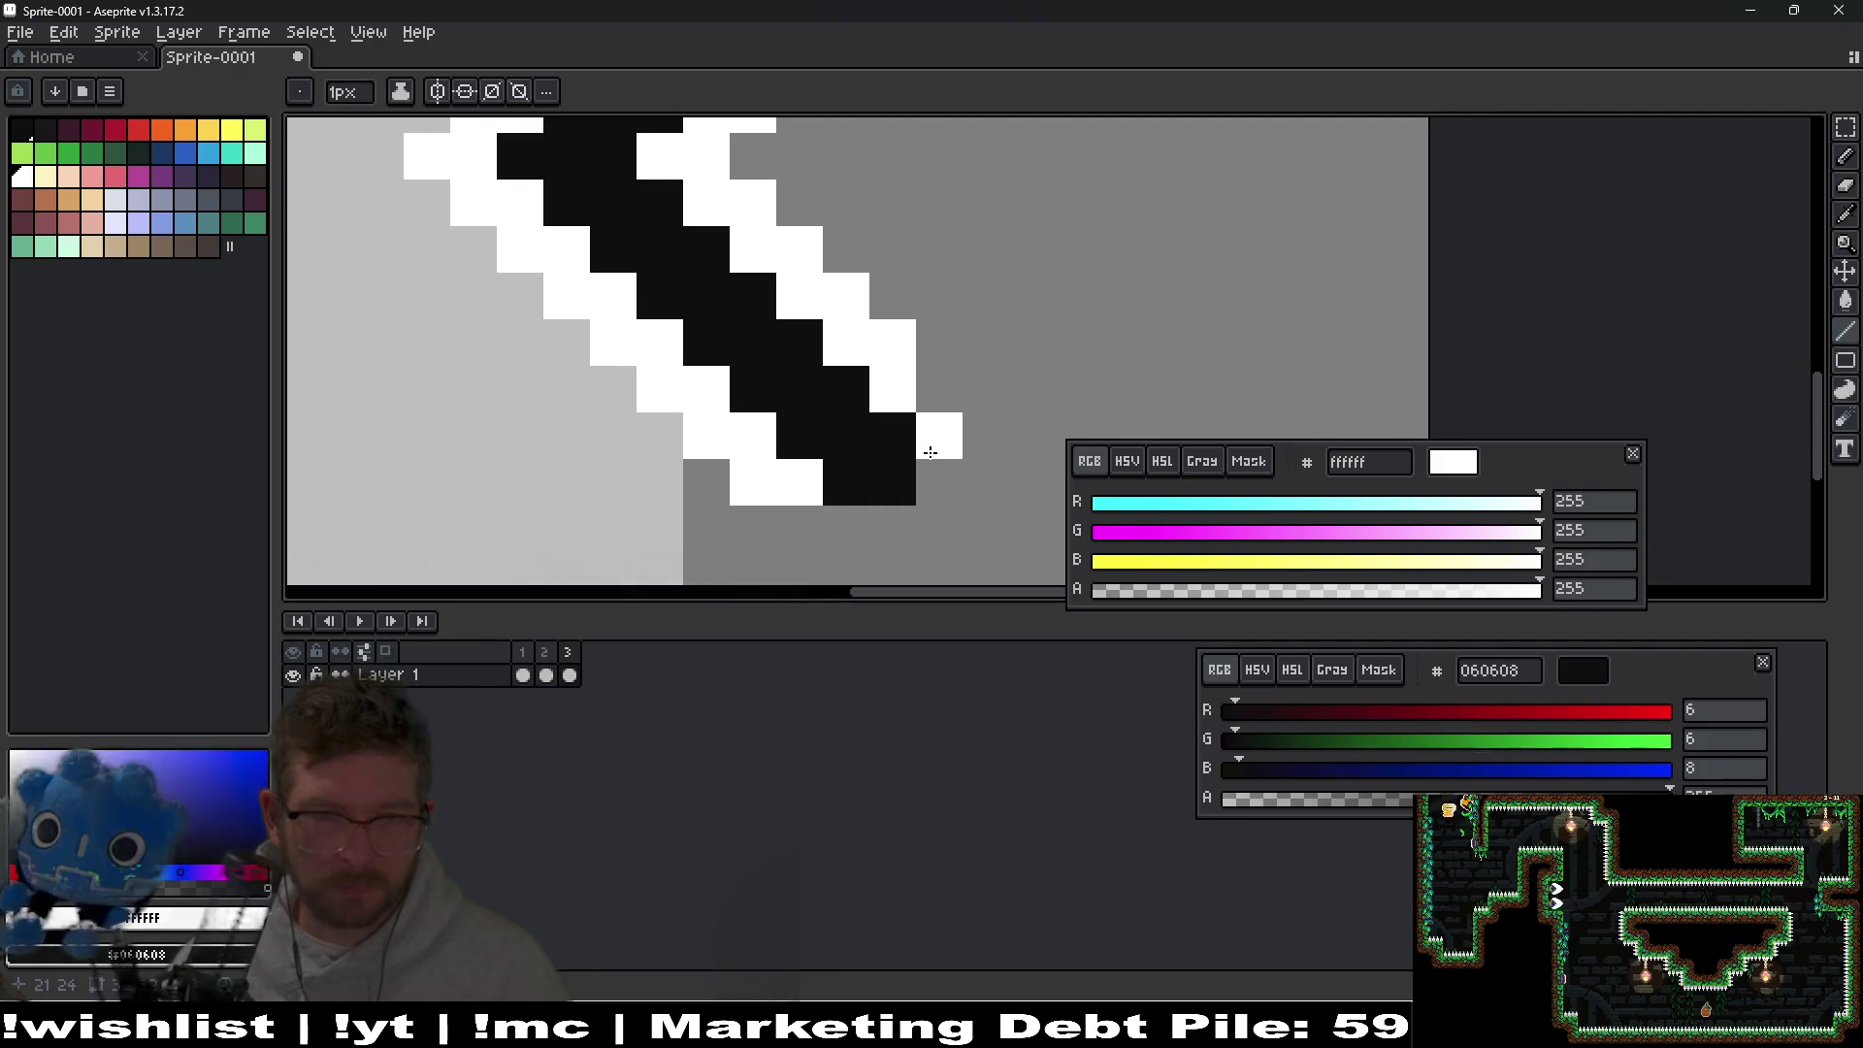
mouse_move(884, 532)
mouse_down()
mouse_move(948, 528)
mouse_move(893, 437)
mouse_up()
click(802, 517)
drag(803, 516, 953, 395)
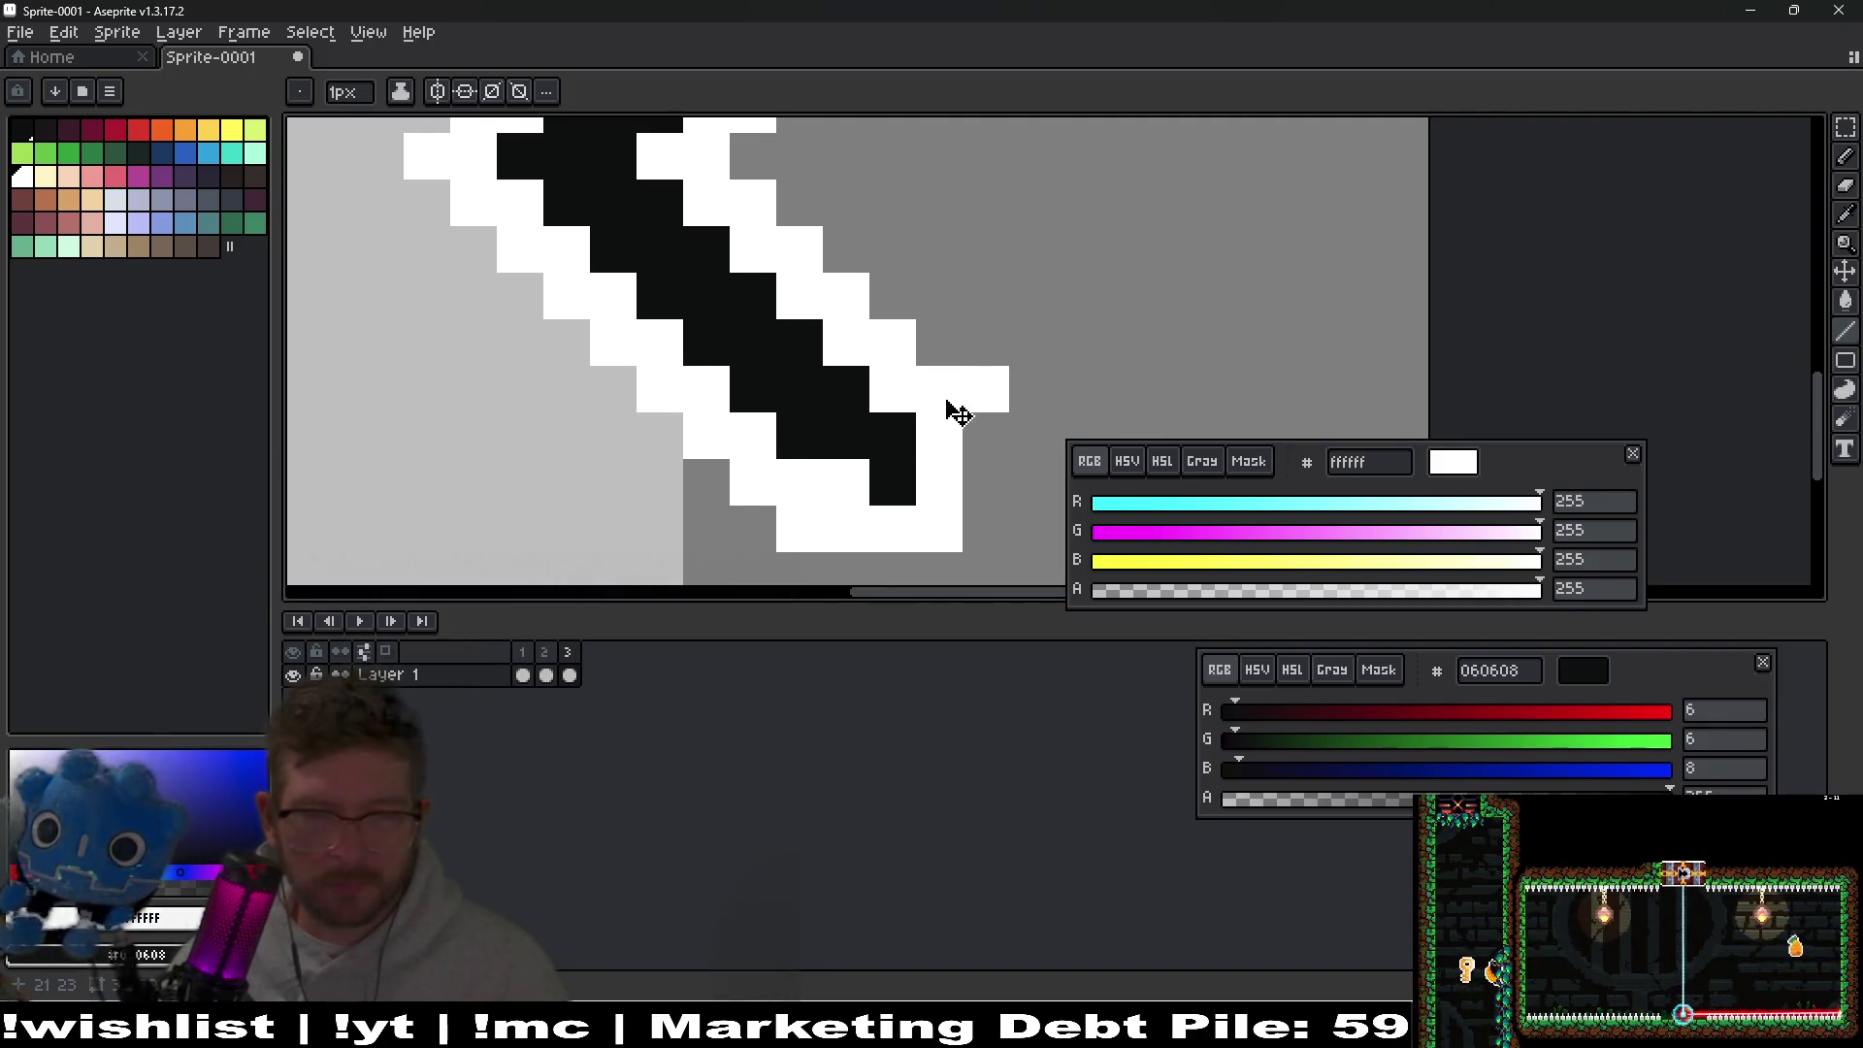
Paint the upper-left pixels black and add a white row capping the top.
scroll(944, 393, down, 3)
scroll(944, 385, up, 2)
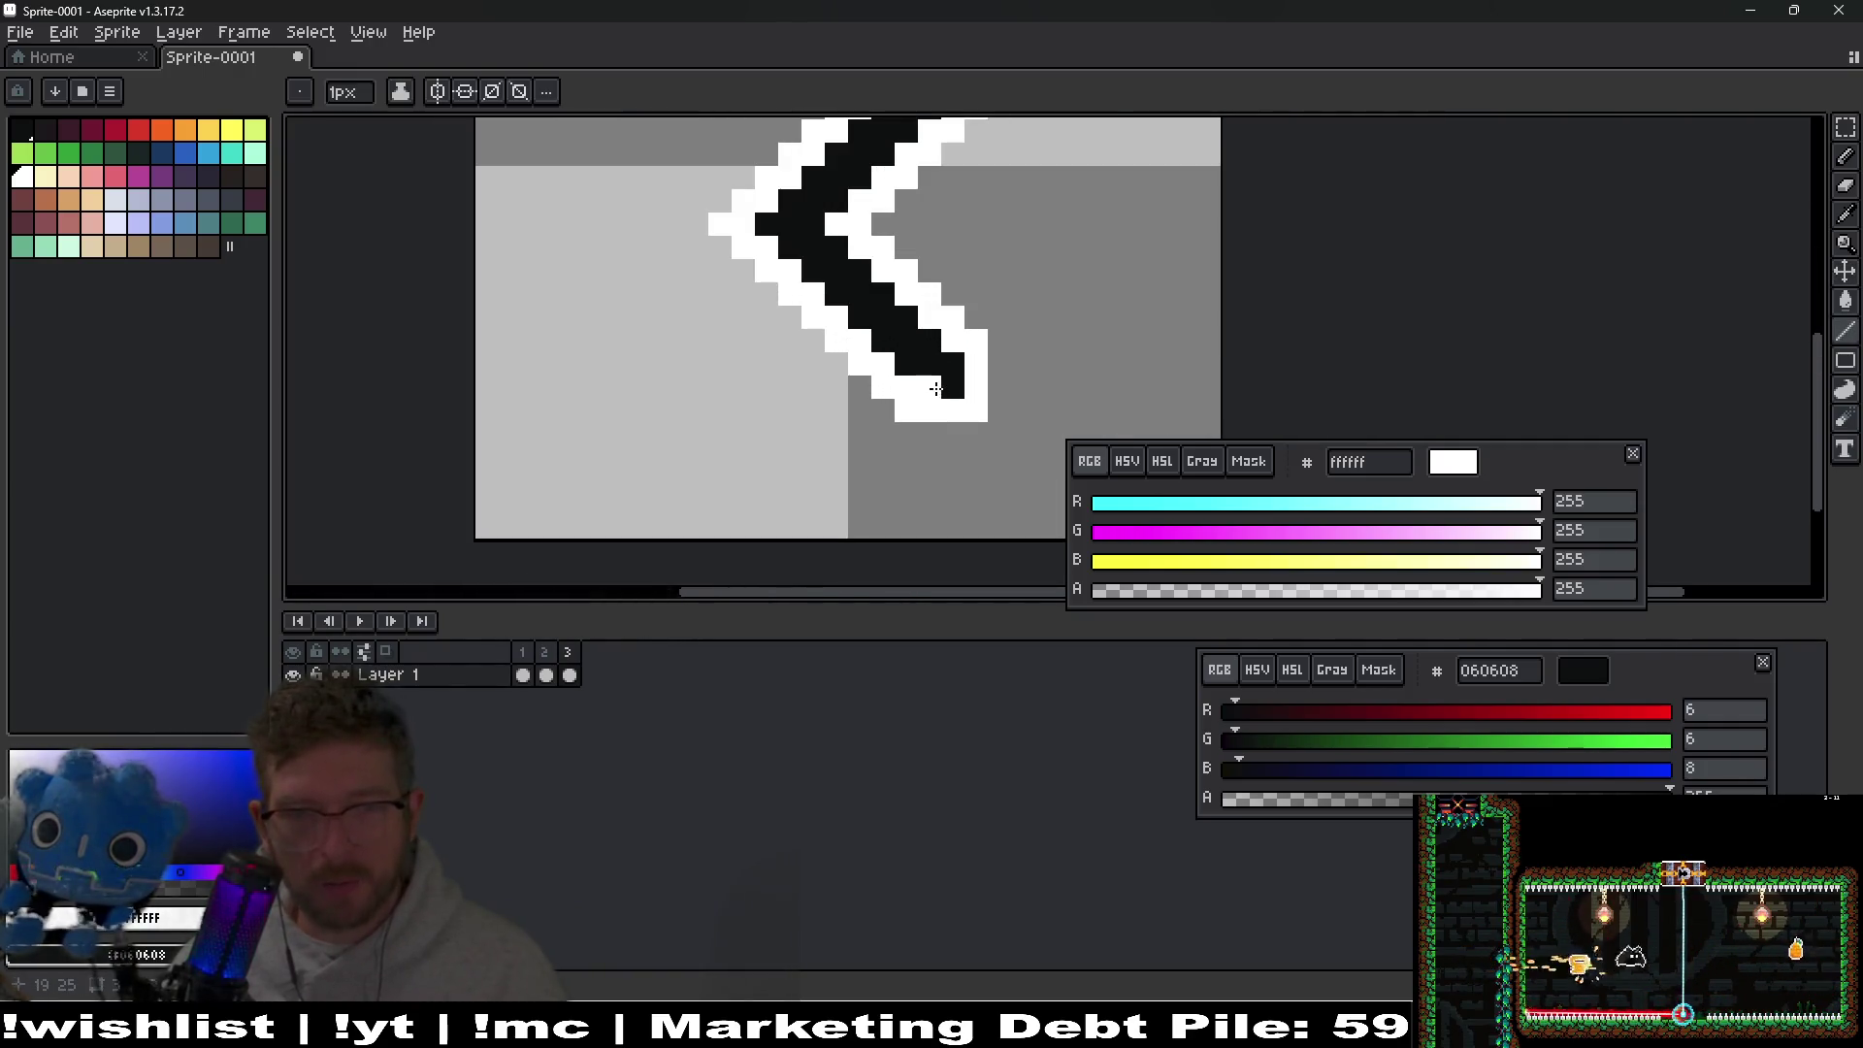
scroll(1044, 241, up, 3)
scroll(895, 299, down, 1)
scroll(728, 300, up, 4)
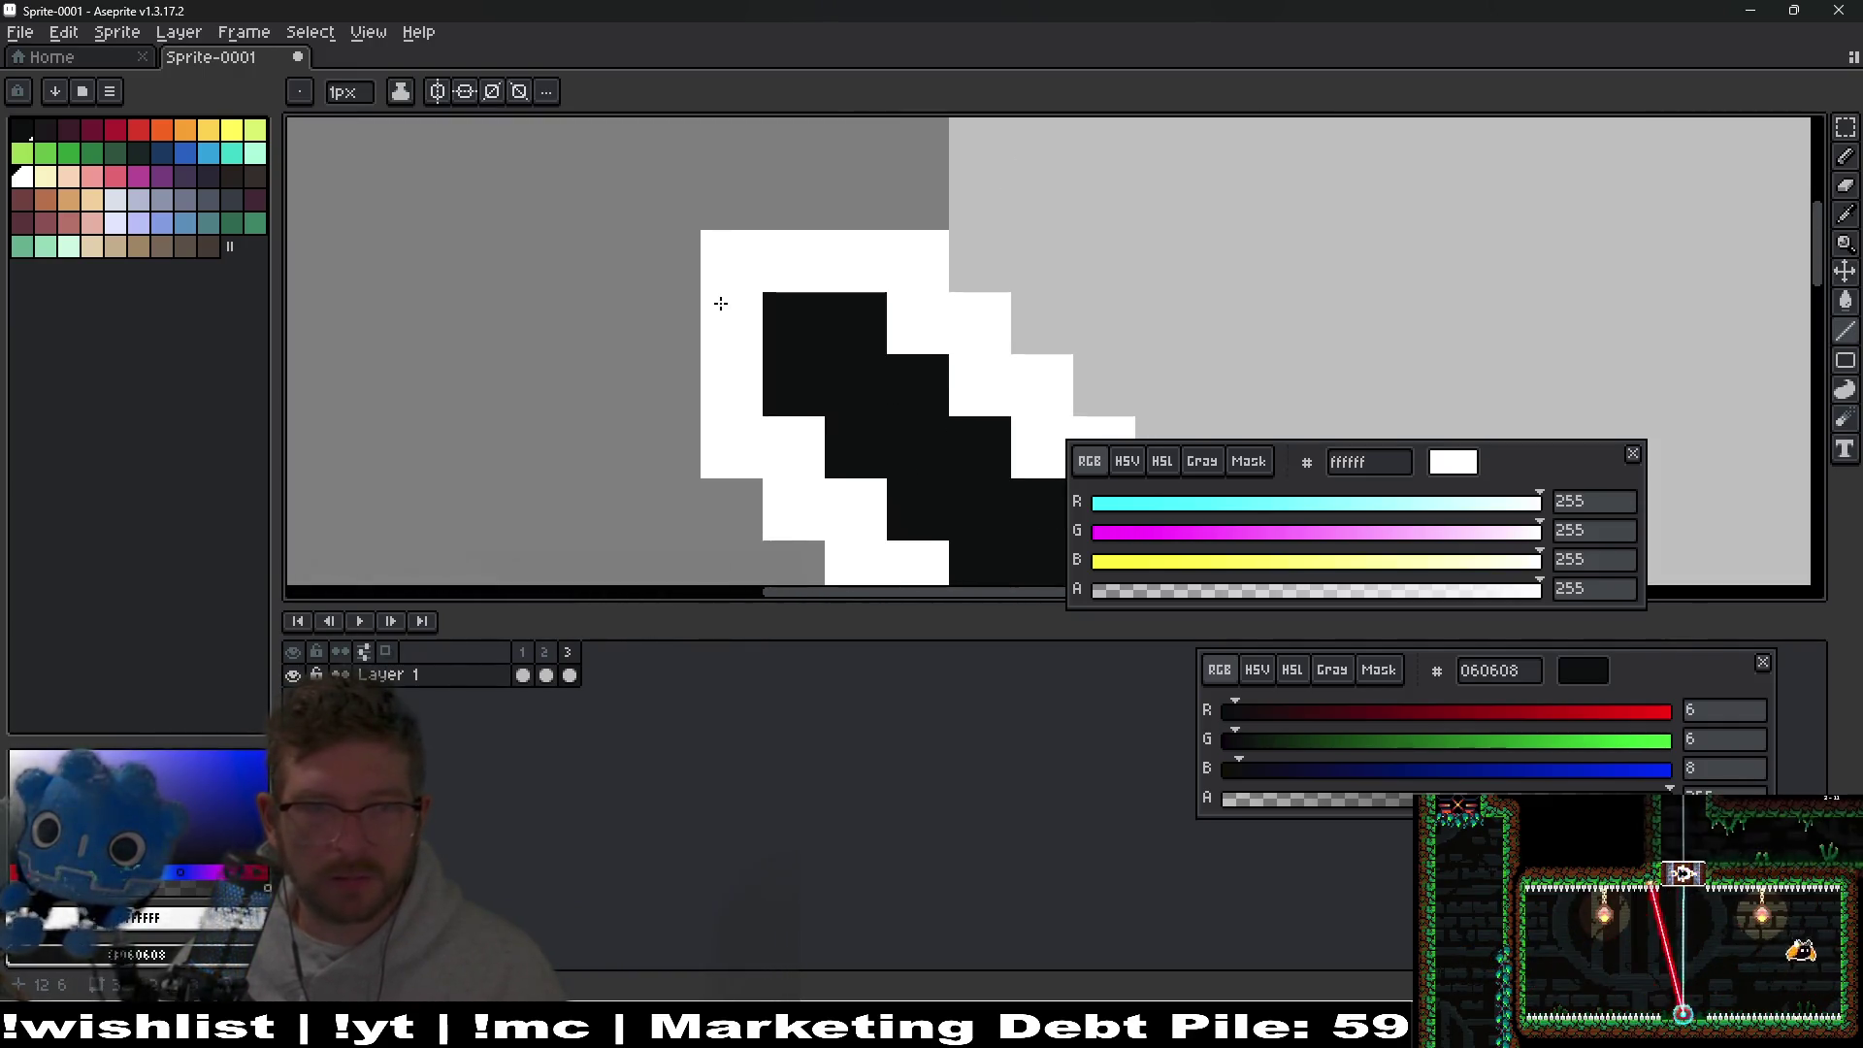
mouse_move(736, 317)
mouse_down()
mouse_move(769, 262)
mouse_move(794, 260)
mouse_up()
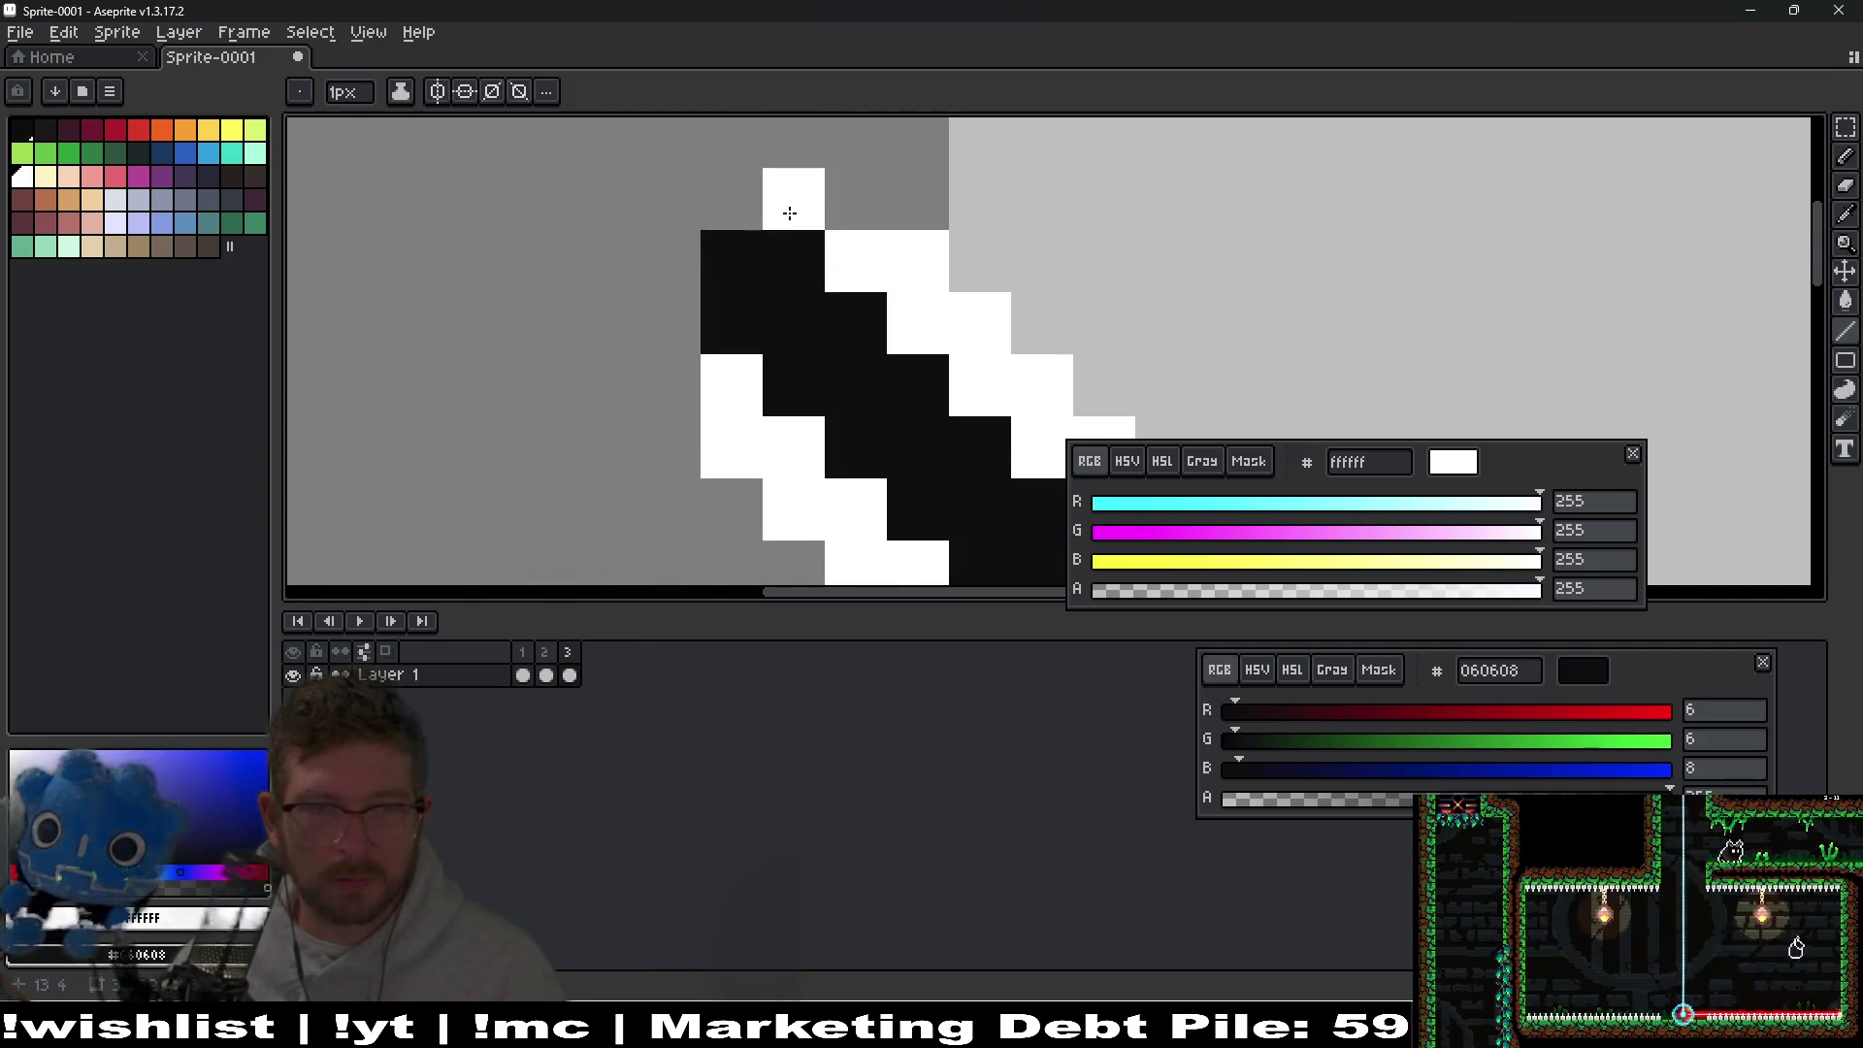
mouse_move(774, 195)
mouse_down()
mouse_move(668, 199)
mouse_move(673, 408)
mouse_up()
scroll(864, 301, down, 5)
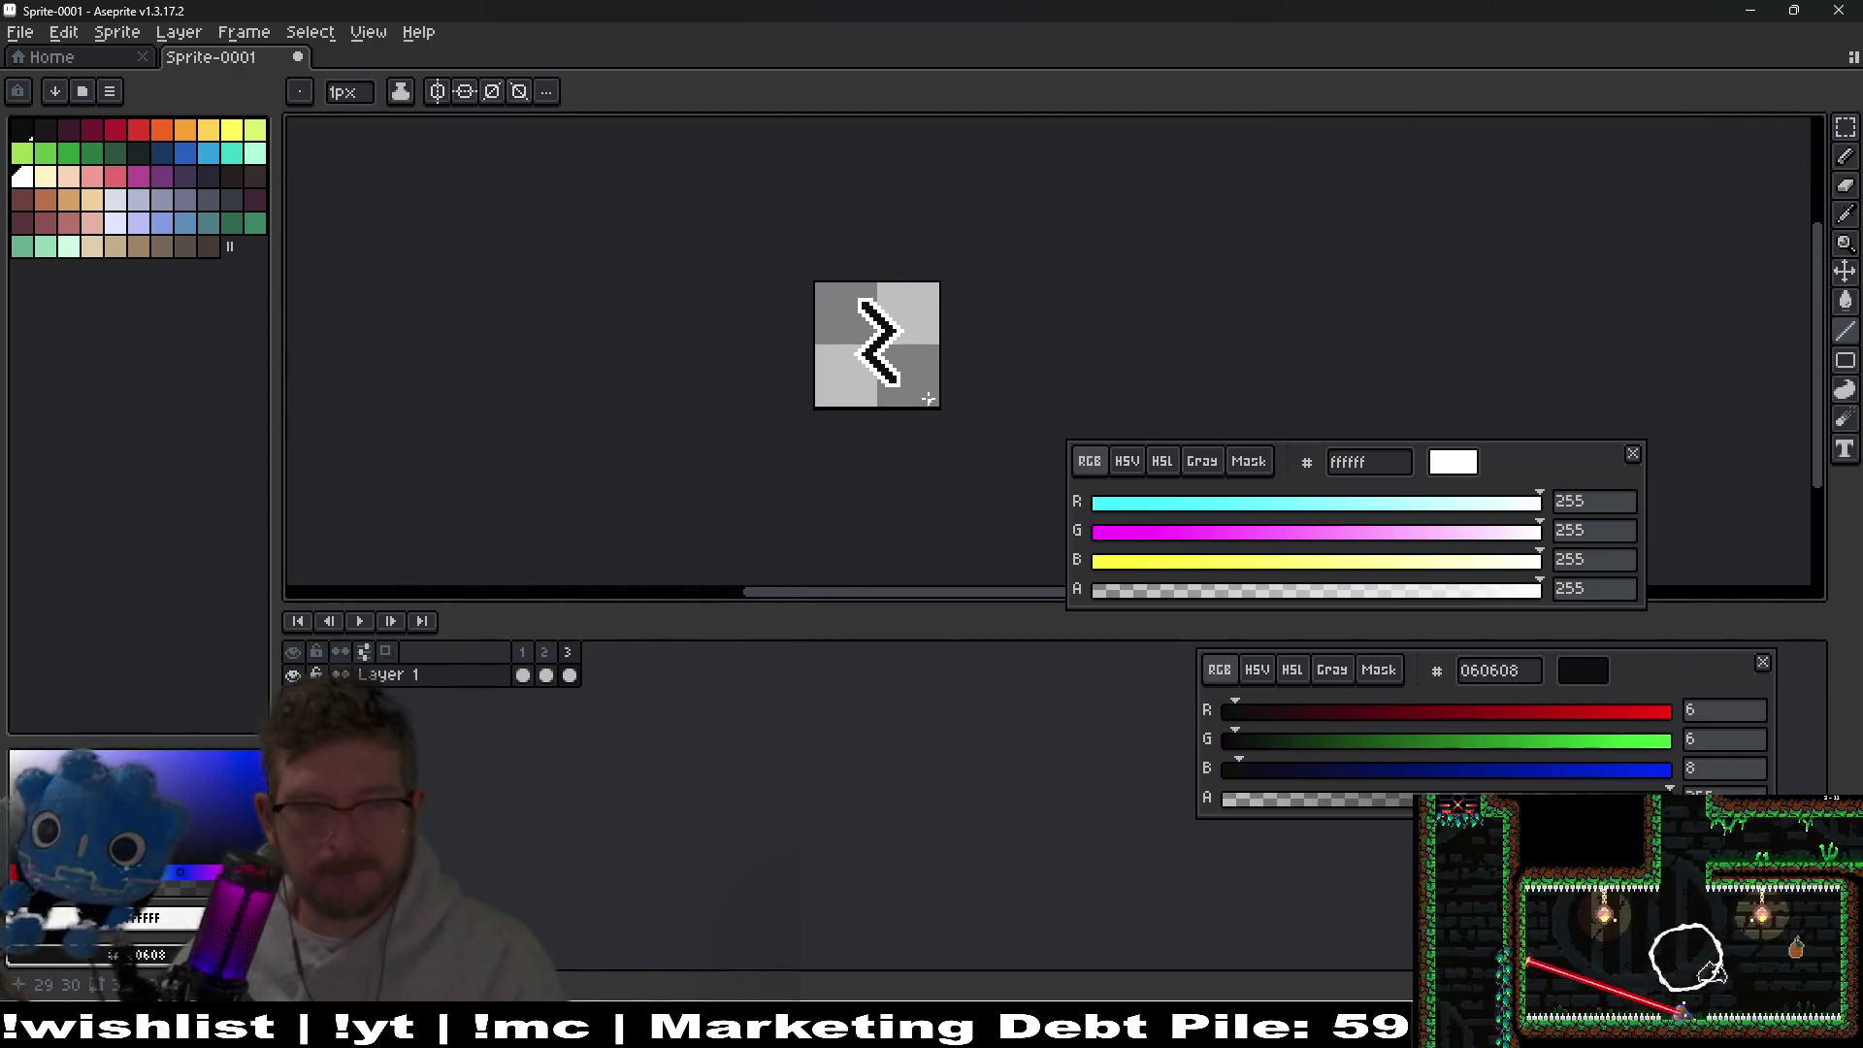
Play the animation to check the motion, then return to frame 2.
key(Return)
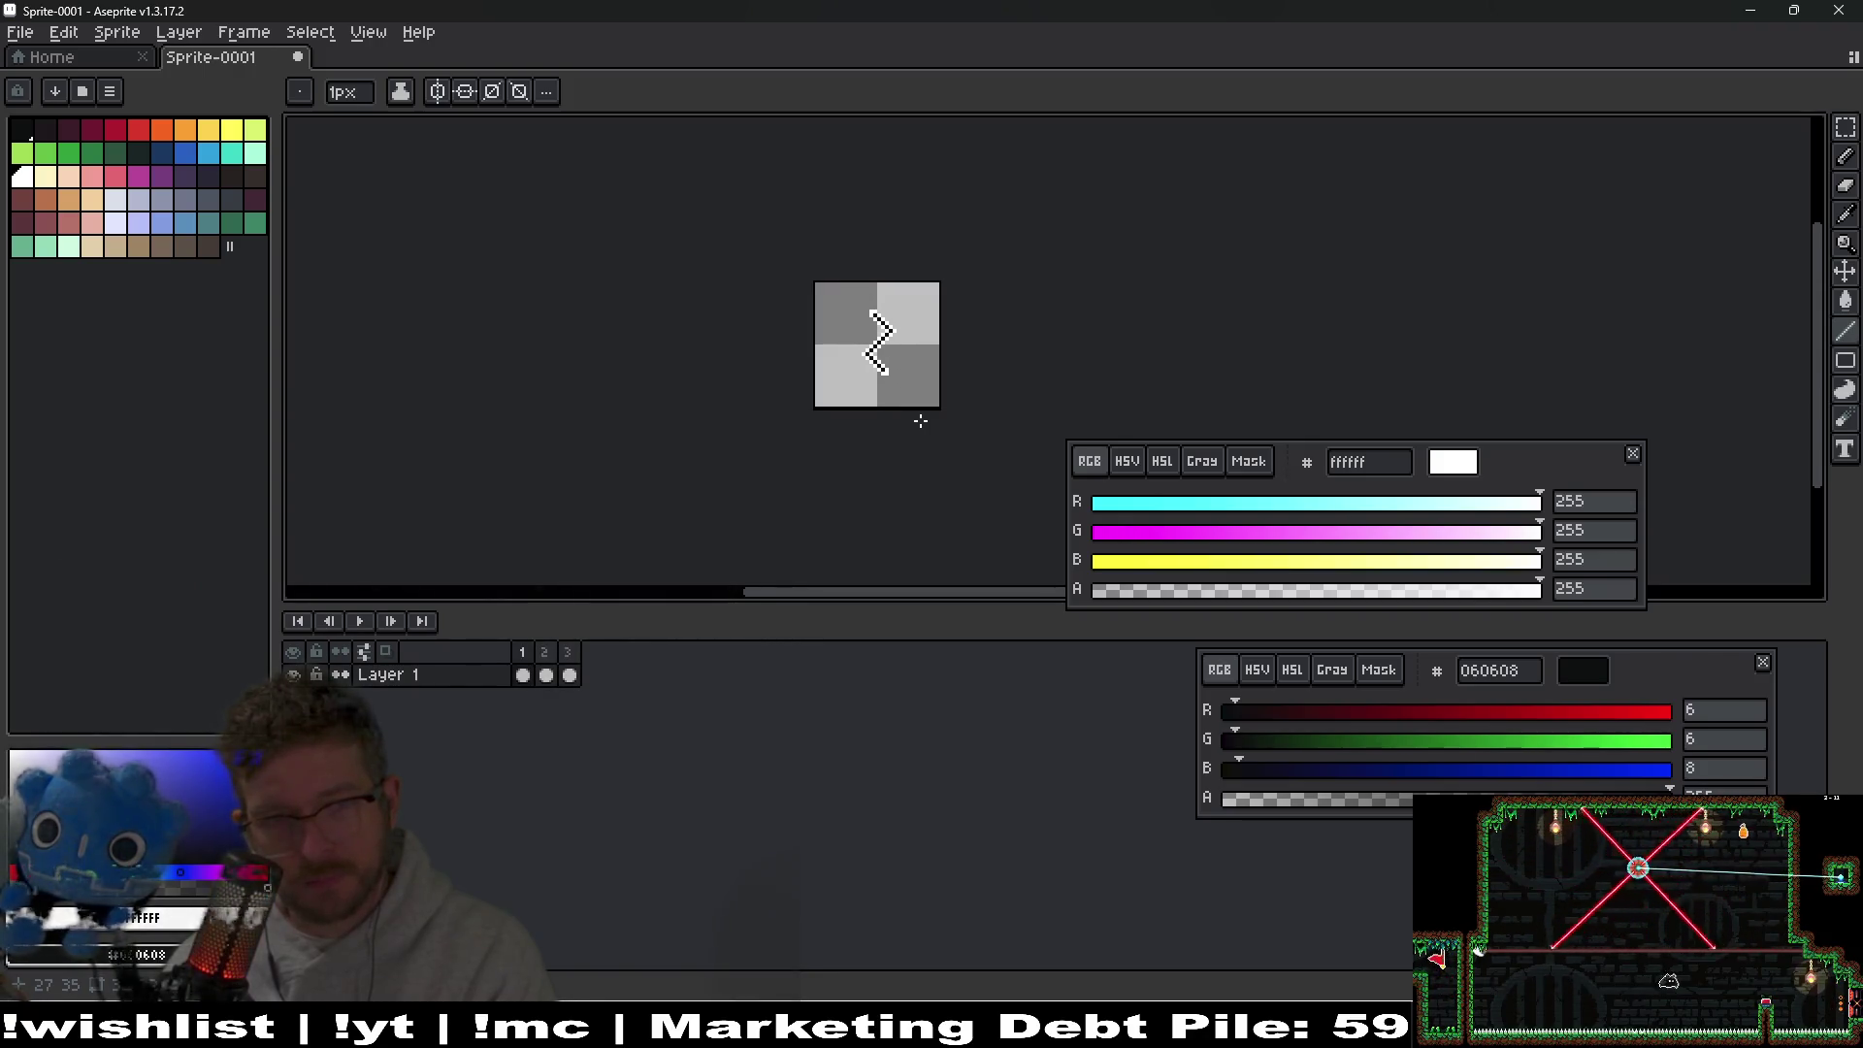
scroll(867, 339, up, 3)
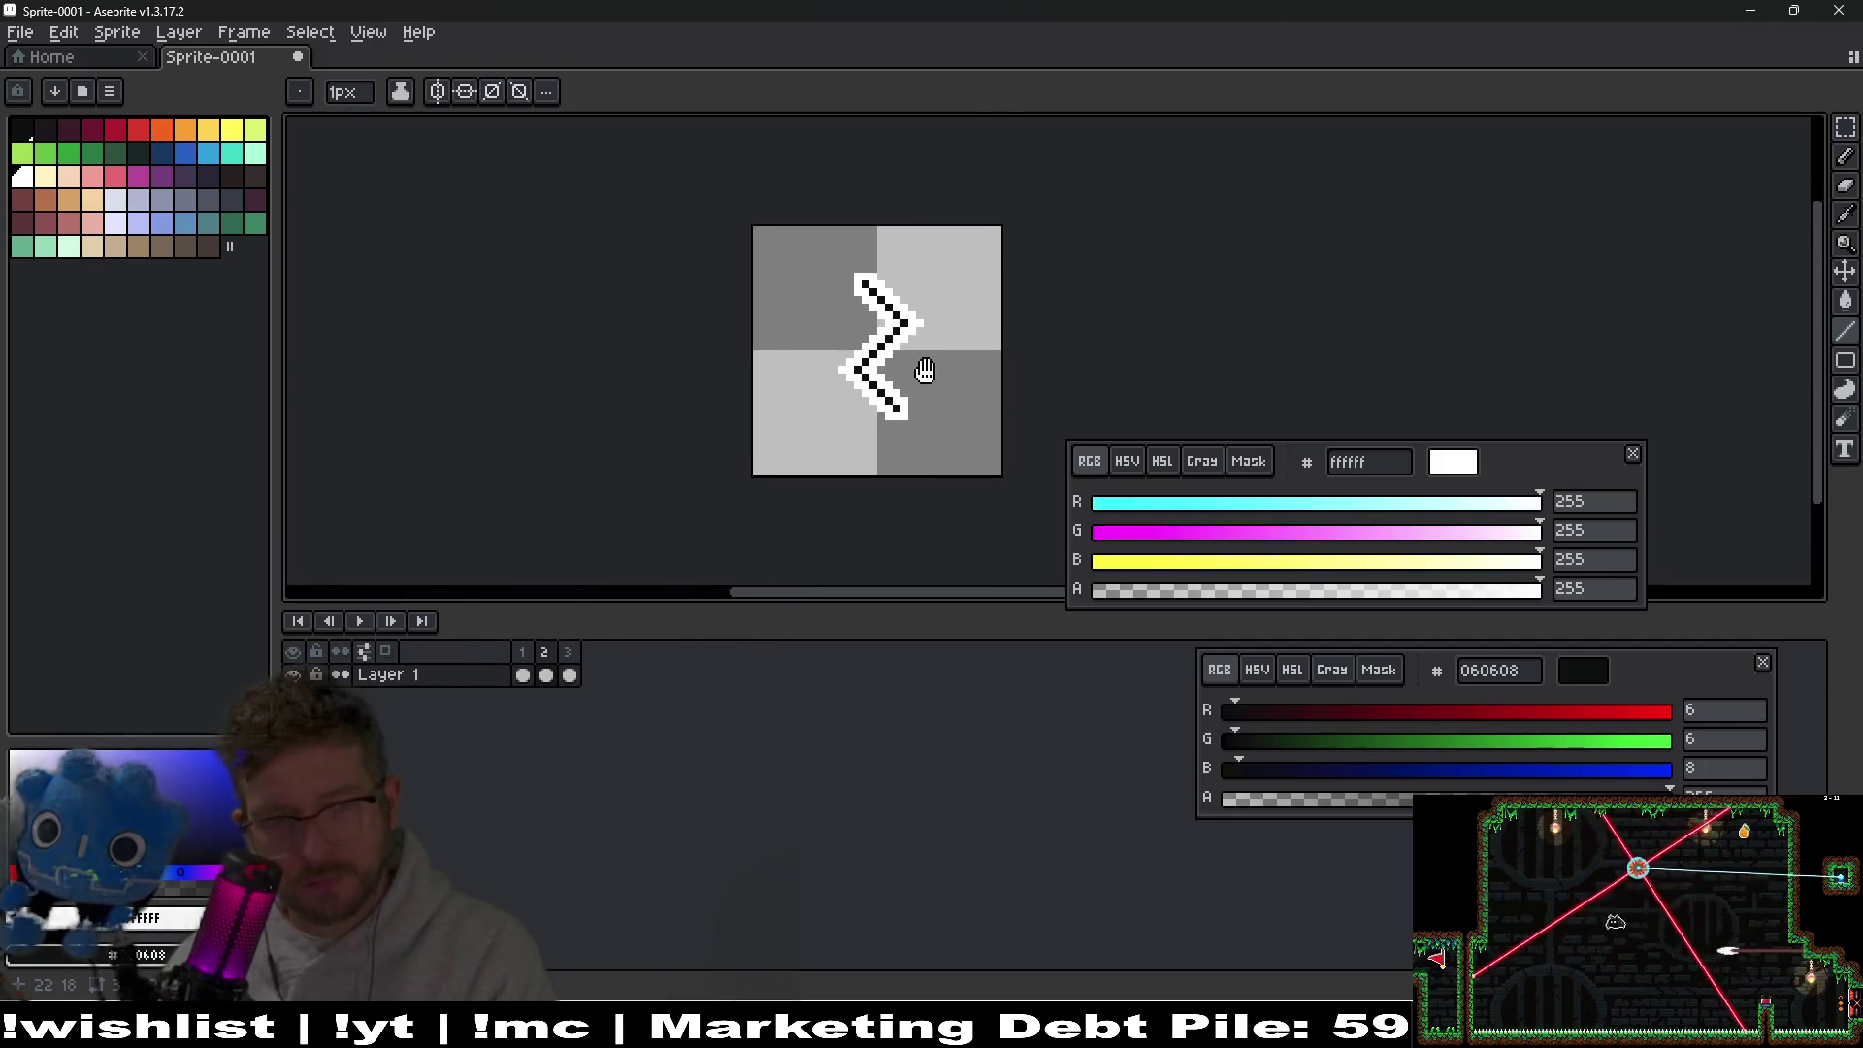
click(547, 674)
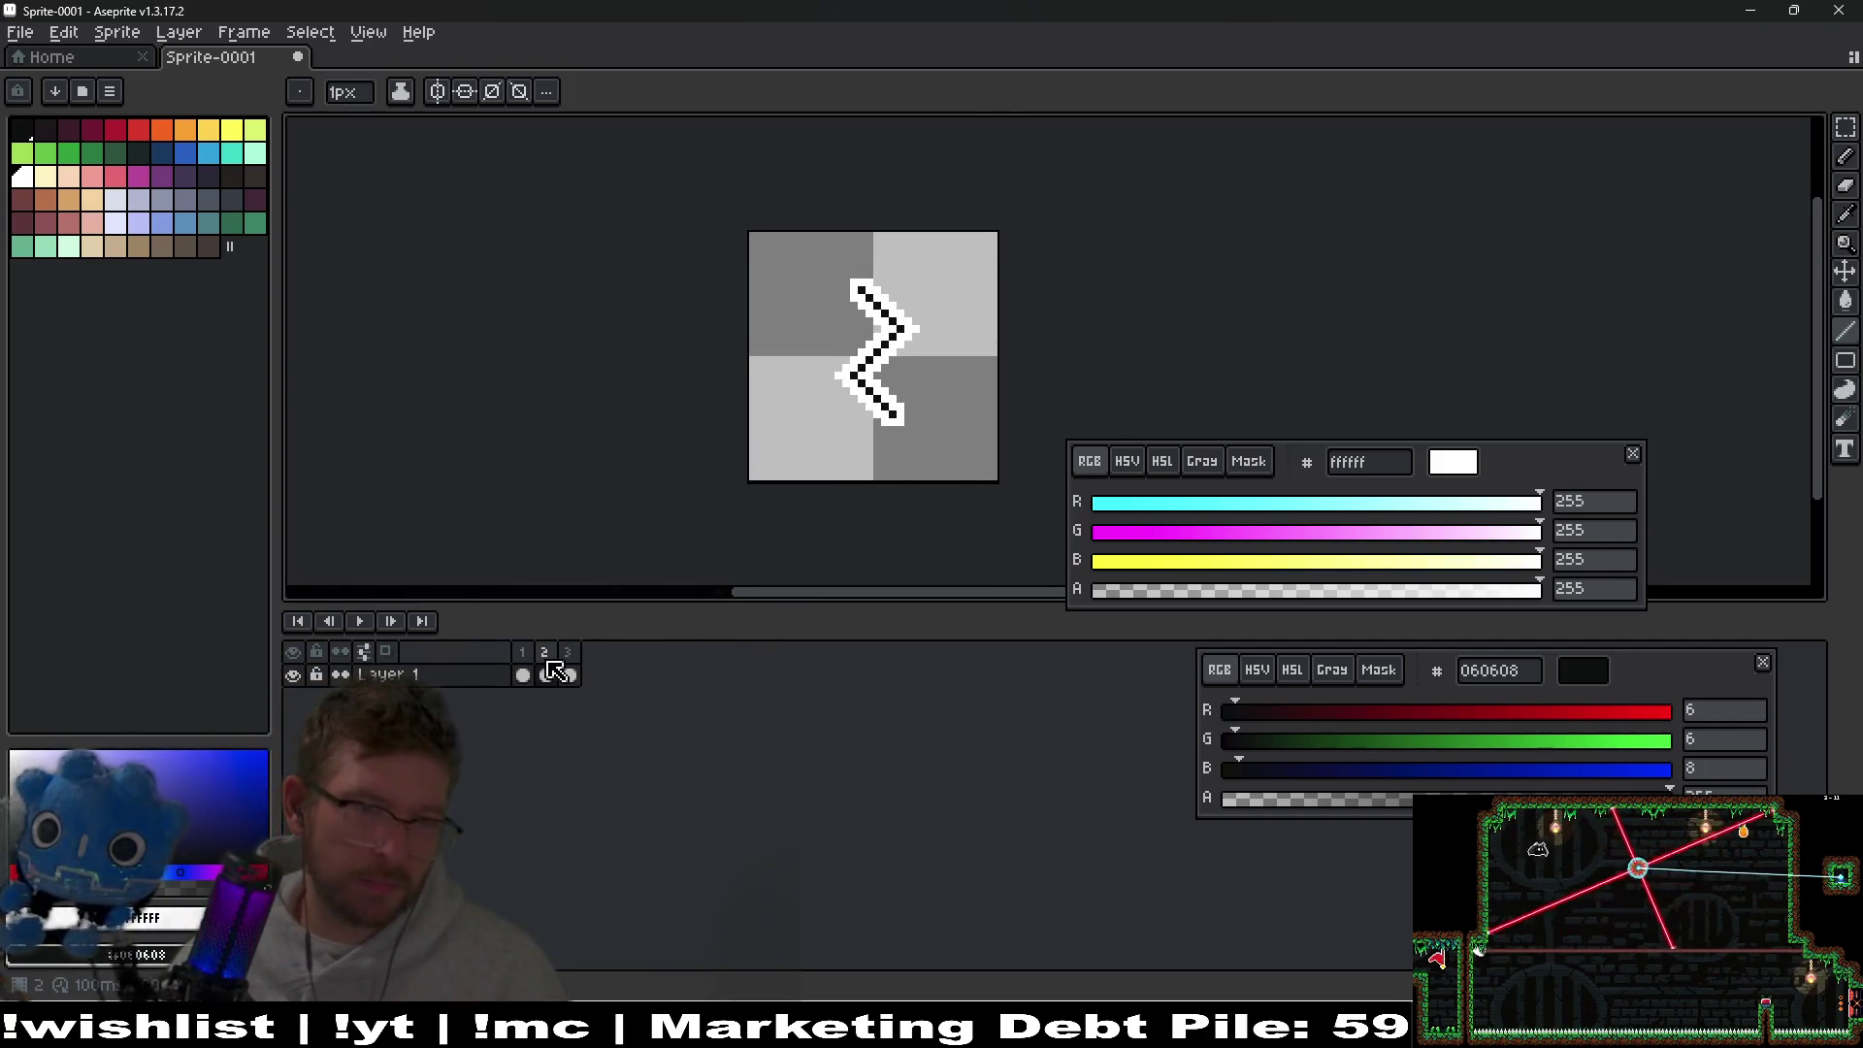
On frame 3, paint white along the zigzag's lower-left edge.
click(570, 674)
scroll(825, 381, up, 2)
drag(825, 380, 761, 381)
mouse_move(767, 493)
mouse_down()
mouse_move(811, 488)
mouse_move(636, 315)
mouse_move(617, 451)
mouse_move(788, 262)
mouse_move(791, 350)
mouse_move(674, 224)
mouse_up()
Thicken the zigzag's lower black arm with the Line tool, undoing two bad strokes.
key(l)
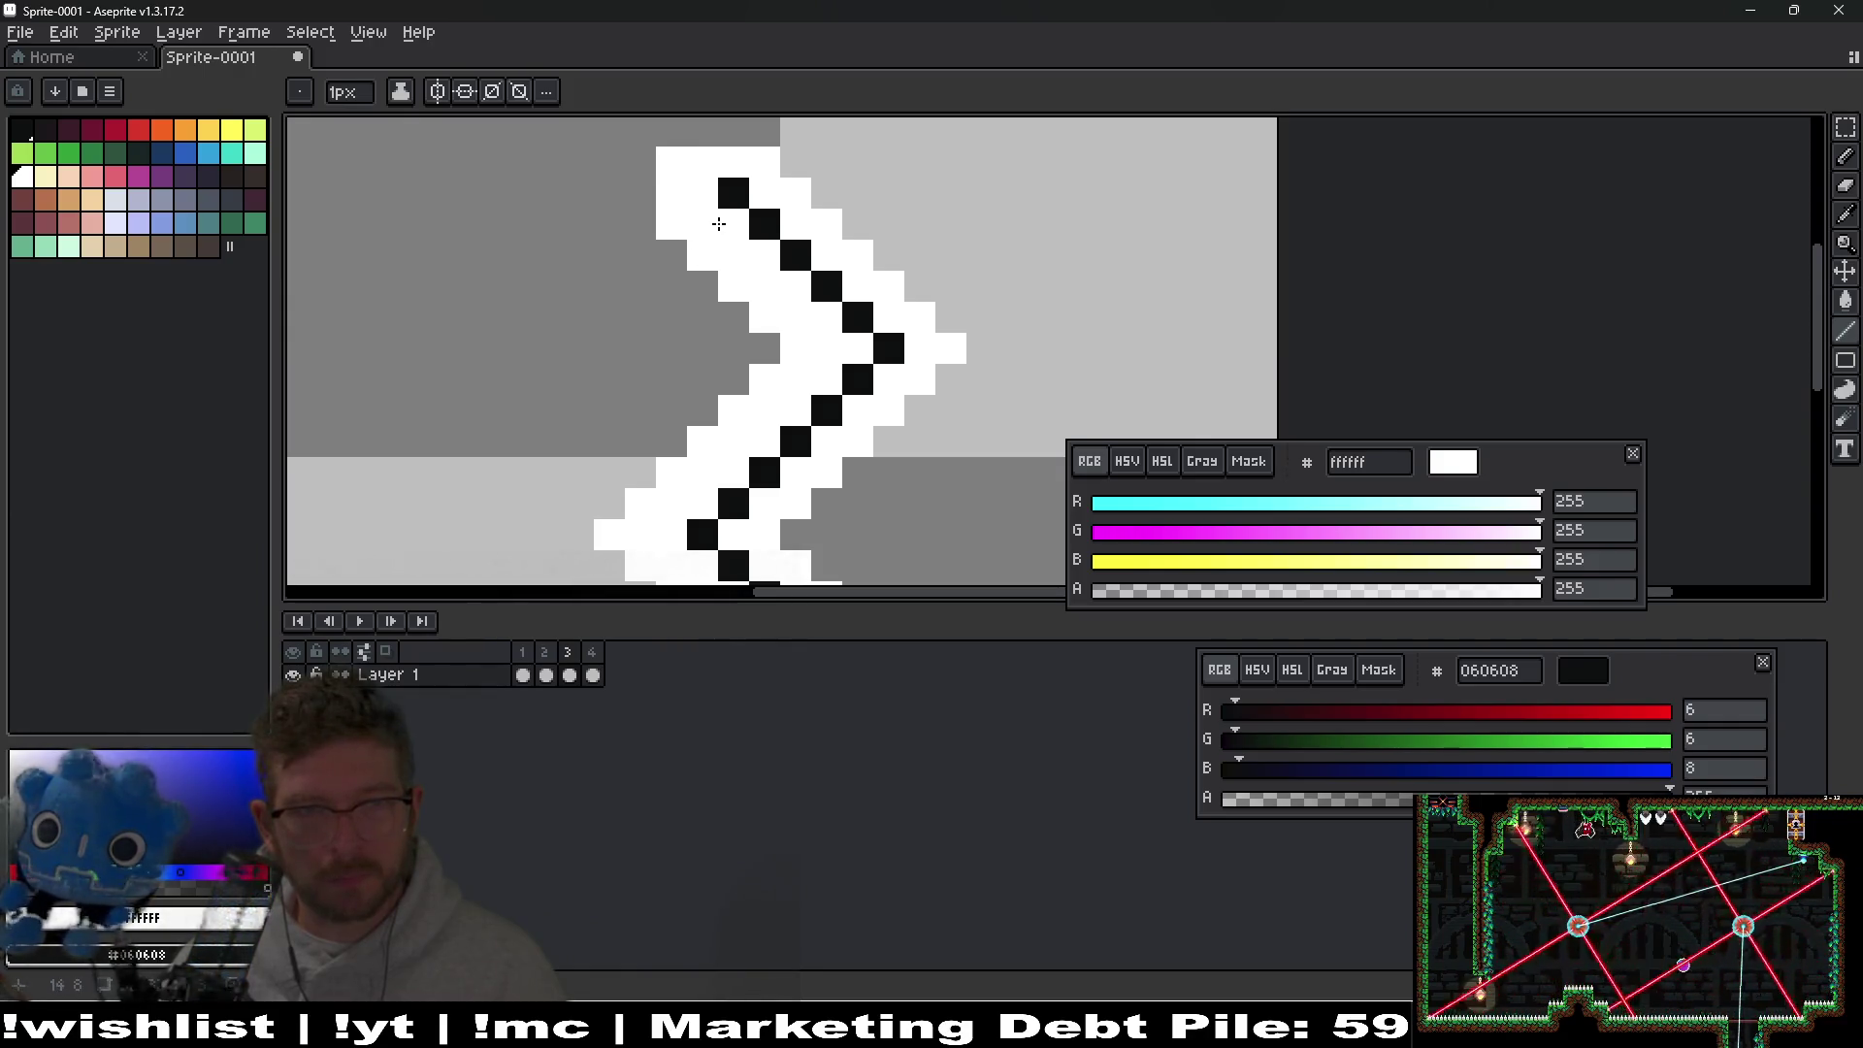
mouse_move(723, 218)
mouse_down()
mouse_move(870, 362)
mouse_move(732, 241)
mouse_up()
key(ctrl+z)
mouse_move(845, 363)
mouse_down()
mouse_move(891, 294)
mouse_move(724, 444)
mouse_move(817, 428)
mouse_move(854, 334)
mouse_up()
key(ctrl+z)
mouse_move(830, 345)
mouse_down()
mouse_move(800, 346)
mouse_move(910, 469)
mouse_up()
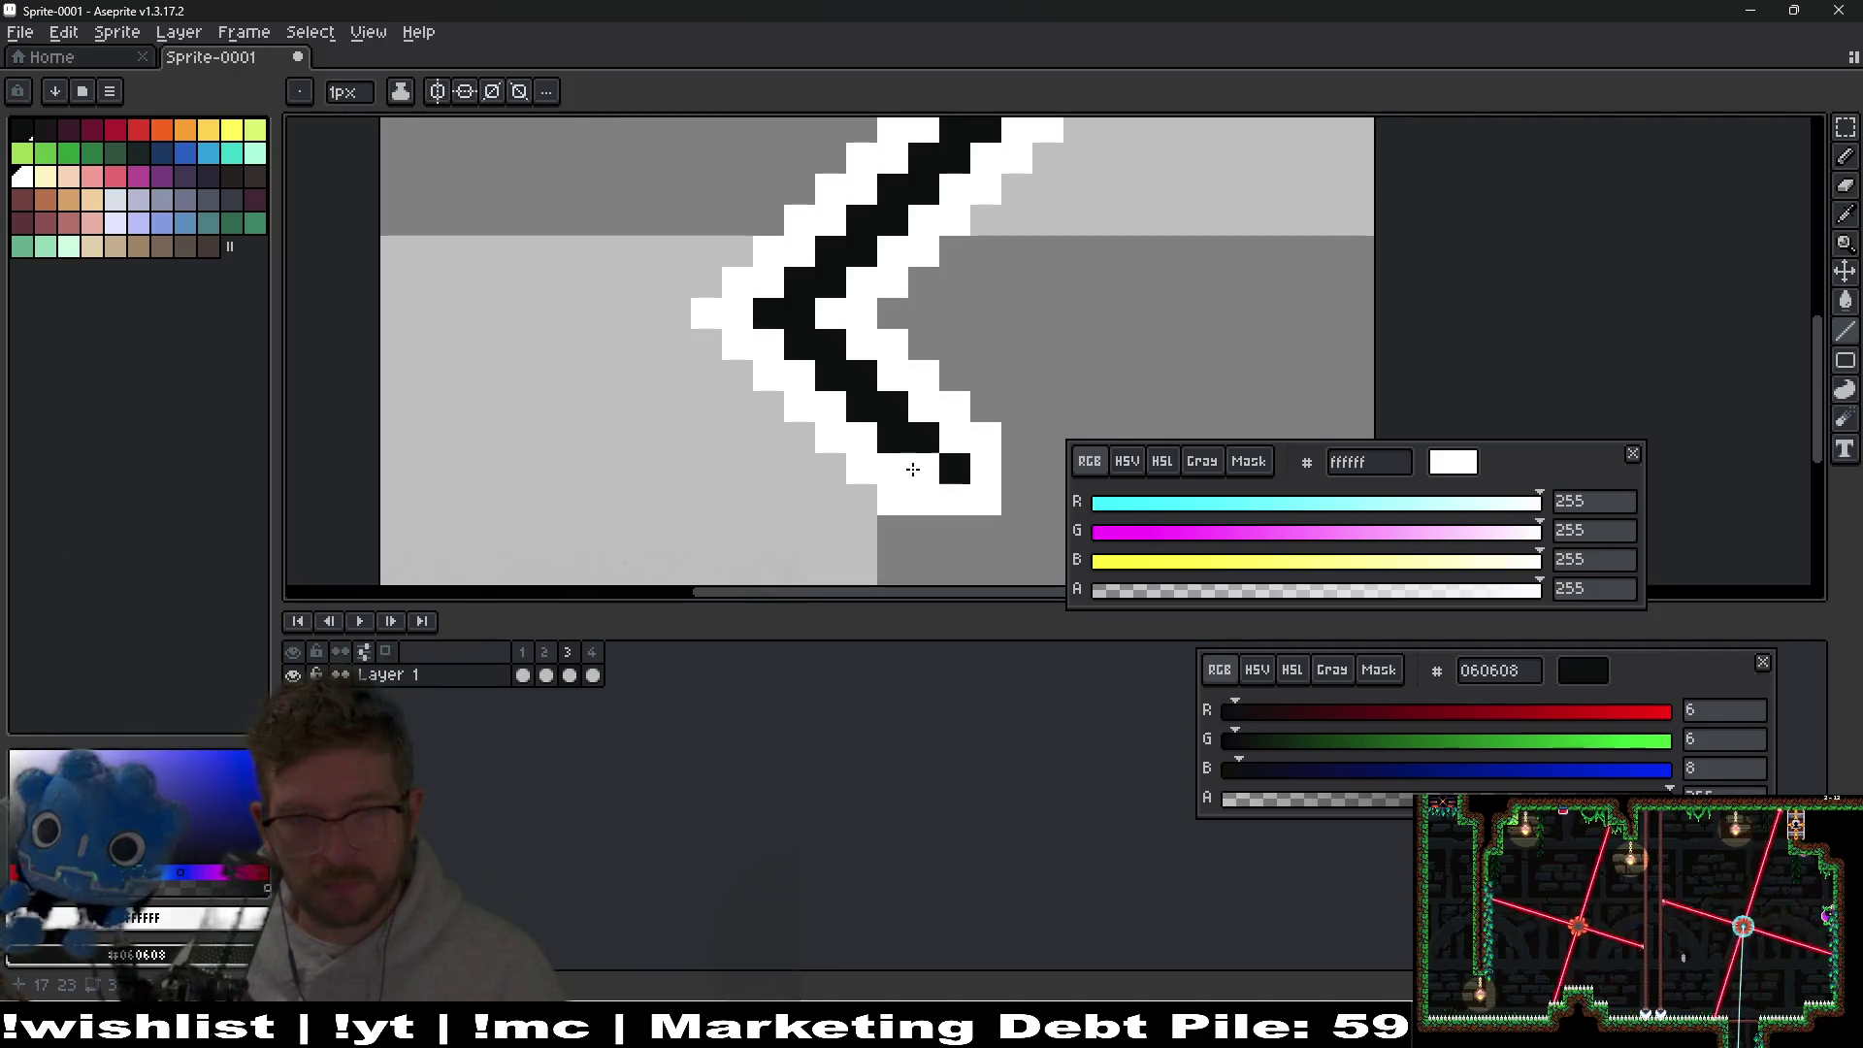
Play the animation and stop it on frame 3 to review.
scroll(912, 469, down, 5)
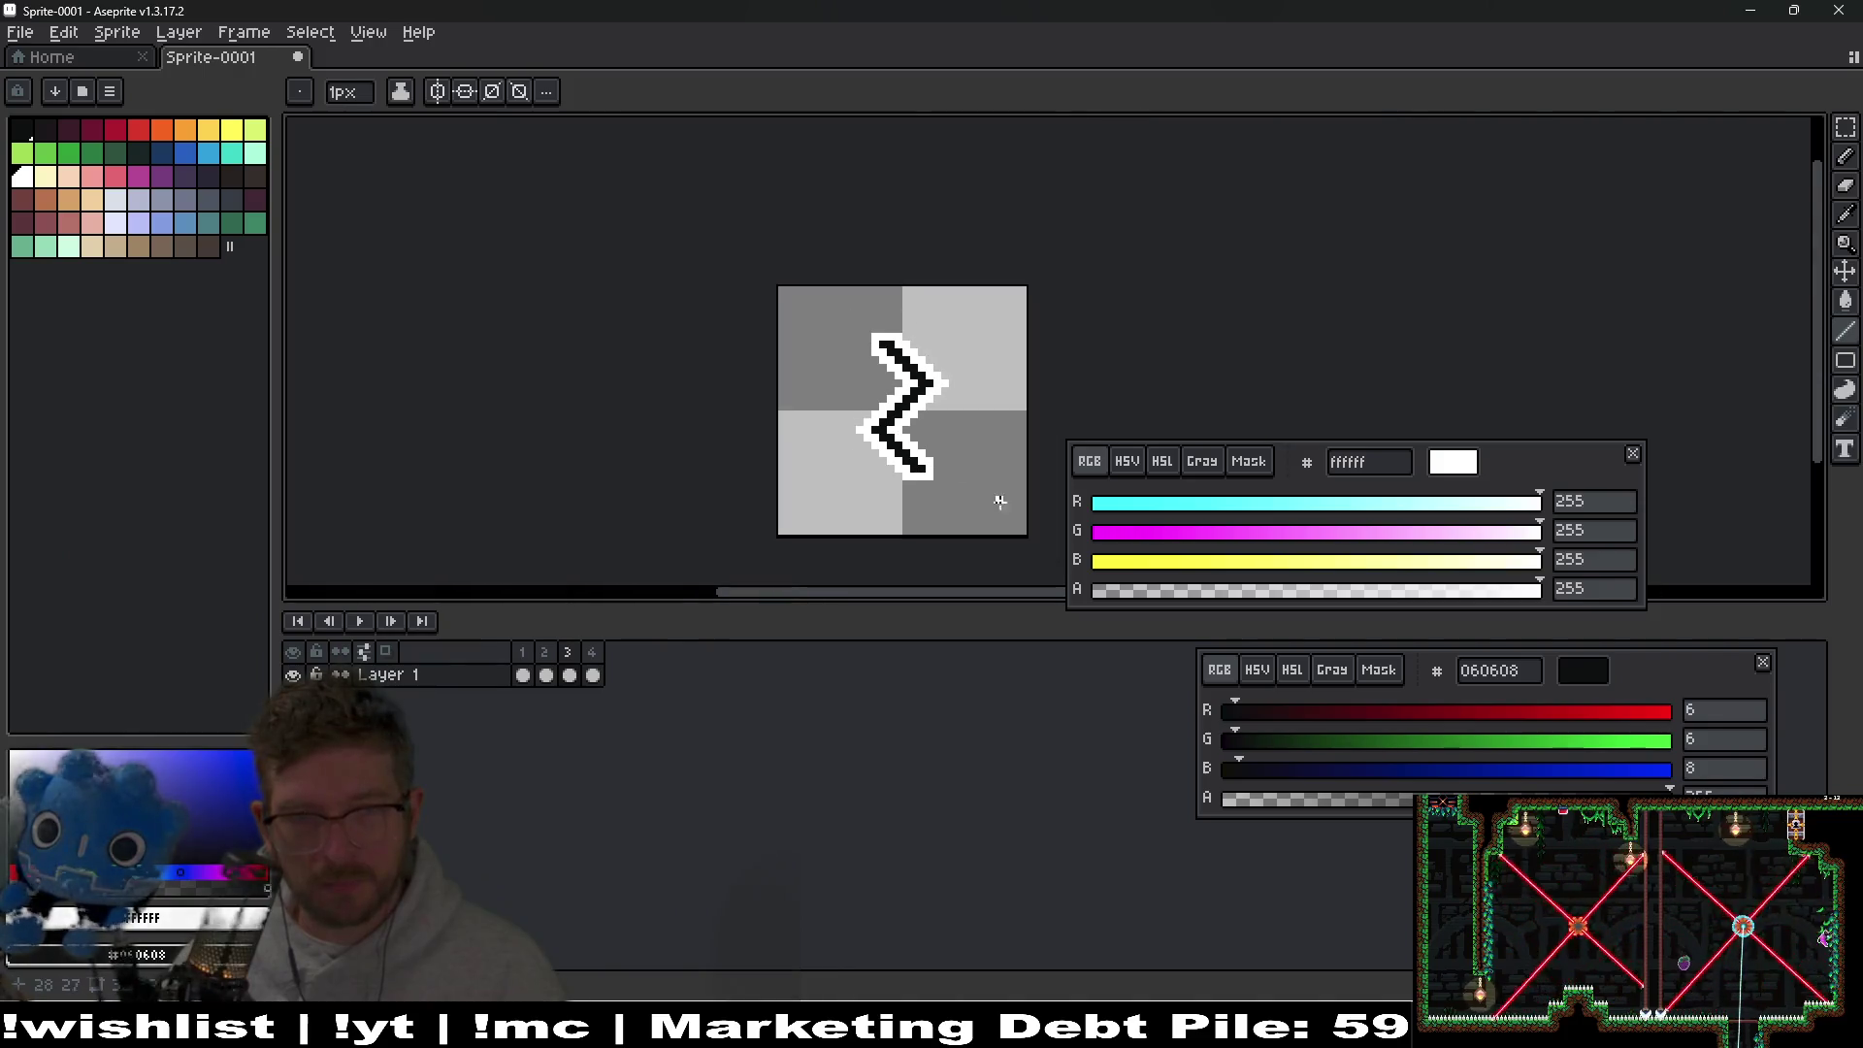
click(358, 621)
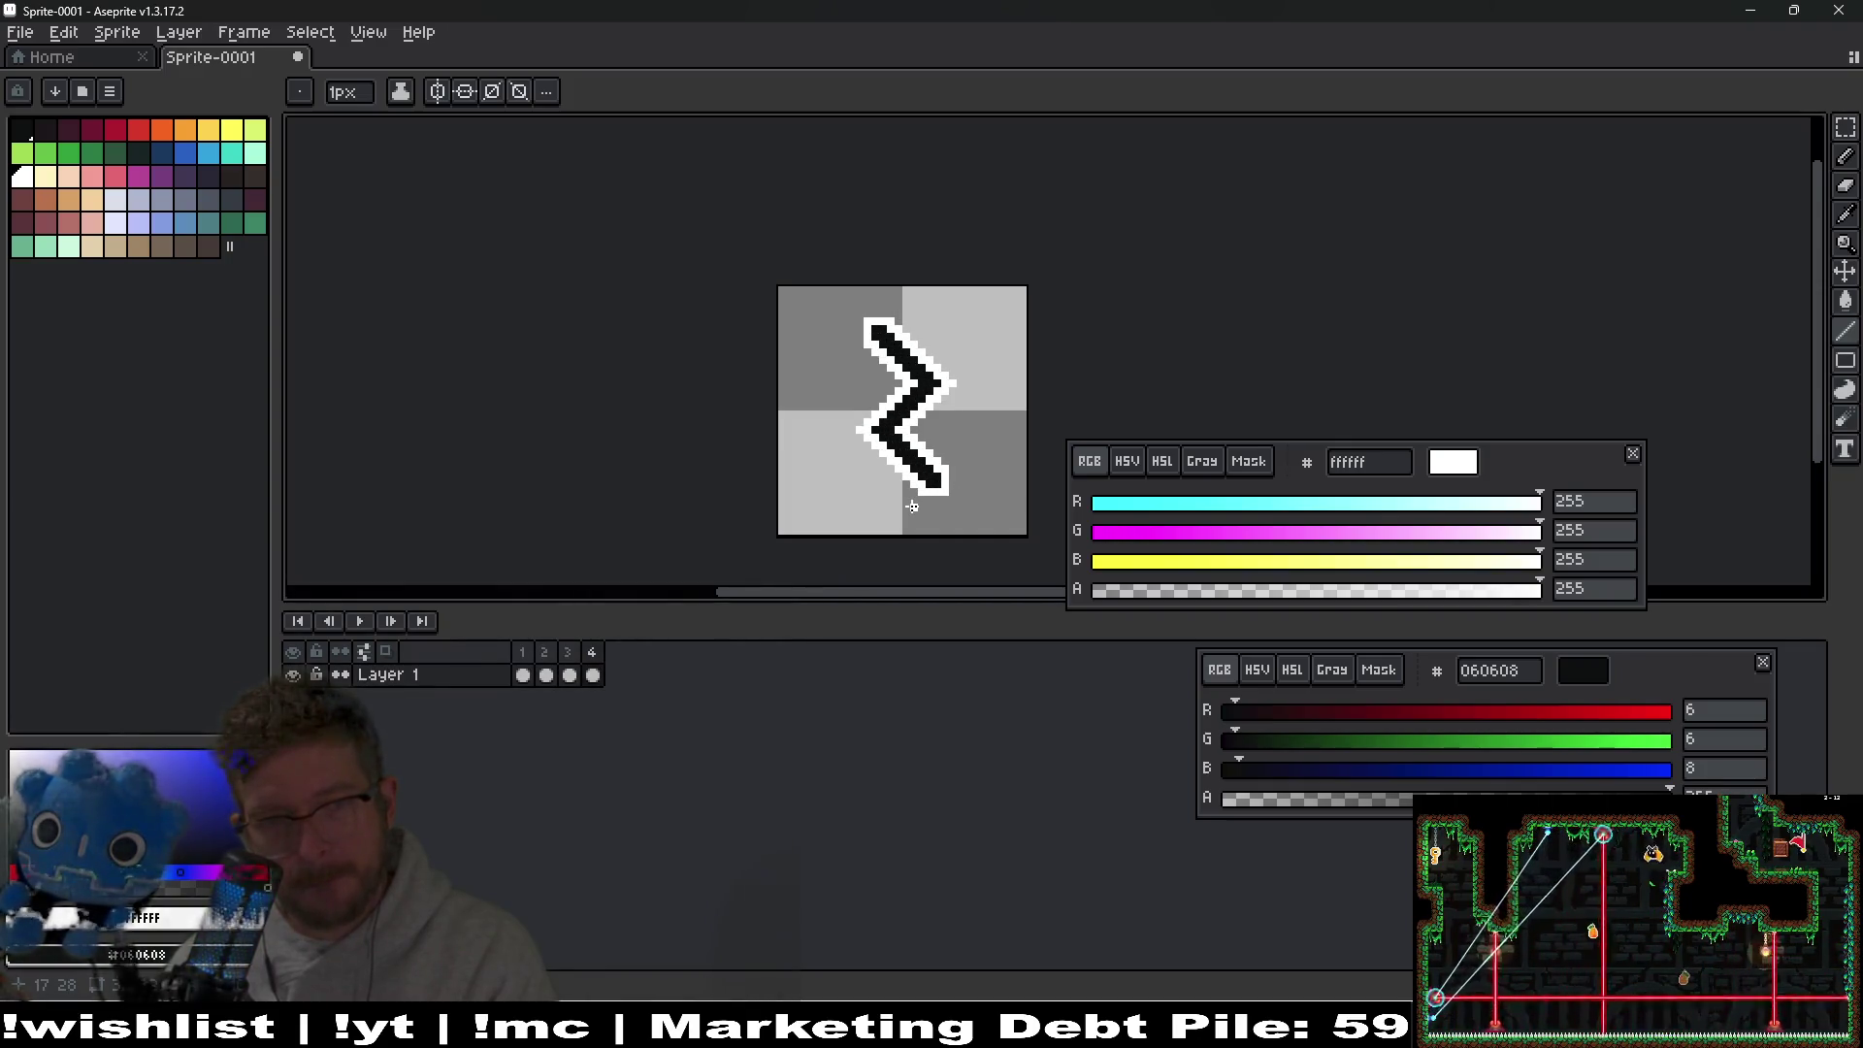
click(568, 671)
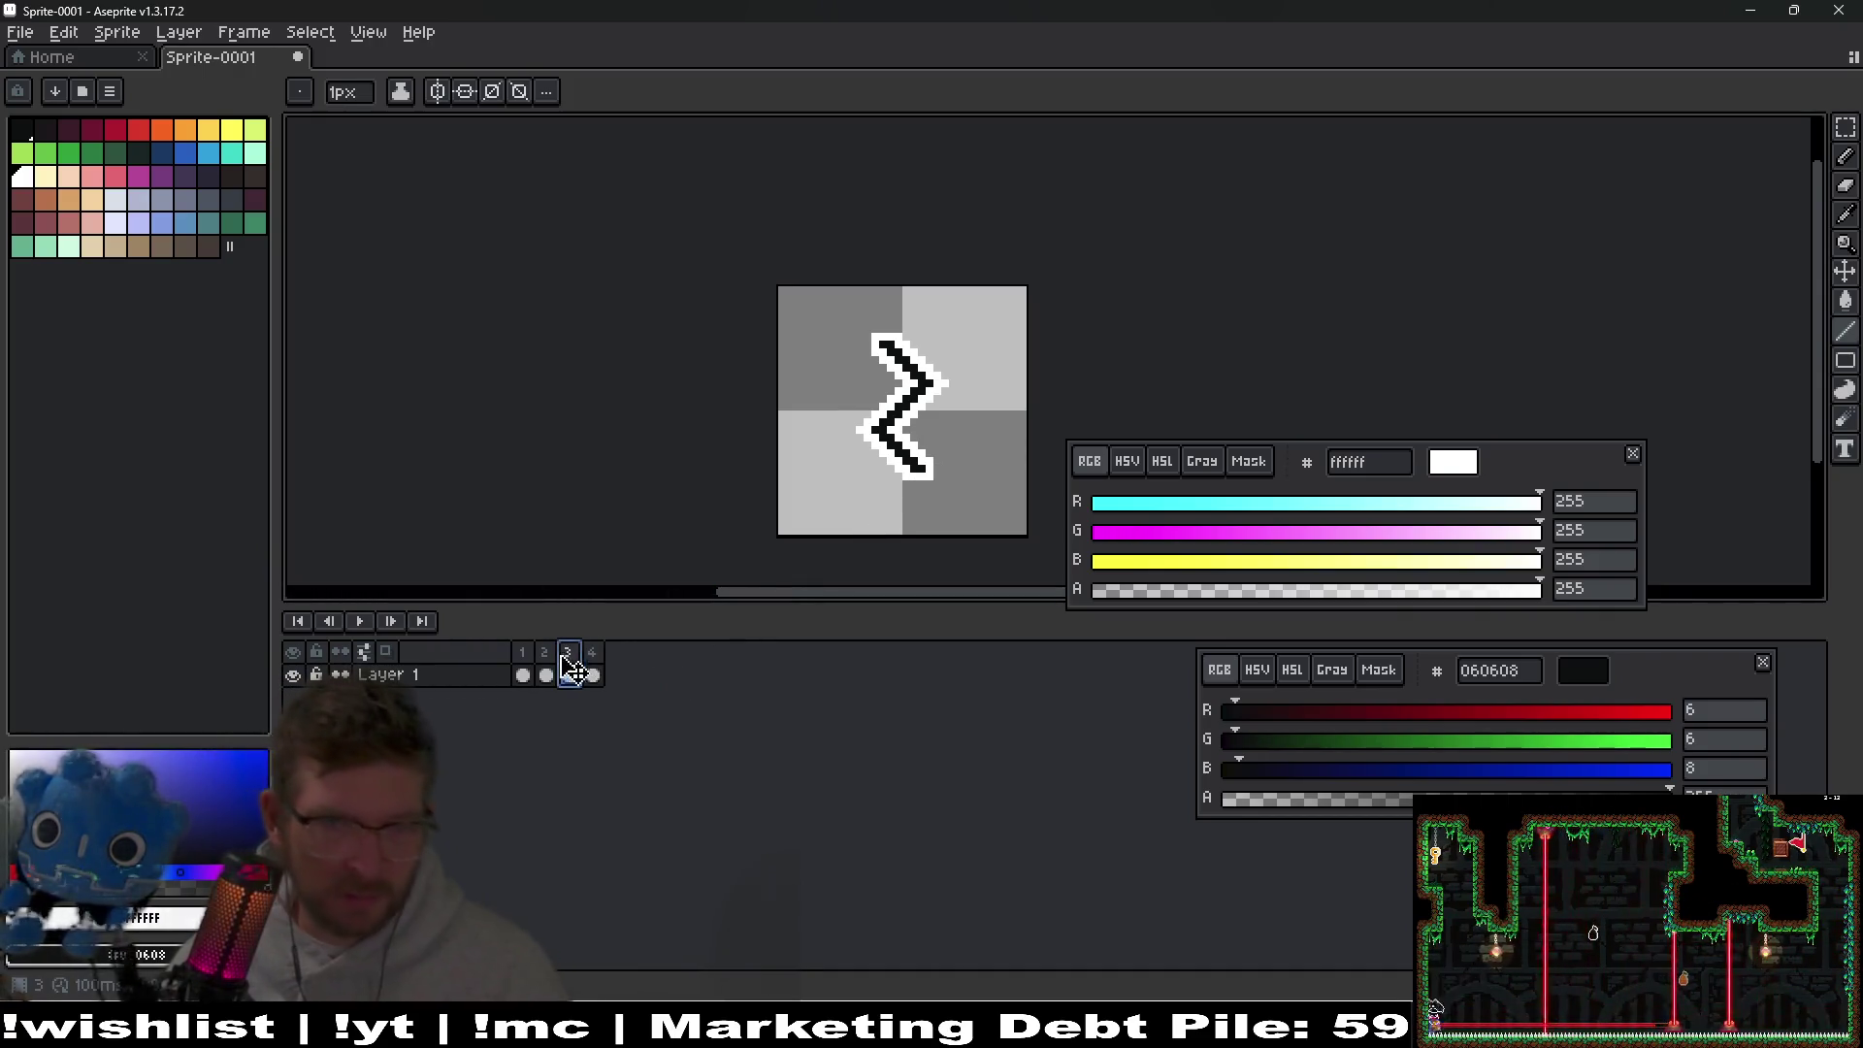
On frame 2, undo the recent line strokes that thickened the zigzag.
click(545, 674)
scroll(861, 452, up, 1)
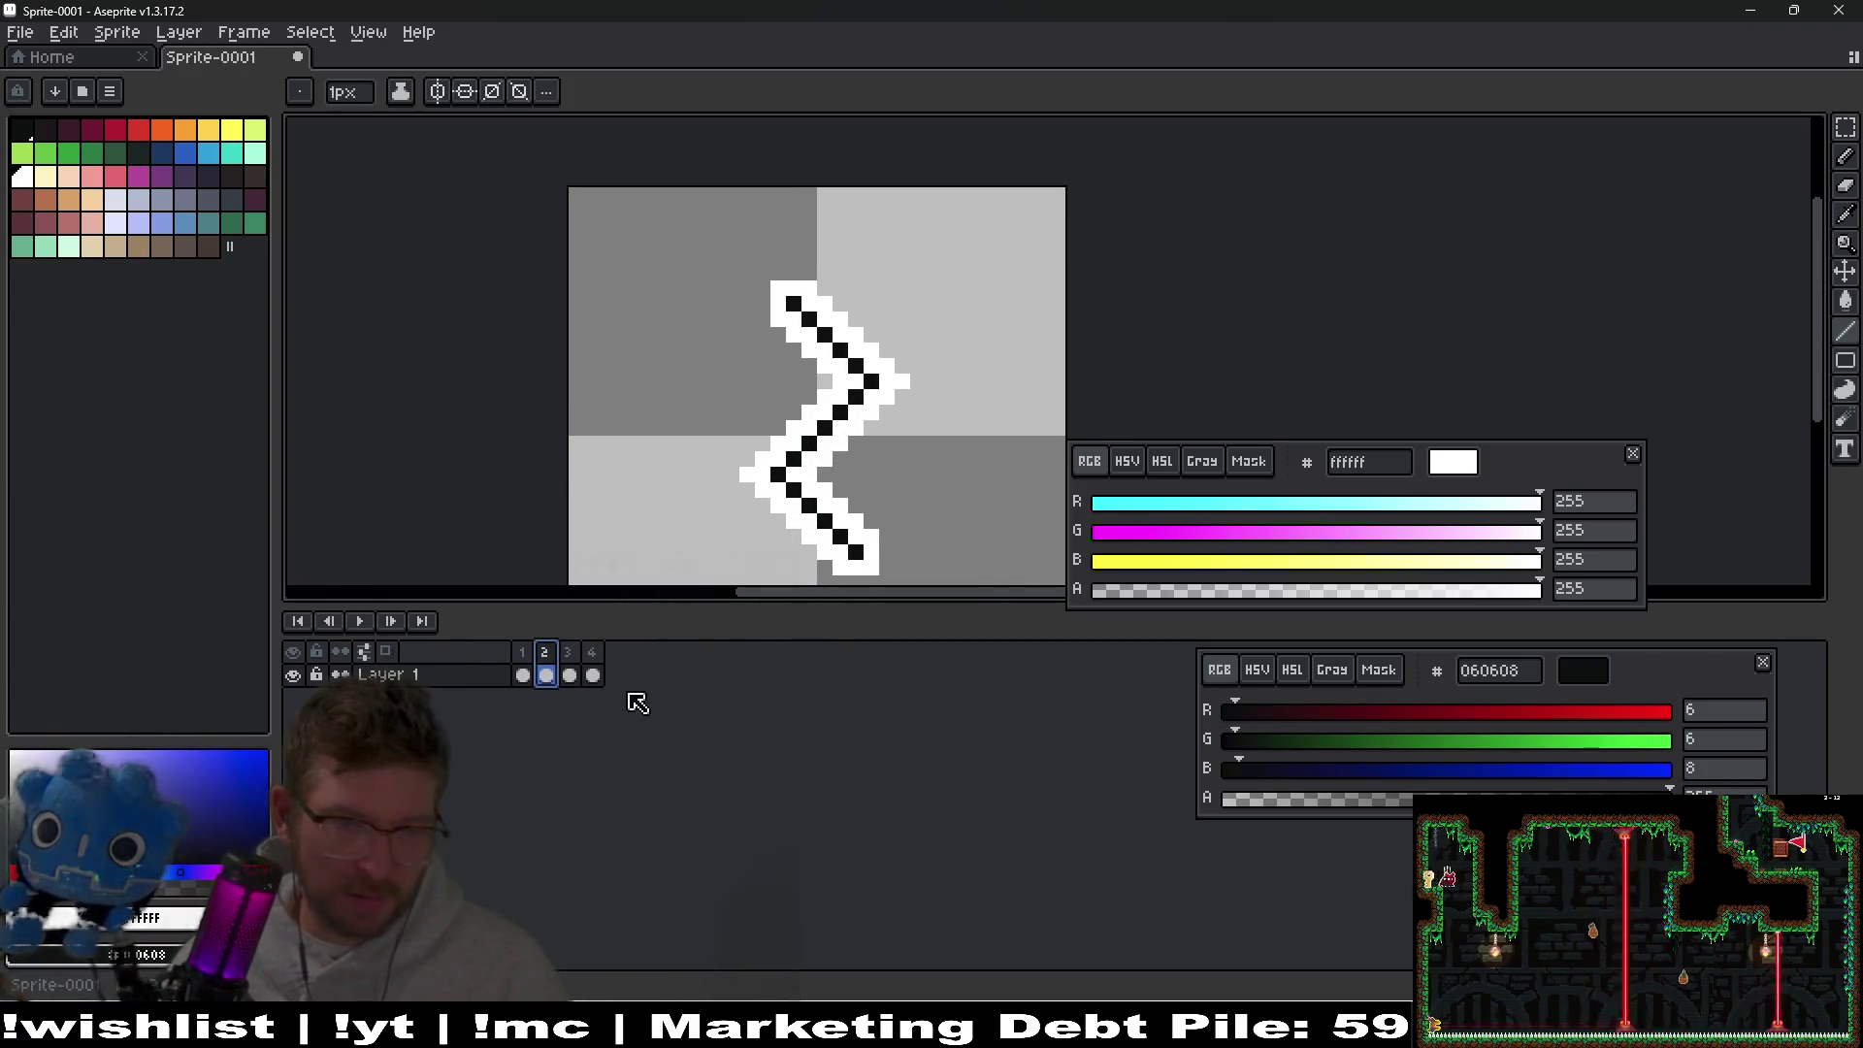
key(ctrl+z)
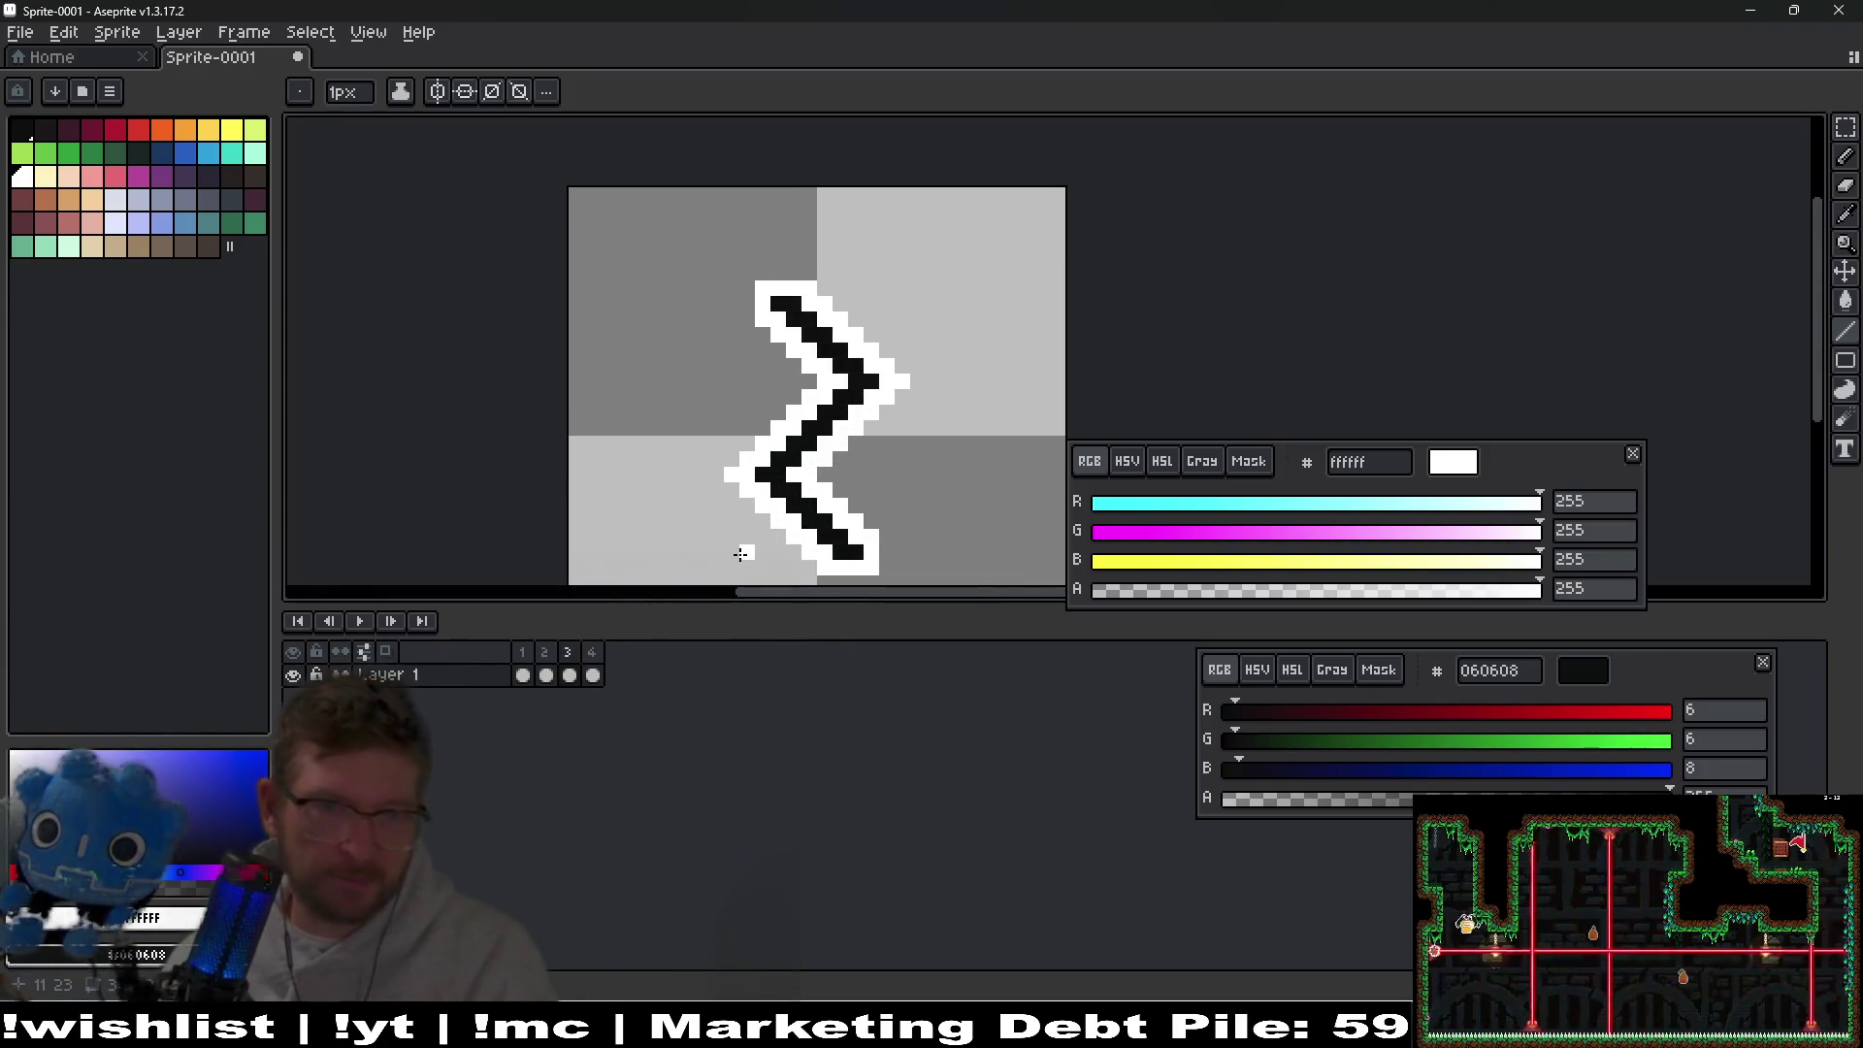
scroll(864, 419, up, 1)
key(v)
key(ctrl+z)
key(ctrl+z)
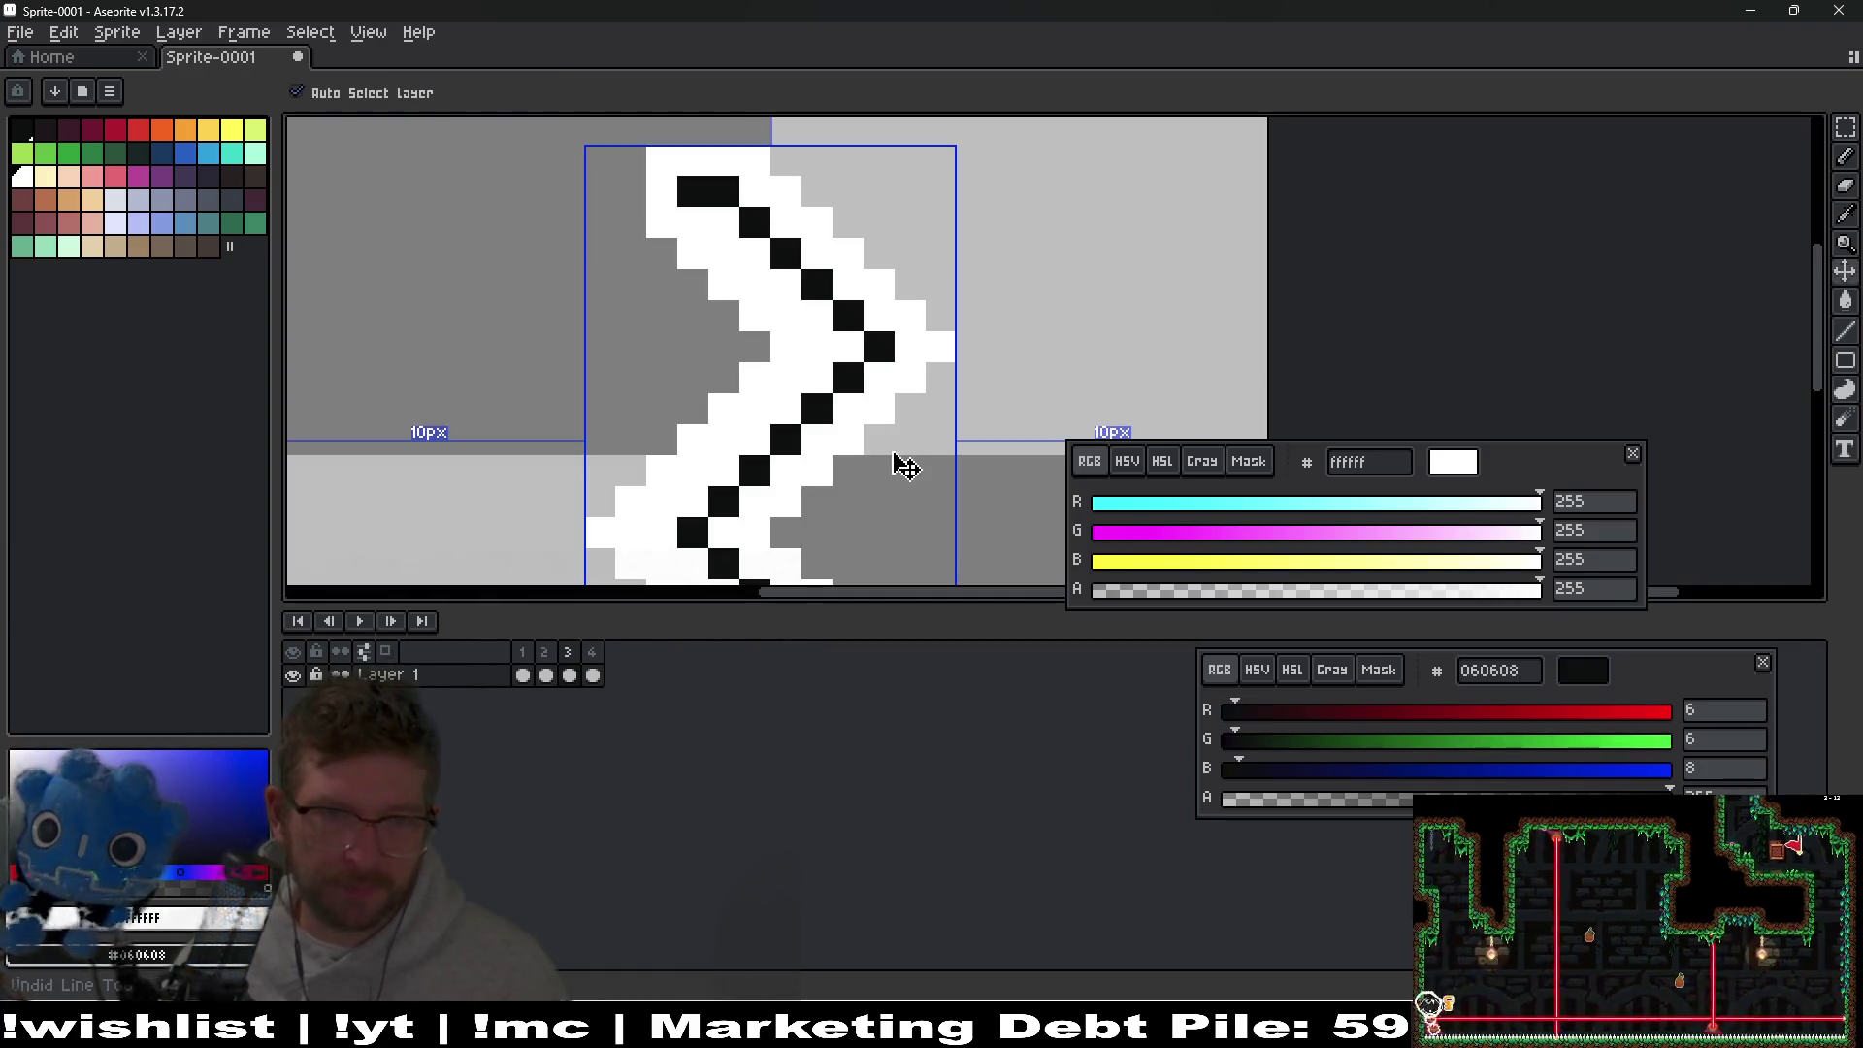
key(b)
key(ctrl+z)
key(v)
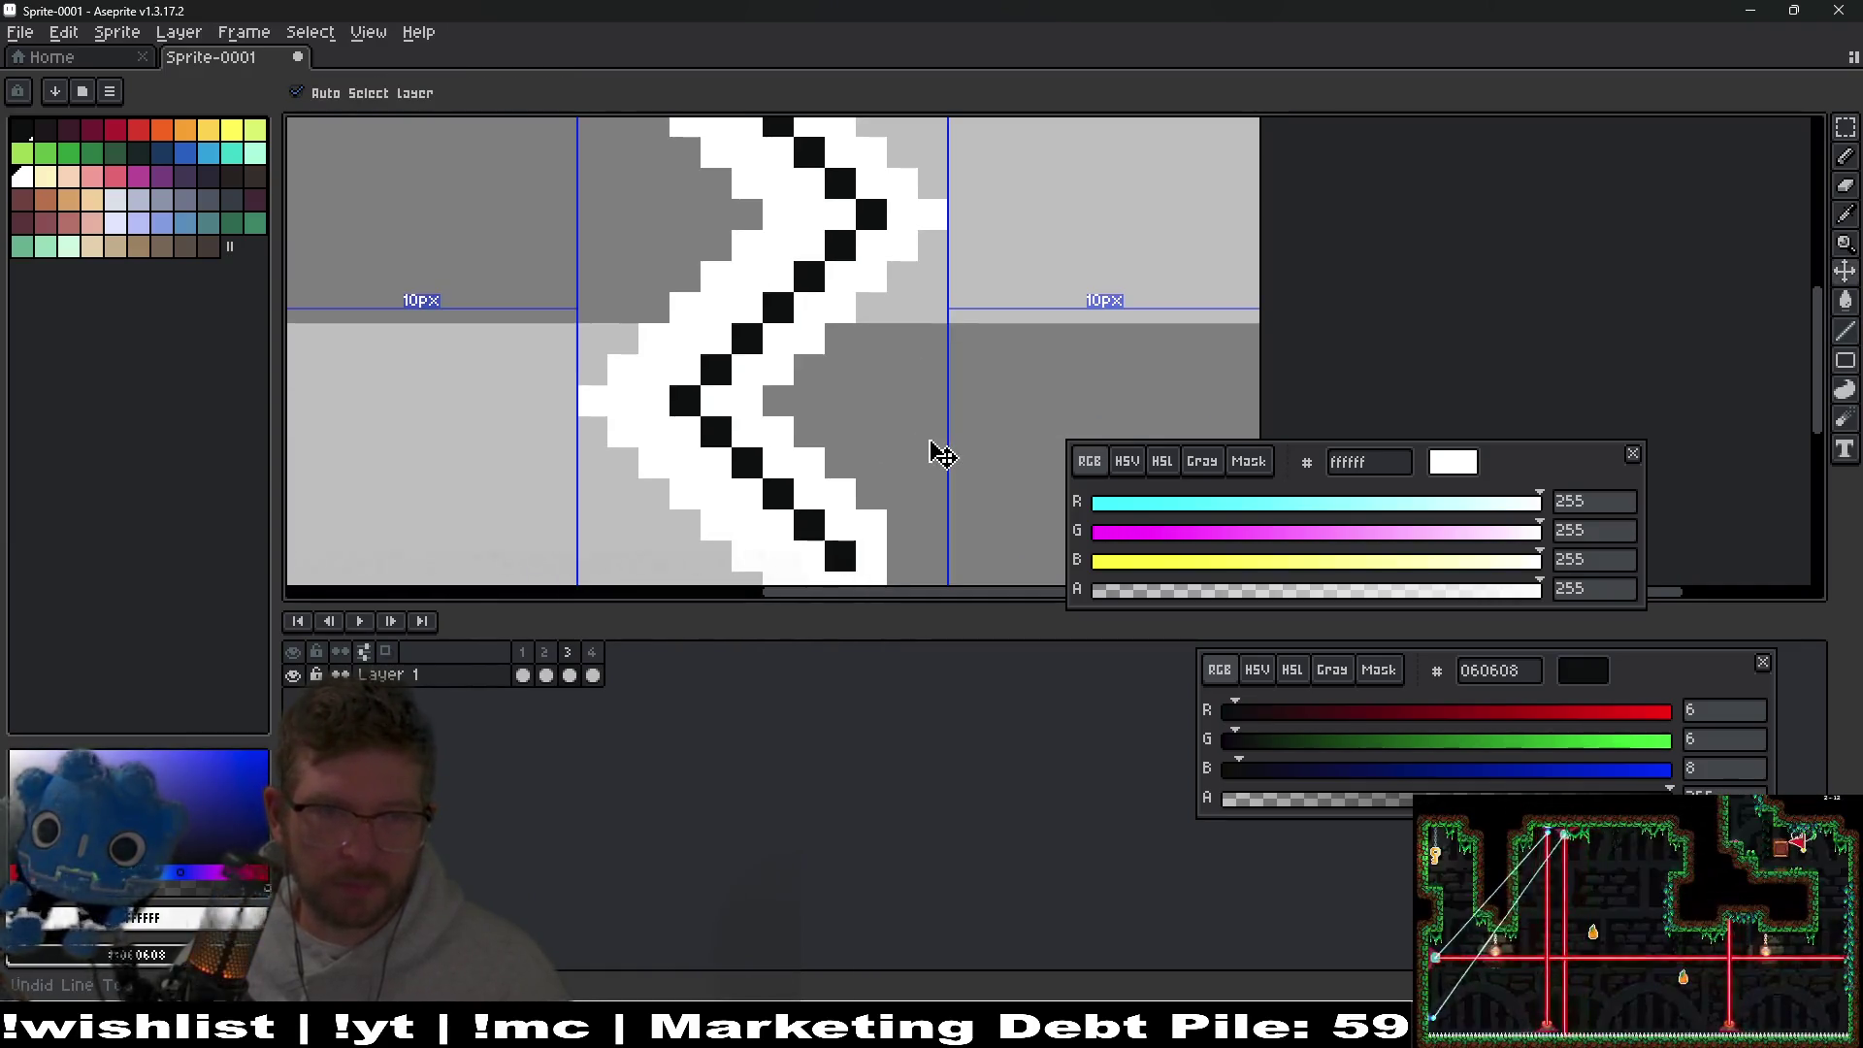
scroll(873, 427, up, 1)
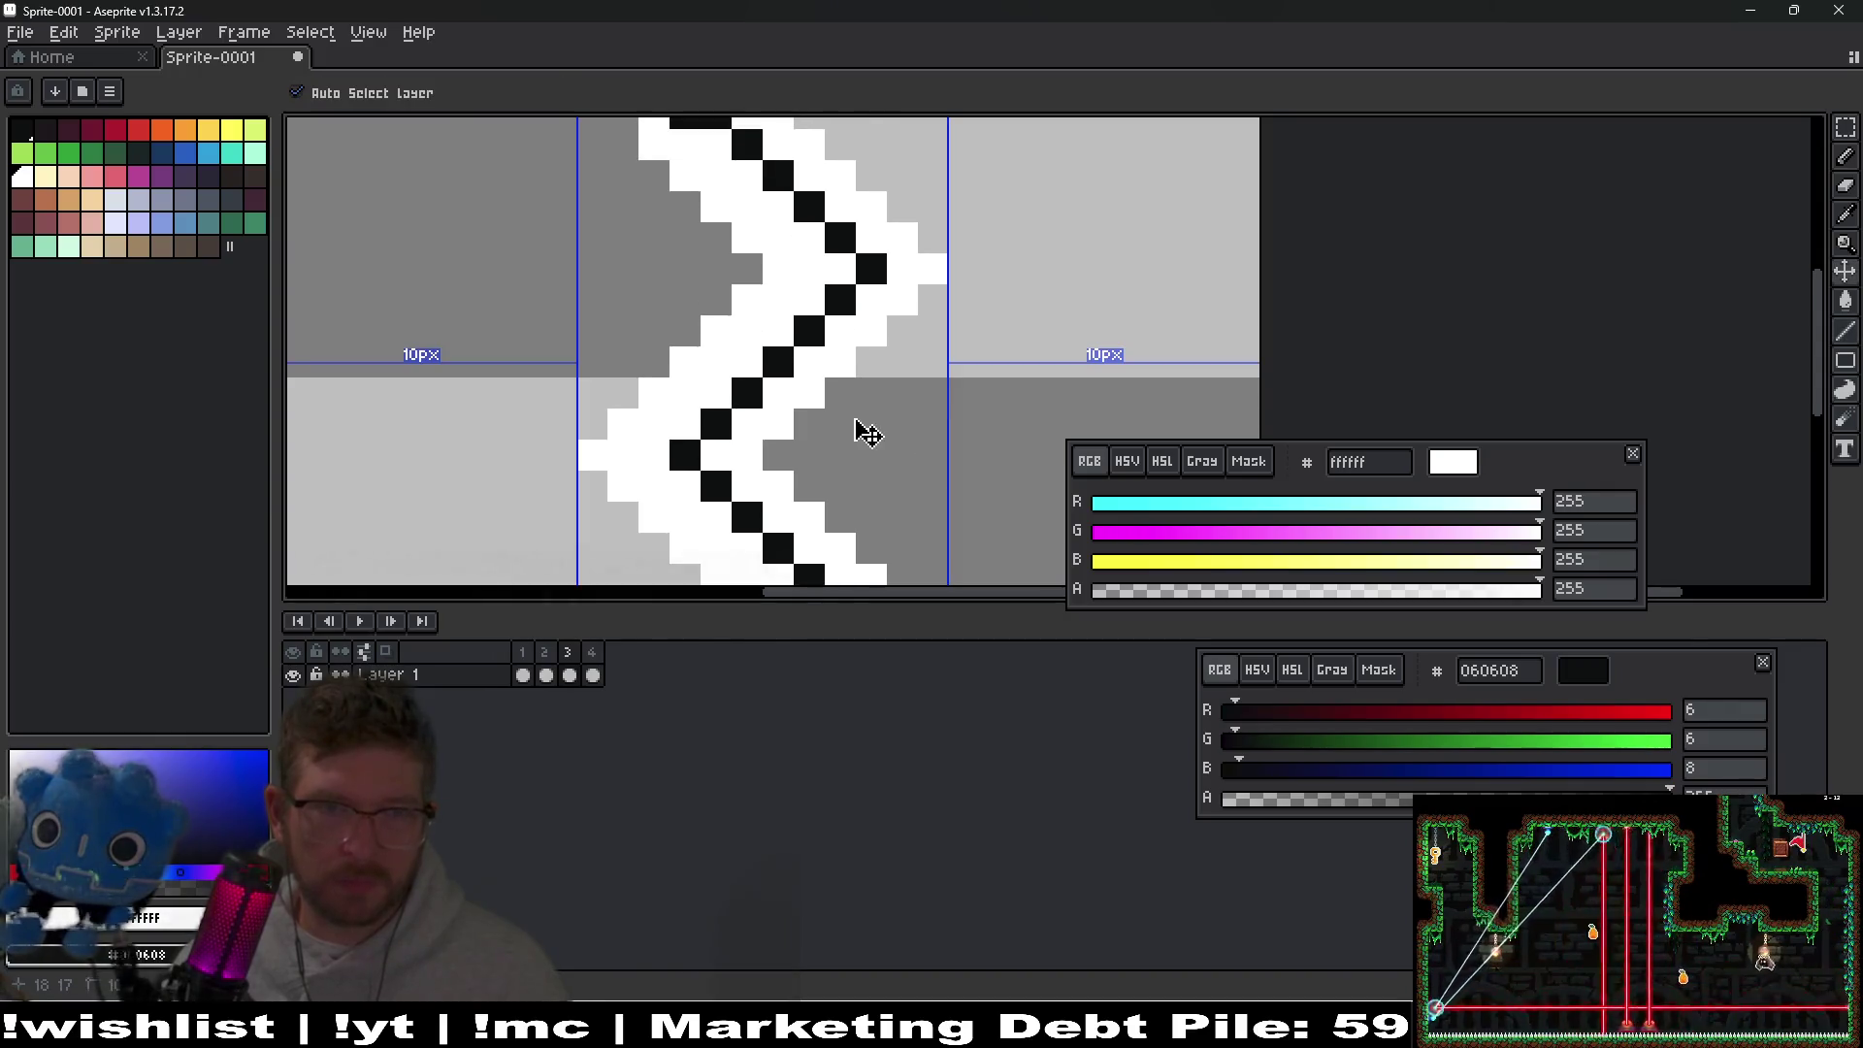
On frame 3, paint a white diagonal outline and thicken the black zigzag diagonally.
key(Right)
key(Right)
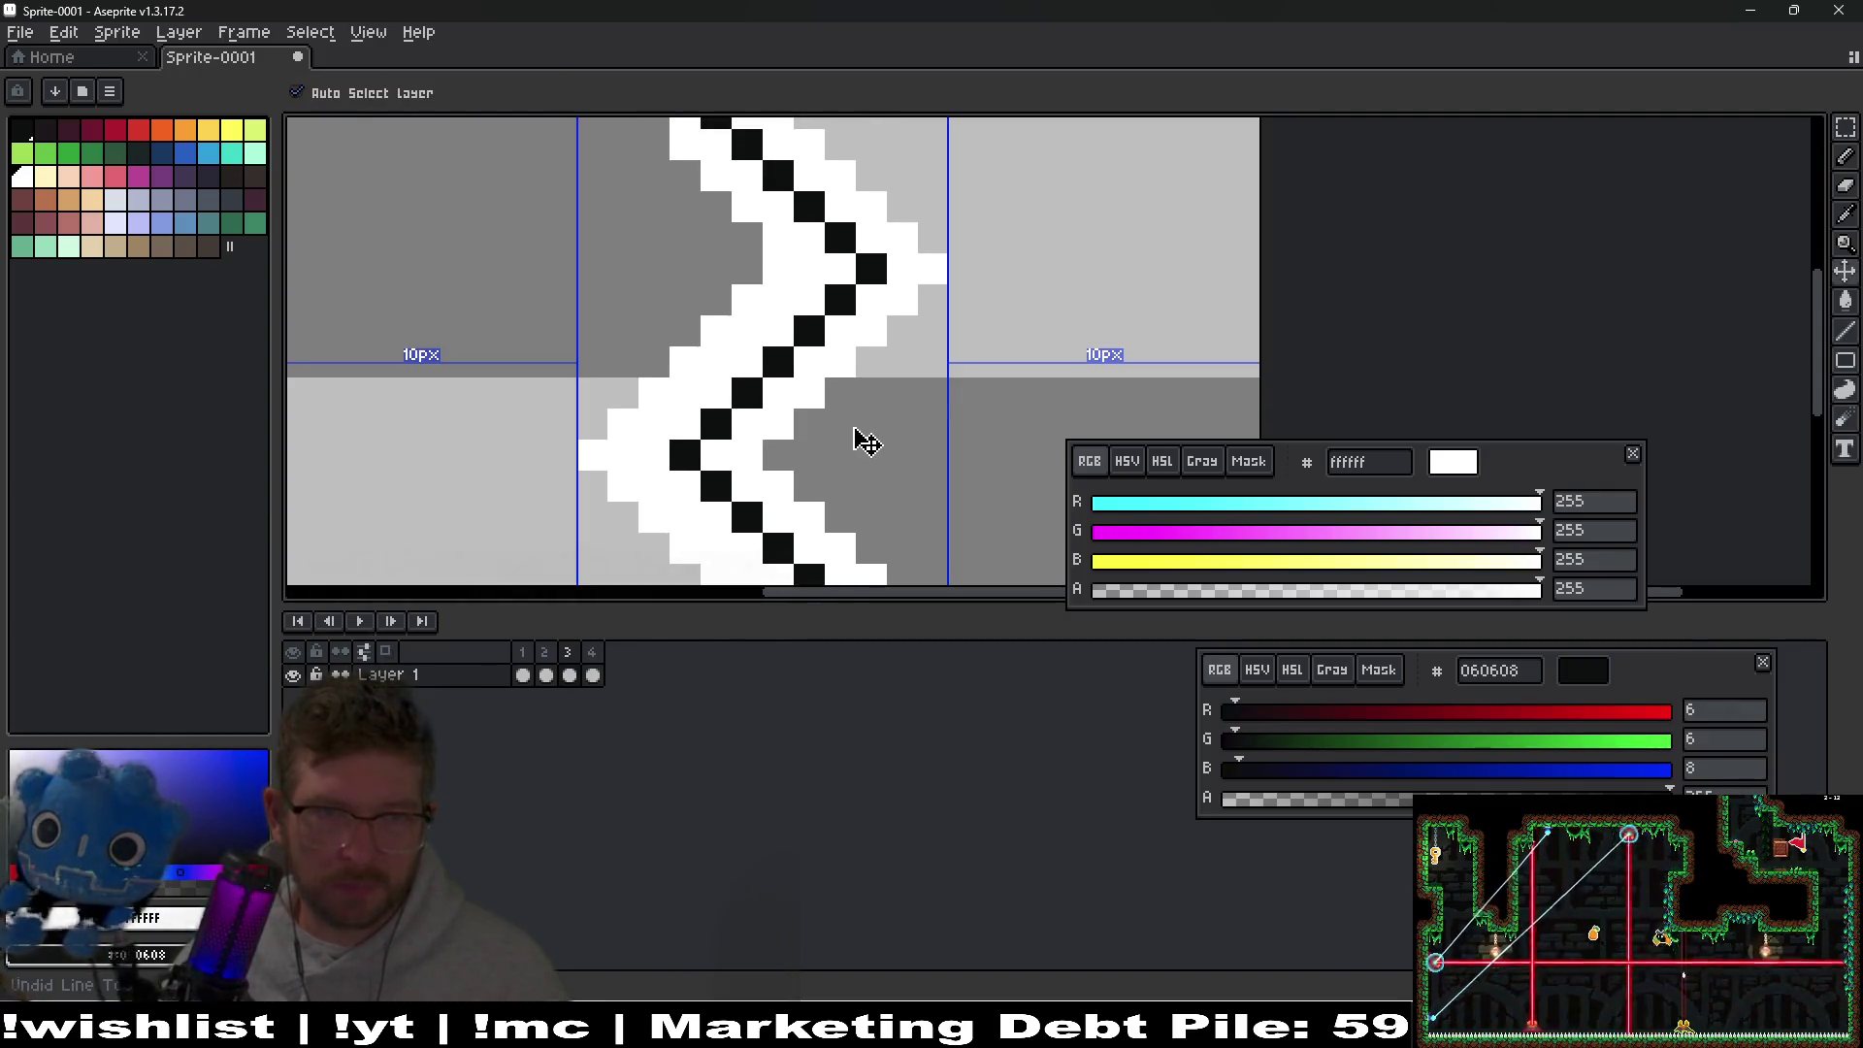
drag(854, 431, 844, 374)
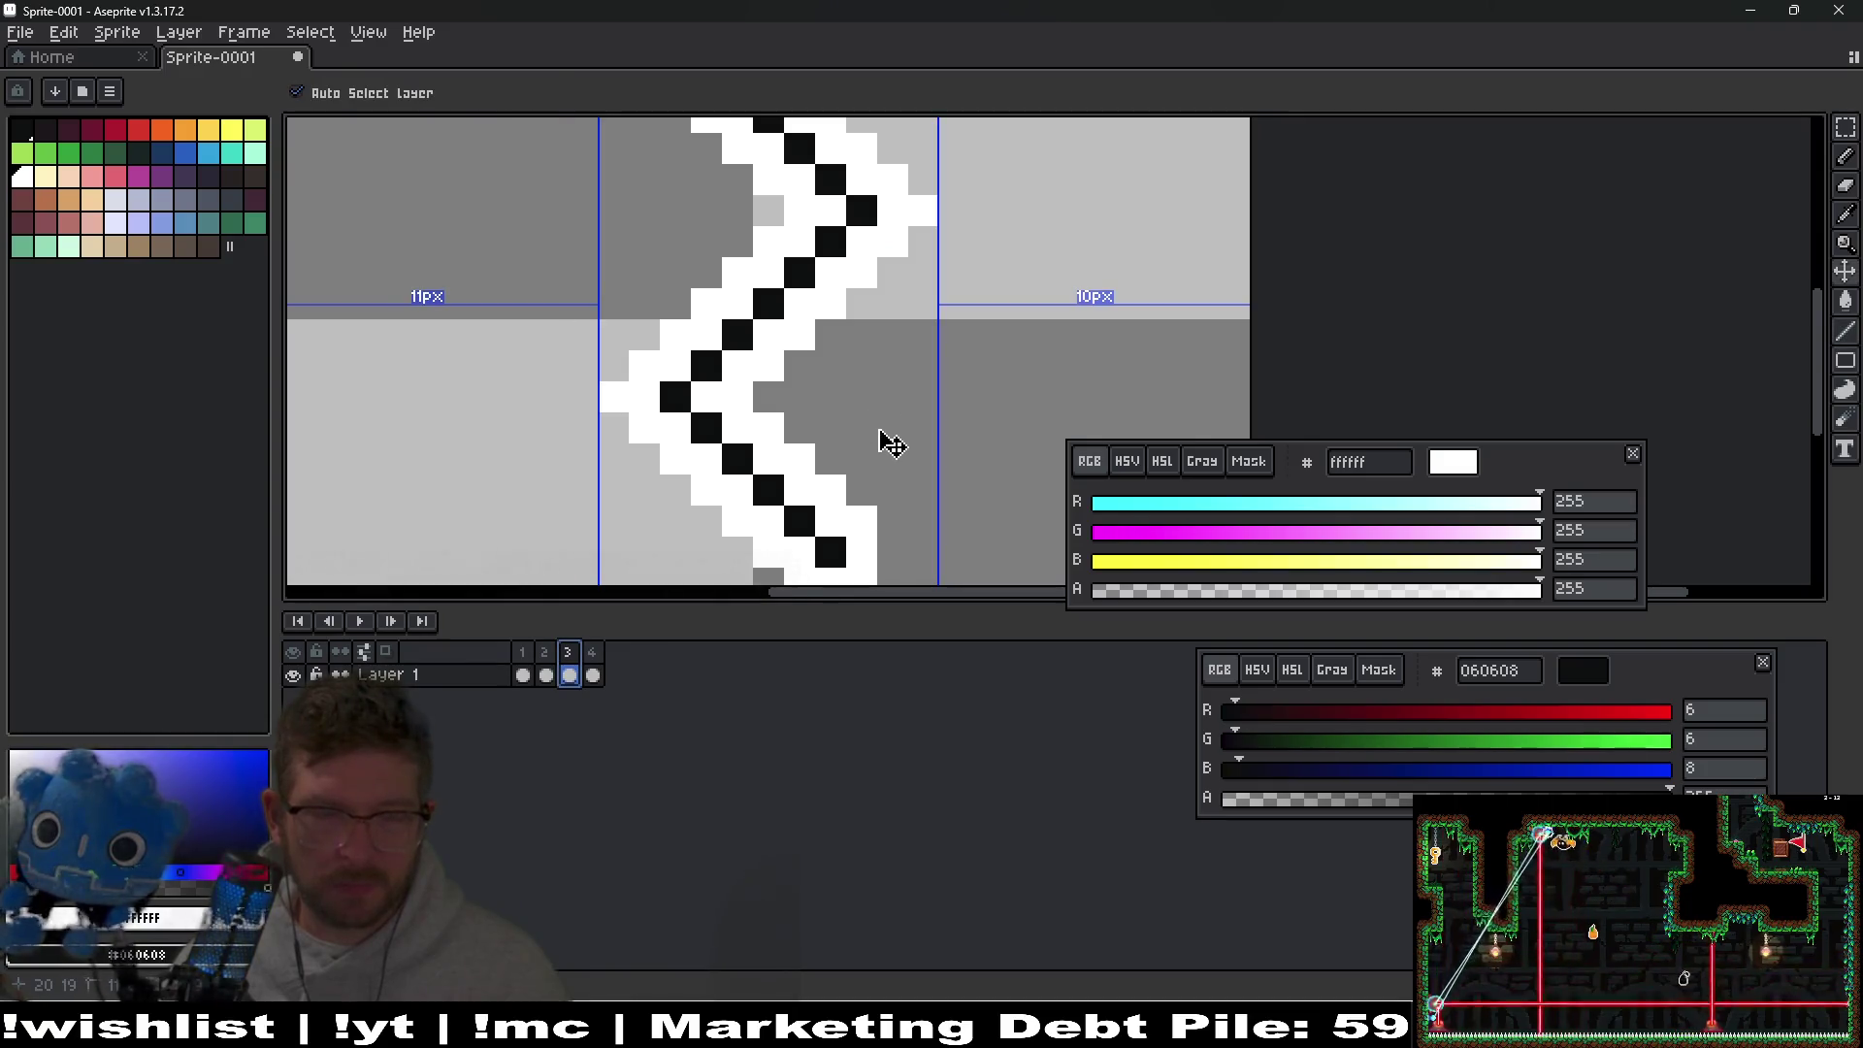
key(b)
key(ctrl+y)
key(e)
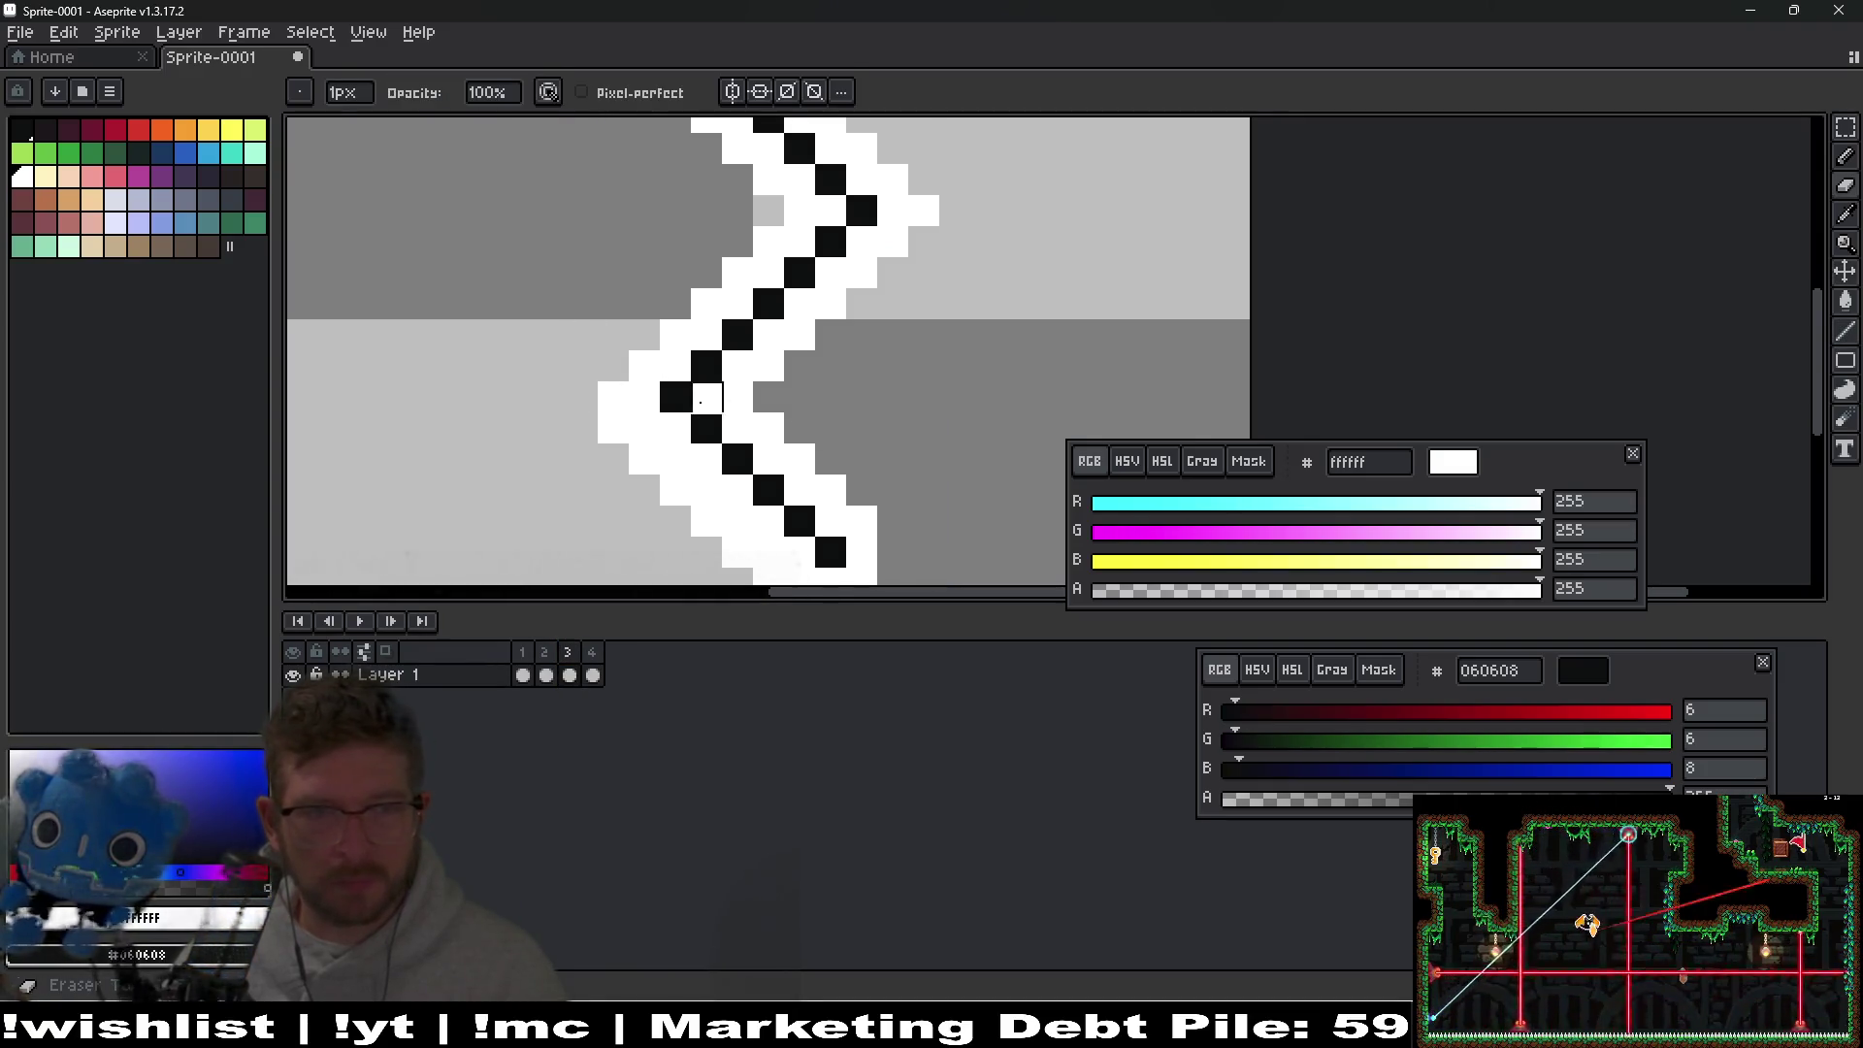
scroll(760, 428, right, 2)
scroll(686, 379, down, 1)
key(b)
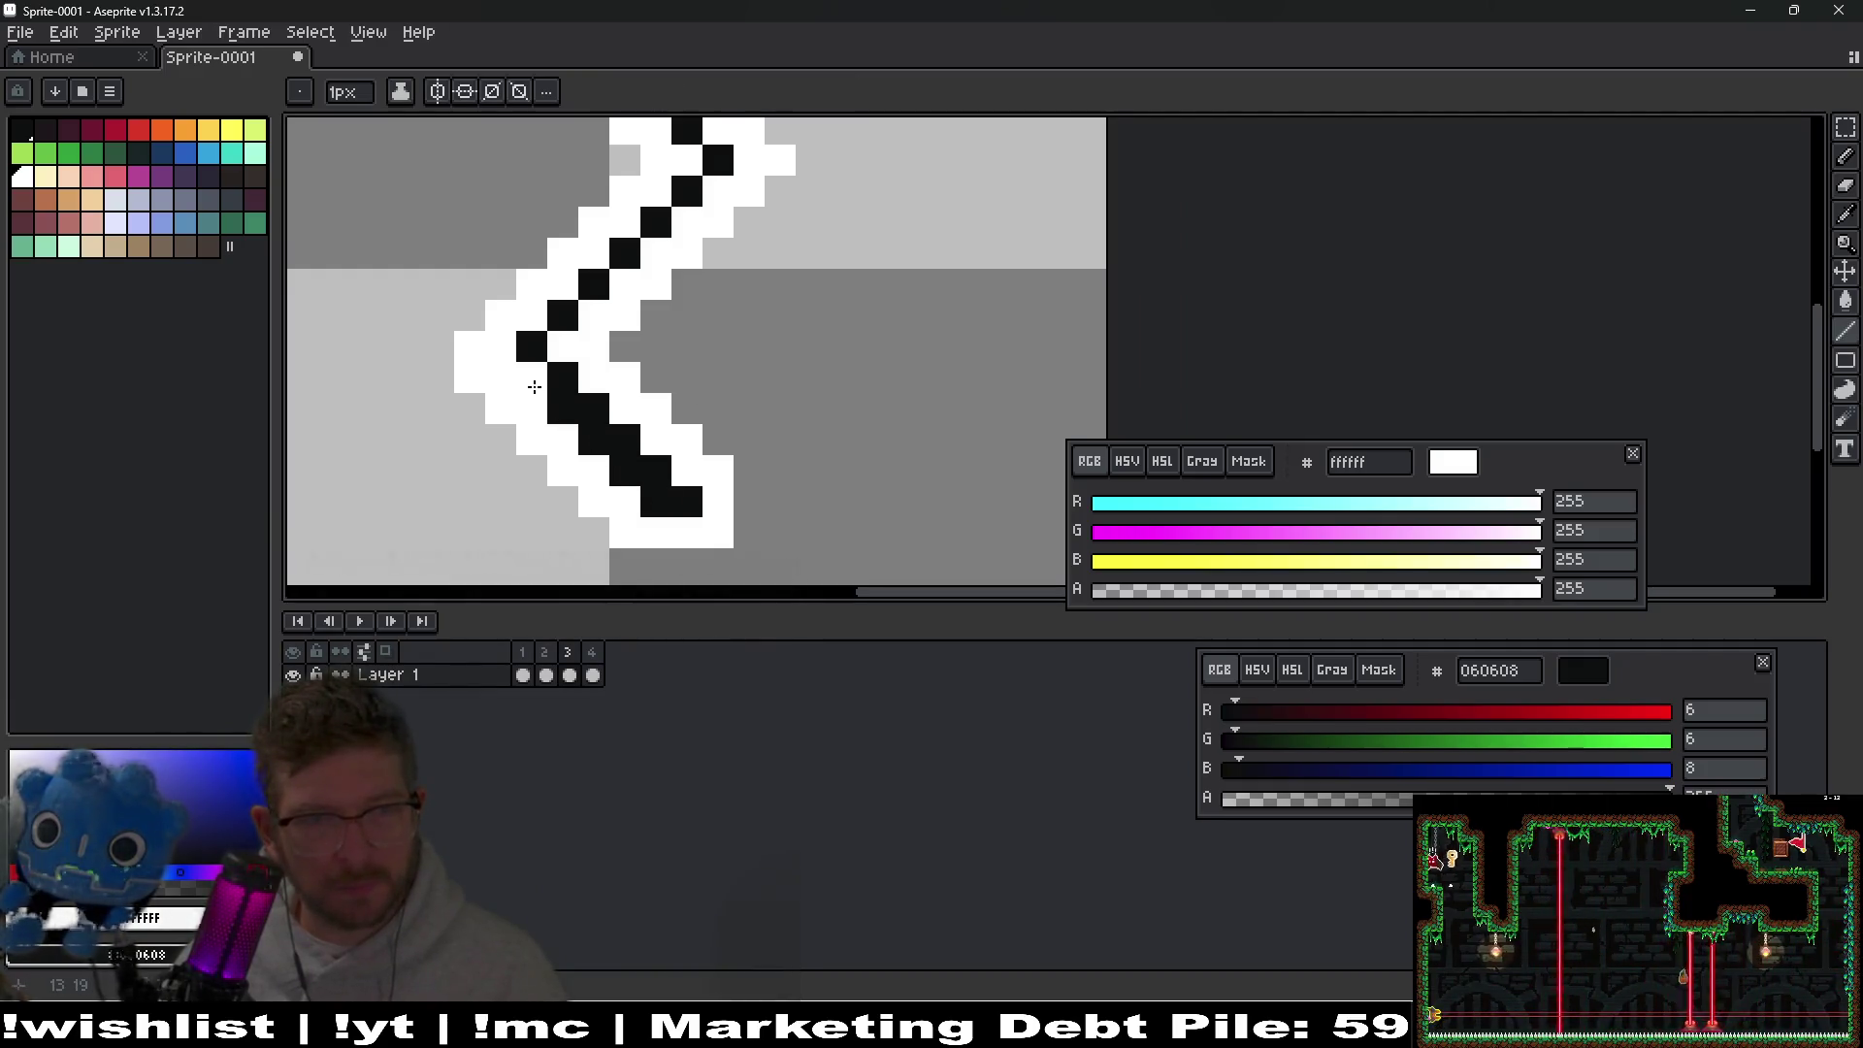
scroll(536, 388, up, 2)
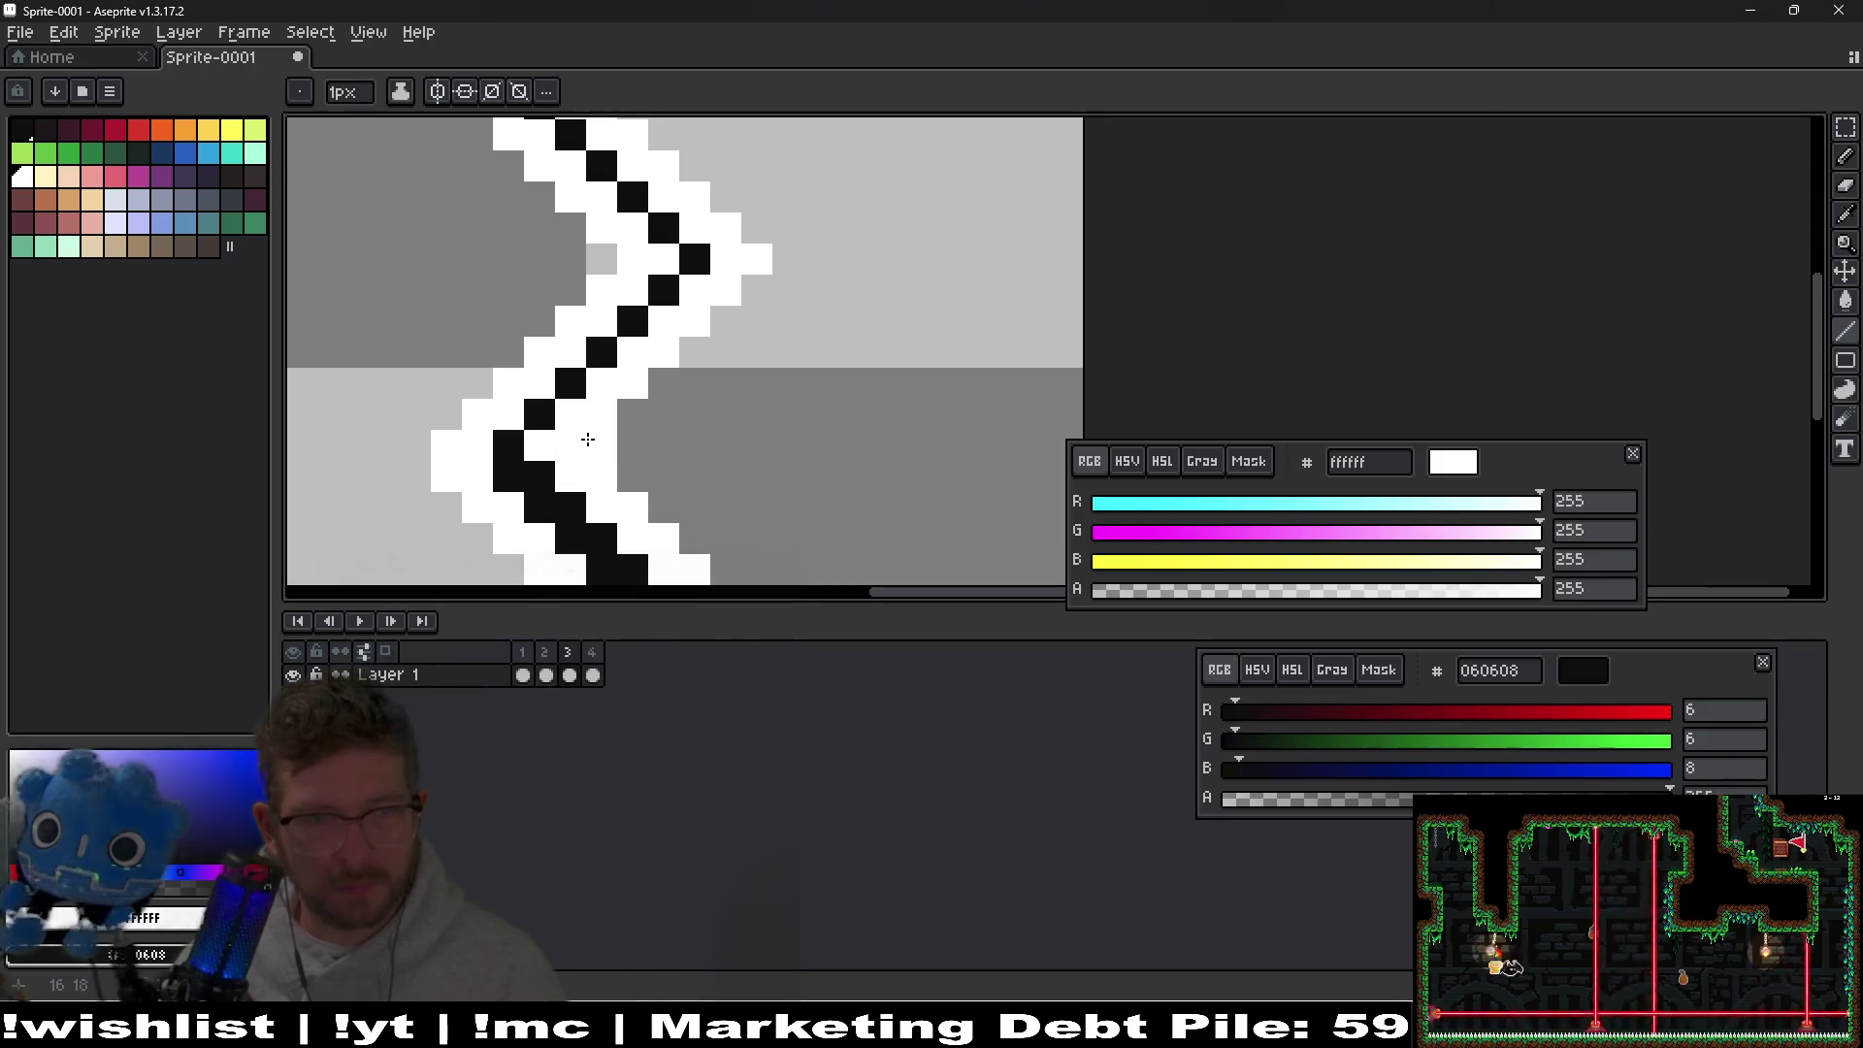
mouse_move(633, 414)
mouse_down()
mouse_move(753, 316)
mouse_move(786, 257)
mouse_up()
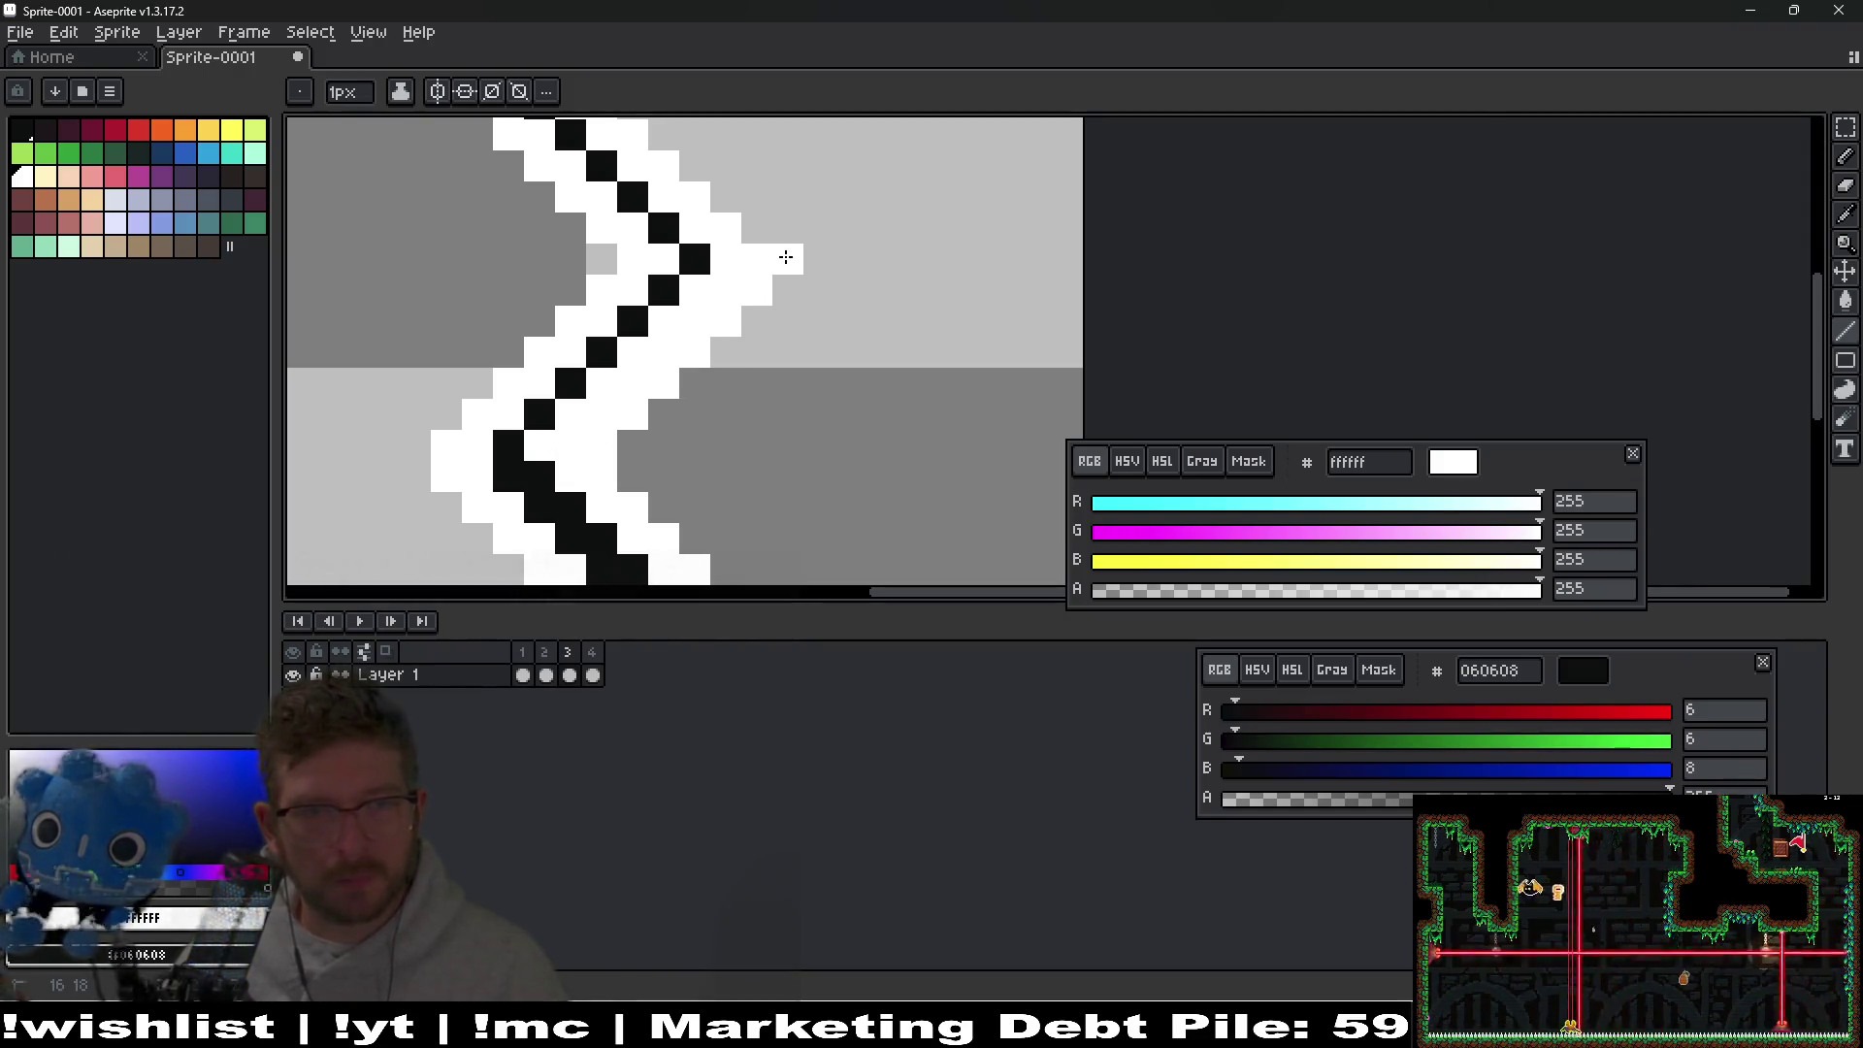
drag(545, 443, 703, 280)
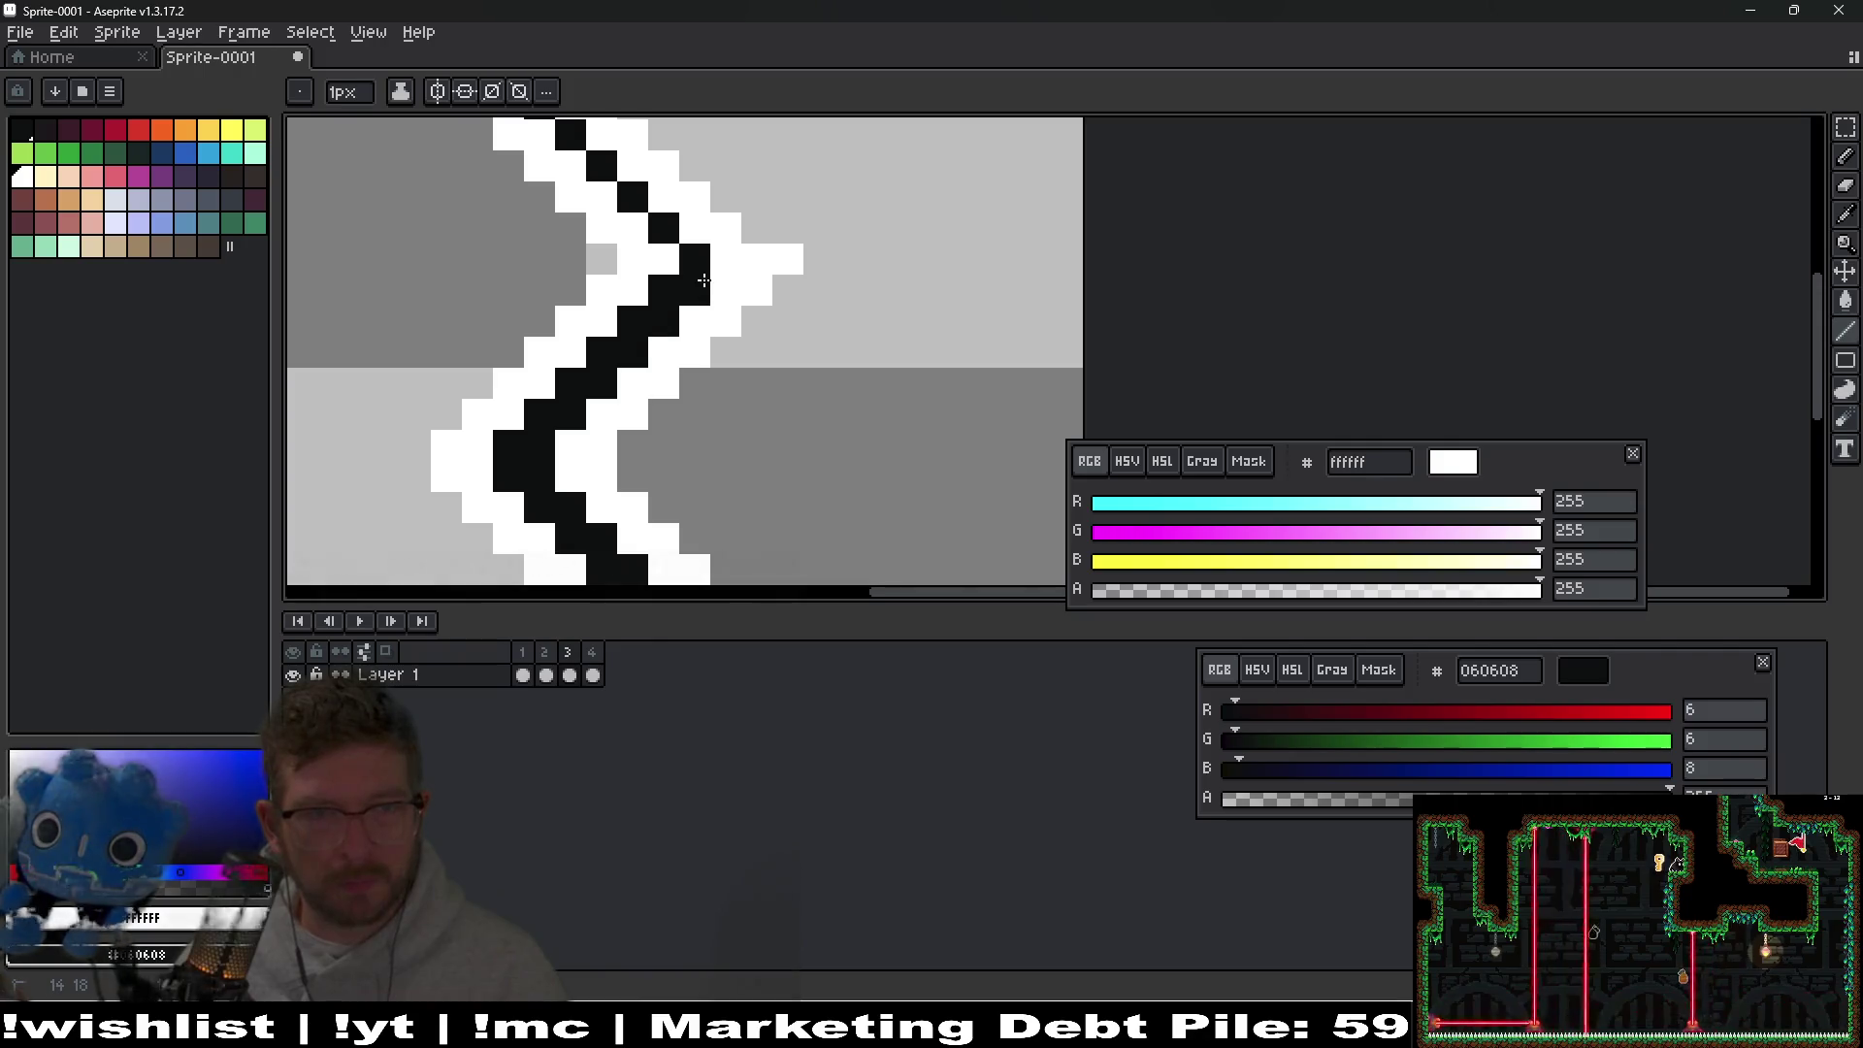
Blacken the zigzag tip, add a white outline line up-left, and thicken the upper black arm.
scroll(724, 262, up, 3)
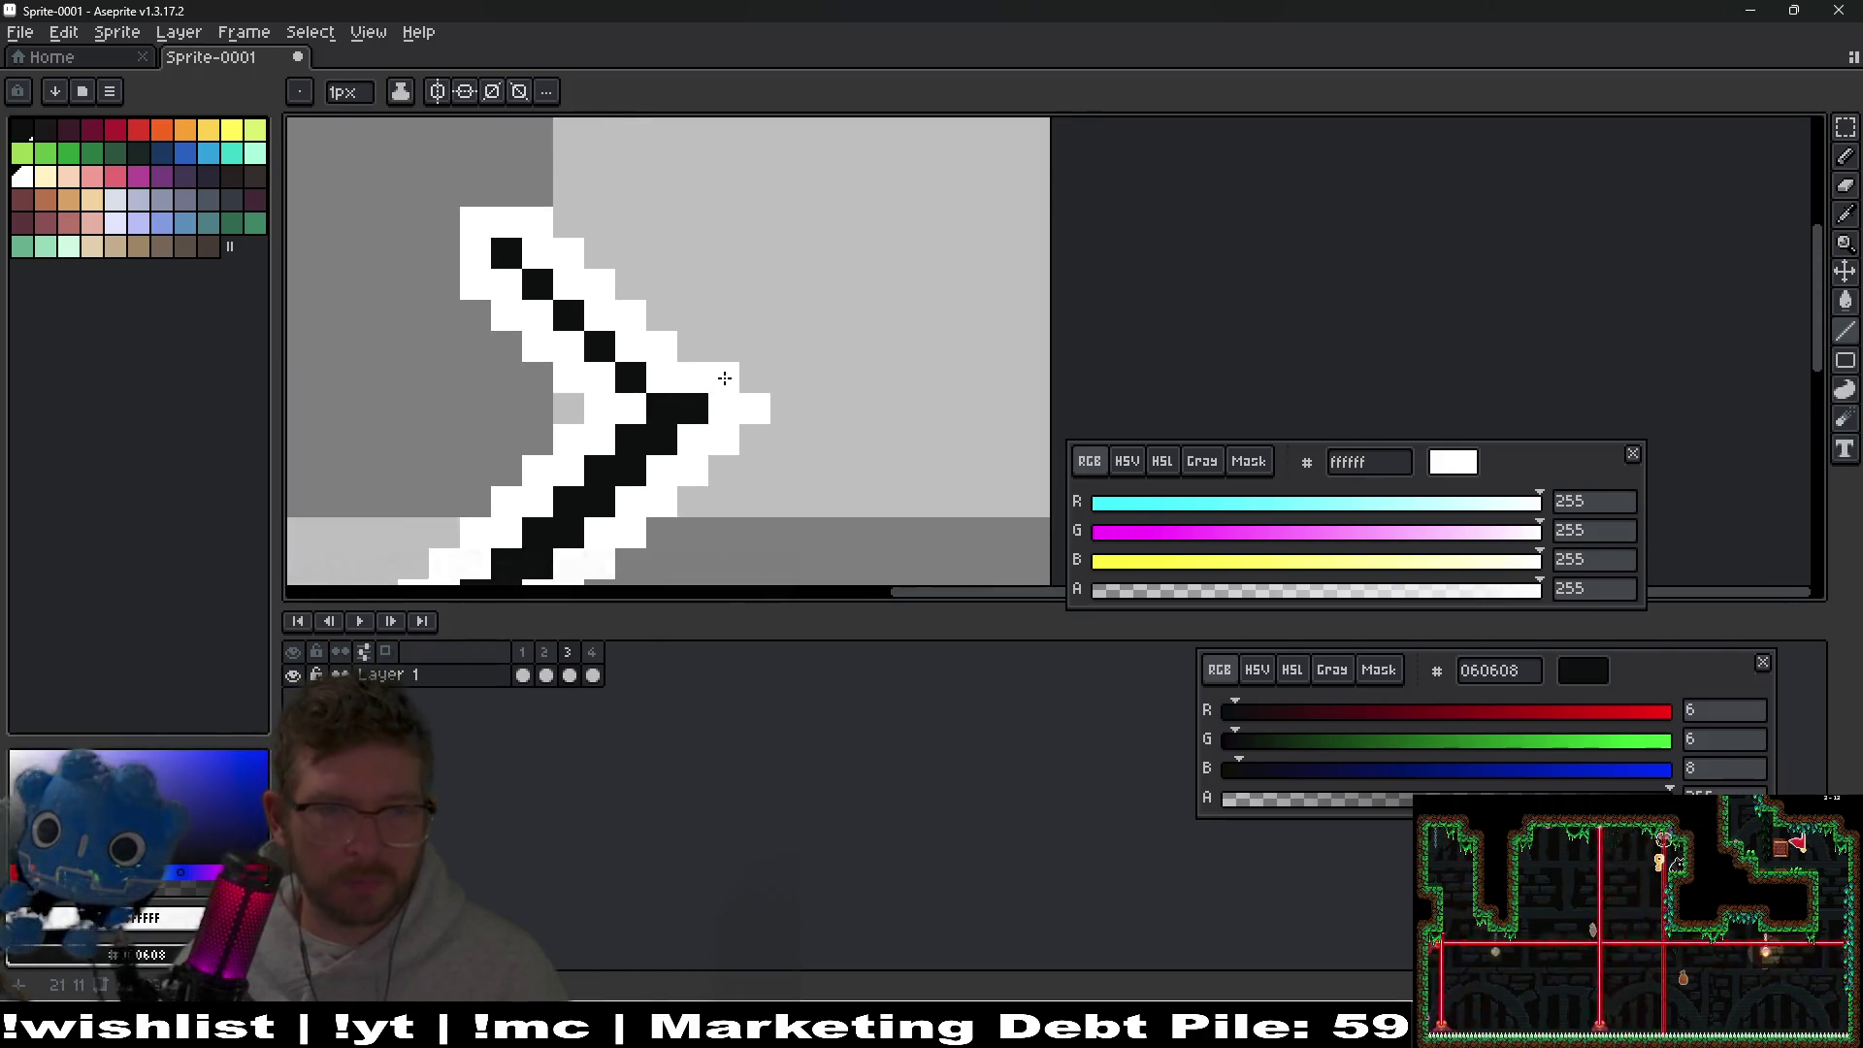
key(b)
scroll(718, 389, left, 2)
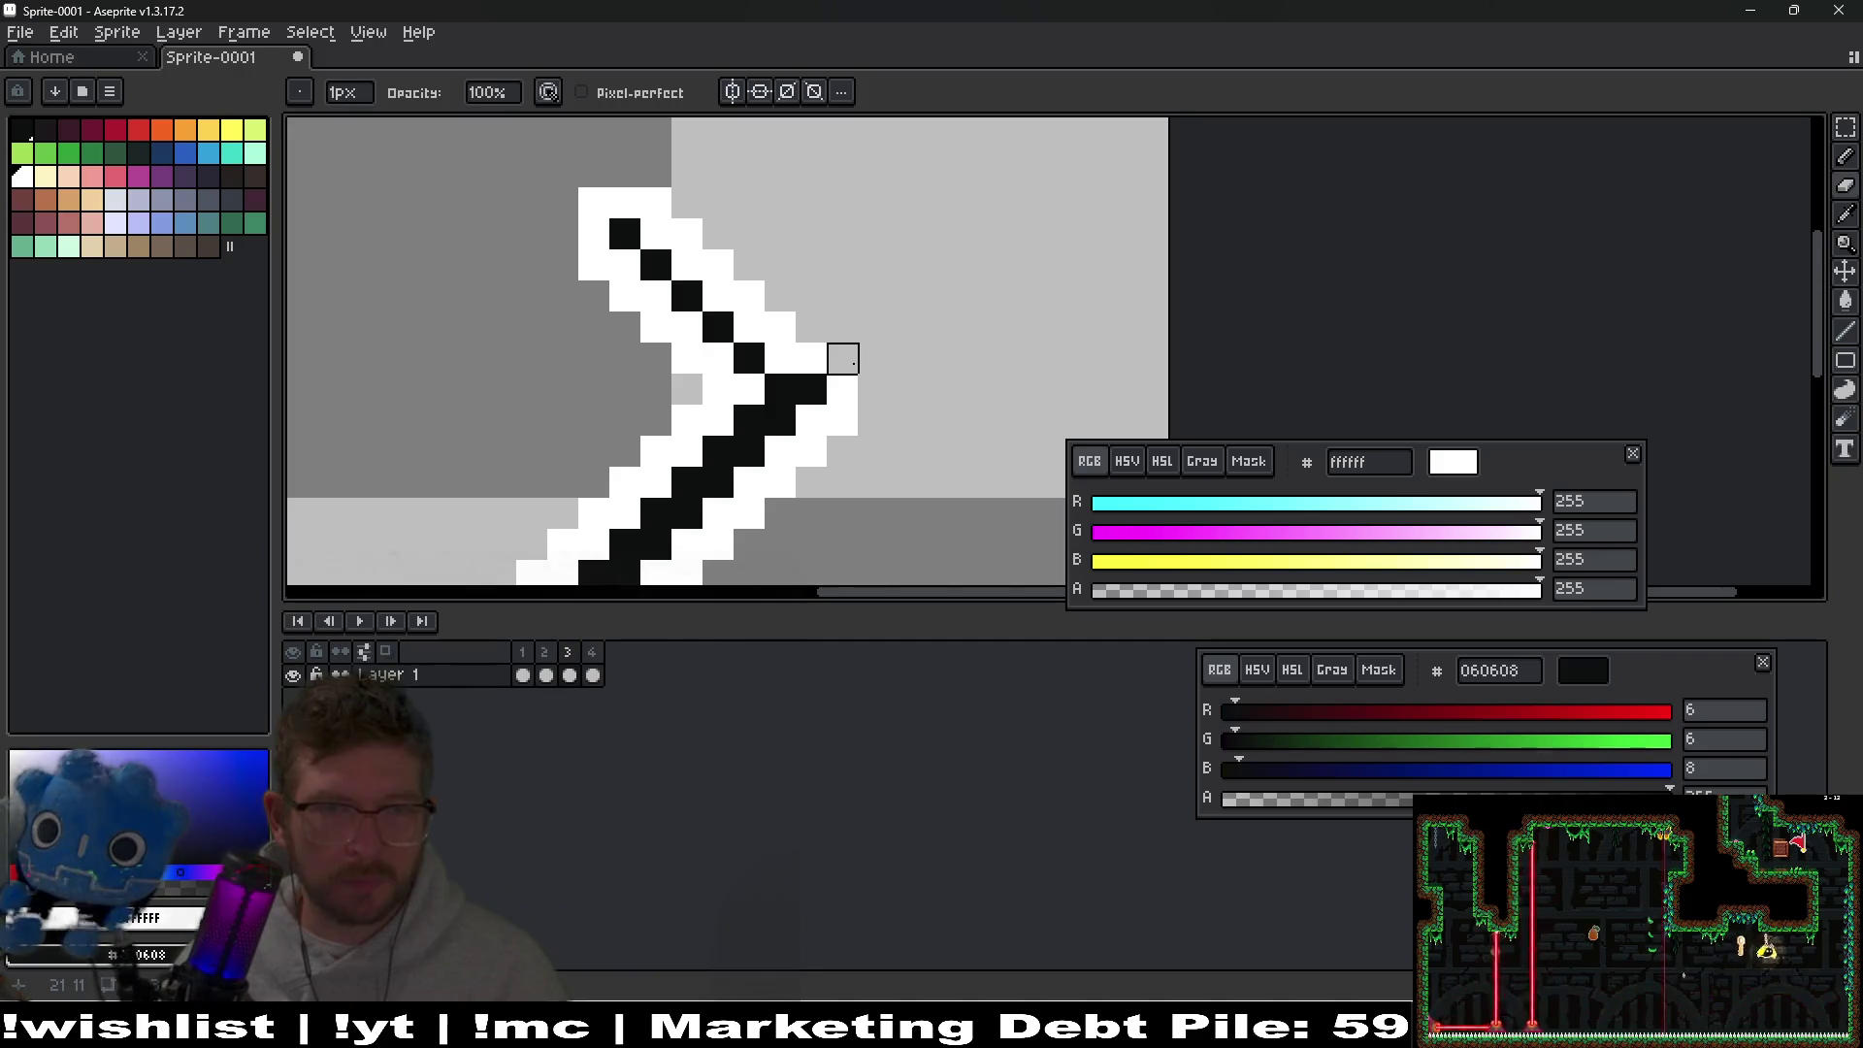
key(b)
right_click(773, 380)
click(691, 389)
key(l)
mouse_move(695, 389)
mouse_down()
mouse_move(561, 292)
mouse_move(553, 262)
mouse_up()
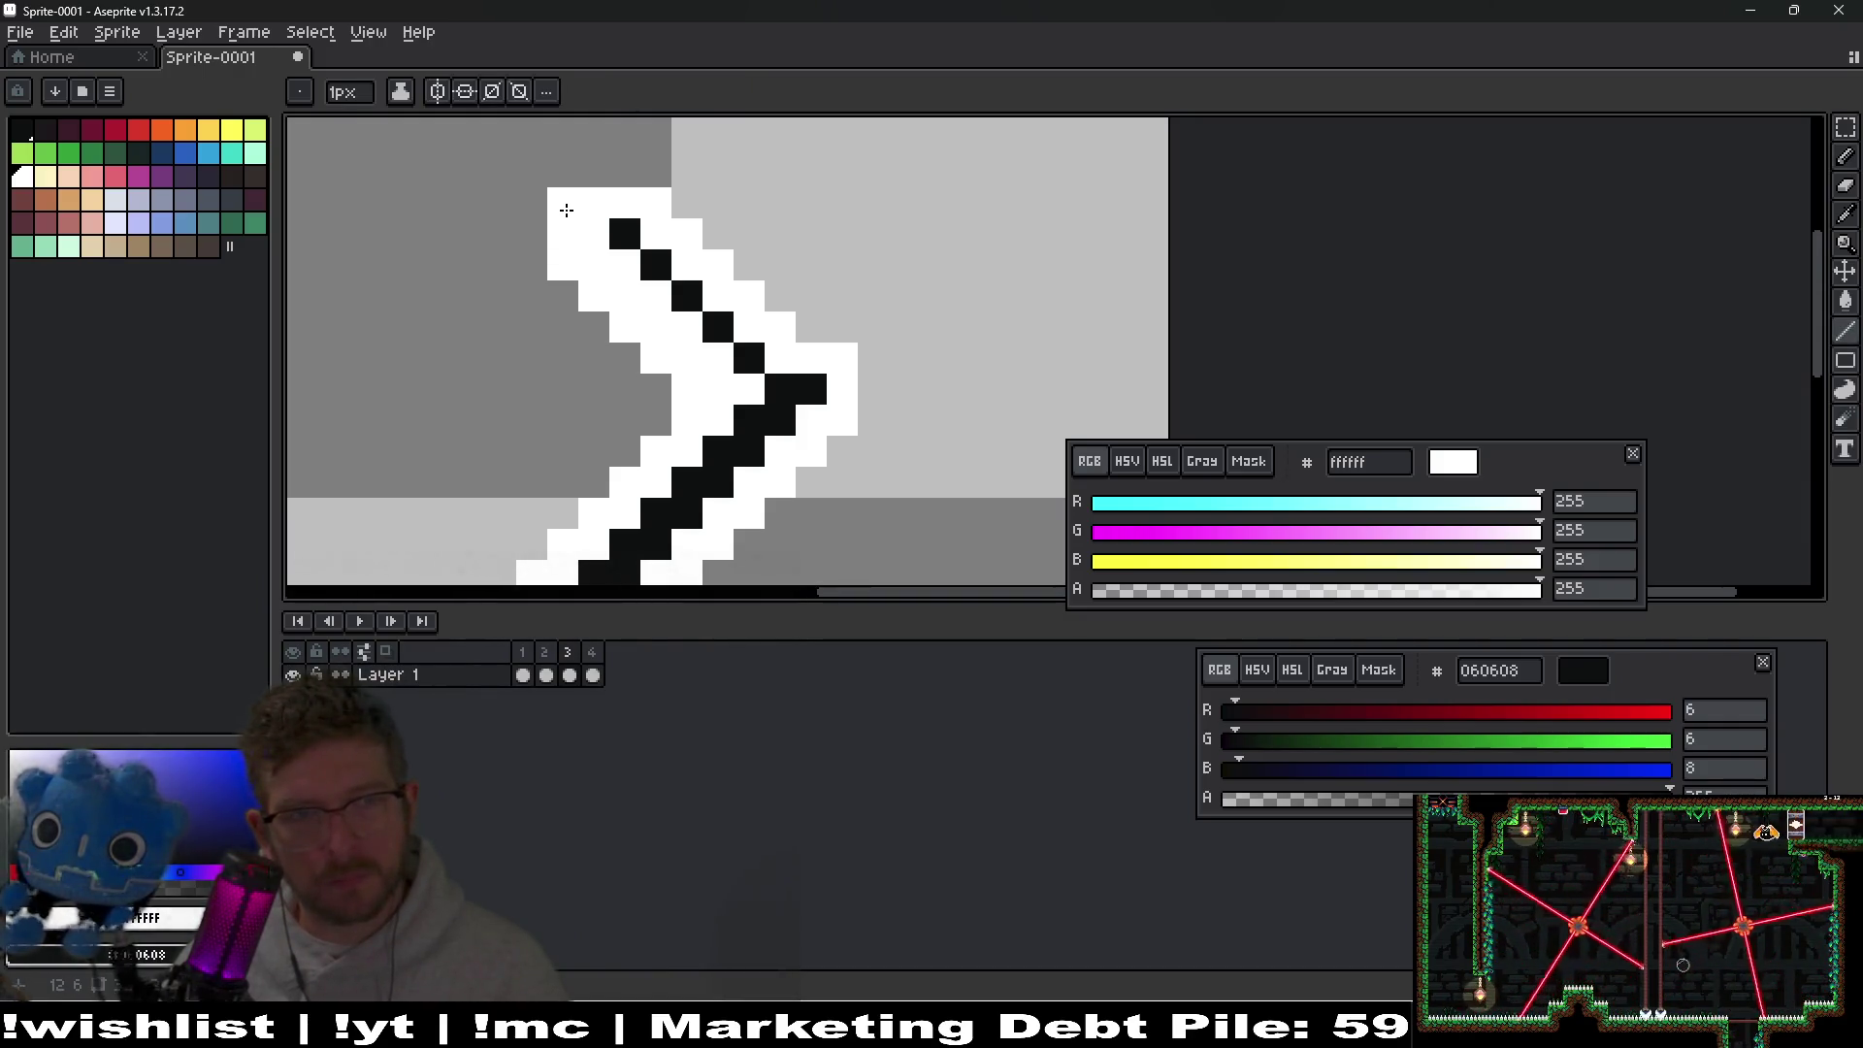
drag(747, 389, 621, 275)
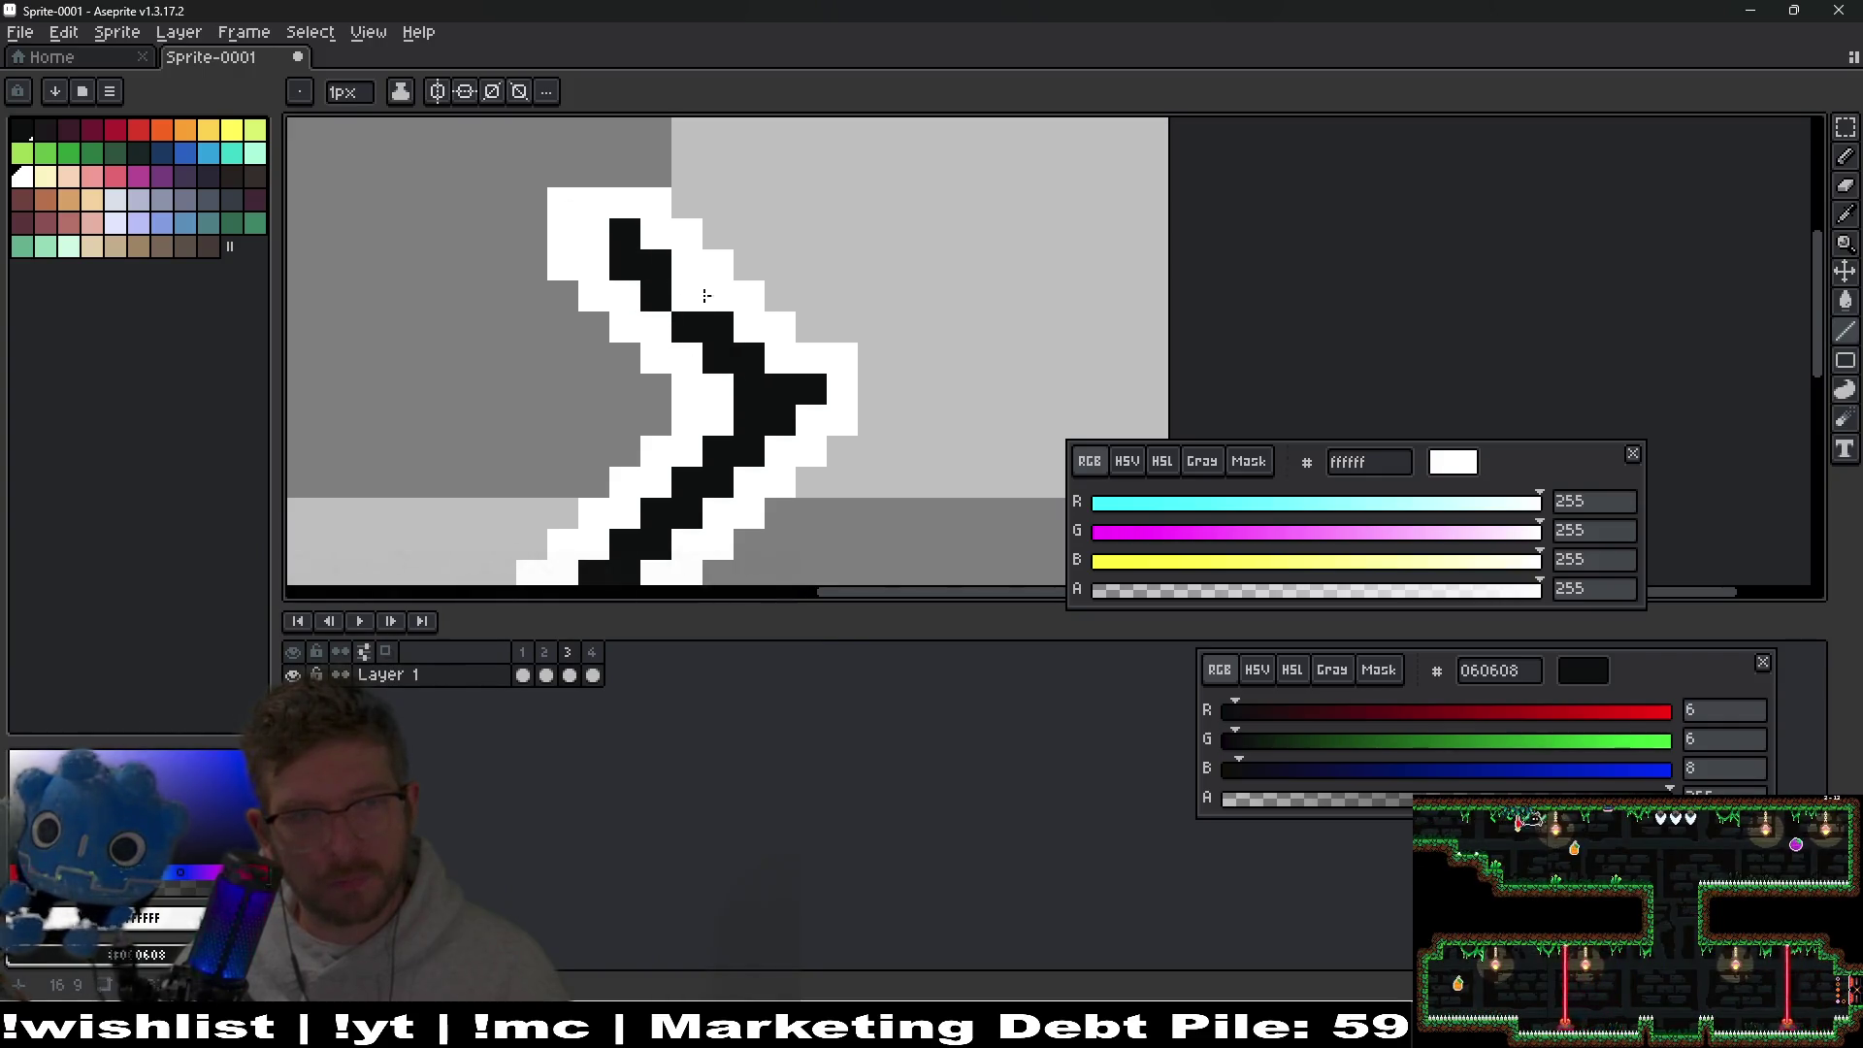
Try filling the notch in the black line, undo it, and switch to the Eraser.
scroll(683, 285, down, 5)
scroll(810, 364, up, 5)
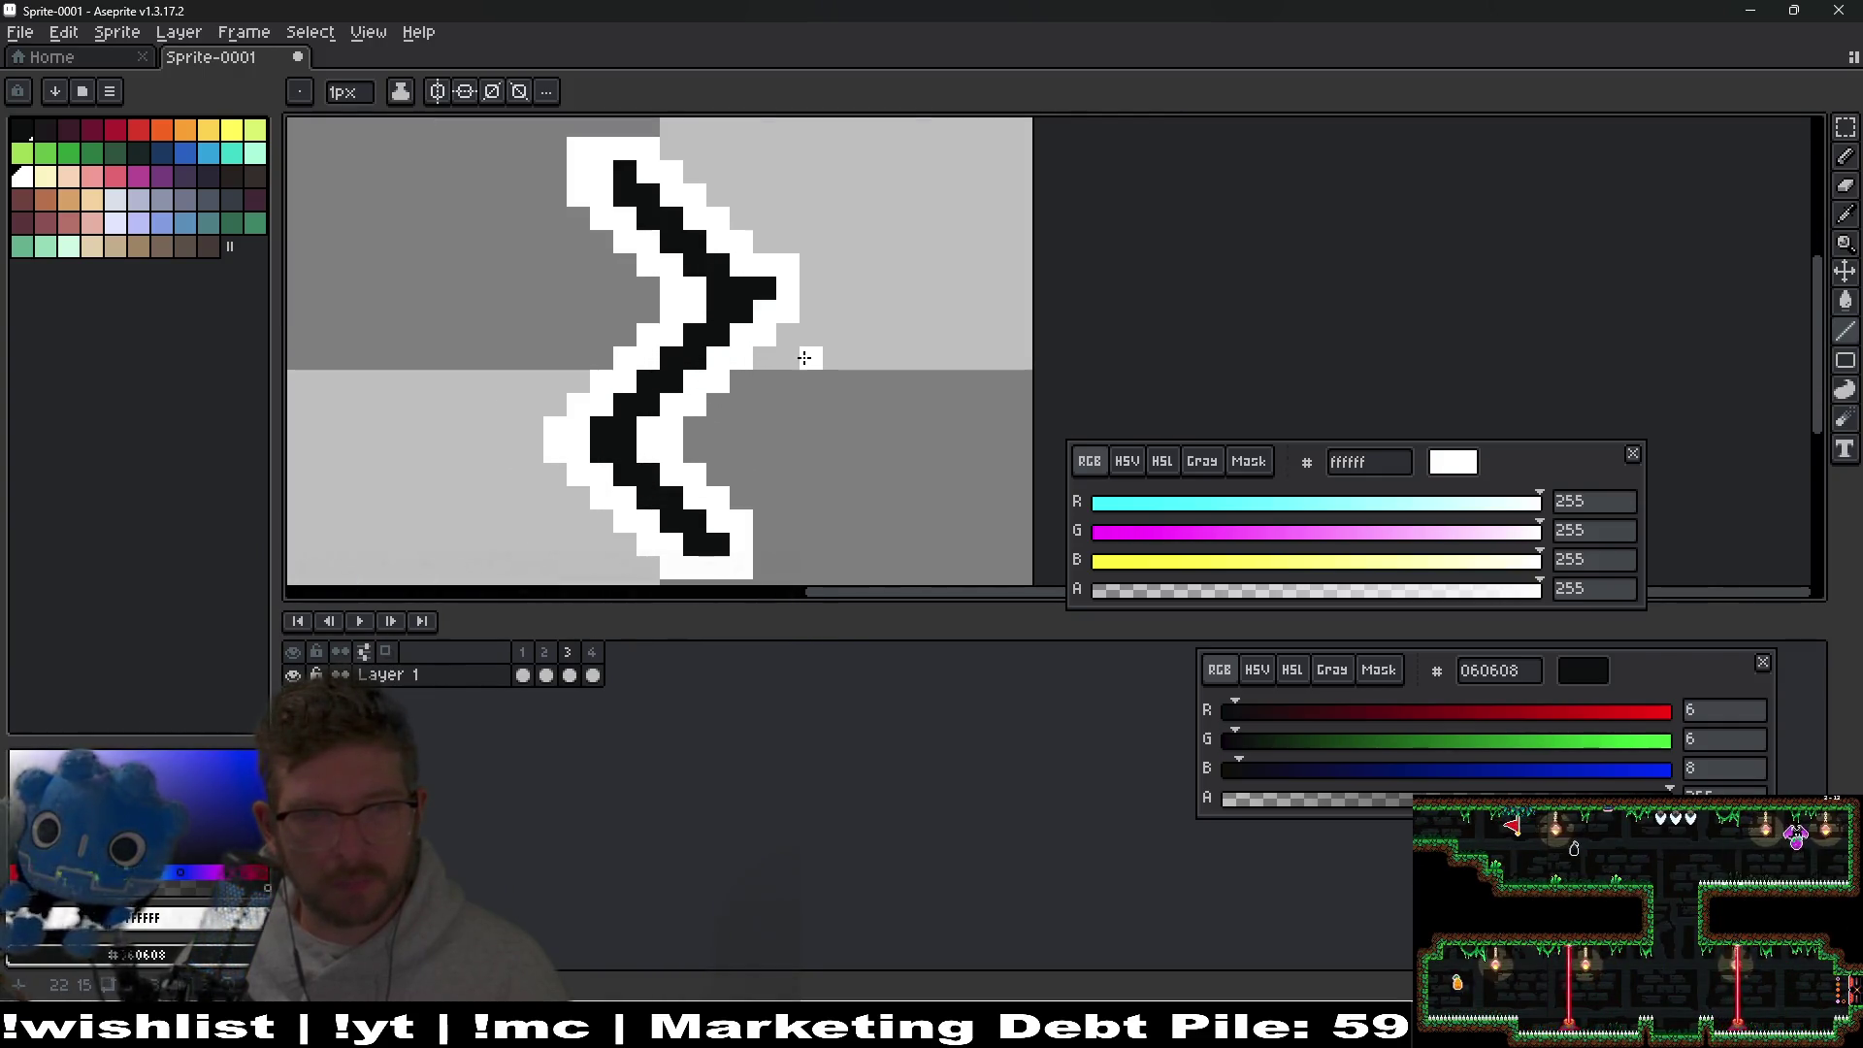
click(743, 273)
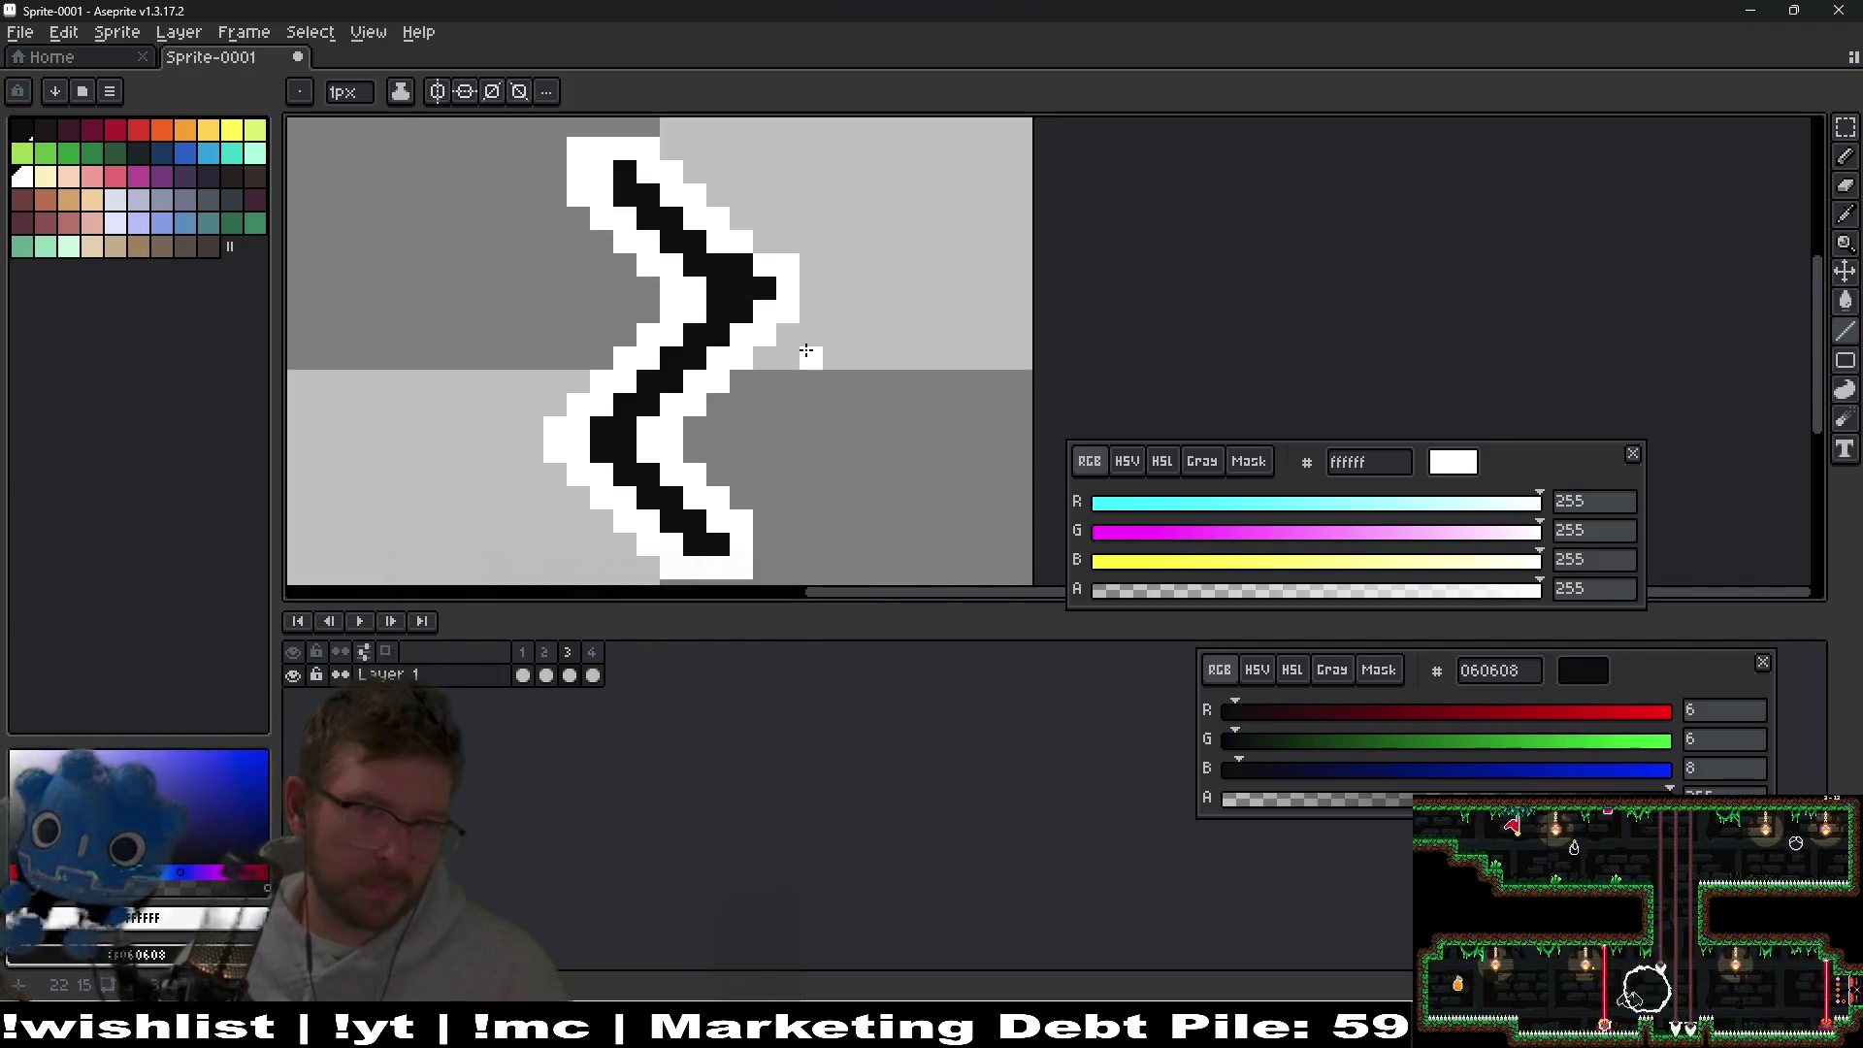
key(ctrl+z)
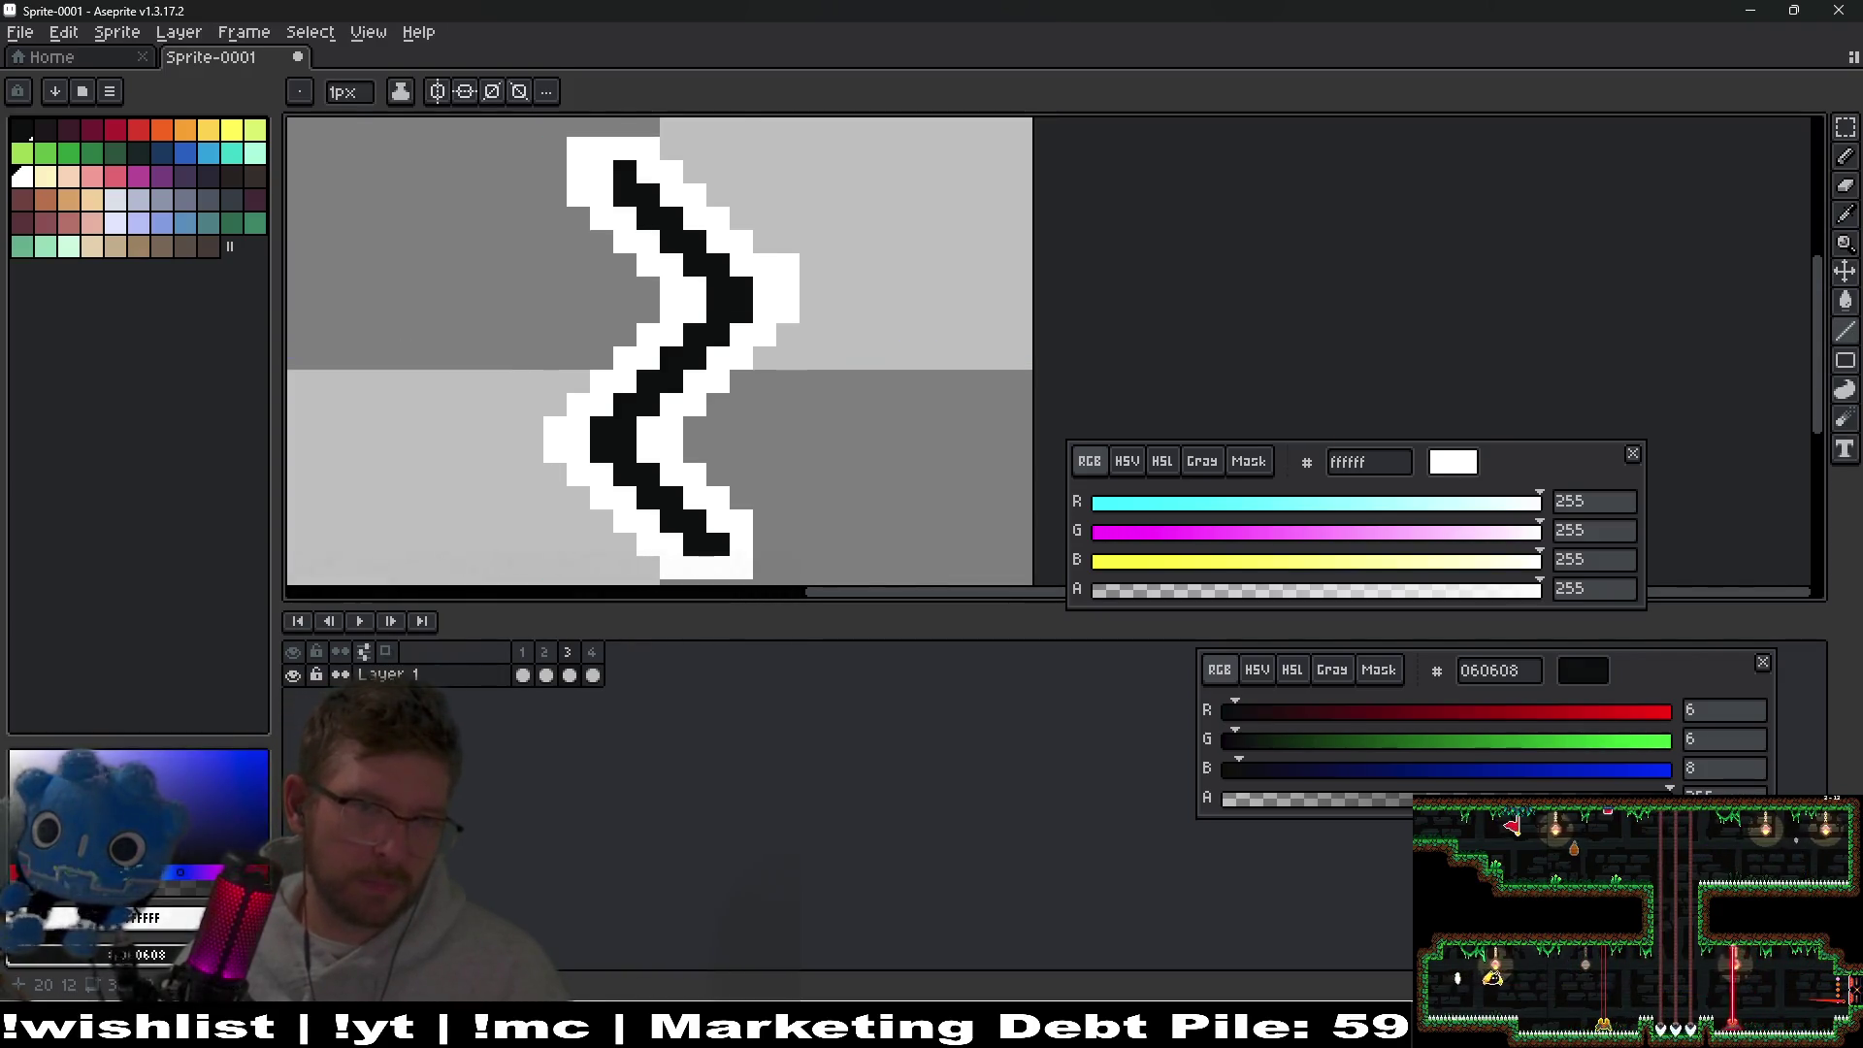
key(e)
scroll(832, 355, down, 3)
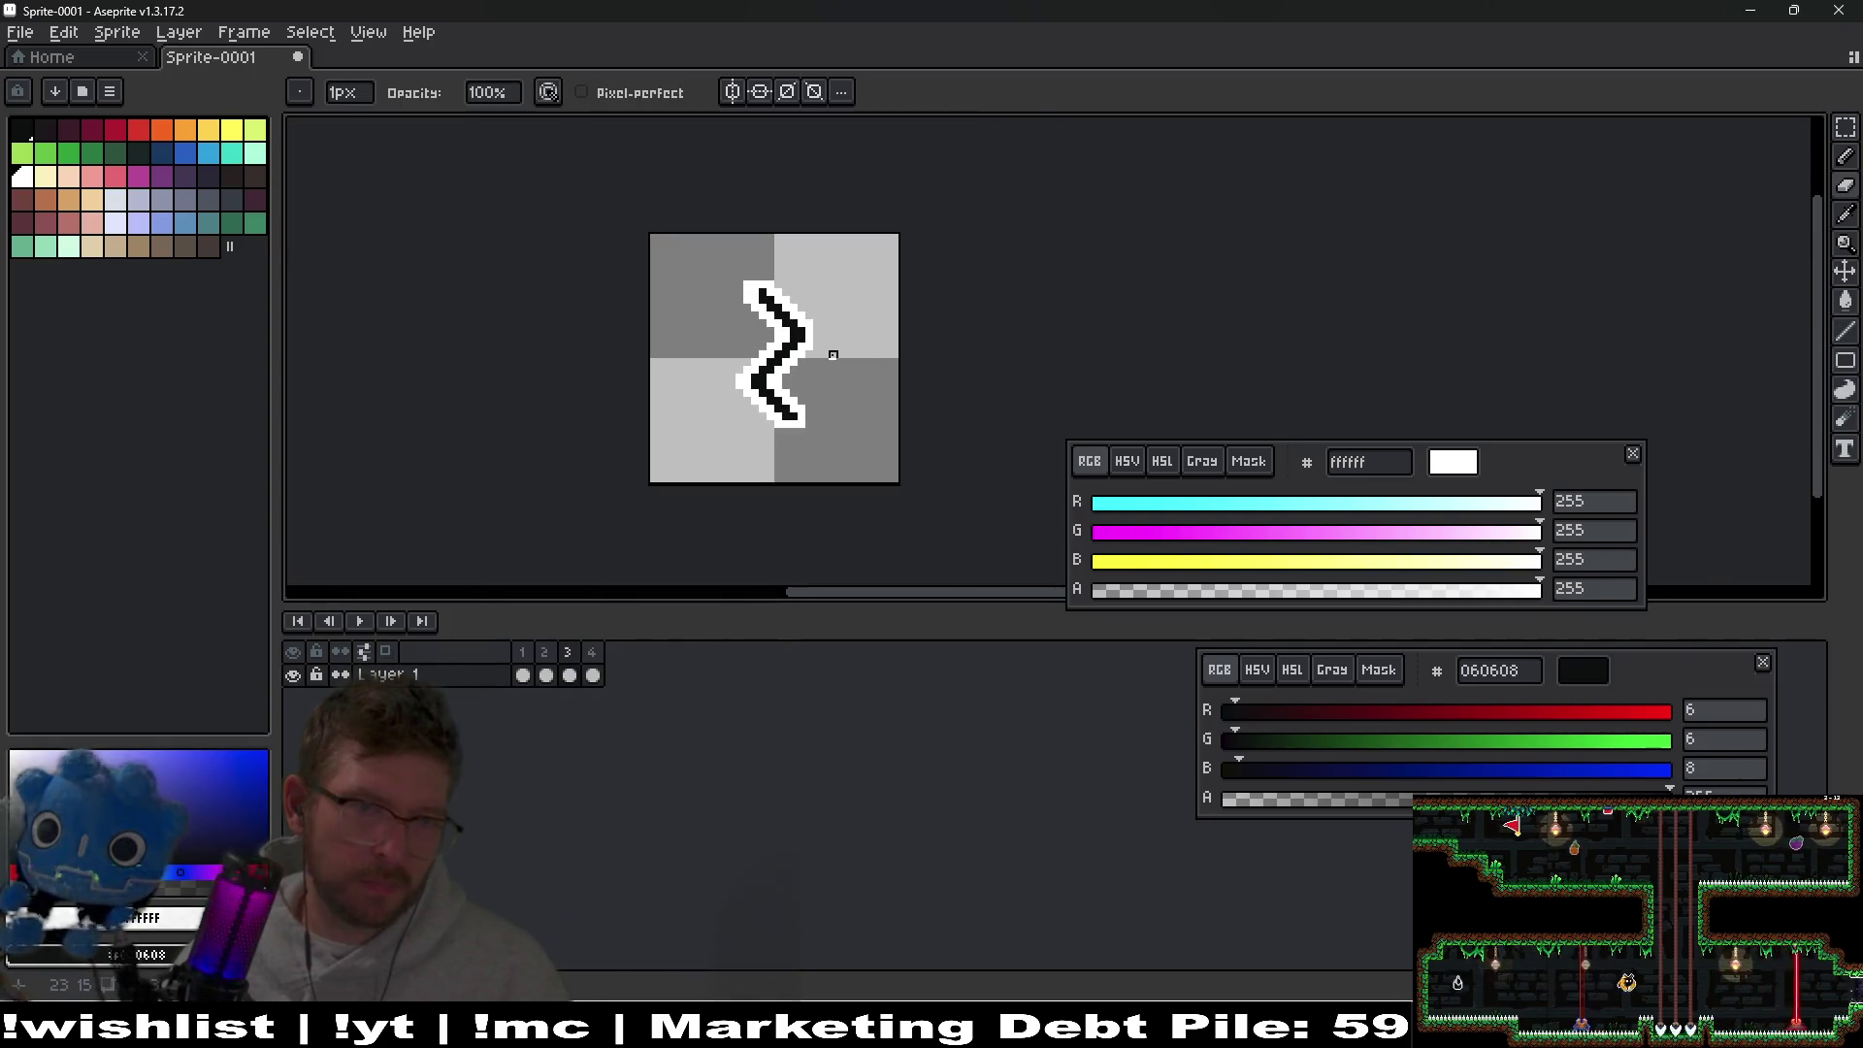
click(594, 667)
key(Return)
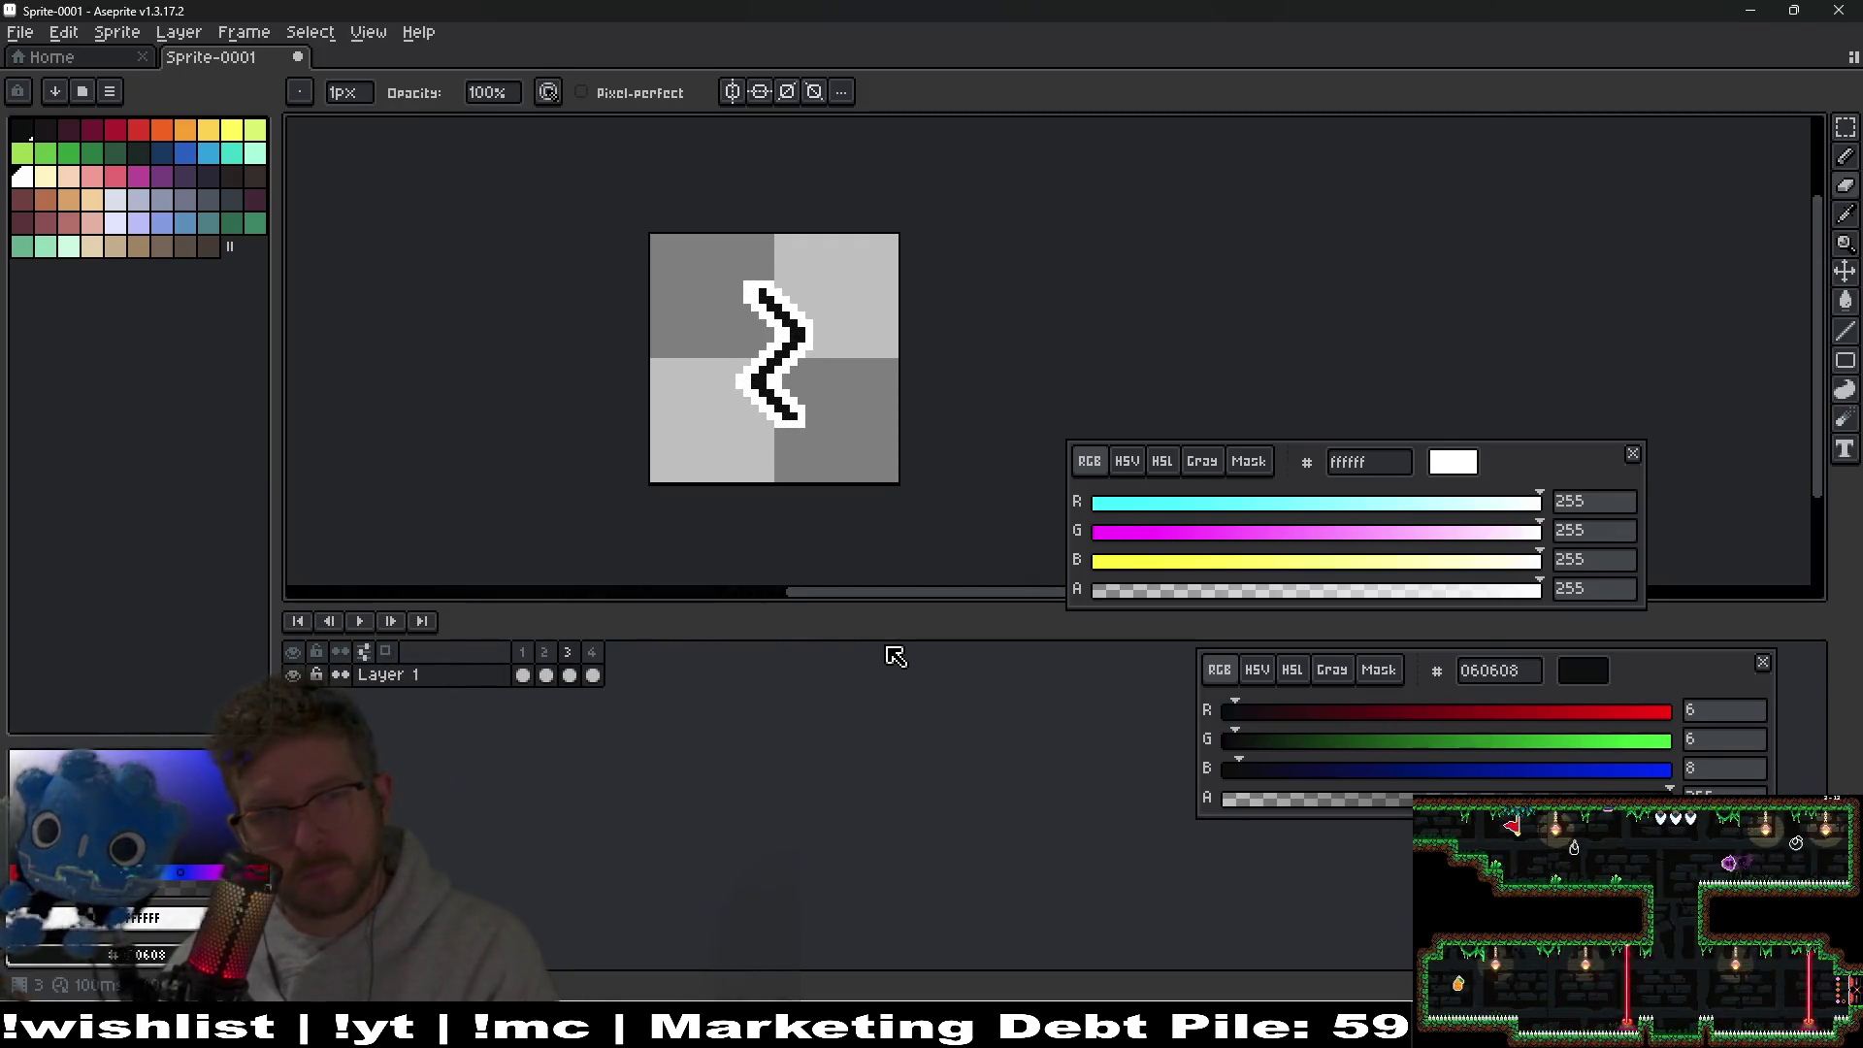
scroll(824, 437, up, 5)
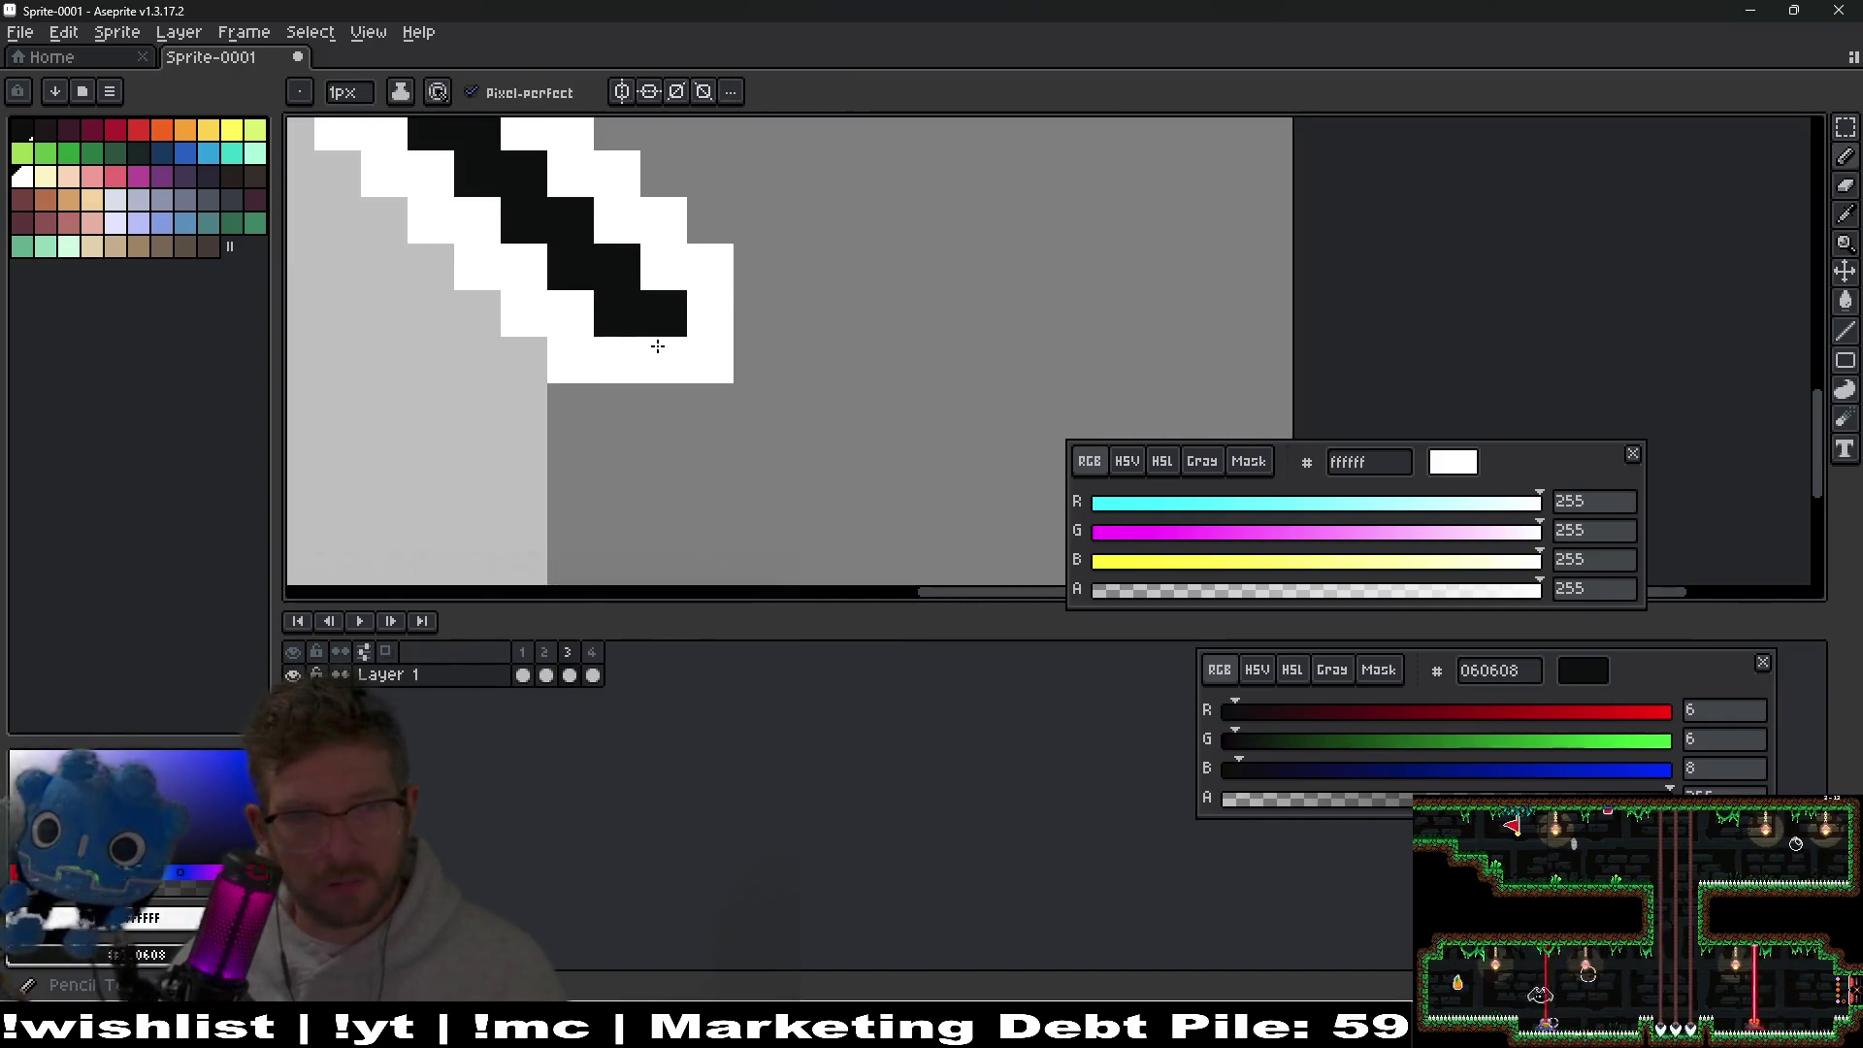
click(730, 370)
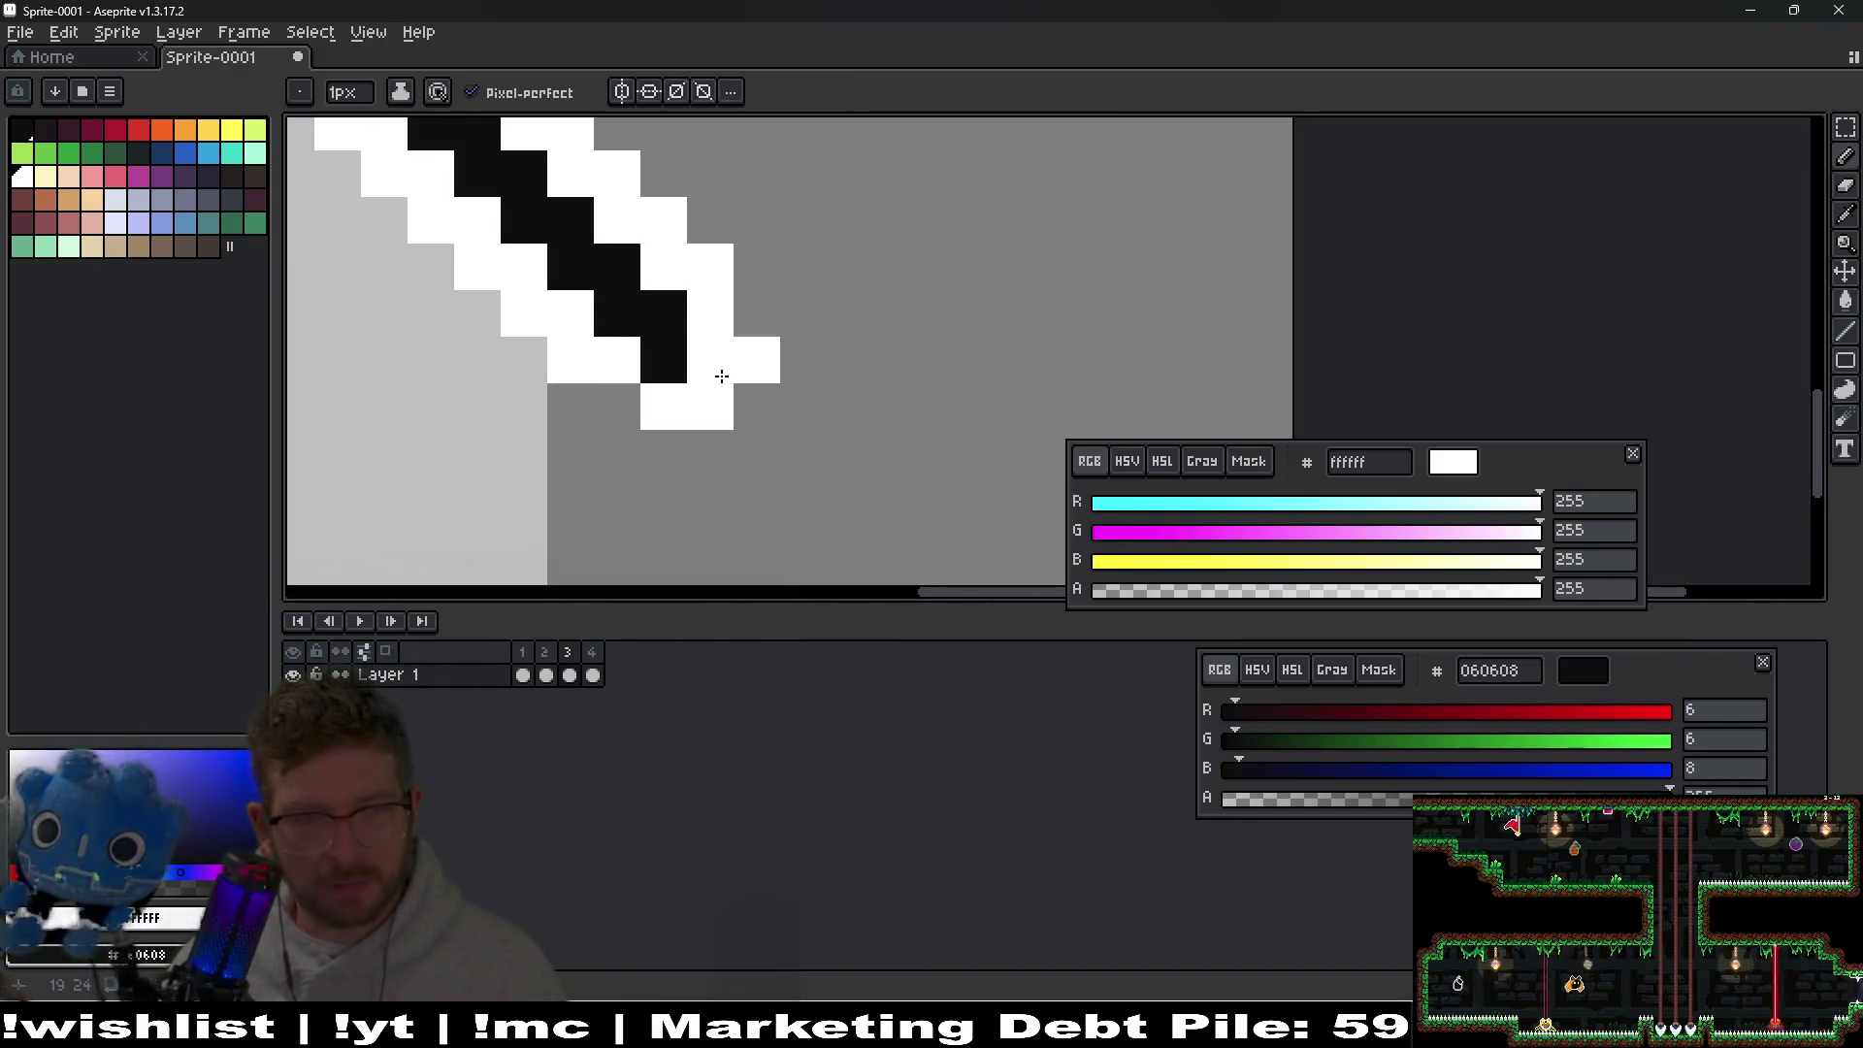
click(638, 412)
key(e)
click(757, 360)
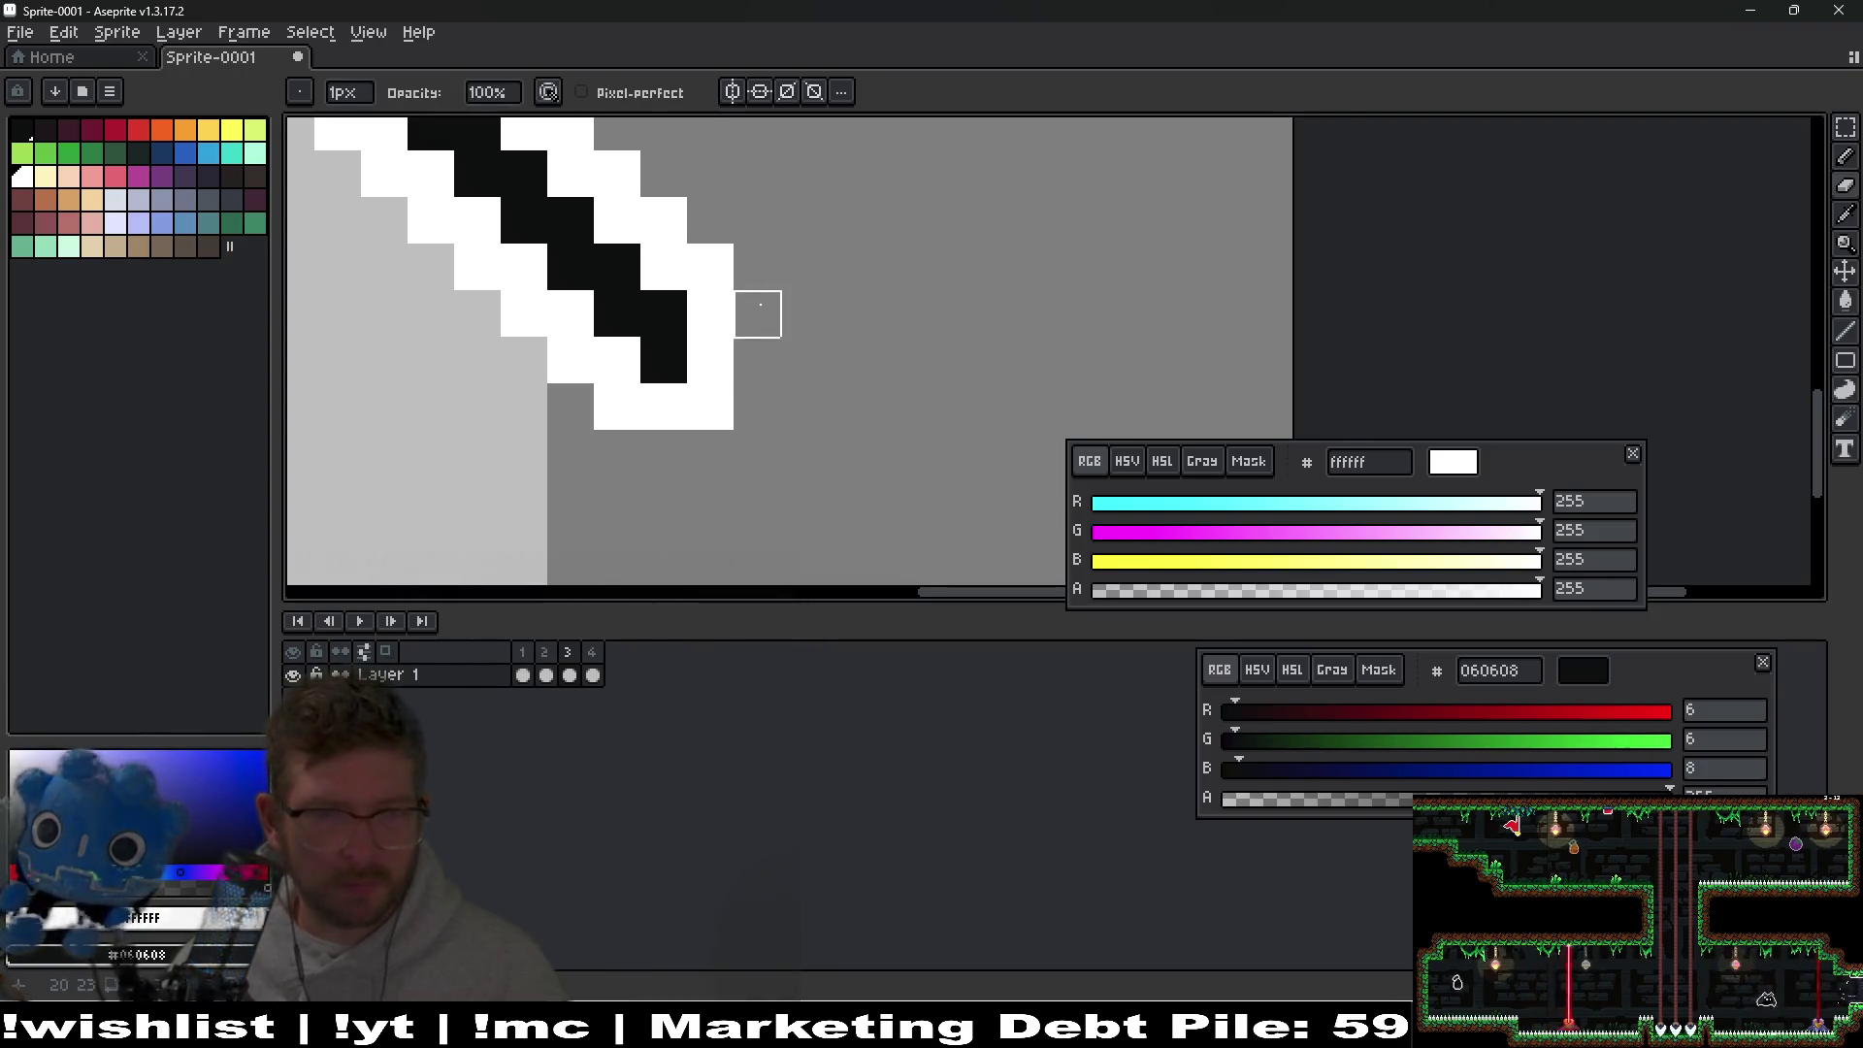
scroll(769, 335, down, 6)
scroll(748, 333, up, 4)
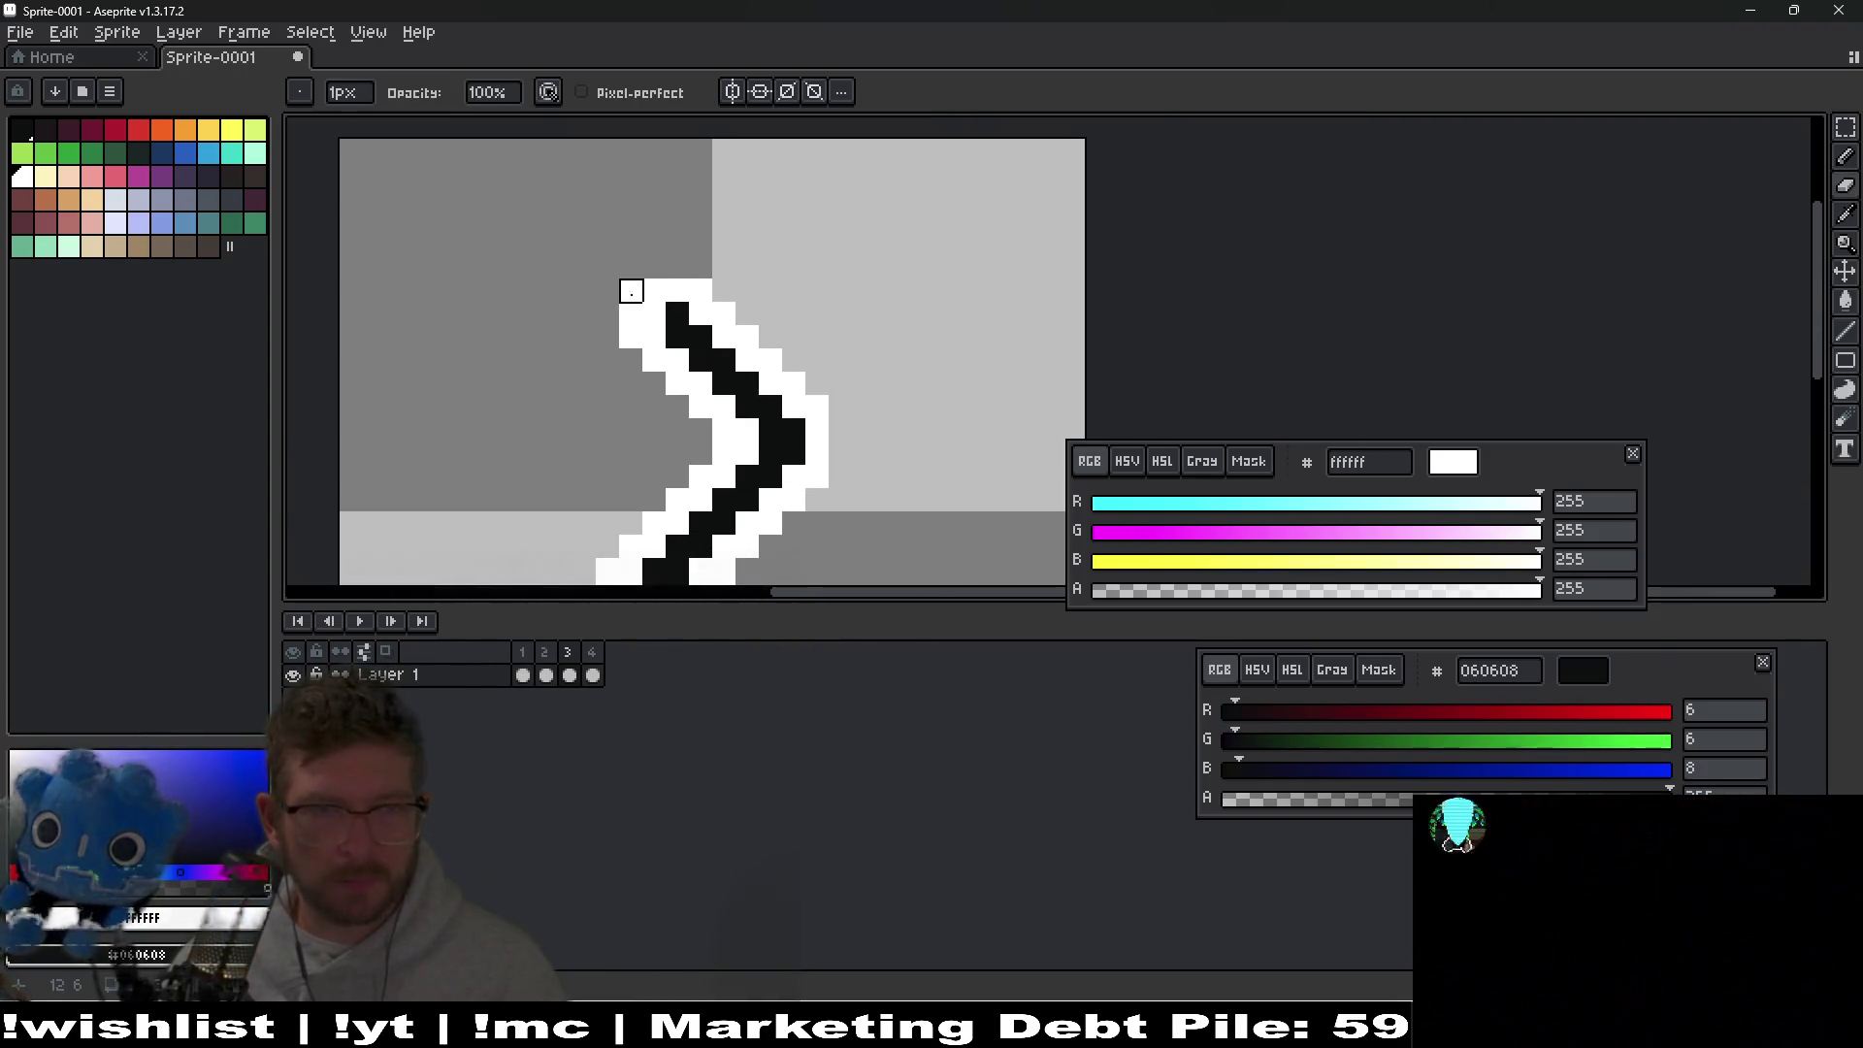
key(b)
drag(654, 268, 677, 268)
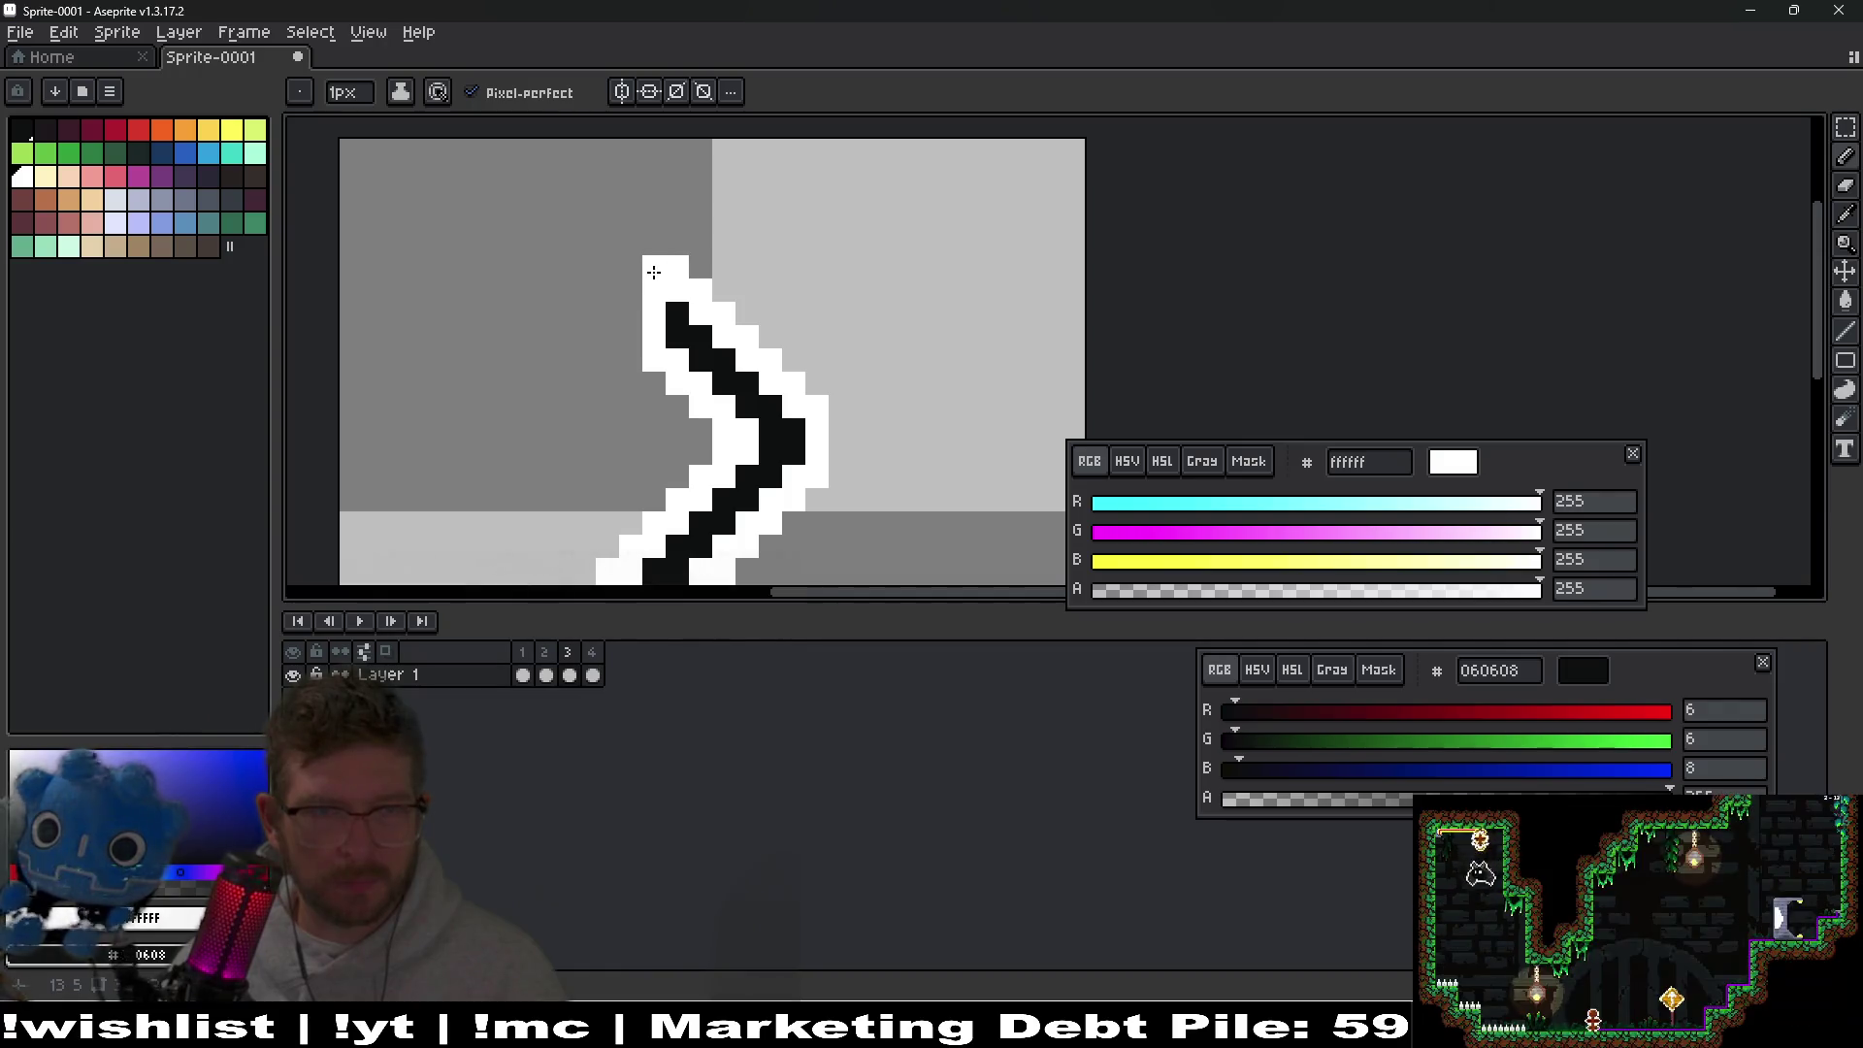
key(e)
drag(631, 291, 631, 315)
scroll(807, 361, down, 3)
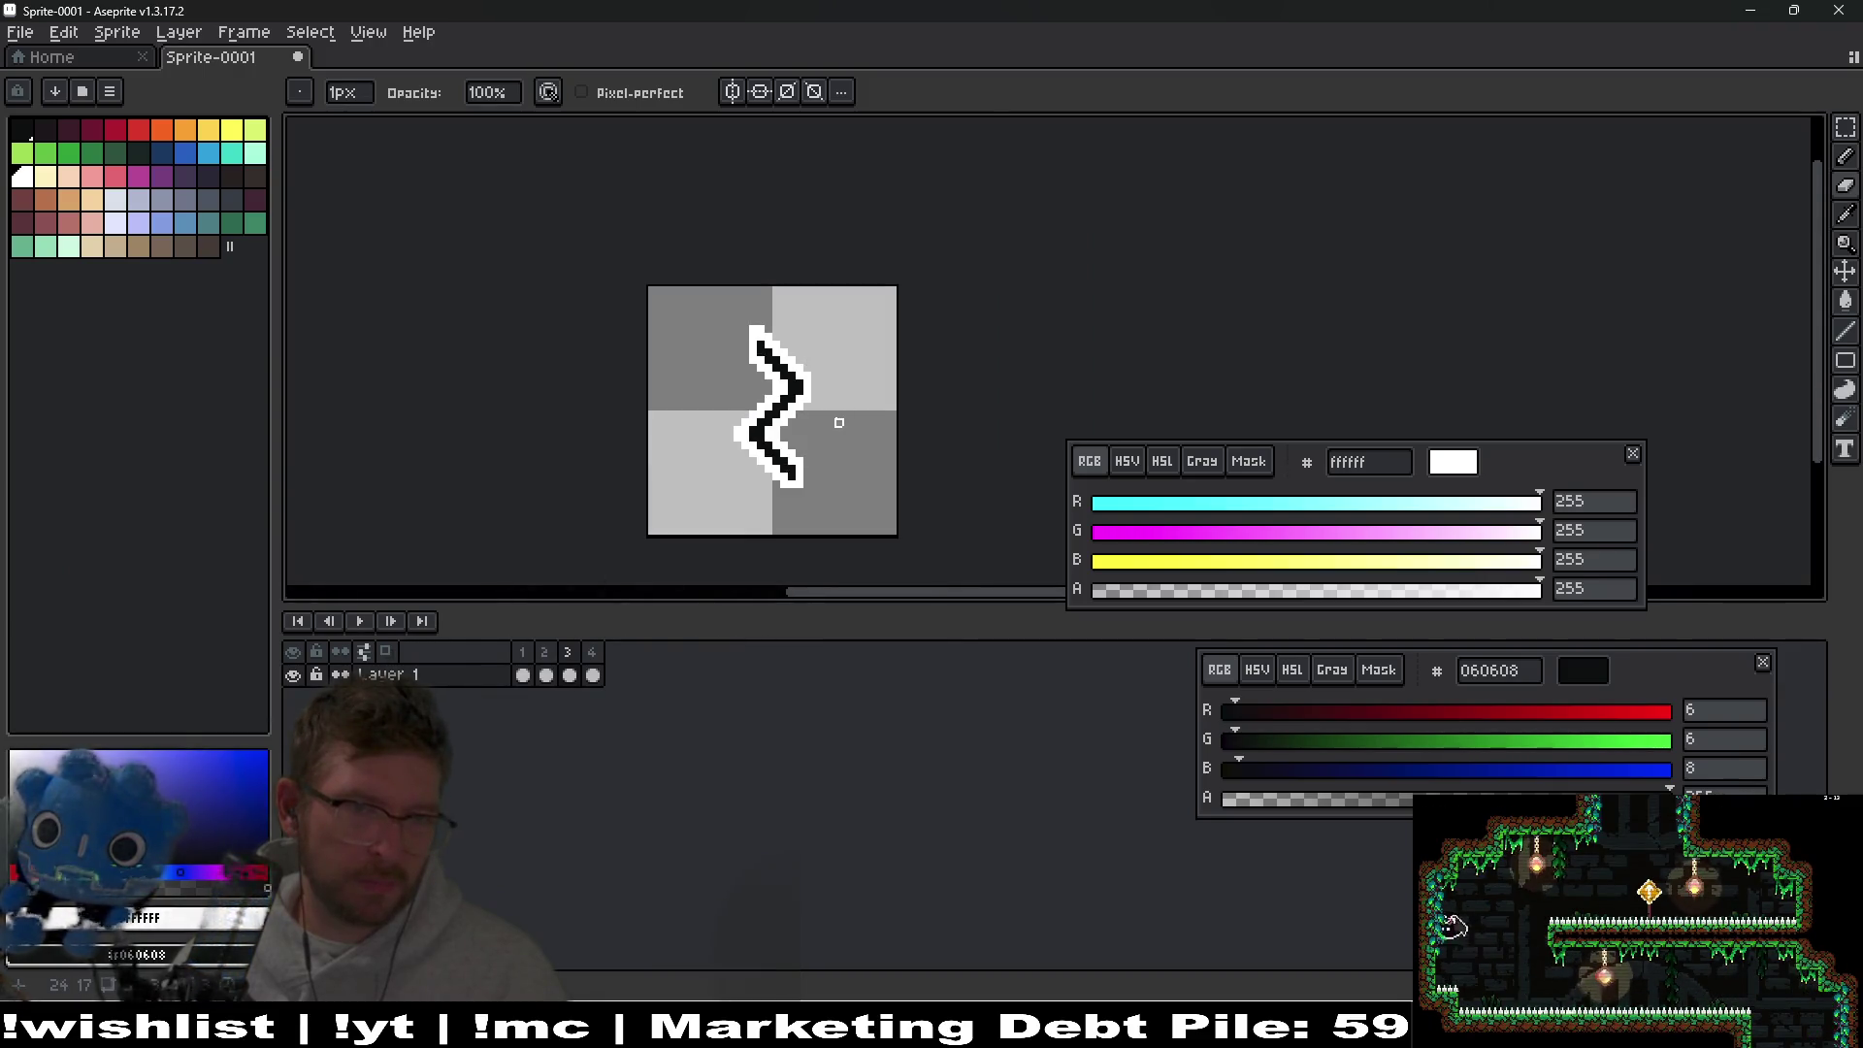
scroll(839, 422, down, 2)
key(Left)
key(Left)
key(Right)
key(Right)
key(Right)
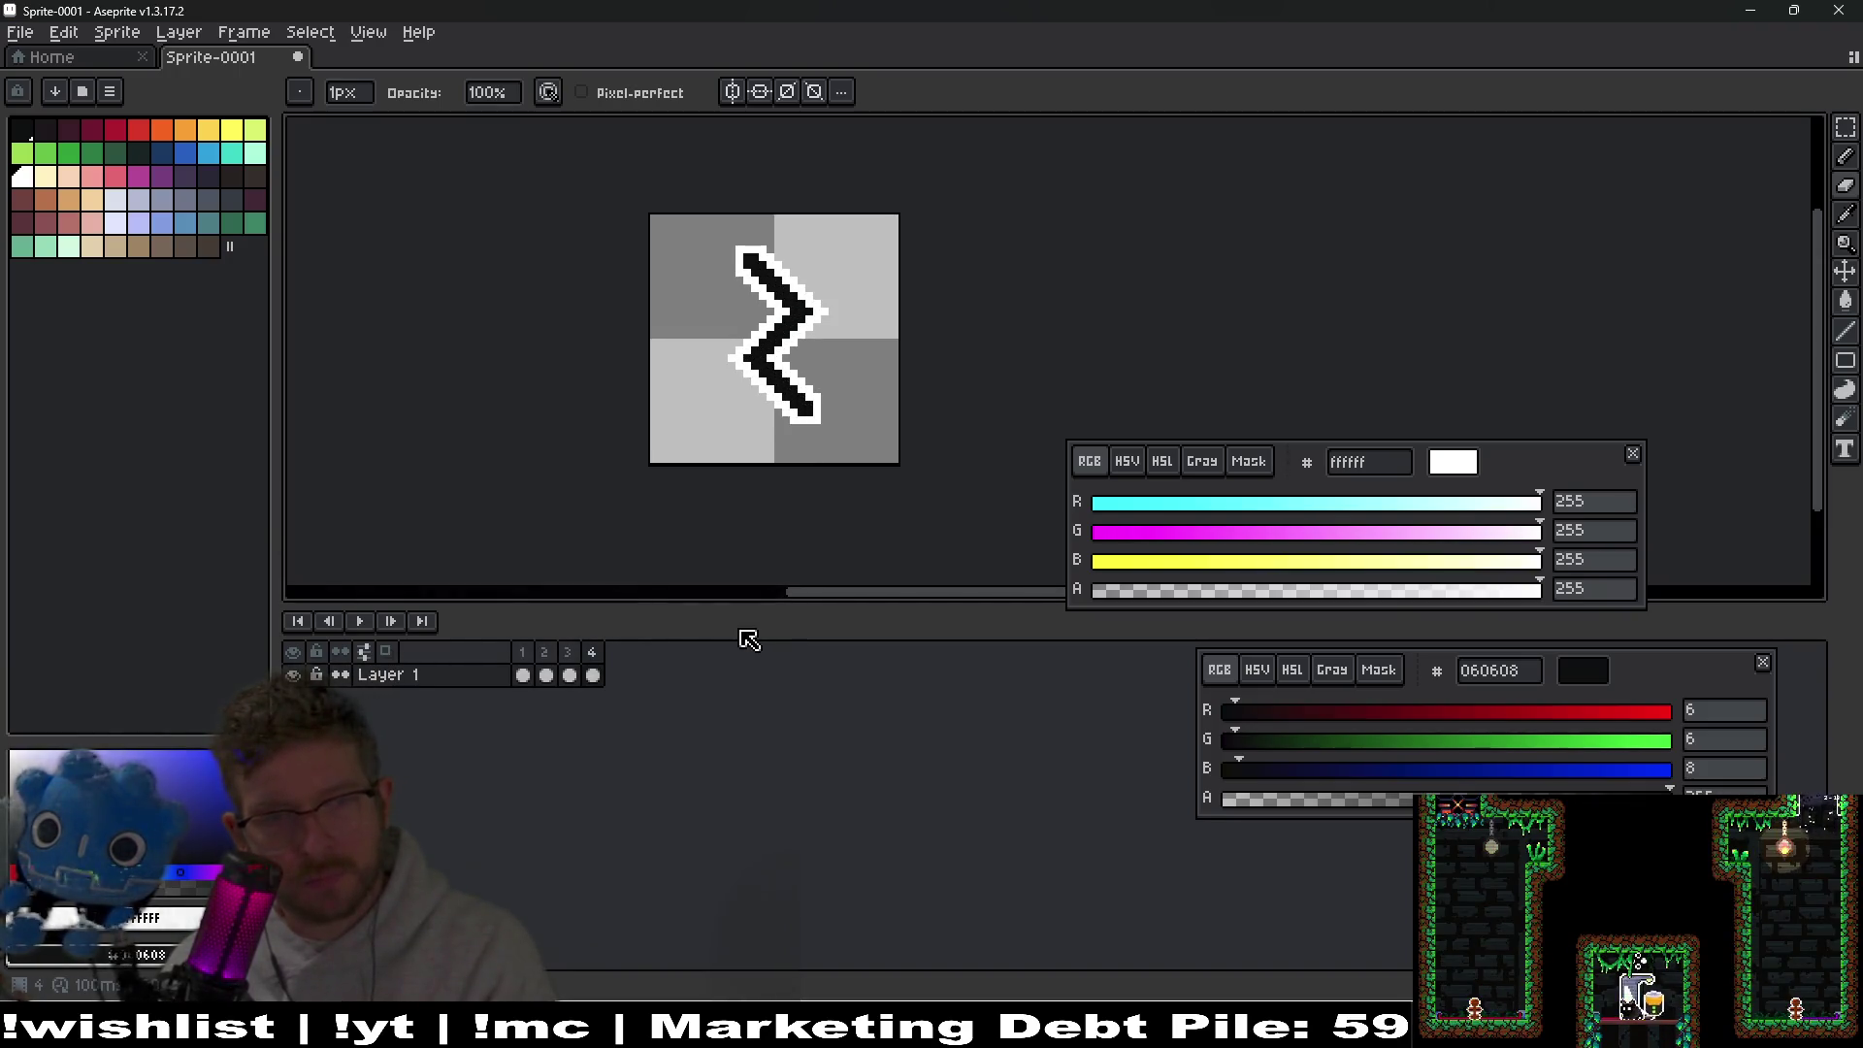
key(Right)
key(Right)
key(Right)
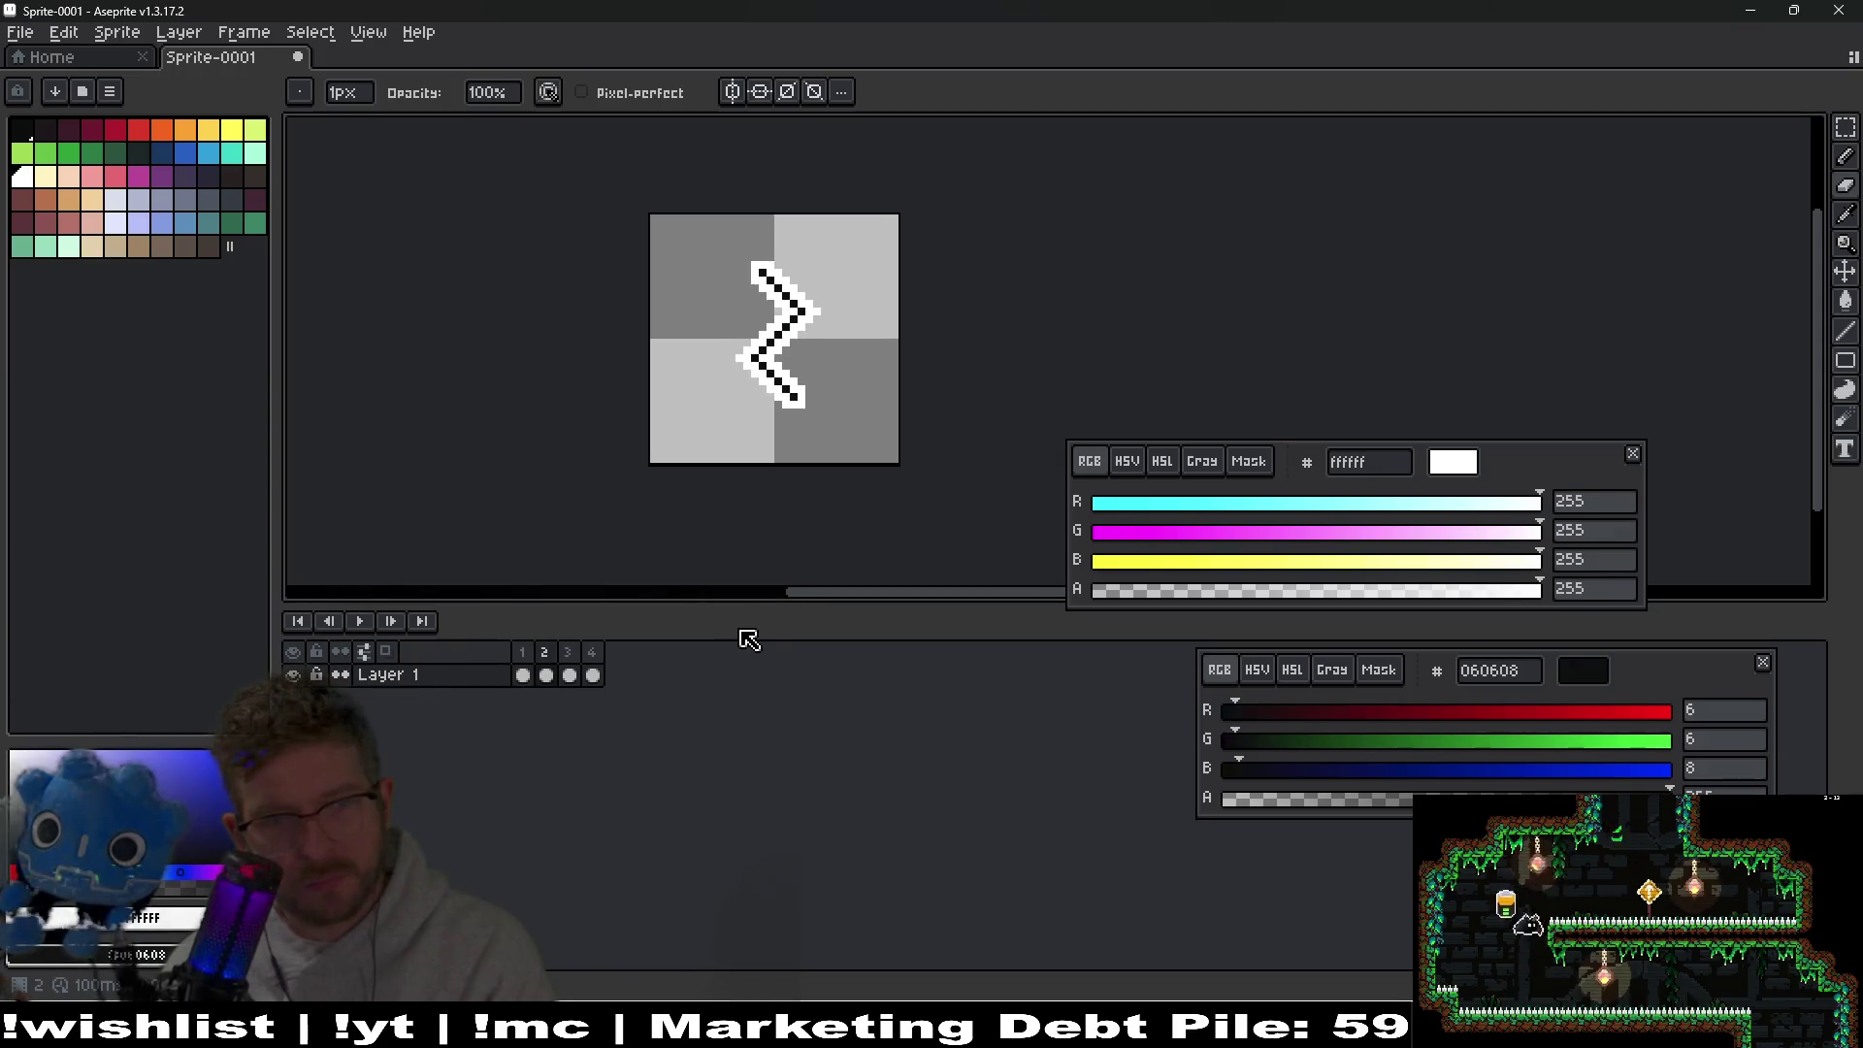
key(Right)
key(Right)
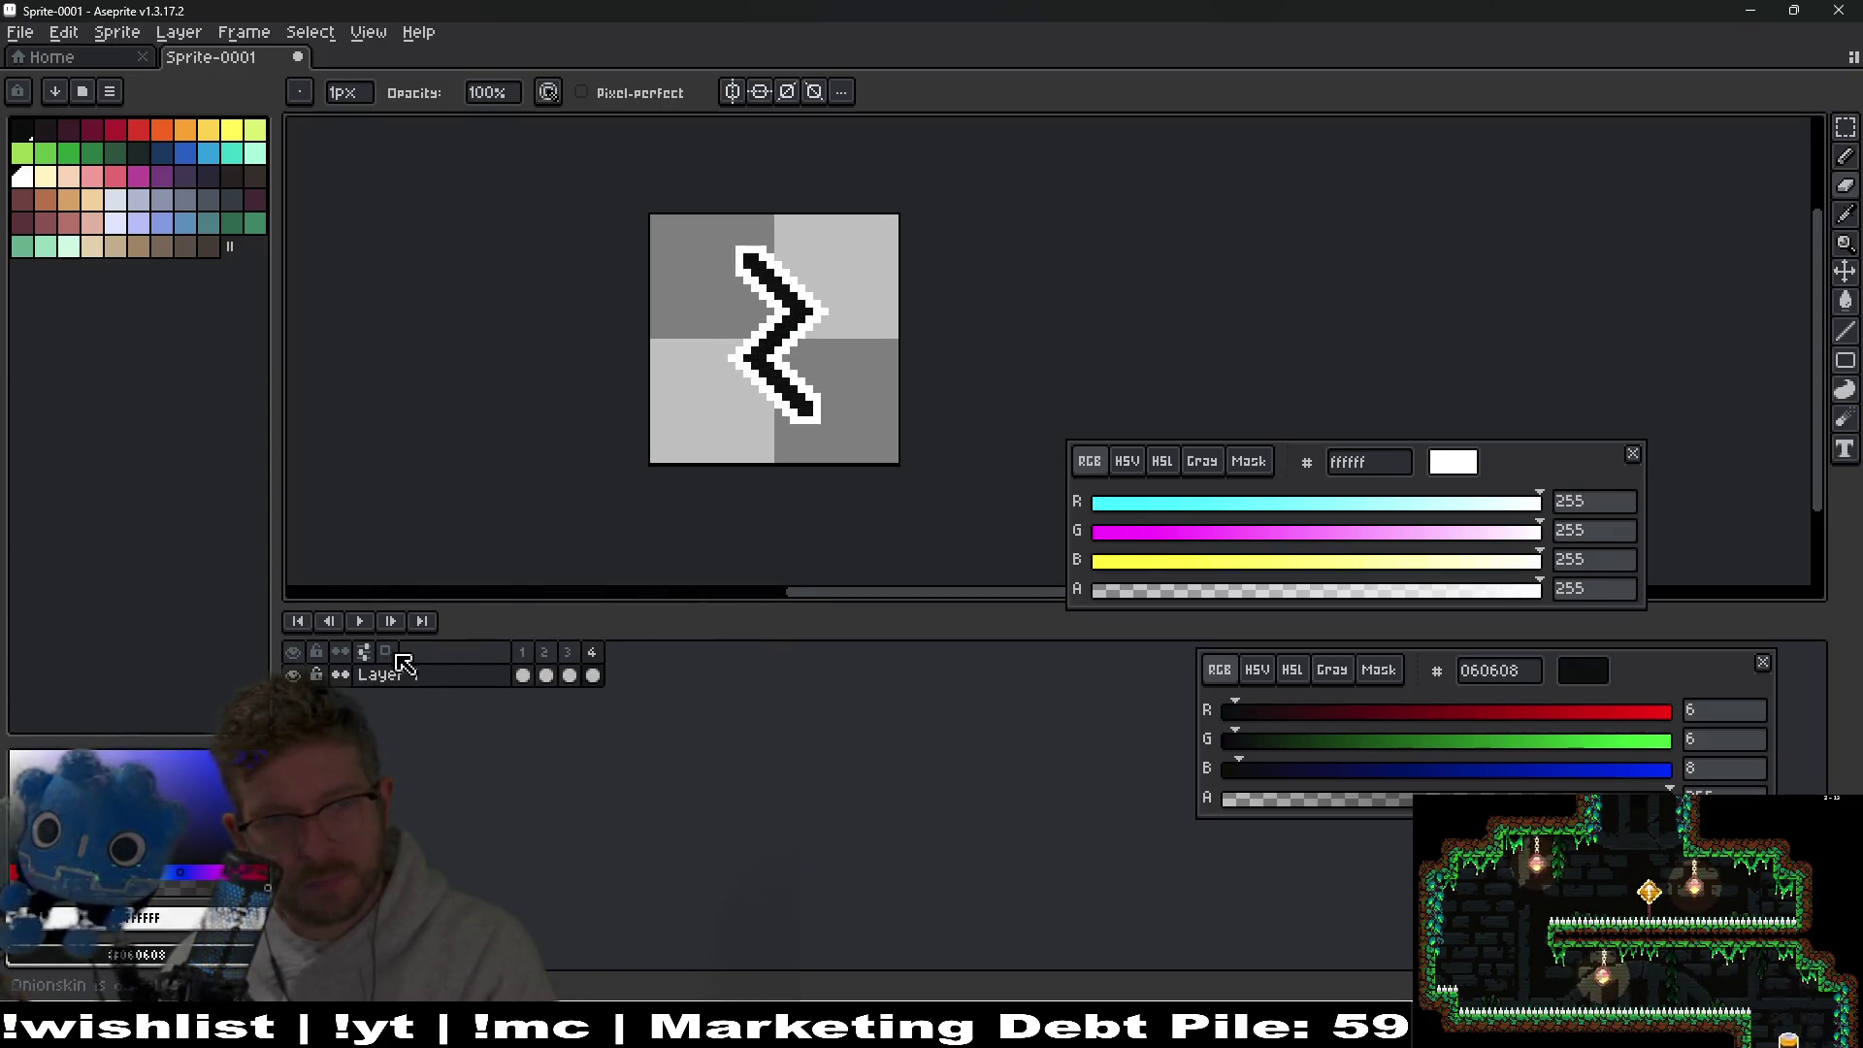
click(360, 621)
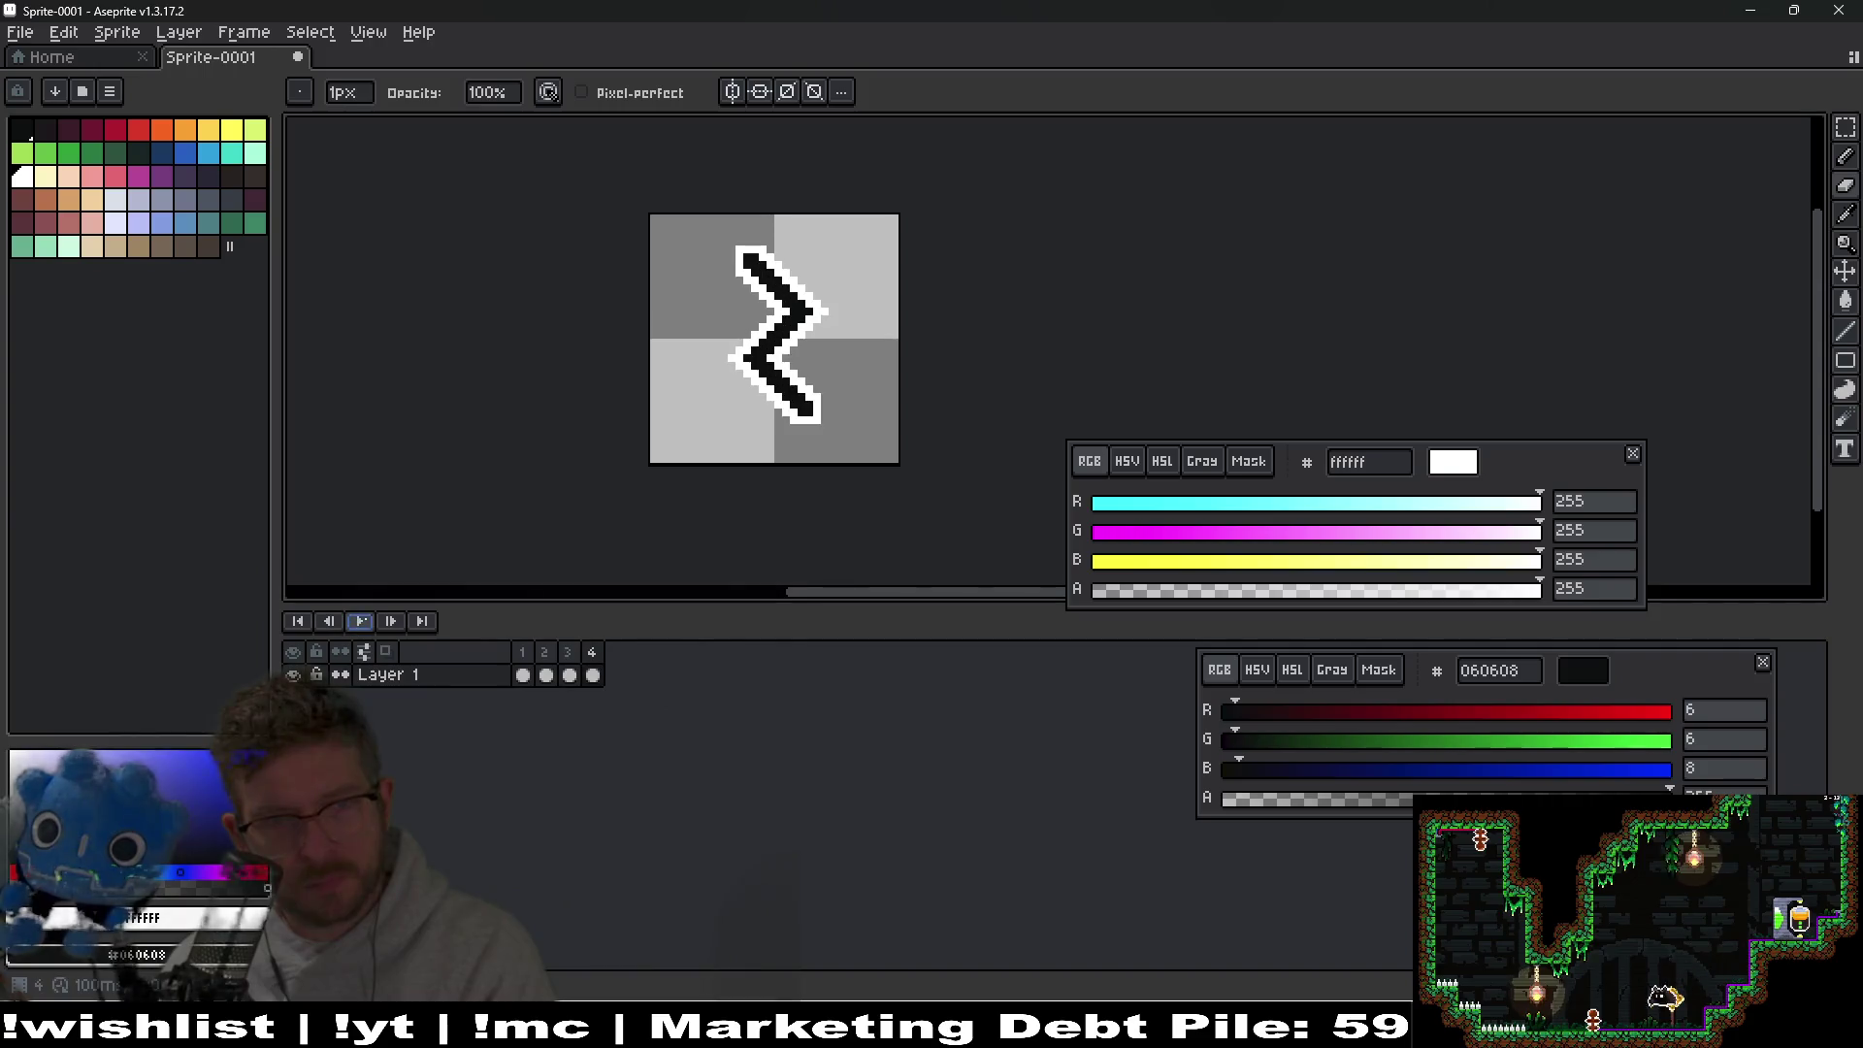
key(Return)
key(Right)
drag(855, 343, 835, 393)
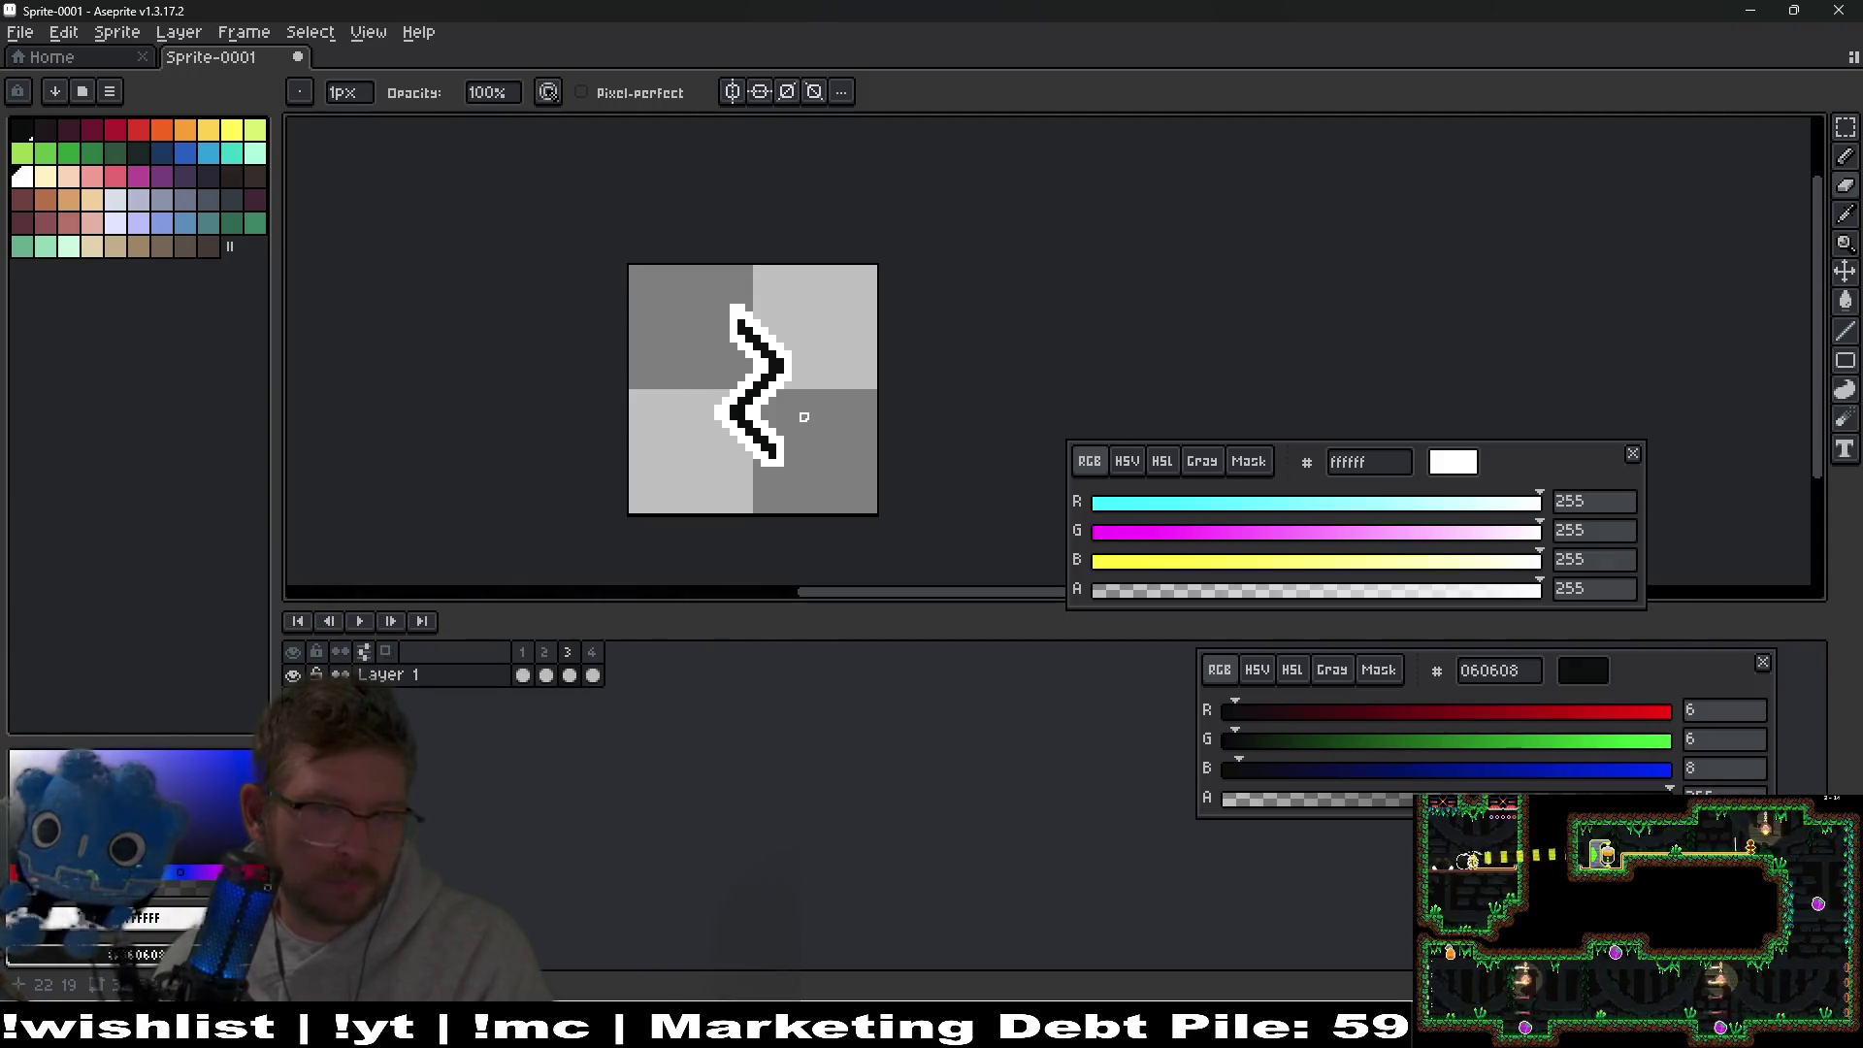
key(Right)
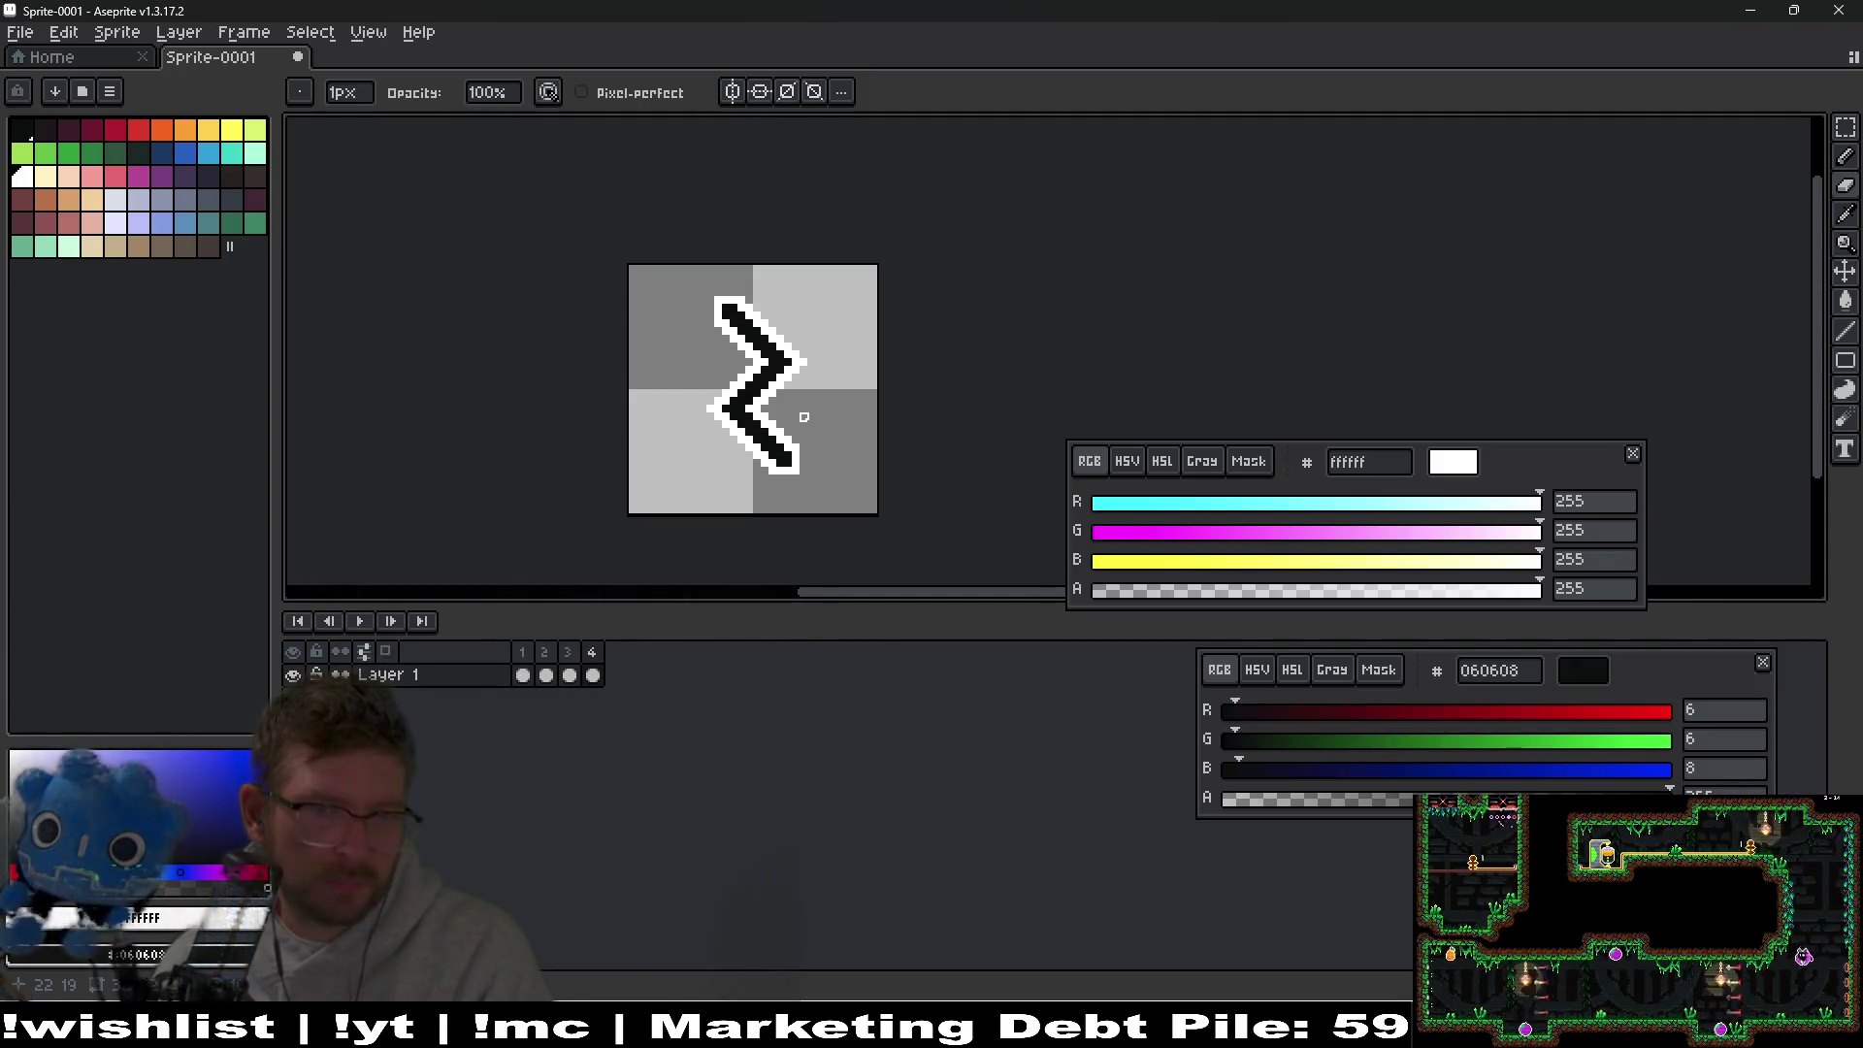
key(Right)
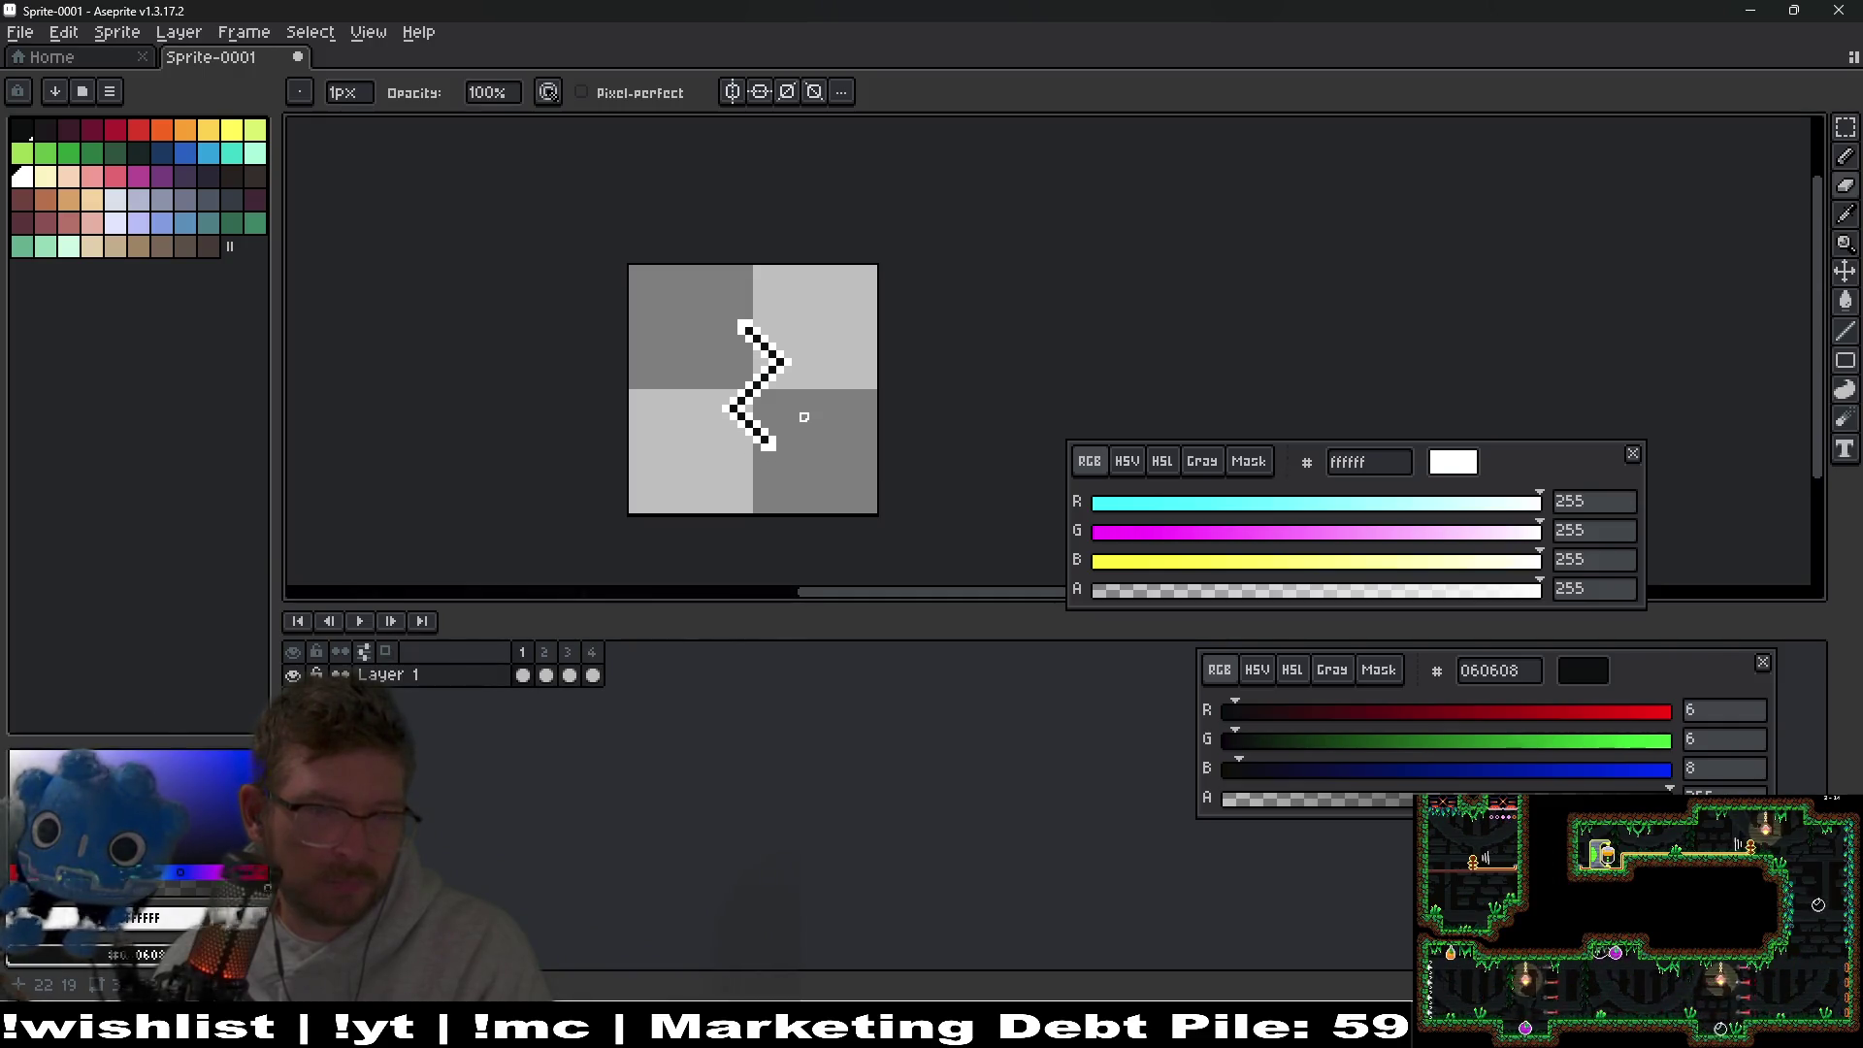
Go to frame 4 and paint a black pixel on the zigzag's lower end.
key(Left)
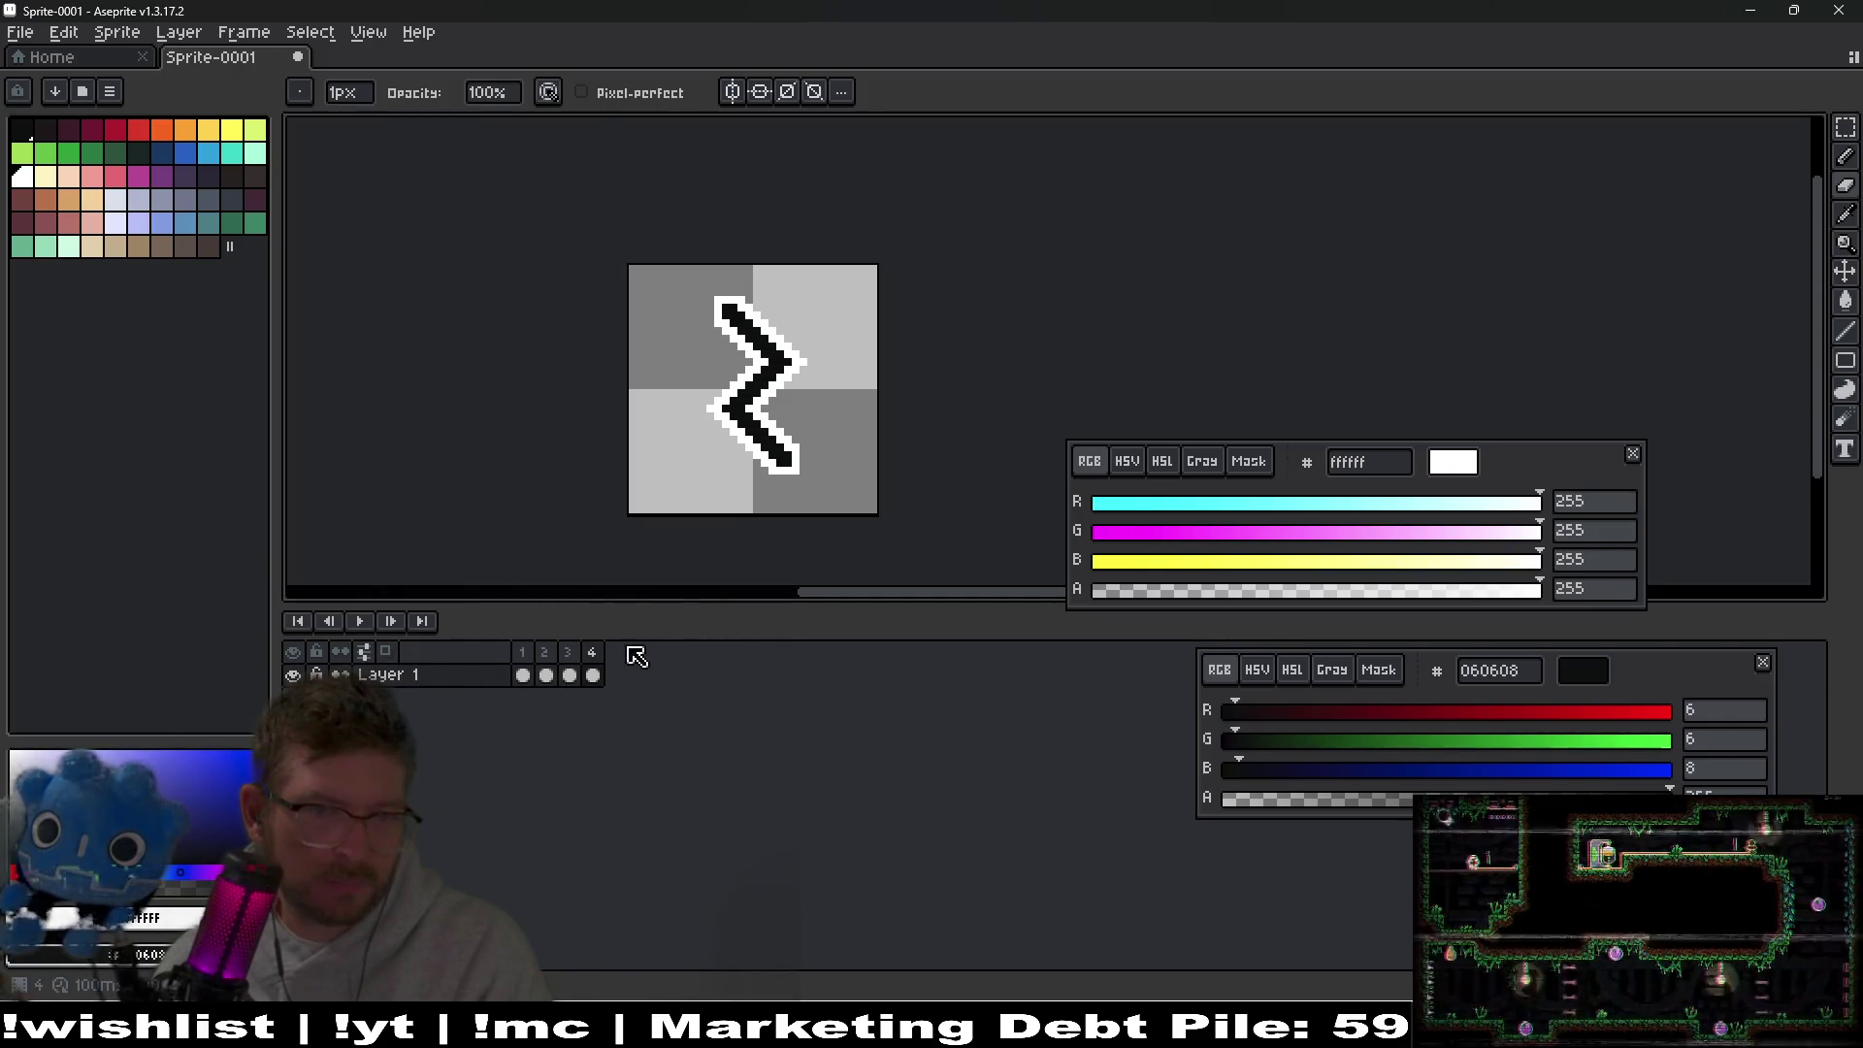
key(Left)
scroll(781, 425, up, 3)
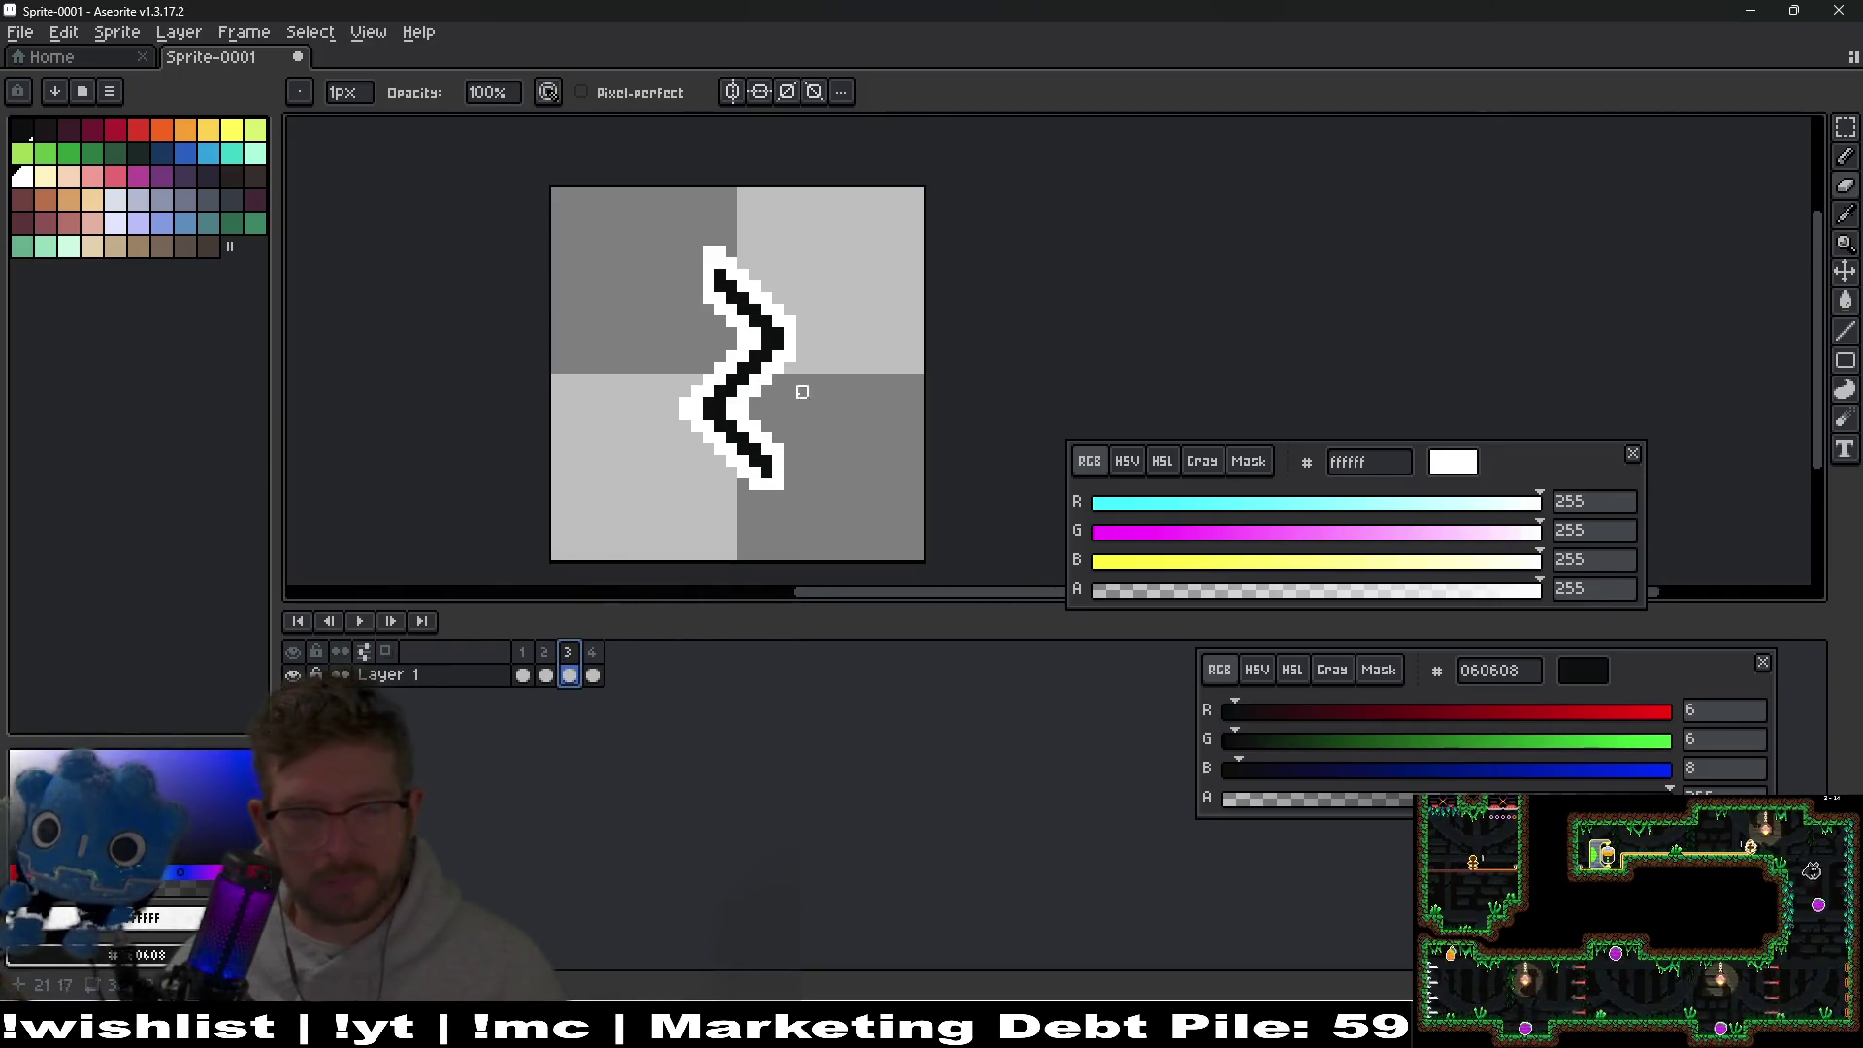
click(574, 655)
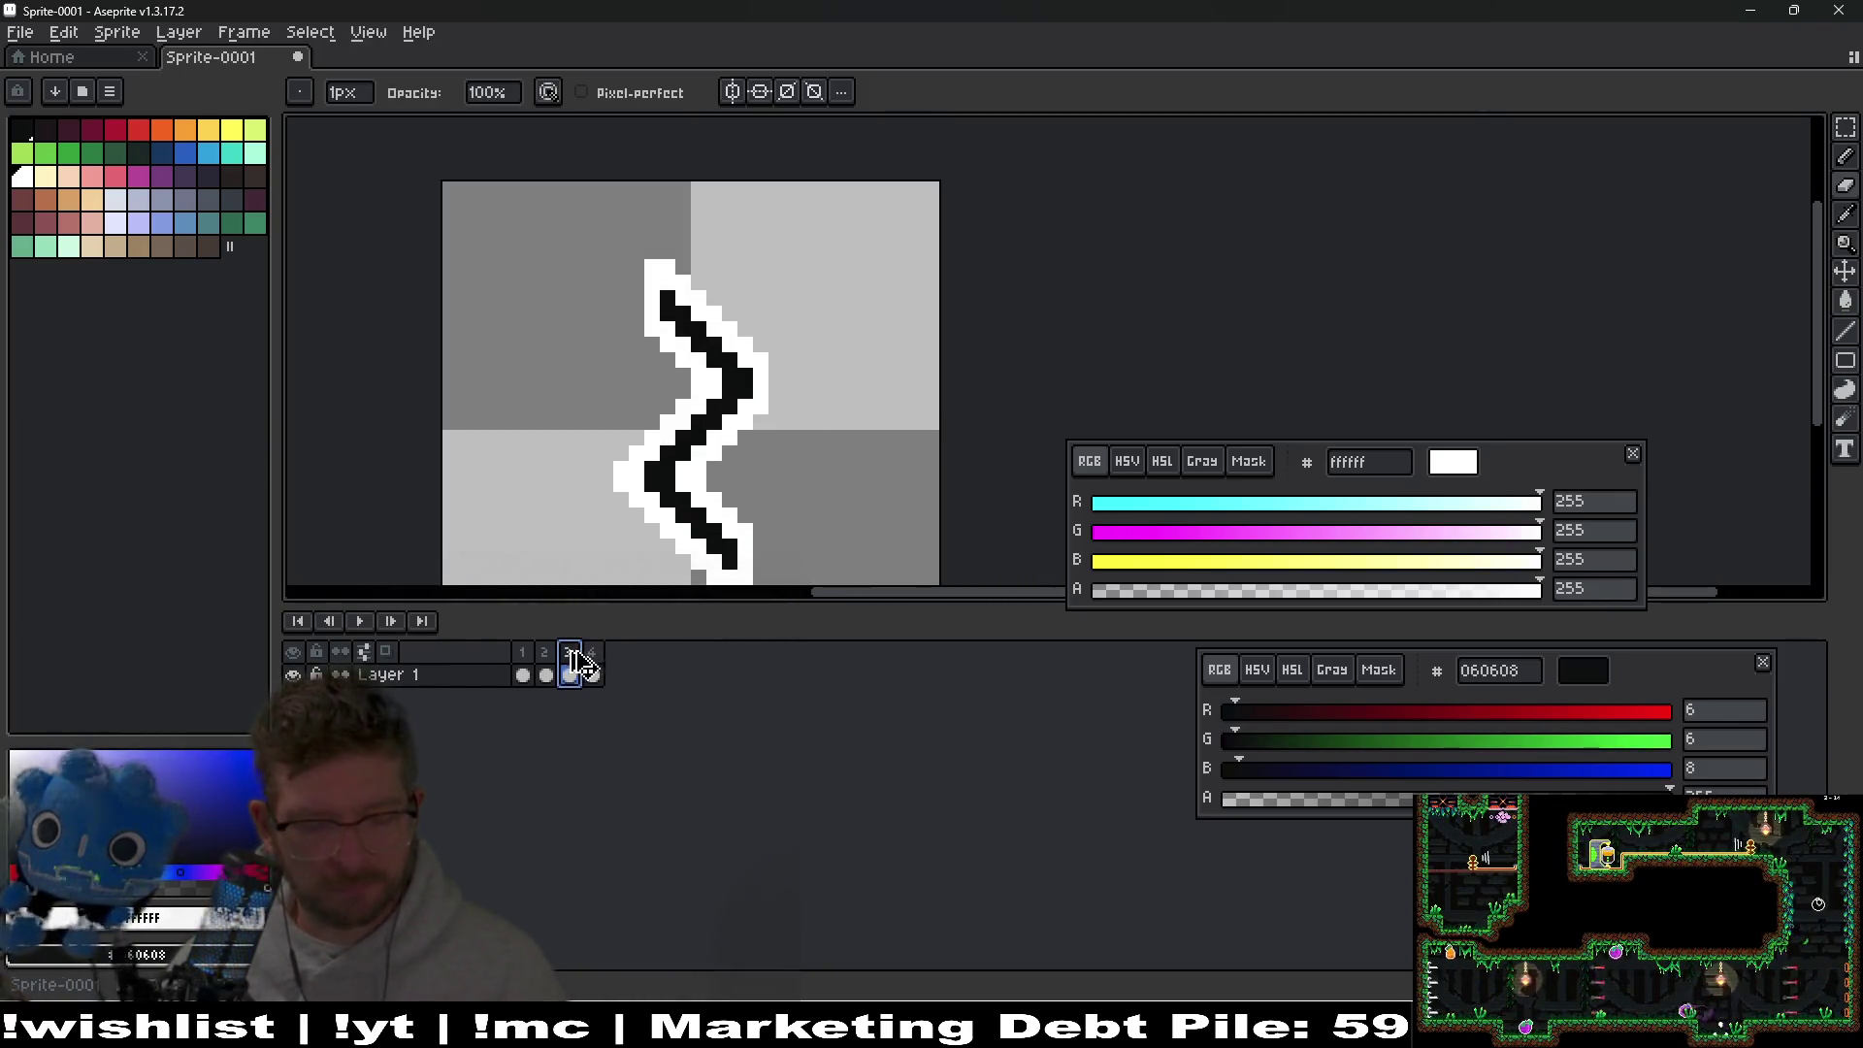
click(601, 674)
scroll(766, 524, up, 2)
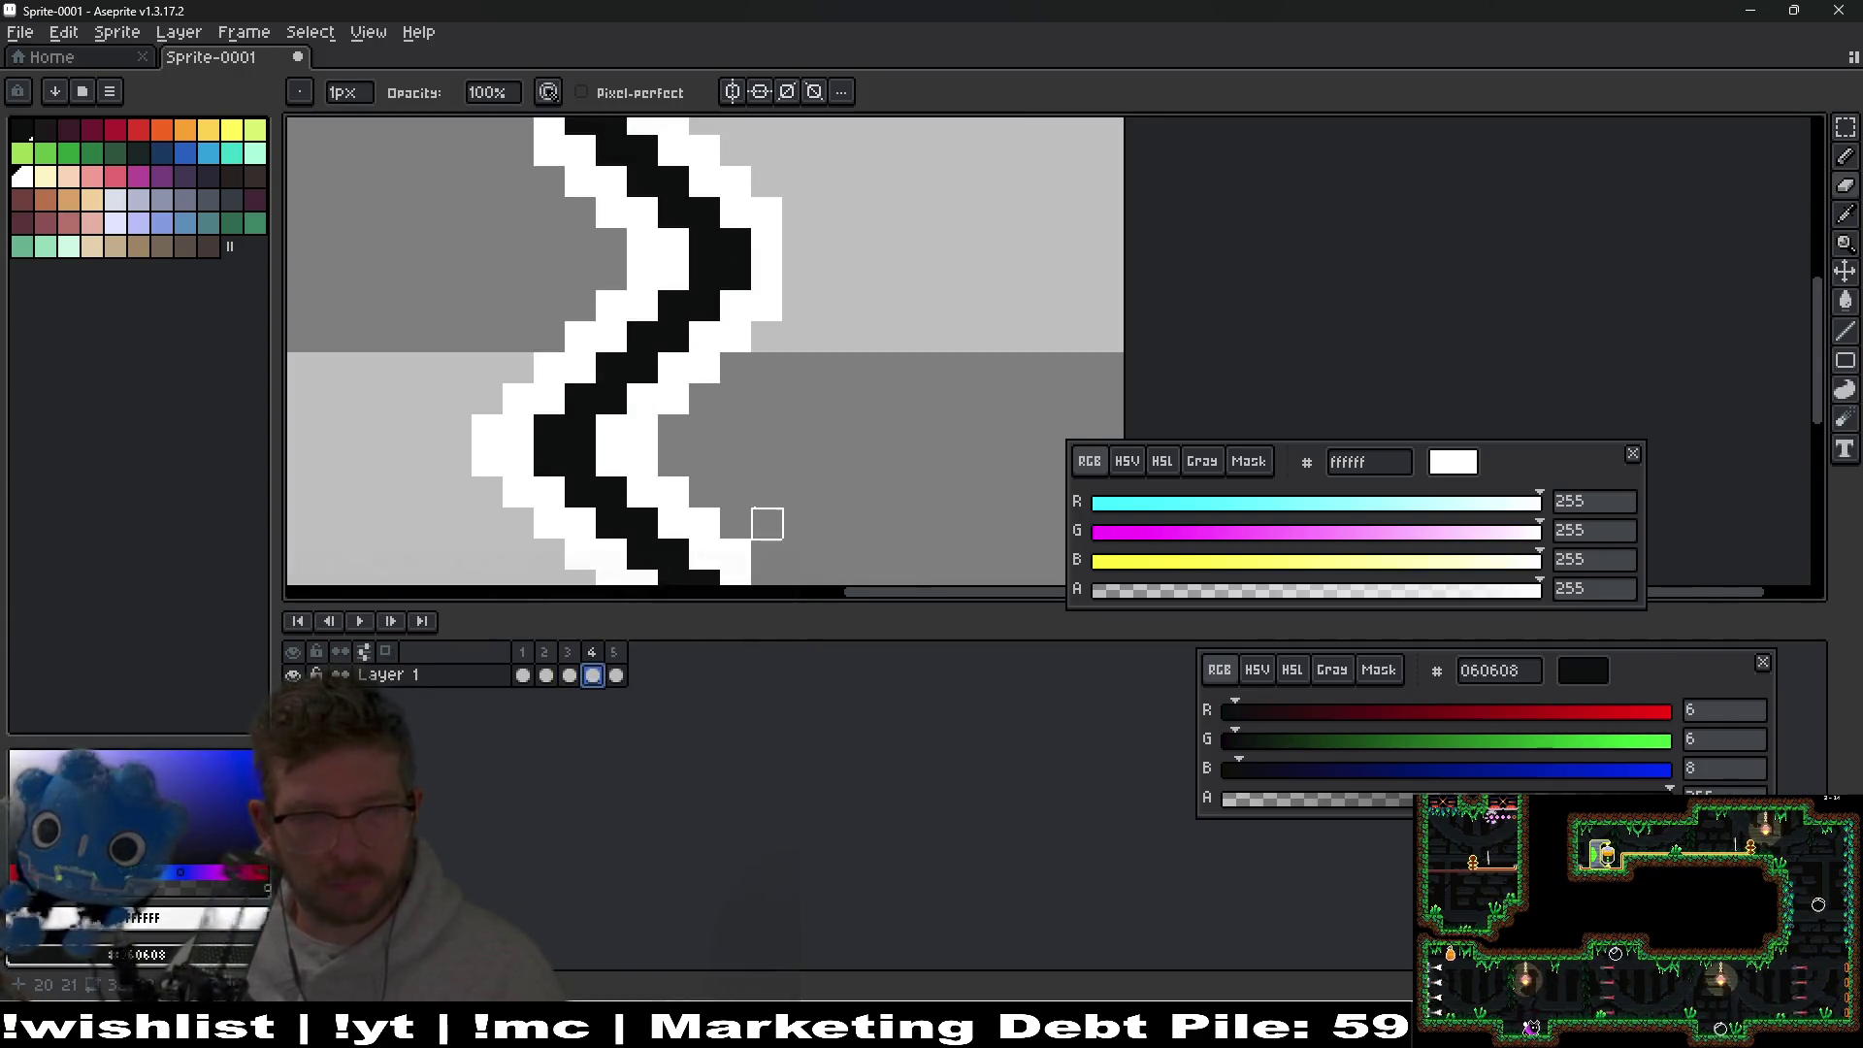
drag(801, 478, 805, 464)
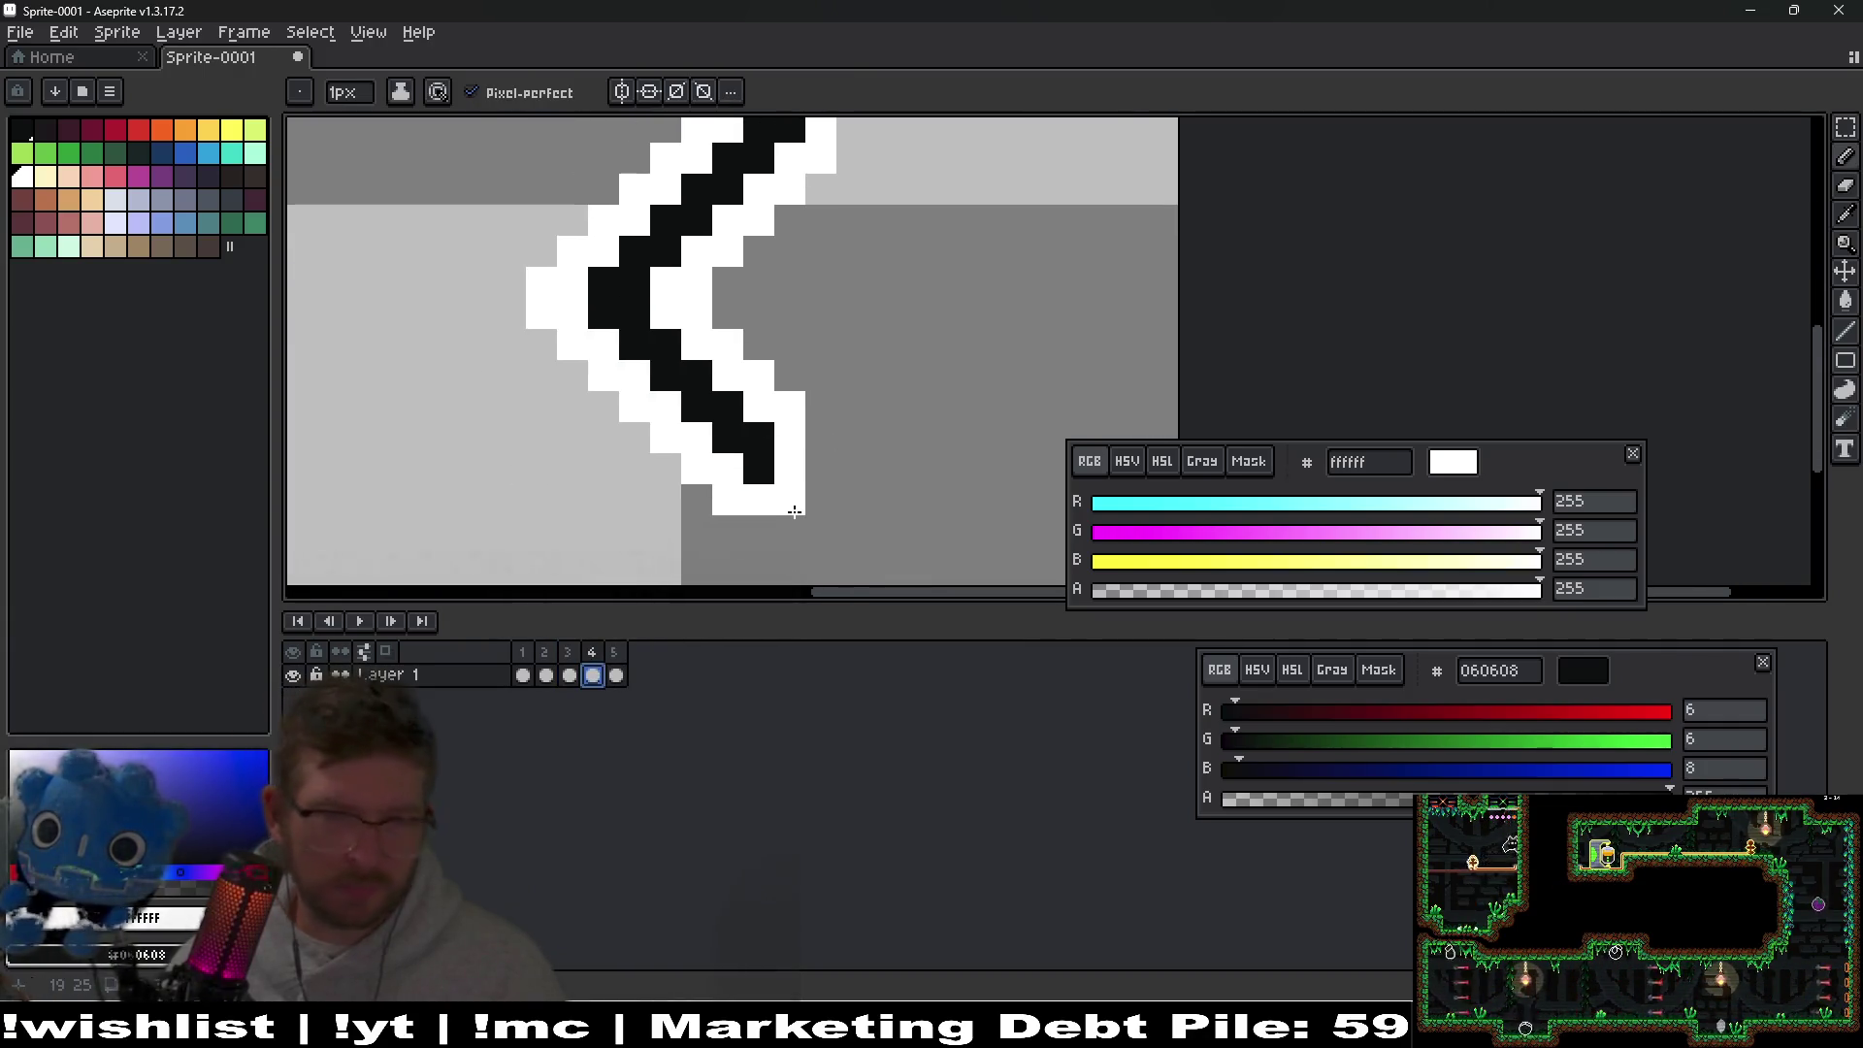
click(794, 471)
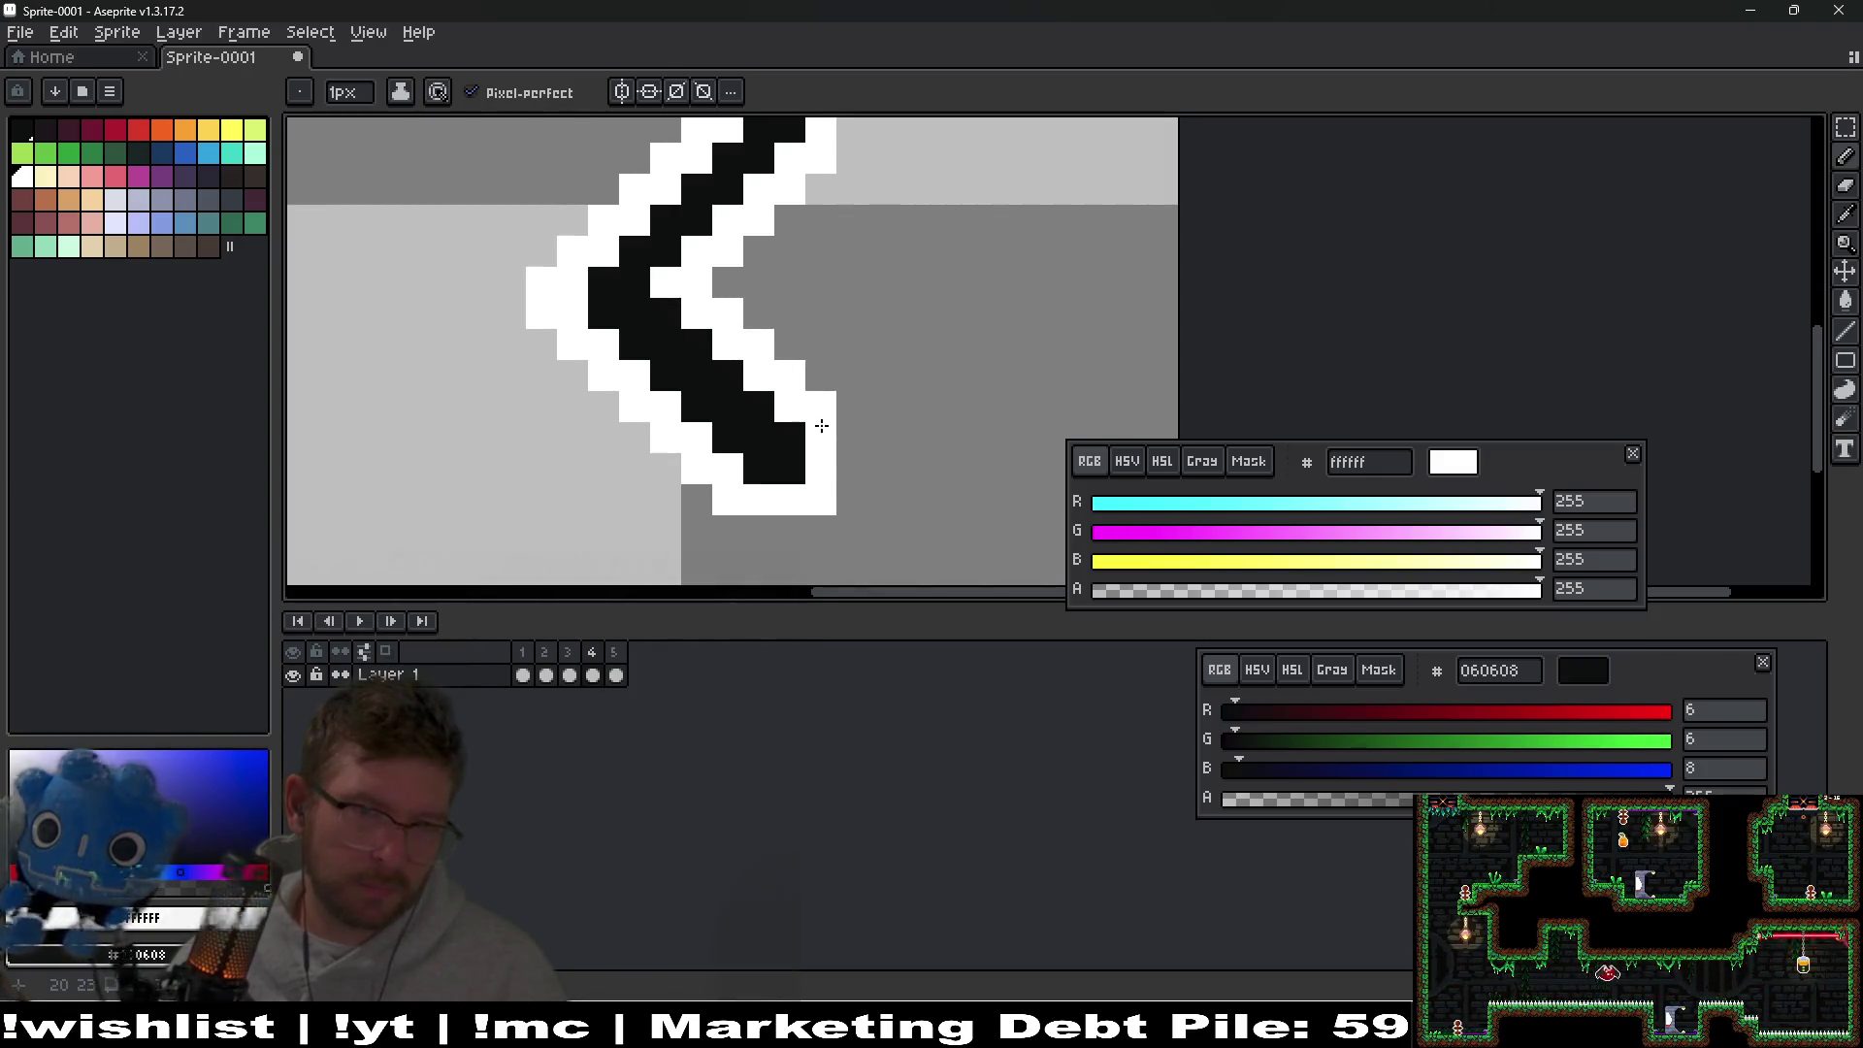
scroll(873, 452, down, 4)
Preview the animation, then add black pixels along frame 4's zigzag diagonal and compare with frame 3.
key(Return)
scroll(874, 452, up, 4)
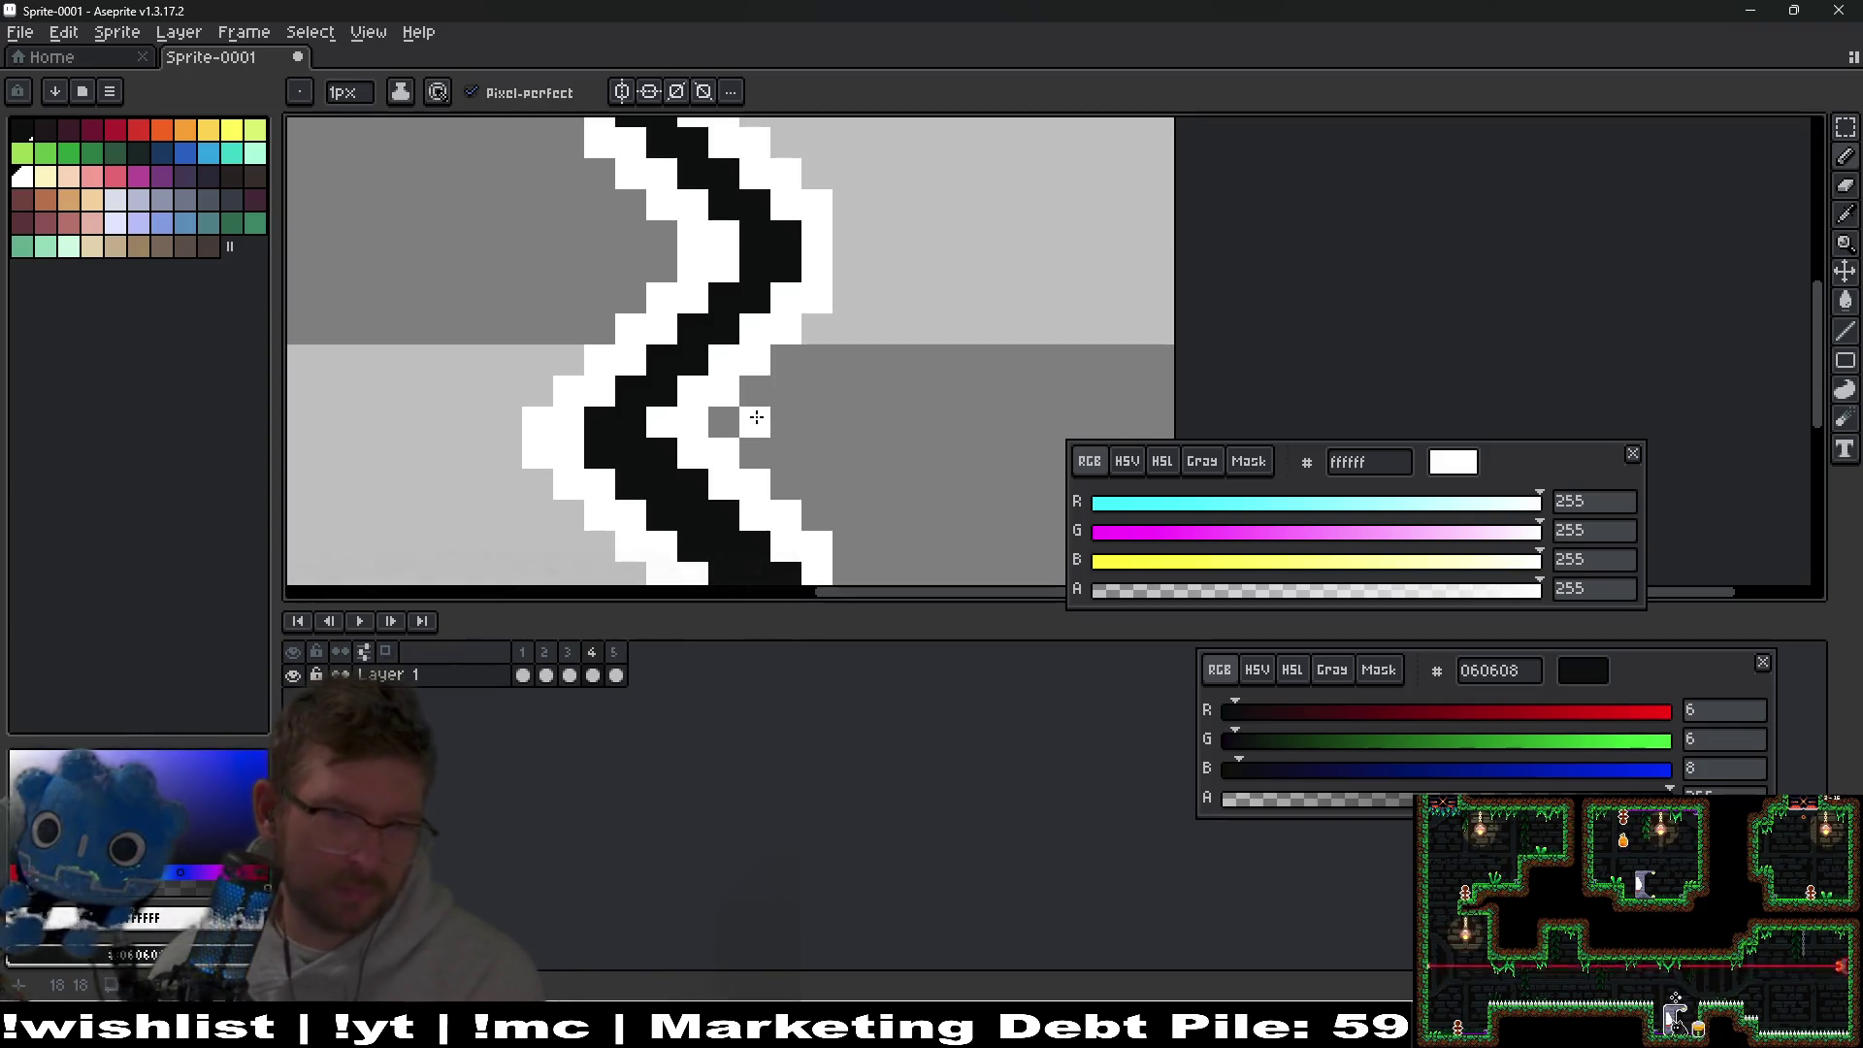
scroll(732, 367, down, 1)
scroll(665, 445, up, 1)
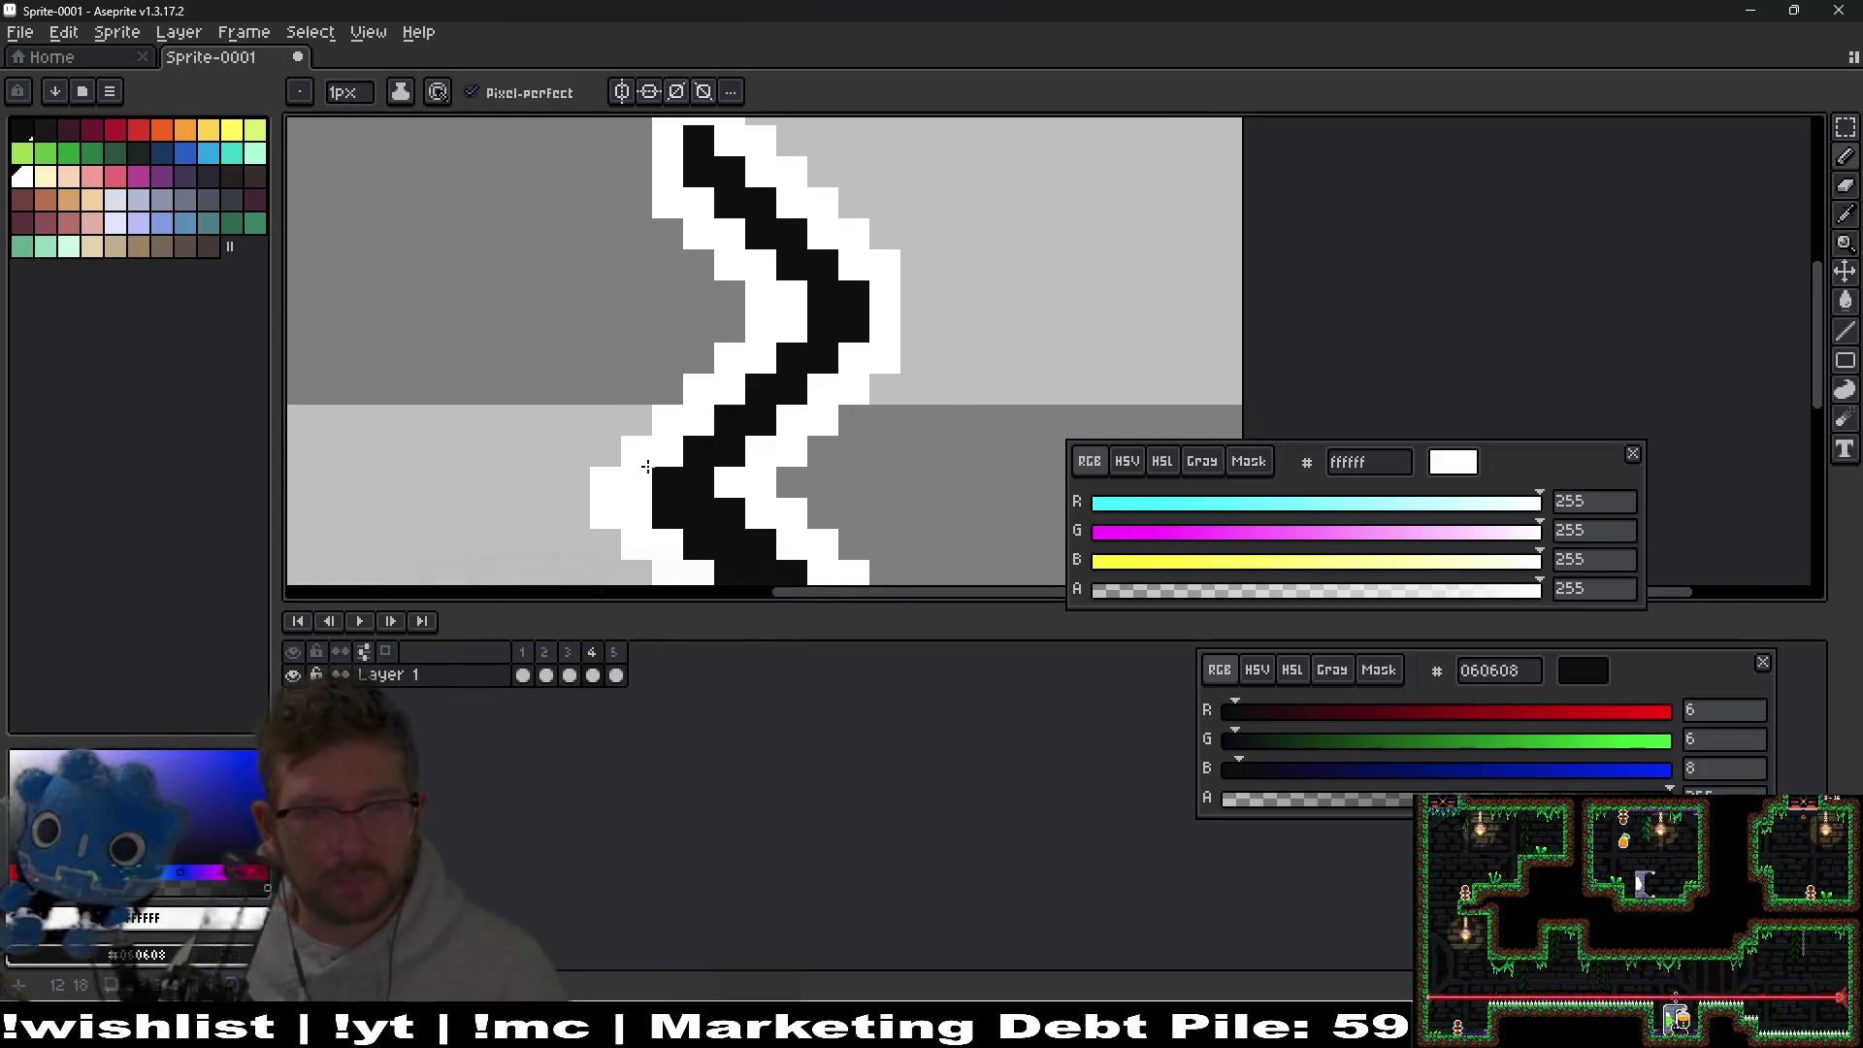
mouse_move(664, 454)
mouse_down()
mouse_move(788, 320)
mouse_move(669, 430)
mouse_move(731, 328)
mouse_up()
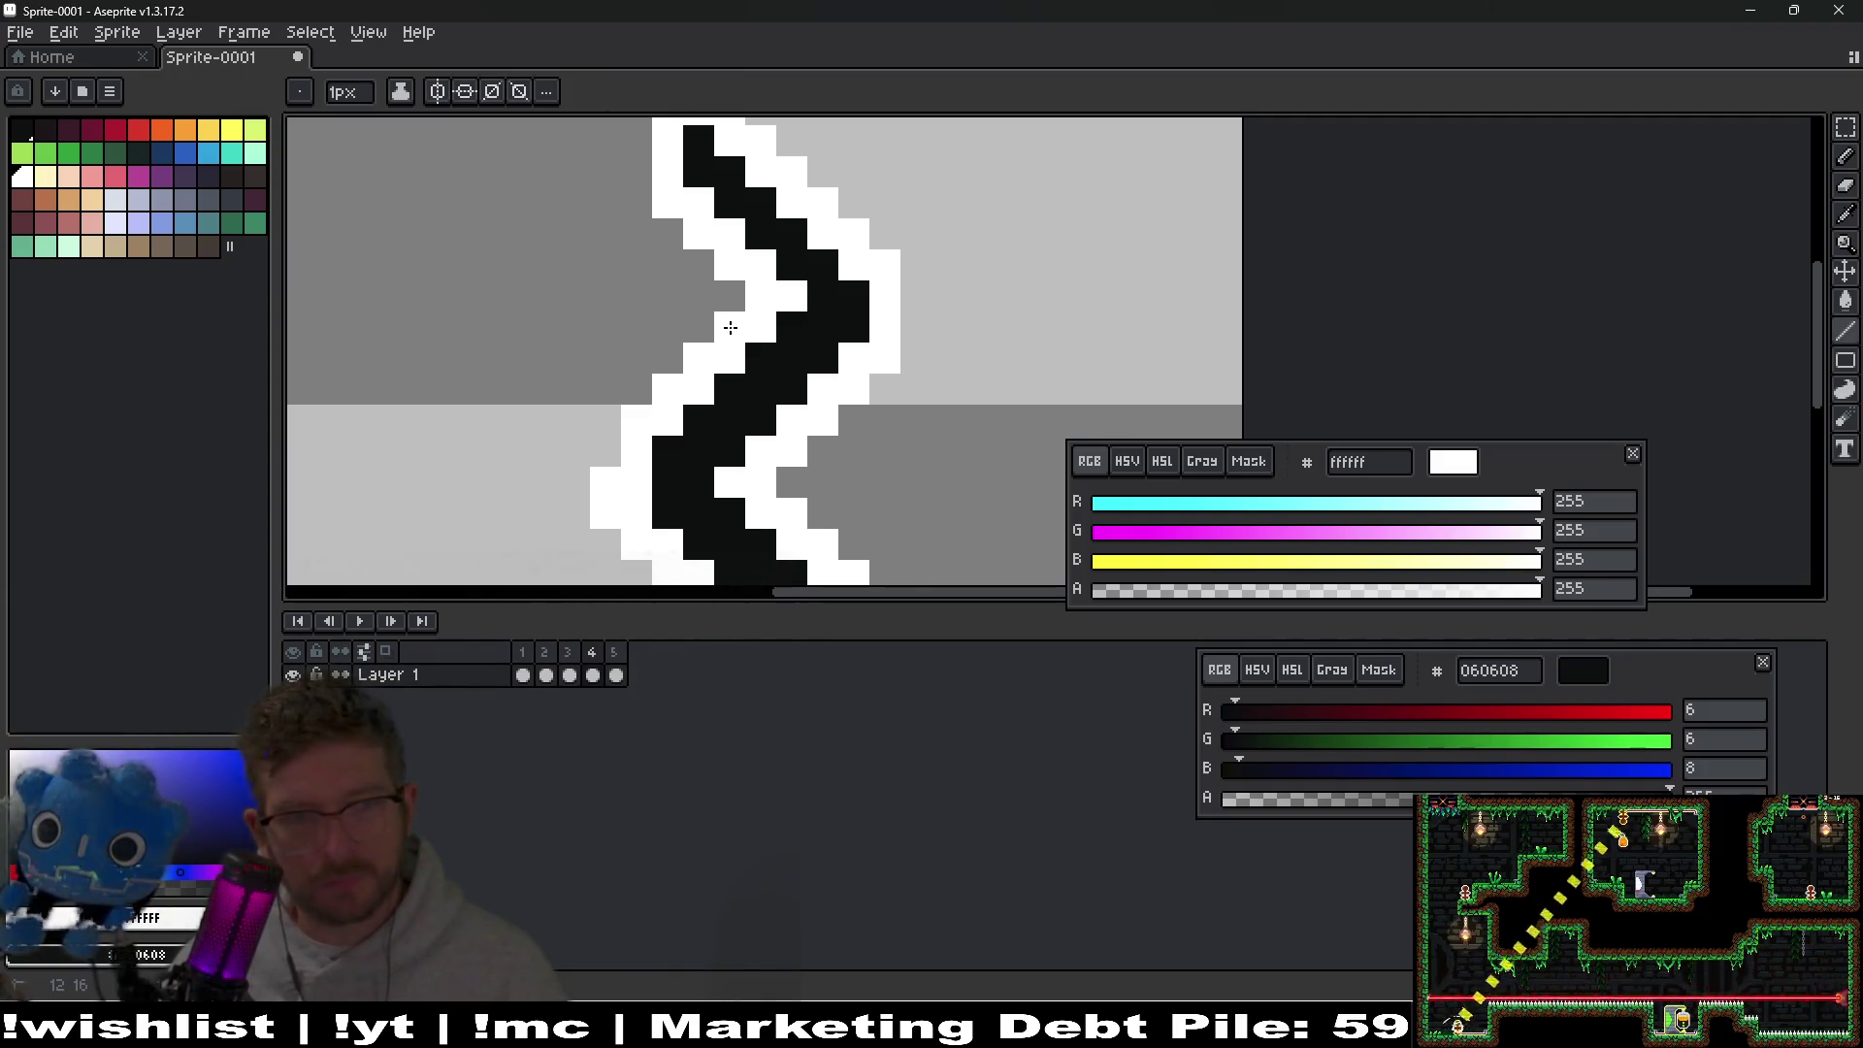
click(573, 655)
click(590, 662)
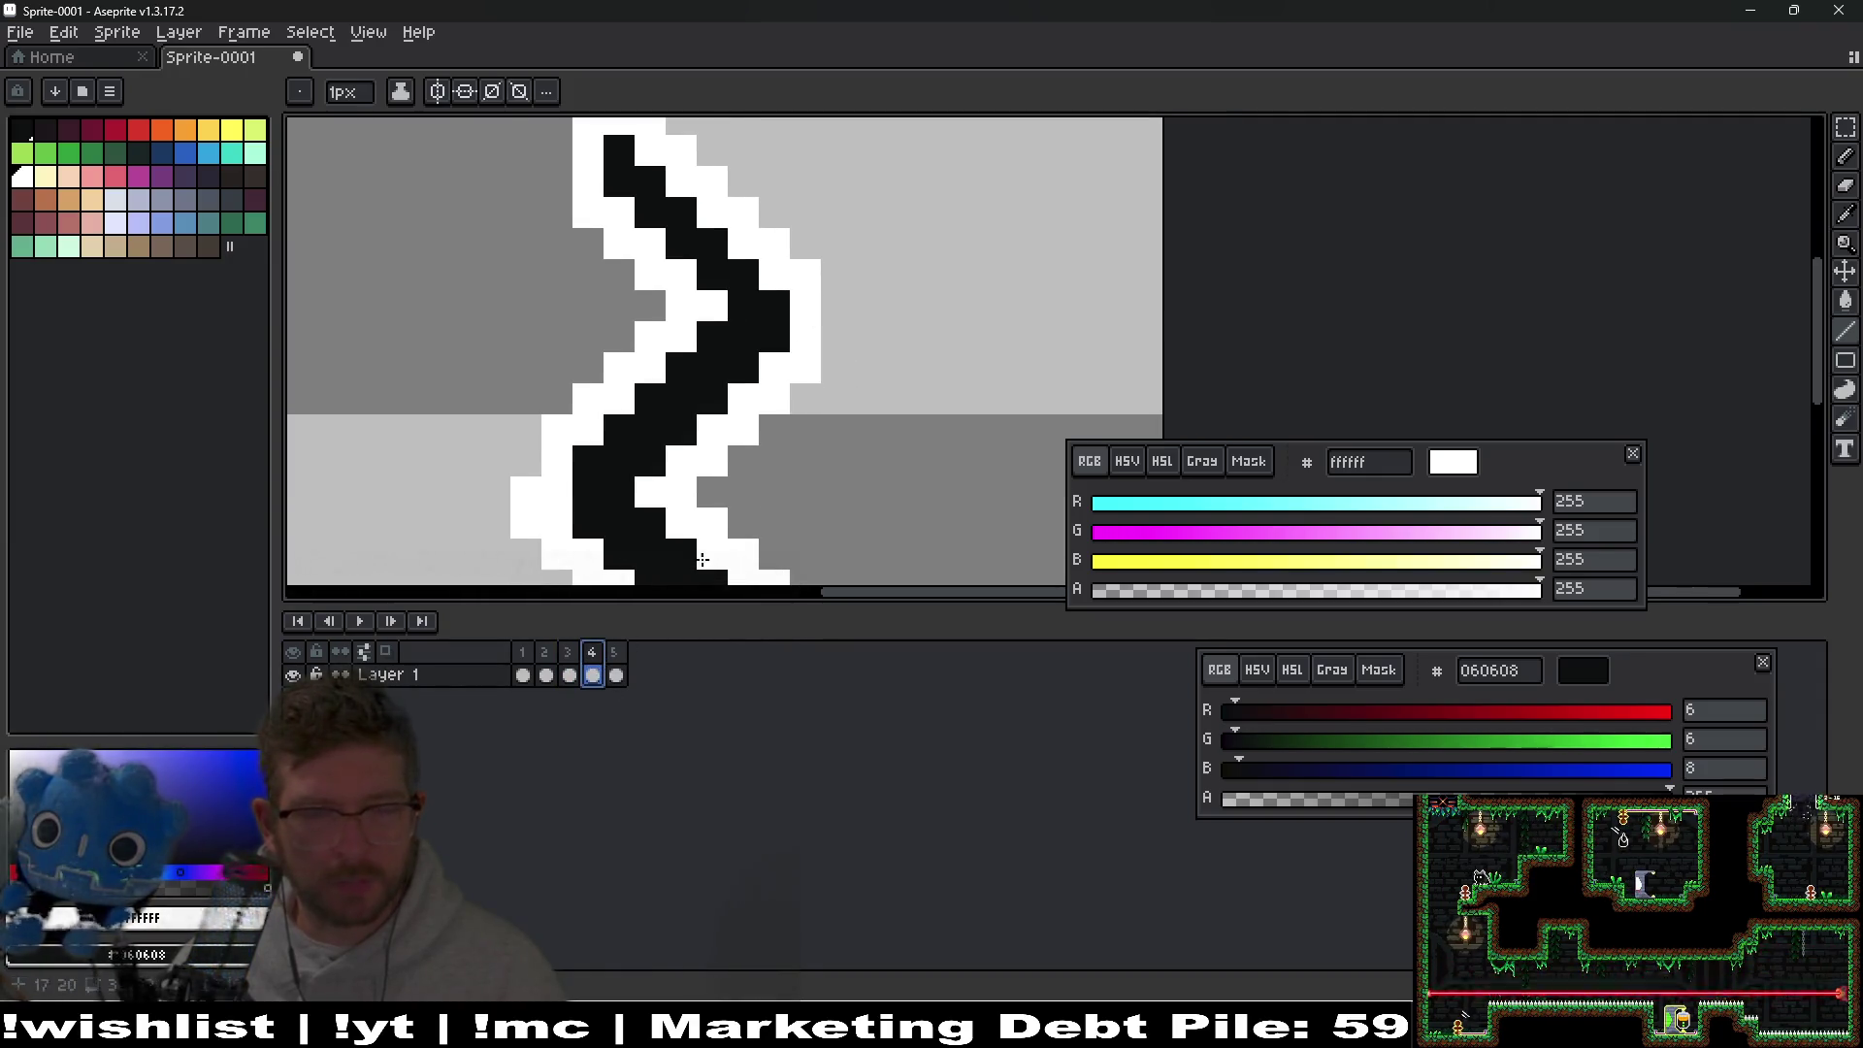
Shift frame 4's zigzag with the Move tool, try and undo a white pixel, then dismiss the save window.
key(v)
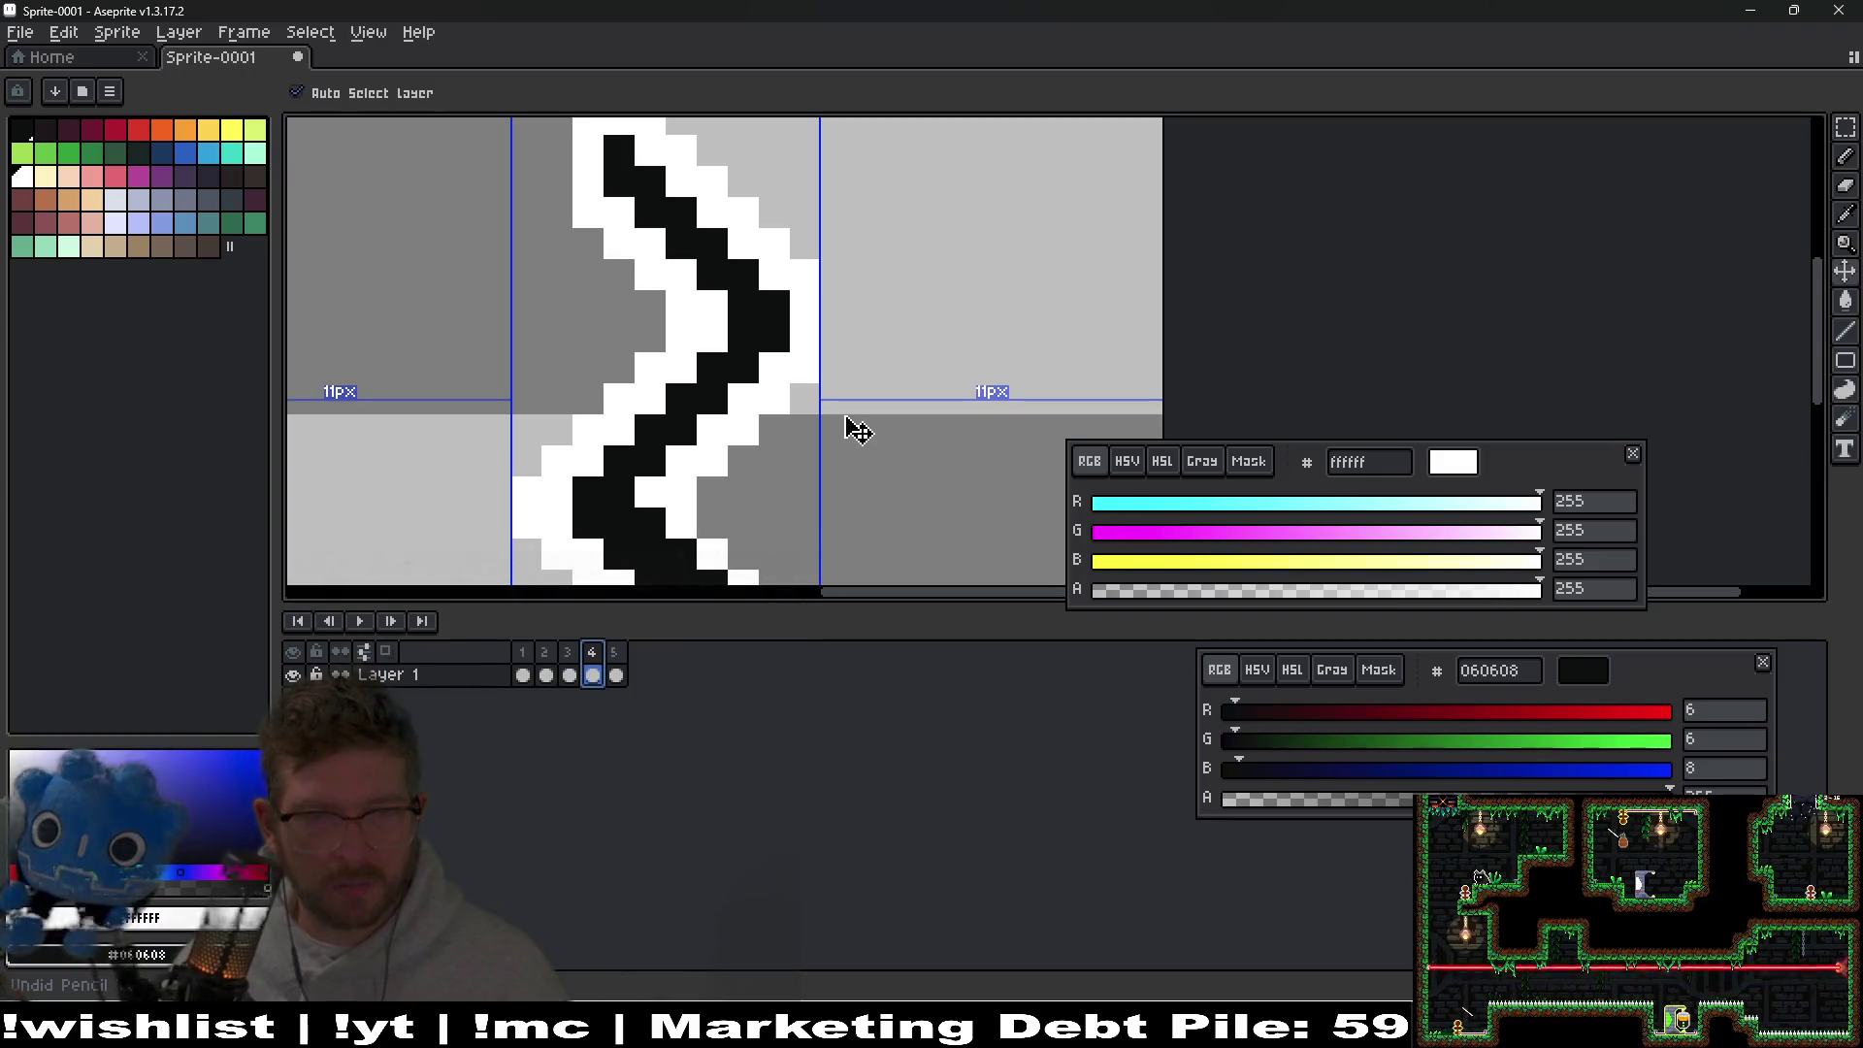
drag(852, 427, 770, 325)
key(b)
click(913, 483)
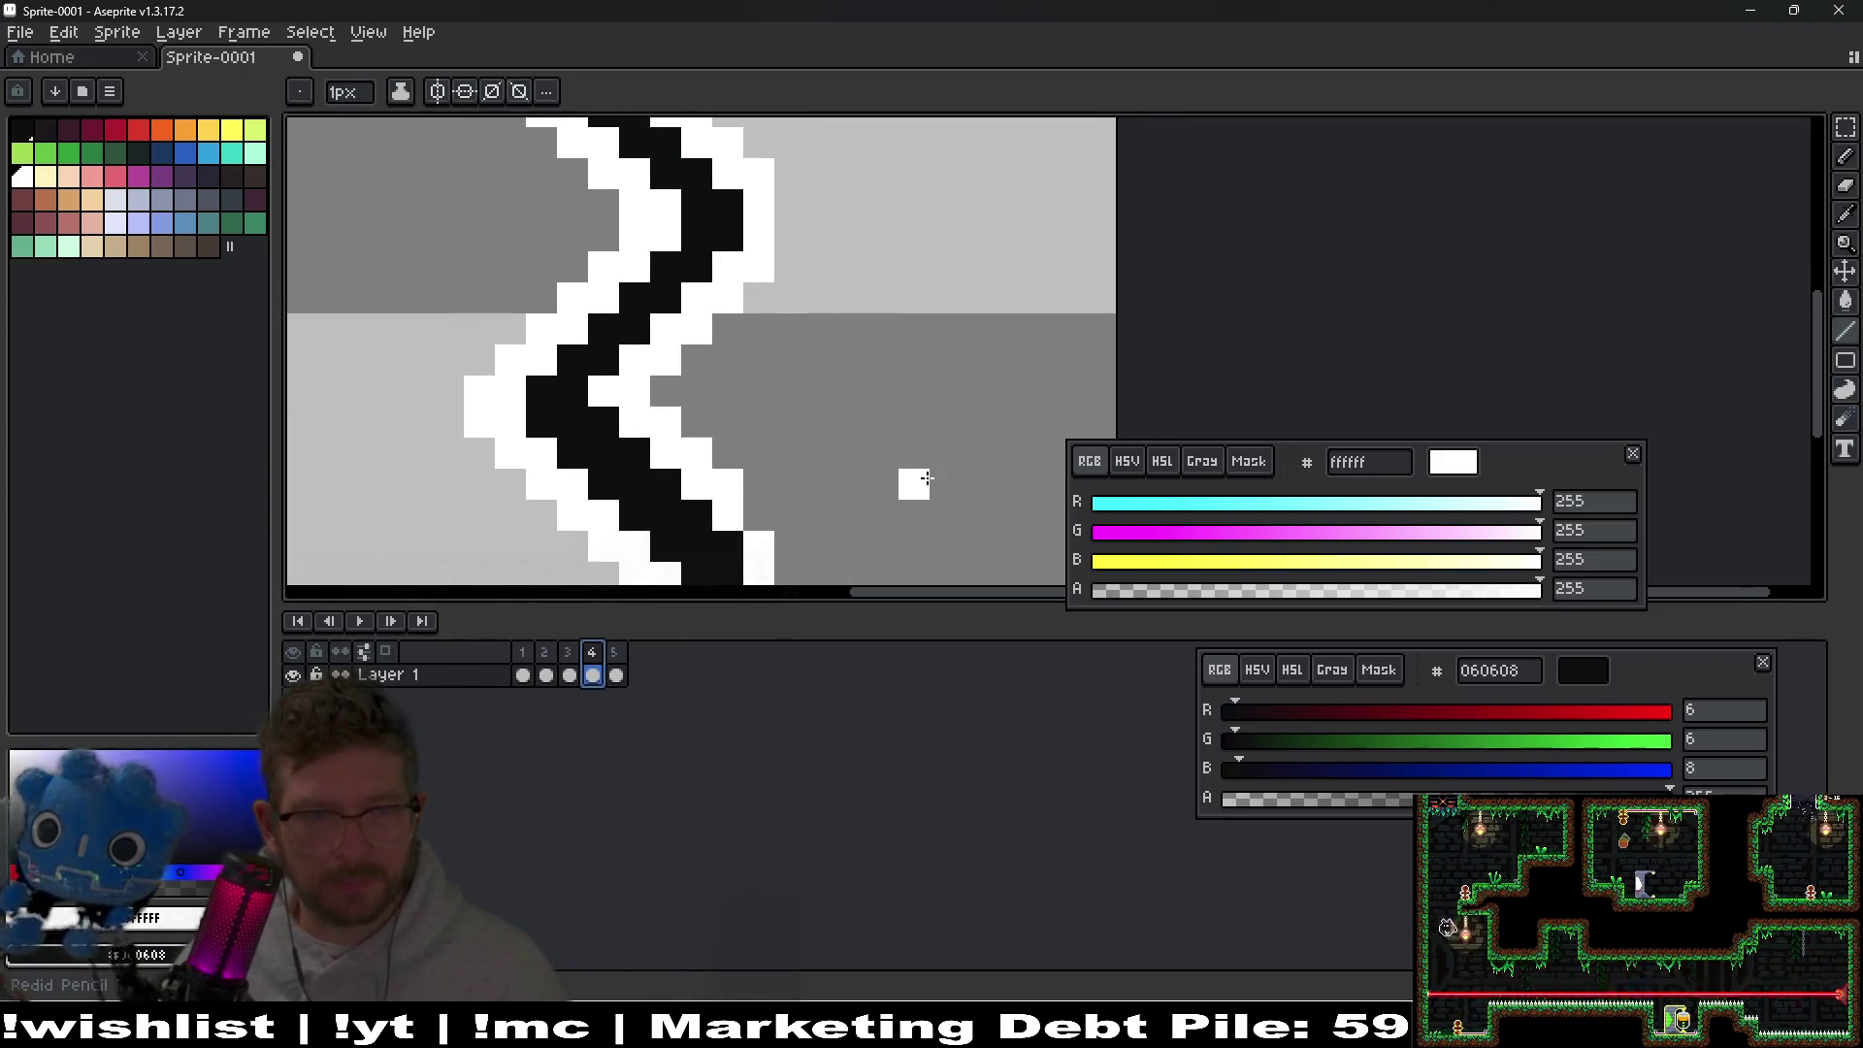
key(ctrl+z)
key(ctrl+s)
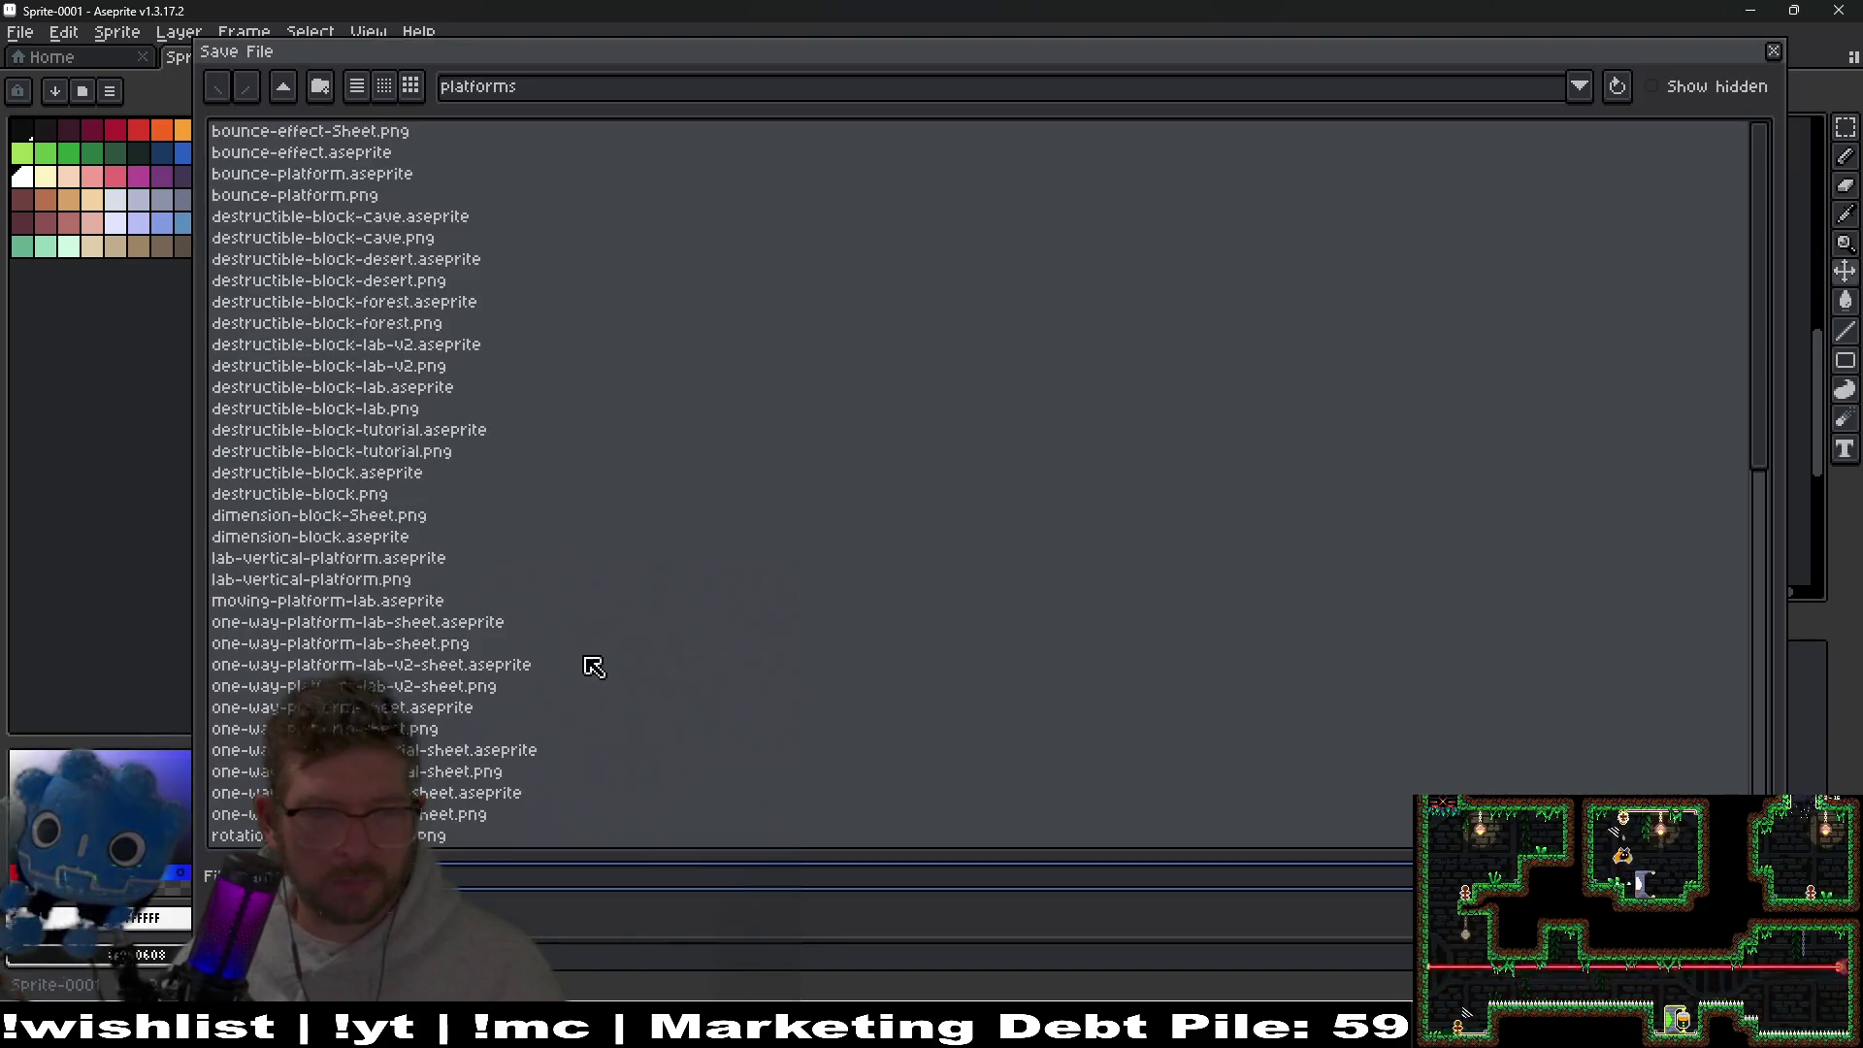
key(Escape)
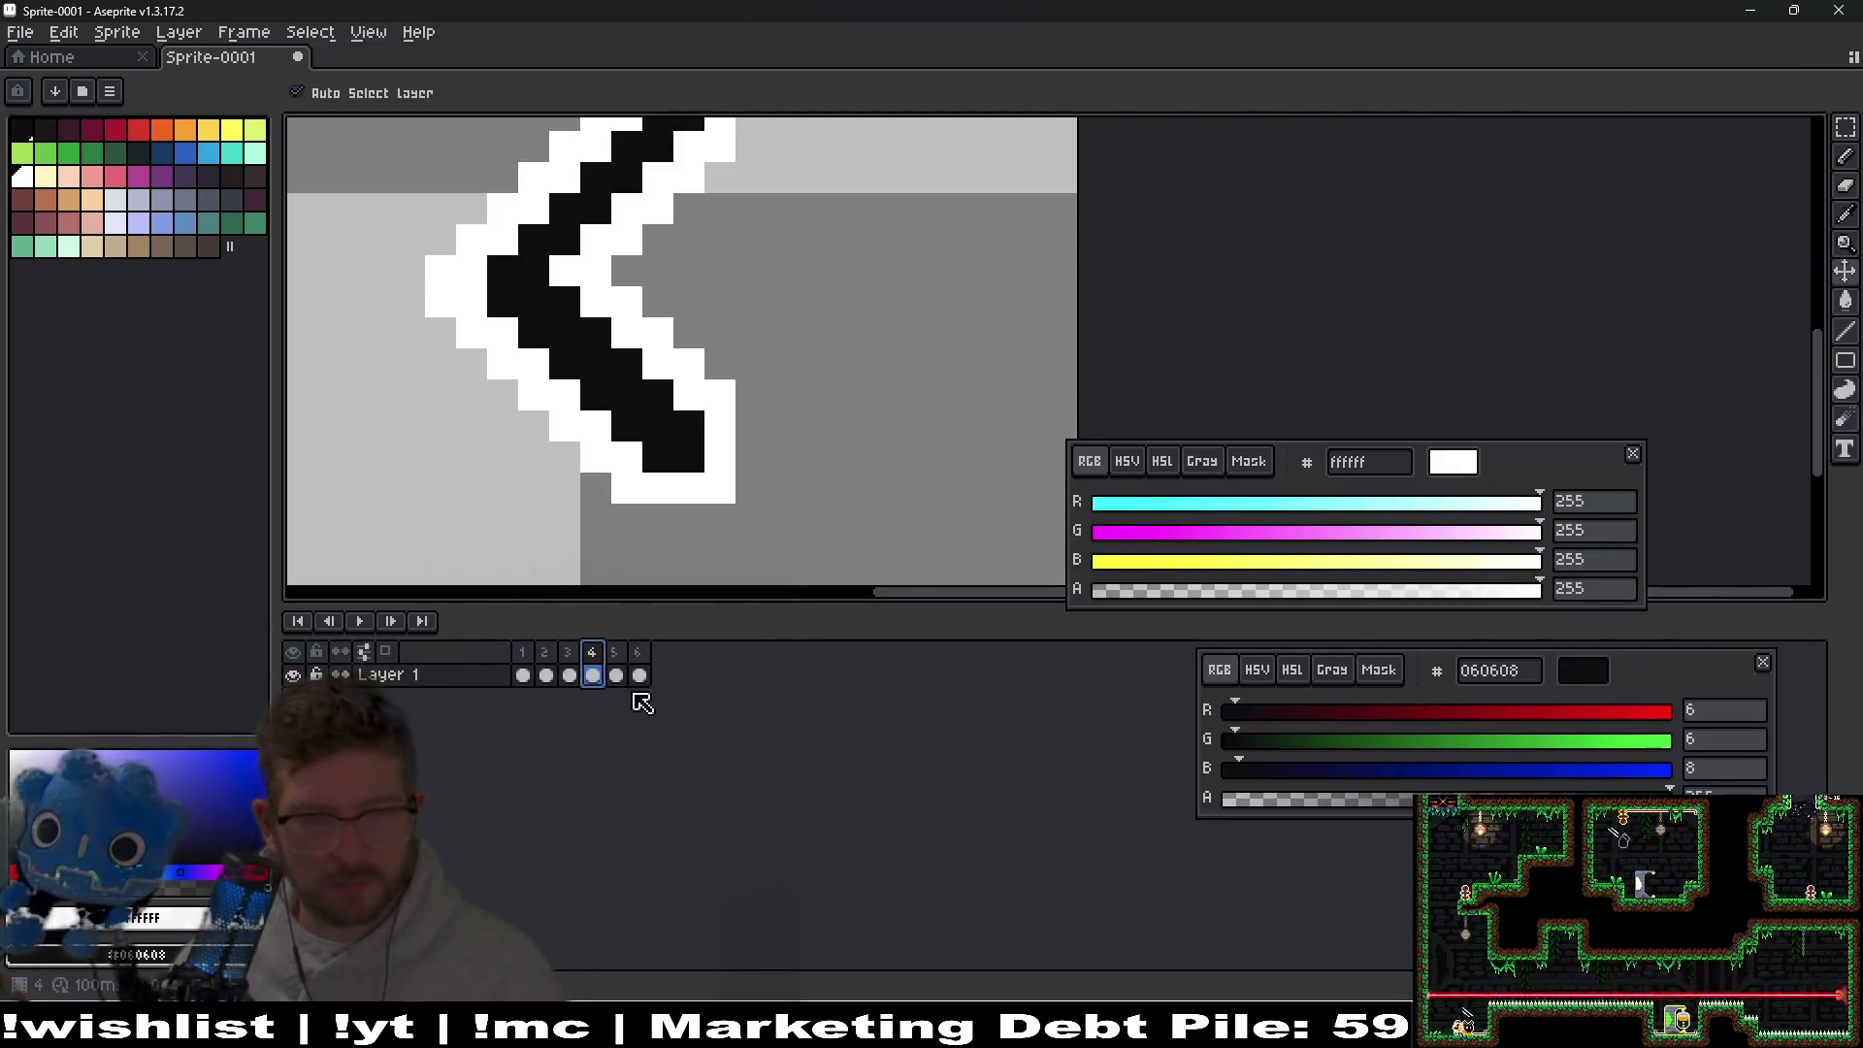
On frame 5, fix the zigzag with black line pixels and extra white outline pixels.
click(615, 653)
scroll(759, 415, down, 3)
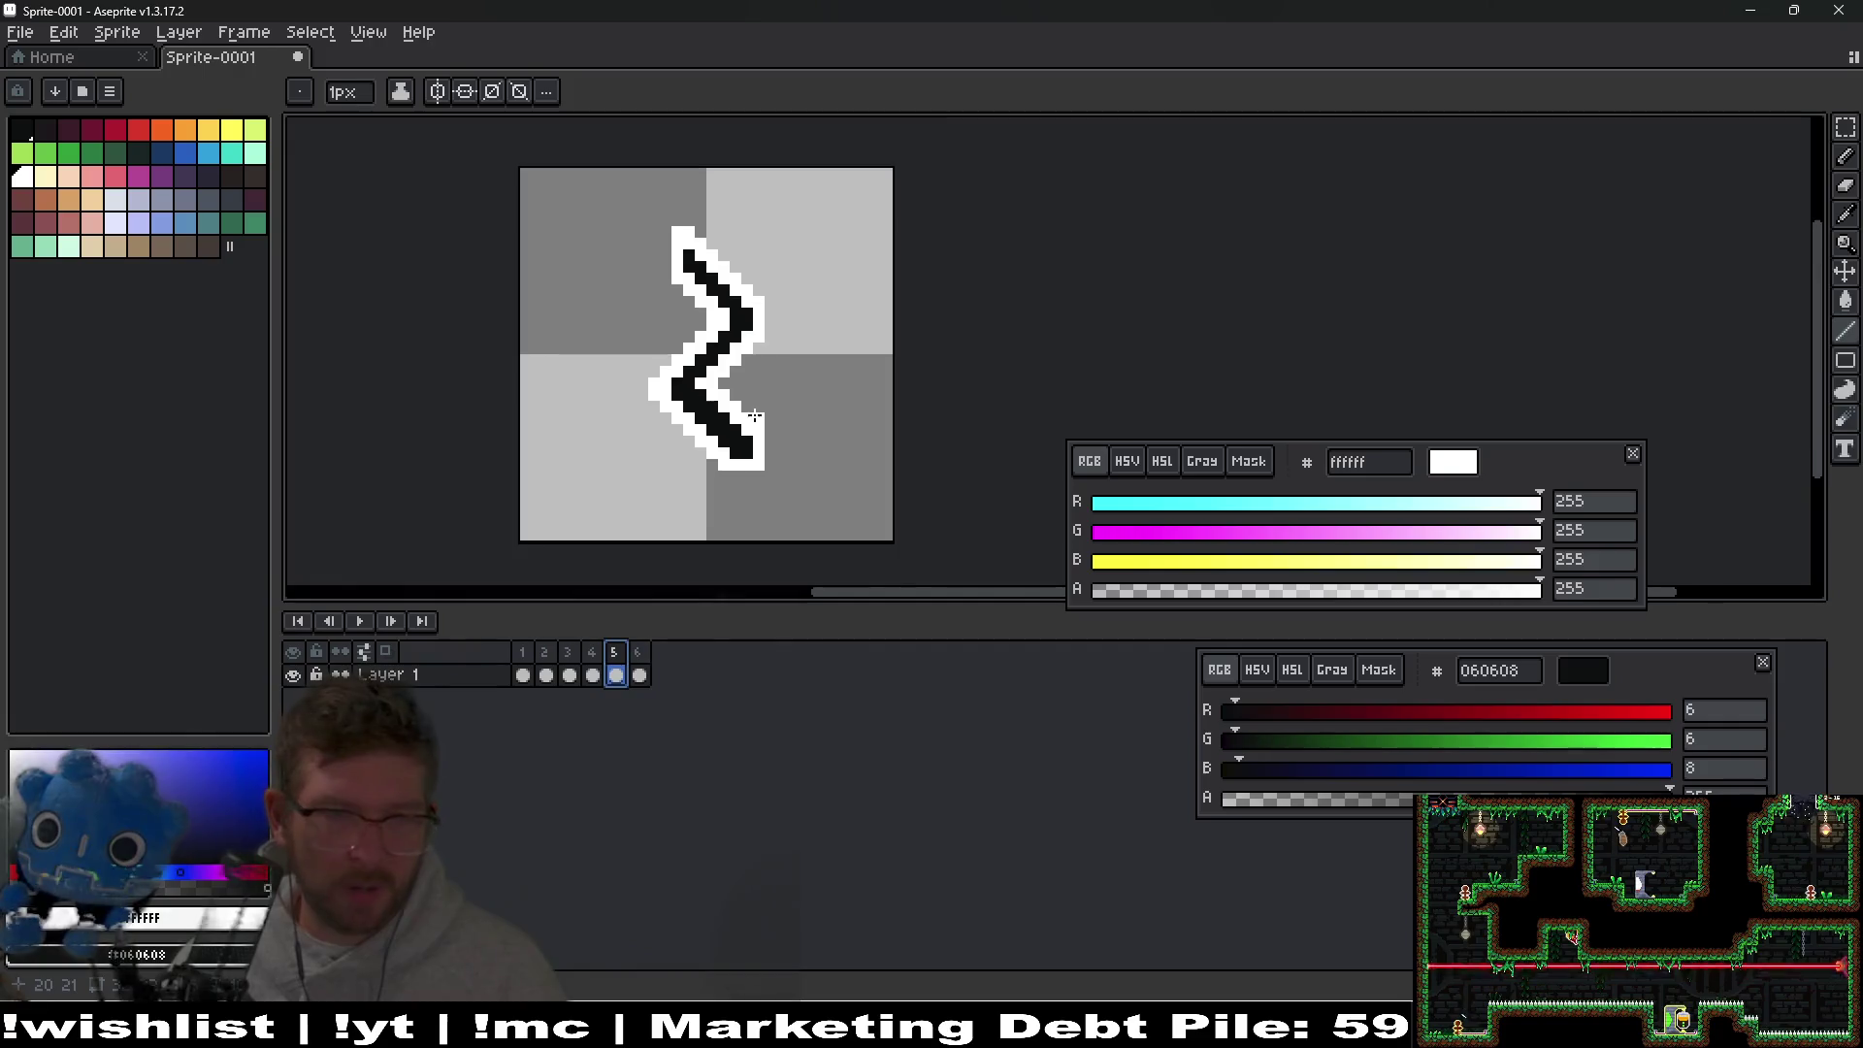
scroll(679, 441, up, 3)
key(b)
click(713, 447)
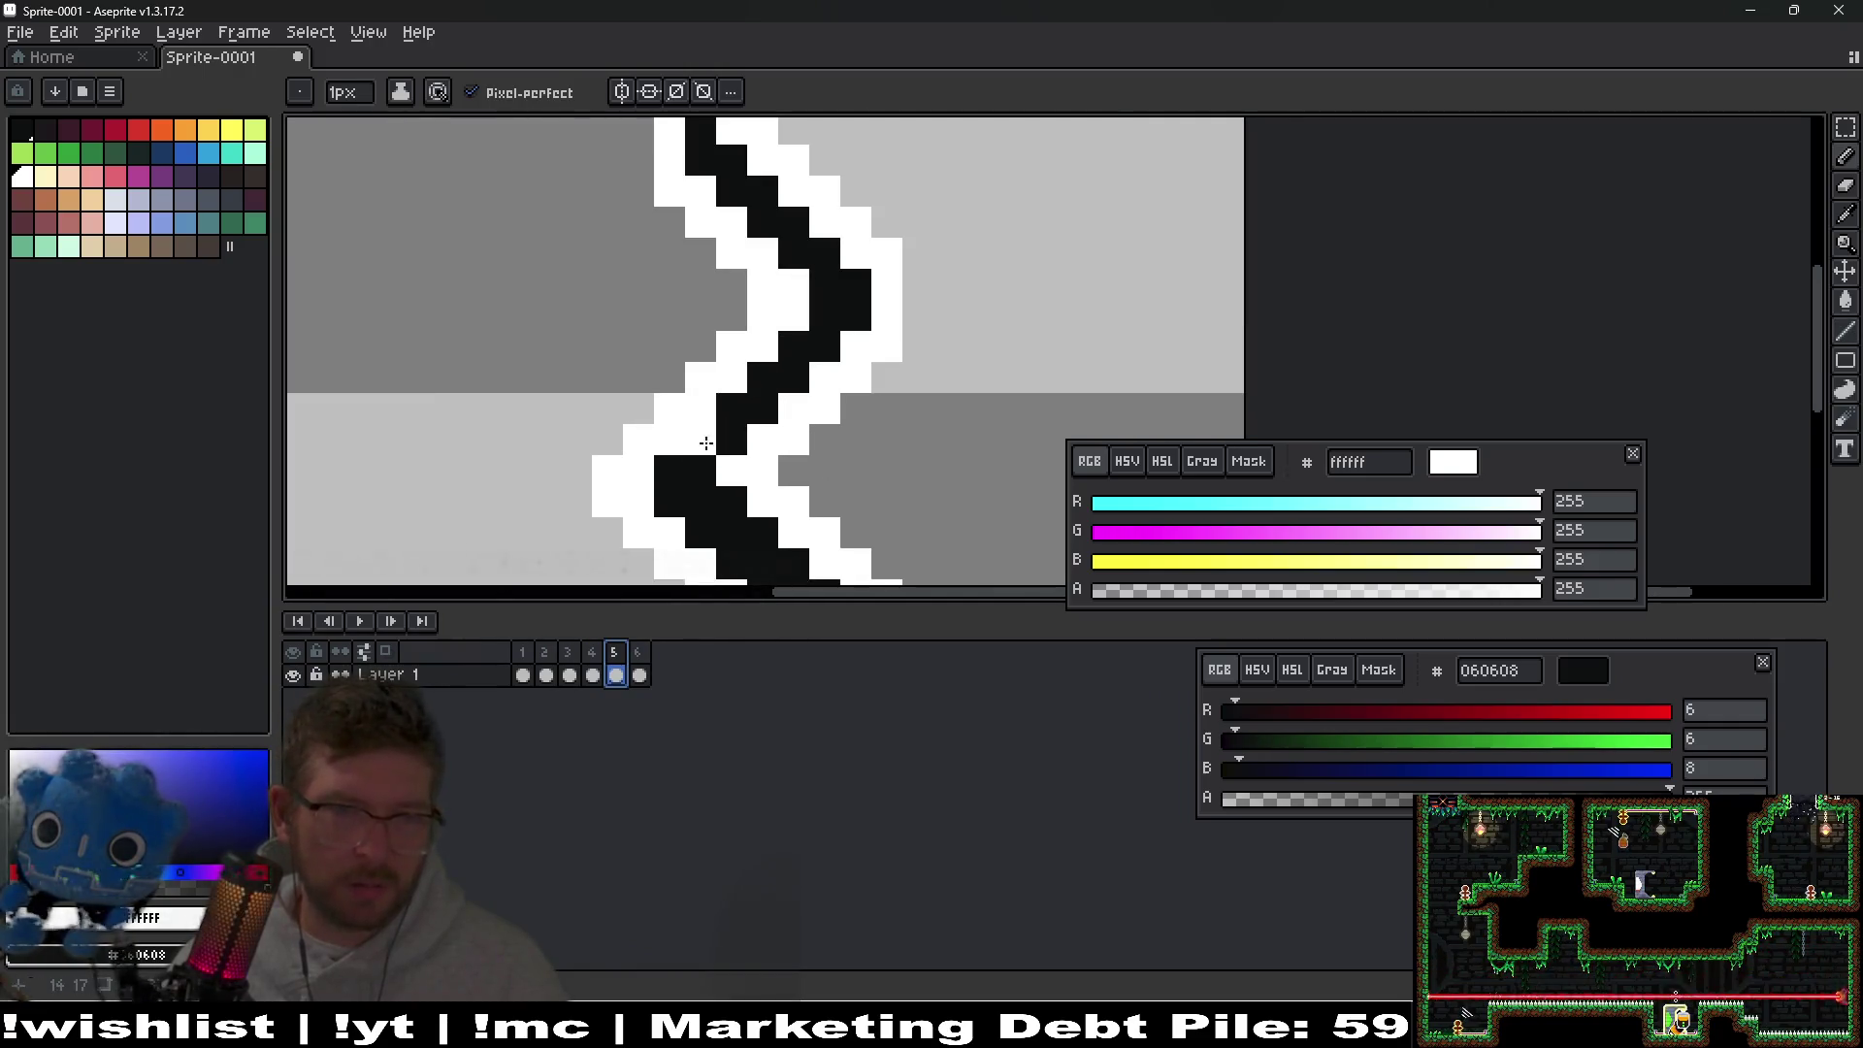
right_click(680, 447)
right_click(701, 408)
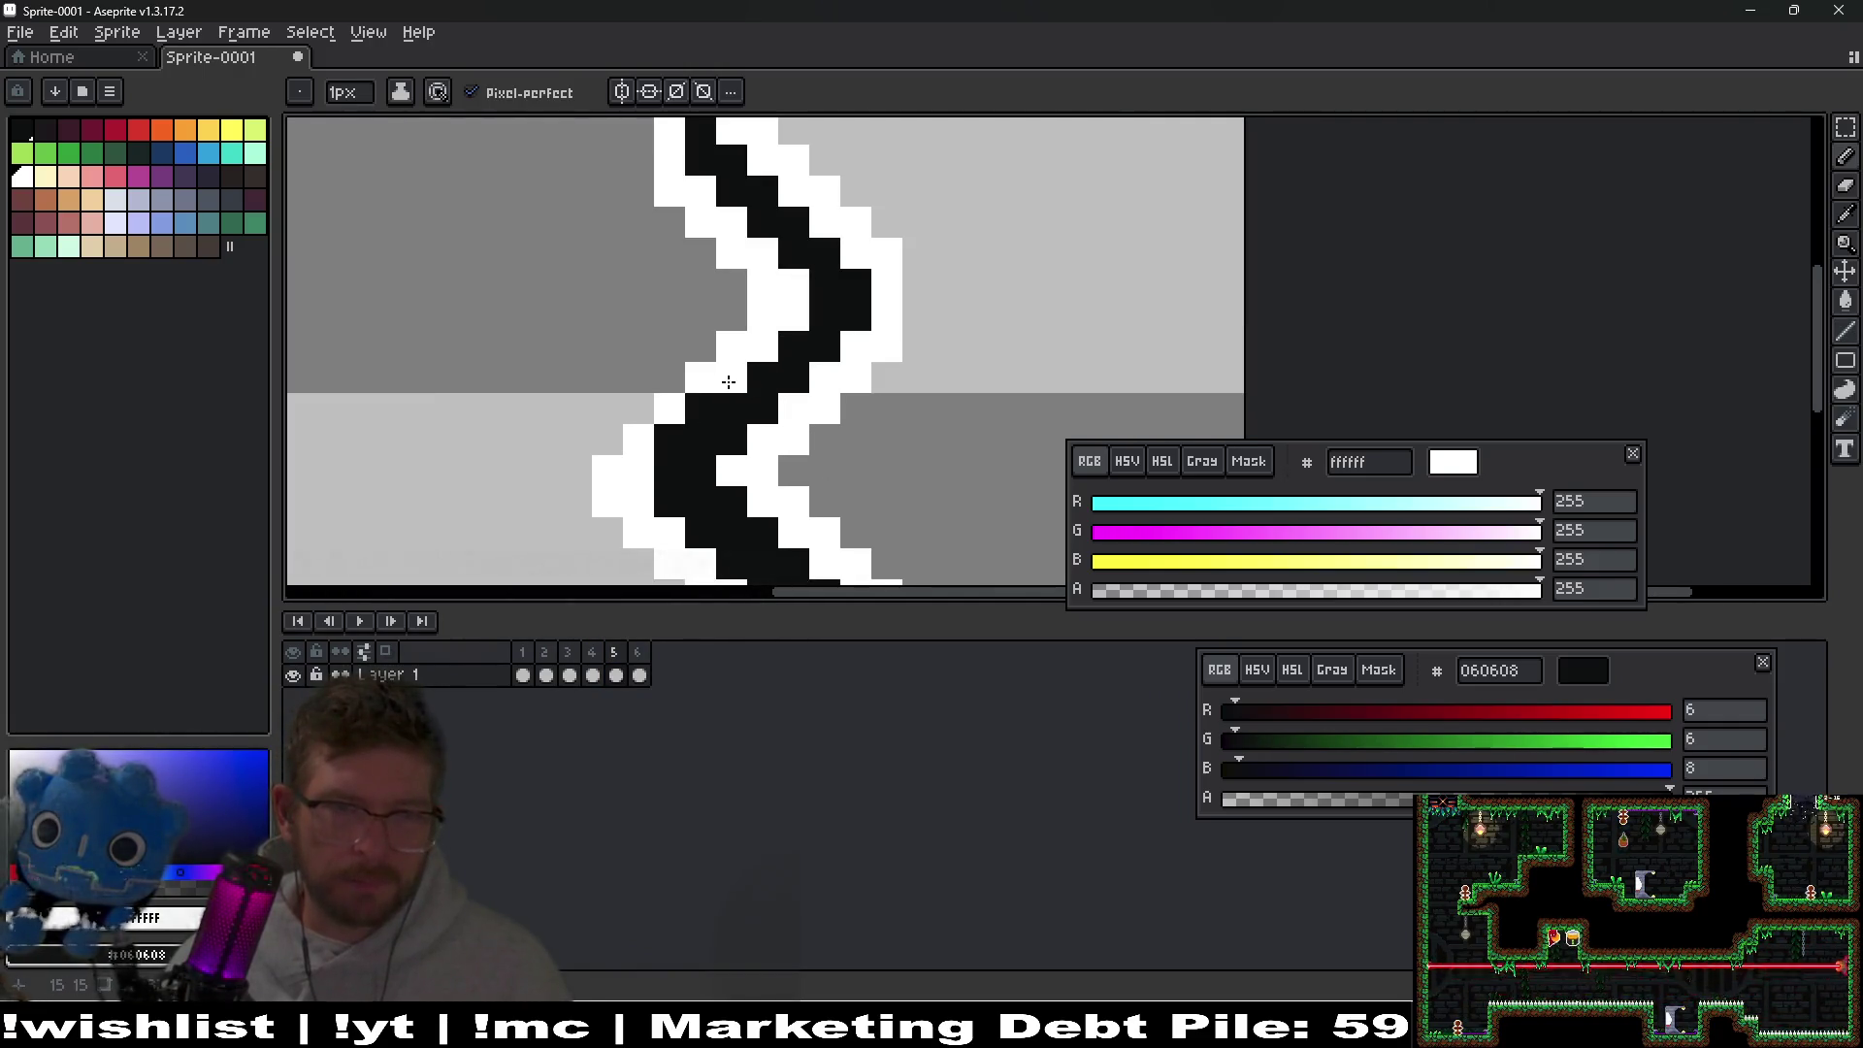
click(622, 434)
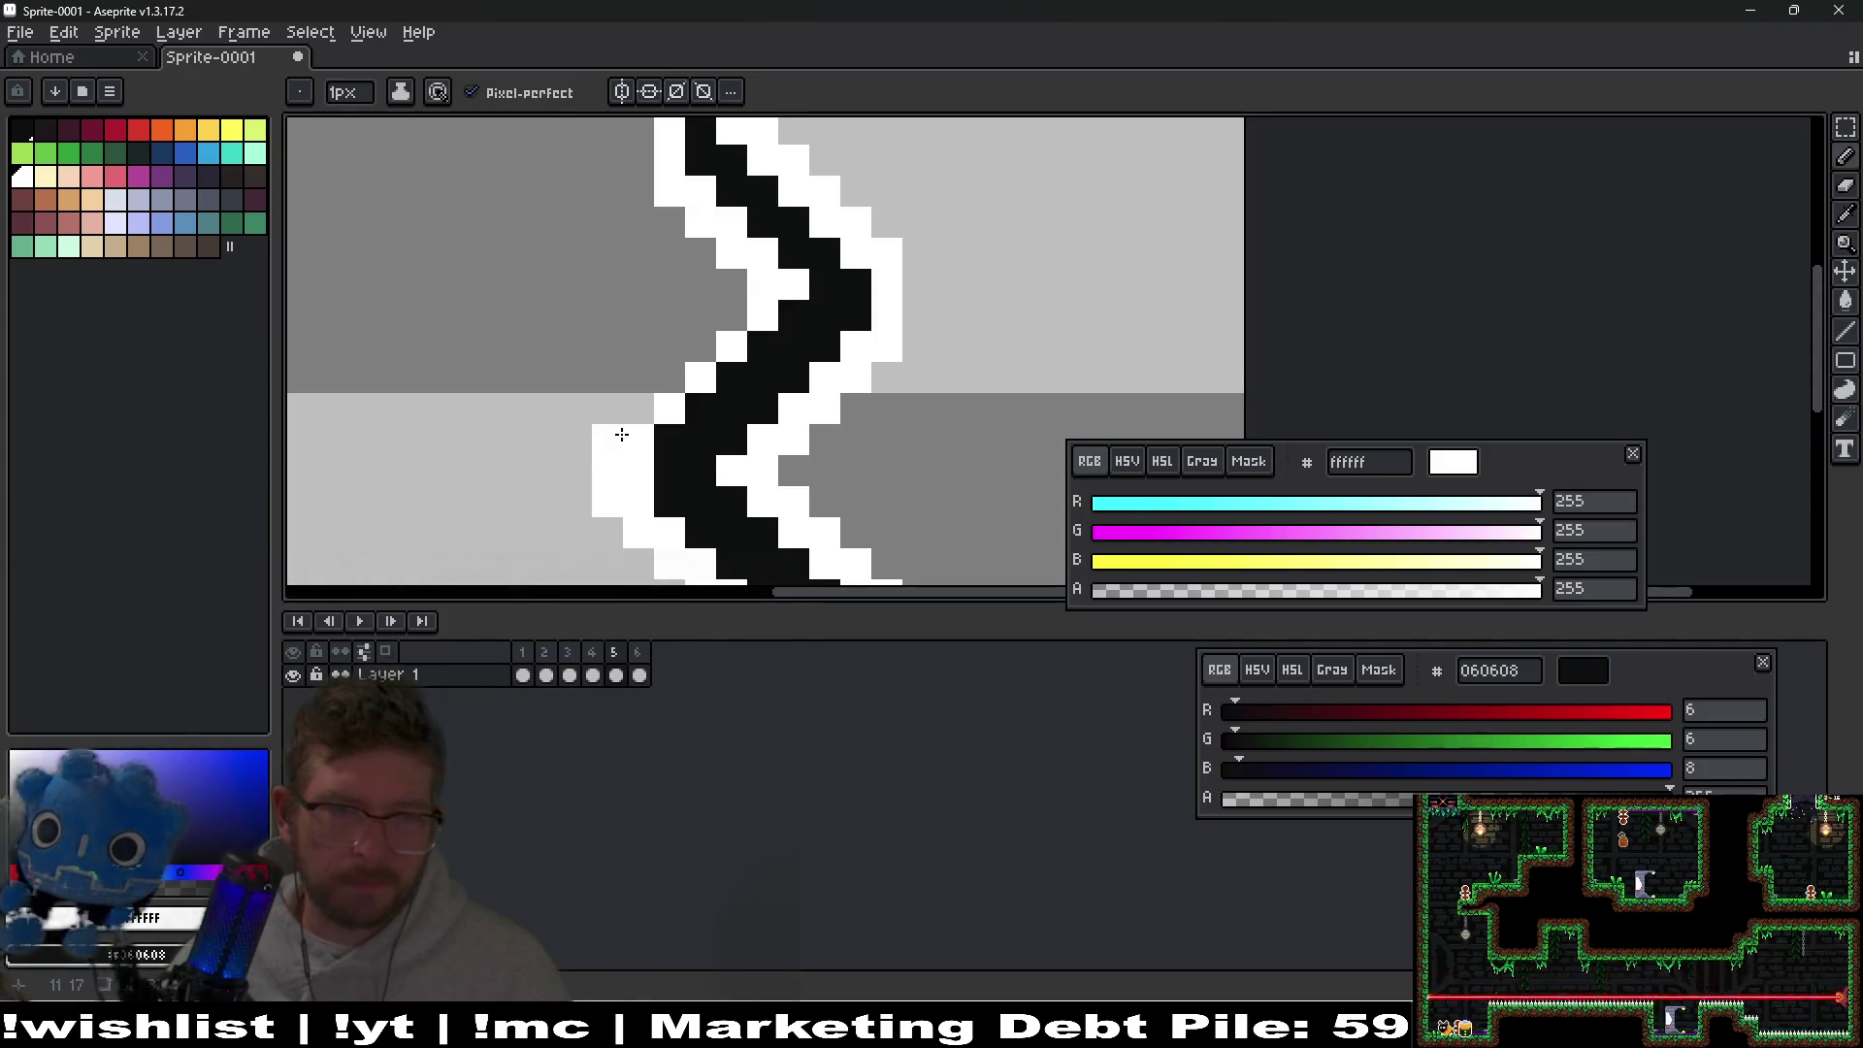
click(701, 347)
click(732, 315)
click(825, 254)
Darken one more pixel of frame 5's zigzag stroke.
drag(825, 253, 781, 306)
scroll(781, 305, down, 1)
scroll(788, 310, down, 3)
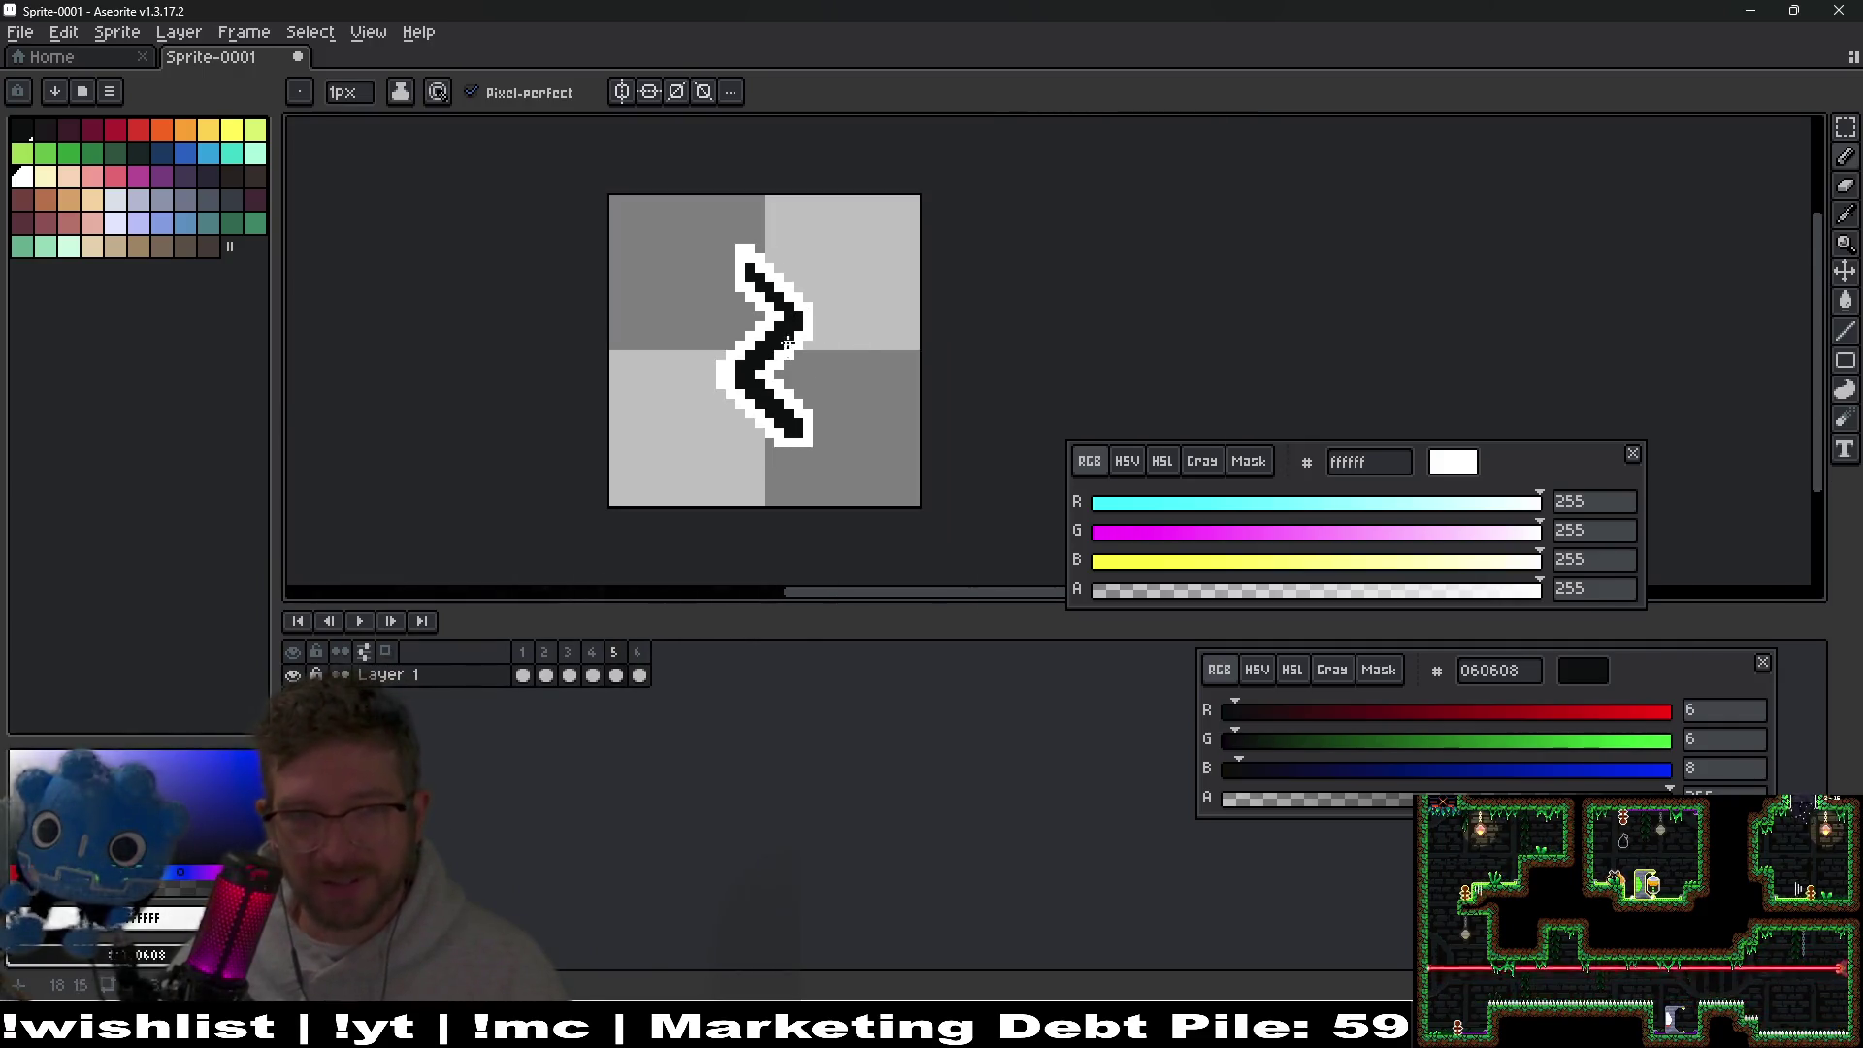
scroll(796, 315, up, 3)
scroll(818, 291, up, 3)
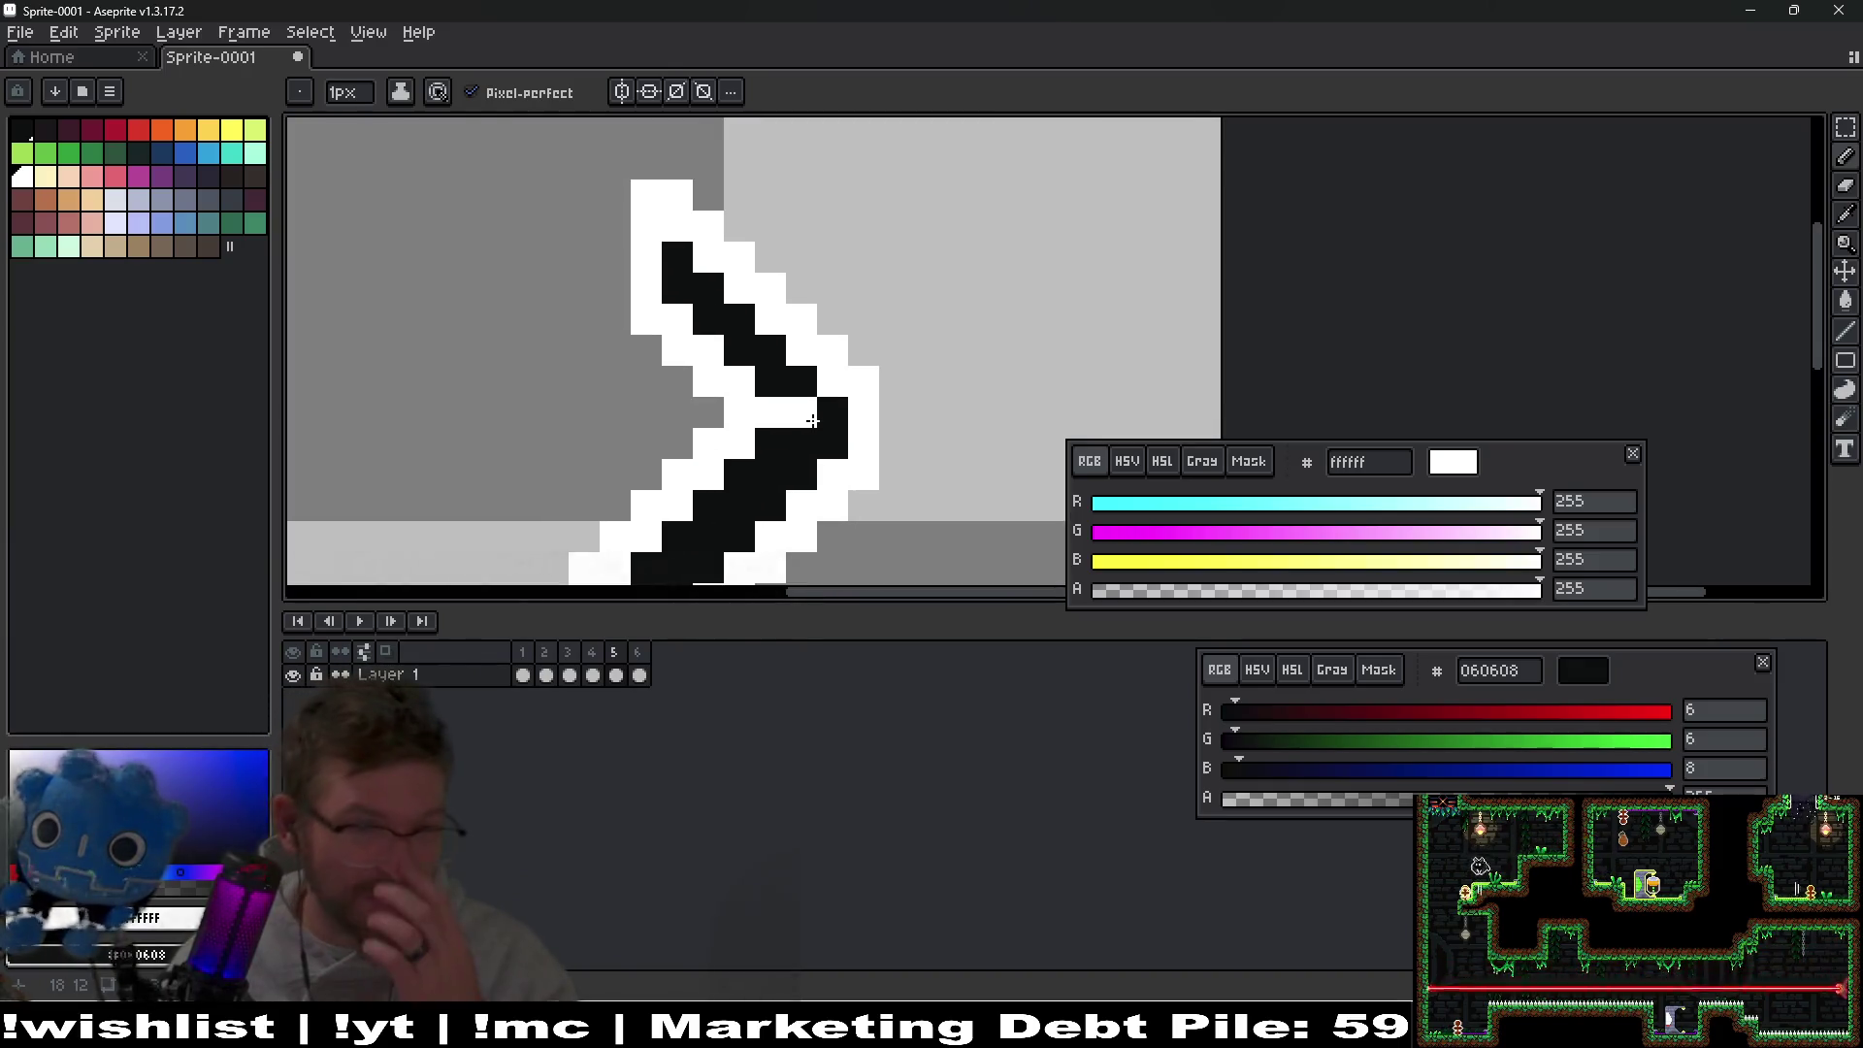
scroll(805, 344, down, 2)
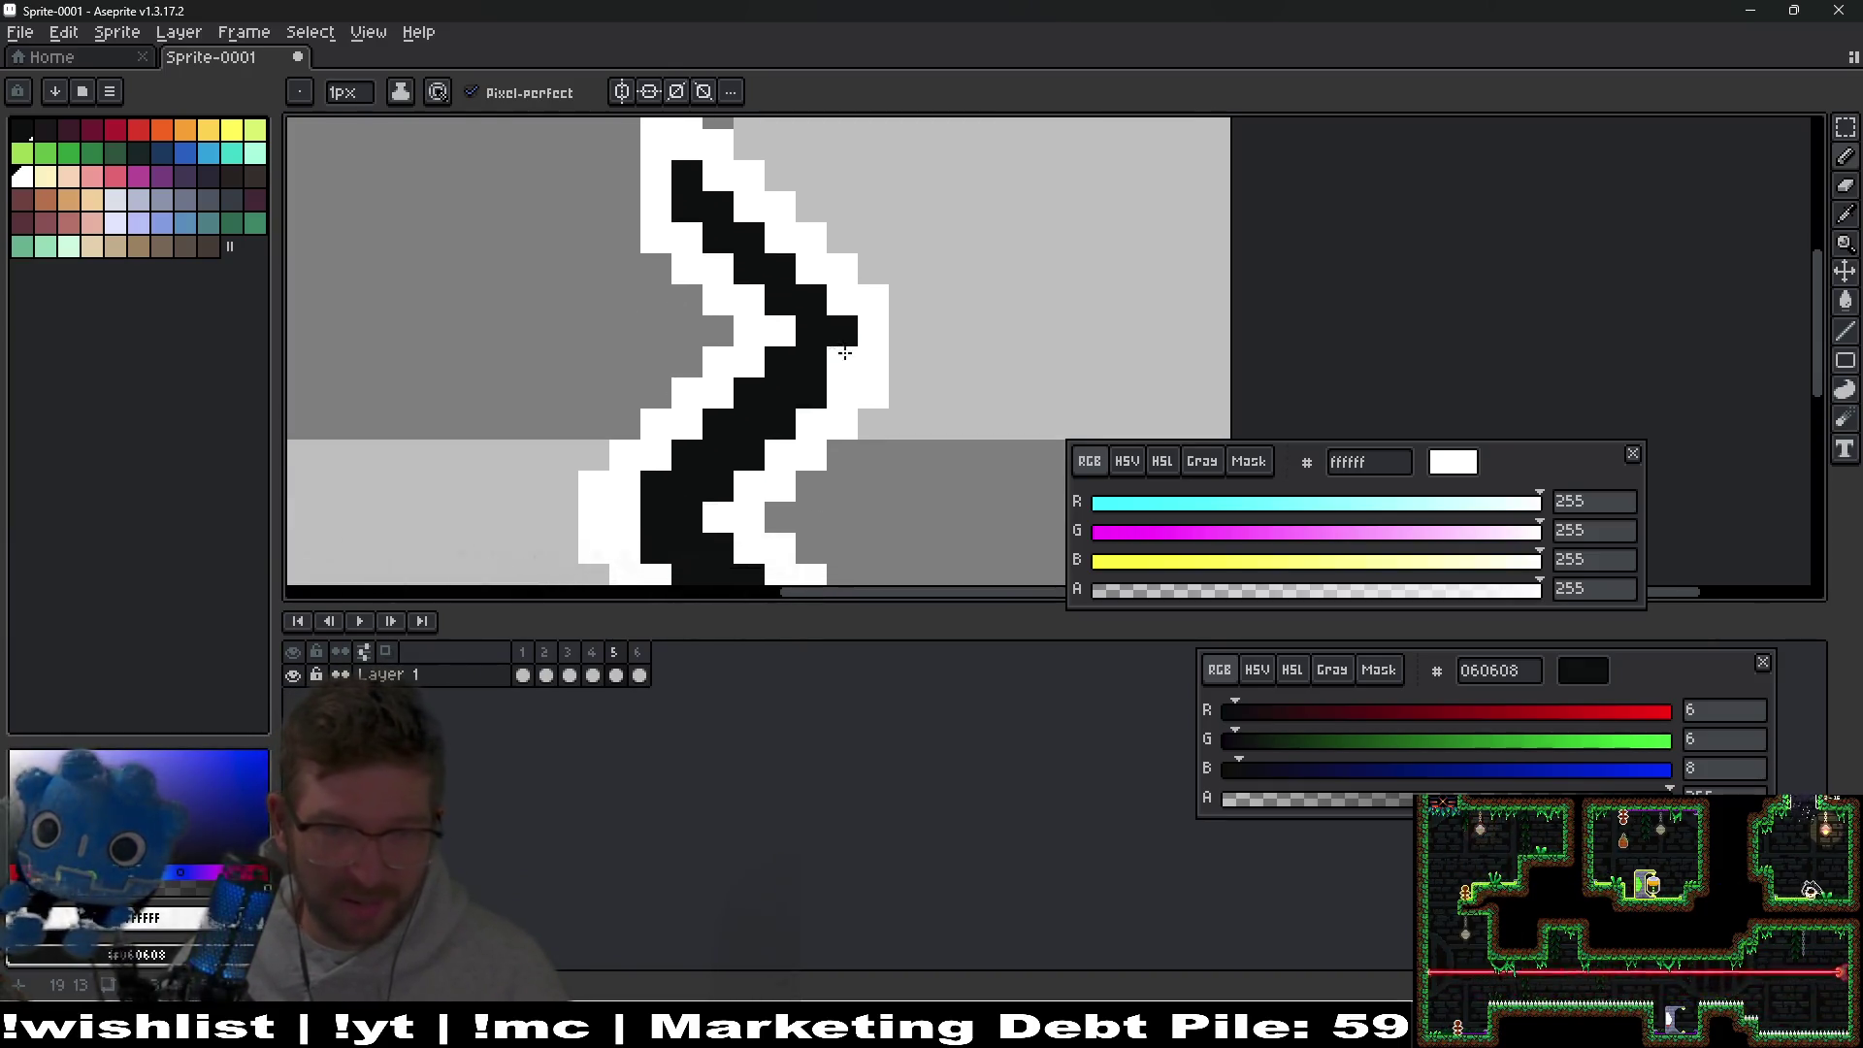
scroll(914, 294, down, 3)
drag(914, 294, 898, 322)
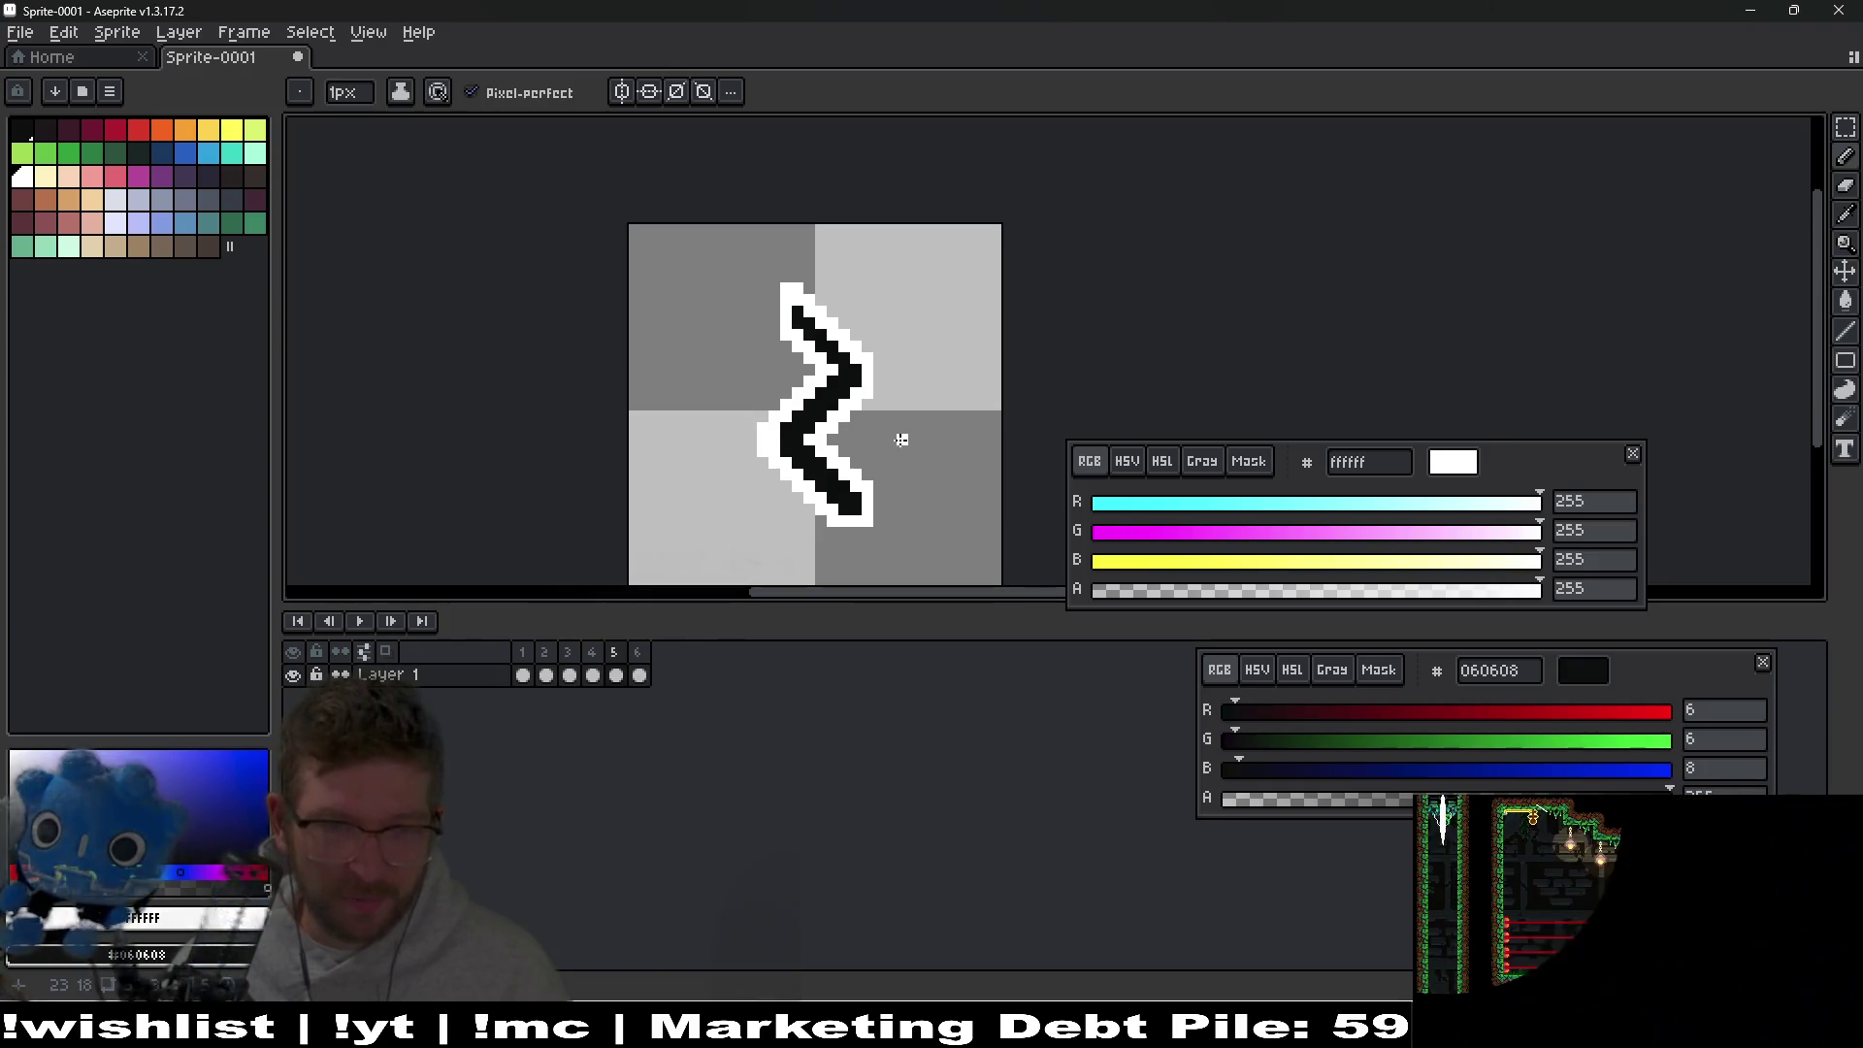
scroll(796, 439, up, 3)
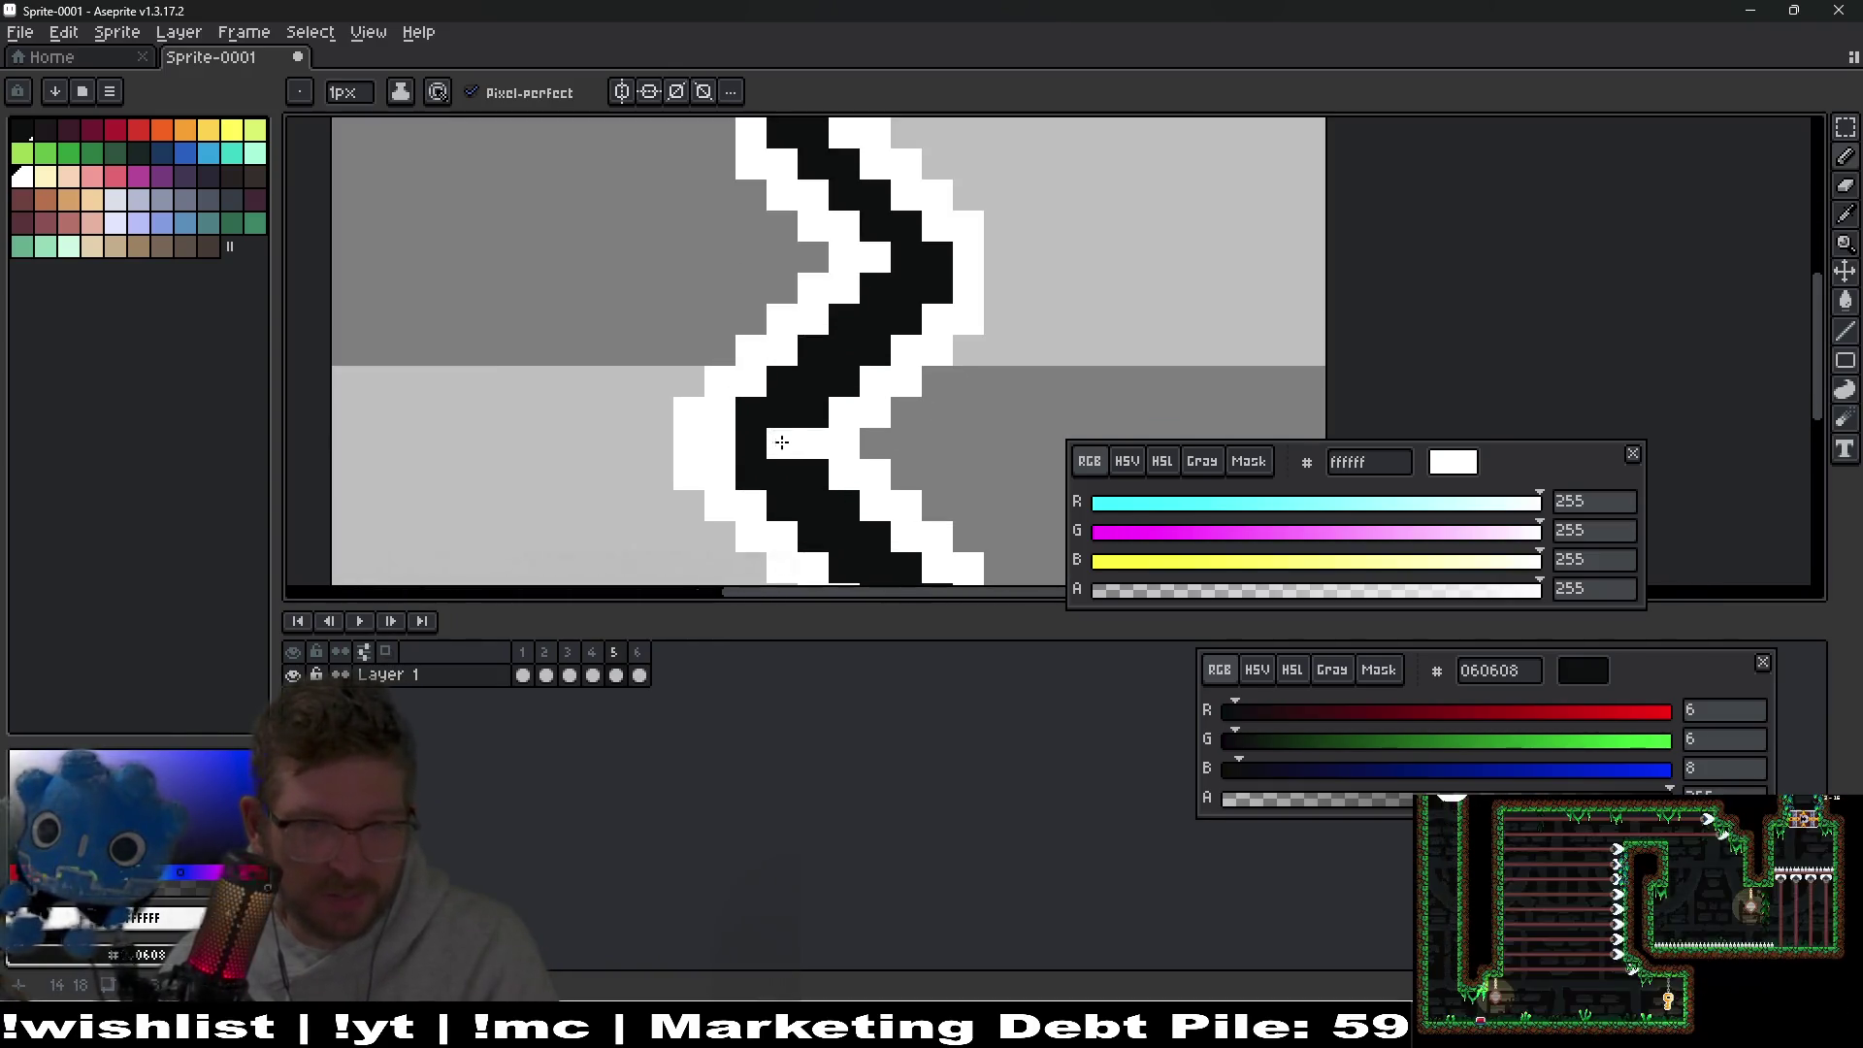
click(741, 451)
Play the animation loop to preview it.
scroll(741, 452, down, 3)
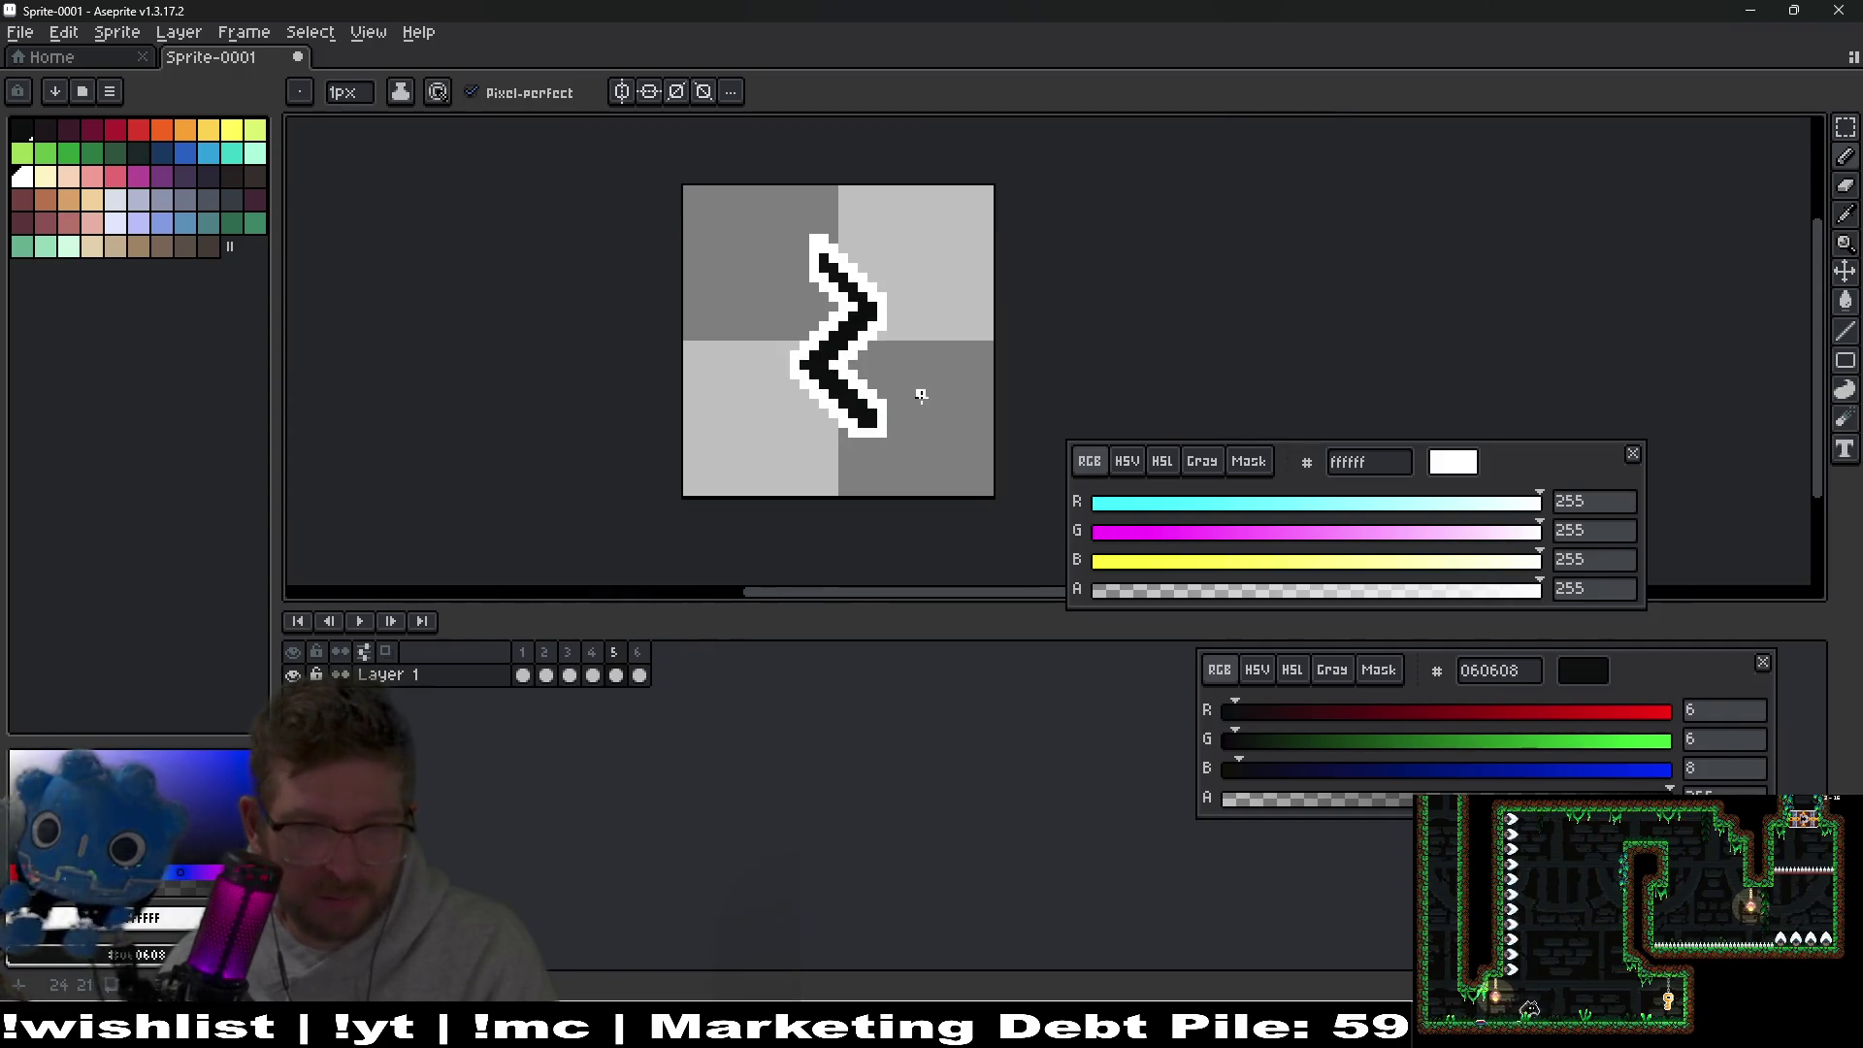
key(Return)
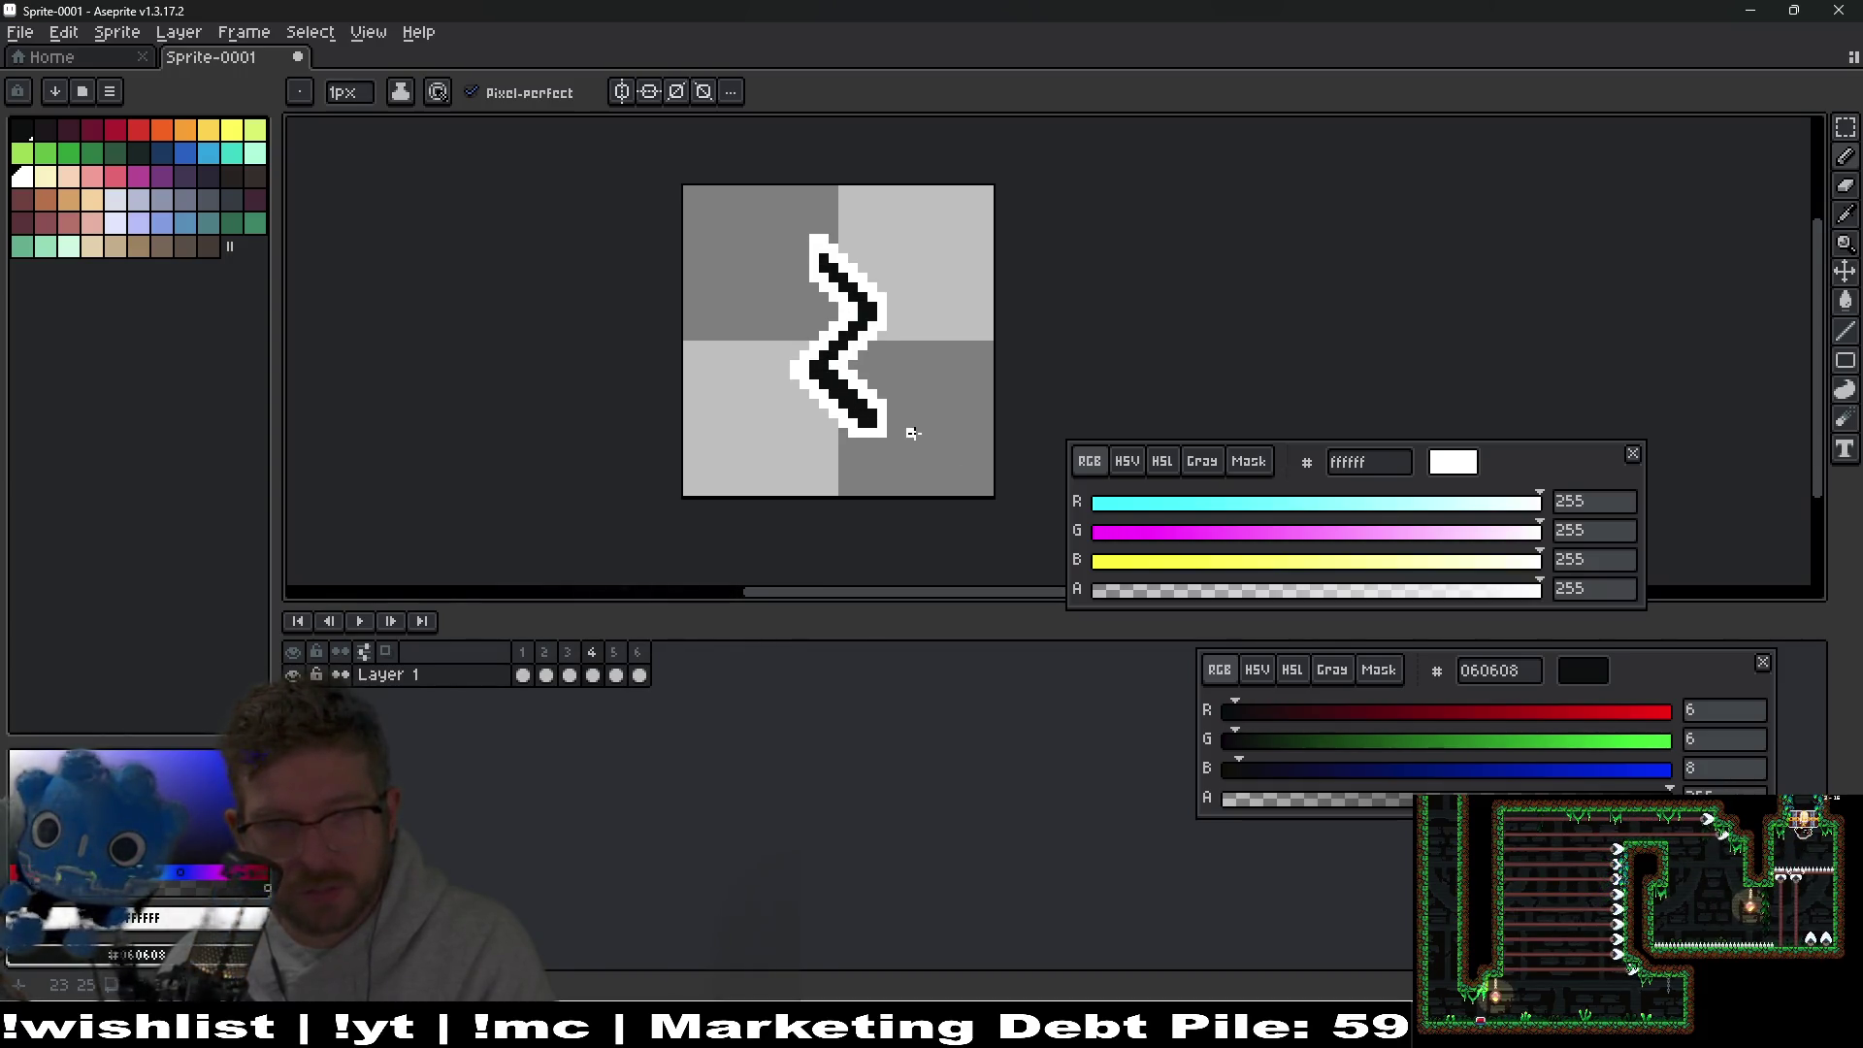
scroll(866, 424, up, 4)
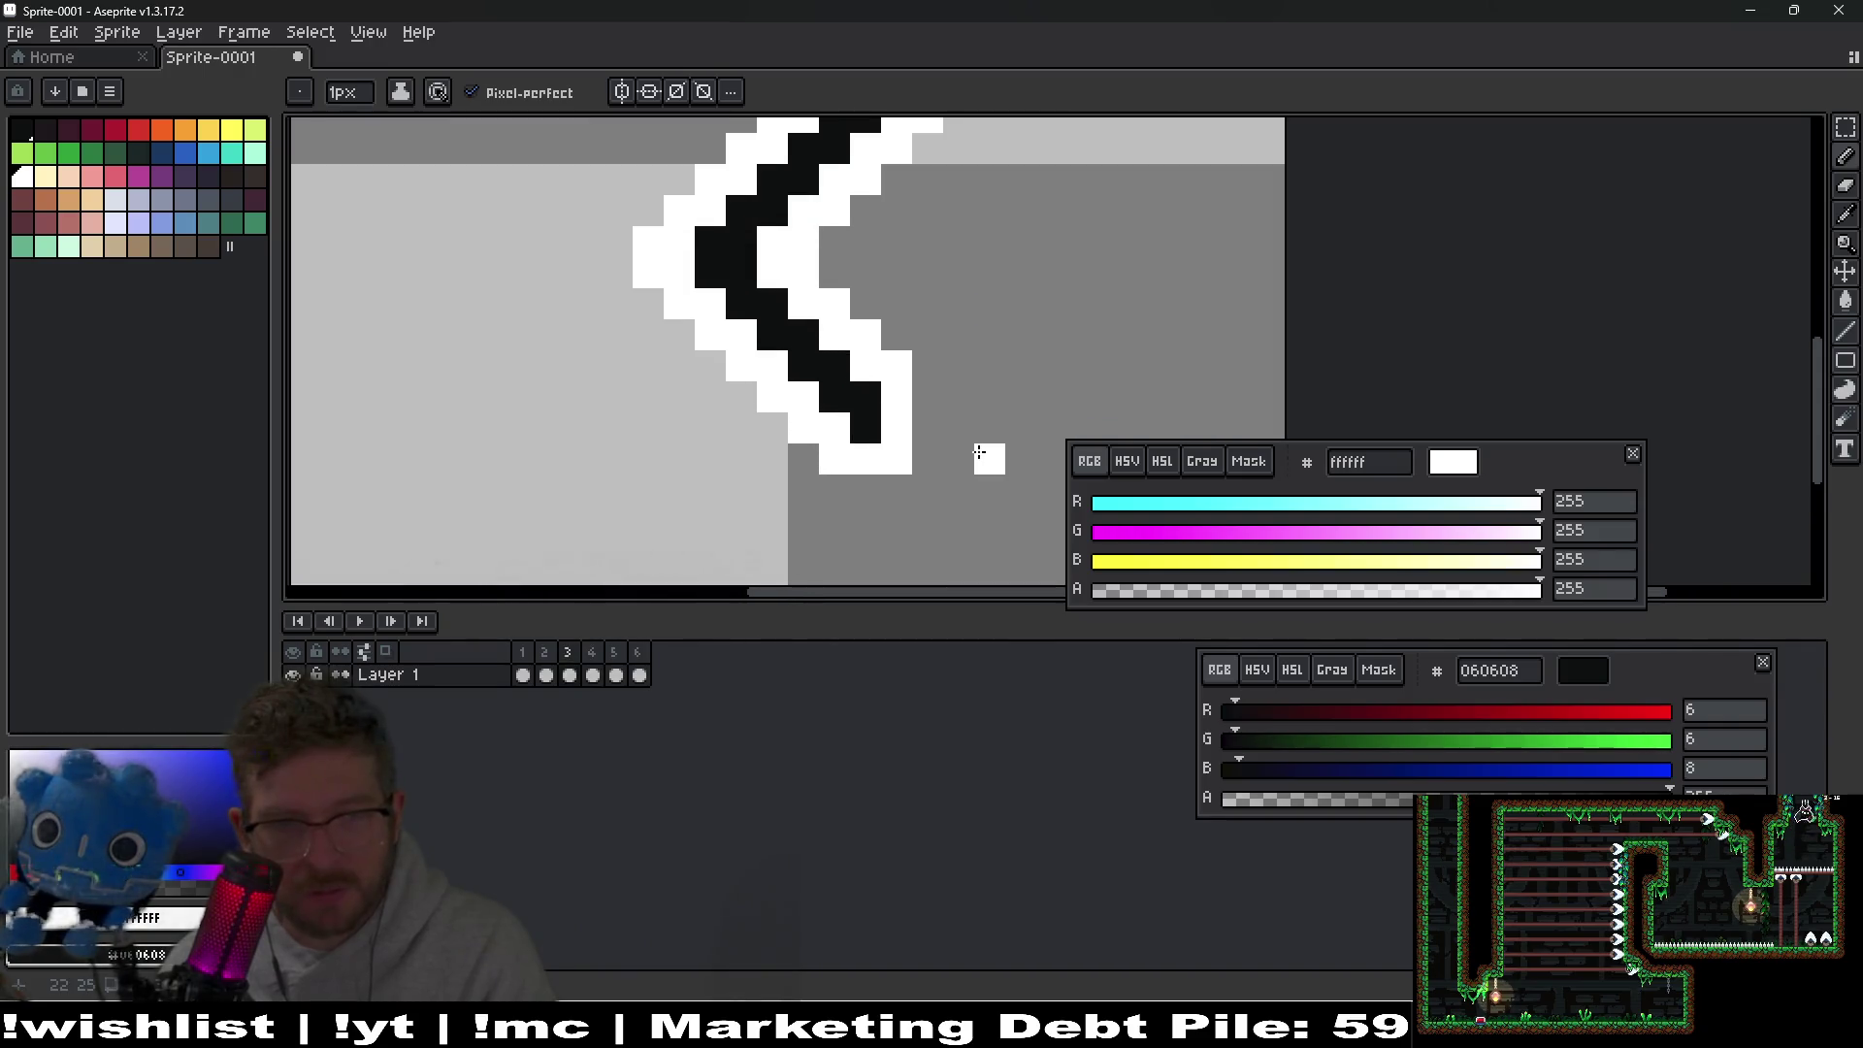
scroll(932, 388, down, 6)
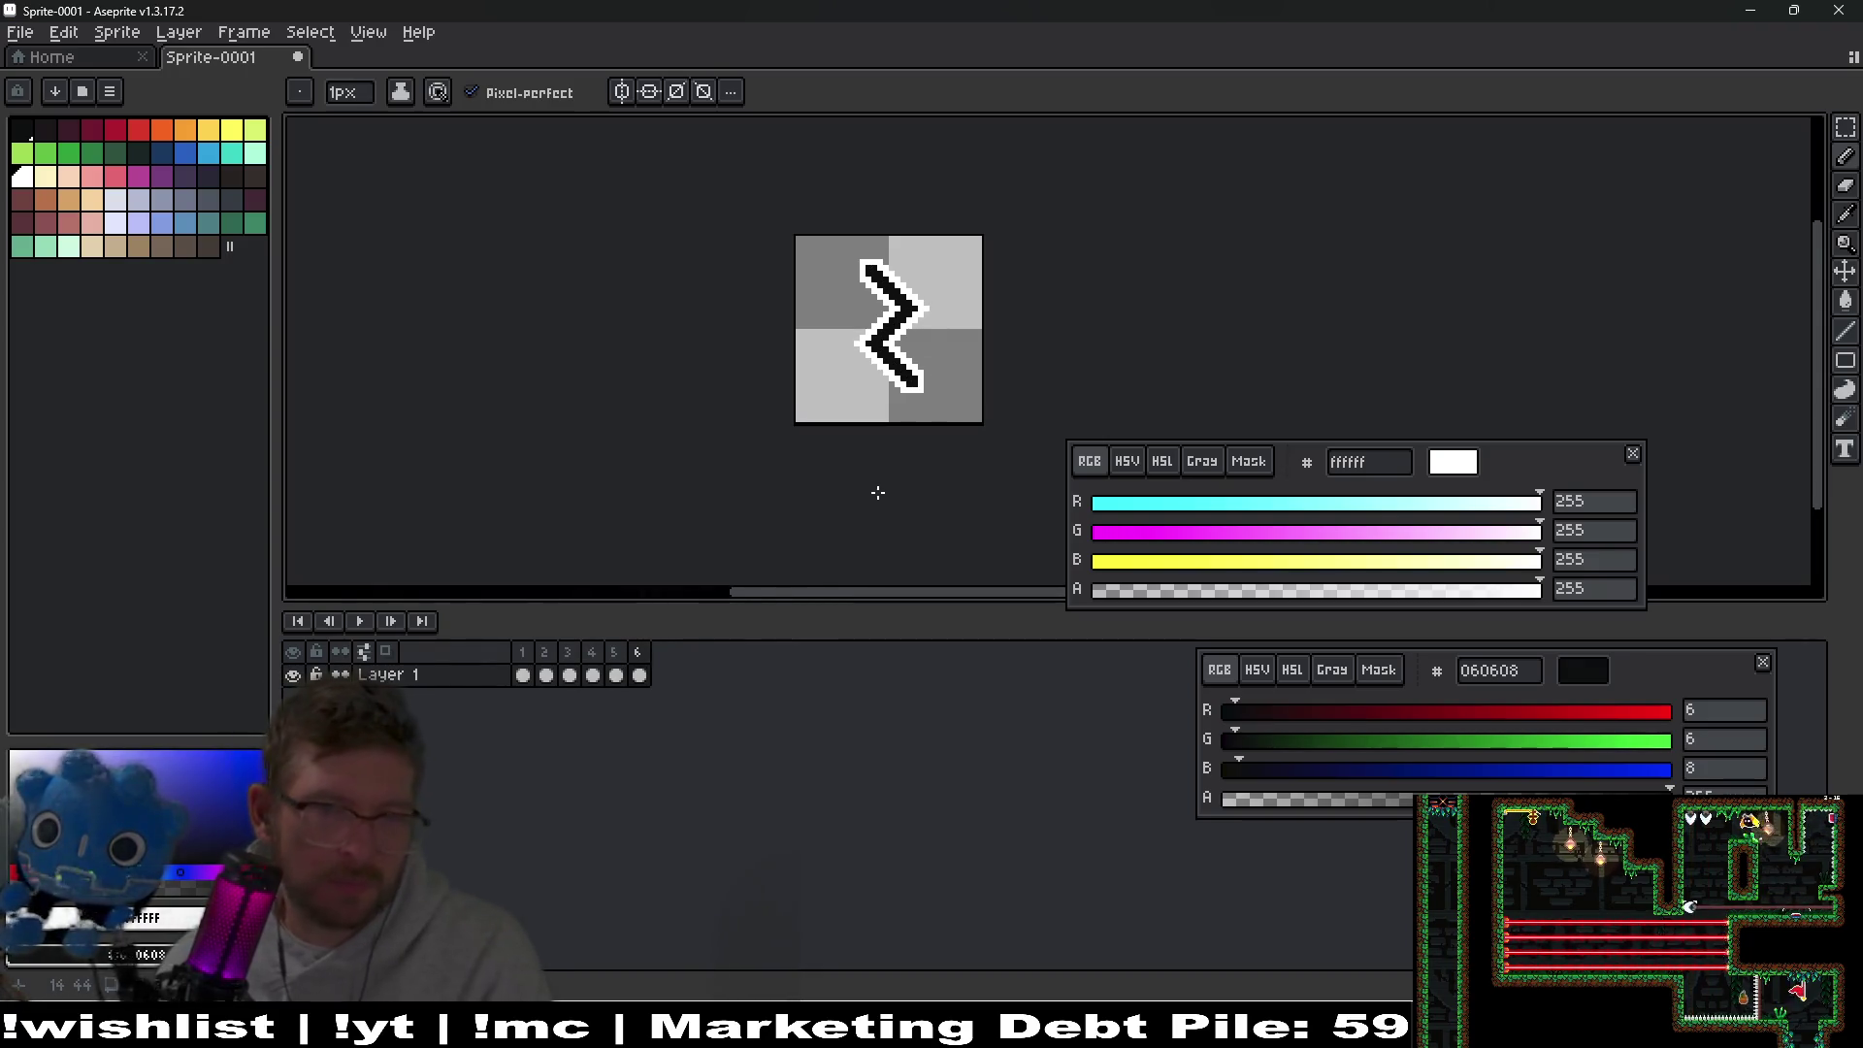
scroll(868, 366, up, 3)
Duplicate frame 5 as a new frame with Alt+N and preview the animation.
click(619, 653)
key(alt+n)
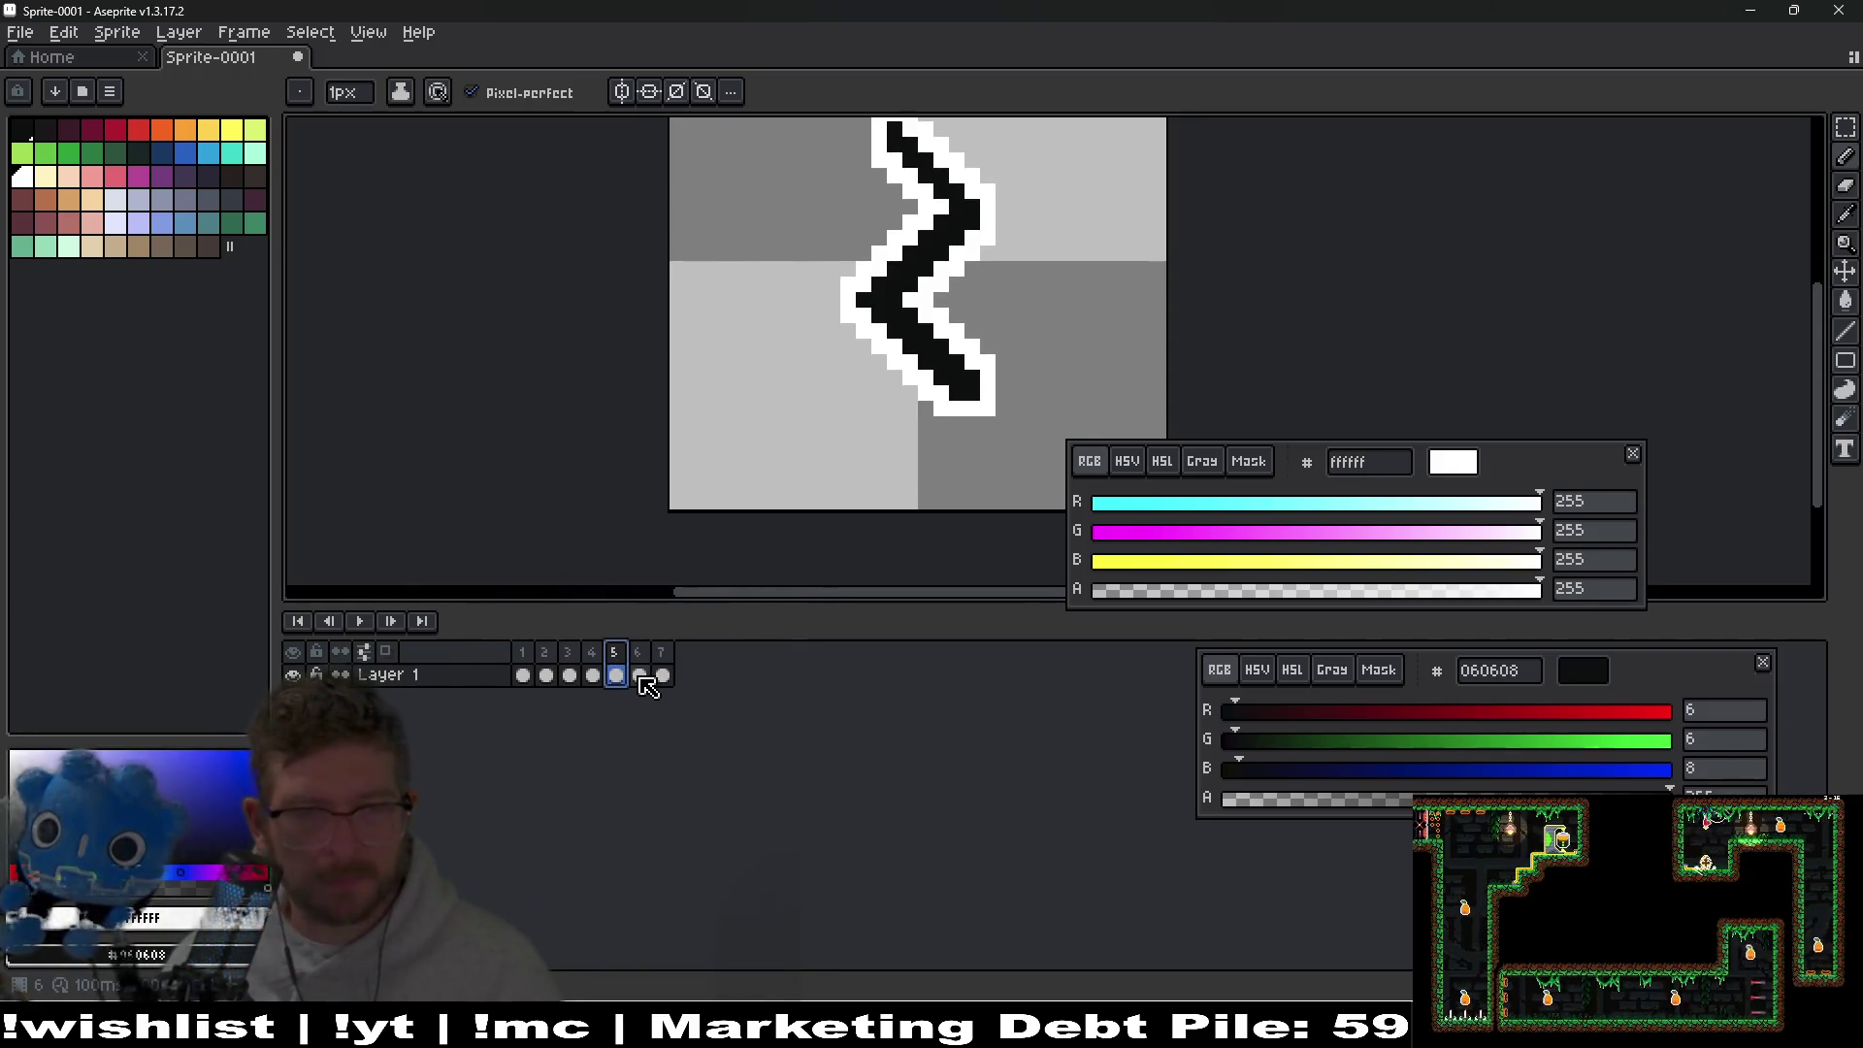
drag(1098, 298, 1026, 392)
key(Return)
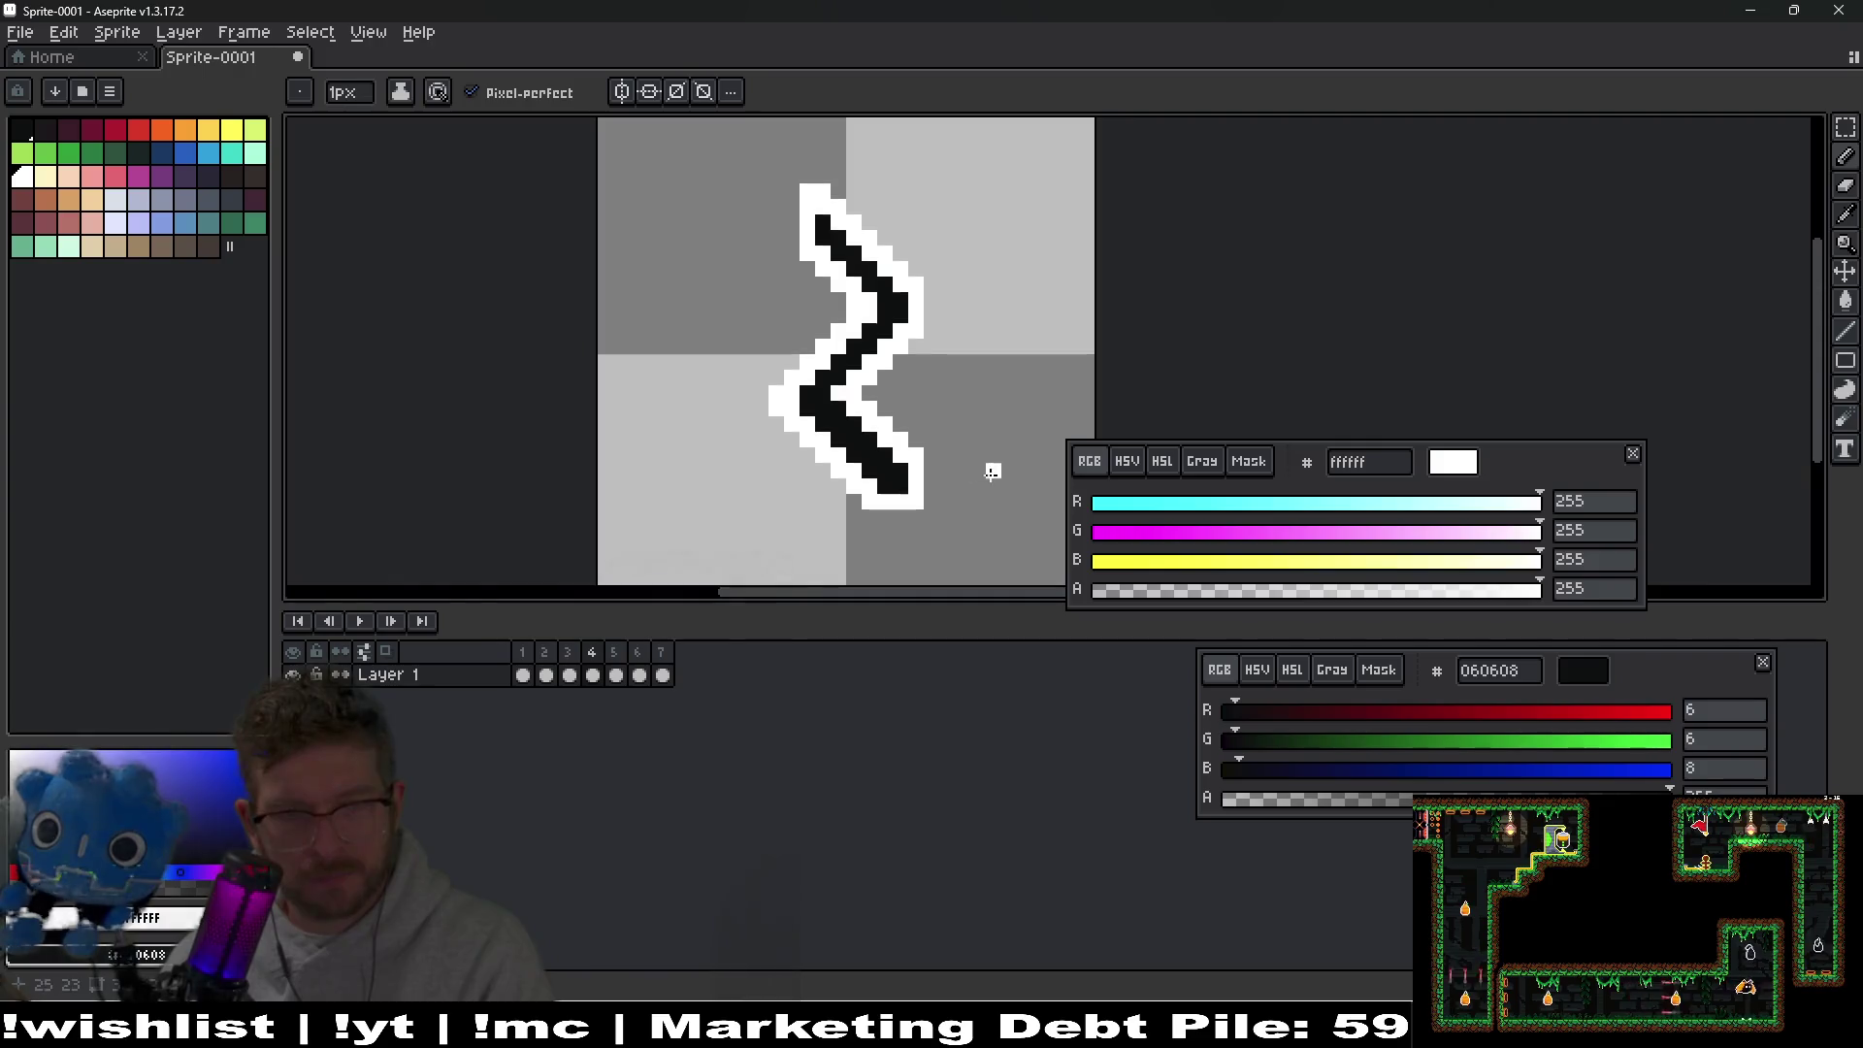
scroll(903, 495, up, 4)
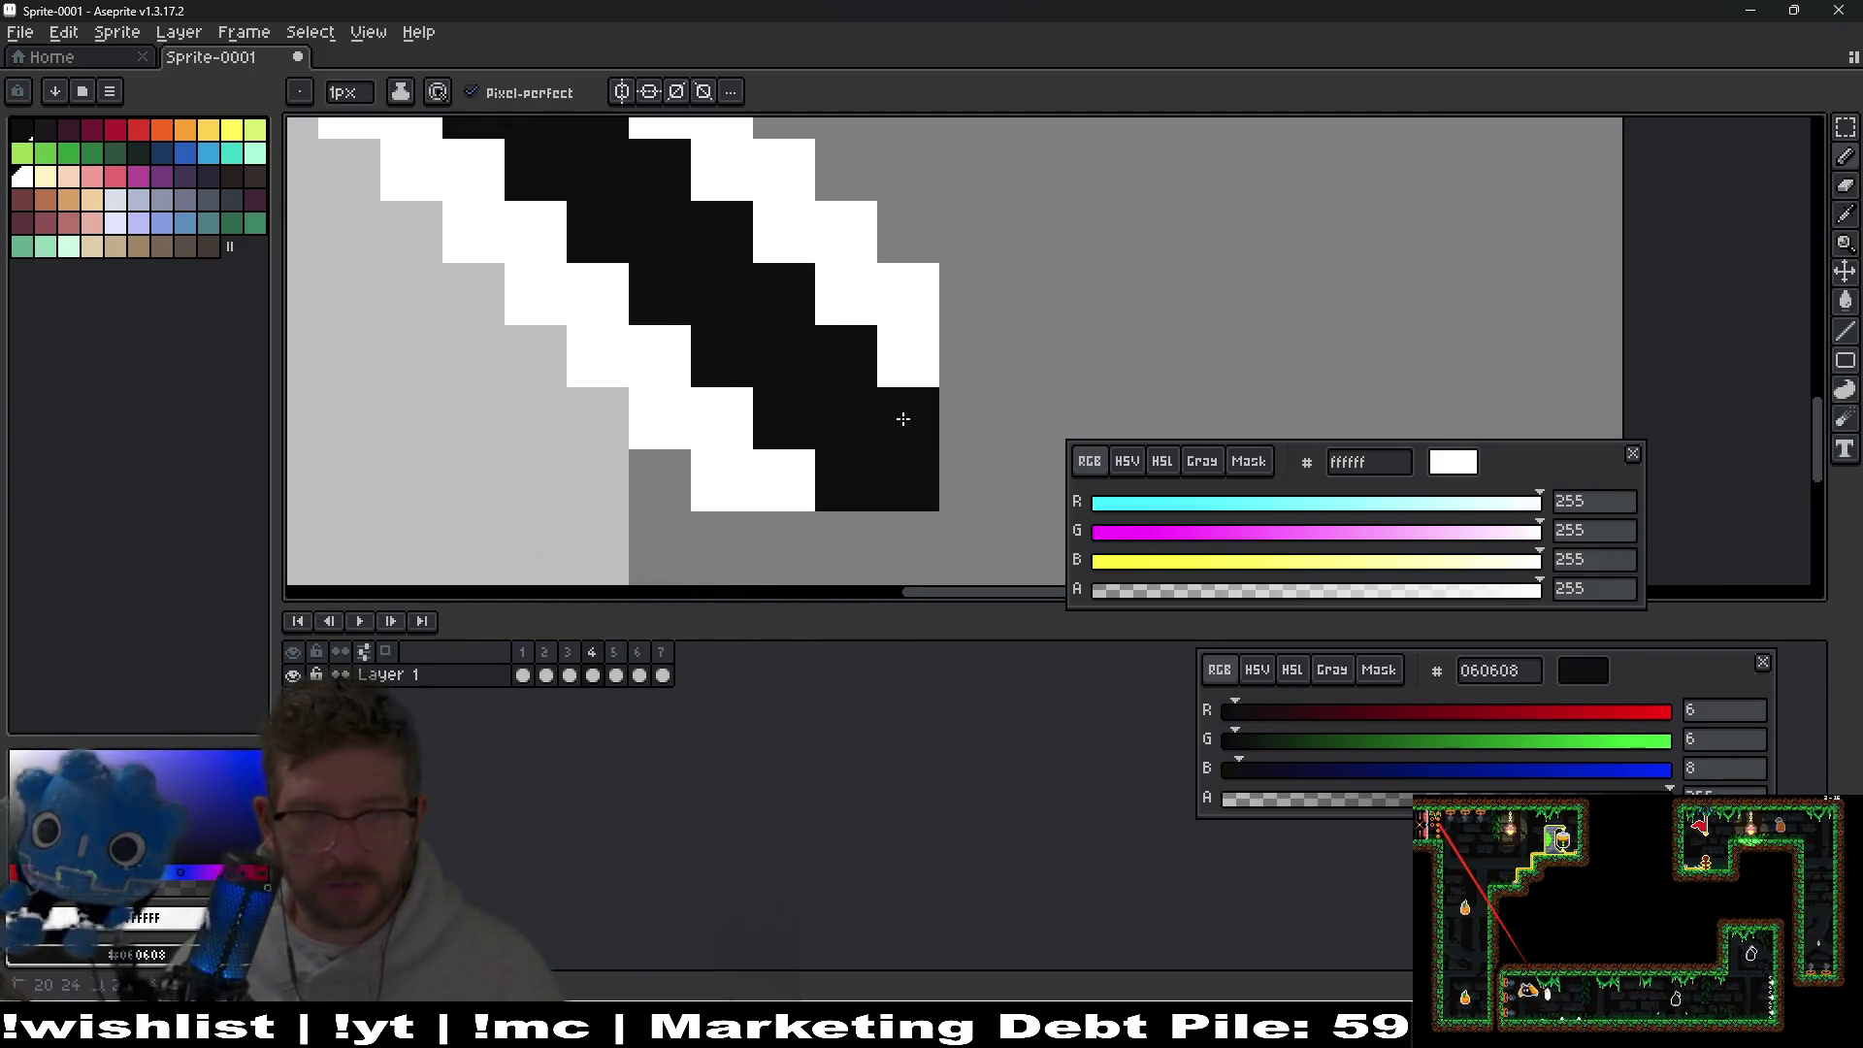
Paint white outline pixels below the stroke's lower end and compare with the previous frame.
mouse_move(781, 541)
mouse_down()
mouse_move(925, 543)
mouse_move(957, 524)
mouse_move(973, 370)
mouse_up()
scroll(974, 372, down, 3)
scroll(1023, 438, down, 4)
key(Left)
key(Left)
key(Right)
key(Right)
key(Right)
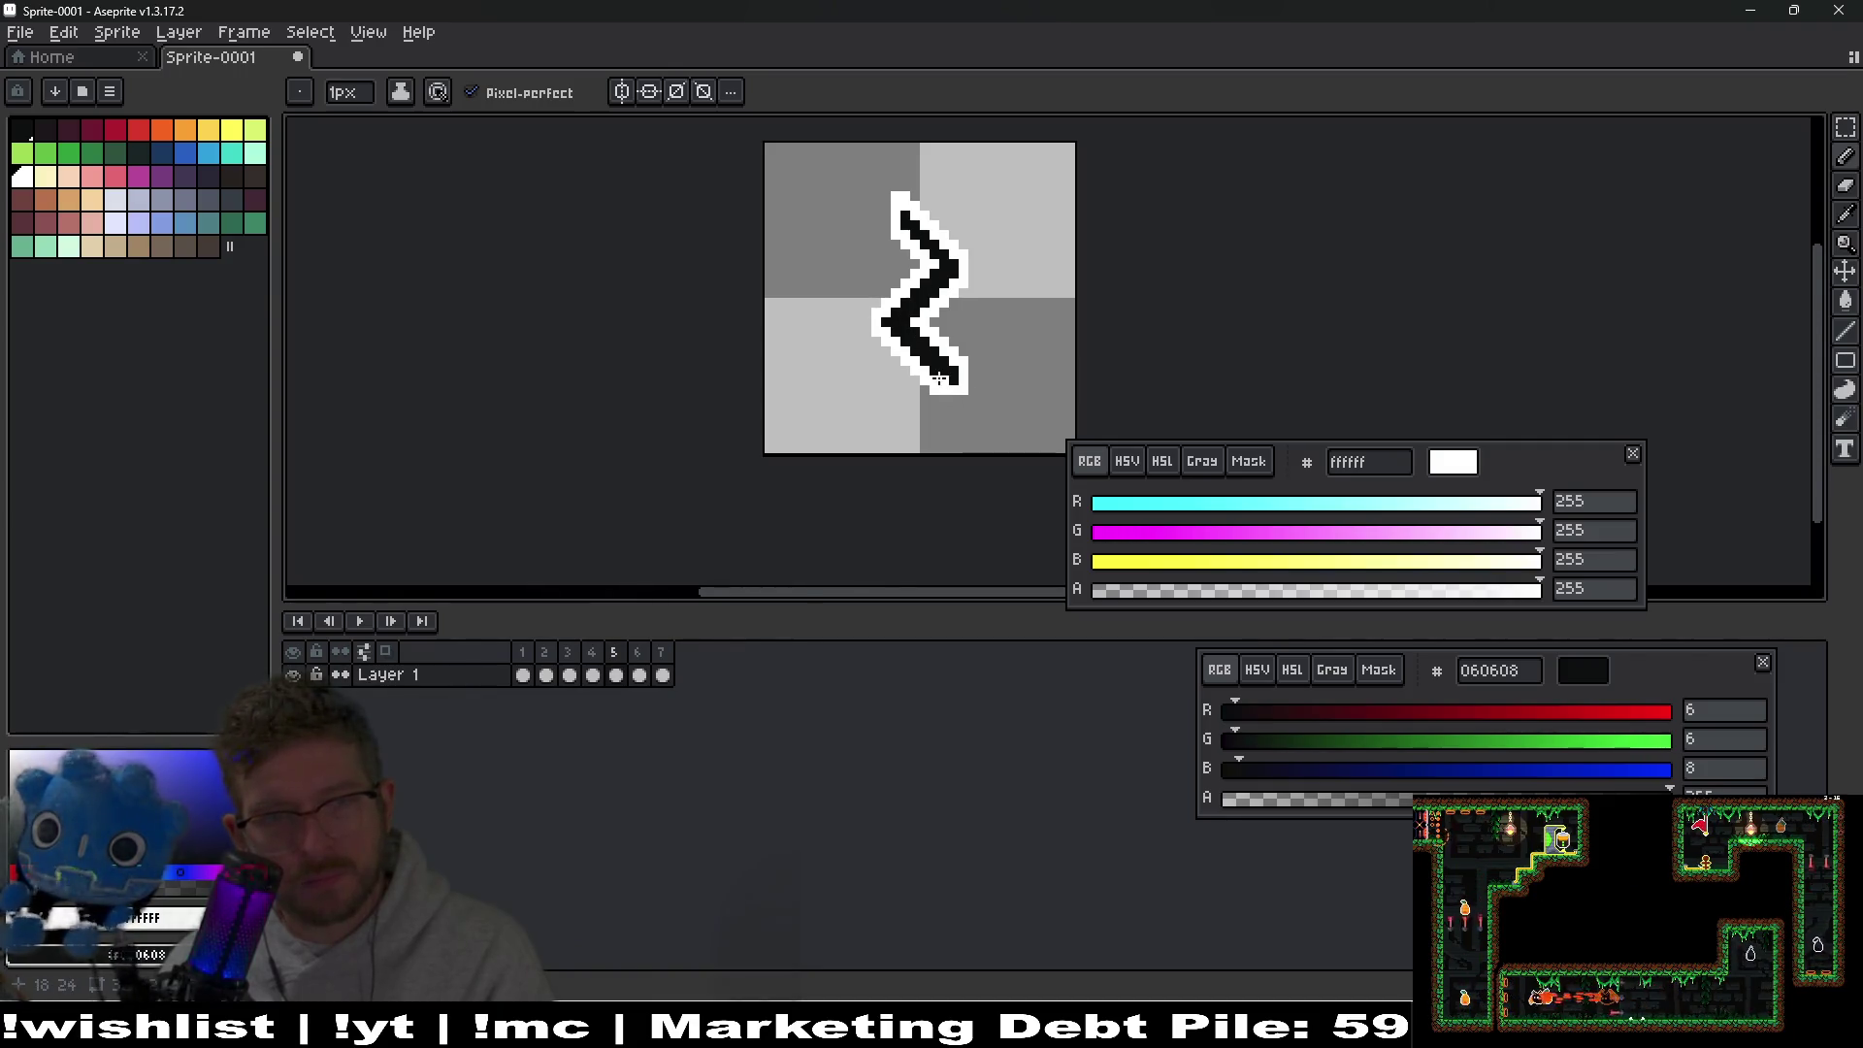
scroll(939, 379, up, 7)
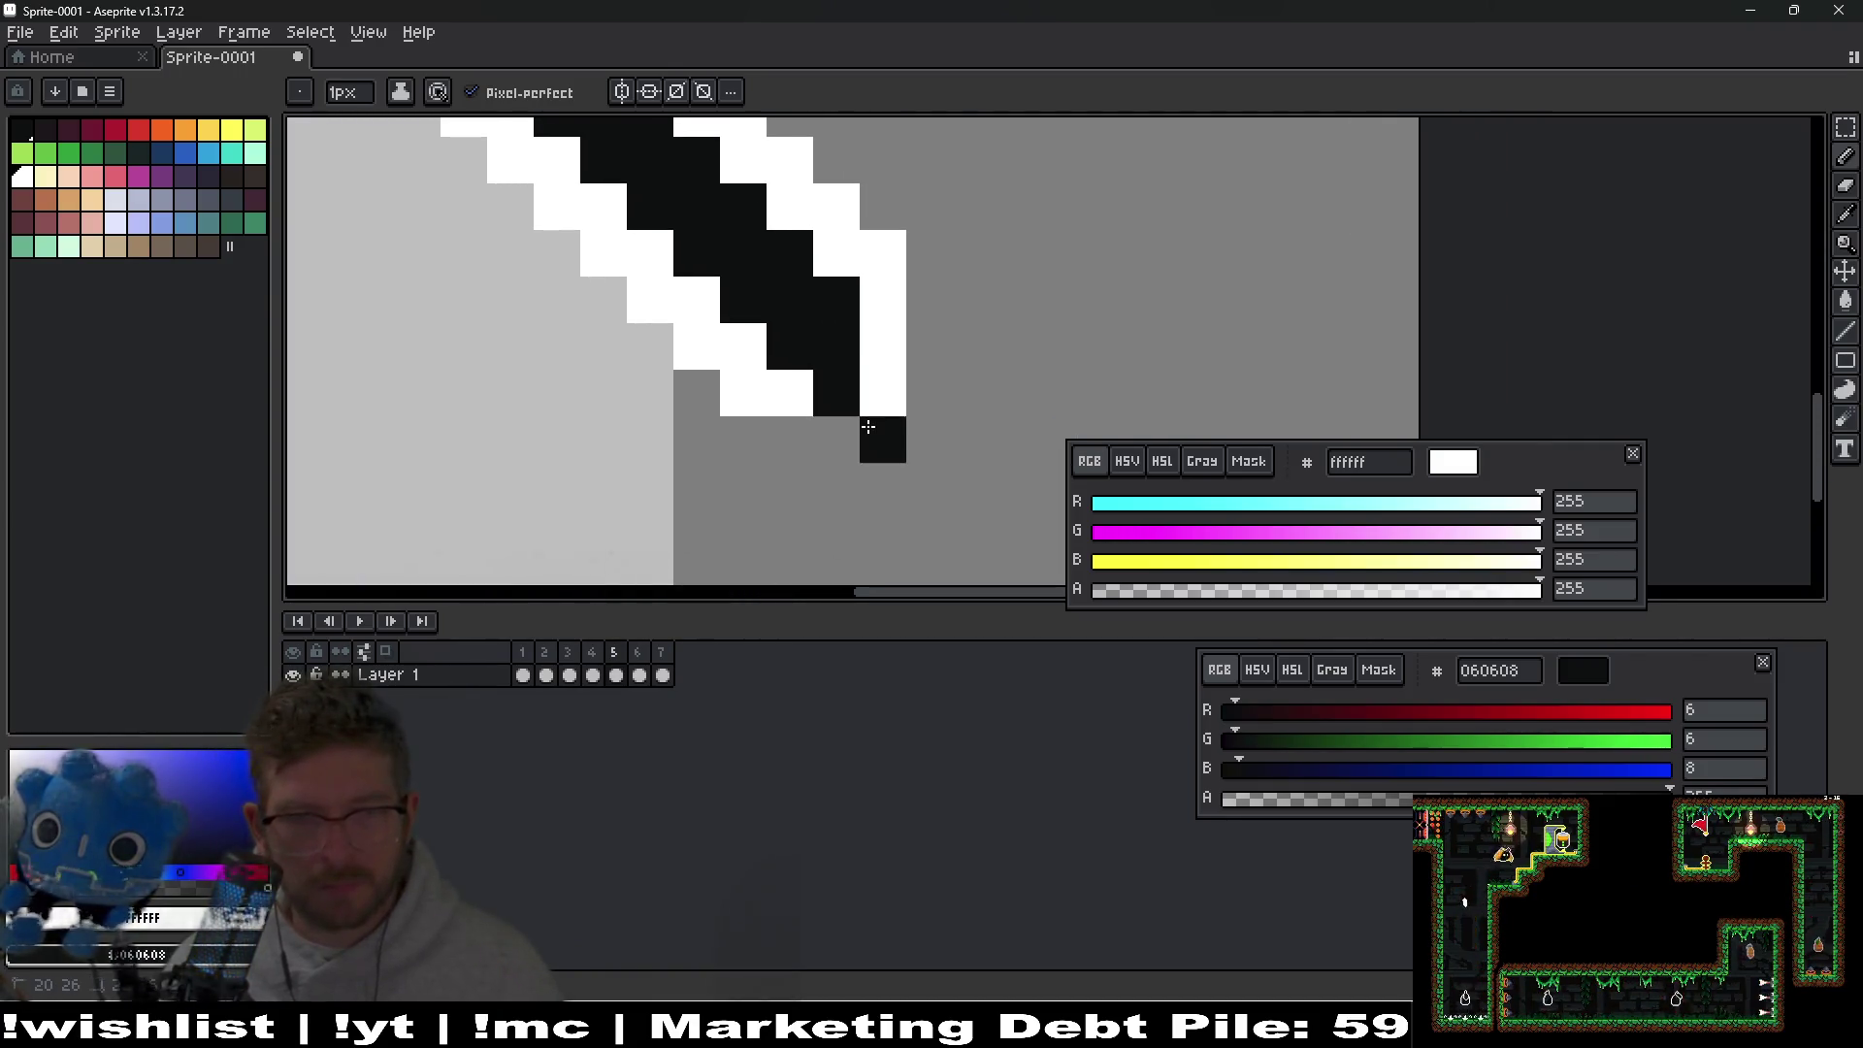
Extend the zigzag's lower end in black with a white outline column, checking neighbouring frames.
right_click(930, 393)
mouse_move(874, 396)
mouse_down()
mouse_move(878, 346)
mouse_move(923, 428)
mouse_move(817, 429)
mouse_up()
right_click(930, 346)
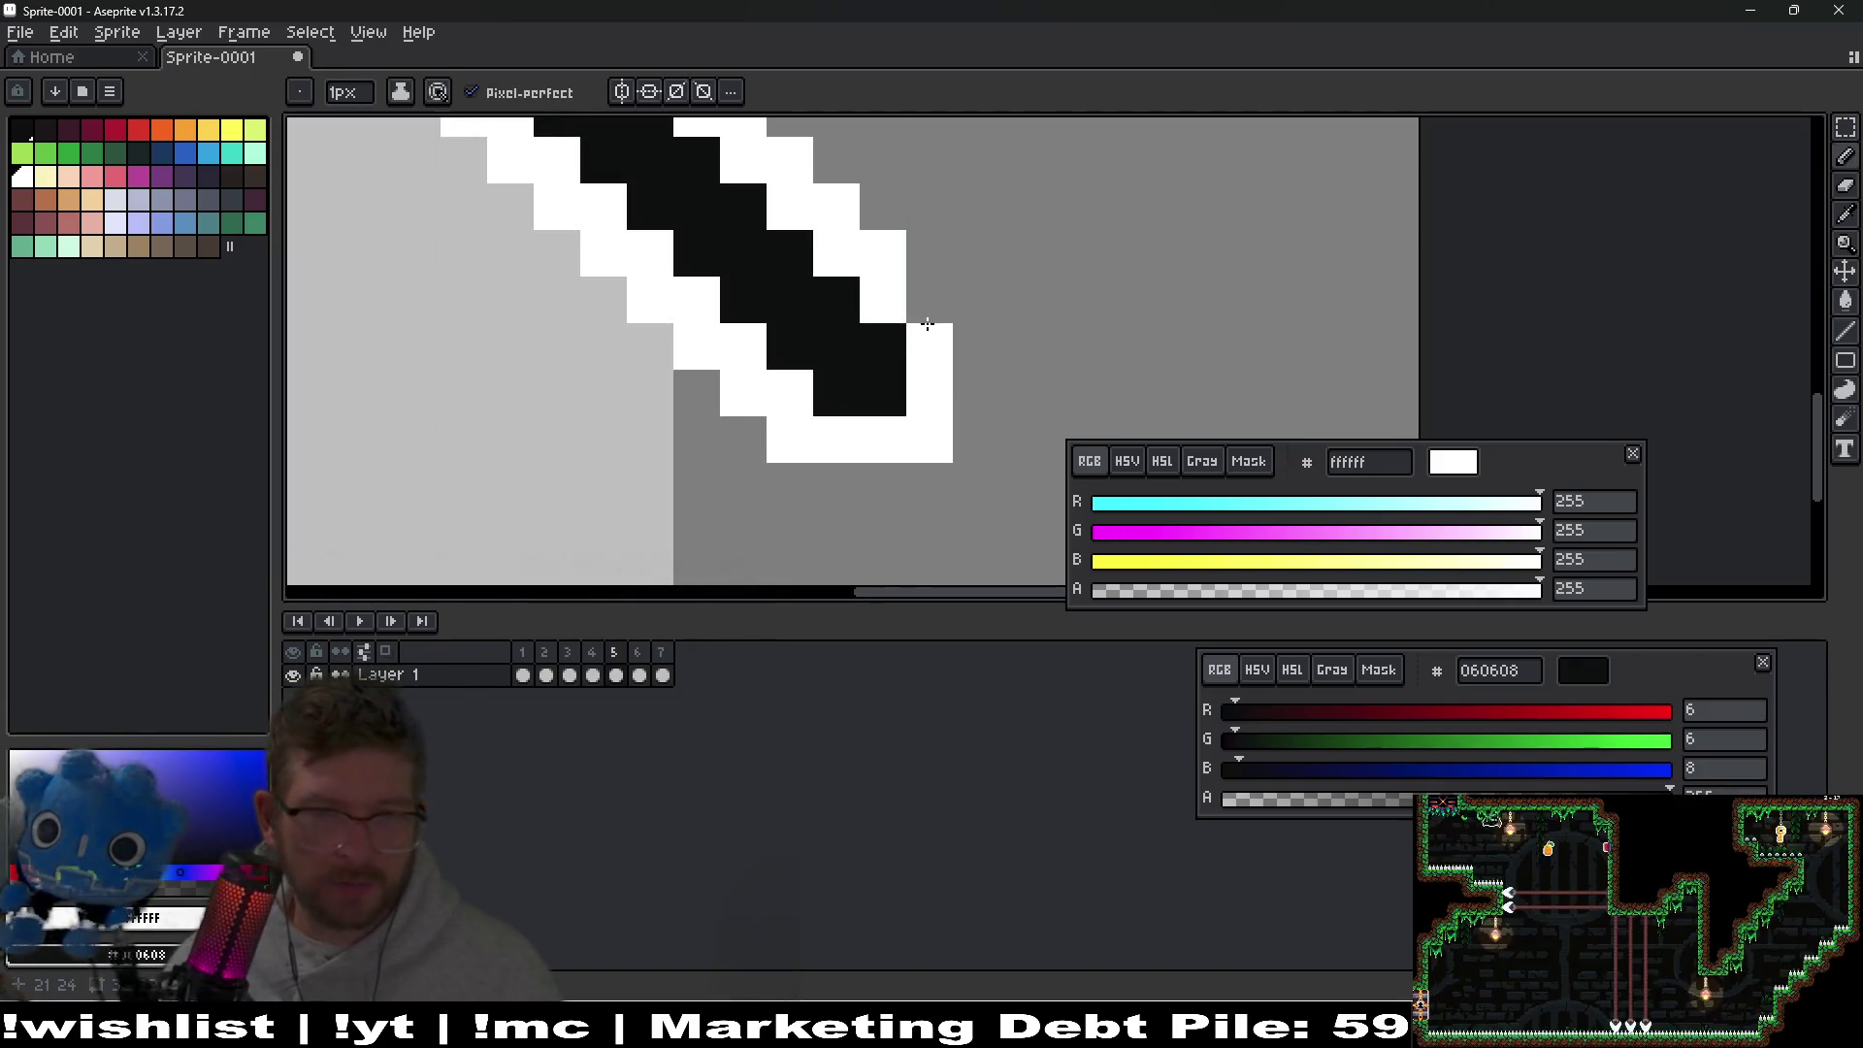
scroll(936, 311, down, 7)
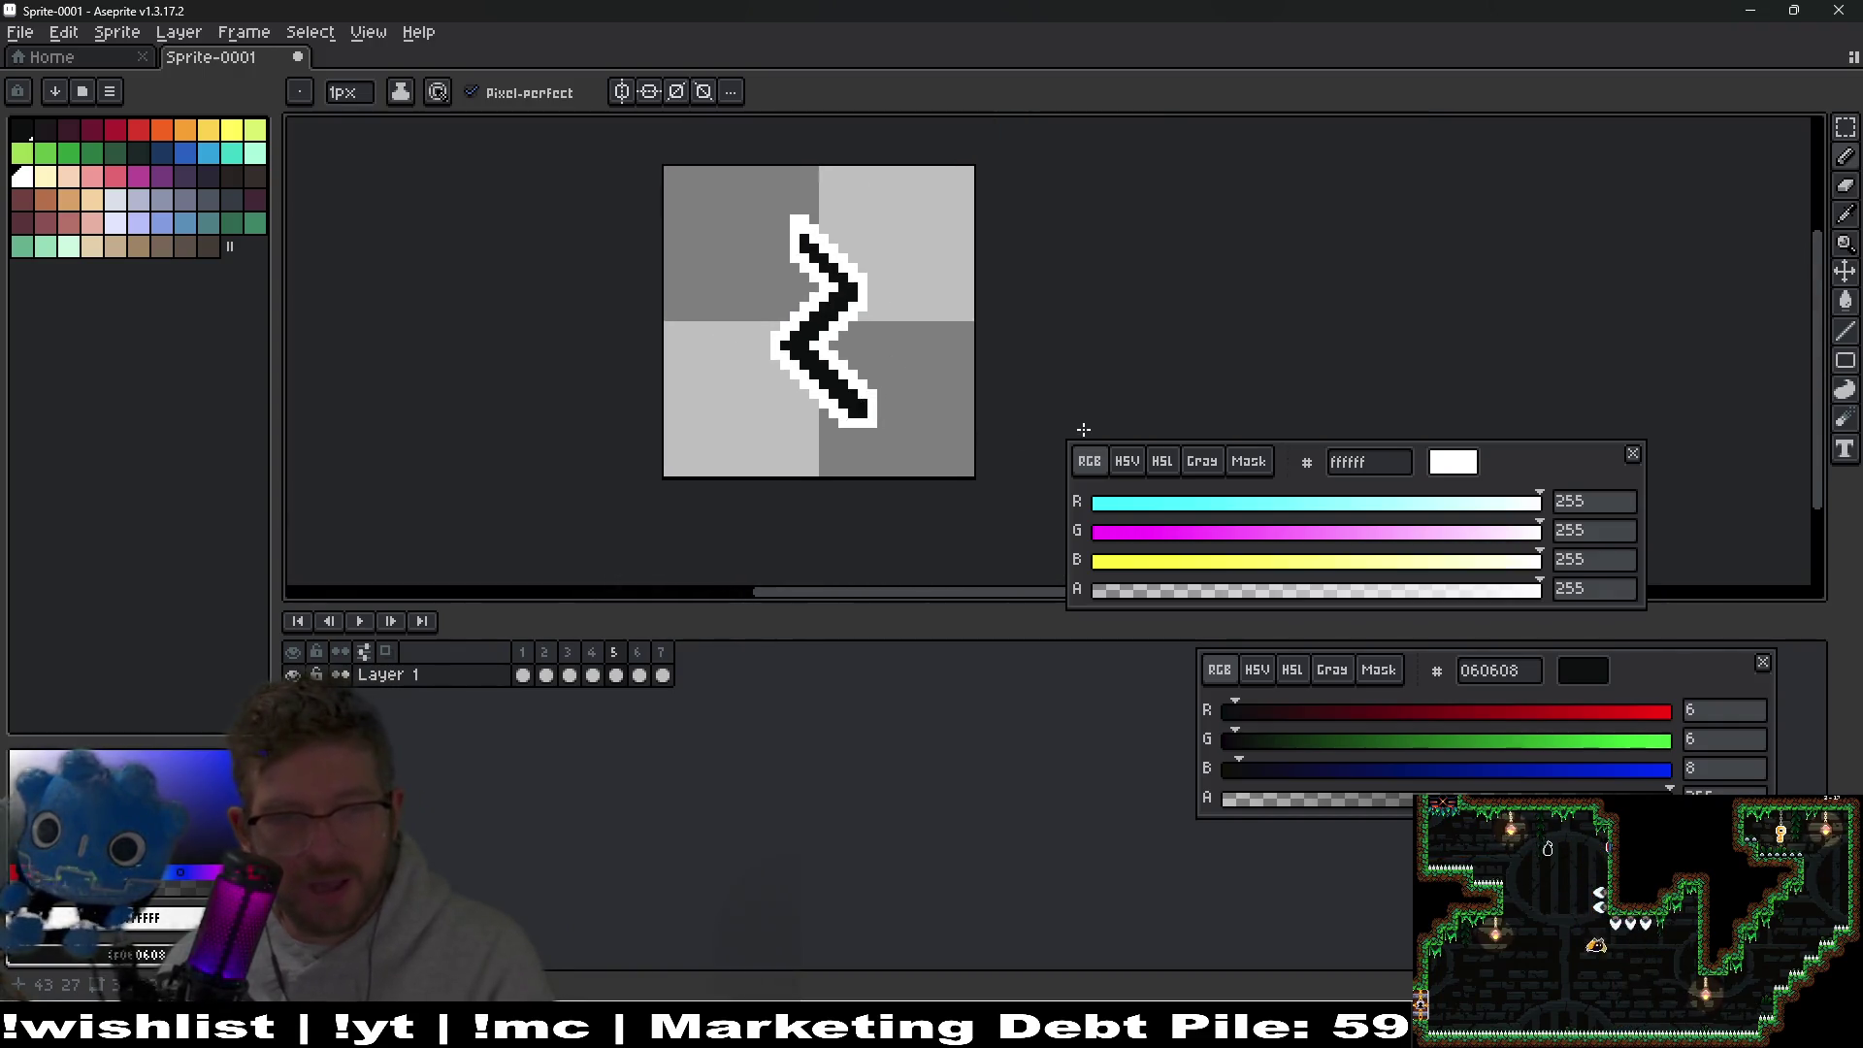
key(Left)
key(Left)
key(Right)
key(Right)
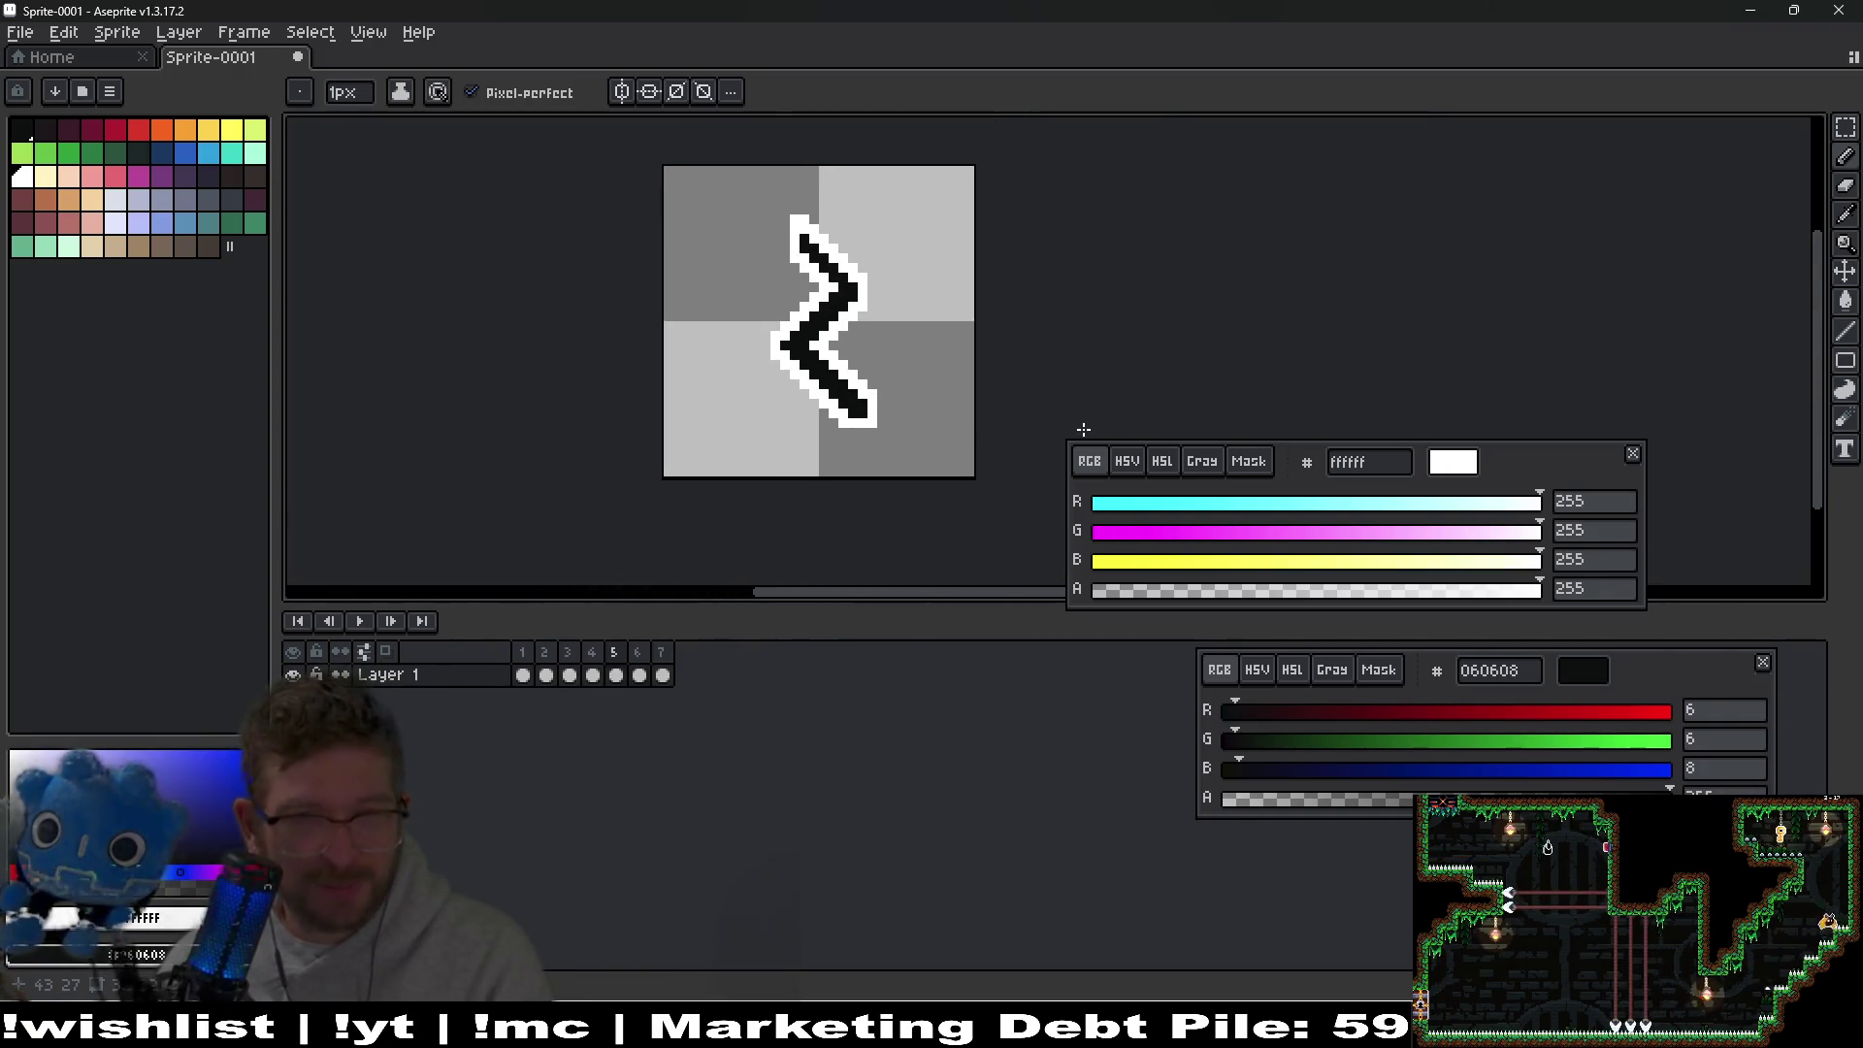
key(Left)
key(Right)
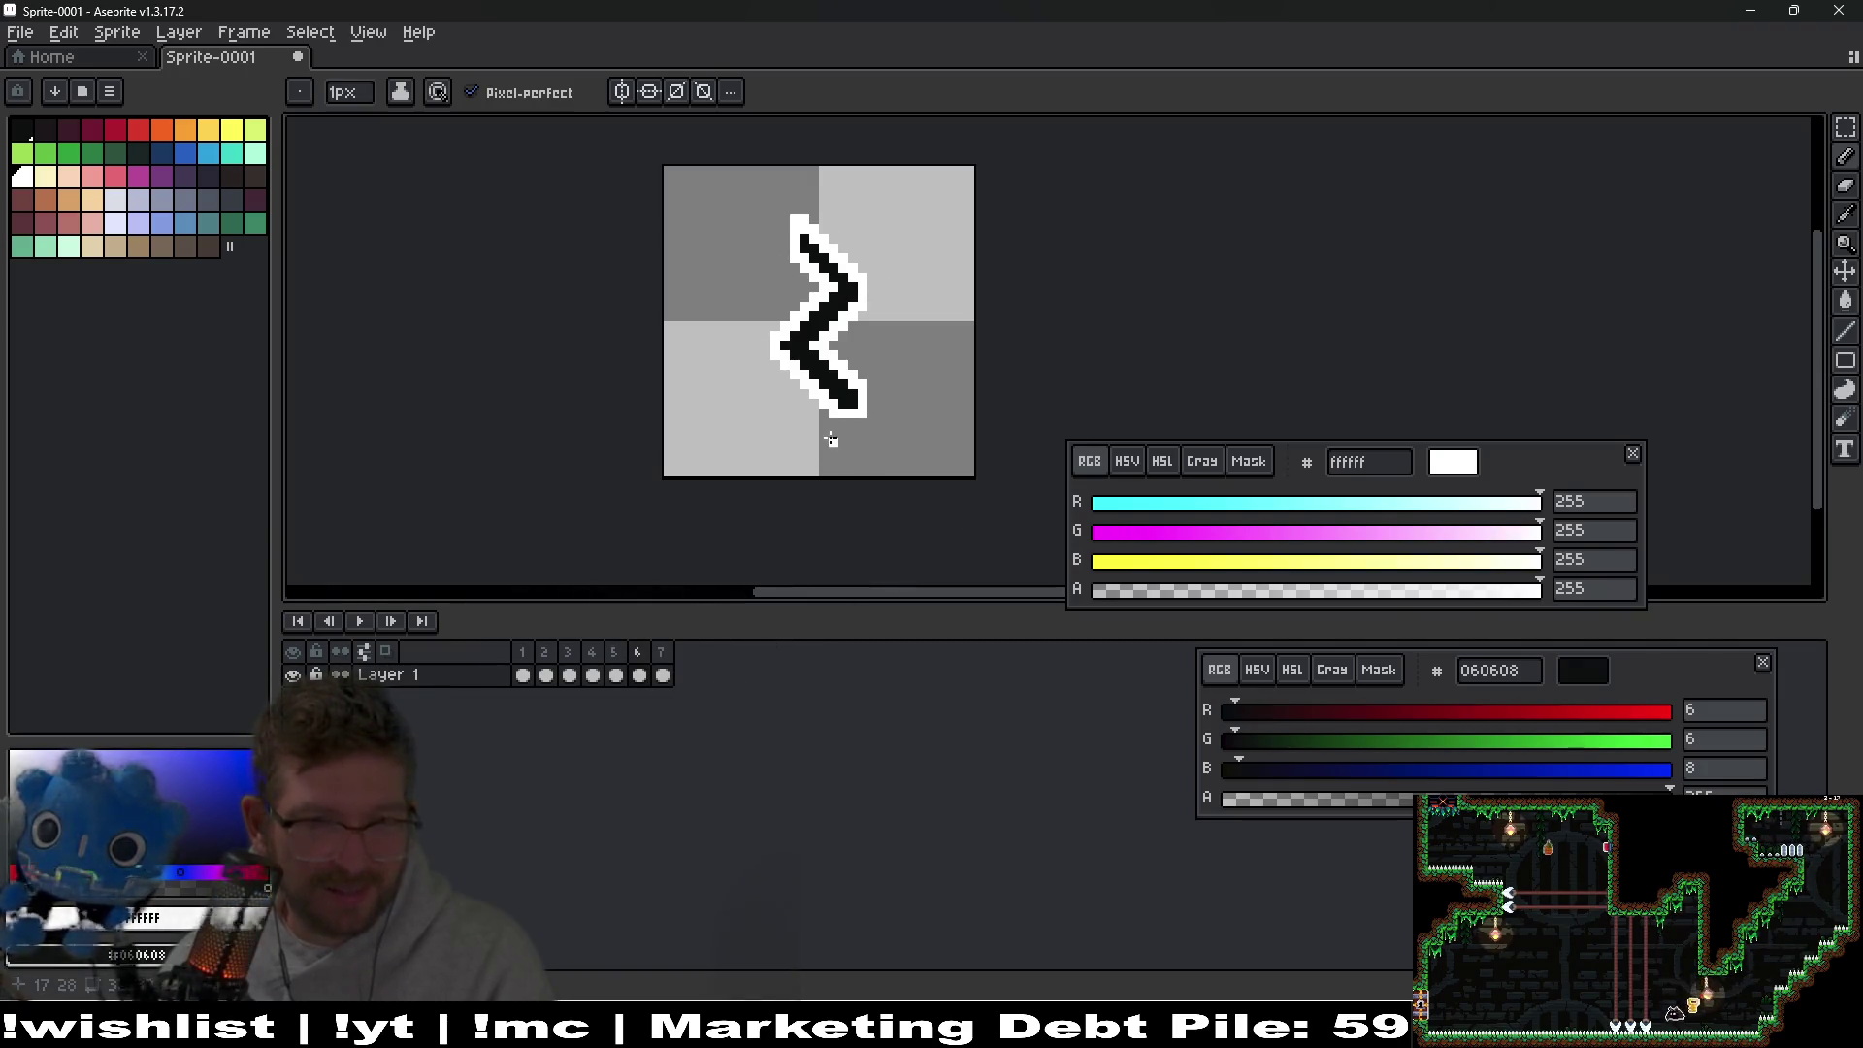
scroll(832, 440, up, 6)
Add three more black pixels to the stroke's end and outline it in white.
click(817, 407)
mouse_move(817, 408)
mouse_down()
mouse_move(877, 337)
mouse_move(886, 440)
mouse_move(869, 381)
mouse_up()
mouse_move(767, 427)
mouse_down()
mouse_move(719, 417)
mouse_move(940, 437)
mouse_move(940, 204)
mouse_up()
scroll(940, 204, down, 6)
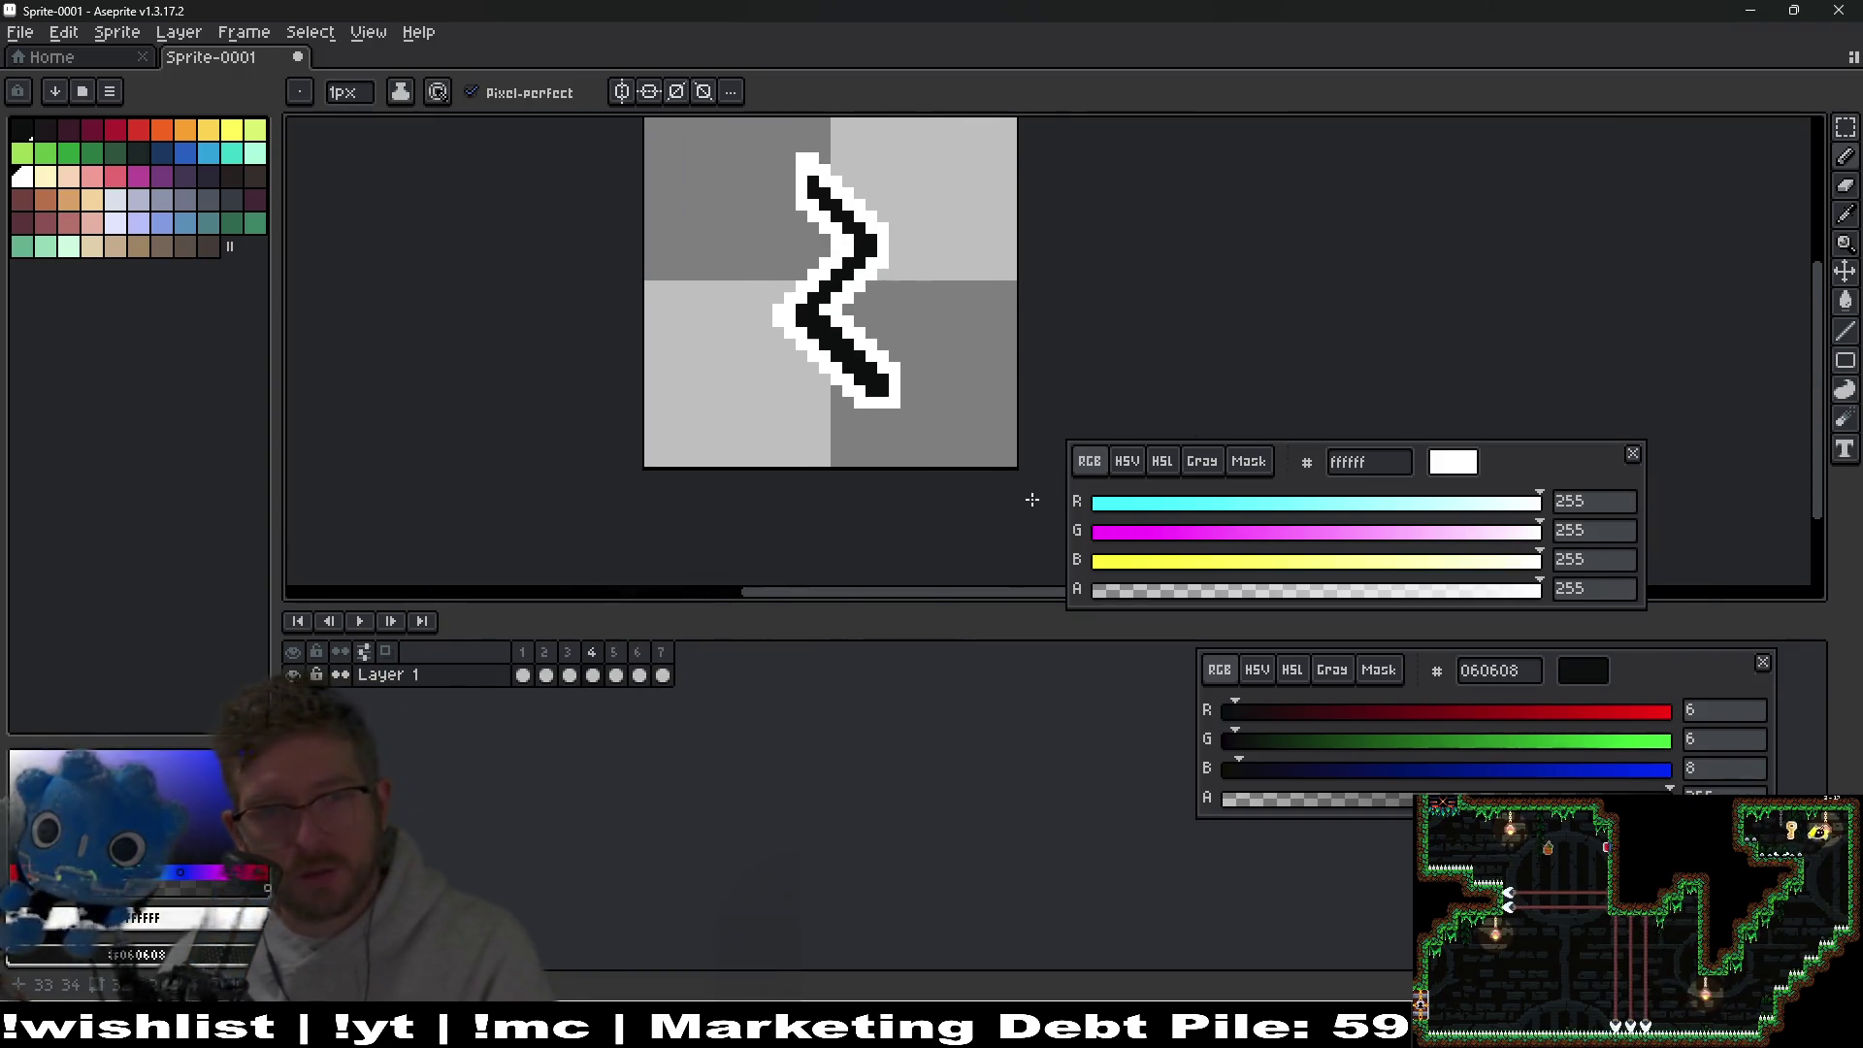
key(Return)
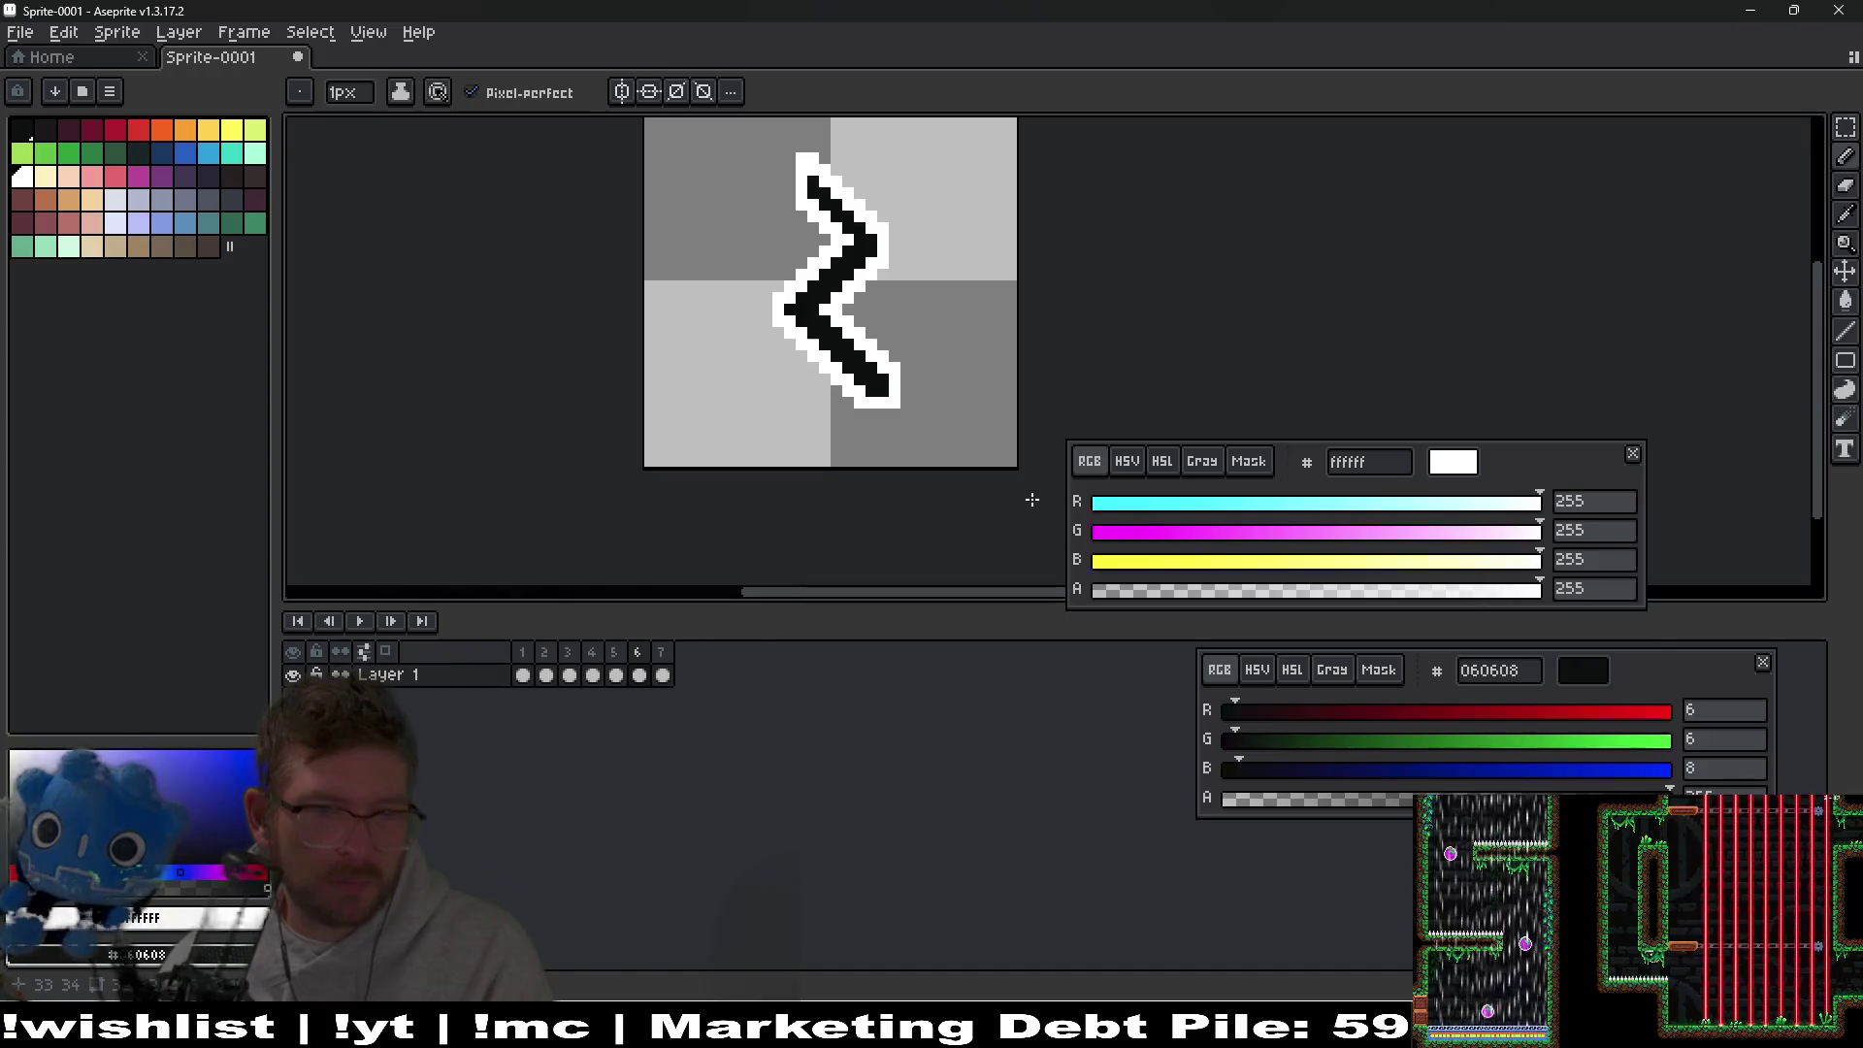
scroll(883, 228, up, 3)
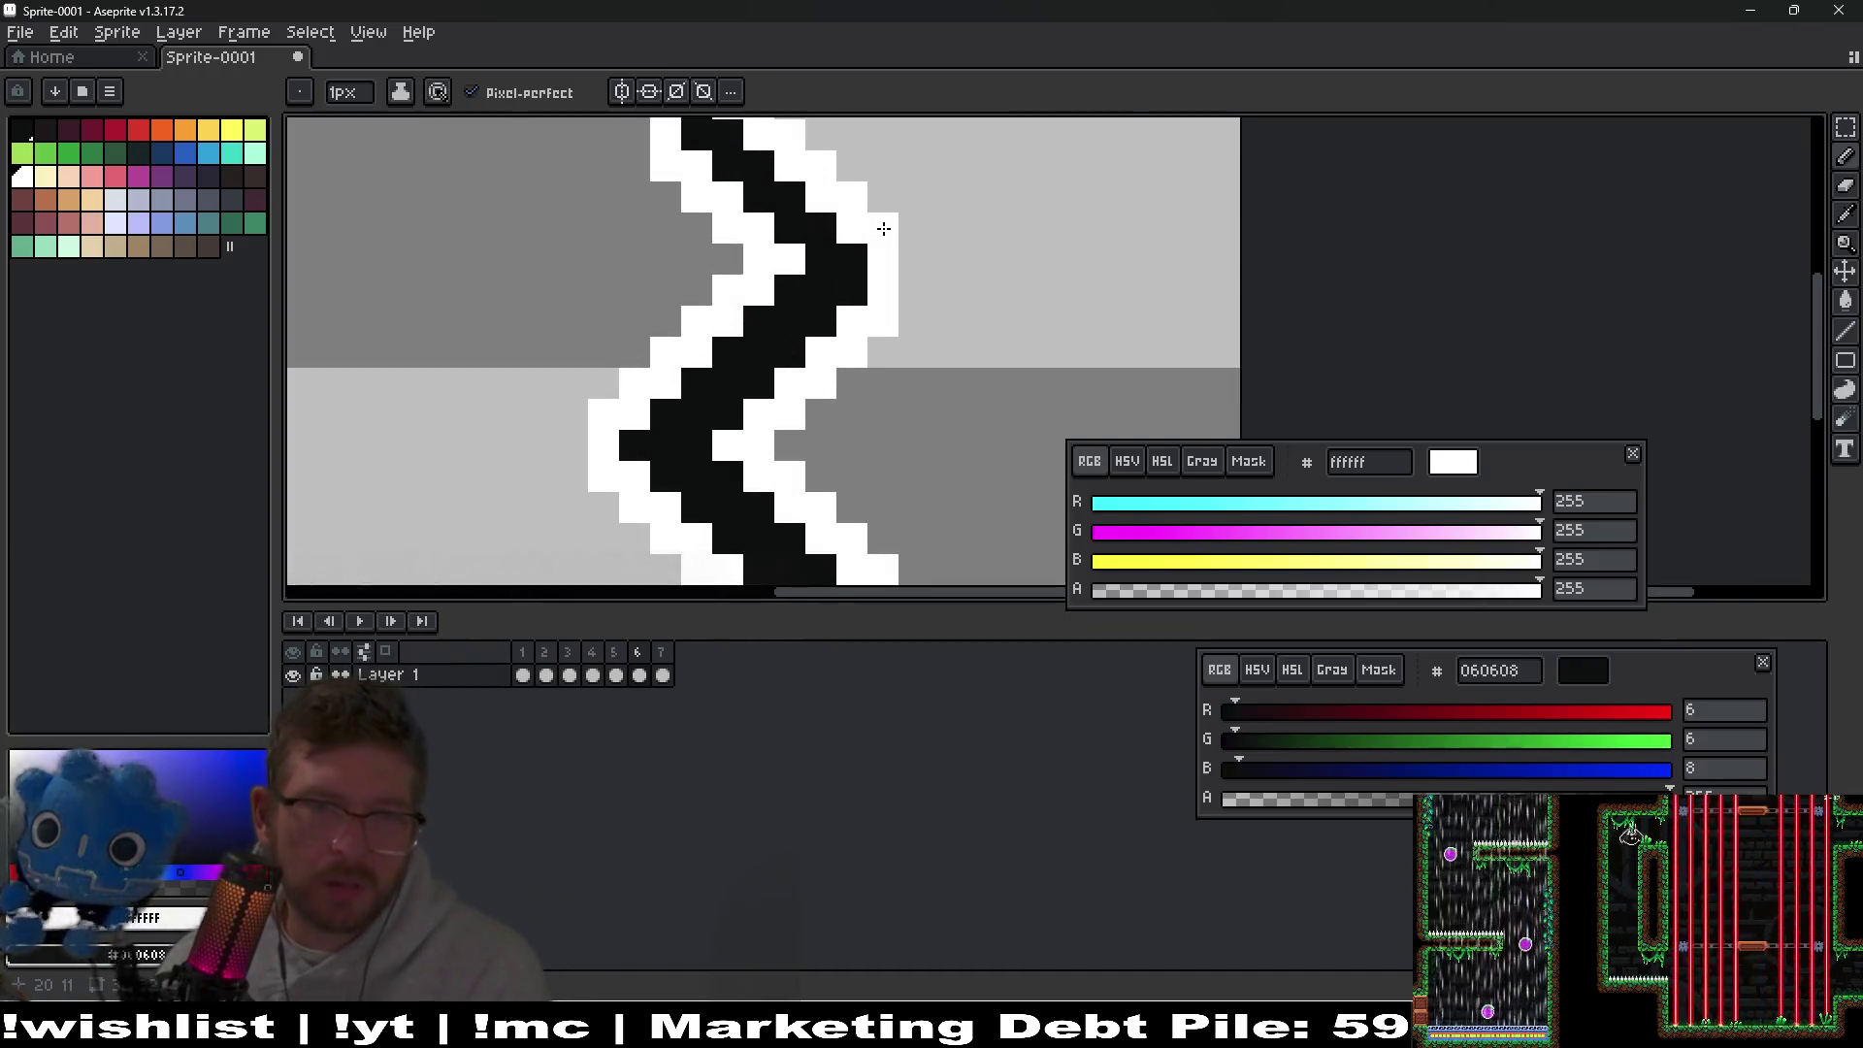
drag(883, 228, 866, 368)
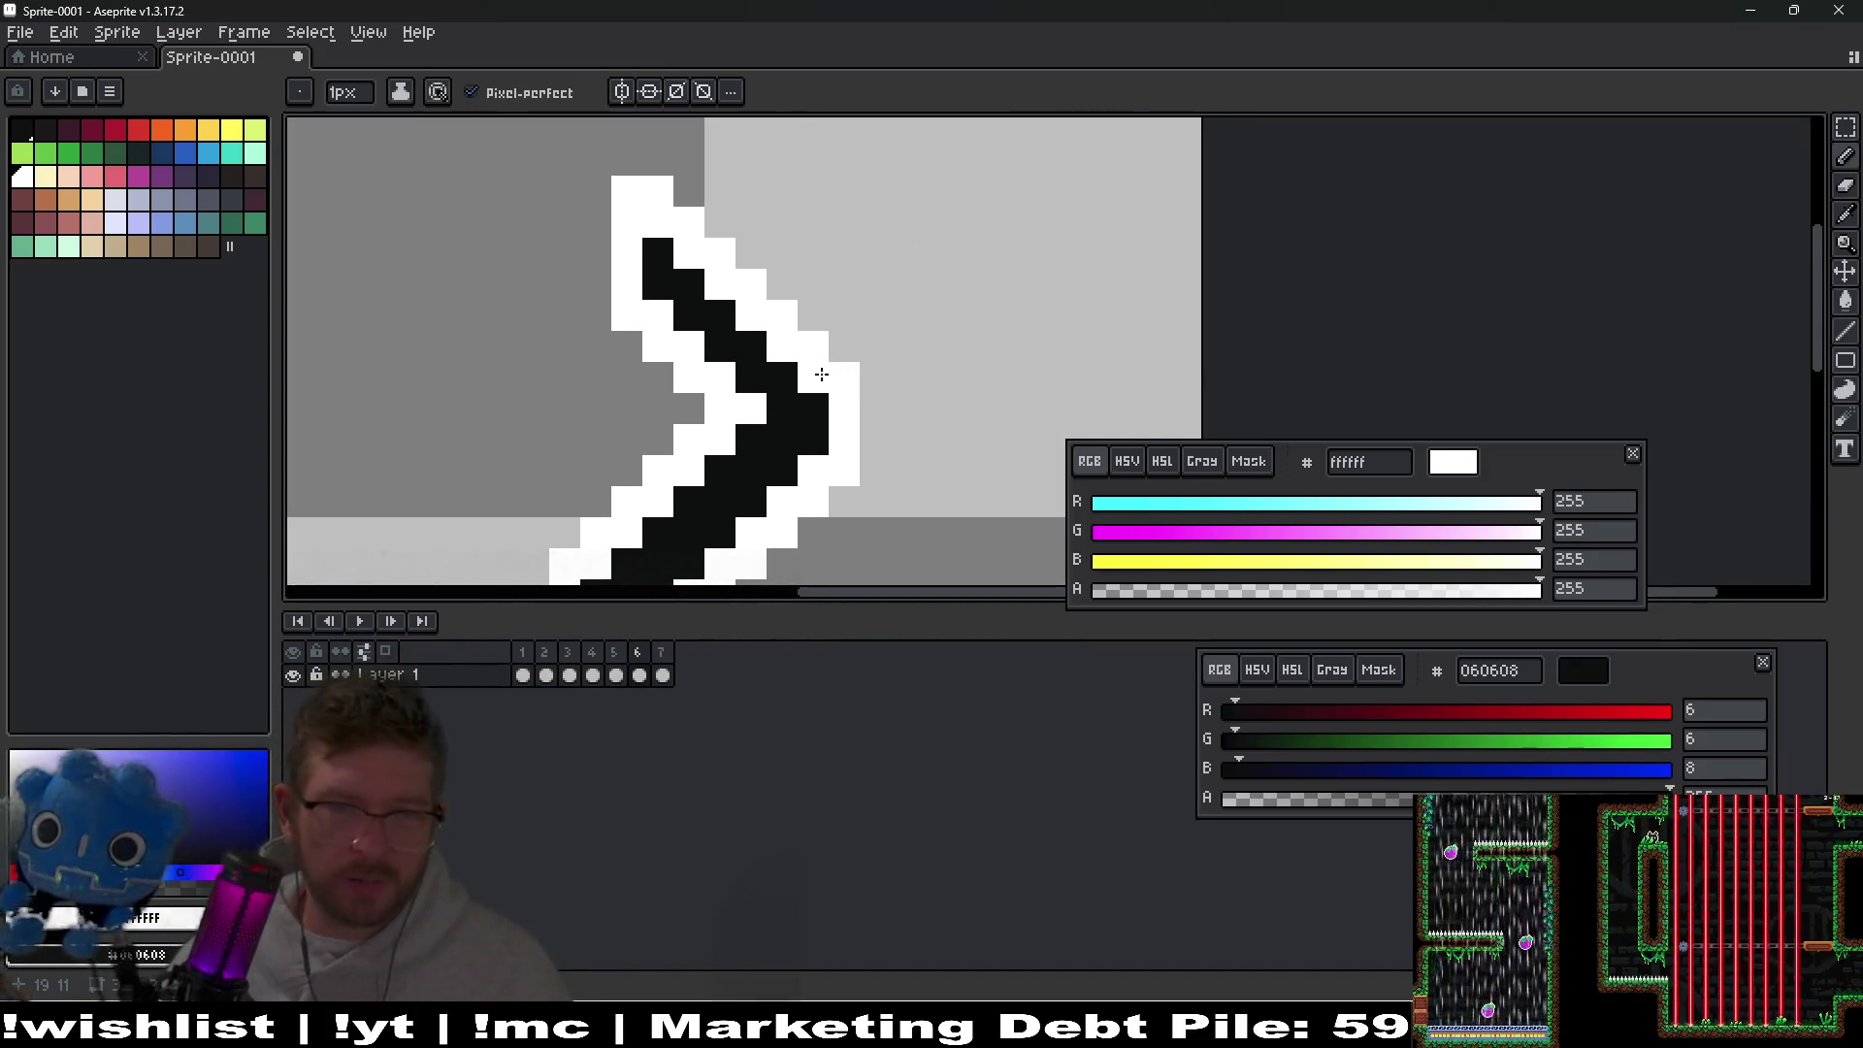
scroll(820, 369, down, 2)
scroll(840, 279, down, 2)
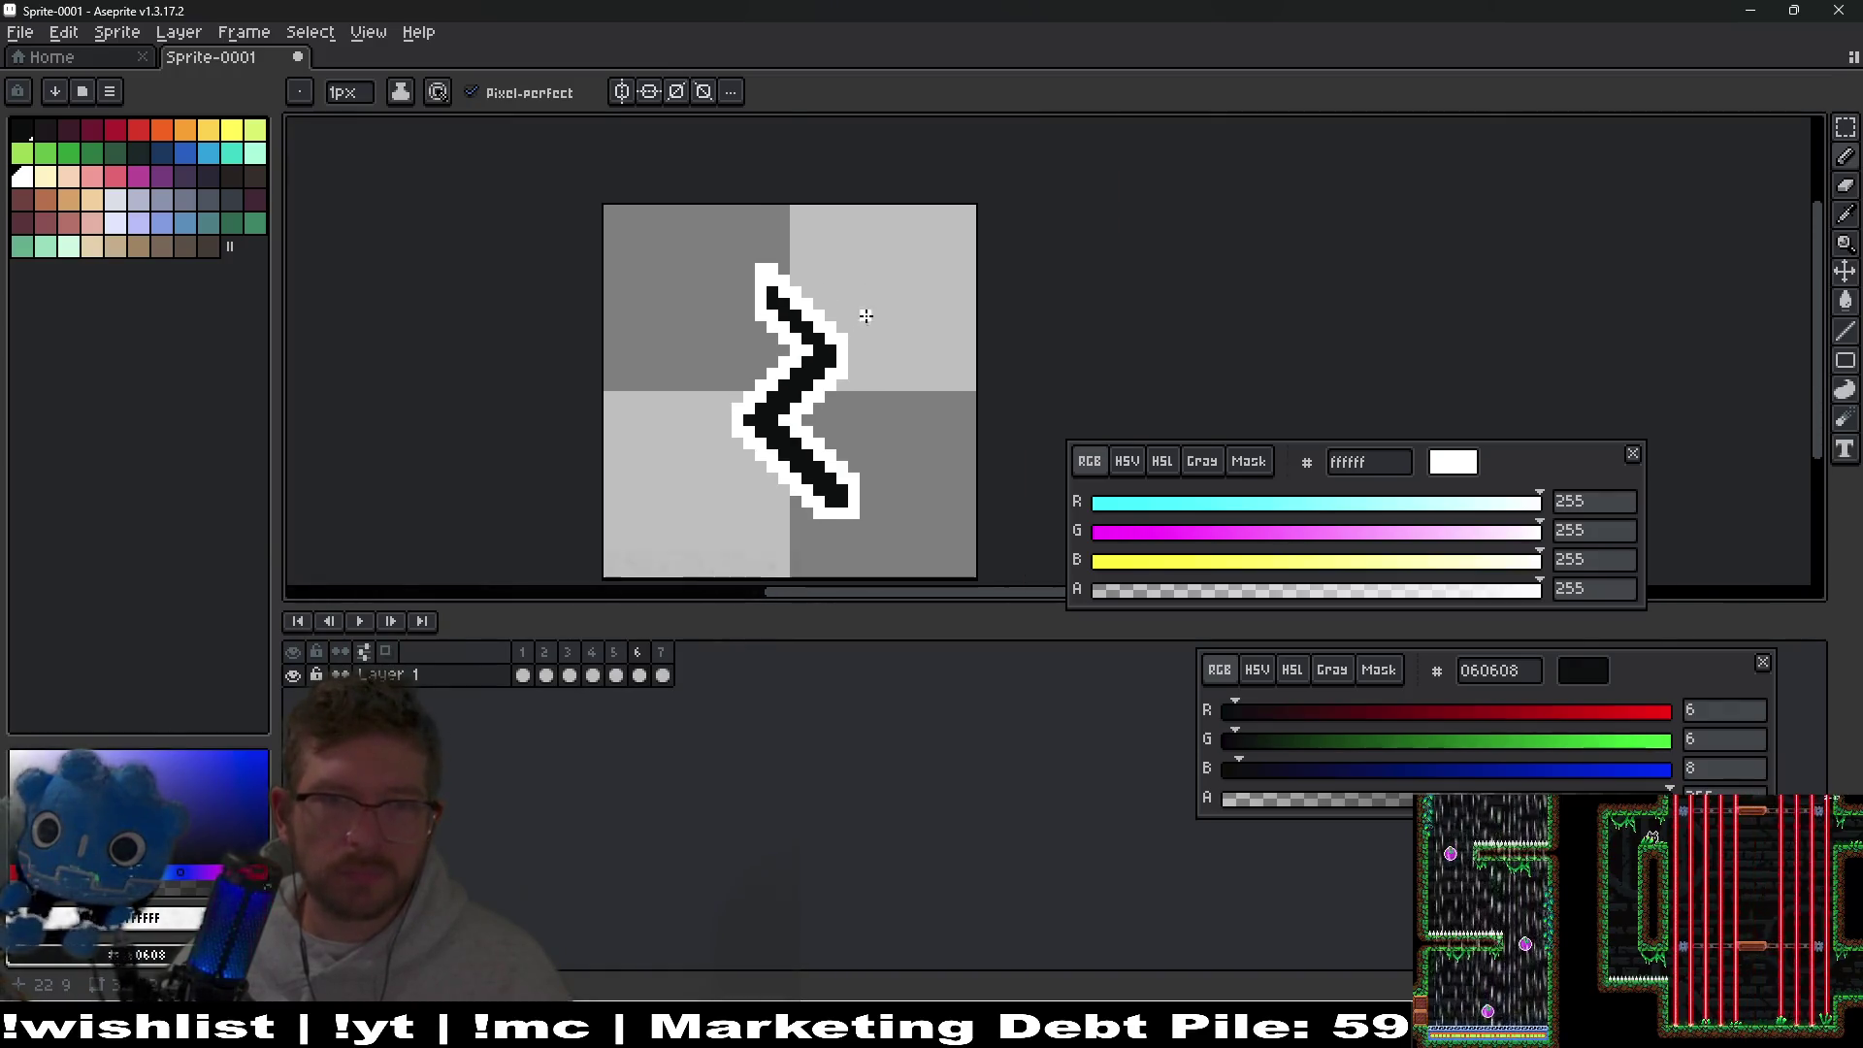
scroll(840, 282, up, 2)
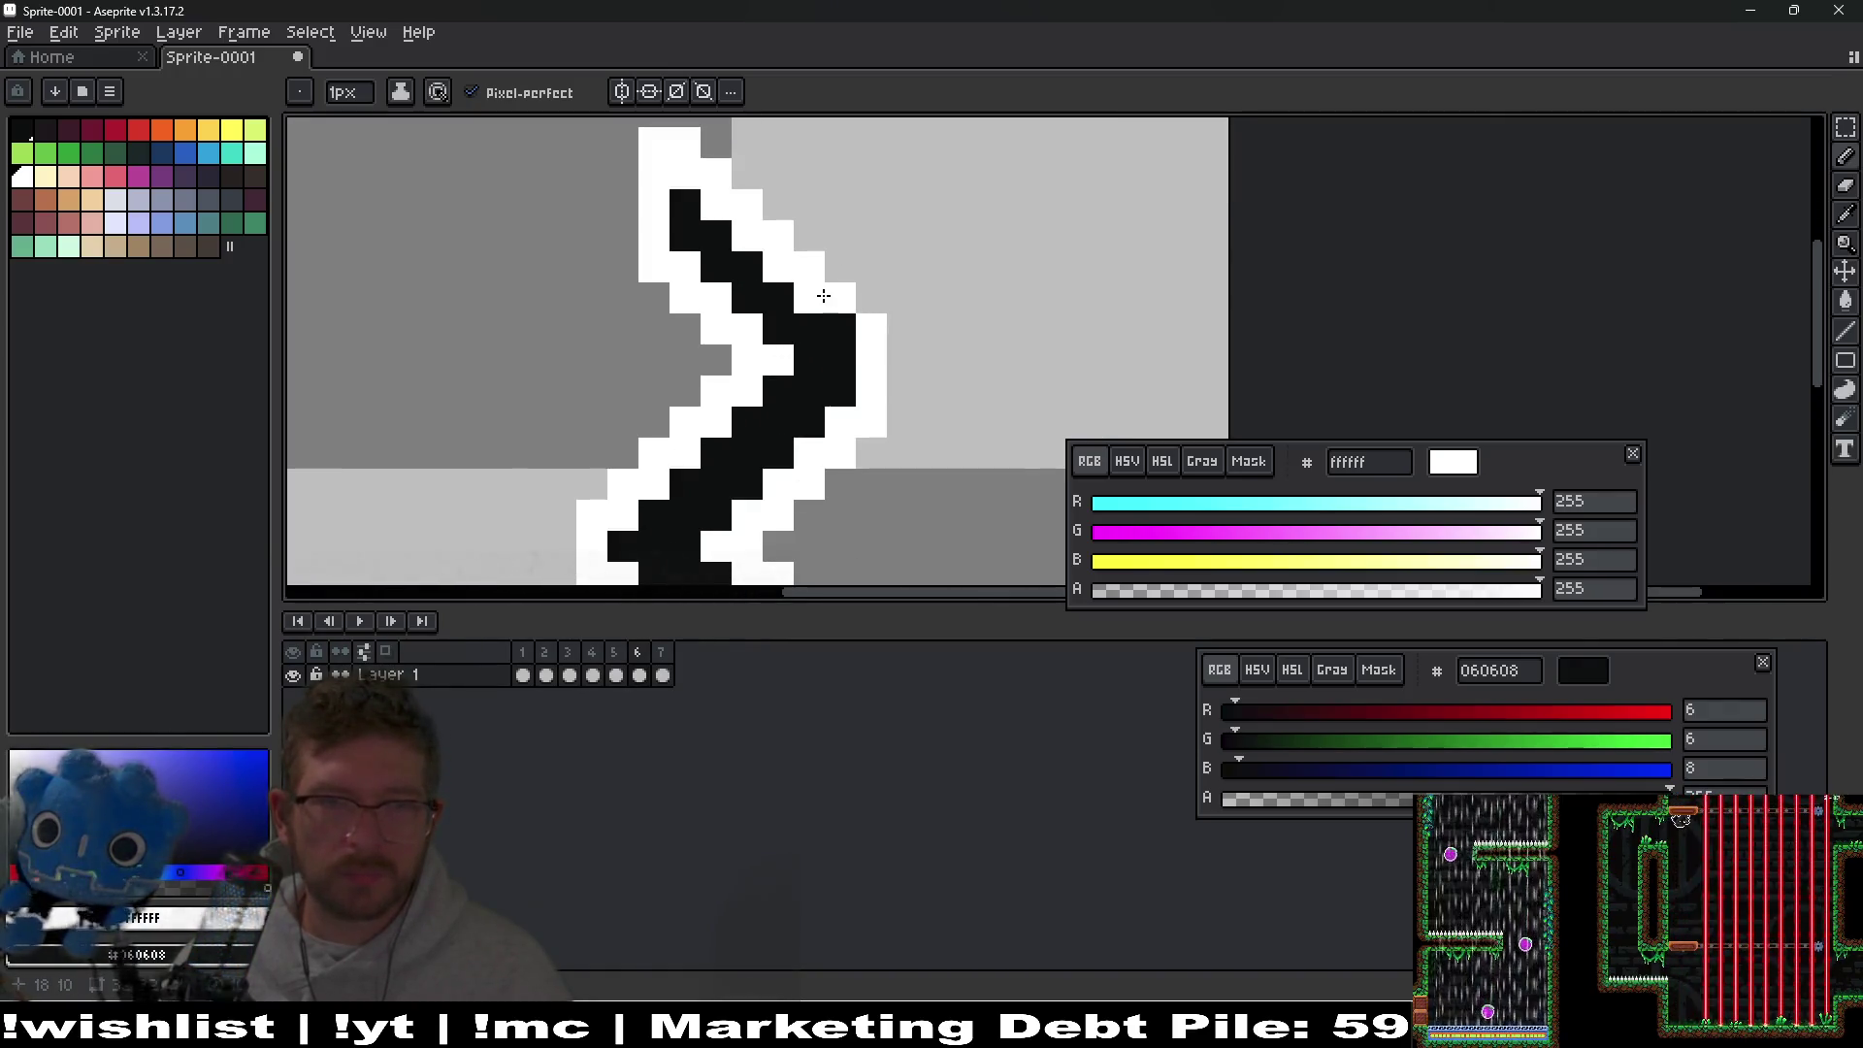
mouse_move(778, 264)
mouse_down()
mouse_move(658, 158)
mouse_move(769, 262)
mouse_move(775, 319)
mouse_up()
click(770, 262)
click(763, 252)
key(ctrl+z)
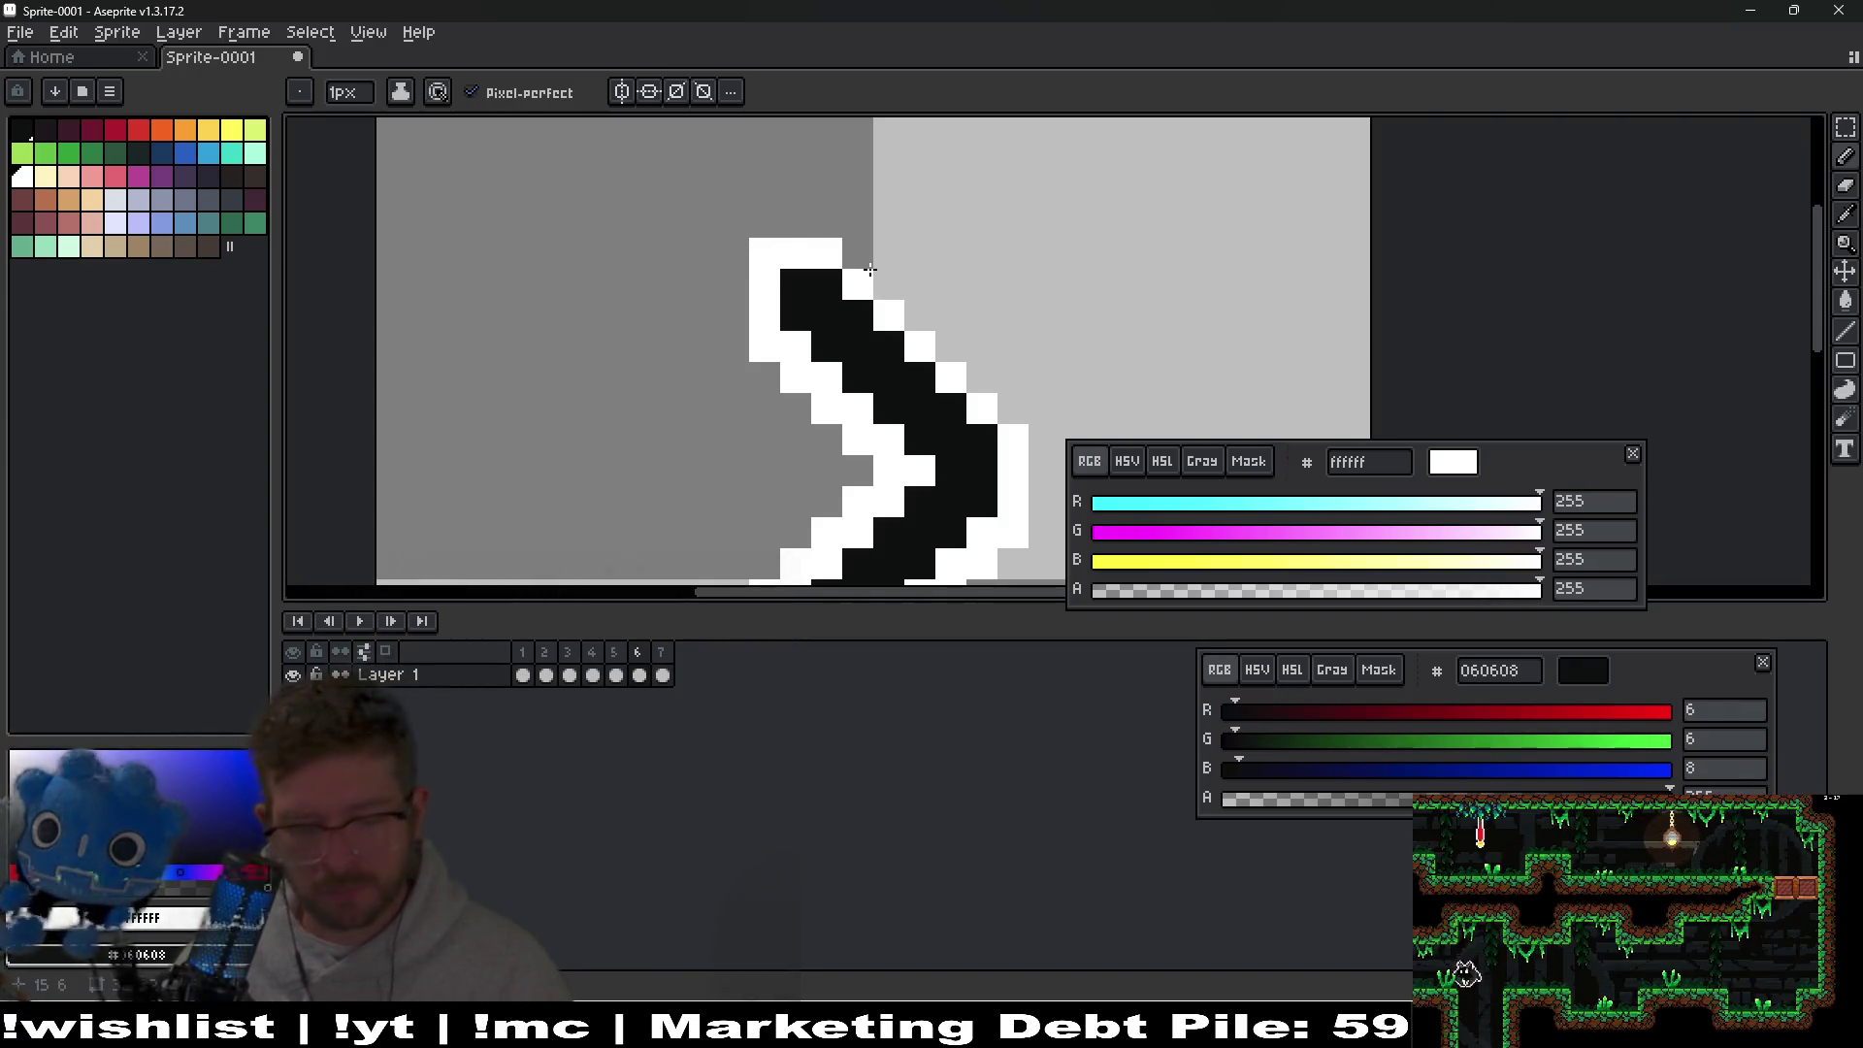
shift+click(850, 257)
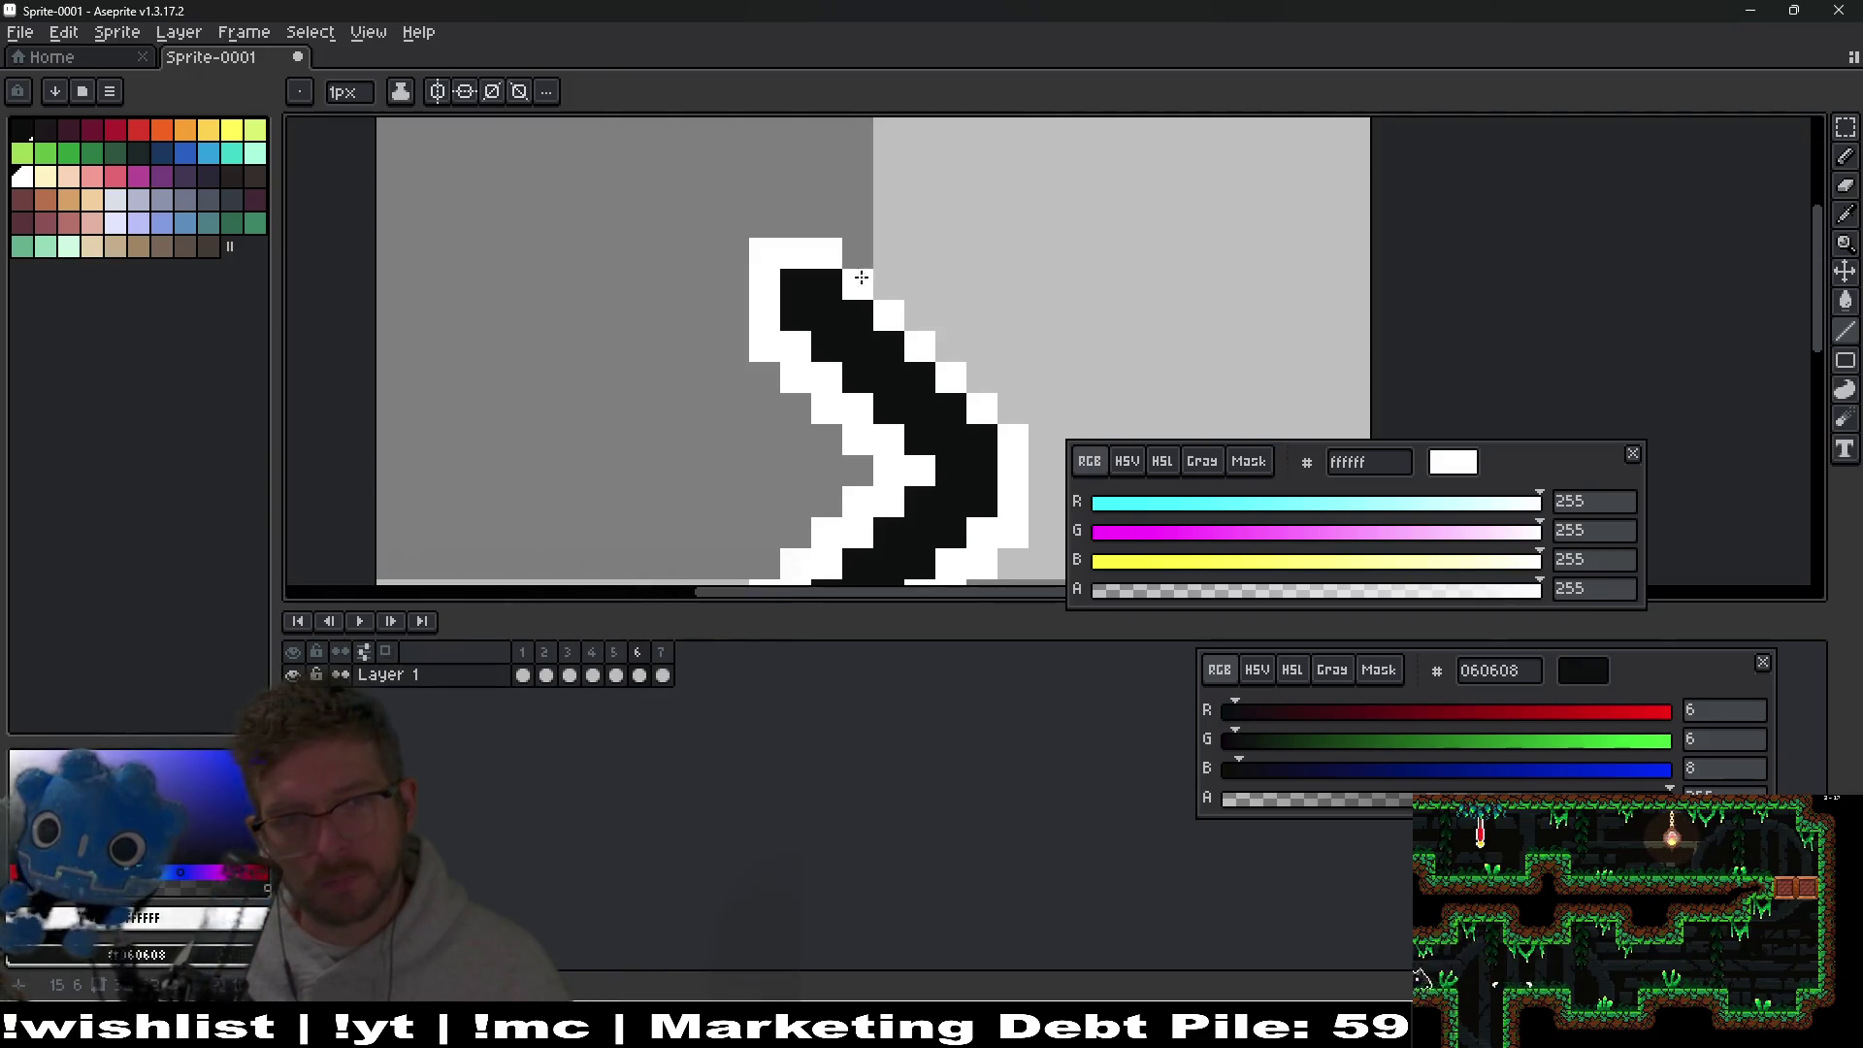
drag(864, 278, 1023, 412)
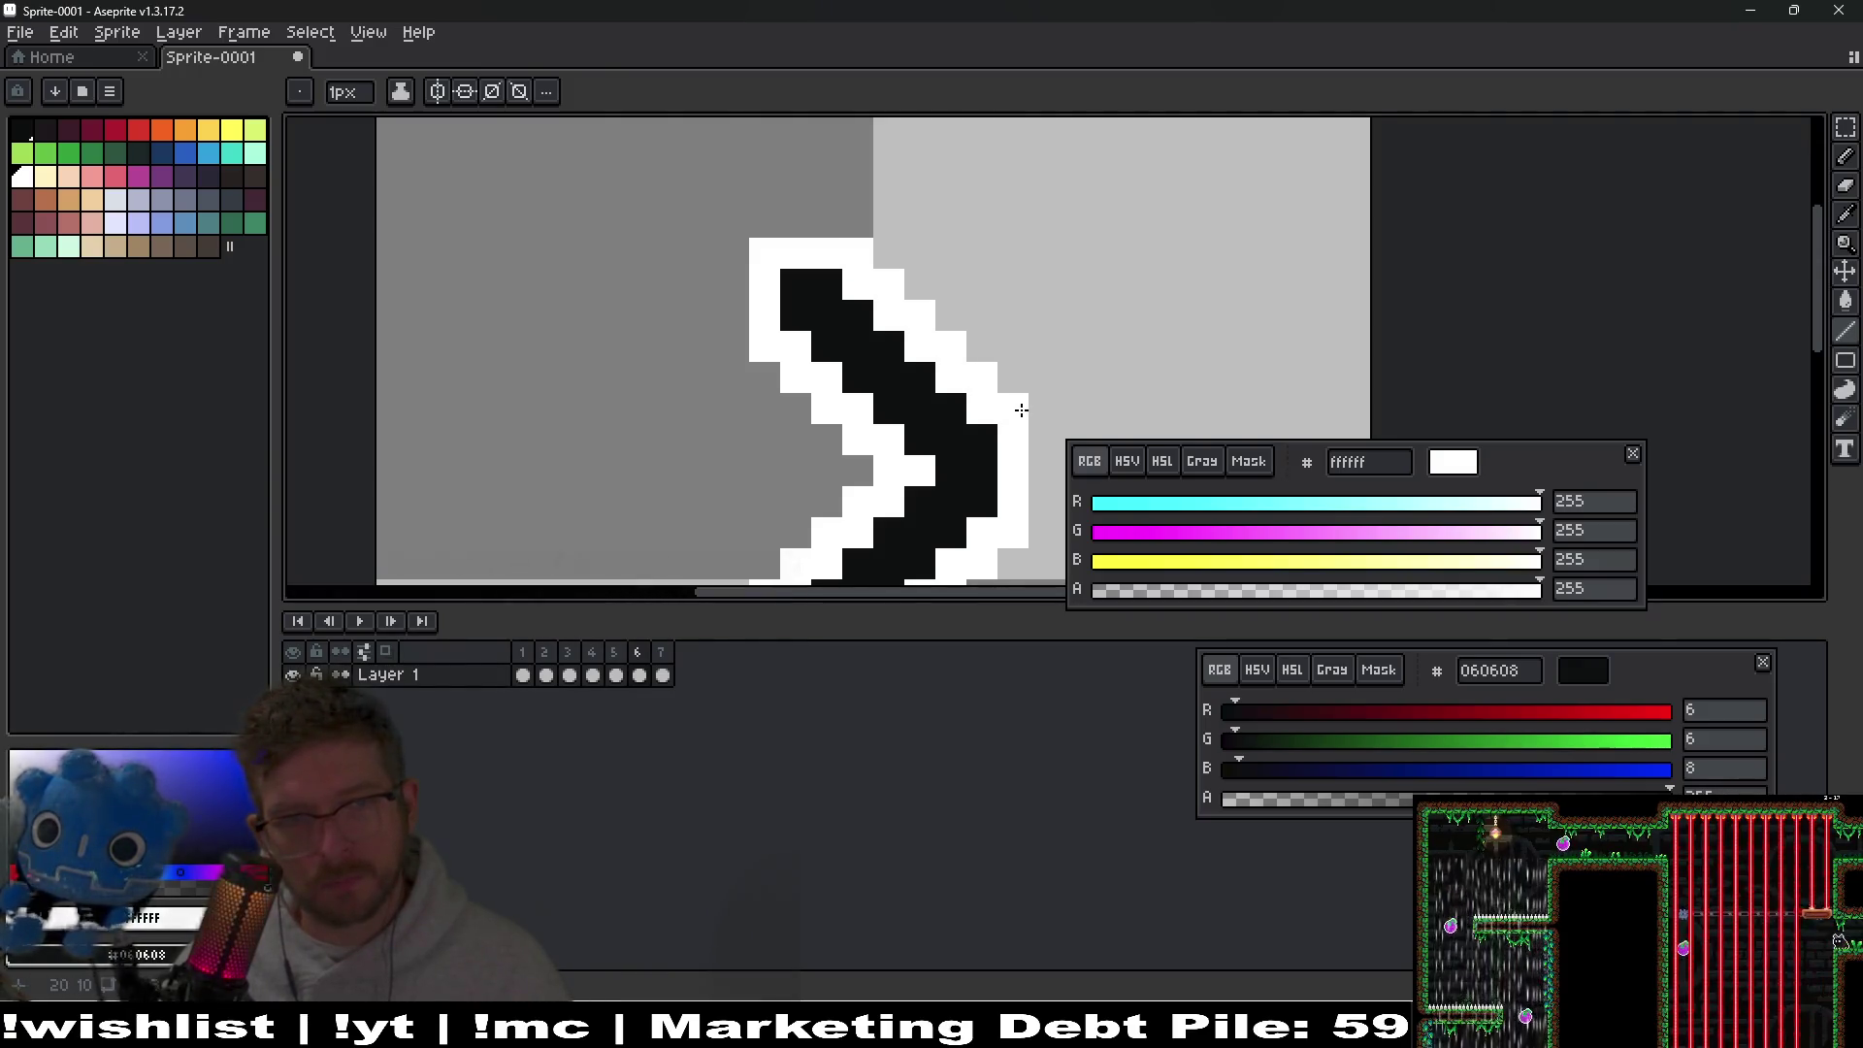
scroll(1022, 411, down, 5)
key(comma)
key(comma)
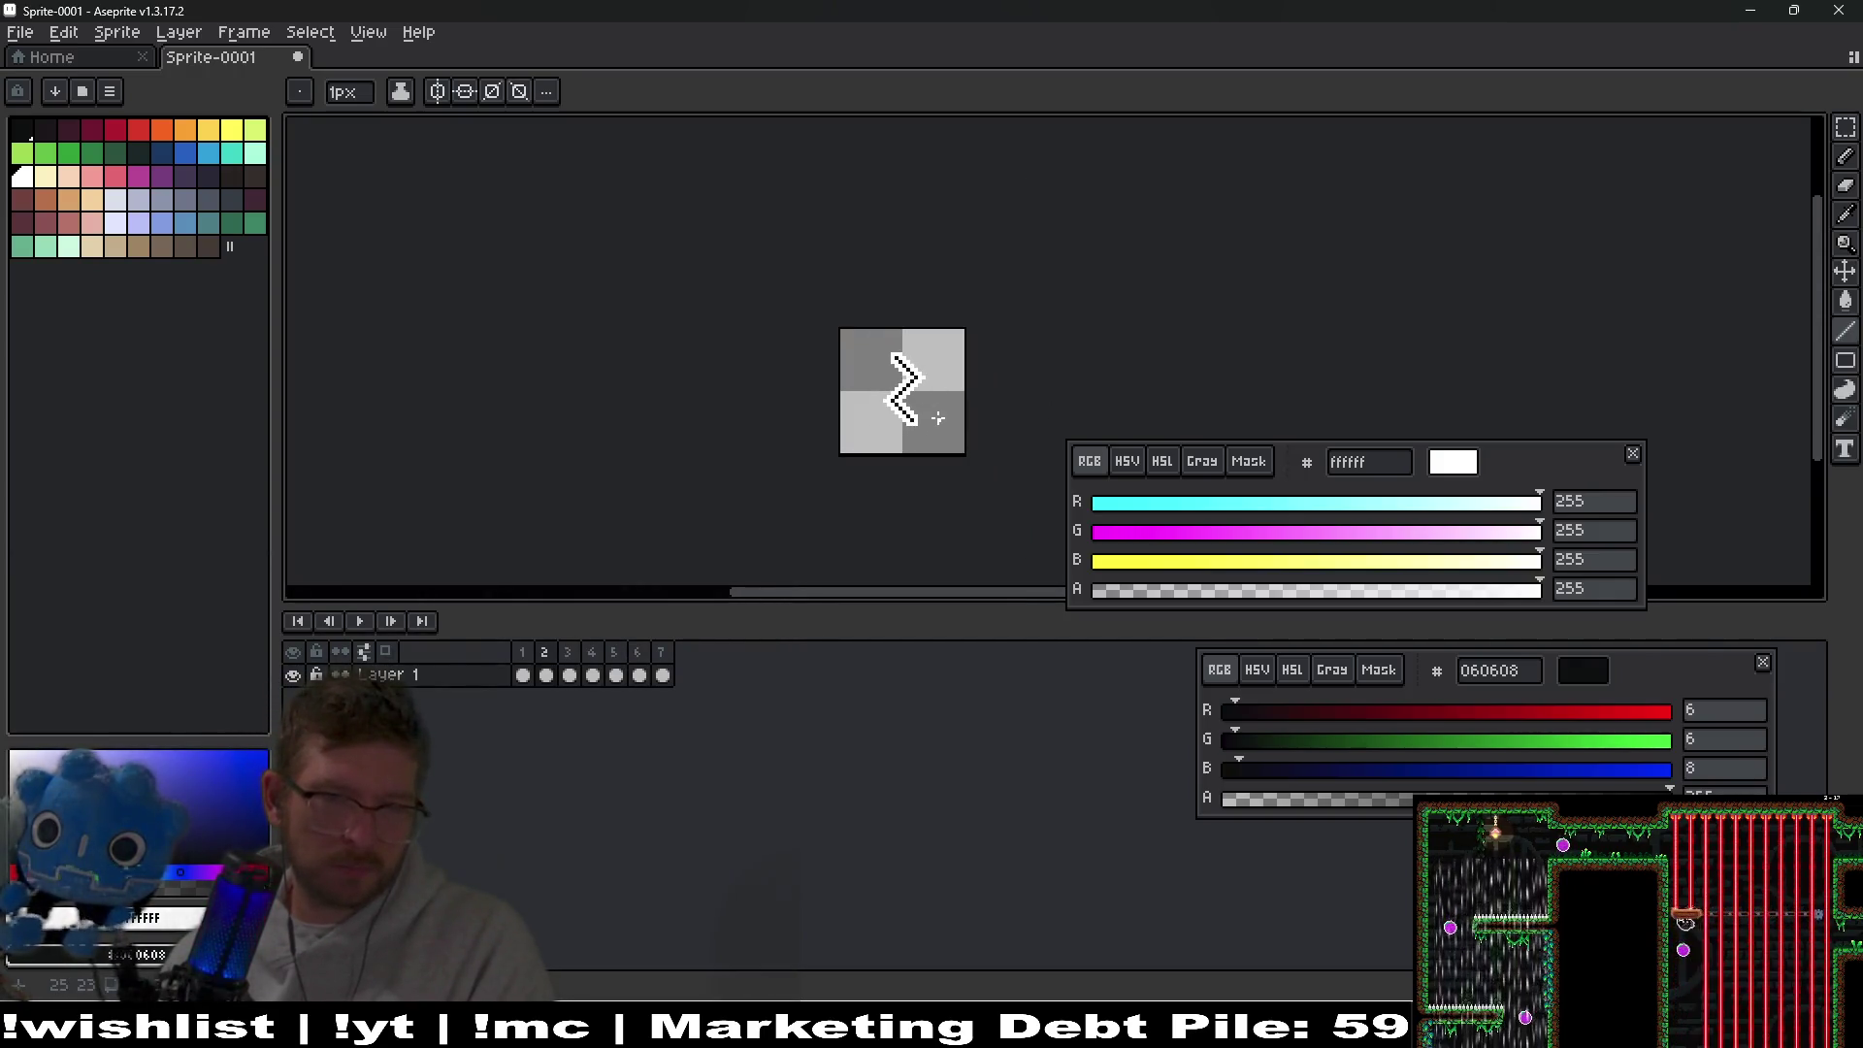
key(period)
key(period)
key(period)
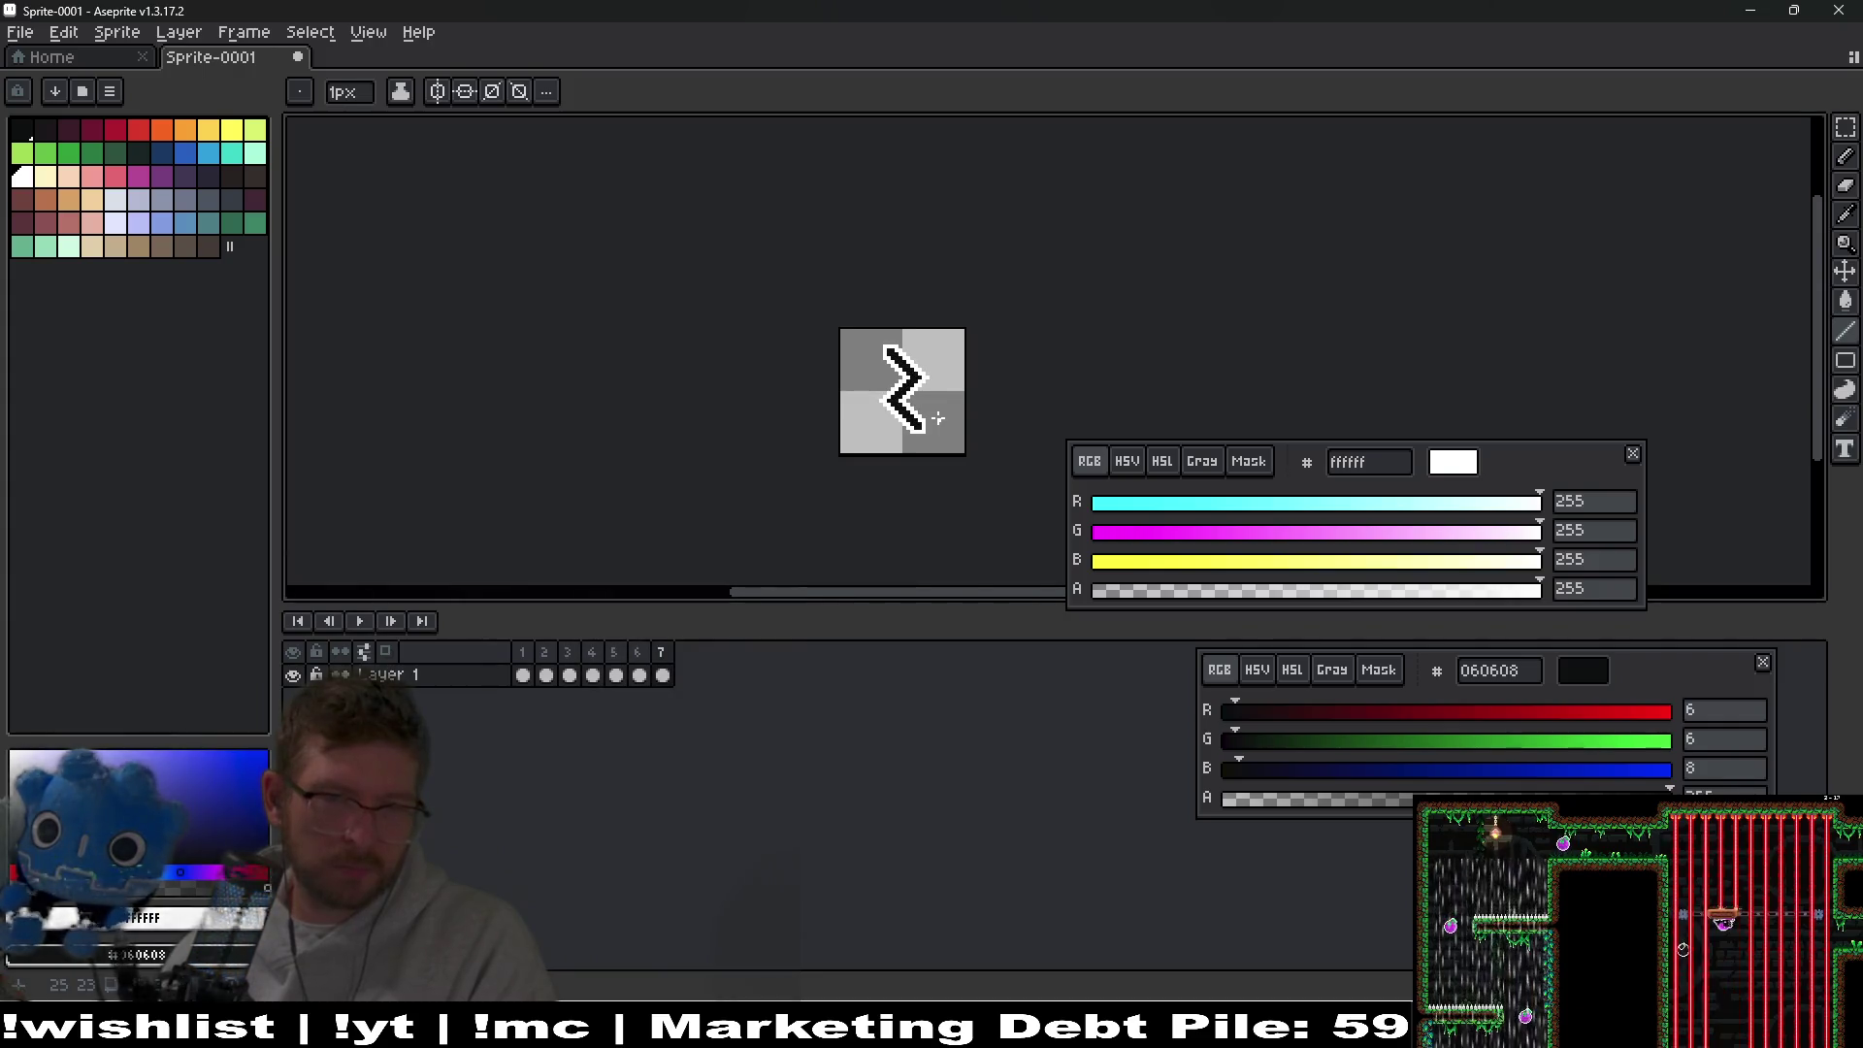
scroll(929, 398, up, 4)
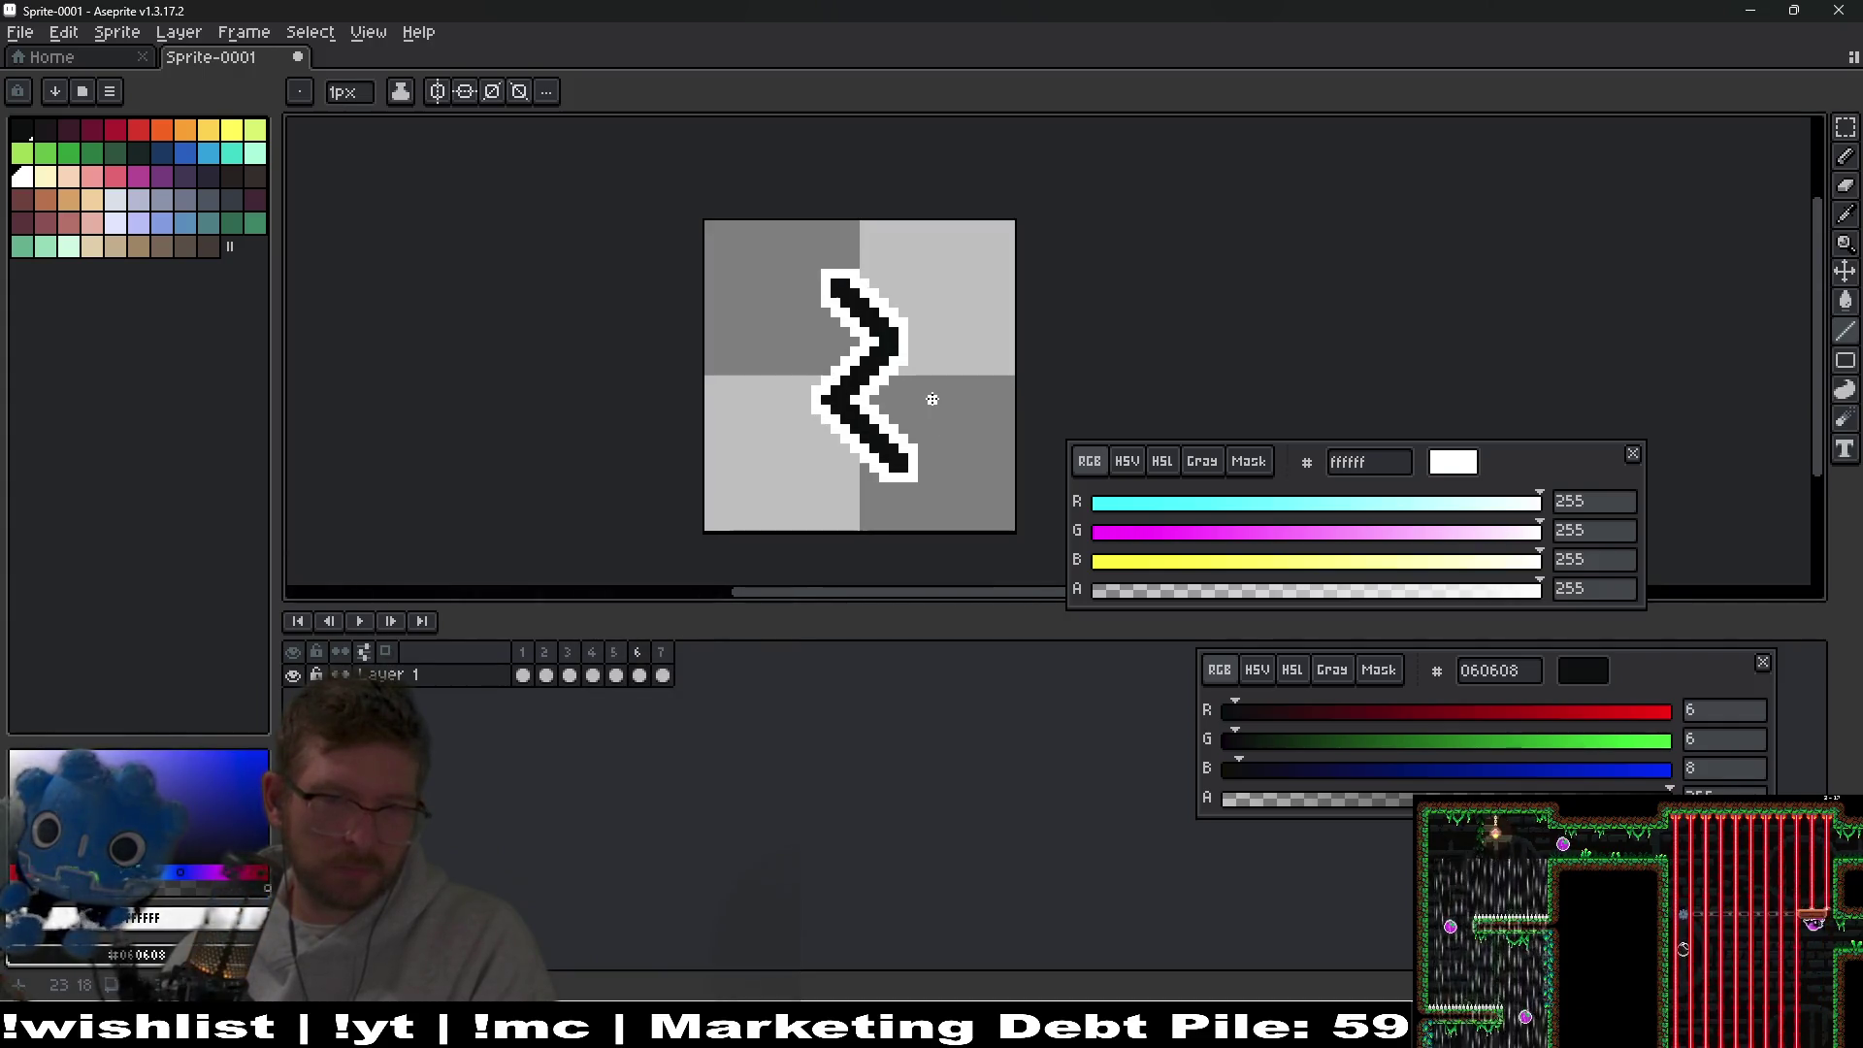
scroll(942, 348, up, 2)
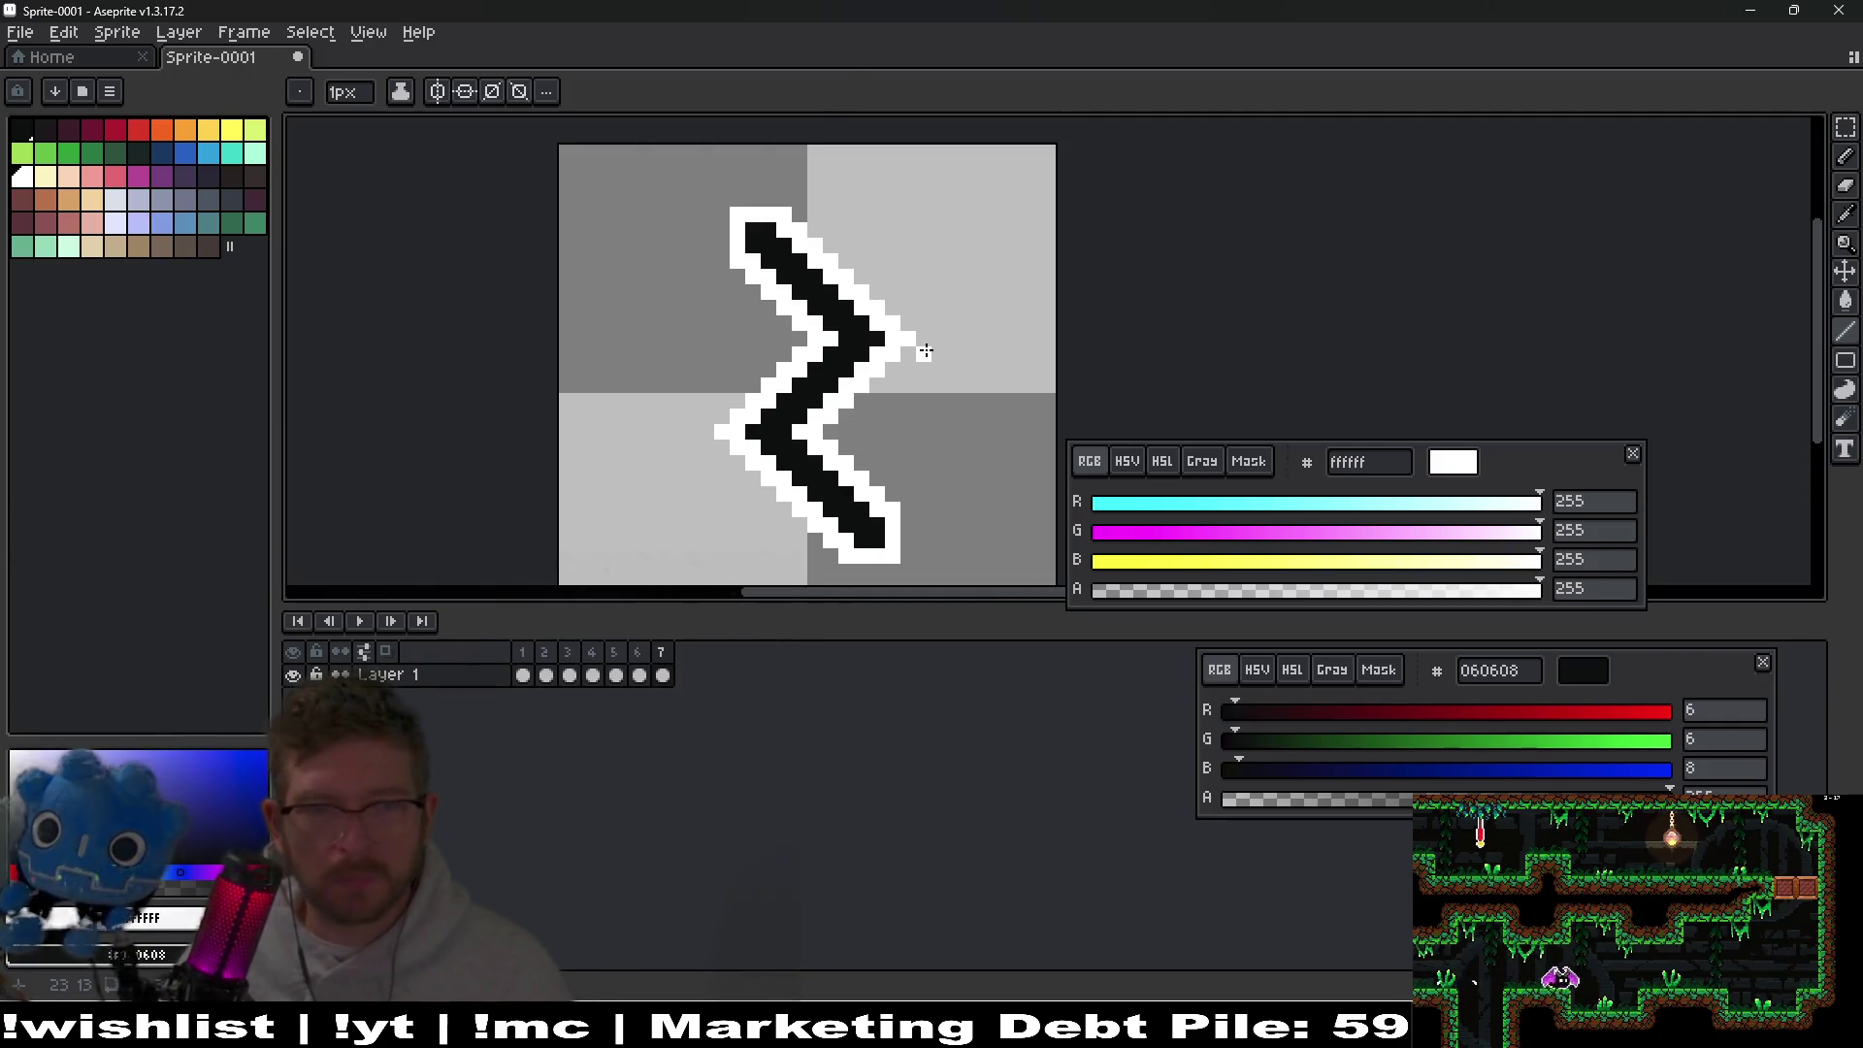
key(e)
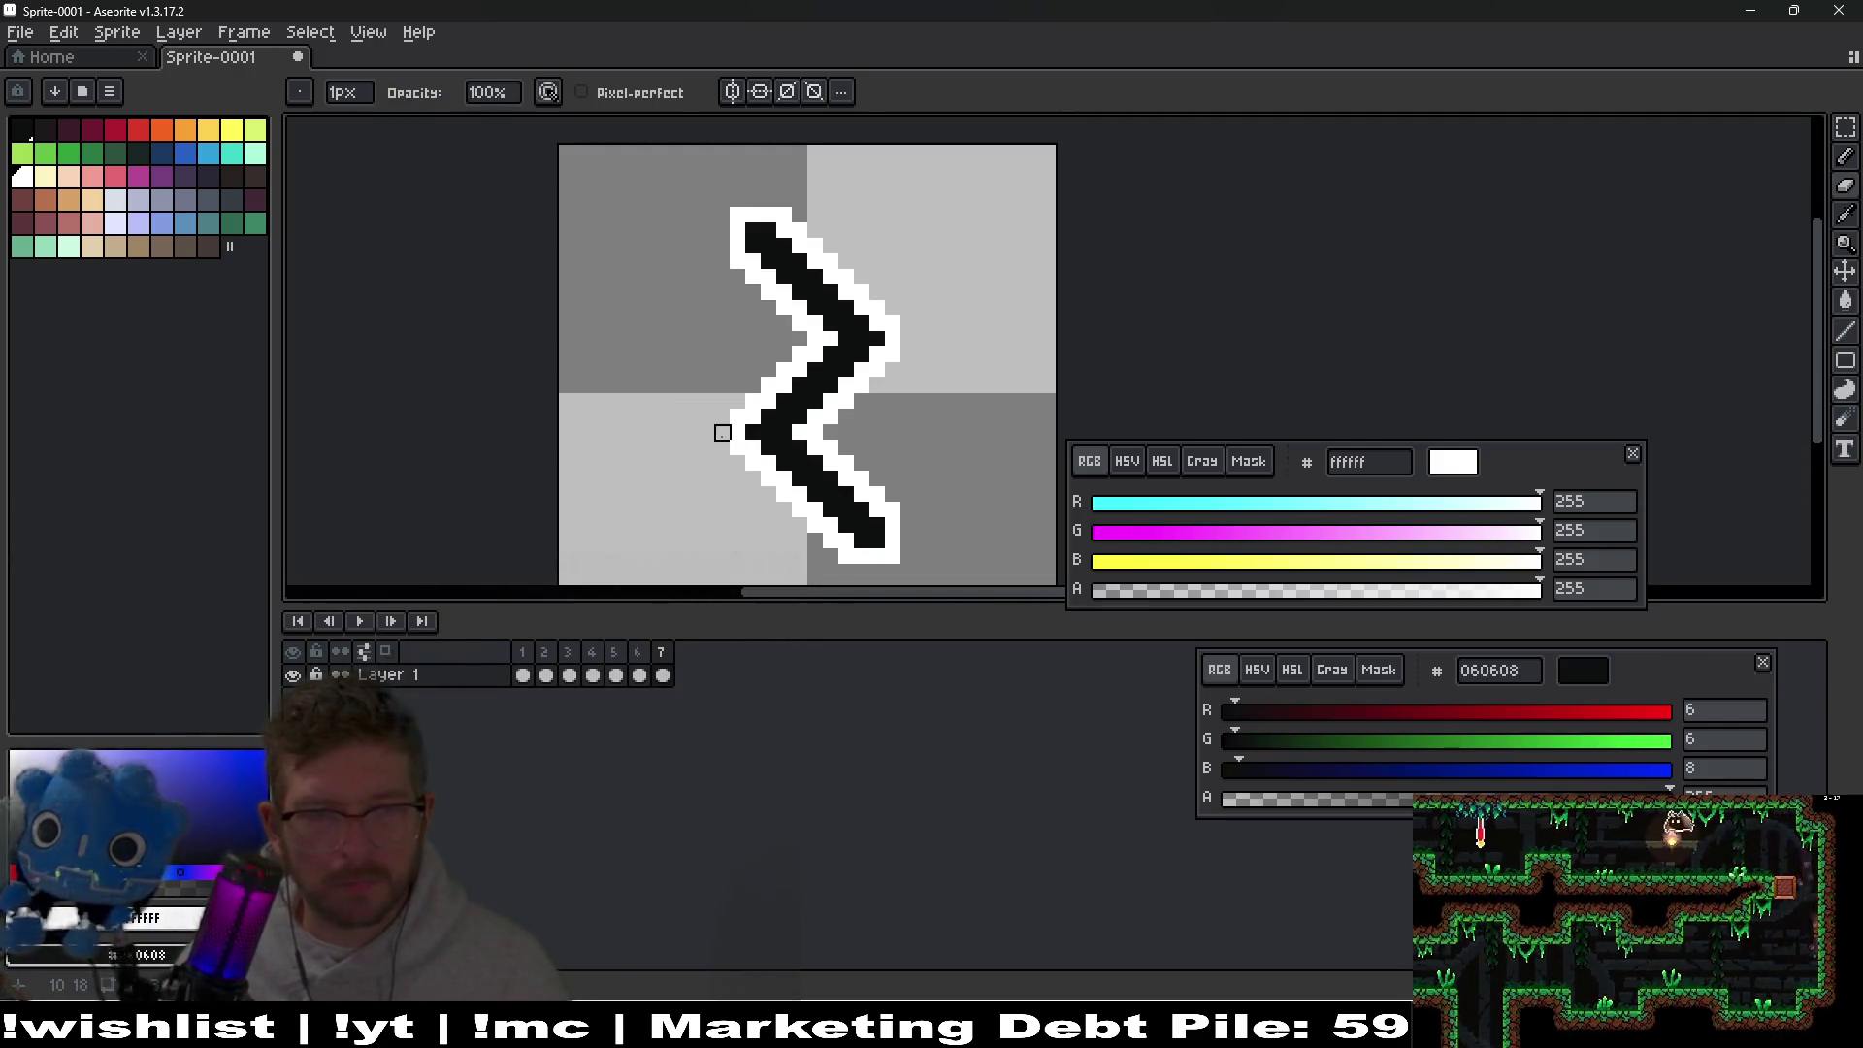
scroll(878, 434, down, 5)
click(638, 652)
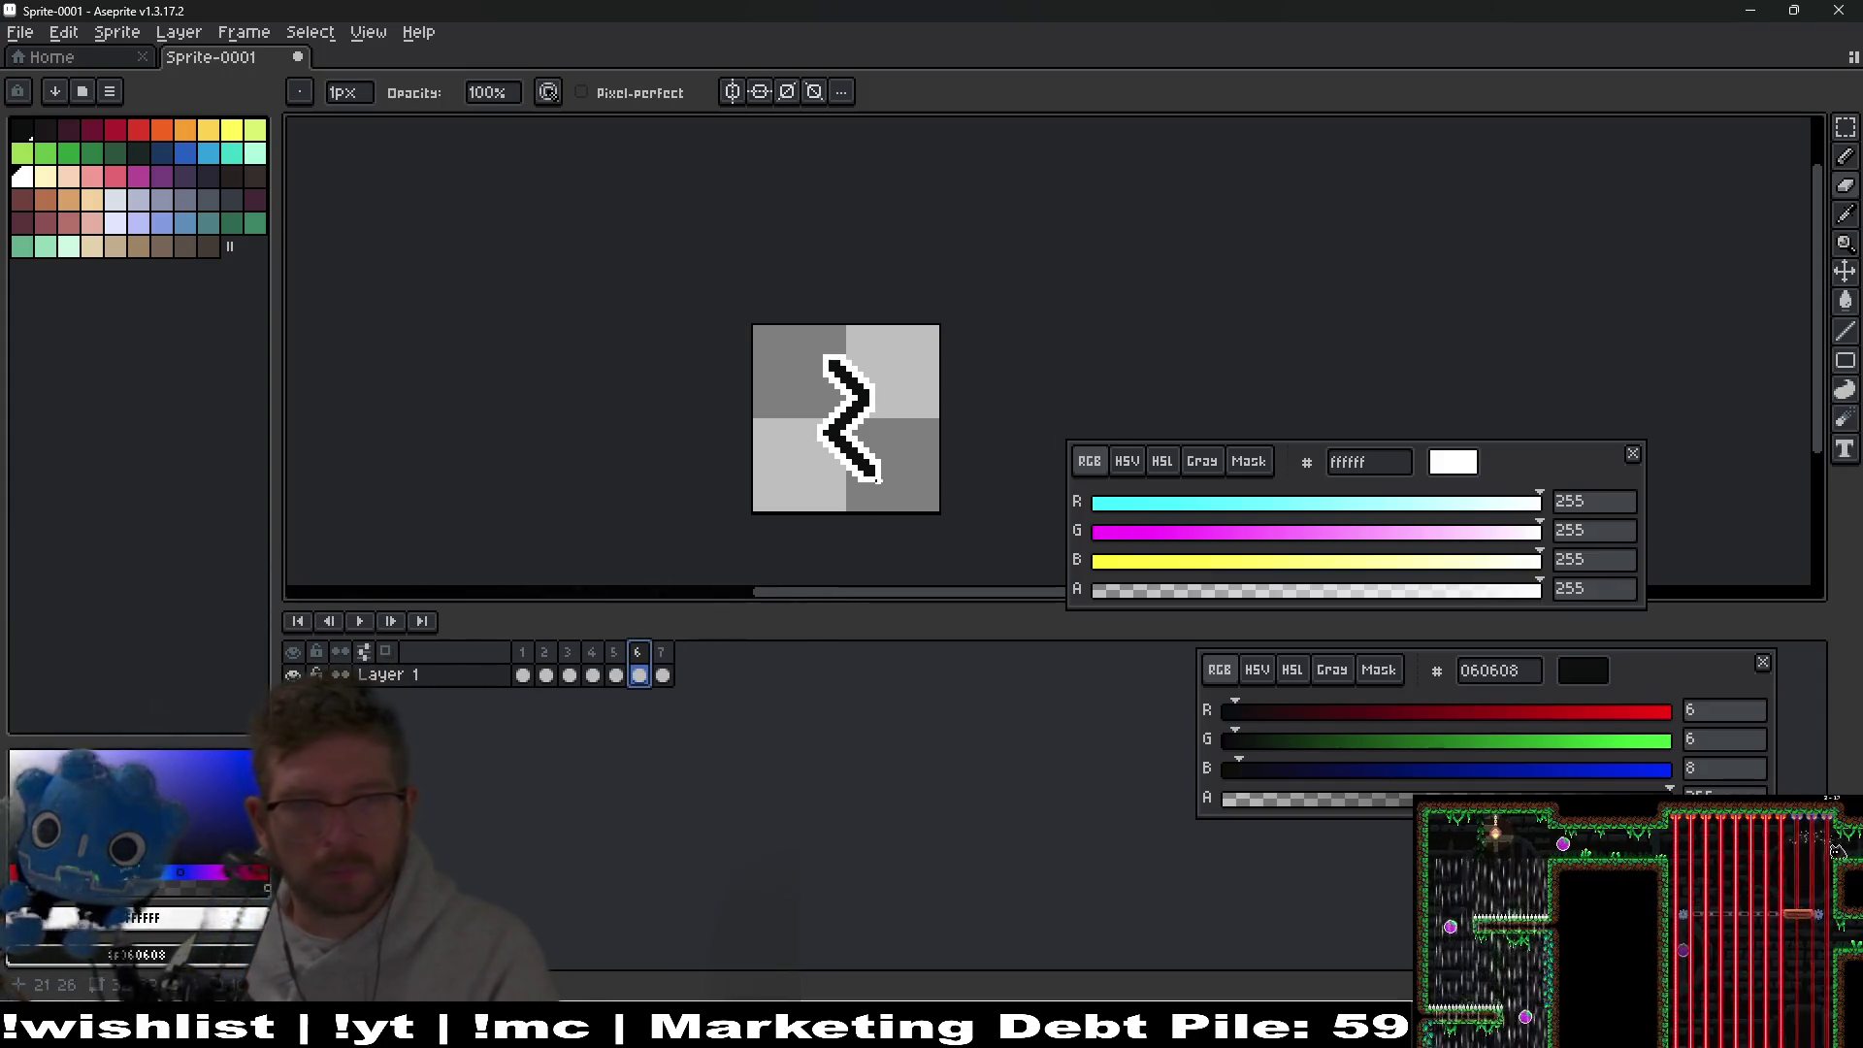
click(884, 387)
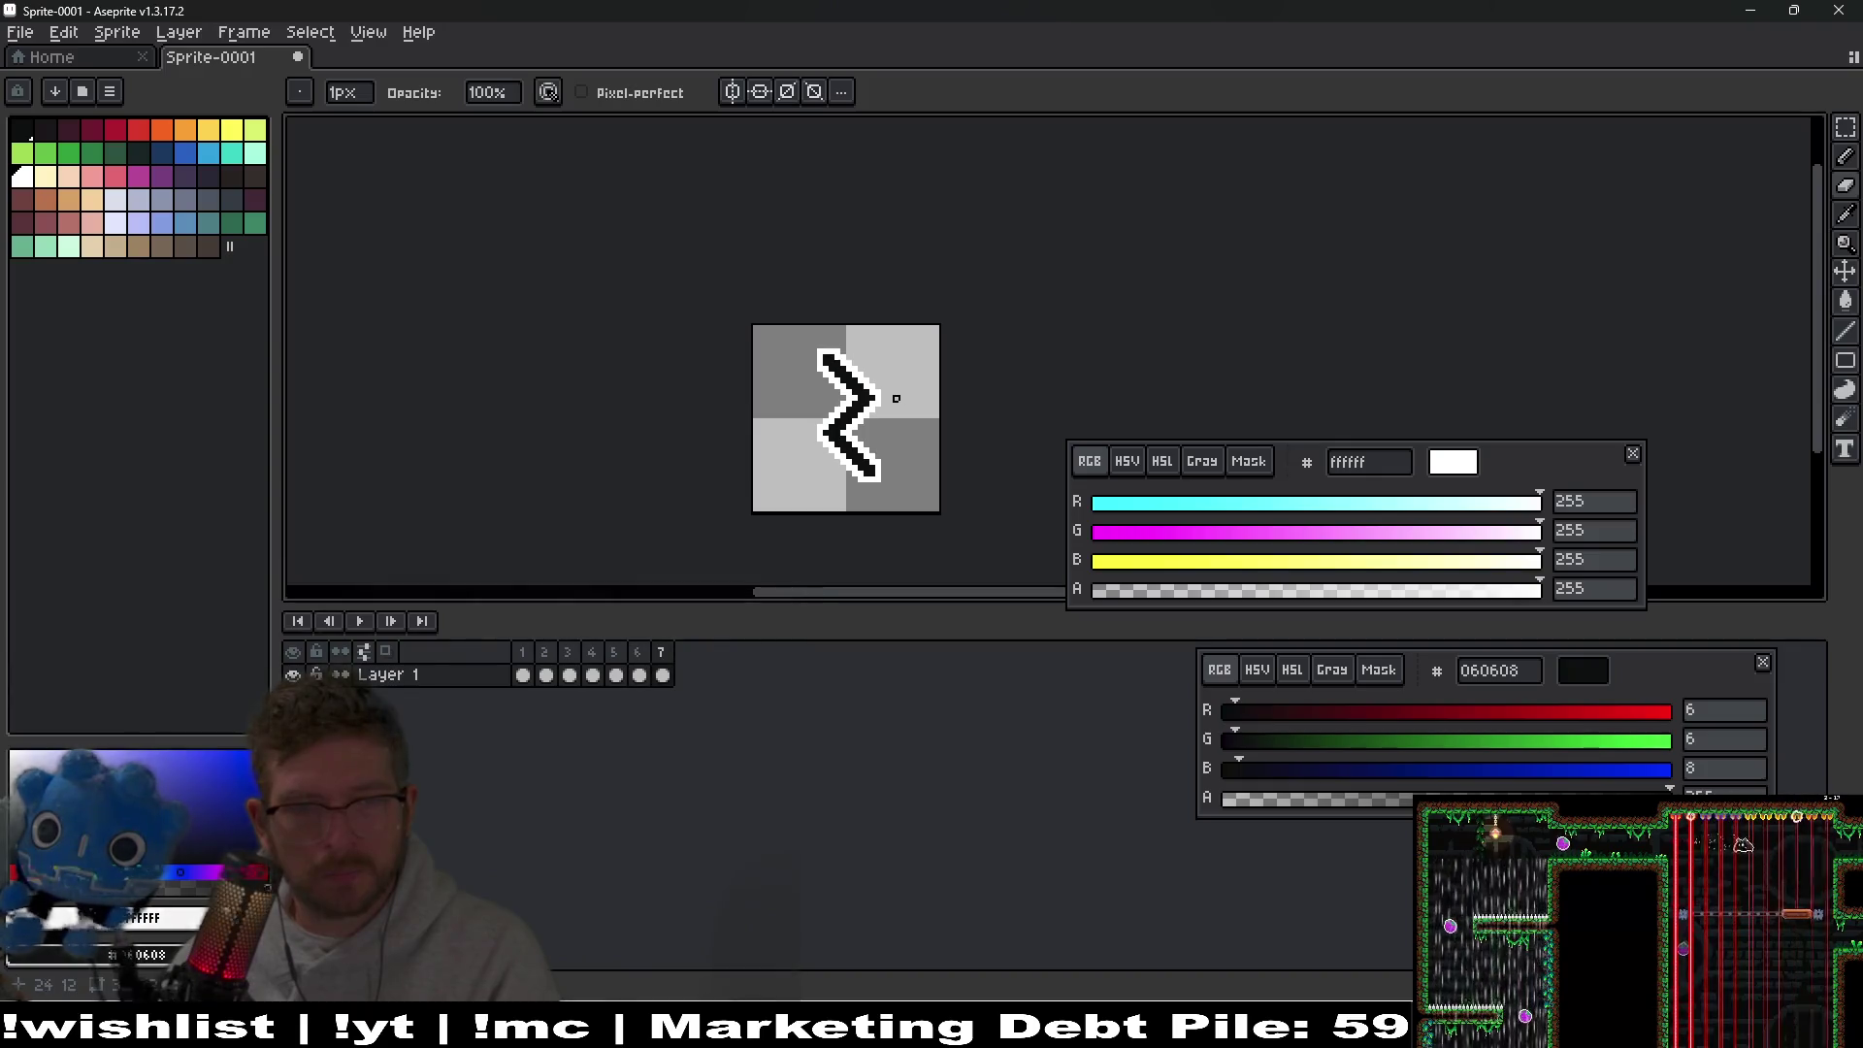
scroll(884, 387, up, 1)
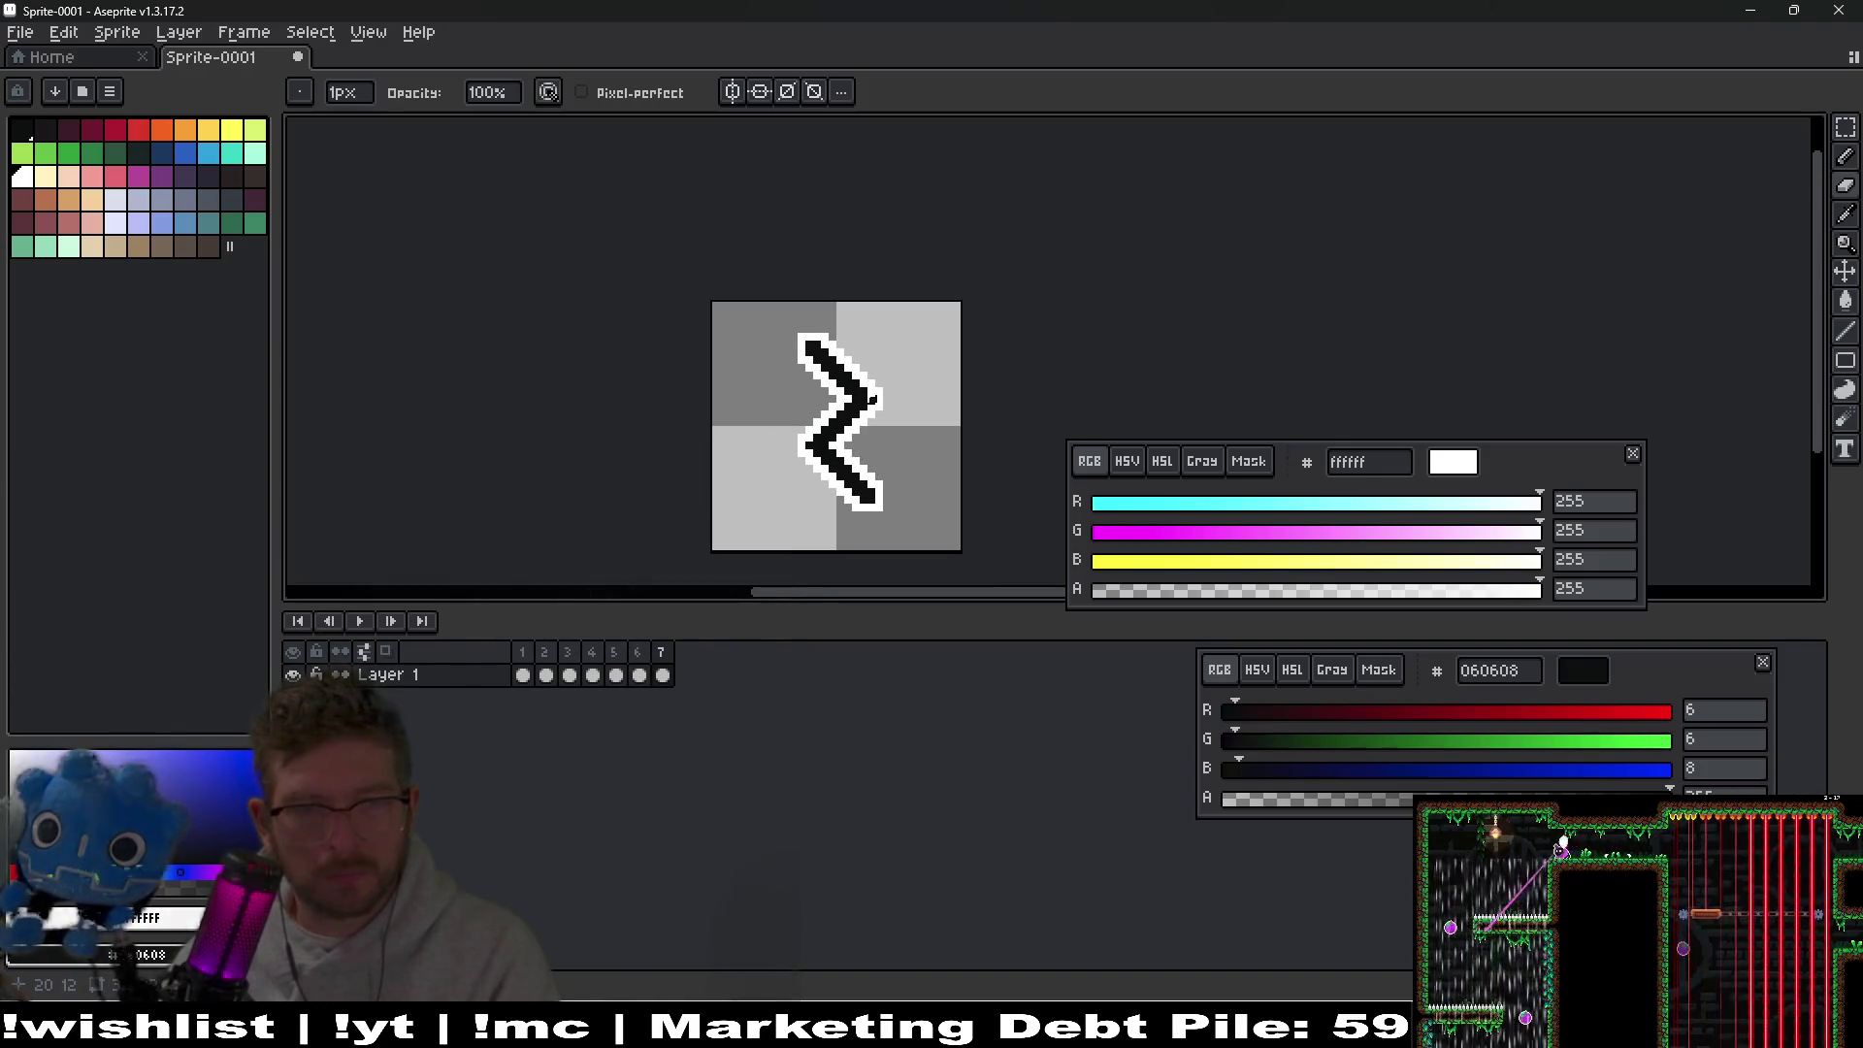
scroll(931, 444, up, 2)
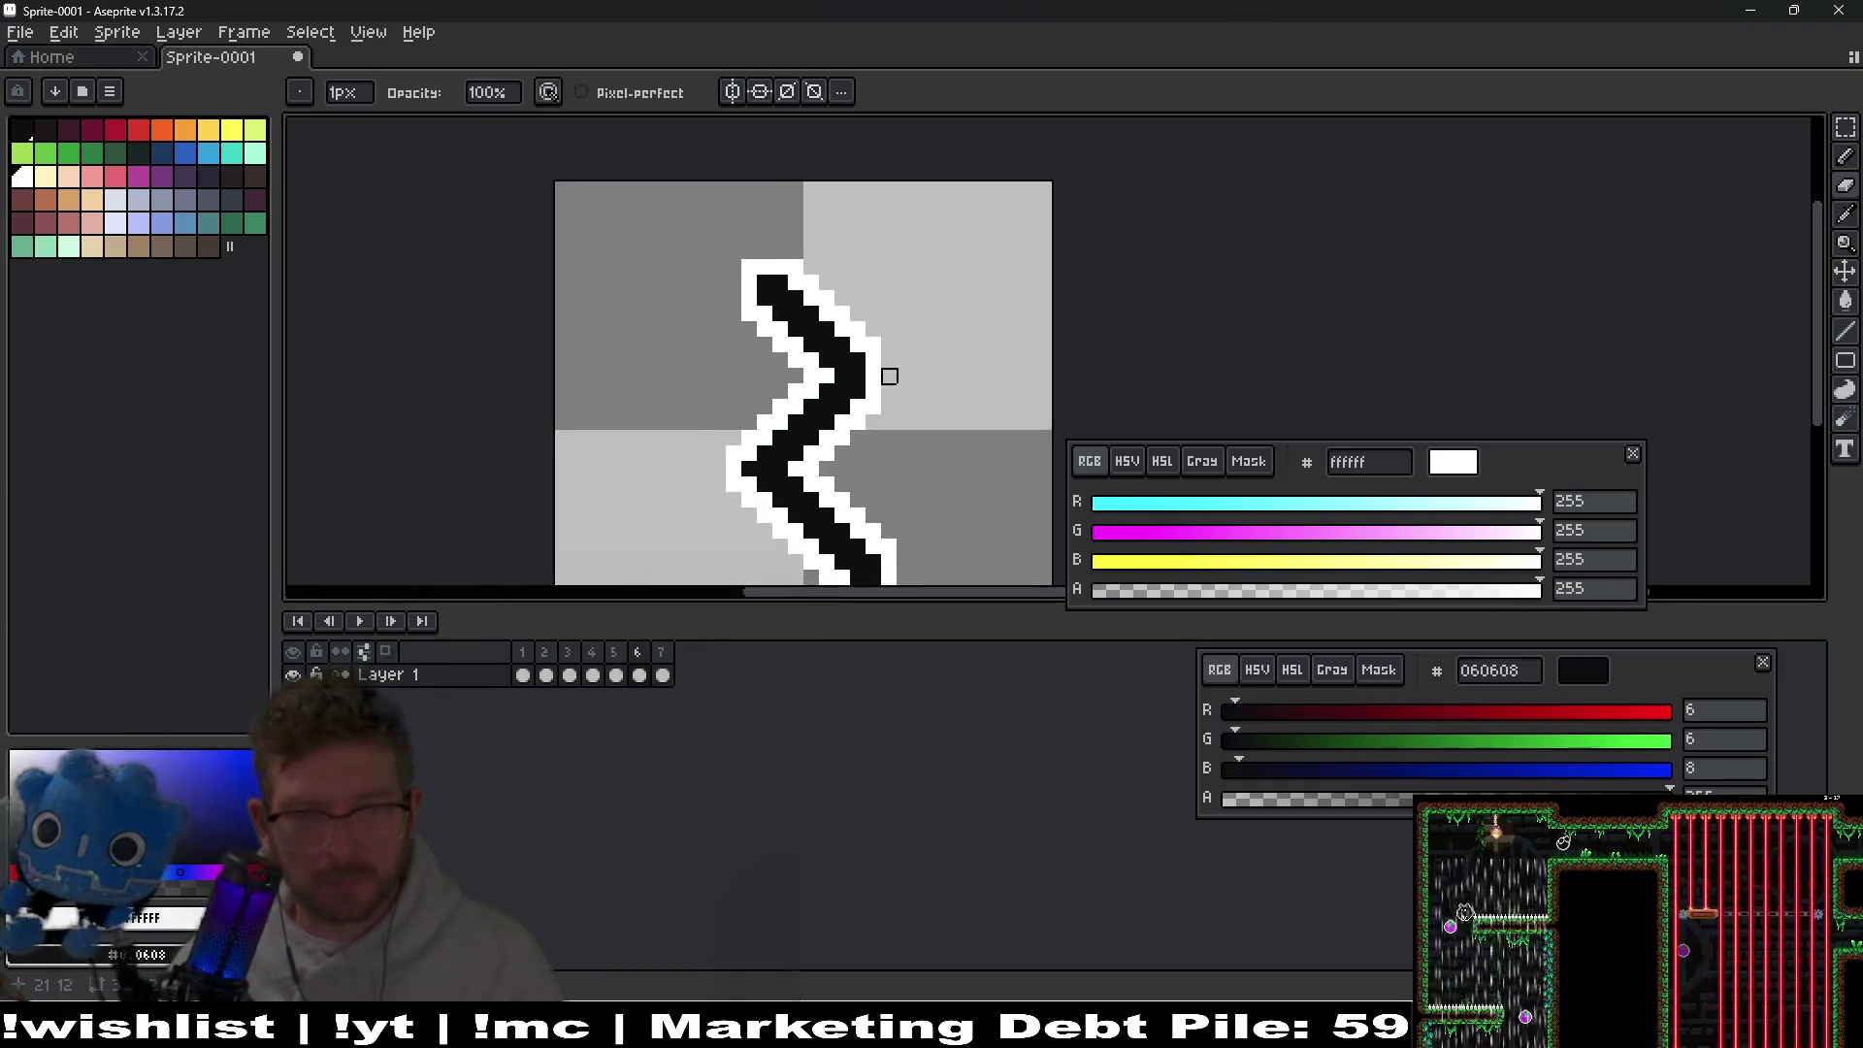
alt+click(860, 367)
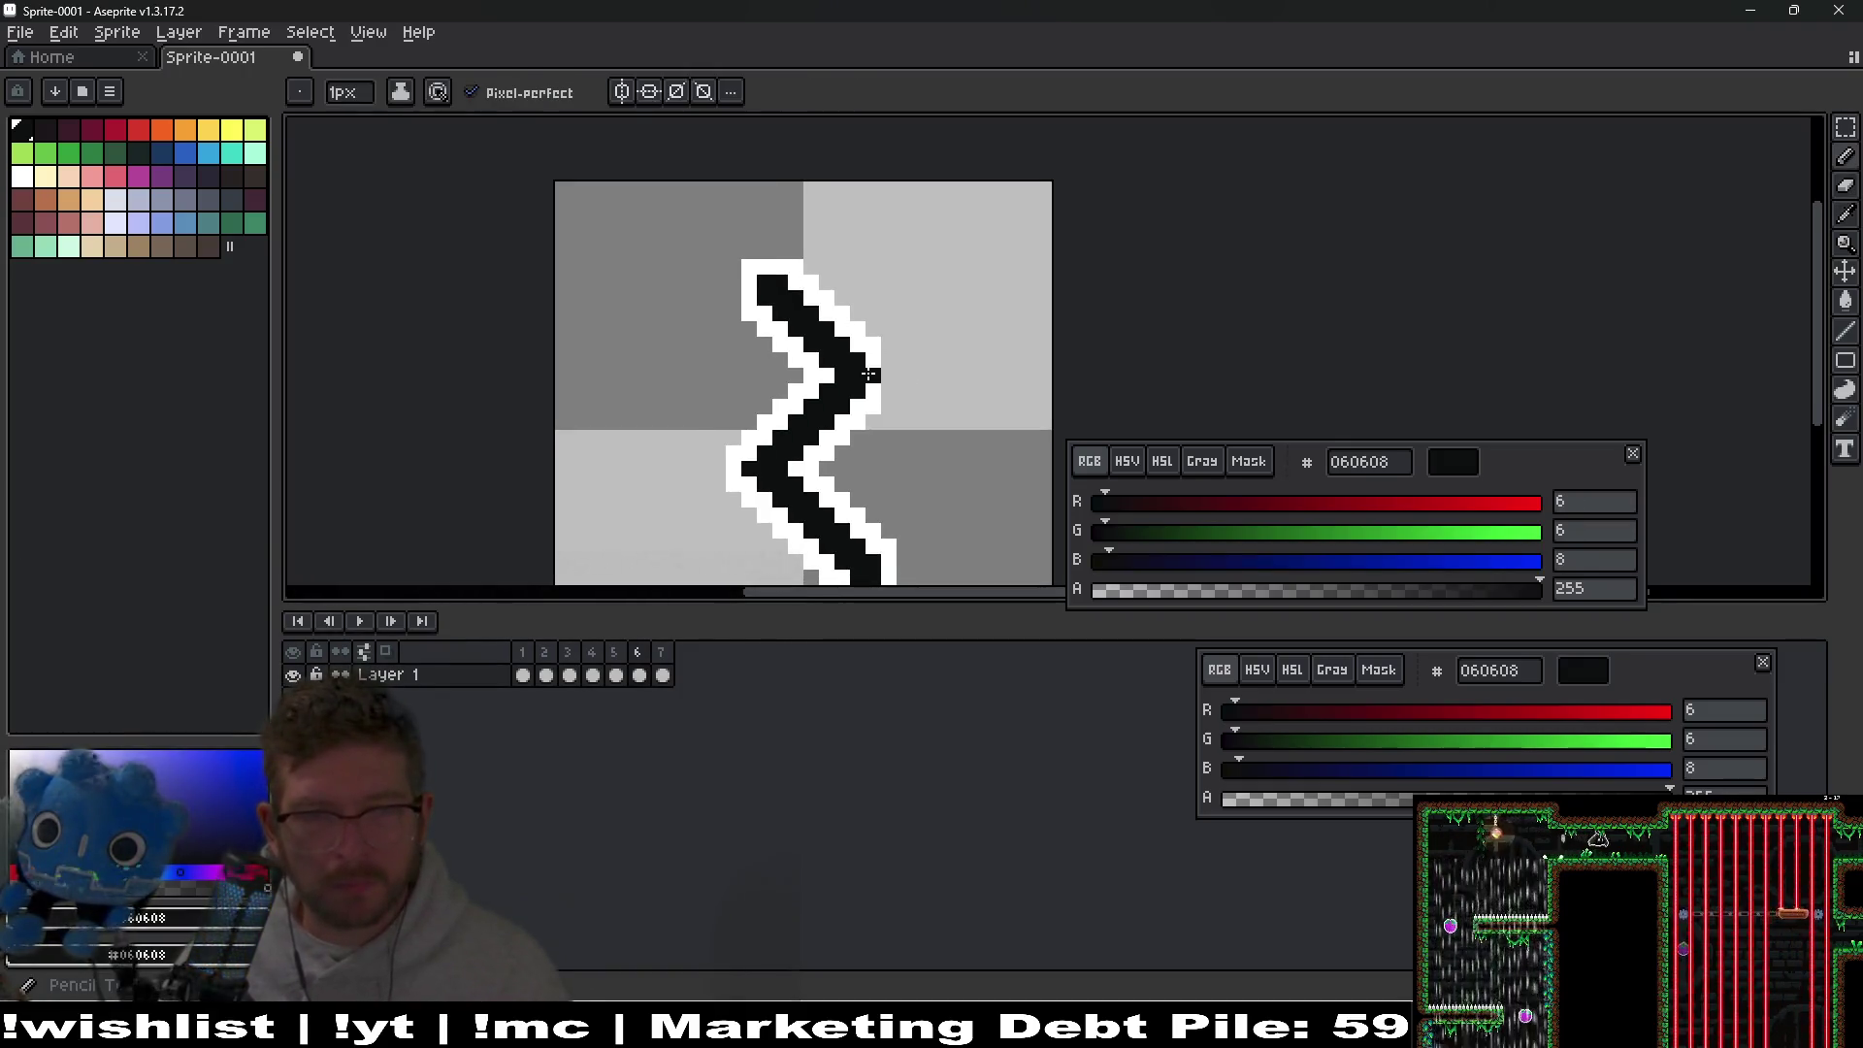
alt+click(885, 359)
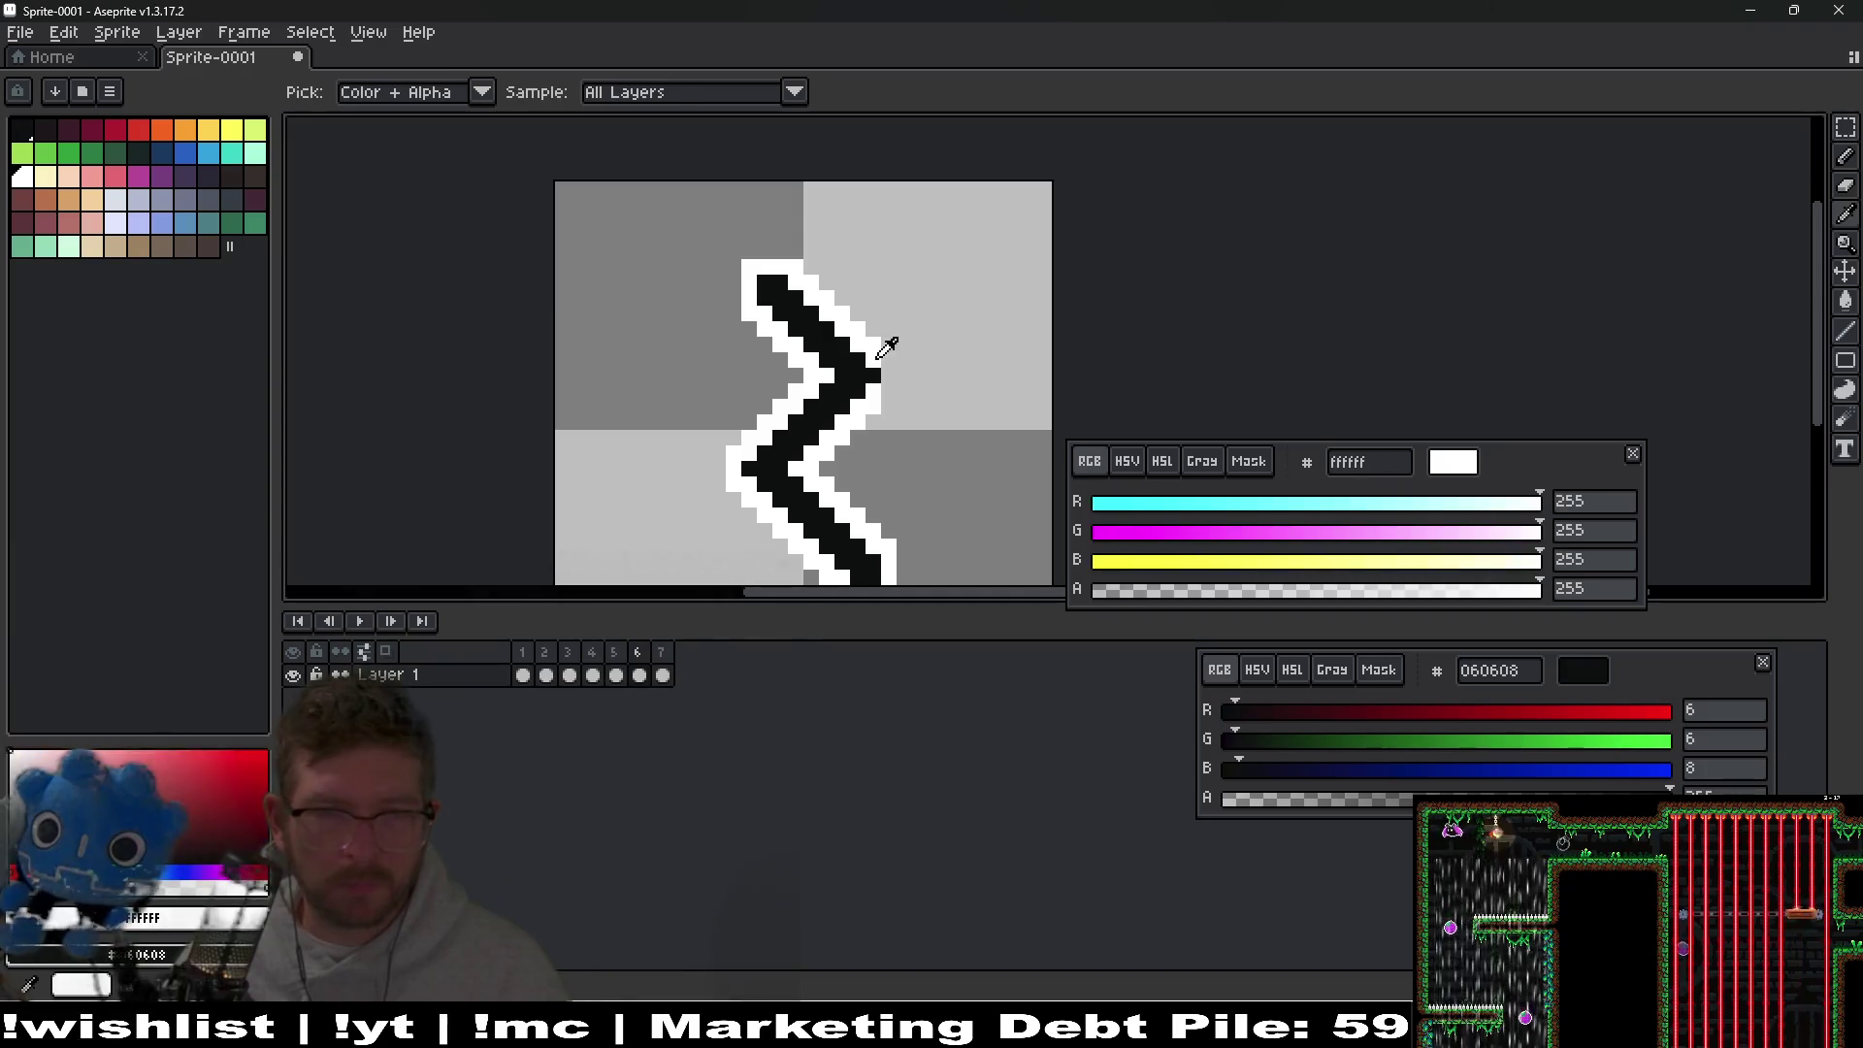
scroll(885, 412, down, 4)
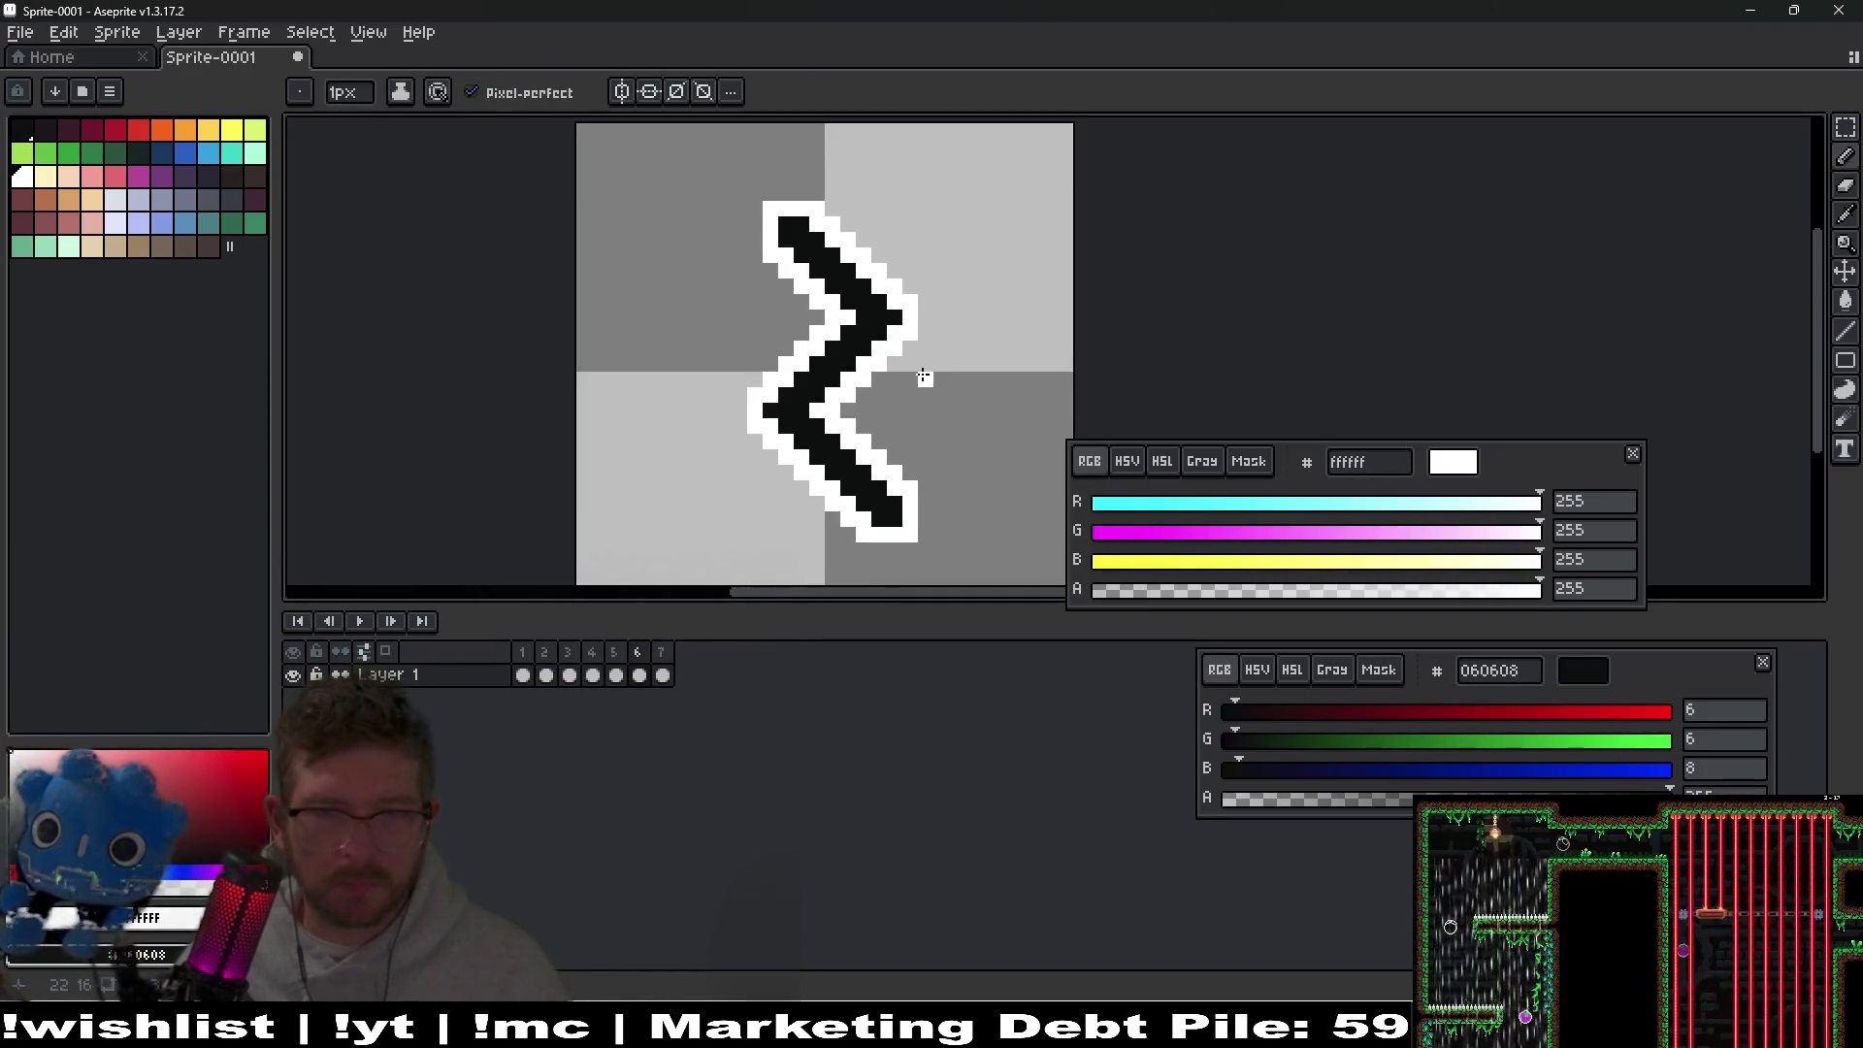
scroll(951, 368, up, 2)
key(Right)
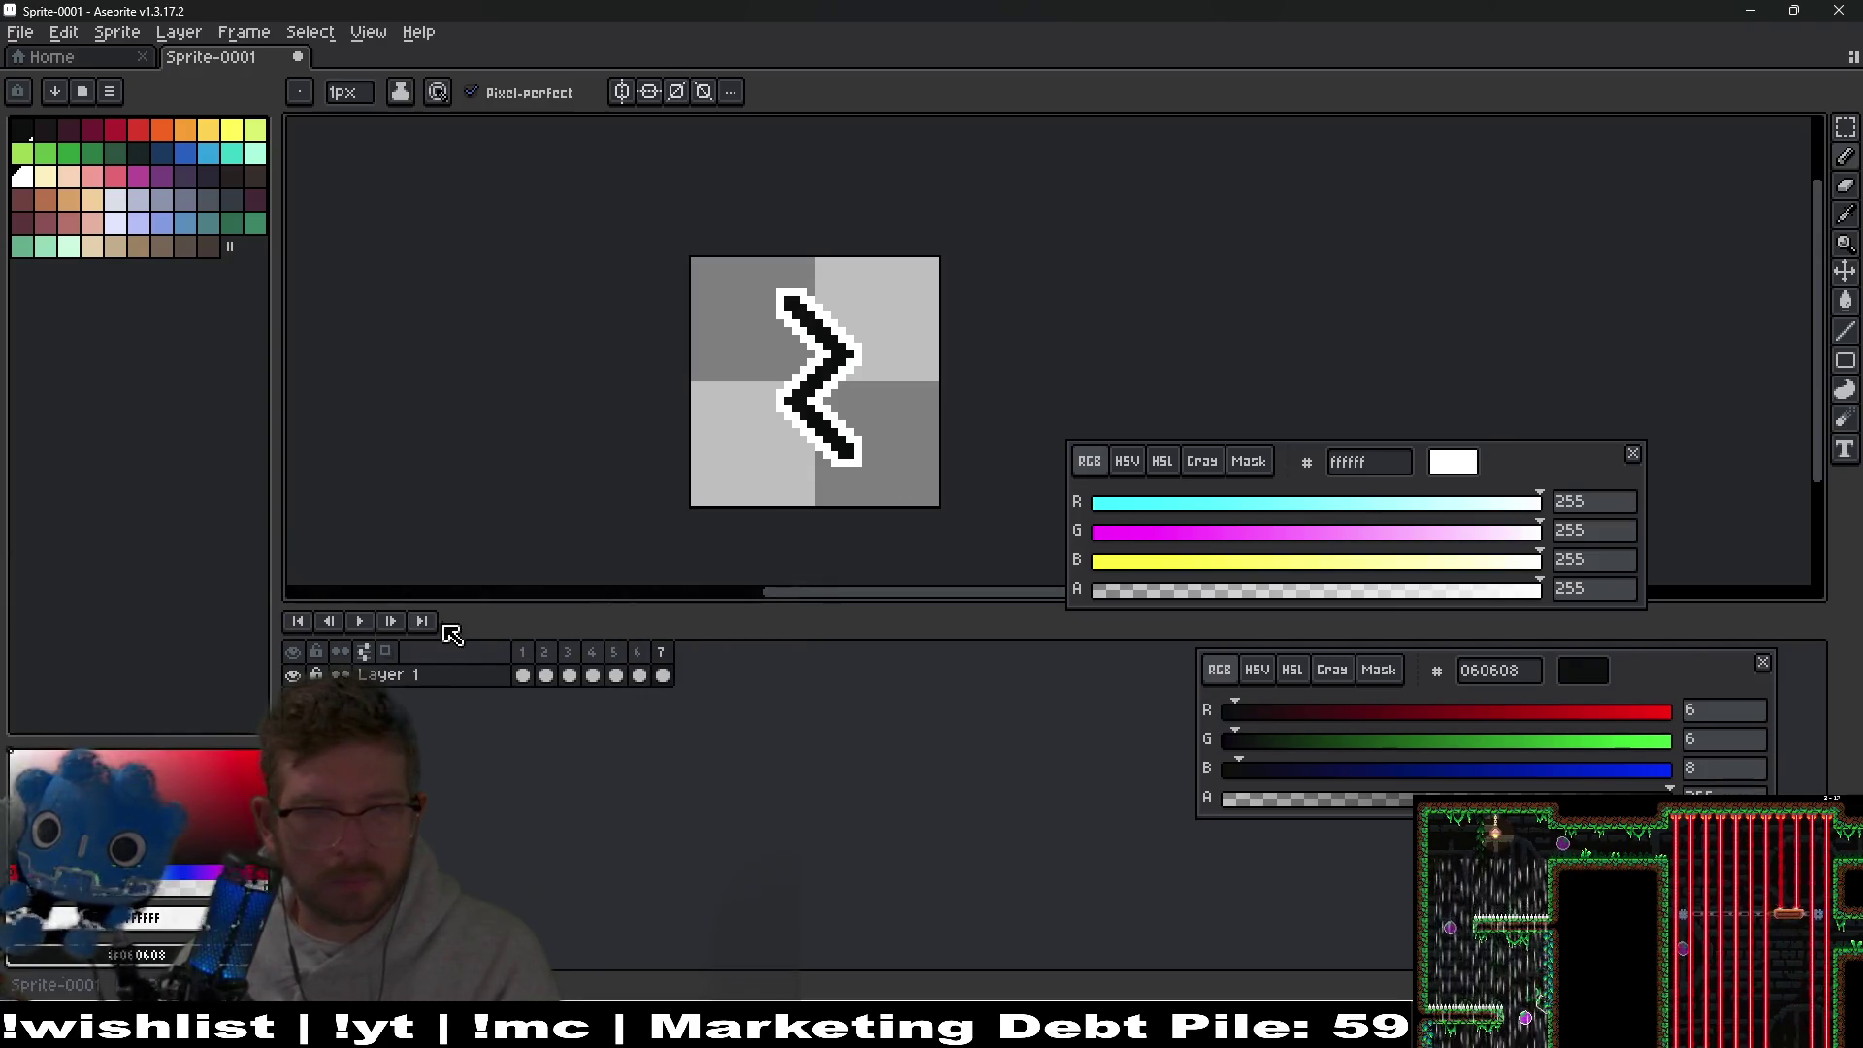
click(360, 622)
Stop the zigzag portal playback, then step from frame 2 forward to frame 3.
scroll(904, 438, down, 5)
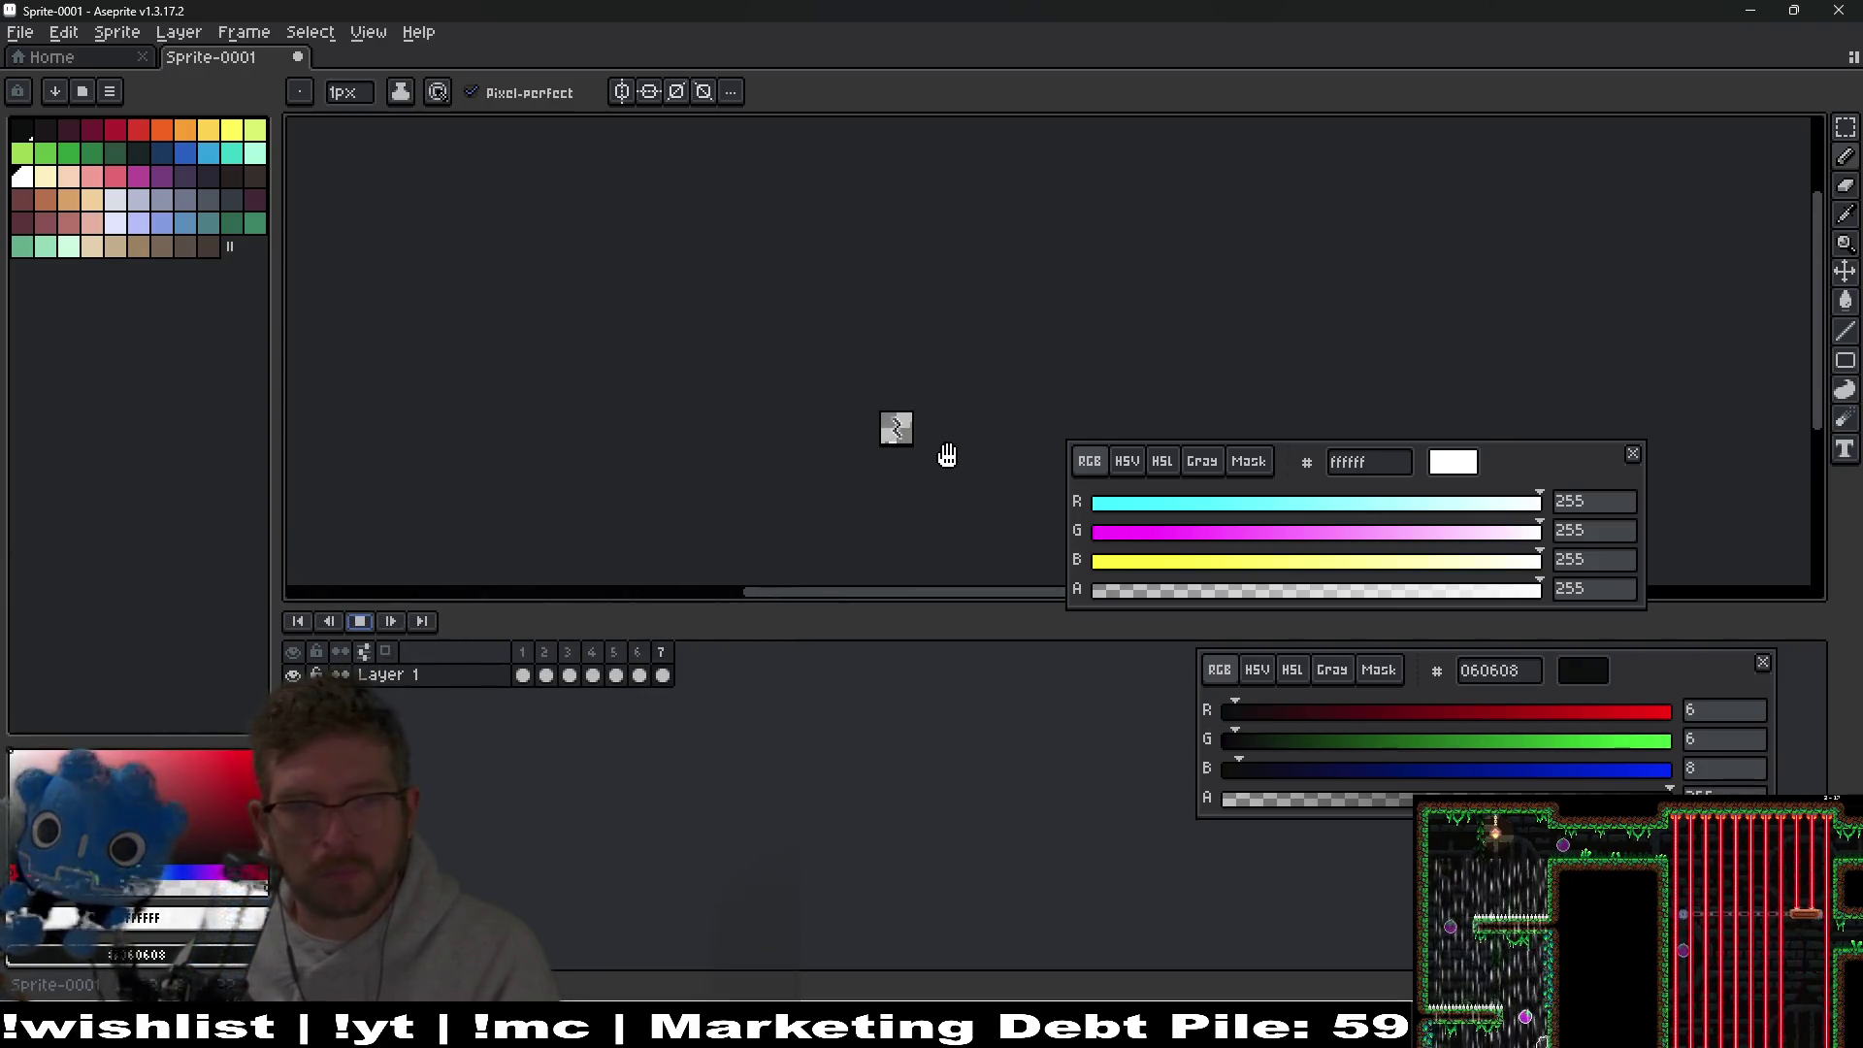
scroll(961, 447, up, 3)
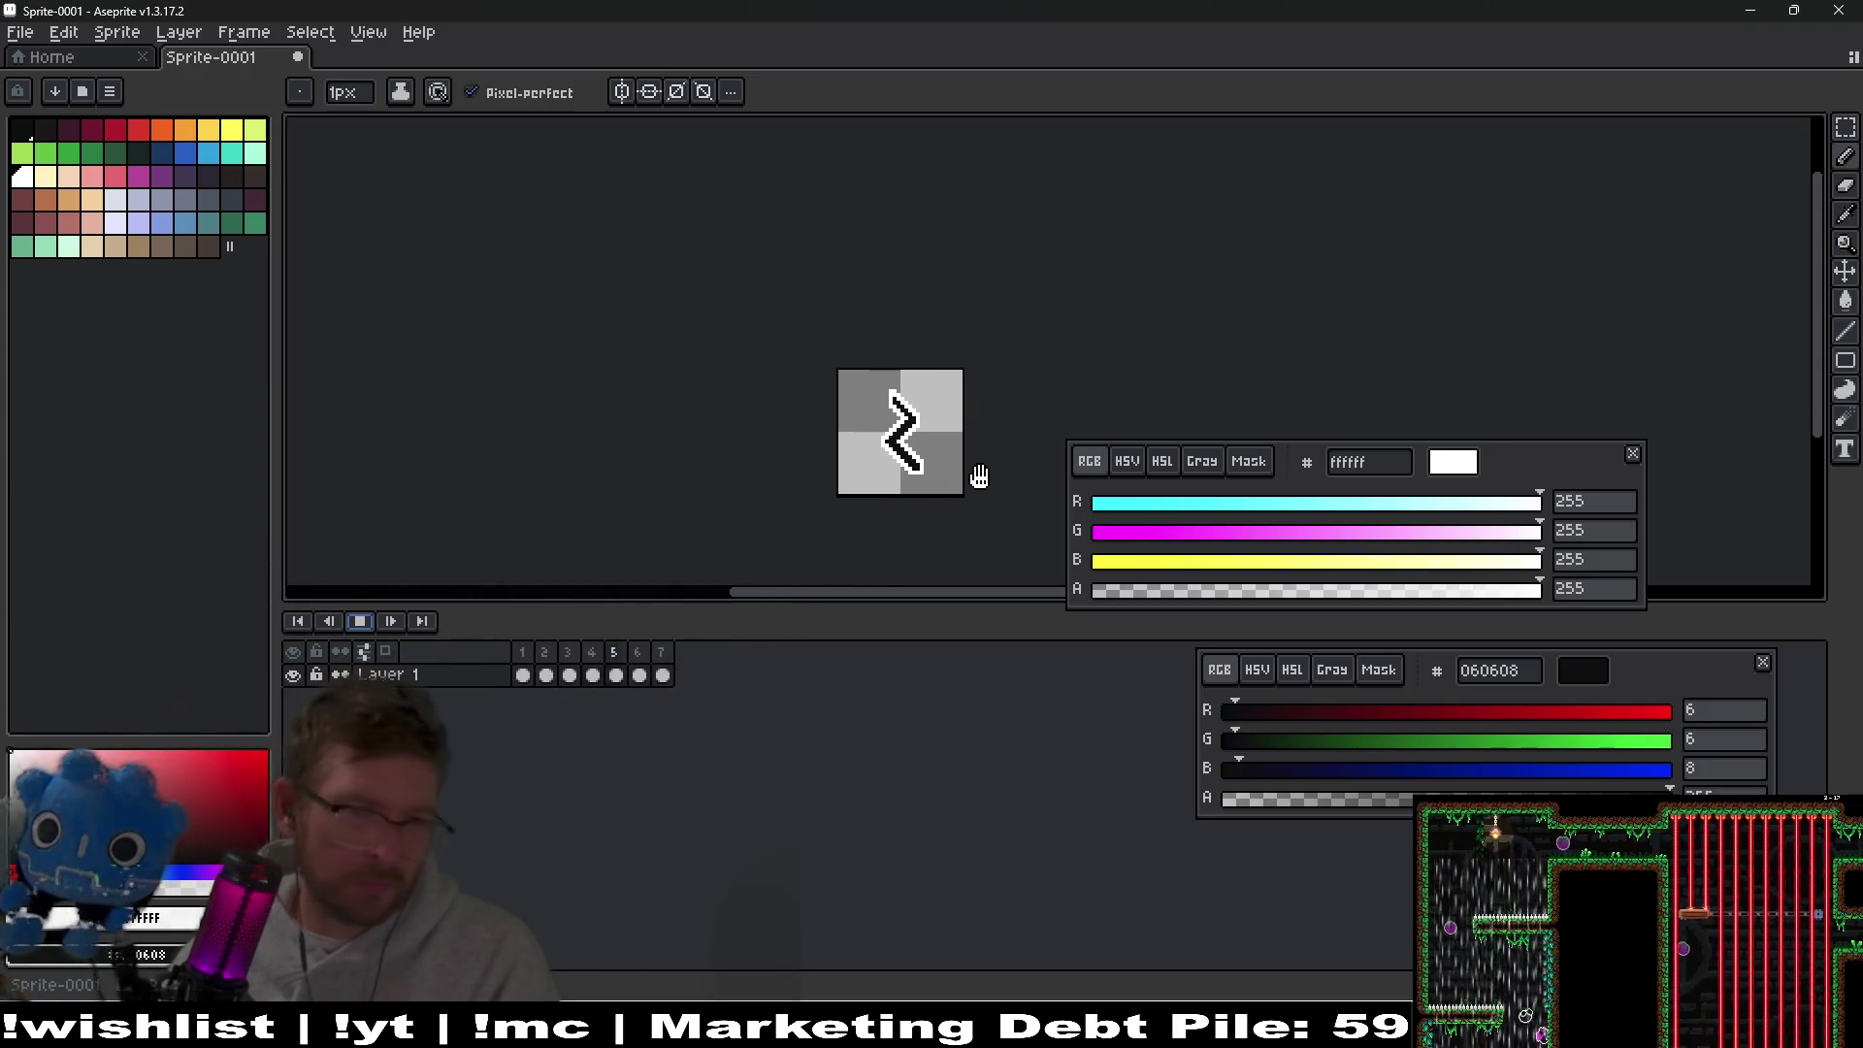
click(362, 621)
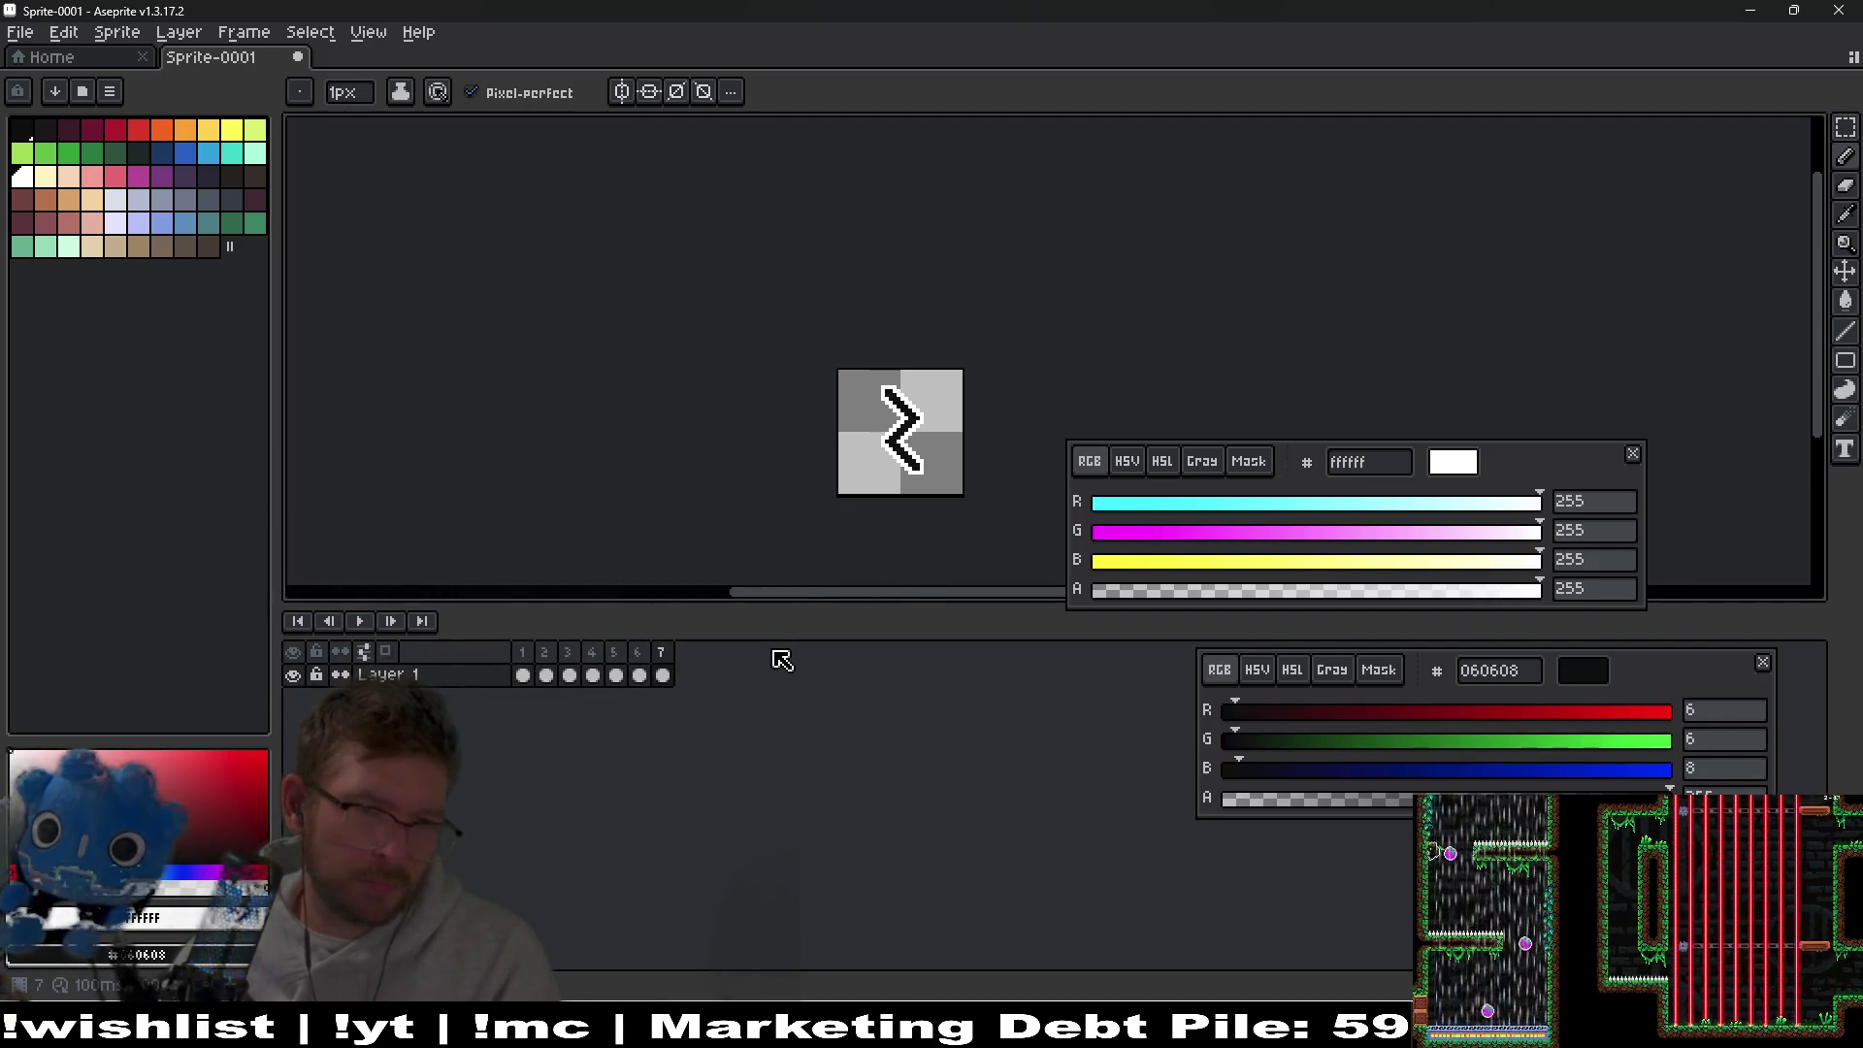
key(Left)
key(Left)
key(Left)
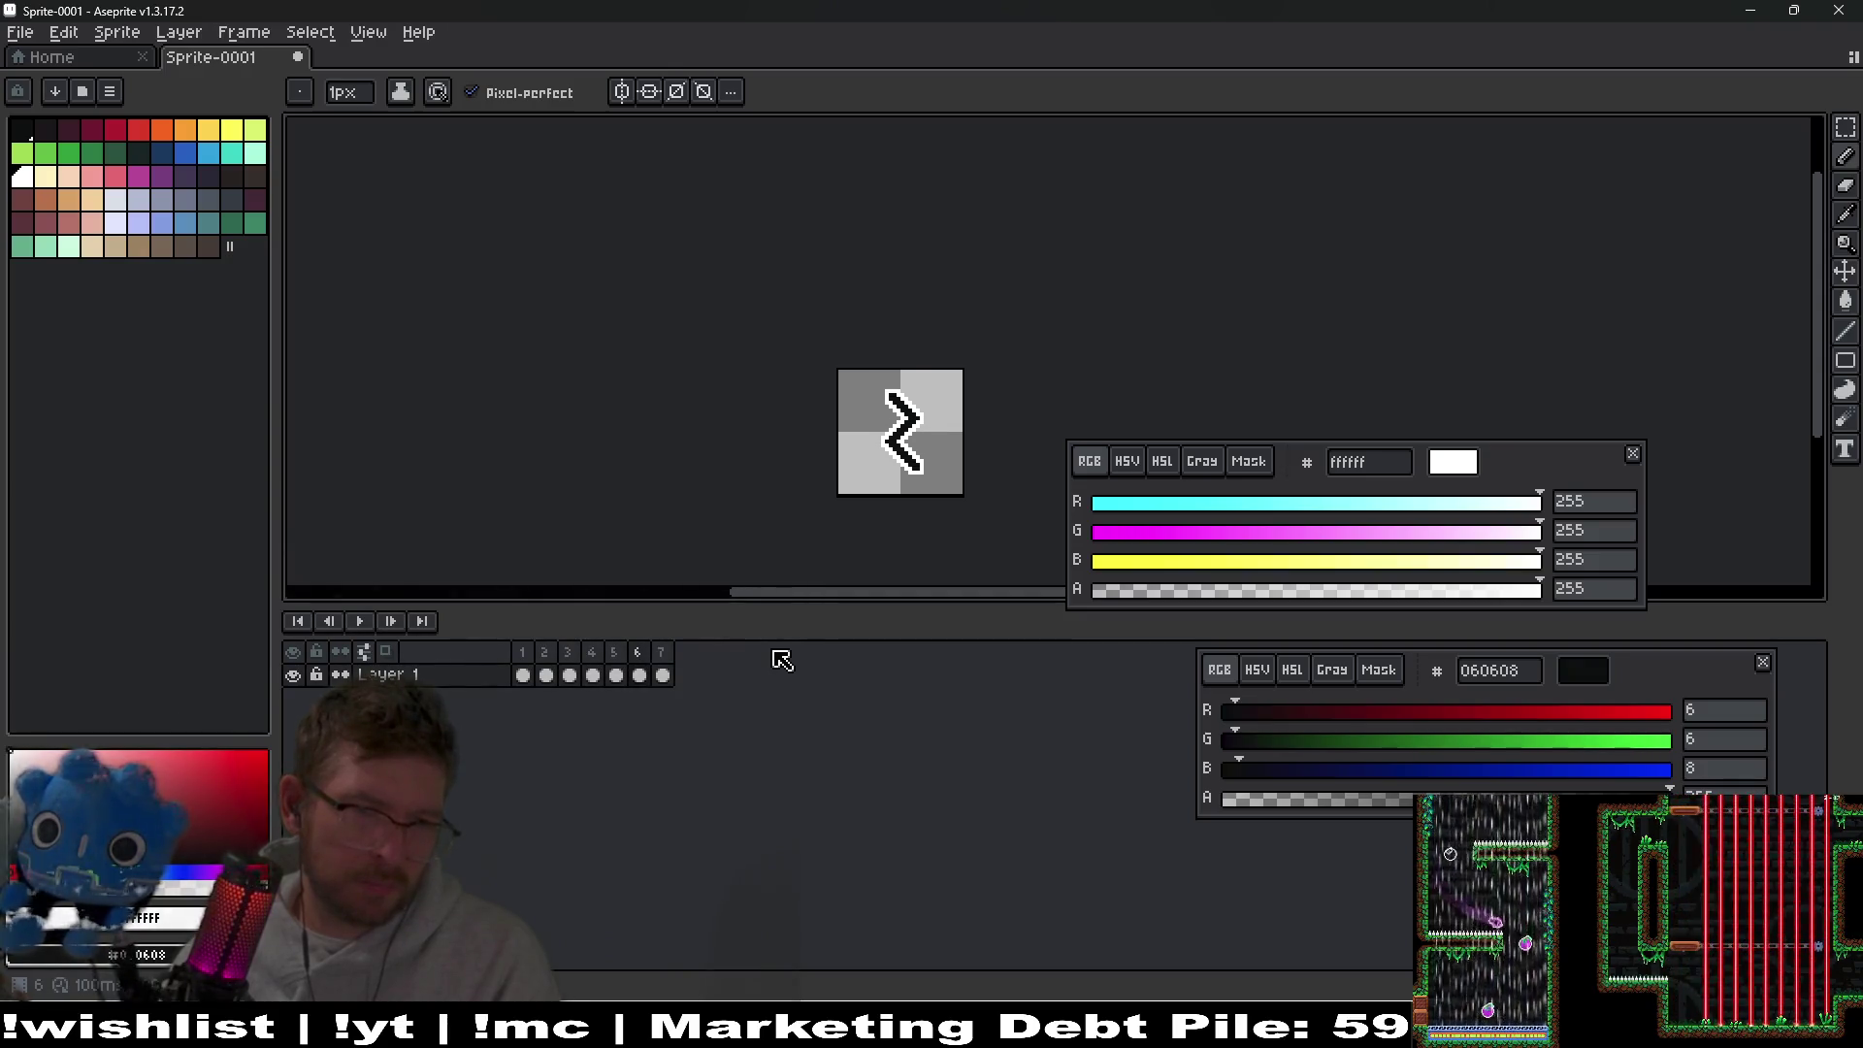
click(546, 675)
scroll(931, 424, up, 4)
key(Right)
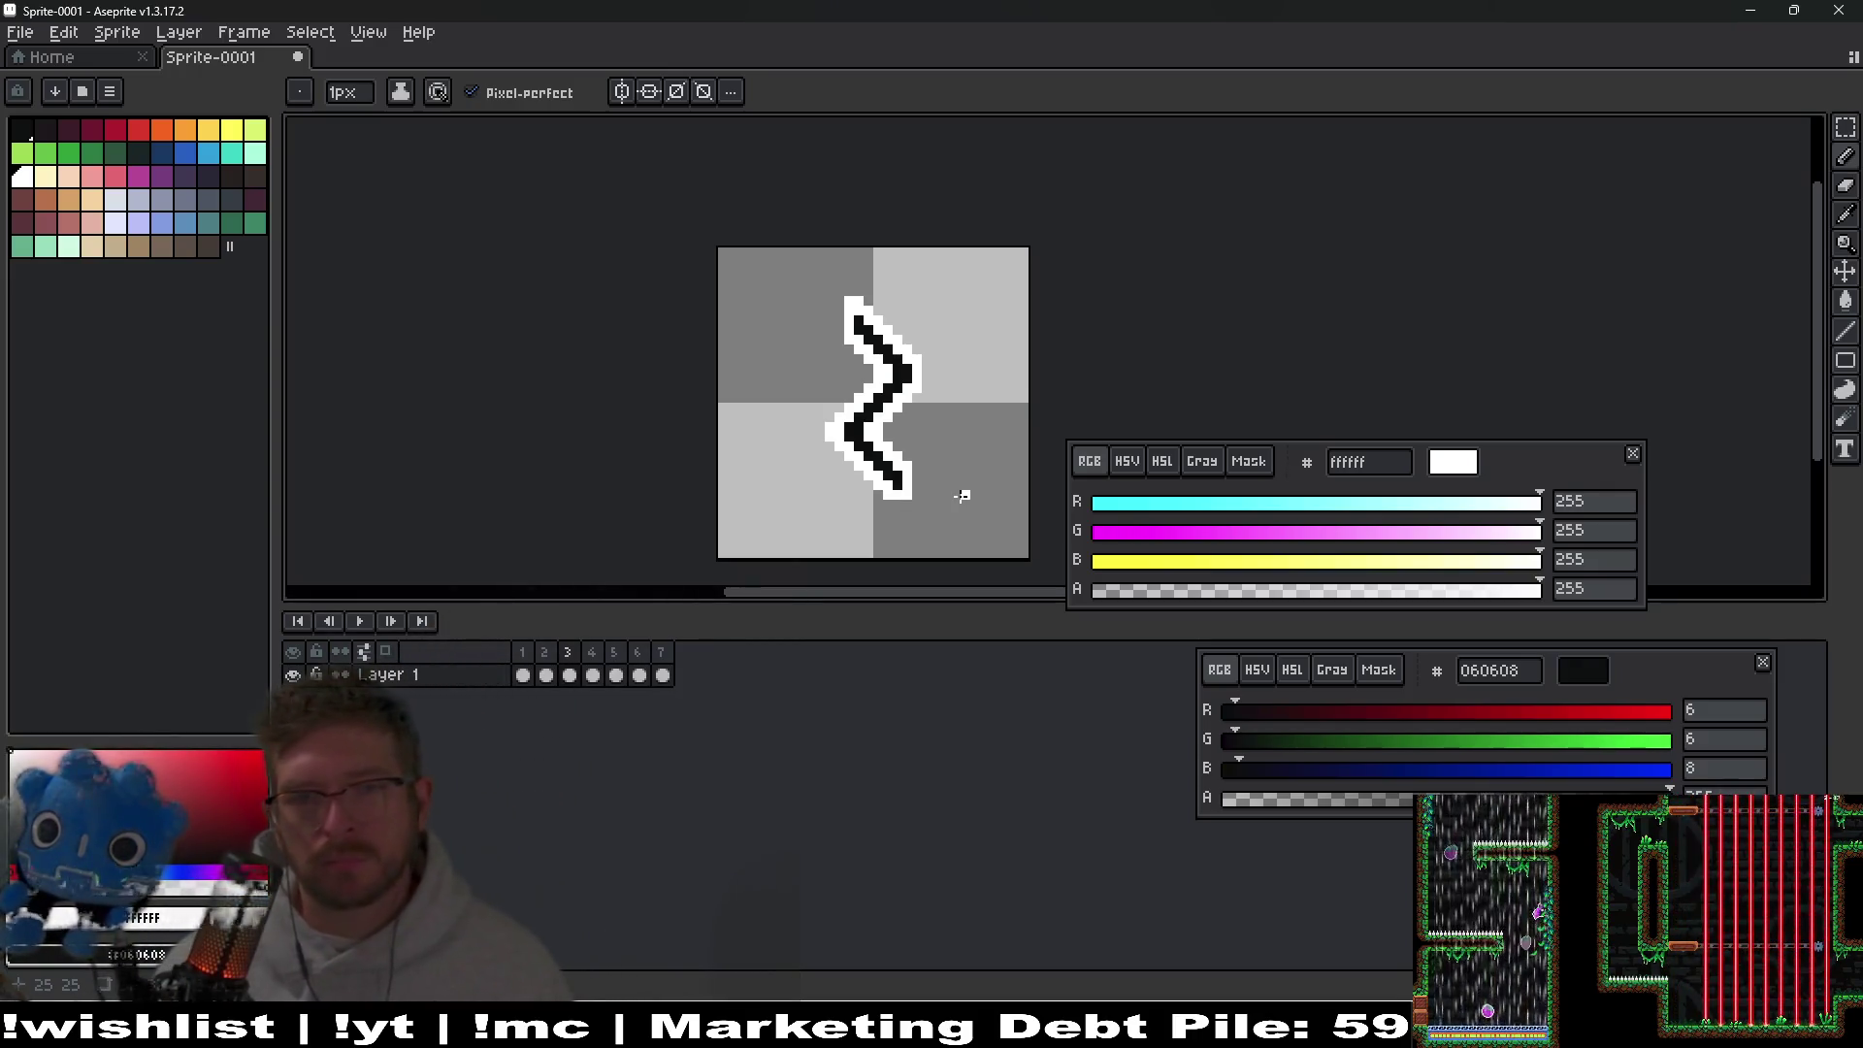
Step through the opening frames and insert a new frame after frame 2.
key(Left)
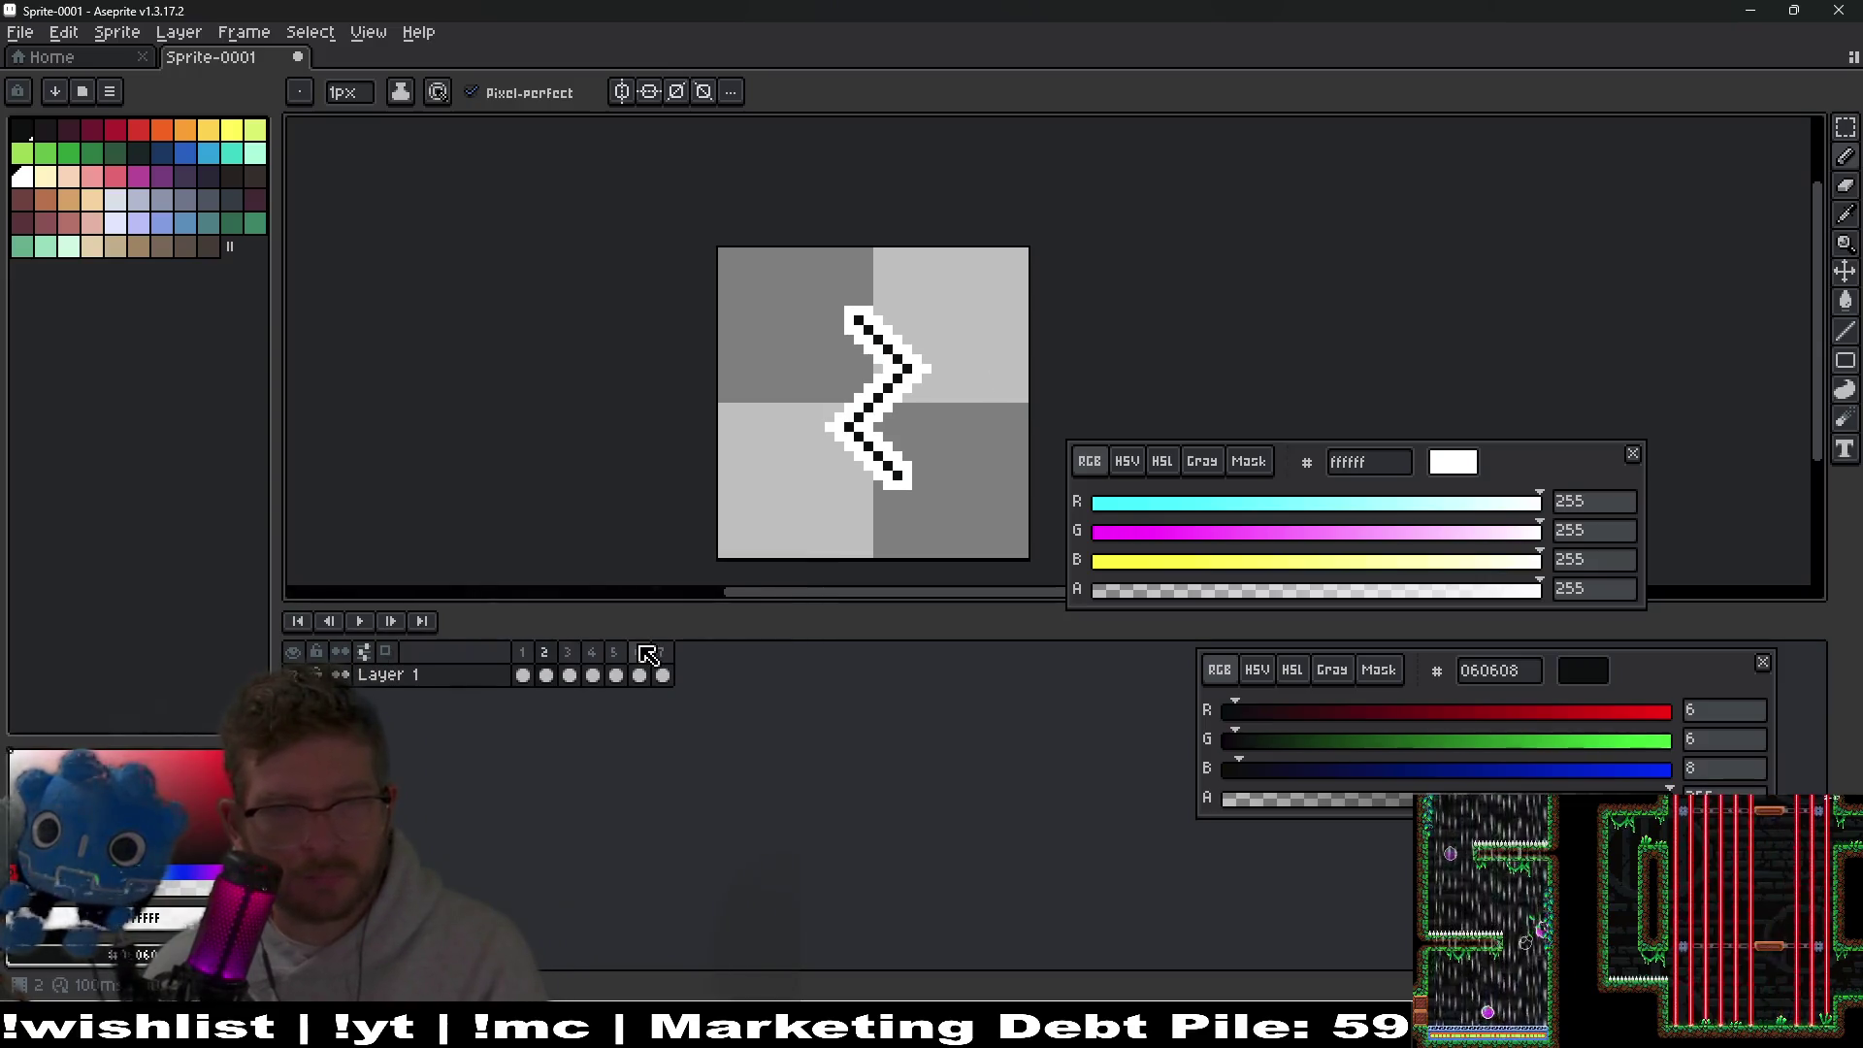
key(Left)
key(Right)
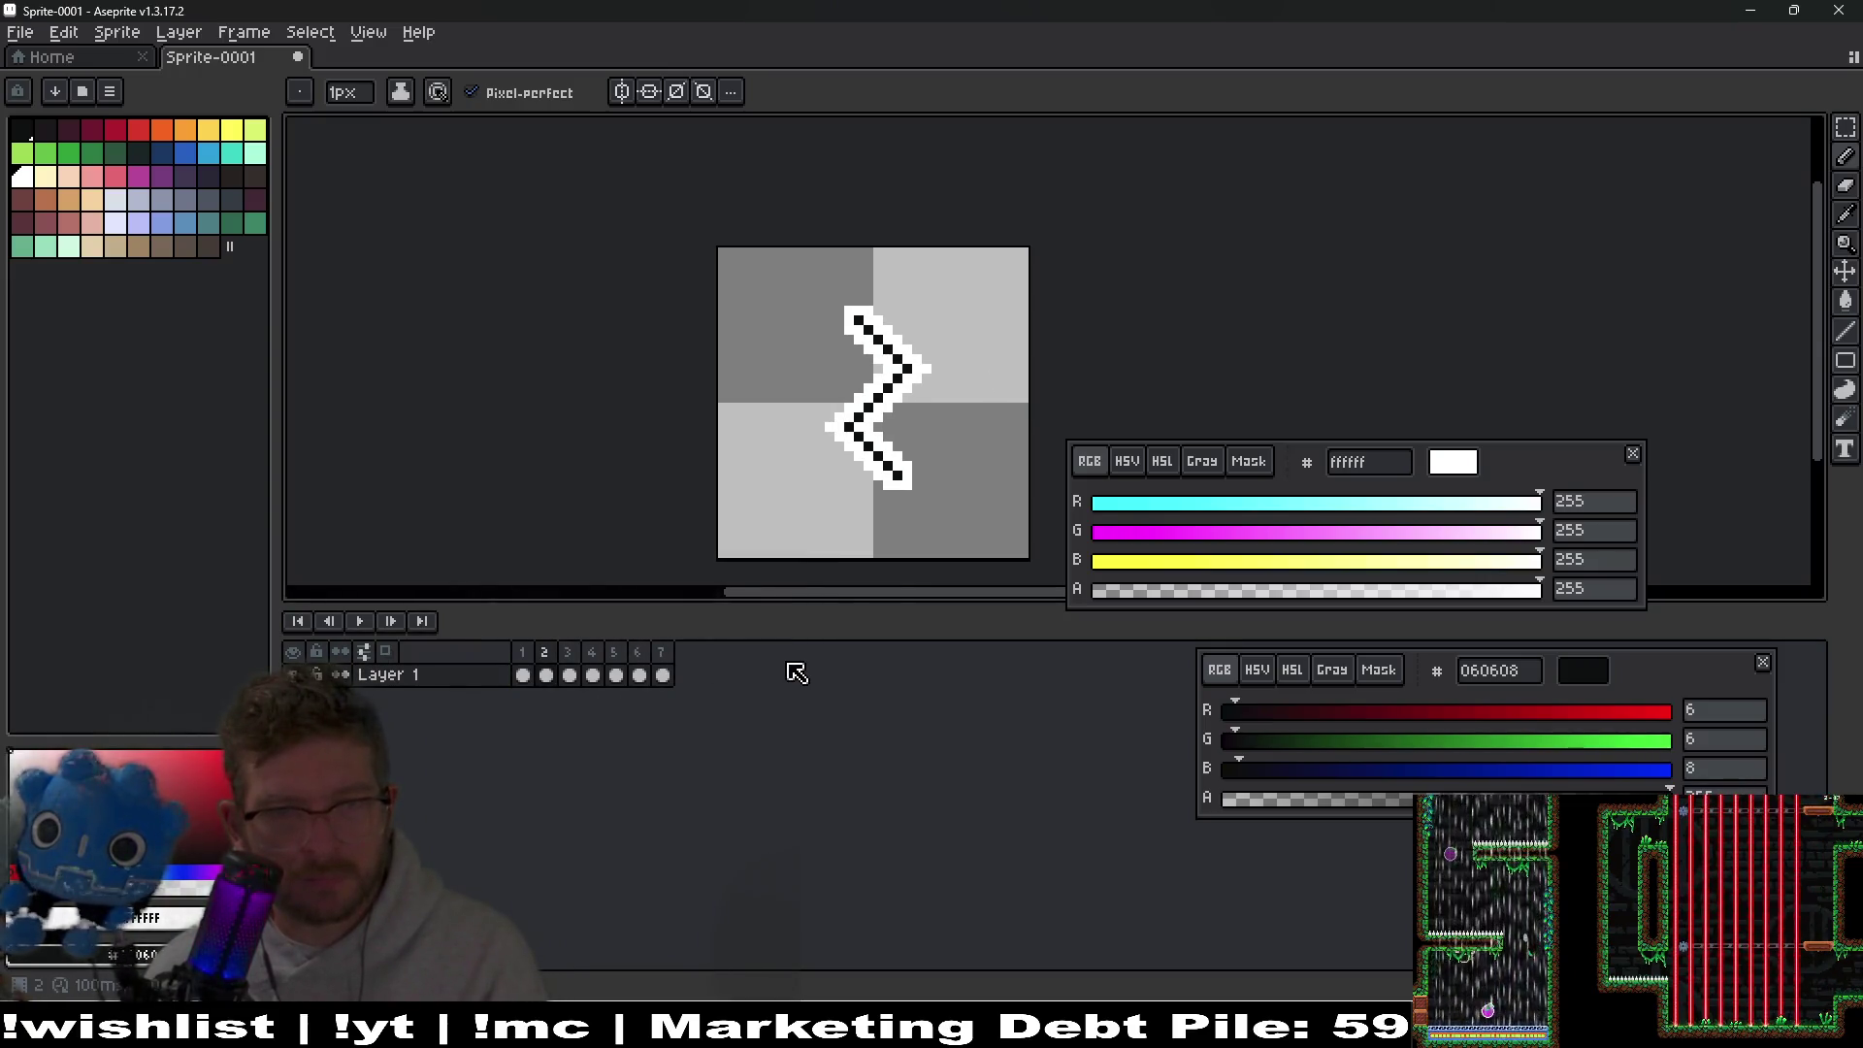
key(Right)
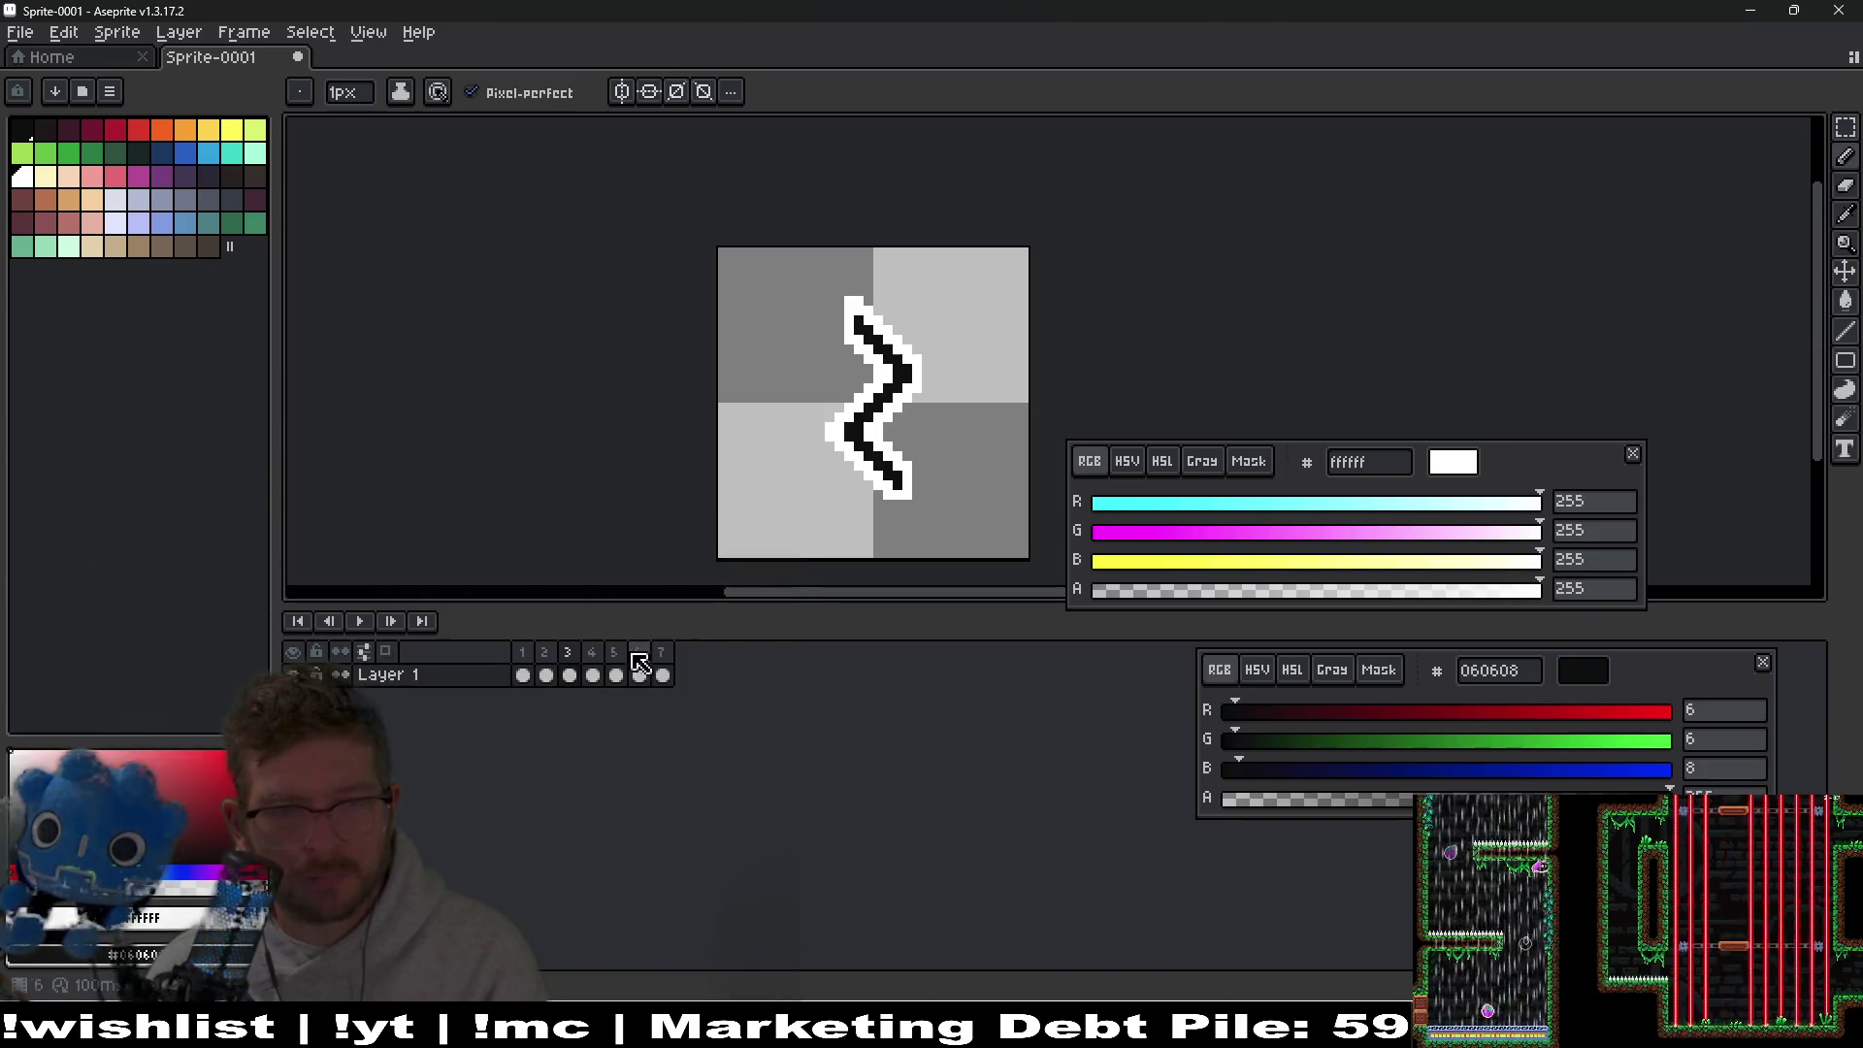
click(570, 675)
click(715, 704)
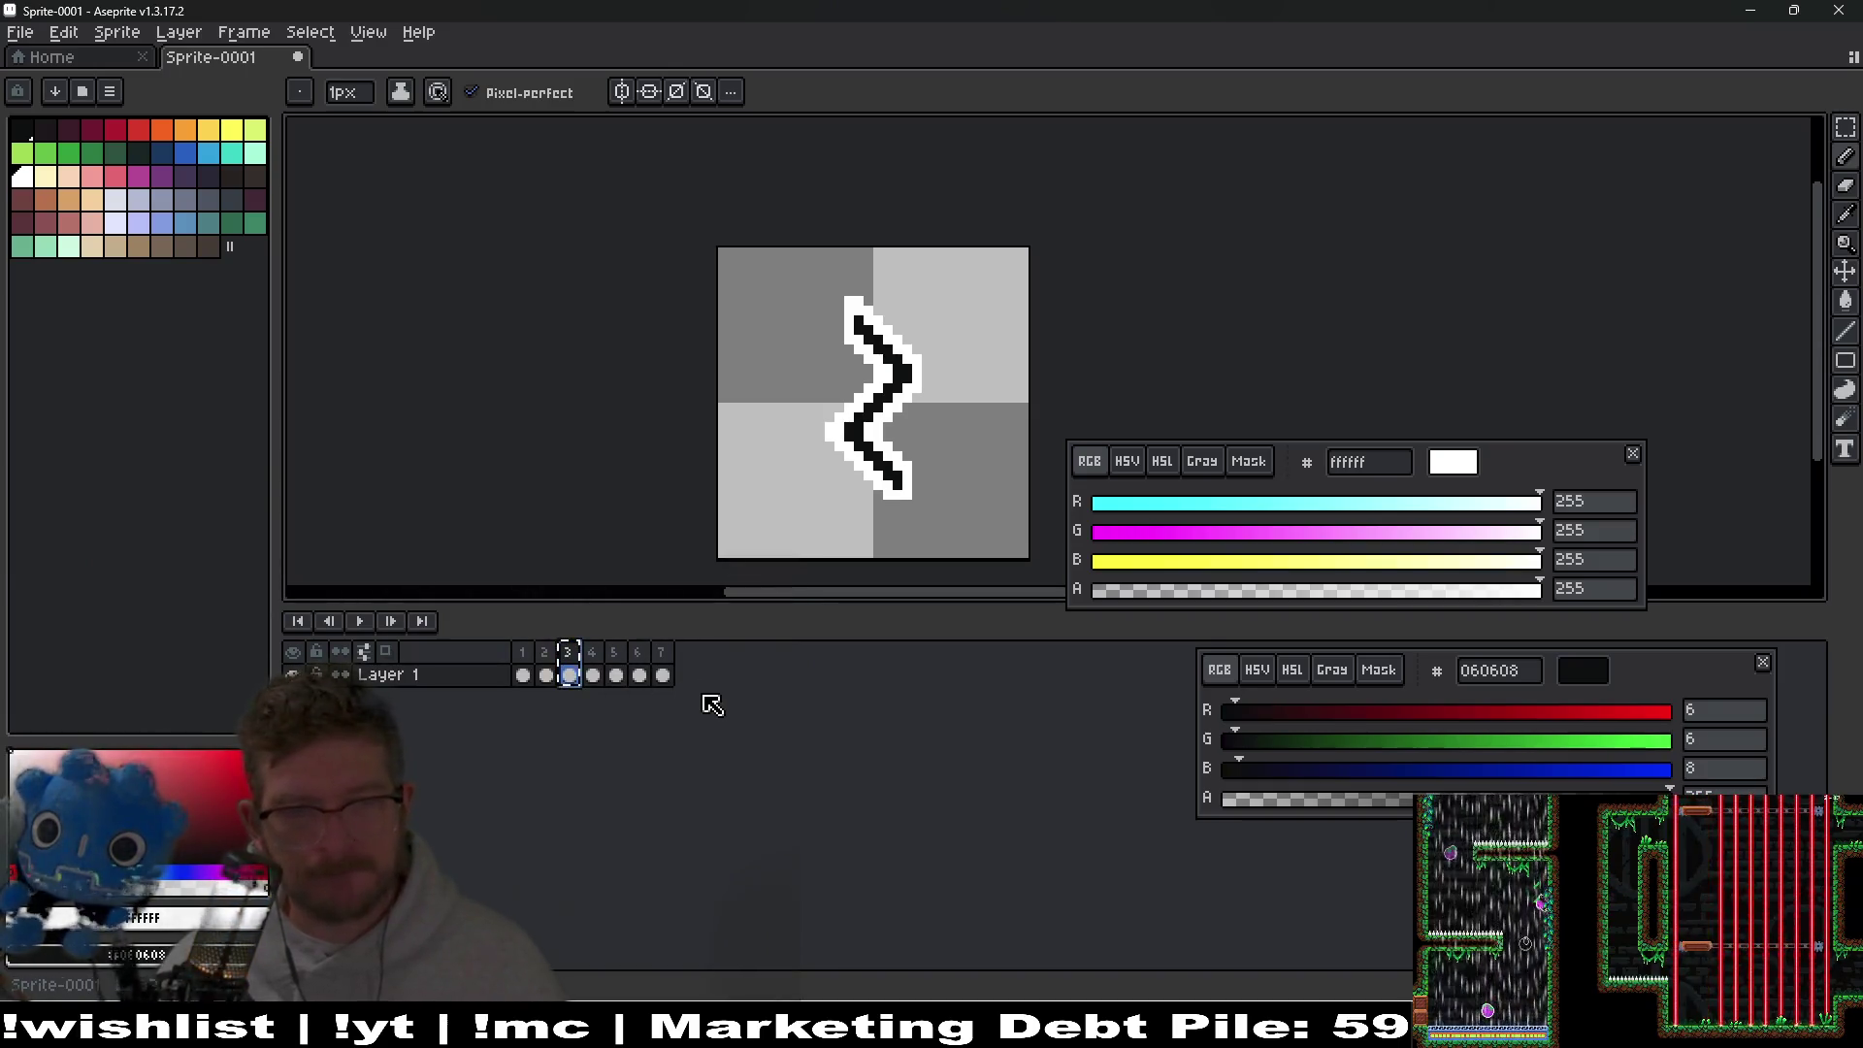
click(547, 674)
key(alt+n)
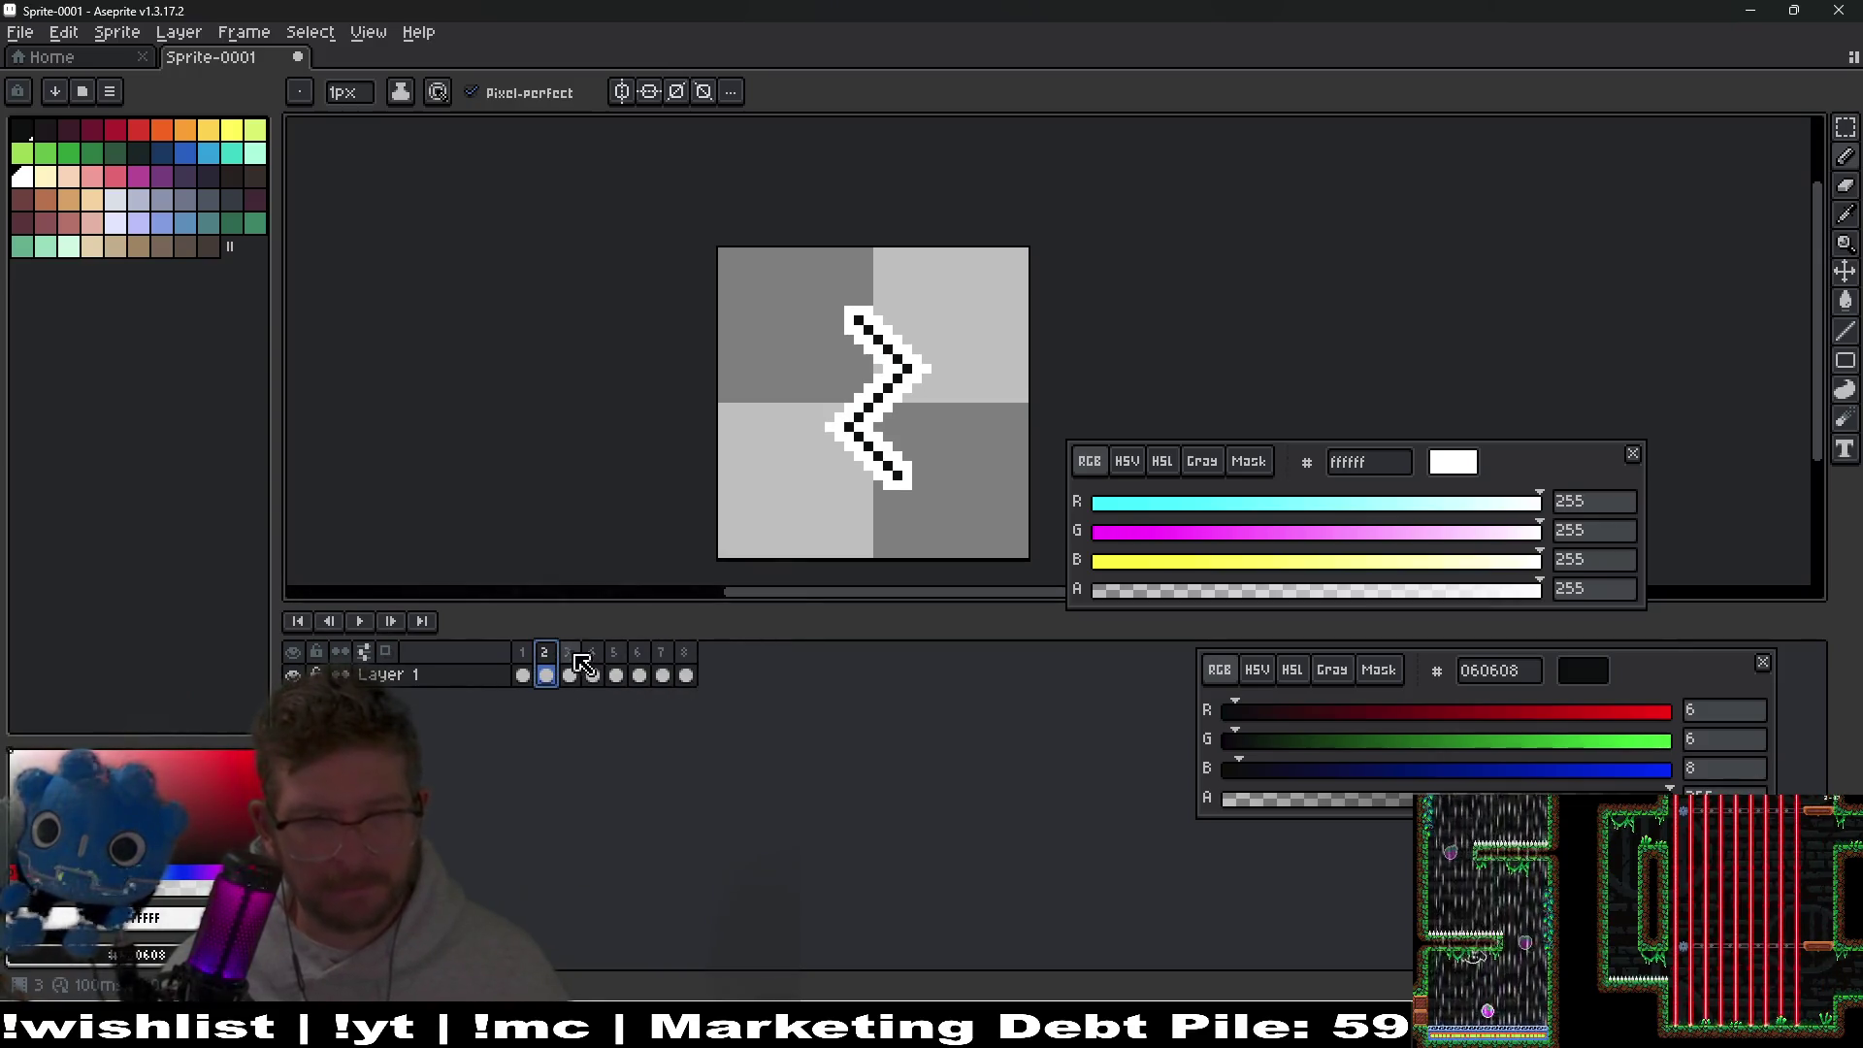
Thicken the zigzag's upper black diagonal, erase stray white pixels and add a white border pixel.
scroll(888, 407, up, 2)
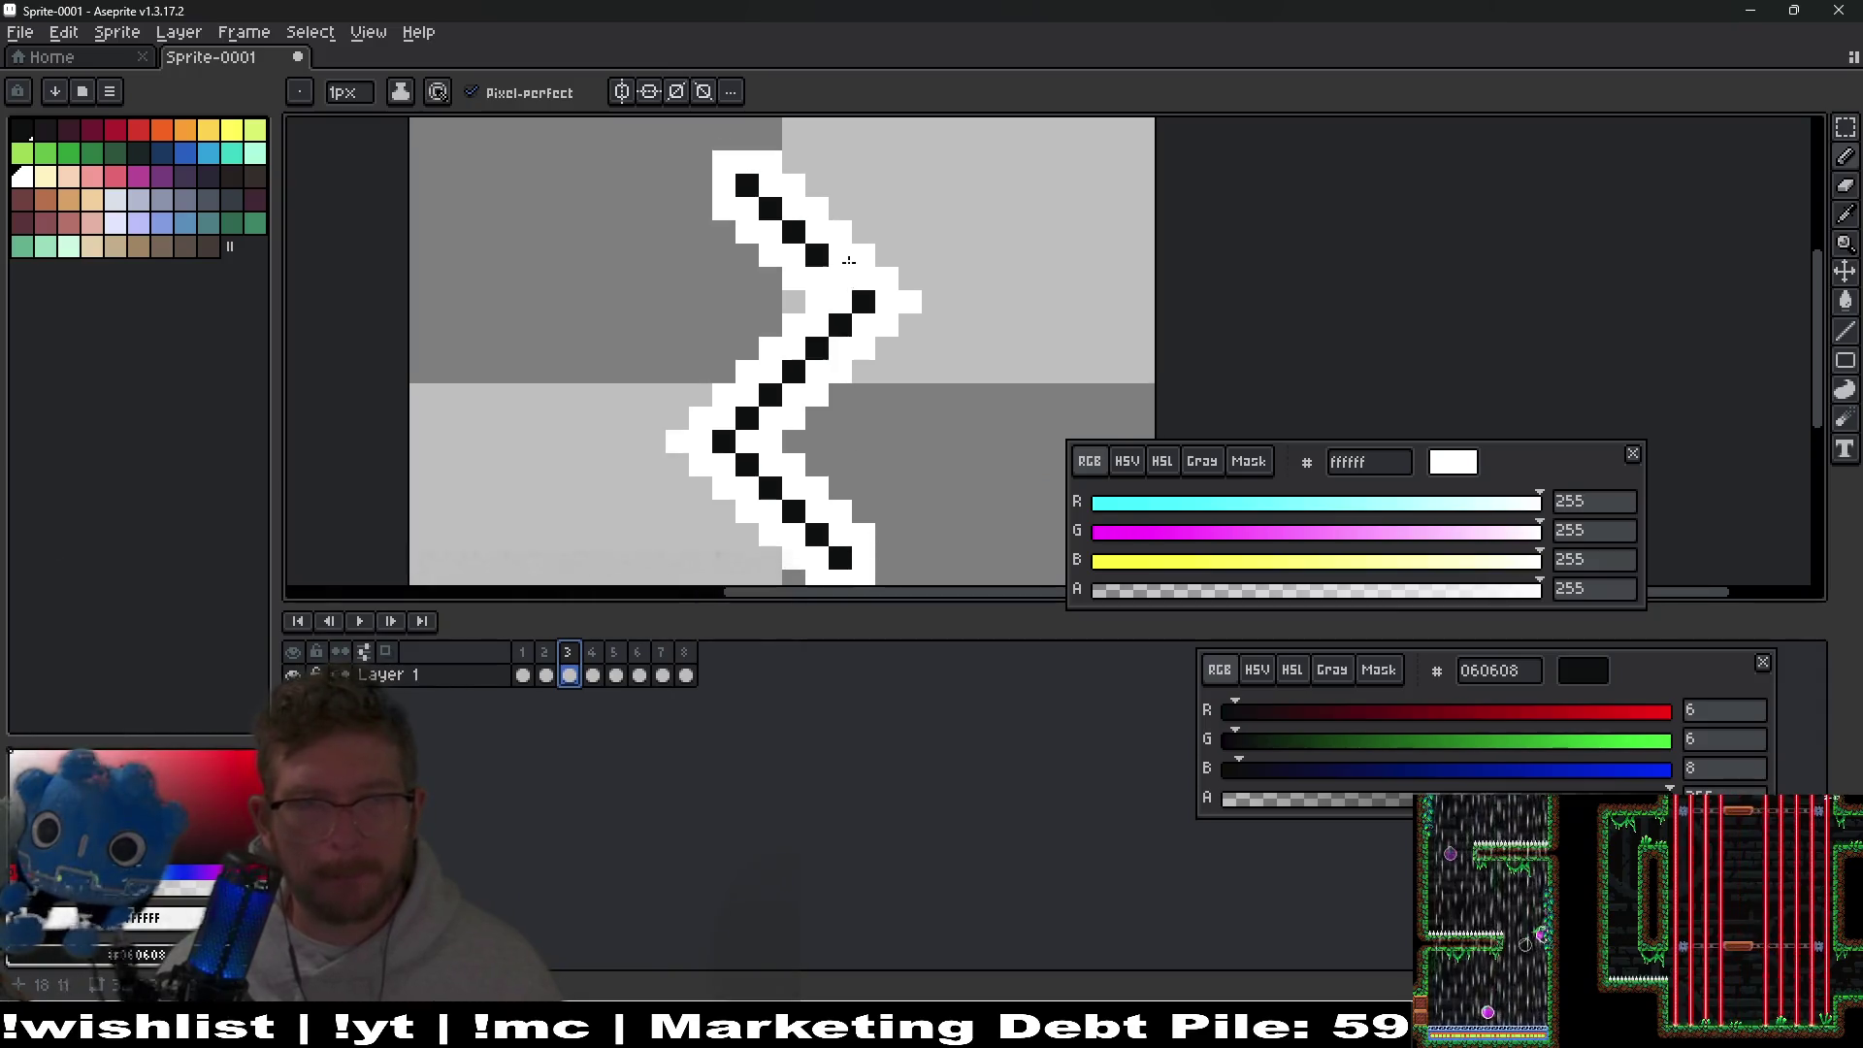
scroll(738, 292, up, 1)
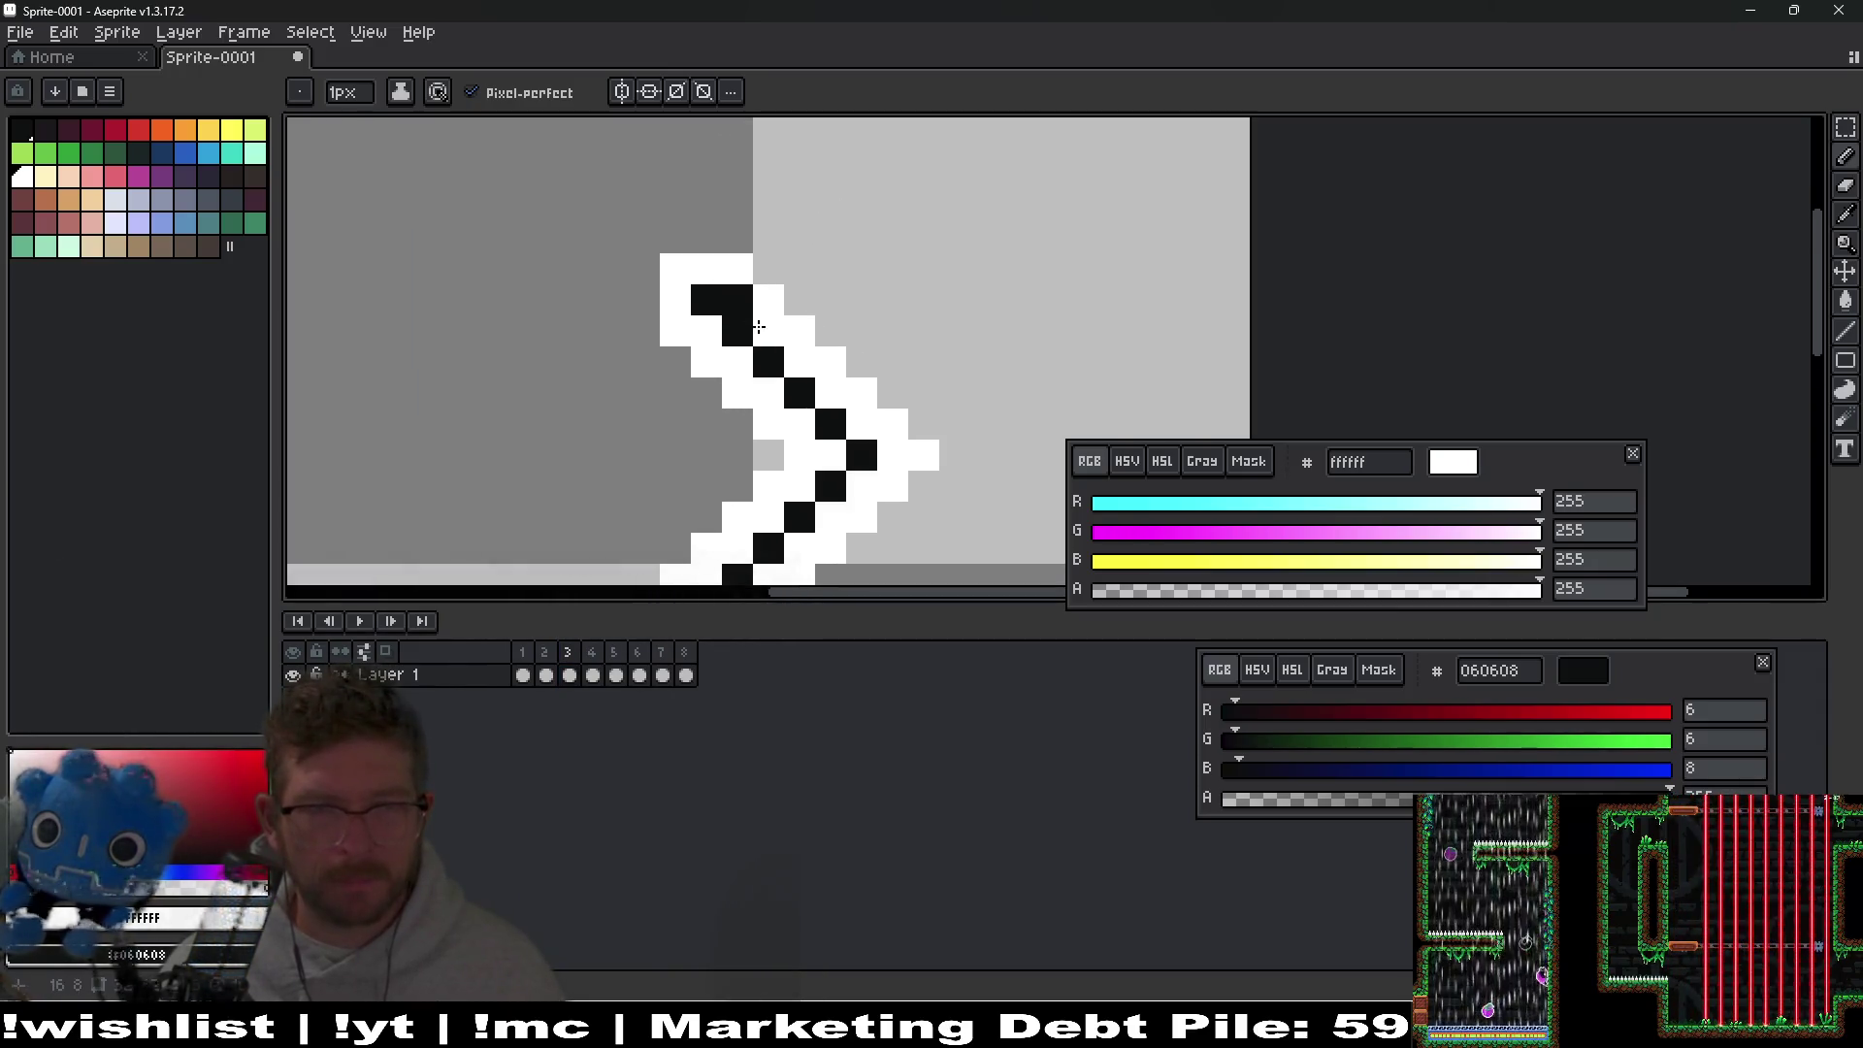
key(Return)
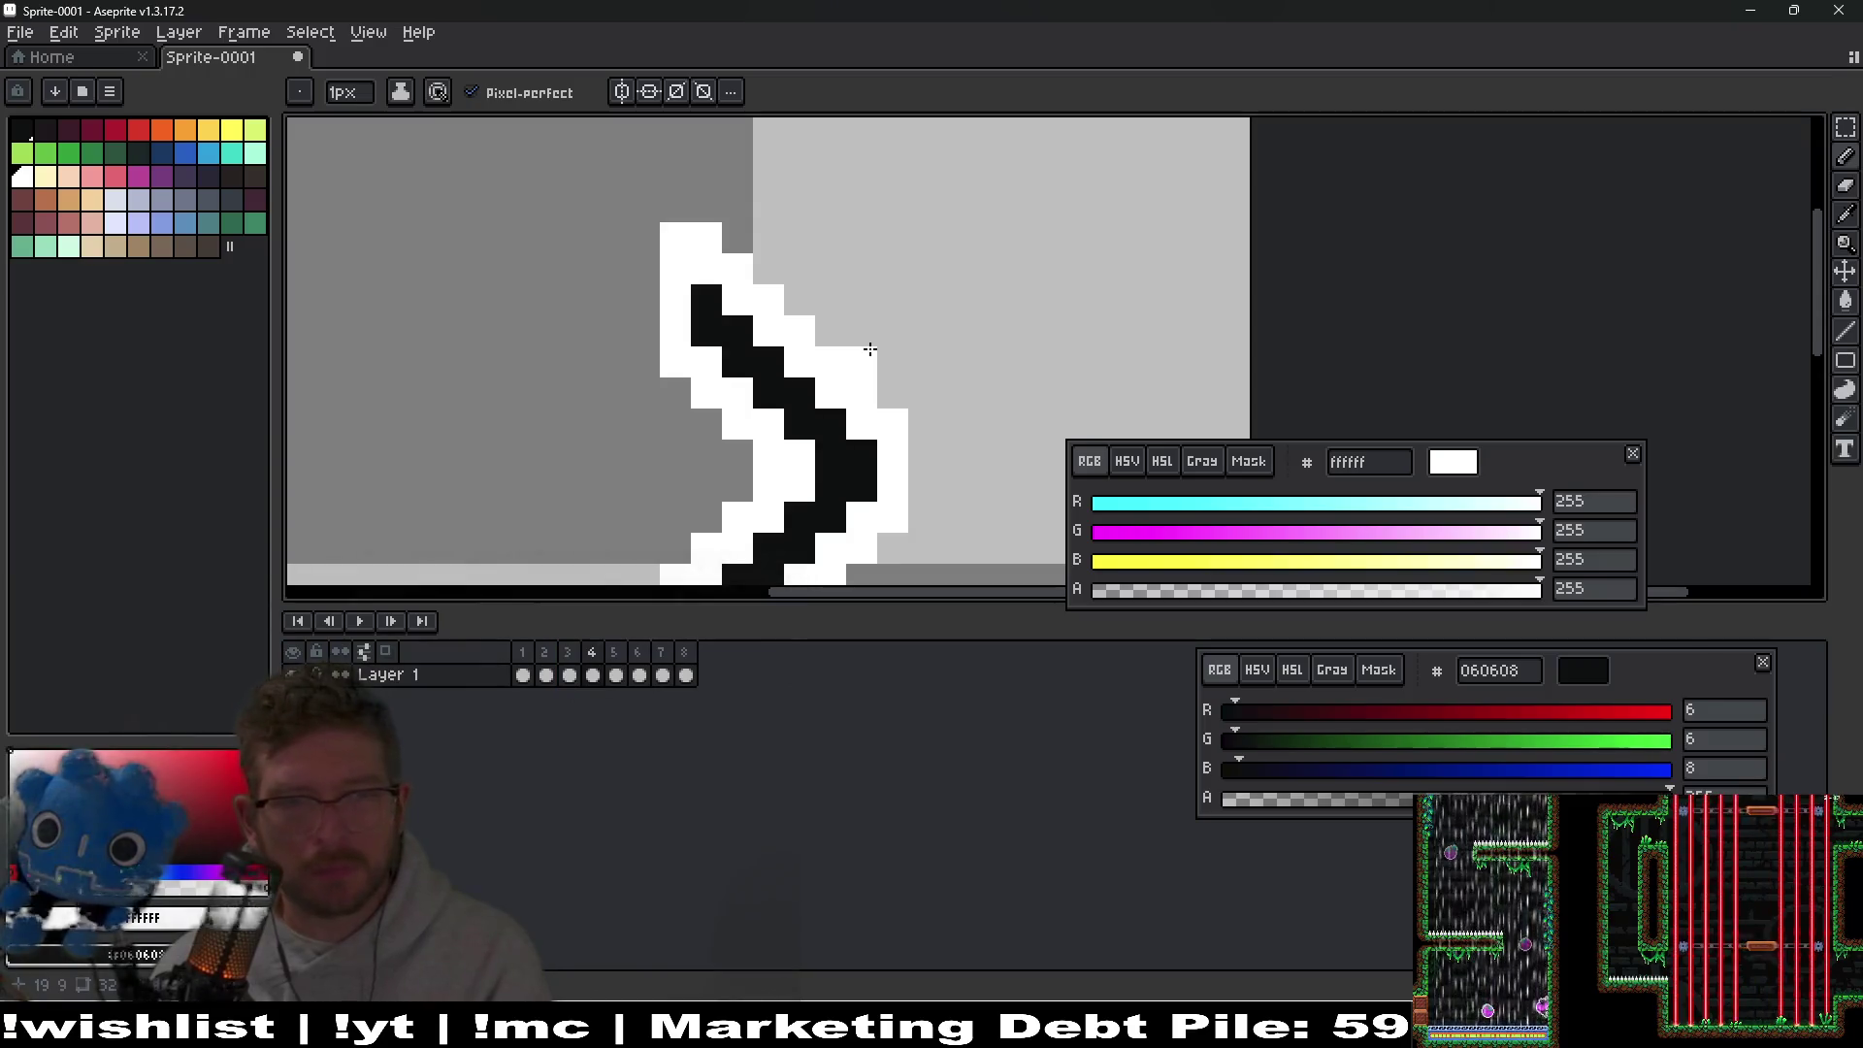
click(849, 358)
right_click(706, 330)
right_click(737, 362)
mouse_move(774, 405)
mouse_down()
mouse_move(831, 455)
mouse_move(928, 384)
mouse_up()
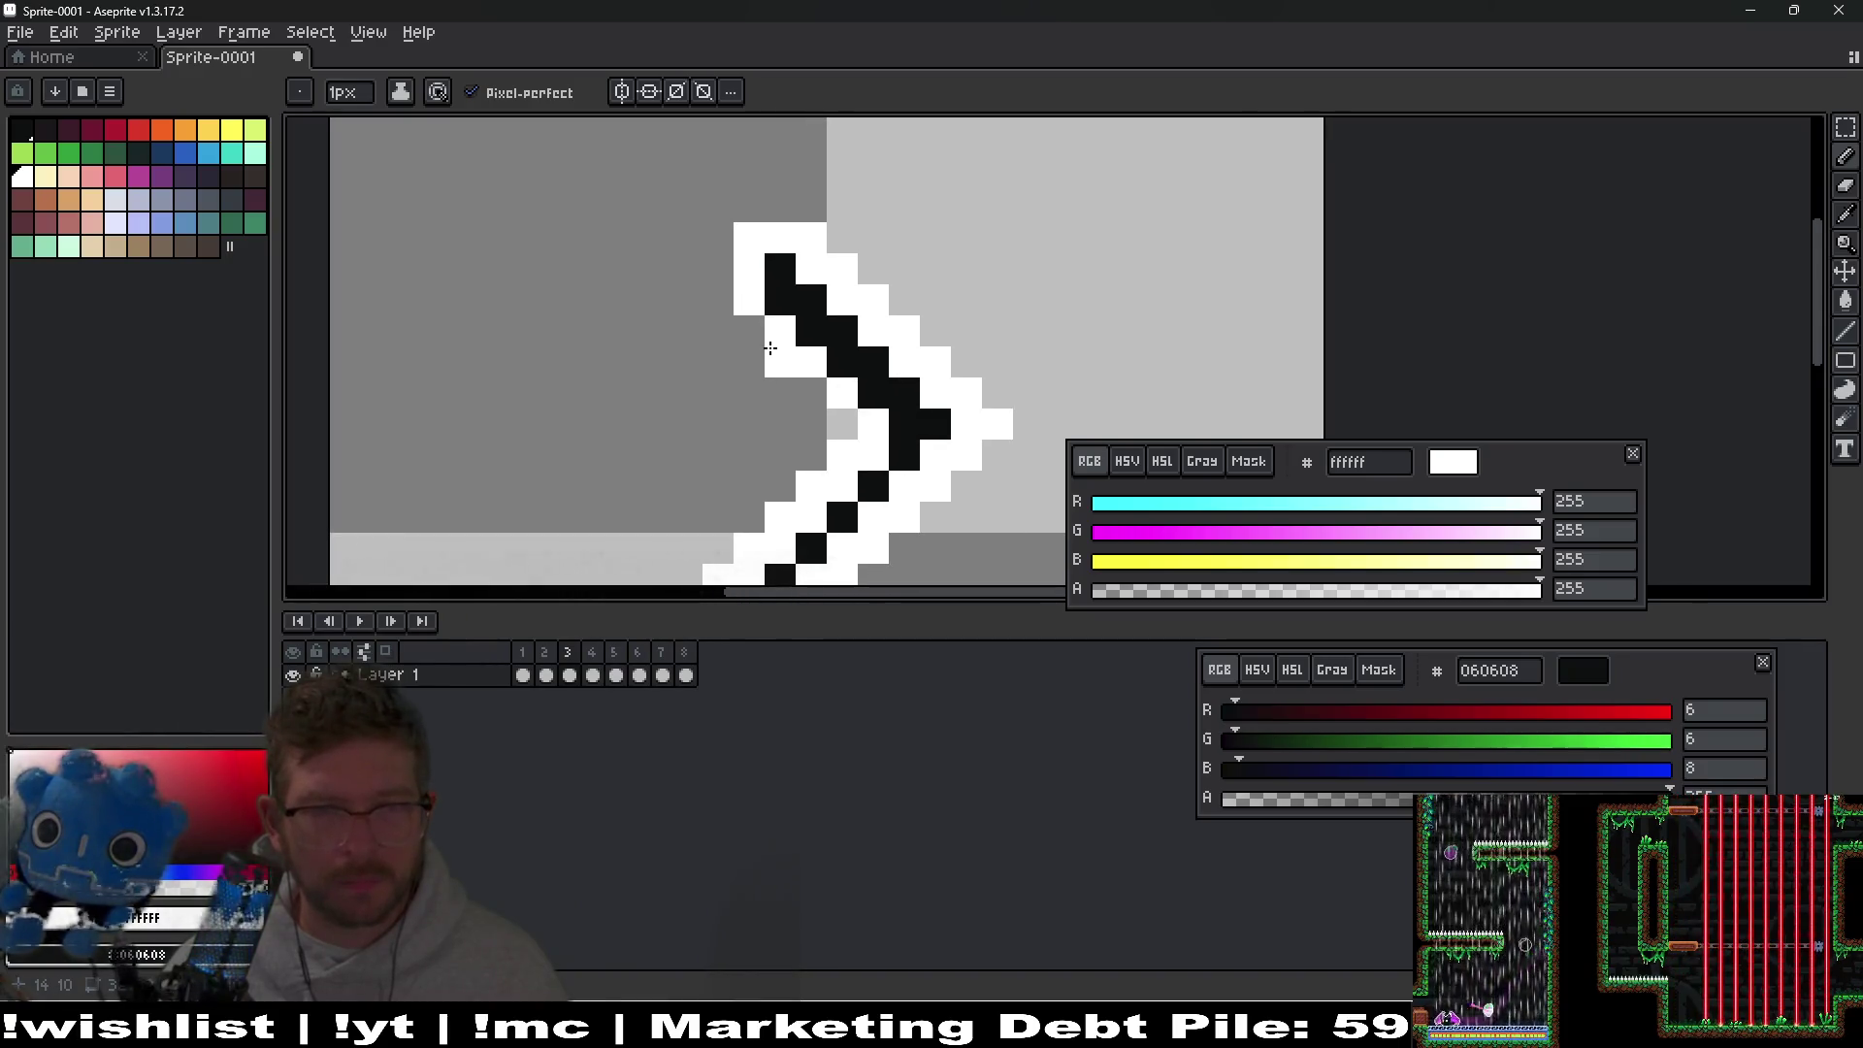
click(749, 330)
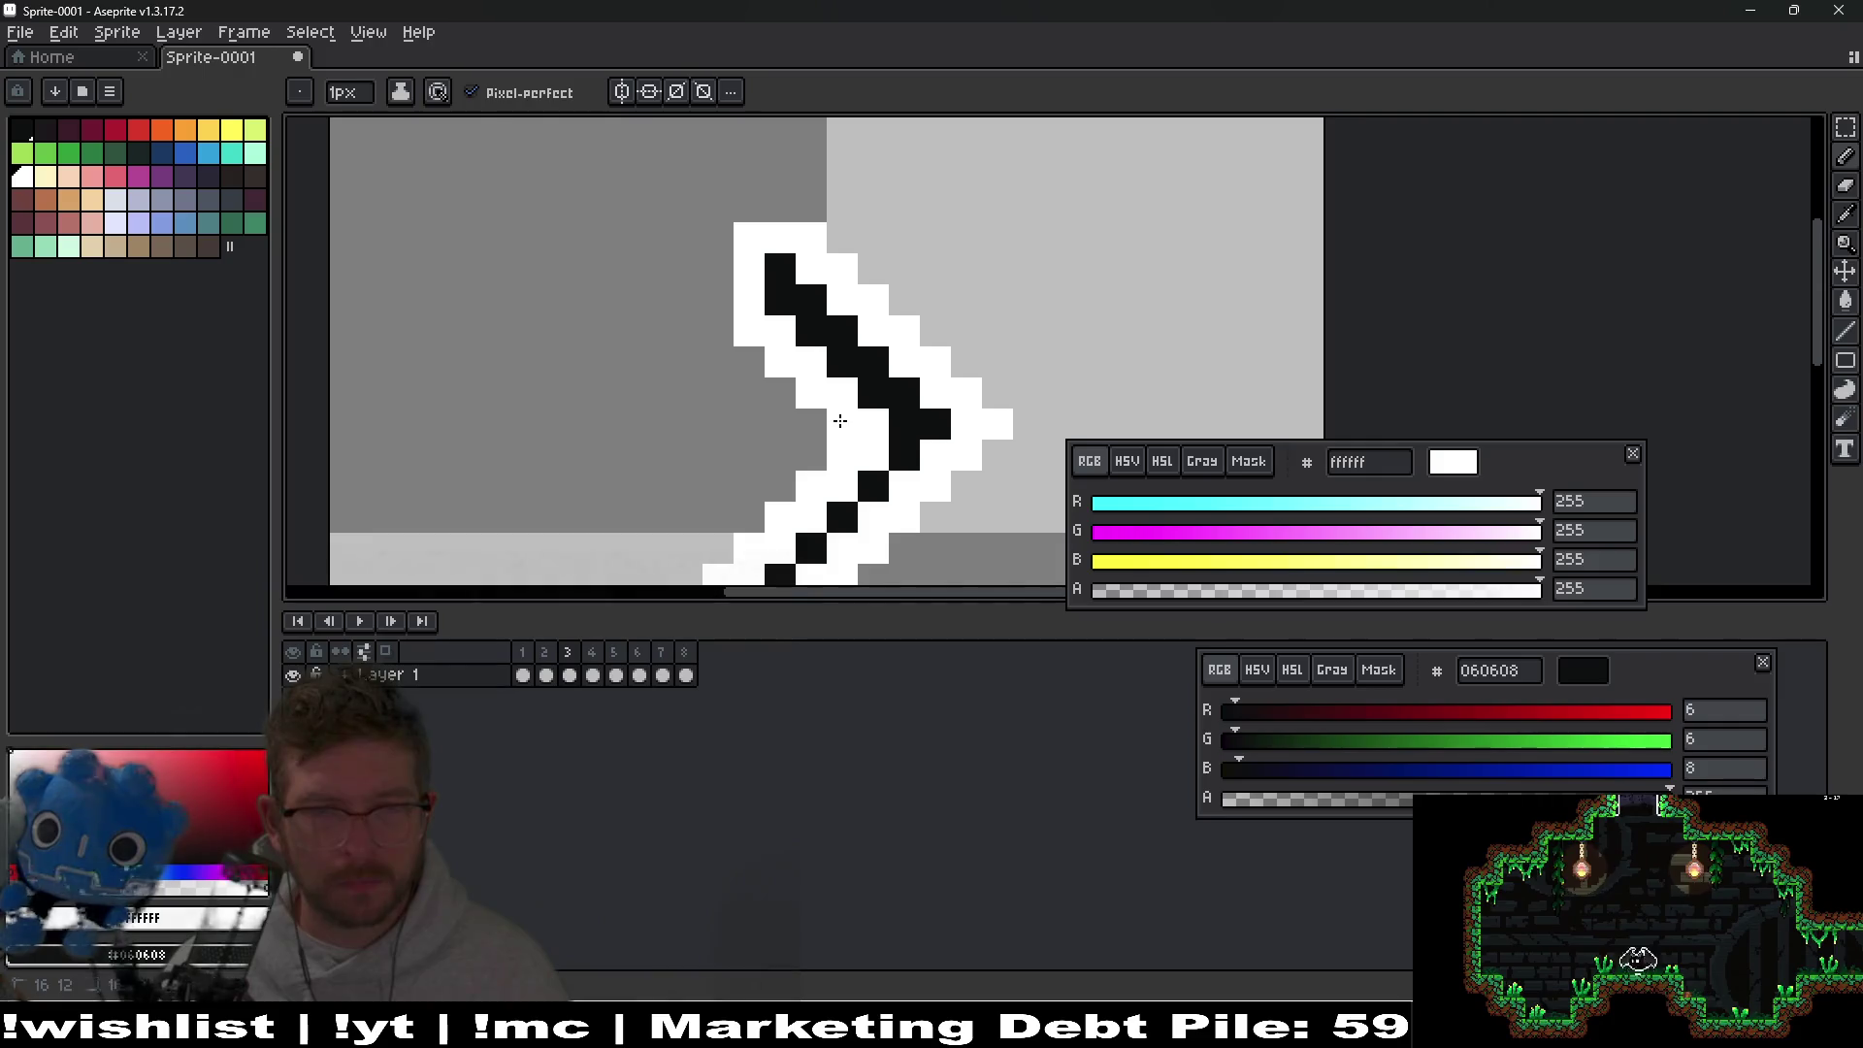
Flip back and forth between frames 2 through 6 to compare the zigzags.
scroll(839, 420, down, 3)
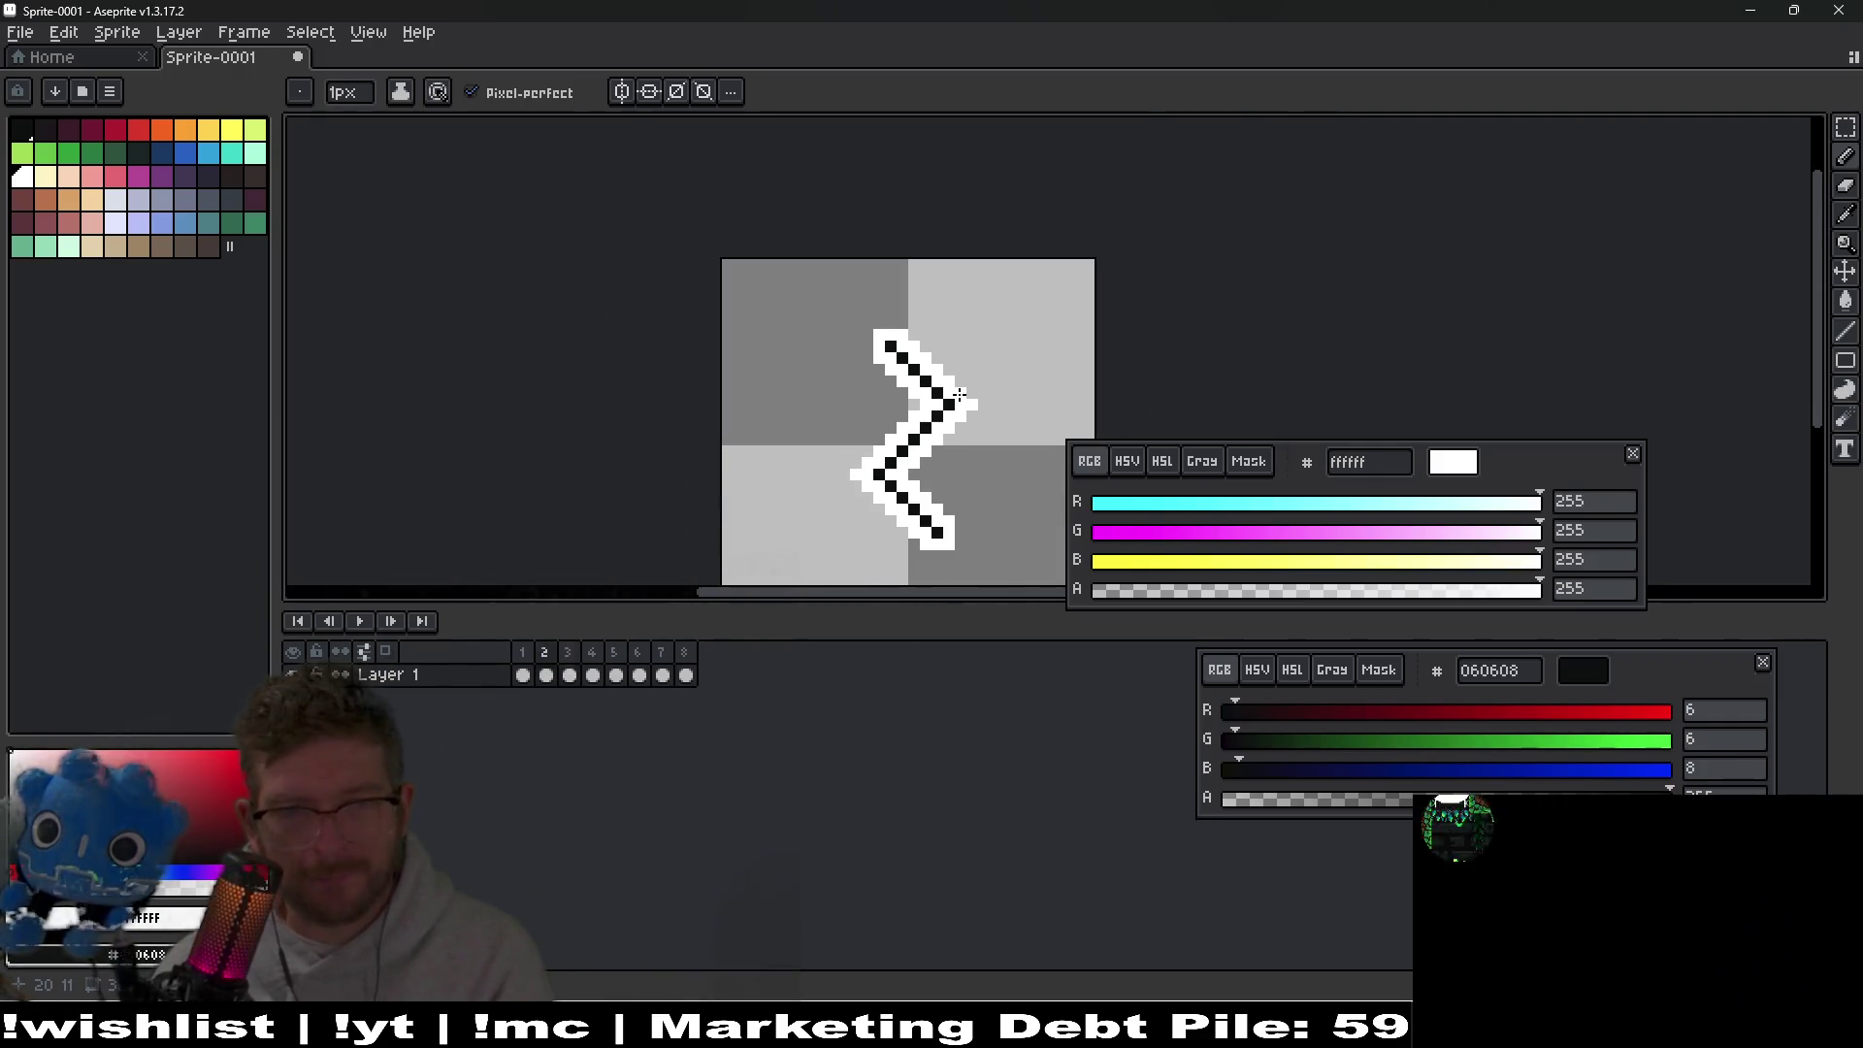
key(Left)
key(Right)
key(Left)
key(Right)
key(Left)
key(Right)
key(Right)
key(Right)
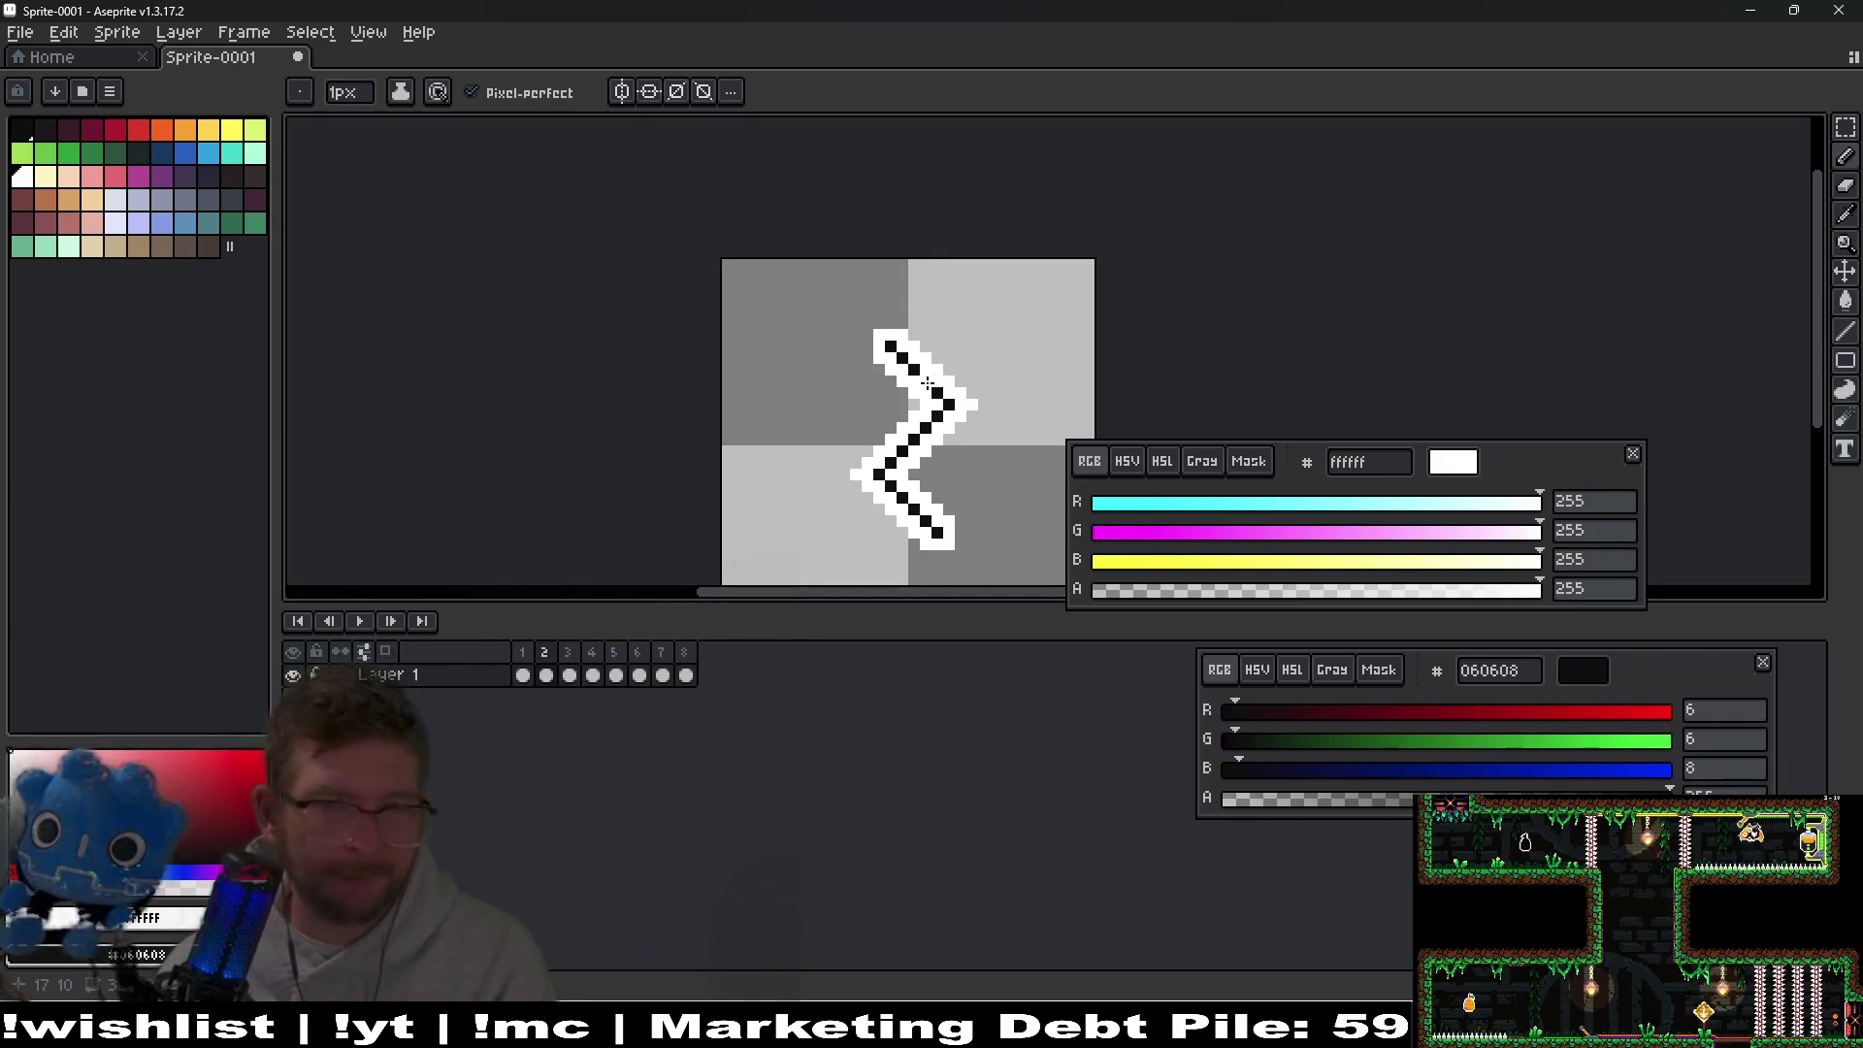
key(Right)
key(Left)
key(Left)
key(Left)
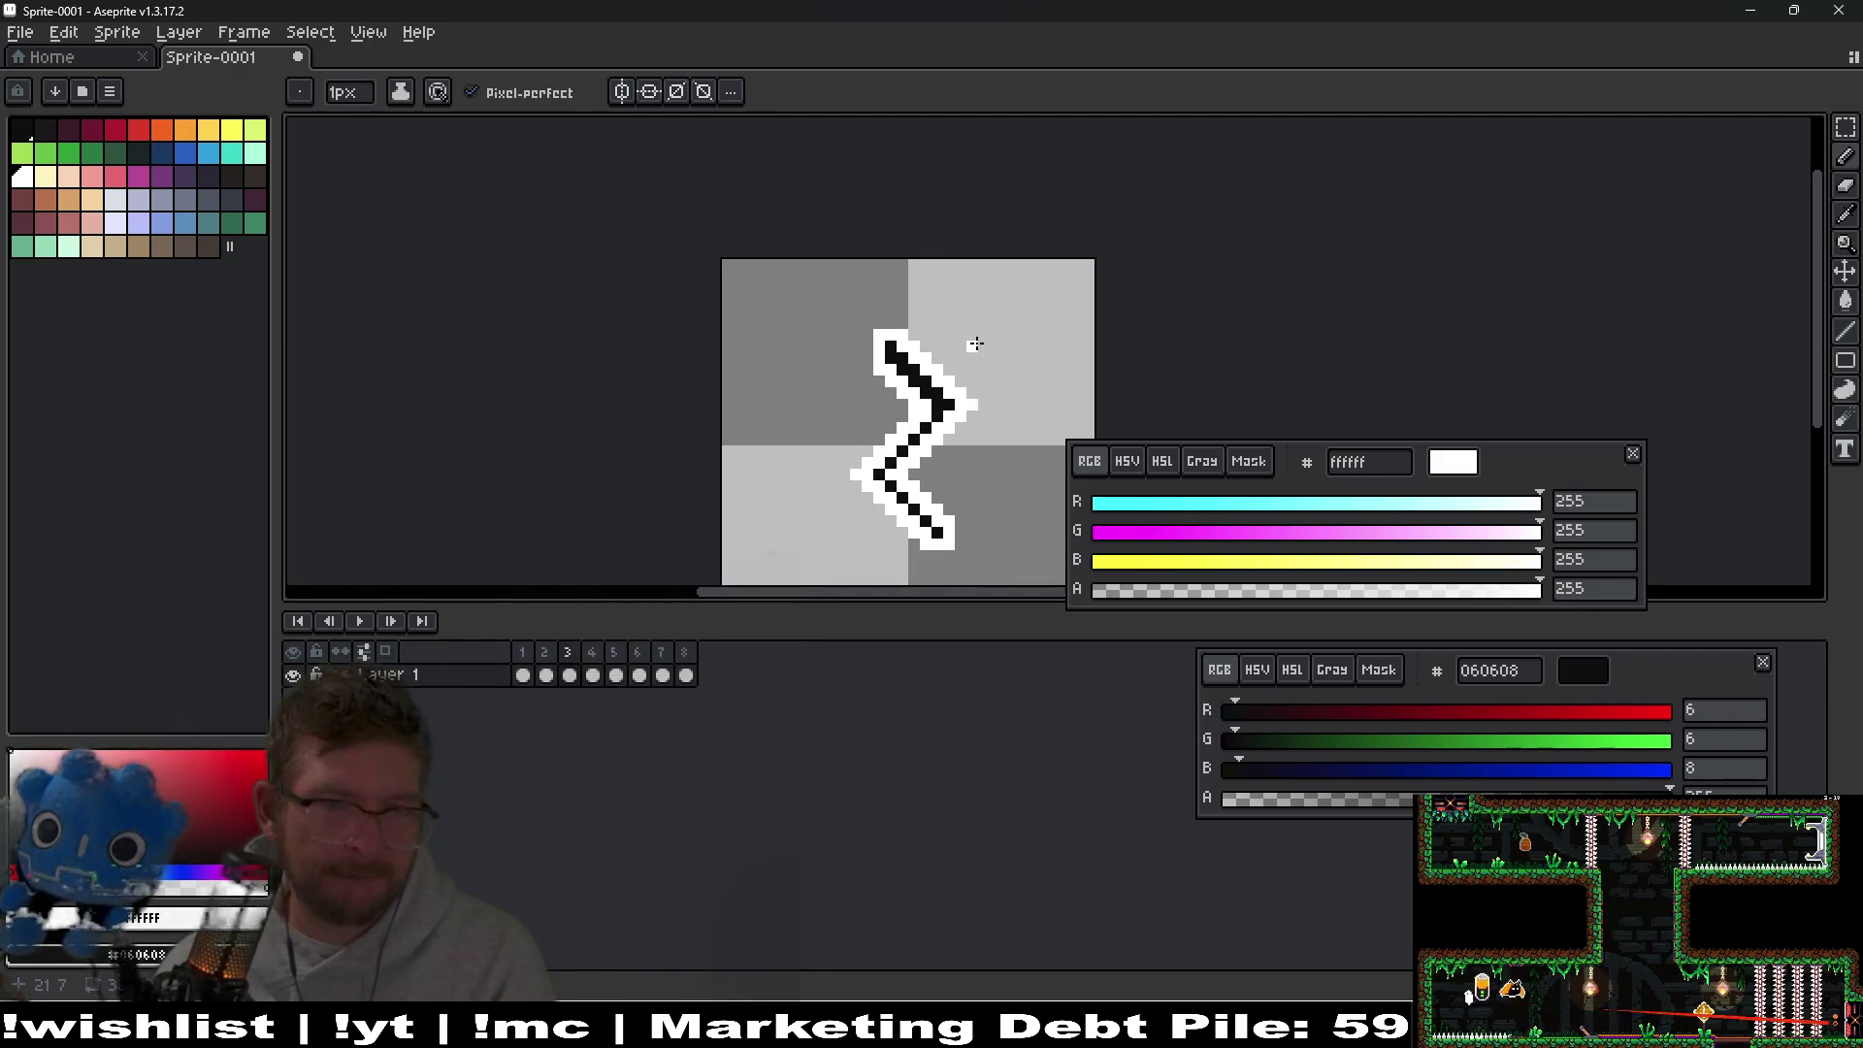
key(Left)
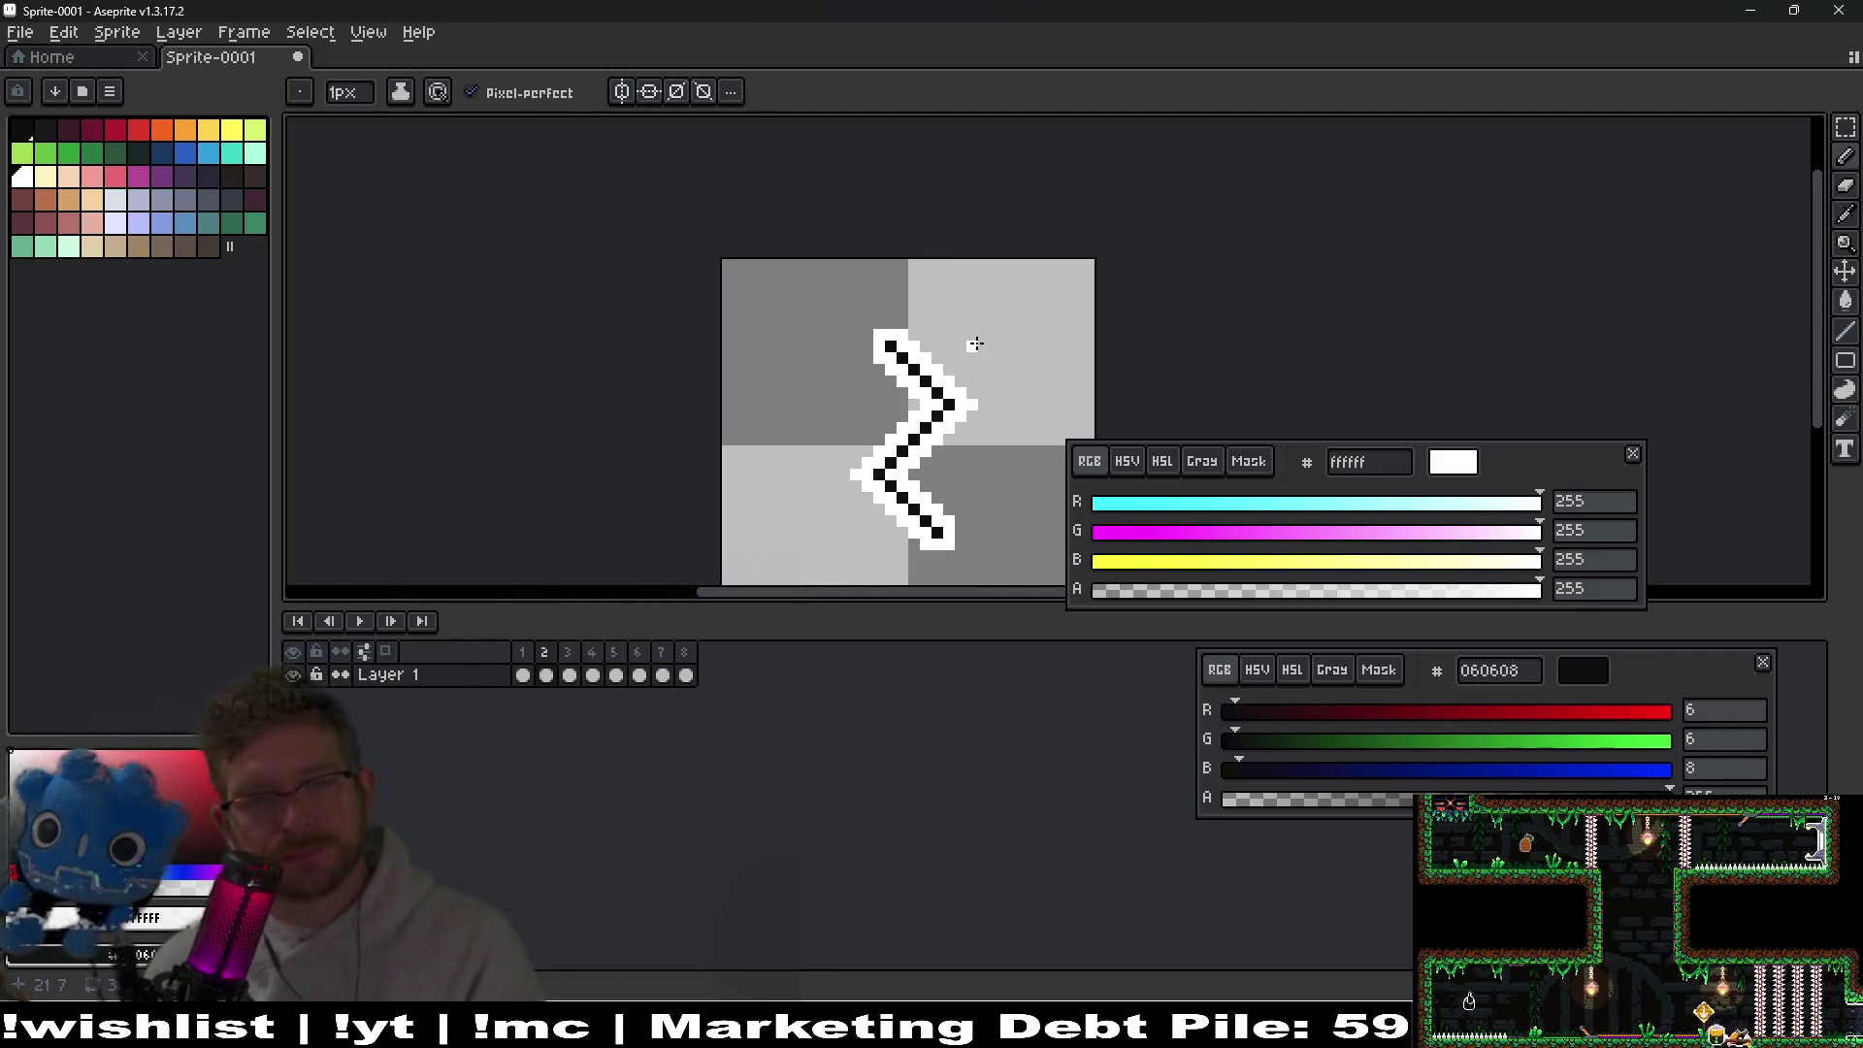
key(Right)
Add white border pixels at the zigzag's top and darken a pixel on frame 3's line.
scroll(889, 320, up, 3)
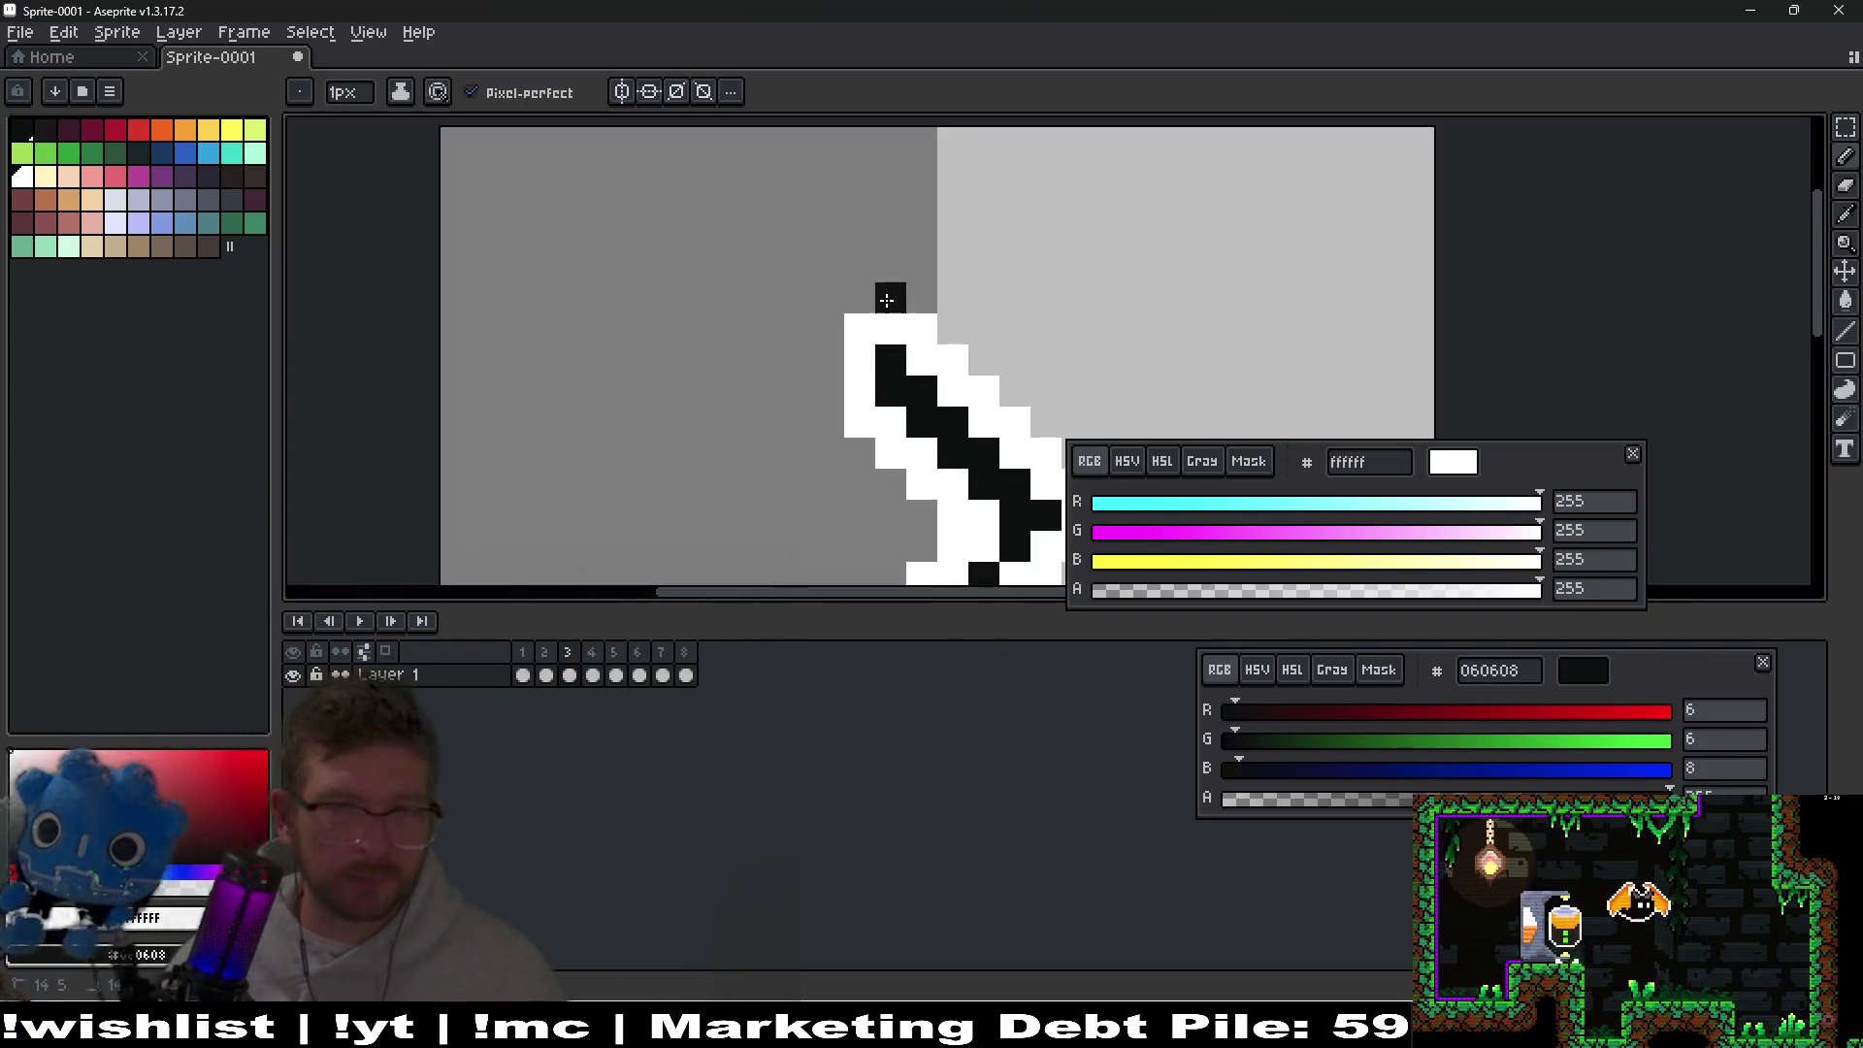
click(861, 299)
click(891, 298)
scroll(899, 302, down, 3)
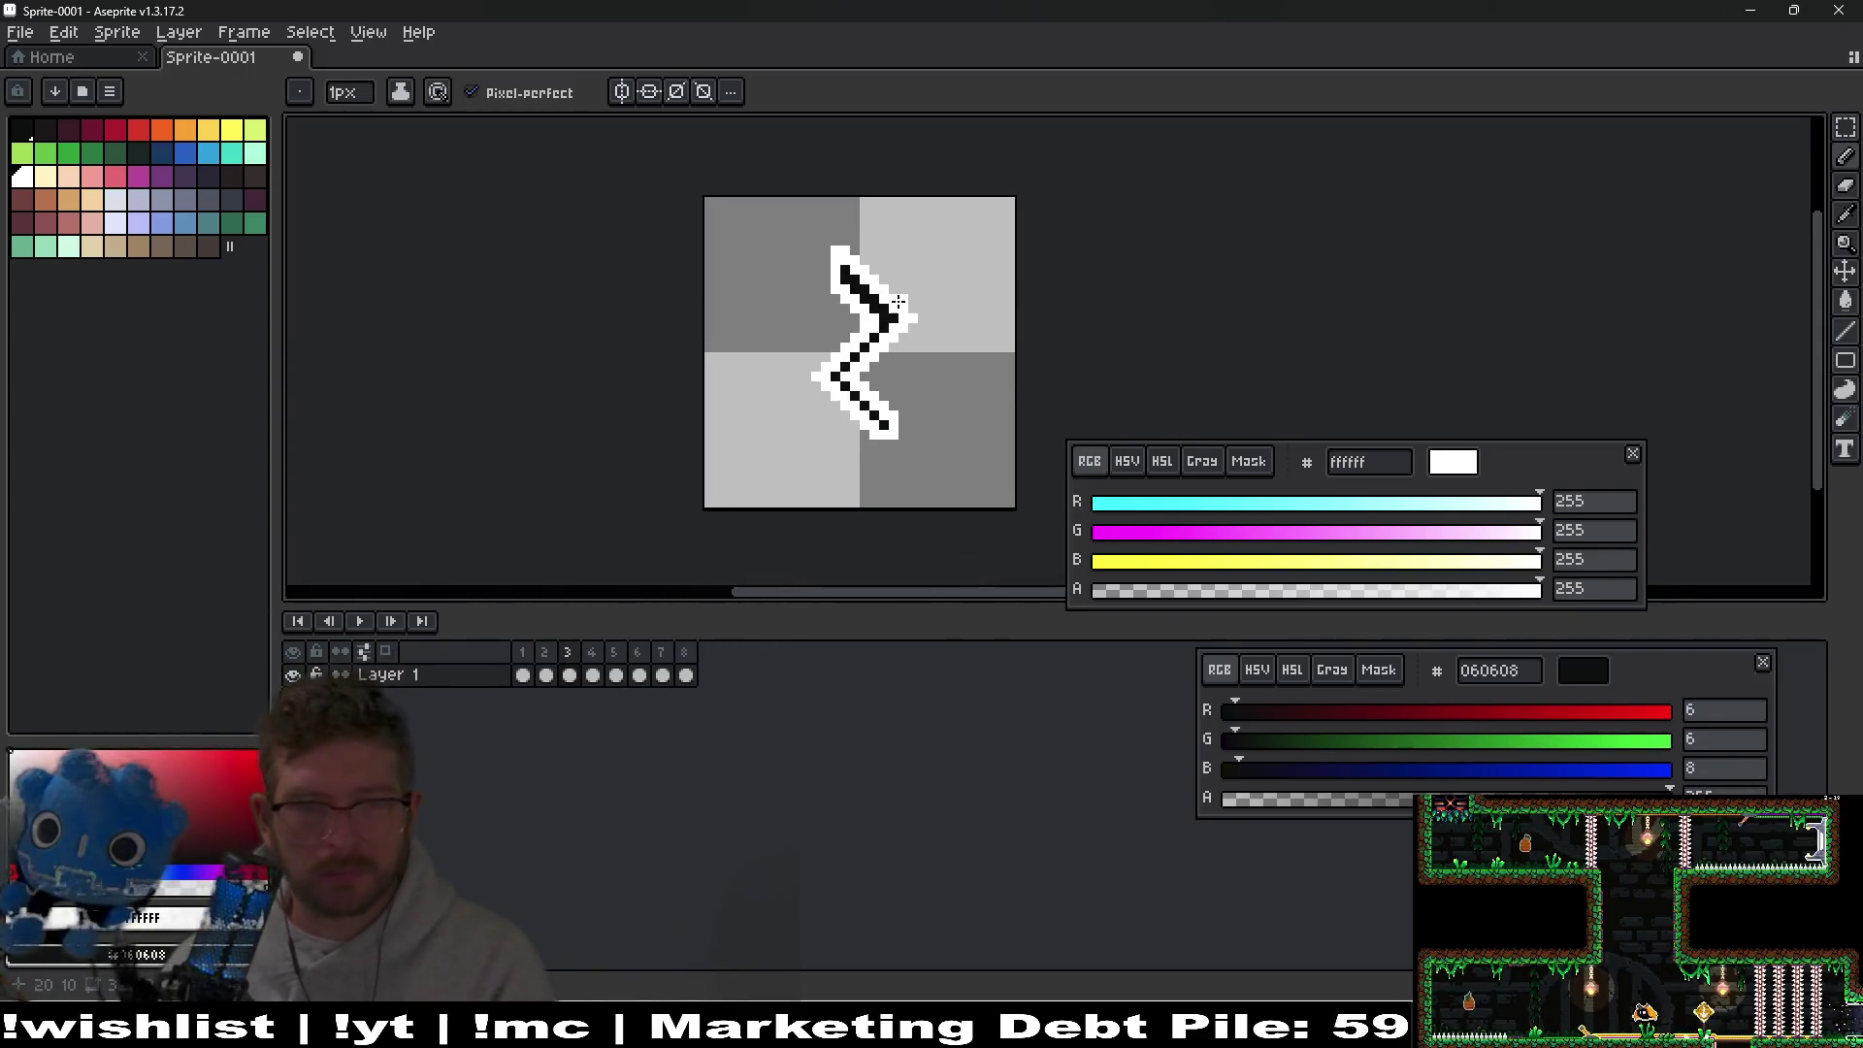
key(Left)
key(Left)
key(Right)
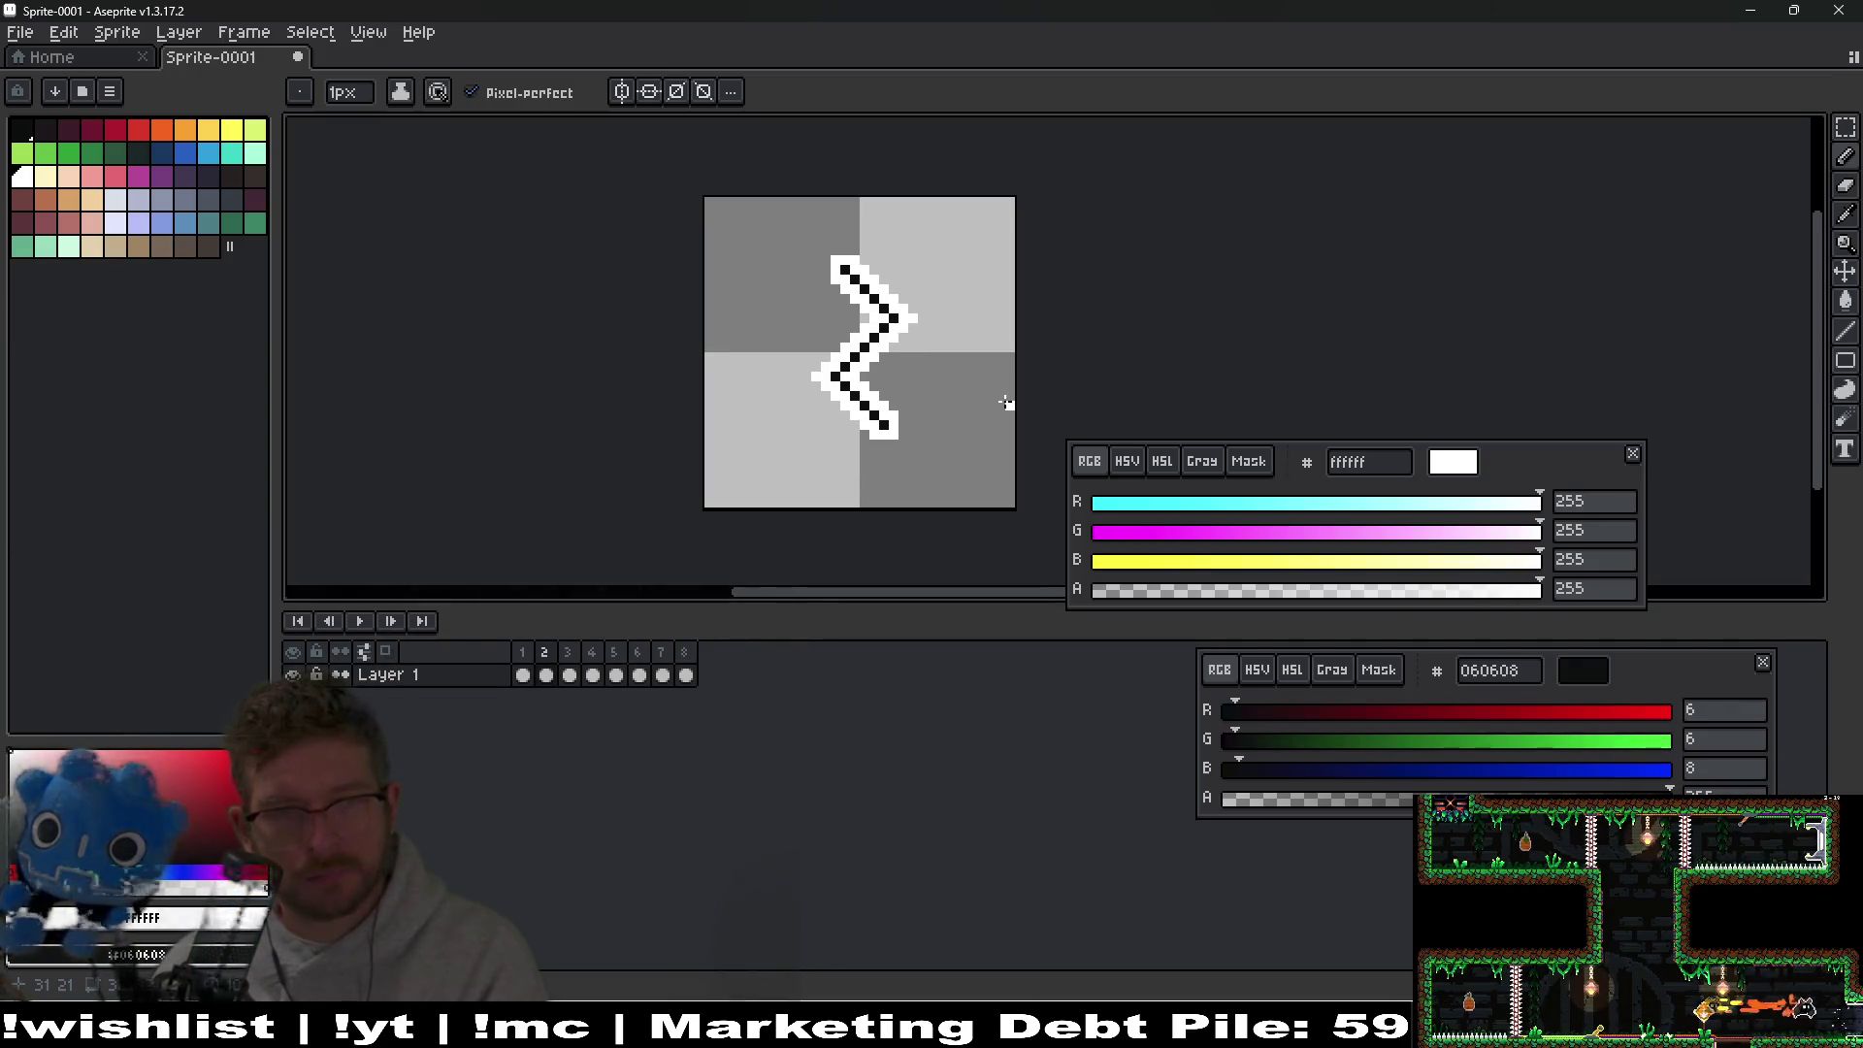
key(Right)
scroll(849, 321, up, 3)
right_click(850, 321)
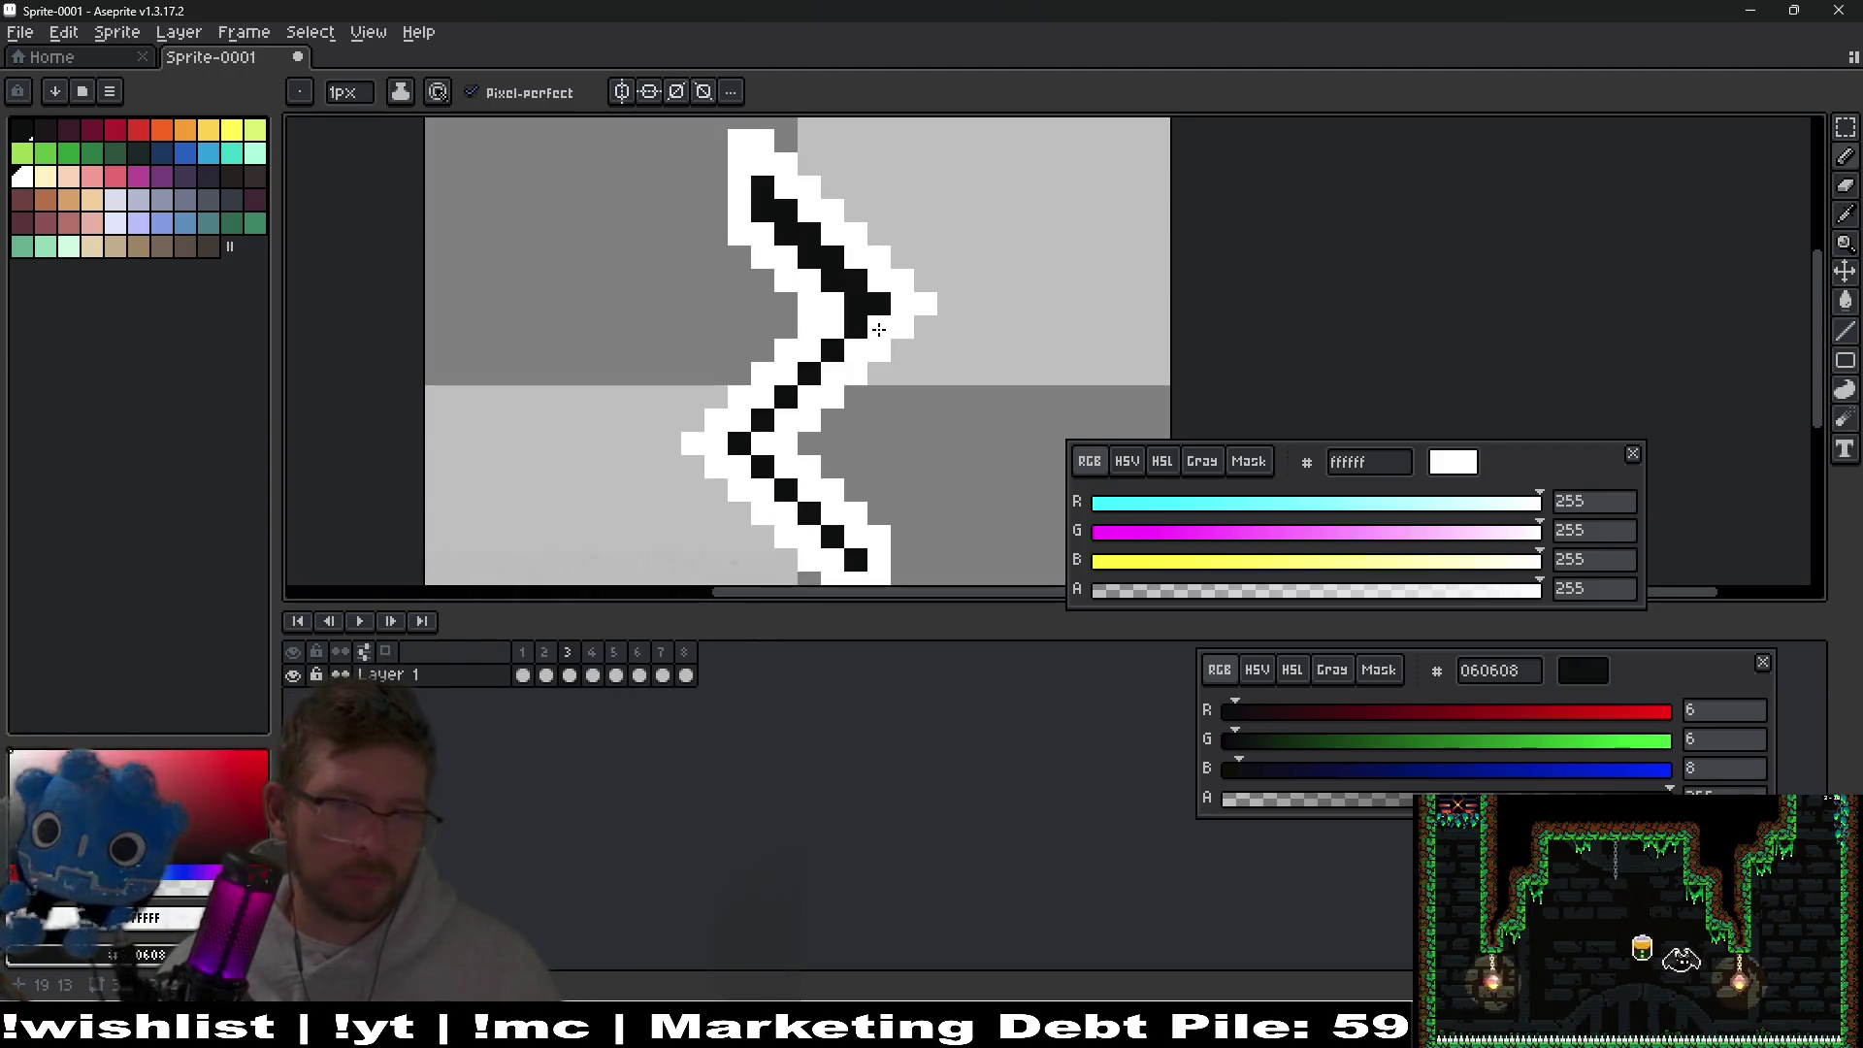
key(Right)
Thicken the lower zigzag stroke on frame 4 and compare it with neighbouring frames.
key(Left)
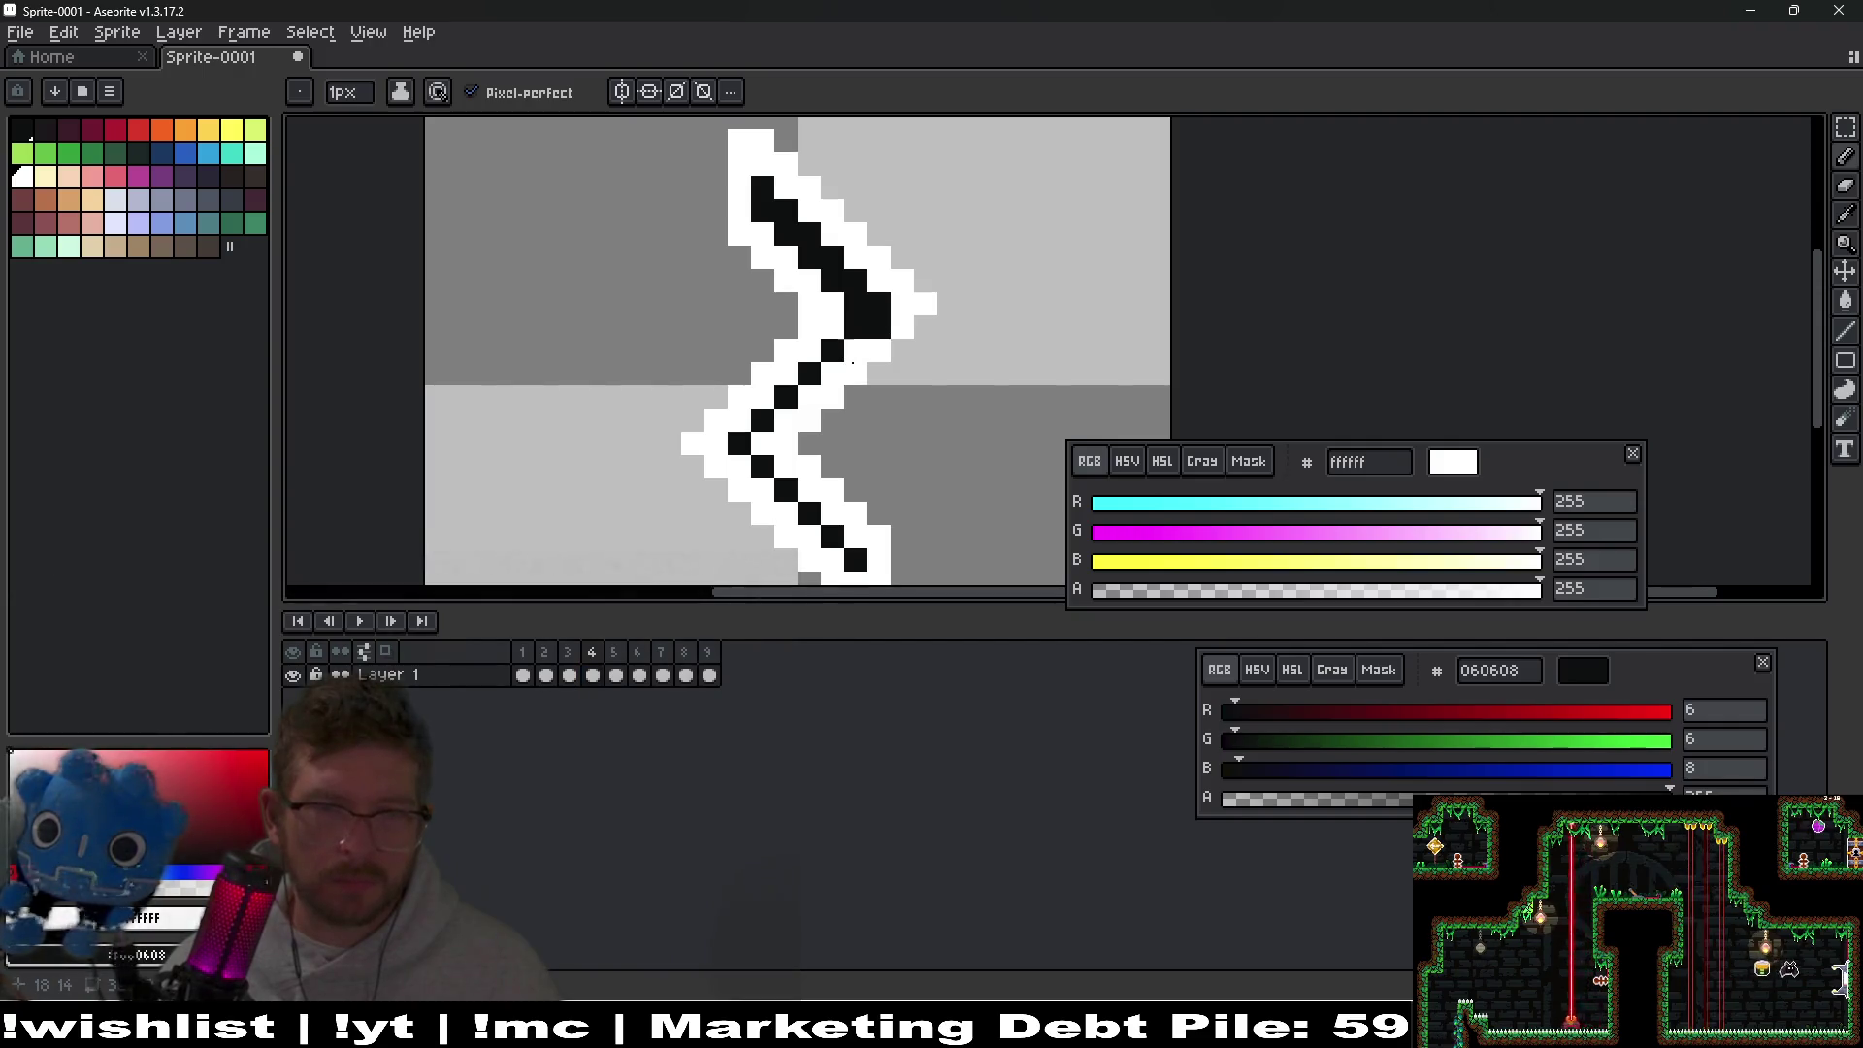
drag(811, 399, 763, 445)
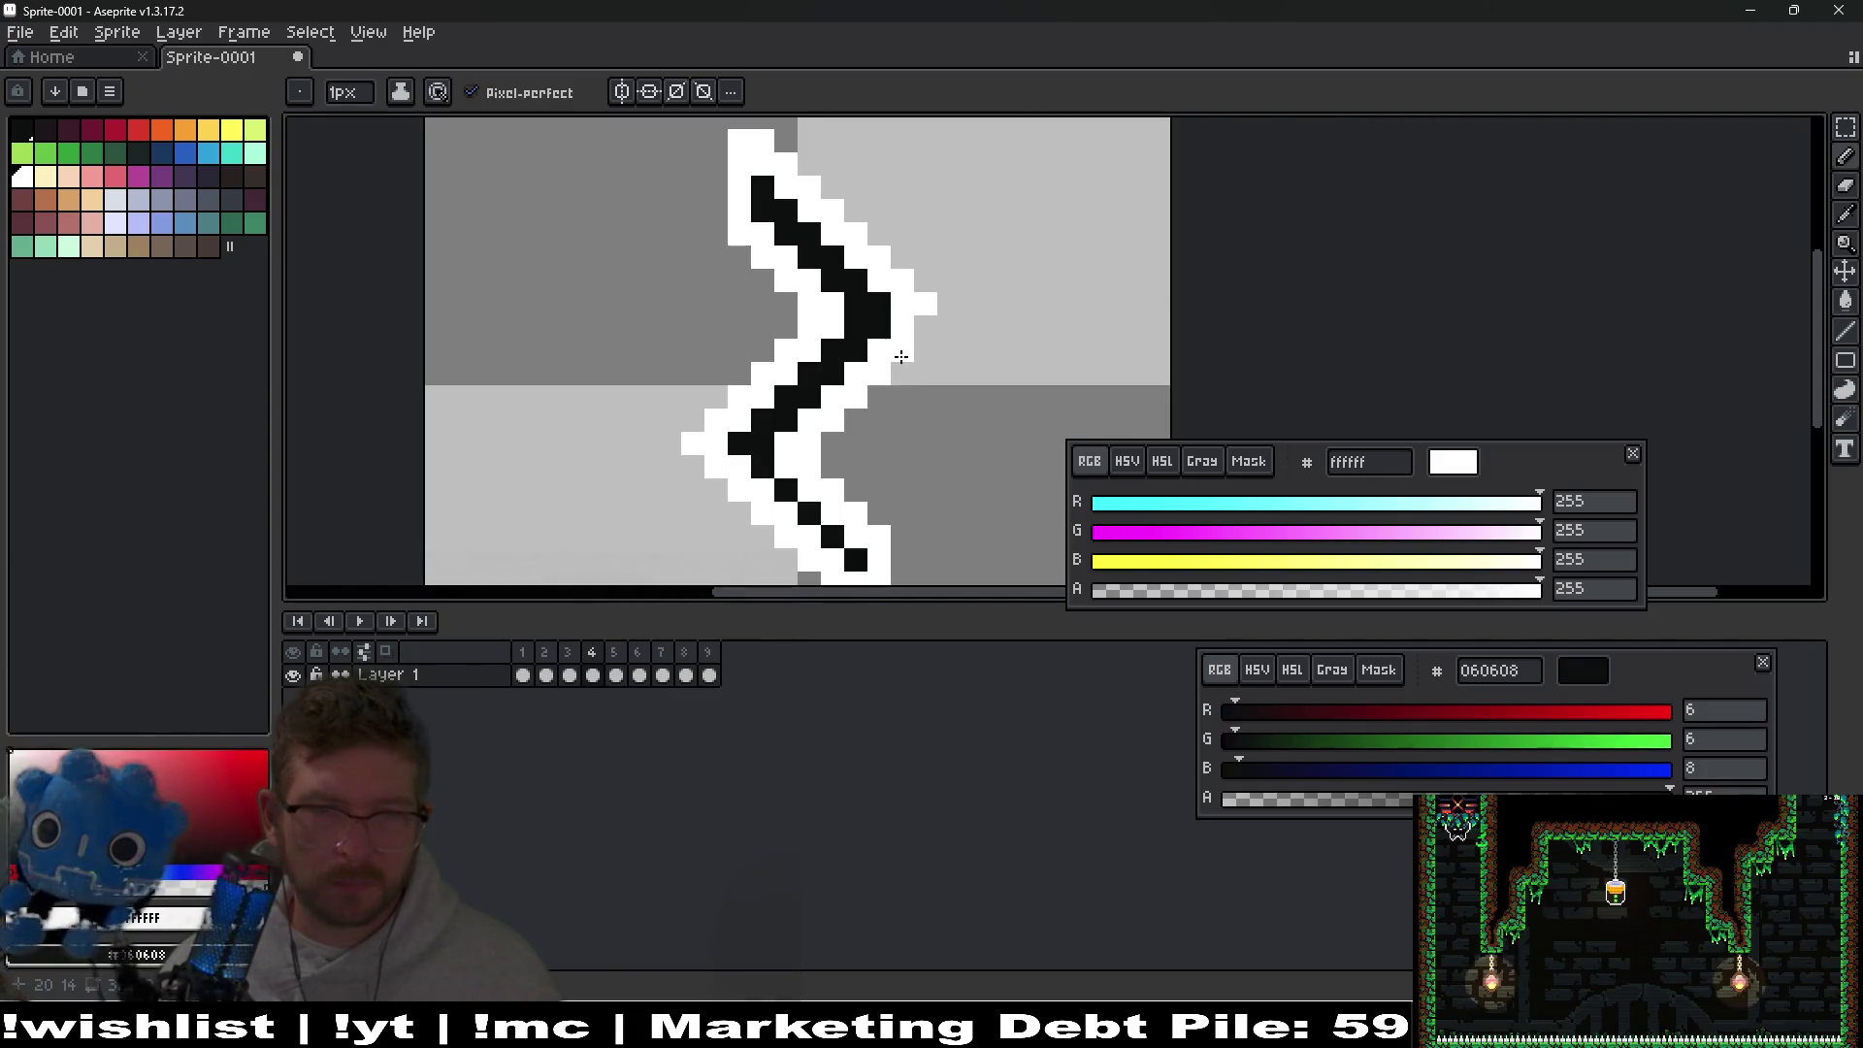
scroll(932, 364, down, 4)
key(comma)
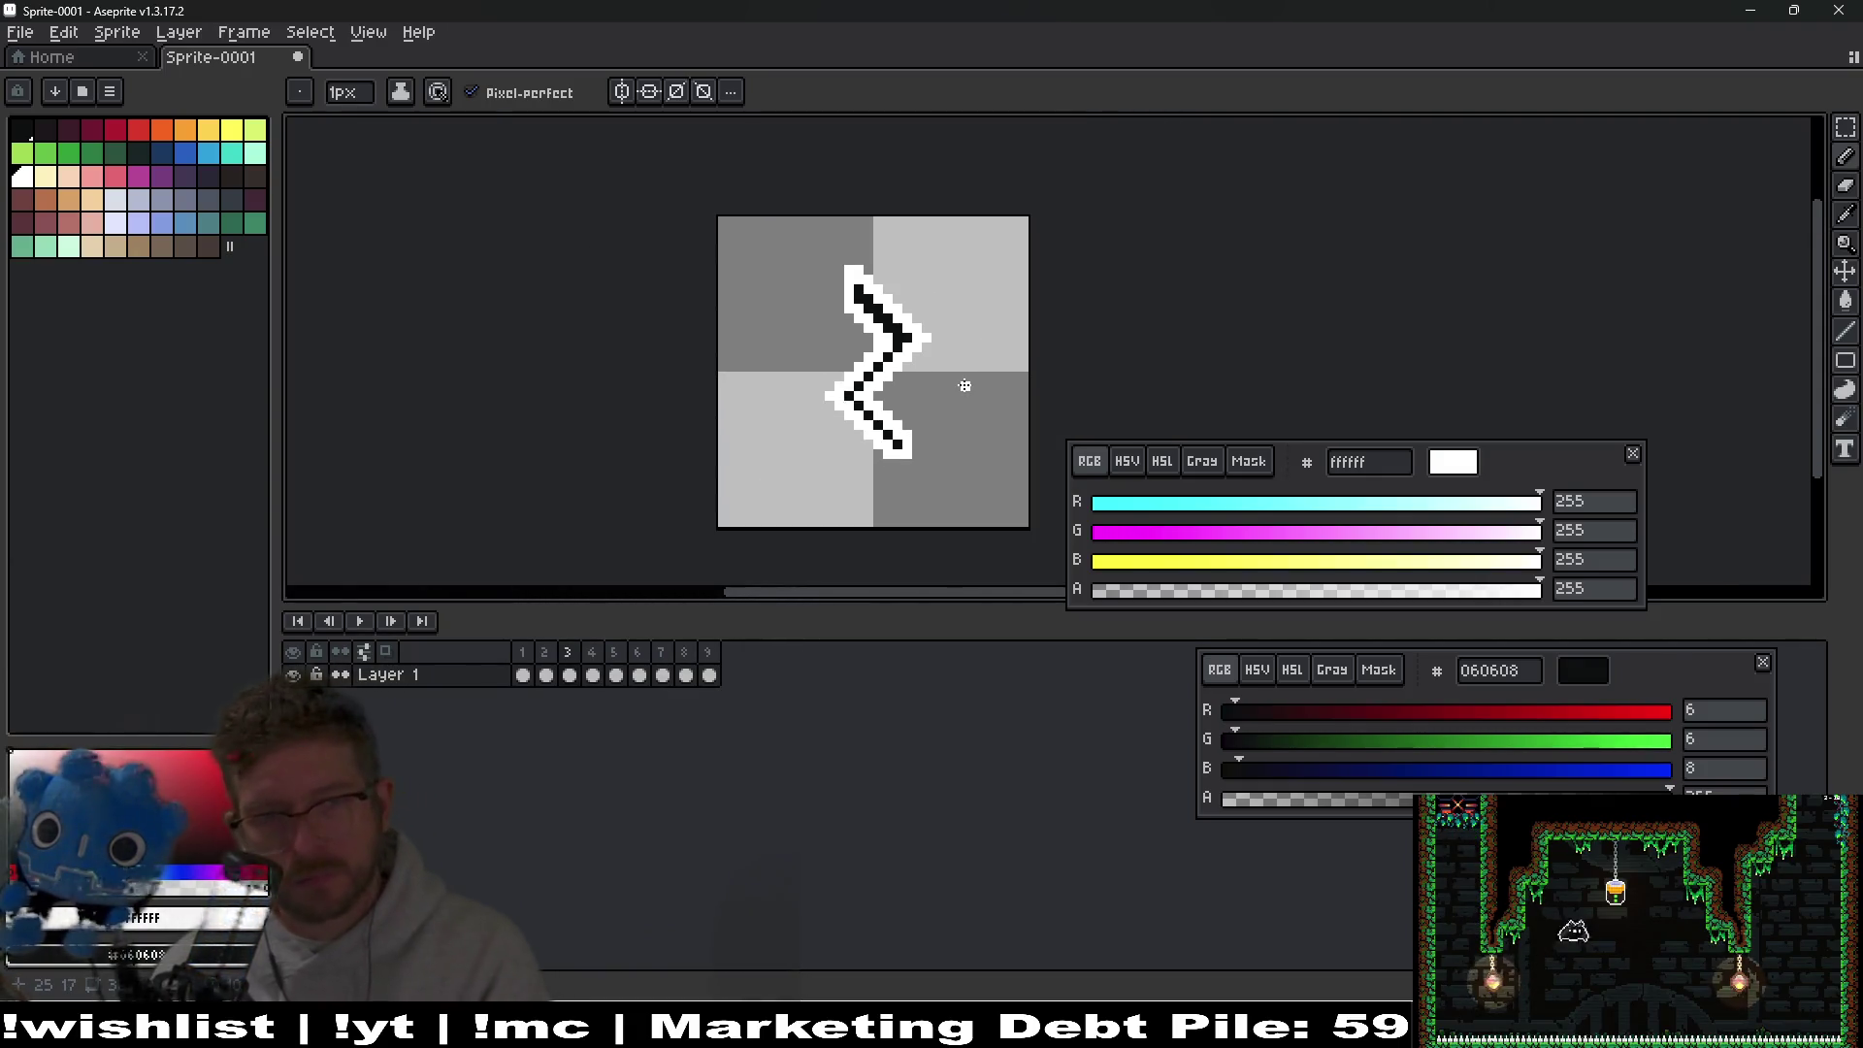
key(period)
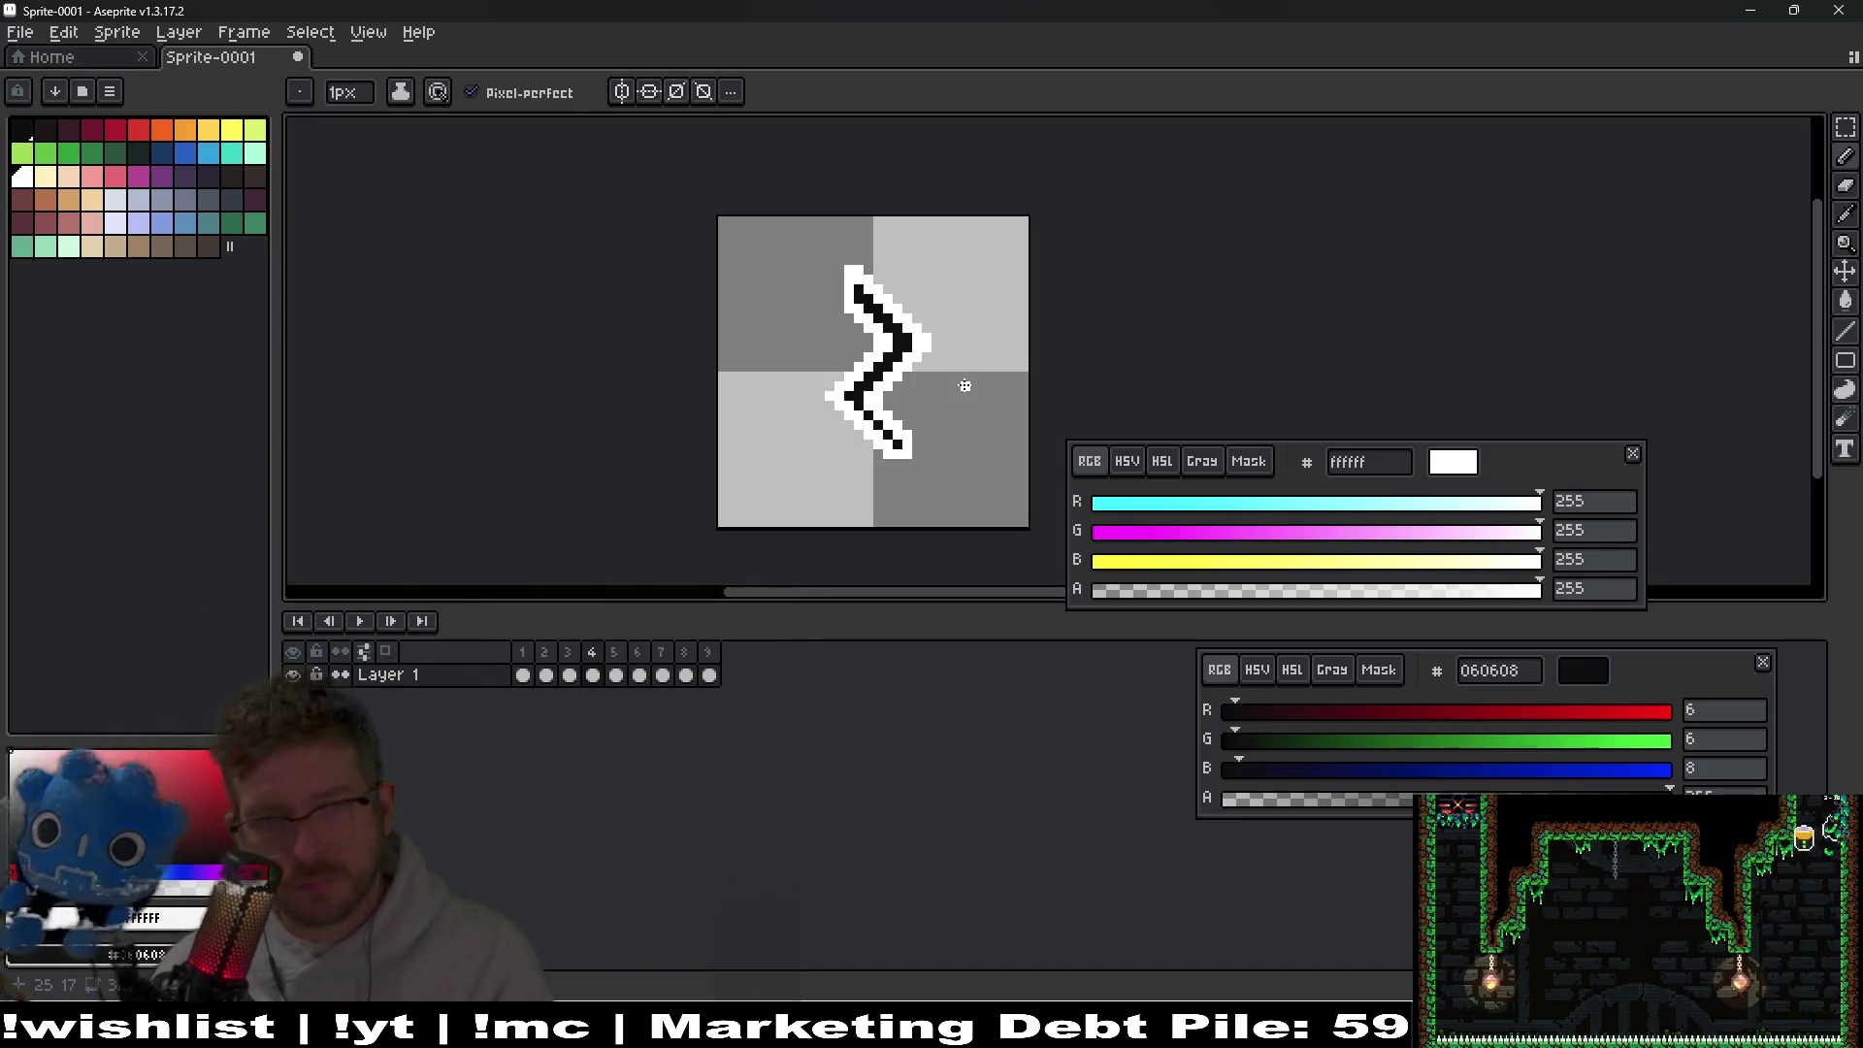
key(period)
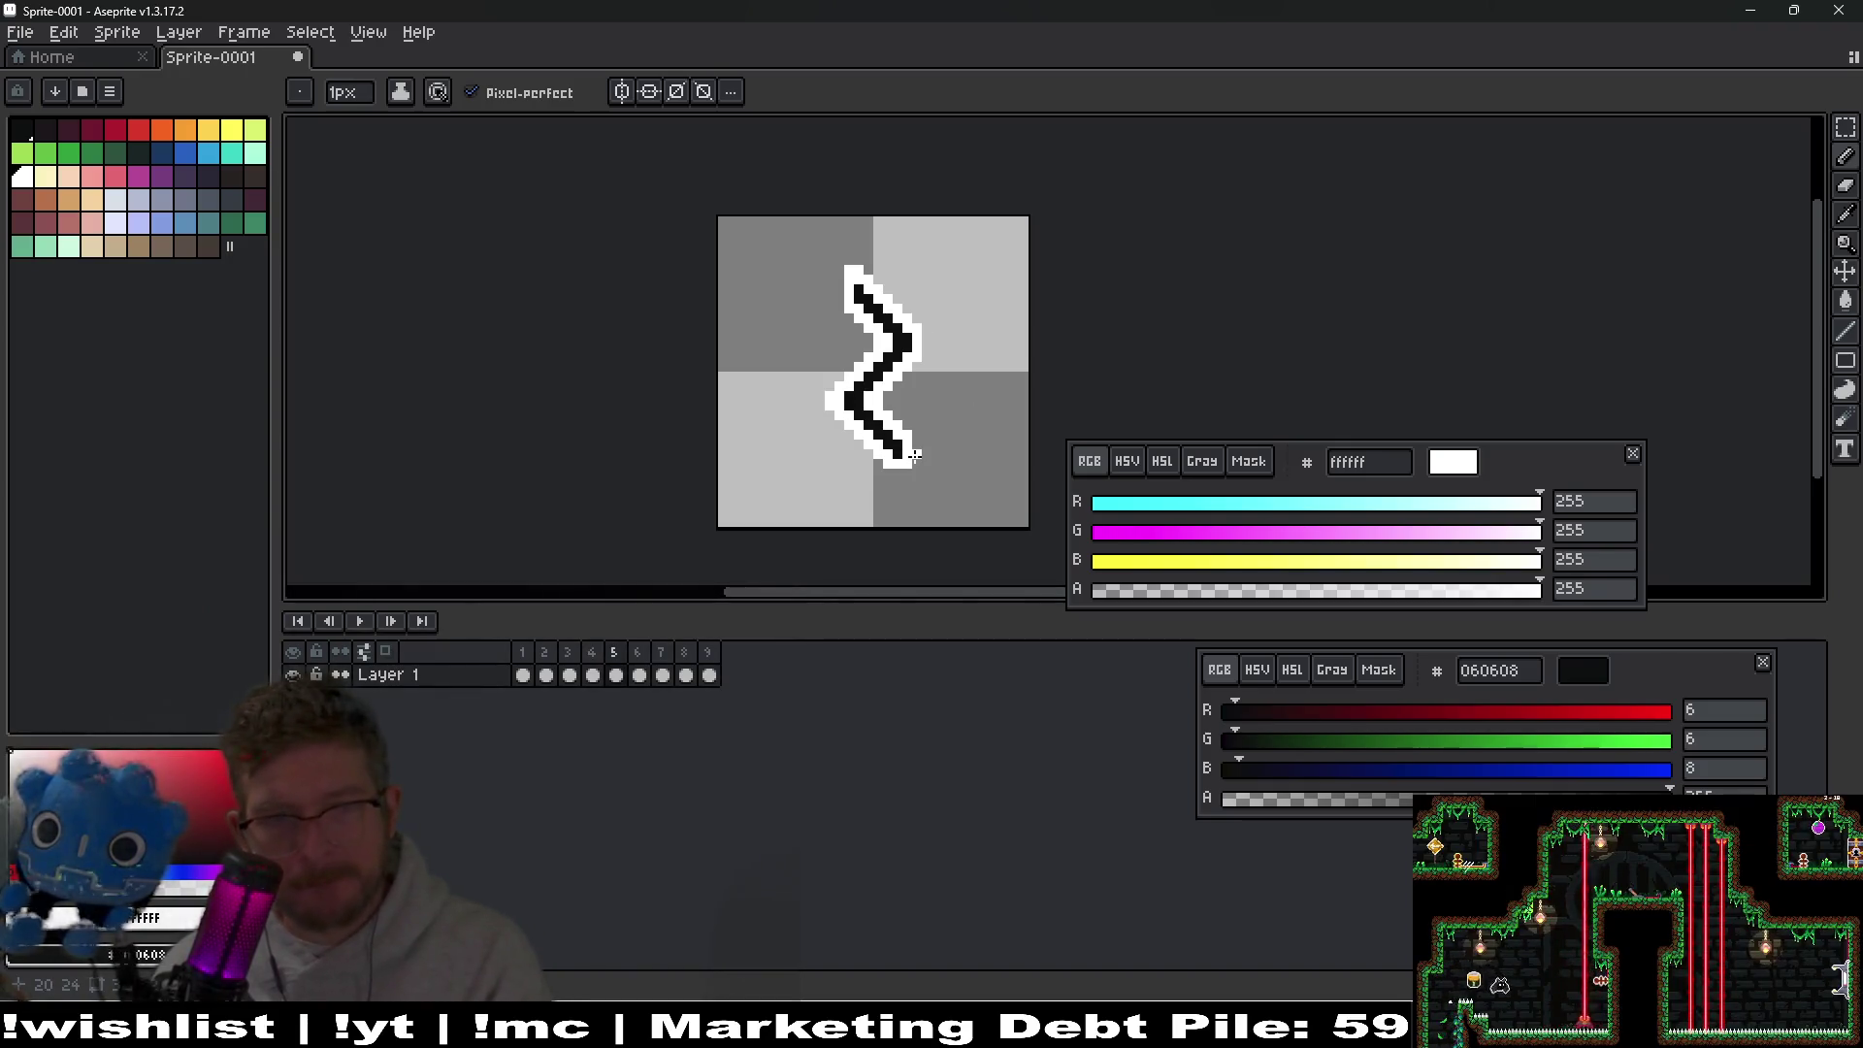
Step through frames 5 to 8 to review the zigzag's progression.
scroll(942, 350, up, 2)
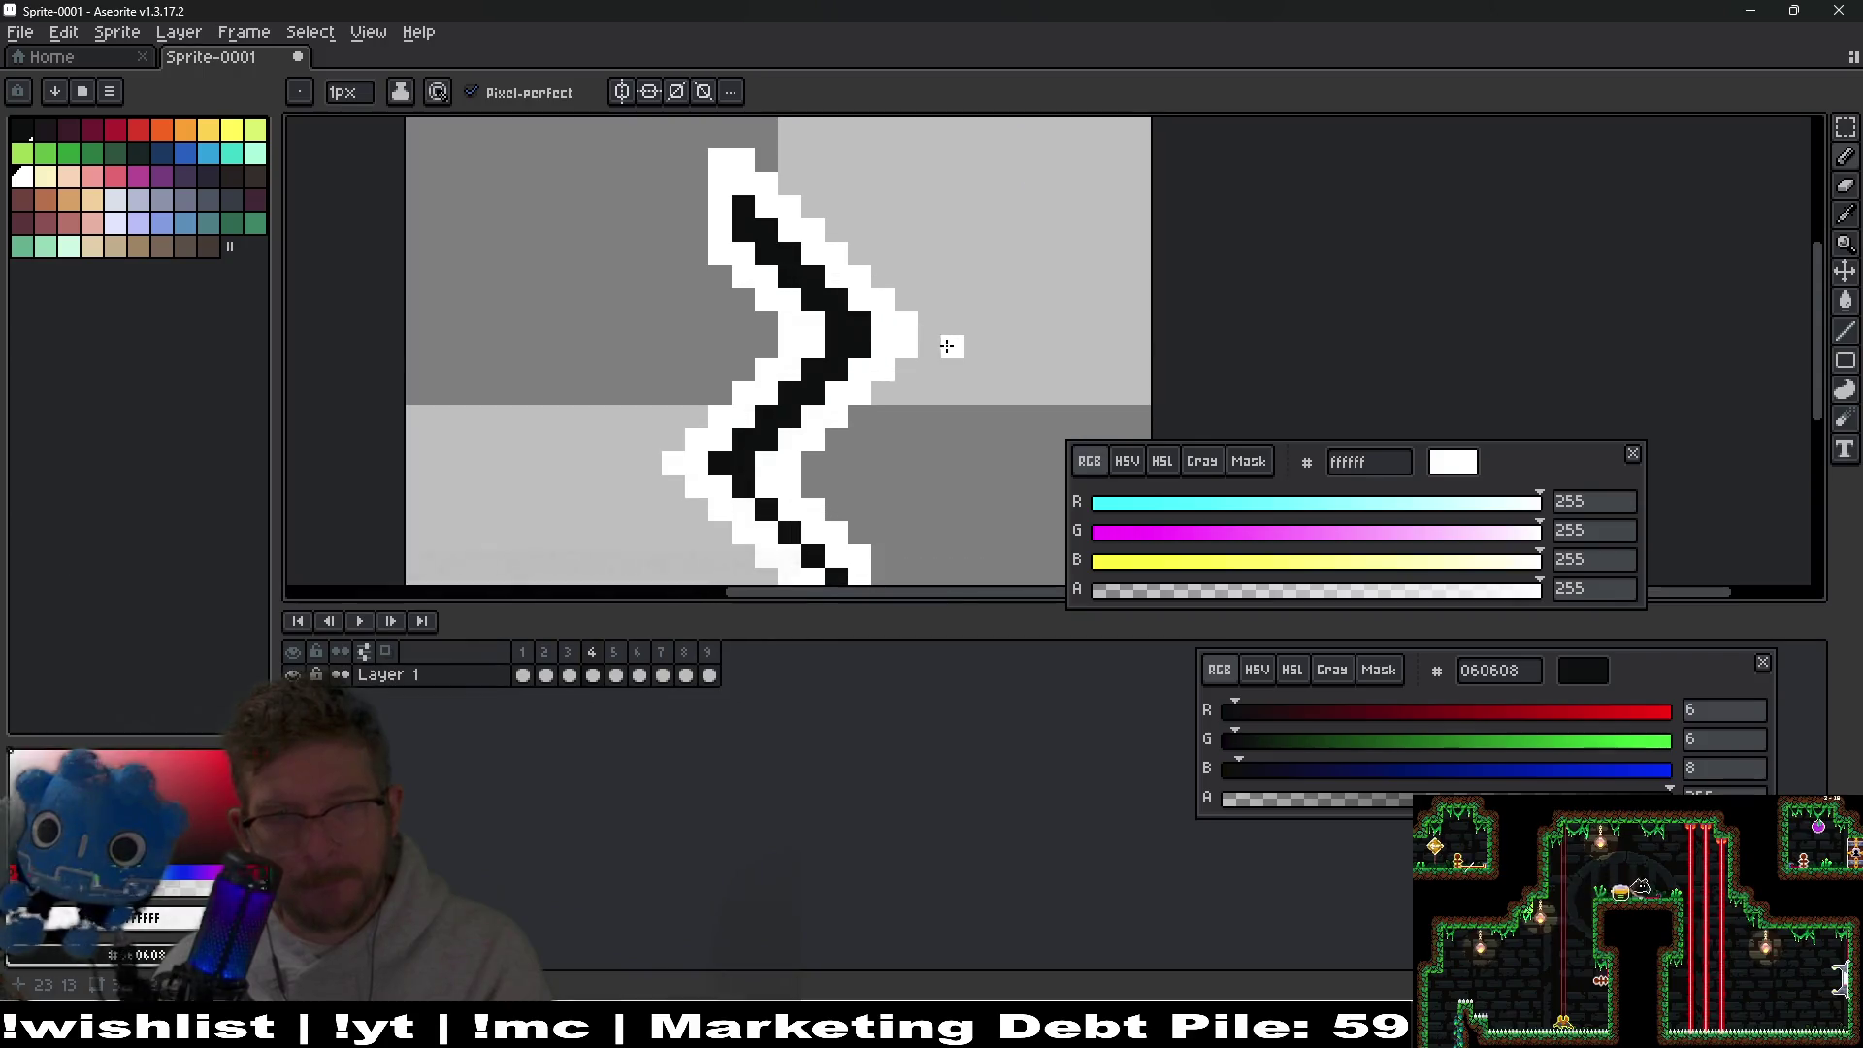
key(comma)
key(period)
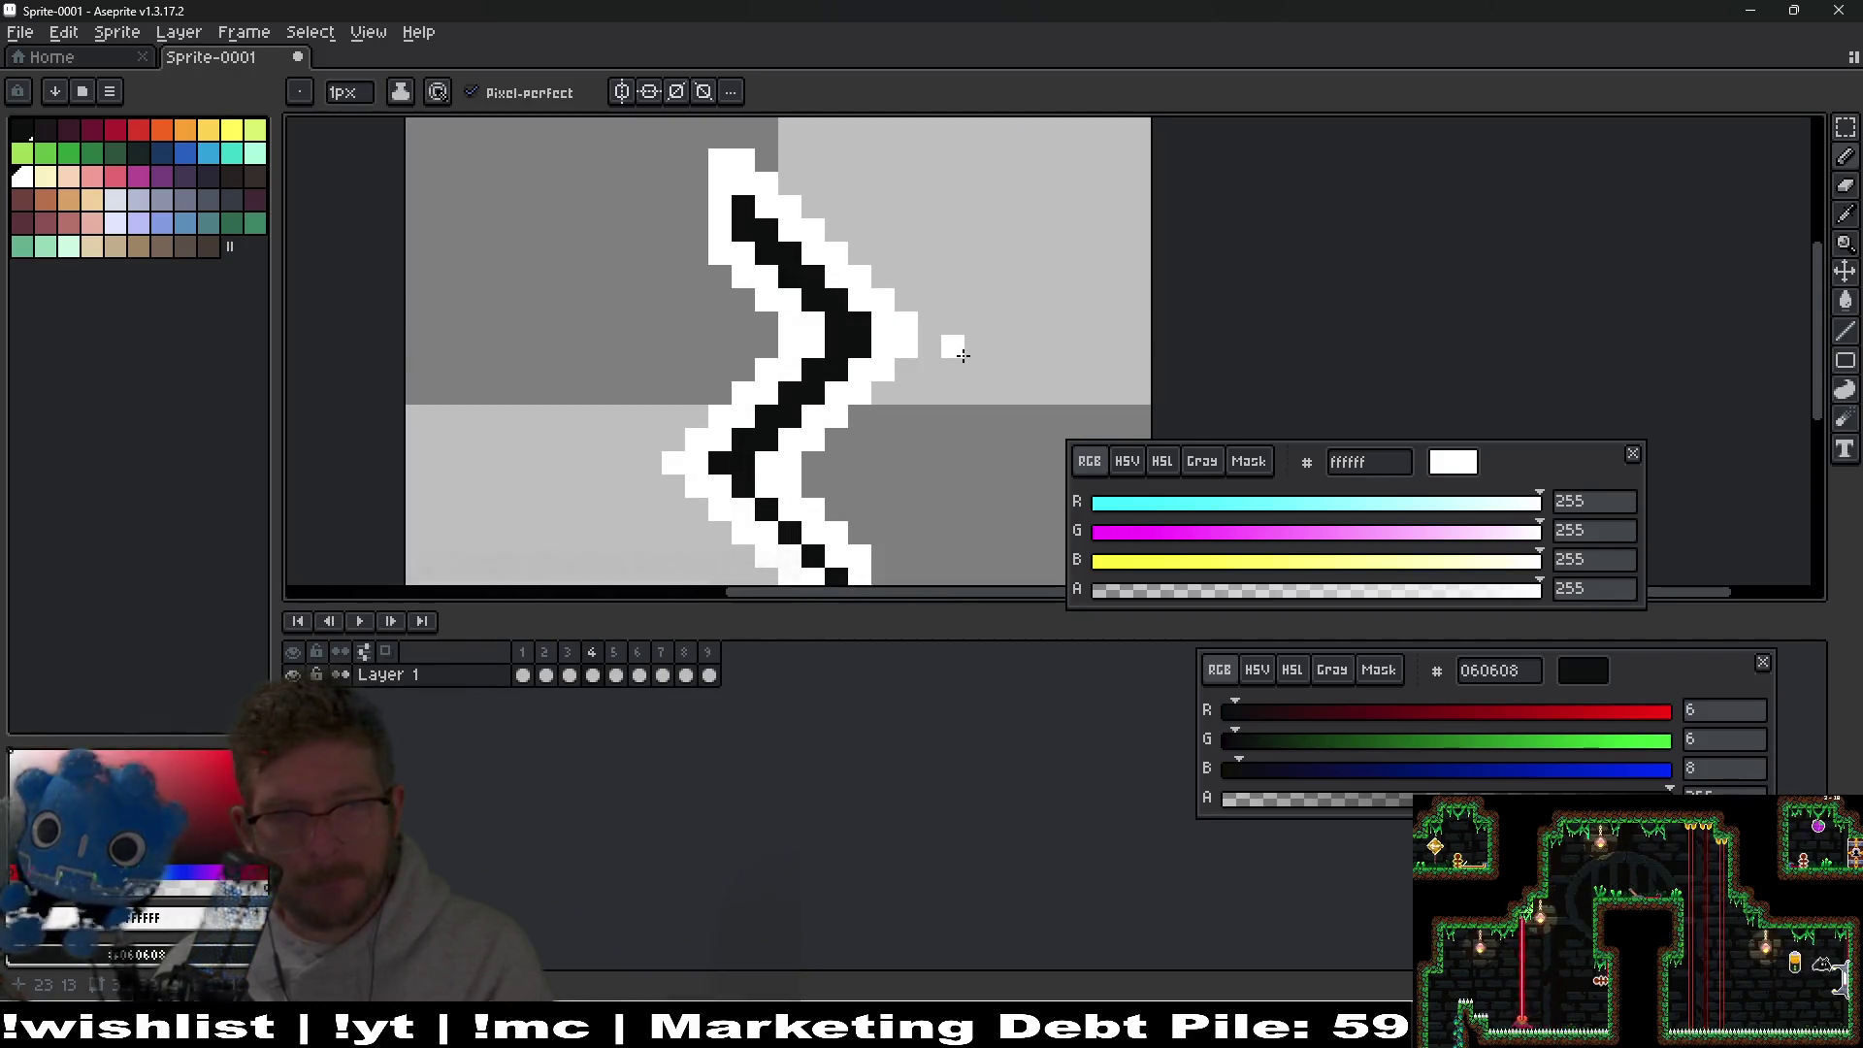
key(period)
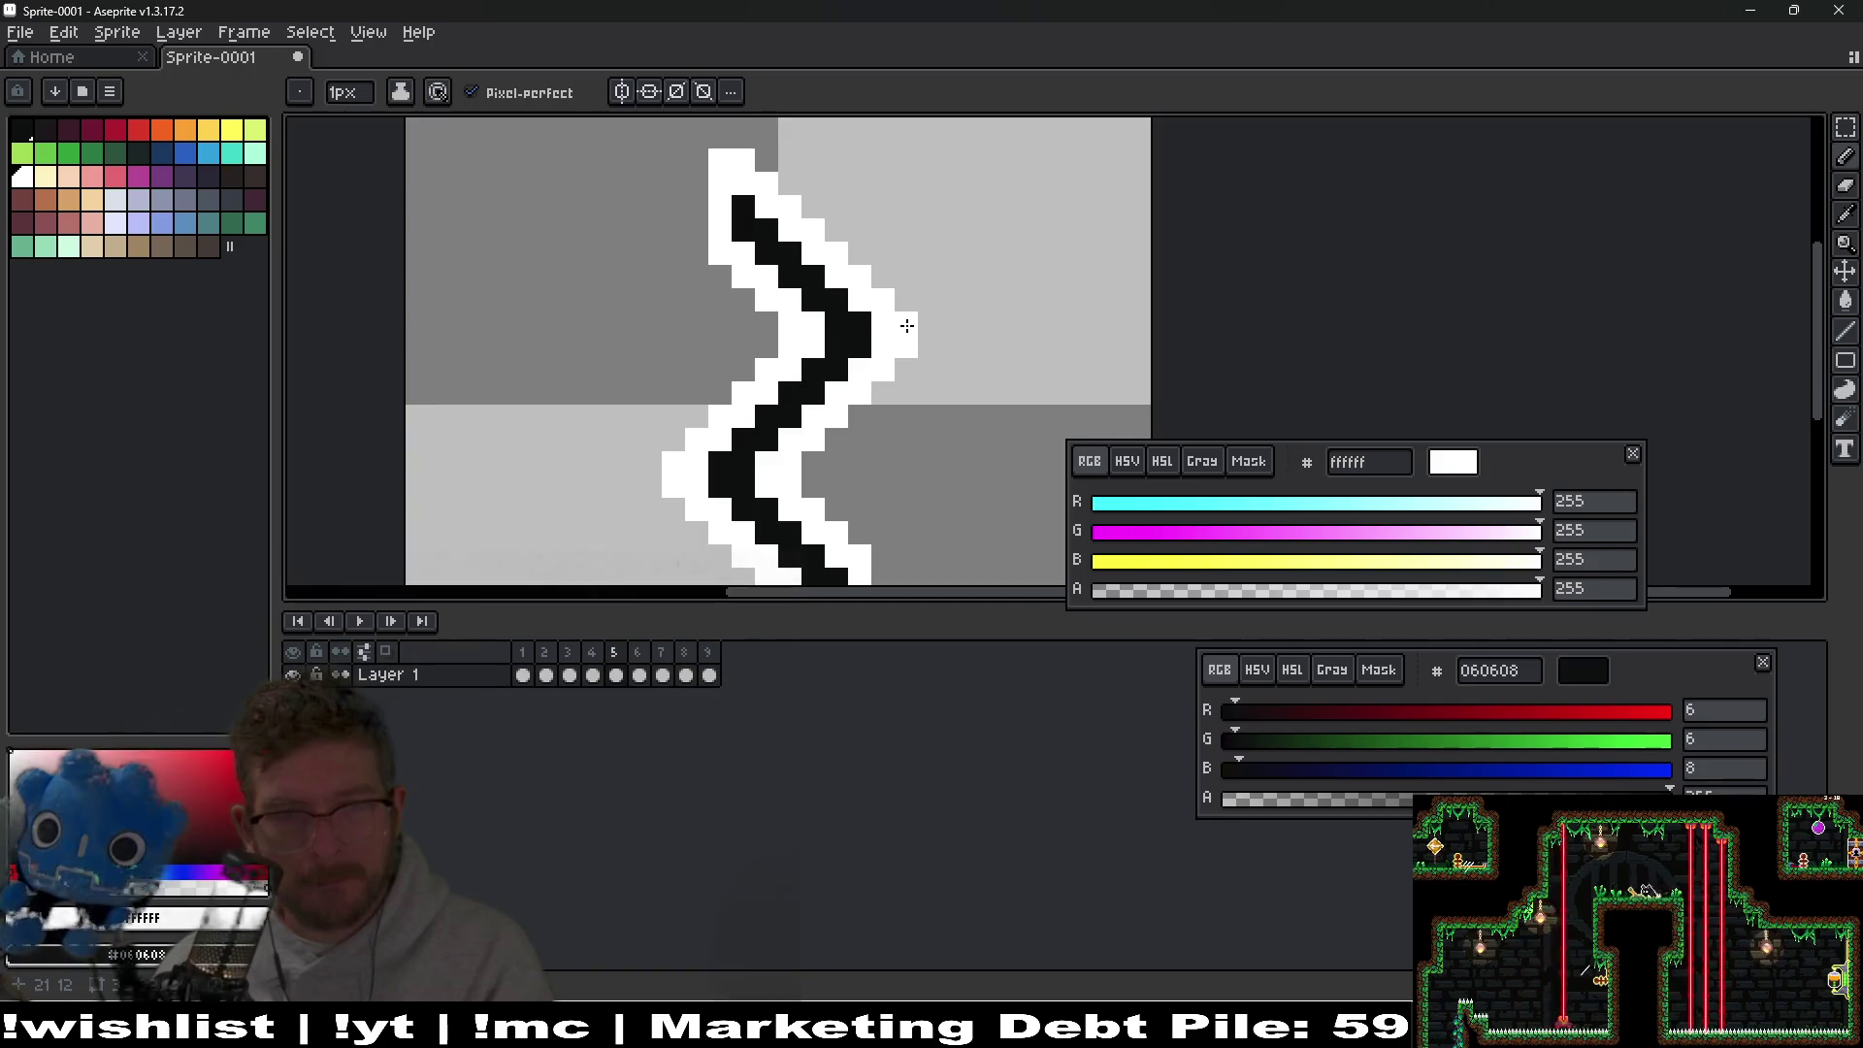
scroll(906, 326, down, 4)
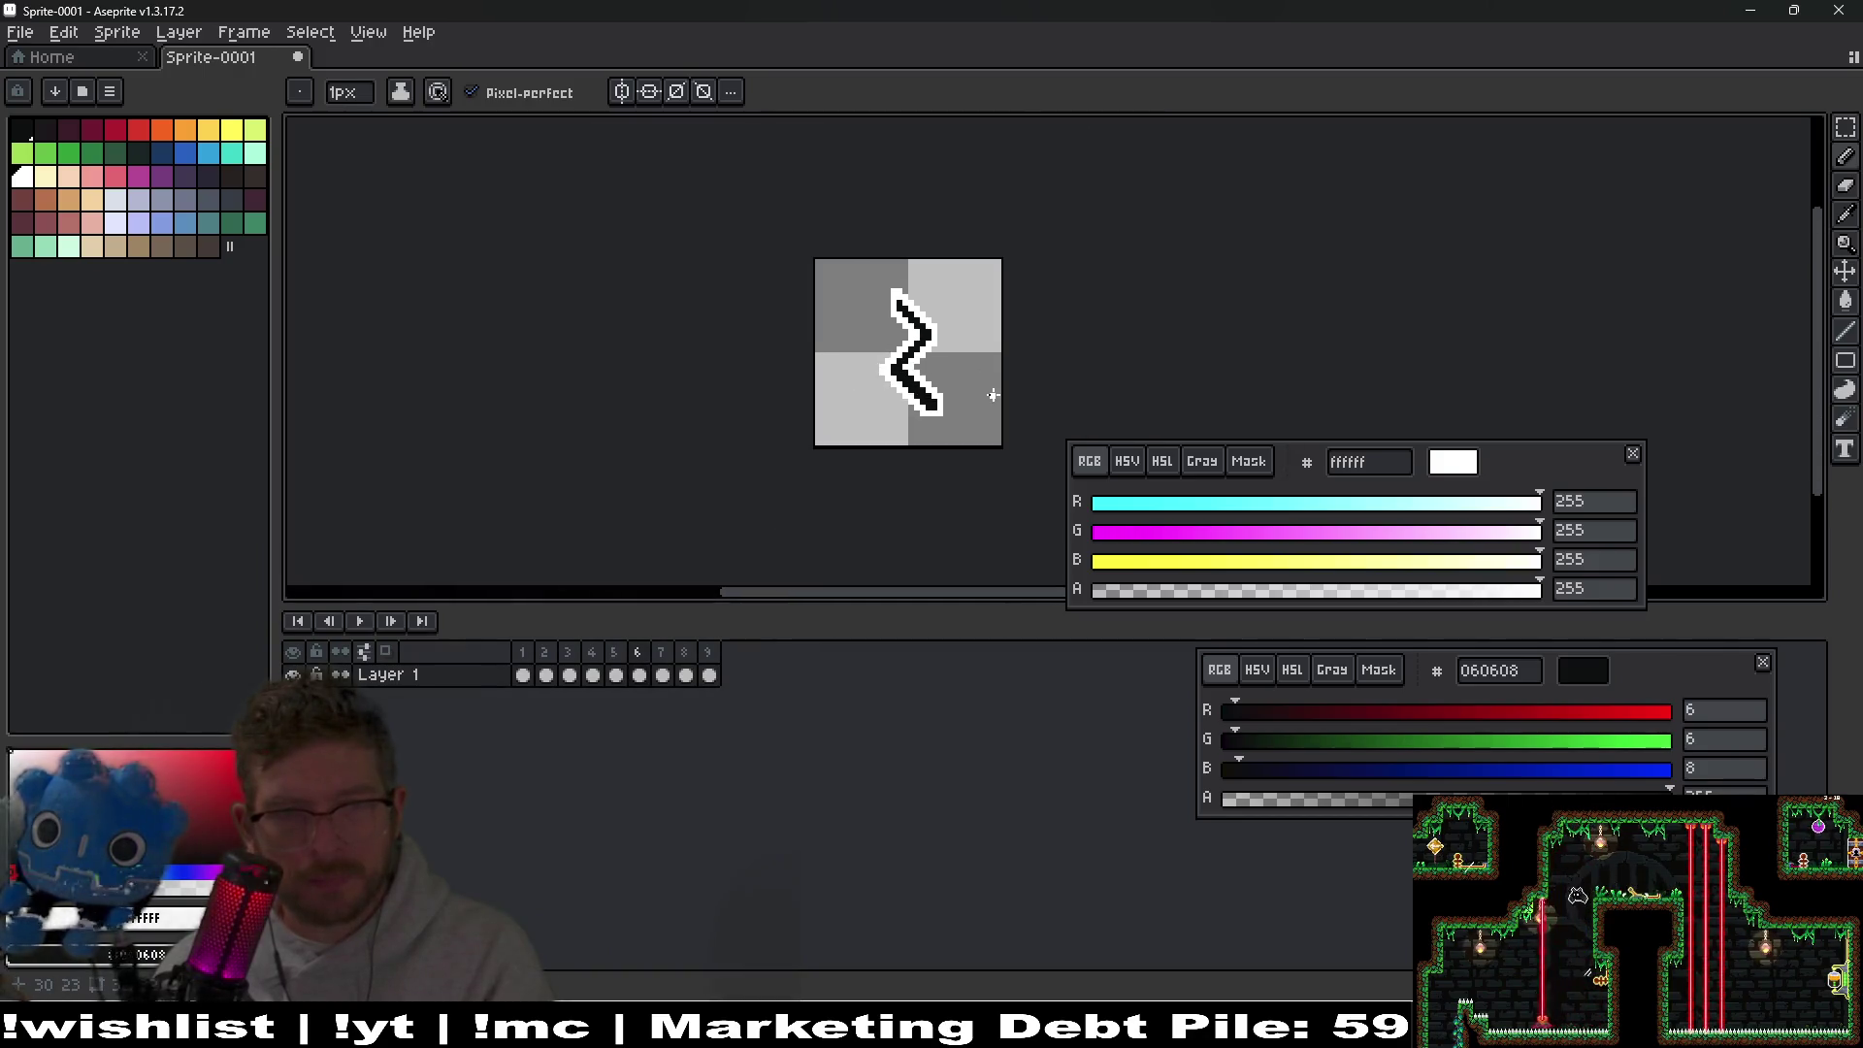
scroll(966, 351, up, 4)
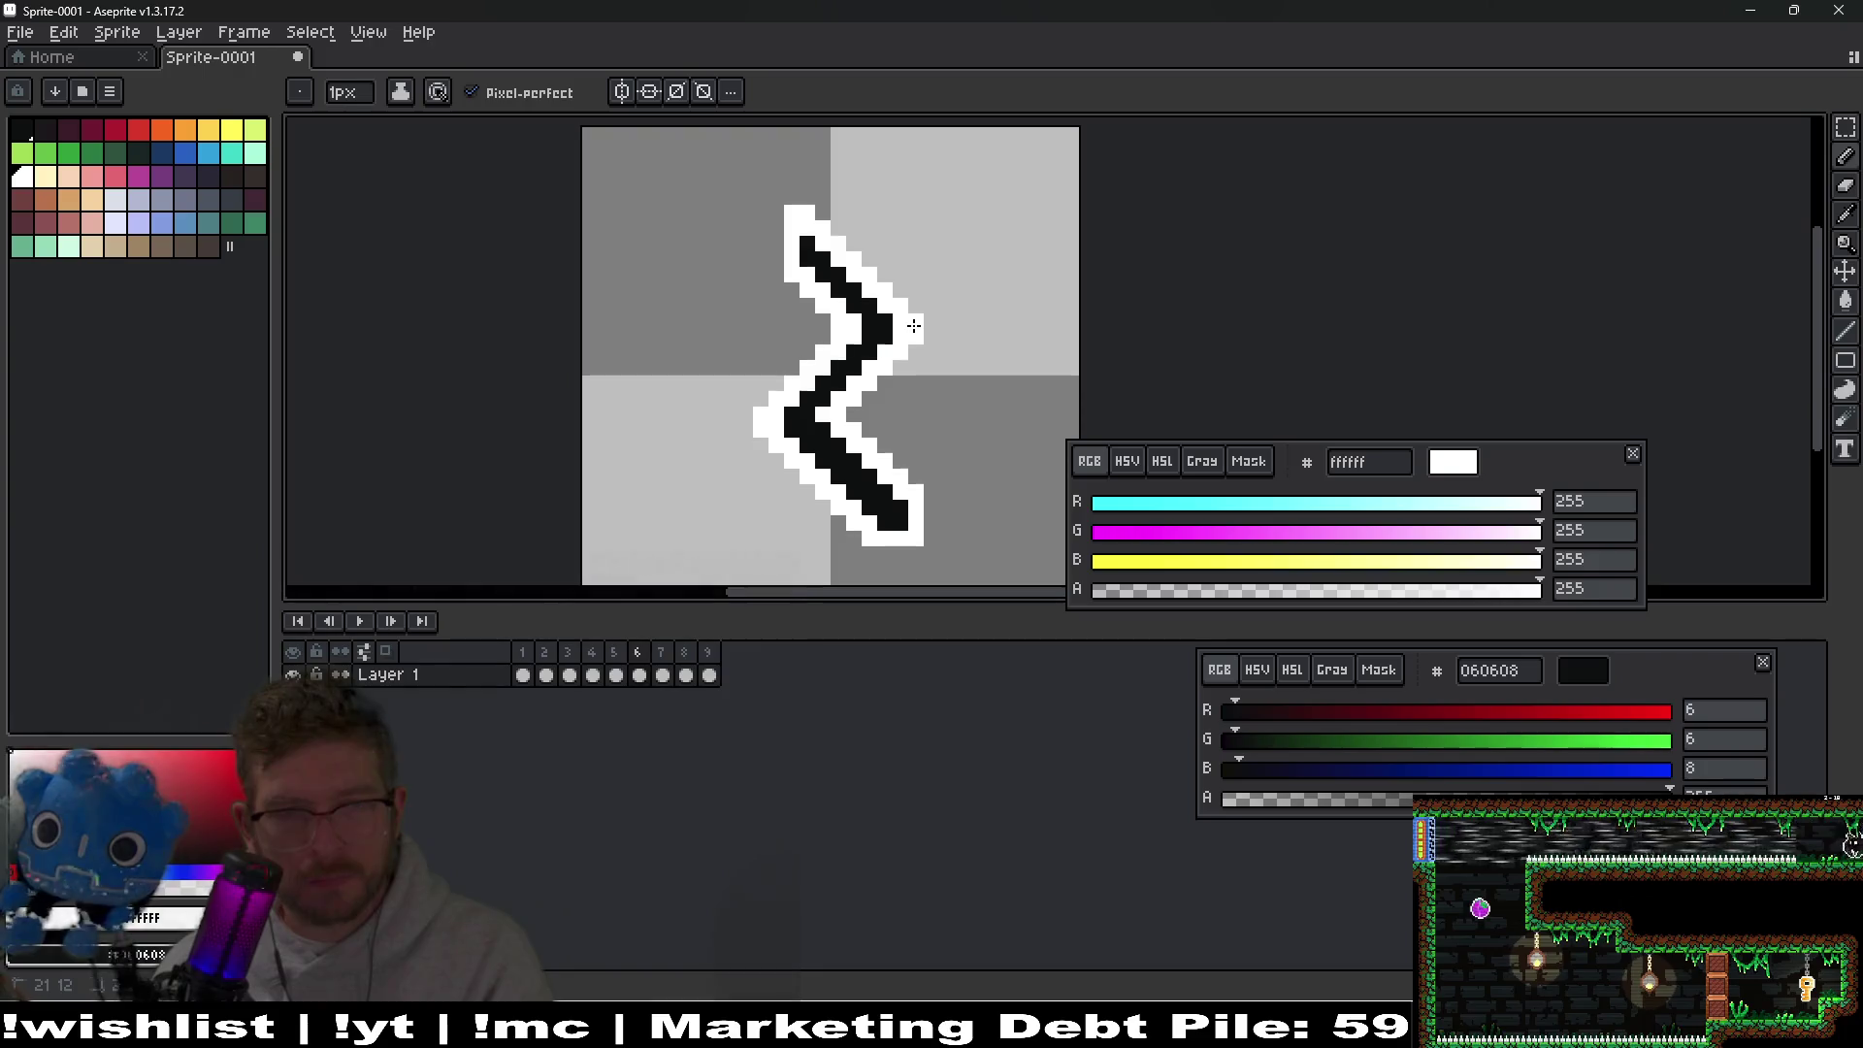
key(period)
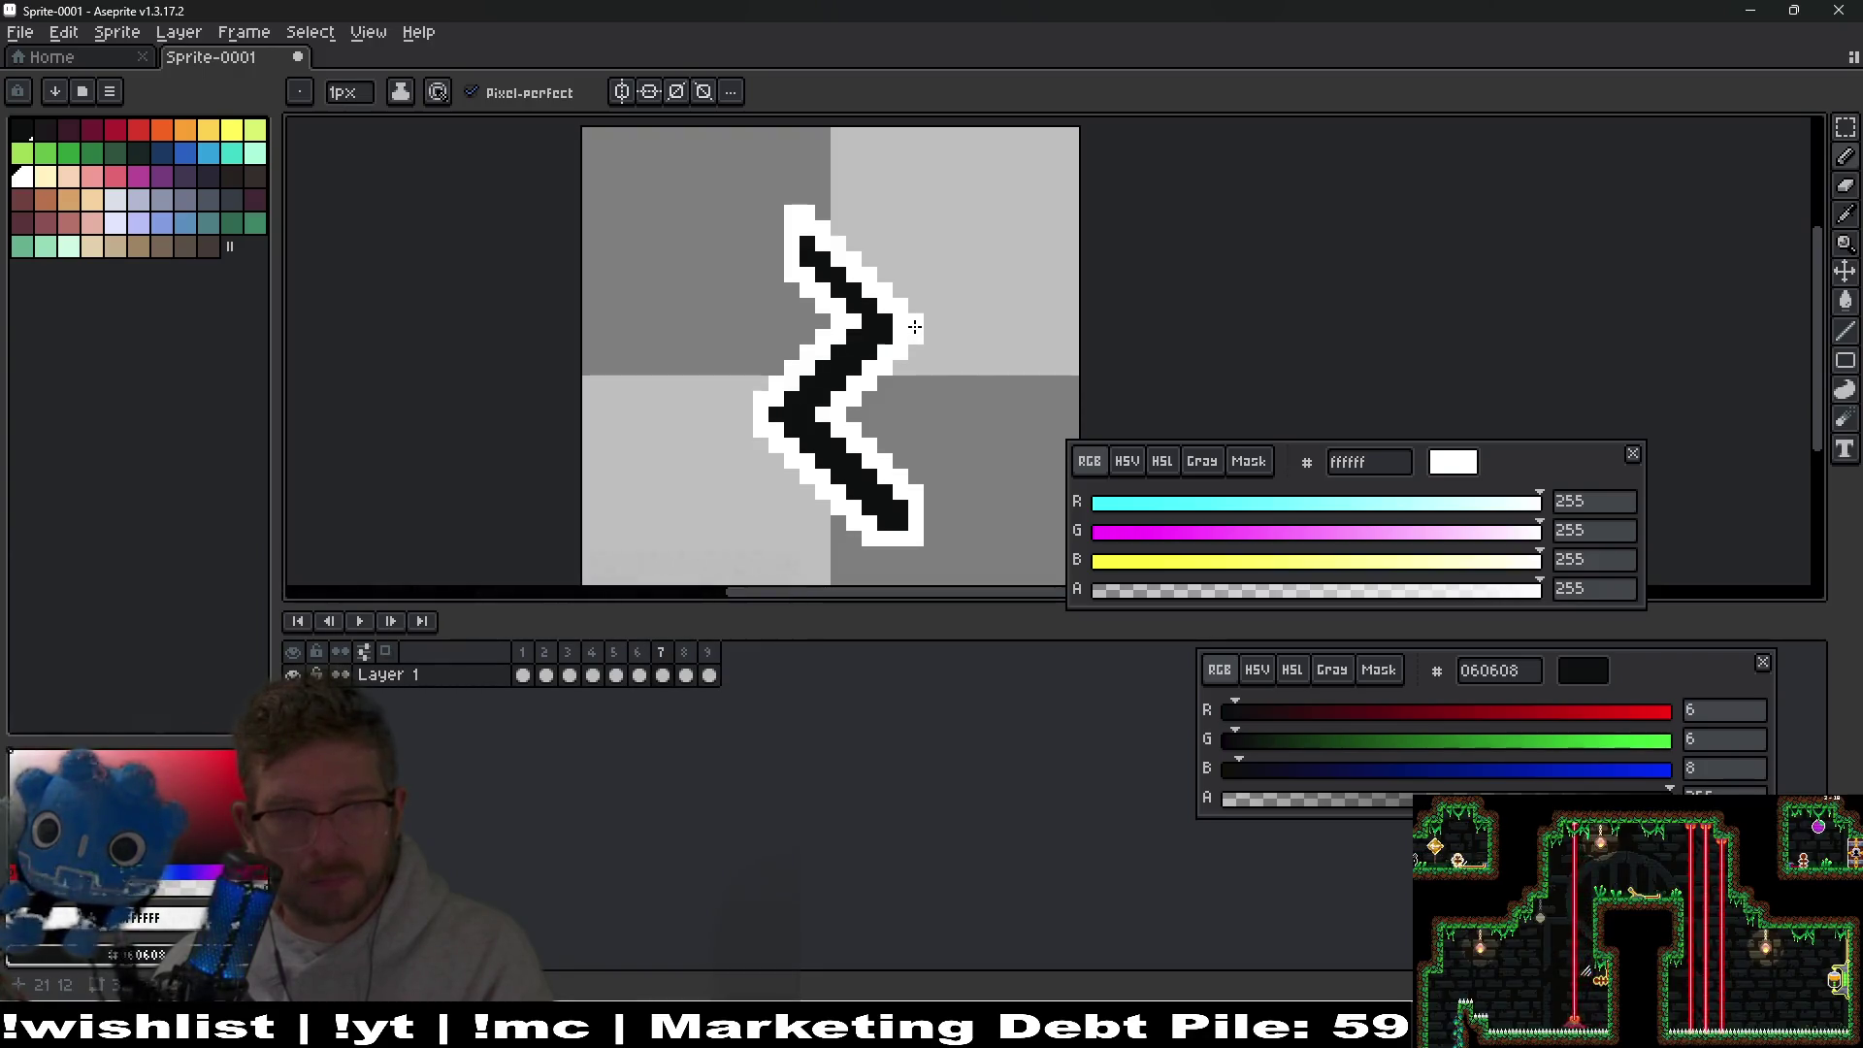
key(period)
key(period)
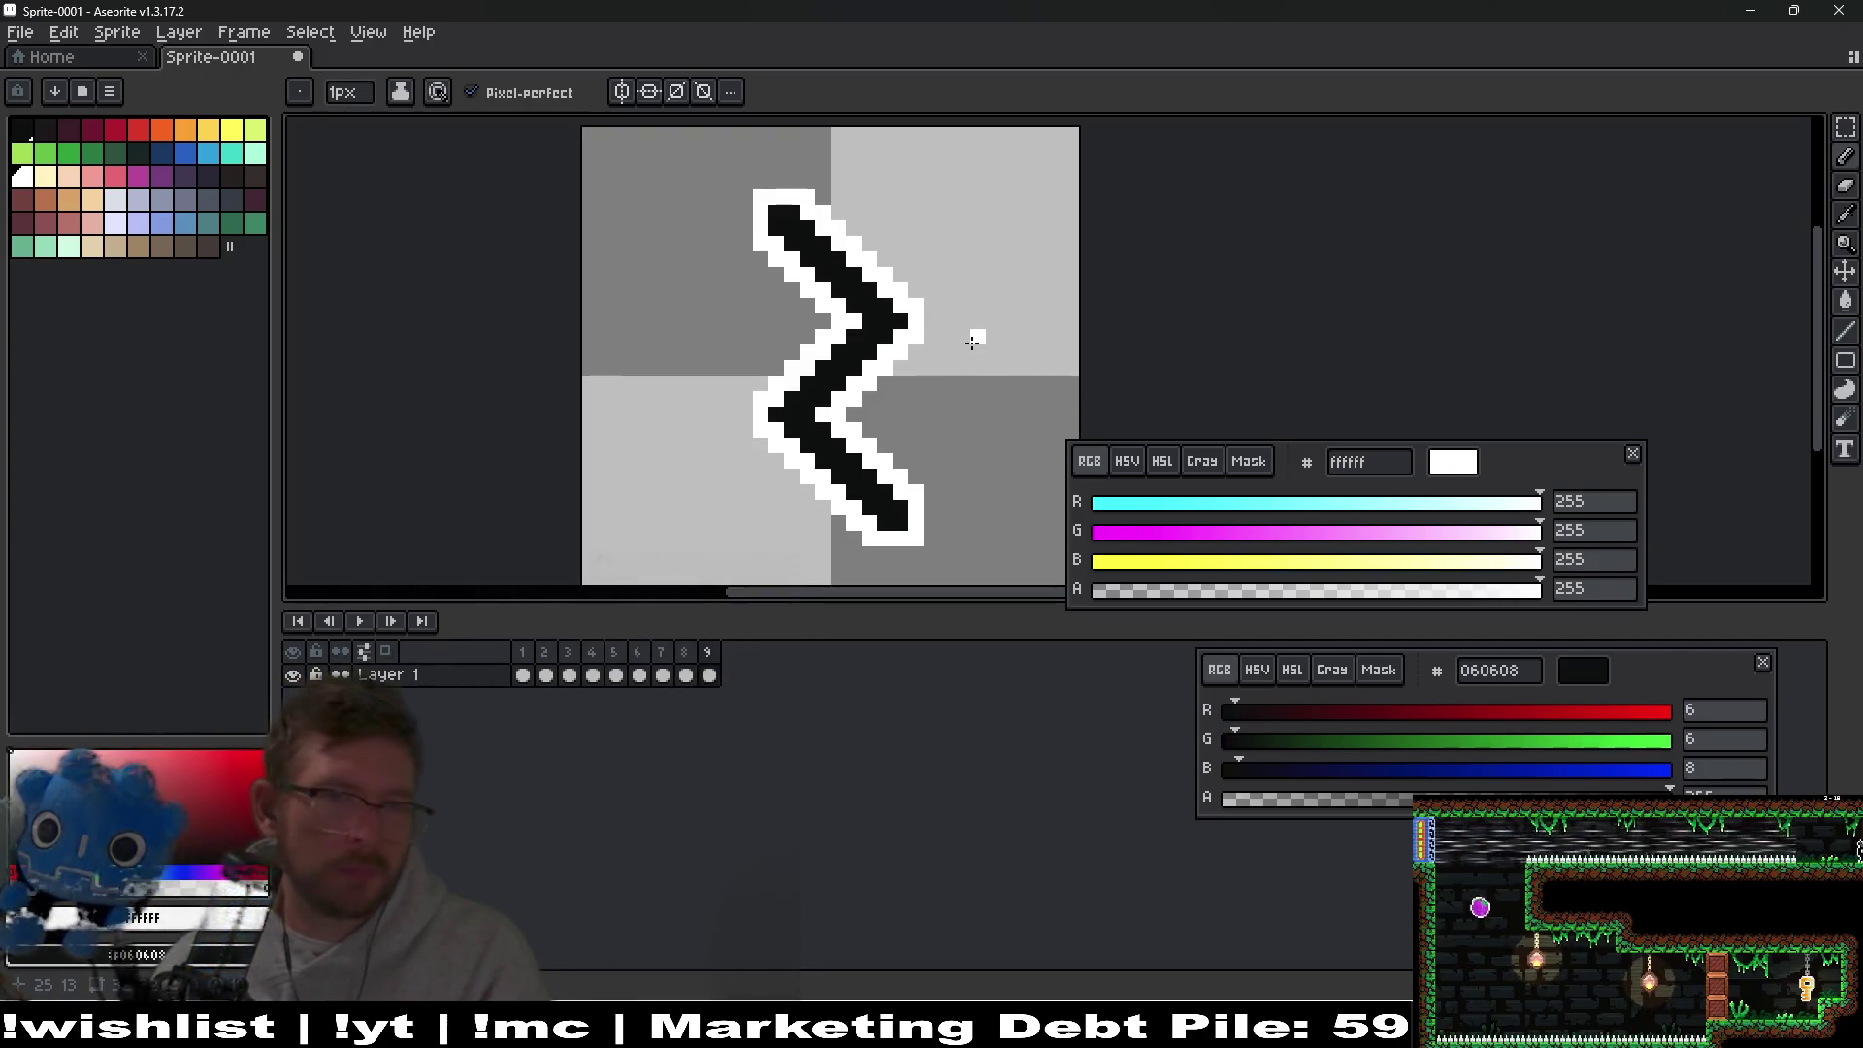
key(period)
key(period)
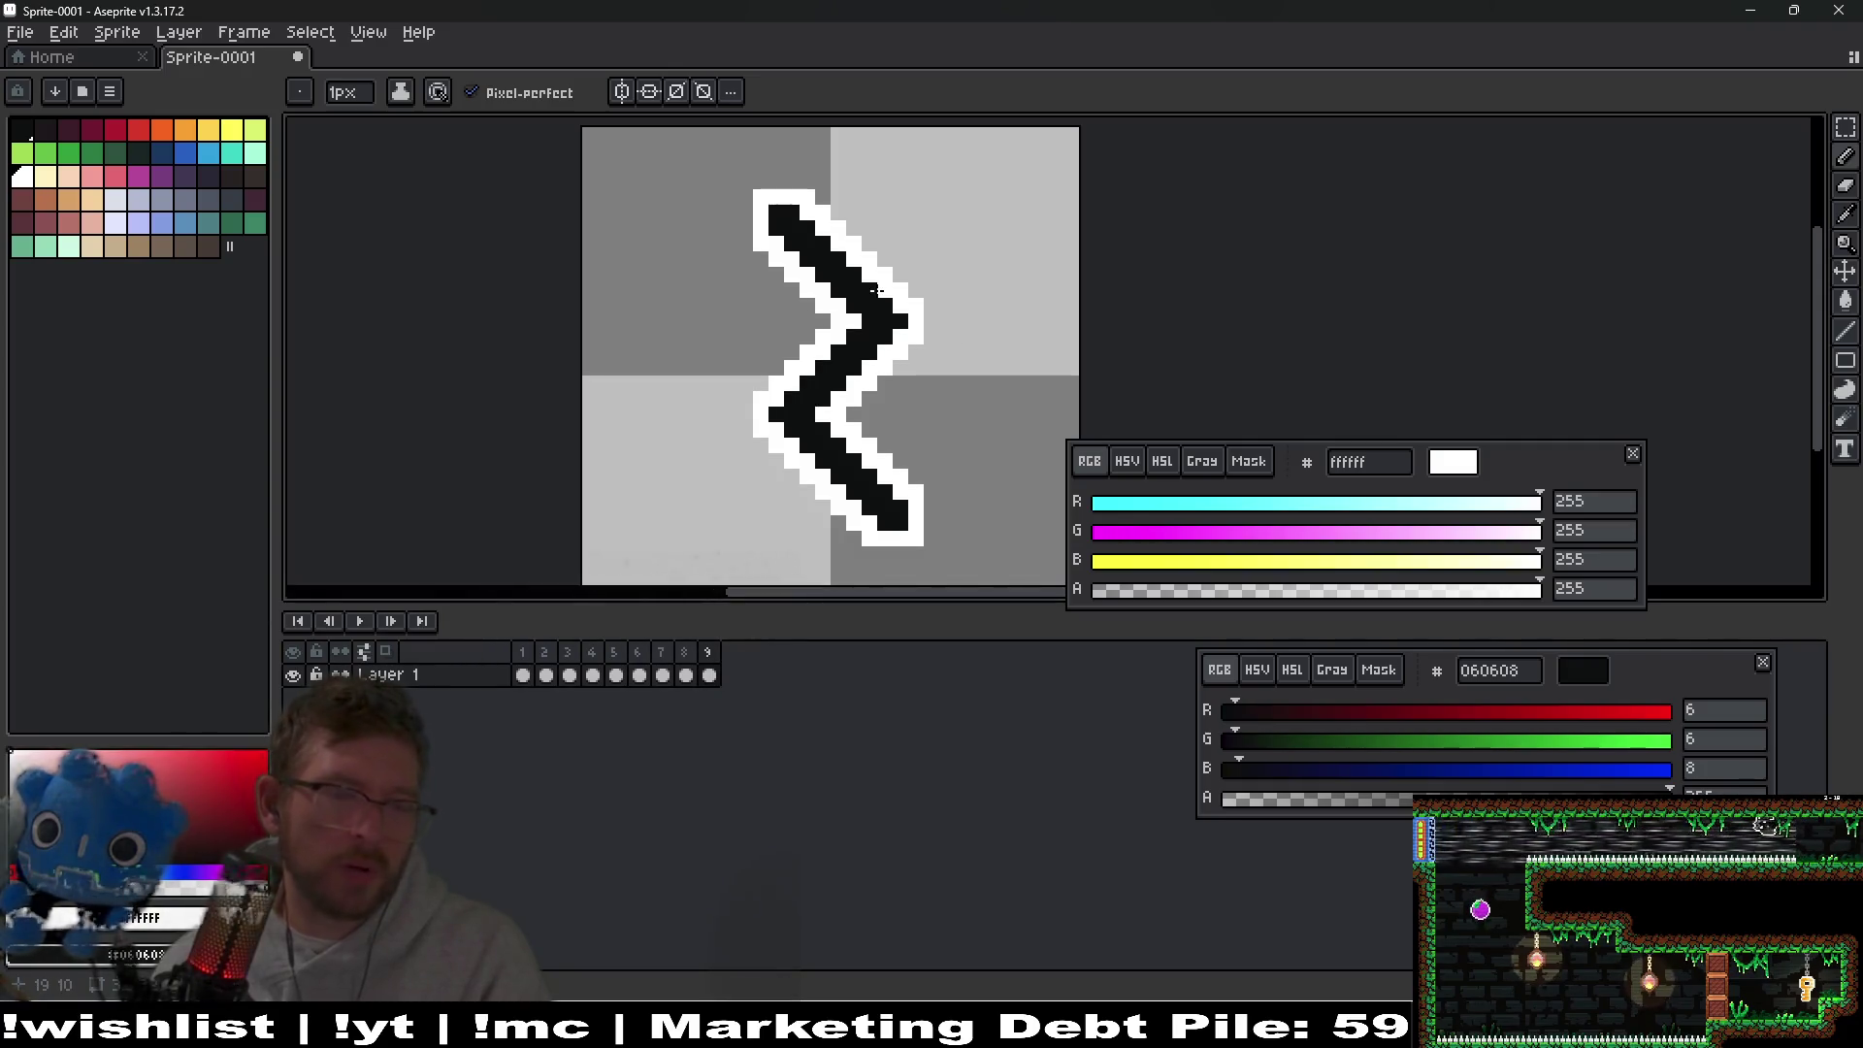
scroll(918, 345, down, 1)
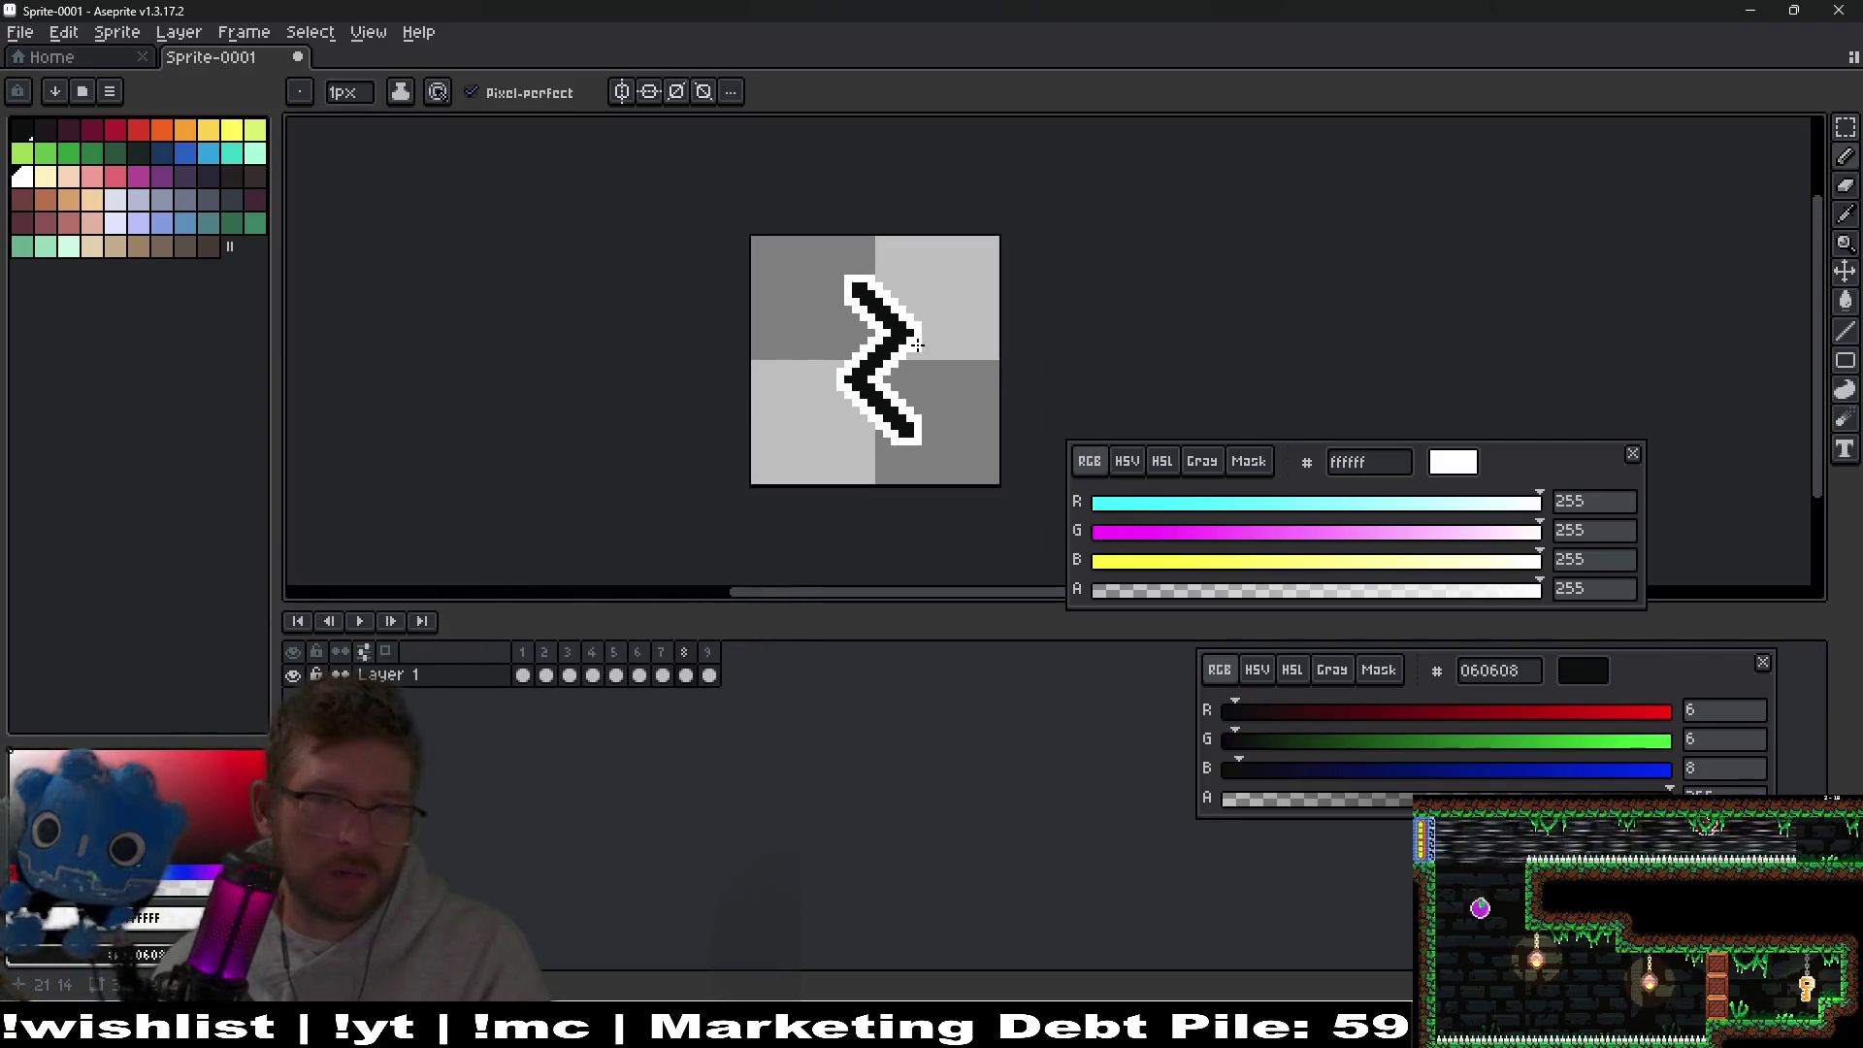
key(comma)
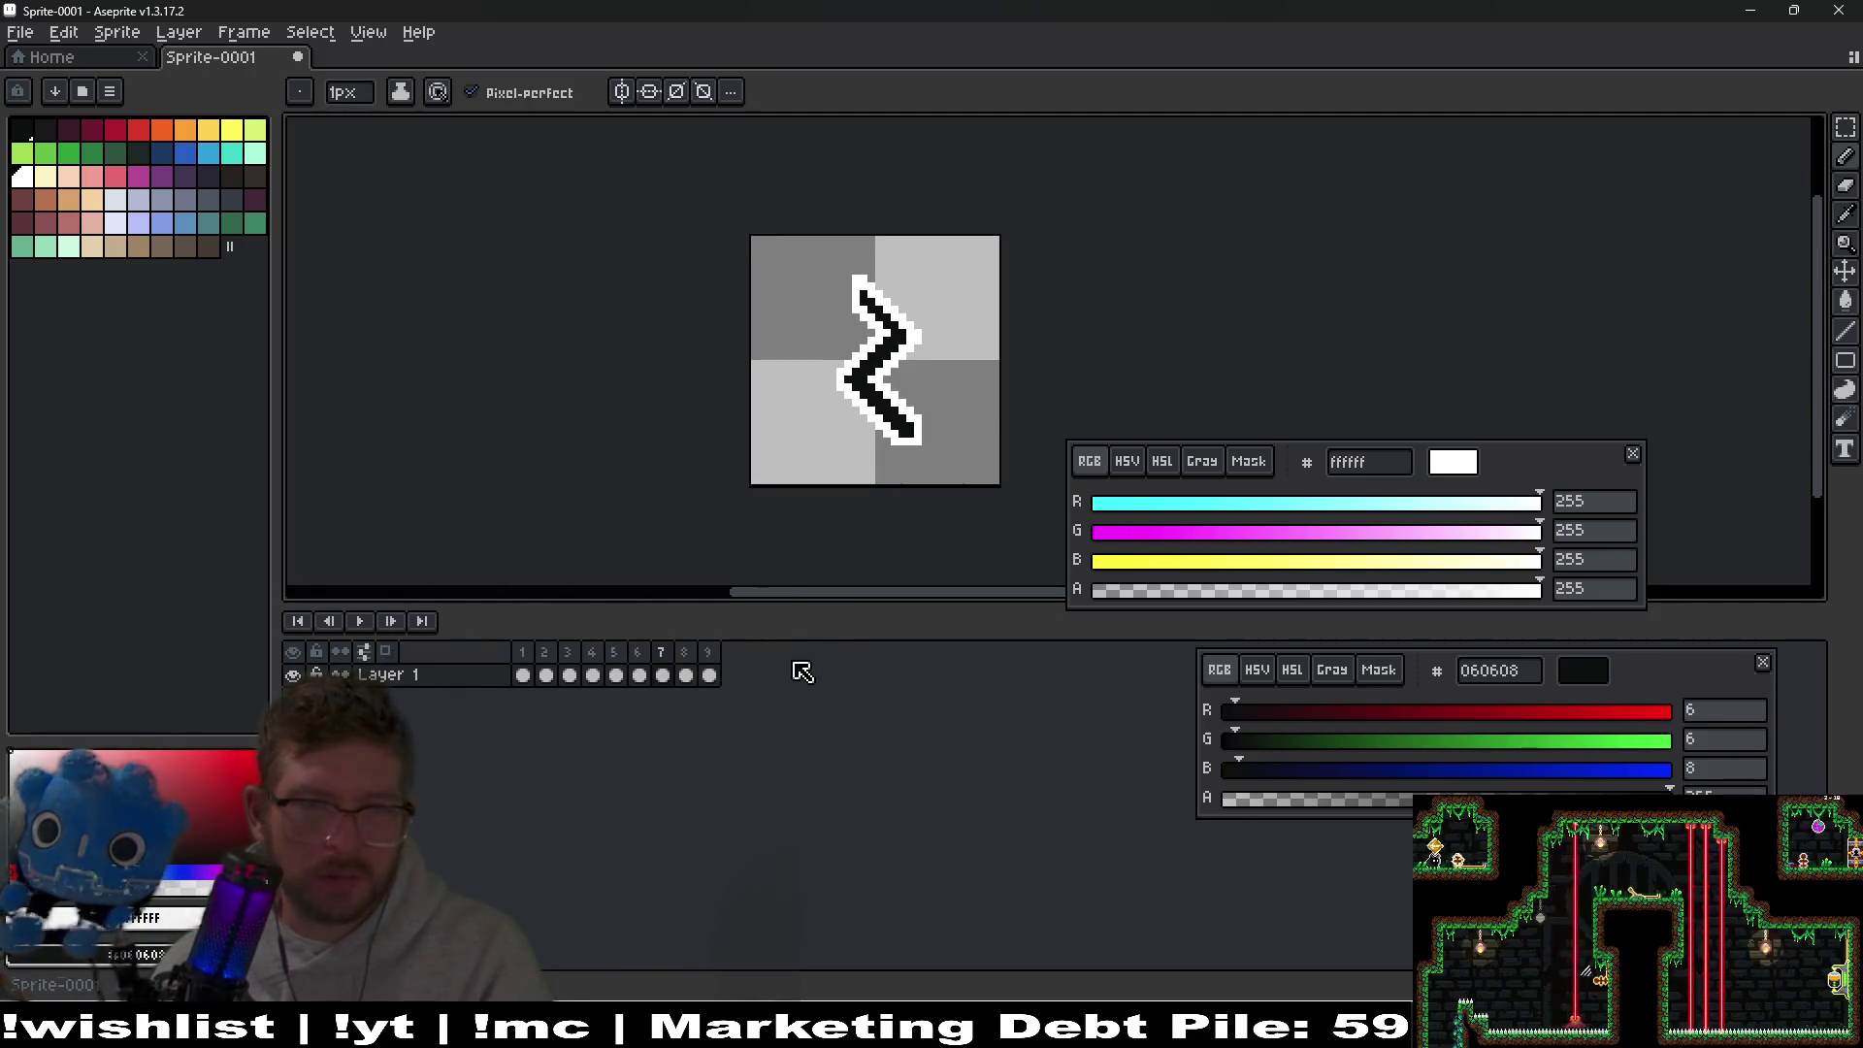
Delete frame 8 and start playing the eight-frame animation.
scroll(876, 519, up, 1)
scroll(826, 217, up, 1)
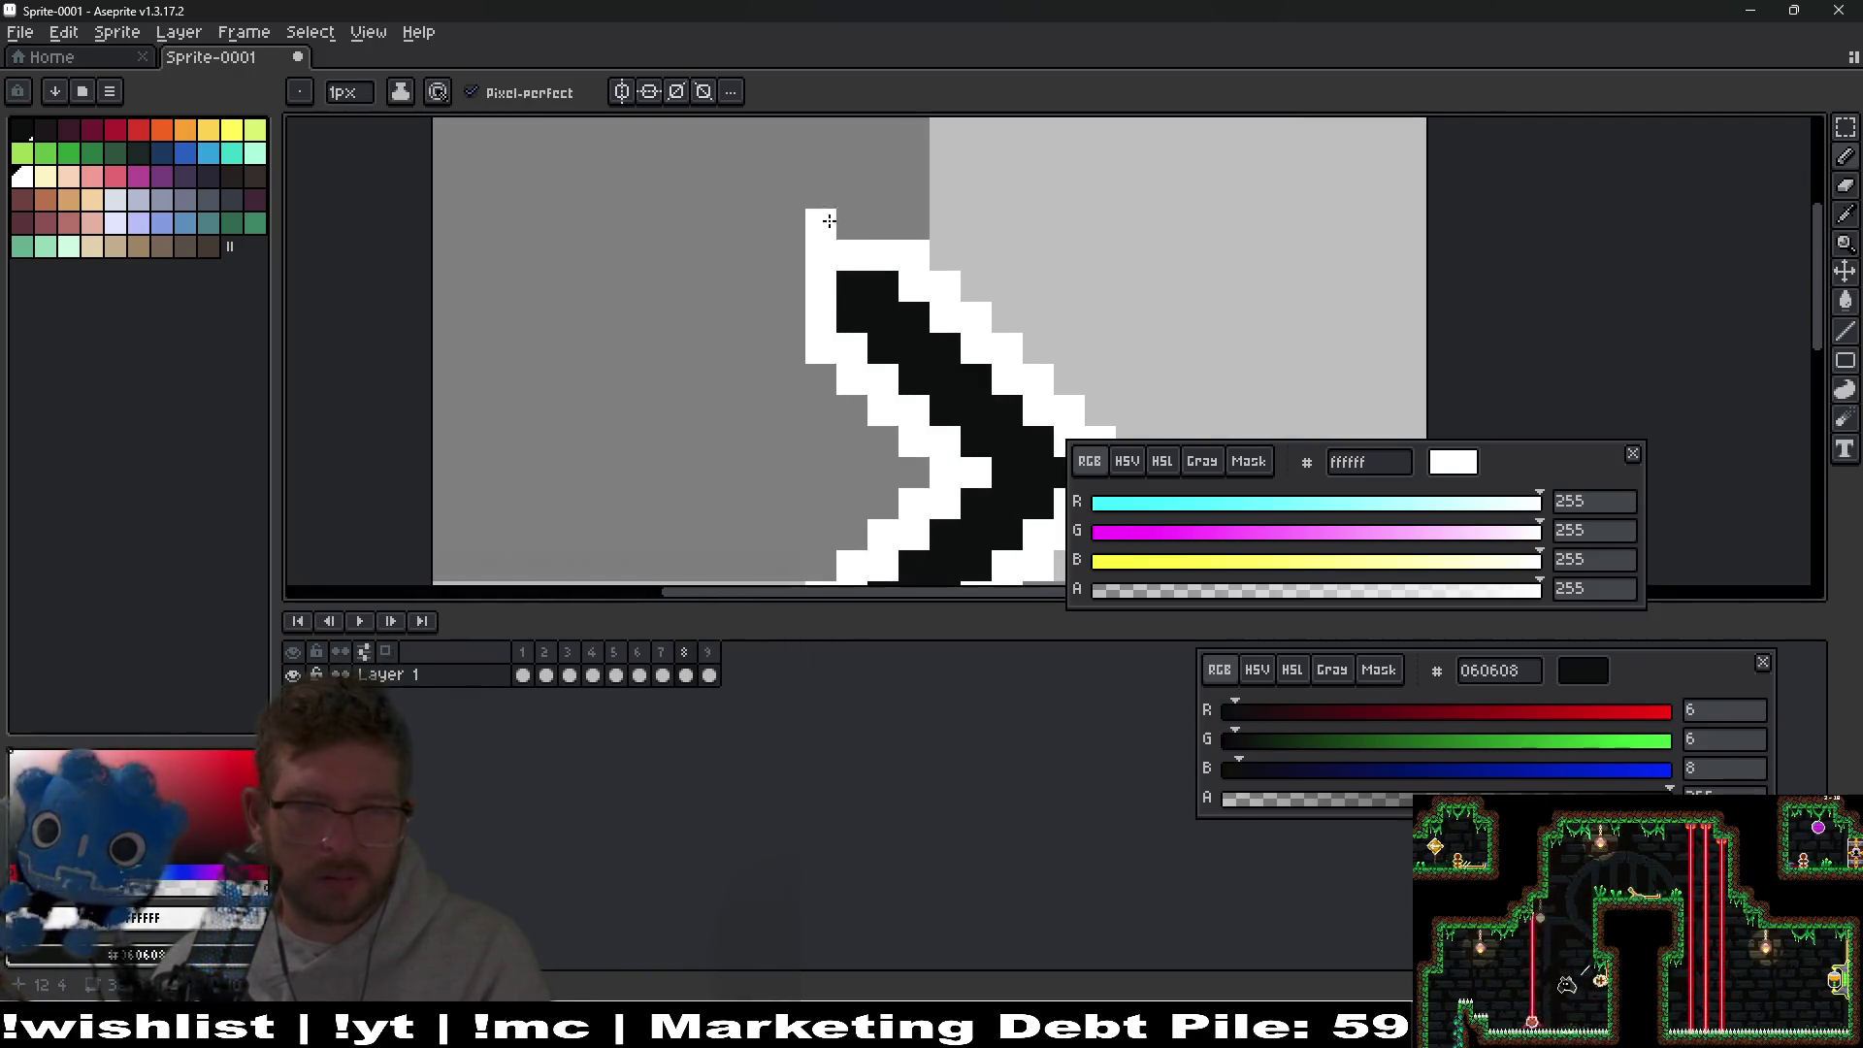
scroll(825, 296, down, 2)
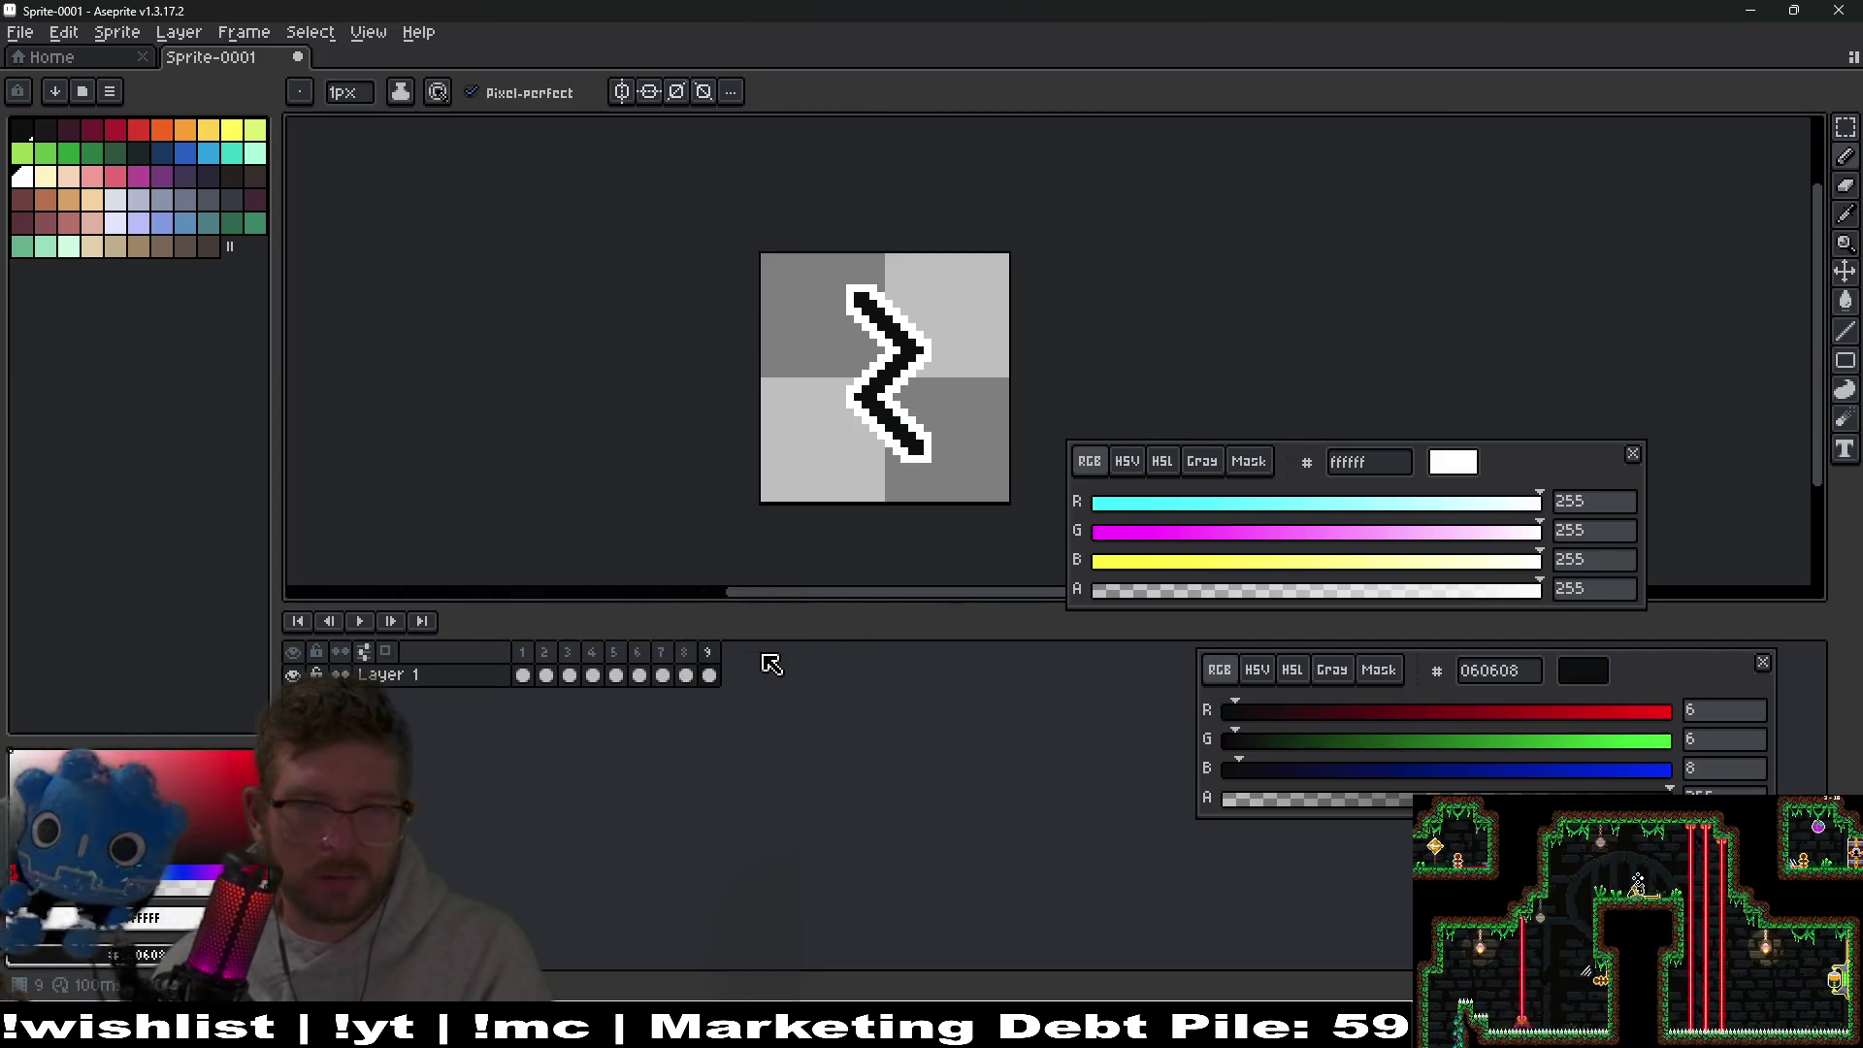
key(alt+c)
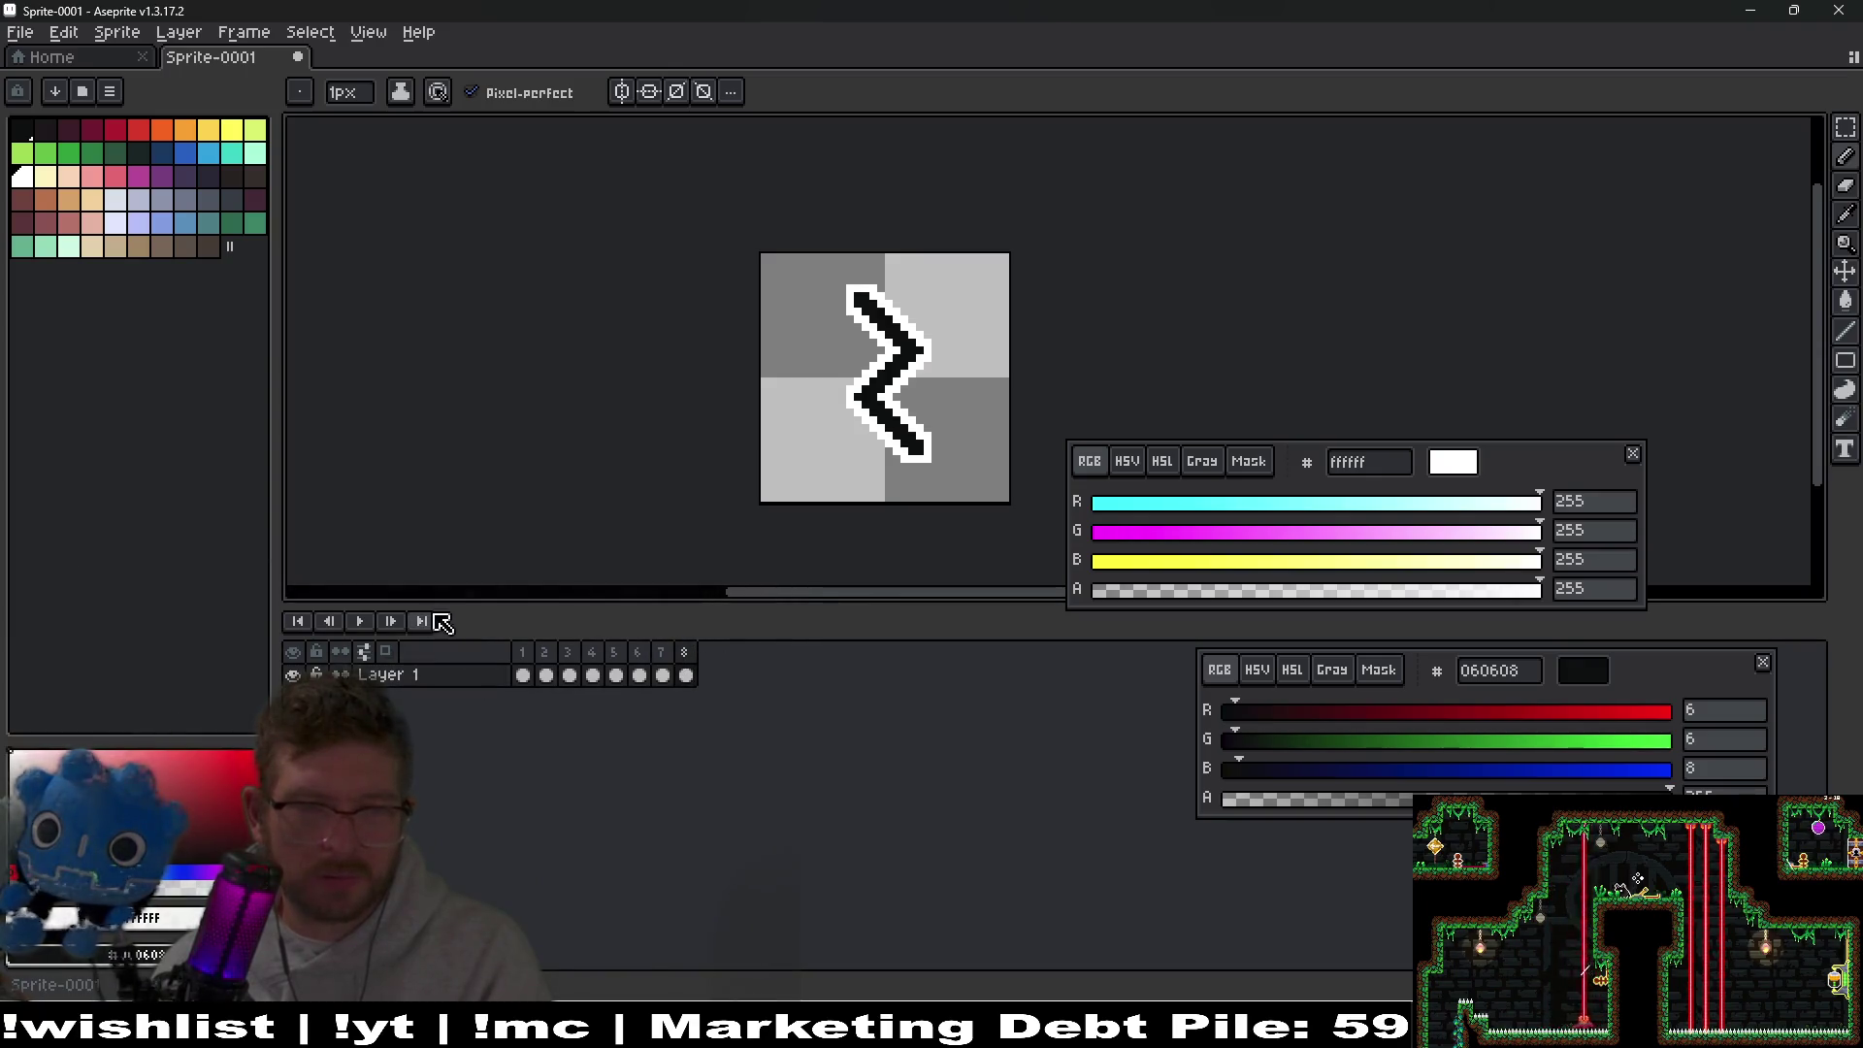
click(361, 621)
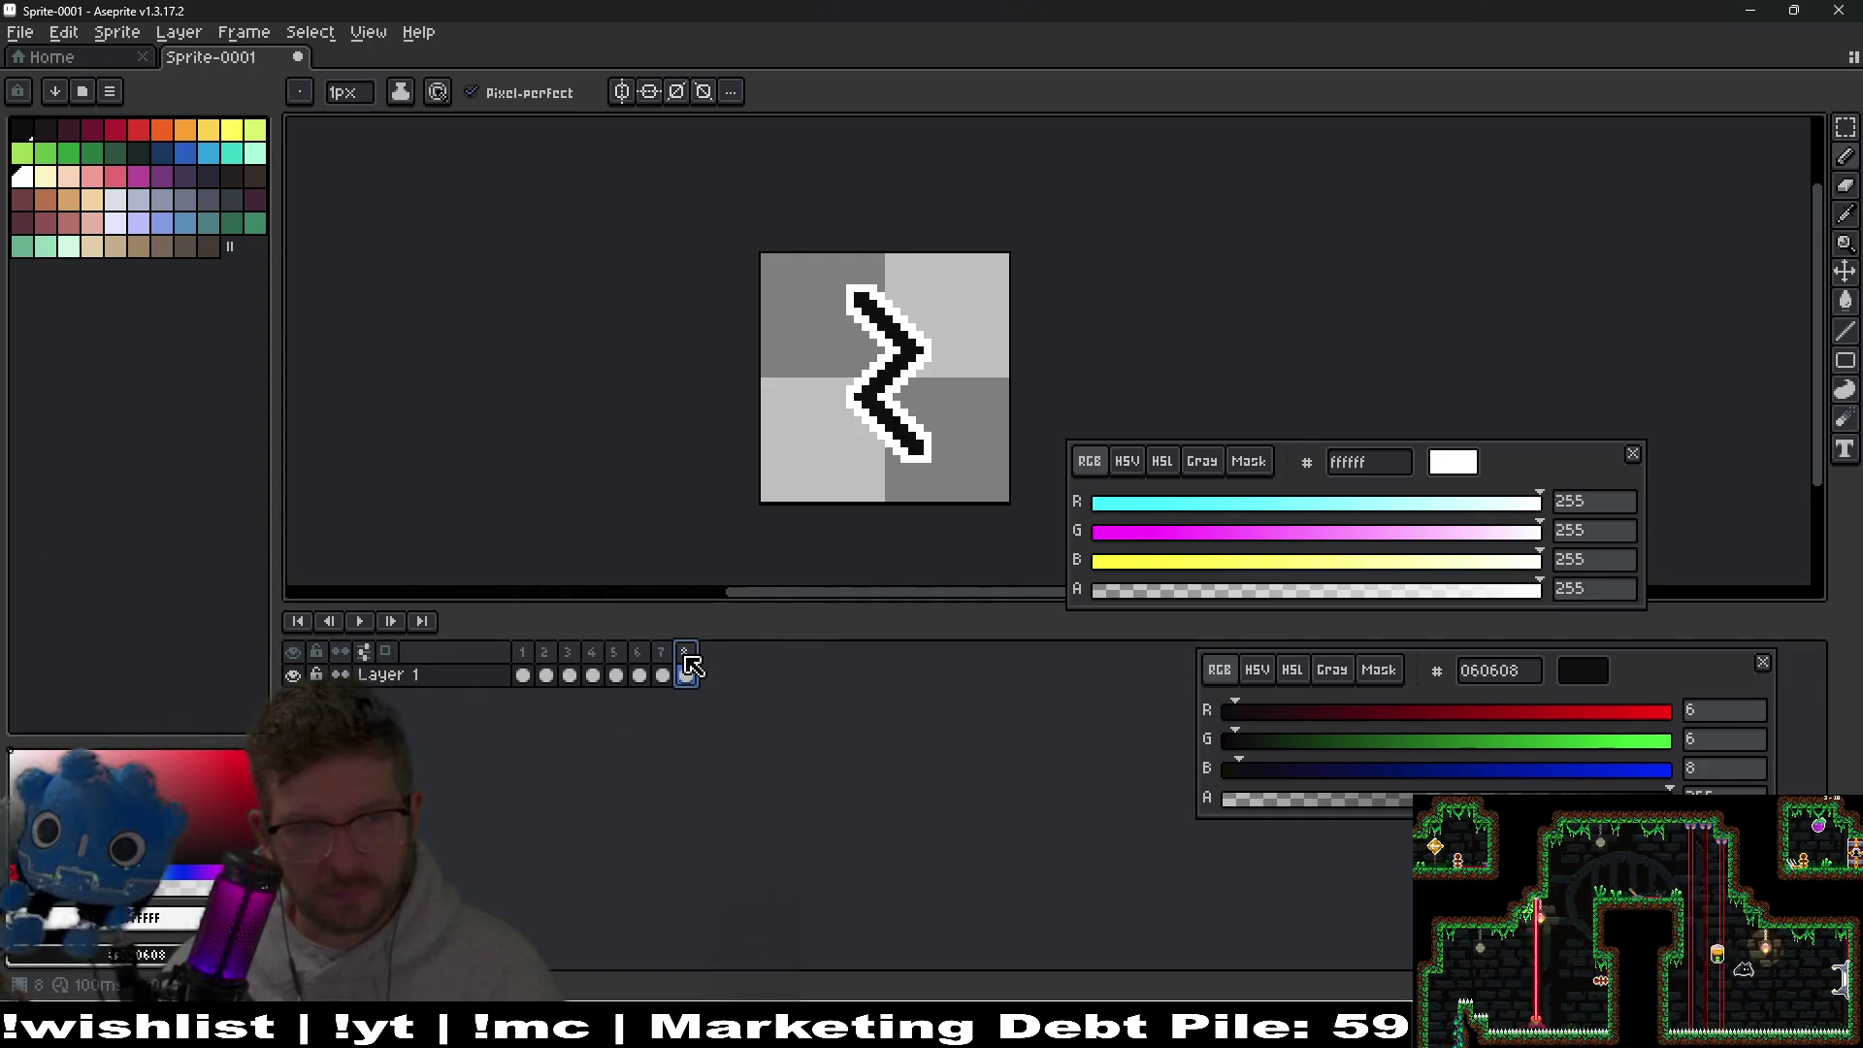
Preview the zigzag animation, then bring up the Save File dialog with Ctrl+S.
click(358, 621)
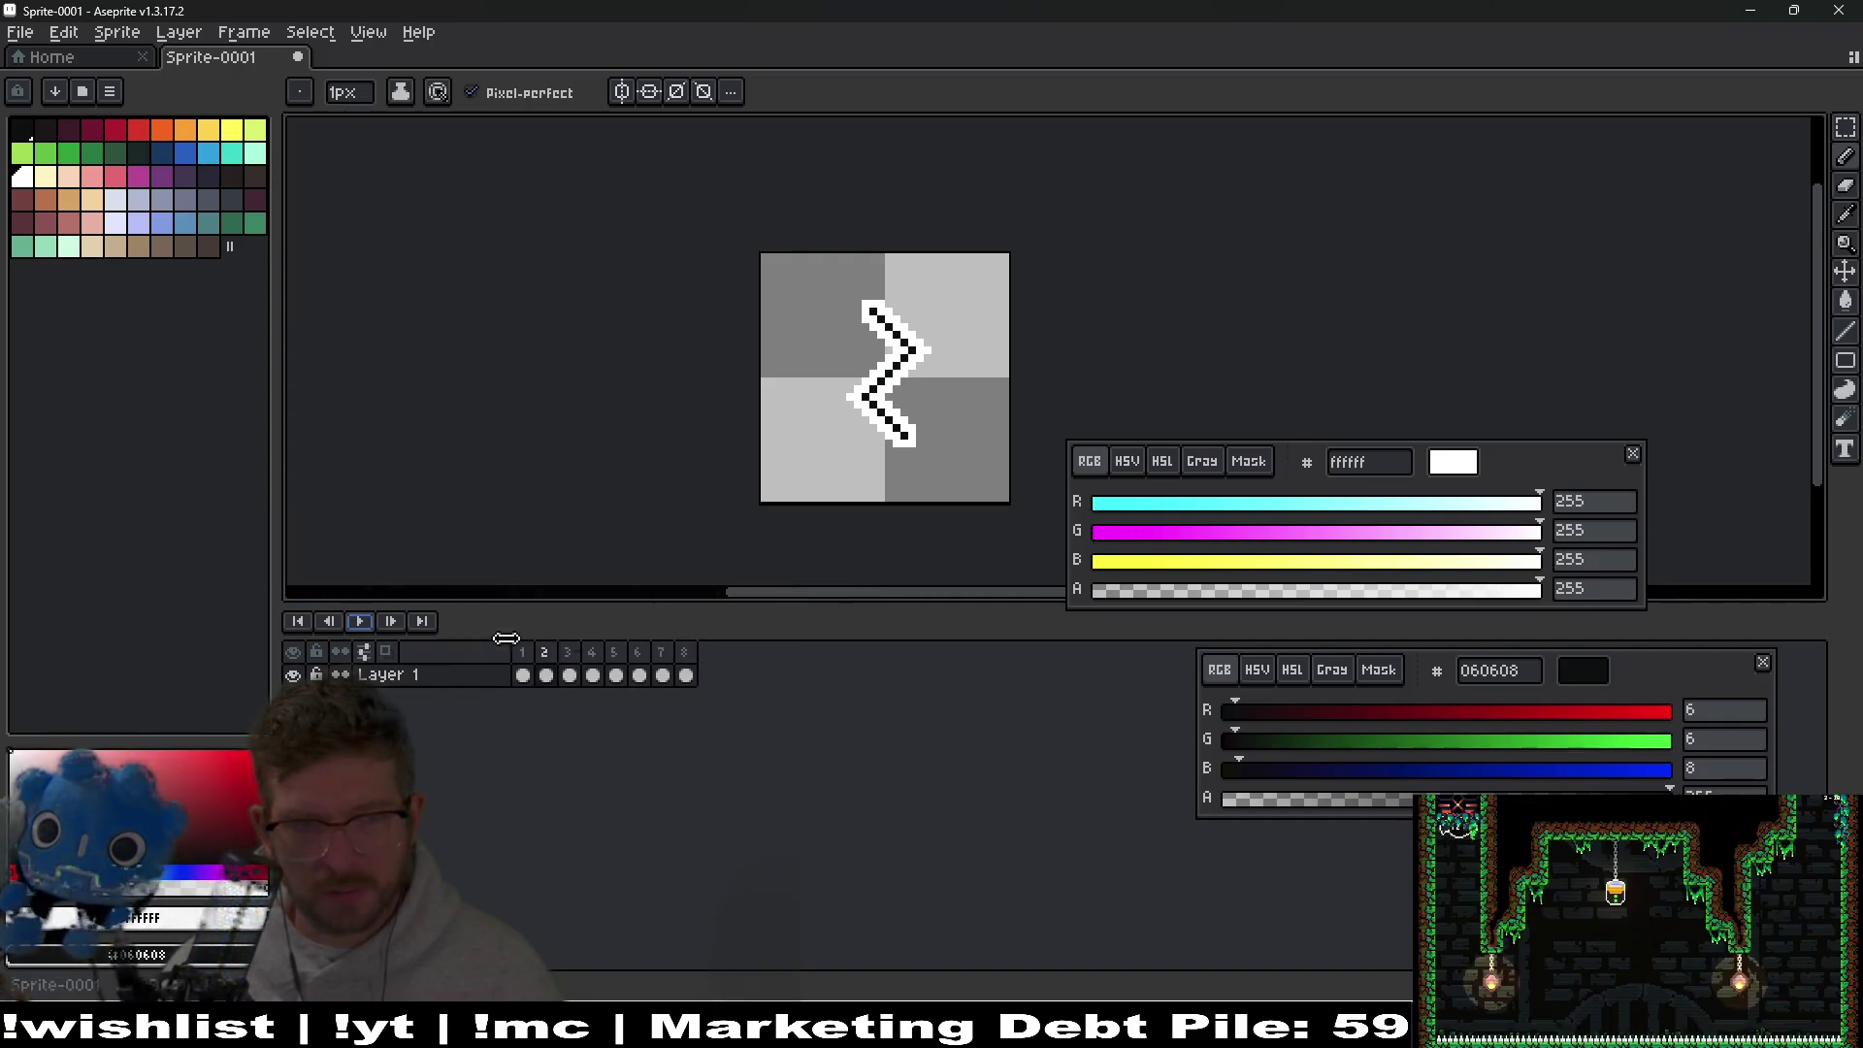
key(ctrl+s)
key(Escape)
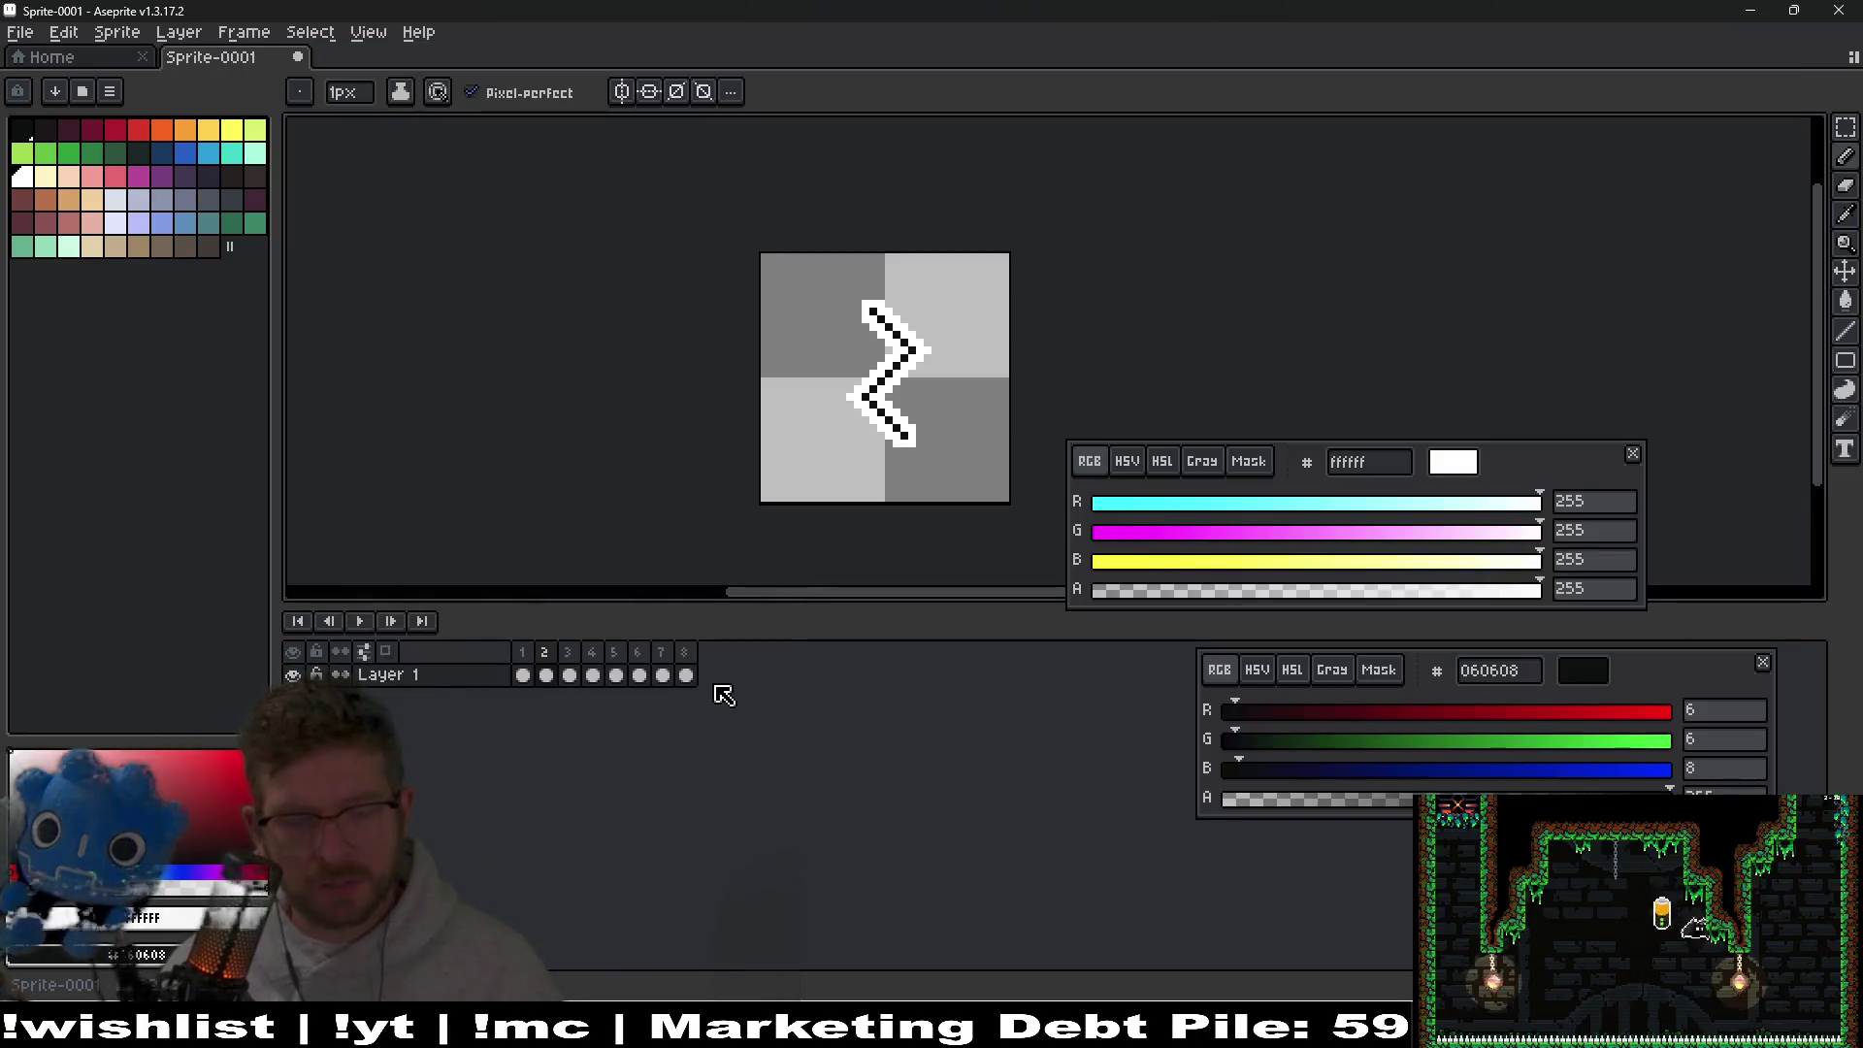
key(ctrl+s)
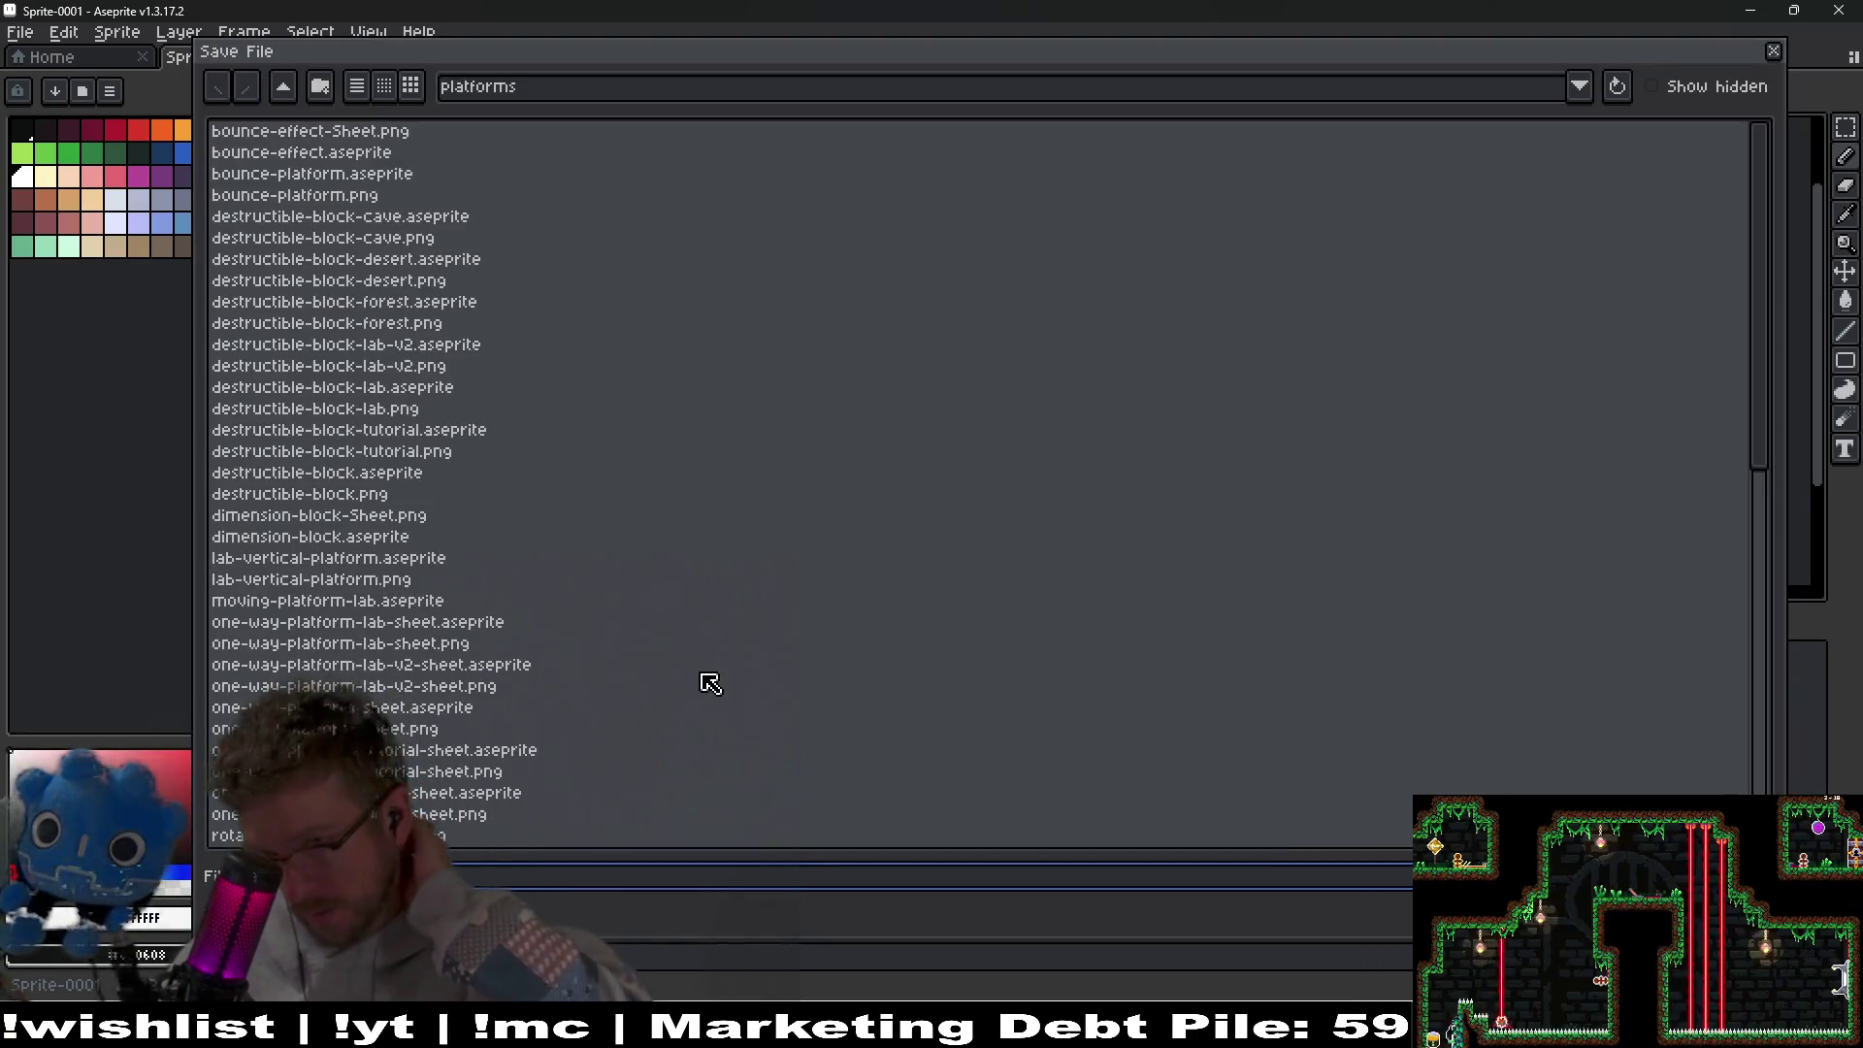
Browse to the sprites/effects folder and save the animation as echo-portal.aseprite.
click(284, 92)
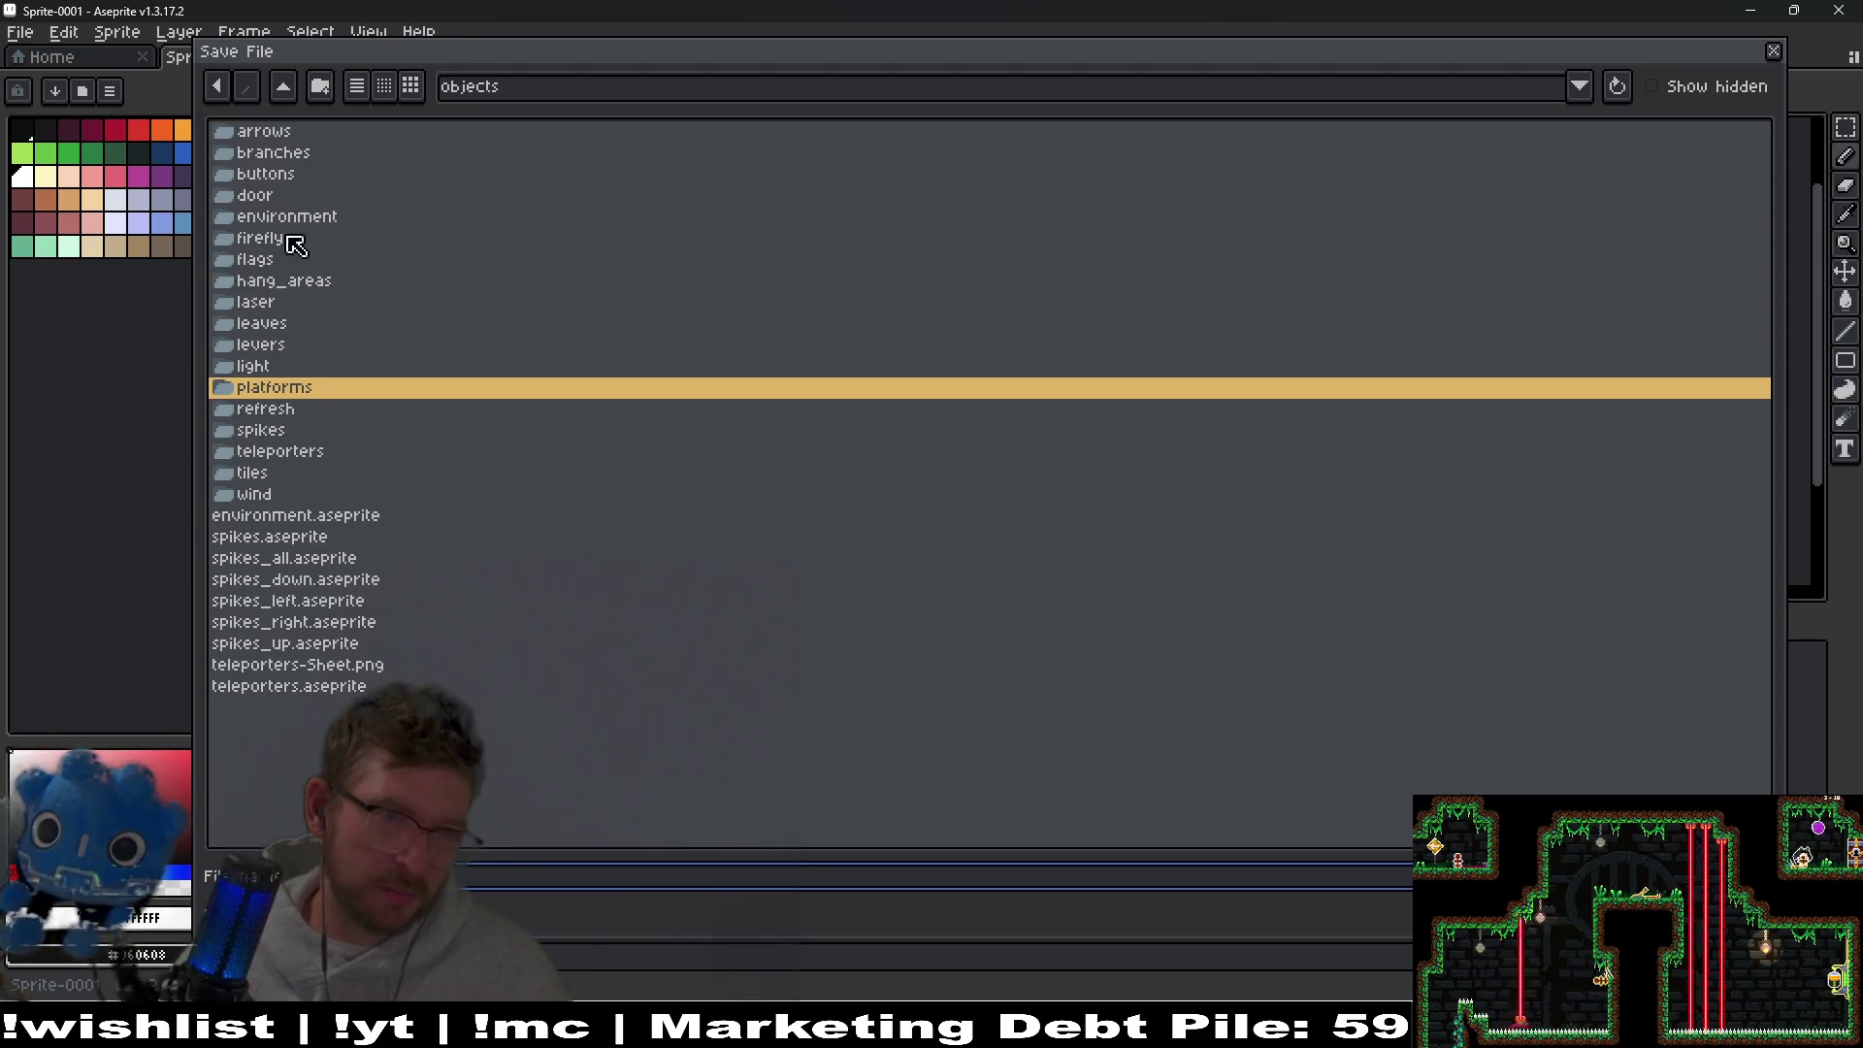
click(282, 177)
click(302, 149)
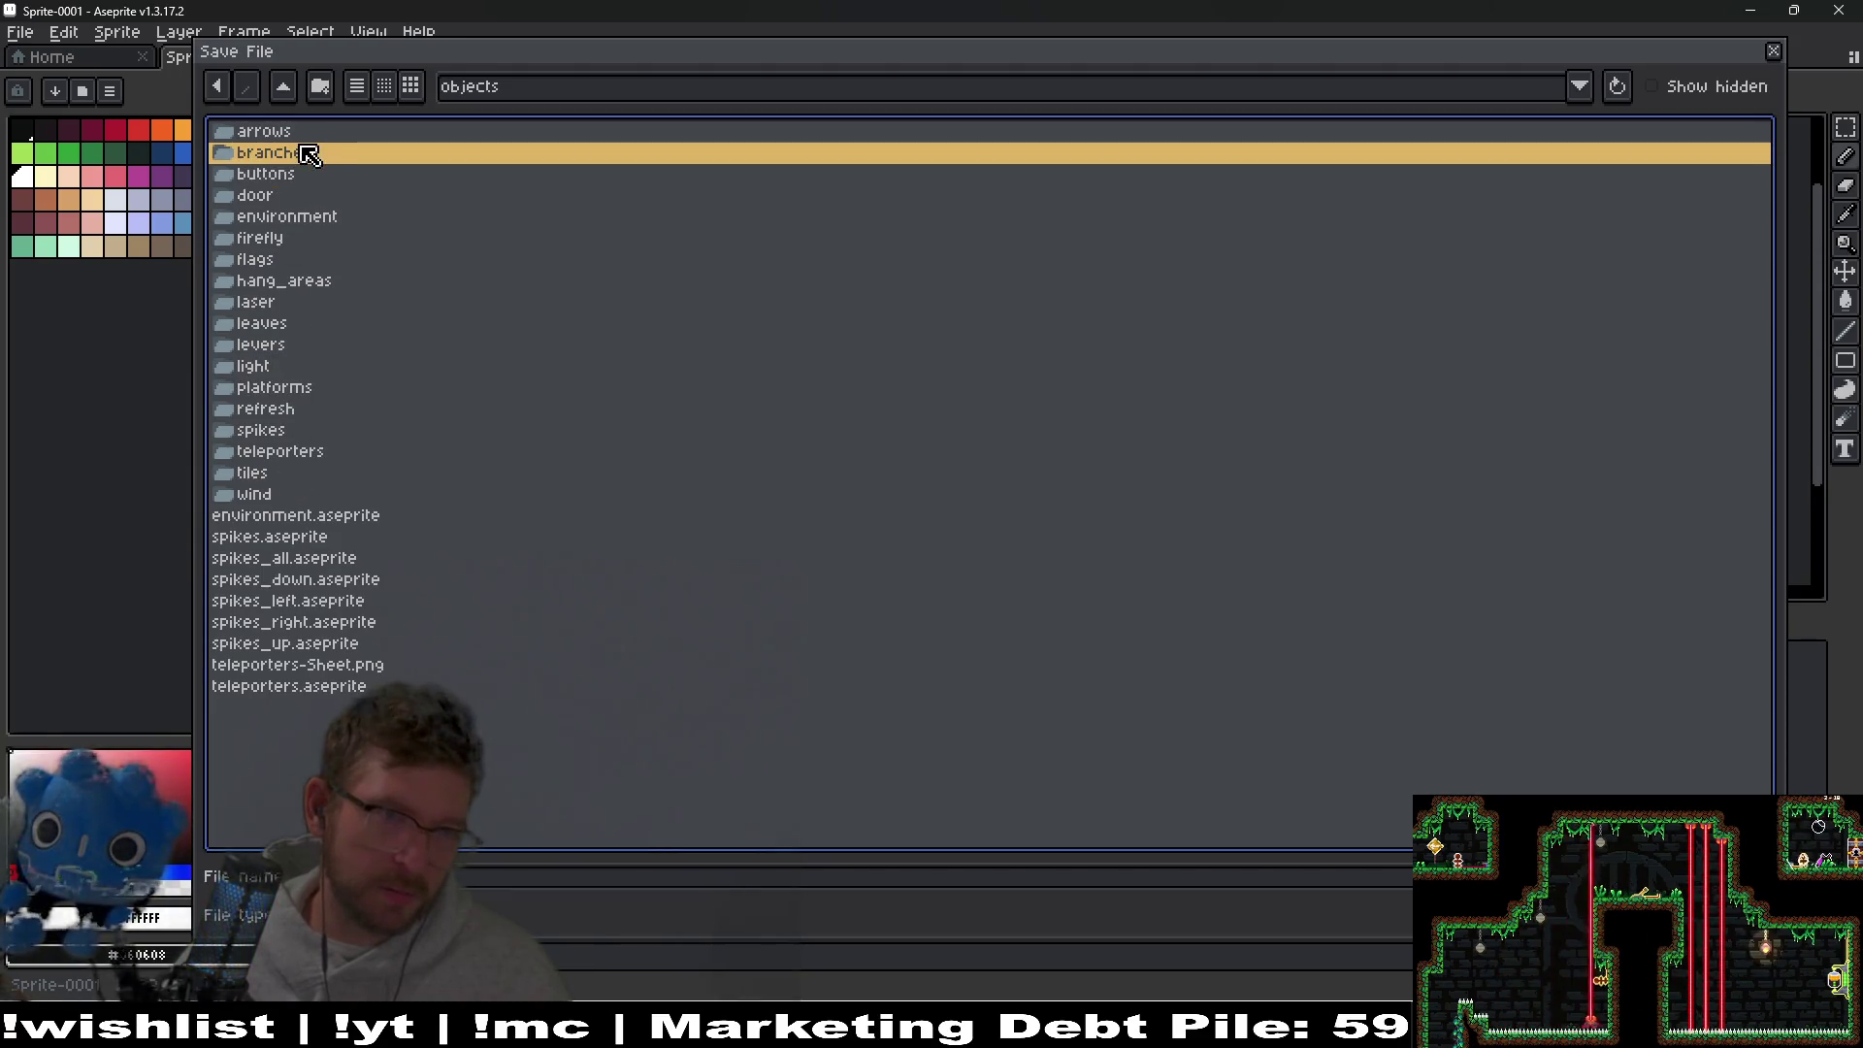
click(294, 260)
click(309, 245)
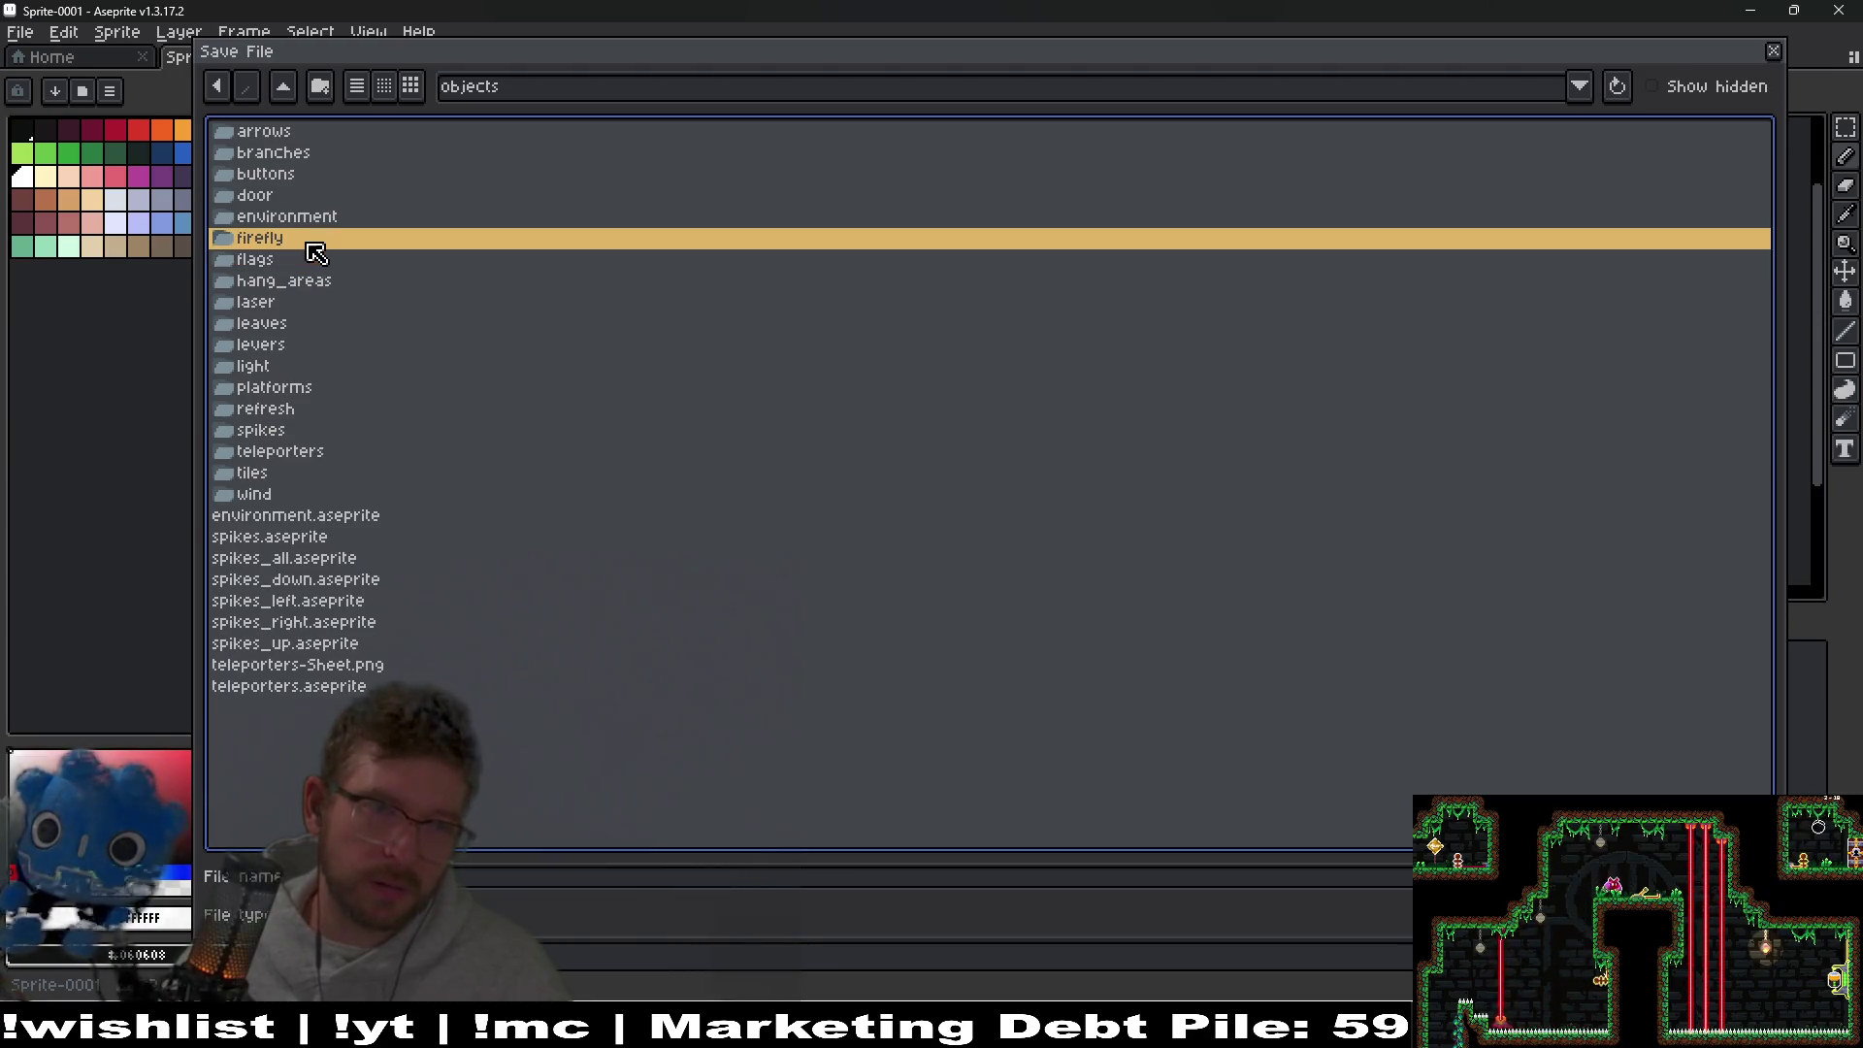
click(326, 223)
double_click(327, 222)
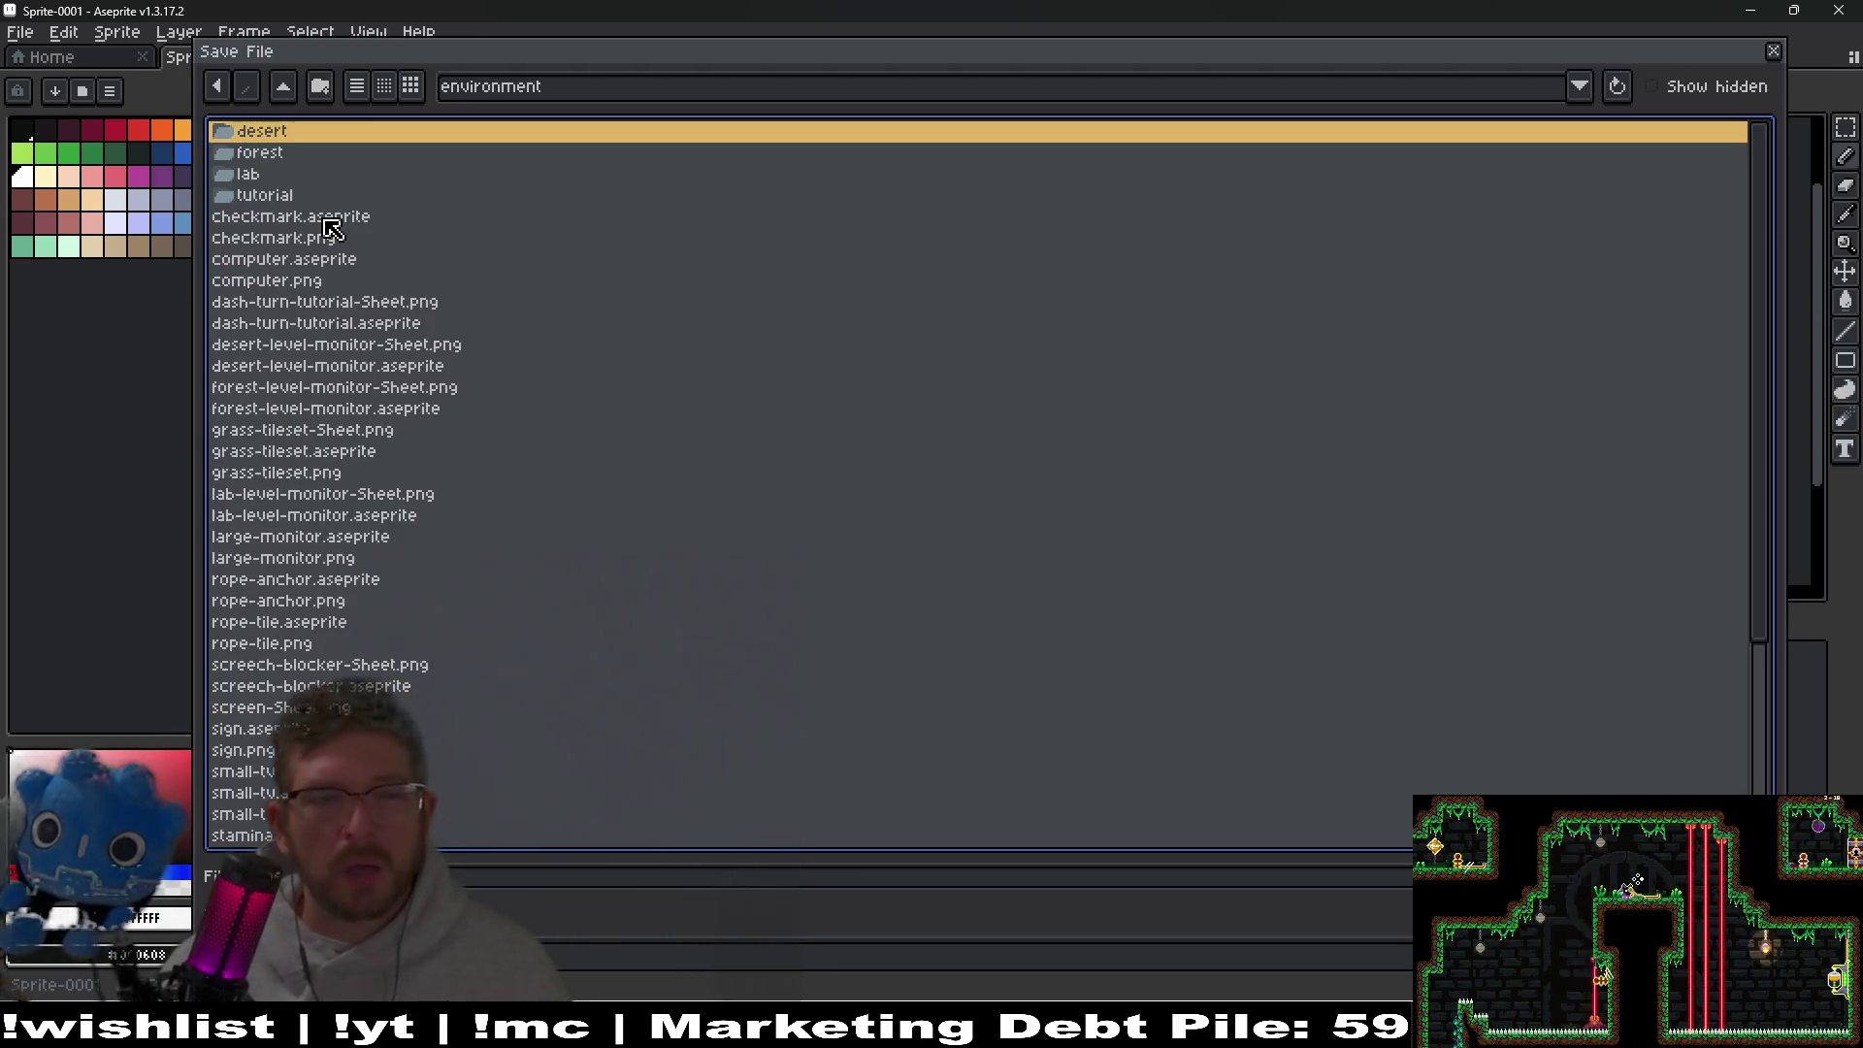
click(282, 89)
click(283, 93)
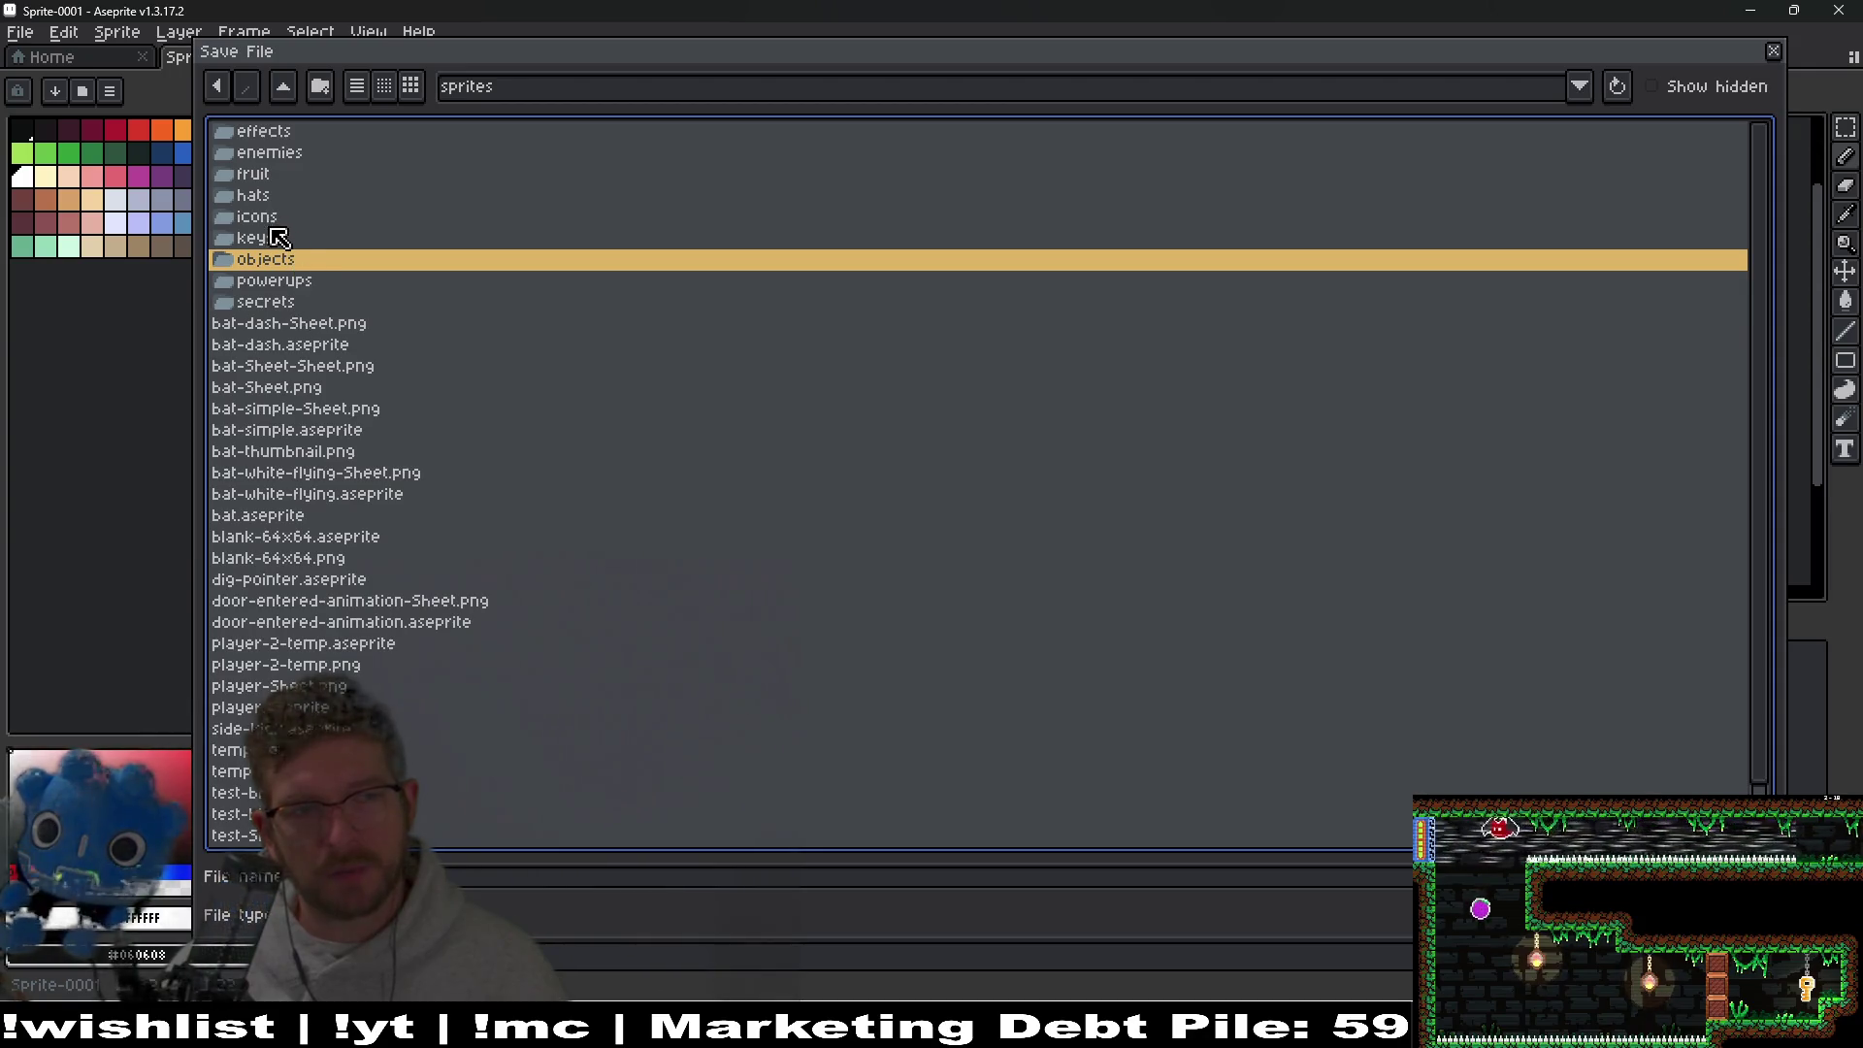
double_click(254, 131)
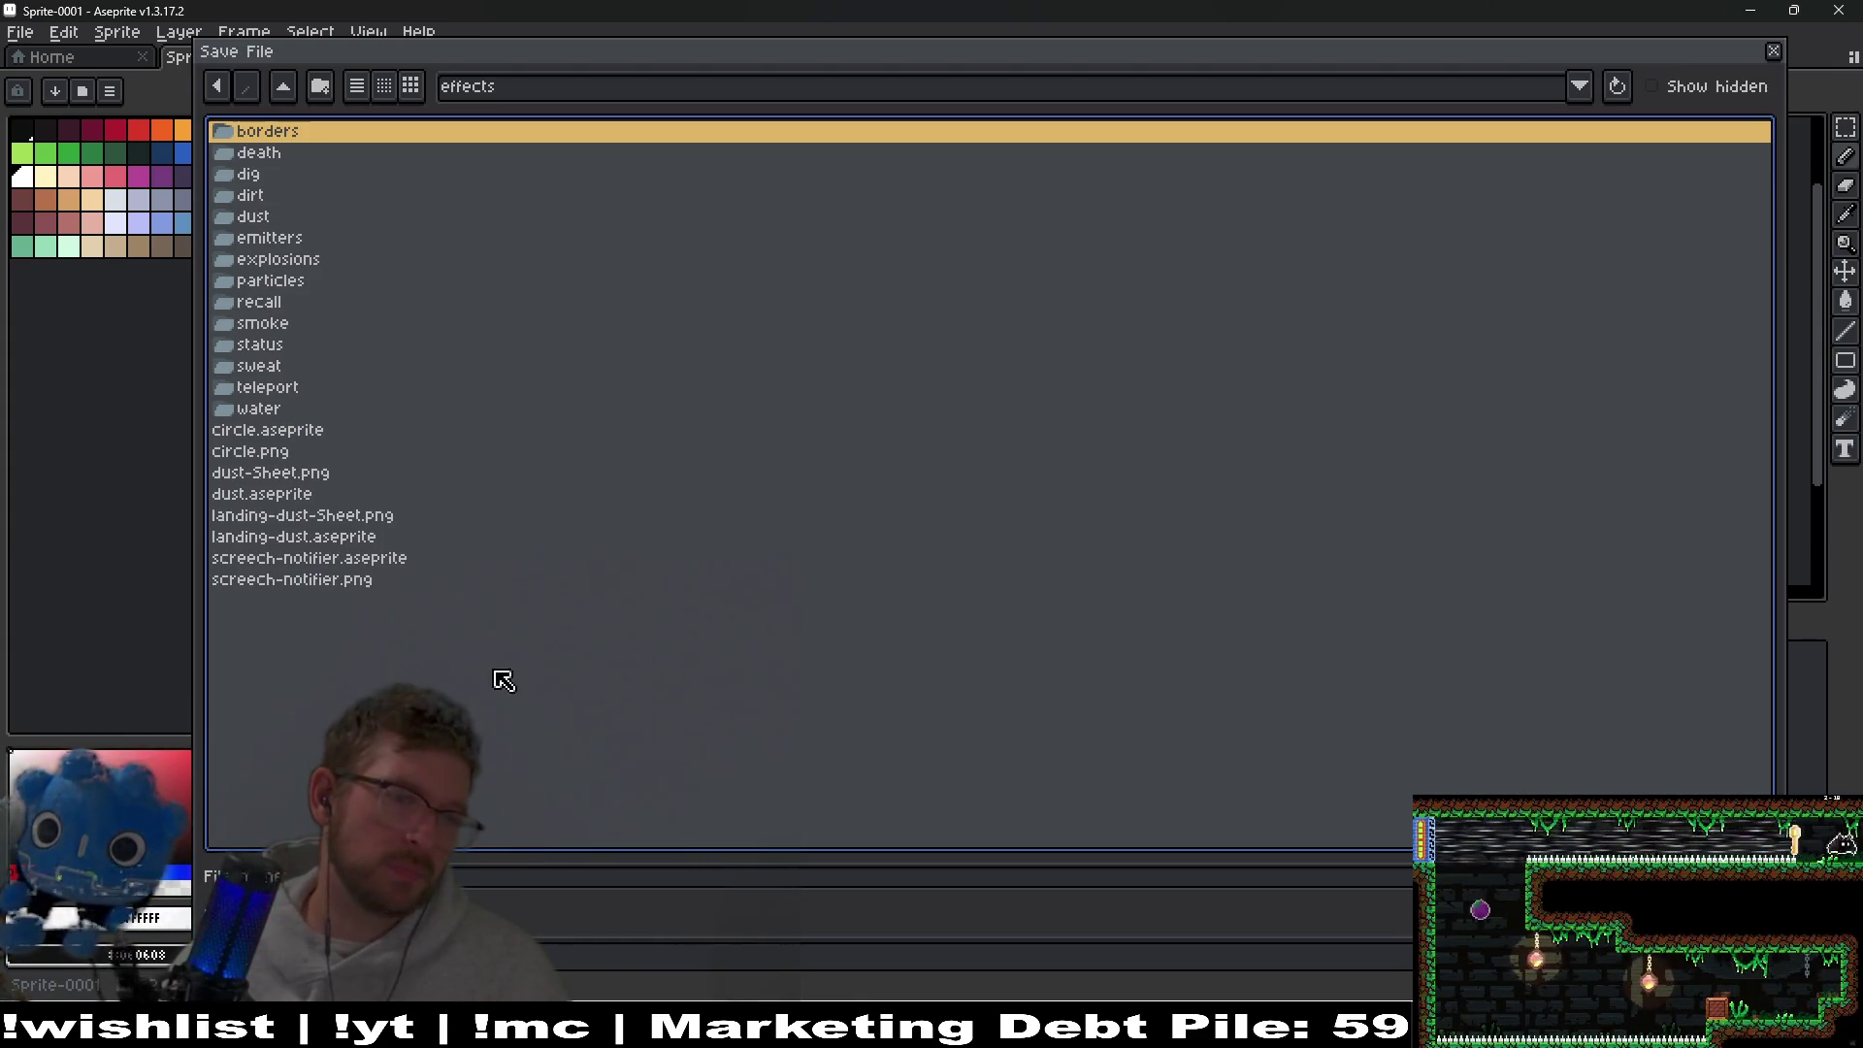
key(Tab)
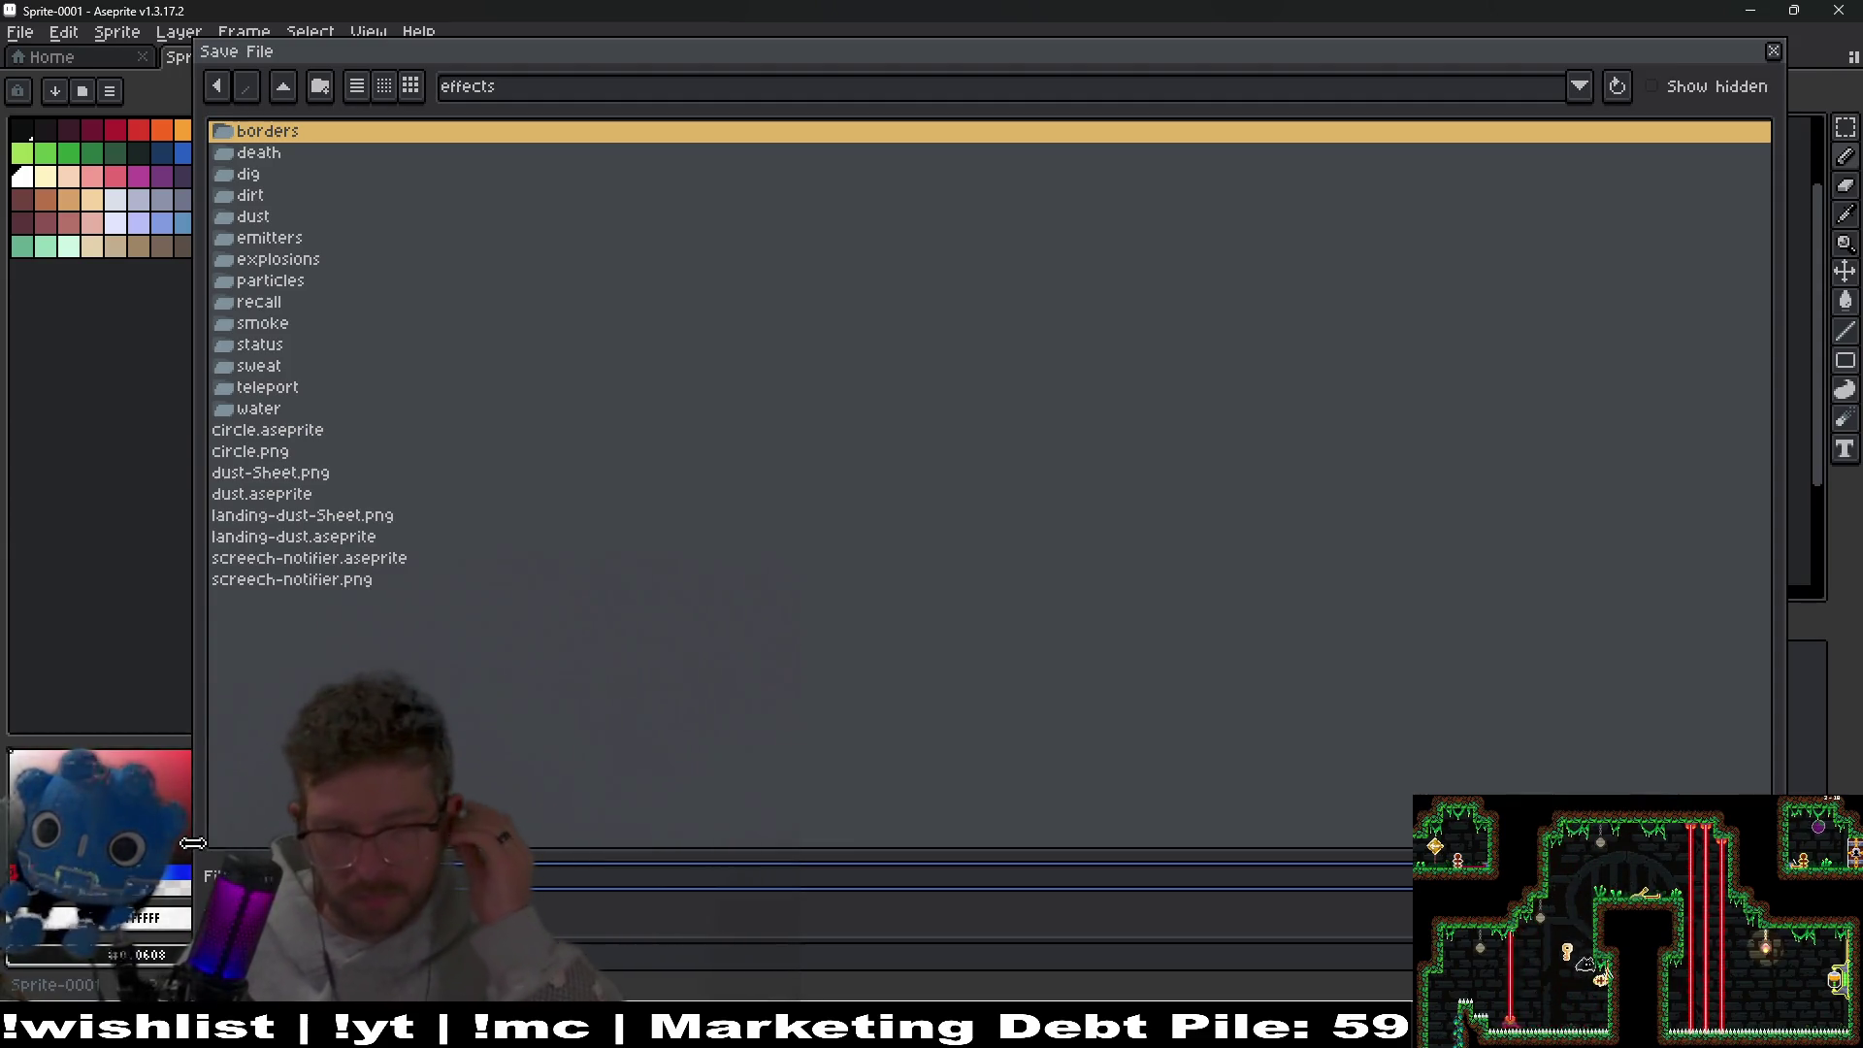
key(Return)
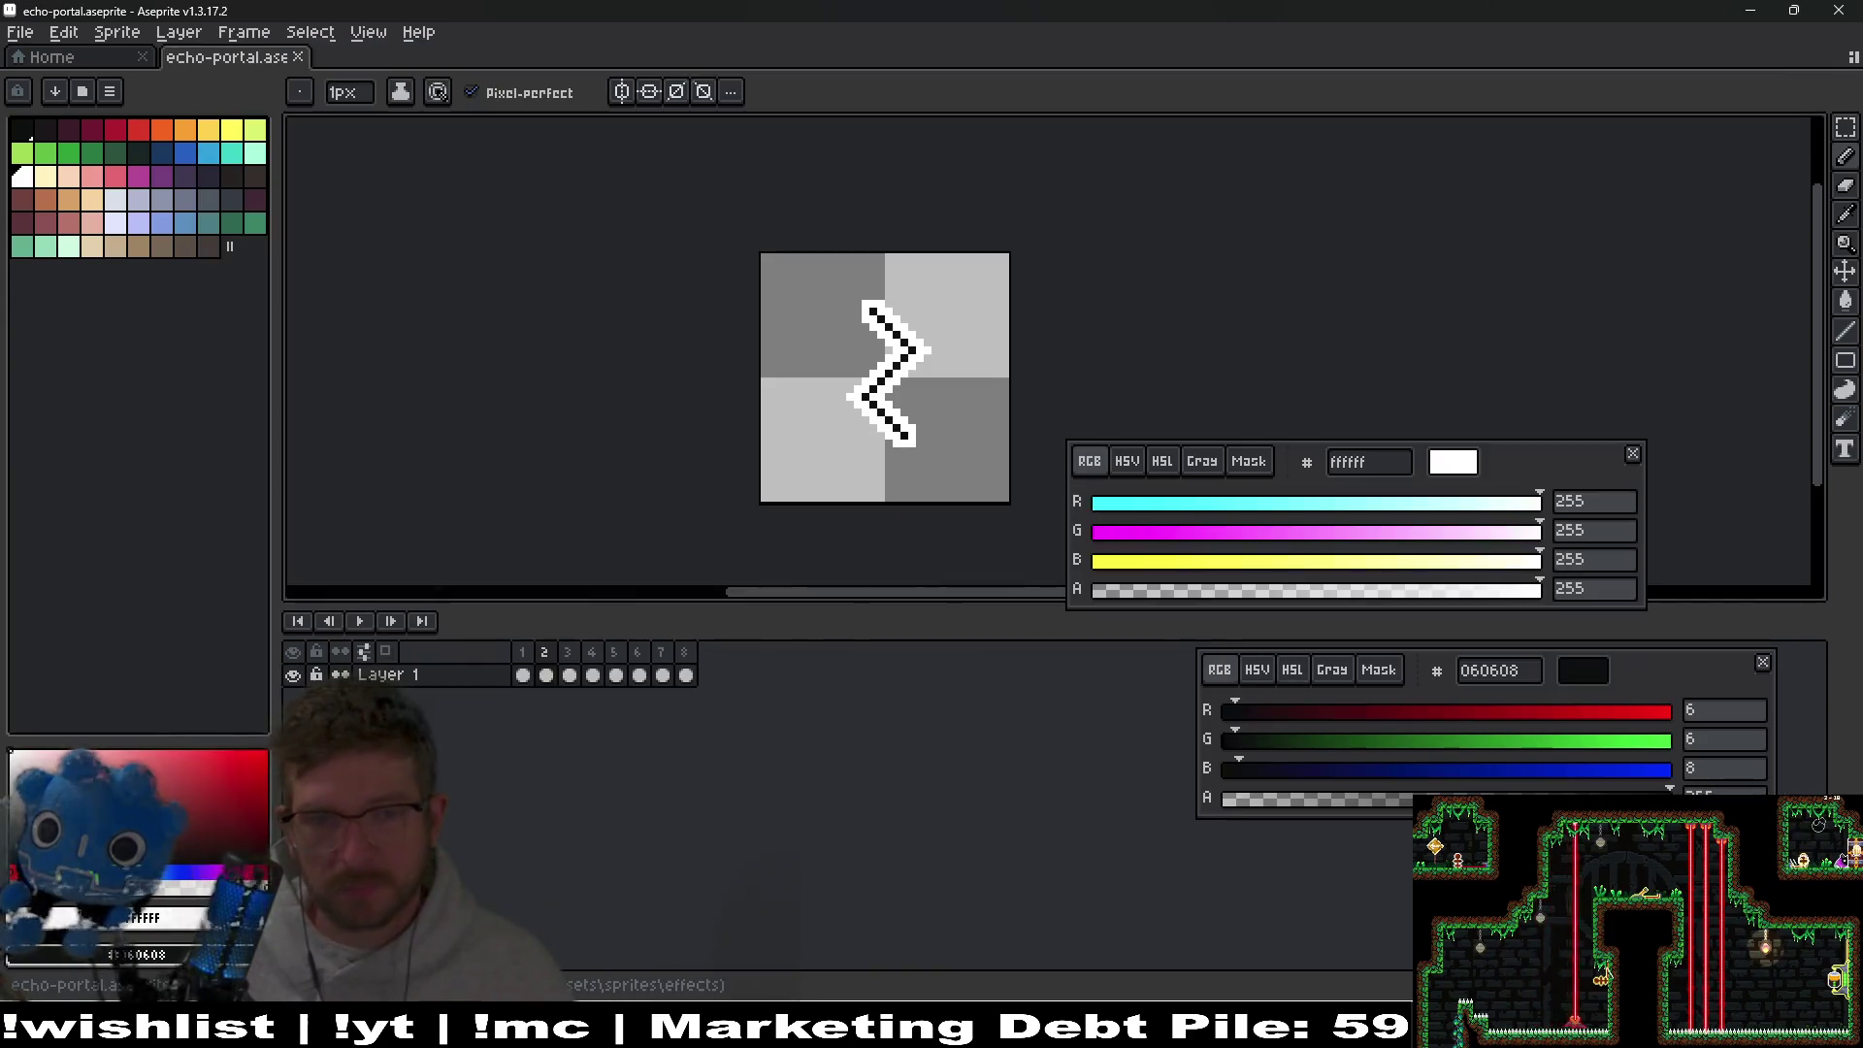
Export echo-portal-Sheet.png with Open Sprite Sheet and Split Tags enabled, then switch to Godot.
key(ctrl+e)
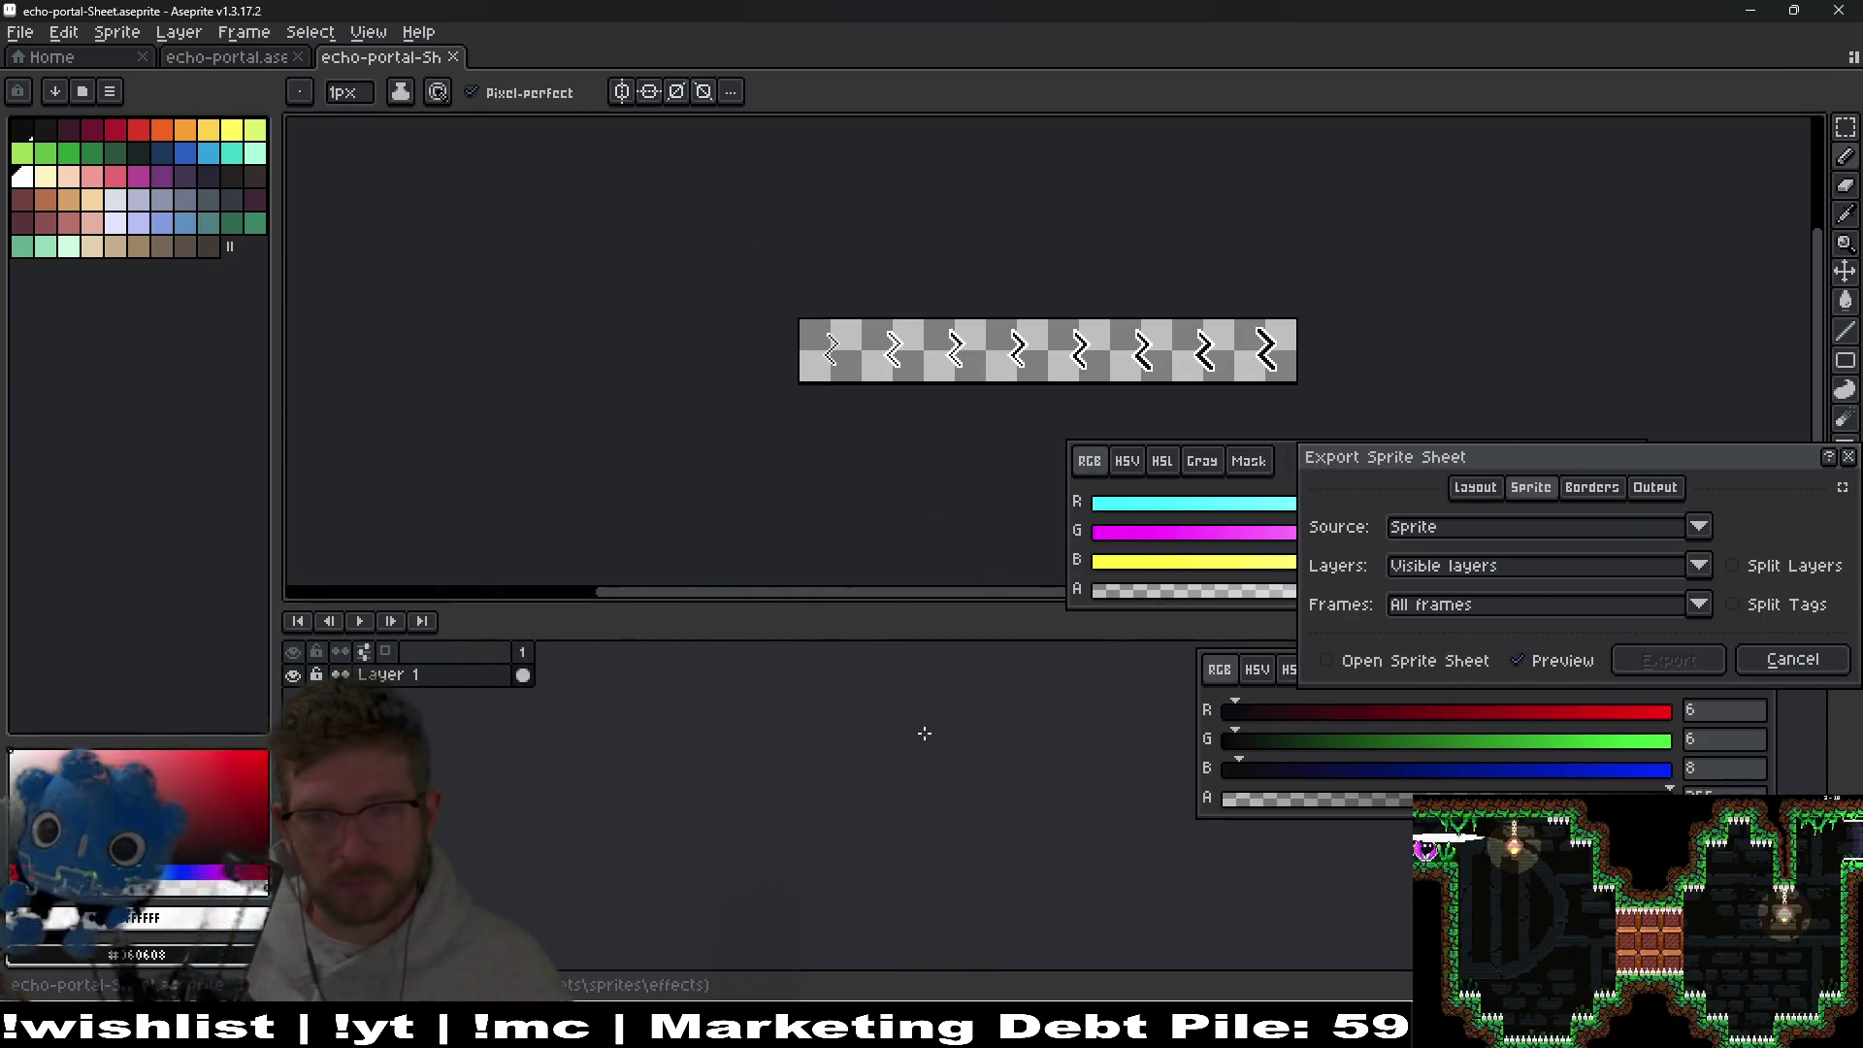
click(1416, 660)
click(1733, 605)
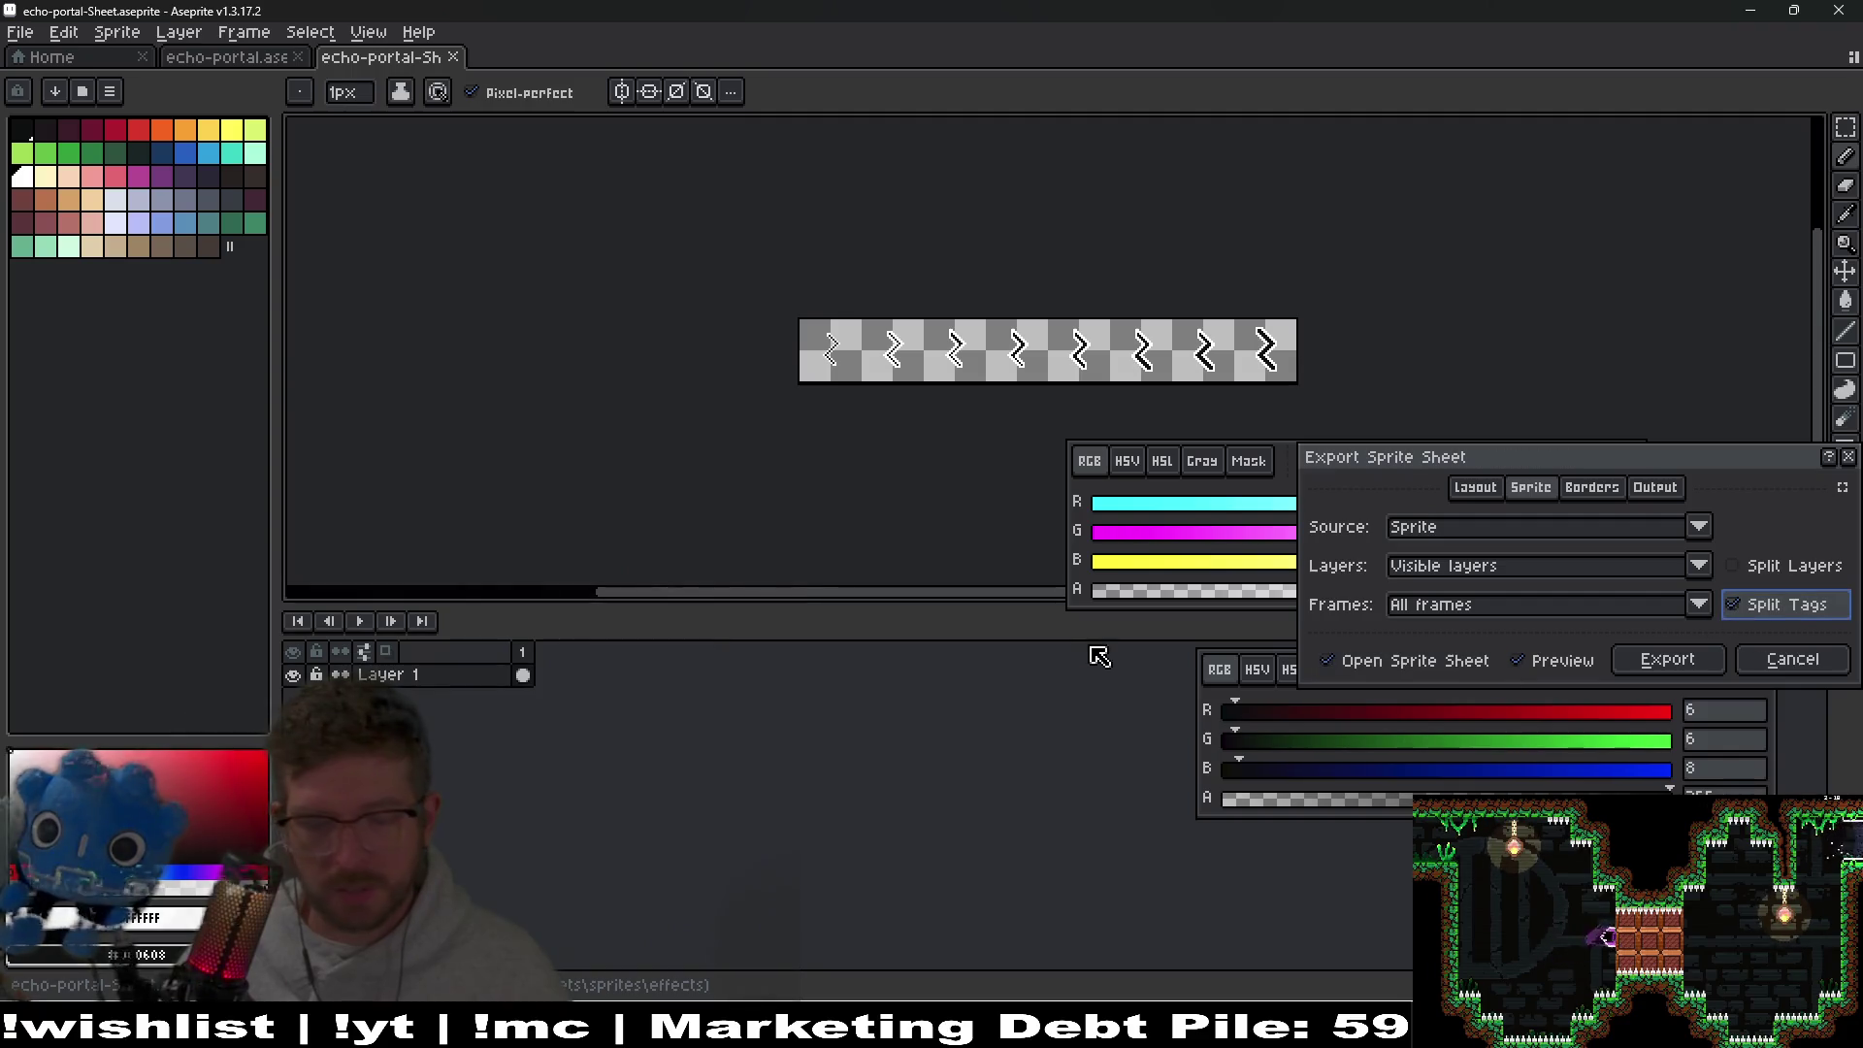
key(Return)
key(ctrl+shift+e)
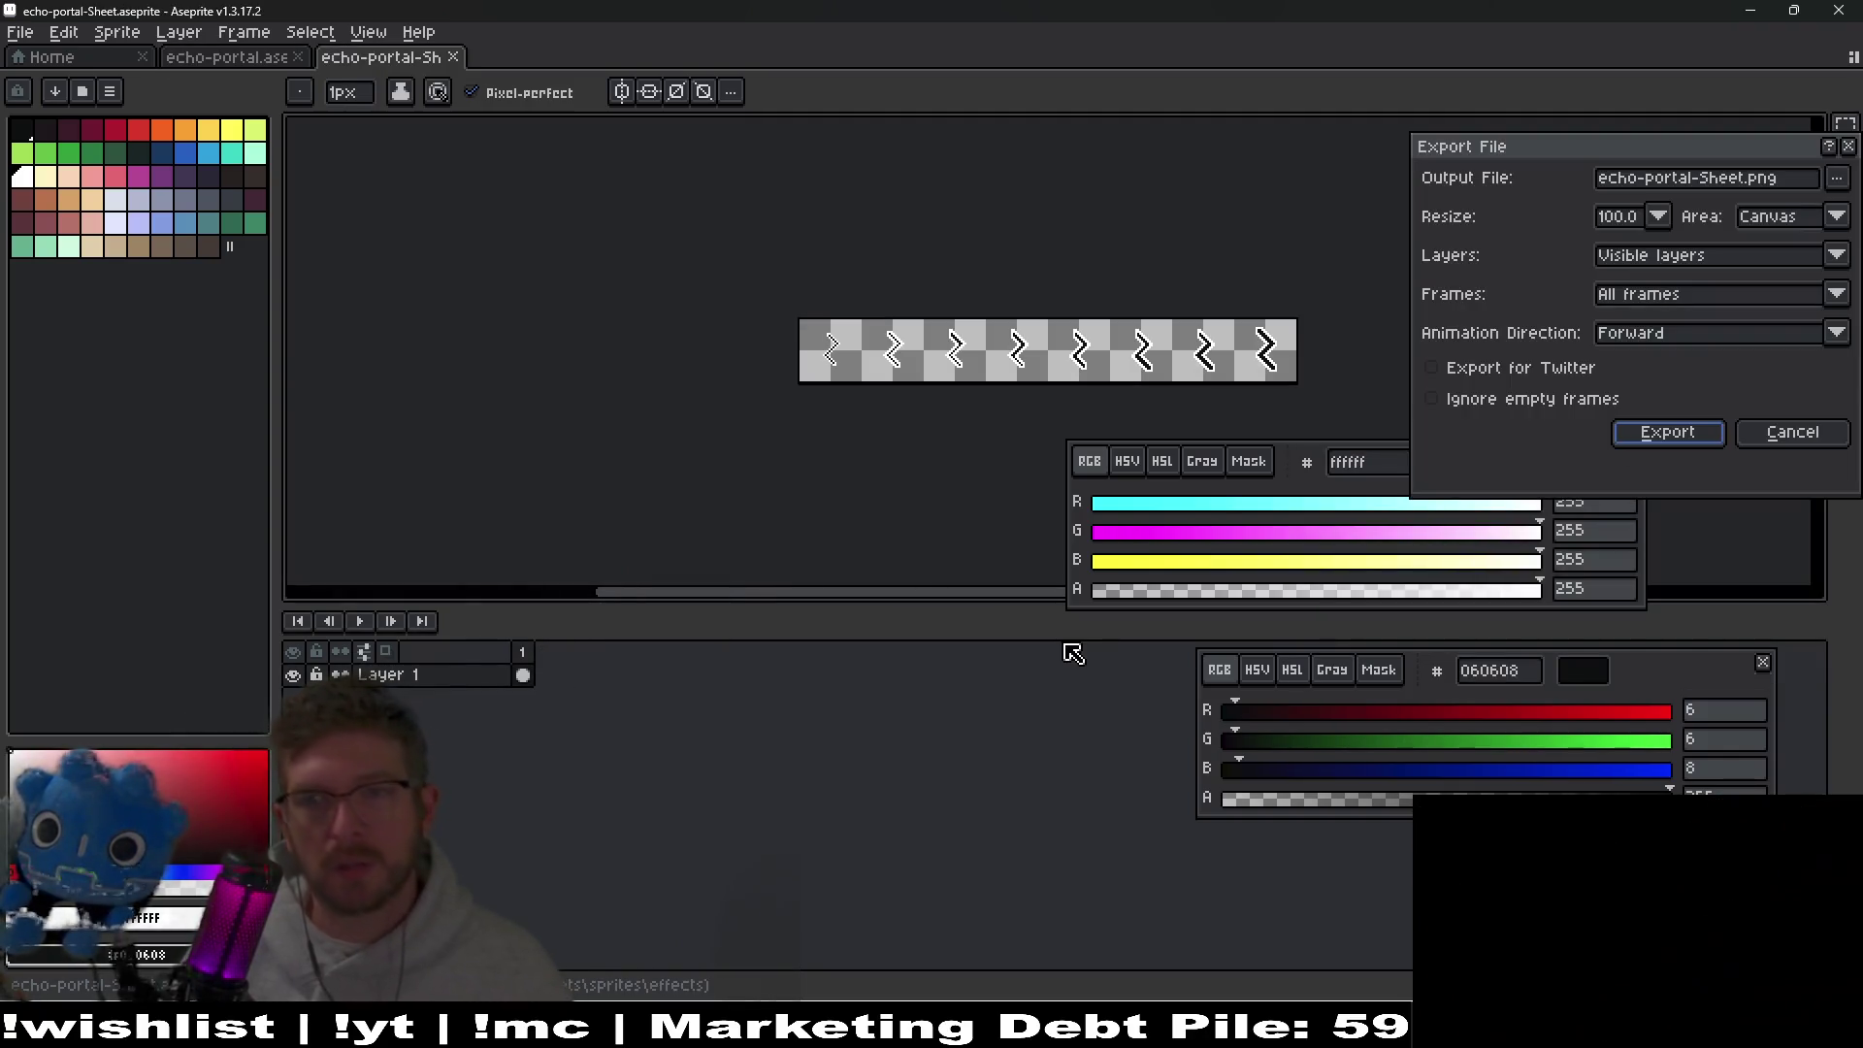
key(Return)
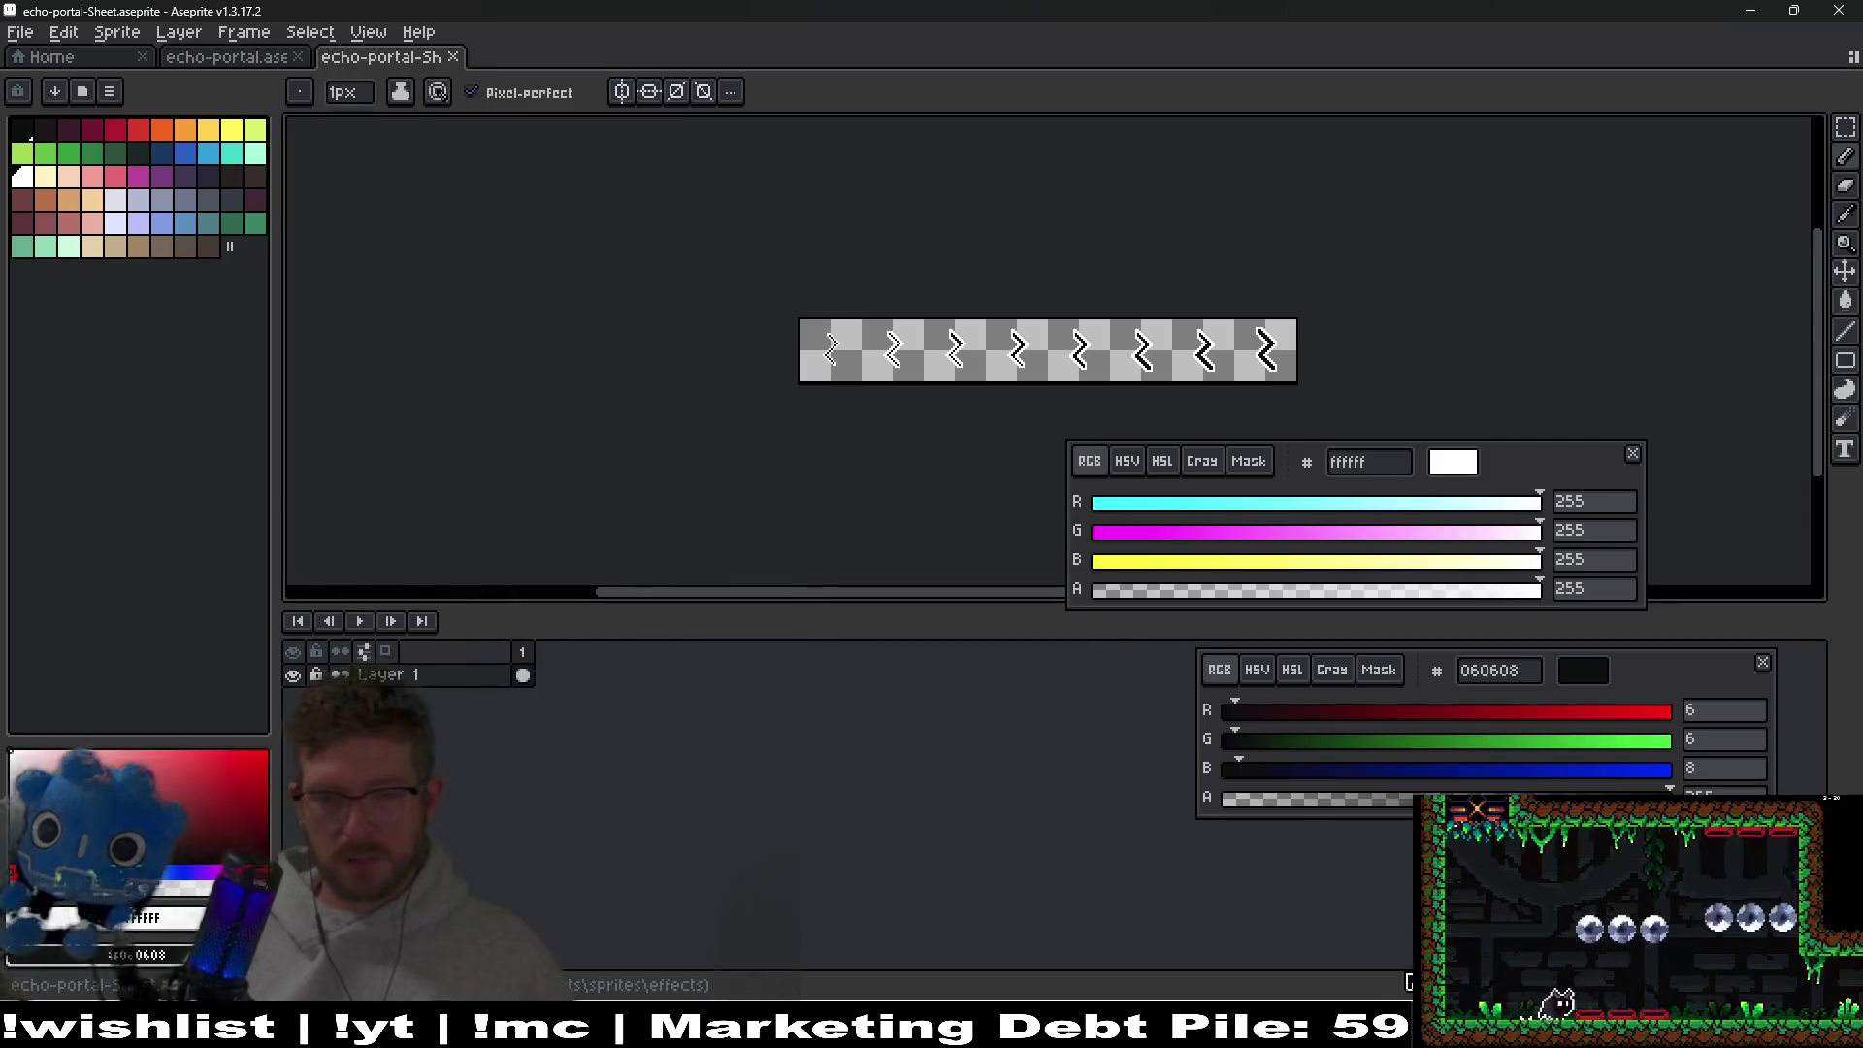
key(alt+Tab)
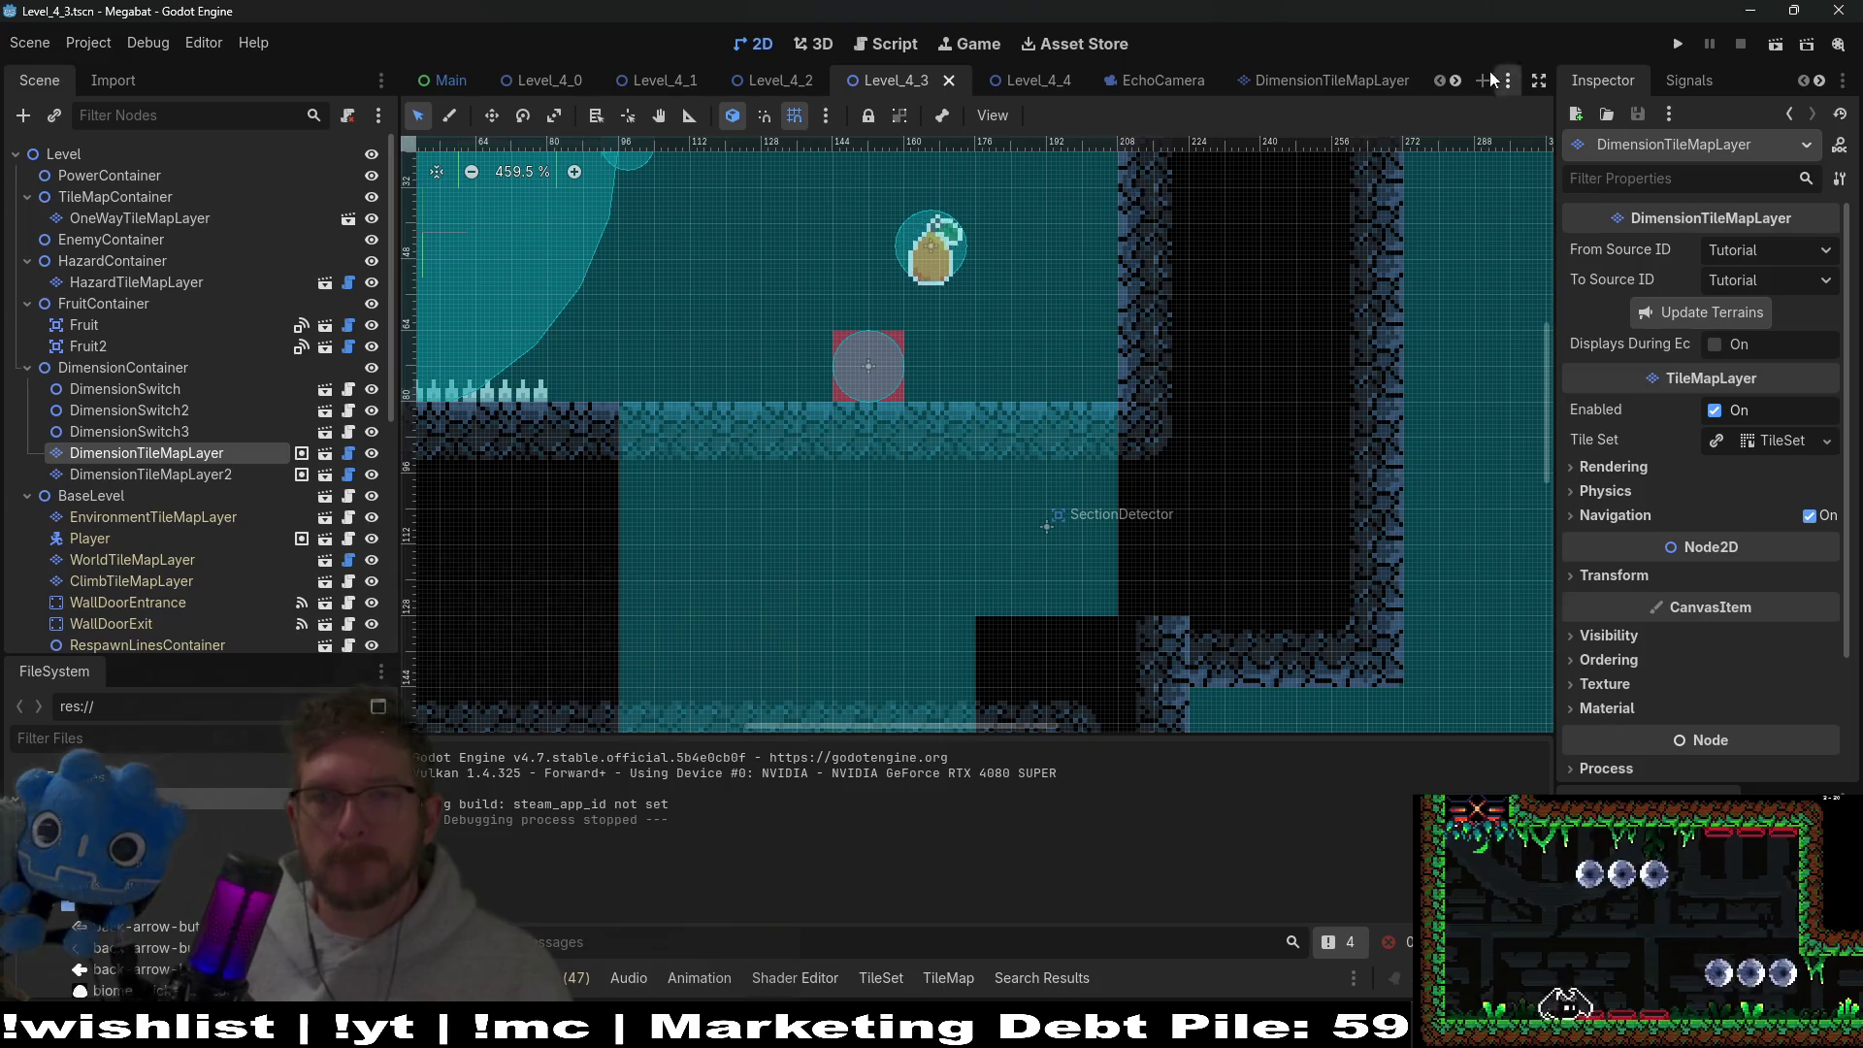
Discard a stray new scene and open the DimensionSwitch.gd script via the quick file finder.
key(ctrl+n)
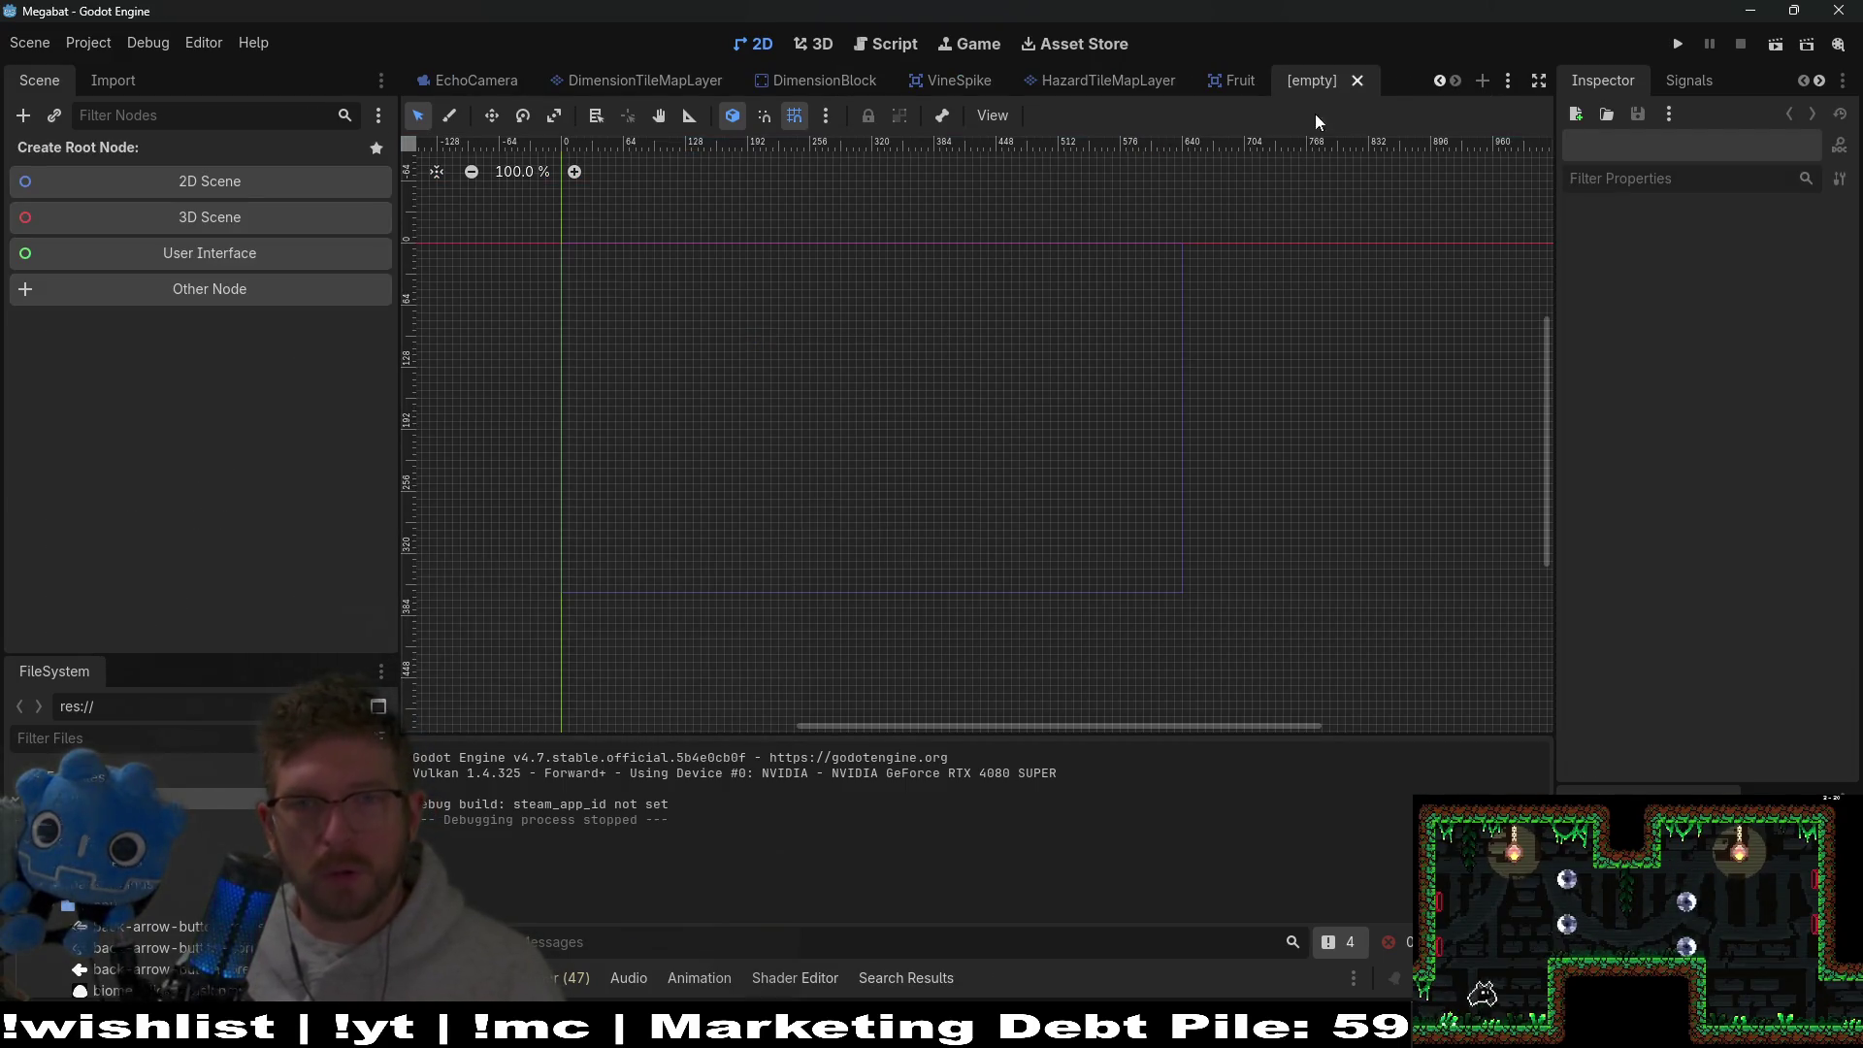
click(1357, 82)
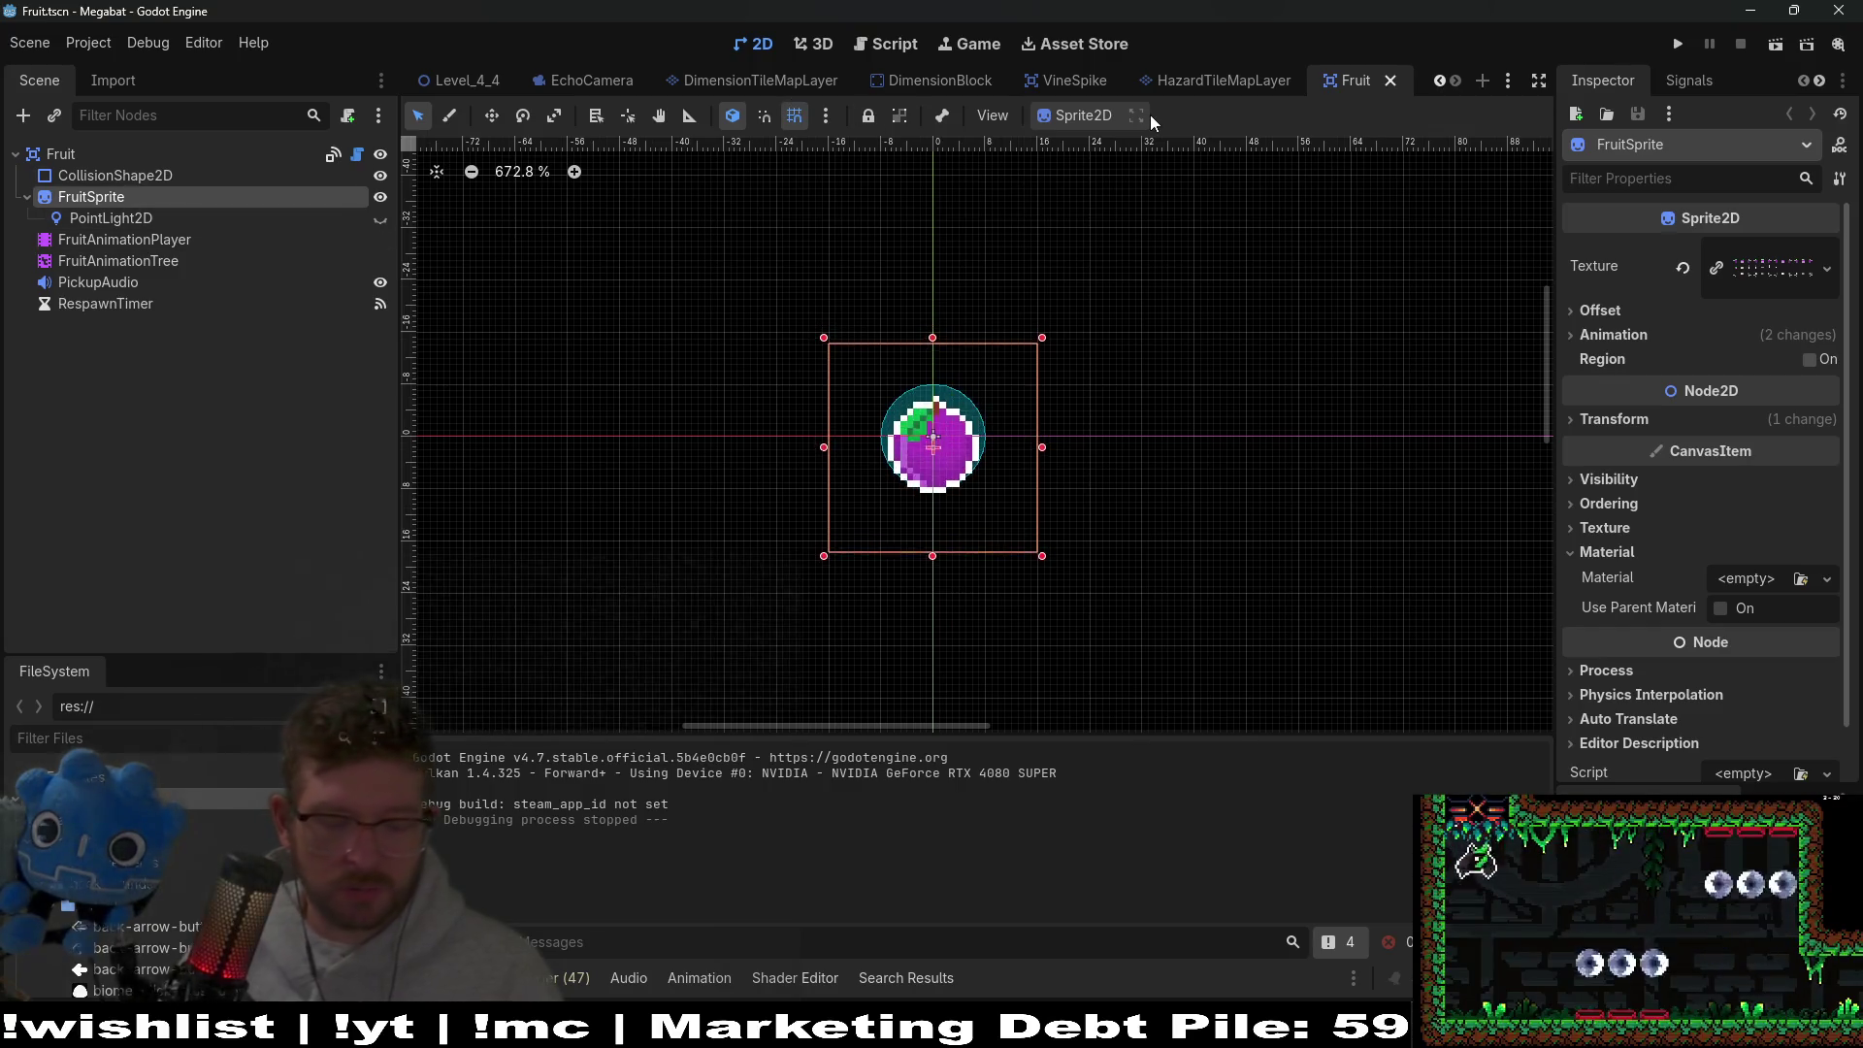
key(shift+alt+o)
text(dimension)
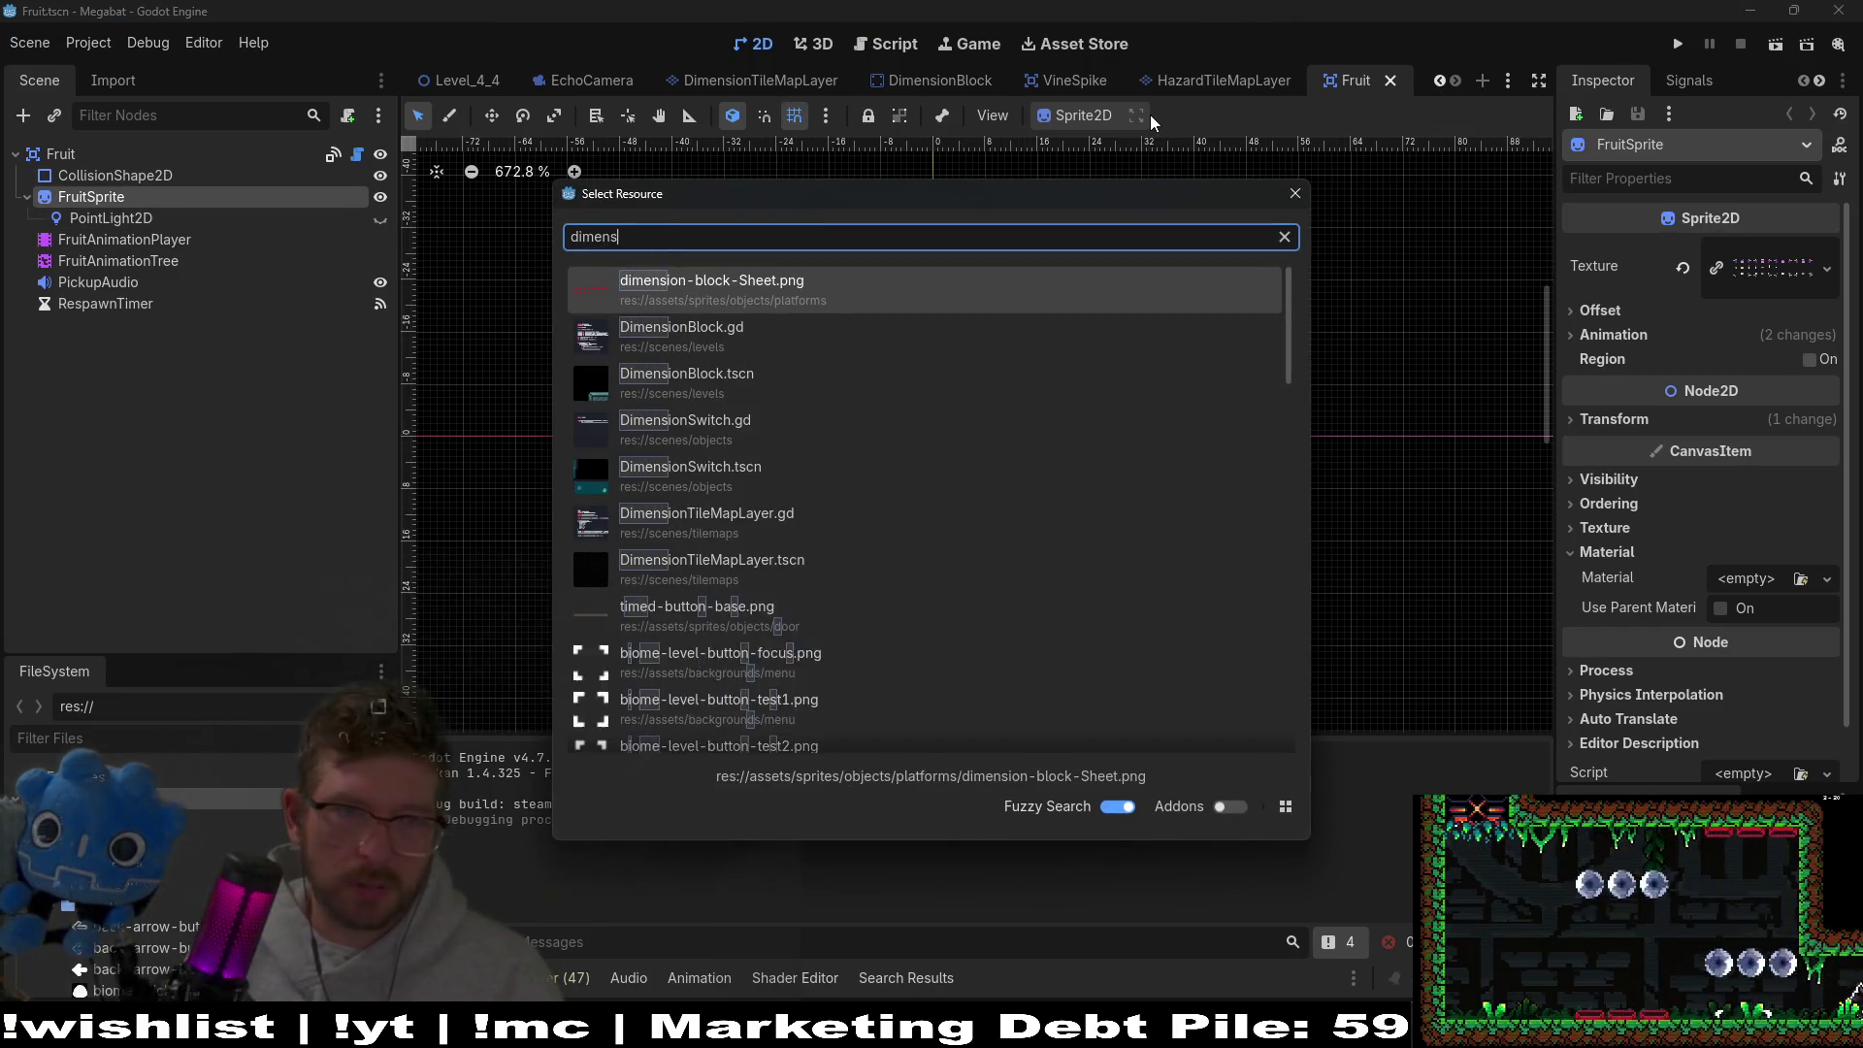
key(Down)
key(Down)
key(Down)
key(Return)
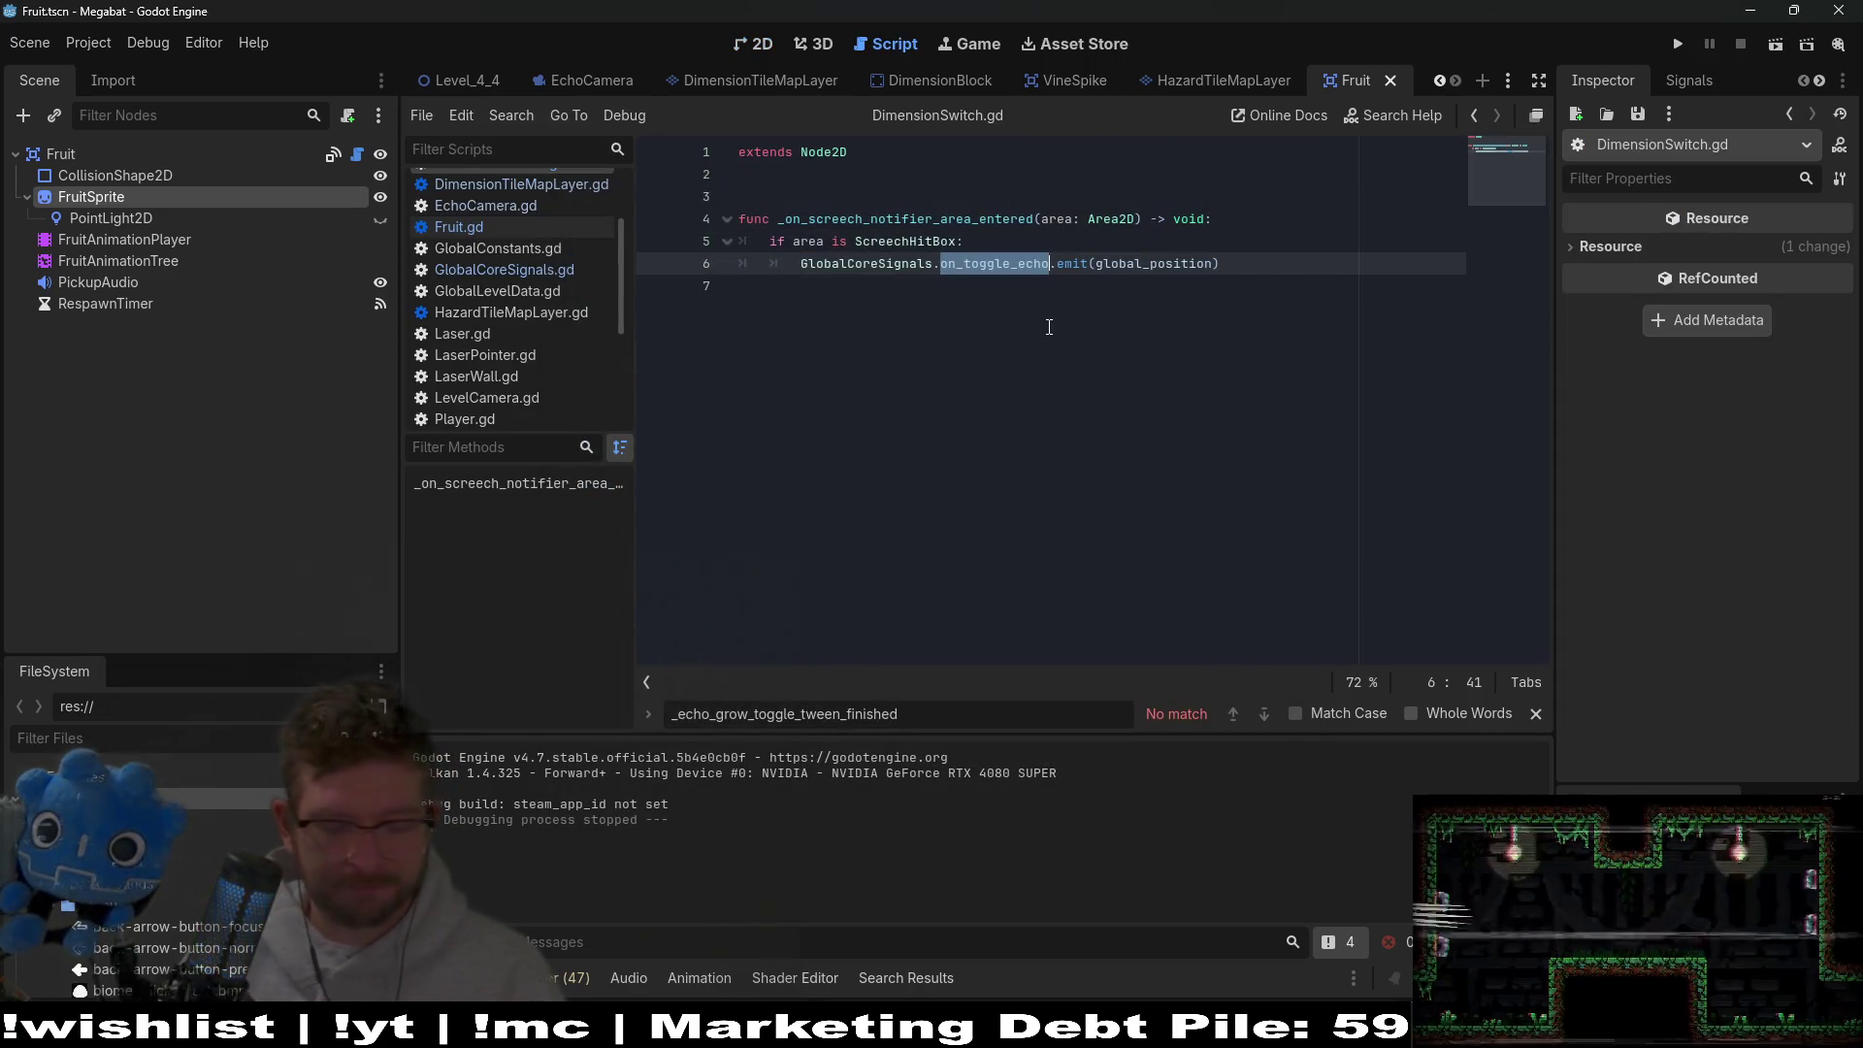
Open DimensionSwitch.tscn, select its root node in the 2D view, and start adding a node.
key(shift+alt+o)
text(dimensionsw)
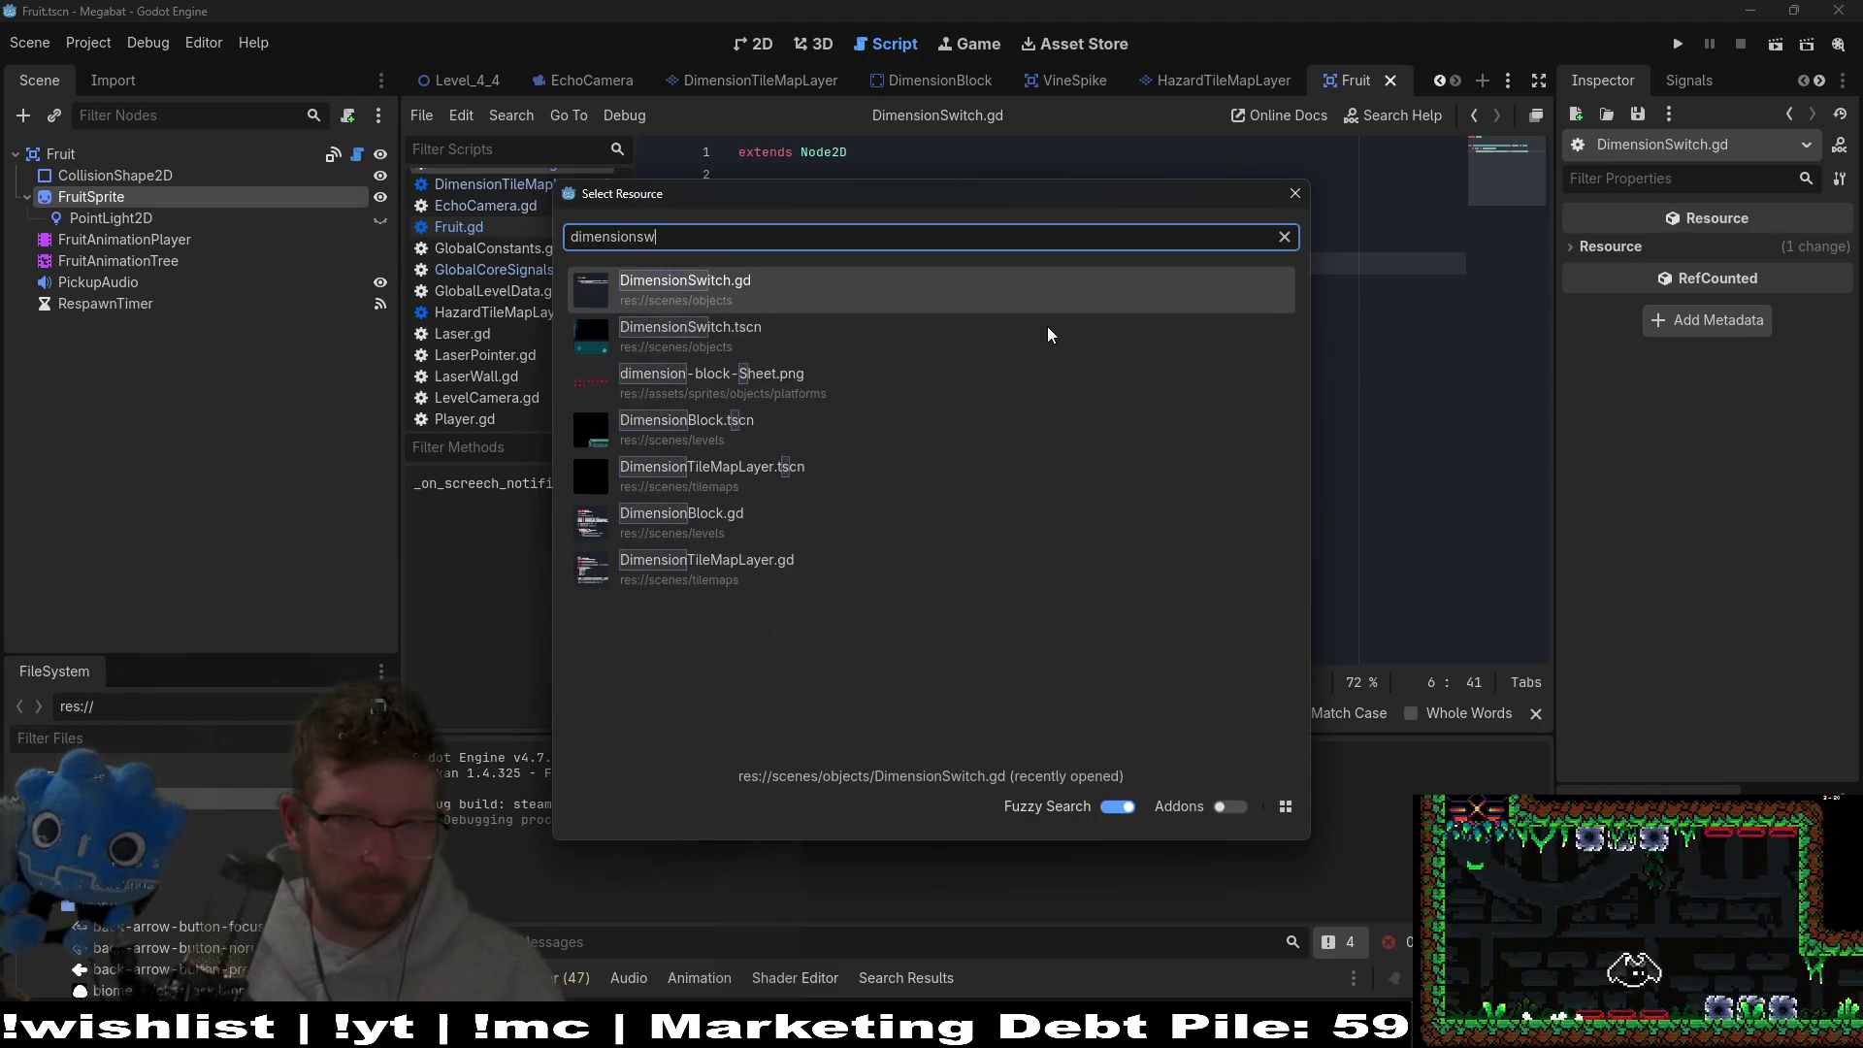
text(itch)
click(1046, 327)
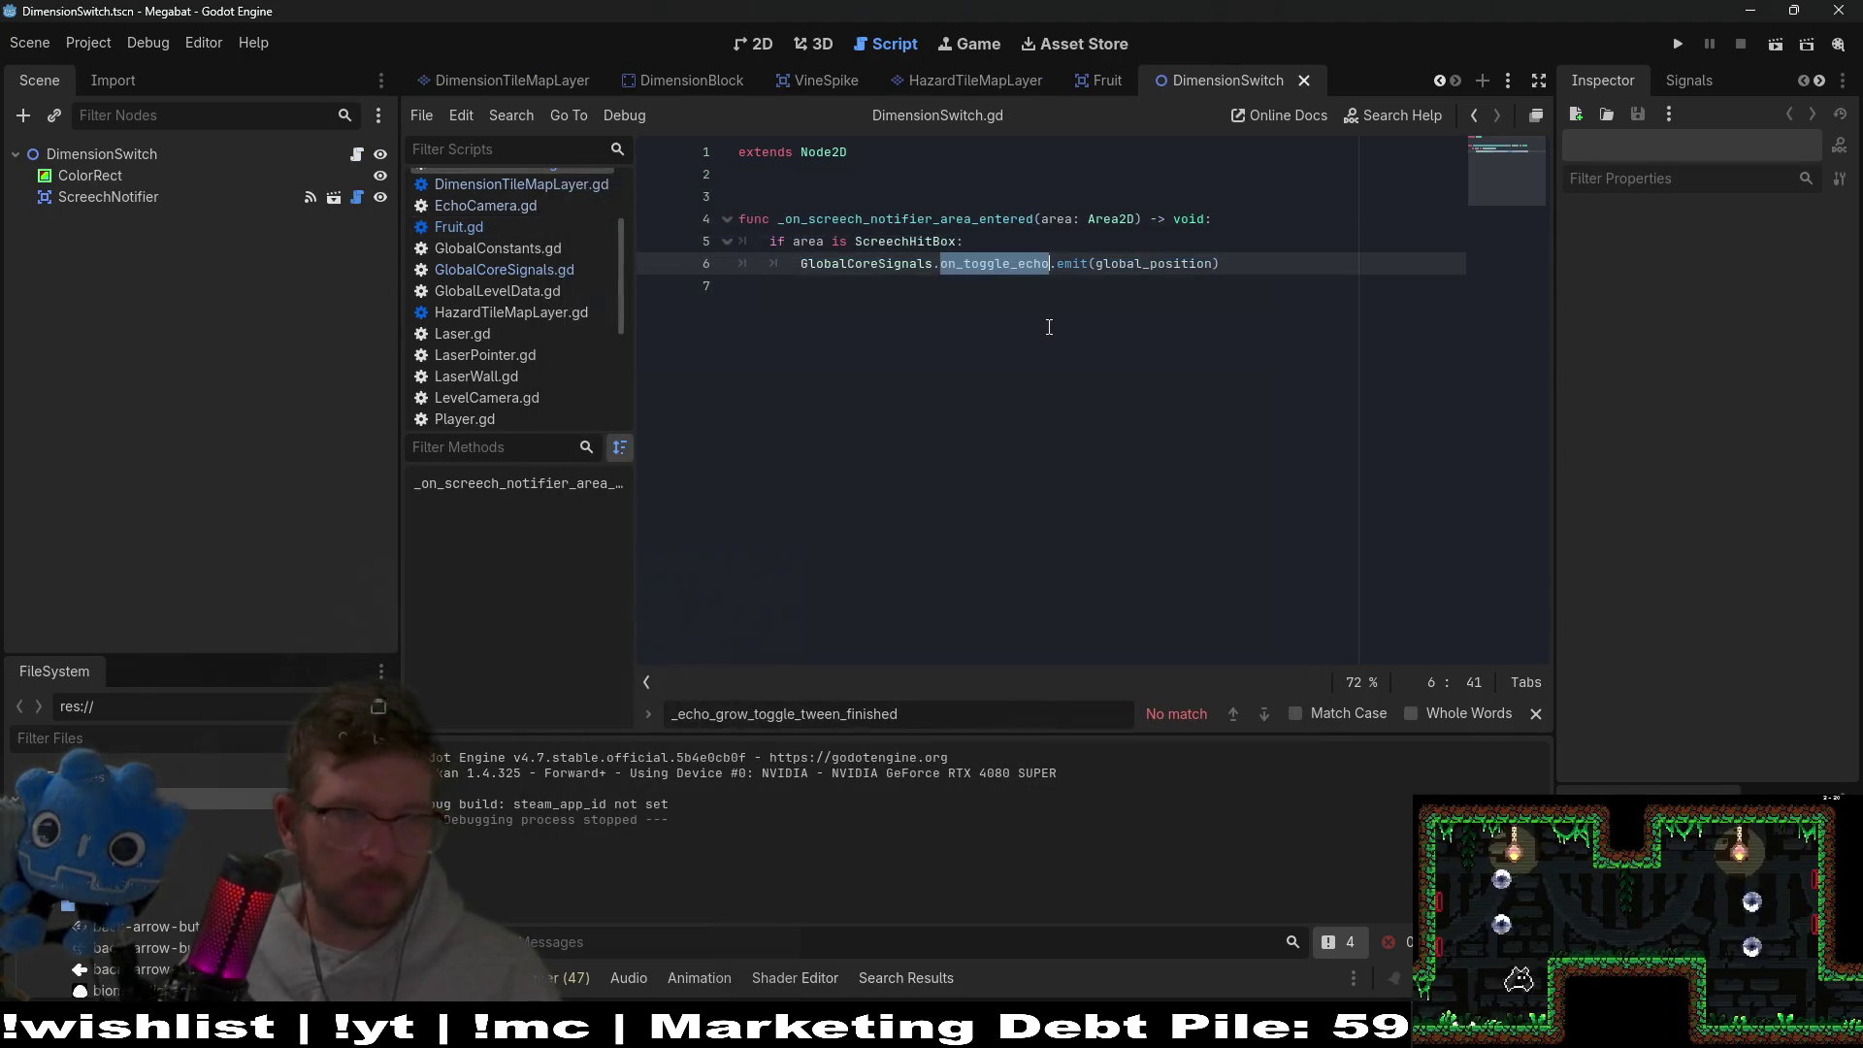
click(106, 154)
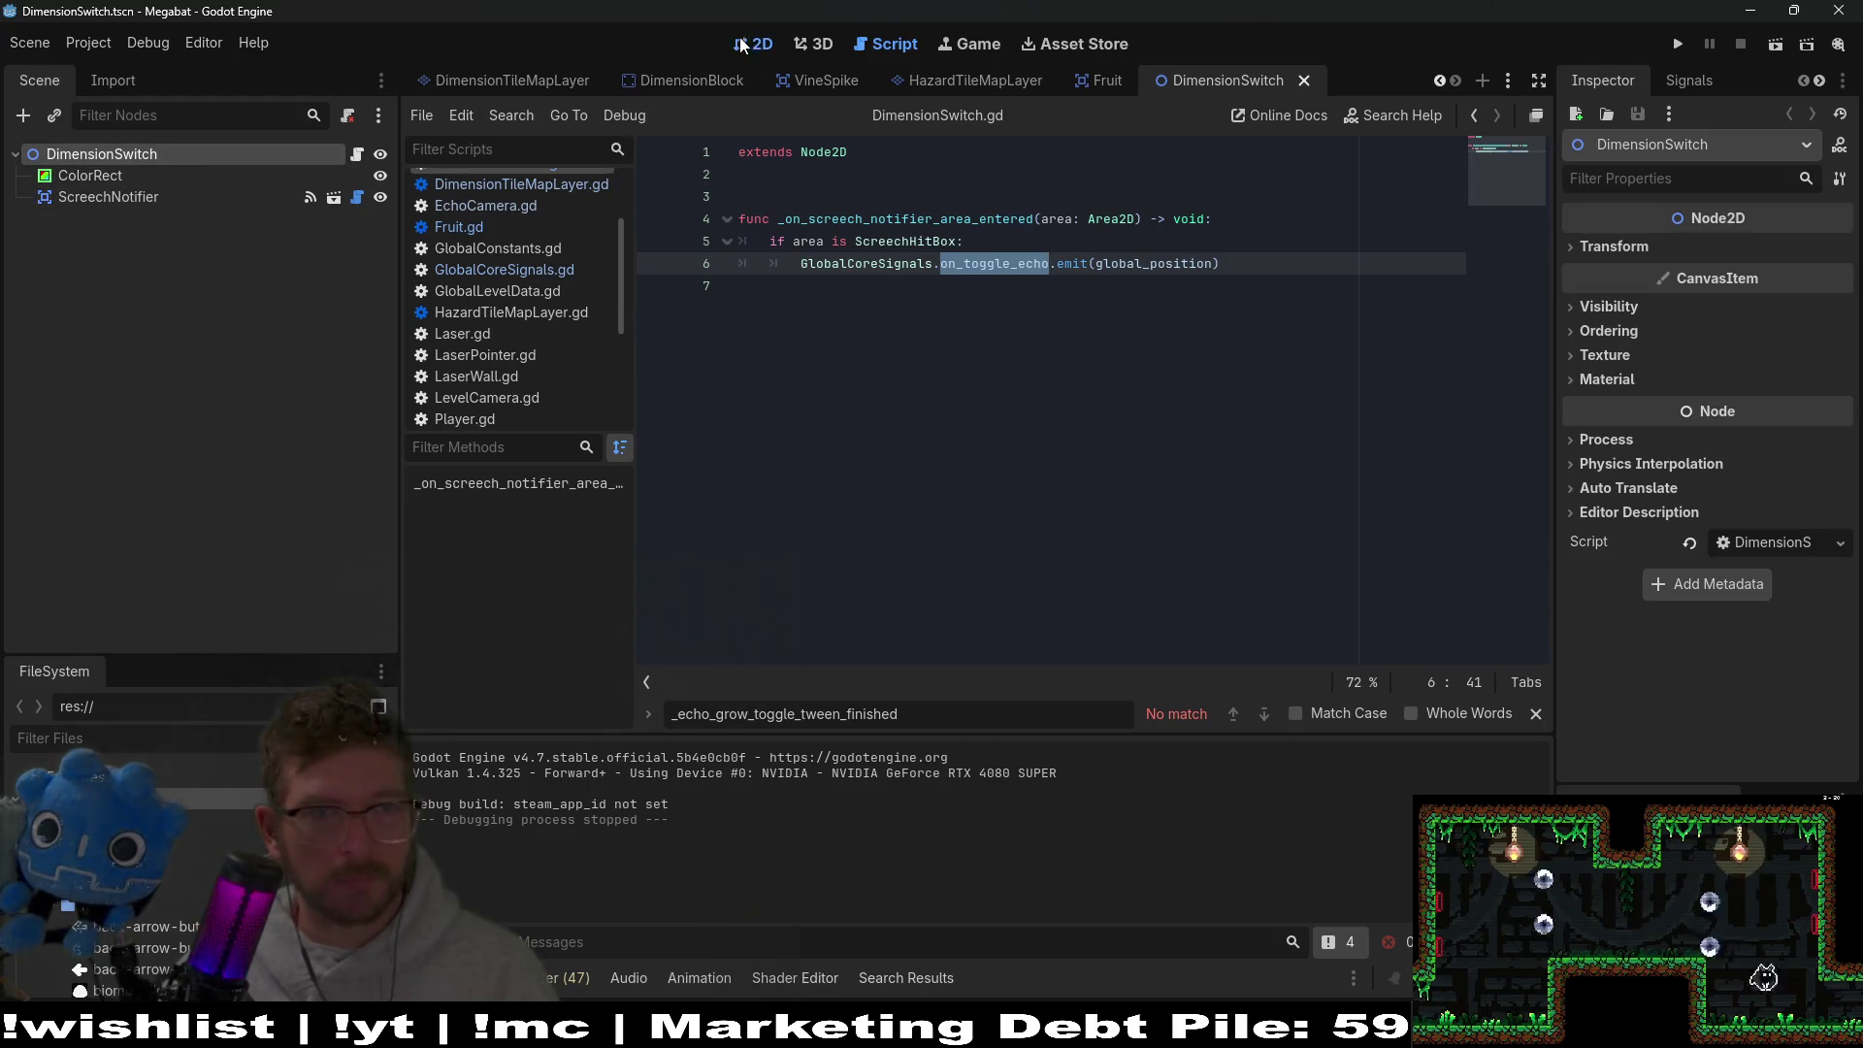
click(751, 43)
click(23, 115)
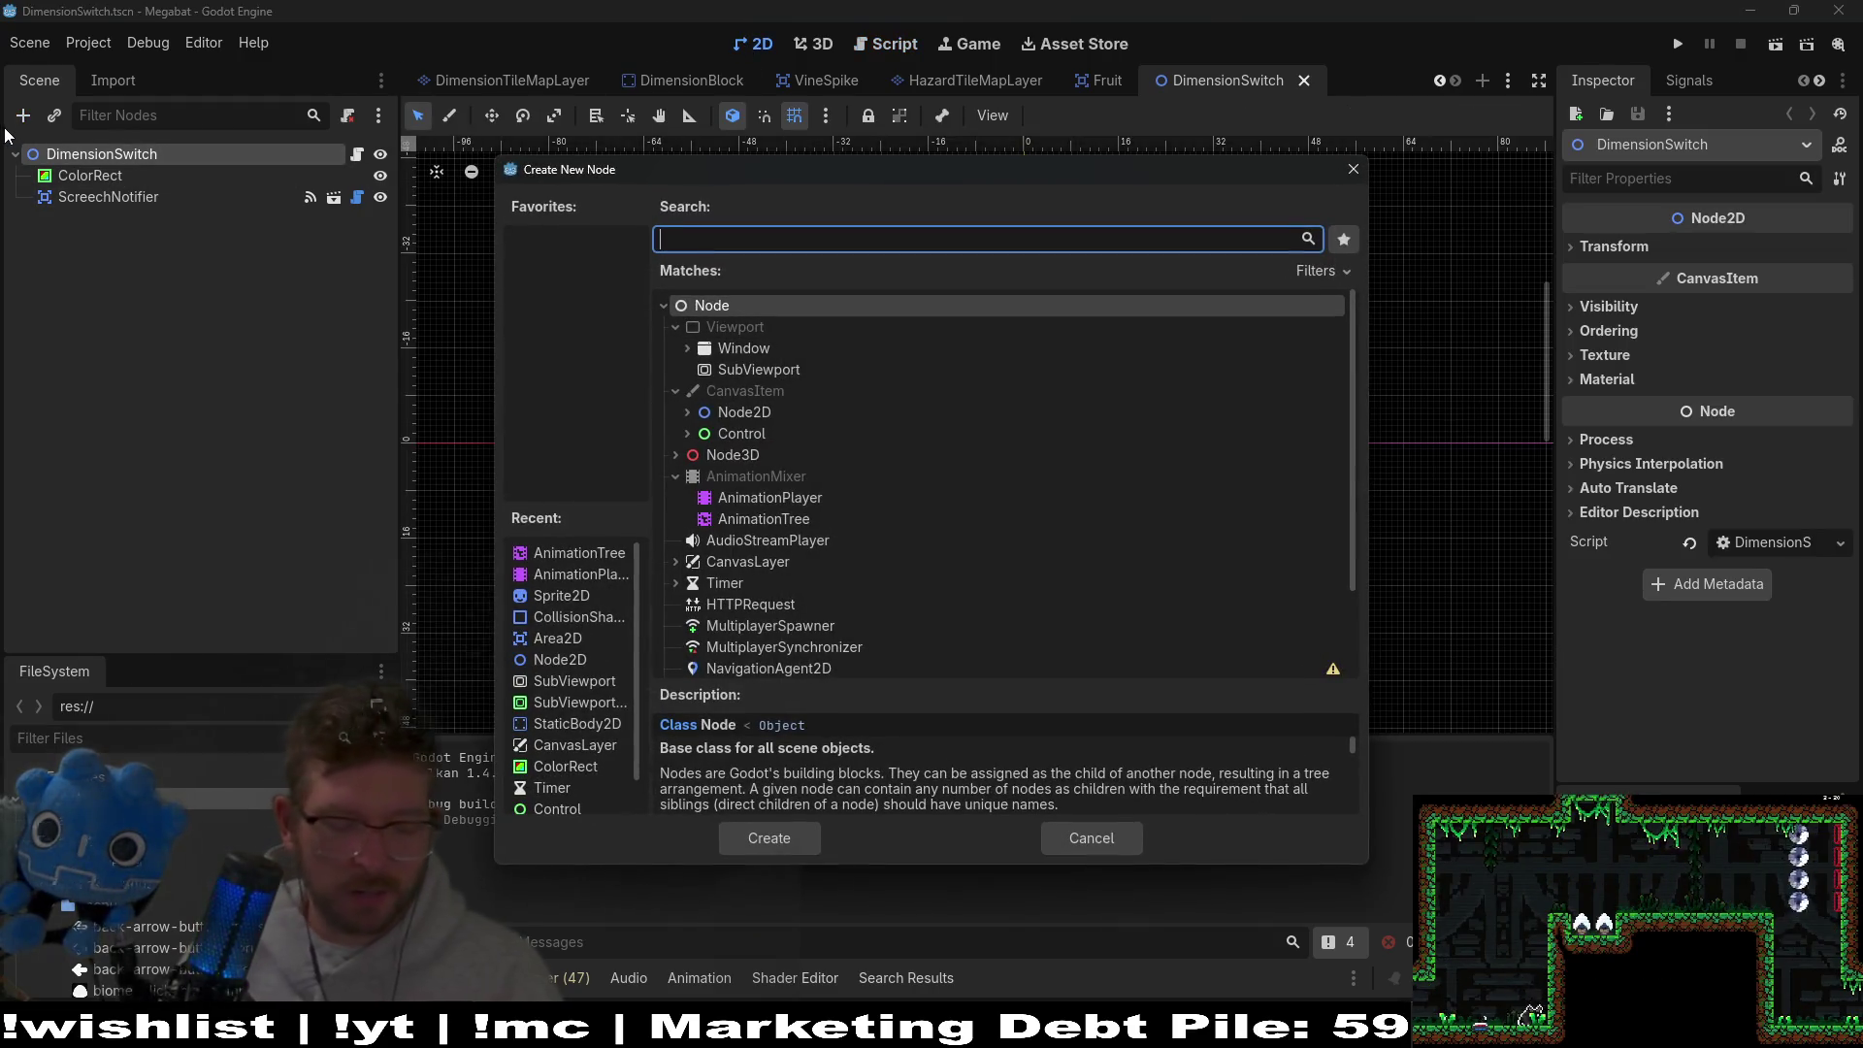
Add a Sprite2D node and delete the ColorRect node.
text(sprite)
key(Return)
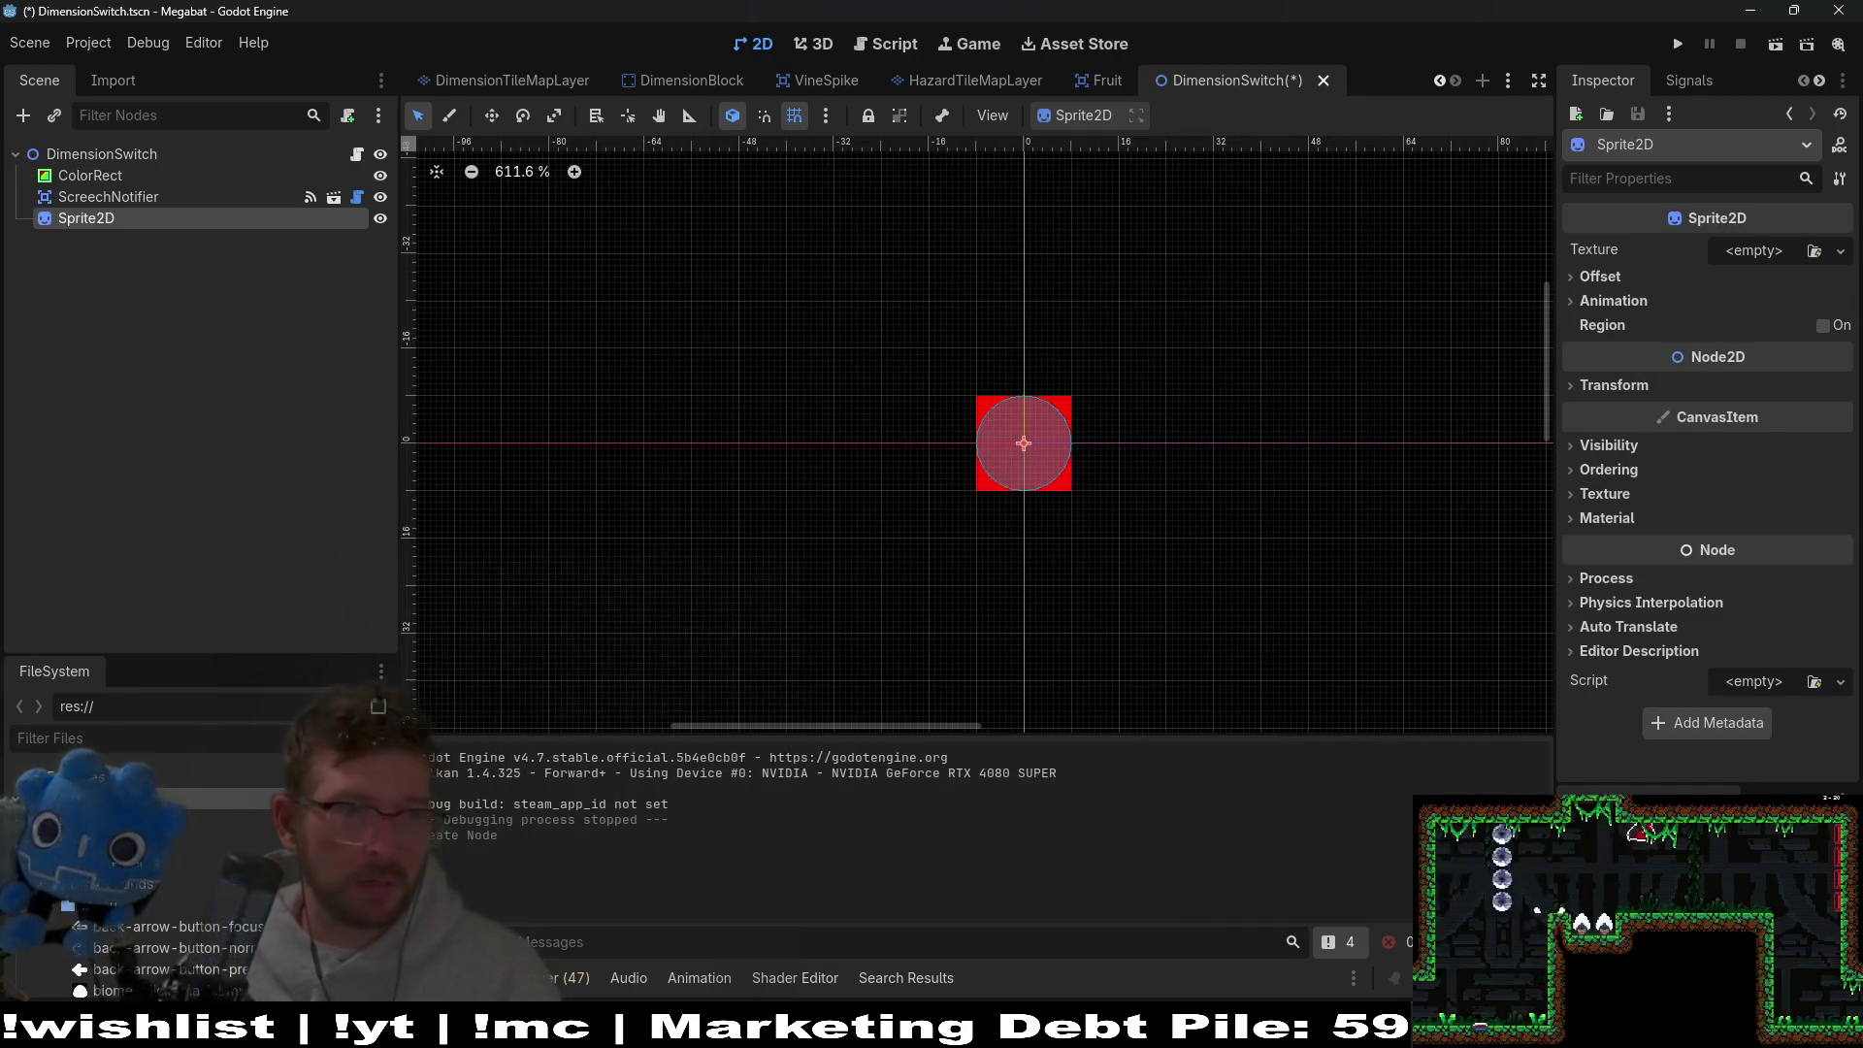
click(89, 175)
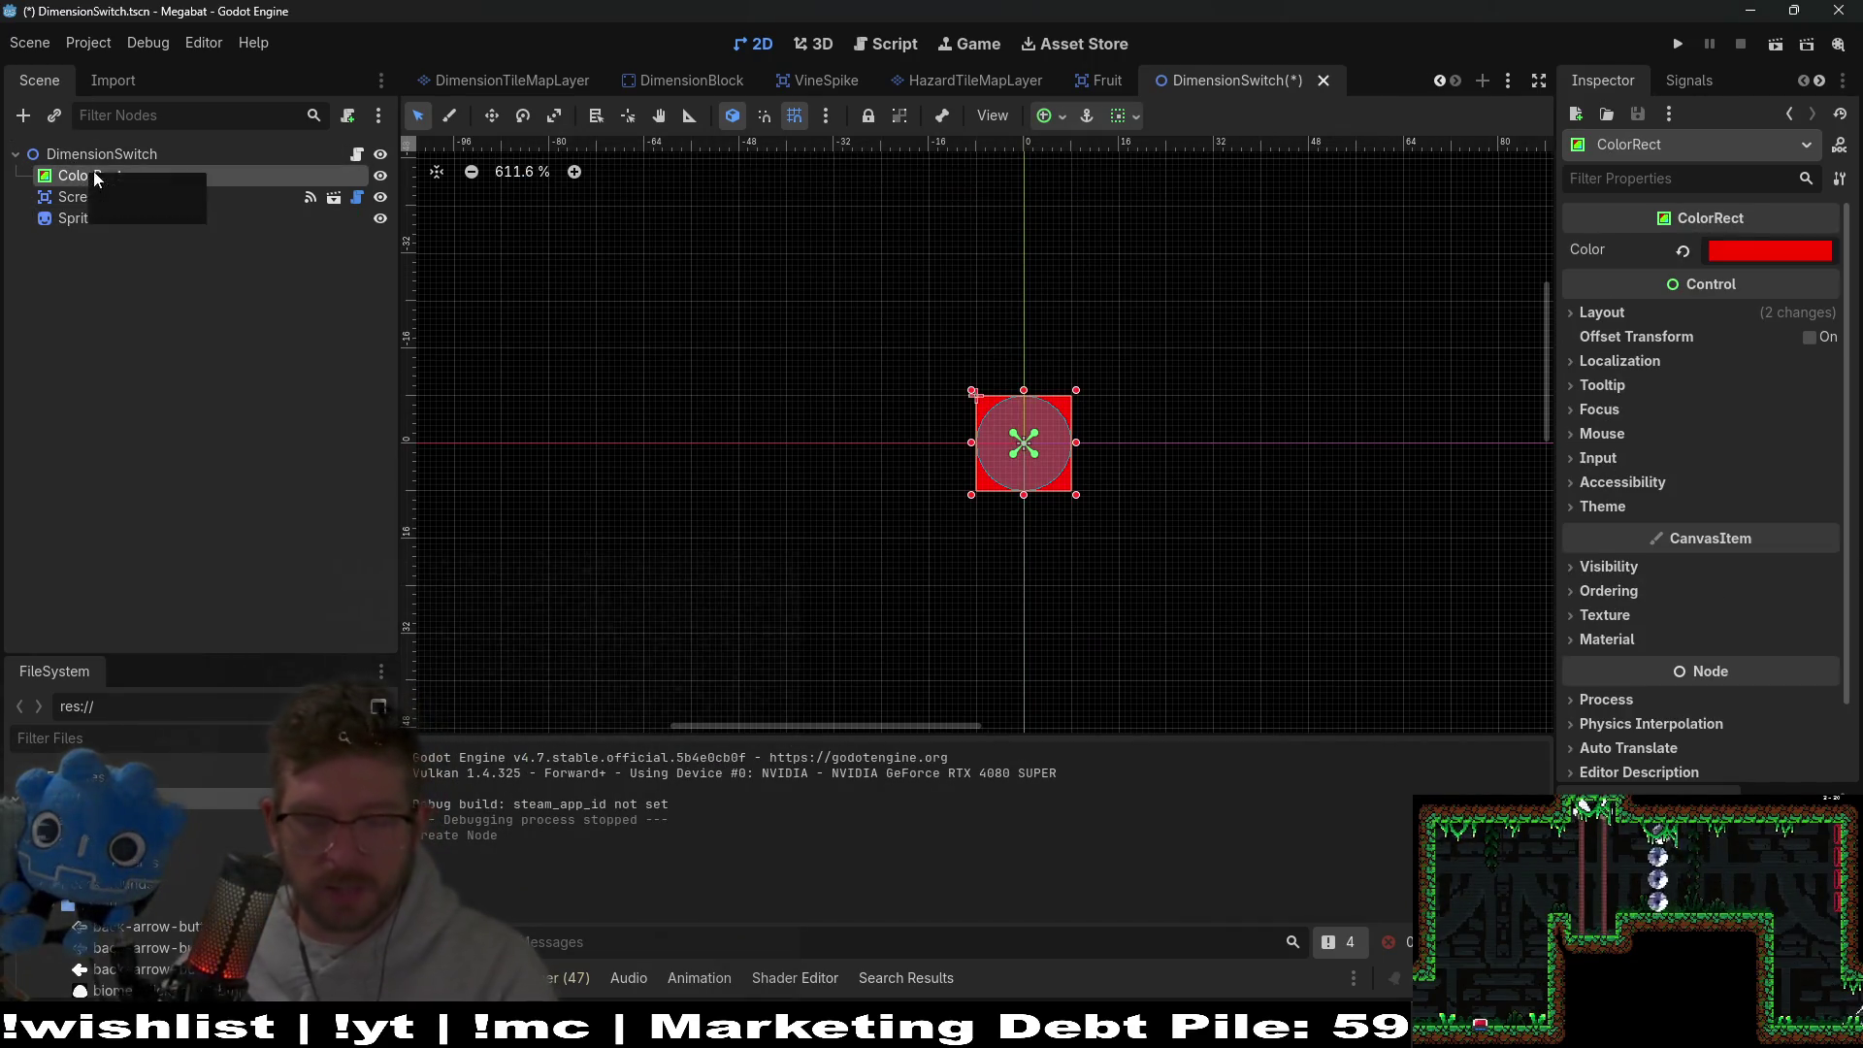
key(Delete)
key(Return)
Add an AnimationPlayer as a child of Sprite2D.
right_click(70, 196)
click(143, 219)
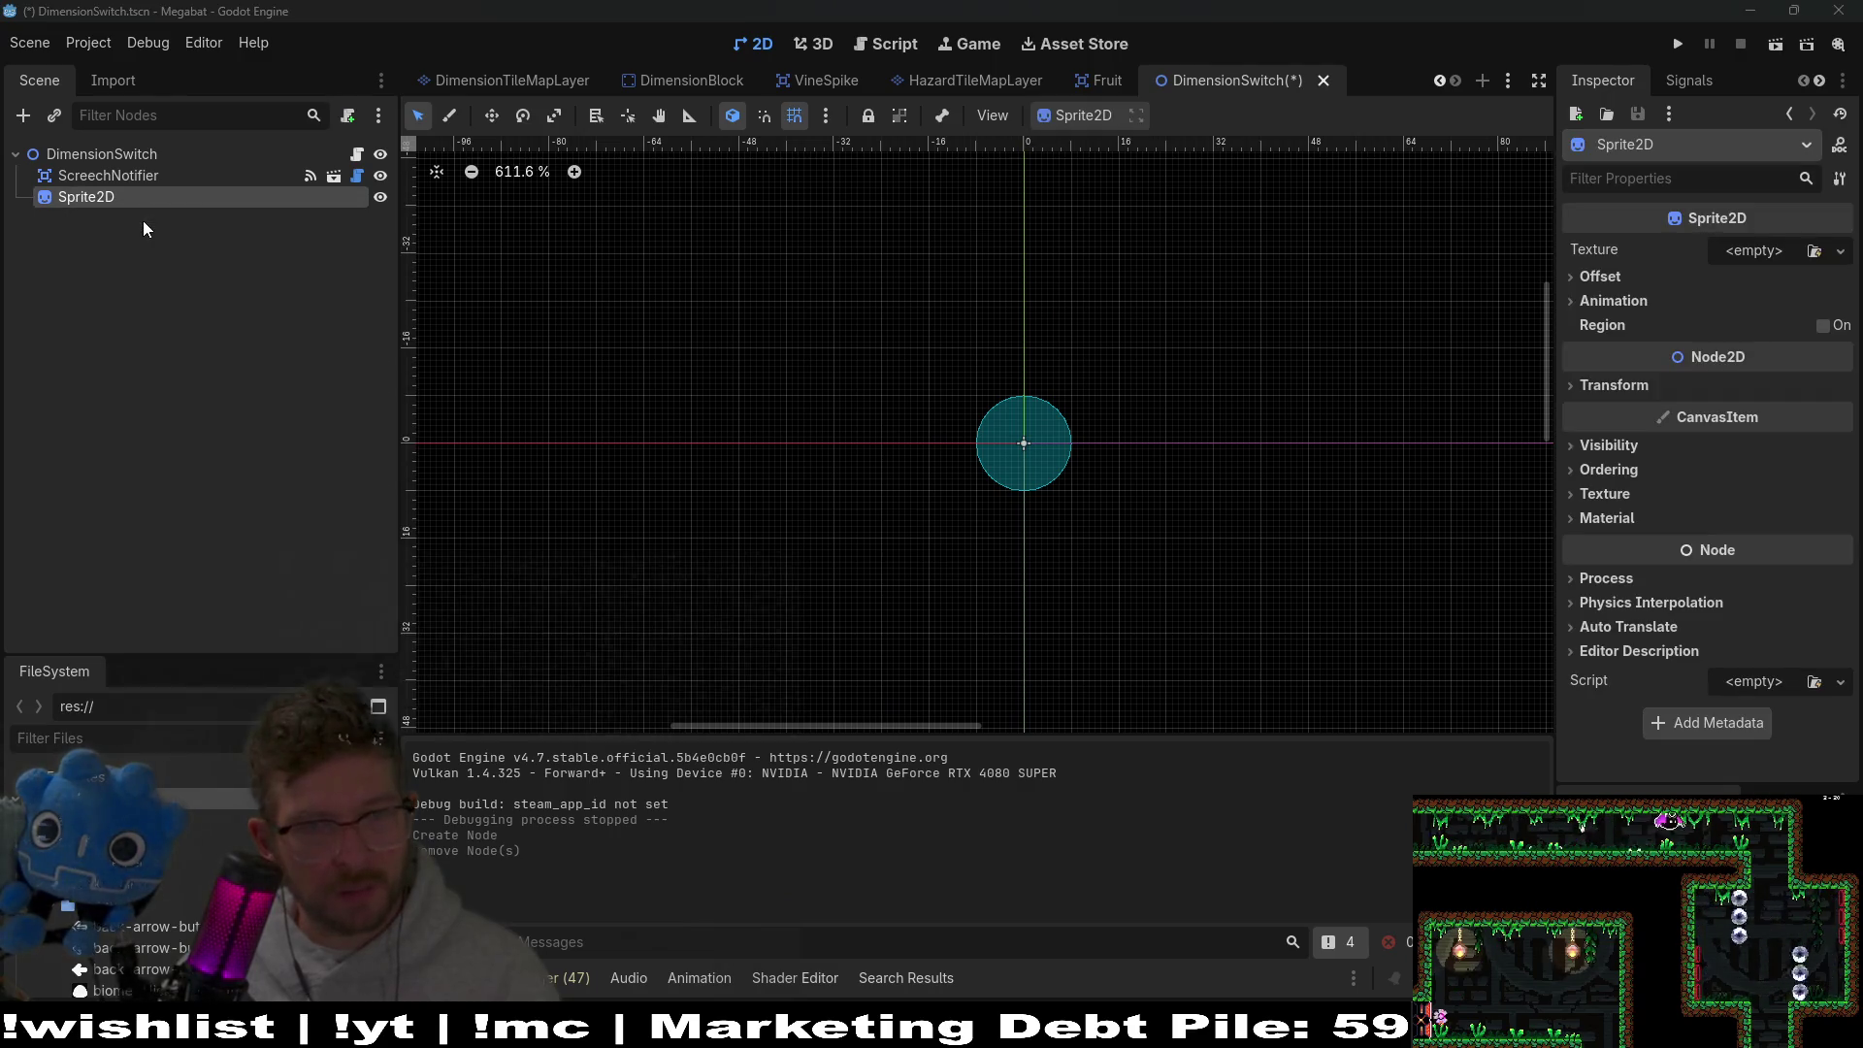
text(animation)
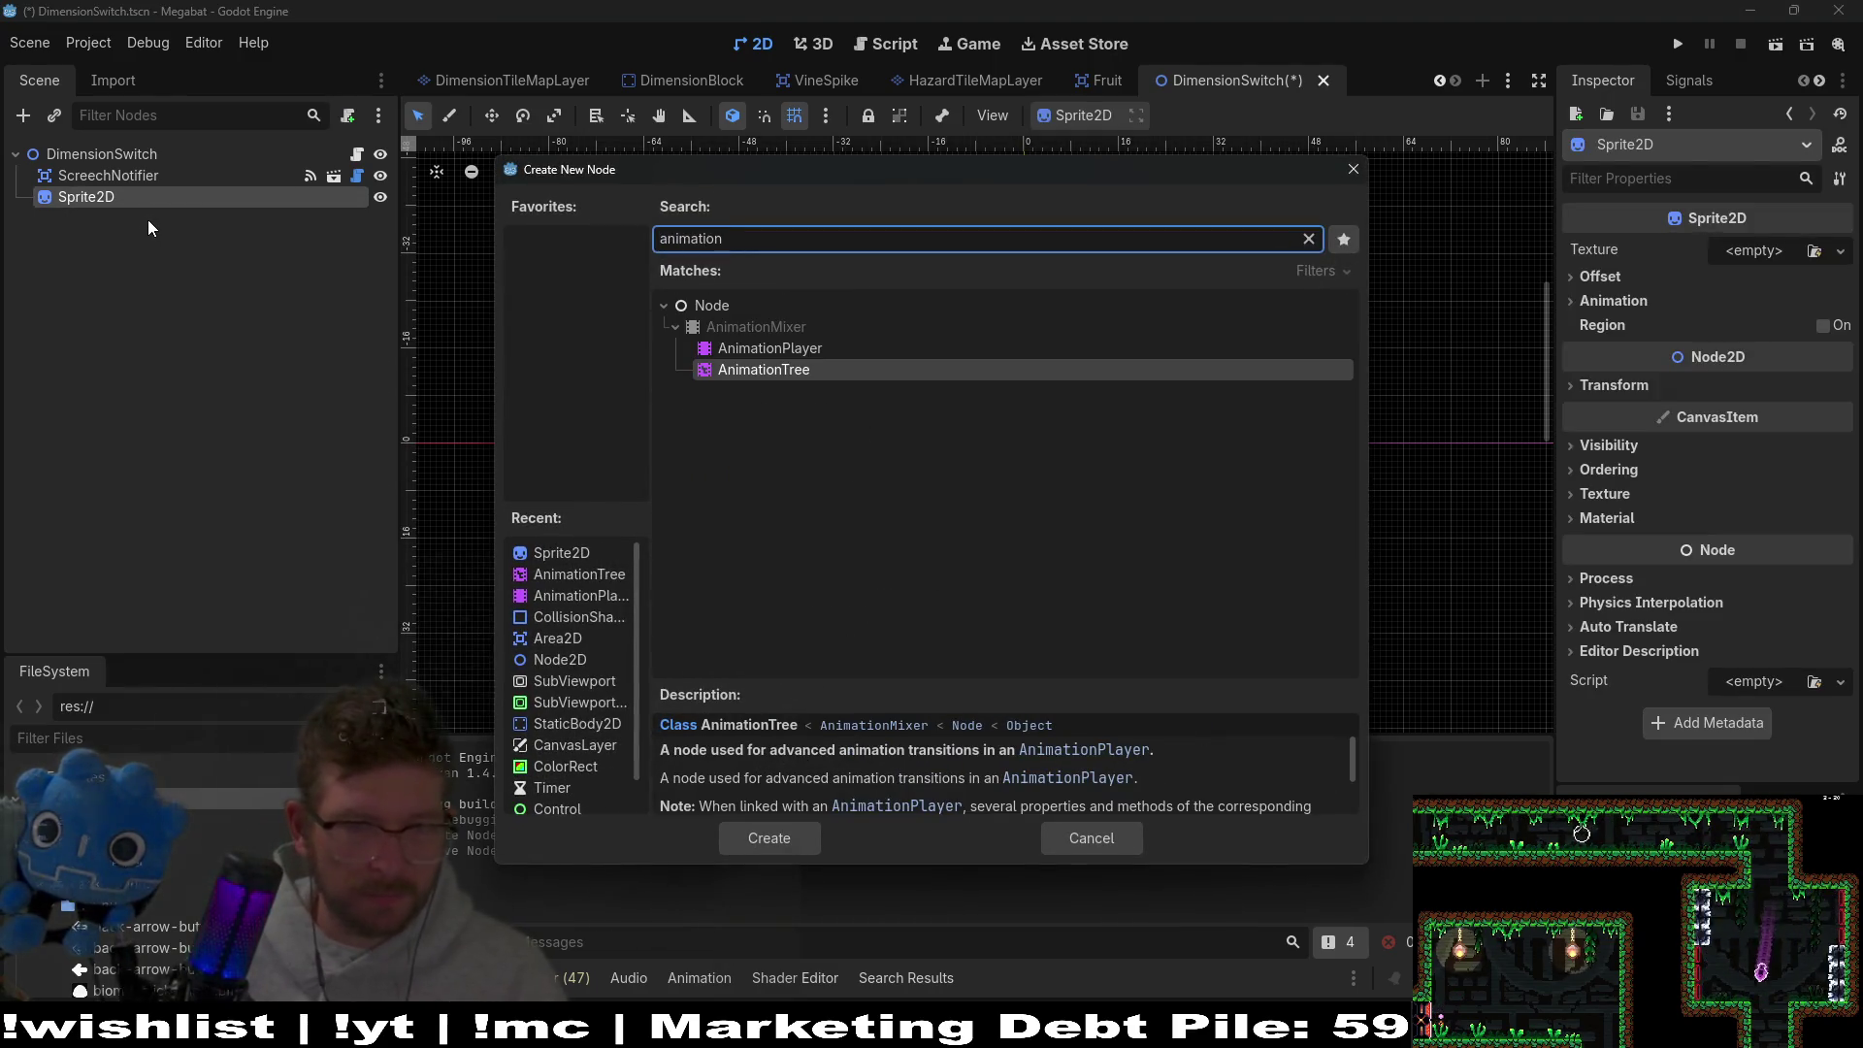
key(Up)
key(Return)
Filter the FileSystem for 'echo-' and set echo-portal-Sheet.png as Sprite2D's texture.
click(171, 198)
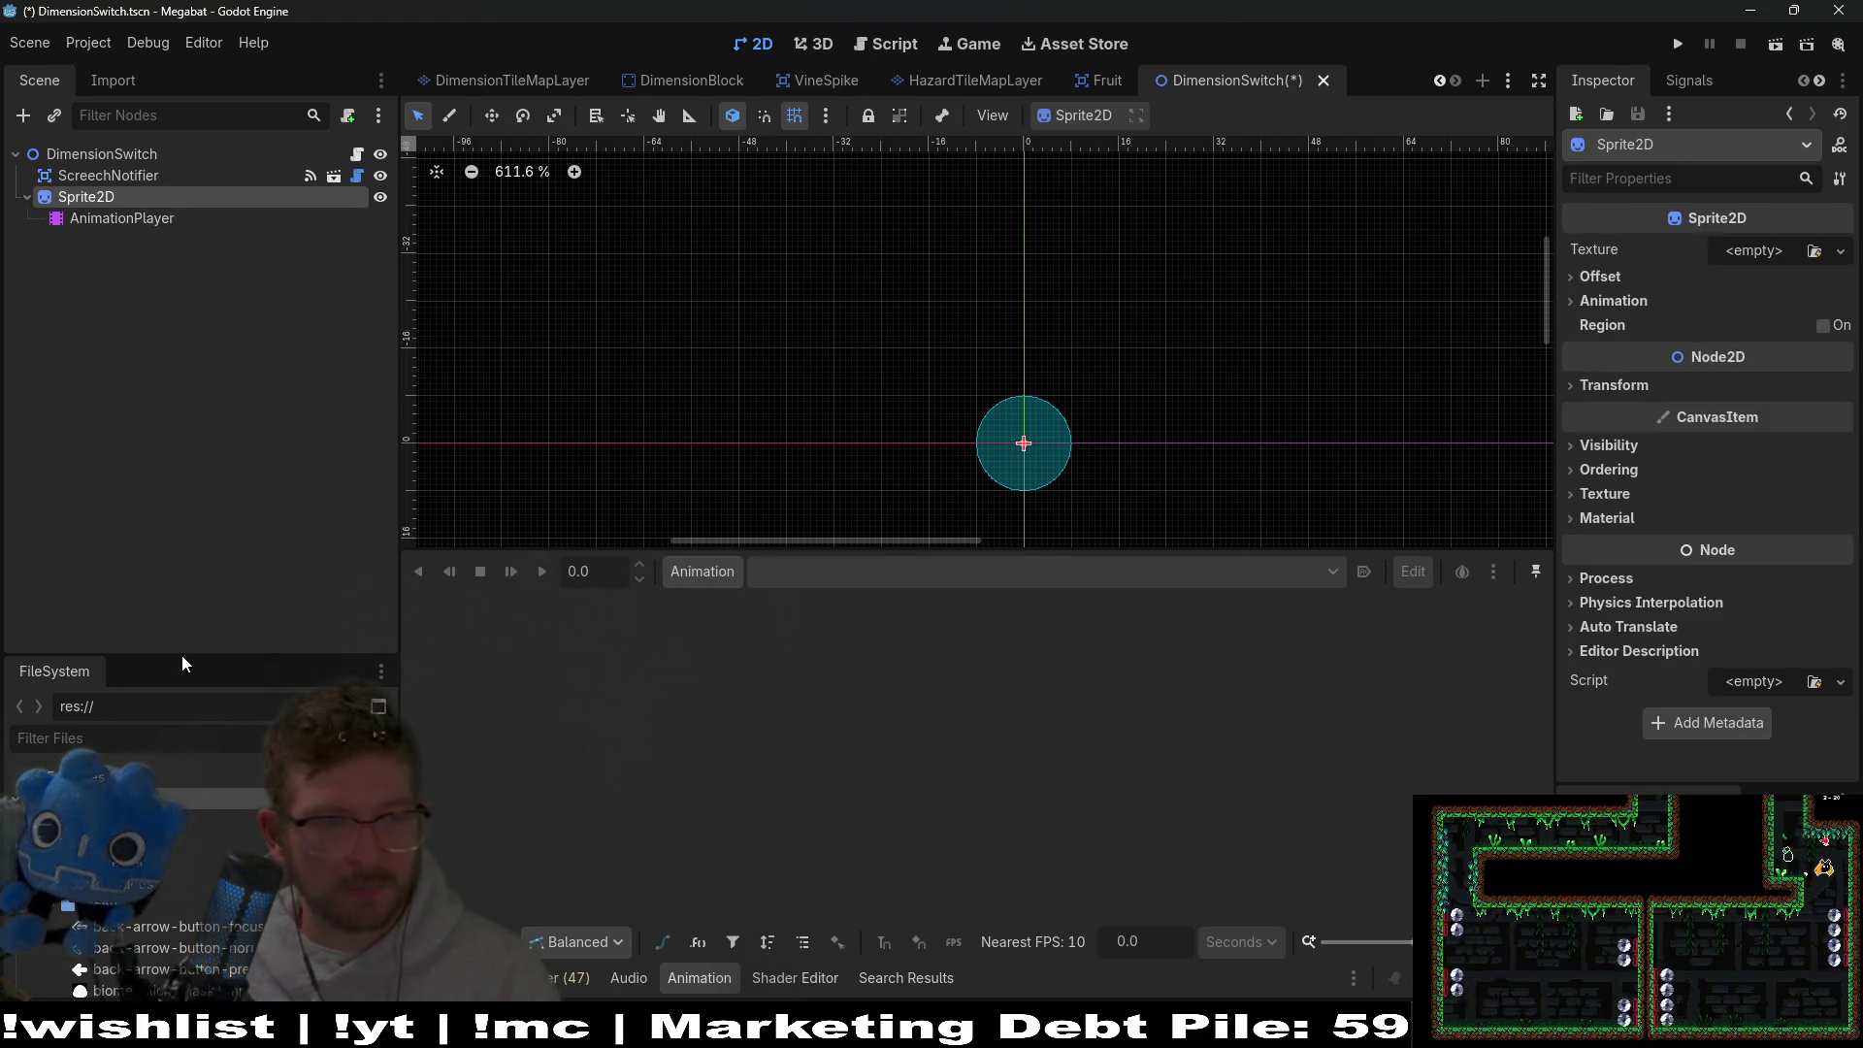
click(130, 738)
text(echo-)
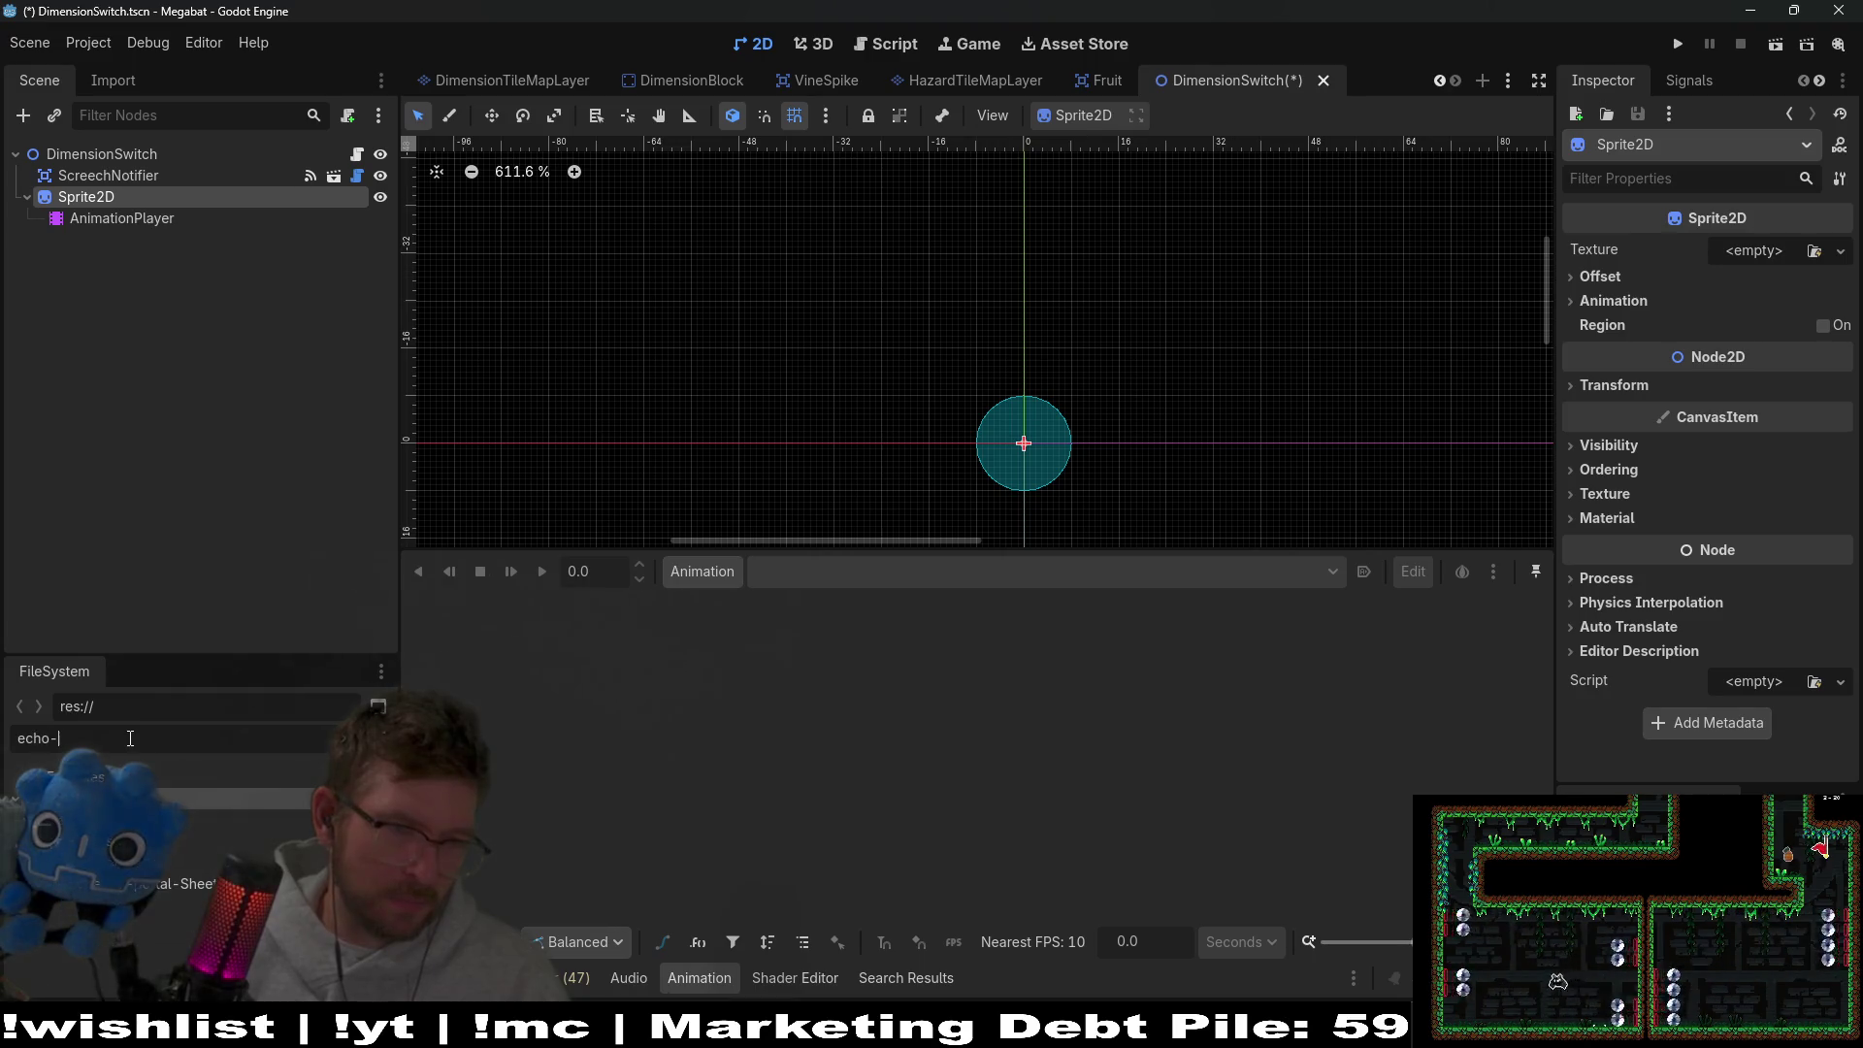
mouse_move(157, 889)
mouse_down()
mouse_move(1156, 615)
mouse_move(1763, 221)
mouse_move(1746, 257)
mouse_up()
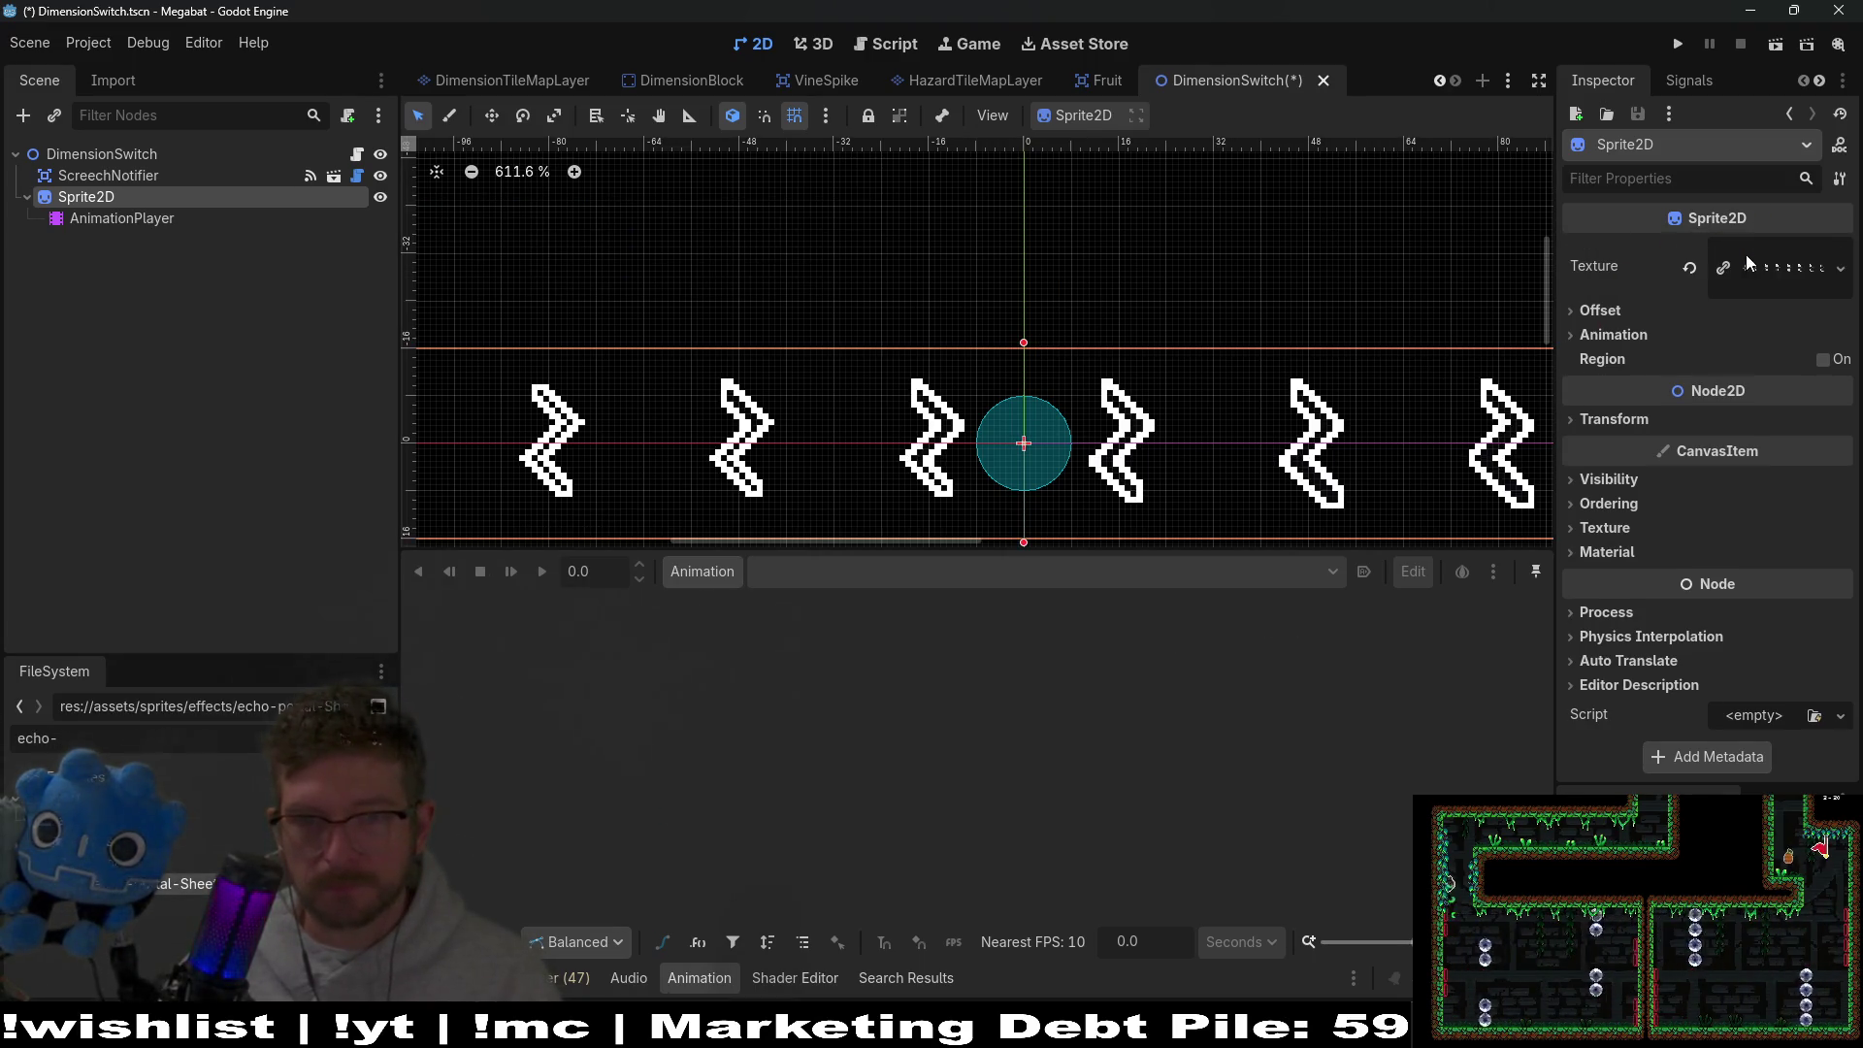
Set the Sprite2D's Animation Hframes to 8.
click(1601, 334)
double_click(1743, 359)
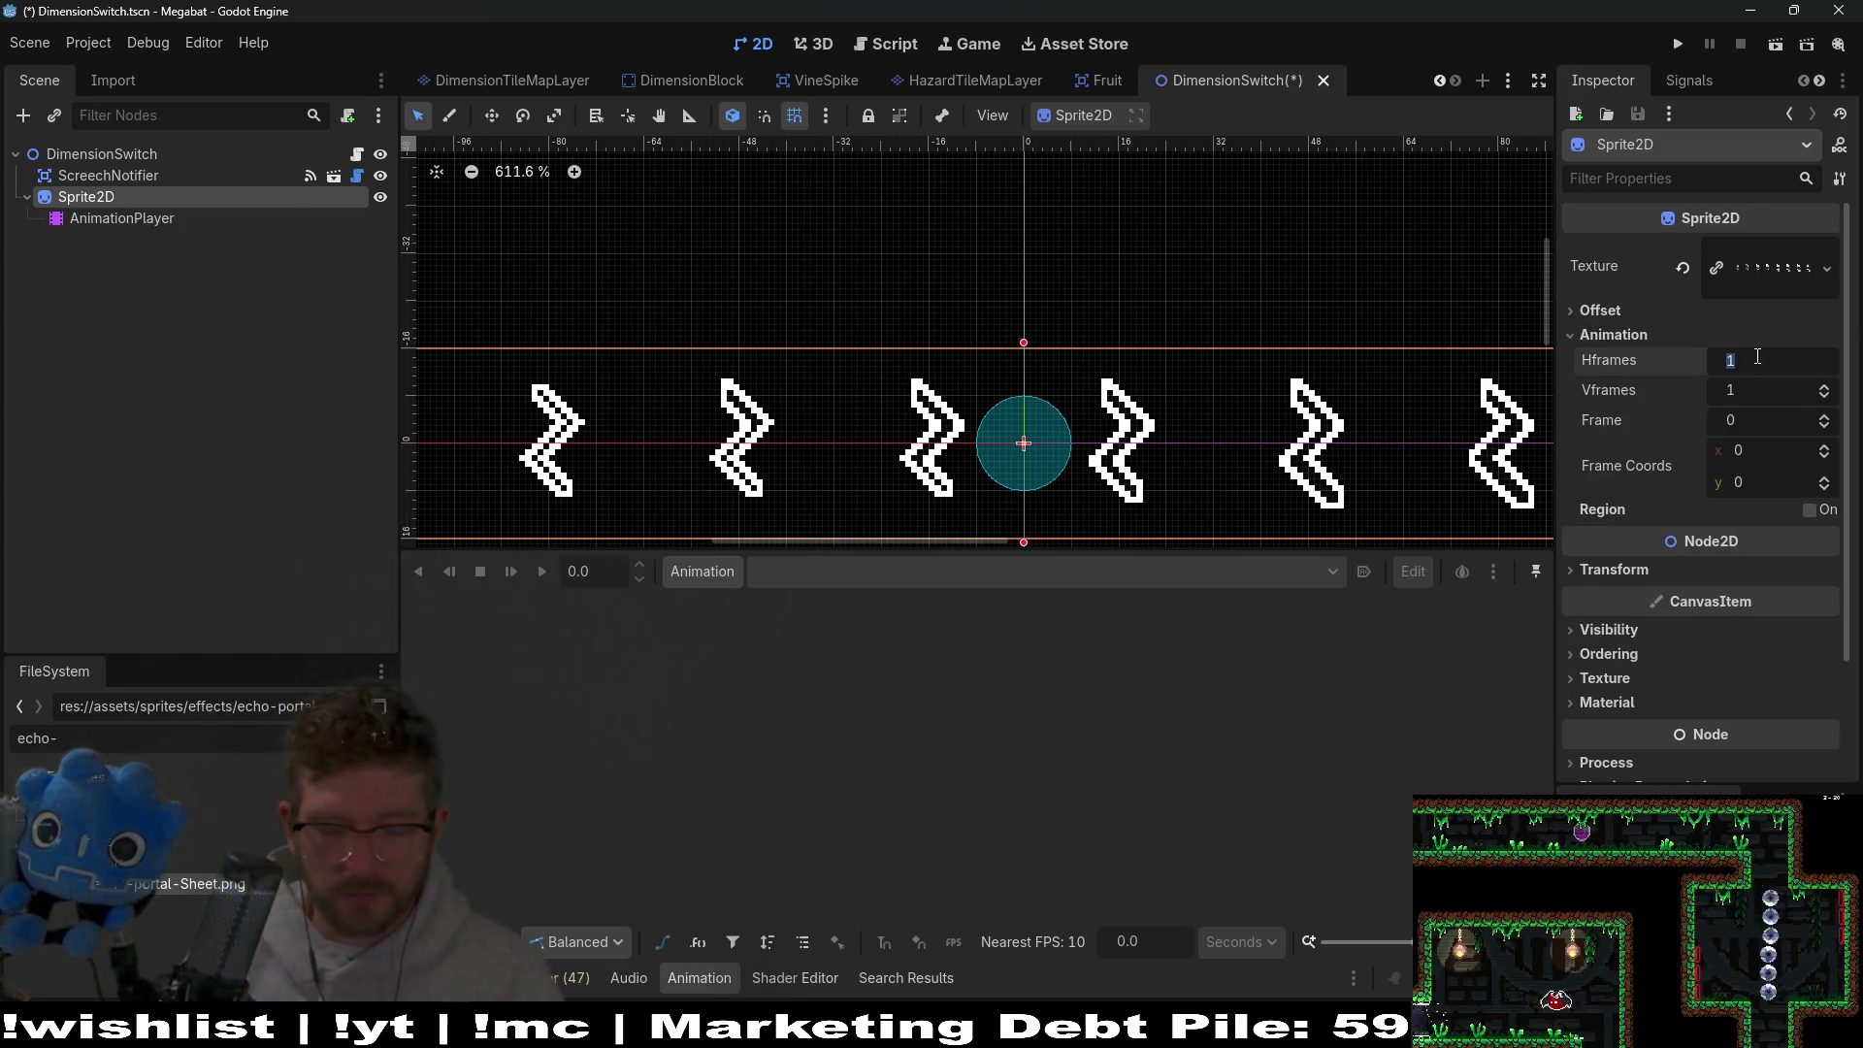
text(8)
key(Return)
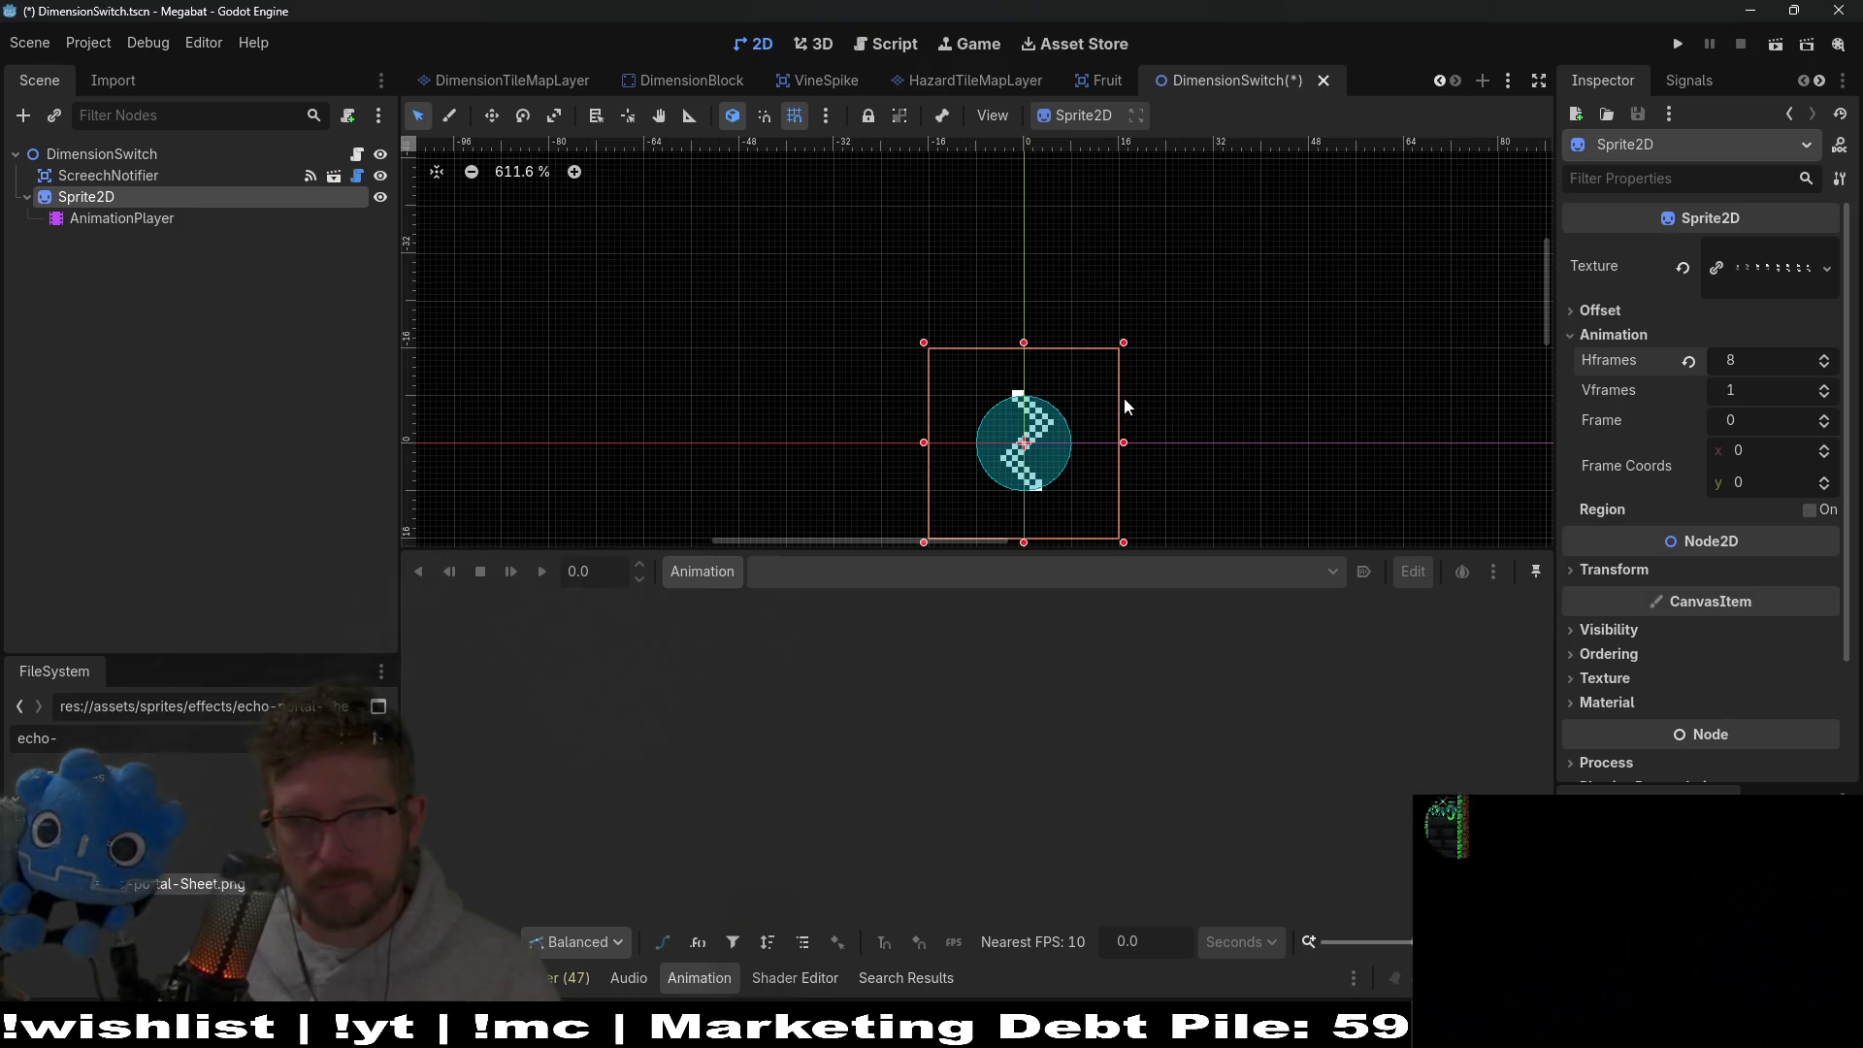
scroll(1122, 398, down, 2)
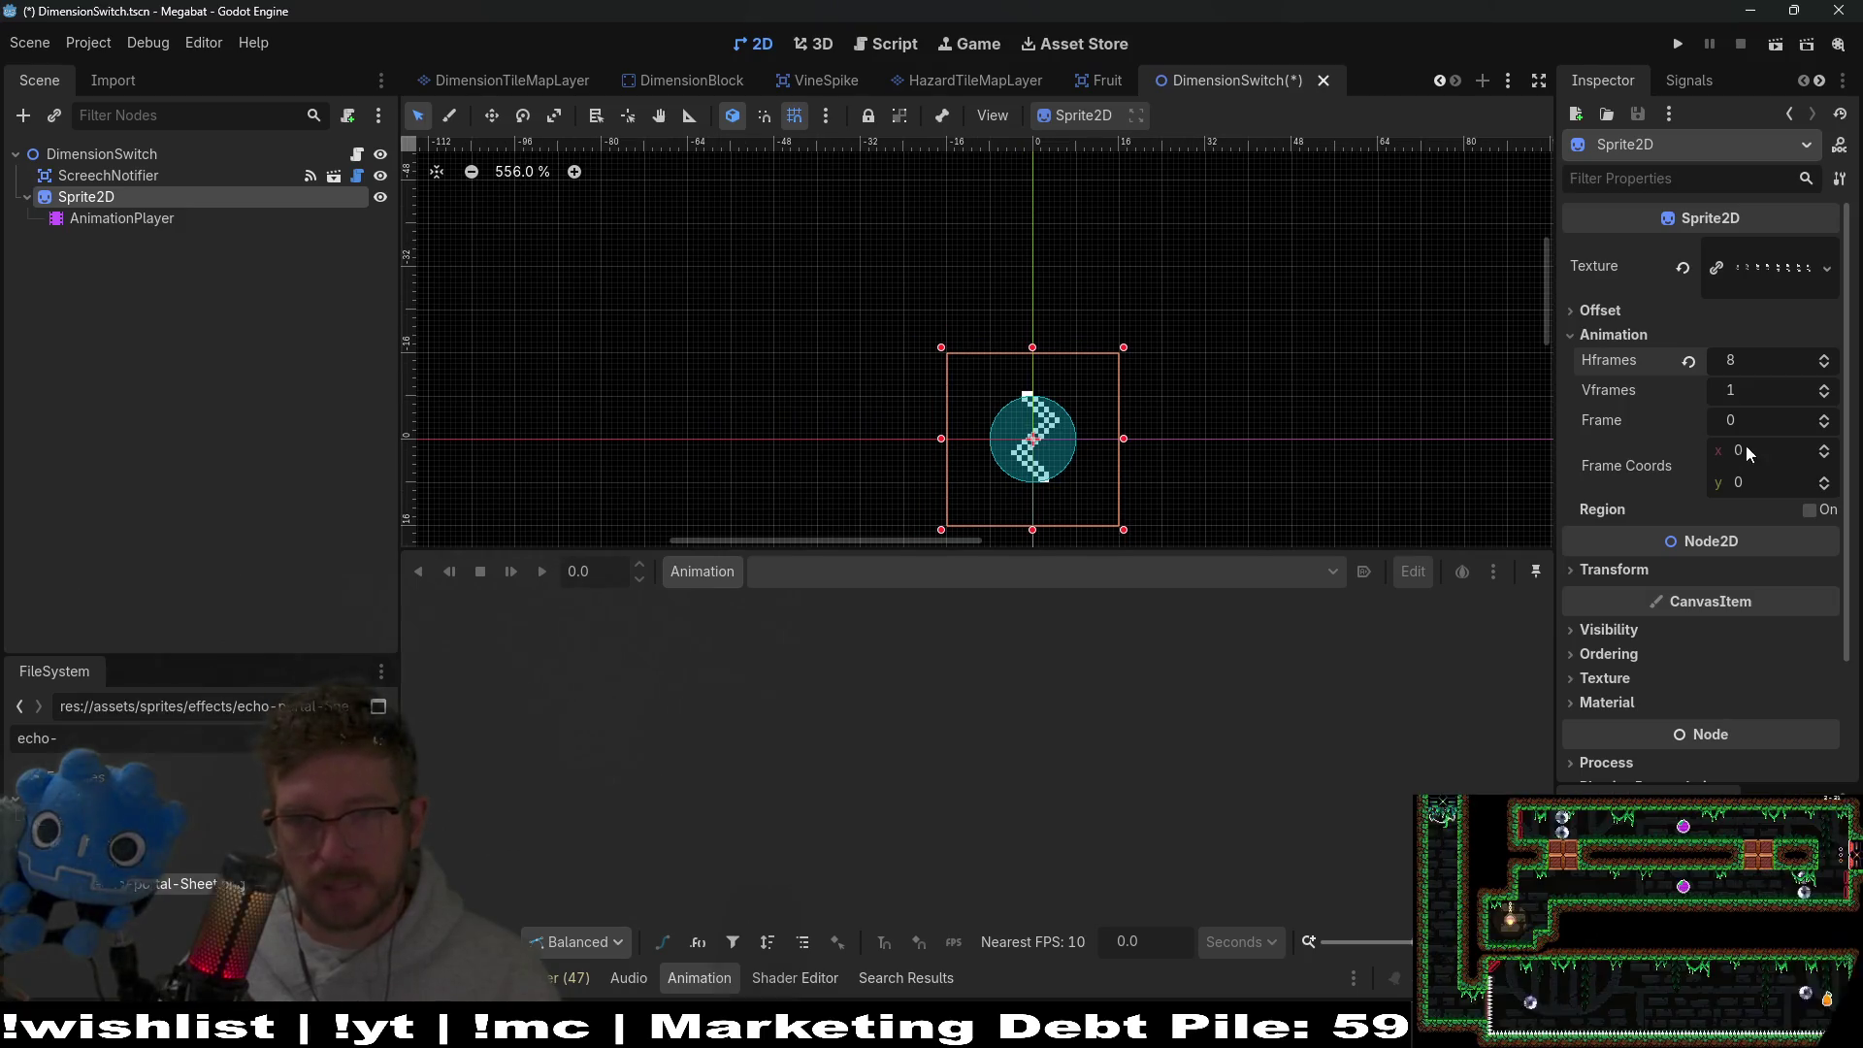
Create a new animation named idle on the AnimationPlayer.
click(121, 219)
click(703, 572)
click(782, 609)
text(idle)
key(Return)
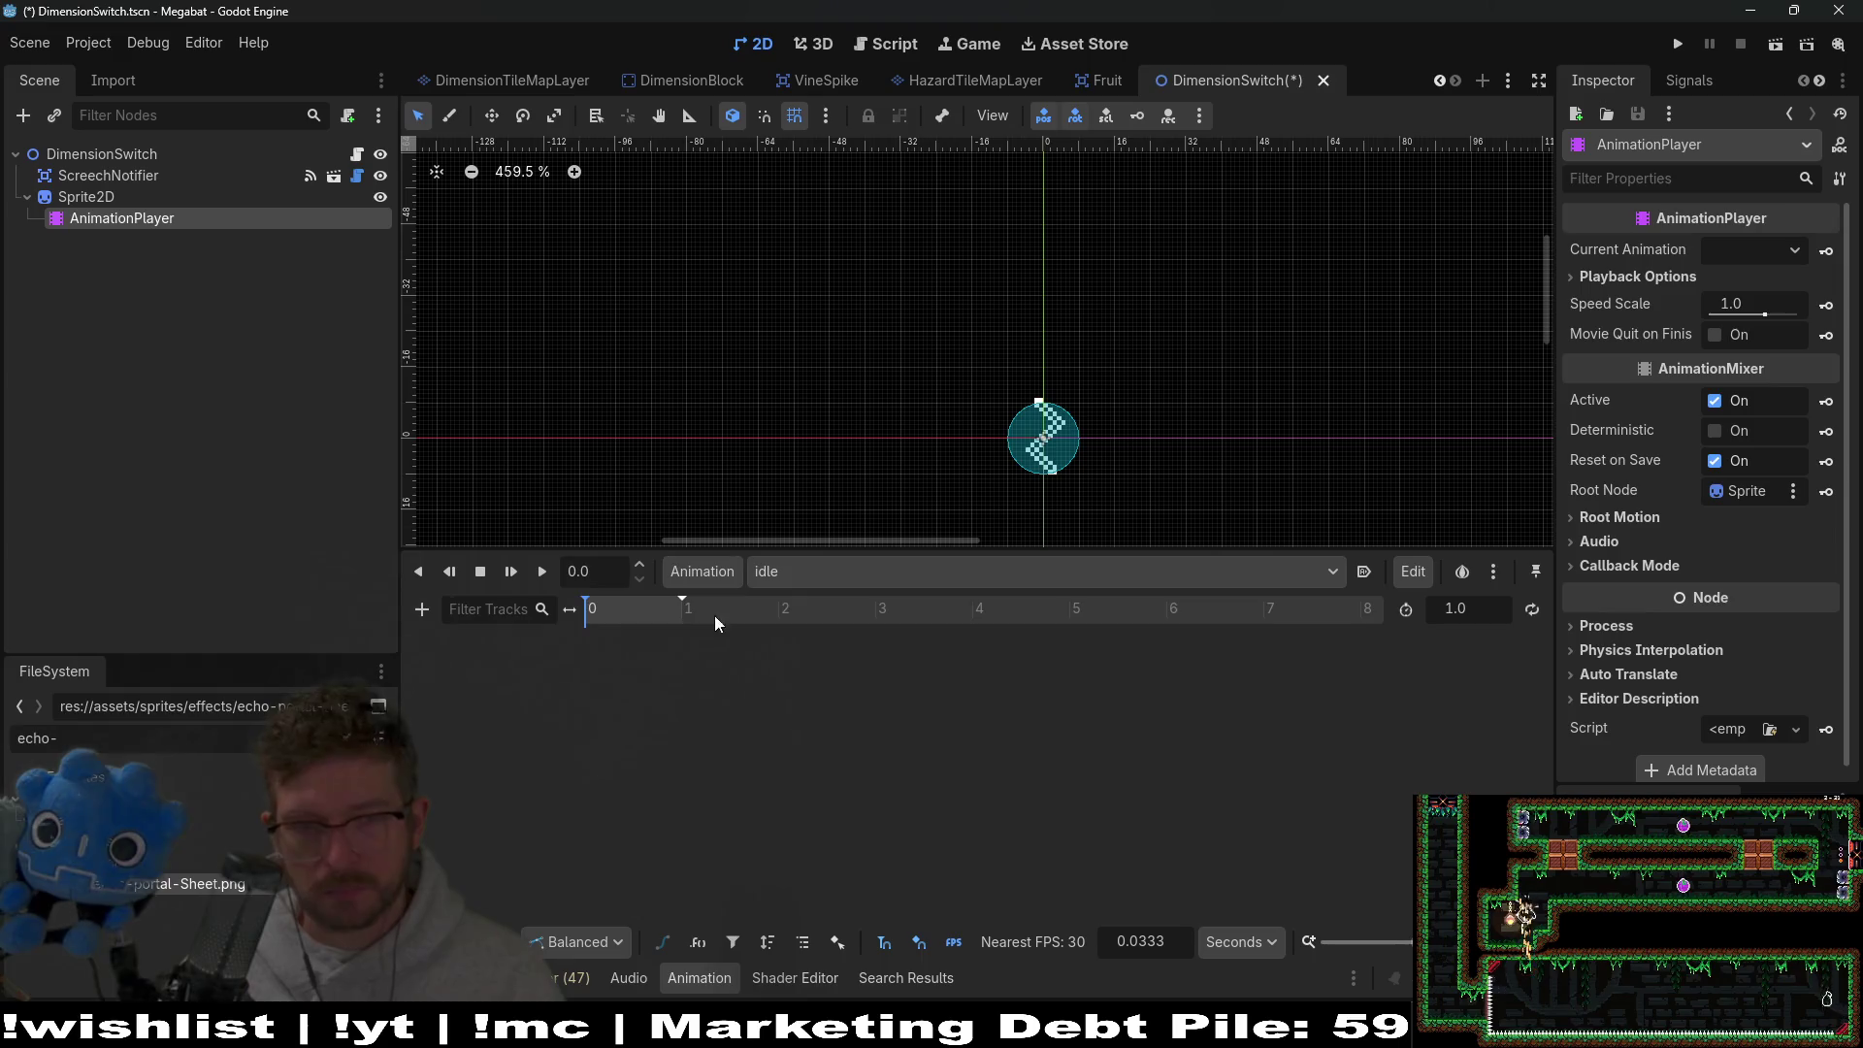
Change the Animation panel's snap step from 0.0333 to 0.1 seconds.
click(1145, 944)
text(0.1)
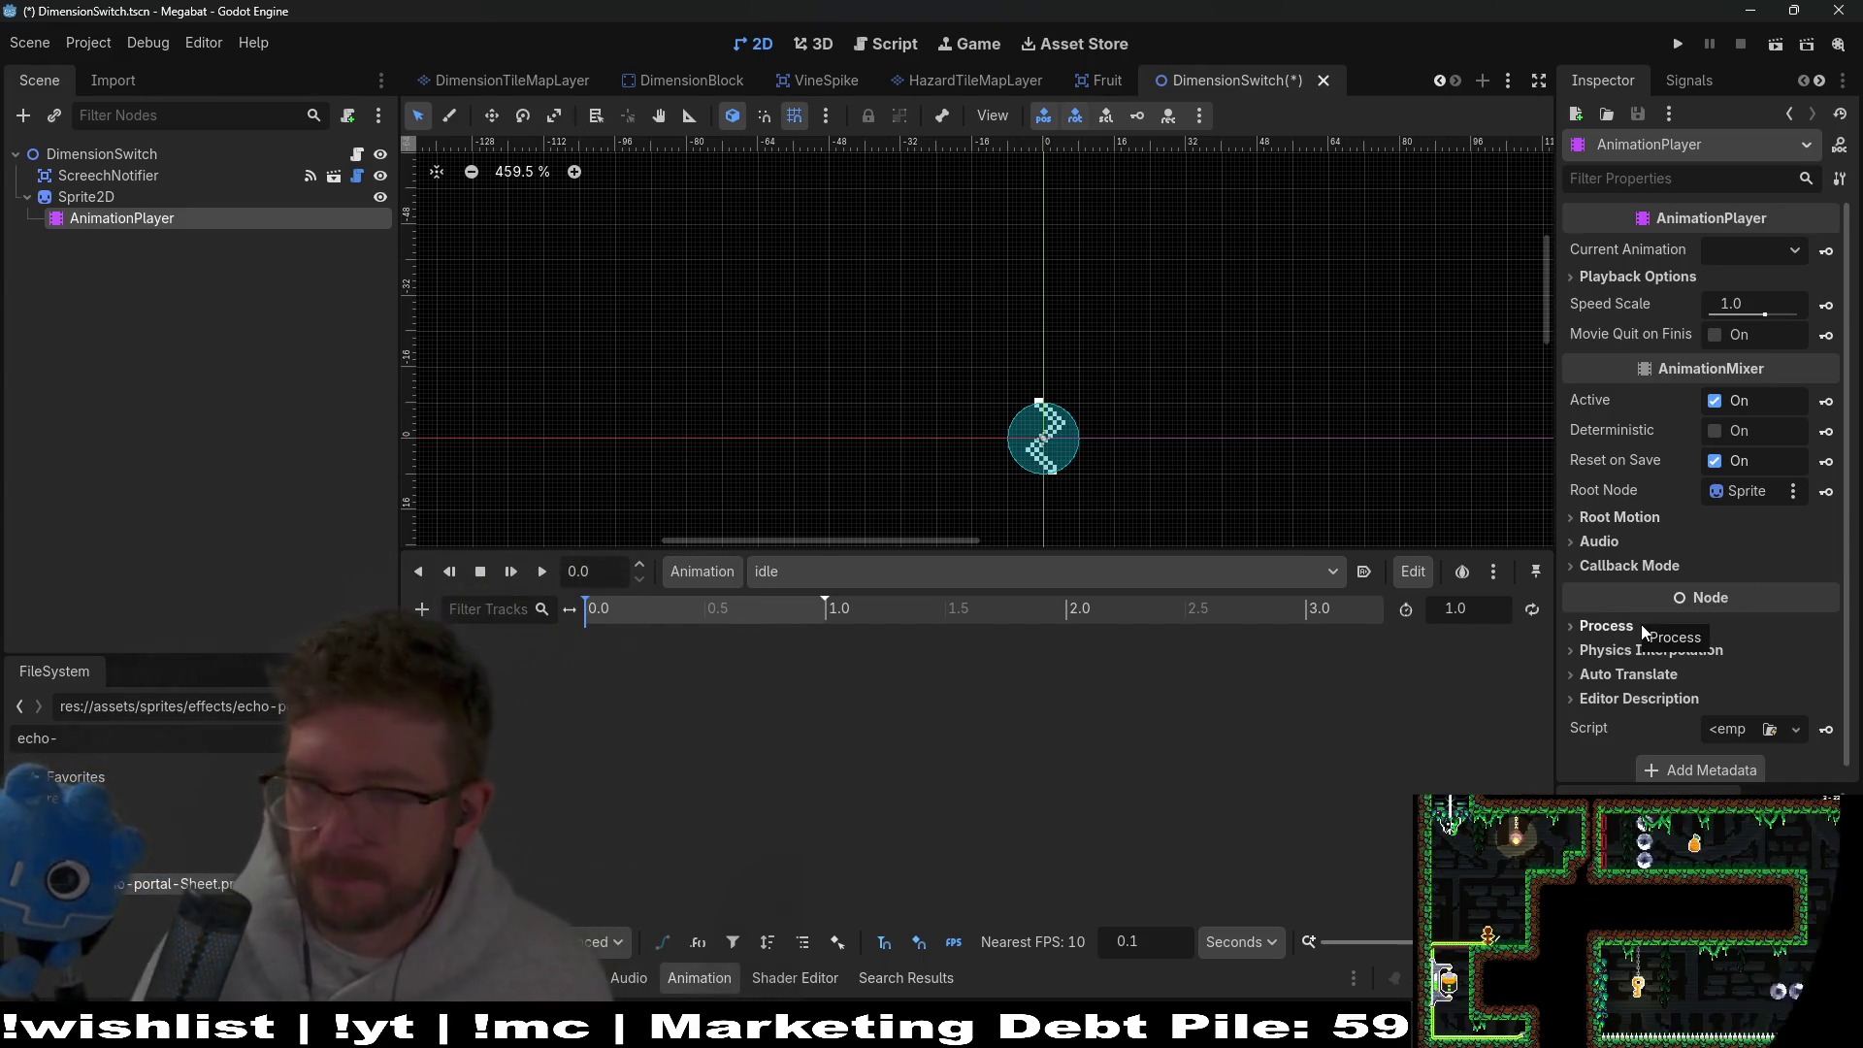
mouse_move(1671, 366)
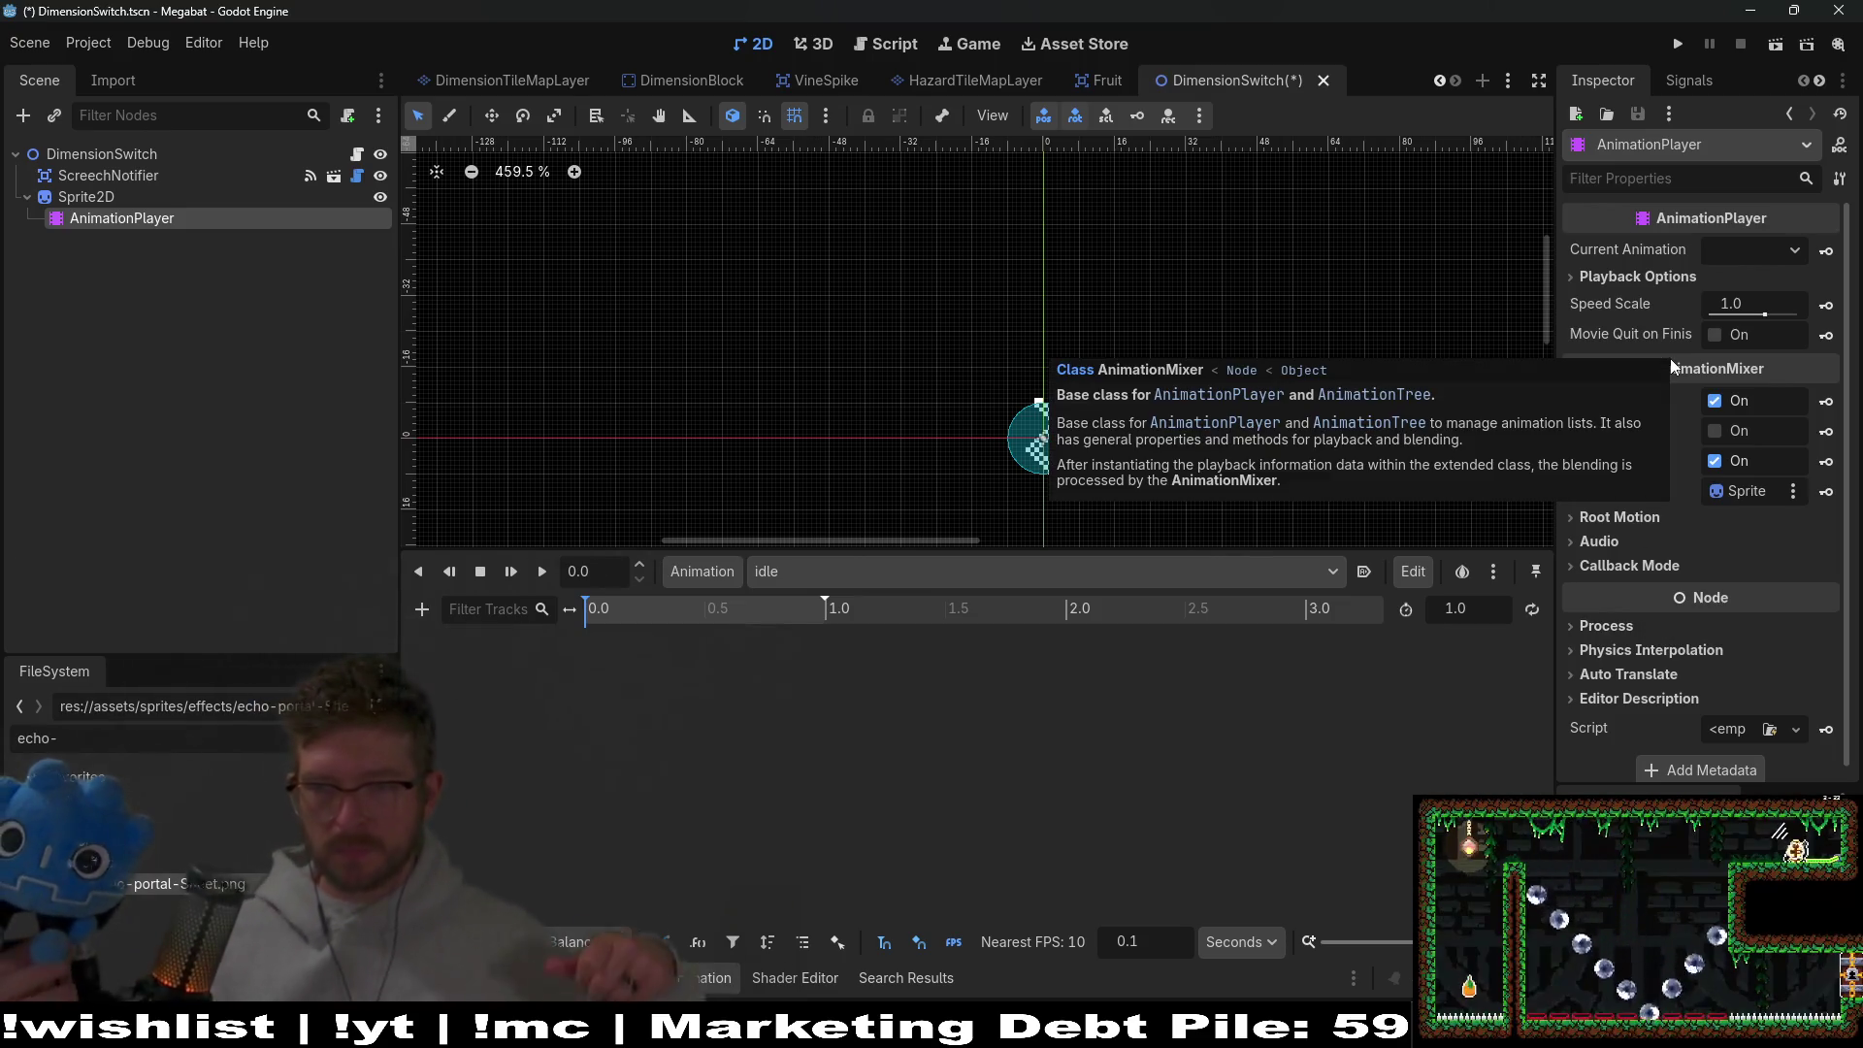
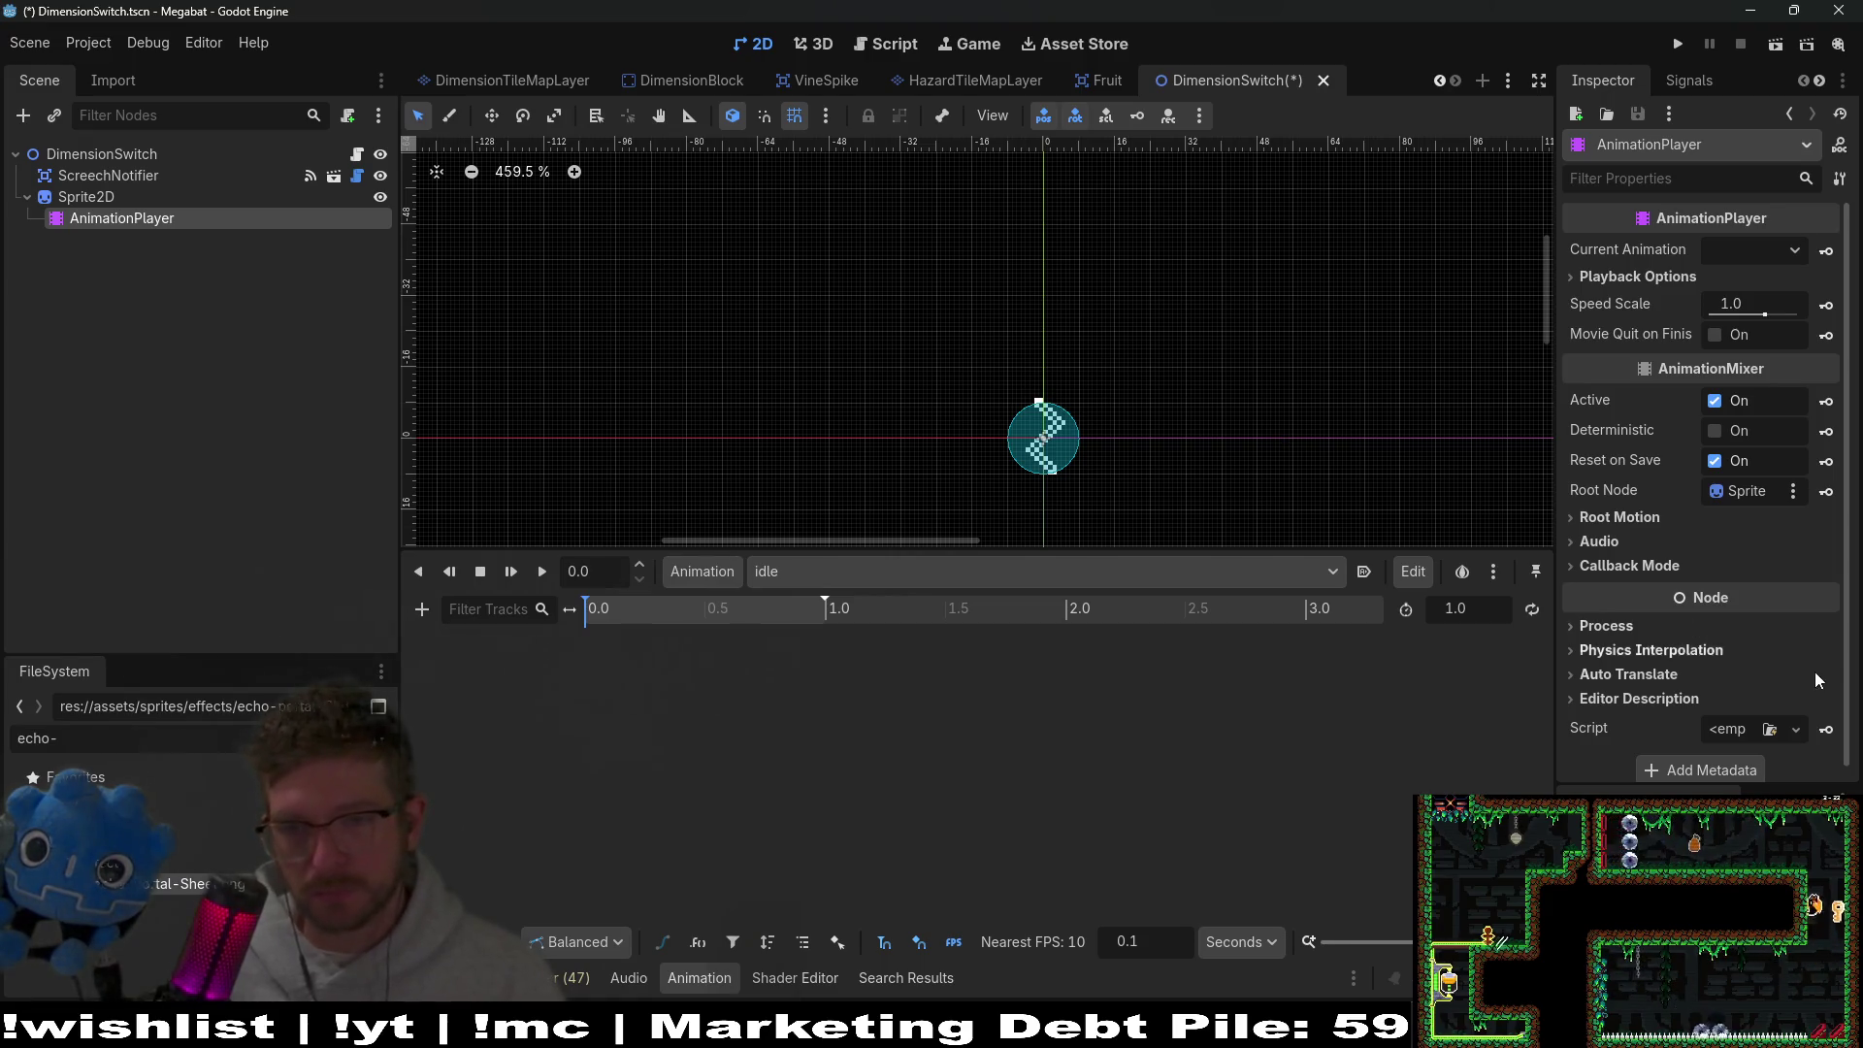
Create a Frame track for Sprite2D in the idle animation with its first key.
click(88, 197)
click(115, 220)
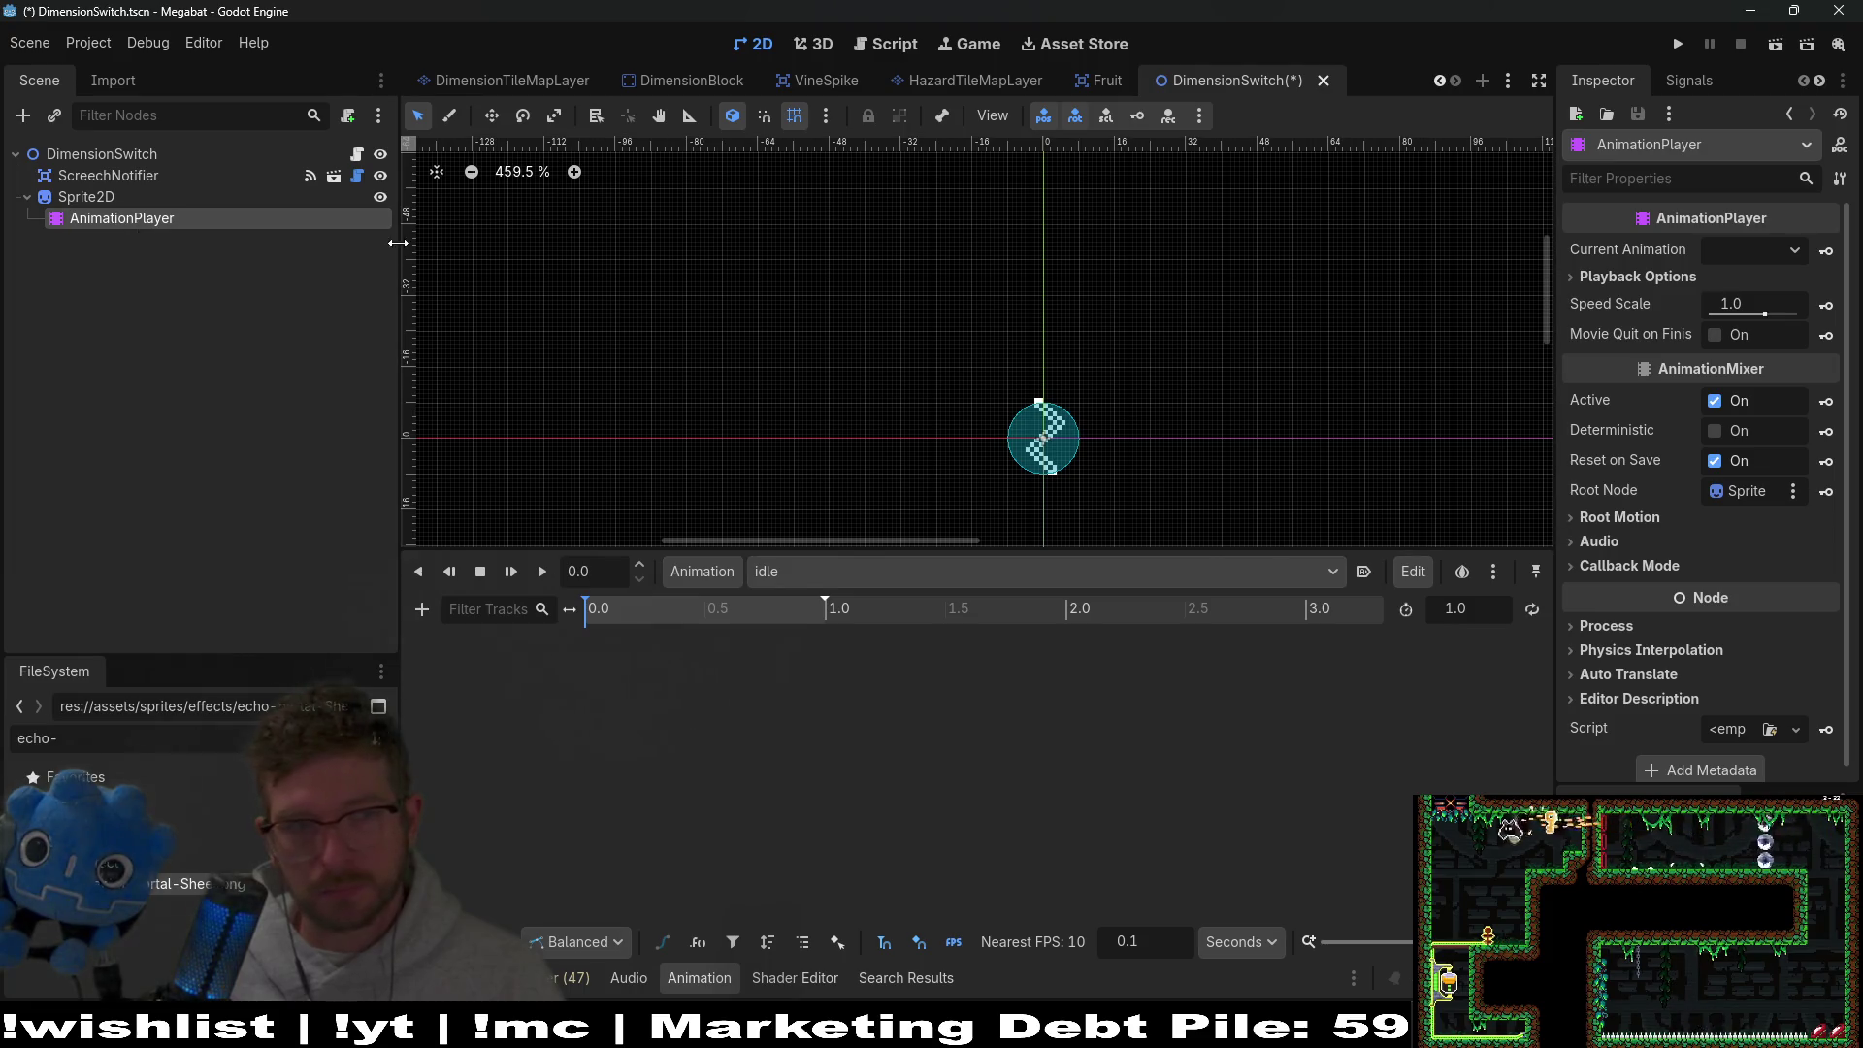
click(116, 196)
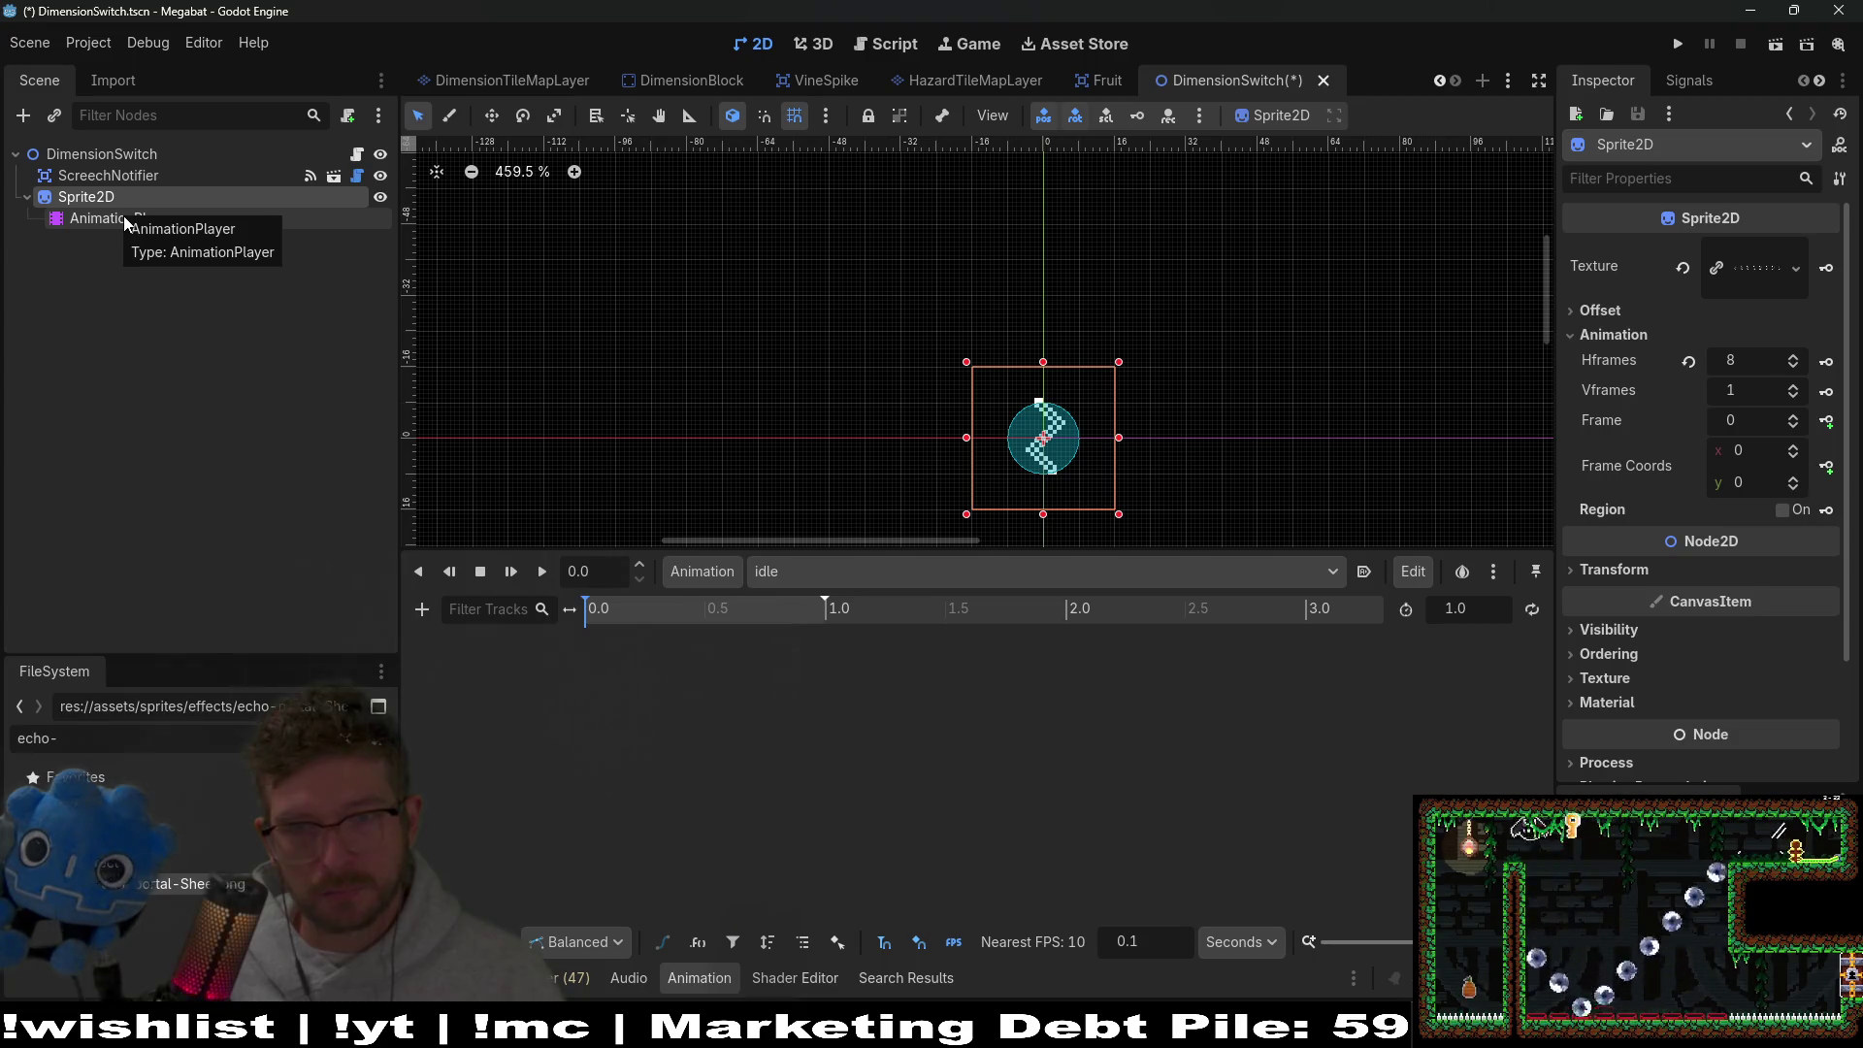
click(124, 221)
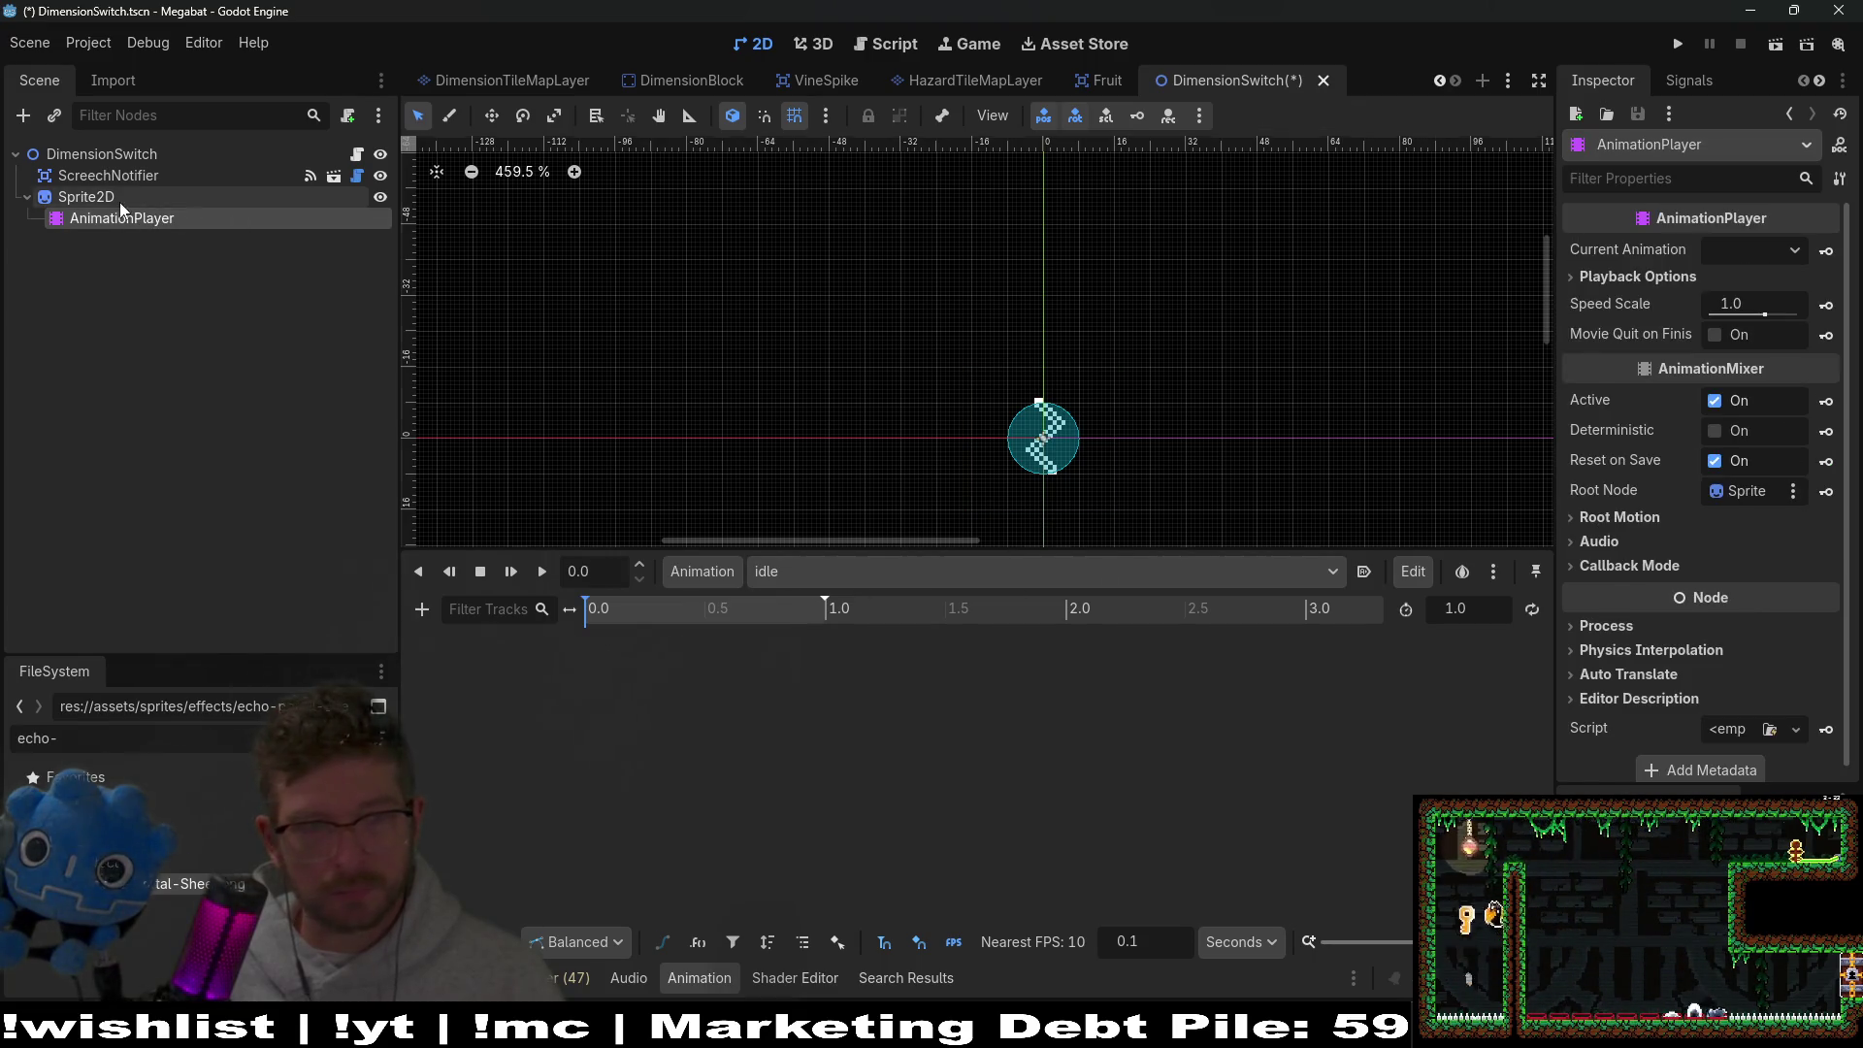
click(87, 197)
click(1825, 421)
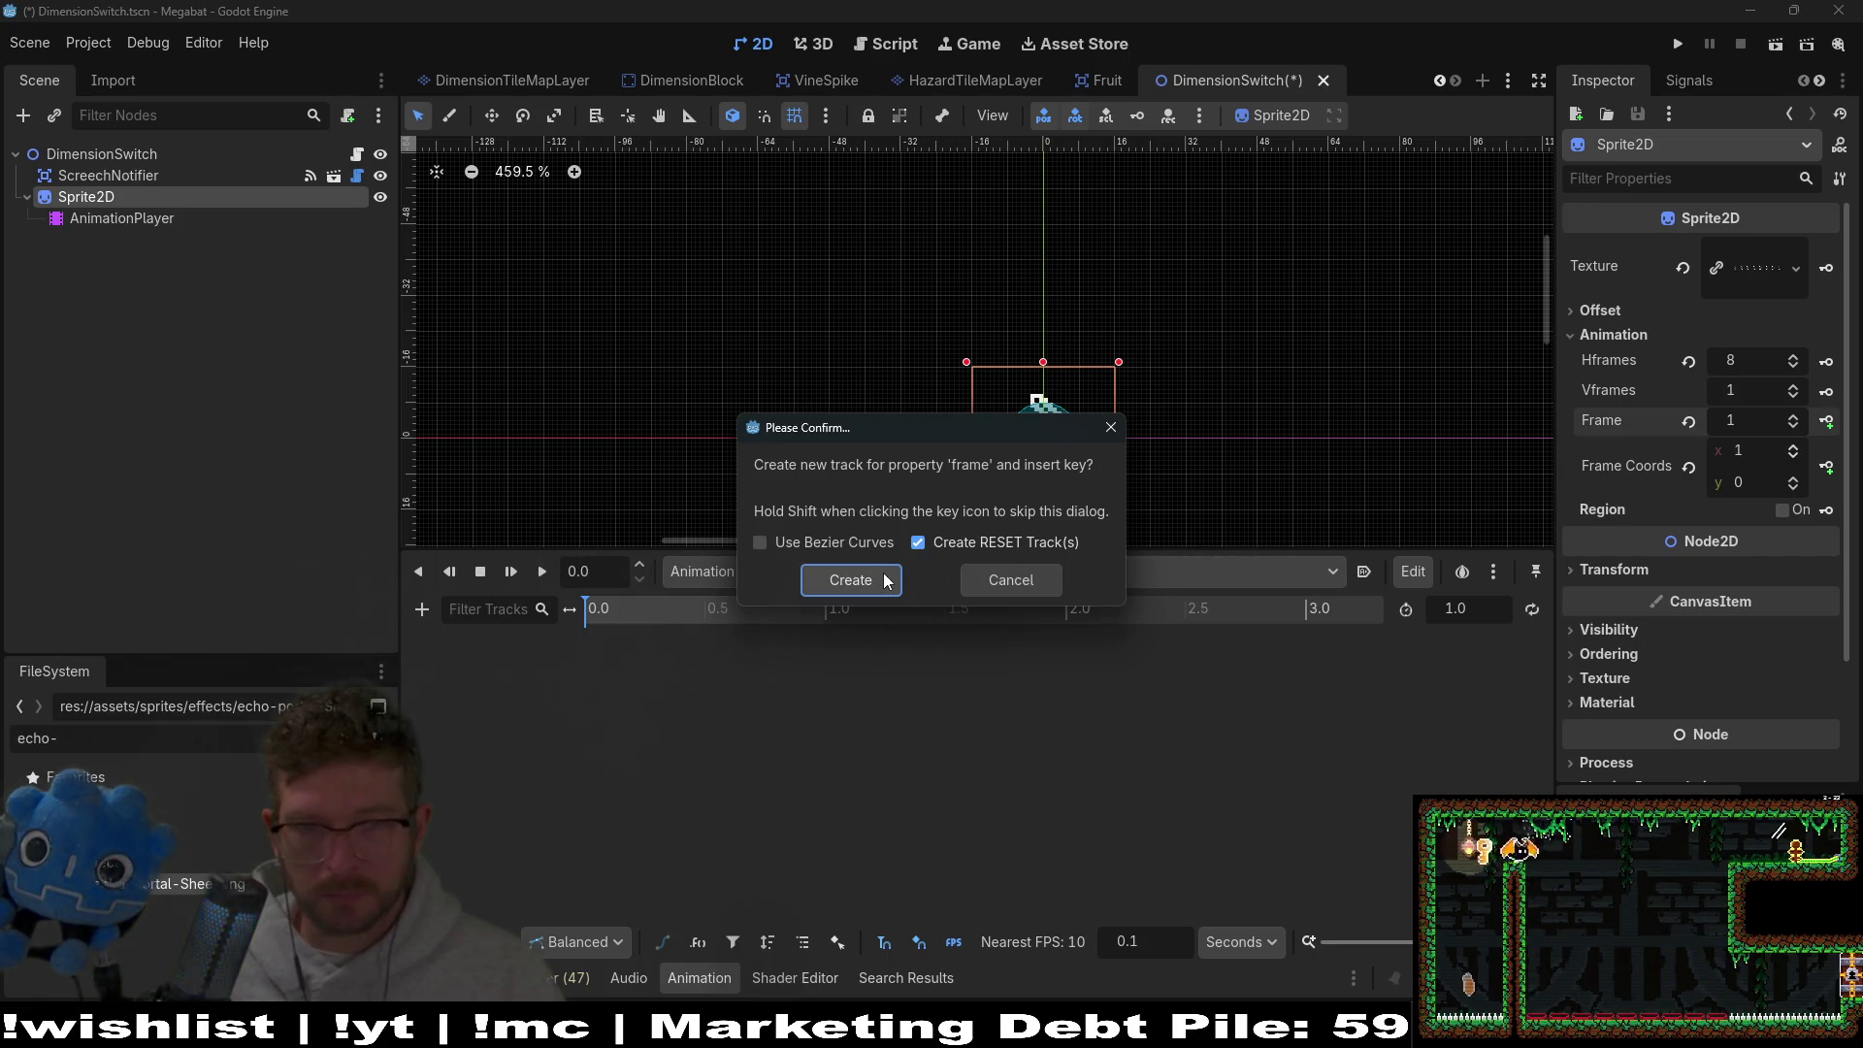
click(884, 580)
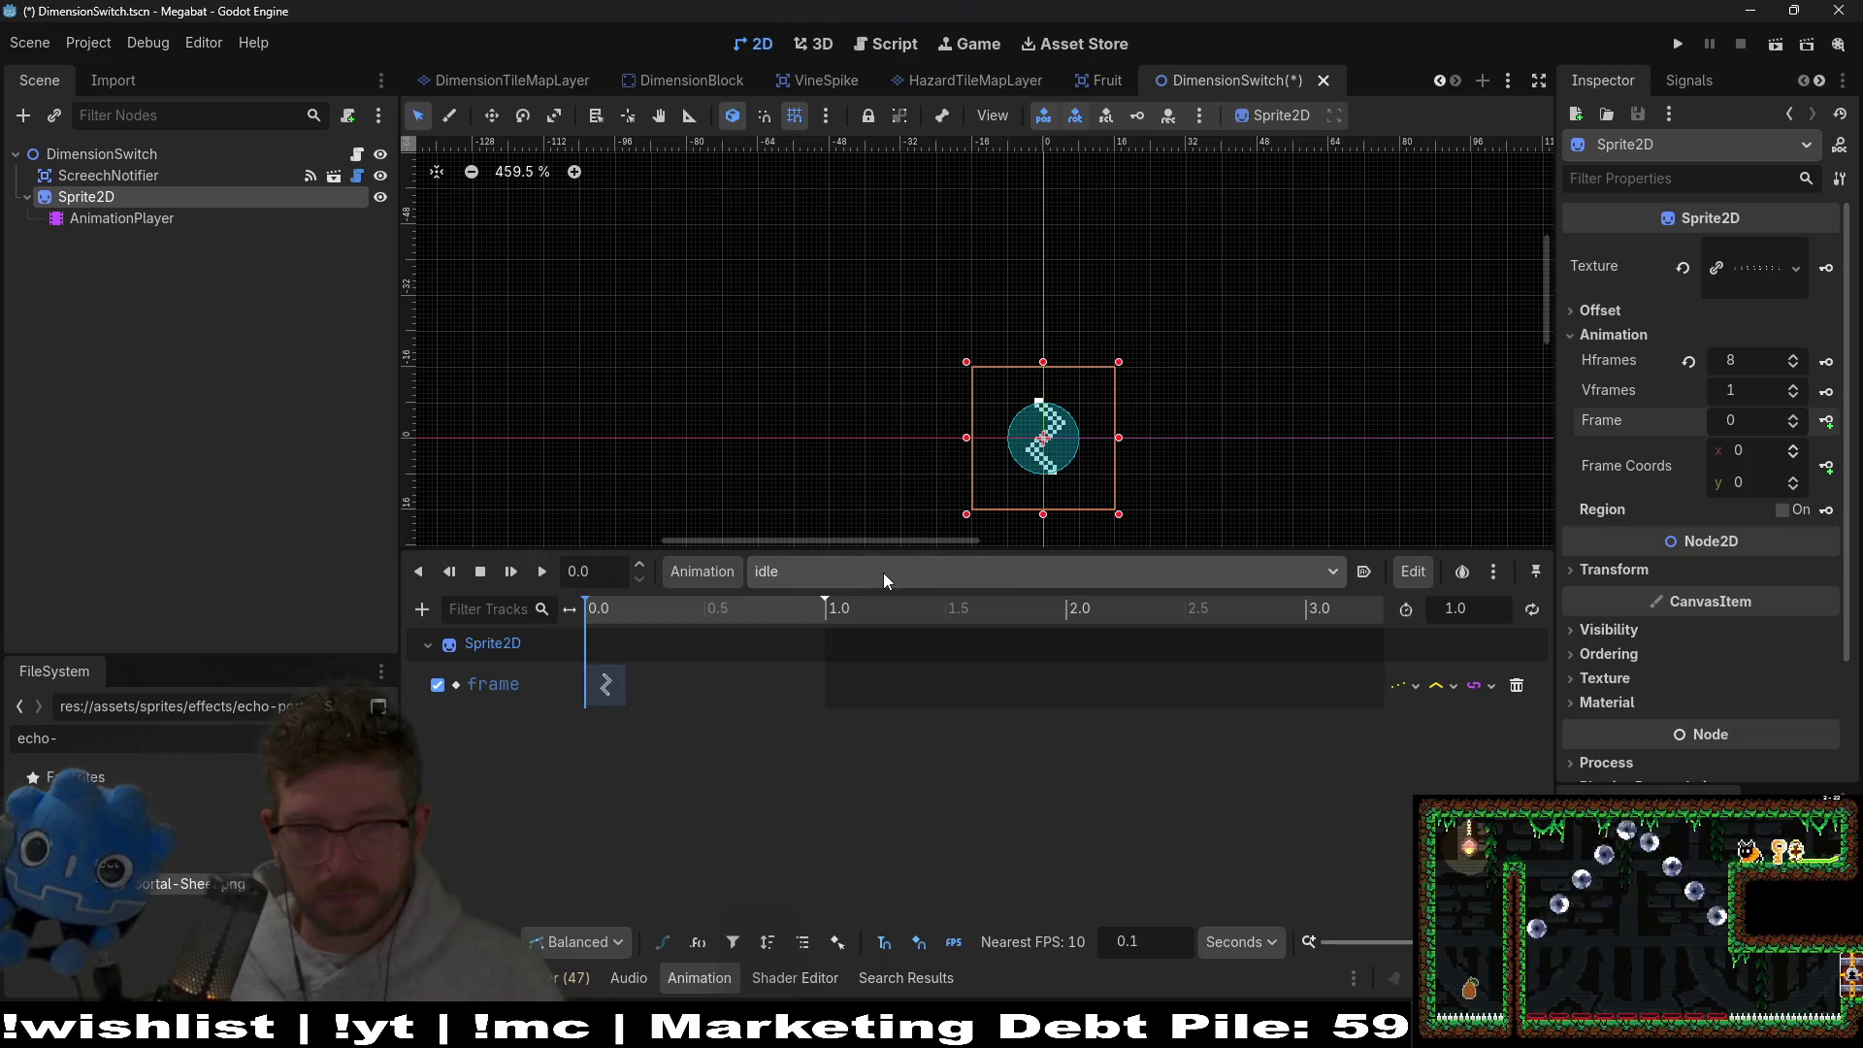
Key Sprite2D frames 0–7 at 0.1 s steps and delete the extra 0.8 s key.
scroll(680, 654, up, 3)
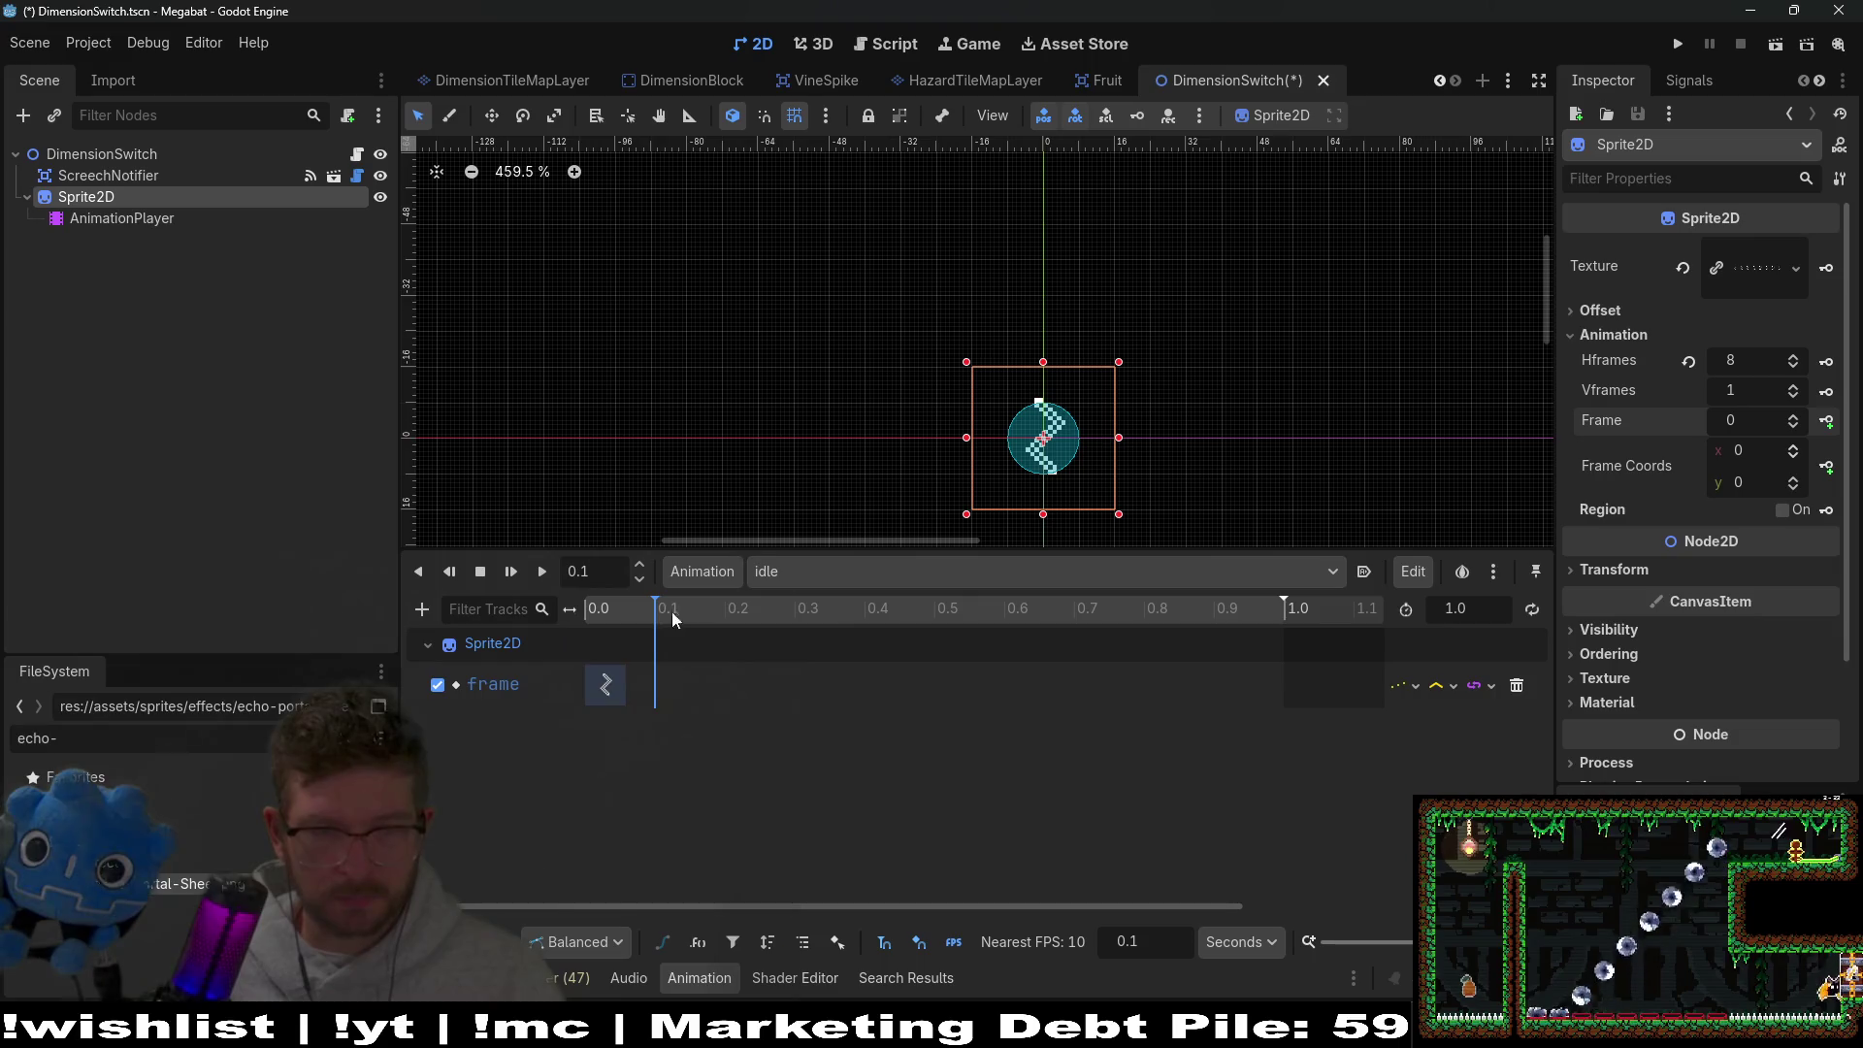
click(1793, 416)
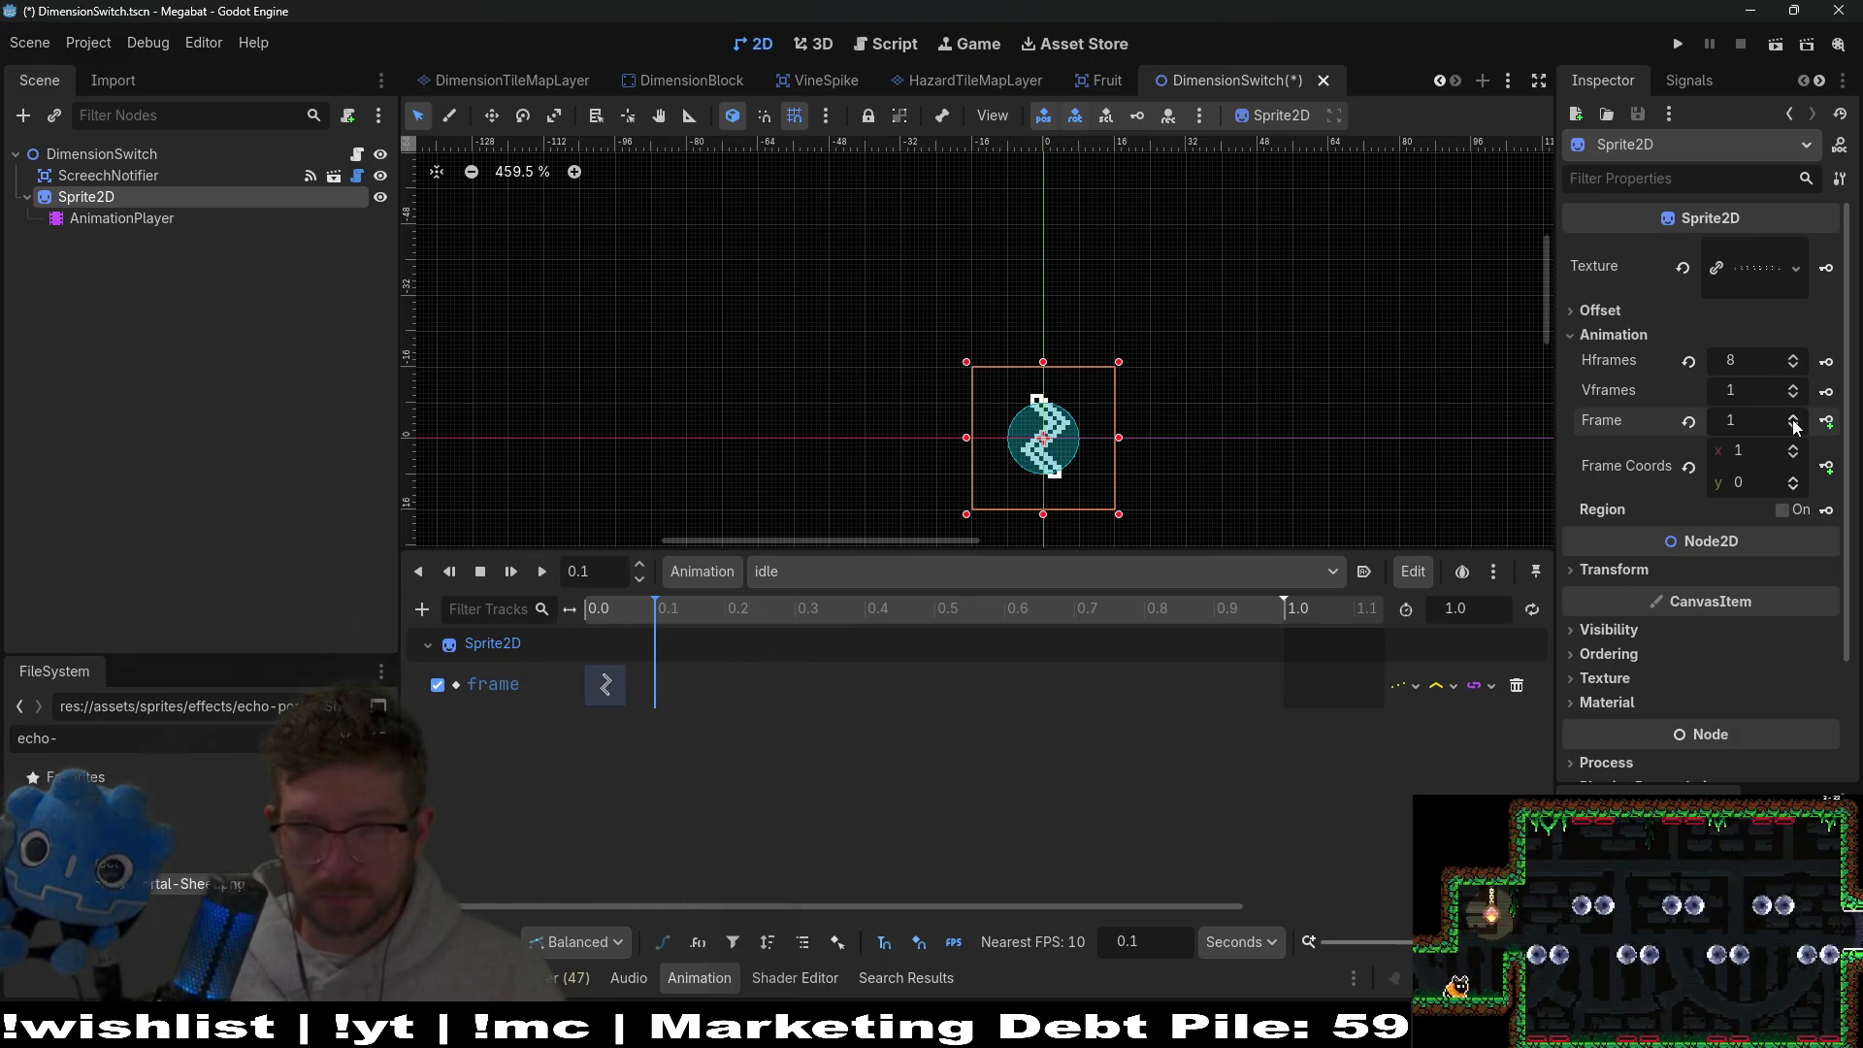
click(1829, 424)
click(1829, 424)
click(1829, 424)
click(1829, 424)
click(1829, 424)
click(1829, 424)
click(1829, 424)
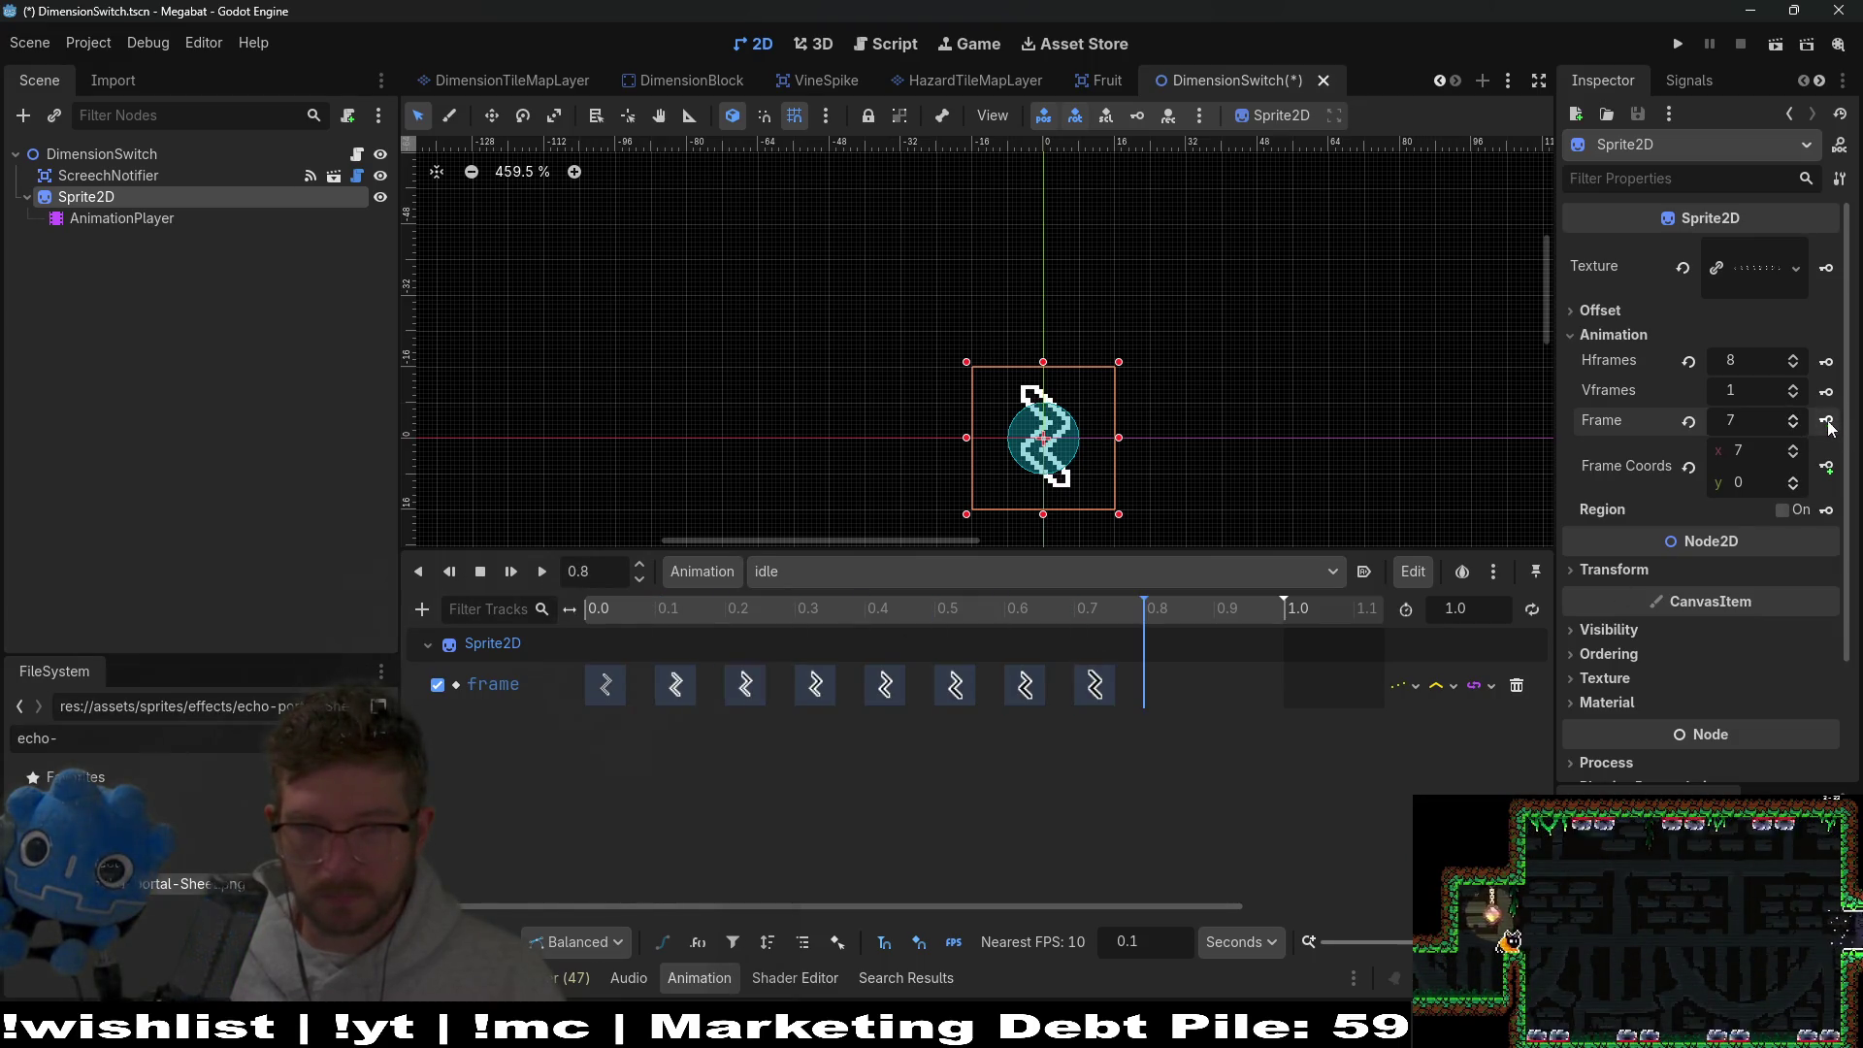
click(1829, 424)
click(1162, 691)
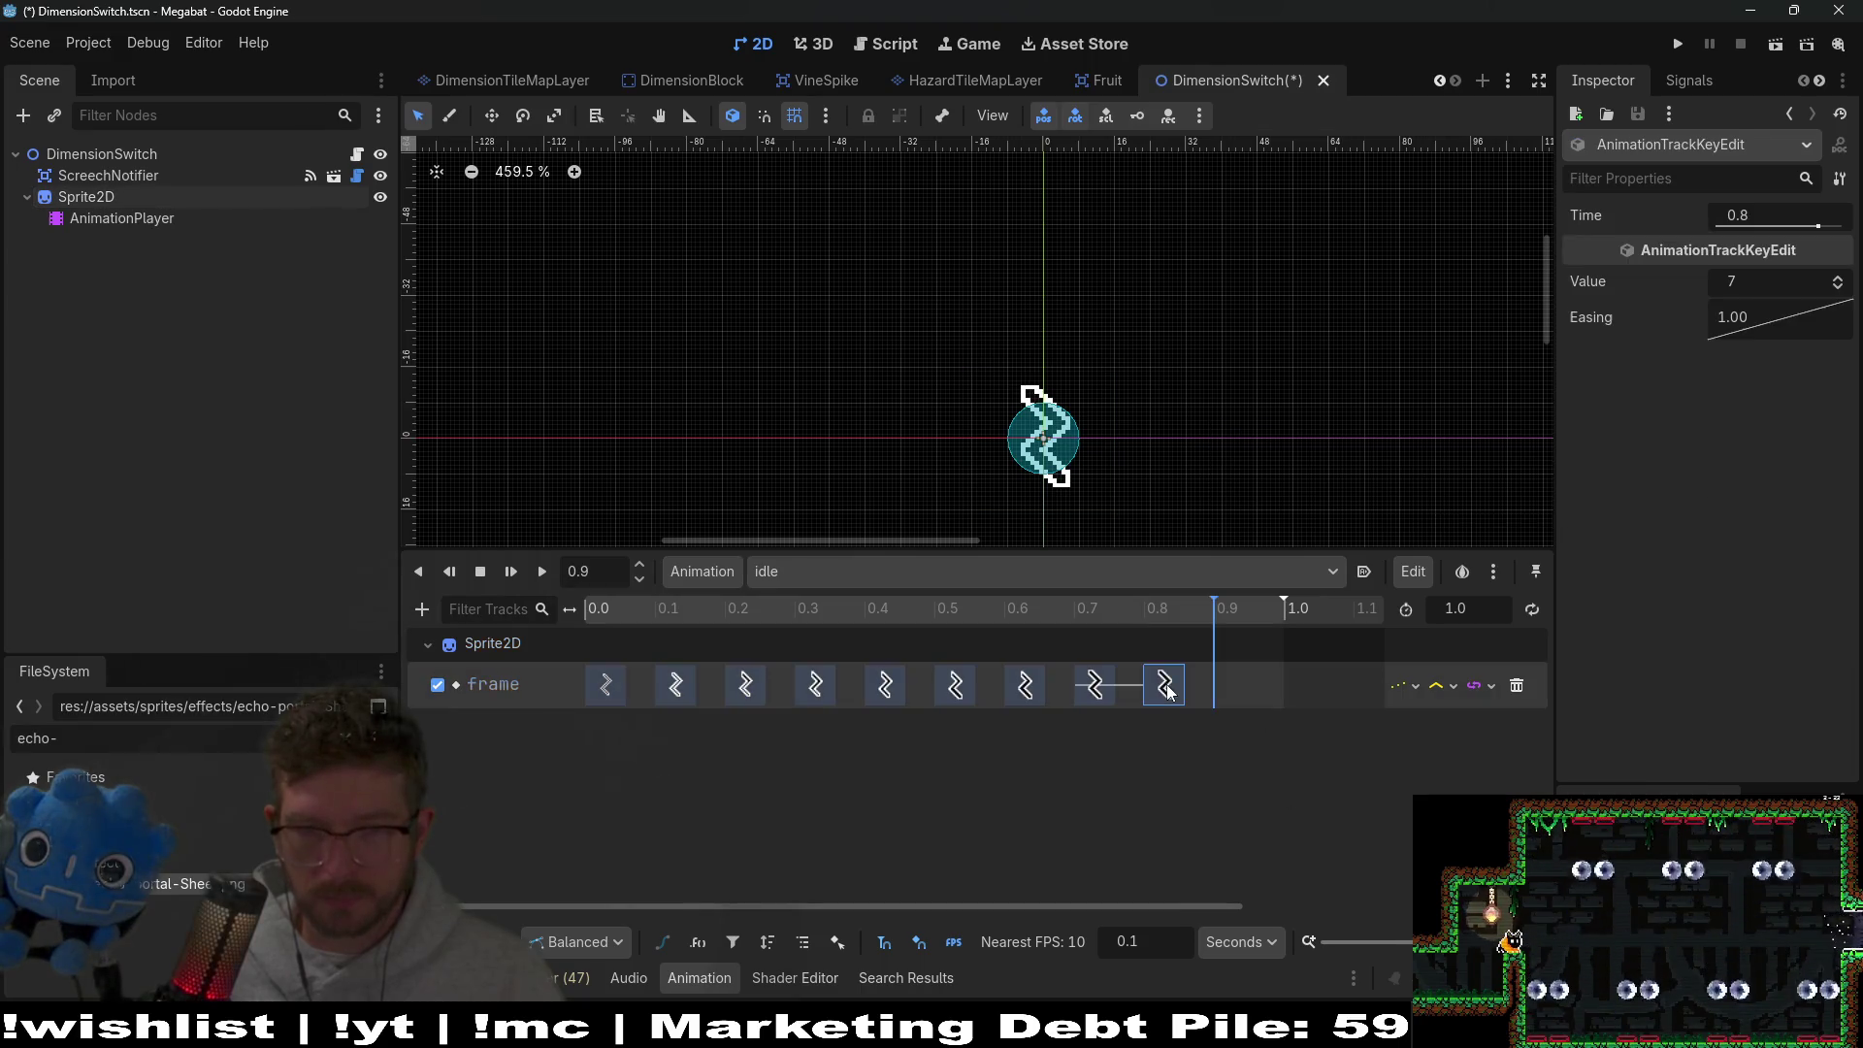
key(Delete)
Set the idle animation length to 0.8 s and preview it playing.
click(1469, 608)
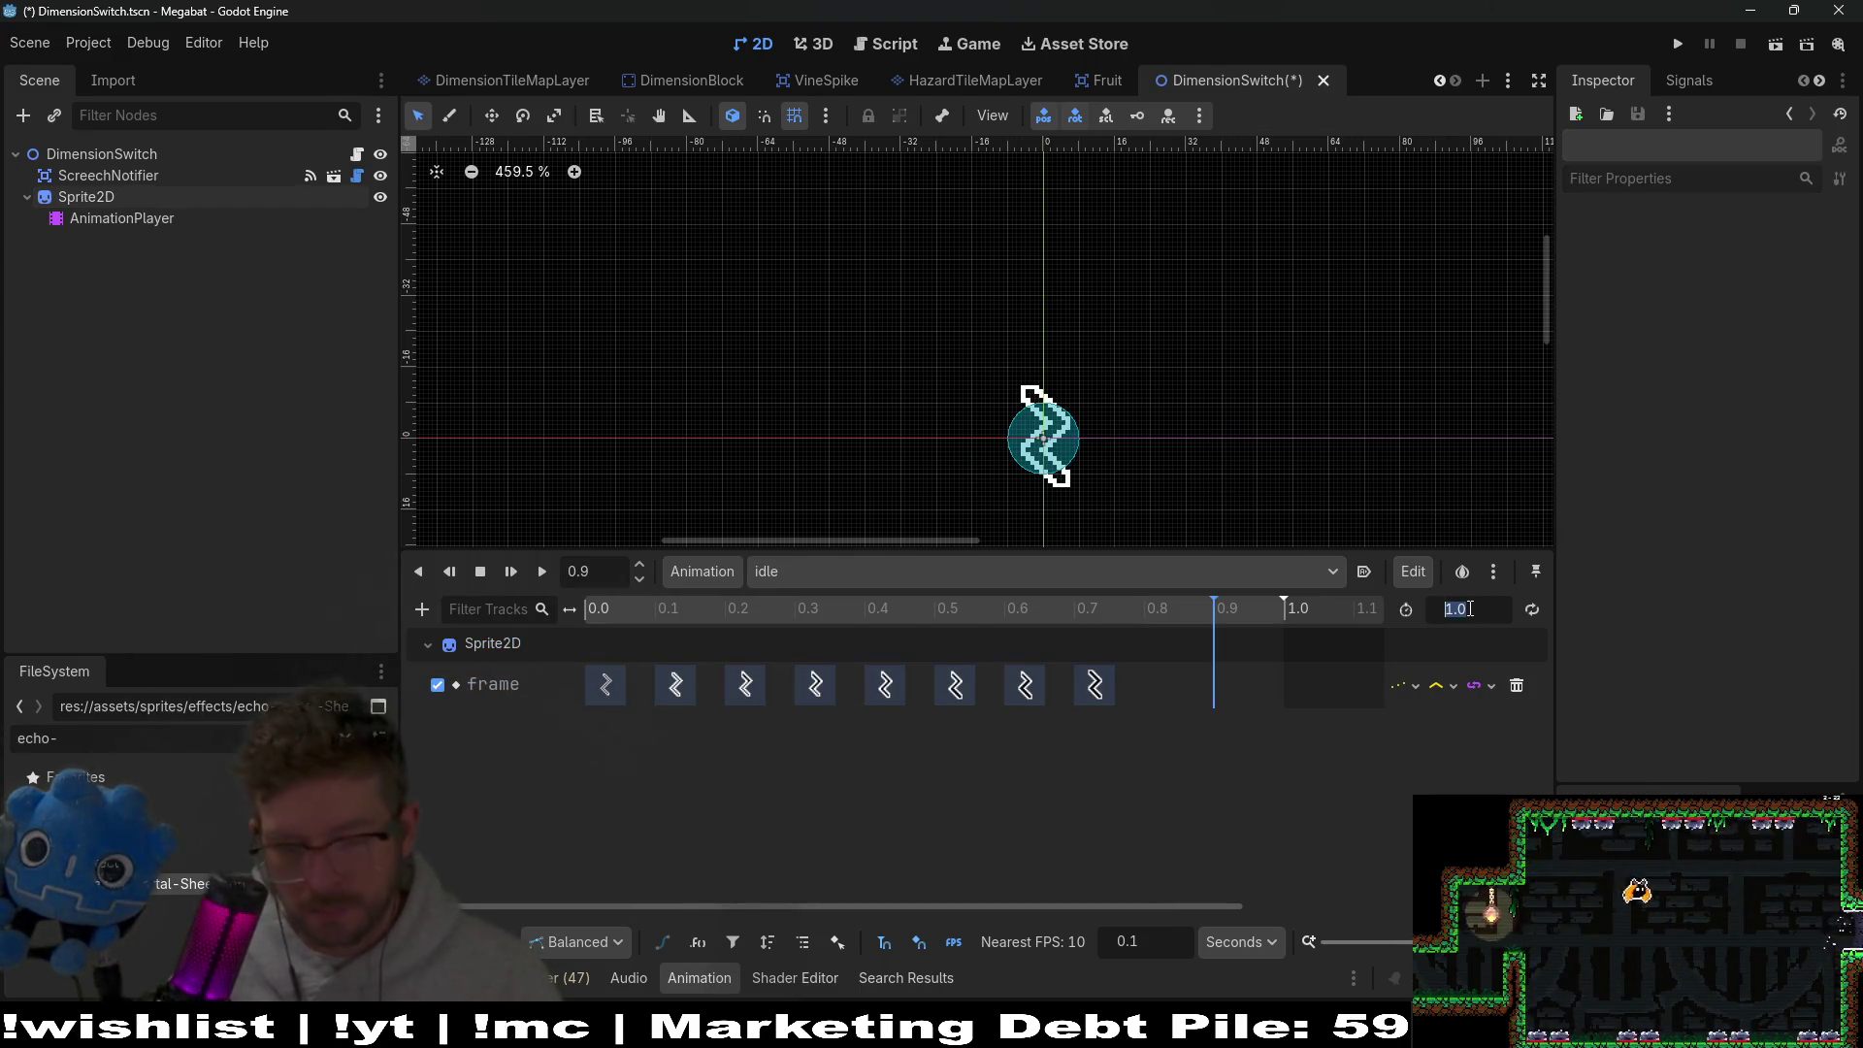
text(0.8)
key(Return)
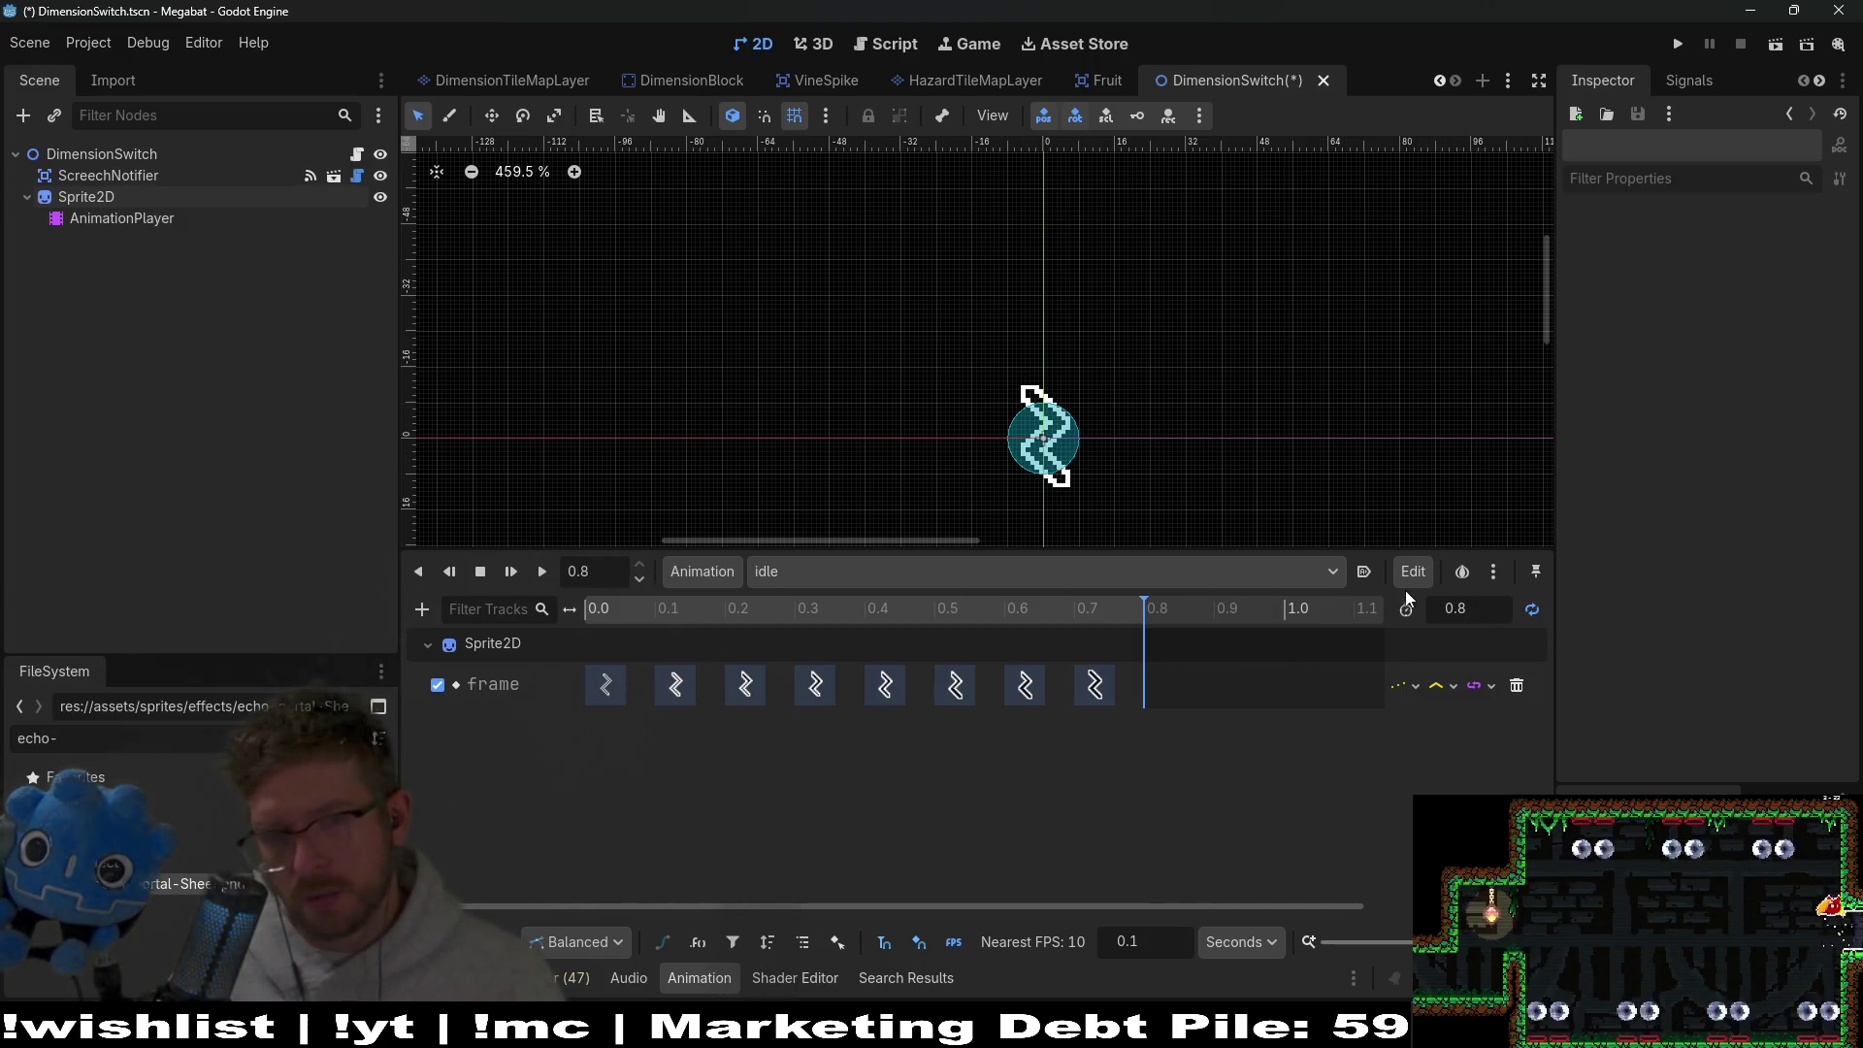
click(1507, 581)
click(1512, 599)
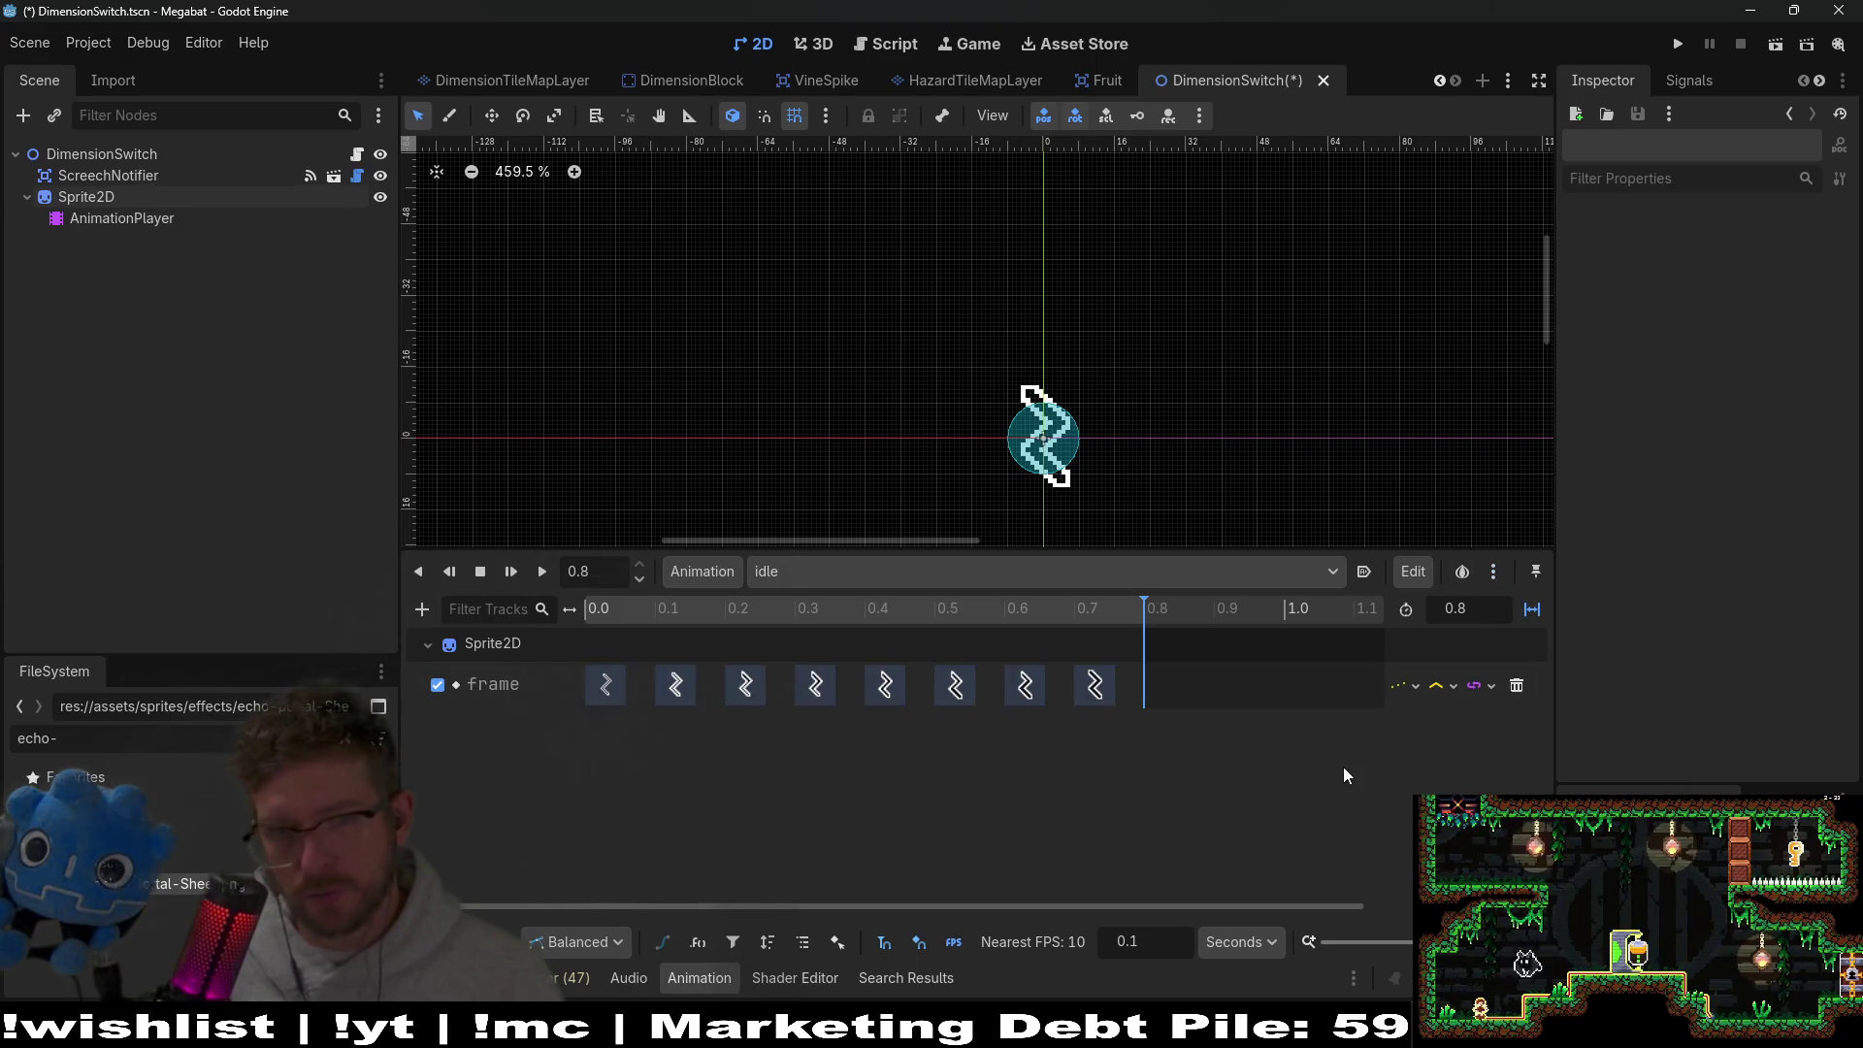
click(518, 578)
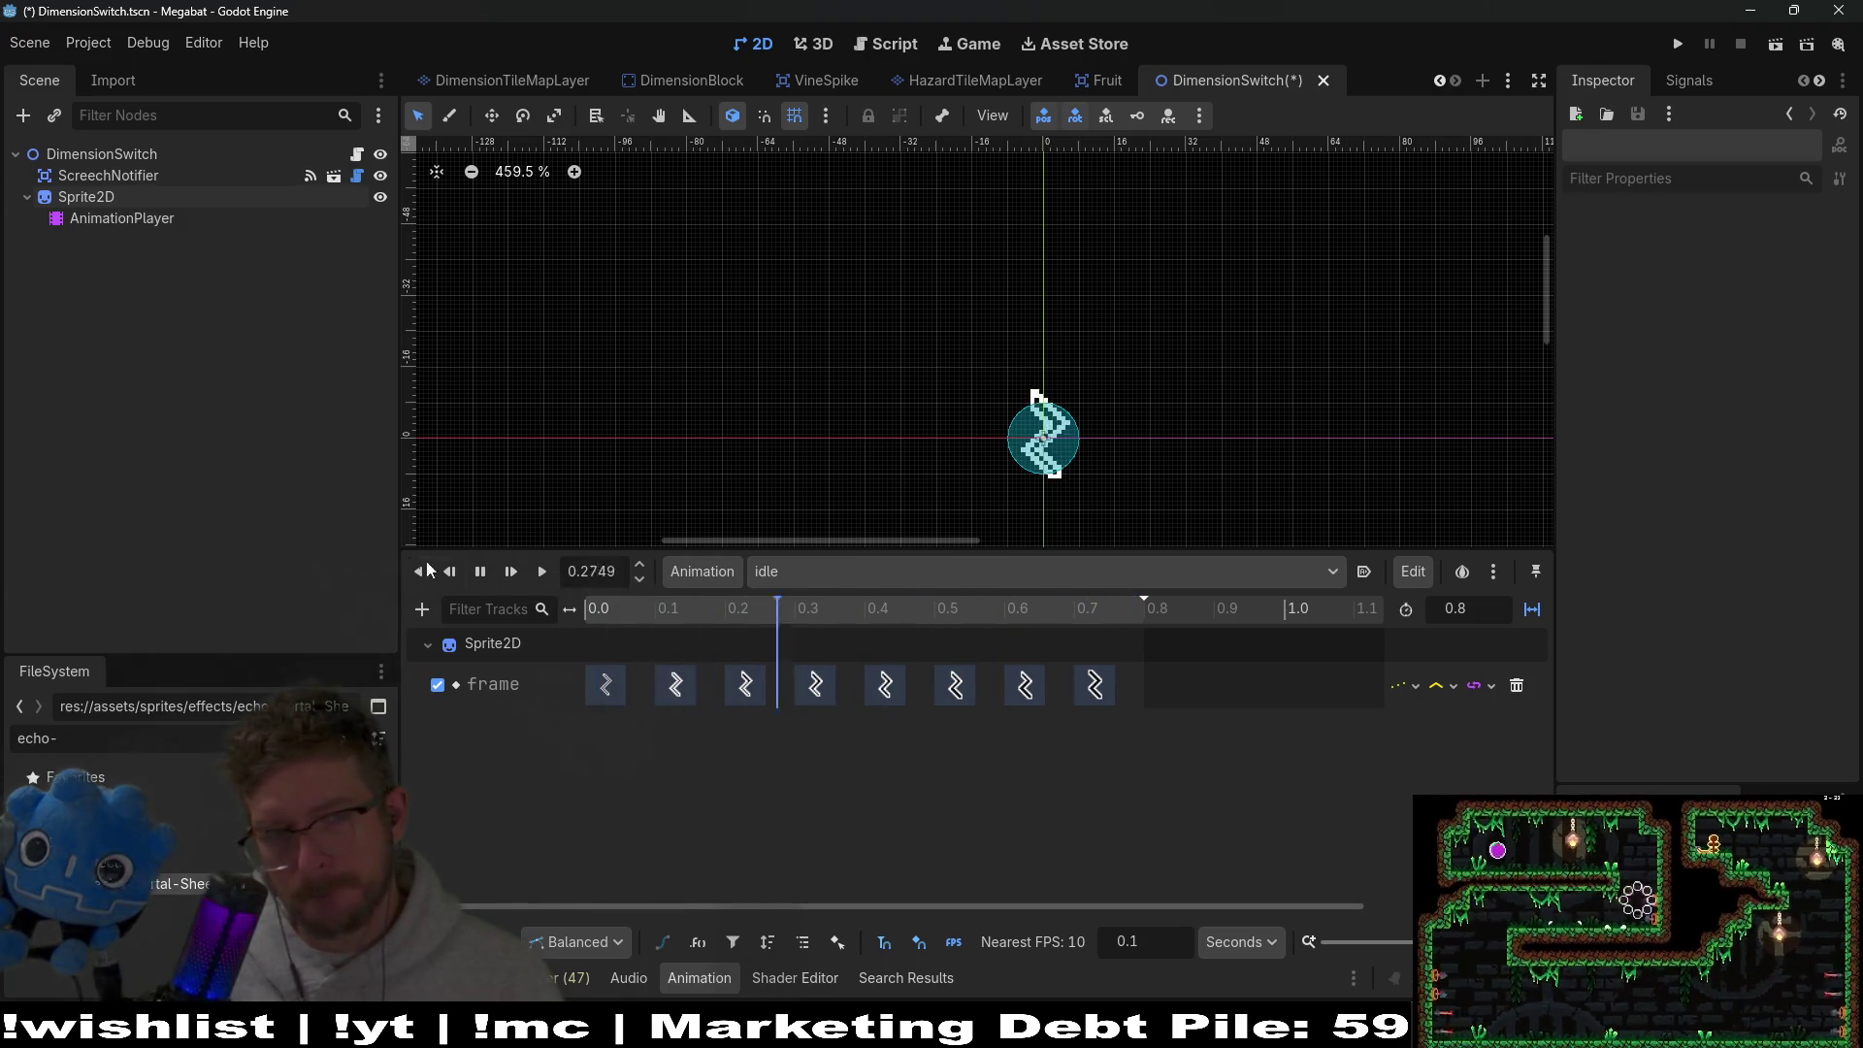
key(s)
key(alt+Tab)
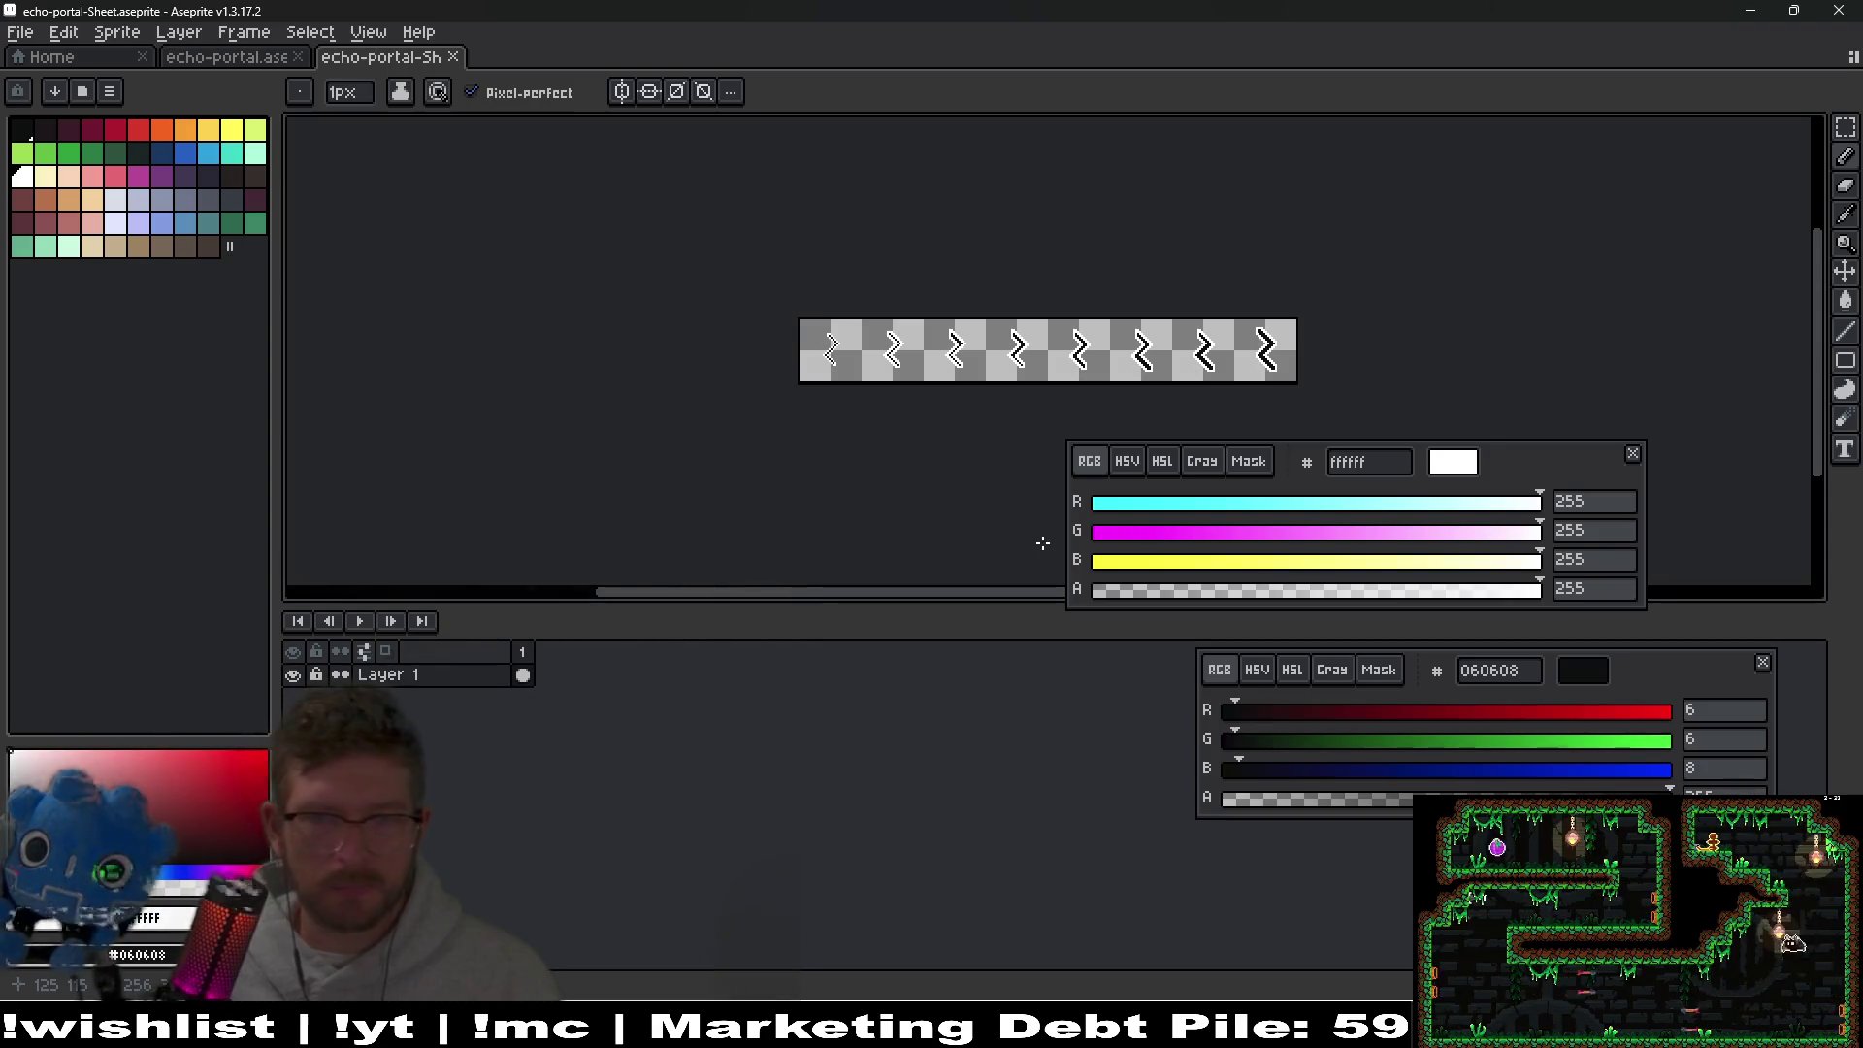
In echo-portal.aseprite, erase the stray black pixel at the zigzag's top-left.
click(254, 58)
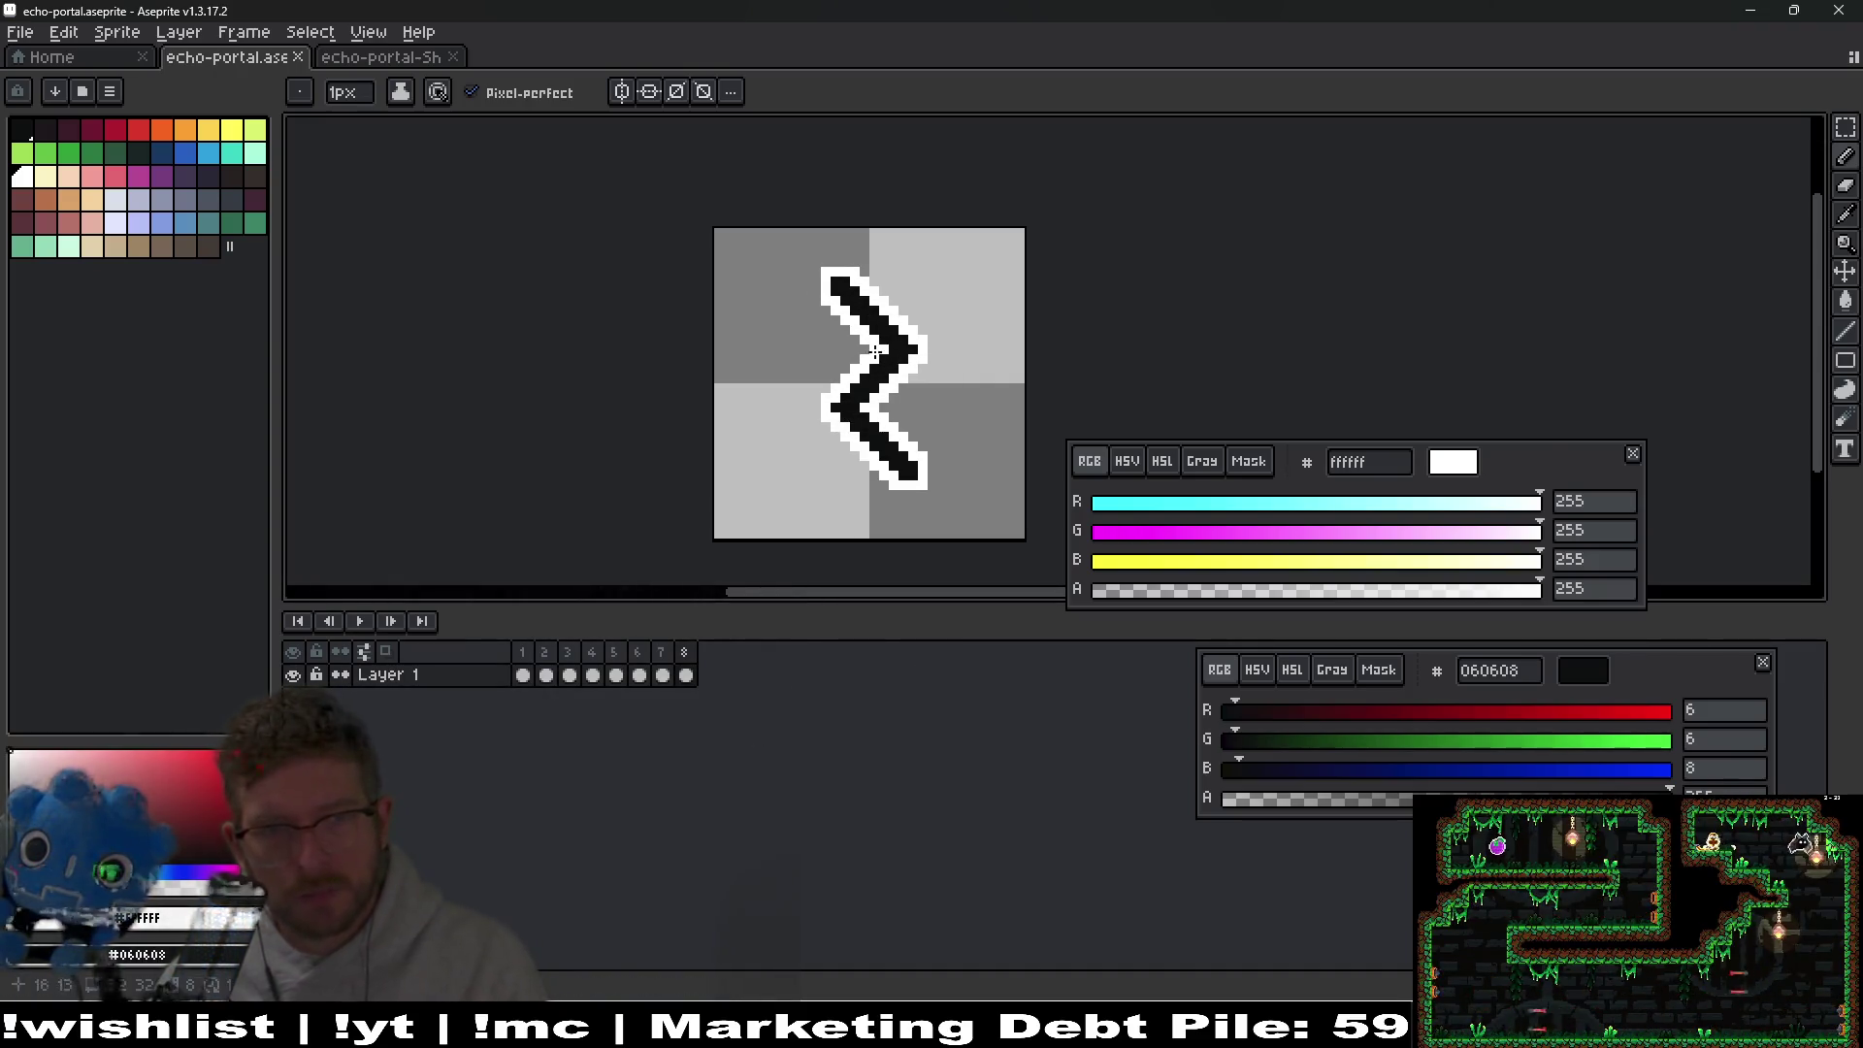
scroll(889, 359, up, 5)
scroll(740, 299, right, 3)
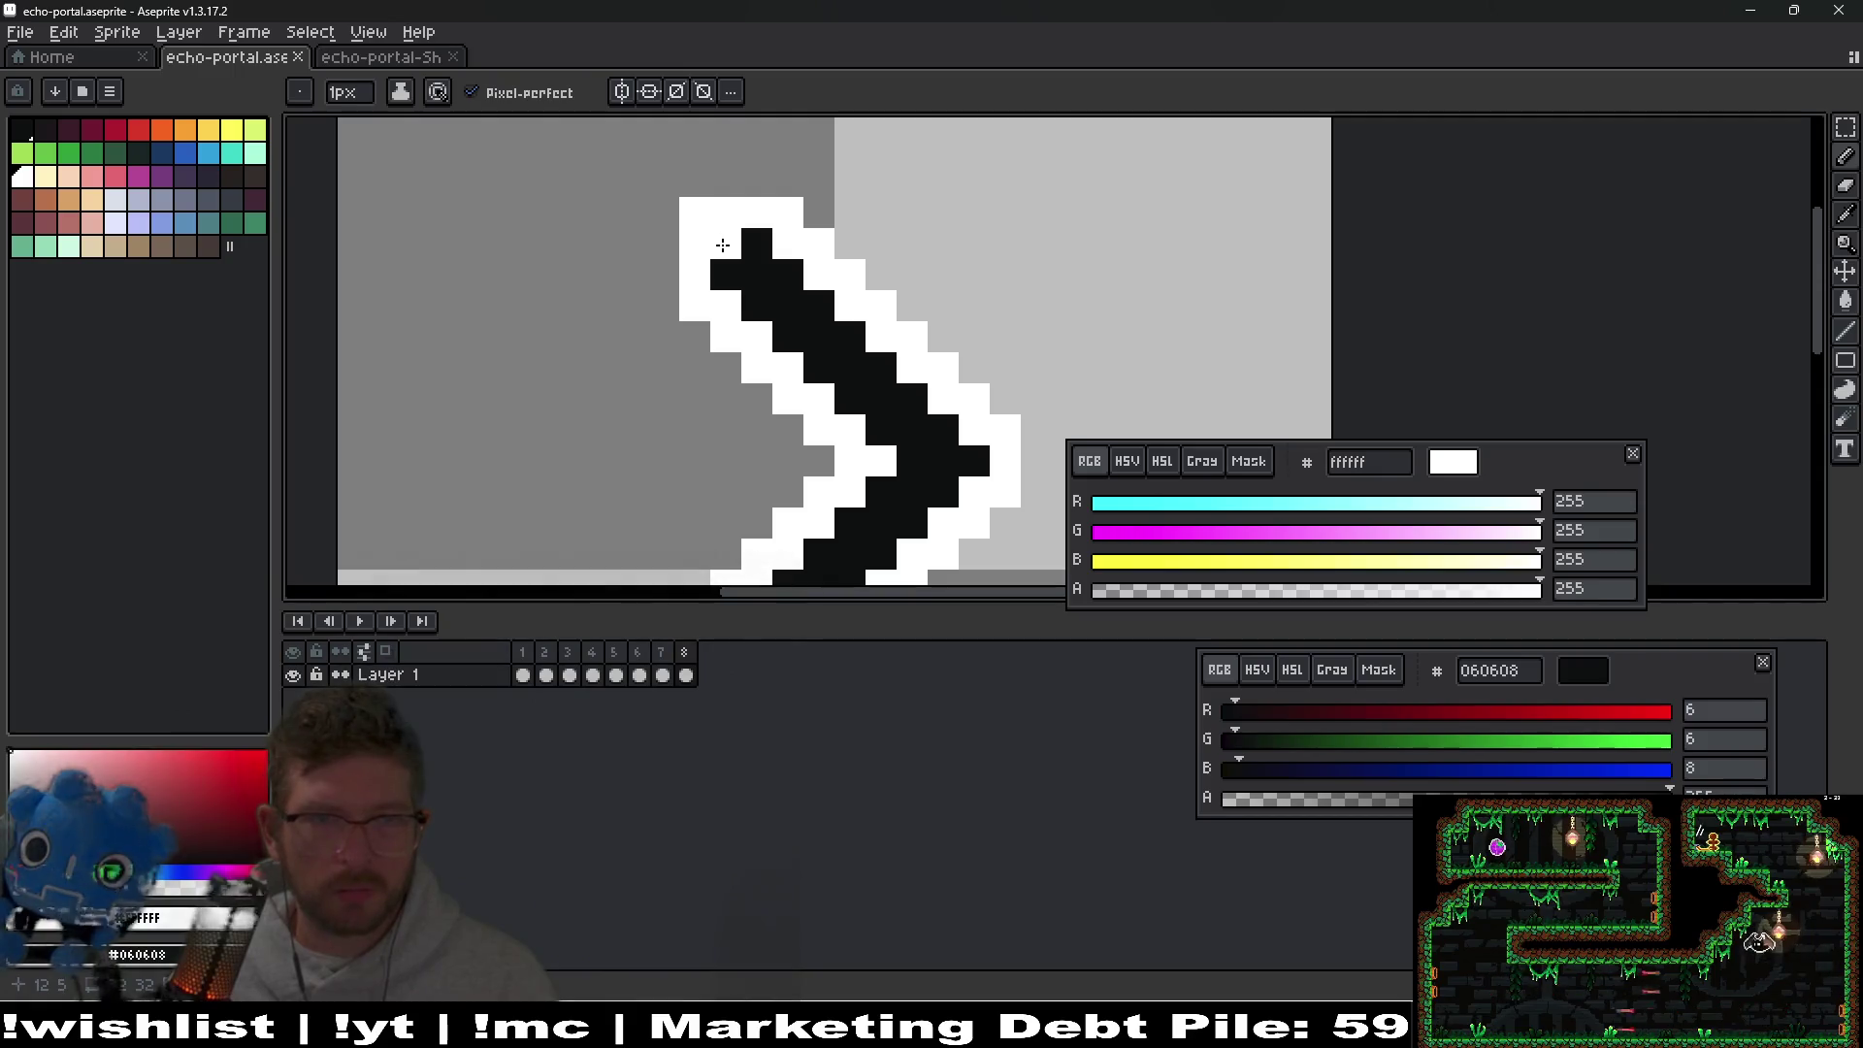
key(e)
drag(695, 211, 695, 306)
mouse_move(695, 213)
mouse_down()
mouse_move(819, 212)
mouse_move(819, 244)
mouse_up()
drag(694, 276, 758, 338)
key(ctrl+z)
key(ctrl+z)
key(ctrl+z)
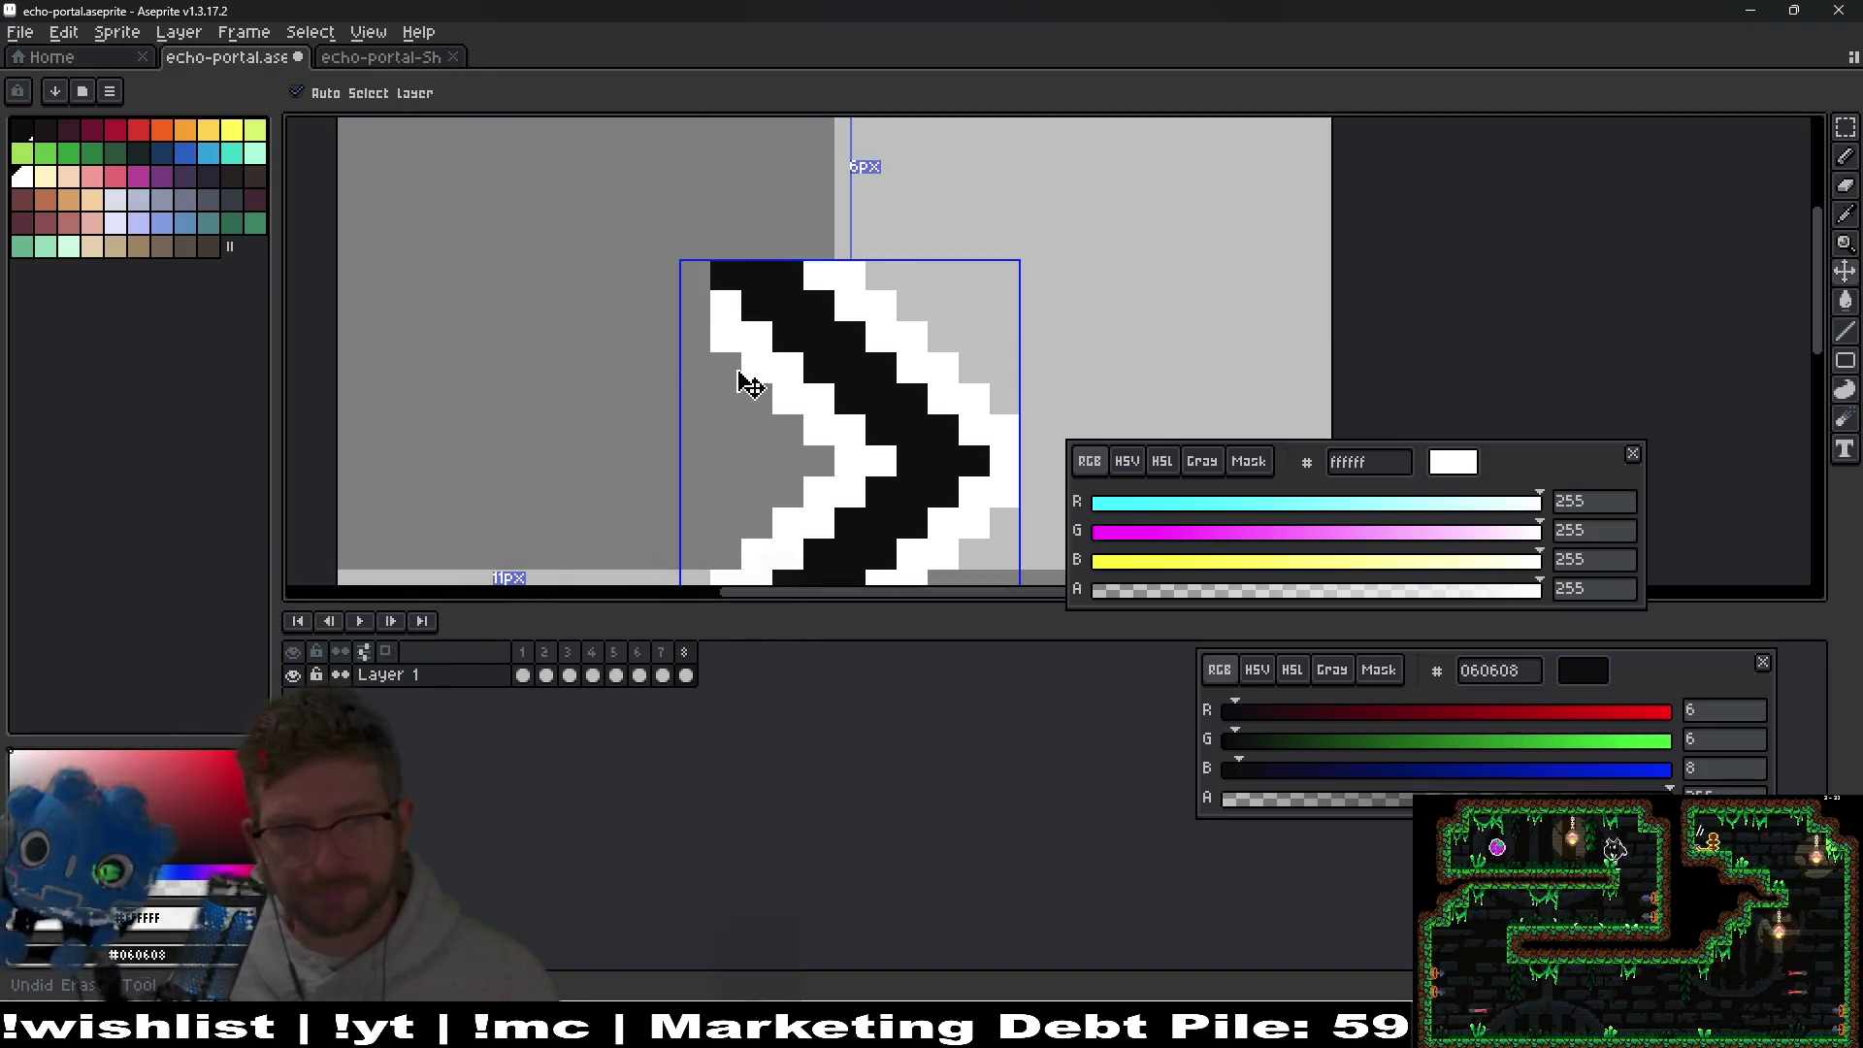
click(725, 245)
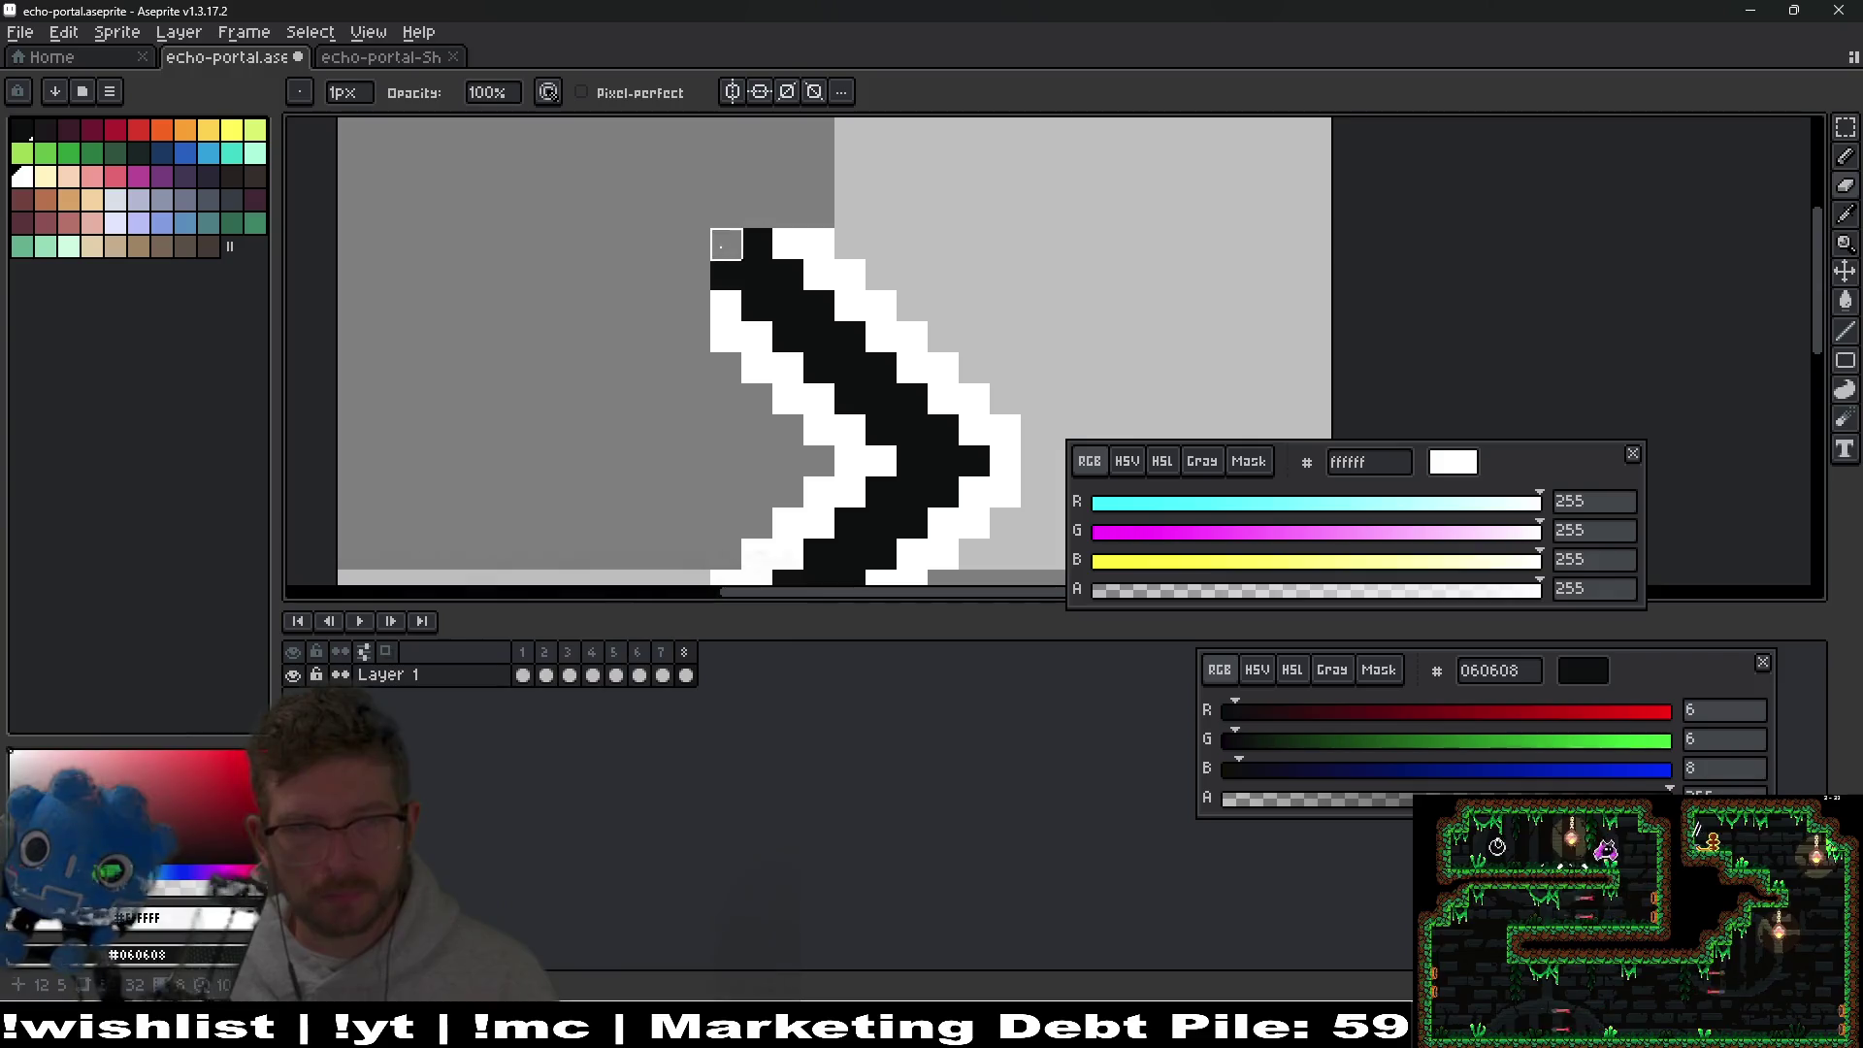
key(i)
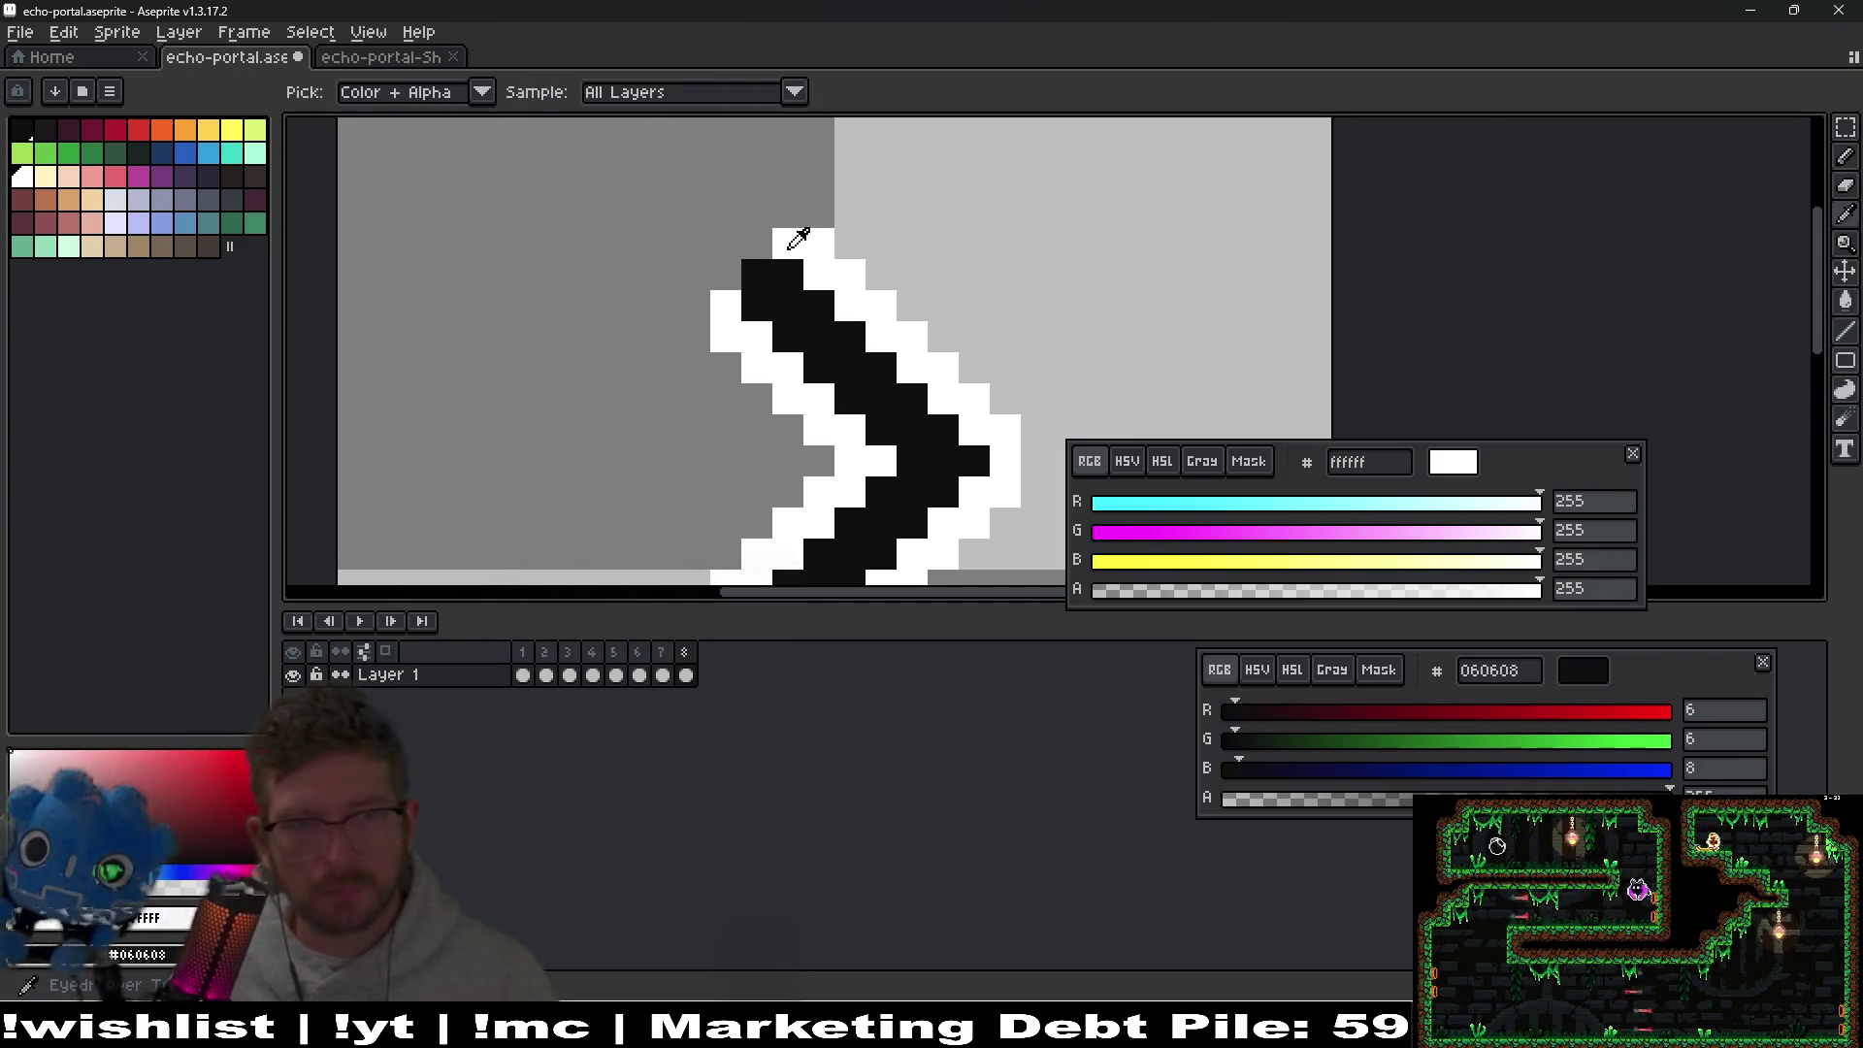
key(b)
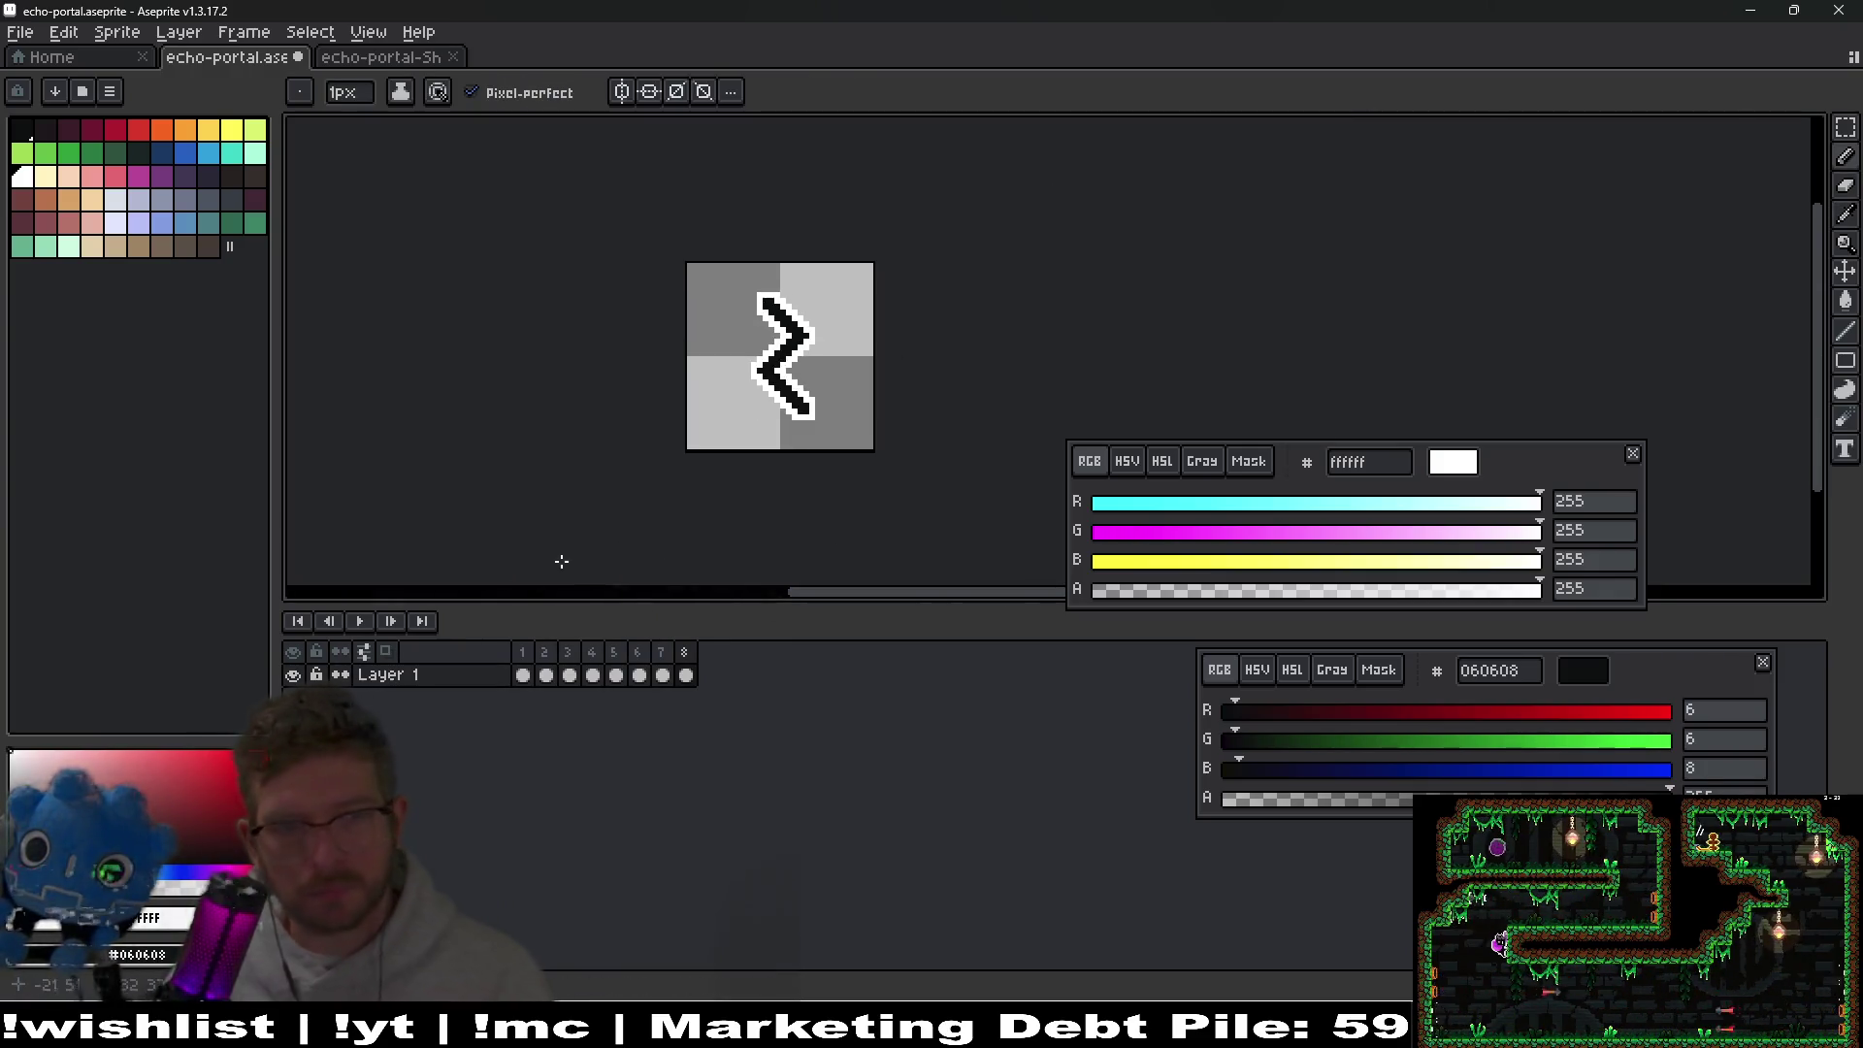
Preview the animation and compare frames 5 and 6, ending on frame 6.
click(359, 621)
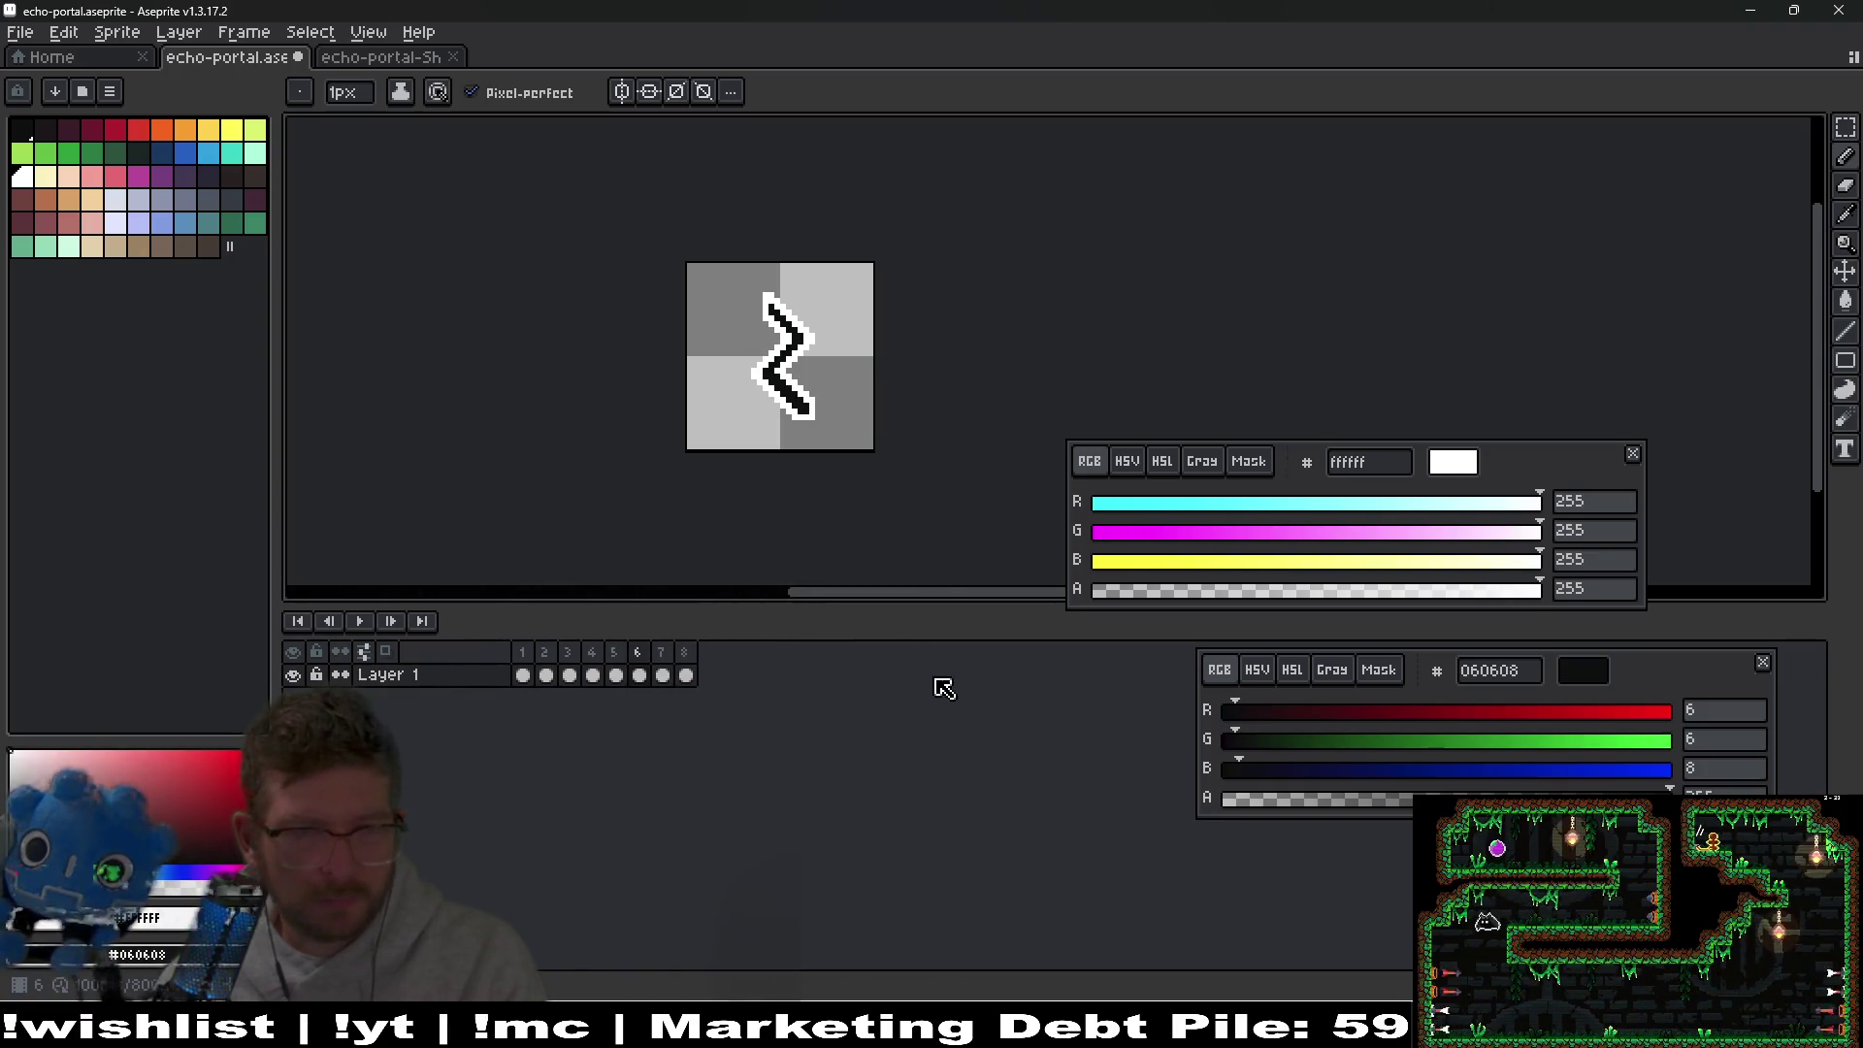
key(plus)
key(plus)
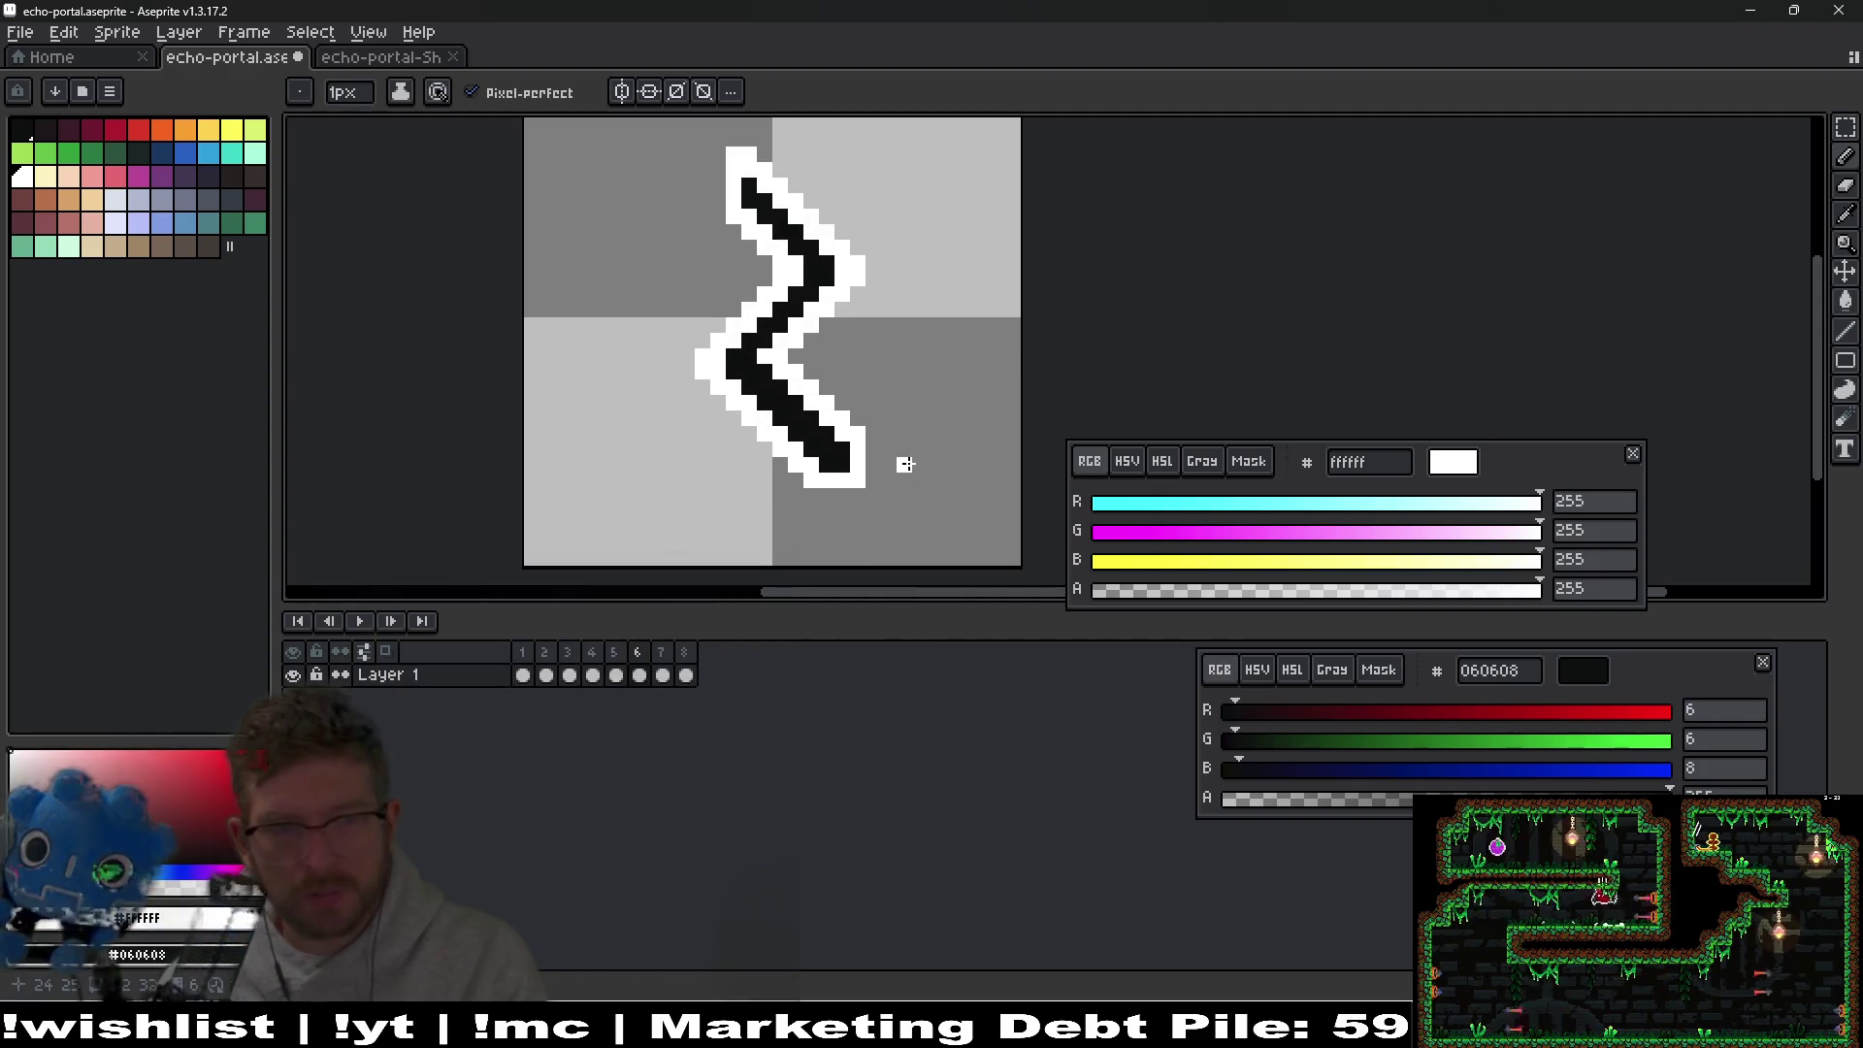
key(Right)
key(Left)
key(Right)
key(Left)
key(Right)
key(Right)
key(Right)
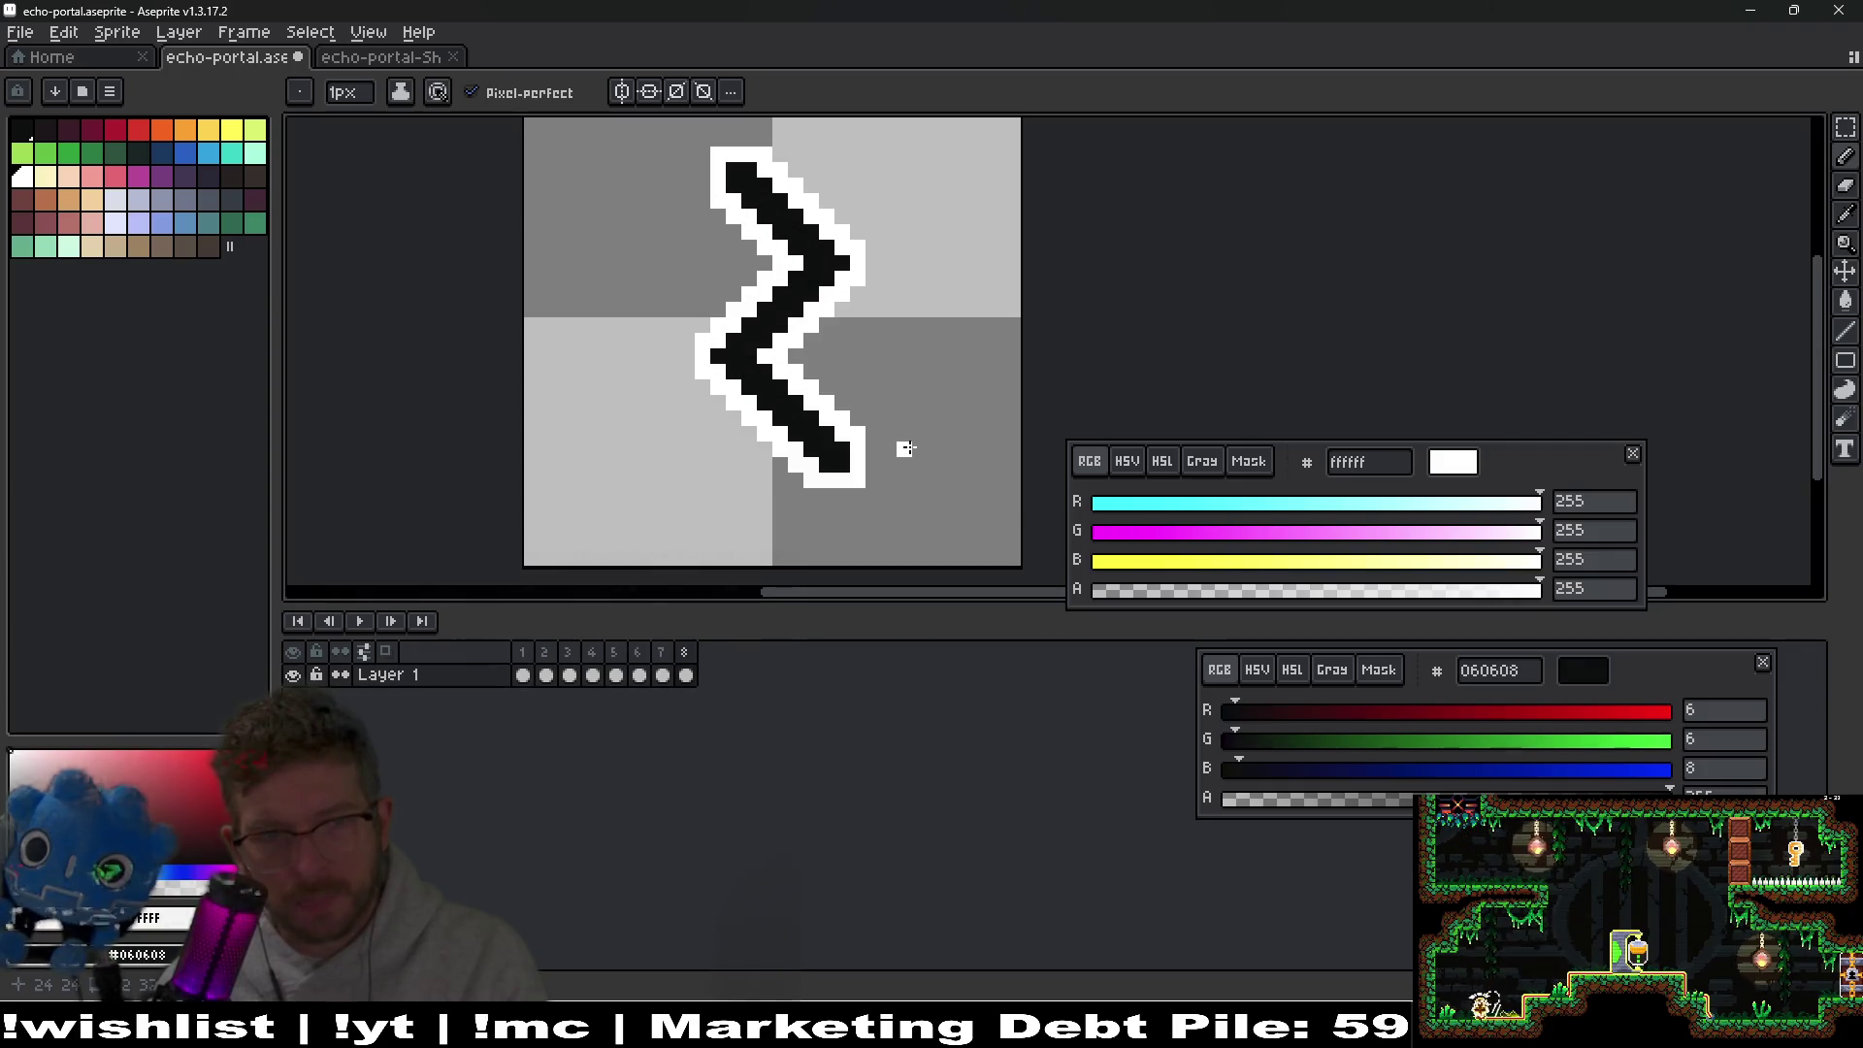
key(Left)
key(Left)
key(Left)
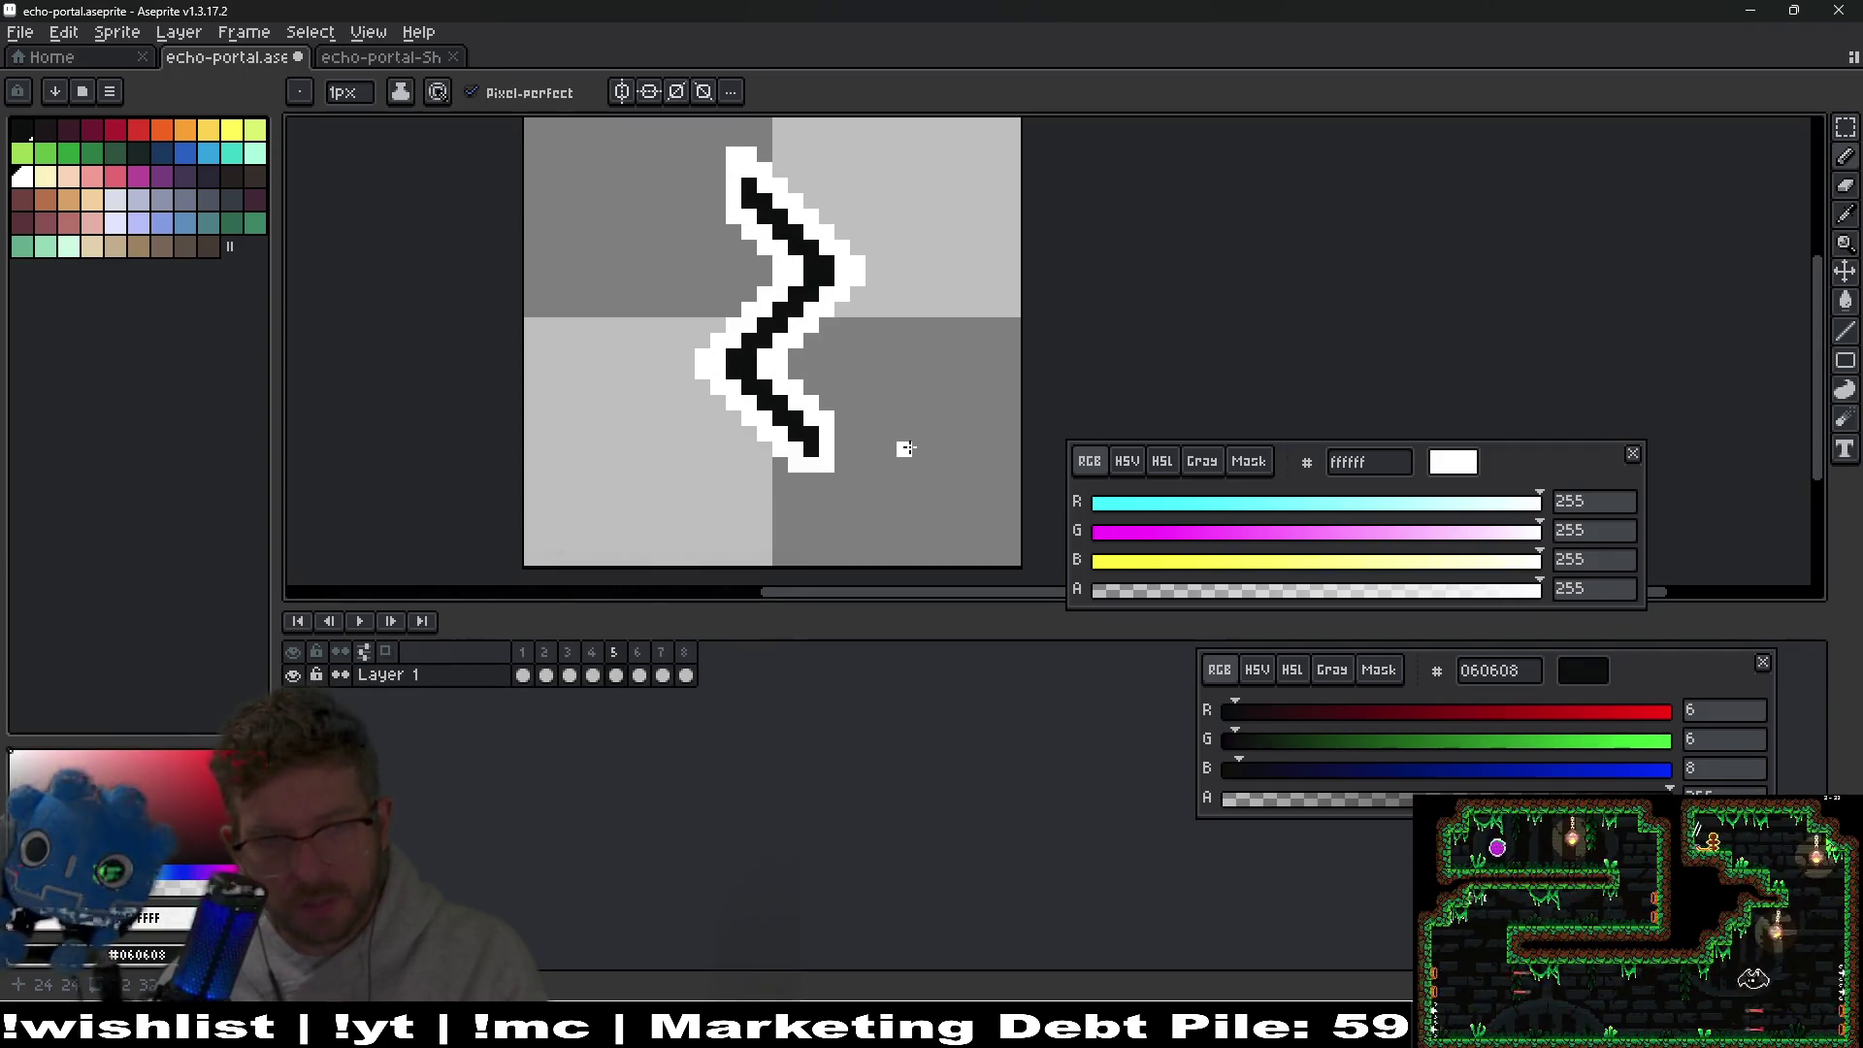
key(Right)
scroll(824, 500, up, 3)
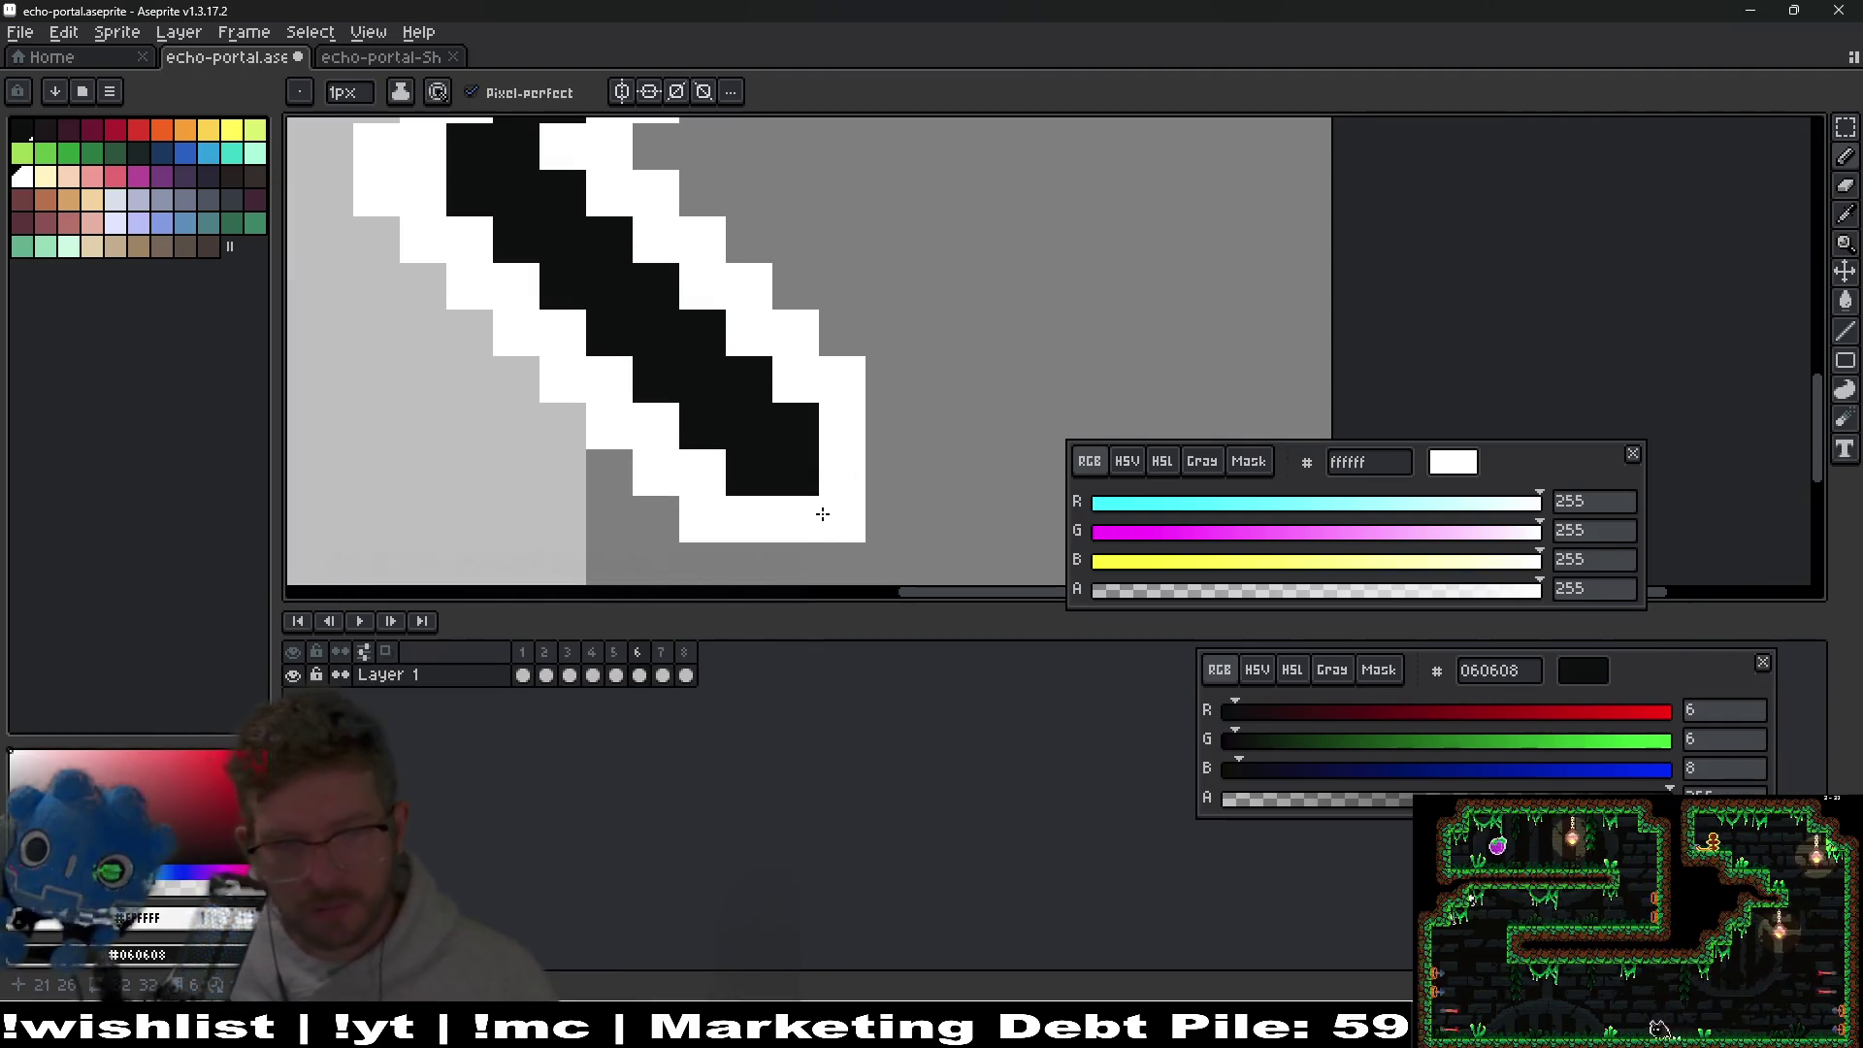
key(e)
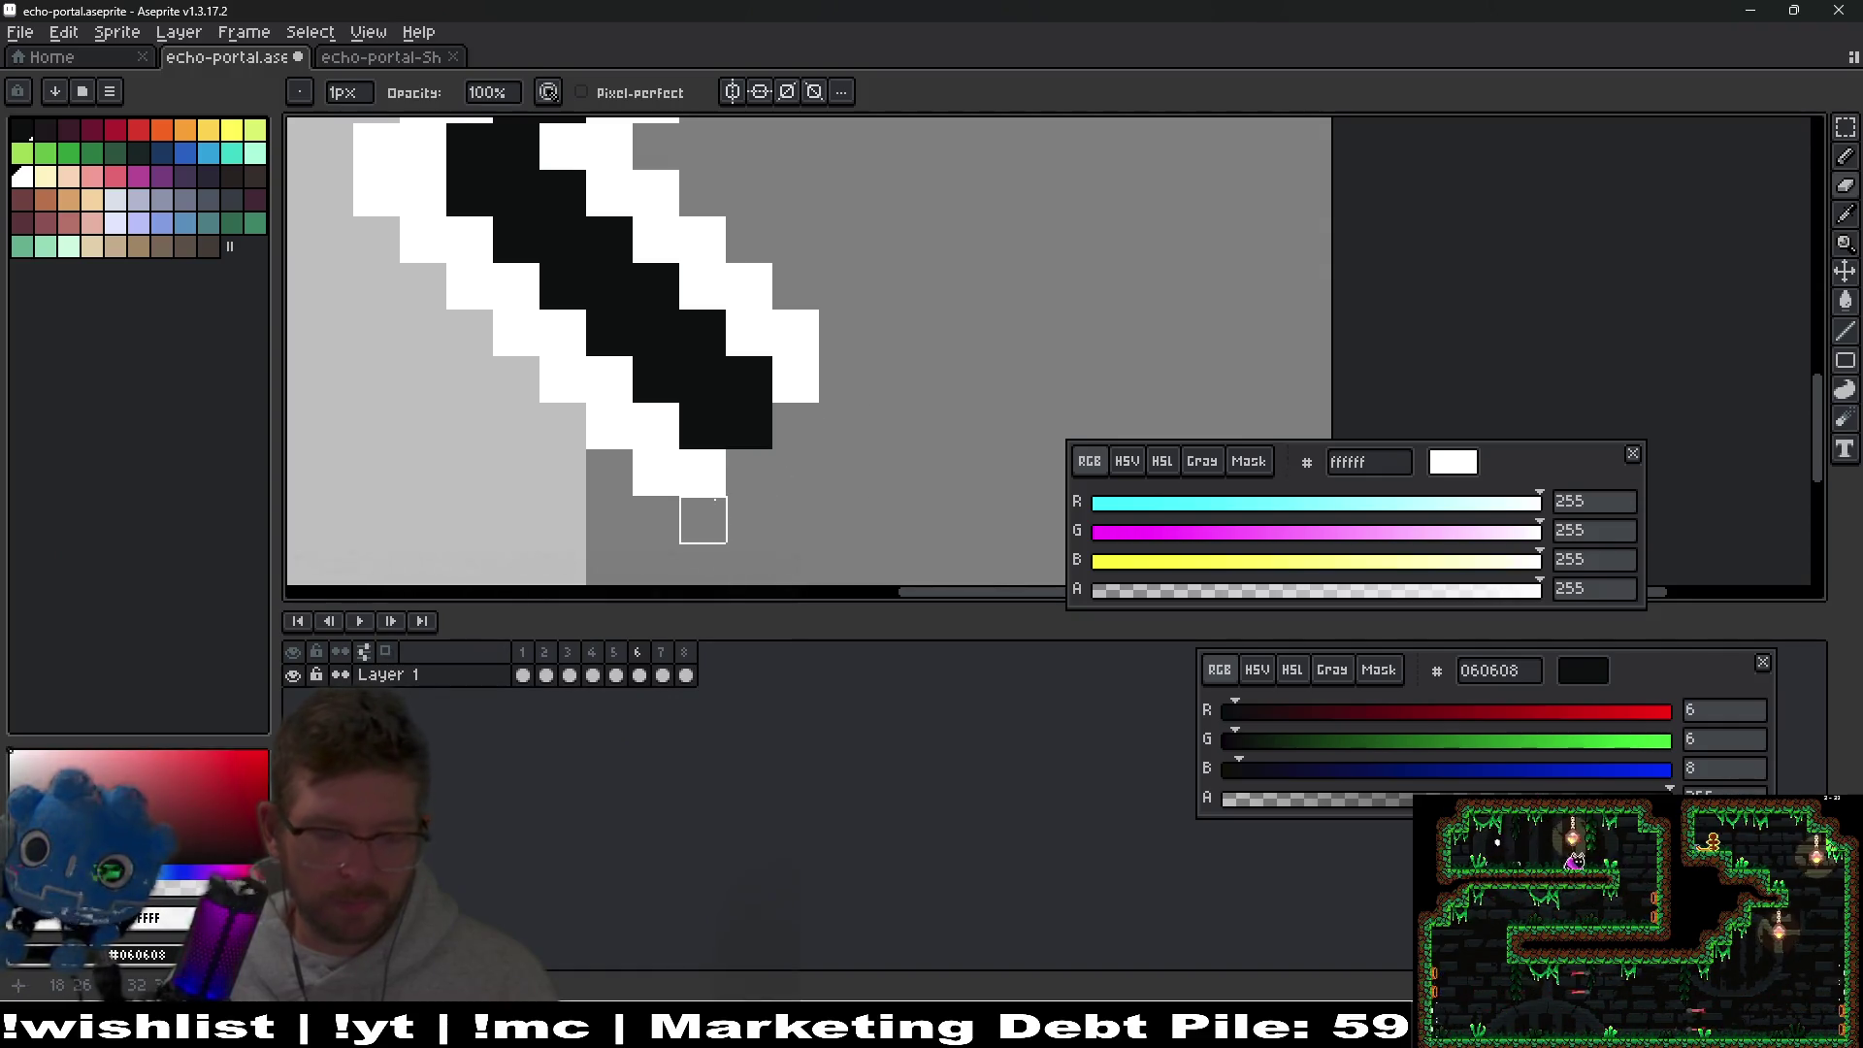
Add a white outline pixel beside the trimmed zigzag tip.
key(b)
click(757, 457)
scroll(795, 426, down, 1)
scroll(854, 456, down, 3)
key(Left)
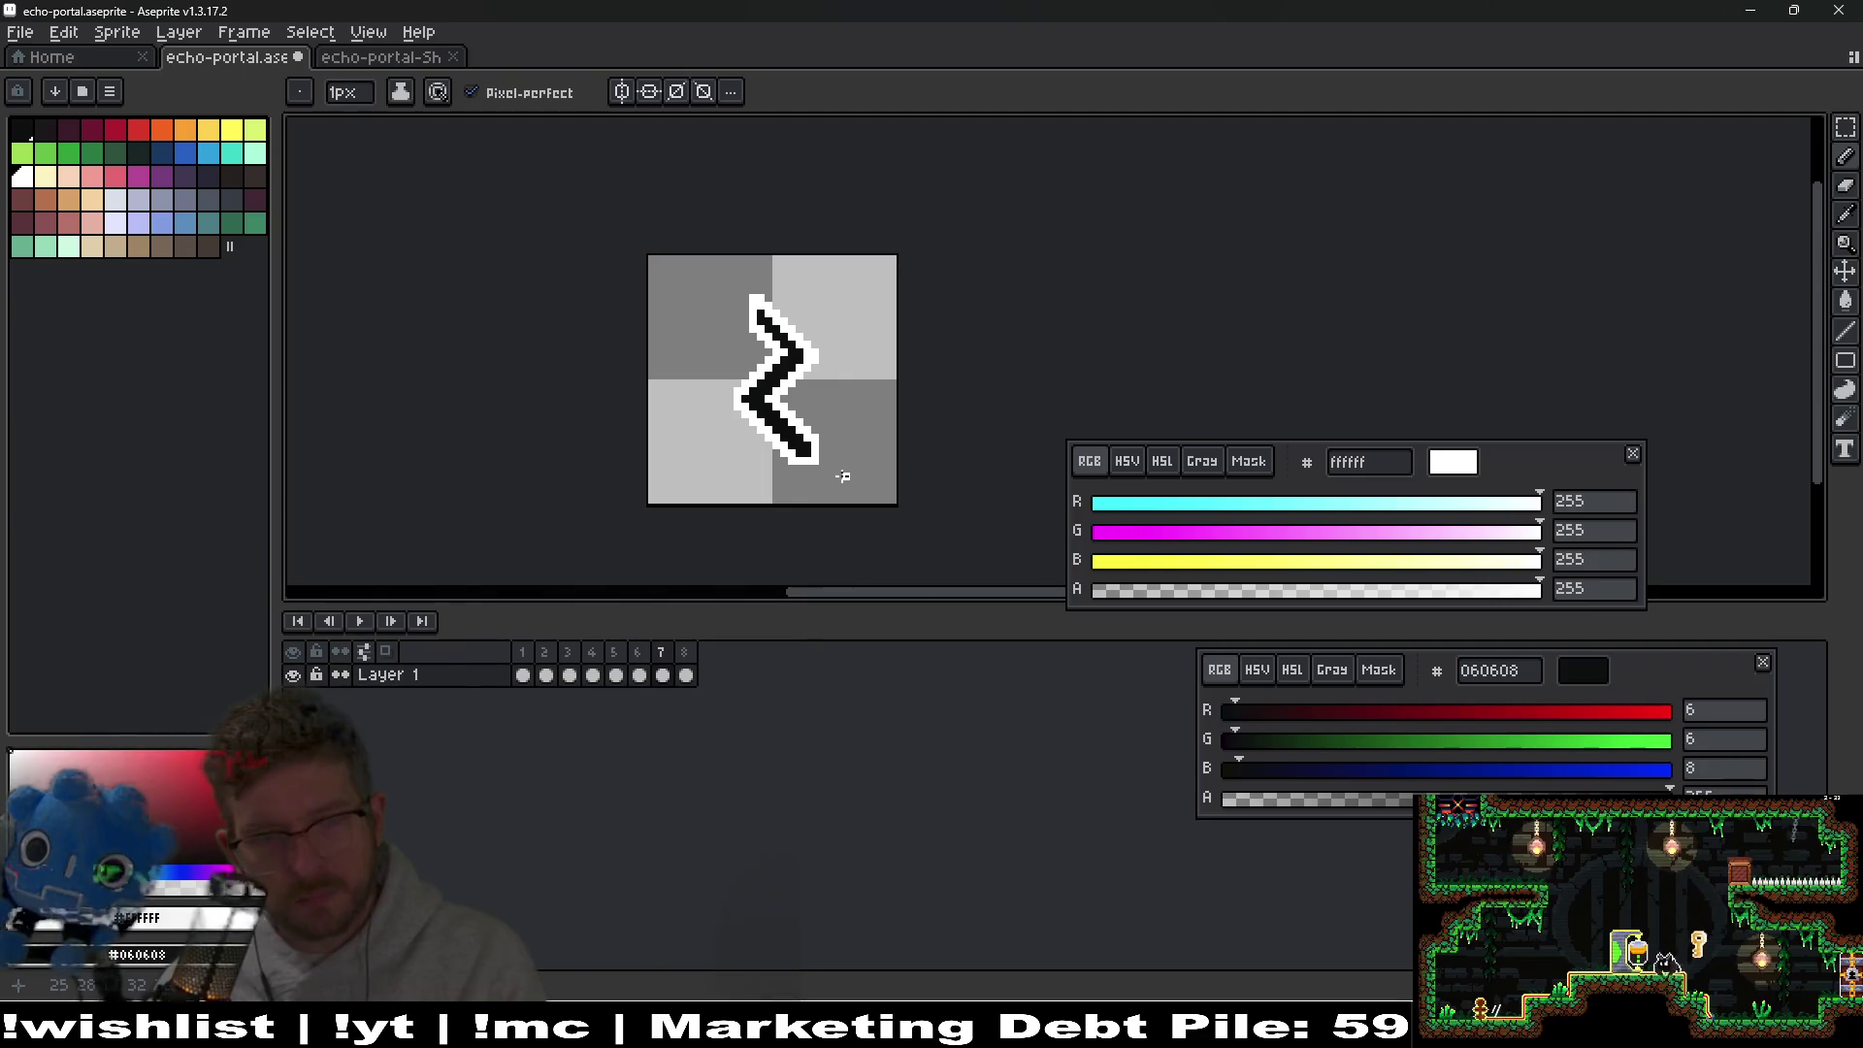
On the last portal frame, erase the extra white outline pixels.
key(Right)
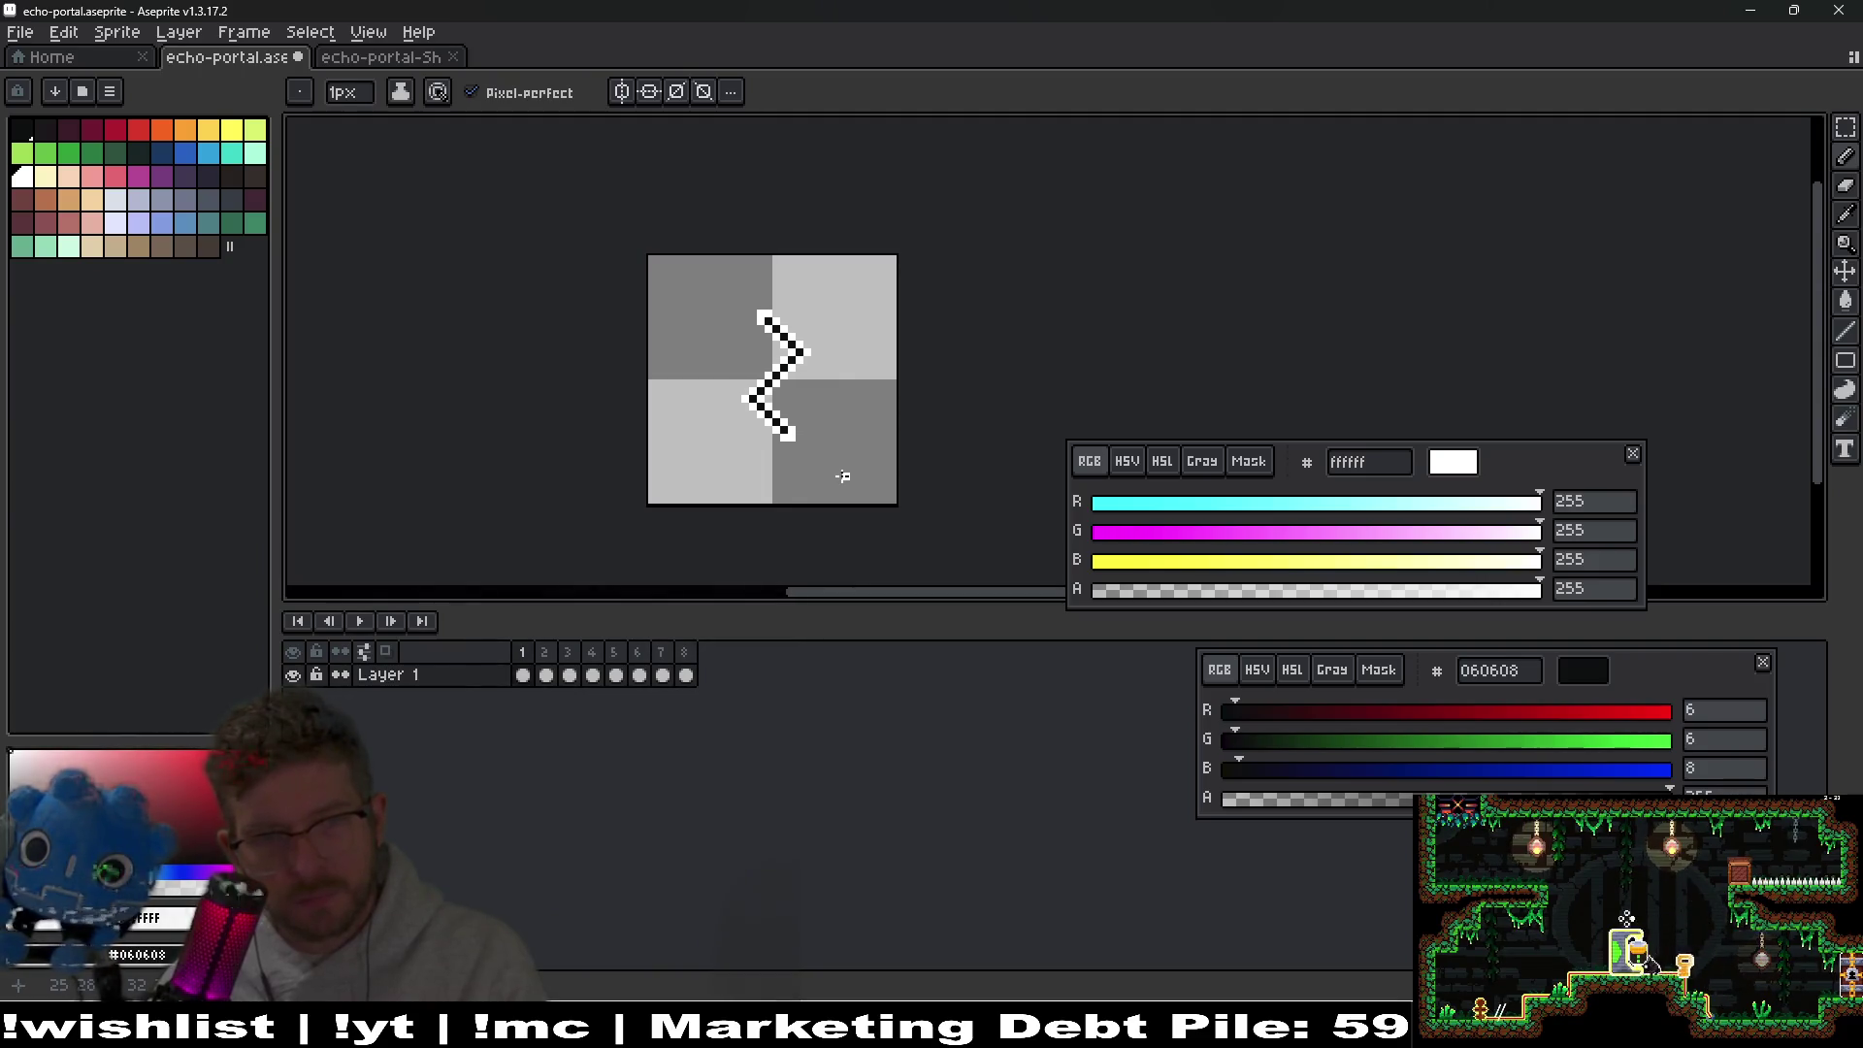
key(Left)
key(Left)
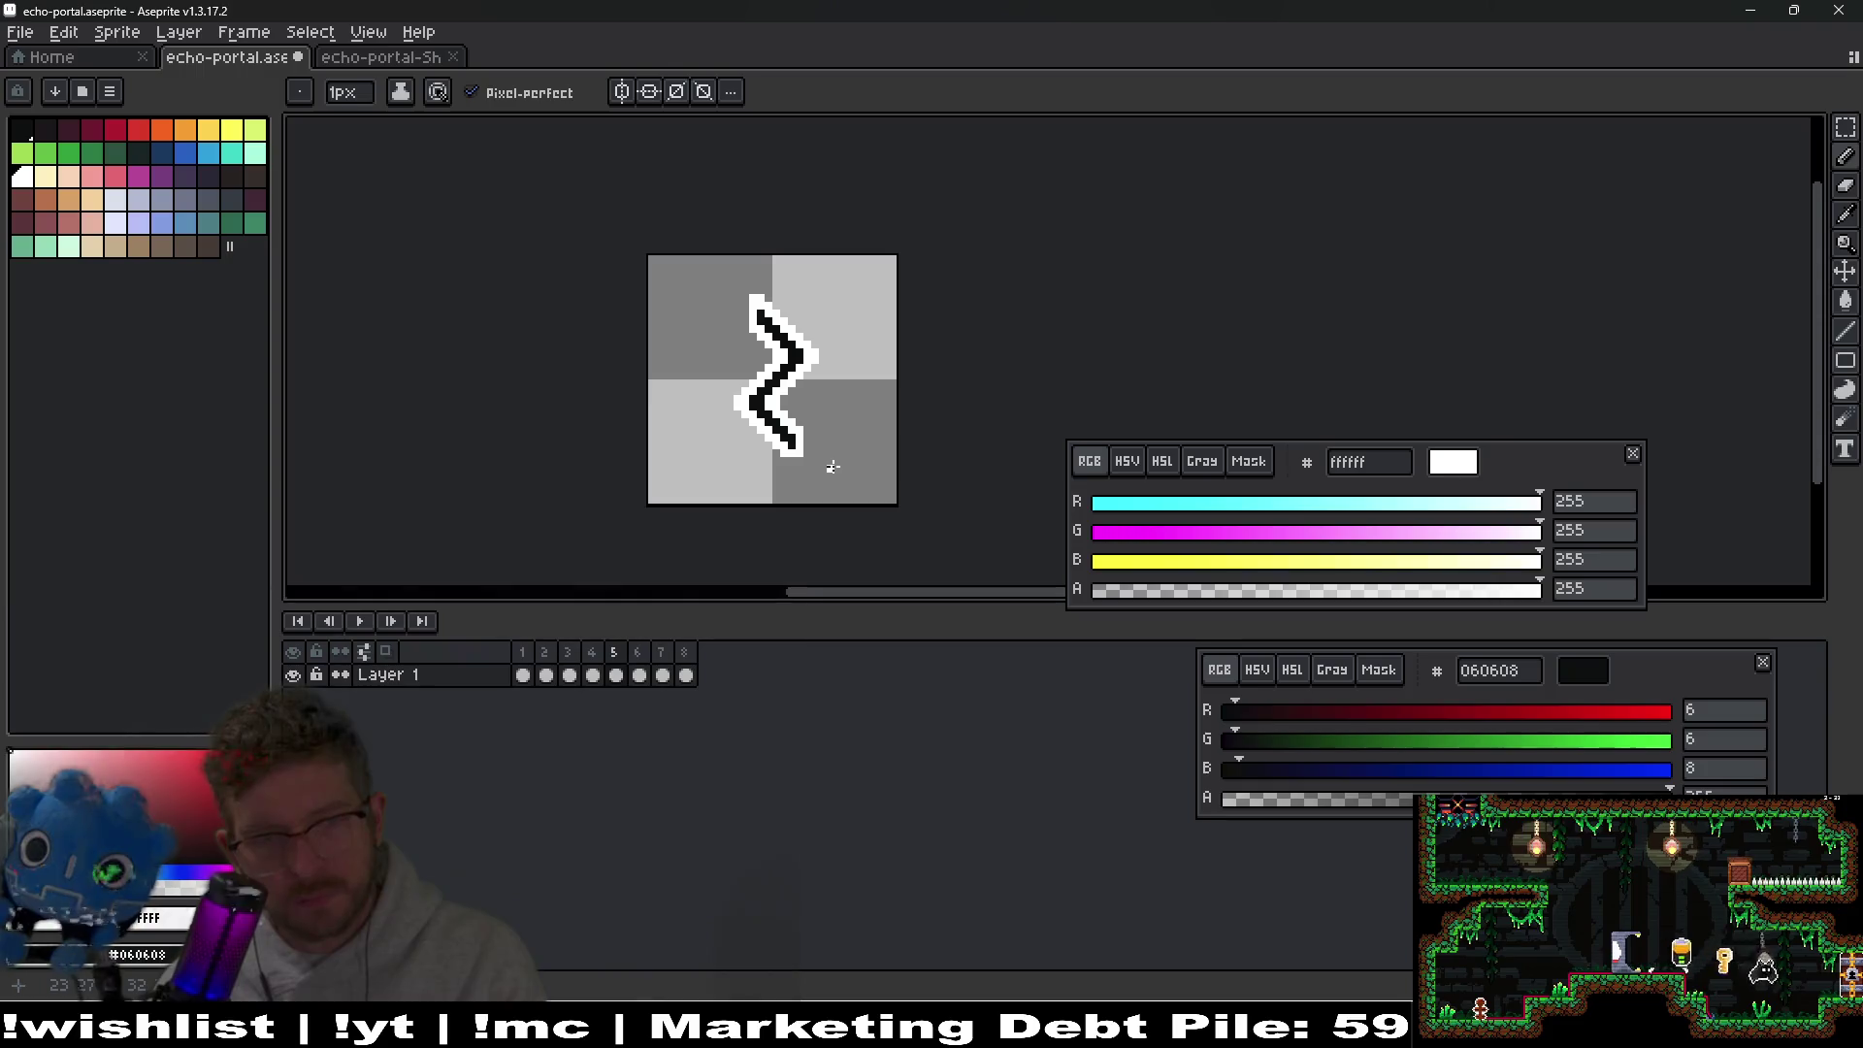
scroll(831, 467, up, 3)
key(Right)
scroll(787, 442, up, 5)
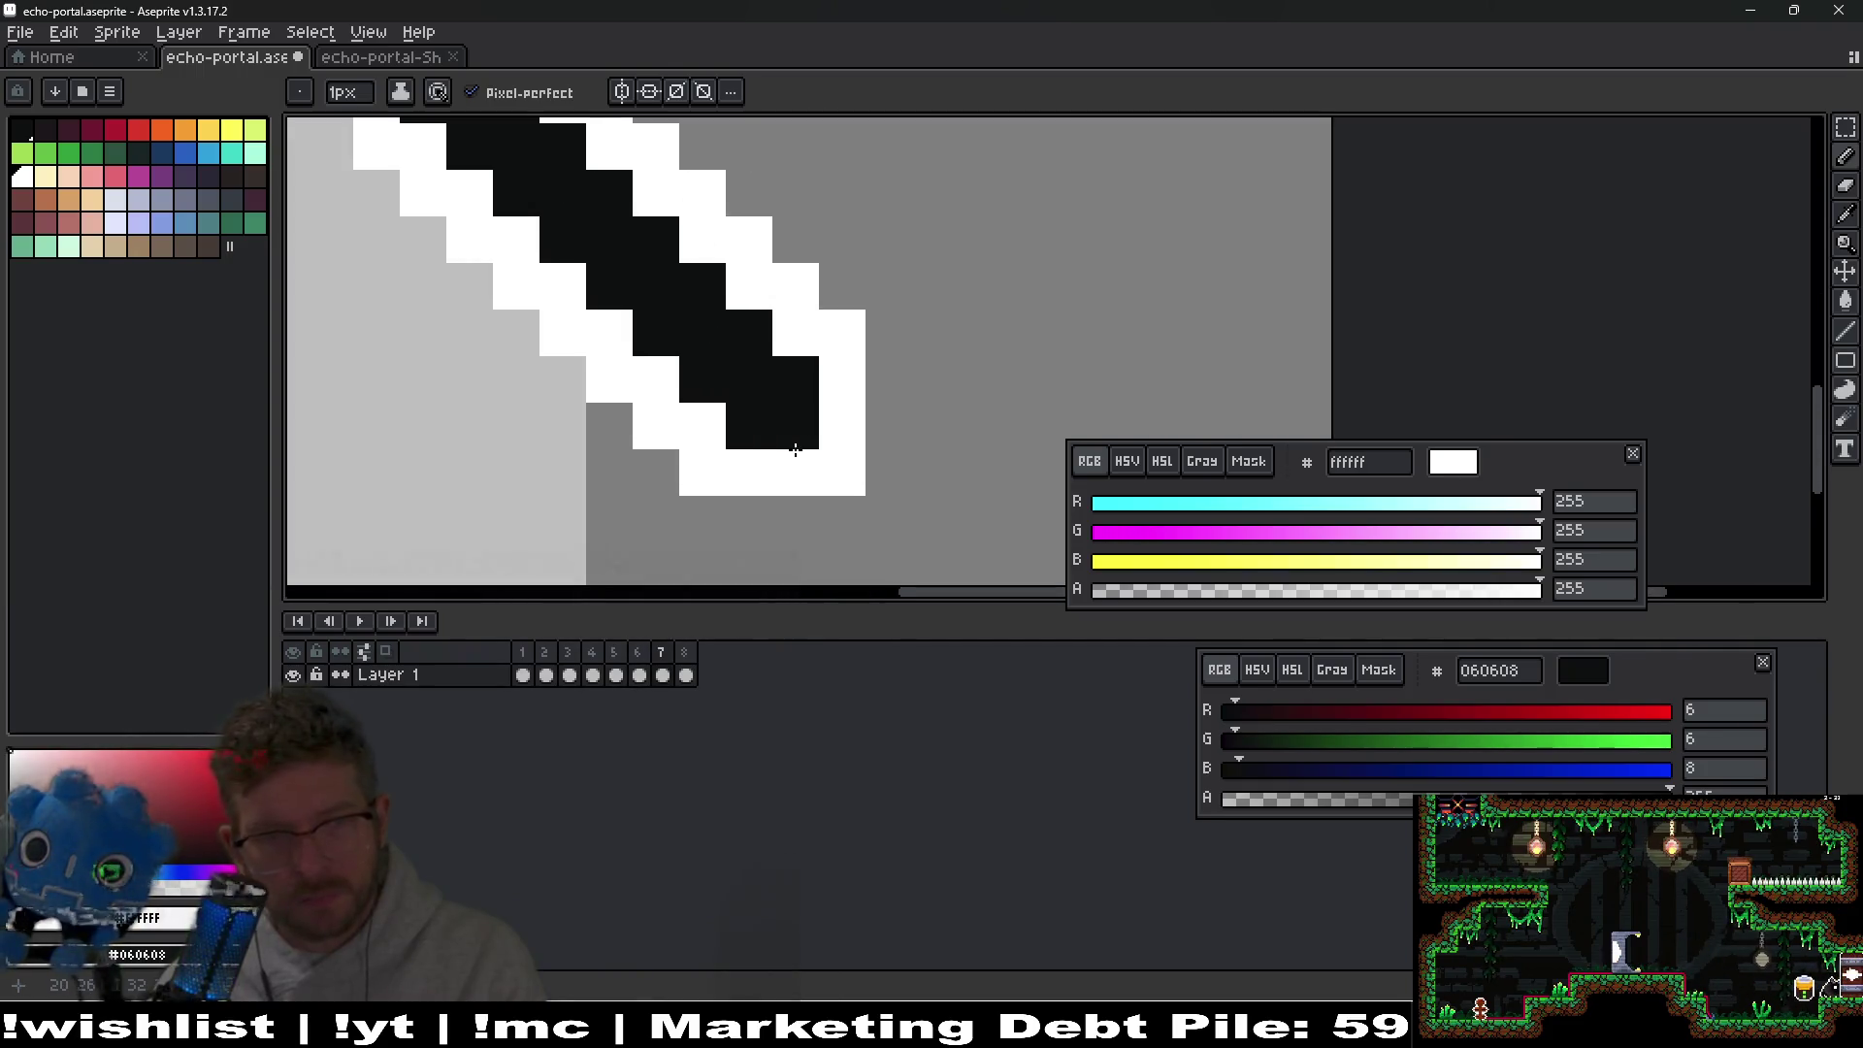
key(e)
mouse_move(690, 478)
mouse_down()
mouse_move(841, 466)
mouse_move(827, 324)
mouse_up()
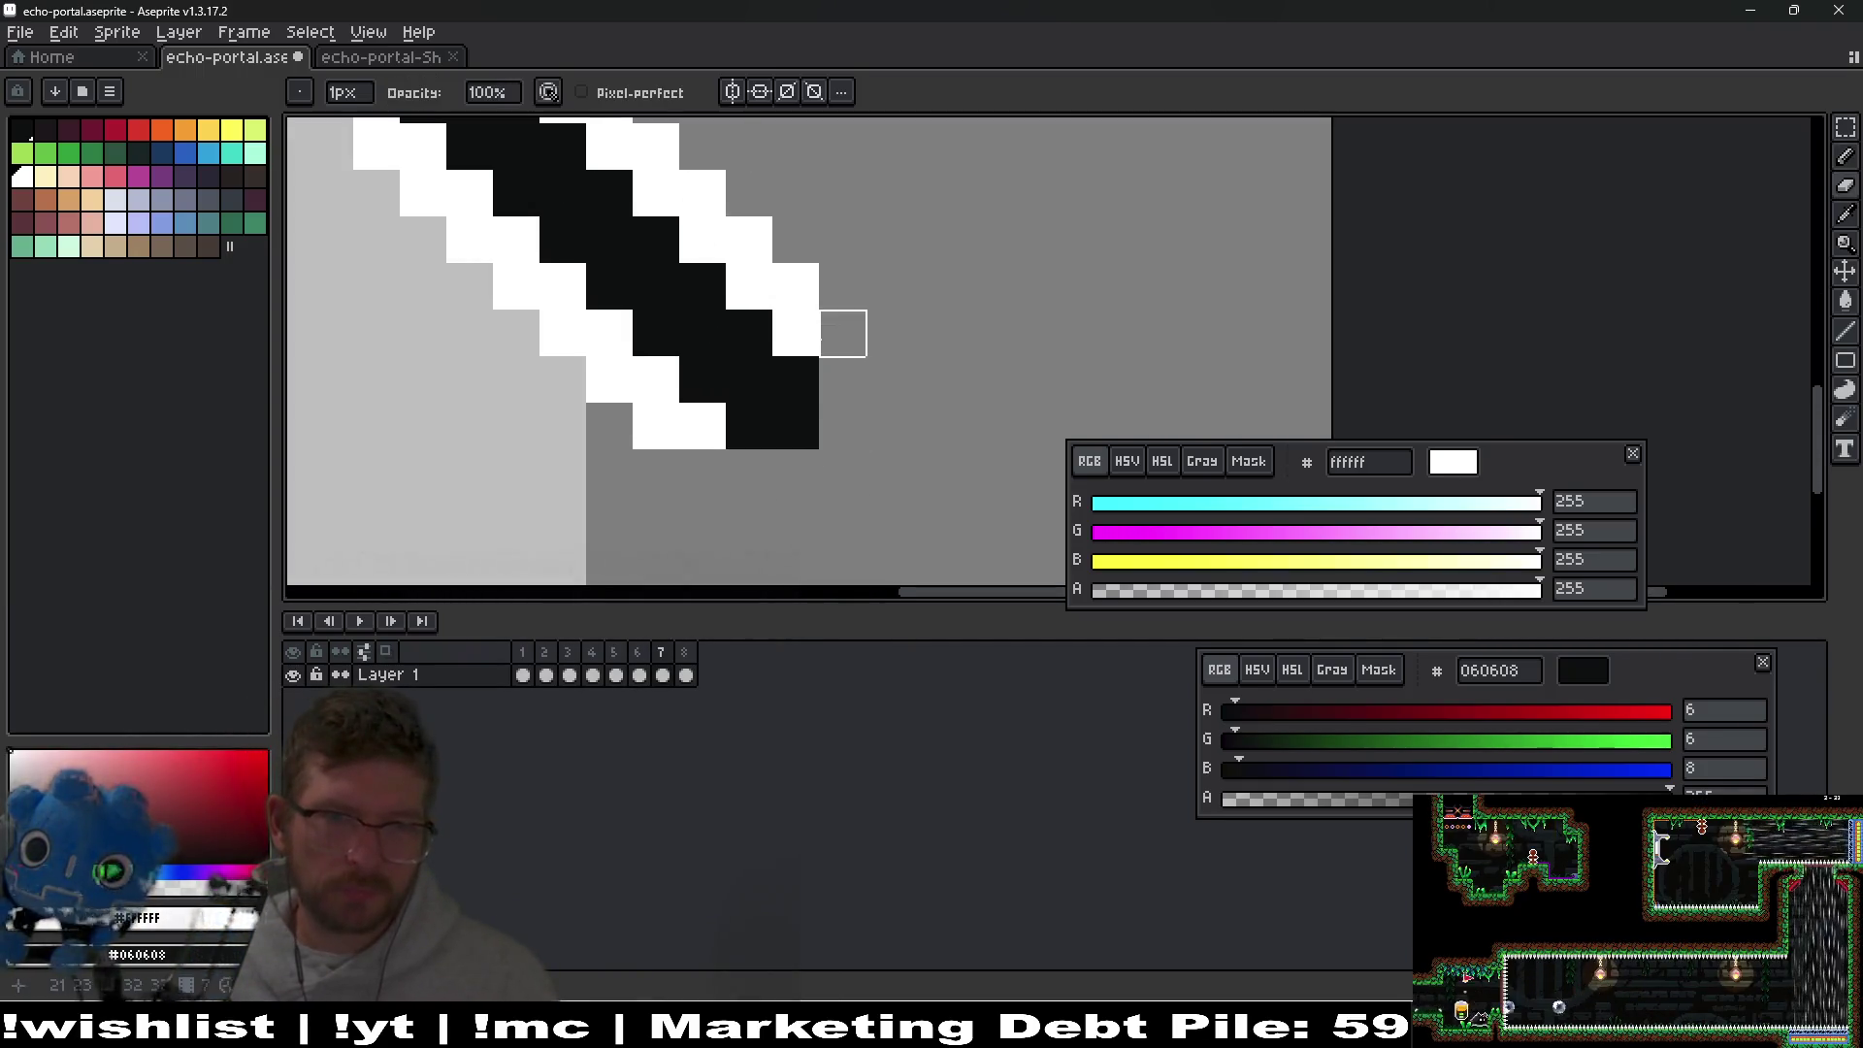
scroll(757, 427, down, 5)
key(b)
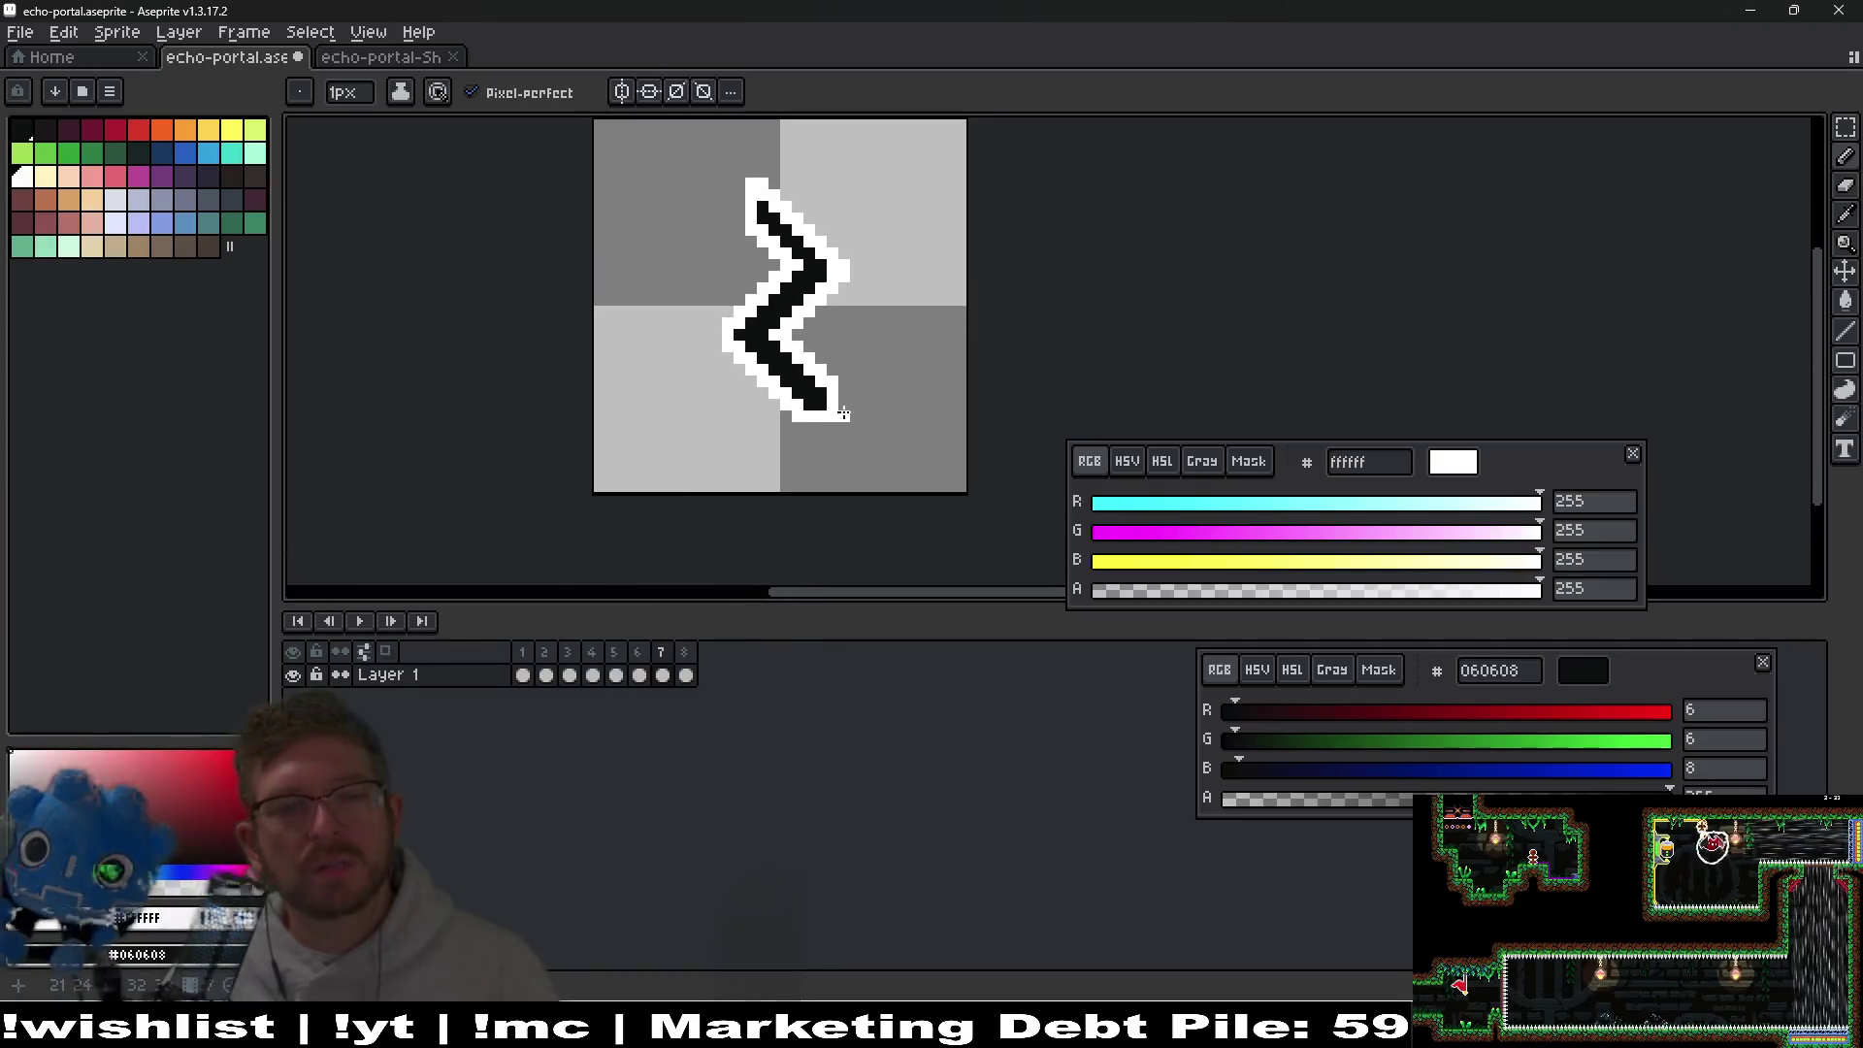
Remove the bottom white row, right column and a stray corner pixel, then redraw the bottom outline.
scroll(856, 448, up, 5)
key(e)
mouse_move(687, 410)
mouse_down()
mouse_move(874, 410)
mouse_move(873, 318)
mouse_up()
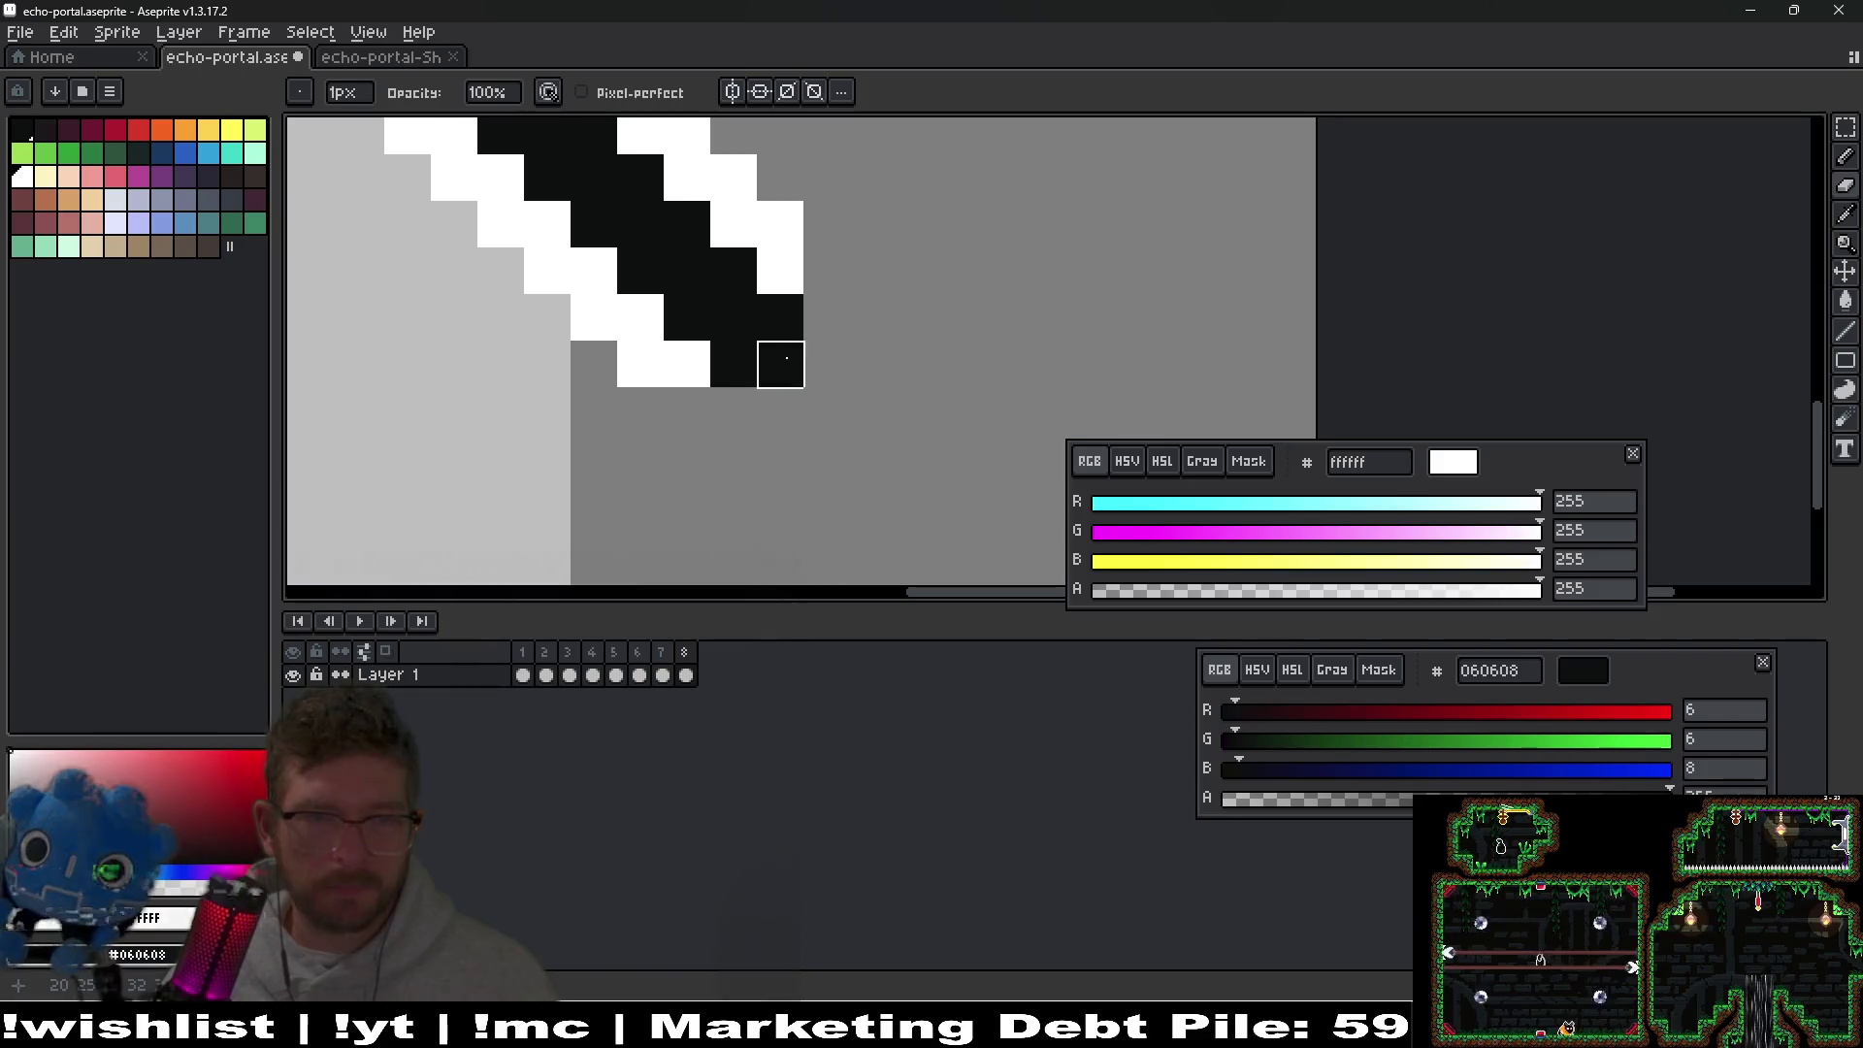
click(780, 318)
key(b)
drag(780, 364, 733, 364)
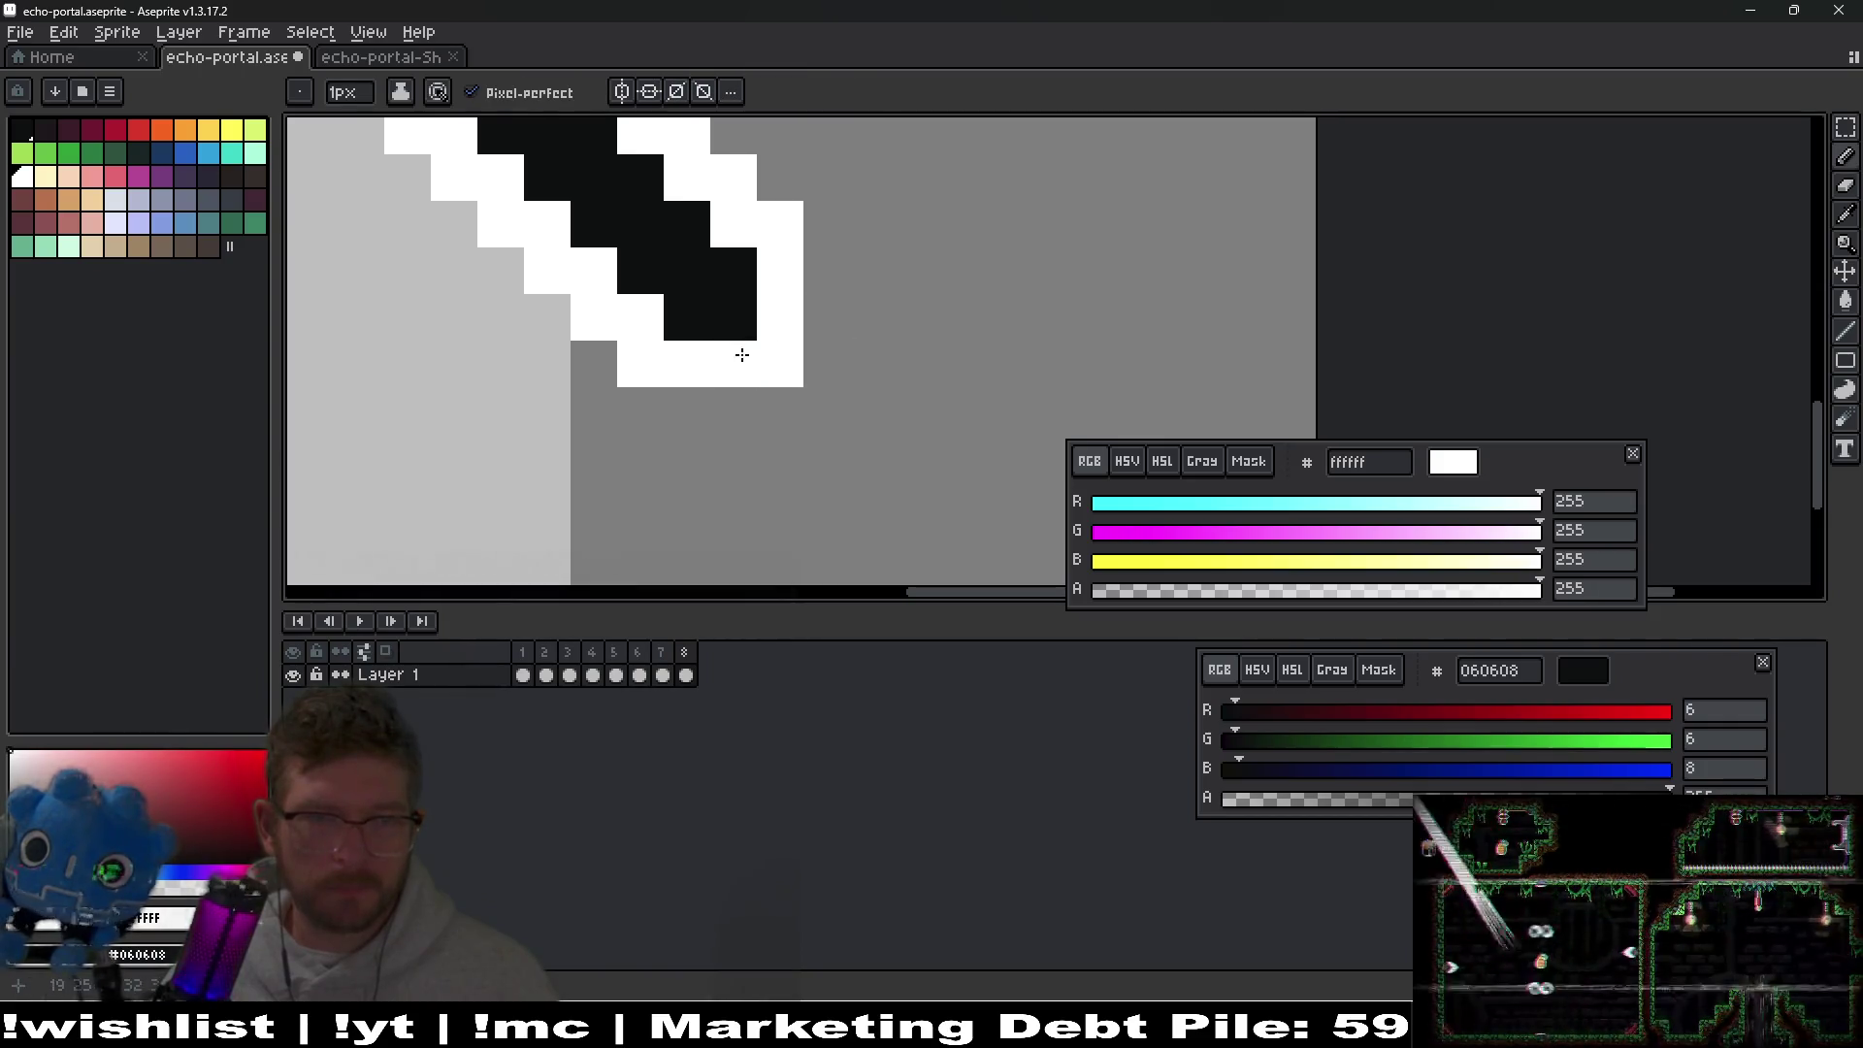
Play the portal animation to check the edited frames.
scroll(737, 536, down, 5)
right_click(357, 619)
click(272, 532)
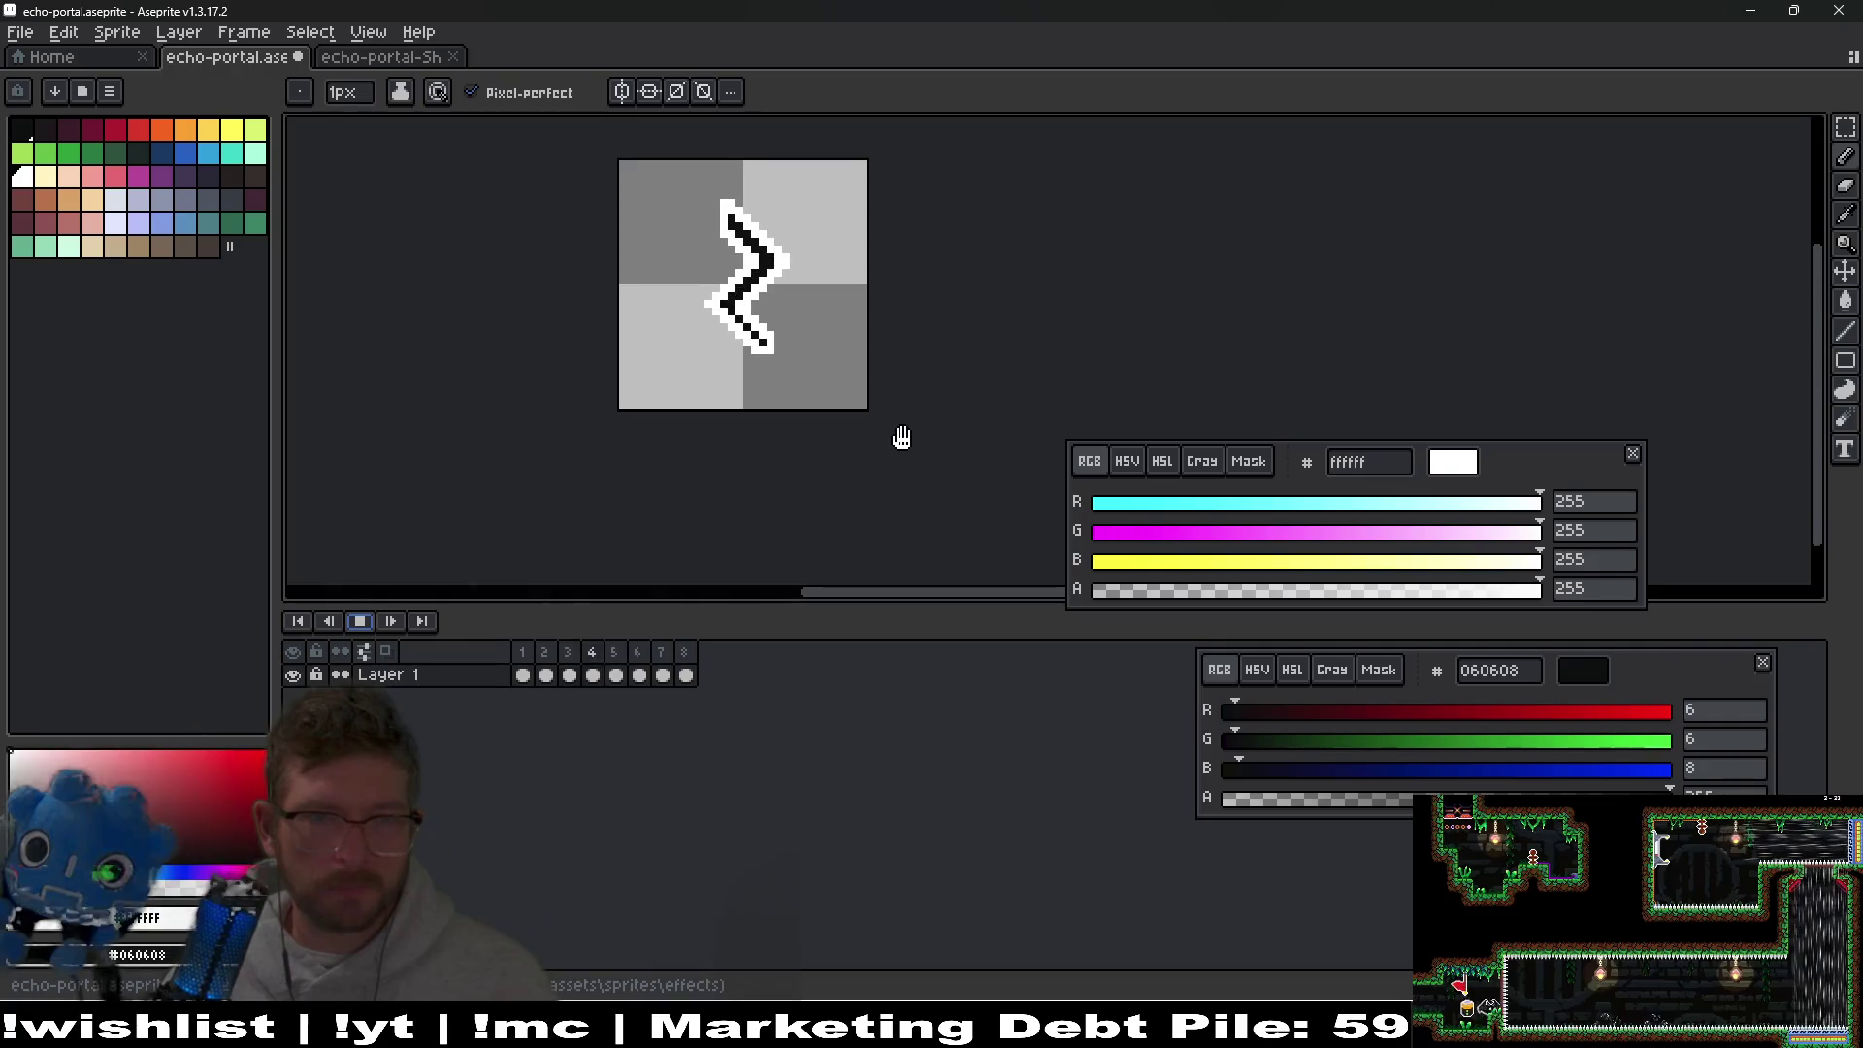
scroll(901, 437, down, 5)
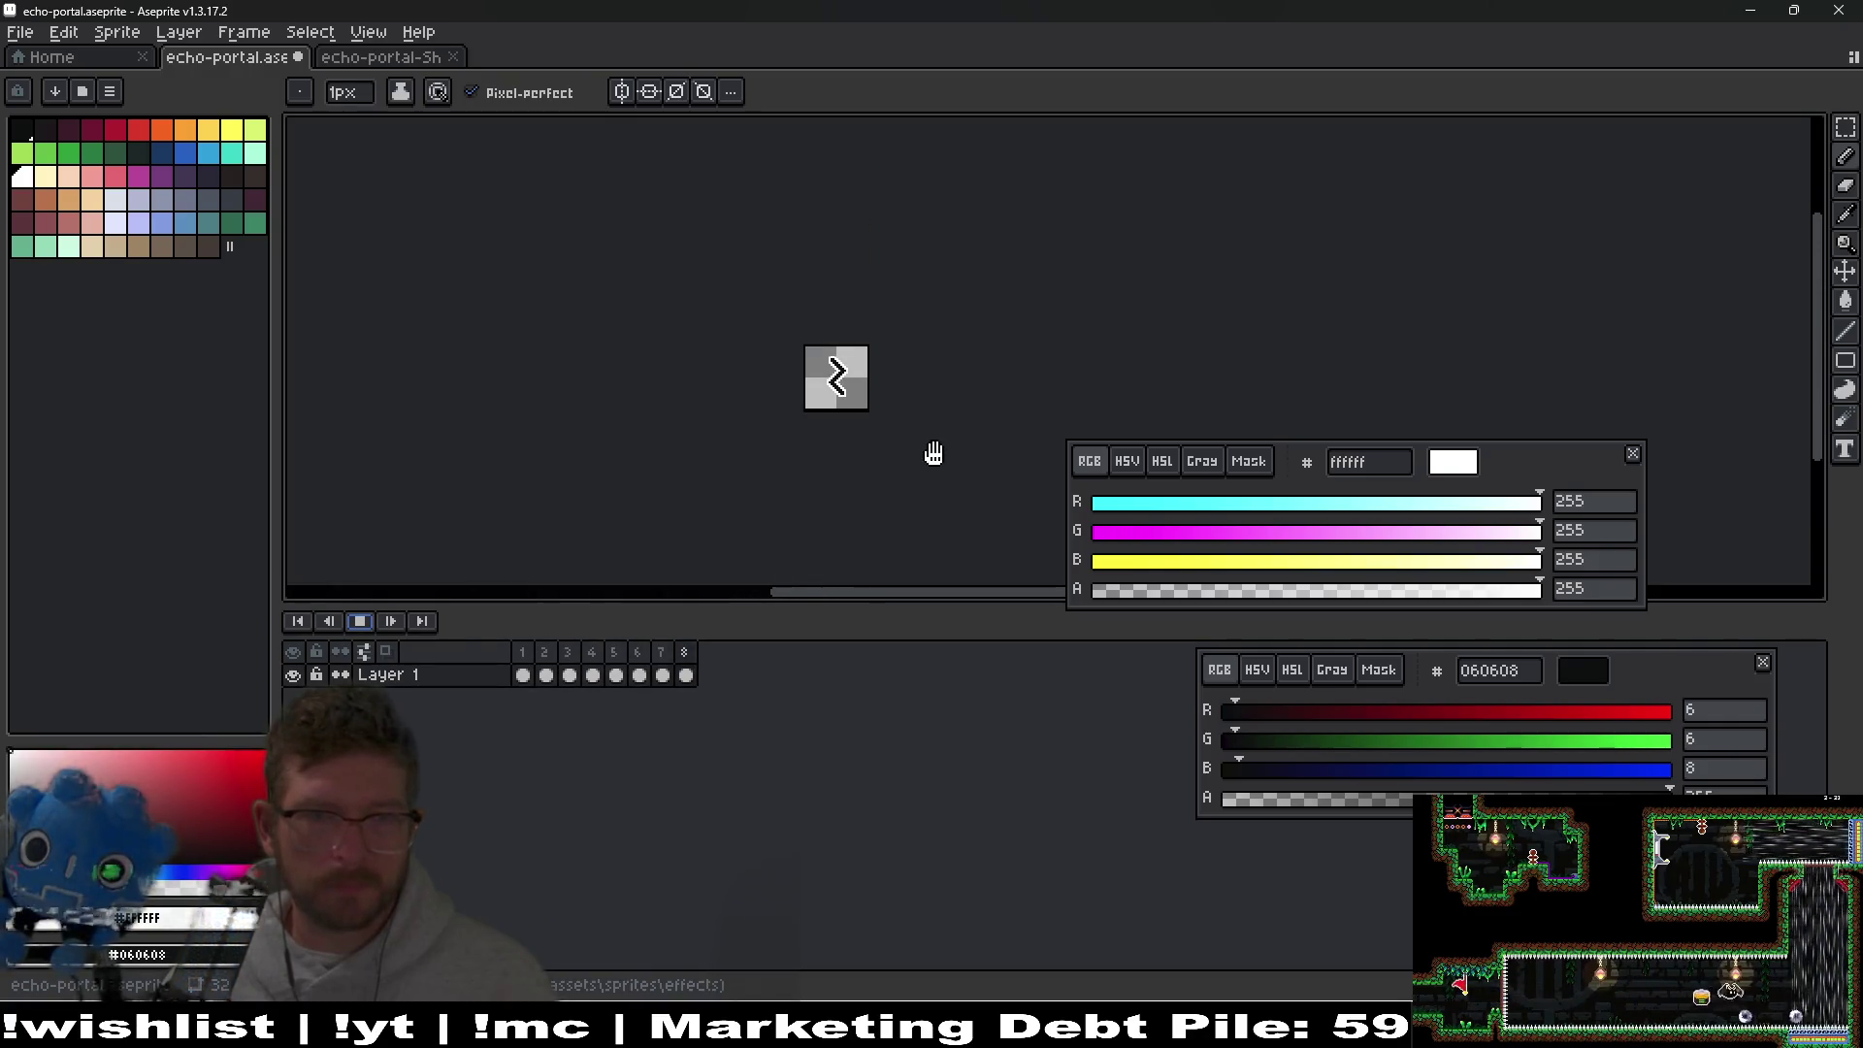
click(365, 625)
Export the frames as a sprite sheet with the existing settings.
key(ctrl+e)
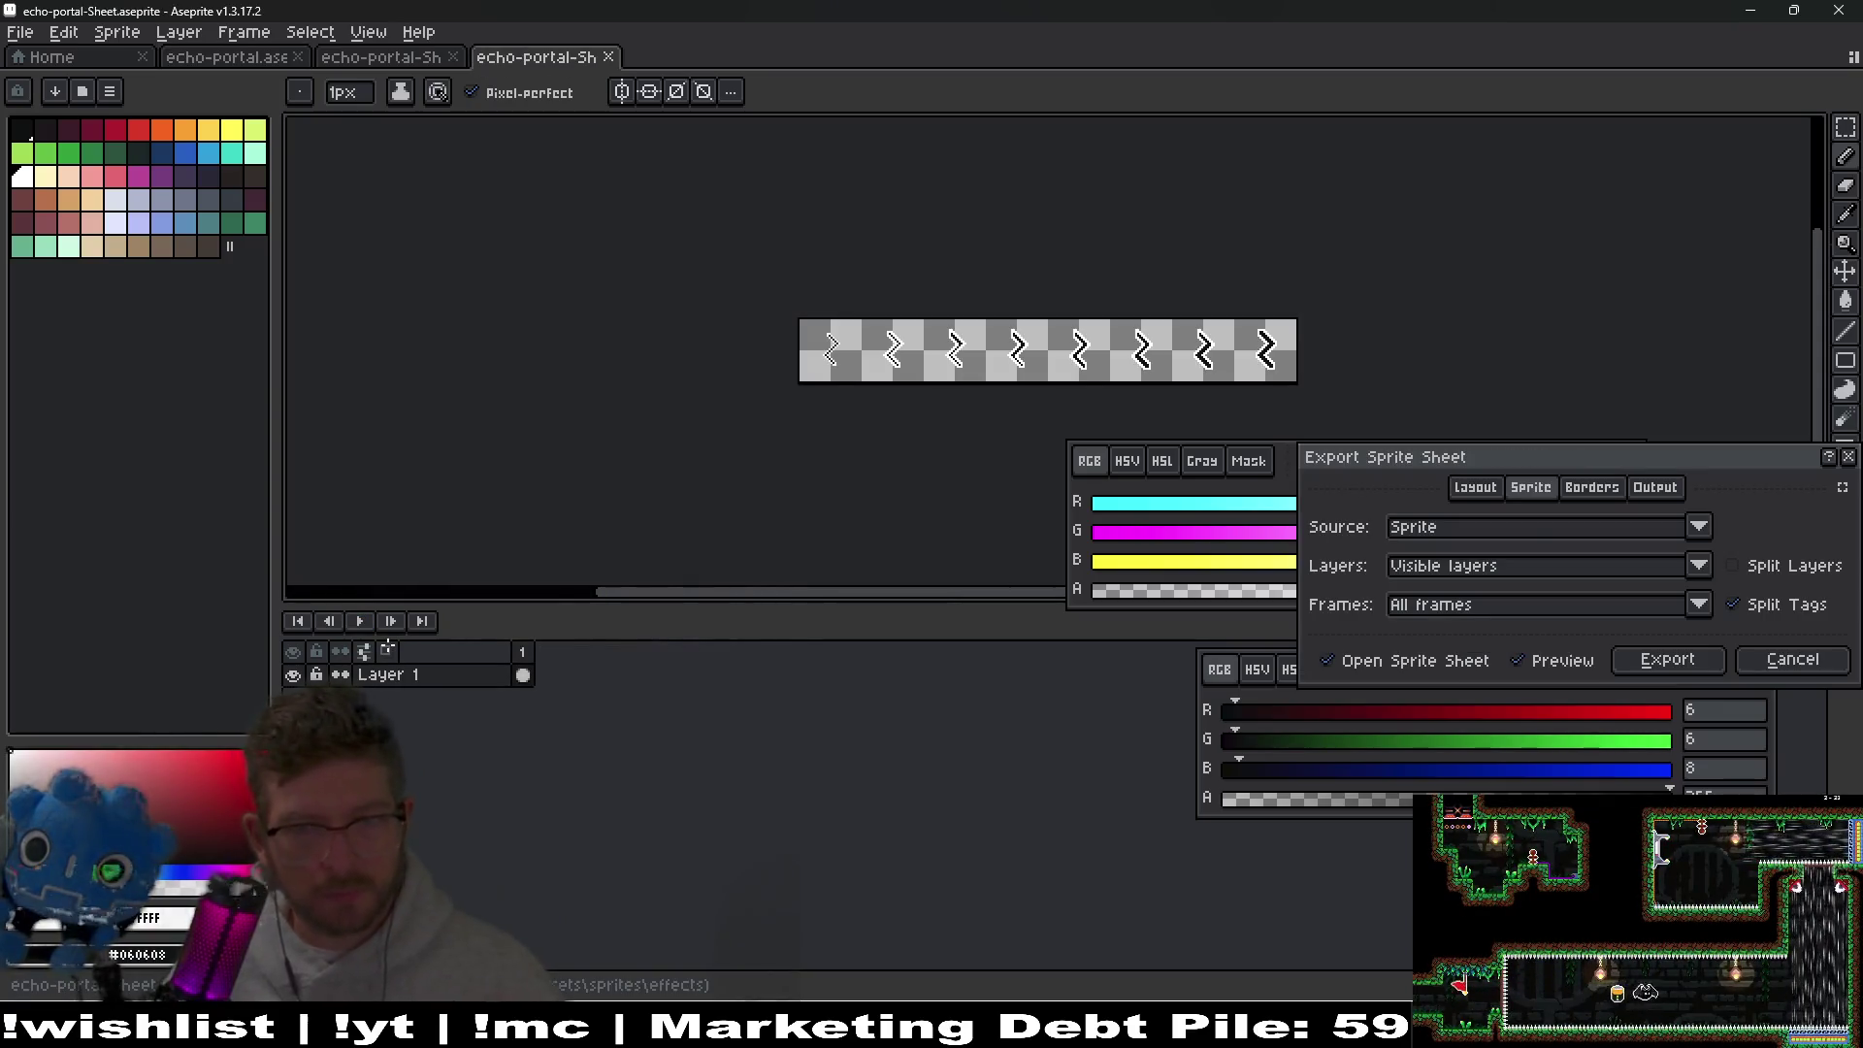
key(Return)
key(ctrl+shift+e)
key(Return)
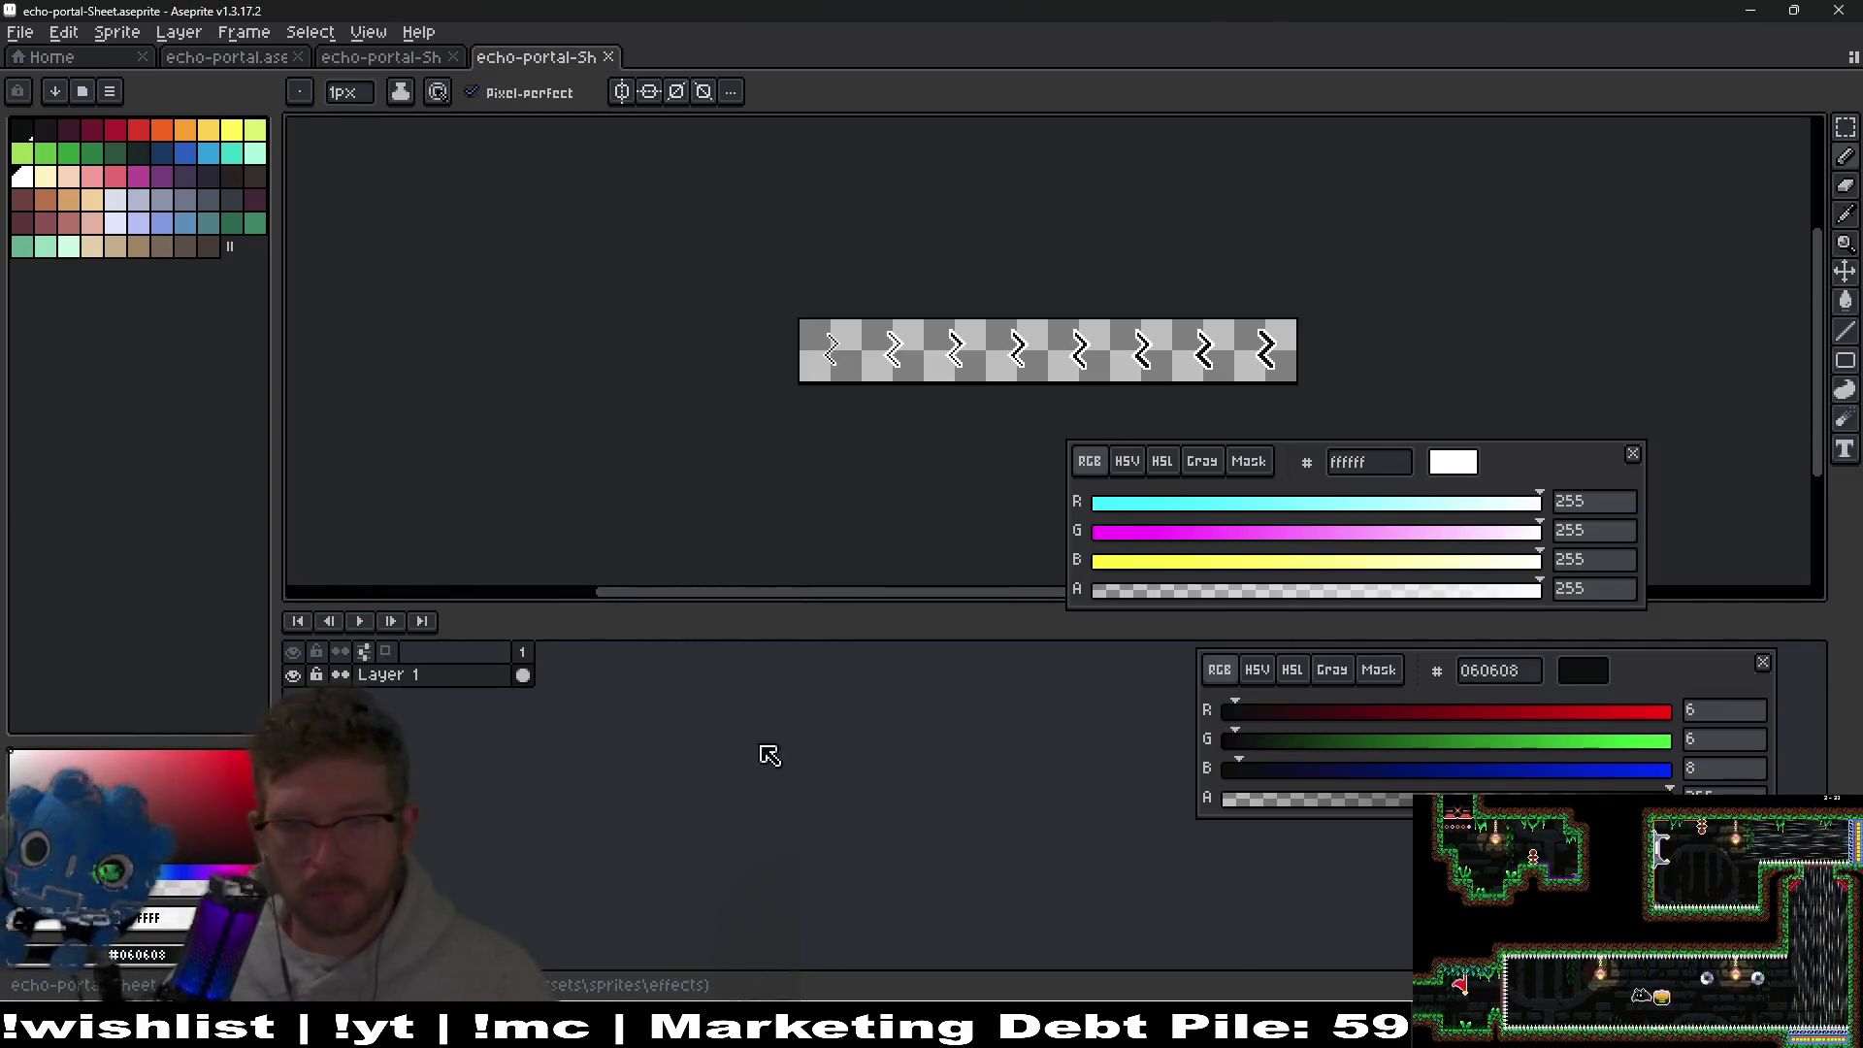
key(alt+Tab)
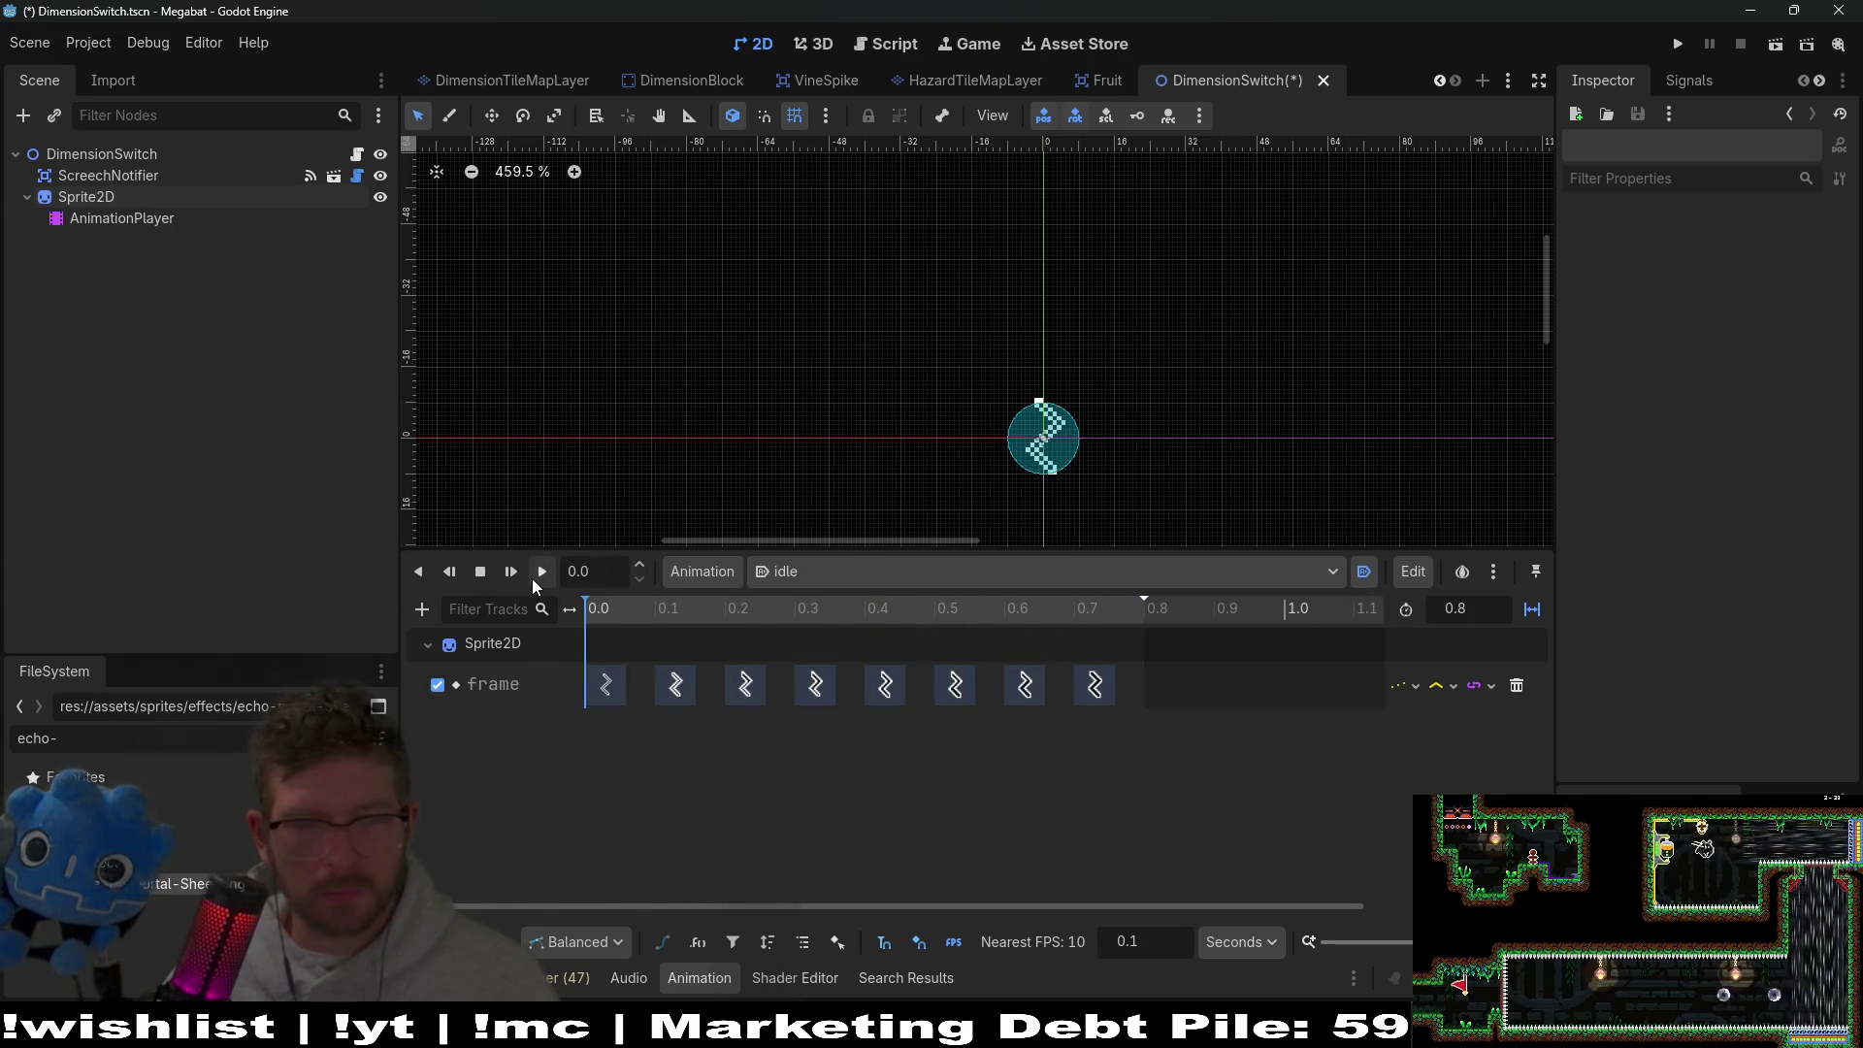
Save the DimensionSwitch scene and test-run Level_4_3.
key(ctrl+s)
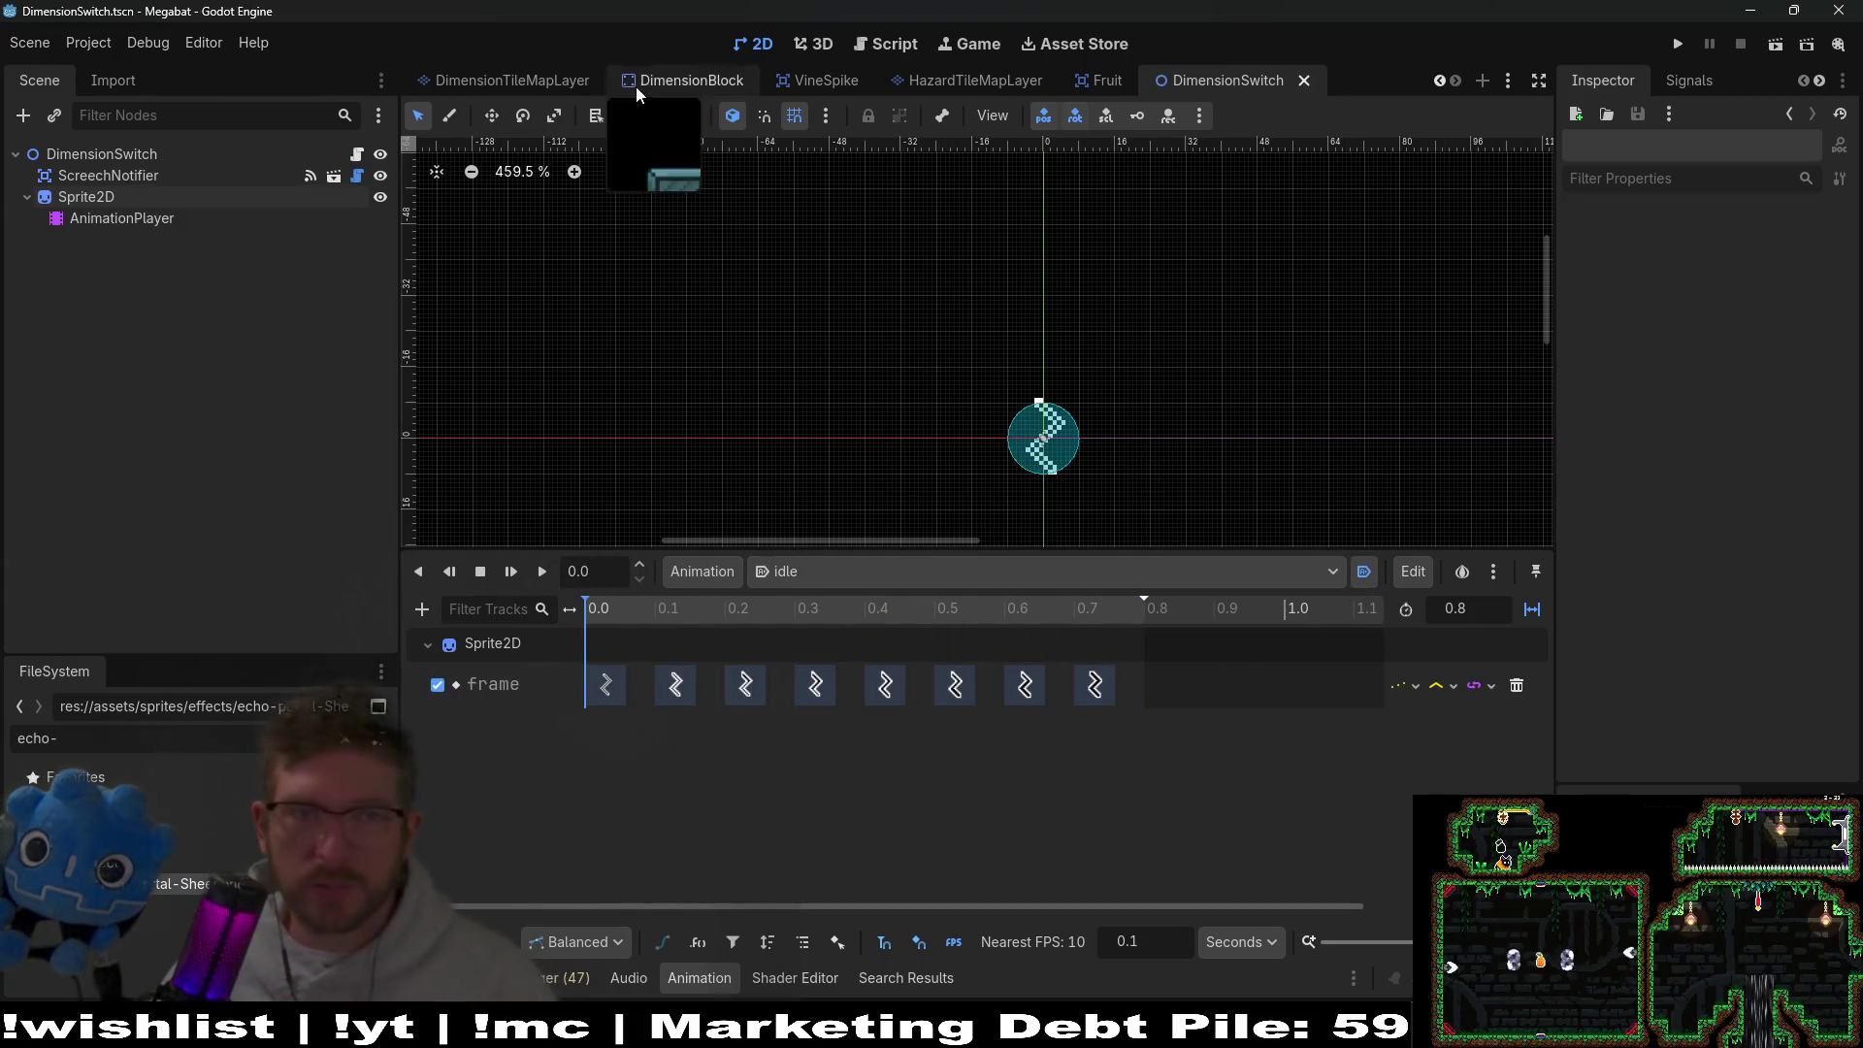
scroll(661, 67, up, 7)
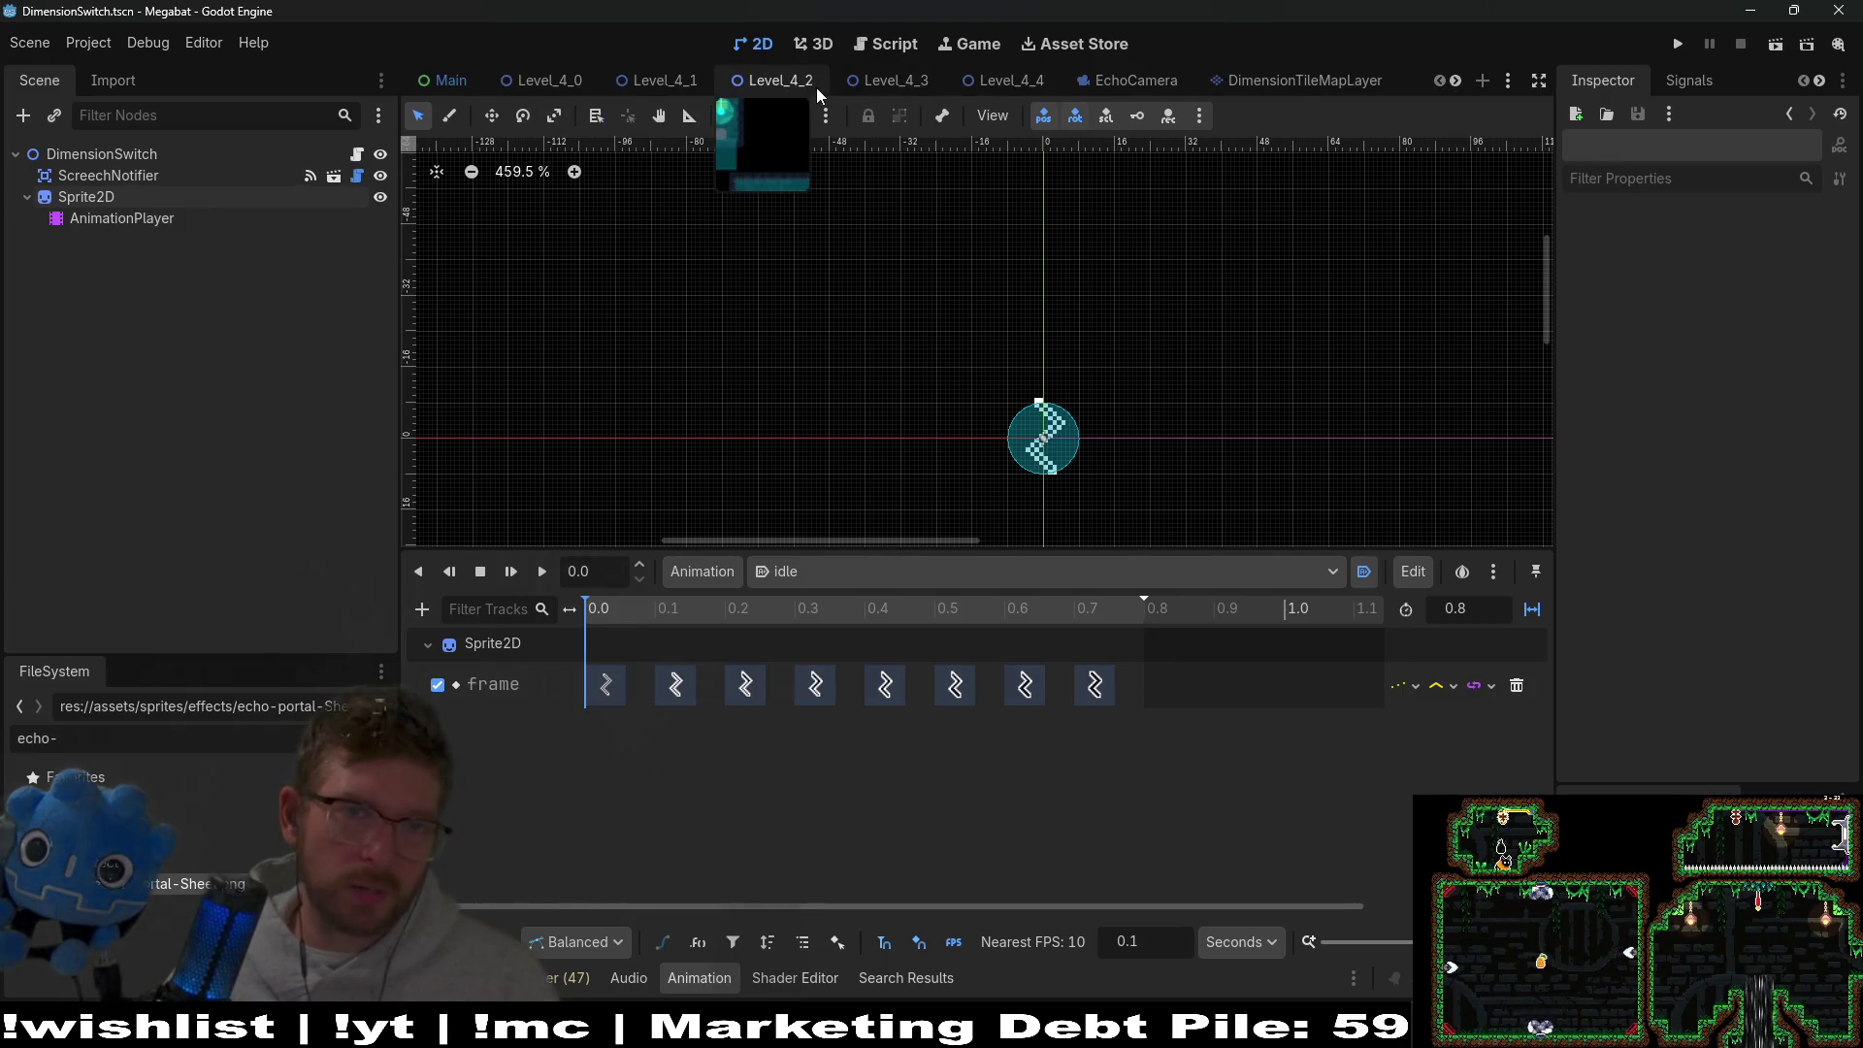
click(891, 71)
click(1768, 56)
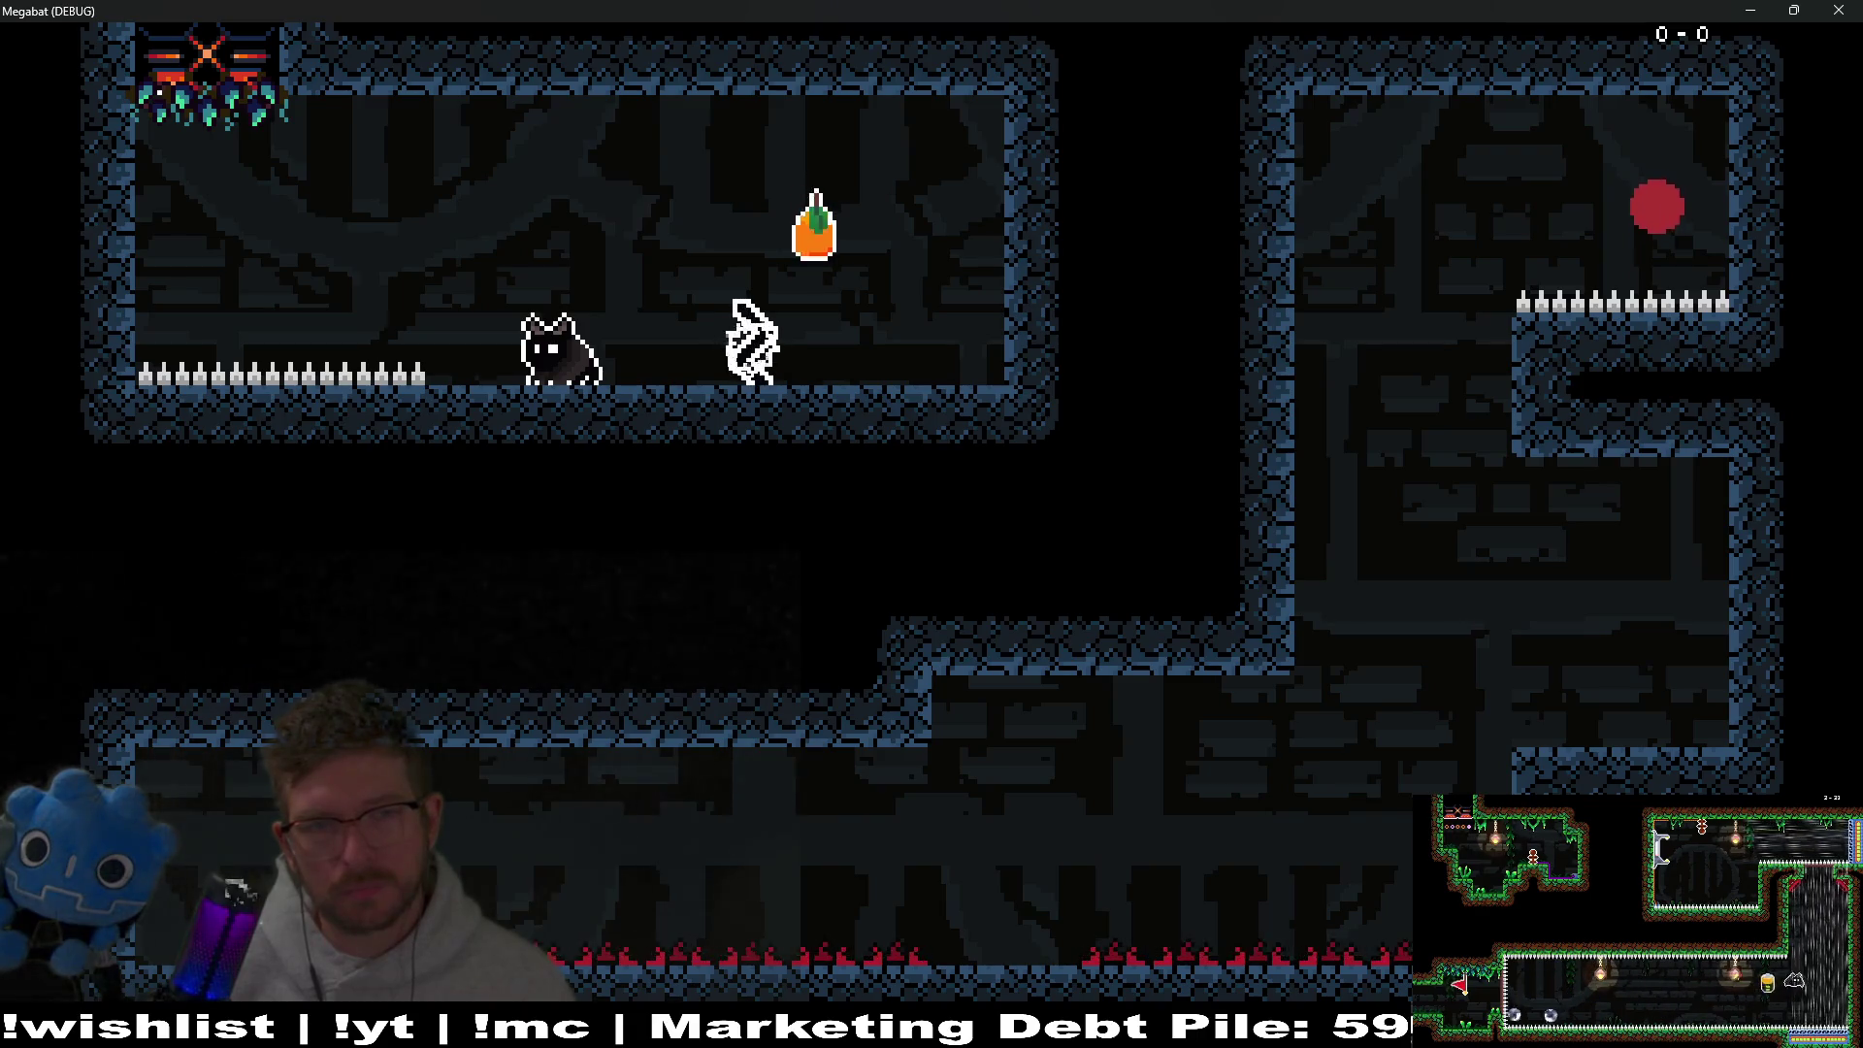
click(1839, 11)
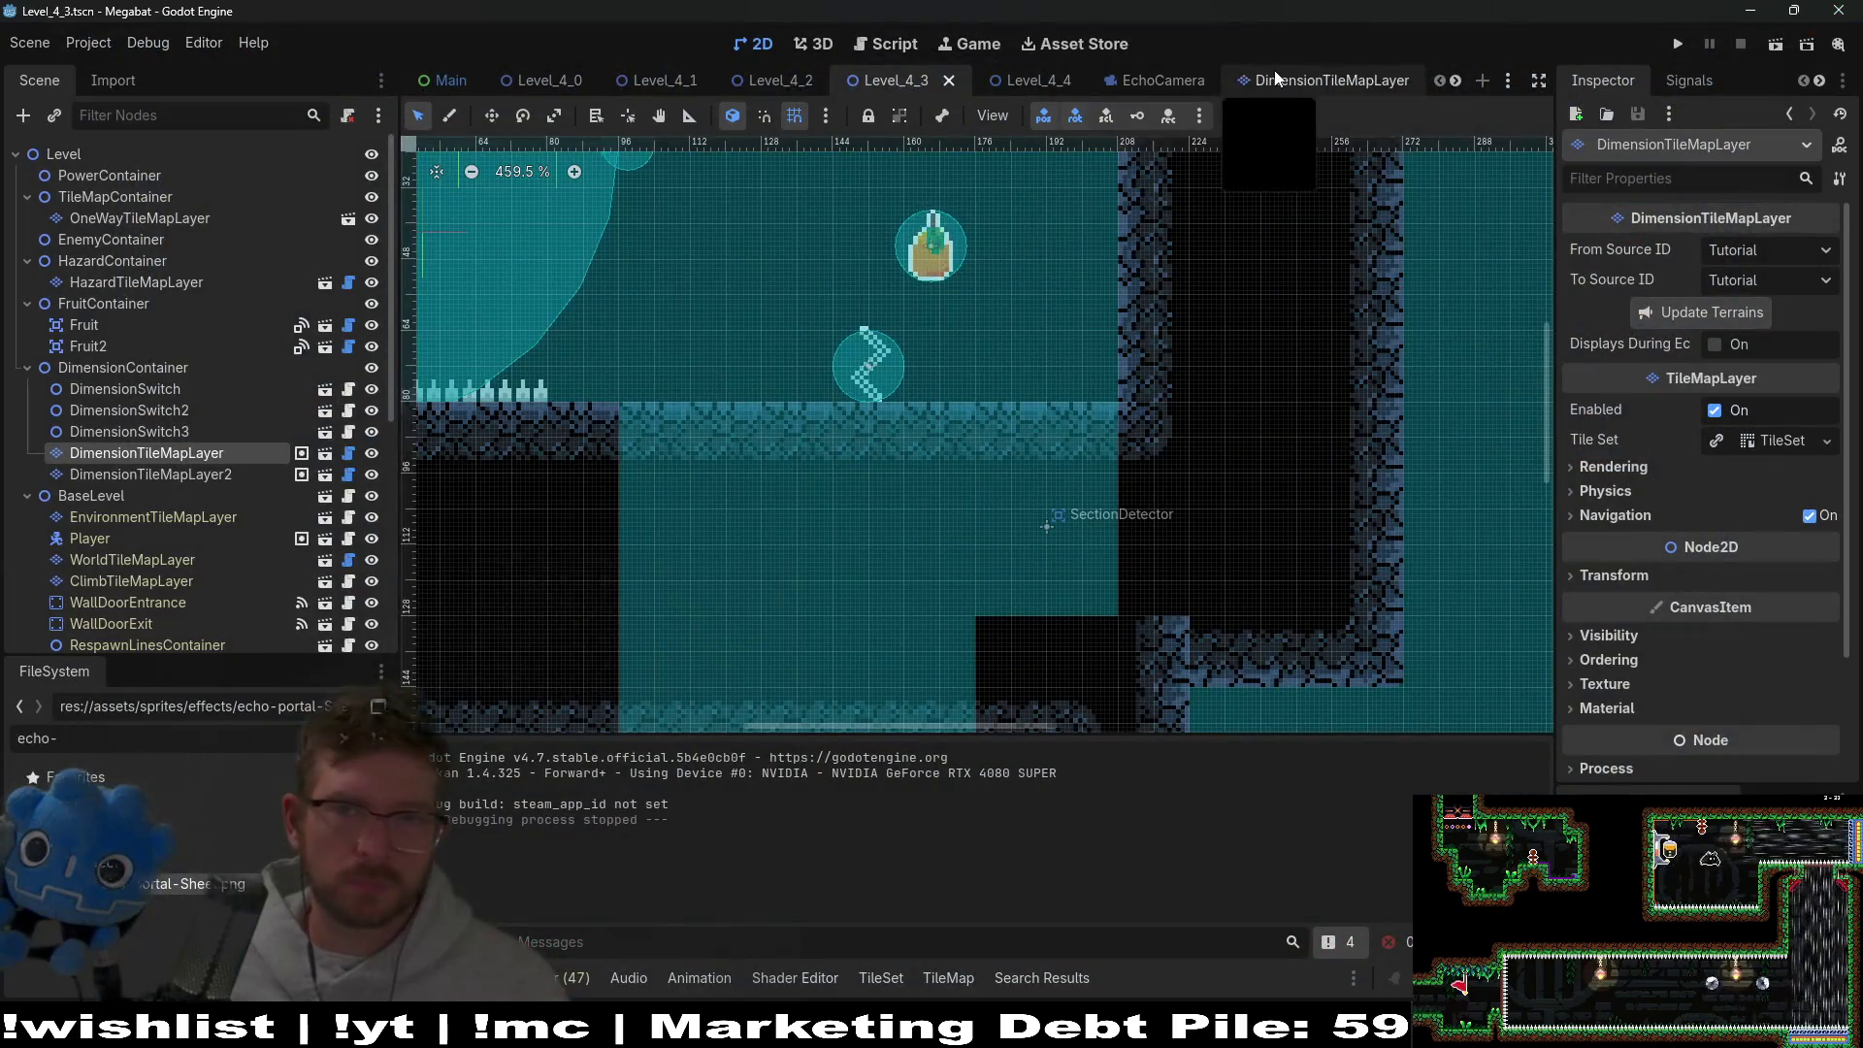
Check the DimensionSwitch scene, then return to Level_4_3 and centre the view on its first DimensionSwitch.
scroll(1276, 77, down, 4)
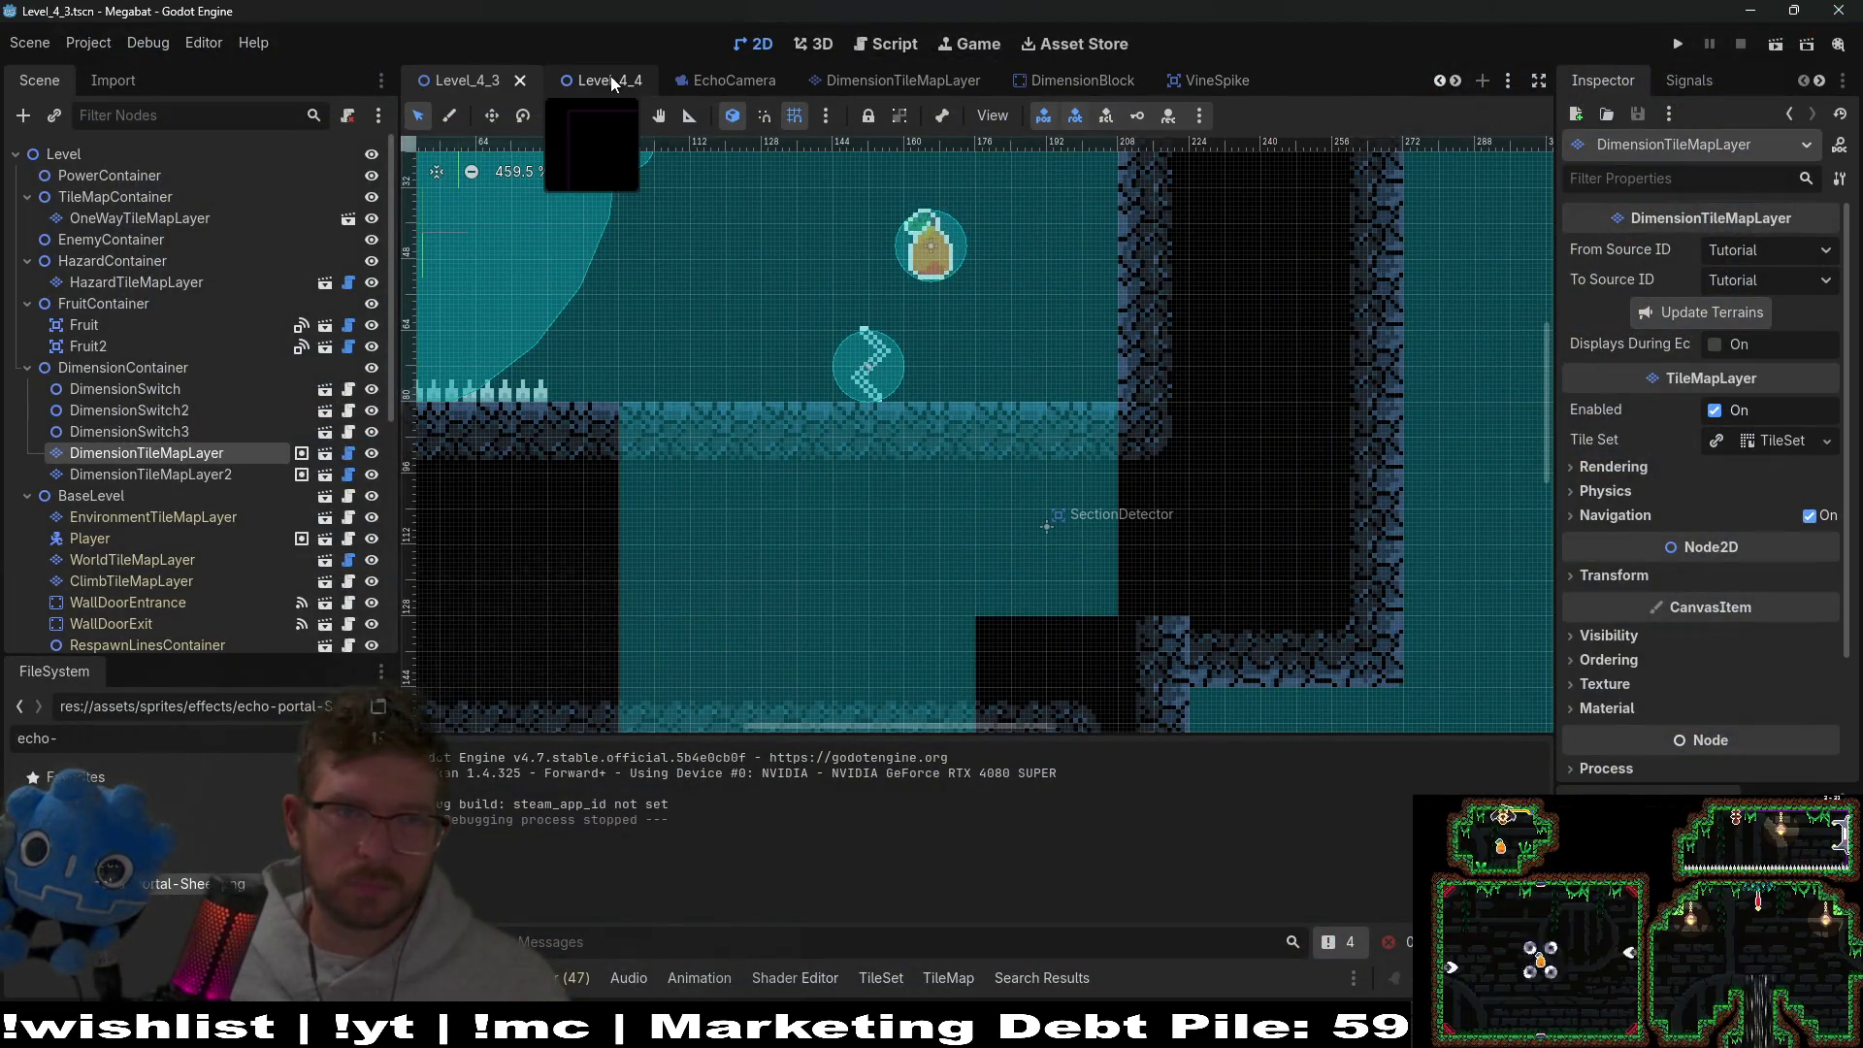
scroll(611, 82, down, 3)
scroll(820, 88, up, 4)
scroll(1005, 90, down, 4)
click(1200, 85)
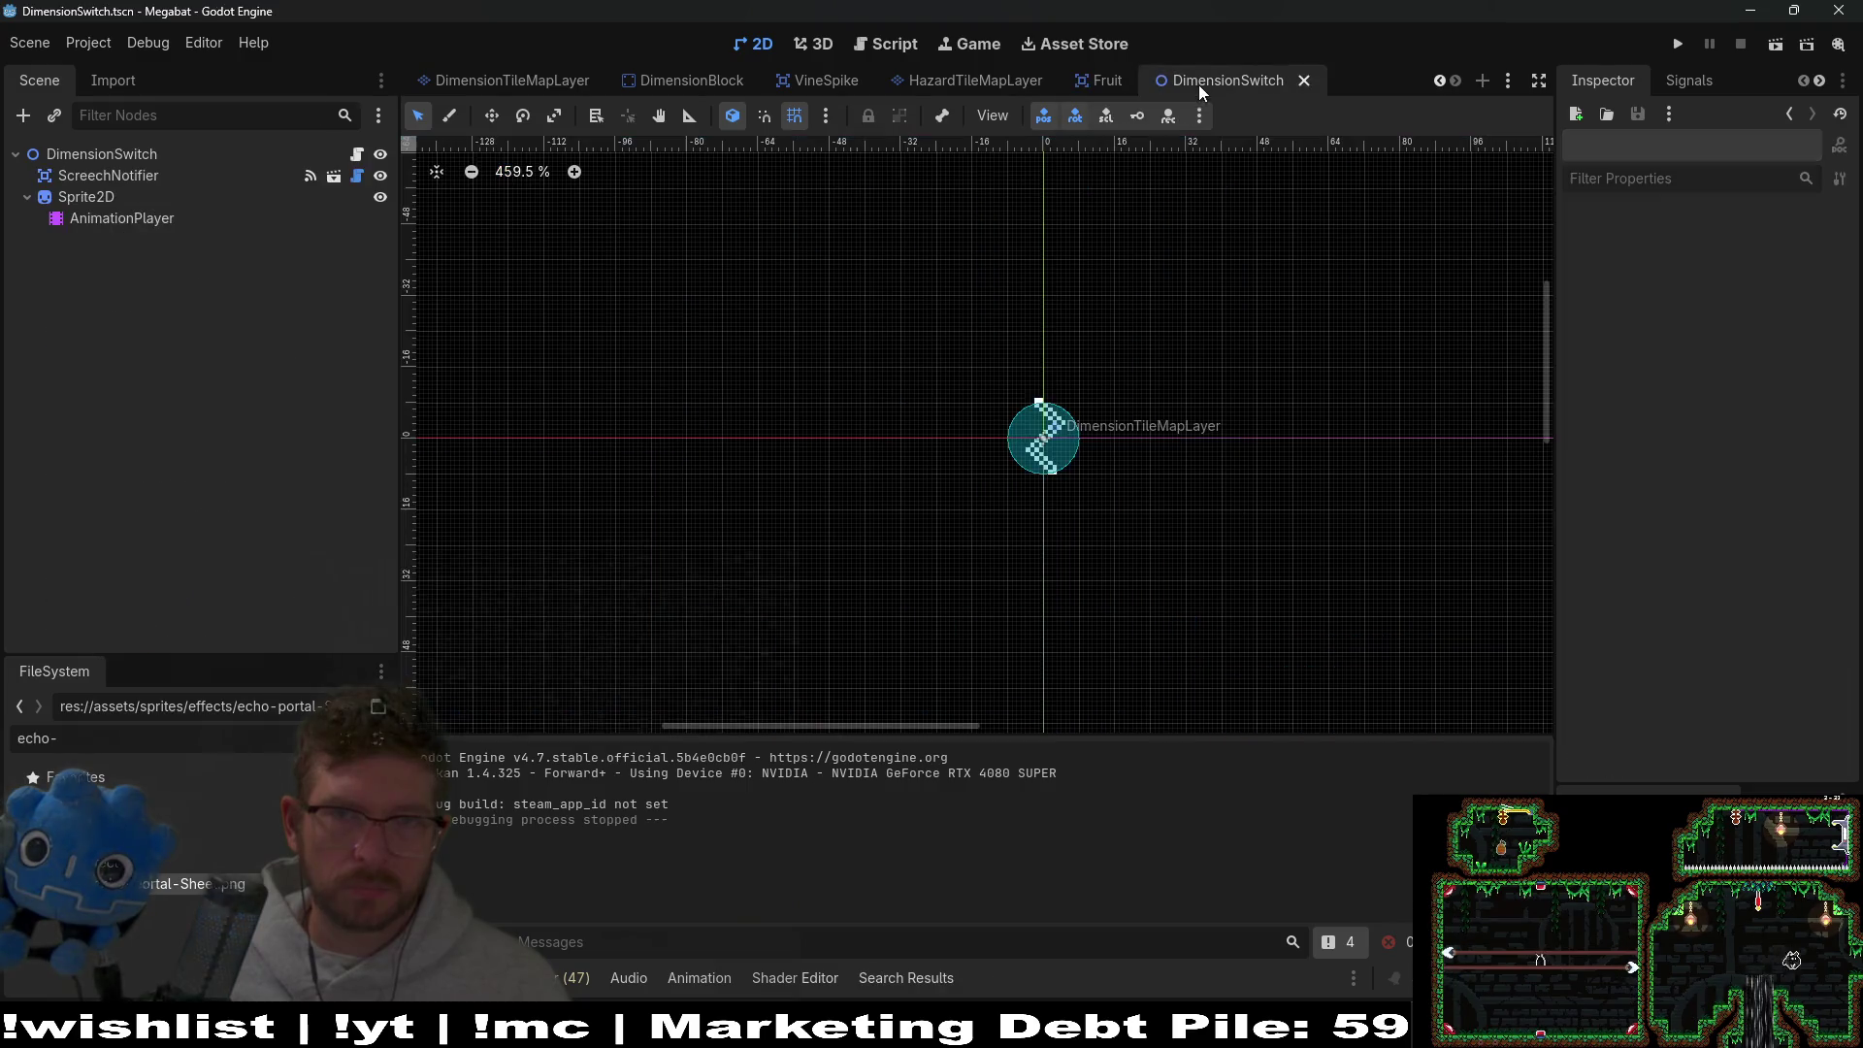
scroll(743, 82, up, 4)
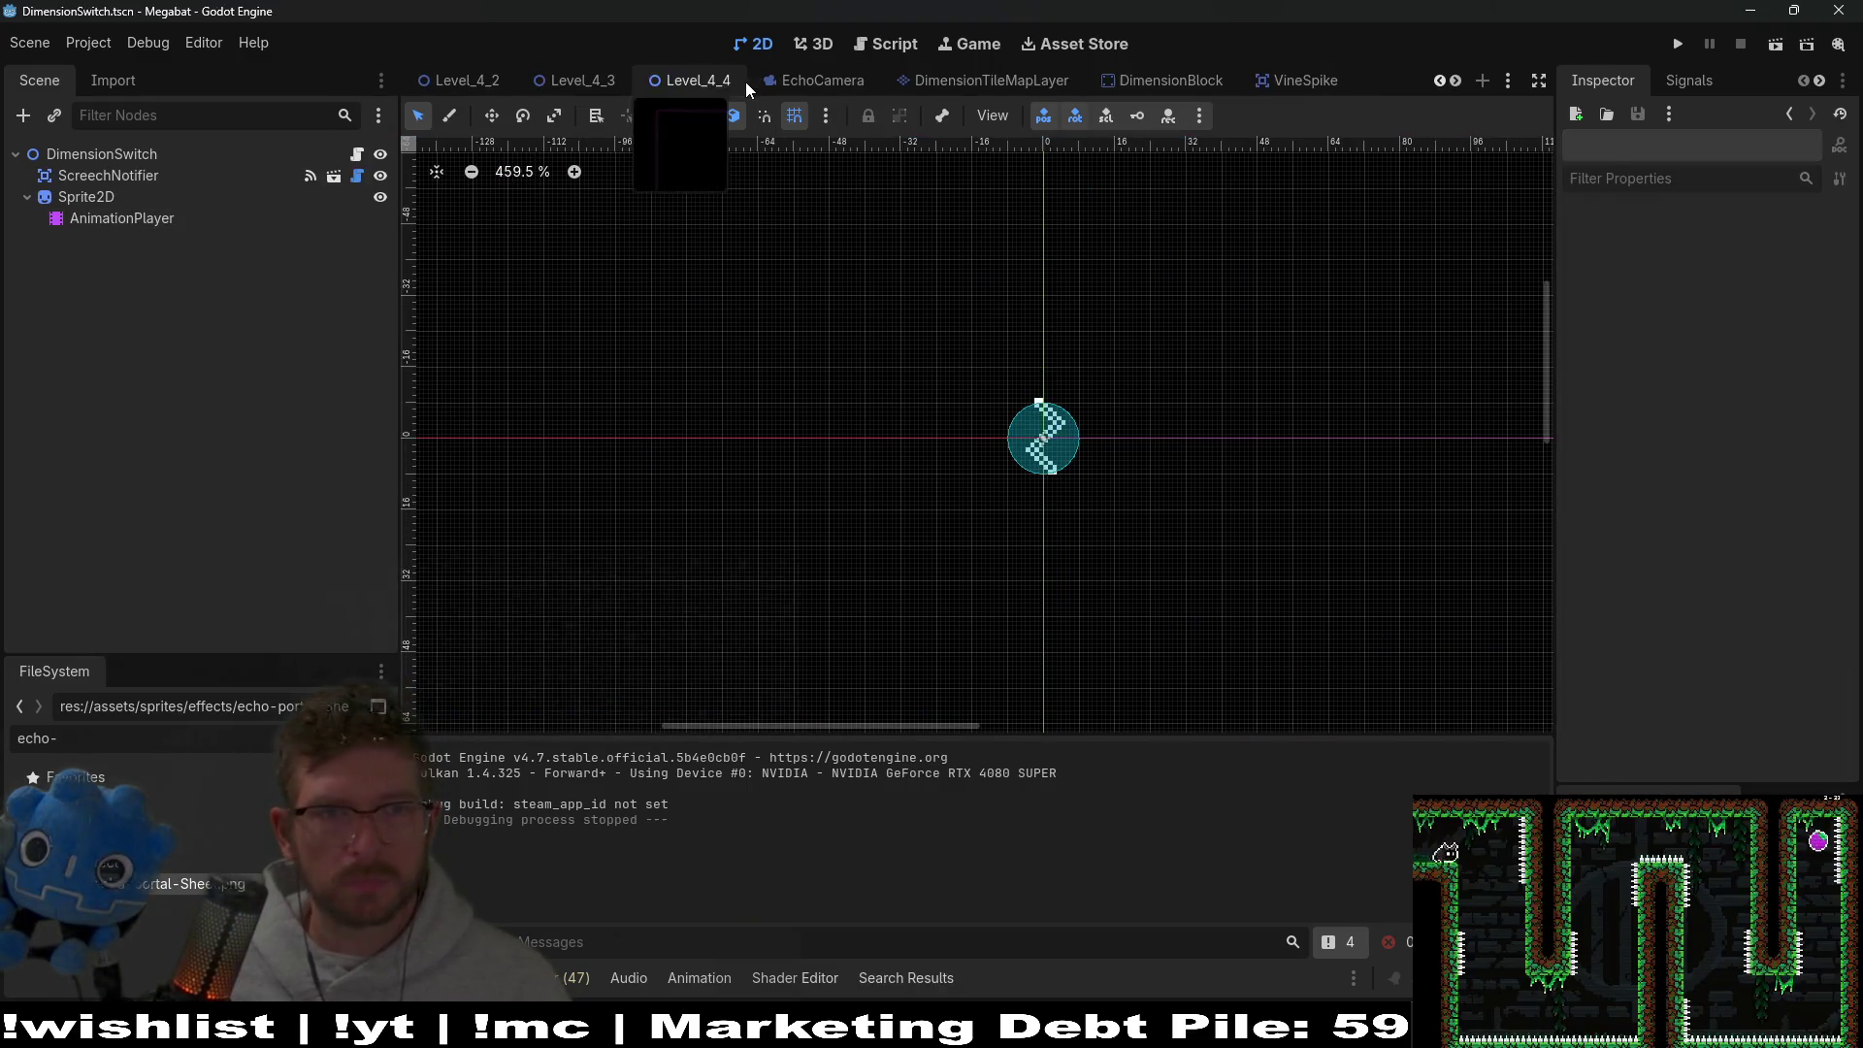
scroll(756, 85, up, 3)
click(877, 79)
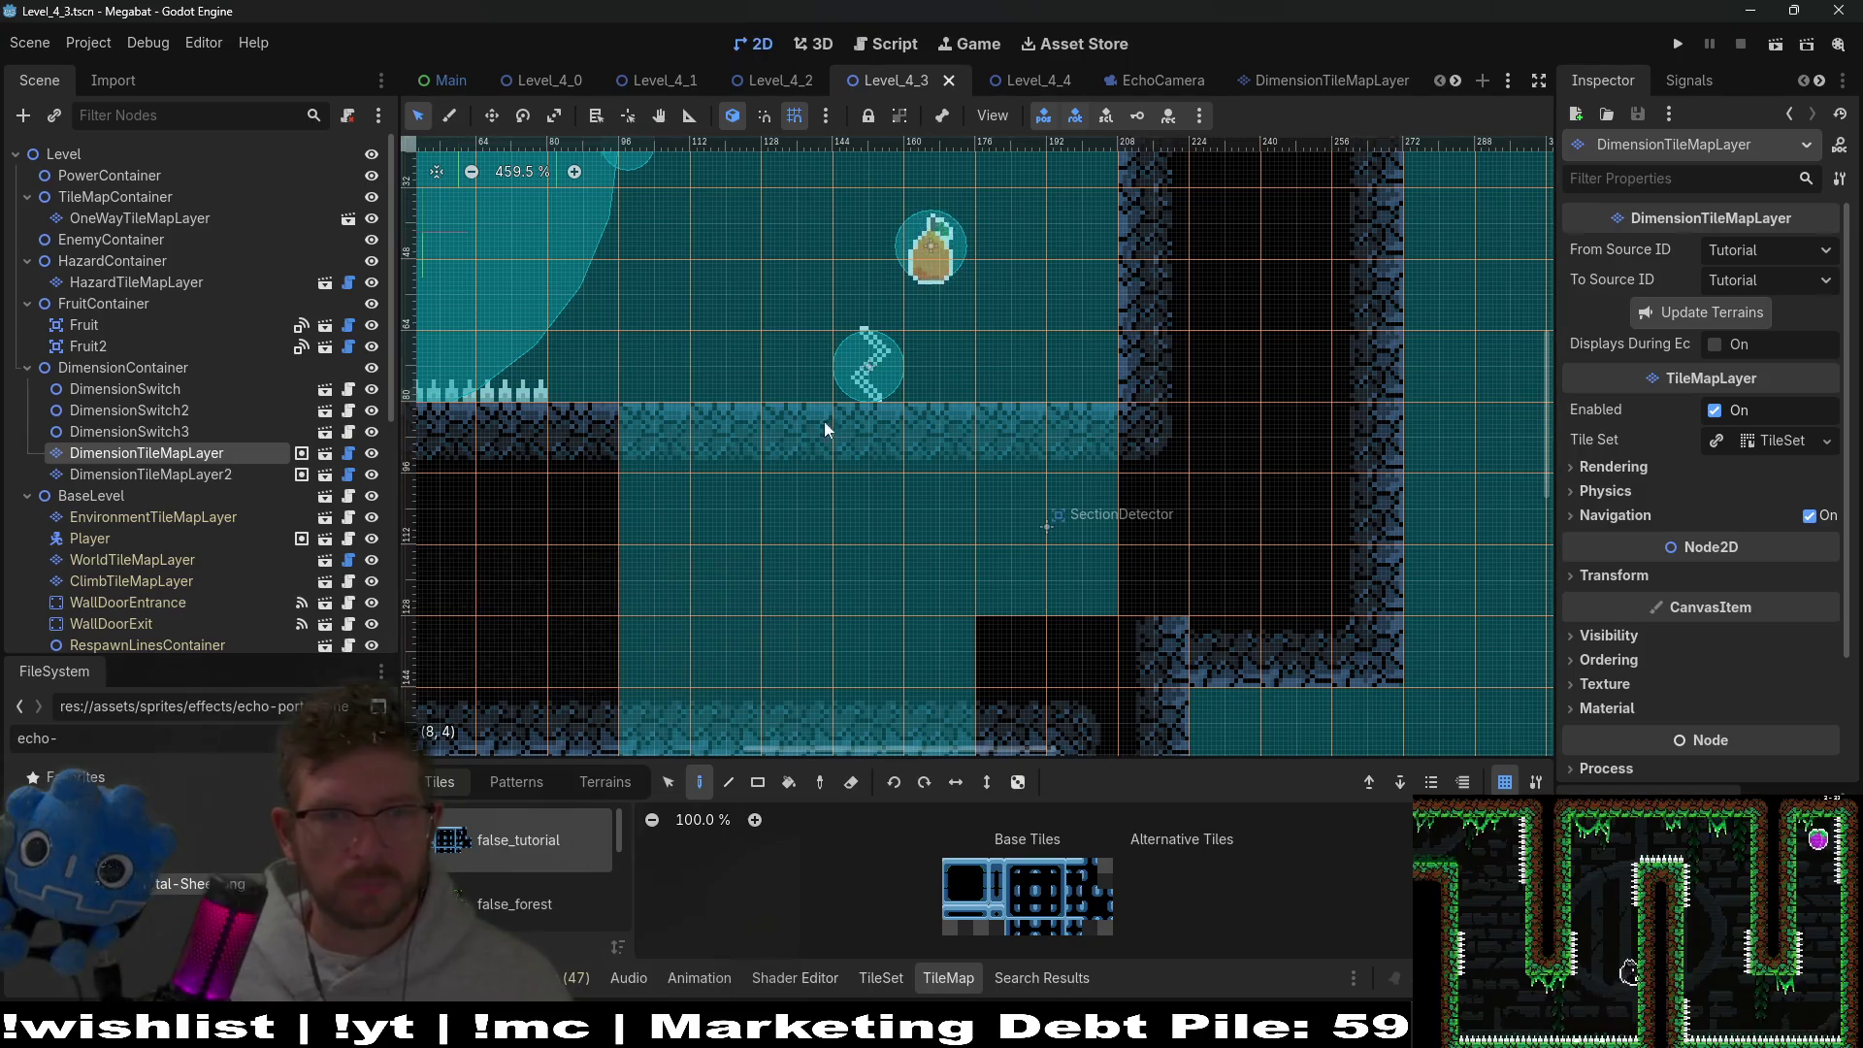
scroll(236, 417, down, 5)
scroll(165, 571, up, 5)
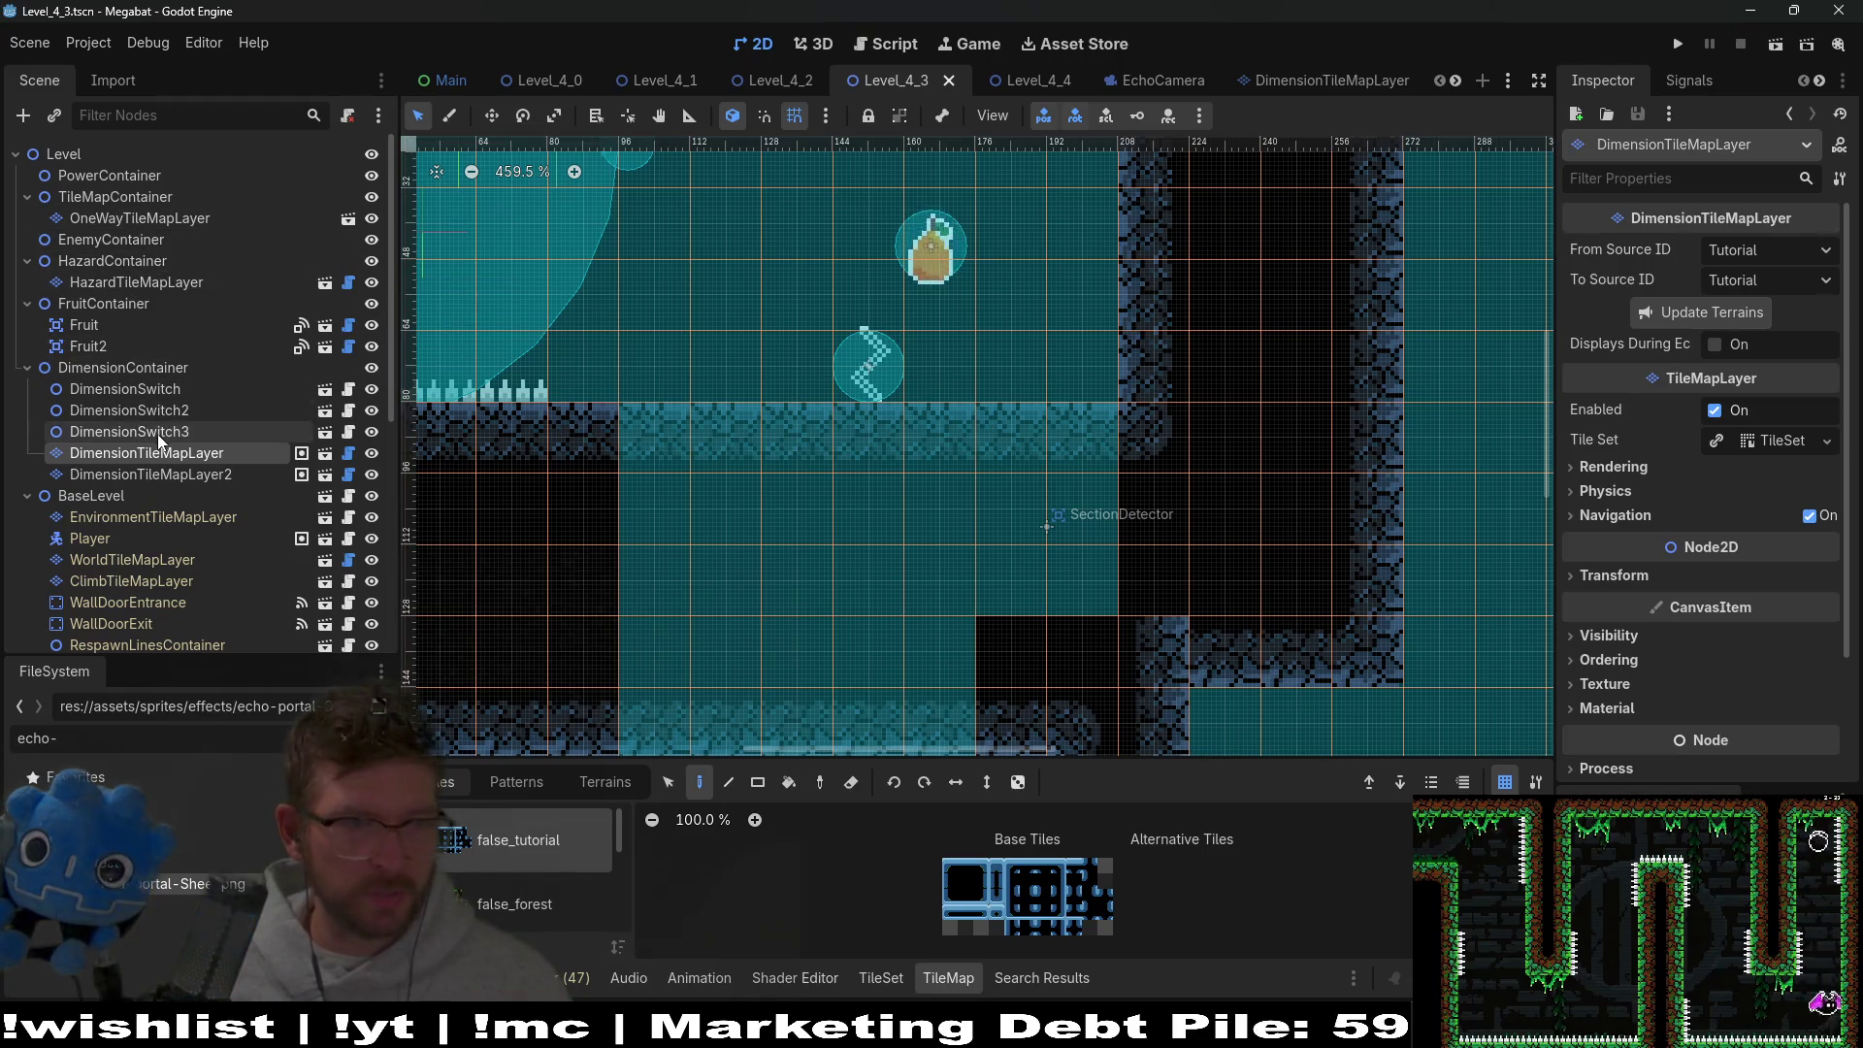
double_click(124, 388)
Move DimensionSwitch beside the fruit, nudge DimensionSwitch2 up, and lower DimensionSwitch3.
key(w)
mouse_move(903, 444)
mouse_down()
mouse_move(871, 364)
mouse_move(761, 364)
mouse_up()
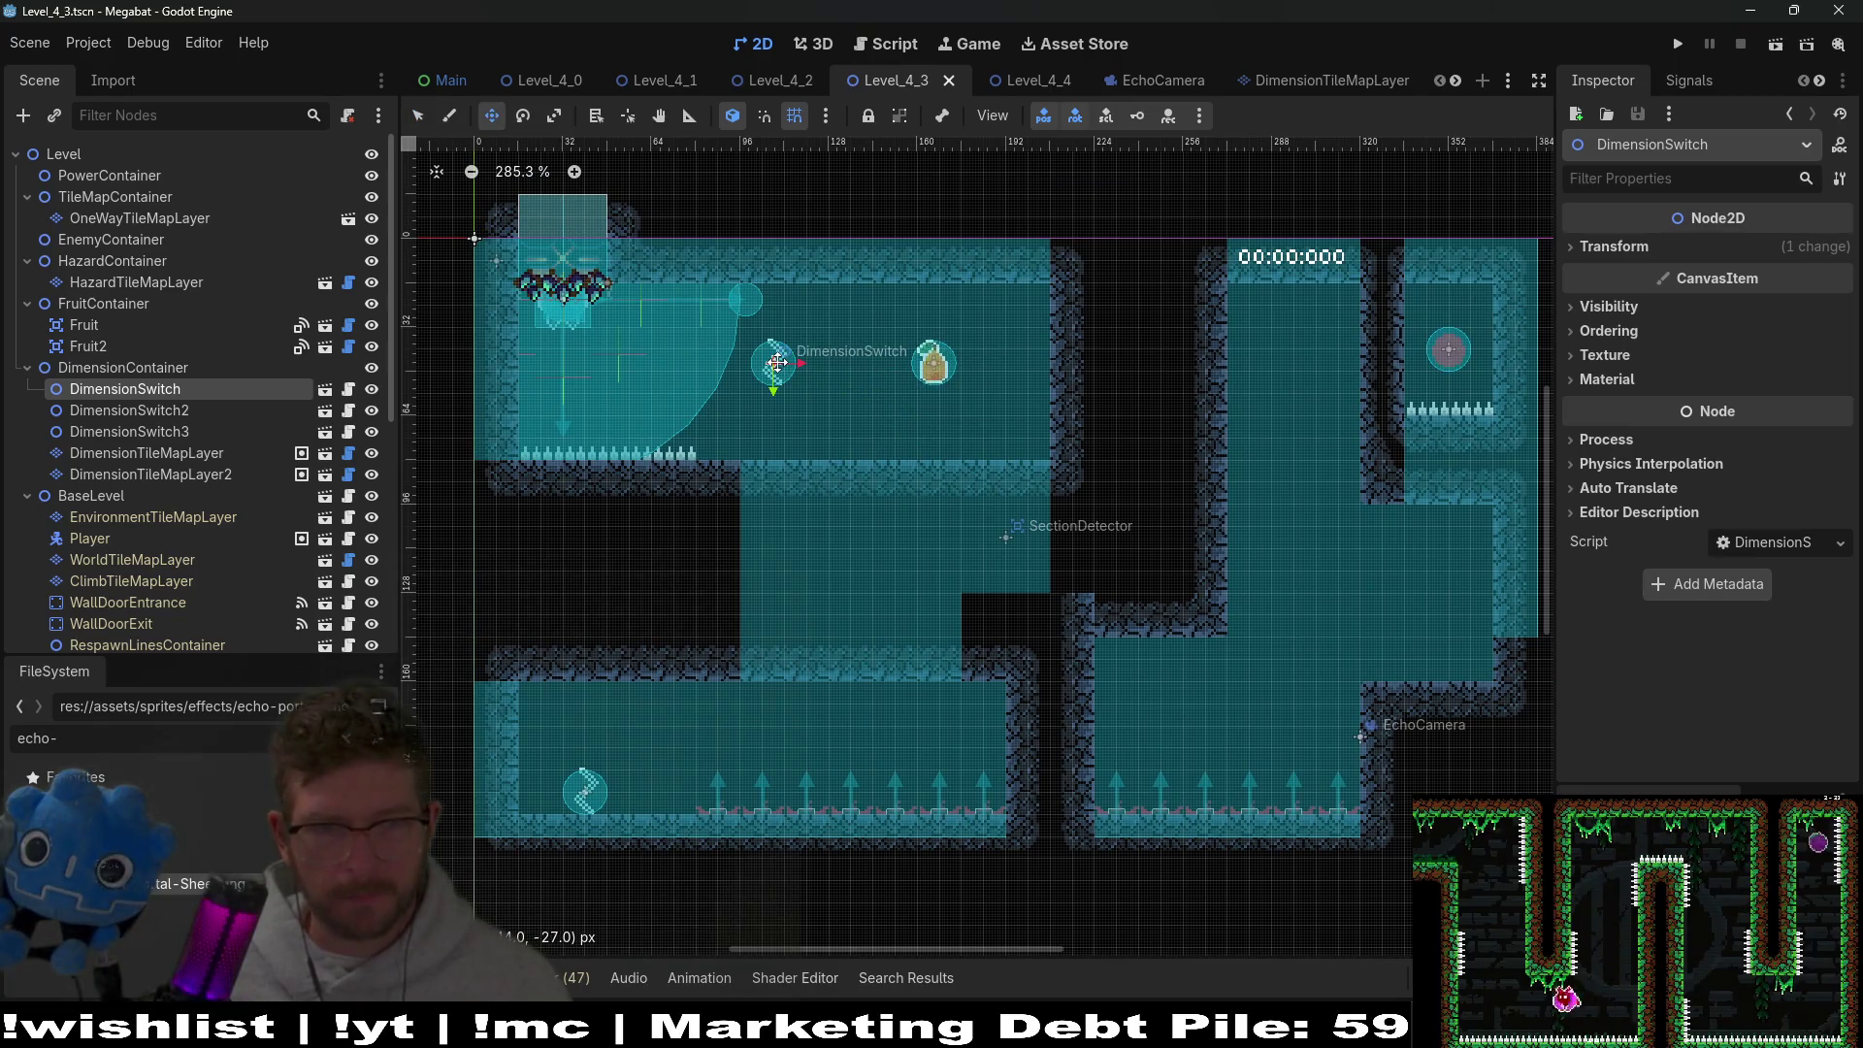
click(129, 410)
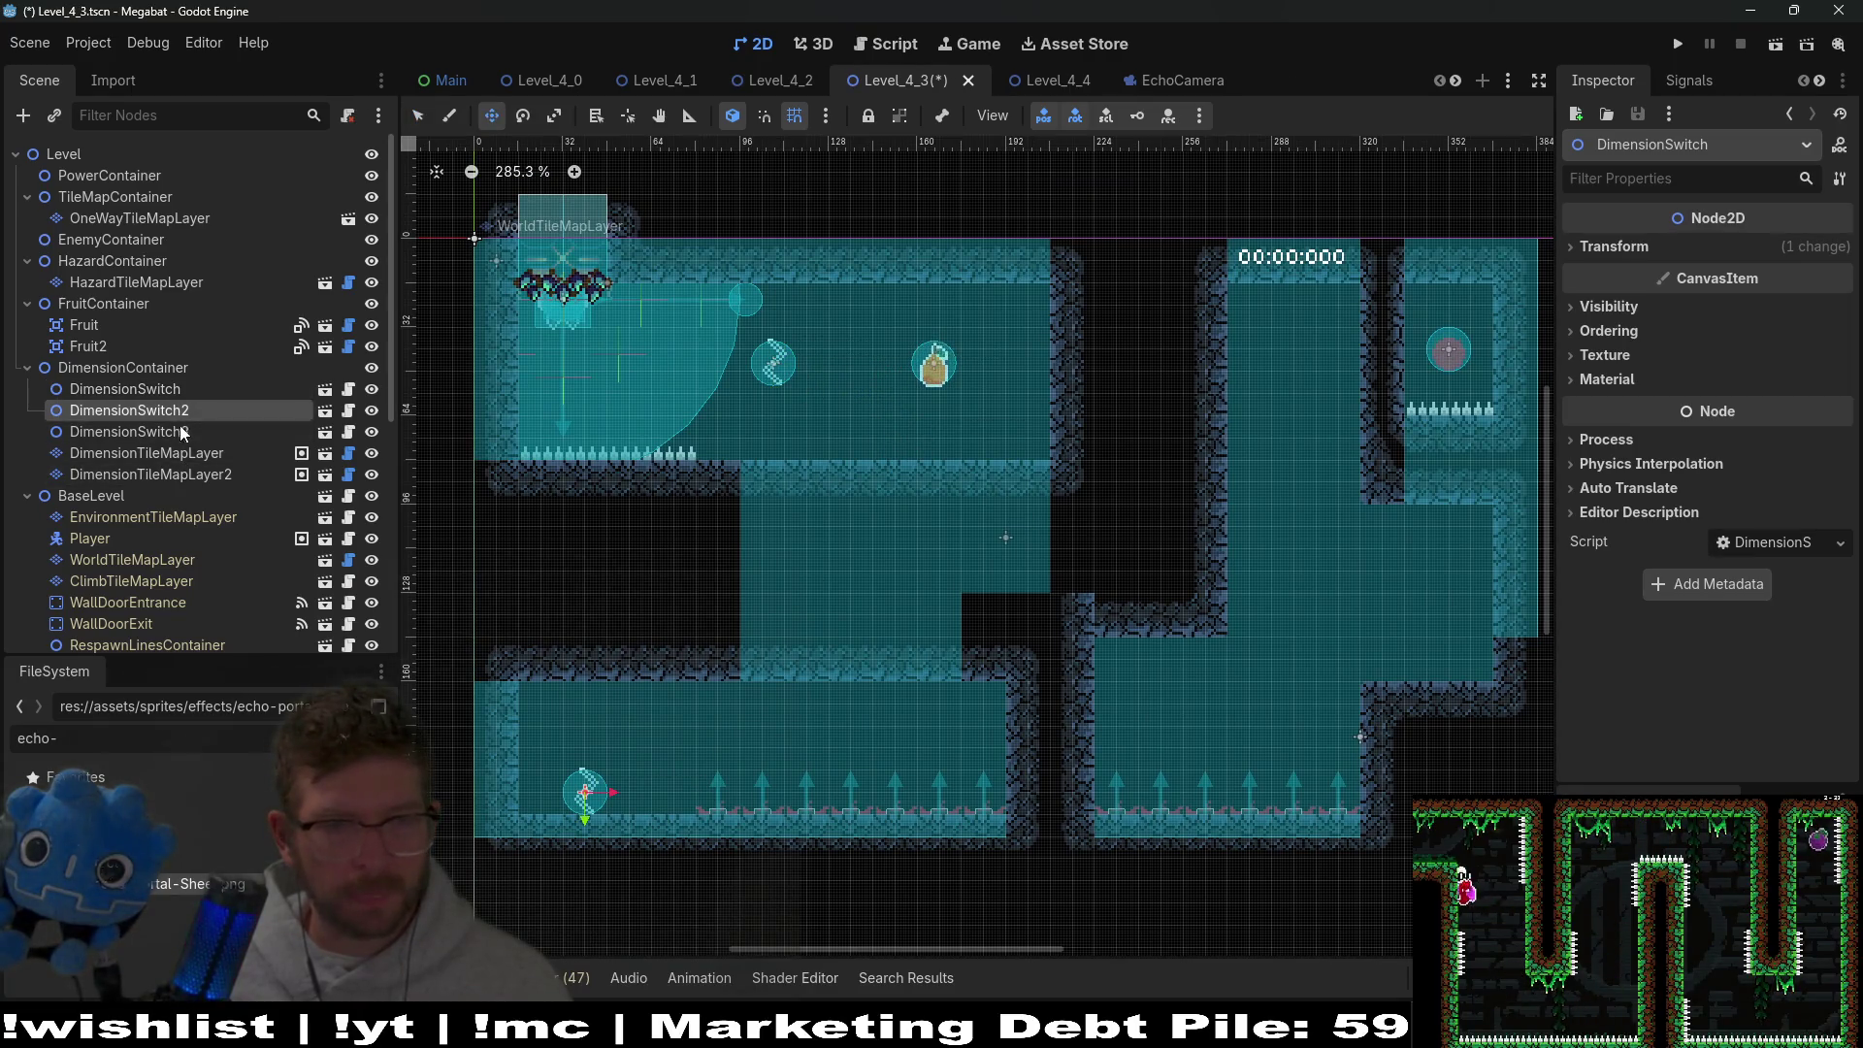
drag(581, 794, 585, 747)
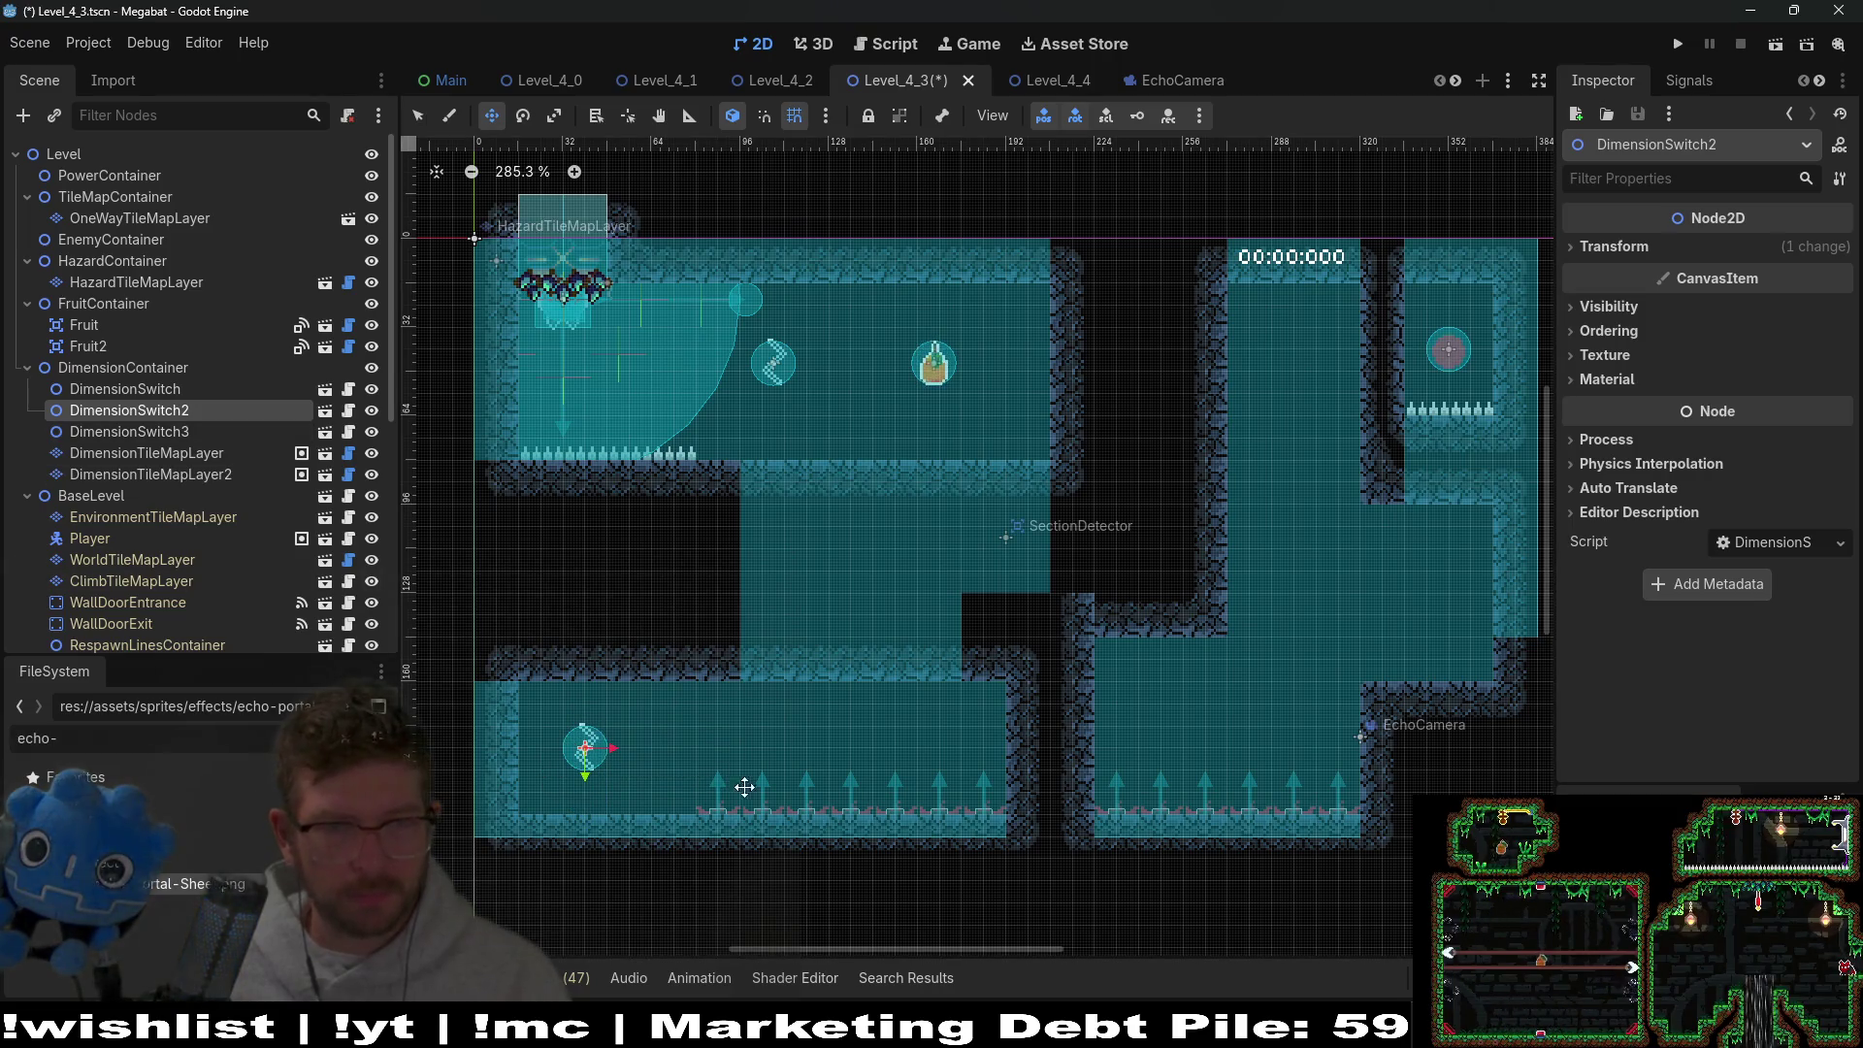
scroll(985, 594, right, 10)
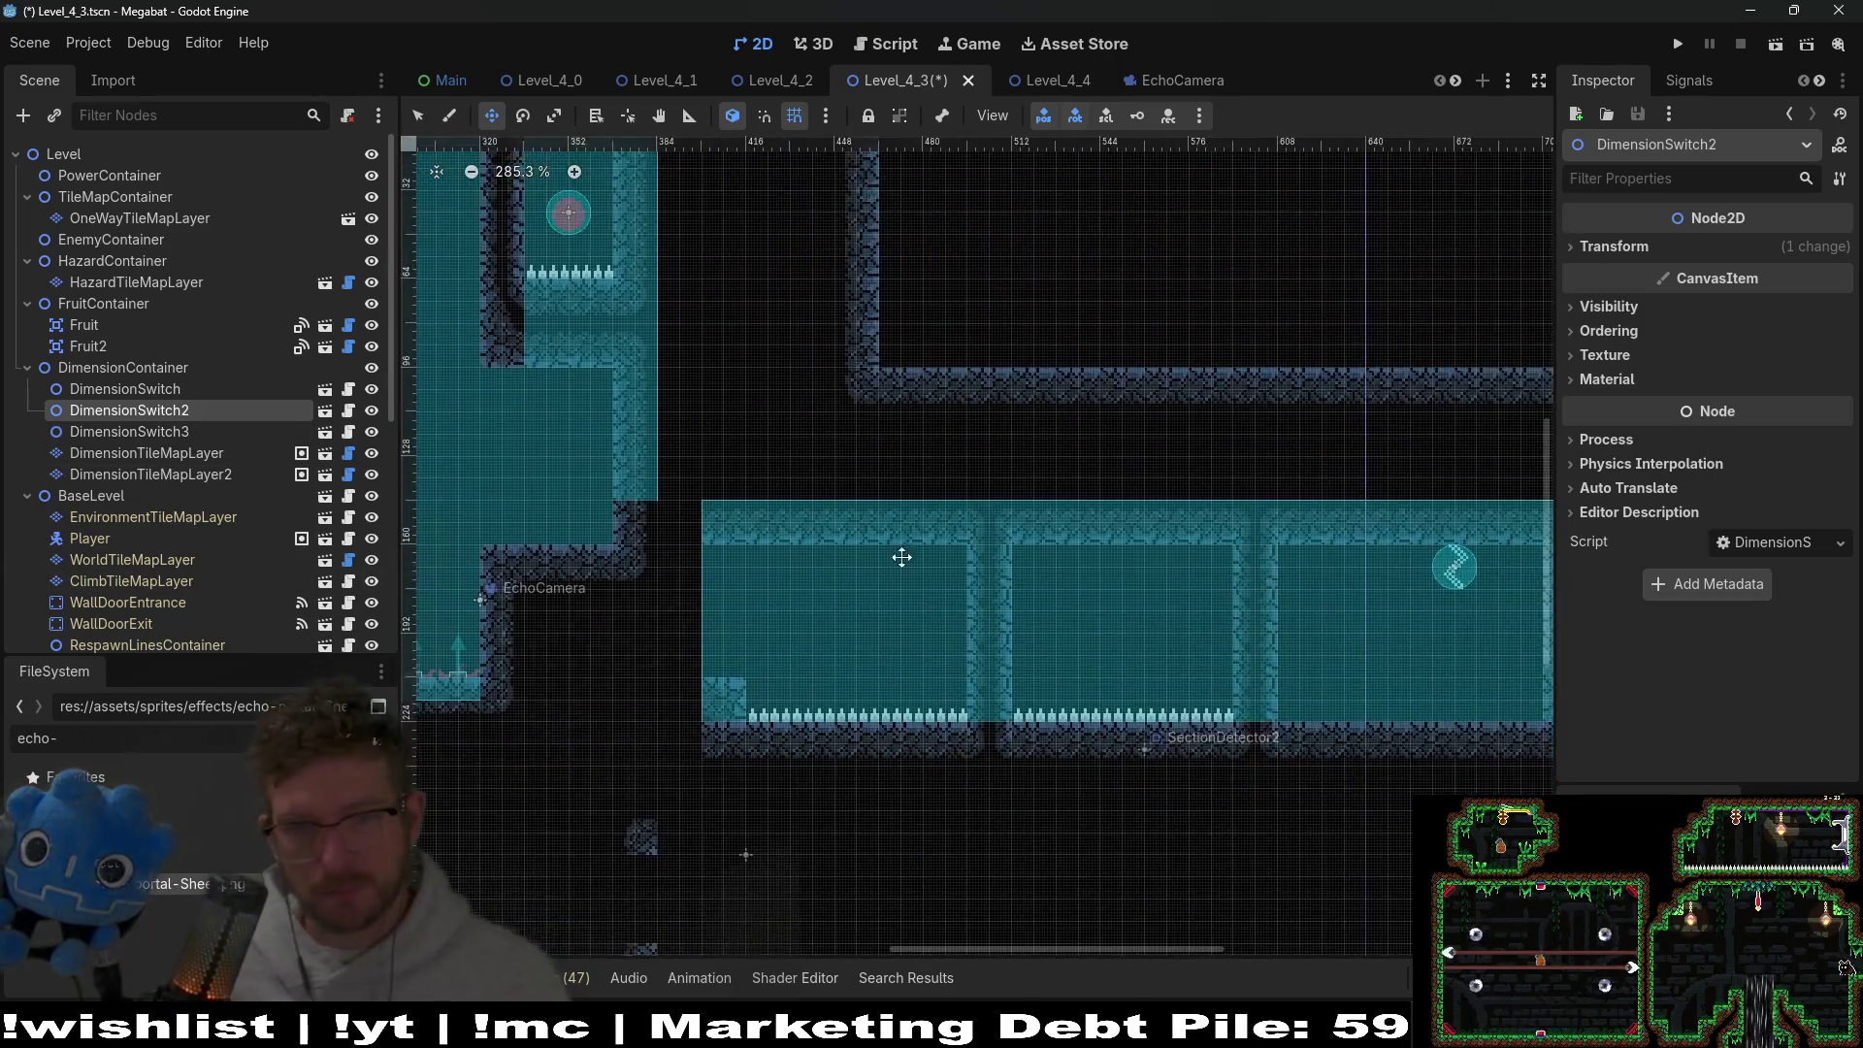
click(165, 433)
drag(1093, 610, 1100, 682)
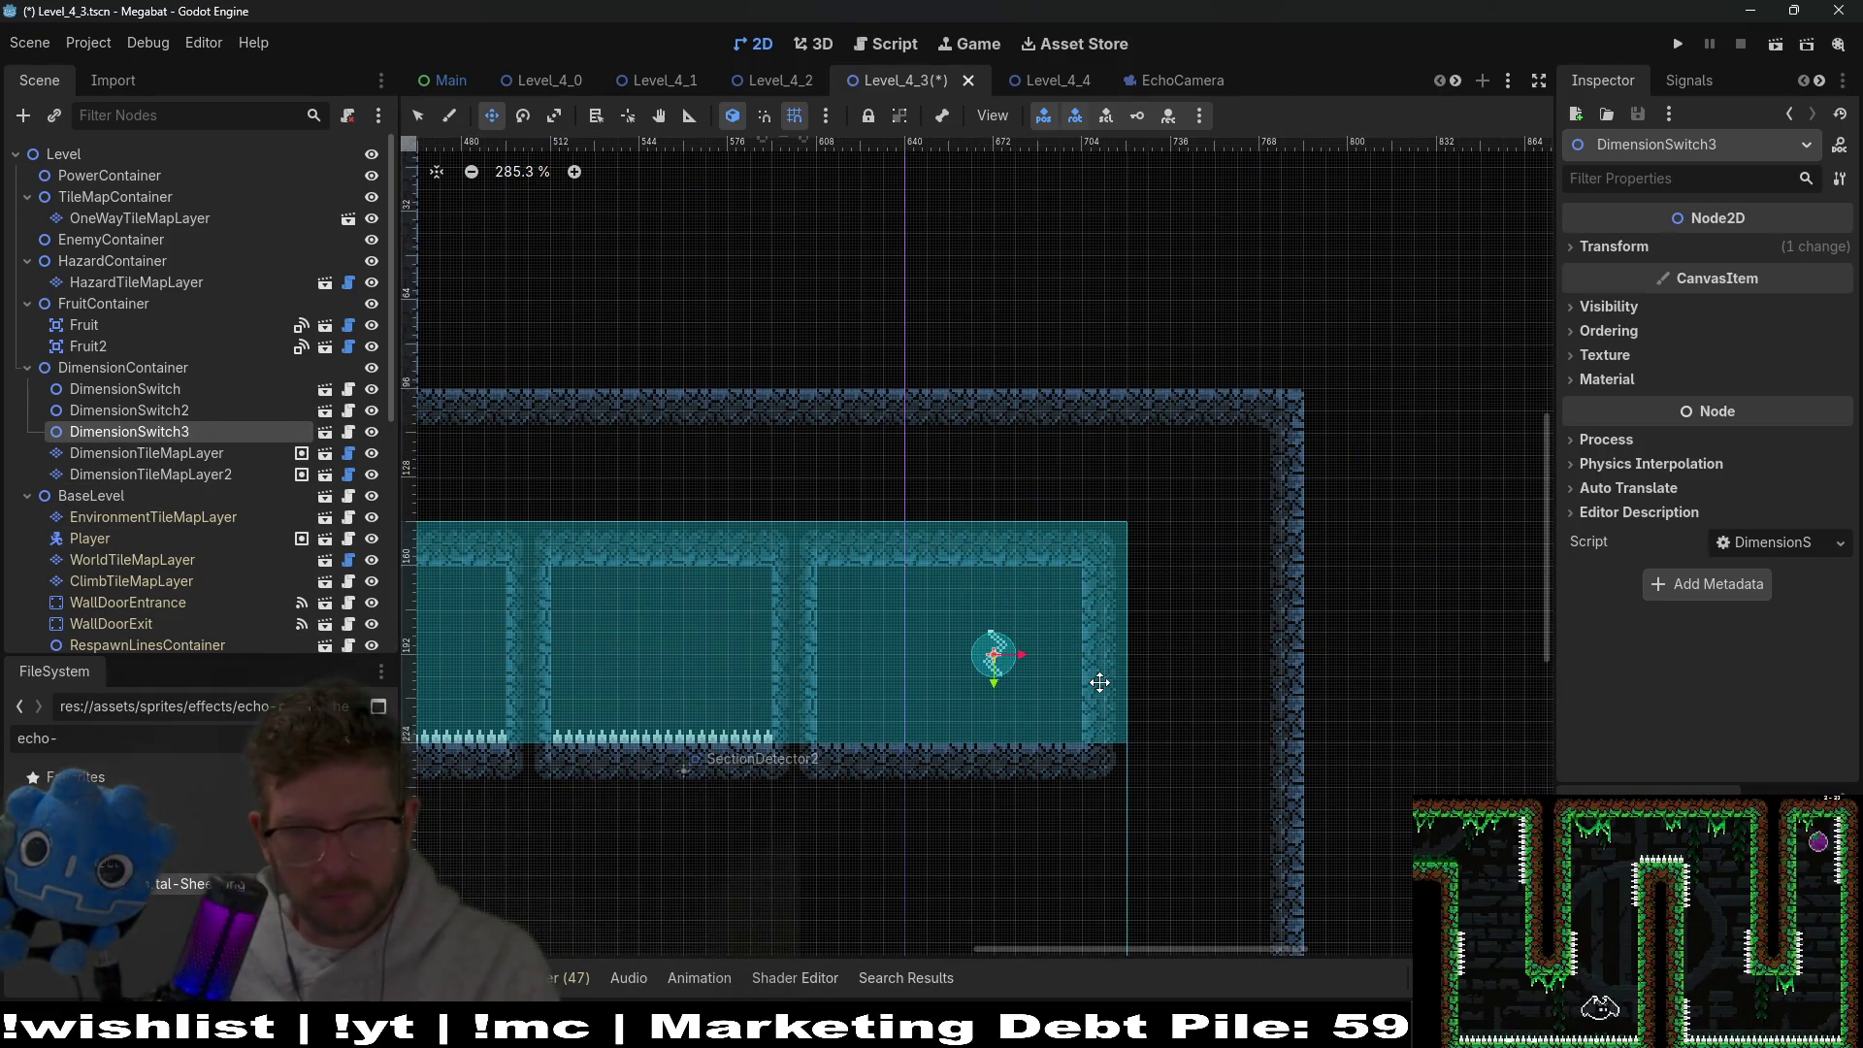
Save Level_4_3 and run it to test the portals.
key(ctrl+s)
scroll(906, 641, down, 3)
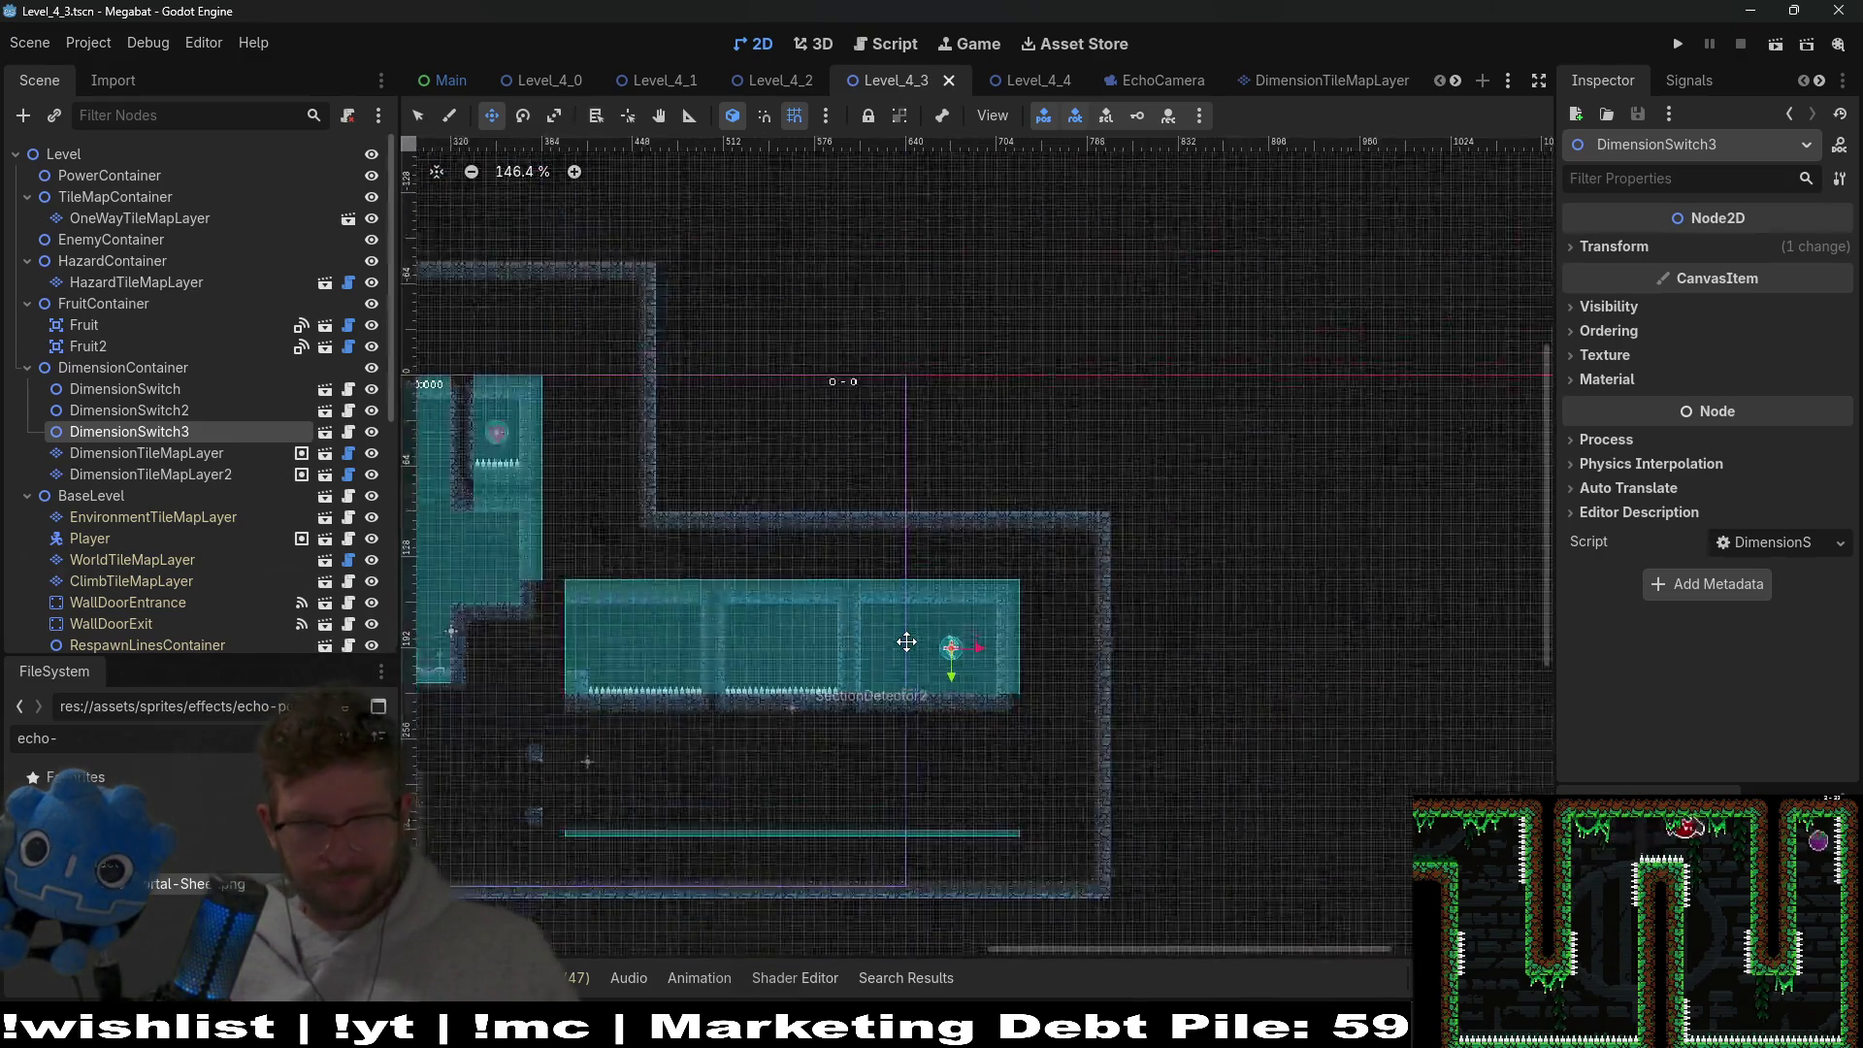
scroll(906, 641, down, 3)
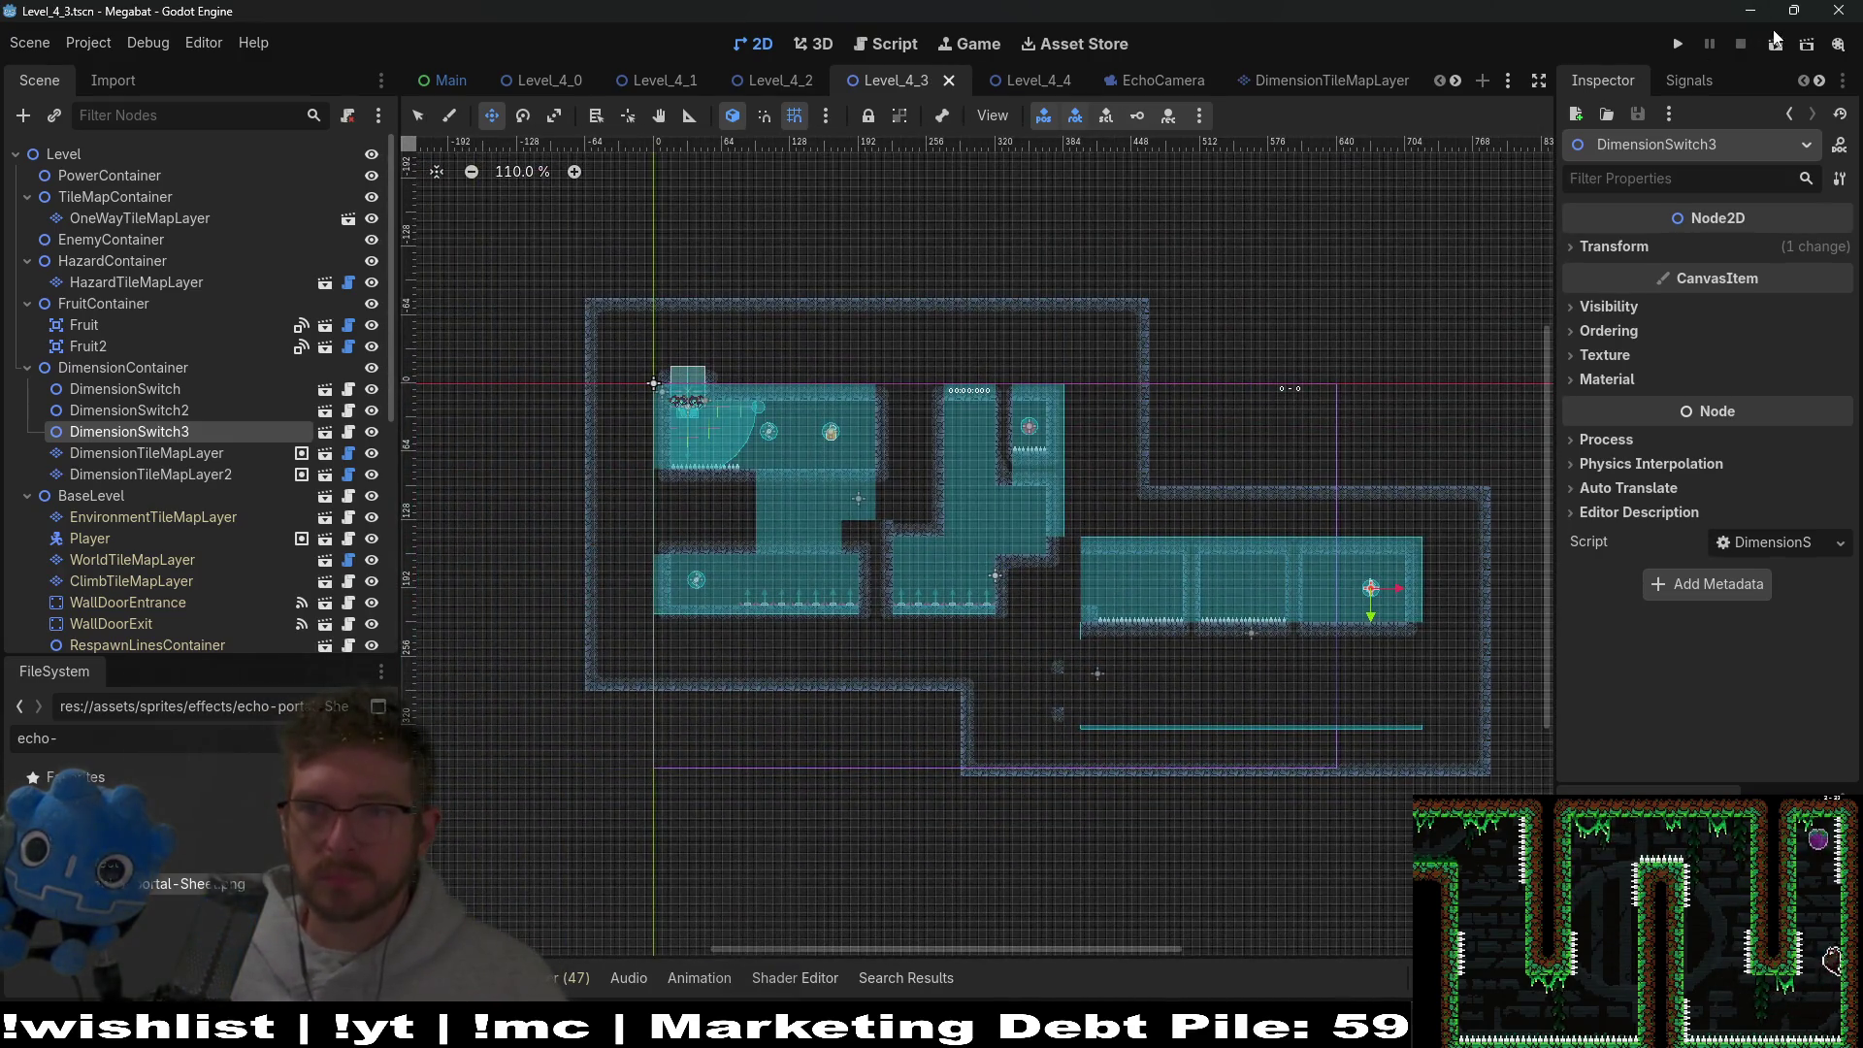
click(1776, 44)
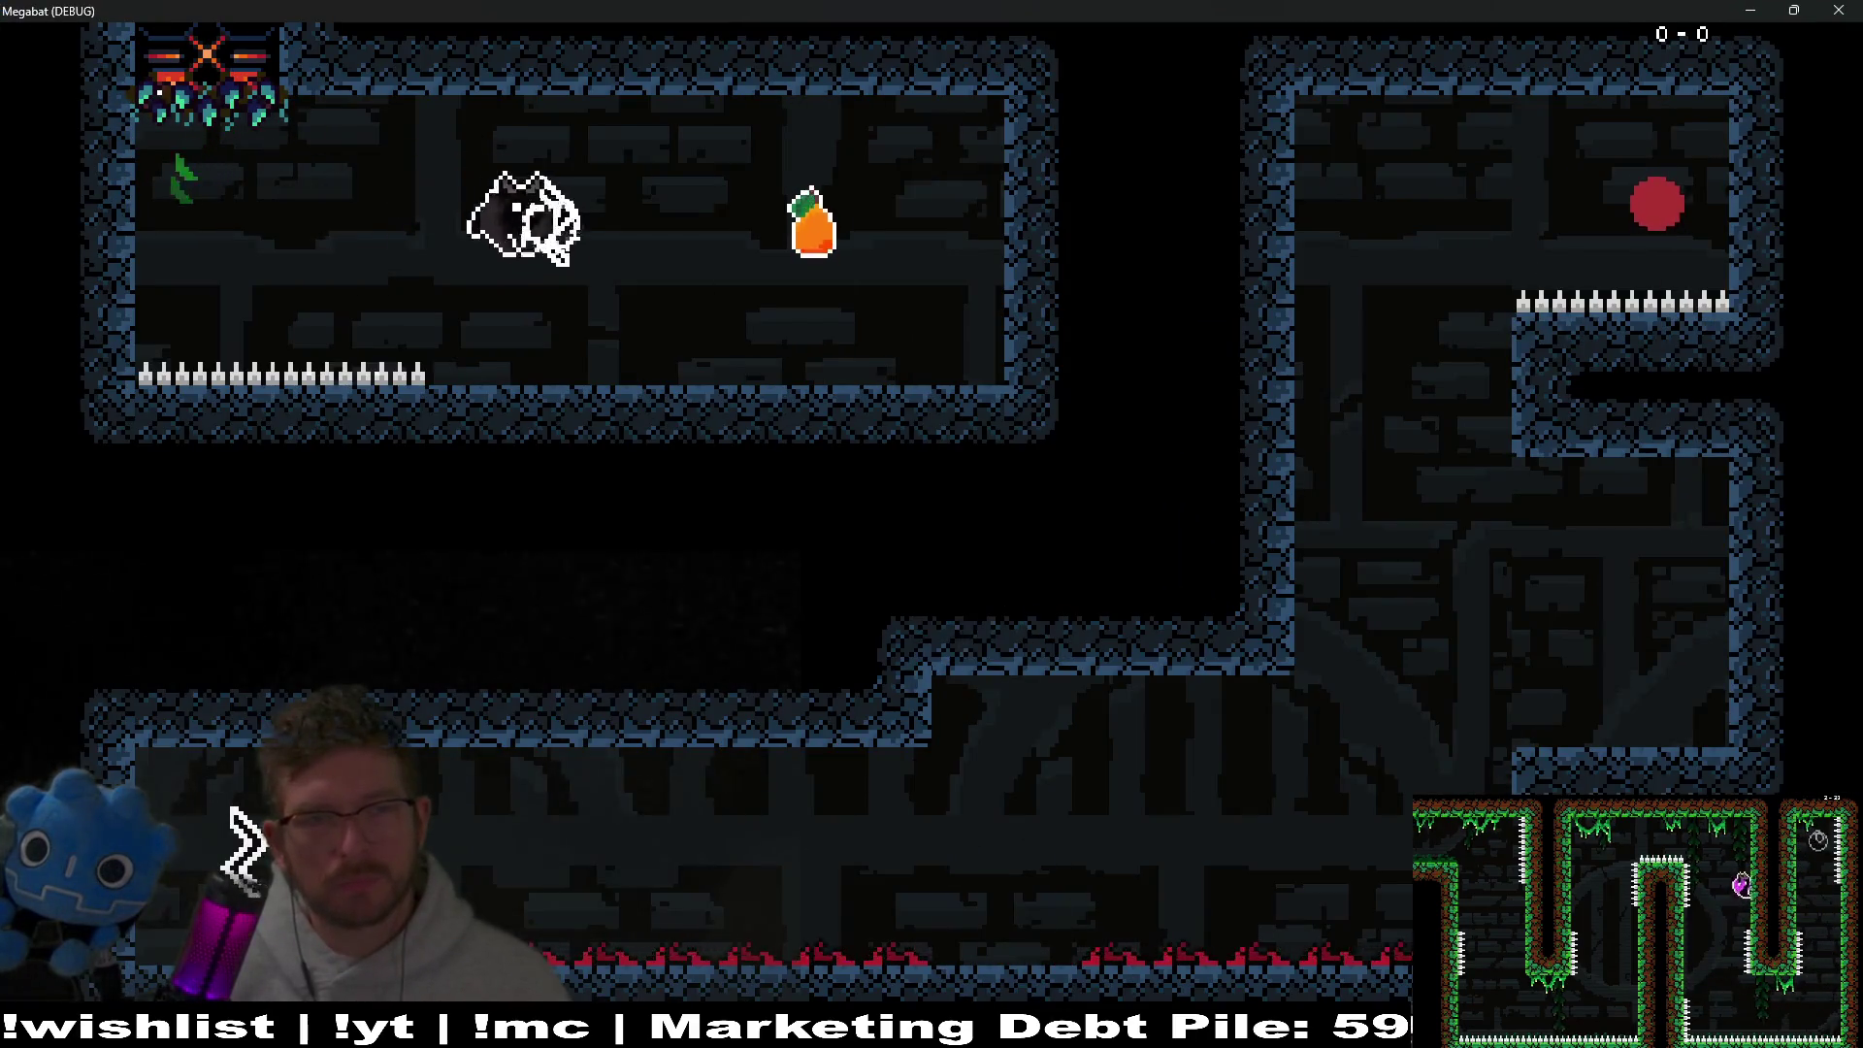
key(Right)
key(space)
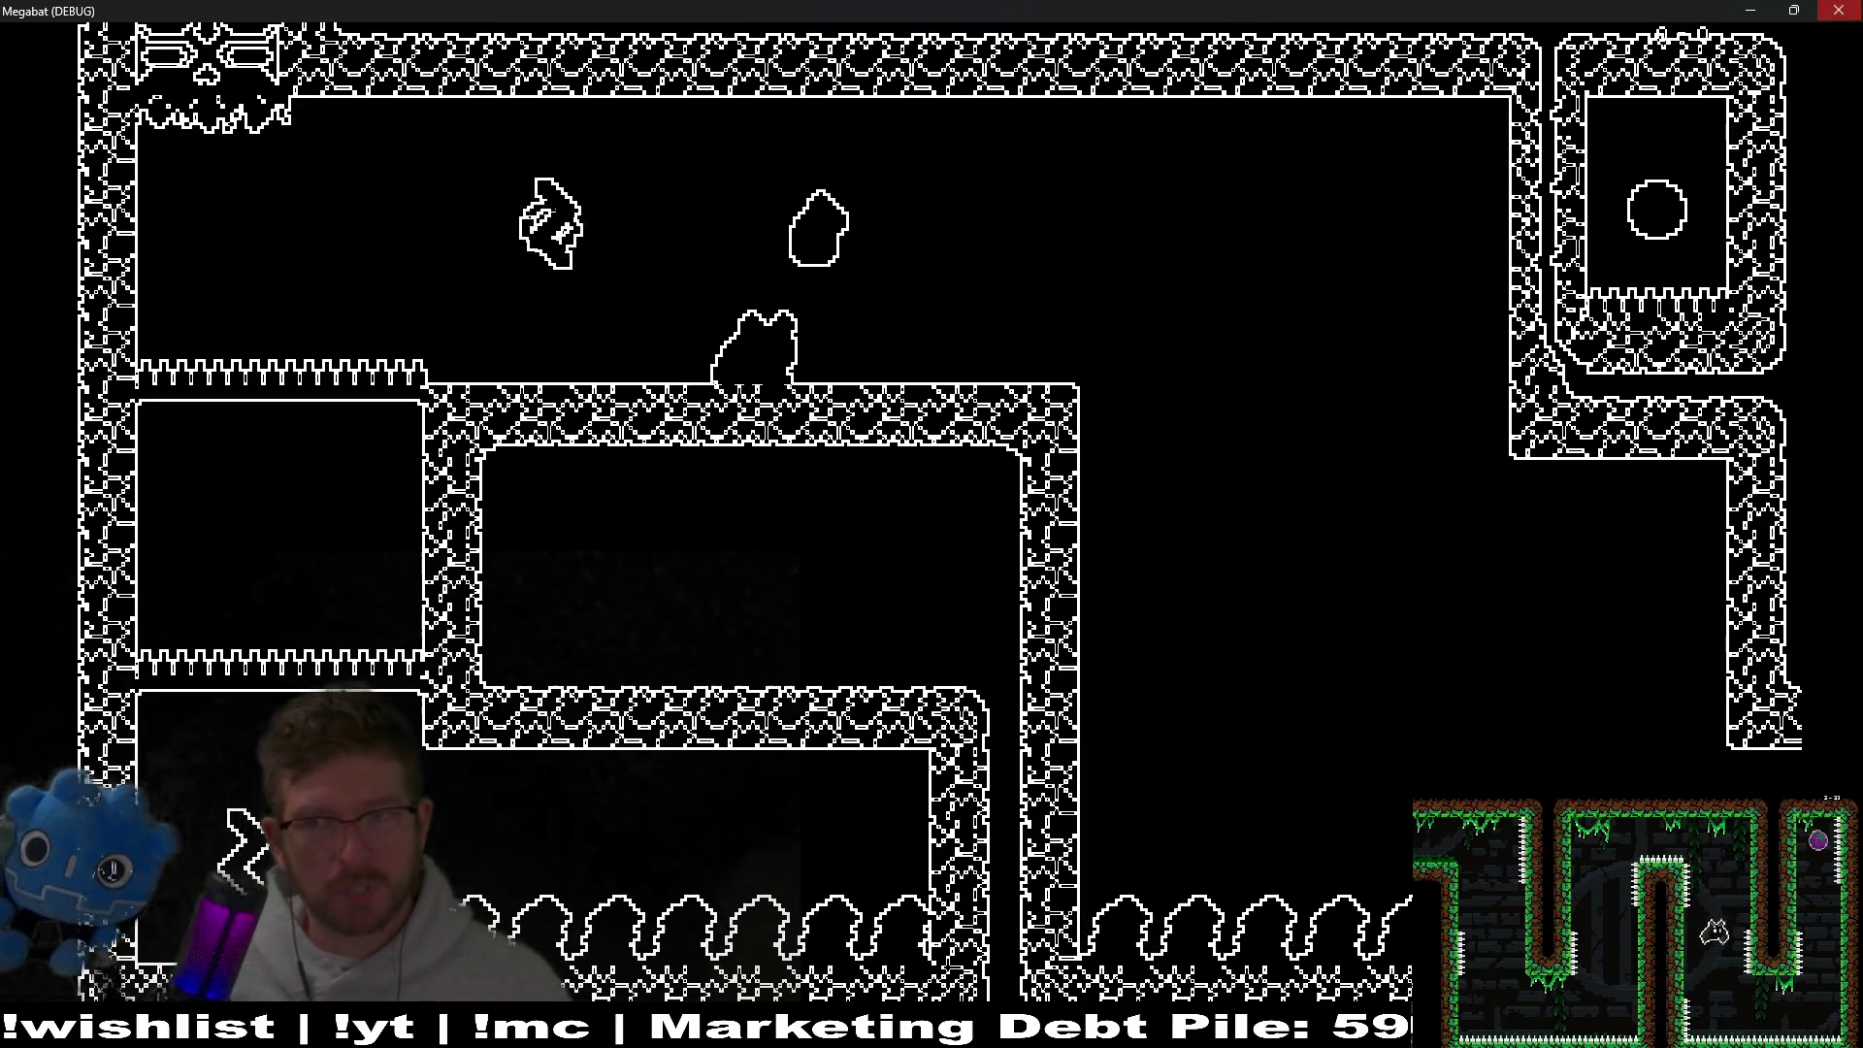
key(alt+F4)
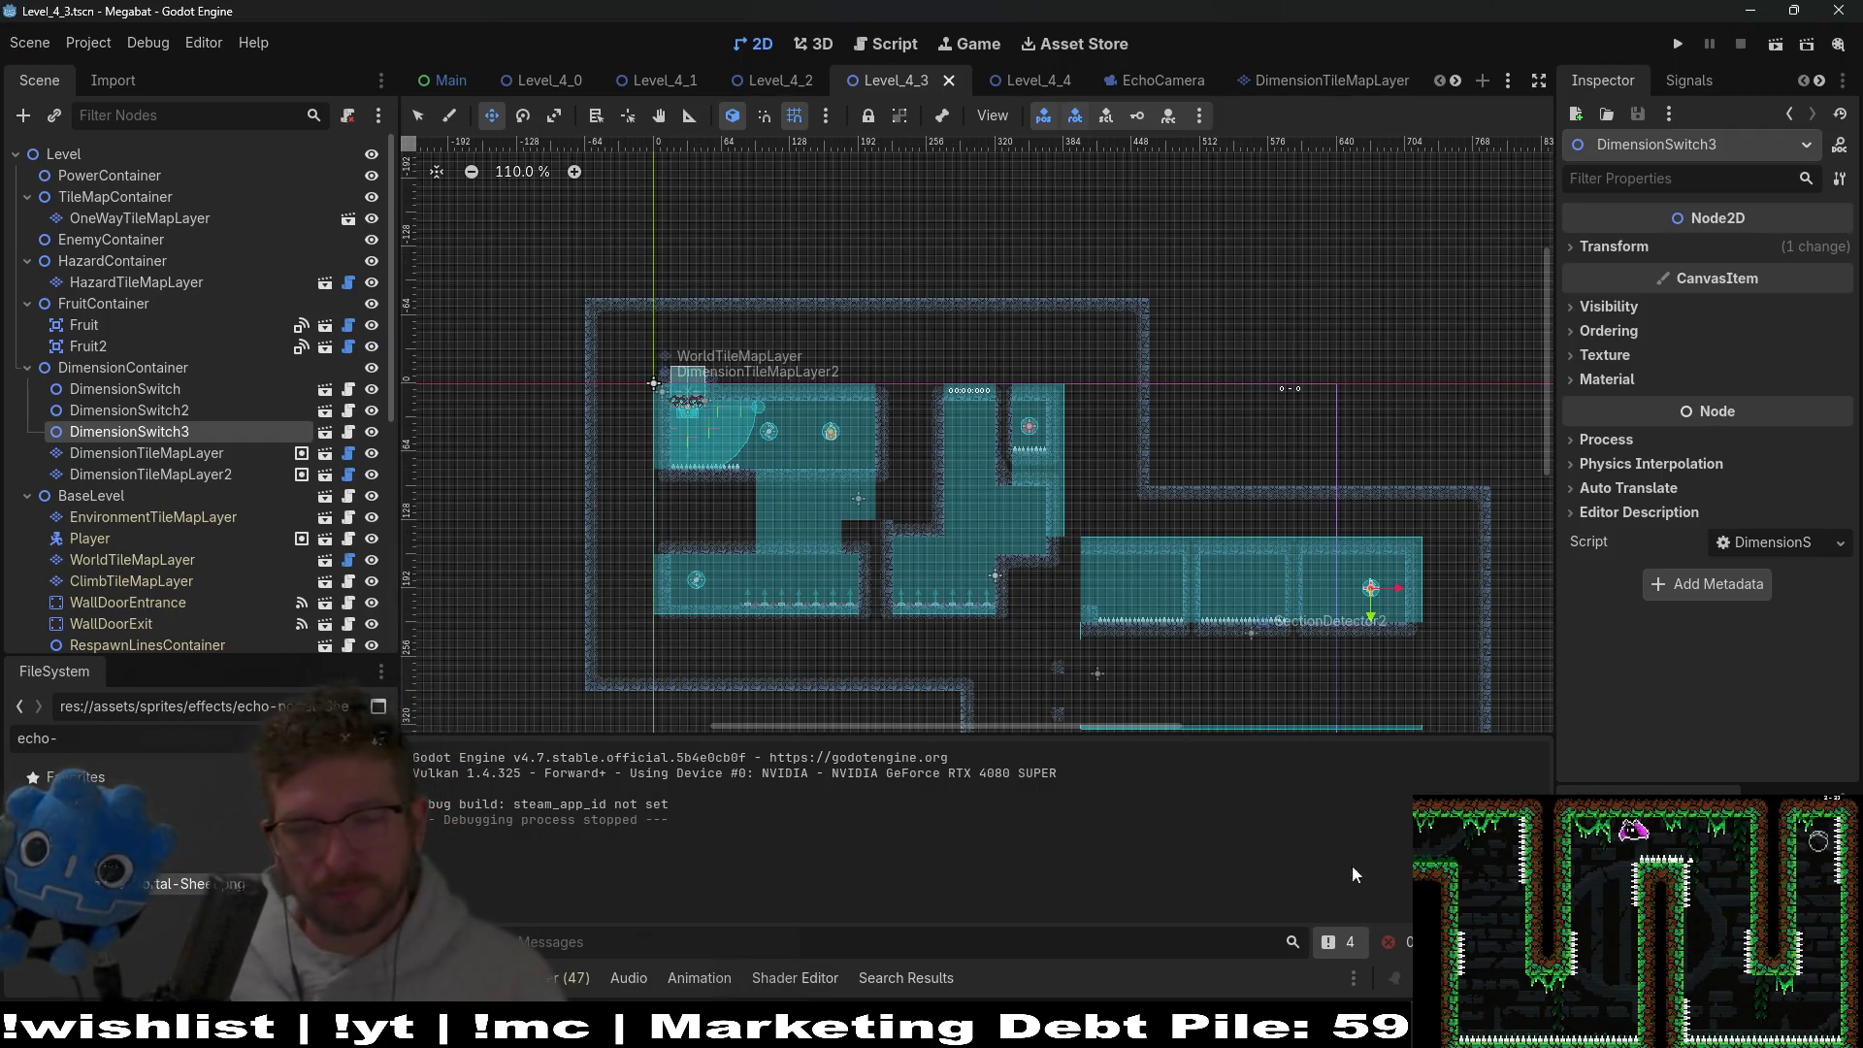
Drag ScreechNotifier in the DimensionSwitch tree, undo the stray reparent, and save the scene.
scroll(1300, 87, down, 3)
scroll(1301, 87, down, 4)
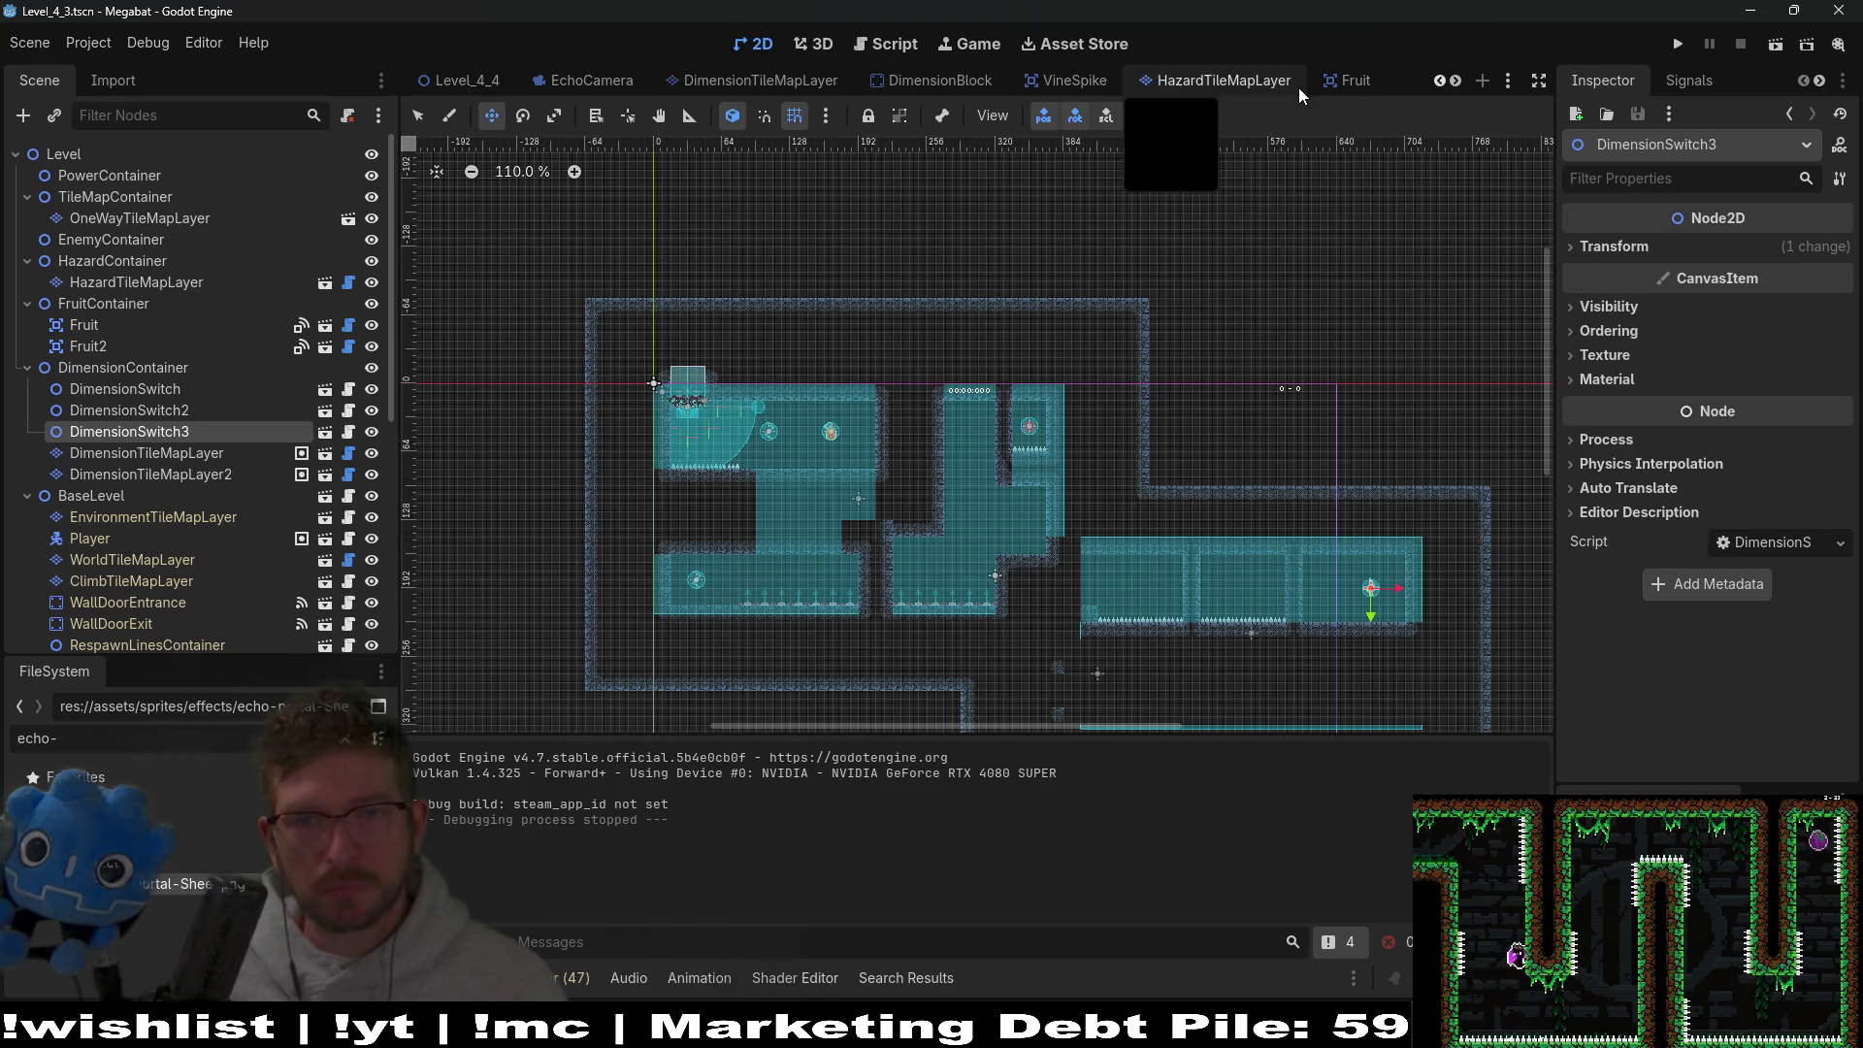
click(1225, 79)
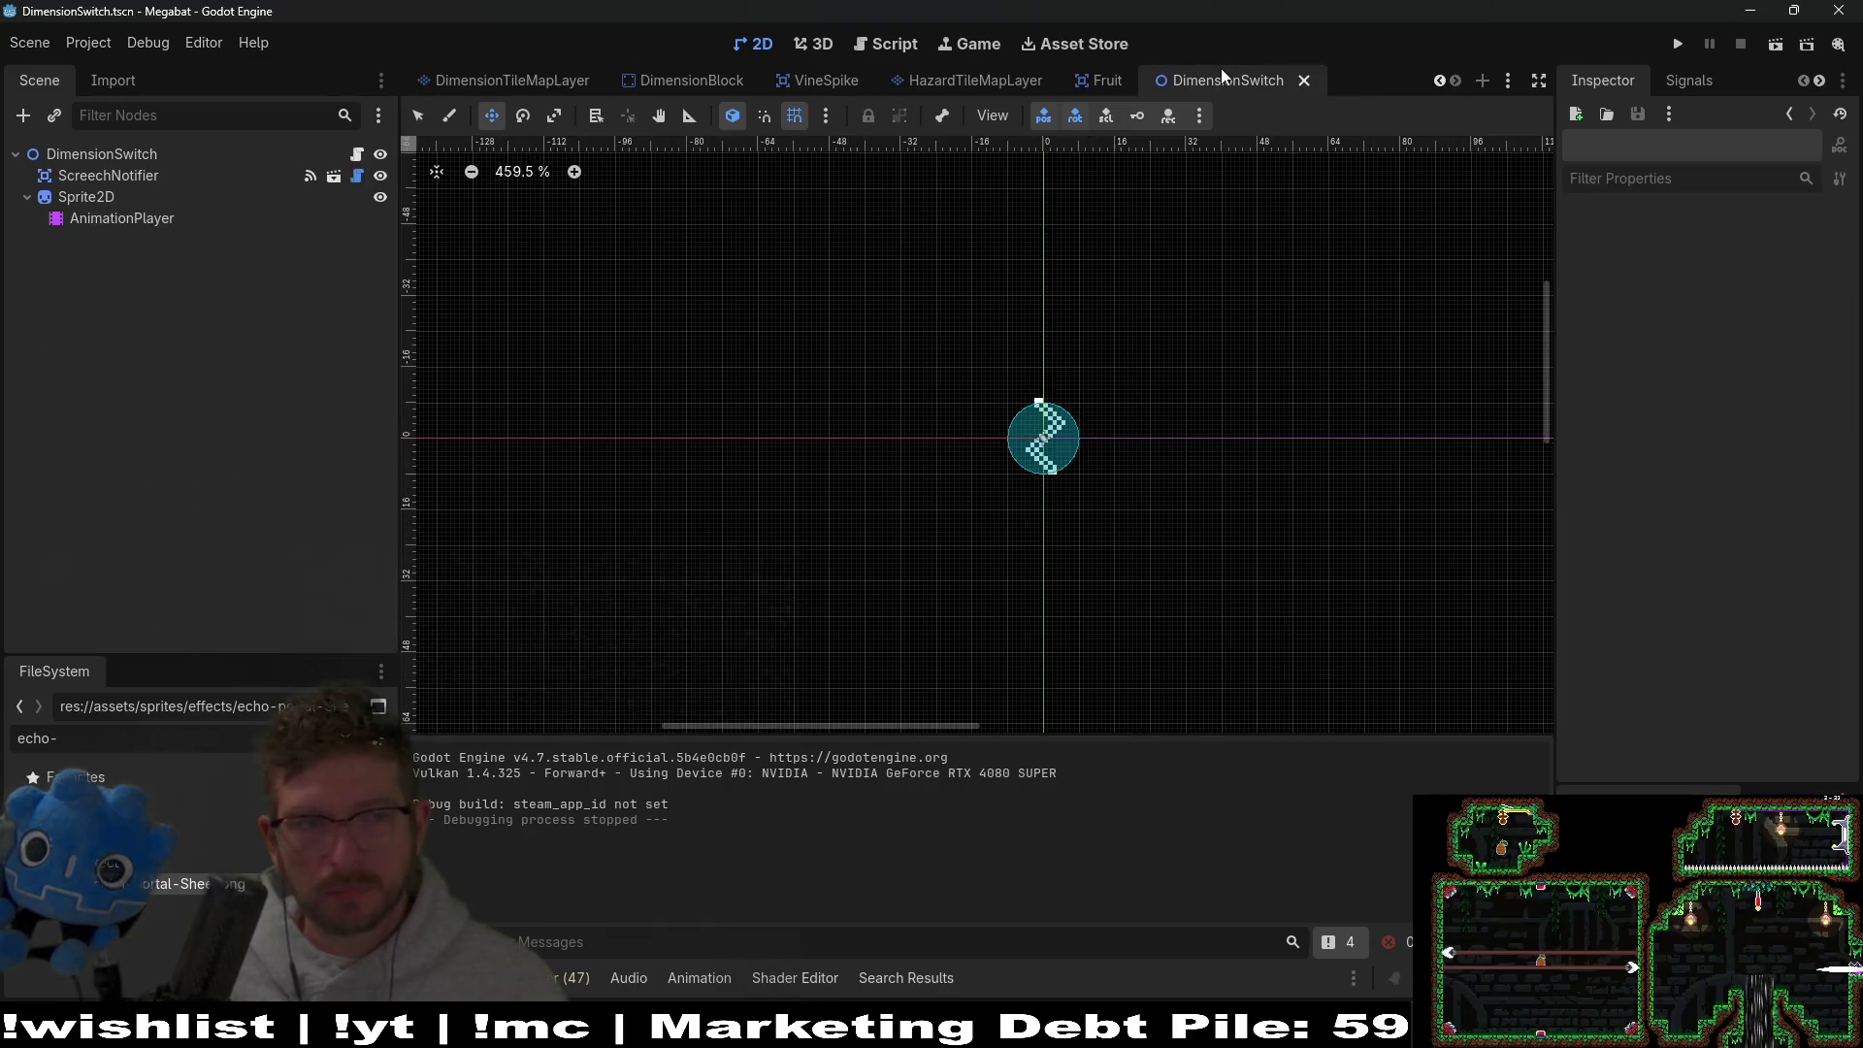
click(109, 175)
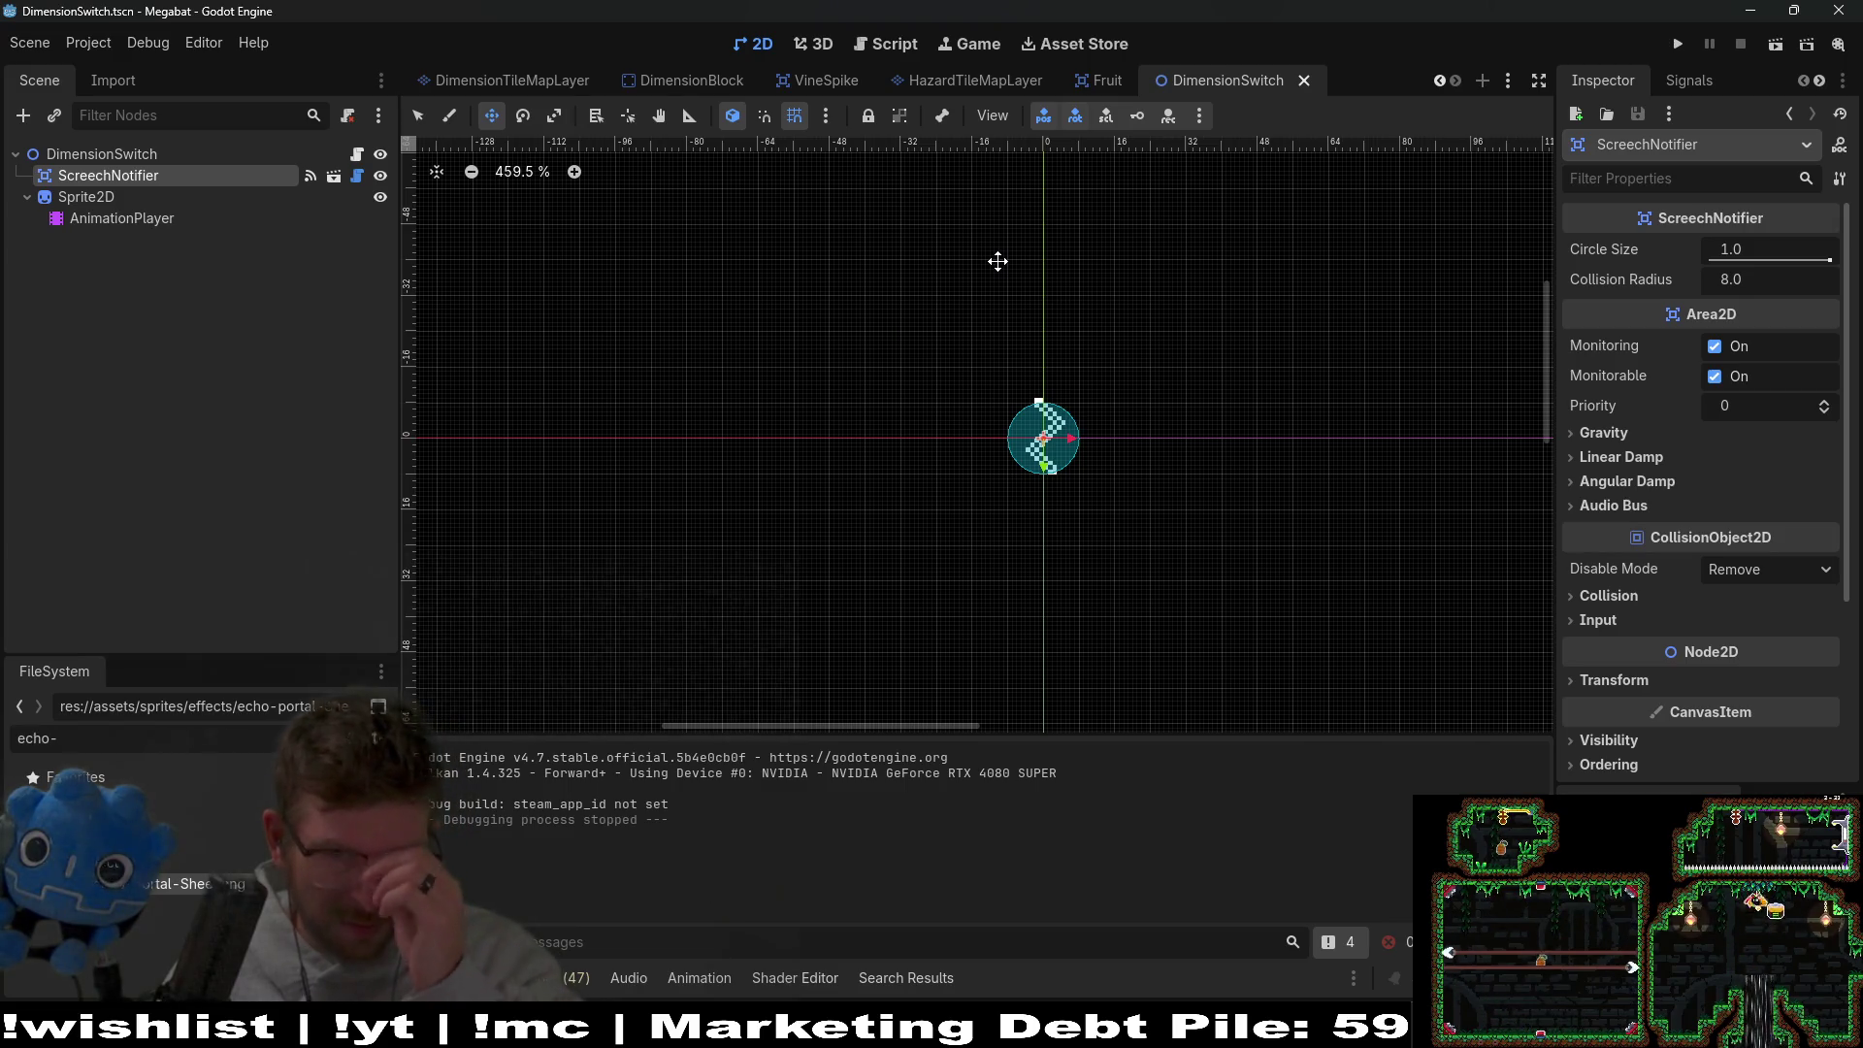
click(144, 196)
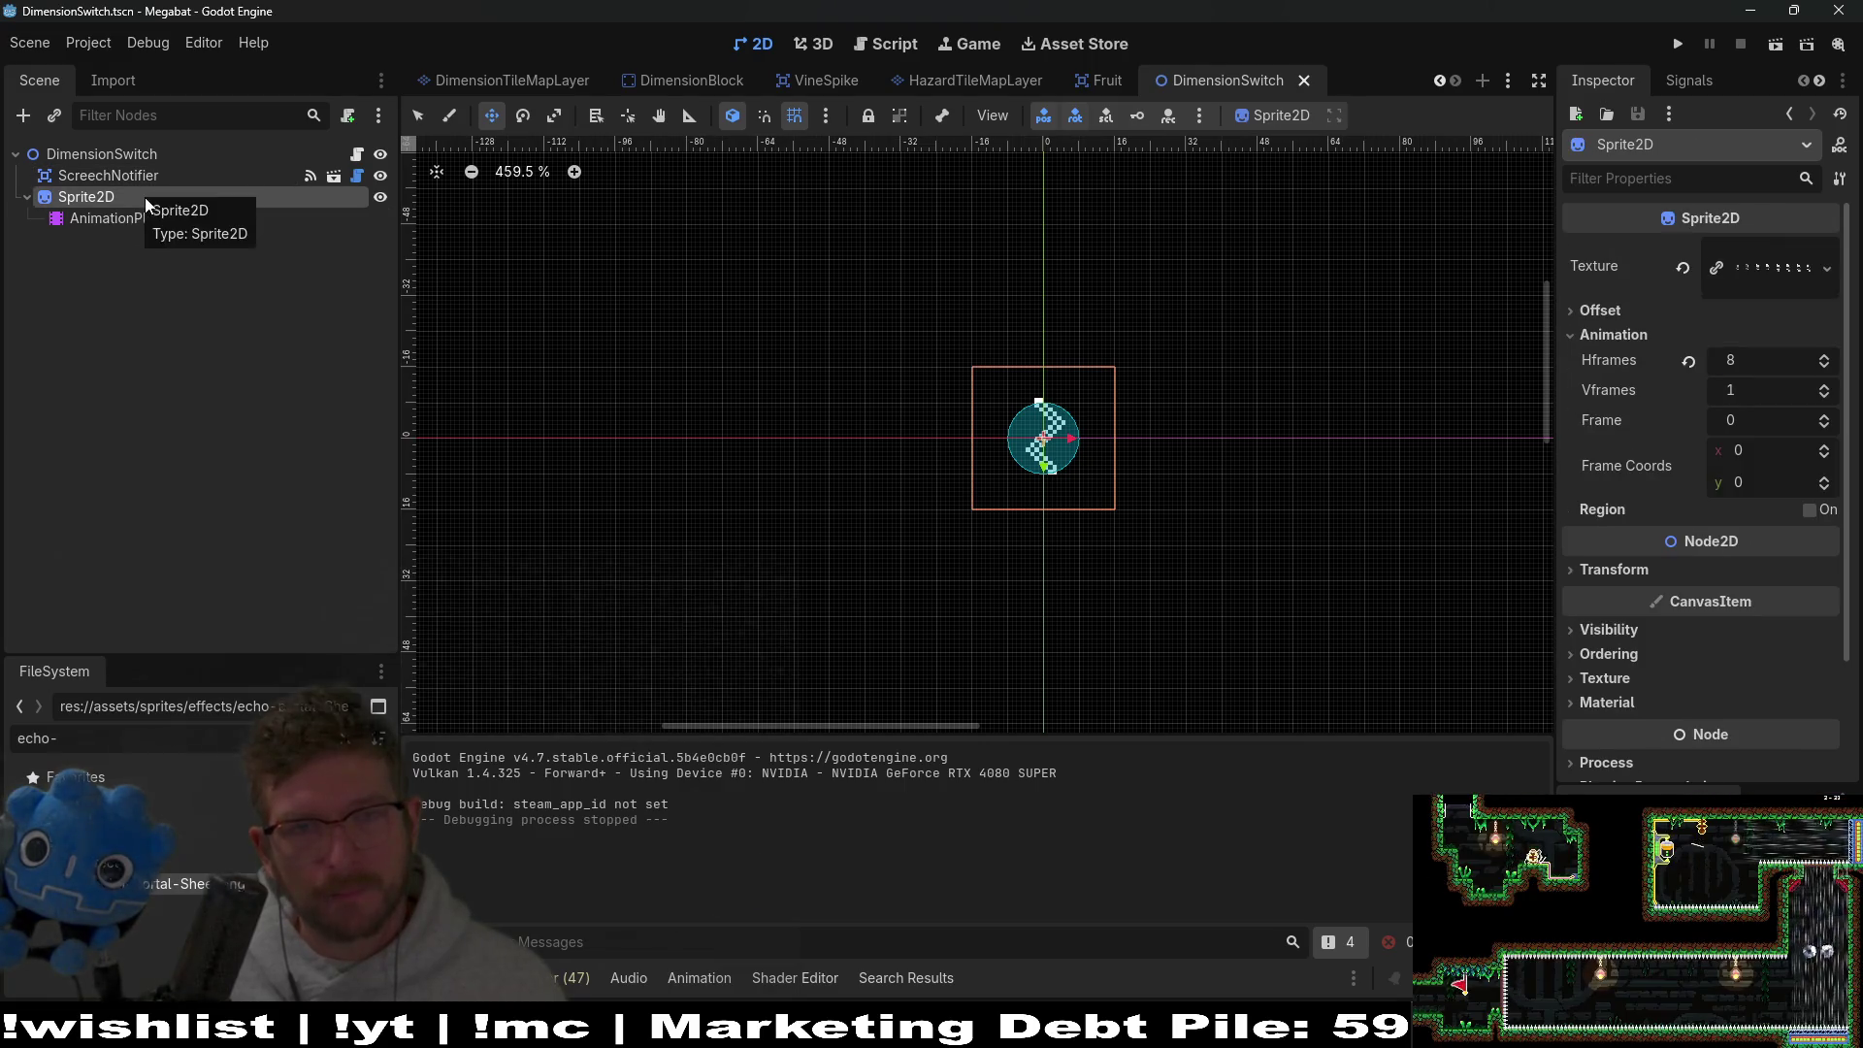
mouse_move(97, 177)
mouse_down()
mouse_move(91, 233)
mouse_move(34, 234)
mouse_move(75, 174)
mouse_up()
key(ctrl+z)
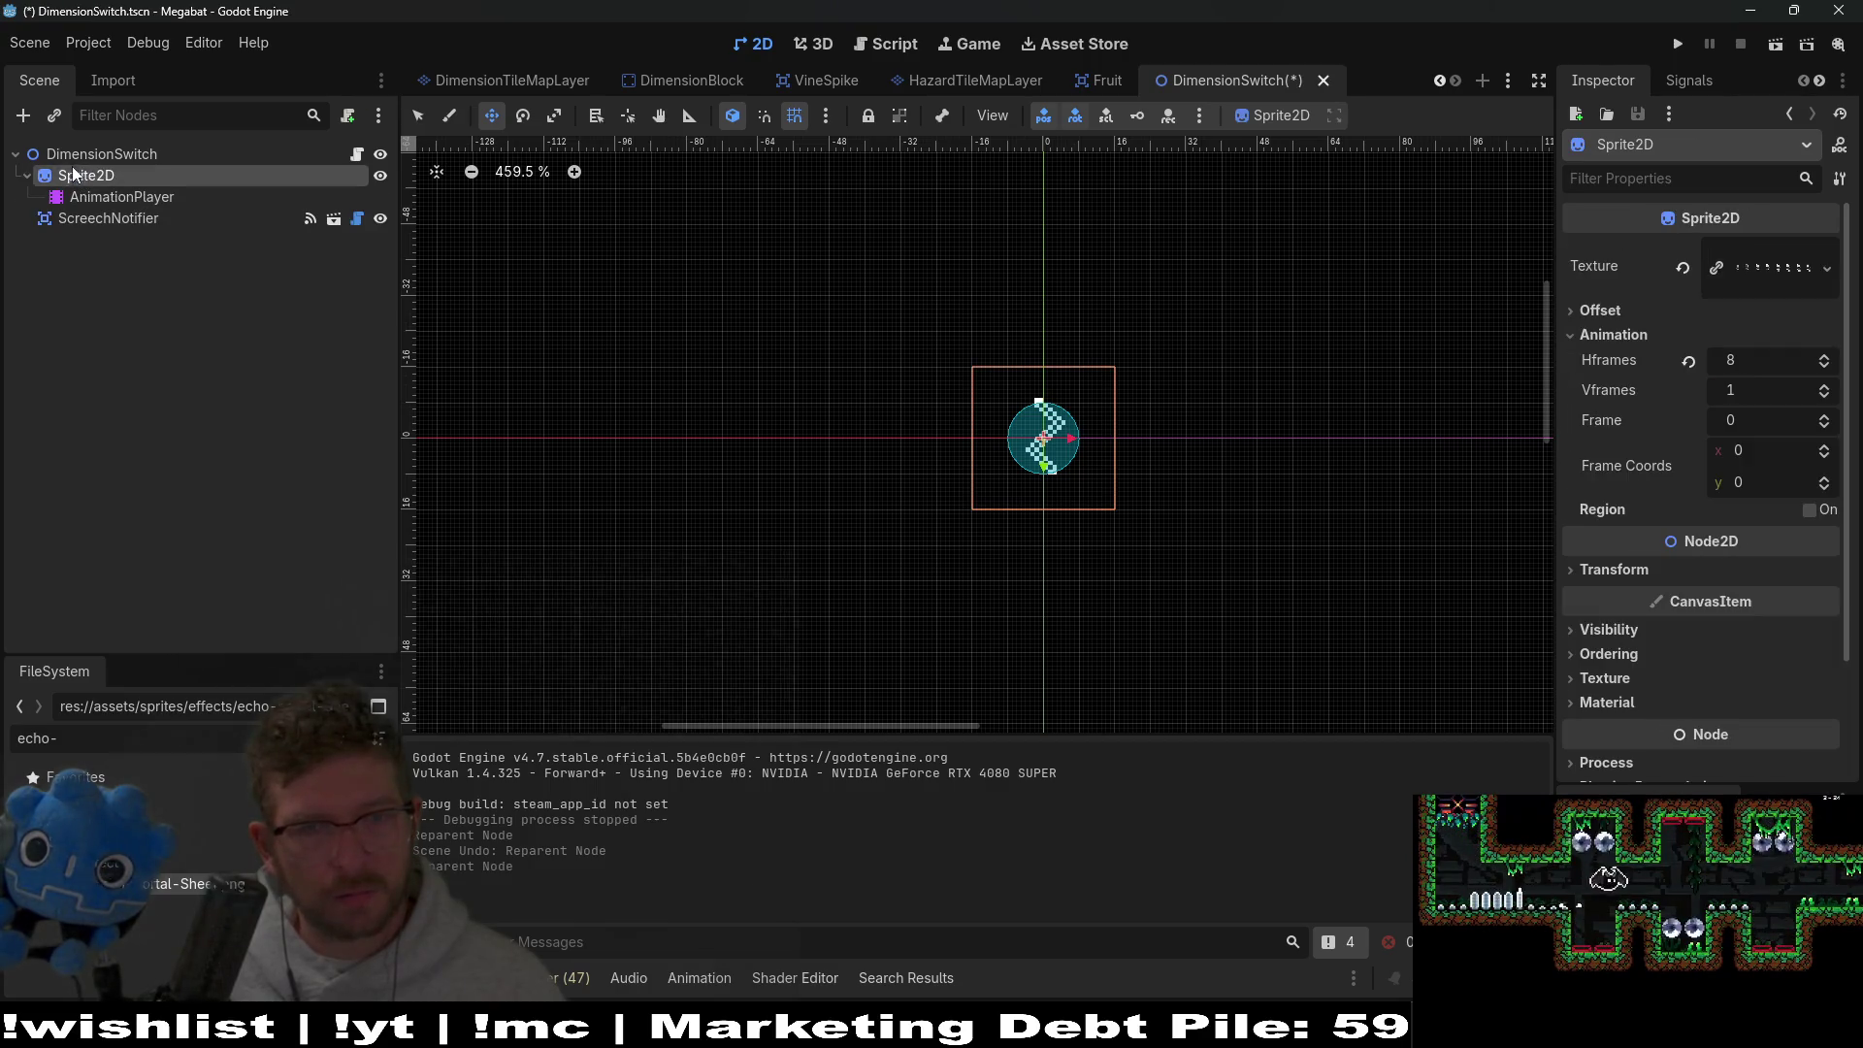
key(ctrl+s)
scroll(694, 81, up, 5)
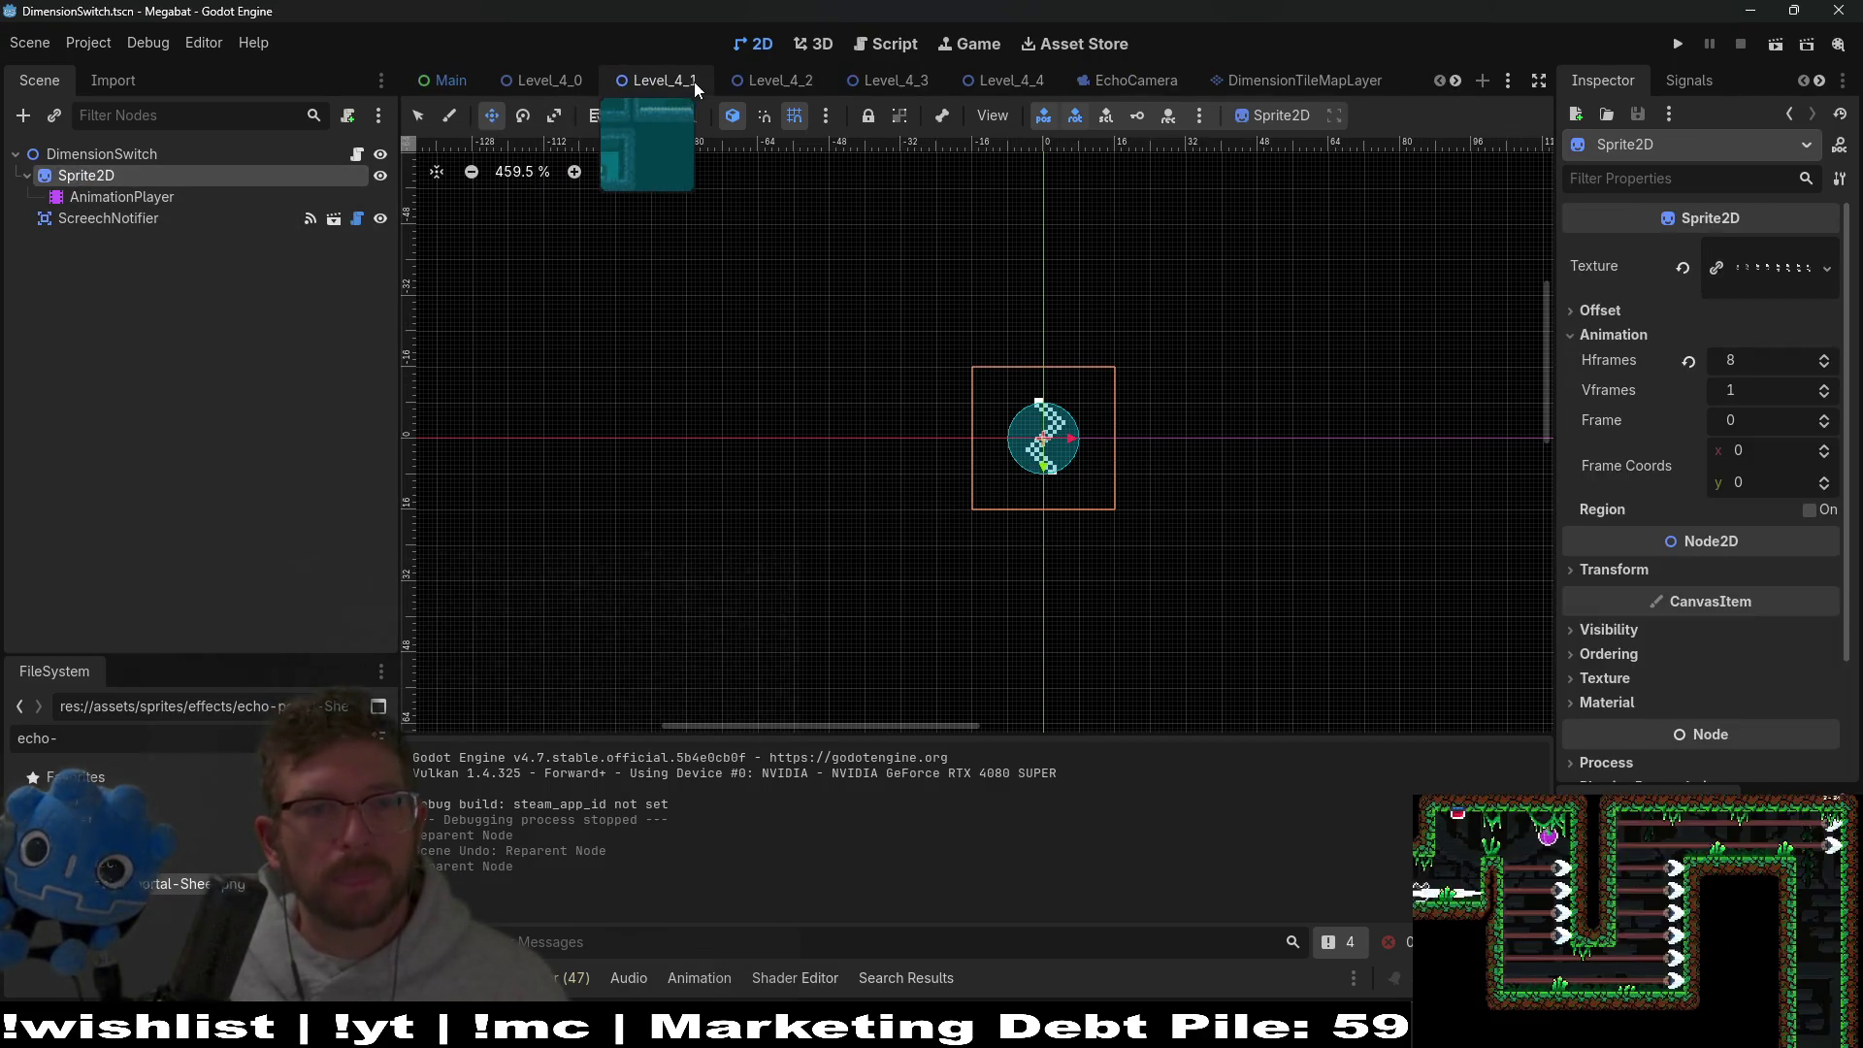
click(981, 86)
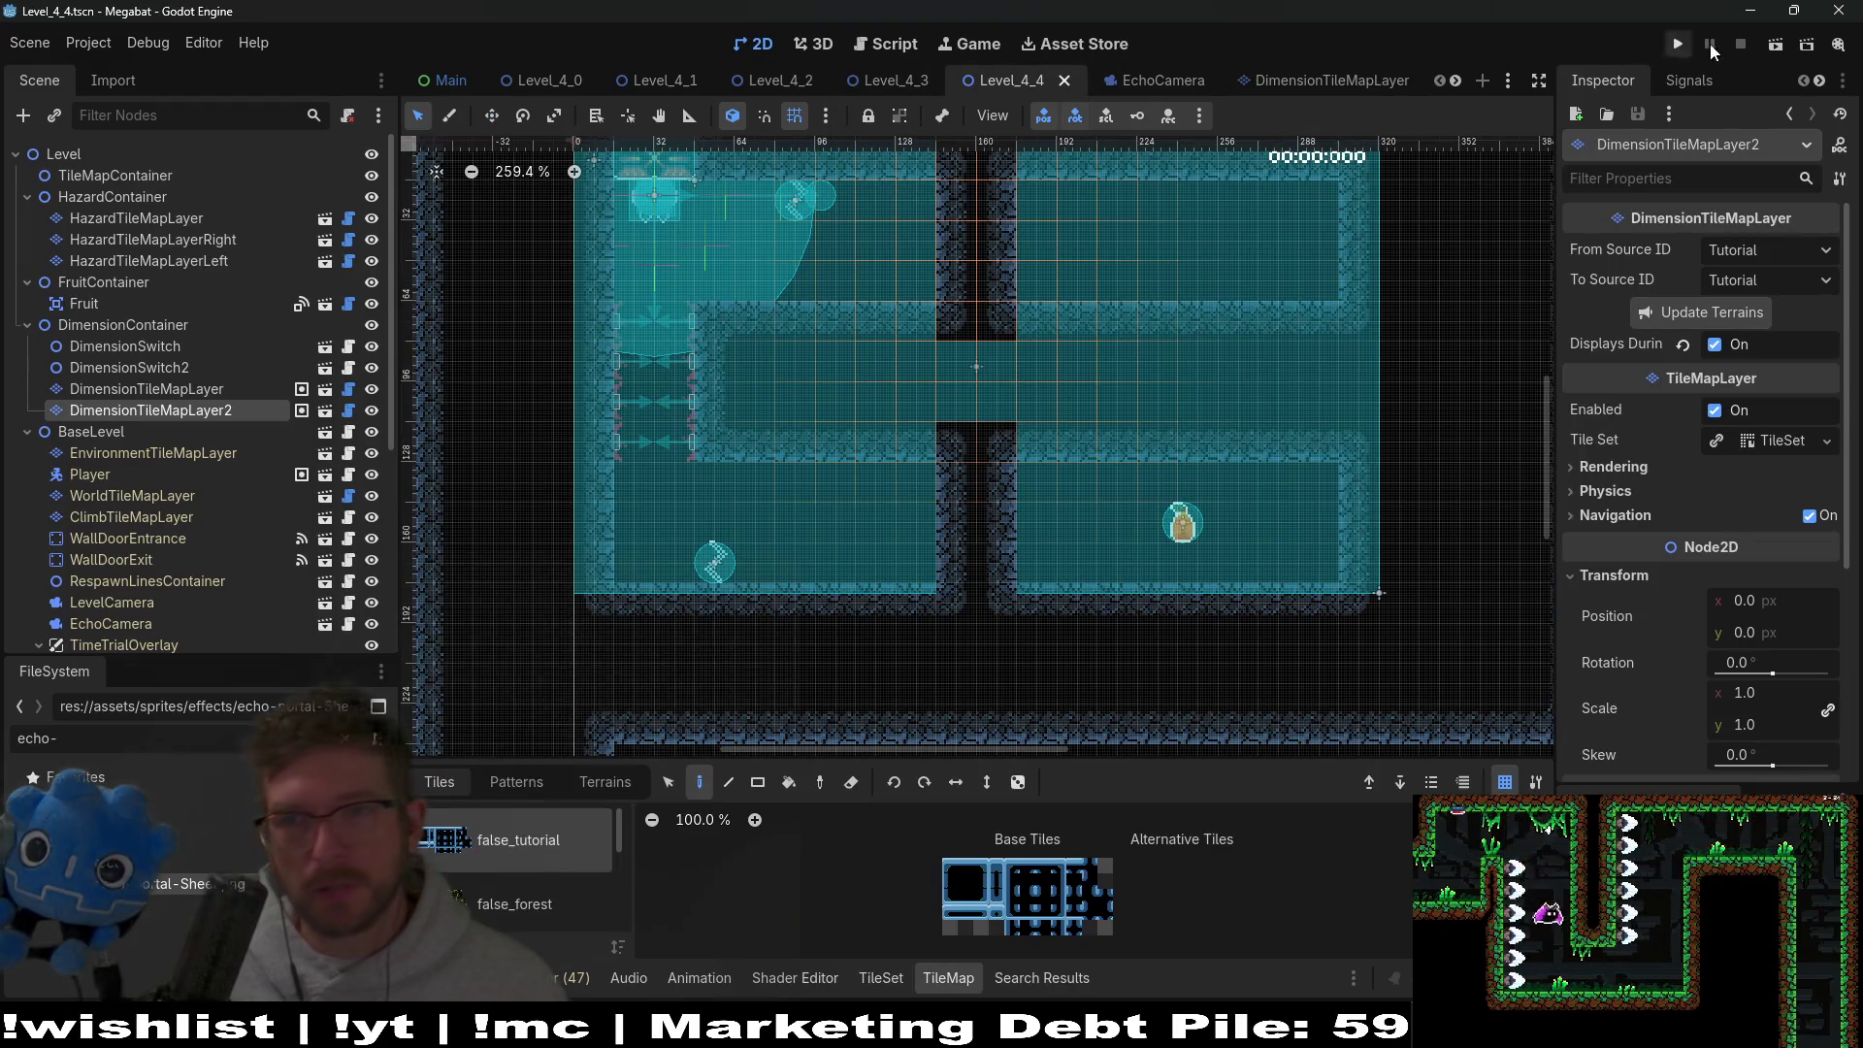
Run Level_4_4, fly the bat right to trigger the echo, then quit the game.
click(1775, 44)
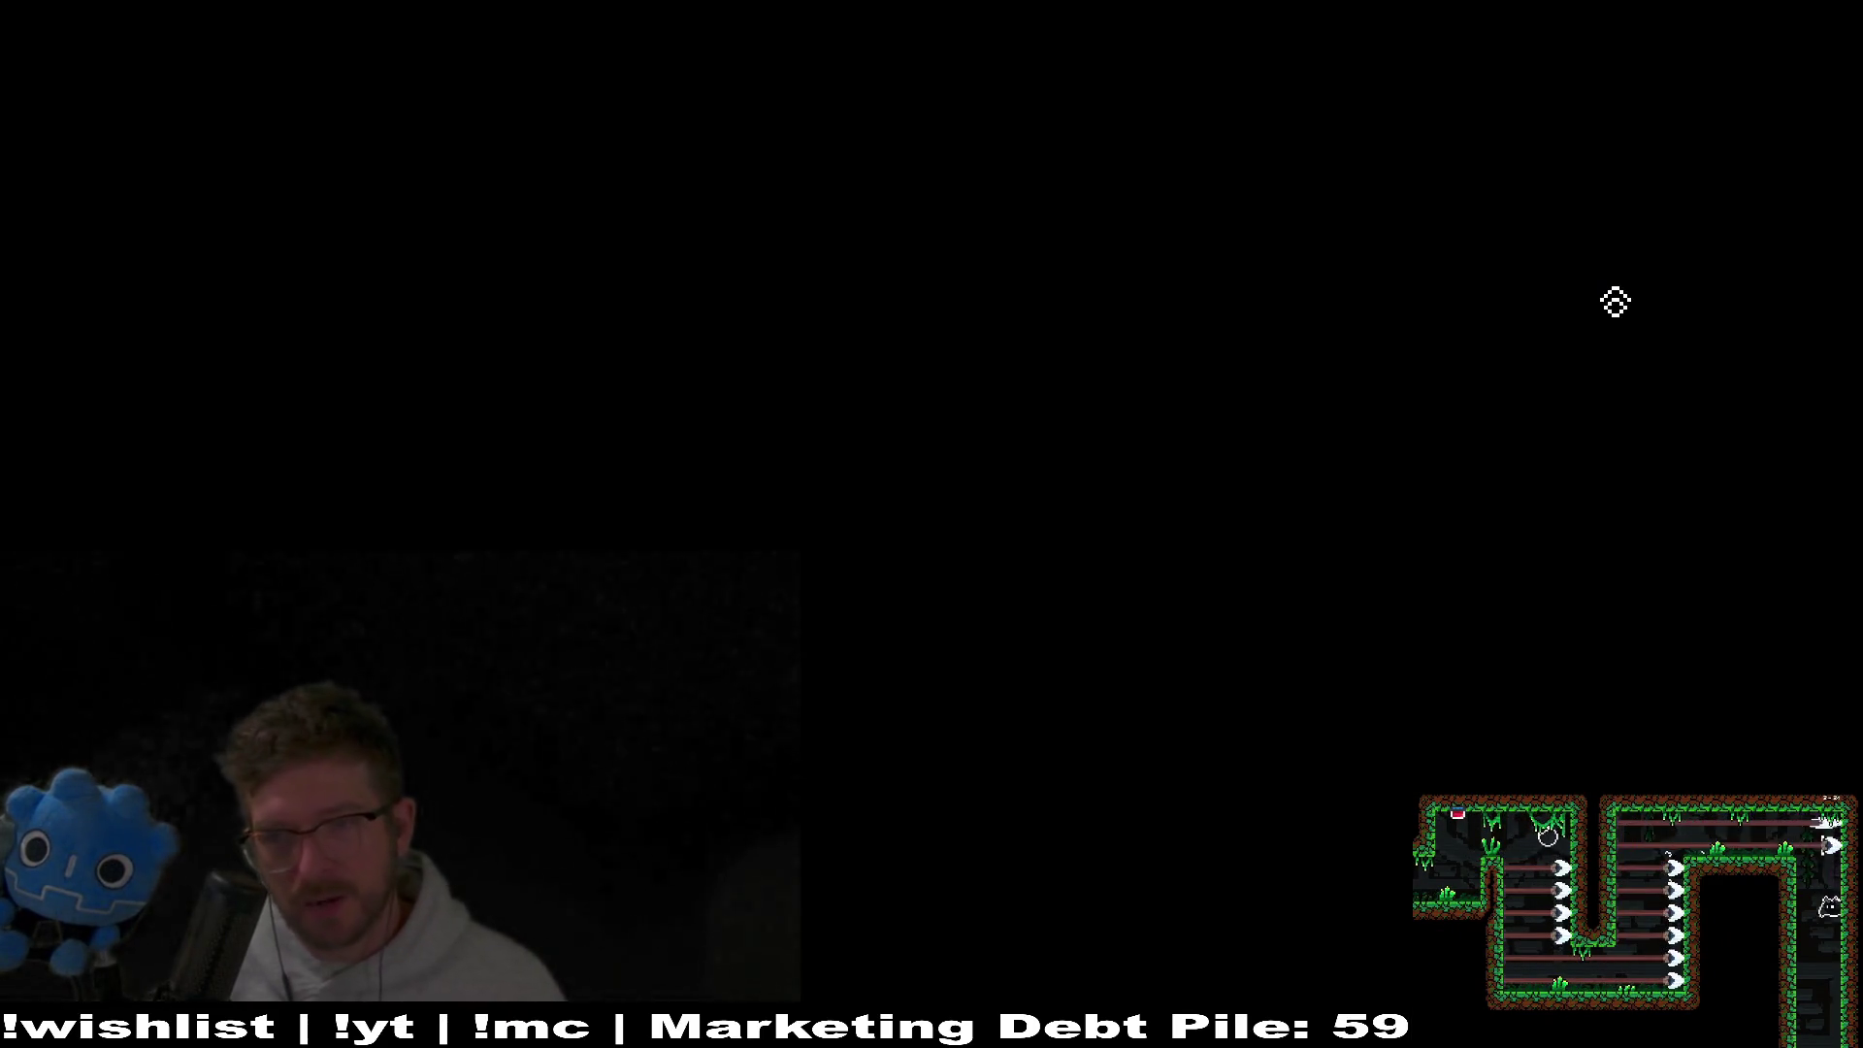
key(Right)
key(space)
key(space)
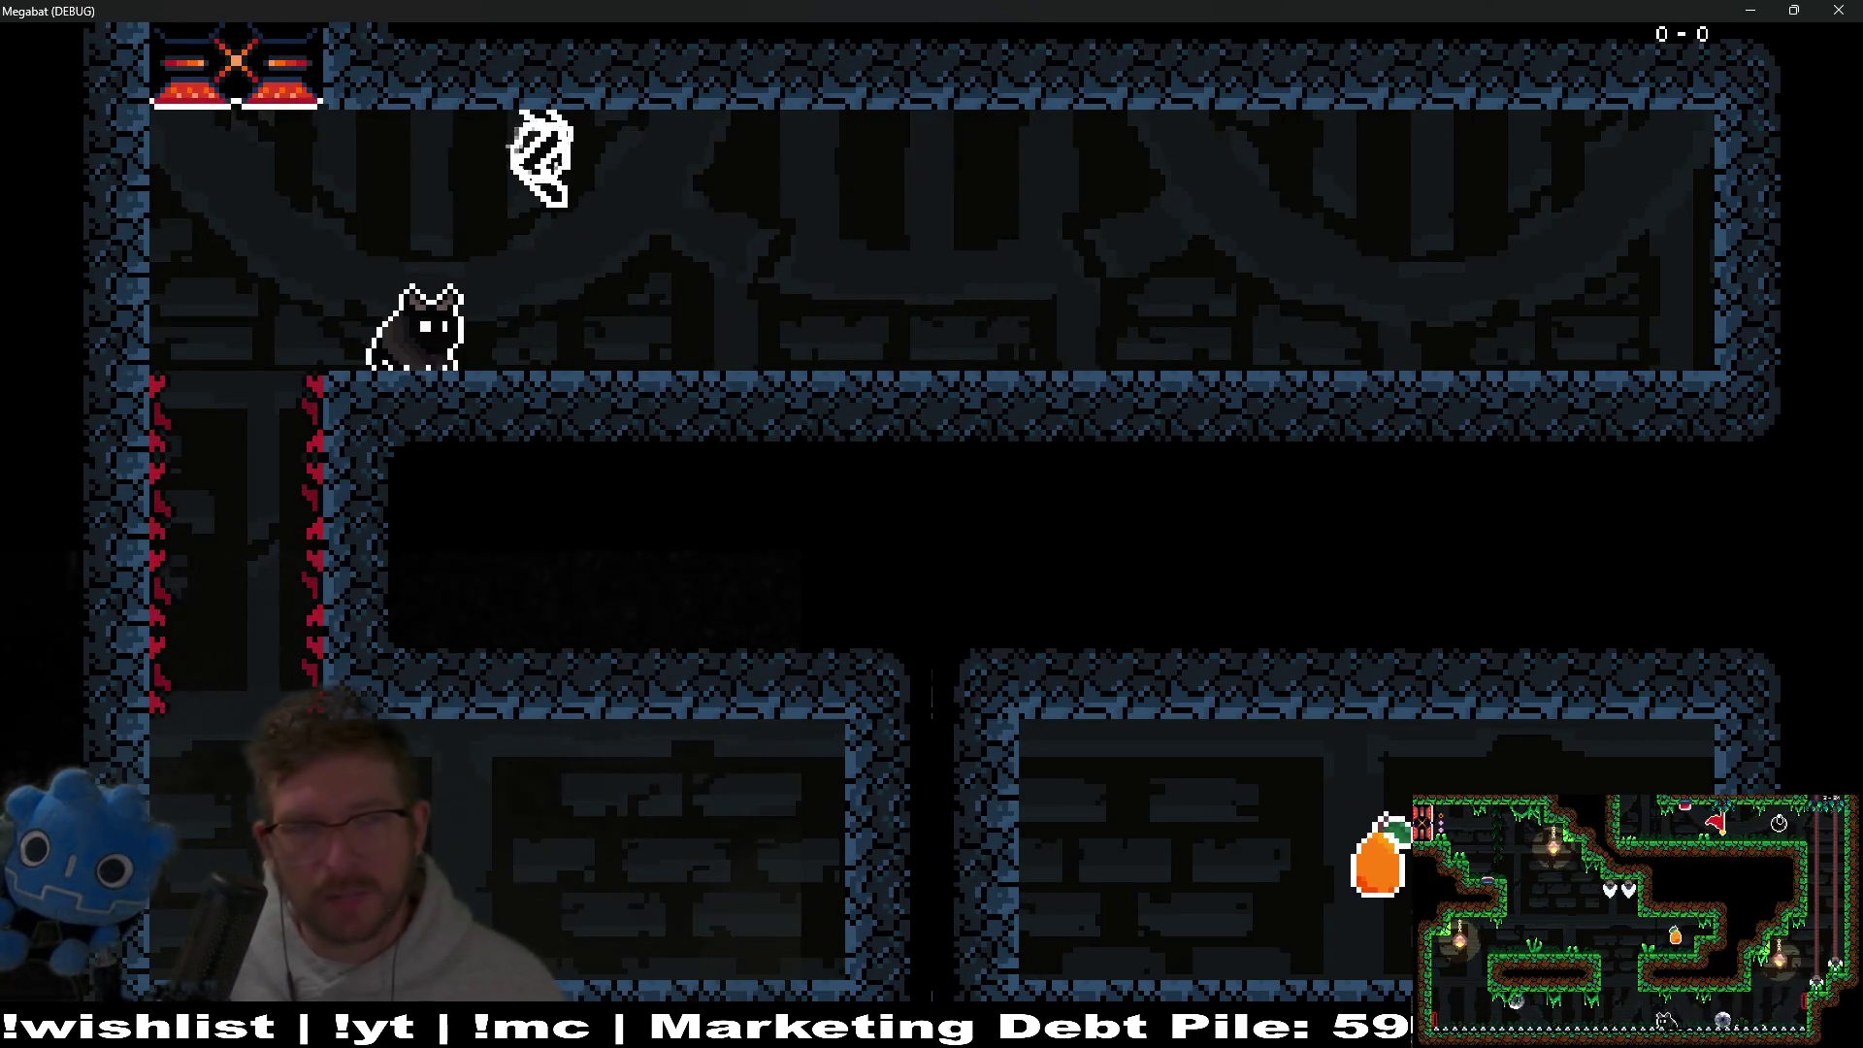
key(Escape)
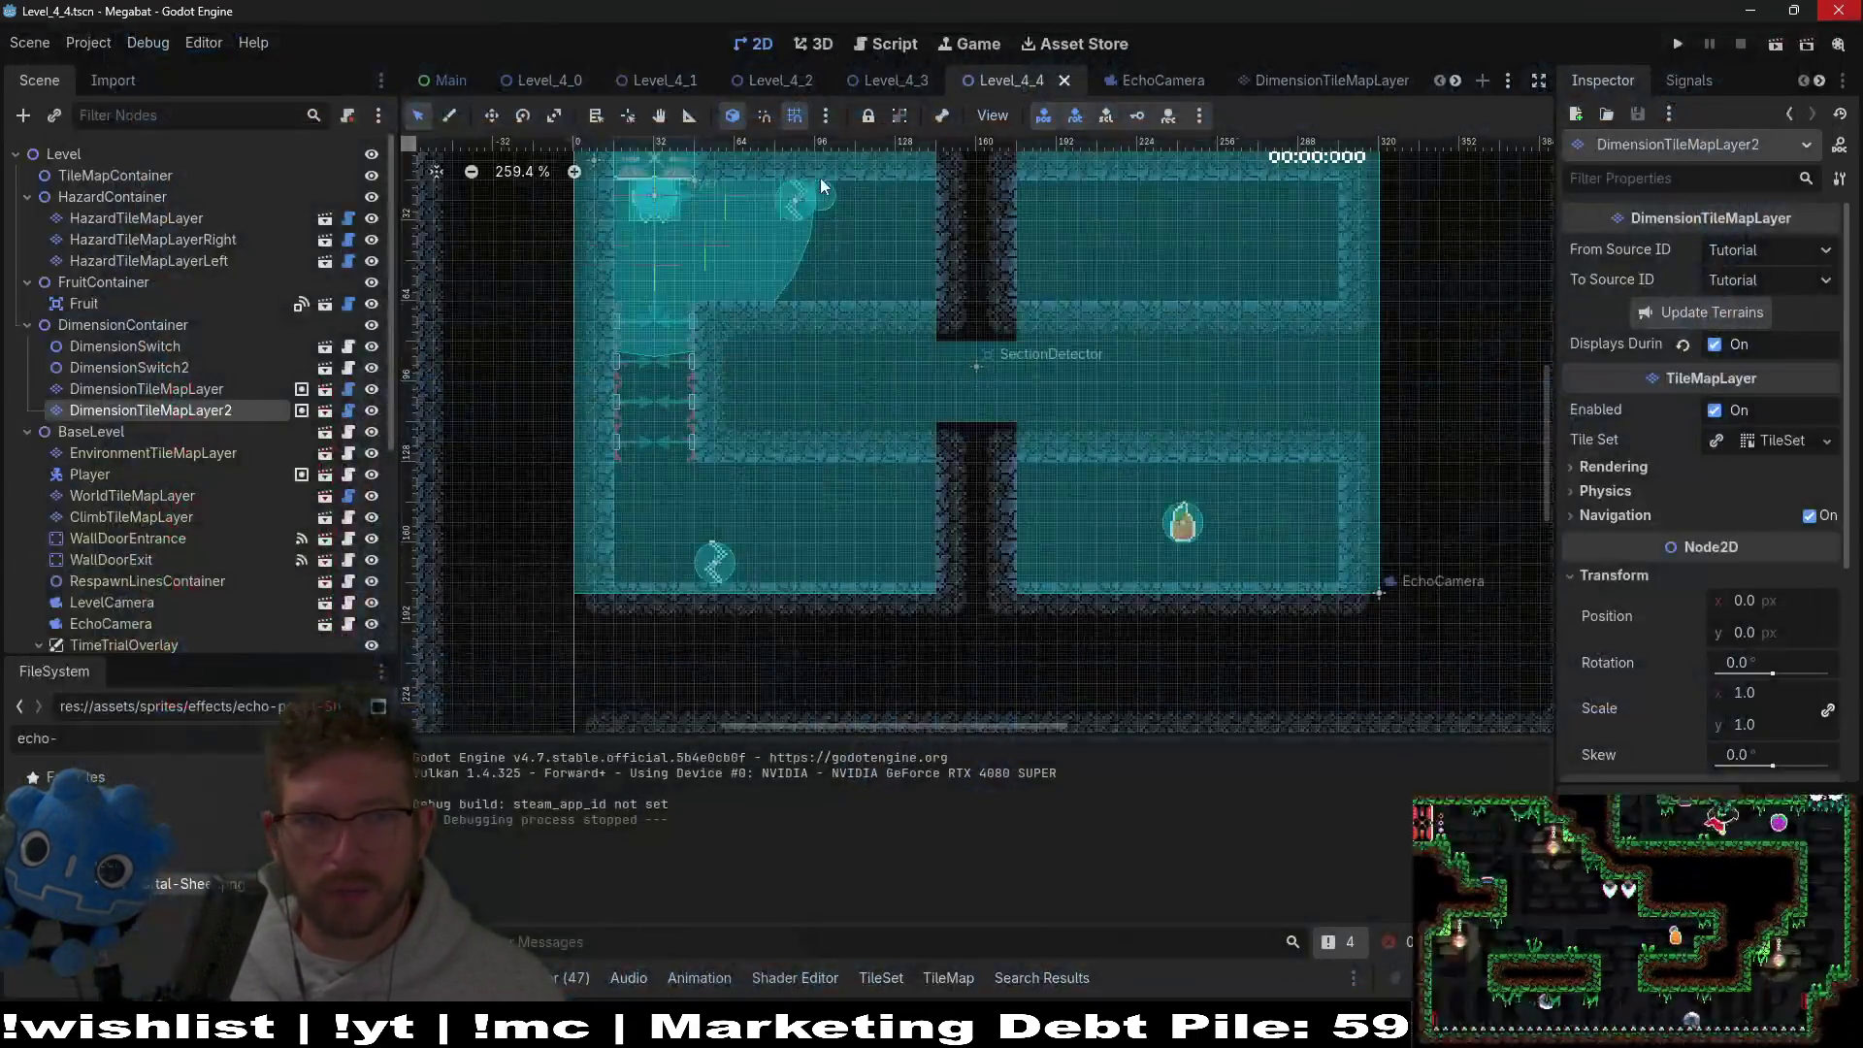
Browse the Level_4_3, EchoCamera, DimensionTileMapLayer and DimensionBlock scene tabs.
click(870, 72)
click(1125, 80)
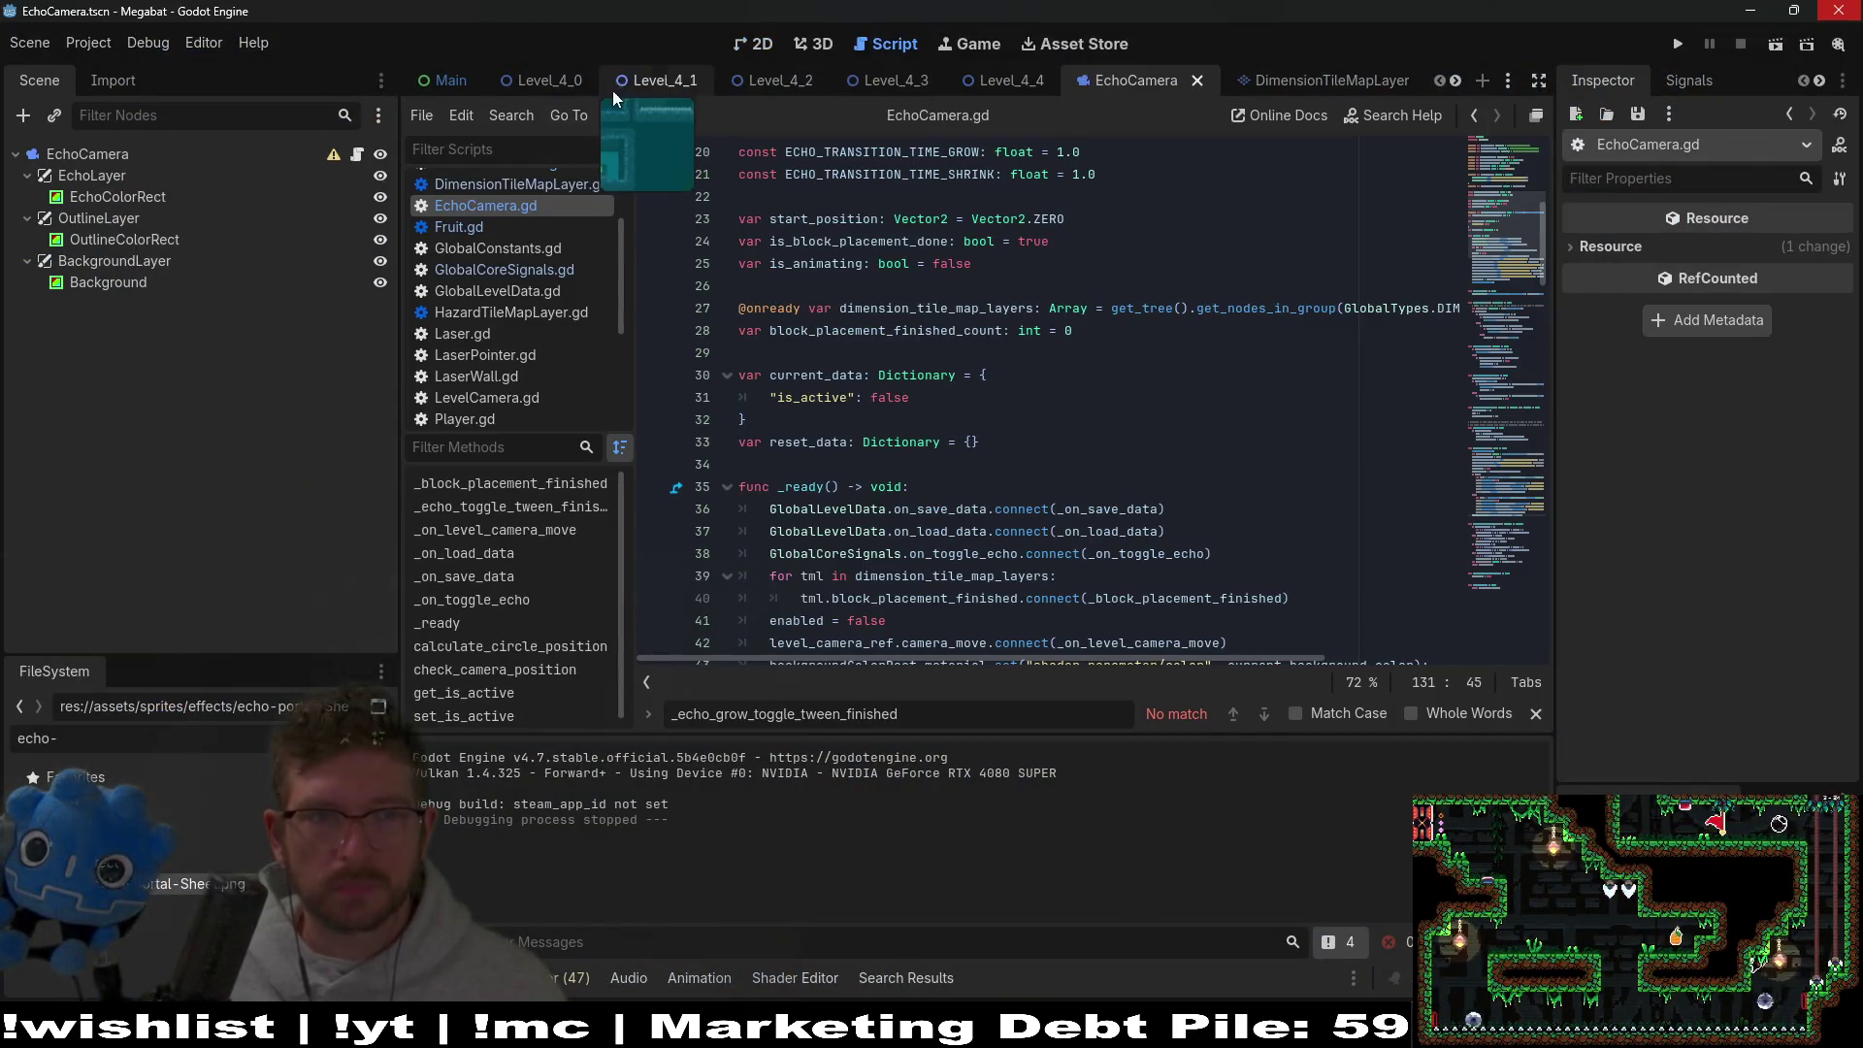
scroll(1068, 81, down, 4)
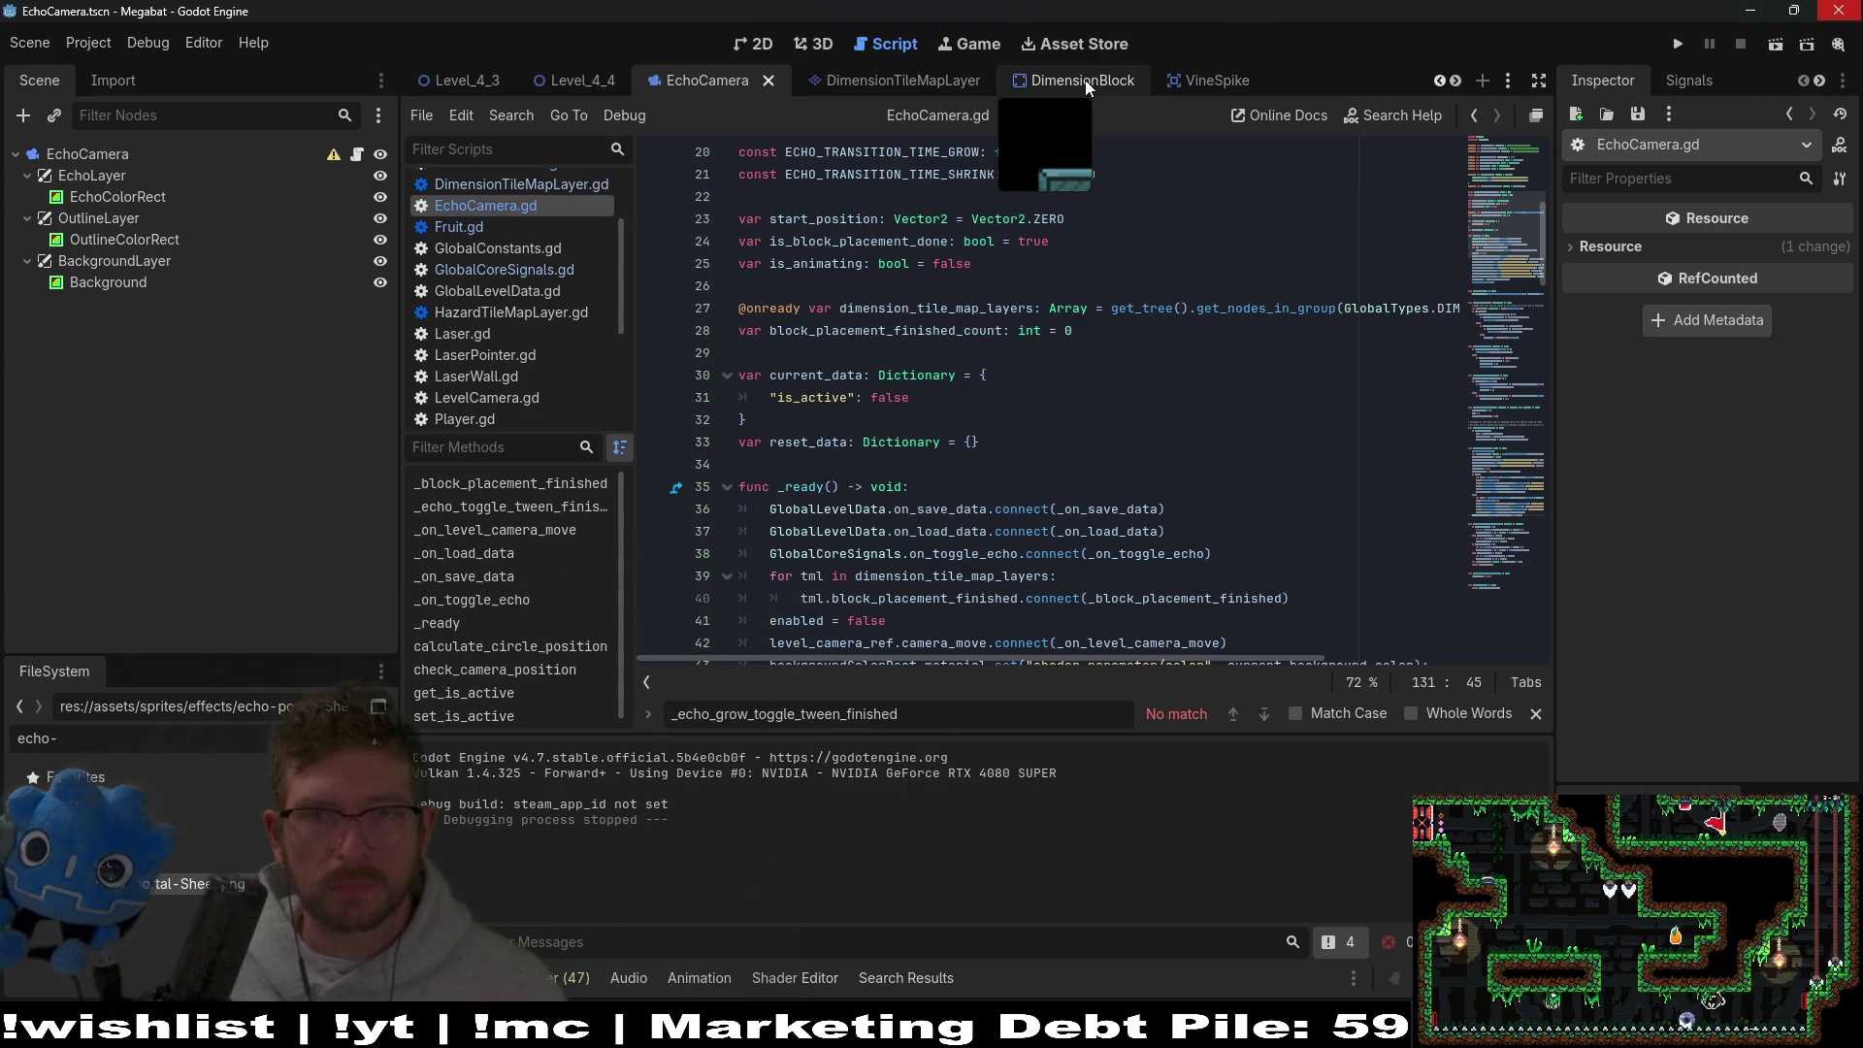
click(893, 80)
click(1018, 78)
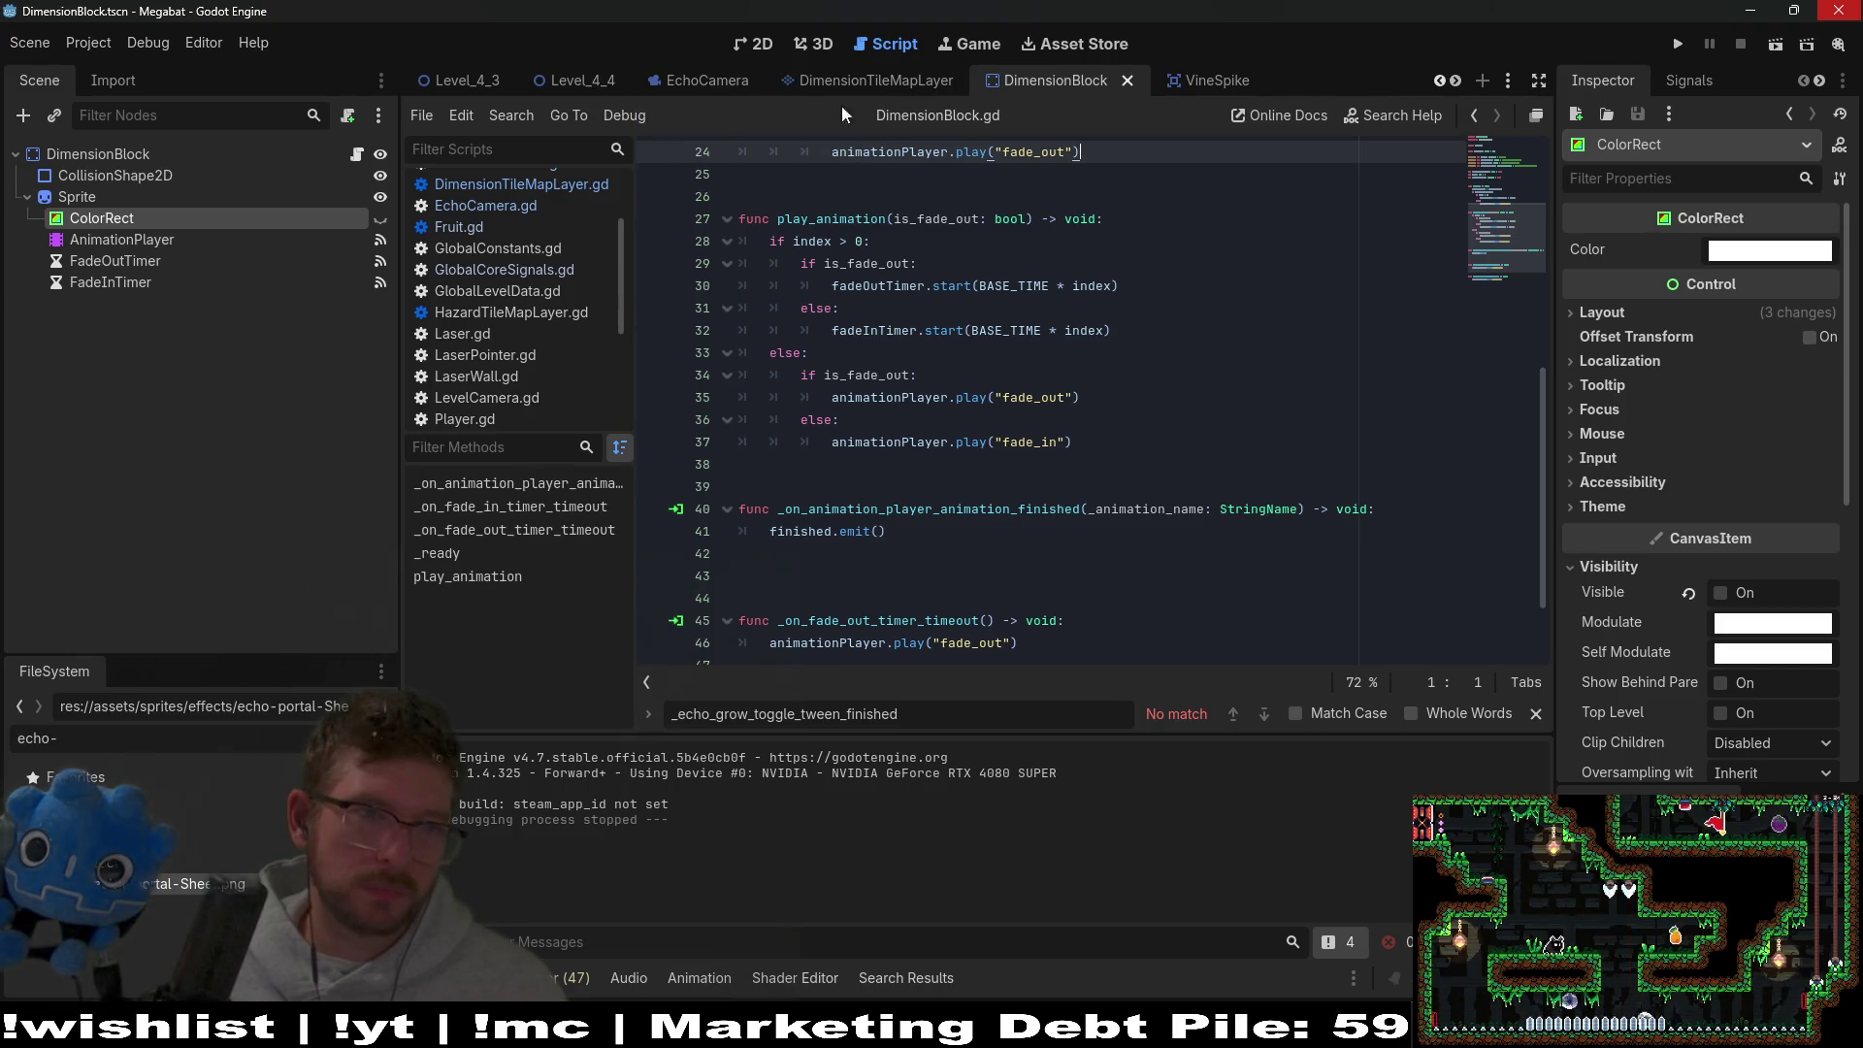
click(762, 45)
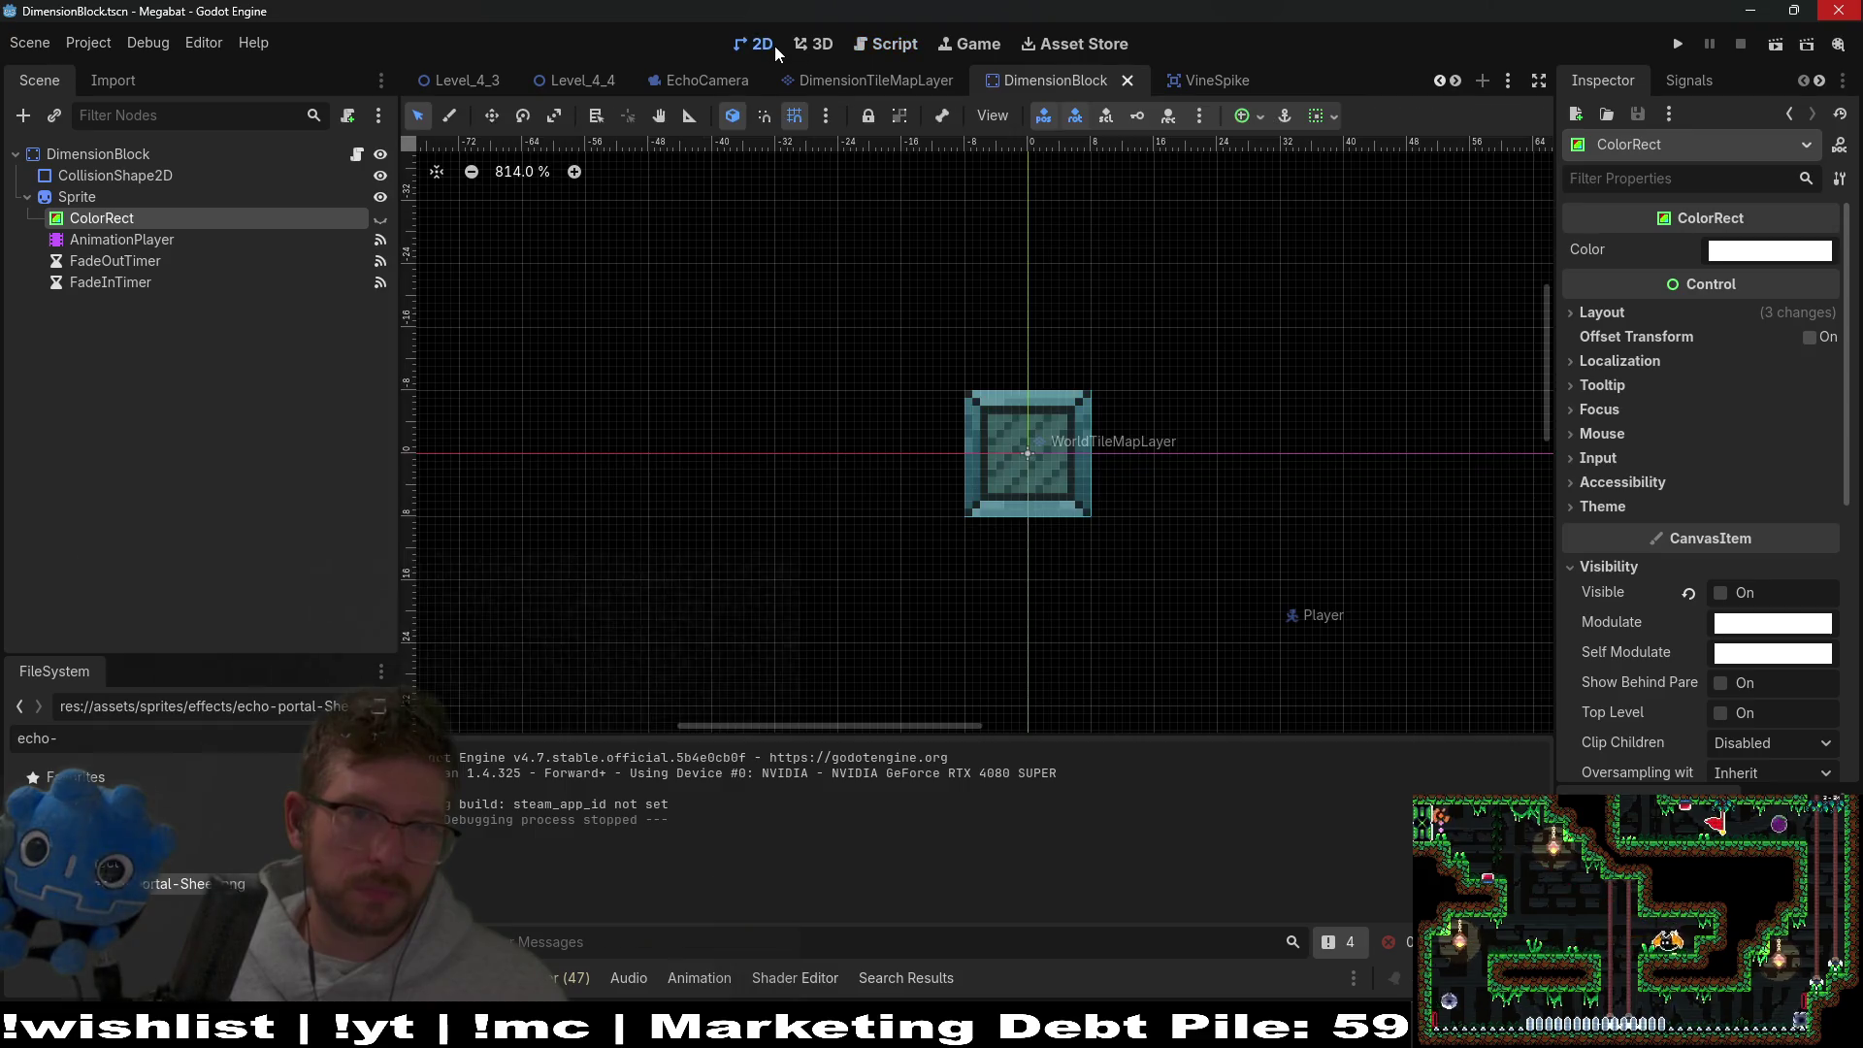
scroll(1136, 78, down, 3)
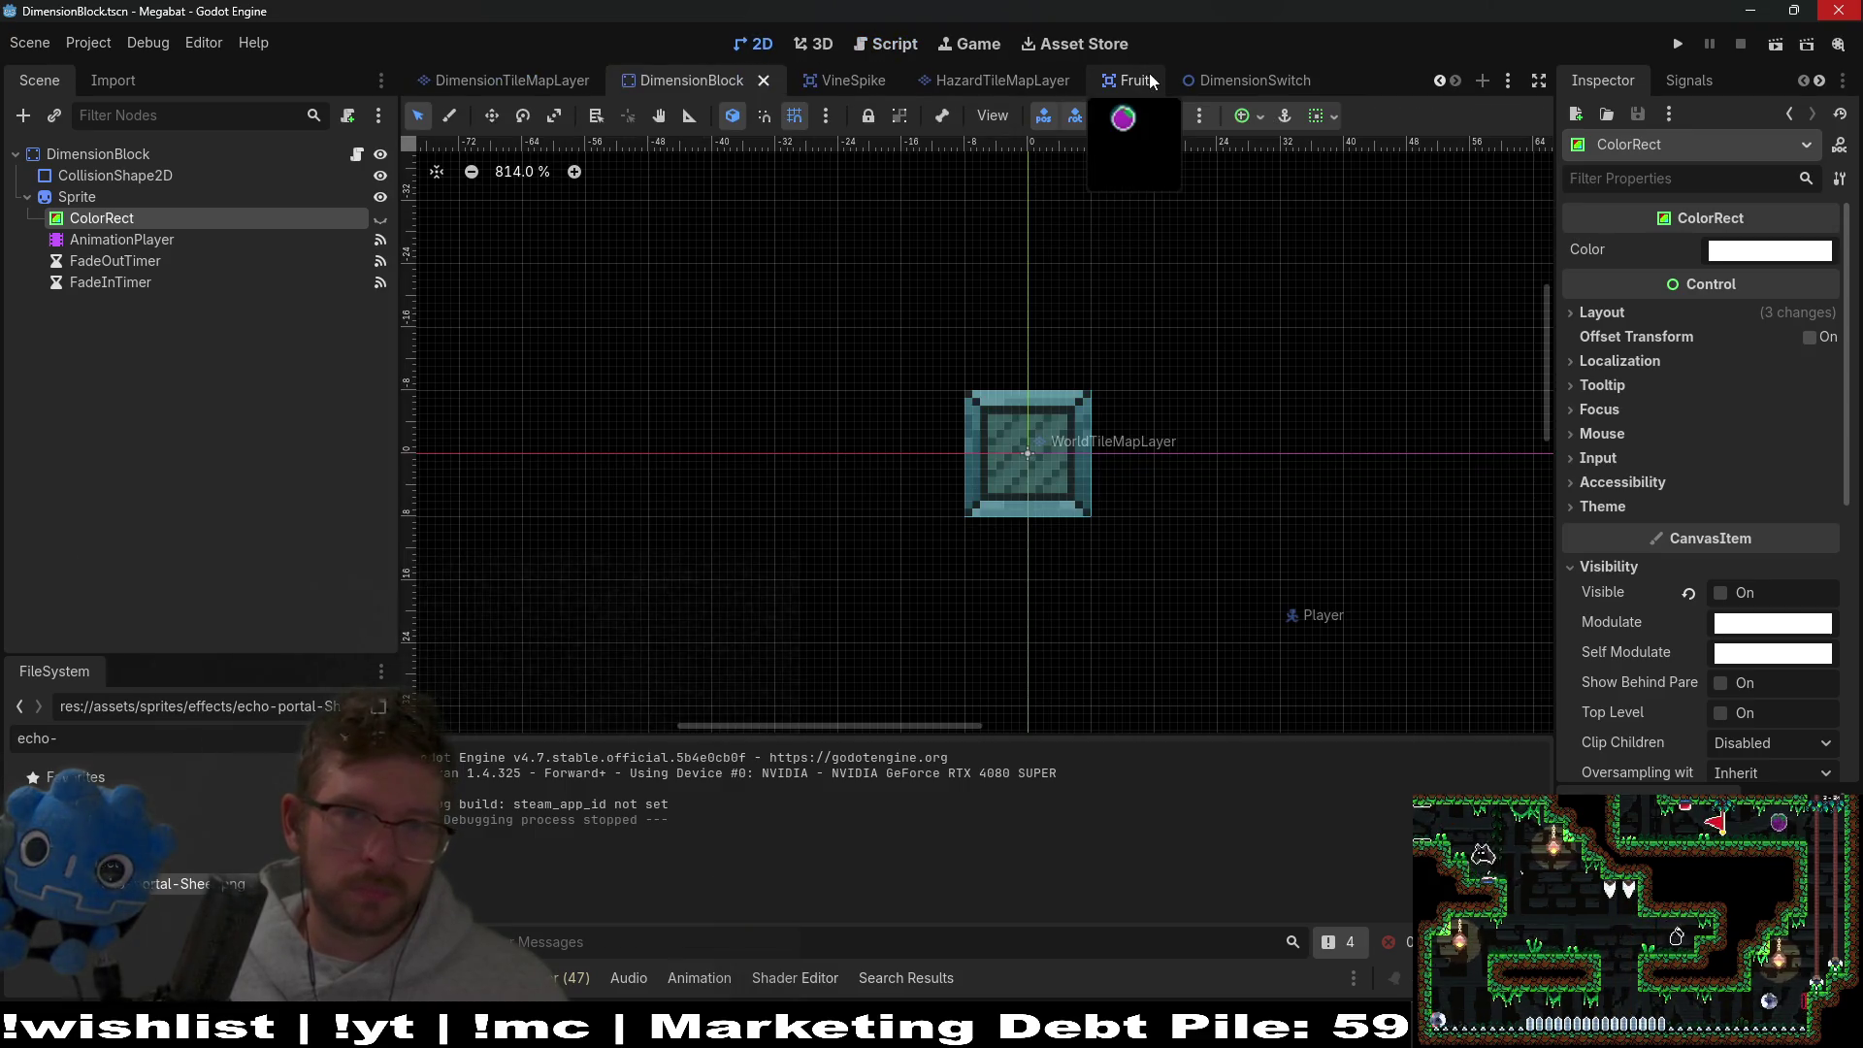
In DimensionSwitch, undo the reparent so ScreechNotifier precedes Sprite2D, and save.
click(1240, 79)
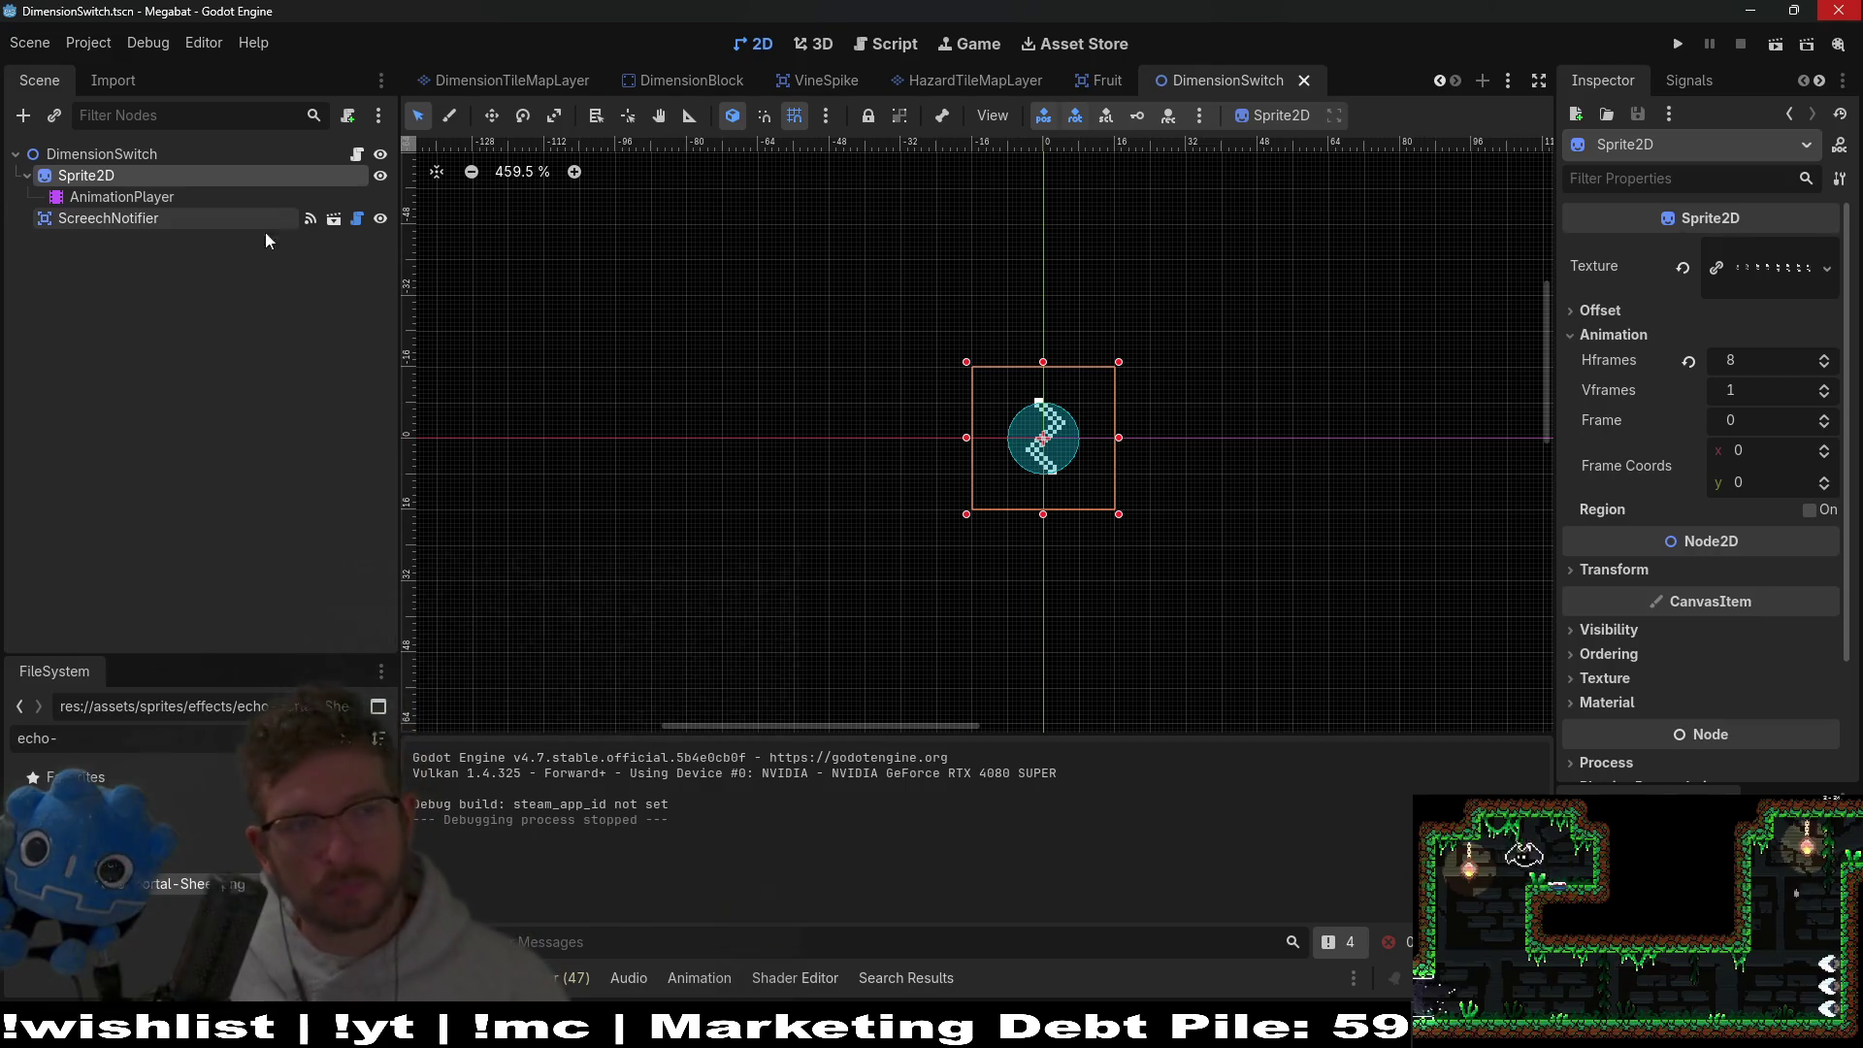
key(ctrl+z)
key(ctrl+s)
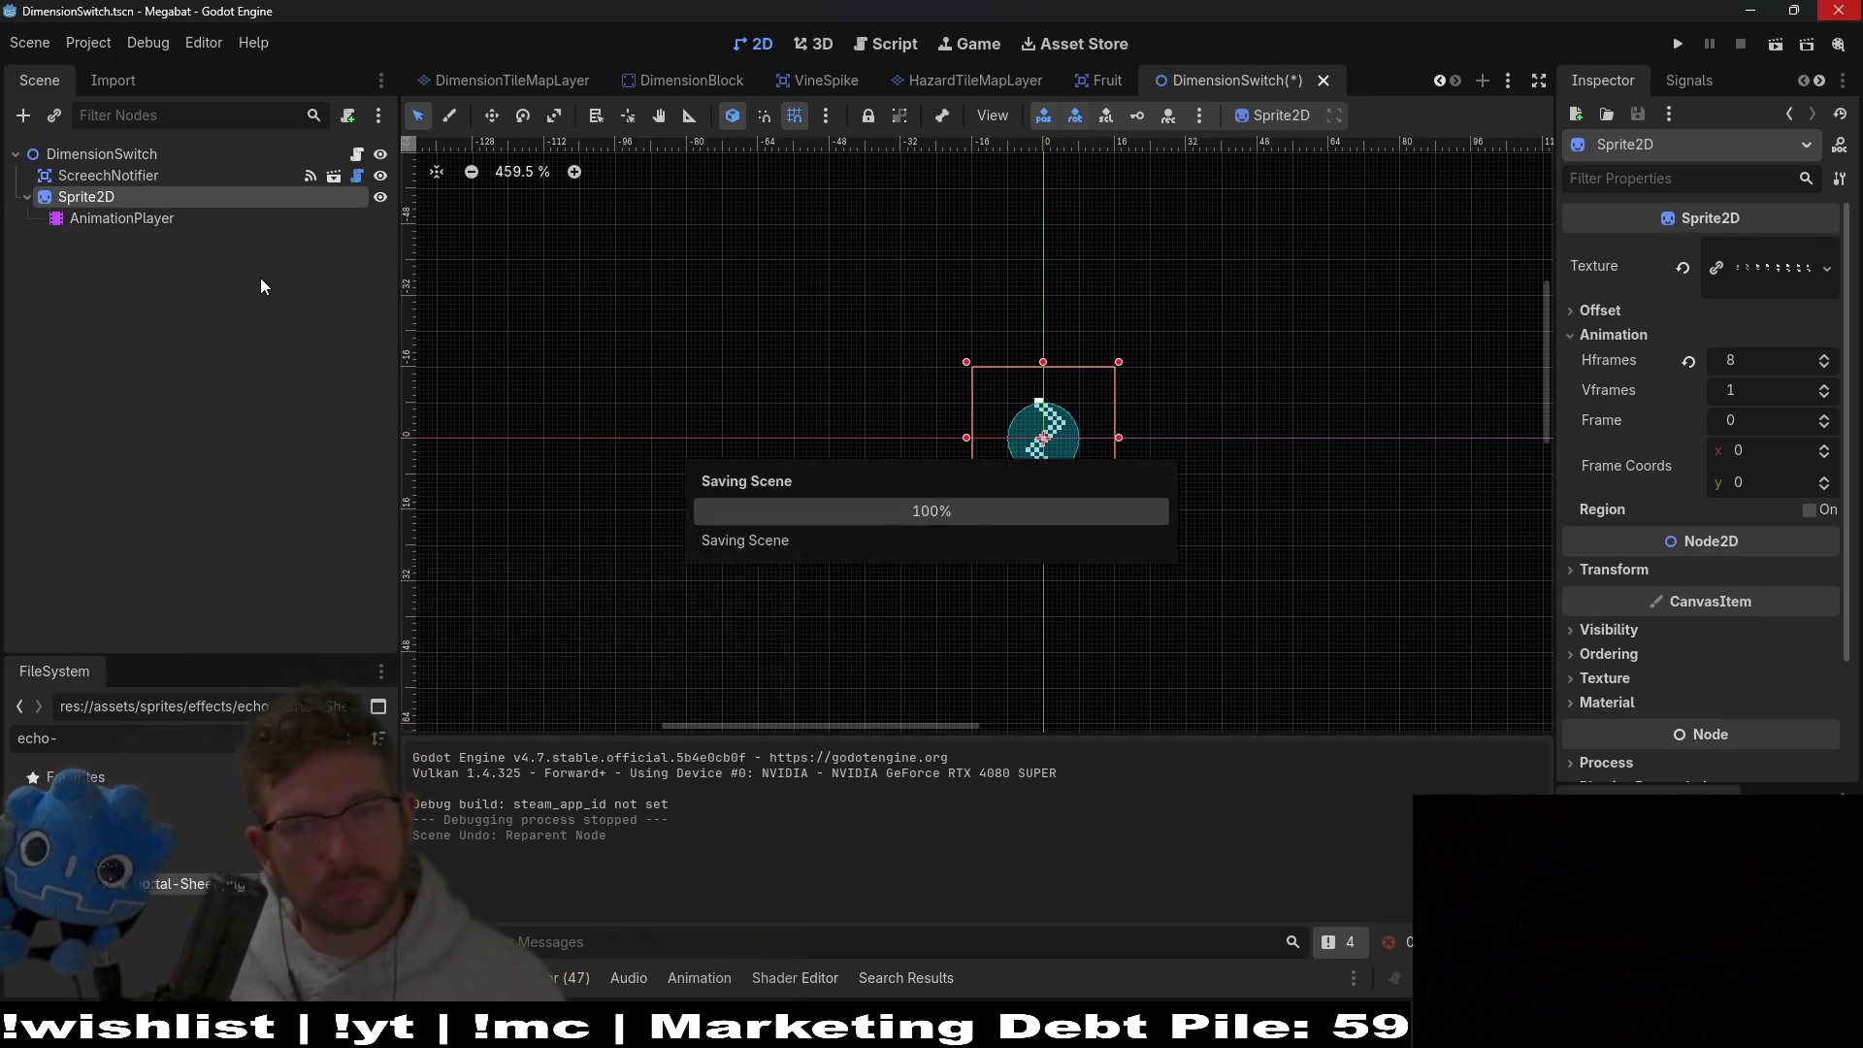
key(alt+Tab)
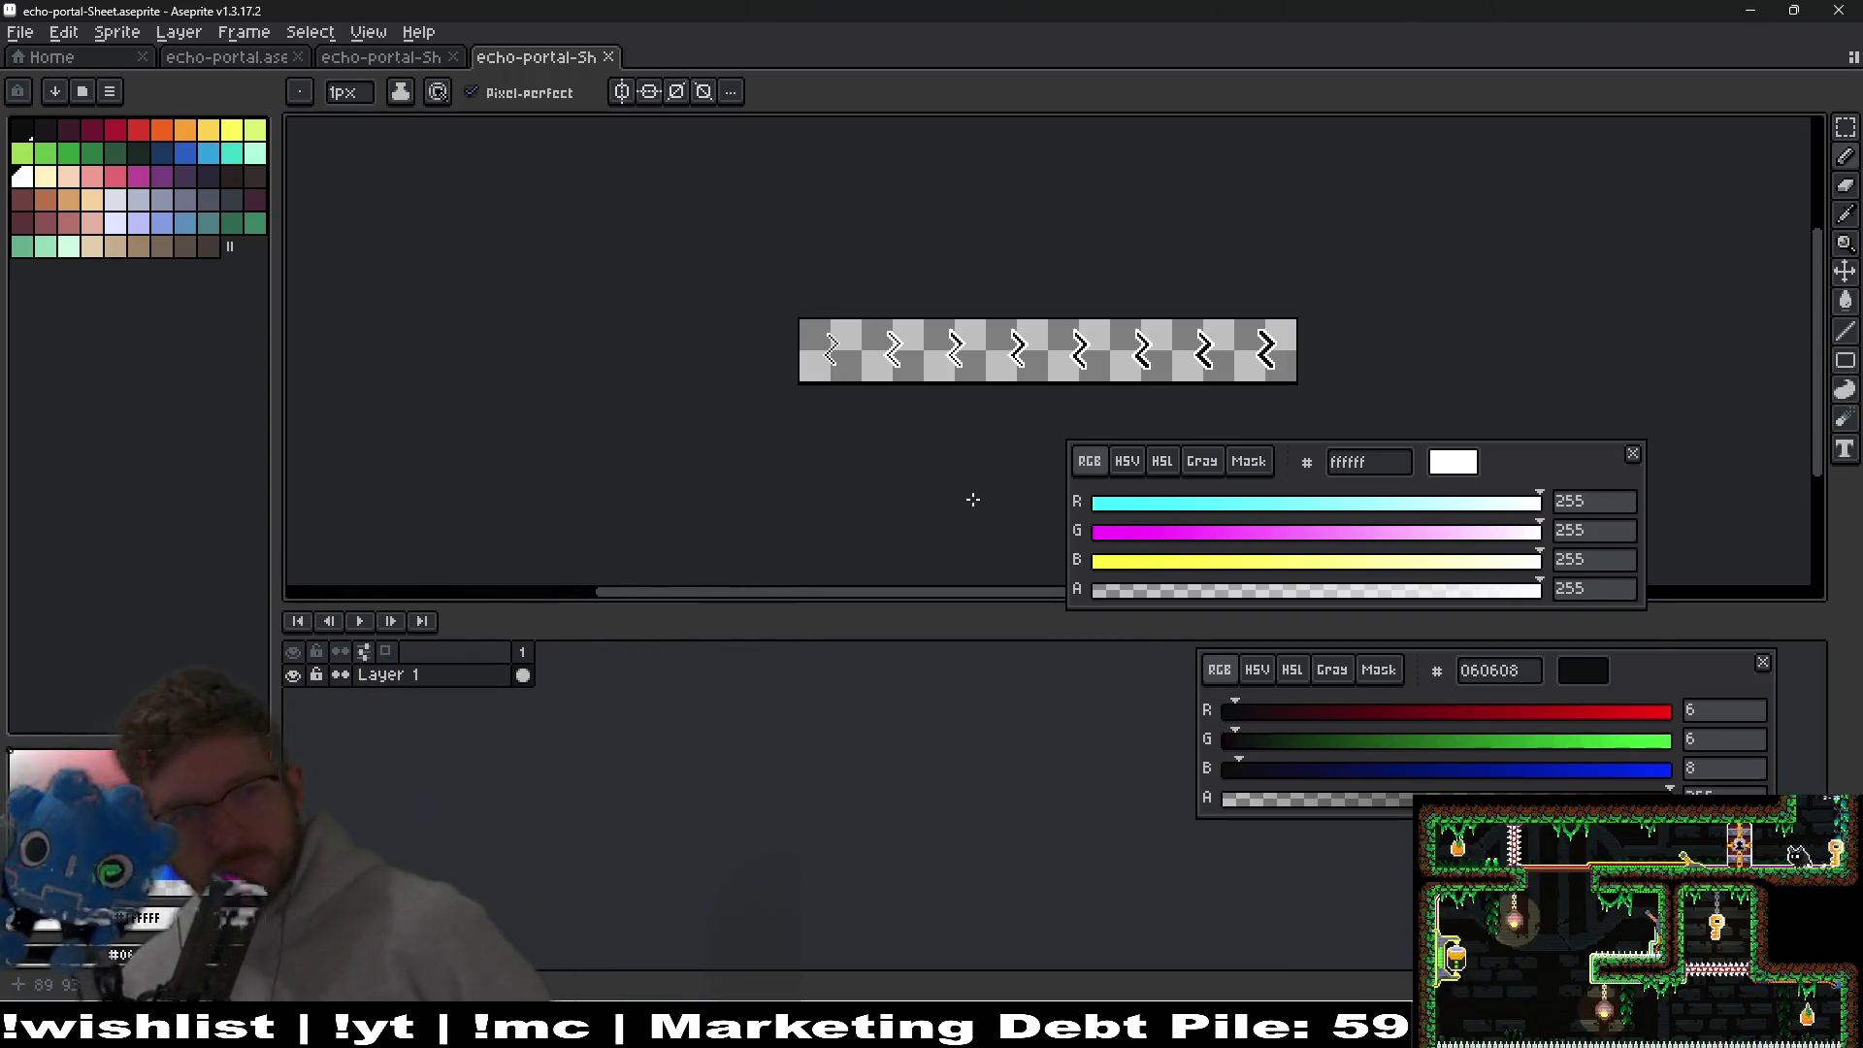
Close the two extra echo-portal-Sheet tabs.
click(608, 56)
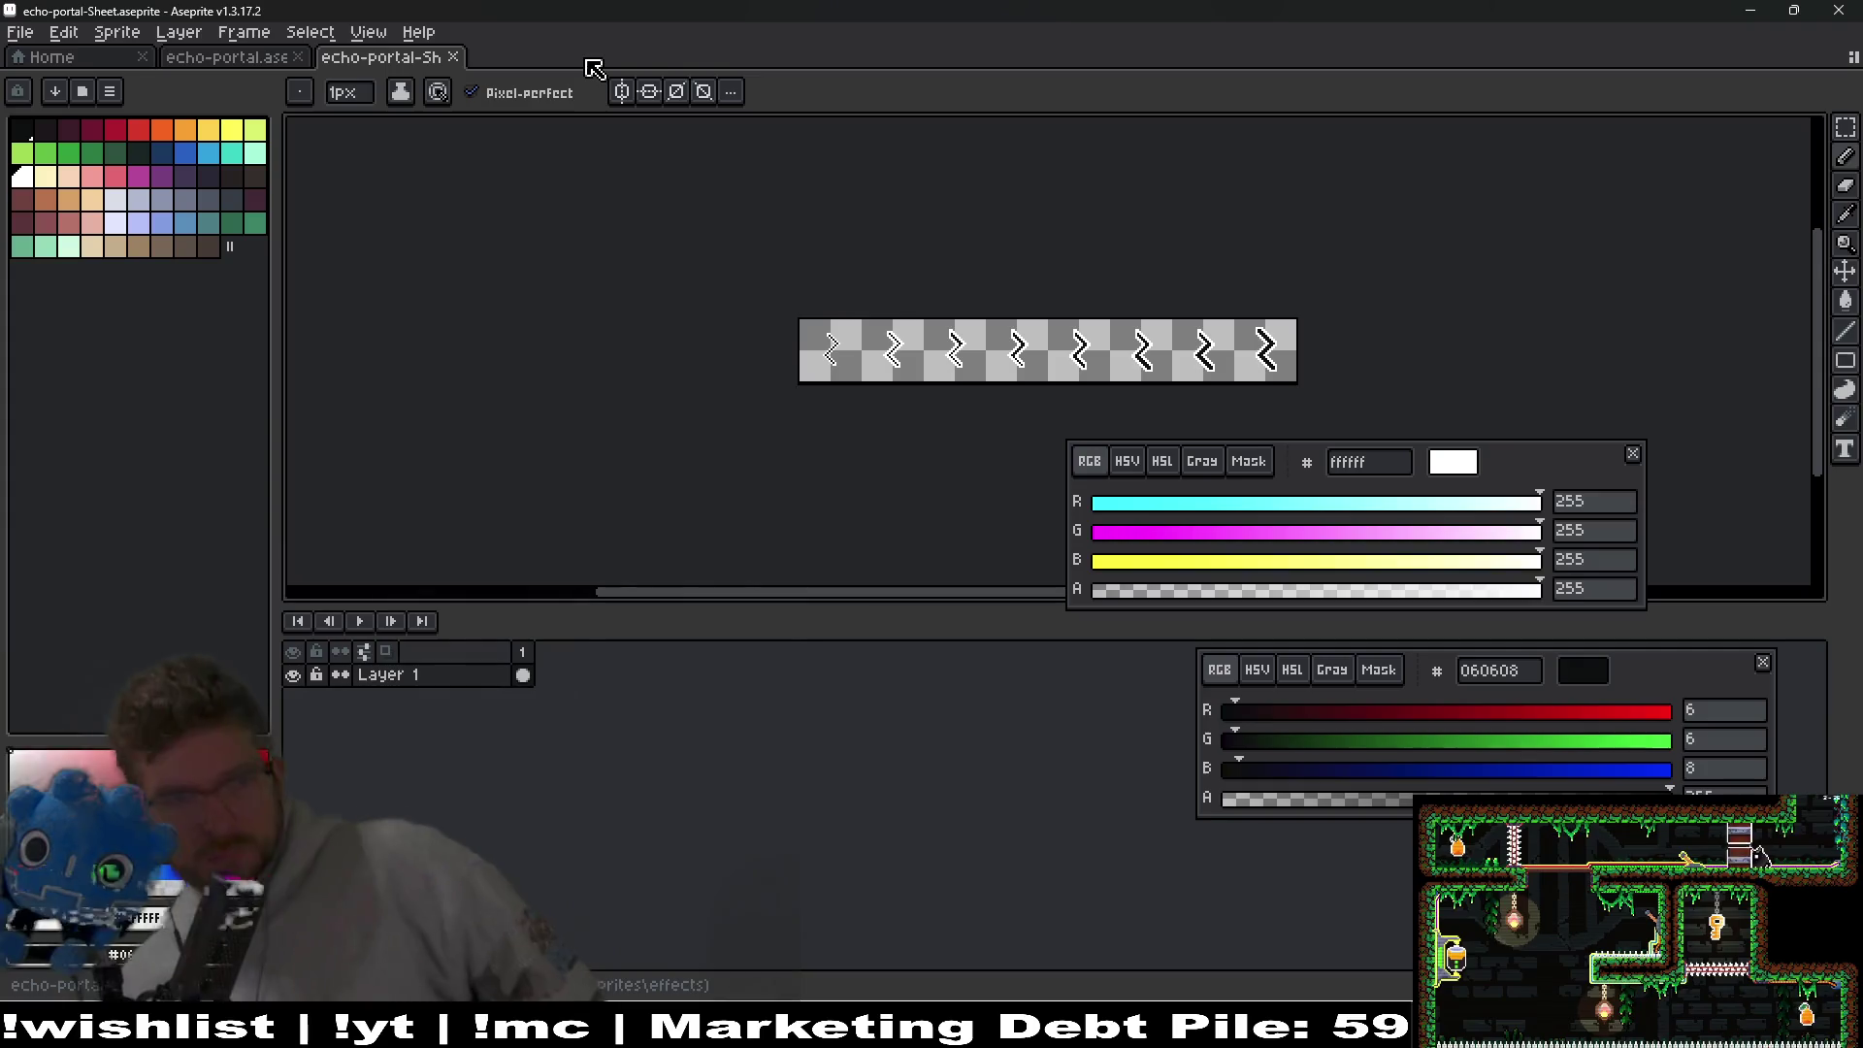
middle_click(408, 61)
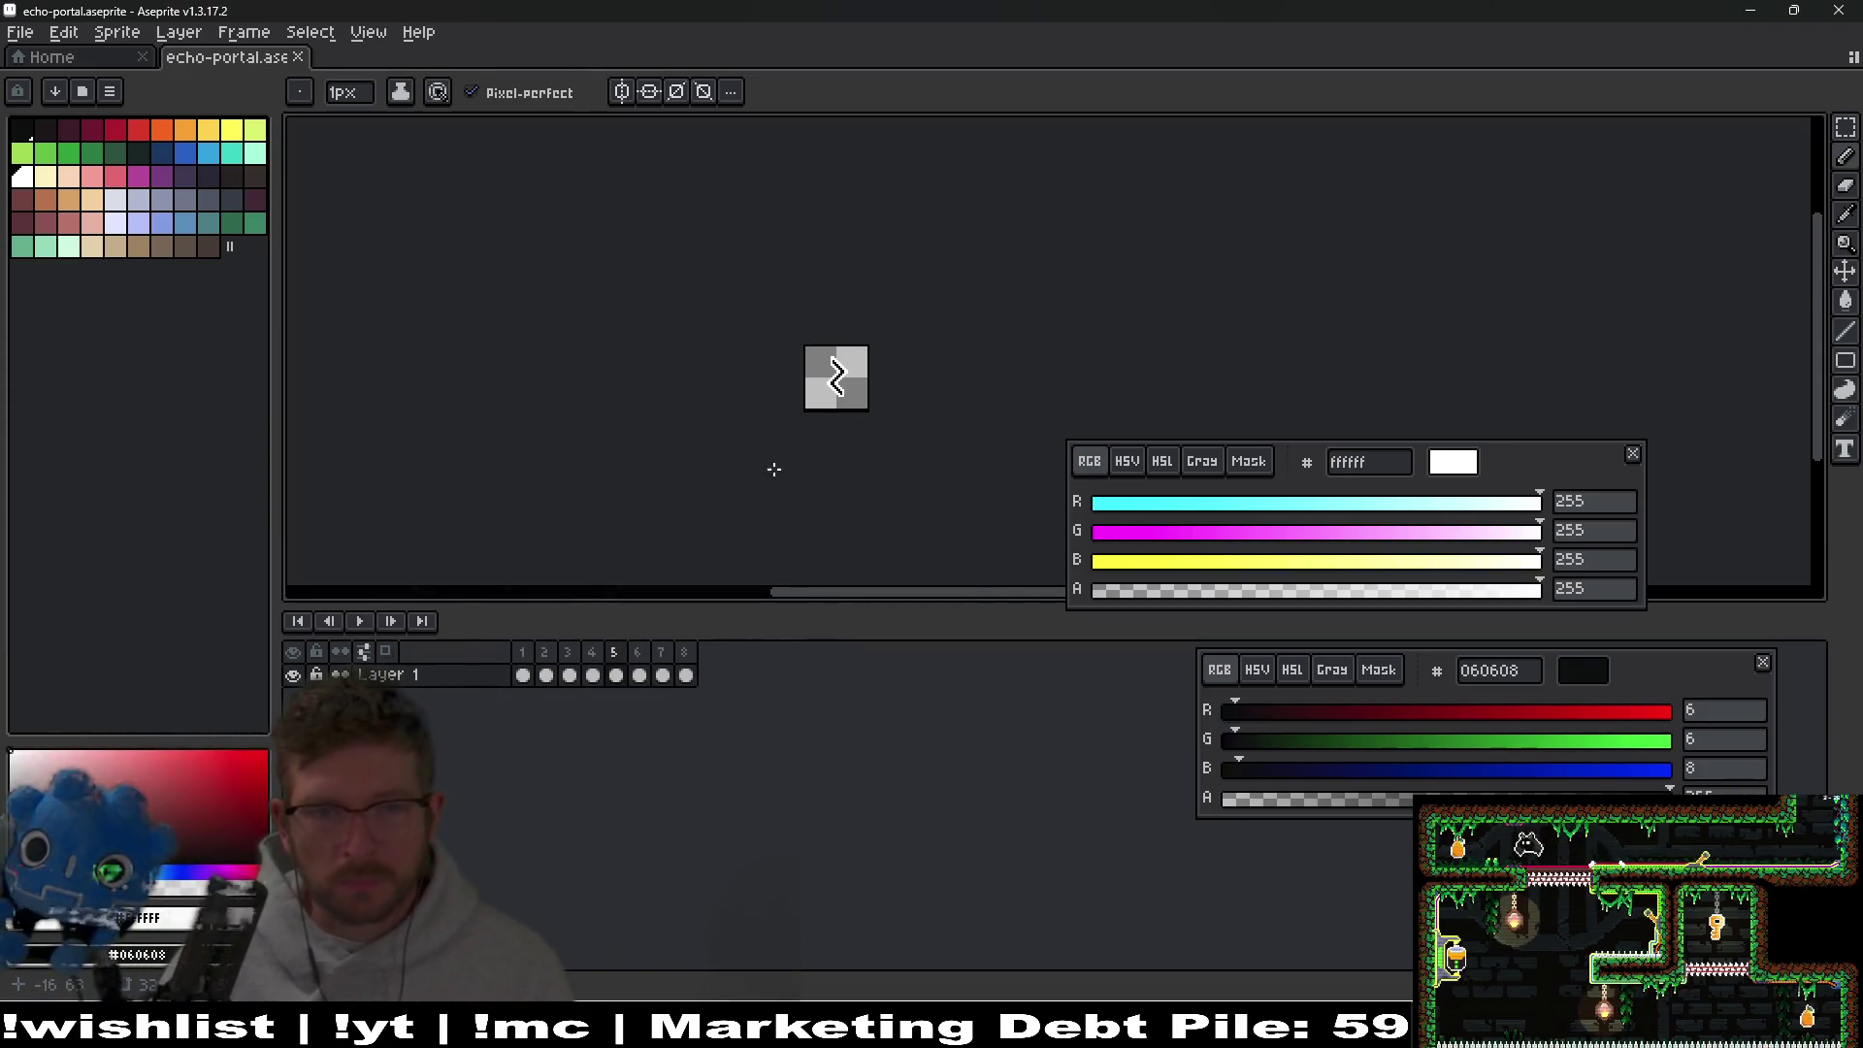
scroll(773, 469, up, 4)
Tag frames 1–8 of echo-portal.aseprite as 'idle'.
drag(523, 676, 686, 670)
right_click(685, 652)
click(781, 740)
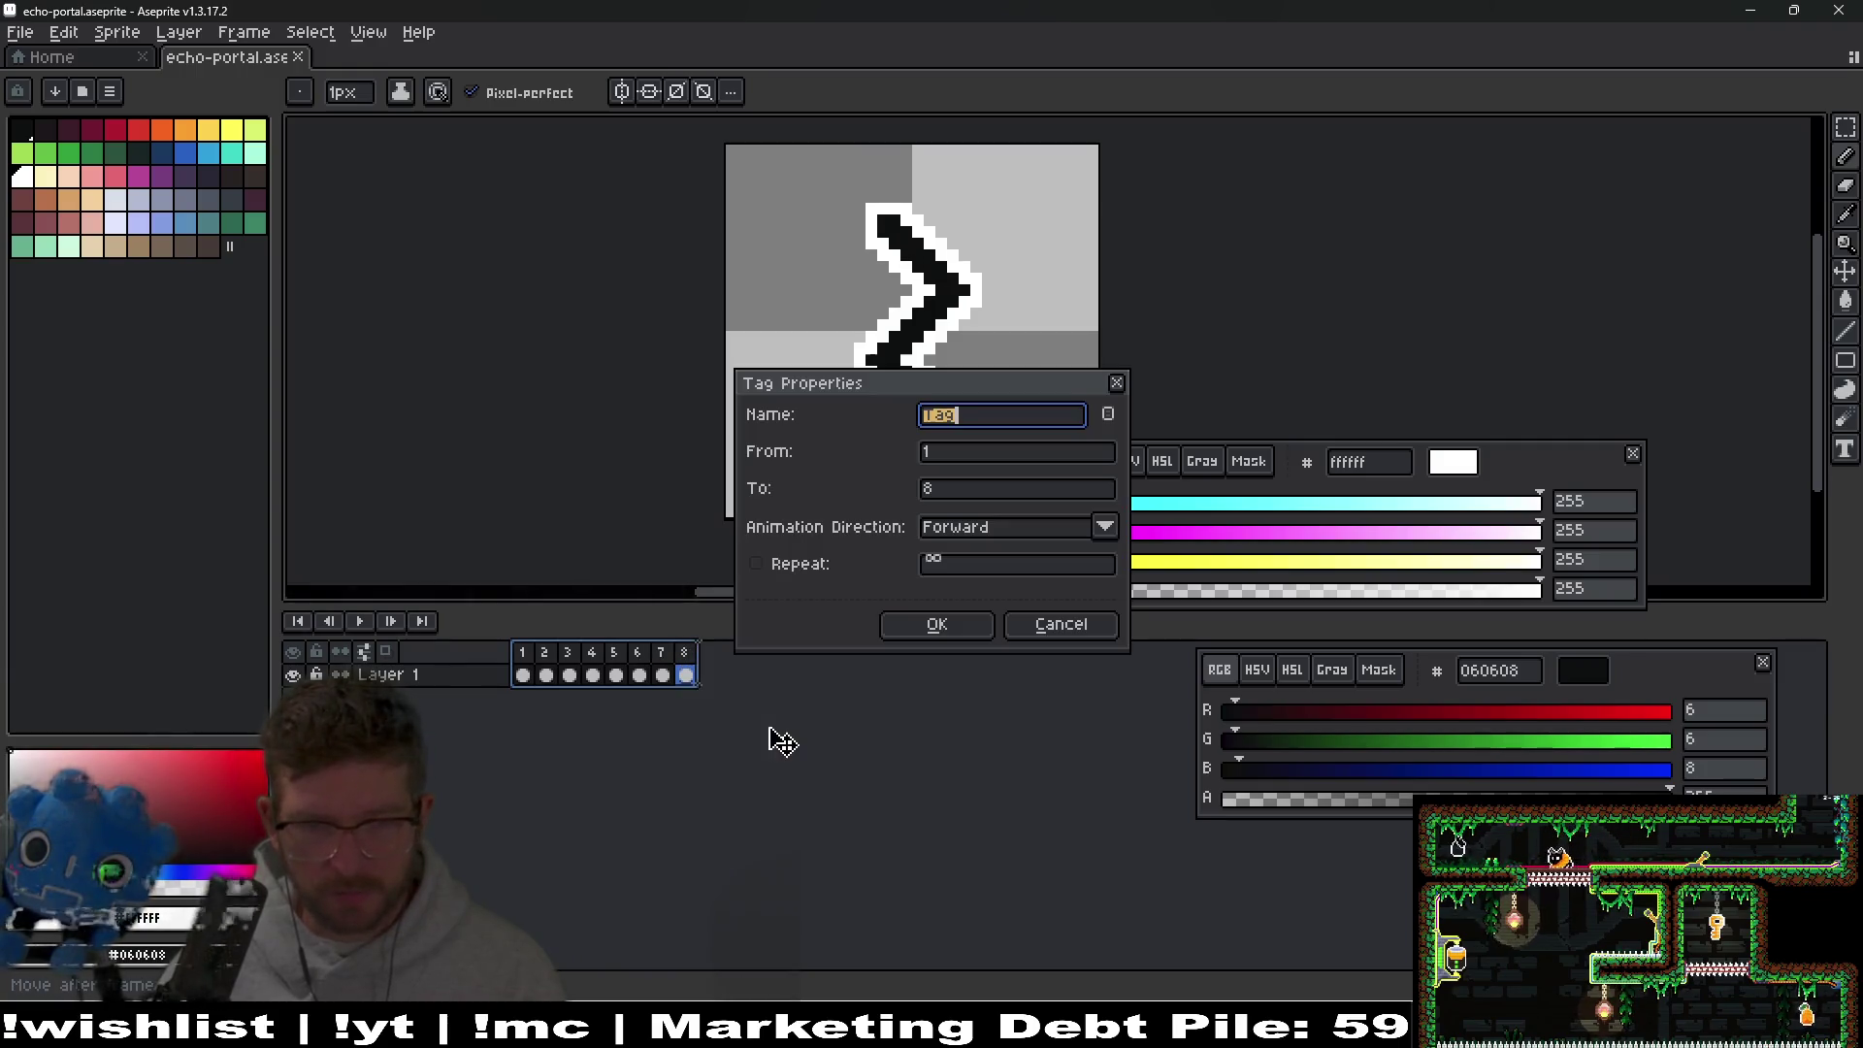
text(idle)
key(Return)
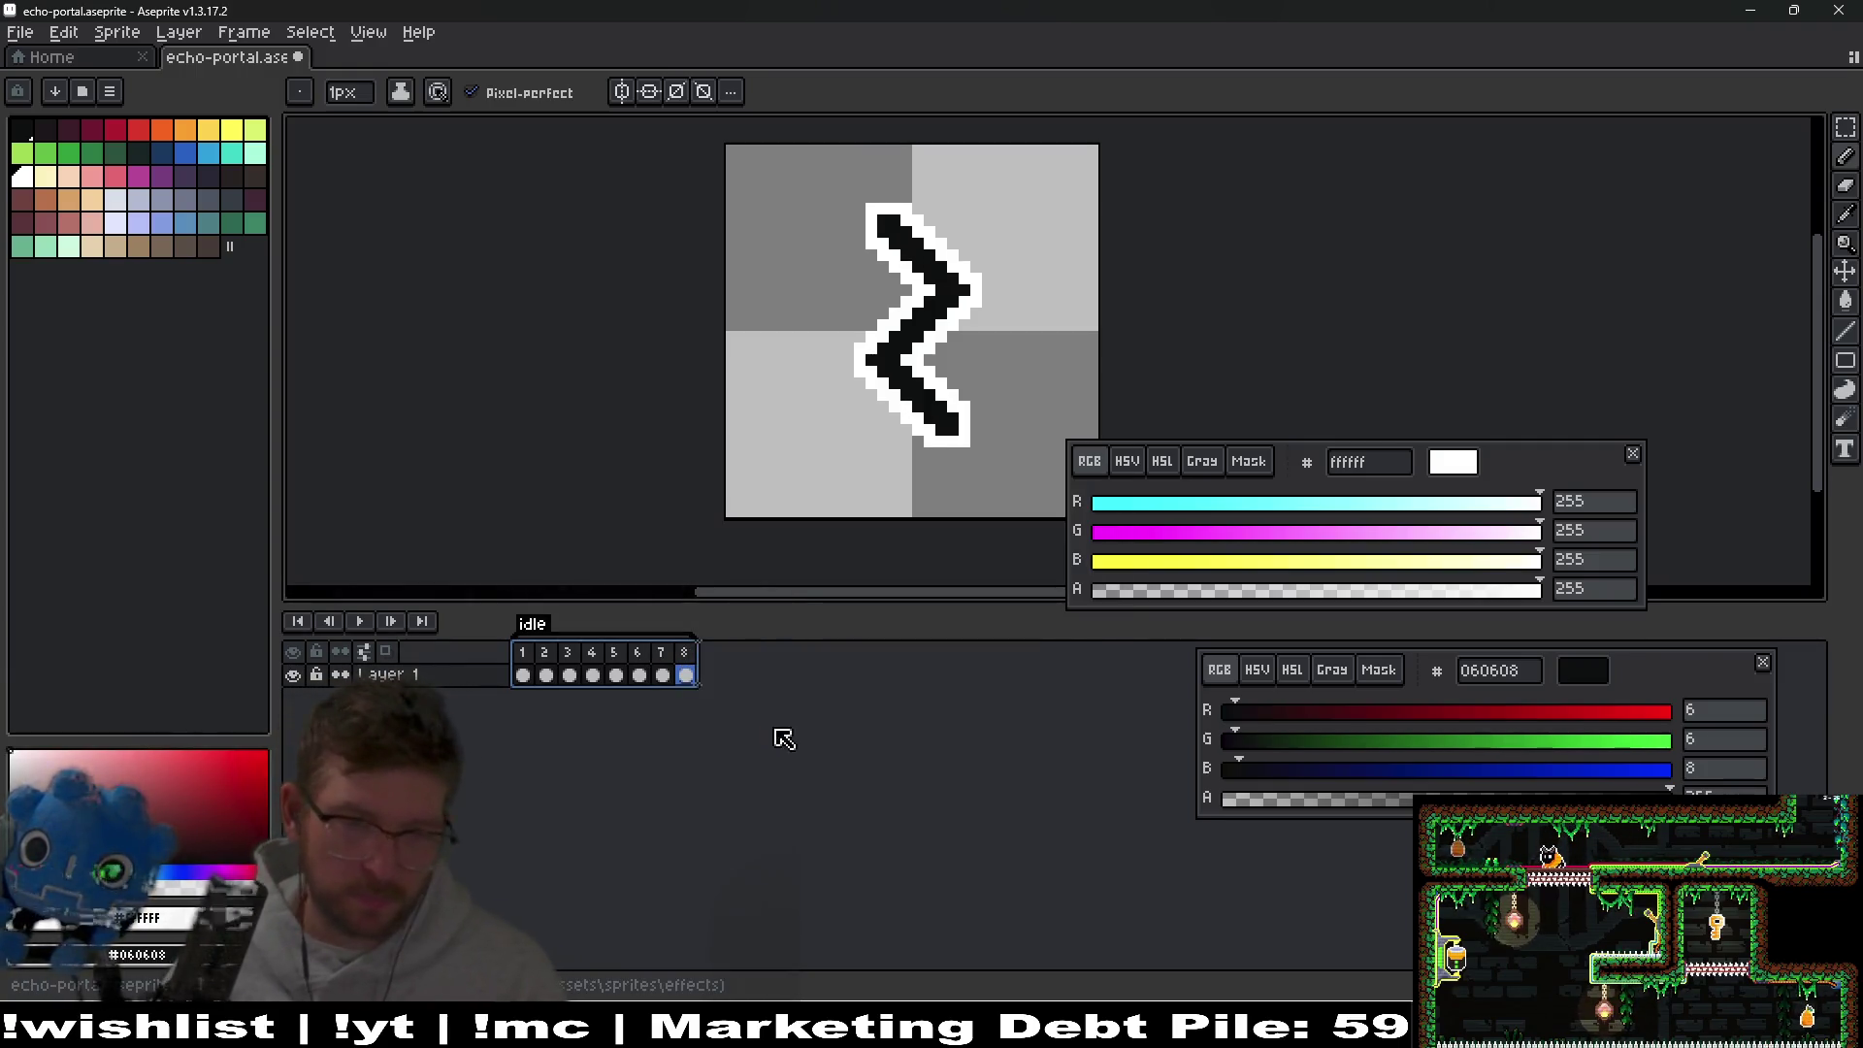
Add frames 9 and 10, checking frame 9's thicker zigzag and previewing the animation from frame 1.
click(525, 664)
key(alt+n)
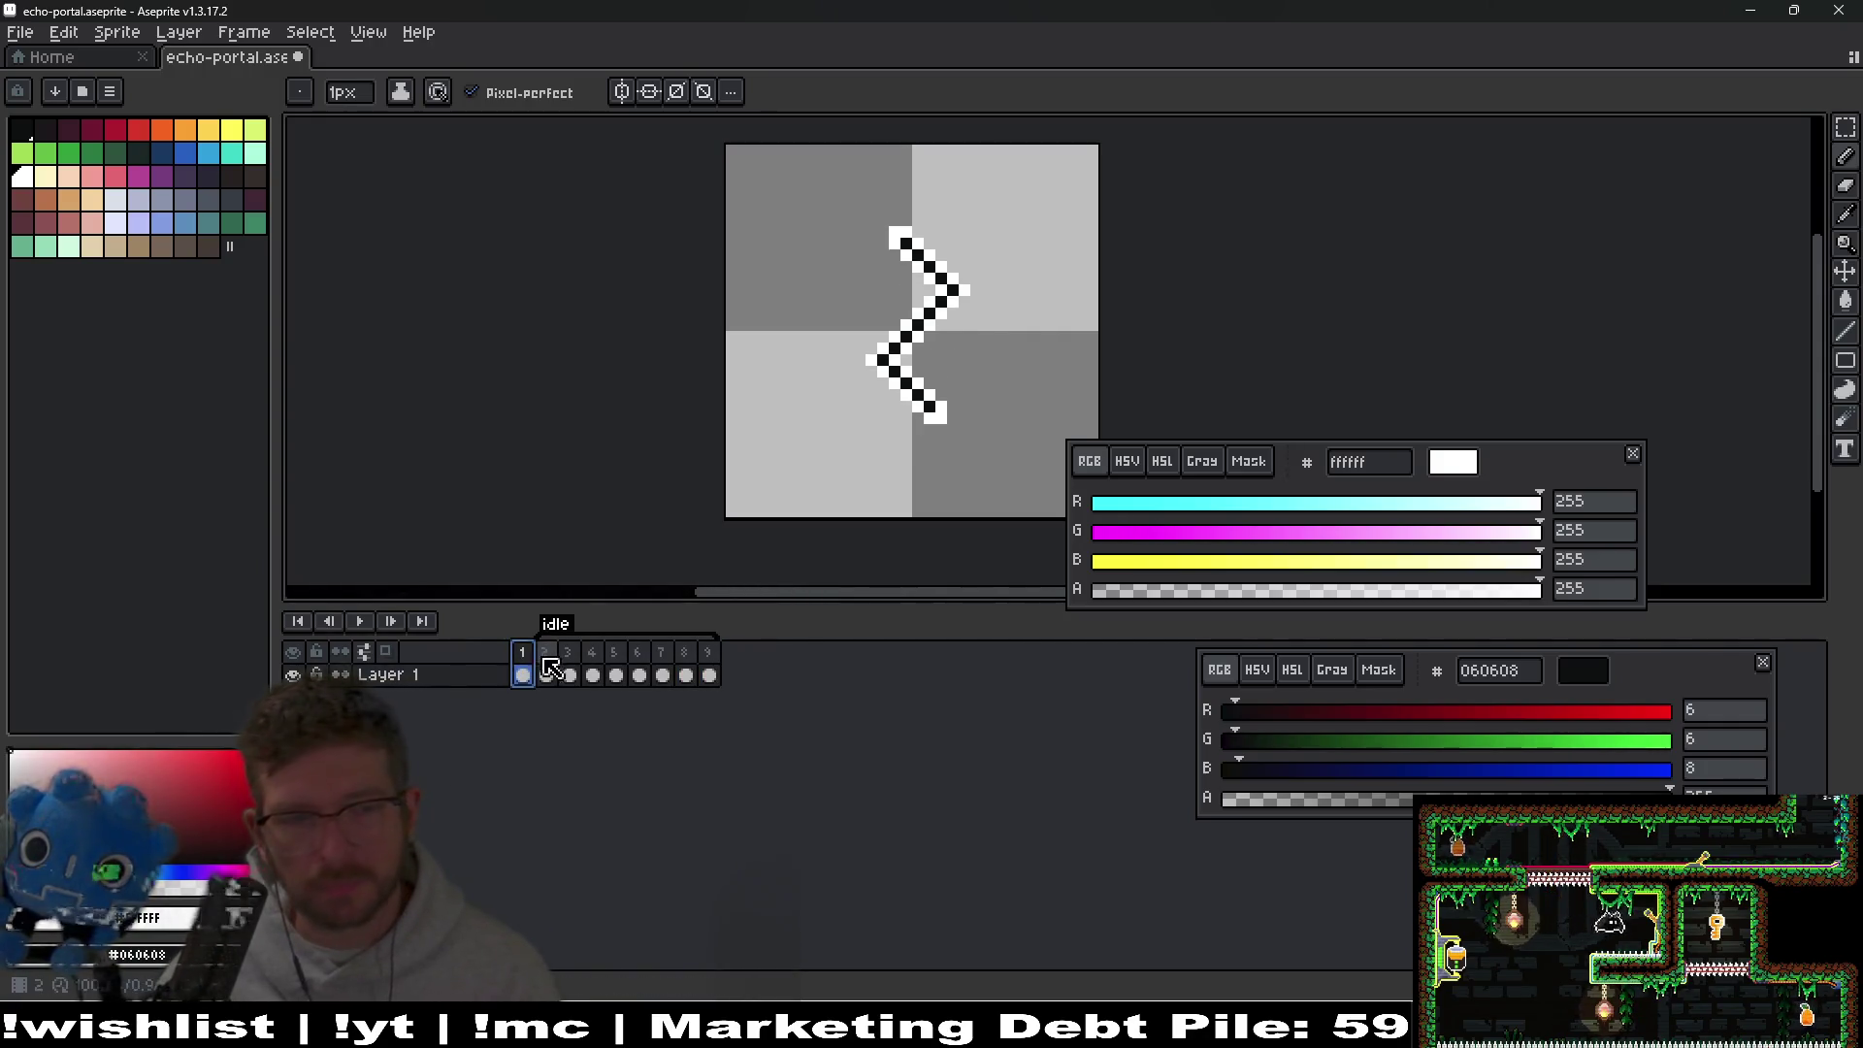
scroll(990, 300, up, 1)
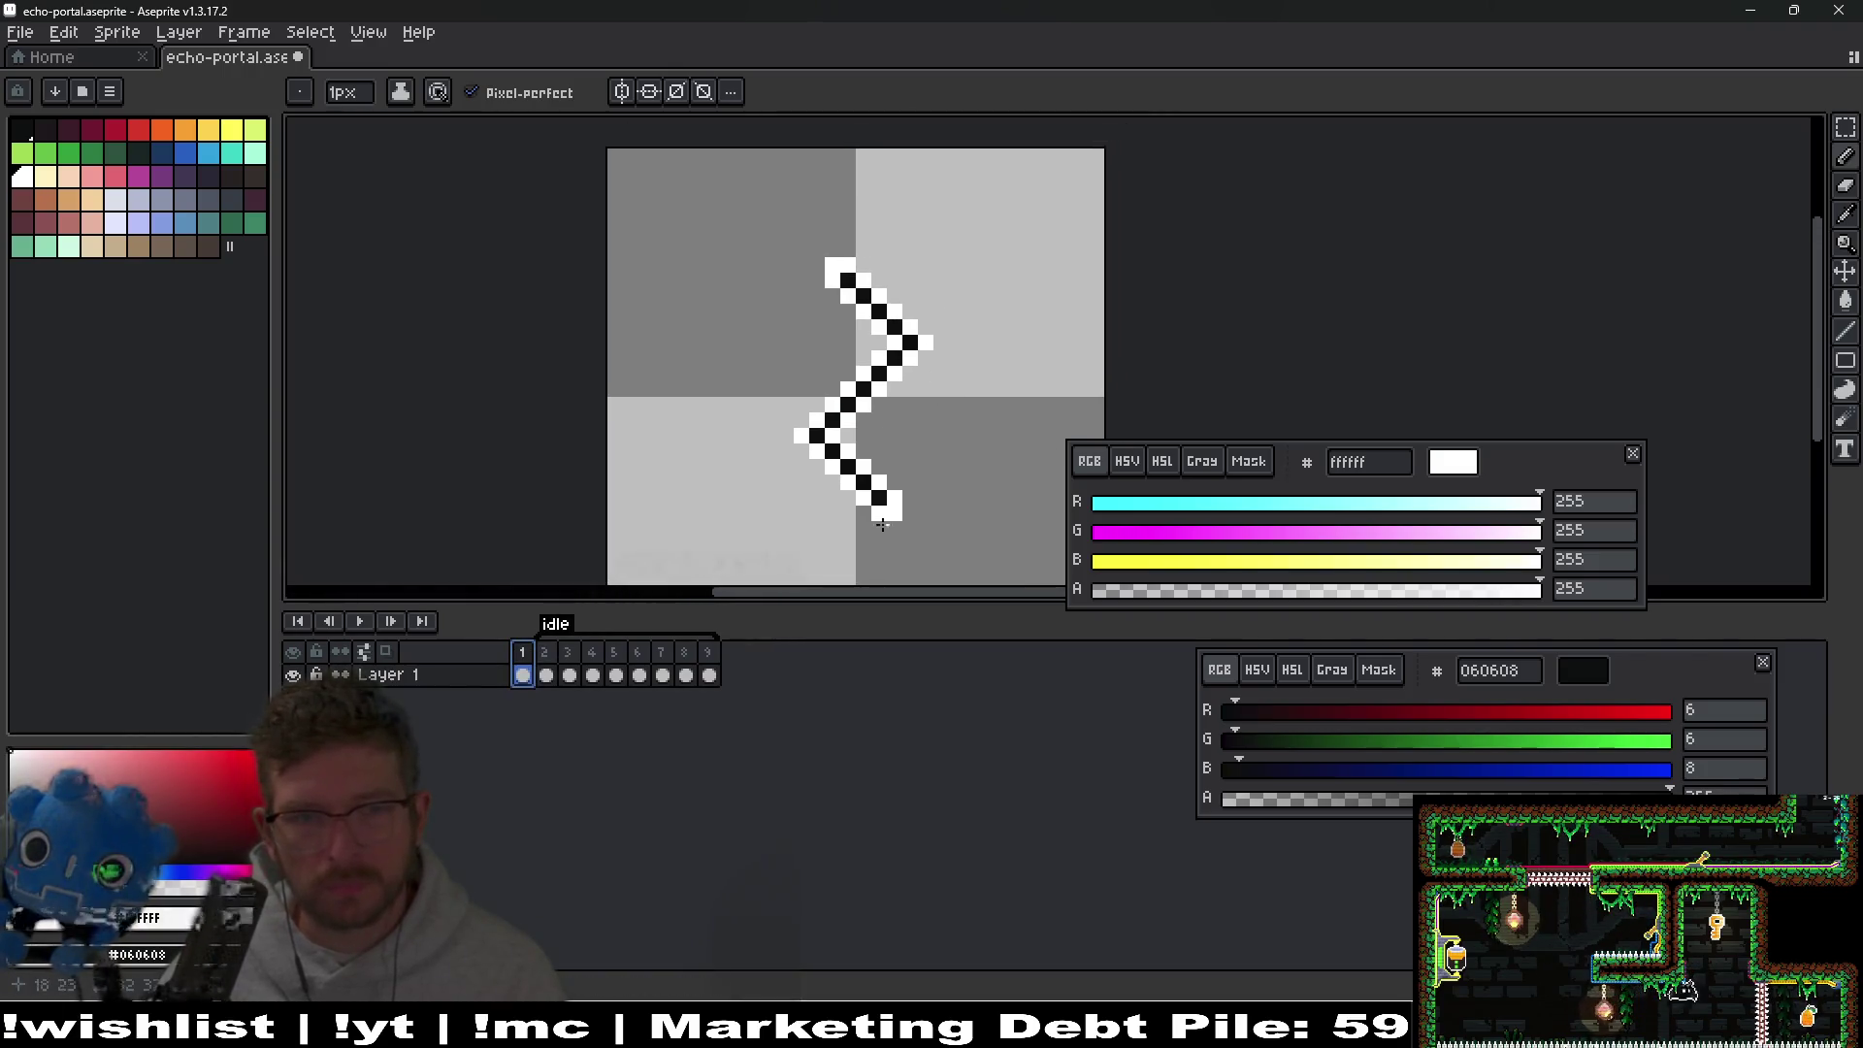
click(718, 679)
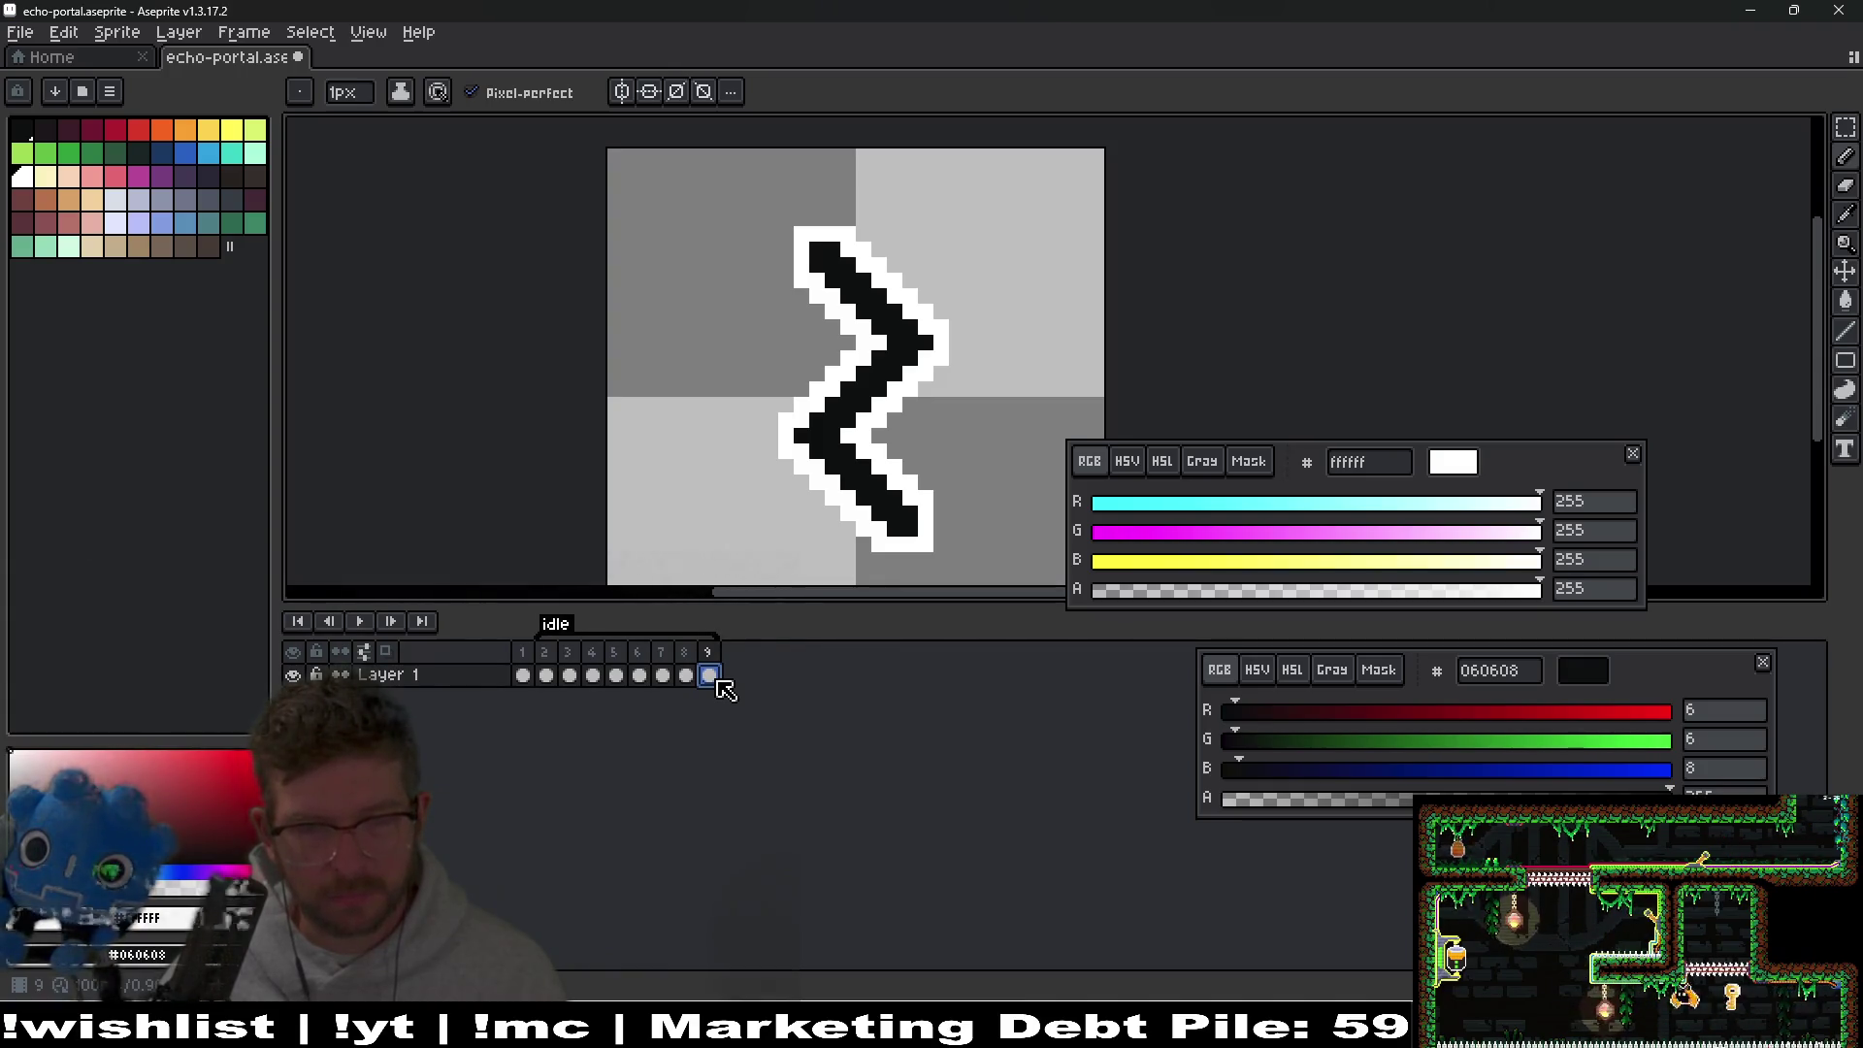
click(525, 677)
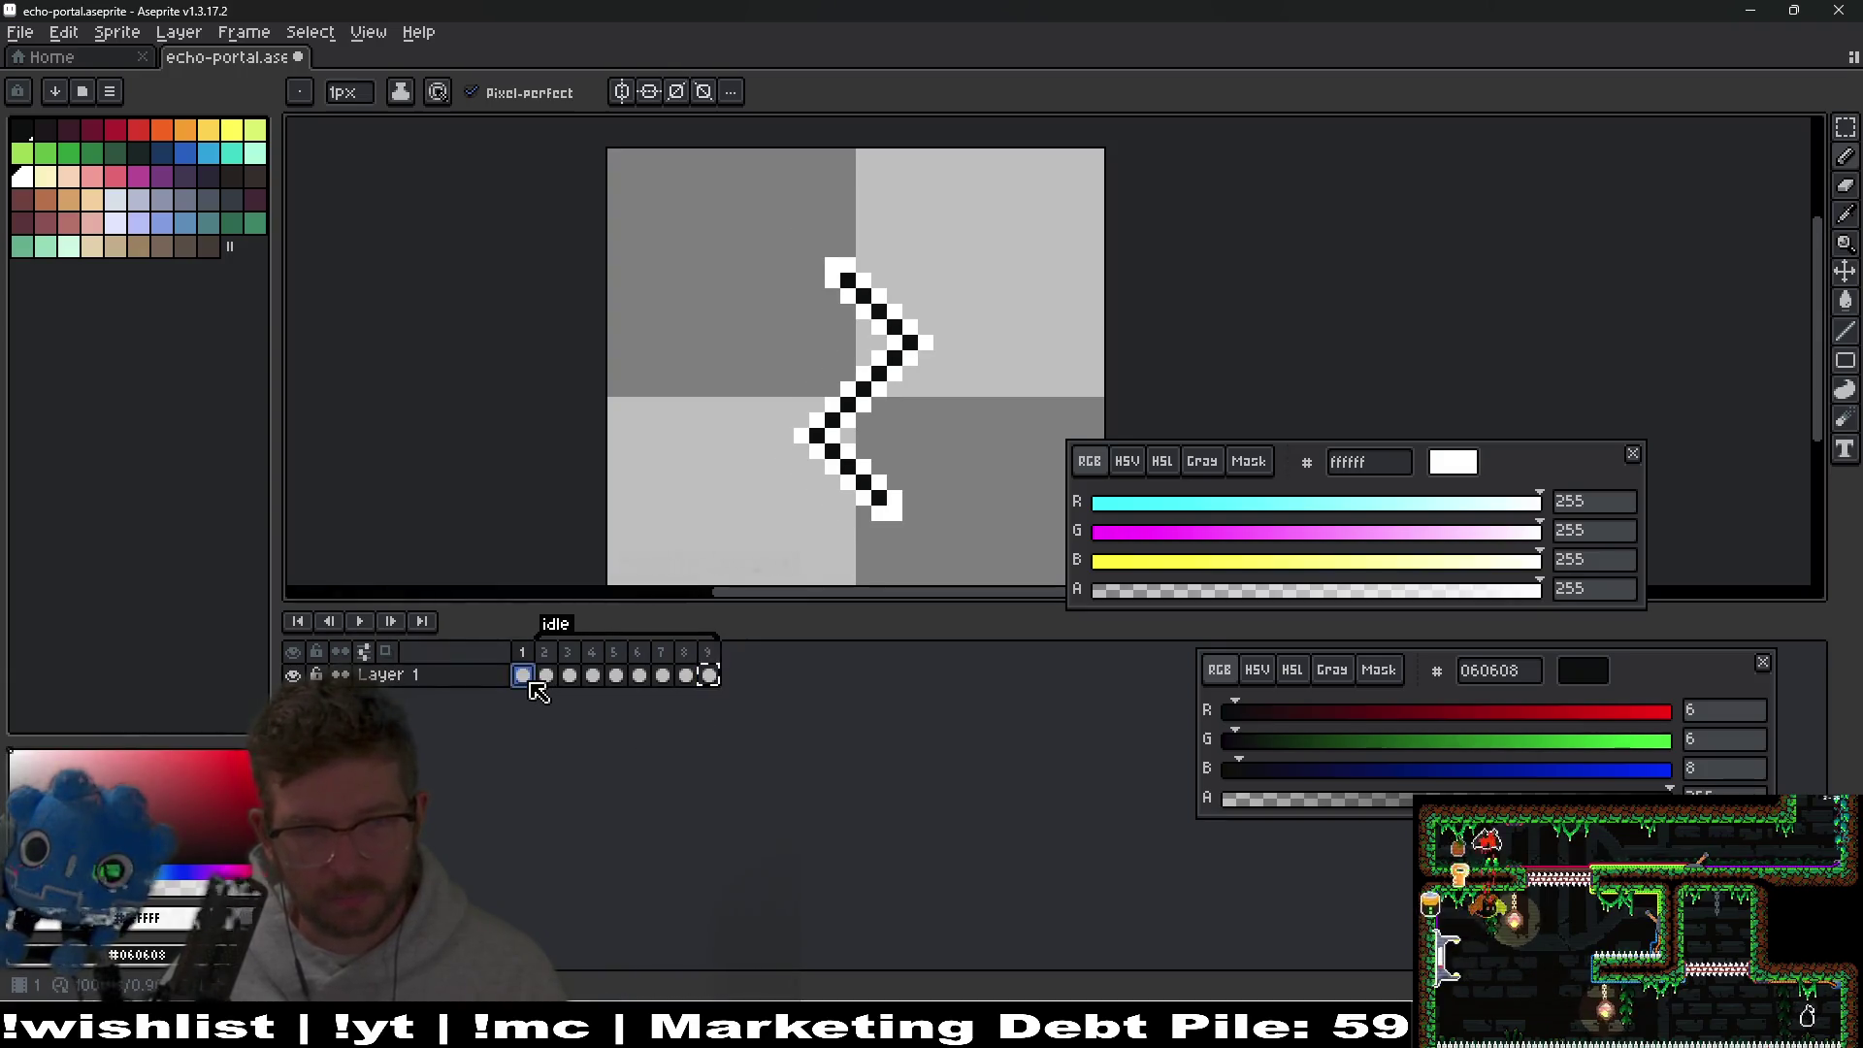
key(Return)
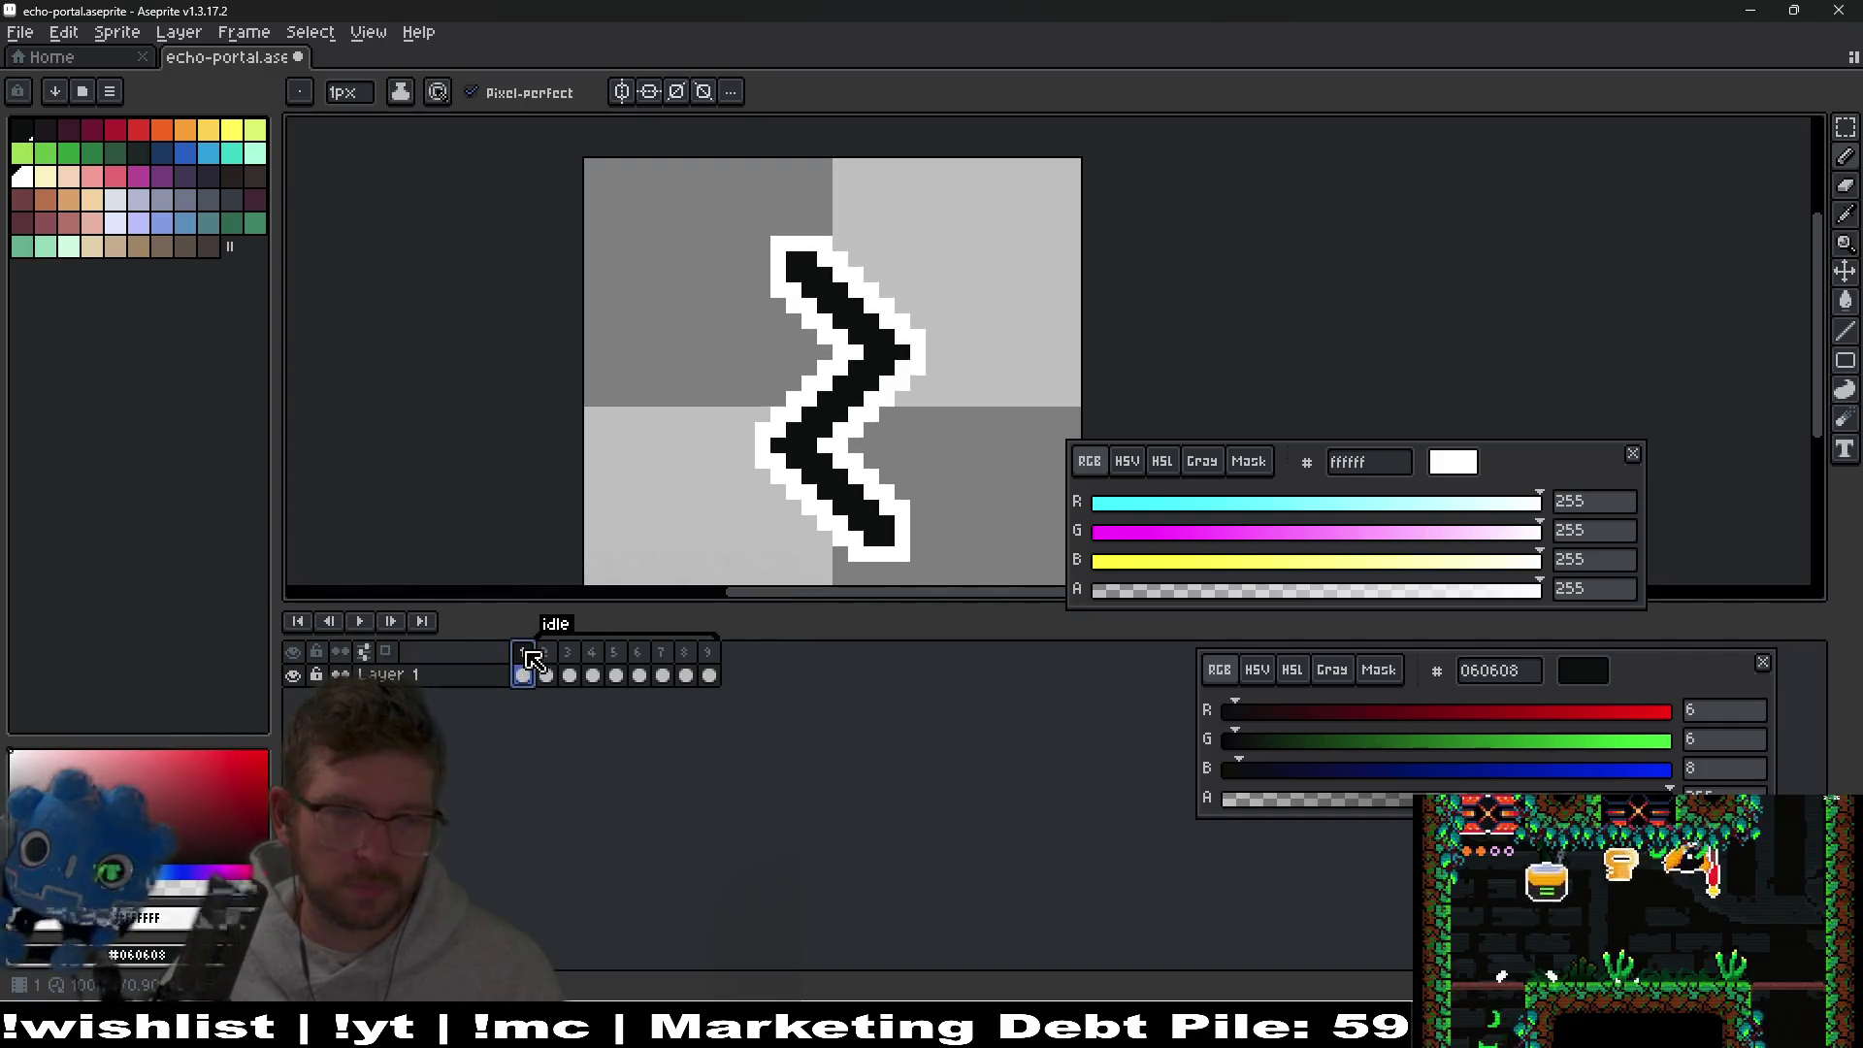
key(alt+n)
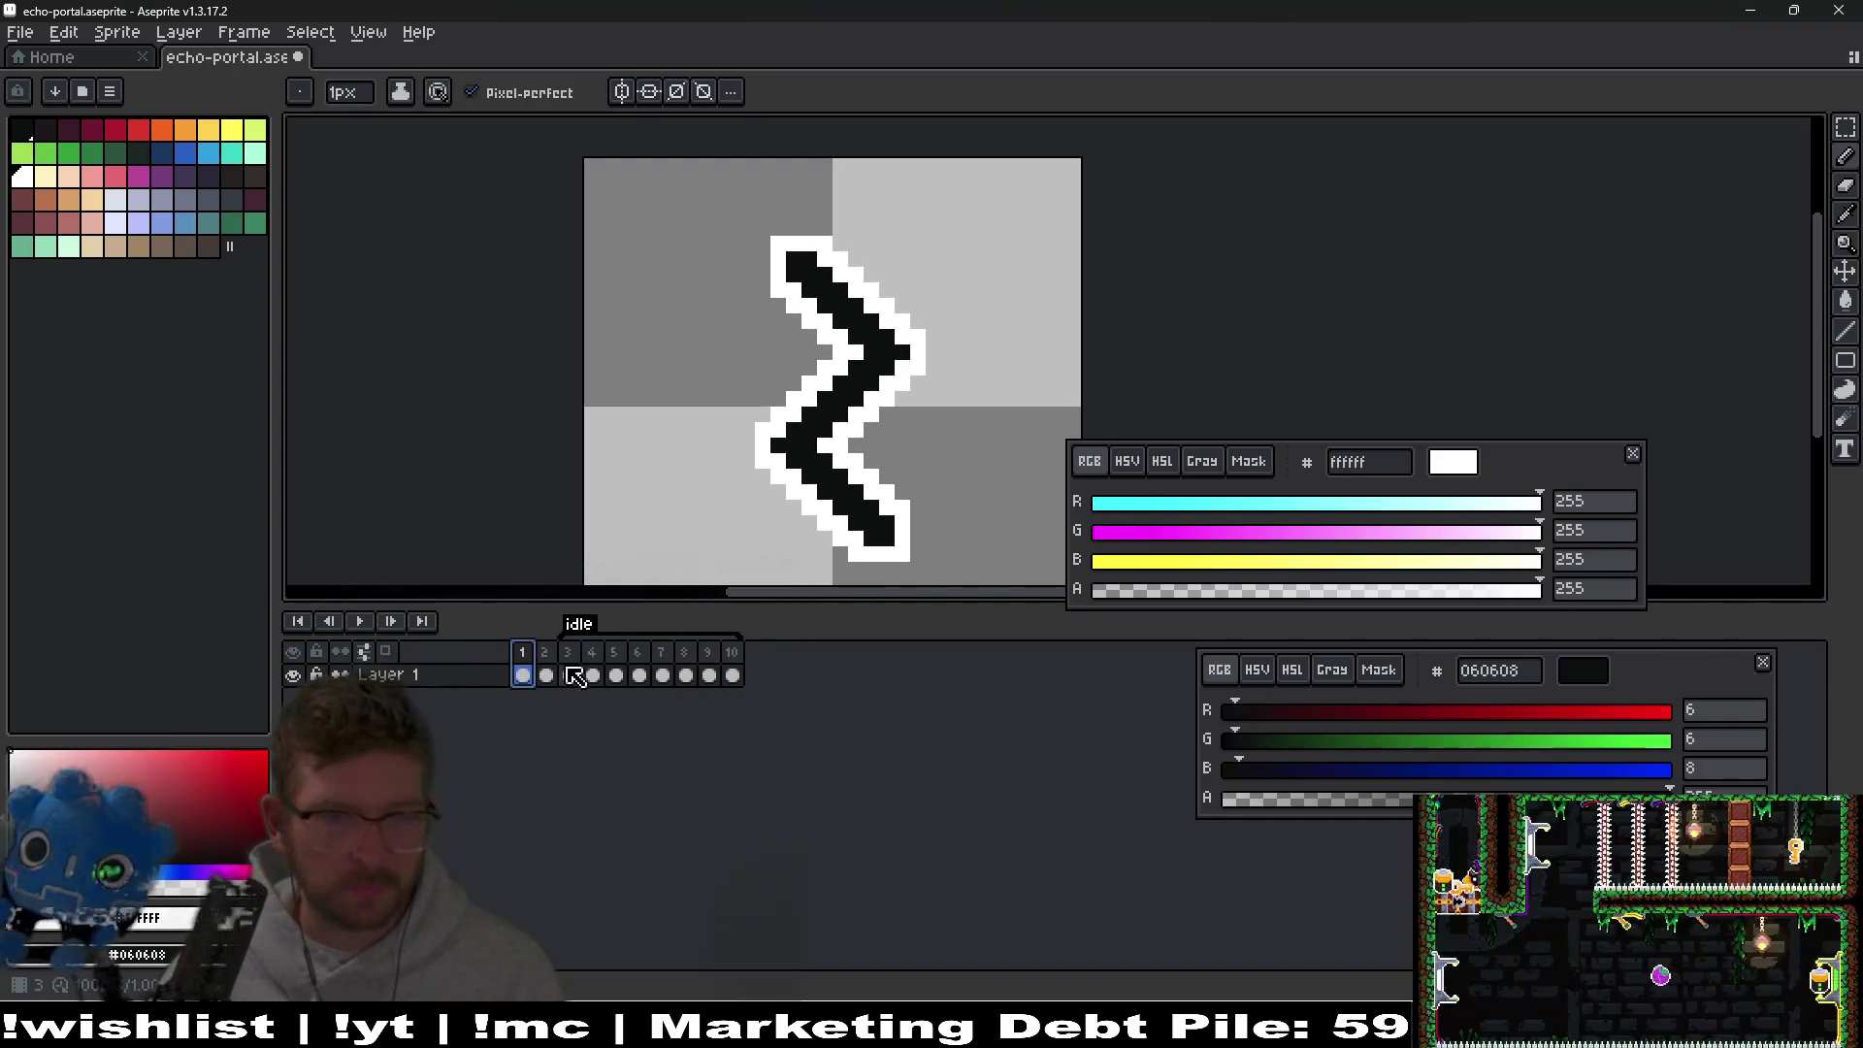
On frame 2, fill the chevron's white notch, inner column and lower-left edge with black.
click(546, 676)
scroll(873, 437, up, 1)
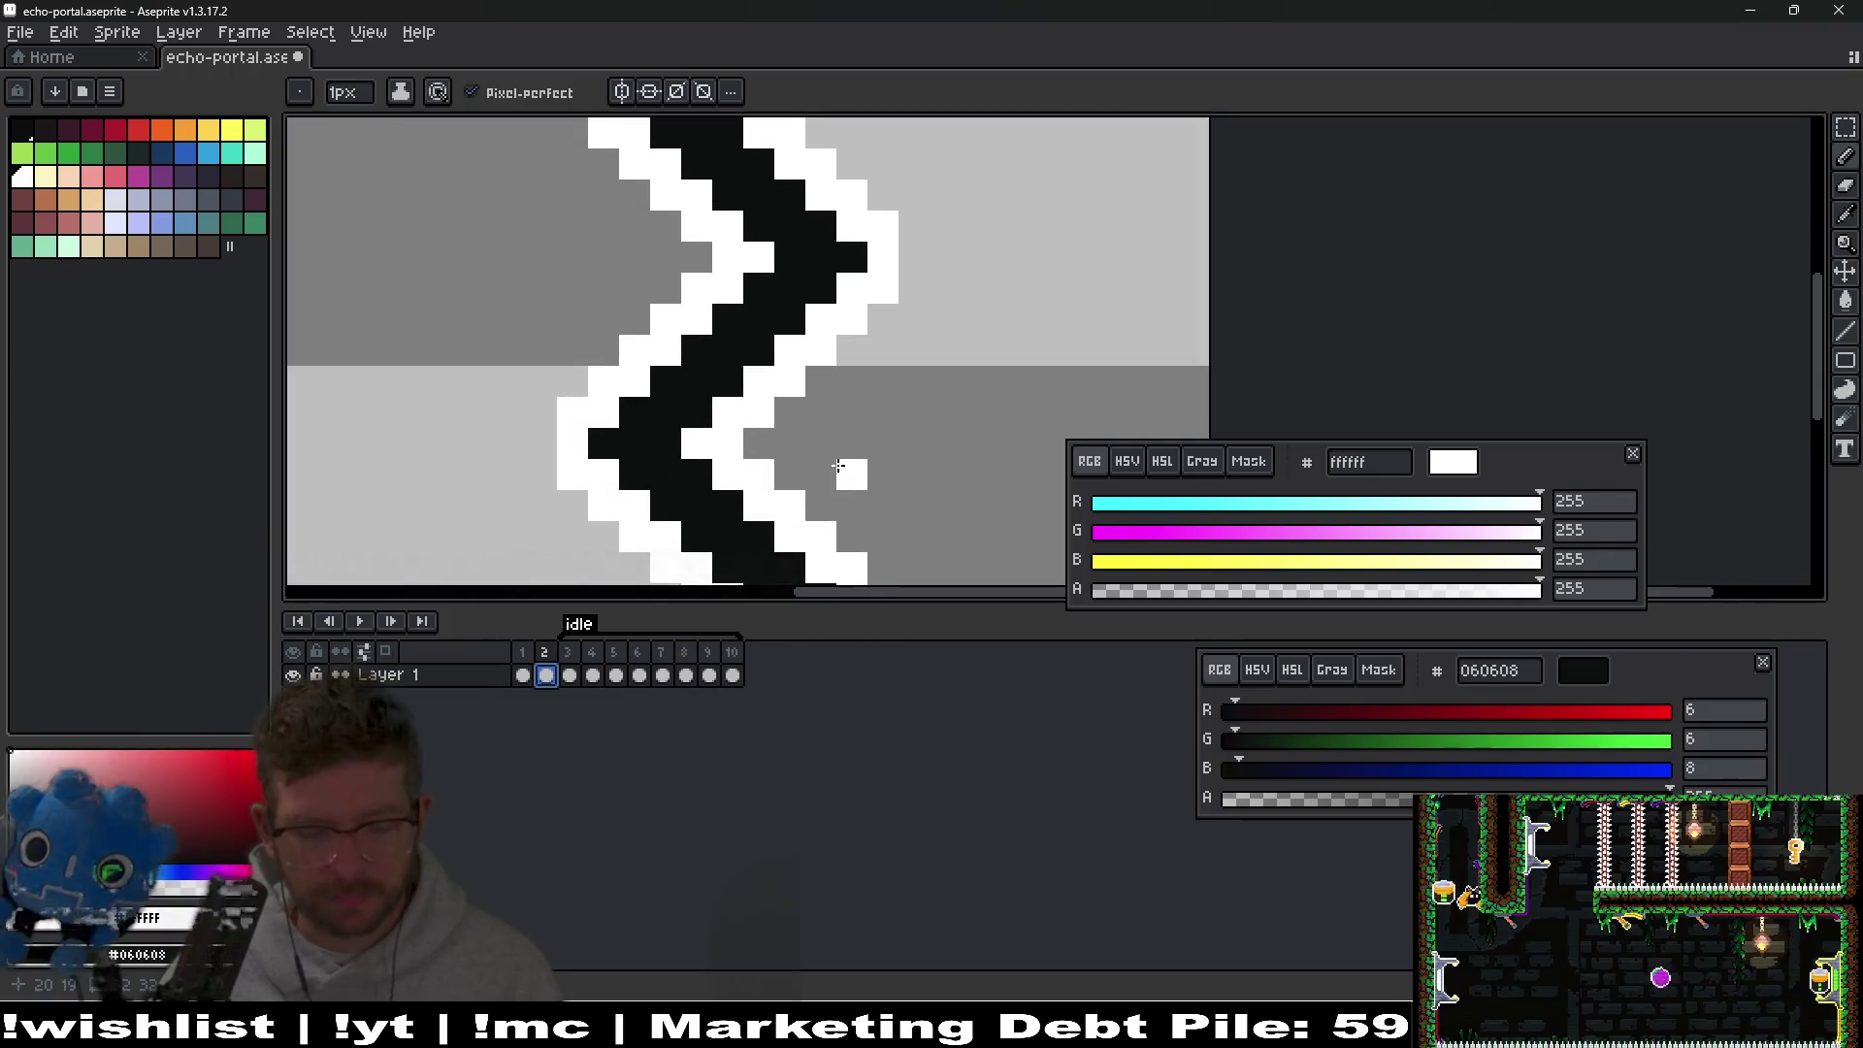
scroll(840, 468, down, 1)
scroll(751, 439, up, 2)
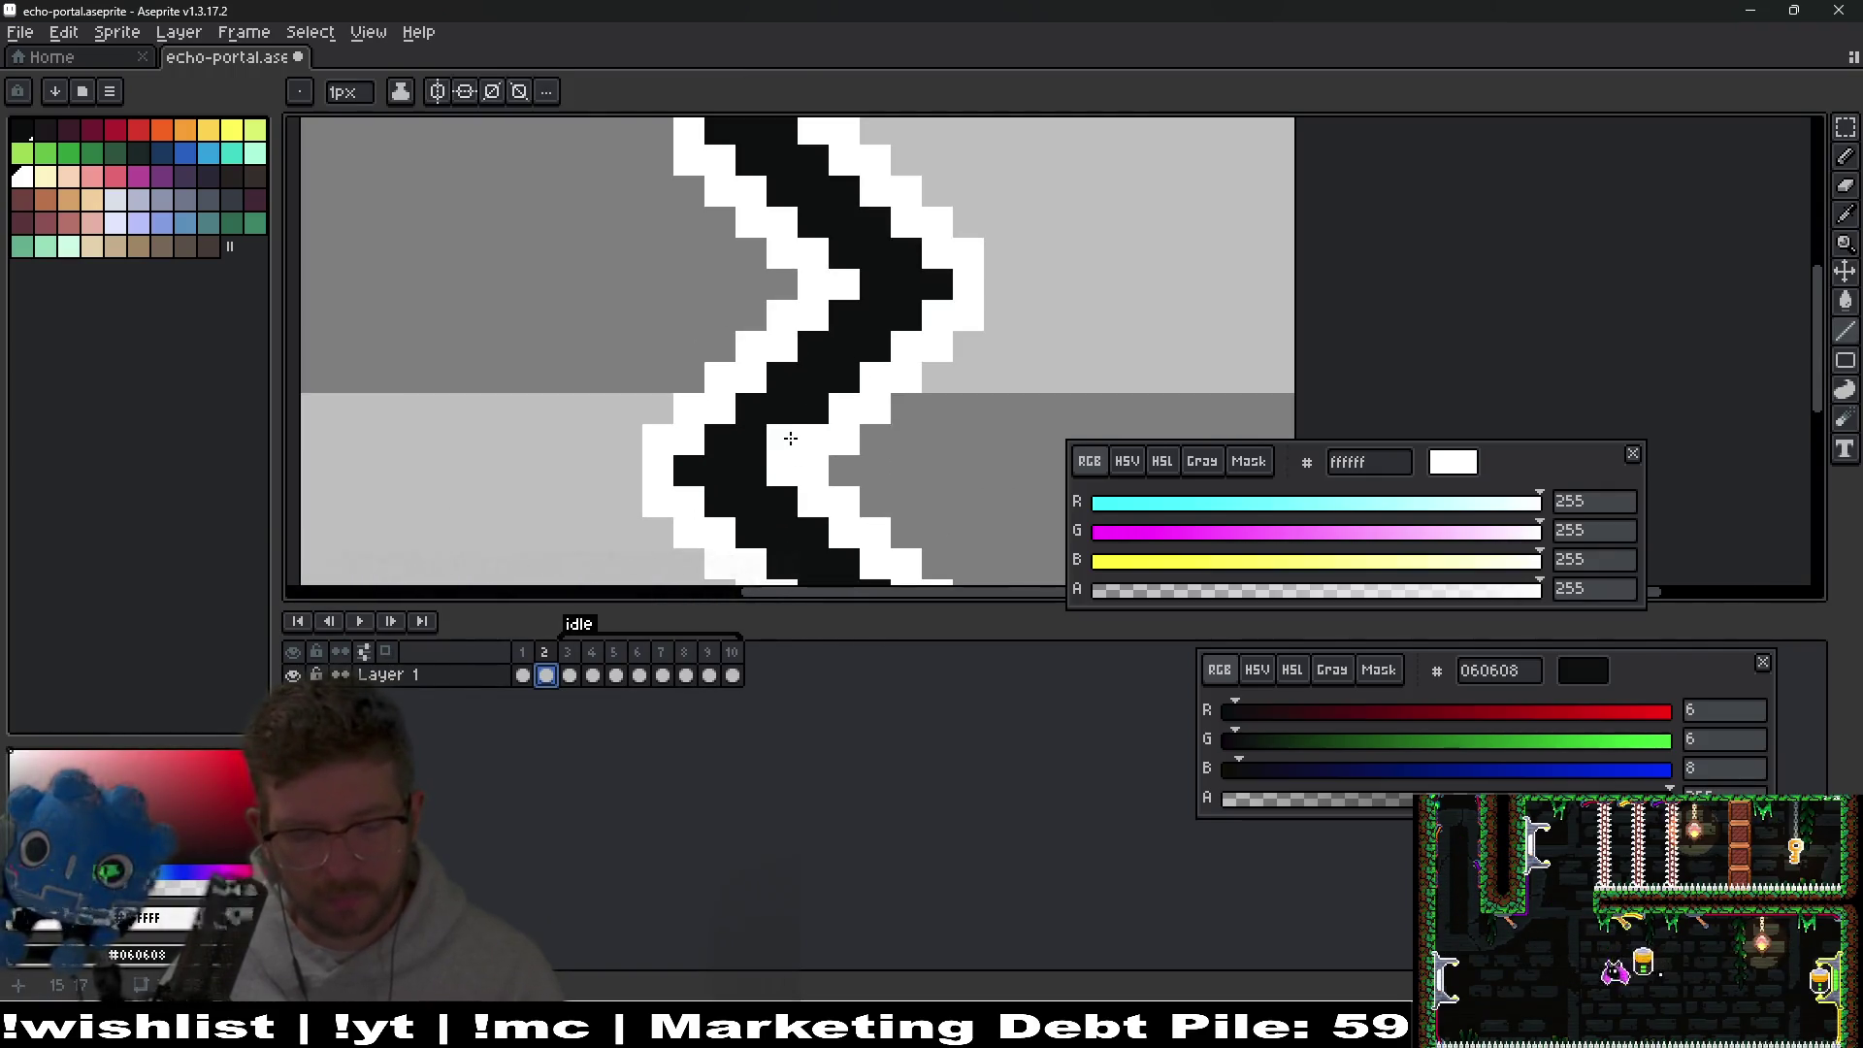
alt+click(787, 433)
click(784, 448)
drag(816, 418, 822, 479)
click(689, 475)
click(693, 417)
drag(723, 511, 757, 541)
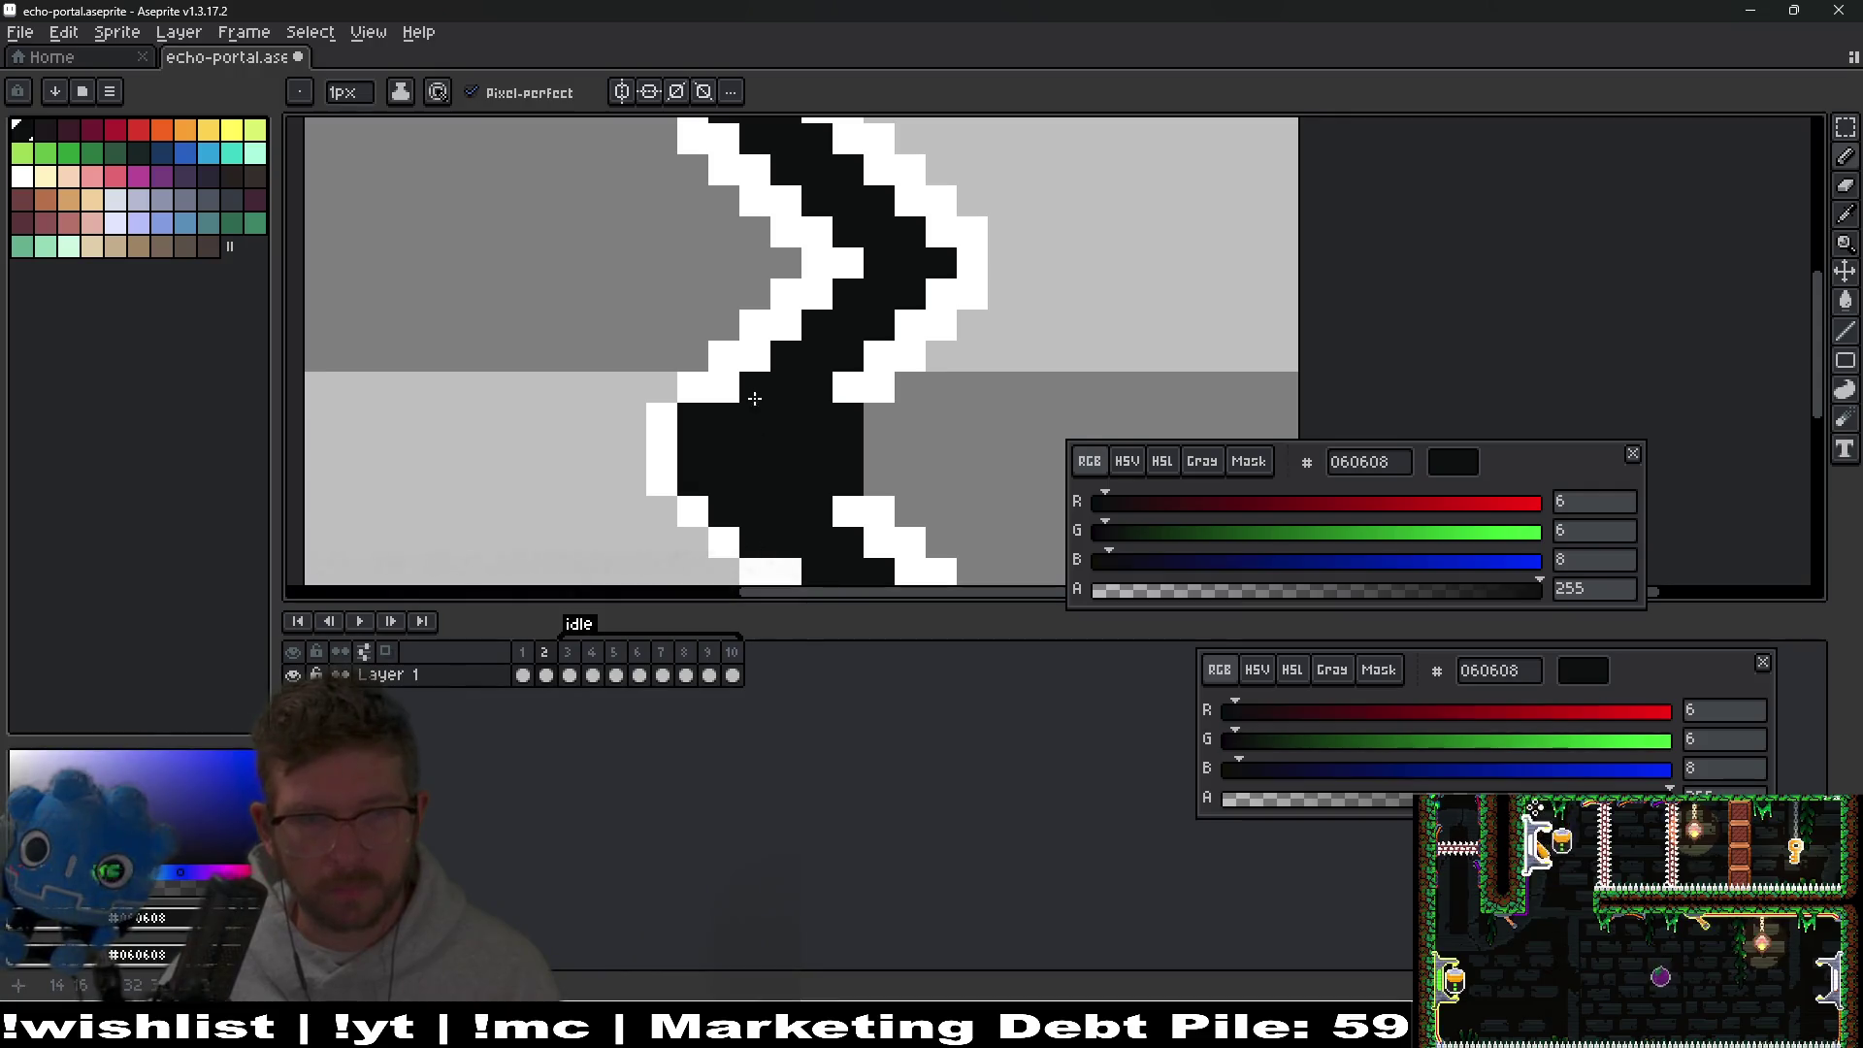
scroll(755, 367, up, 3)
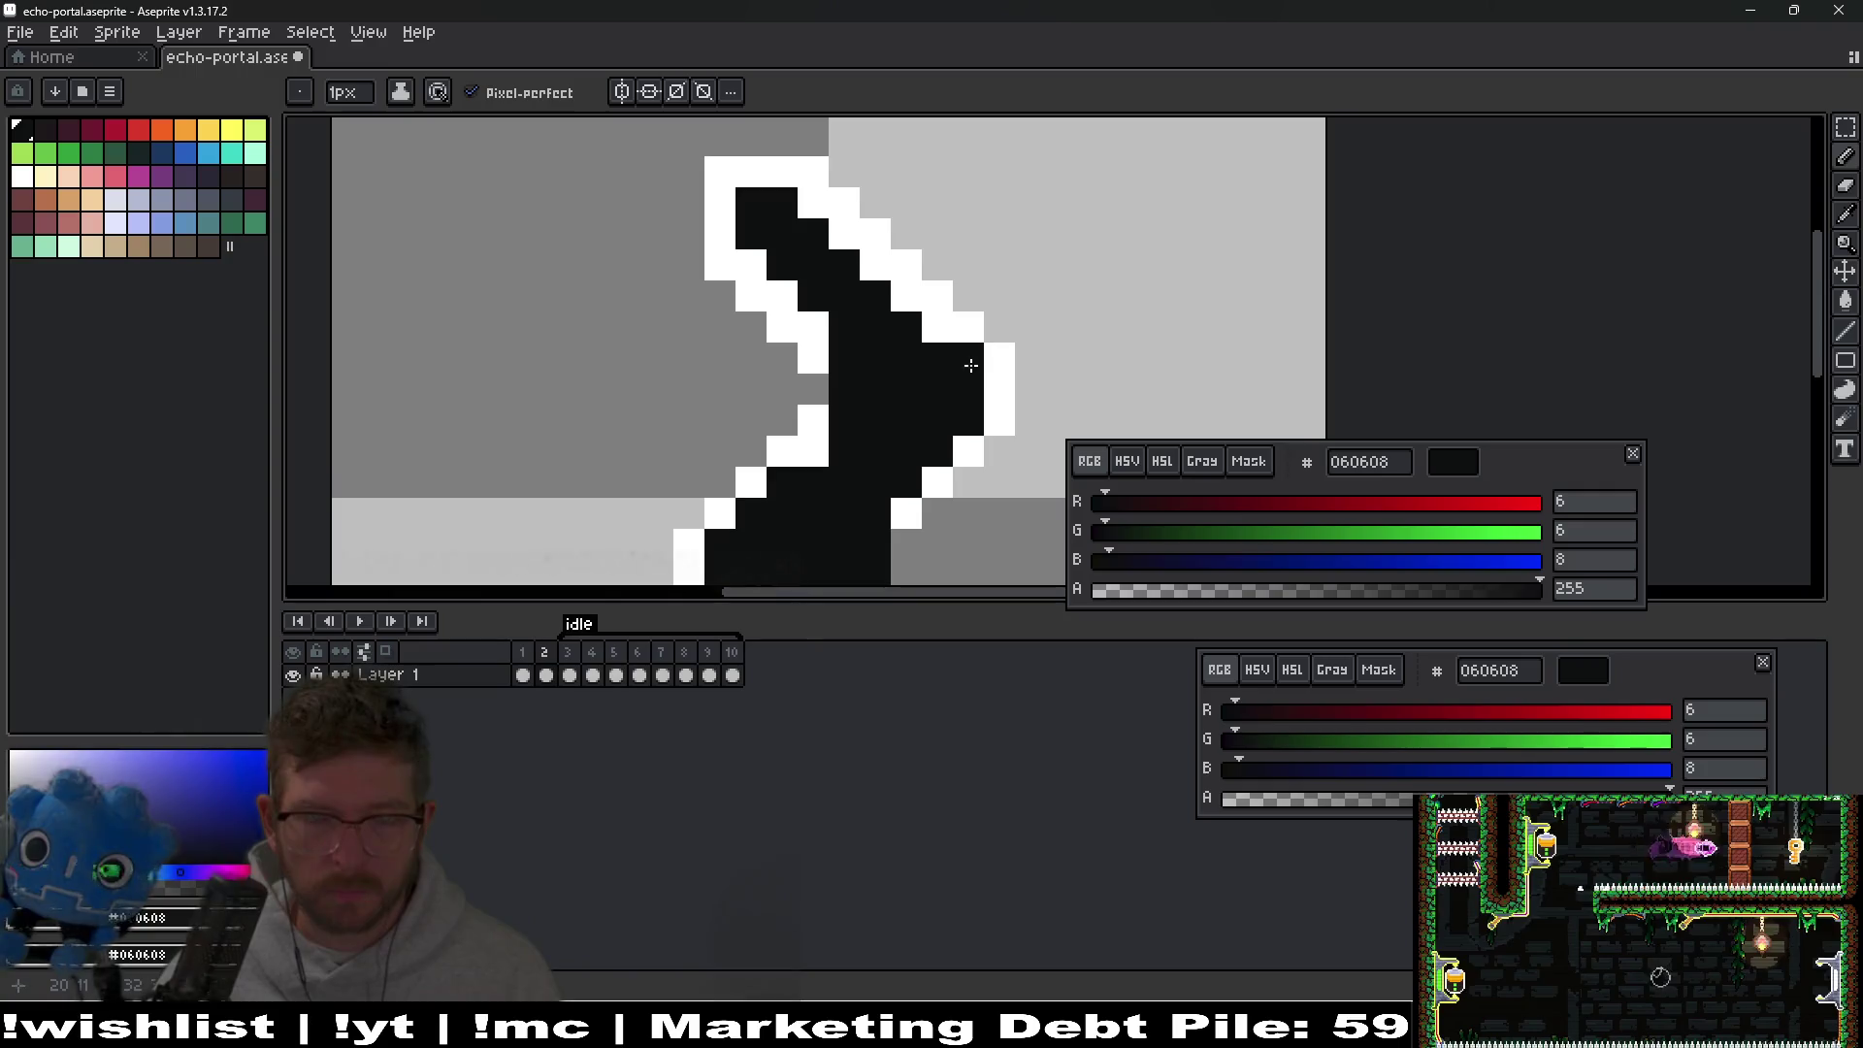
scroll(970, 378, down, 3)
scroll(970, 395, up, 2)
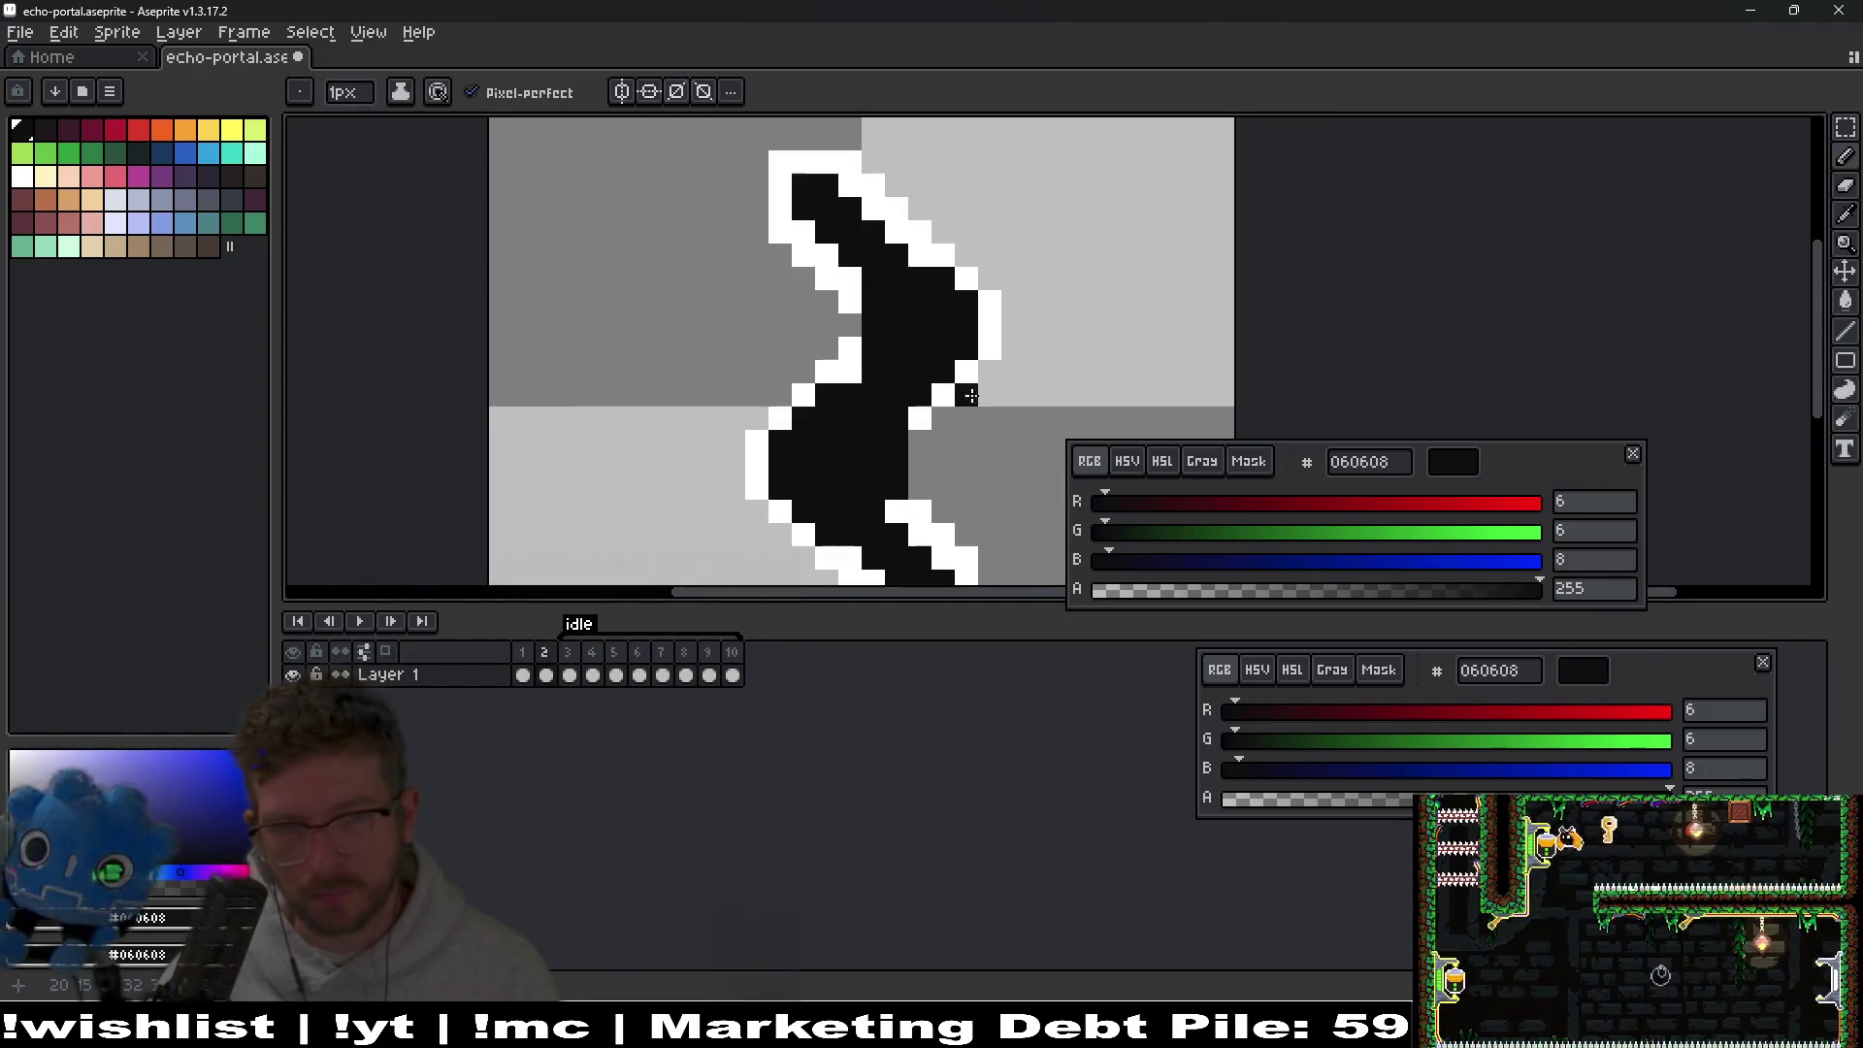
Set white as the secondary colour and fix the stroke's edge pixels in black and white.
alt+right_click(948, 407)
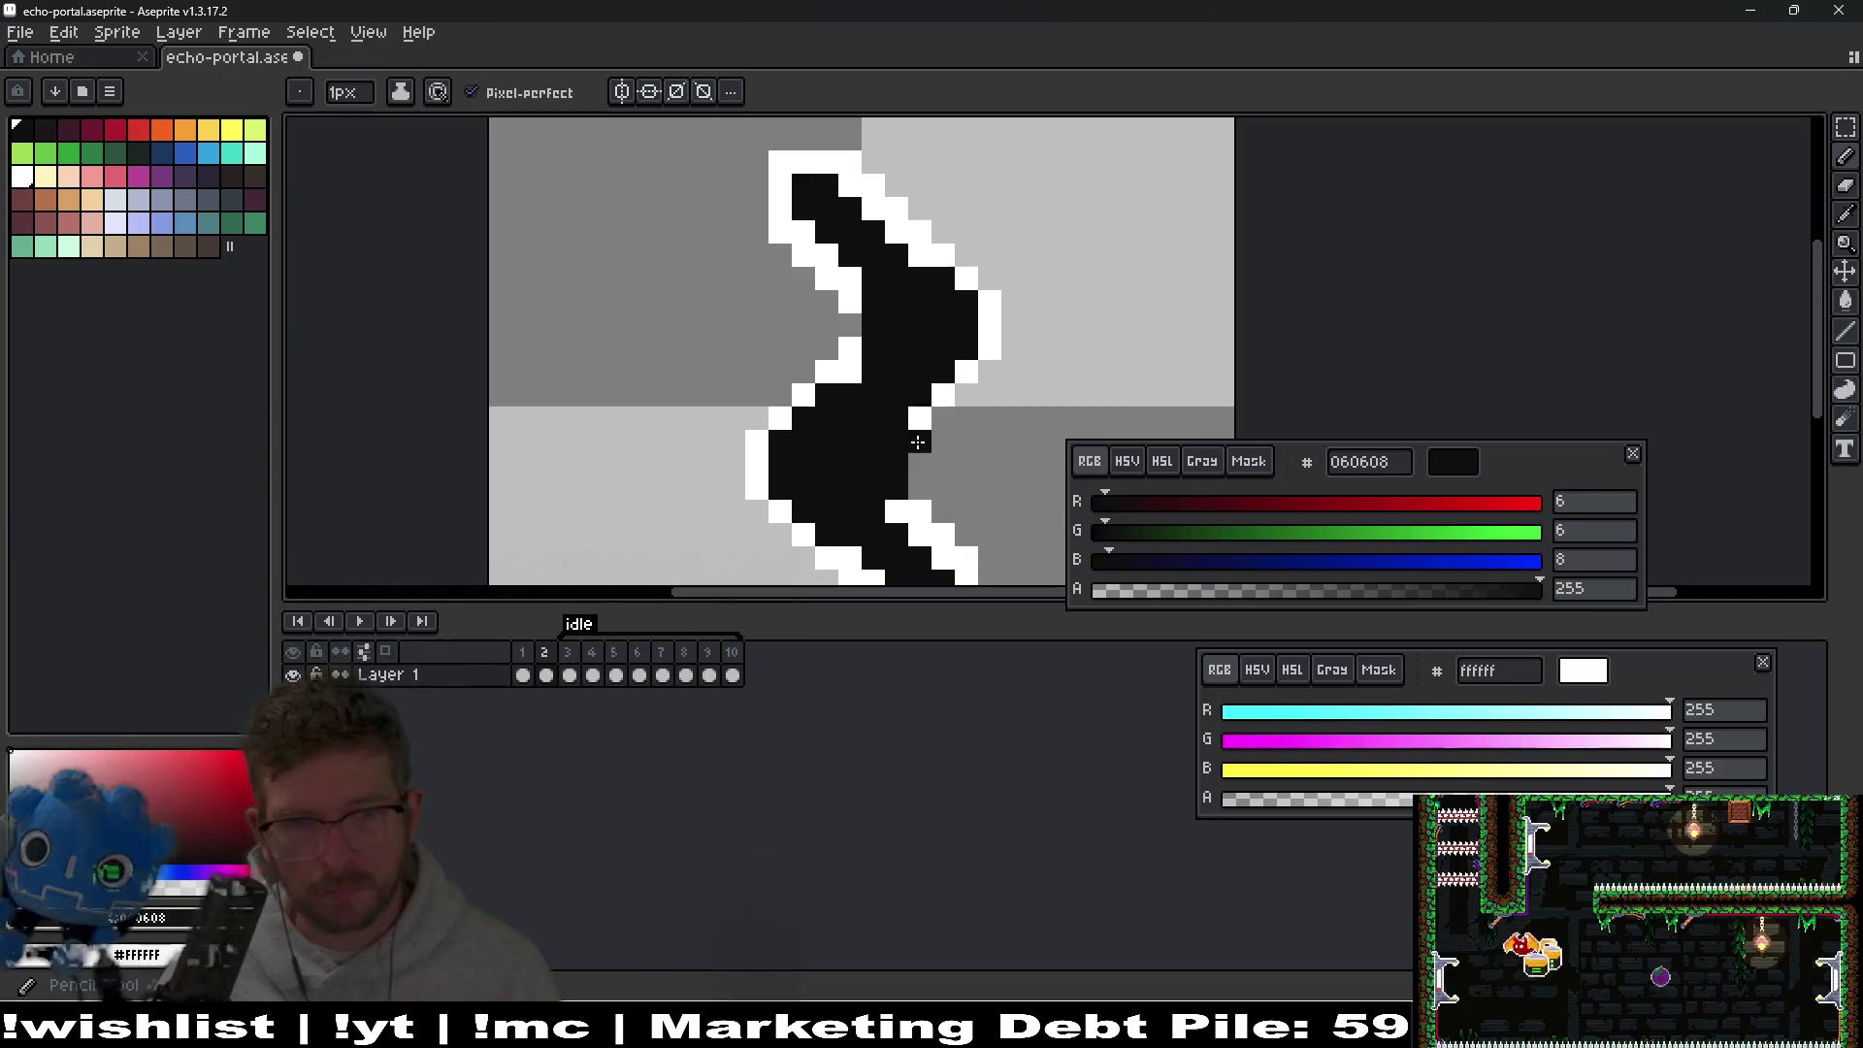
scroll(948, 395, down, 2)
scroll(948, 396, down, 1)
scroll(803, 341, up, 4)
right_click(804, 341)
click(837, 308)
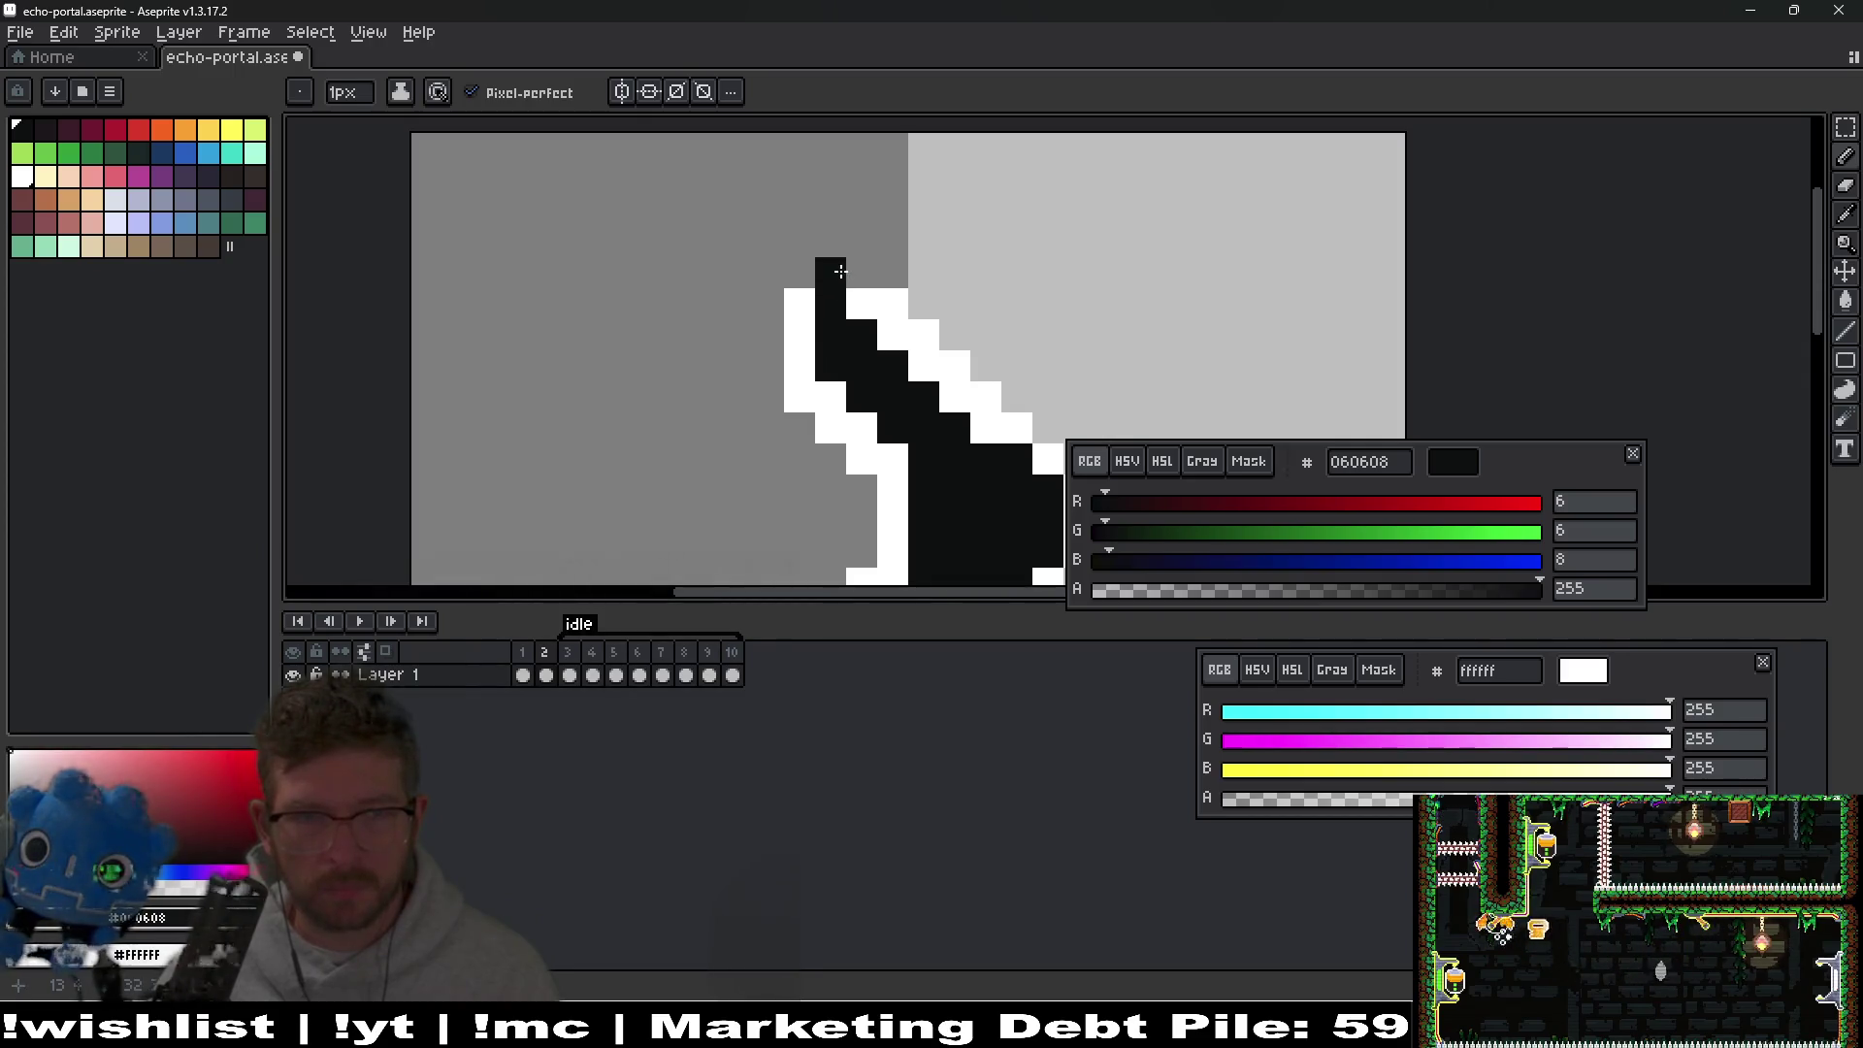
right_click(800, 271)
click(826, 248)
right_click(826, 244)
click(867, 280)
click(924, 335)
Outline the stroke's black lower tip in white, then save the sprite.
scroll(924, 334, down, 4)
scroll(893, 466, up, 4)
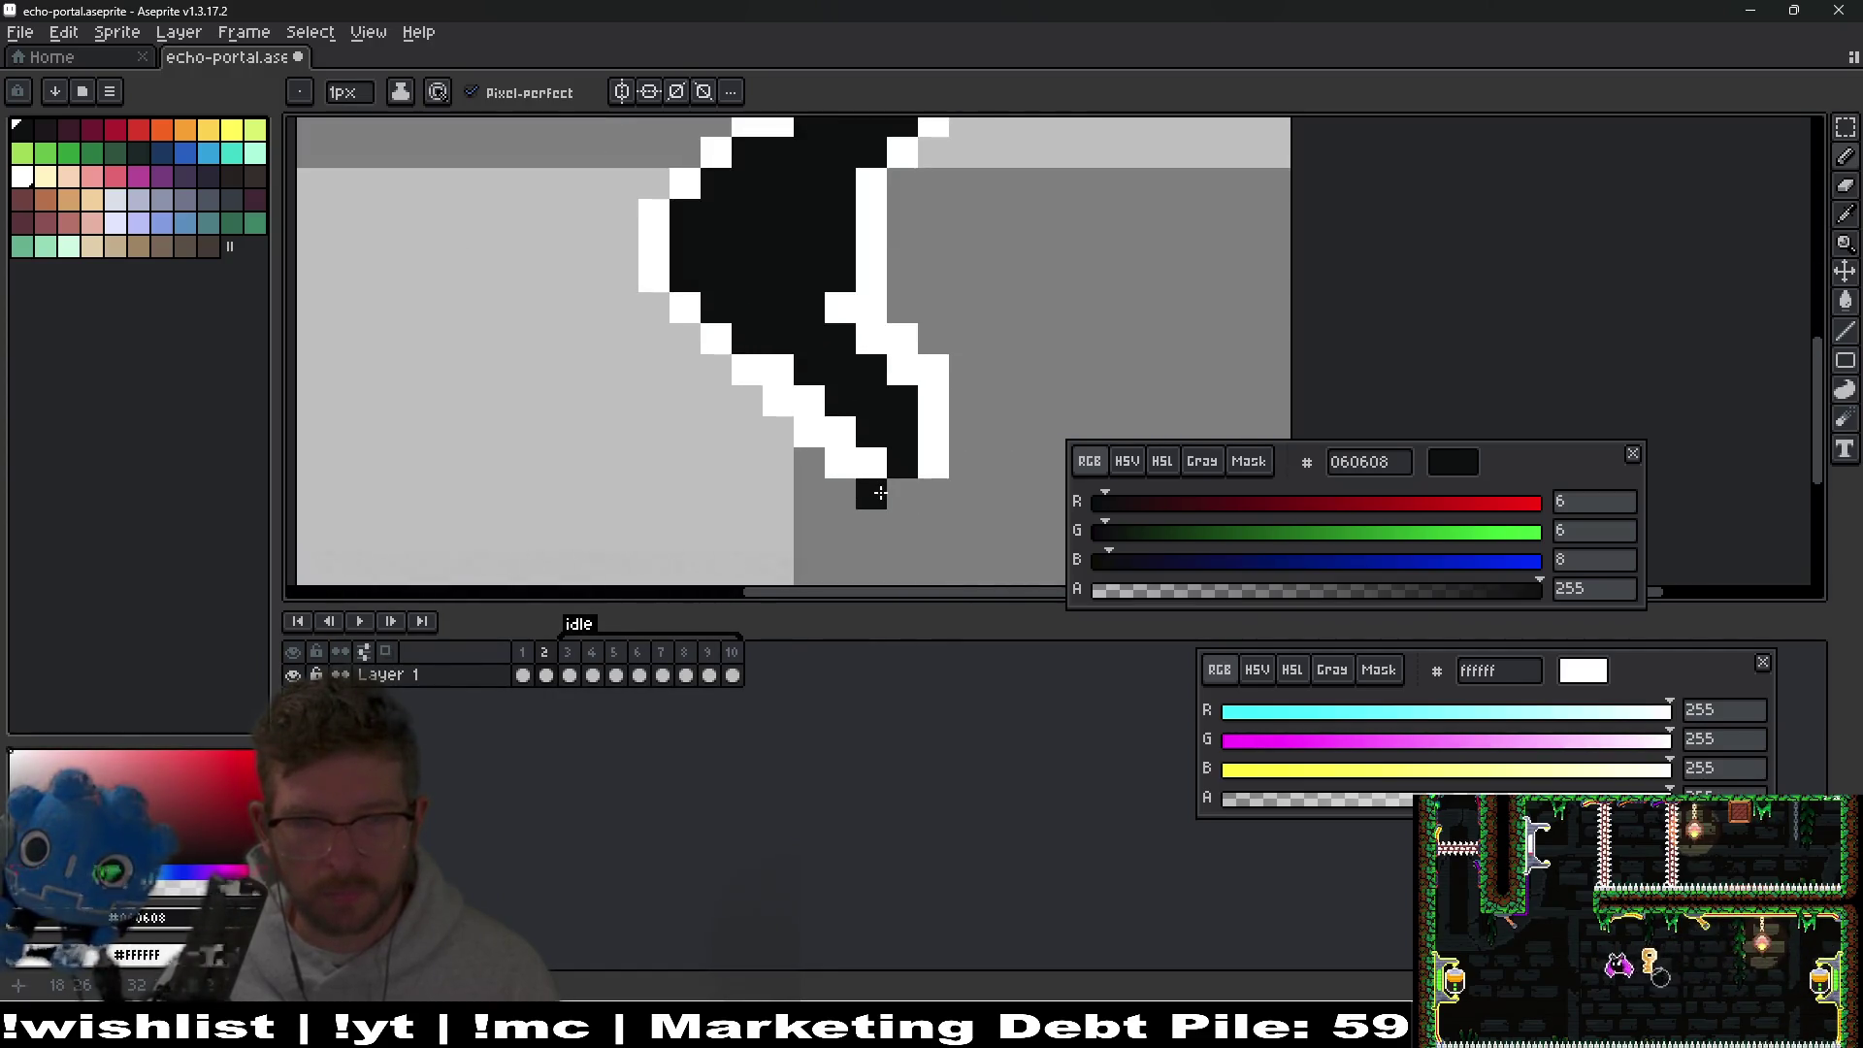
scroll(905, 492, down, 4)
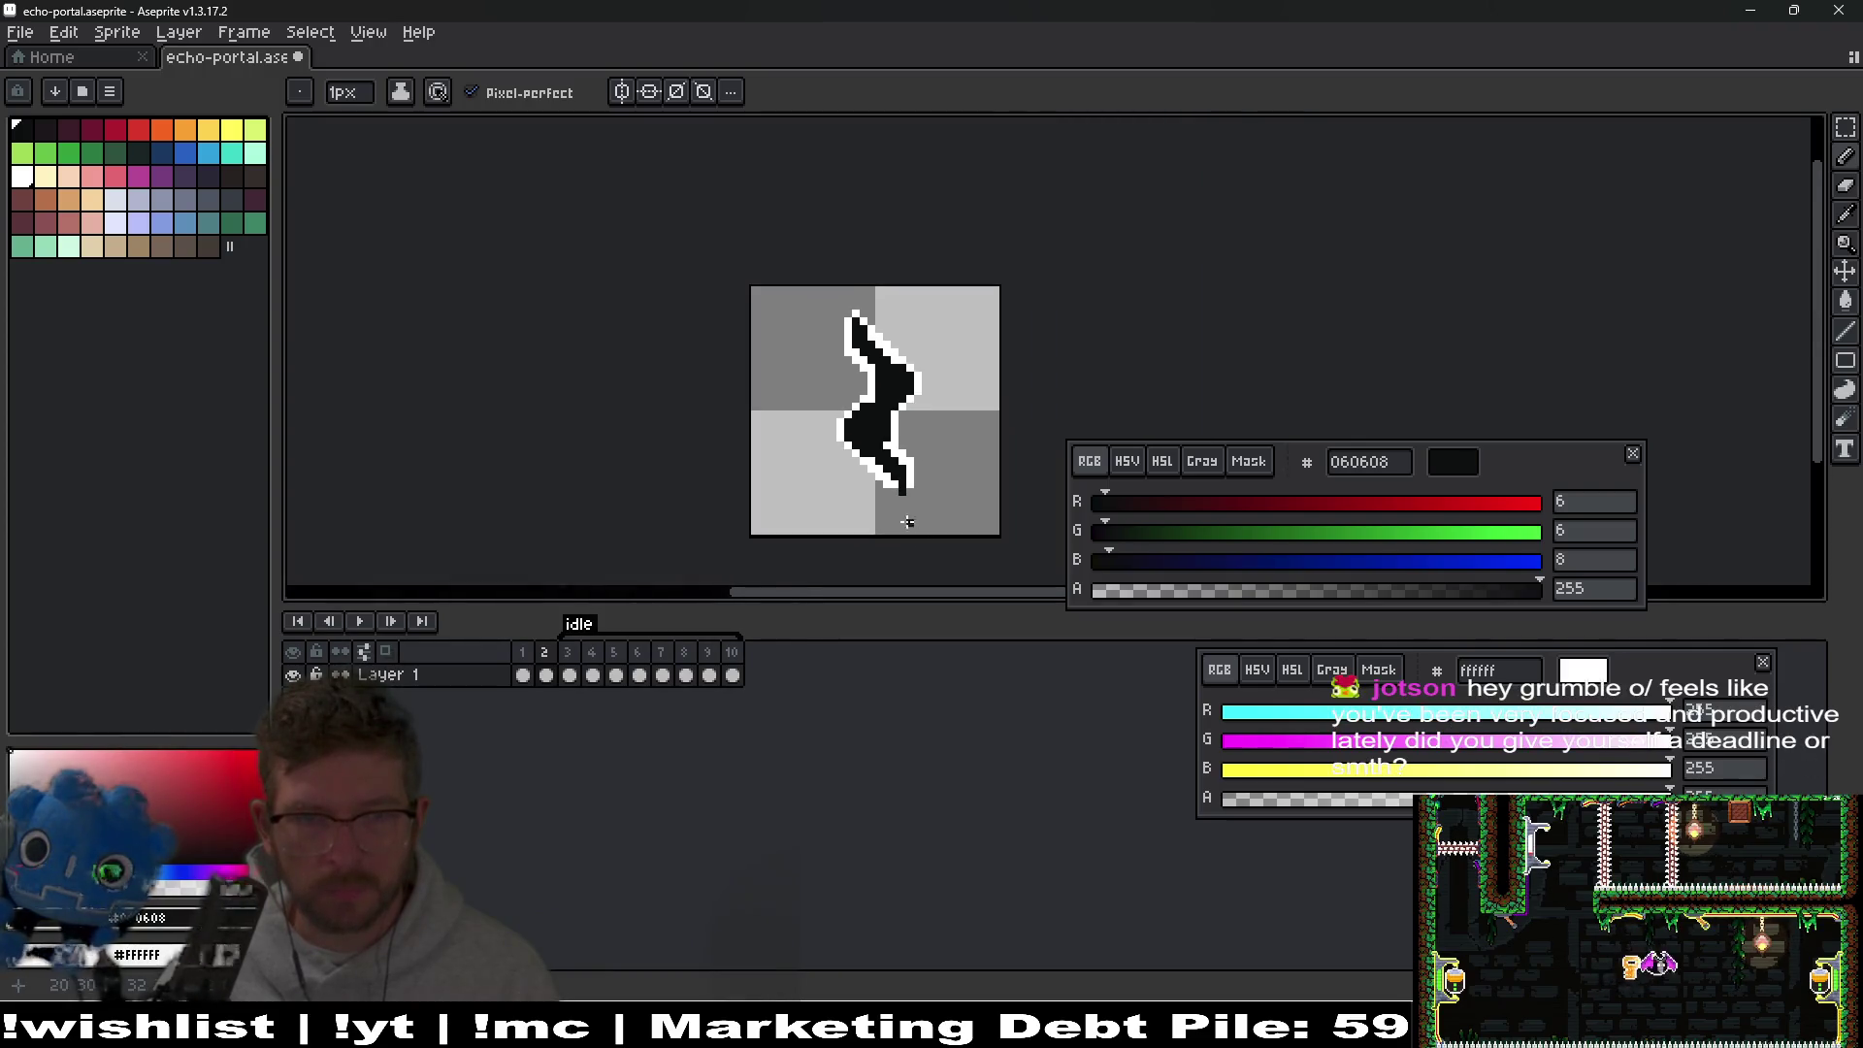
scroll(902, 500, up, 2)
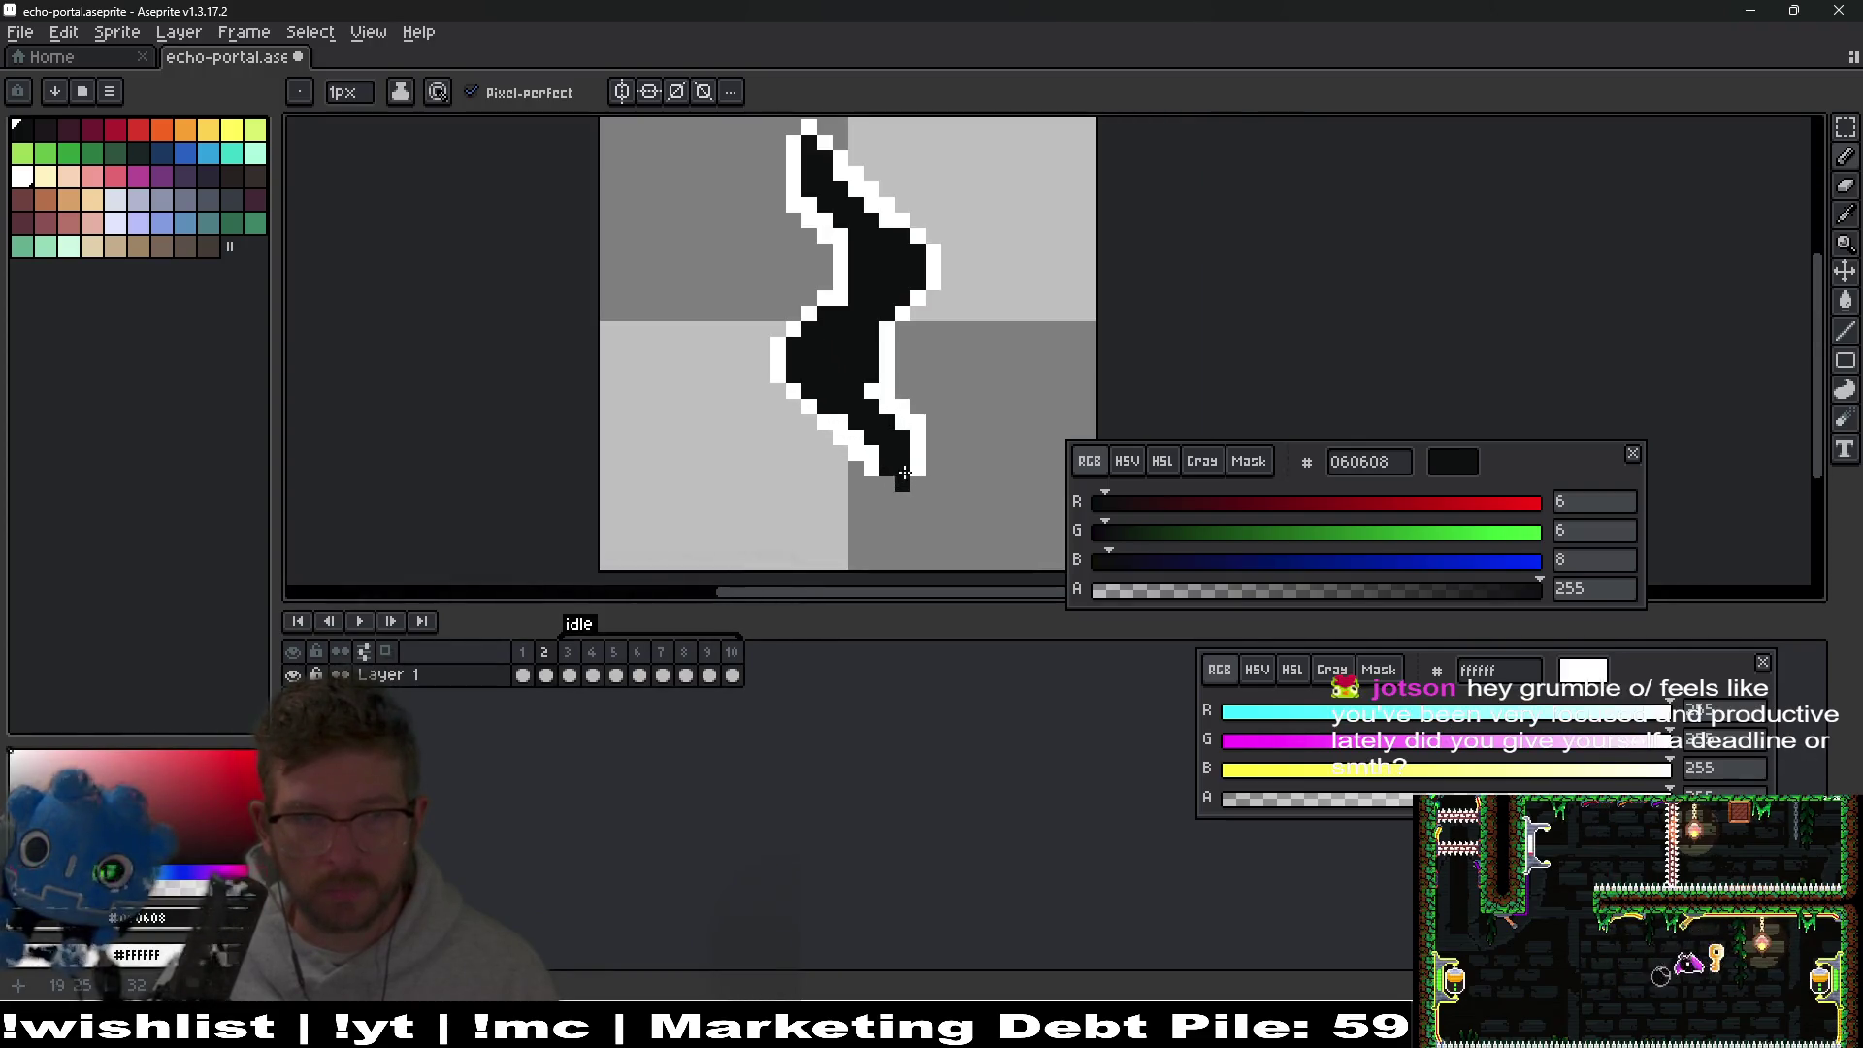
scroll(884, 484, up, 2)
right_click(885, 484)
right_click(932, 530)
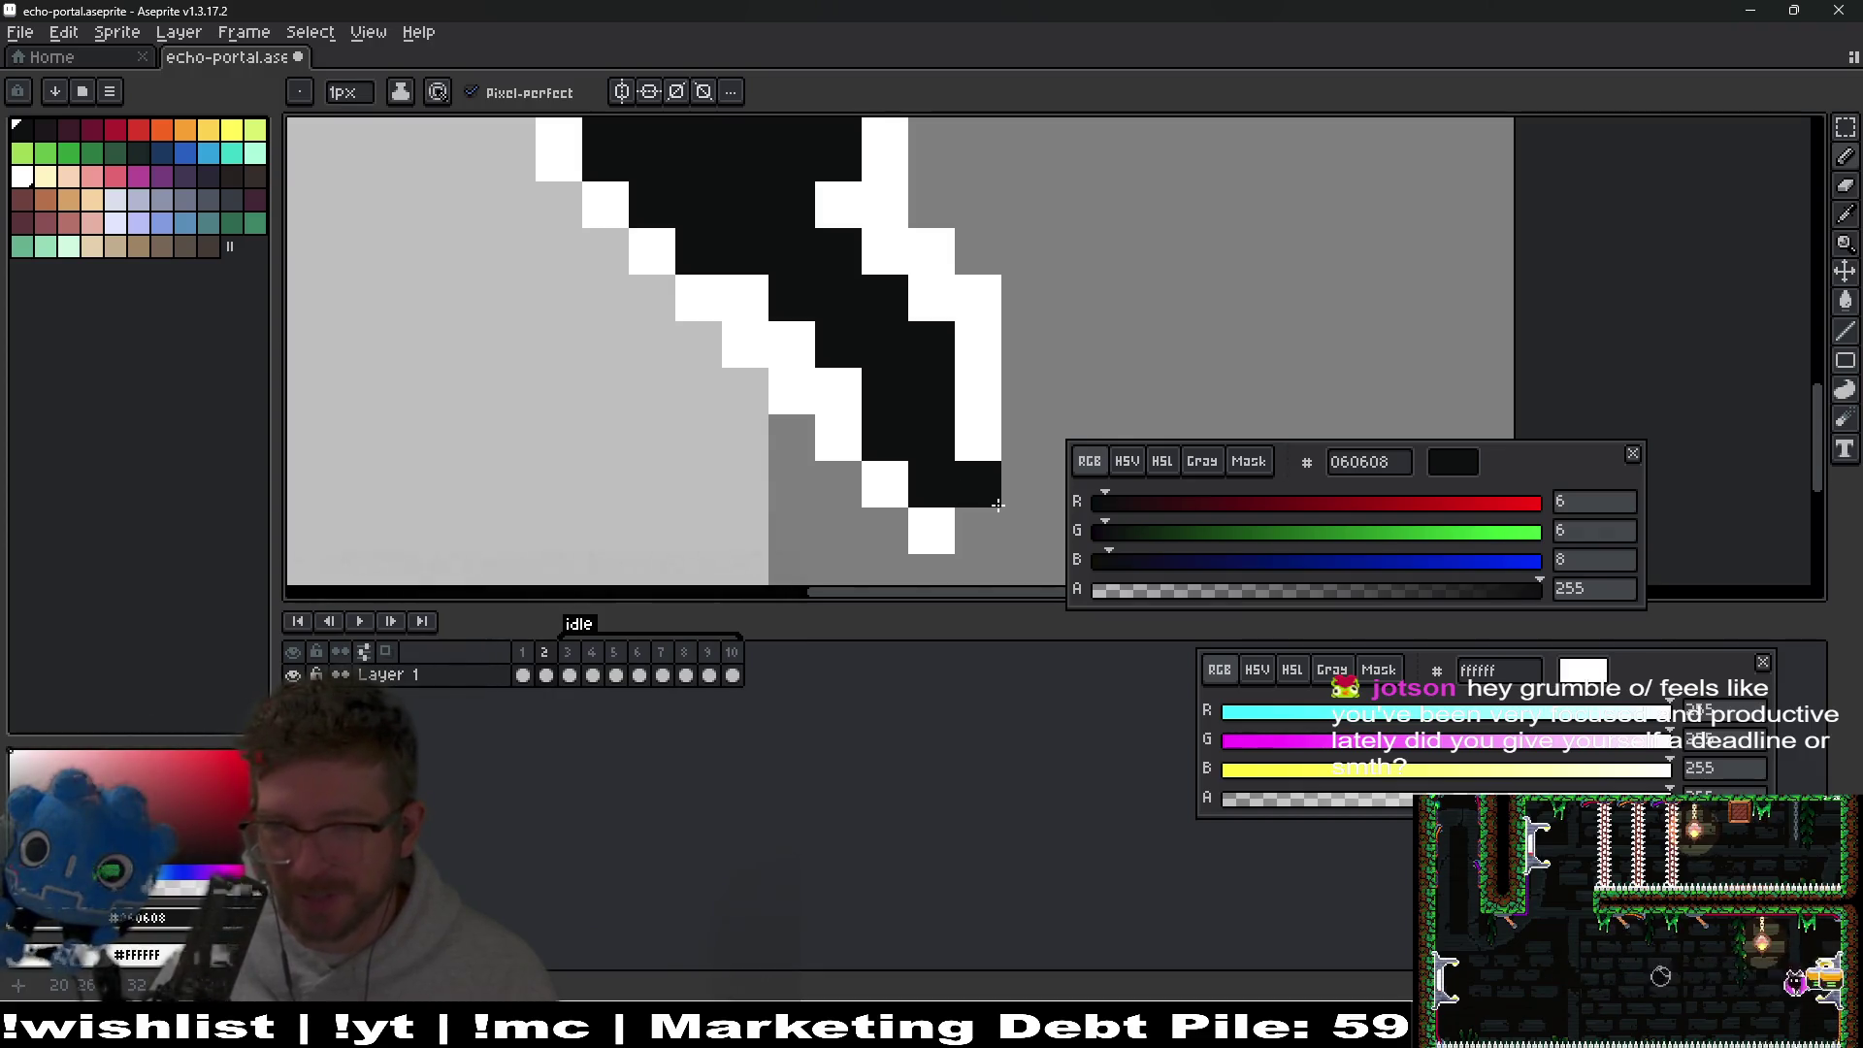
right_click(978, 531)
right_click(1024, 484)
scroll(1024, 407, down, 4)
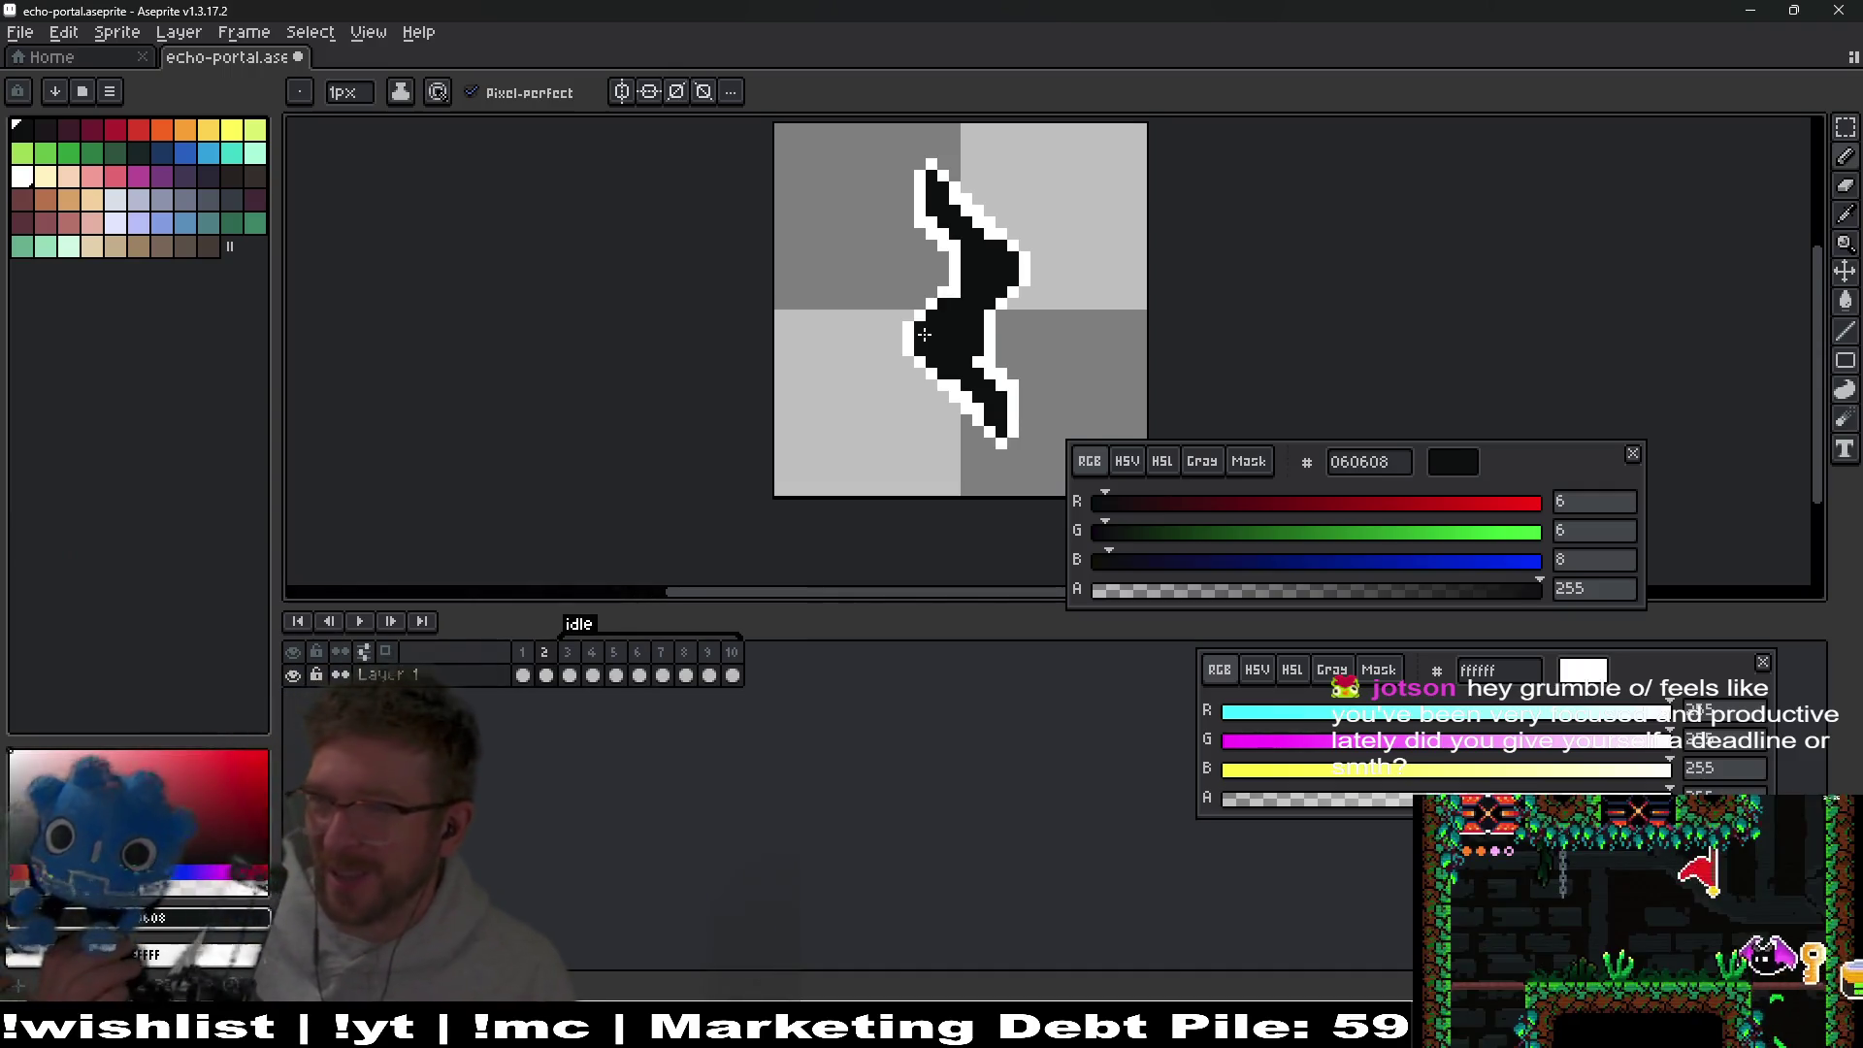
scroll(1001, 327, up, 3)
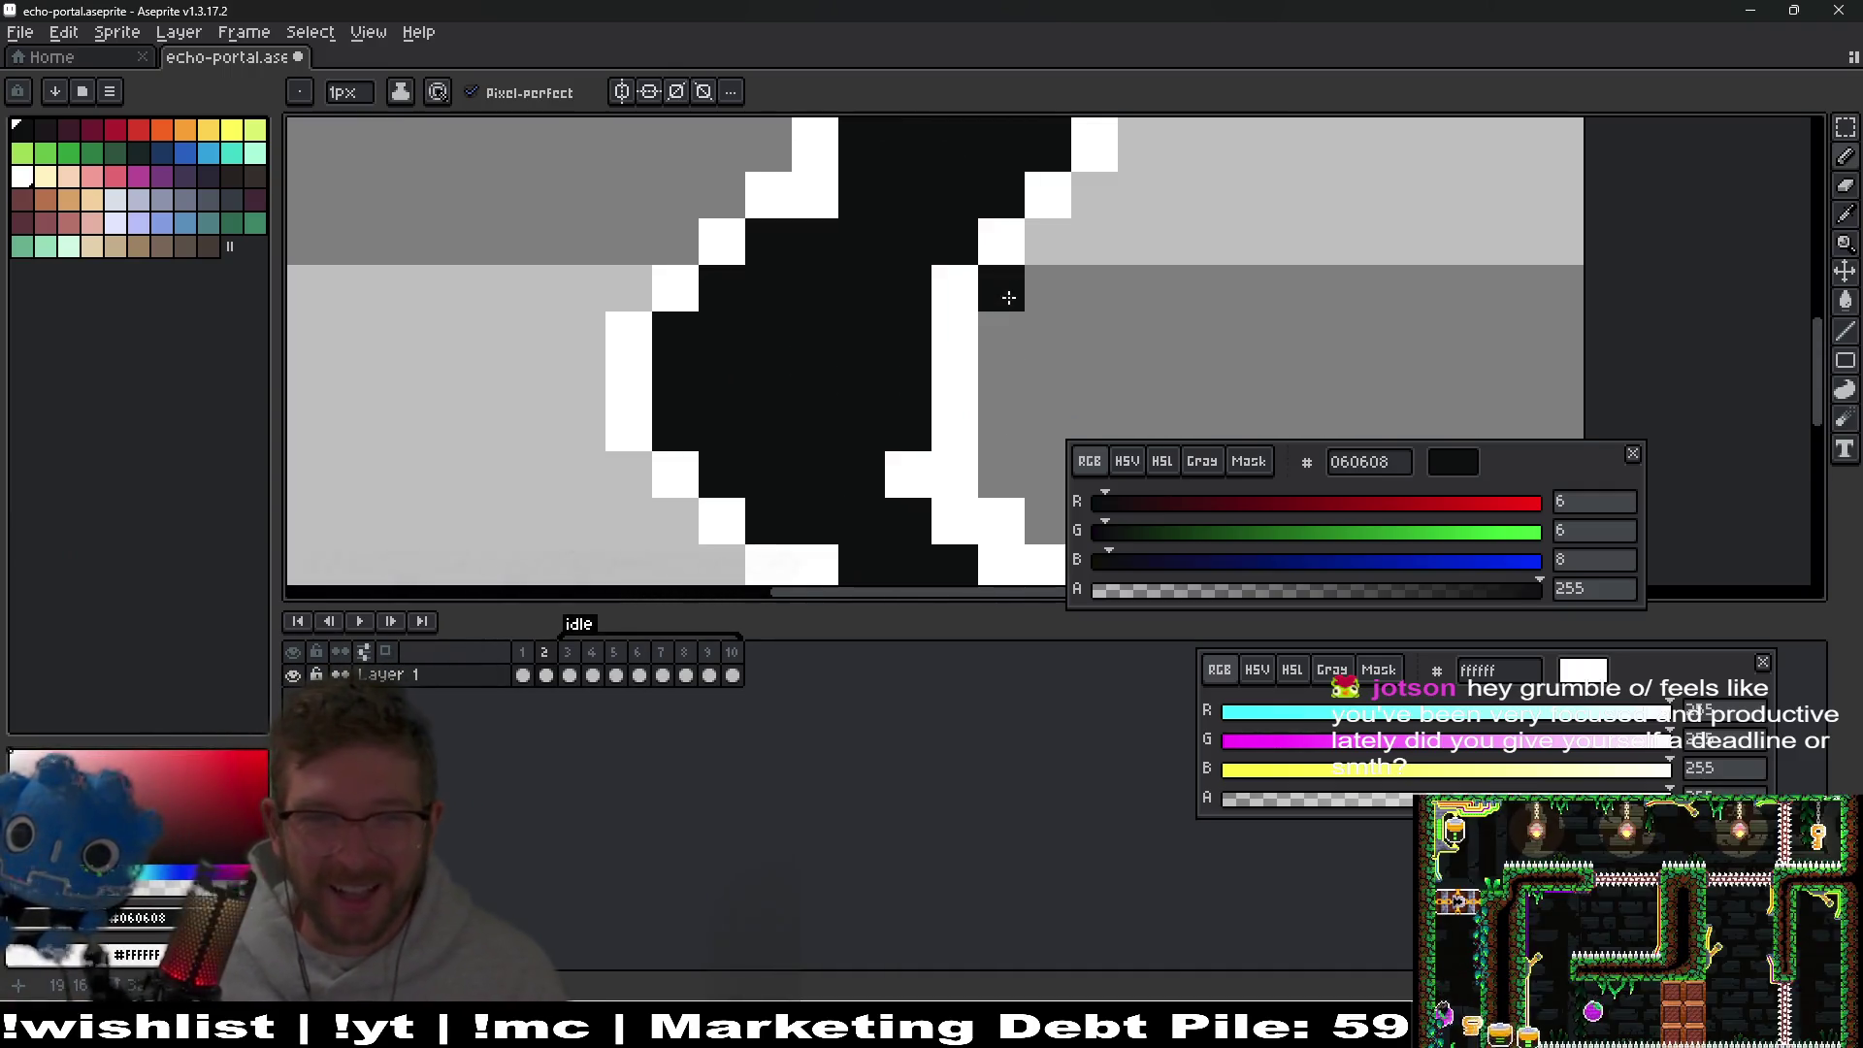
scroll(901, 398, down, 2)
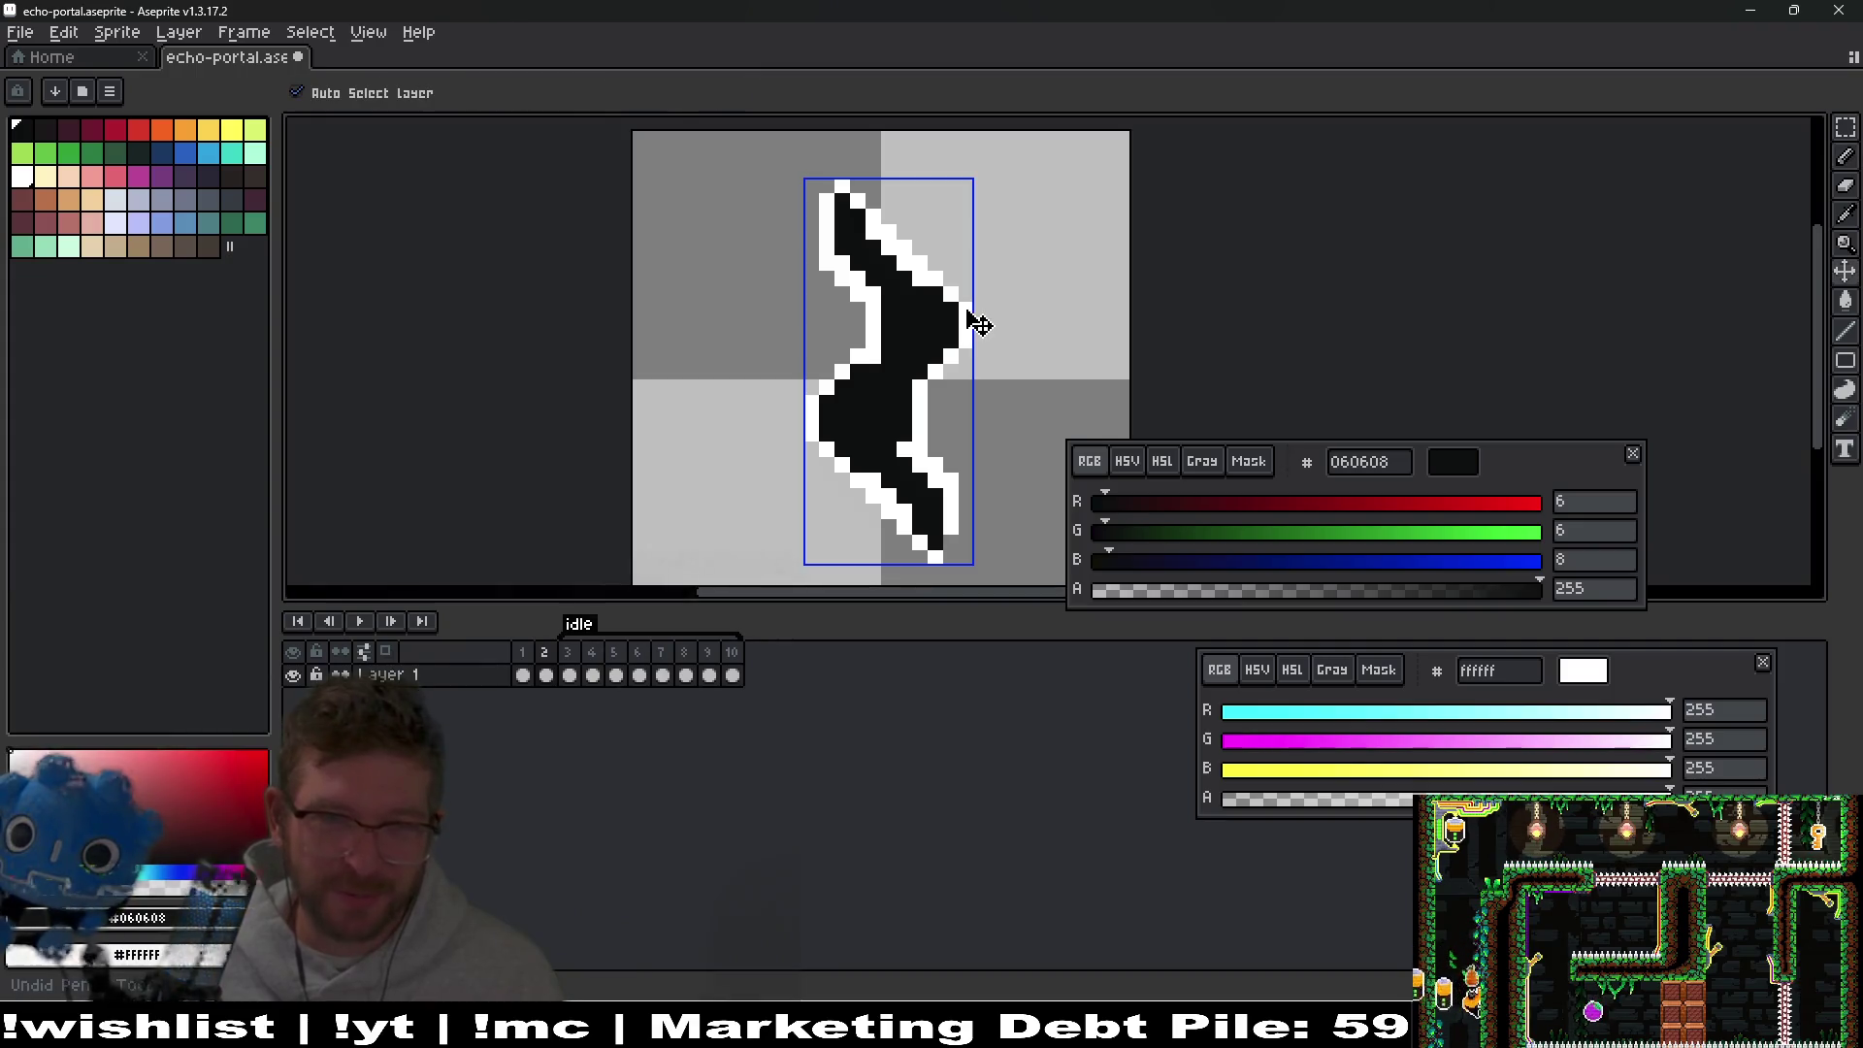
key(ctrl+s)
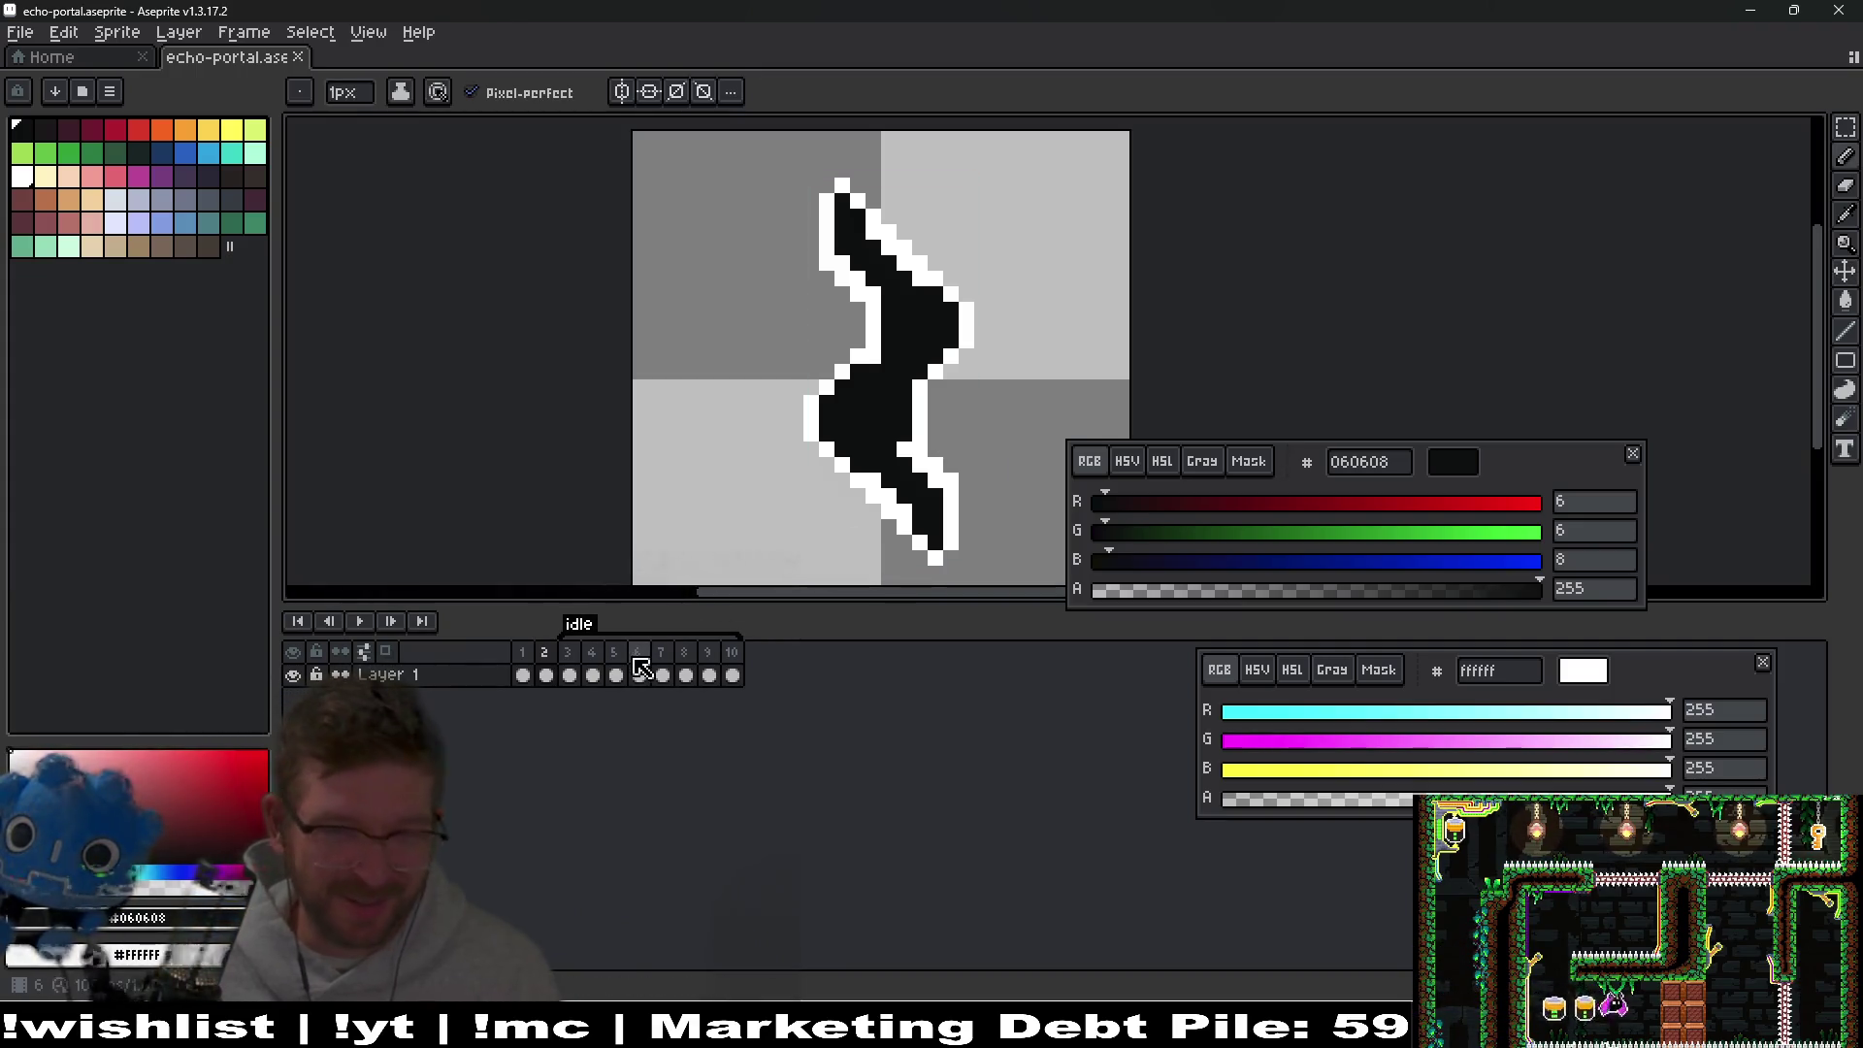
Add a new frame 3, widen its black stroke and extend the white outline down a pixel.
key(alt+n)
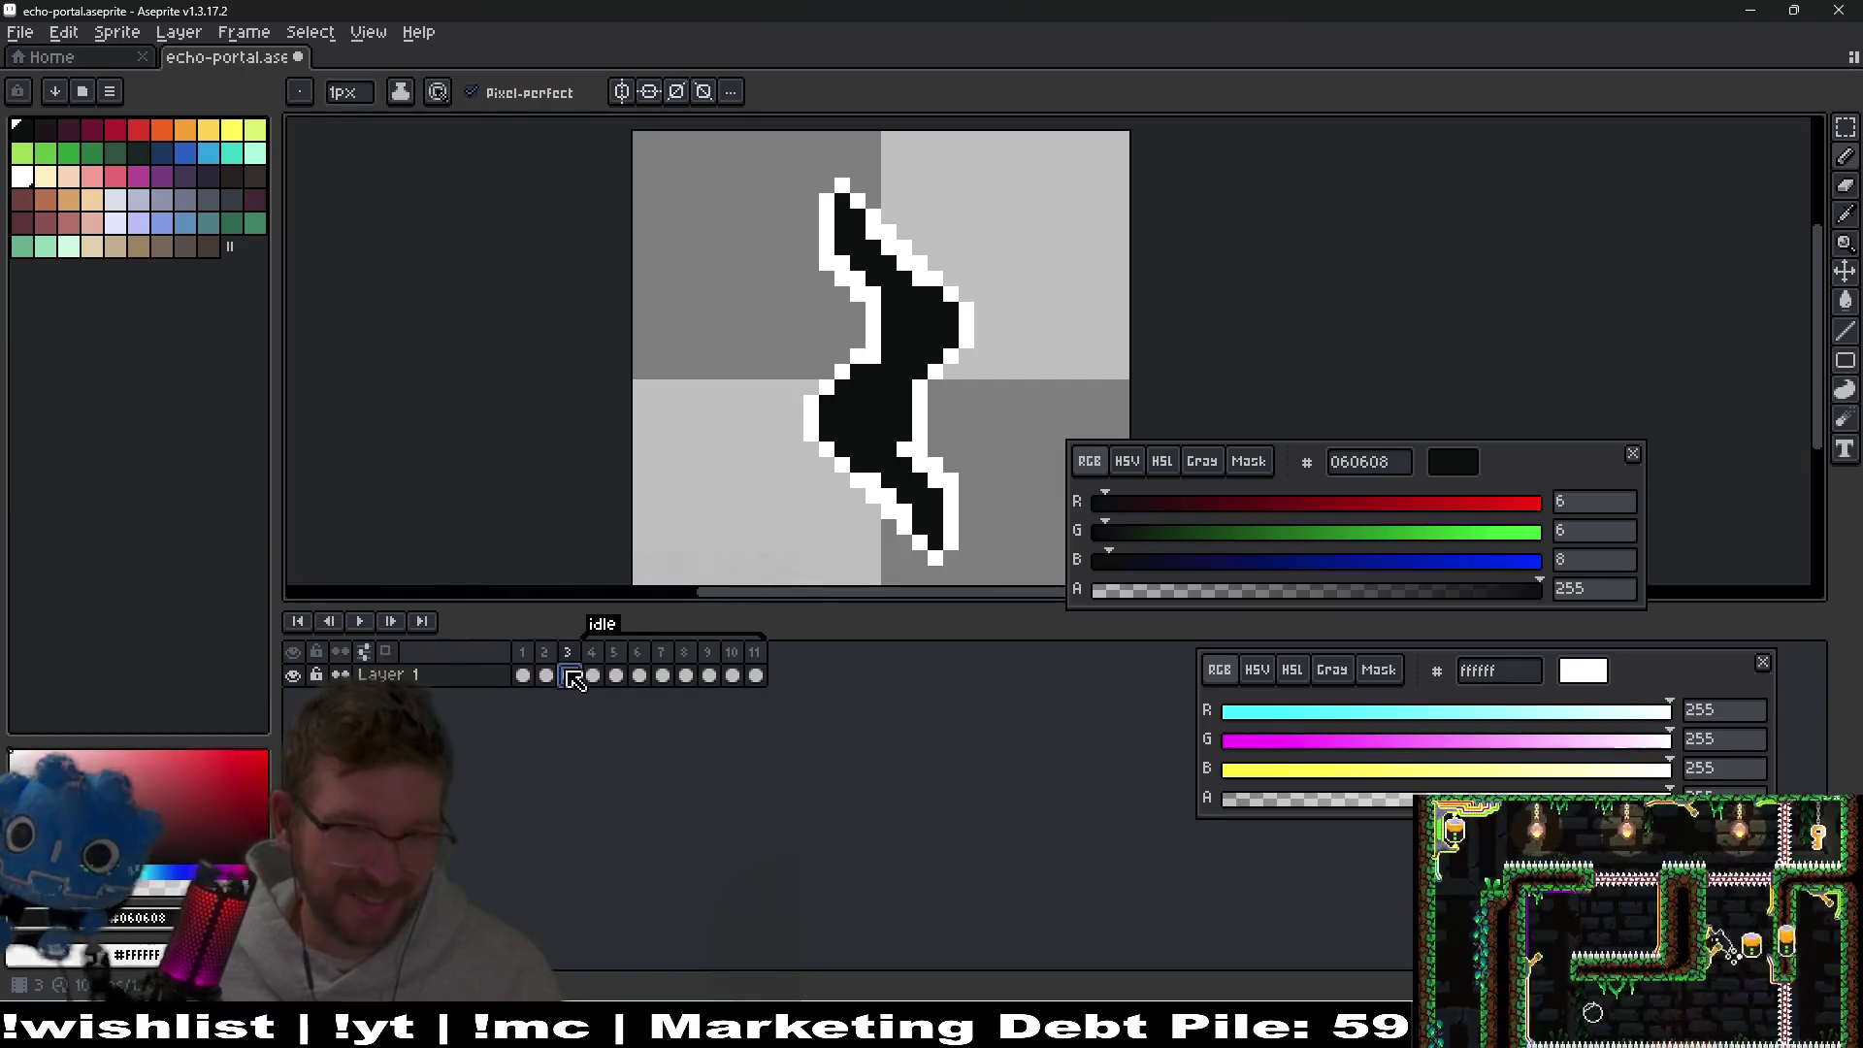
scroll(874, 460, up, 1)
scroll(874, 461, down, 2)
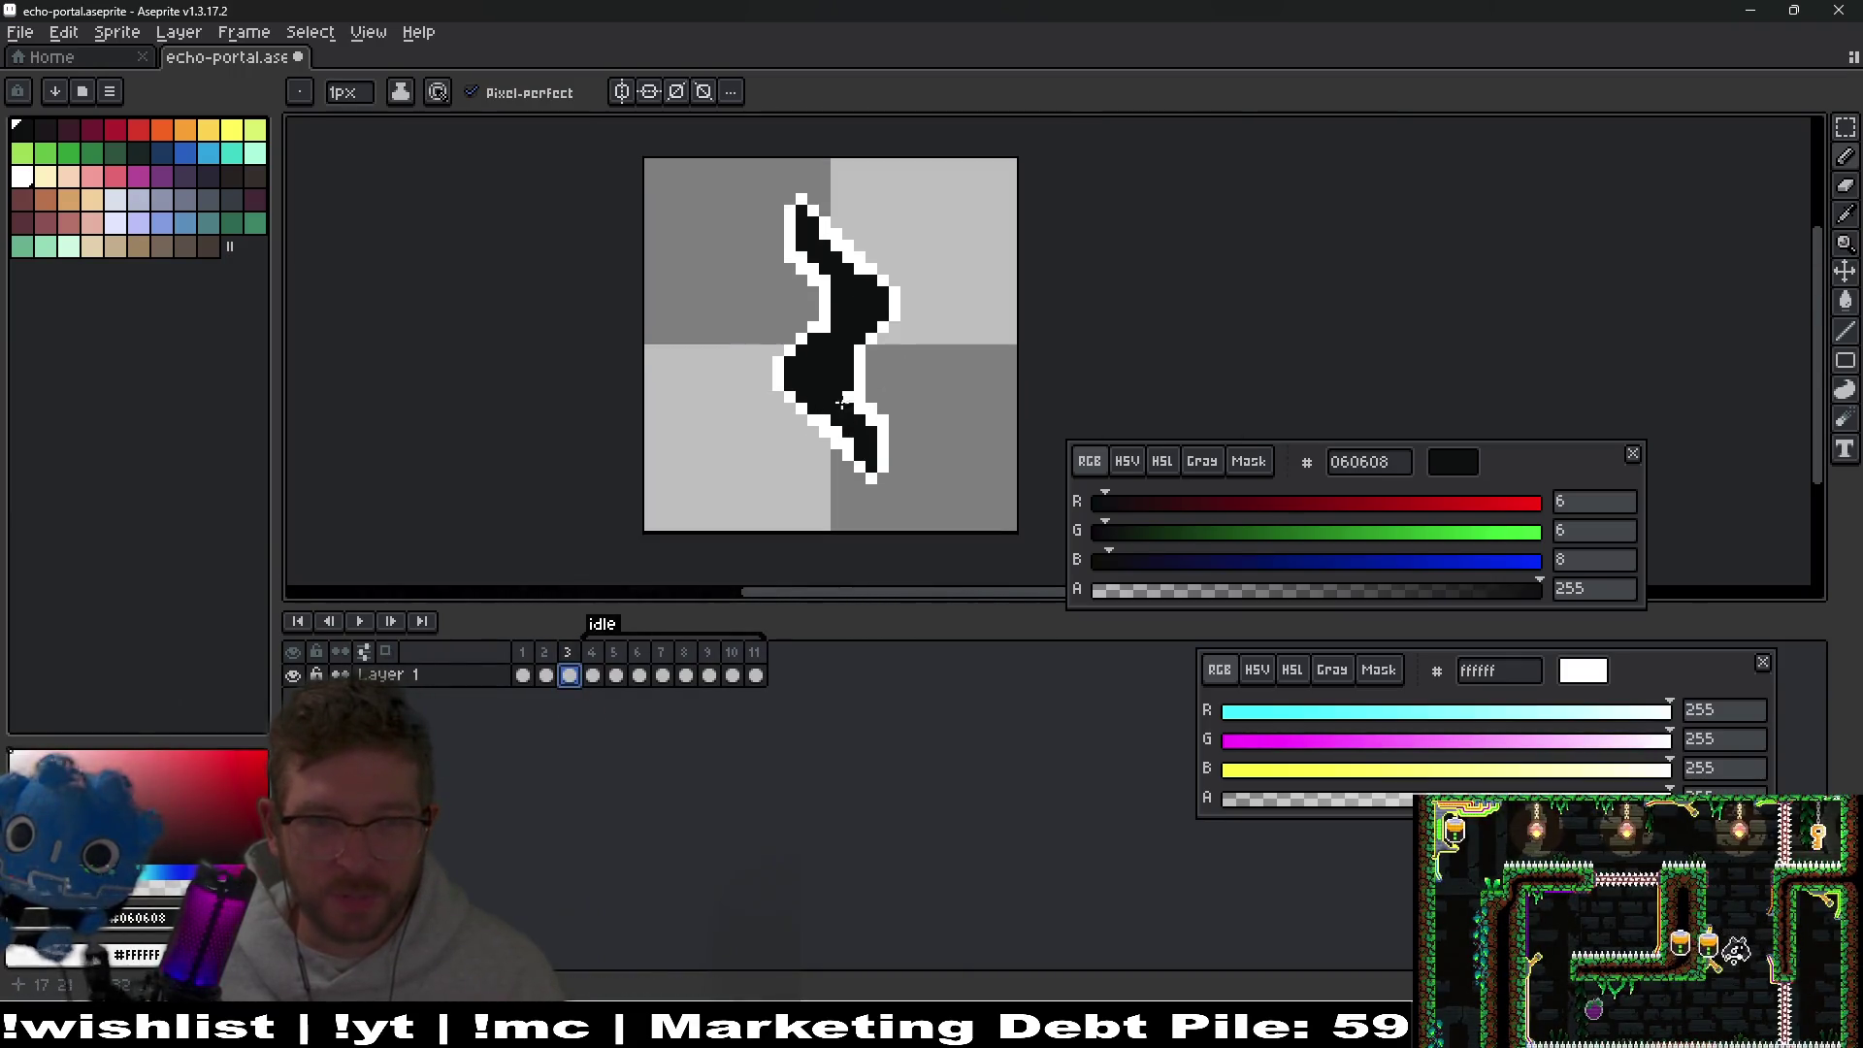
scroll(853, 351, up, 3)
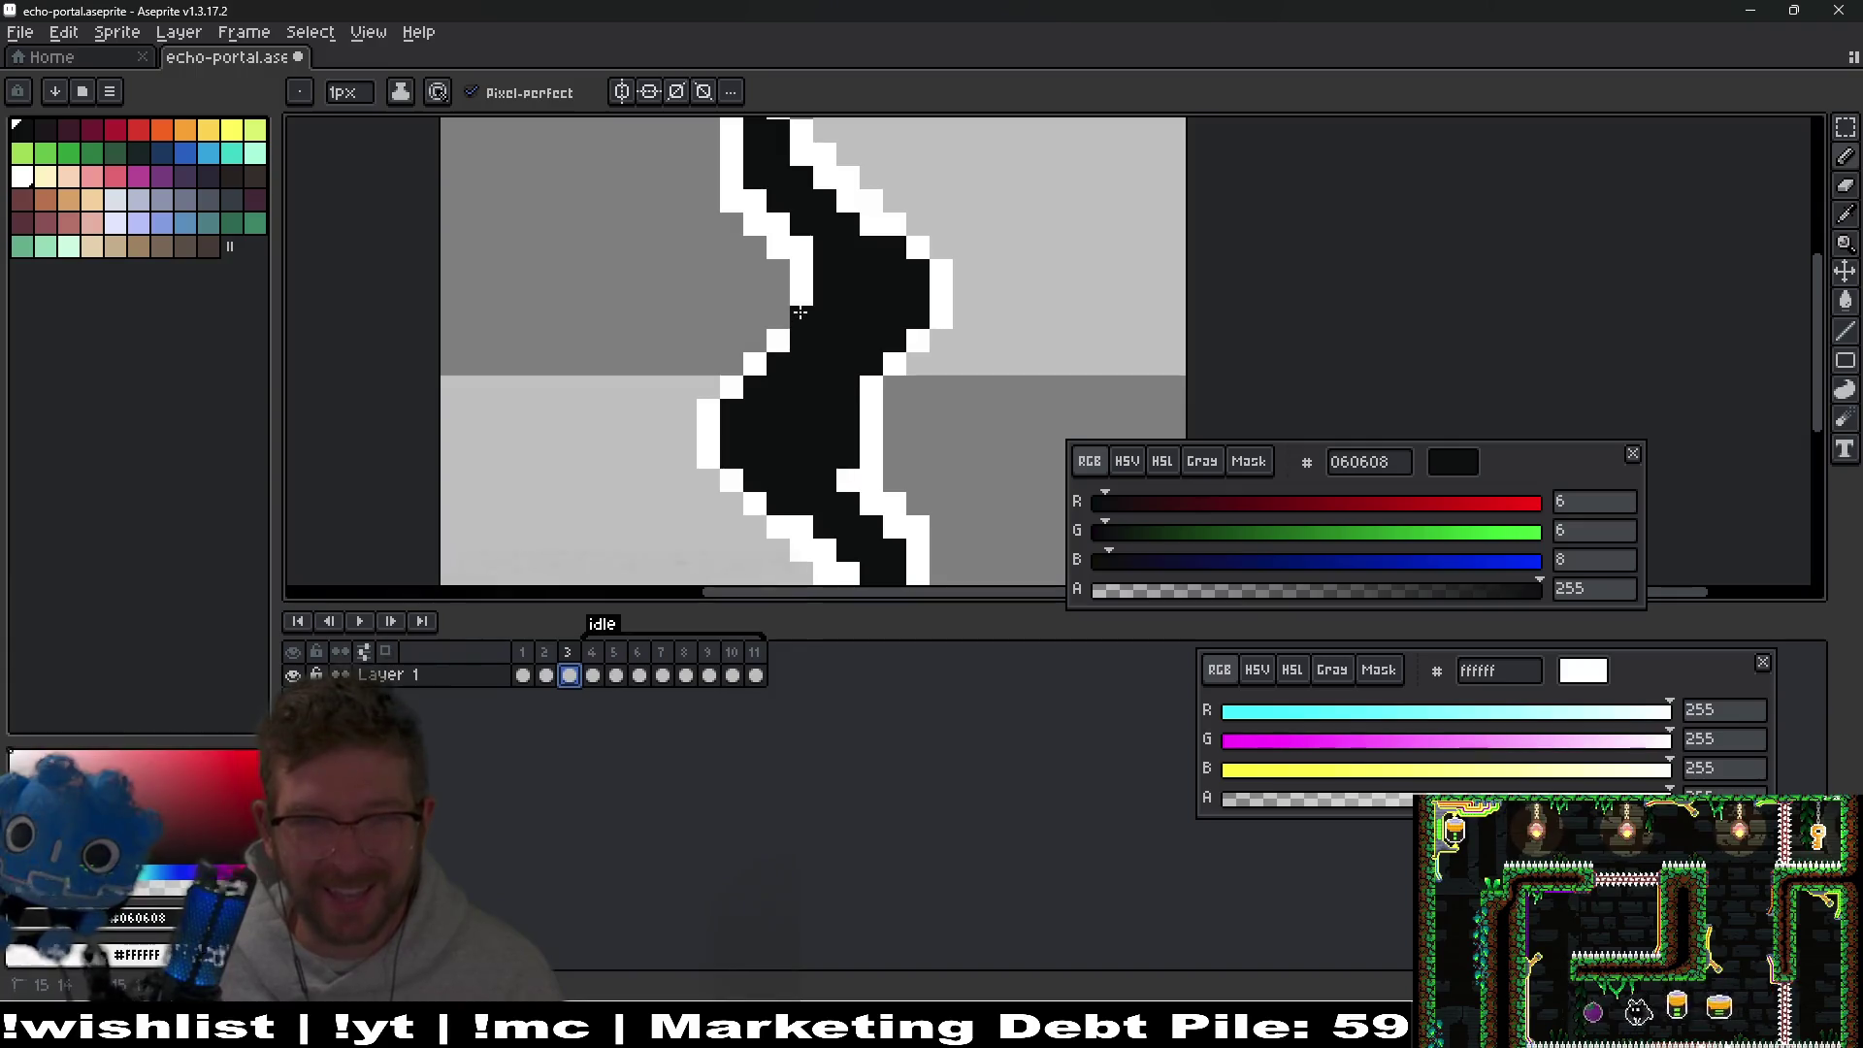
drag(872, 383, 854, 457)
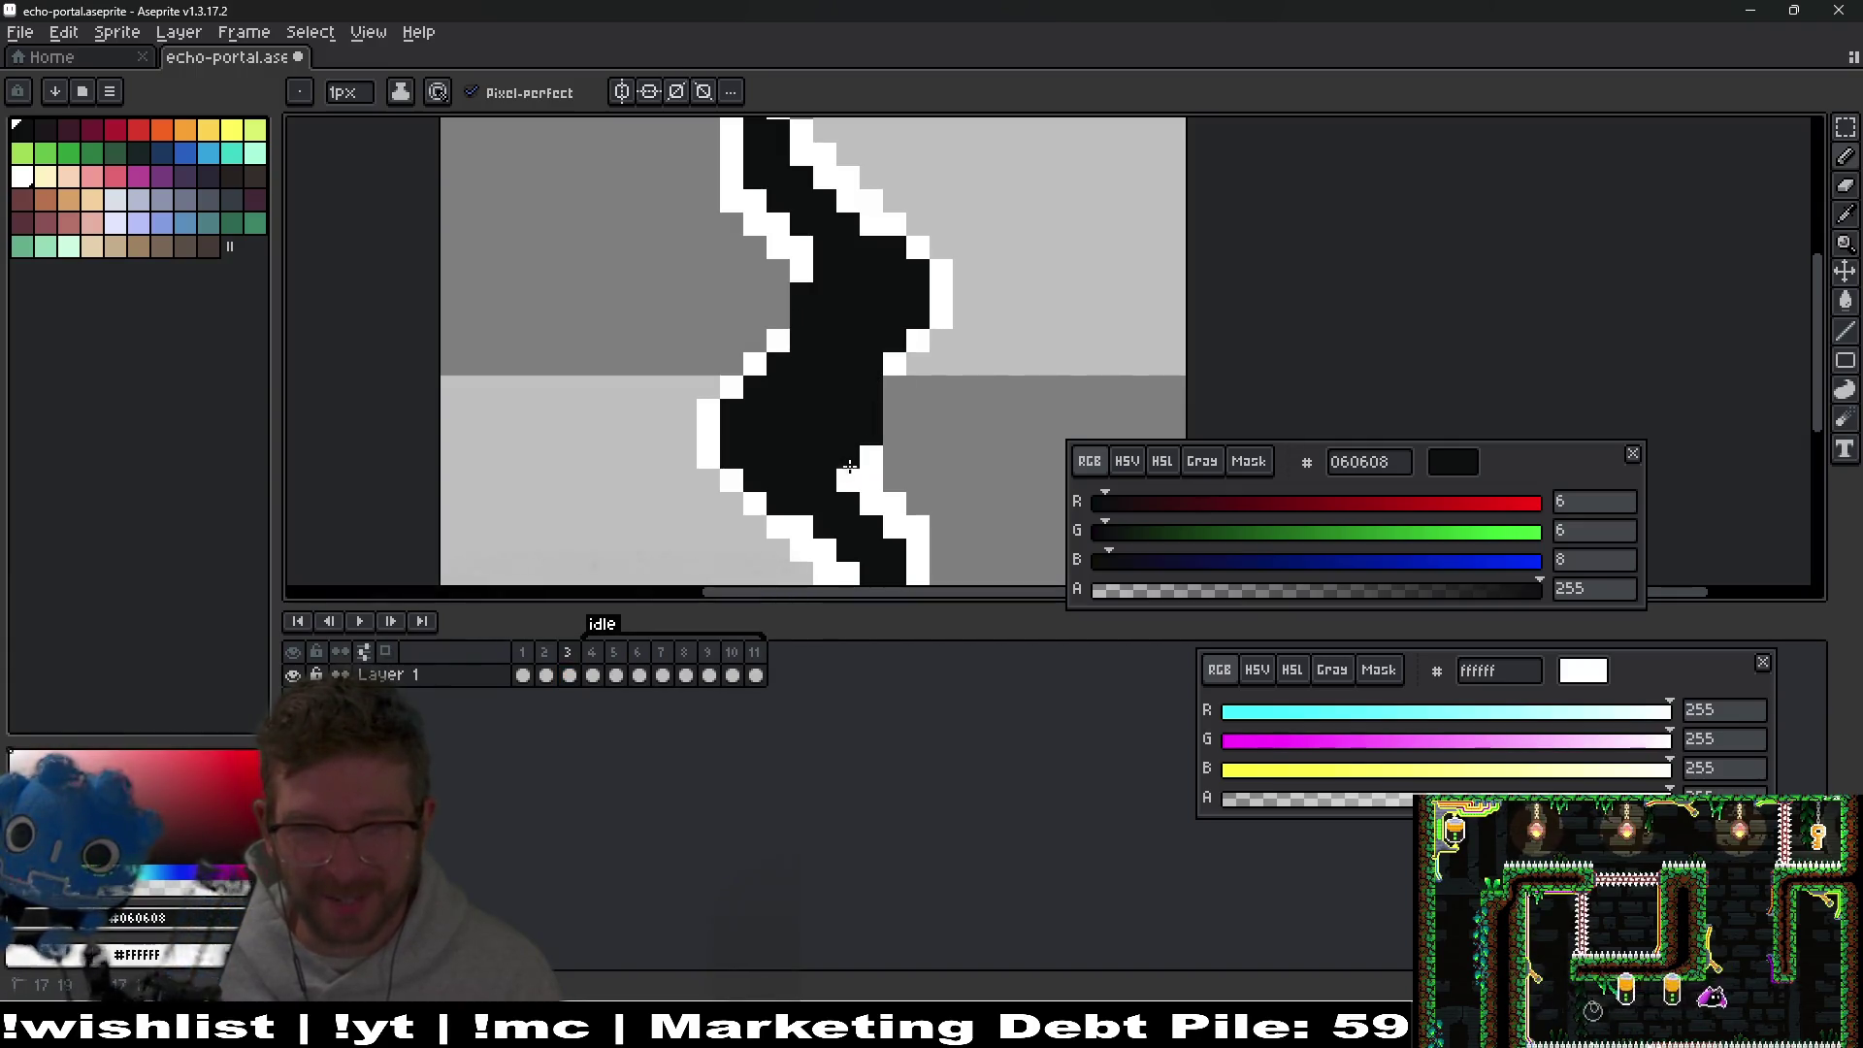
click(892, 526)
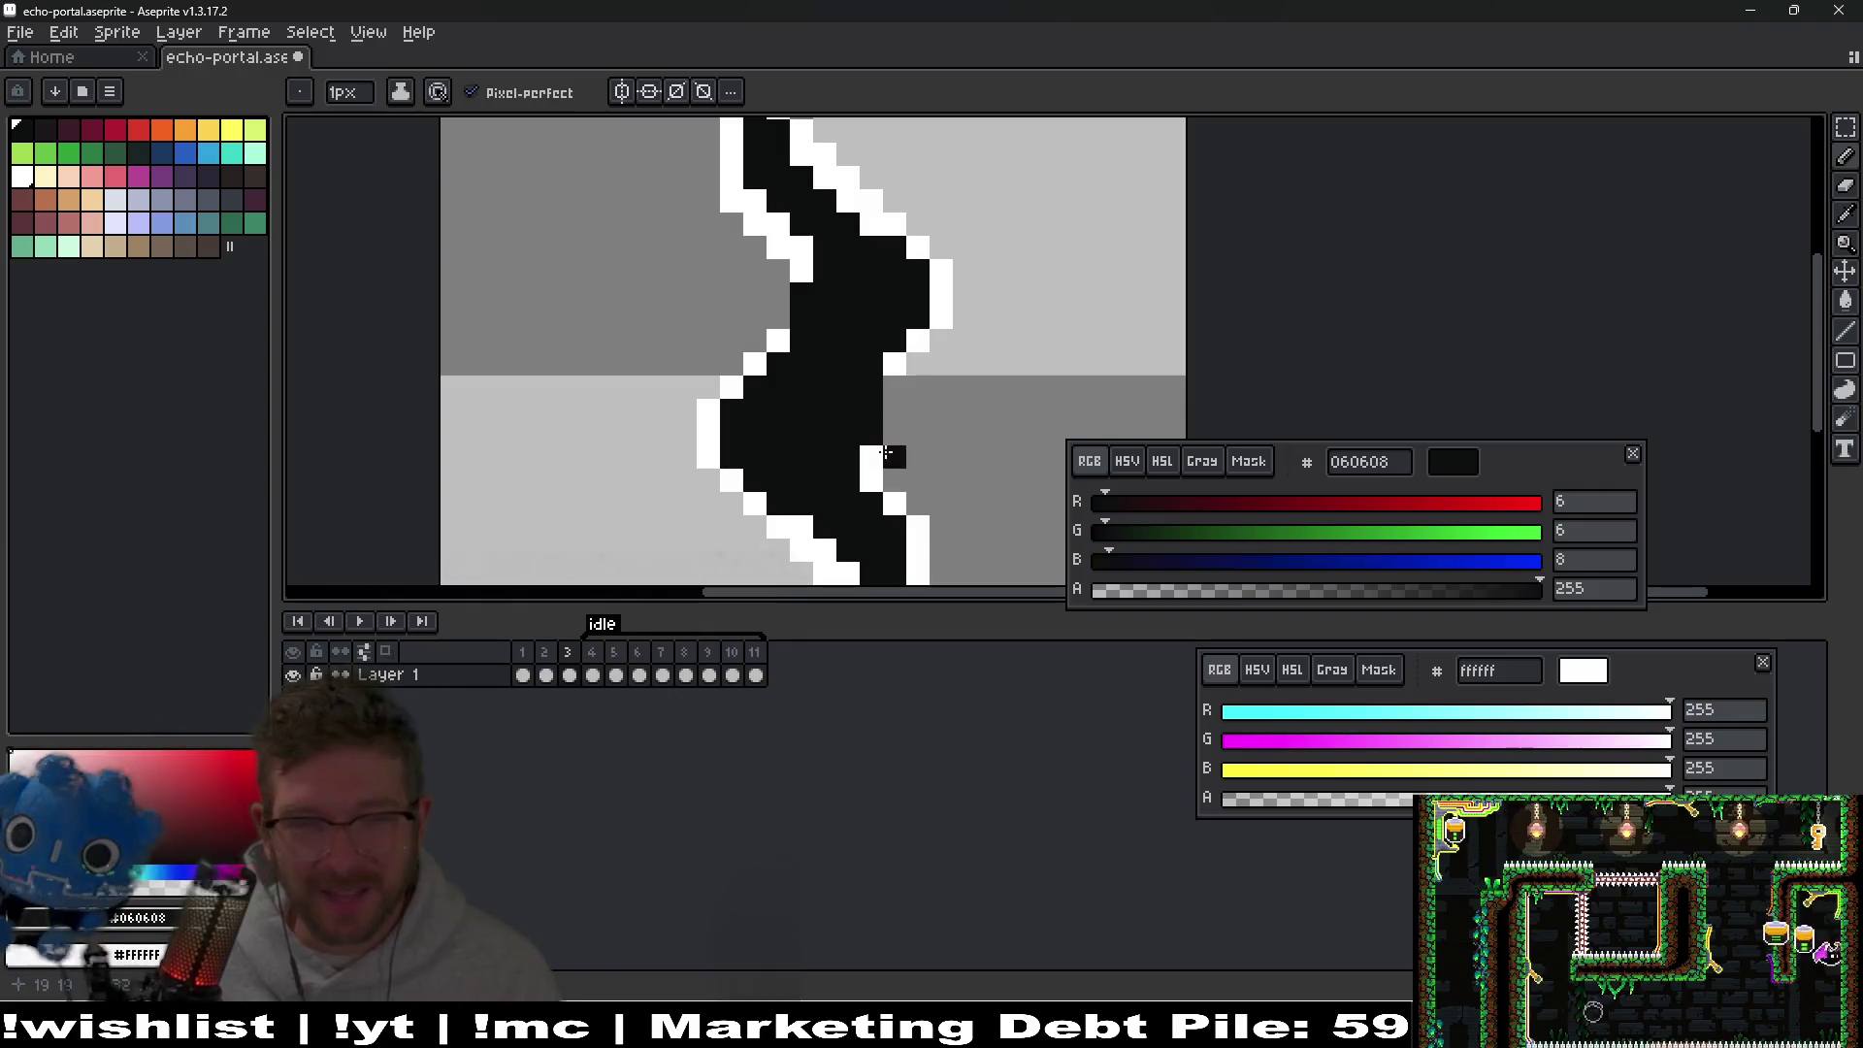
right_click(913, 366)
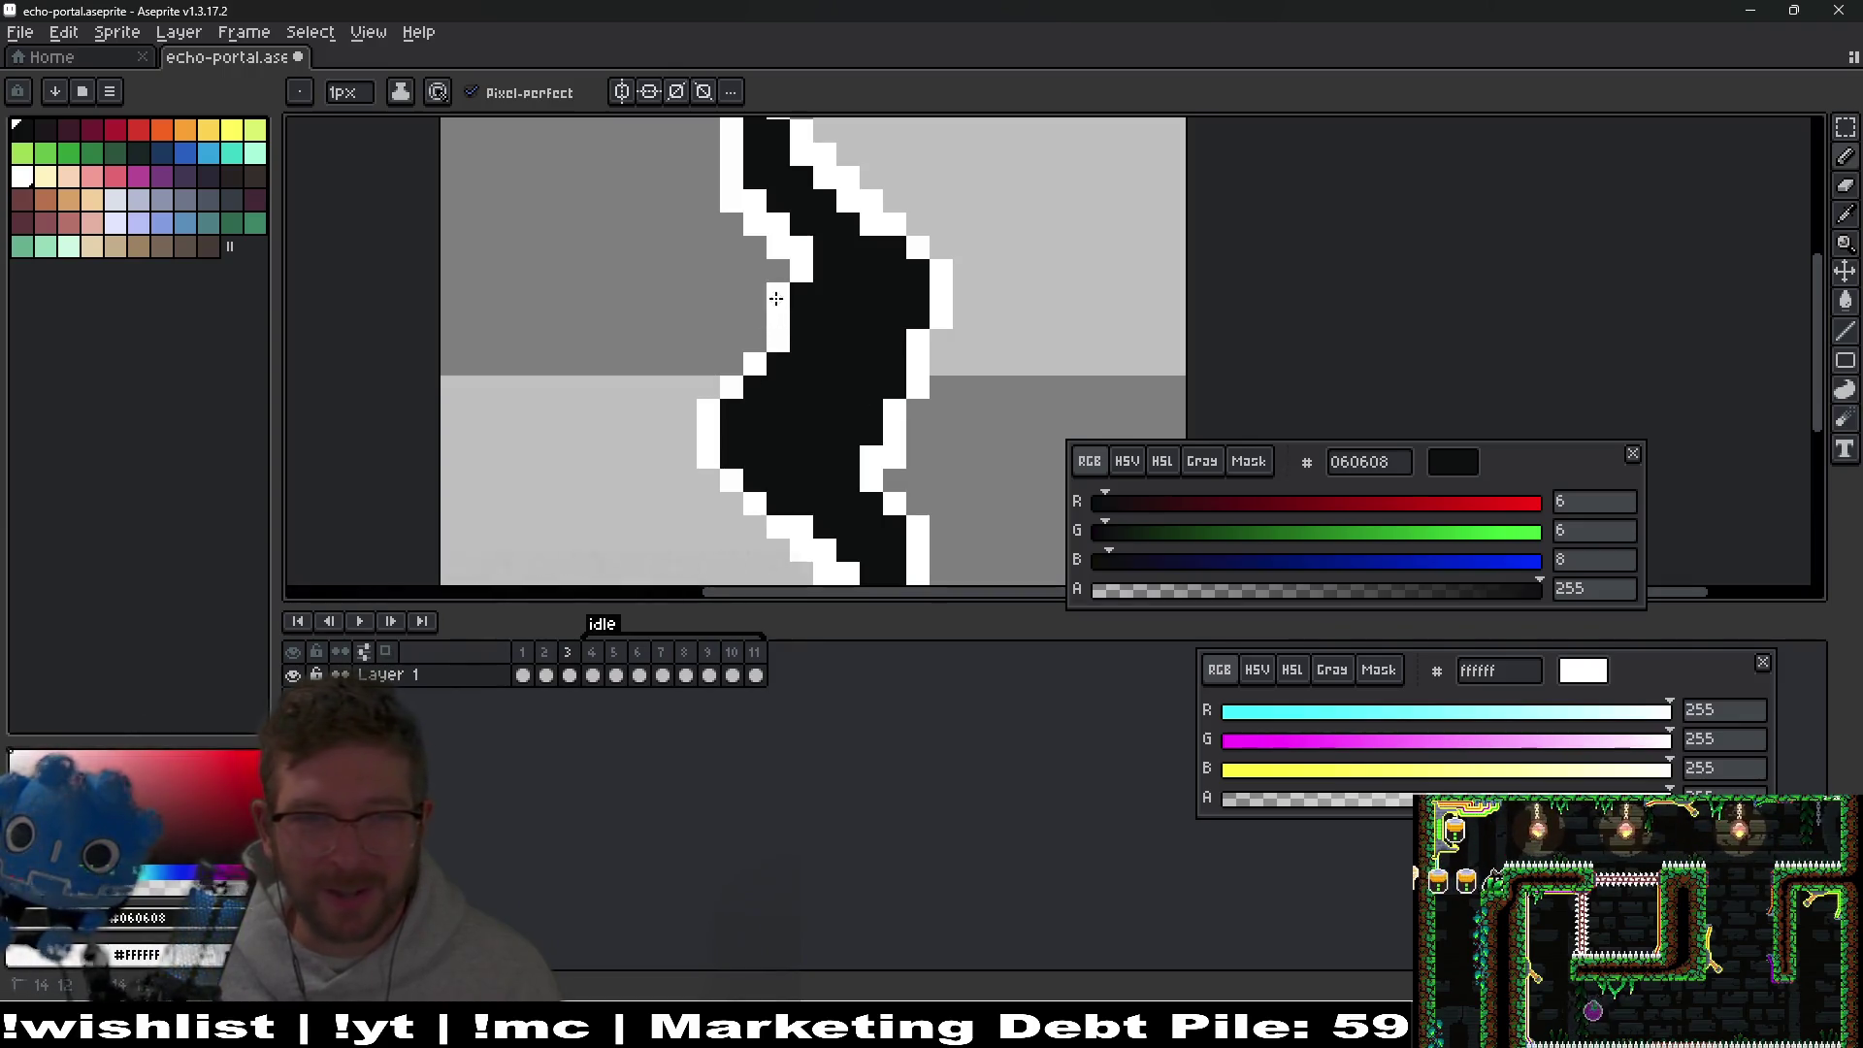
Blacken three diagonal outline pixels and draw a white outline column left of the shape.
scroll(831, 335, down, 2)
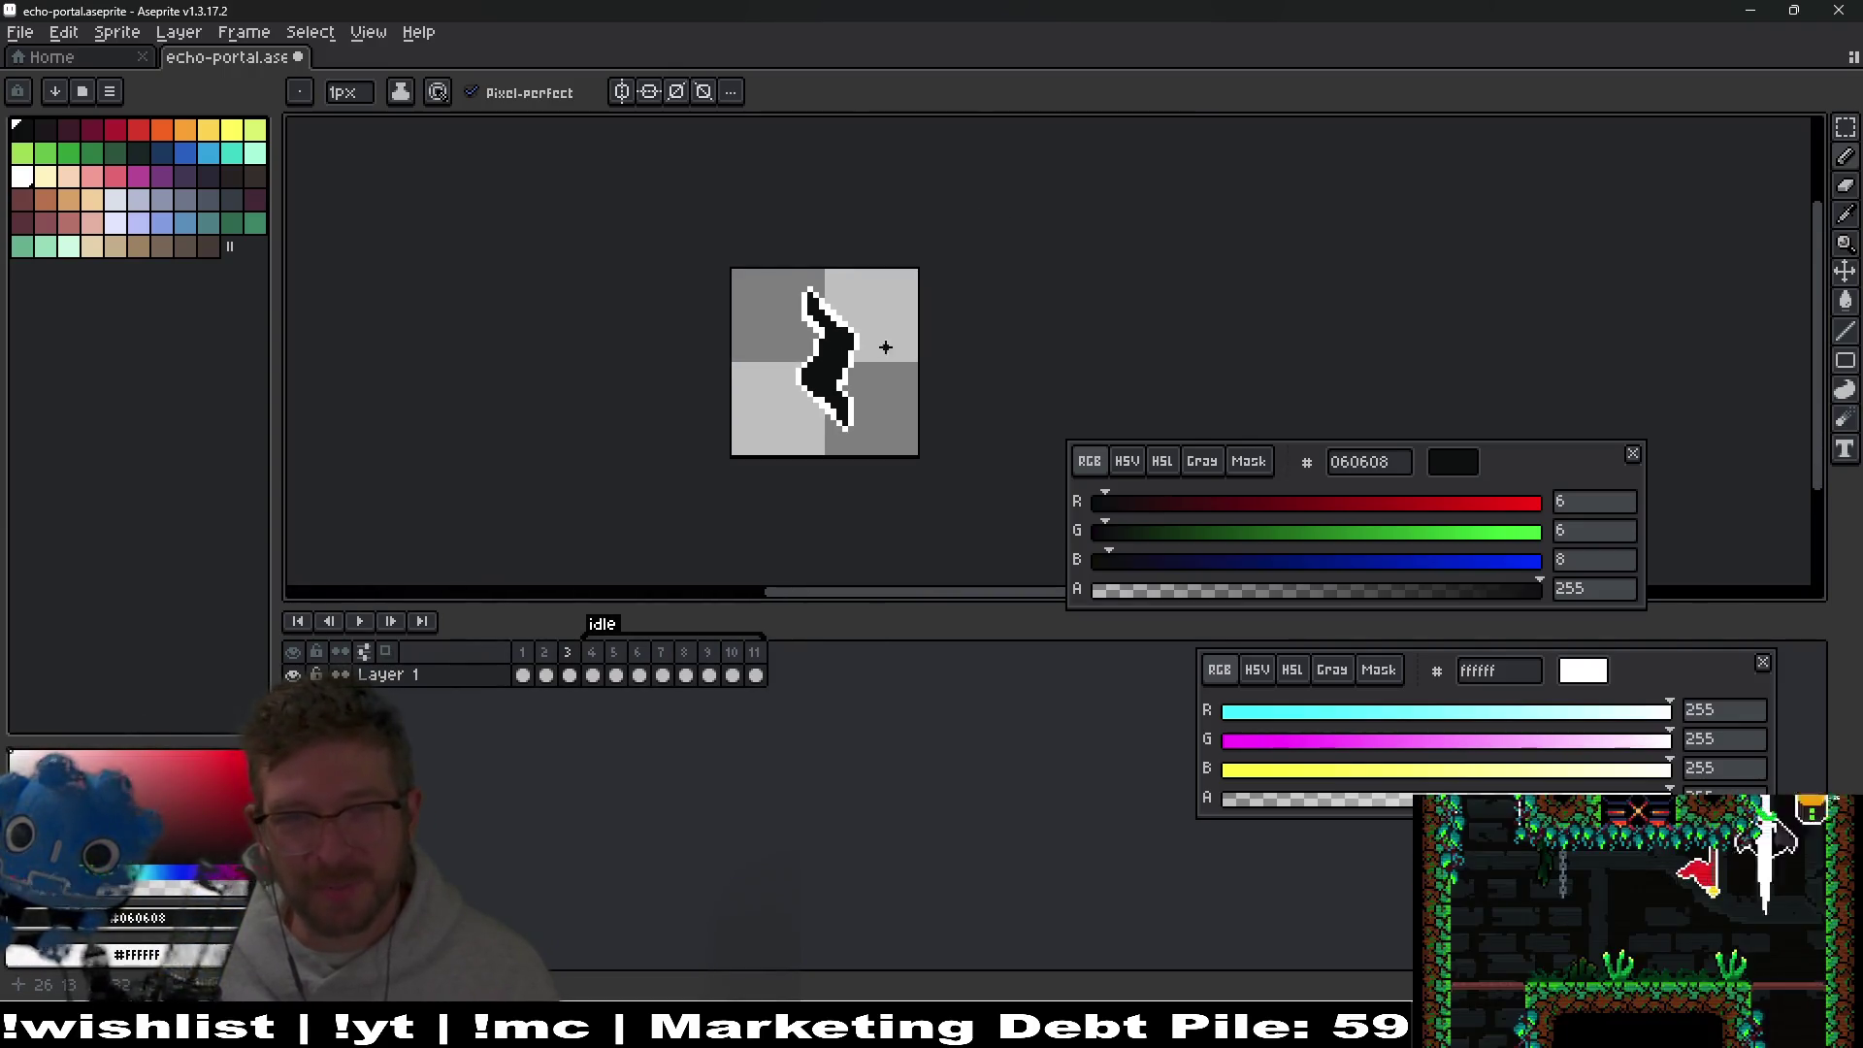
scroll(882, 402, up, 3)
mouse_move(859, 335)
mouse_down()
mouse_move(813, 260)
mouse_move(757, 246)
mouse_move(774, 291)
mouse_move(739, 238)
mouse_up()
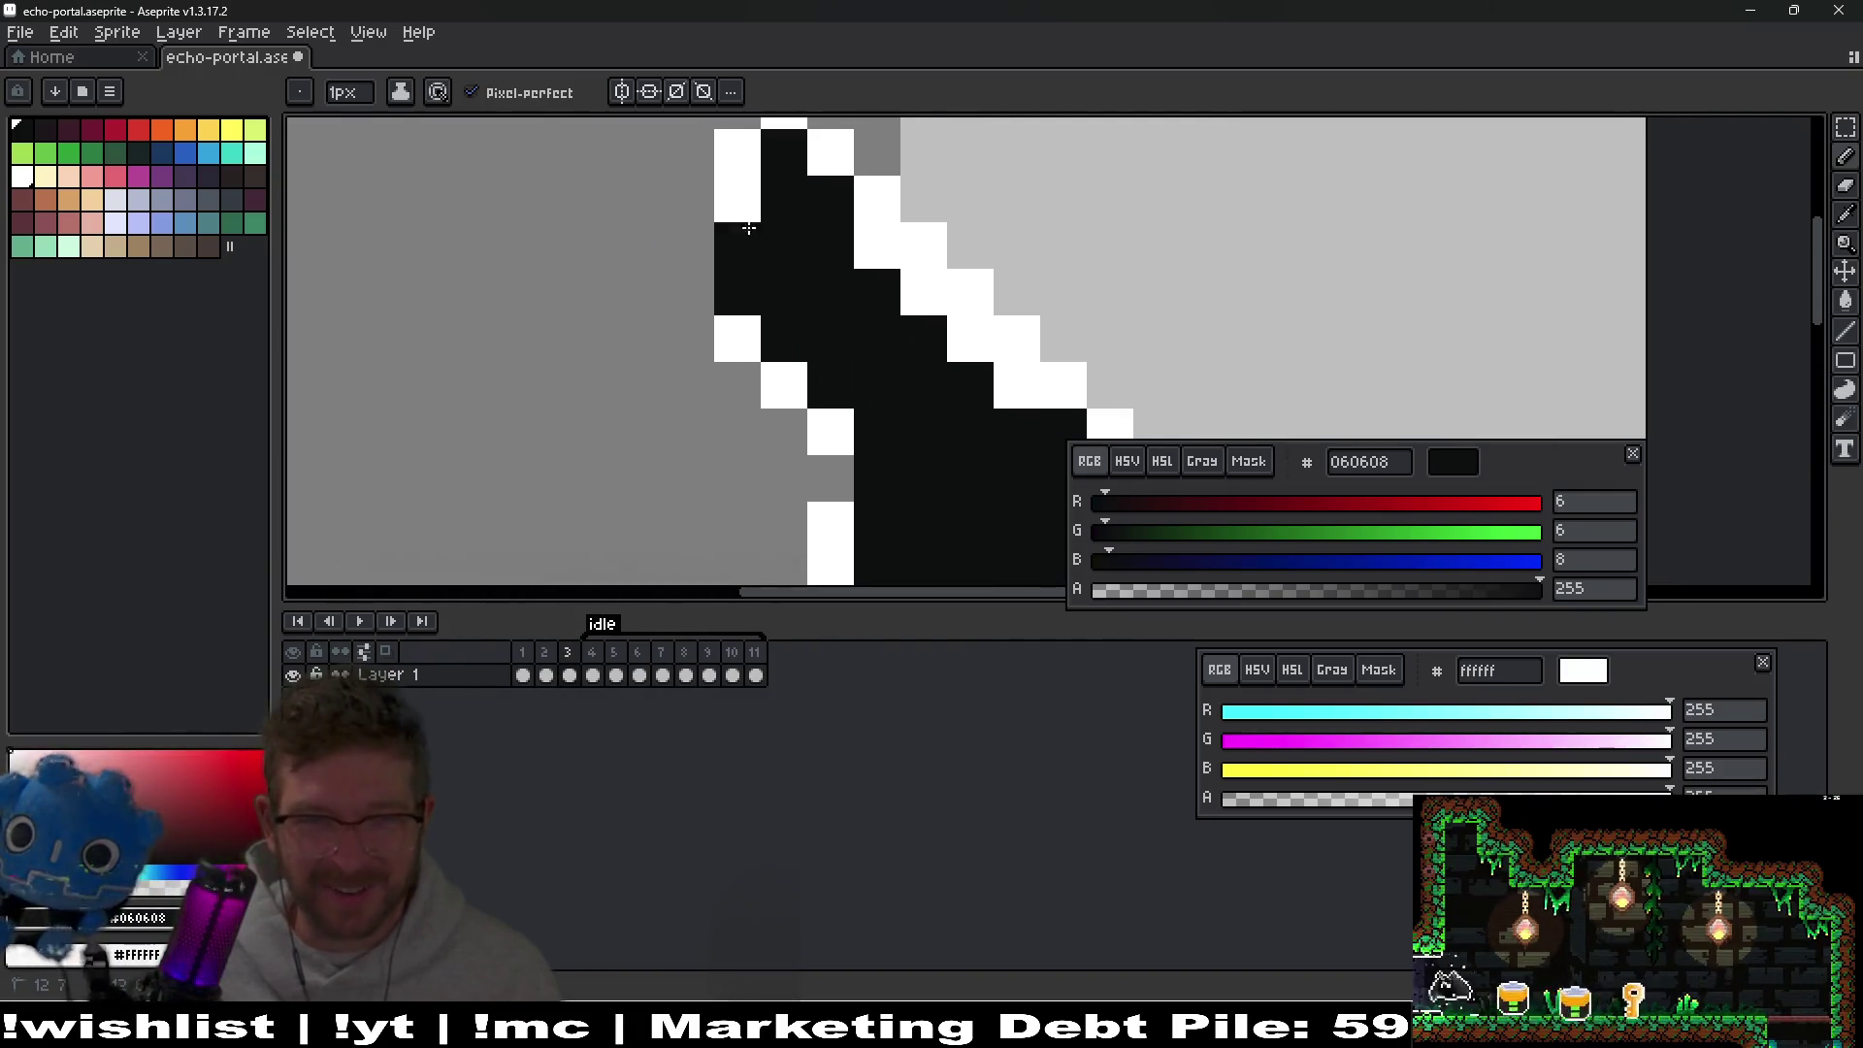
mouse_move(734, 339)
mouse_down()
mouse_move(687, 291)
mouse_move(687, 199)
mouse_up()
scroll(939, 377, down, 3)
scroll(939, 378, up, 6)
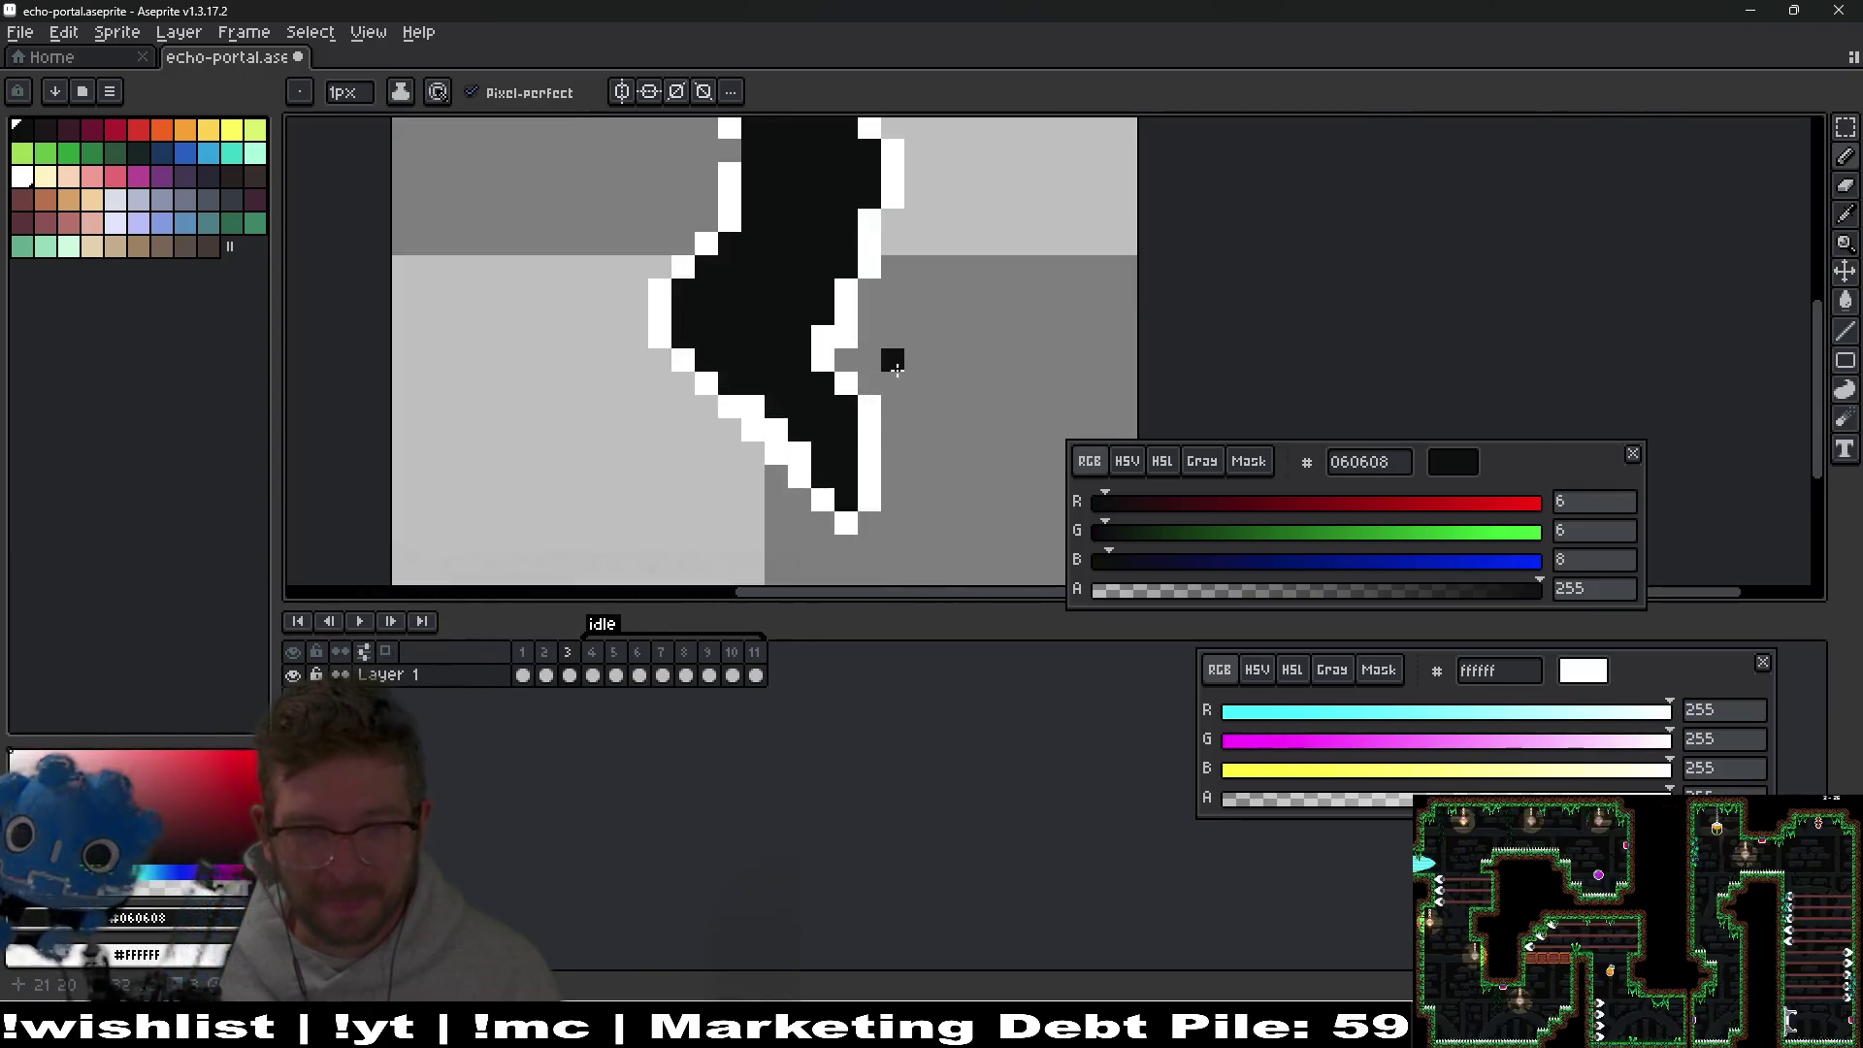
Tidy frame 3's stroke edges, blackening edge pixels and adding white outline pixels beside them.
click(832, 504)
click(869, 462)
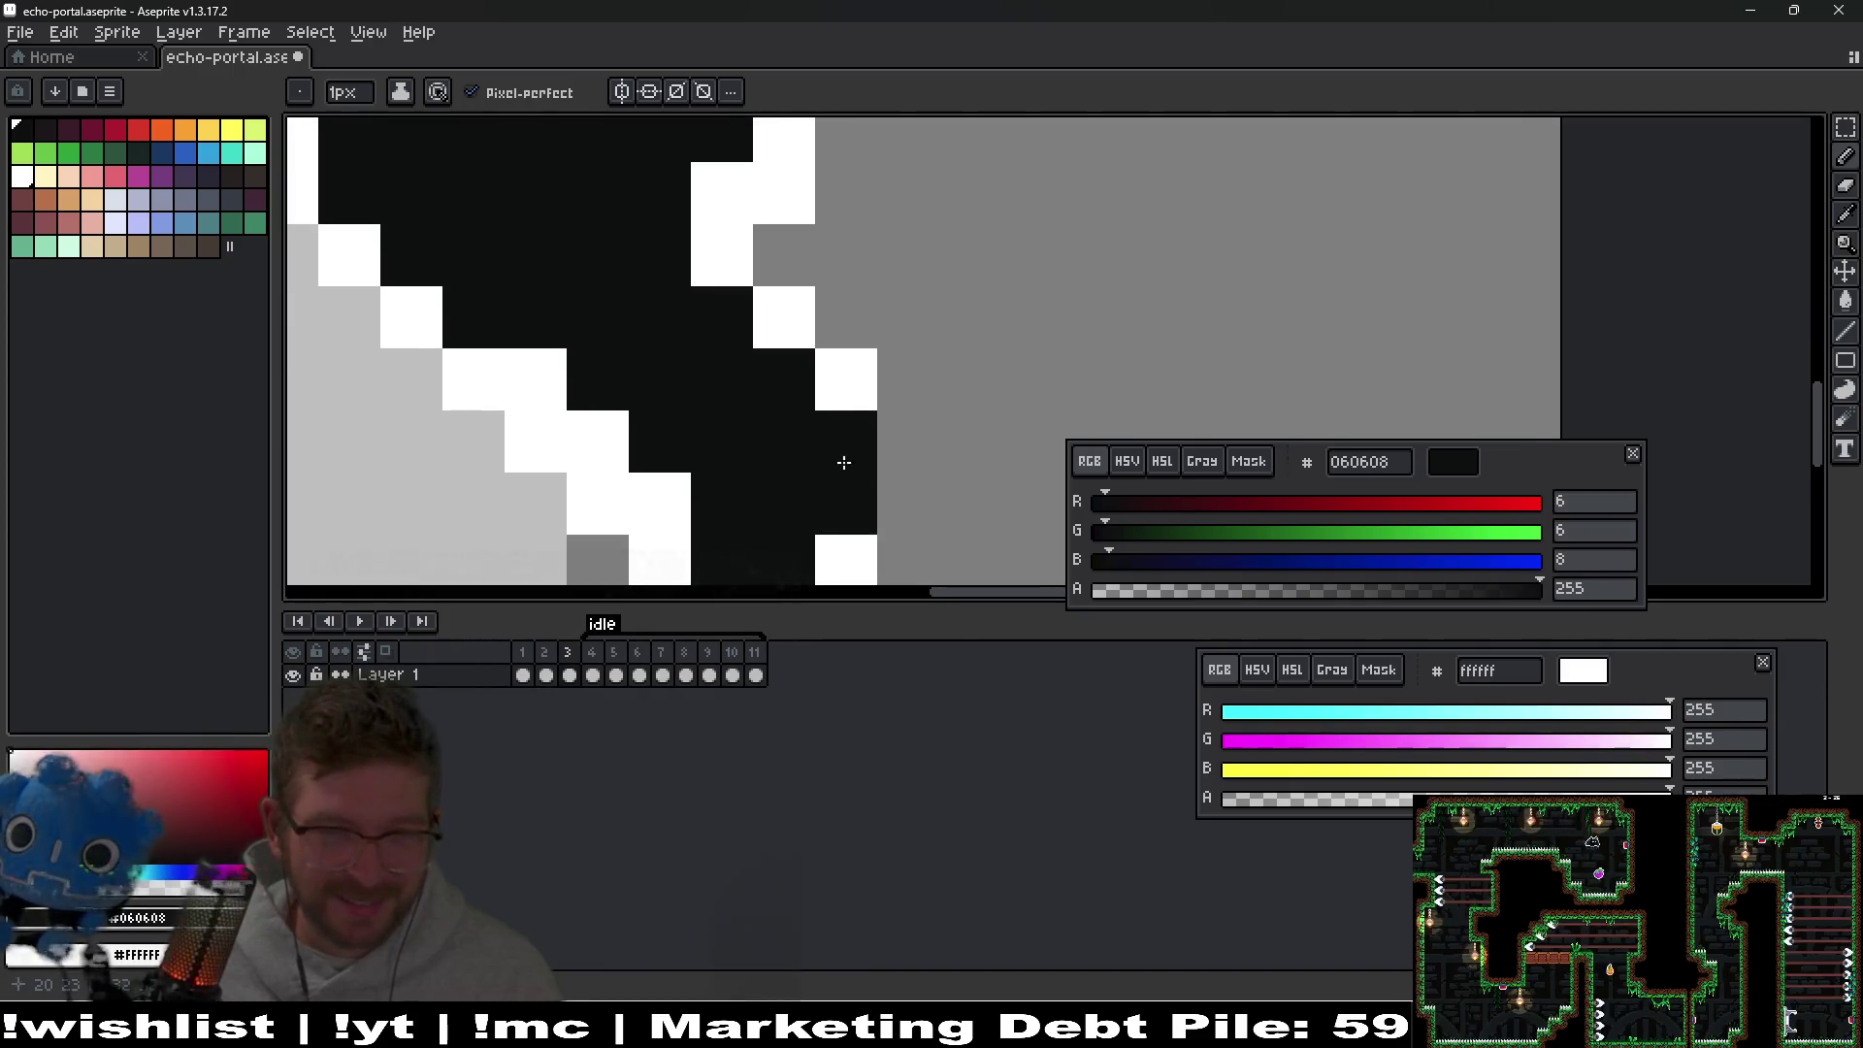
scroll(869, 462, down, 2)
right_click(914, 391)
click(861, 433)
right_click(911, 440)
scroll(923, 462, down, 6)
scroll(904, 449, up, 3)
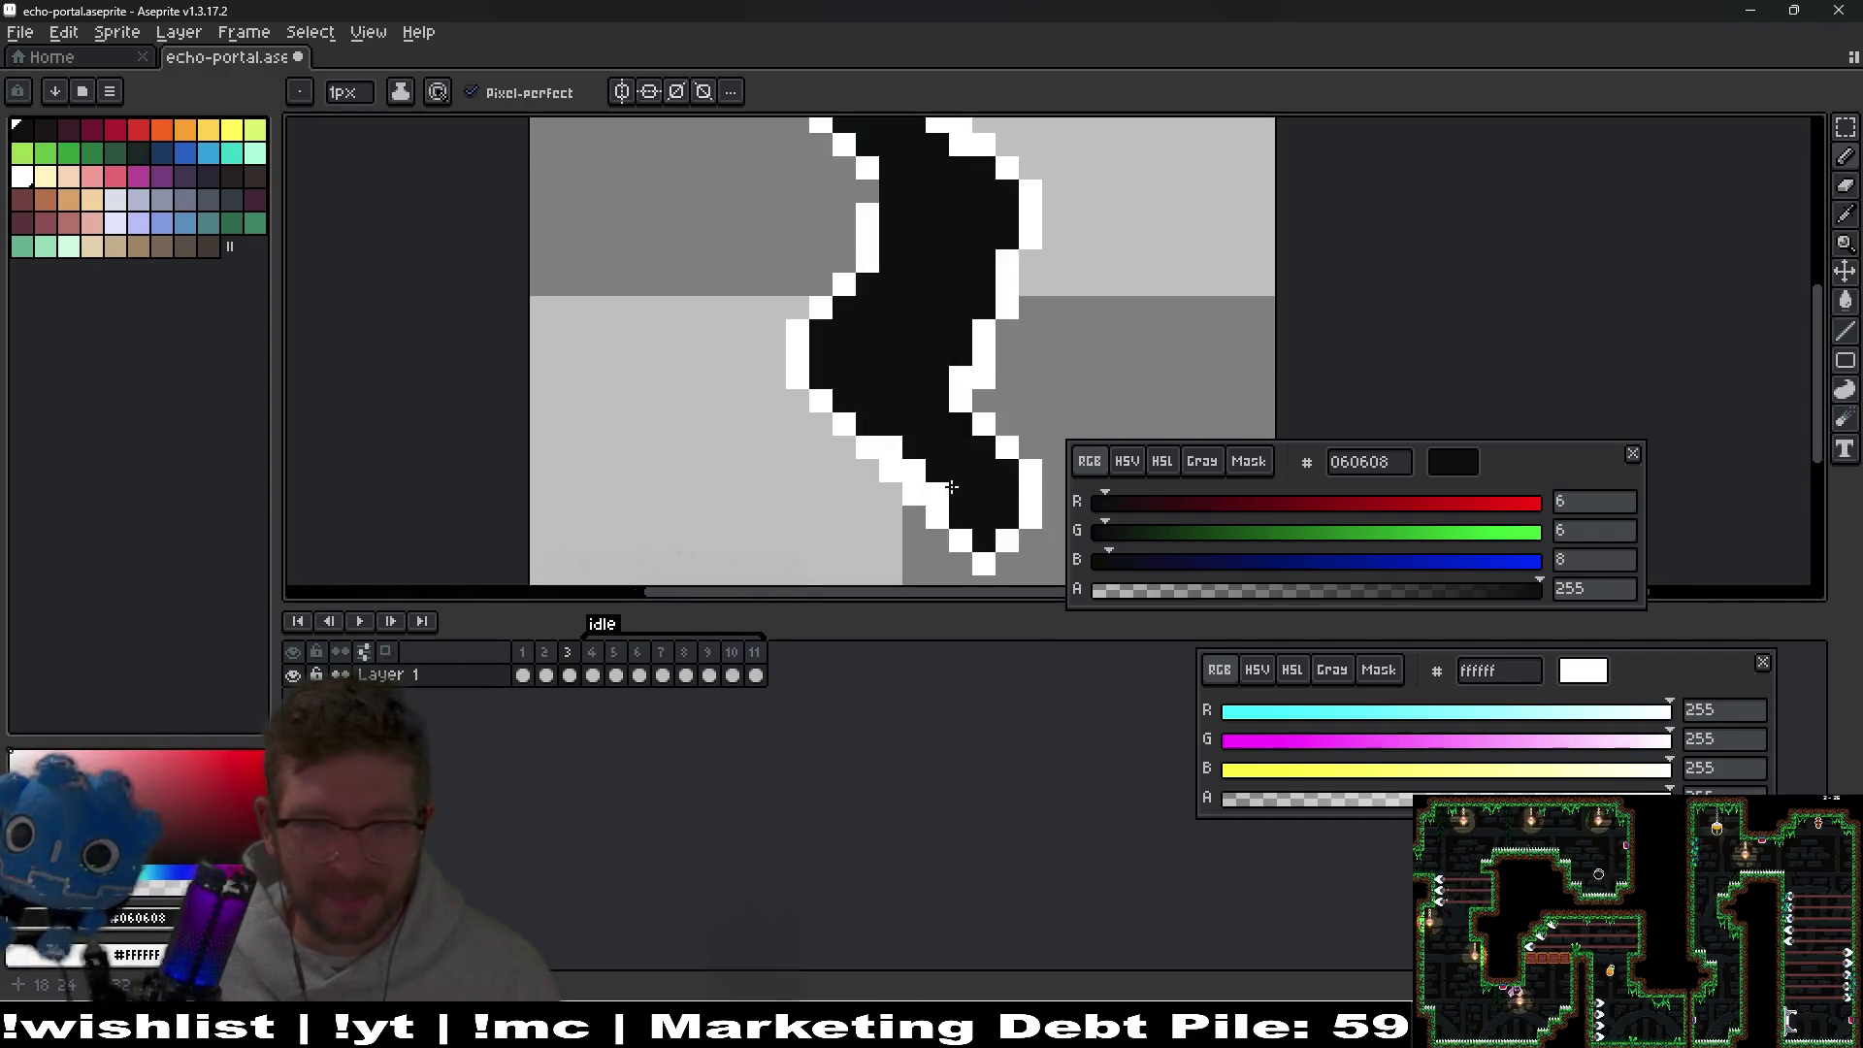
click(902, 448)
click(981, 424)
scroll(1022, 354, down, 3)
scroll(1023, 358, up, 3)
click(995, 273)
scroll(774, 318, down, 3)
scroll(798, 282, up, 3)
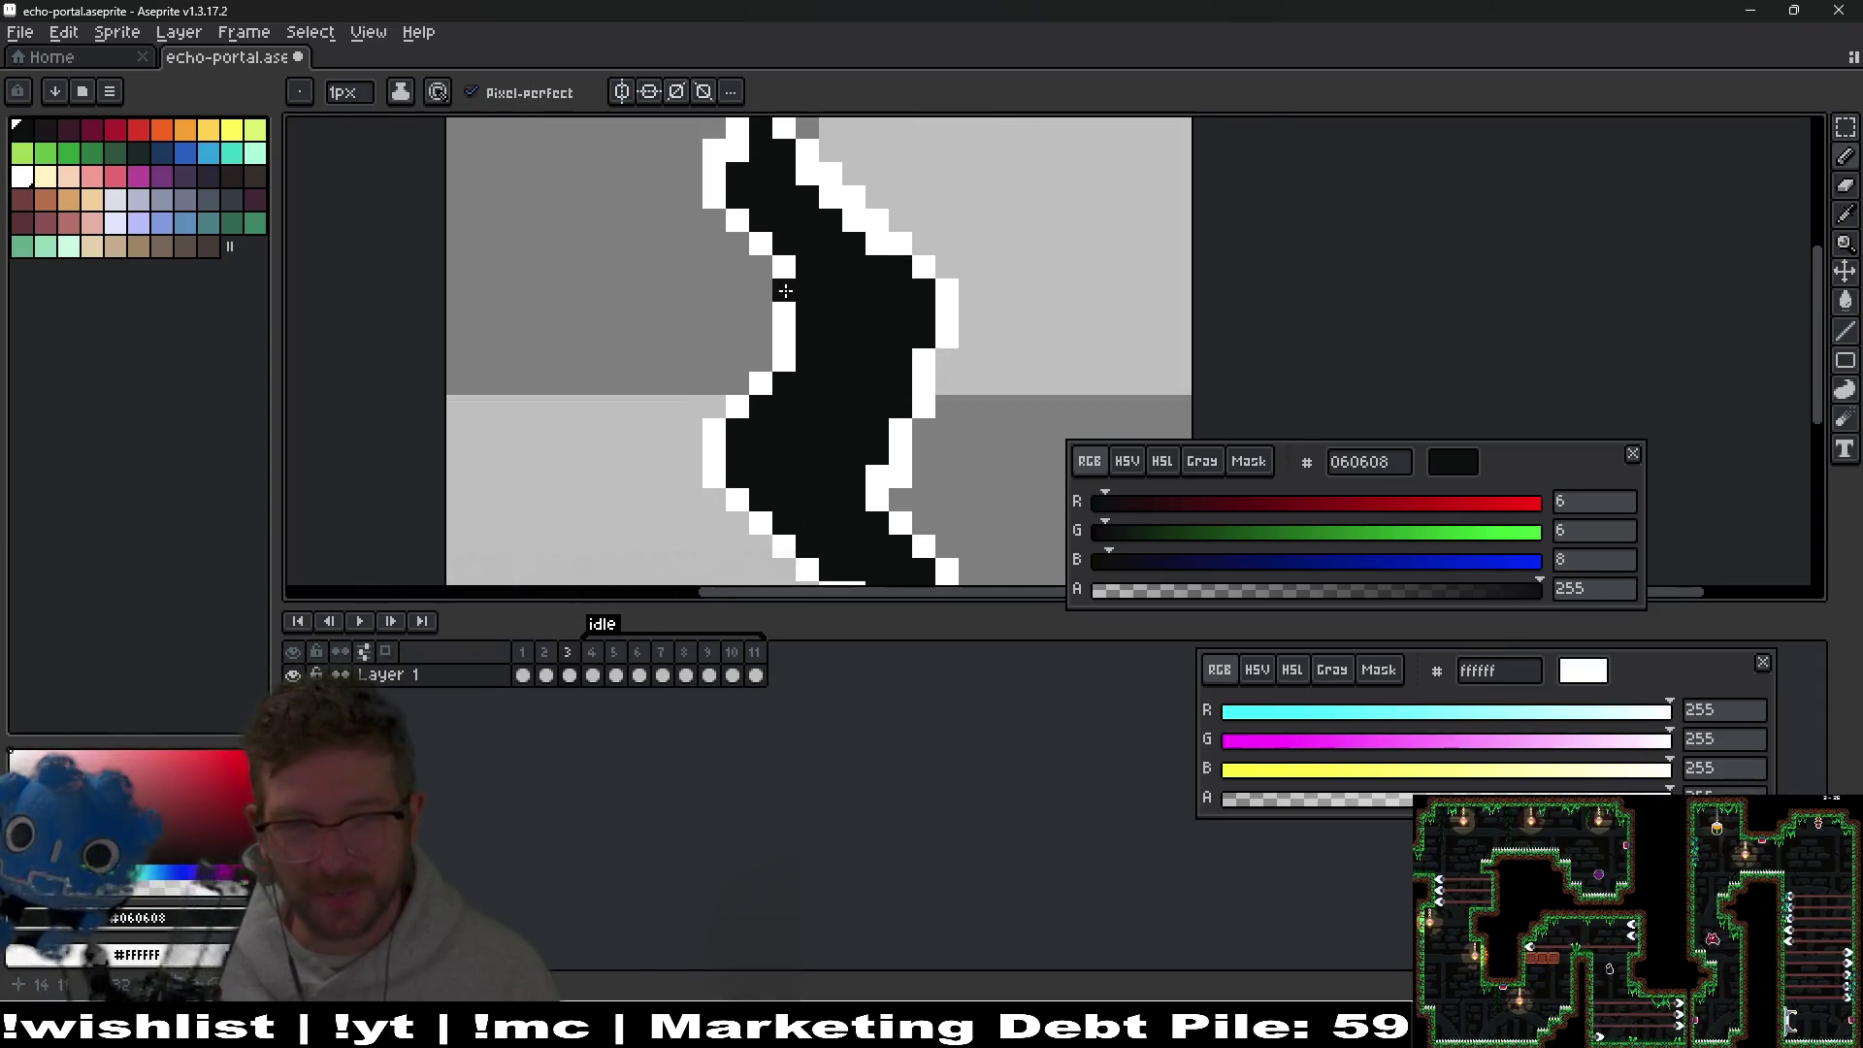
scroll(883, 333, down, 3)
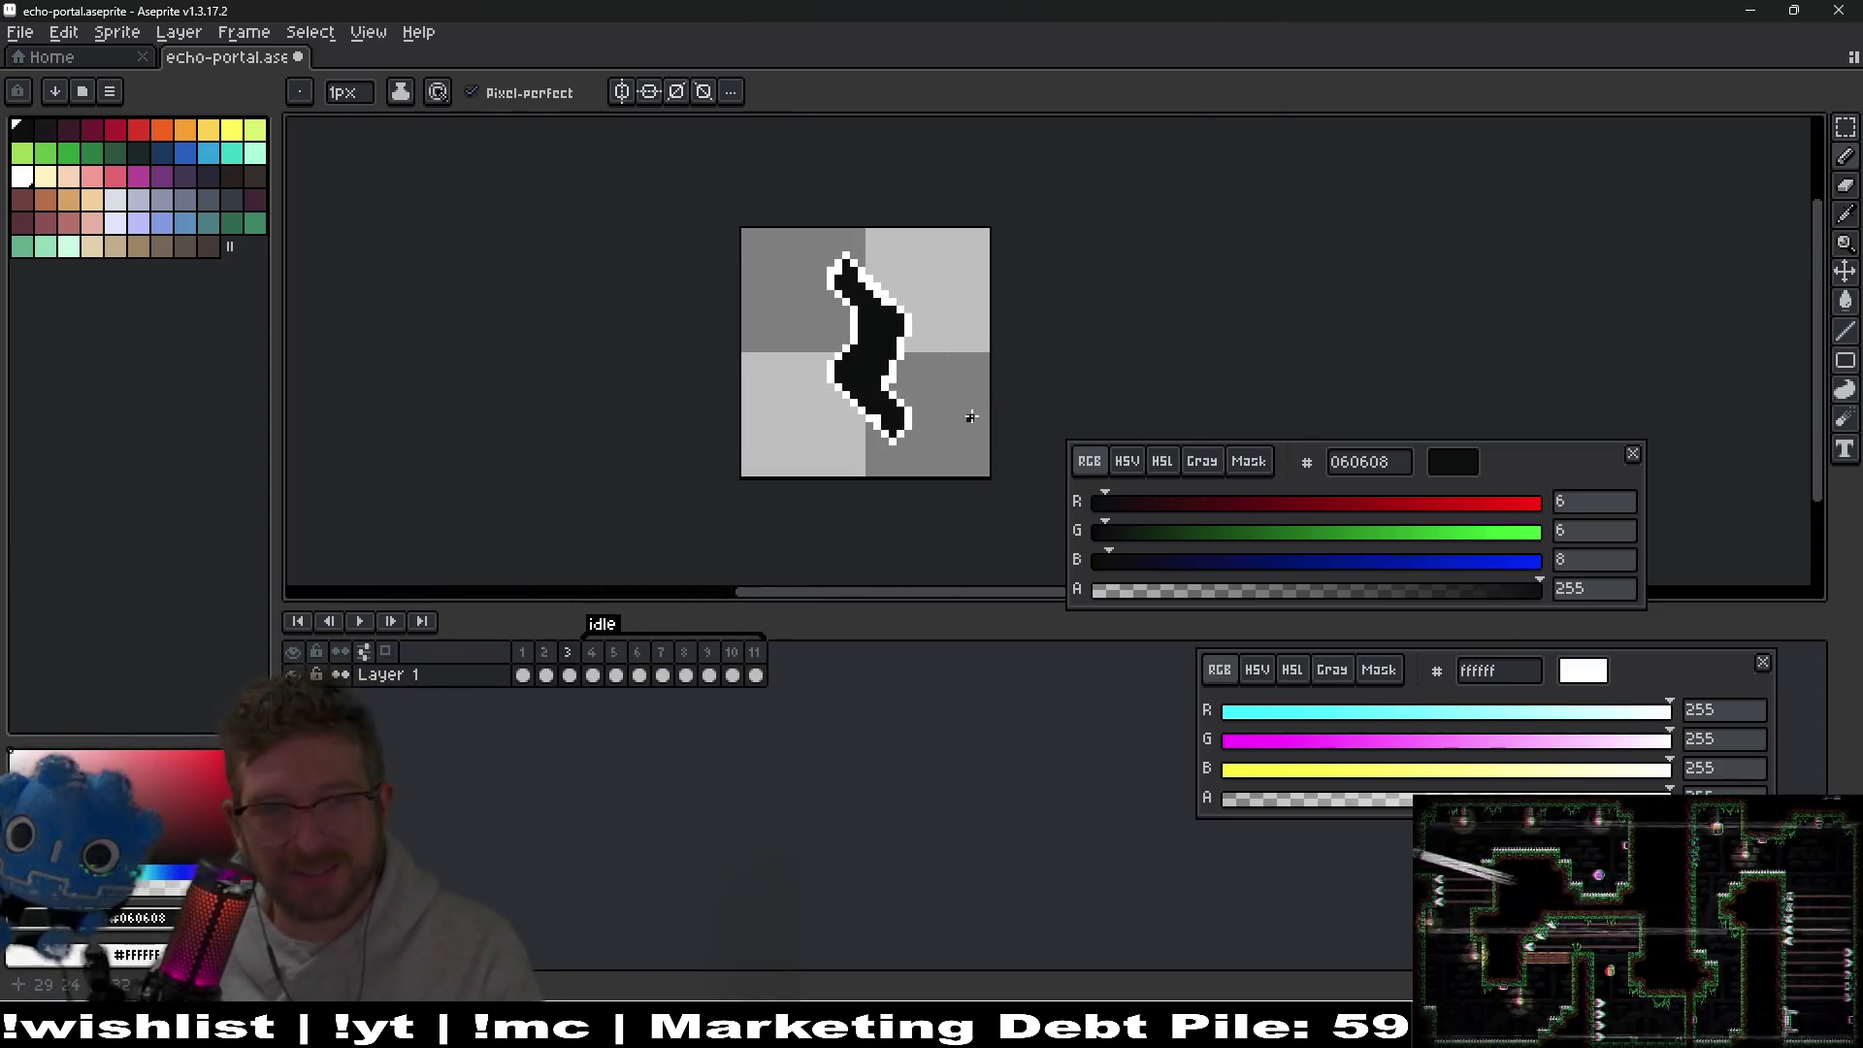
Preview the animation, then fix the stroke's top tip with a white outline pixel and black tip pixel.
key(Return)
key(Return)
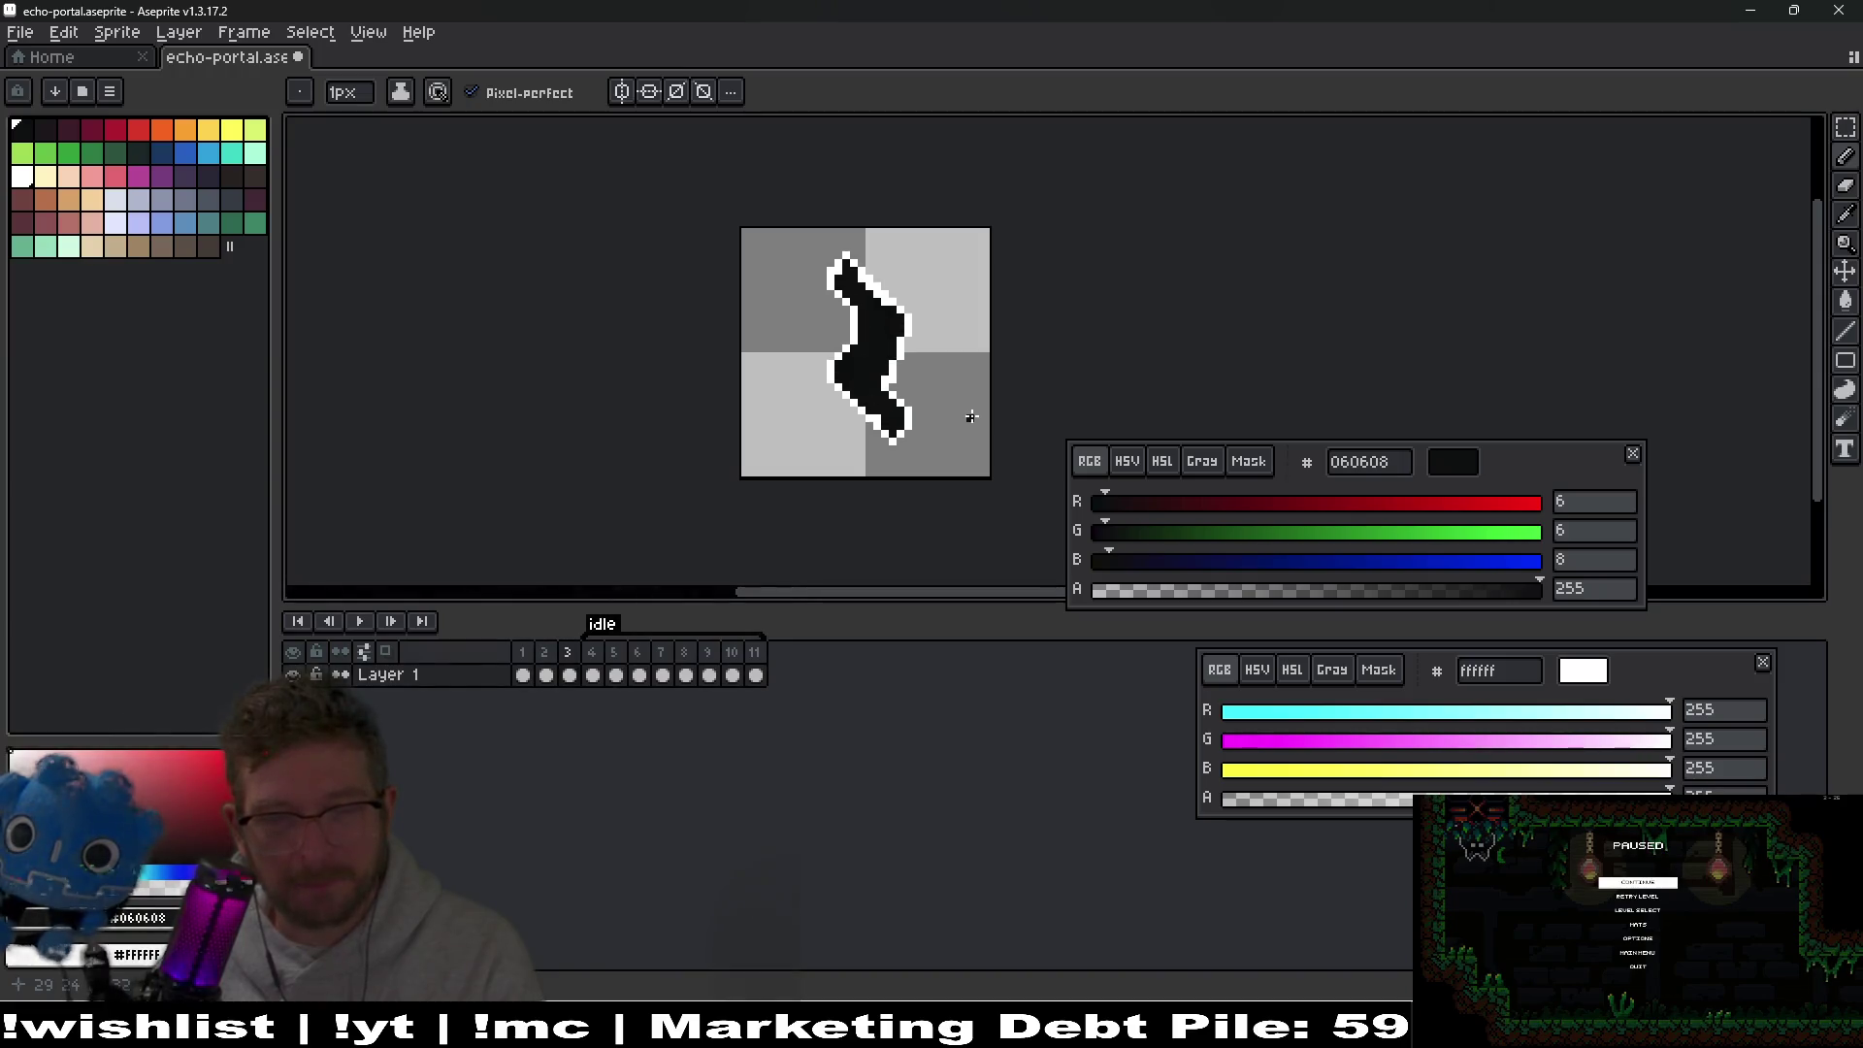
scroll(876, 317, up, 2)
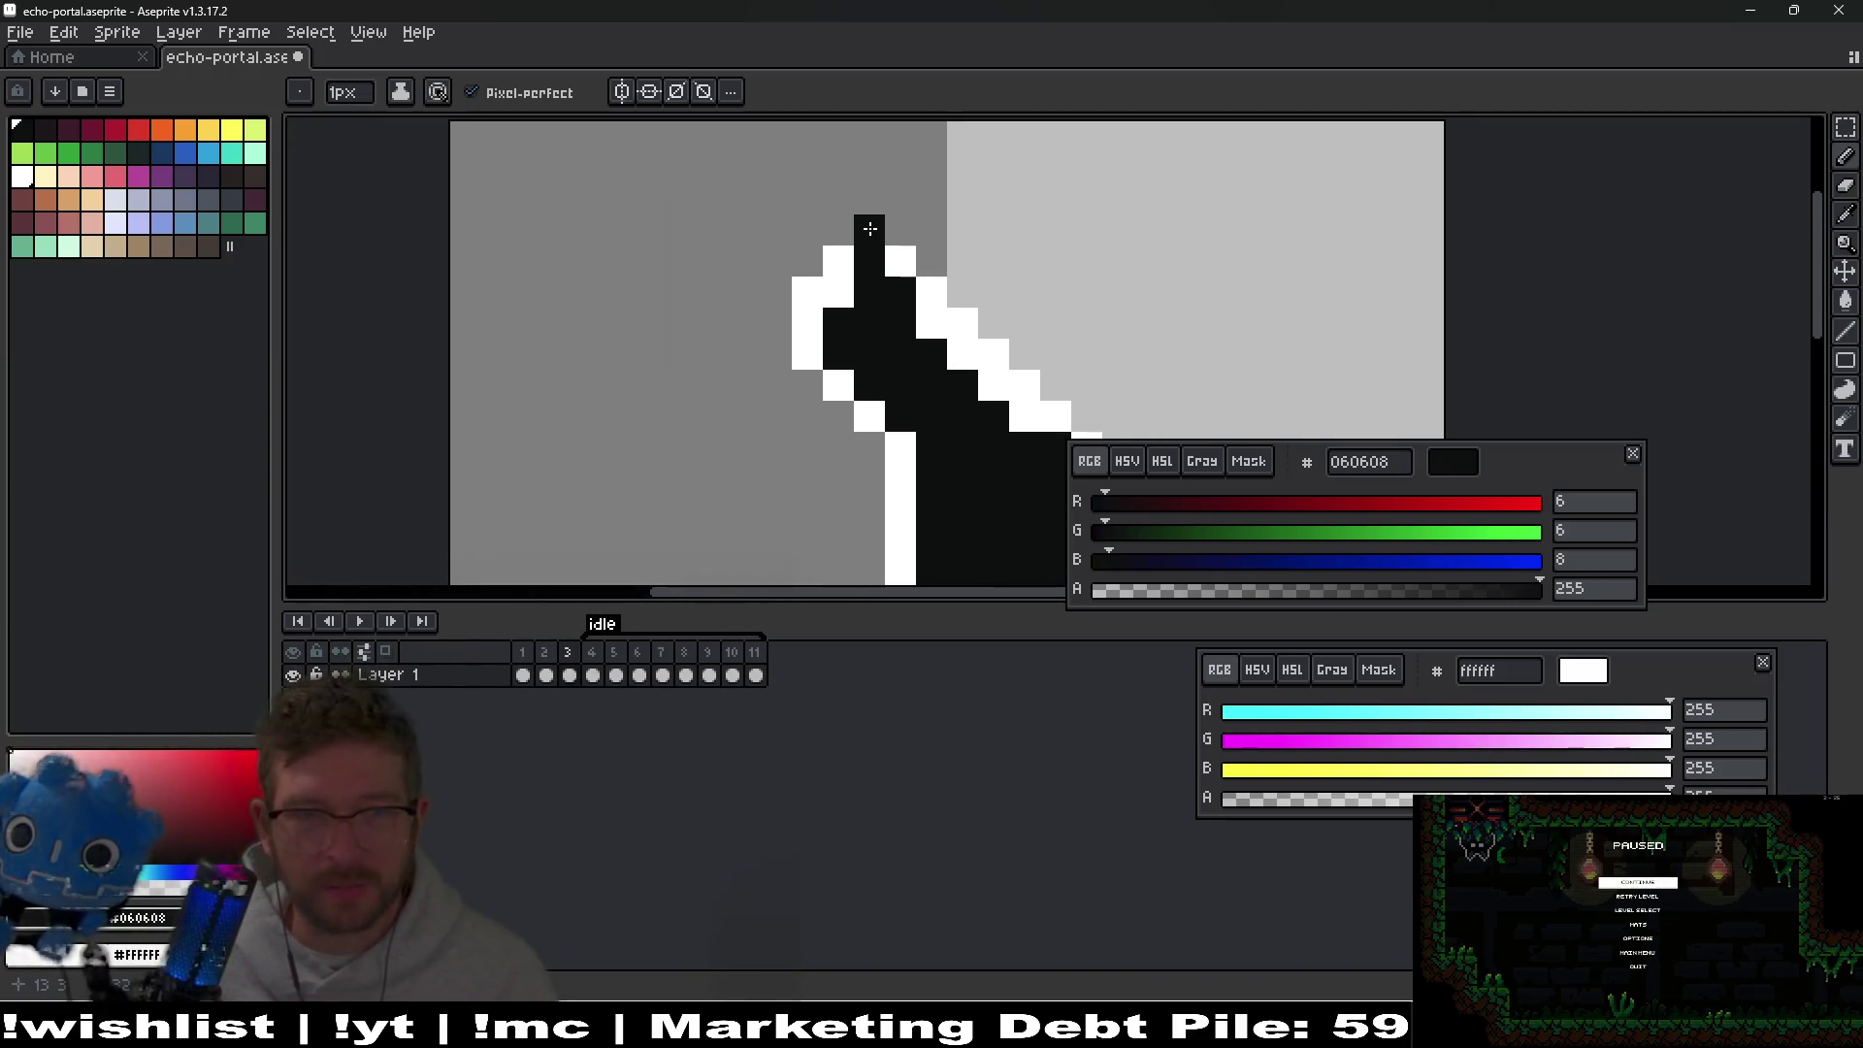
right_click(897, 233)
click(874, 211)
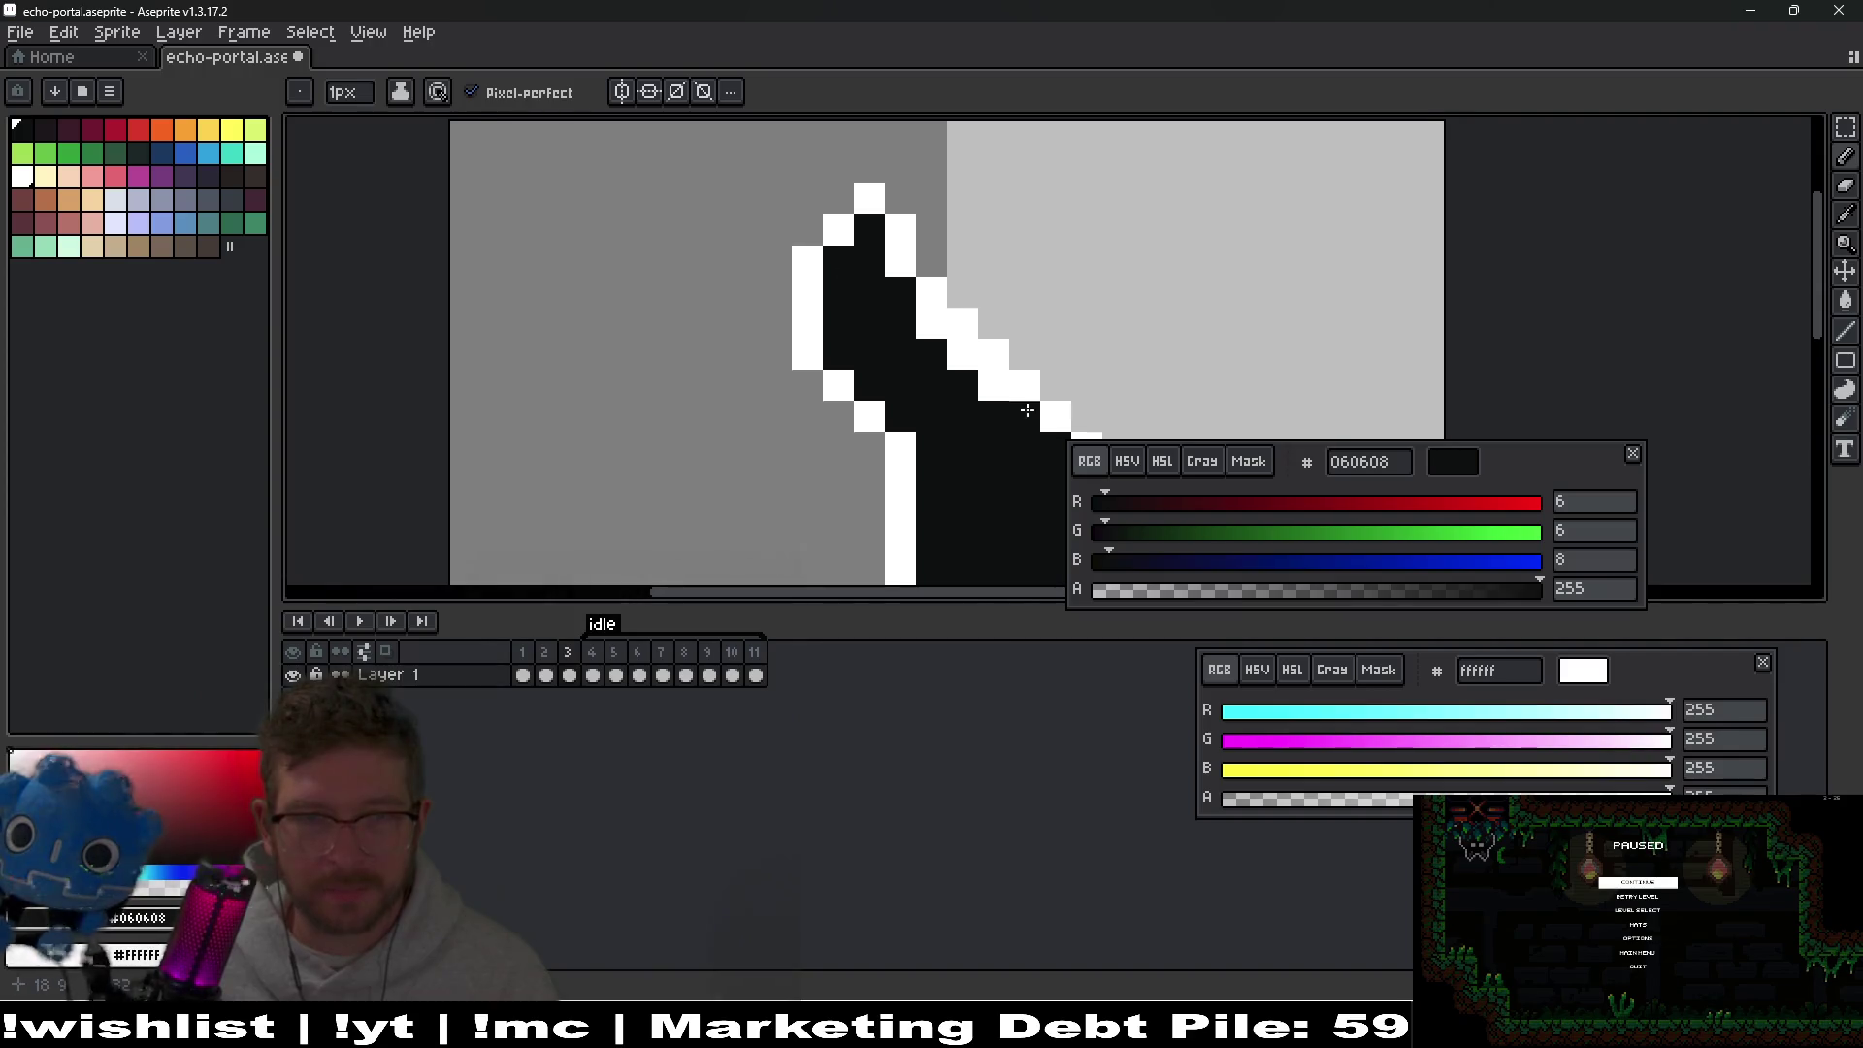
scroll(825, 262, down, 3)
scroll(884, 455, up, 3)
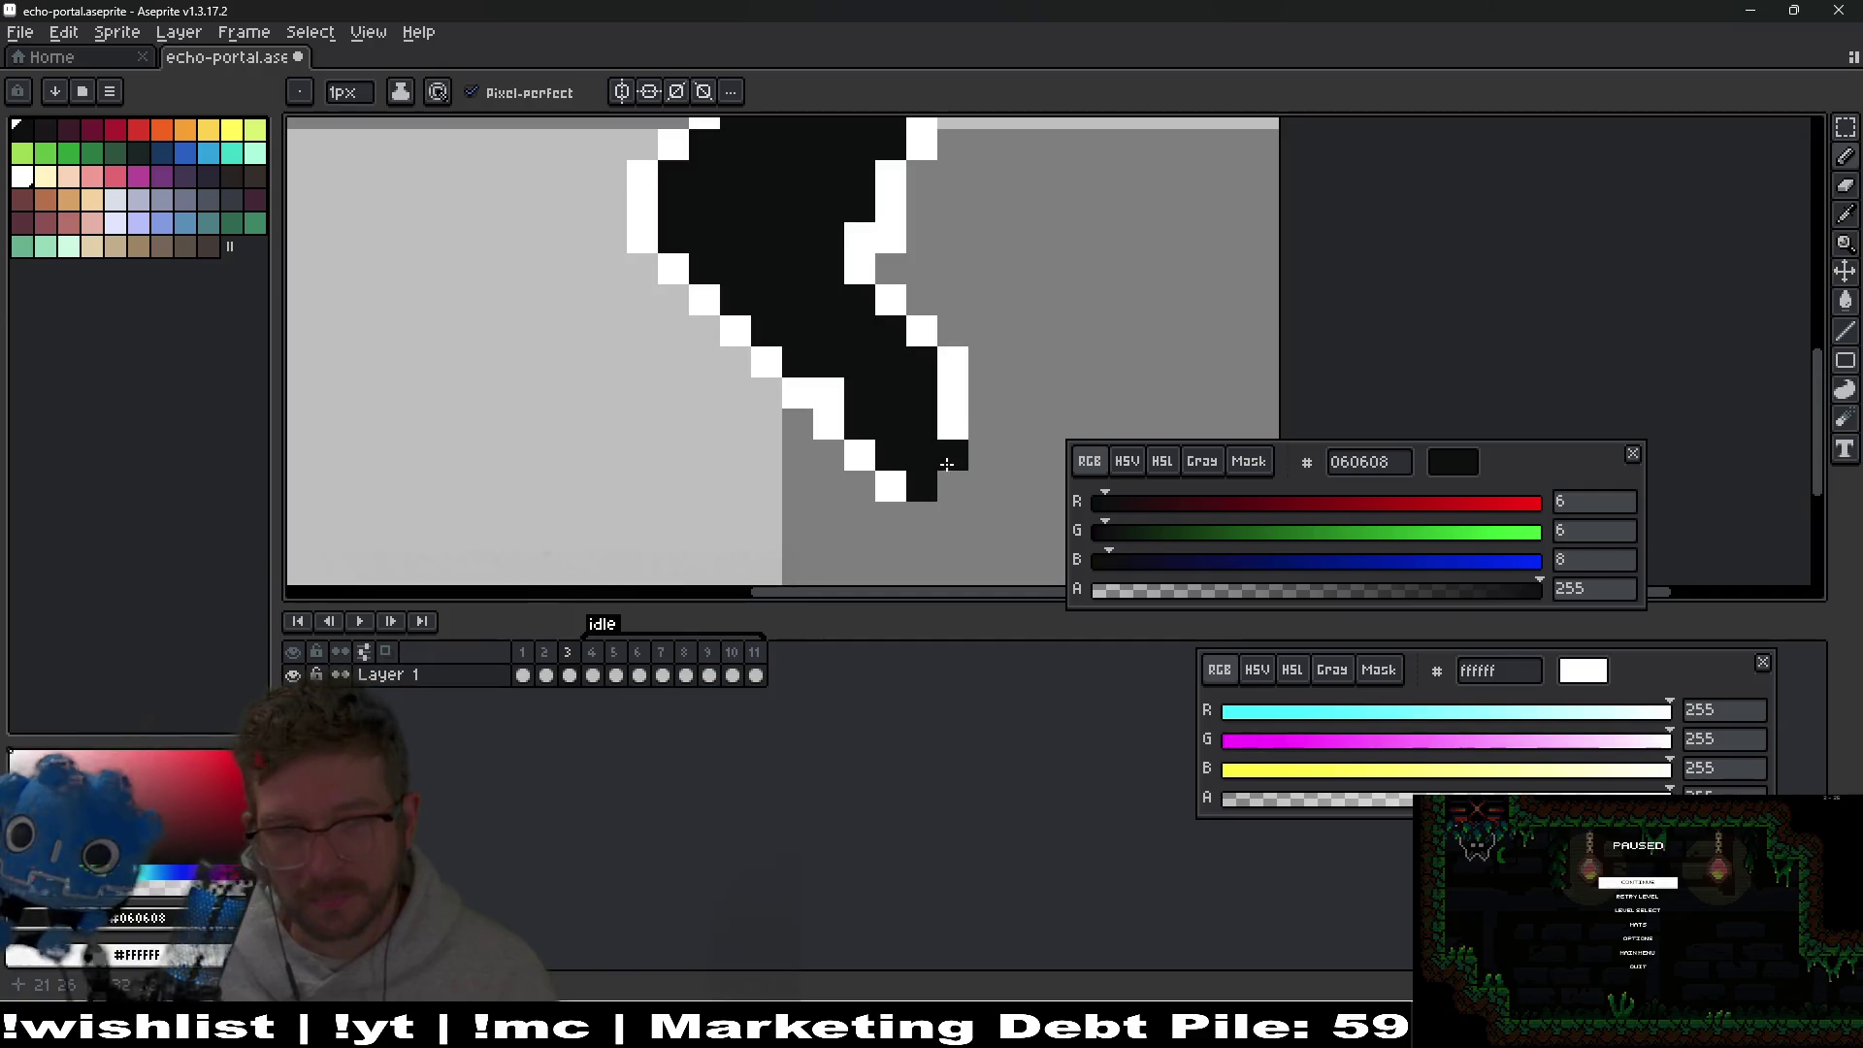
scroll(961, 430, down, 3)
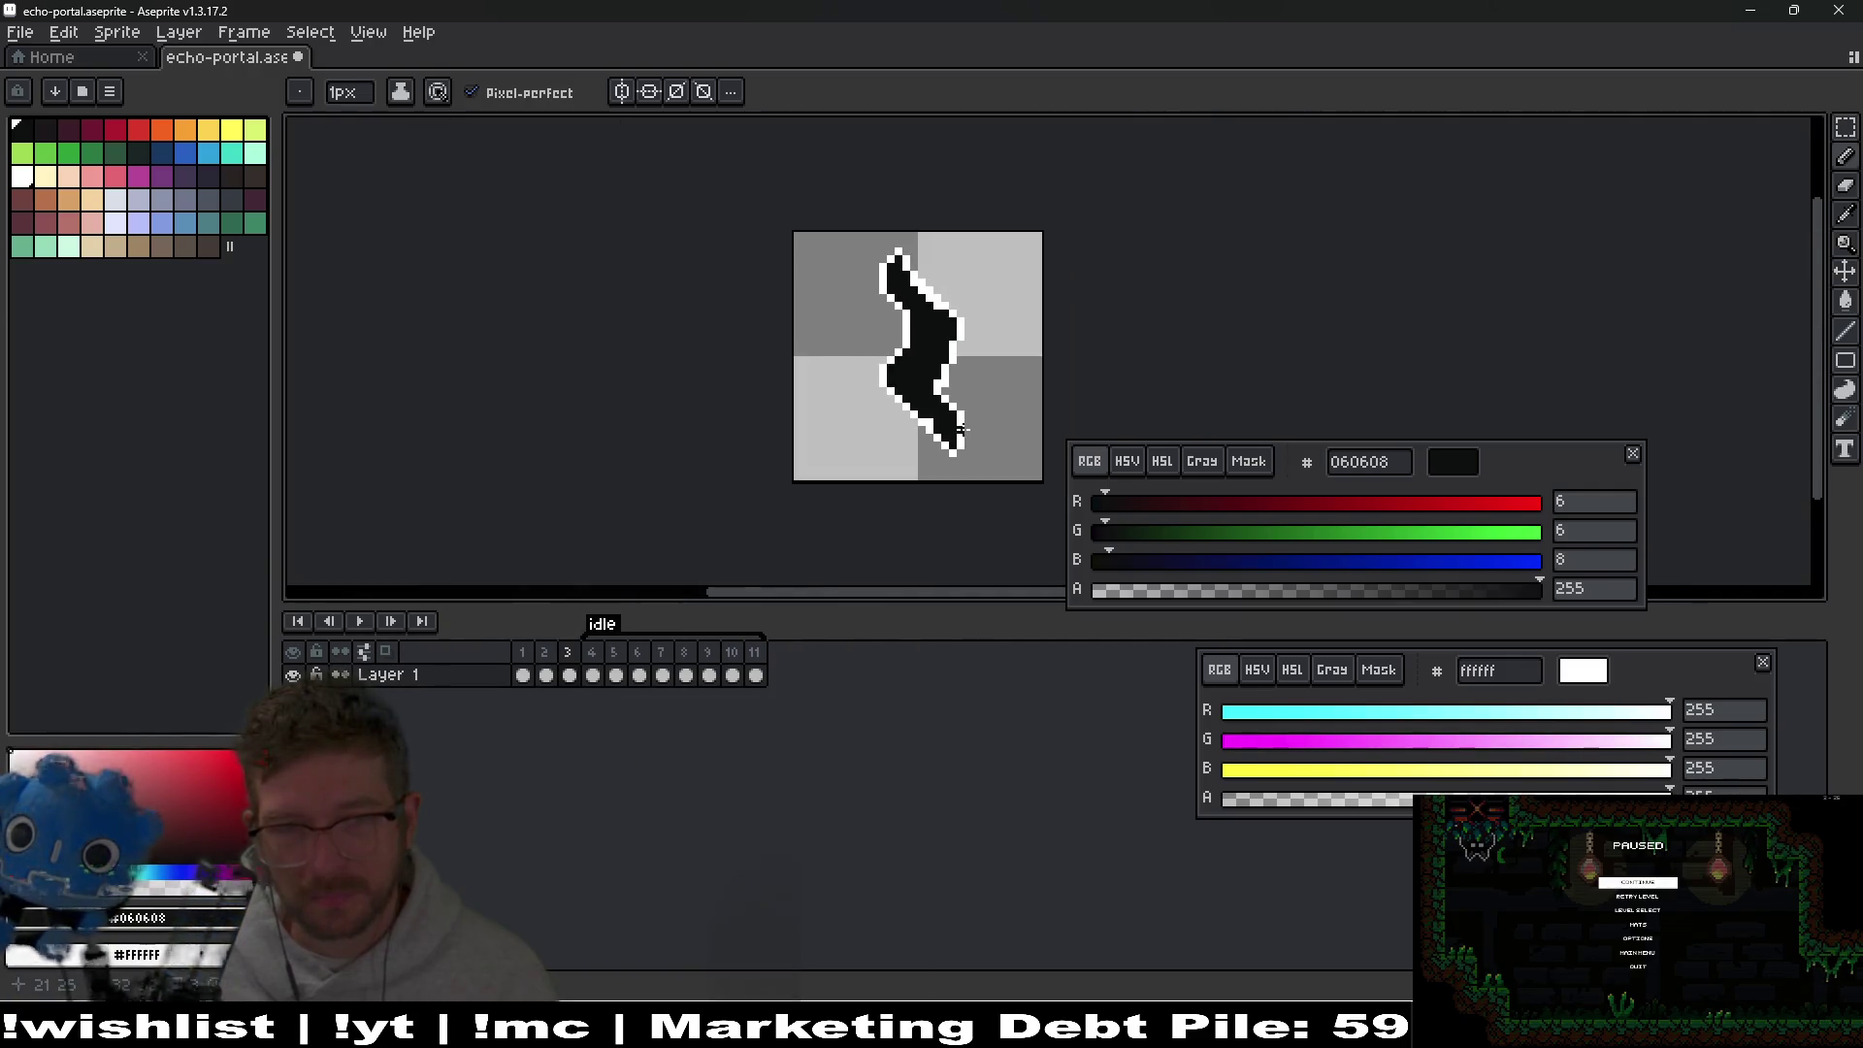
scroll(949, 437, up, 2)
scroll(1074, 387, right, 2)
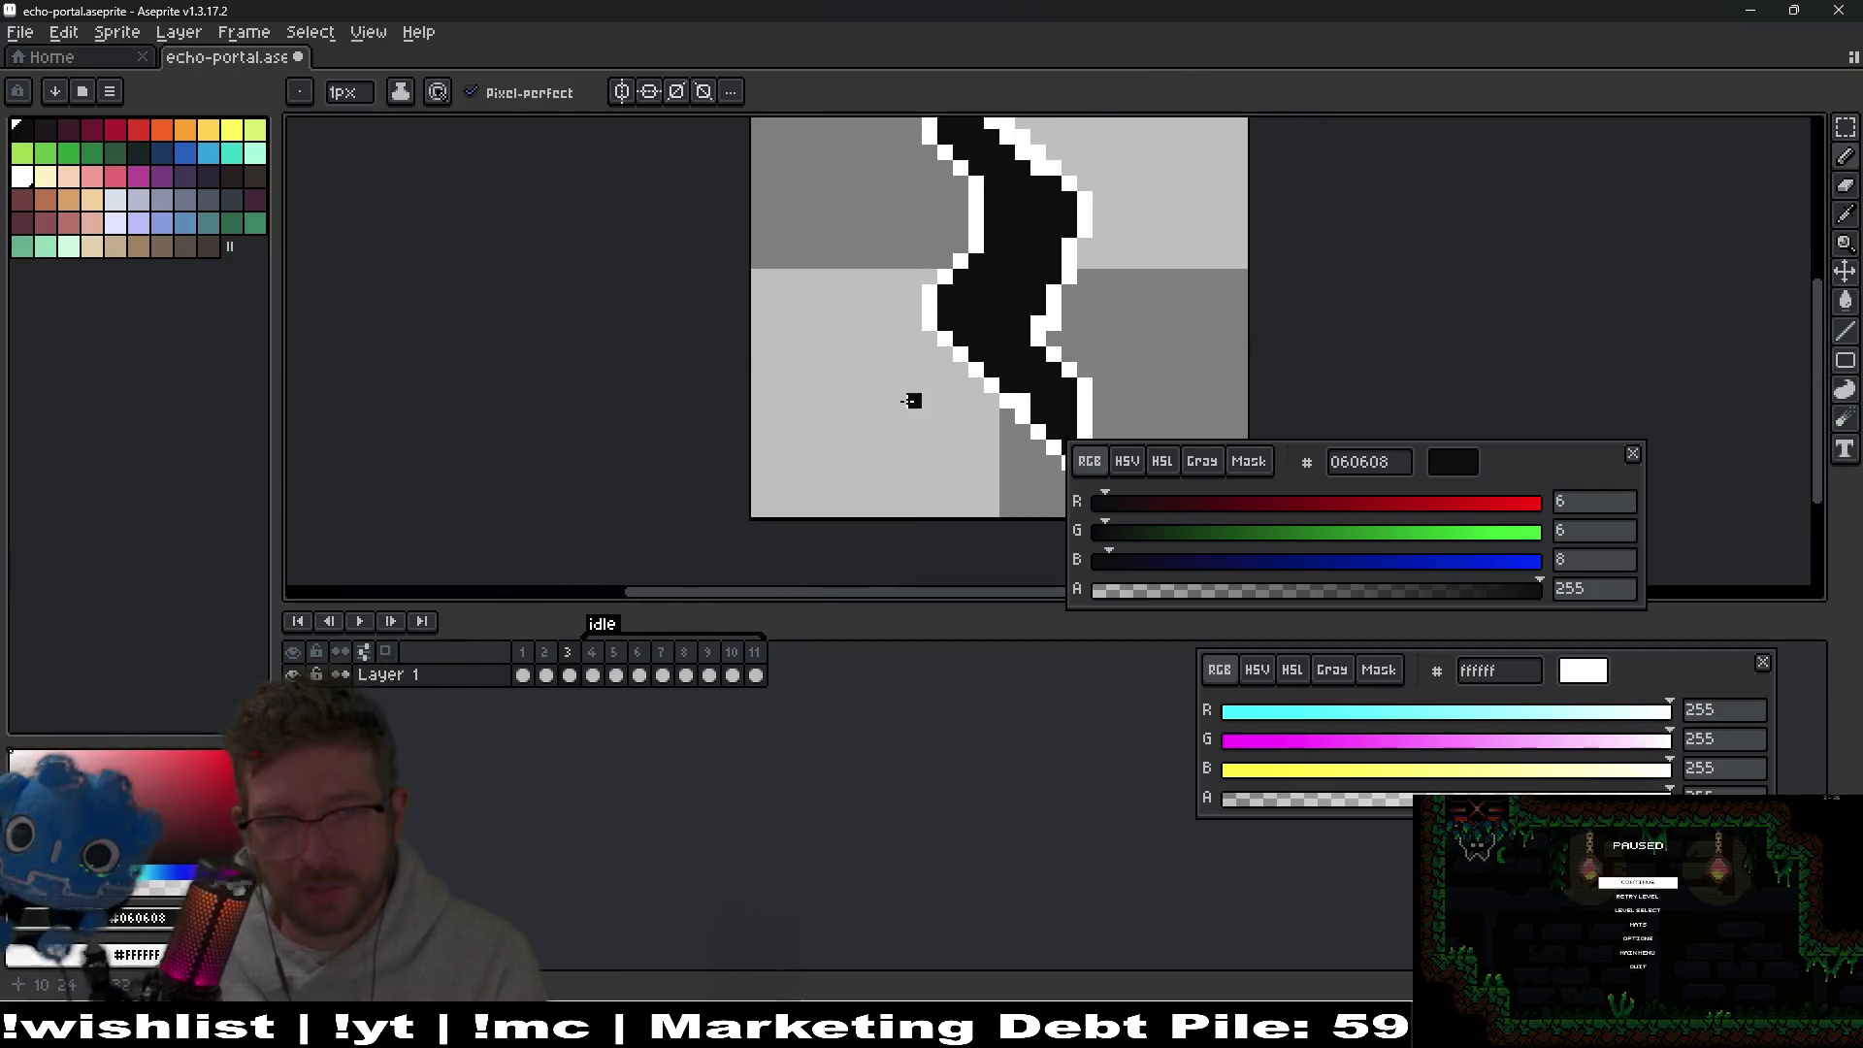
scroll(1024, 401, right, 2)
scroll(1039, 333, left, 4)
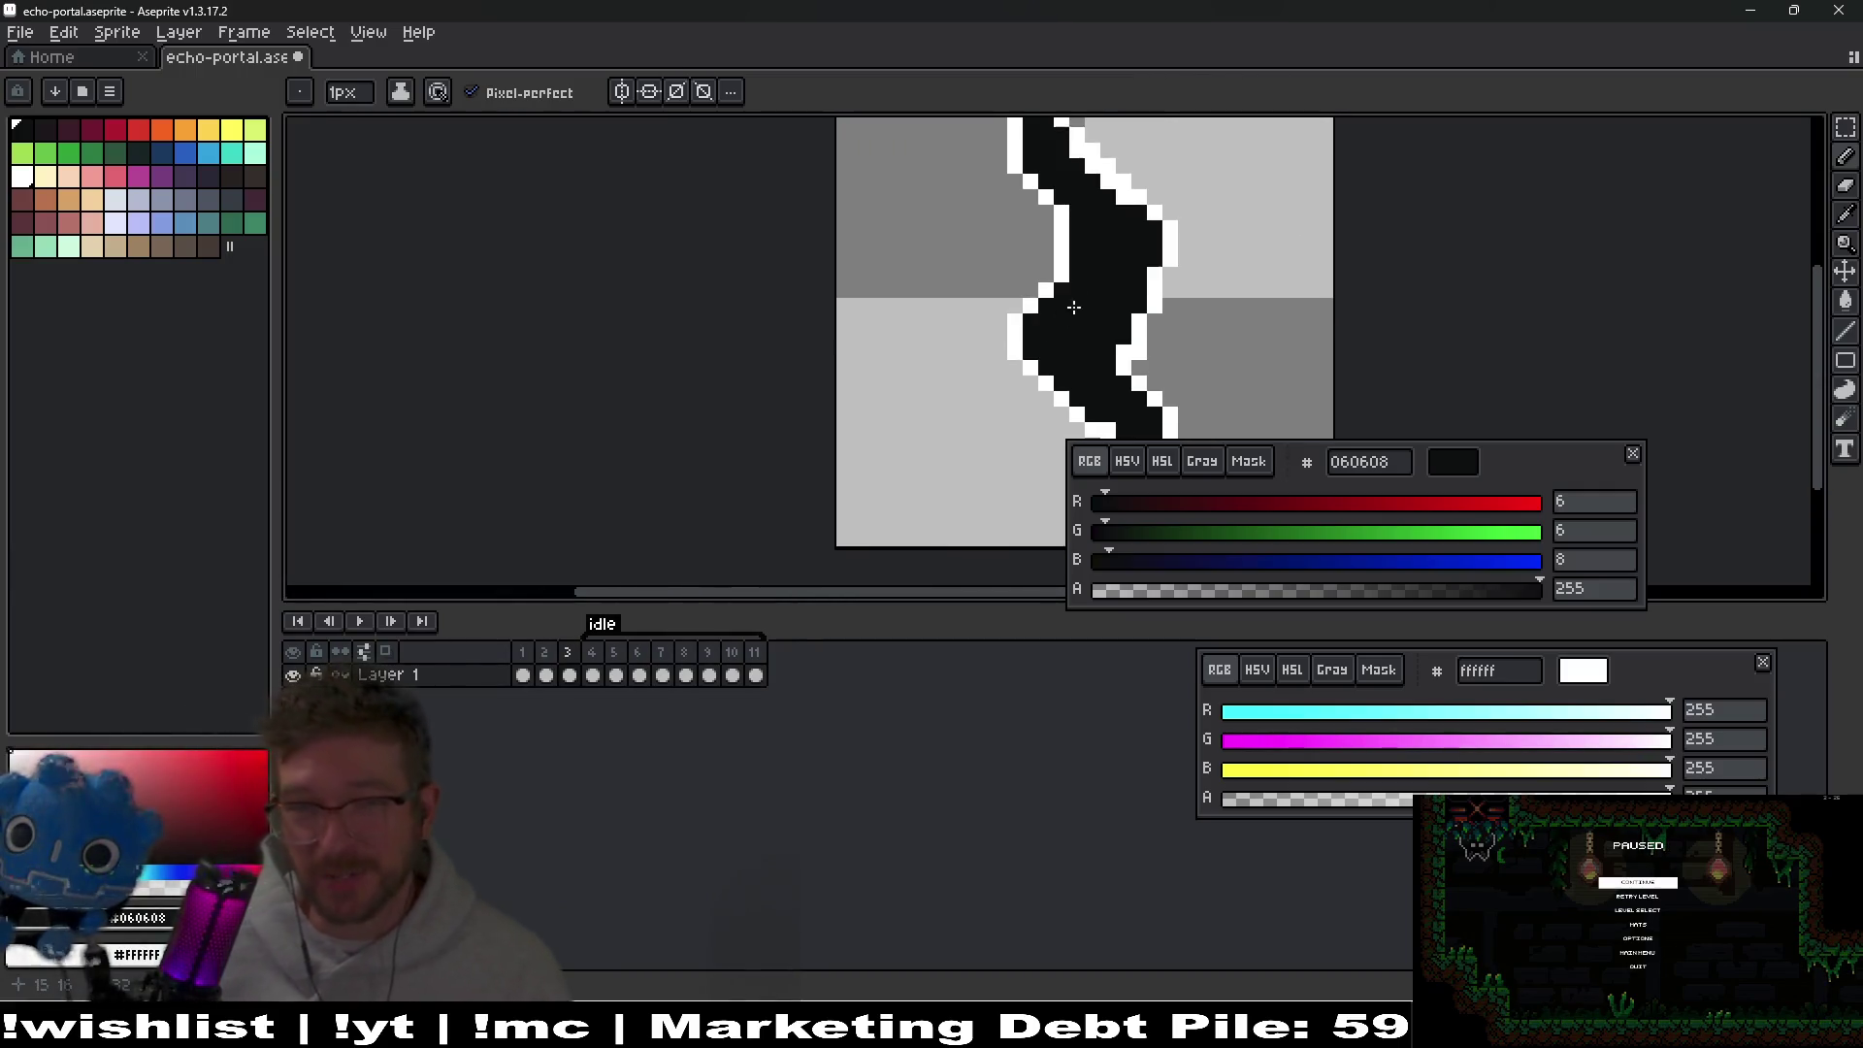
scroll(1084, 292, down, 2)
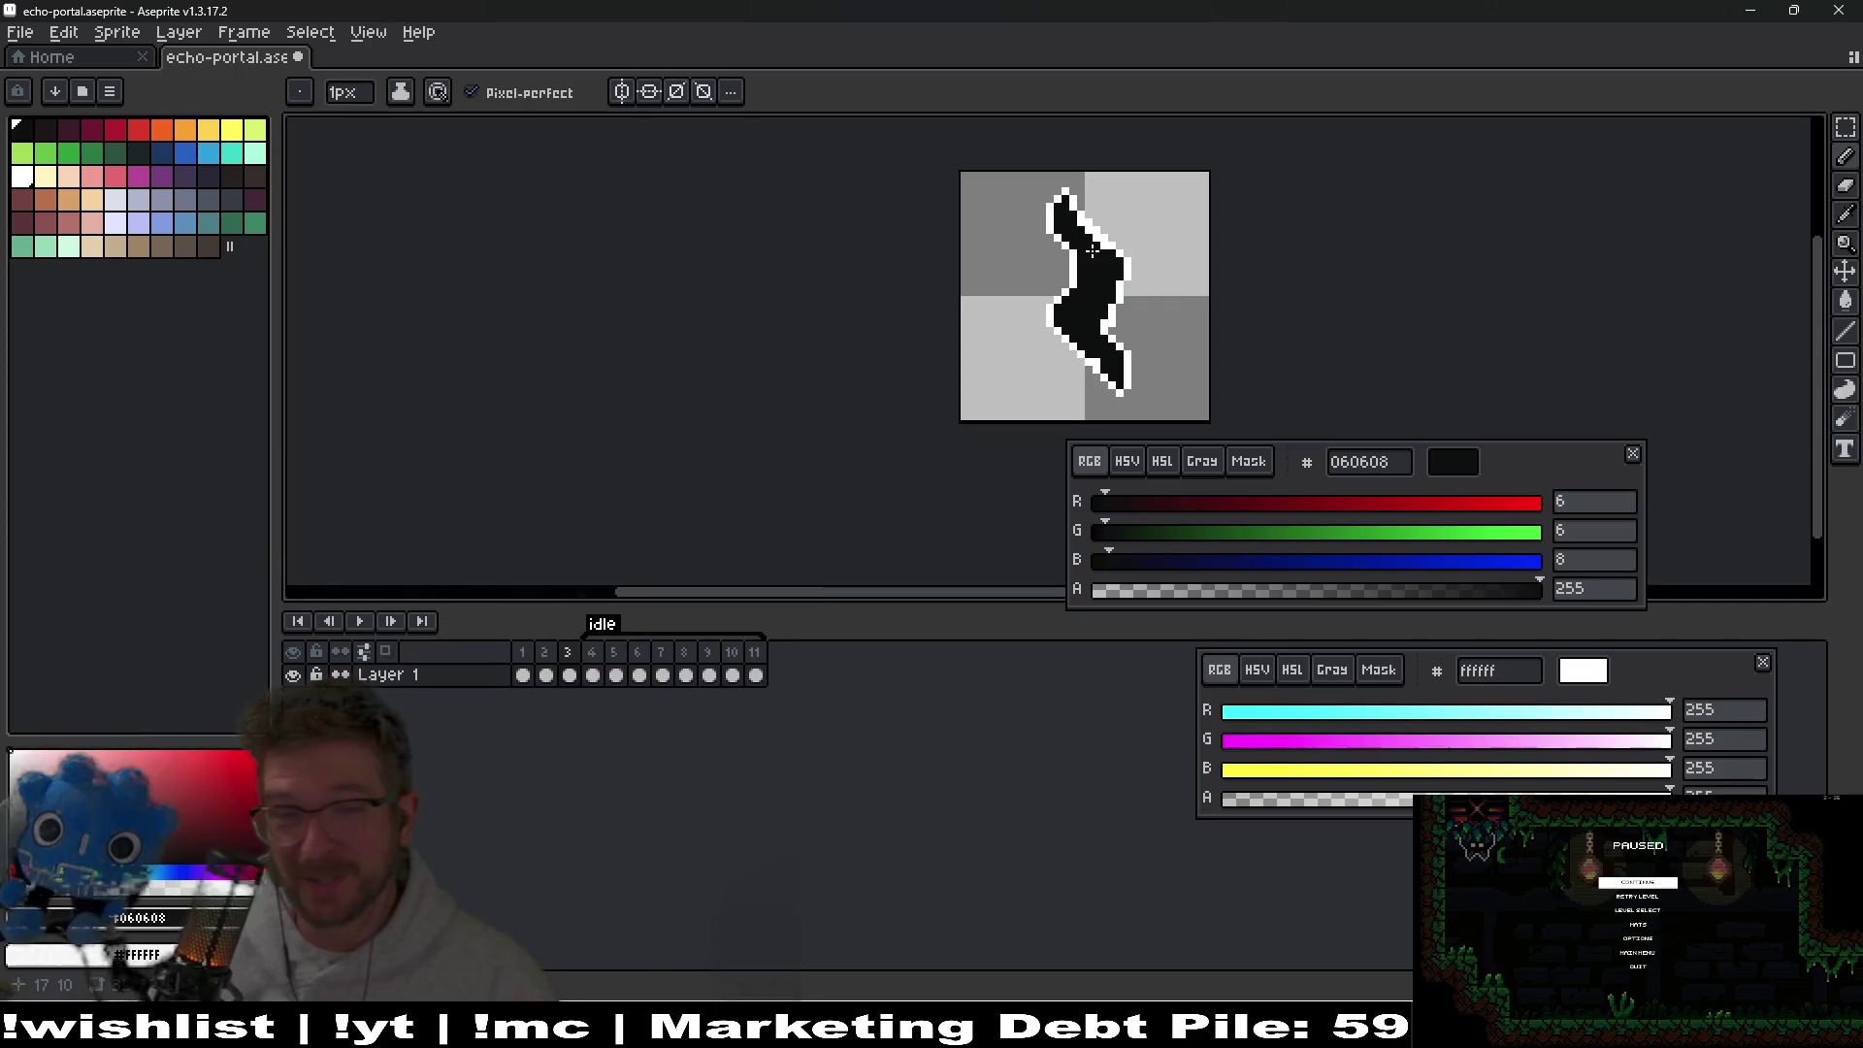
scroll(1106, 242, up, 3)
scroll(1172, 283, down, 2)
scroll(1172, 283, right, 2)
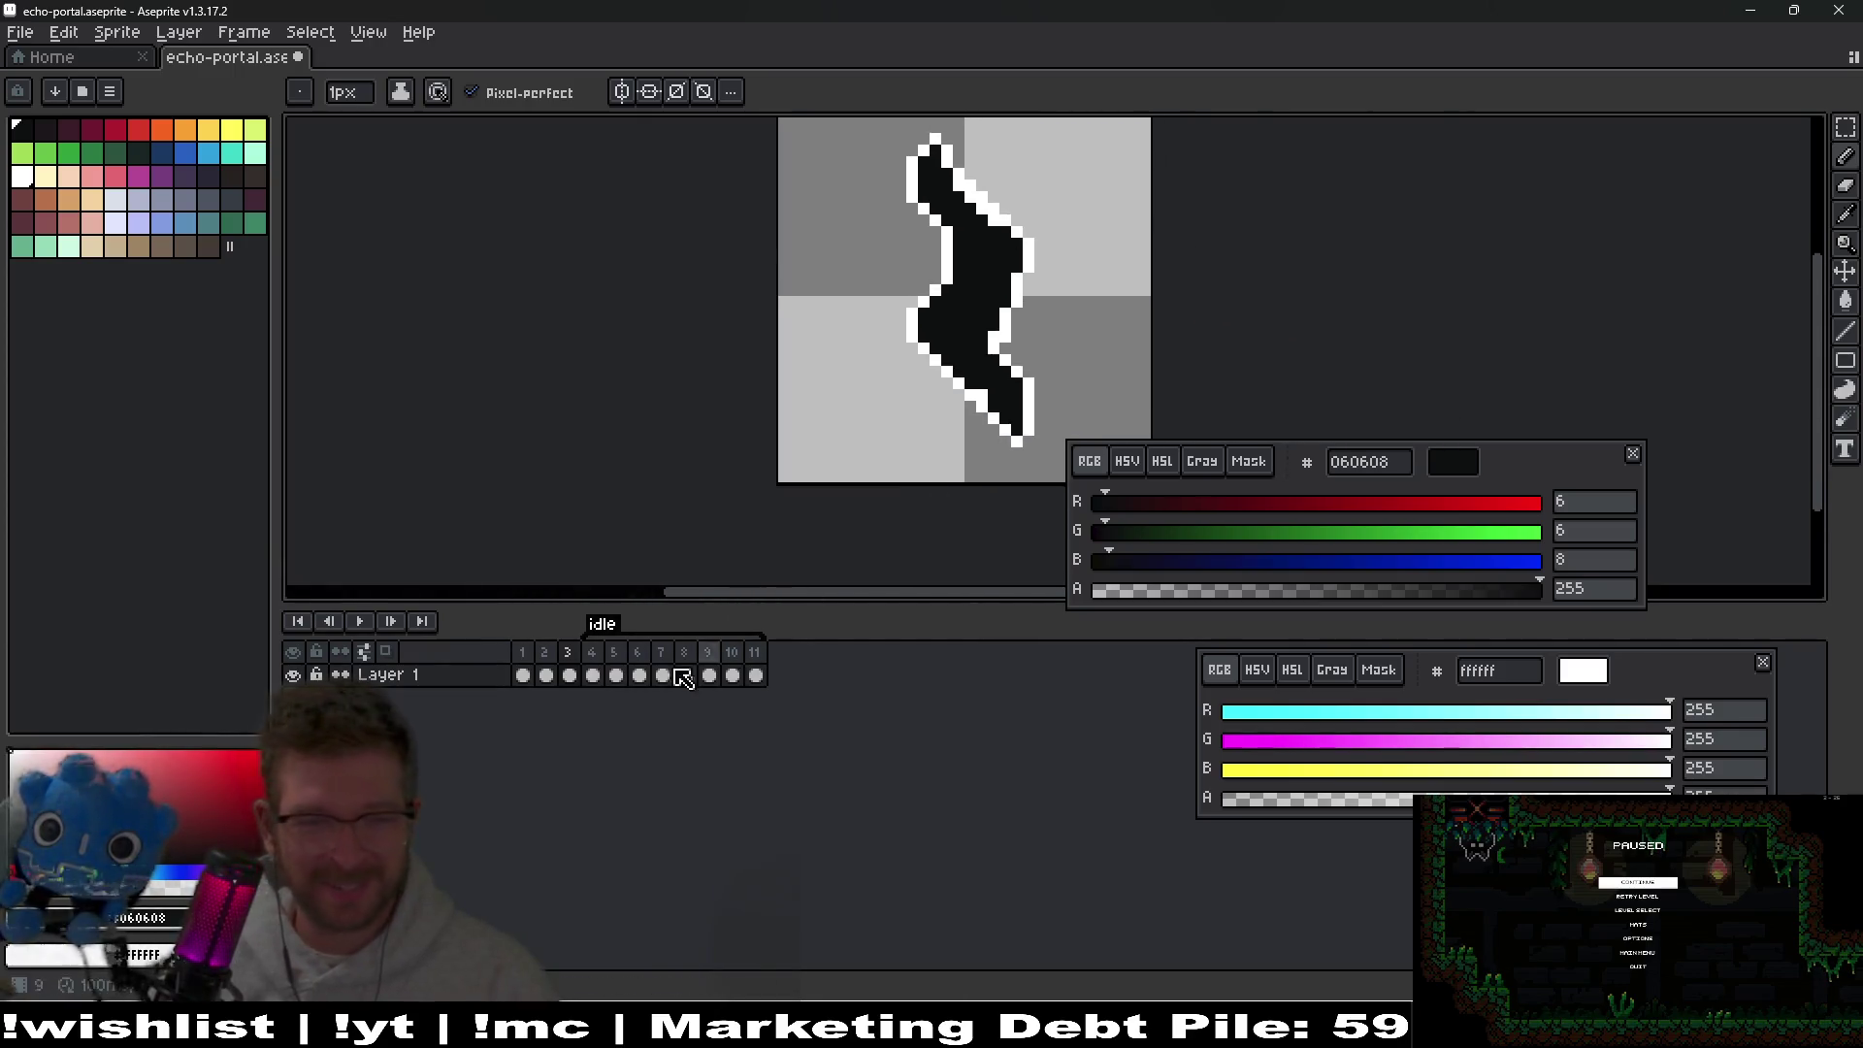
Add another frame, then on frame 4 widen the black portal on its right and left sides.
key(alt+n)
click(593, 676)
scroll(902, 315, up, 2)
scroll(1053, 335, right, 3)
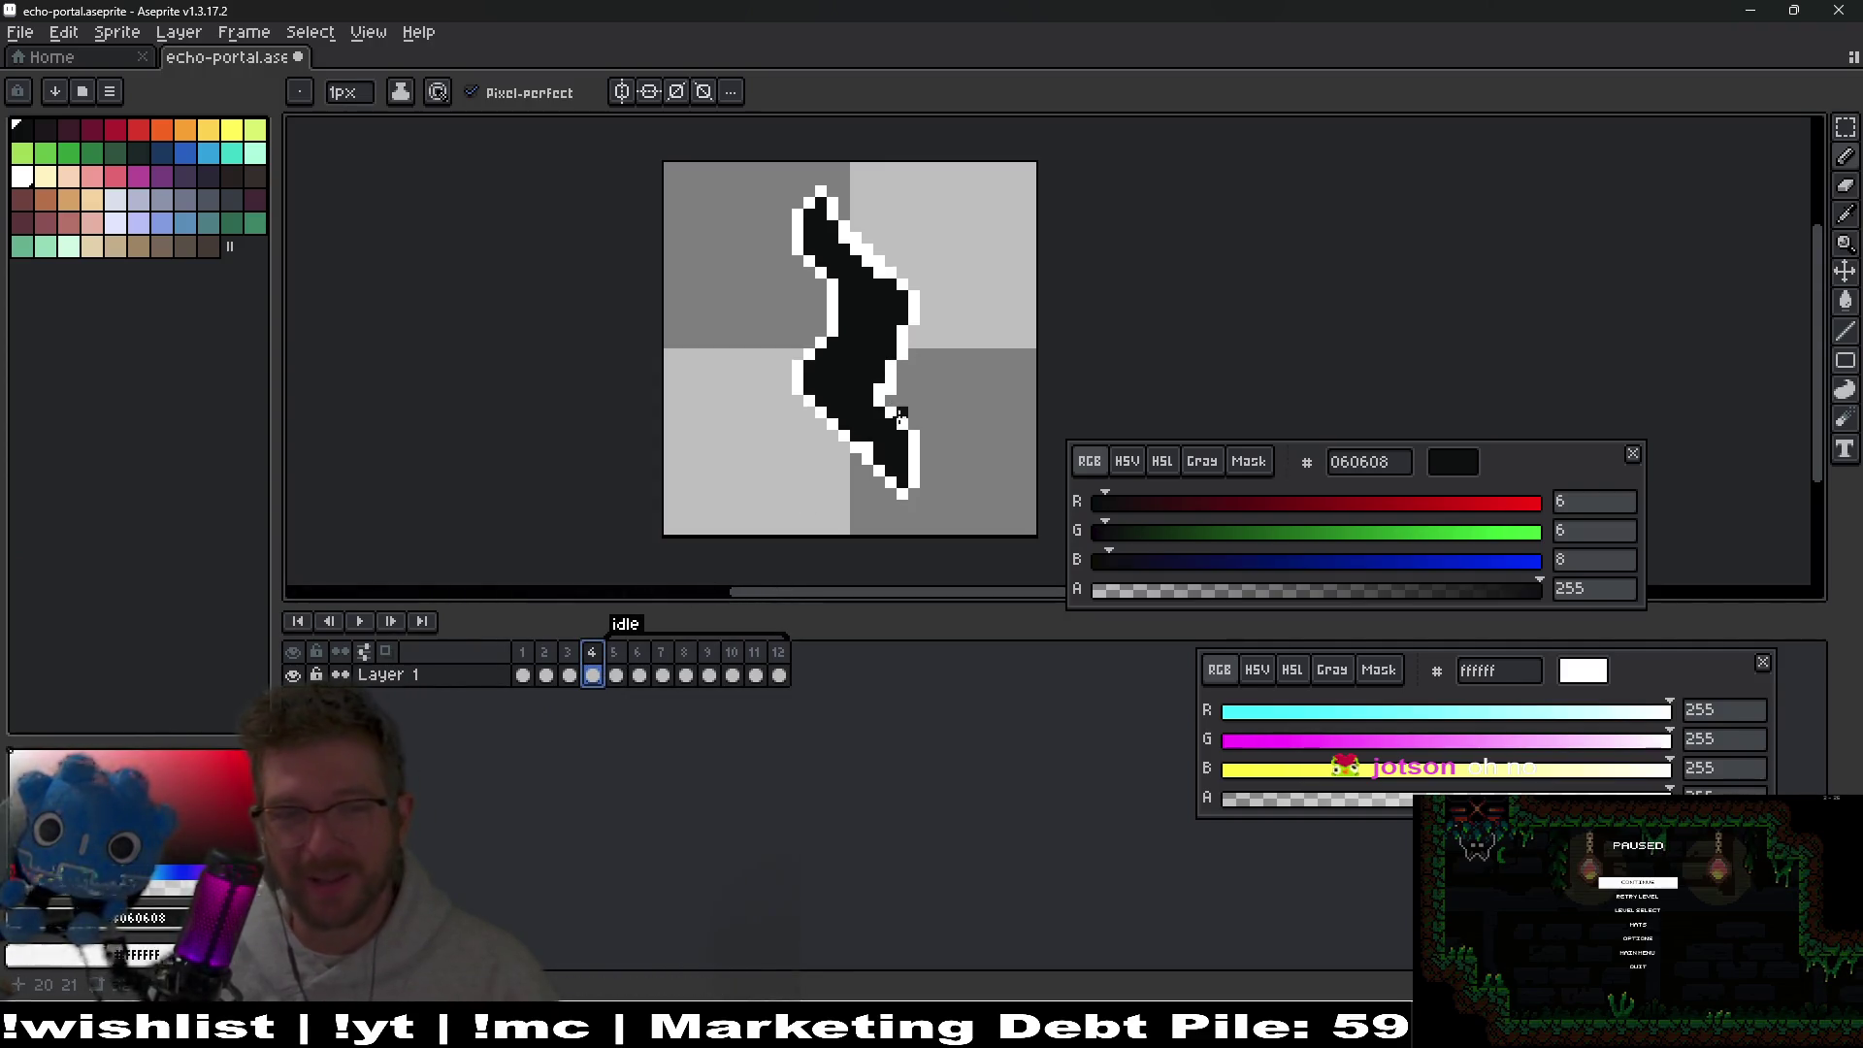
scroll(901, 415, up, 3)
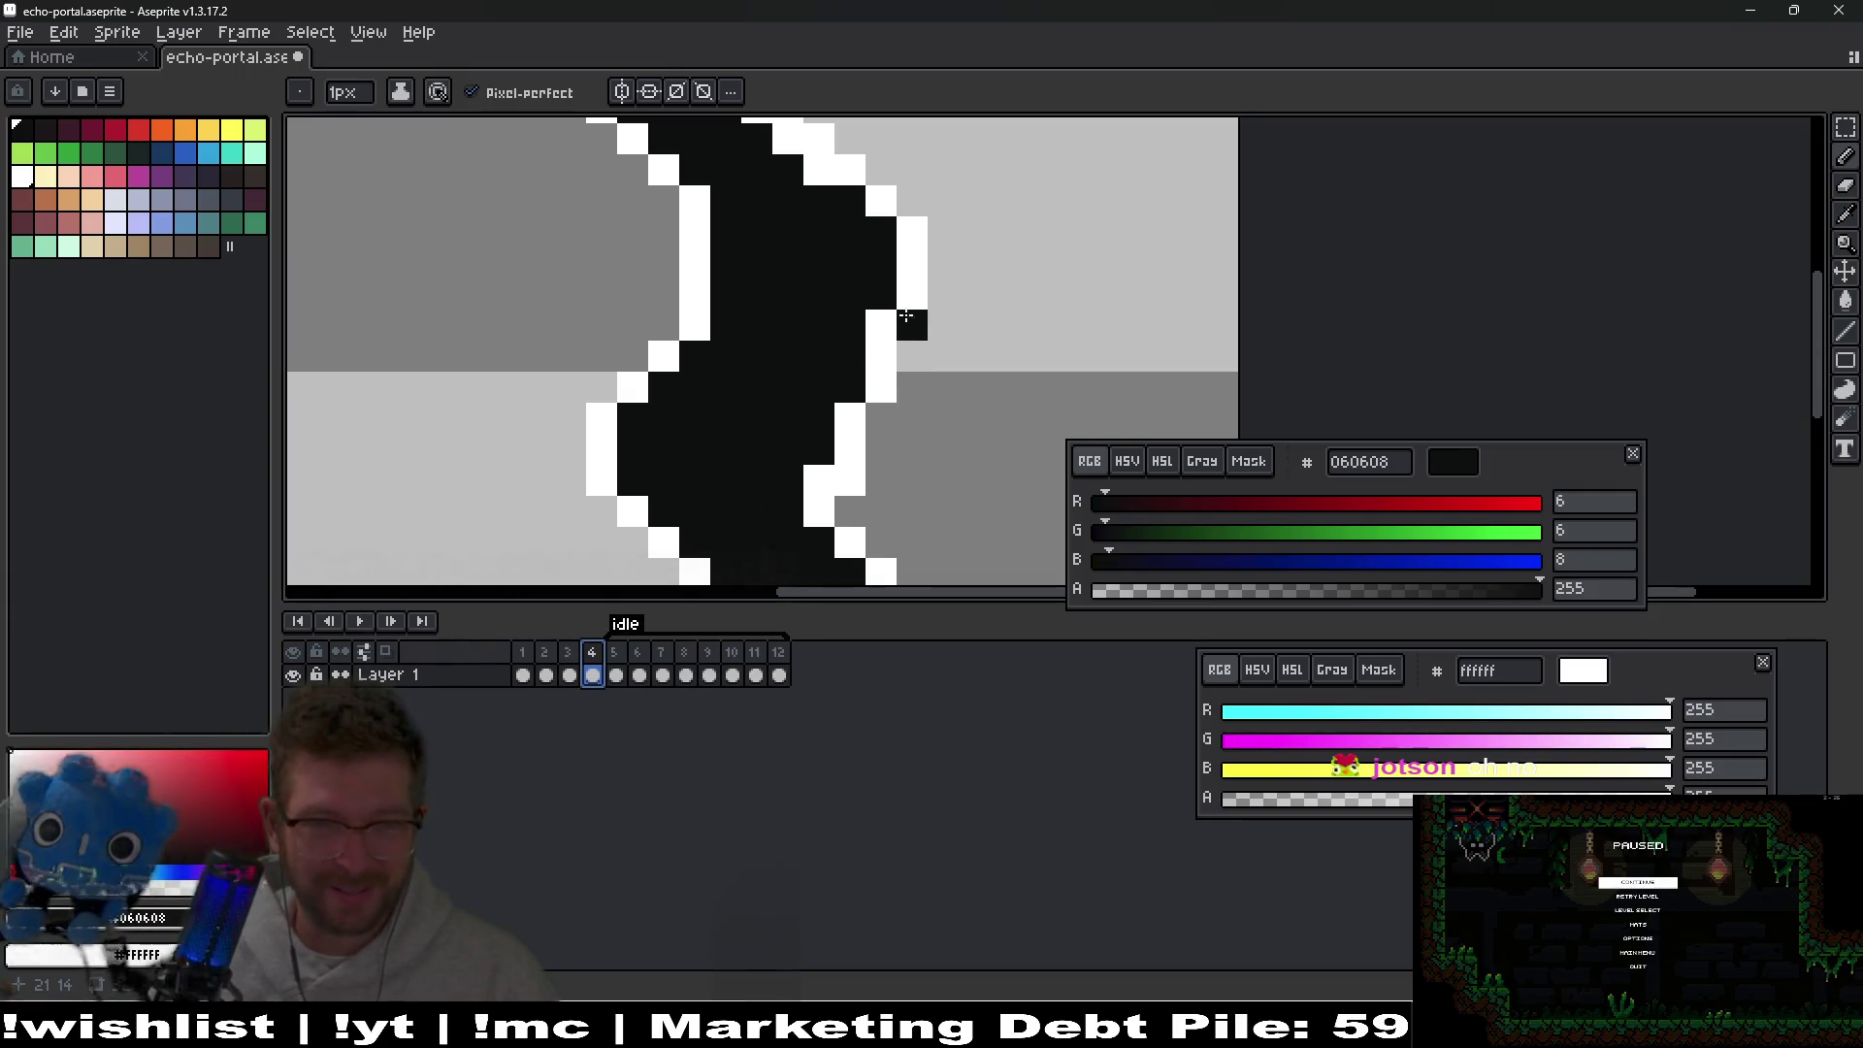
drag(906, 319, 875, 443)
drag(883, 343, 835, 475)
mouse_move(701, 364)
mouse_down()
mouse_move(695, 221)
mouse_move(671, 212)
mouse_move(693, 191)
mouse_move(636, 332)
mouse_move(642, 393)
mouse_move(603, 315)
mouse_move(654, 197)
mouse_up()
Clean up frame 4's right edge, blackening a leftover pixel and running a white outline up the side.
scroll(916, 332, down, 1)
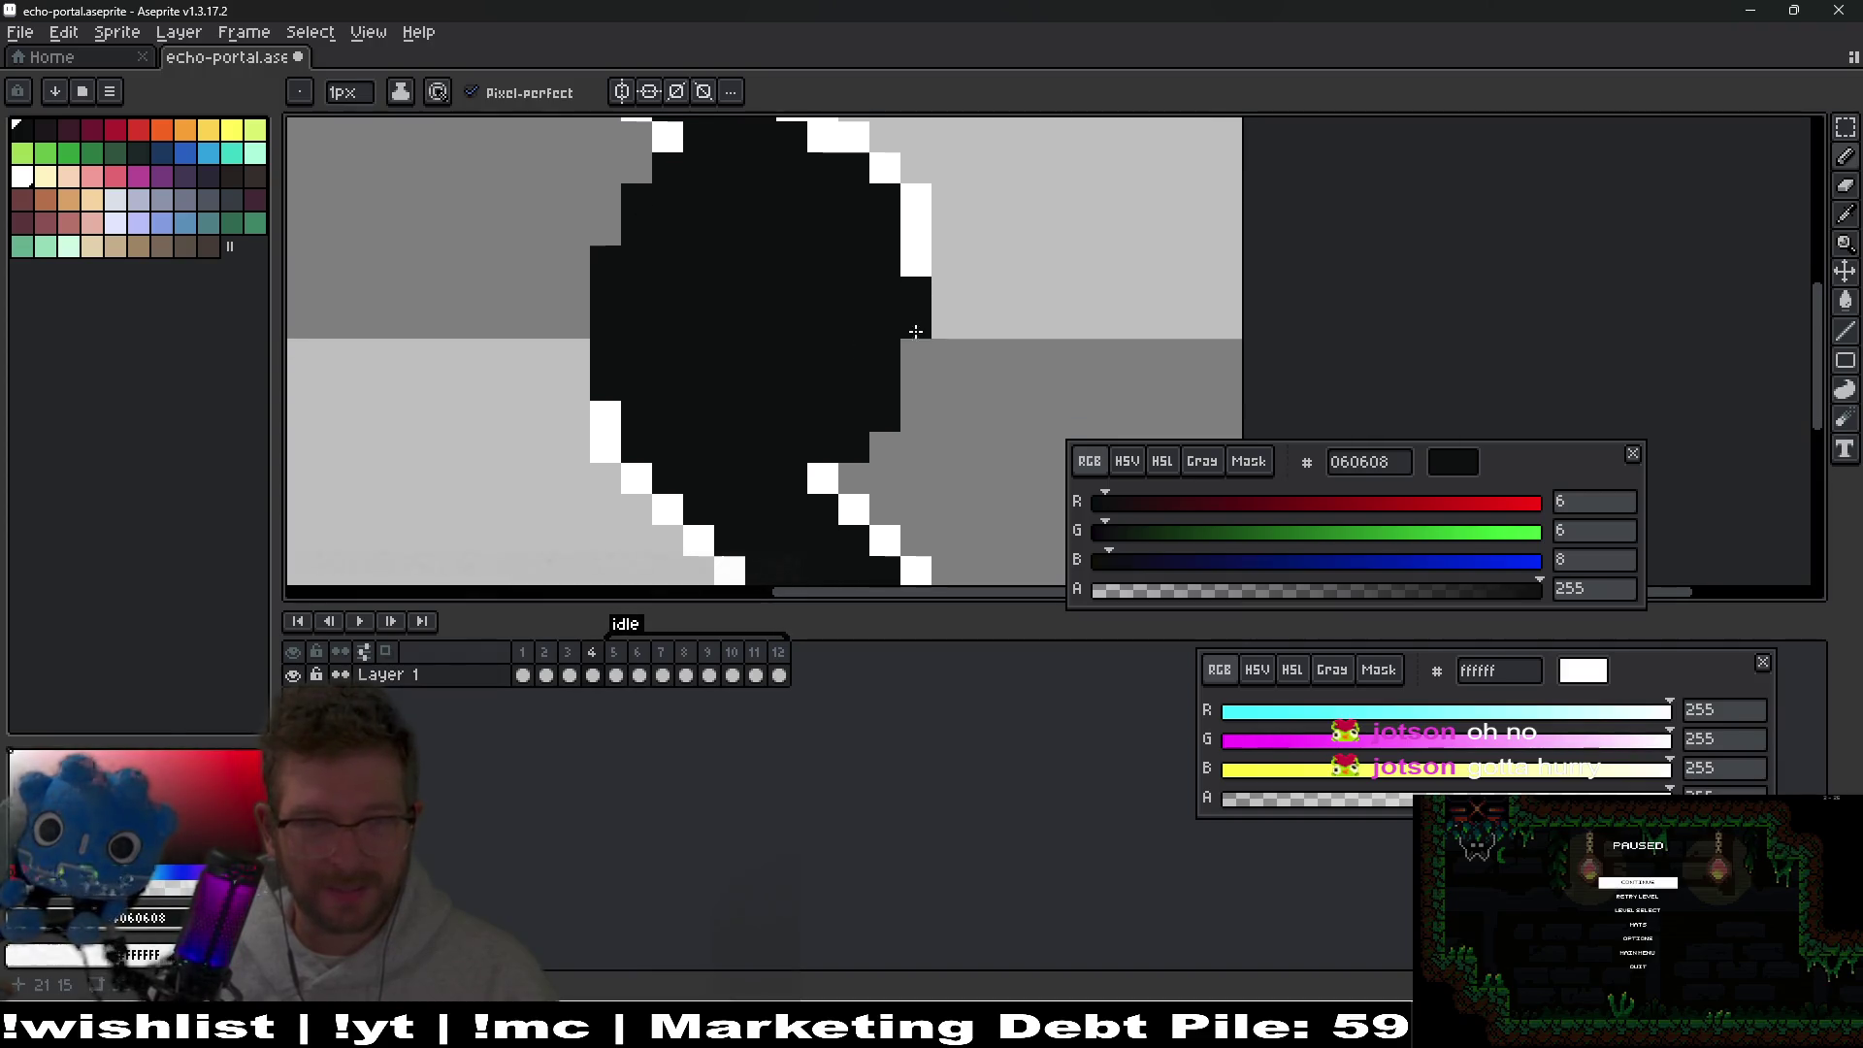
click(823, 478)
right_click(867, 464)
right_click(884, 444)
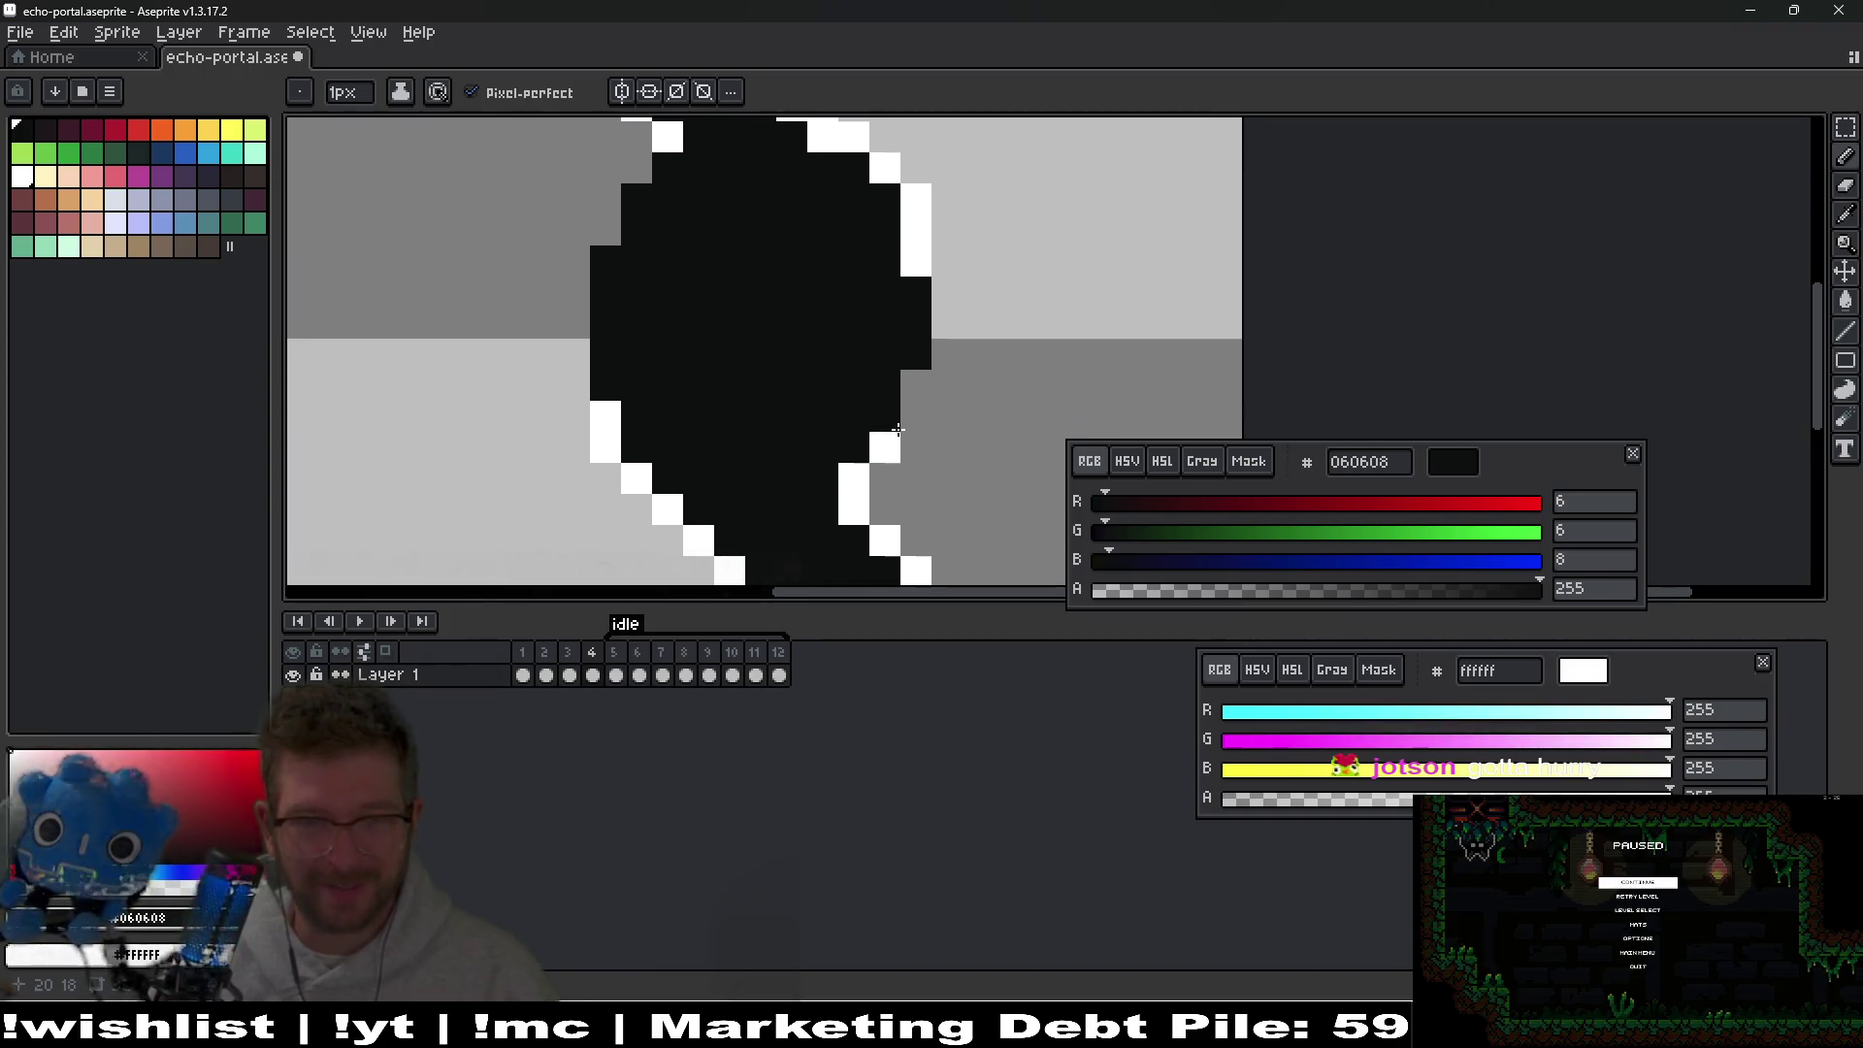
drag(918, 391, 945, 291)
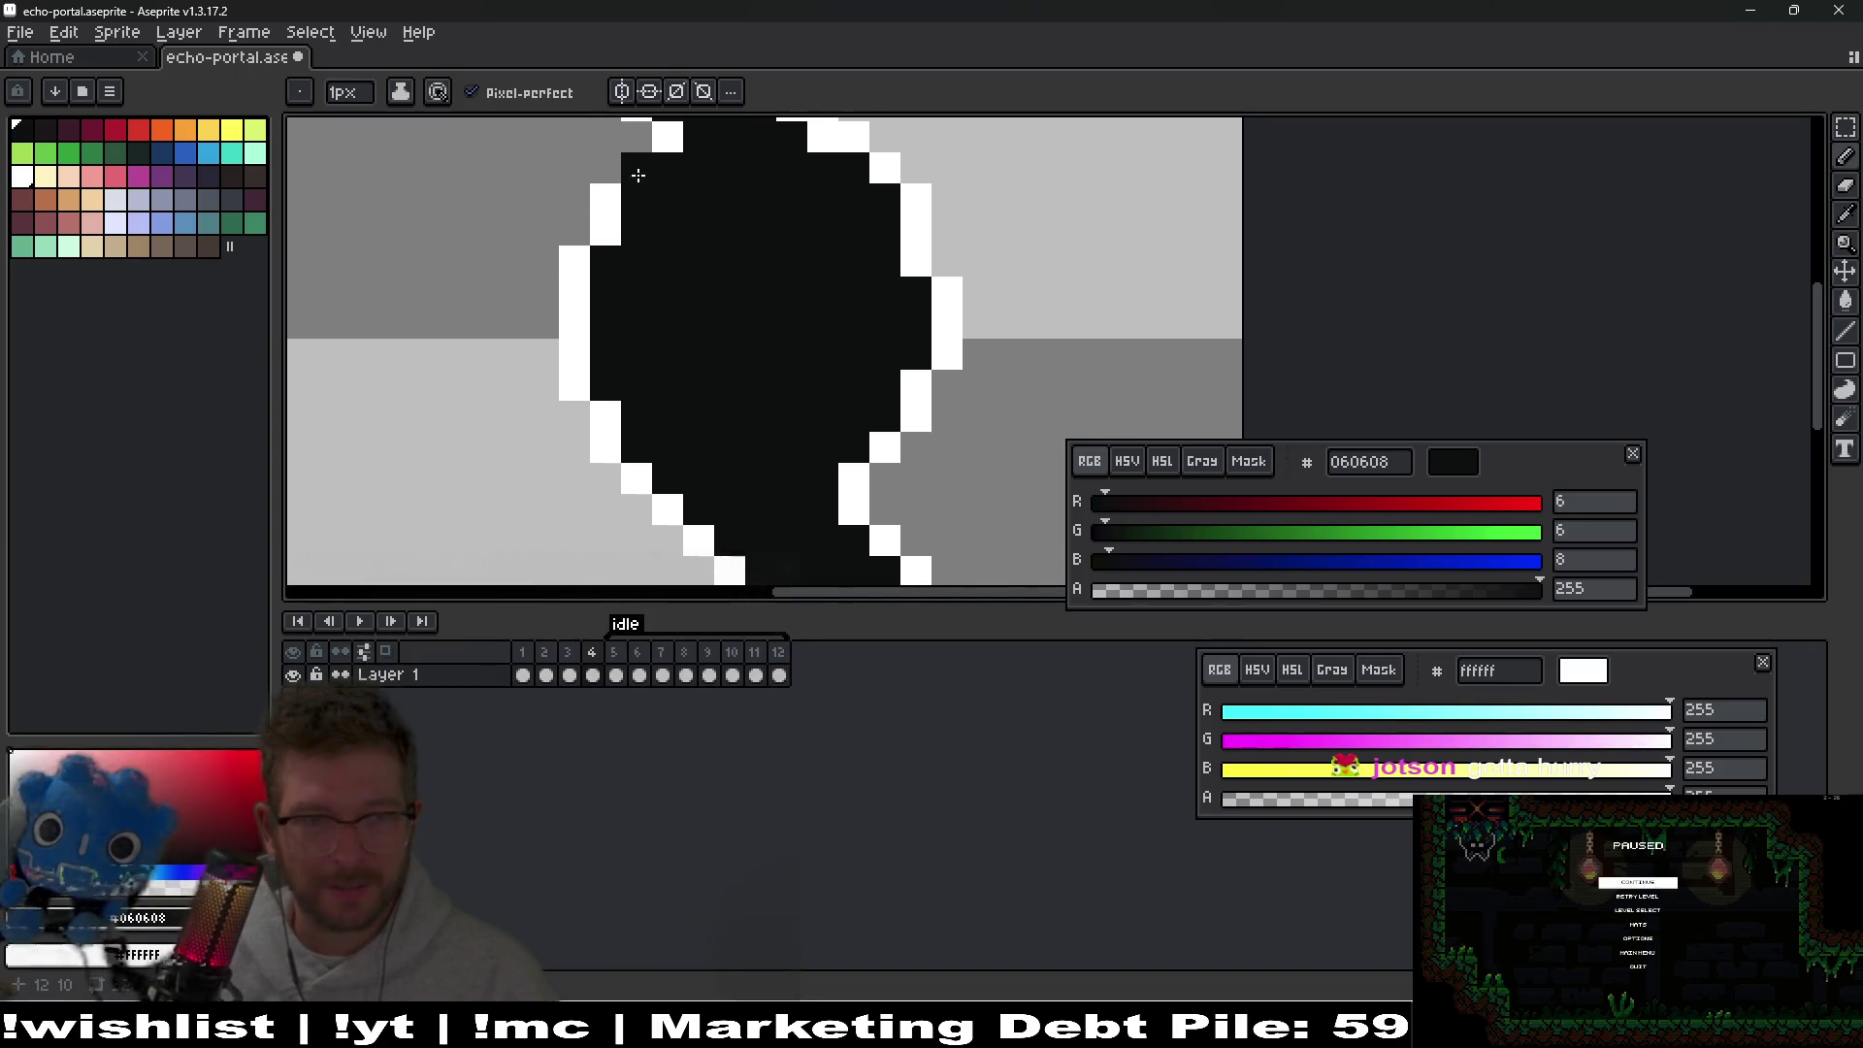
scroll(825, 291, down, 4)
scroll(854, 330, up, 3)
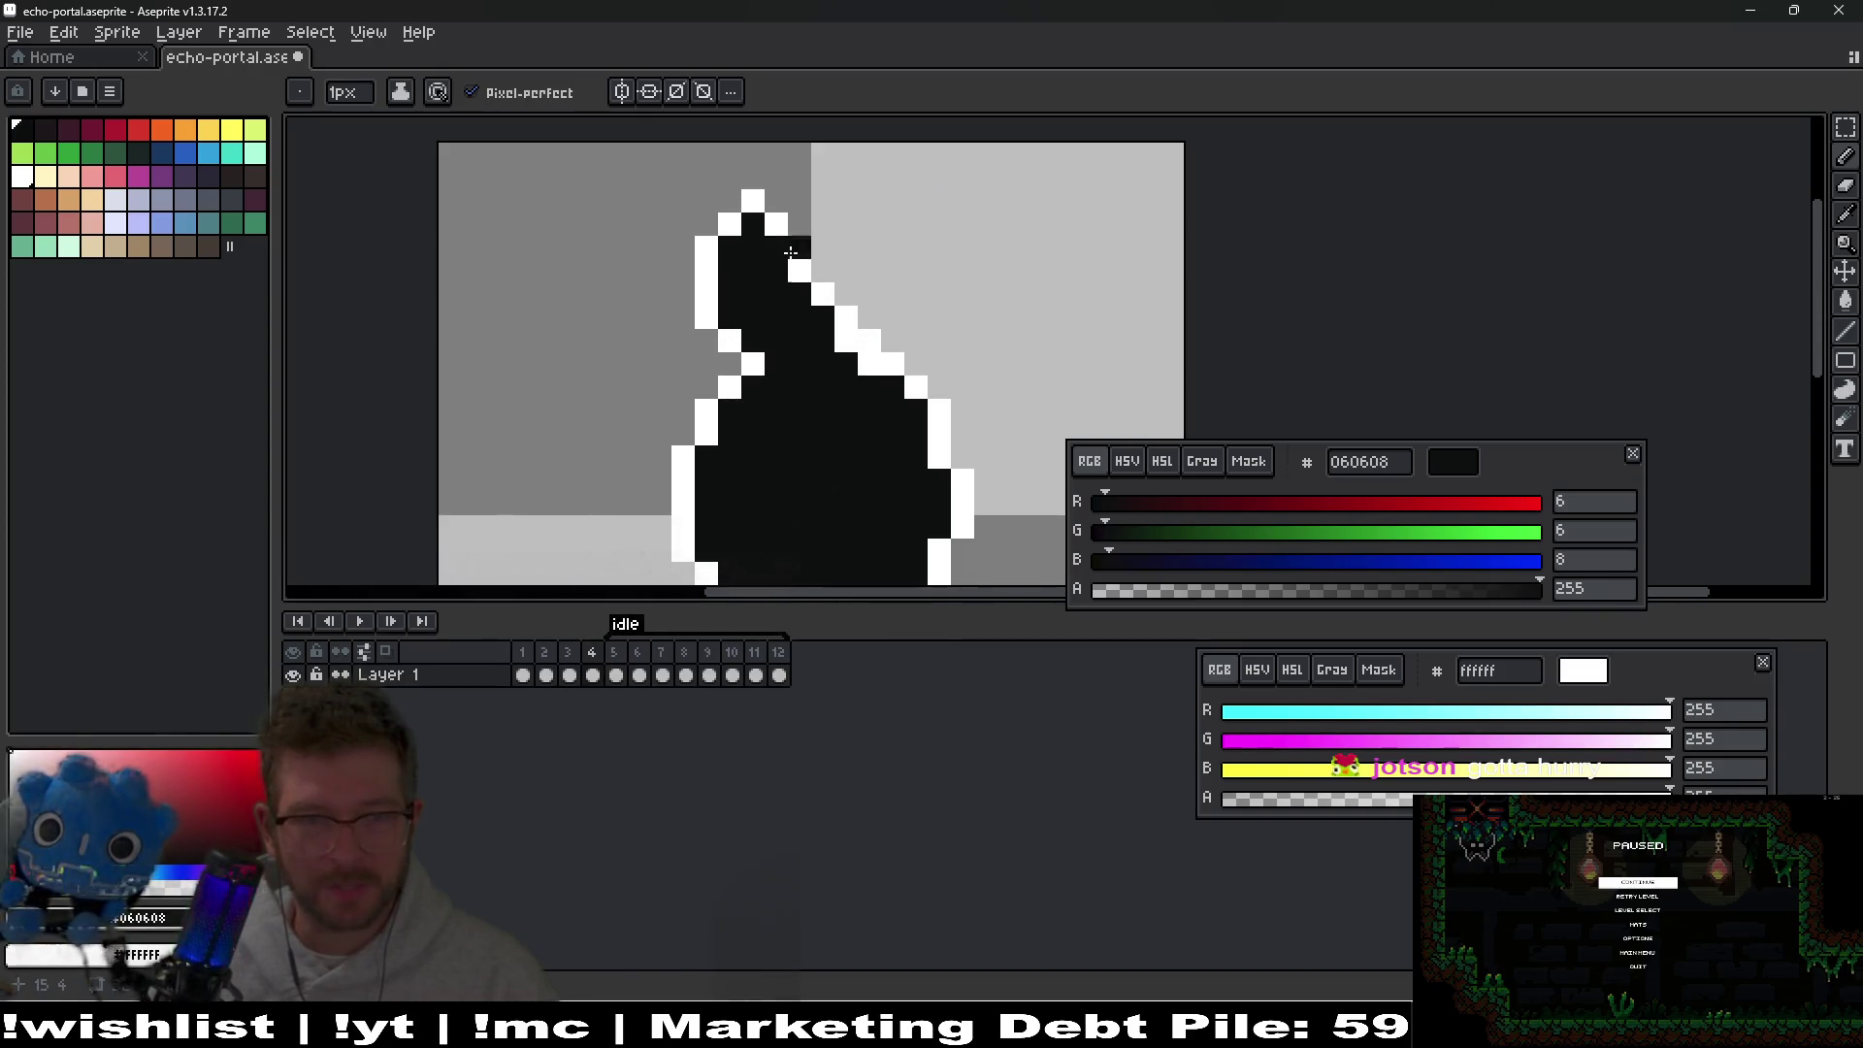
scroll(882, 289, down, 3)
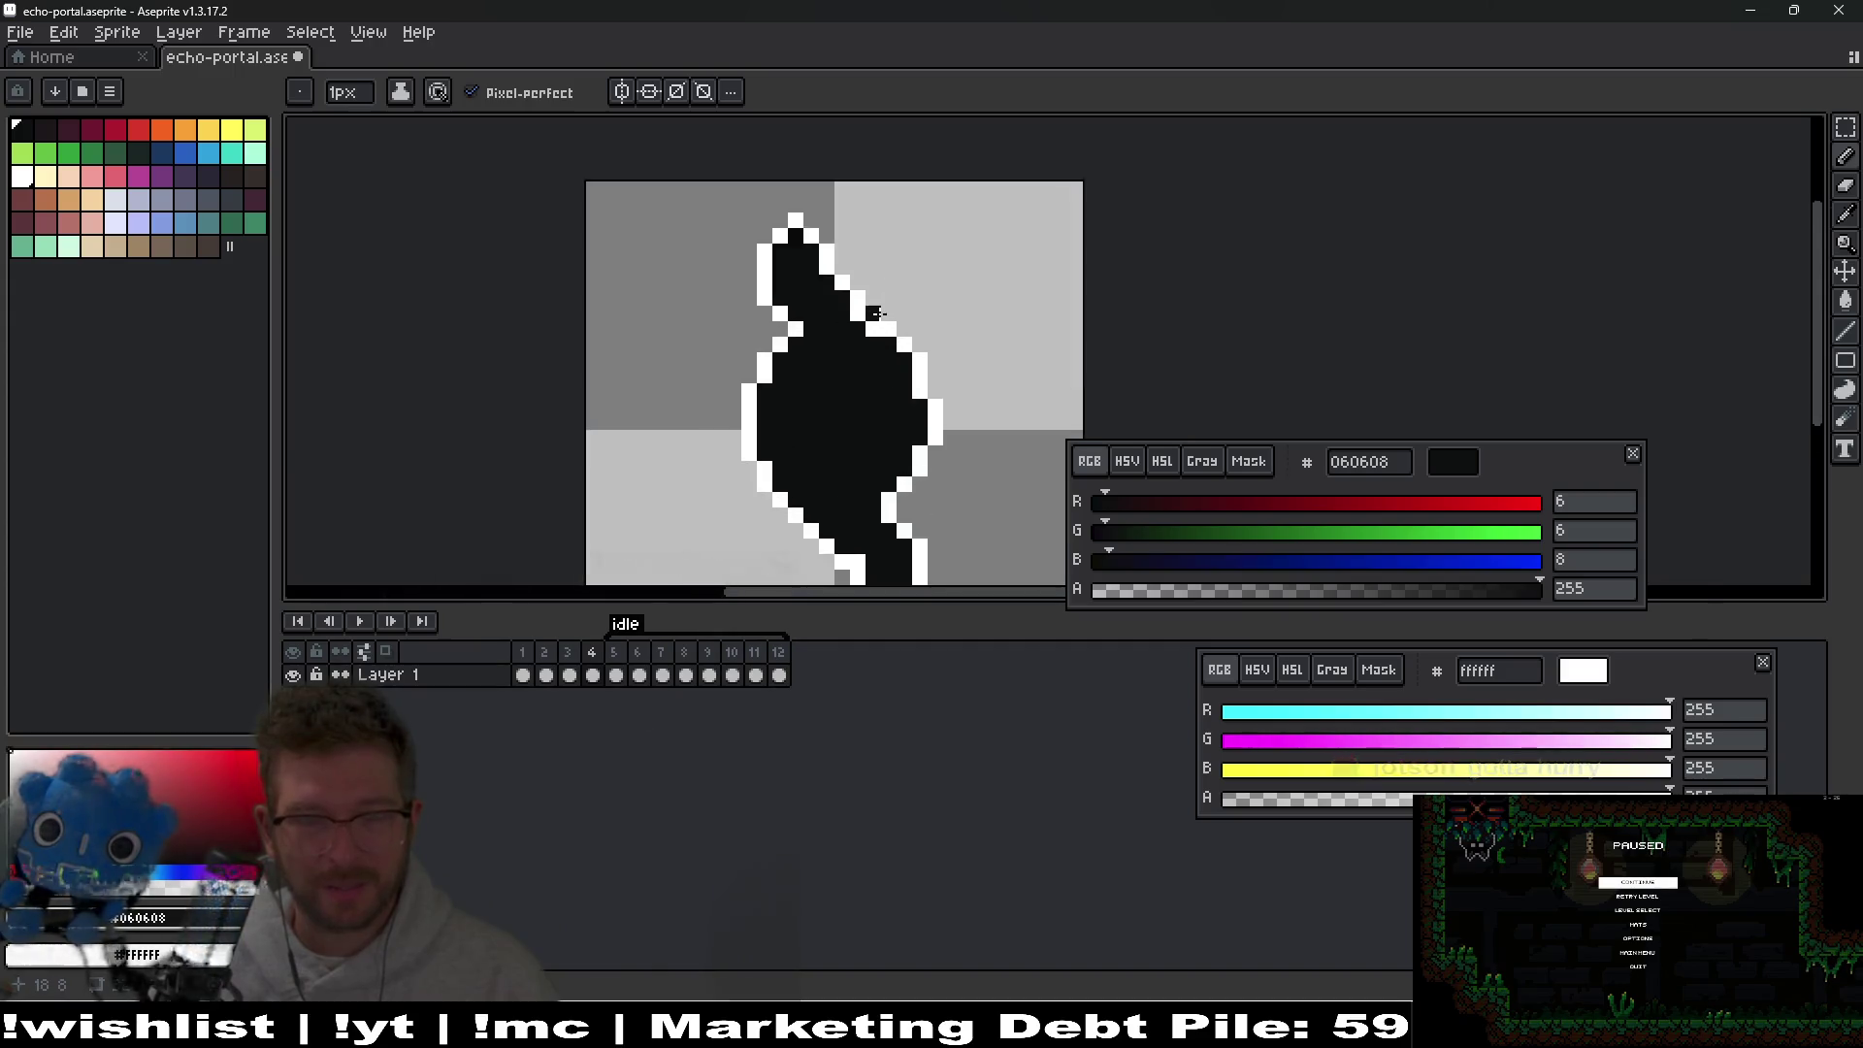
scroll(694, 341, up, 4)
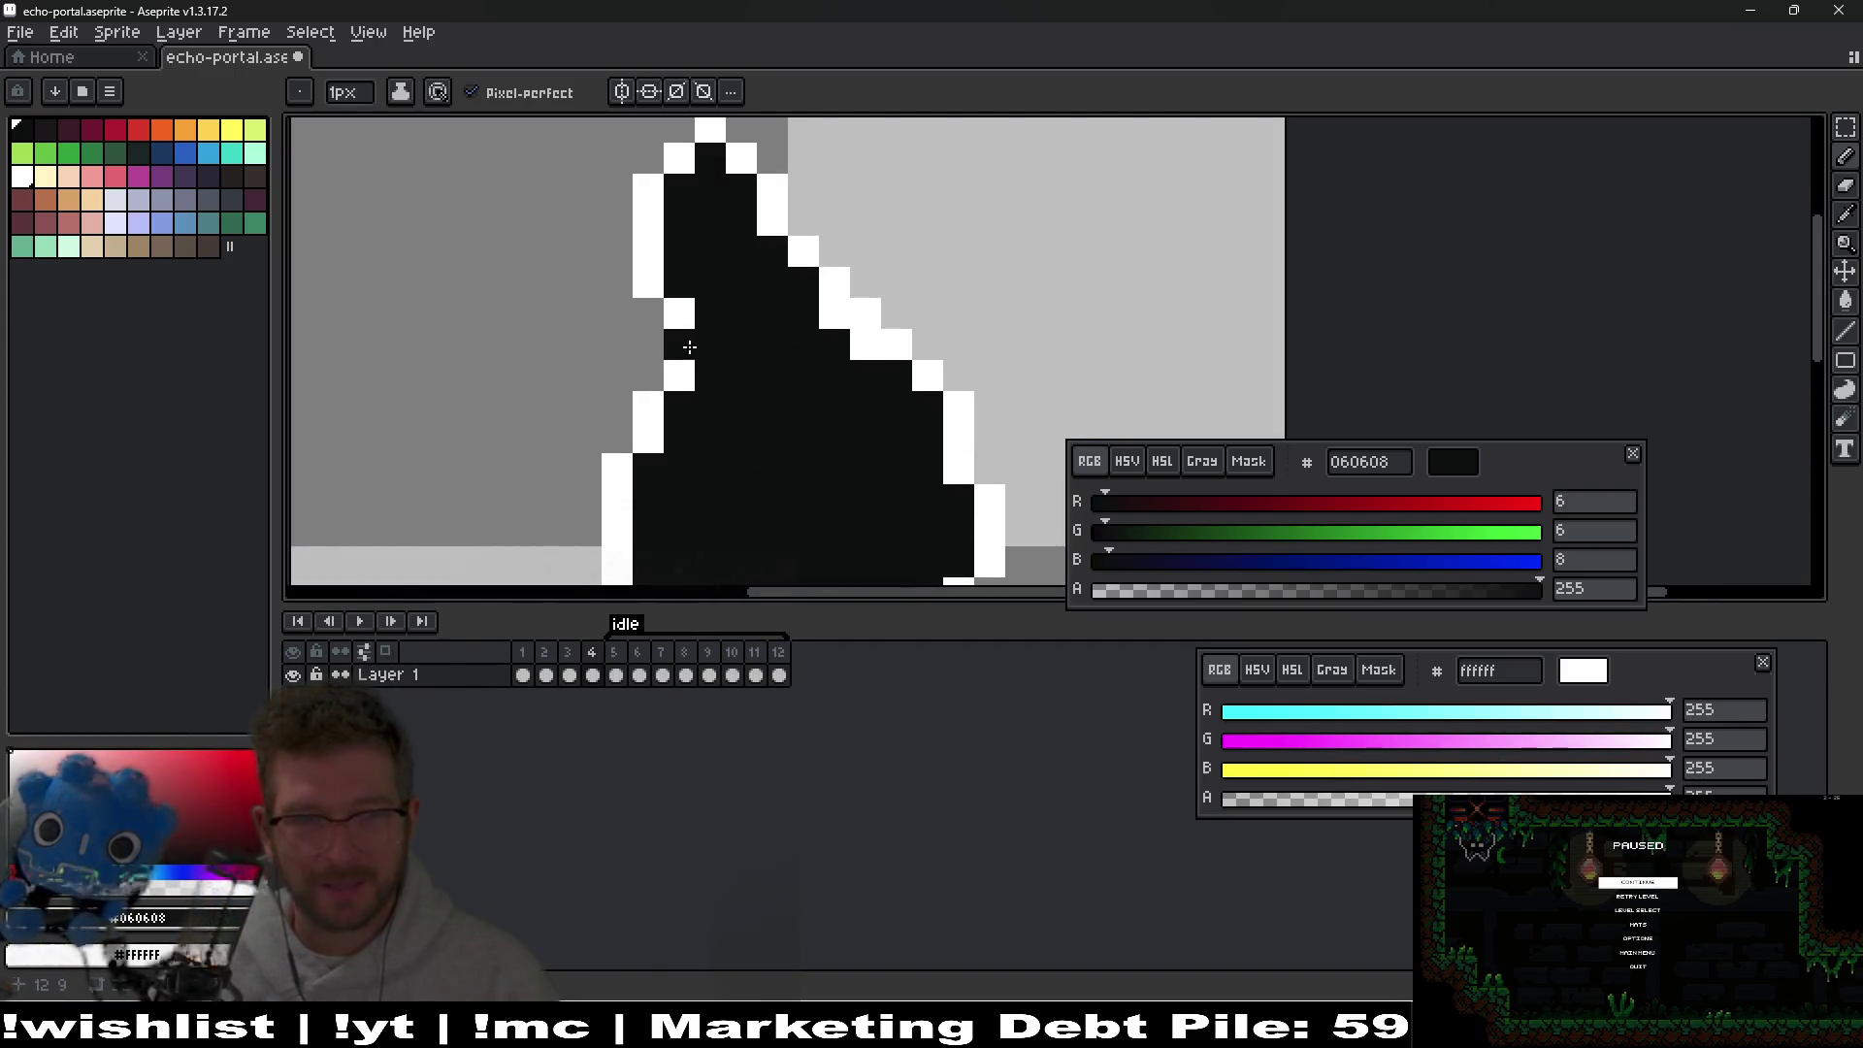
scroll(689, 346, down, 3)
scroll(952, 432, up, 4)
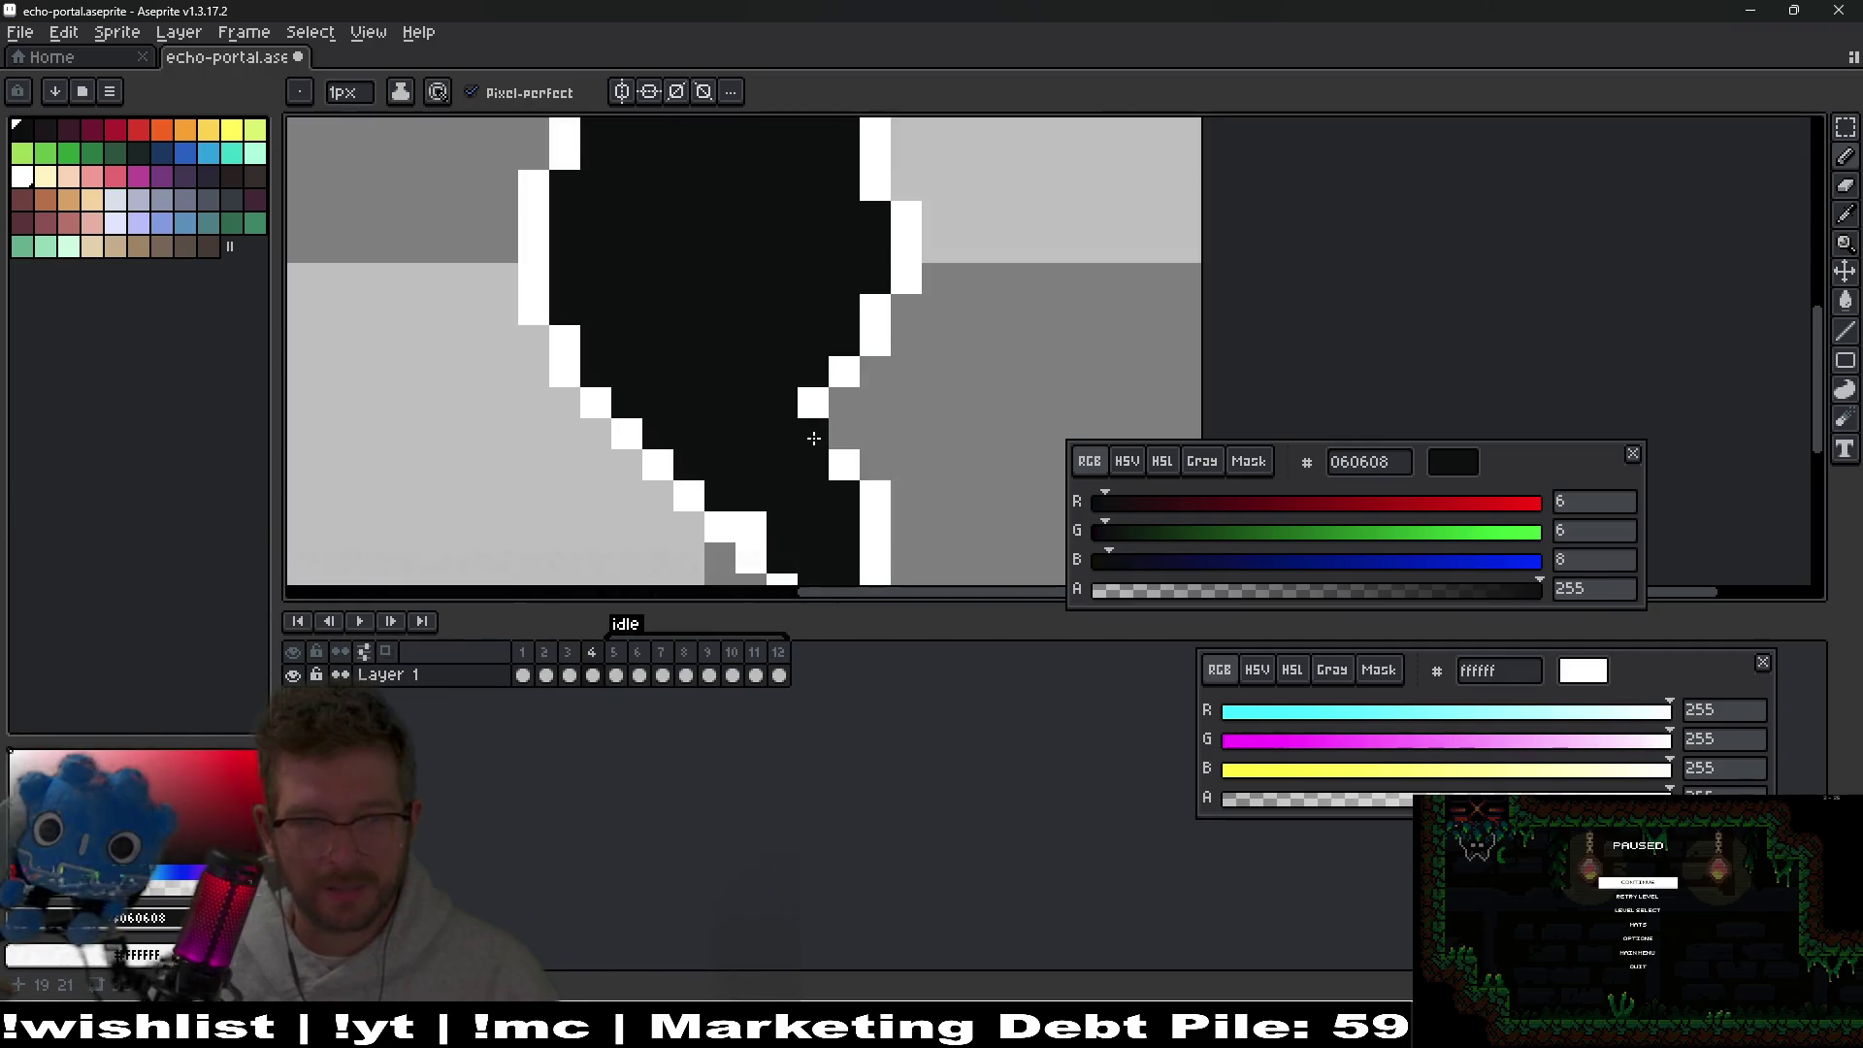
scroll(936, 428, down, 3)
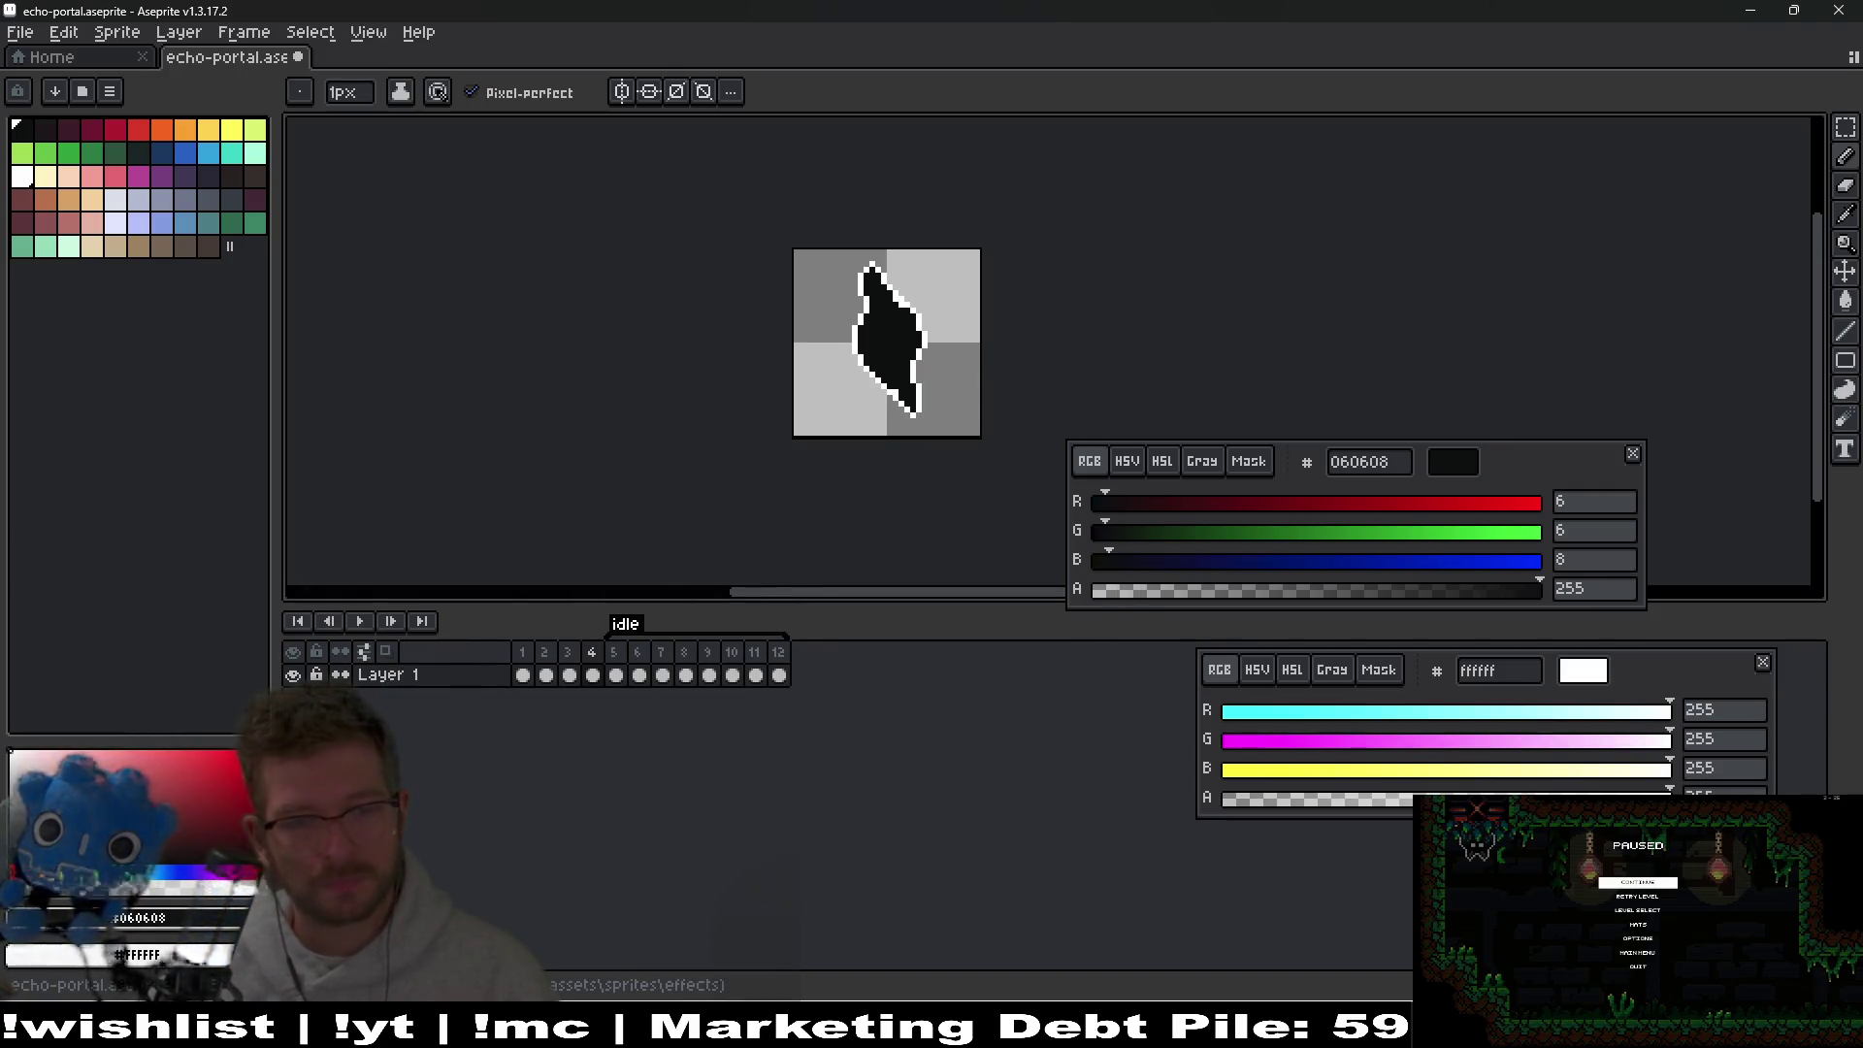
mouse_move(830, 1027)
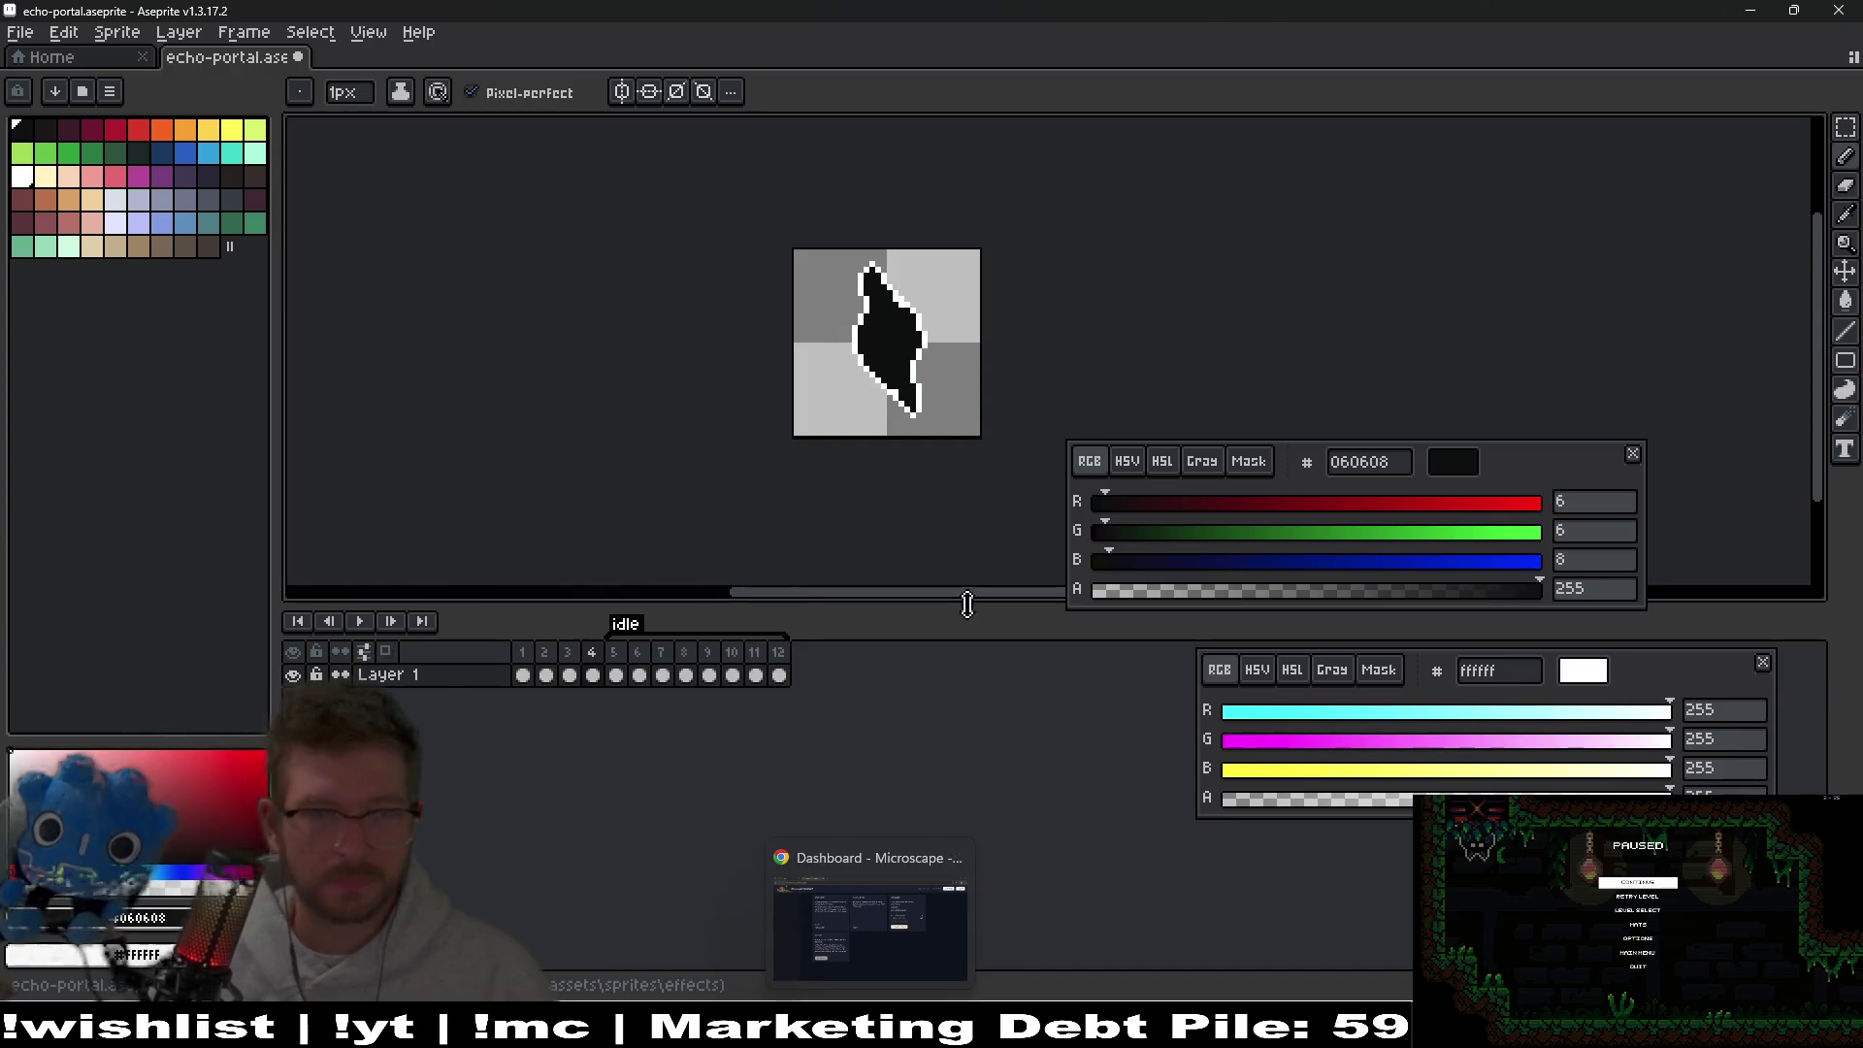
Save the sprite, play and stop the preview, then insert a new frame after frame 4.
key(ctrl+s)
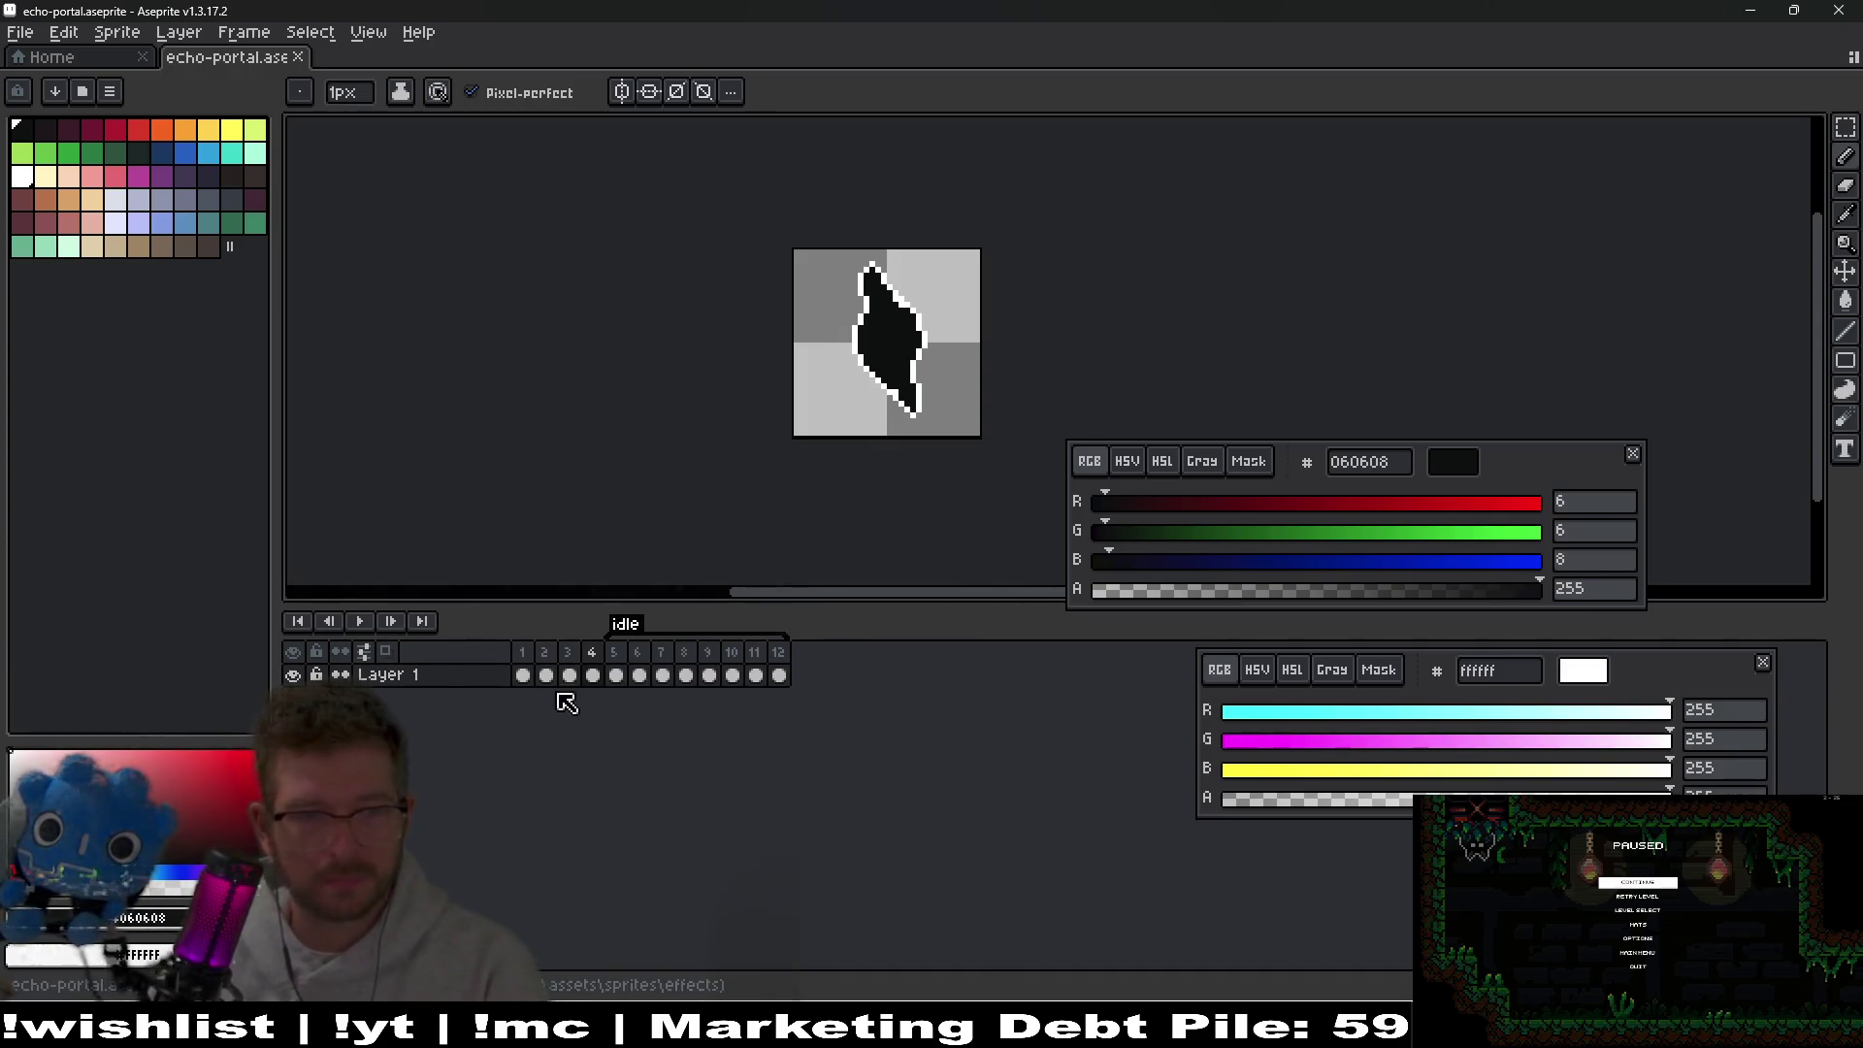
click(352, 622)
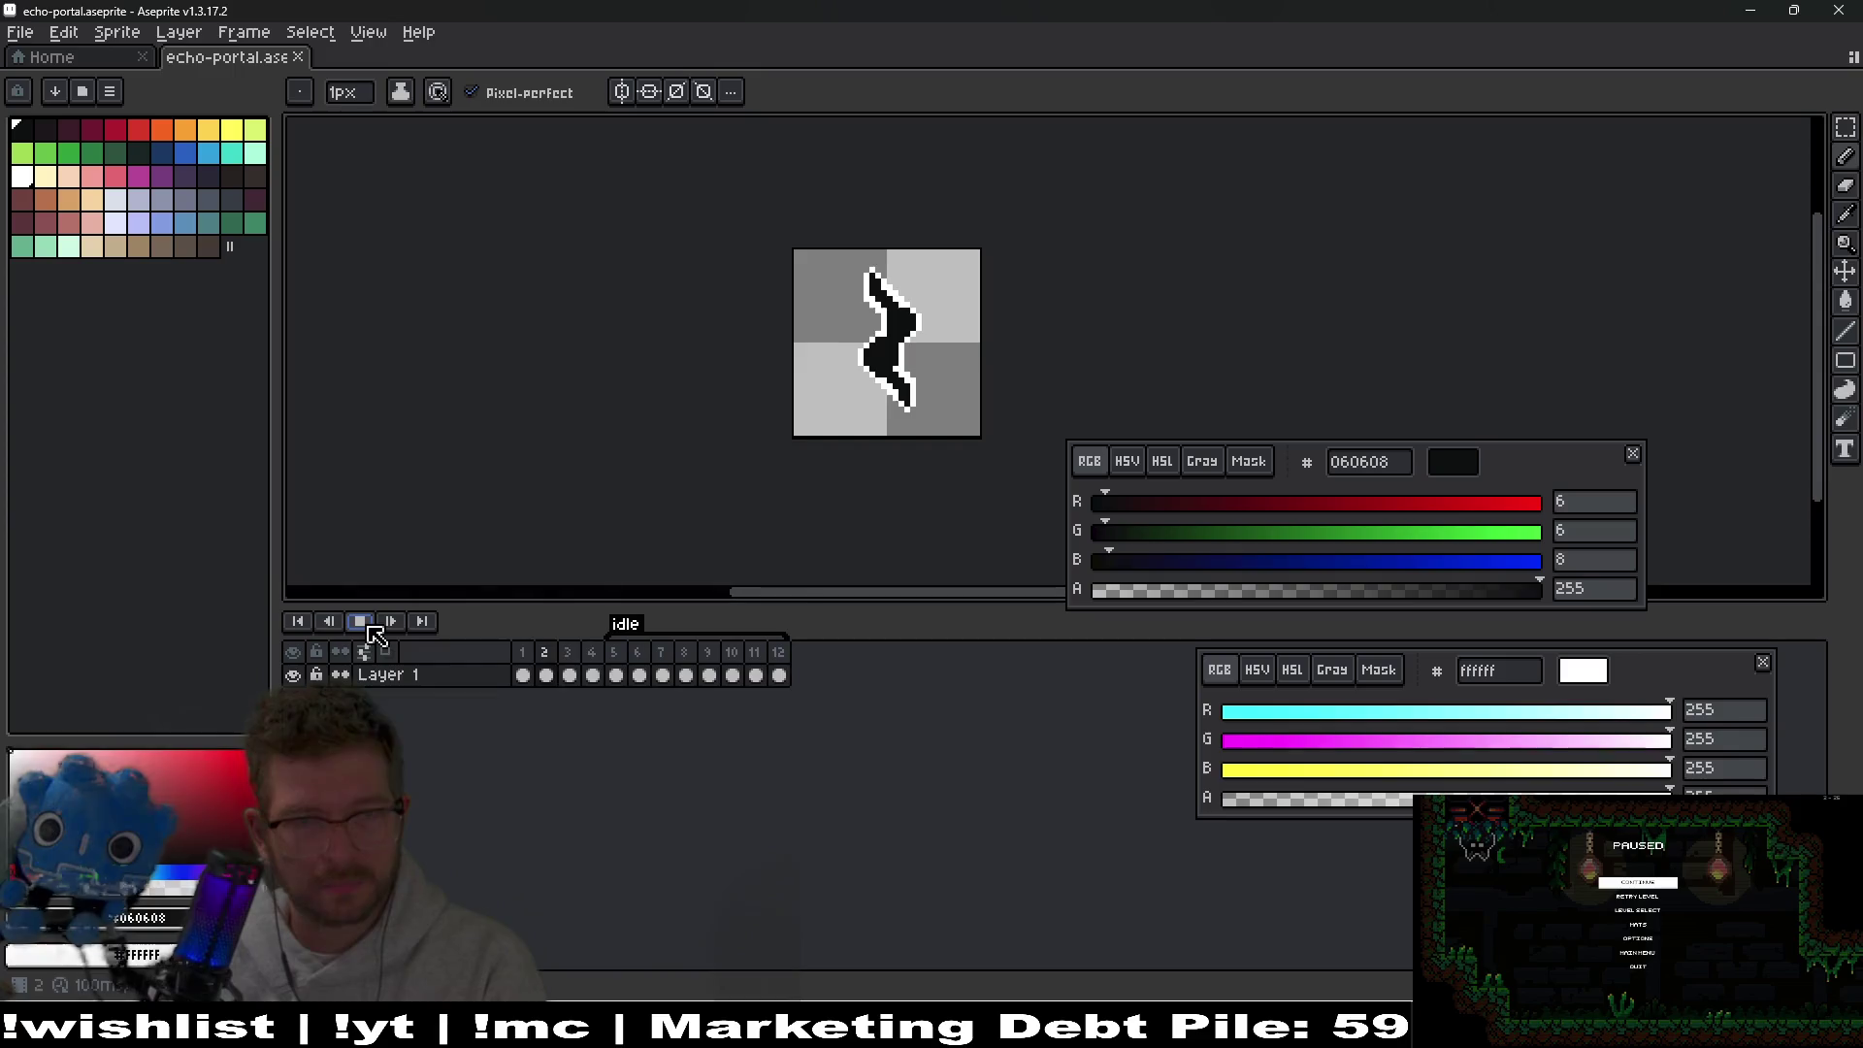
click(361, 622)
key(Right)
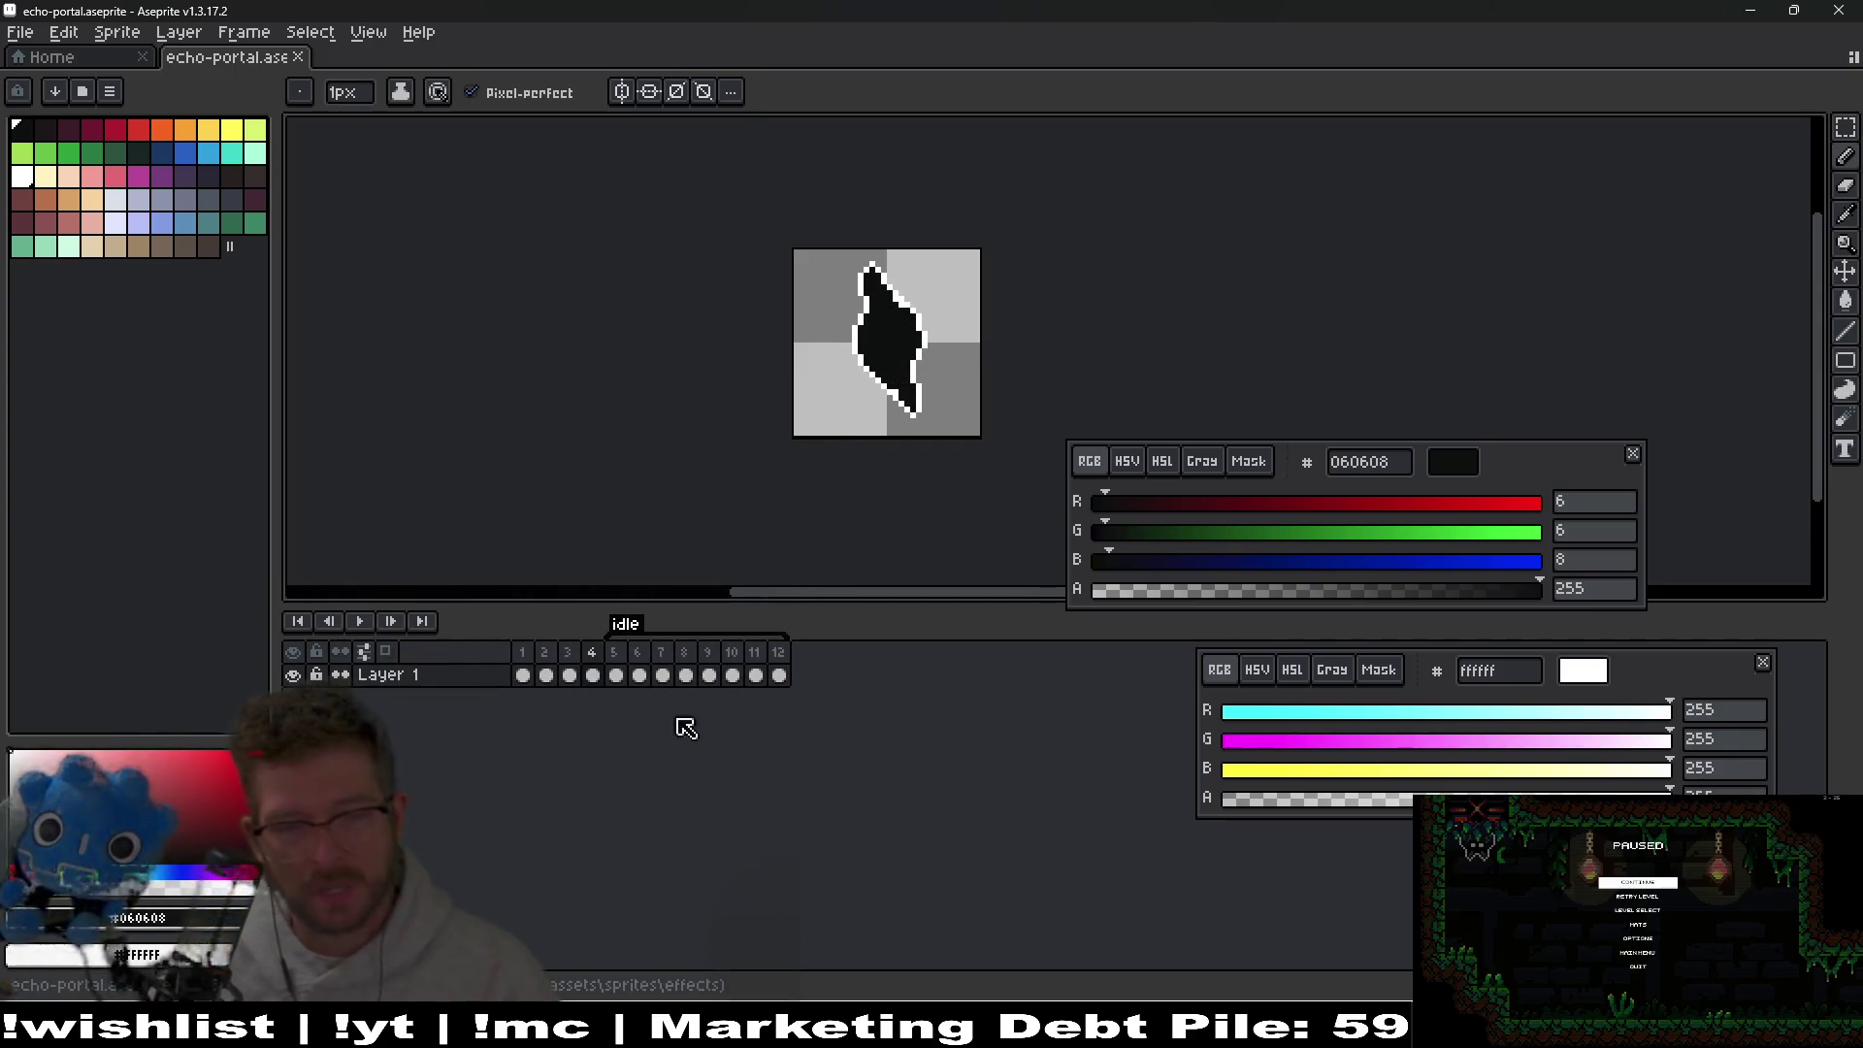
key(alt+n)
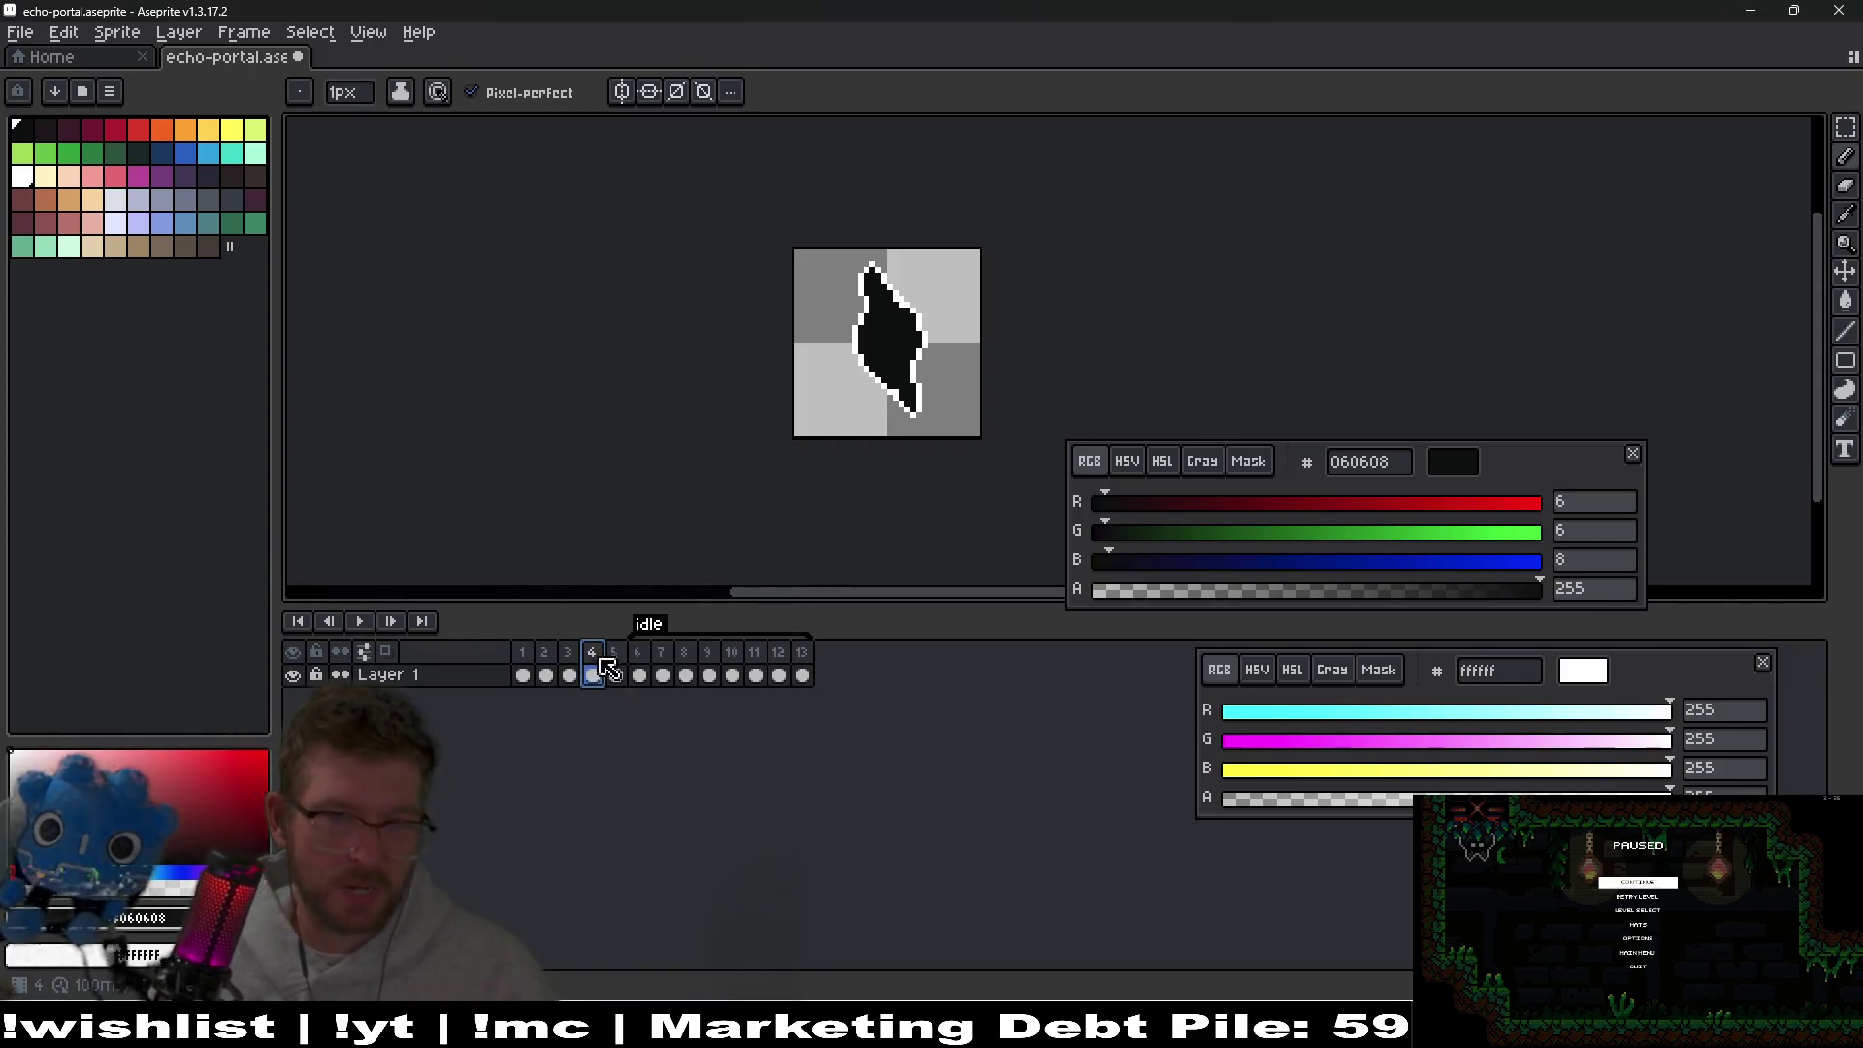
key(Left)
scroll(890, 379, up, 5)
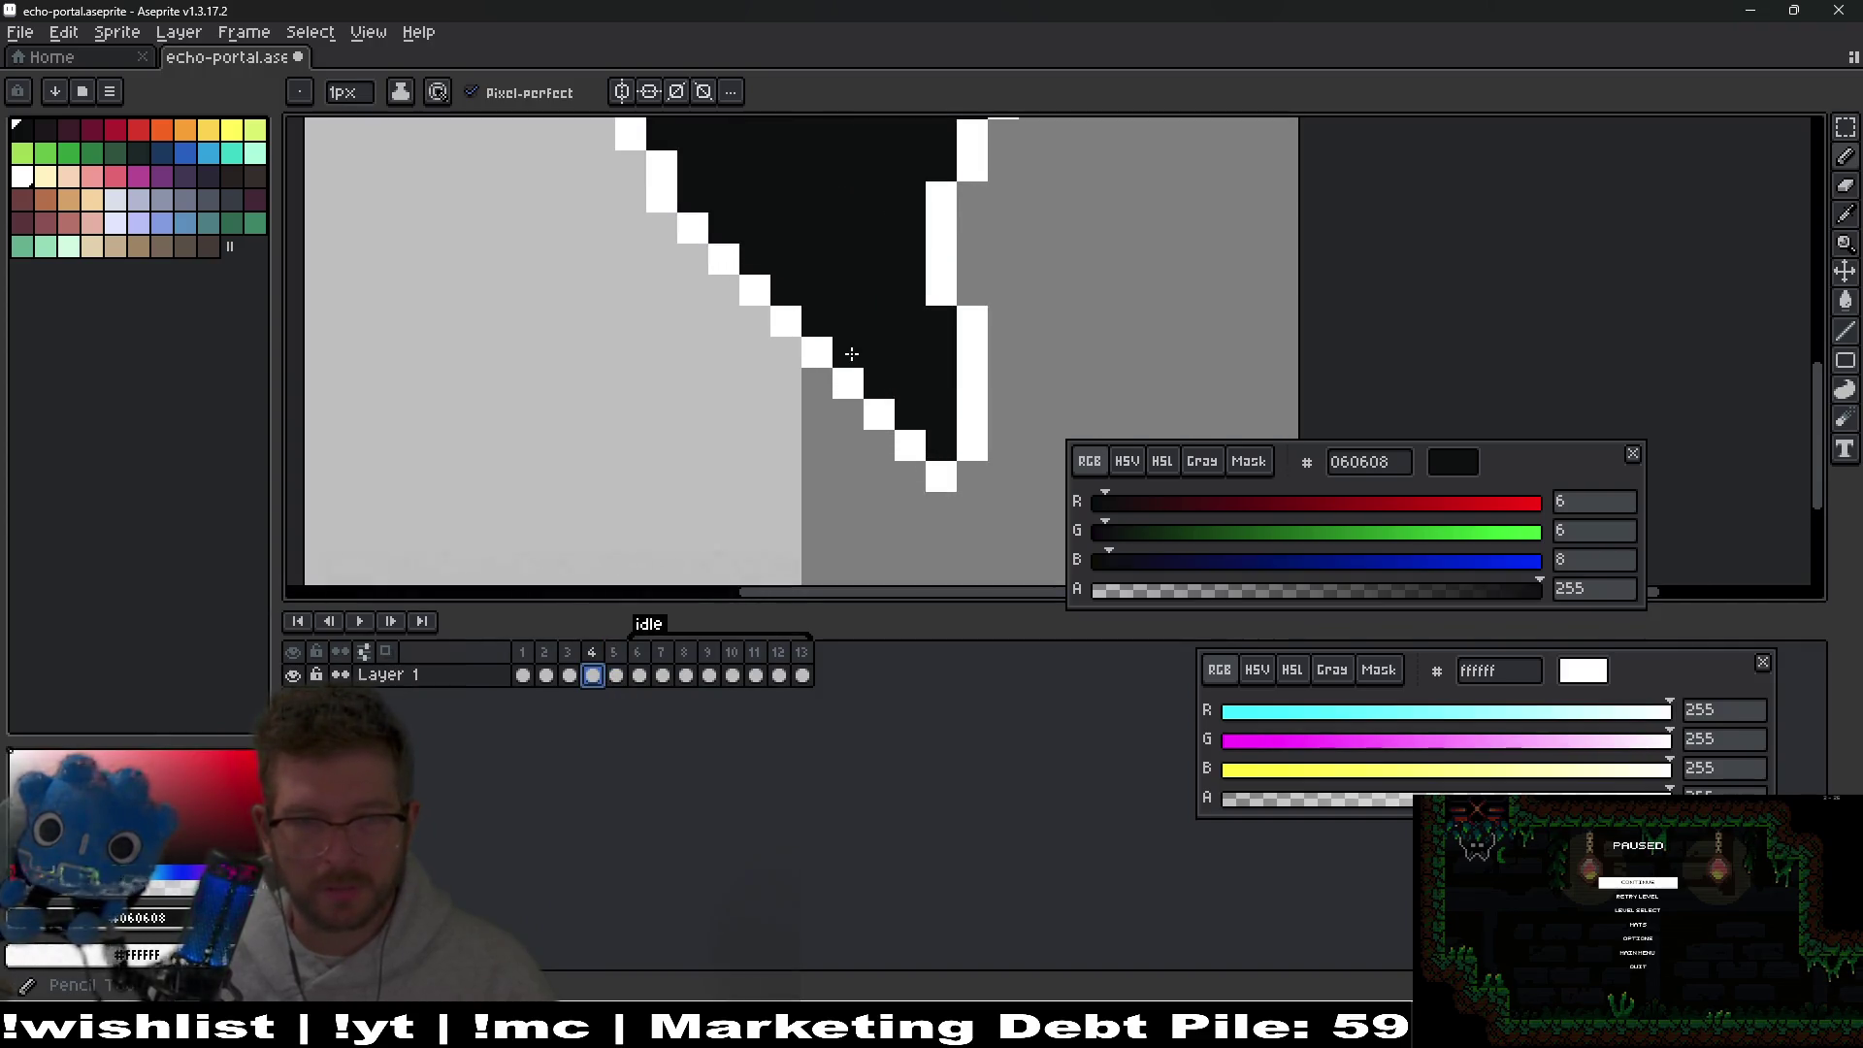
scroll(927, 327, down, 5)
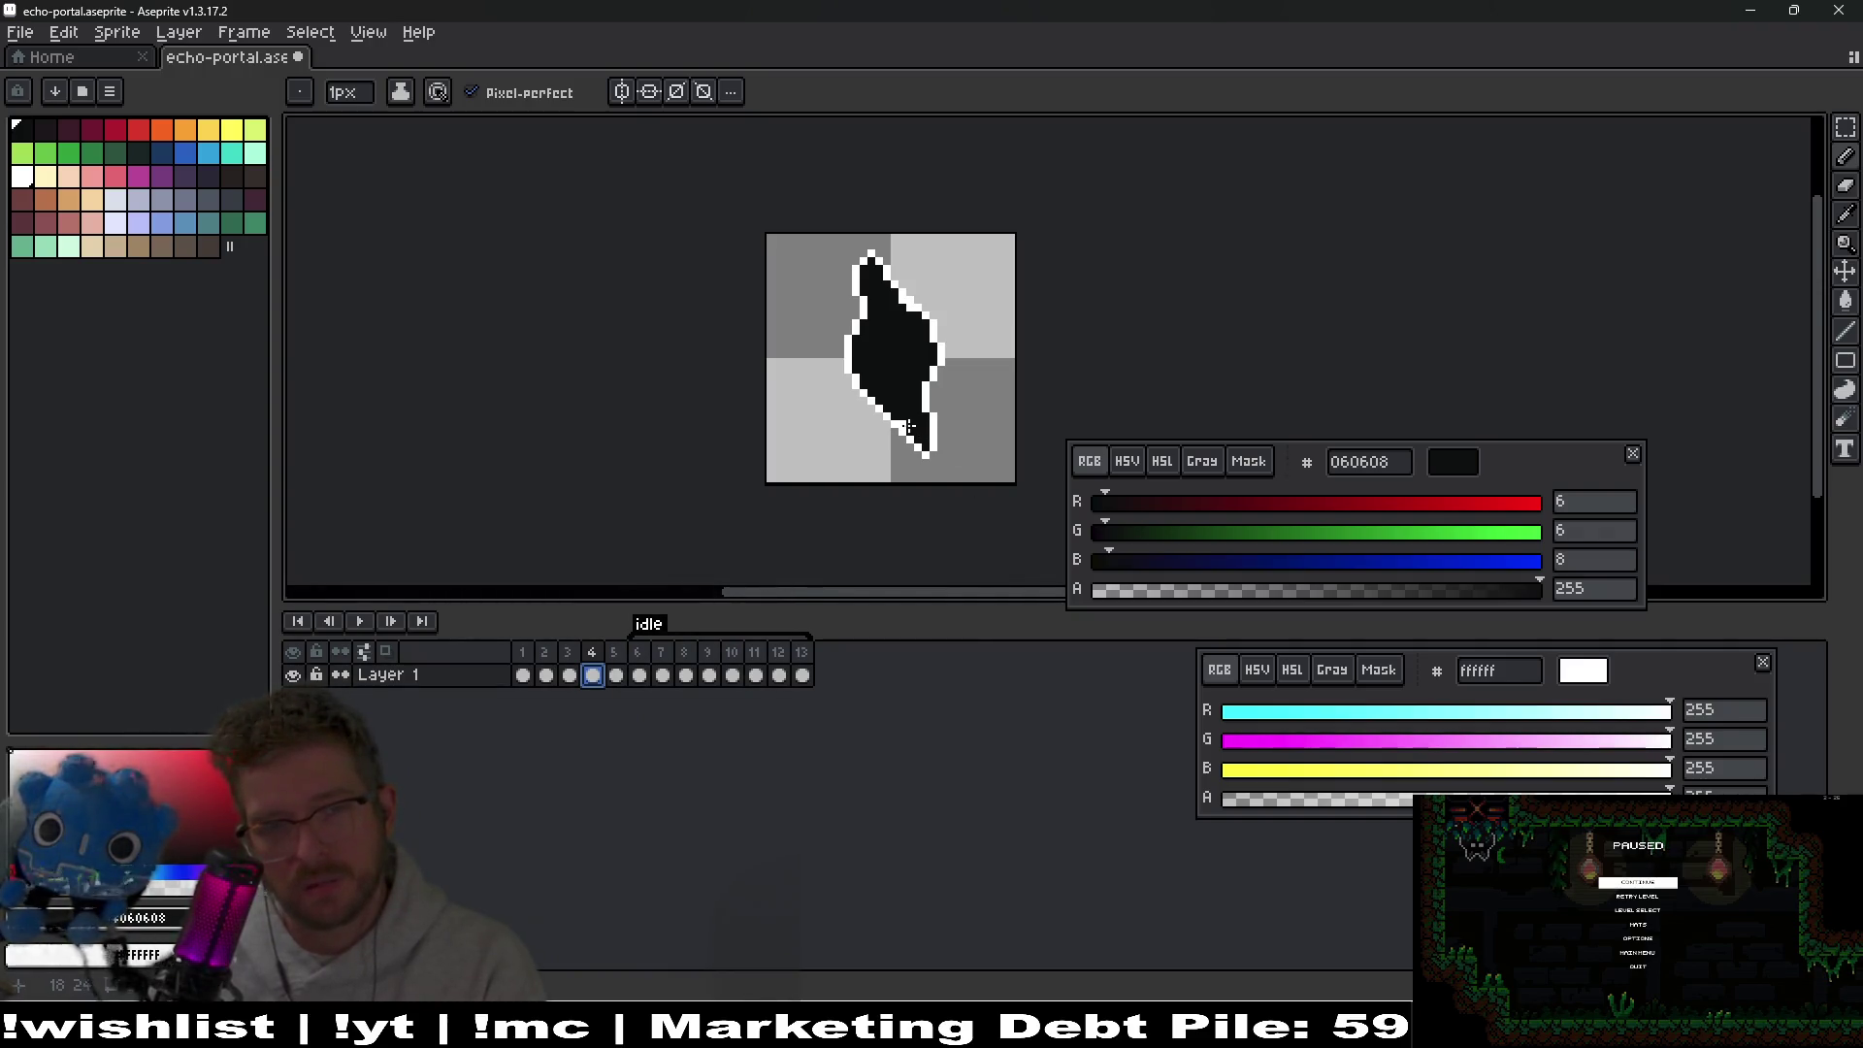
scroll(907, 426, up, 3)
scroll(970, 430, down, 4)
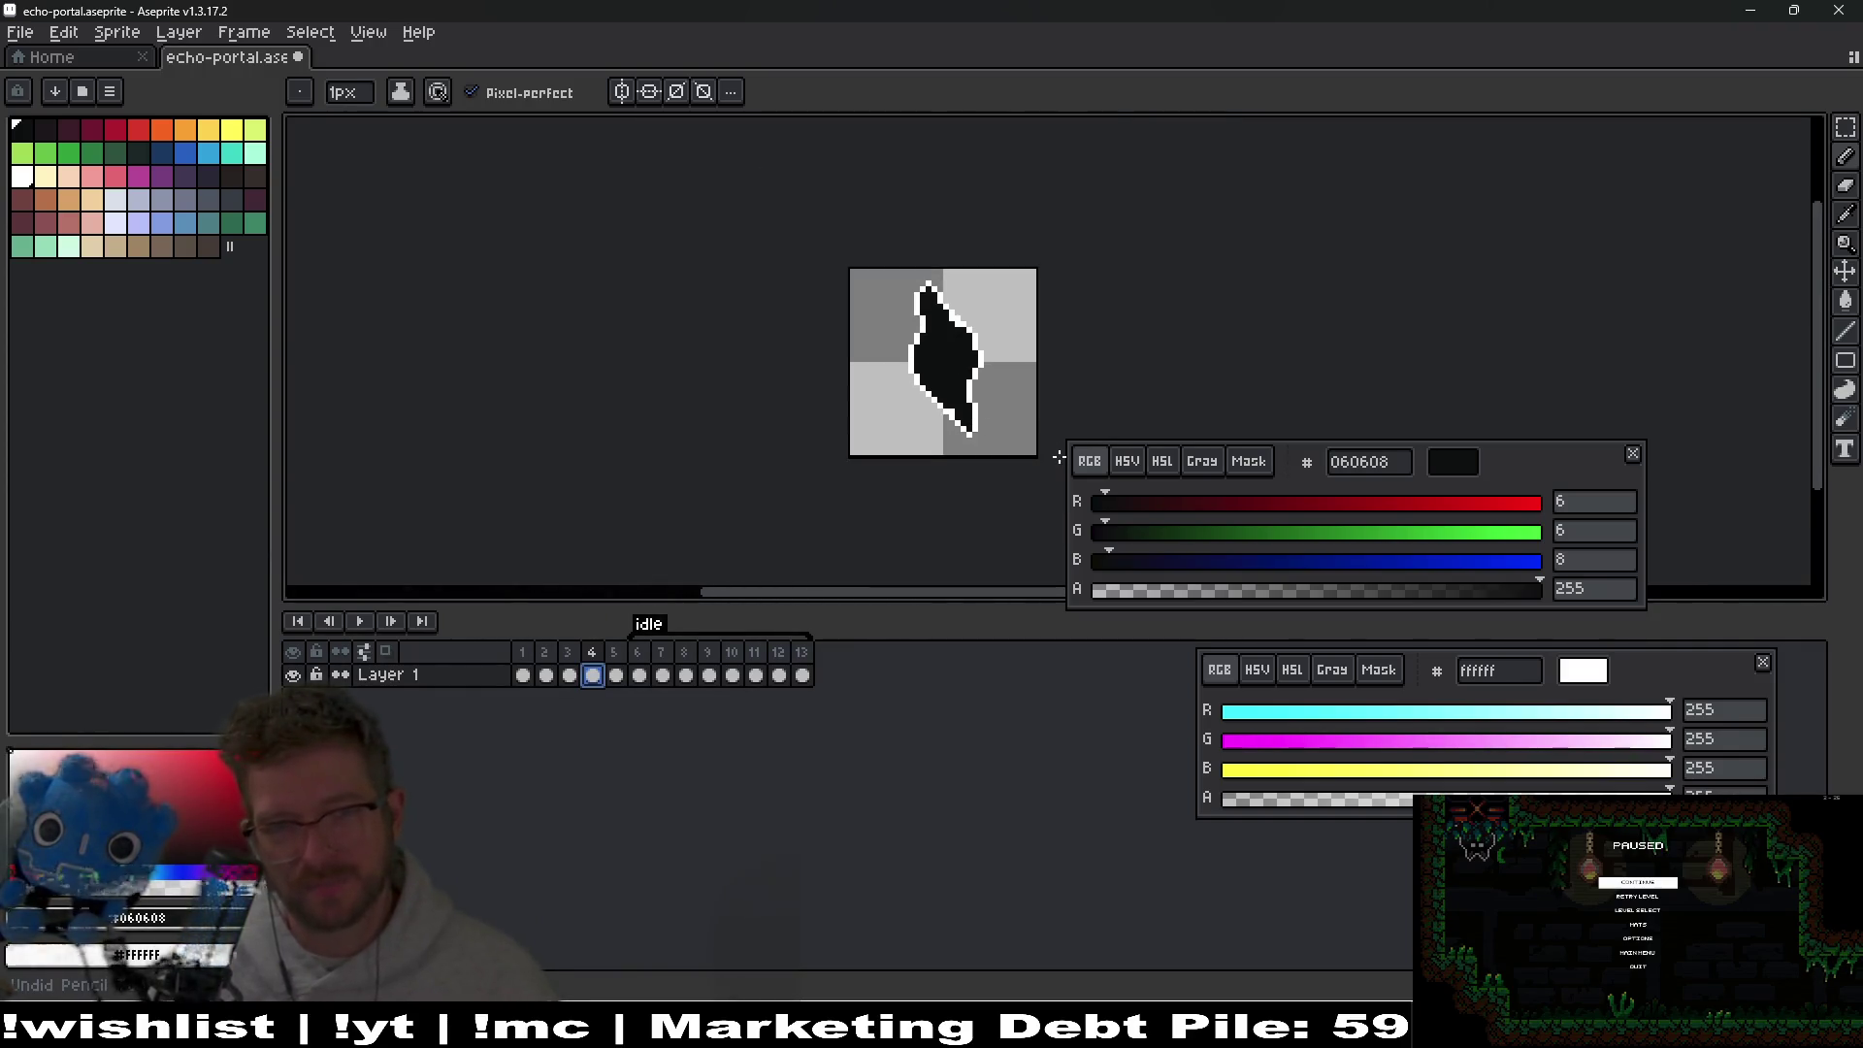
scroll(932, 421, up, 2)
scroll(1021, 419, right, 2)
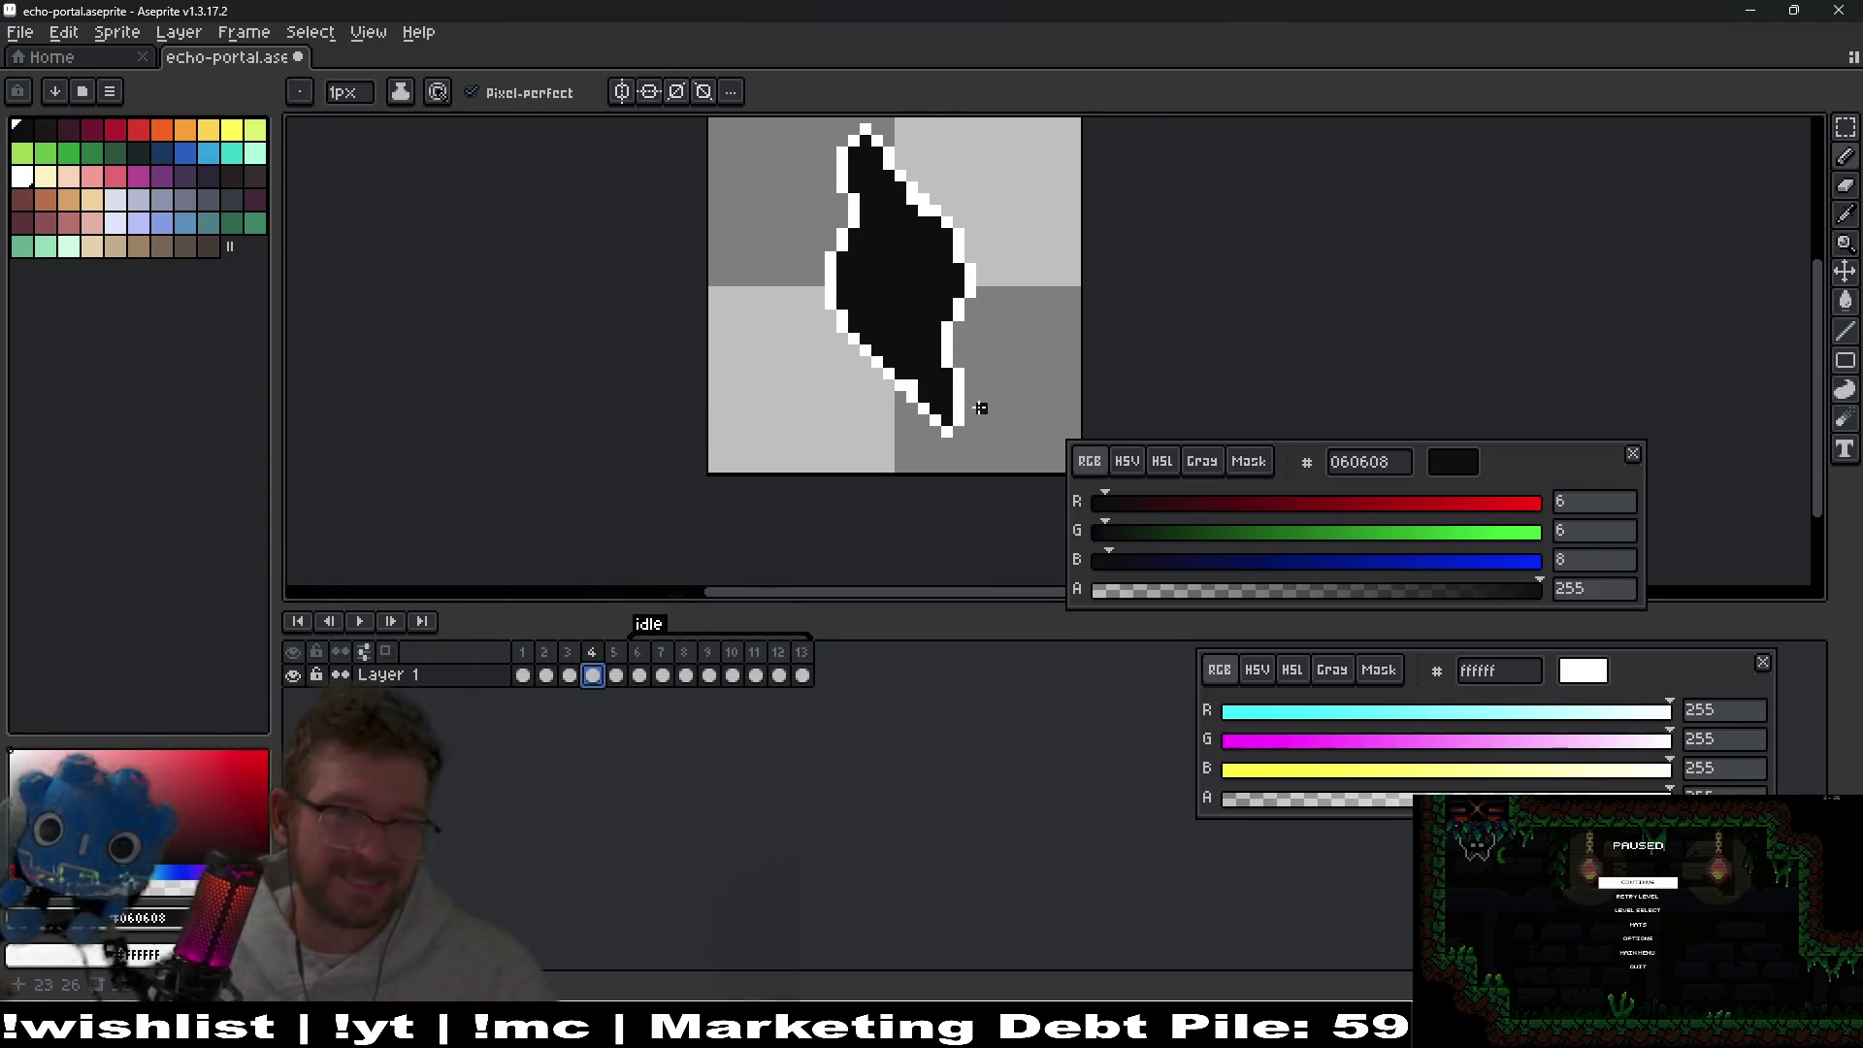
scroll(970, 388, up, 2)
key(m)
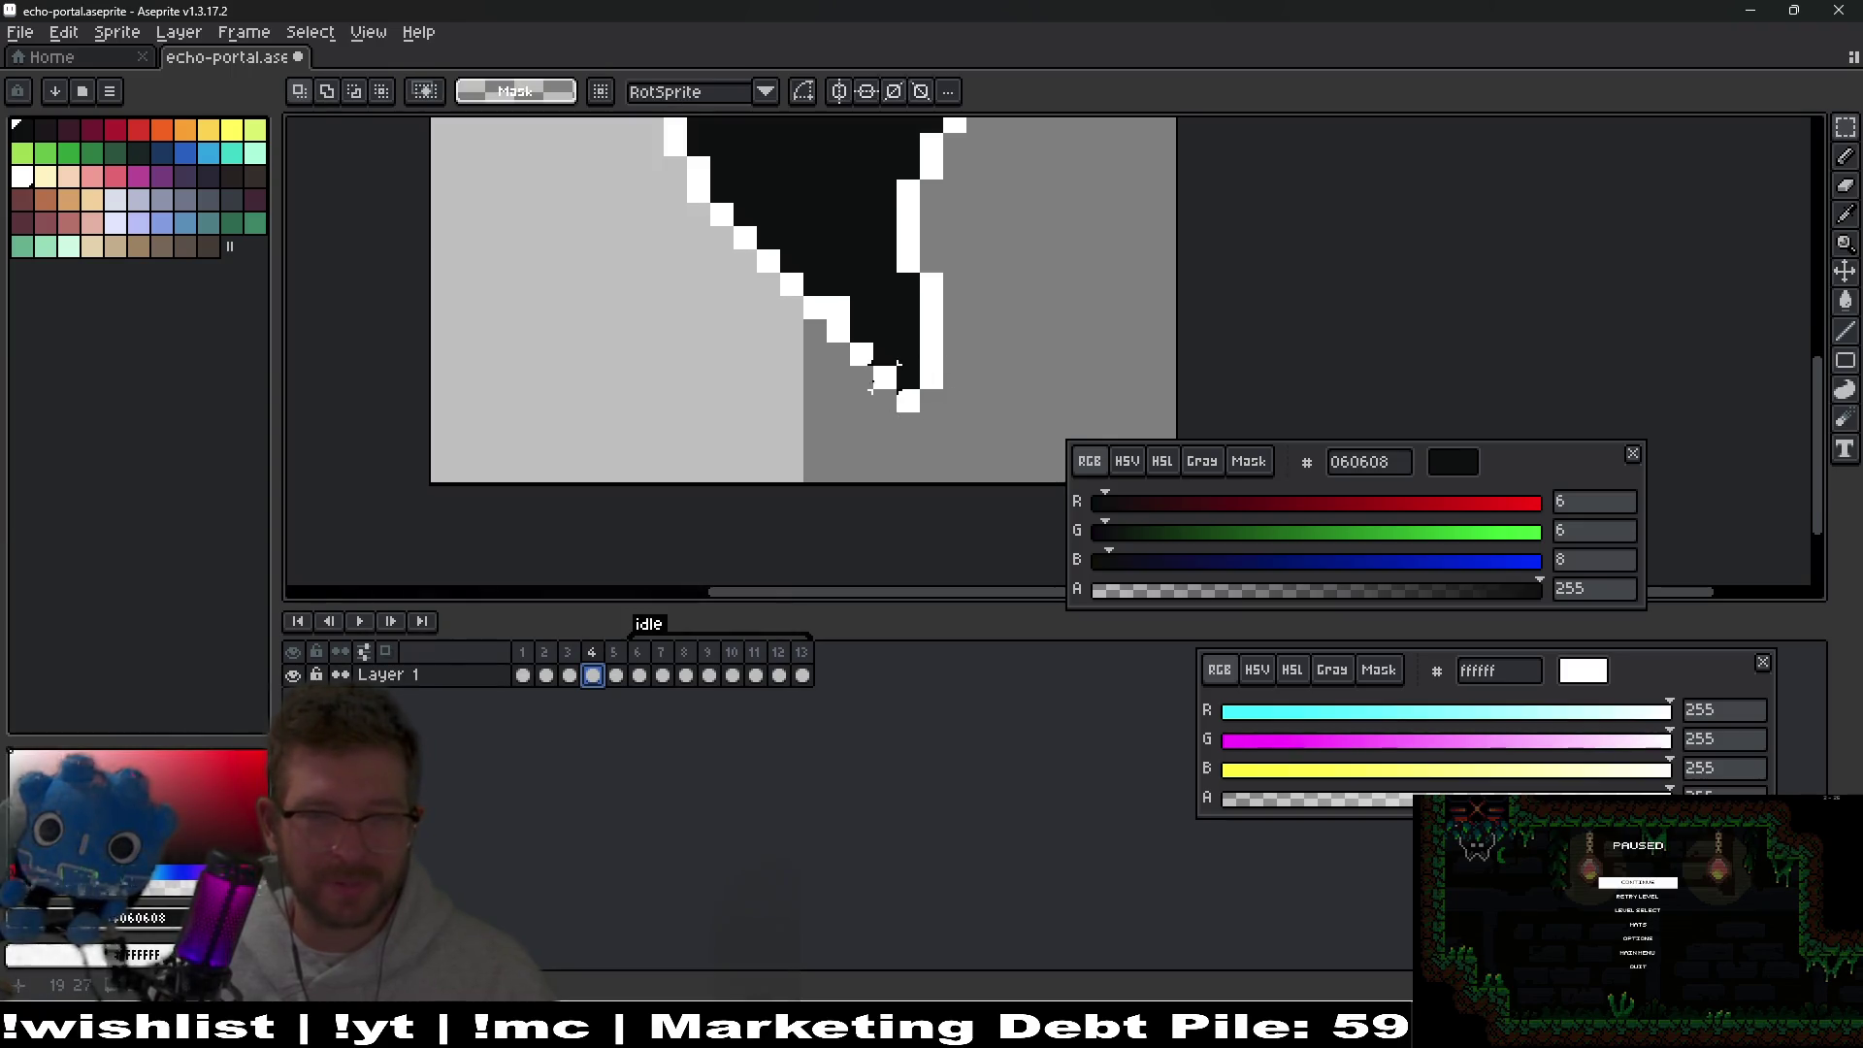
scroll(1065, 357, down, 4)
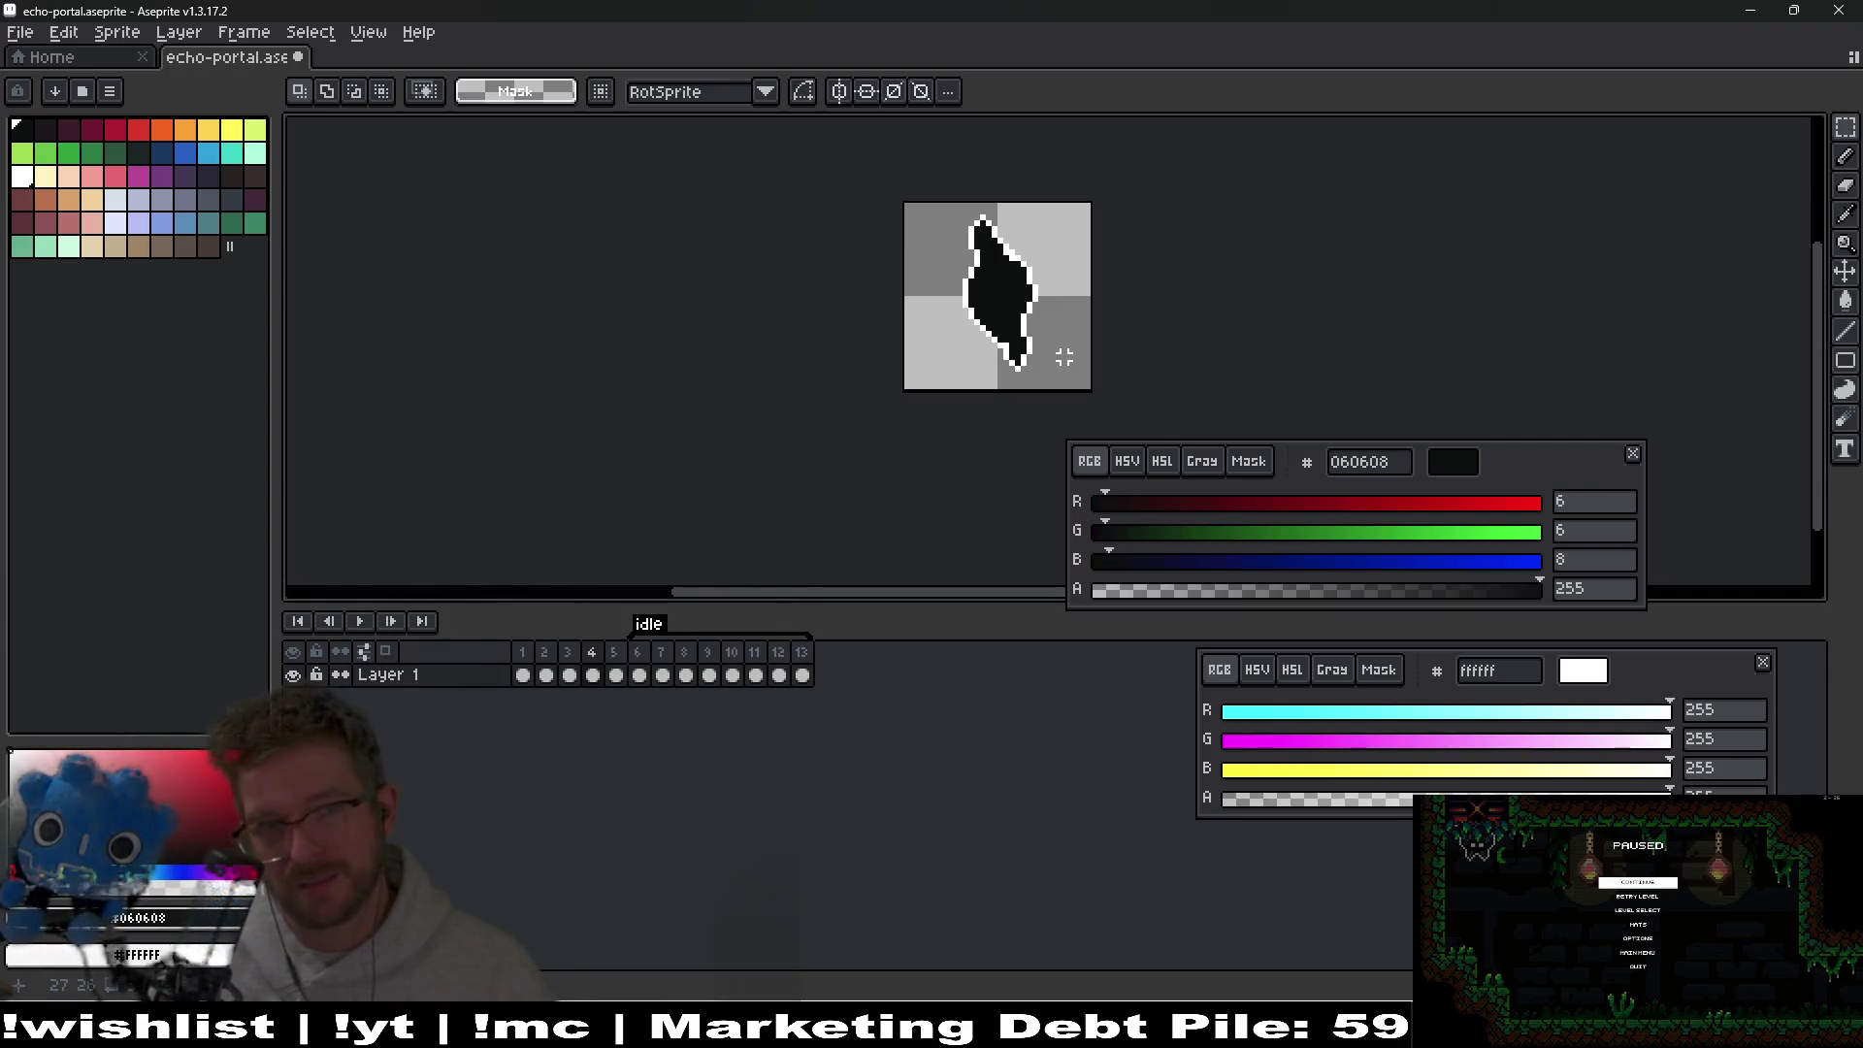
scroll(1064, 357, up, 3)
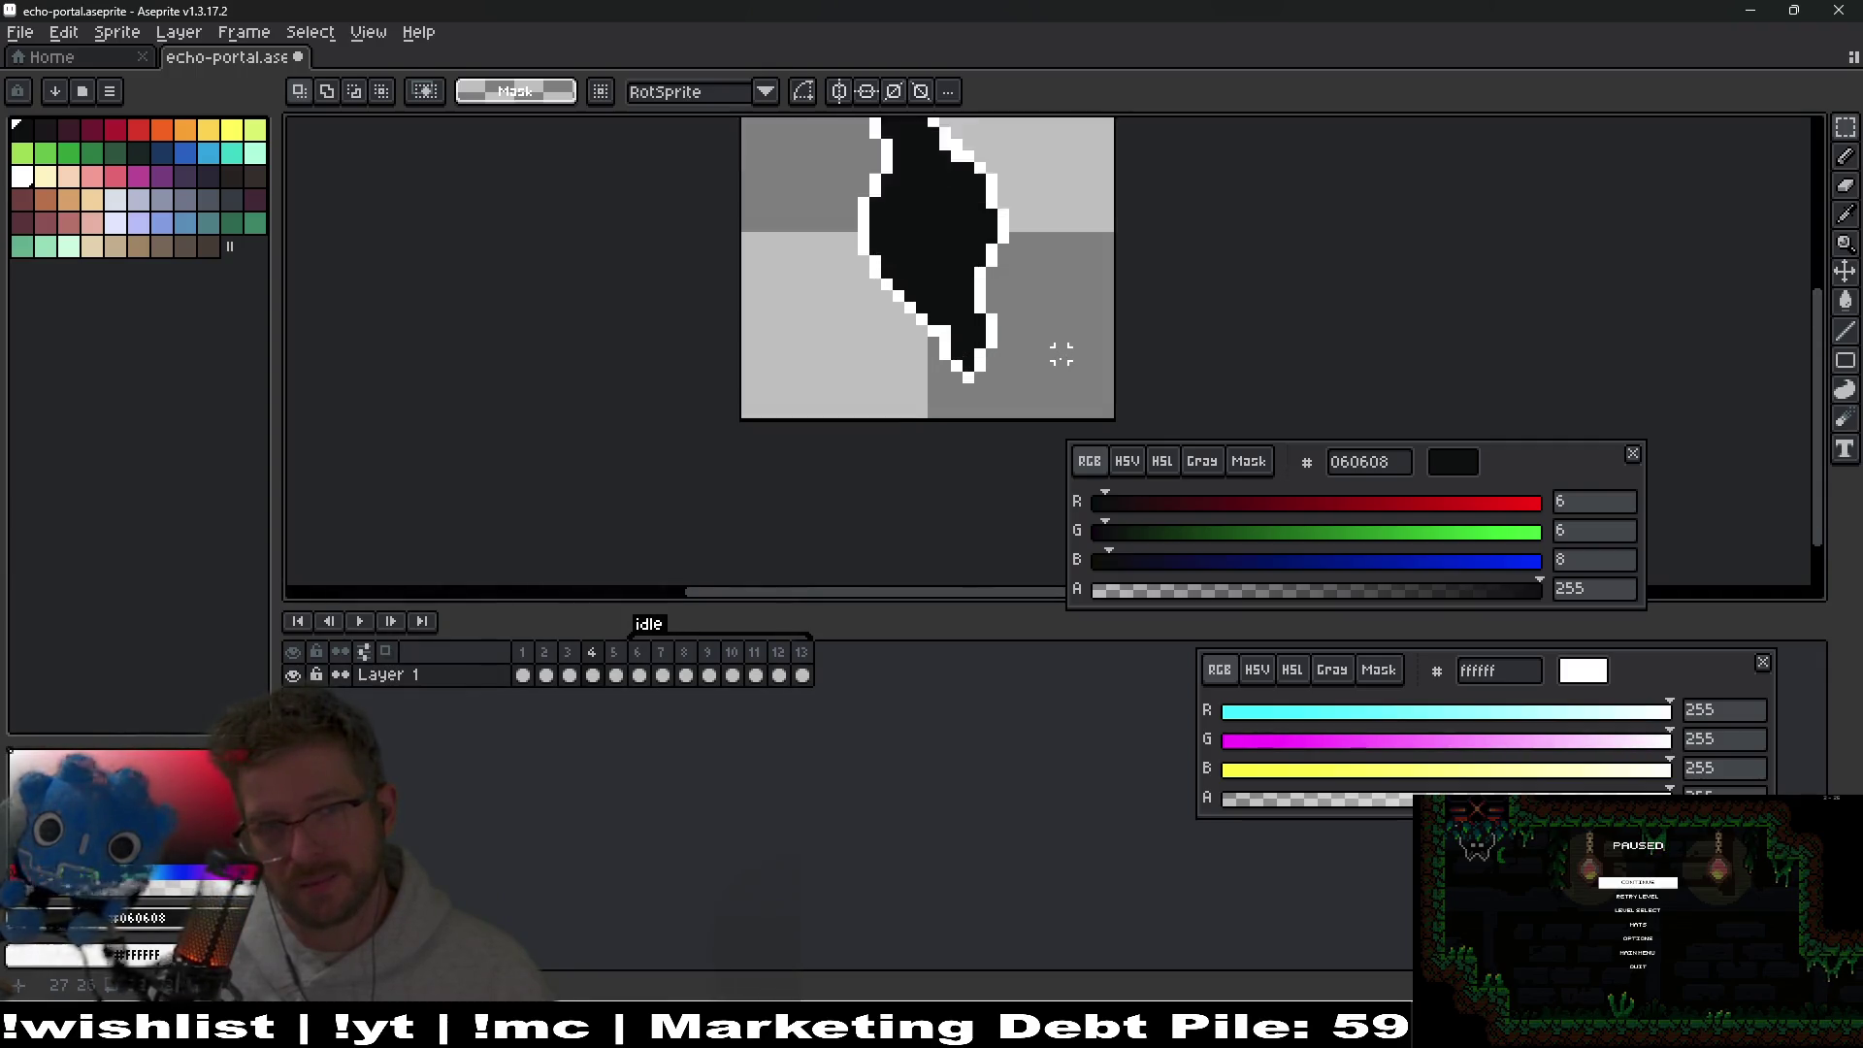
key(b)
scroll(998, 308, down, 2)
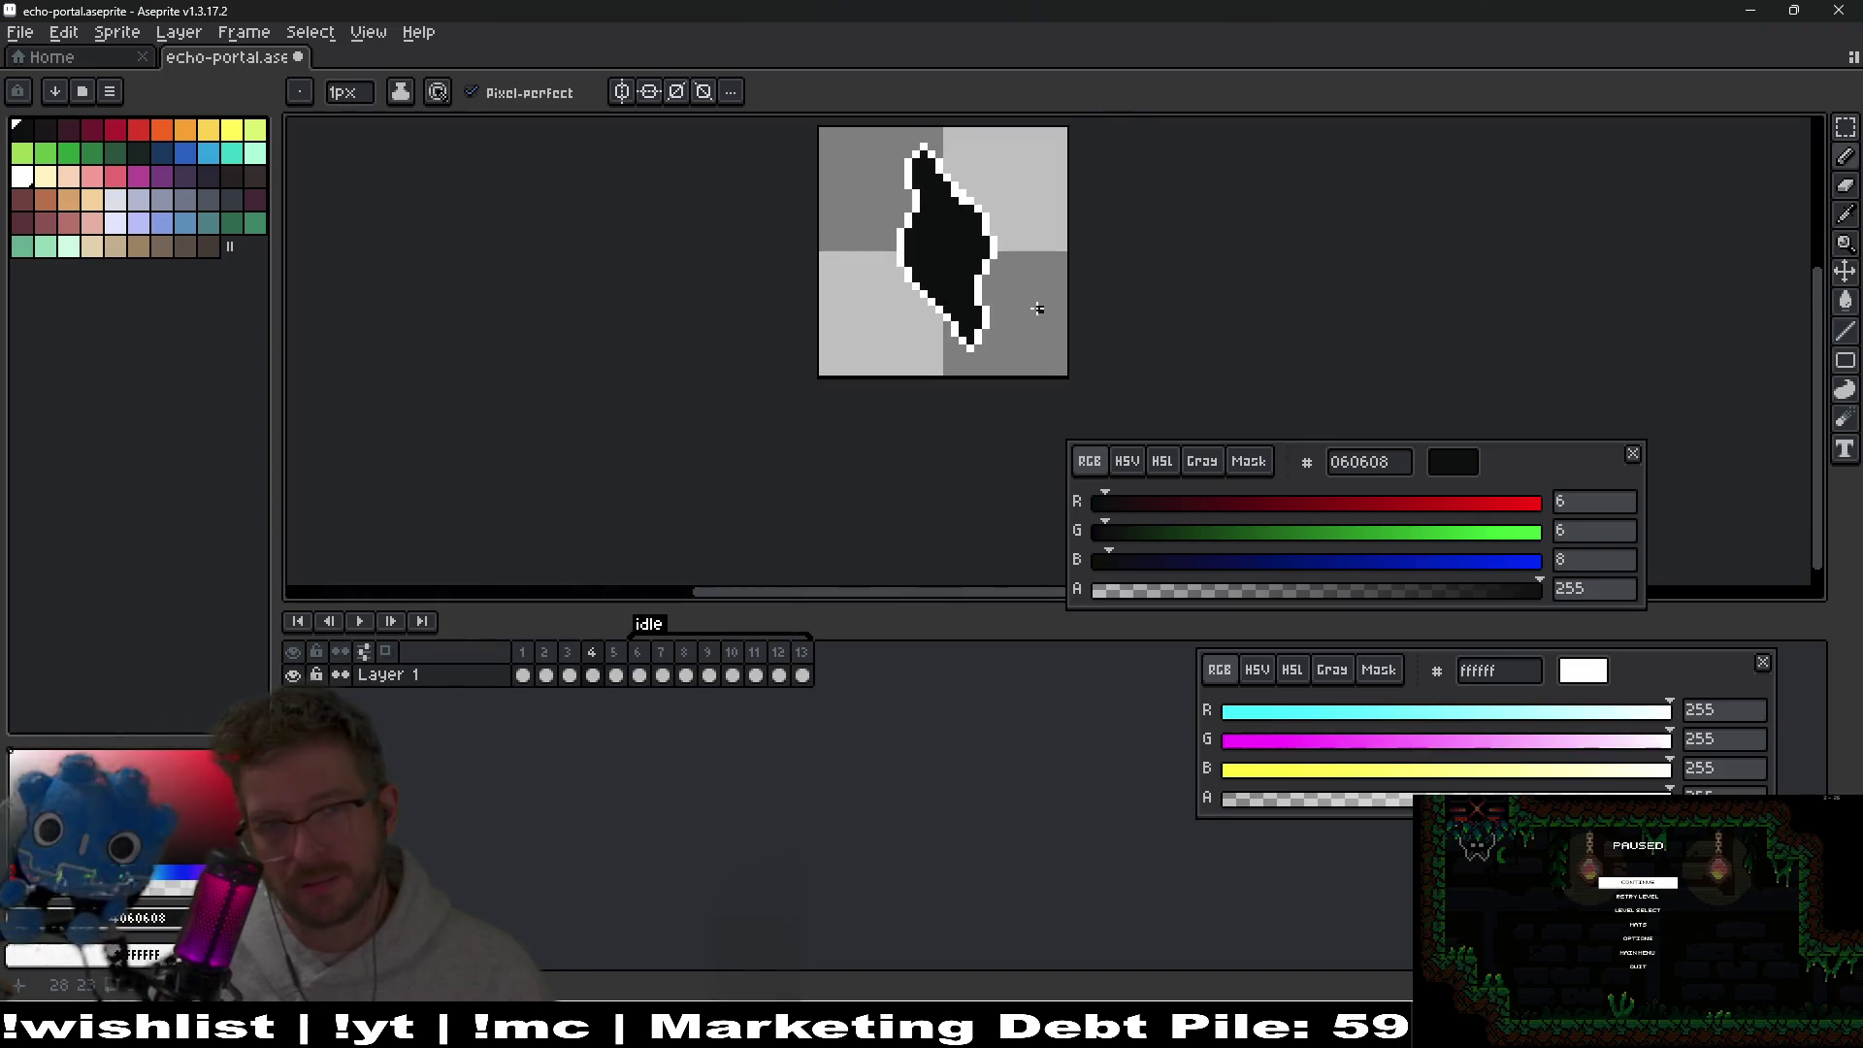
scroll(1037, 309, down, 1)
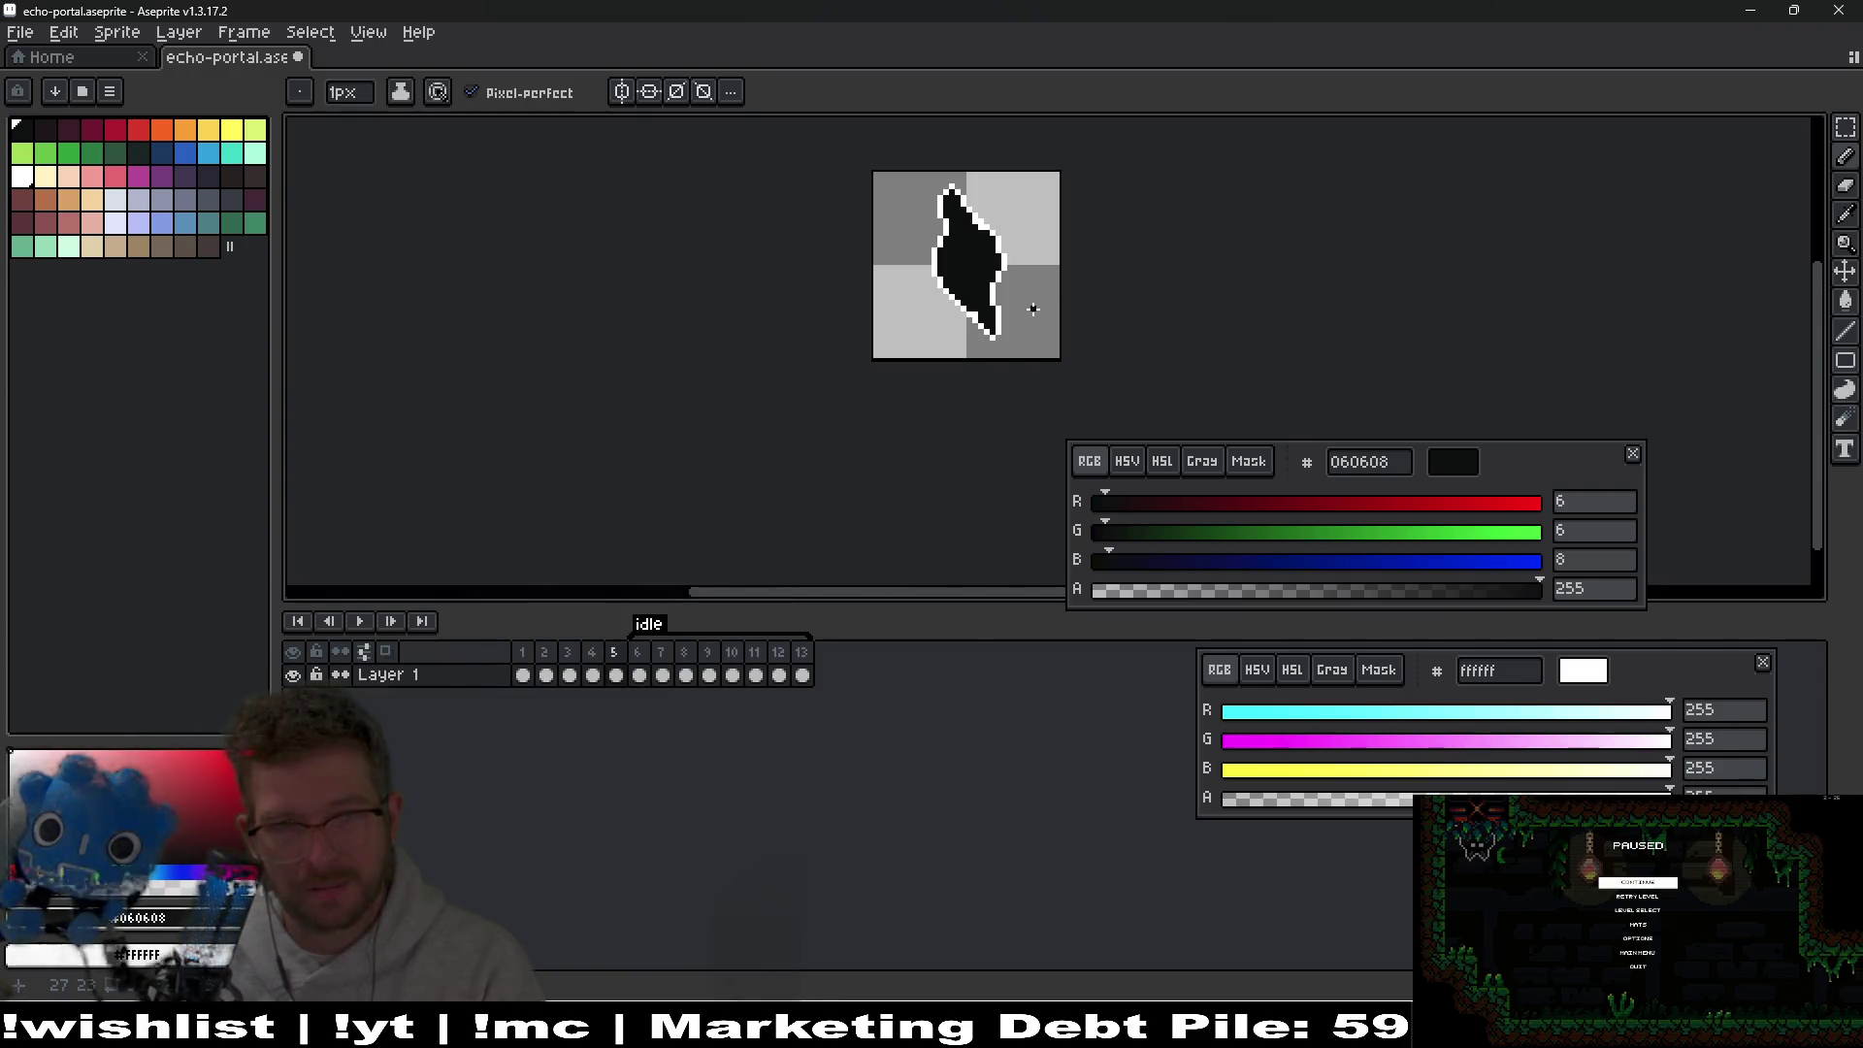
Move frame 4's cel over to frame 5 and preview the animation from frame 4.
drag(594, 676, 629, 682)
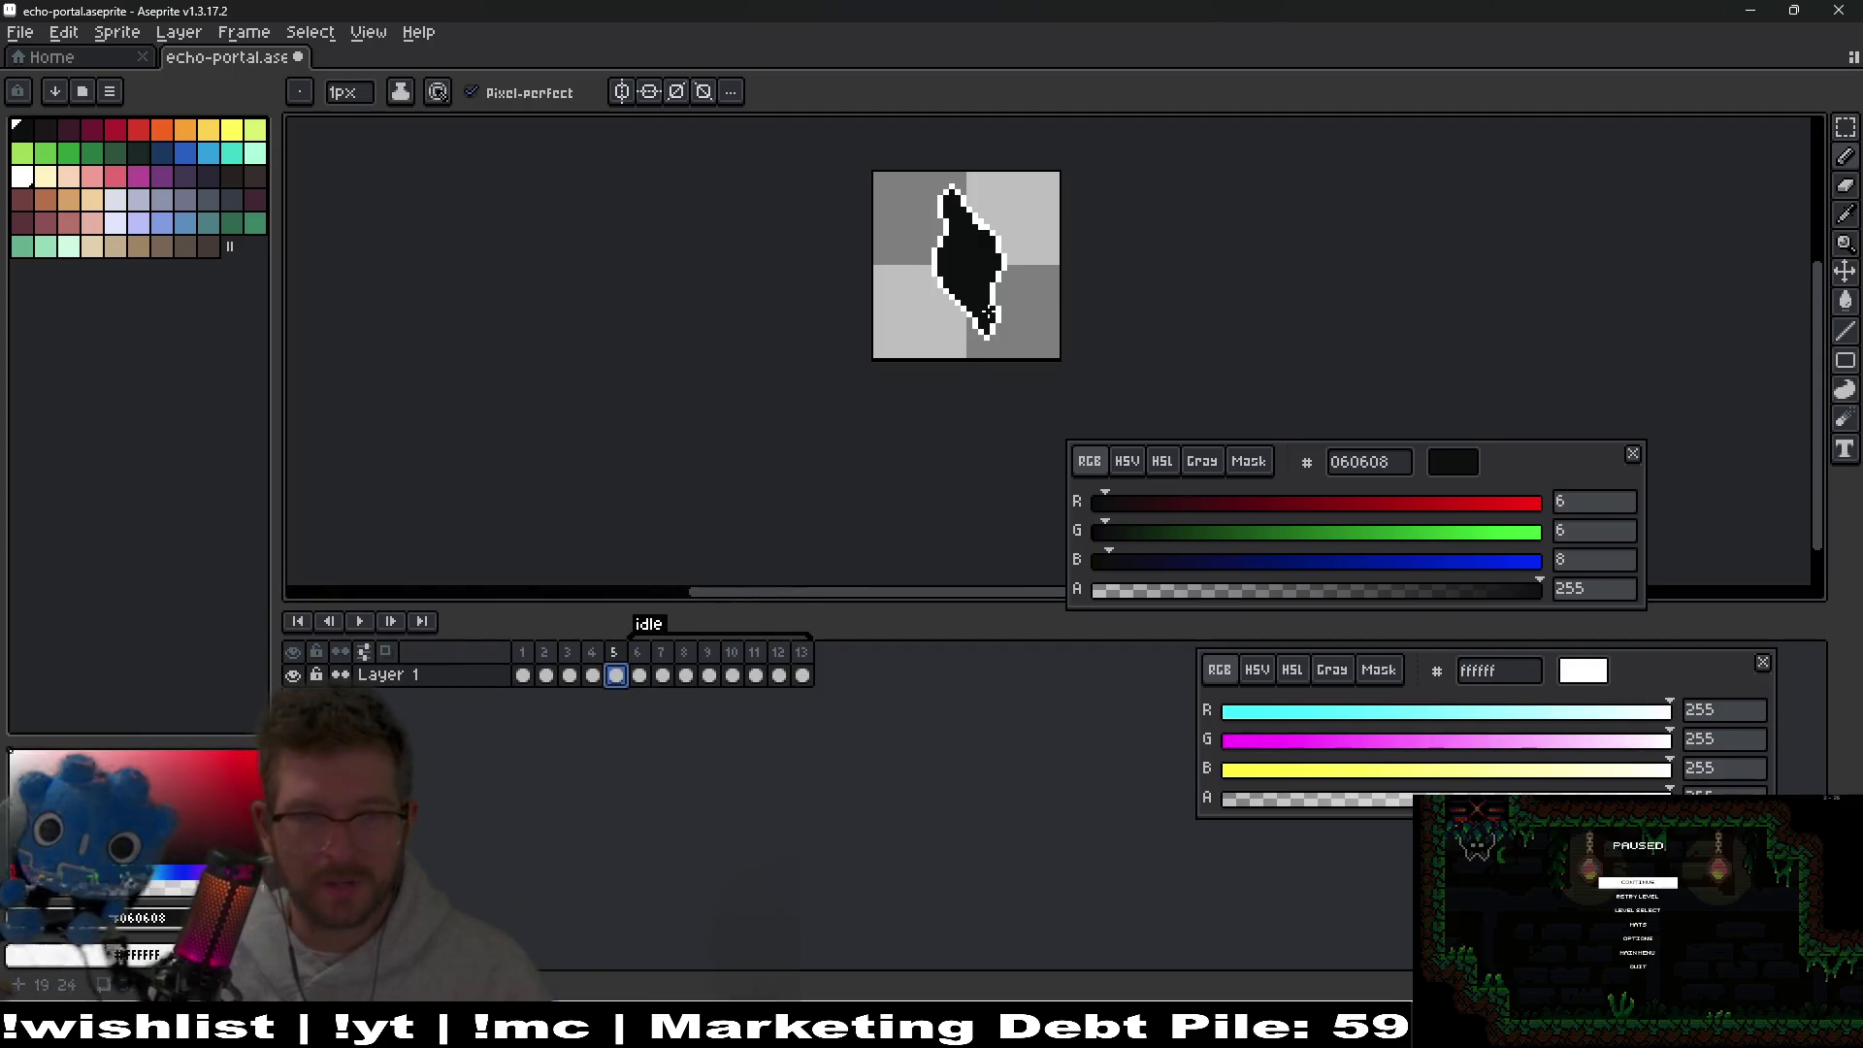
scroll(978, 374, up, 3)
scroll(978, 375, left, 2)
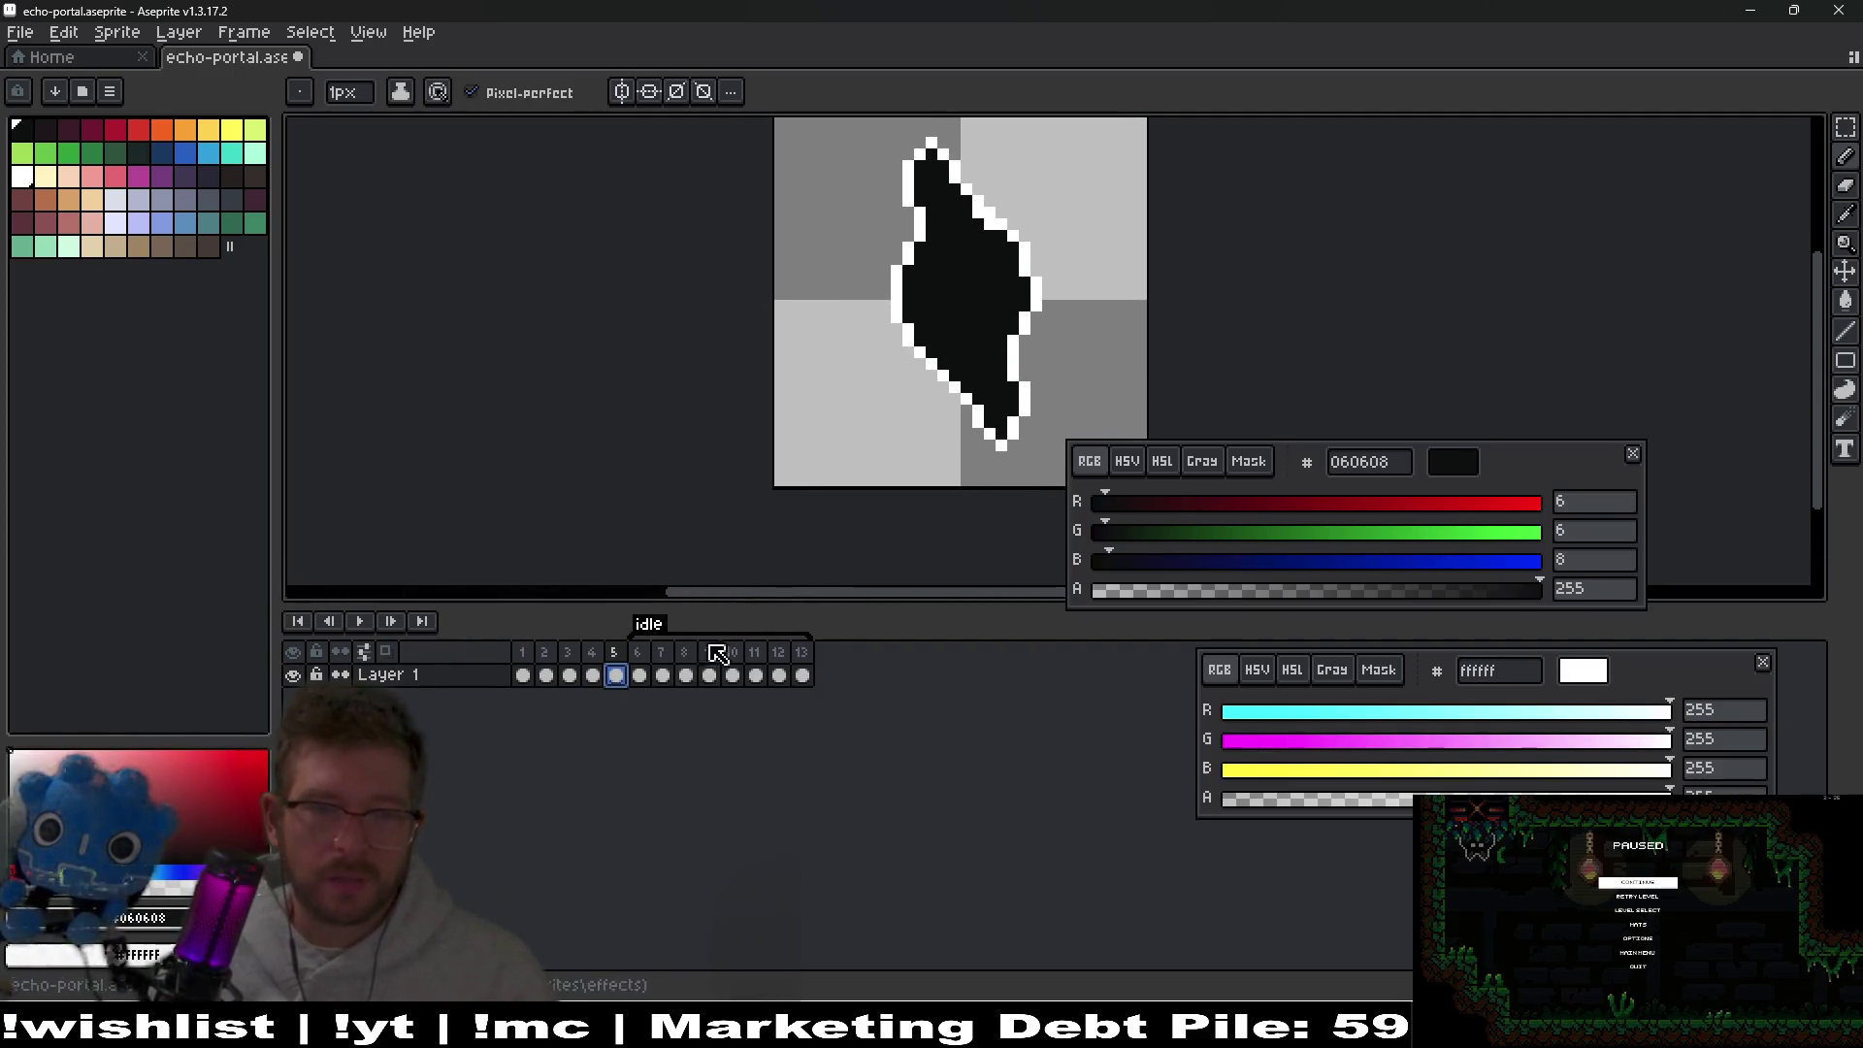
click(593, 679)
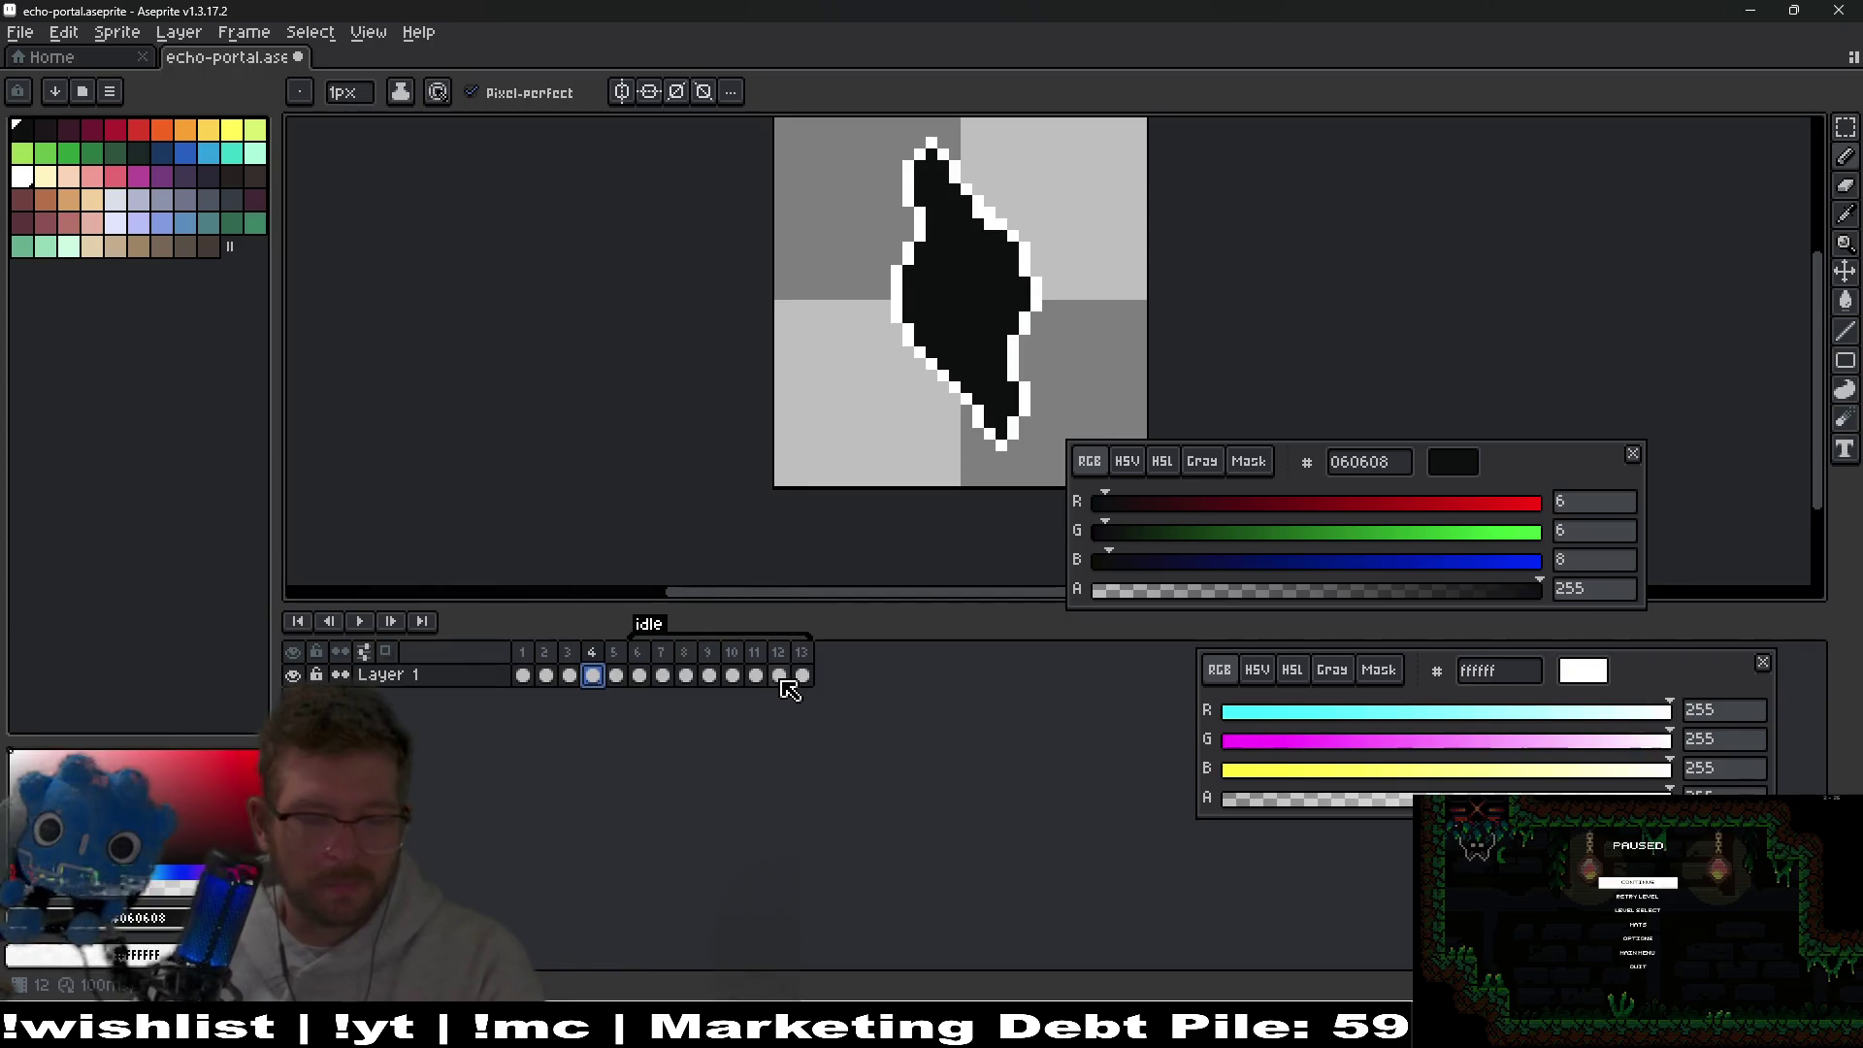
key(Return)
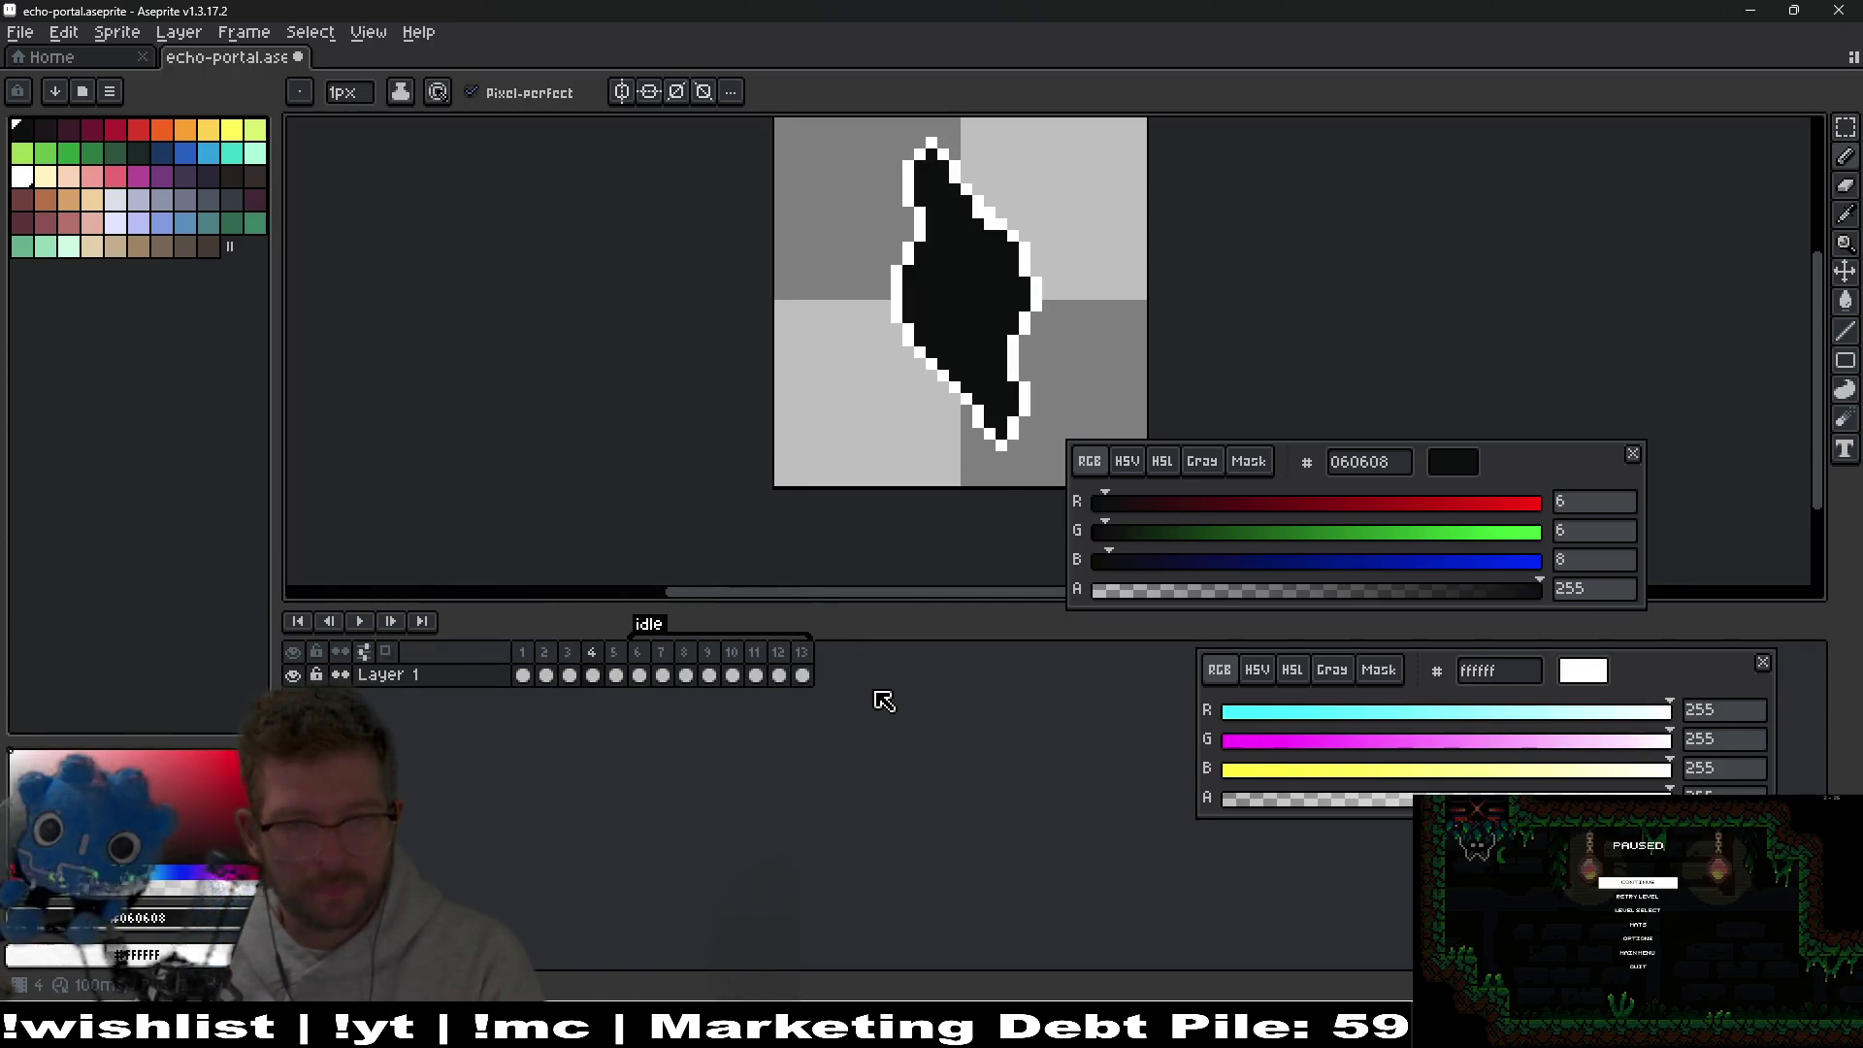
Shift the upper part of the portal shape one pixel right using a rectangular selection.
scroll(989, 339, up, 3)
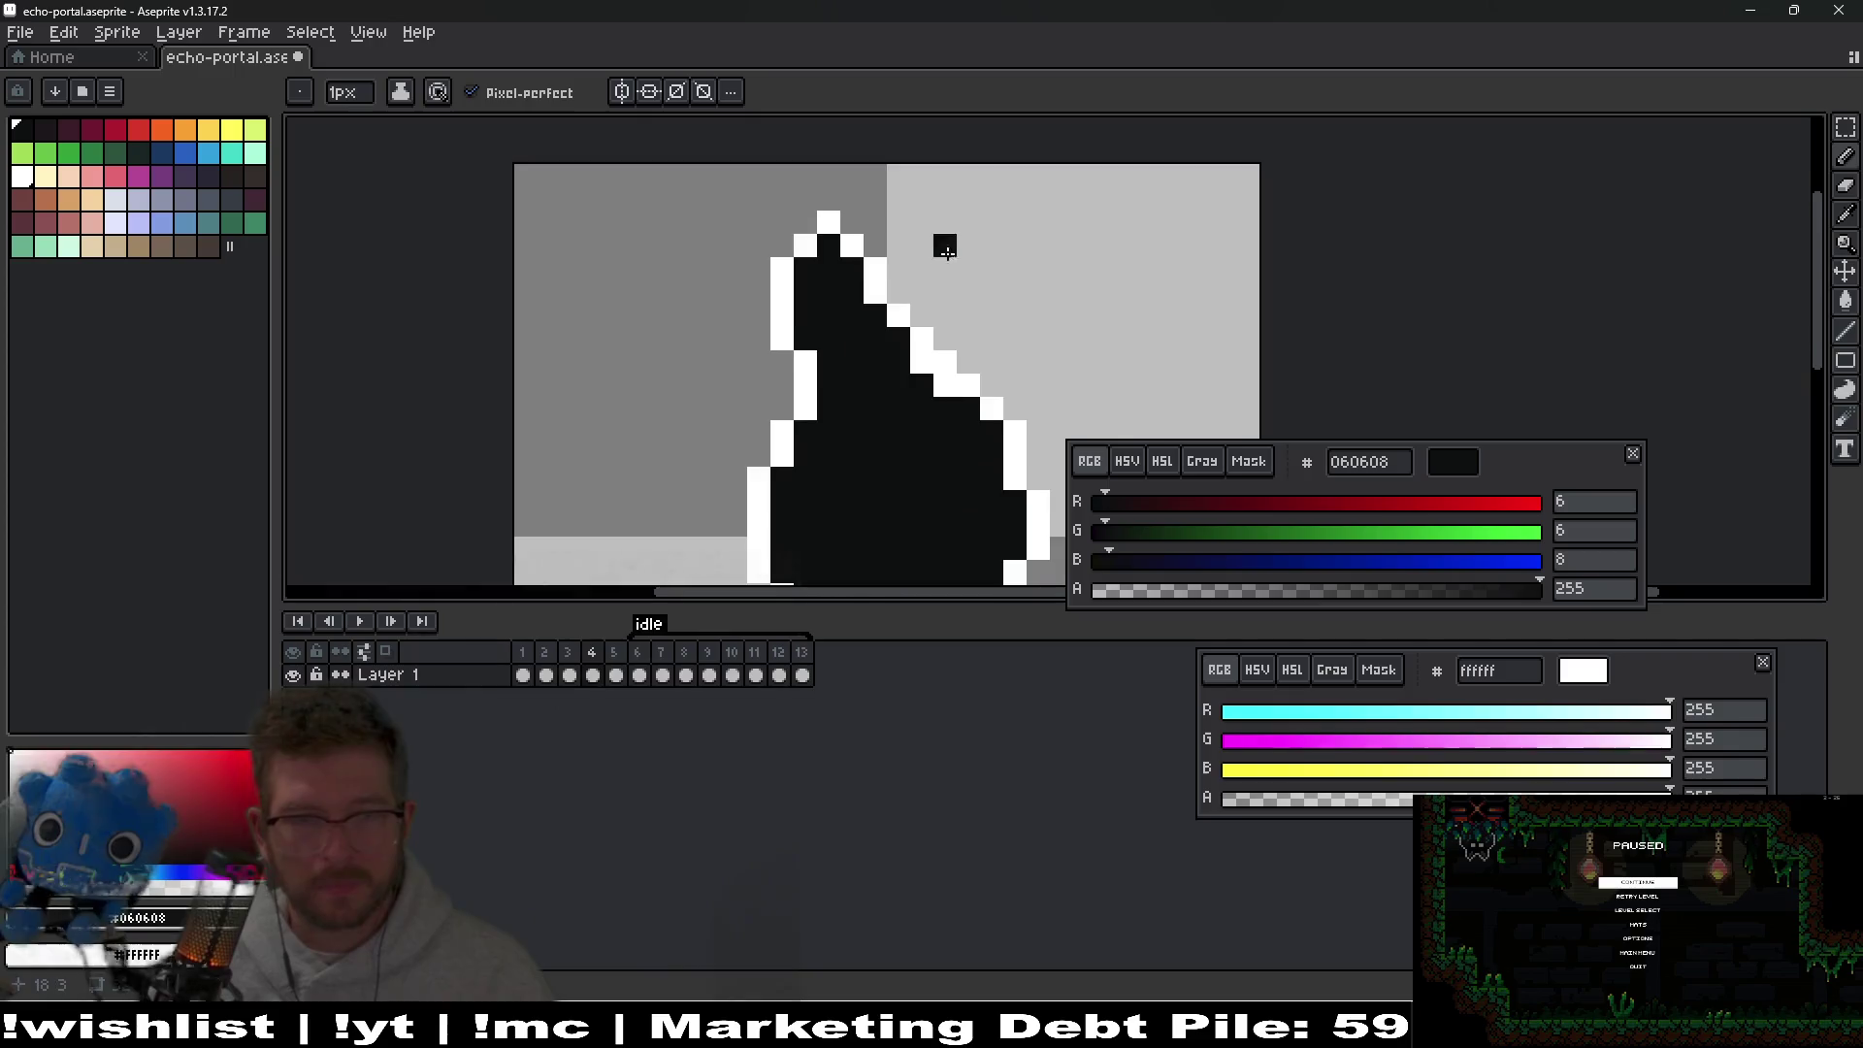
scroll(931, 331, down, 3)
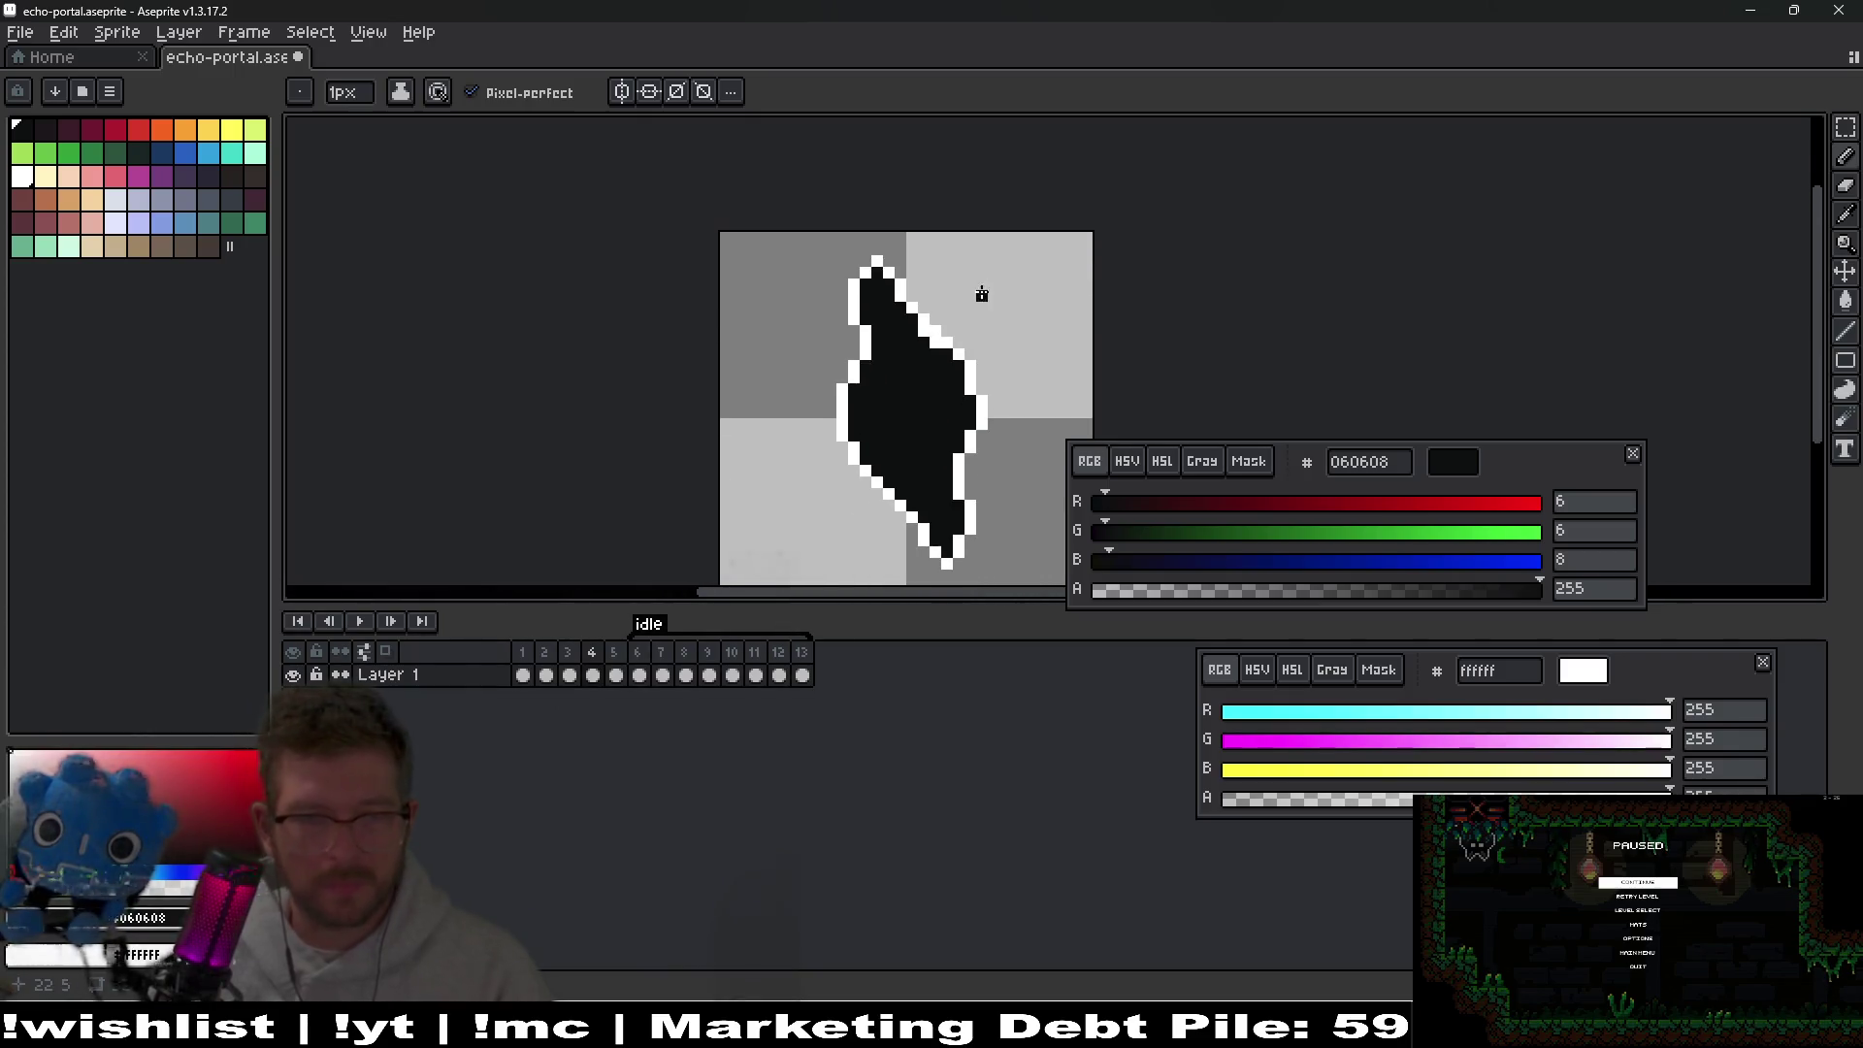
scroll(992, 366, up, 2)
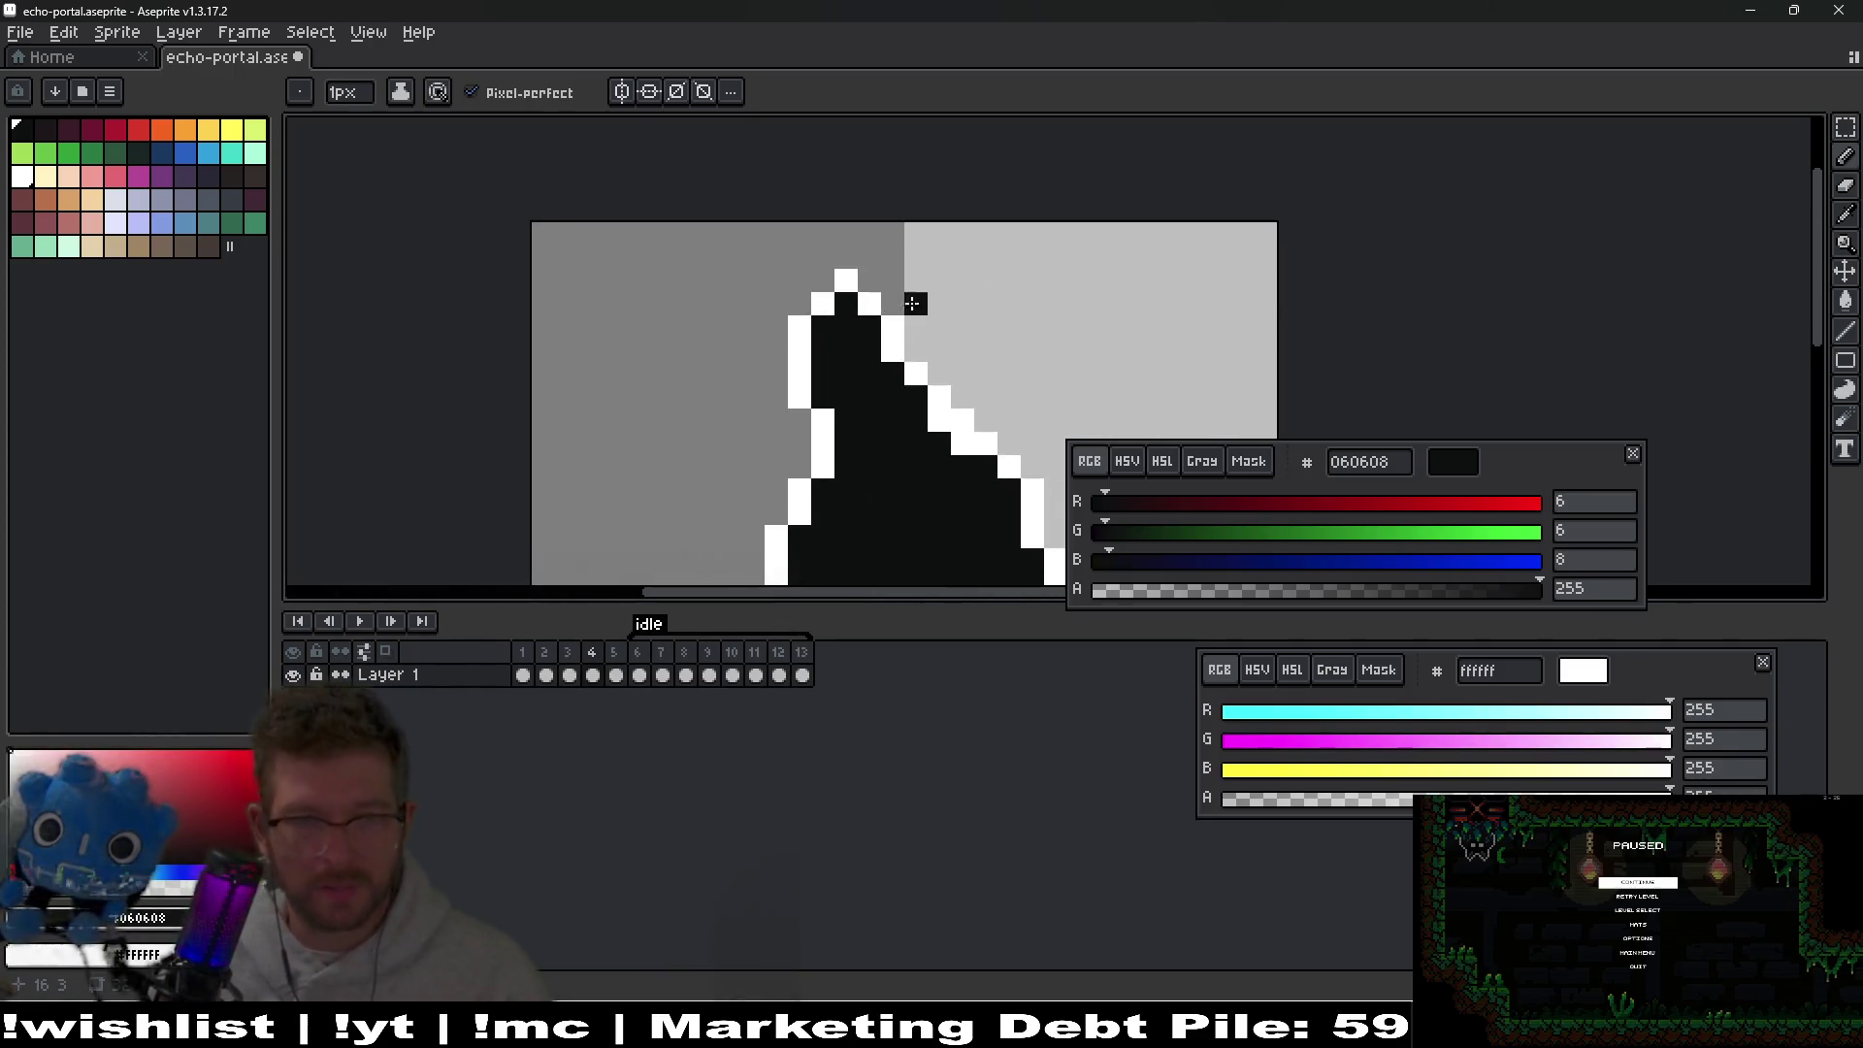
key(m)
drag(771, 262, 949, 452)
key(Right)
click(1078, 375)
scroll(1078, 375, down, 3)
On frame 5, add dark pixels to the portal's right edge with the 1px Pencil.
key(Left)
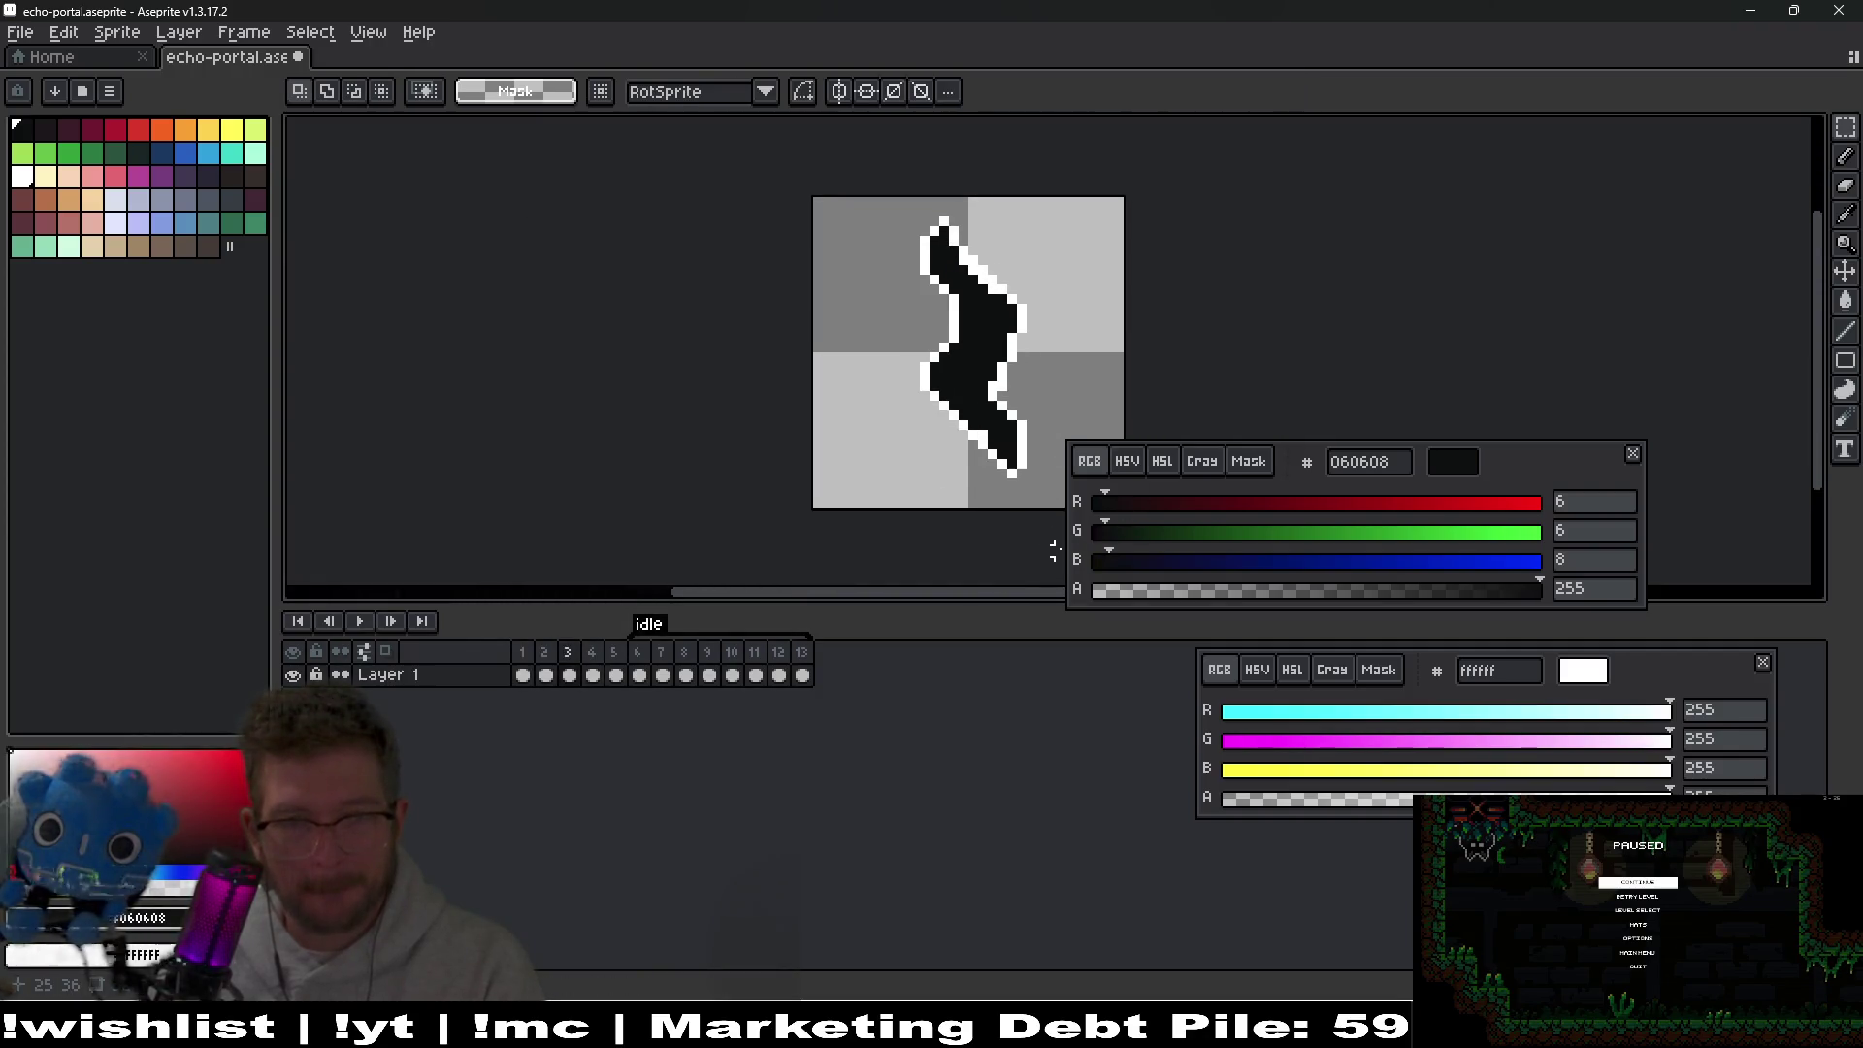
key(Right)
click(617, 660)
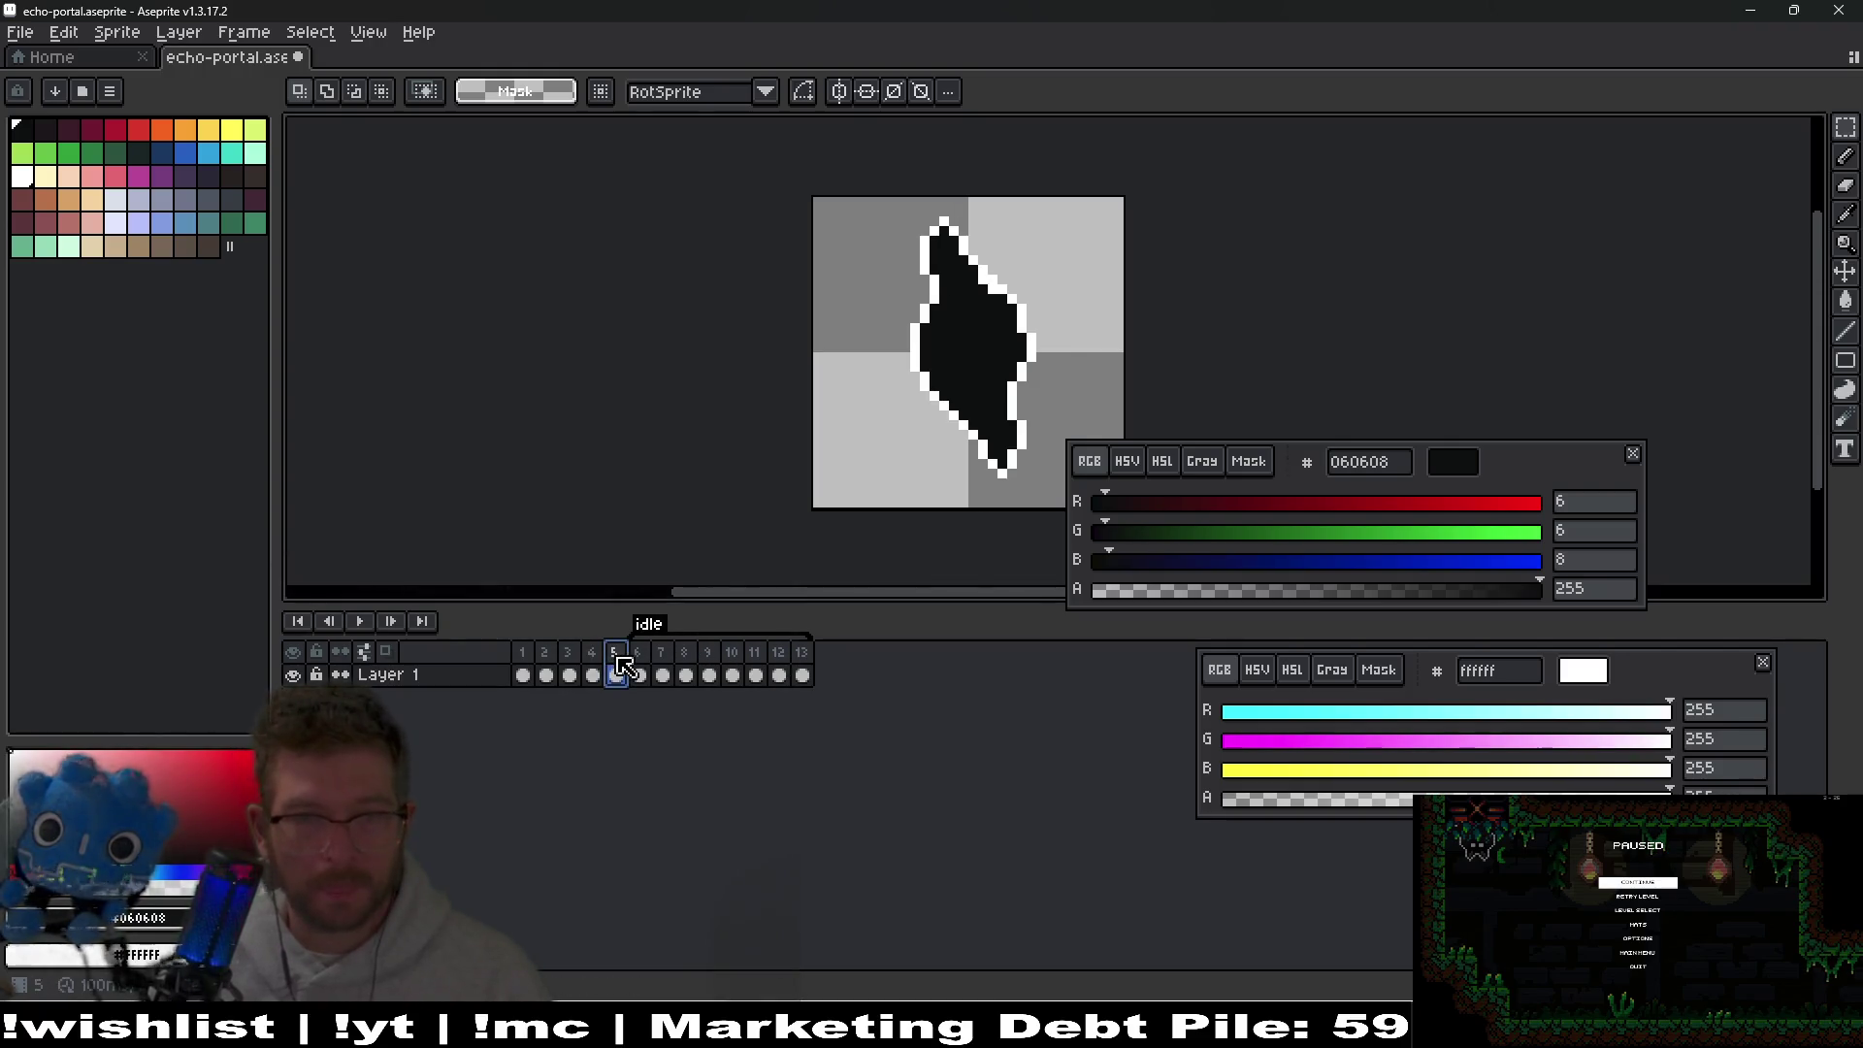
mouse_move(886, 328)
mouse_down()
mouse_move(938, 347)
mouse_move(834, 326)
mouse_move(987, 331)
mouse_move(850, 313)
mouse_up()
key(b)
scroll(996, 340, up, 1)
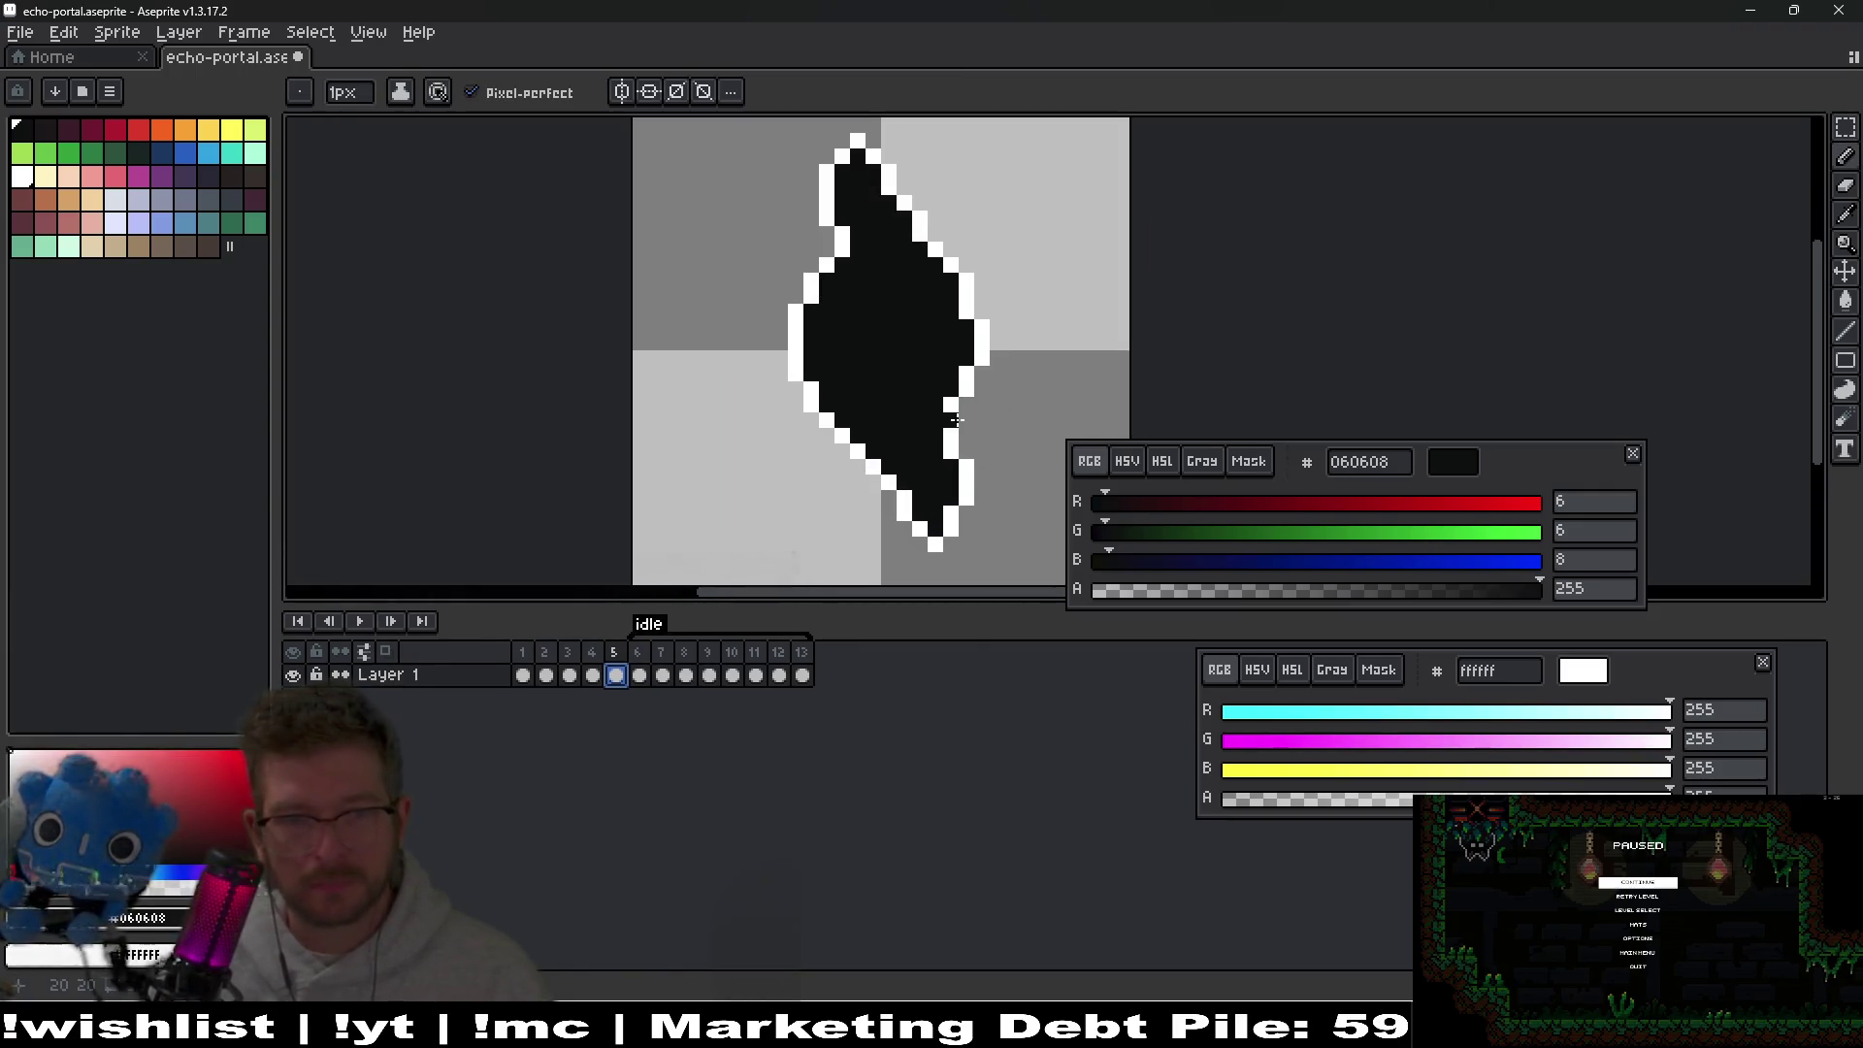
drag(969, 407, 969, 405)
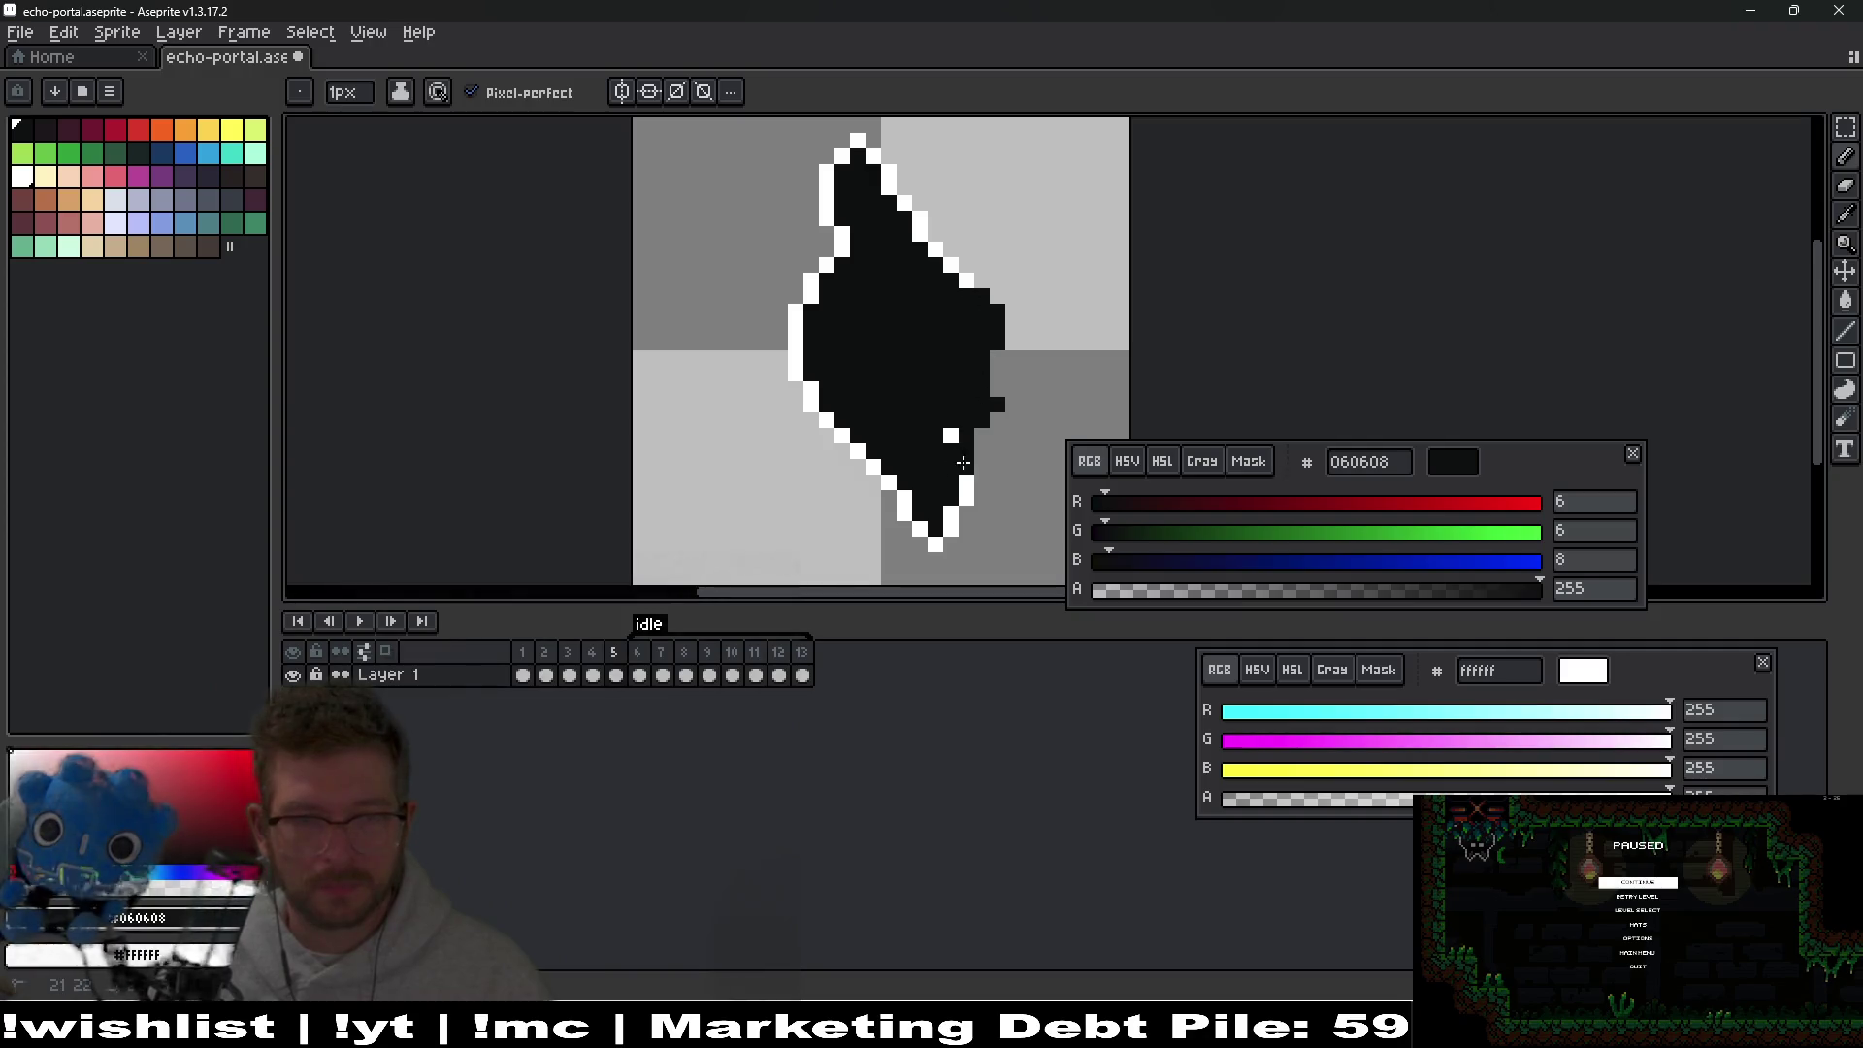
Select the whole diamond sprite area with a rectangular selection.
drag(953, 405, 923, 425)
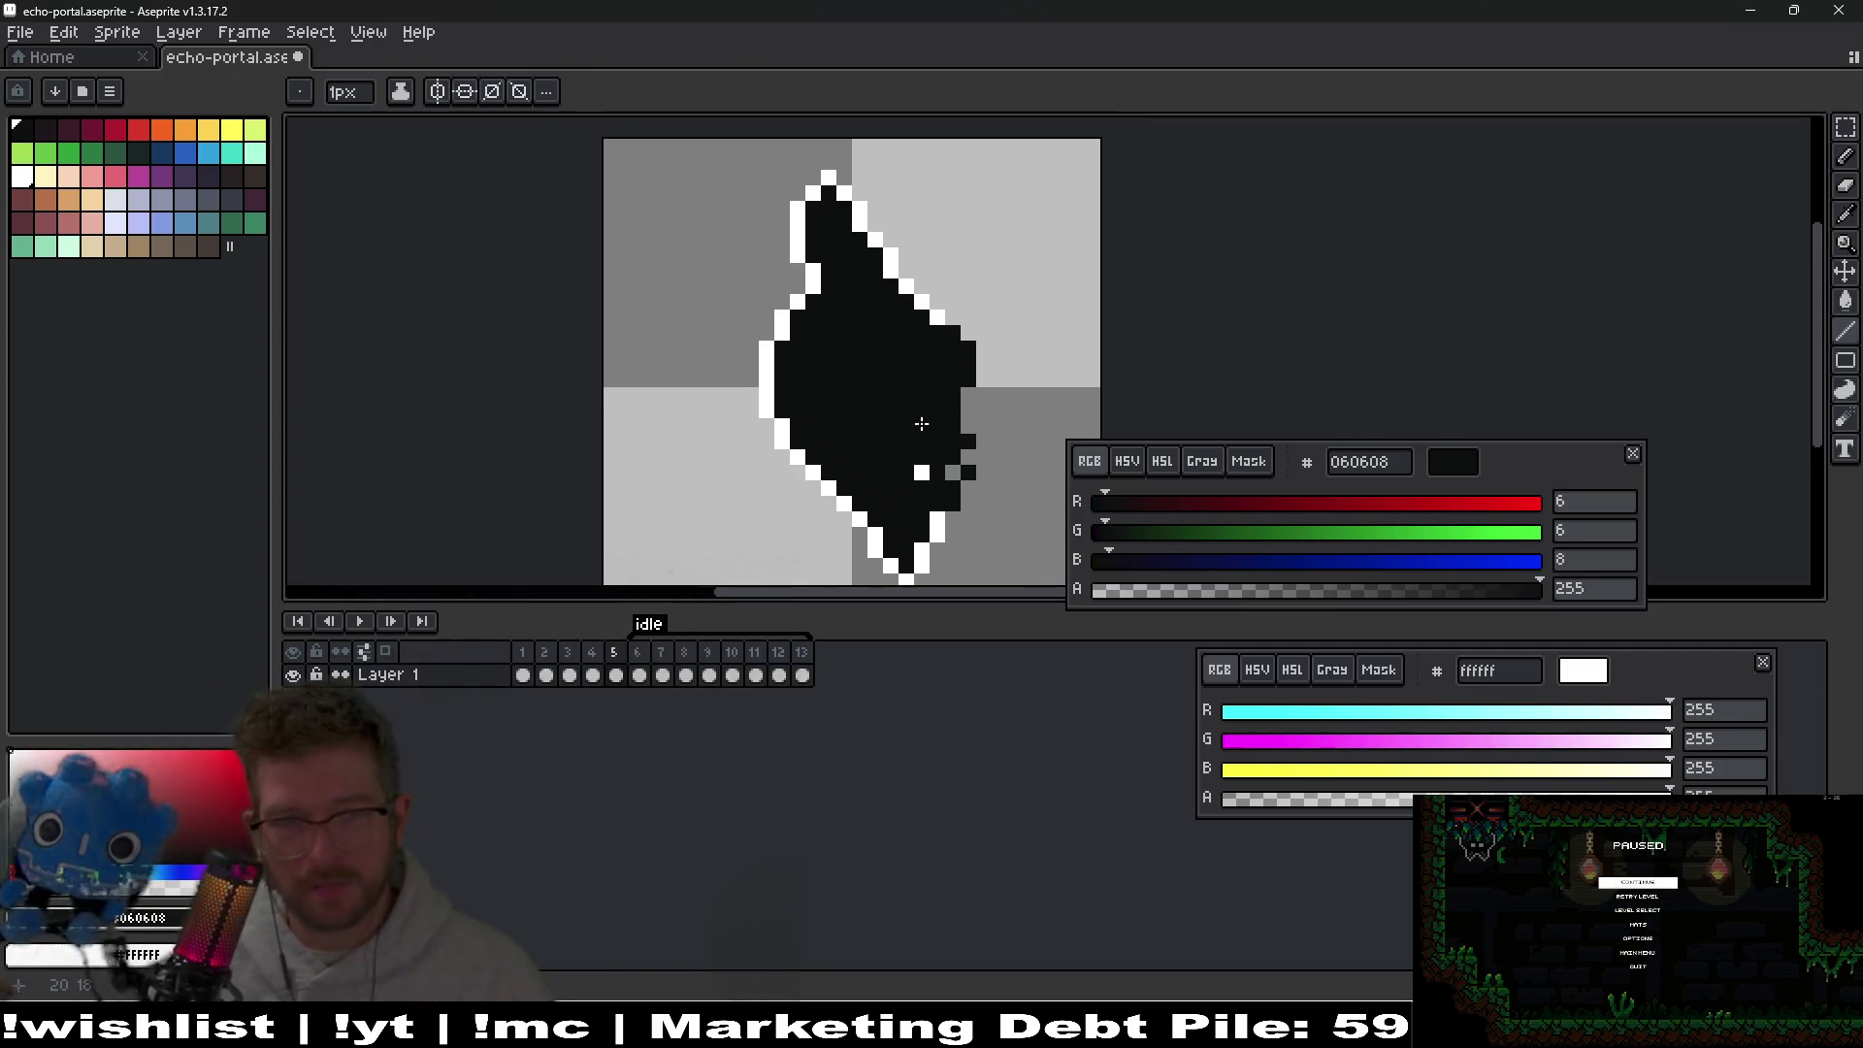
scroll(845, 290, down, 2)
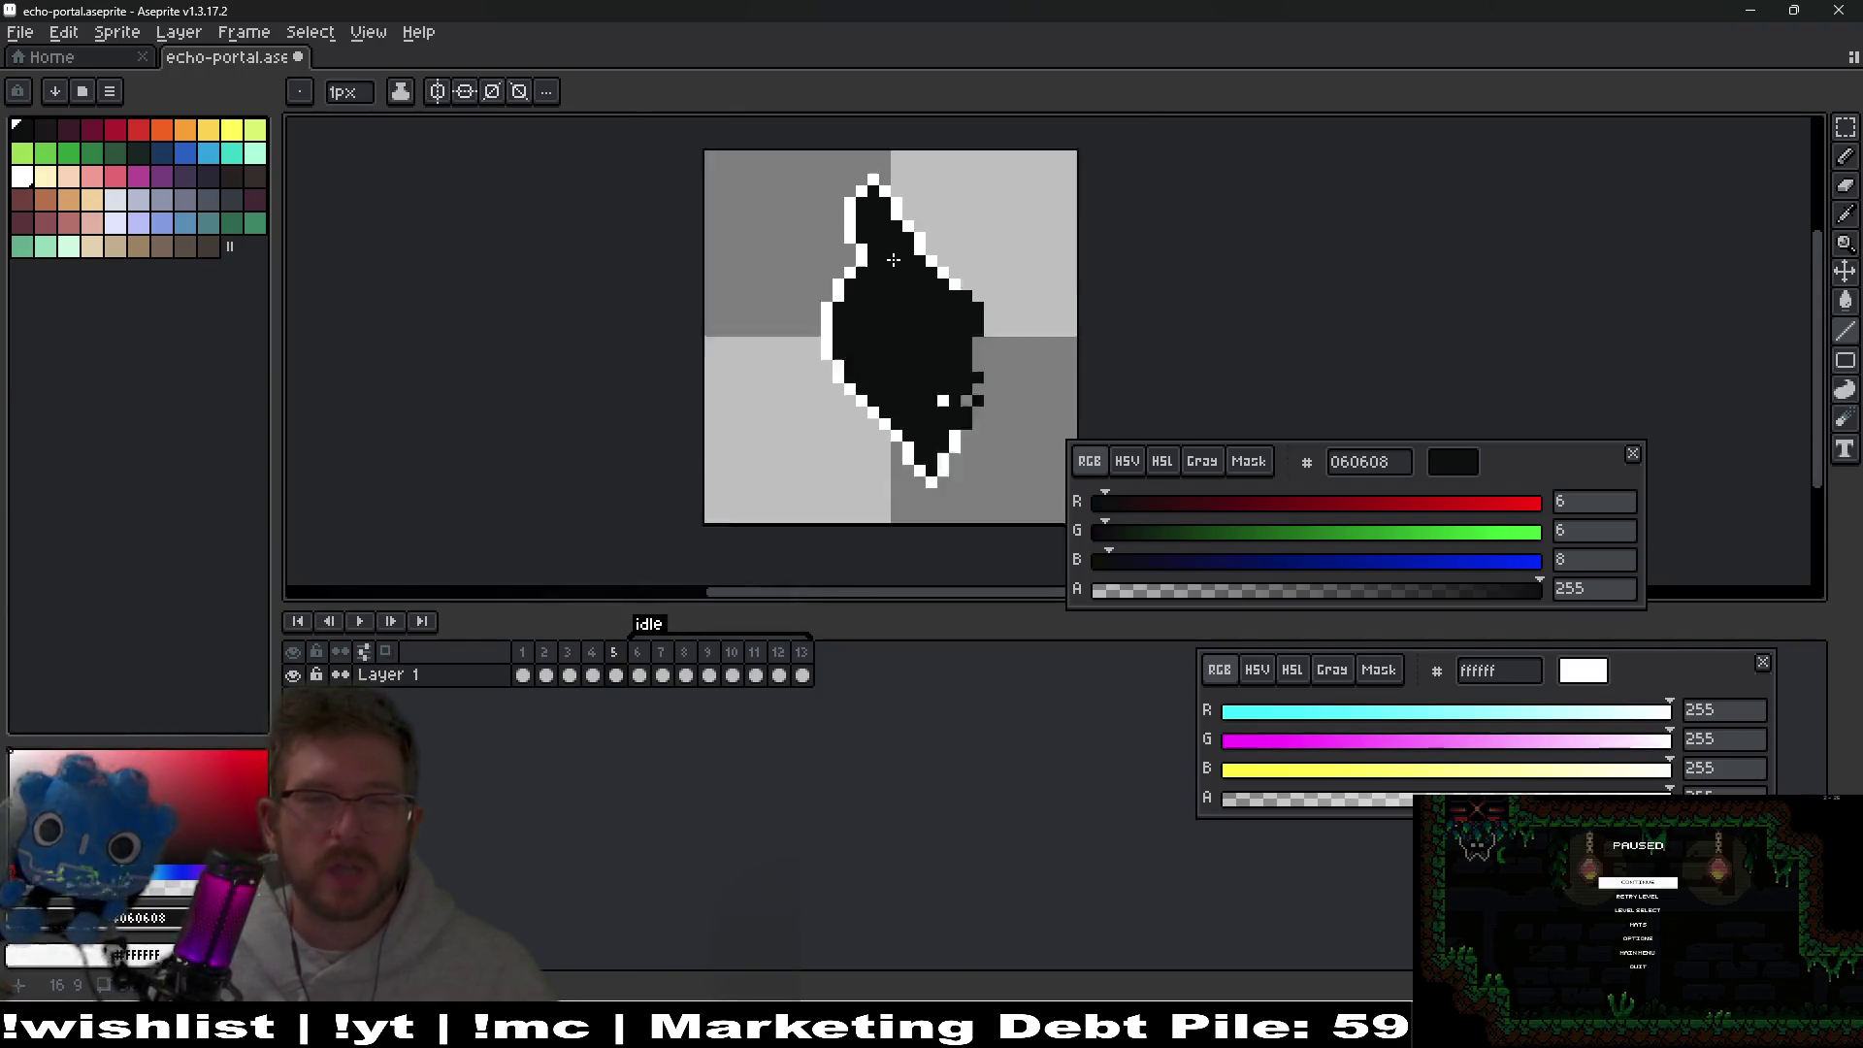
key(m)
drag(795, 173, 1009, 475)
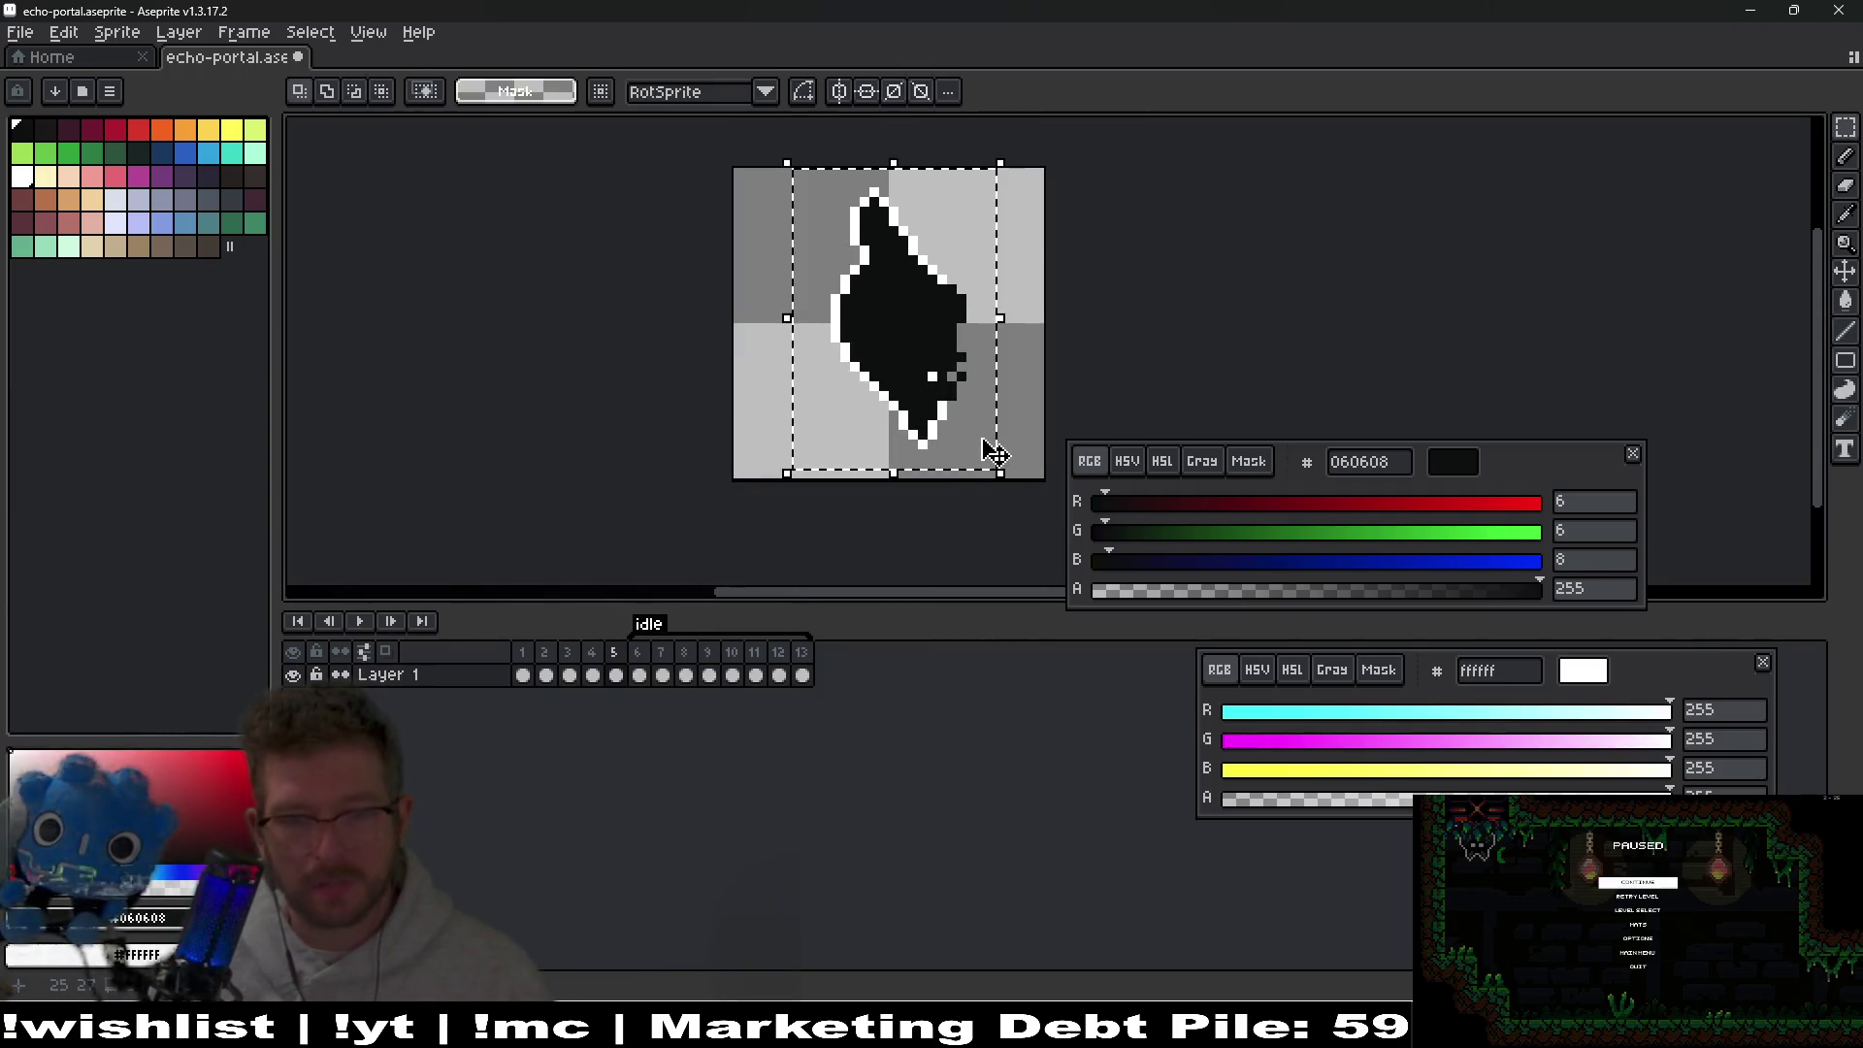
Delete frame 5's diamond, then fill a large elliptical selection solid black and deselect.
key(Delete)
key(shift+m)
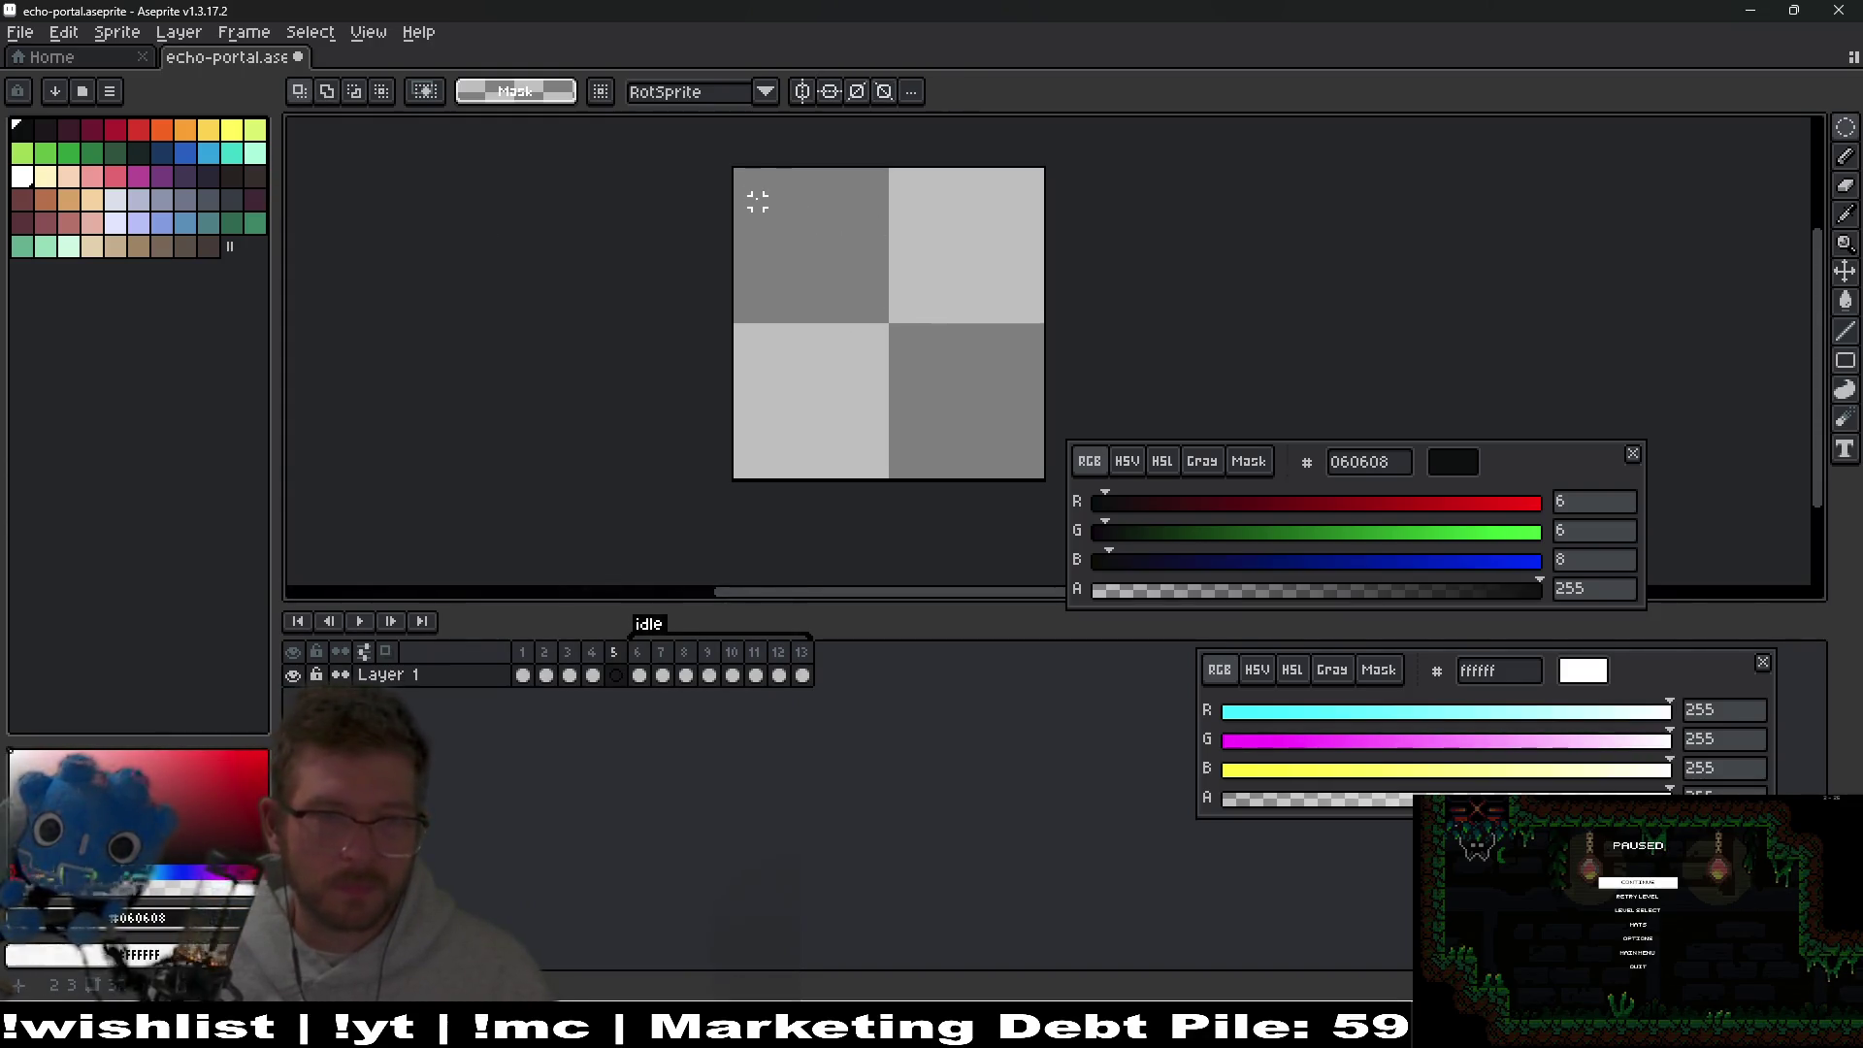
drag(766, 200, 1019, 454)
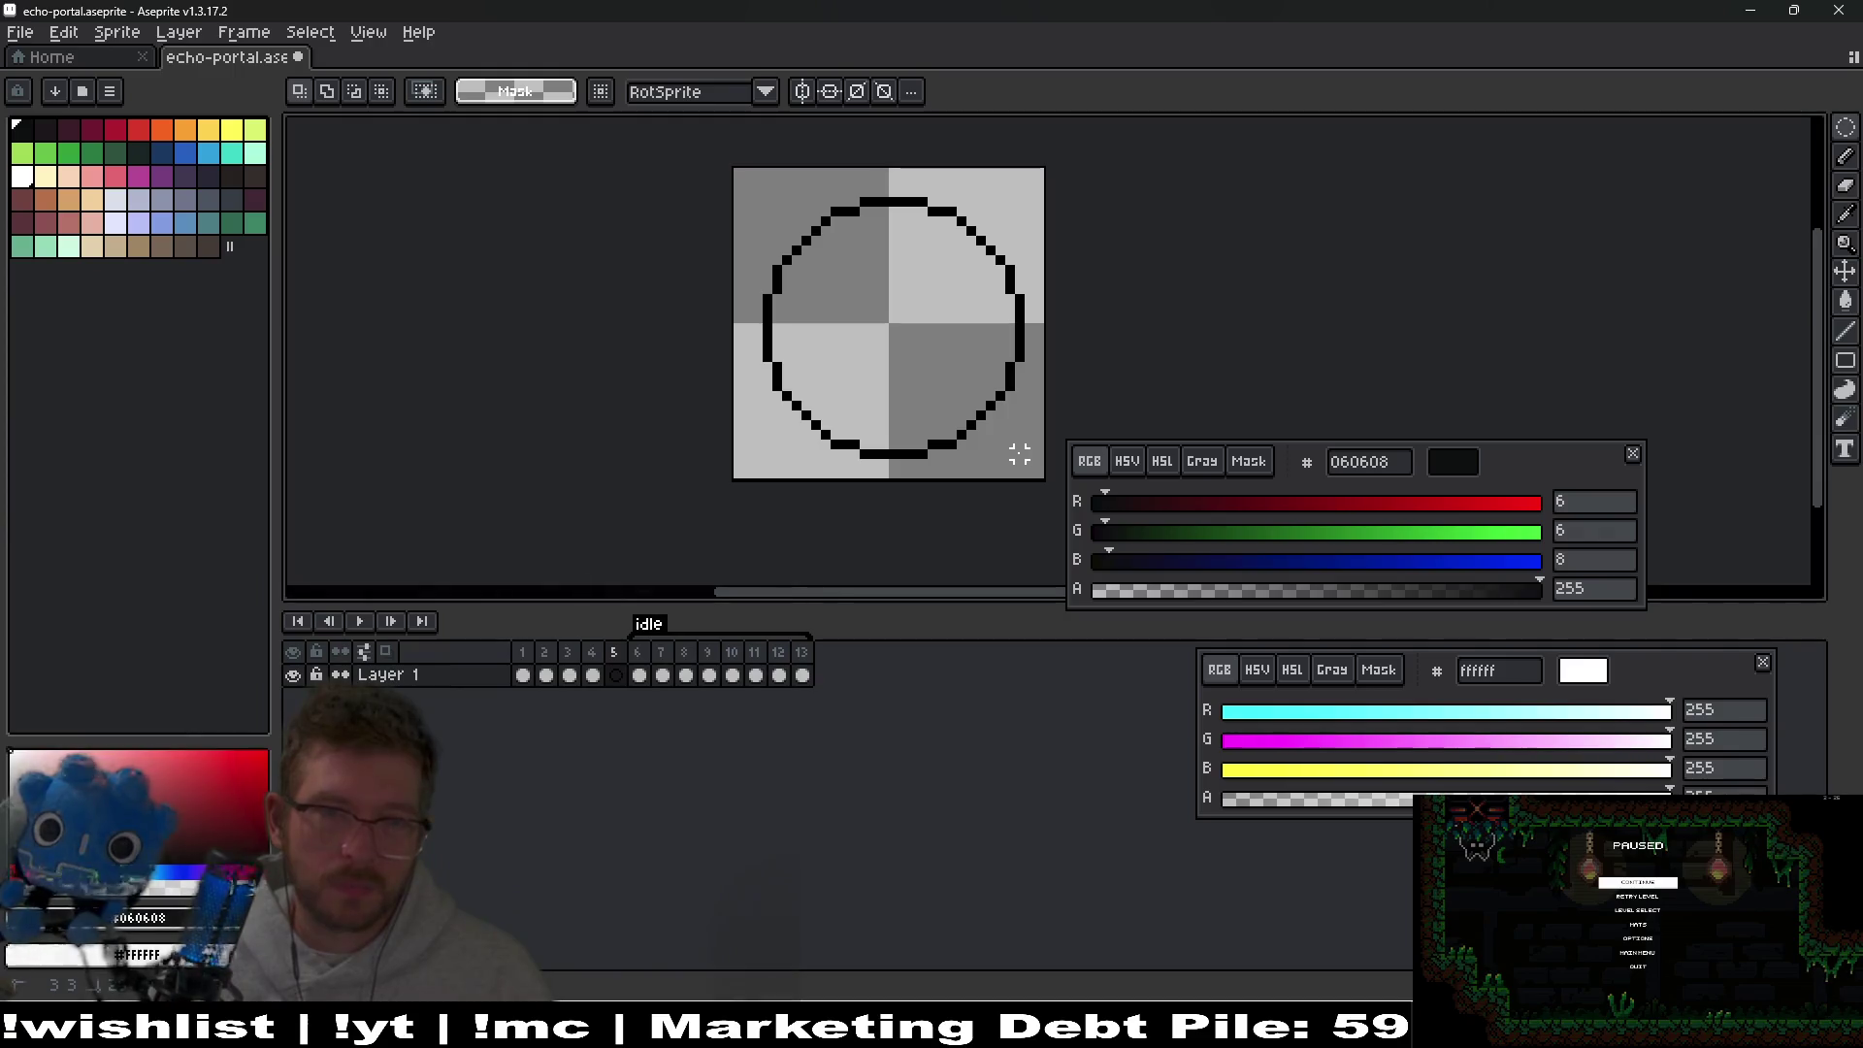
key(g)
click(928, 357)
key(ctrl+d)
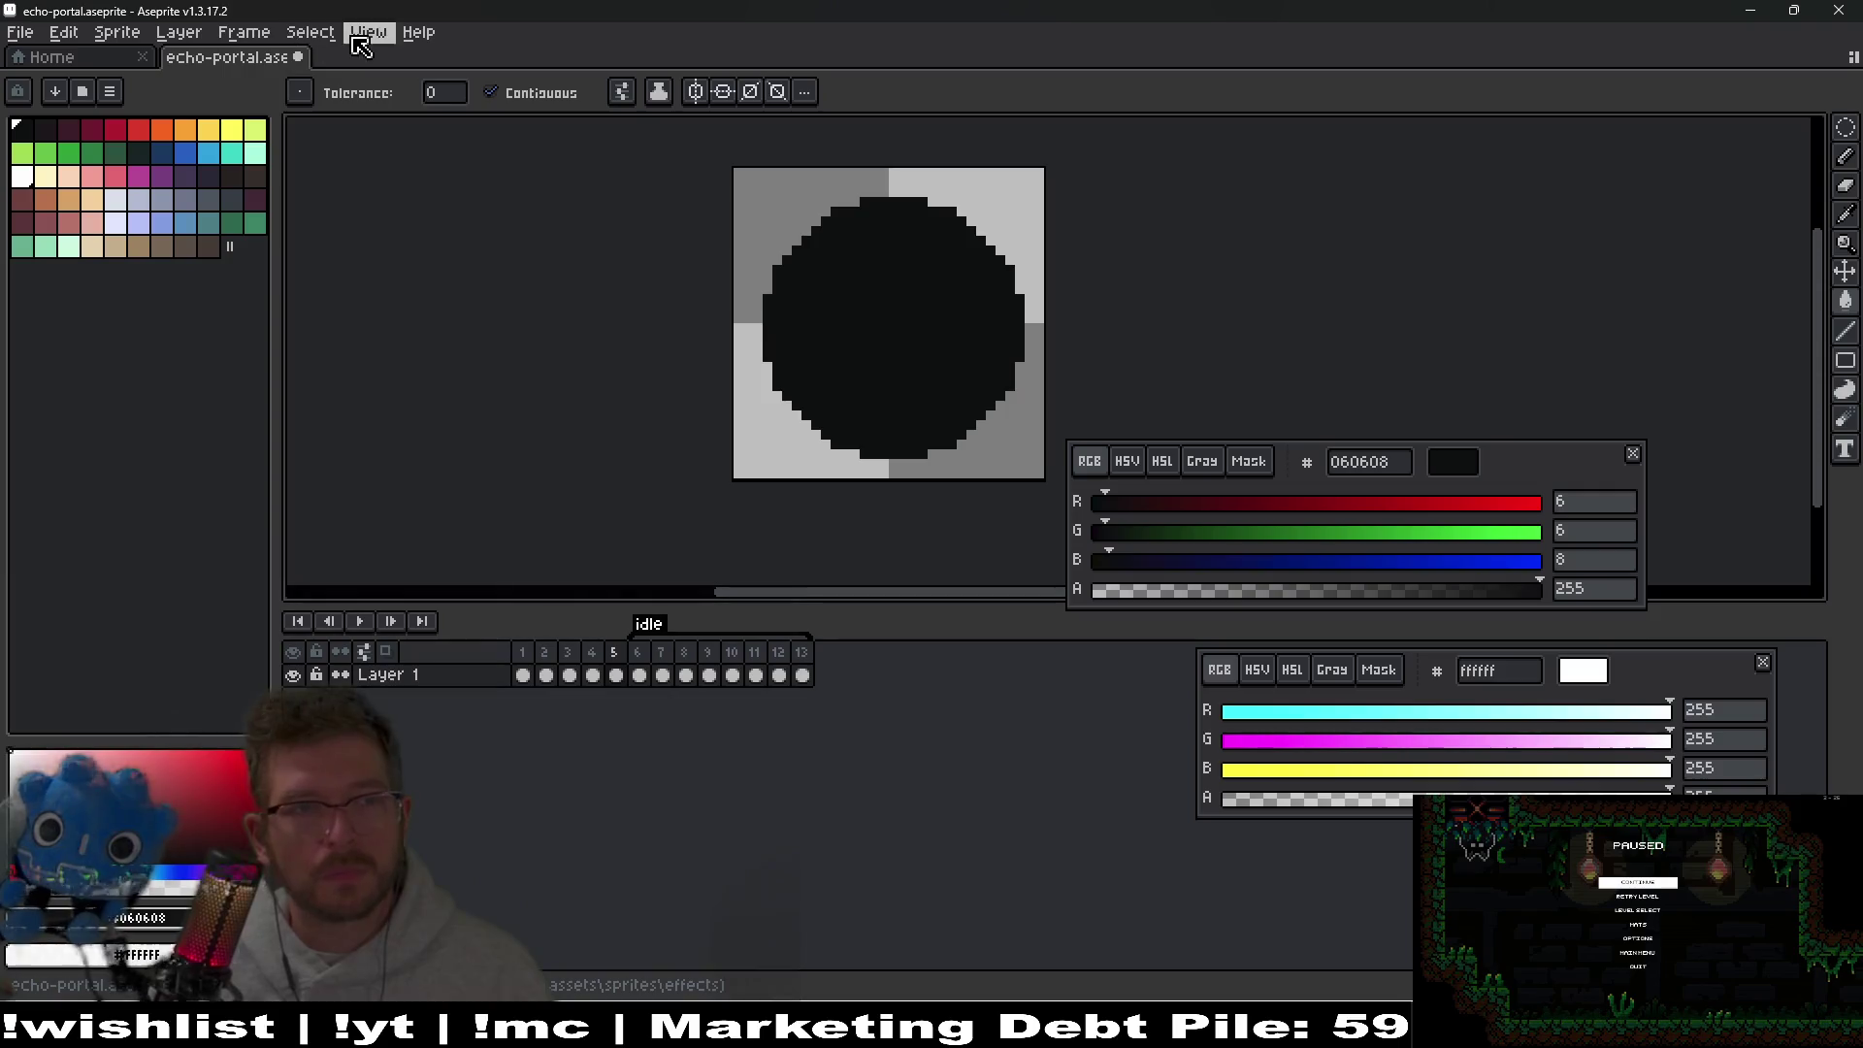
Select the whole black circle with the Magic Wand.
click(325, 37)
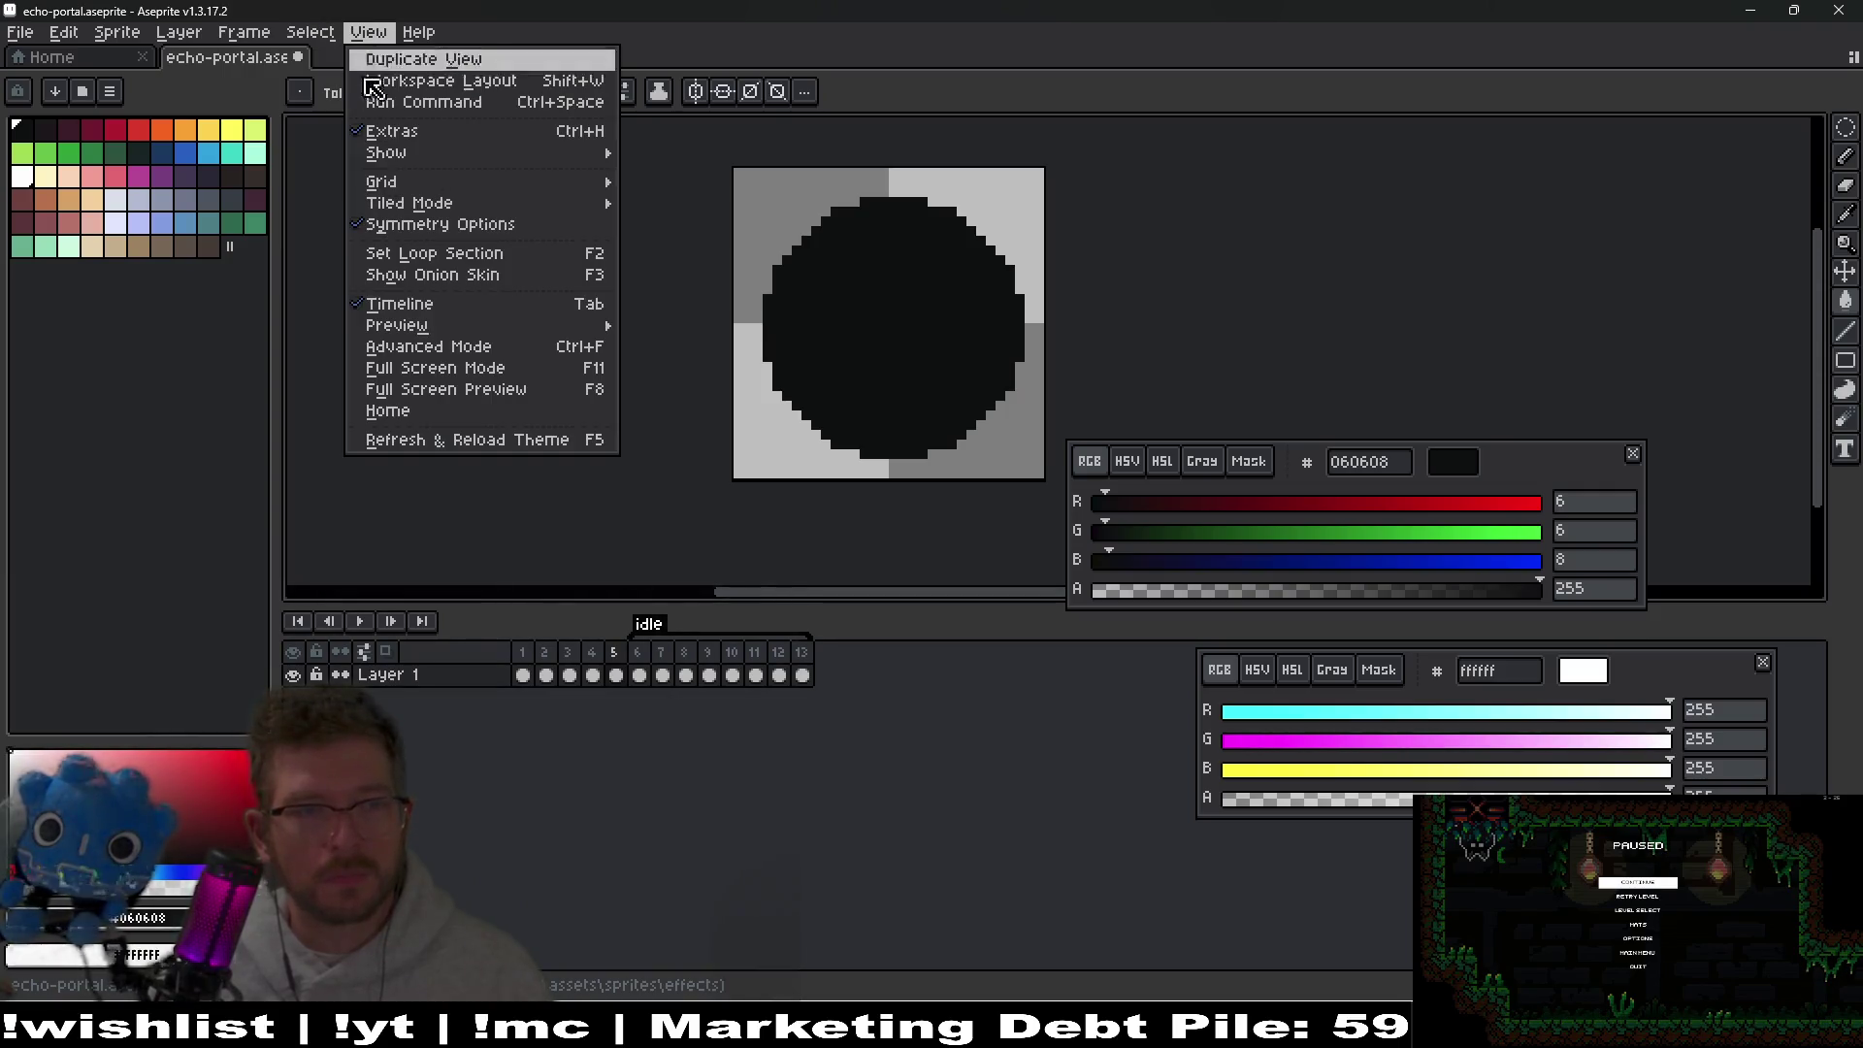
mouse_move(352, 186)
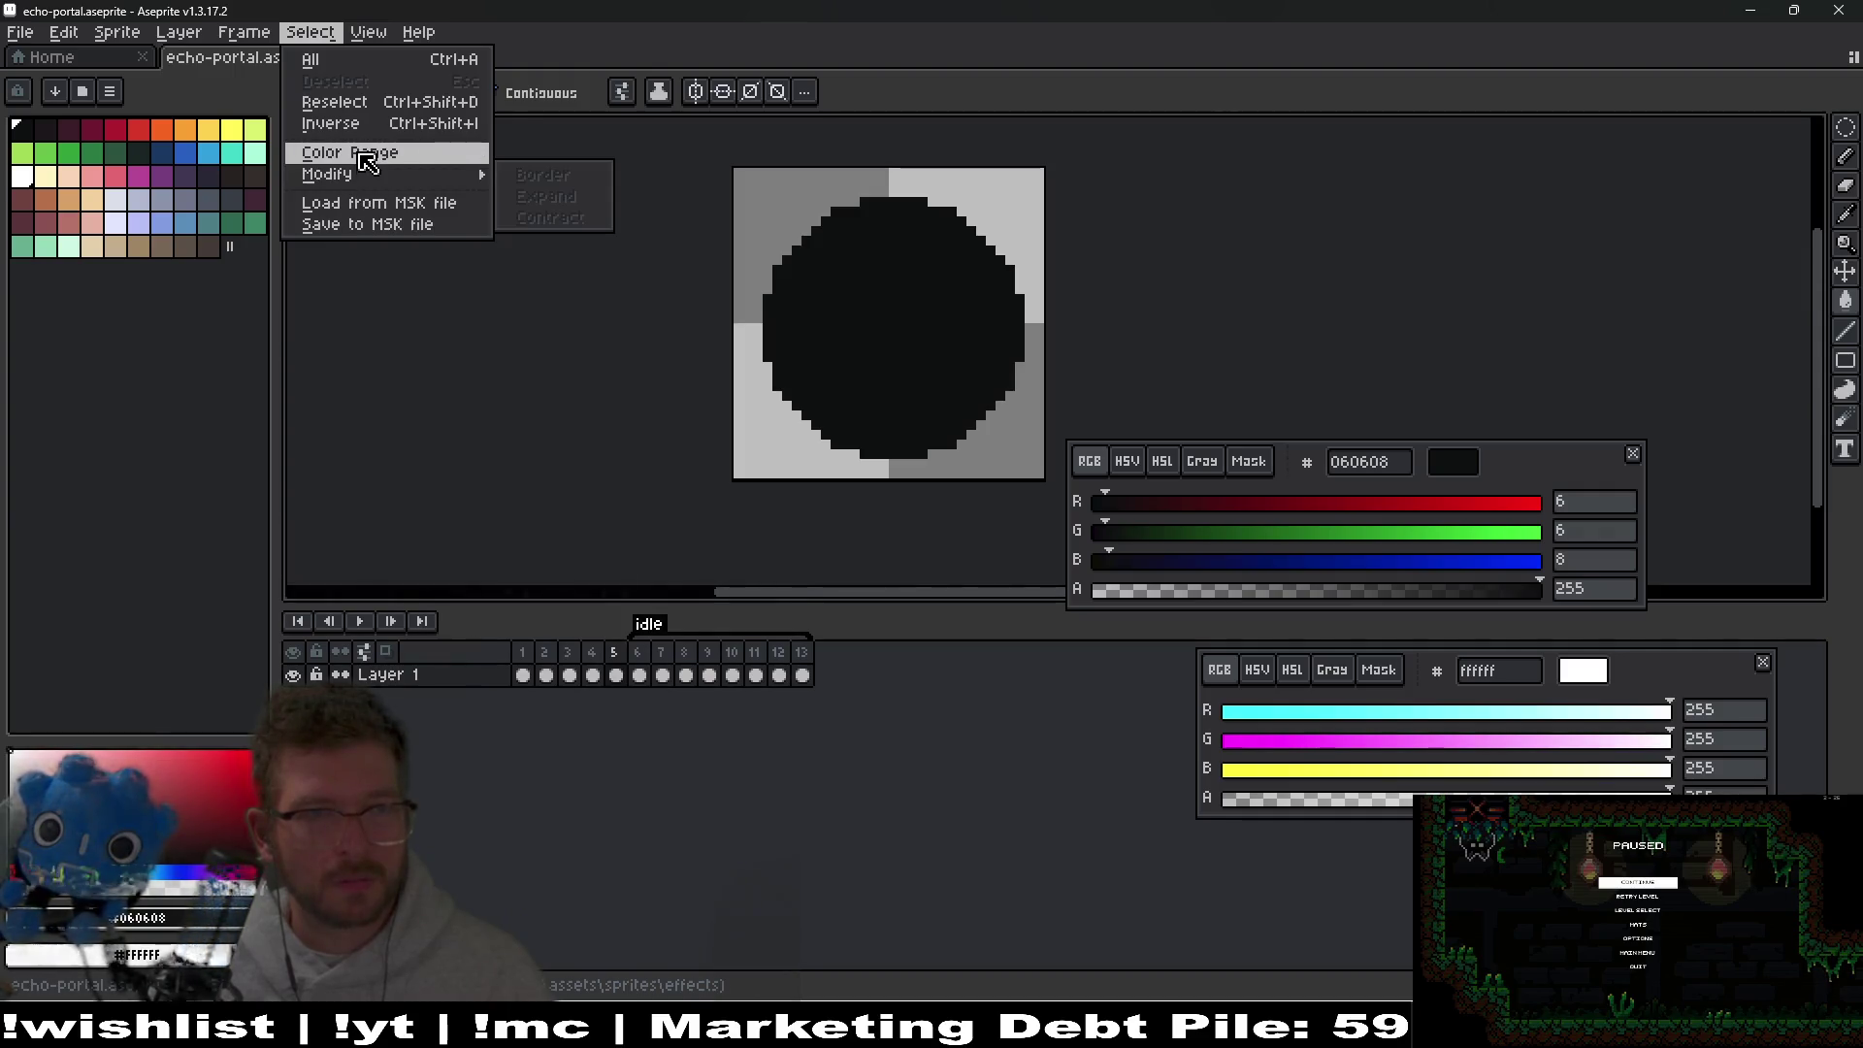
key(Escape)
key(shift+m)
drag(970, 317, 970, 324)
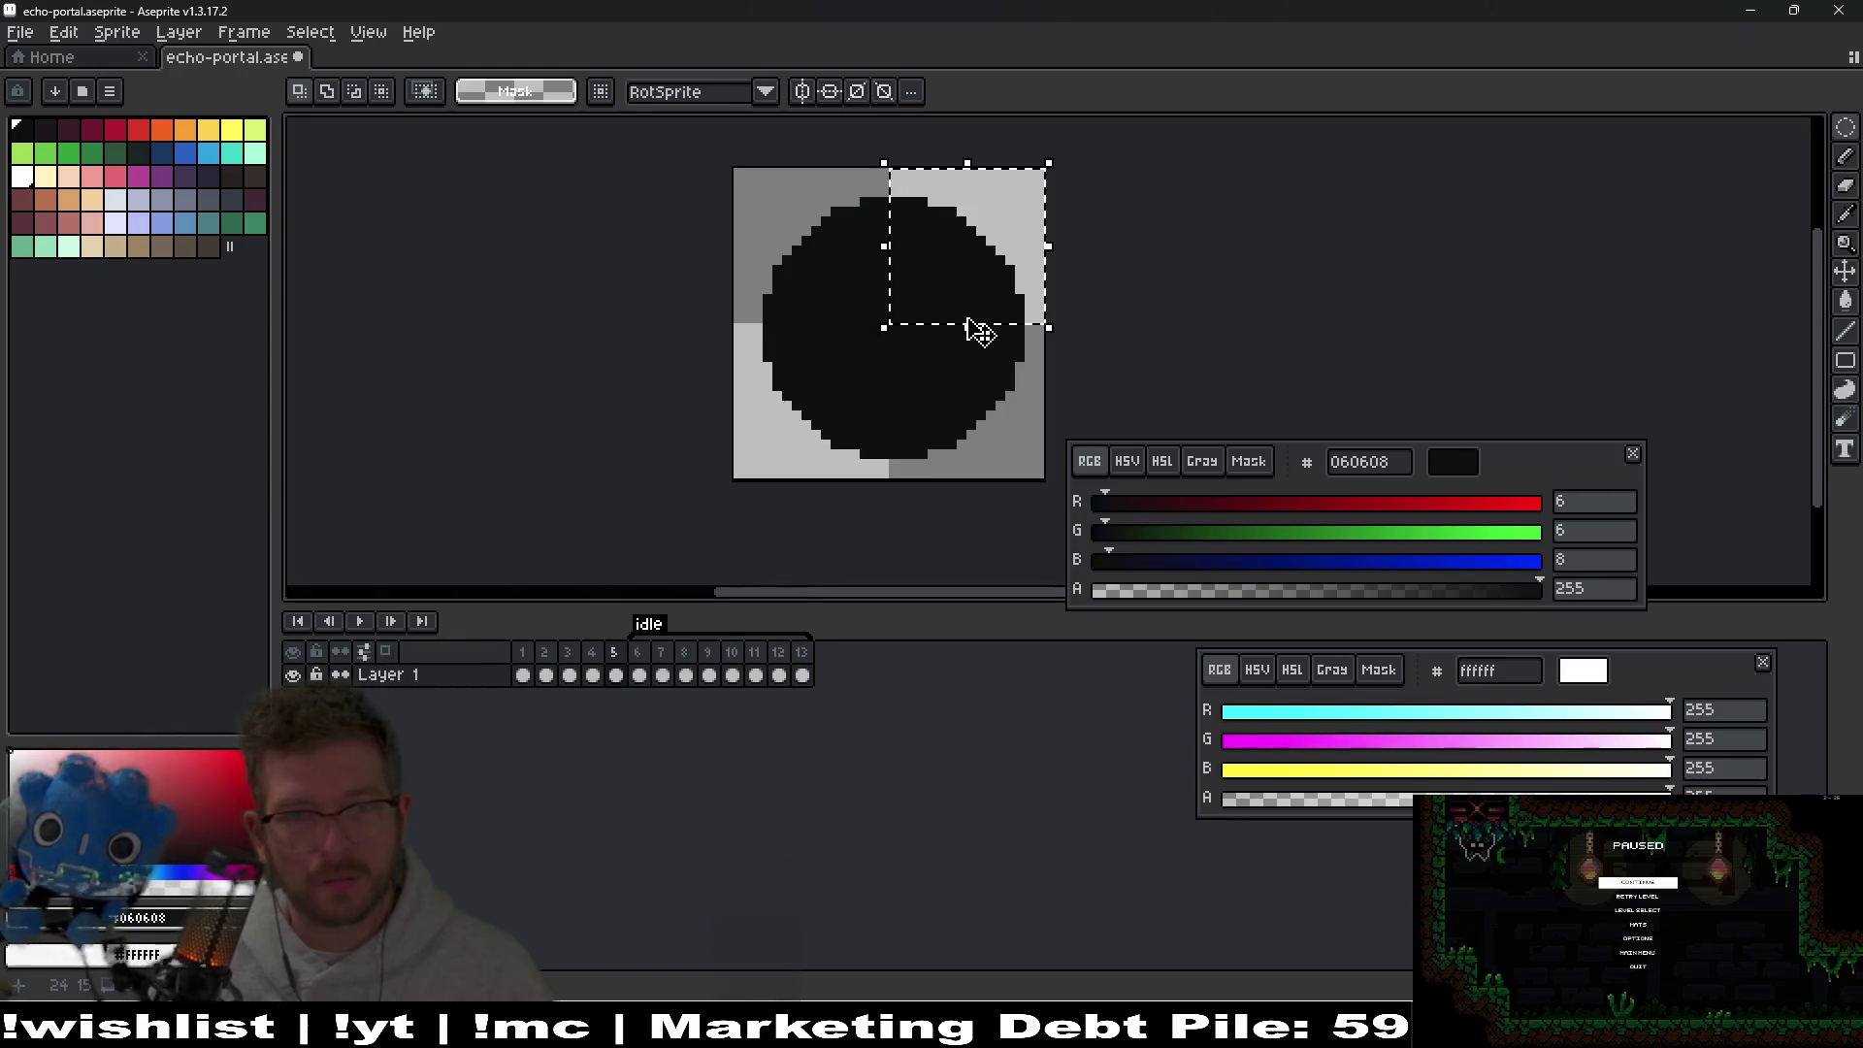
key(w)
click(903, 337)
Turn the circle selection into a 1px border and fill its bottom strip white.
click(368, 32)
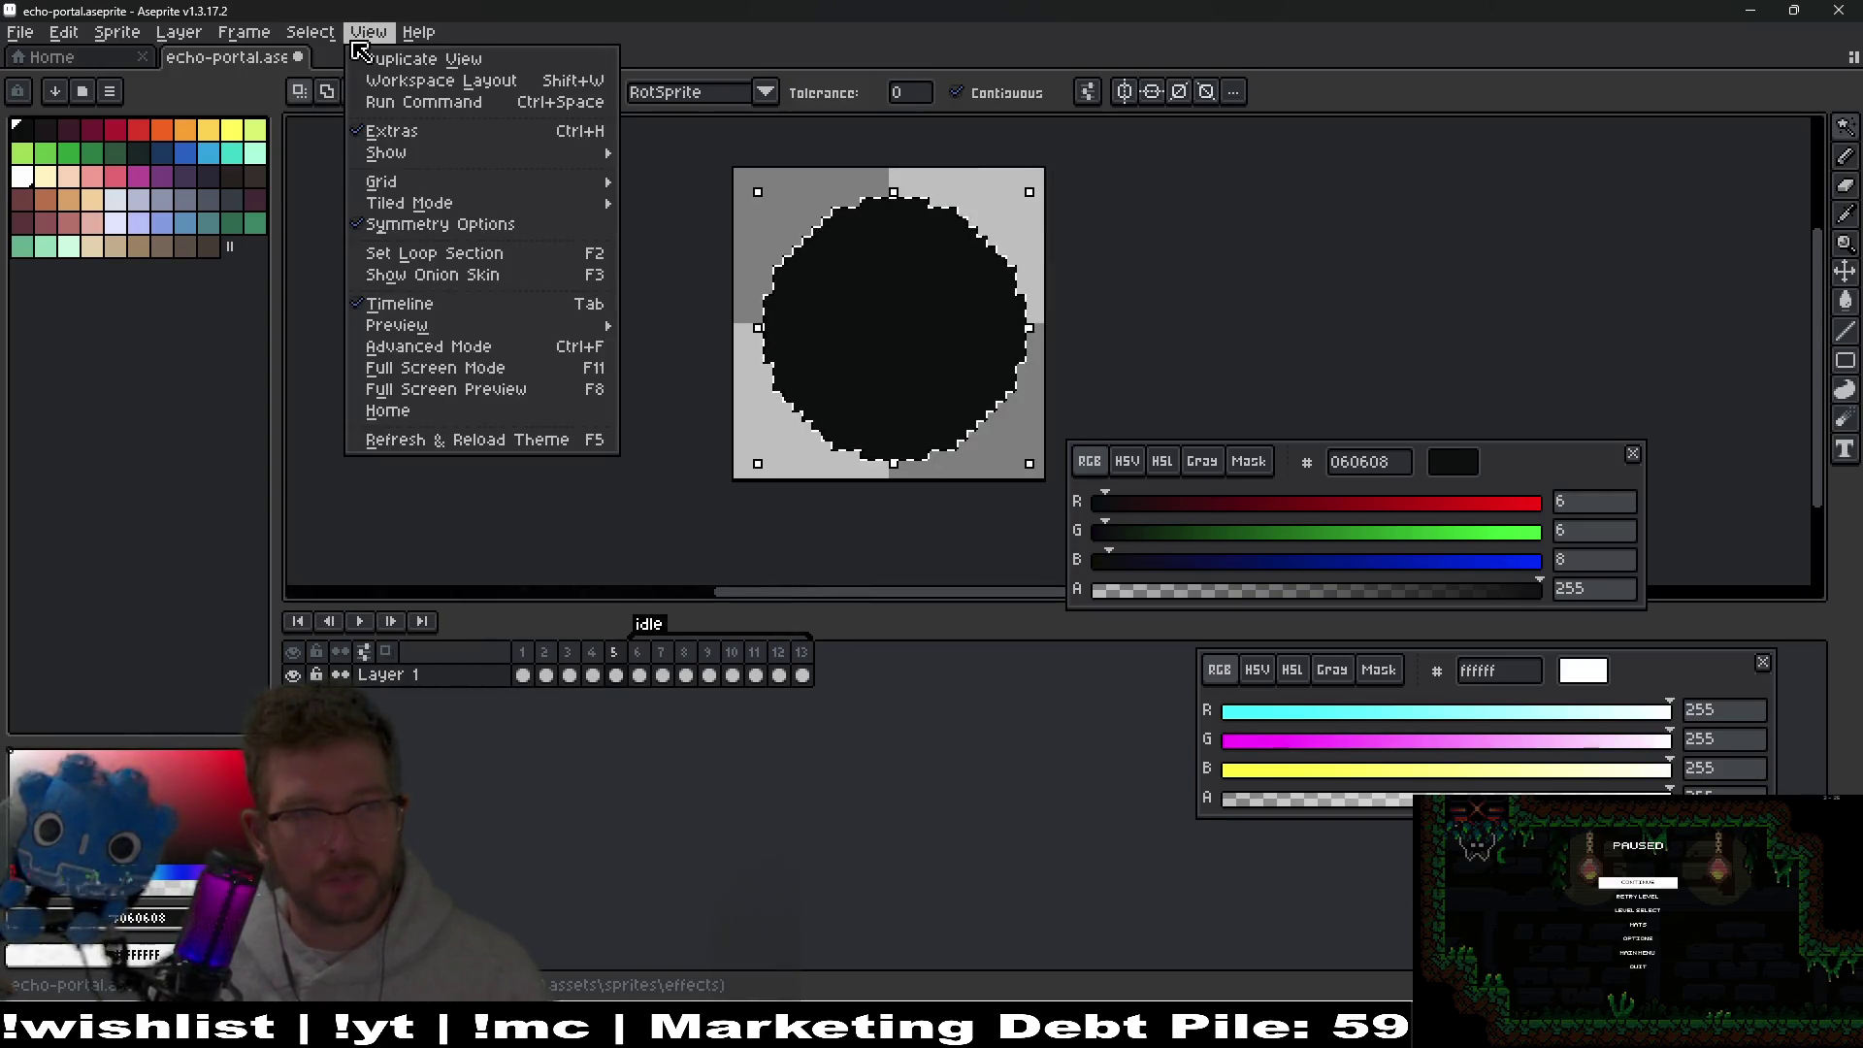
mouse_move(330, 35)
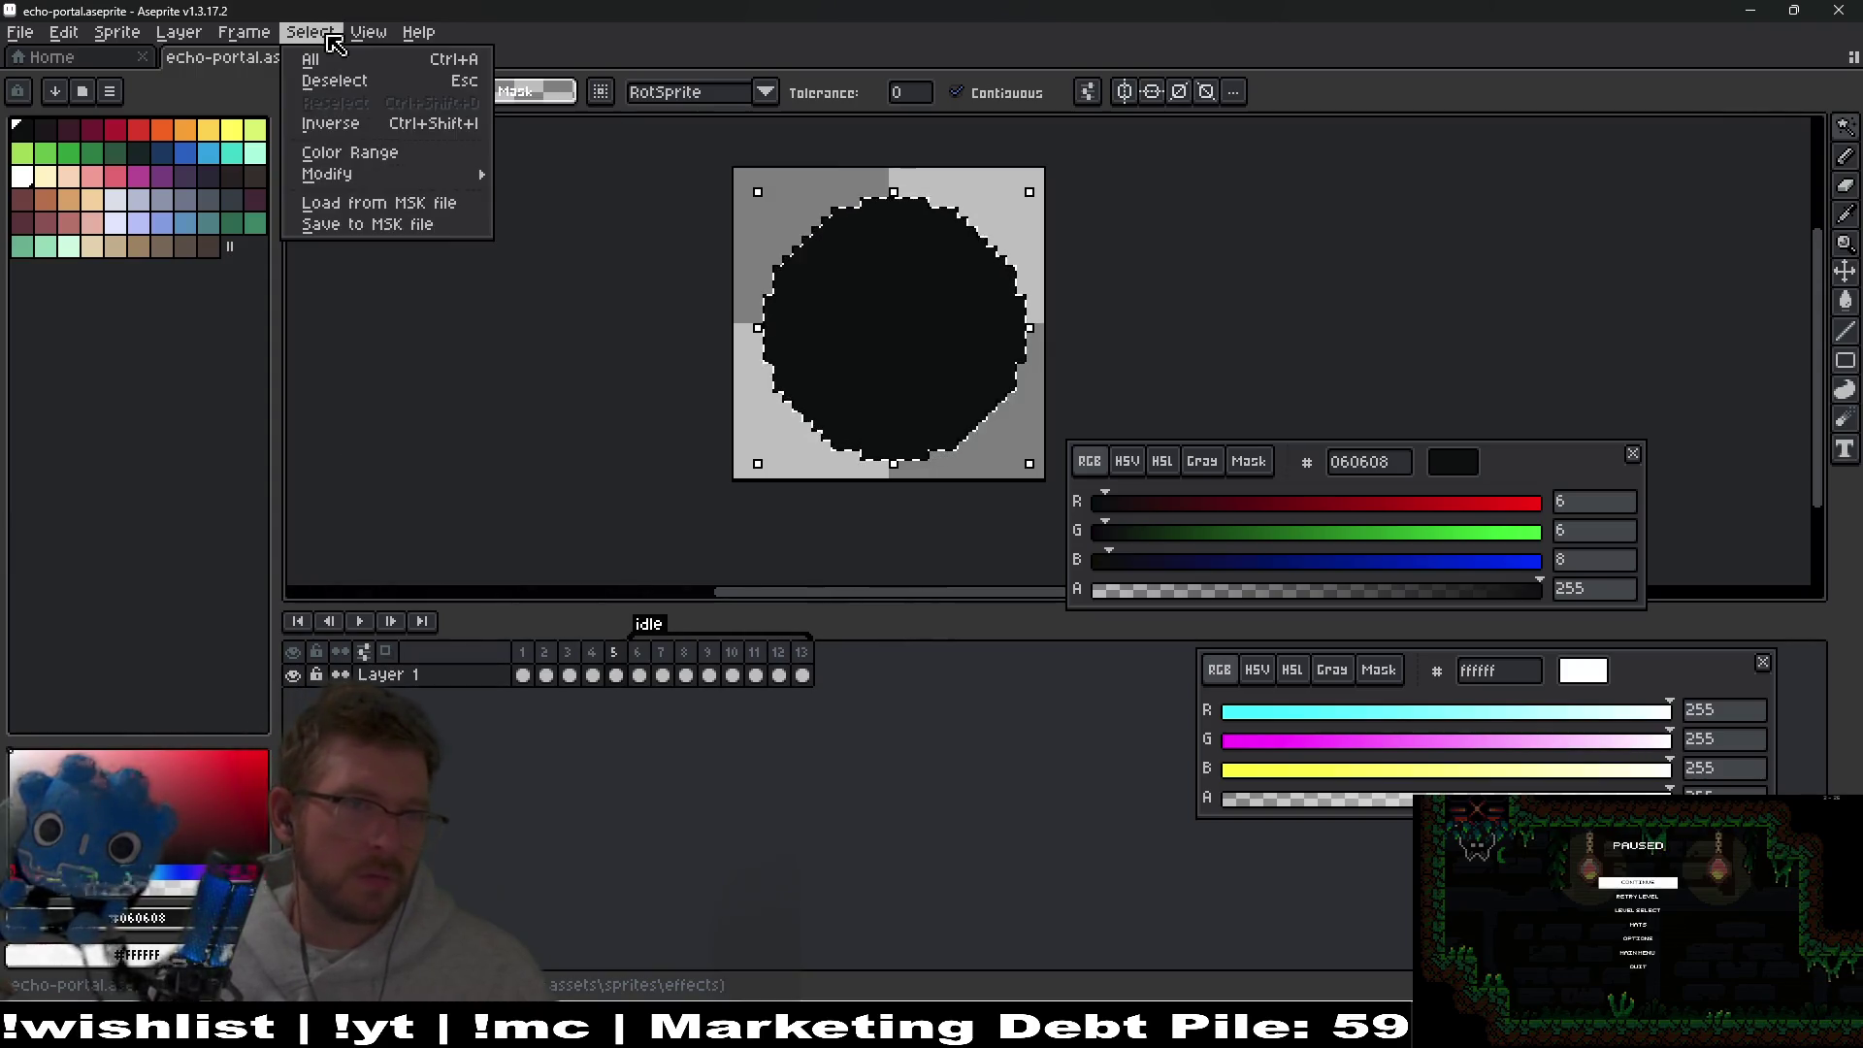
mouse_move(383, 185)
click(553, 176)
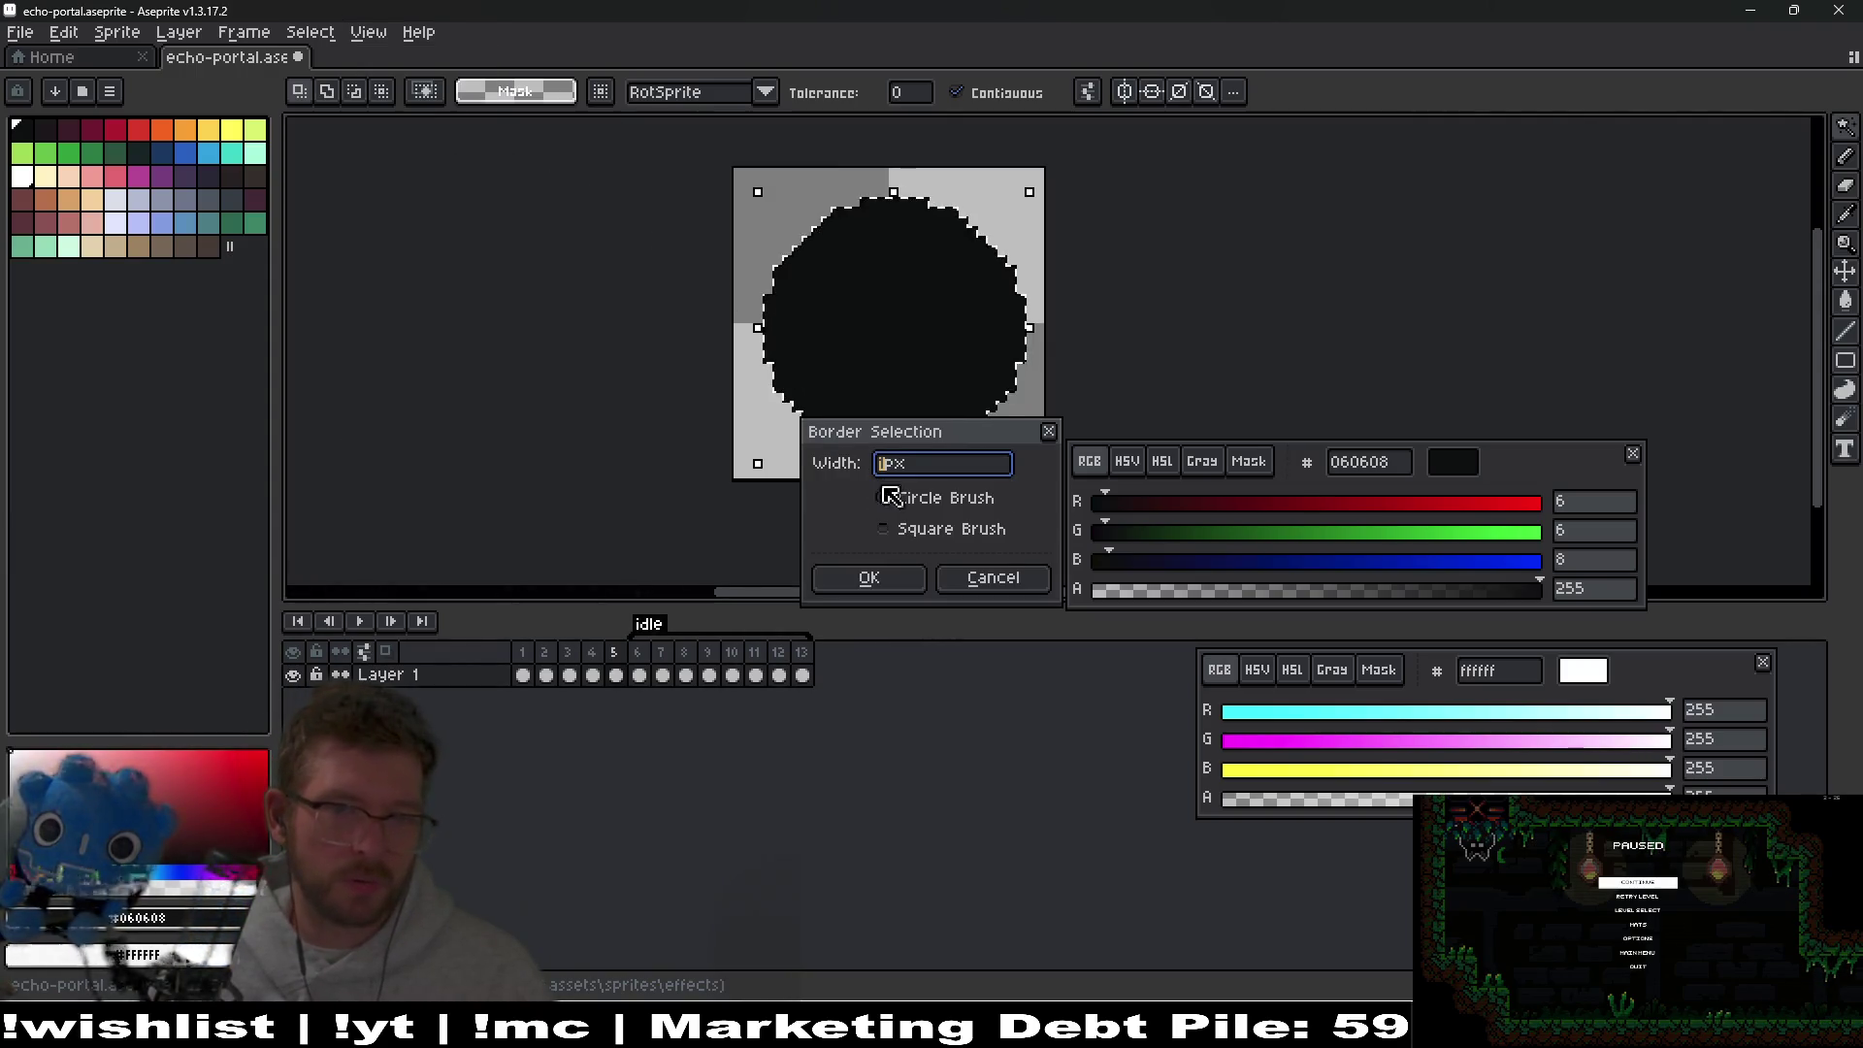
click(879, 579)
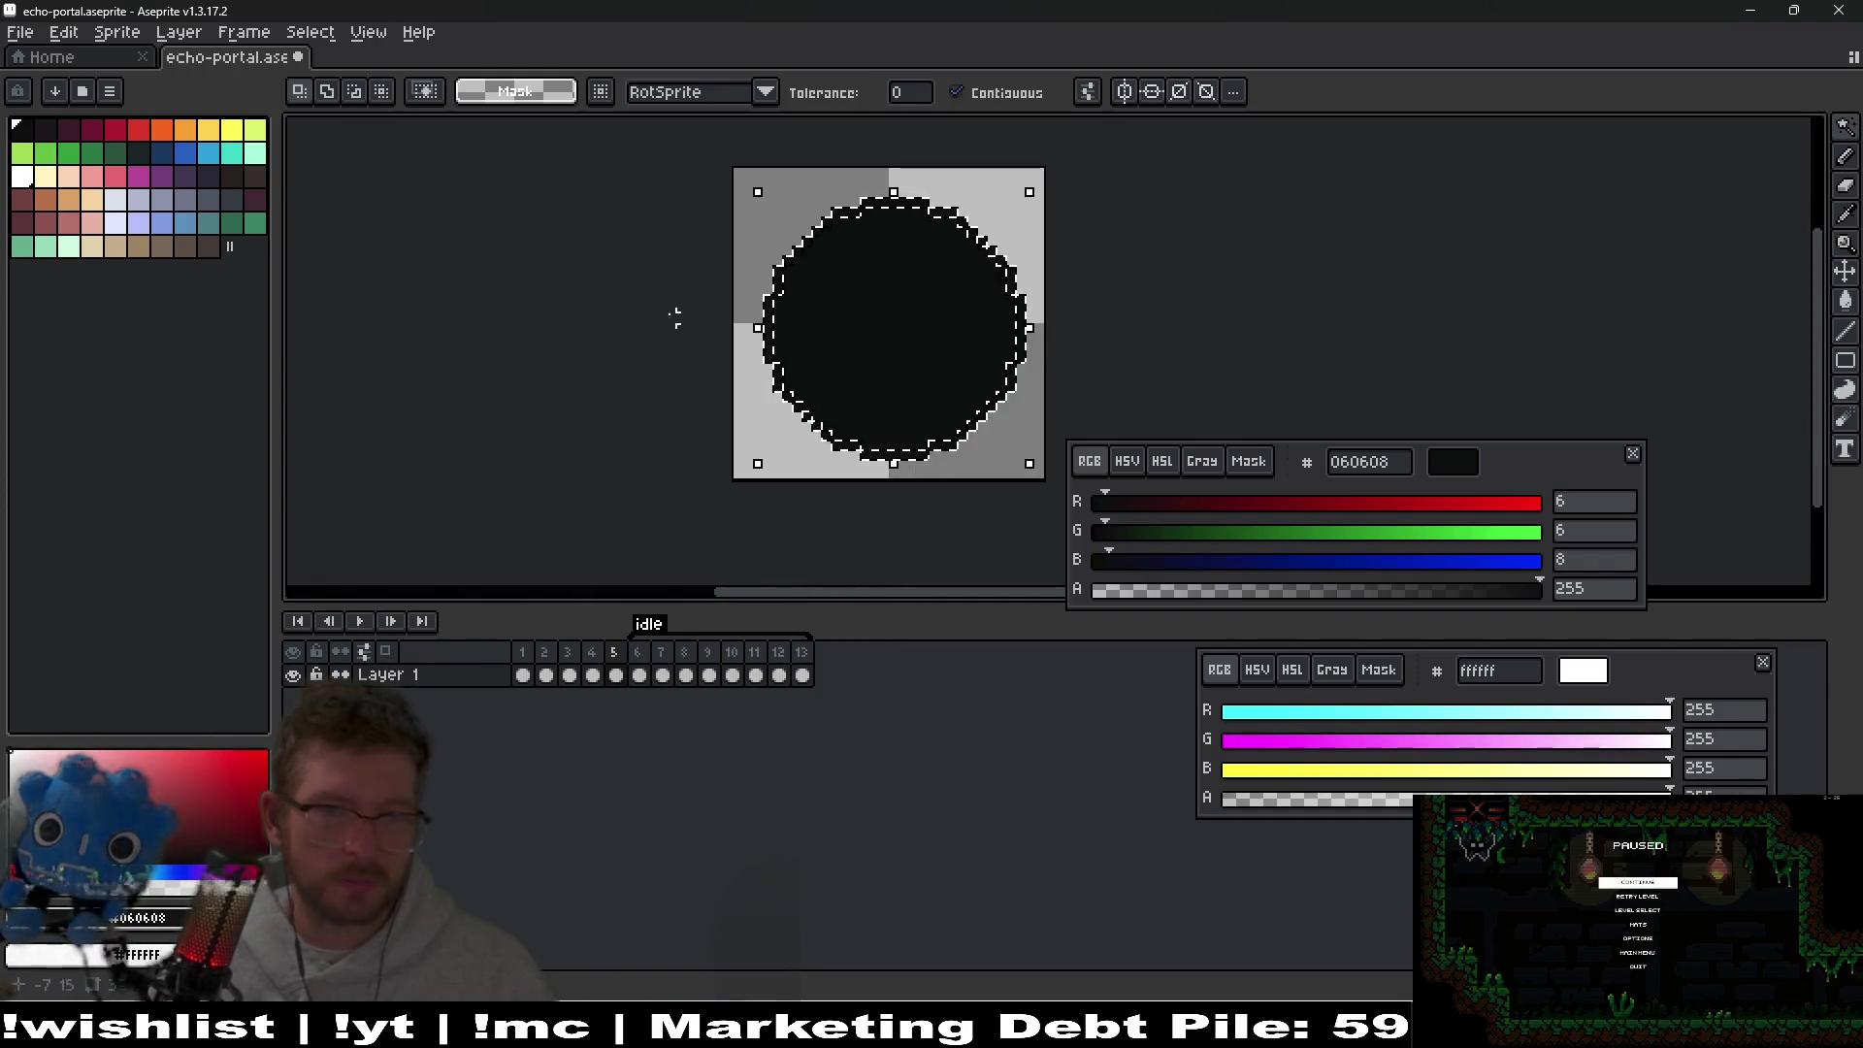
scroll(824, 321, up, 3)
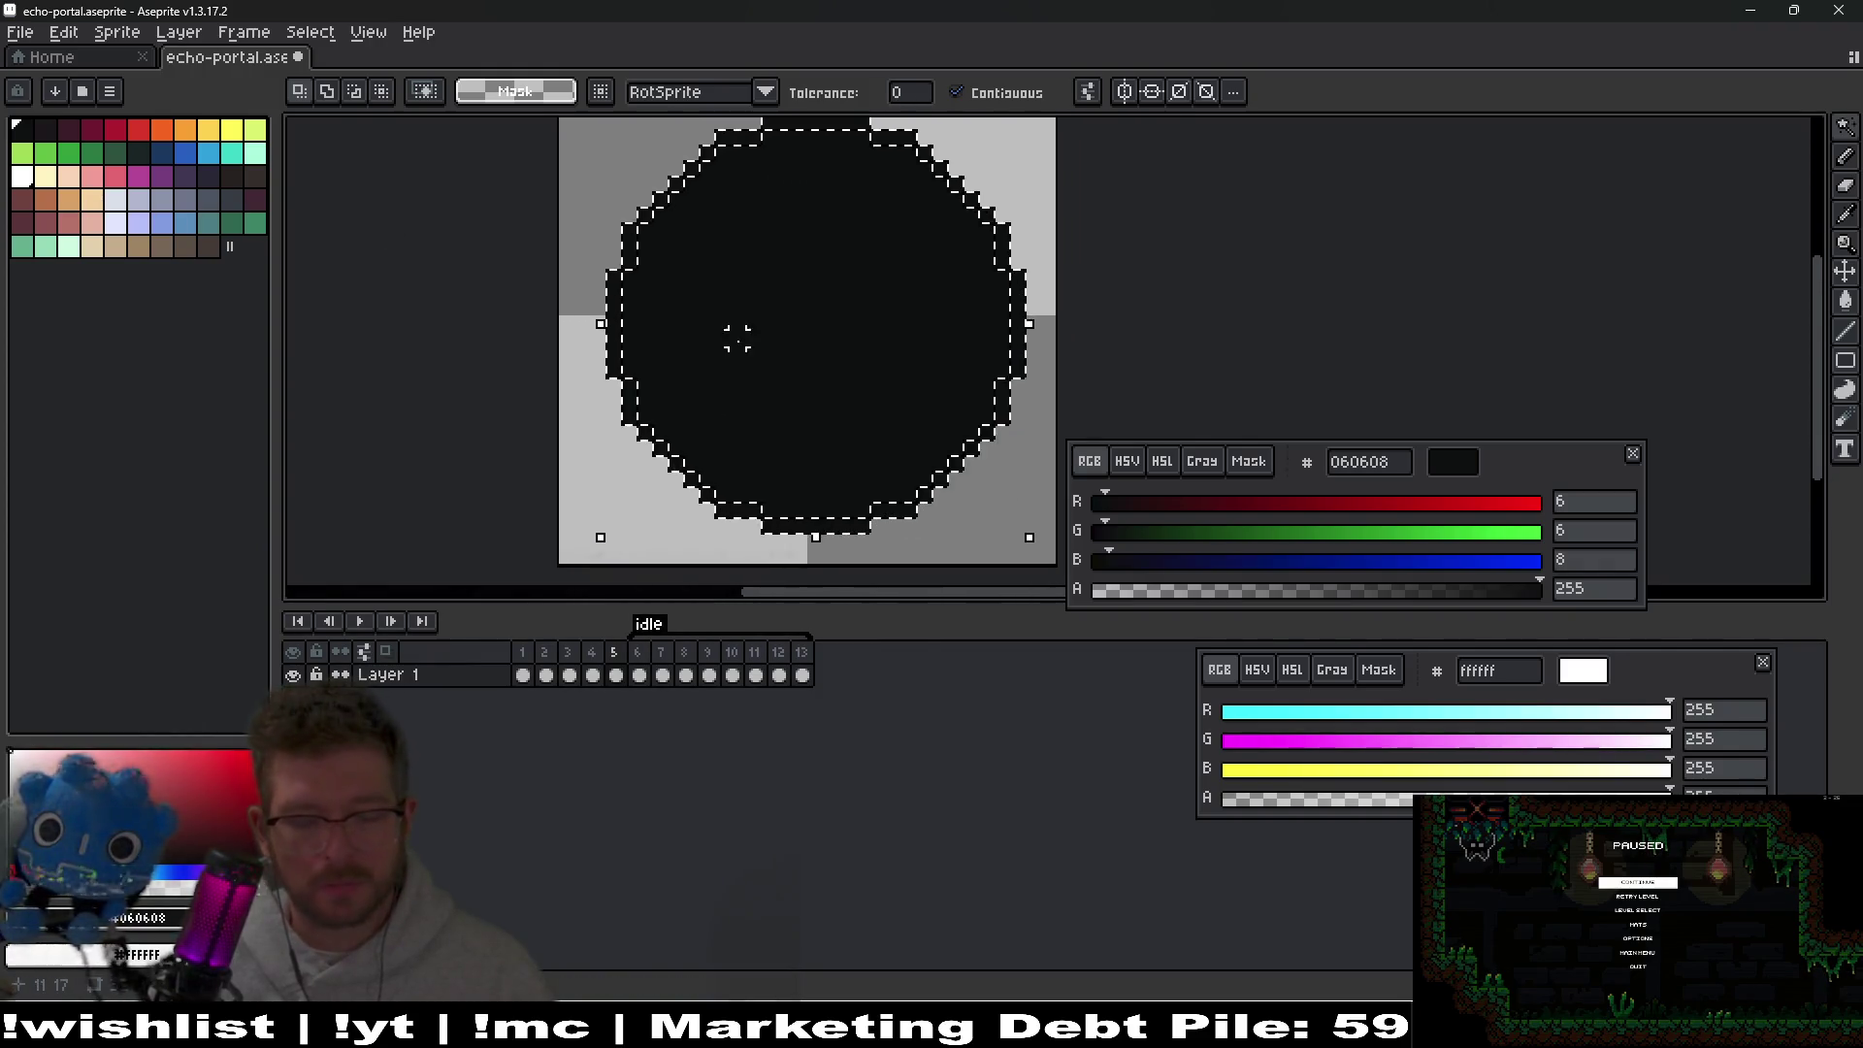
key(g)
right_click(805, 524)
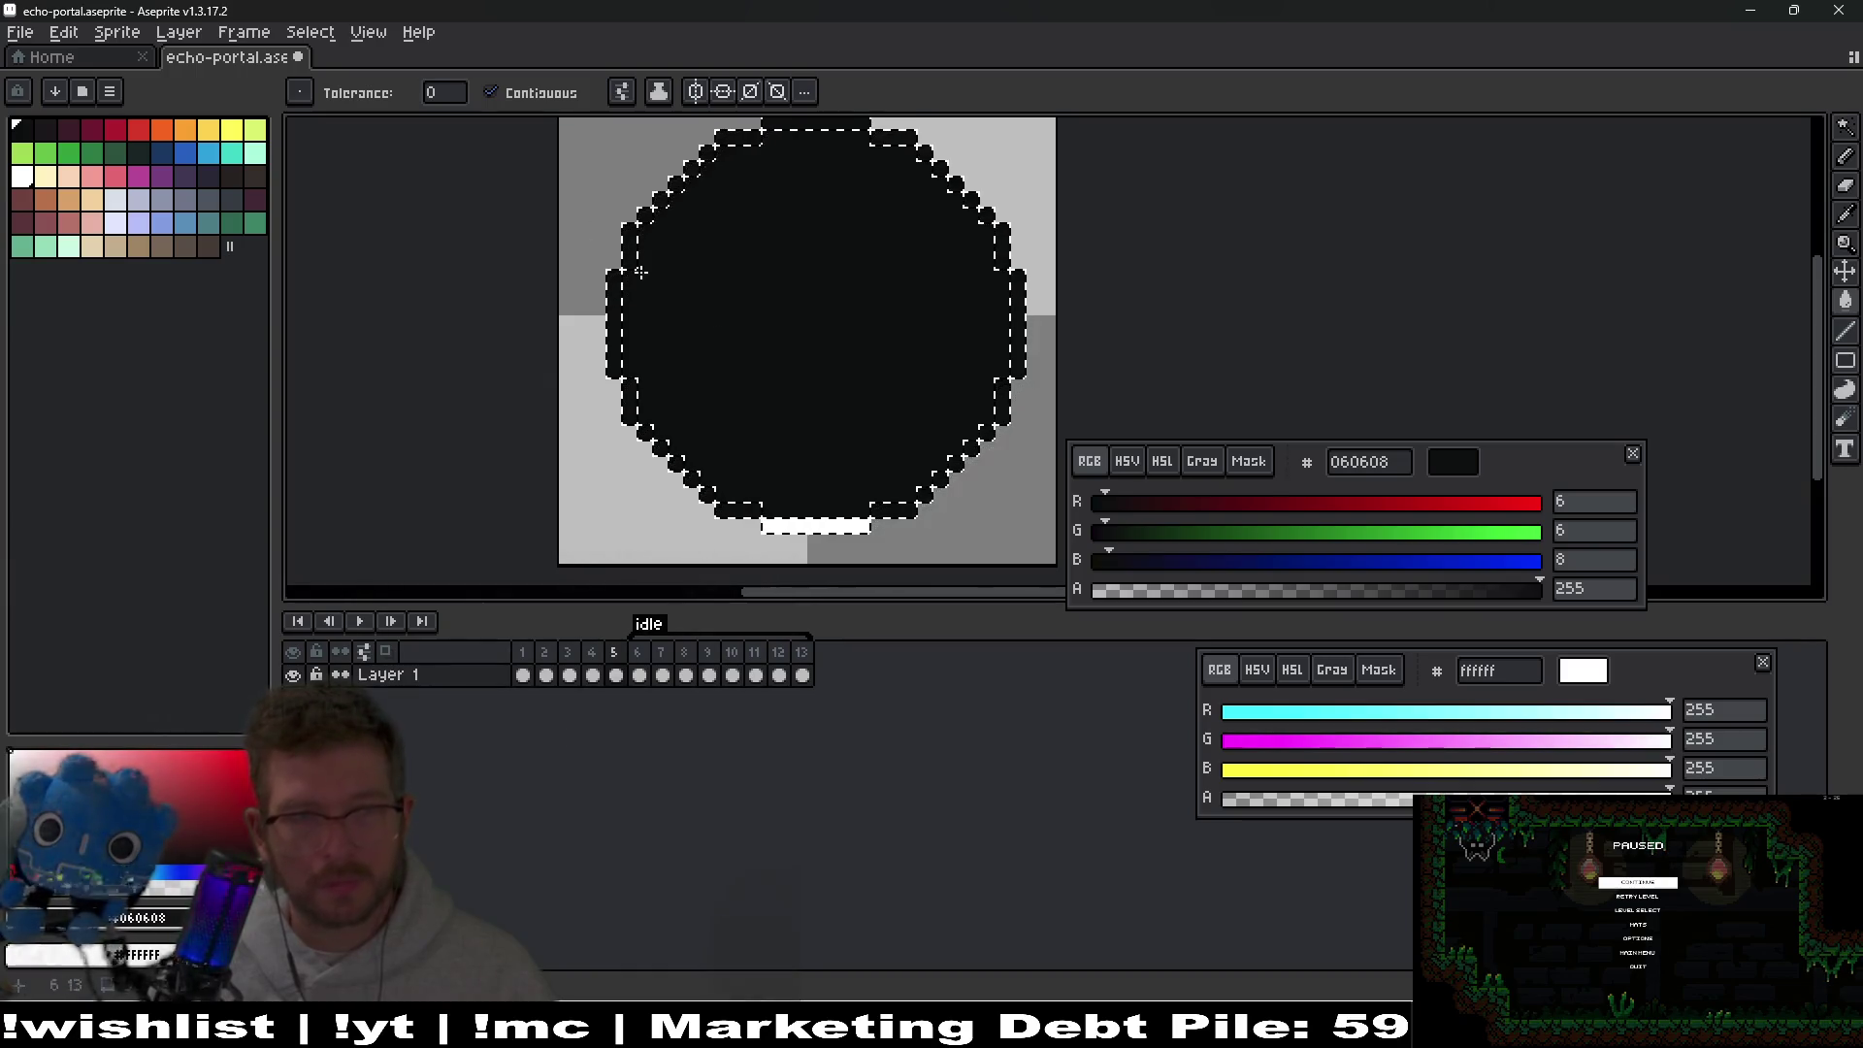
click(695, 92)
With horizontal symmetry also on, fill the right border strip white.
click(723, 92)
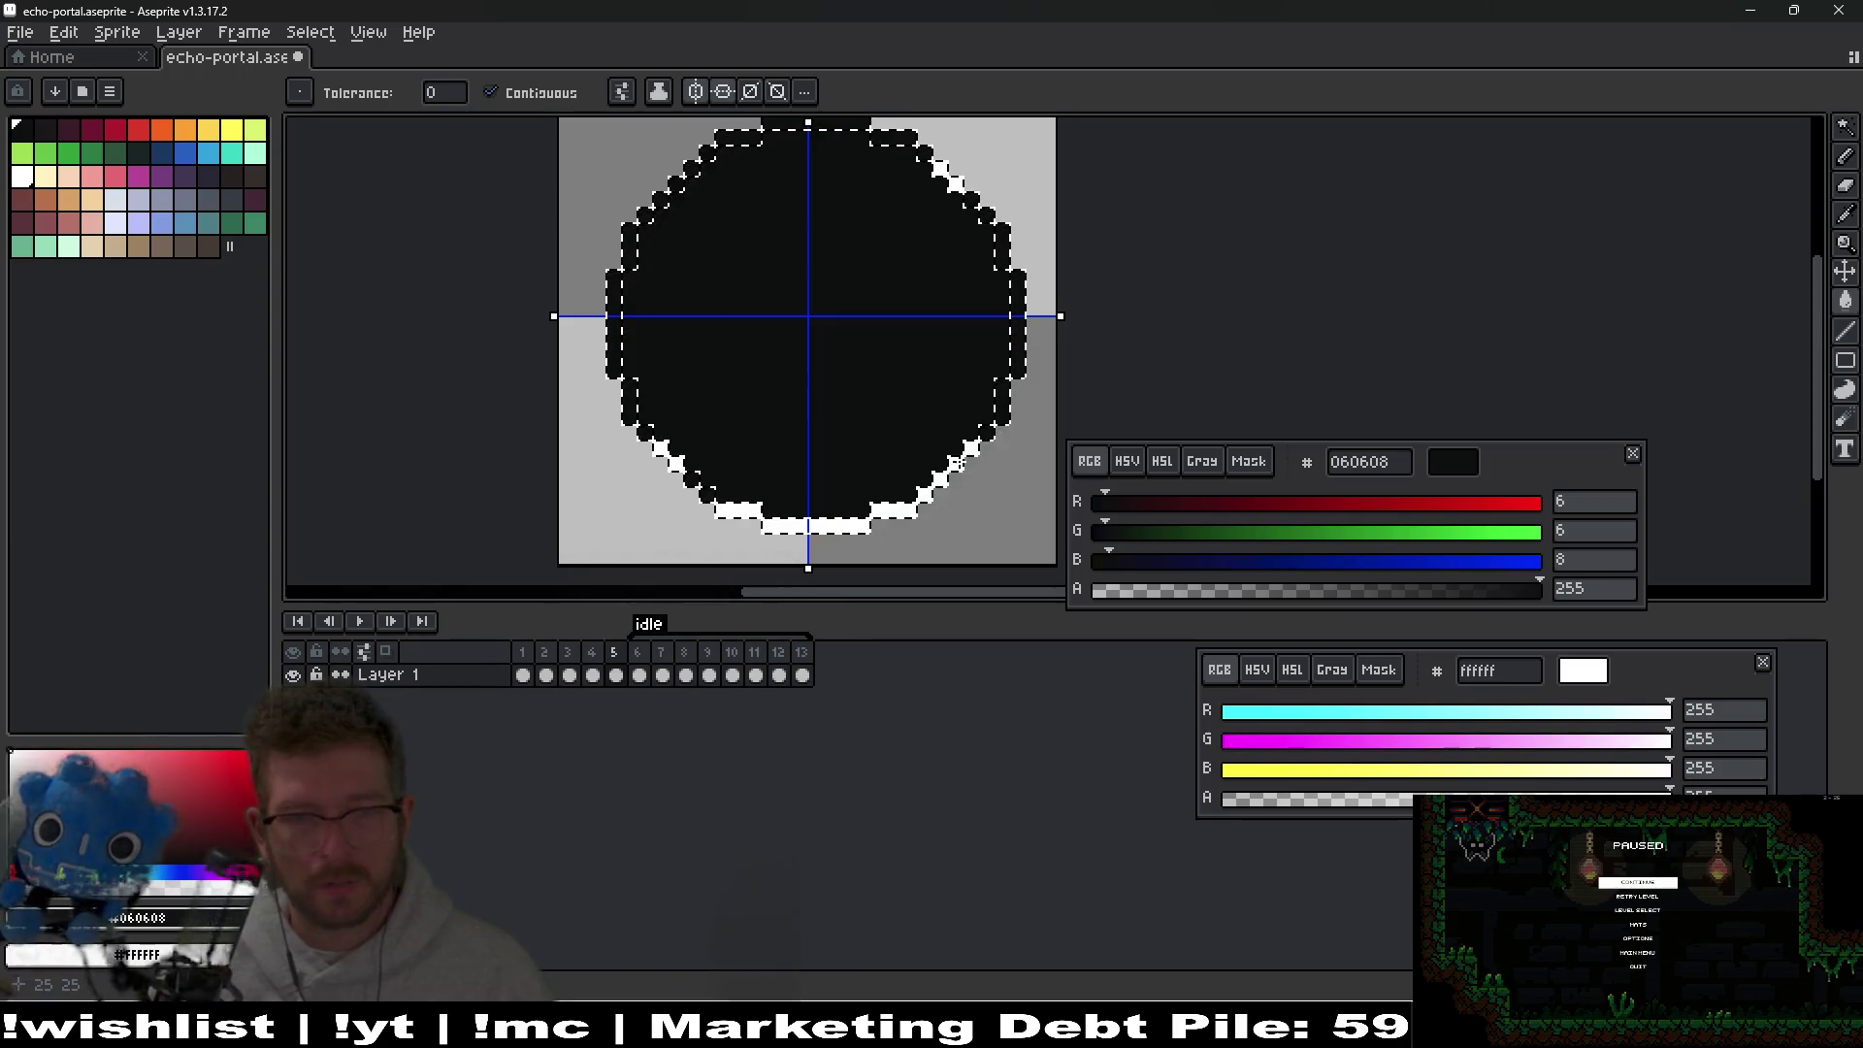
right_click(1018, 320)
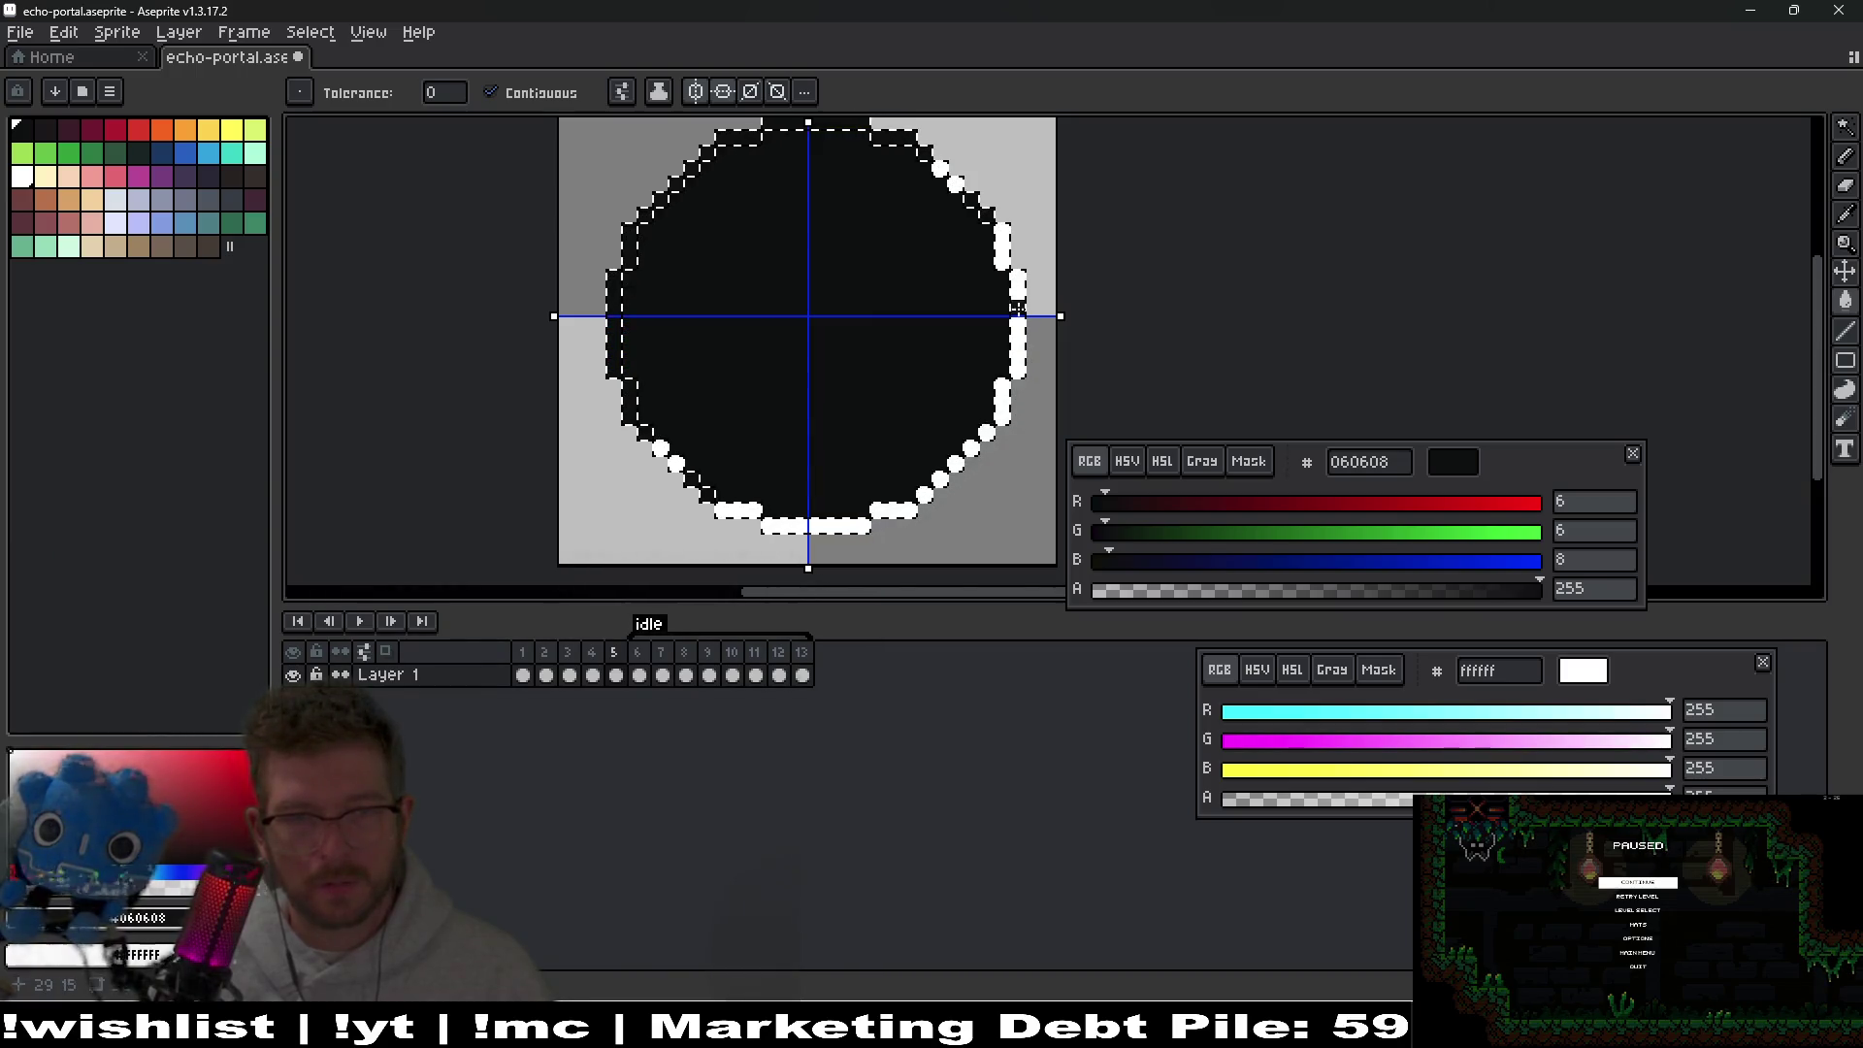
mouse_move(944, 276)
mouse_down()
mouse_move(1000, 308)
mouse_move(987, 278)
mouse_up()
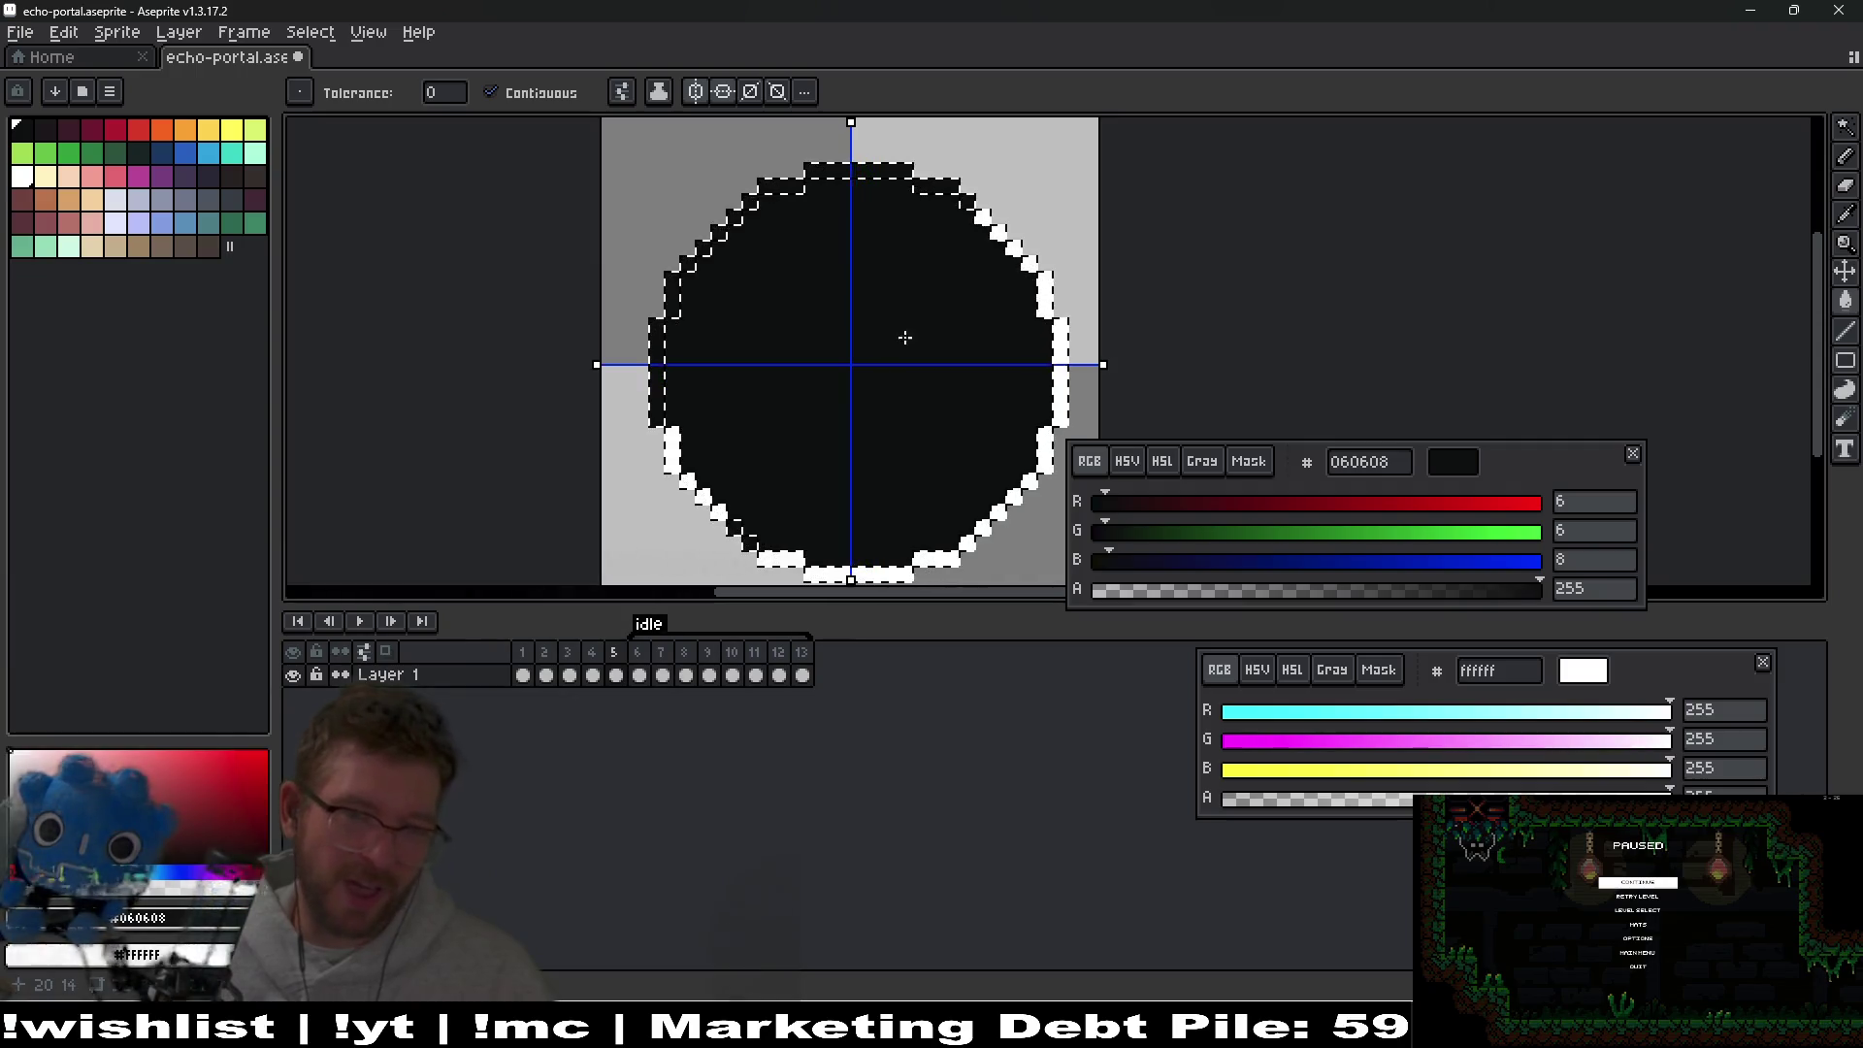
Deselect the border and delete the circle from frame 5.
key(v)
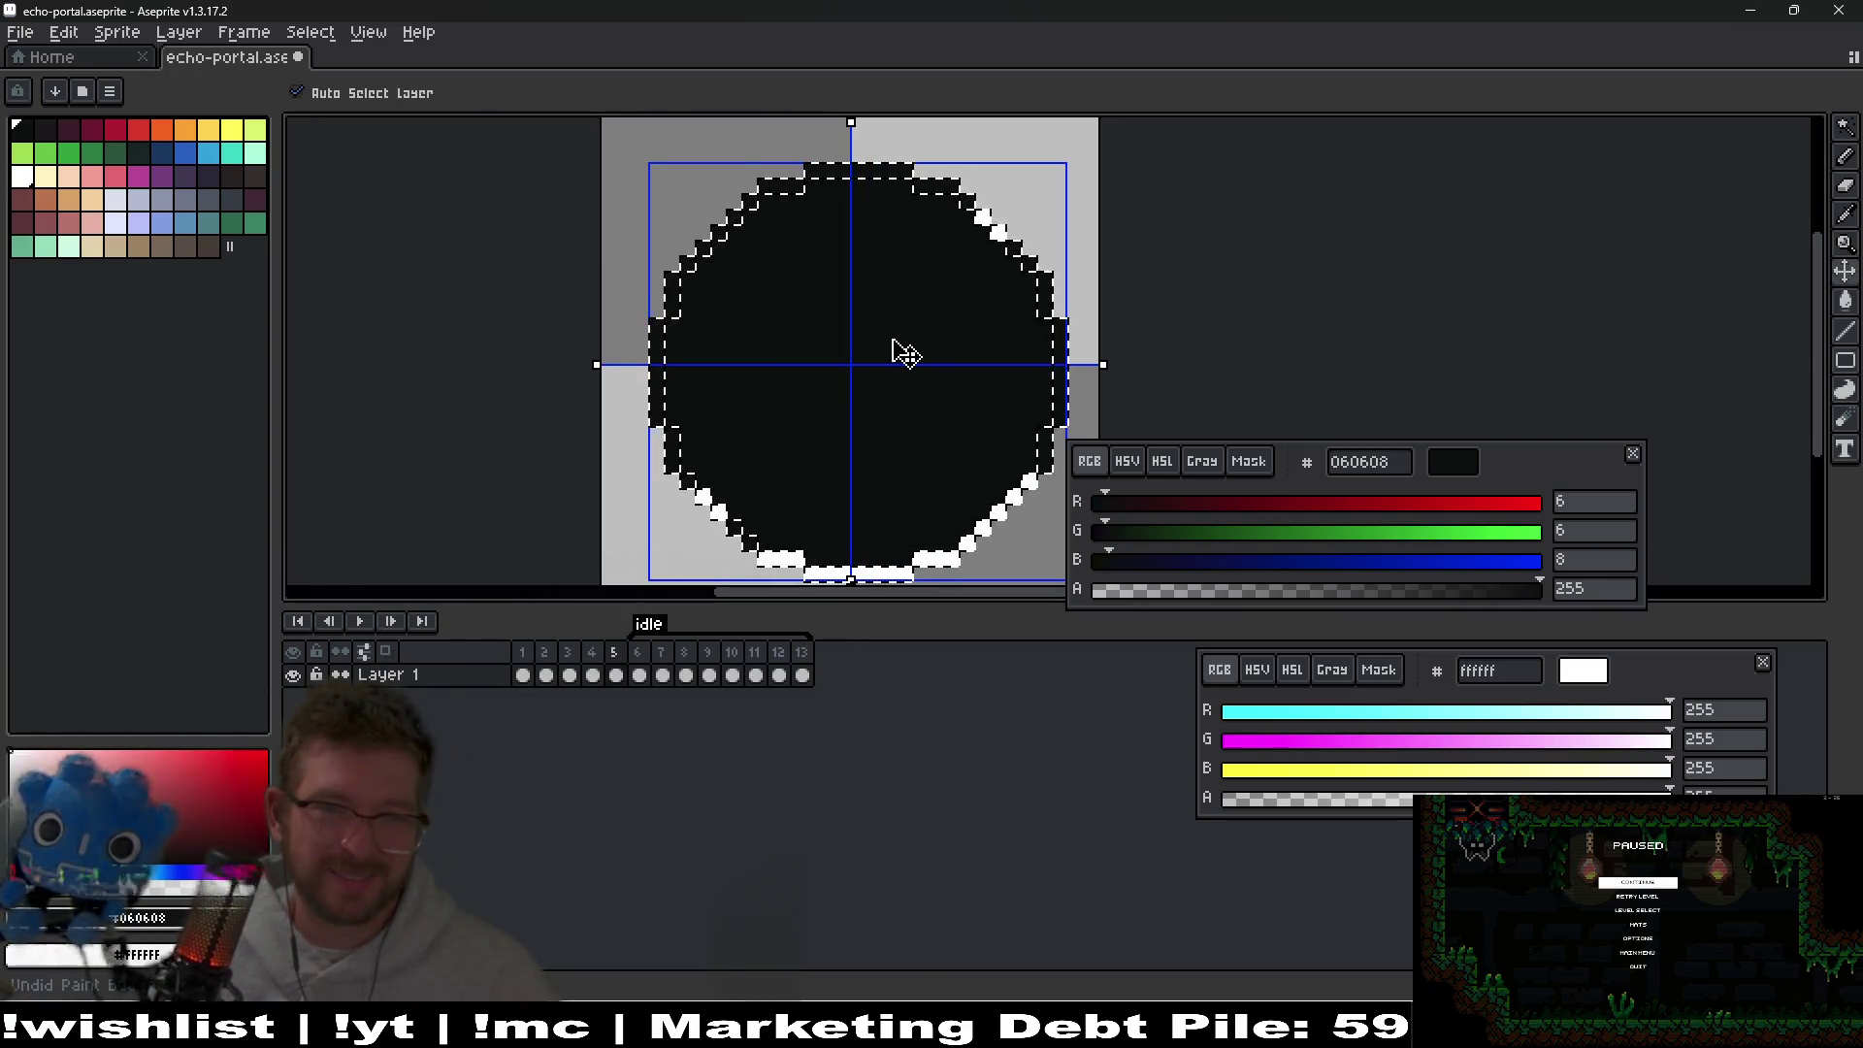
key(ctrl+d)
key(g)
scroll(886, 339, down, 2)
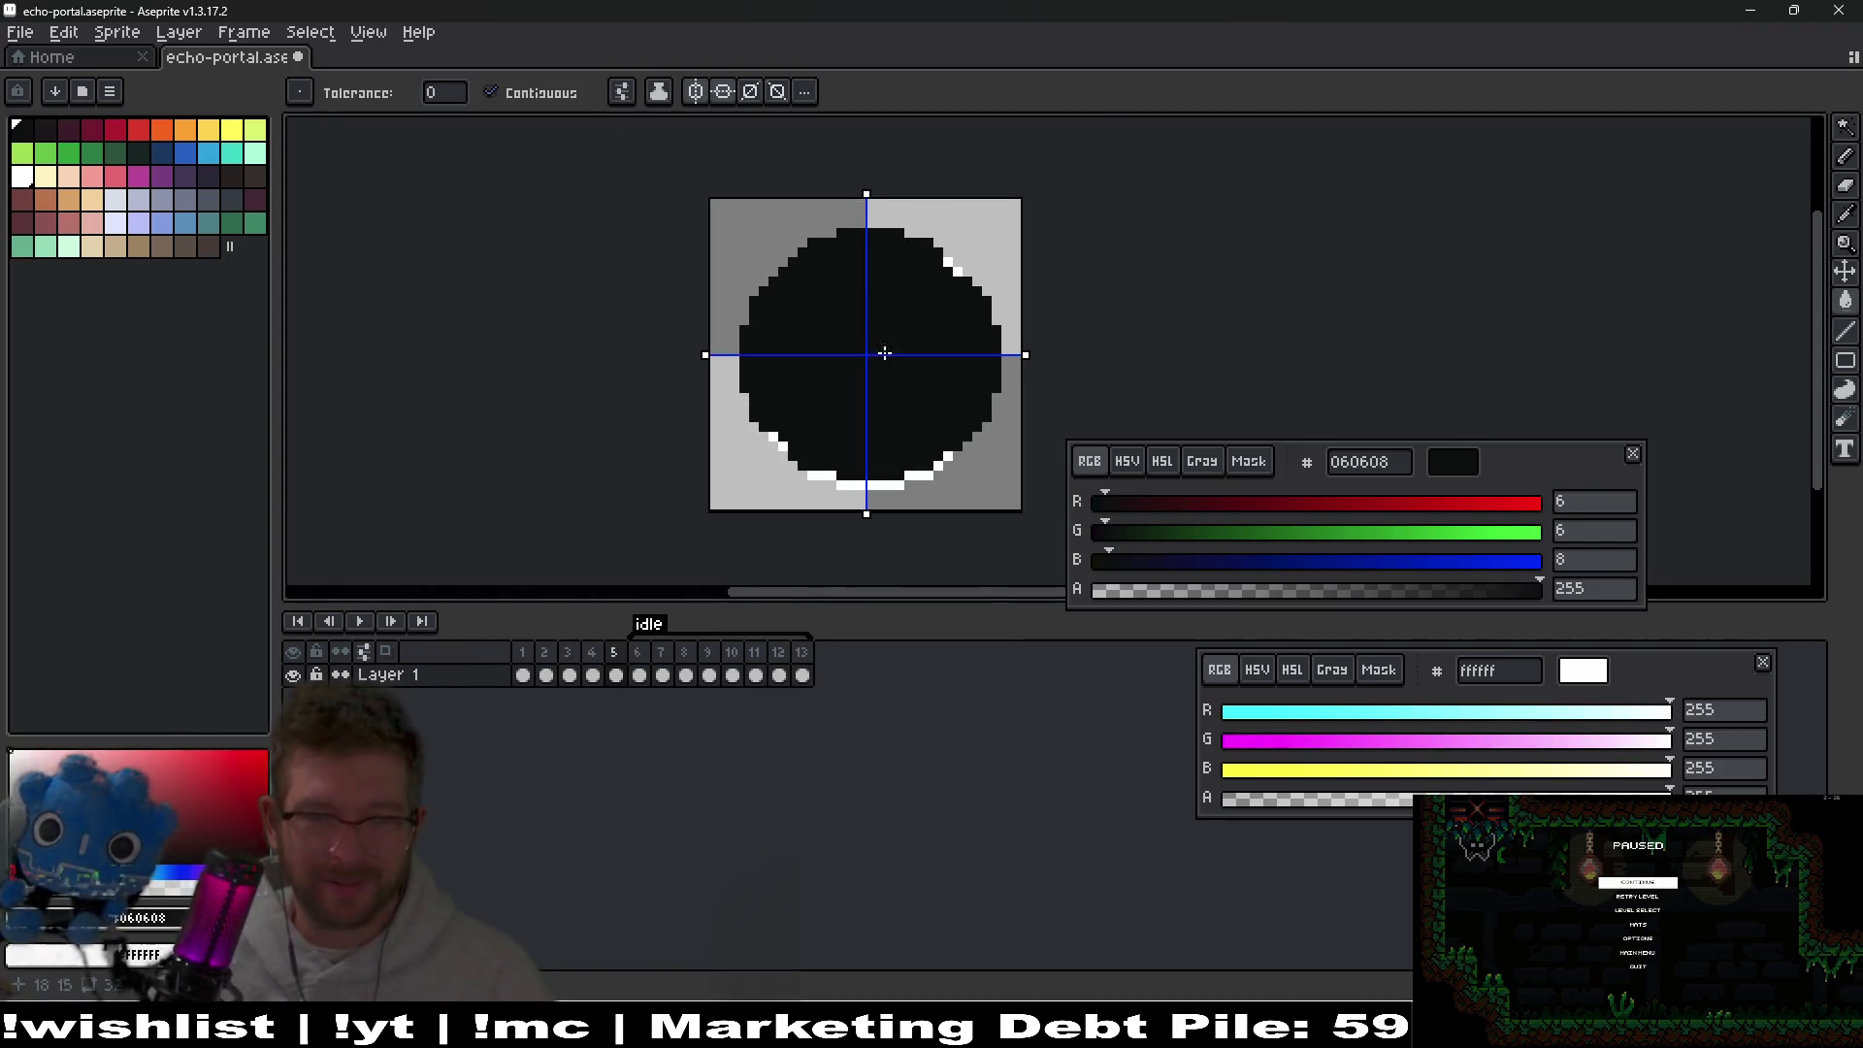
key(m)
key(Delete)
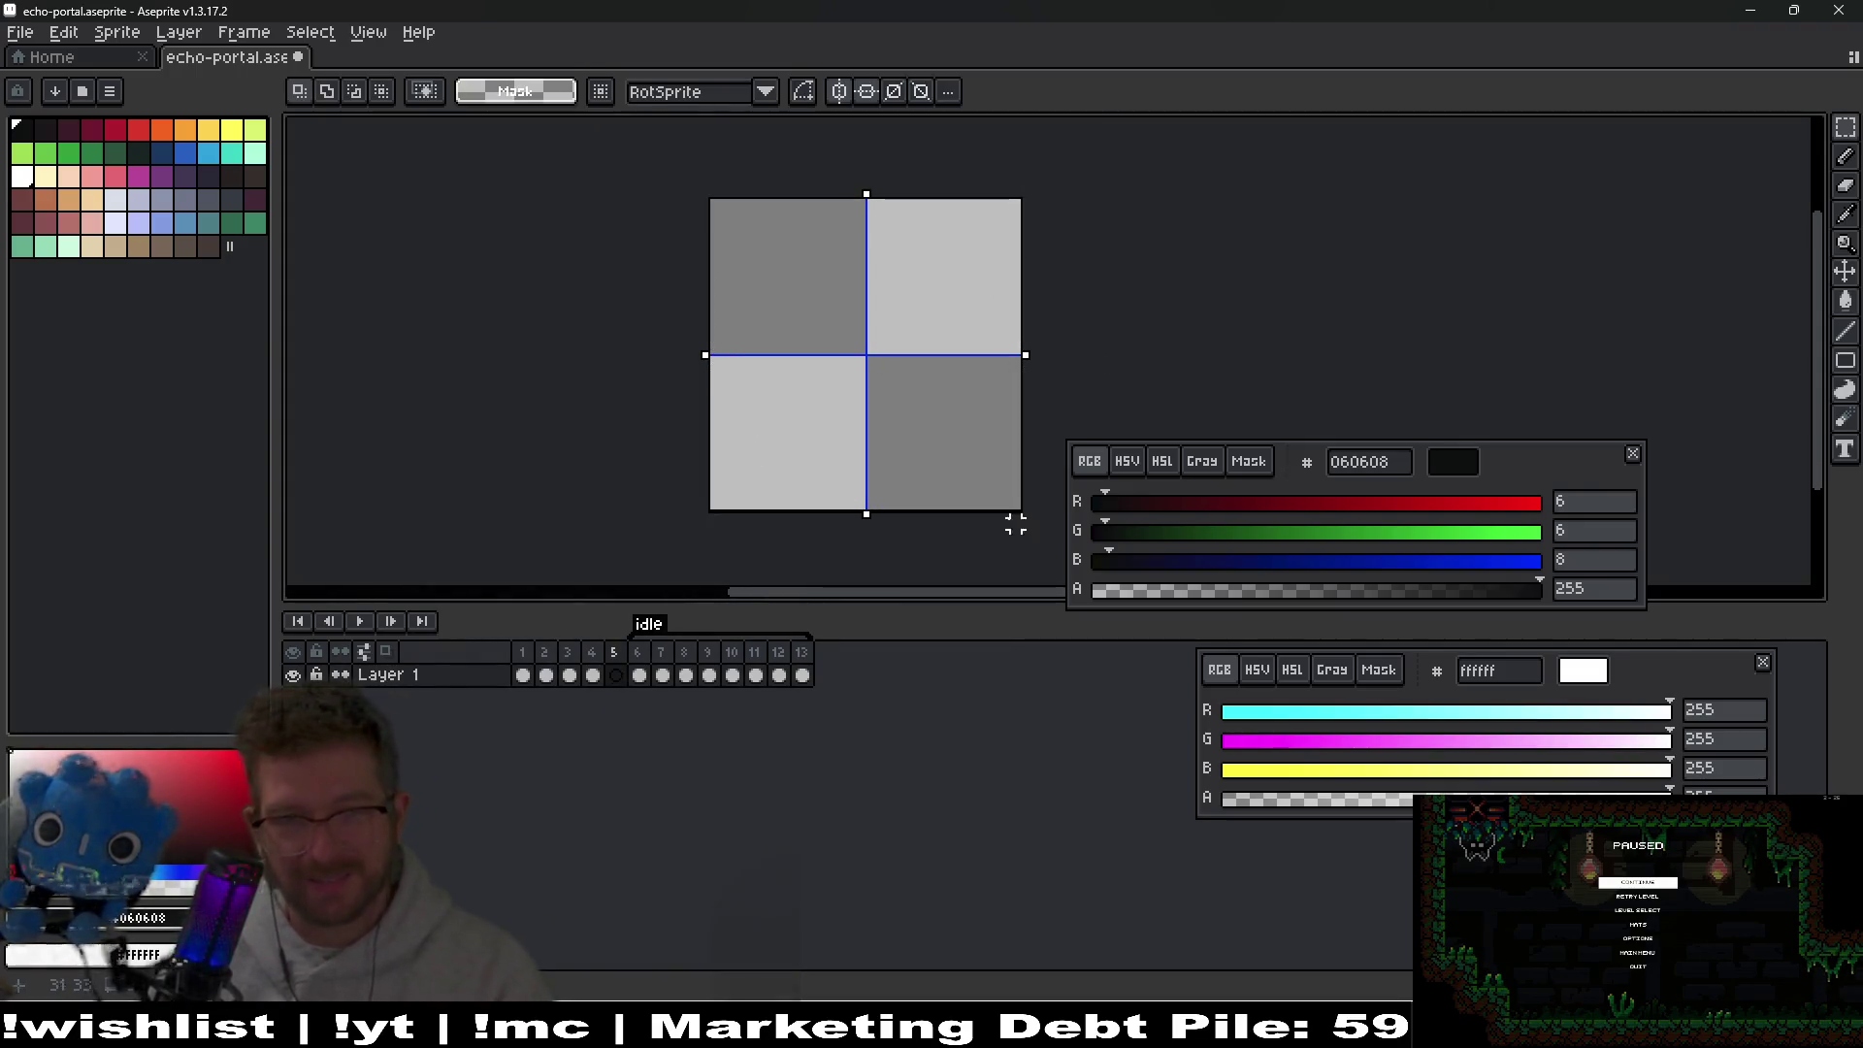
Draw a large symmetric circular selection across the canvas with the Elliptical Marquee.
key(shift+m)
scroll(791, 262, up, 2)
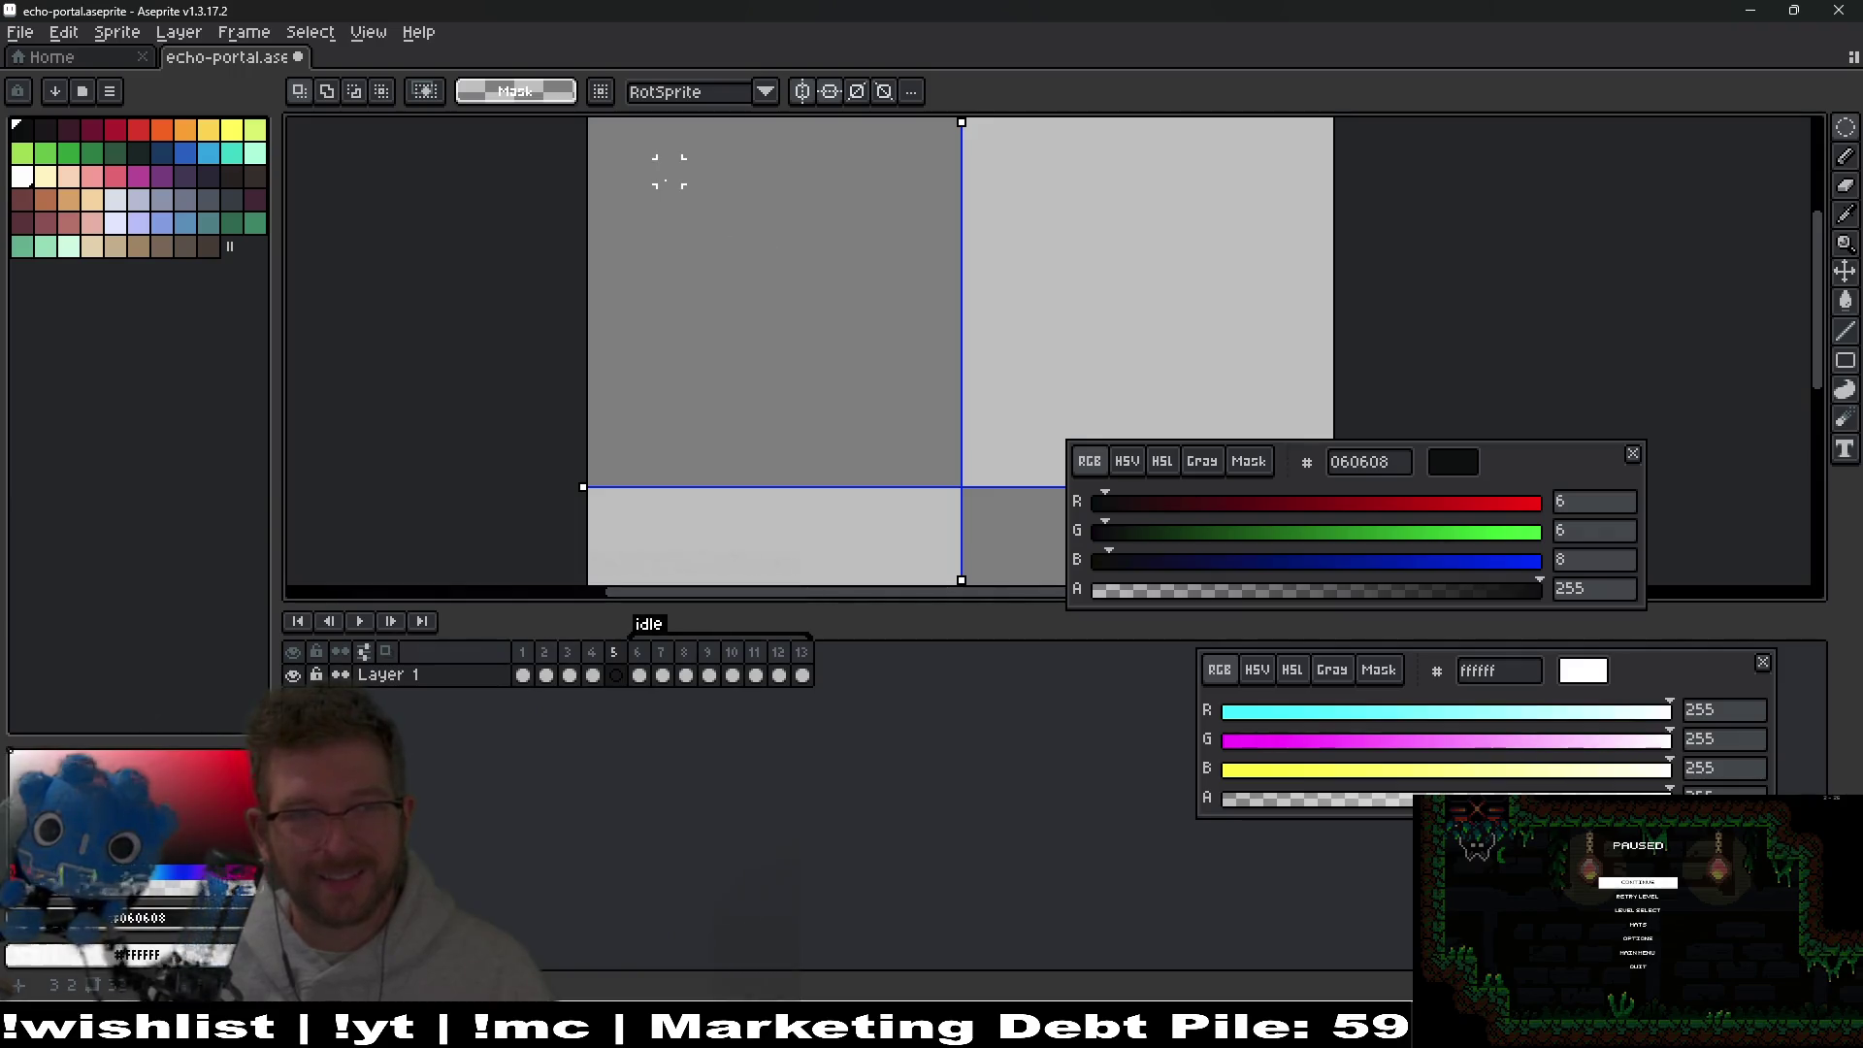
scroll(670, 170, down, 2)
drag(763, 281, 983, 490)
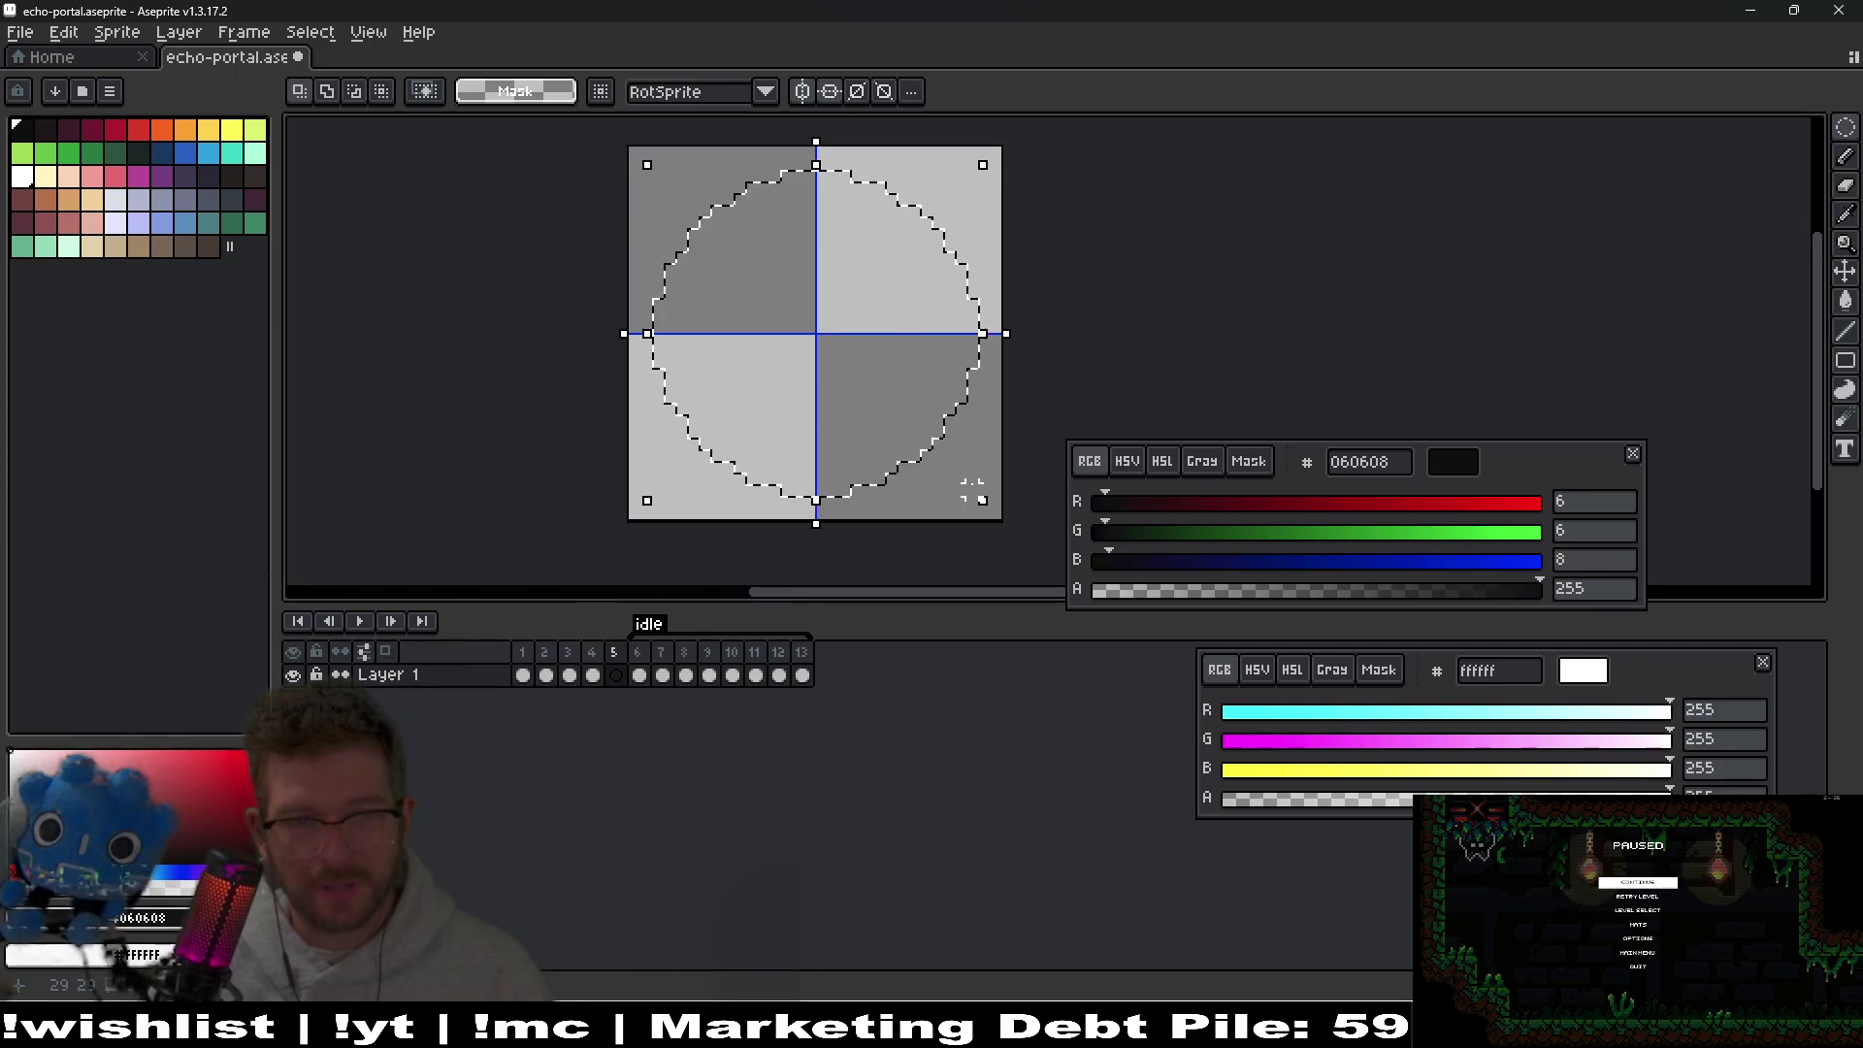
key(g)
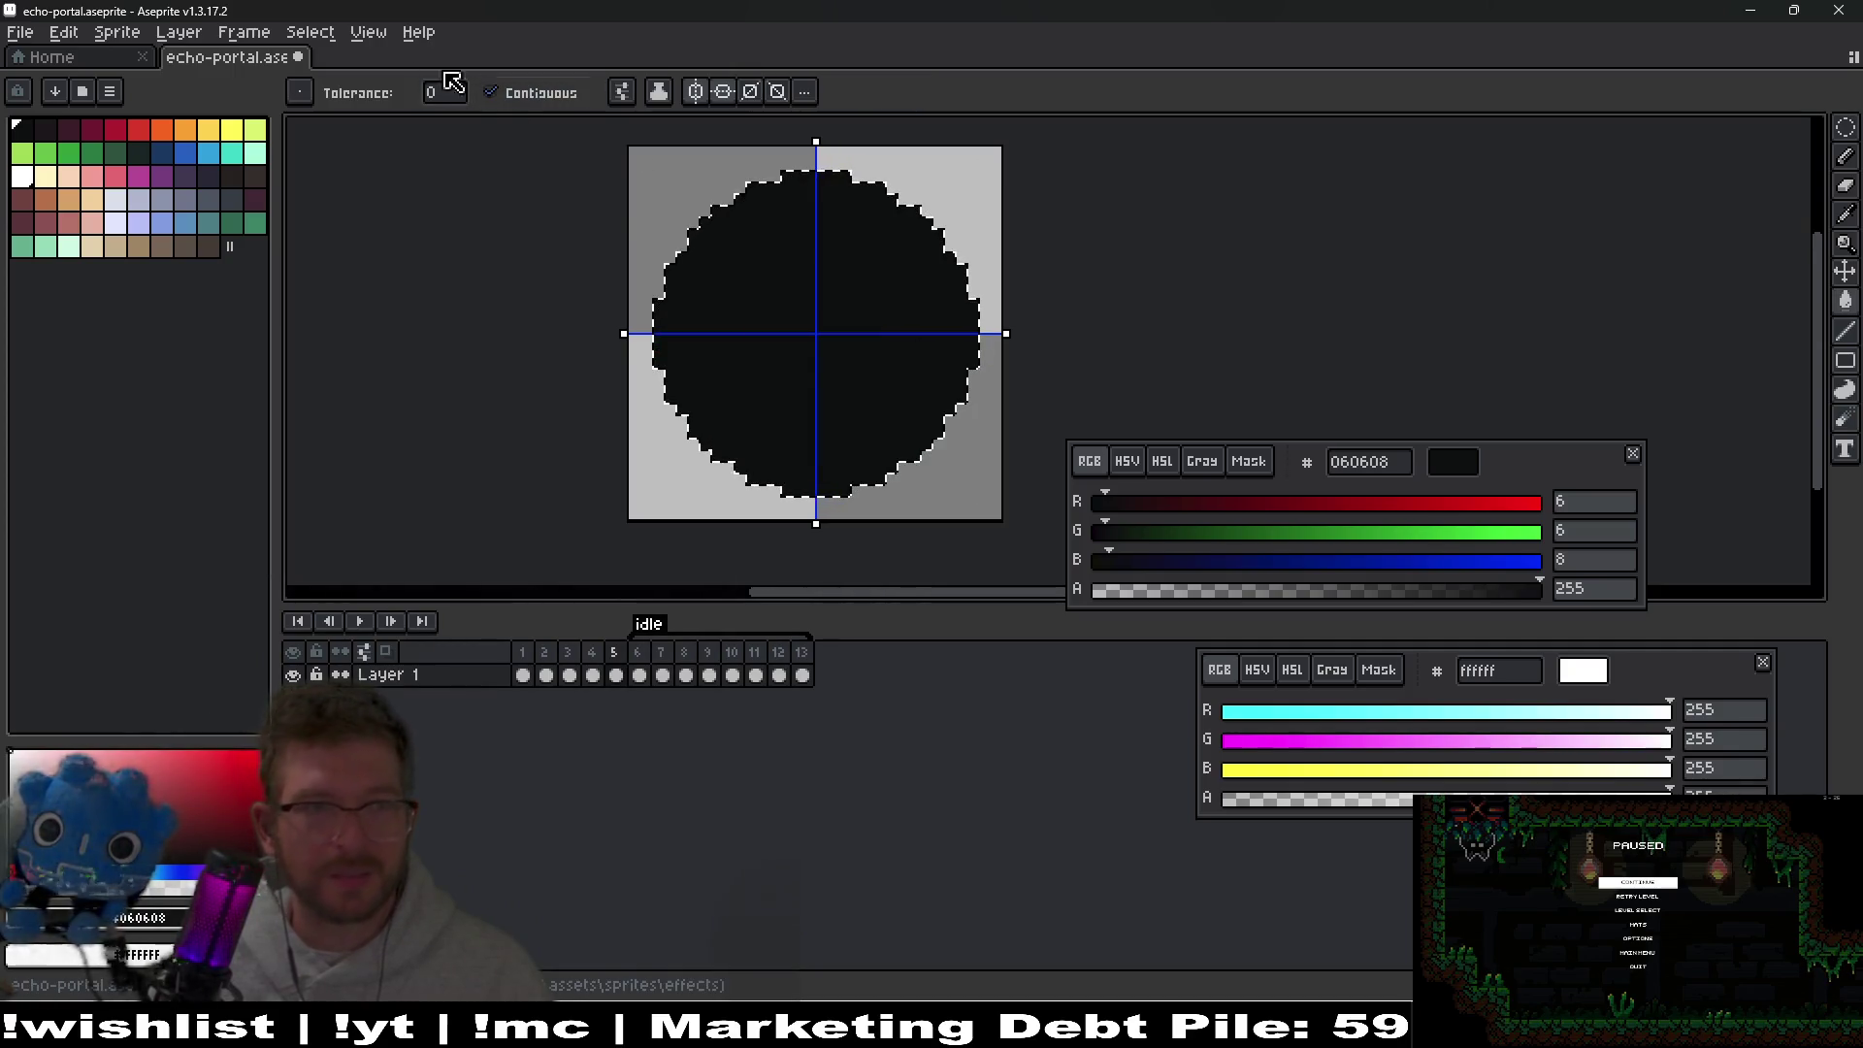
Convert the selection to a 1px border, fill the whole band white, and deselect.
click(309, 32)
mouse_move(330, 175)
click(543, 175)
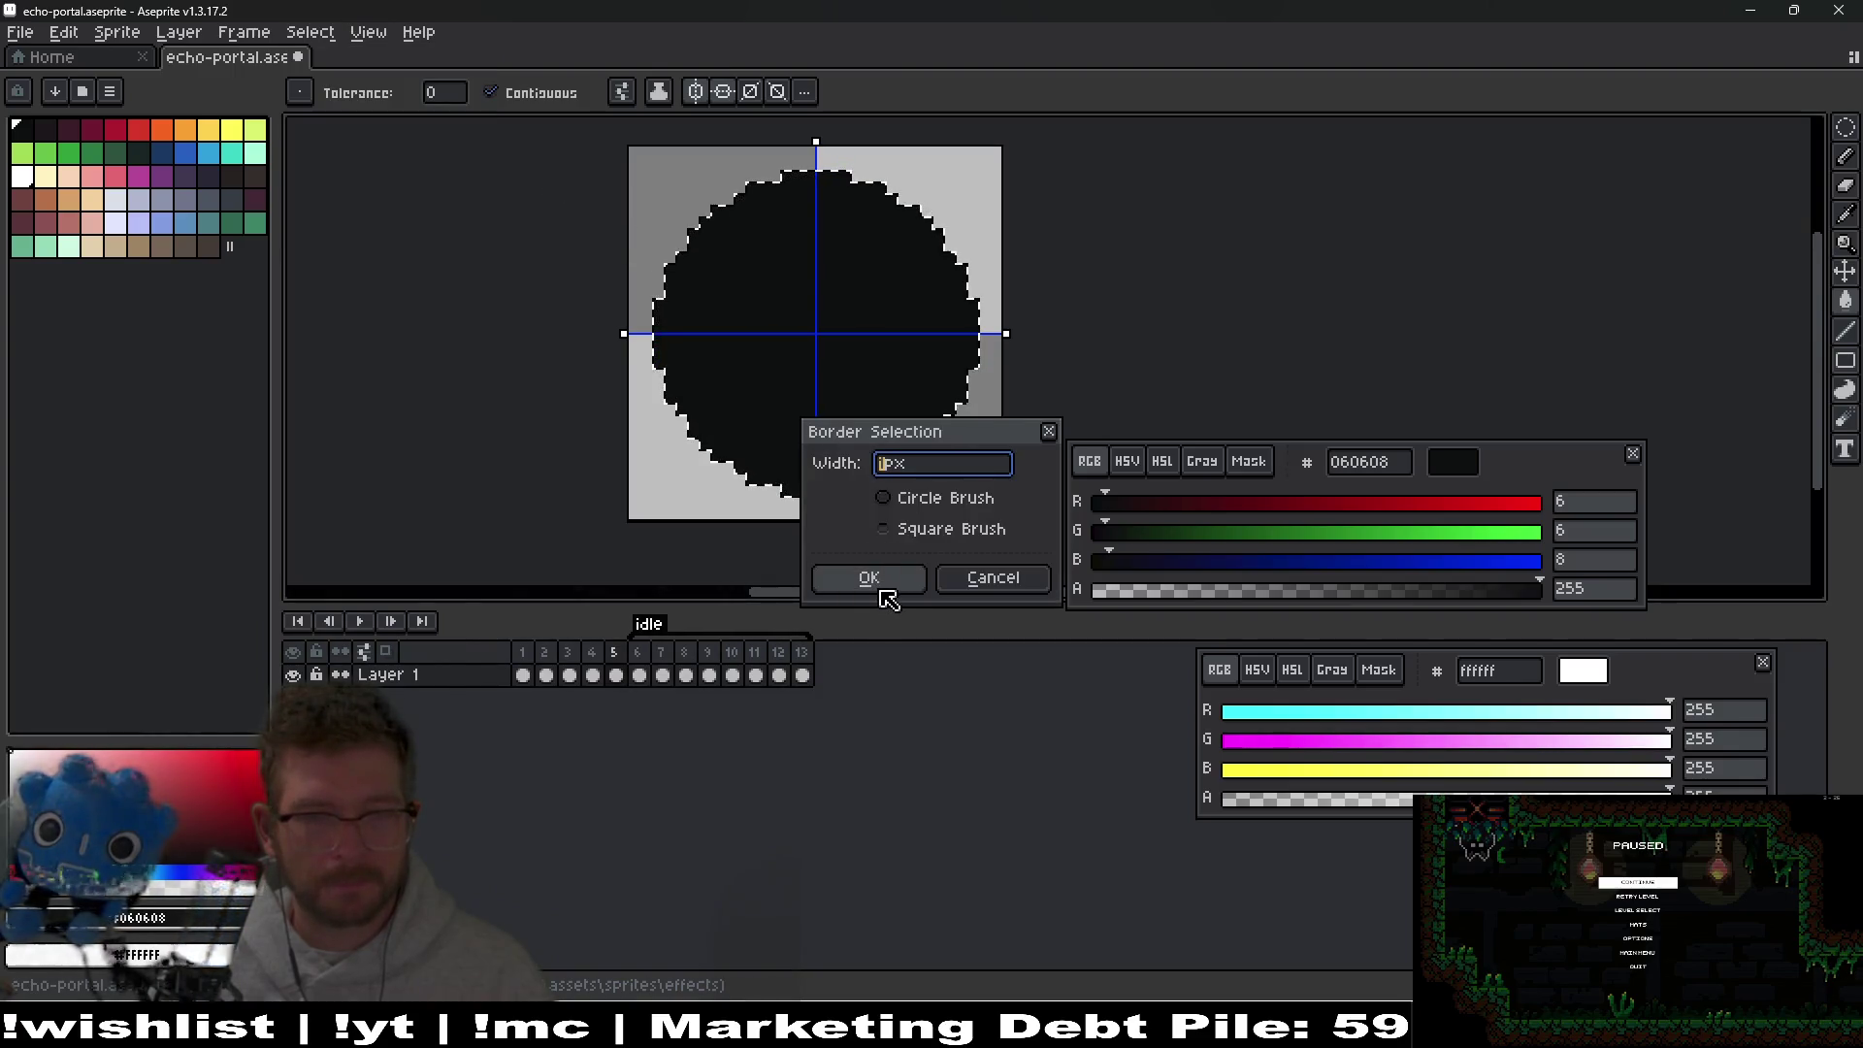
click(881, 583)
scroll(948, 444, up, 2)
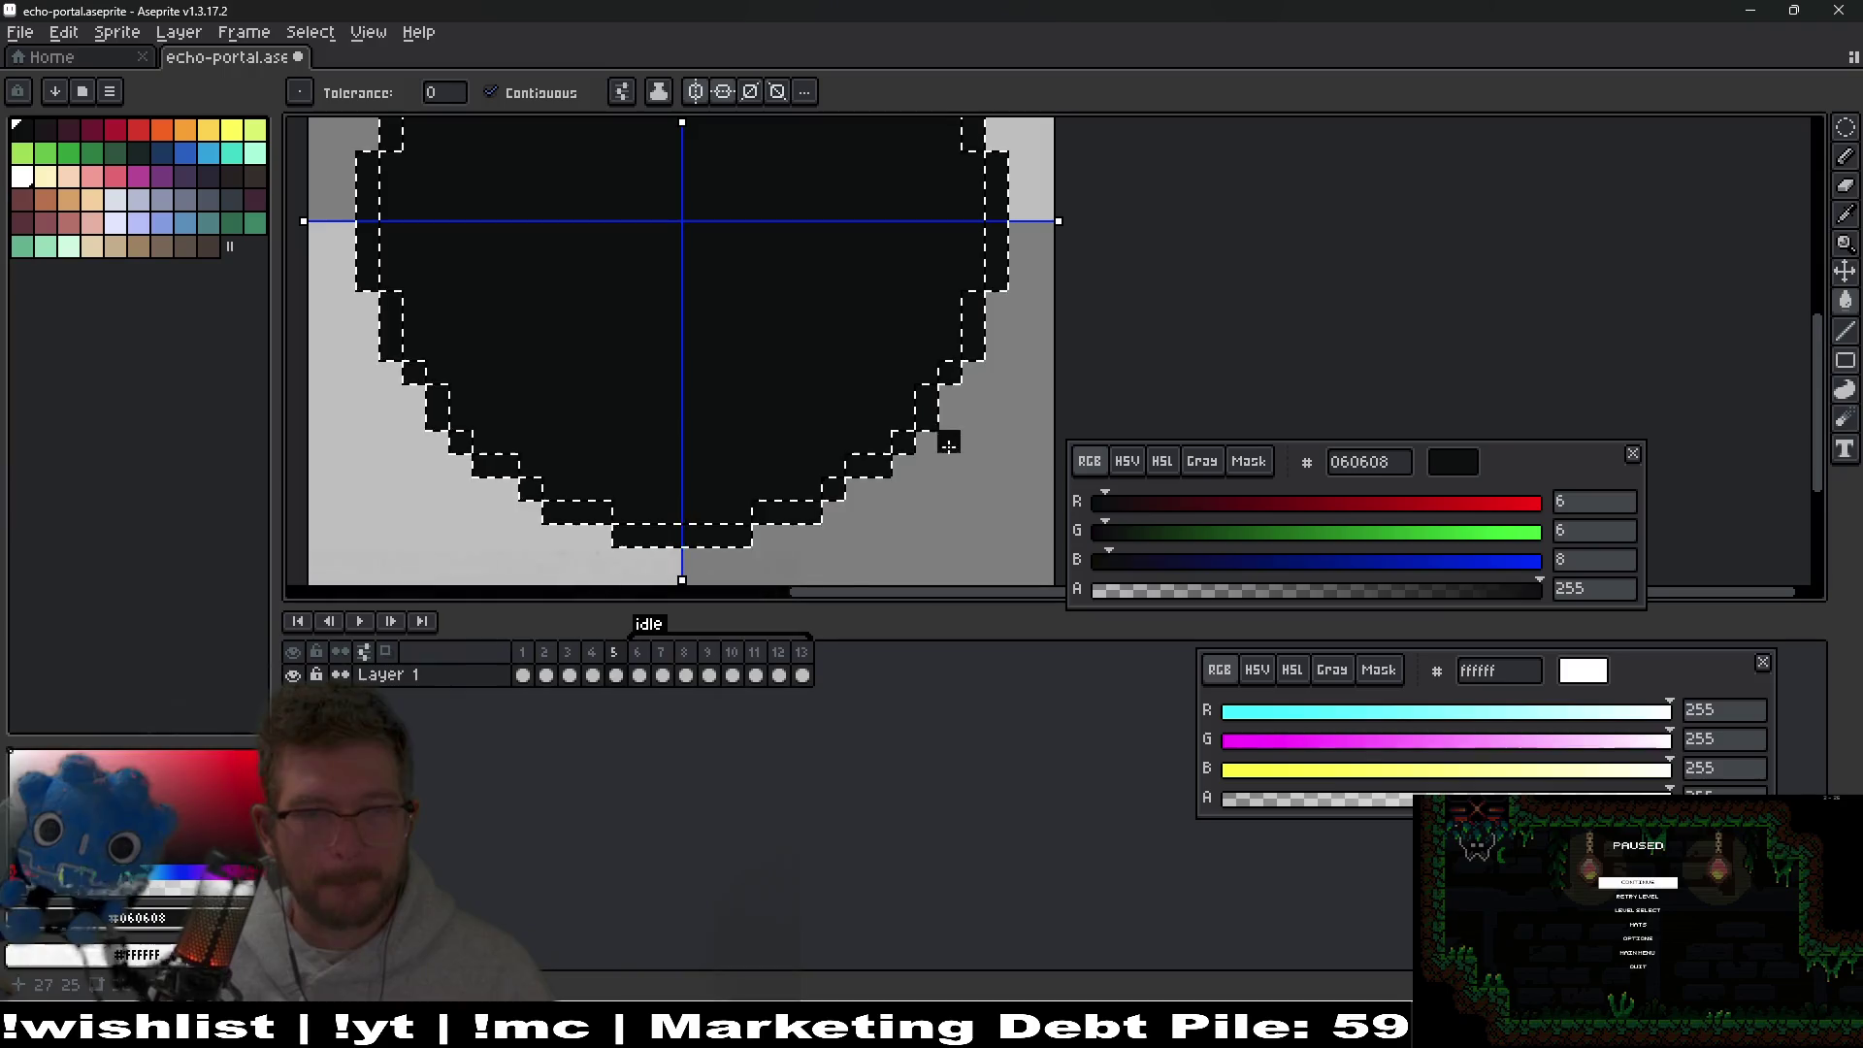
click(833, 502)
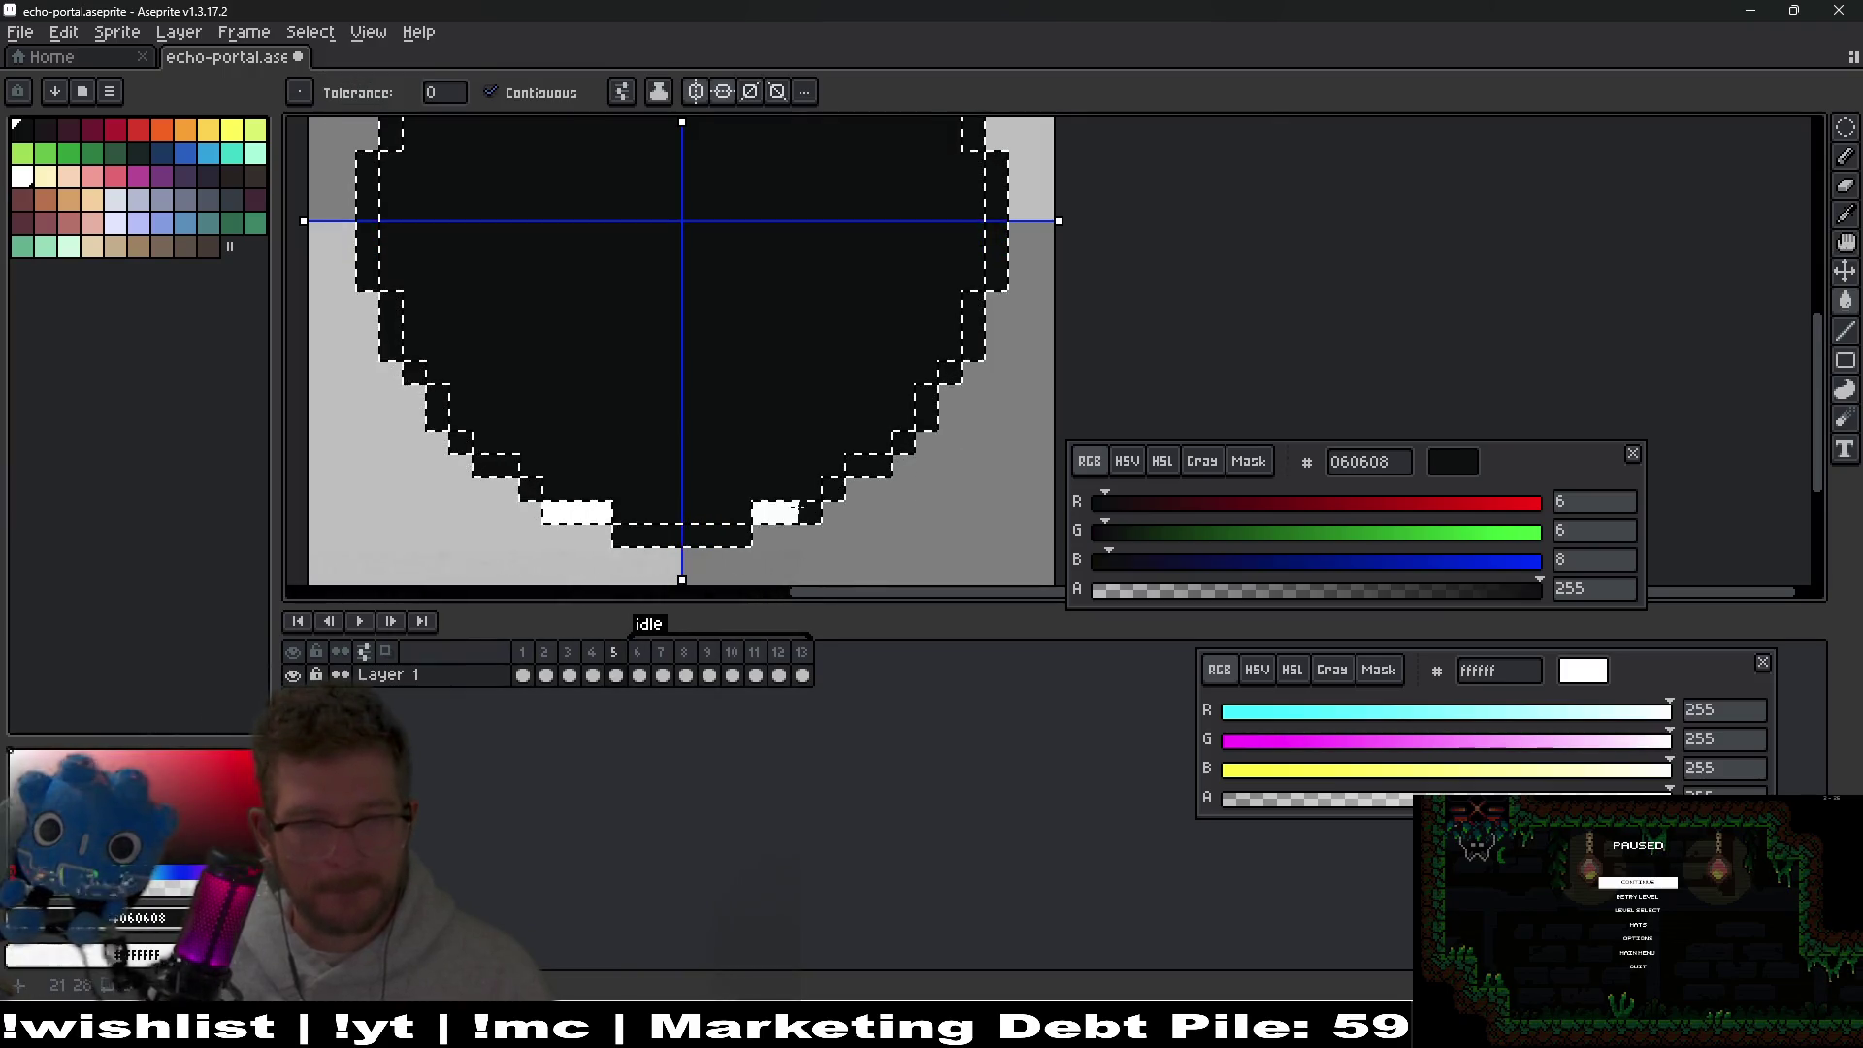
click(854, 464)
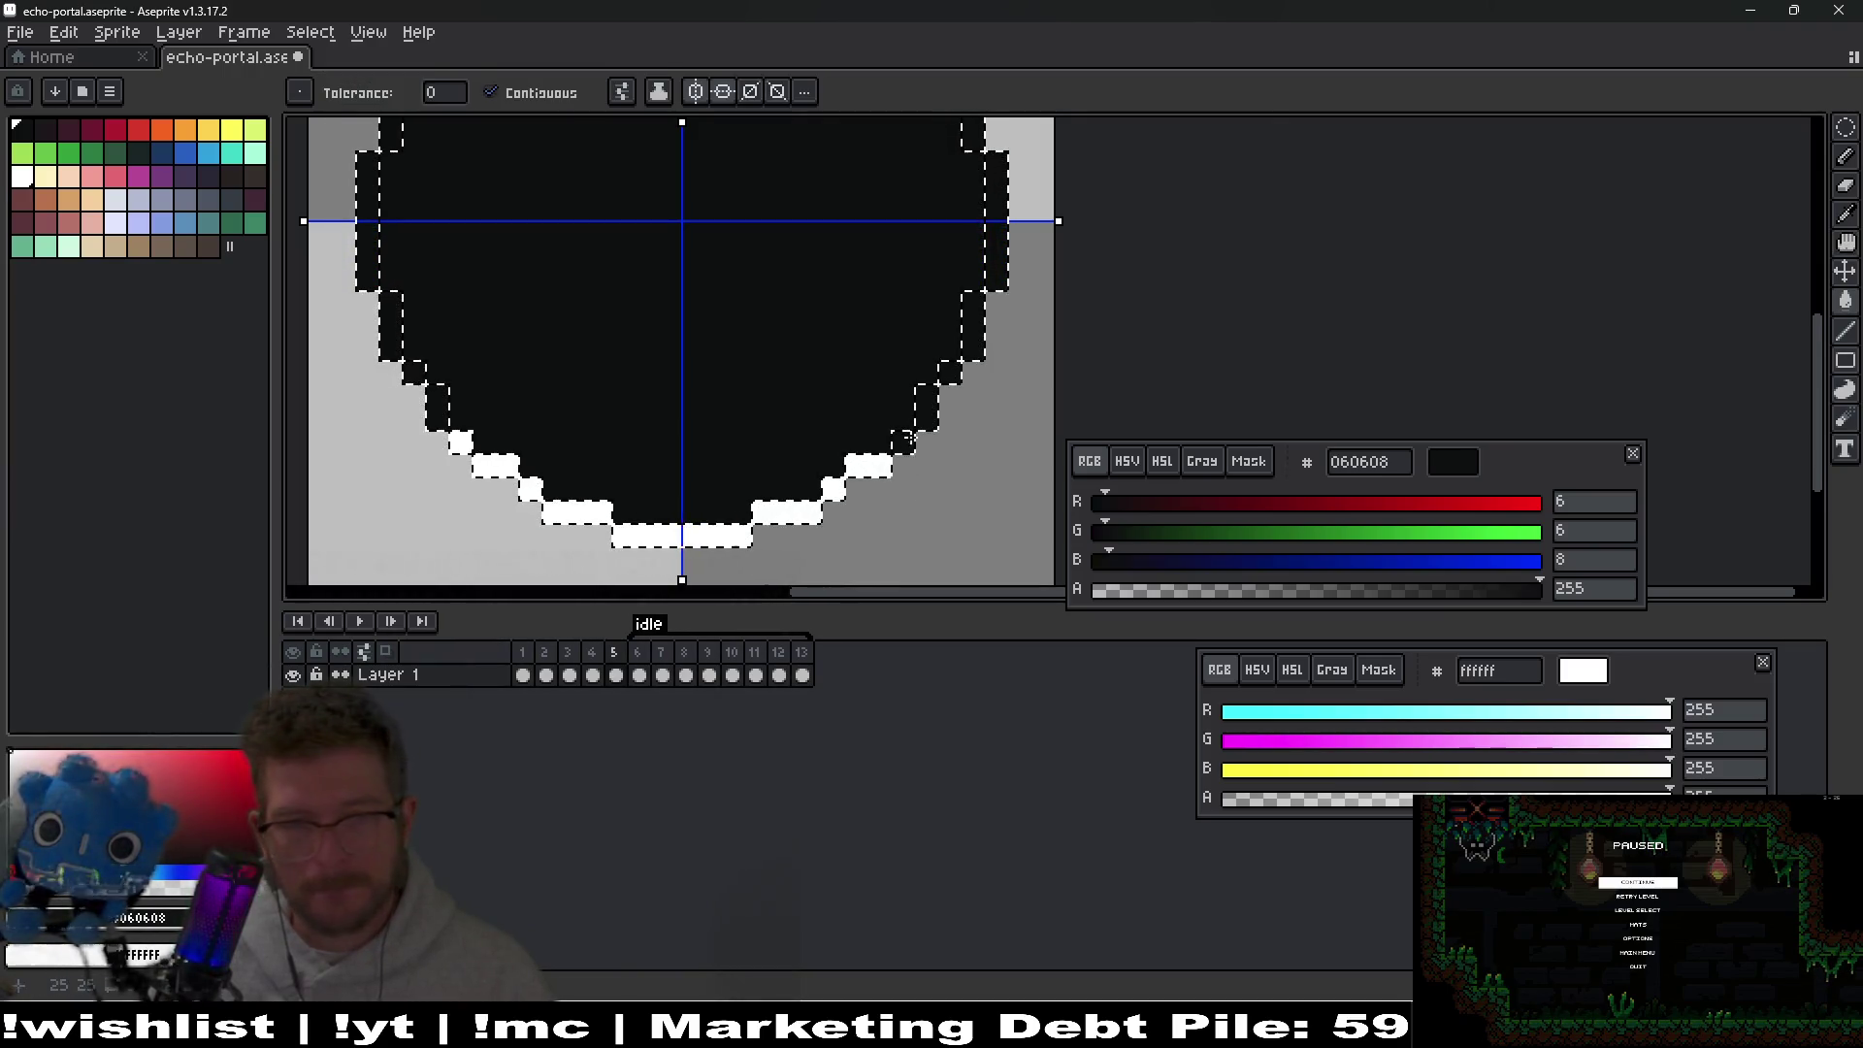
scroll(935, 380, down, 3)
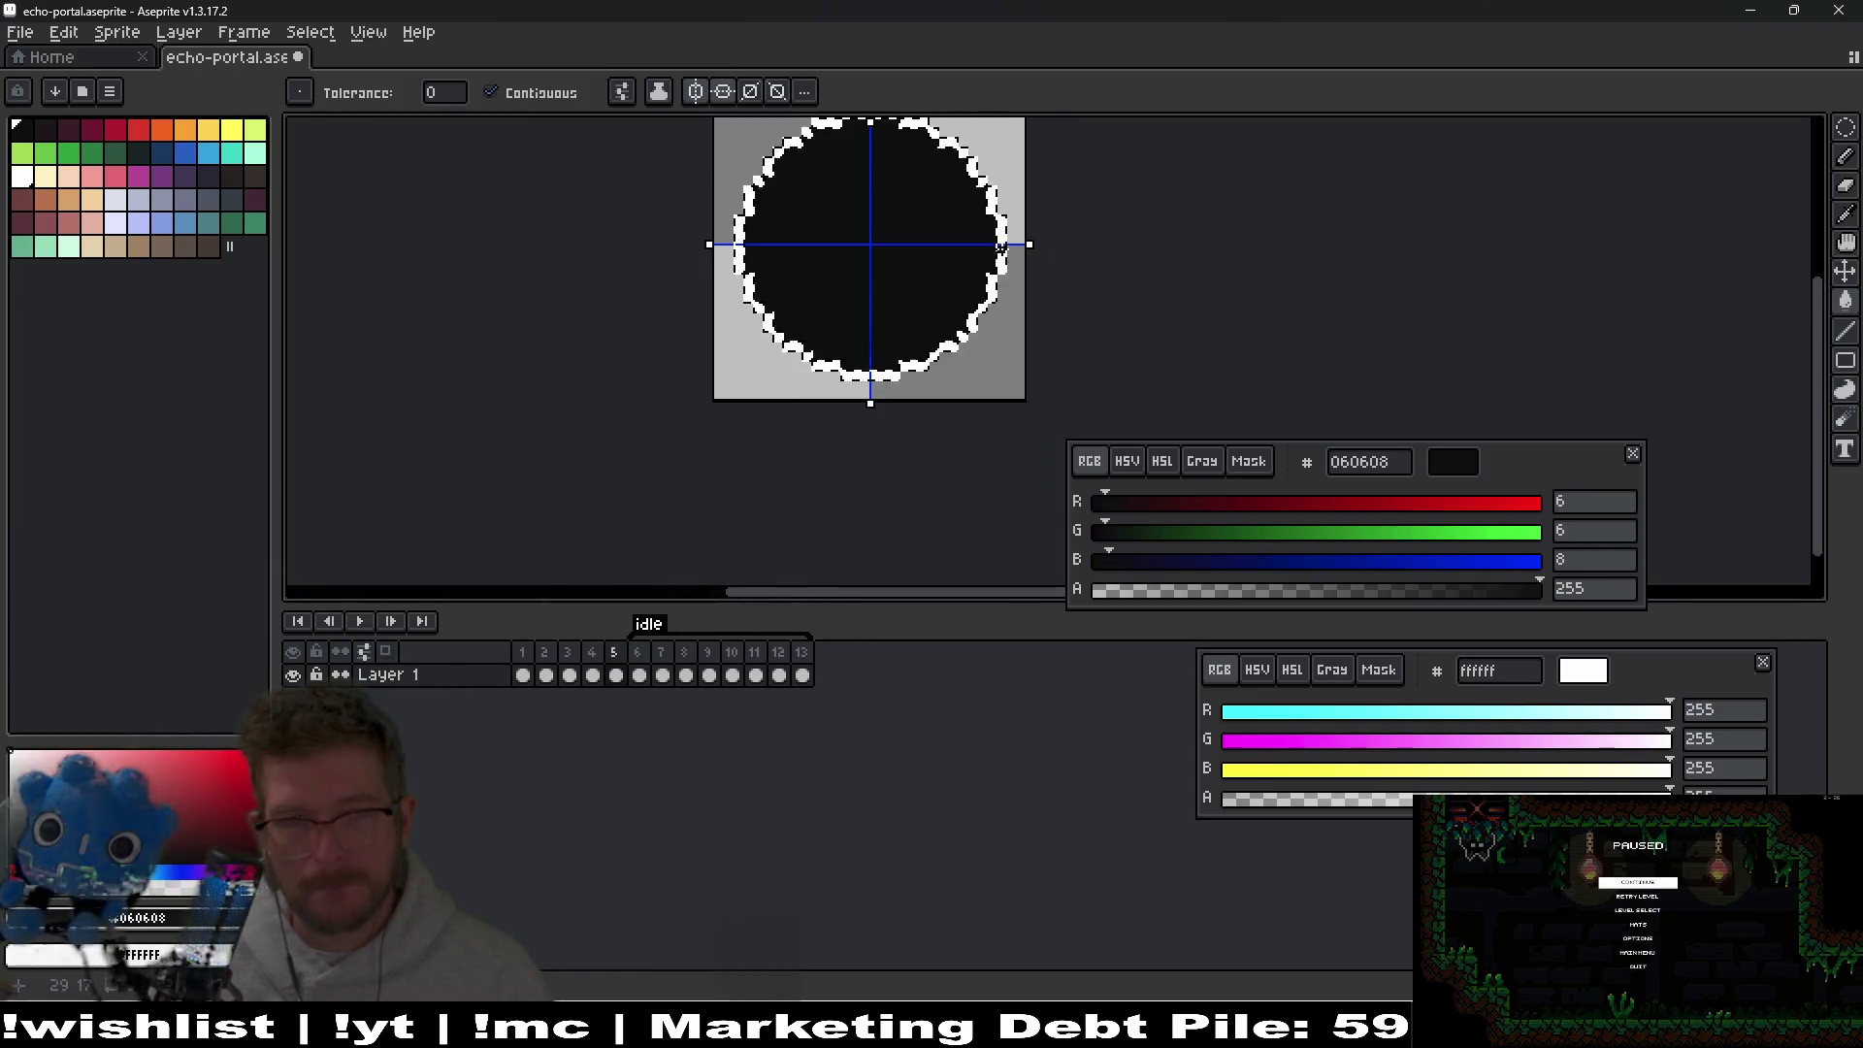
key(ctrl+d)
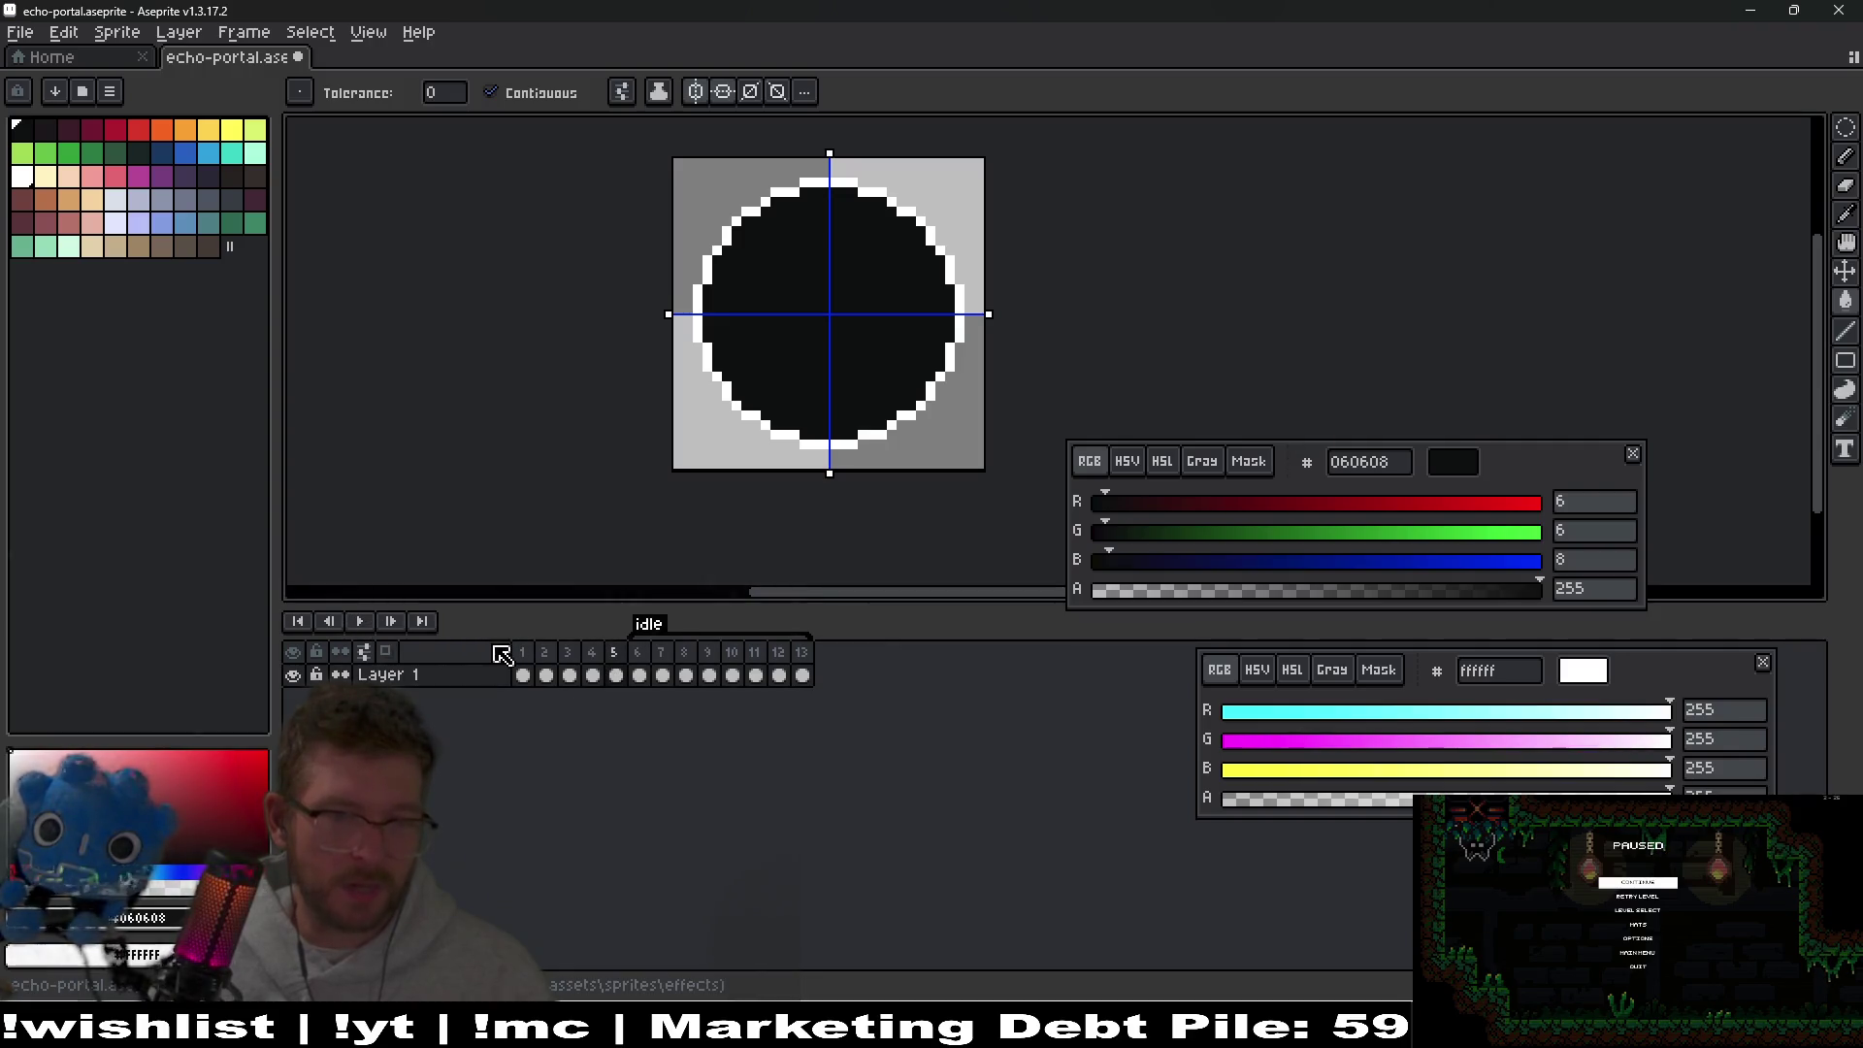
Play the animation from frame 1, then compare shard frame 4 with circle frame 5.
click(522, 652)
click(359, 621)
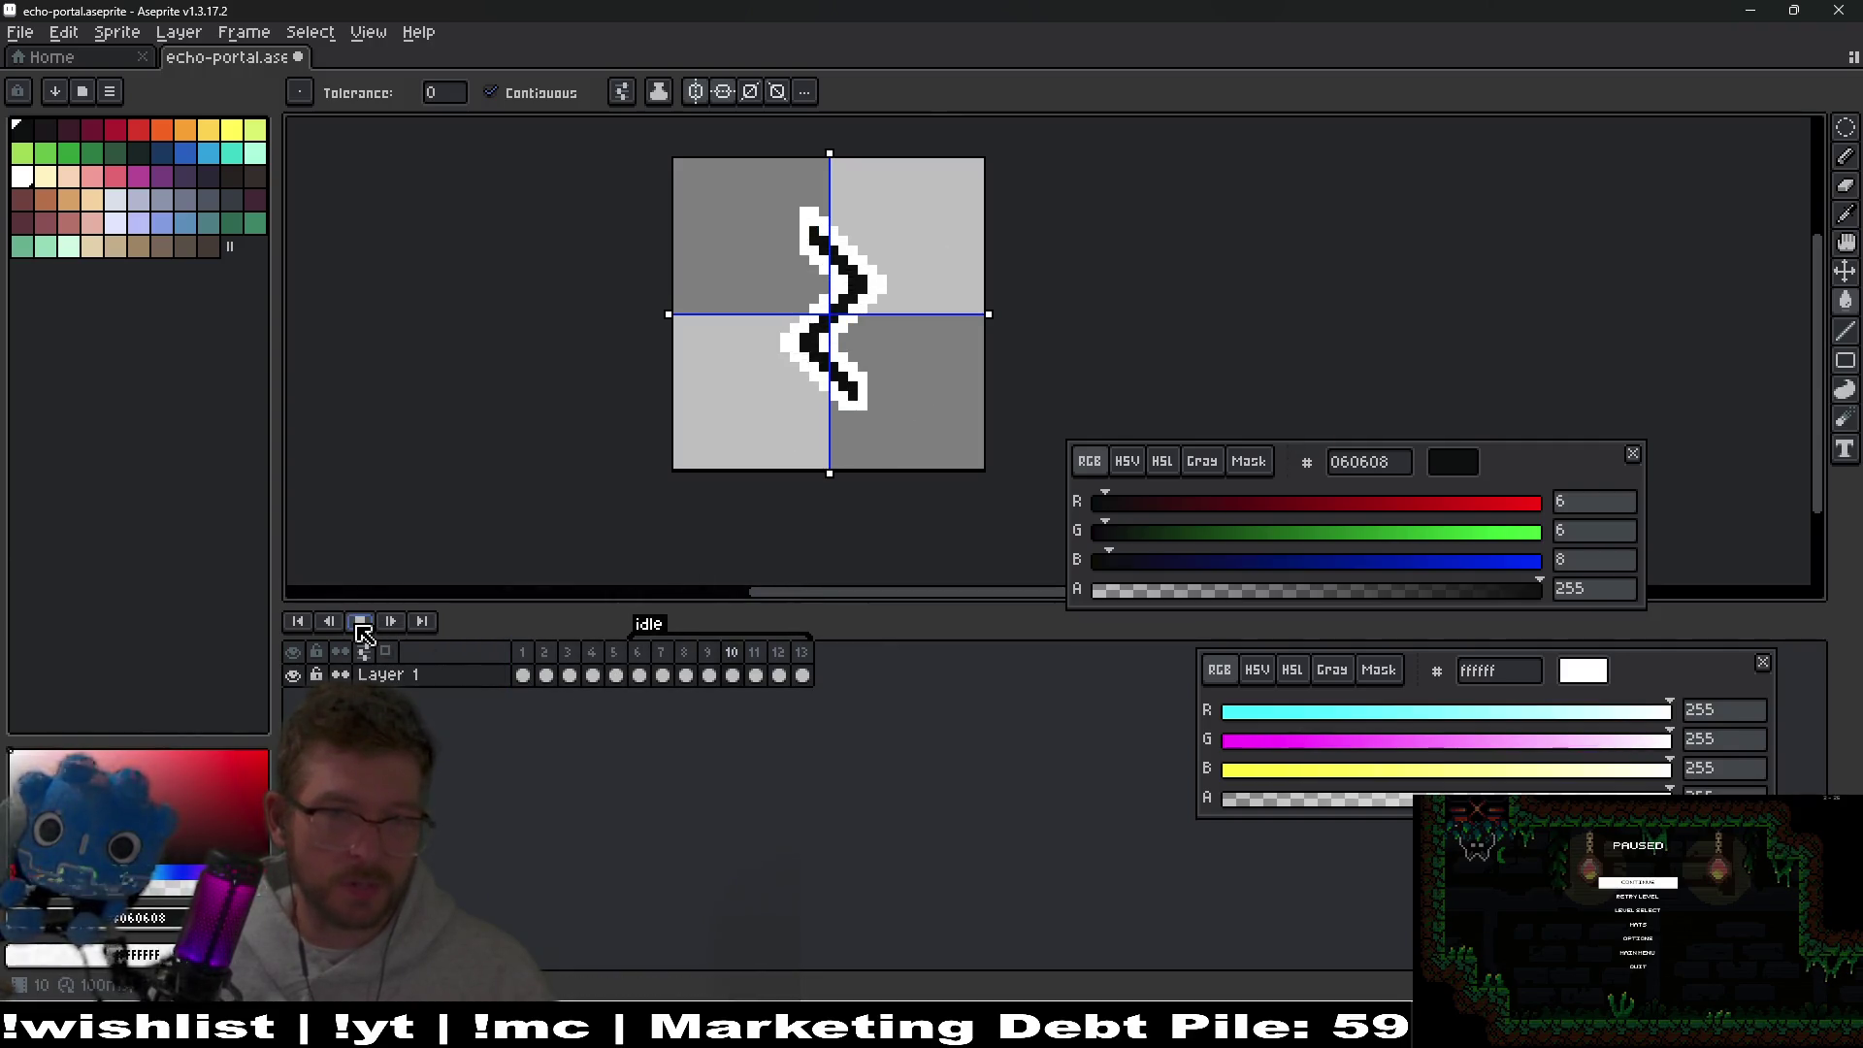
key(Return)
key(Right)
key(Left)
key(Right)
key(Left)
key(Right)
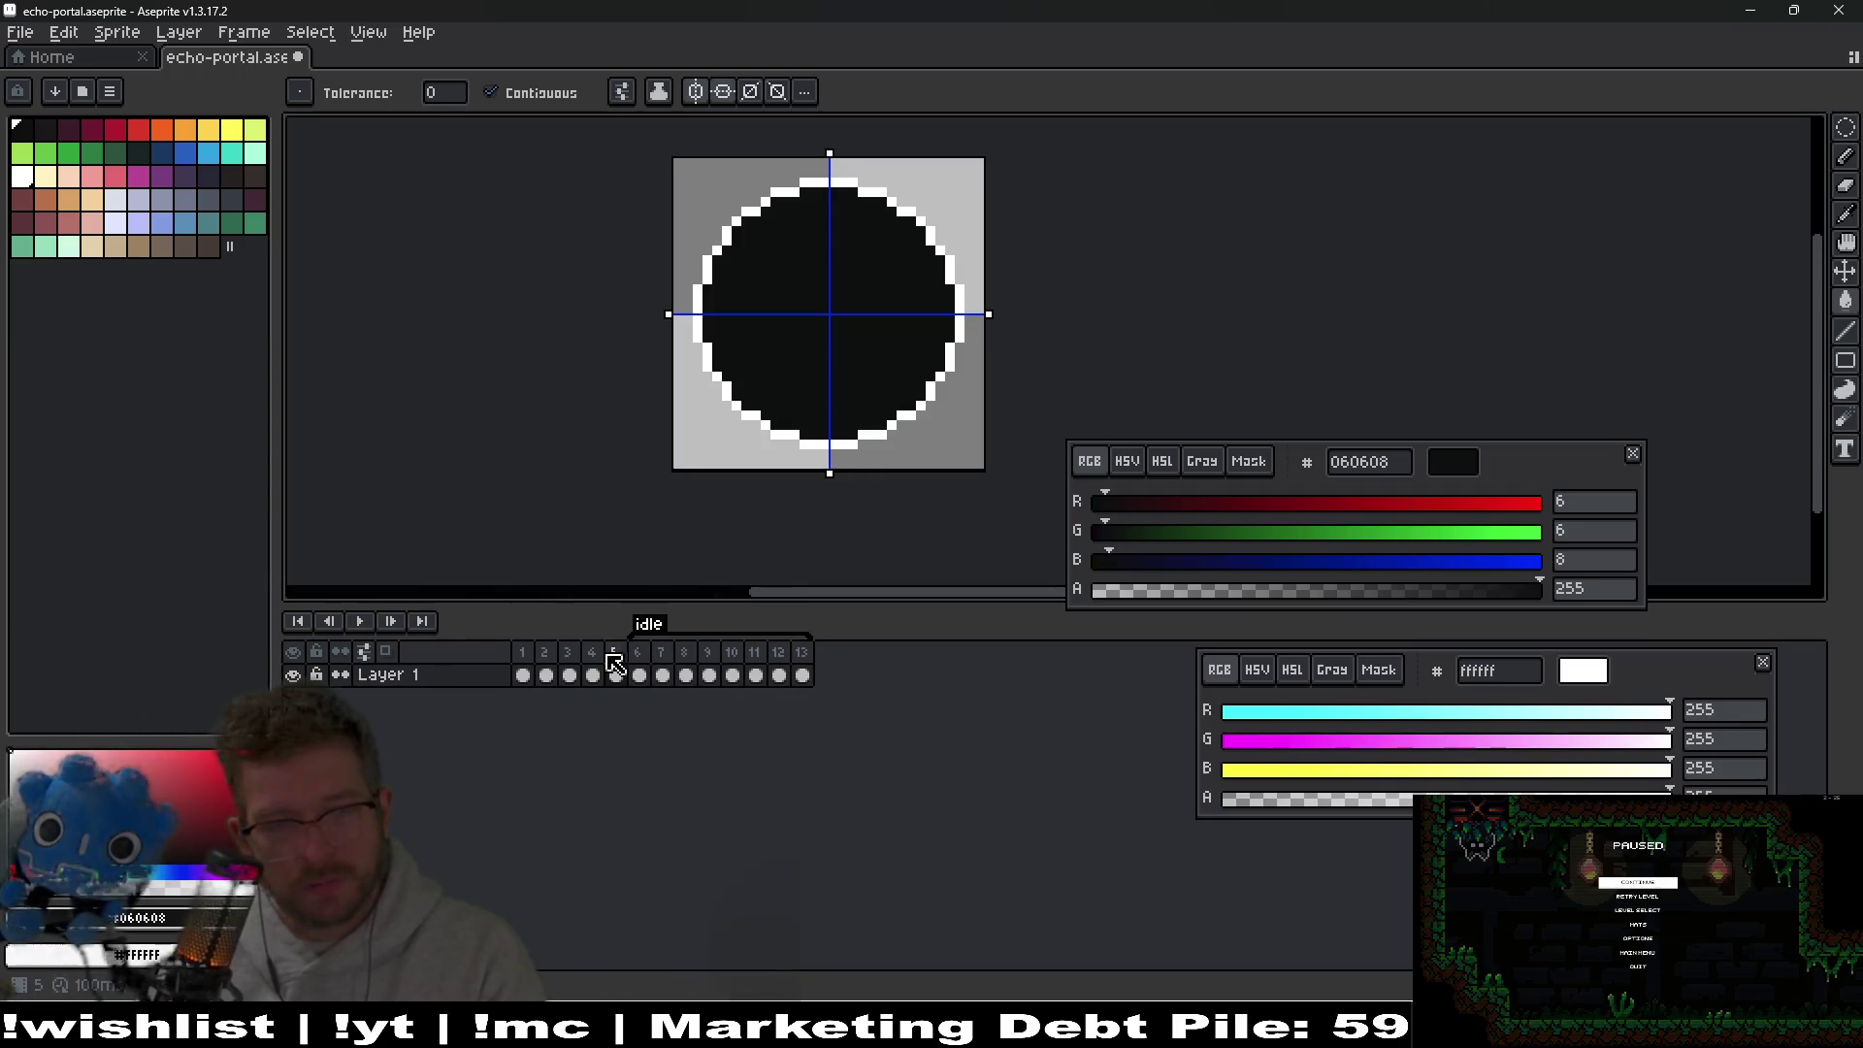
key(Left)
Duplicate shard frame 4 into a new frame 5 and make it active.
key(alt+n)
click(629, 672)
scroll(857, 420, up, 1)
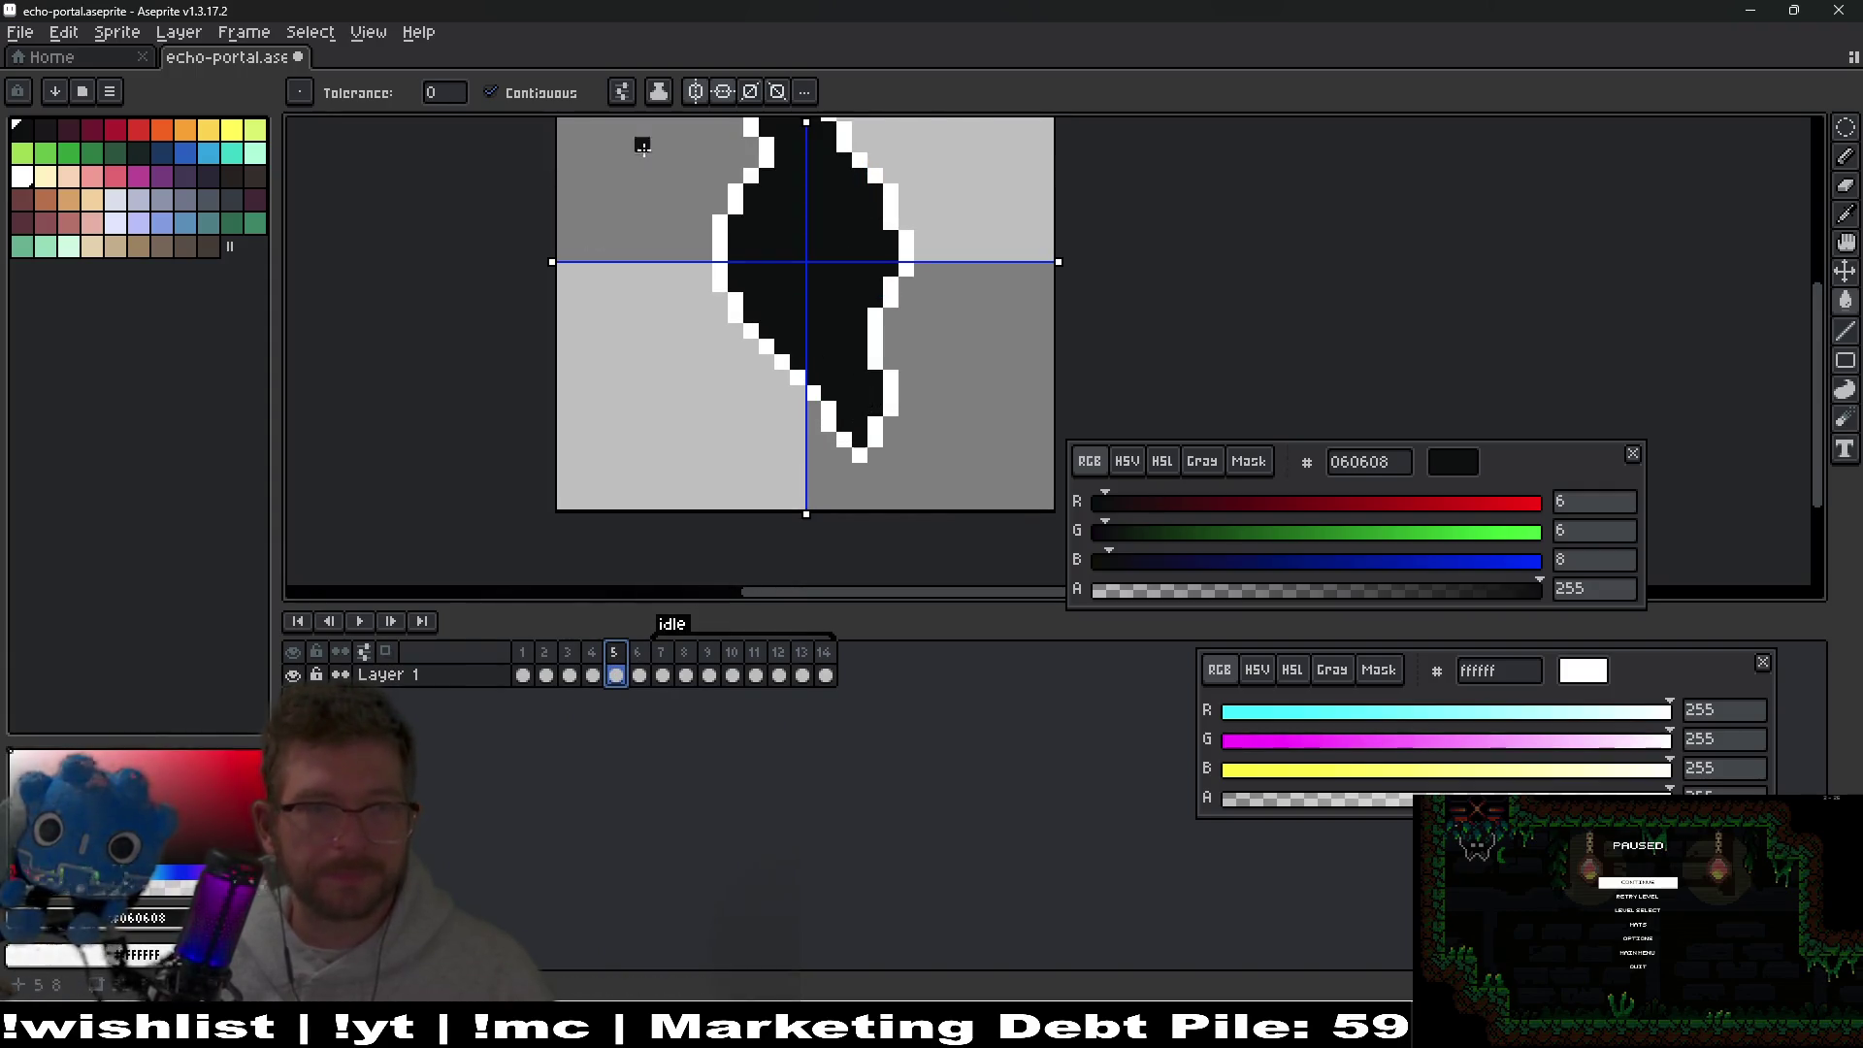
Turn off both symmetry axes, blacken the bottom tip pixel, and shift the tip pixels left.
click(695, 91)
click(723, 91)
key(b)
click(856, 452)
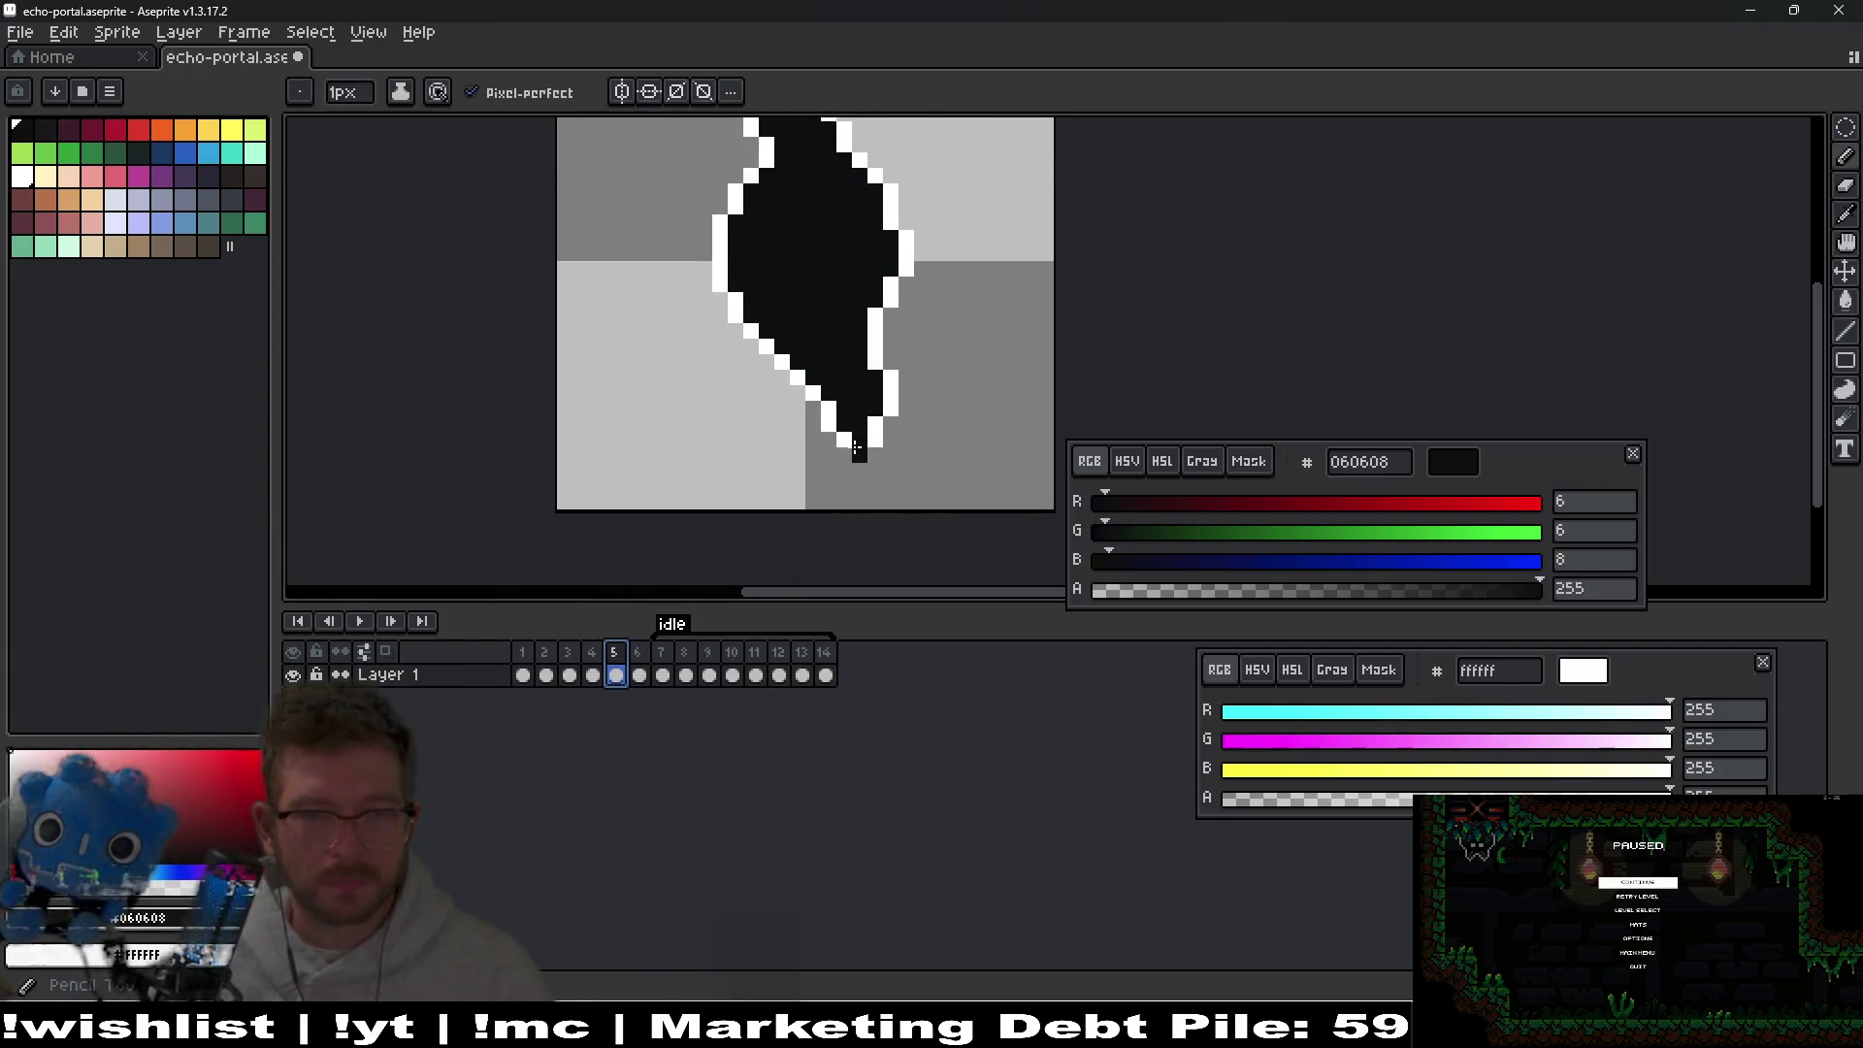
key(m)
drag(757, 366, 916, 496)
key(Left)
key(Return)
drag(900, 241, 889, 400)
drag(636, 150, 902, 282)
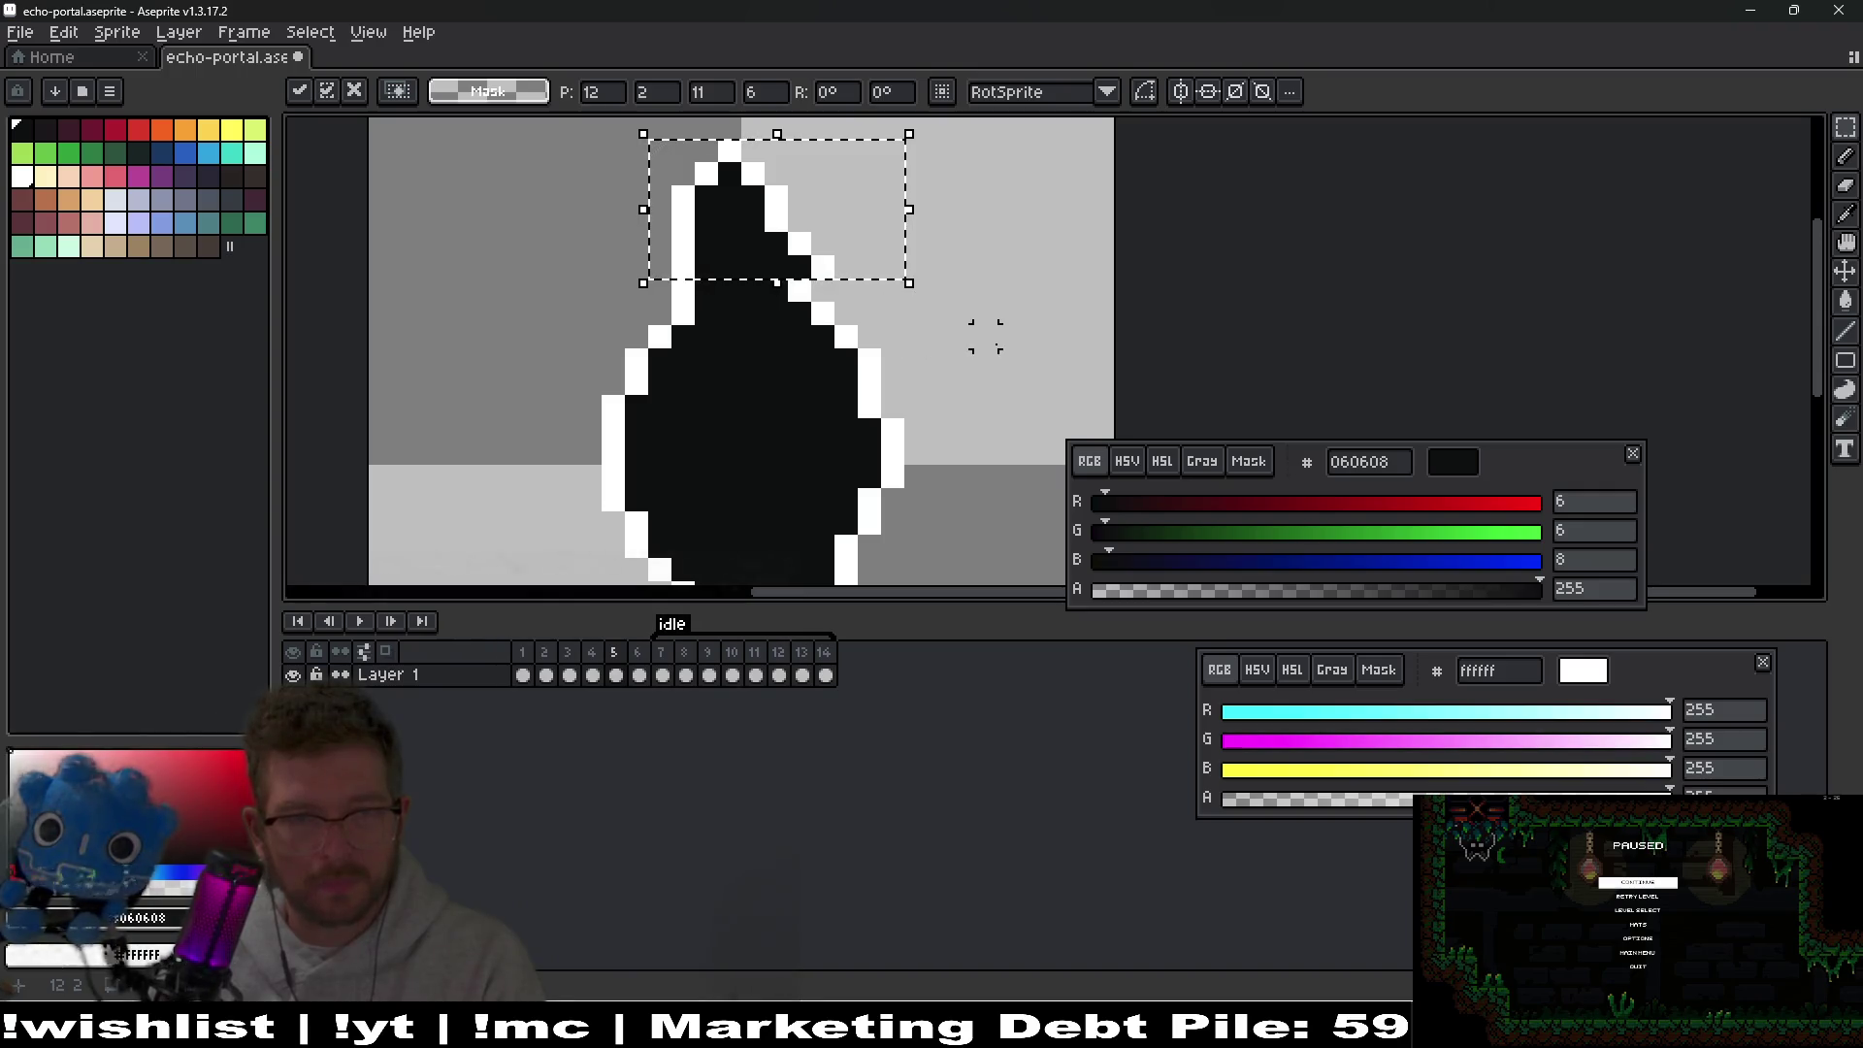
click(946, 349)
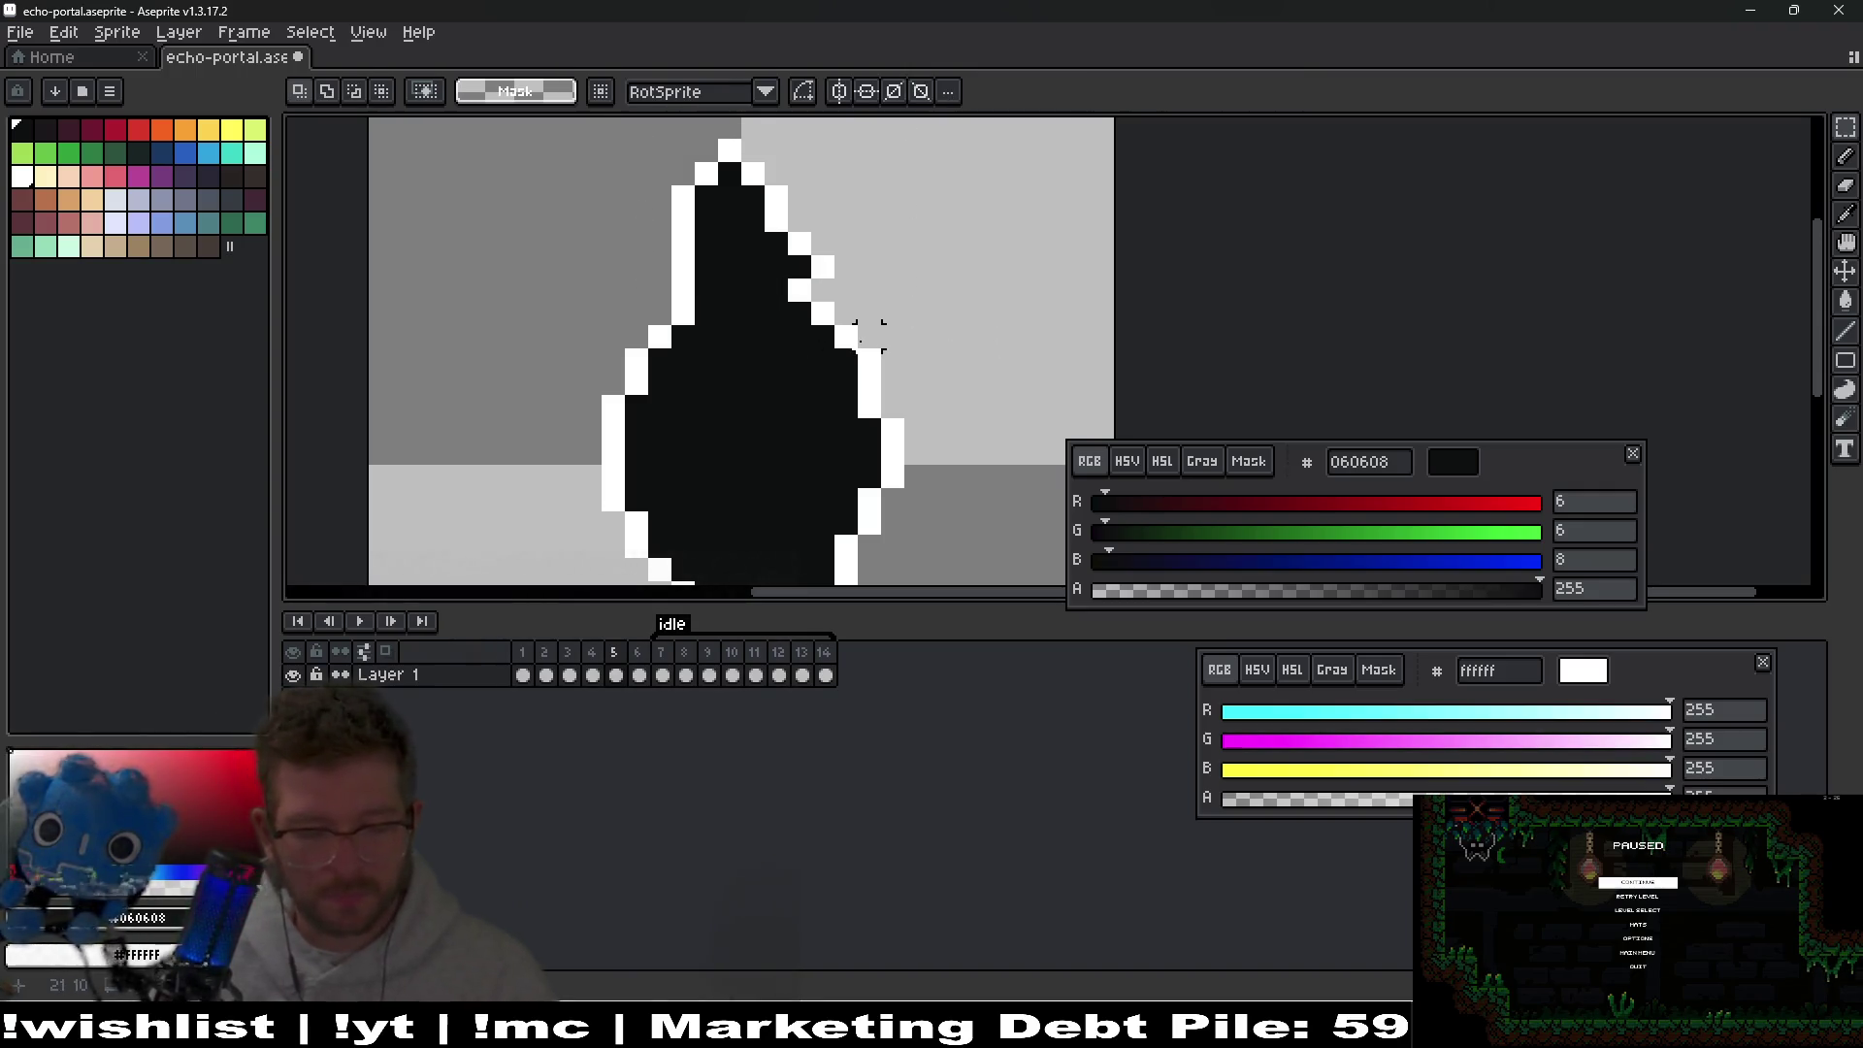
Paint the left, lower and upper-right white edges of the diamond black with the Pencil.
key(b)
click(805, 291)
click(684, 311)
click(684, 289)
mouse_move(660, 312)
mouse_down()
mouse_move(611, 383)
mouse_move(590, 477)
mouse_up()
click(633, 381)
click(660, 289)
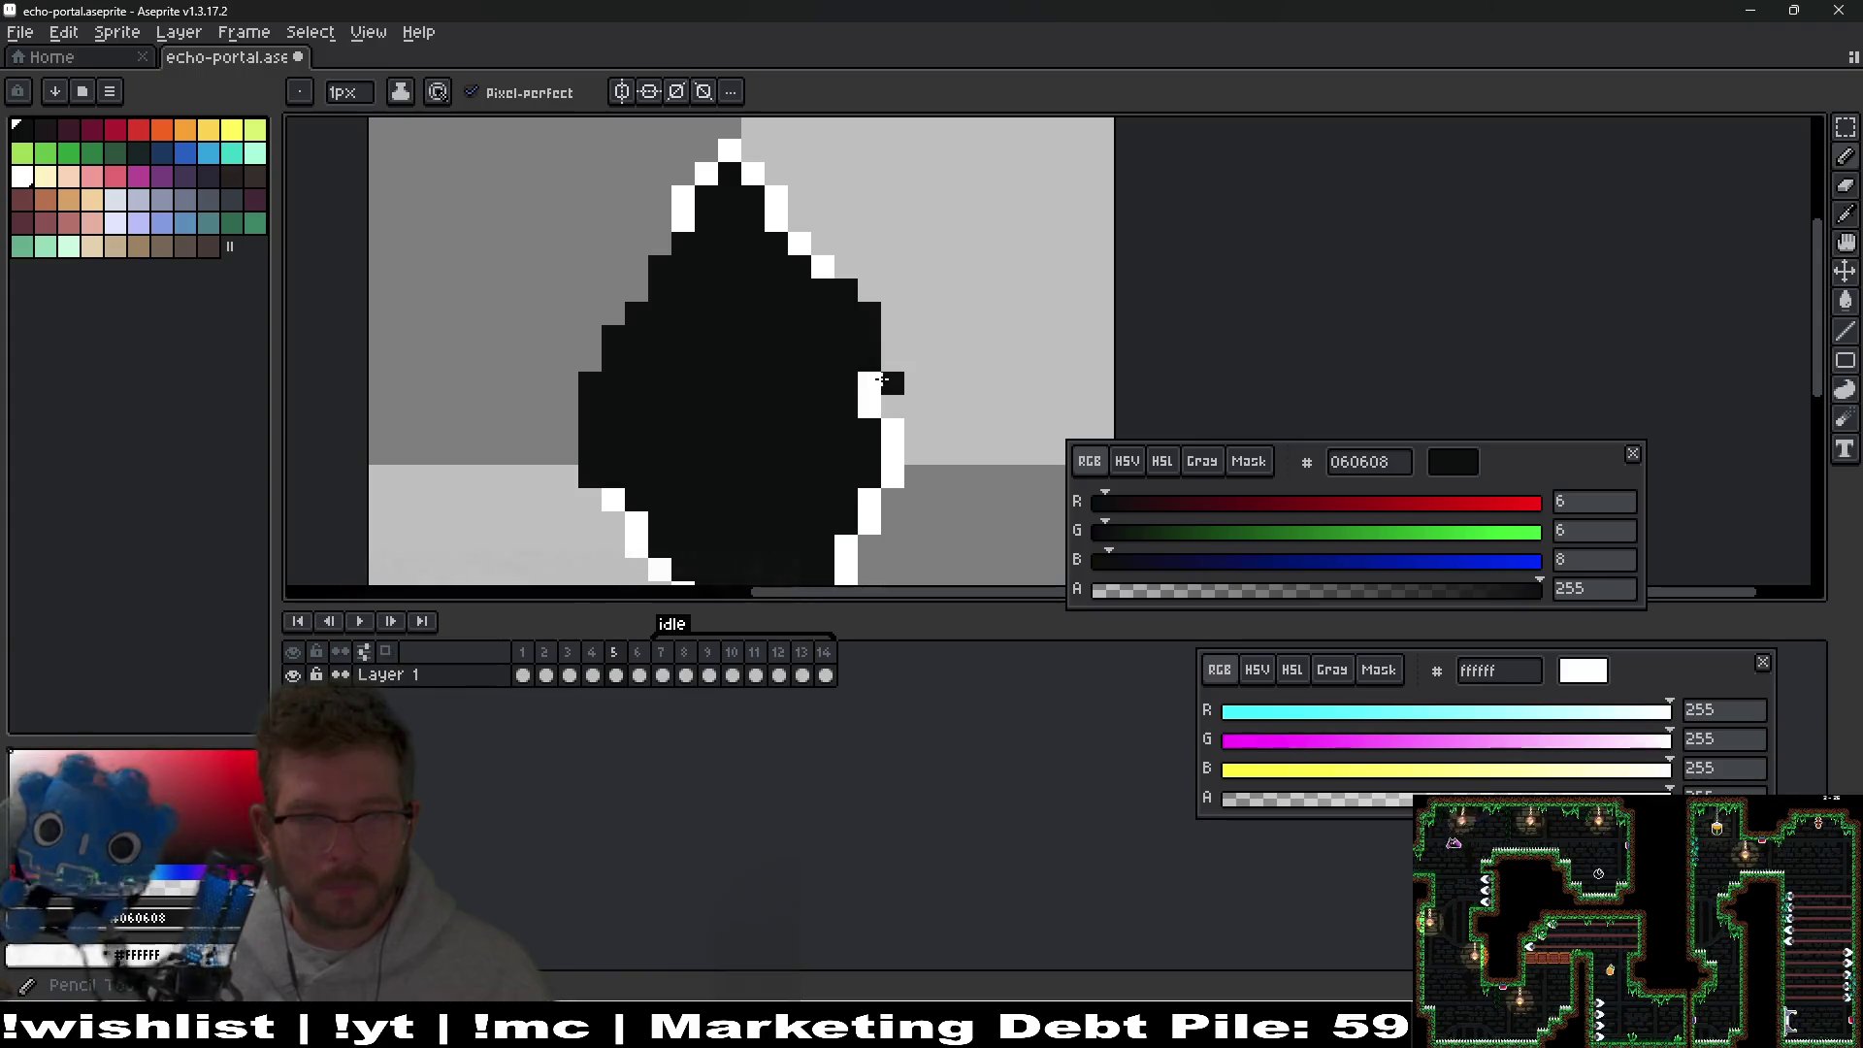
scroll(888, 330, down, 2)
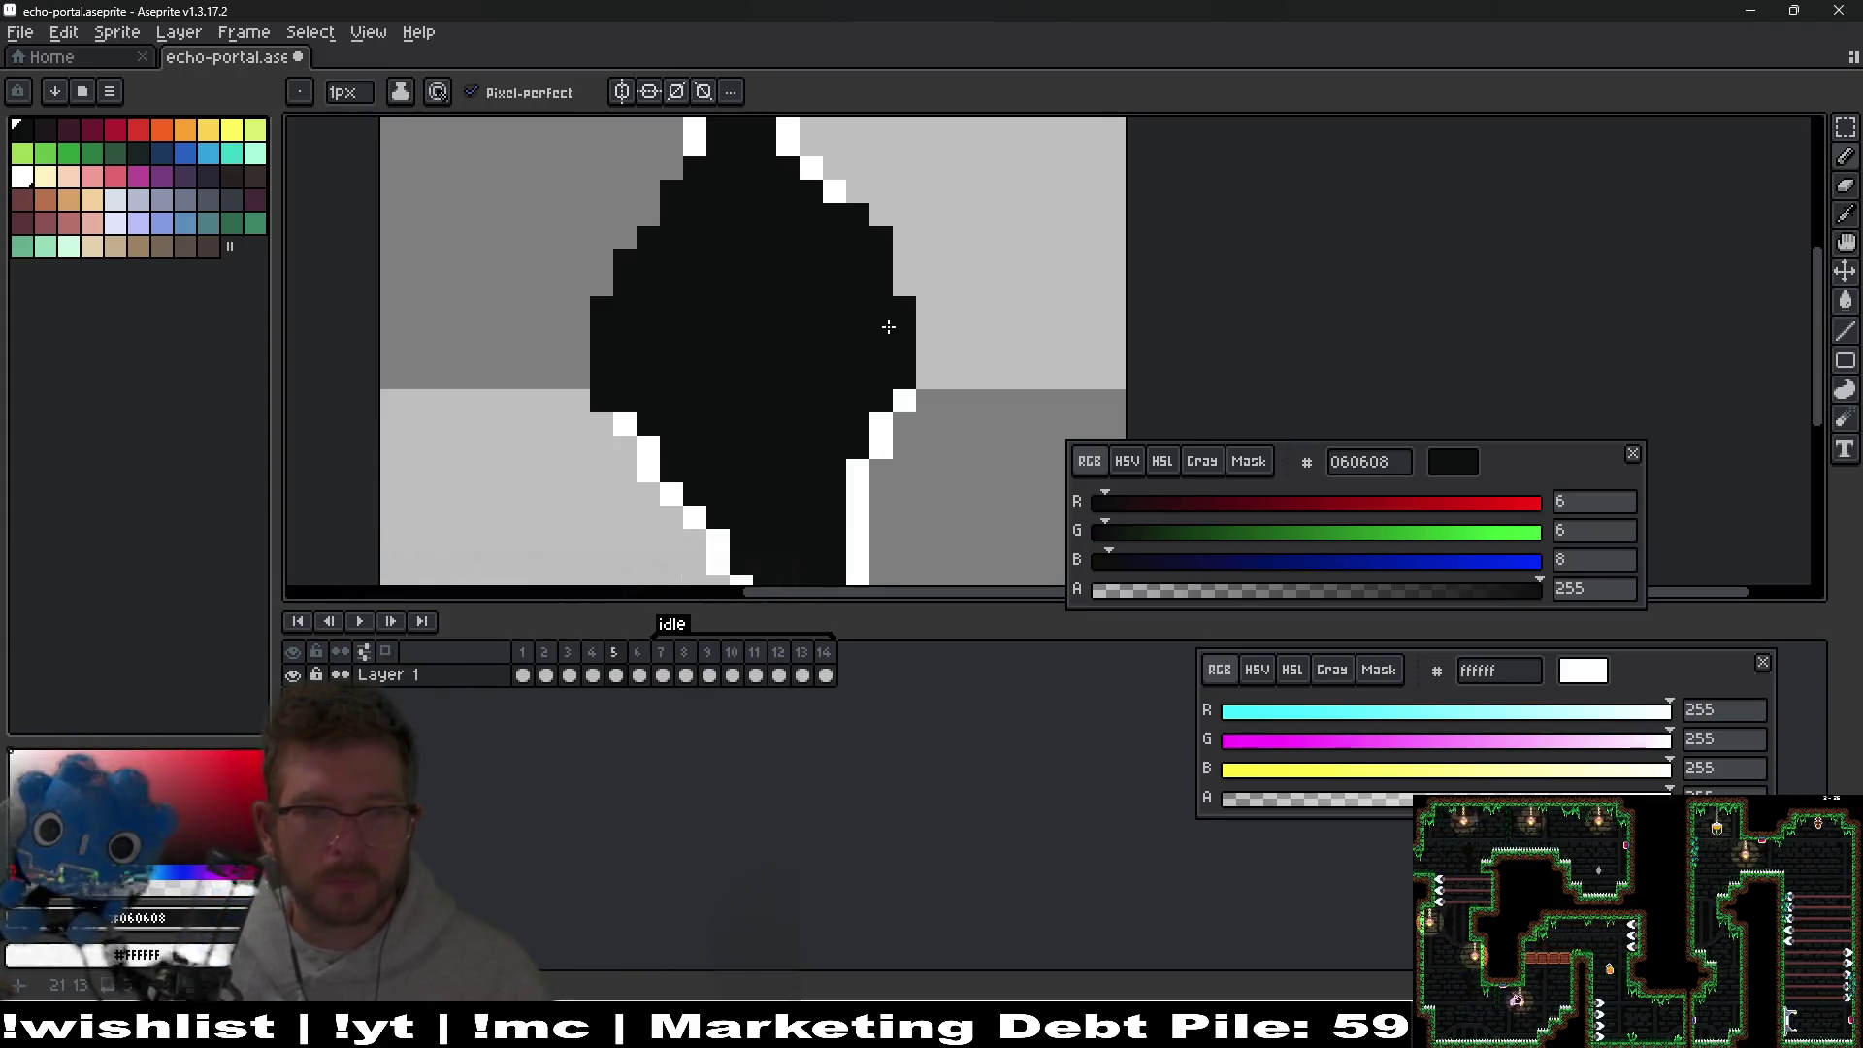
mouse_move(858, 493)
mouse_down()
mouse_move(770, 524)
mouse_move(665, 503)
mouse_move(632, 463)
mouse_up()
drag(917, 393, 928, 284)
scroll(886, 445, down, 3)
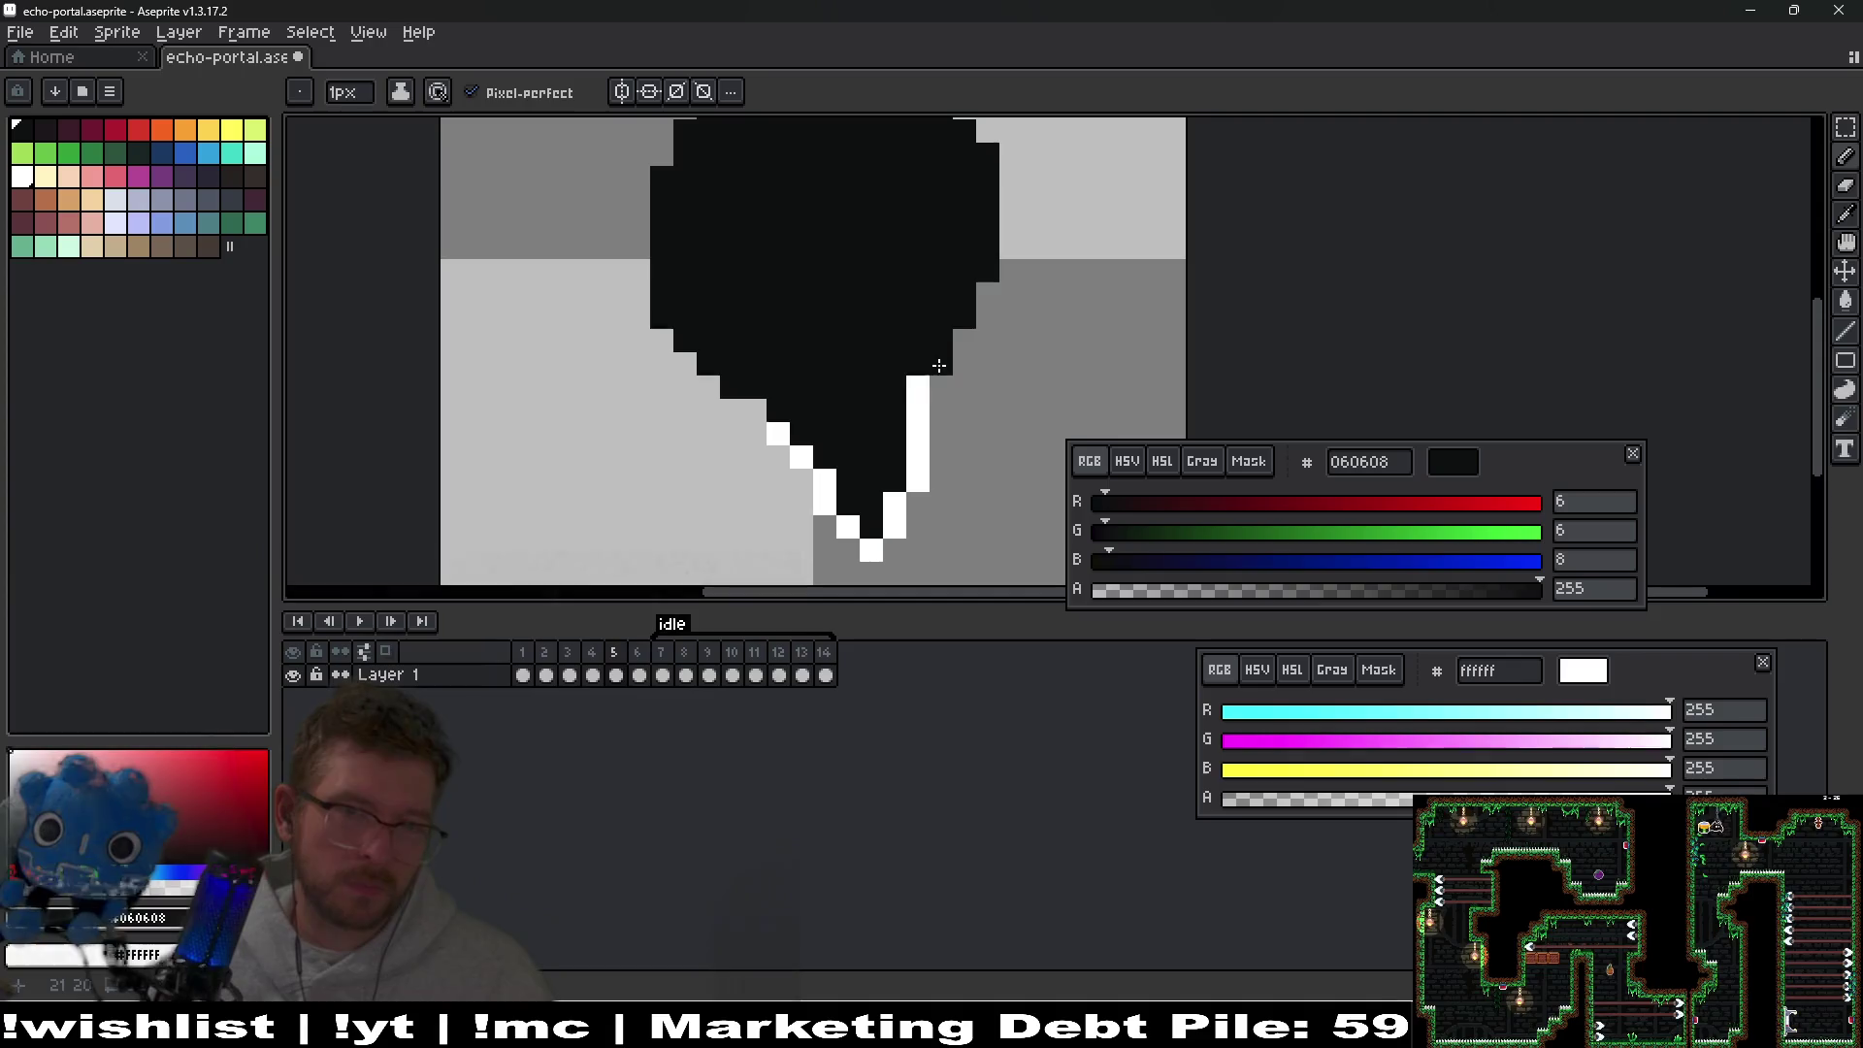
scroll(938, 366, down, 1)
Reposition the tip area and paint the diagonal and remaining right white edges black.
key(m)
drag(697, 393, 960, 534)
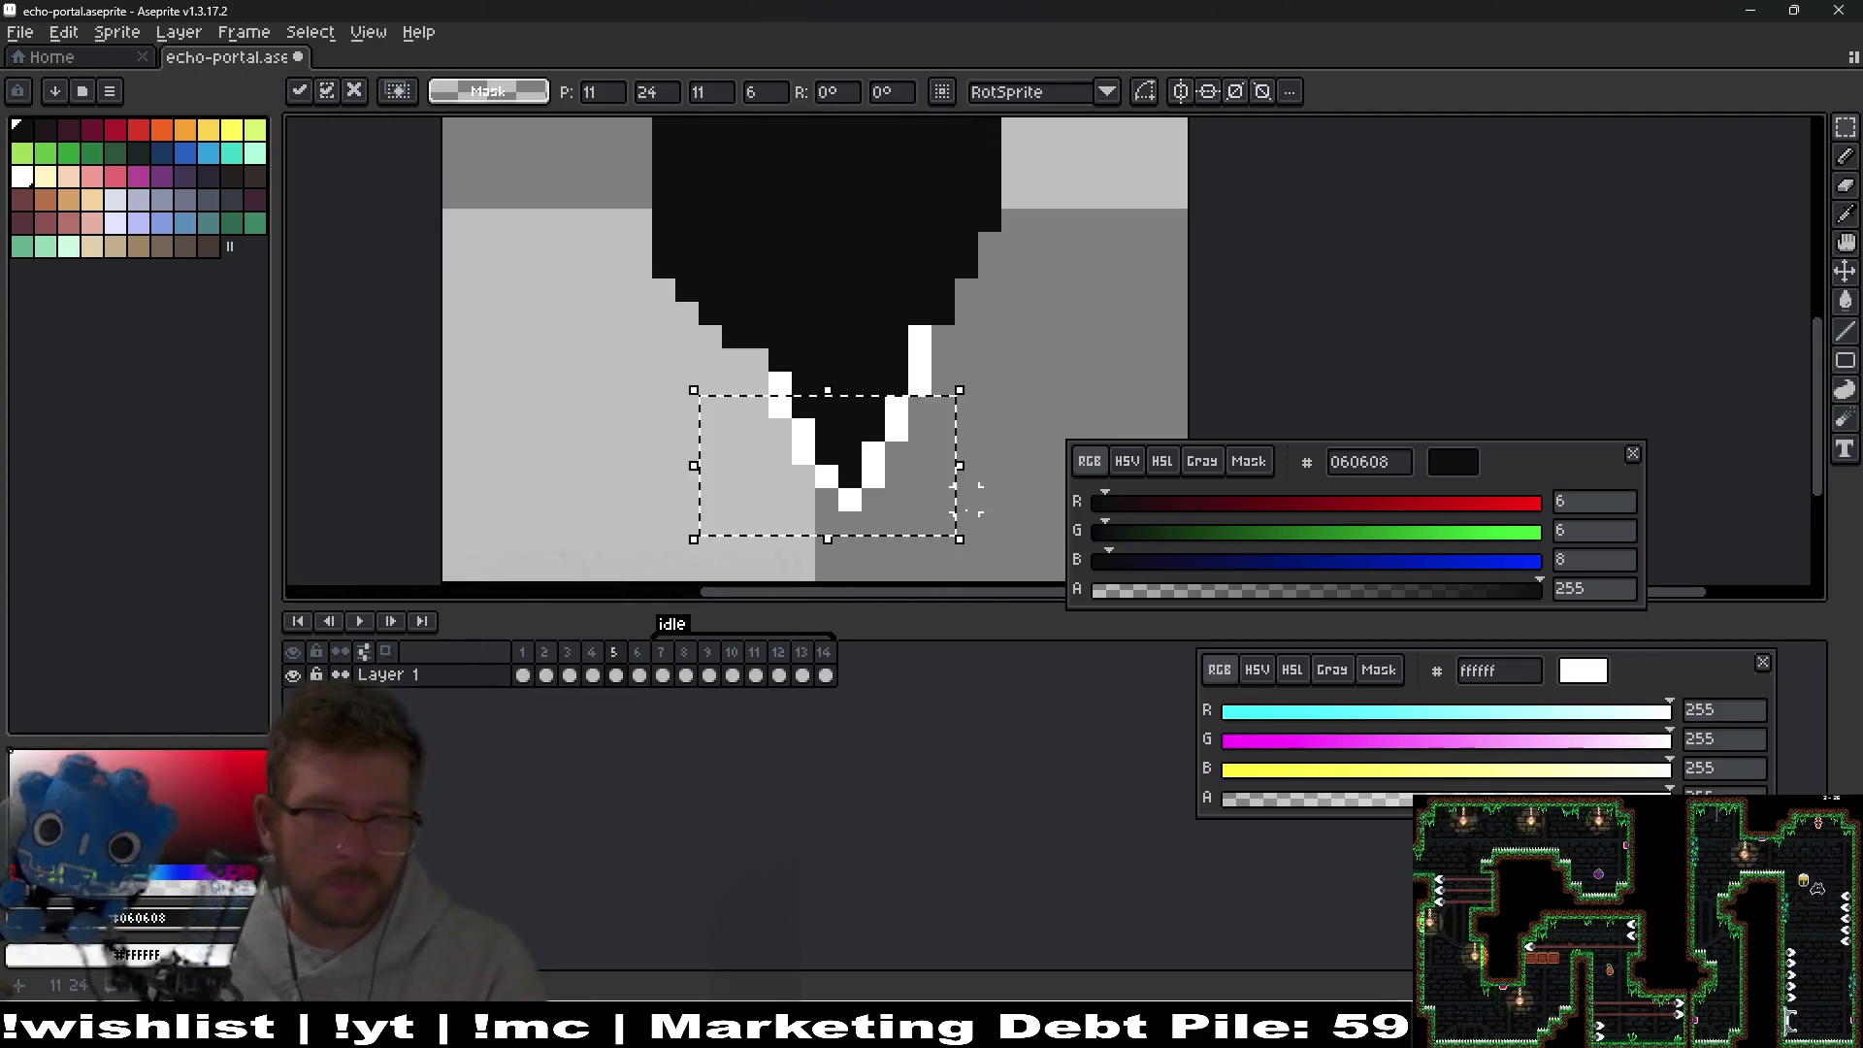
click(946, 359)
scroll(956, 359, down, 3)
scroll(961, 395, up, 1)
key(b)
scroll(952, 408, up, 3)
click(764, 334)
drag(764, 334, 866, 485)
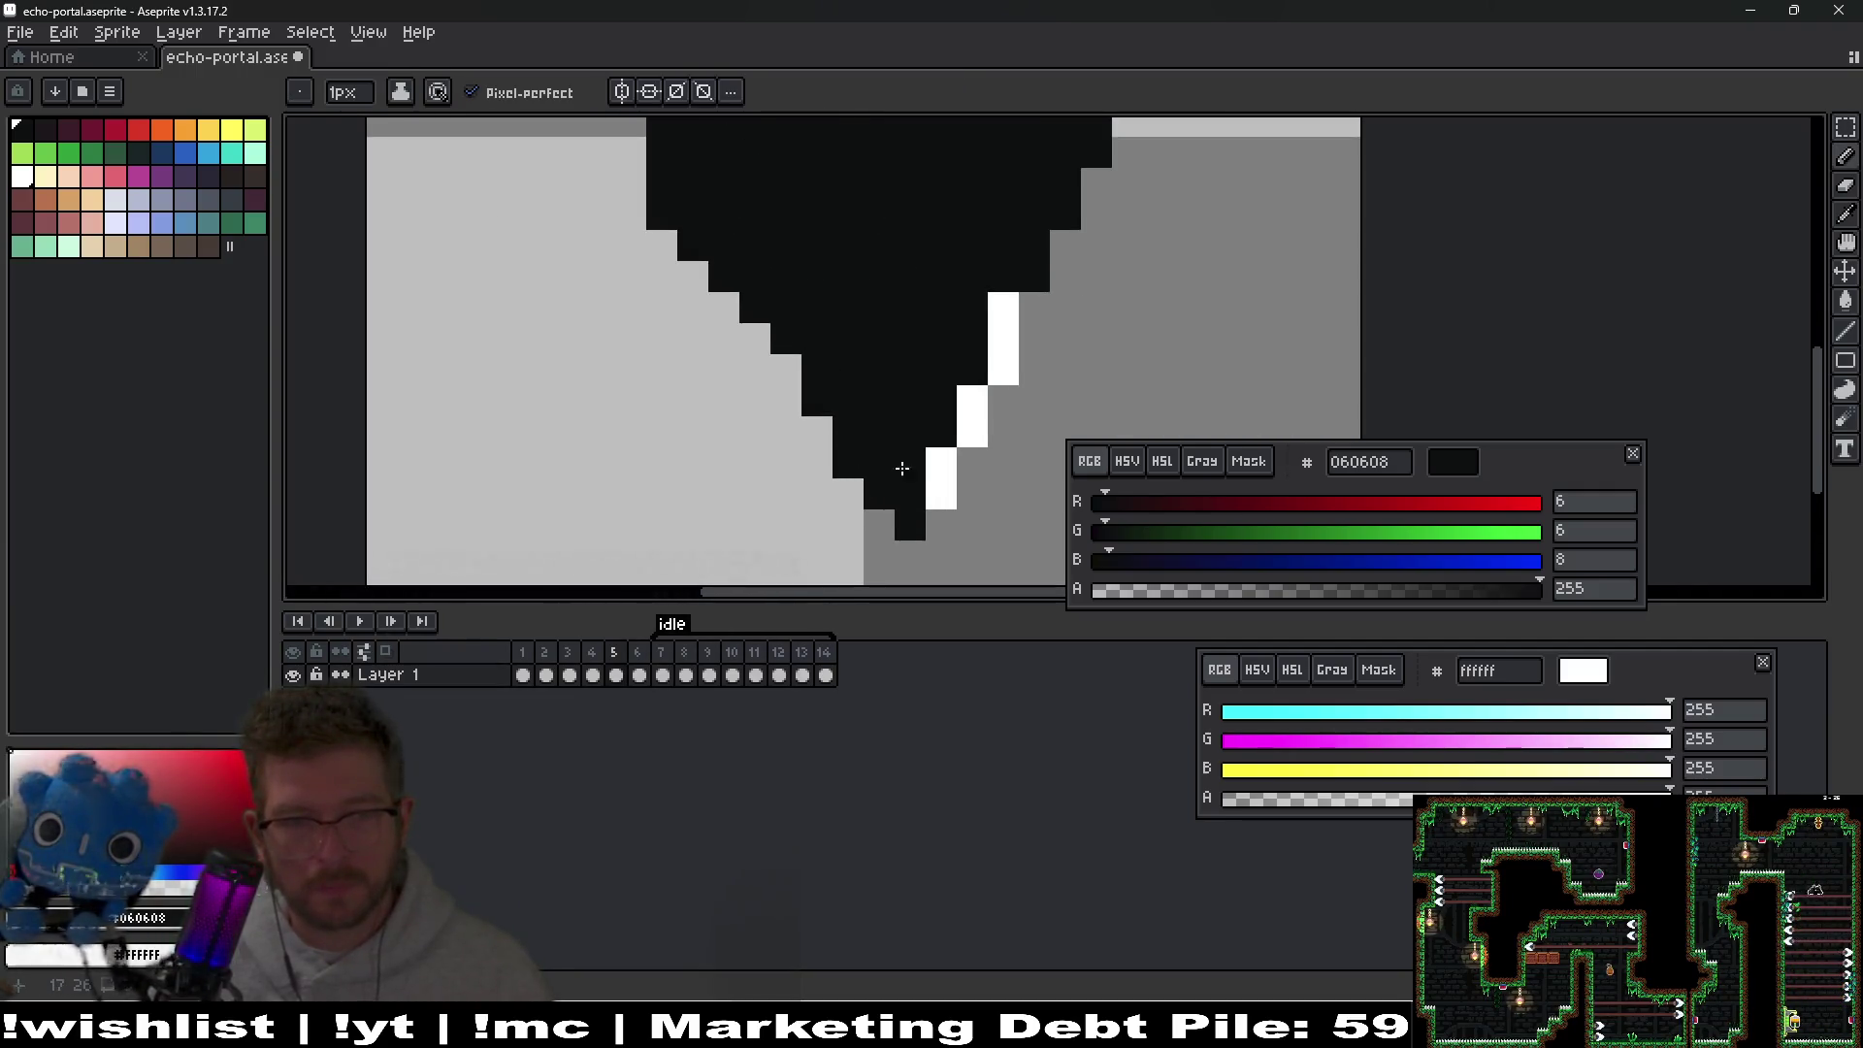
drag(970, 437, 972, 393)
drag(1002, 301, 1000, 373)
scroll(1000, 373, down, 5)
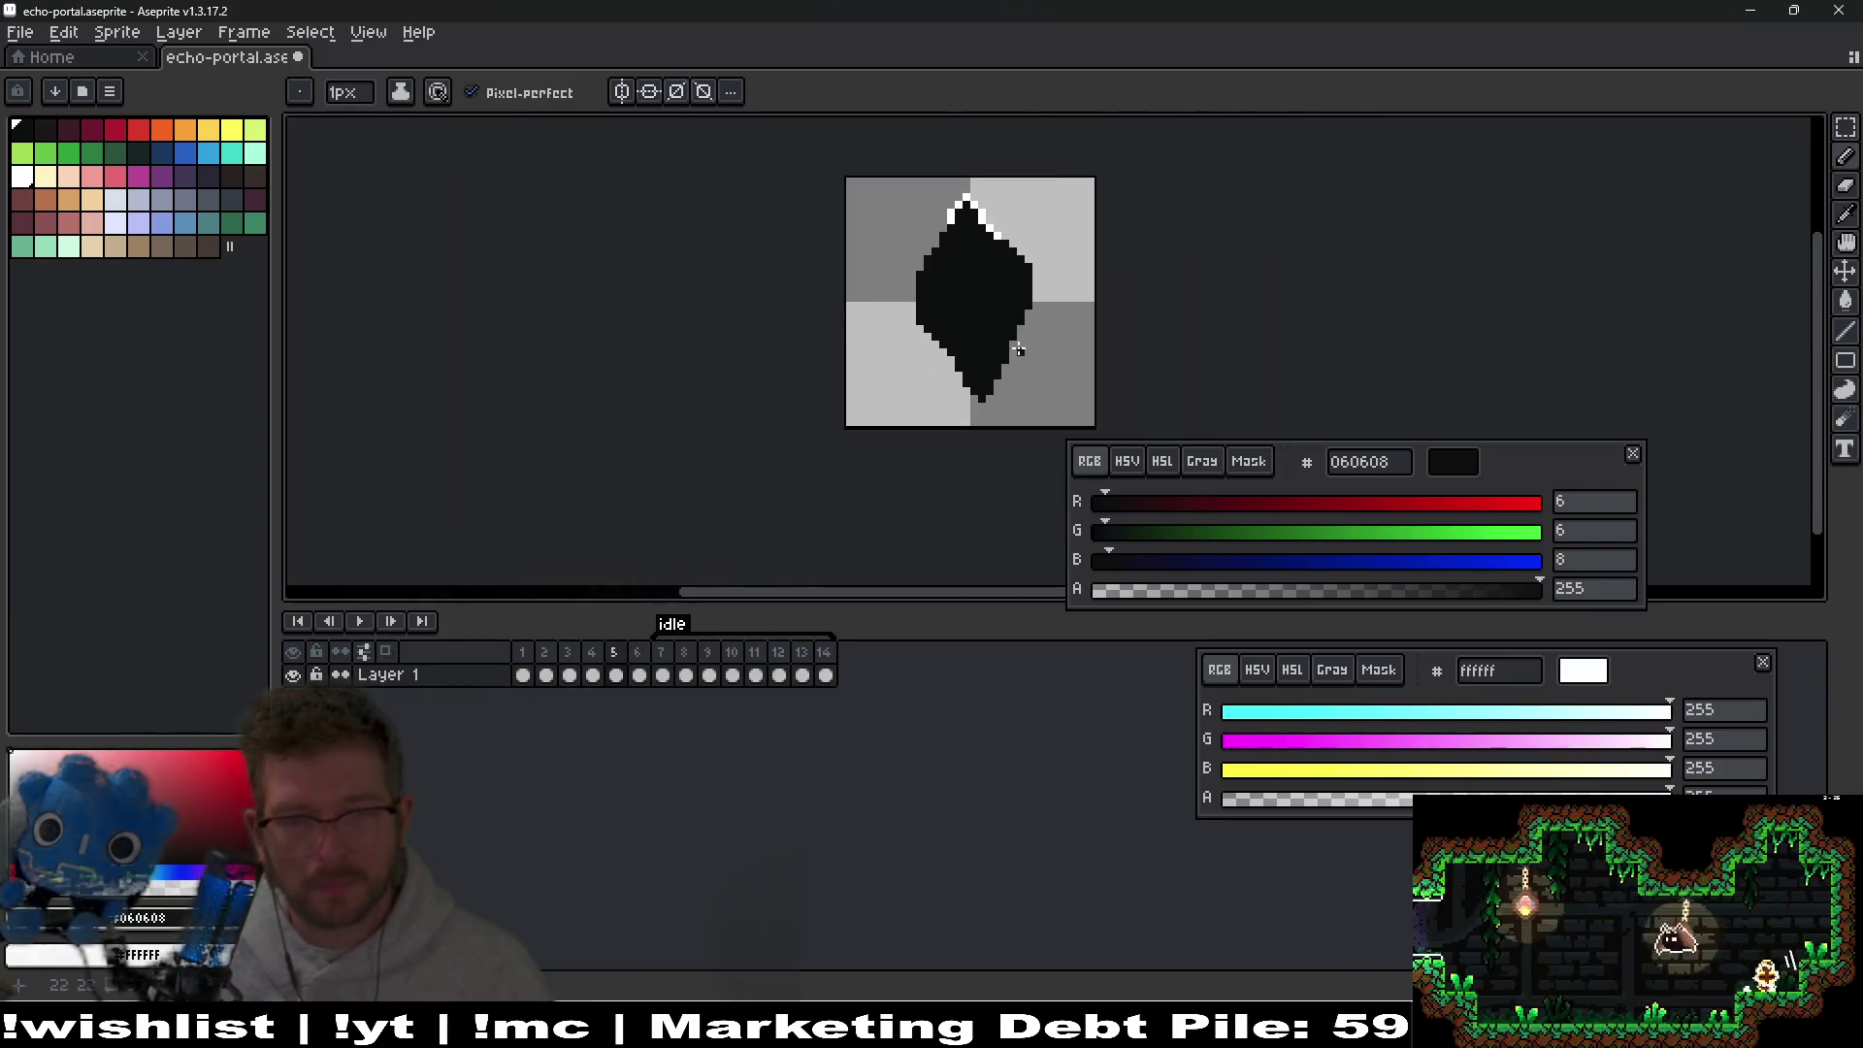
Flip between the diamond and circle frames, returning to diamond frame 5.
scroll(1018, 285, up, 1)
scroll(1017, 285, down, 1)
scroll(919, 404, up, 1)
scroll(919, 404, down, 1)
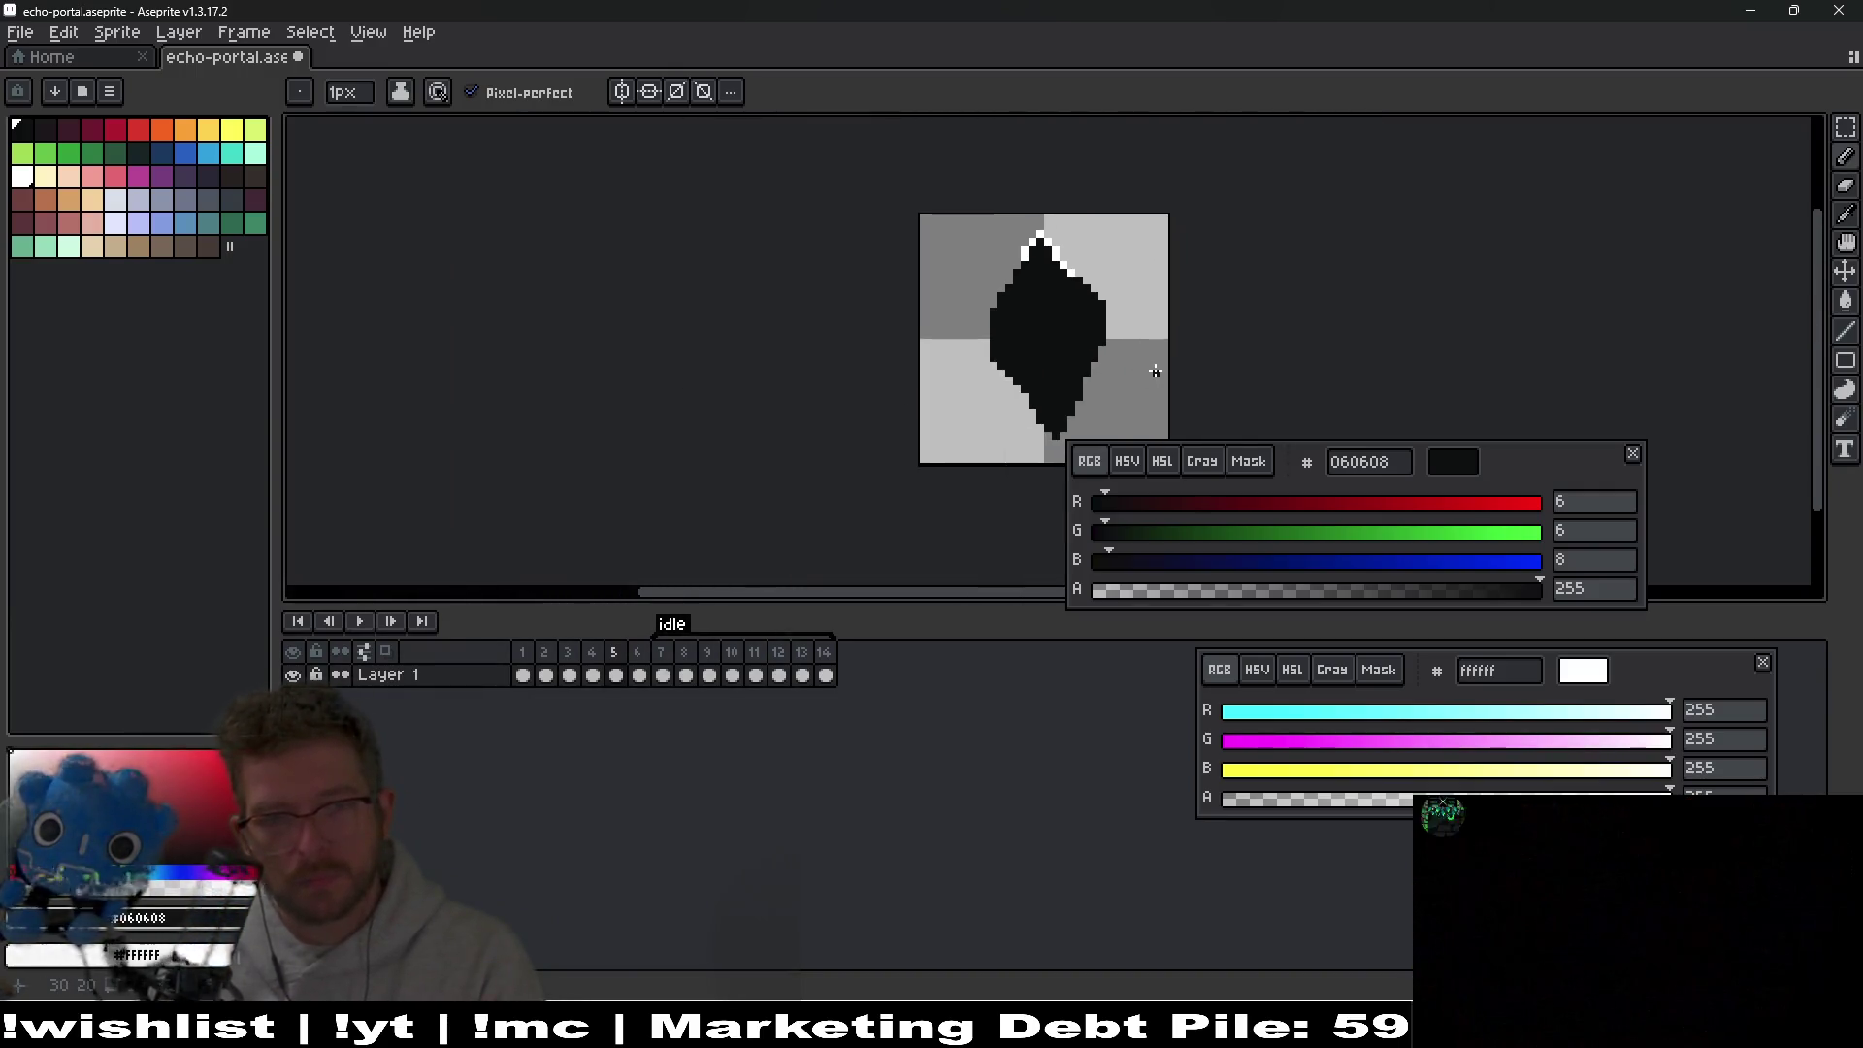
key(Right)
key(Left)
key(Right)
key(Left)
key(Right)
key(Left)
scroll(1084, 390, up, 3)
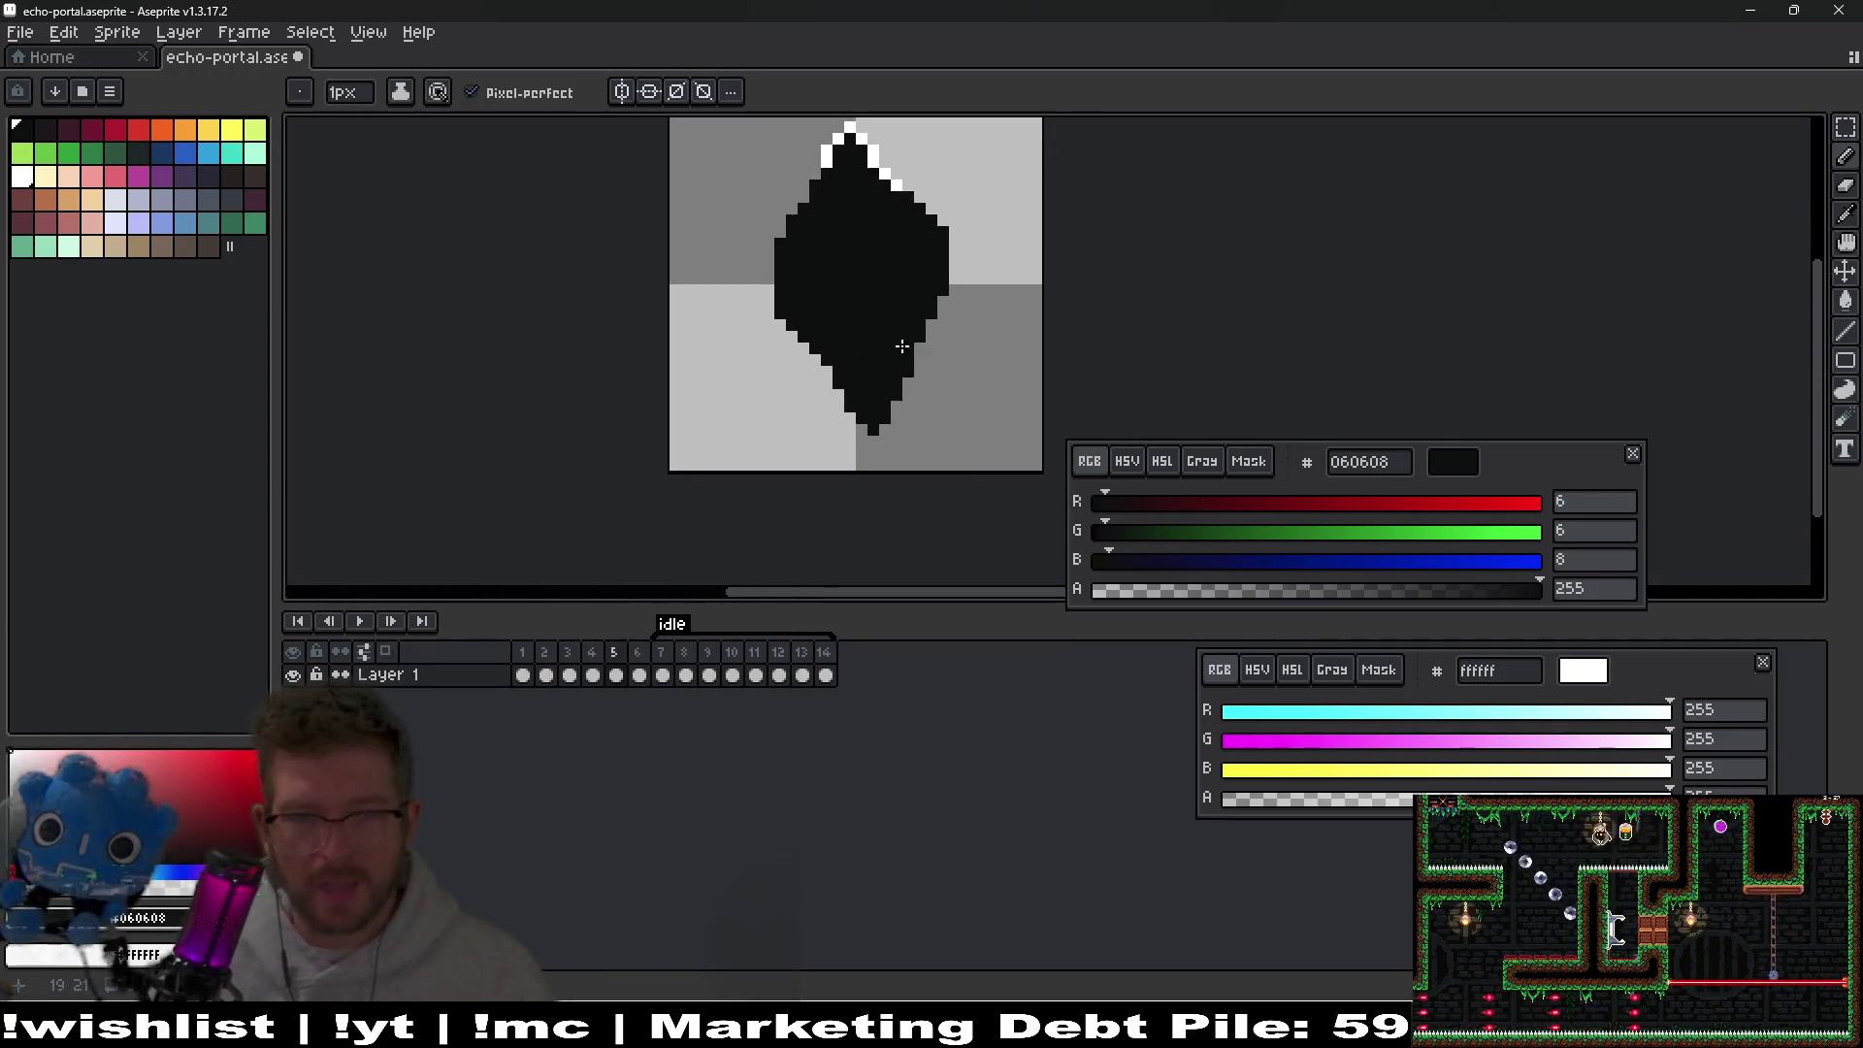
Try a white pixel near the bottom tip, undo it, and compare neighbouring frames.
right_click(891, 388)
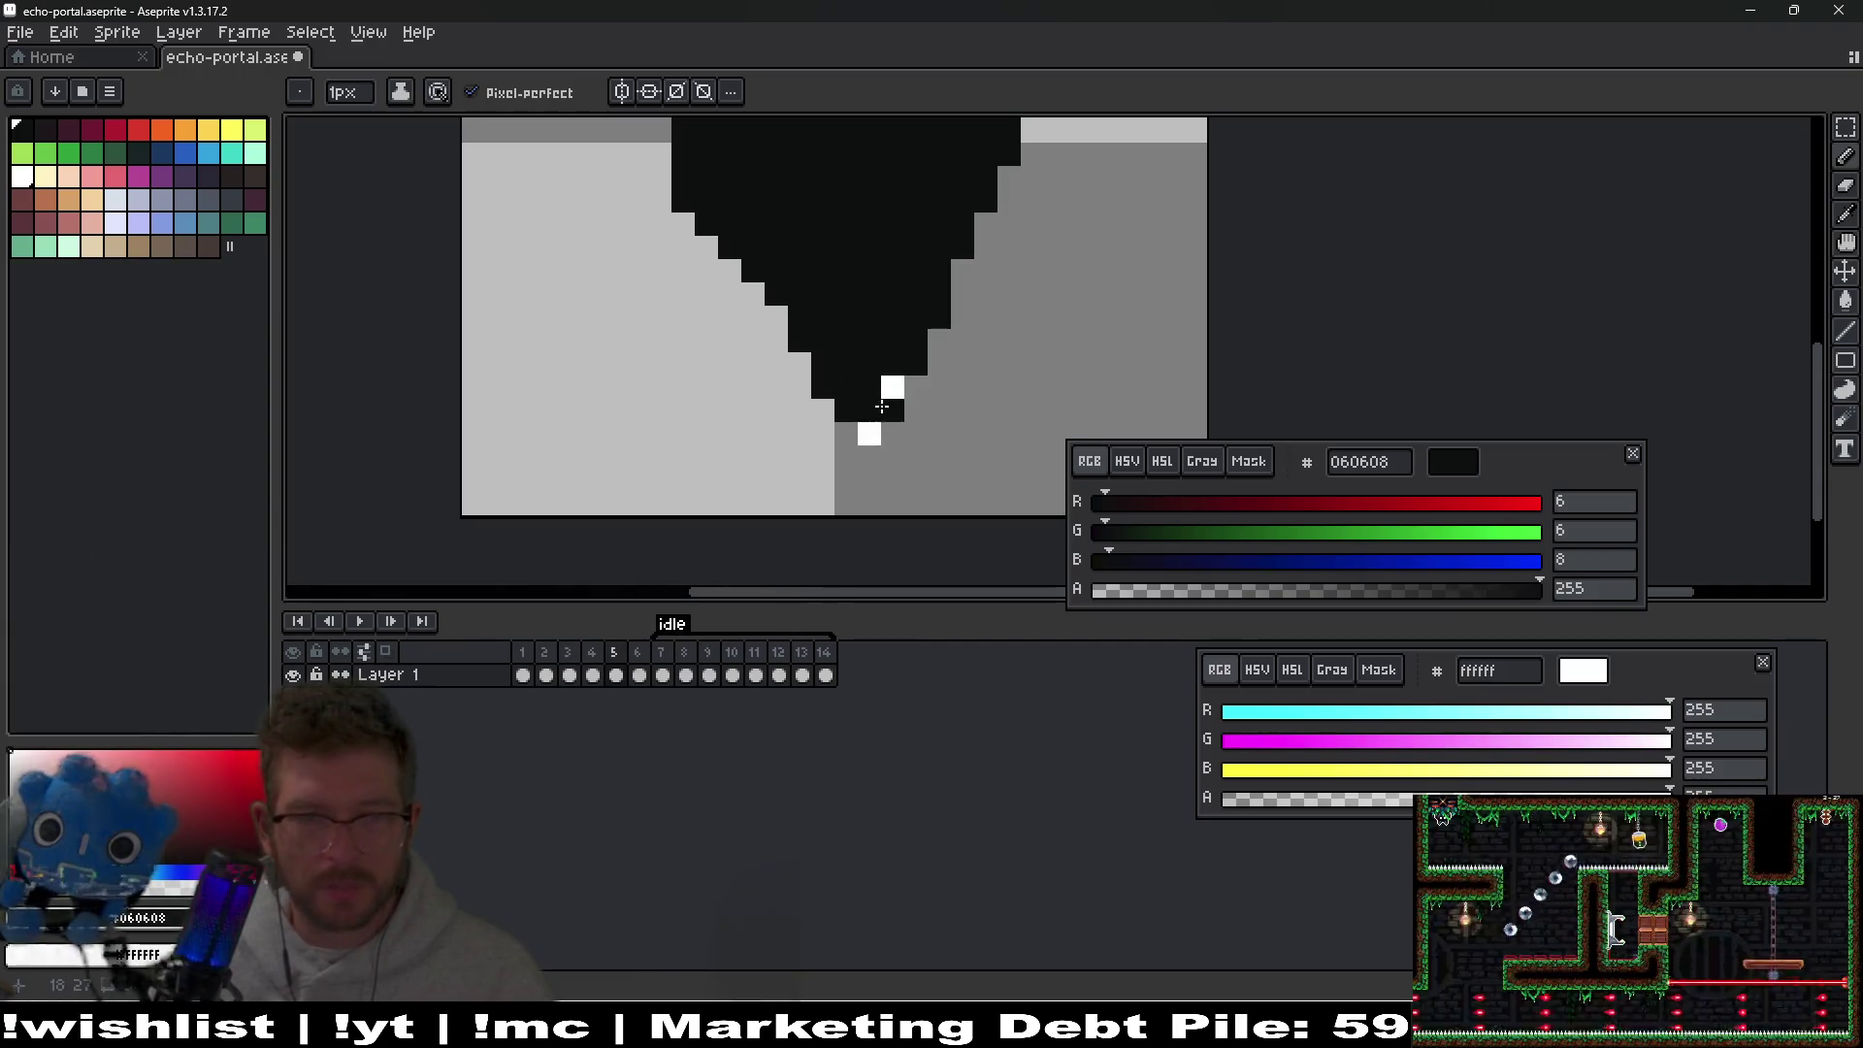
scroll(946, 389, down, 3)
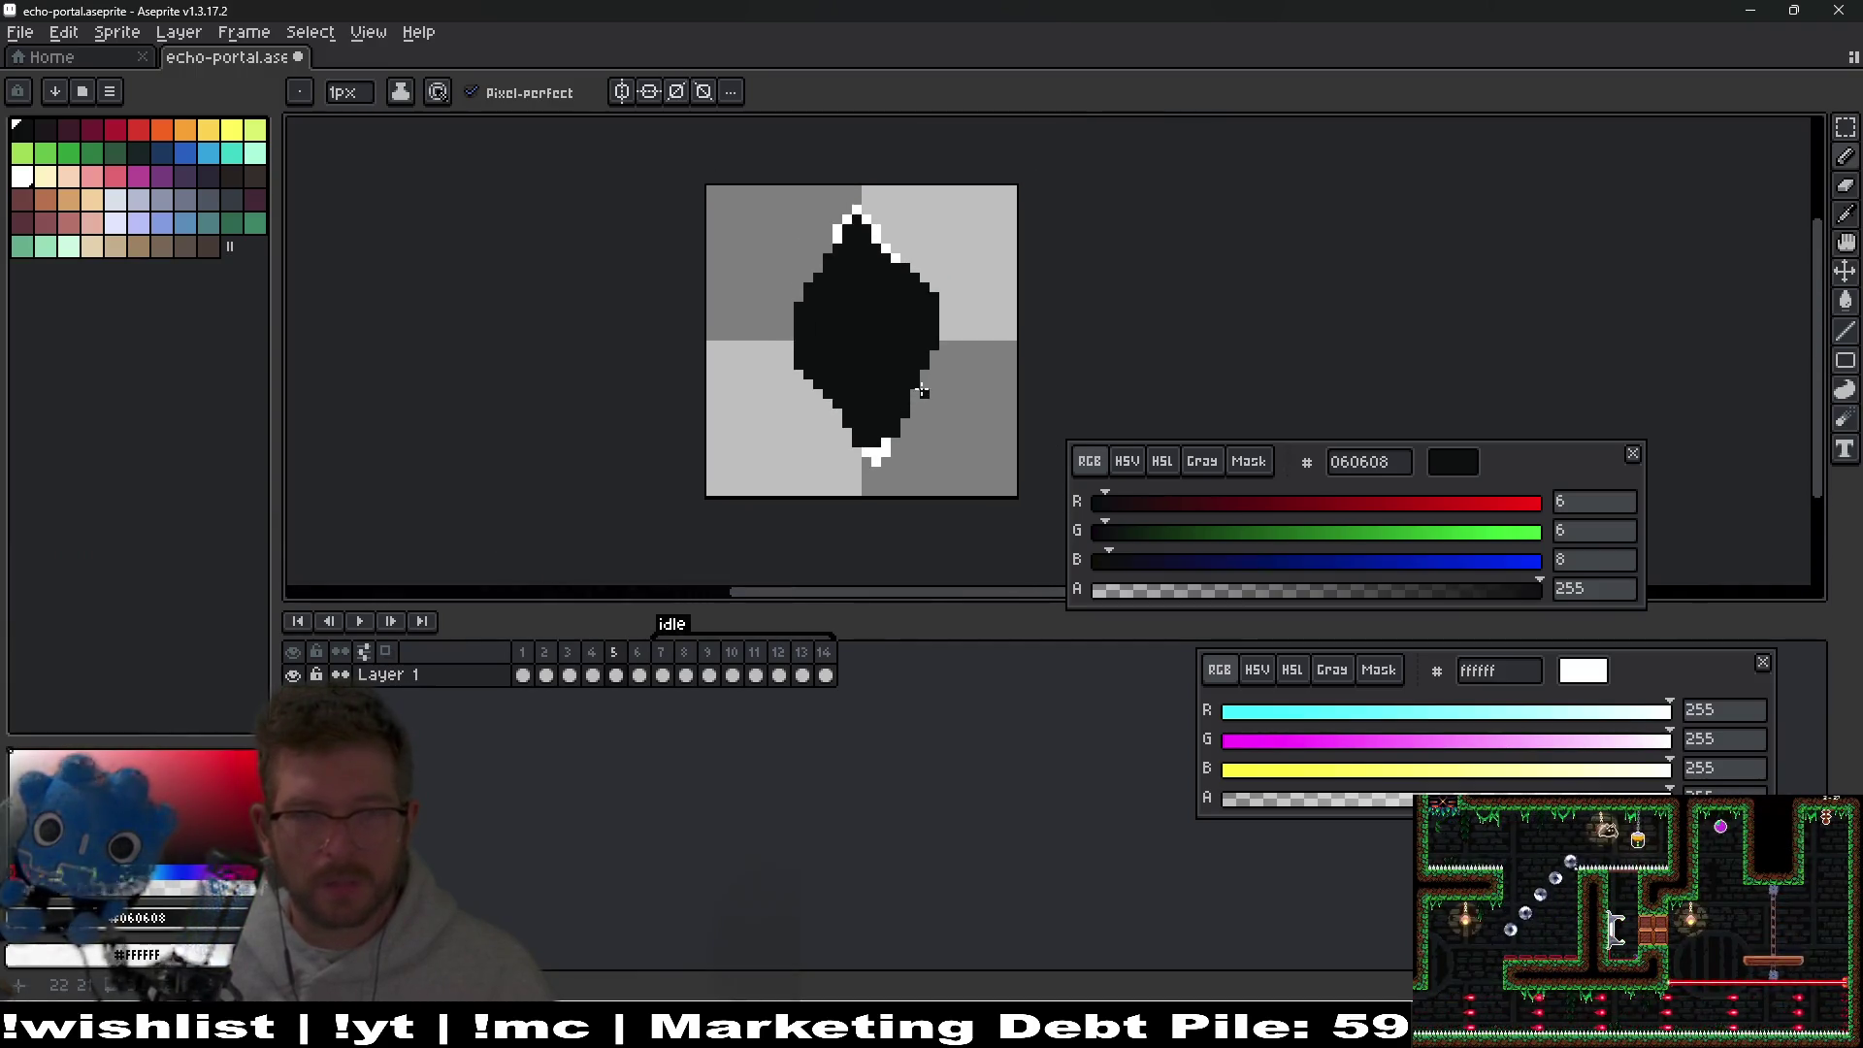
scroll(895, 291, up, 2)
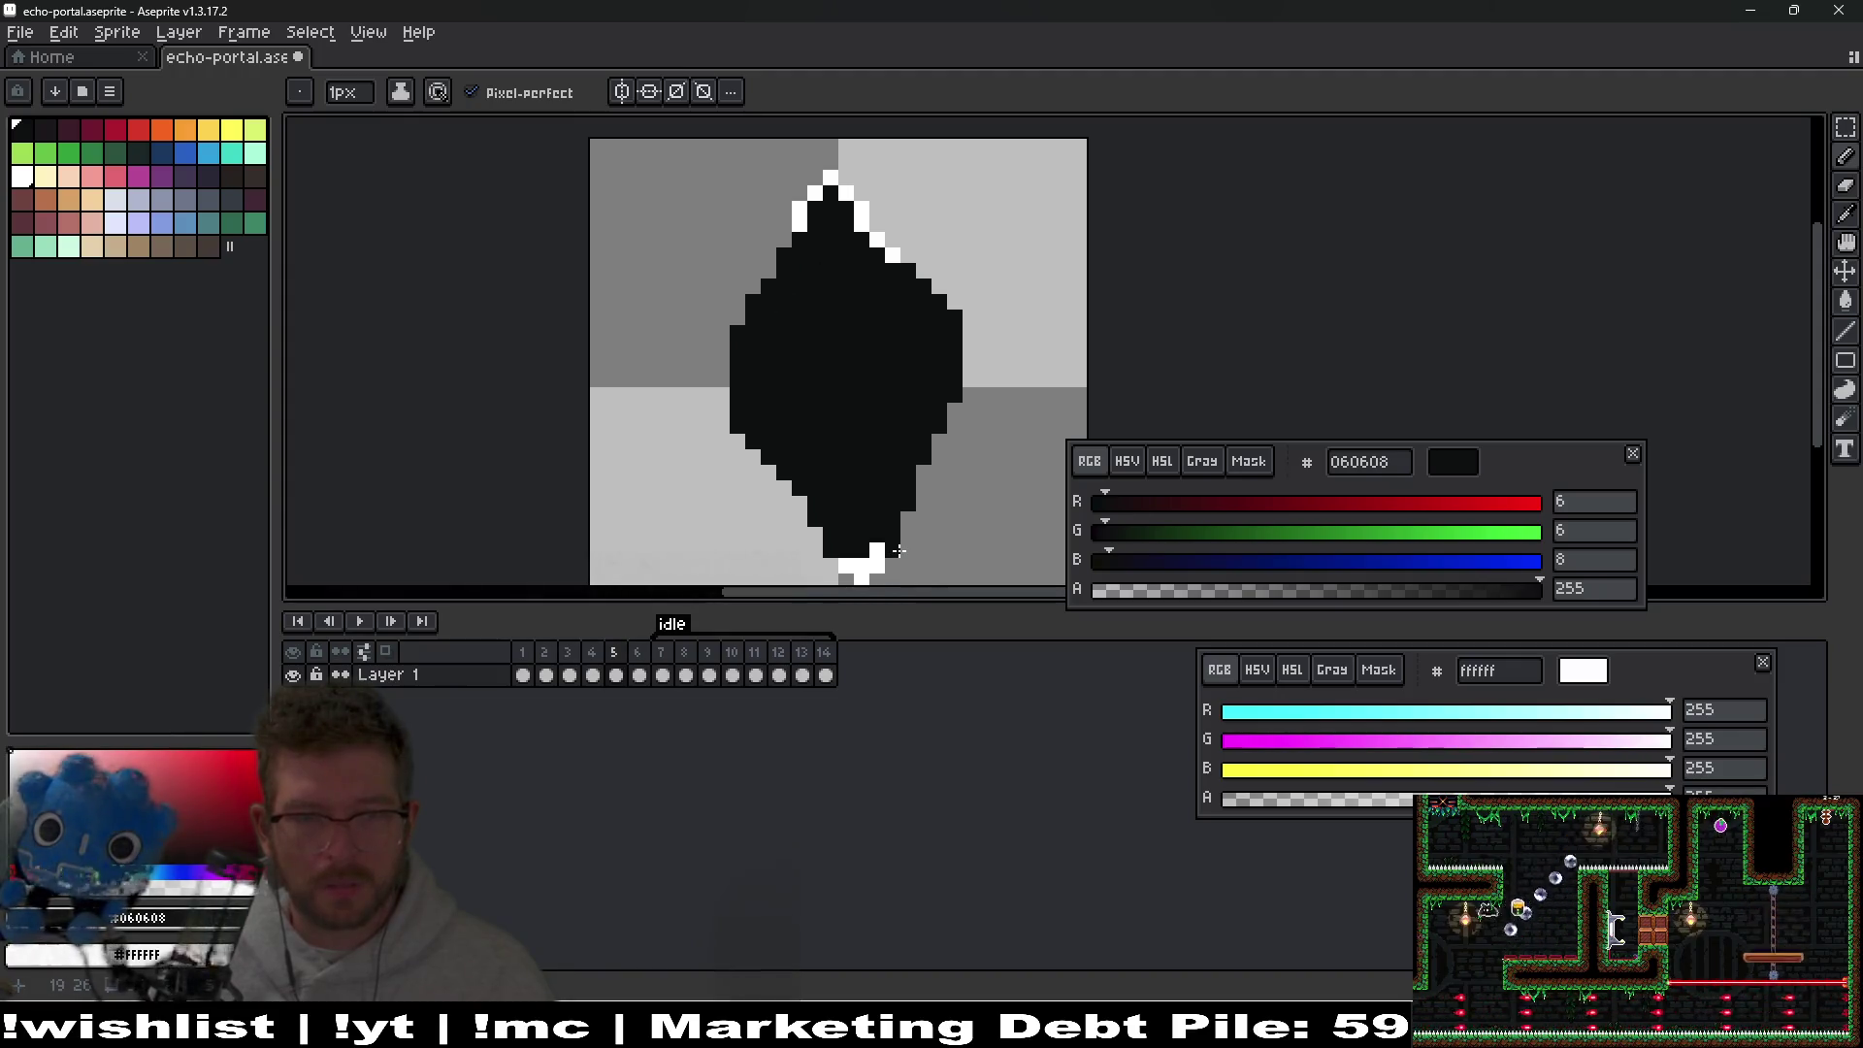
key(ctrl)
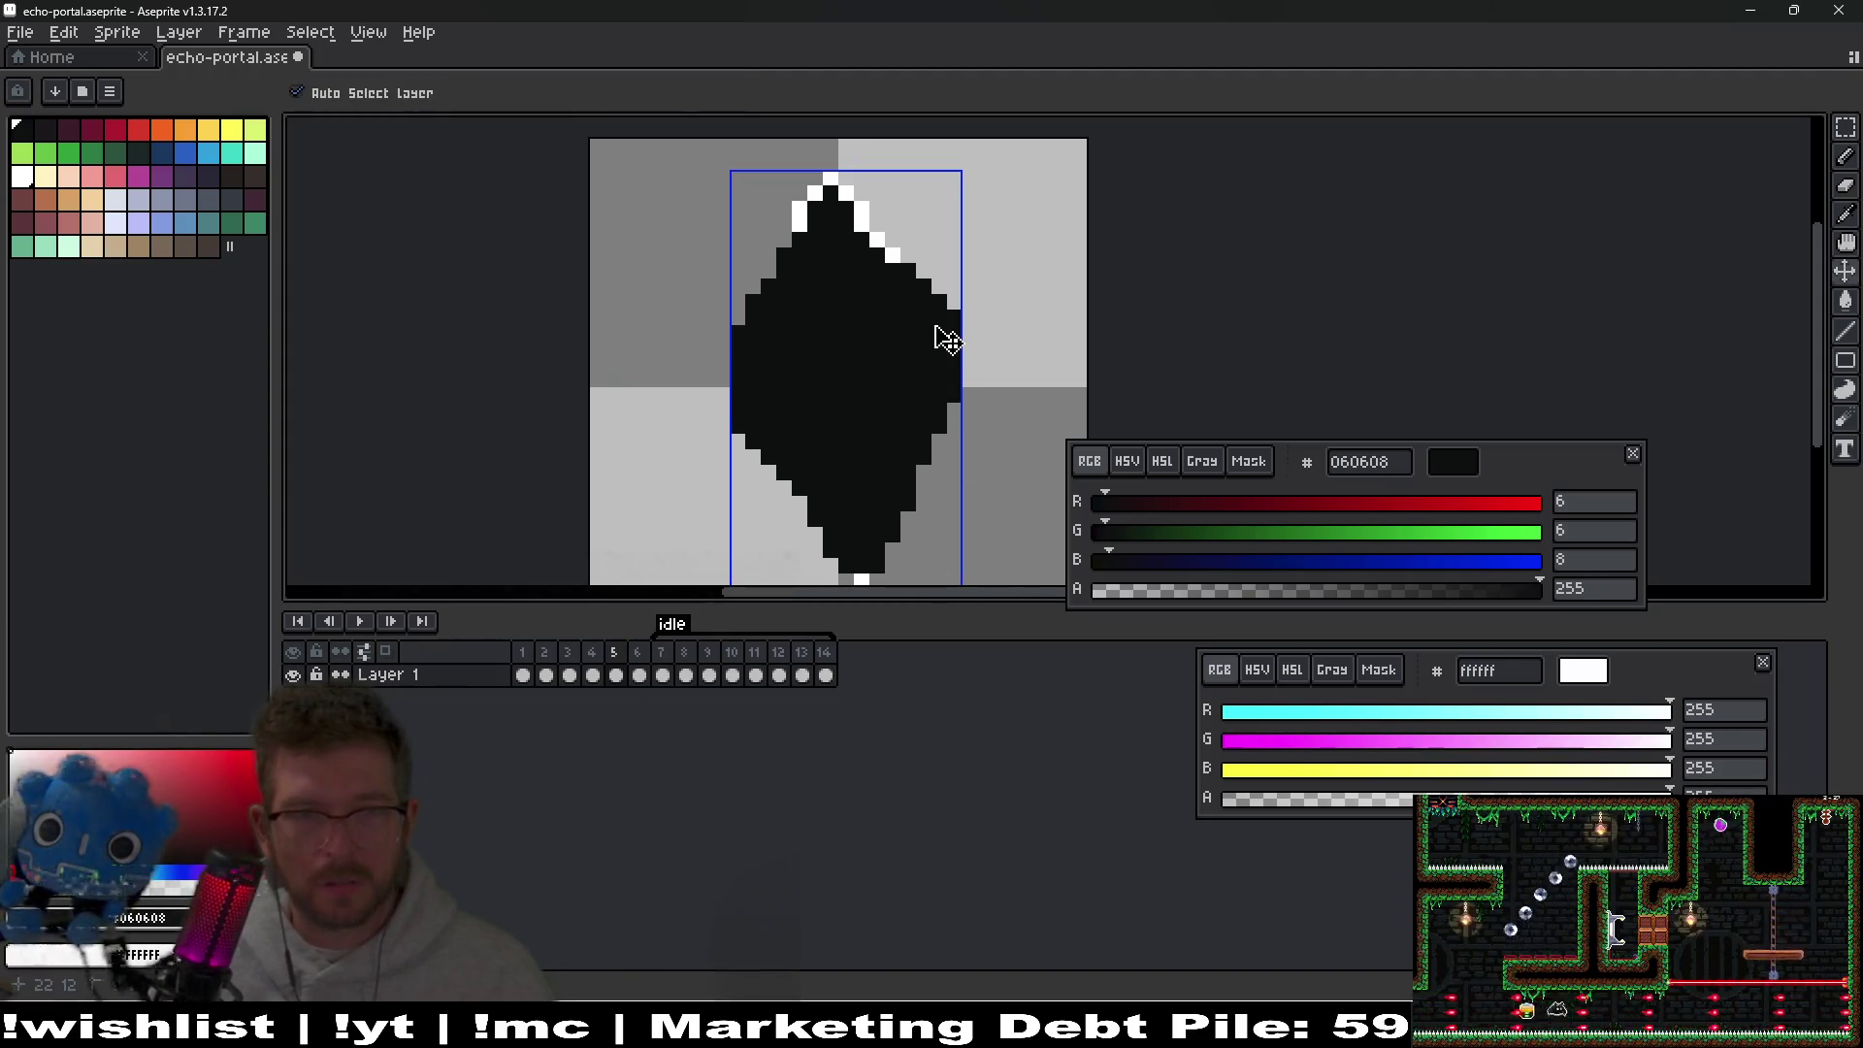
key(ctrl+z)
key(Right)
key(Left)
key(Right)
key(Left)
scroll(902, 344, down, 1)
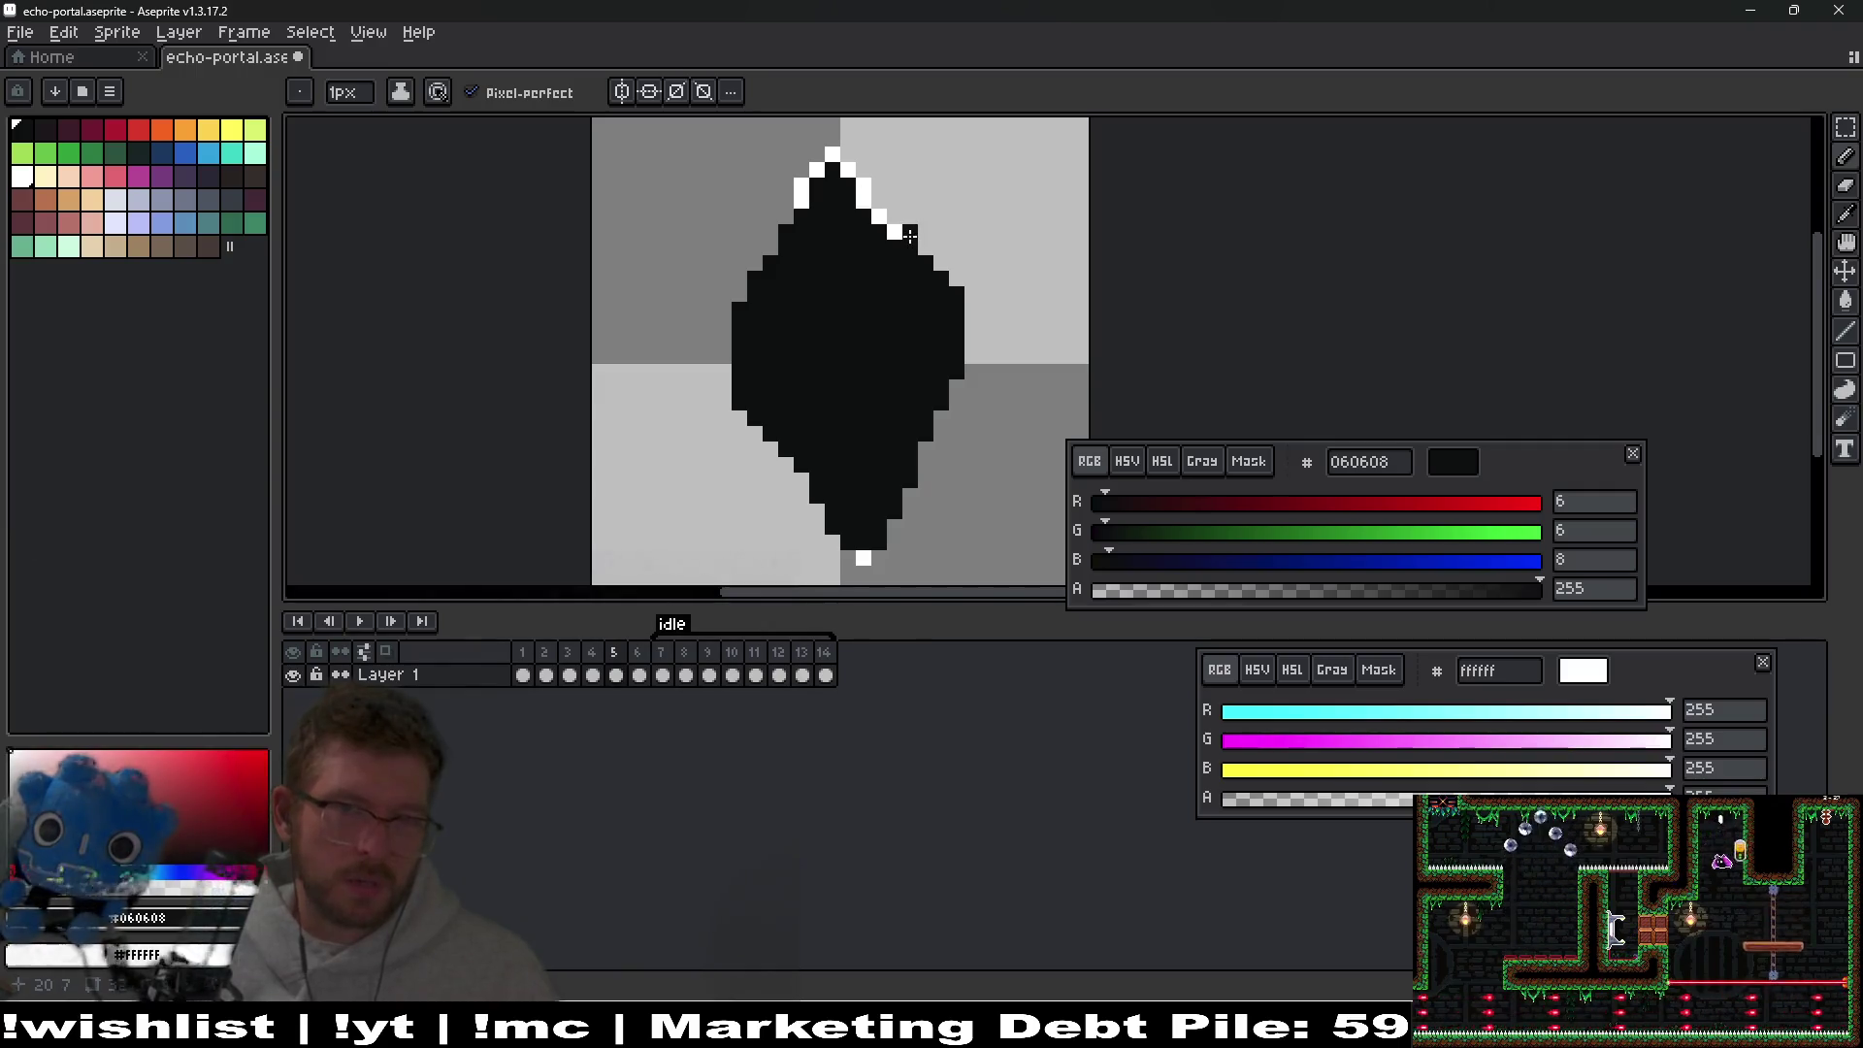
Add a black pixel below the diamond's bottom tip and preview the frames.
key(e)
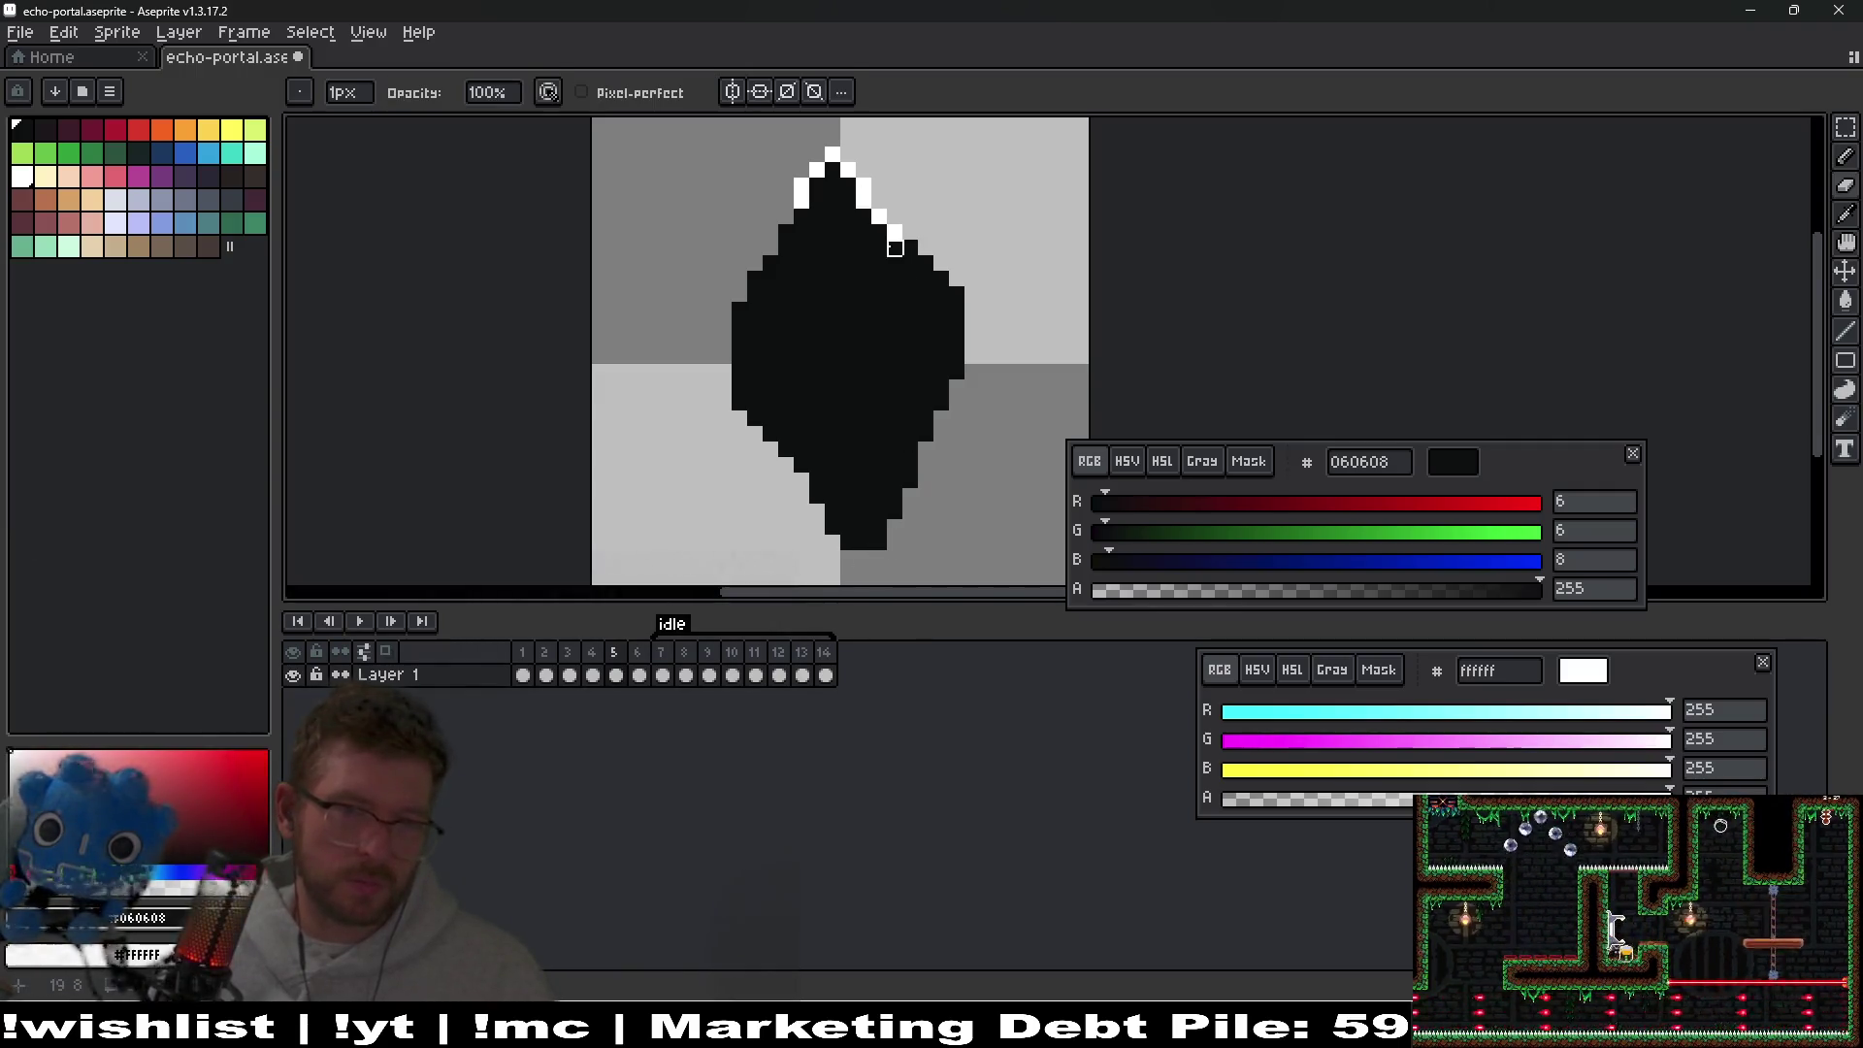
key(b)
click(858, 557)
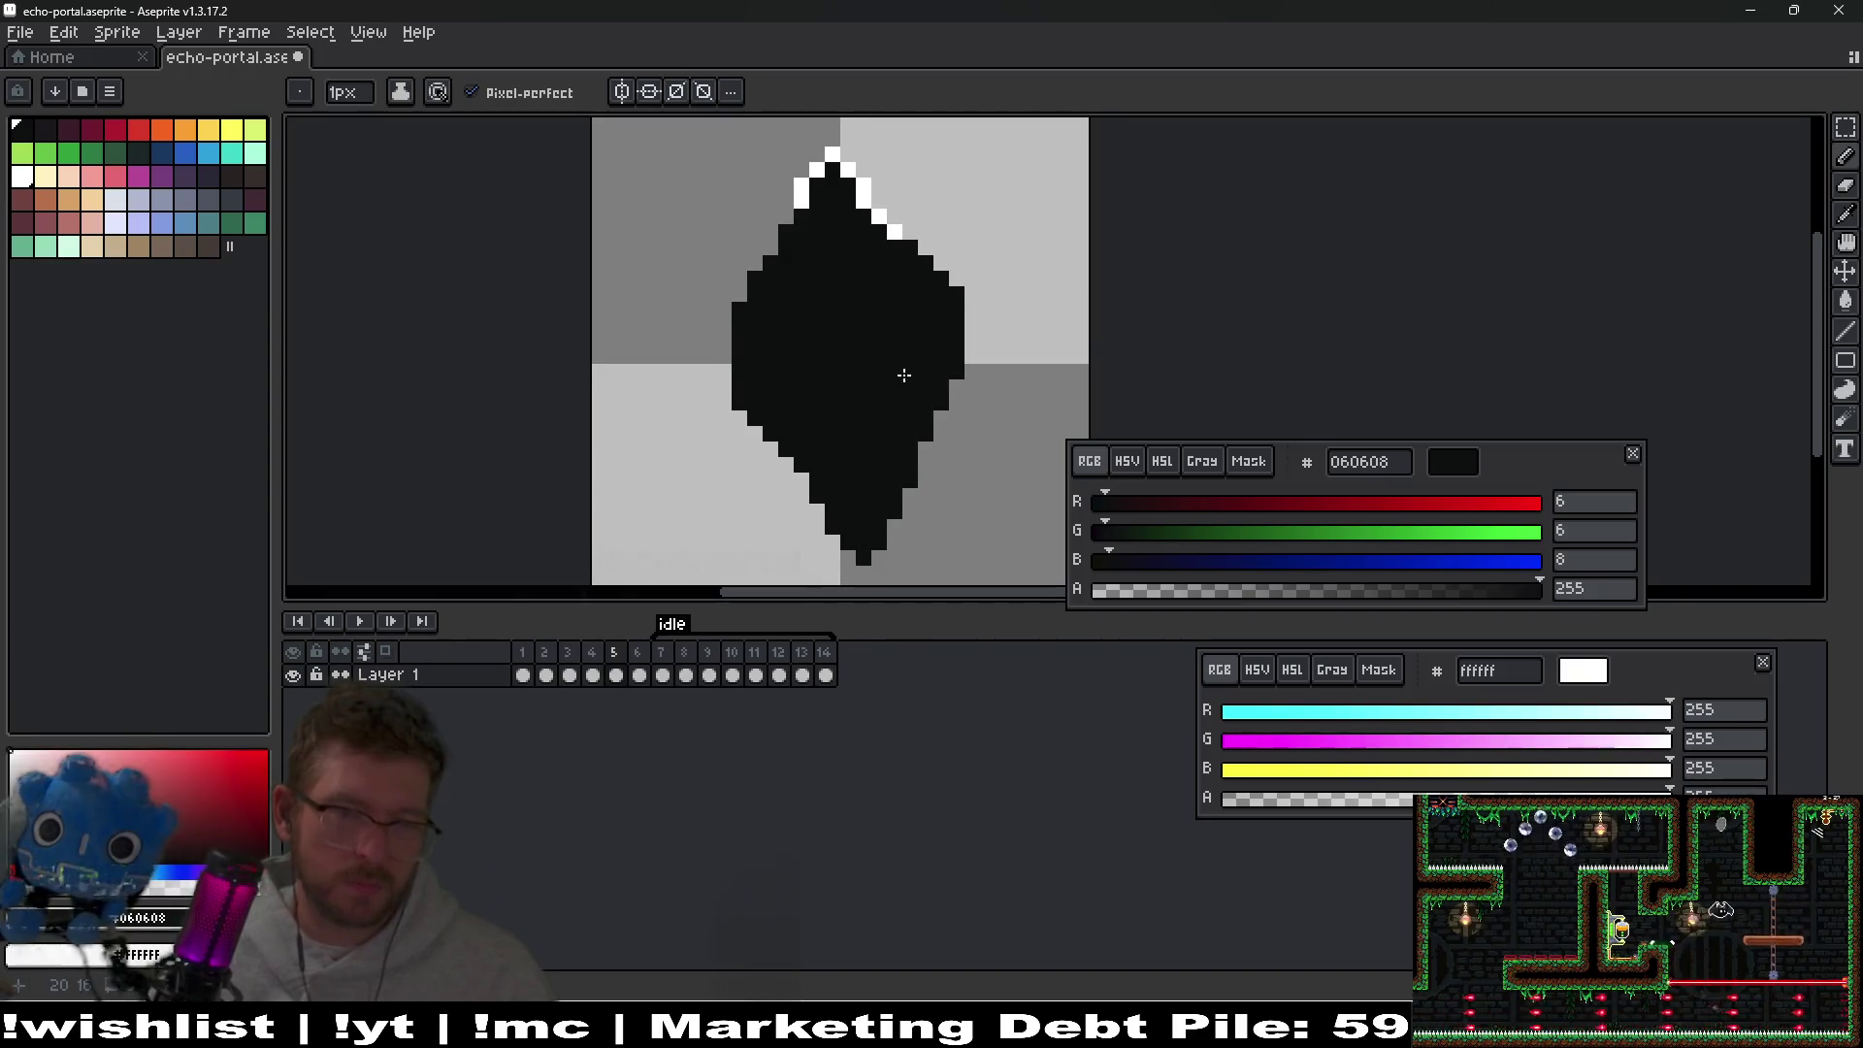
scroll(903, 374, down, 1)
key(Return)
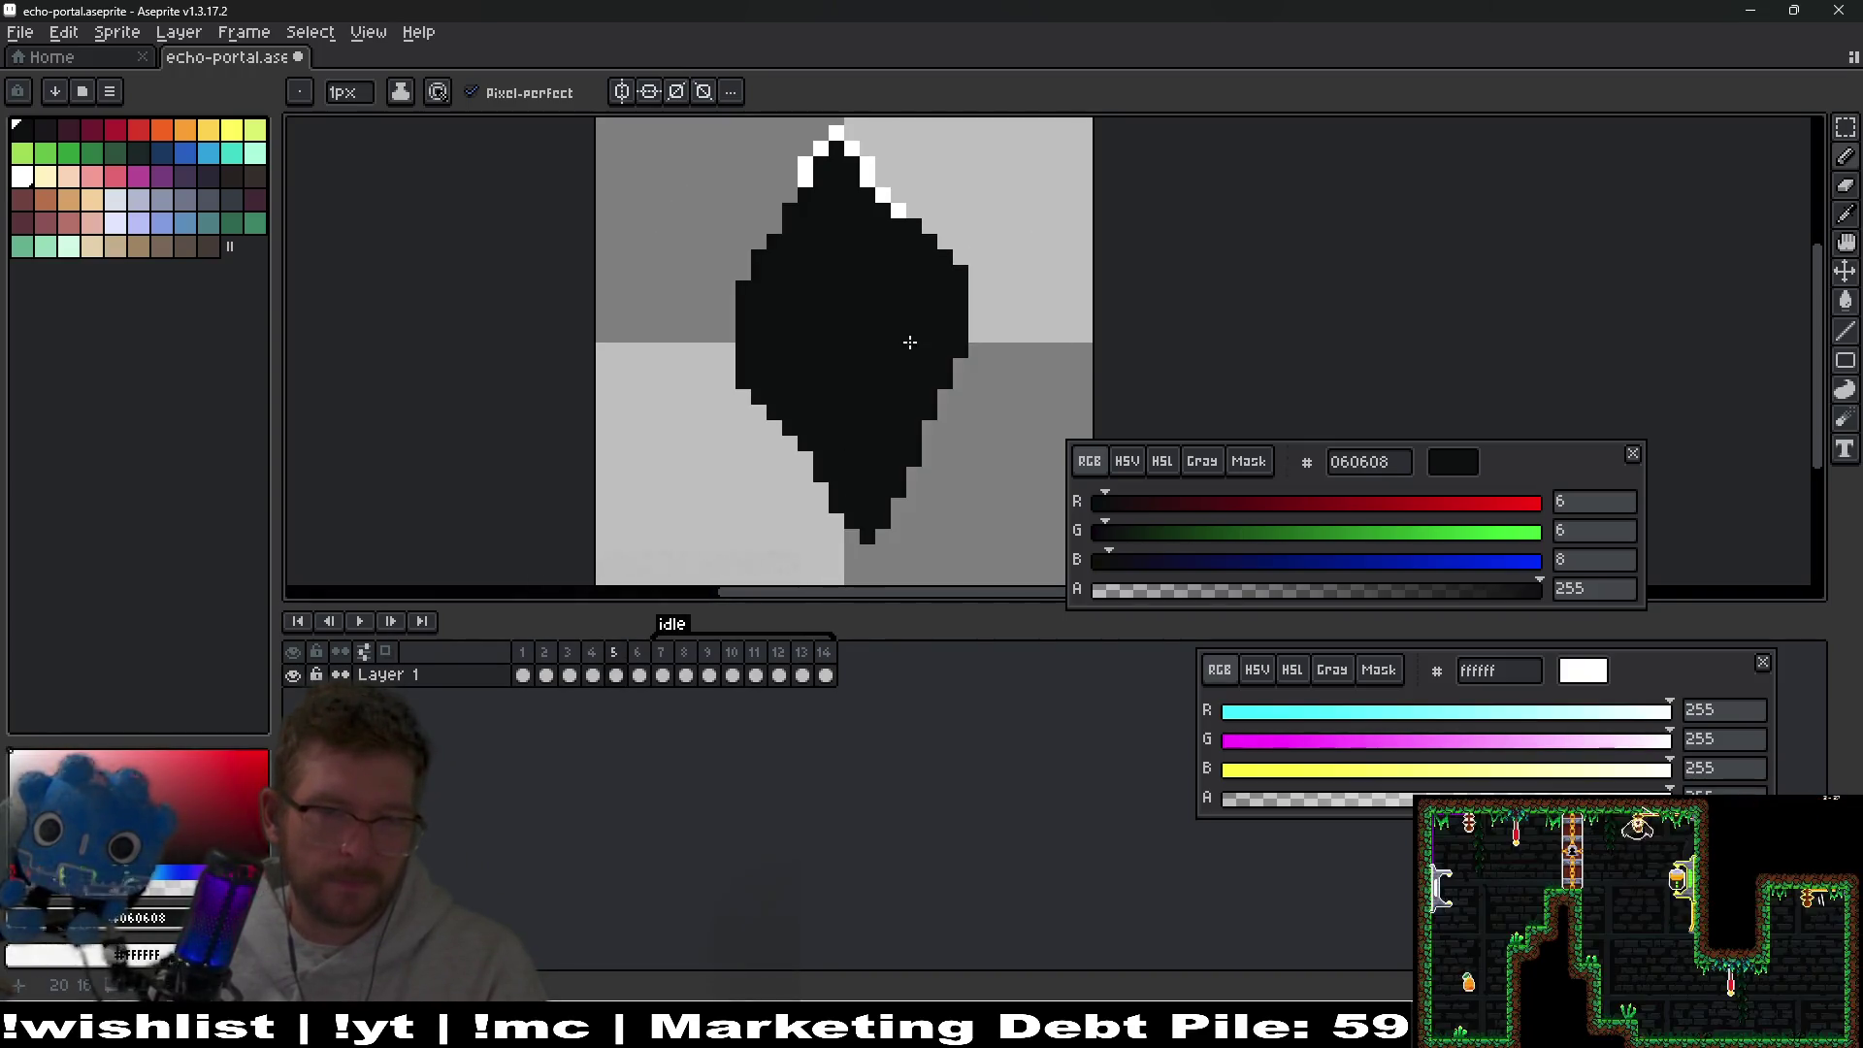
scroll(909, 342, up, 2)
scroll(882, 258, up, 4)
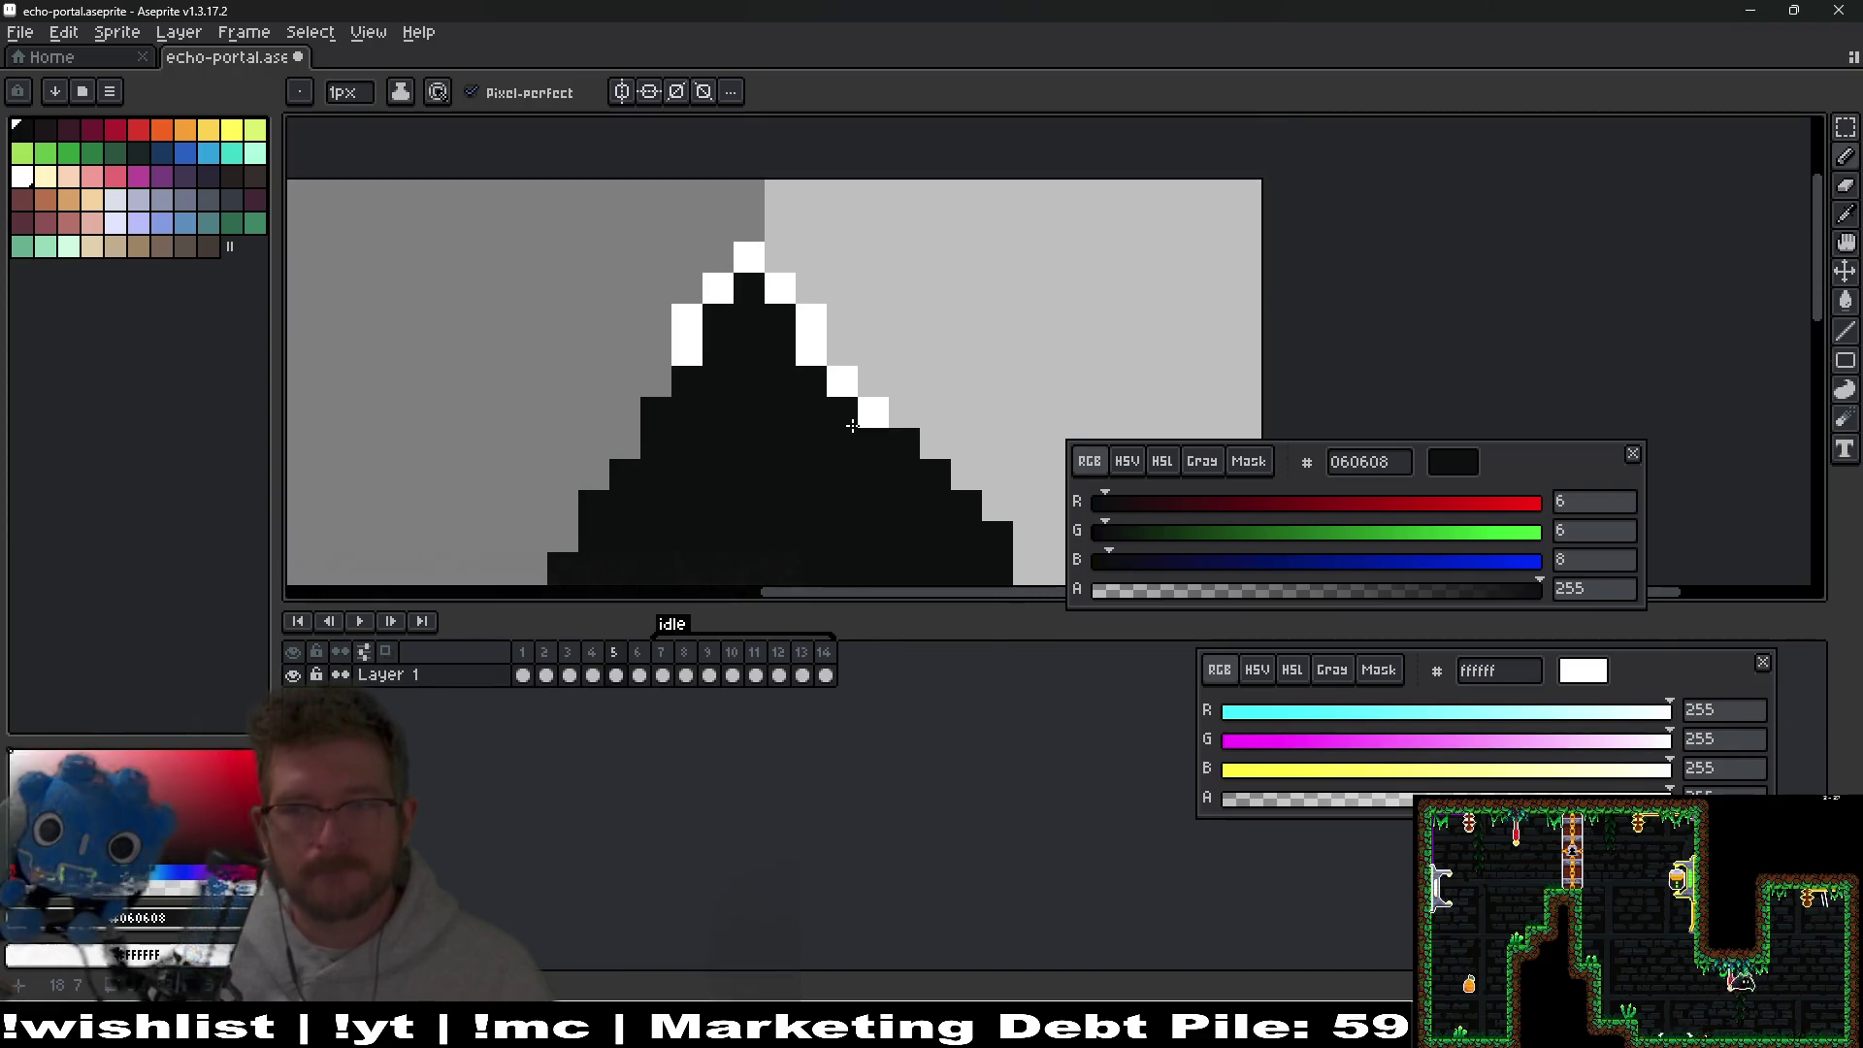
Erase the stepped pixels at the diamond's top tip.
key(e)
drag(862, 412, 843, 381)
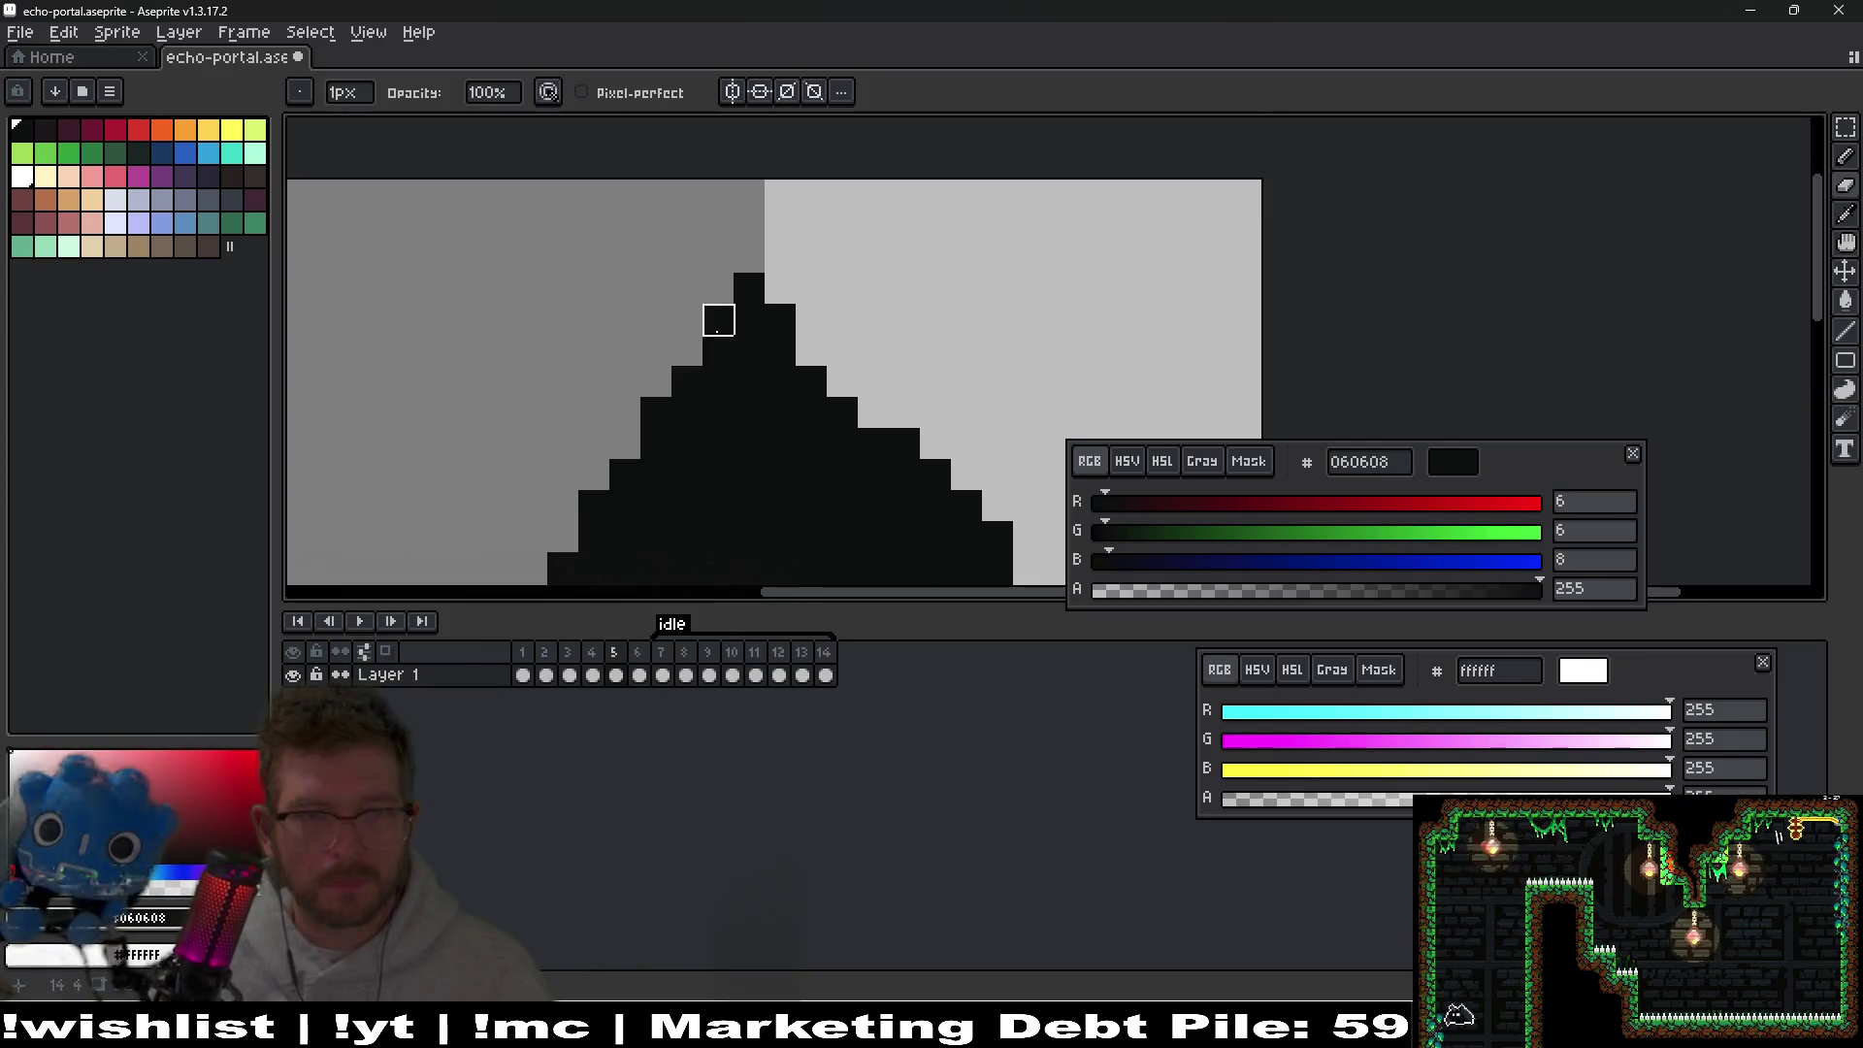
scroll(718, 321, down, 1)
key(b)
scroll(709, 364, up, 1)
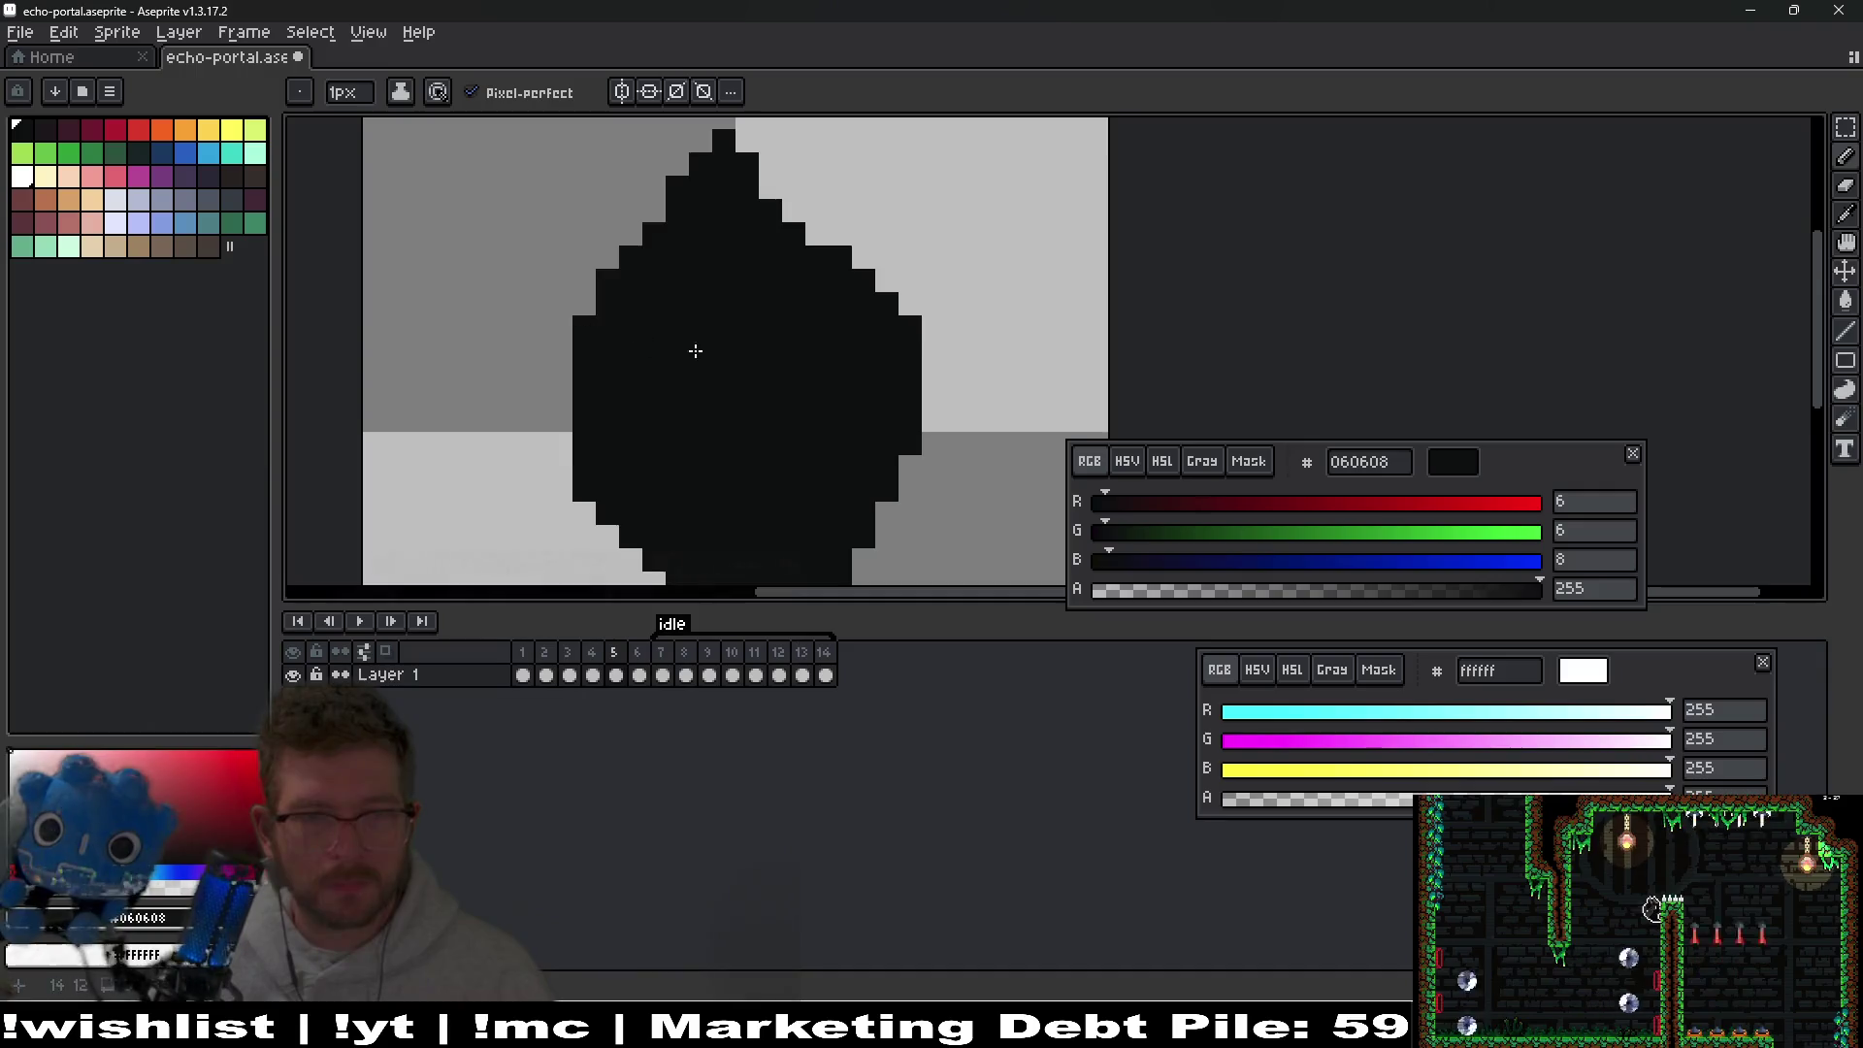
scroll(695, 350, down, 4)
scroll(696, 364, up, 2)
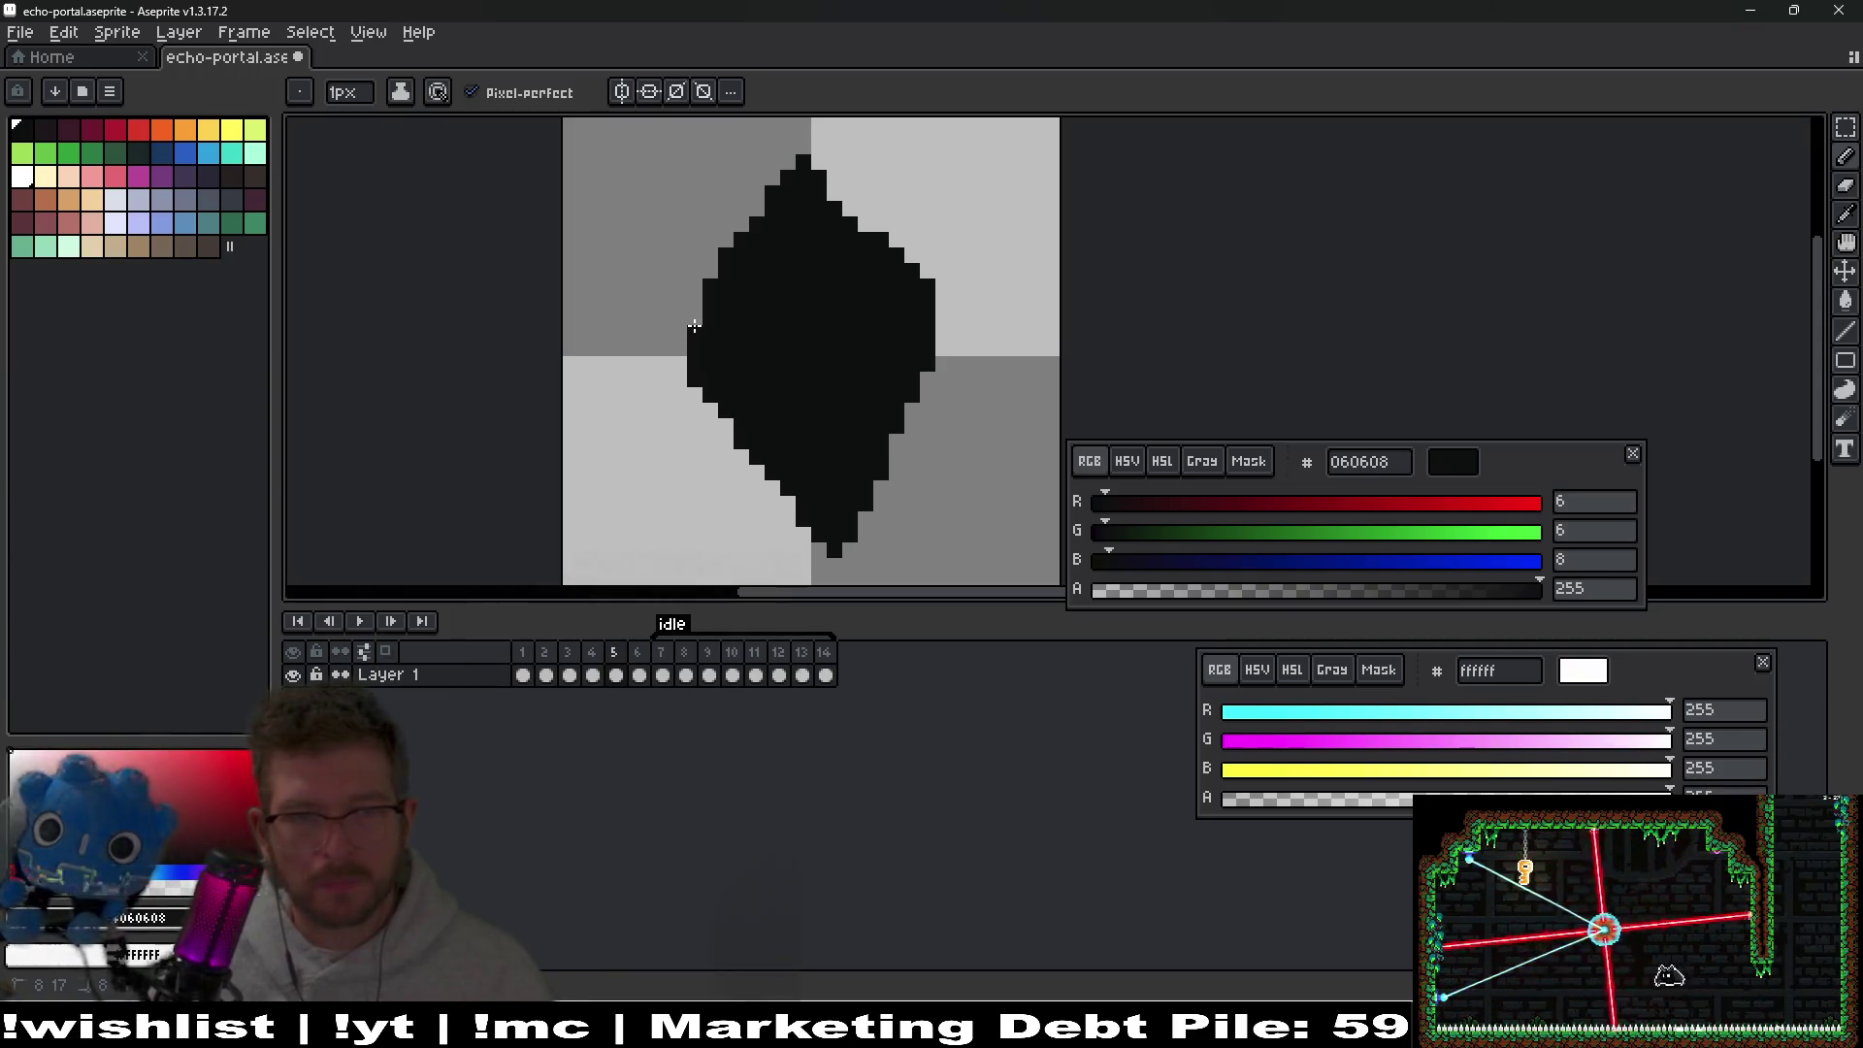
scroll(695, 326, down, 1)
scroll(912, 419, down, 1)
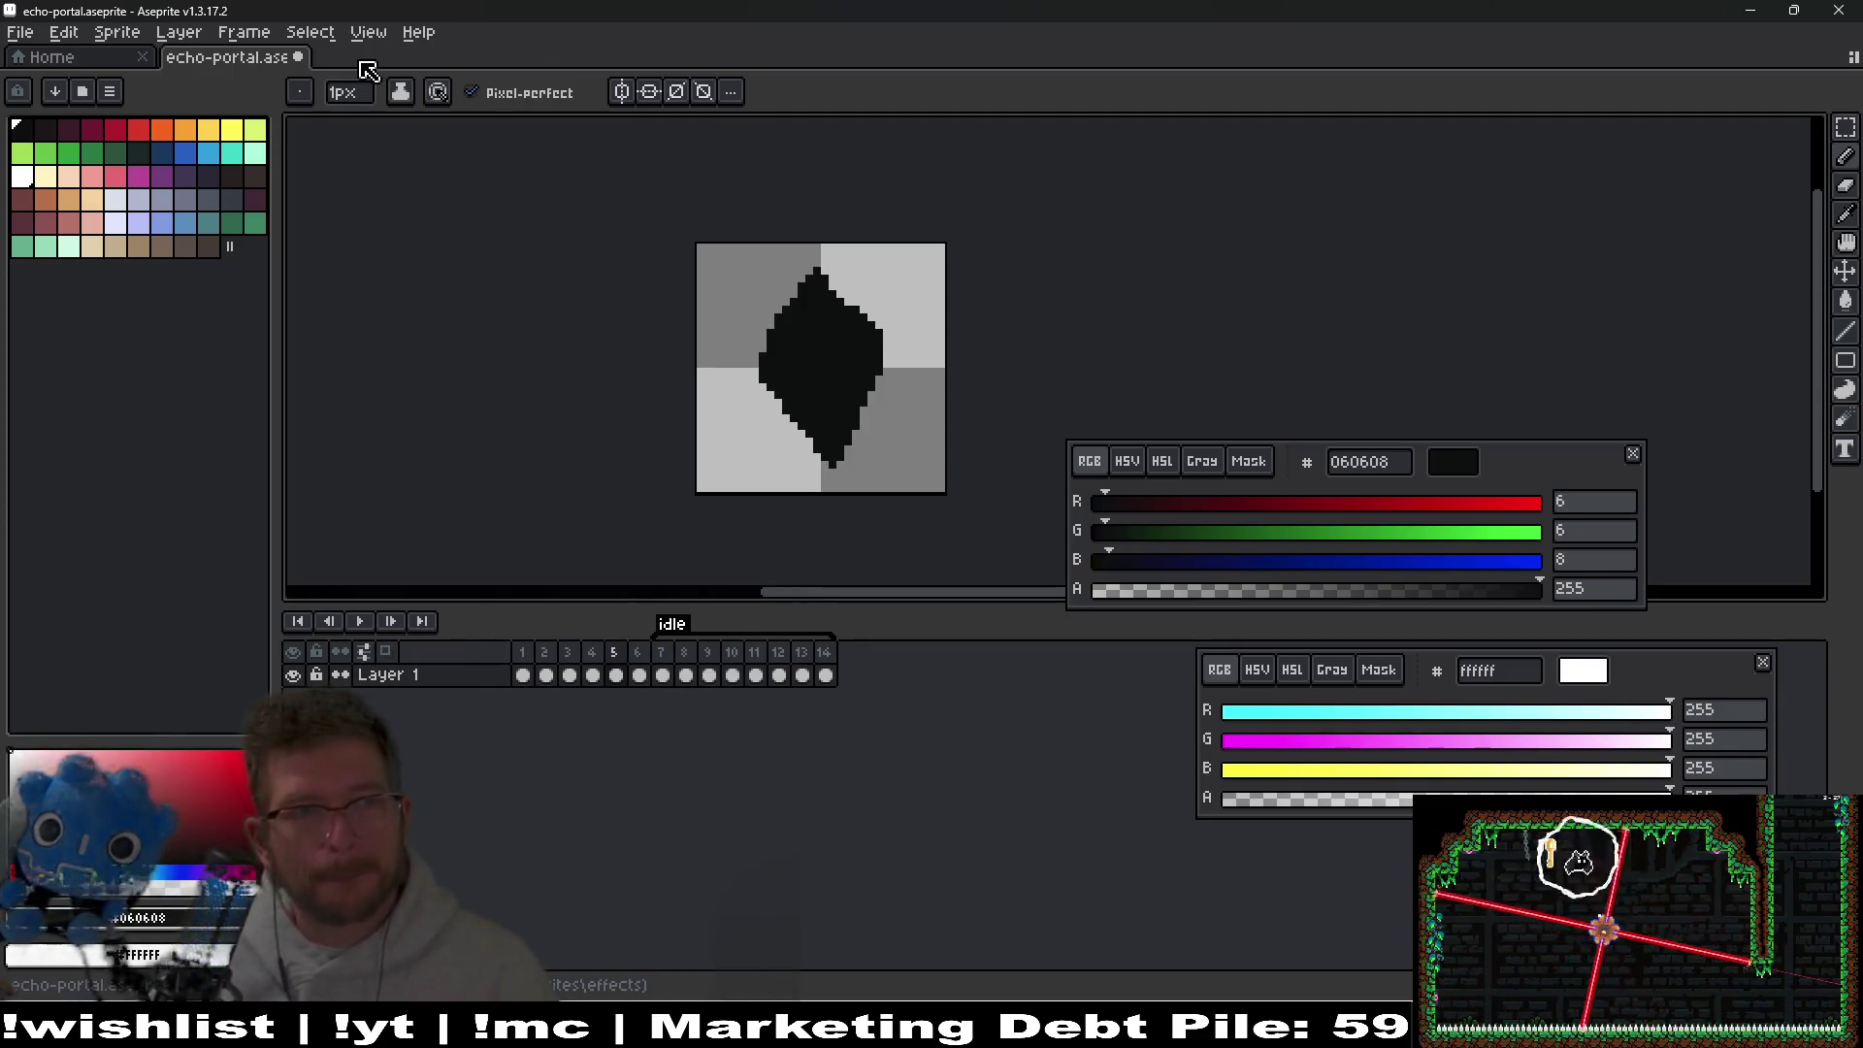
Save the sprite file and Magic Wand-select the dark diamond.
key(ctrl+s)
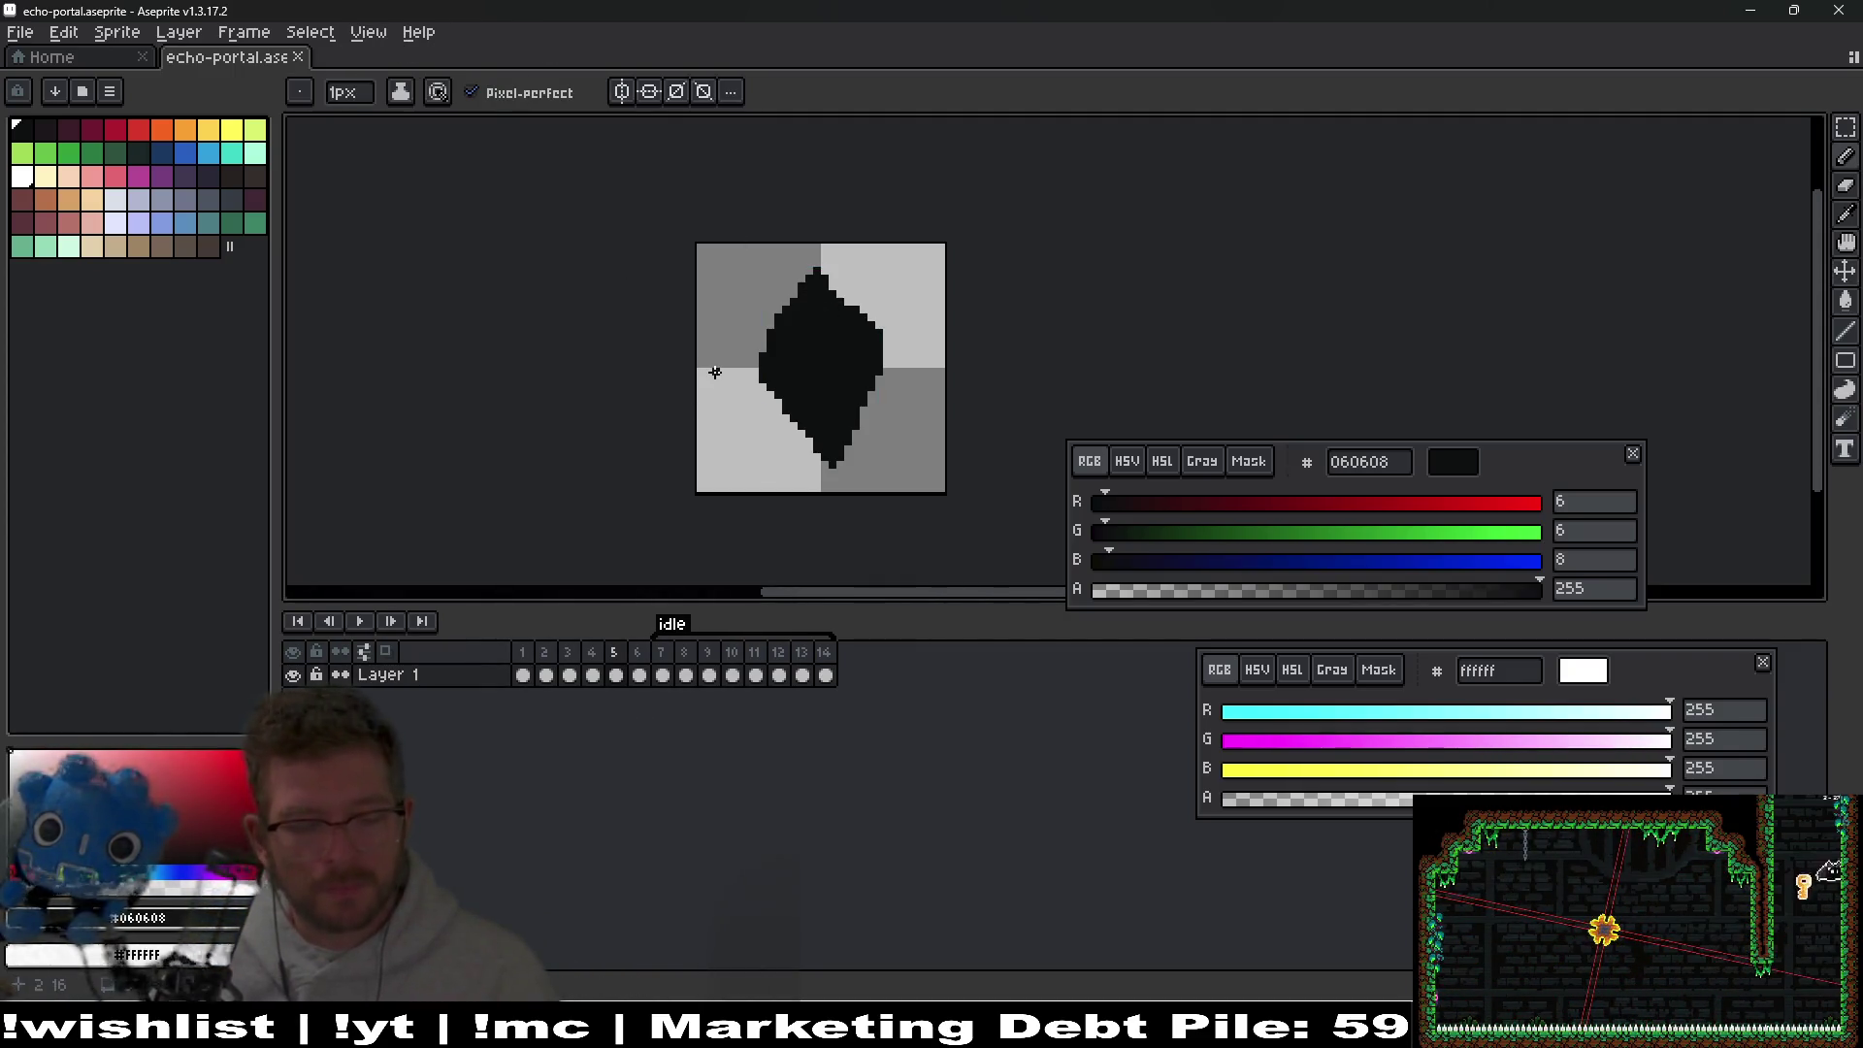
key(w)
click(819, 382)
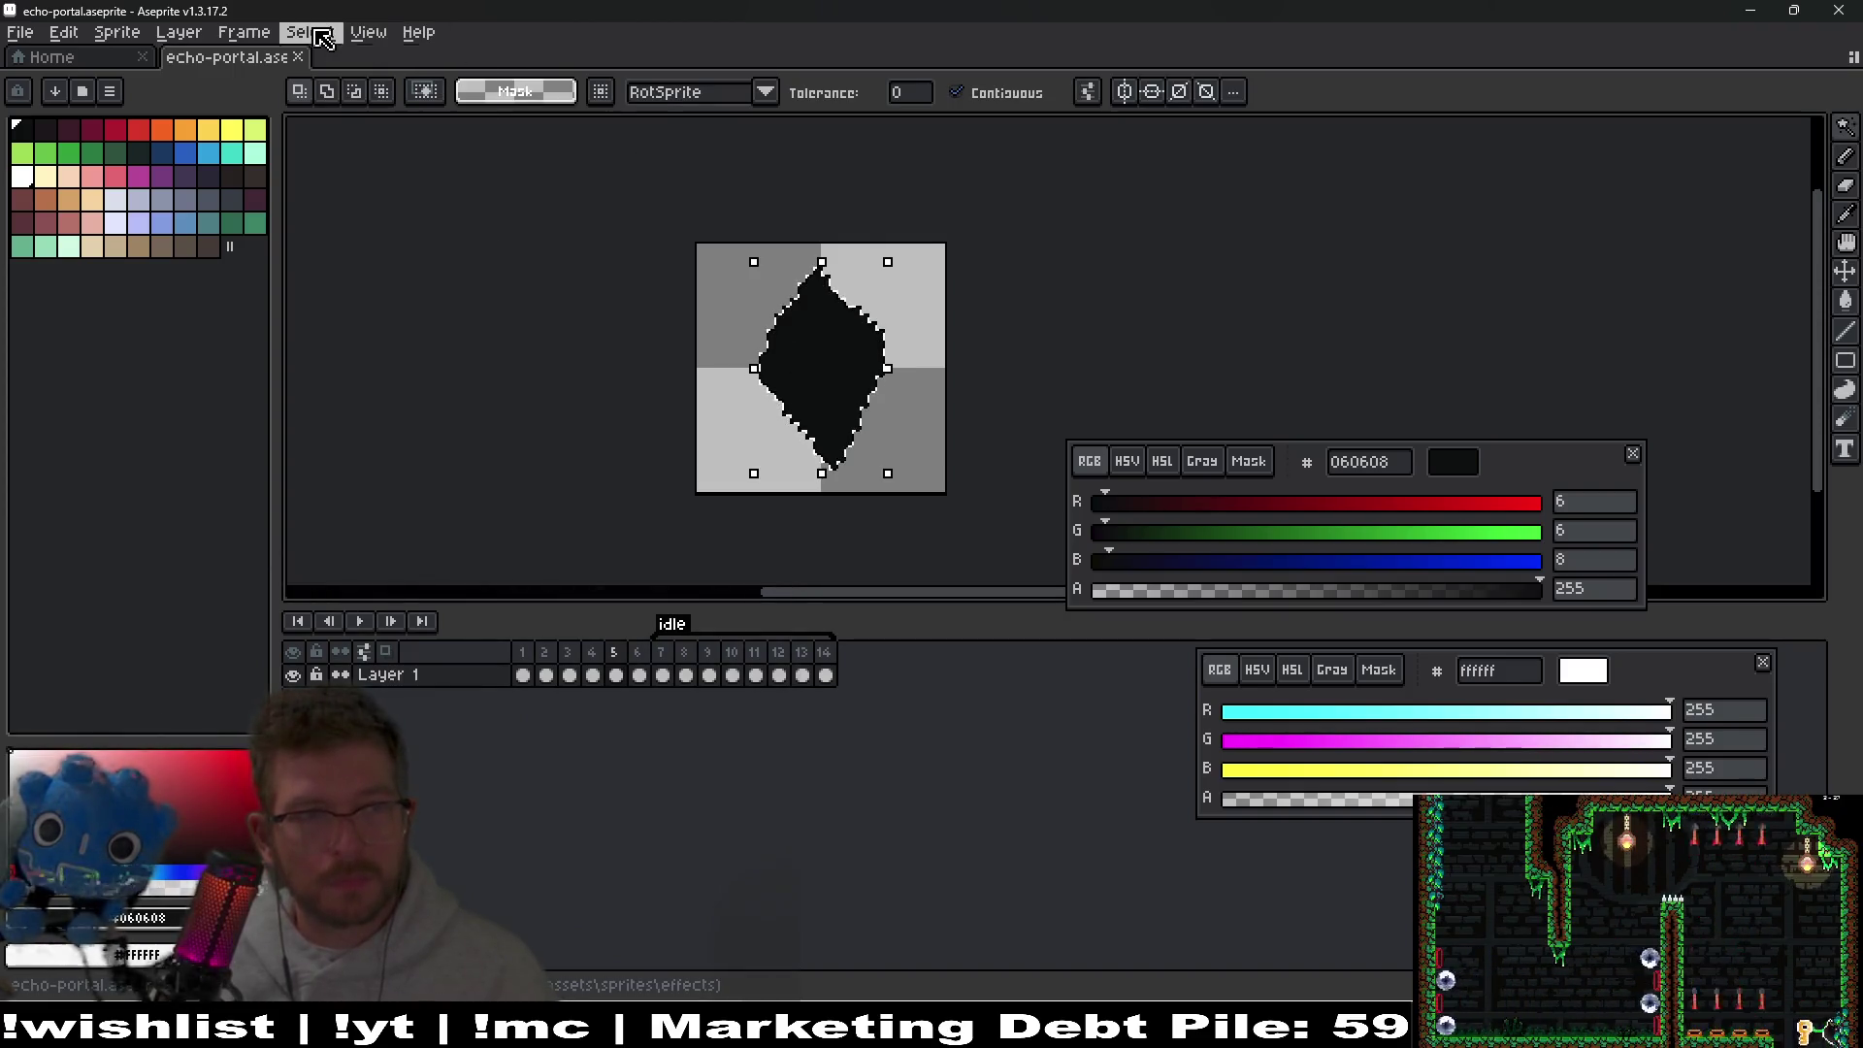
Expand the magic-wand diamond selection outward by 1 pixel.
click(309, 32)
mouse_move(400, 174)
click(565, 195)
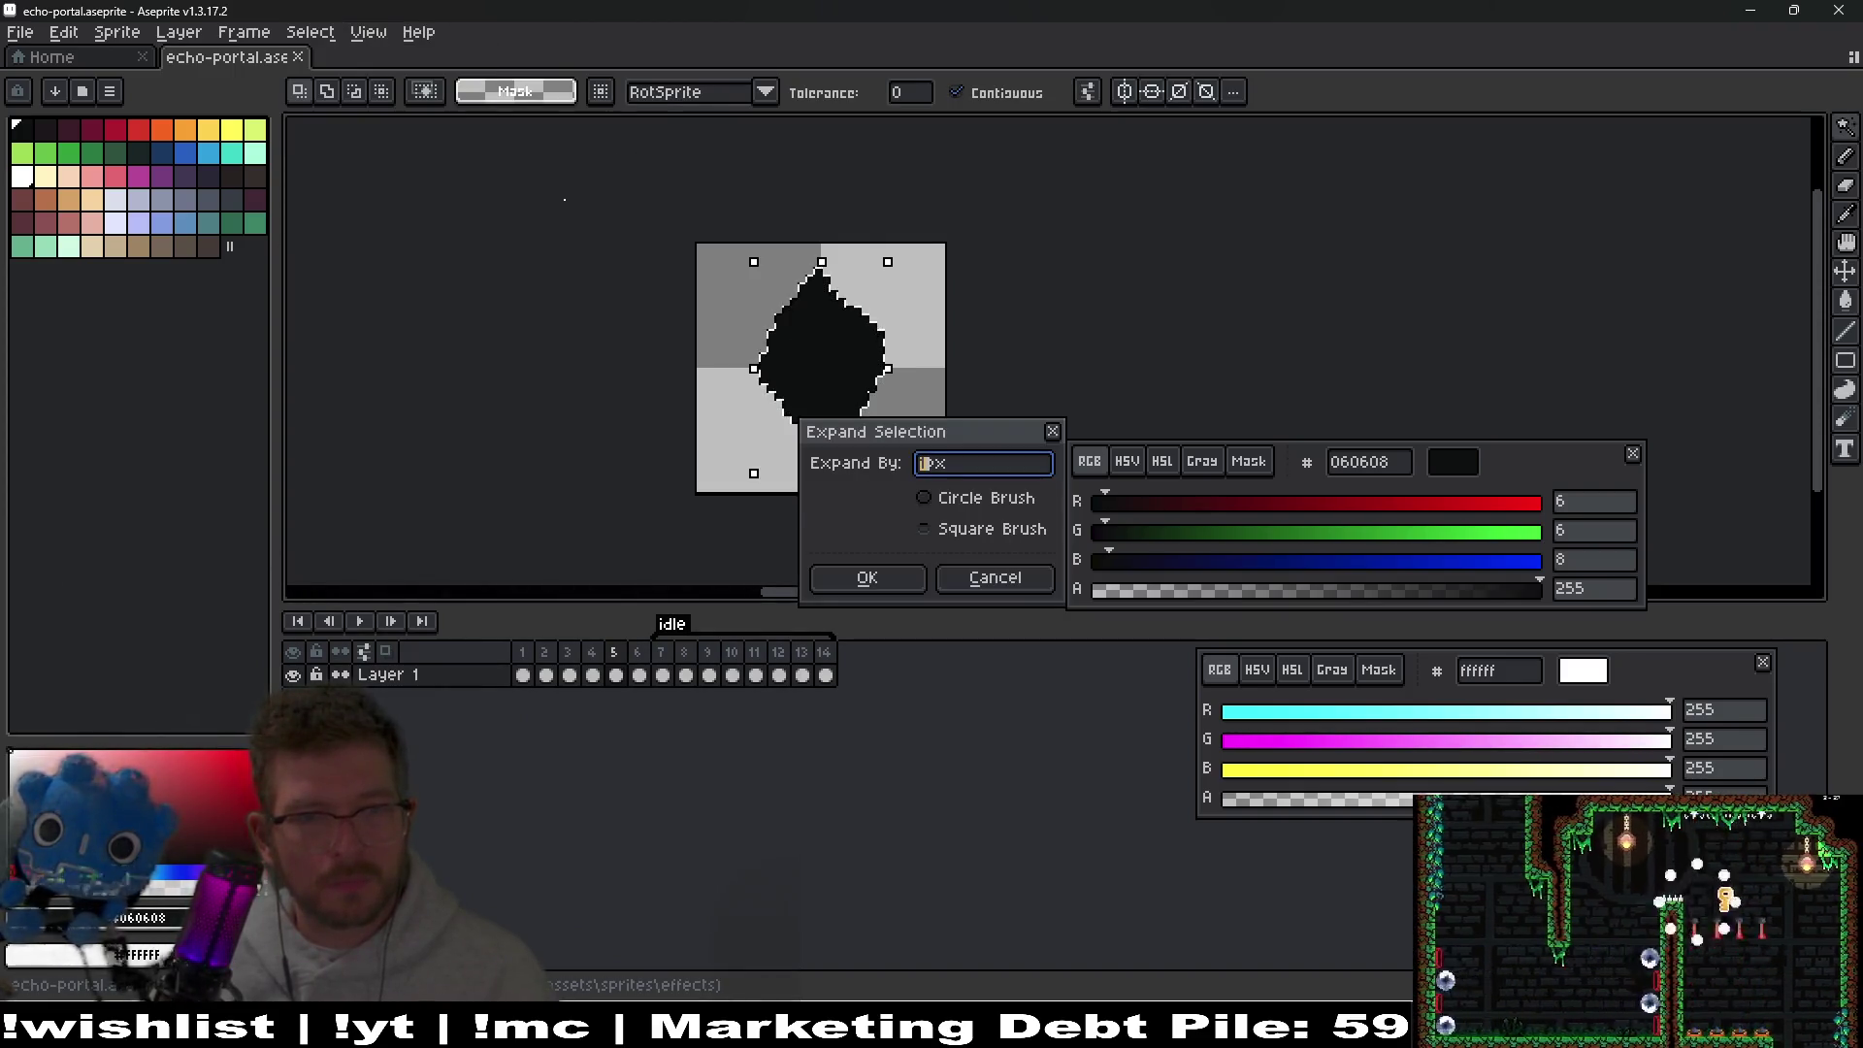
click(859, 570)
scroll(890, 423, up, 3)
Bucket-fill the grey outline pixels on the diamond's right and upper-right edges white, undoing an accidental interior fill.
key(g)
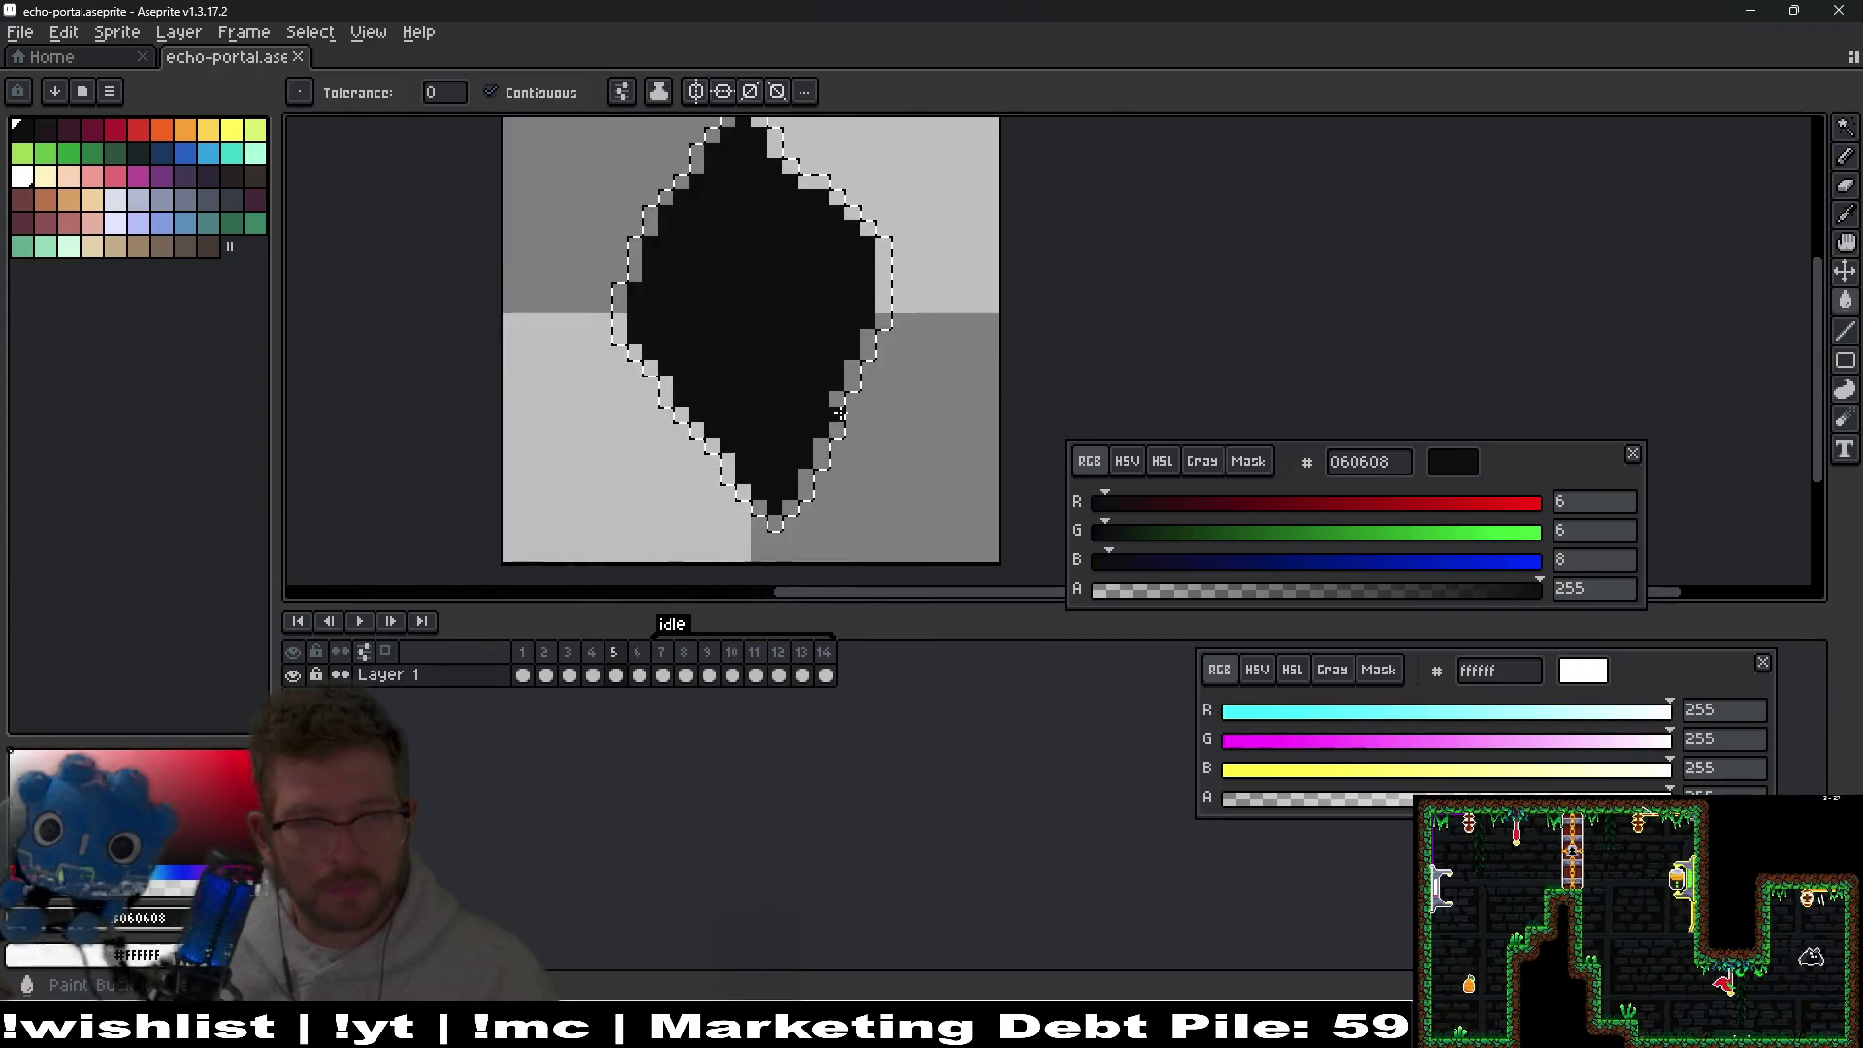
click(840, 414)
click(854, 376)
click(870, 344)
click(885, 292)
click(860, 226)
click(836, 197)
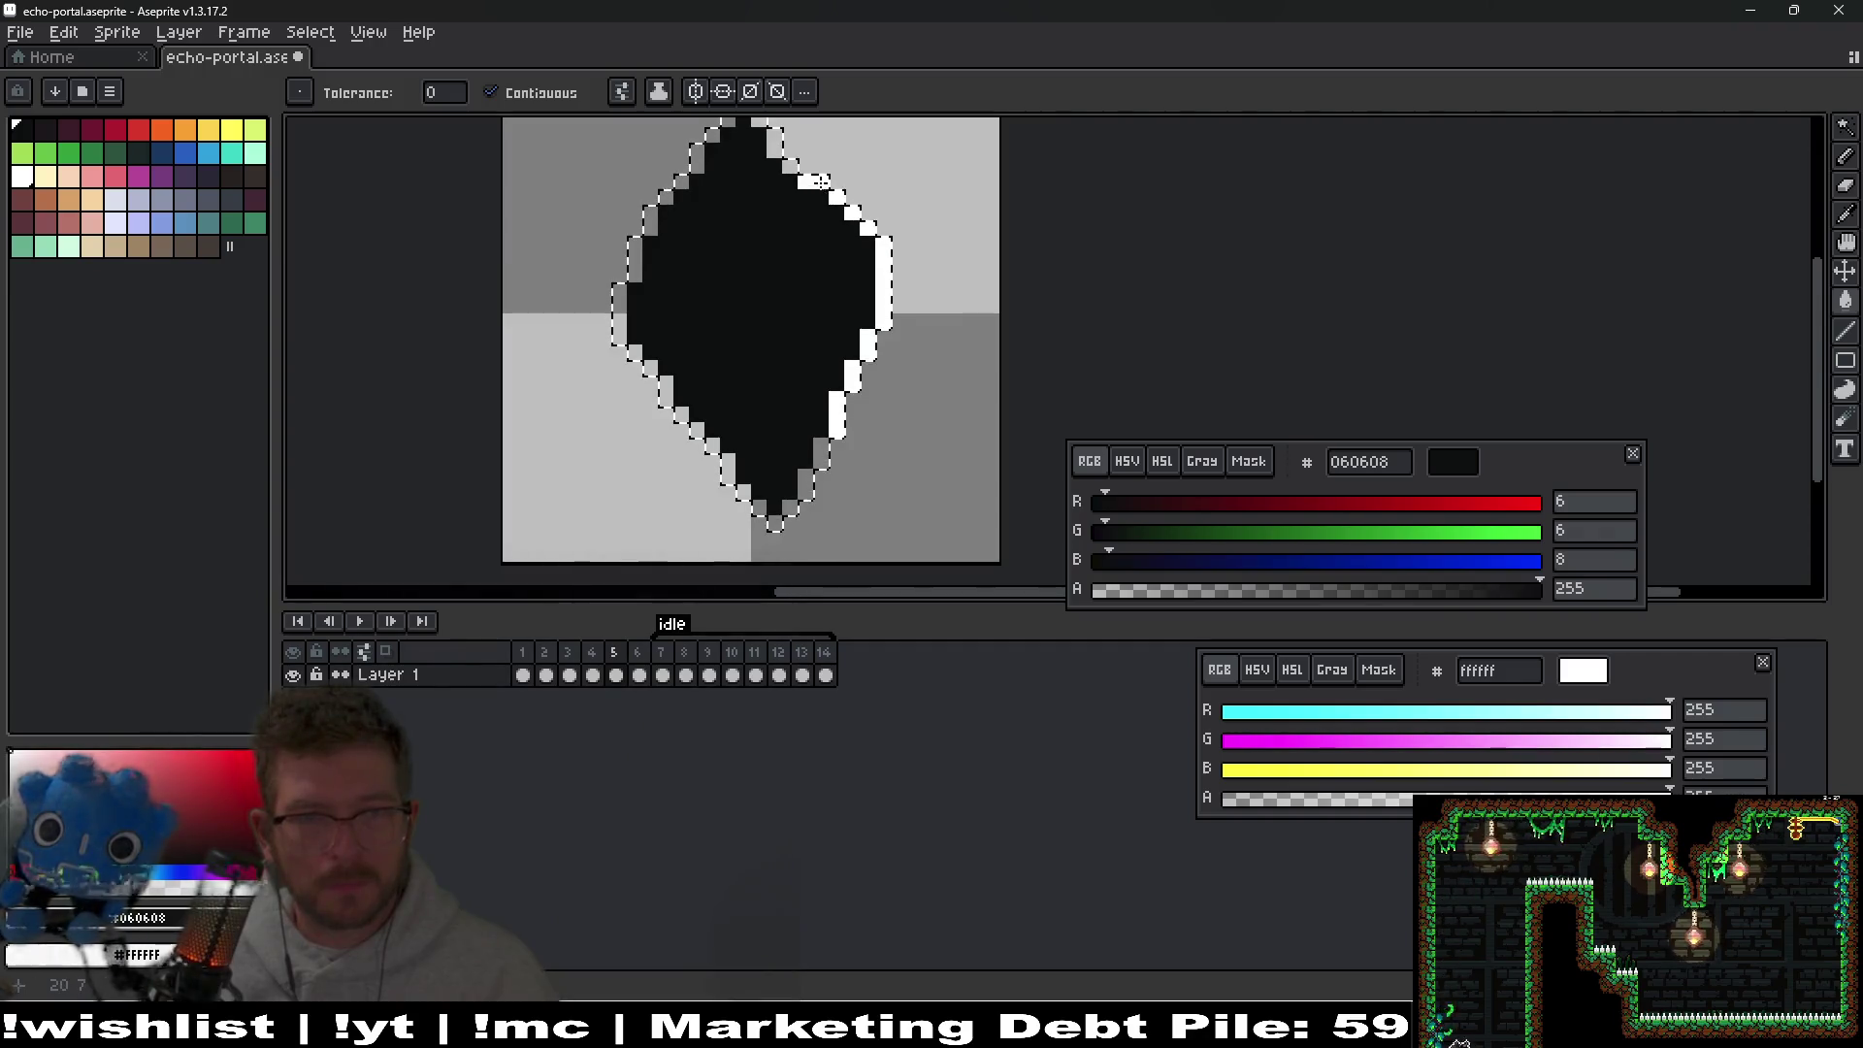
click(813, 182)
click(778, 165)
key(ctrl+z)
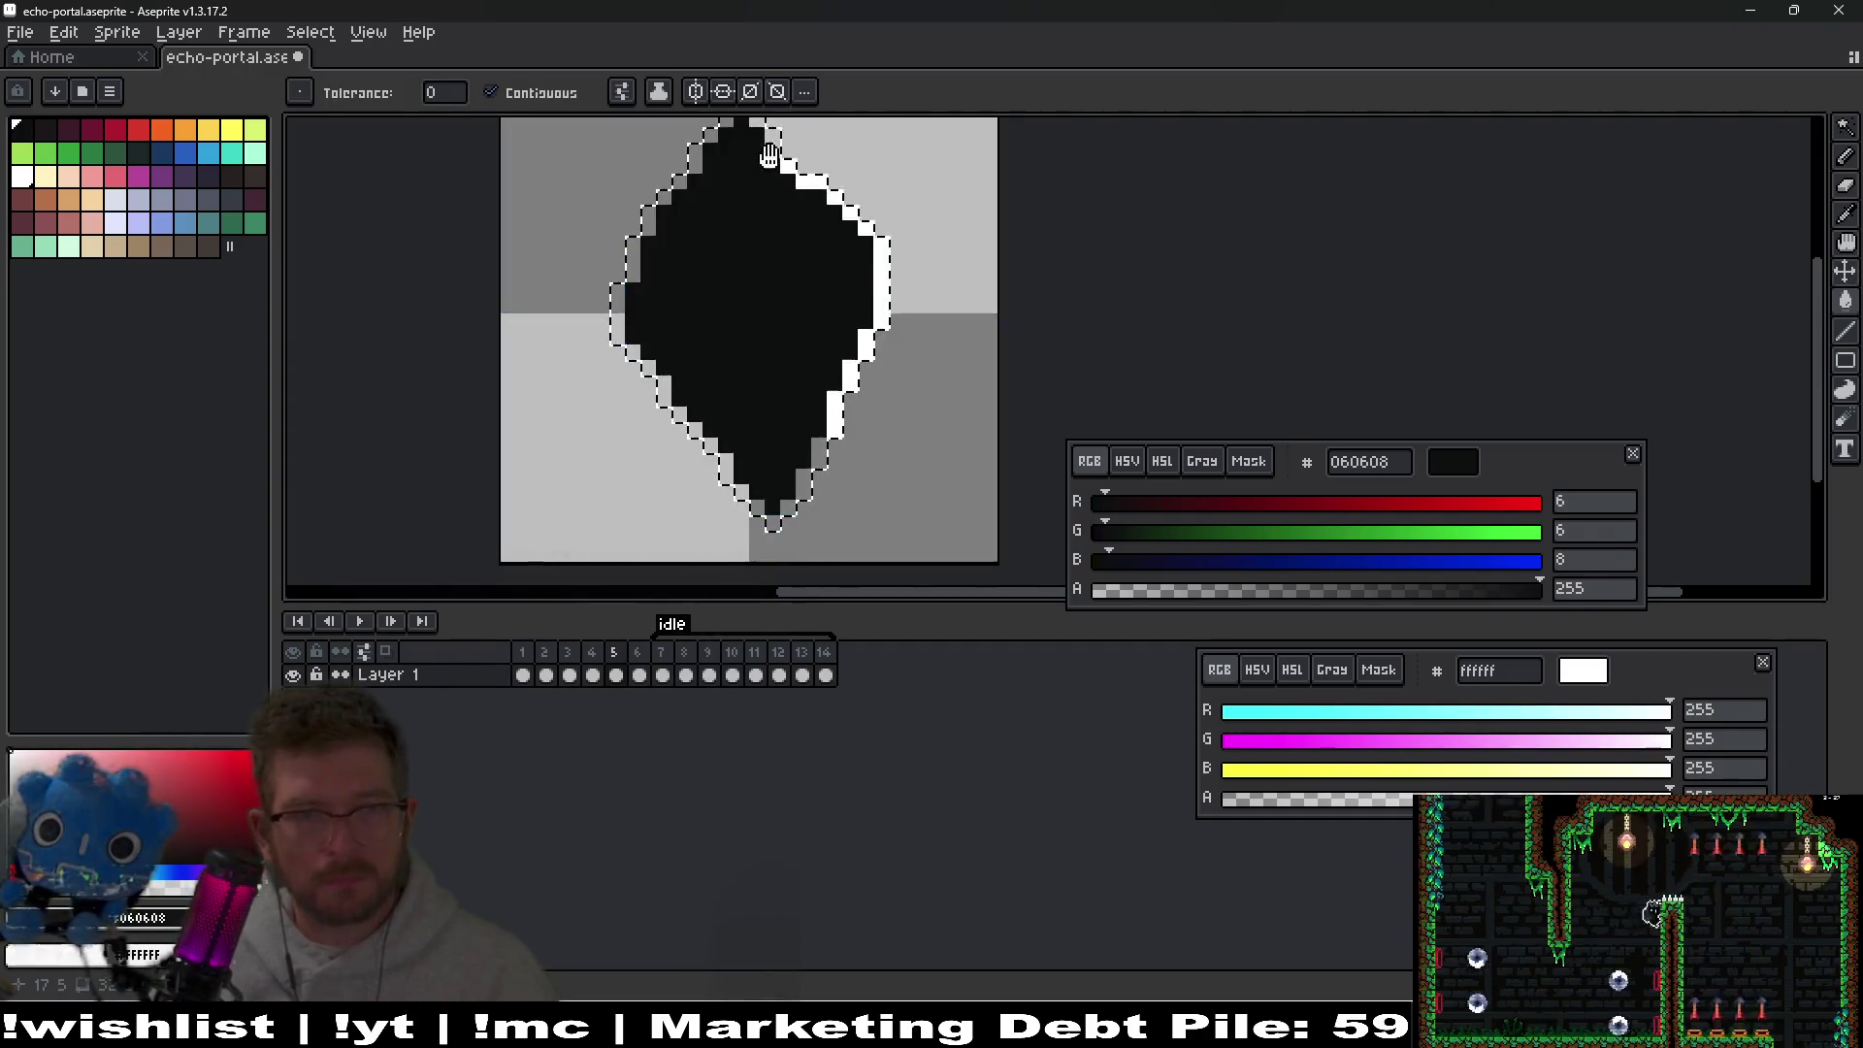
Fill the outline pixels around the top apex and down the left edge white.
scroll(778, 165, up, 1)
scroll(789, 264, up, 1)
click(798, 315)
click(767, 269)
click(736, 238)
click(705, 269)
click(642, 346)
drag(642, 347, 848, 207)
click(817, 249)
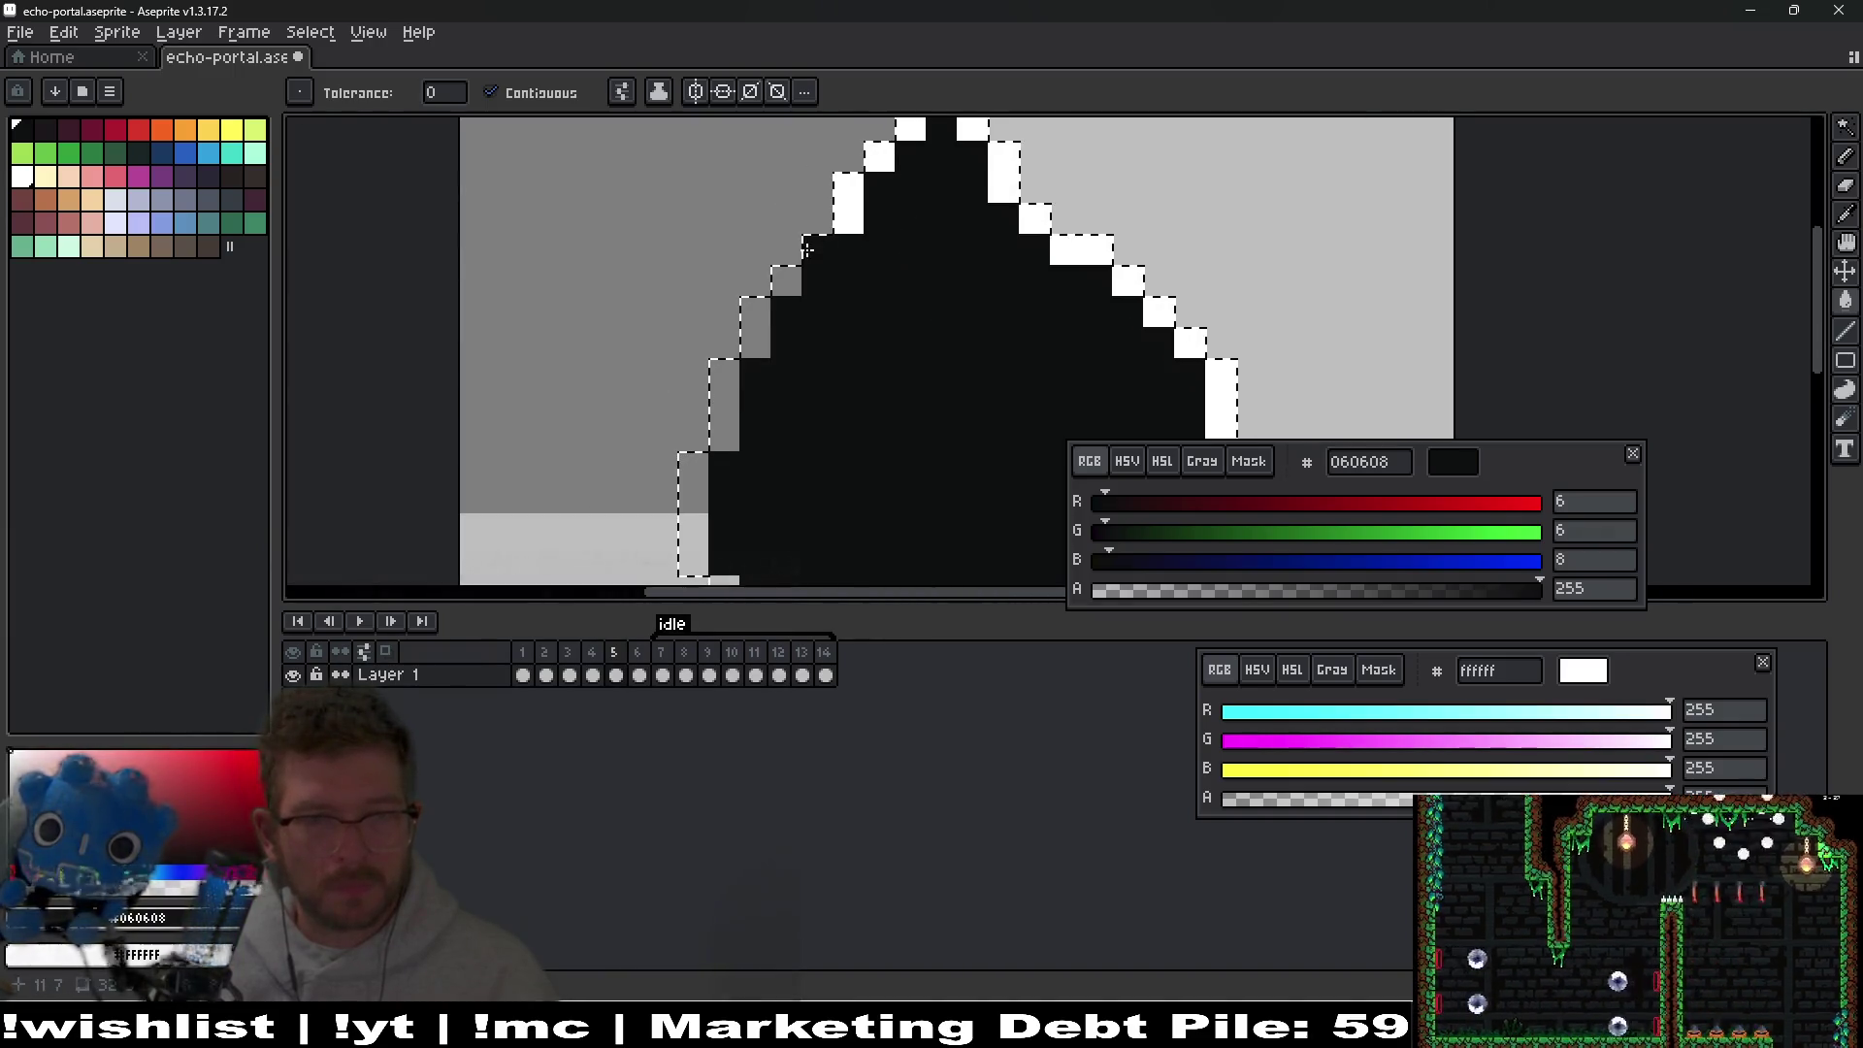
click(782, 281)
drag(775, 285, 820, 66)
click(769, 184)
click(737, 291)
Fill the remaining lower-left, bottom and lower-right outline pixels white to close the ring.
drag(876, 430, 675, 236)
click(676, 311)
click(693, 335)
click(723, 365)
click(755, 397)
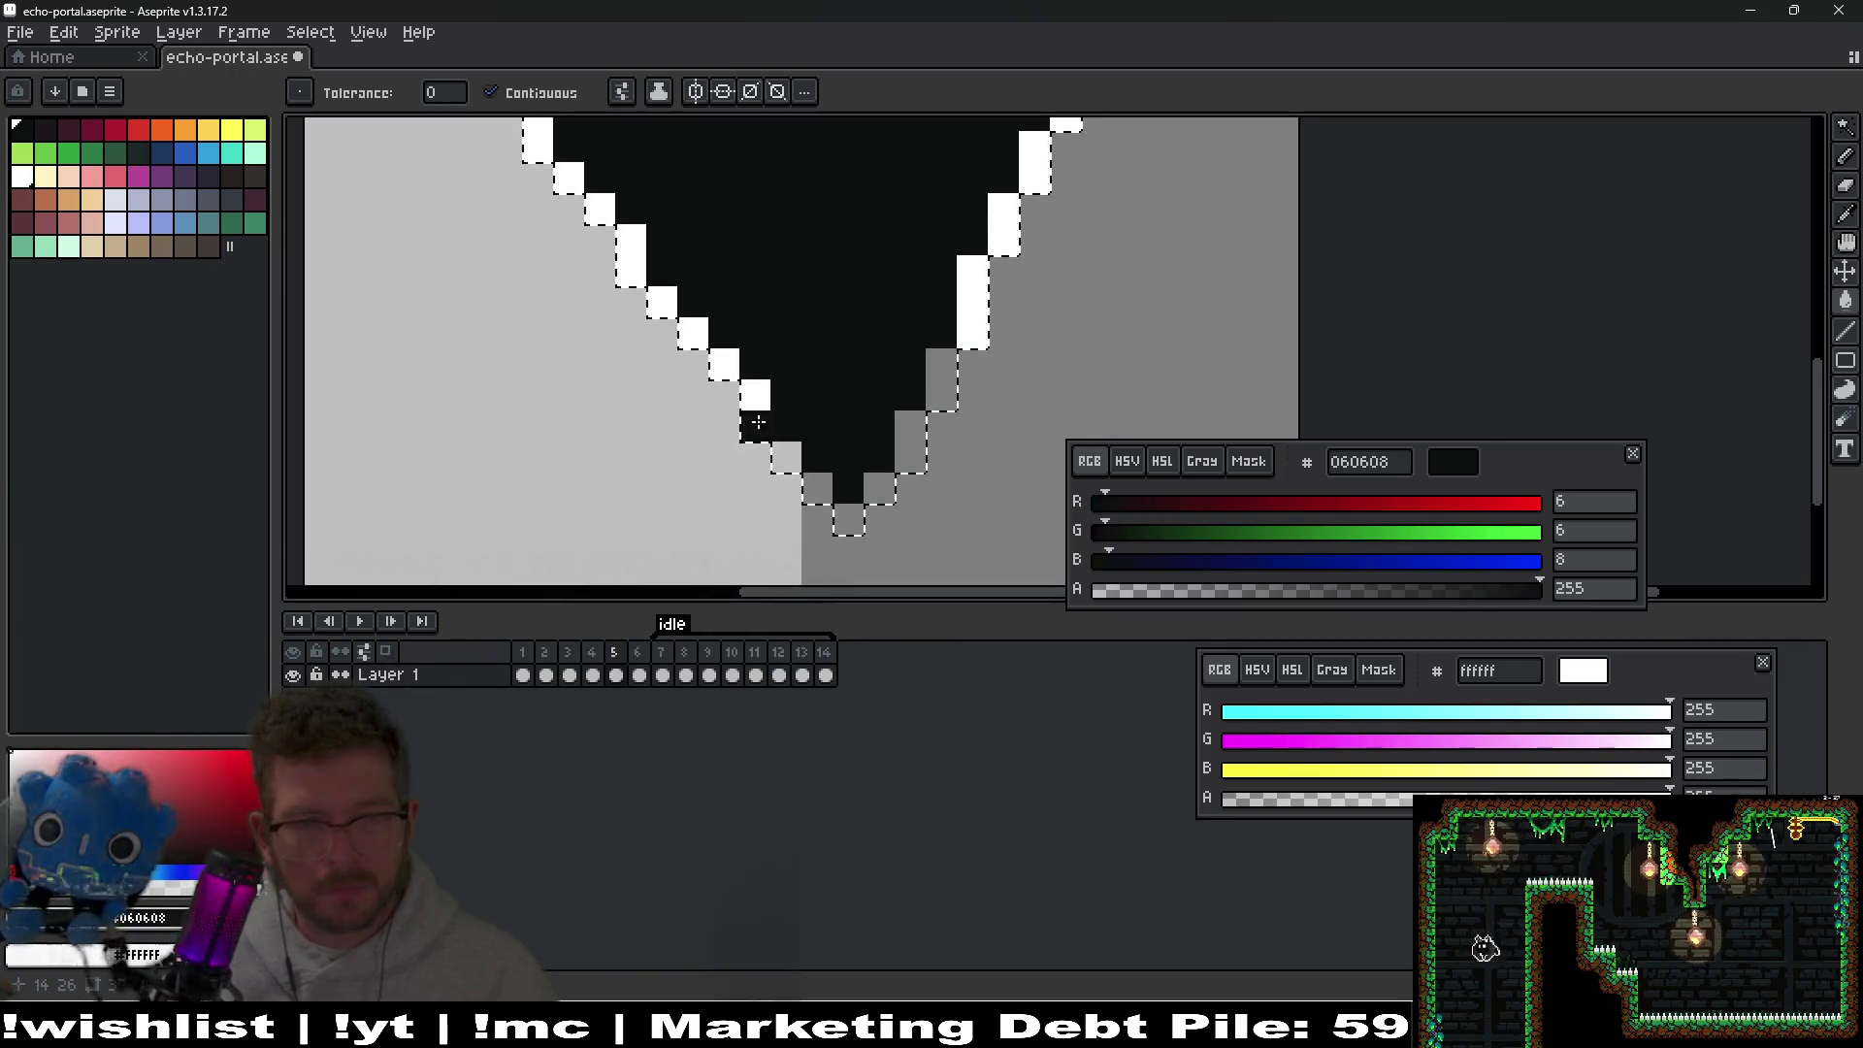
click(799, 467)
click(817, 489)
click(848, 520)
click(910, 456)
click(939, 386)
scroll(820, 582, down, 4)
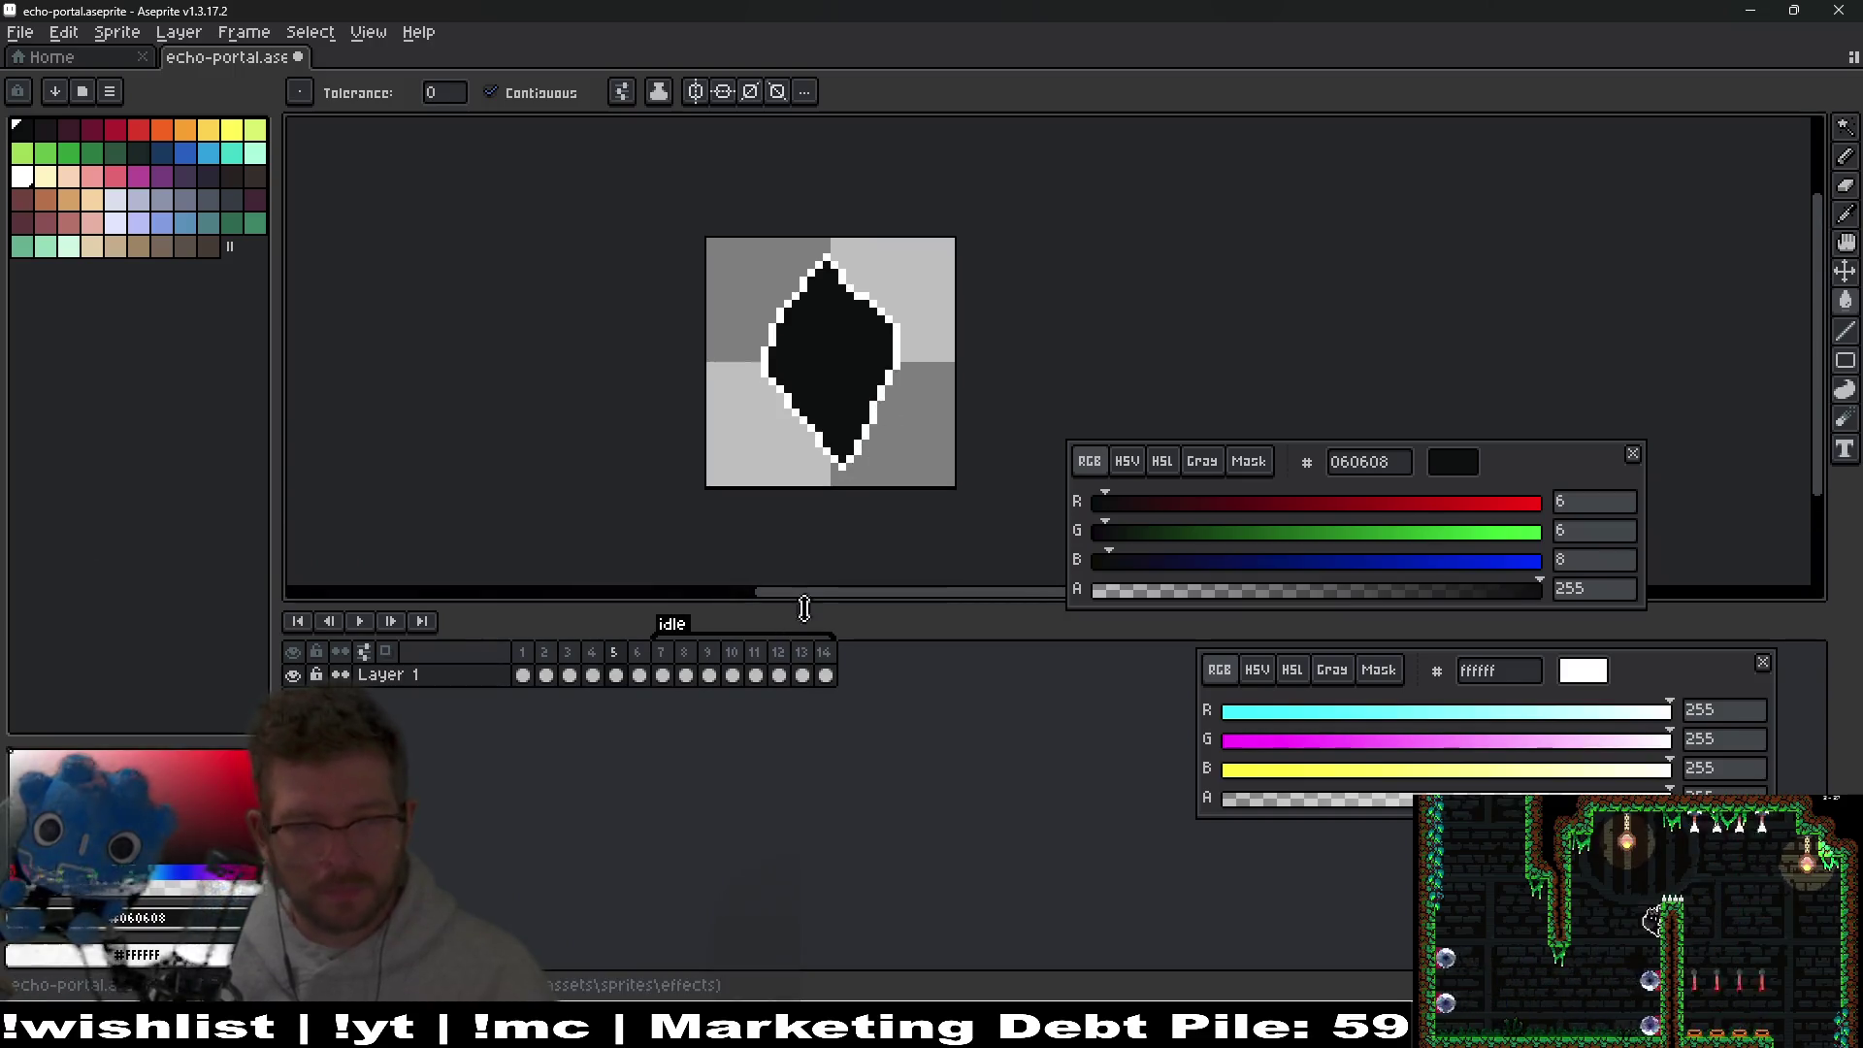
Preview the animation, then create a tag named 'open' over frames 1–6.
click(362, 622)
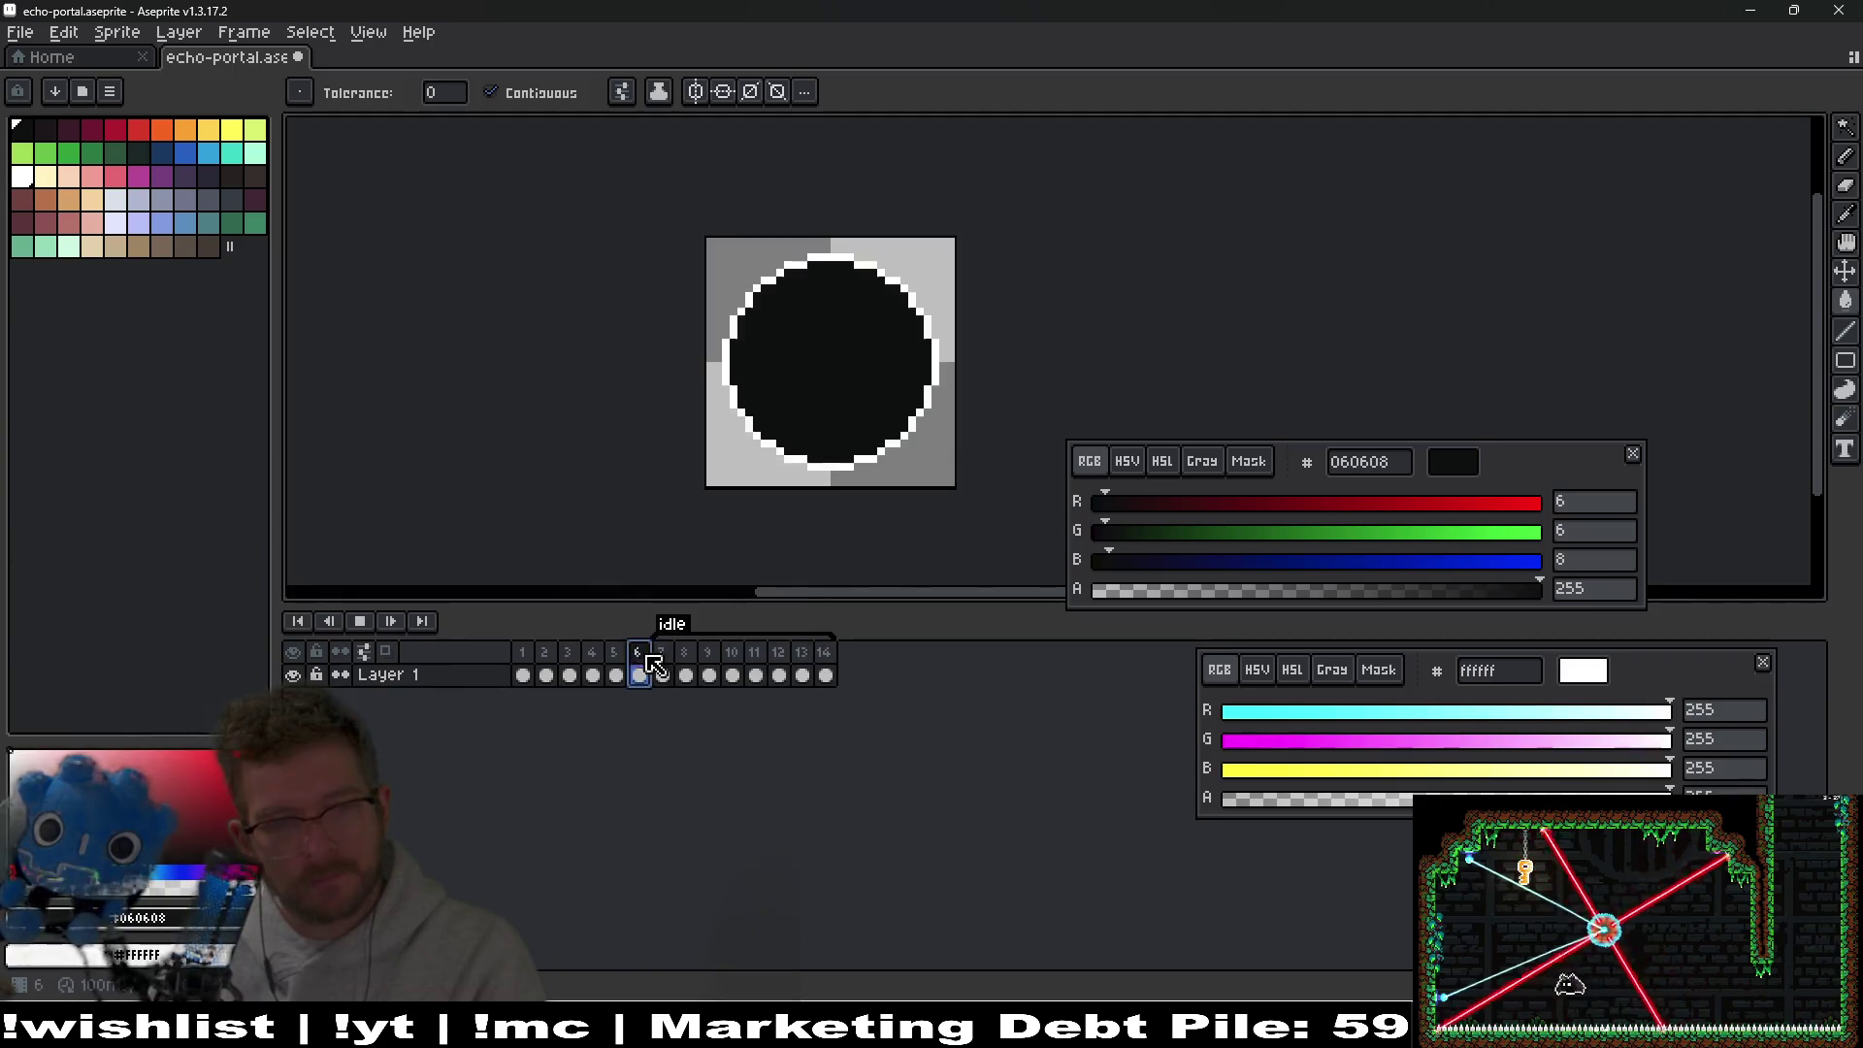
drag(638, 662, 526, 658)
right_click(524, 655)
click(694, 730)
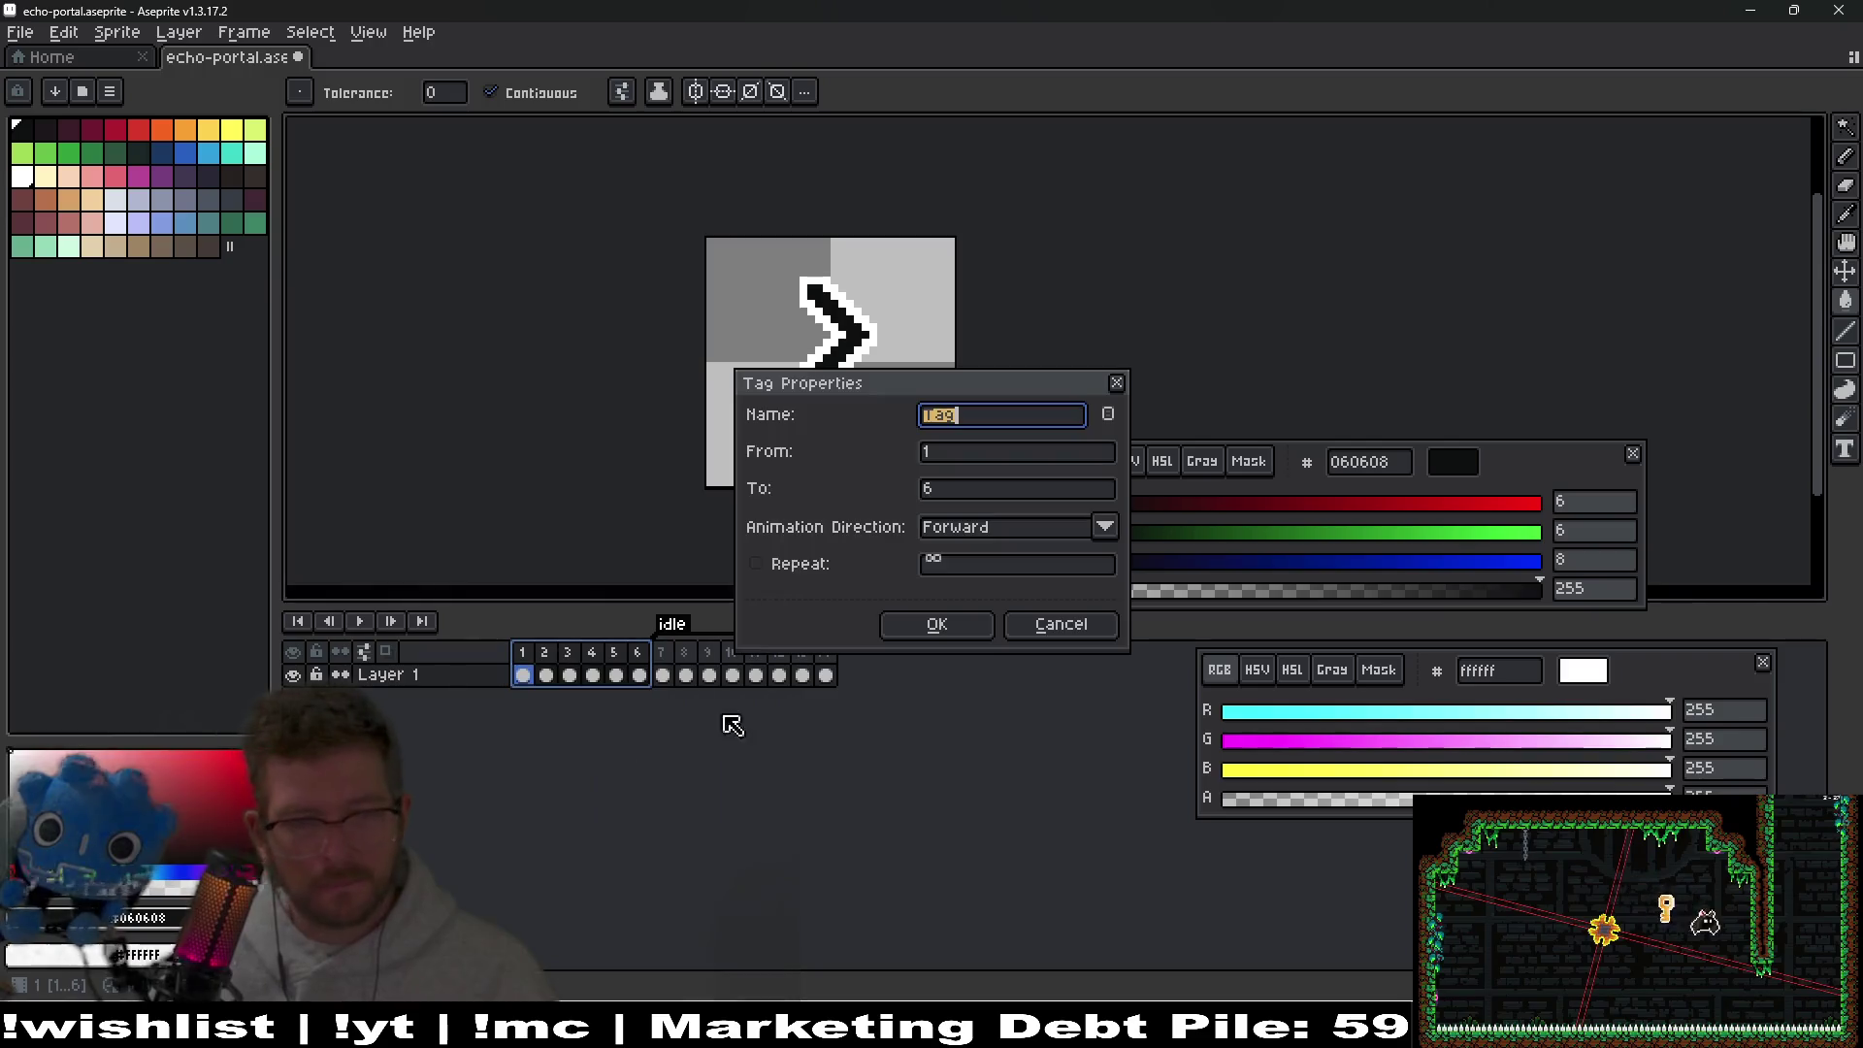
text(open)
key(Return)
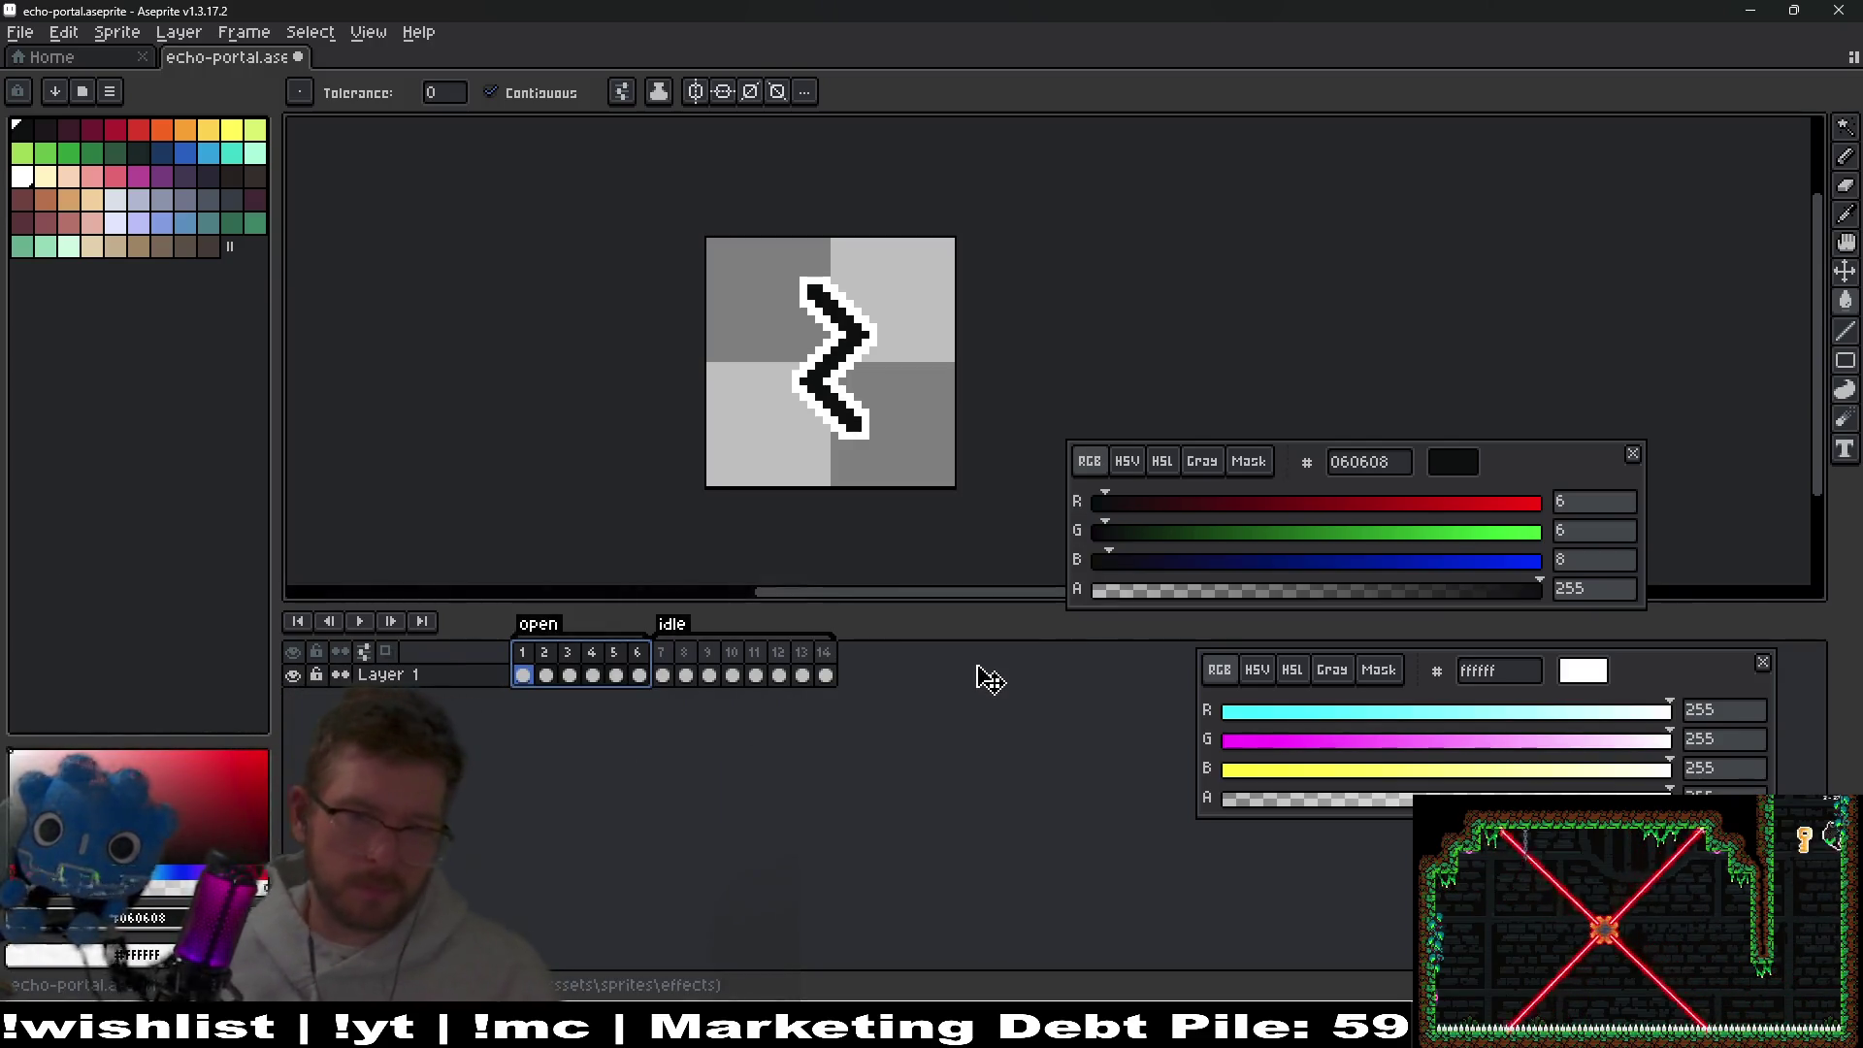
Replay the animation and copy a frame to make a 15th frame.
click(361, 622)
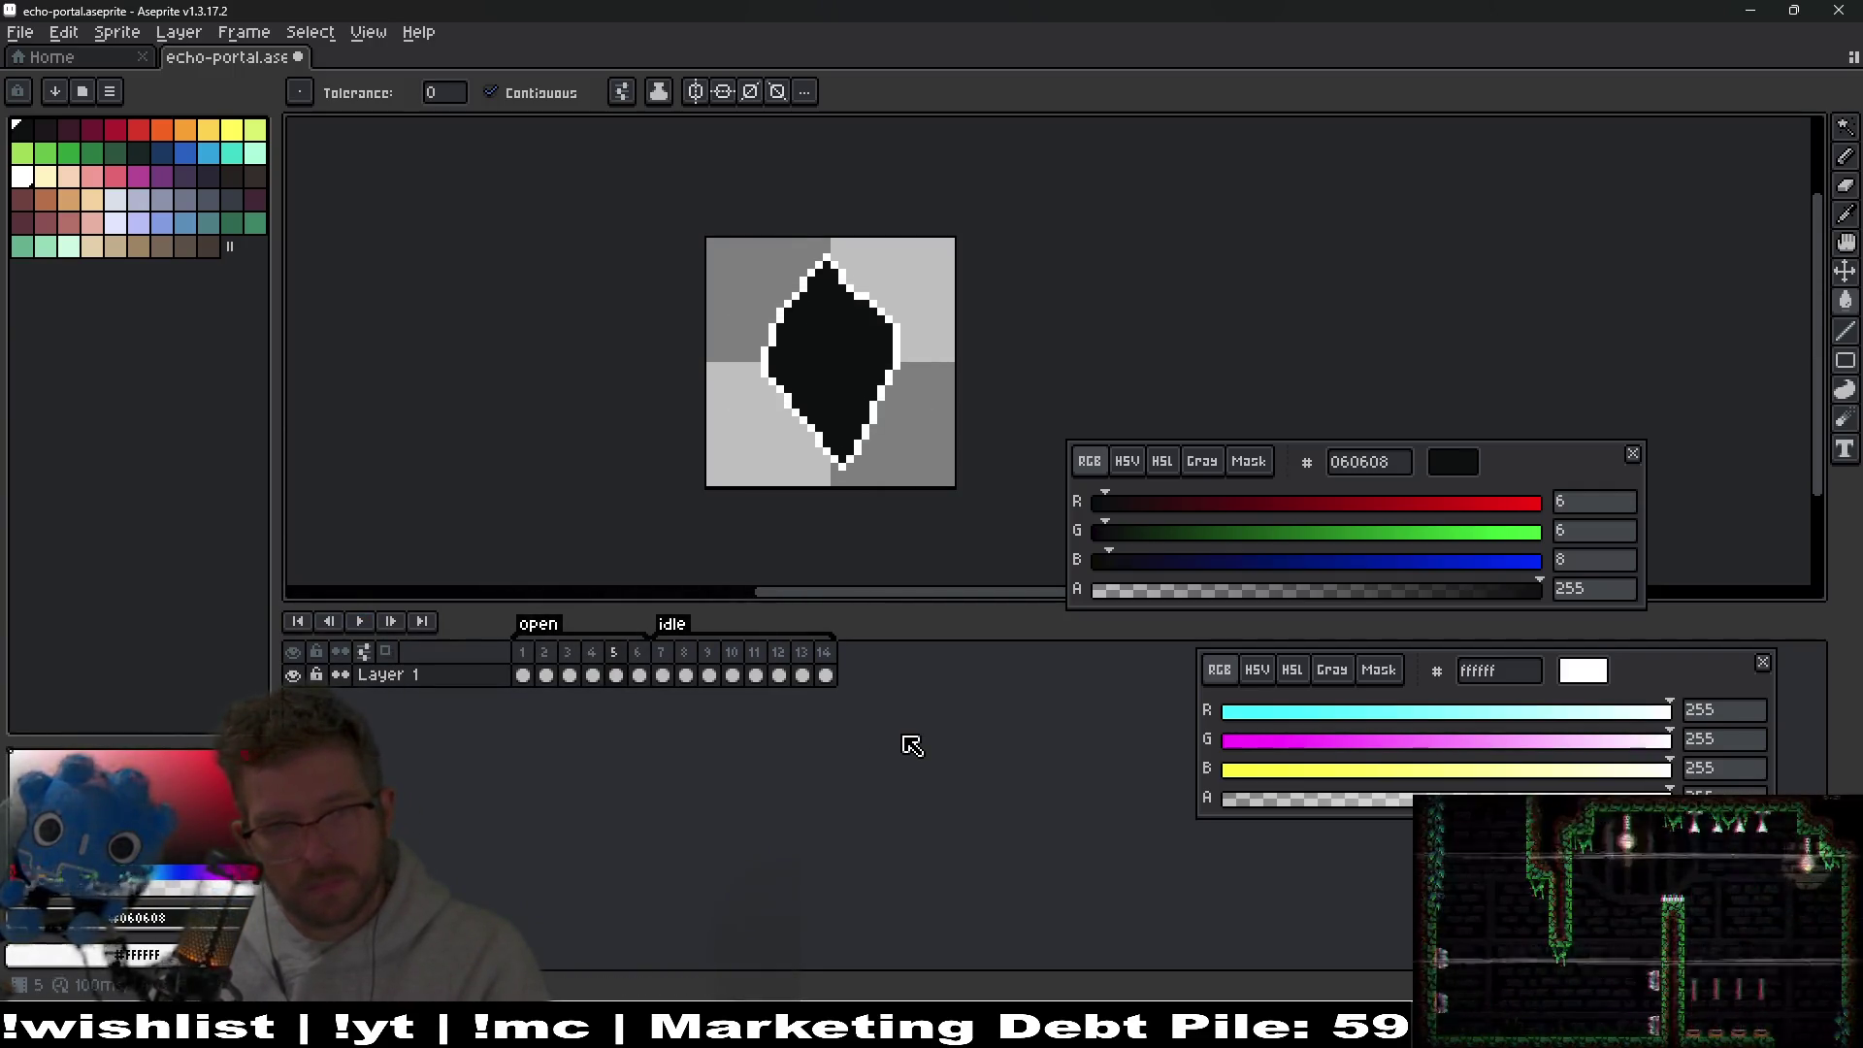
click(621, 673)
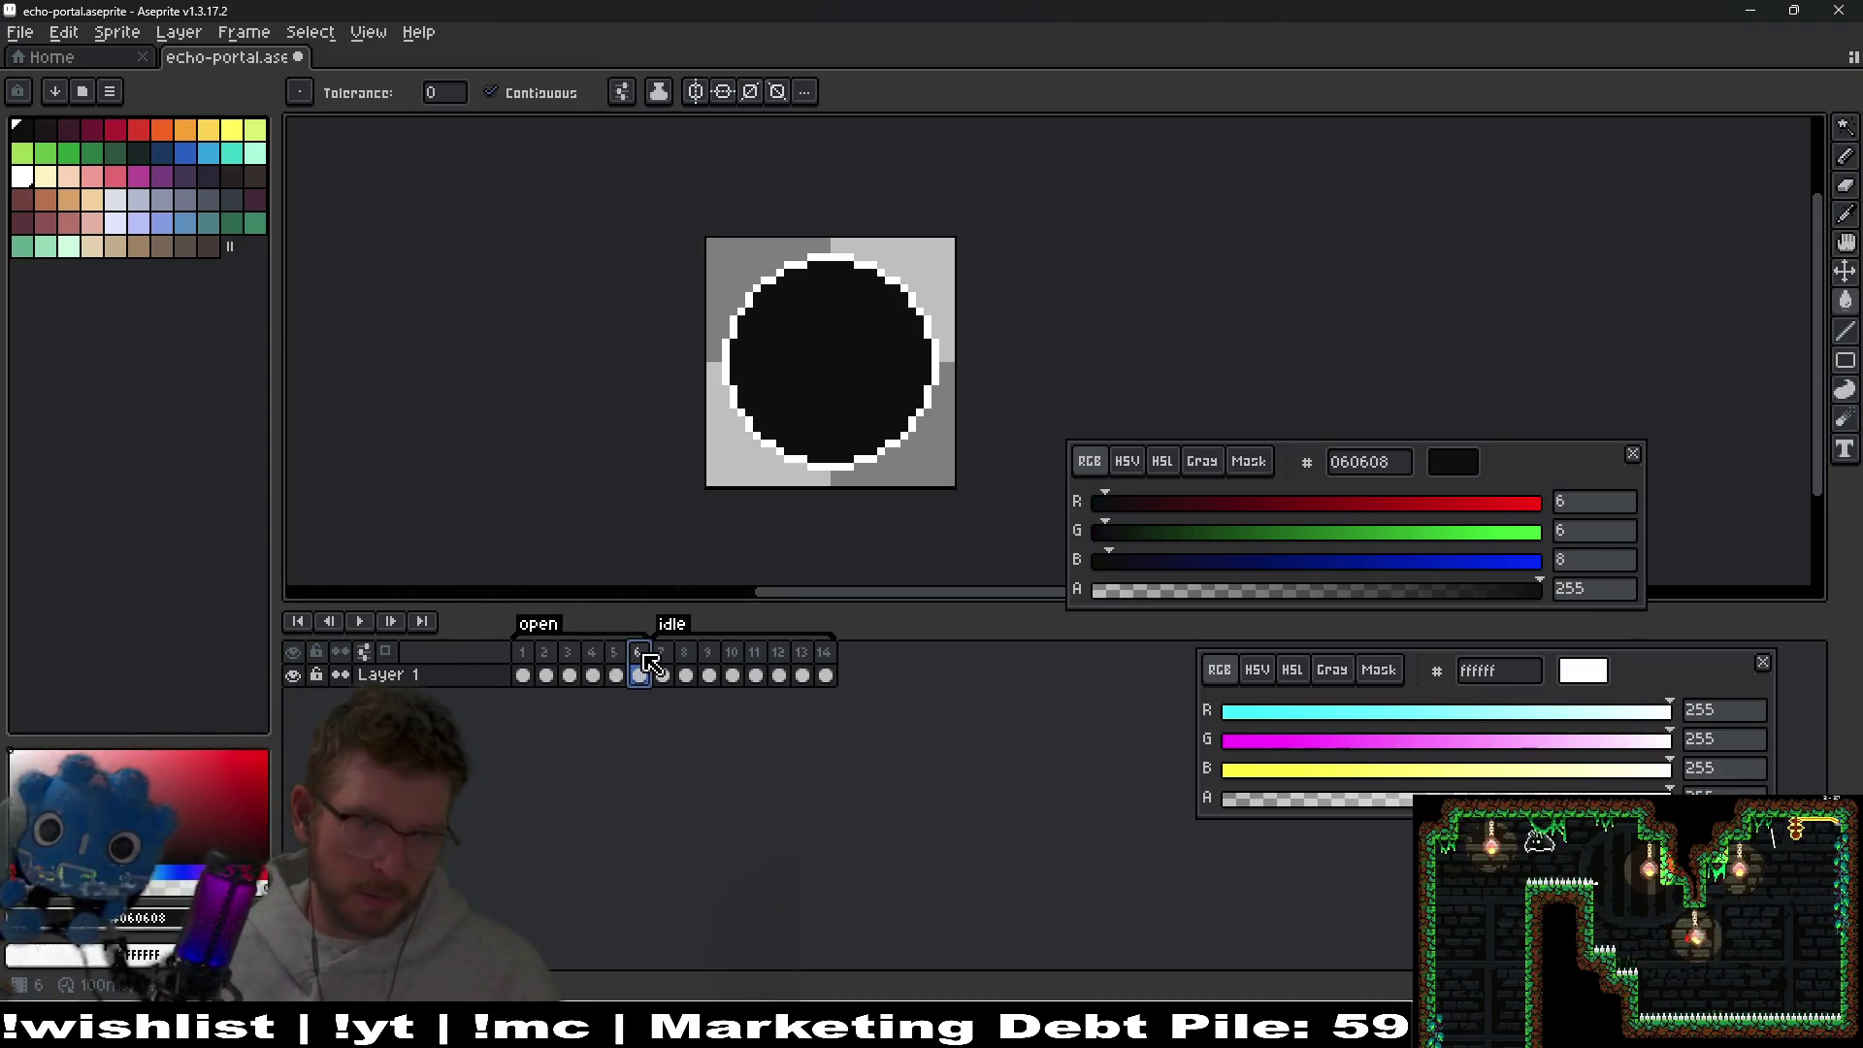
drag(775, 672, 648, 660)
Pencil the gap in the circle's bottom outline white.
scroll(815, 468, up, 5)
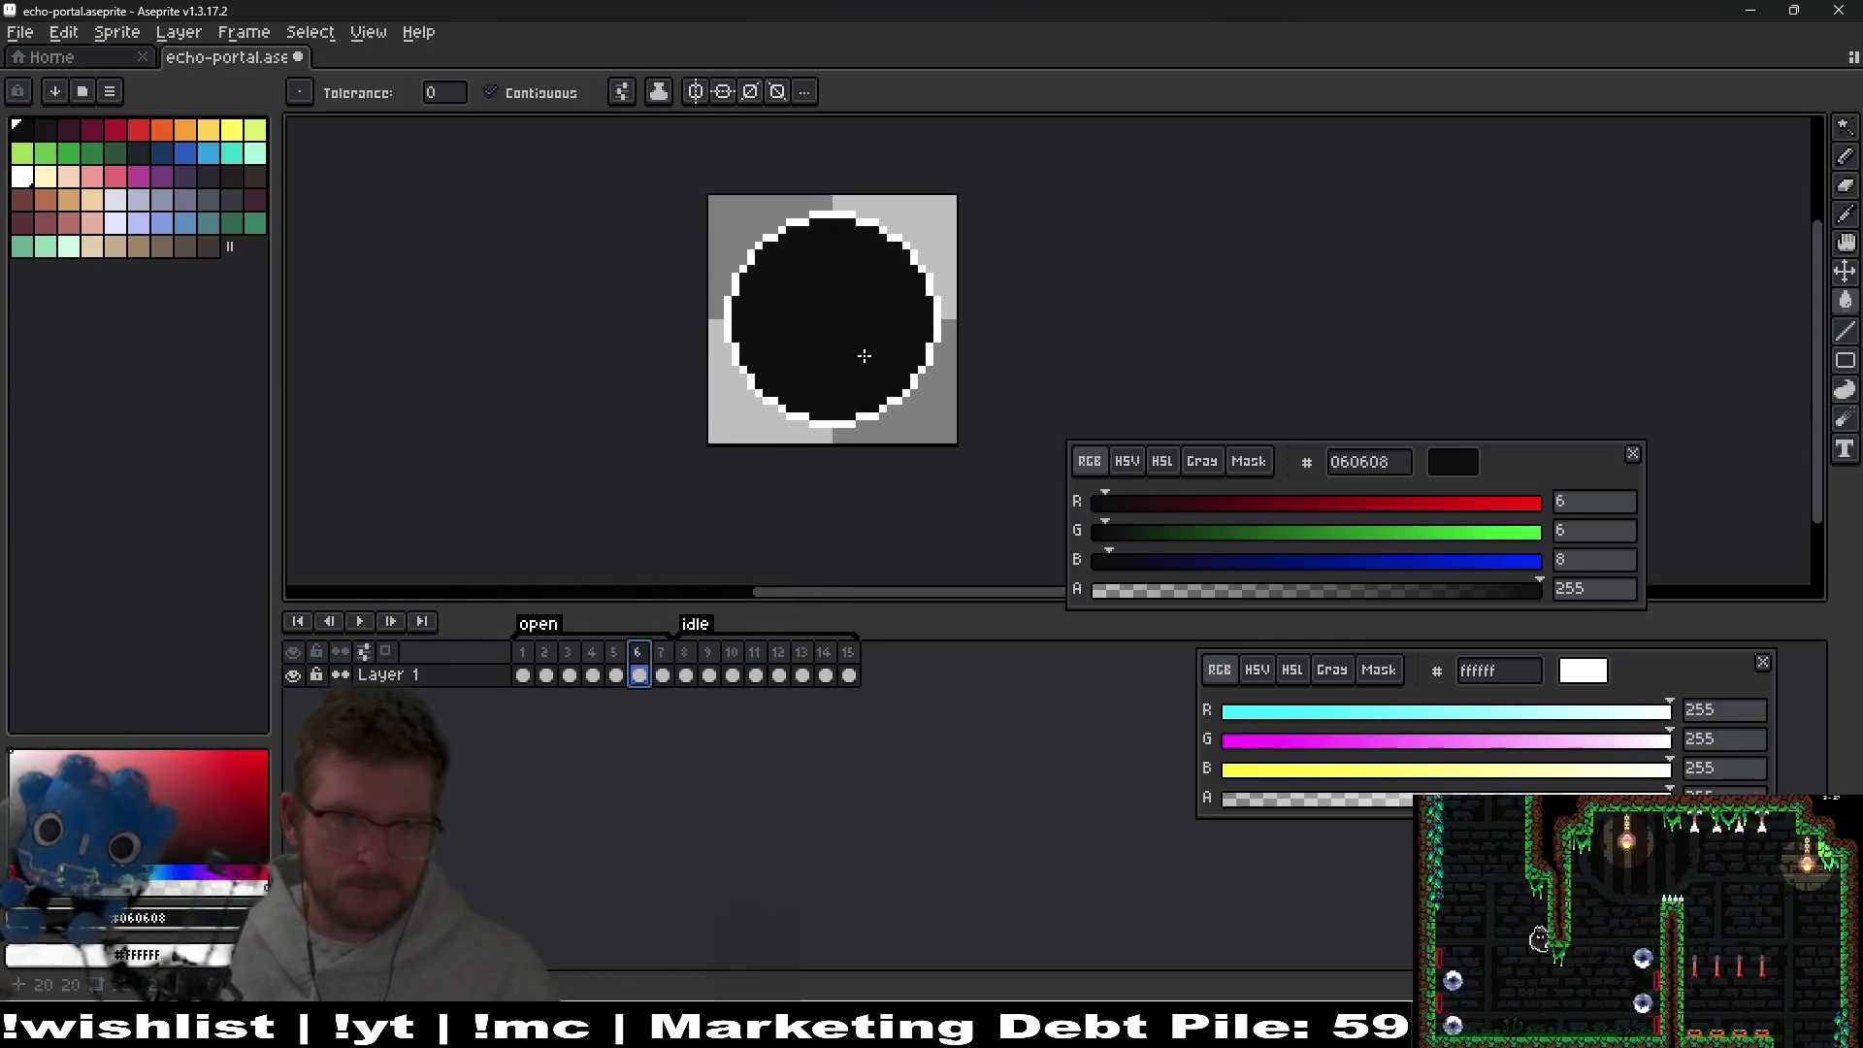
key(b)
right_click(809, 473)
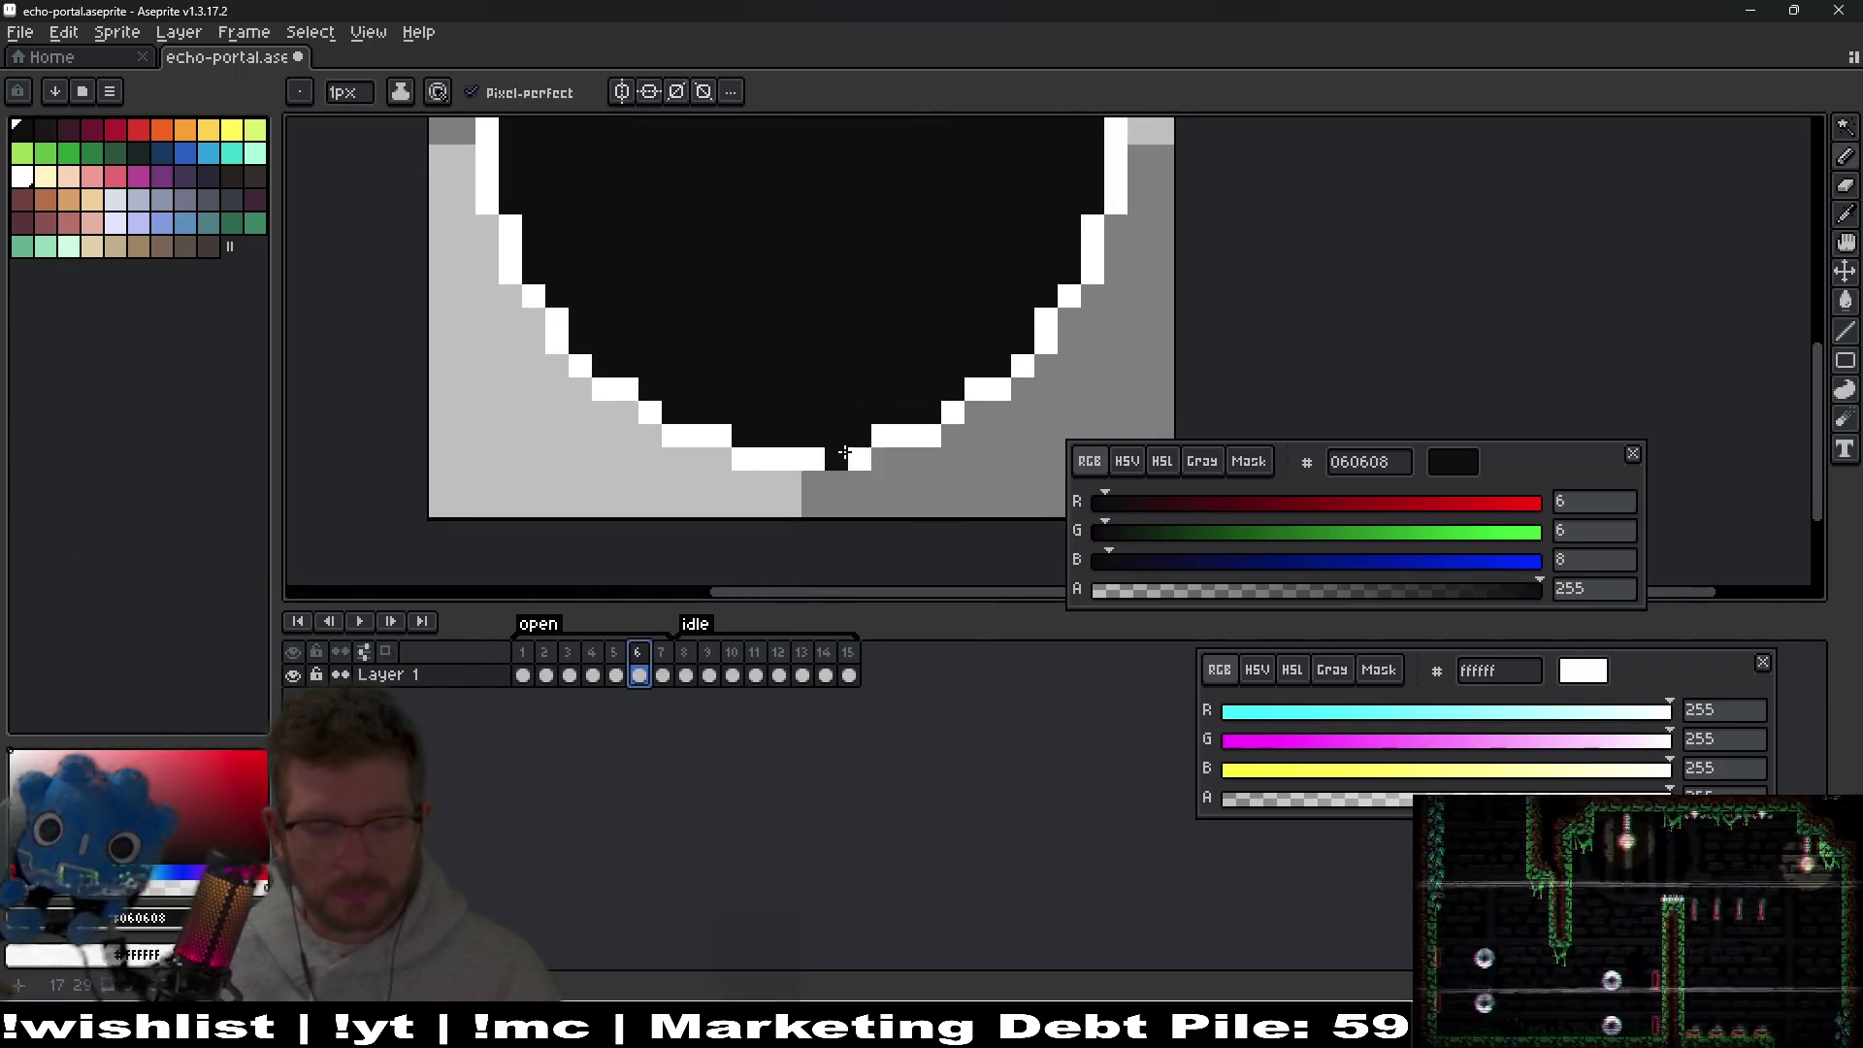
scroll(833, 472, down, 3)
Replace the white outline colour with black across the new frame.
key(alt)
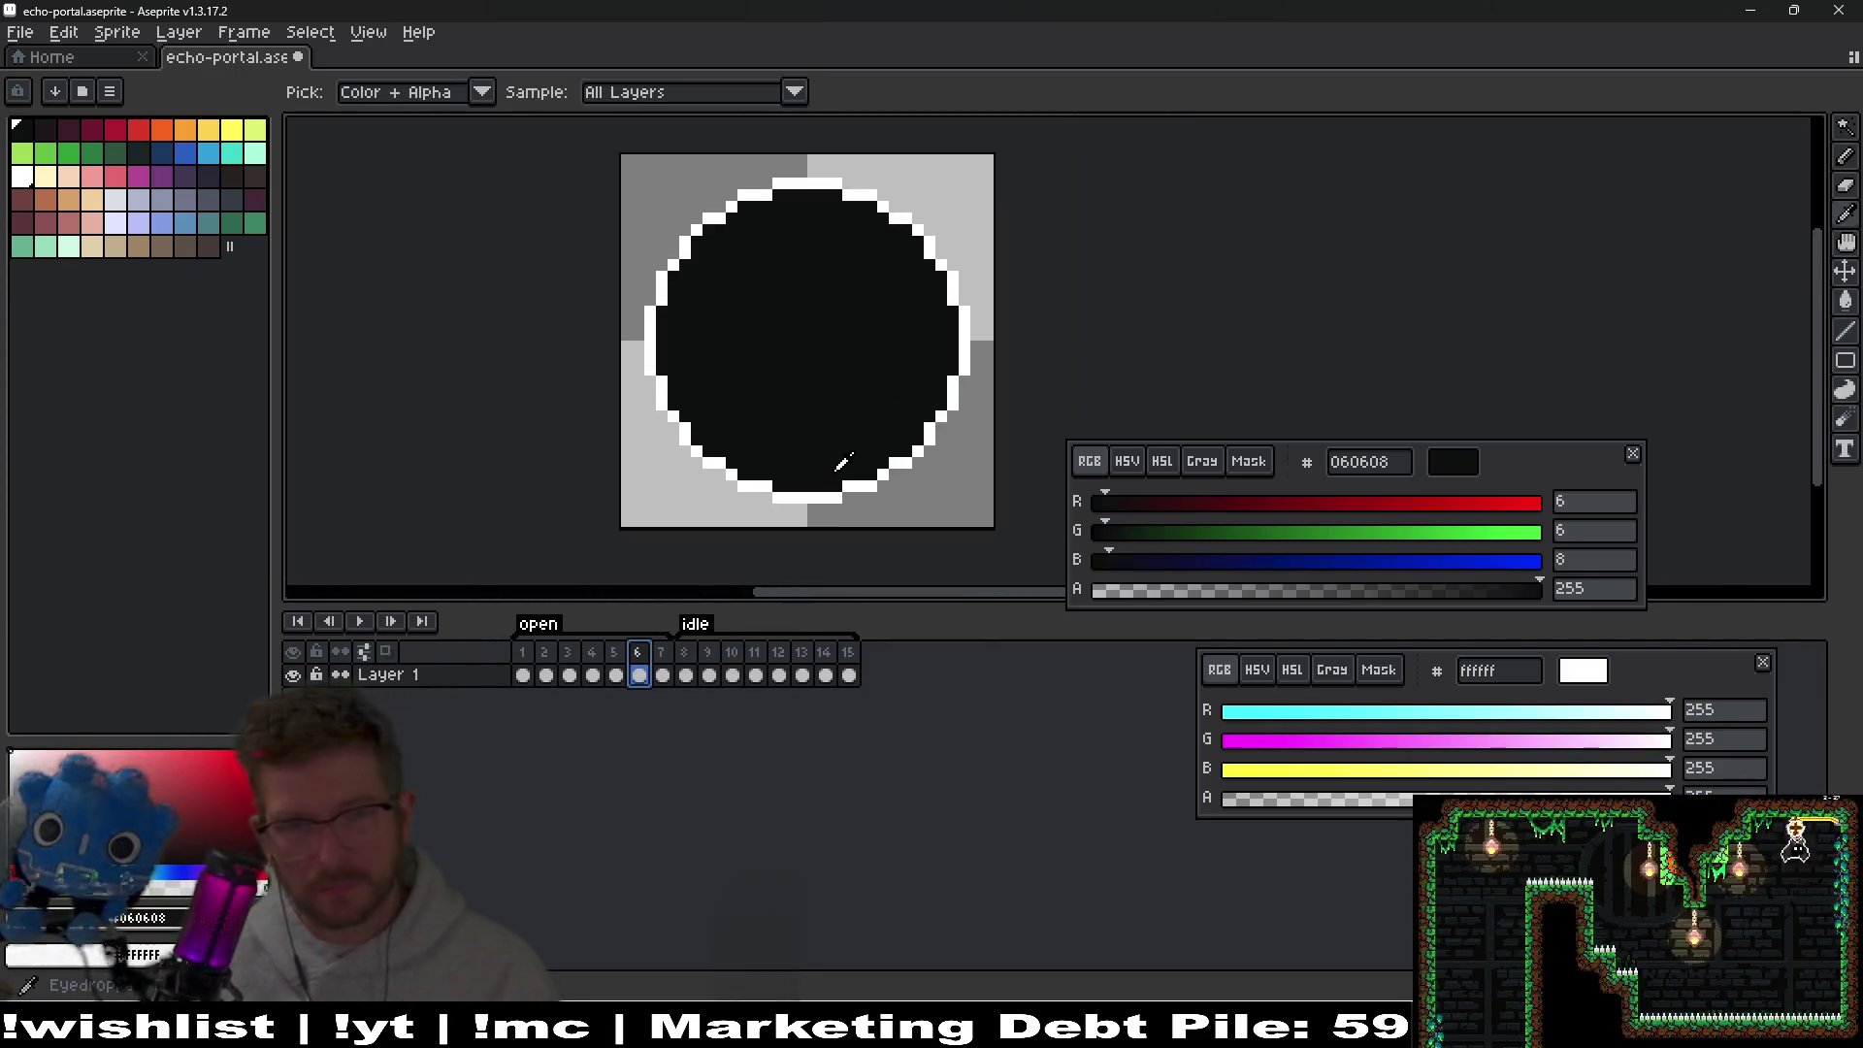
alt+click(864, 484)
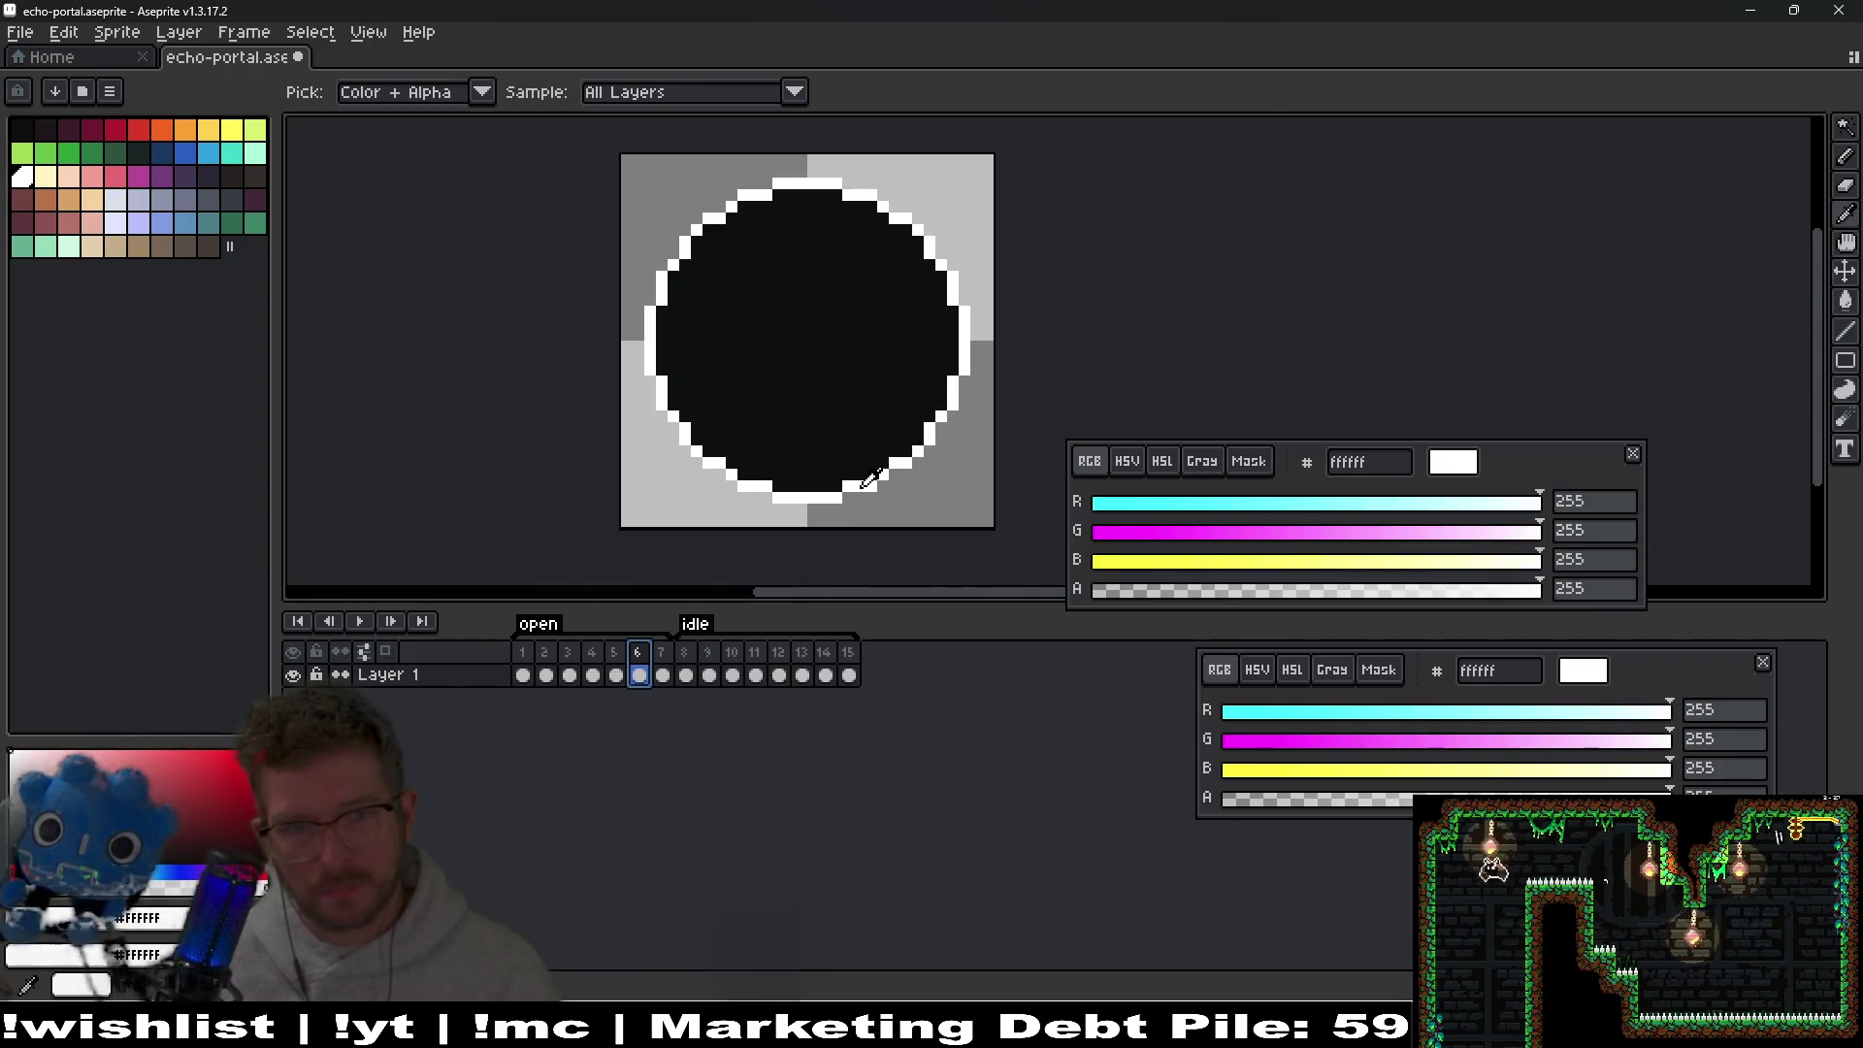
alt+right_click(840, 448)
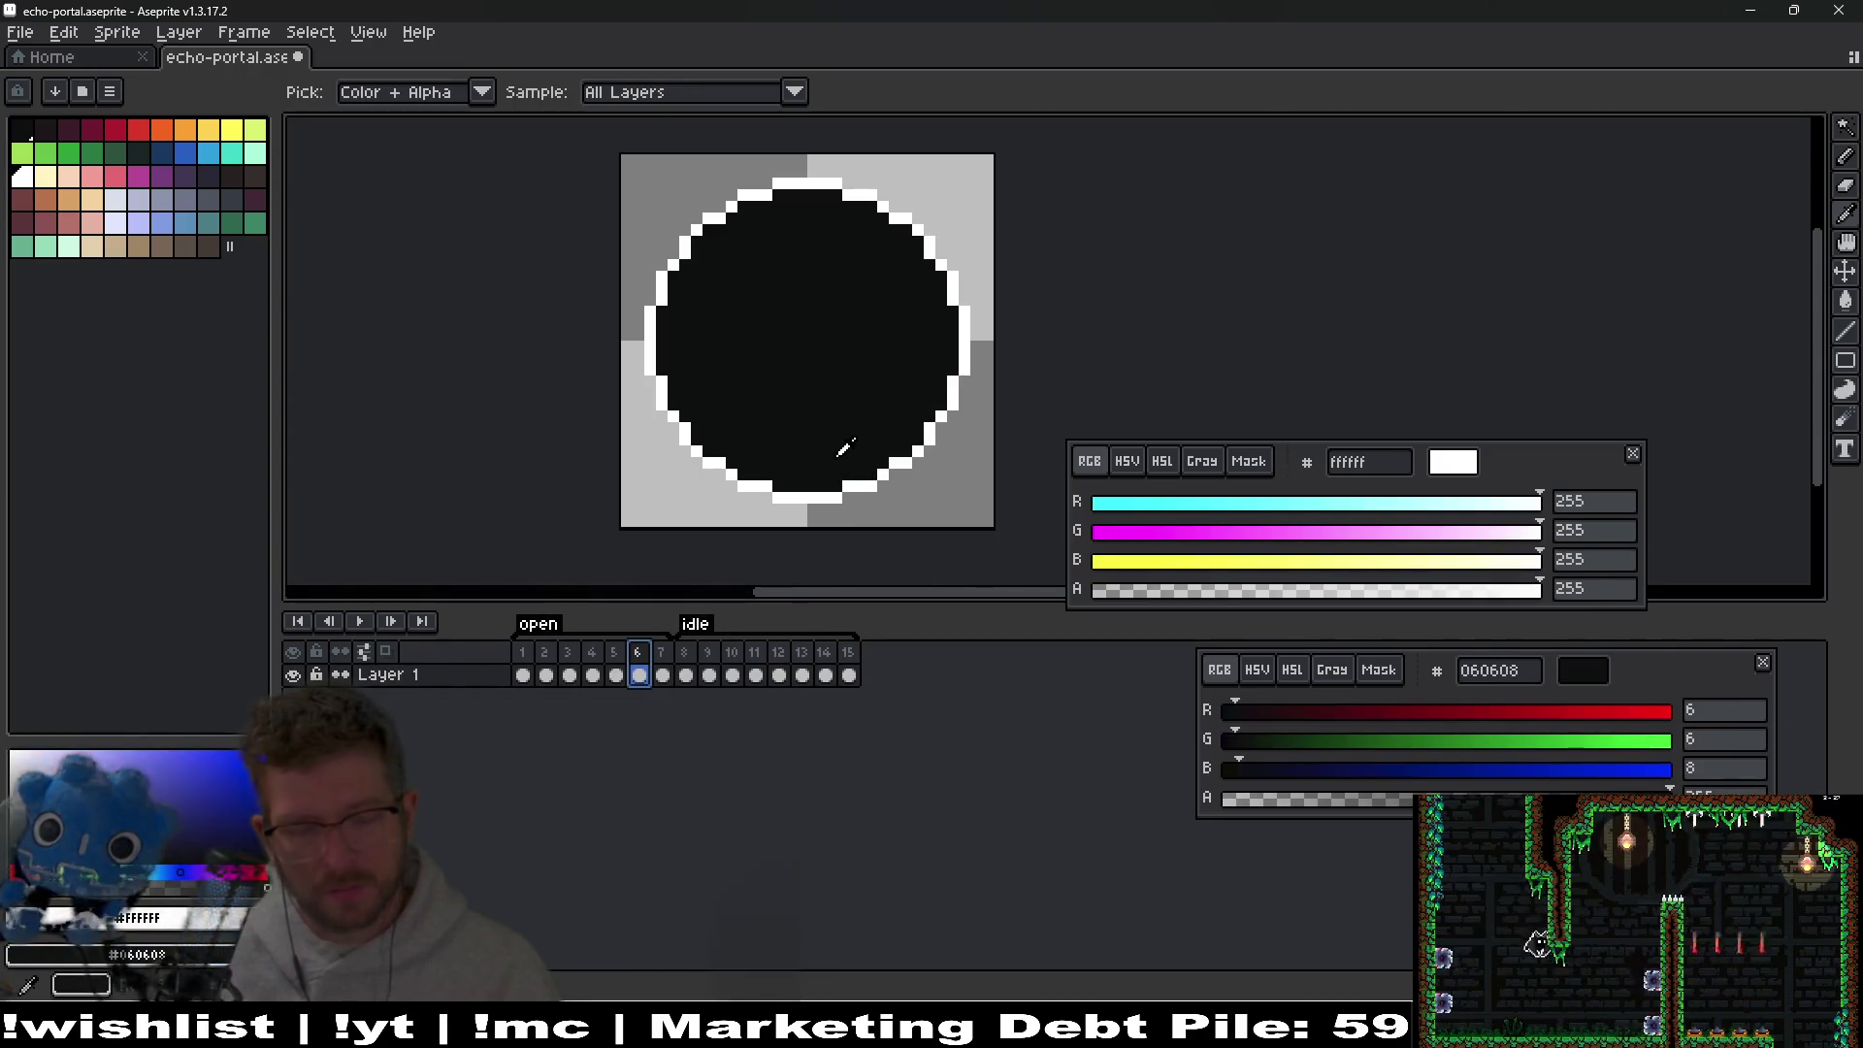
key(shift+r)
key(Return)
scroll(841, 488, up, 1)
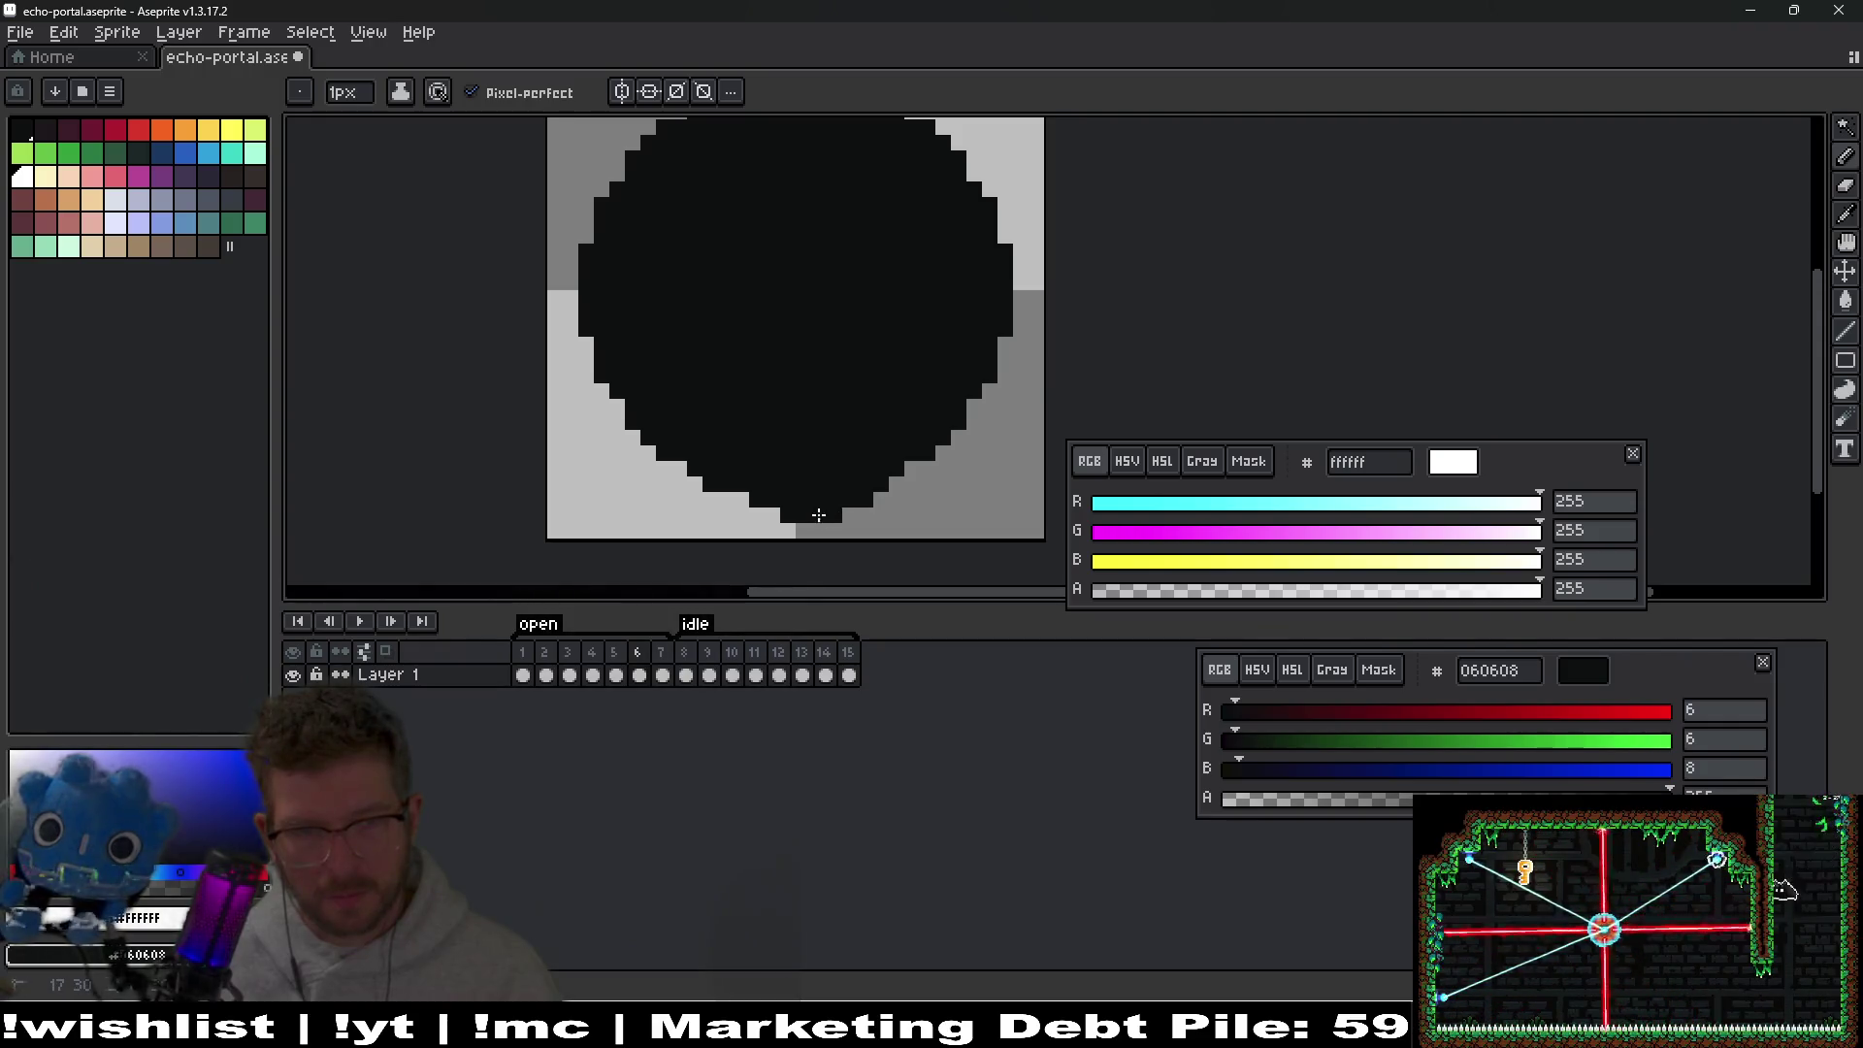
scroll(813, 377, up, 3)
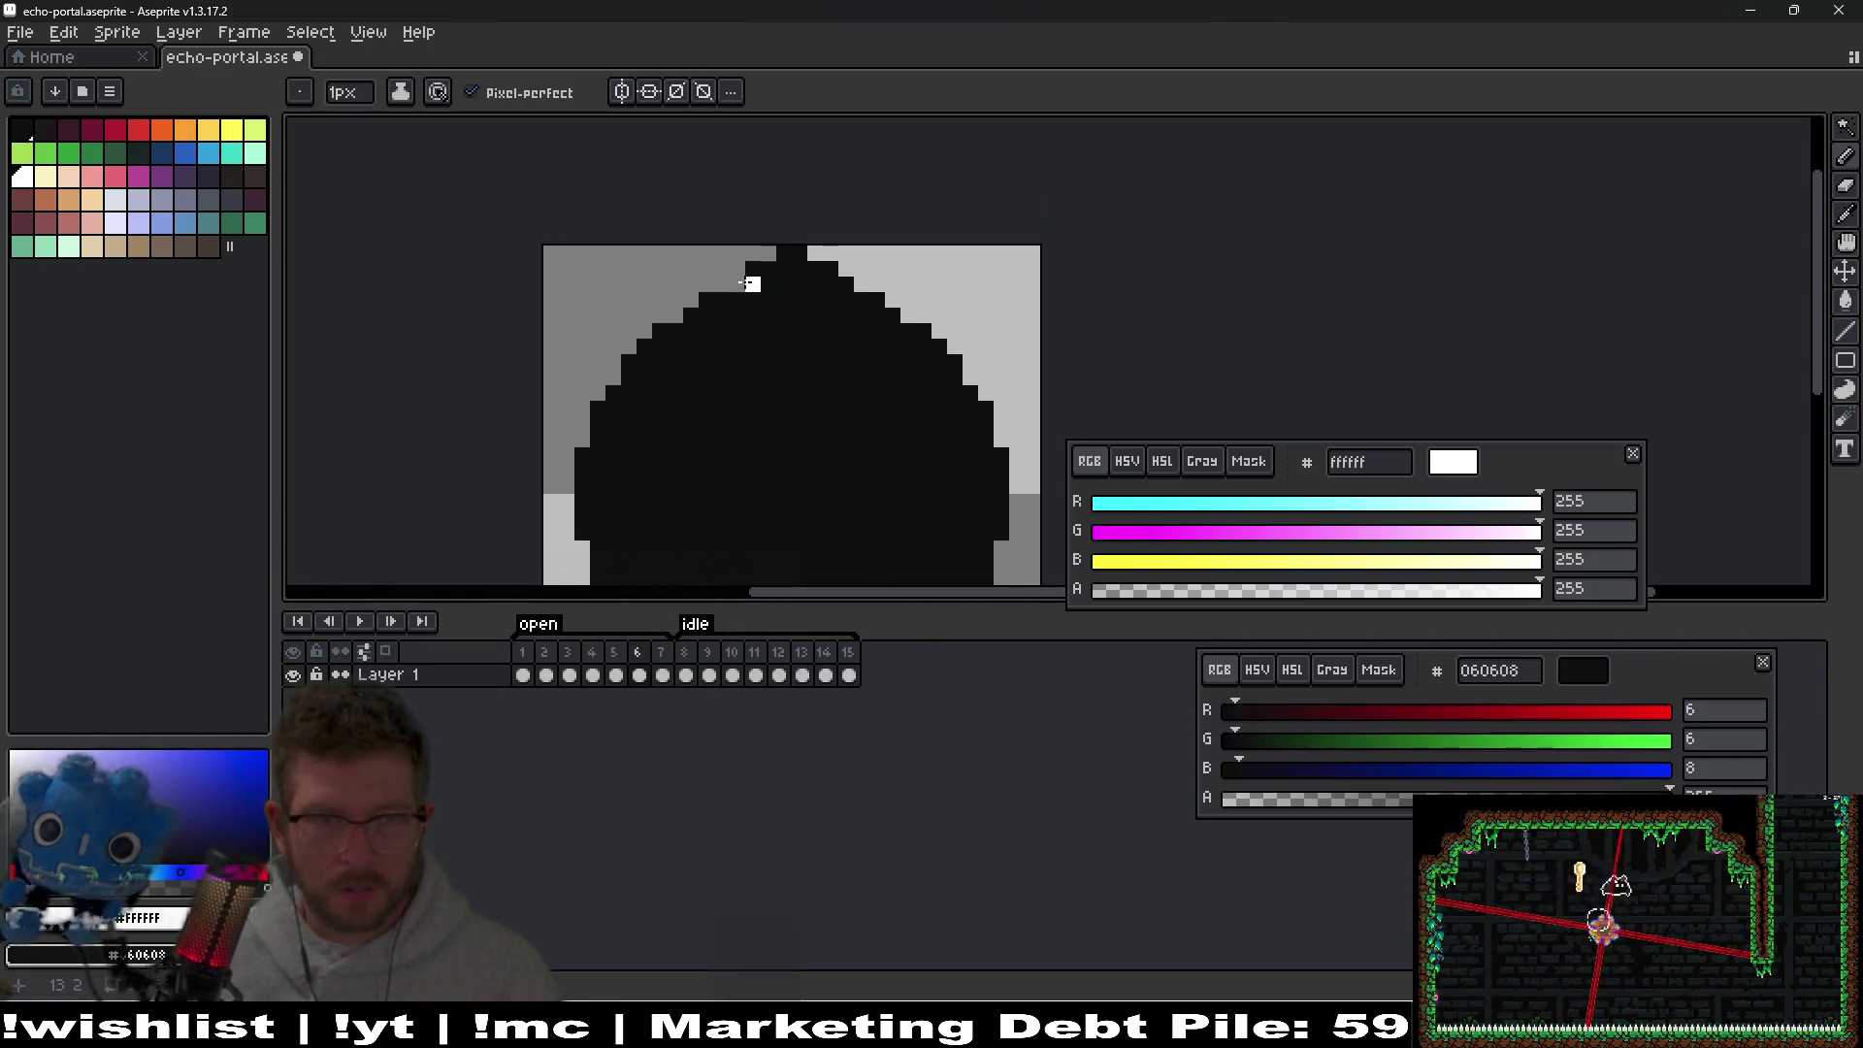
scroll(737, 285, down, 3)
scroll(865, 440, up, 2)
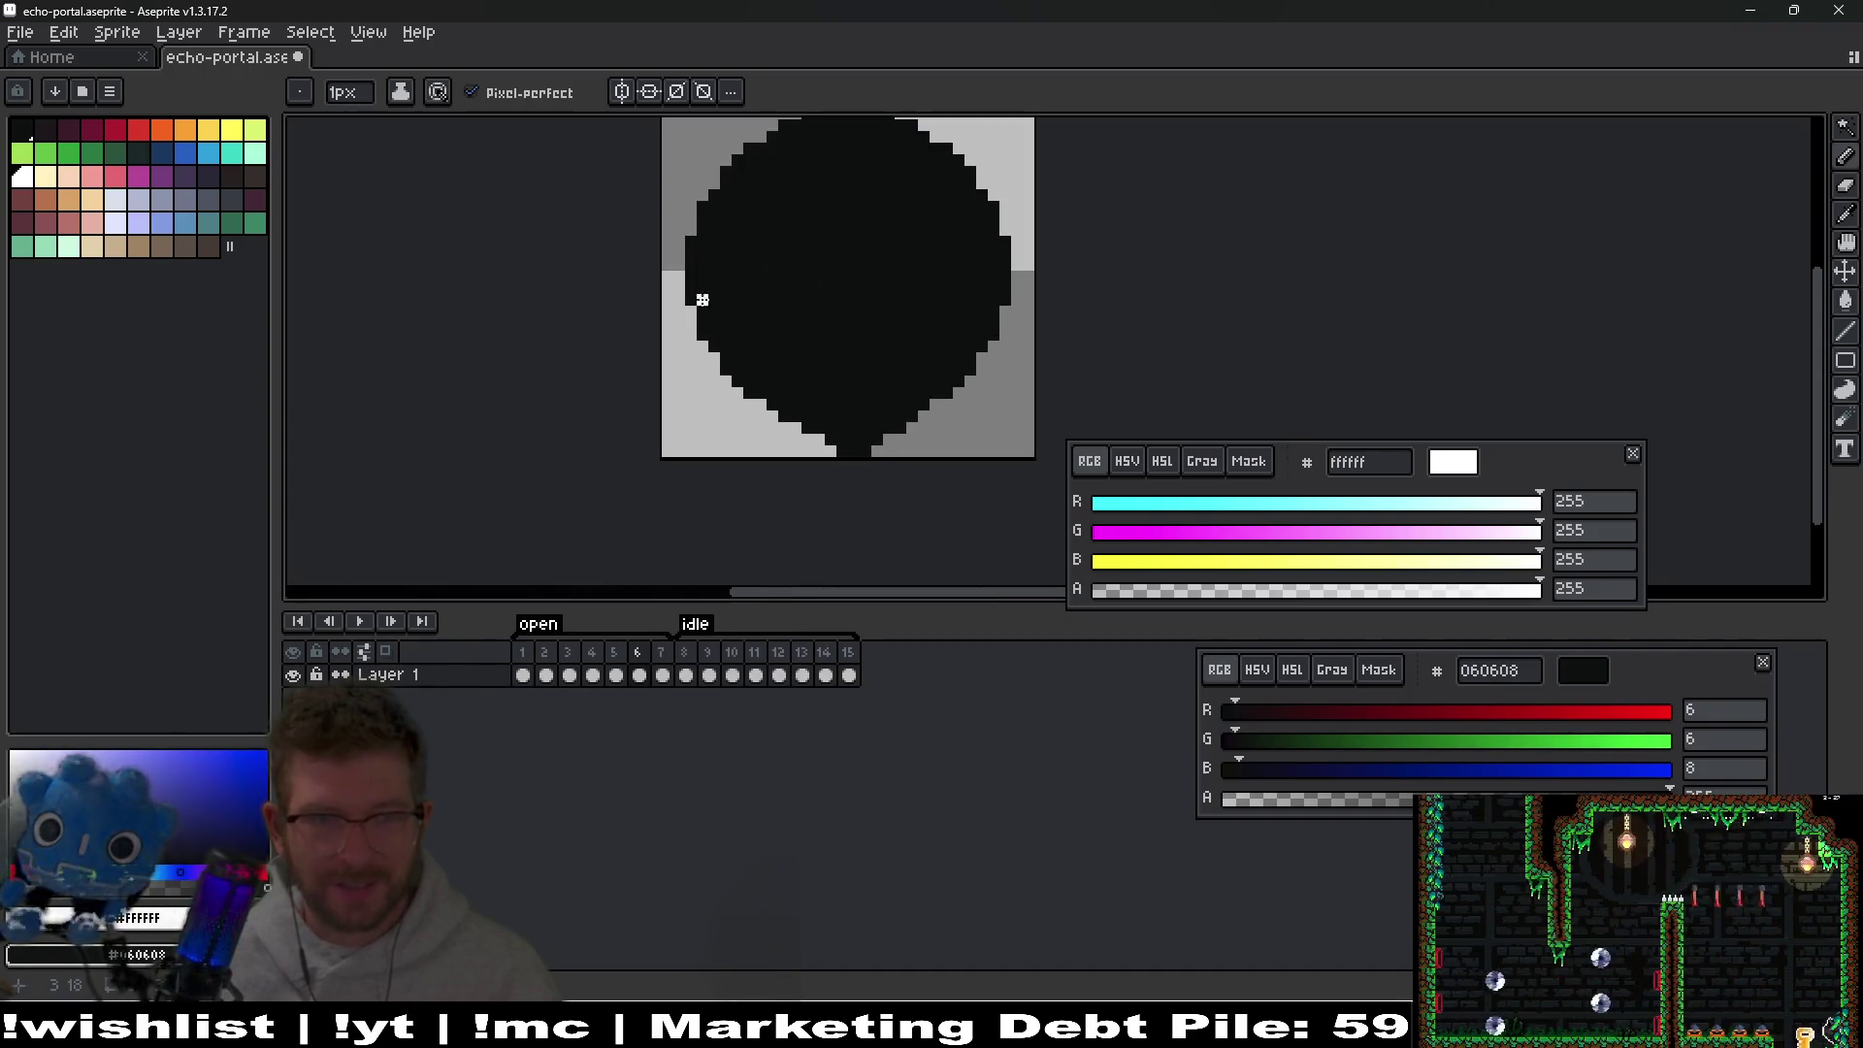
scroll(702, 309, up, 2)
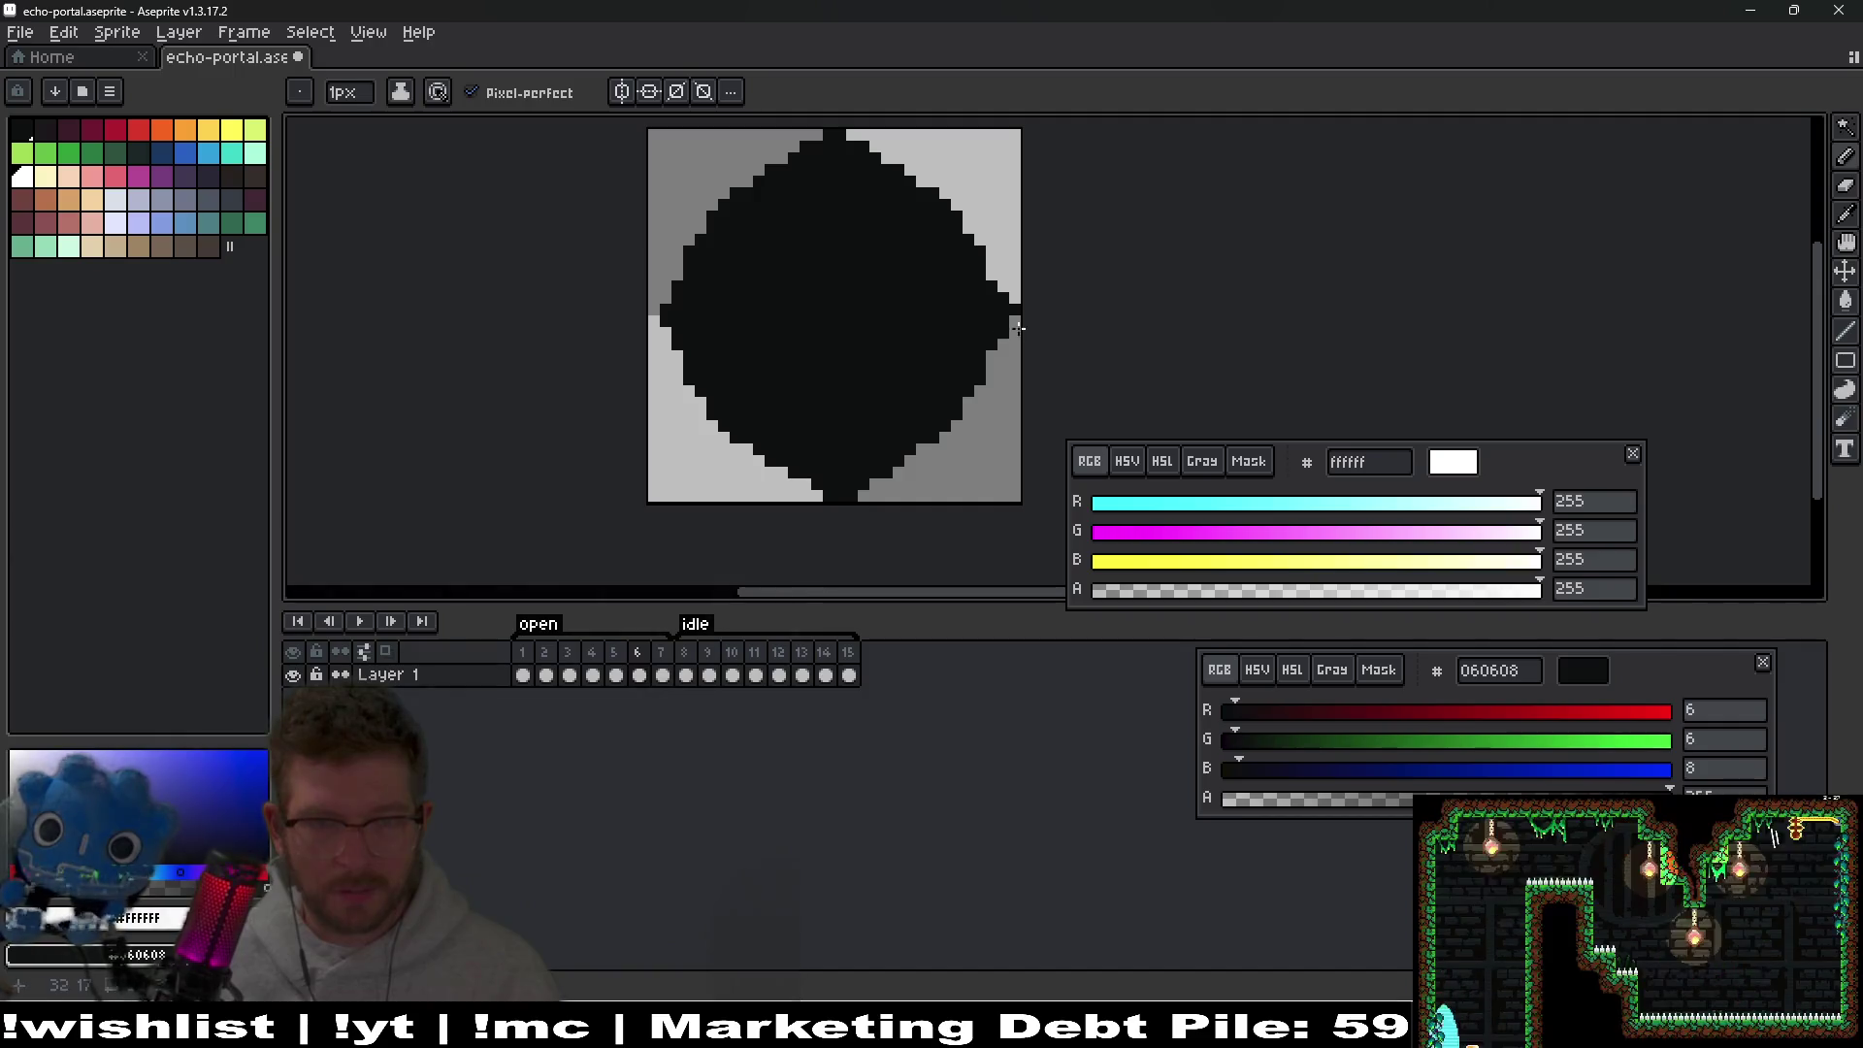
Set the canvas width and height to 48 px in Canvas Size (Ctrl+Alt+C).
key(ctrl+alt+c)
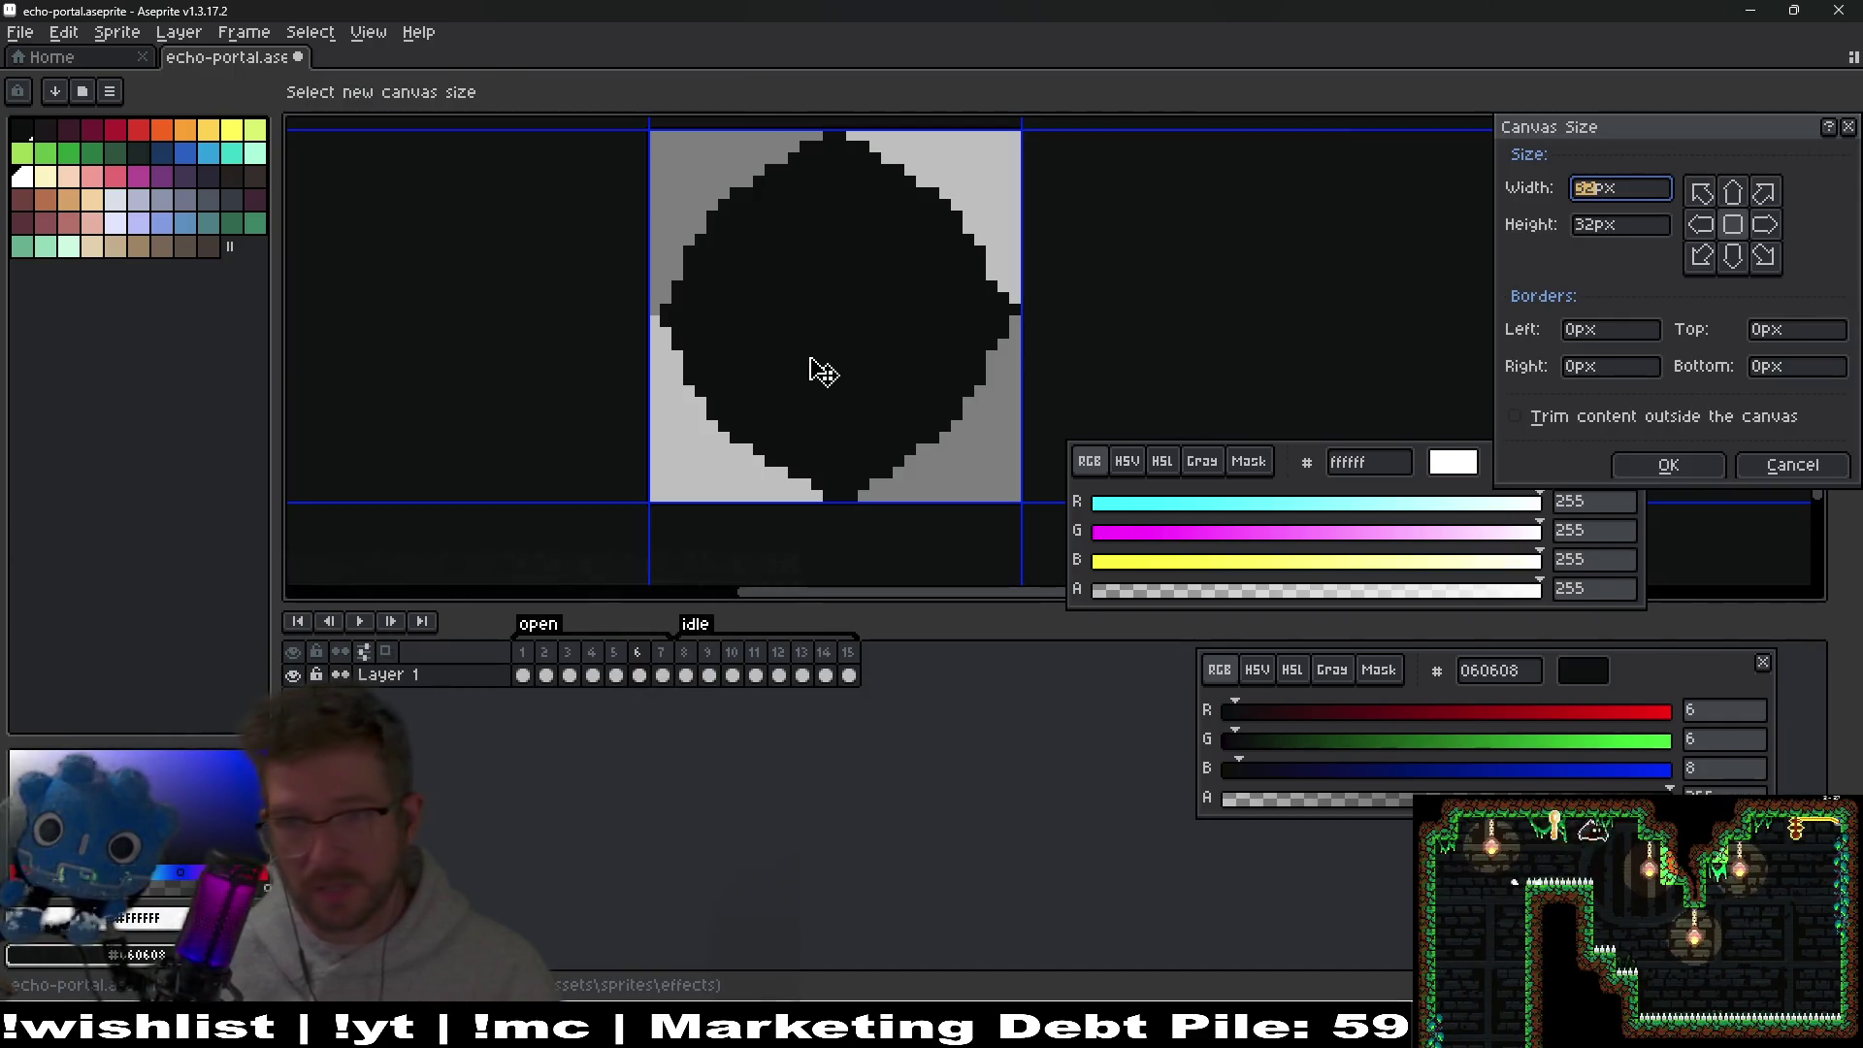
text(48)
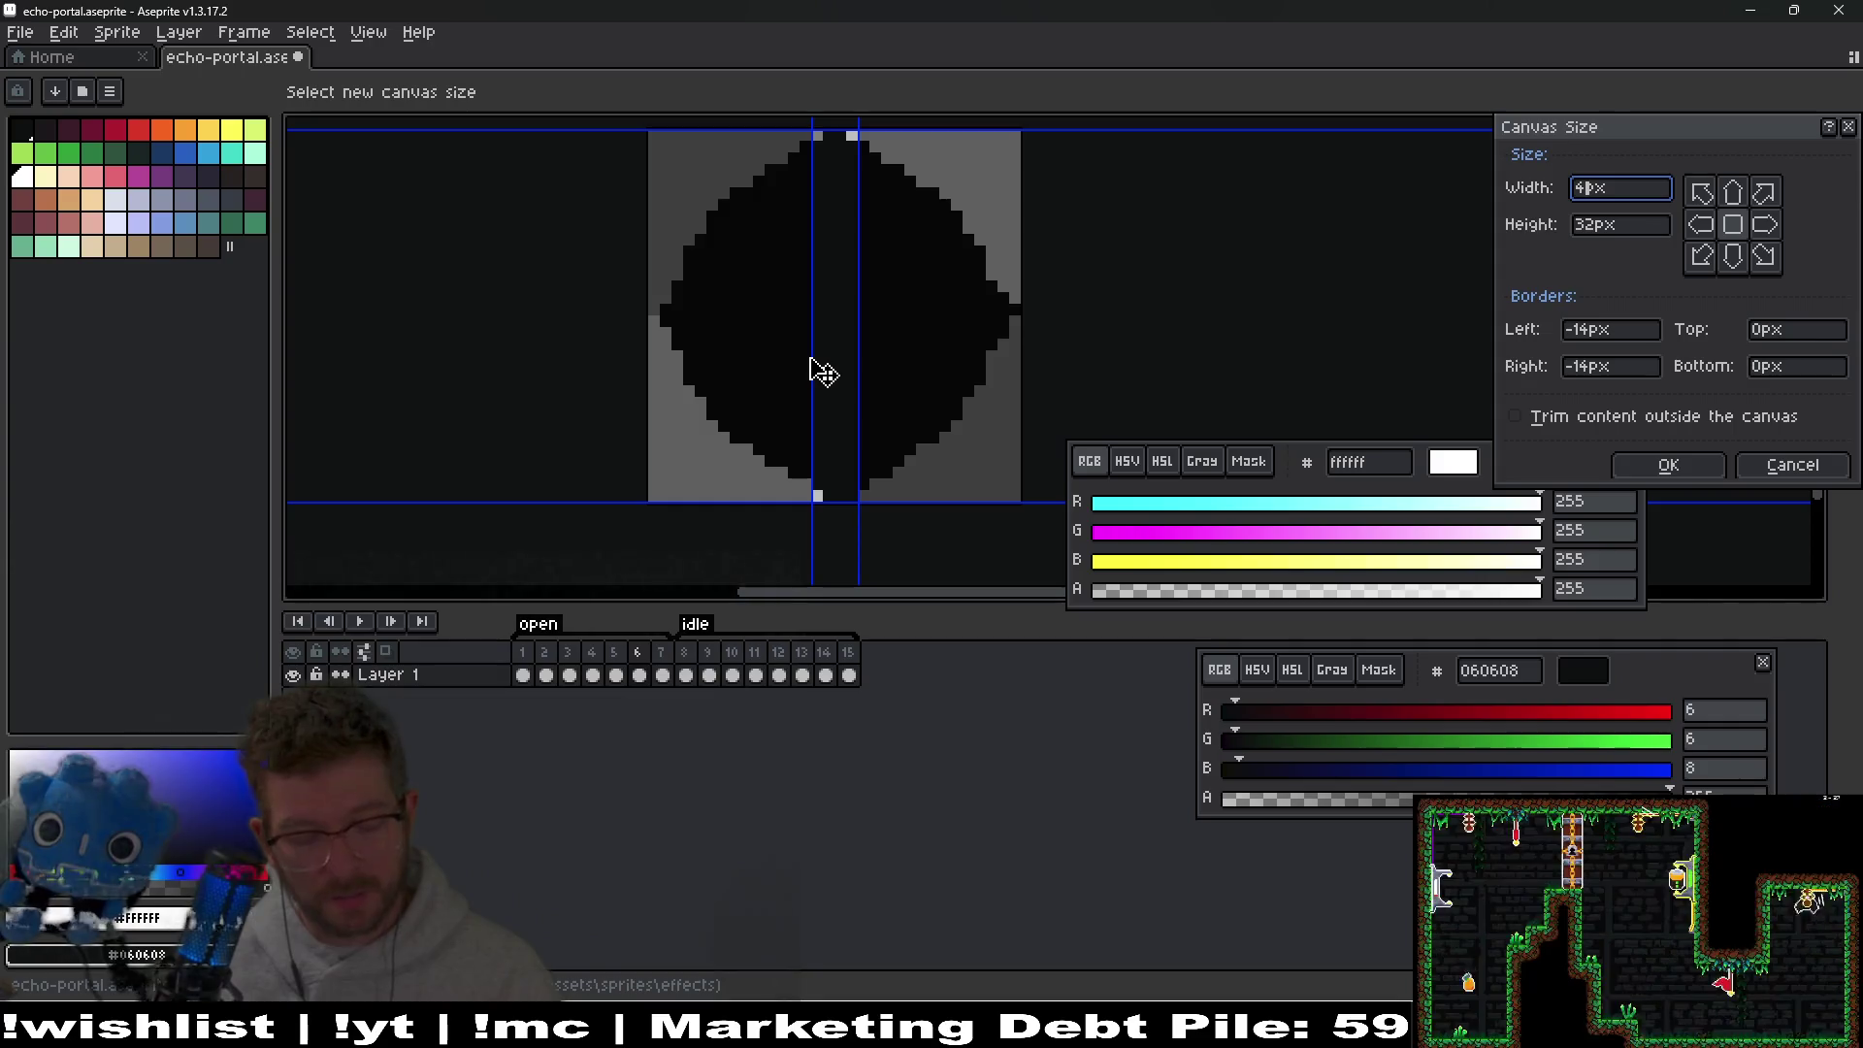
key(Tab)
text(48)
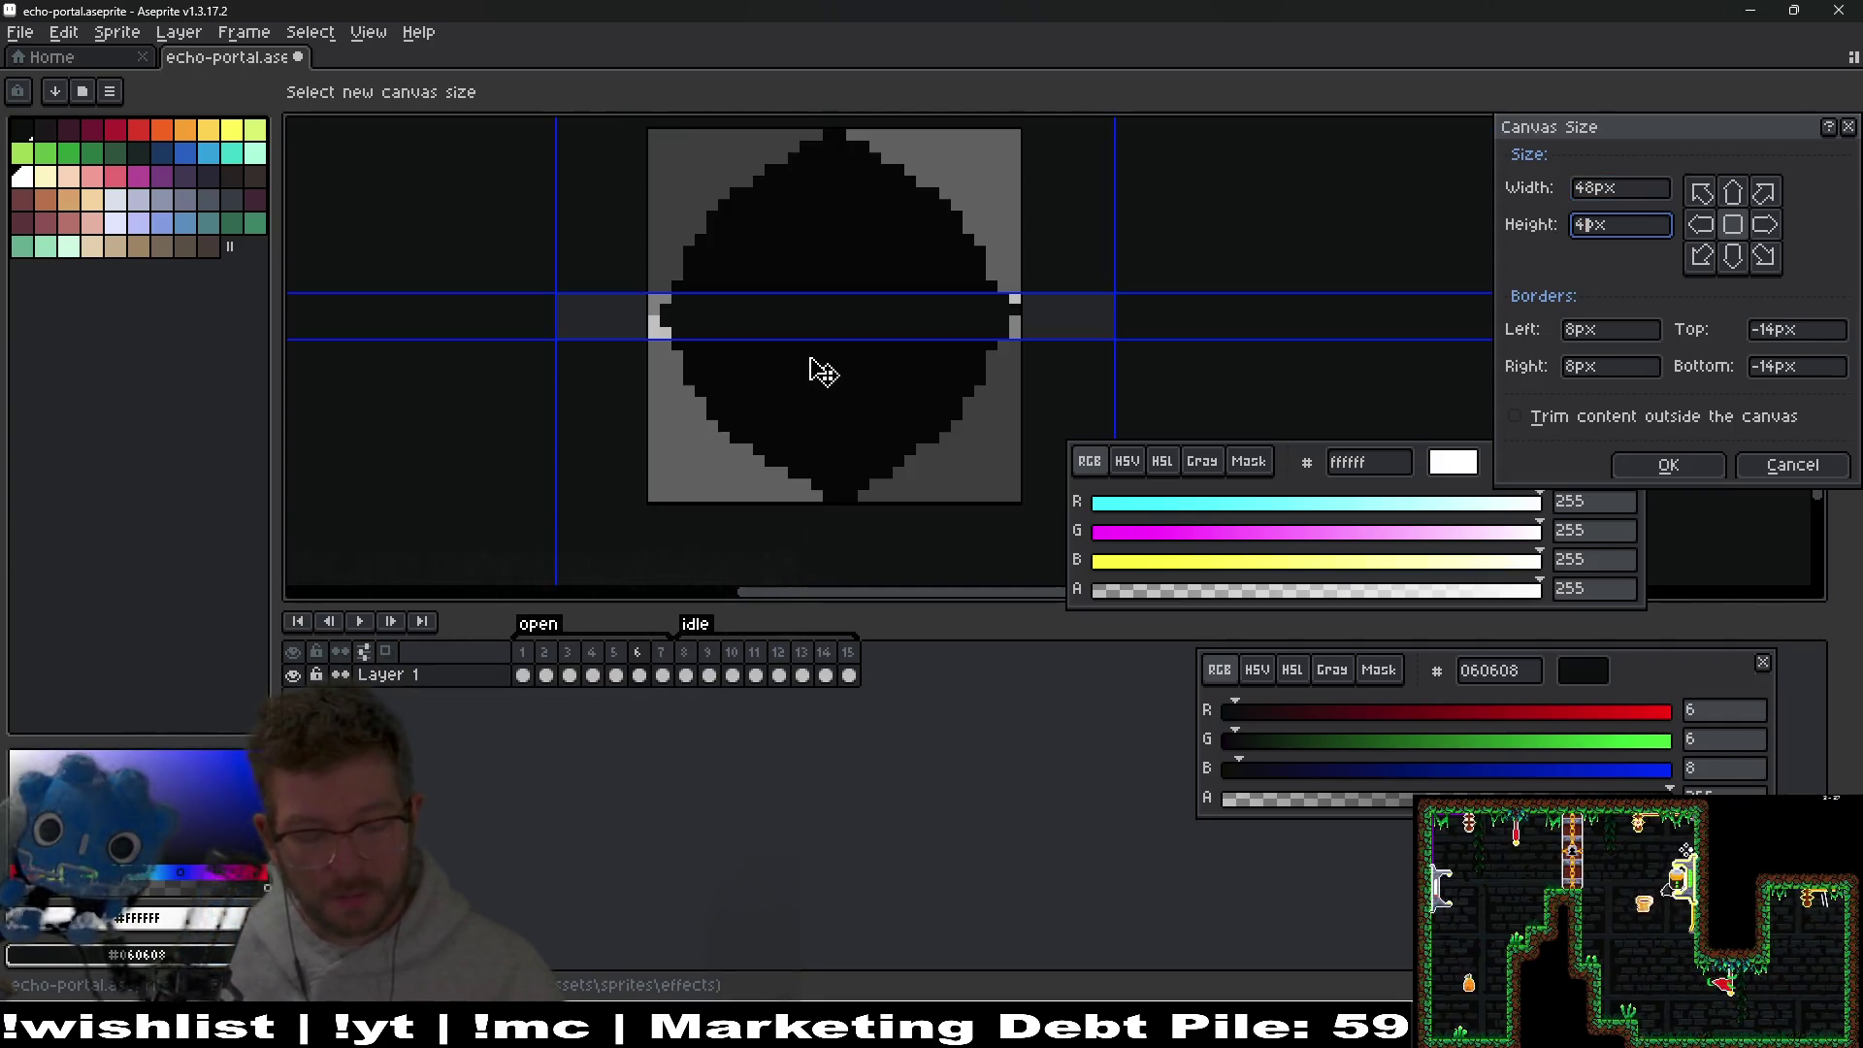
click(1667, 465)
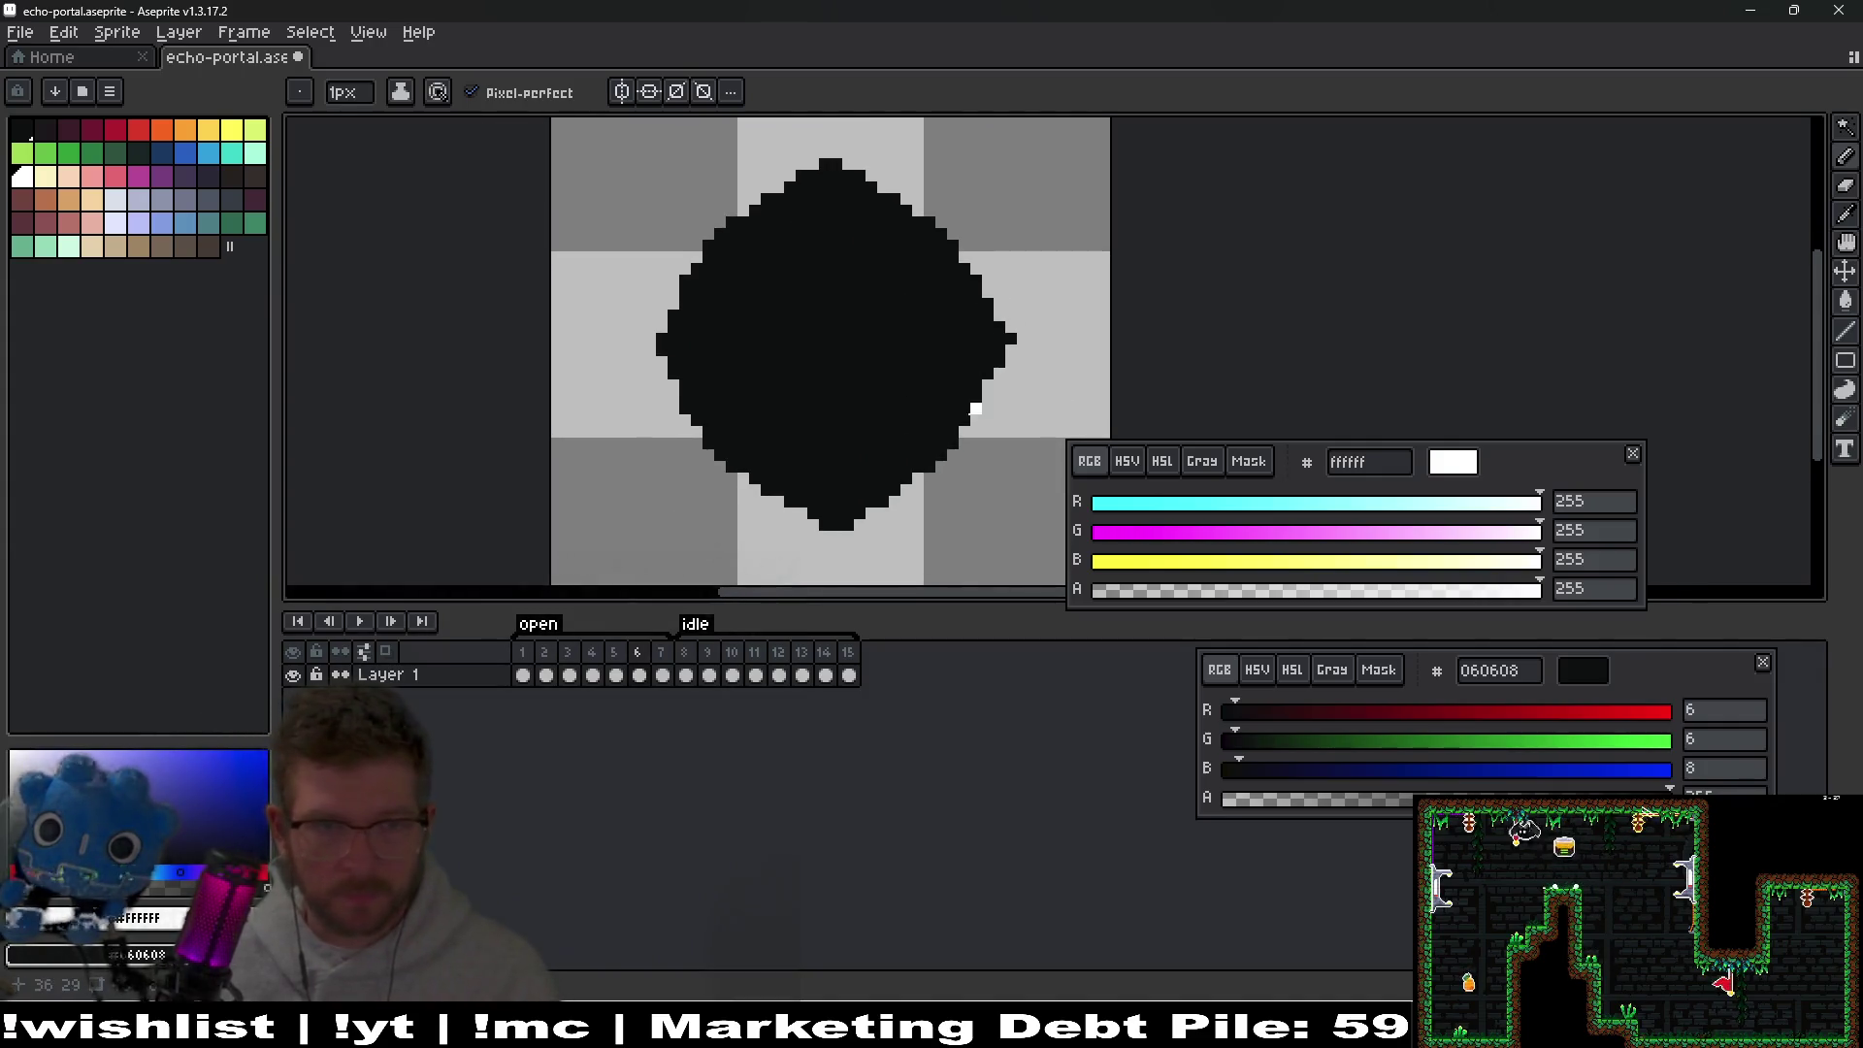
scroll(988, 363, up, 1)
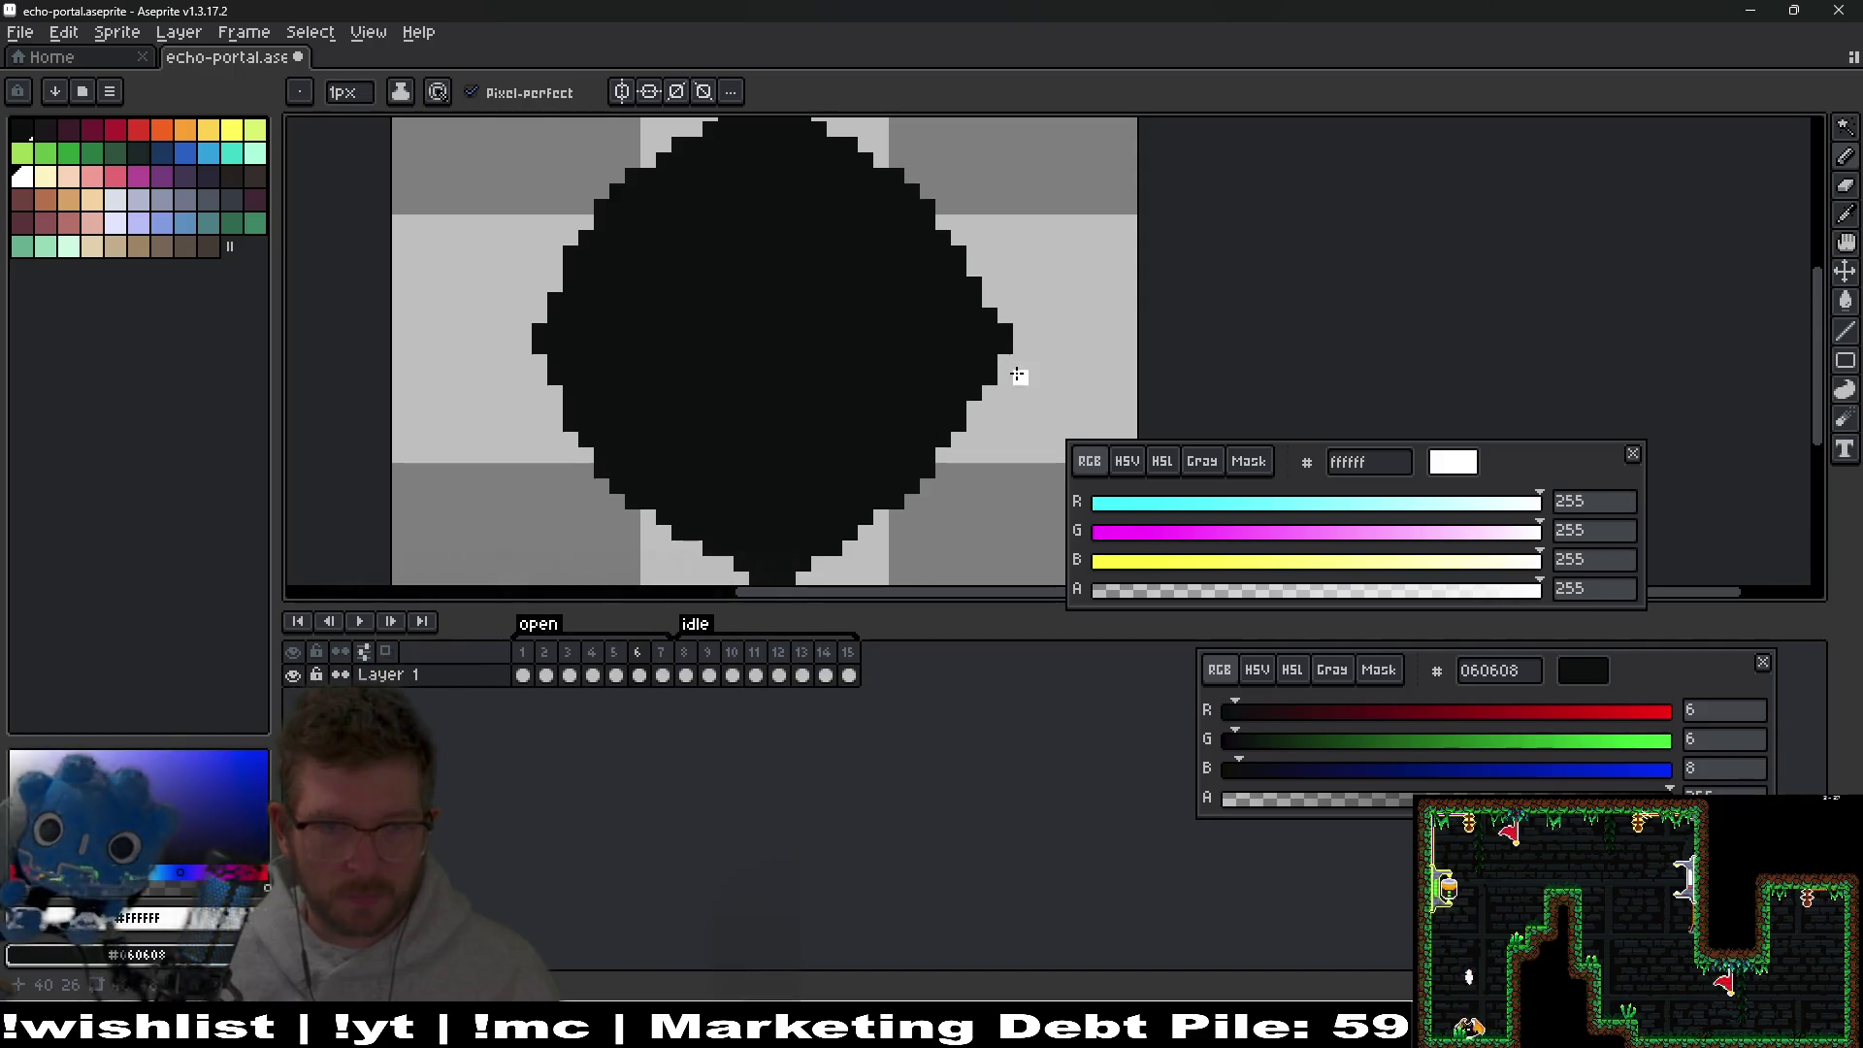
key(m)
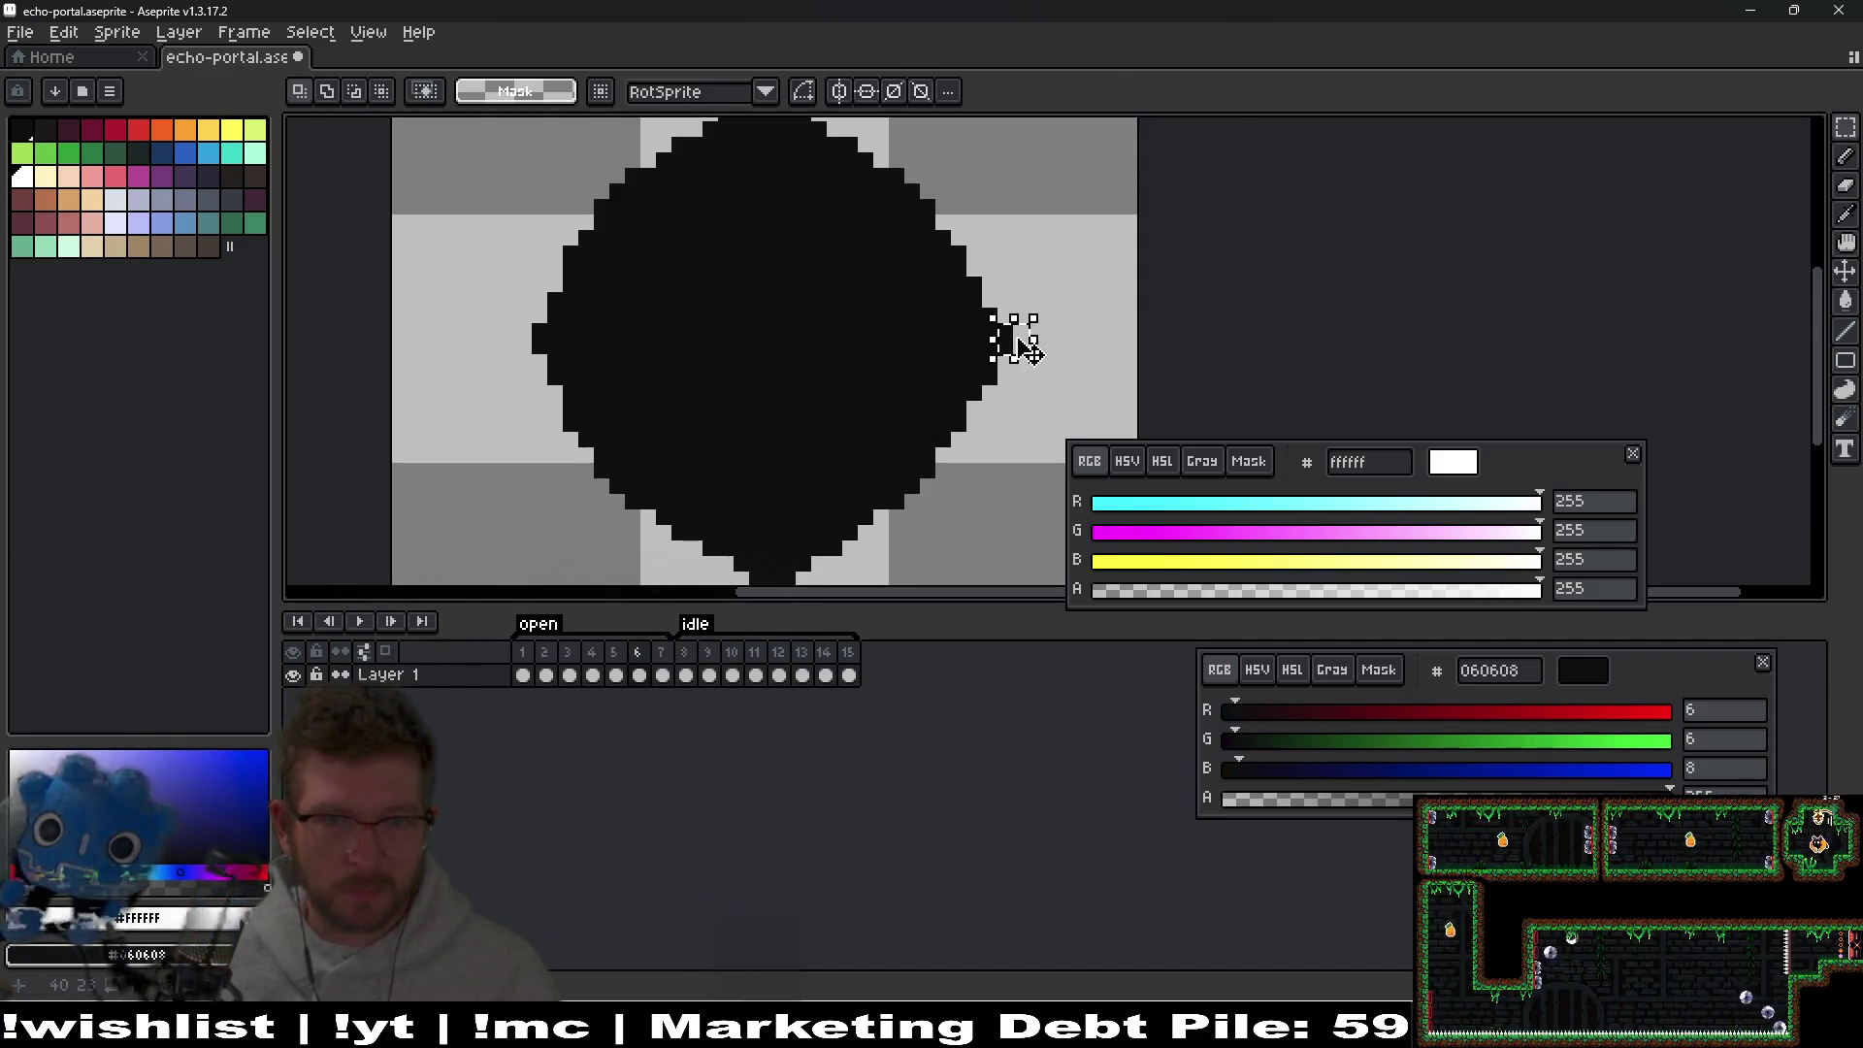
scroll(1083, 330, down, 1)
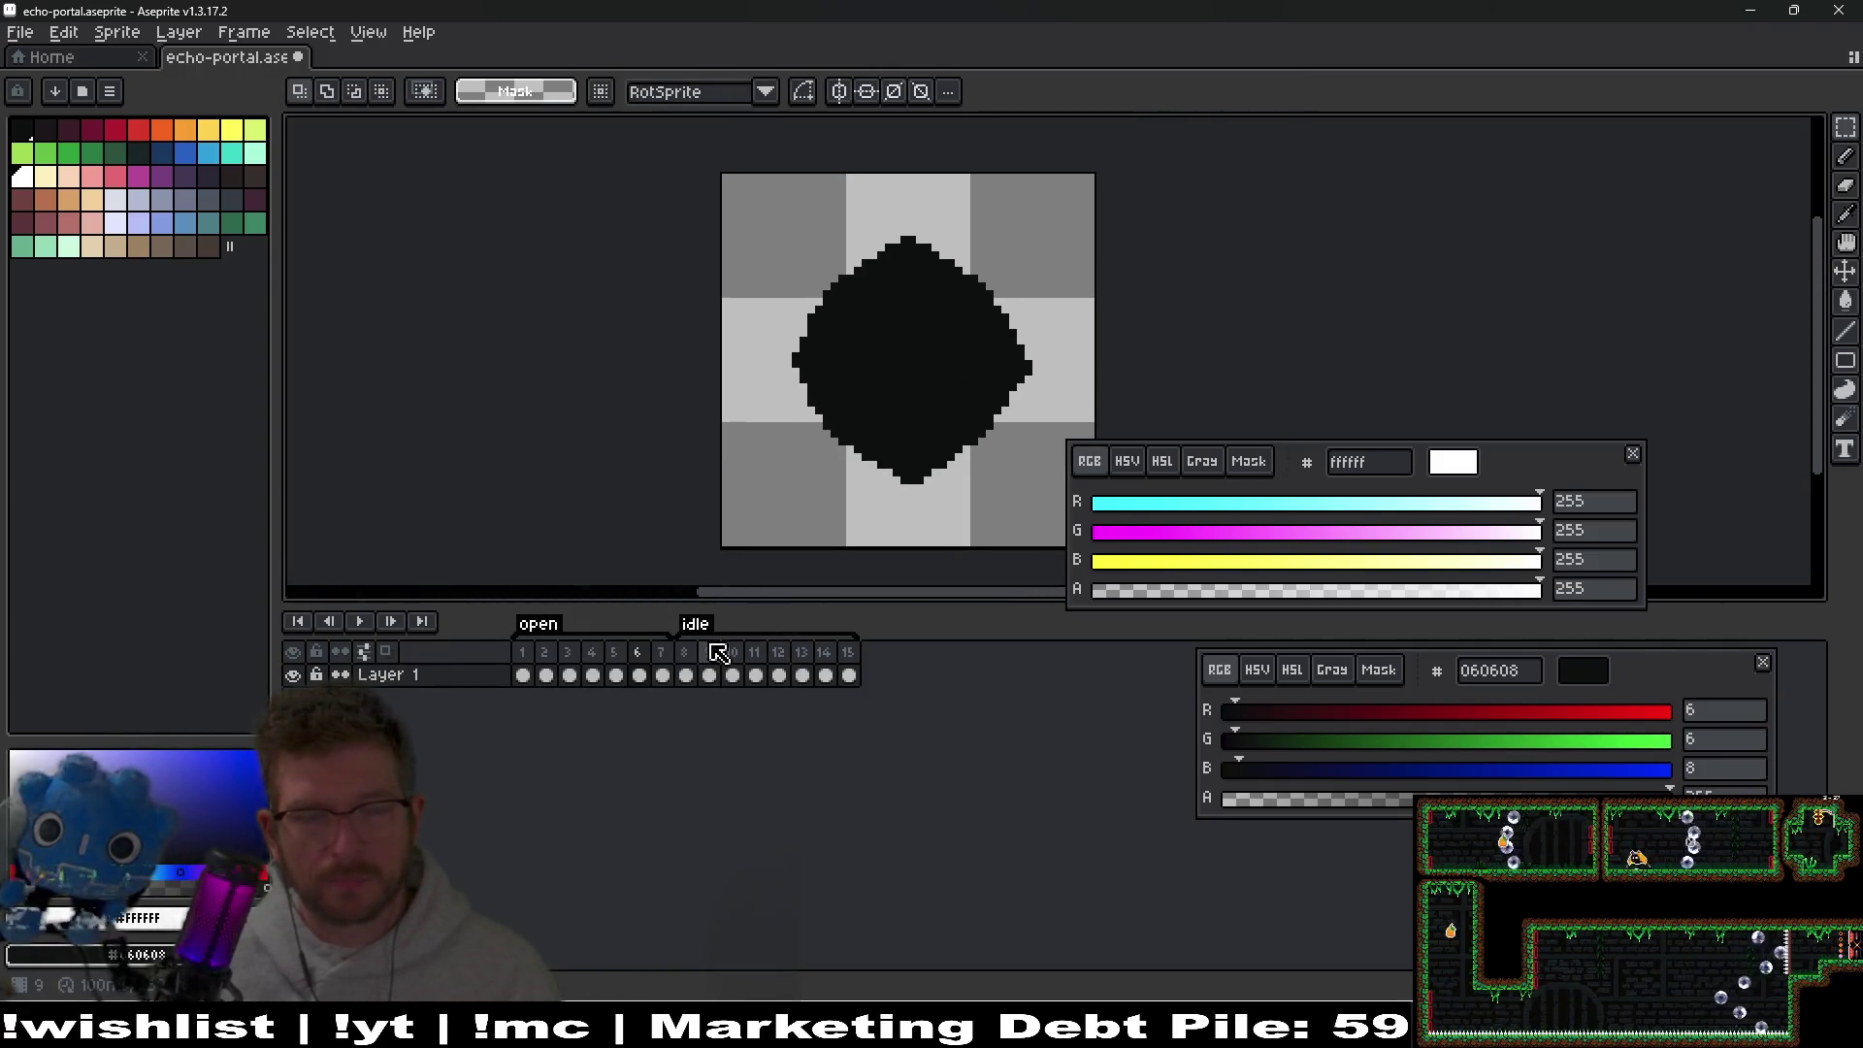
Magic-wand the black diamond and expand the selection by one pixel.
key(w)
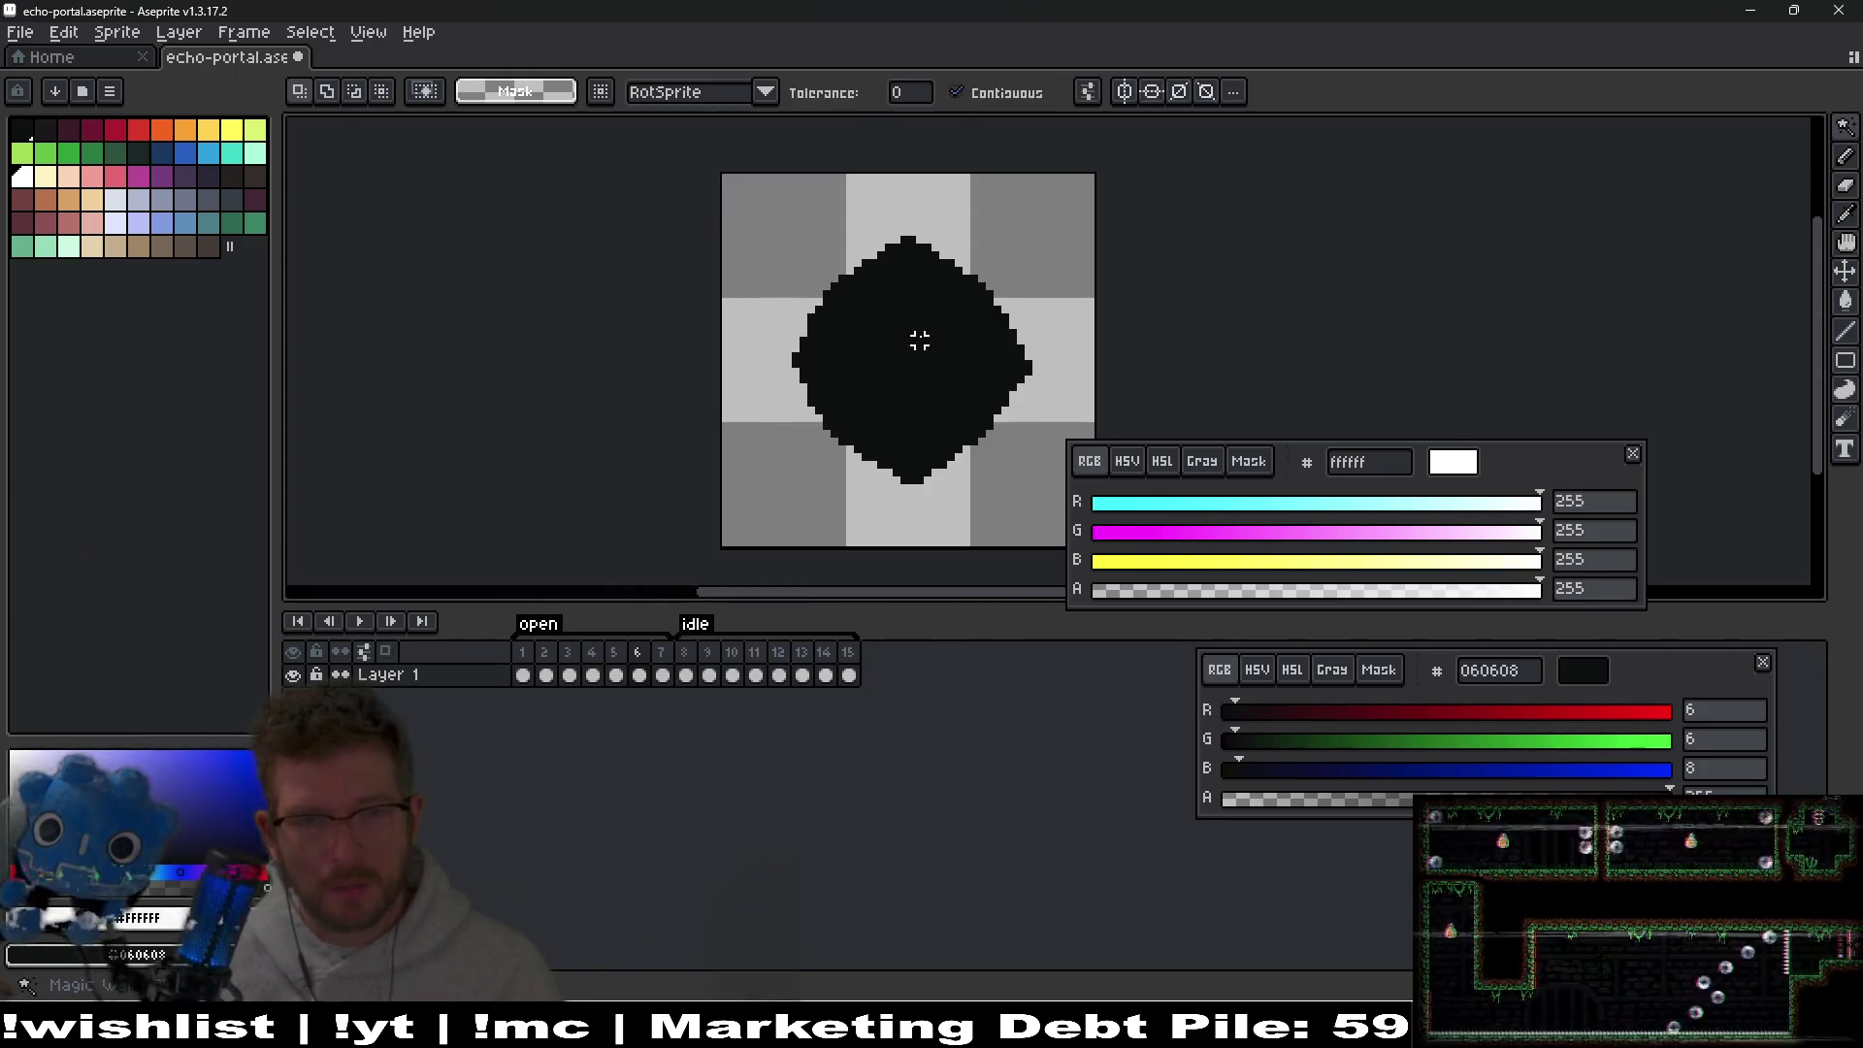
click(919, 340)
click(310, 32)
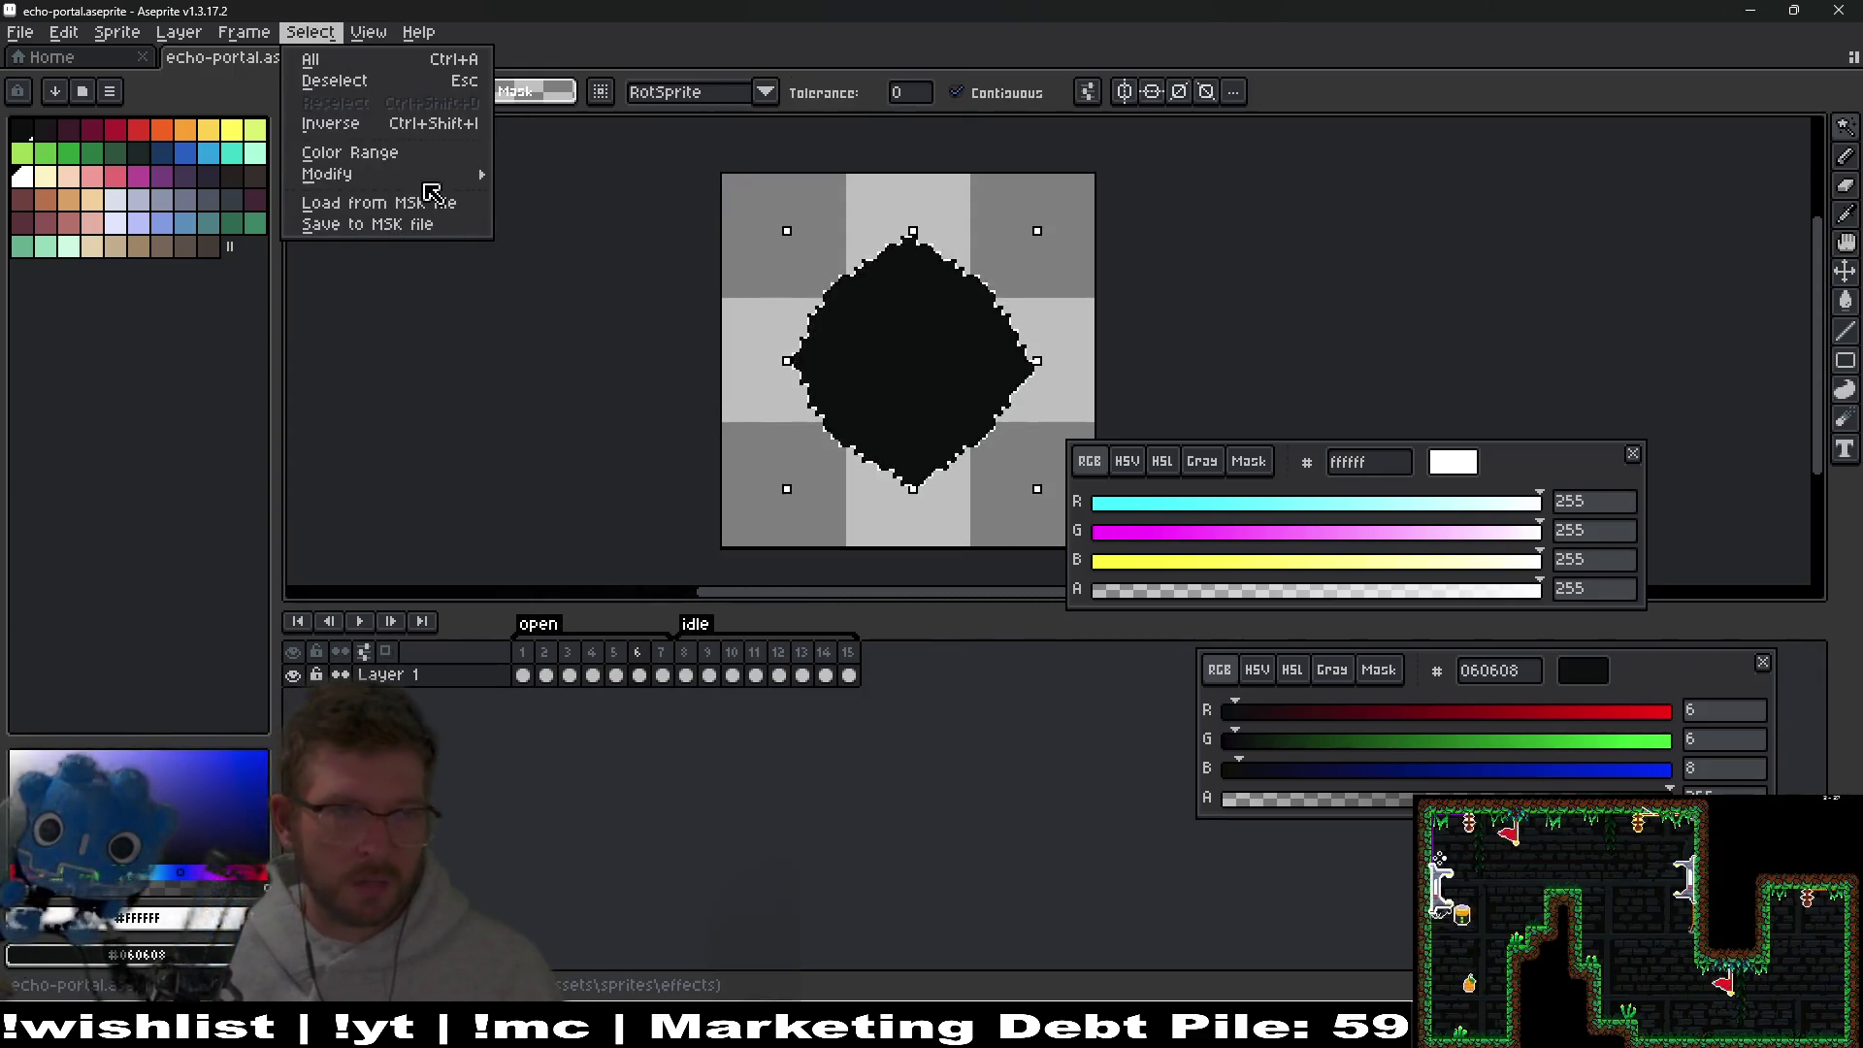
mouse_move(437, 174)
click(567, 194)
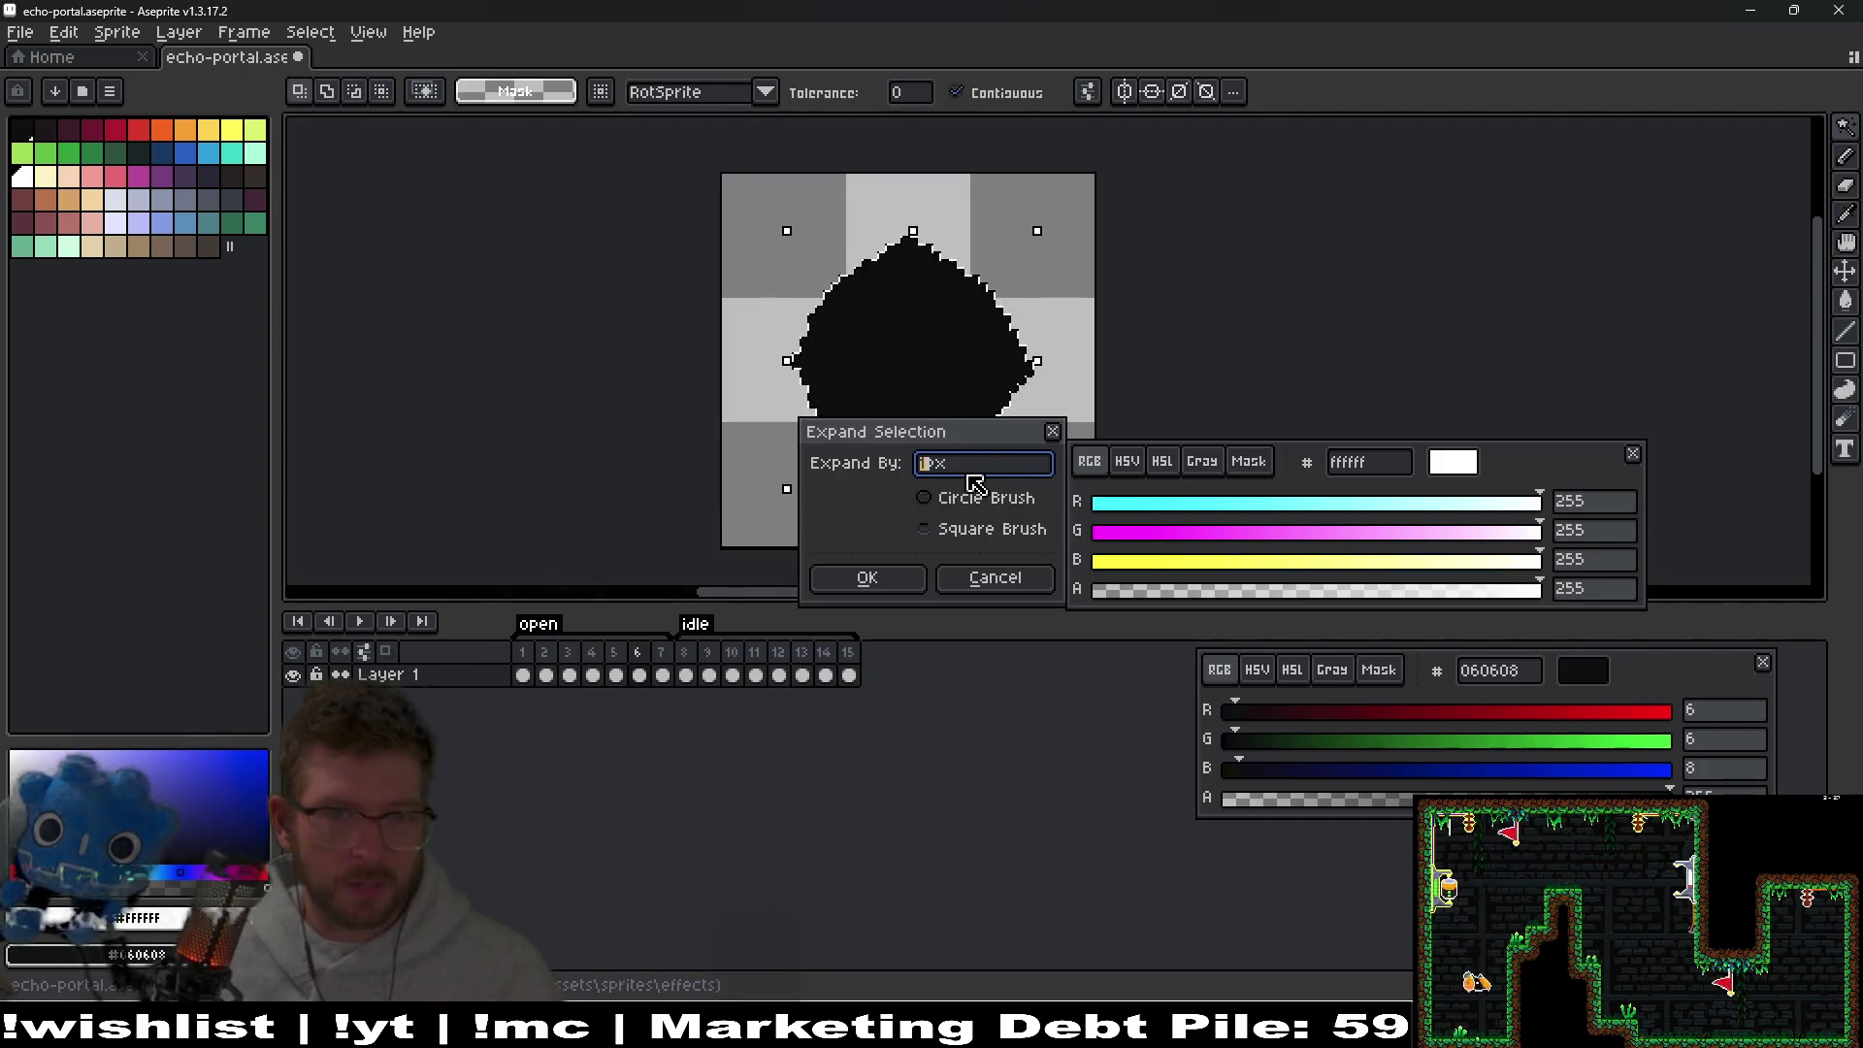
key(Return)
scroll(920, 512, up, 2)
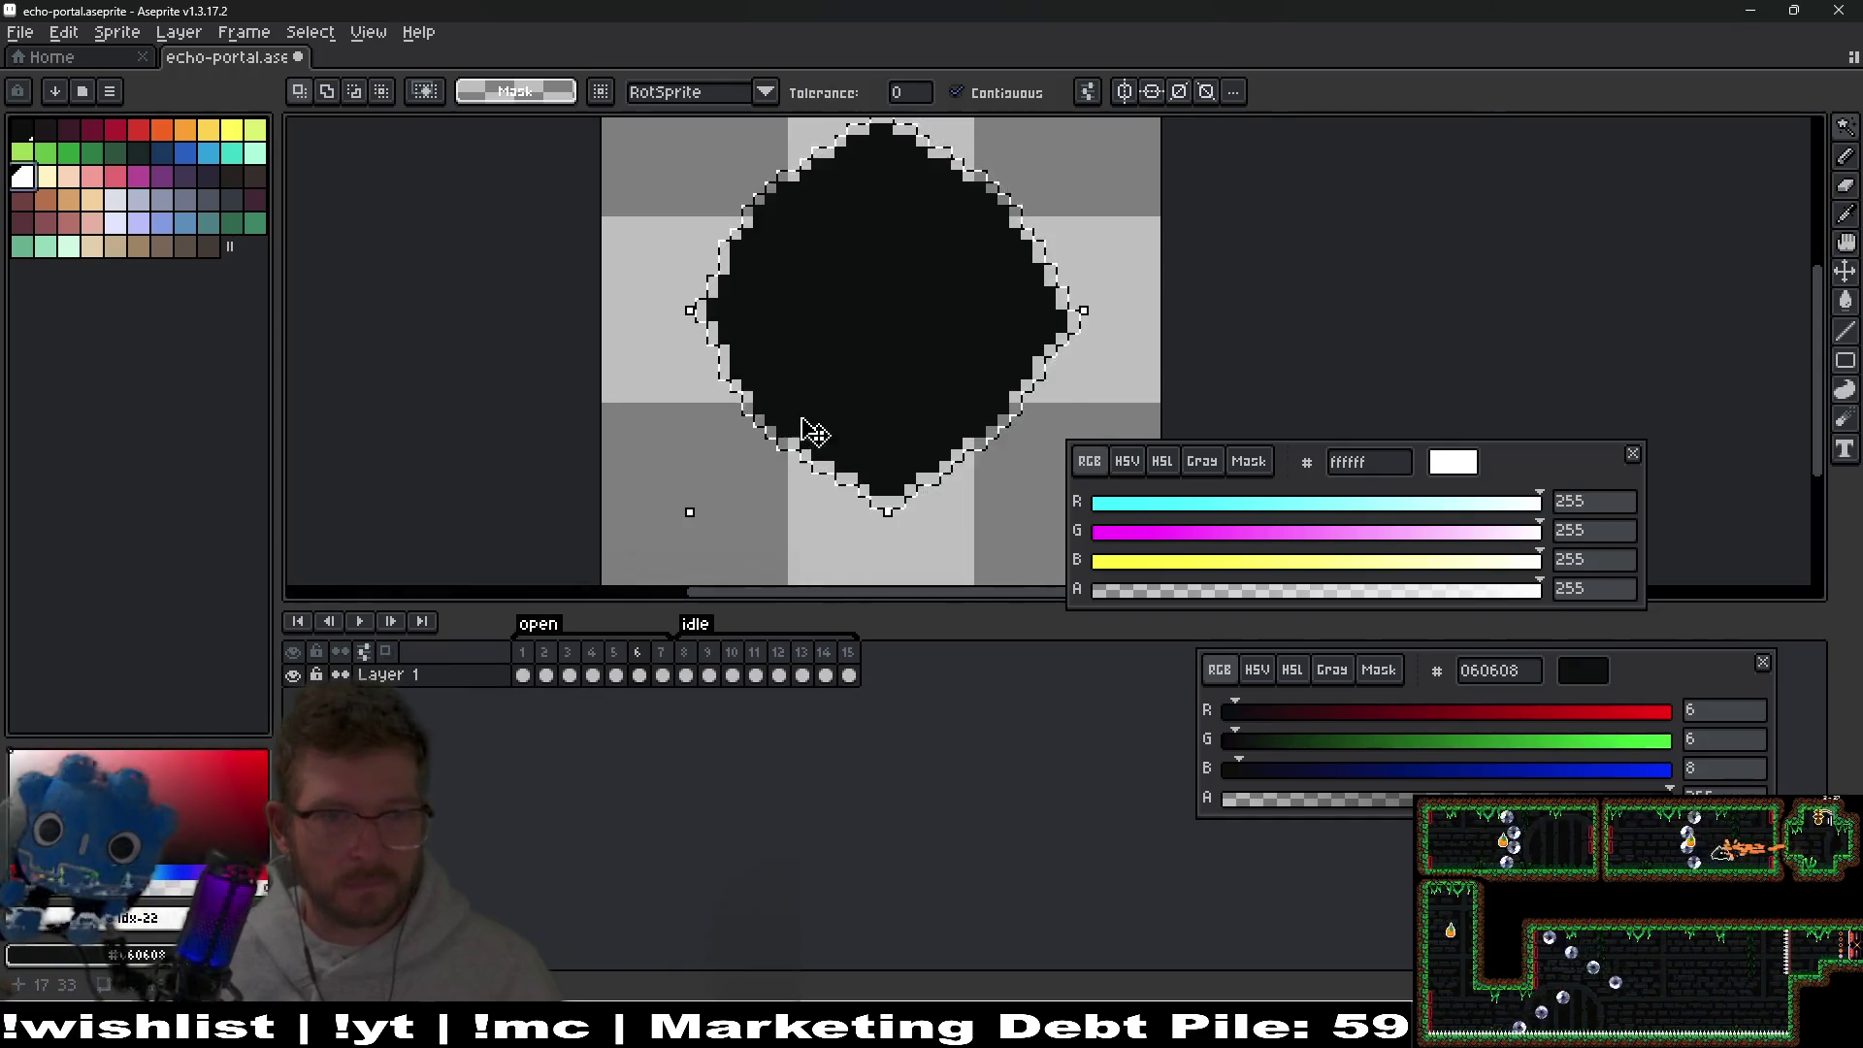
scroll(852, 427, up, 1)
Bucket-fill the stepped rim pixels along the diamond's lower-left edge white.
drag(982, 479, 823, 439)
key(g)
click(846, 493)
click(742, 541)
click(718, 517)
click(683, 494)
click(637, 470)
click(601, 447)
click(572, 424)
click(536, 401)
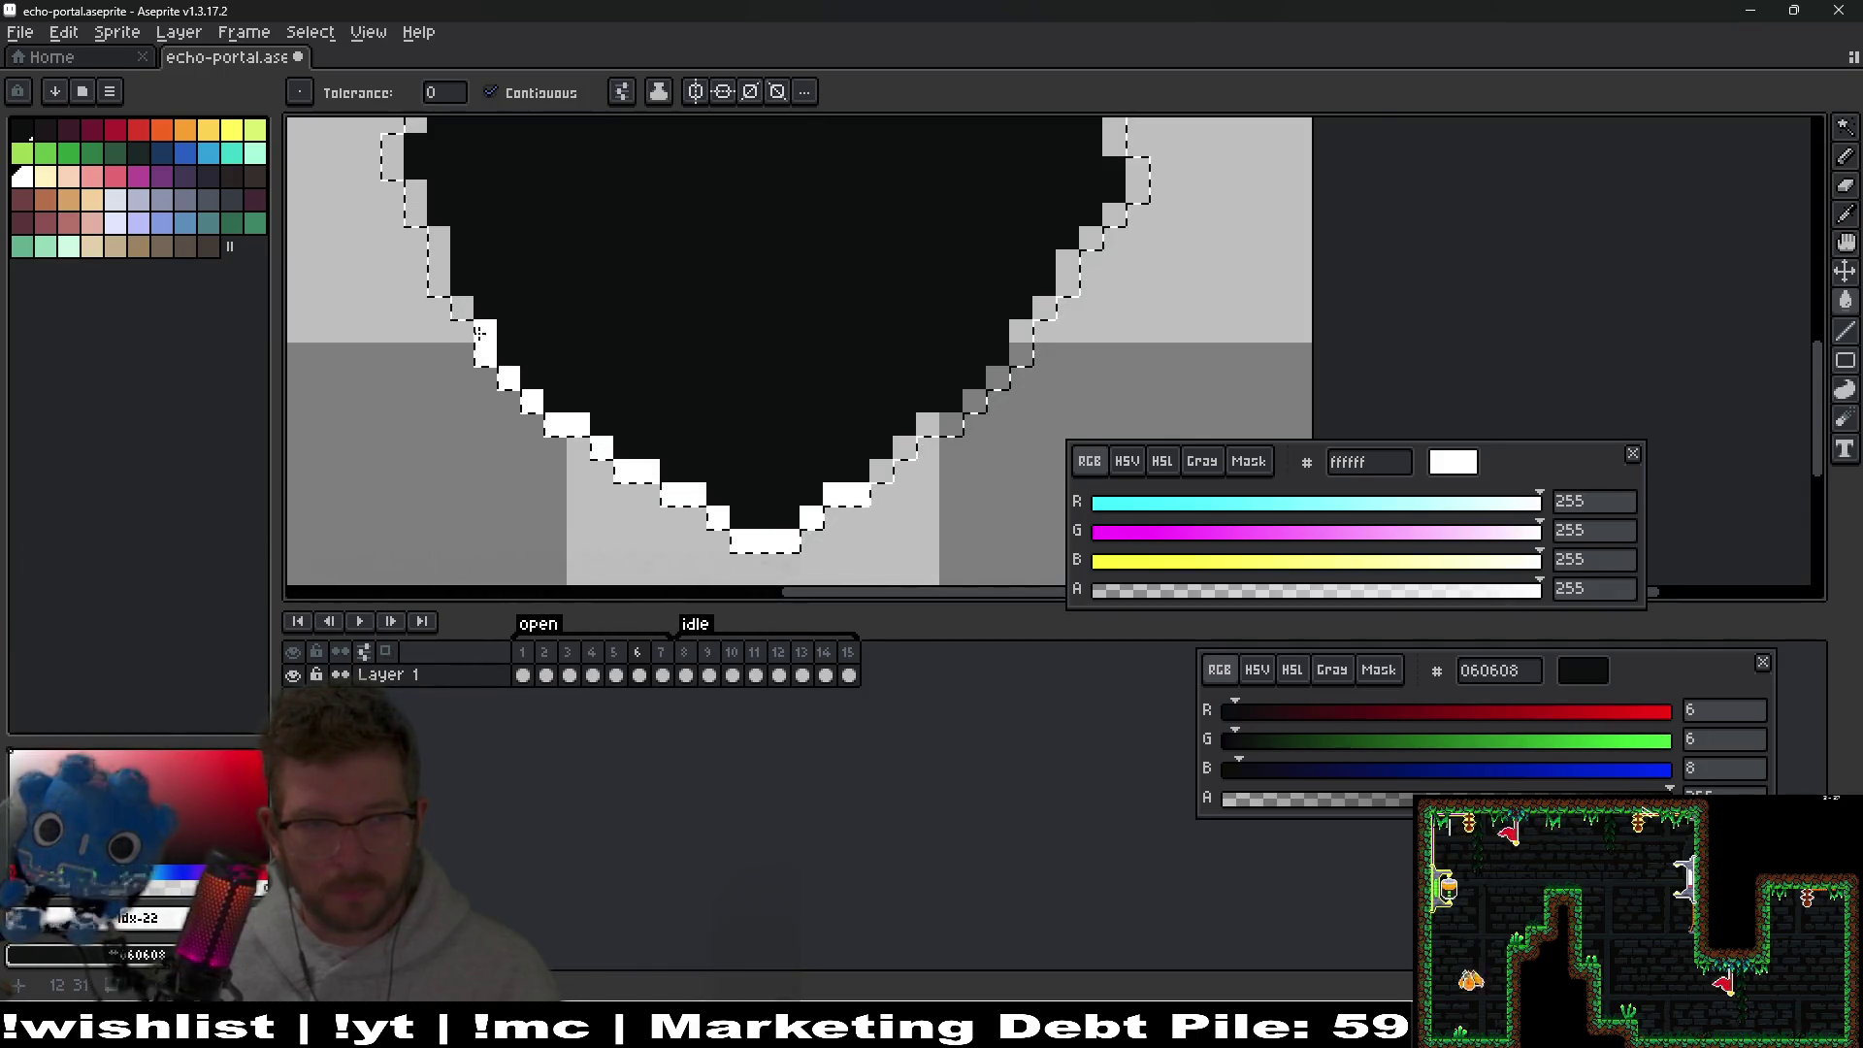
Whiten the rim pixels on the portal's left side, undoing an accidental interior fill.
scroll(512, 377, up, 3)
click(648, 455)
click(628, 420)
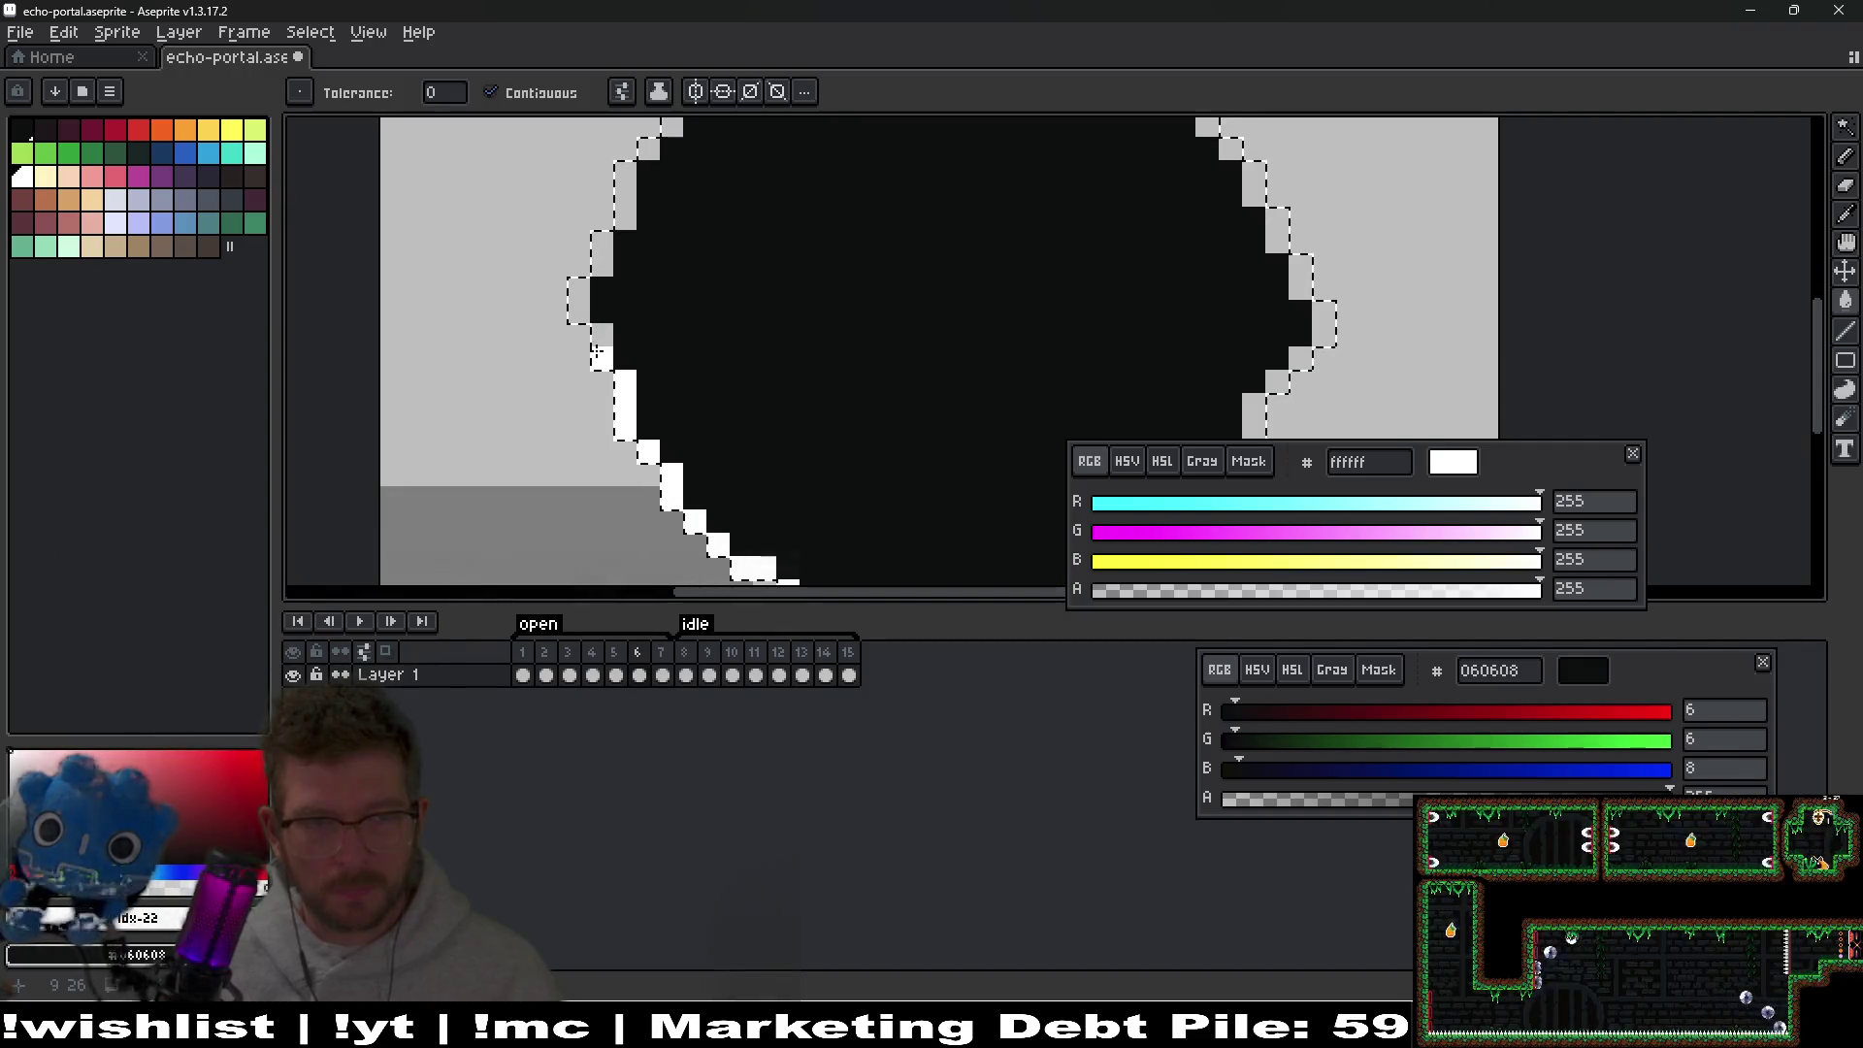
scroll(580, 420, up, 3)
click(579, 473)
click(580, 420)
click(602, 335)
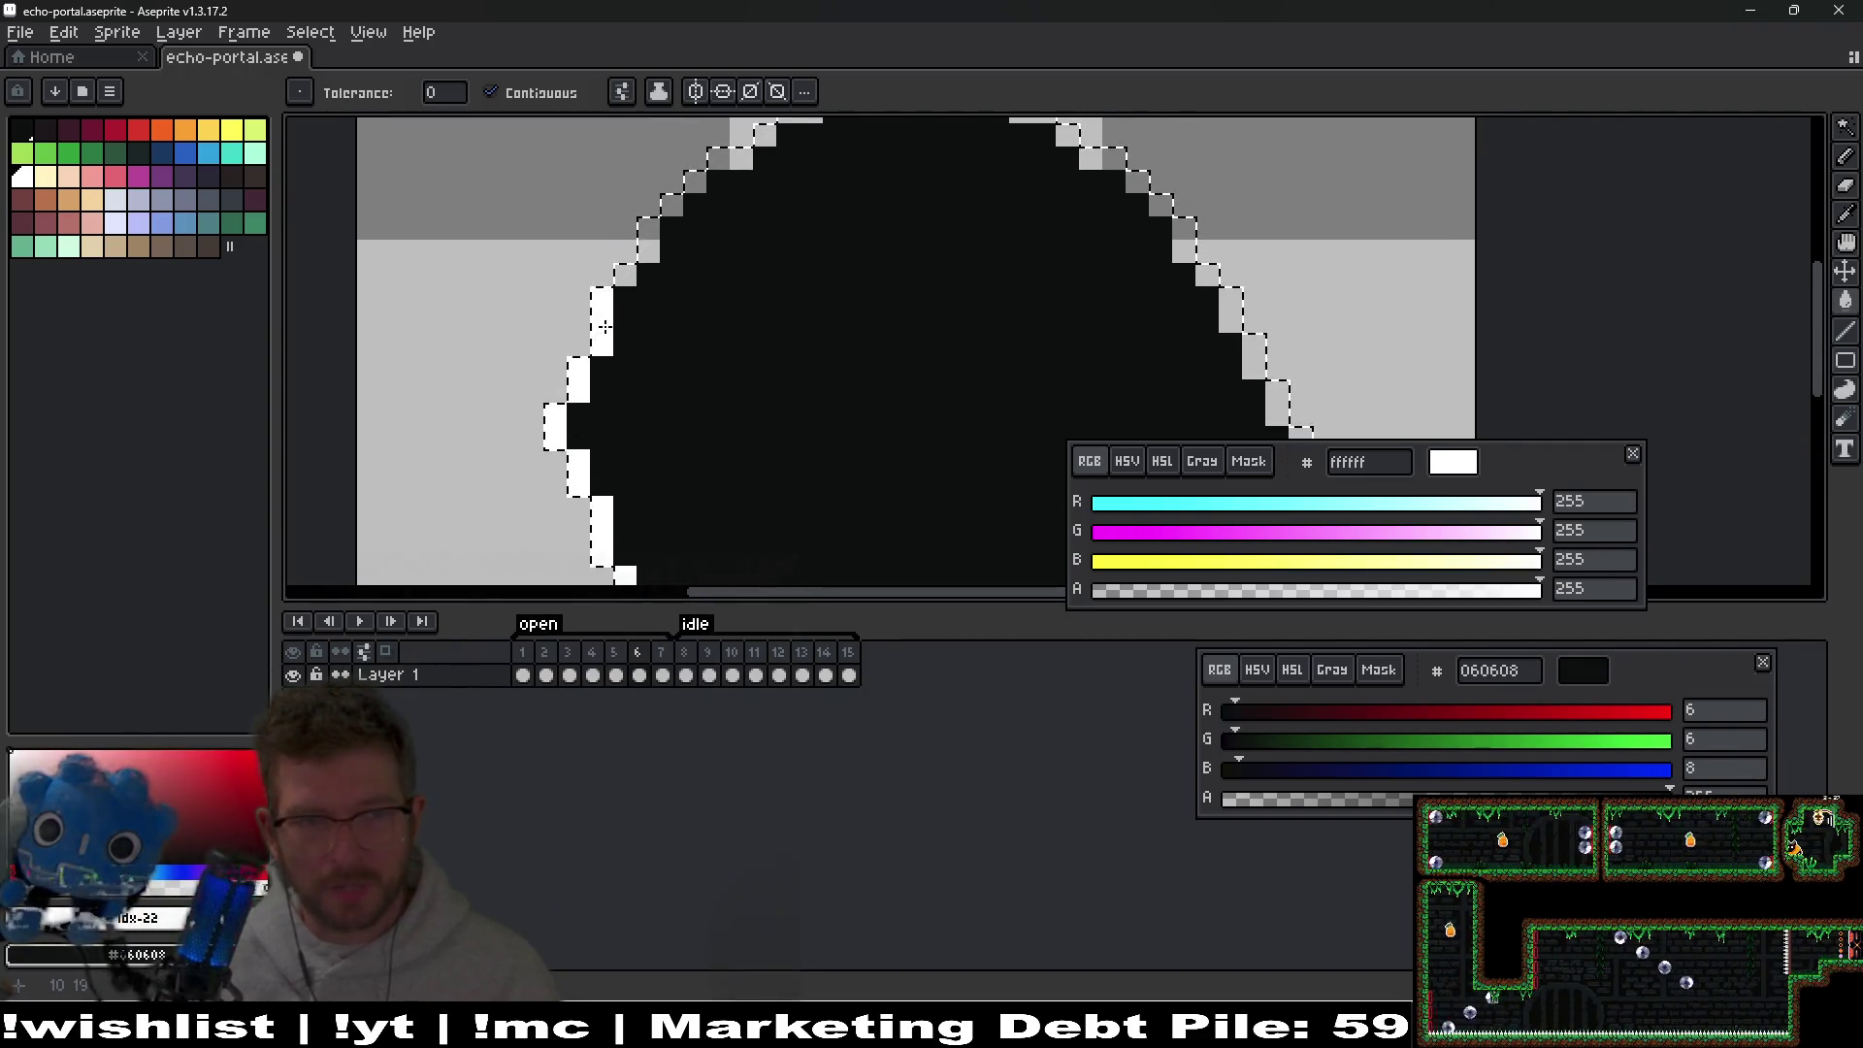
click(624, 291)
key(ctrl+z)
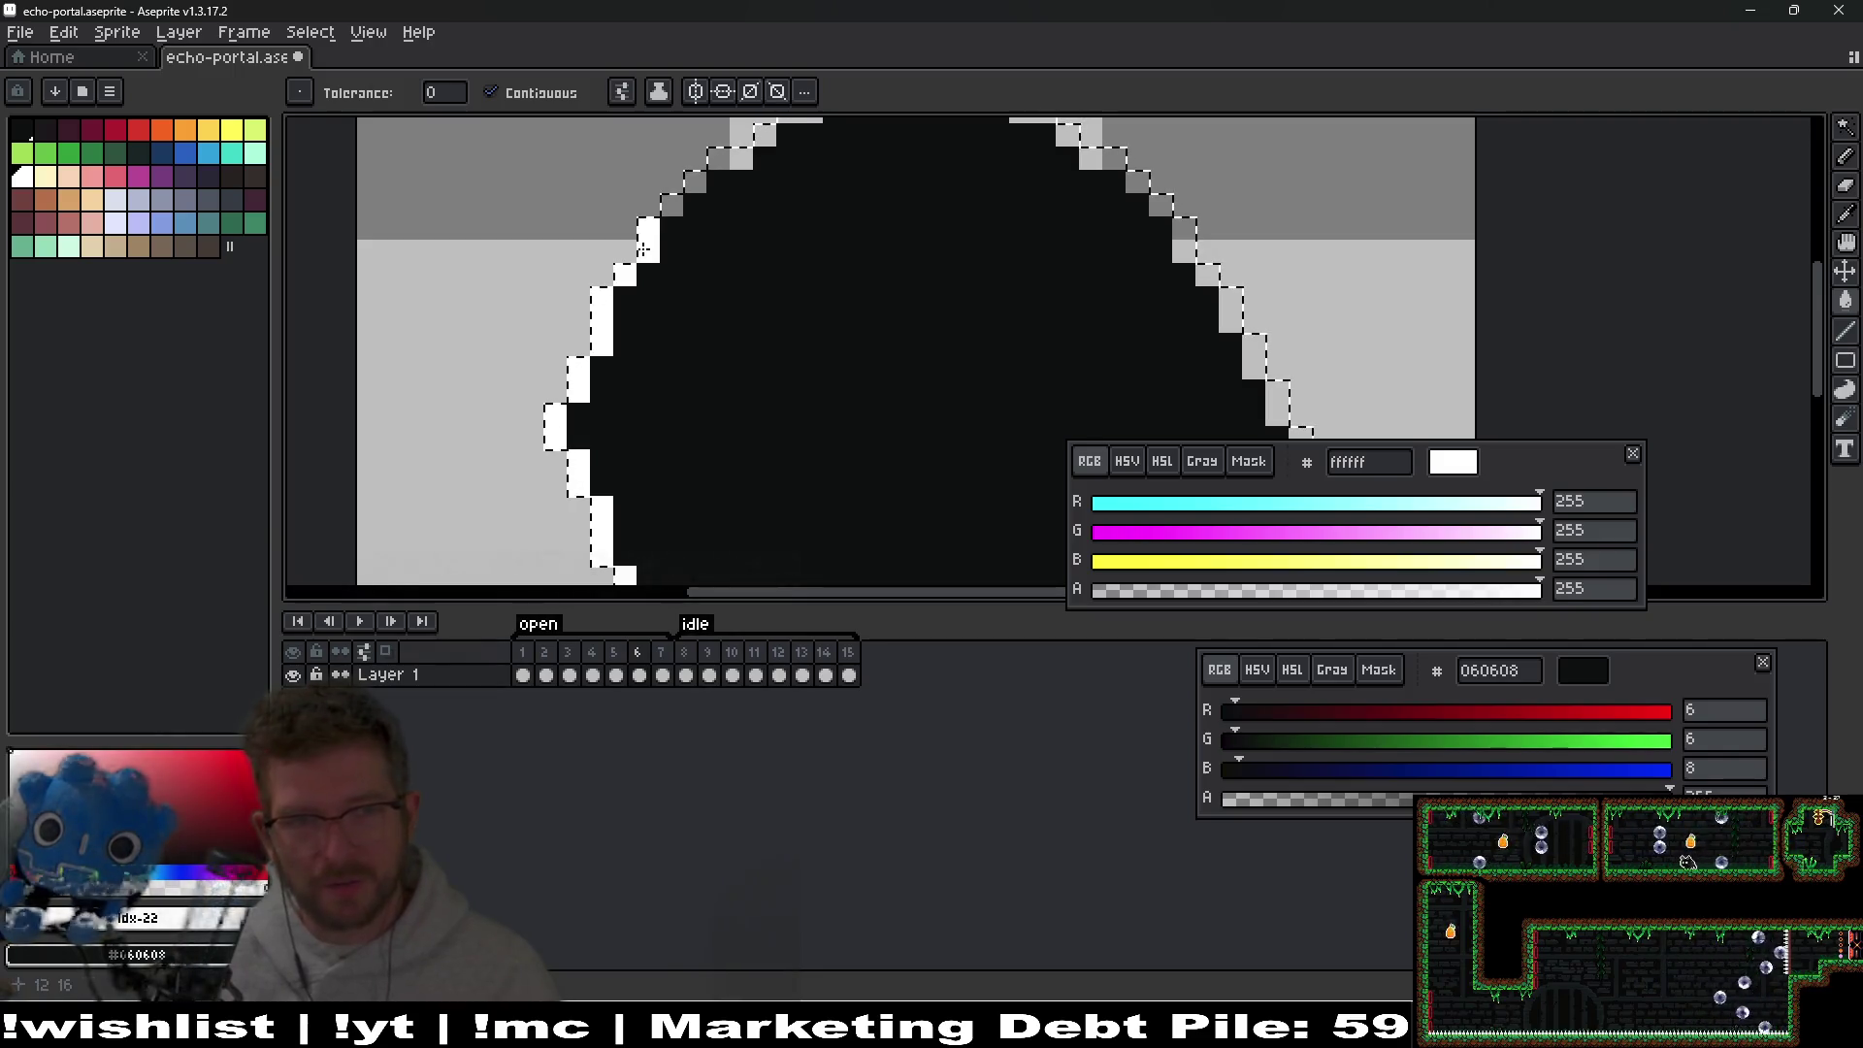
Restore a stray rim pixel to dark and whiten the grey pixels along the upper-left rim.
scroll(612, 408, up, 3)
right_click(570, 383)
click(592, 336)
click(569, 360)
click(616, 313)
click(639, 312)
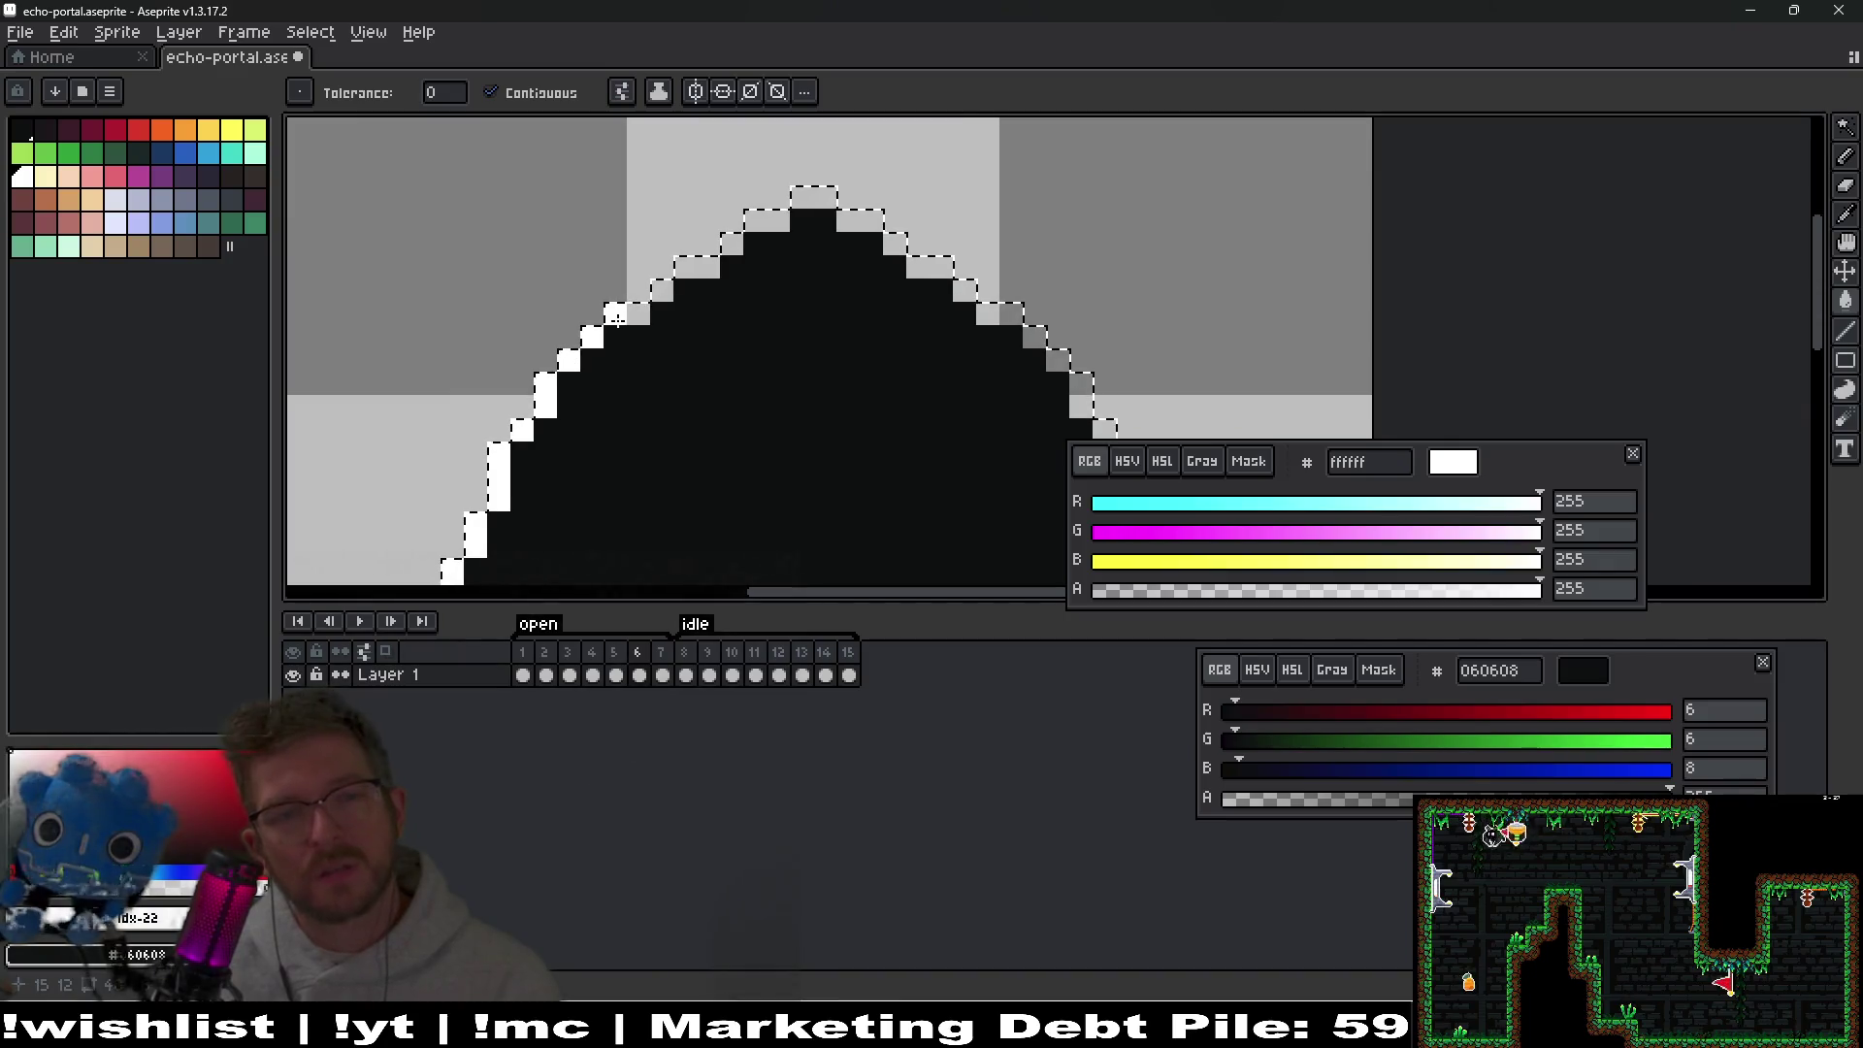
click(662, 289)
click(686, 268)
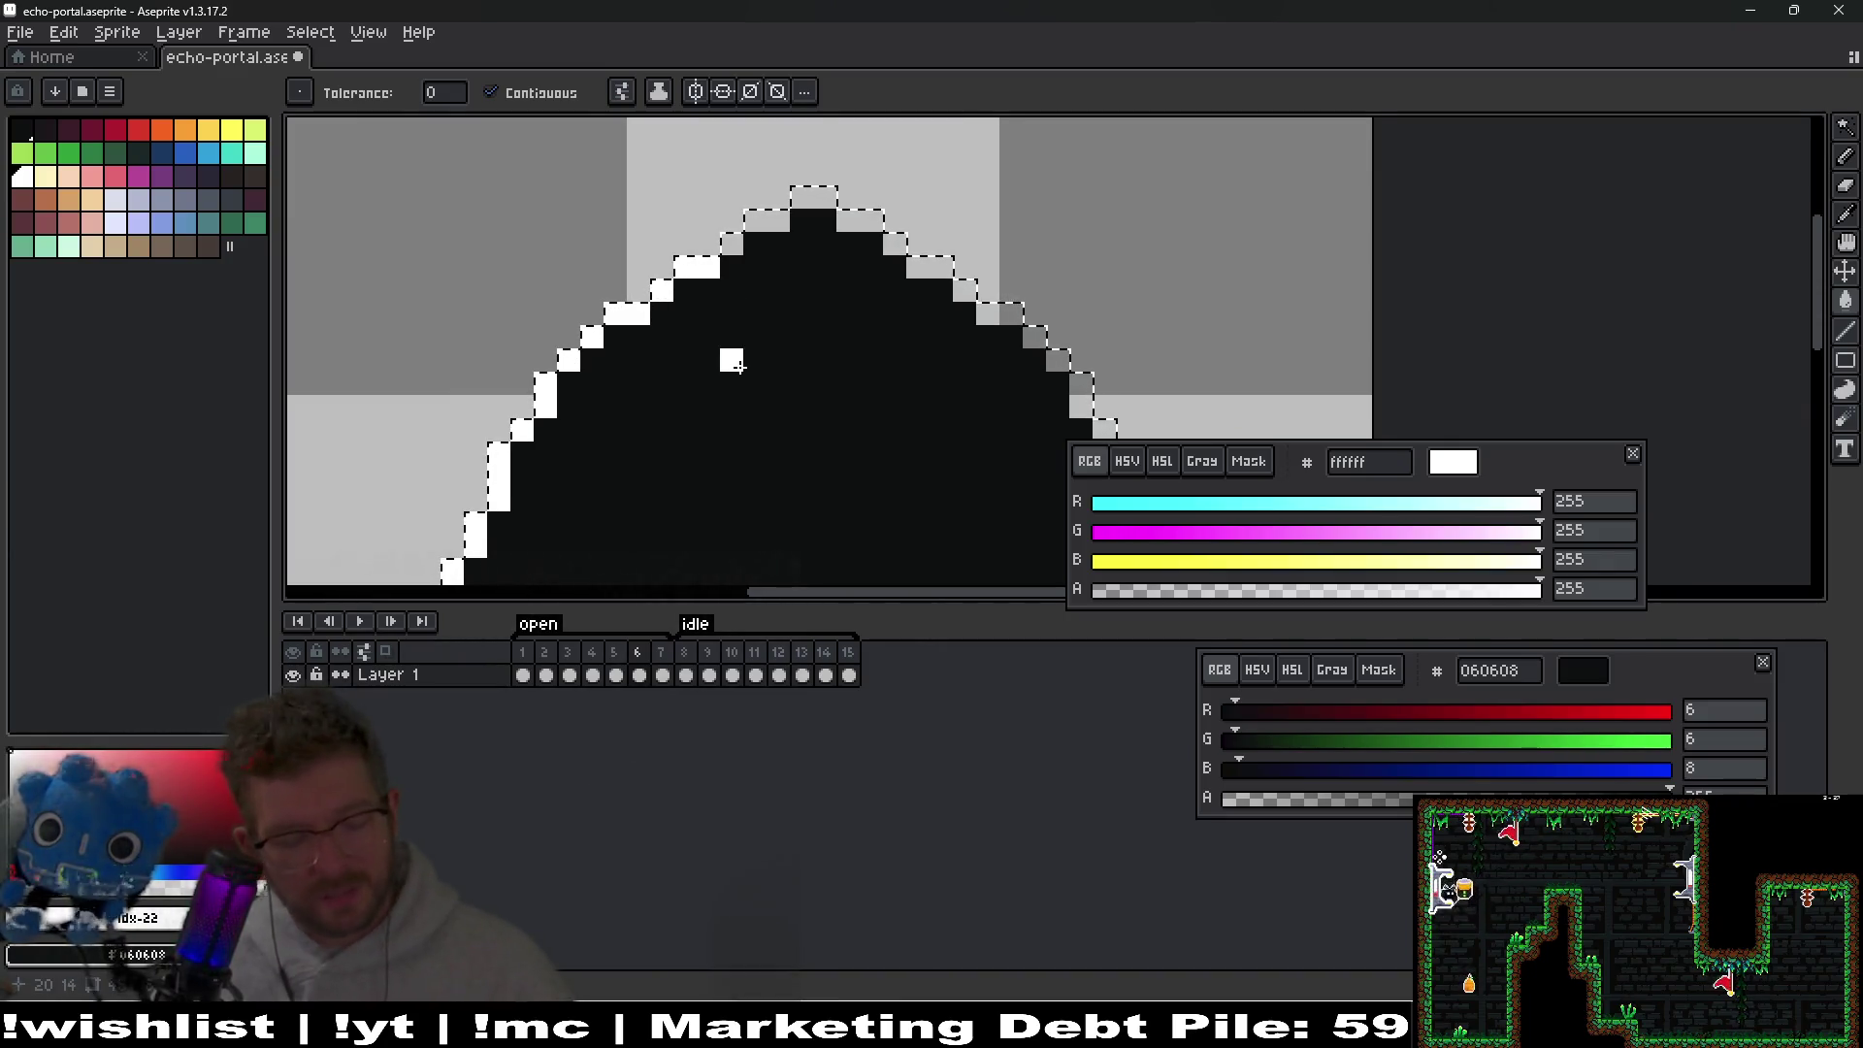
Whiten one more grey rim pixel near the top, with the file browser opened twice by mistake.
key(ctrl+o)
key(Escape)
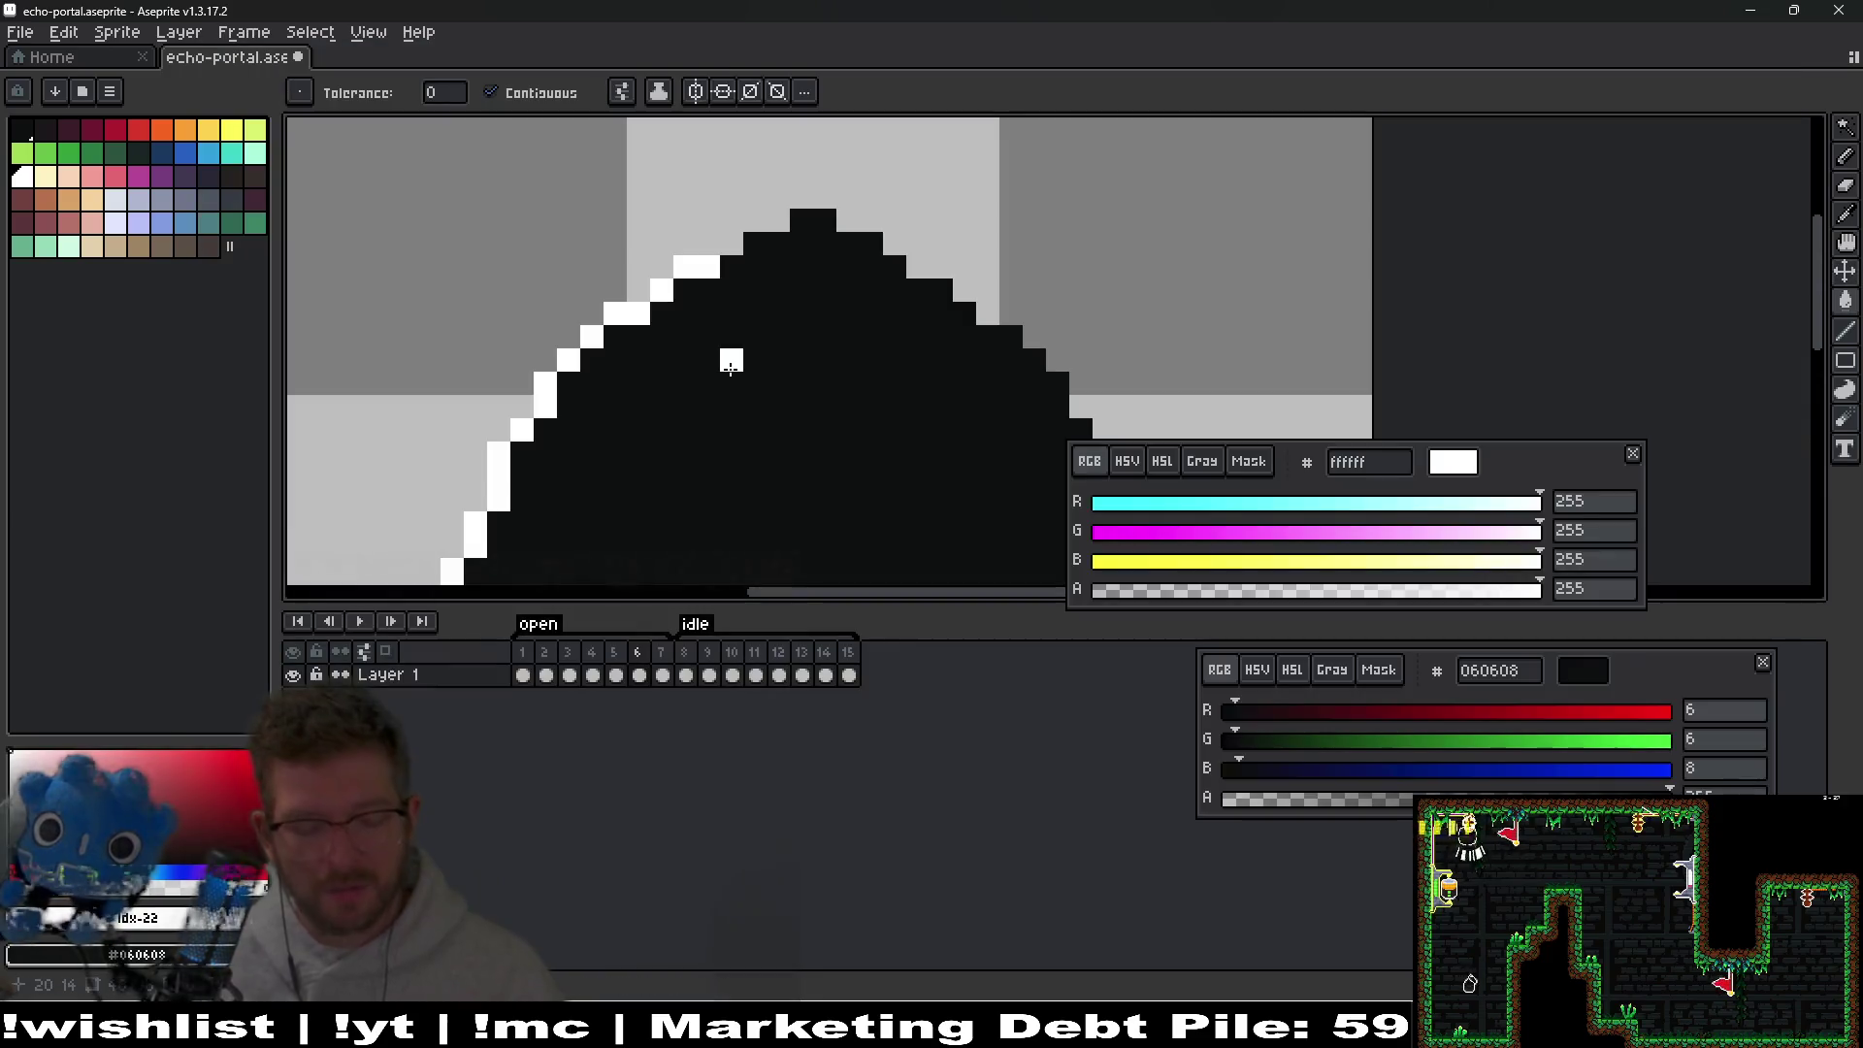
key(i)
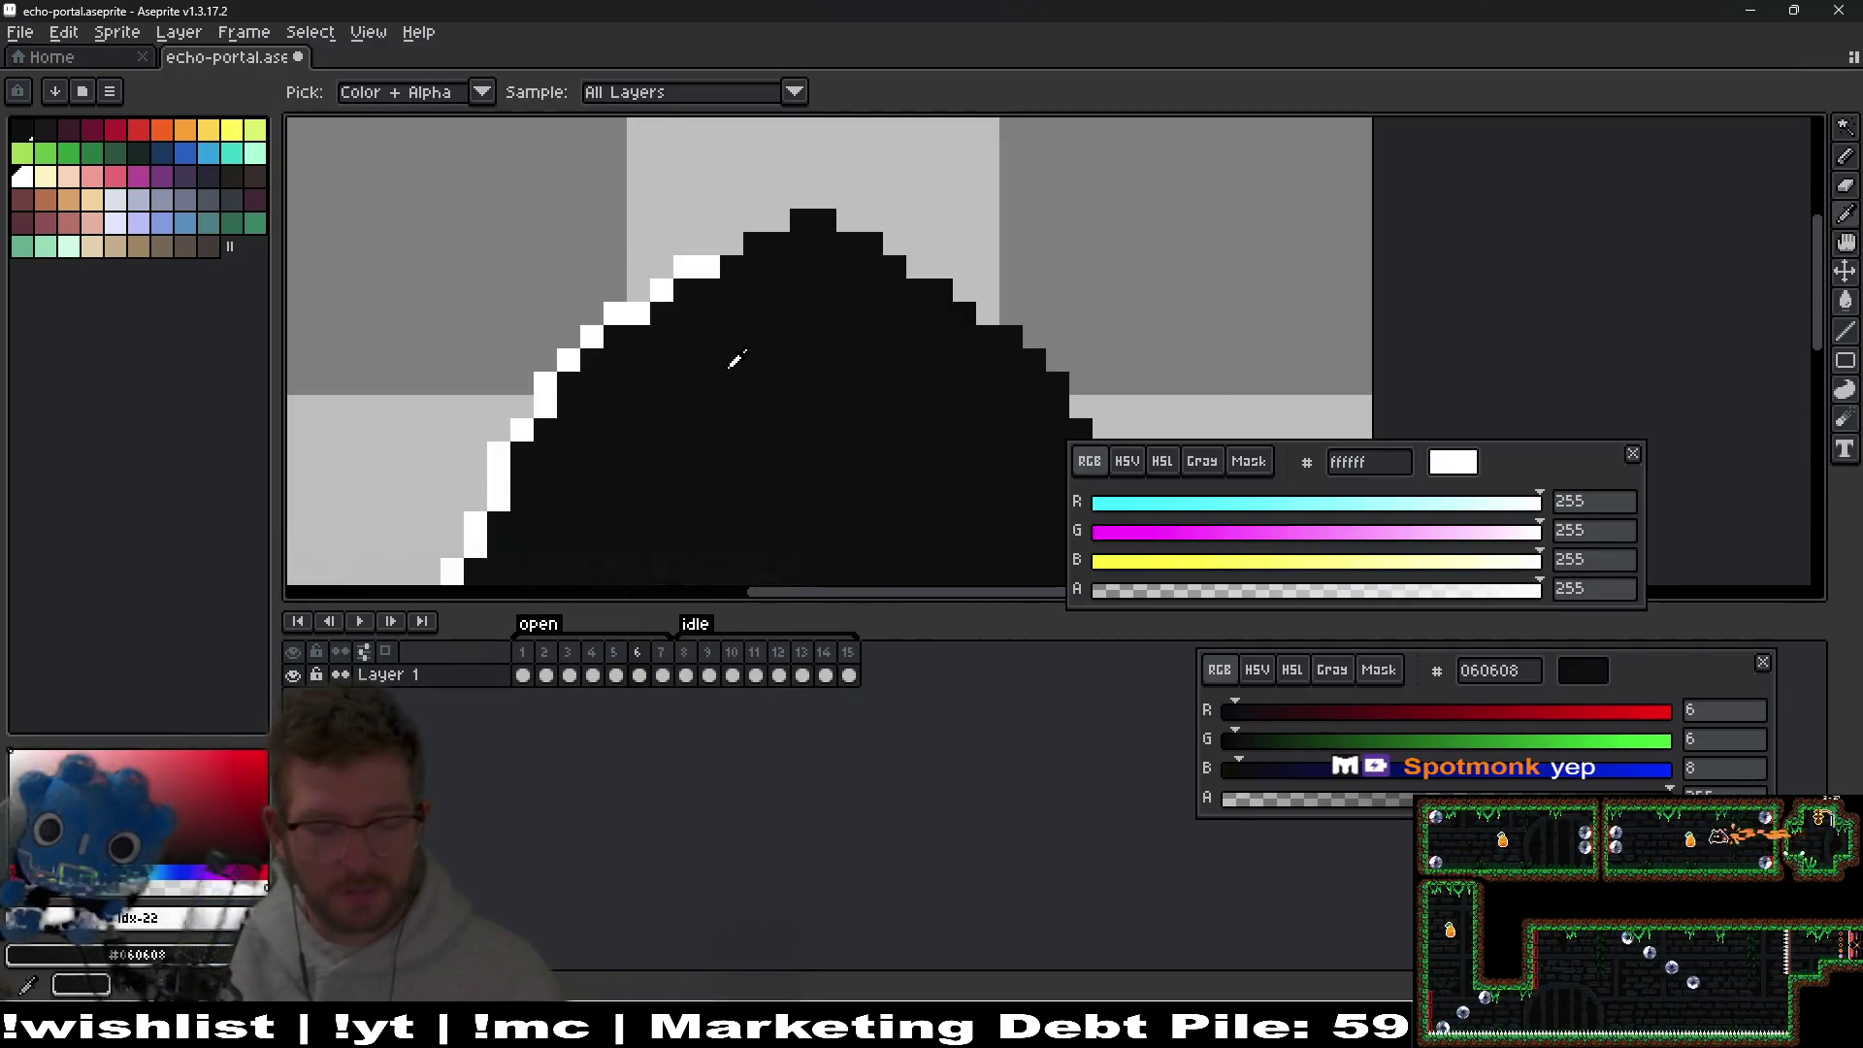
key(g)
click(706, 243)
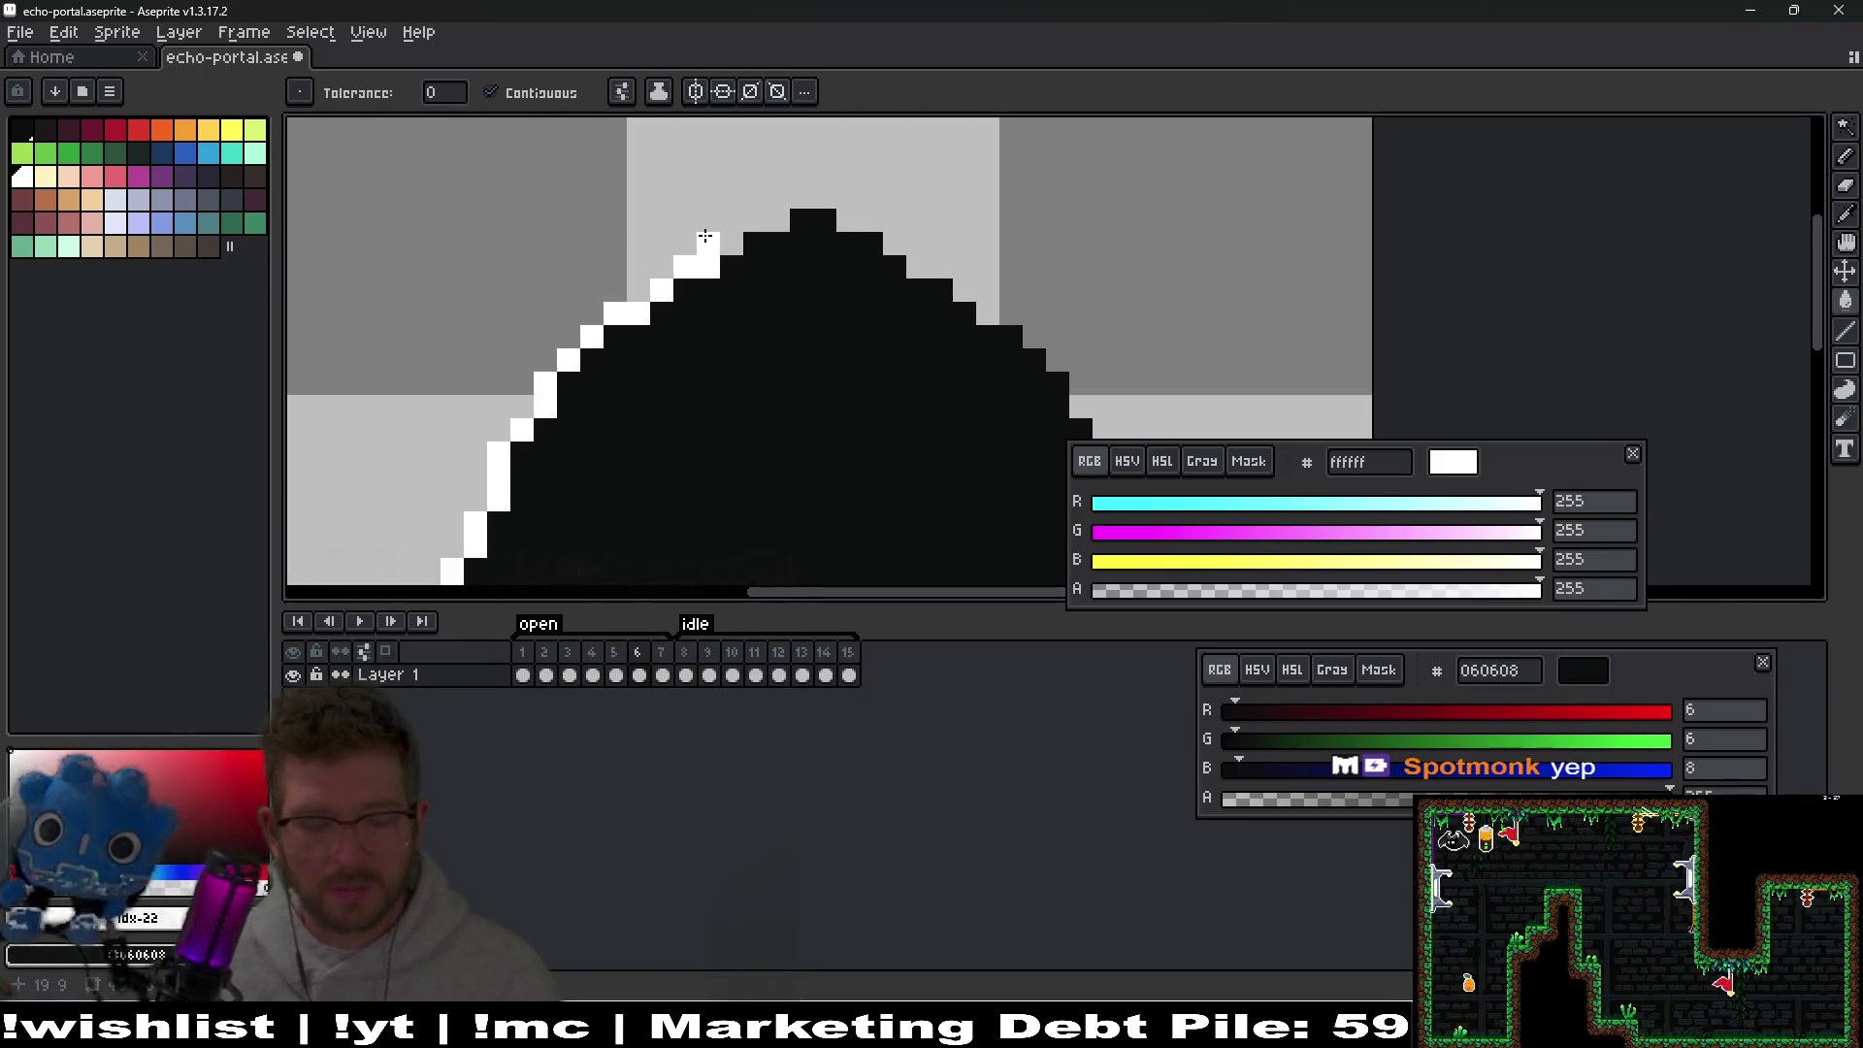
key(ctrl+o)
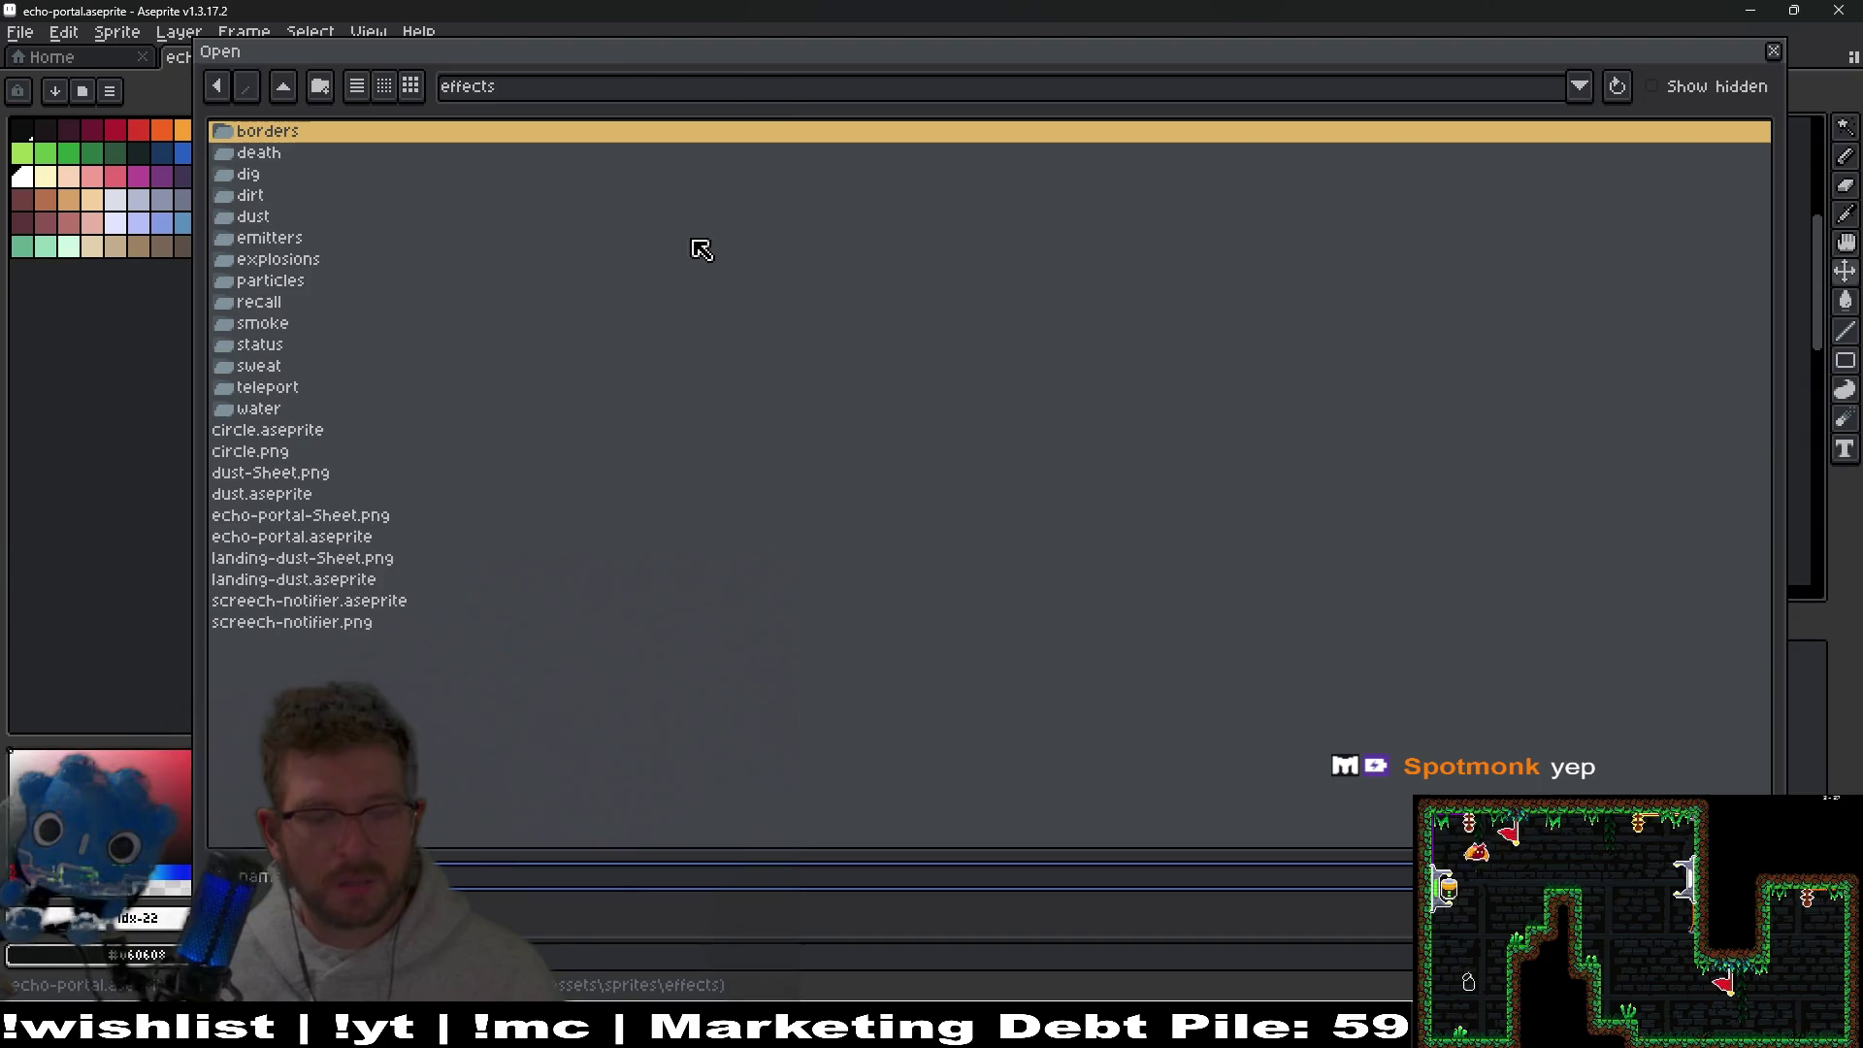
Undo the hand-painted edge edits and apply a white Outline effect to the diamond.
key(Escape)
scroll(741, 312, down, 2)
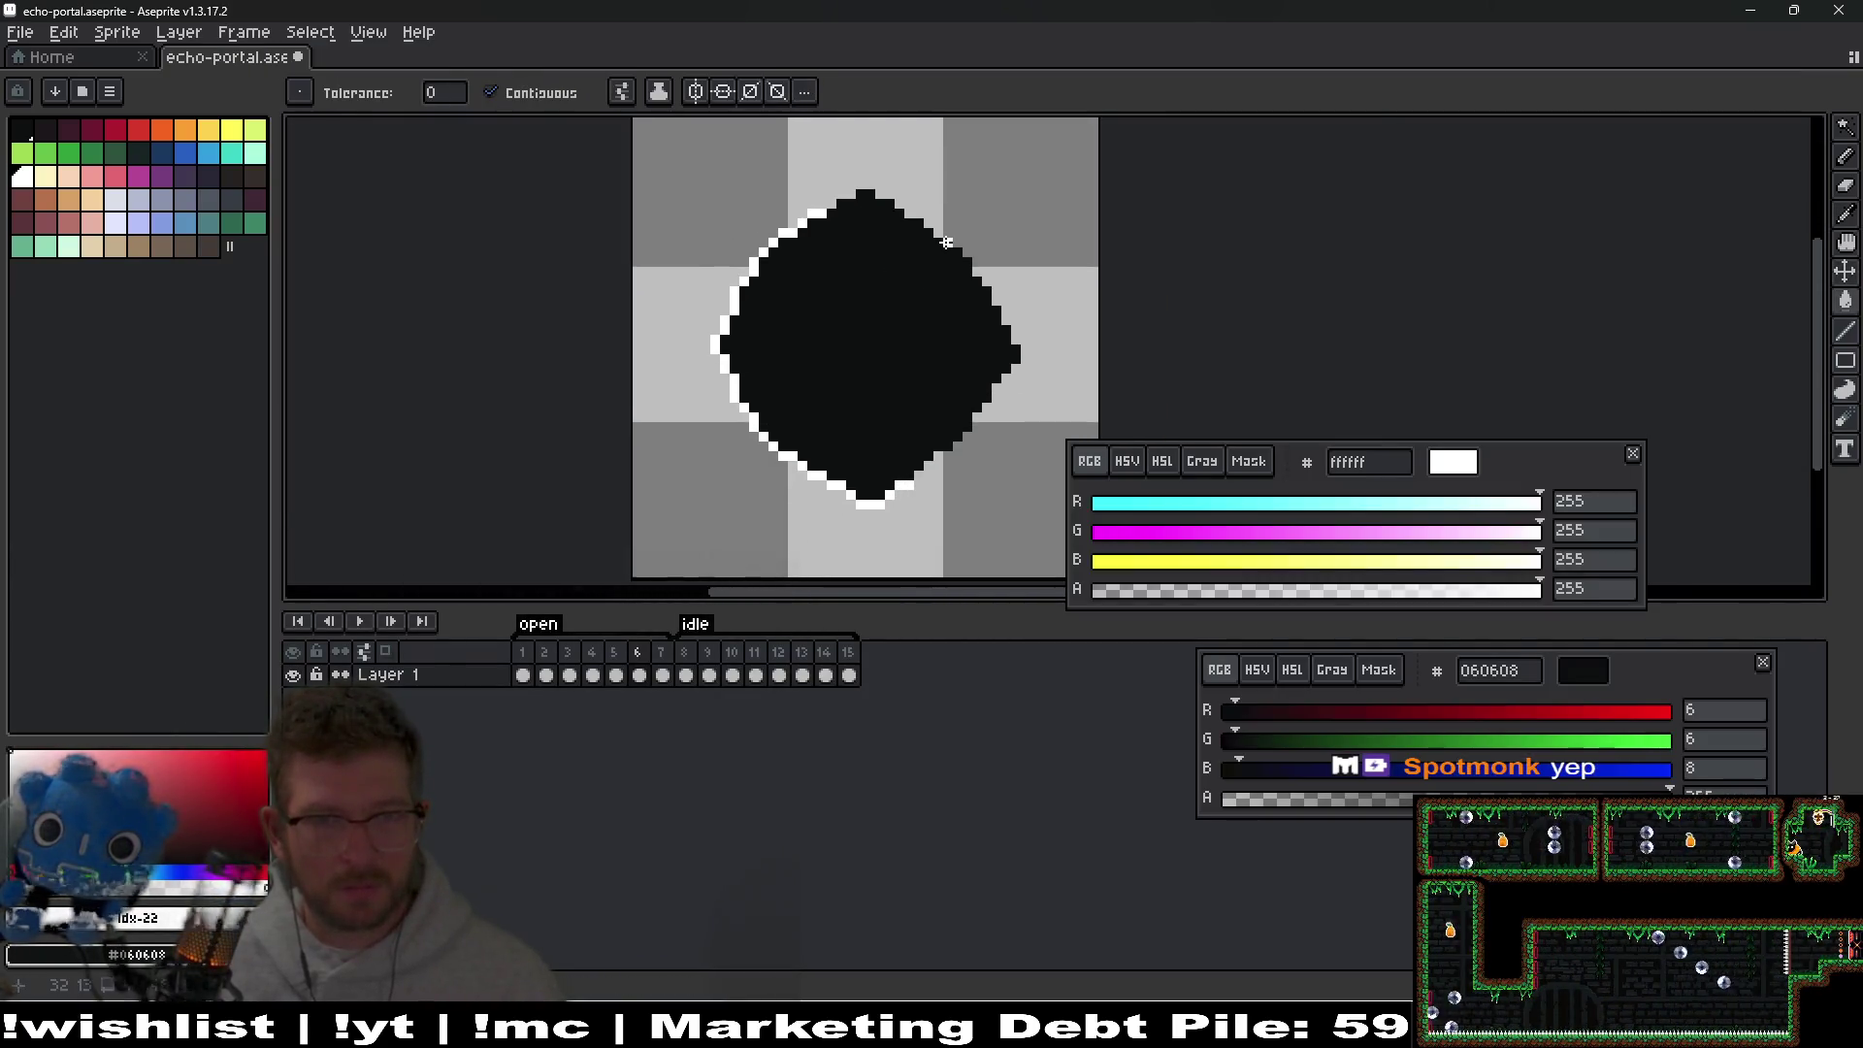
key(b)
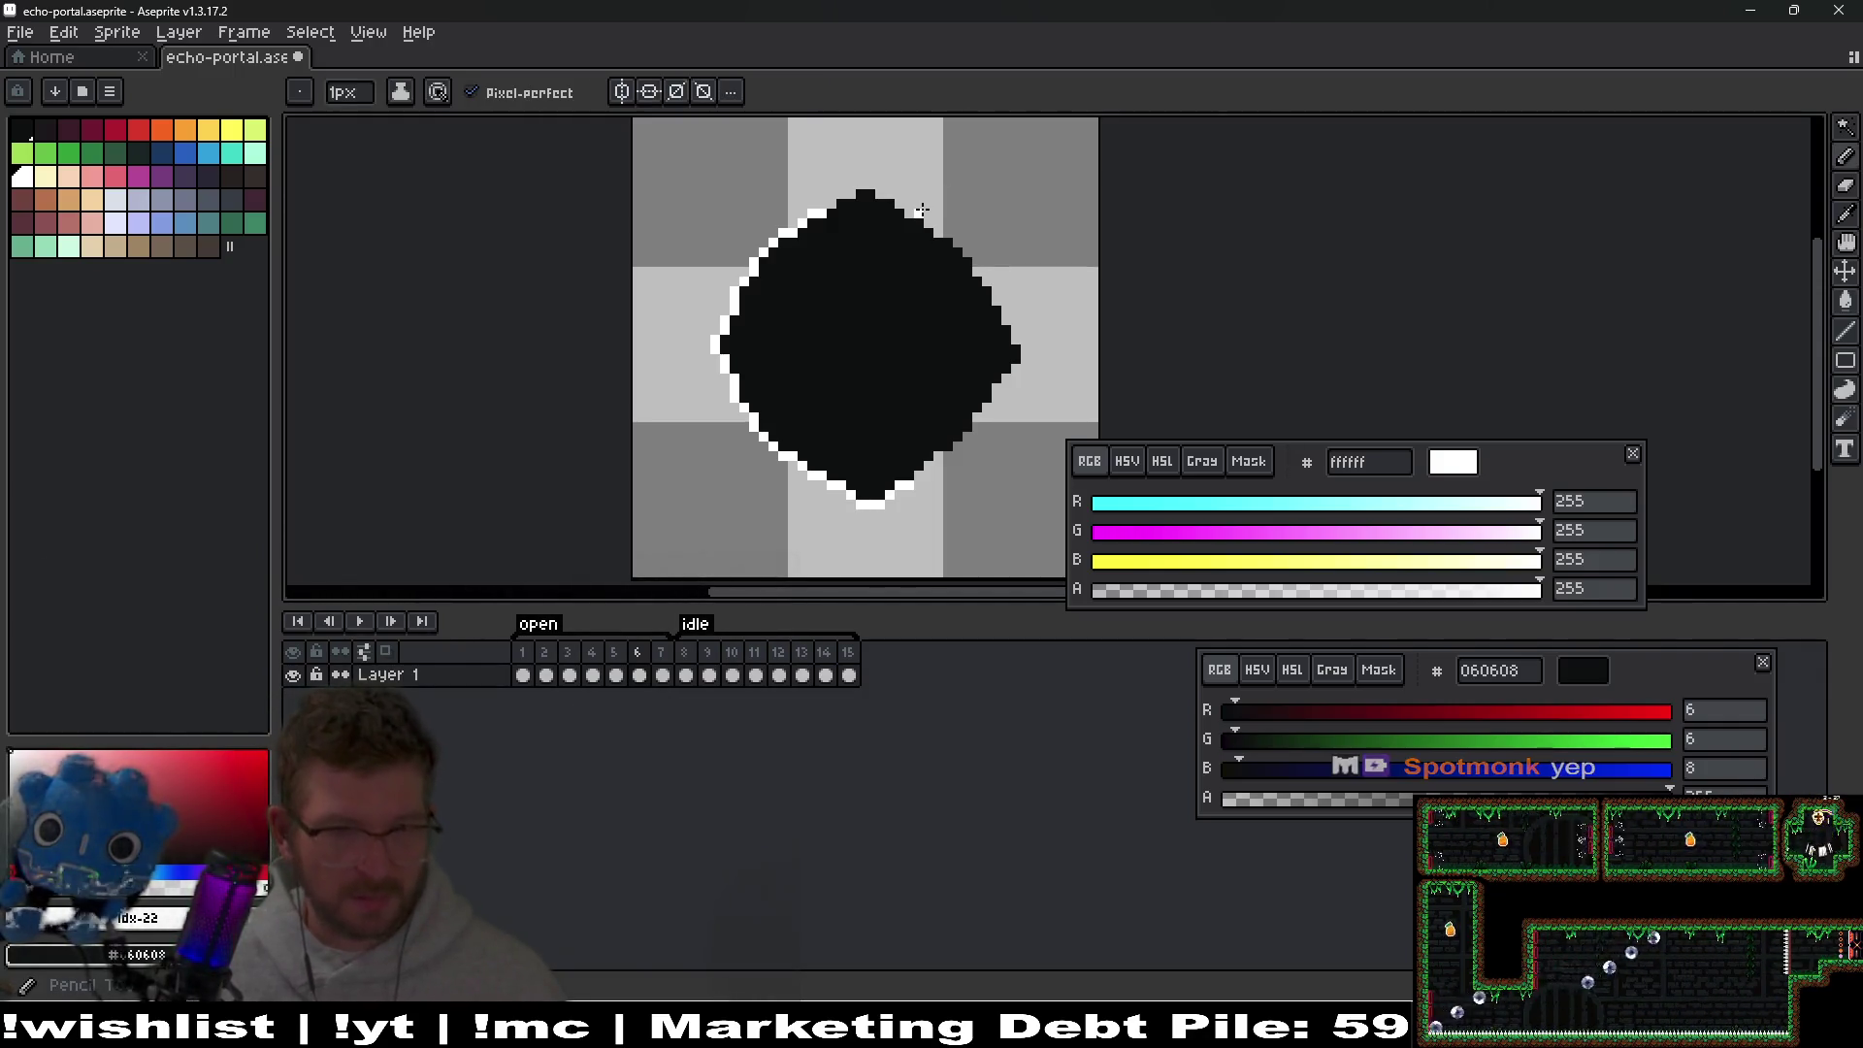
key(shift+o)
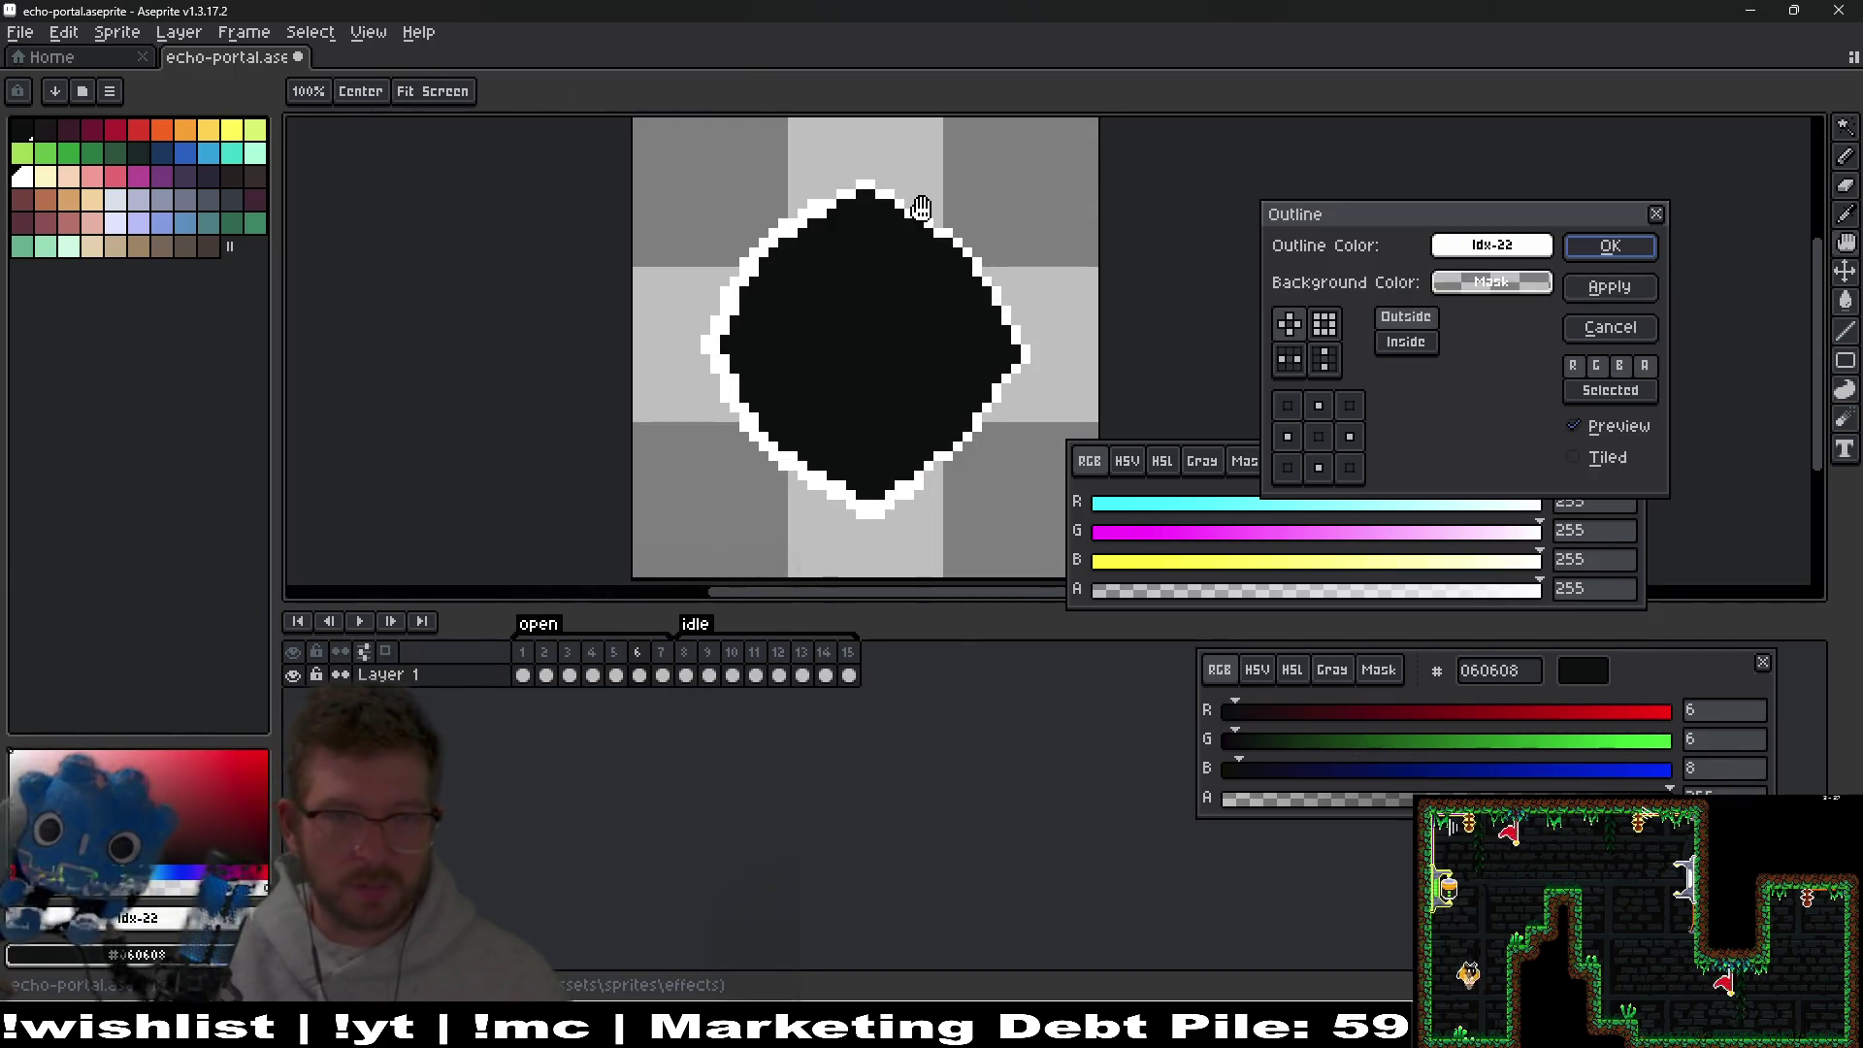
key(Return)
key(v)
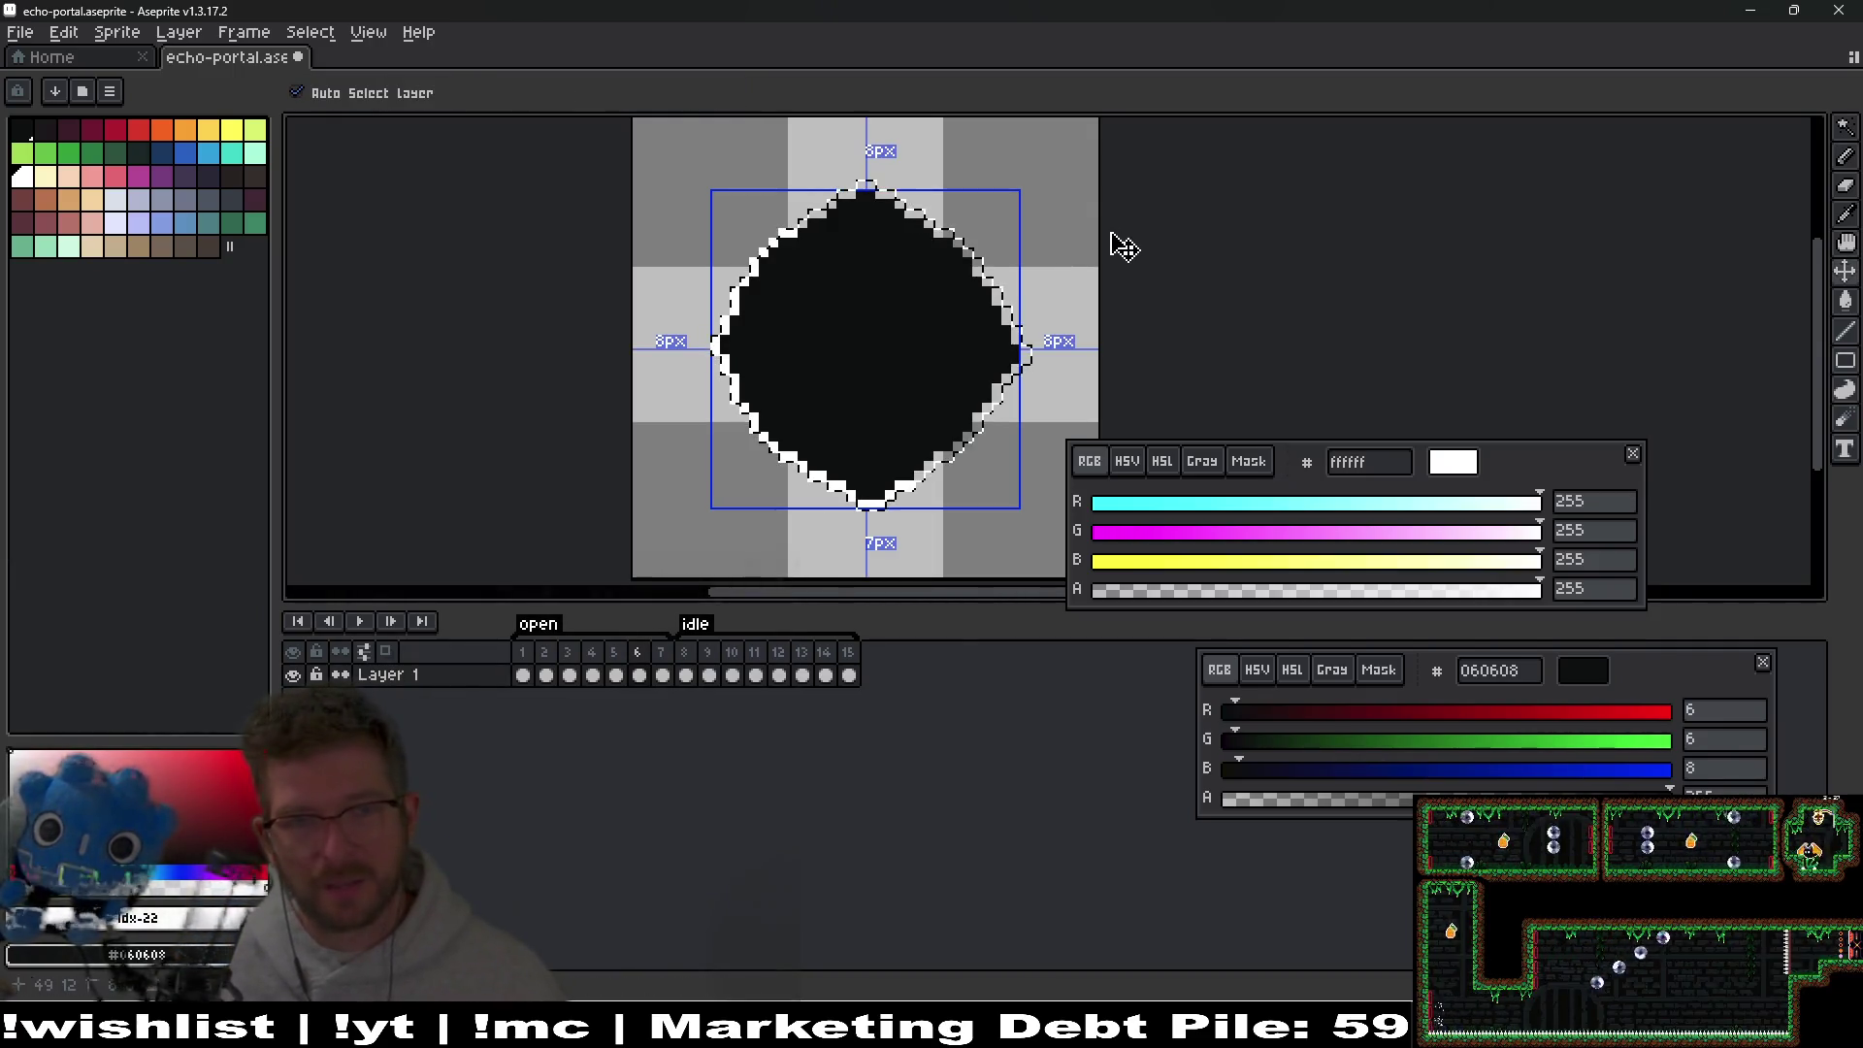
key(ctrl+z)
key(ctrl+z)
key(ctrl+z)
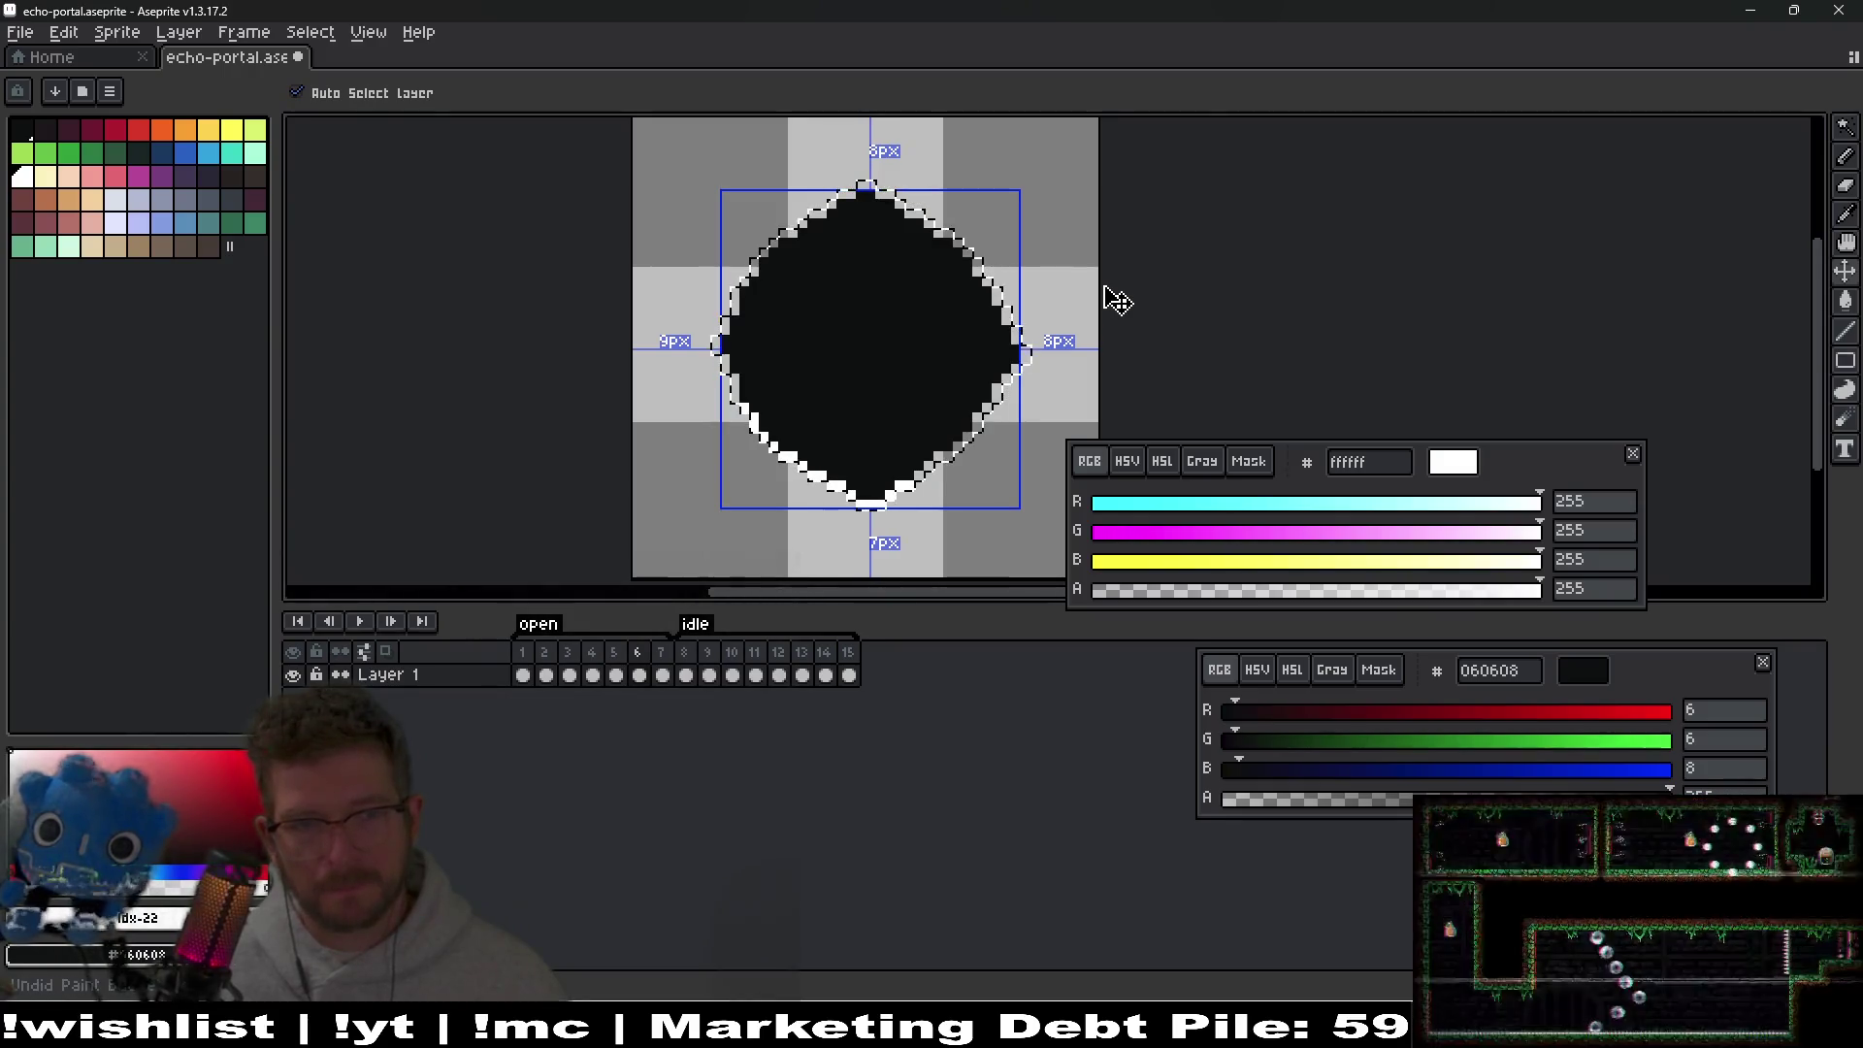
key(ctrl+z)
key(ctrl+z)
key(ctrl+z)
key(b)
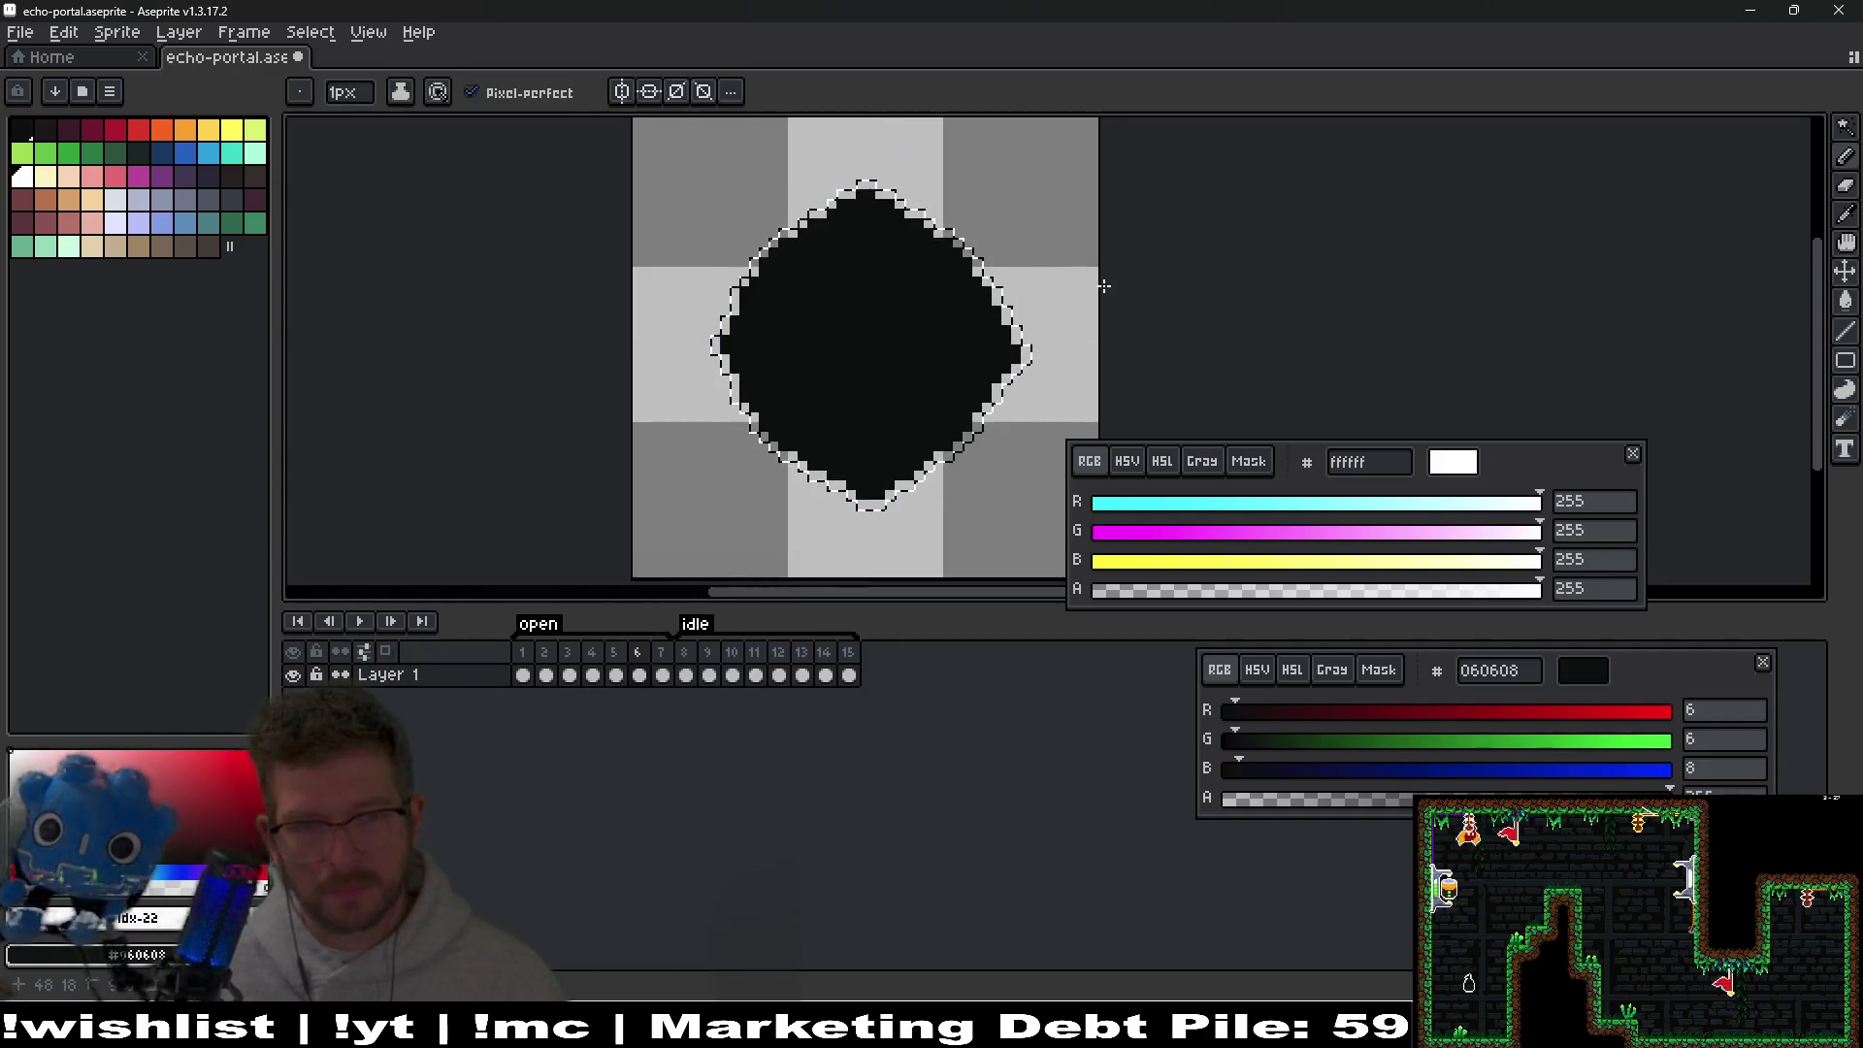
key(ctrl+z)
key(shift+o)
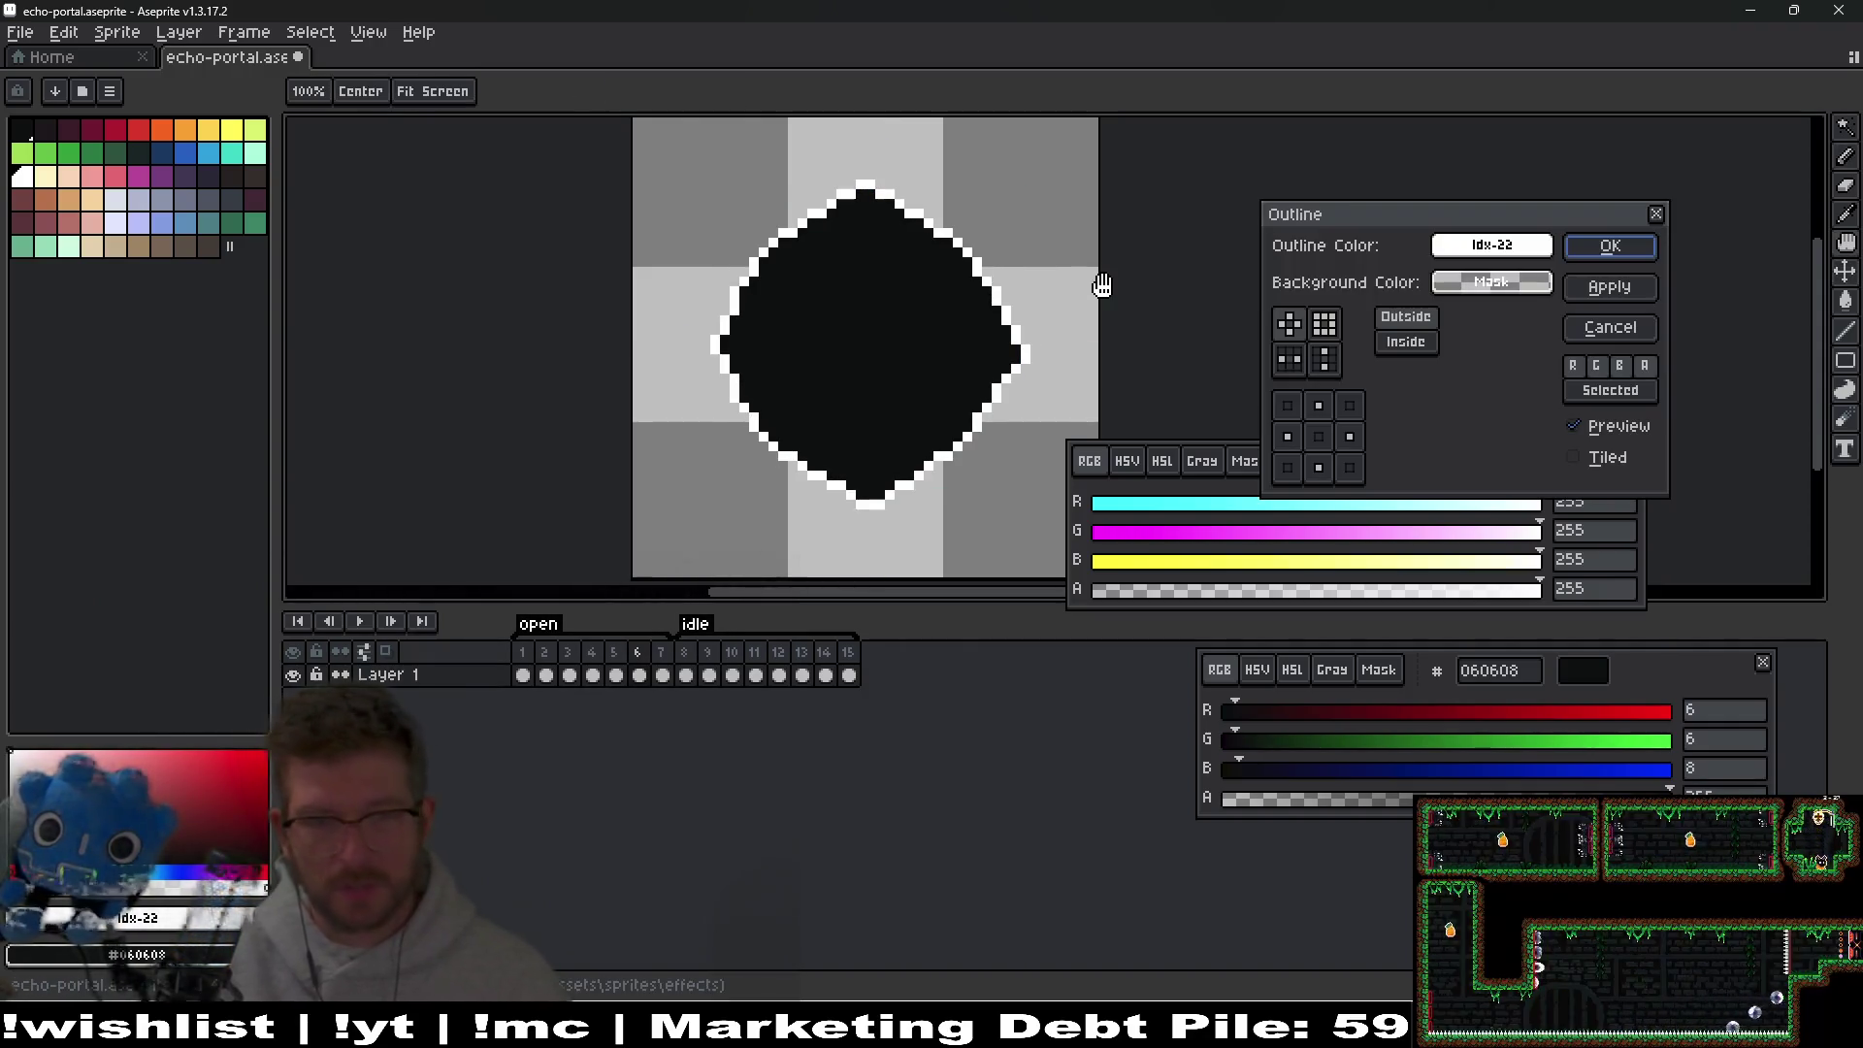
click(1650, 247)
Check frame 7's round portal, then play the animation from frame 1.
scroll(912, 281, down, 2)
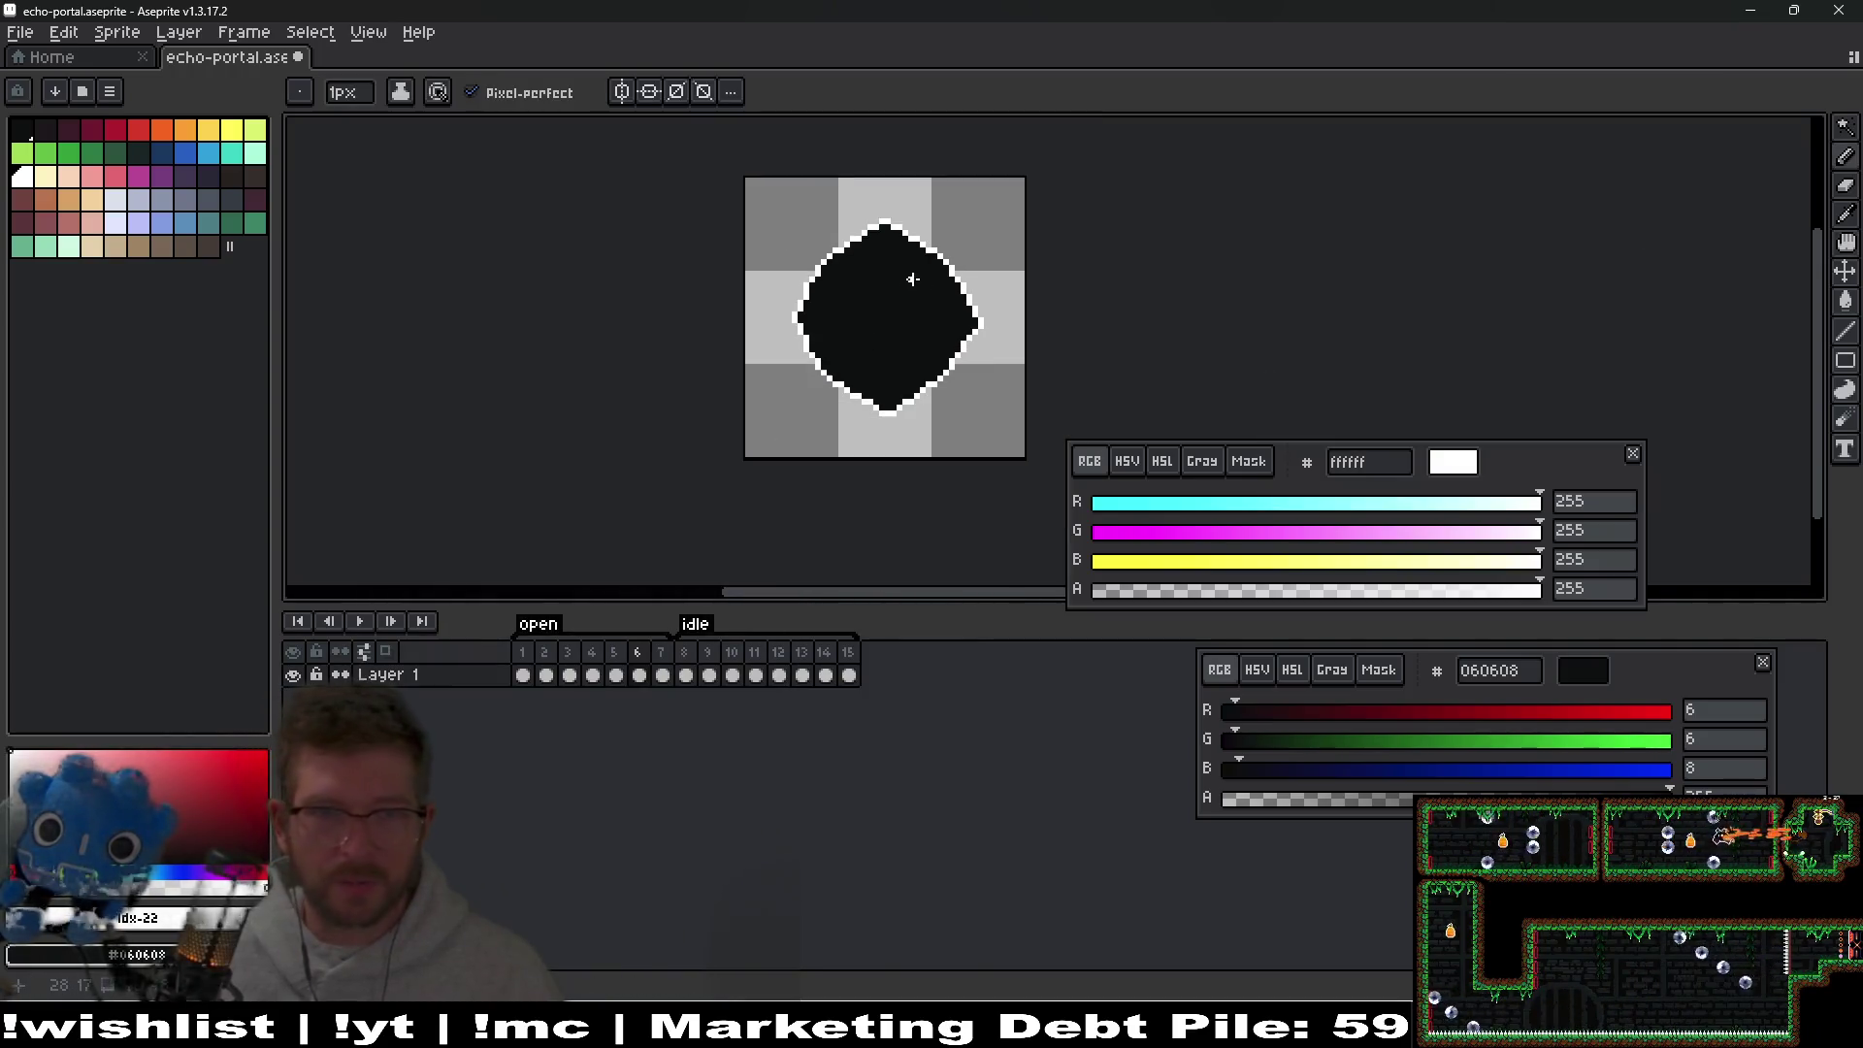
click(661, 670)
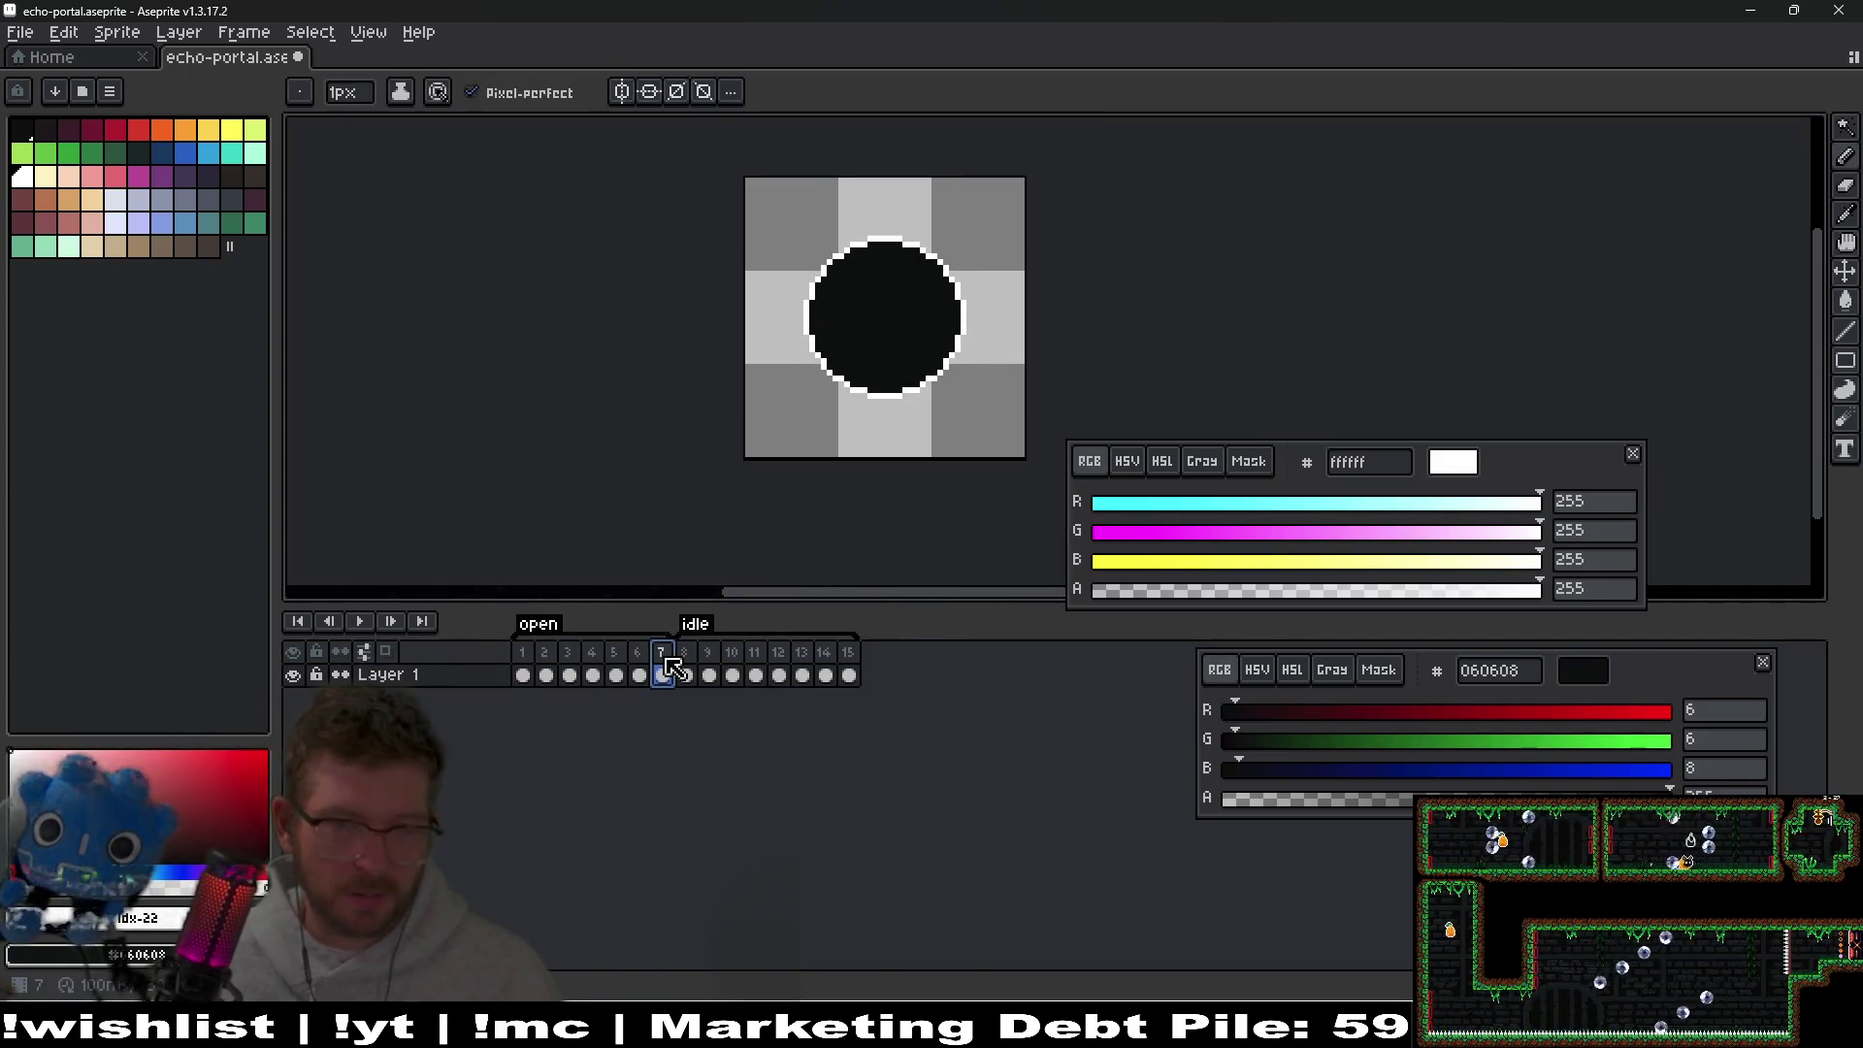
click(522, 674)
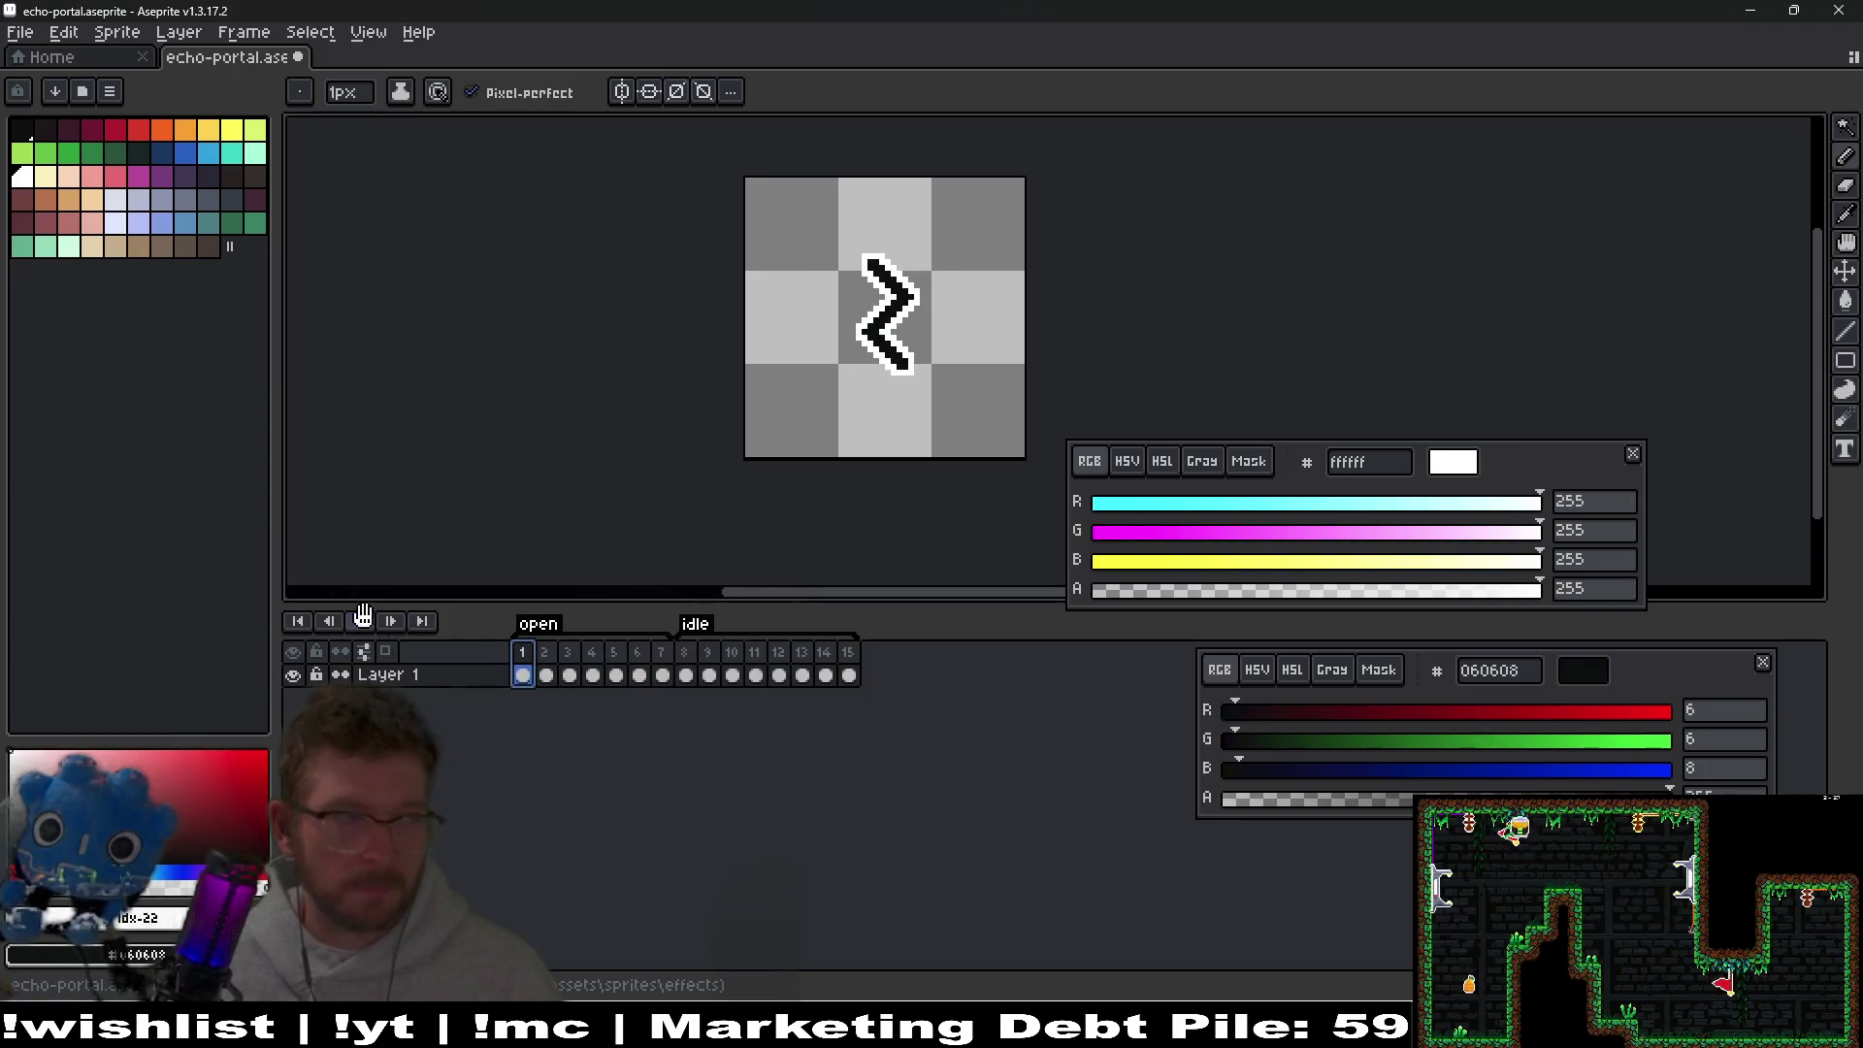
click(369, 621)
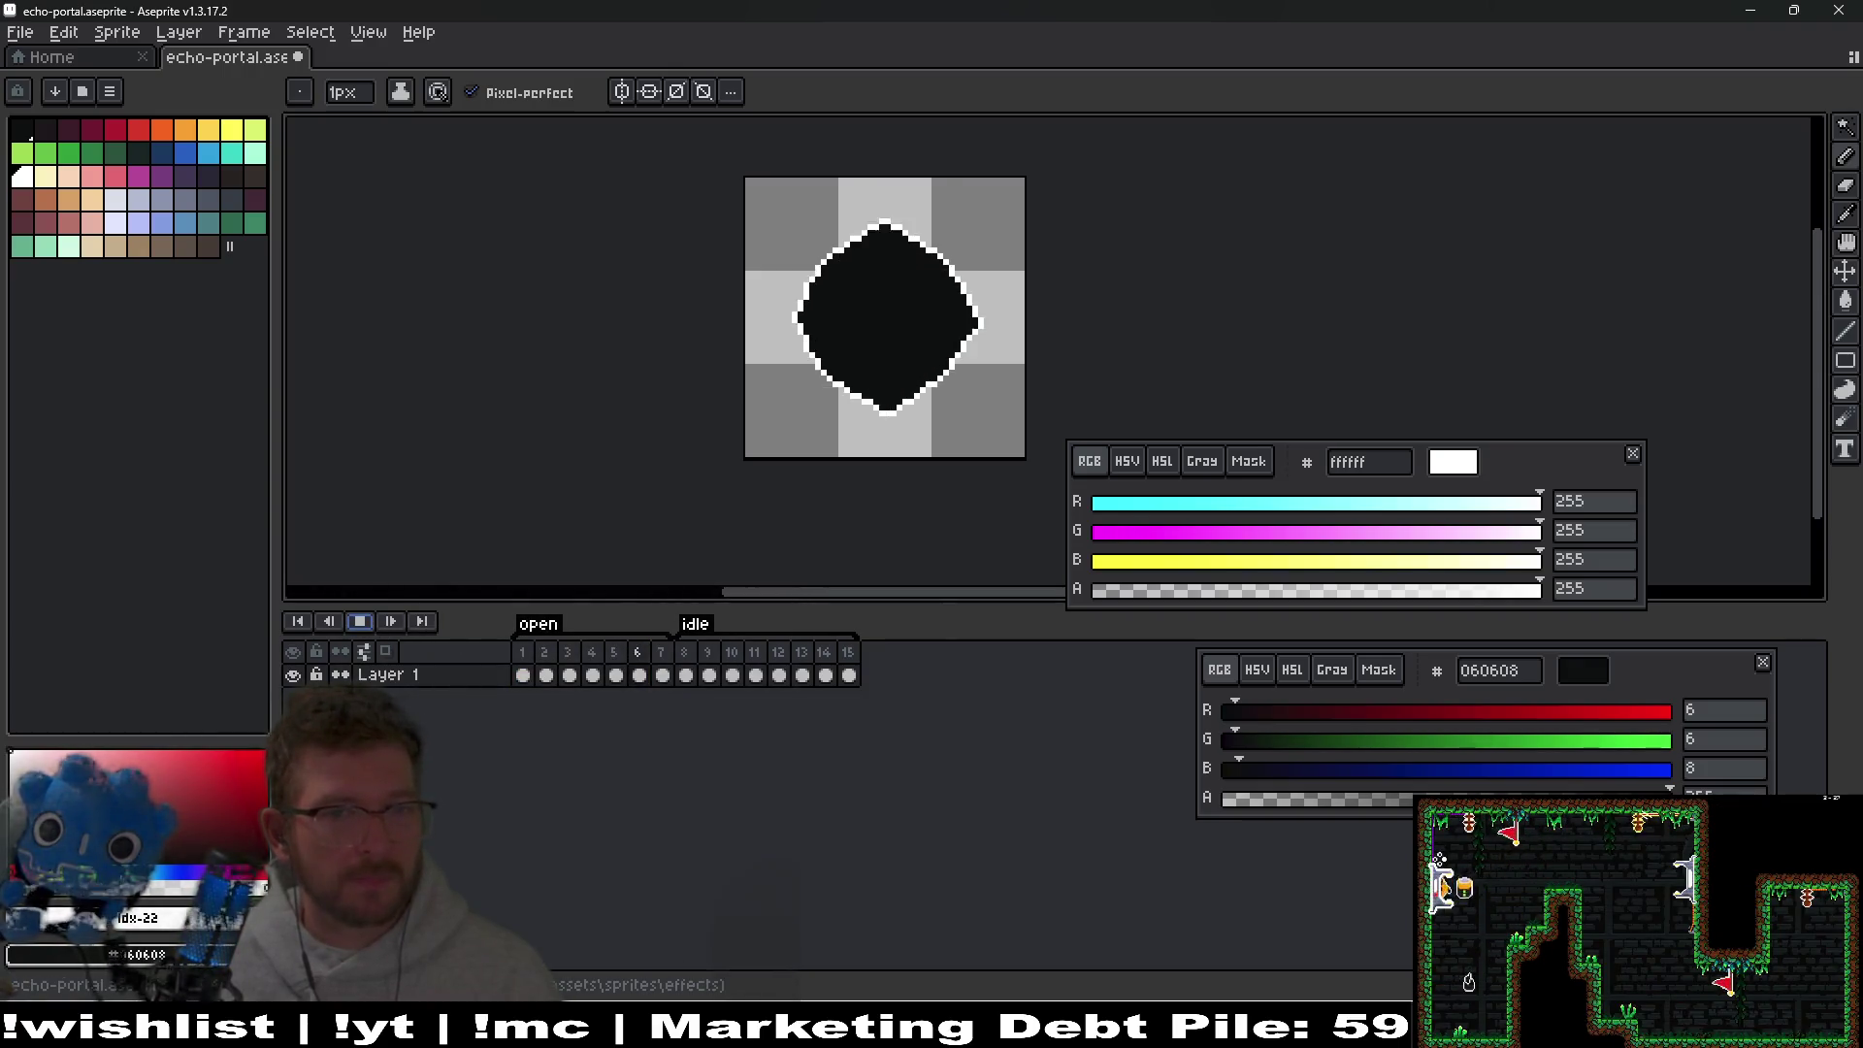
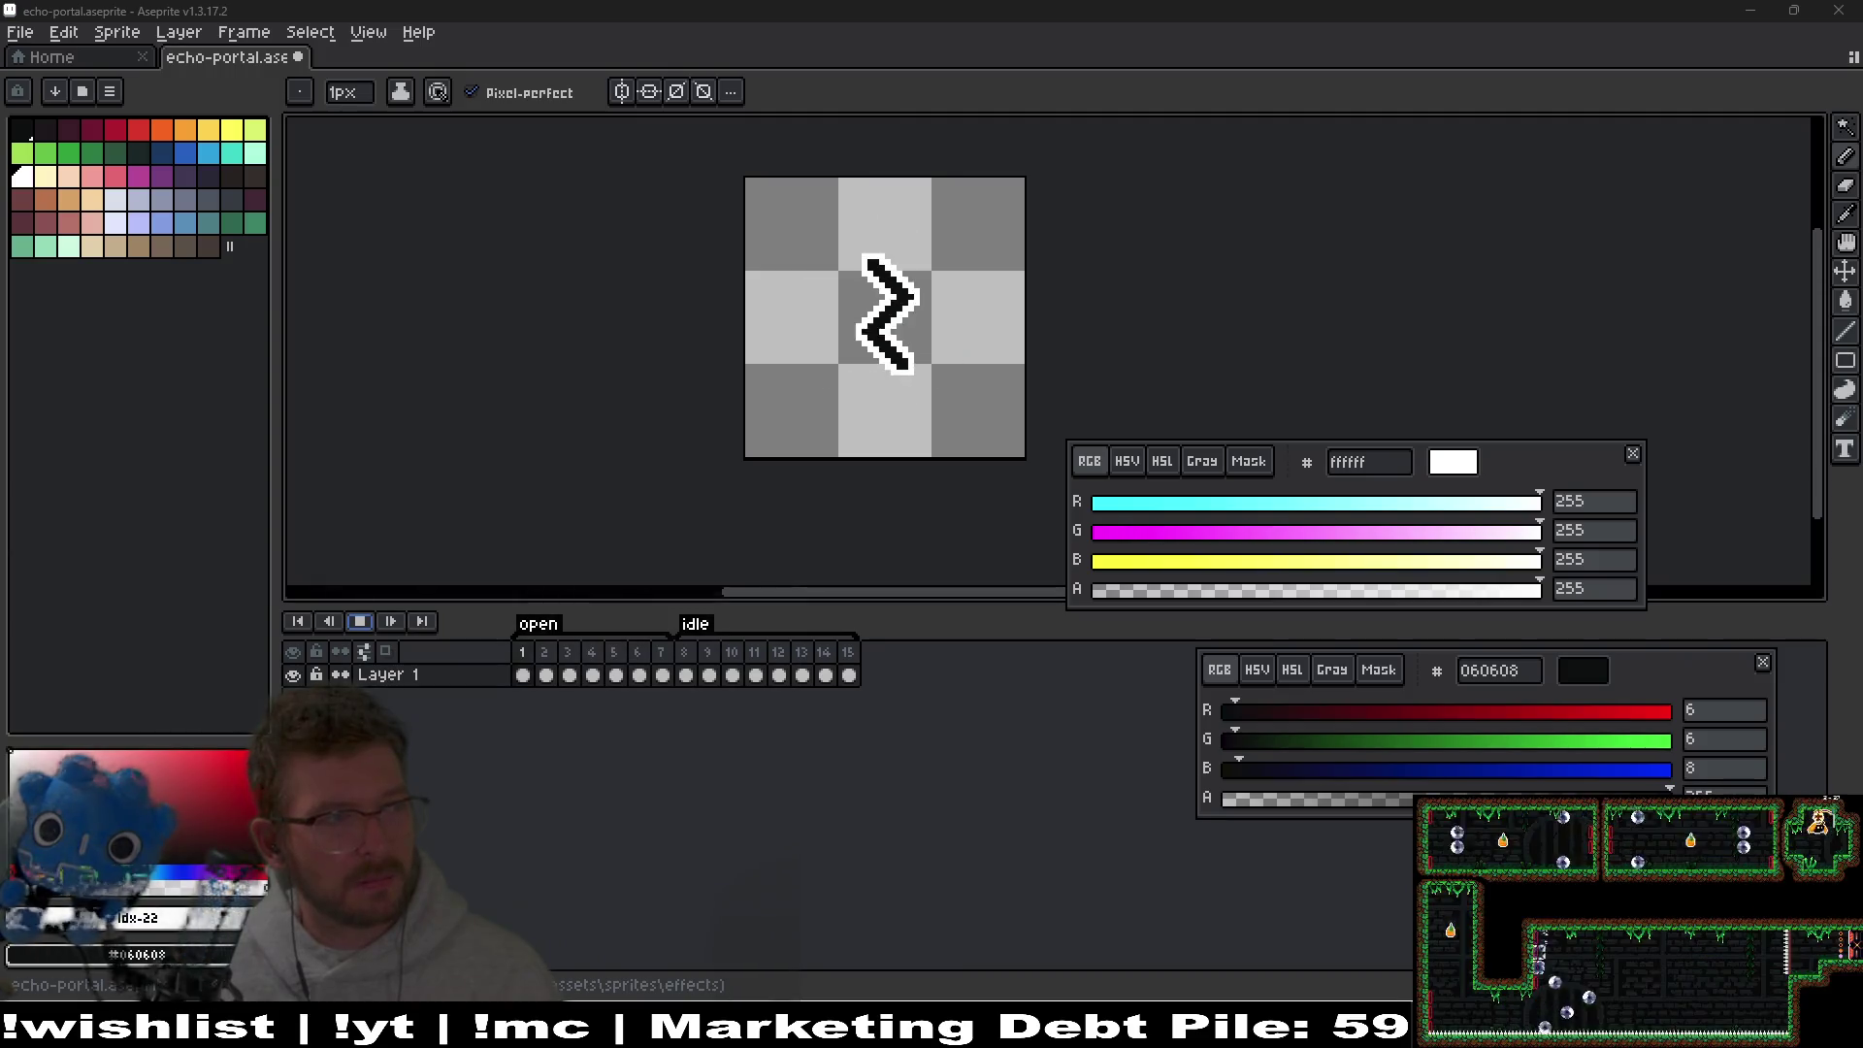
Stop the portal playback, select frame 6's diamond, and zoom in on the canvas.
click(359, 621)
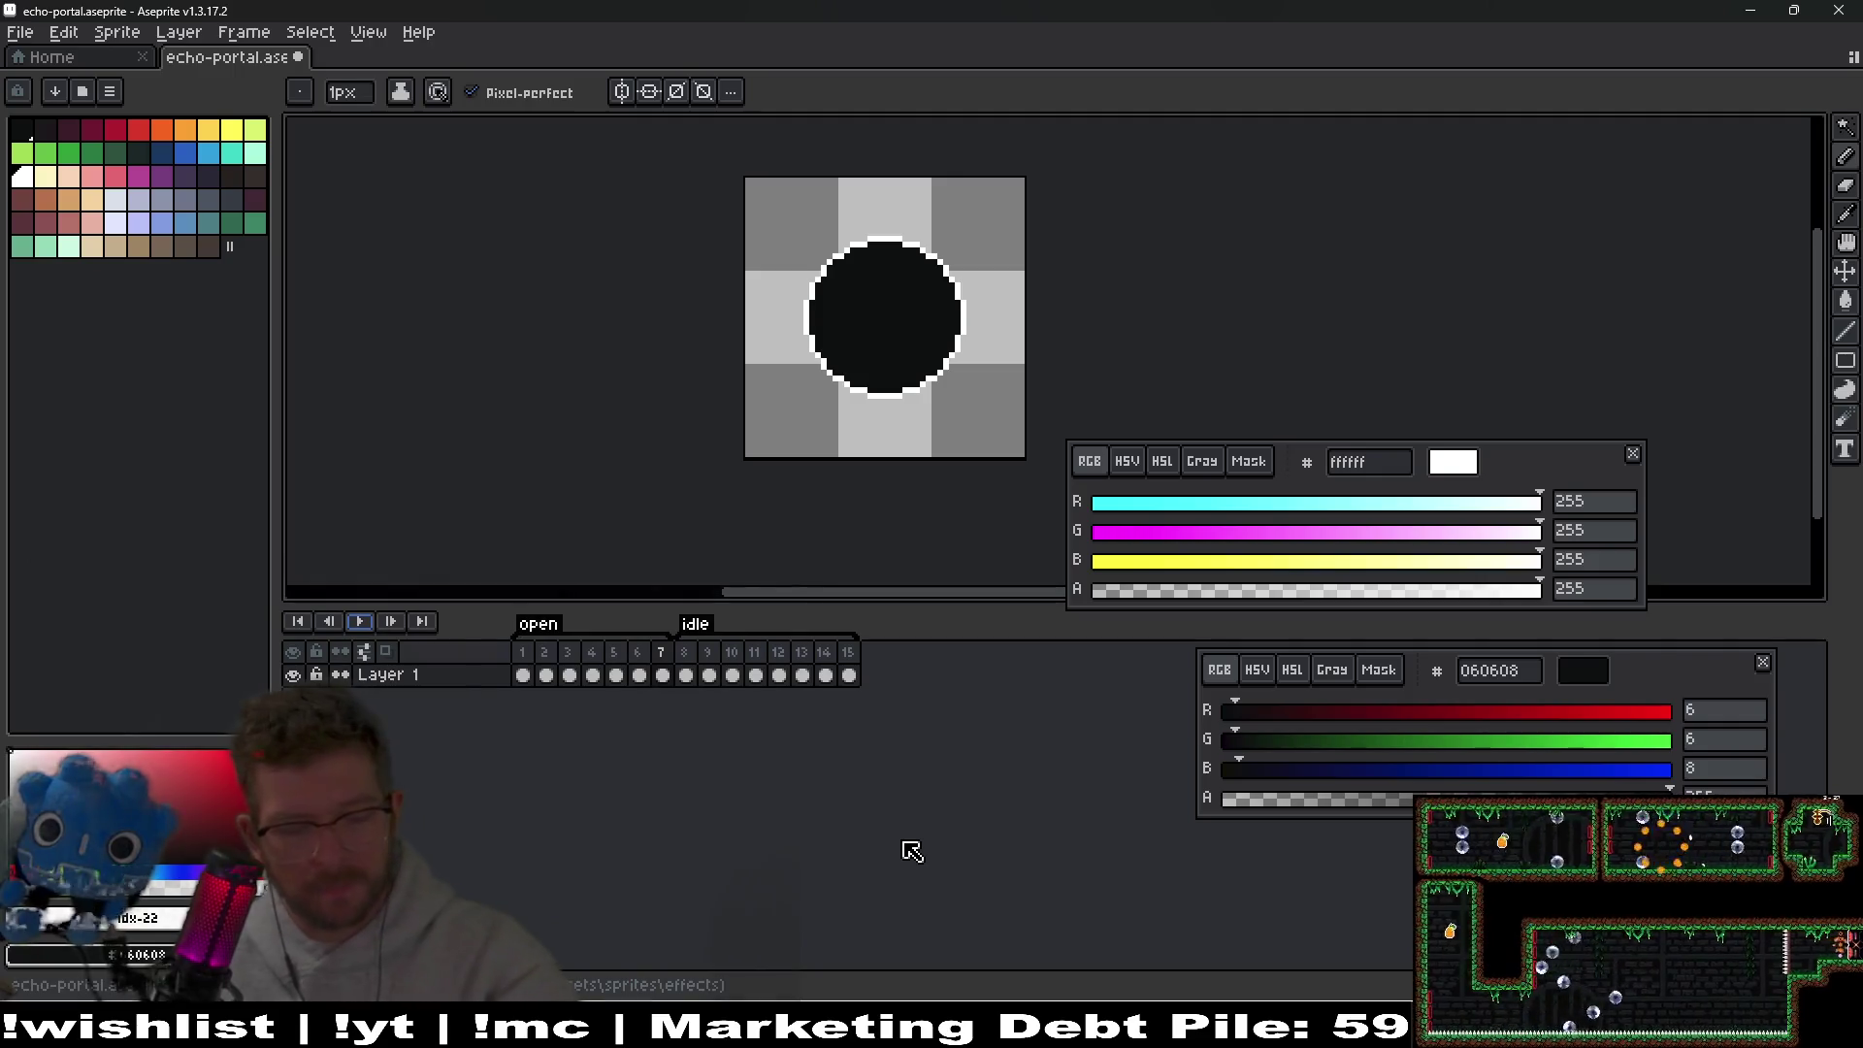
click(637, 651)
scroll(906, 395, up, 3)
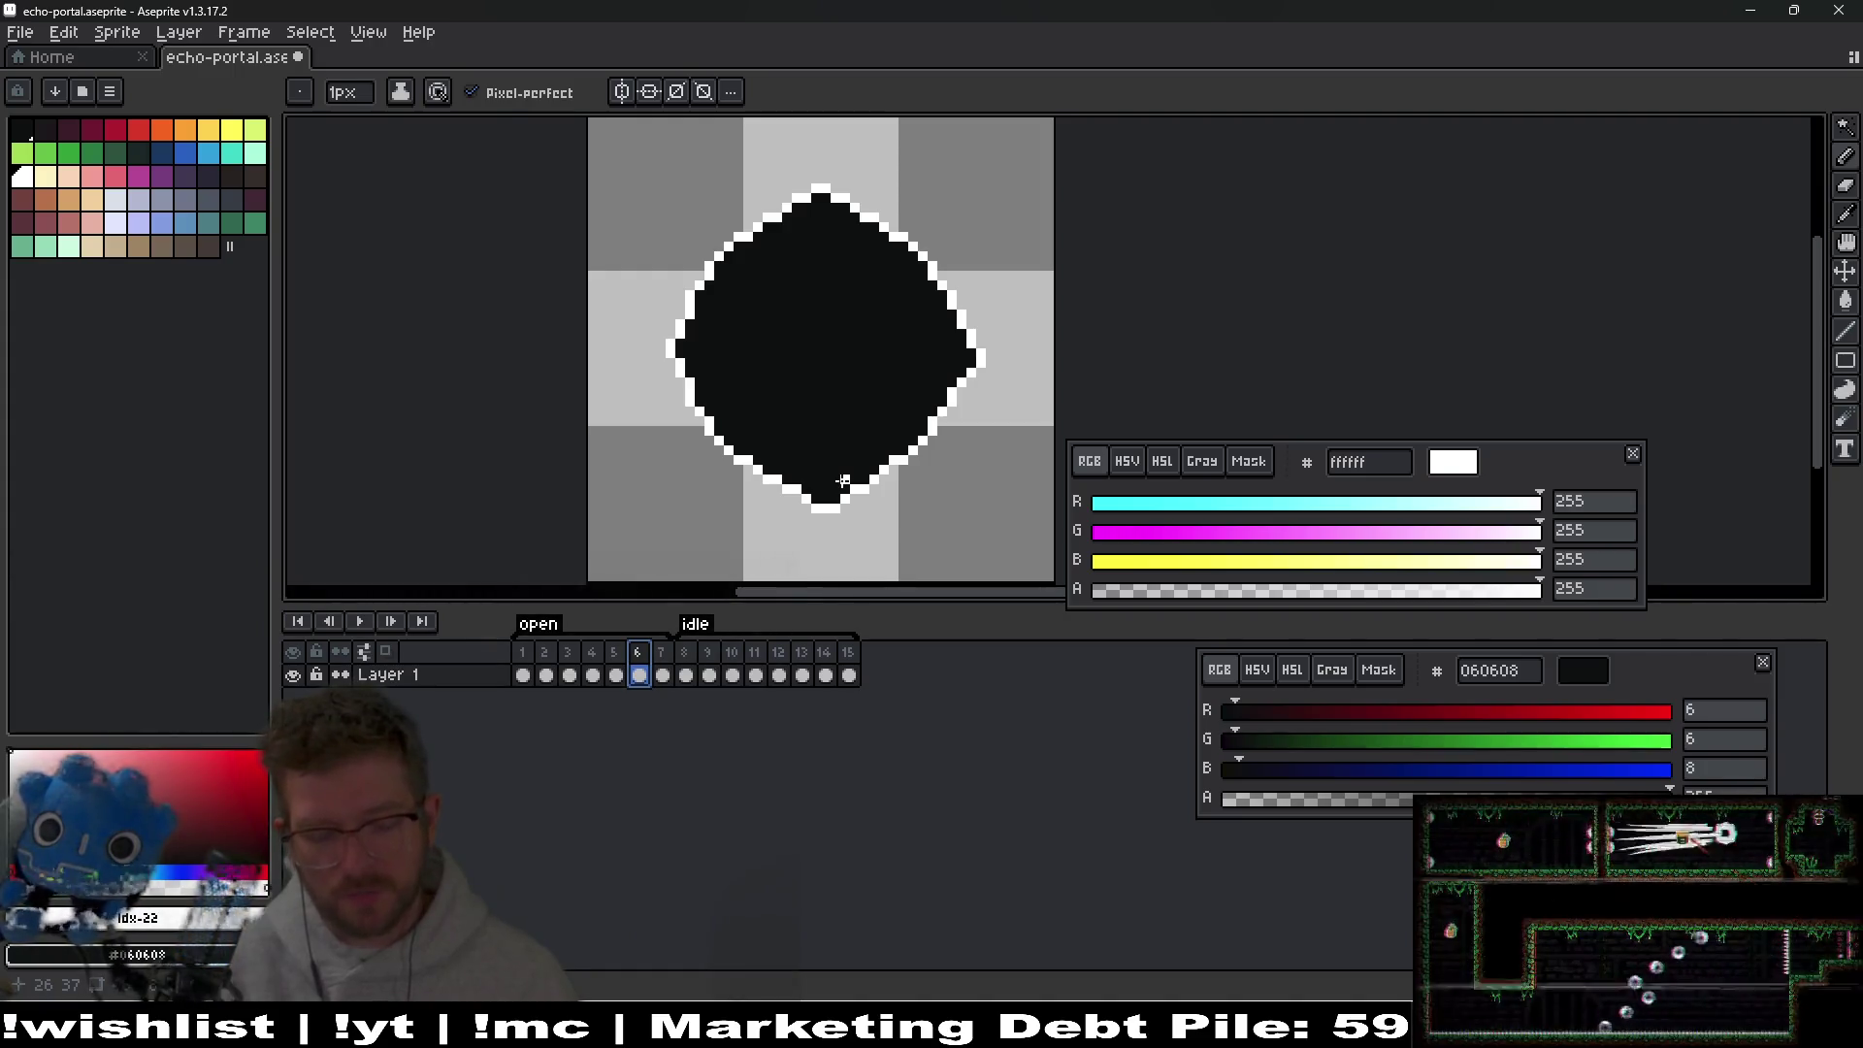
Recolour the diamond's white outline to #060608 and fill pixels beside its bottom tip.
key(shift+r)
key(Return)
key(b)
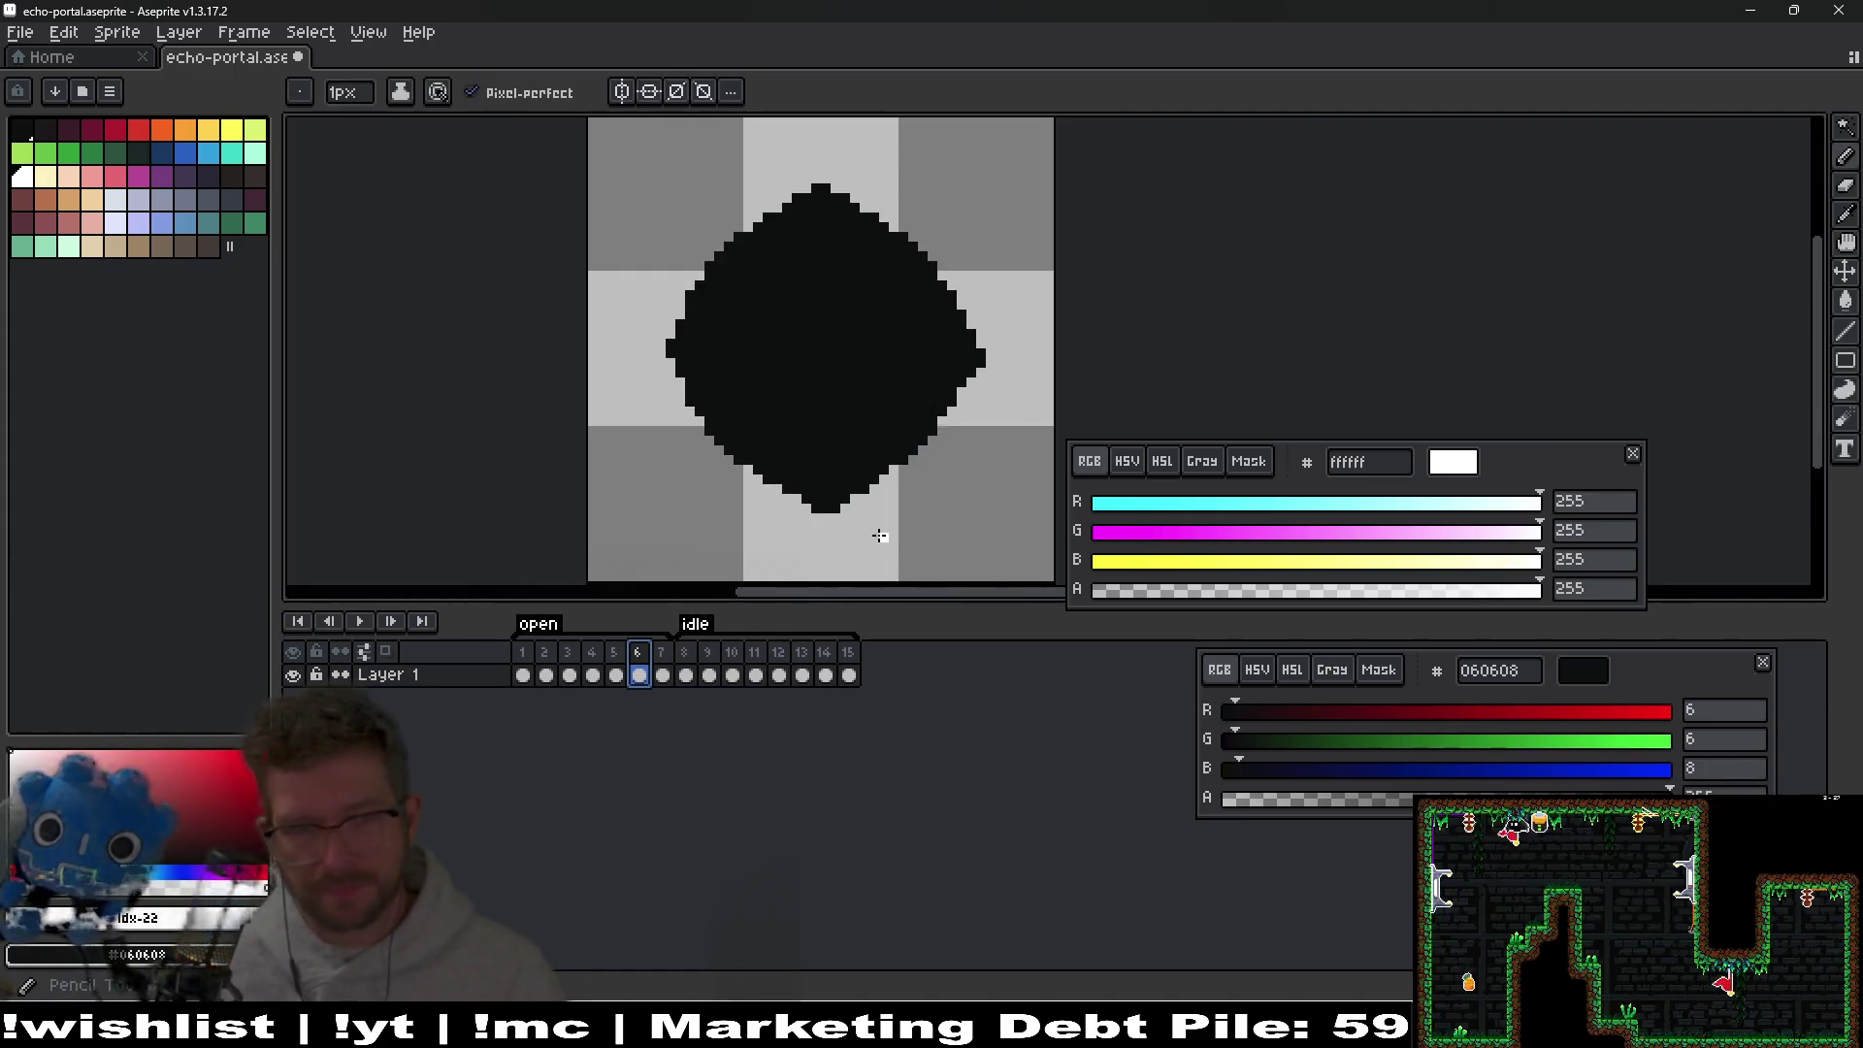
scroll(877, 533, up, 2)
scroll(811, 525, up, 2)
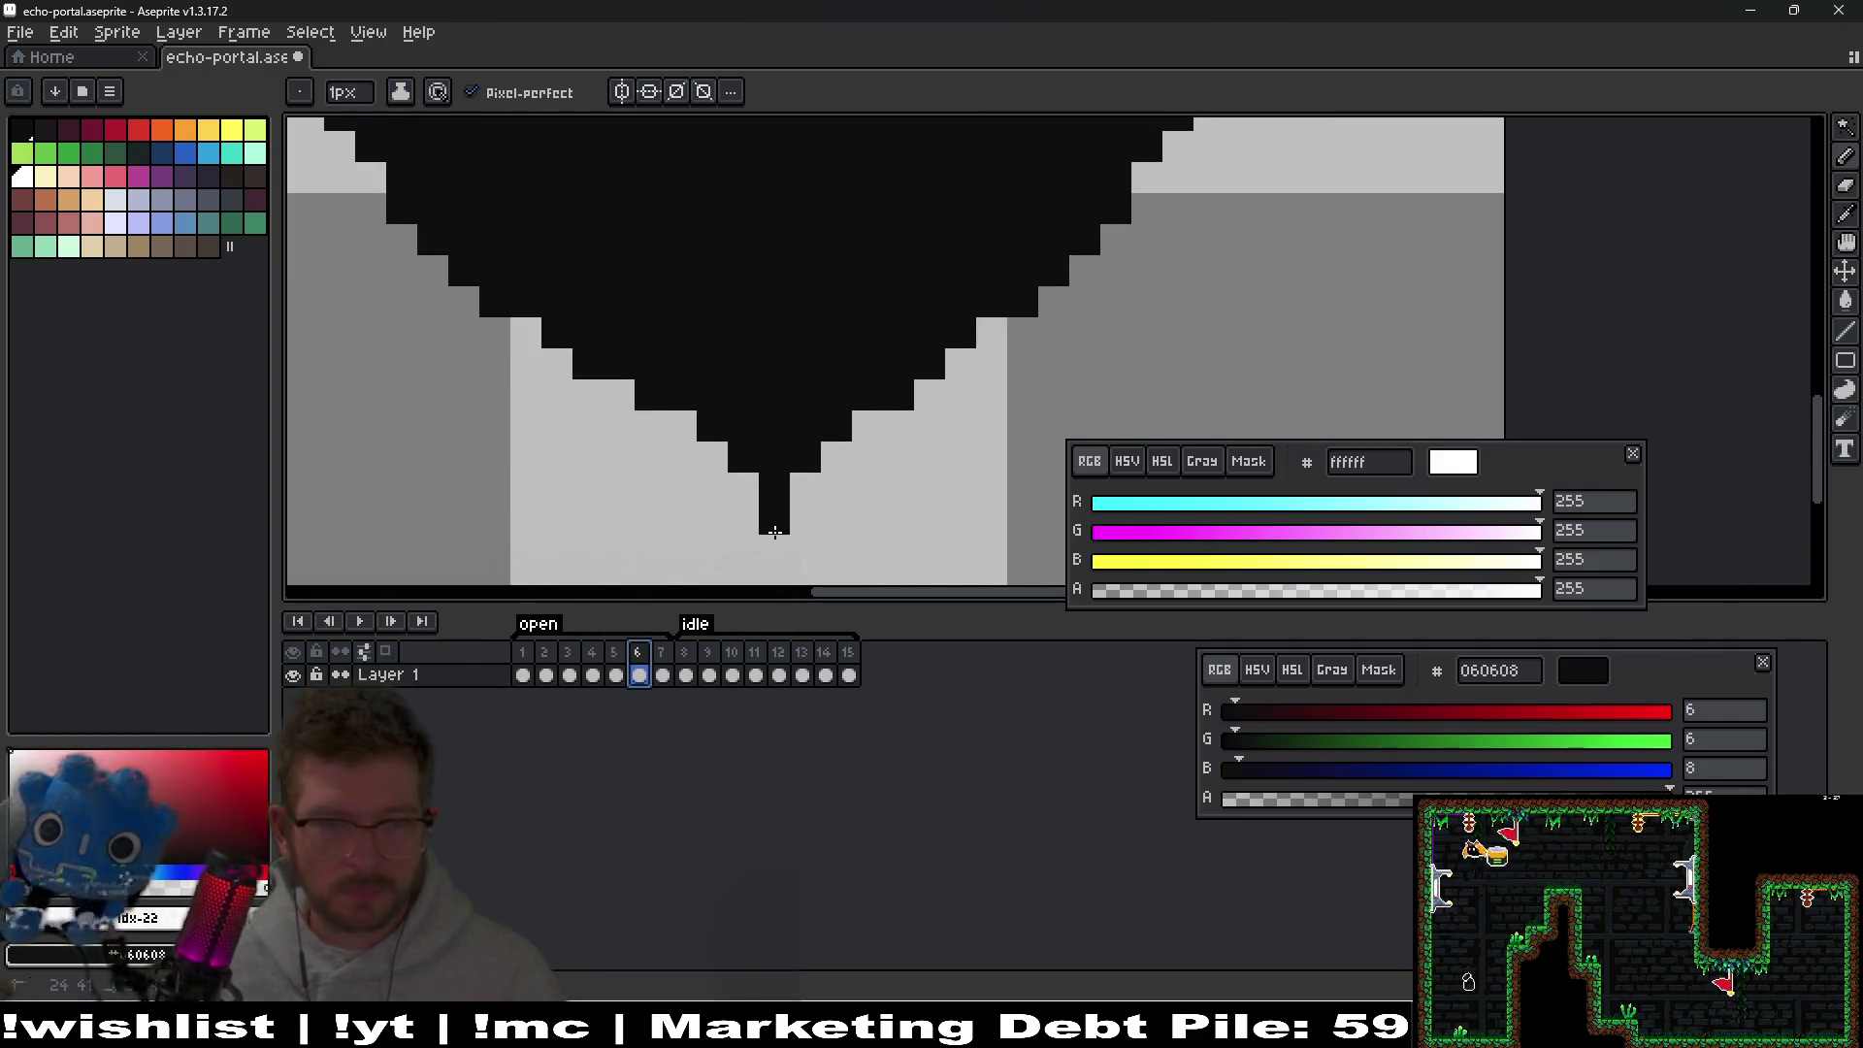
drag(708, 439, 756, 444)
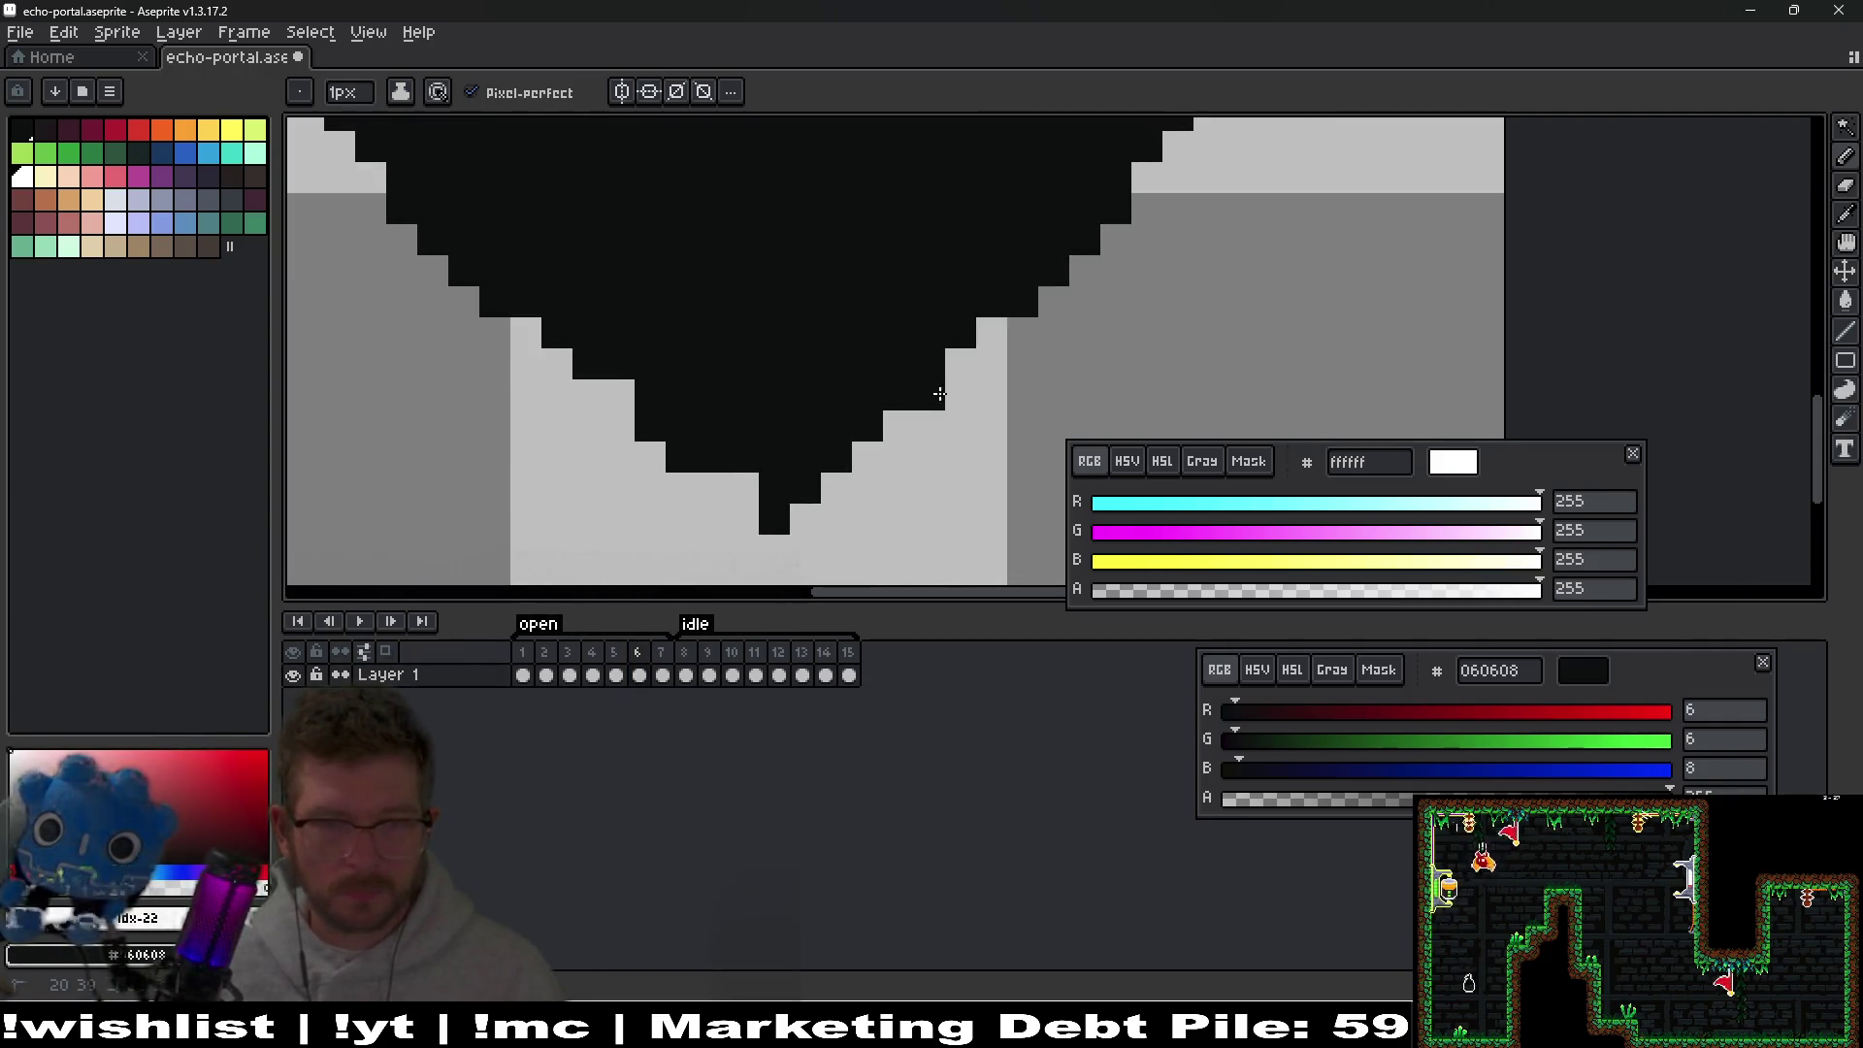
Extend the diamond's right and upper-right edges outward into a sharp spike.
scroll(916, 312, up, 1)
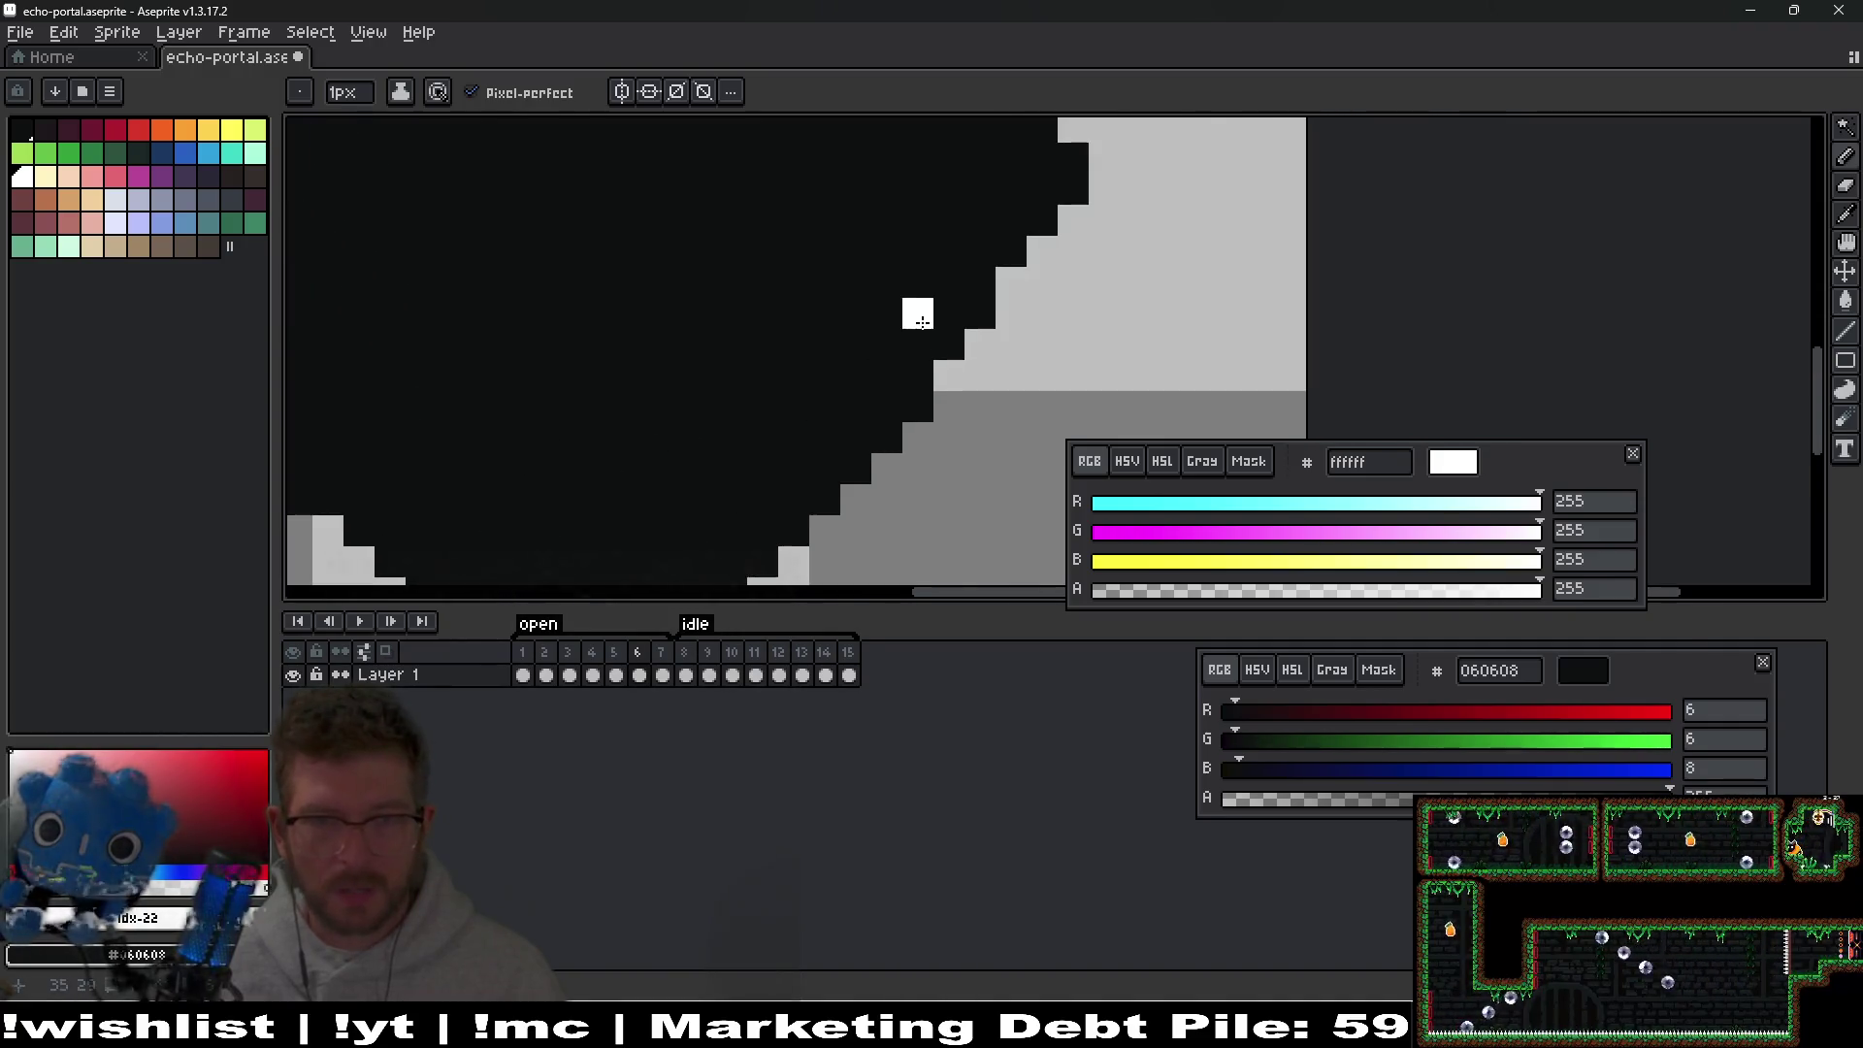
scroll(924, 383, down, 2)
scroll(948, 300, up, 2)
scroll(837, 372, down, 1)
mouse_move(836, 372)
mouse_down()
mouse_move(811, 446)
mouse_move(777, 440)
mouse_move(886, 403)
mouse_move(886, 340)
mouse_up()
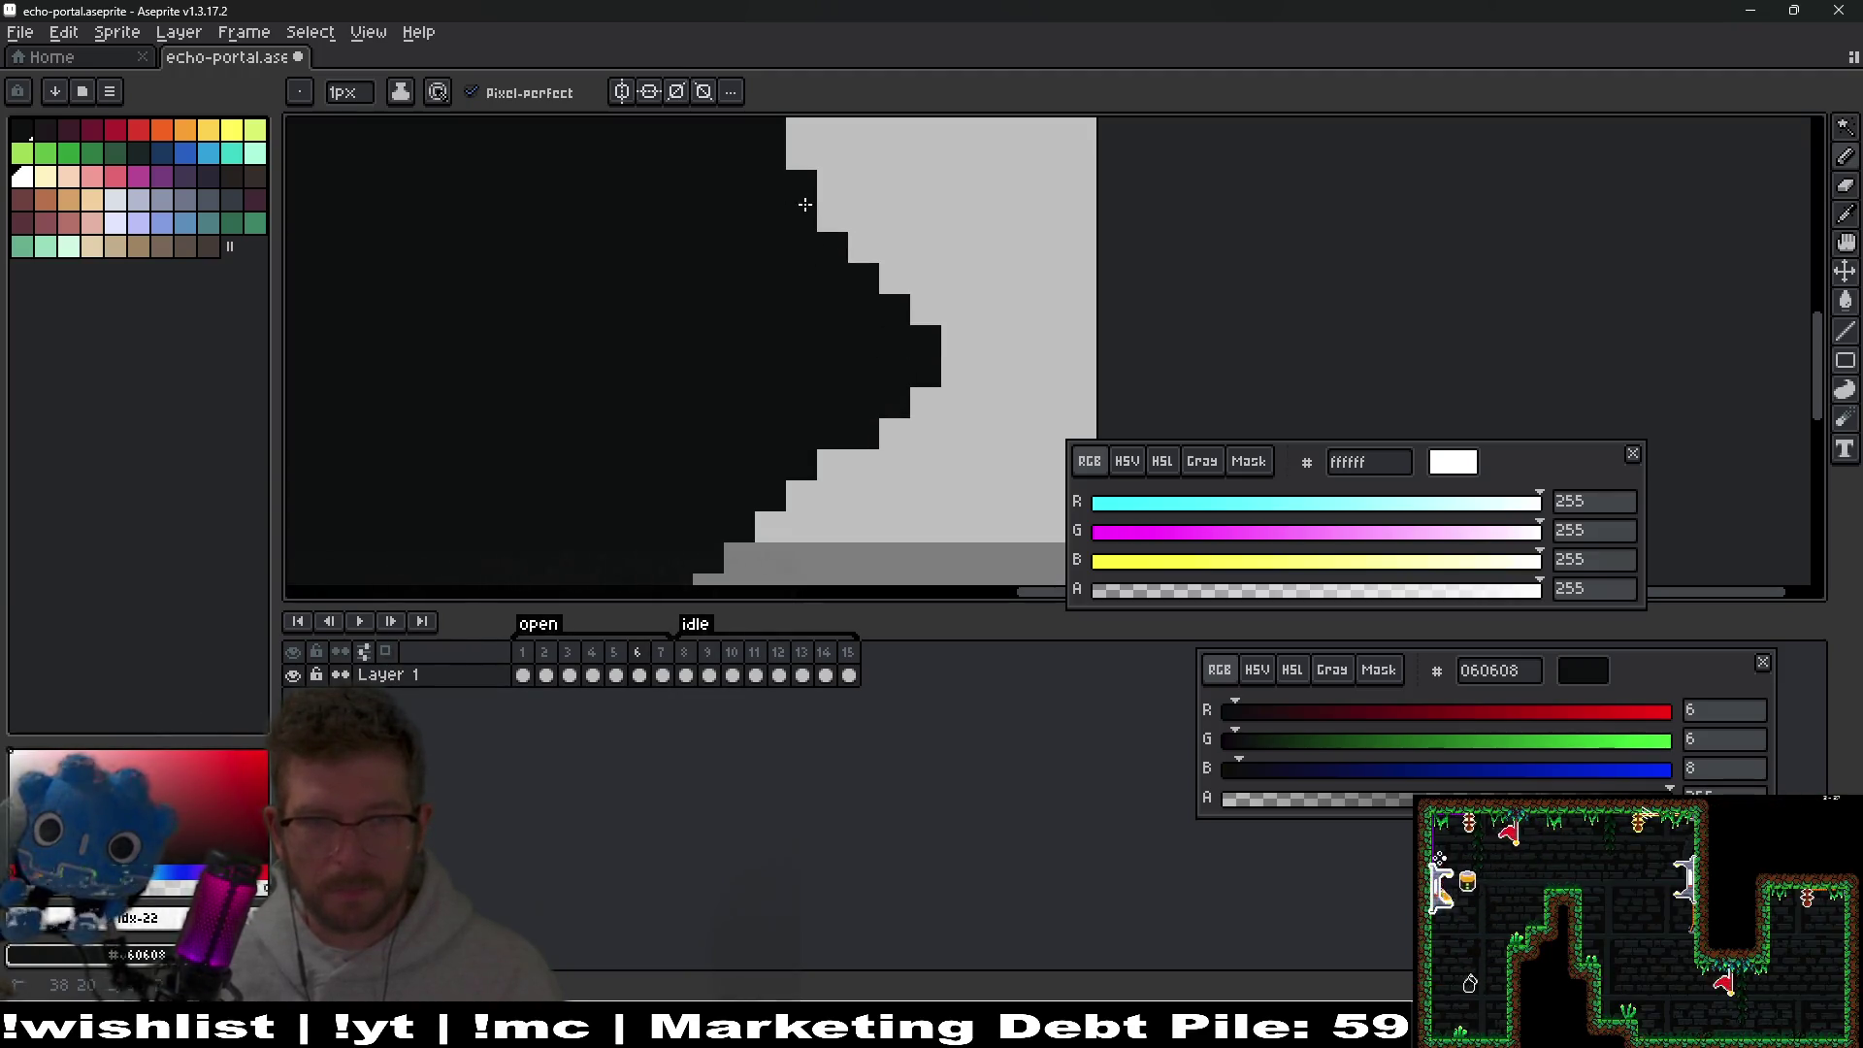
drag(801, 200, 930, 309)
scroll(895, 246, down, 5)
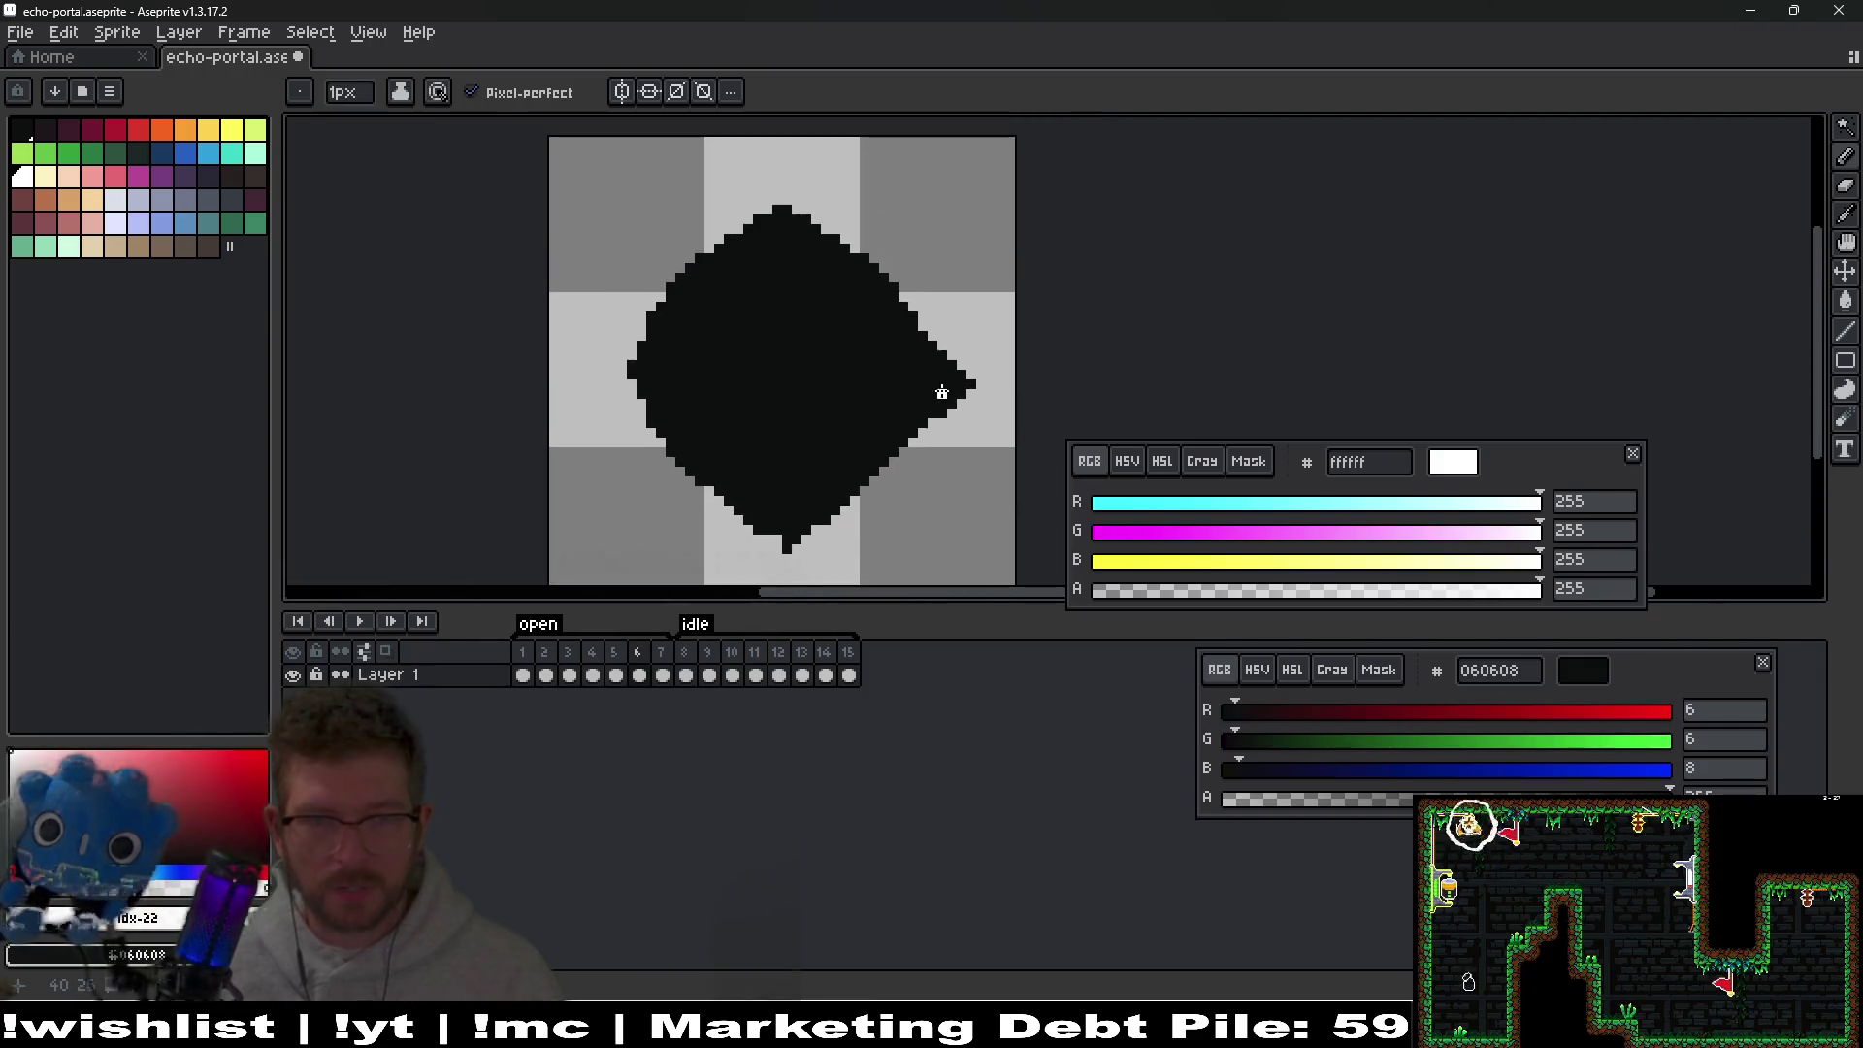
scroll(941, 355, up, 2)
Preview the animation to check the new right-hand spike.
key(e)
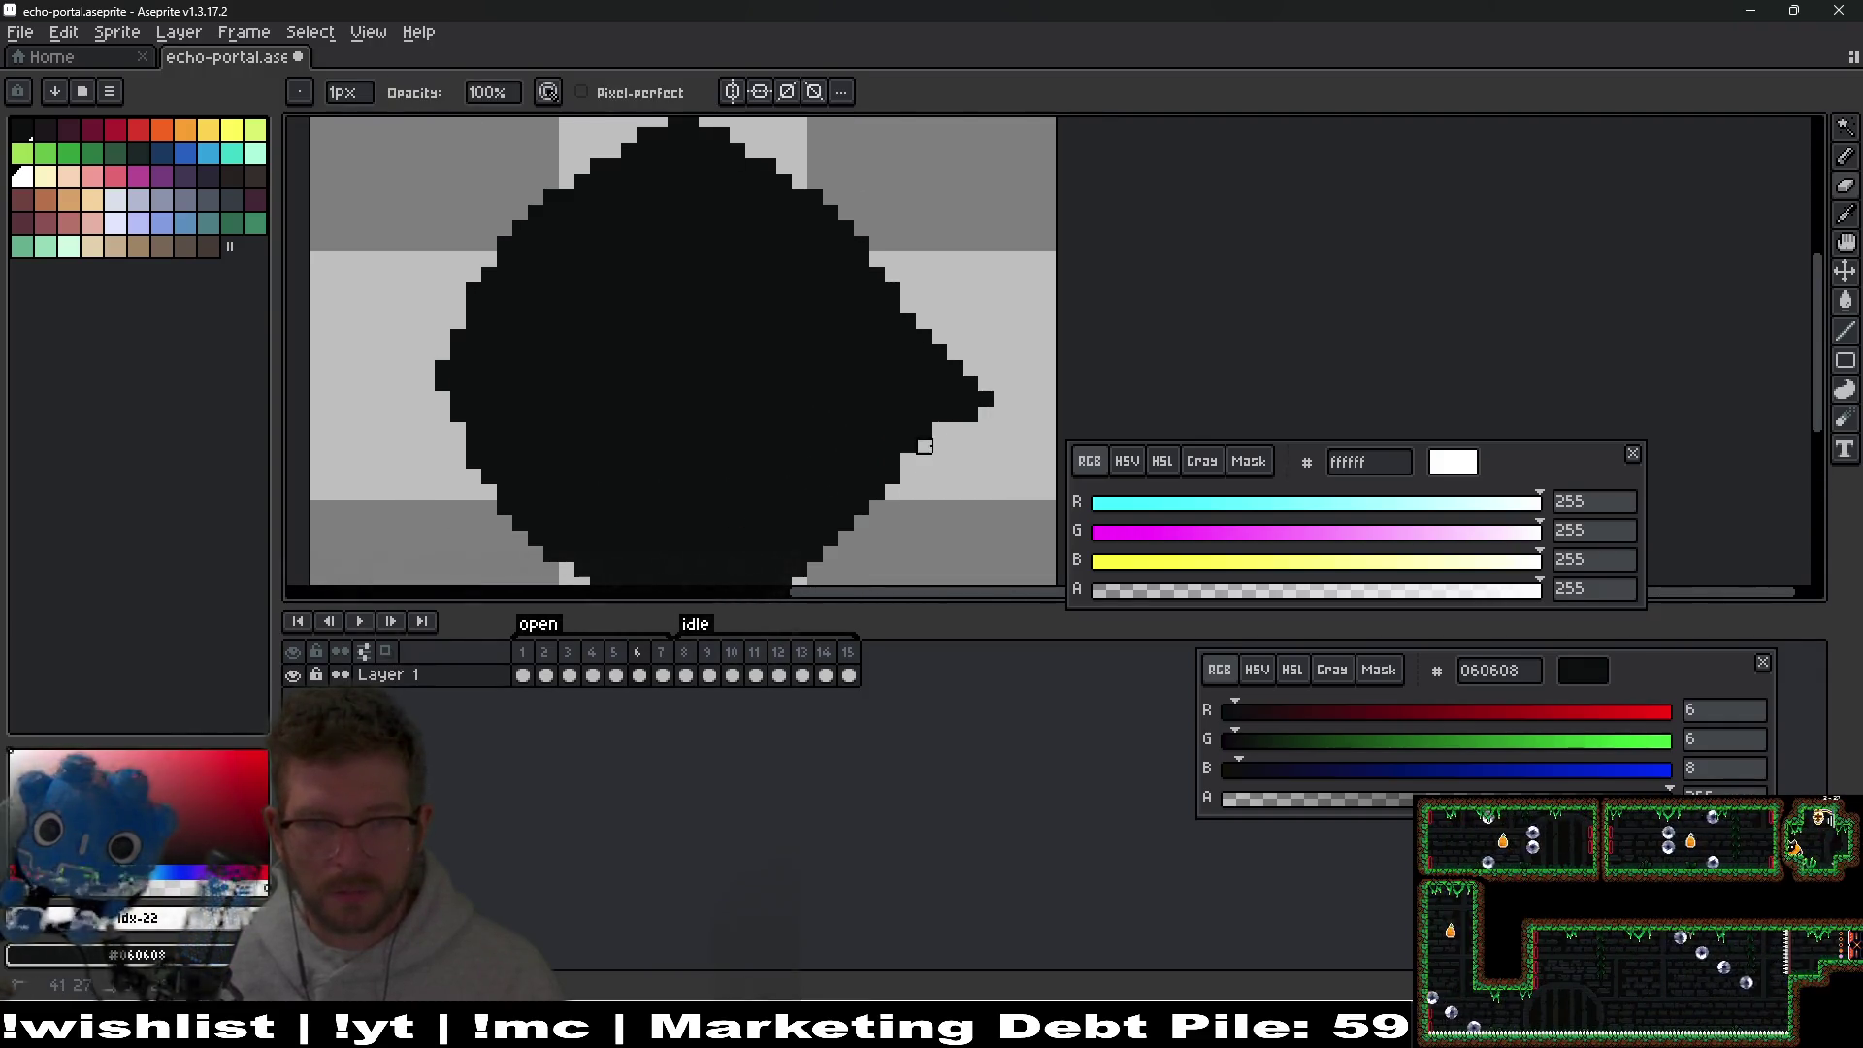
key(Return)
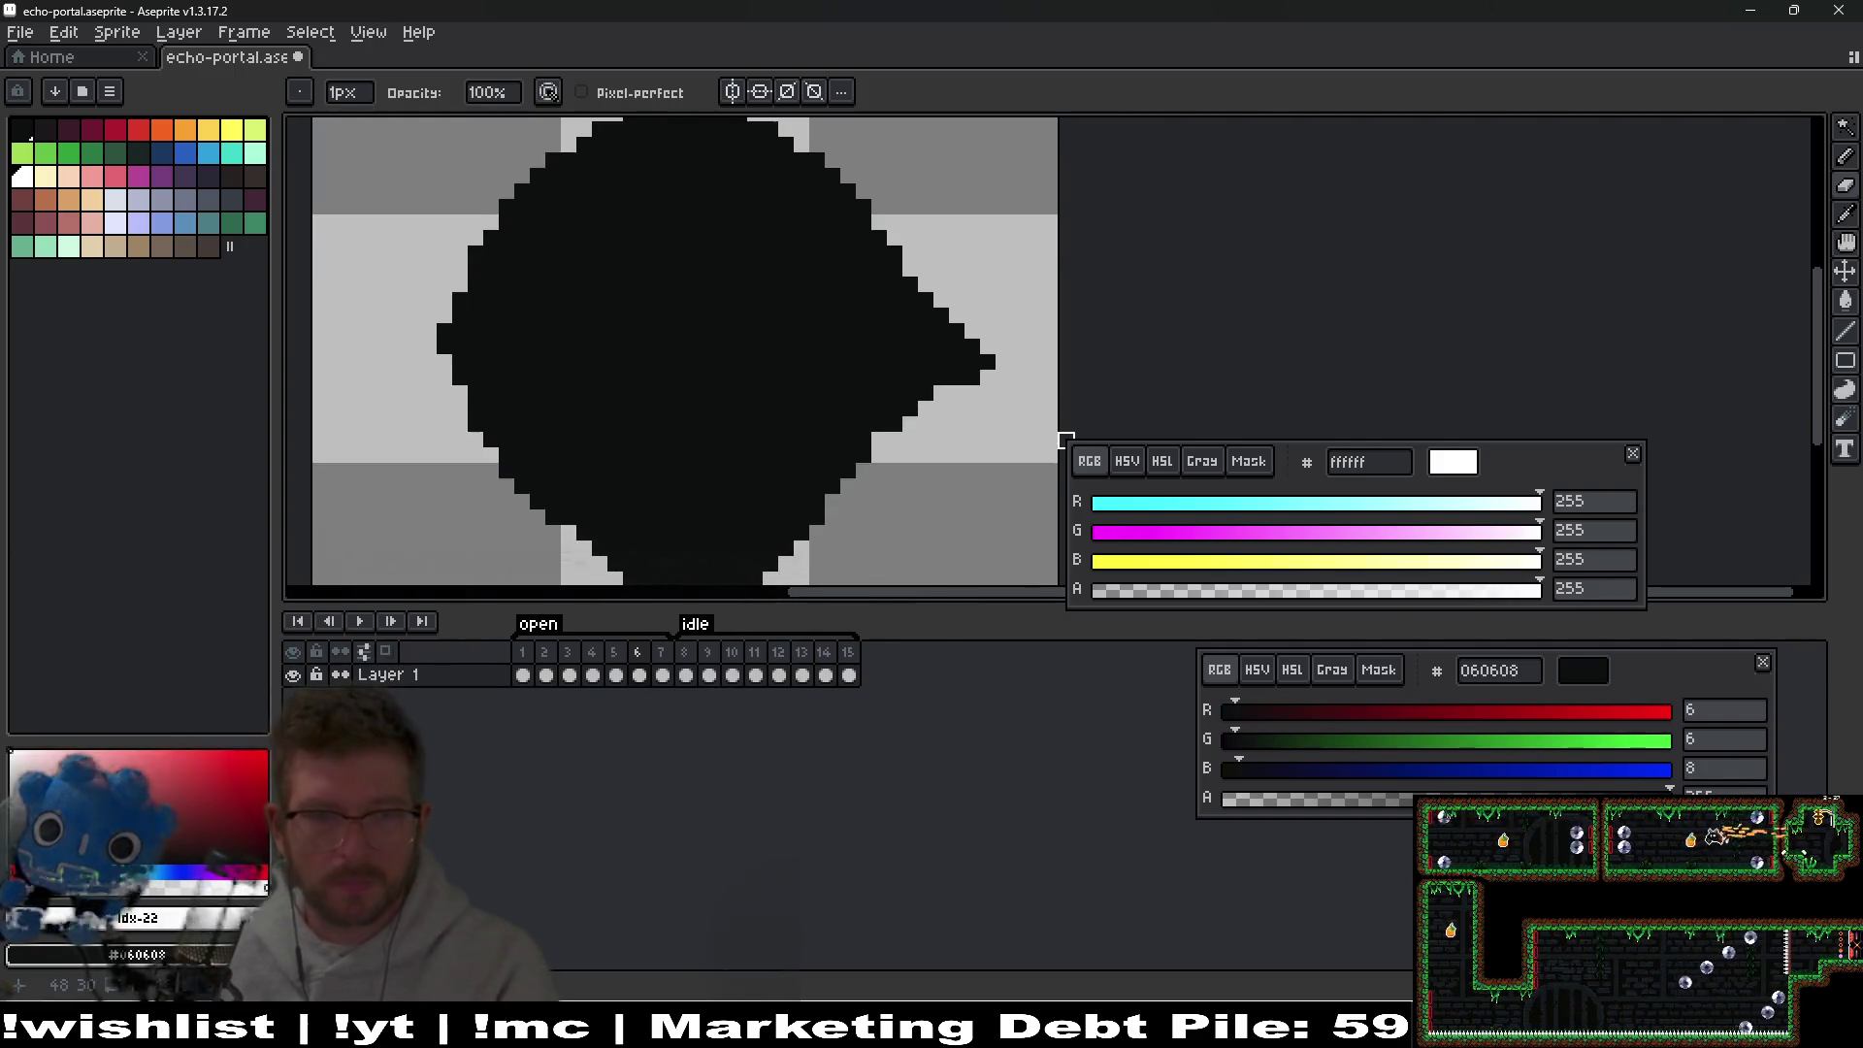
scroll(990, 446, up, 2)
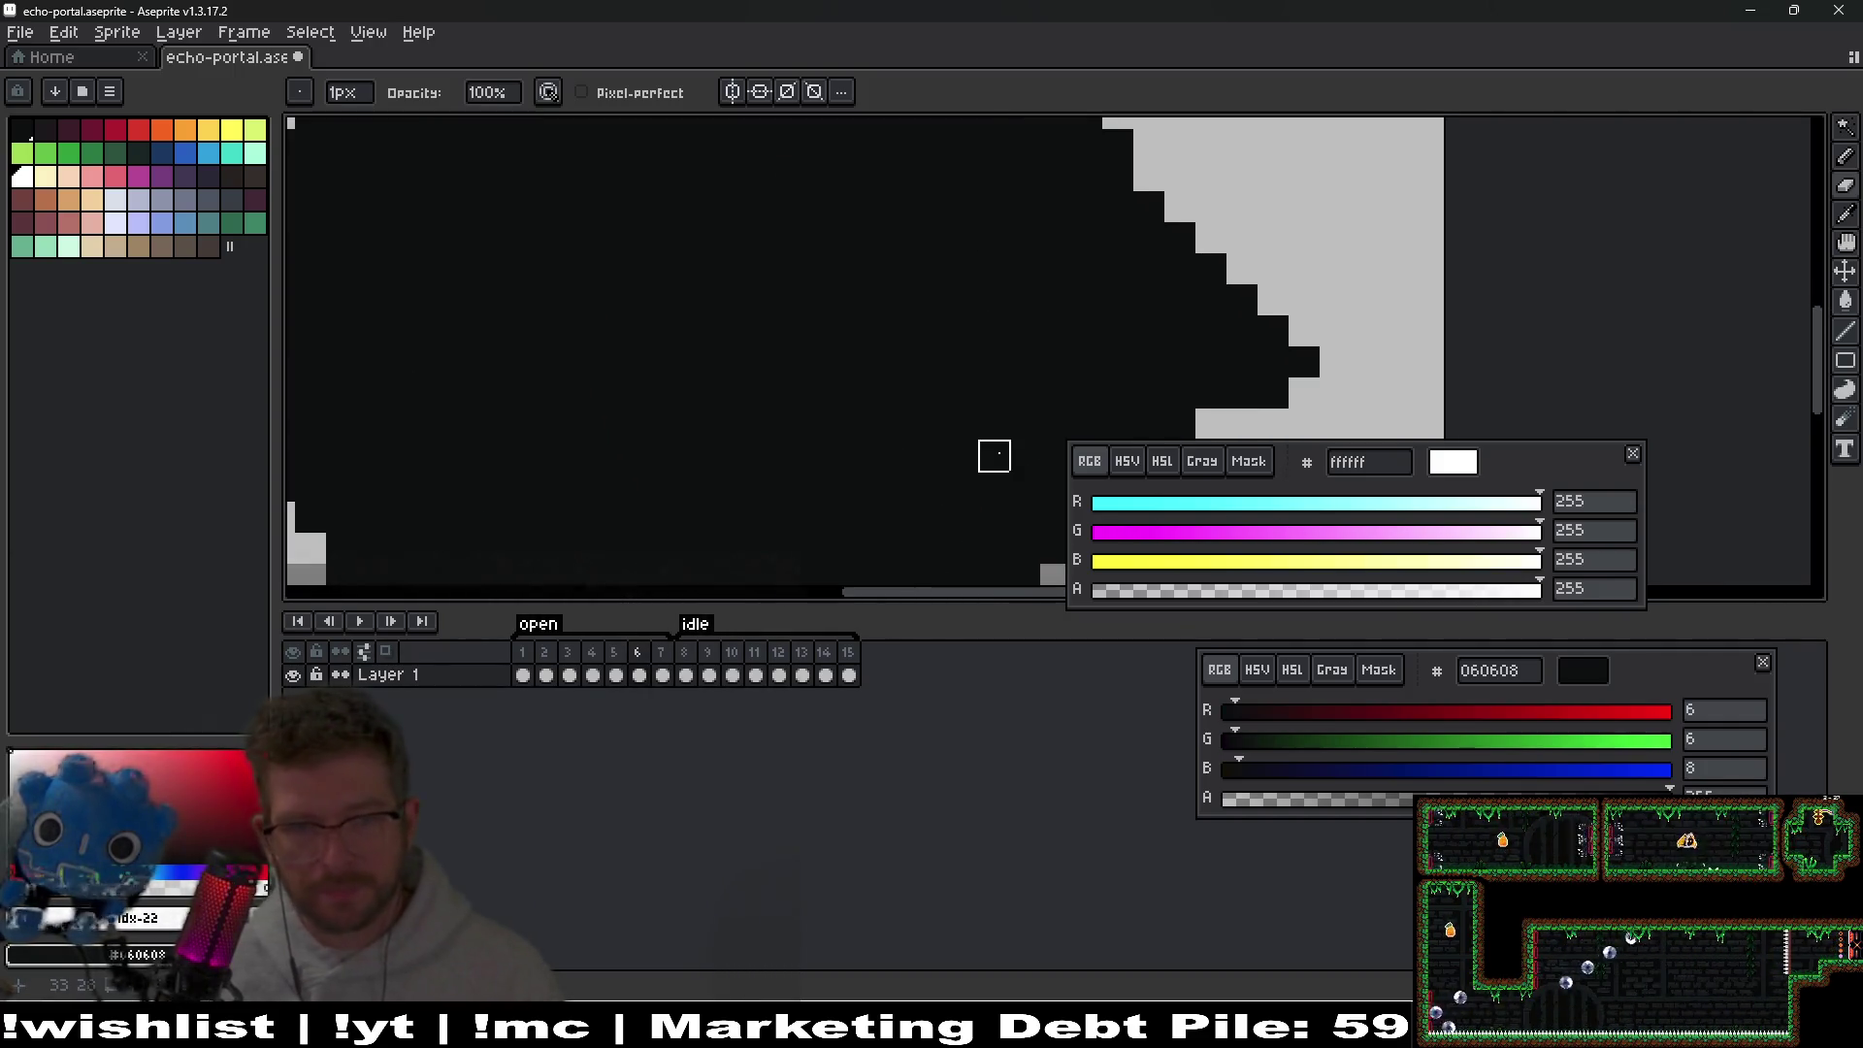
key(b)
scroll(820, 437, up, 2)
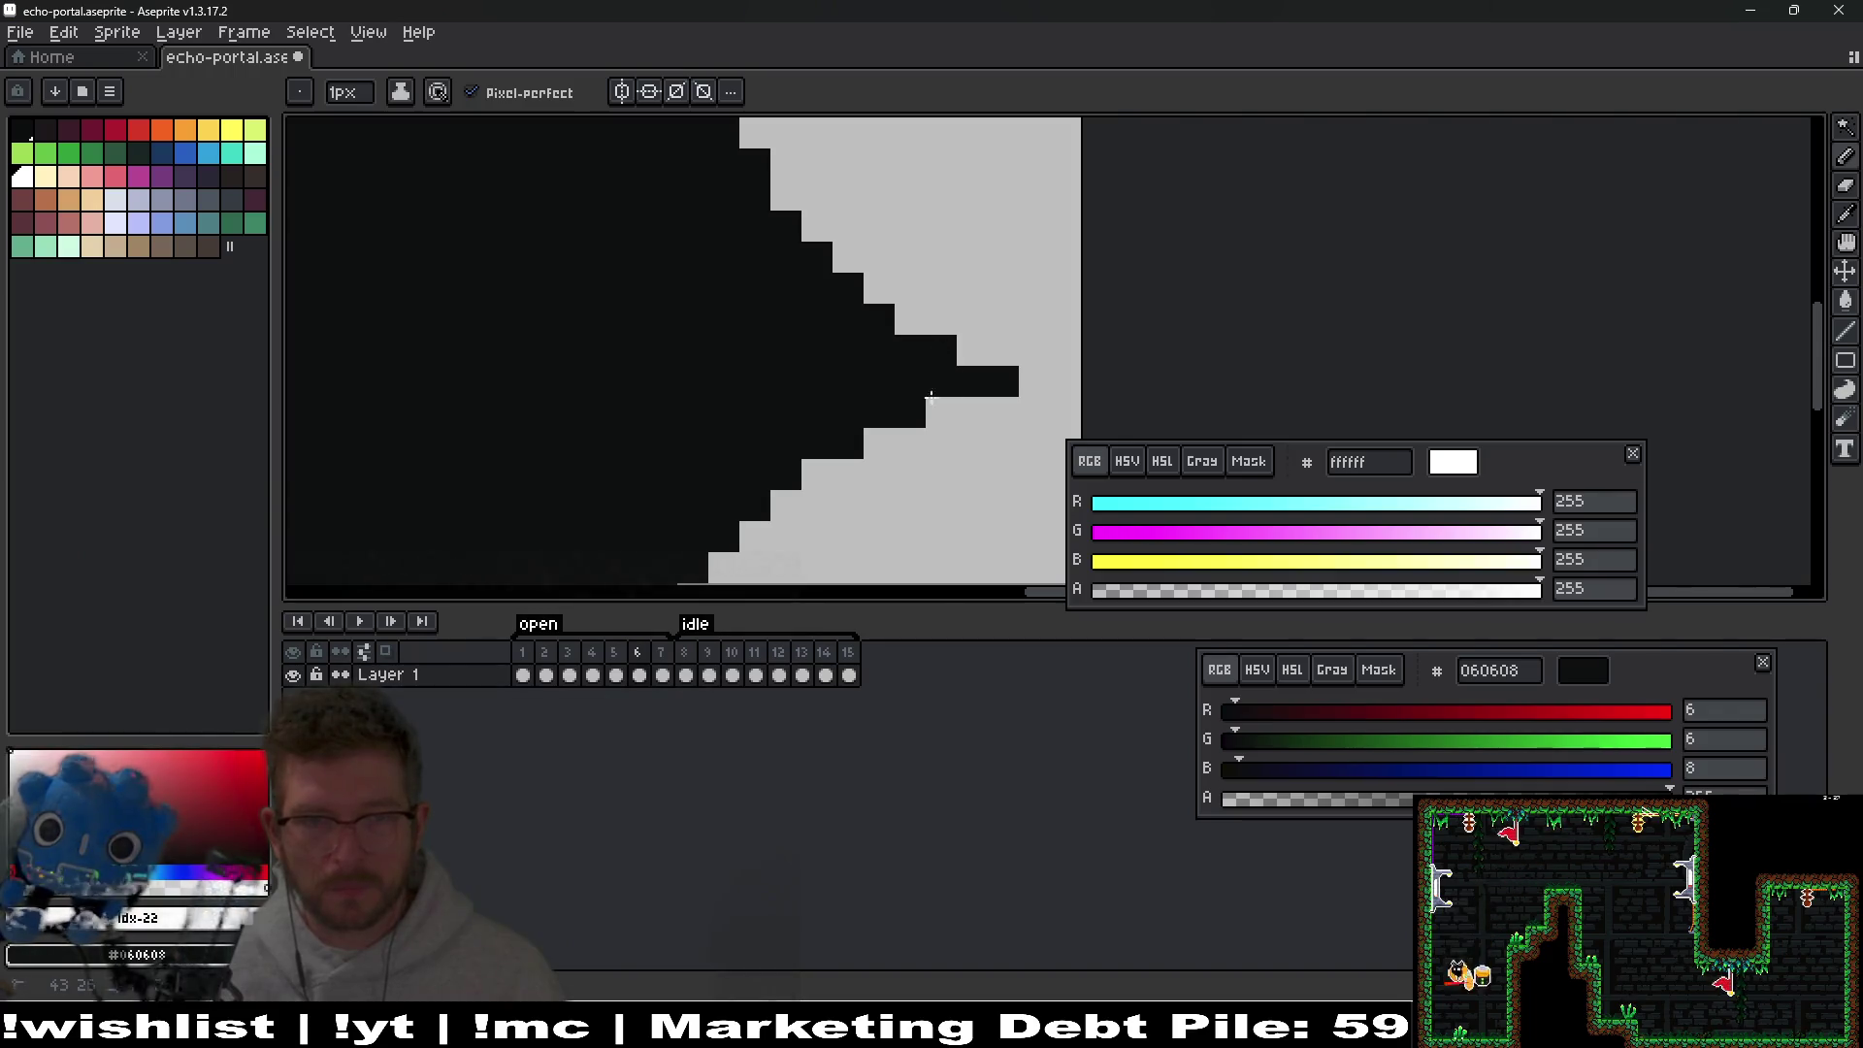
scroll(892, 381, down, 3)
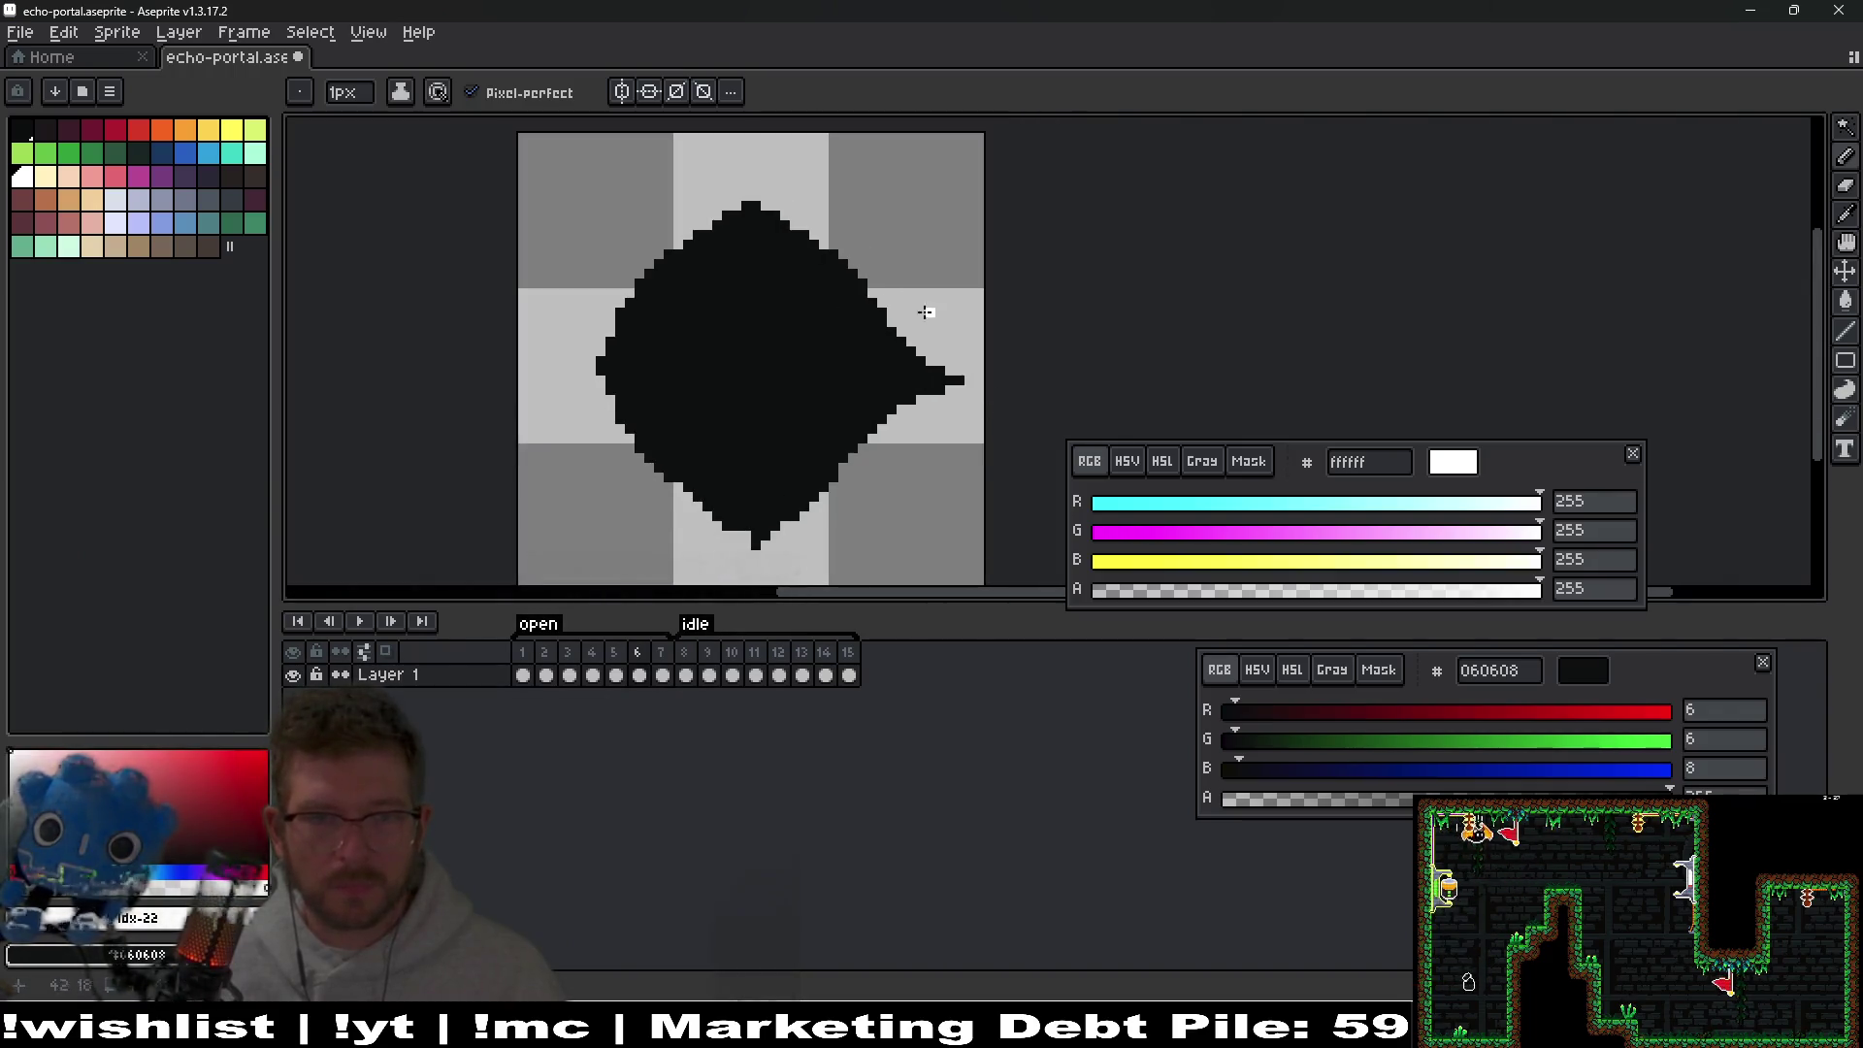
Draw a thin spike above the diamond's top, undoing the extra widening of the peak.
scroll(863, 291, up, 3)
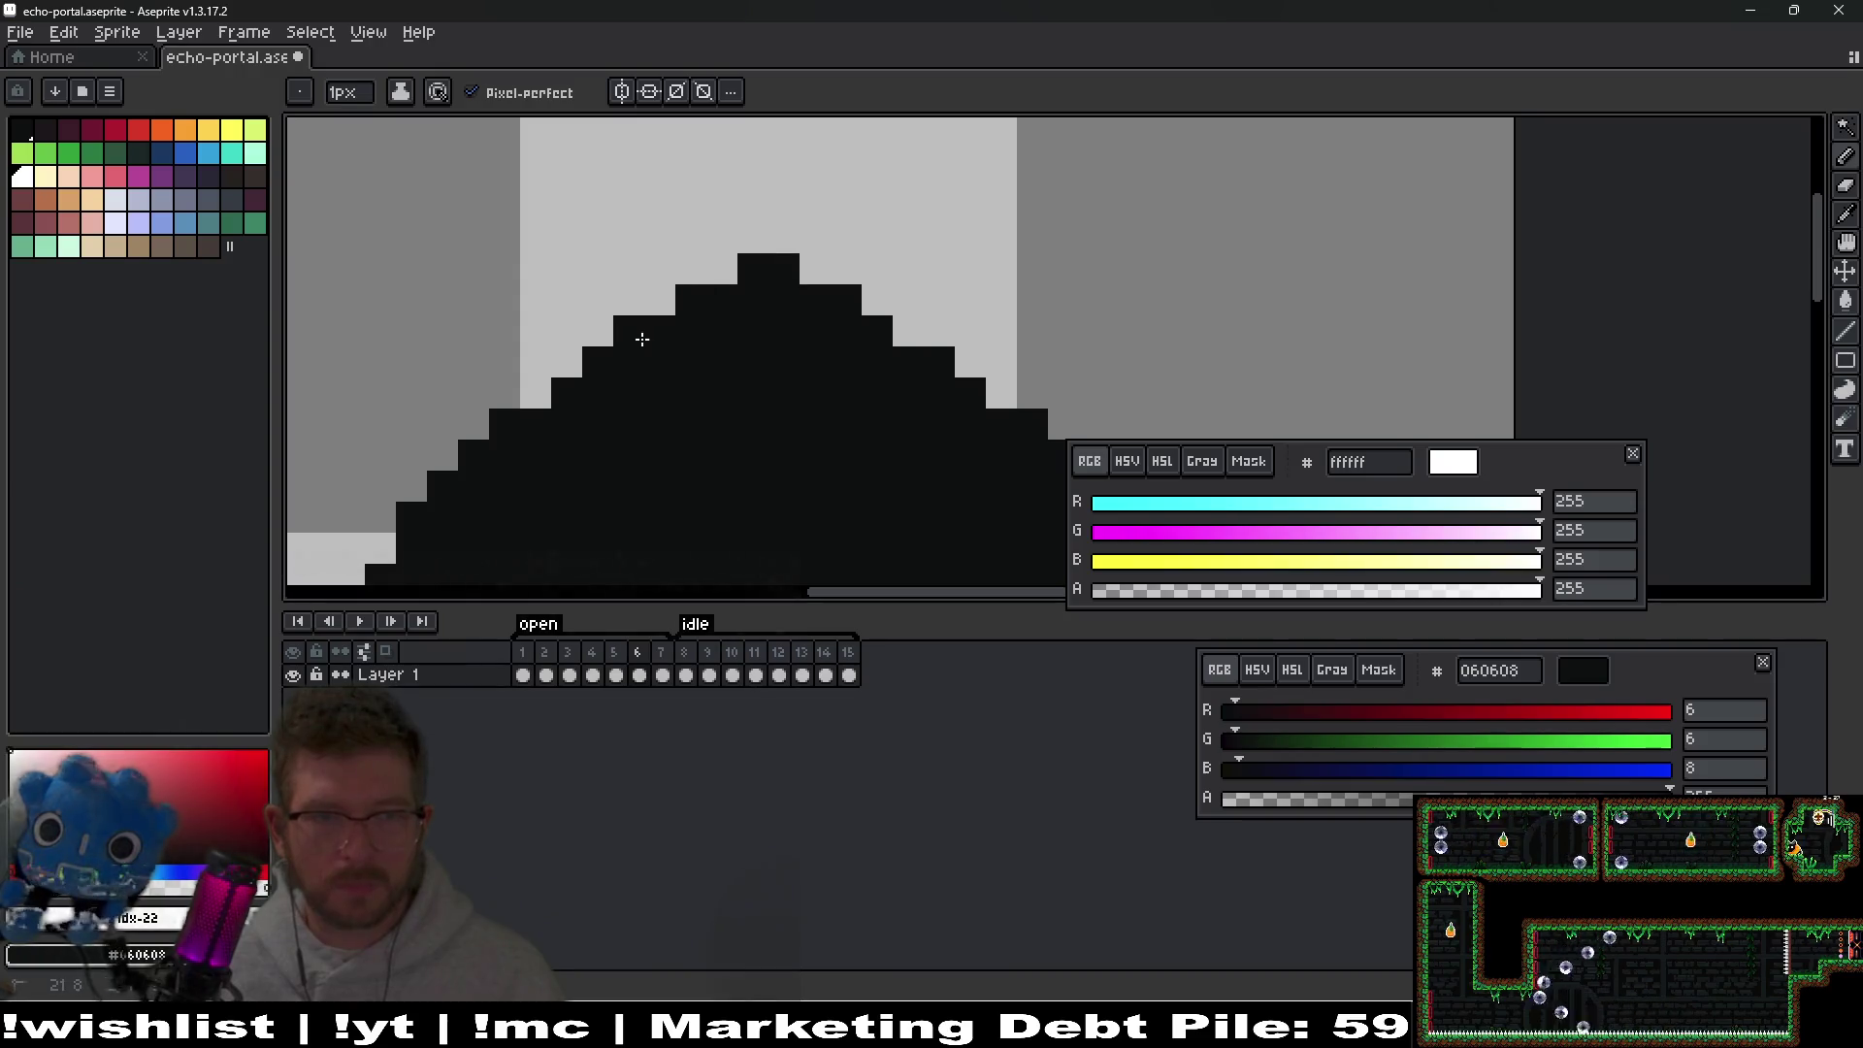
drag(641, 339, 735, 210)
mouse_move(823, 301)
mouse_down()
mouse_move(712, 233)
mouse_move(723, 176)
mouse_move(777, 191)
mouse_move(767, 163)
mouse_up()
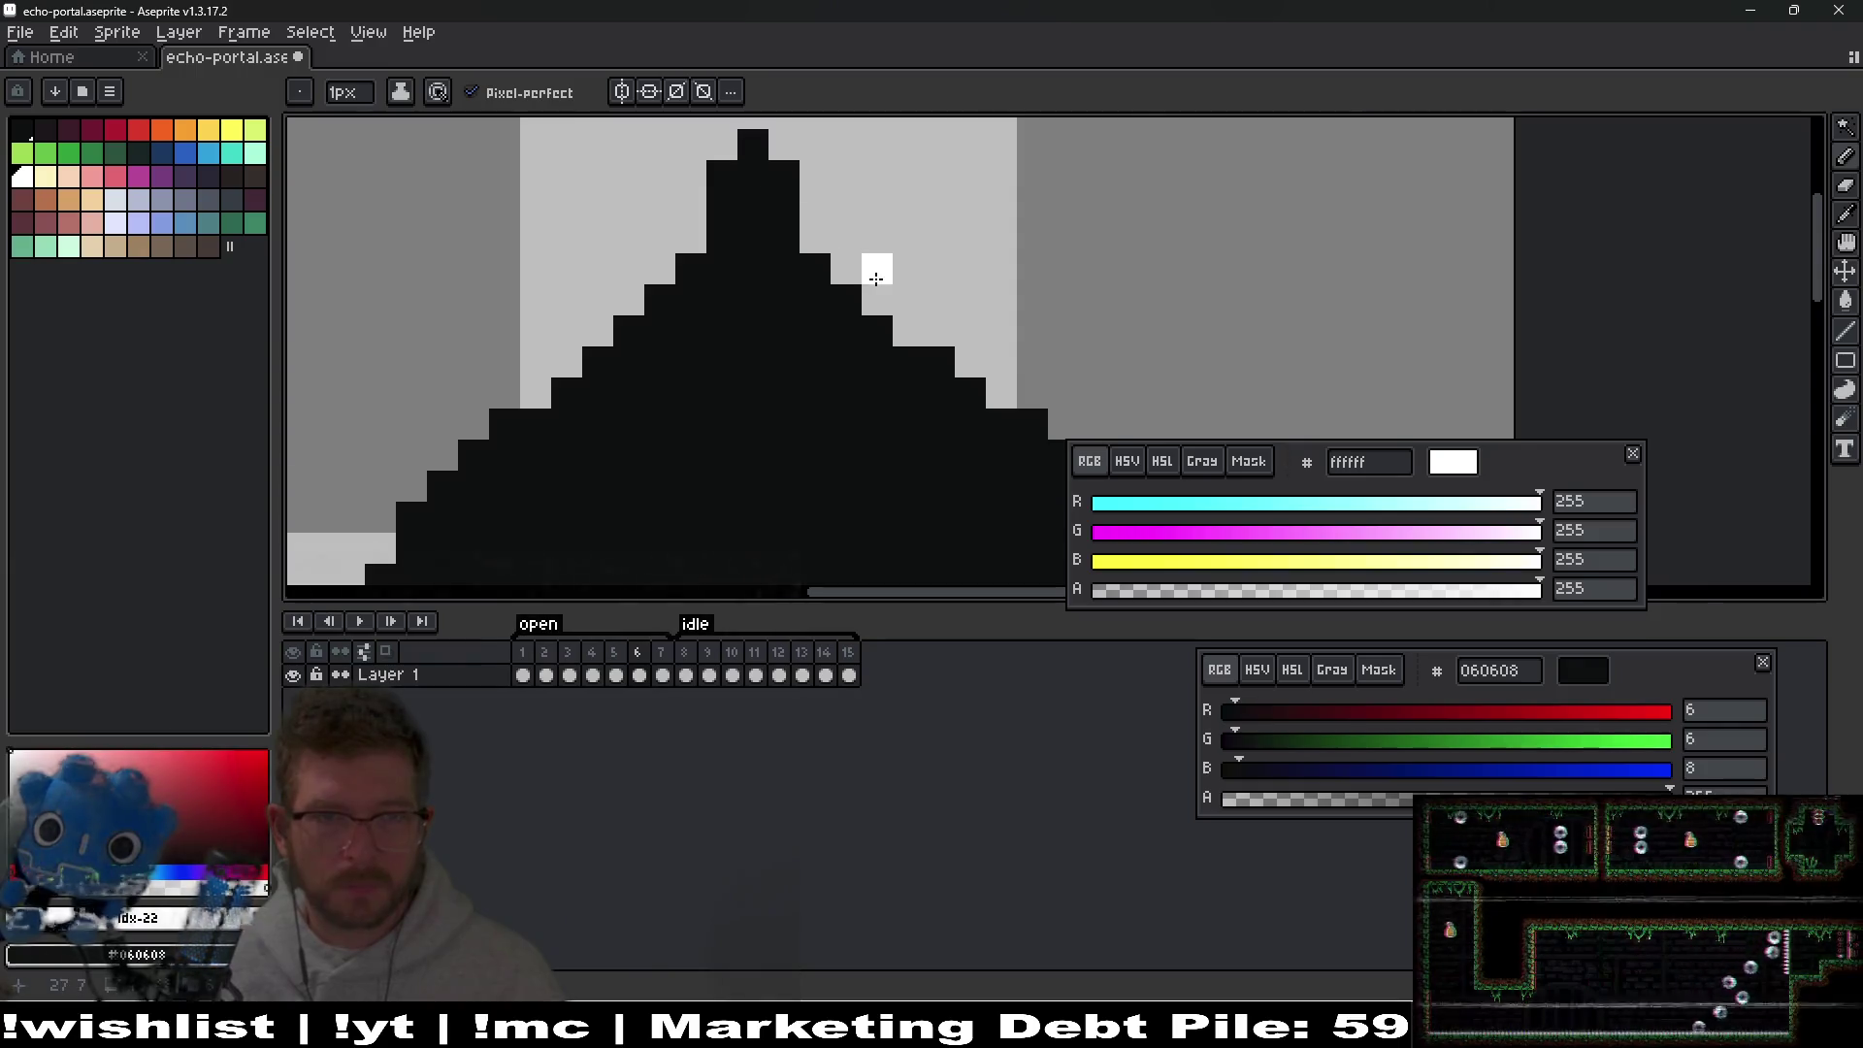
key(ctrl+z)
scroll(874, 267, down, 3)
scroll(873, 252, up, 2)
Push the diamond's left corner and lower-left edge outward into a spike.
key(e)
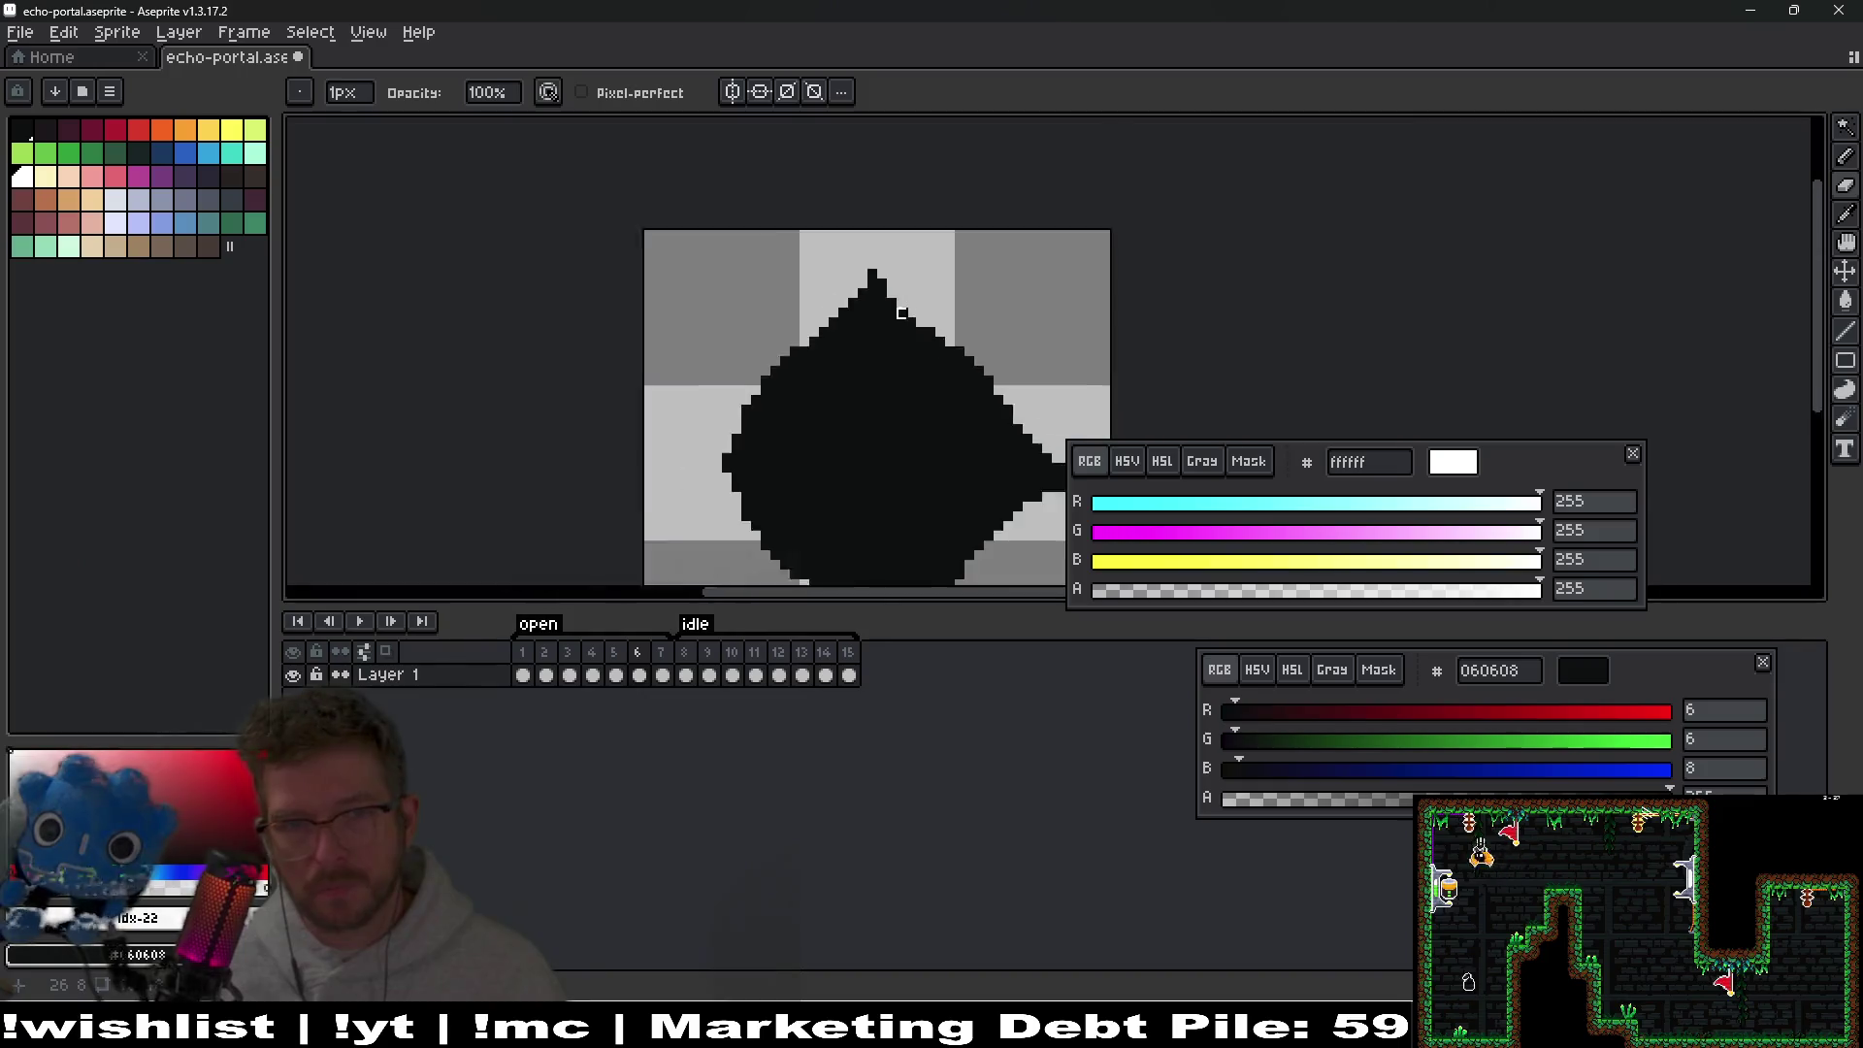
scroll(878, 299, down, 3)
scroll(861, 452, up, 2)
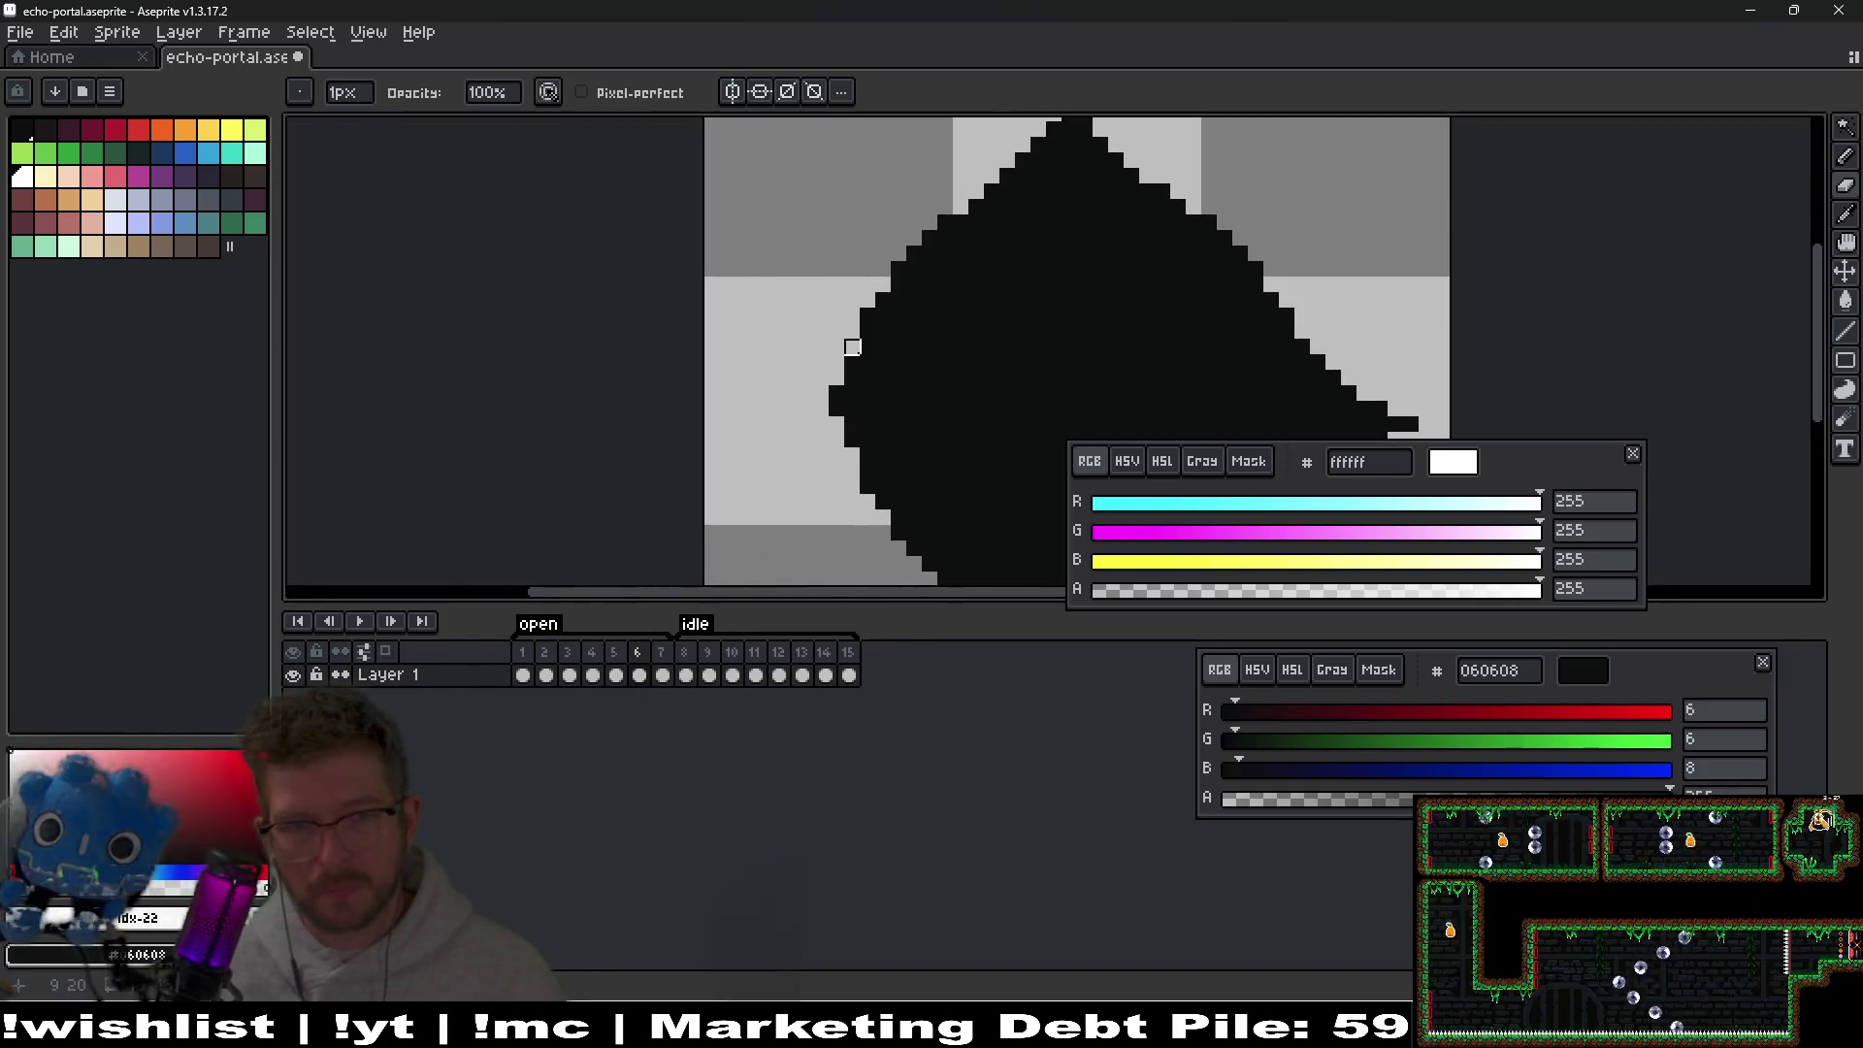
key(b)
click(817, 365)
mouse_move(854, 455)
mouse_down()
mouse_move(824, 412)
mouse_move(805, 423)
mouse_up()
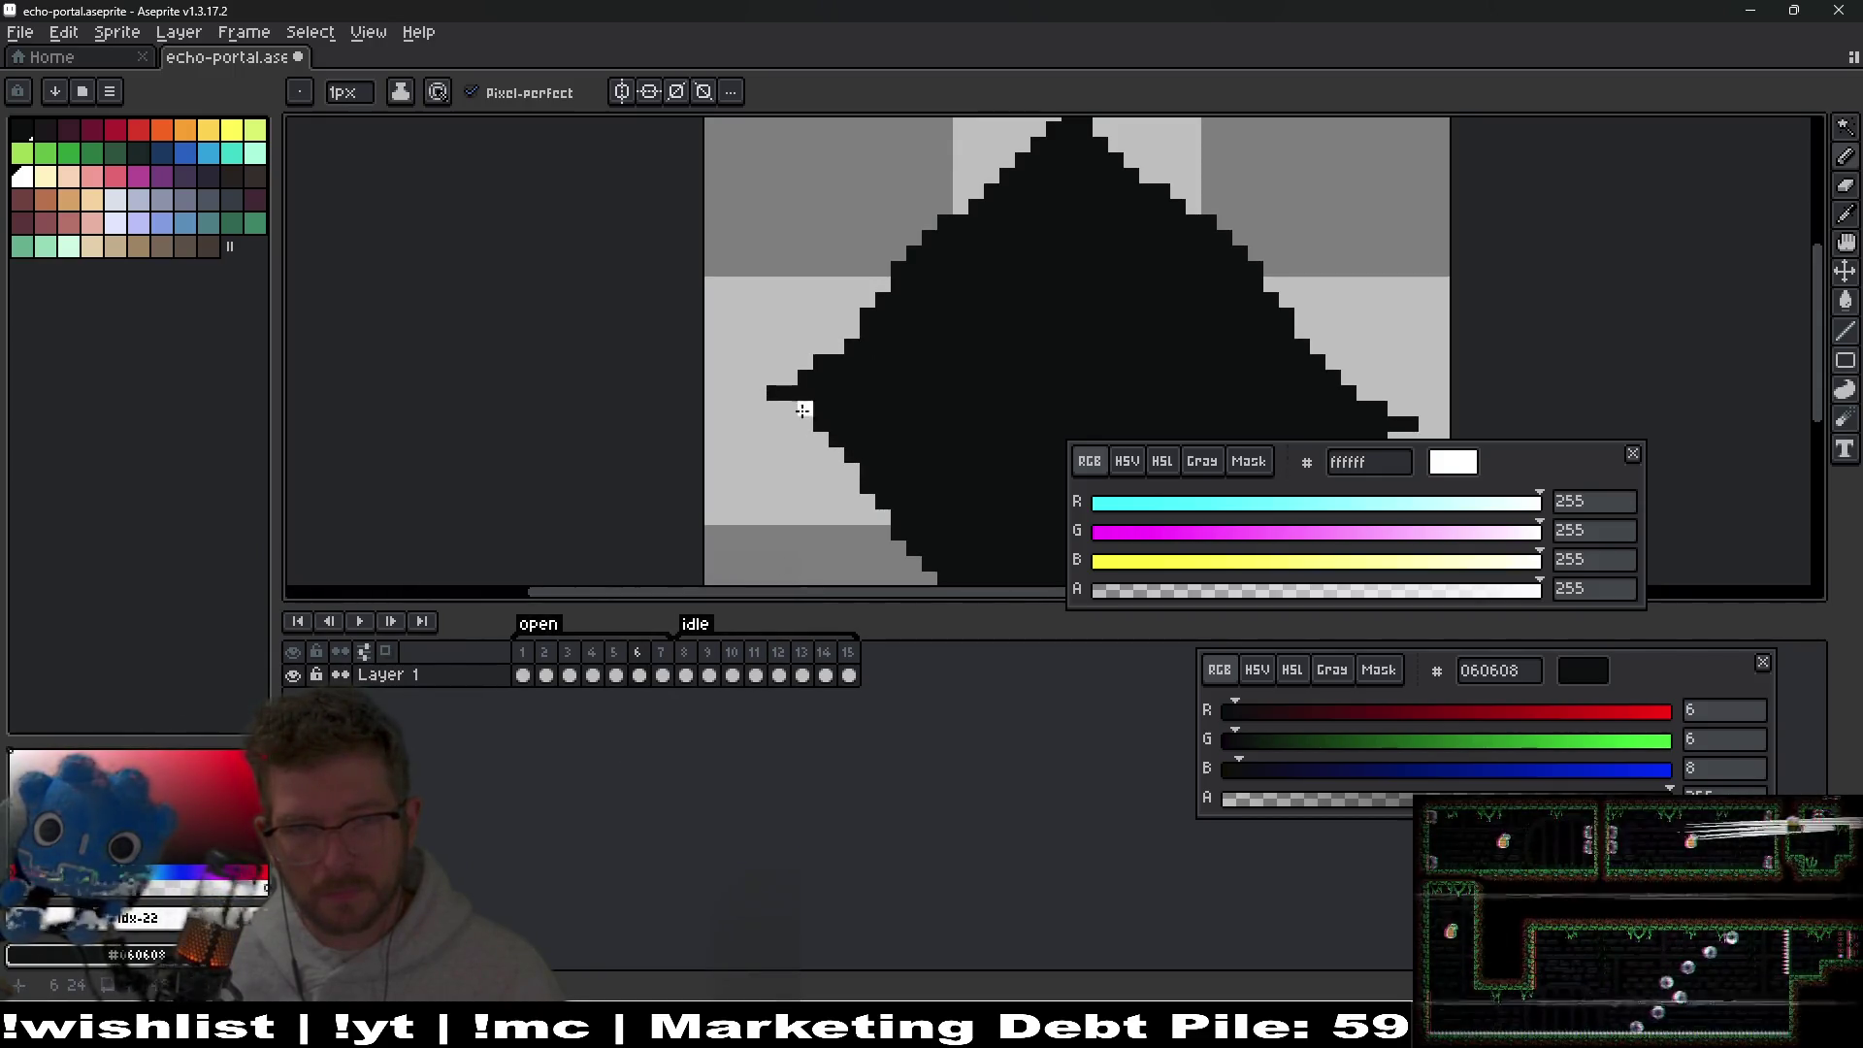
click(794, 379)
scroll(951, 408, down, 2)
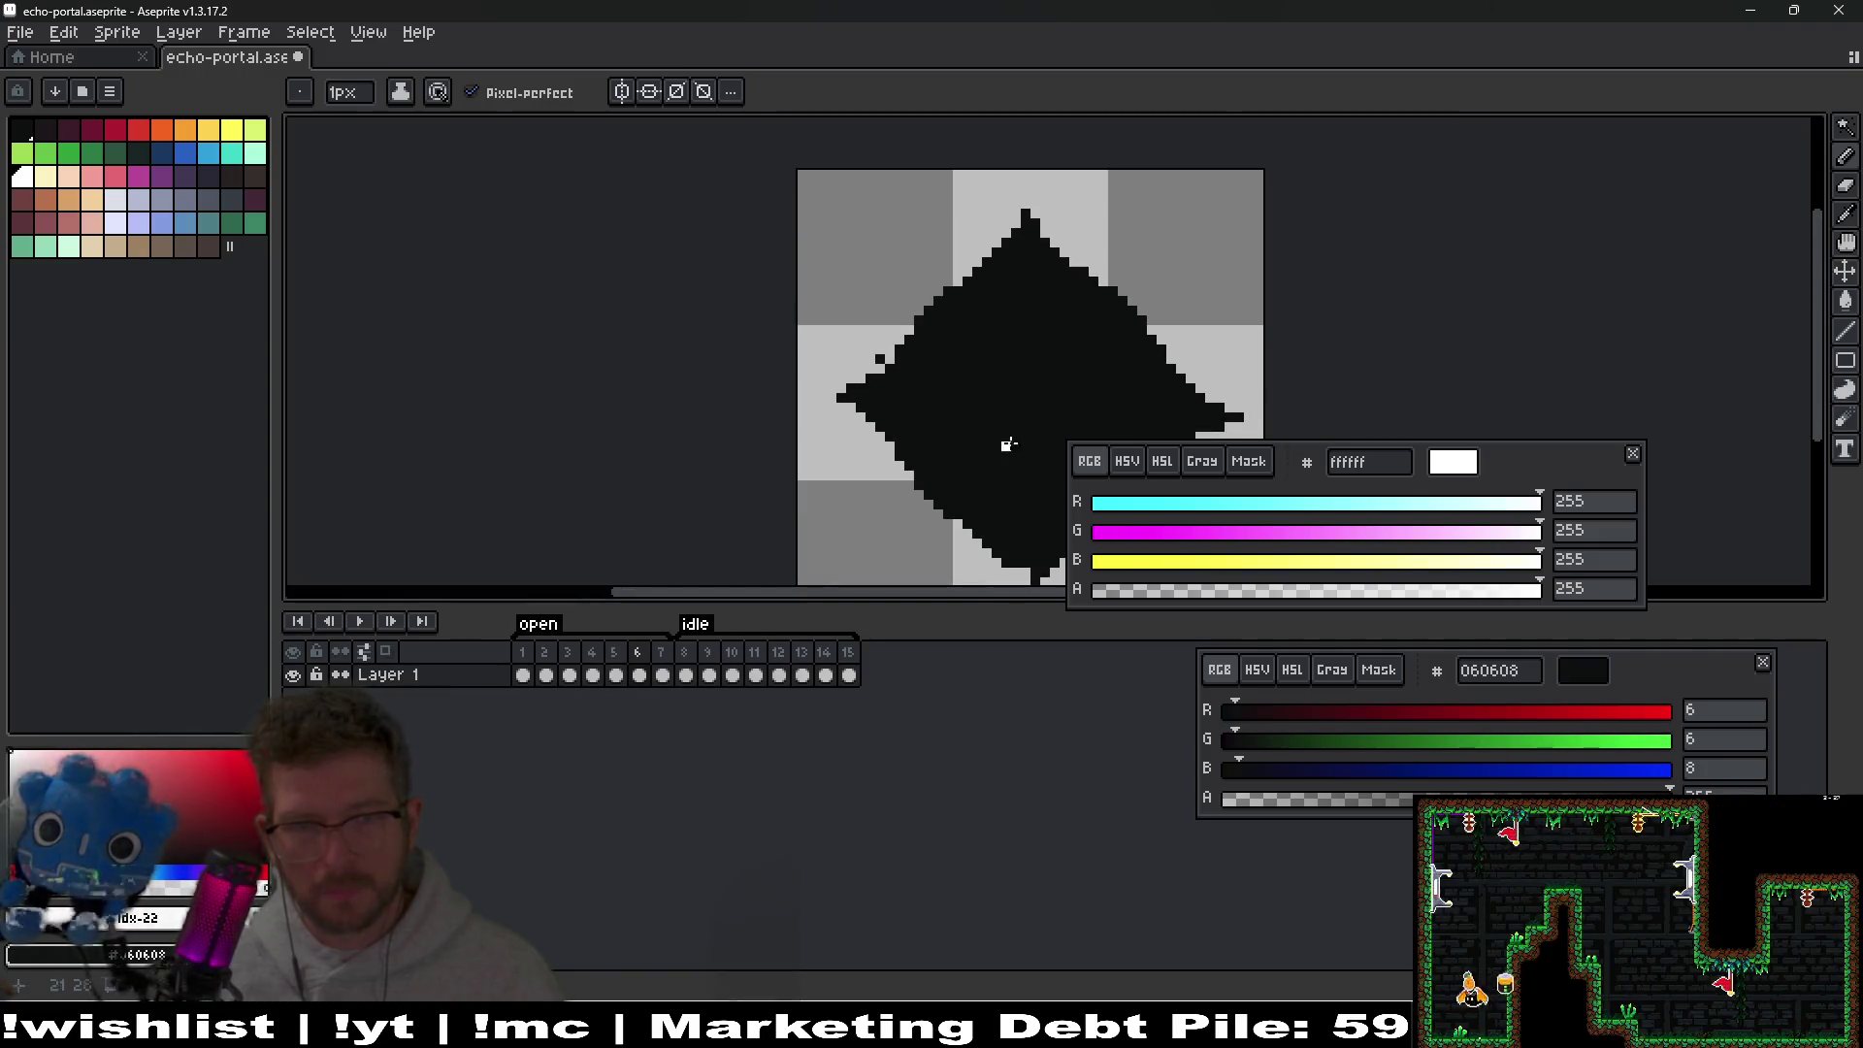
Erase pixels to even out the staircase on the right of the lower point.
scroll(834, 337, up, 2)
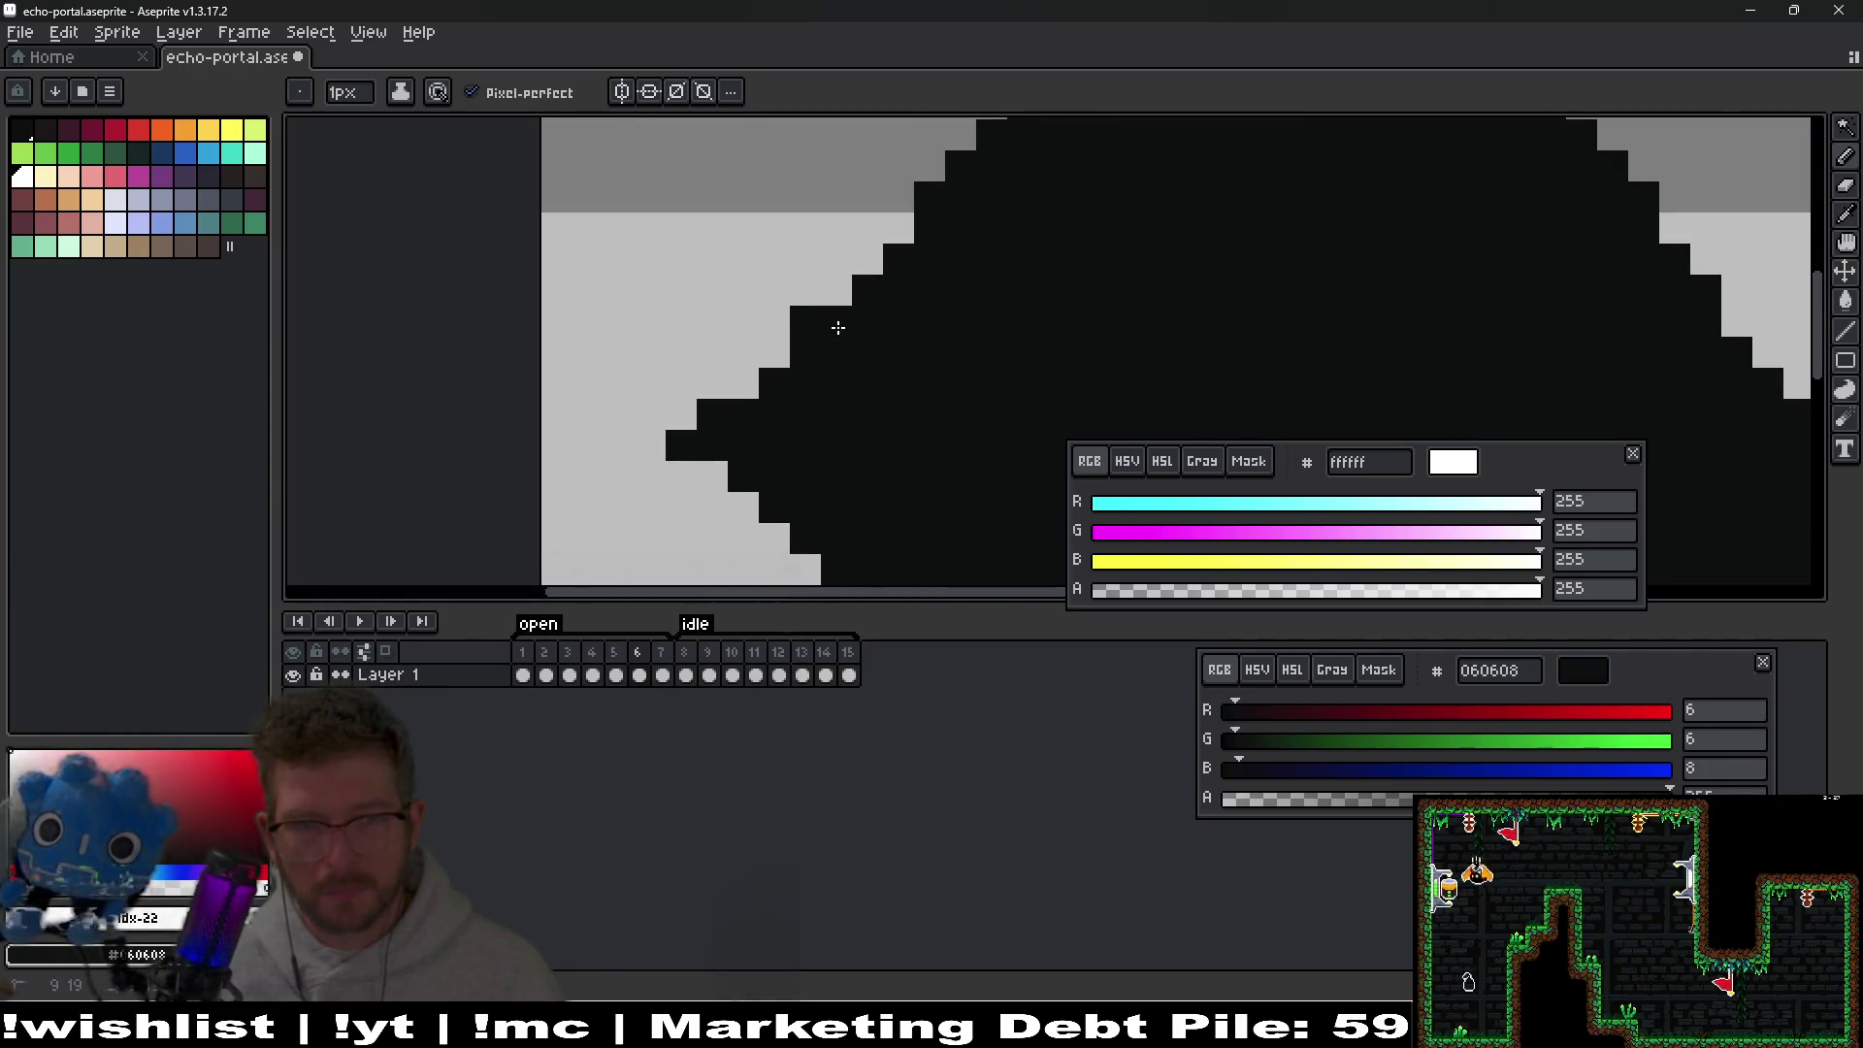
scroll(891, 408, down, 3)
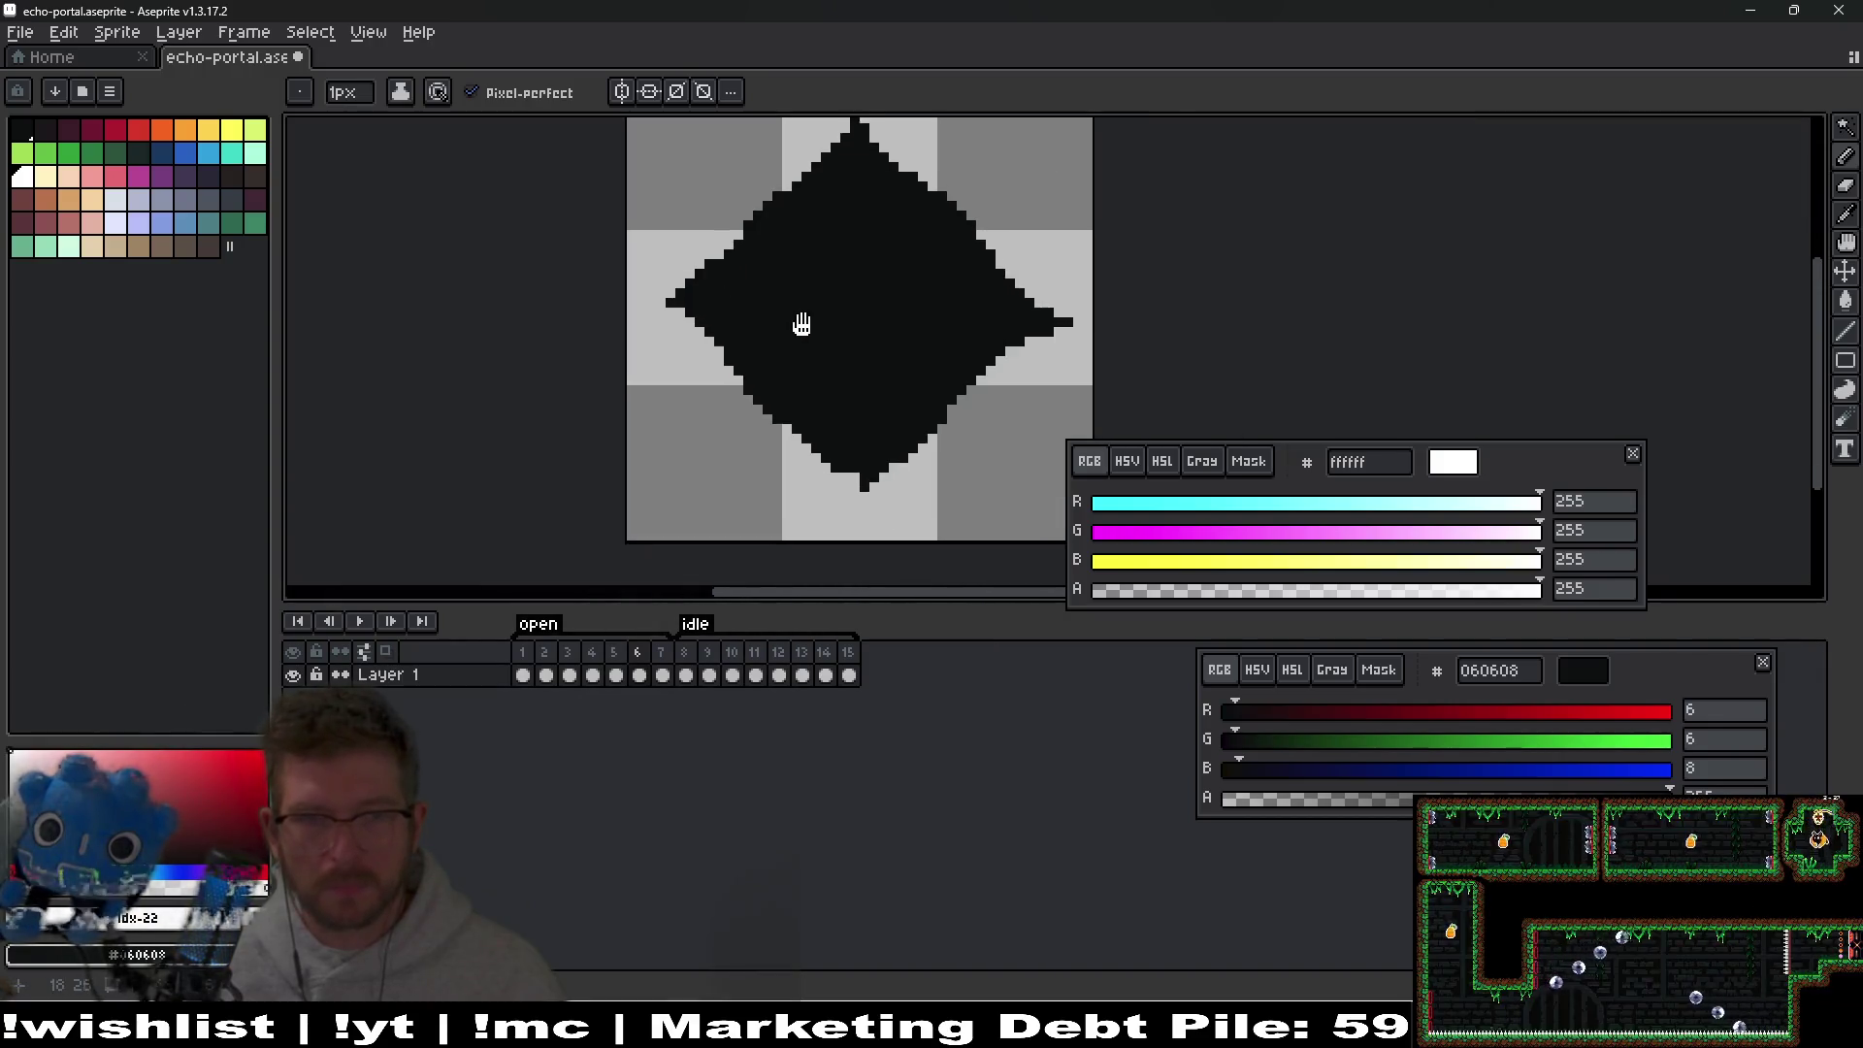
scroll(851, 477, up, 3)
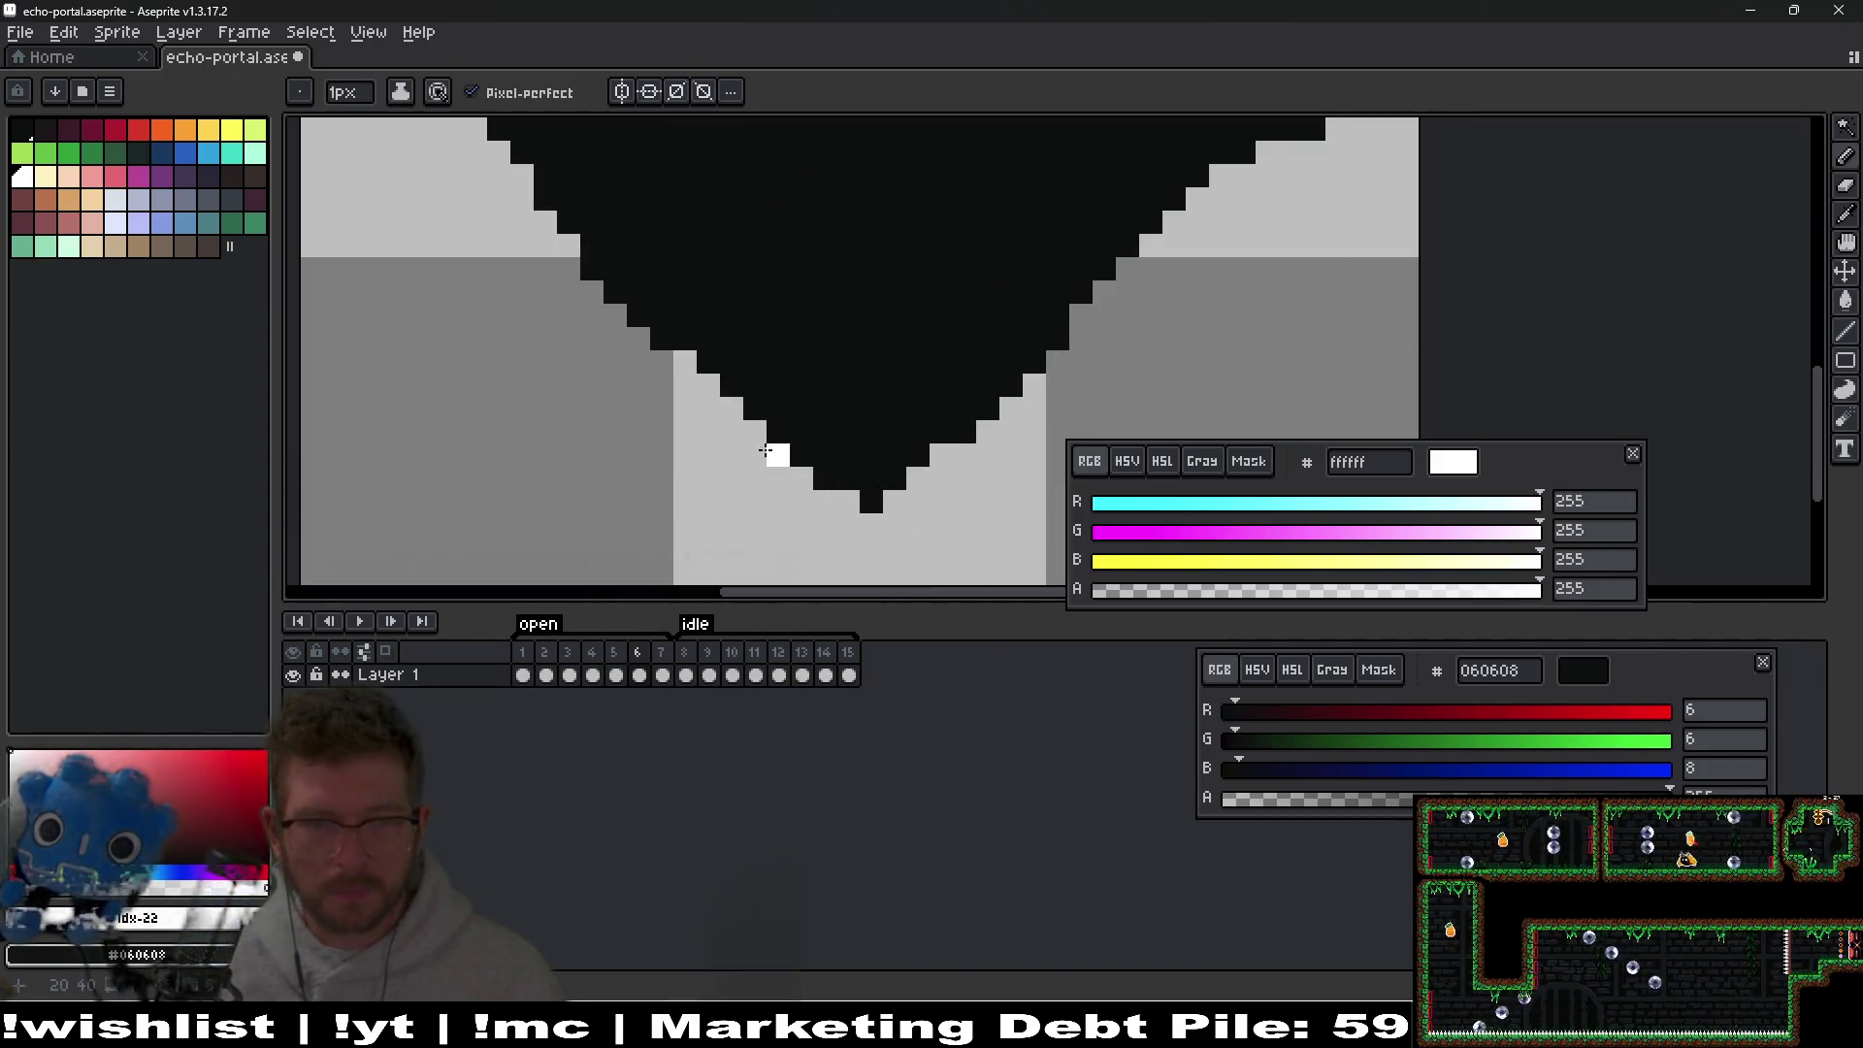
key(e)
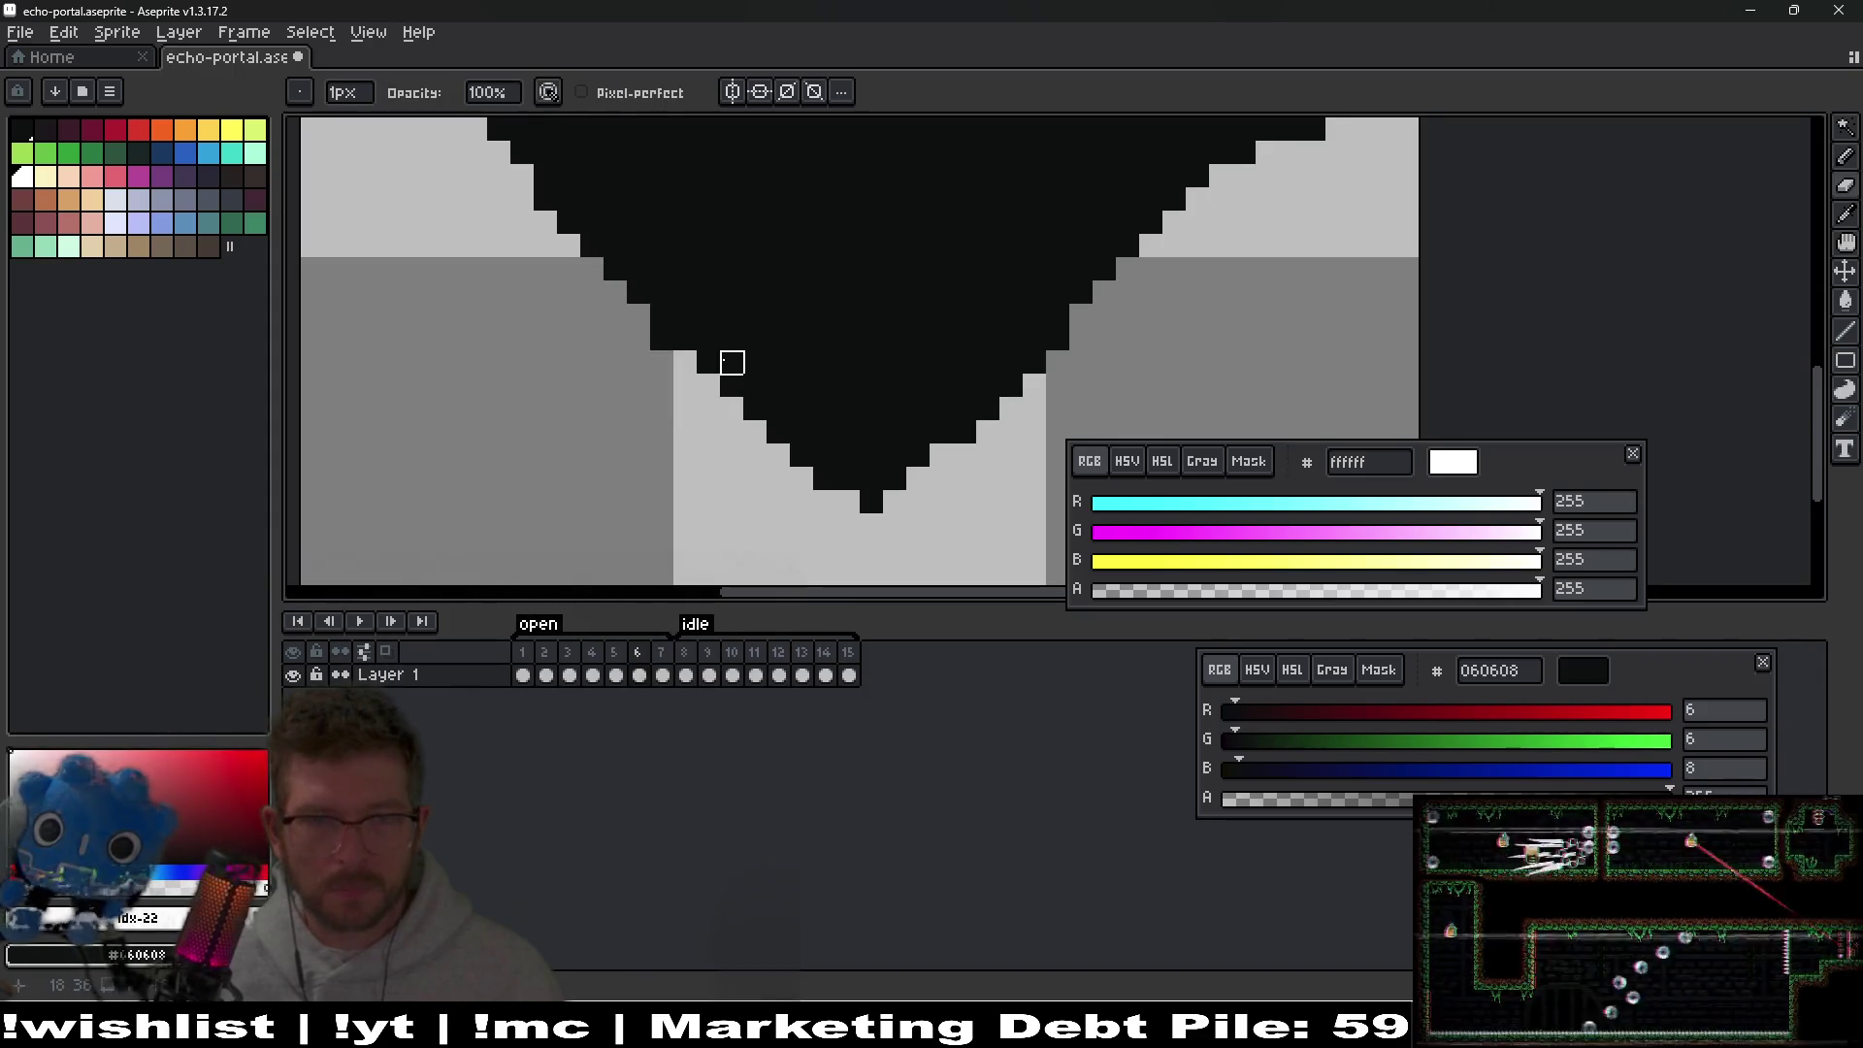
scroll(709, 363, down, 3)
scroll(912, 335, up, 1)
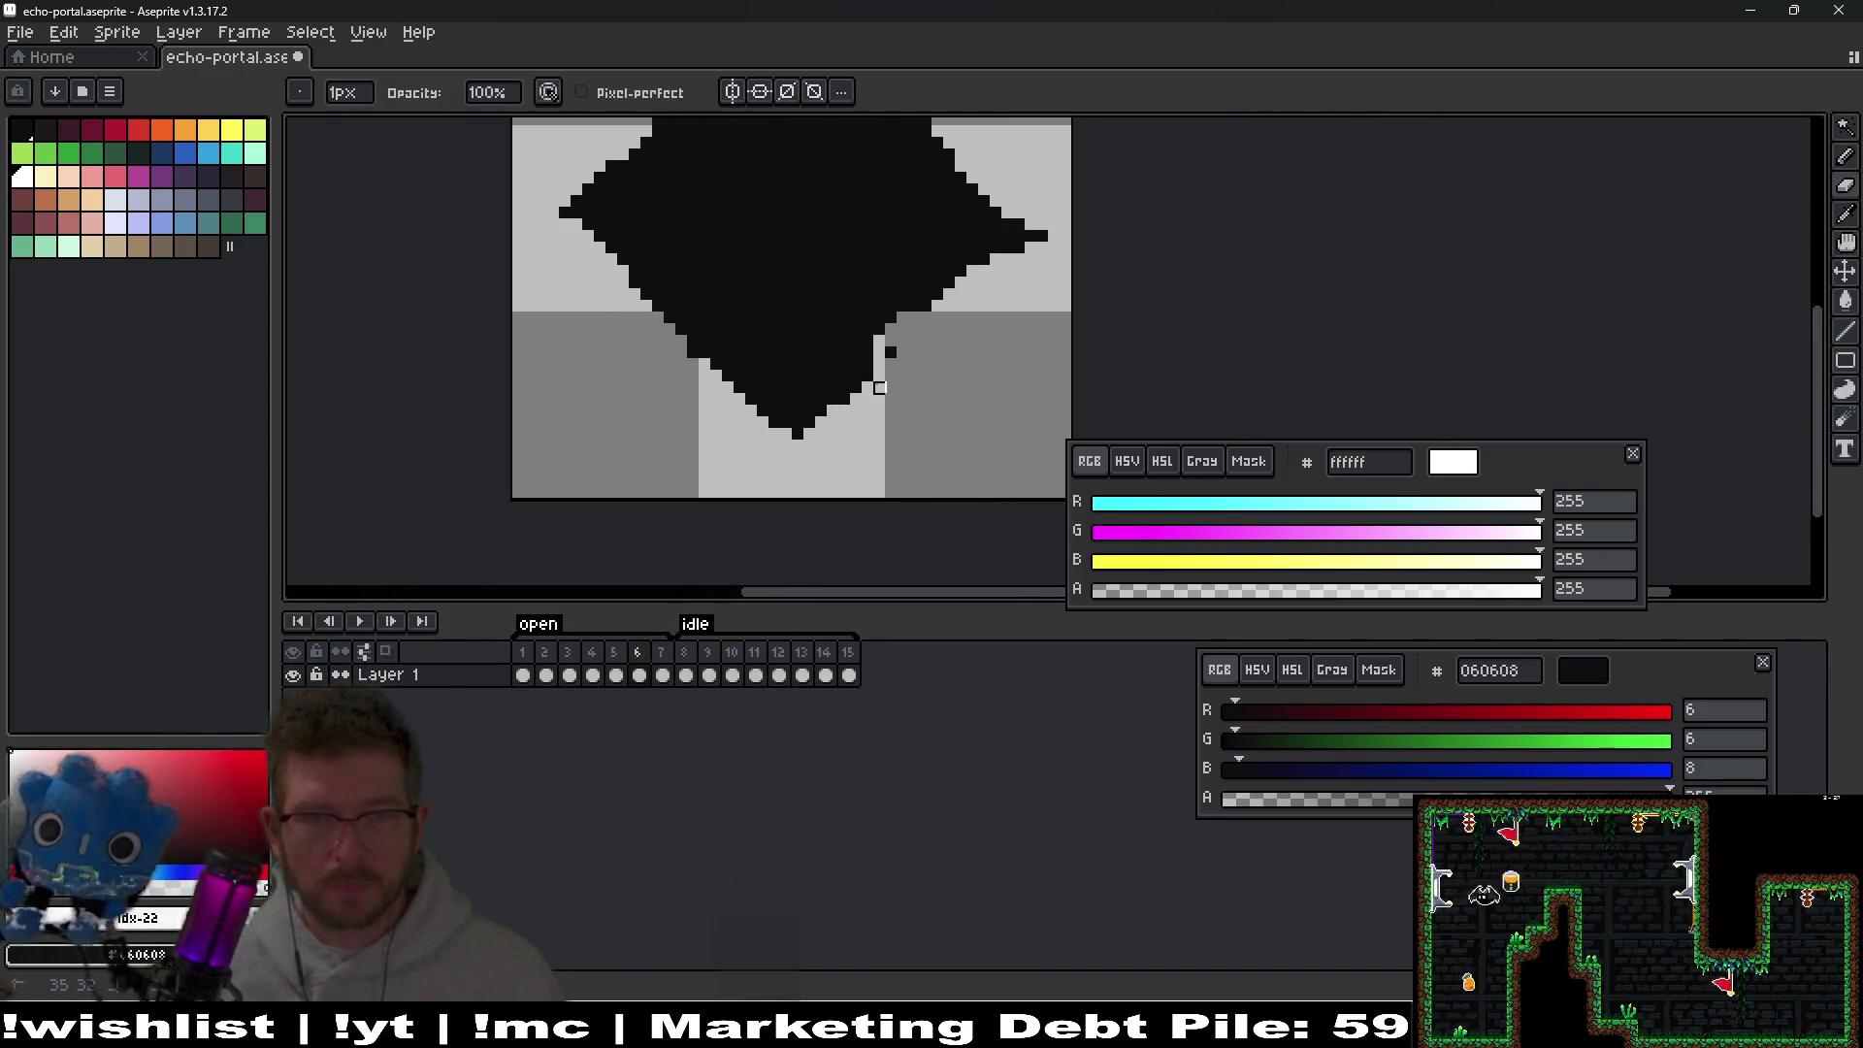
drag(936, 345, 1081, 381)
key(v)
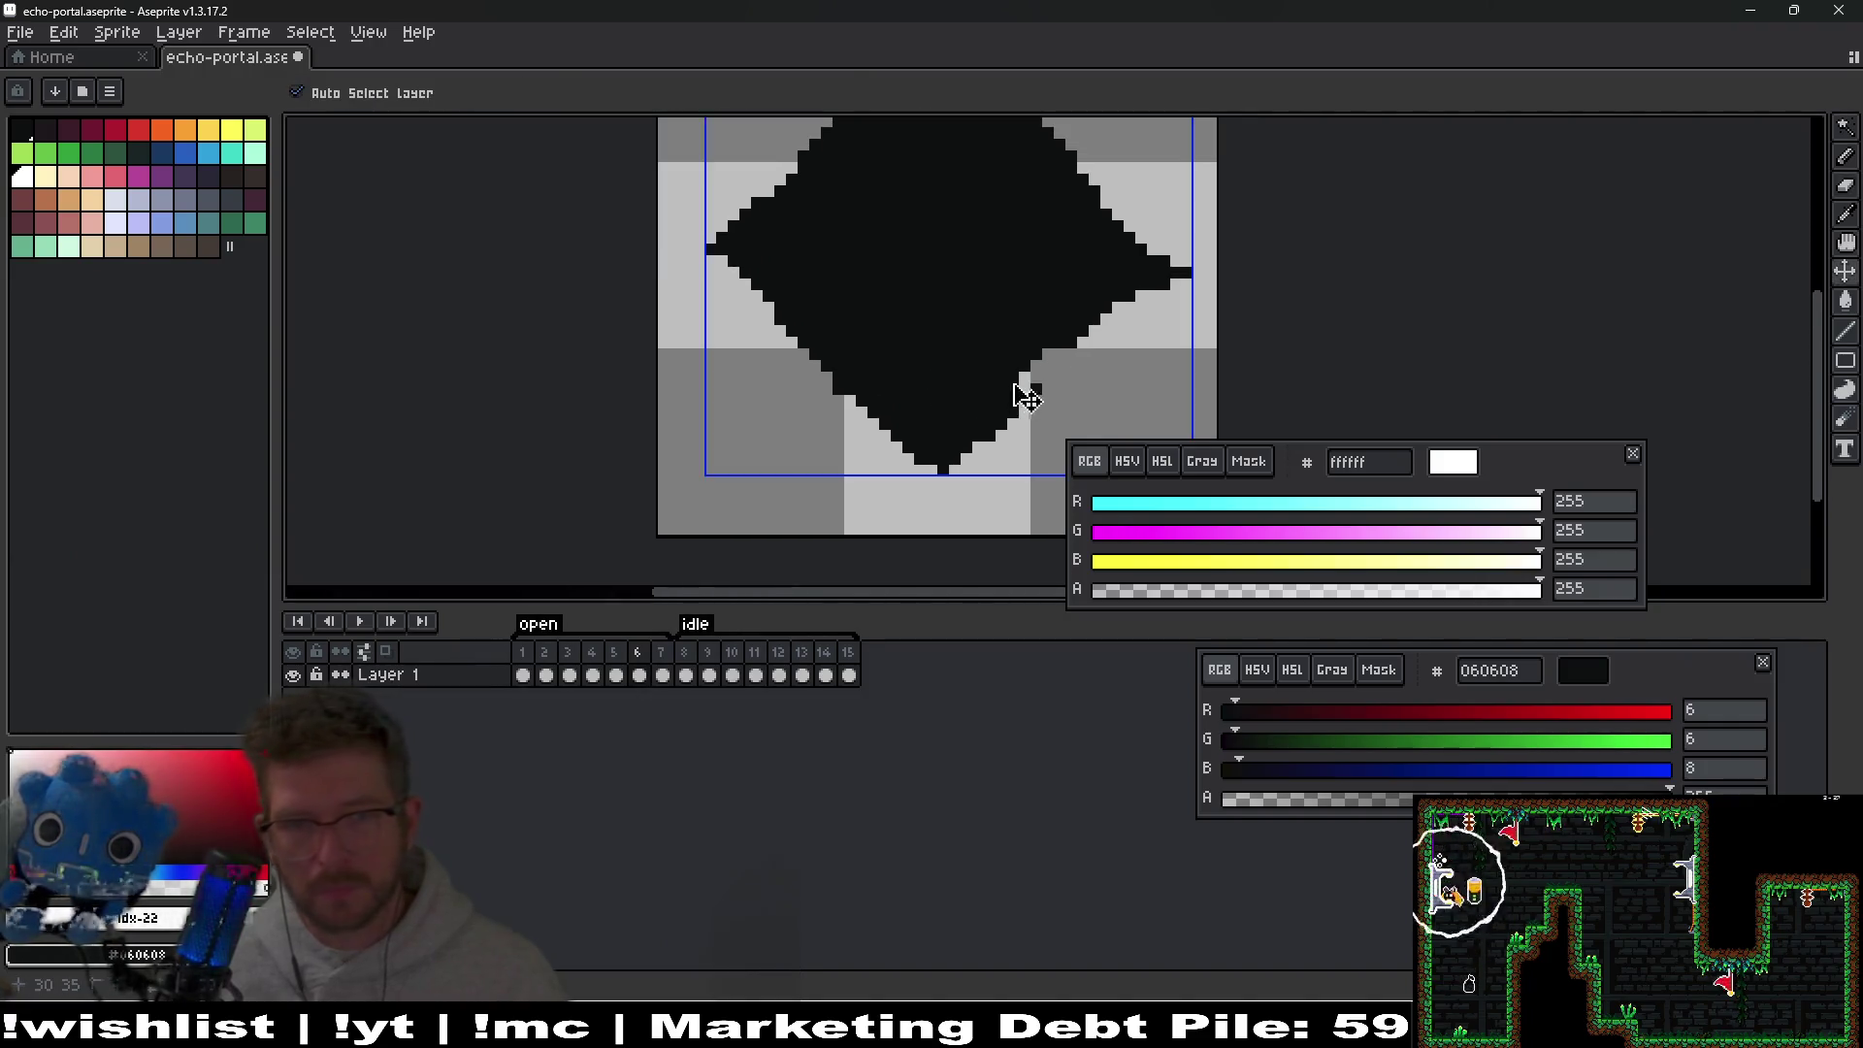
scroll(1088, 397, up, 3)
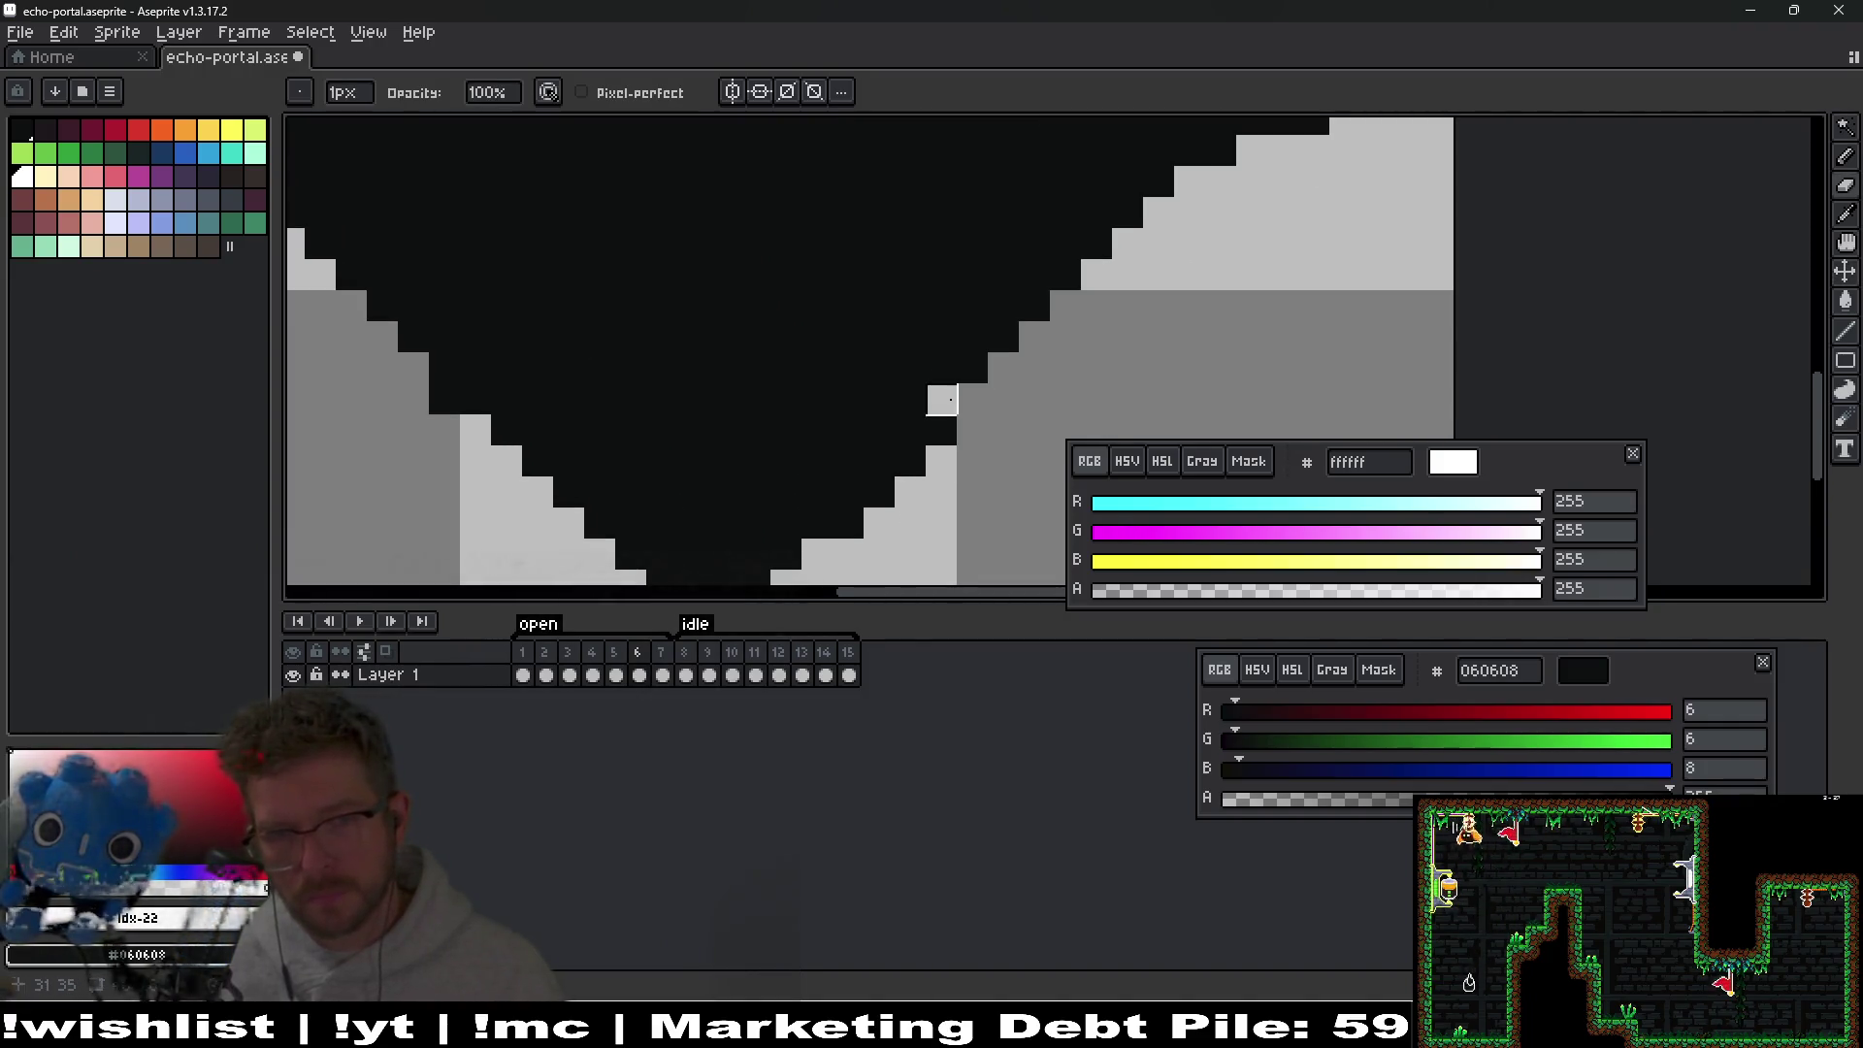
drag(910, 431, 844, 515)
drag(693, 524, 852, 422)
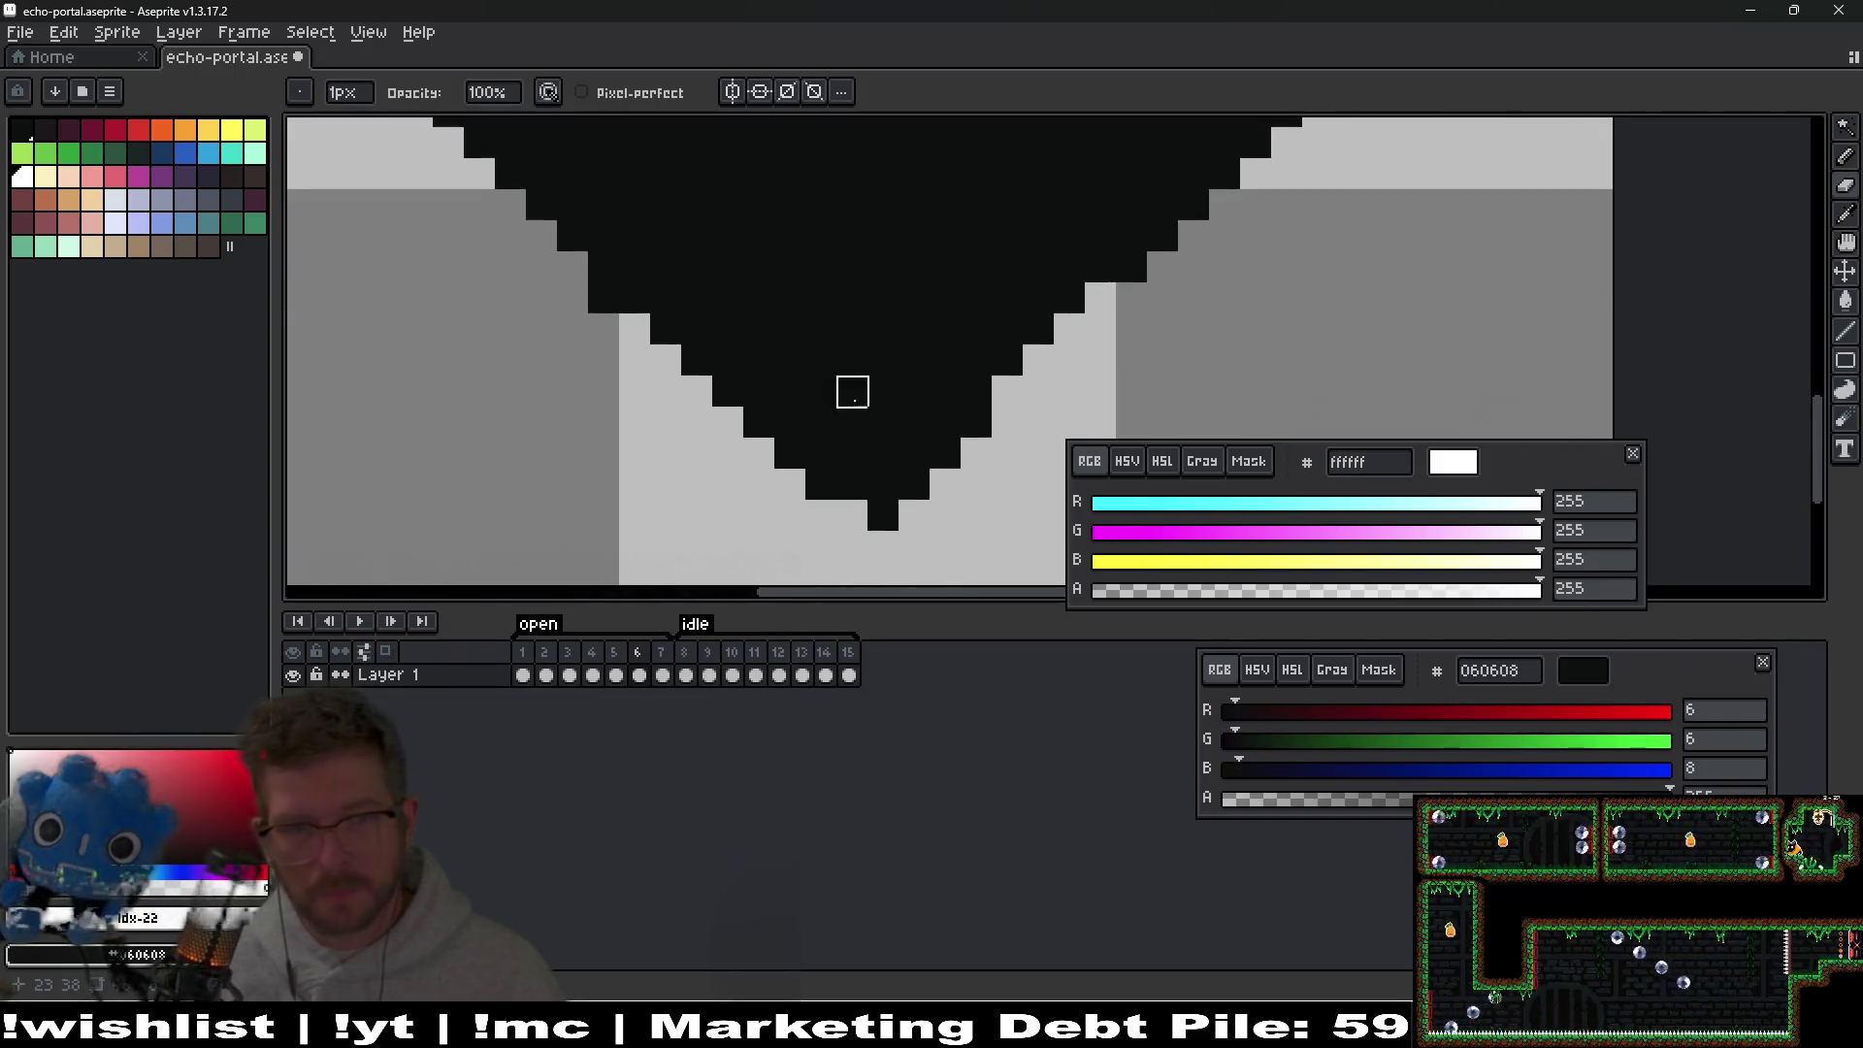
Trim dark pixels from the point's left side and refill two dark pixels at the step.
mouse_move(604, 330)
mouse_down()
mouse_move(636, 329)
mouse_move(696, 391)
mouse_up()
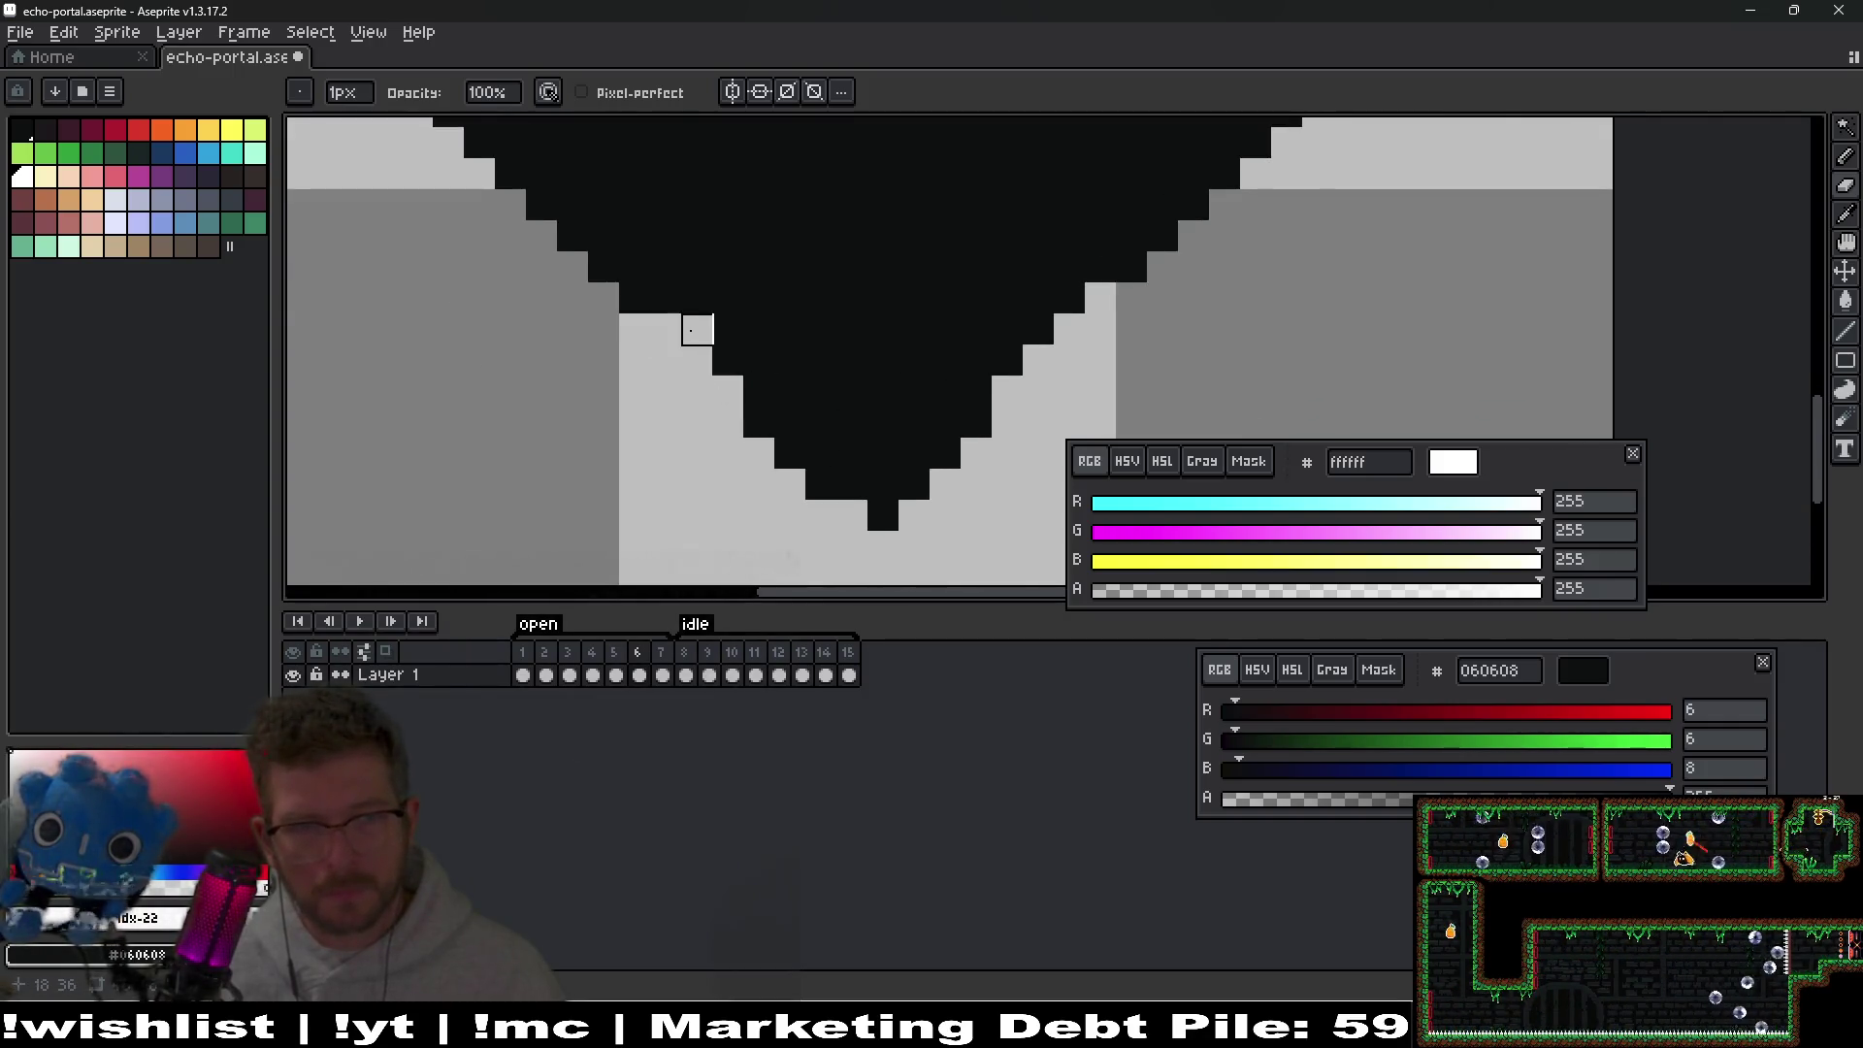
key(b)
right_click(693, 330)
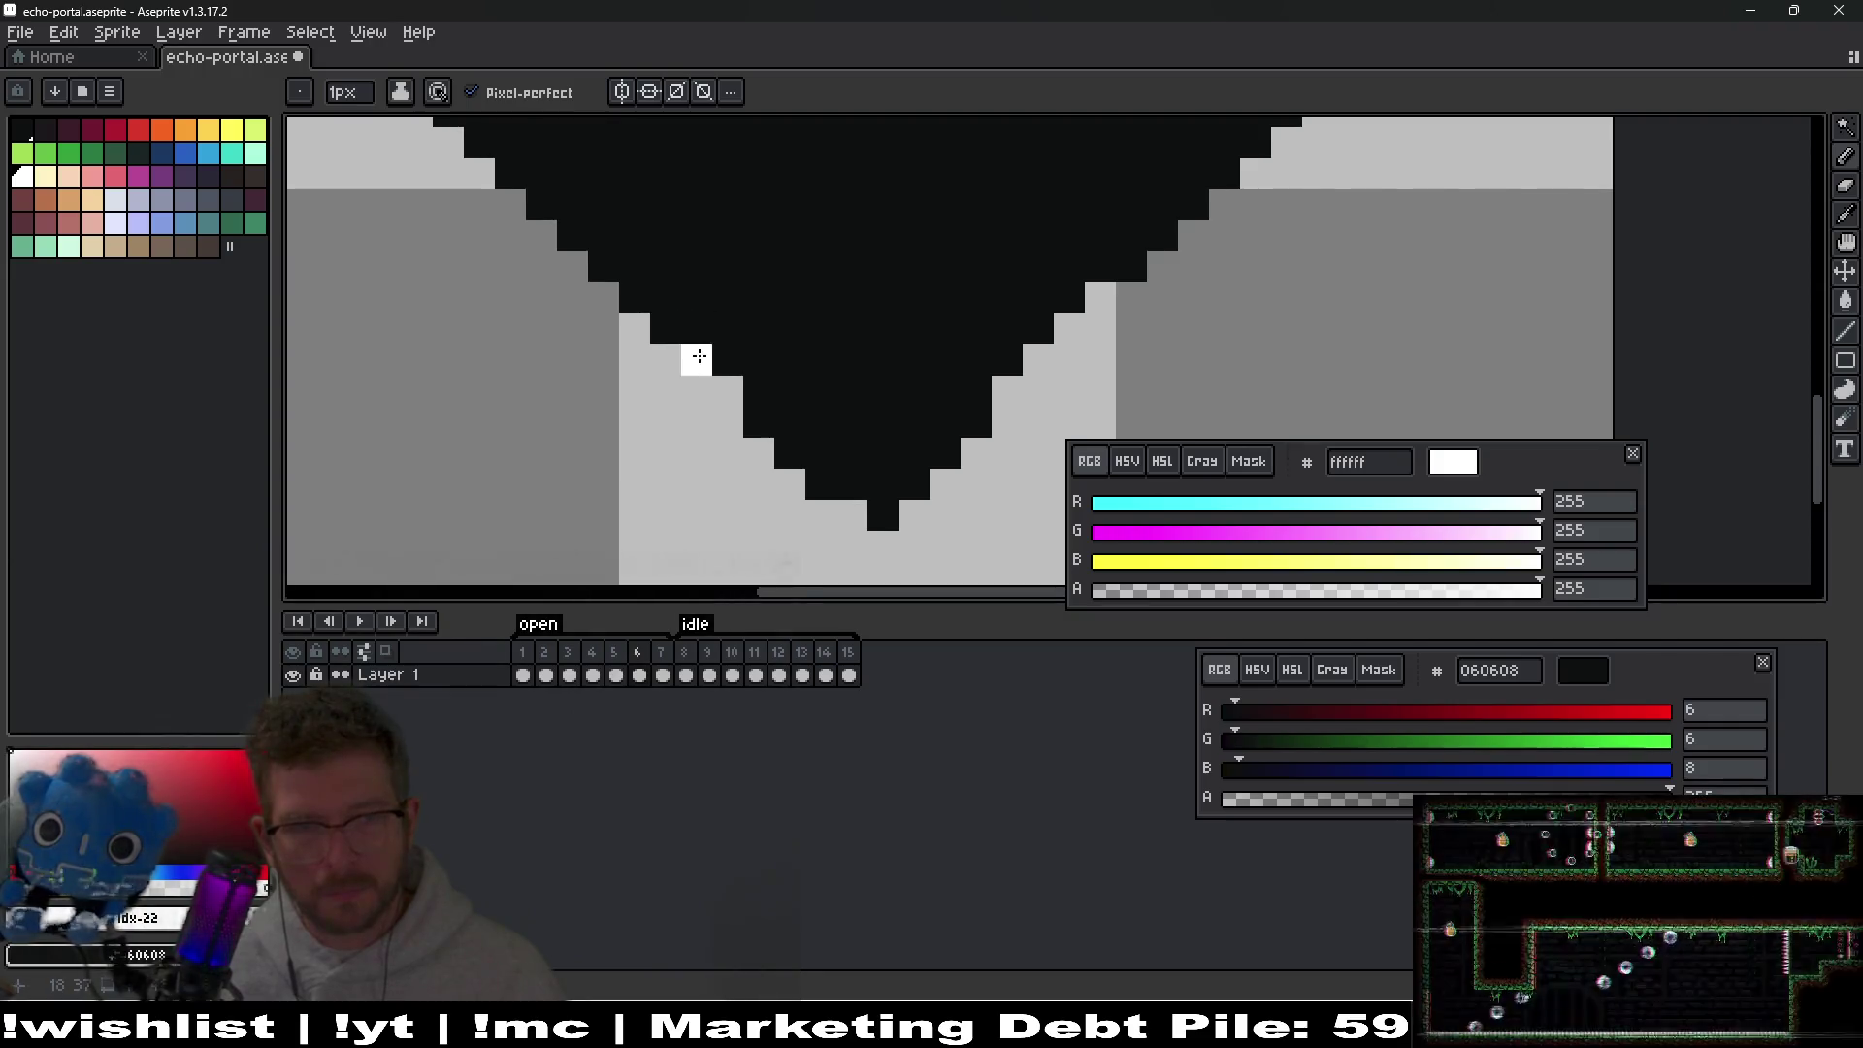
scroll(910, 398, down, 5)
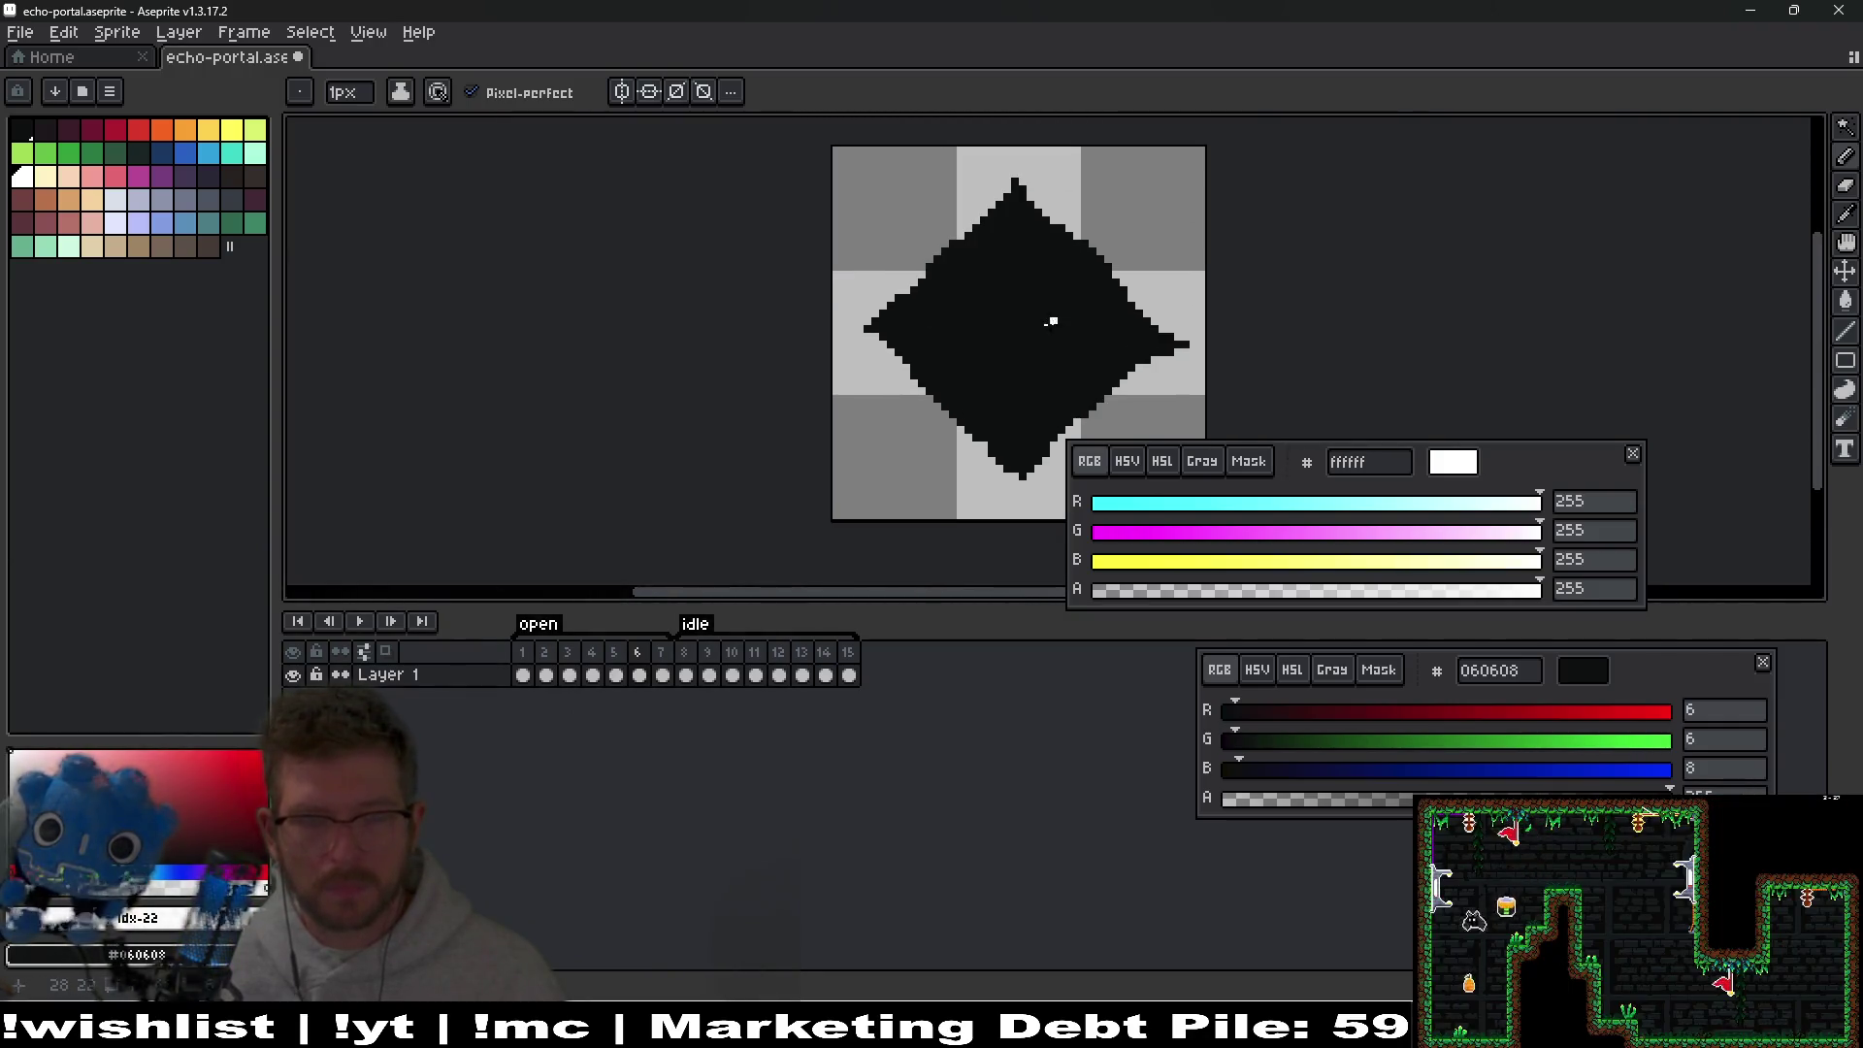
Apply a white Outline around the spiked diamond and play the animation.
key(shift+o)
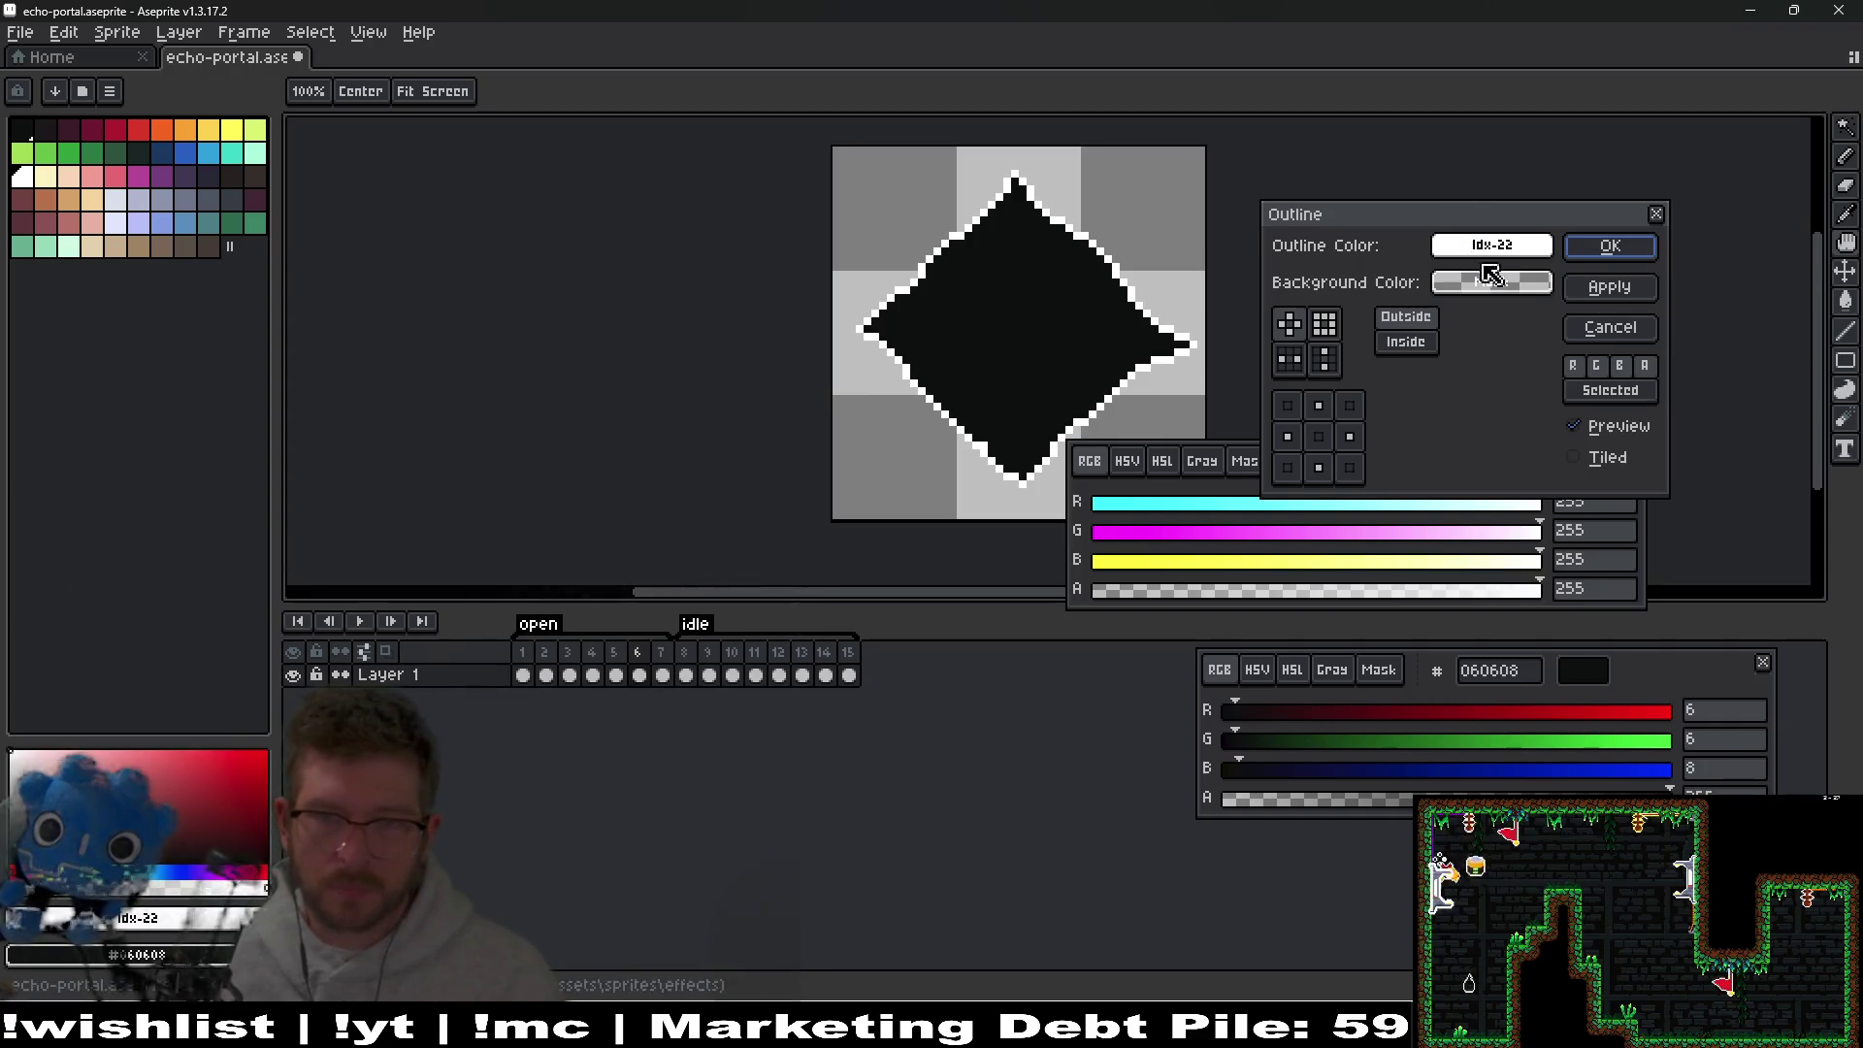
click(1599, 254)
scroll(1044, 275, down, 3)
scroll(873, 541, up, 3)
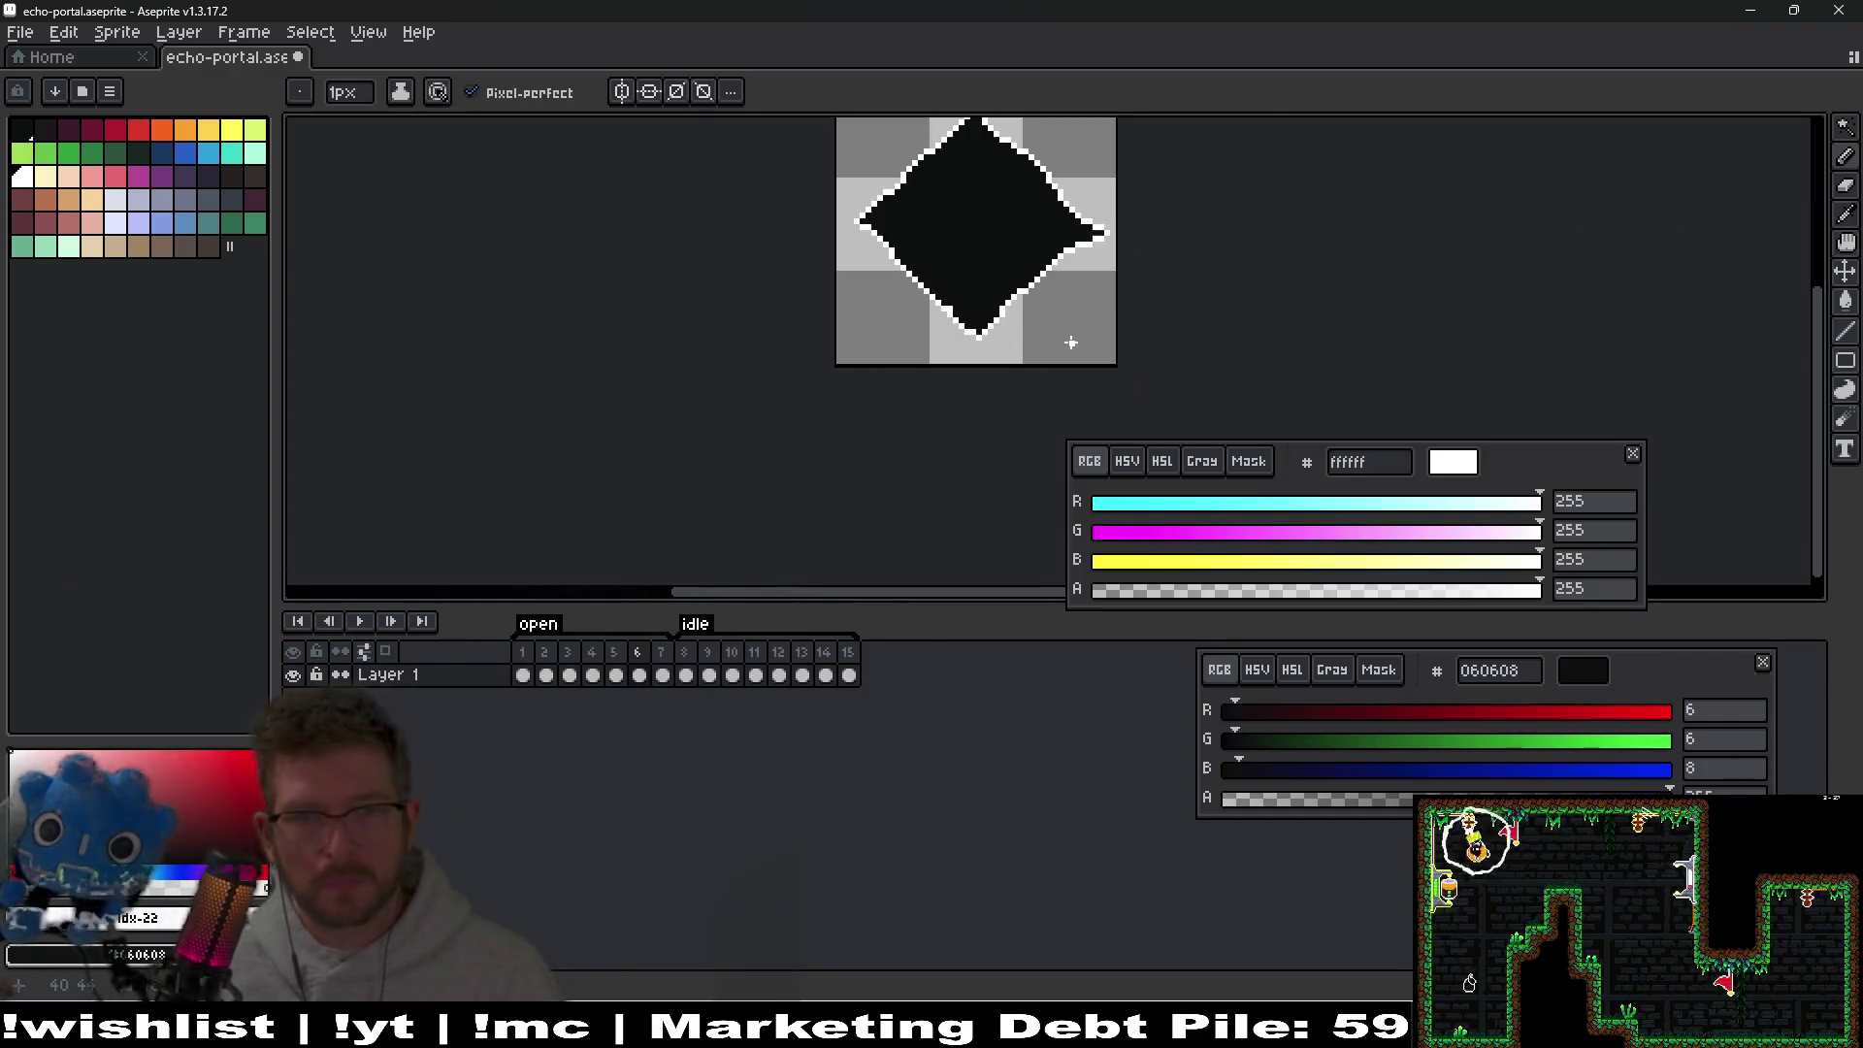
click(374, 627)
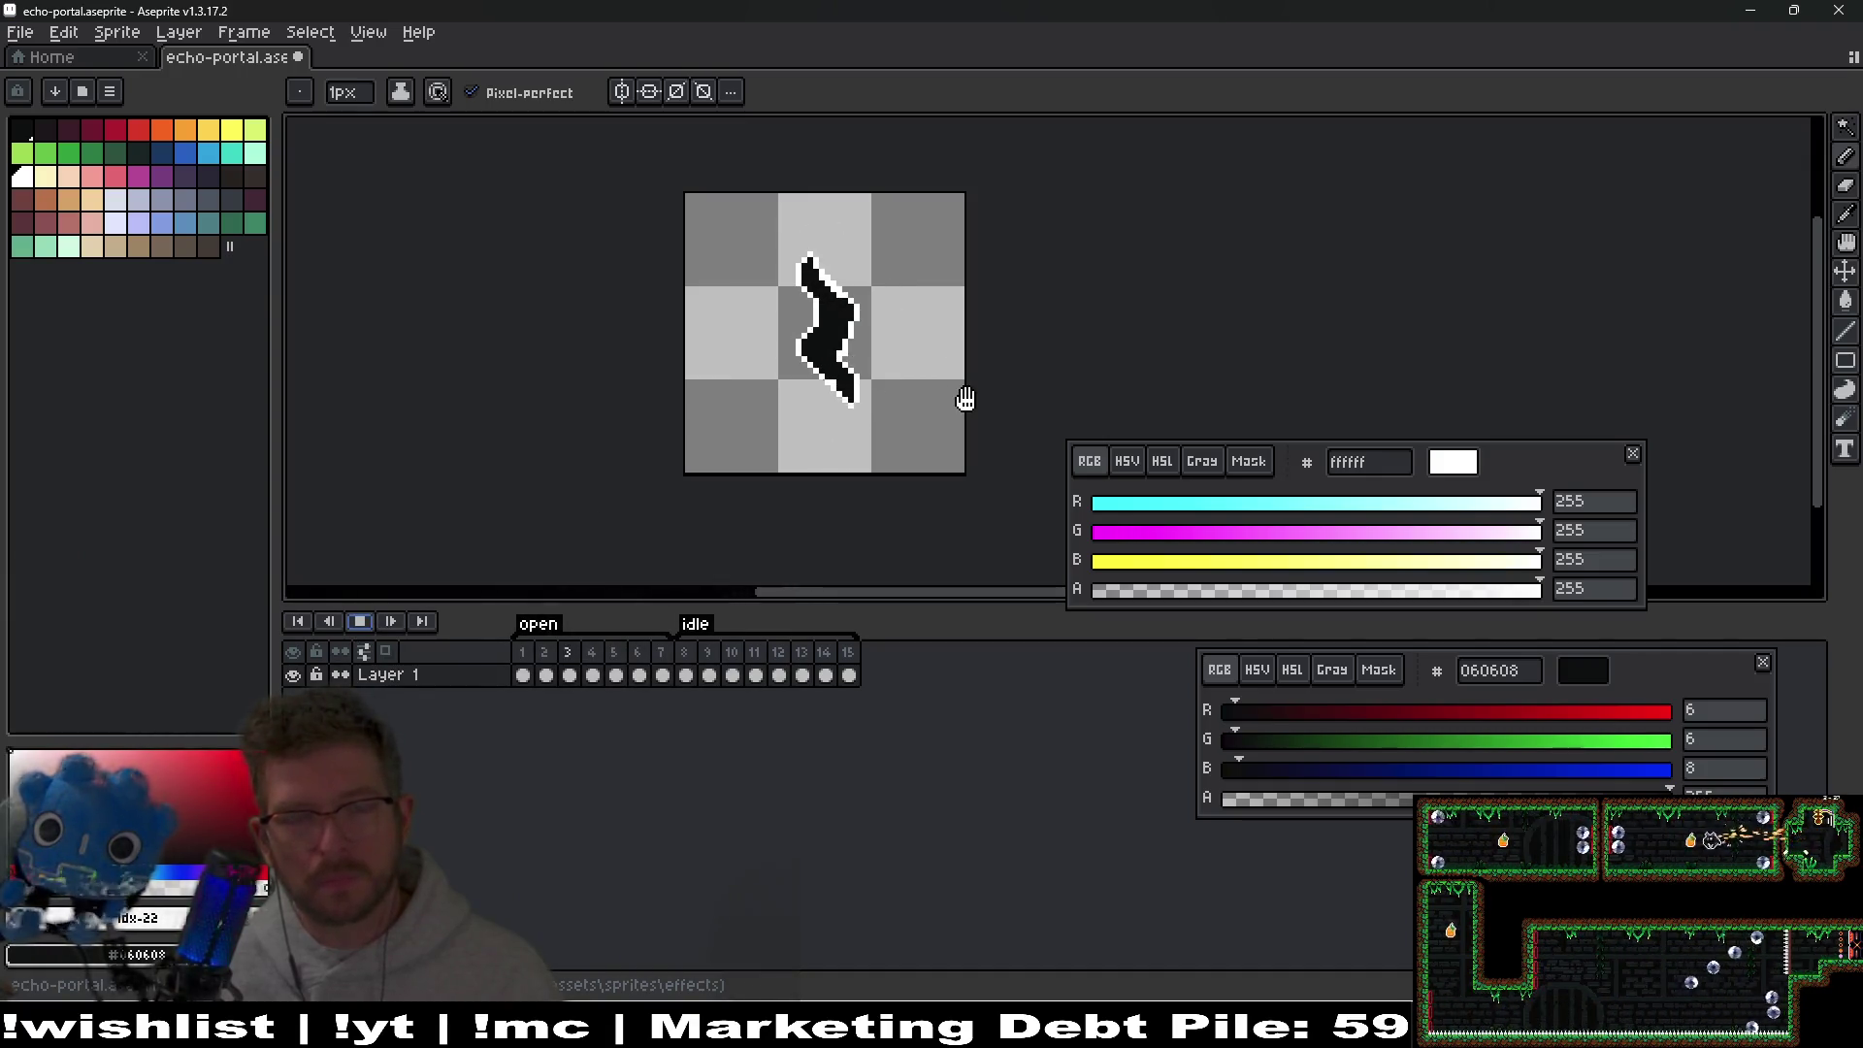
key(Return)
click(662, 673)
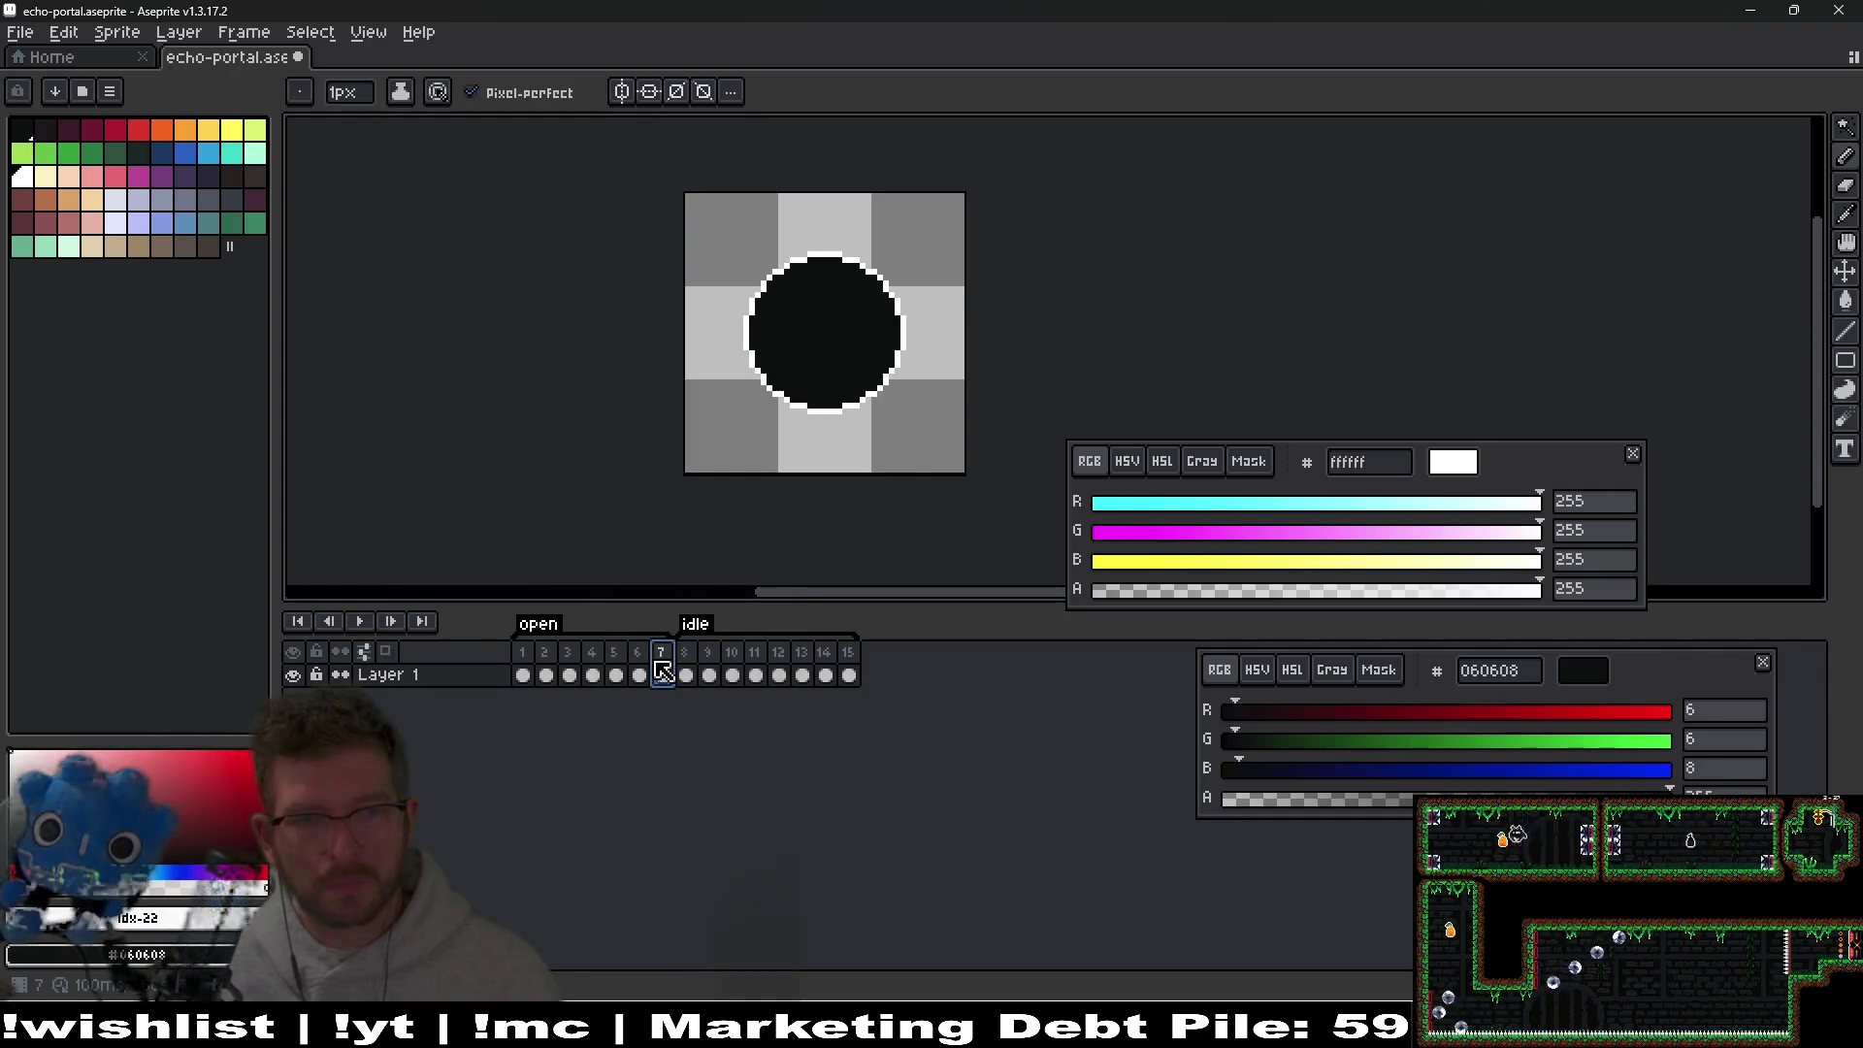
key(alt+n)
key(alt+n)
key(alt+n)
key(alt+n)
click(364, 623)
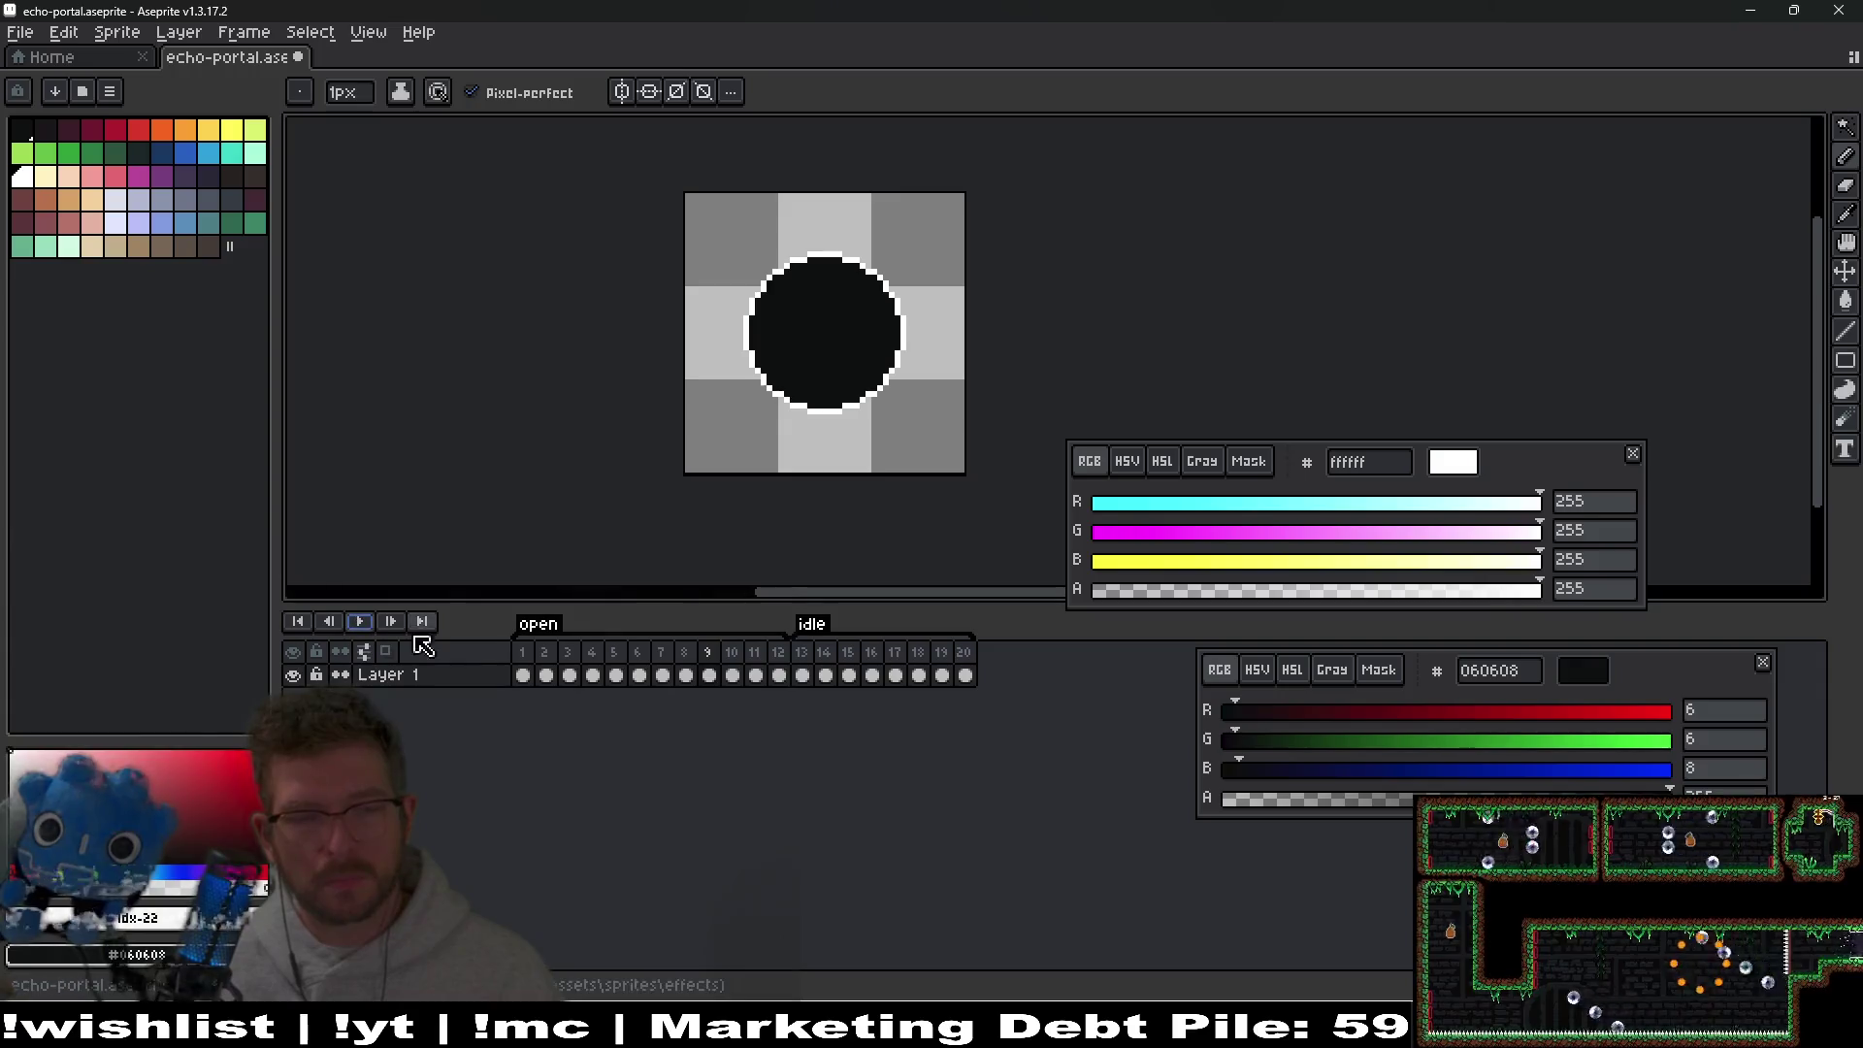
click(361, 624)
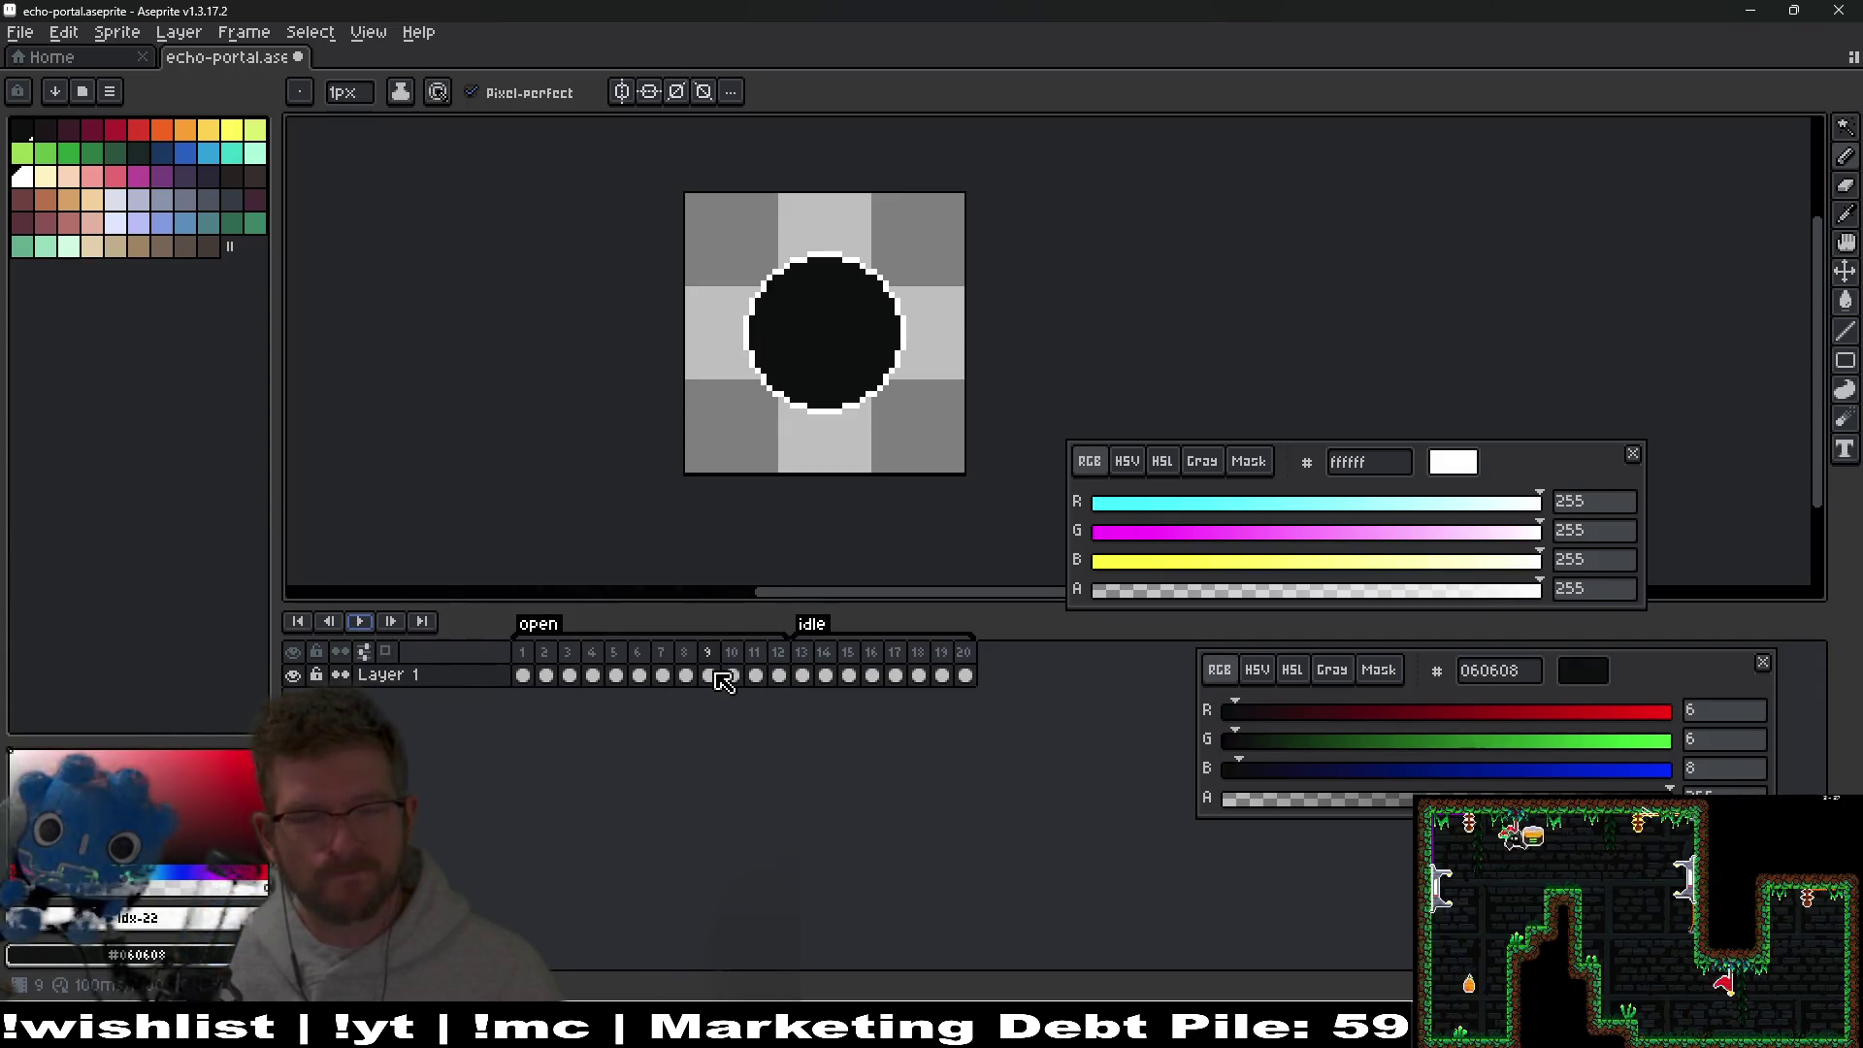
key(ctrl+z)
key(ctrl+z)
click(632, 652)
key(Right)
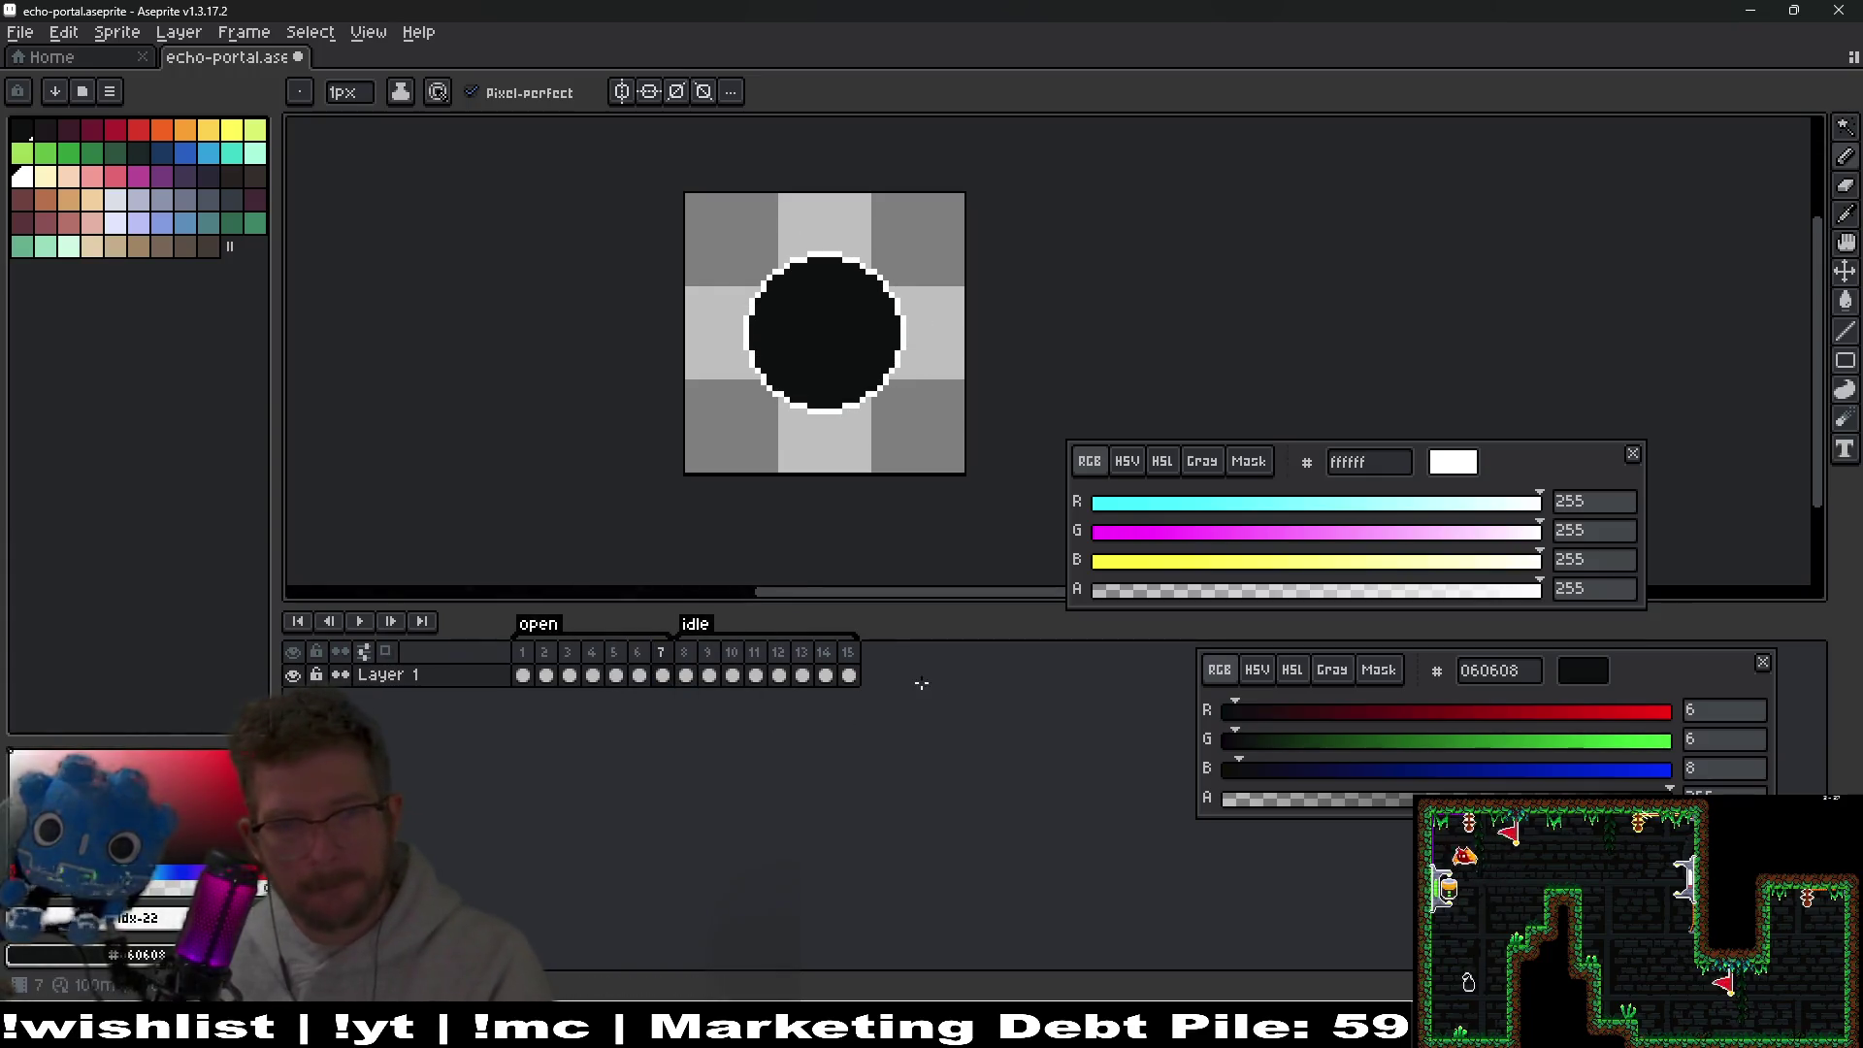
click(637, 673)
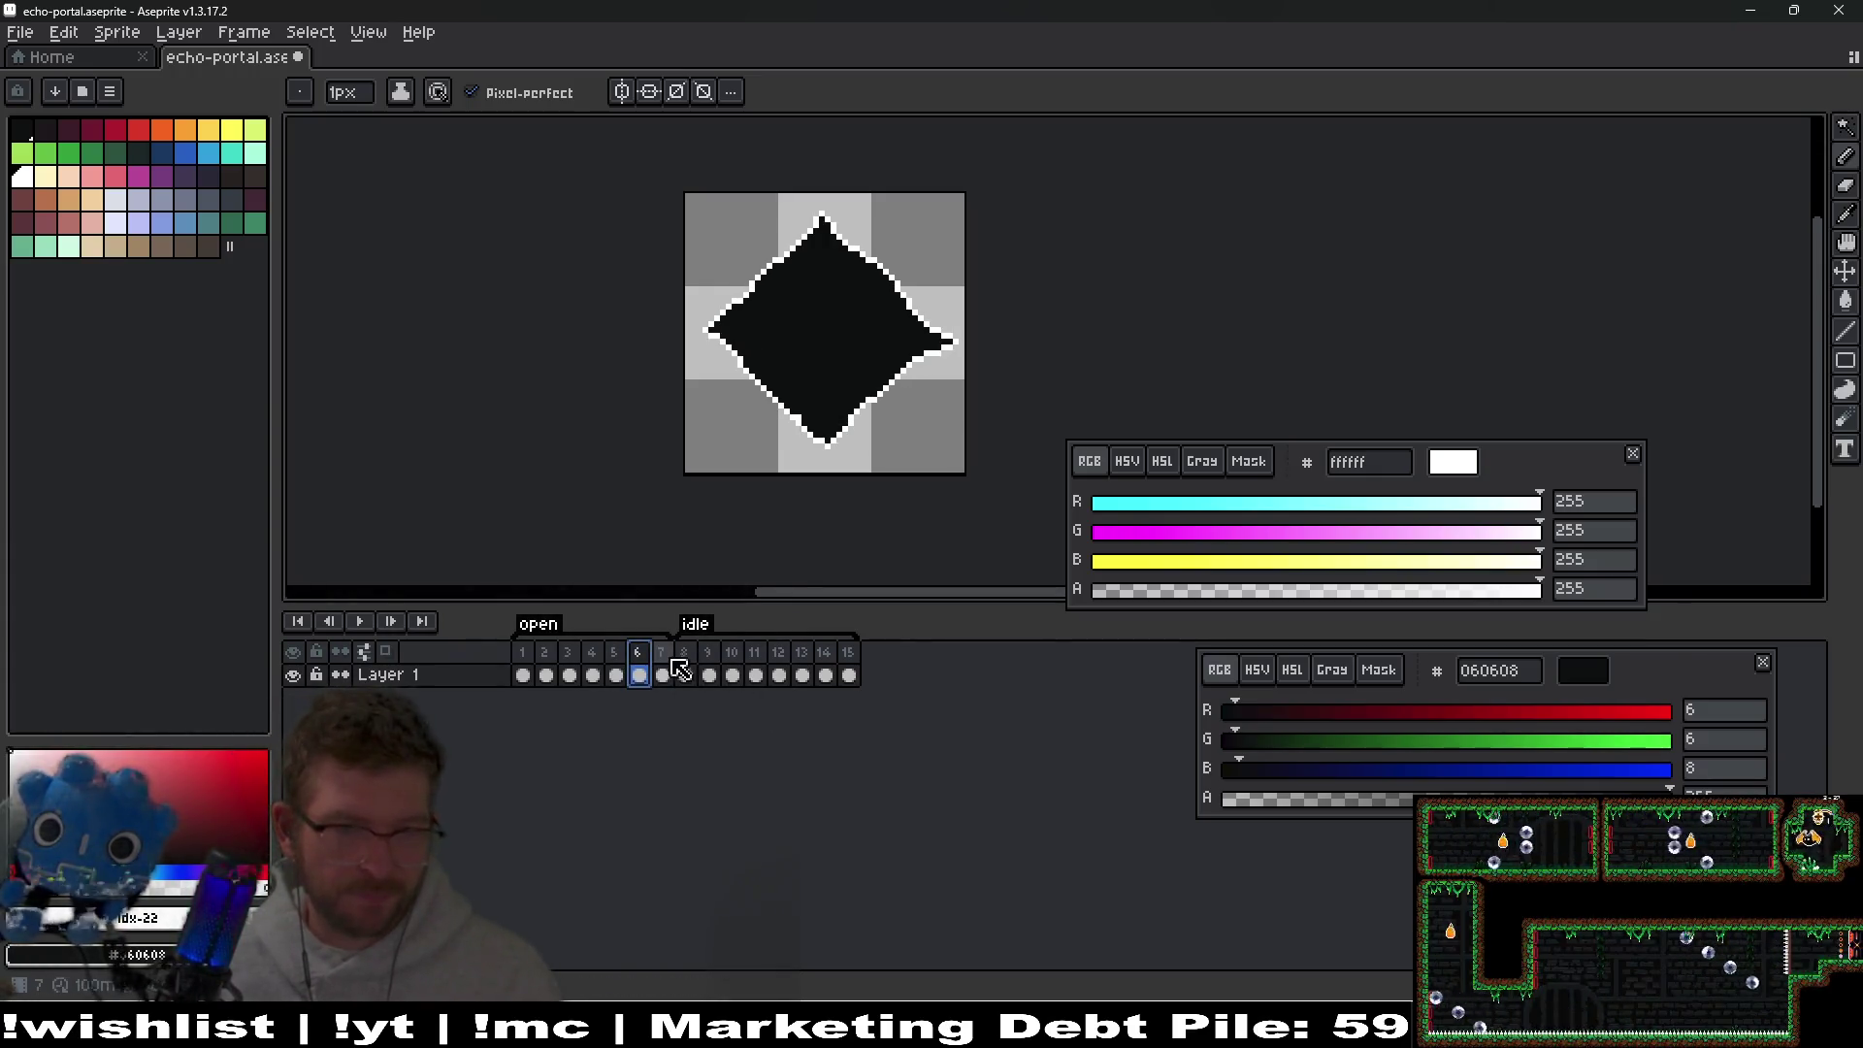
click(663, 654)
Paste the copied frame into frame 7, recolour its white outline dark, and add a white edge pixel.
scroll(965, 333, up, 2)
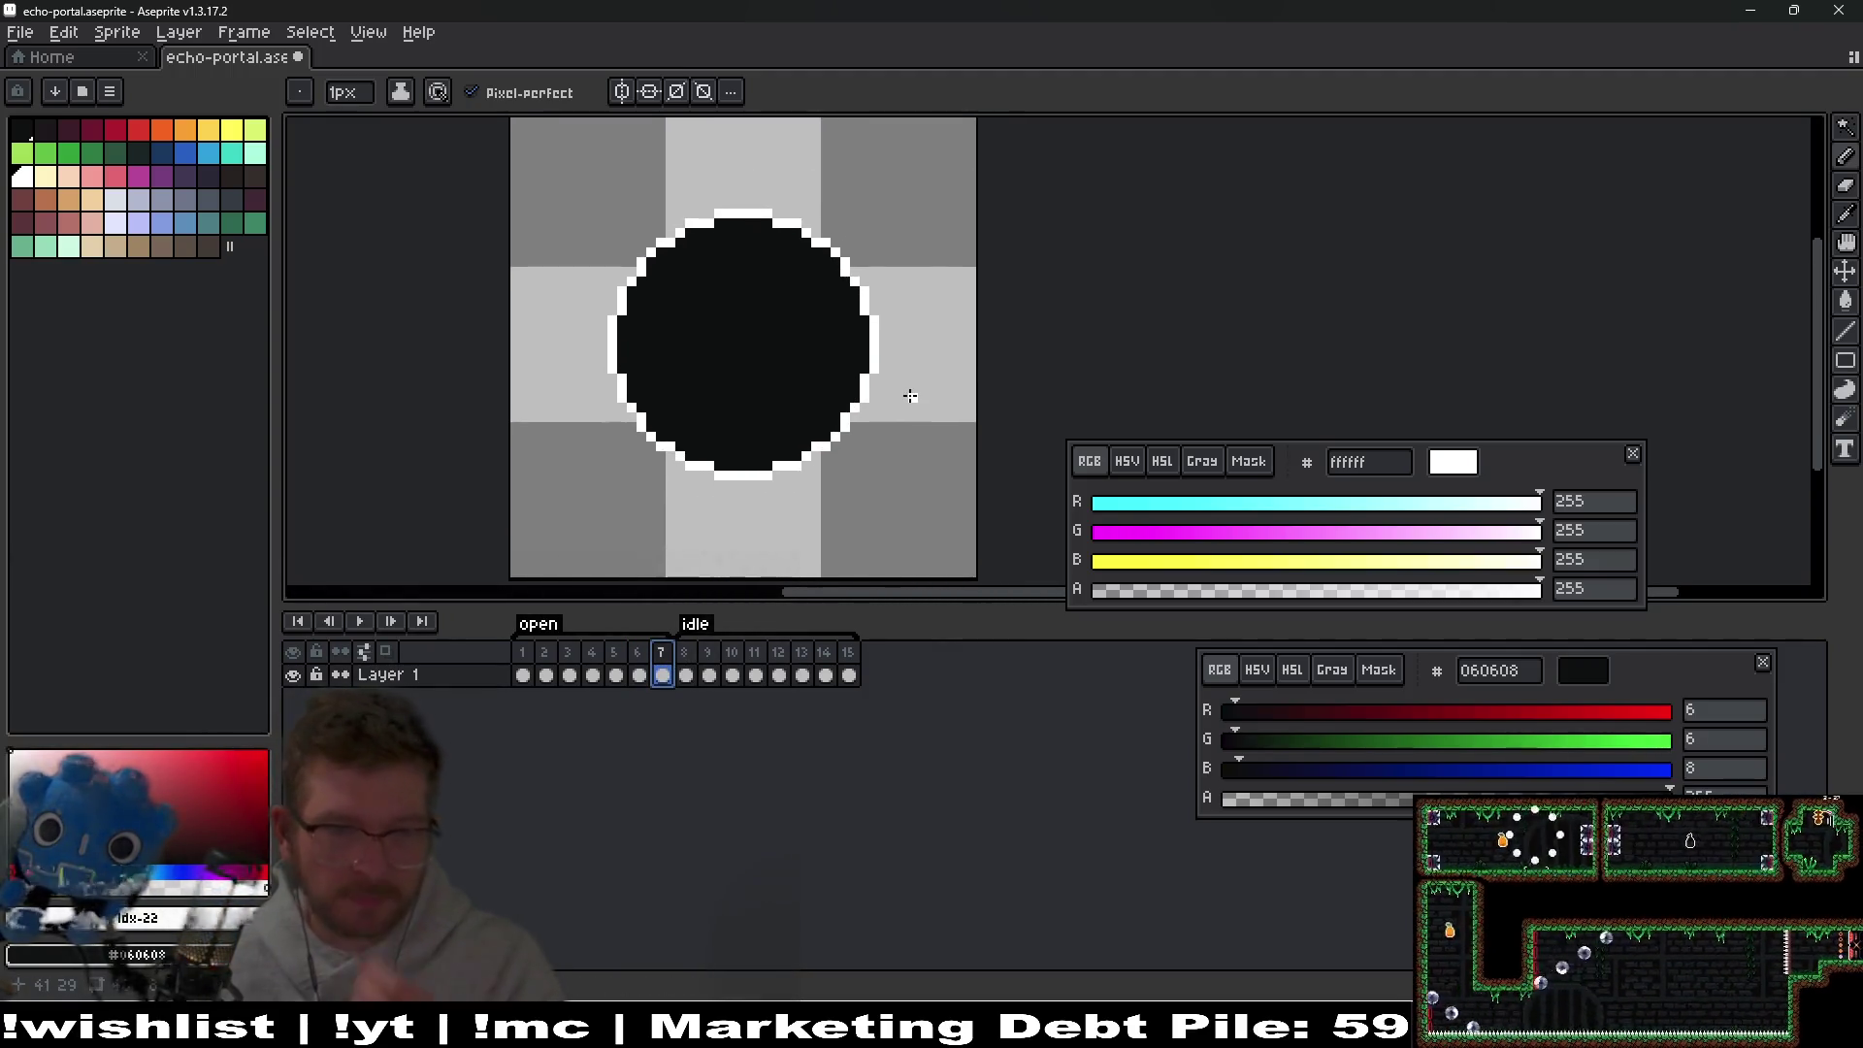
key(ctrl+v)
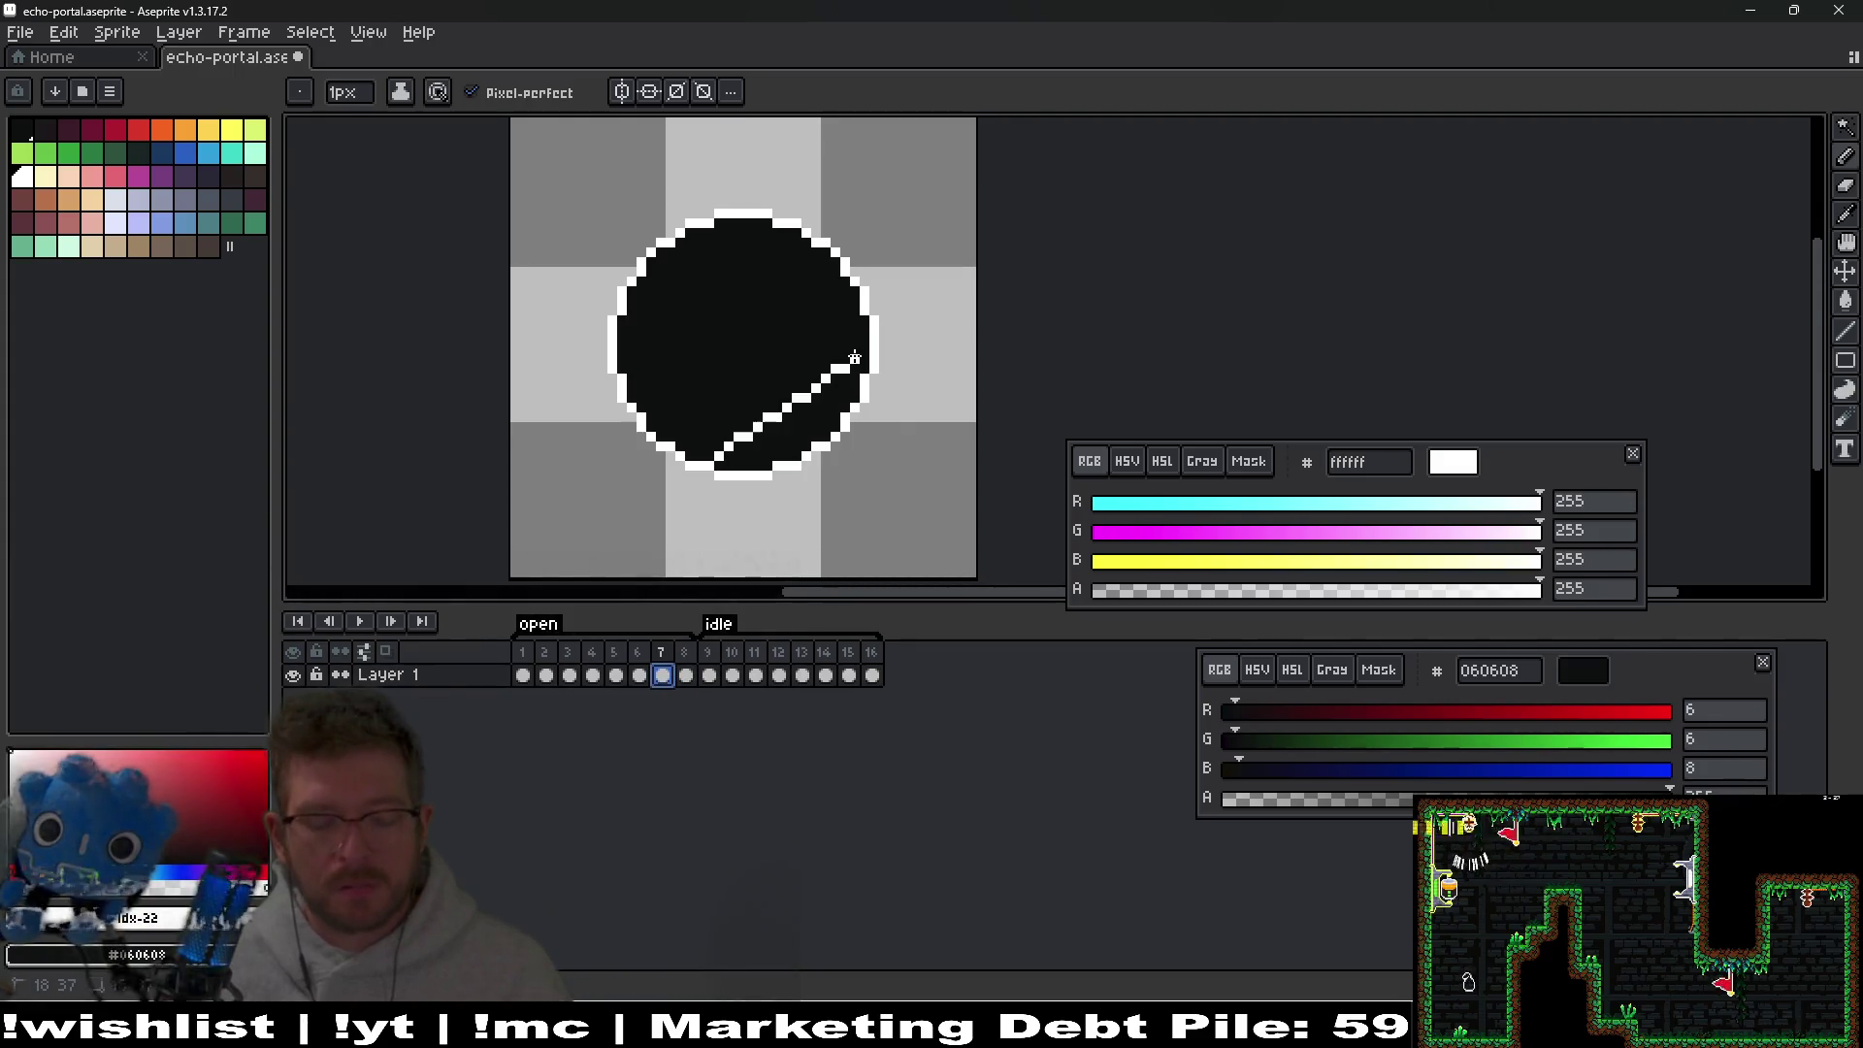
key(shift+r)
key(Return)
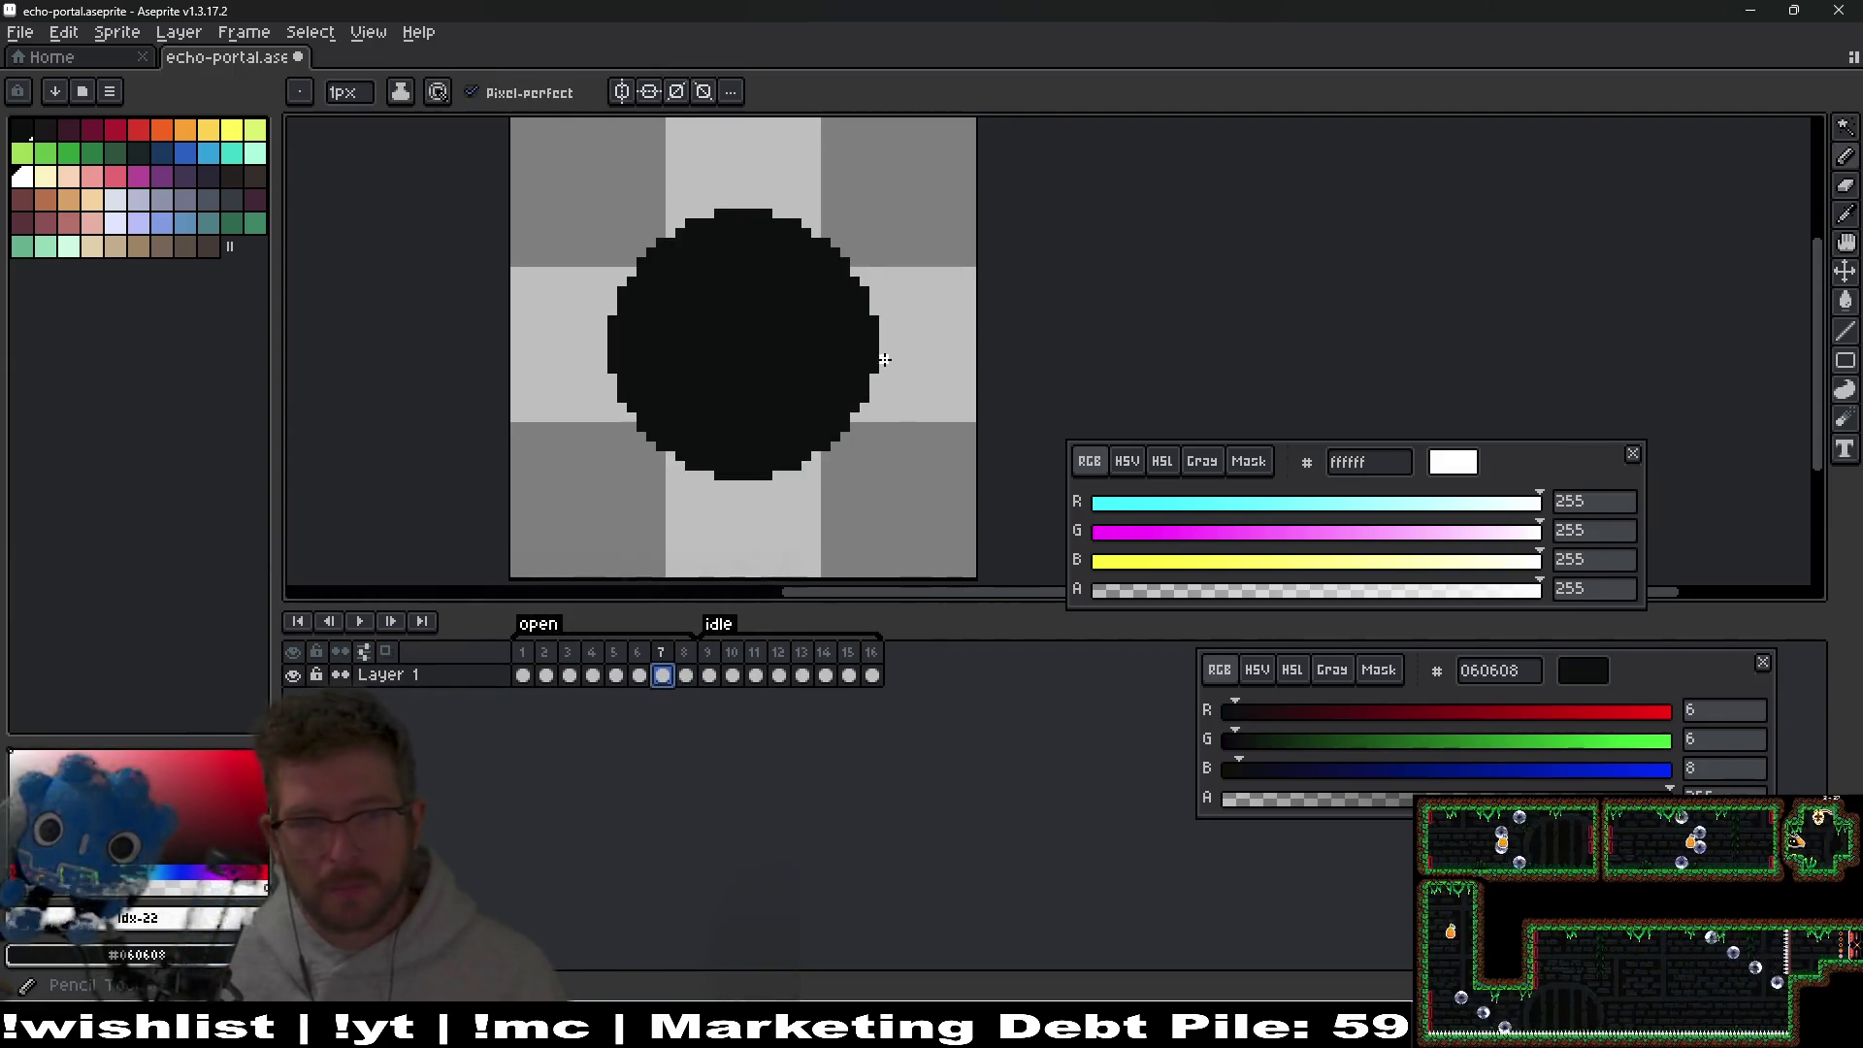
scroll(881, 360, up, 2)
click(871, 279)
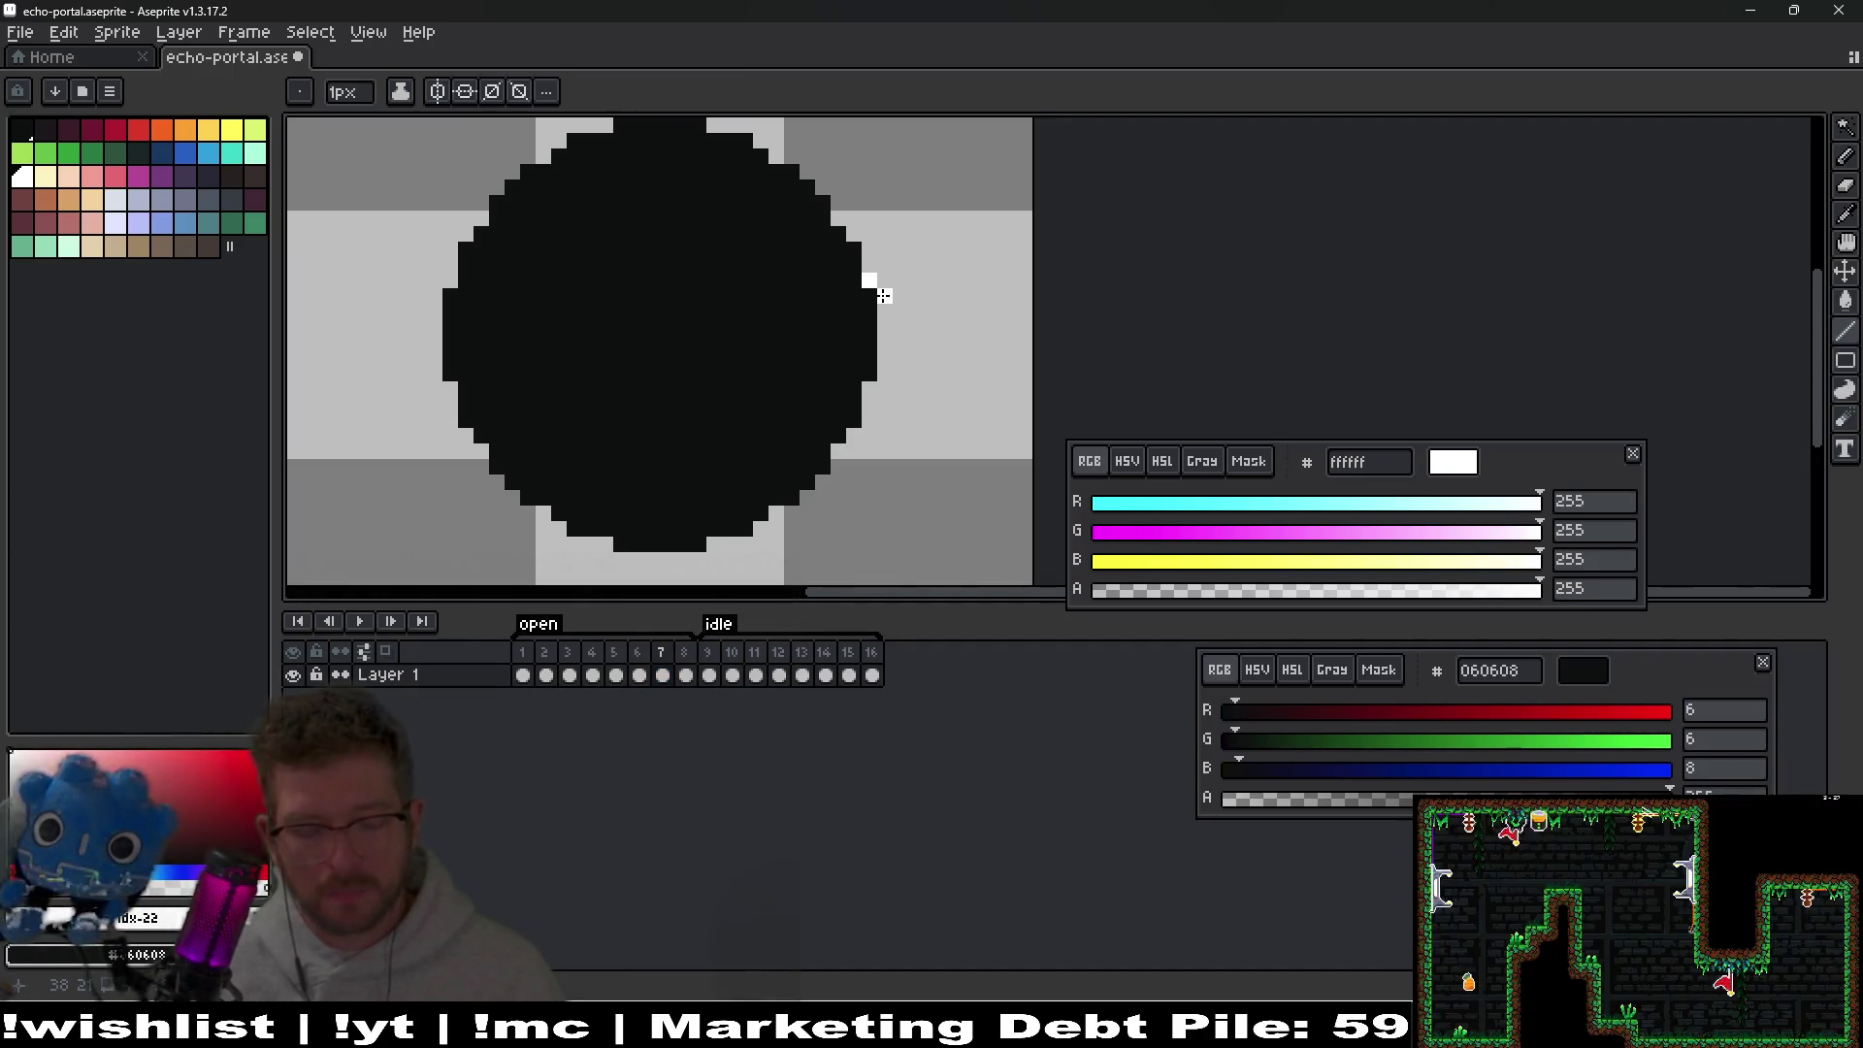
Apply a white Outline around frame 7's circle and bring its top into view.
key(v)
key(h)
key(shift+o)
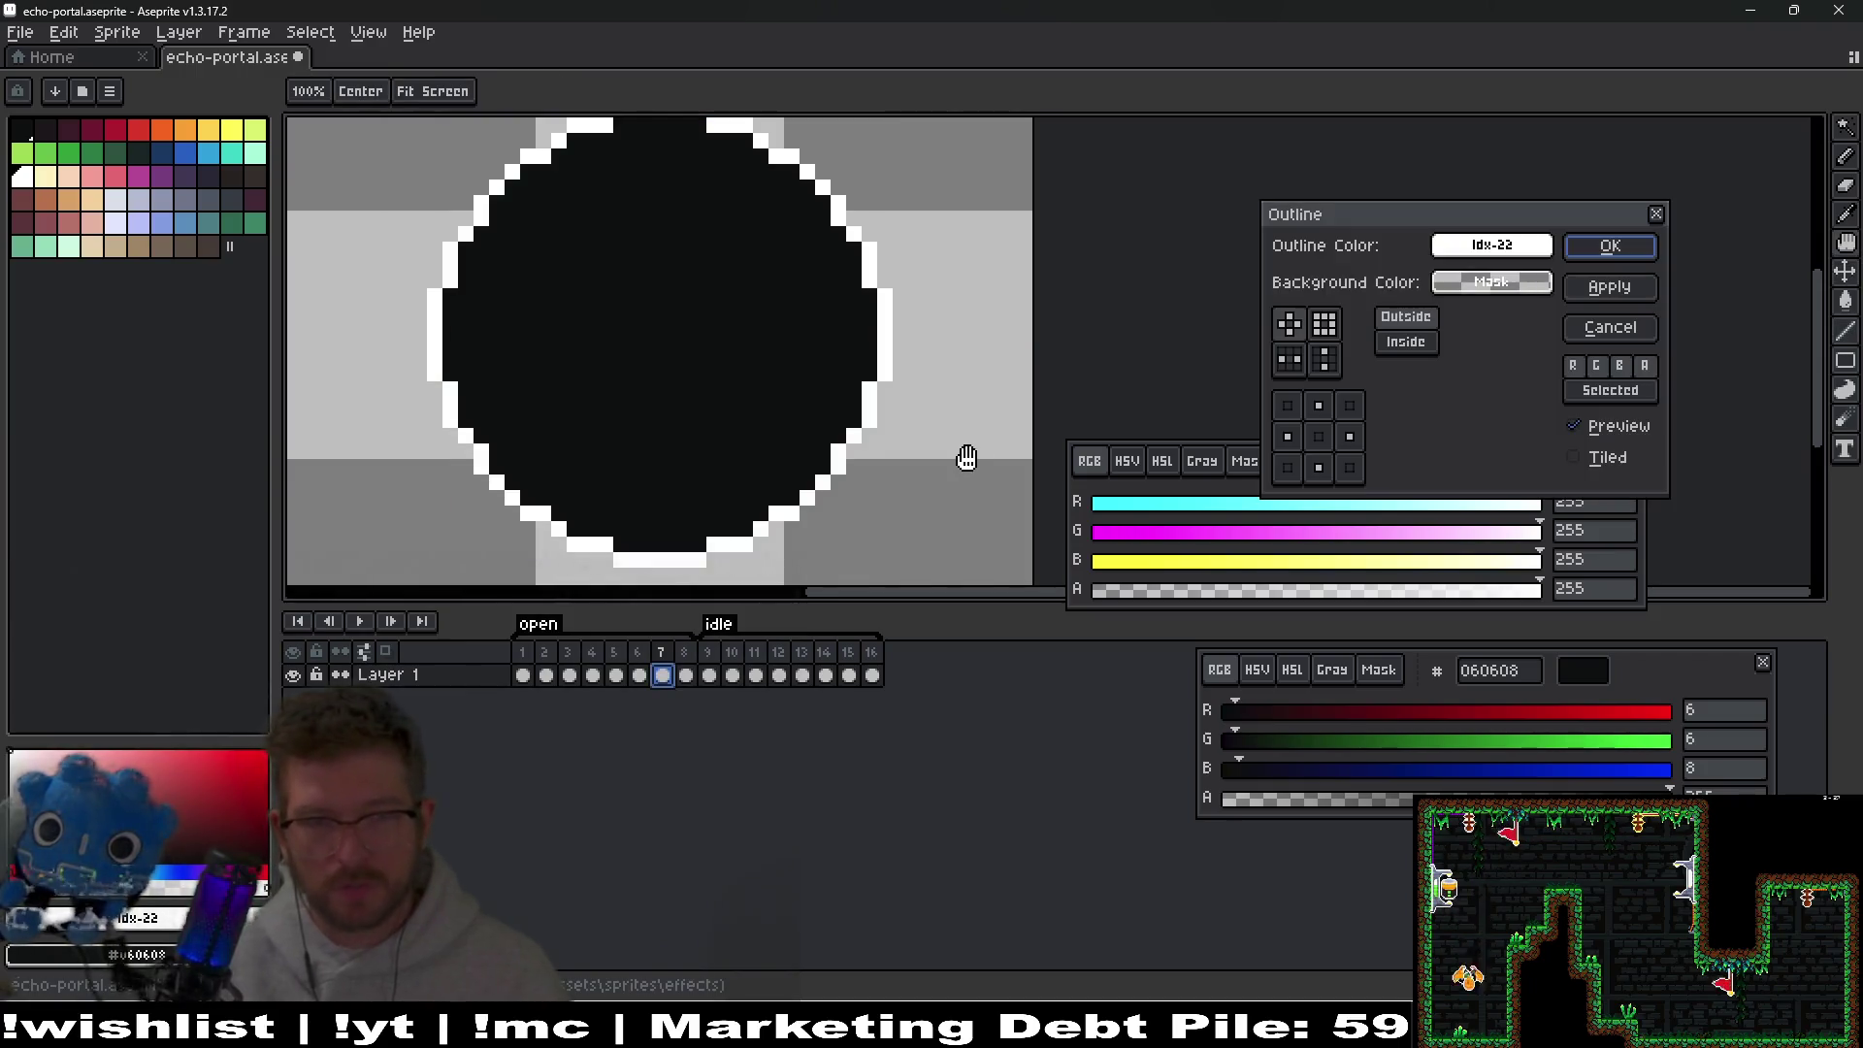
click(1607, 248)
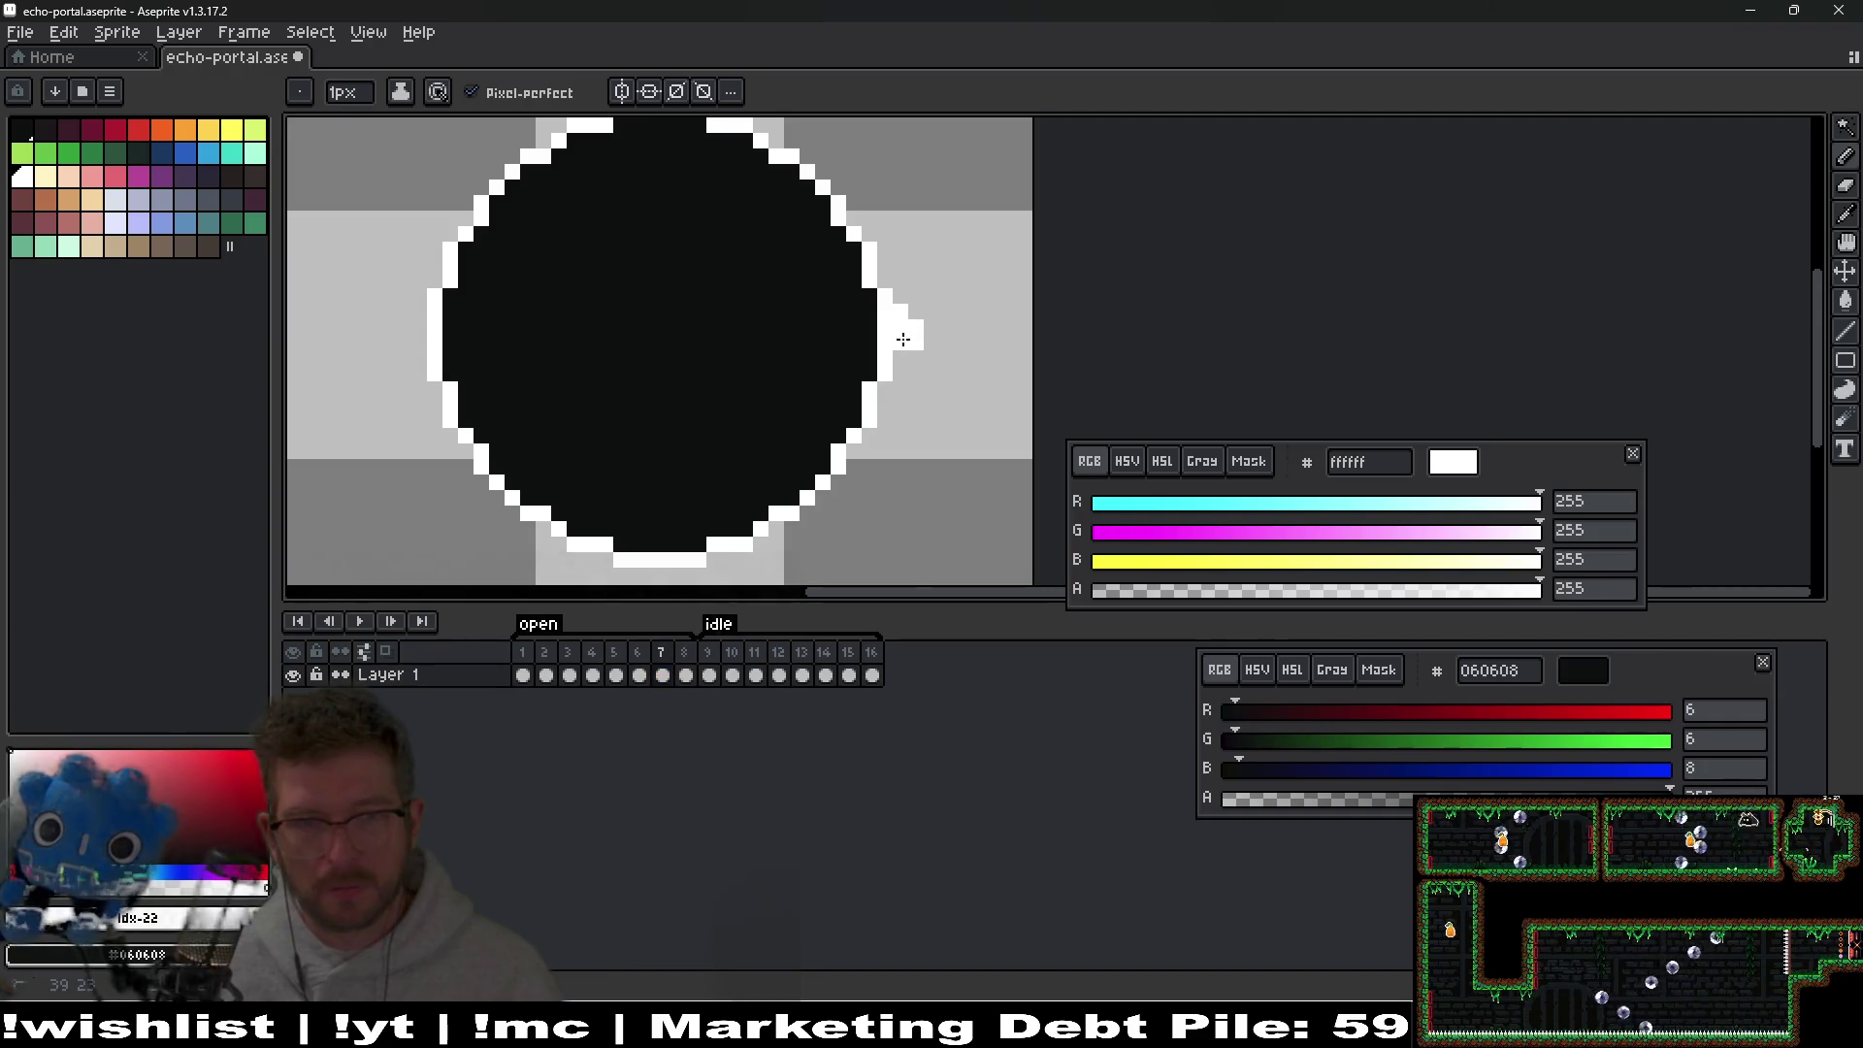
drag(906, 357, 944, 339)
Paint white outline pixels at the portal's top tip, left edge, and bottom edge.
scroll(818, 170, down, 2)
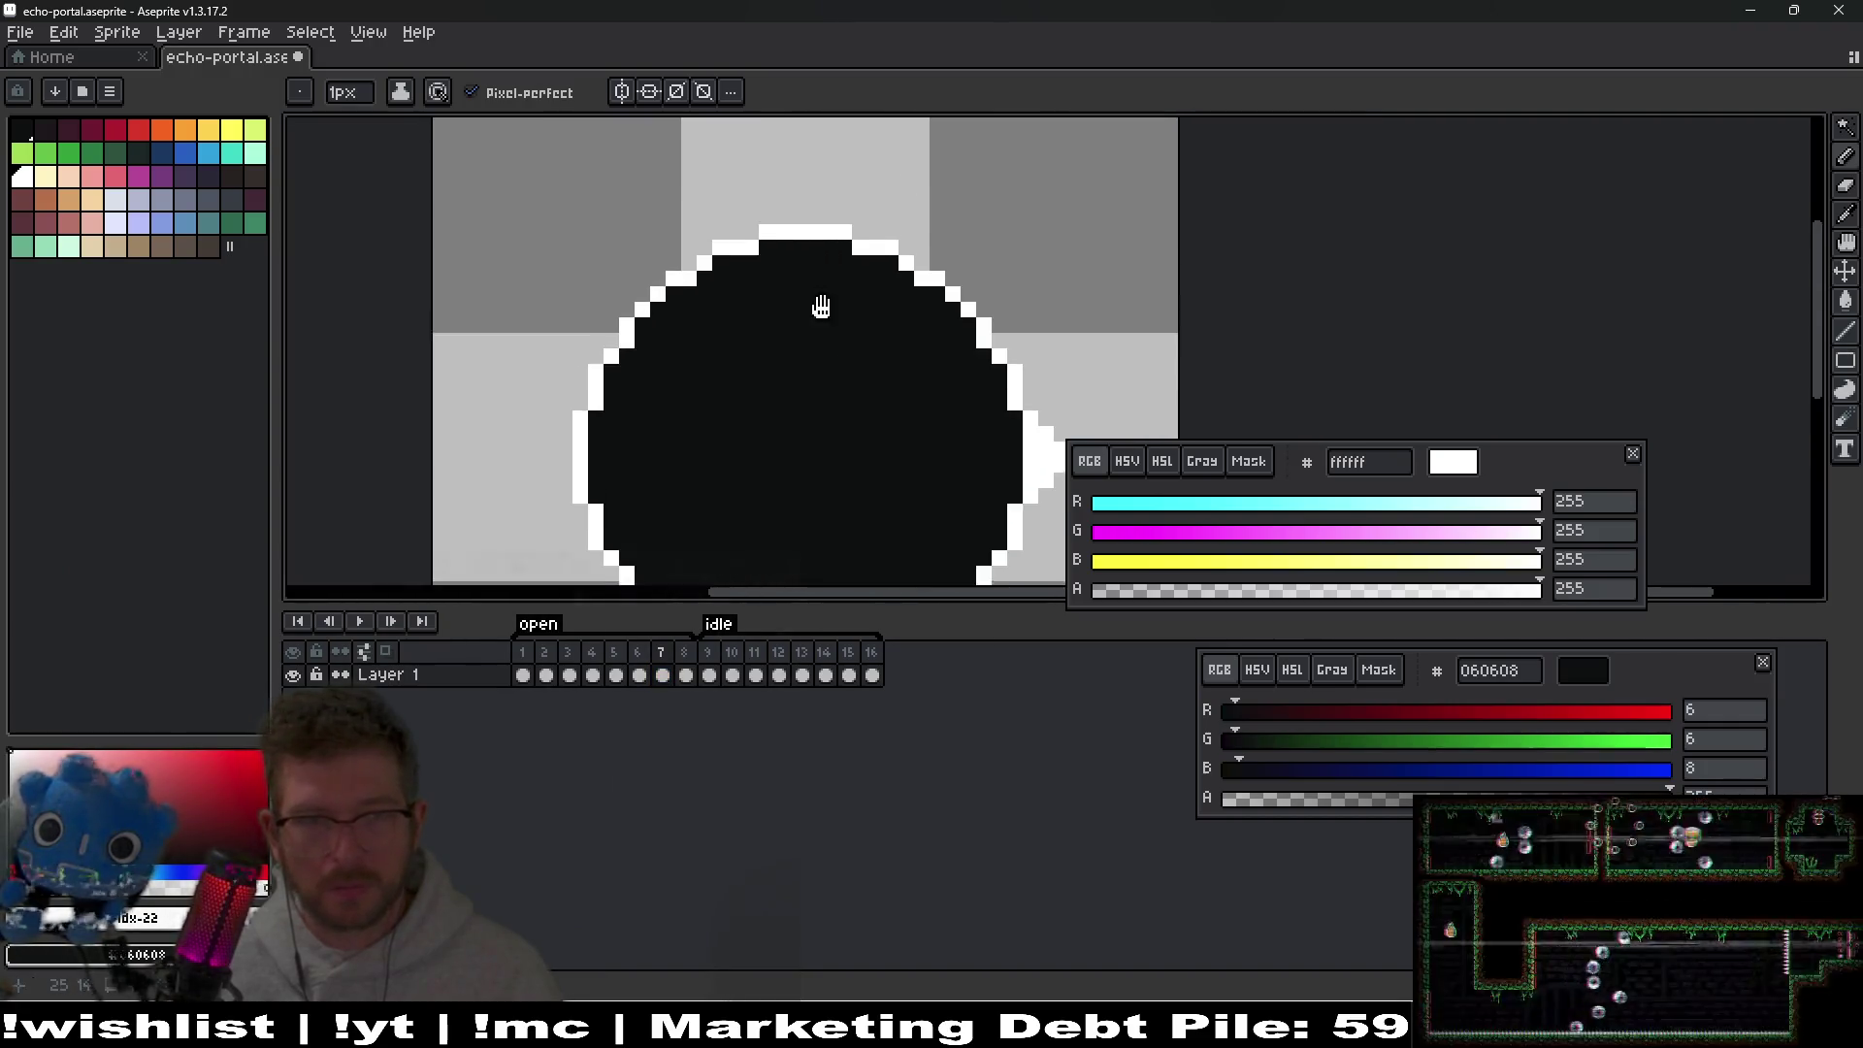
scroll(824, 278, up, 5)
drag(776, 207, 828, 207)
click(730, 207)
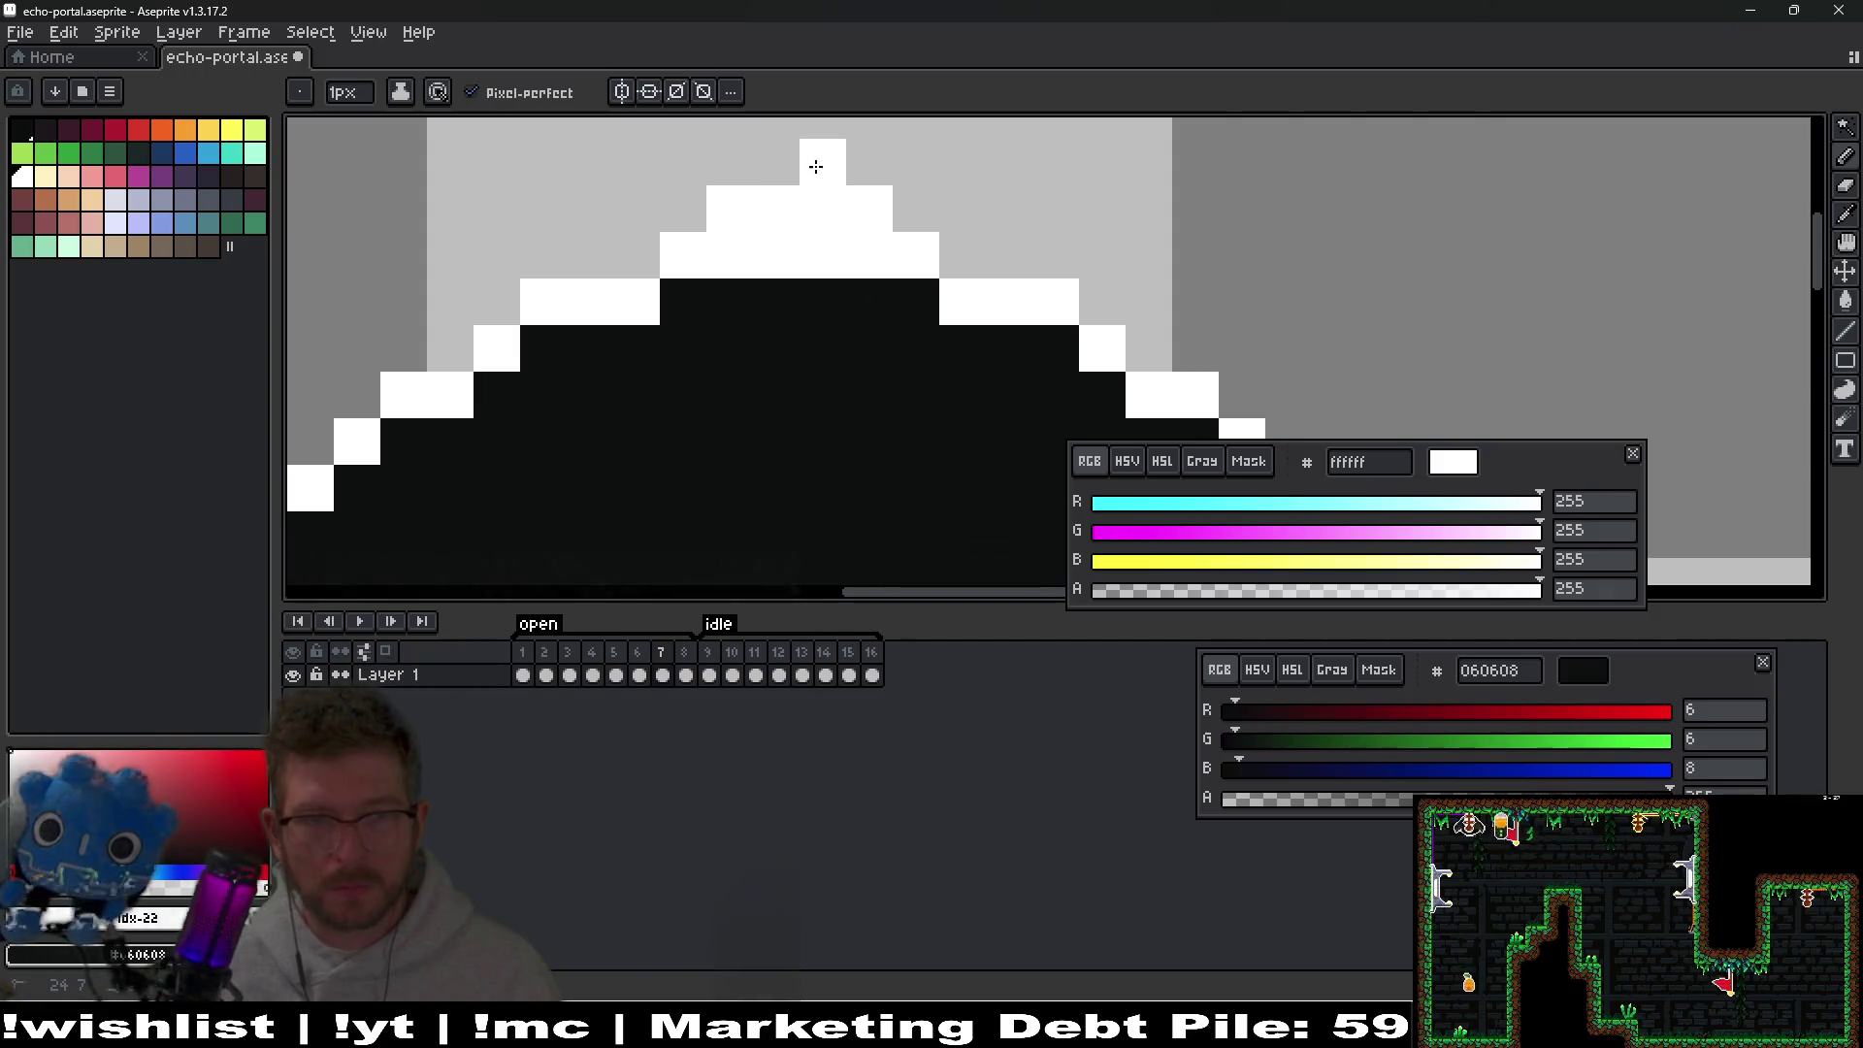
scroll(773, 395, down, 4)
scroll(701, 386, up, 4)
mouse_move(664, 407)
mouse_down()
mouse_move(653, 540)
mouse_move(619, 502)
mouse_up()
click(620, 452)
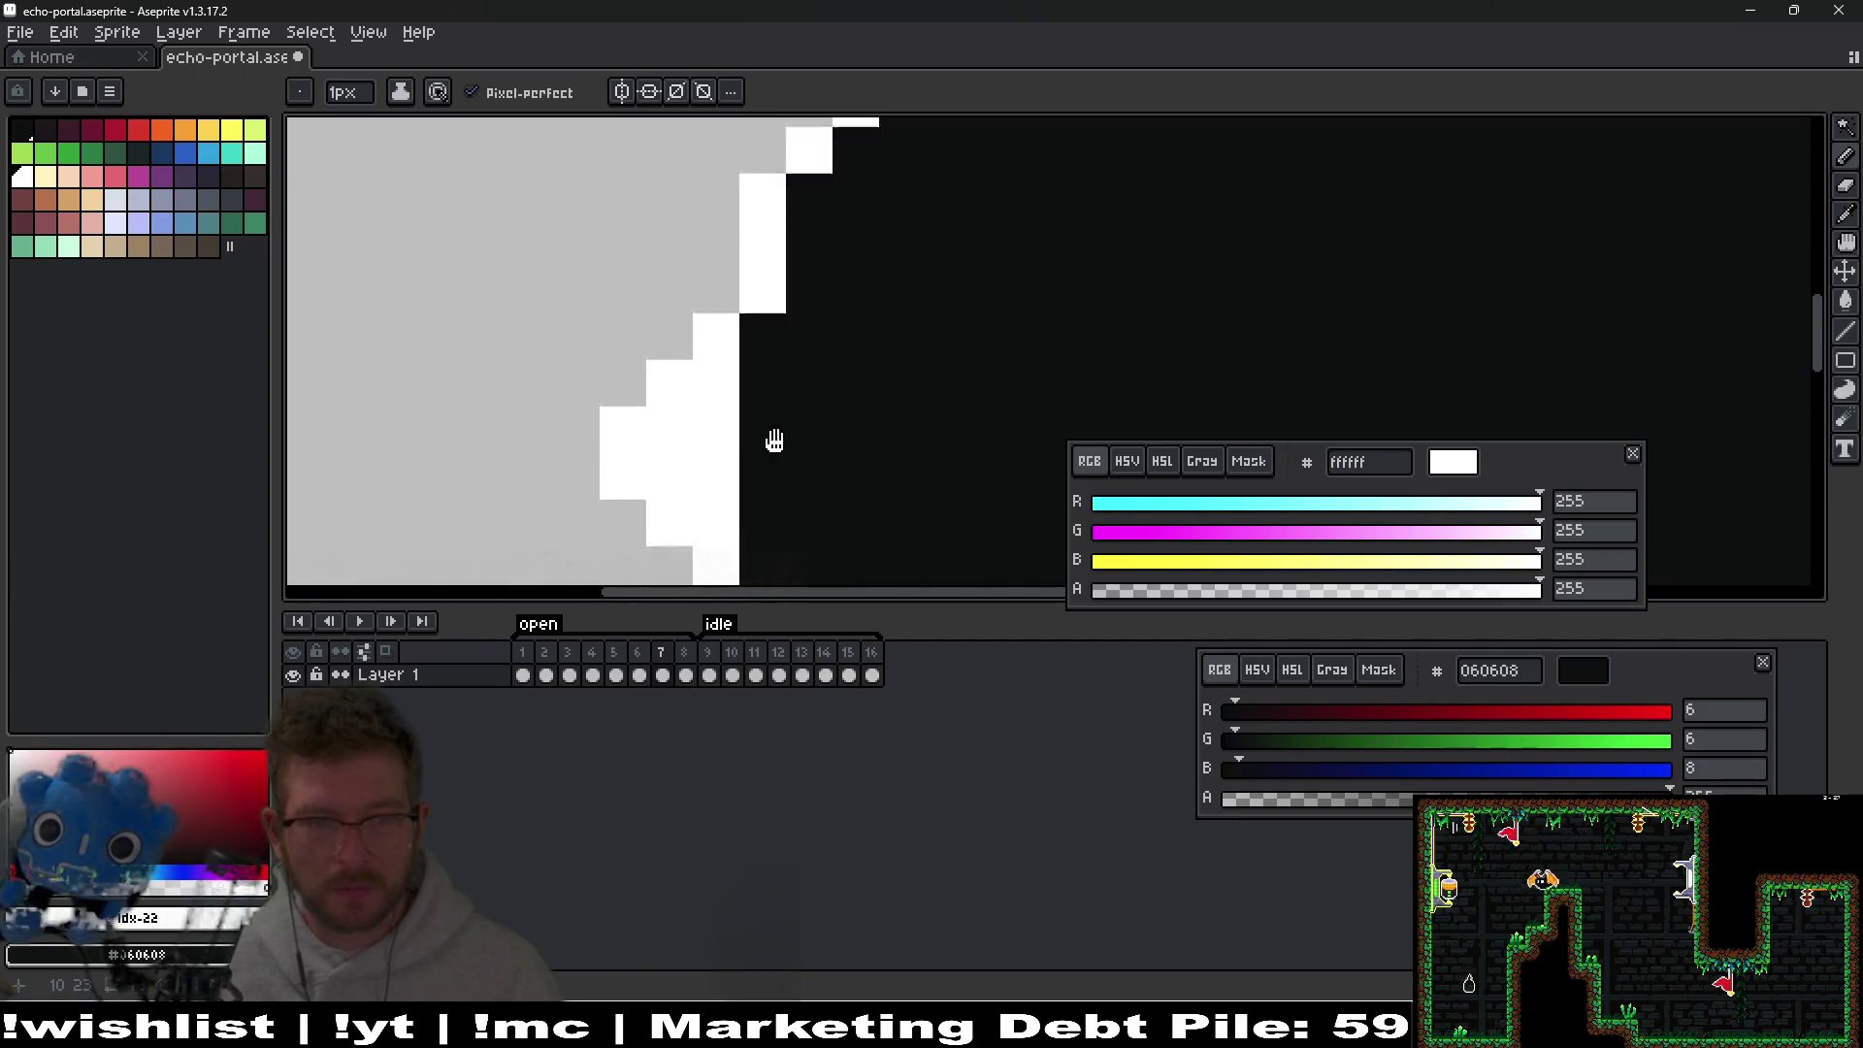
scroll(906, 329, down, 4)
scroll(656, 405, up, 4)
mouse_move(656, 405)
mouse_down()
mouse_move(695, 404)
mouse_move(586, 411)
mouse_move(644, 445)
mouse_move(730, 415)
mouse_up()
scroll(730, 415, down, 4)
On the previous frame, fill the V-shaped bottom point with white.
key(comma)
scroll(687, 429, up, 3)
mouse_move(567, 402)
mouse_down()
mouse_move(615, 422)
mouse_move(736, 382)
mouse_up()
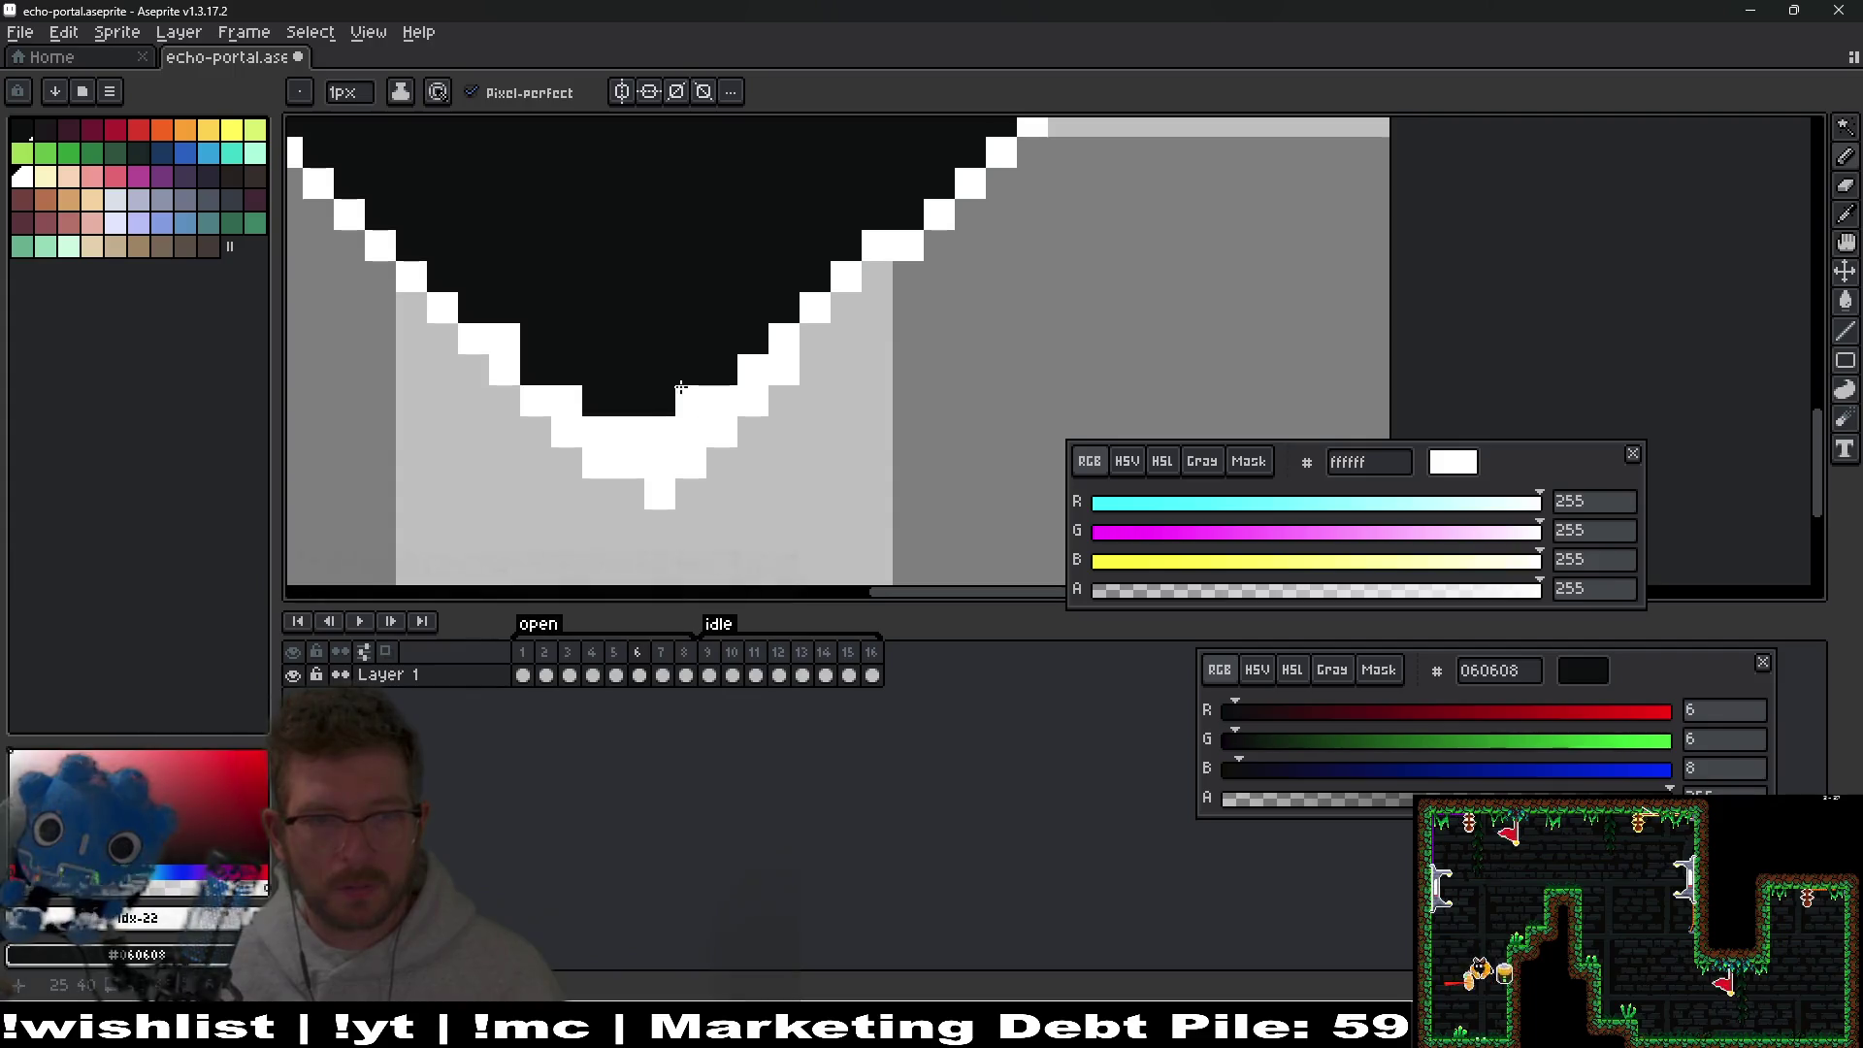
scroll(879, 256, down, 3)
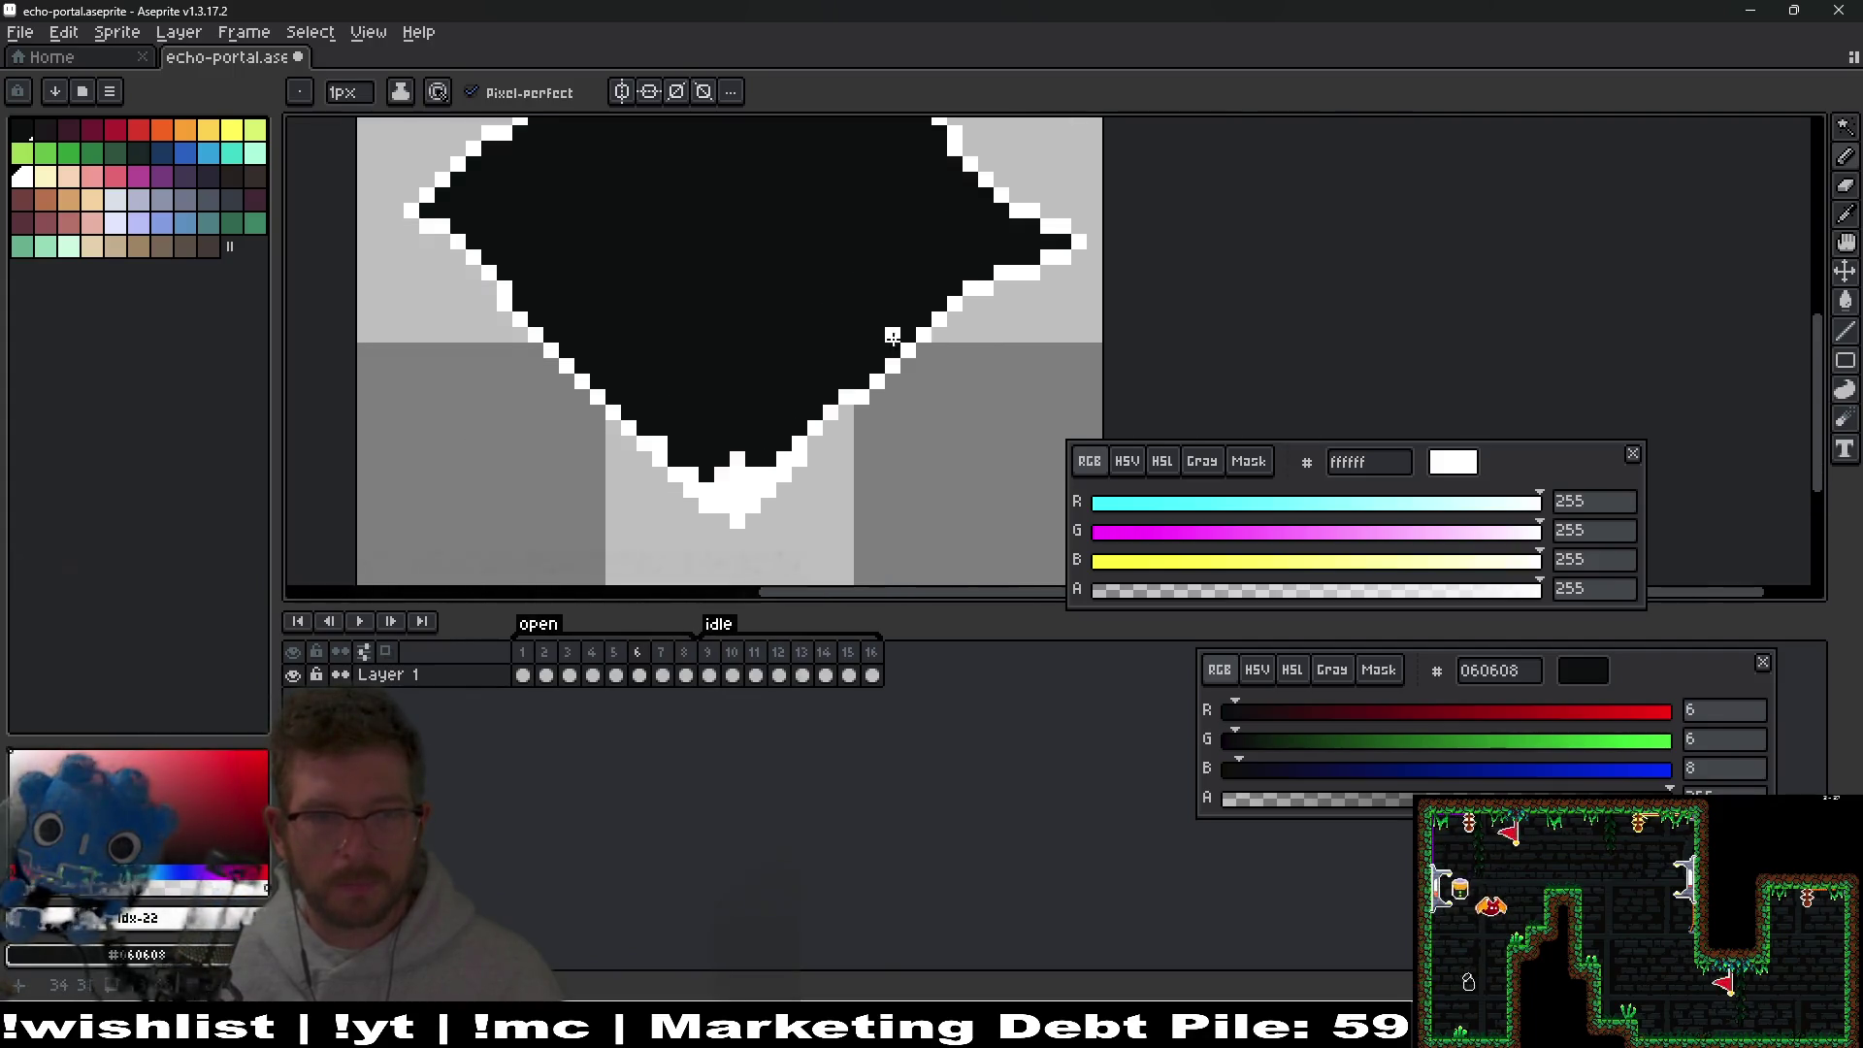
On the following frame, paint white pixels around the portal's right tip.
key(period)
scroll(925, 369, up, 3)
mouse_move(1017, 393)
mouse_down()
mouse_move(925, 369)
mouse_move(944, 411)
mouse_move(888, 350)
mouse_move(882, 428)
mouse_move(825, 266)
mouse_up()
click(862, 455)
click(944, 366)
click(955, 424)
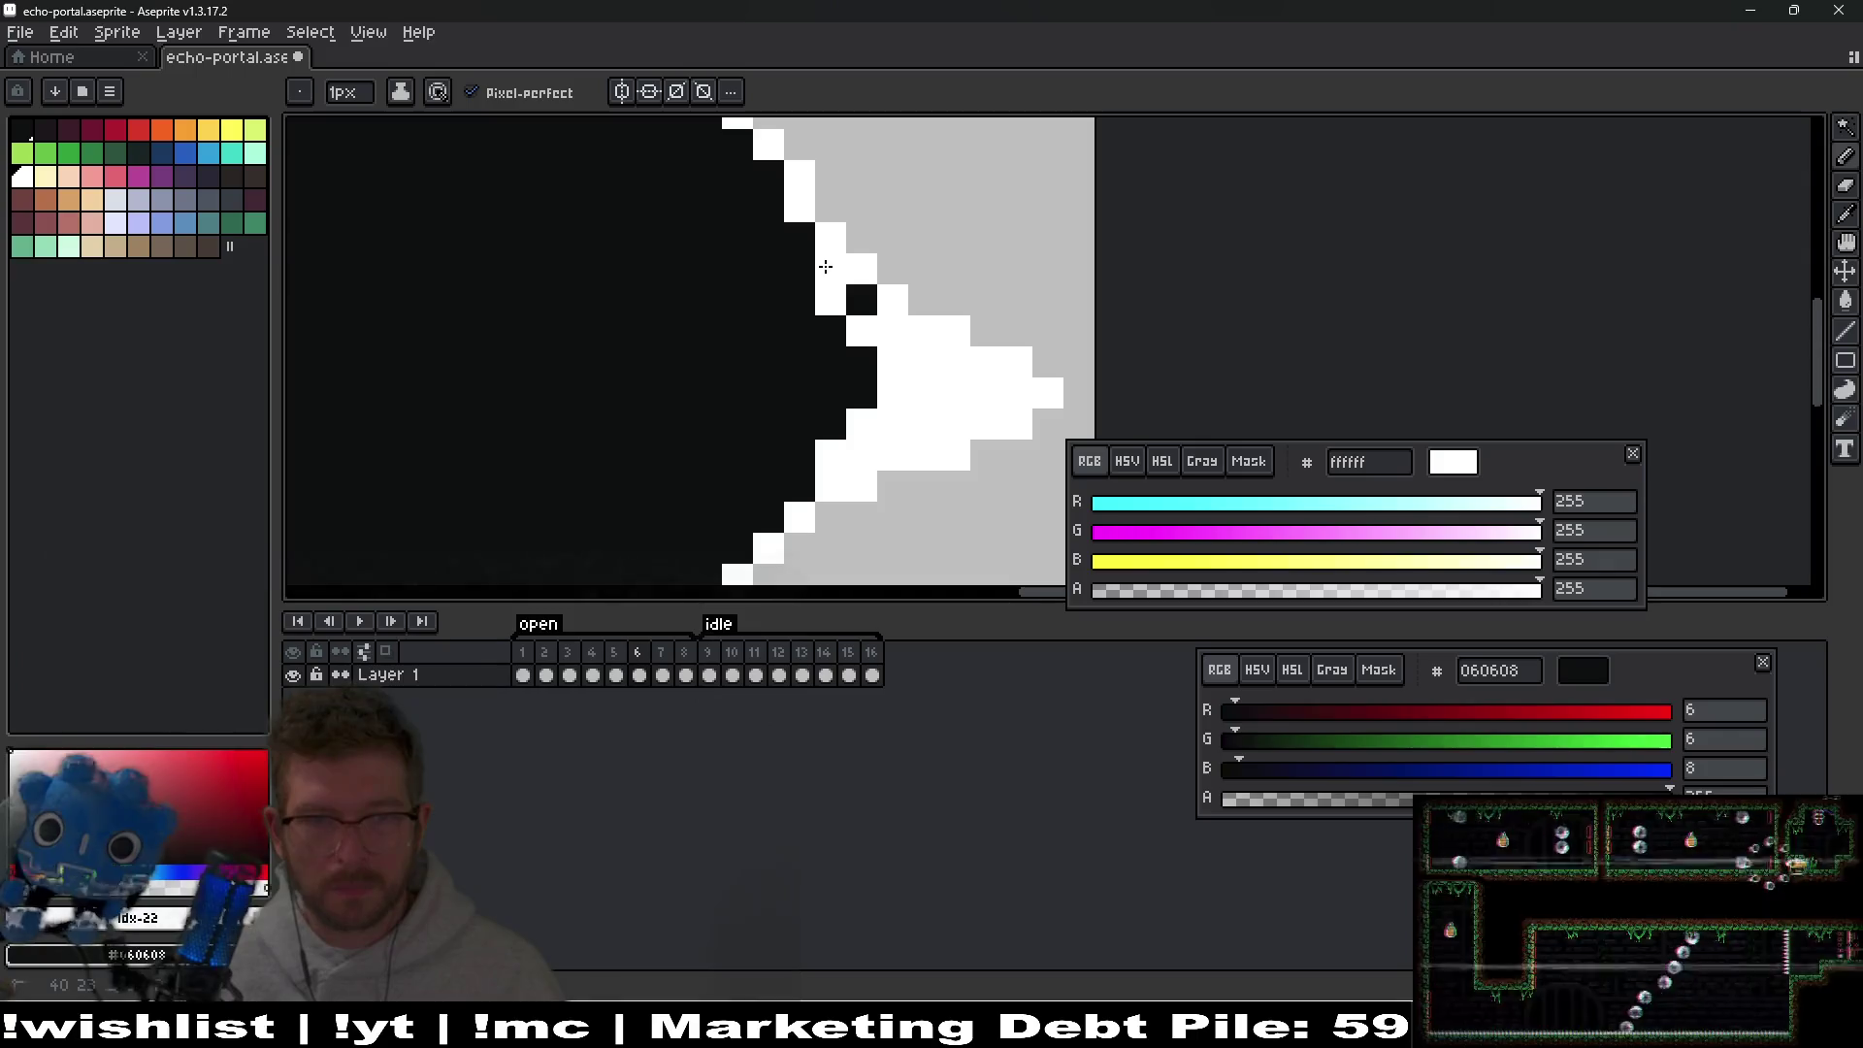
scroll(873, 300, down, 5)
On the next frame, outline the top peak's left, right, and upper-left edges in white.
key(period)
scroll(840, 264, up, 3)
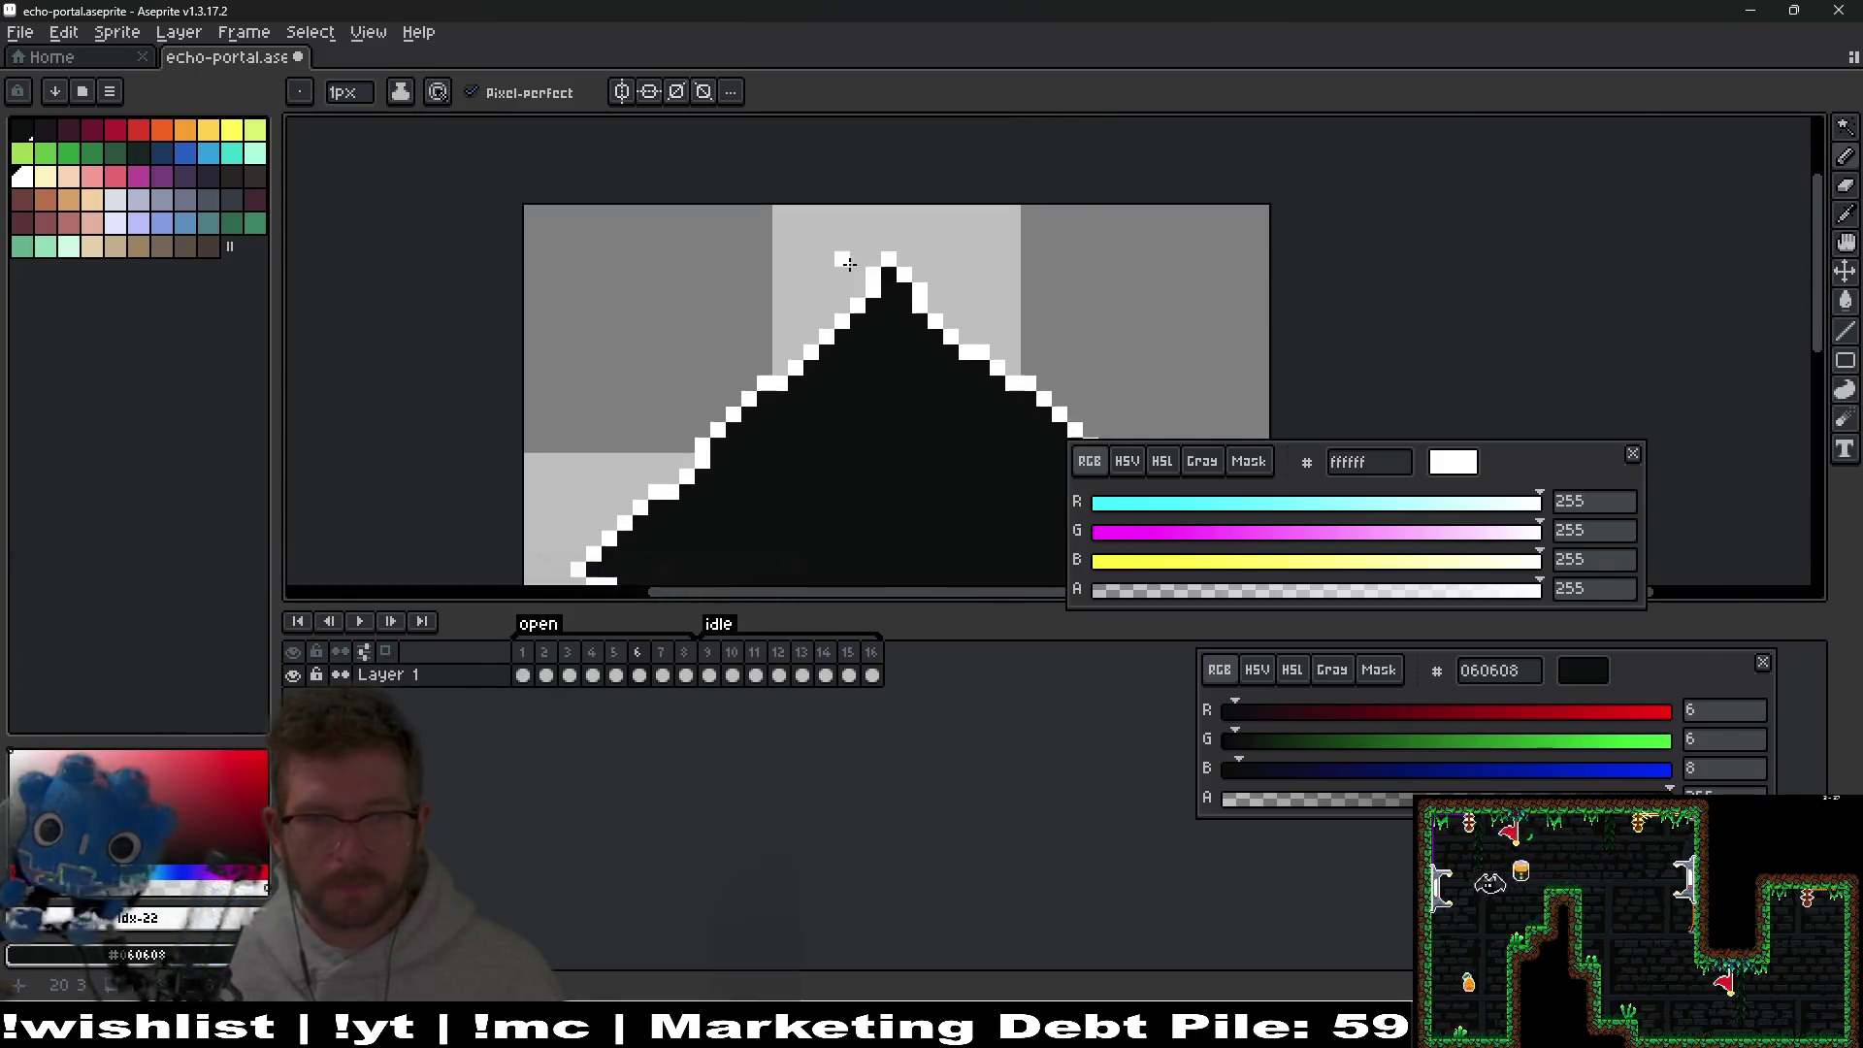
scroll(841, 264, up, 2)
mouse_move(885, 379)
mouse_down()
mouse_move(885, 276)
mouse_move(804, 384)
mouse_up()
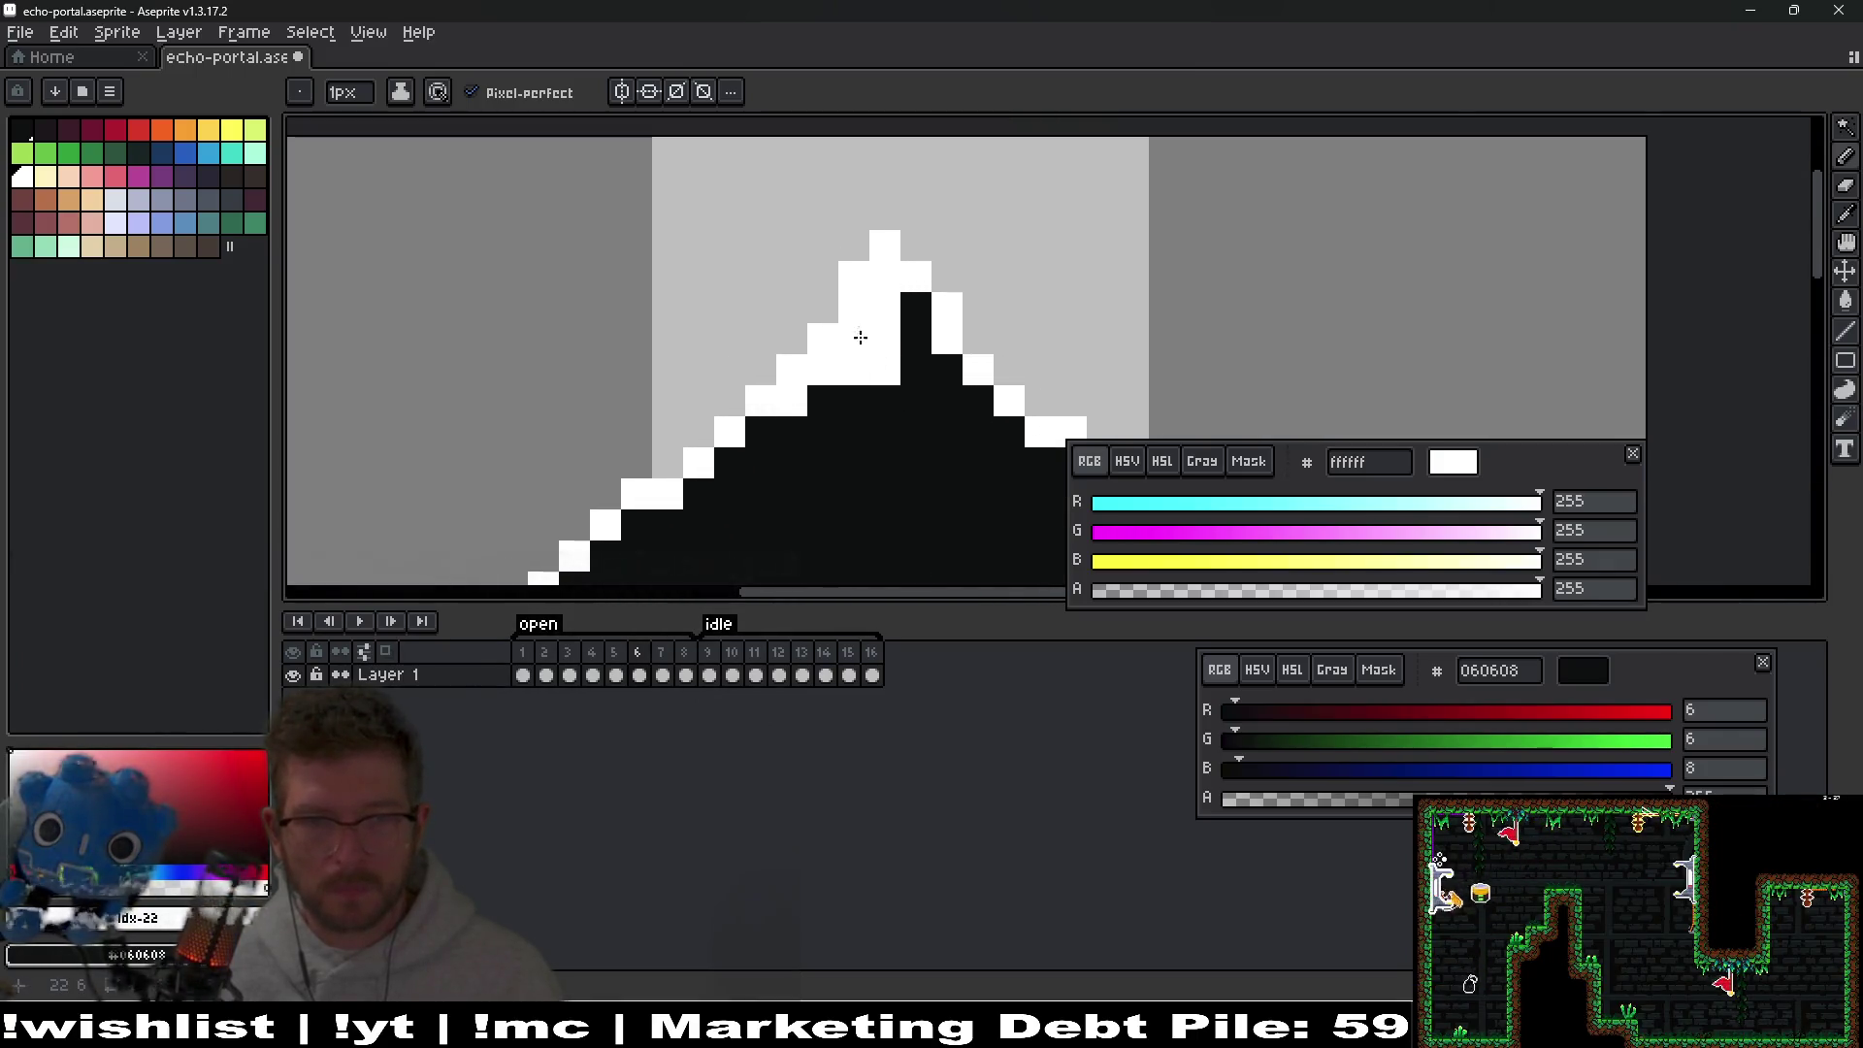
mouse_move(912, 311)
mouse_down()
mouse_move(990, 427)
mouse_move(973, 400)
mouse_up()
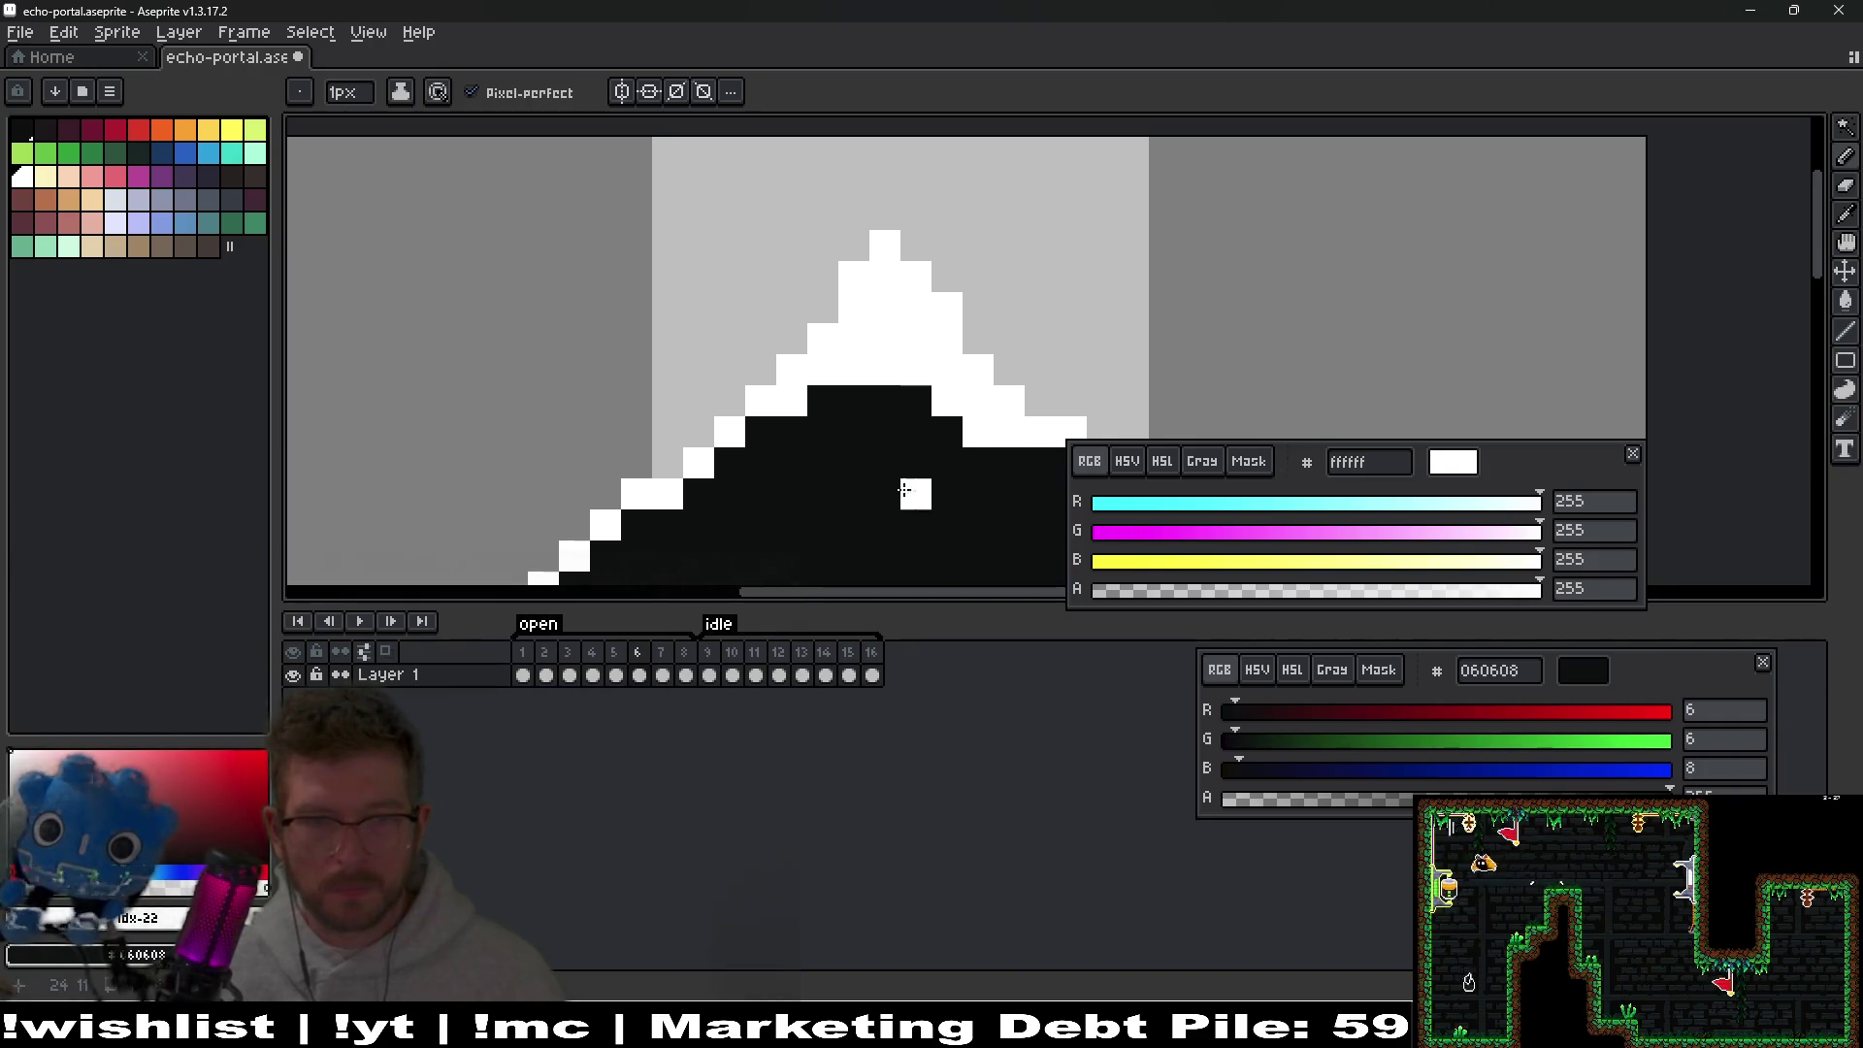
scroll(912, 470, down, 1)
drag(904, 318, 845, 381)
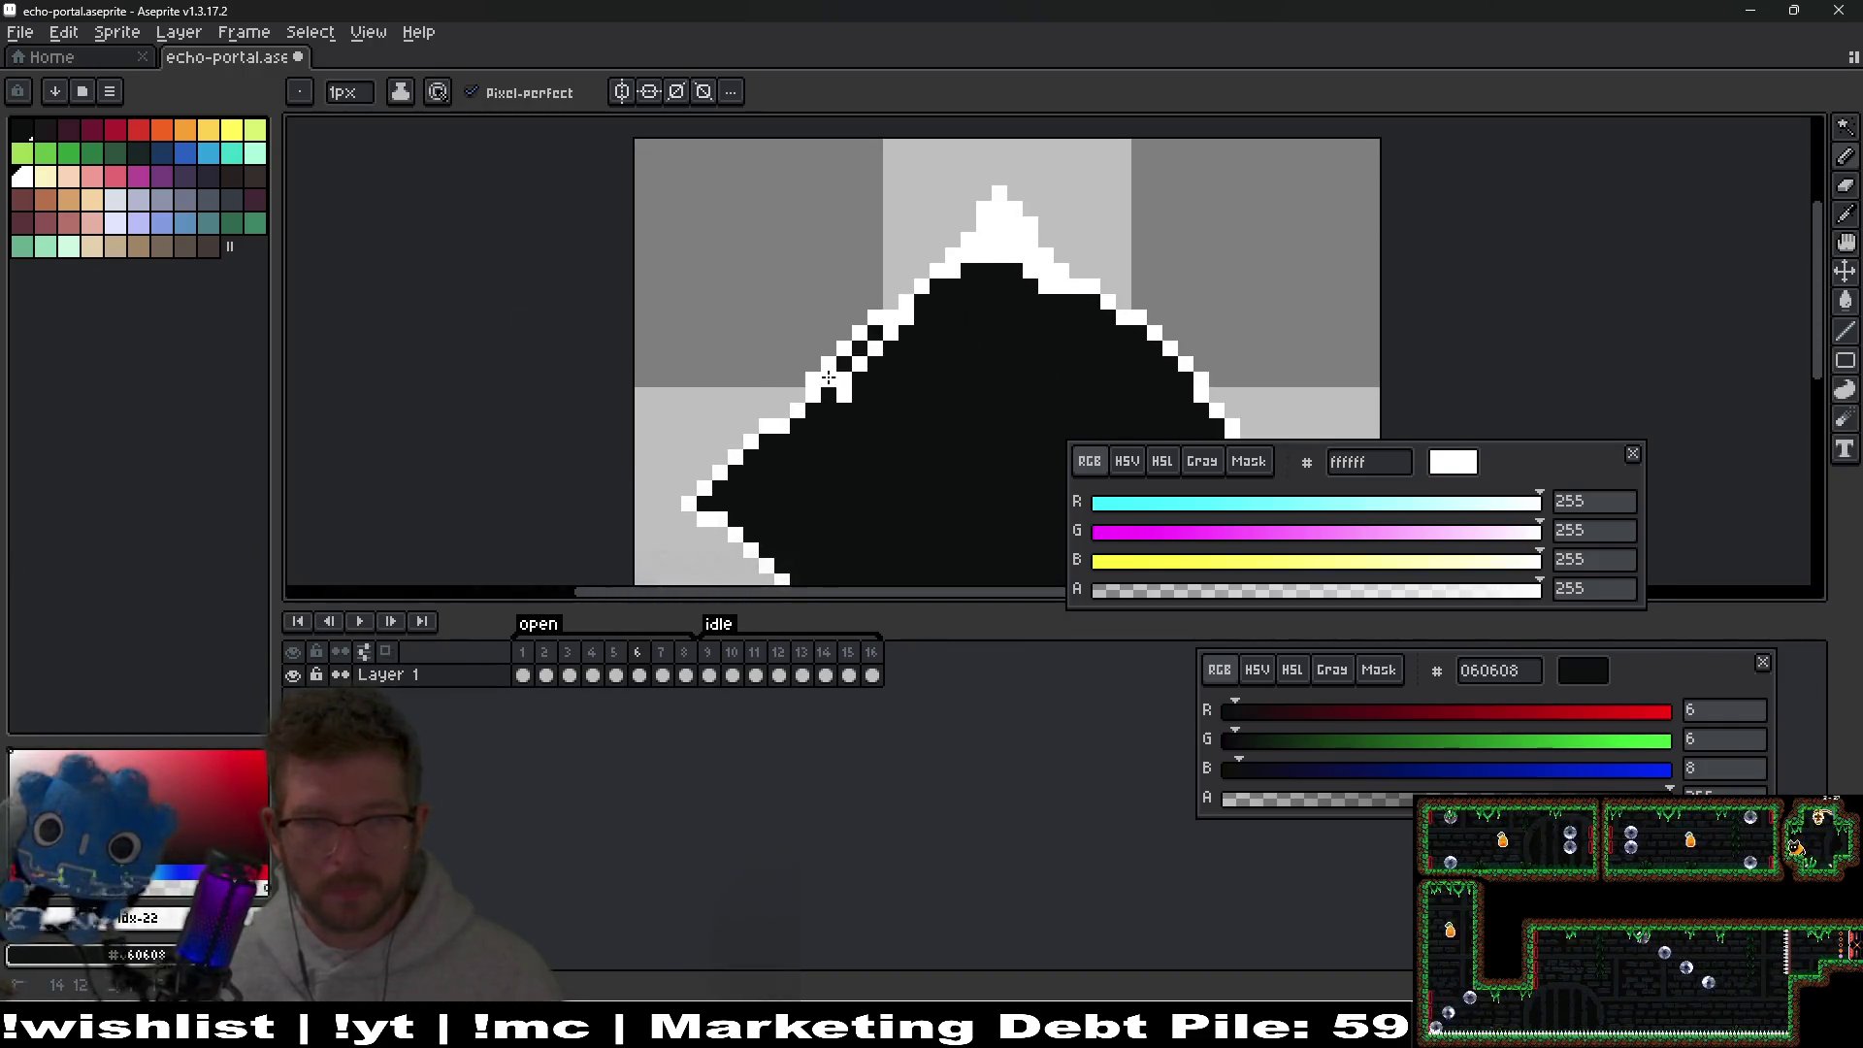
Paint white along the diamond's left tip edge and inspect the spikes.
scroll(890, 411, down, 3)
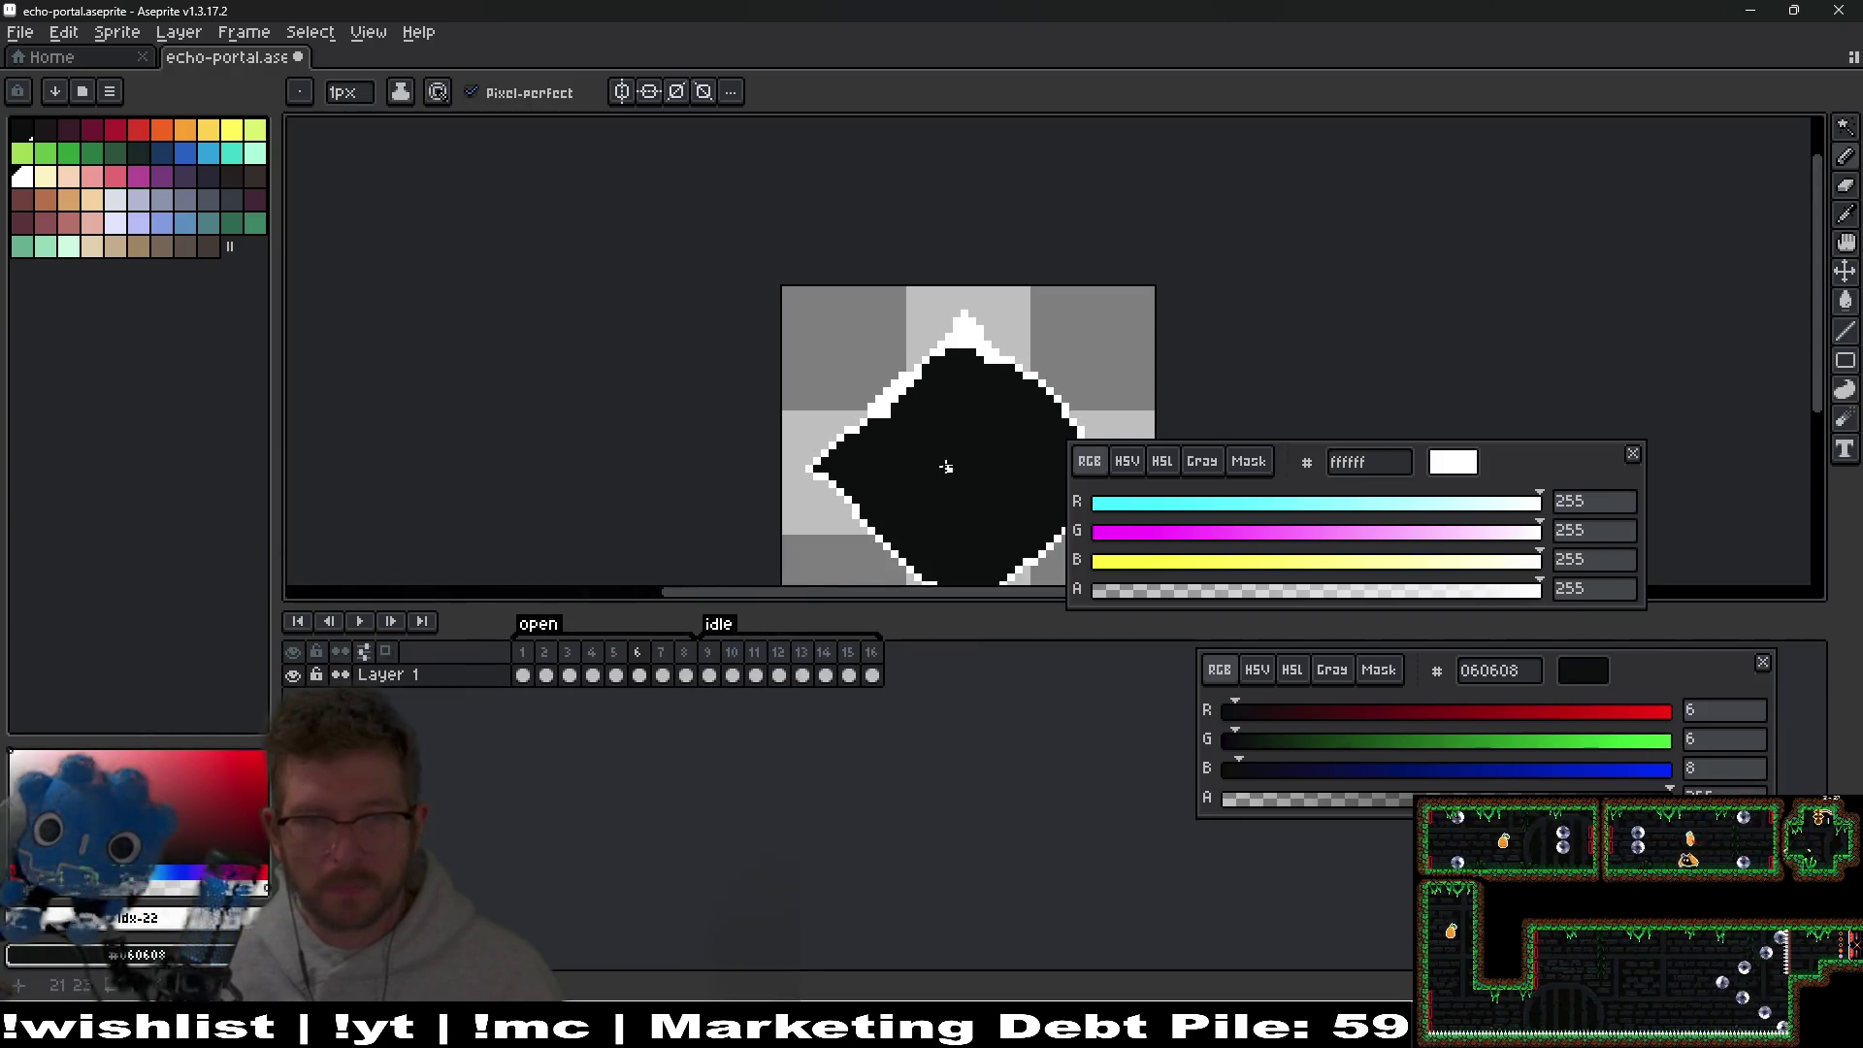
scroll(824, 389, up, 5)
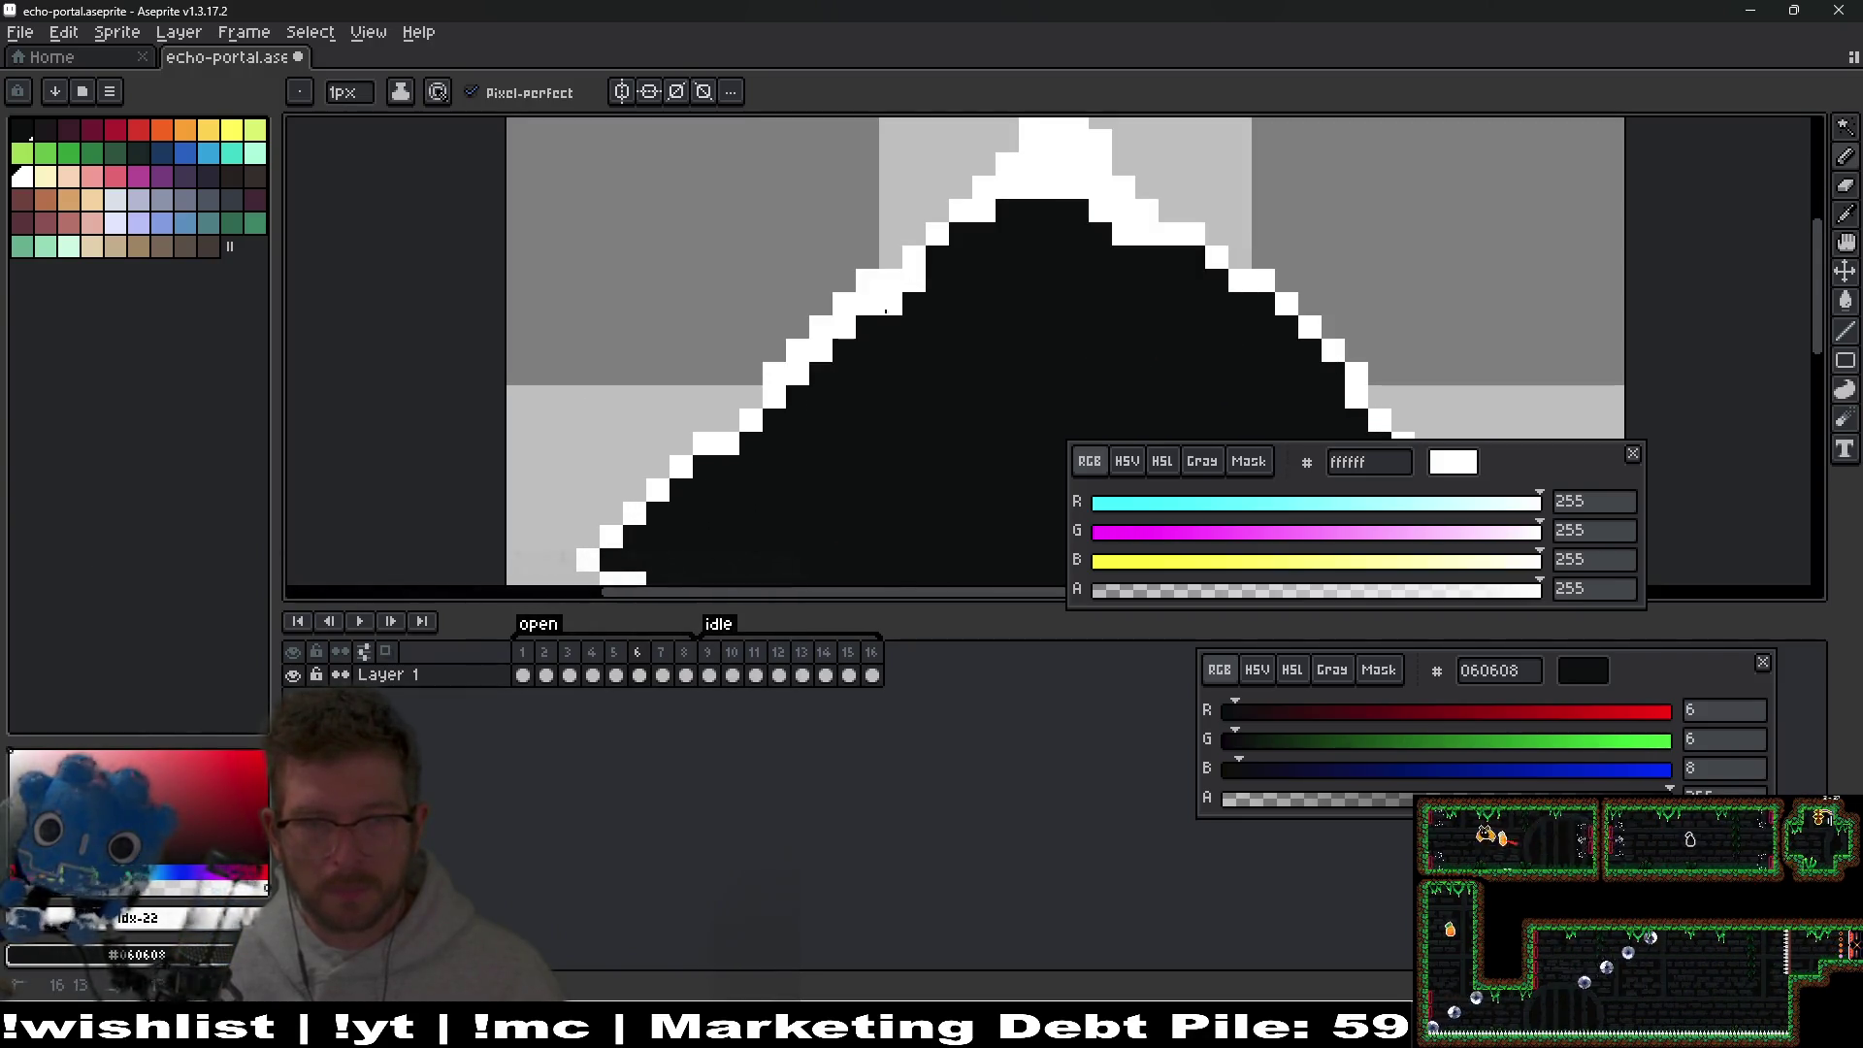
scroll(1007, 443, down, 2)
scroll(1036, 304, up, 2)
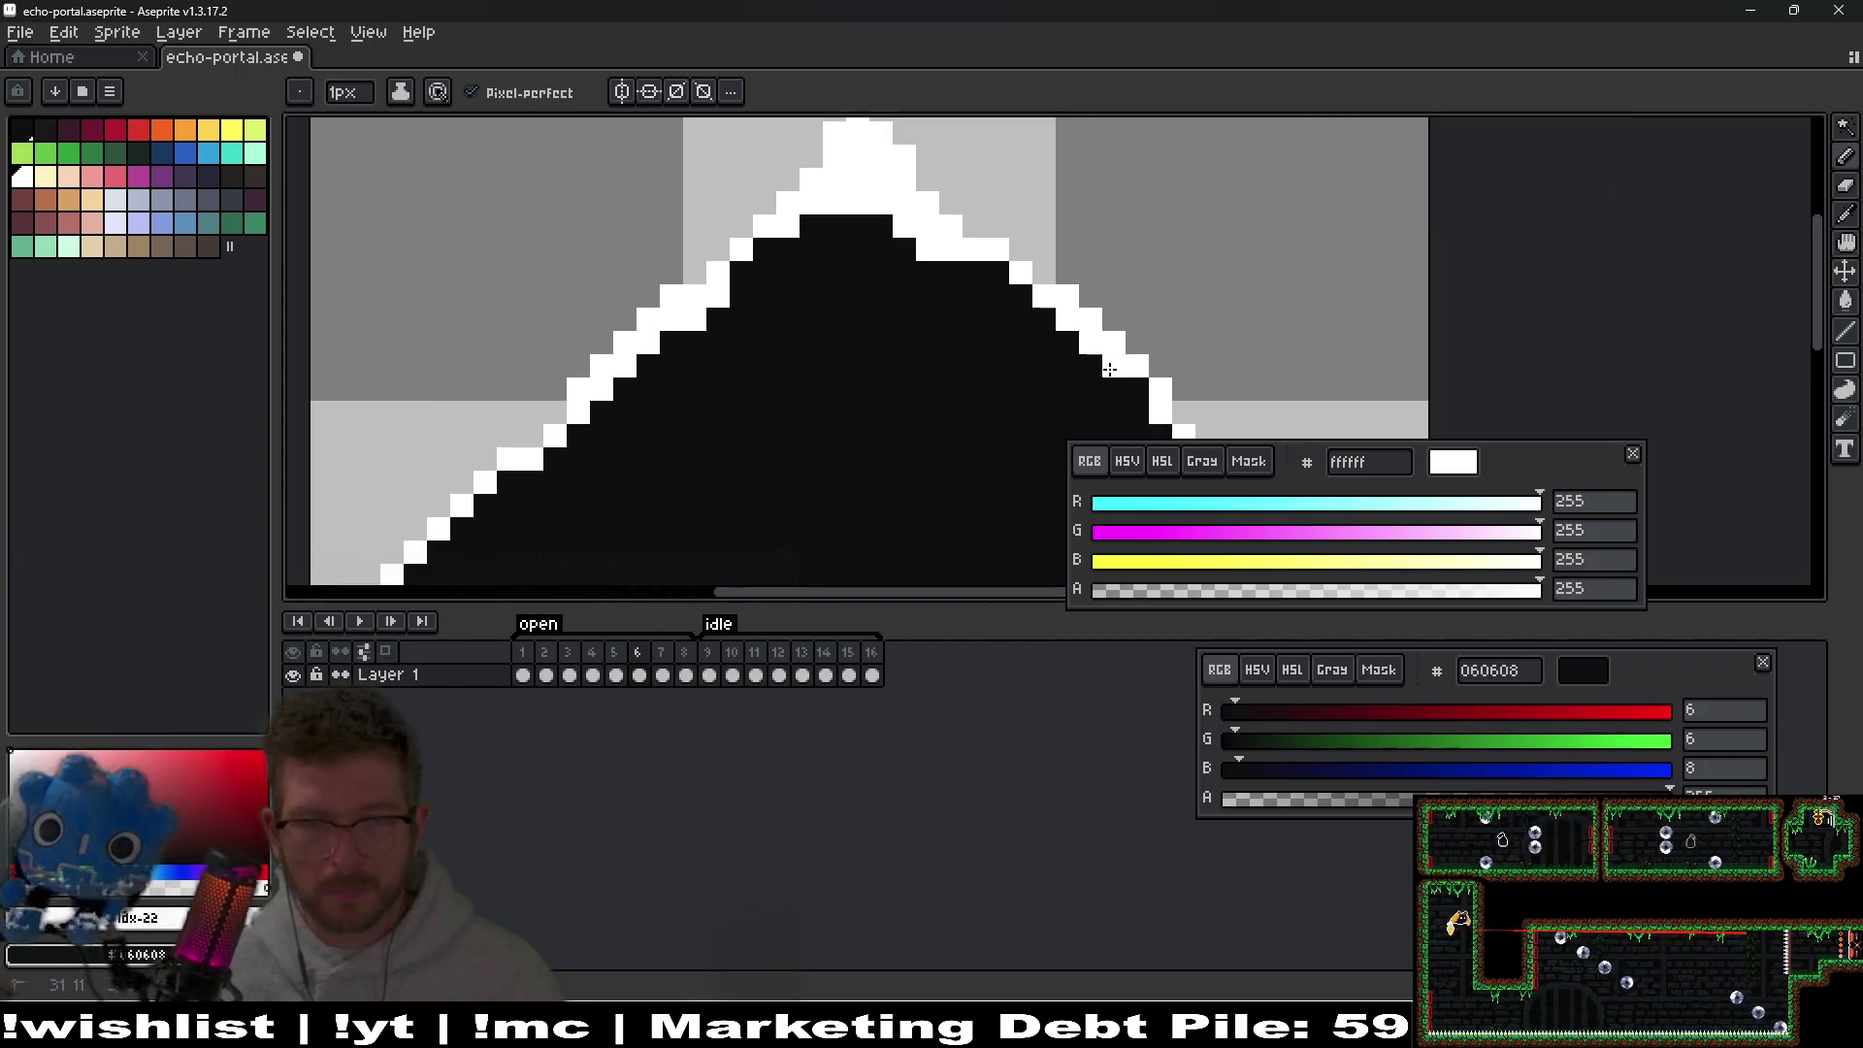
scroll(1134, 387, down, 1)
scroll(784, 267, up, 1)
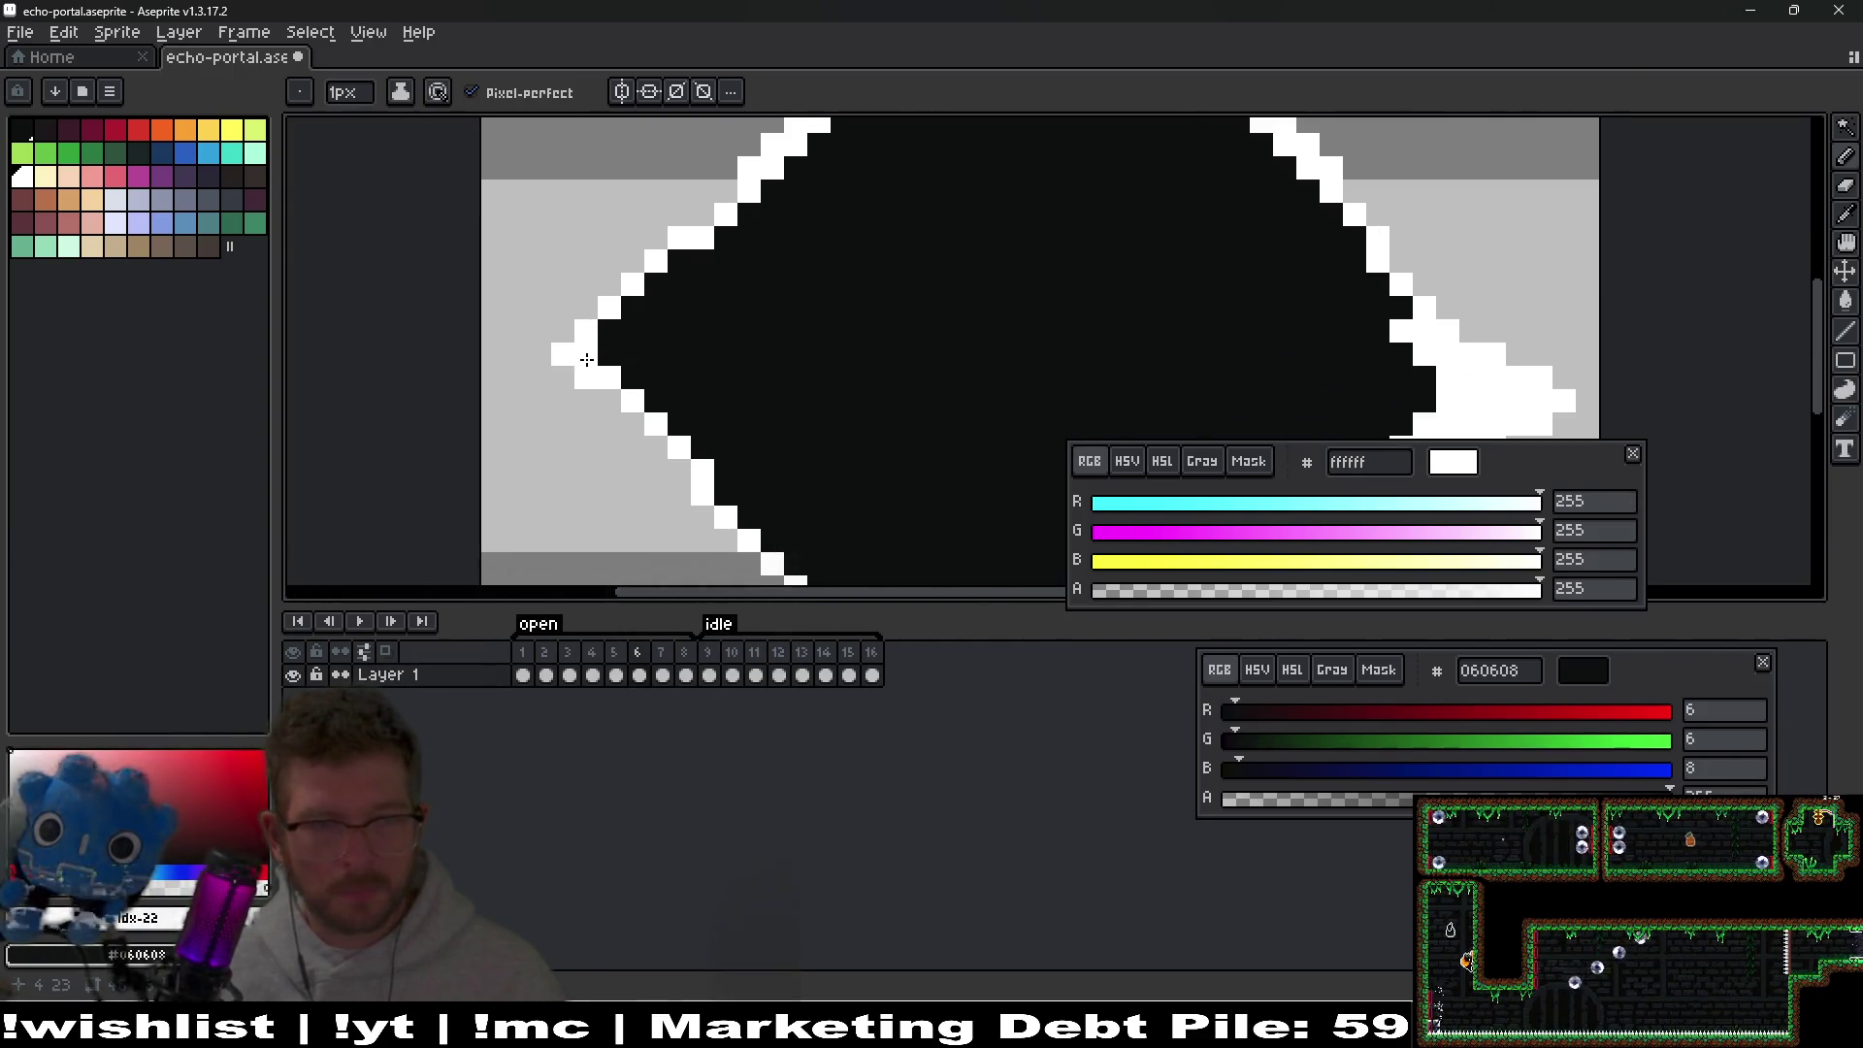
drag(655, 377, 606, 340)
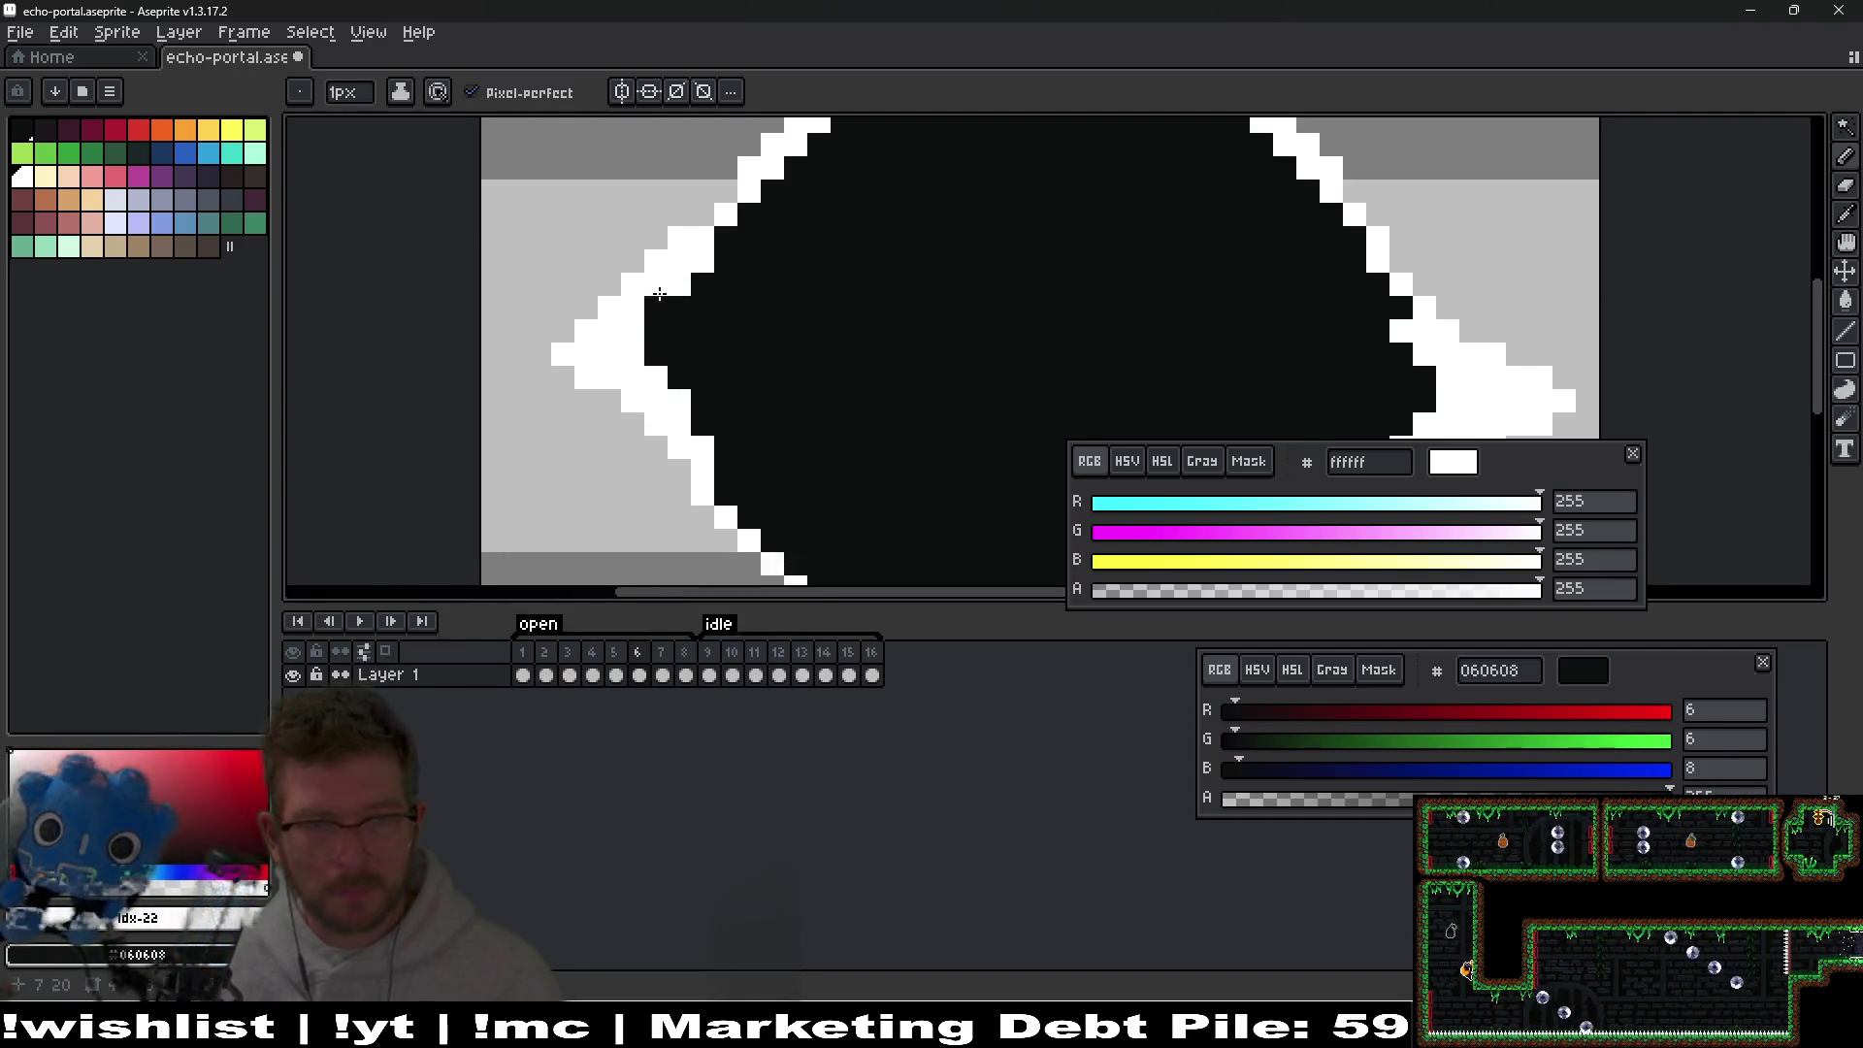
scroll(834, 334, down, 1)
scroll(922, 398, up, 1)
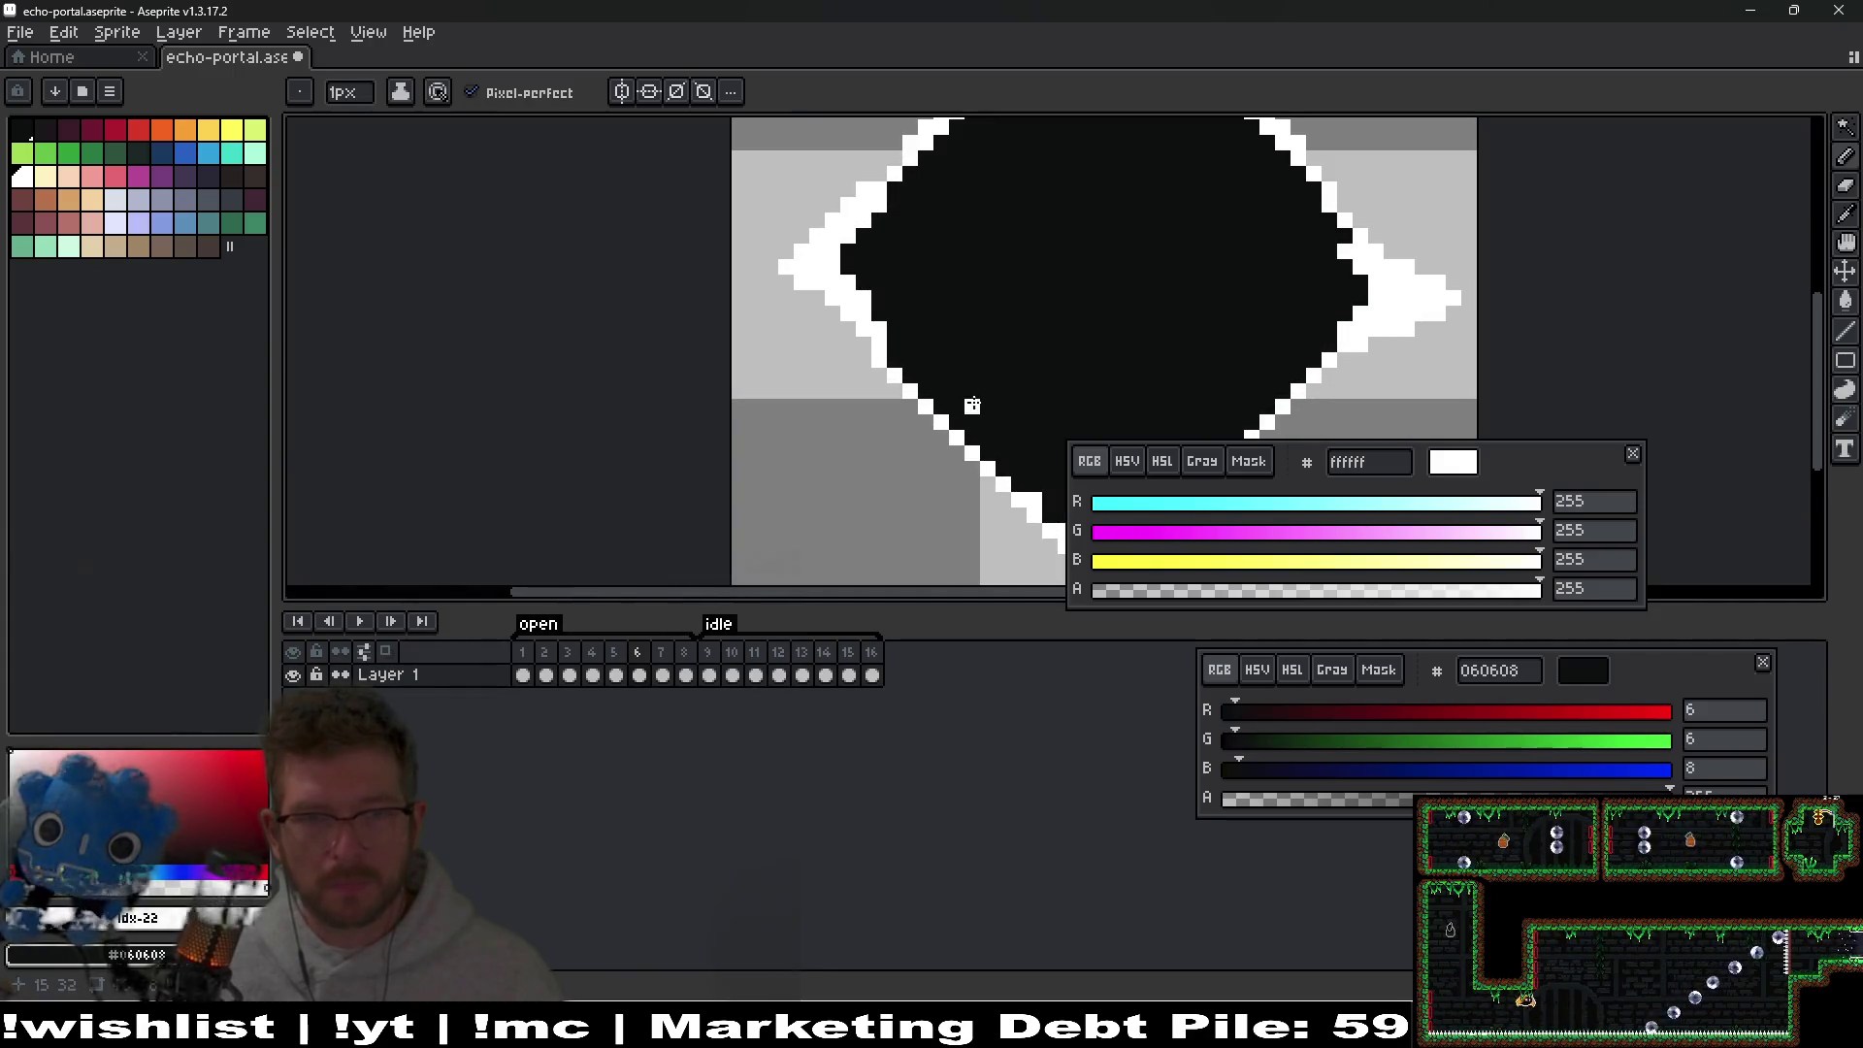
scroll(1018, 451, down, 1)
scroll(844, 414, up, 1)
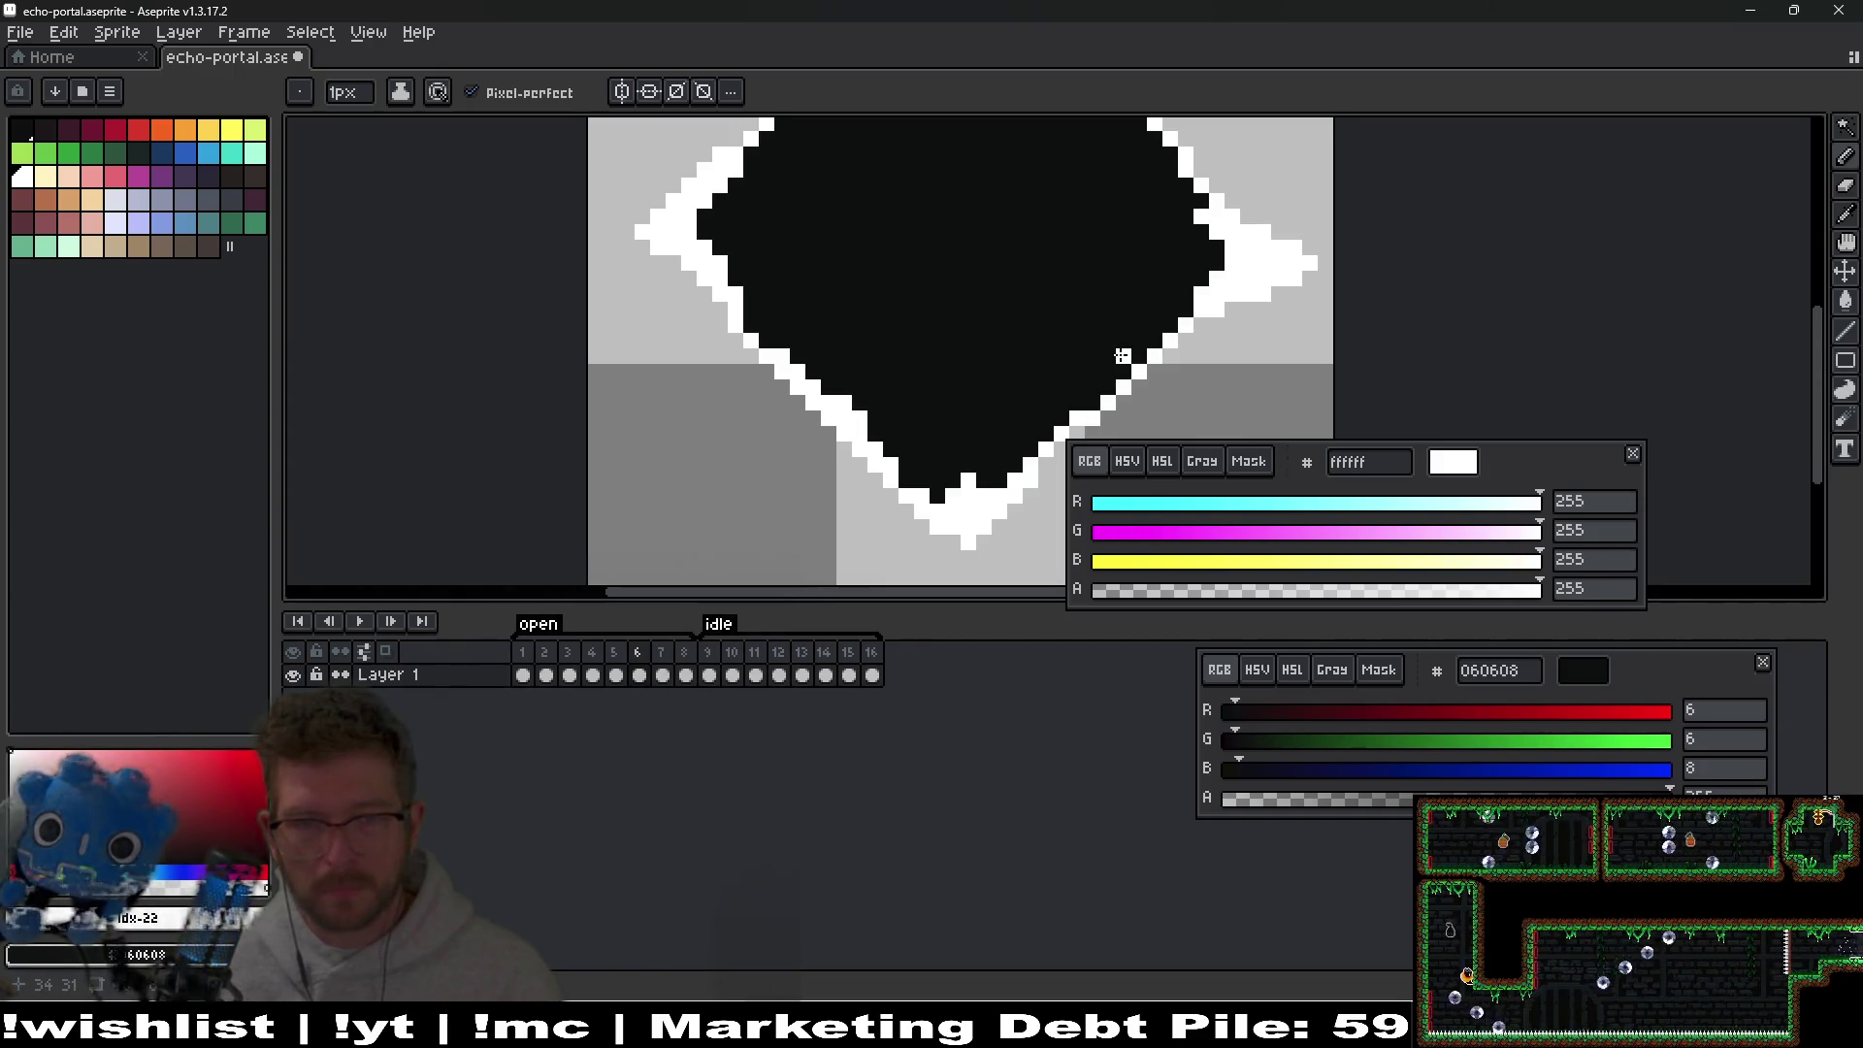
scroll(1107, 397, down, 1)
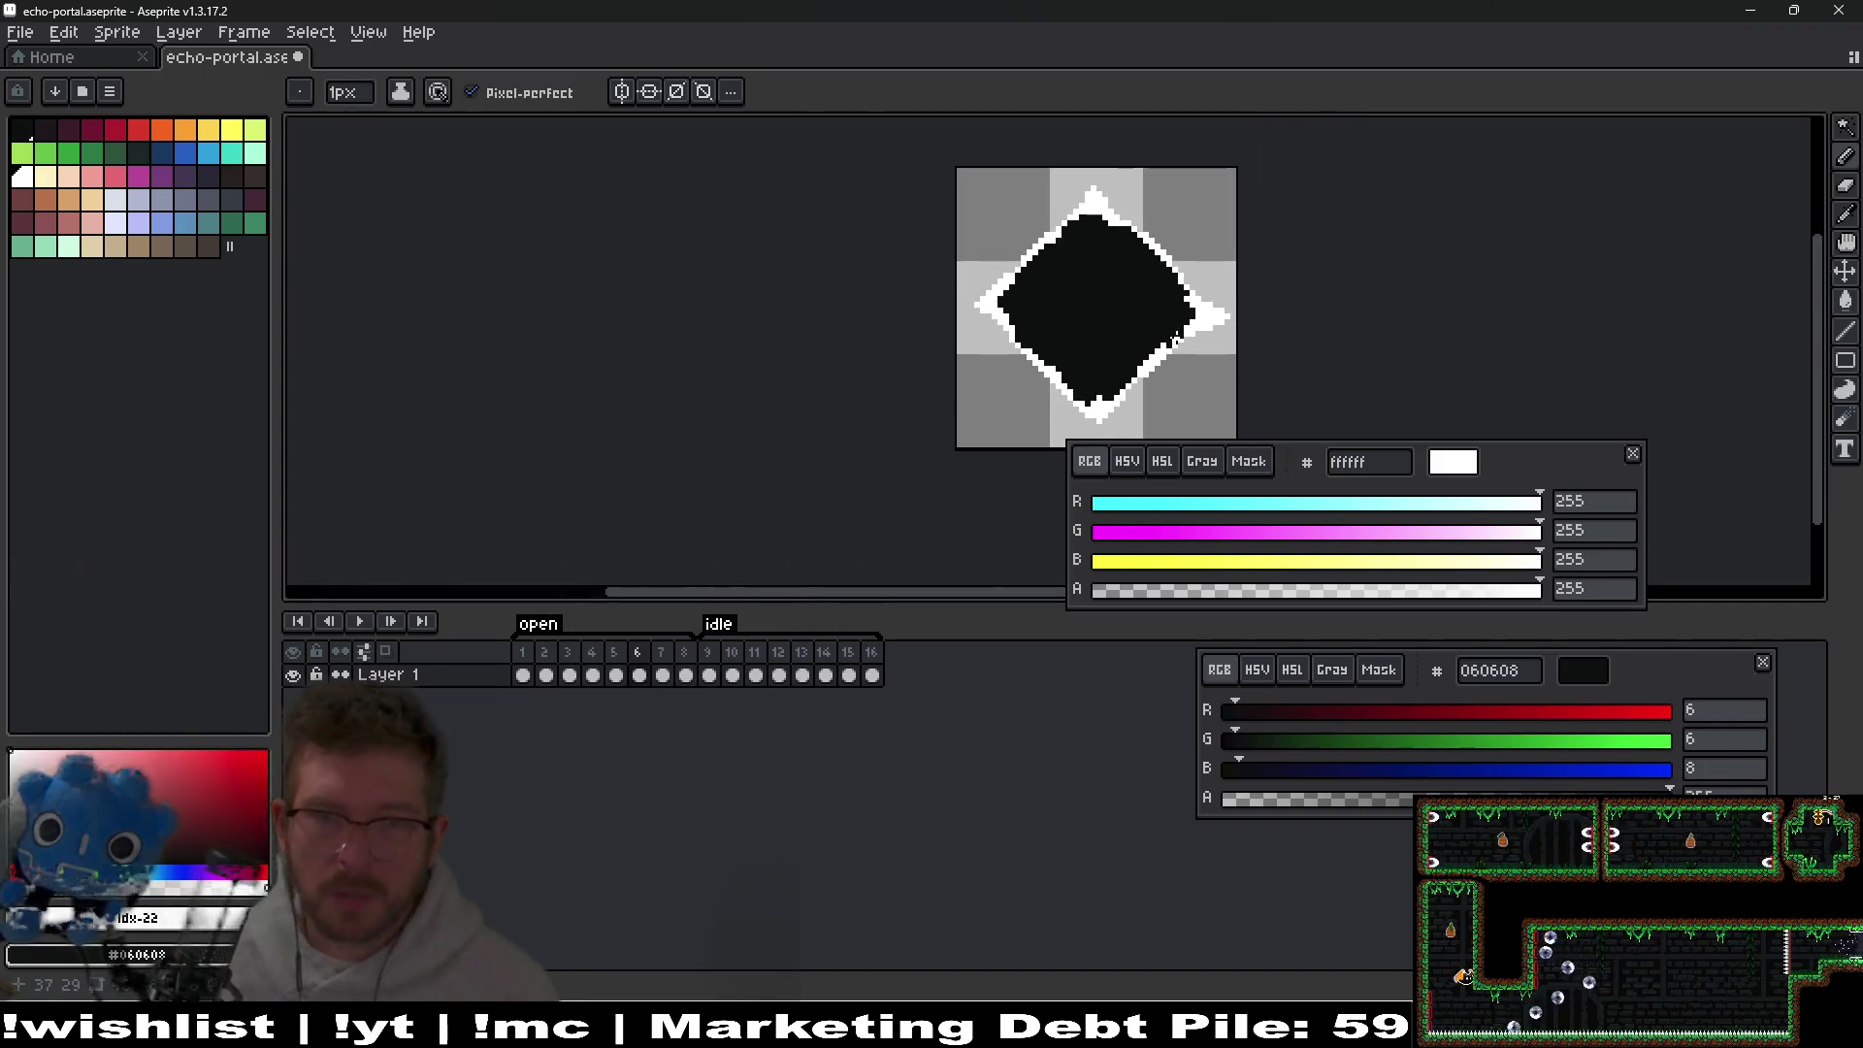
scroll(1028, 254, up, 1)
scroll(1028, 254, up, 1)
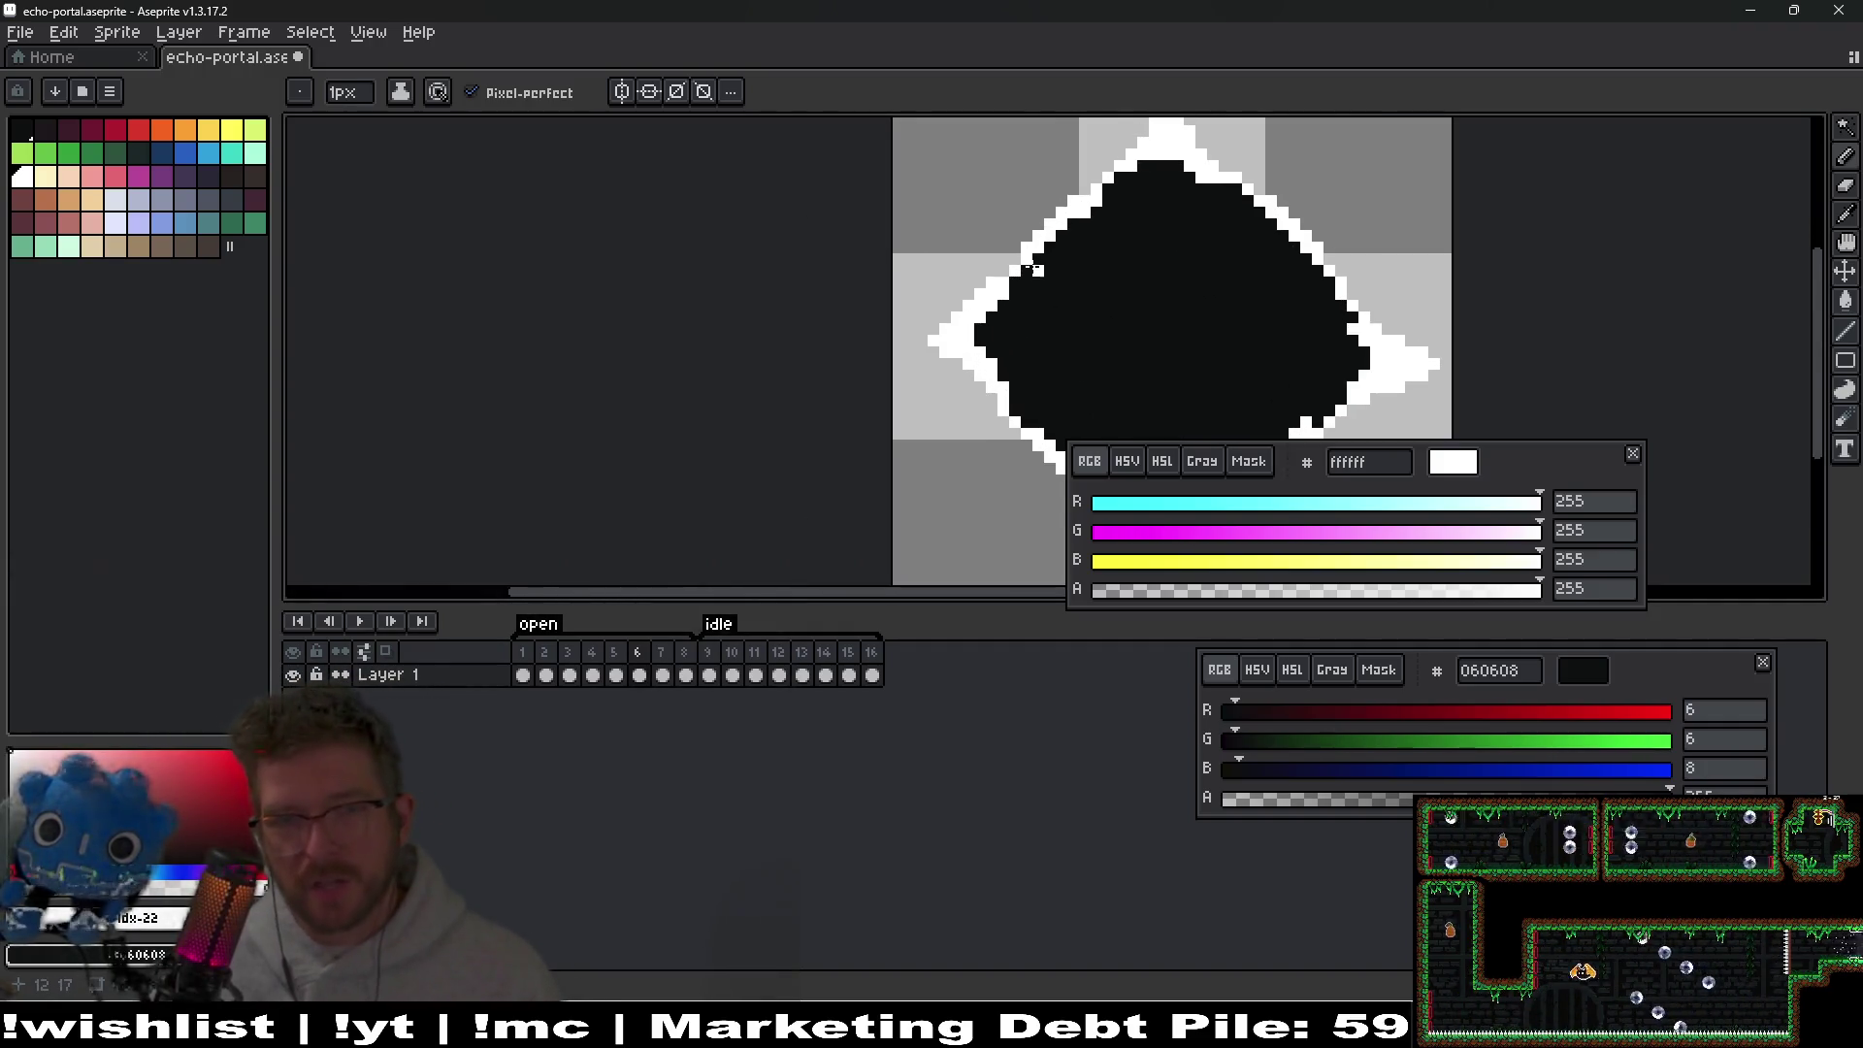
scroll(1180, 294, down, 2)
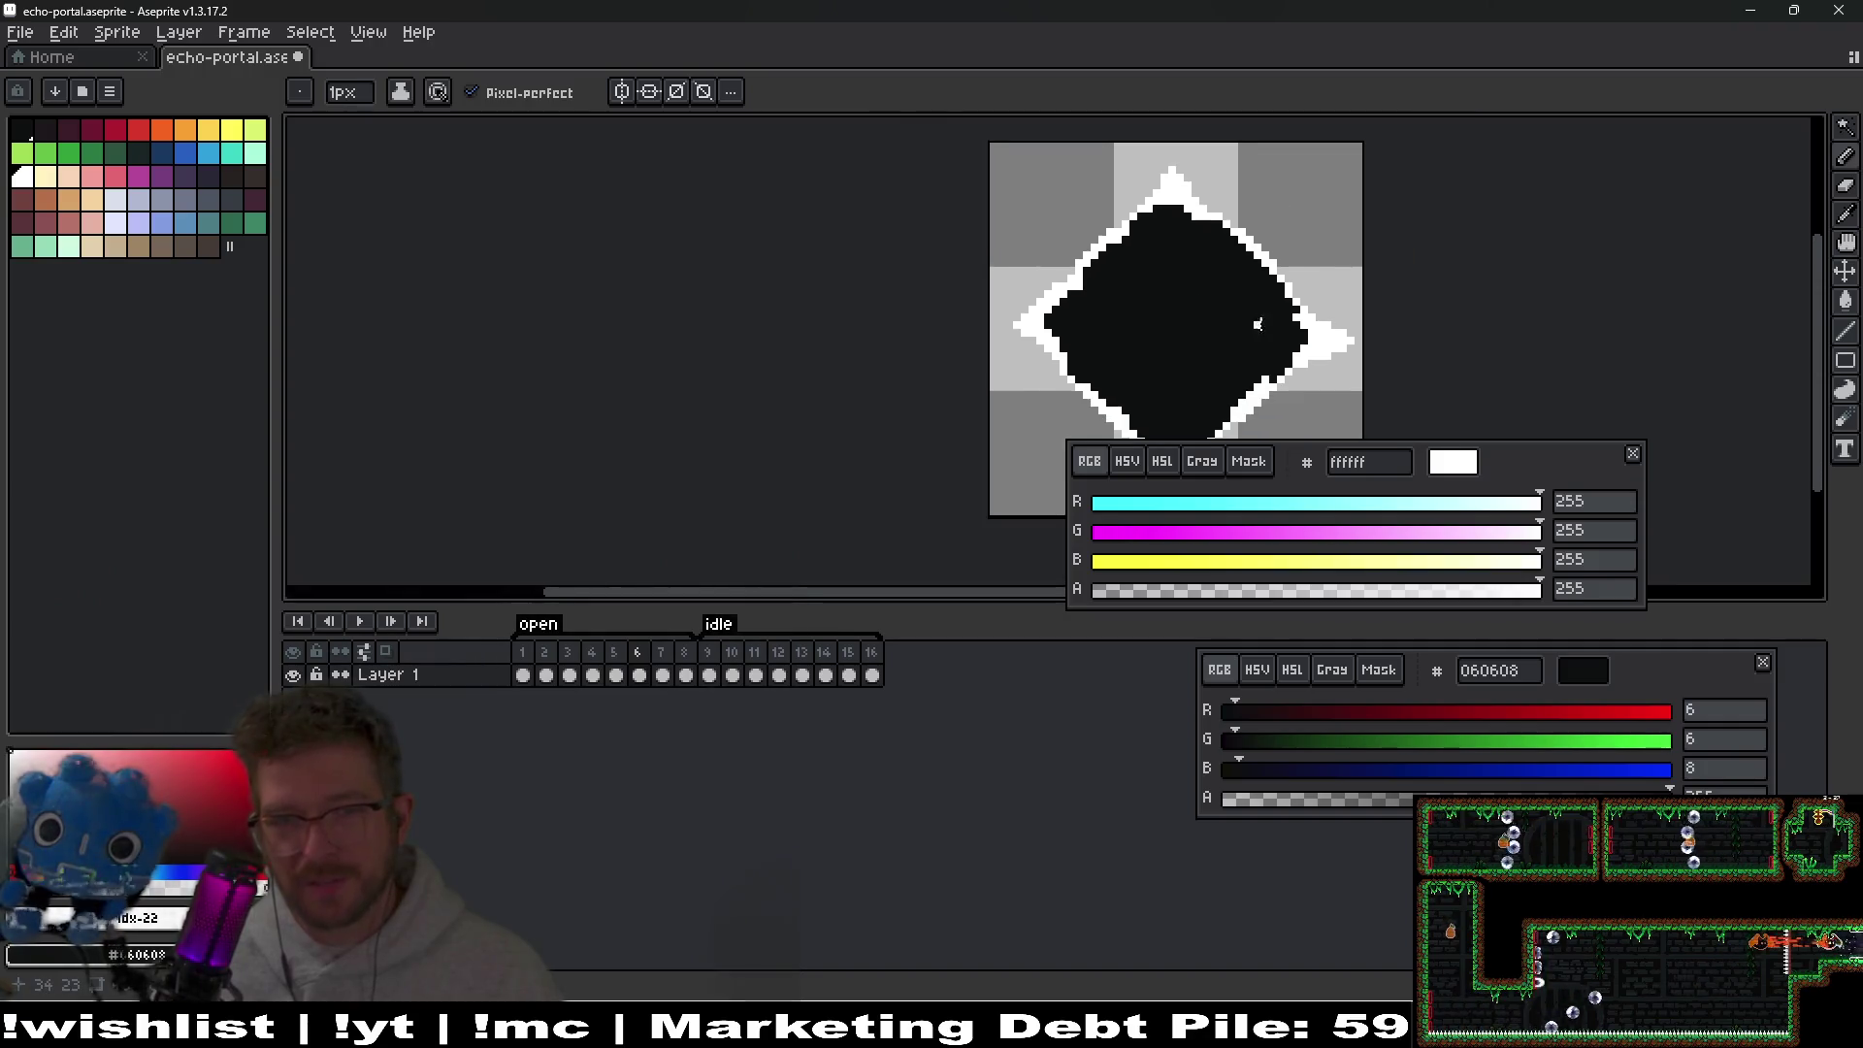
scroll(951, 301, up, 4)
scroll(1012, 219, down, 2)
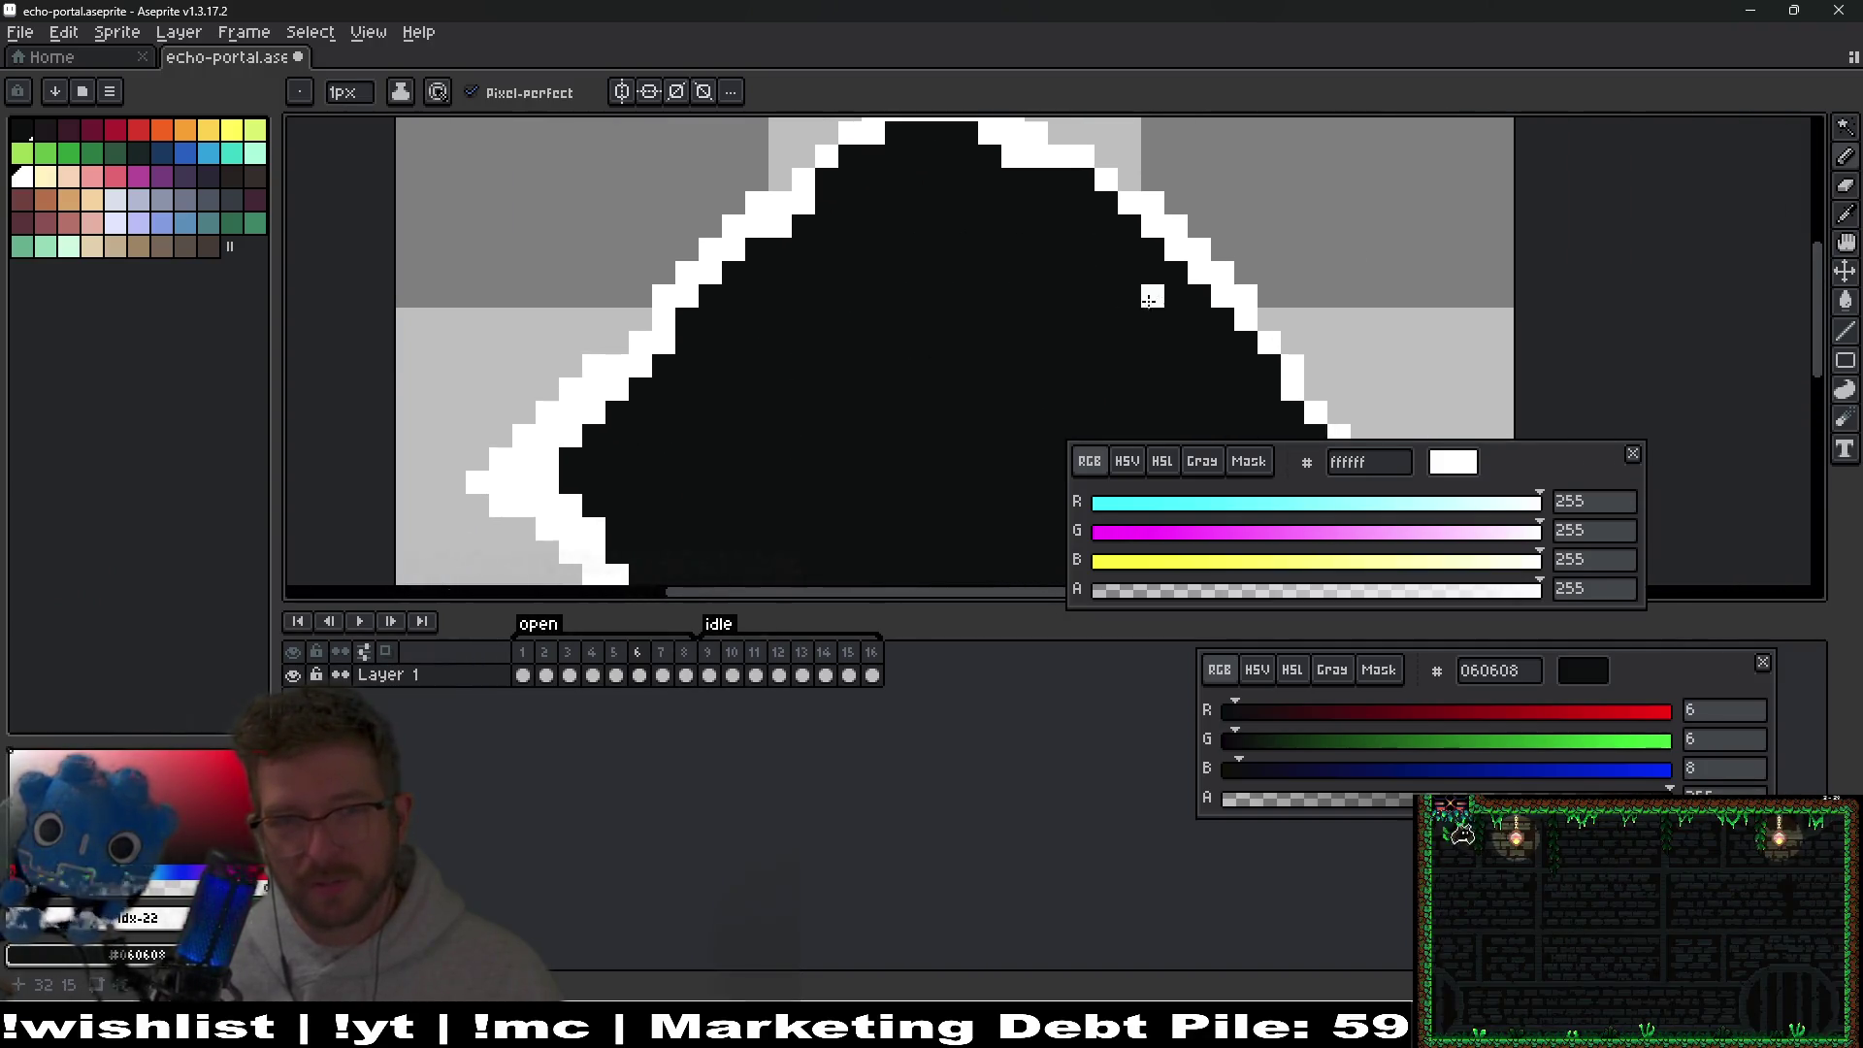